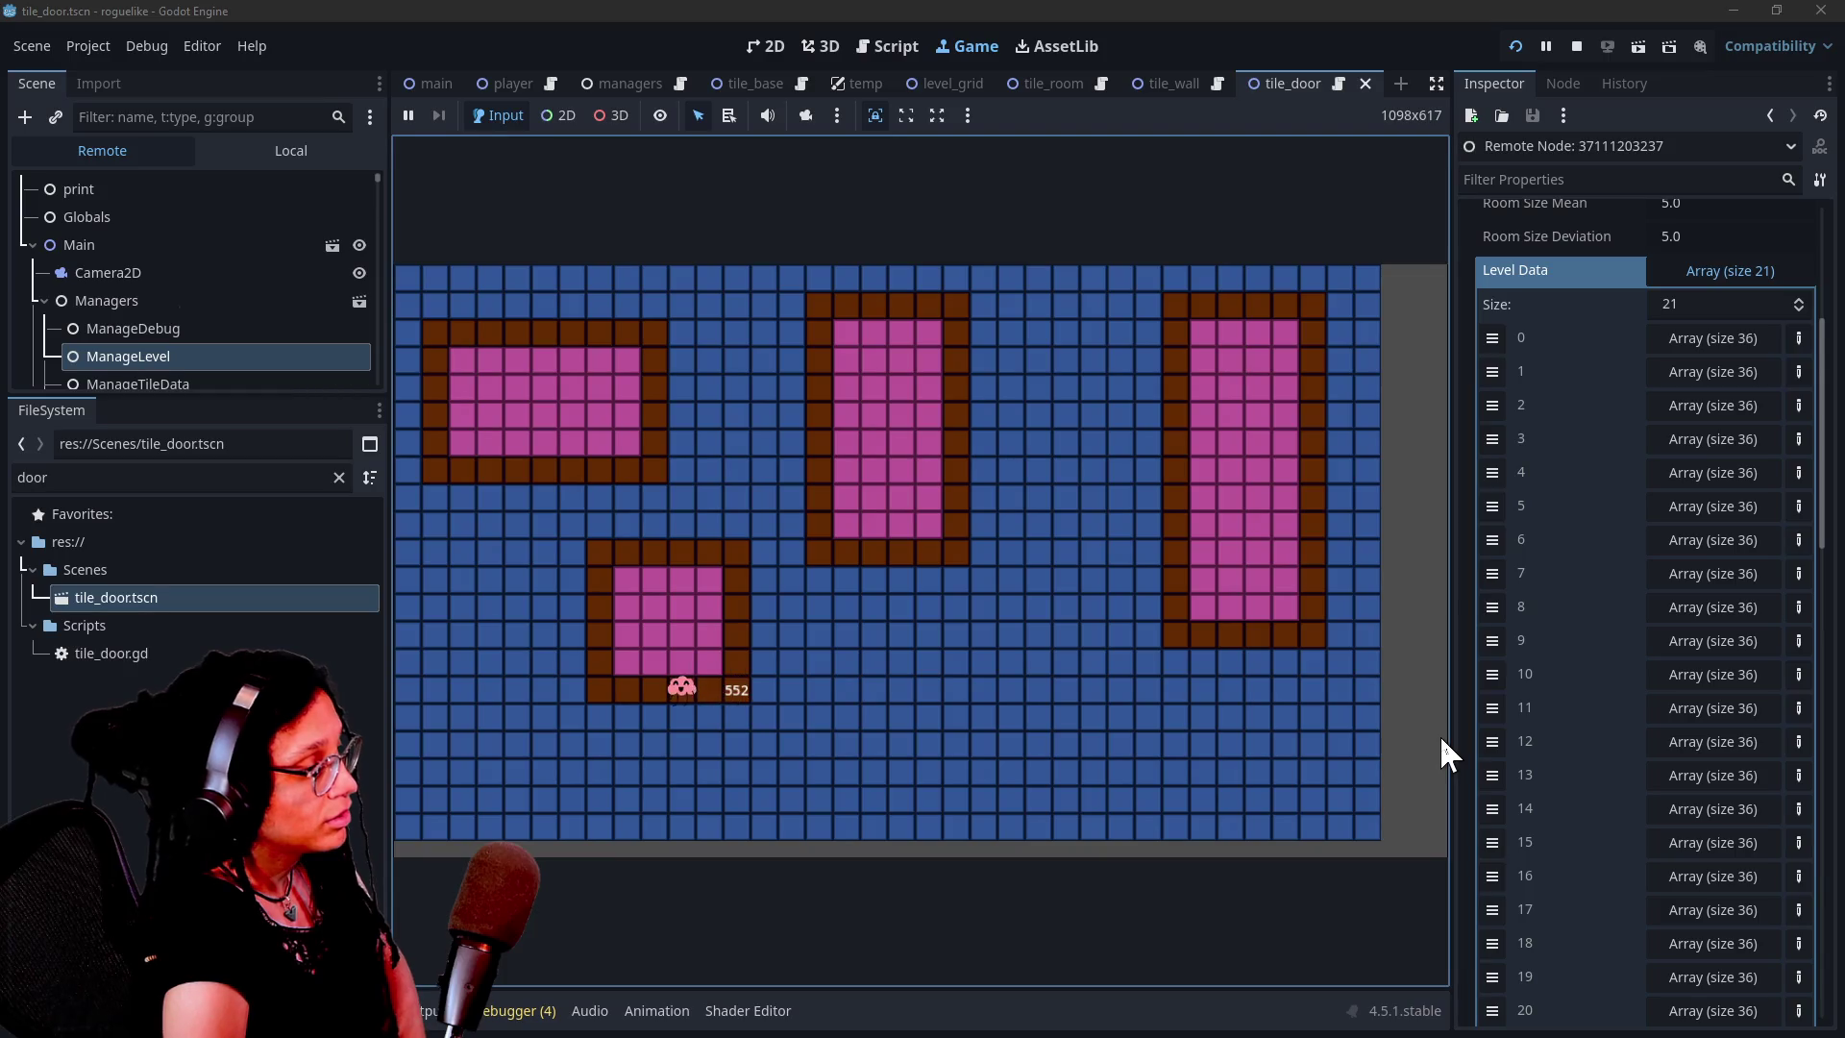
# Step: Walk the player one tile left, then three tiles right to the small room's bottom-right corner
pyautogui.press('Left')
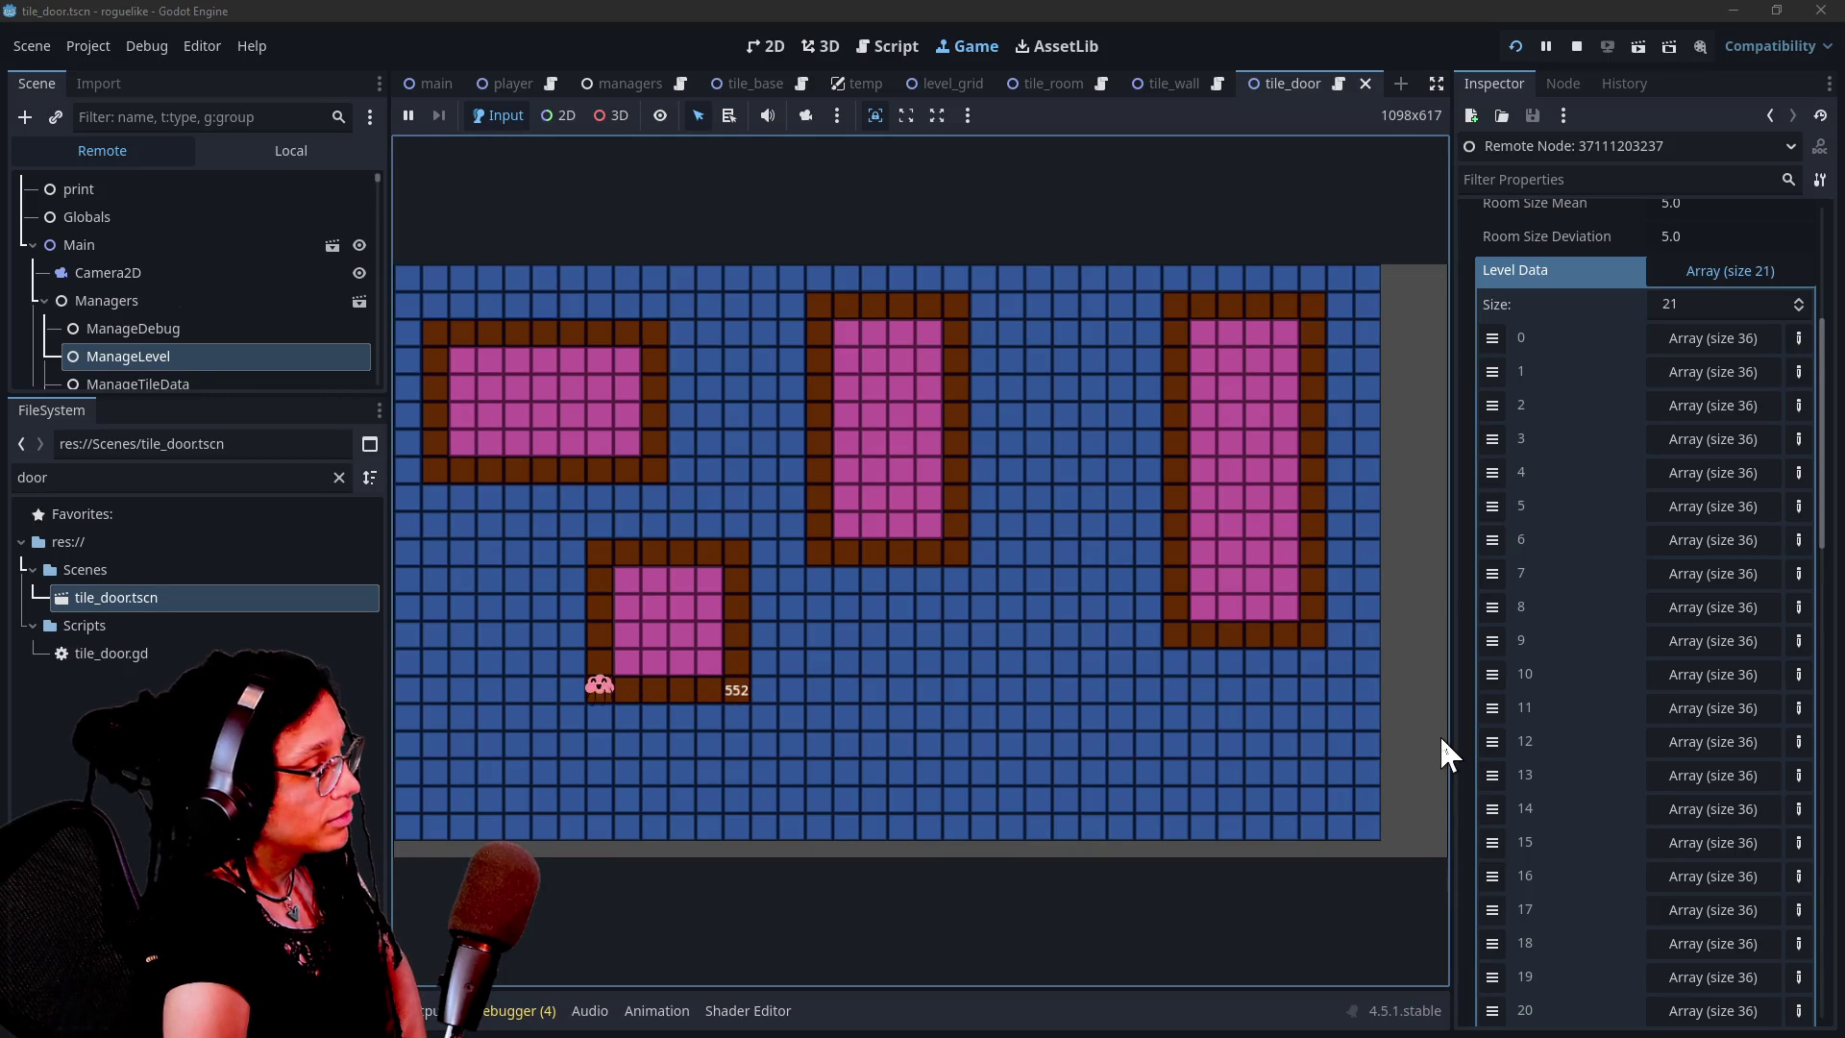
pyautogui.press('Right')
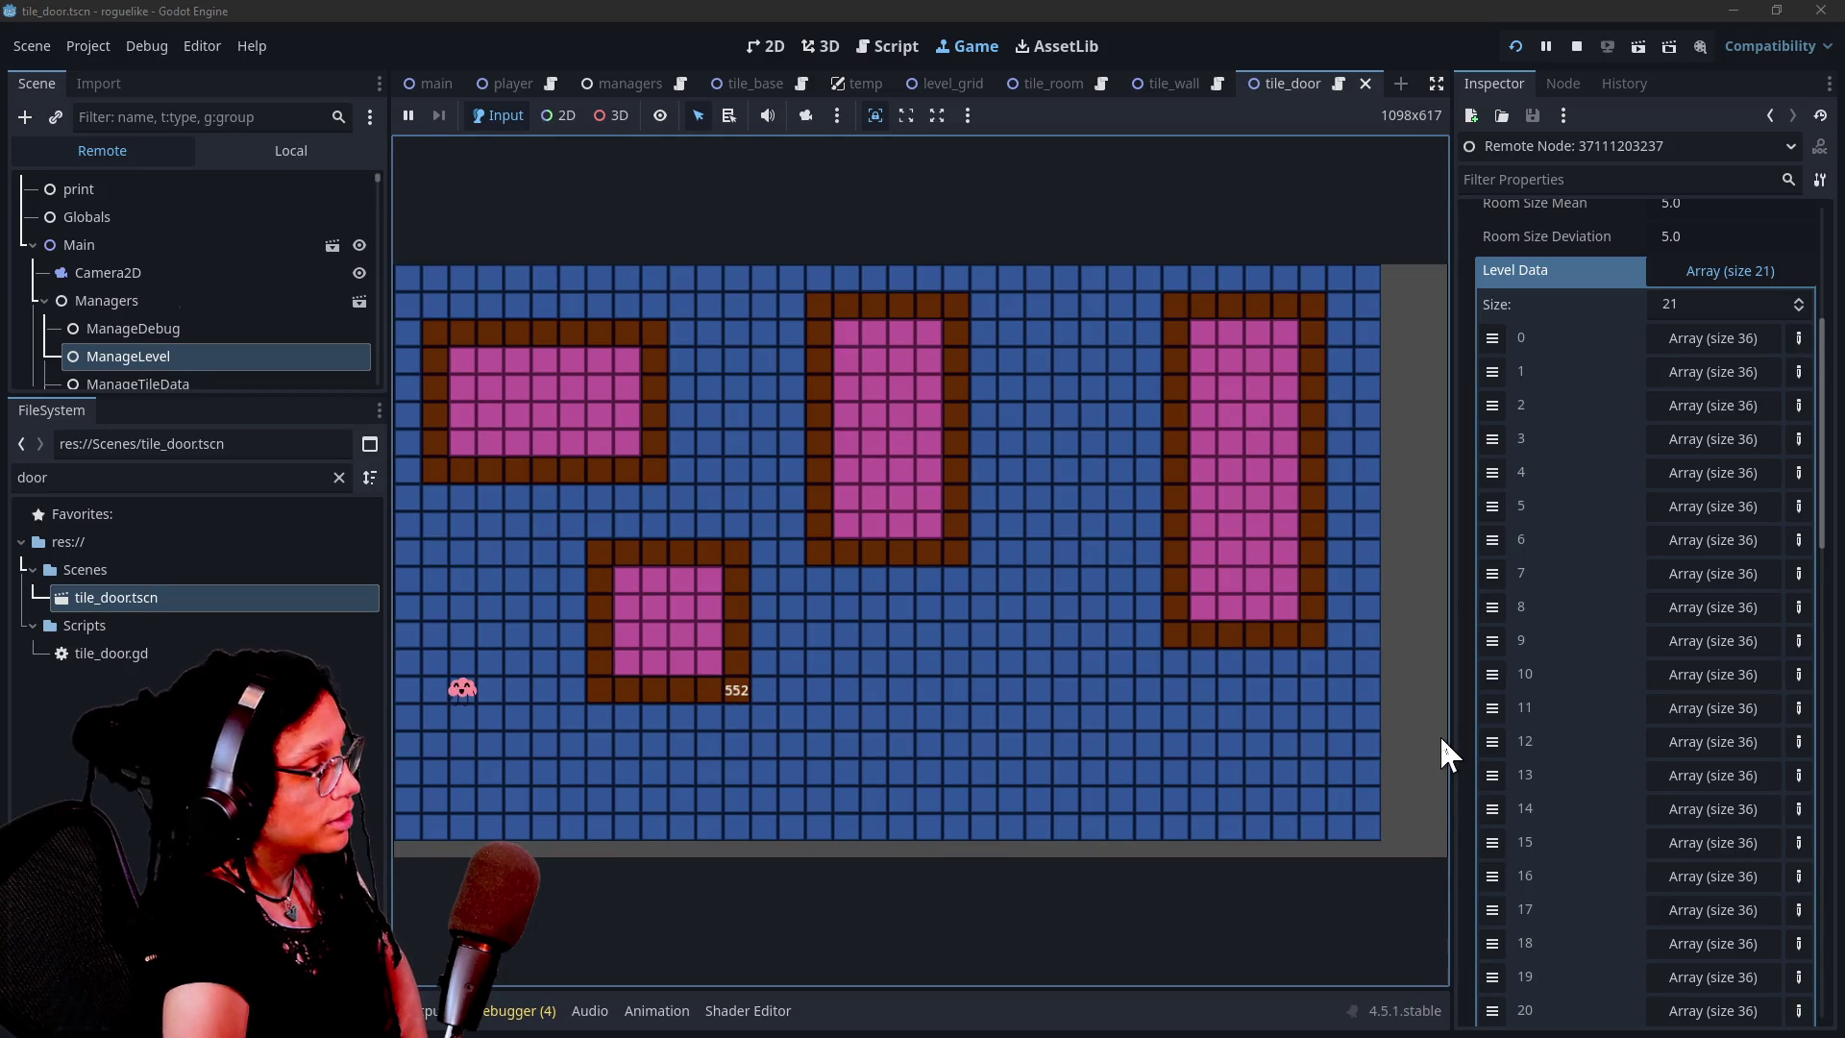
pyautogui.press('Right')
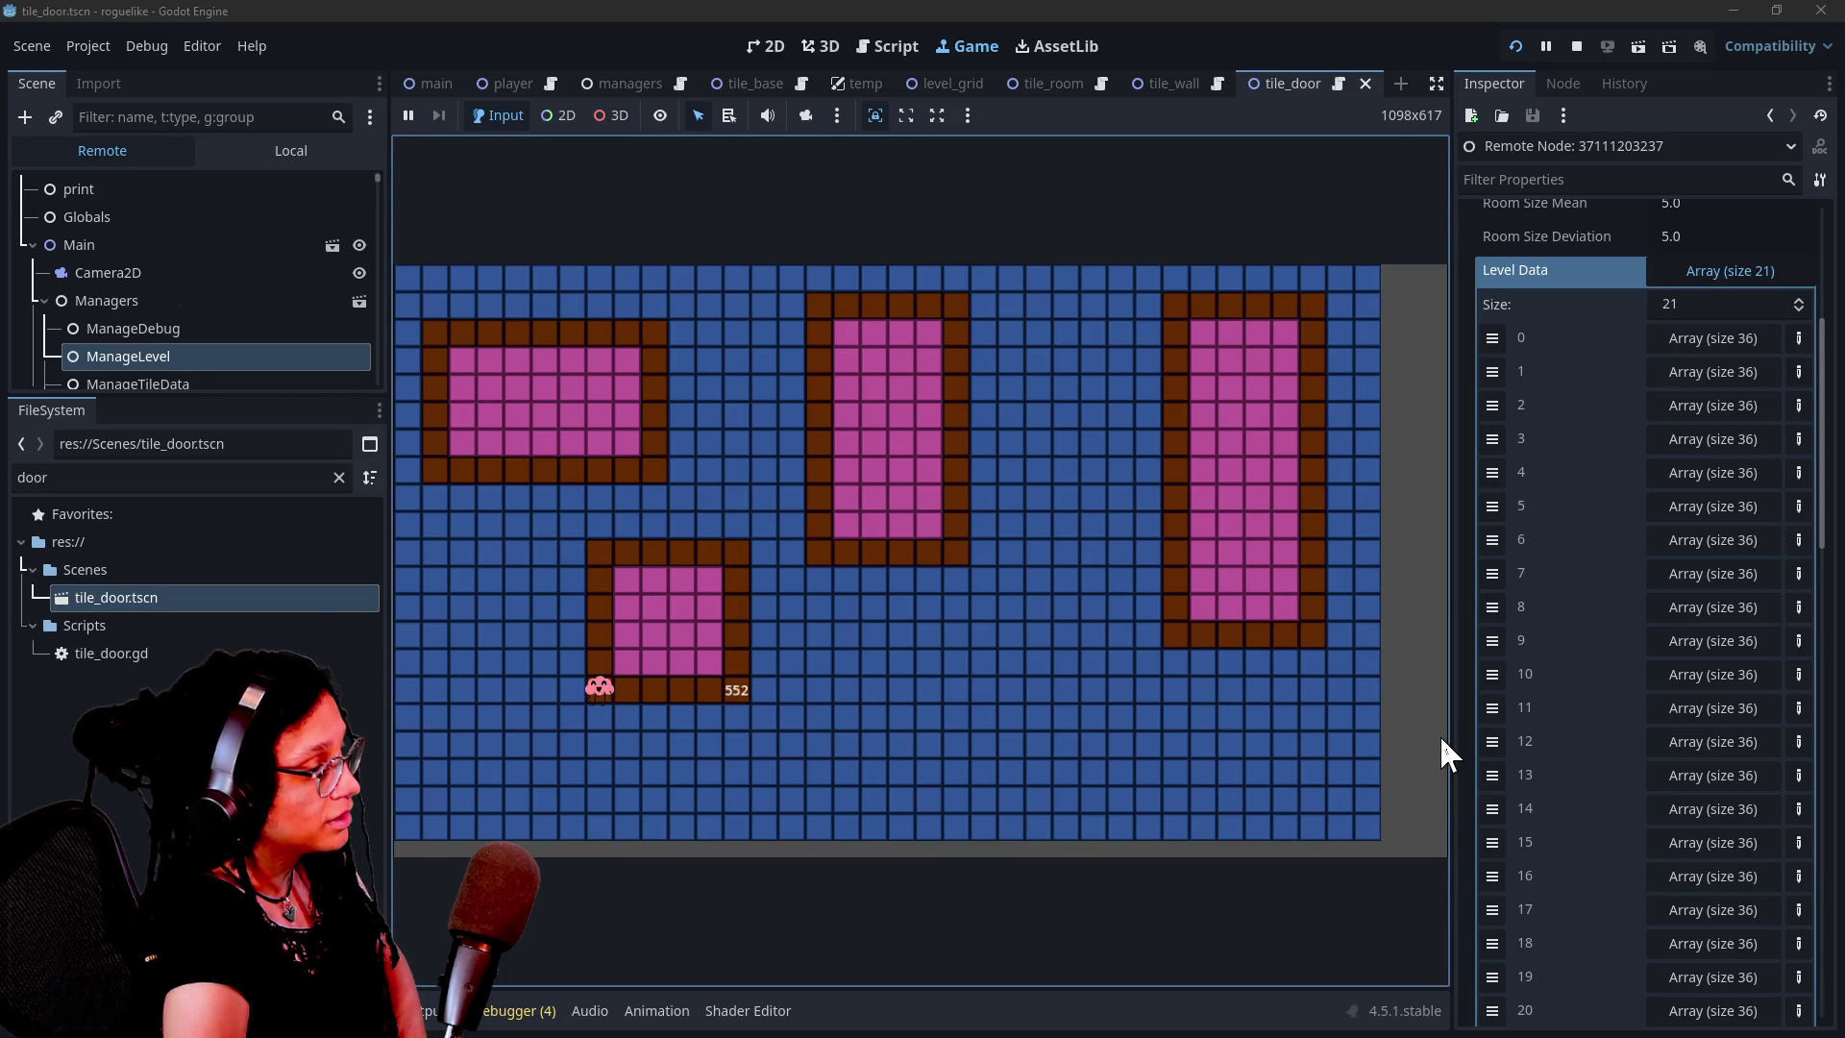
pyautogui.press('Right')
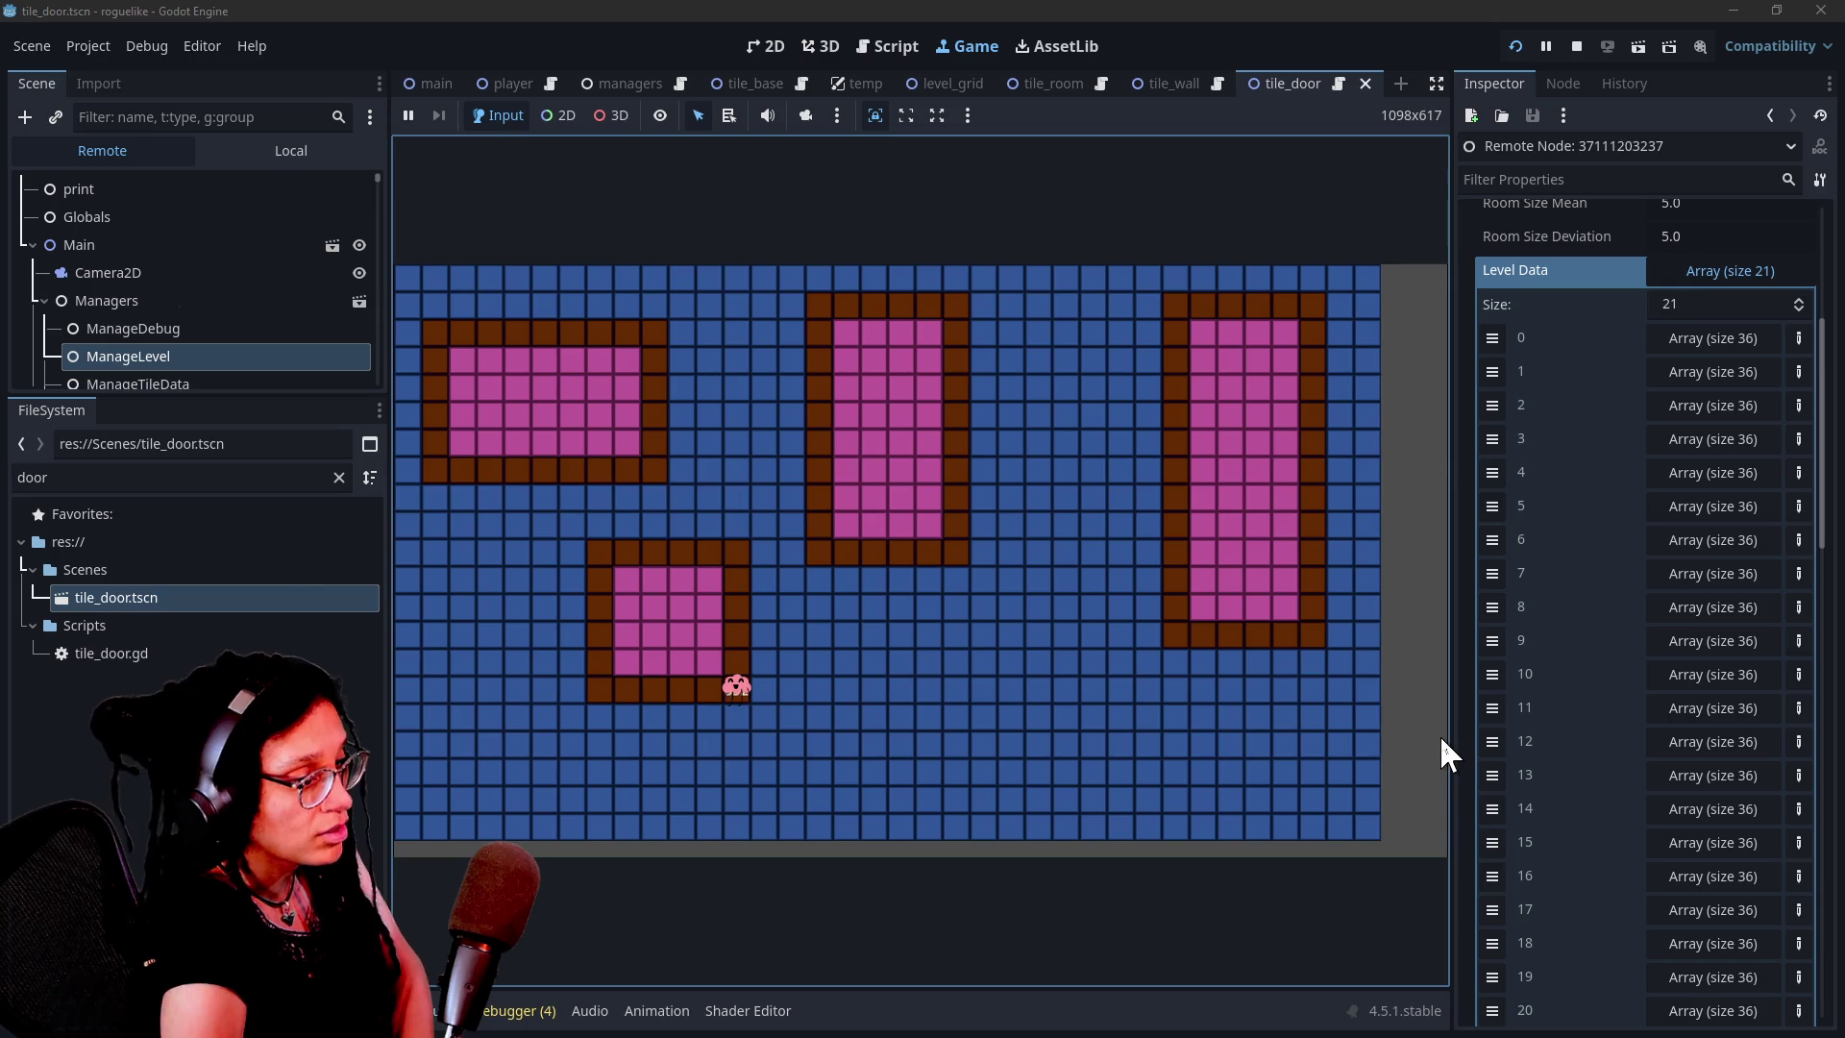
# Step: Expand Level Data row 15 and its cell 12 dictionary in the remote Inspector
pyautogui.click(1703, 850)
pyautogui.scroll(-5, 1585, 755)
pyautogui.scroll(-3, 1585, 755)
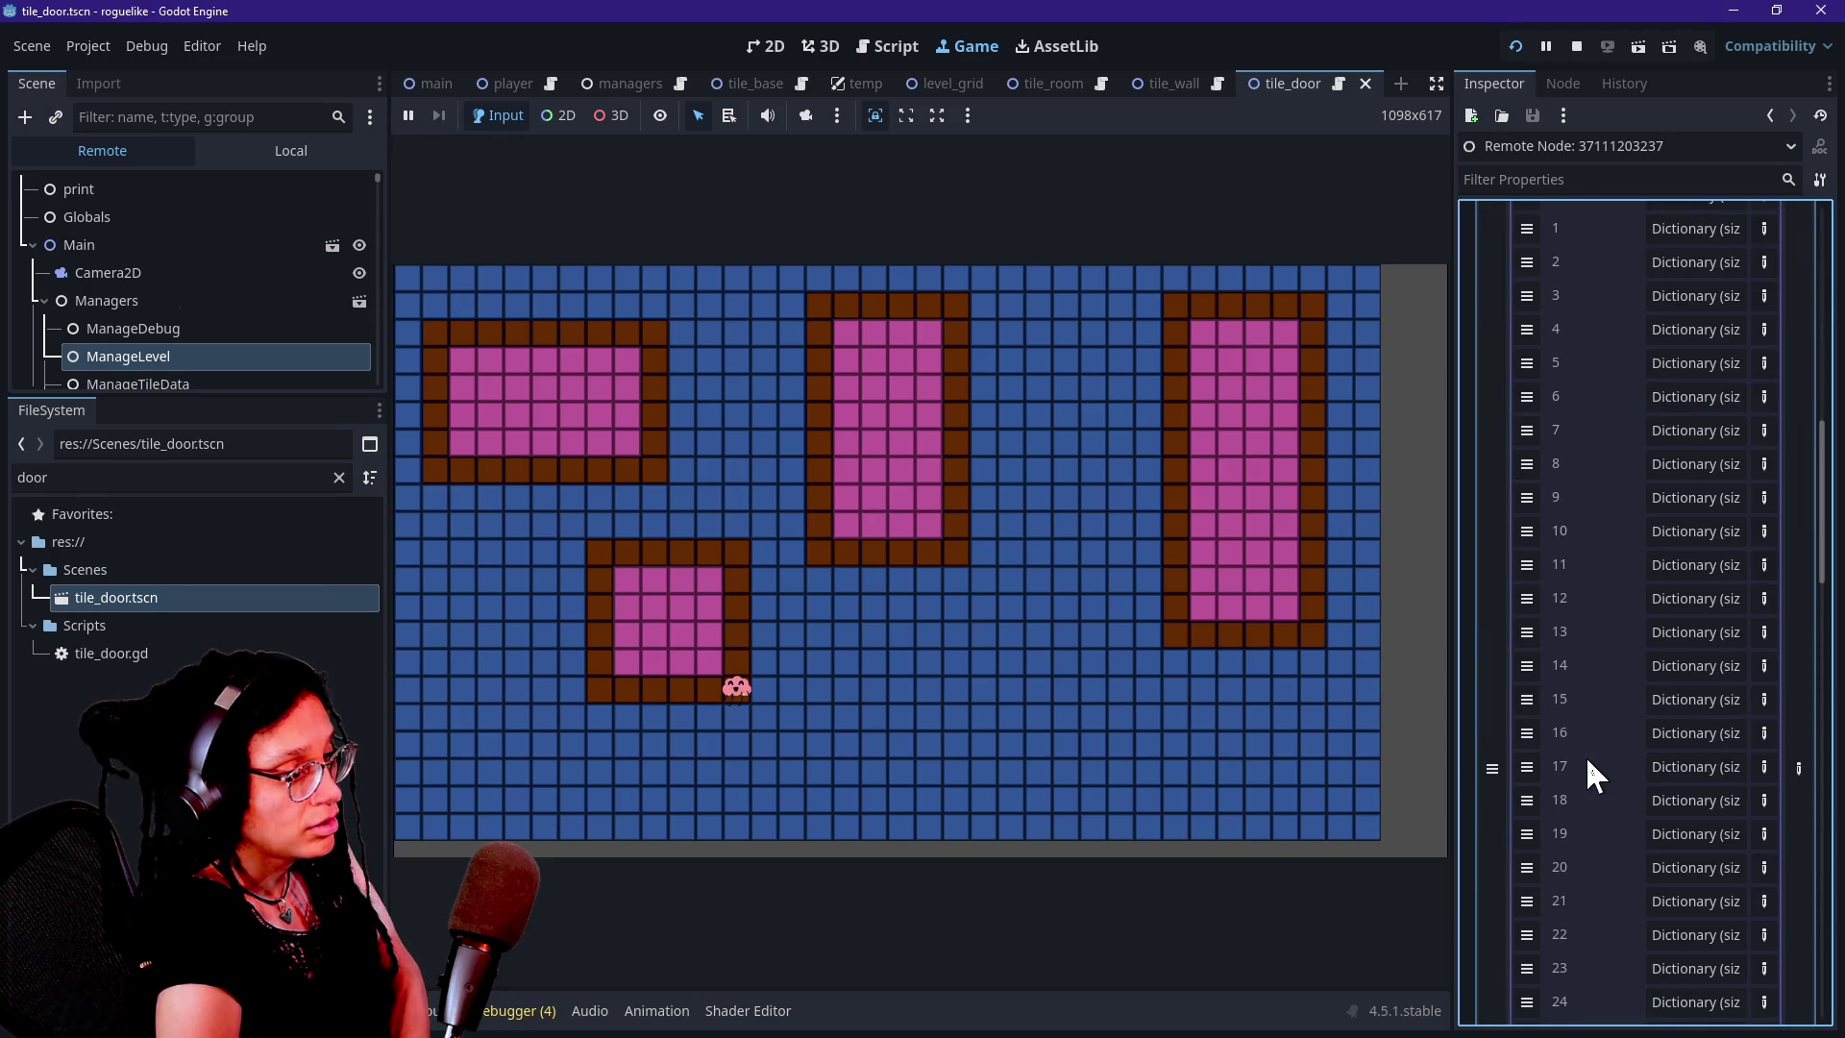
pyautogui.click(1643, 603)
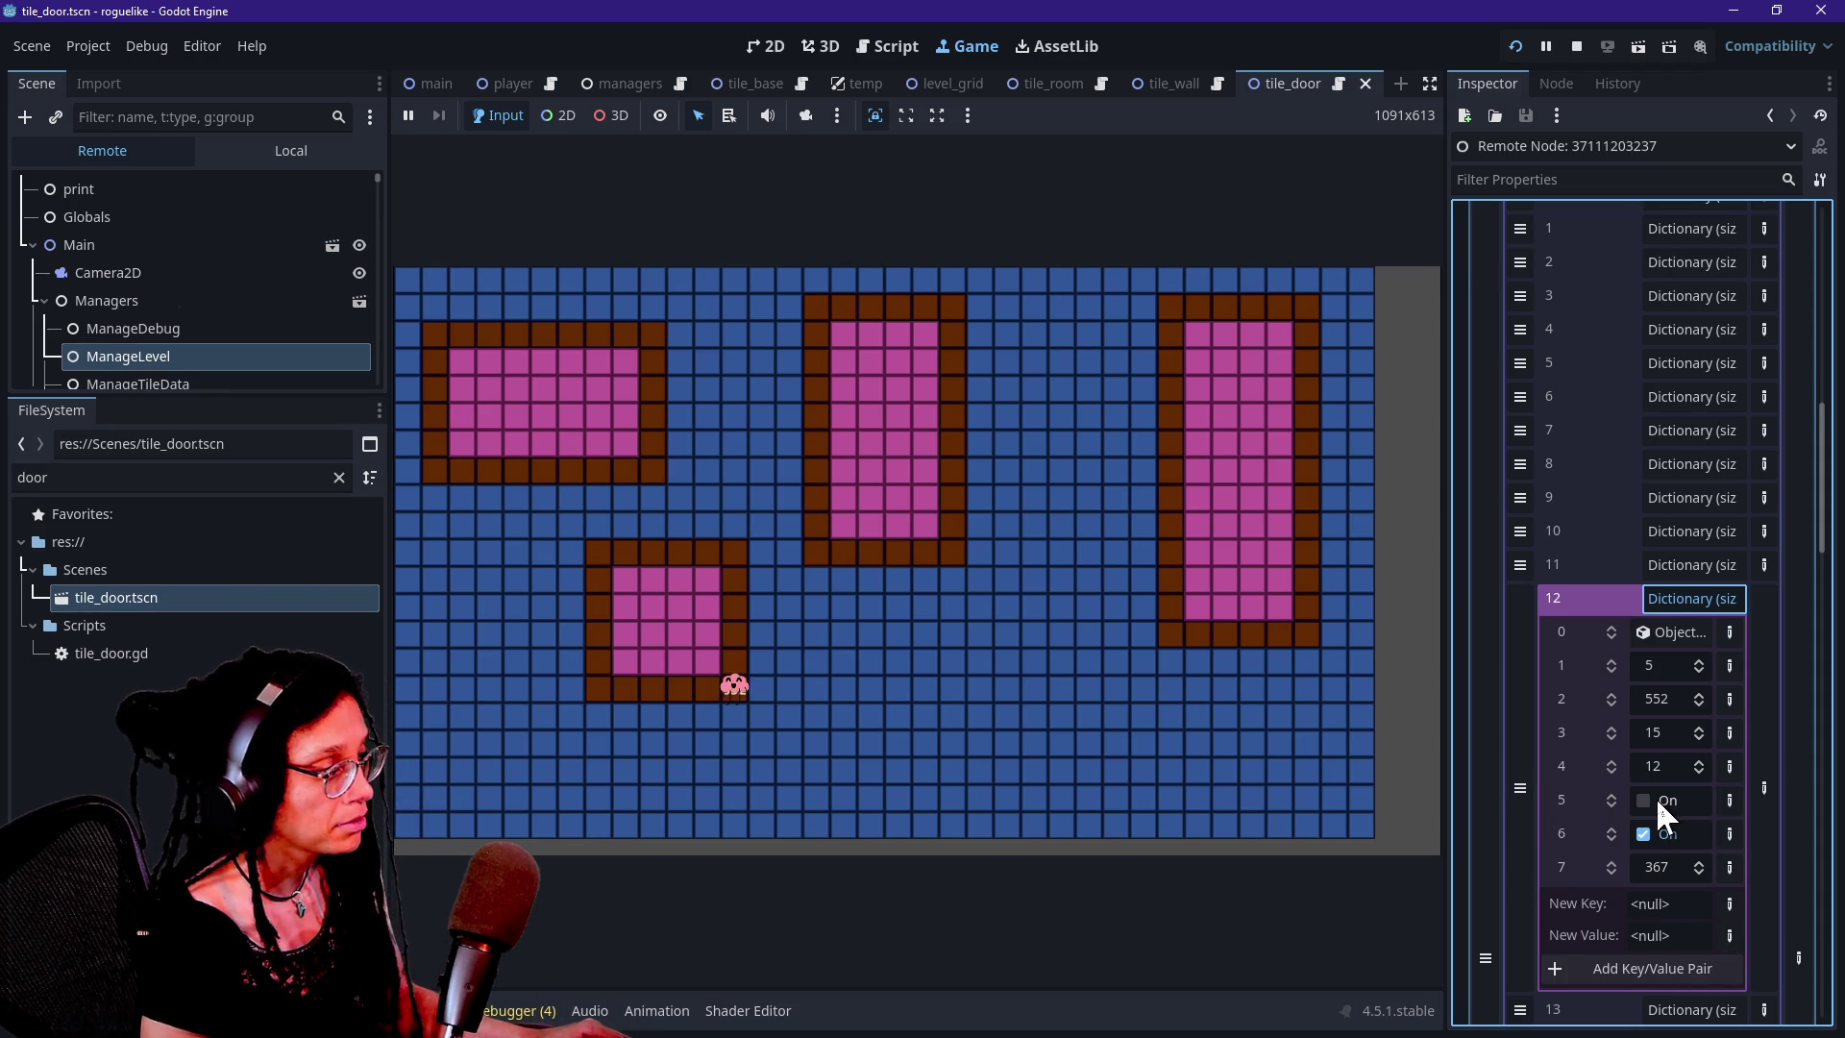
# Step: Walk the player left and up past the small room to the grid's edge, then back right
pyautogui.click(1220, 651)
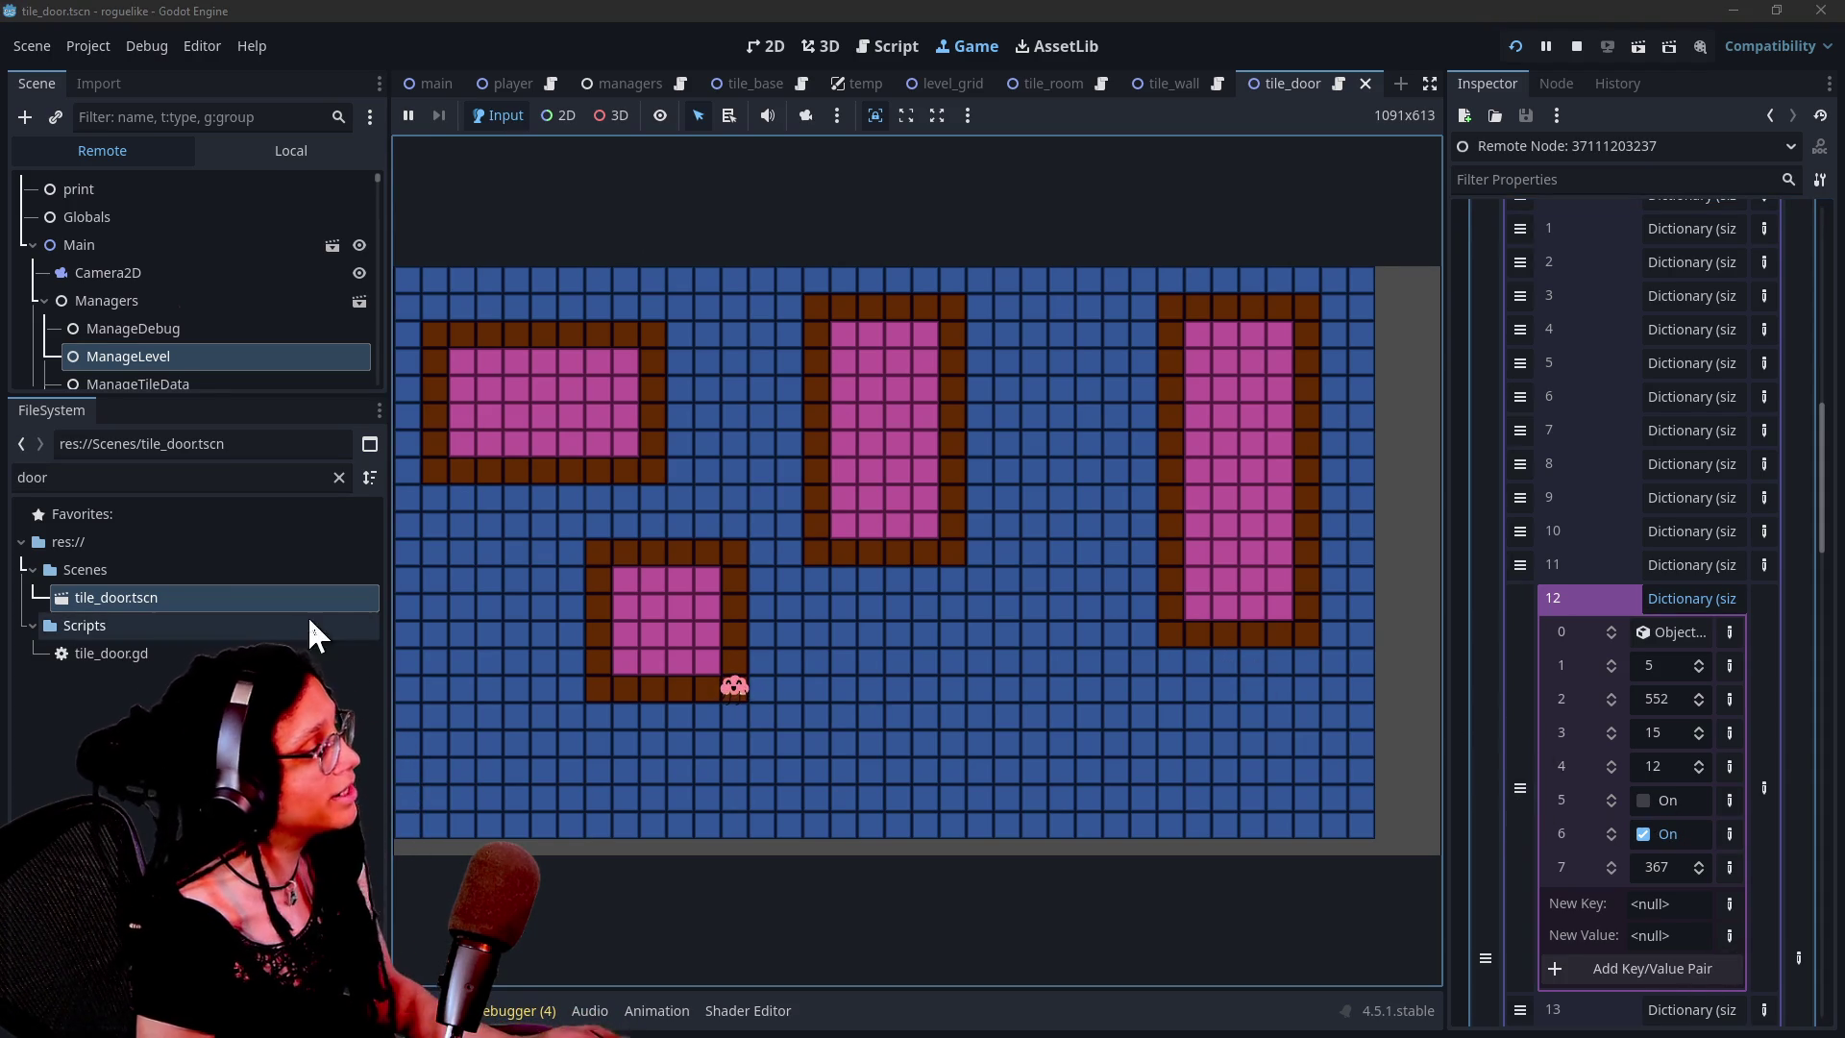
pyautogui.press('Left')
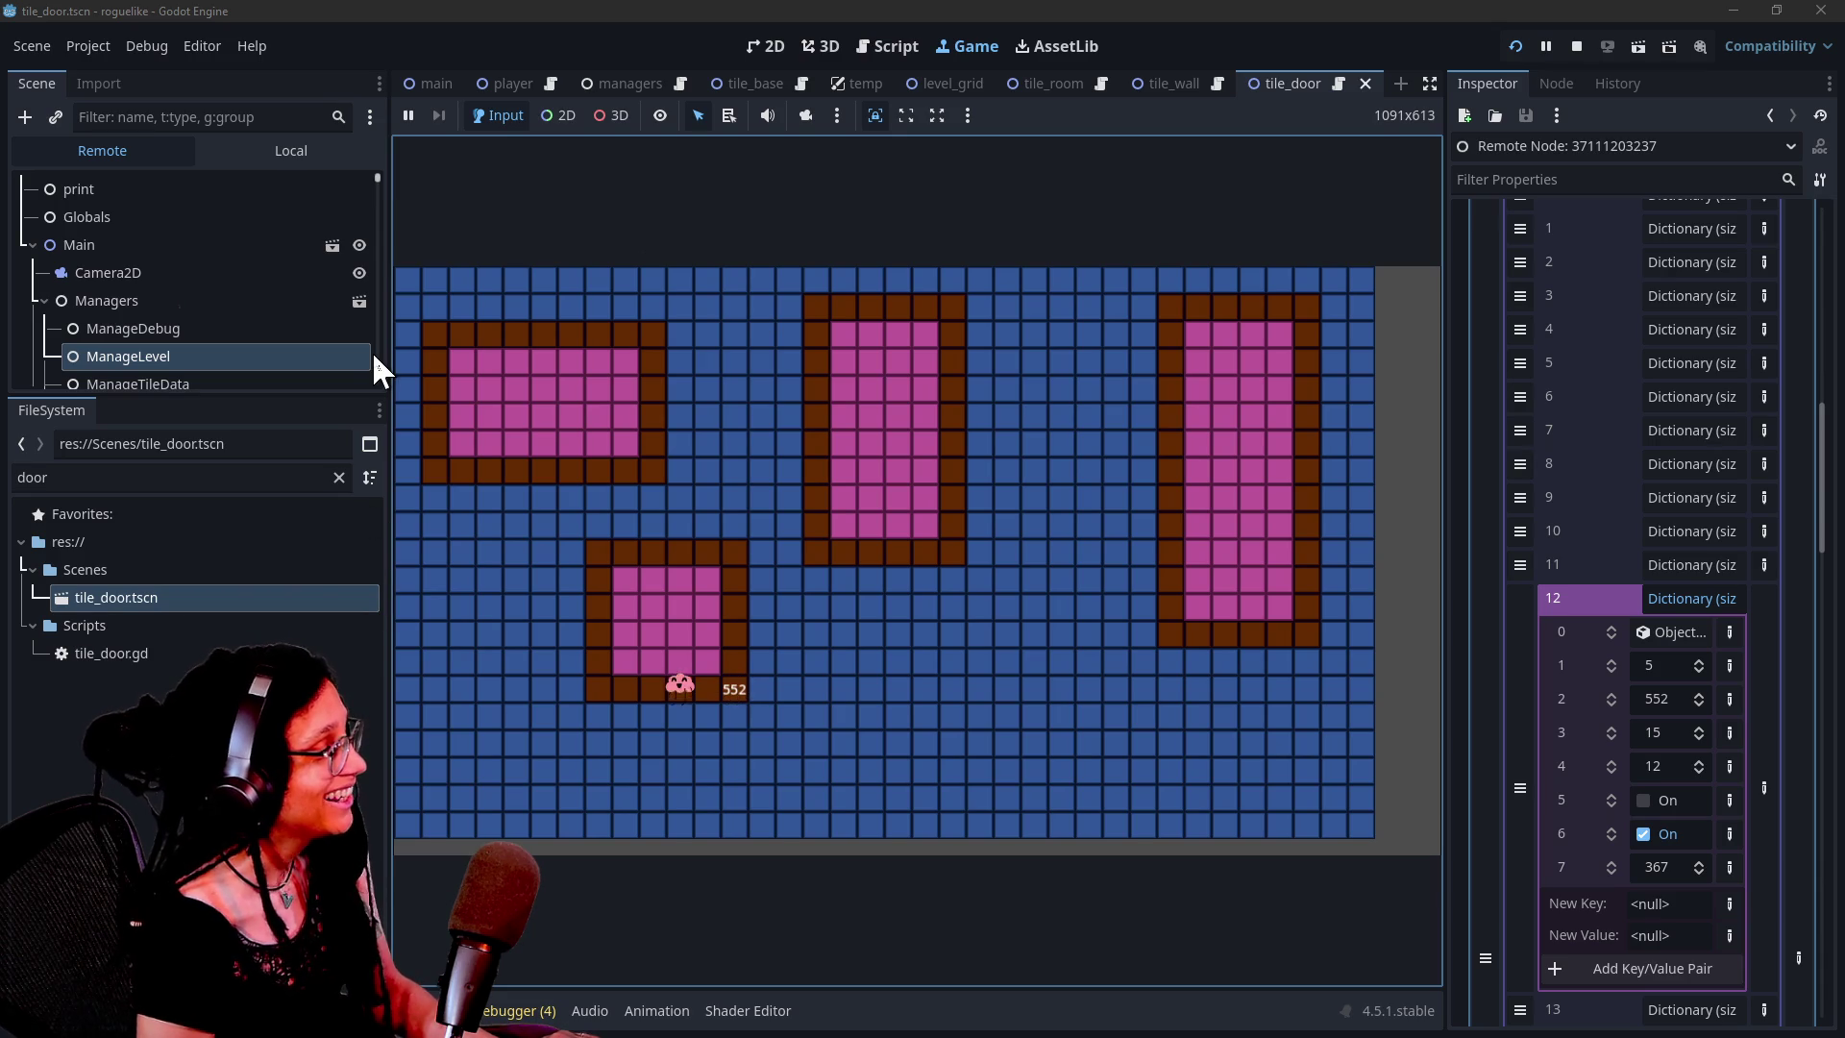
pyautogui.press('Left')
pyautogui.press('Left')
pyautogui.press('Left')
pyautogui.press('Up')
pyautogui.press('Up')
pyautogui.press('Up')
pyautogui.press('Left')
pyautogui.press('Left')
pyautogui.press('Left')
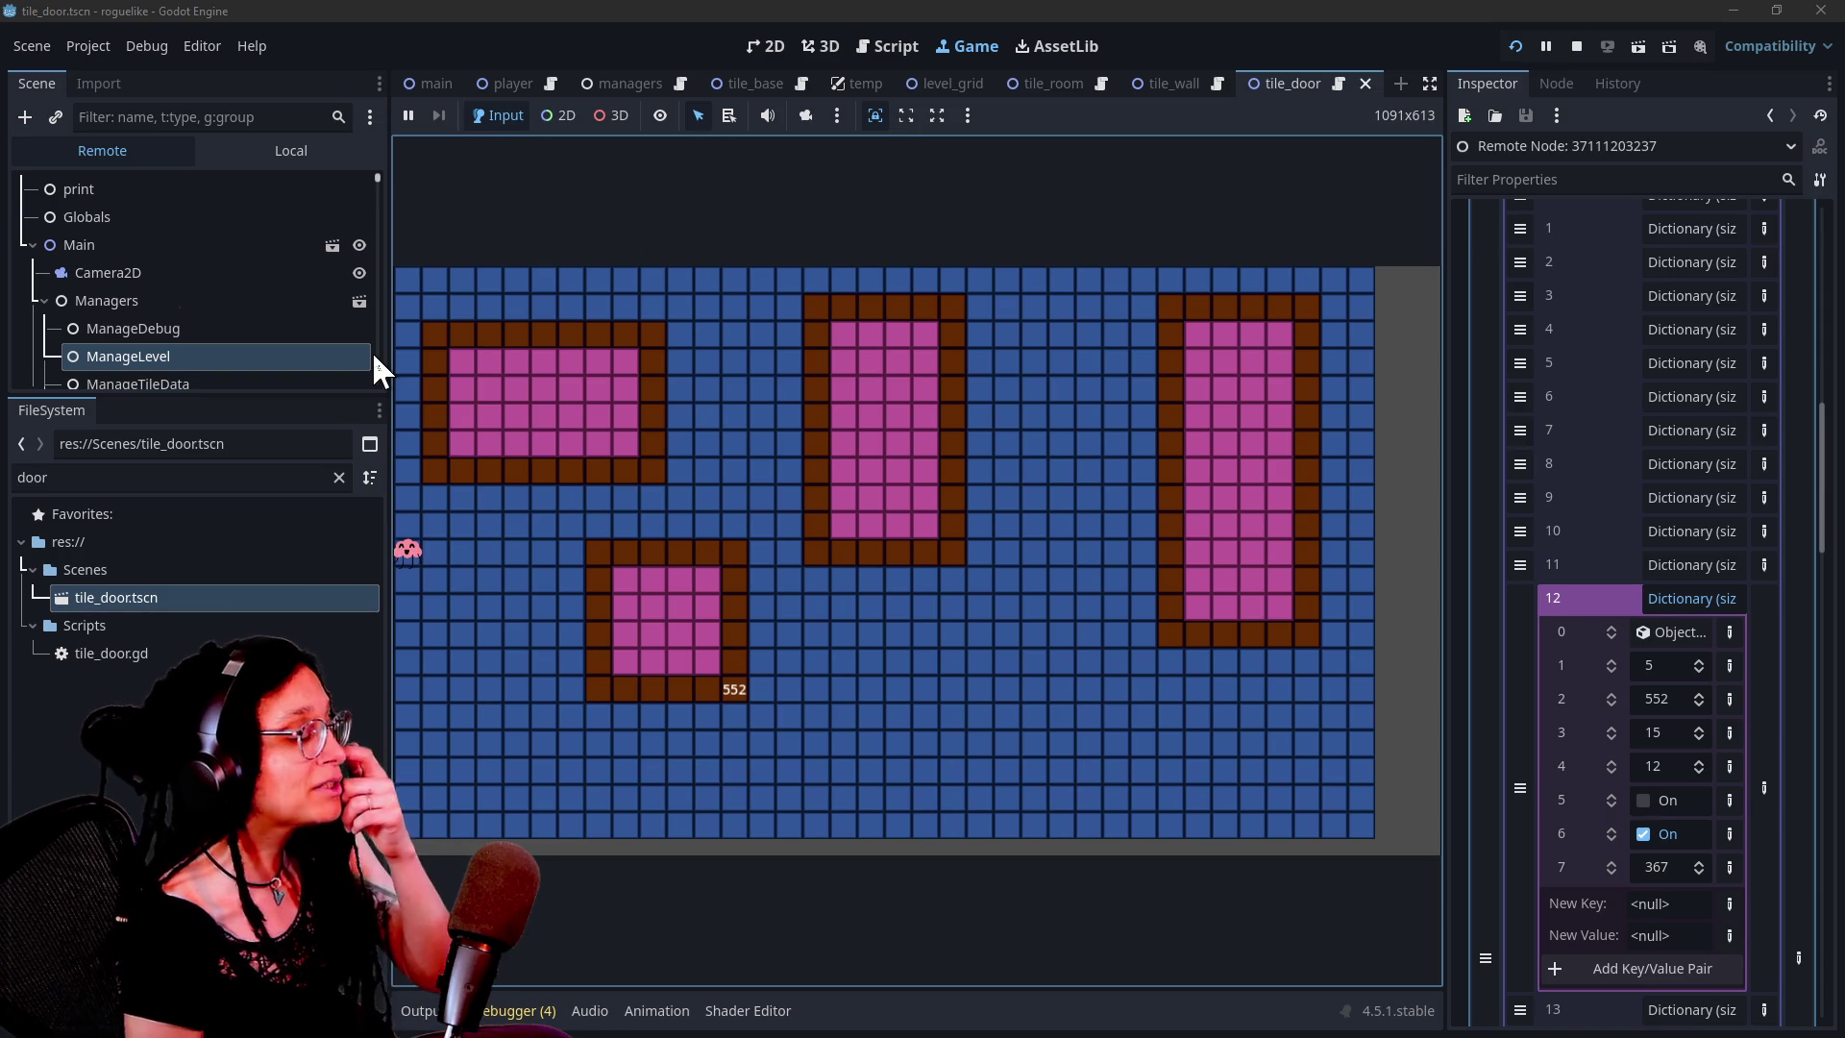
pyautogui.press('Right')
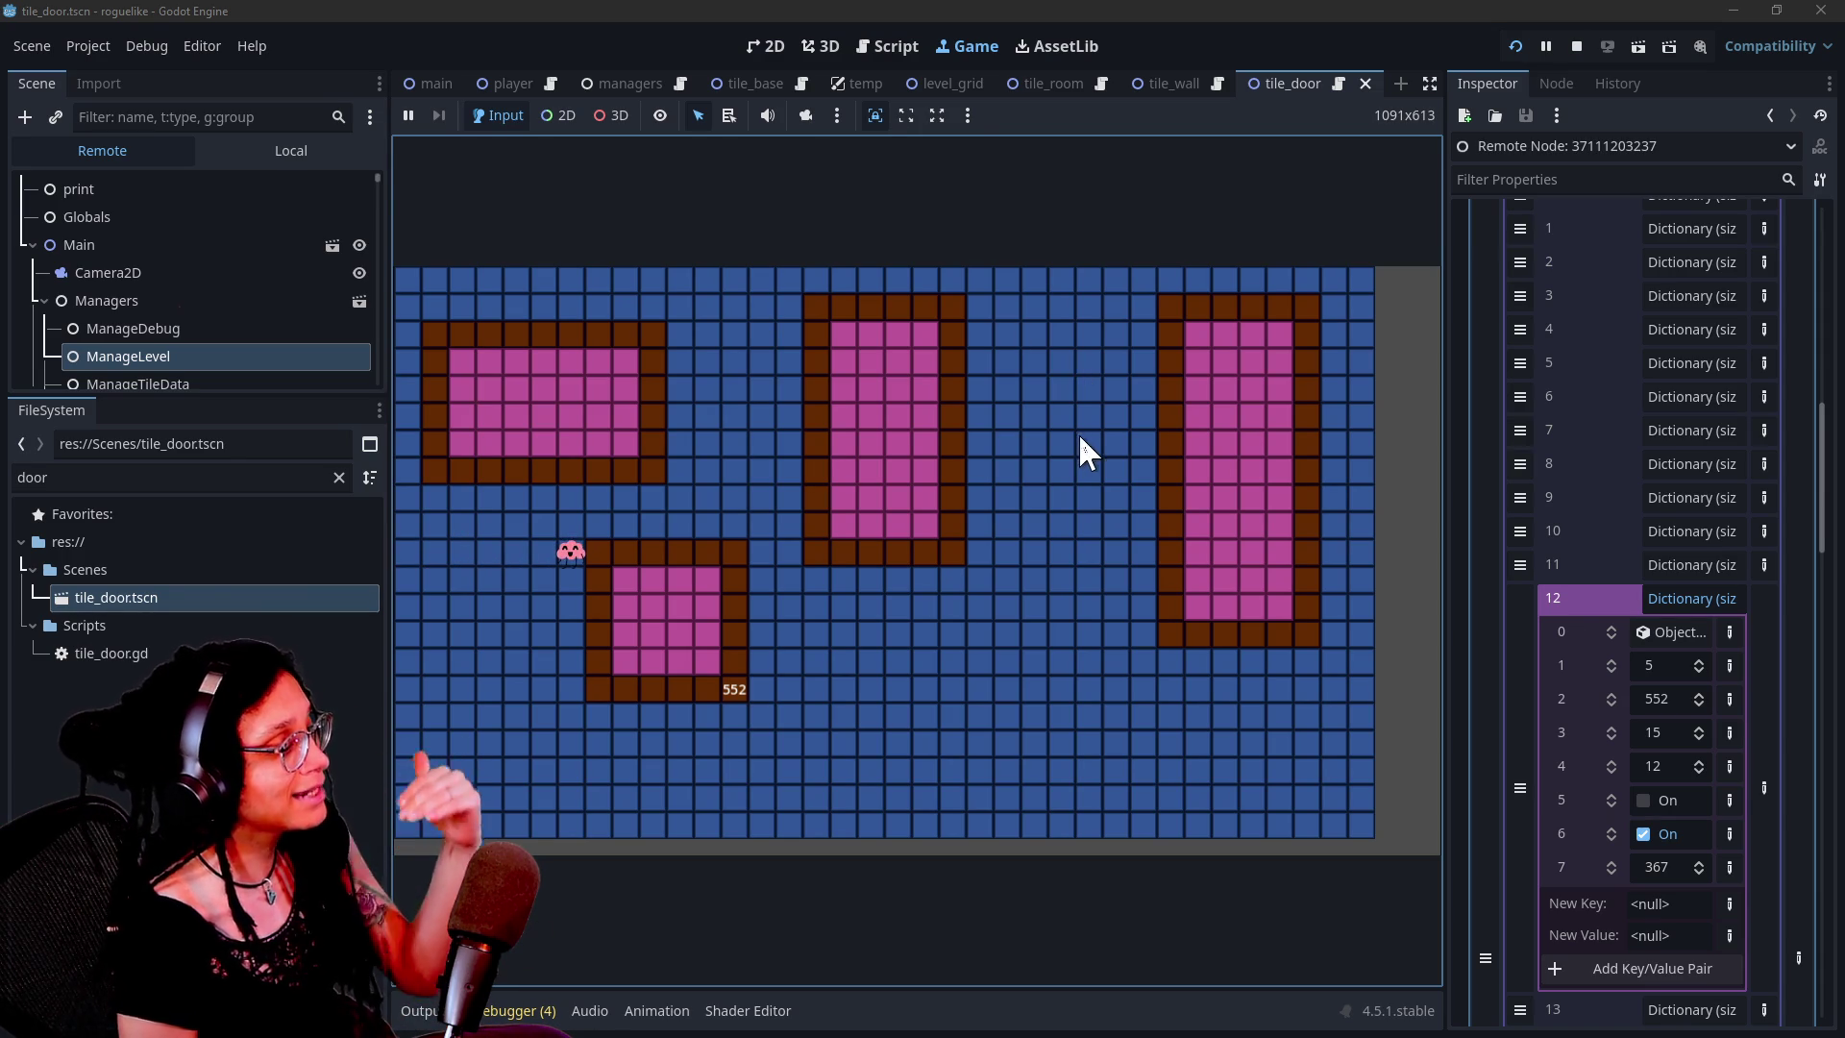
pyautogui.scroll(2, 1528, 462)
# Step: Collapse the cell 12 data and Level Data row 15 in the Inspector
pyautogui.scroll(4, 1526, 462)
pyautogui.scroll(-3, 1528, 462)
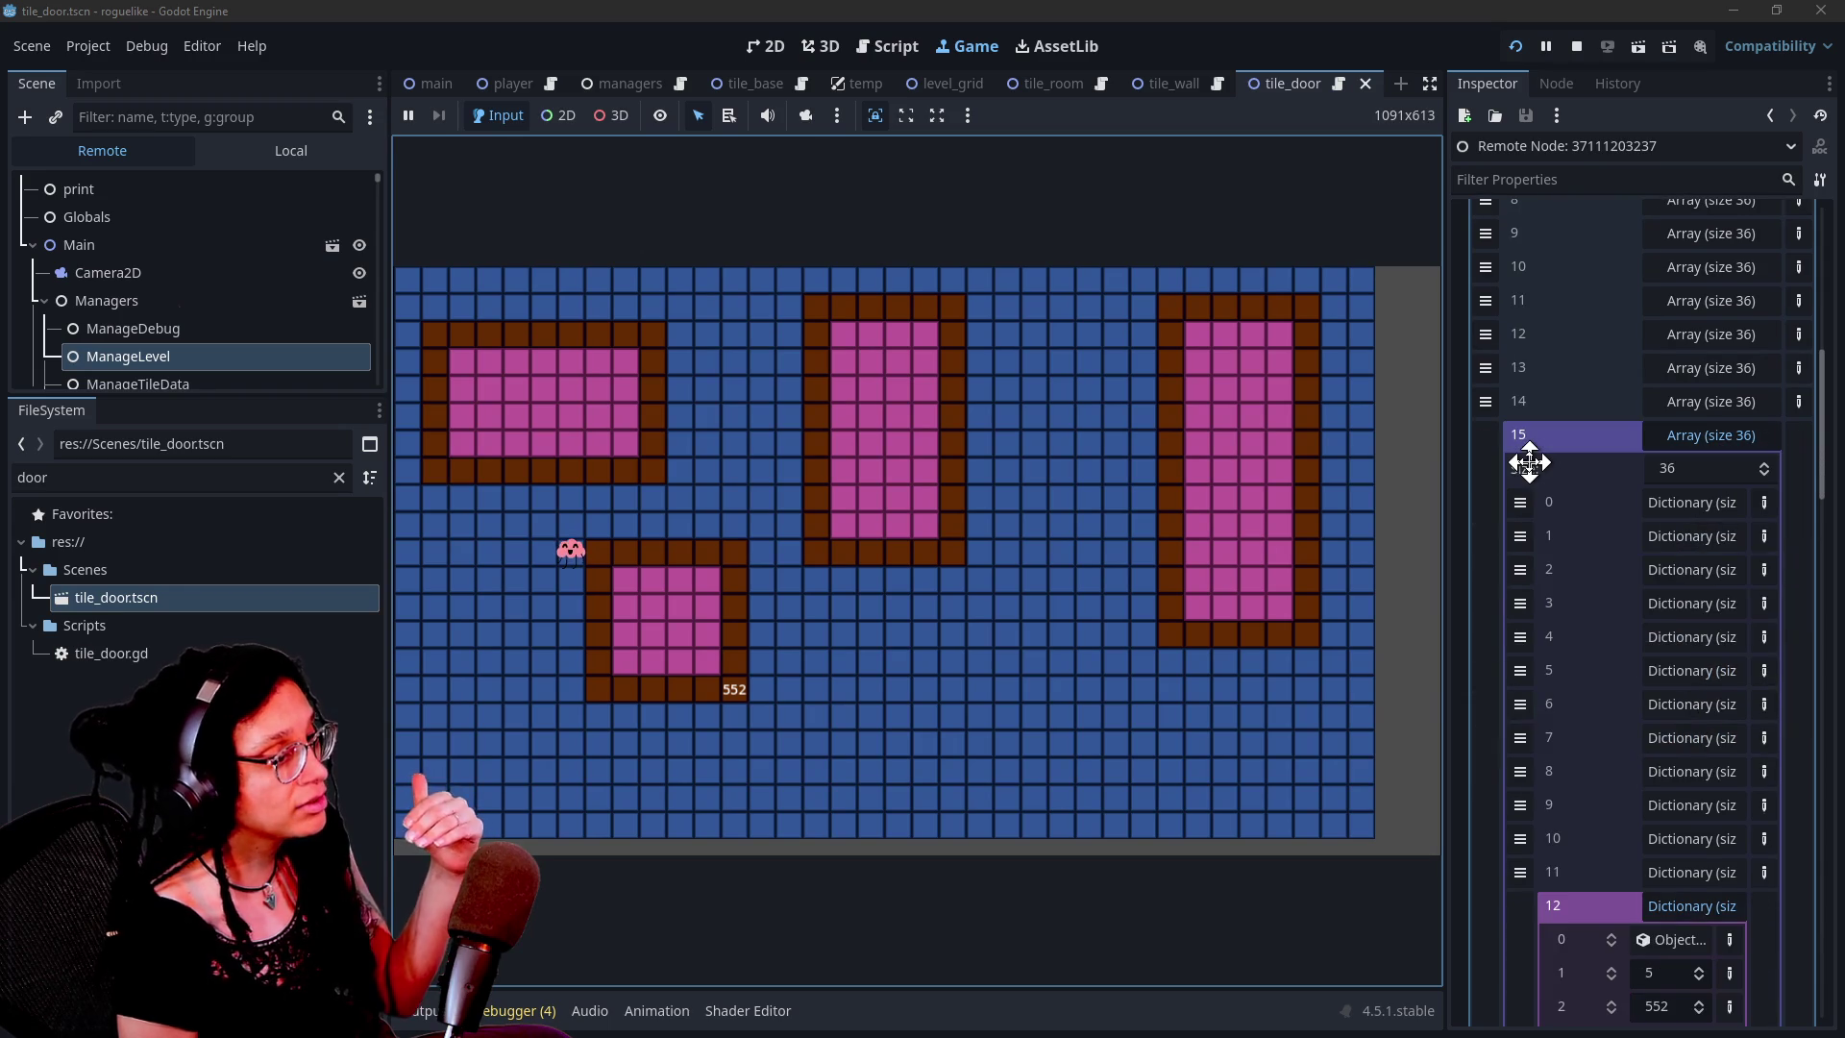
pyautogui.click(677, 619)
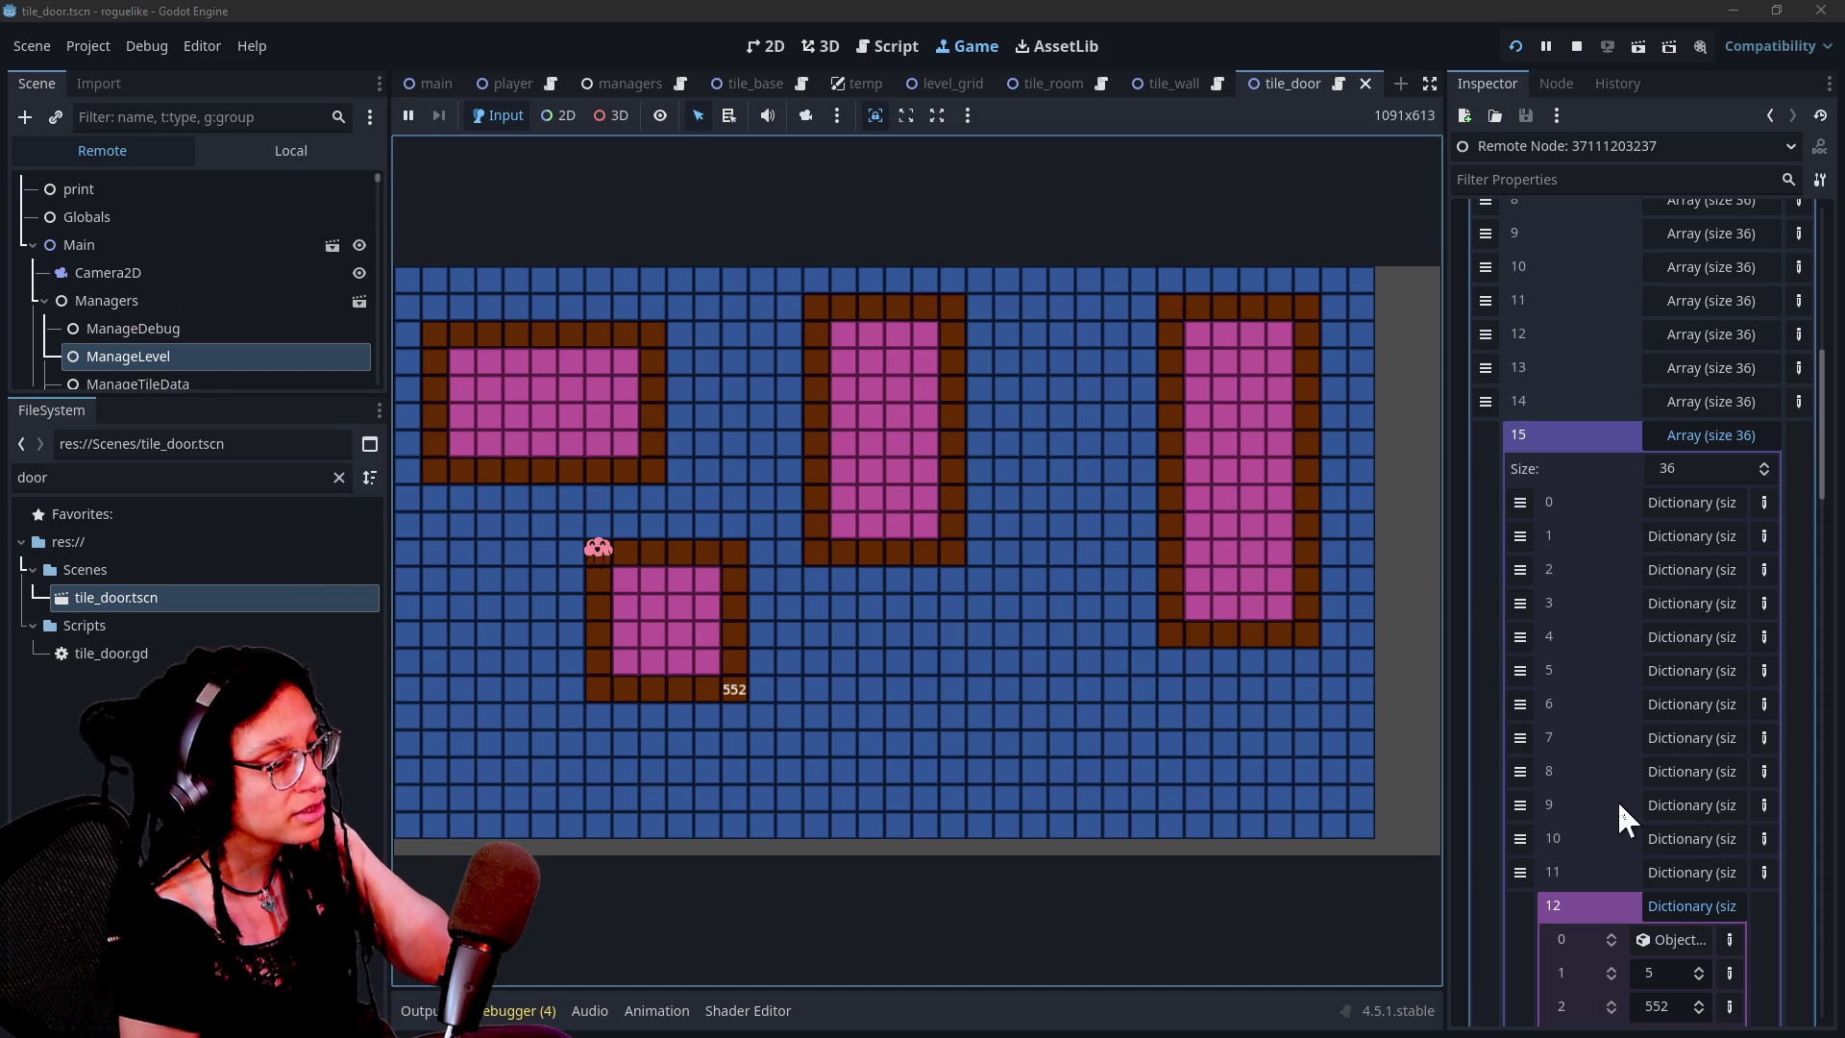
pyautogui.click(1698, 898)
pyautogui.click(1680, 432)
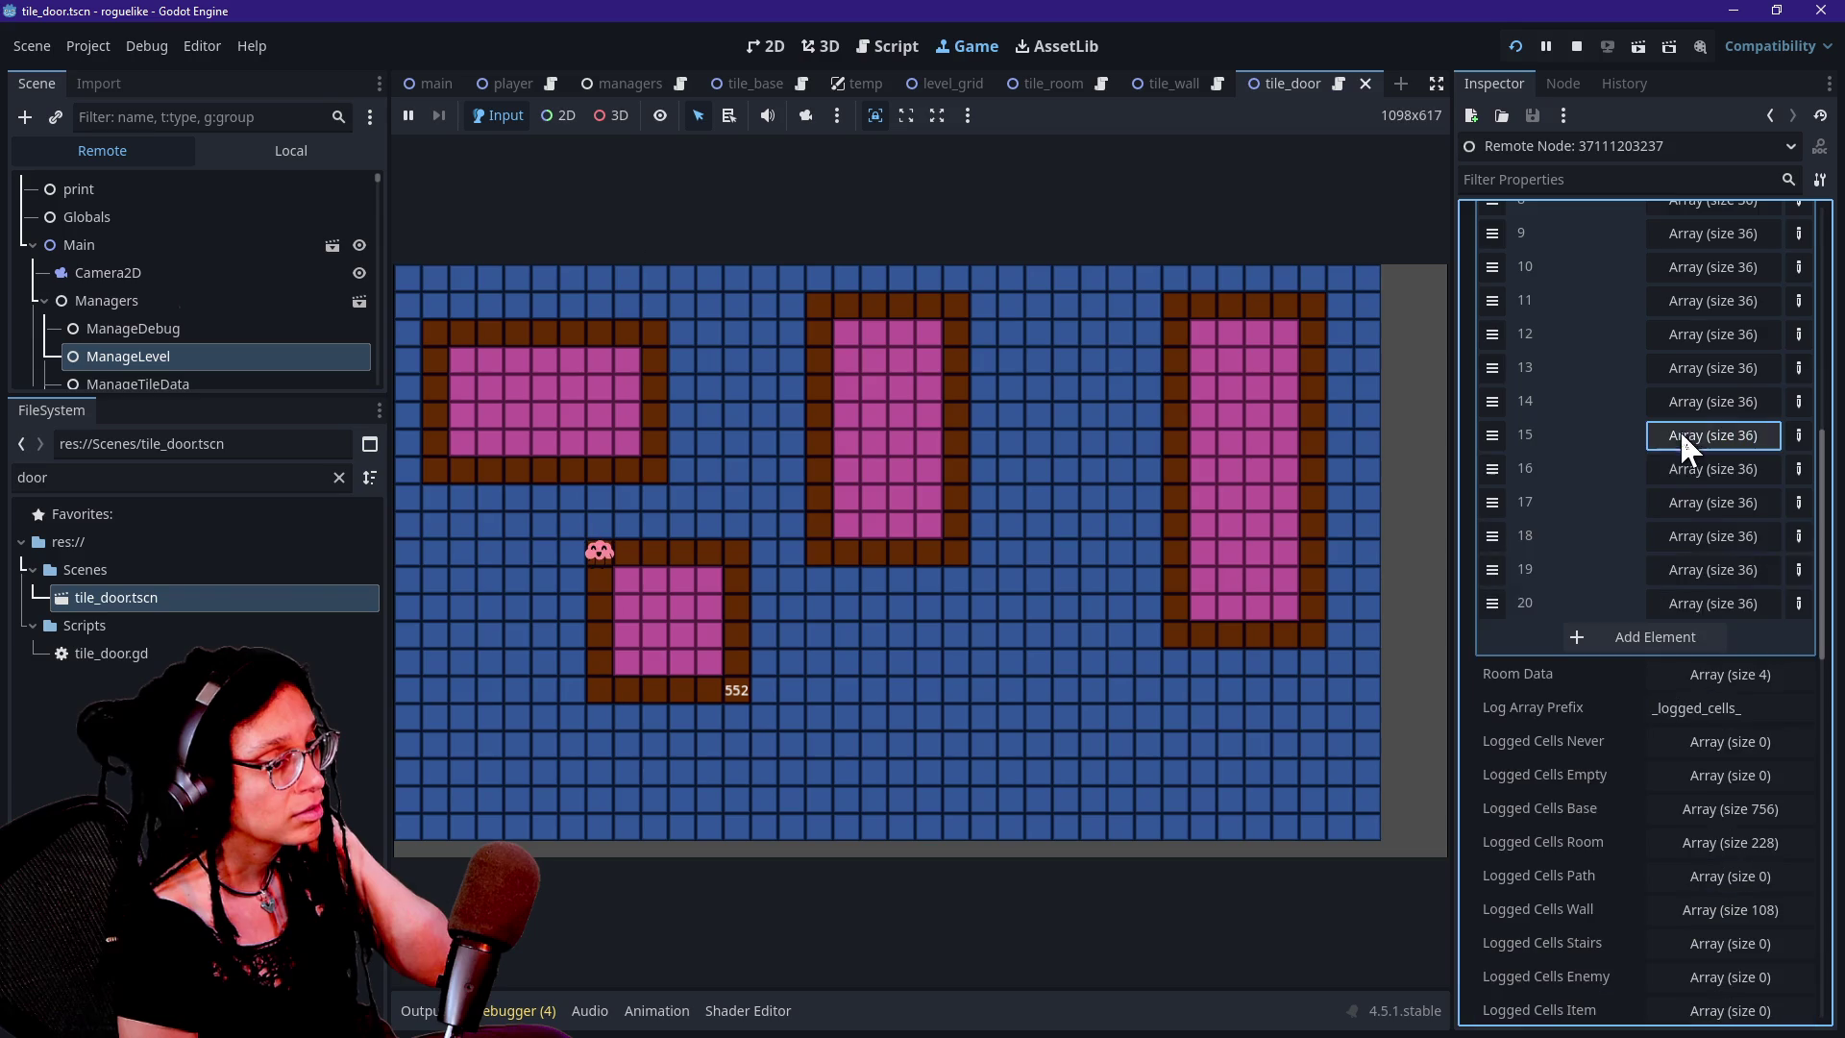
# Step: Expand Level Data row 10 and cell 7, then inspect its stored Node2D object
pyautogui.scroll(3, 1584, 476)
pyautogui.click(1683, 371)
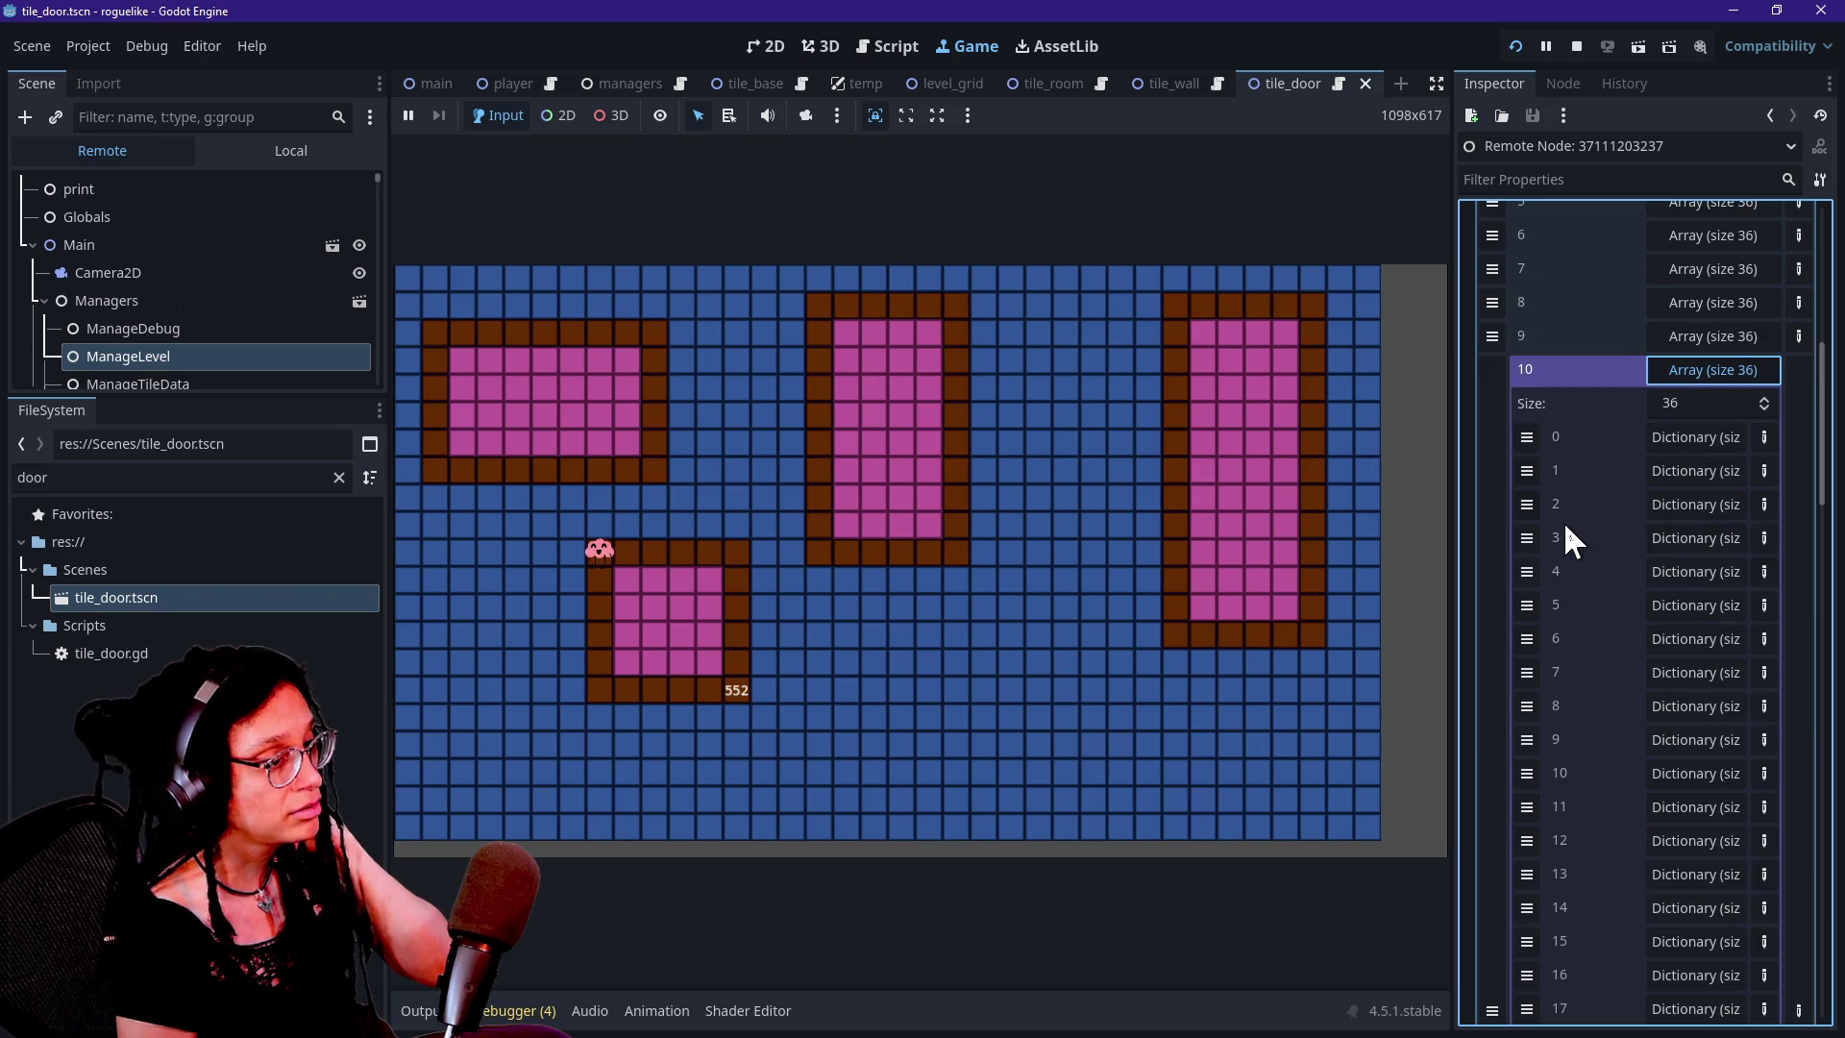
pyautogui.click(1663, 669)
pyautogui.scroll(-4, 1664, 667)
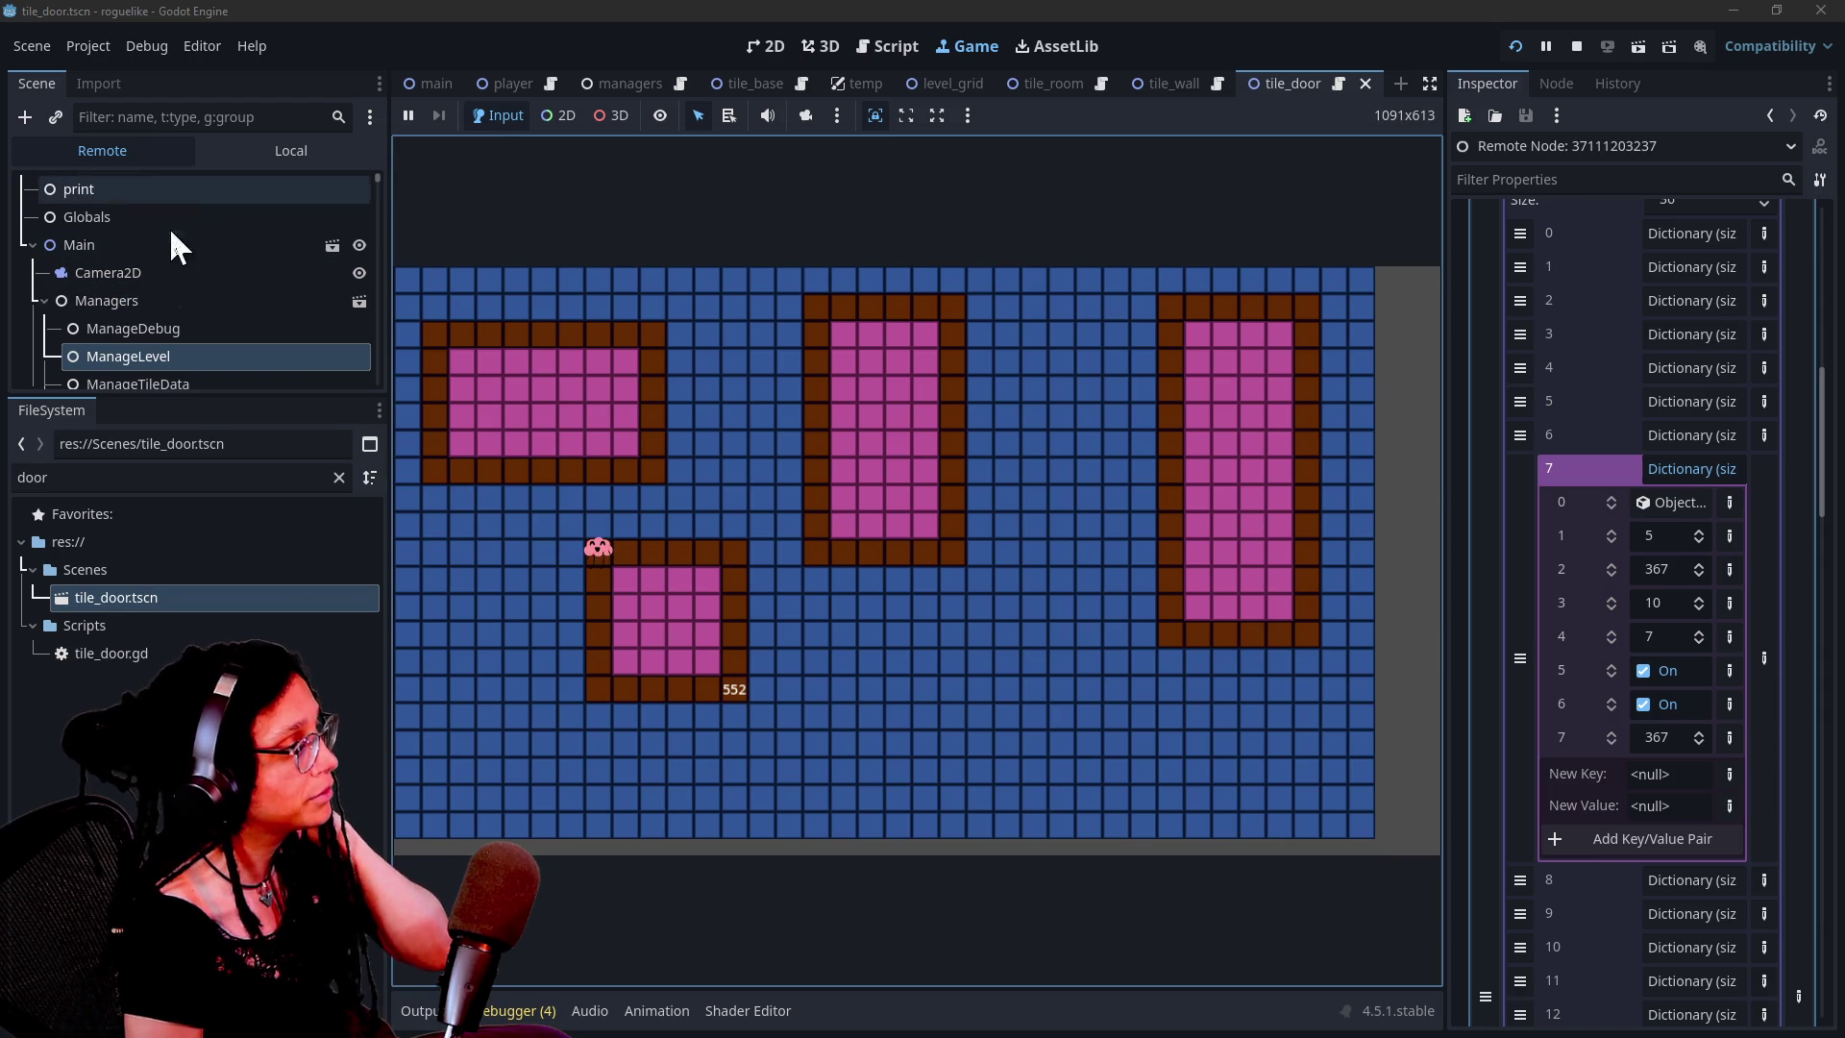
pyautogui.scroll(-3, 133, 286)
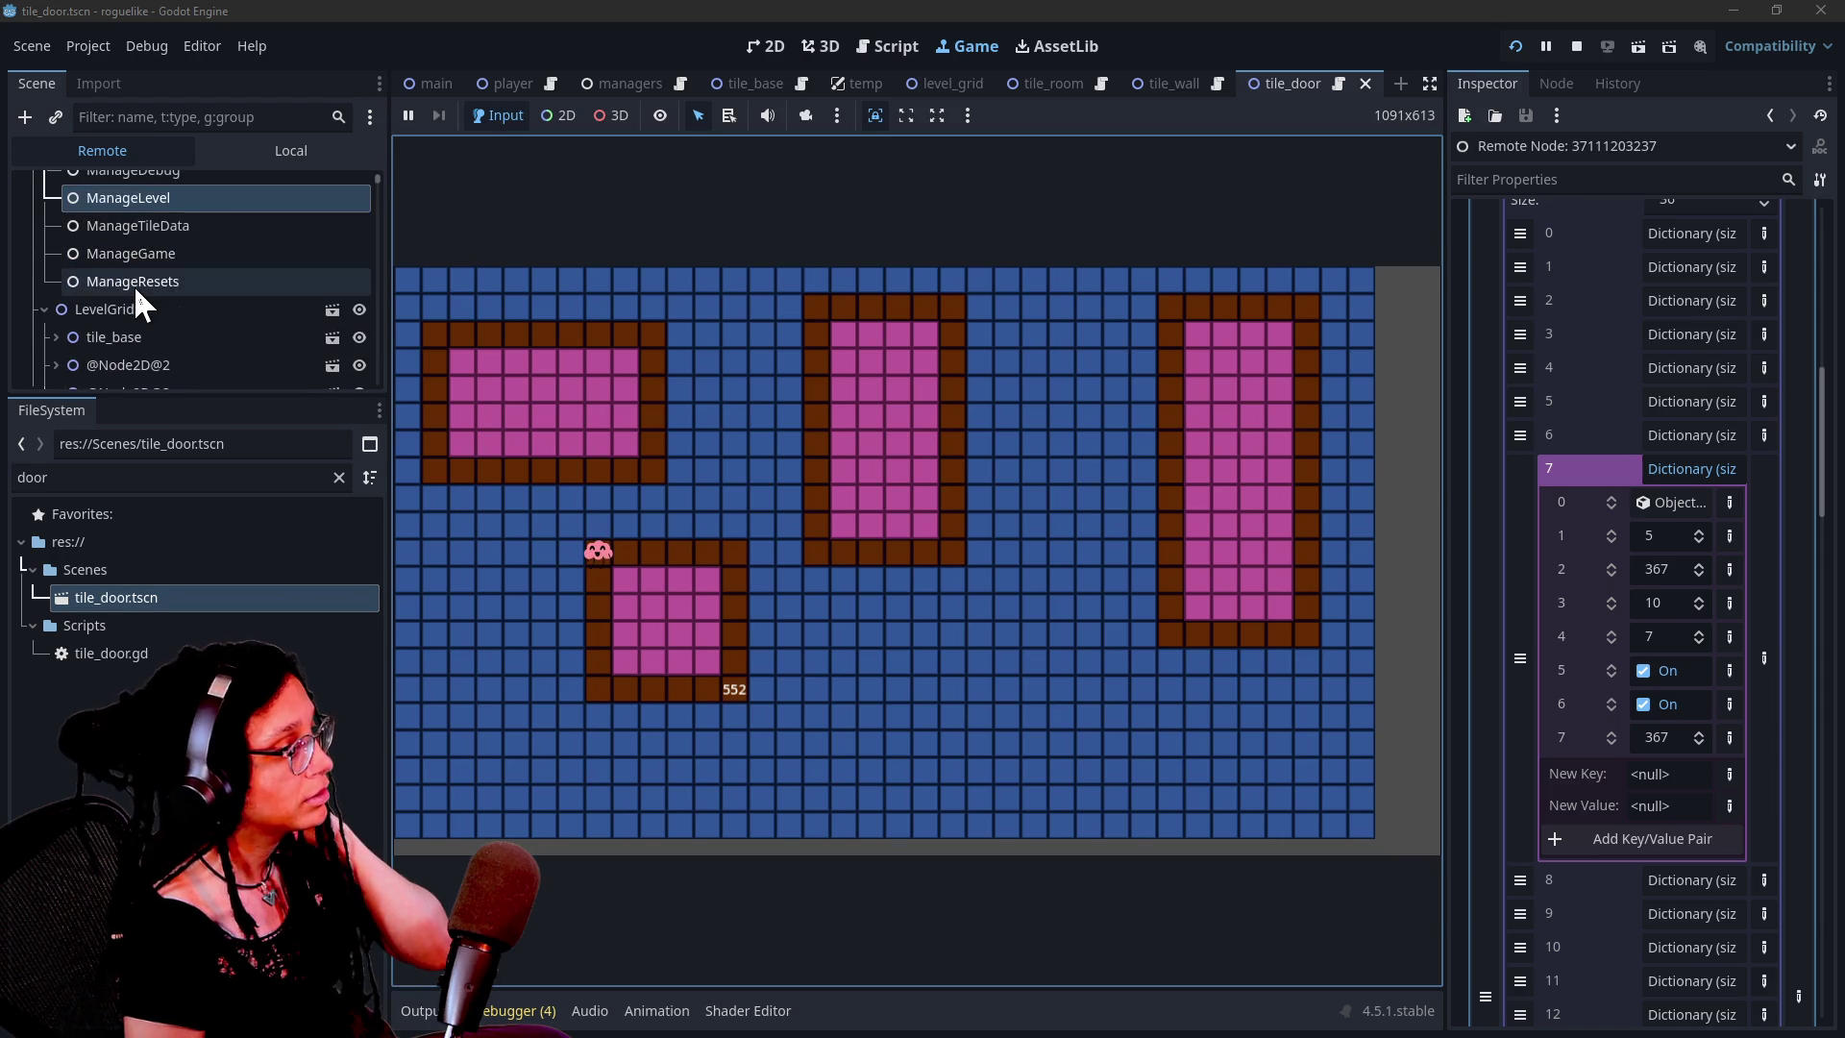
pyautogui.scroll(-2, 150, 294)
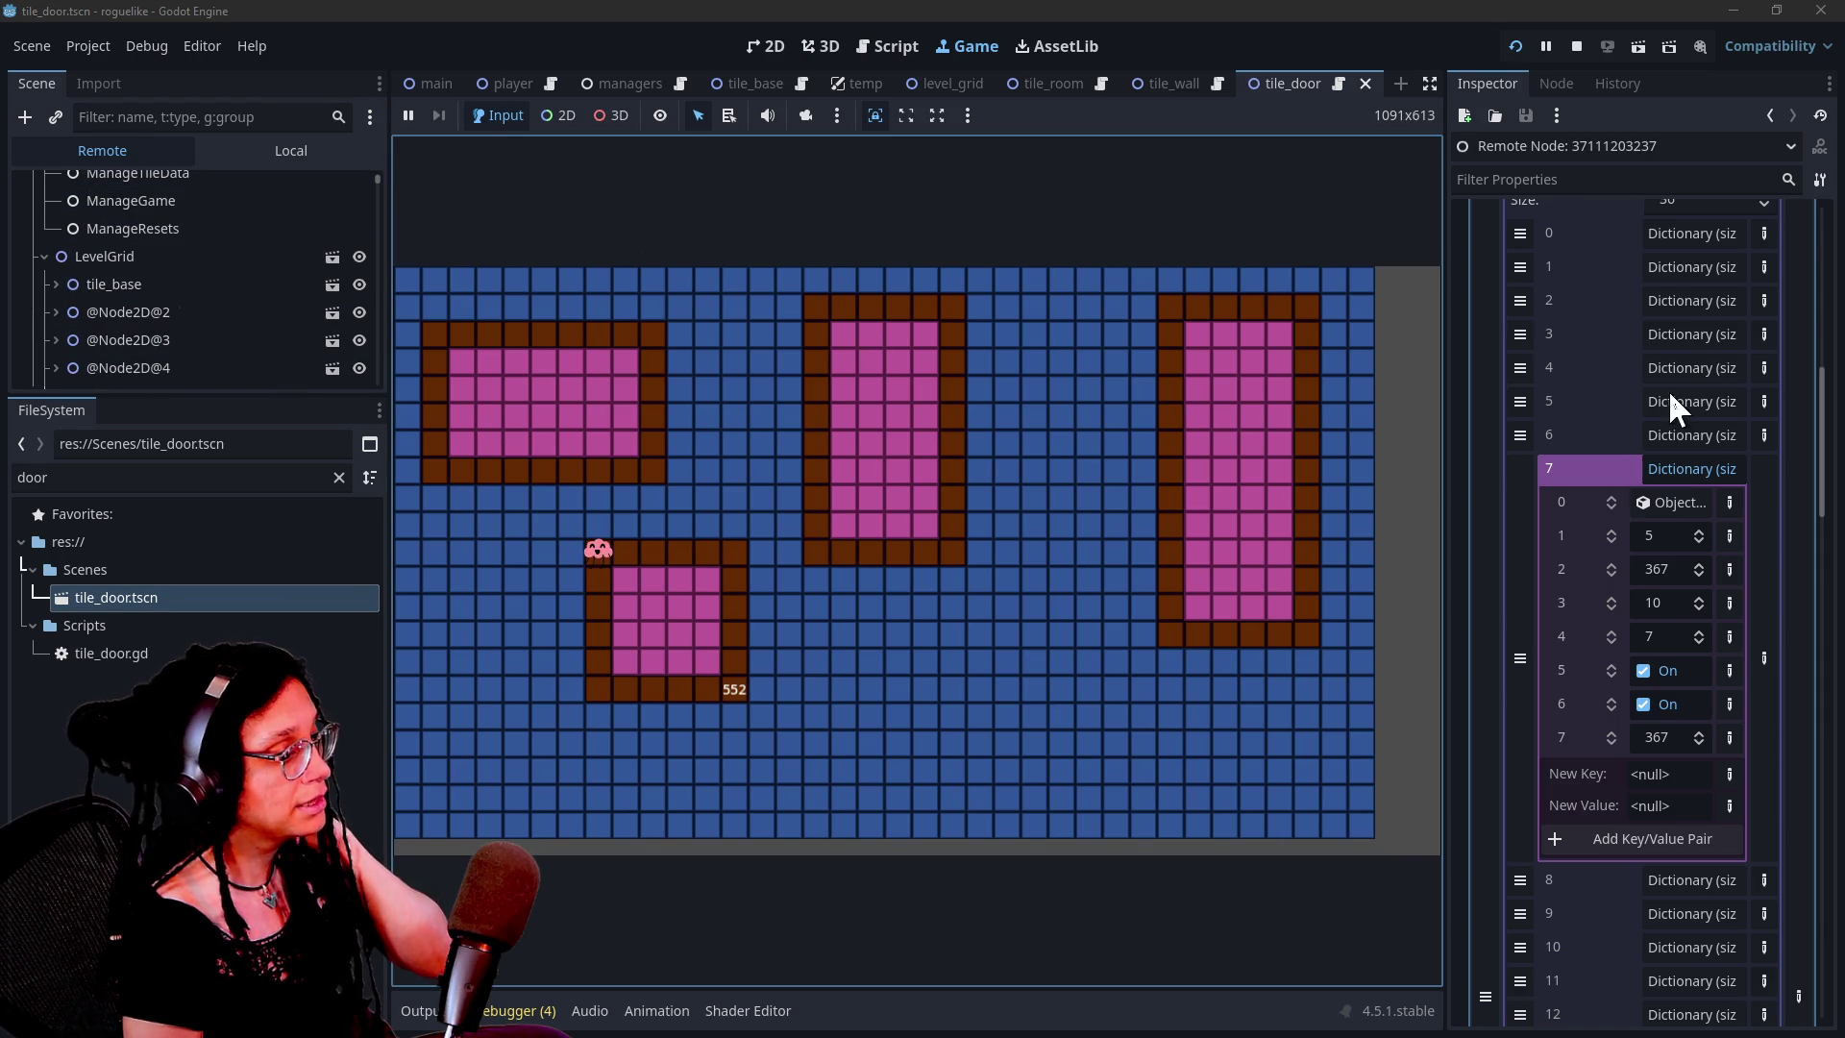
pyautogui.click(1645, 503)
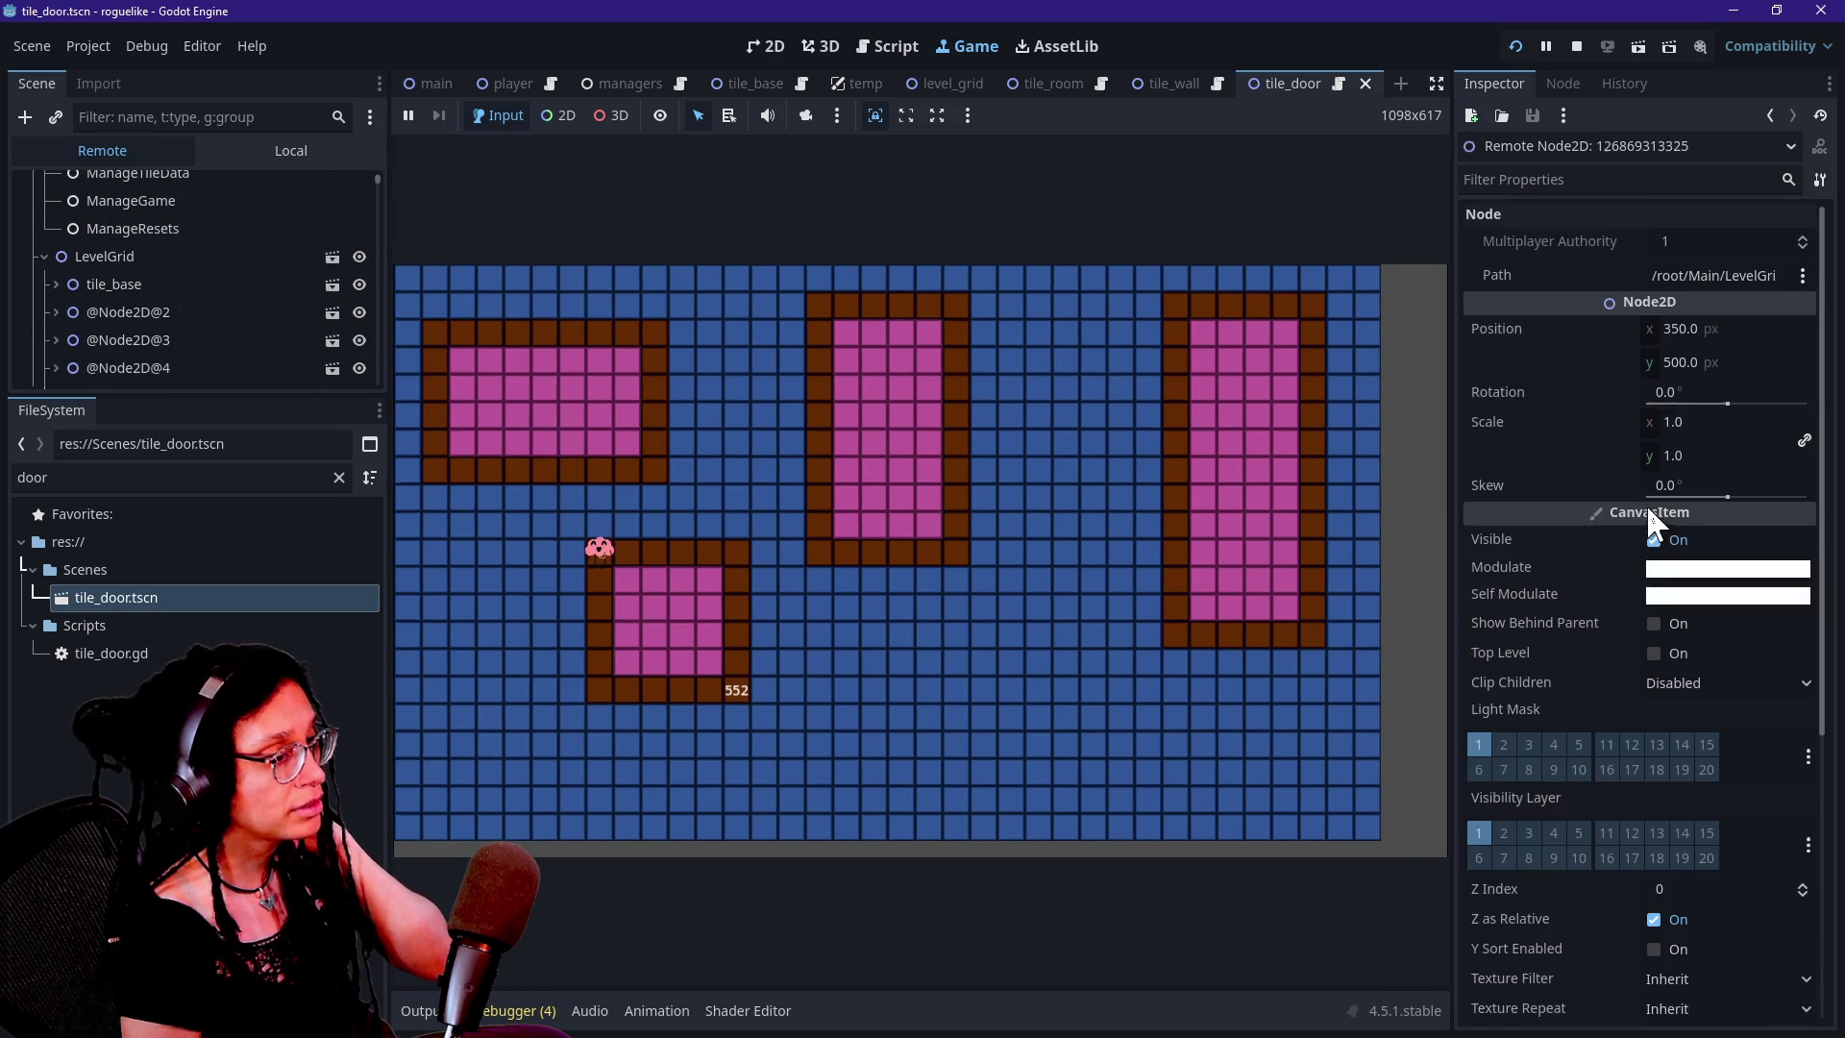
# Step: Reveal tile label 367 in the game view, then go back to ManageLevel's Level Data
pyautogui.scroll(-3, 78, 335)
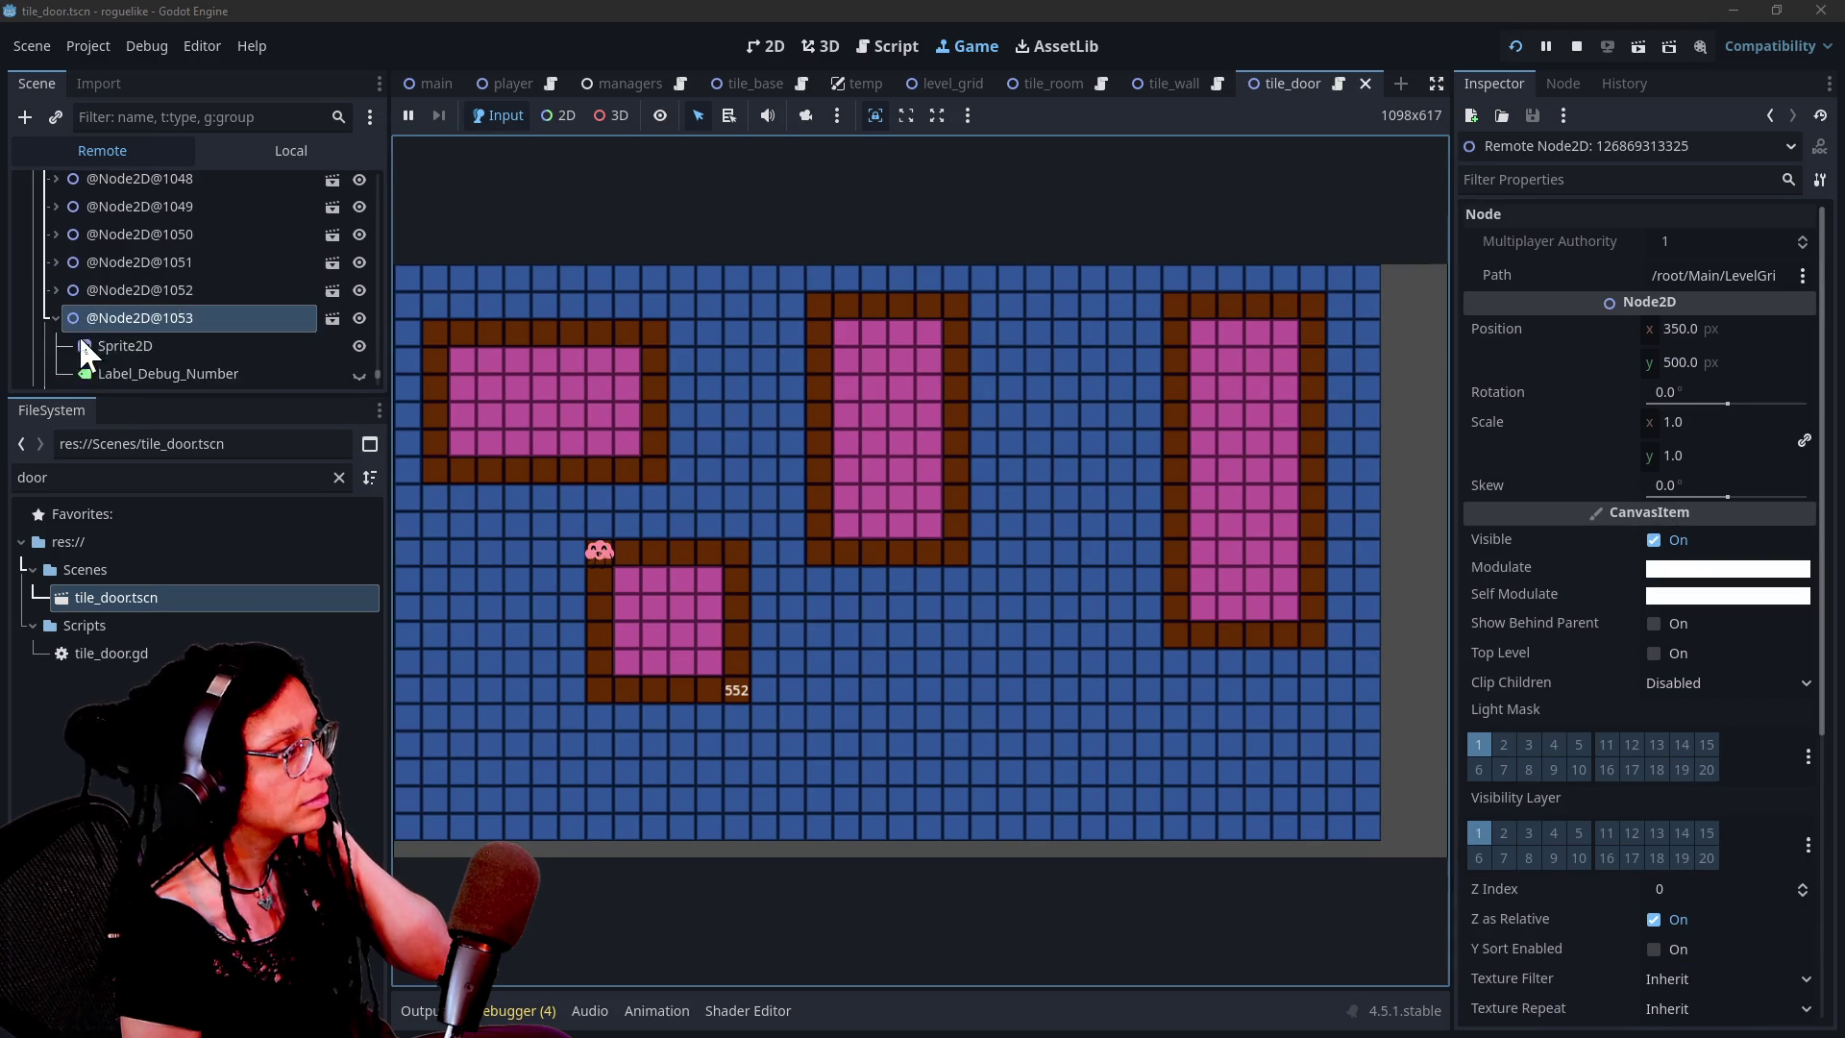
pyautogui.click(751, 596)
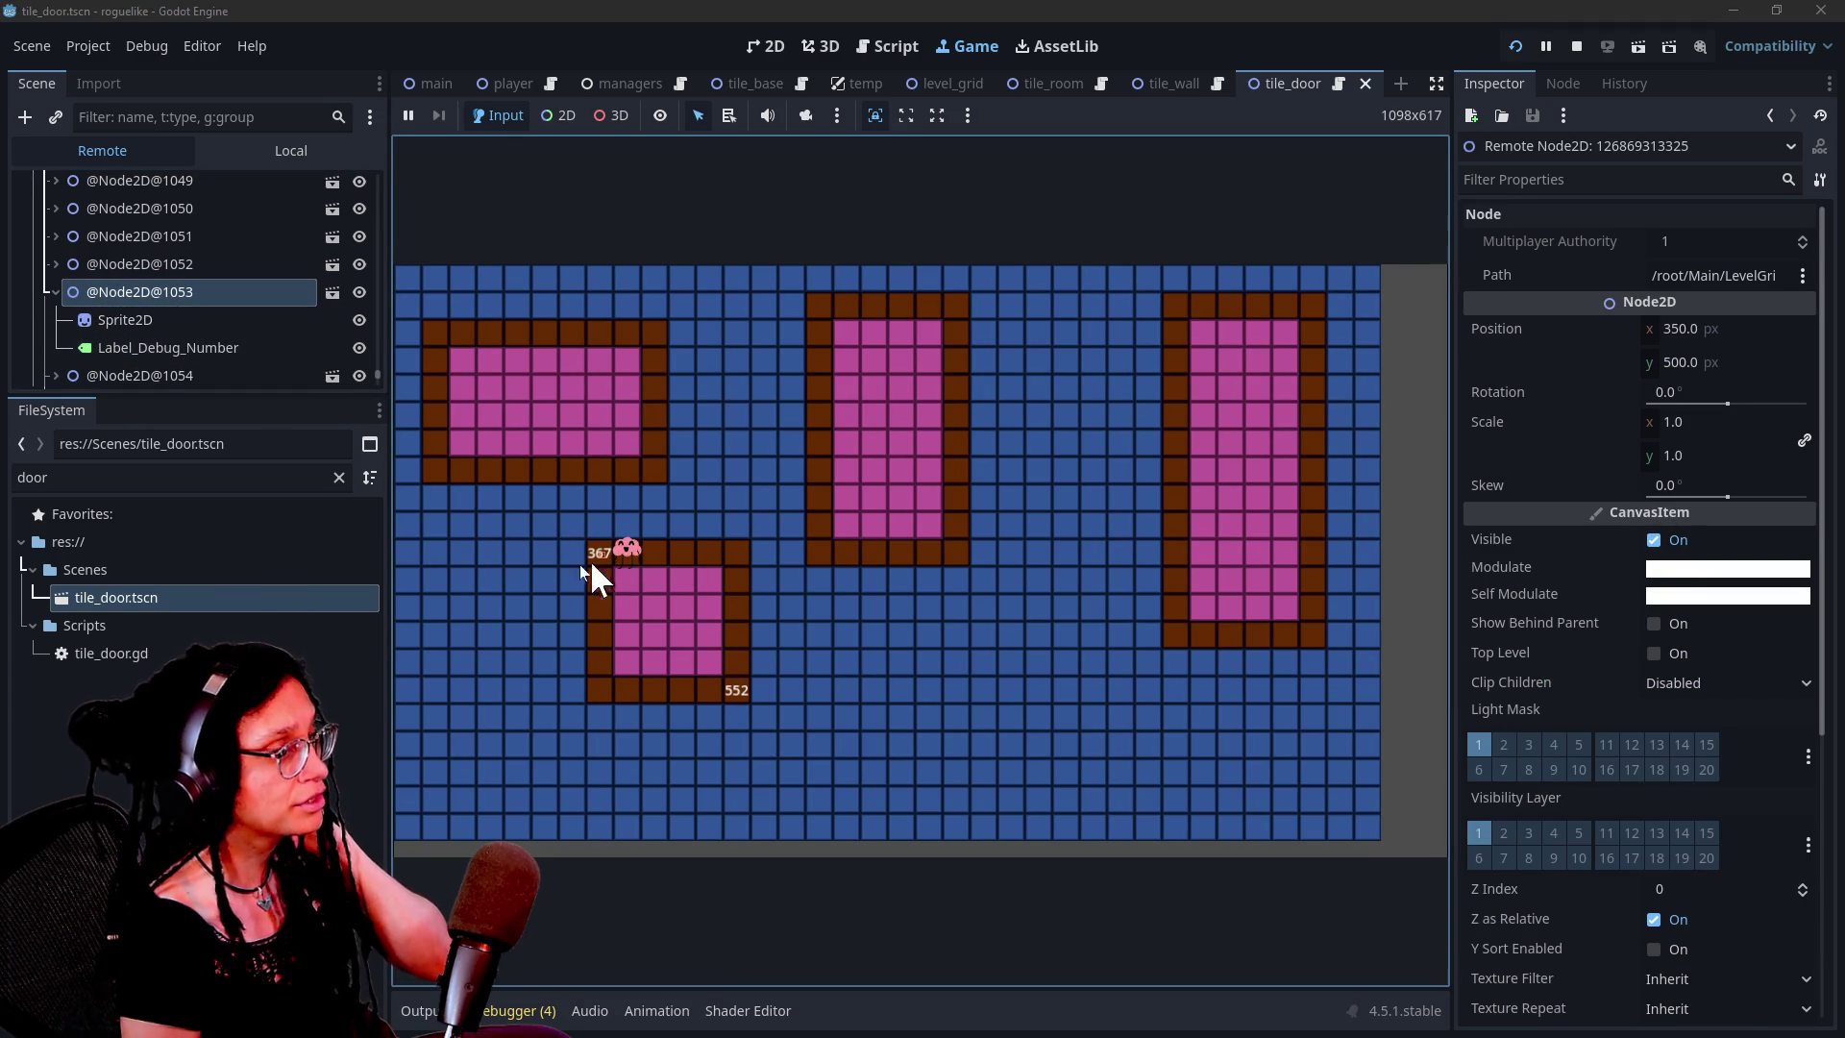
pyautogui.click(1769, 116)
pyautogui.scroll(5, 1617, 634)
pyautogui.scroll(2, 1618, 636)
pyautogui.scroll(-3, 1617, 636)
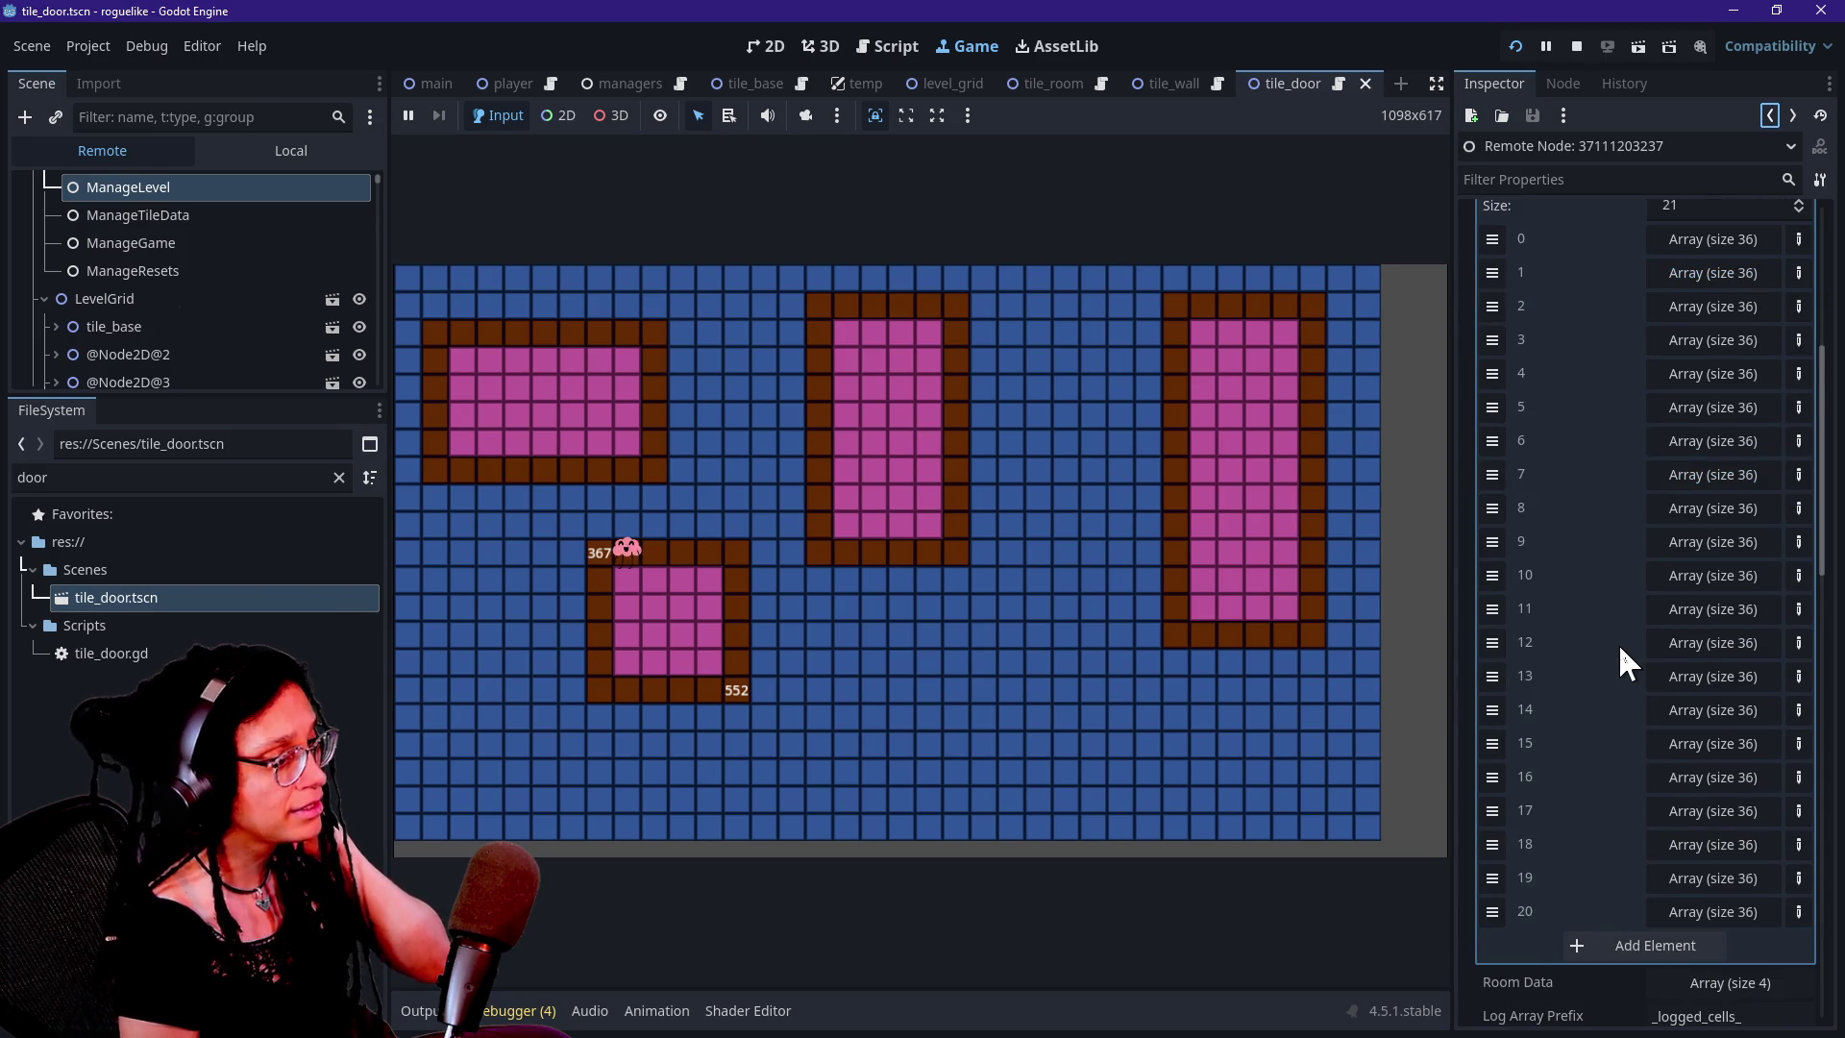
# Step: Expand Level Data row 10 and its cell 7 dictionary showing 367, 10, 7
pyautogui.scroll(-2, 1618, 643)
pyautogui.scroll(-2, 1619, 647)
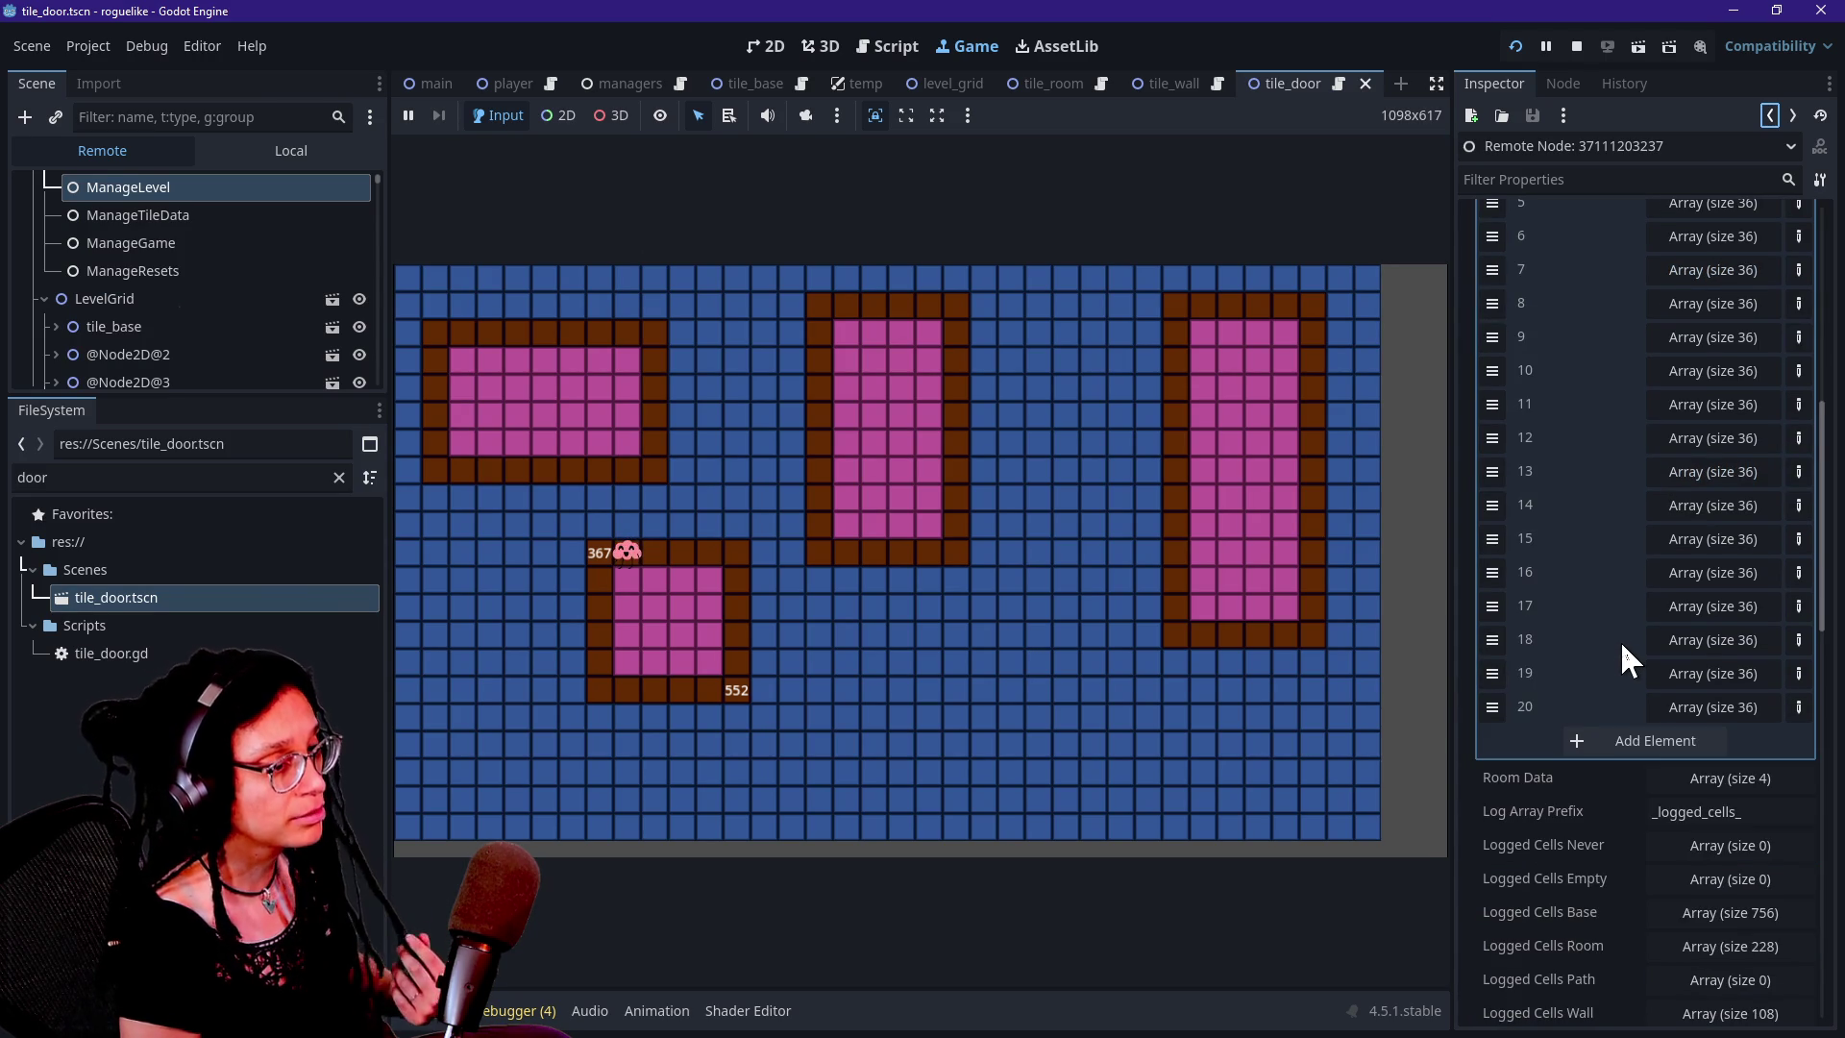
pyautogui.scroll(8, 1620, 640)
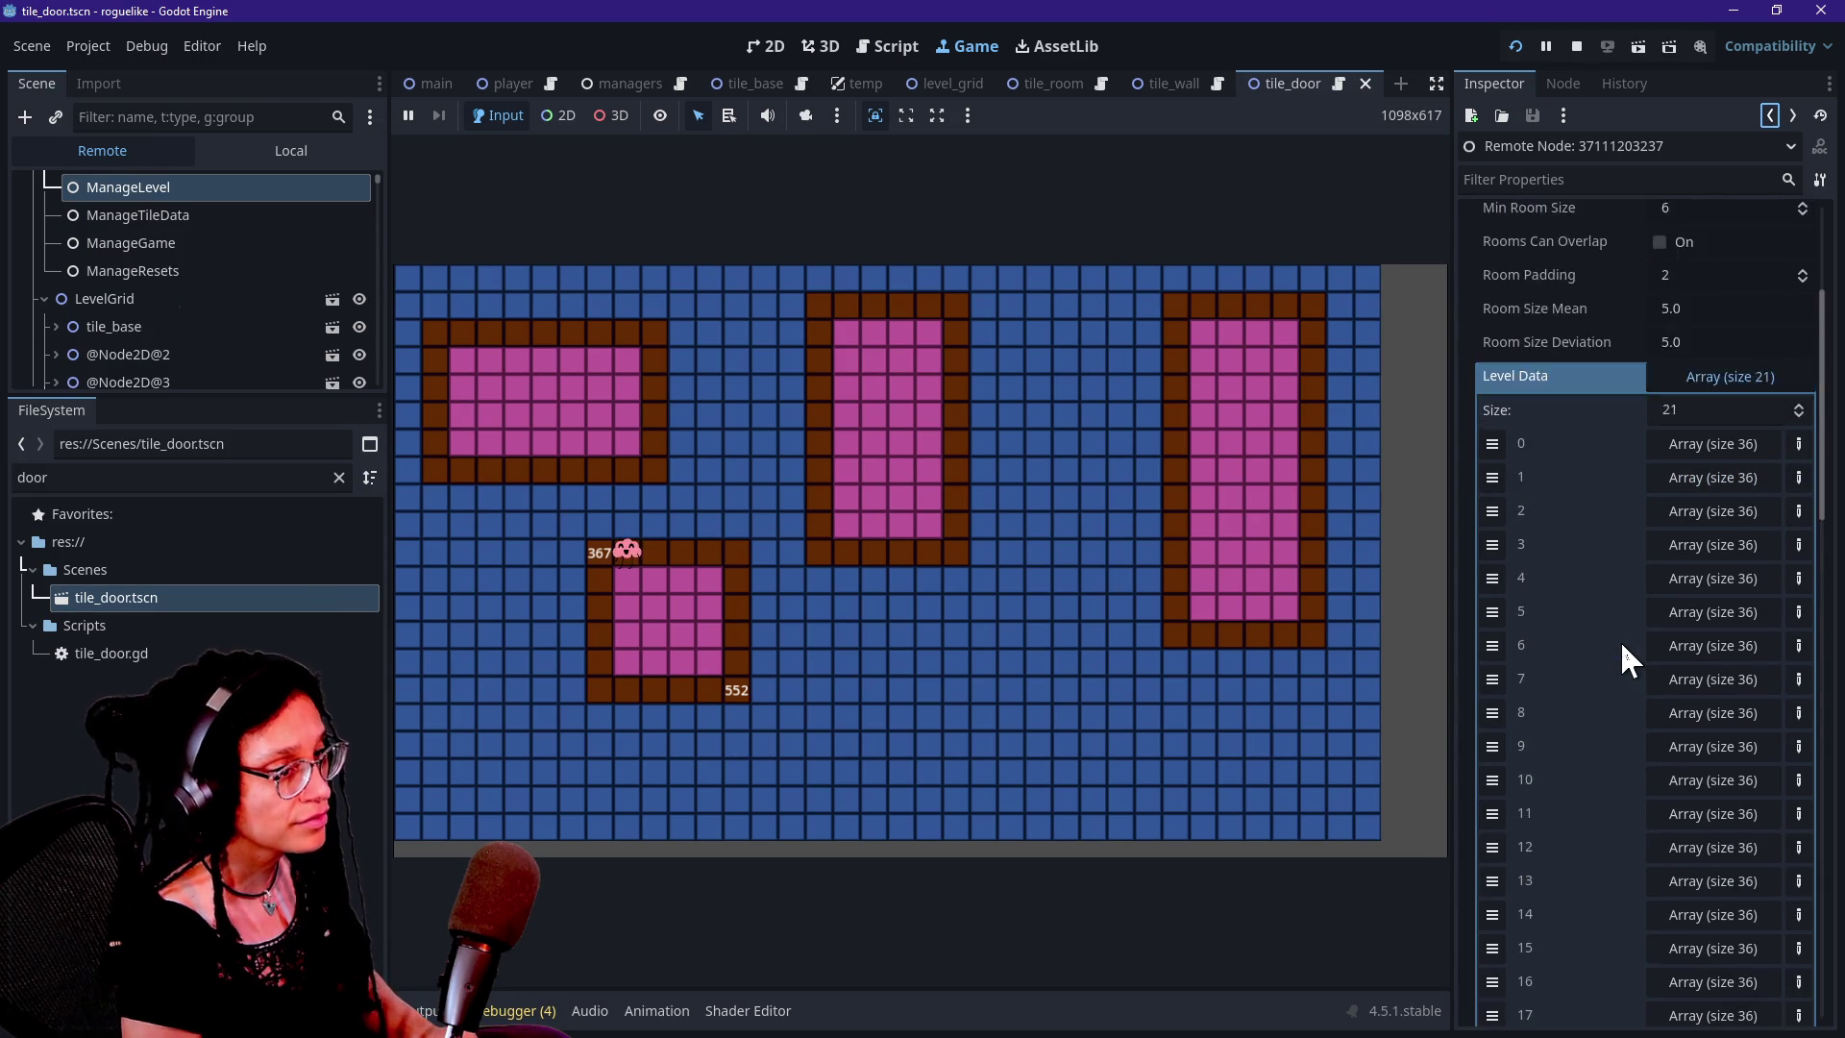
pyautogui.scroll(-8, 1619, 640)
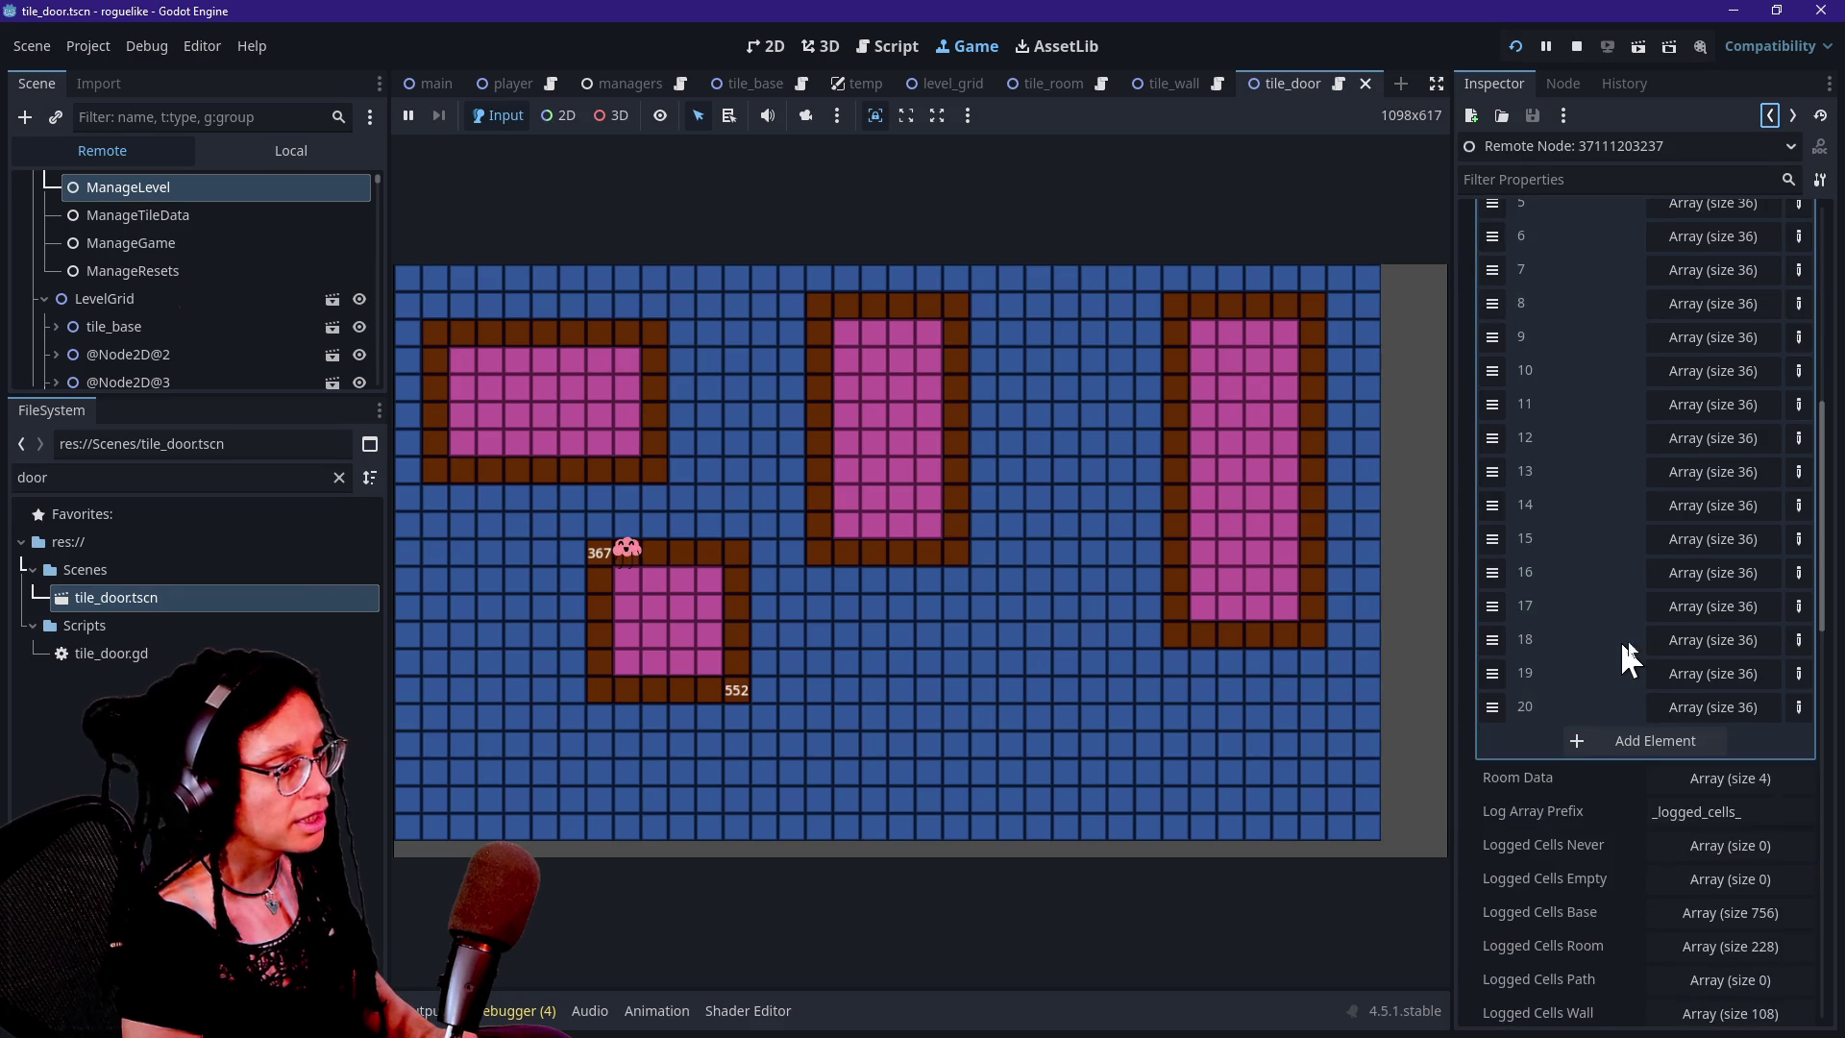
pyautogui.click(1714, 373)
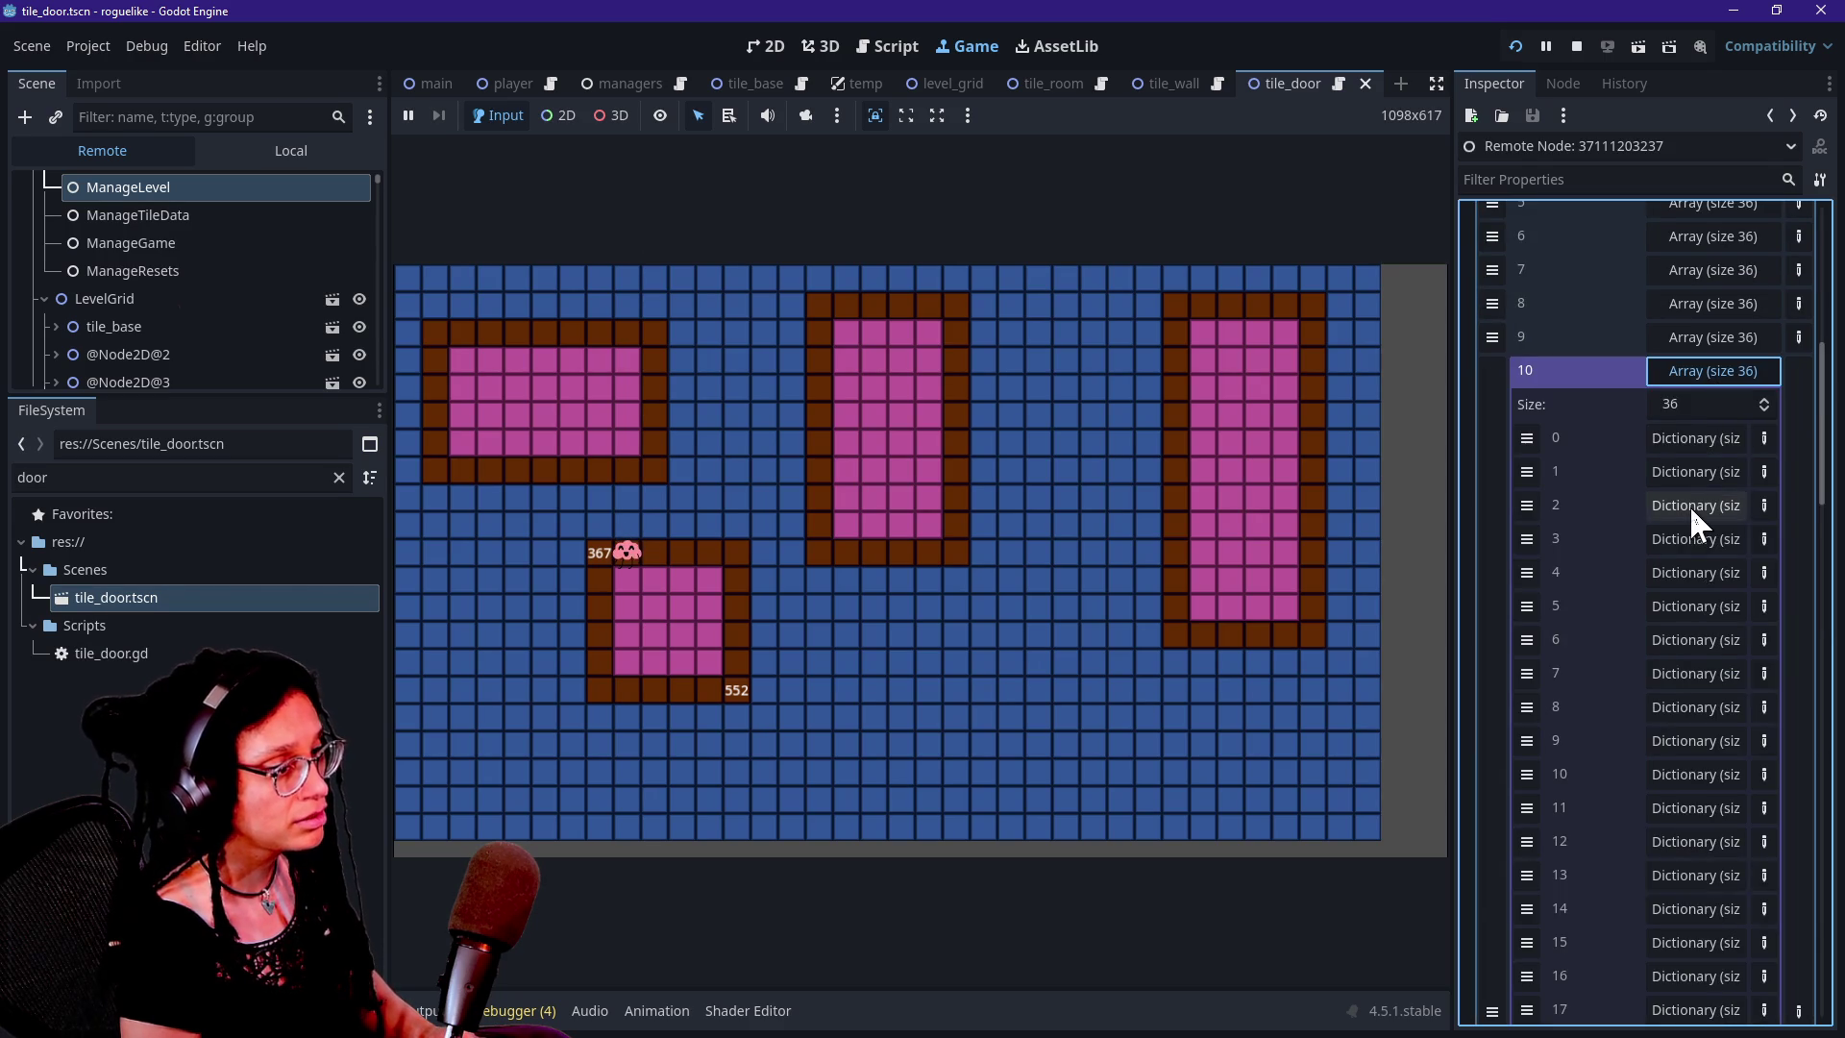
pyautogui.scroll(-2, 1689, 504)
pyautogui.click(1693, 565)
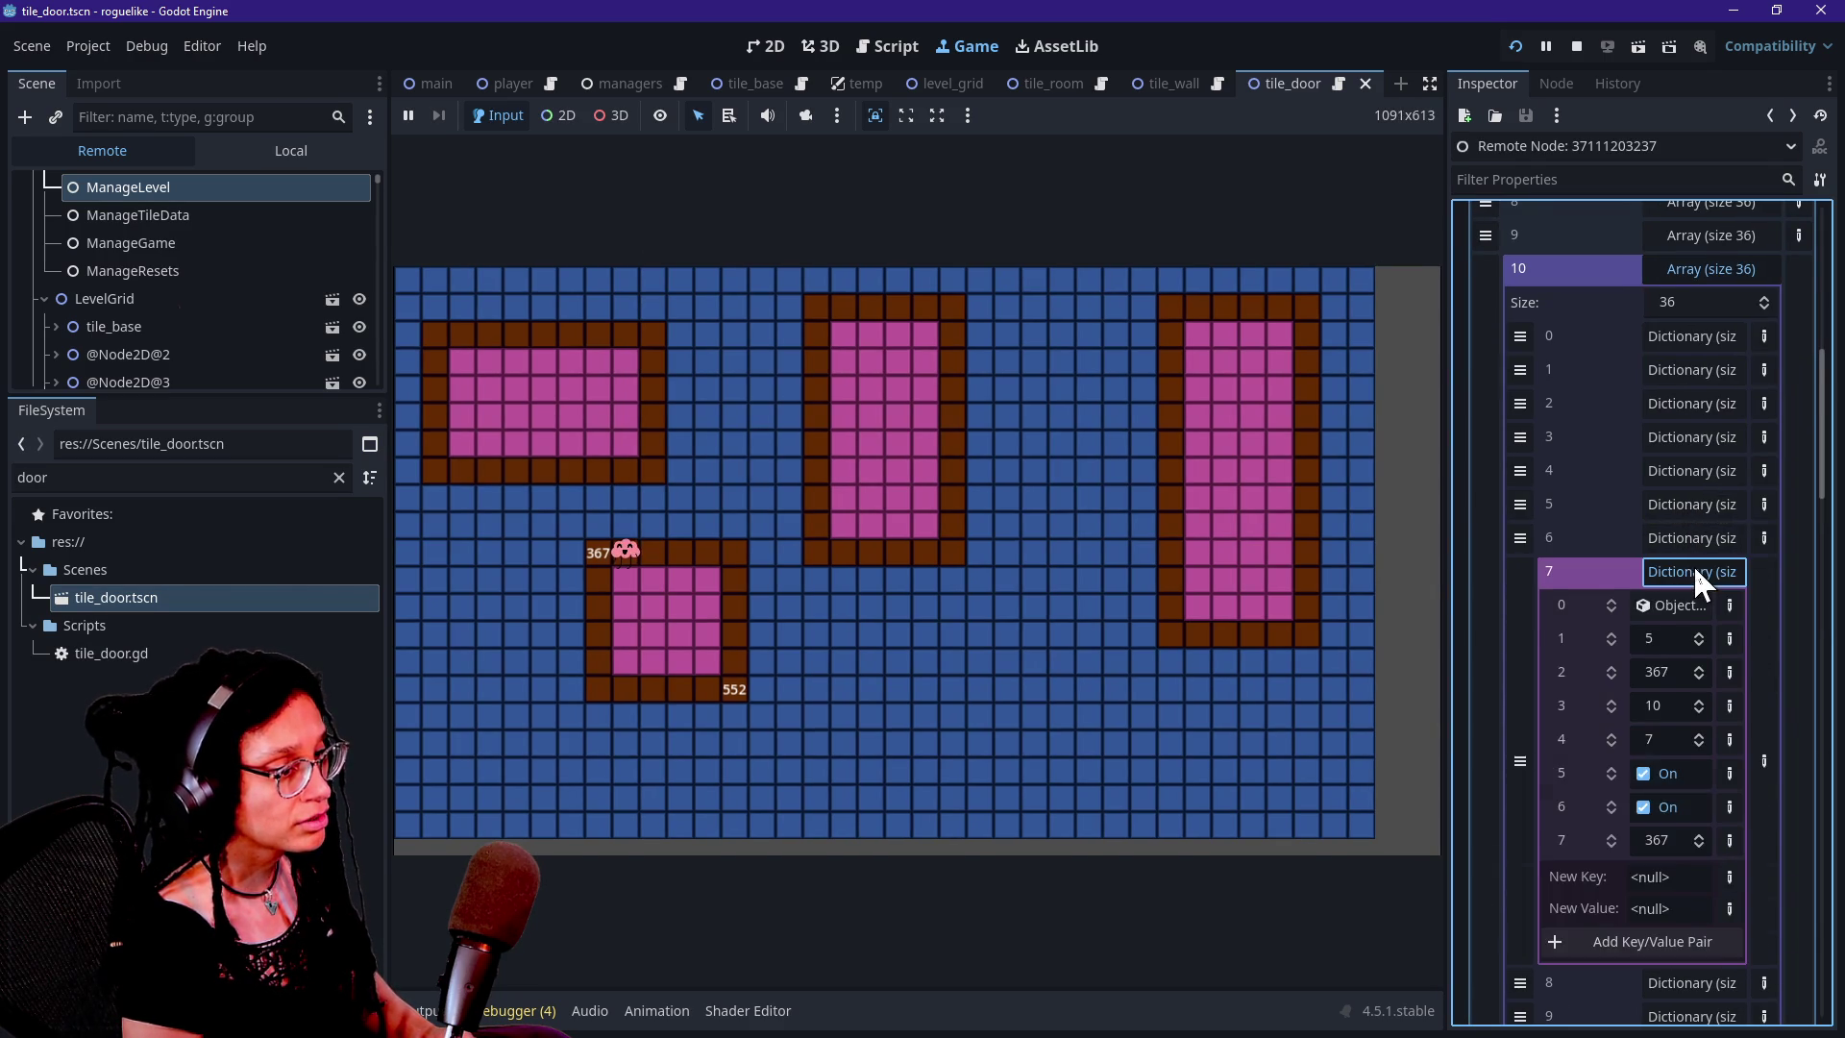
# Step: Switch to the Script editor with the caret in the _is_door function header
pyautogui.scroll(-2, 1682, 577)
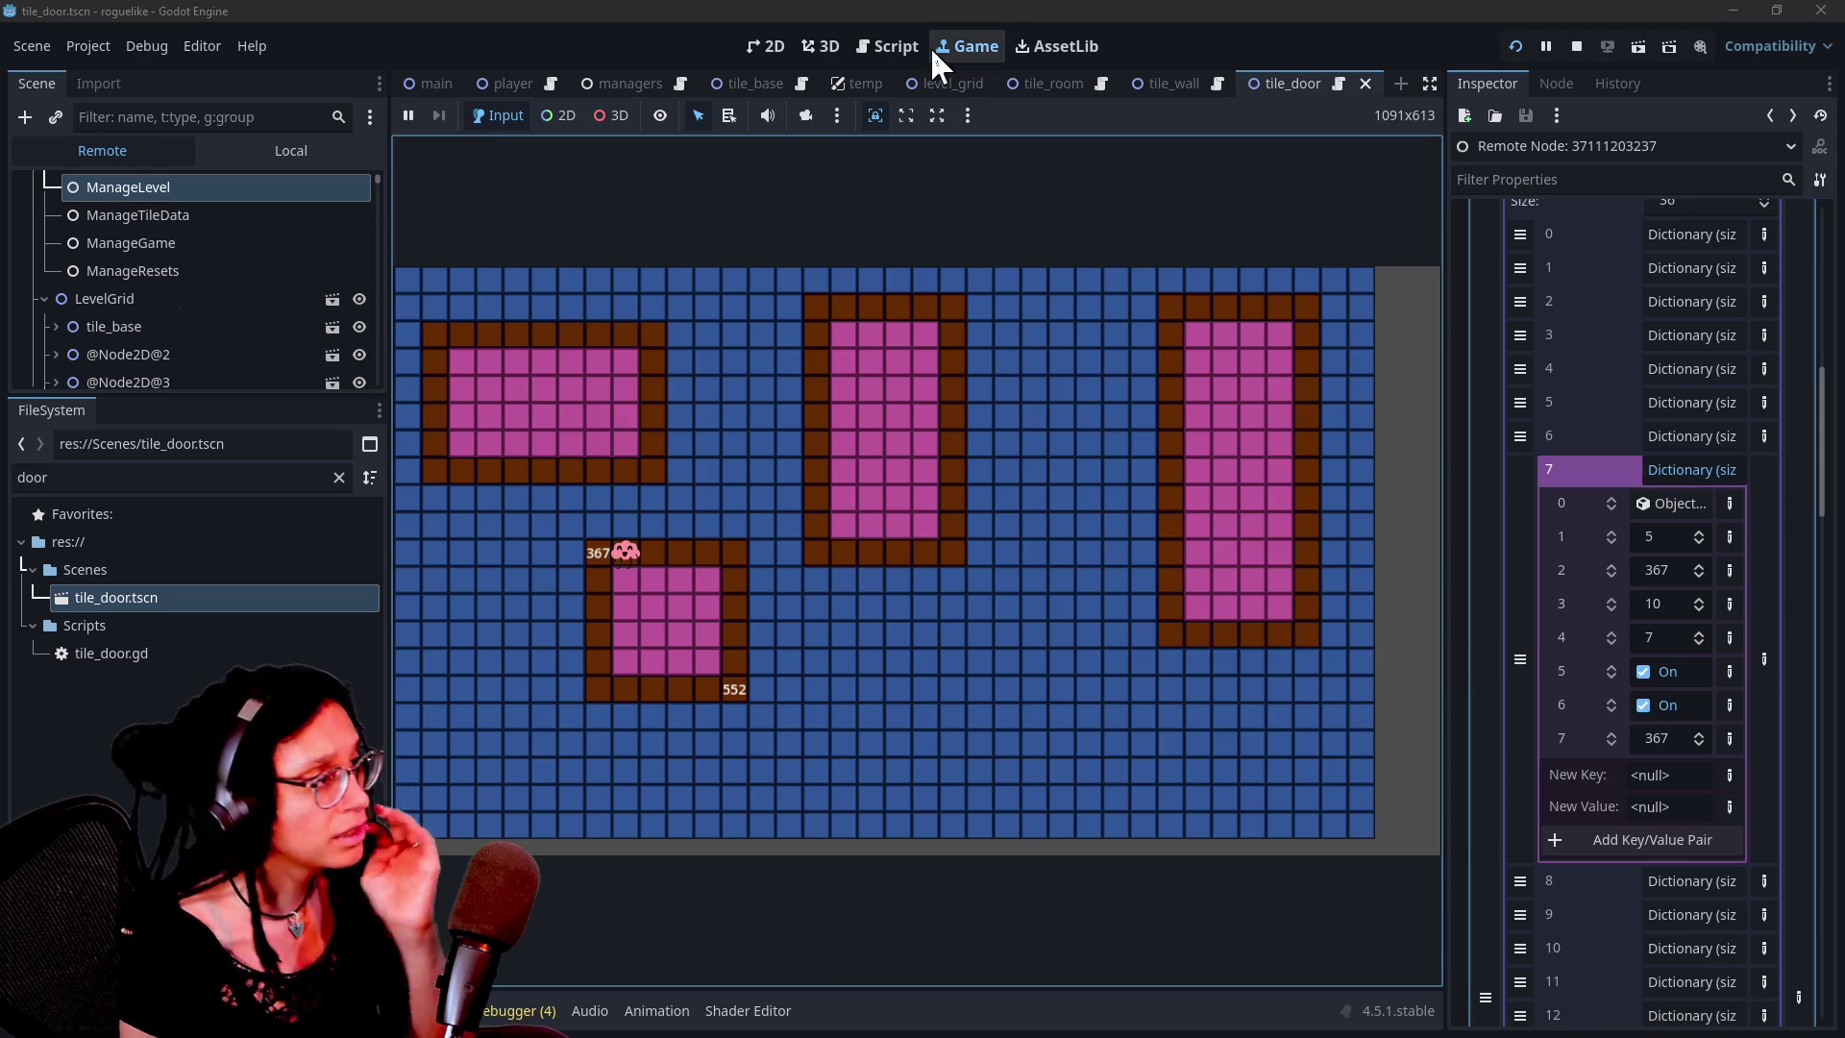
pyautogui.click(890, 47)
pyautogui.click(984, 280)
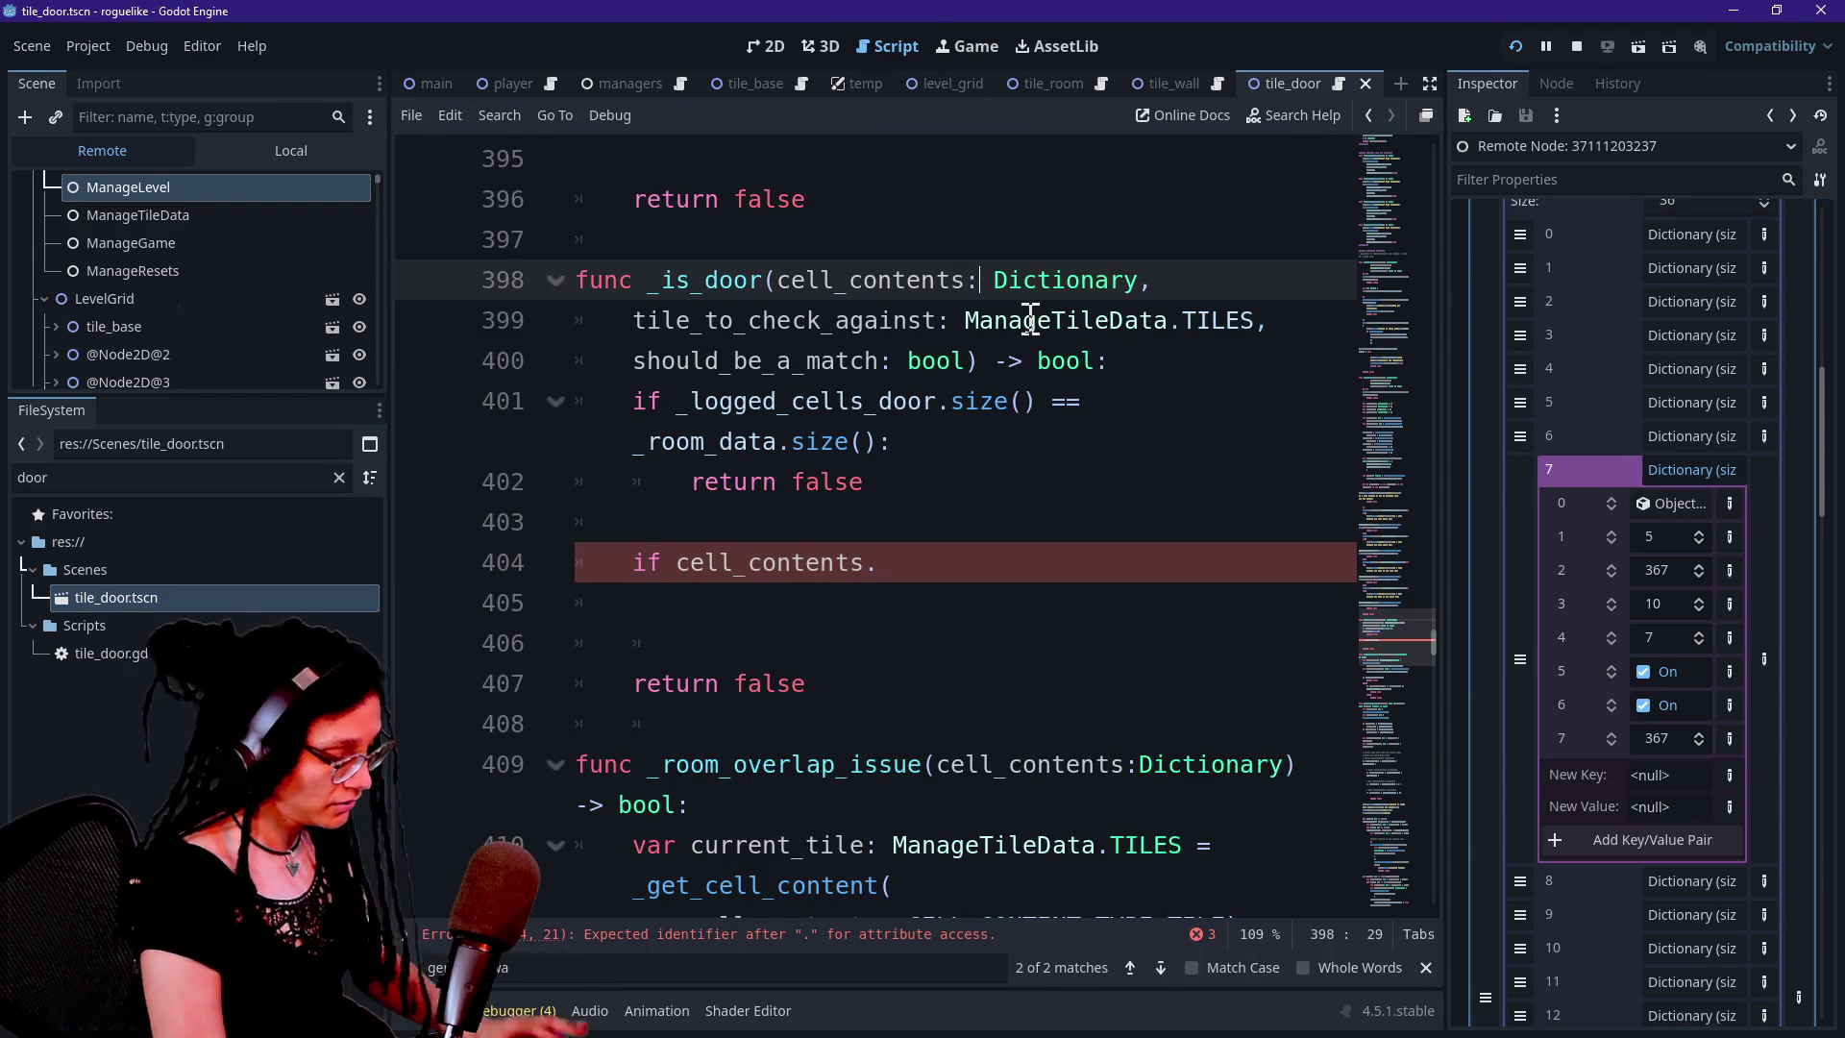
# Step: Find is_room_seed and number the enum entries NODE = 0, TILE = 1, ID = 2, ROW = 3
pyautogui.hotkey('ctrl', 'f')
pyautogui.write('is_room_seed')
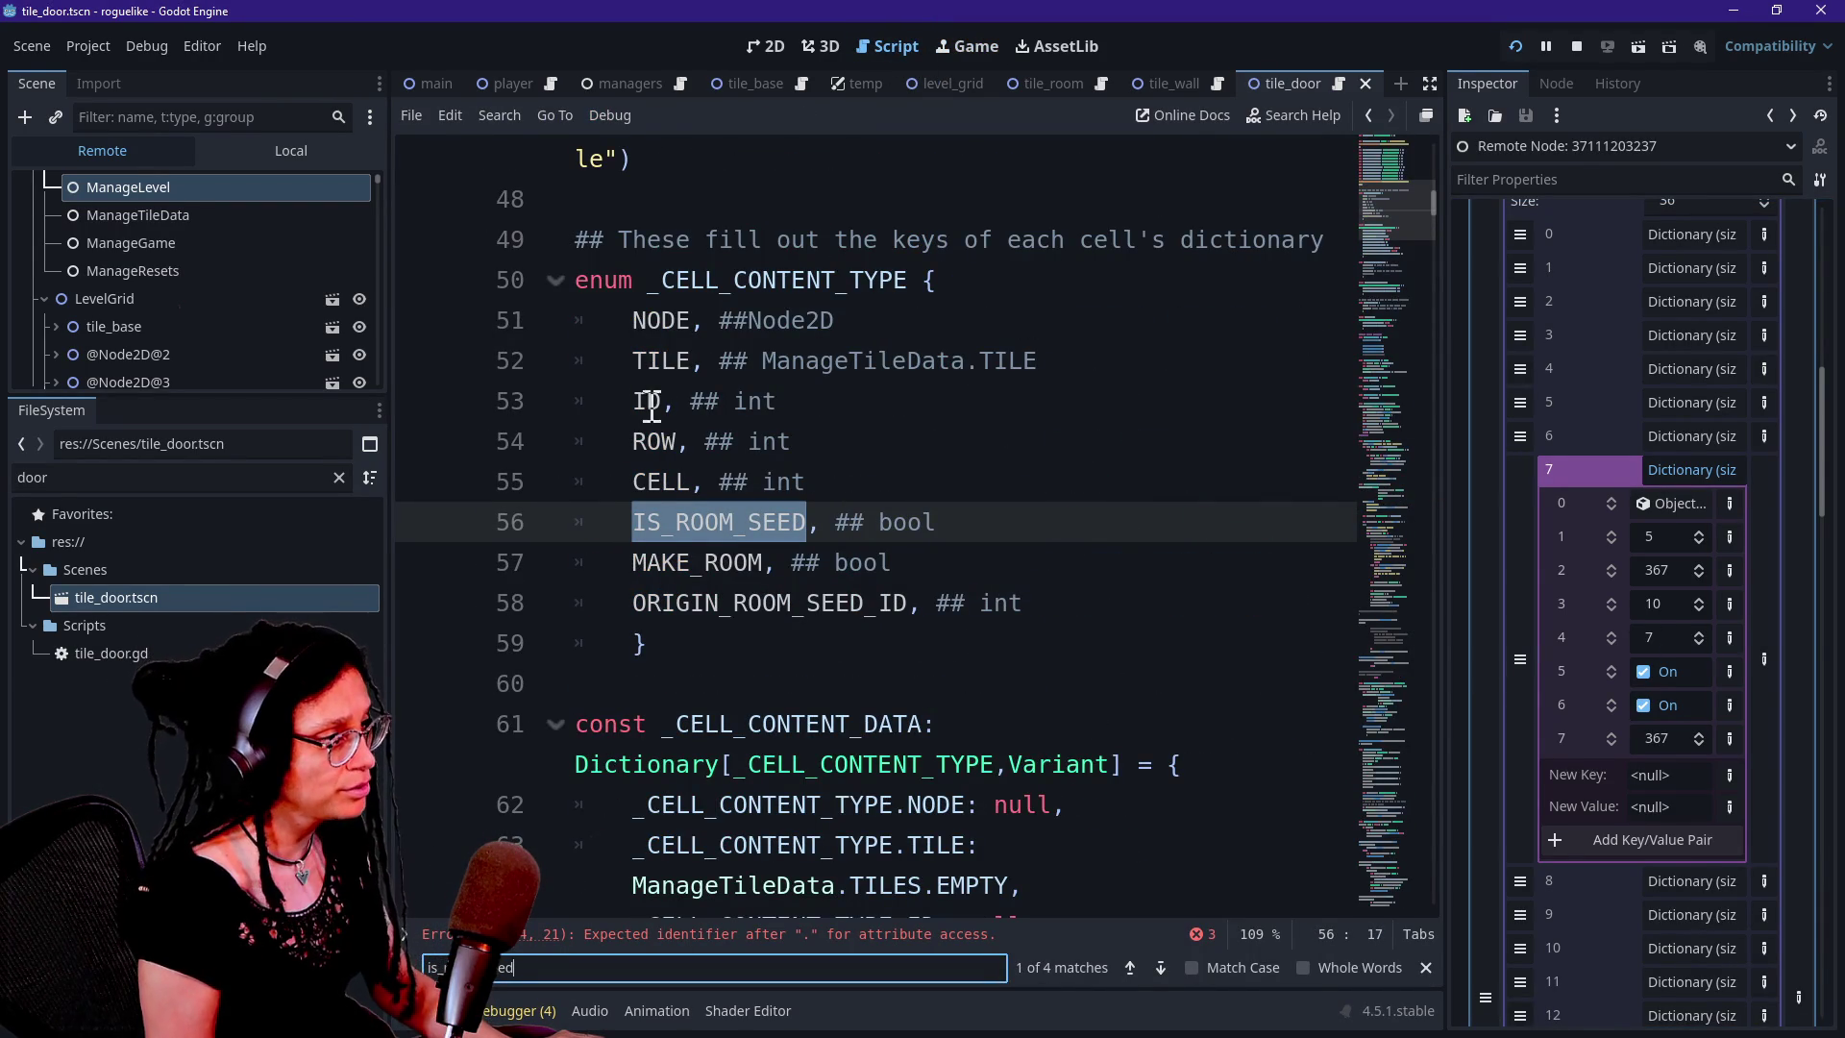
pyautogui.click(920, 329)
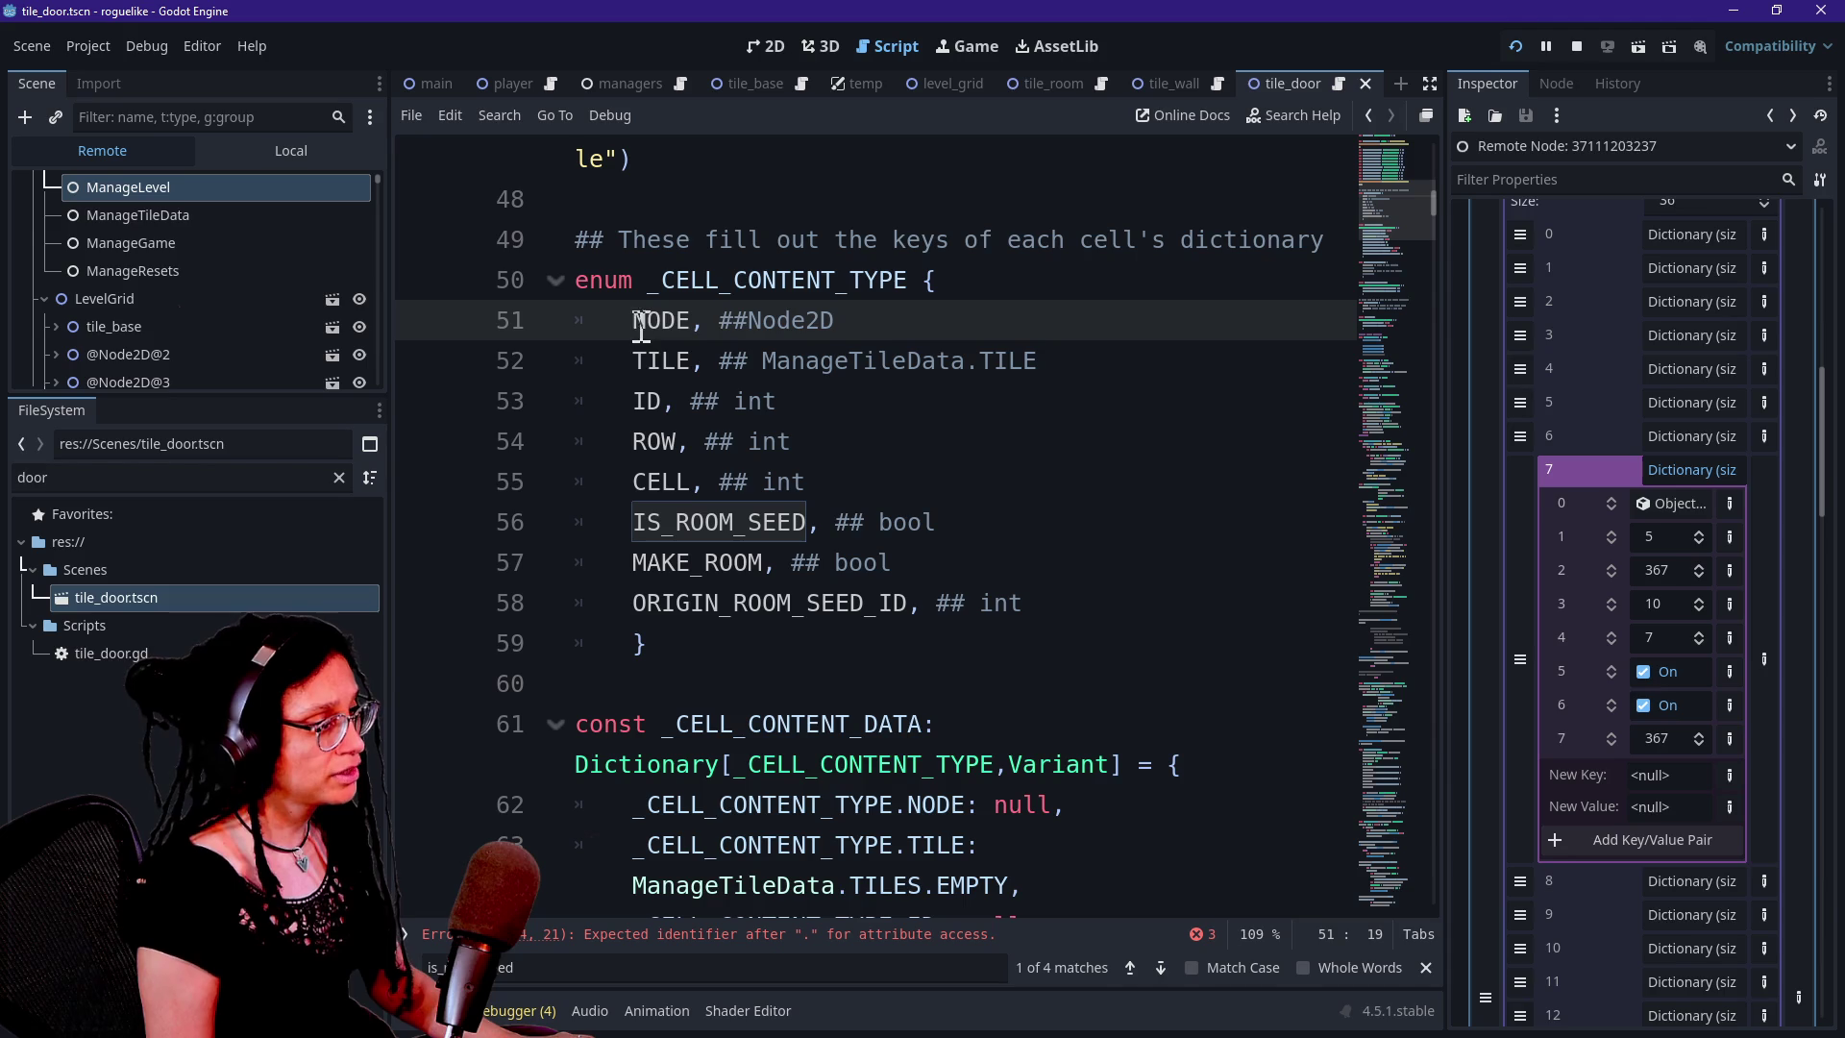
pyautogui.click(691, 320)
pyautogui.write('= 0')
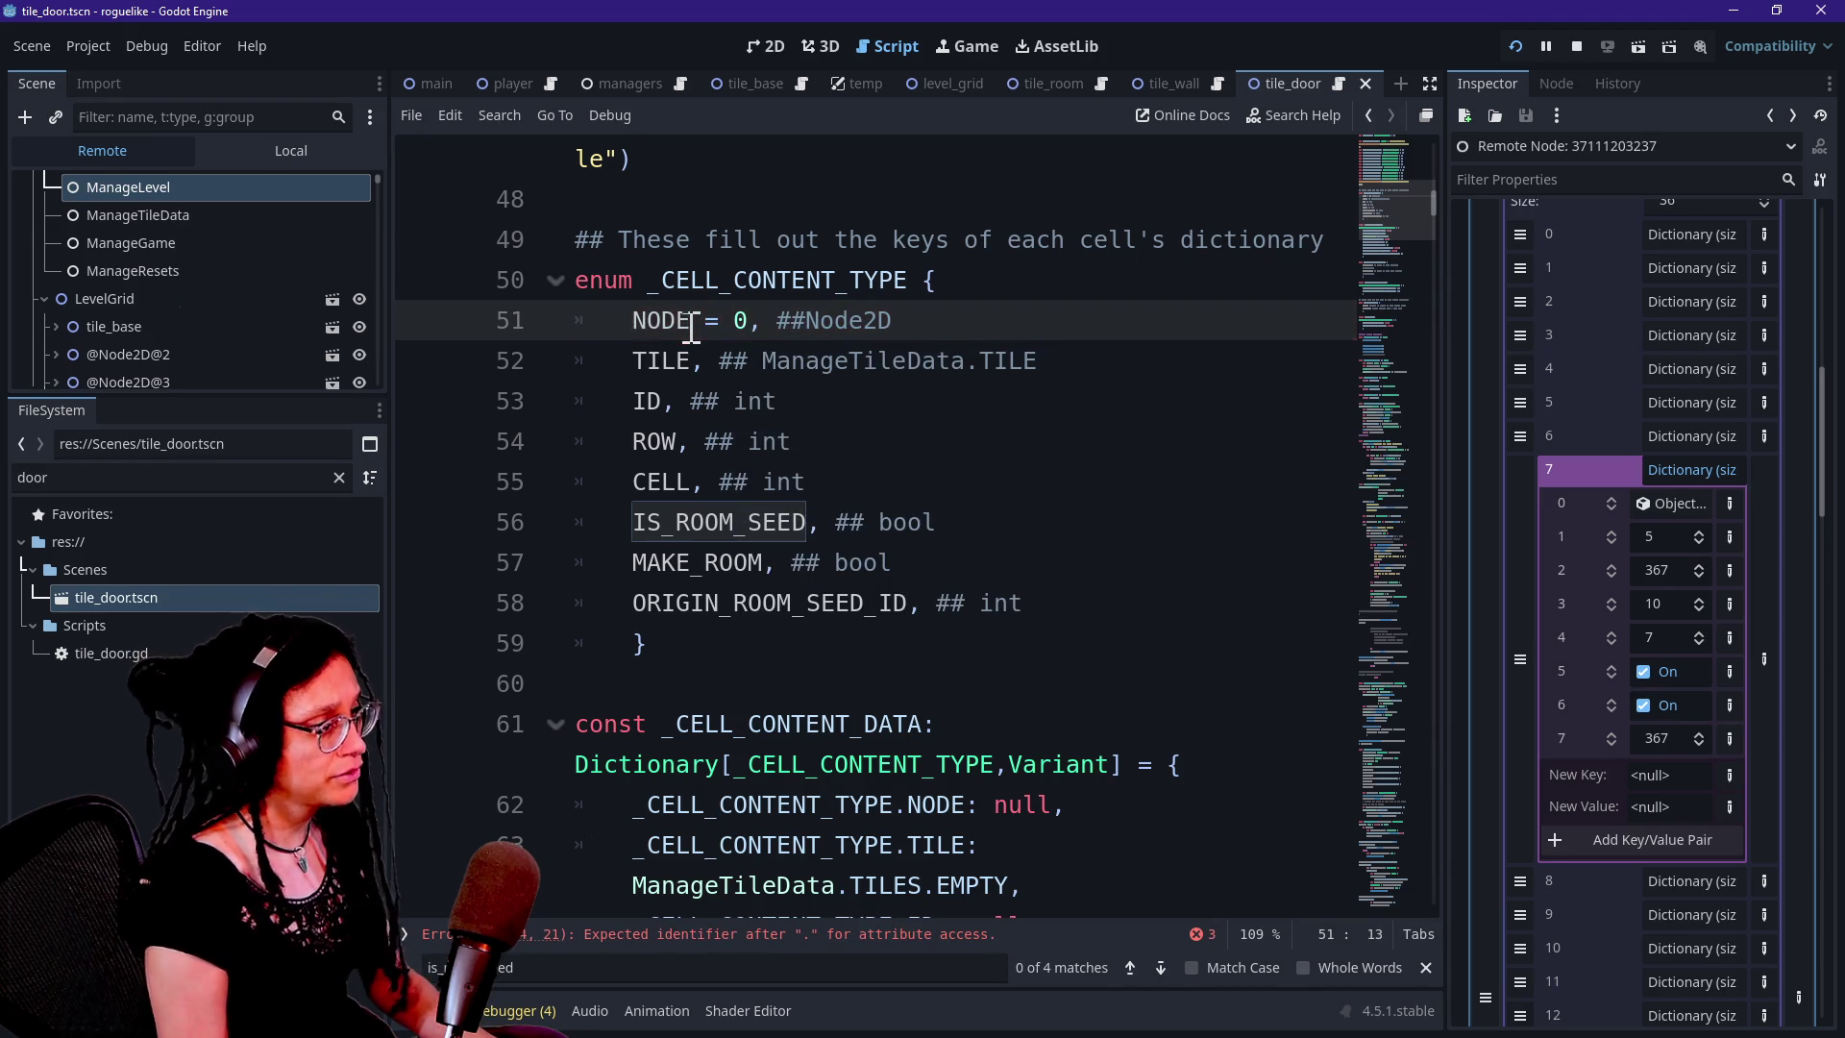
pyautogui.click(692, 357)
pyautogui.write('= ')
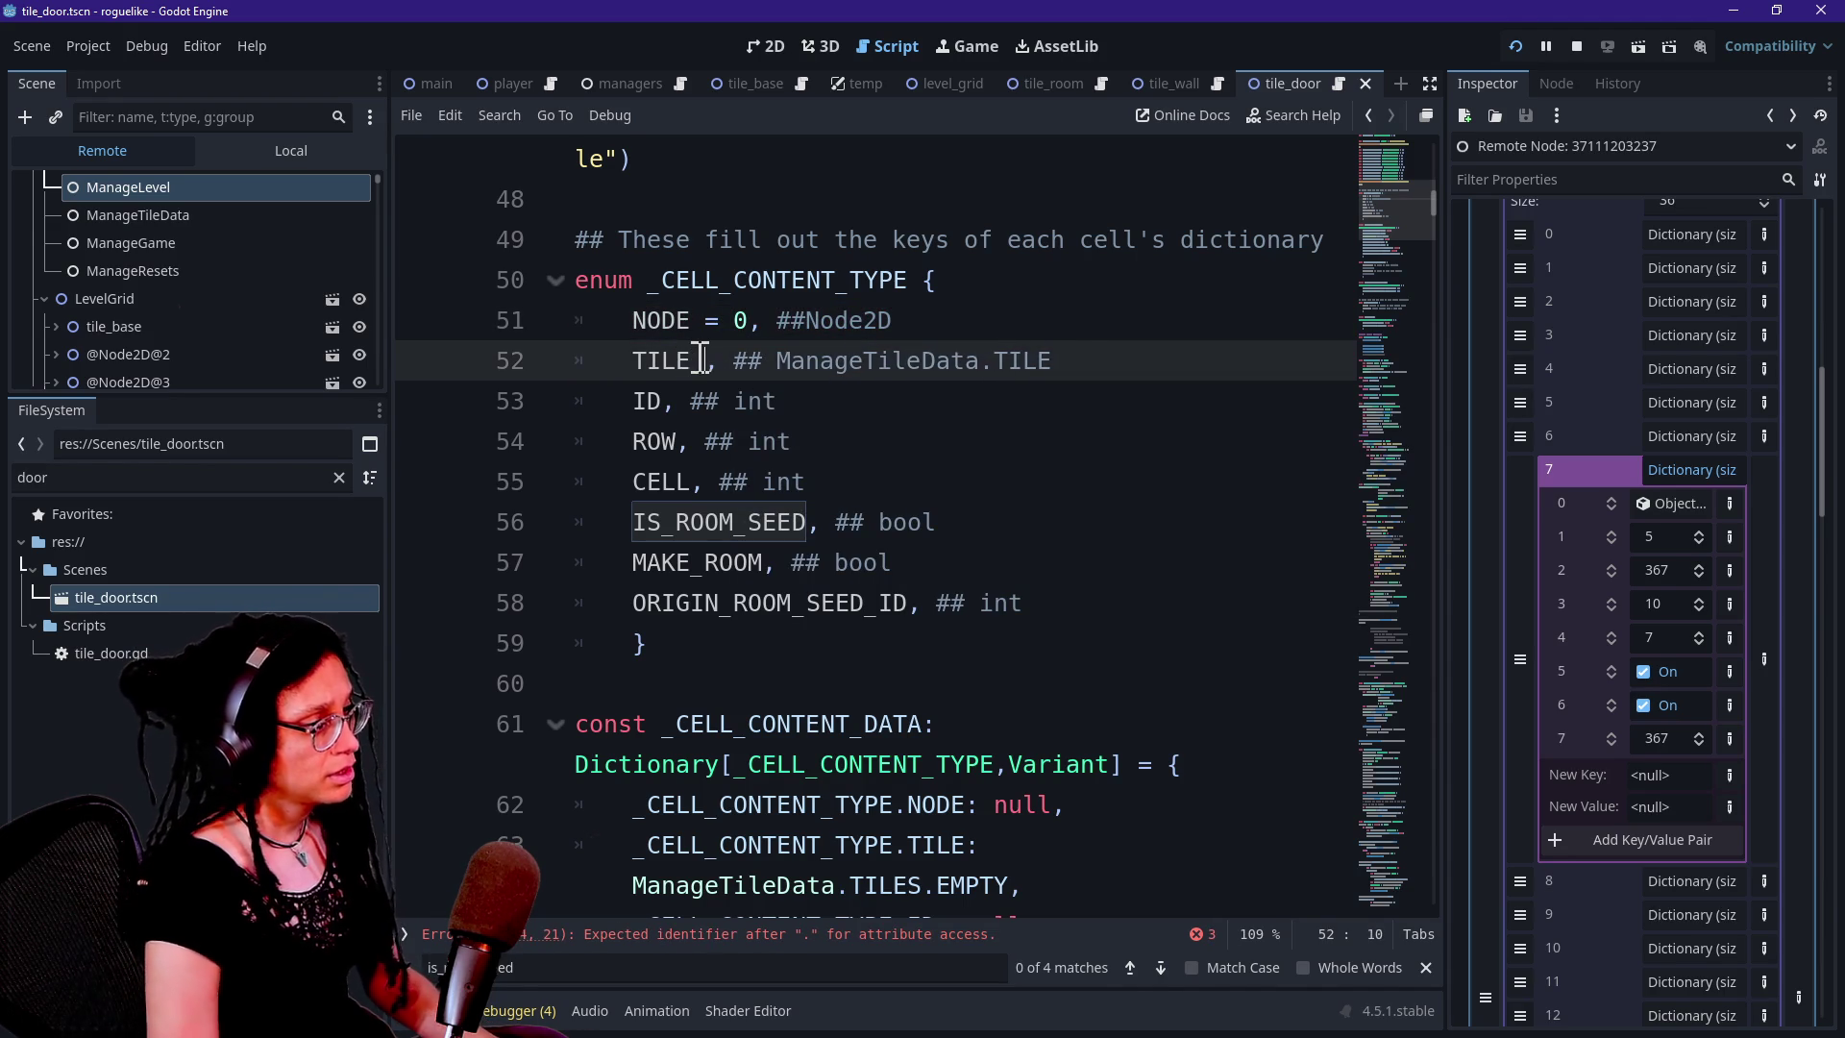
pyautogui.write('1')
pyautogui.click(652, 402)
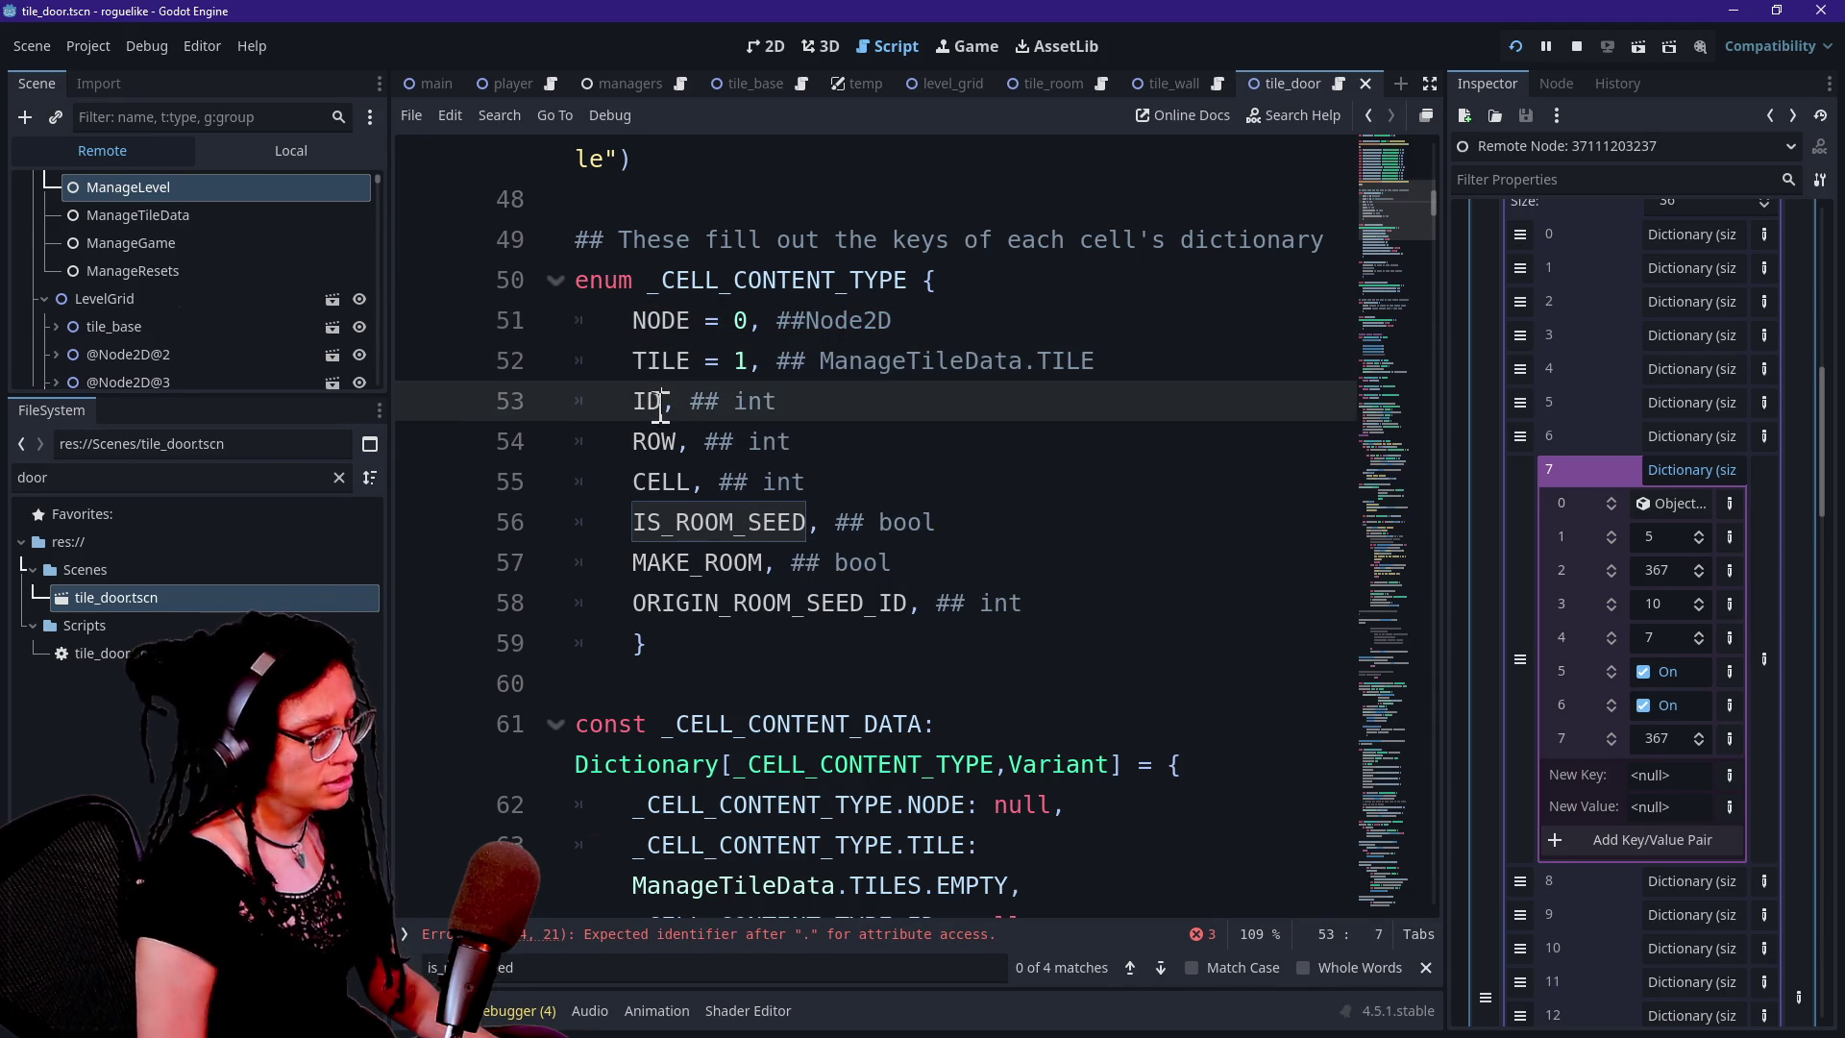
pyautogui.write('= 2')
pyautogui.click(684, 441)
pyautogui.write('= 3')
# Step: Number CELL = 4, IS_ROOM_SEED = 5, MAKE_ROOM = 6, ORIGIN_ROOM_SEED_ID = 7
pyautogui.click(698, 485)
pyautogui.write('= 4')
pyautogui.click(808, 525)
pyautogui.write('= 5')
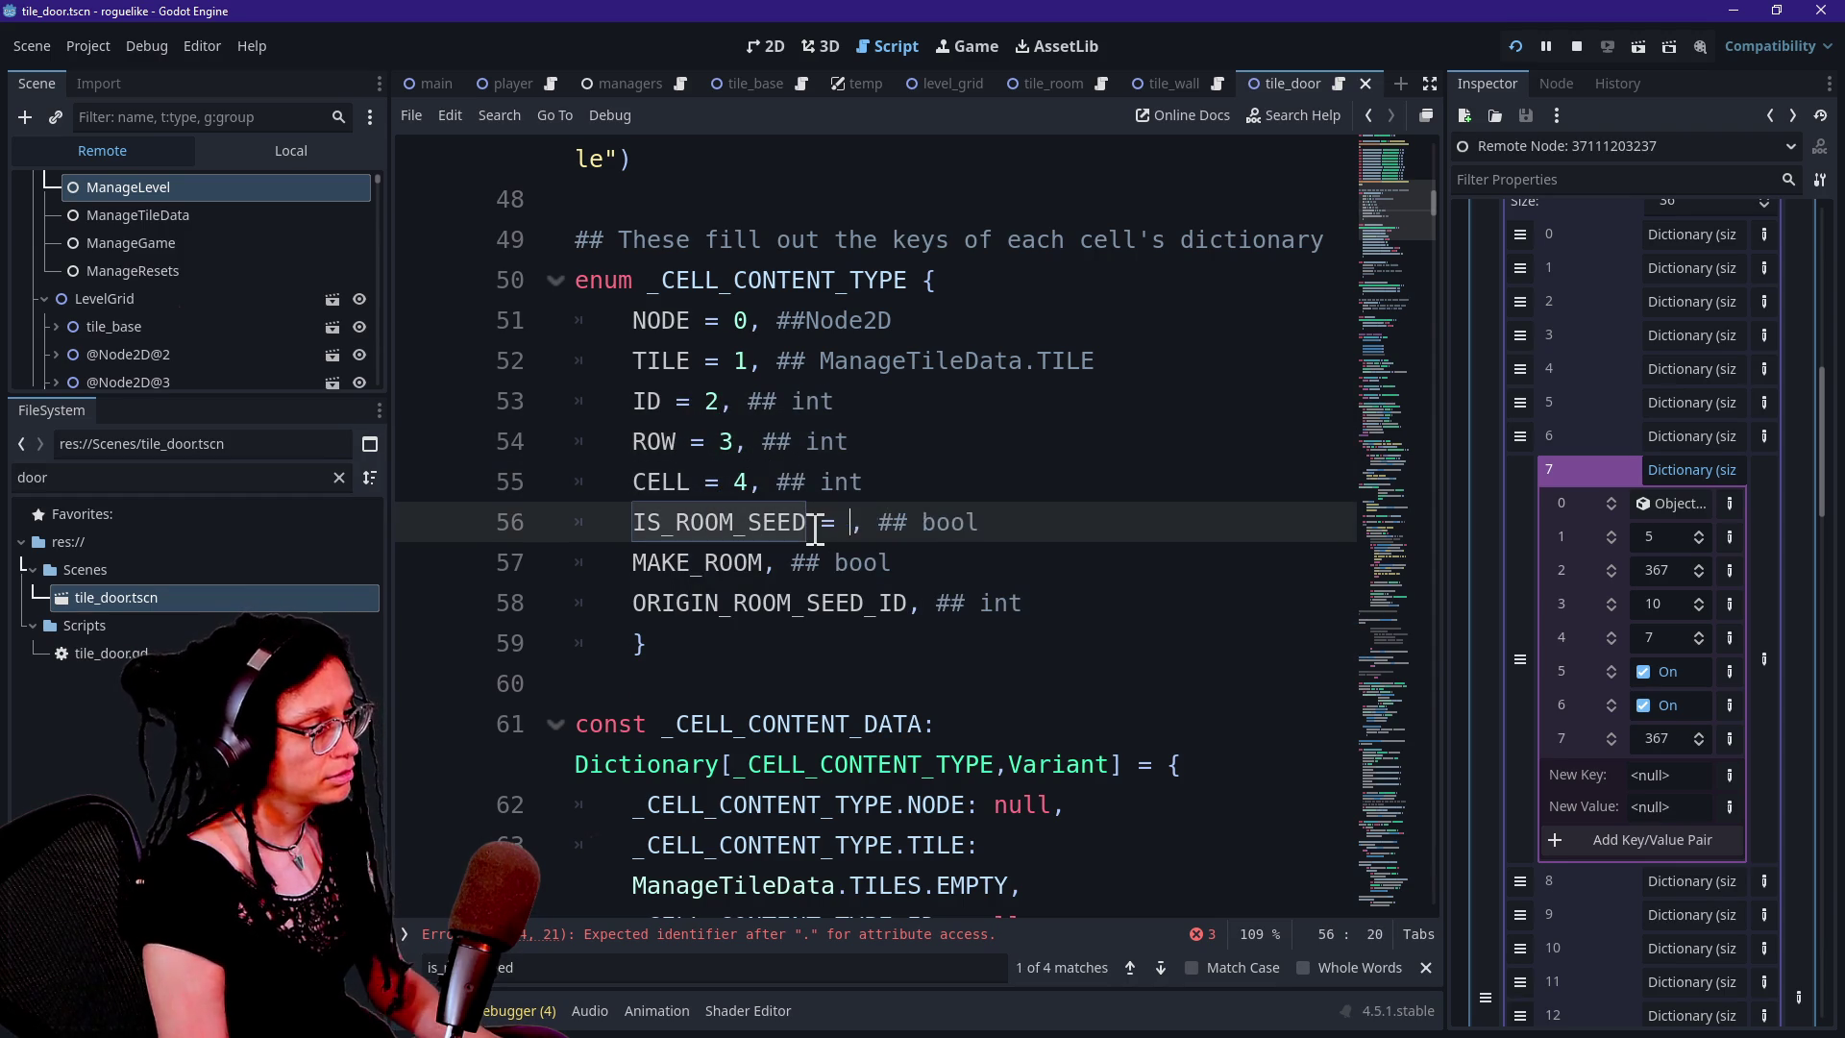
pyautogui.click(773, 564)
pyautogui.write('= 5')
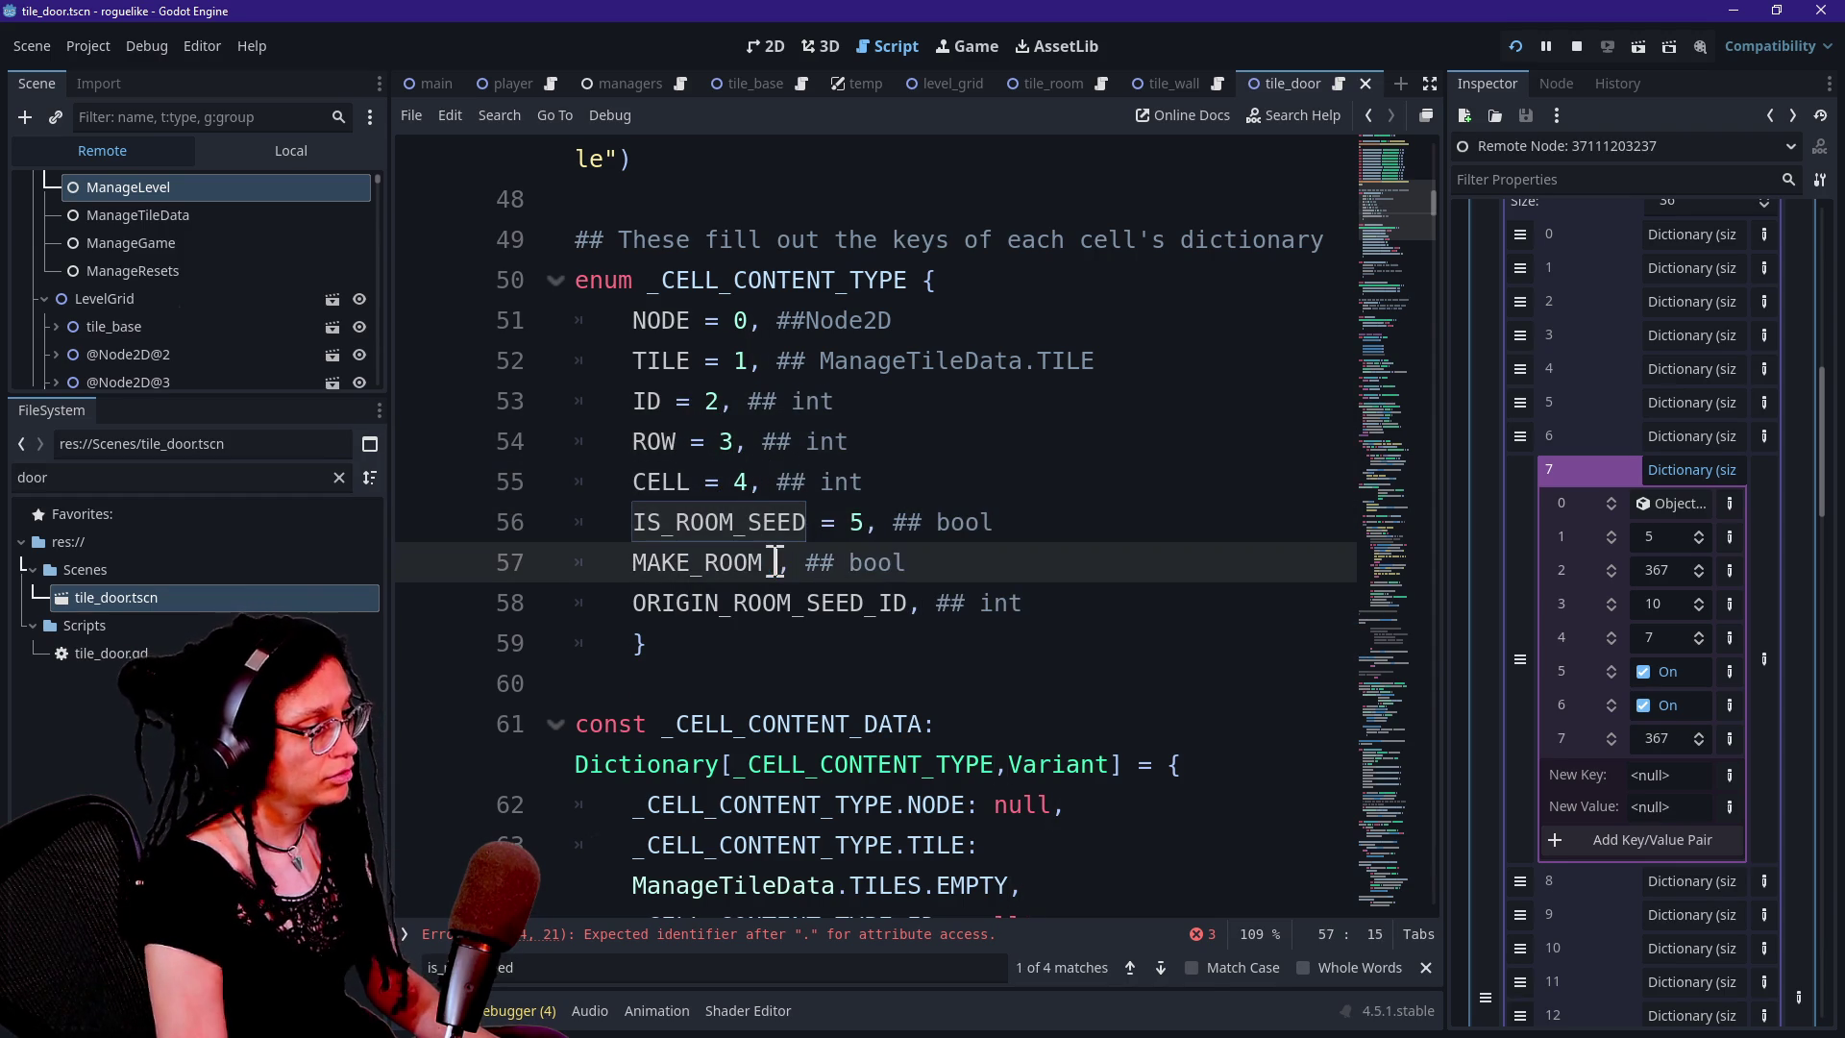
pyautogui.press('BackSpace')
pyautogui.write('6')
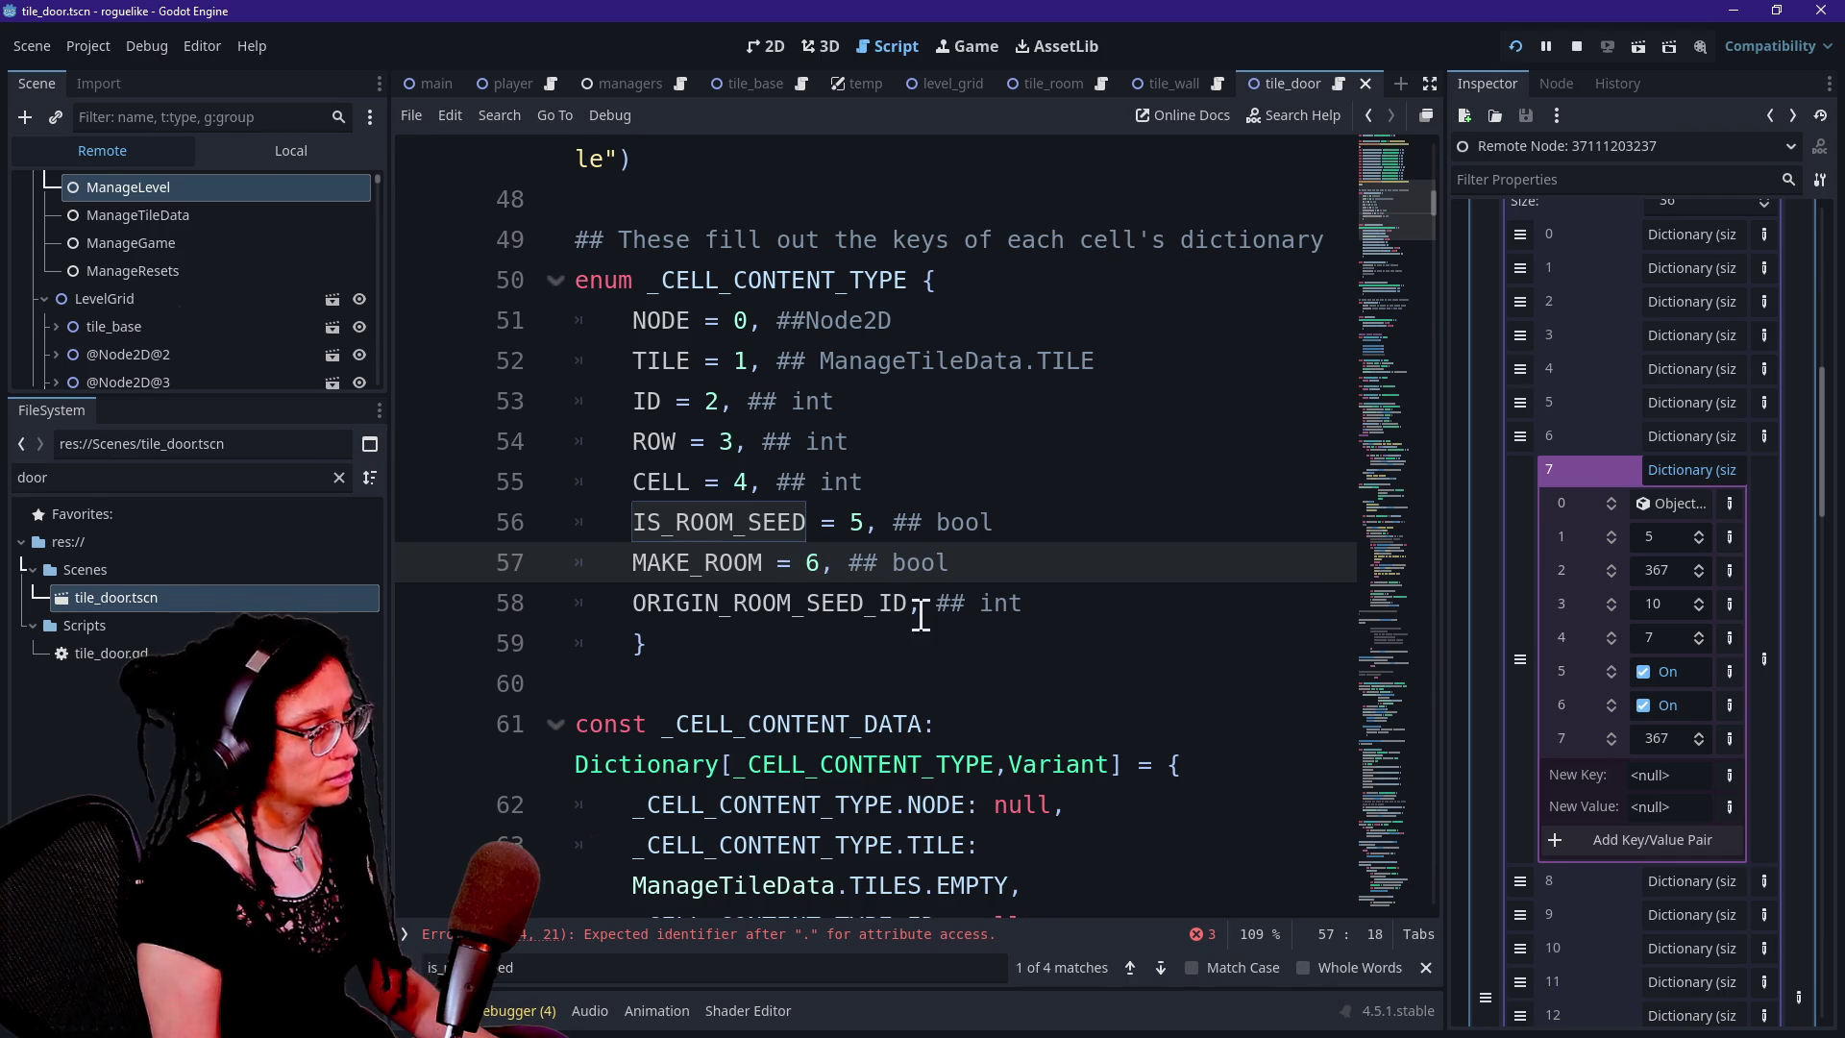
pyautogui.click(920, 611)
pyautogui.write('= 7')
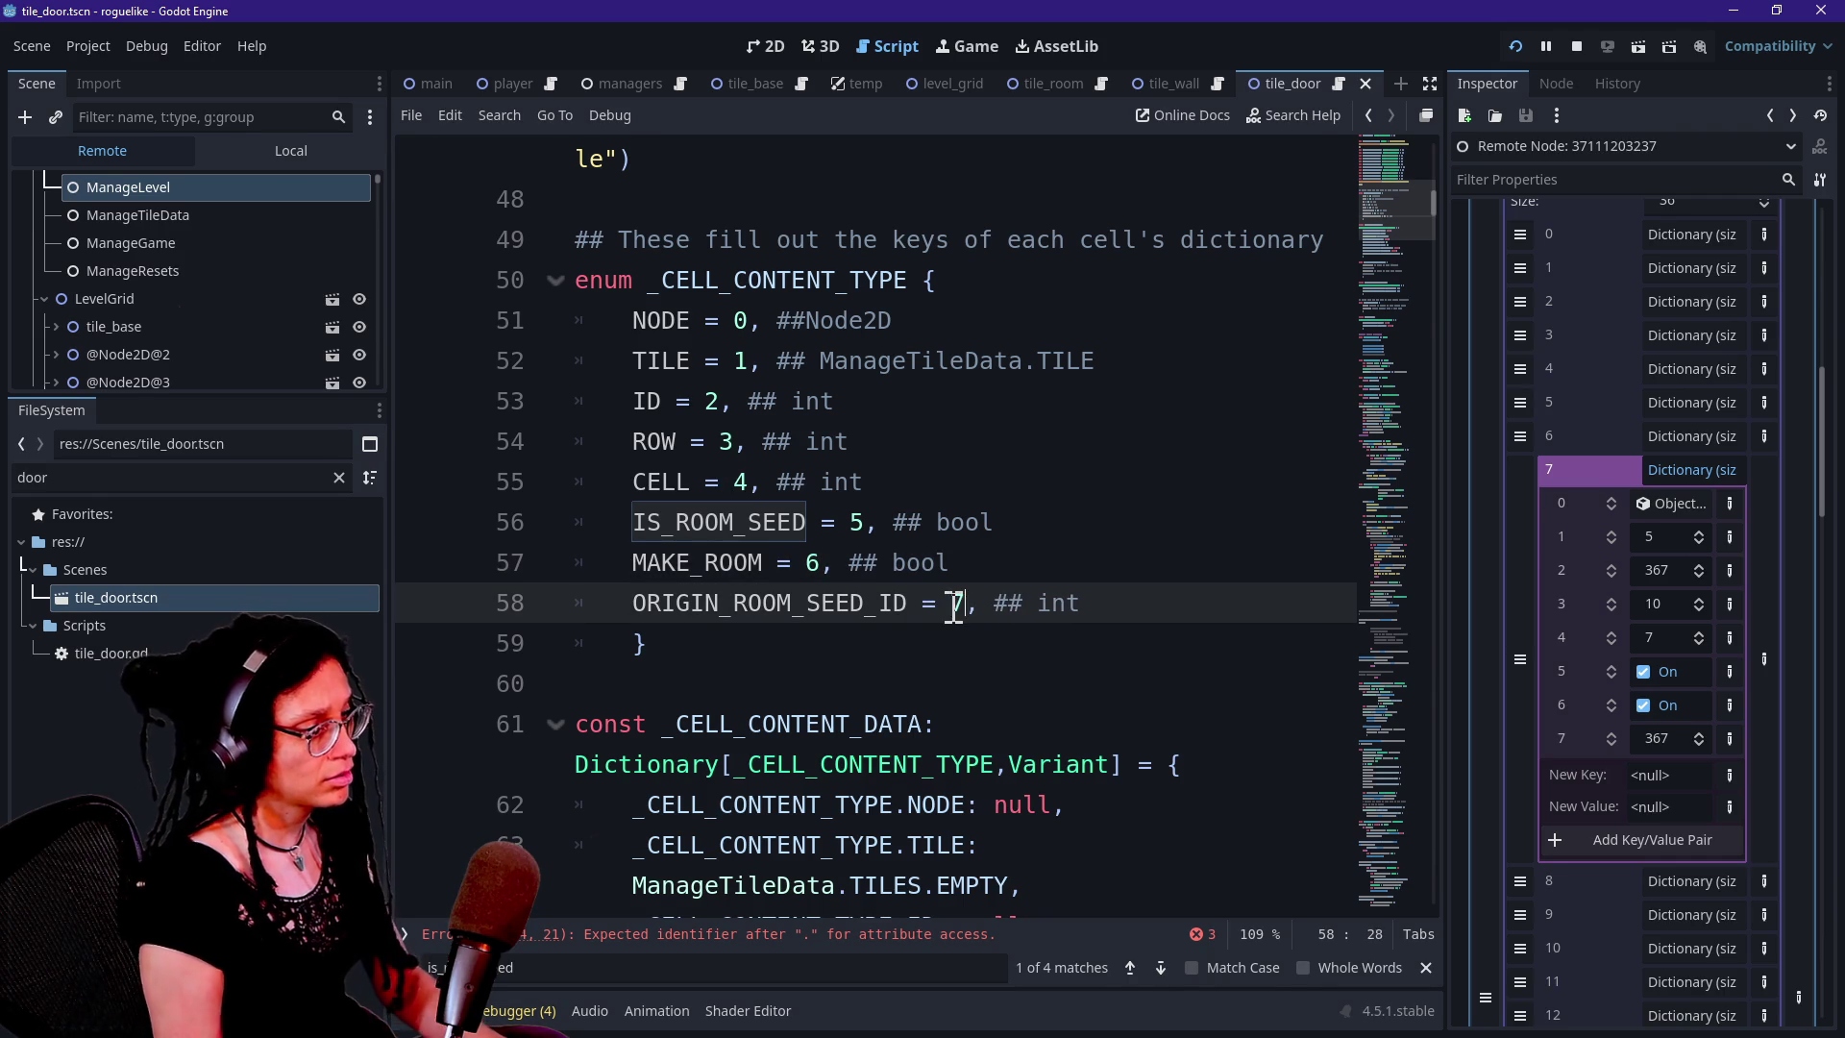
# Step: Check the game's room grid, then jump to the line 404 error in distraction-free mode
pyautogui.moveTo(580, 477); pyautogui.dragTo(925, 522)
pyautogui.click(949, 525)
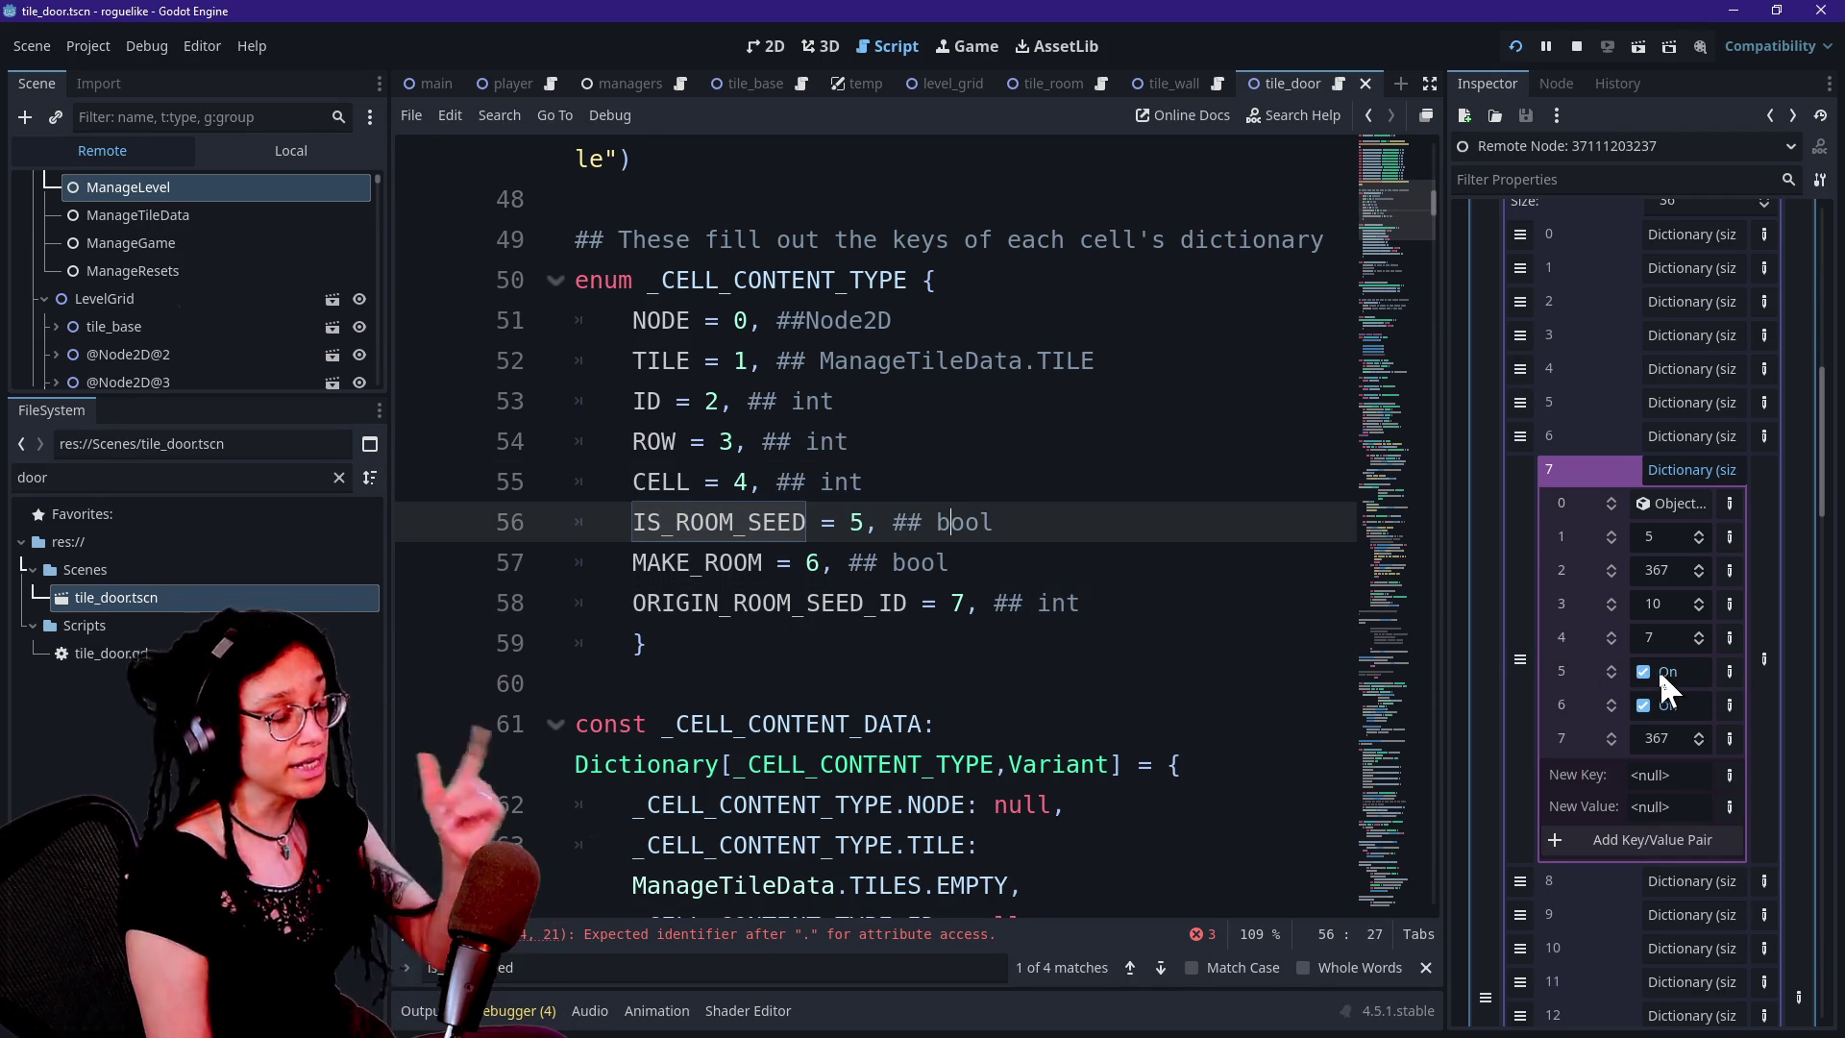
pyautogui.click(946, 38)
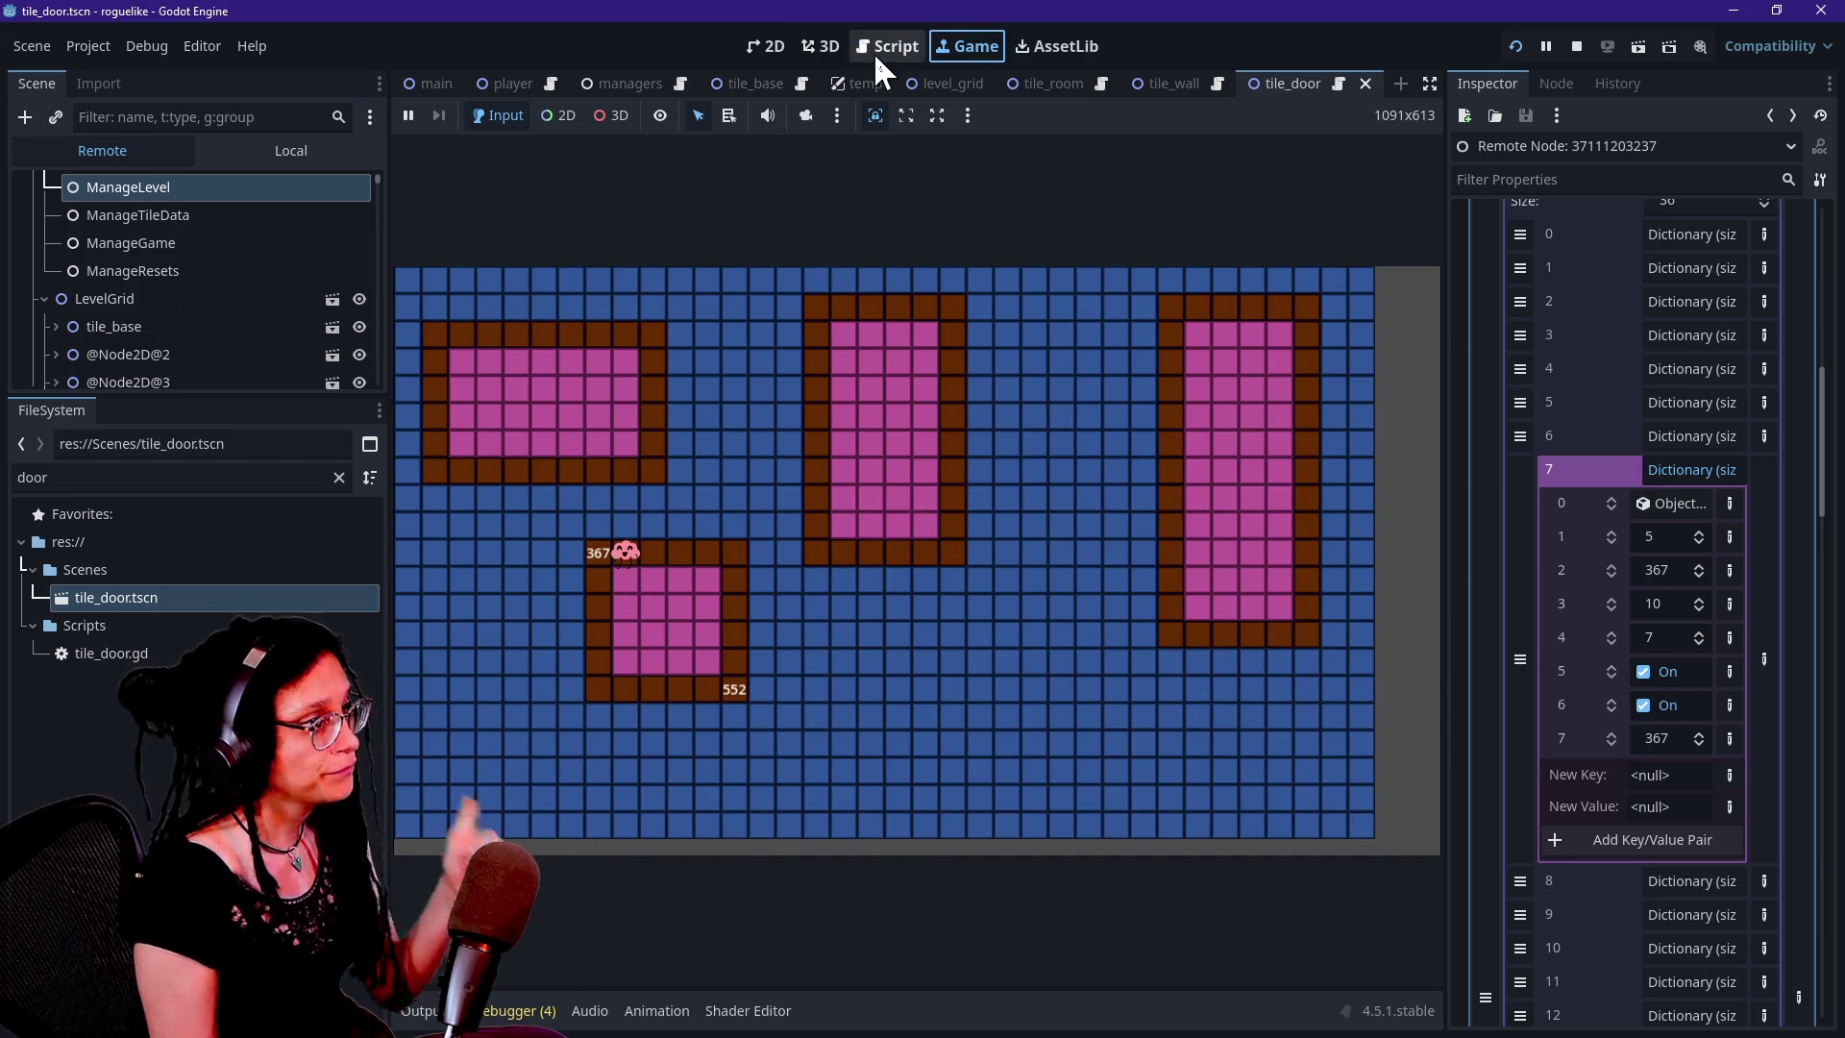
pyautogui.click(877, 48)
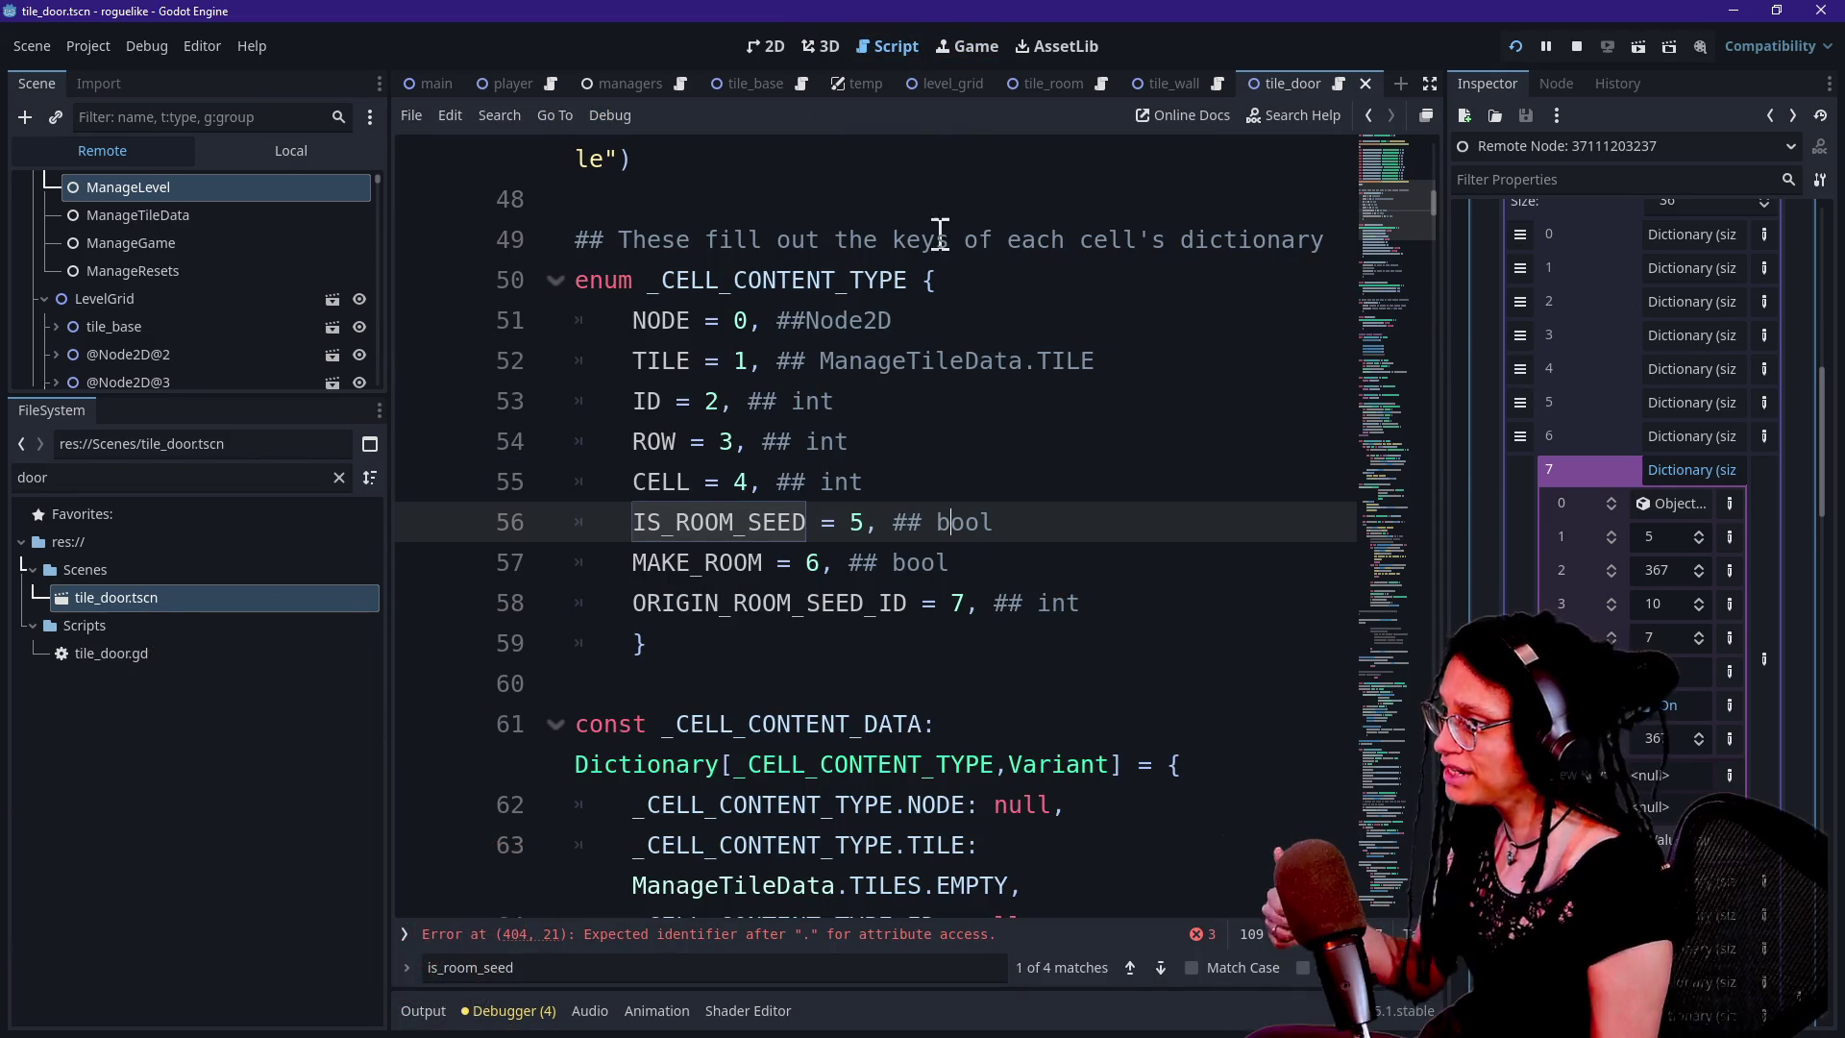
pyautogui.click(810, 586)
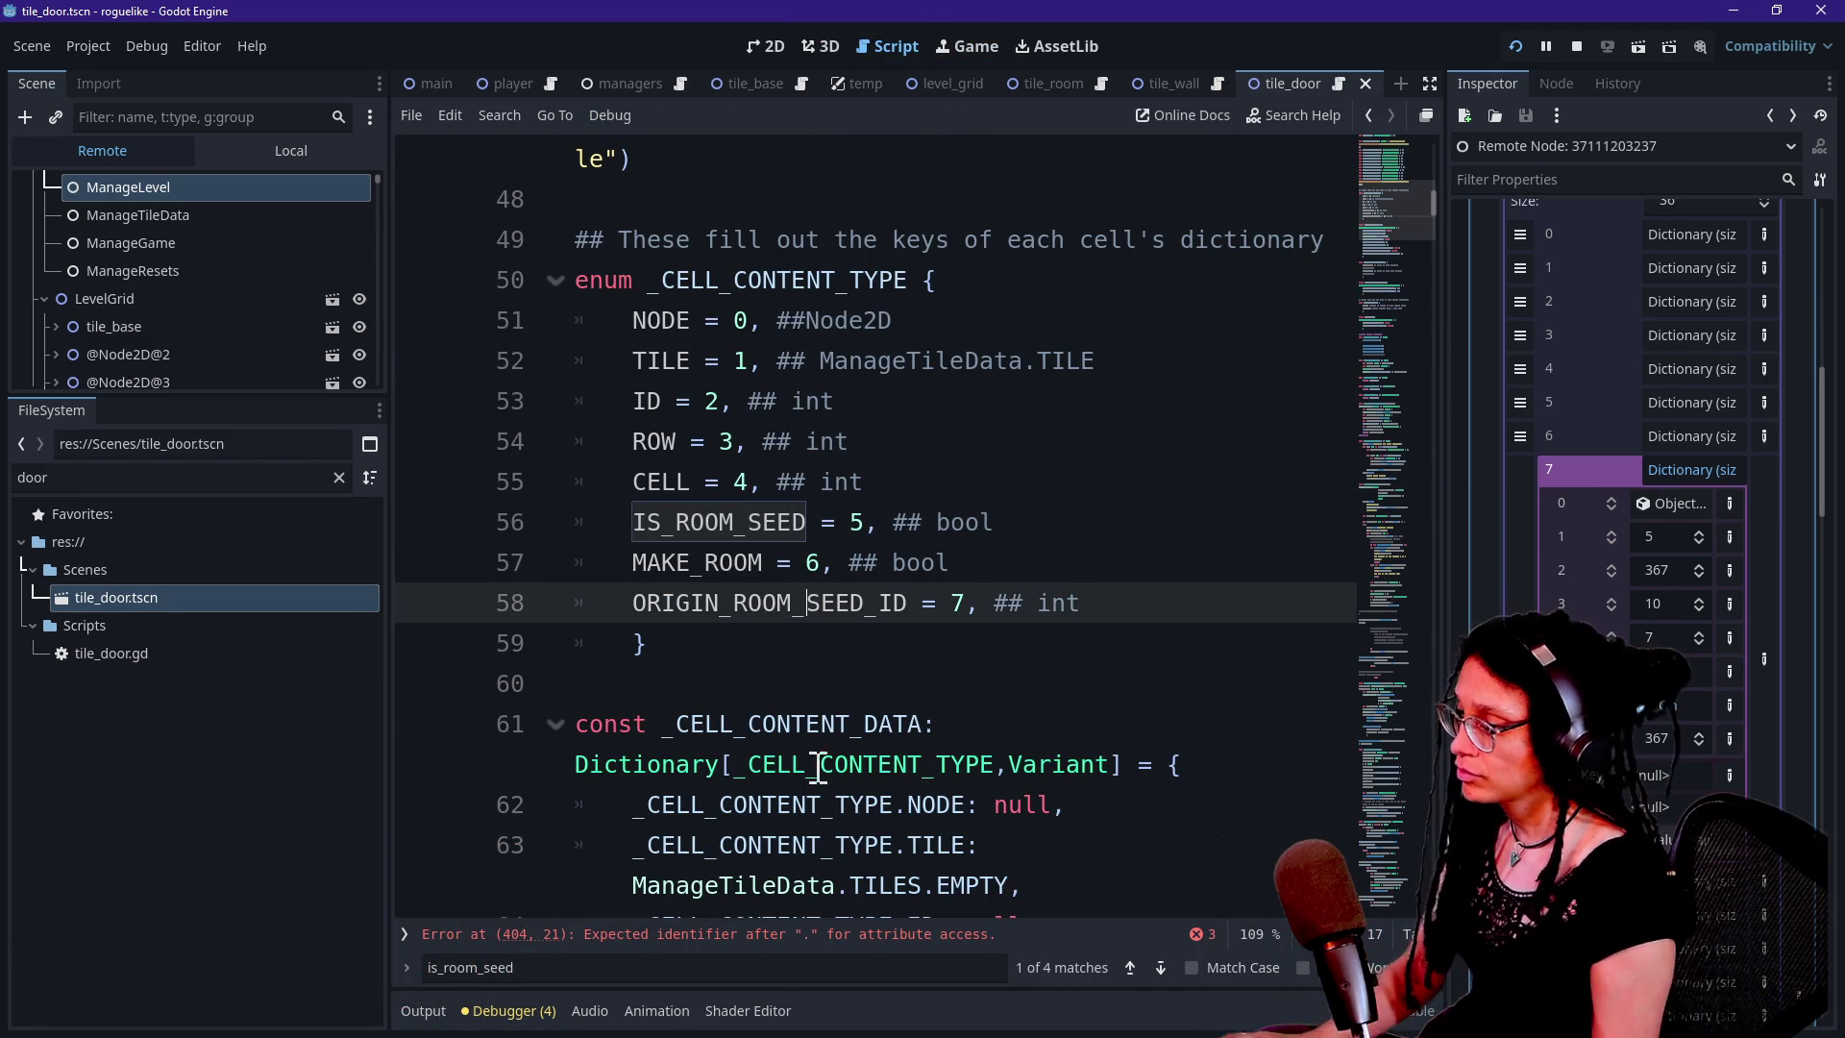
pyautogui.click(790, 933)
pyautogui.click(1249, 312)
pyautogui.hotkey('ctrl', 'shift', 'F11')
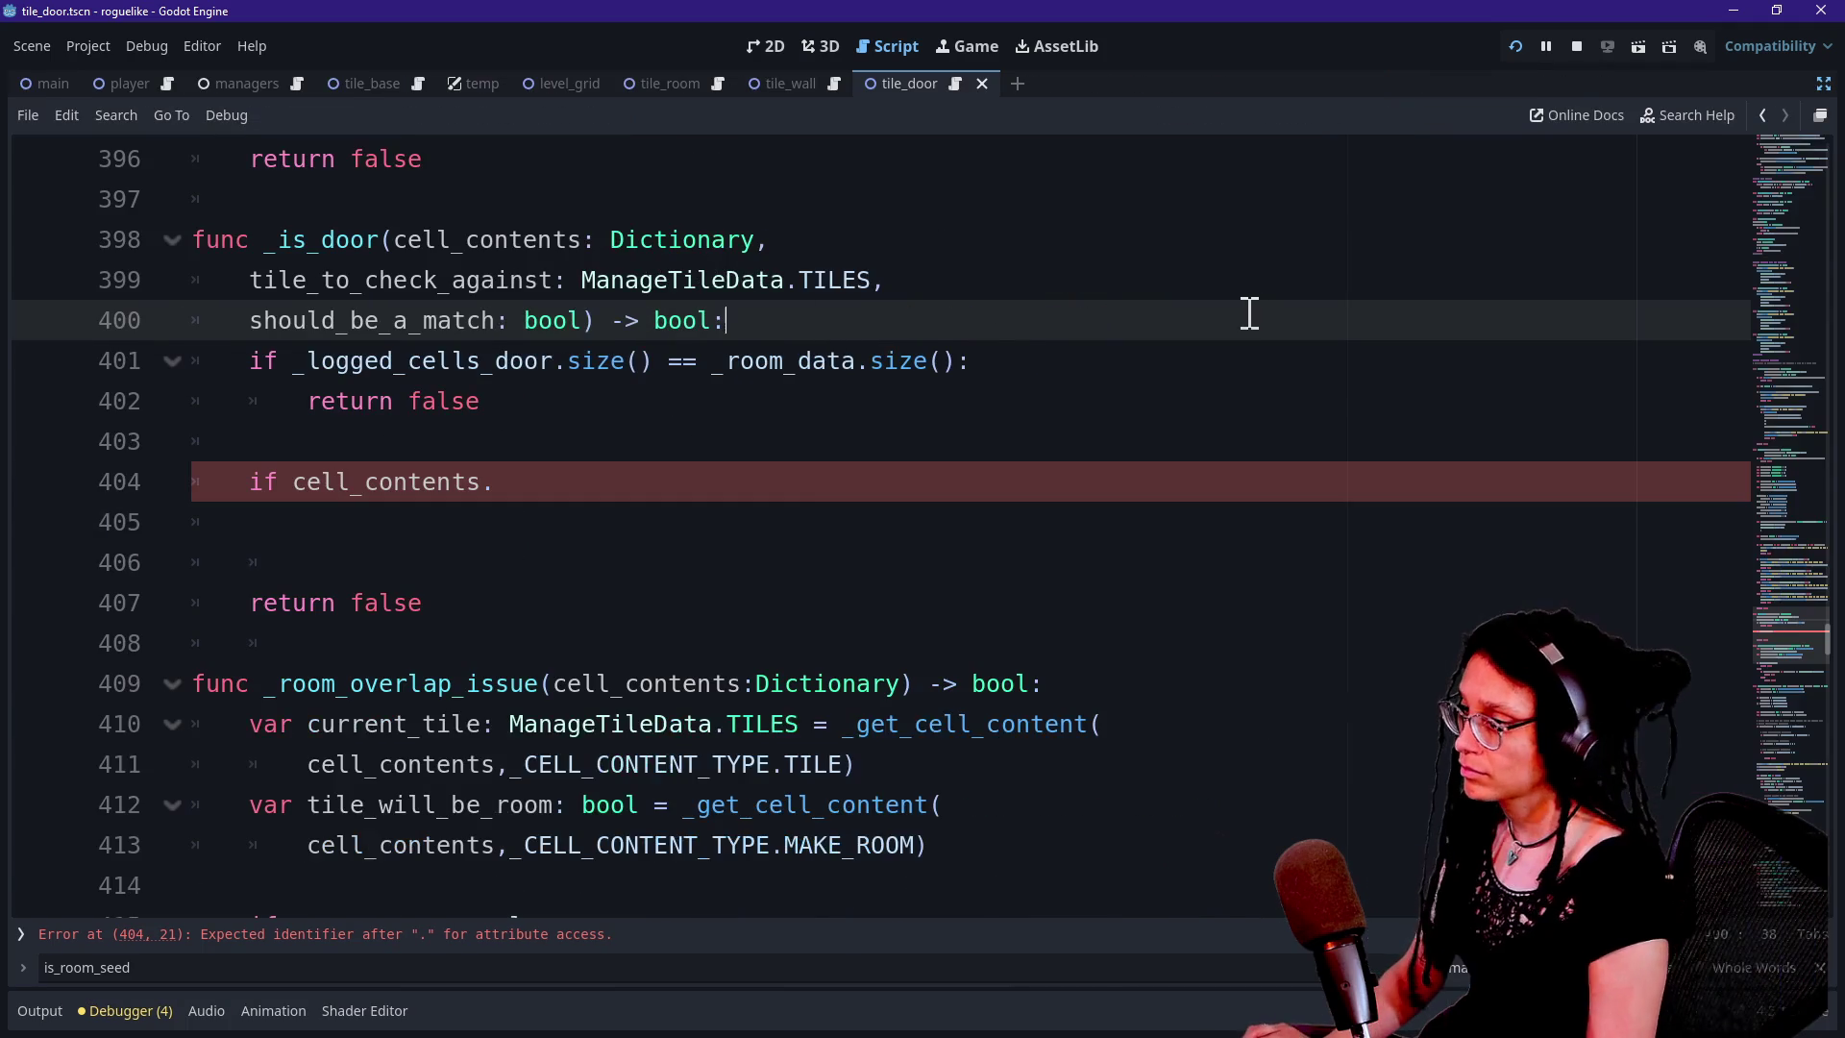
# Step: On line 404 write 'if _get_cell_content(cell_contents, _CELL_CONTENT_TYPE.IS_ROOM_SEED)' using autocomplete
pyautogui.press('Down')
pyautogui.press('Down')
pyautogui.press('Down')
pyautogui.click(603, 494)
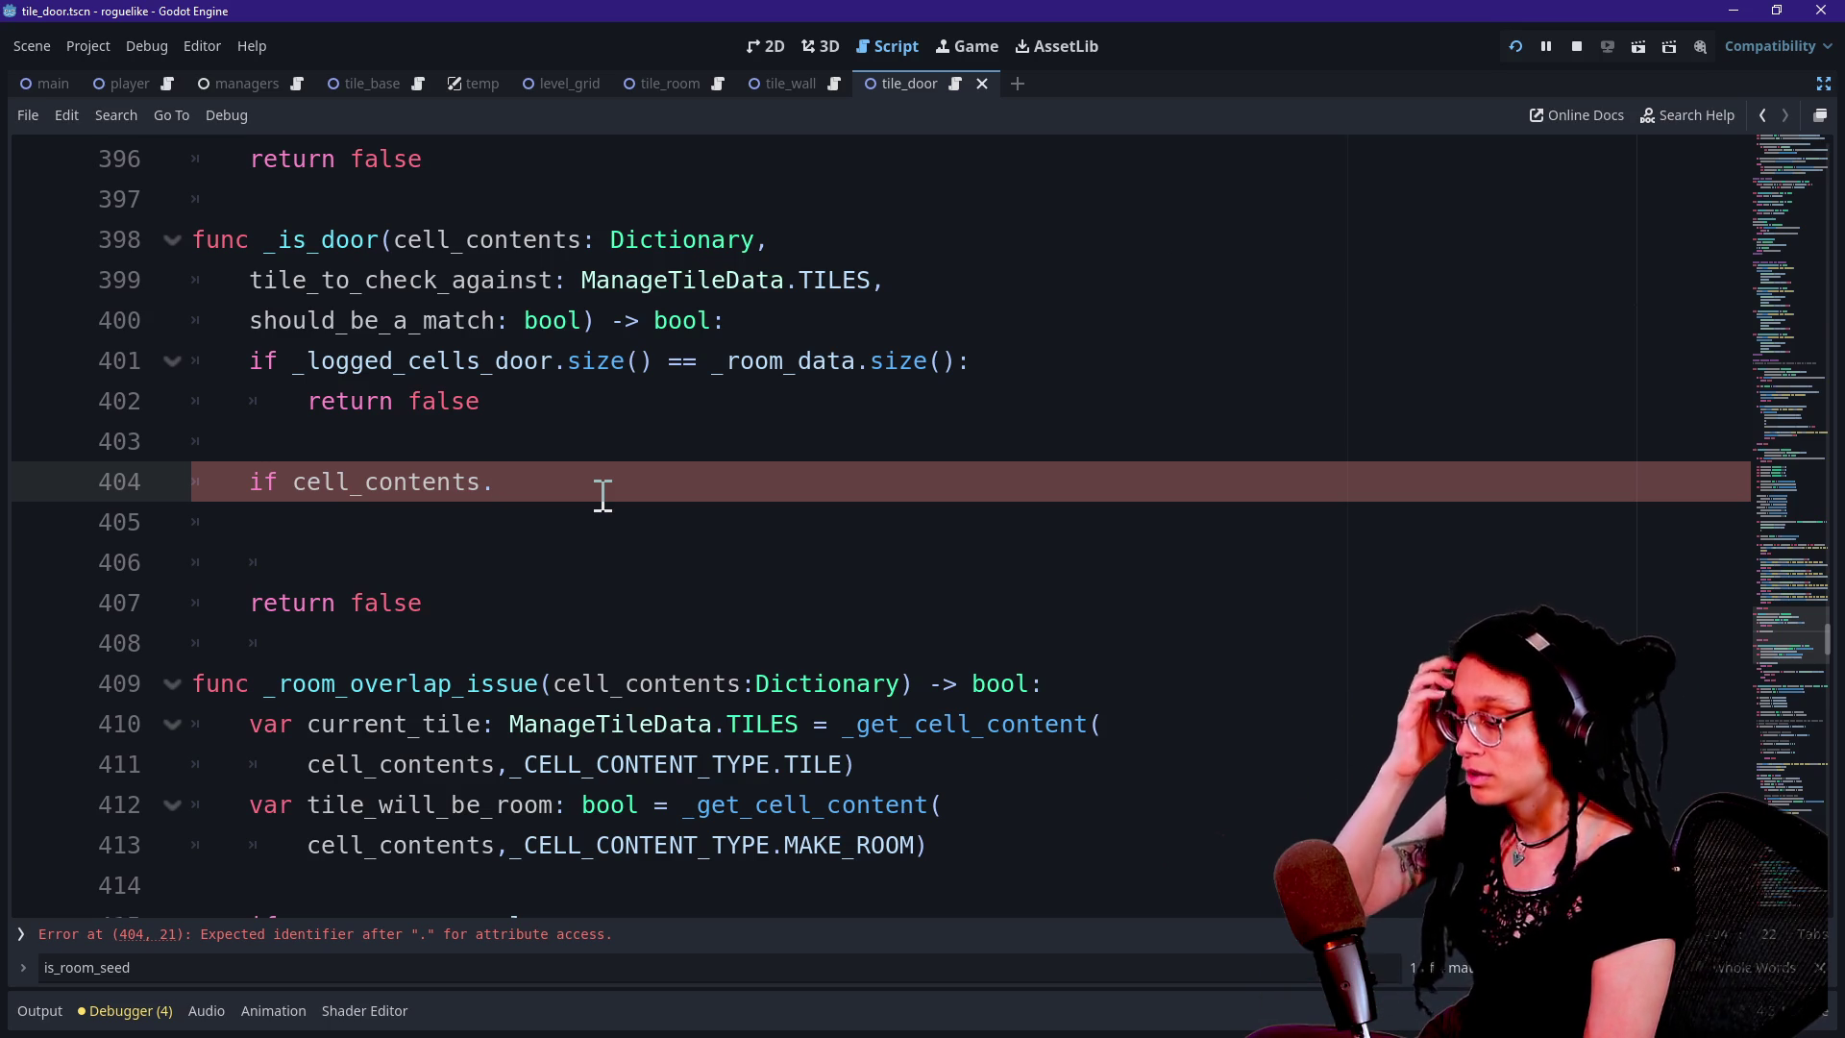
pyautogui.press('BackSpace')
pyautogui.press('BackSpace')
pyautogui.press('BackSpace')
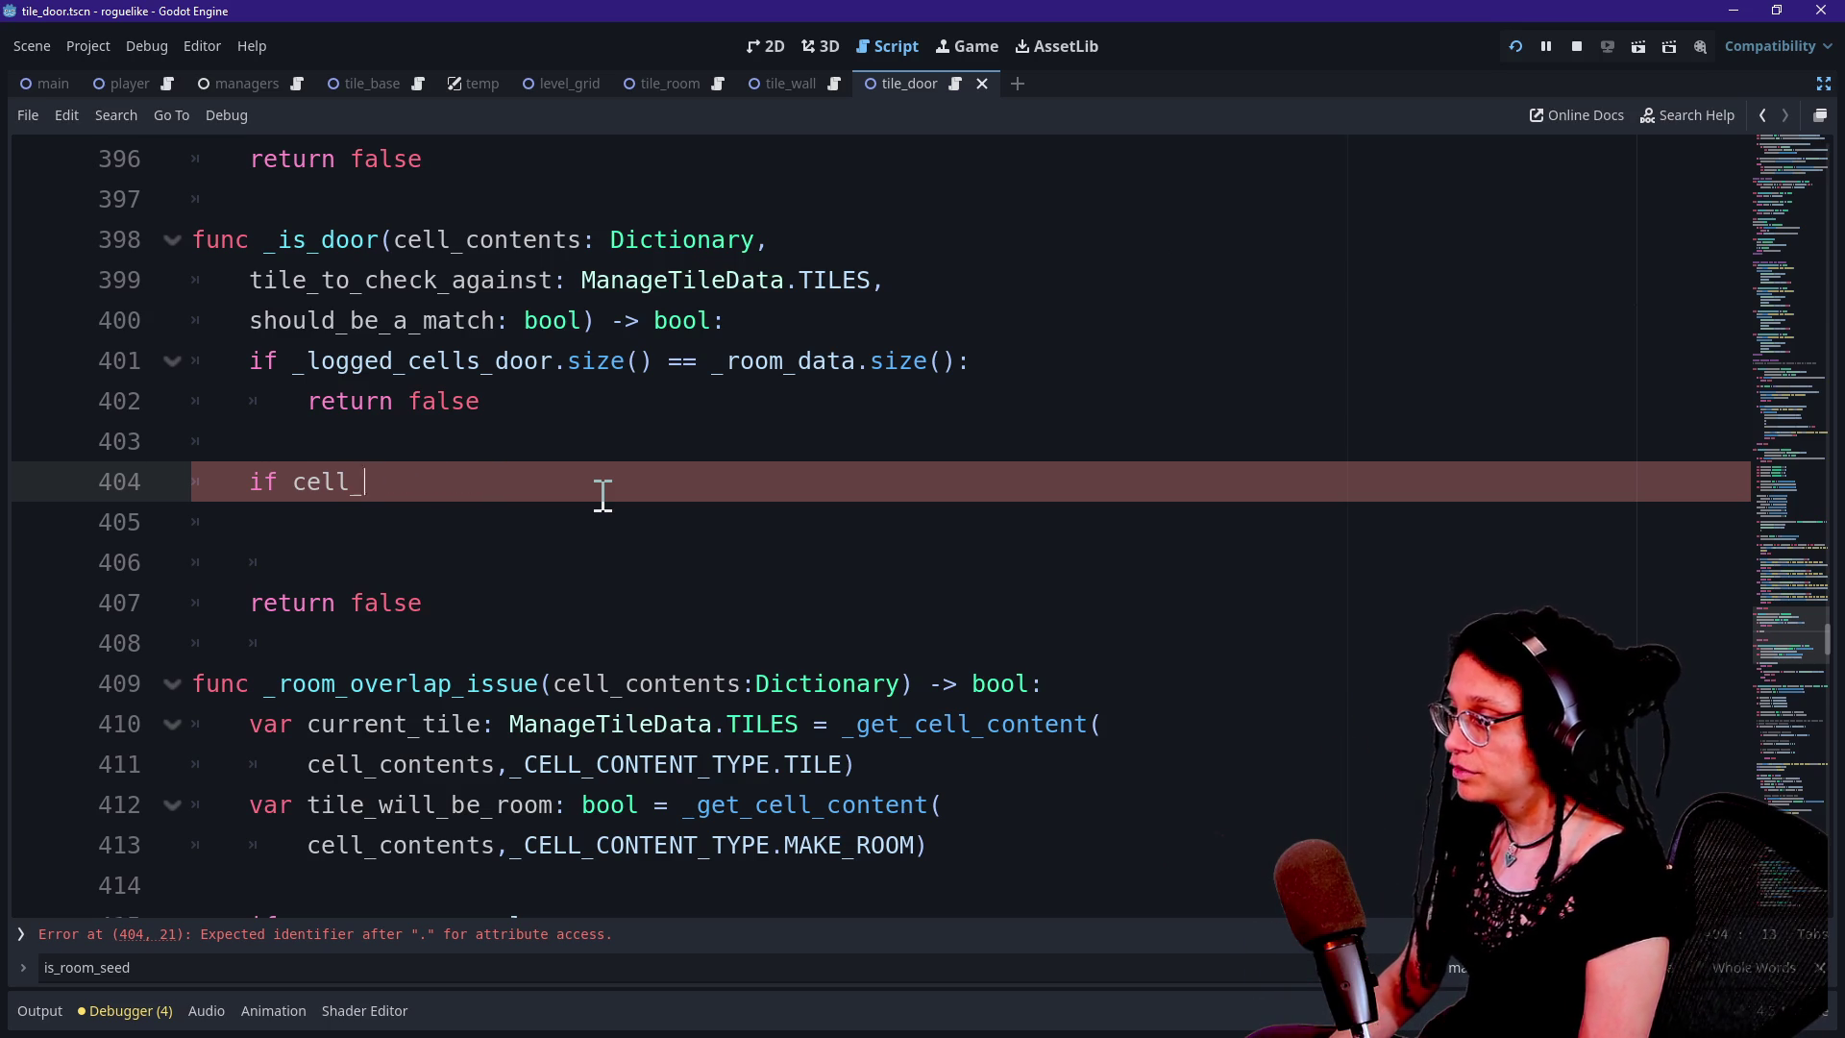
pyautogui.write('_get')
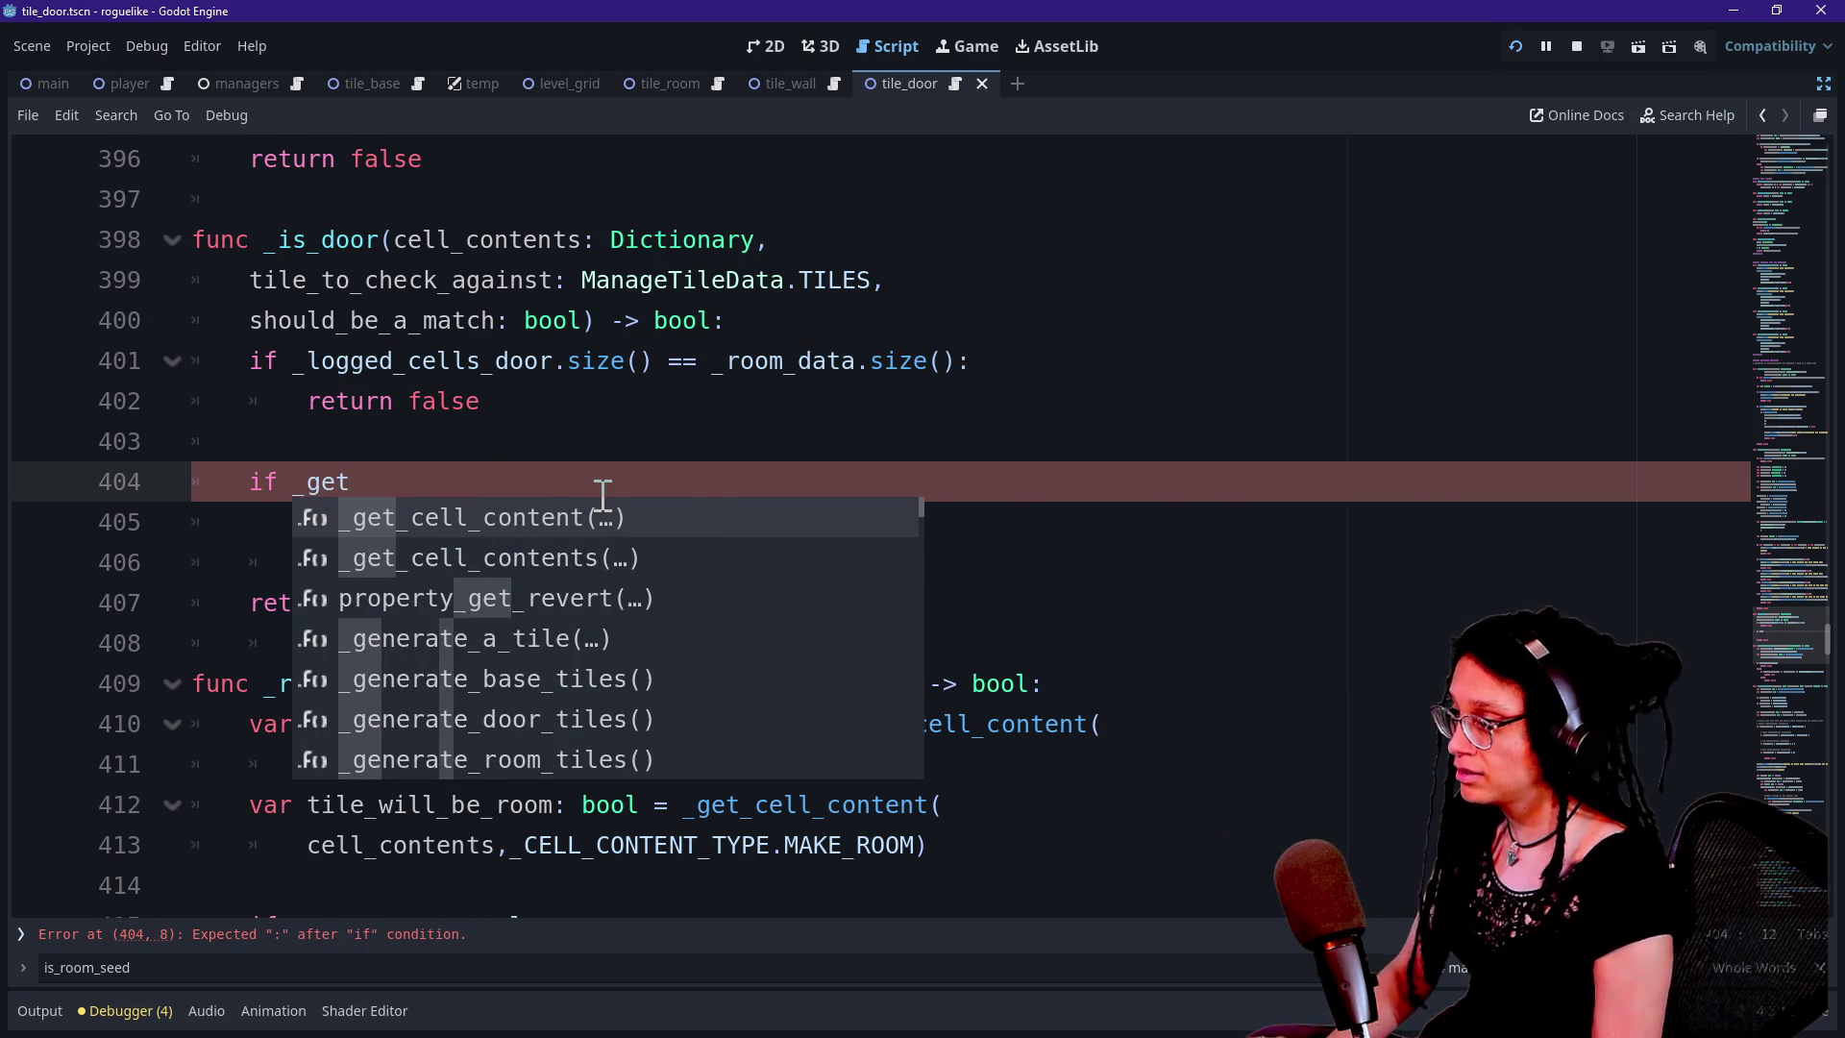
pyautogui.press('Return')
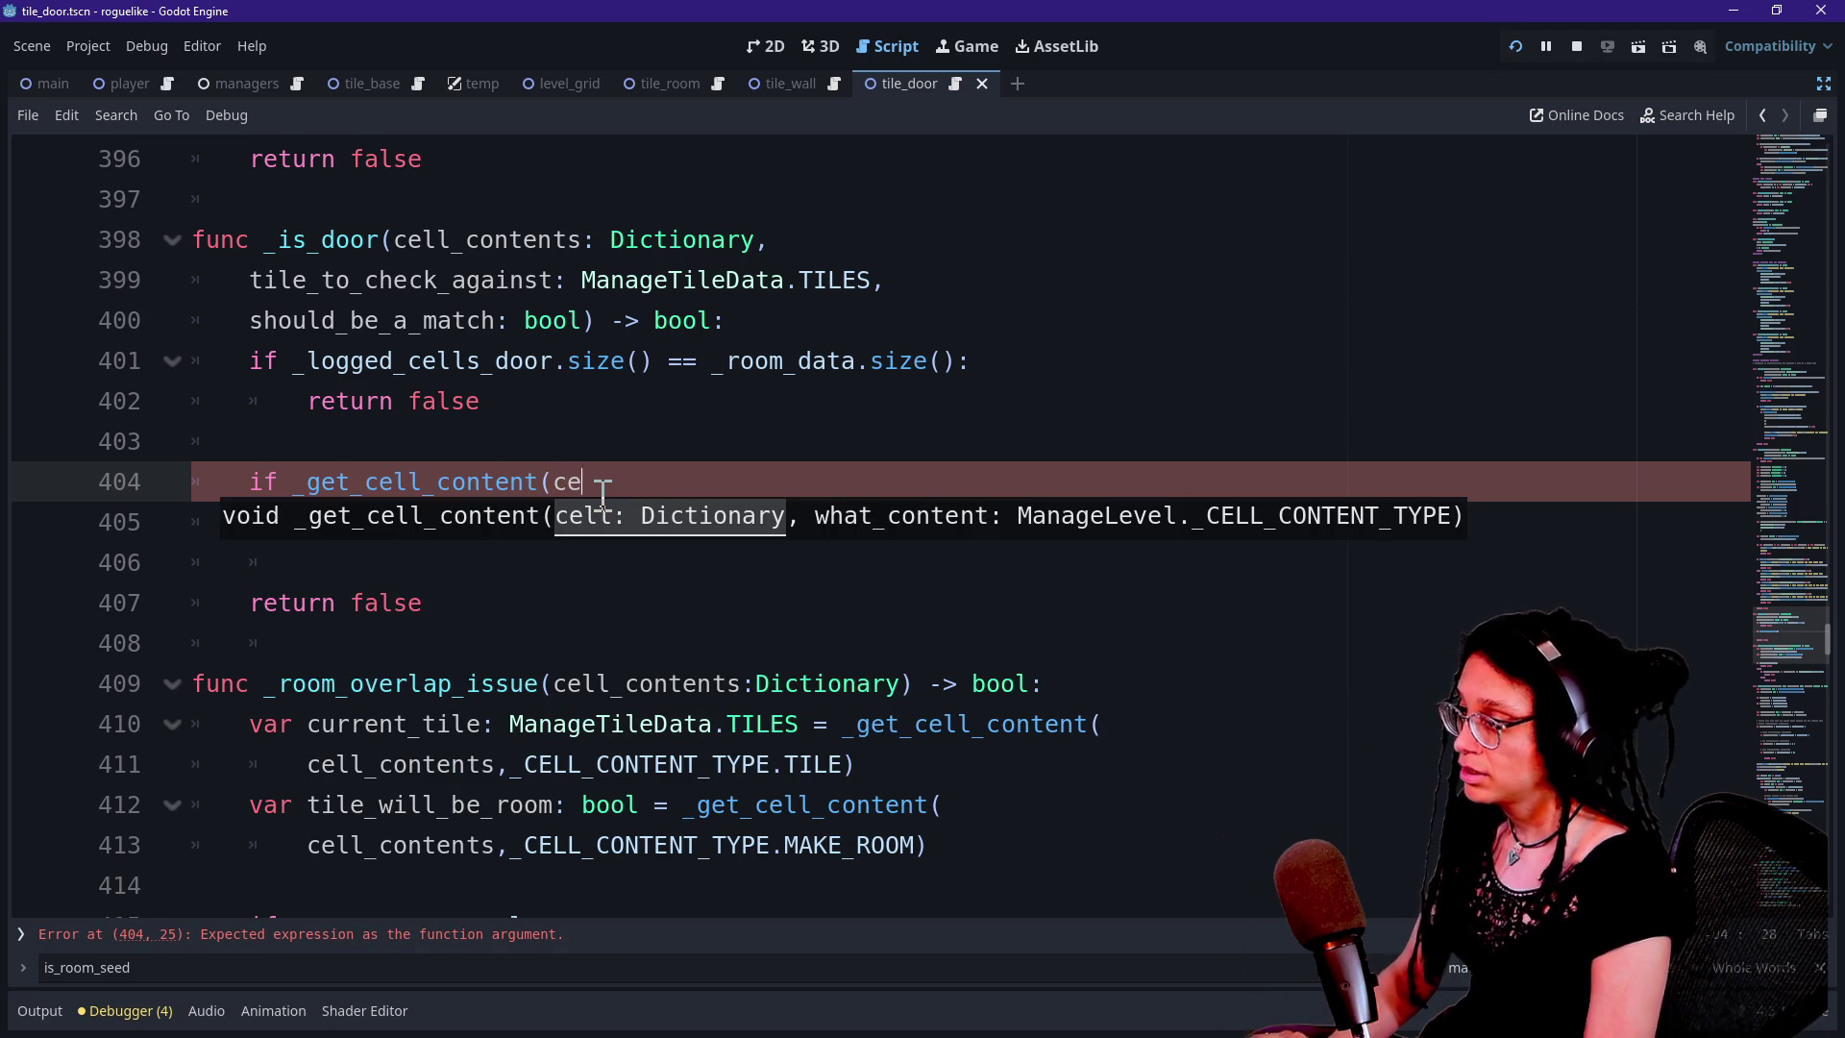
pyautogui.write('ontents,_C')
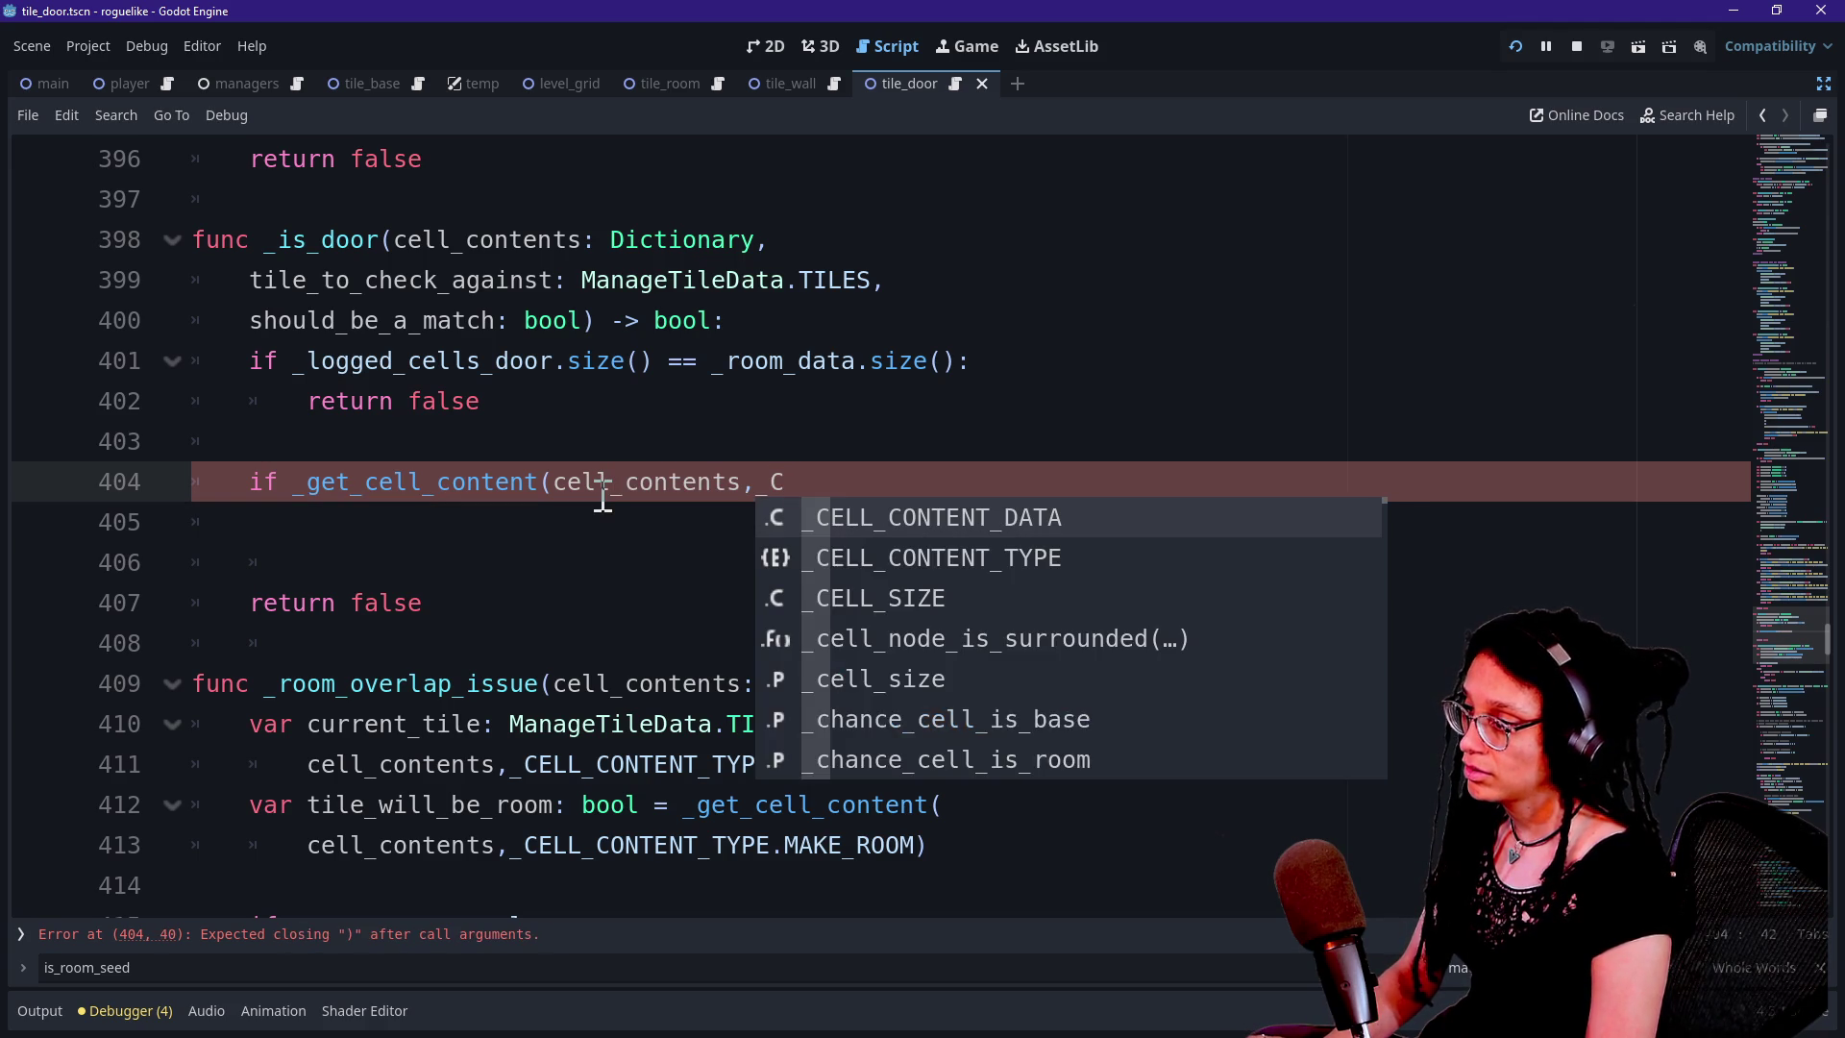
pyautogui.write('E')
pyautogui.press('Down')
pyautogui.press('Return')
pyautogui.press('BackSpace')
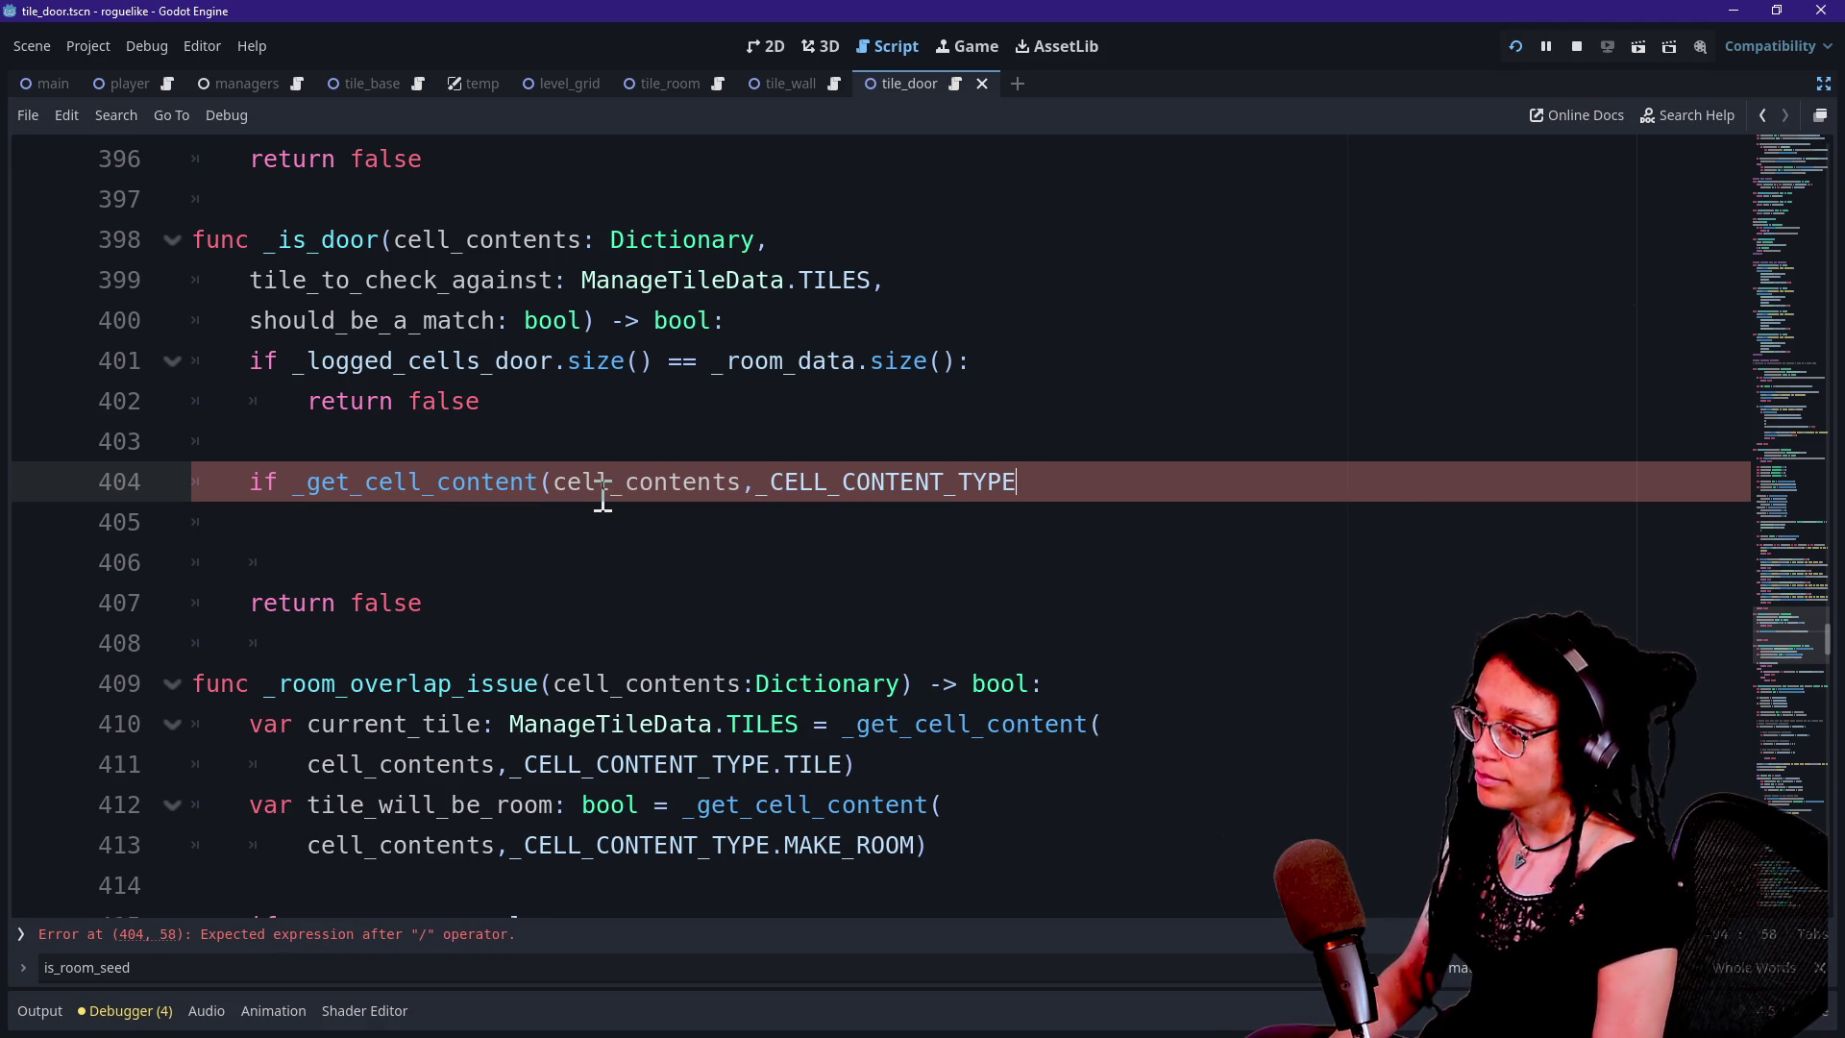
pyautogui.write('.IS')
pyautogui.press('Return')
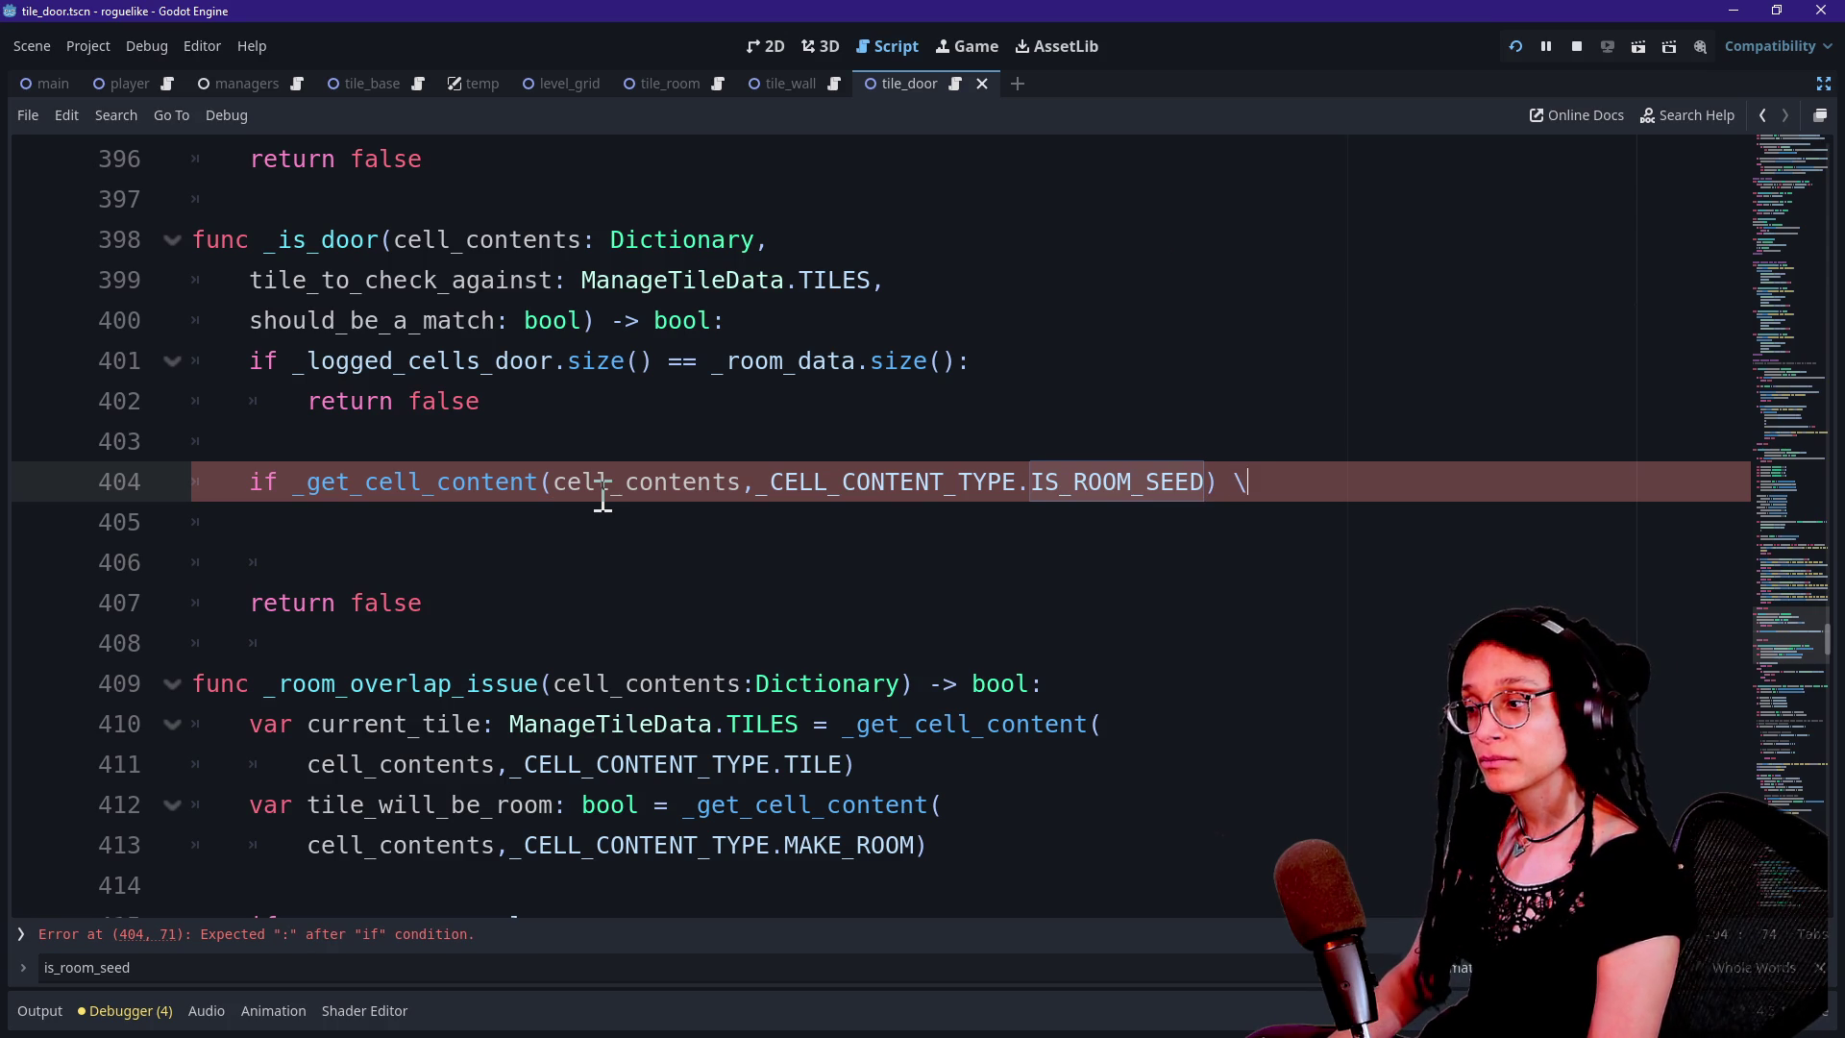
# Step: Close the condition with a colon, begin a 'for' loop beneath, and search for room_dictionary
pyautogui.press('Return')
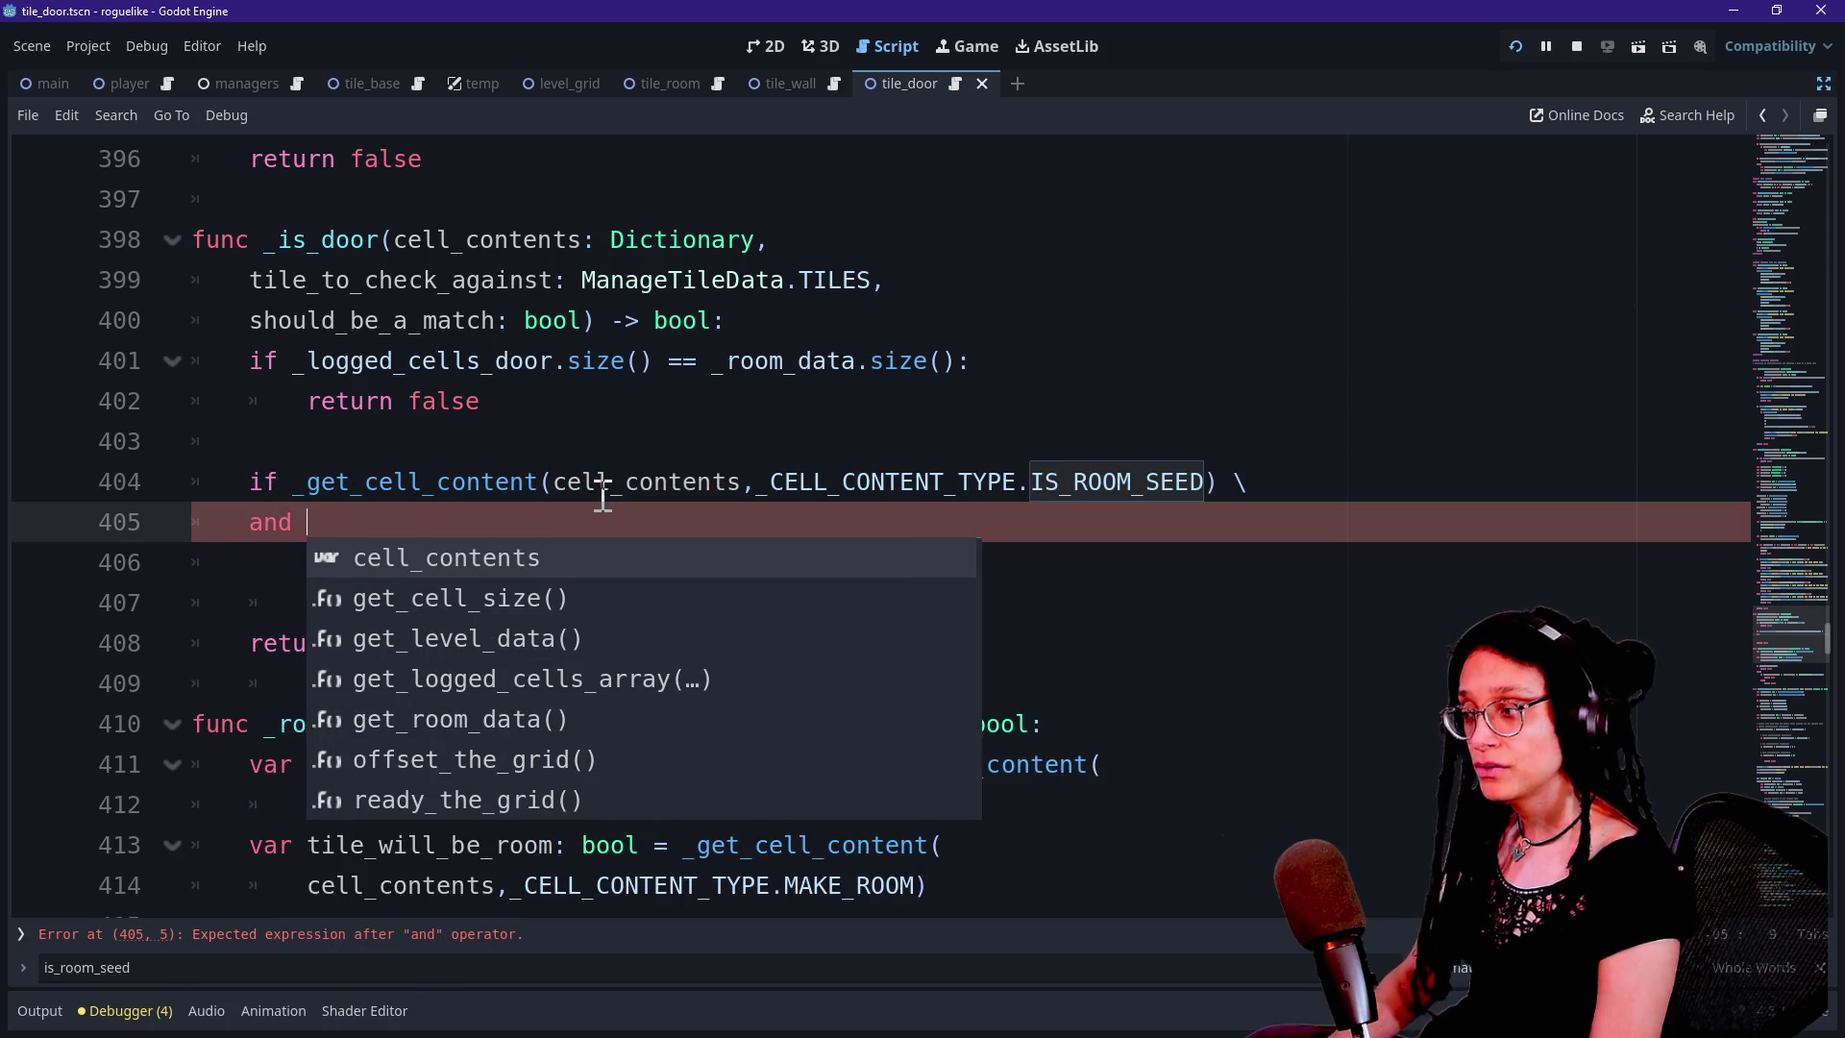
pyautogui.write('_room')
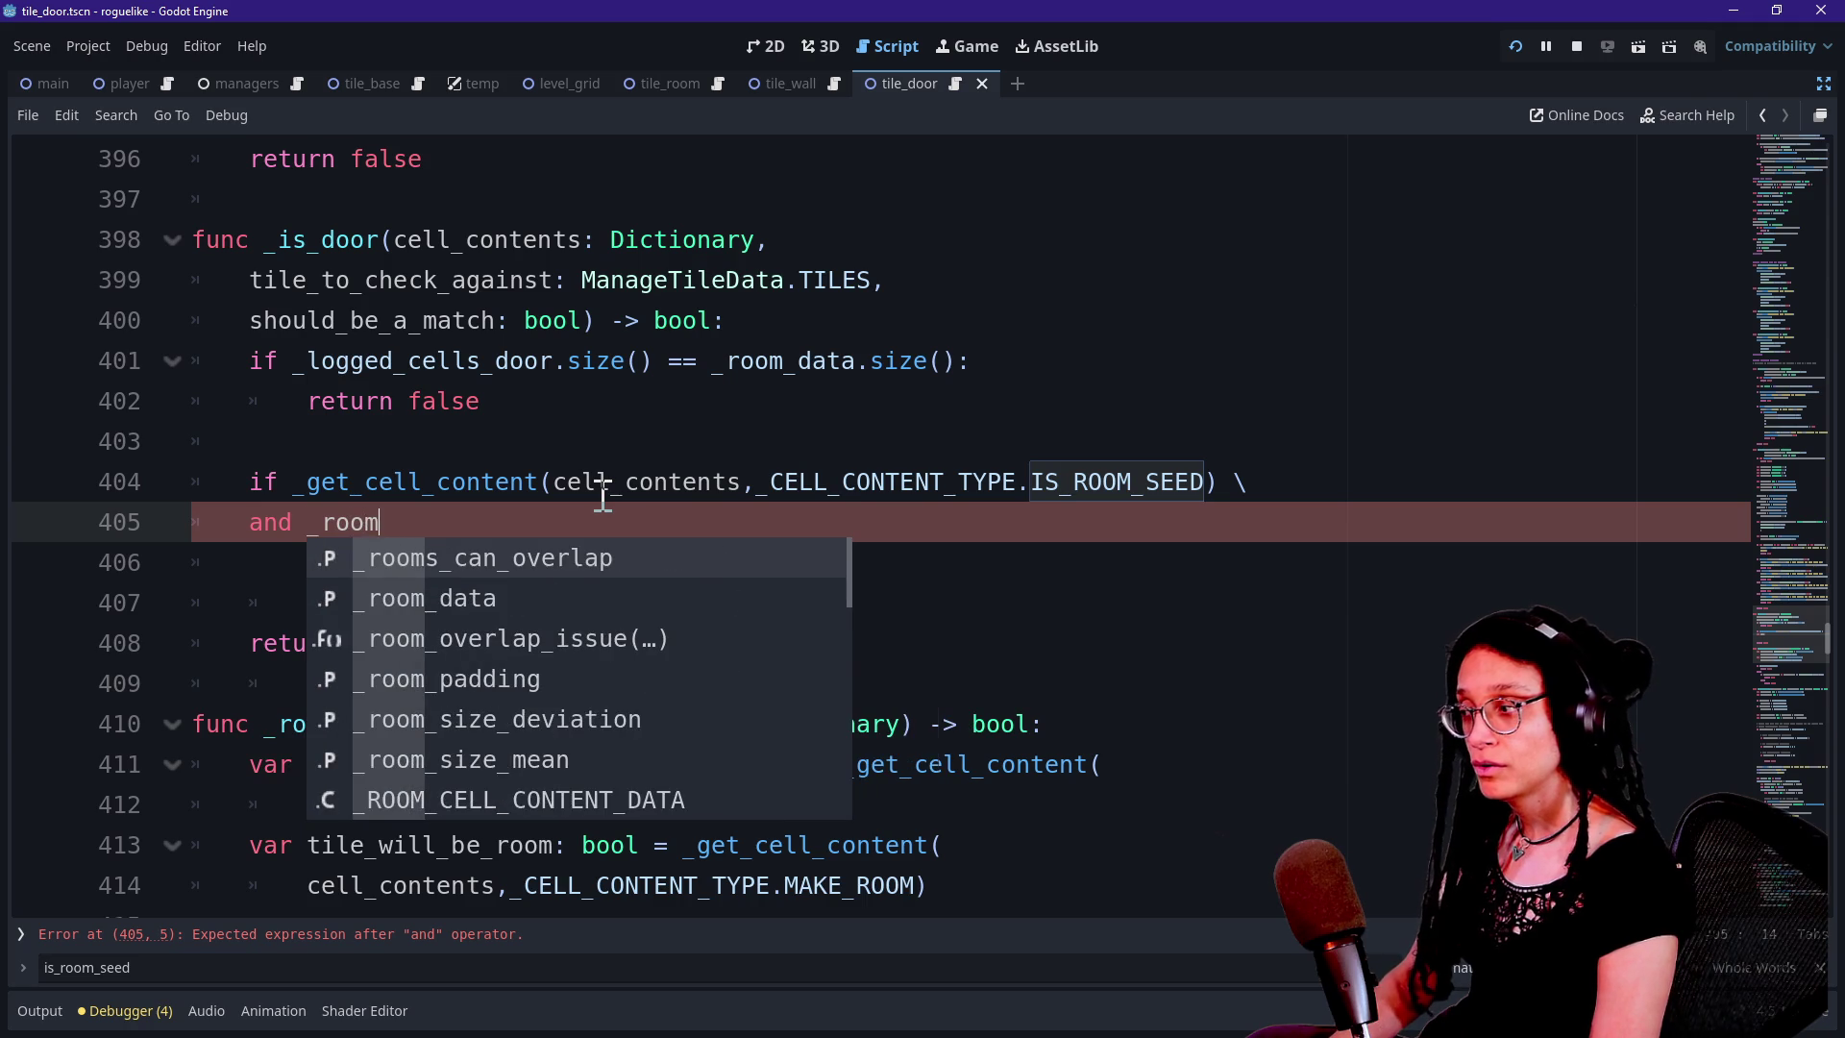
pyautogui.write('_dat')
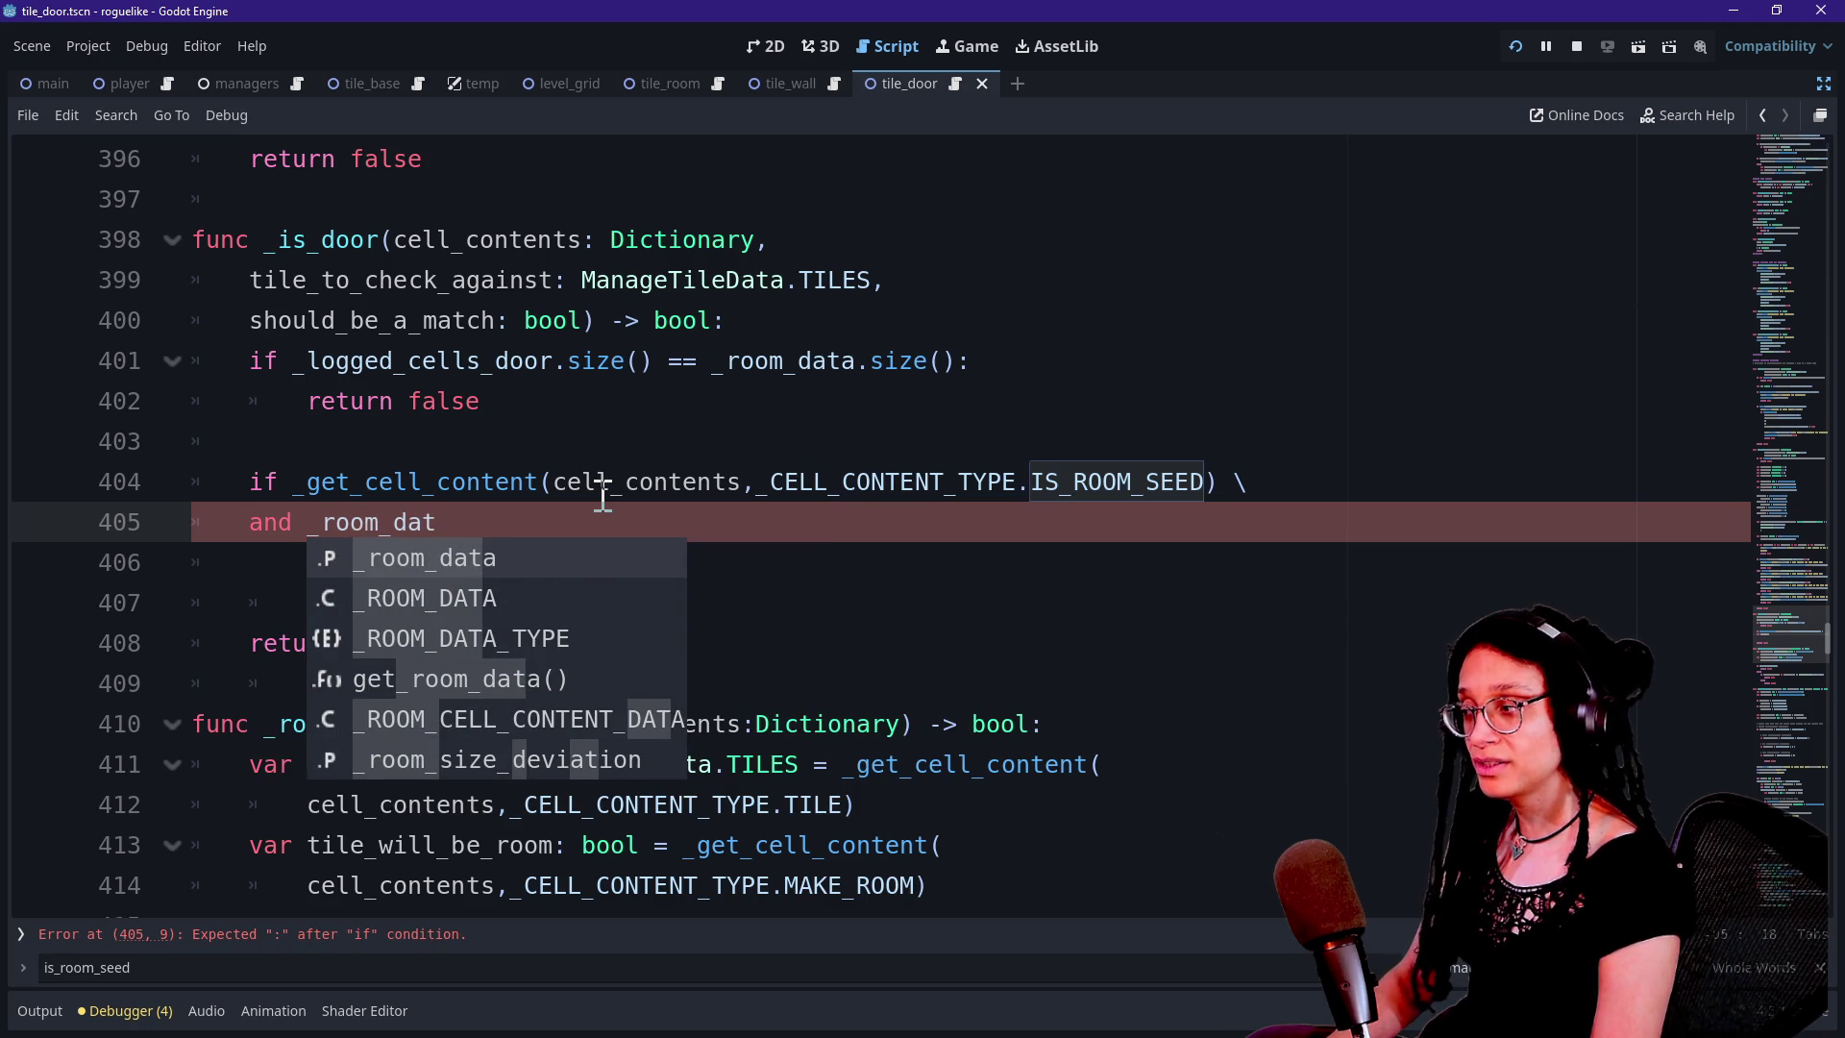
pyautogui.write('a')
pyautogui.write('[')
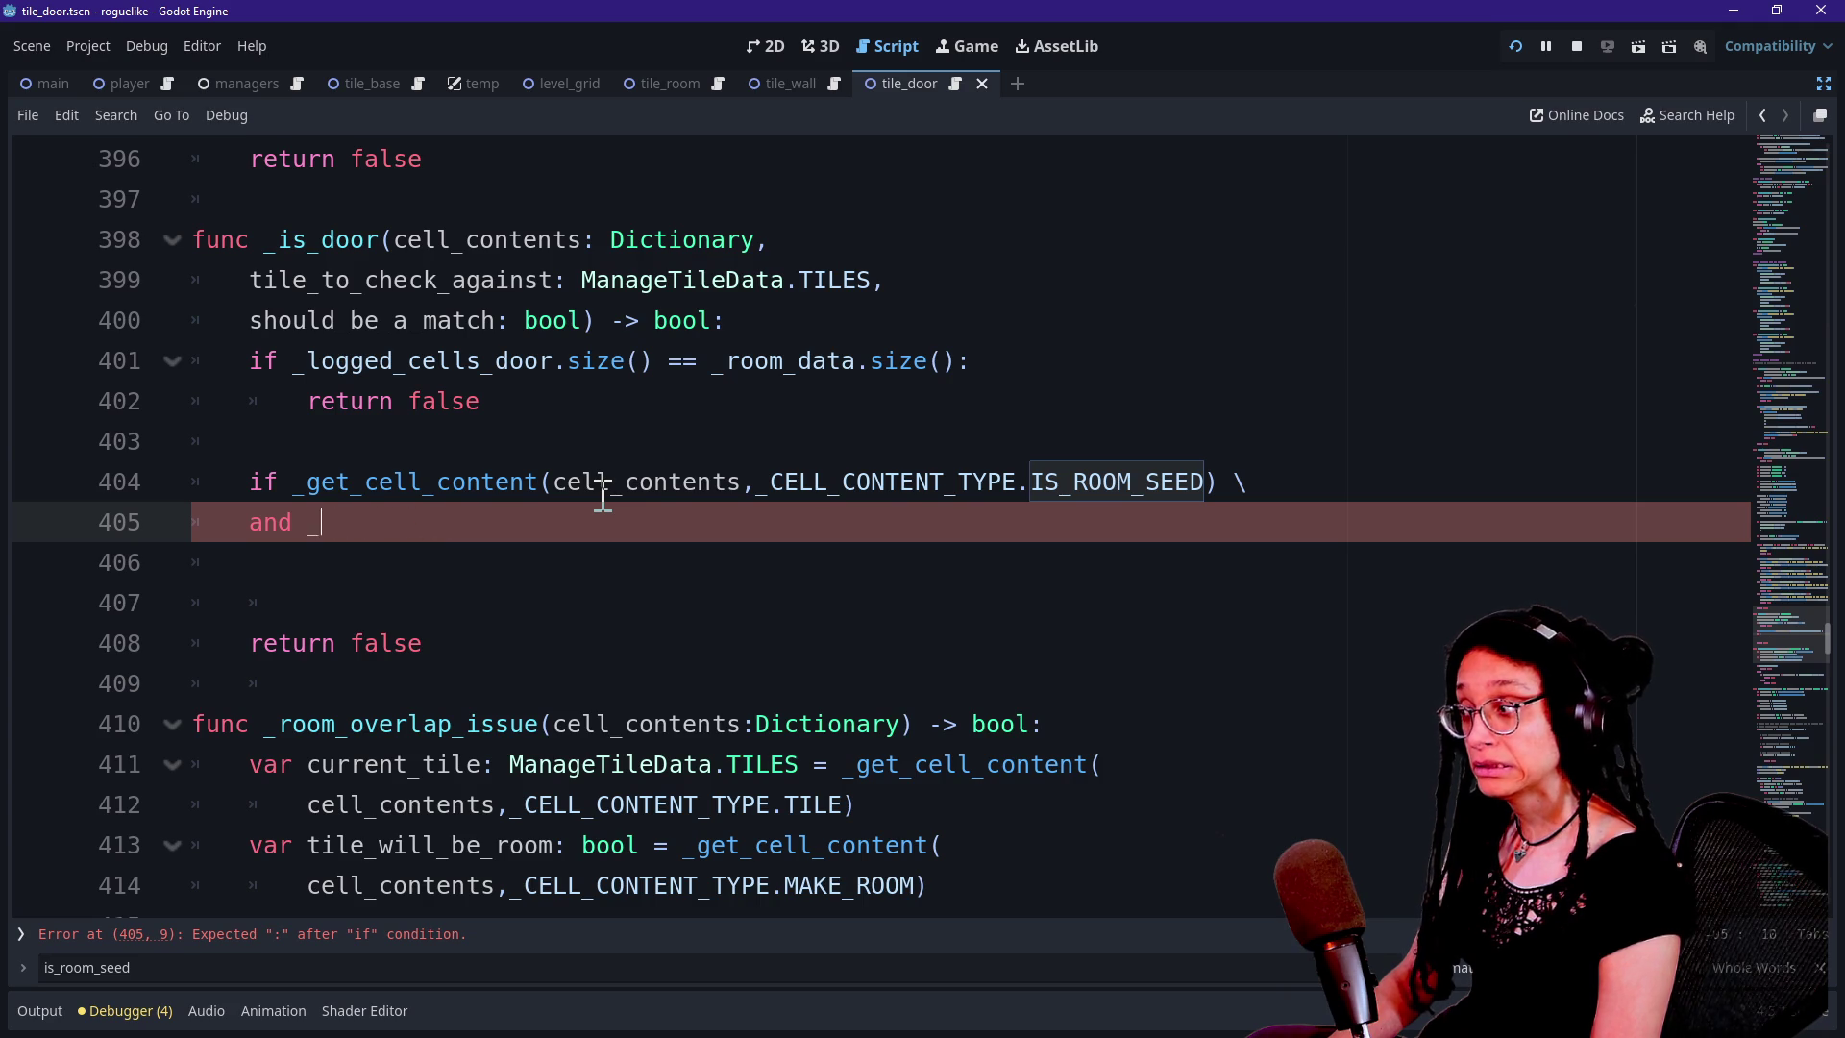
pyautogui.press('BackSpace')
pyautogui.press('BackSpace')
pyautogui.press('BackSpace')
pyautogui.write(':')
pyautogui.press('Return')
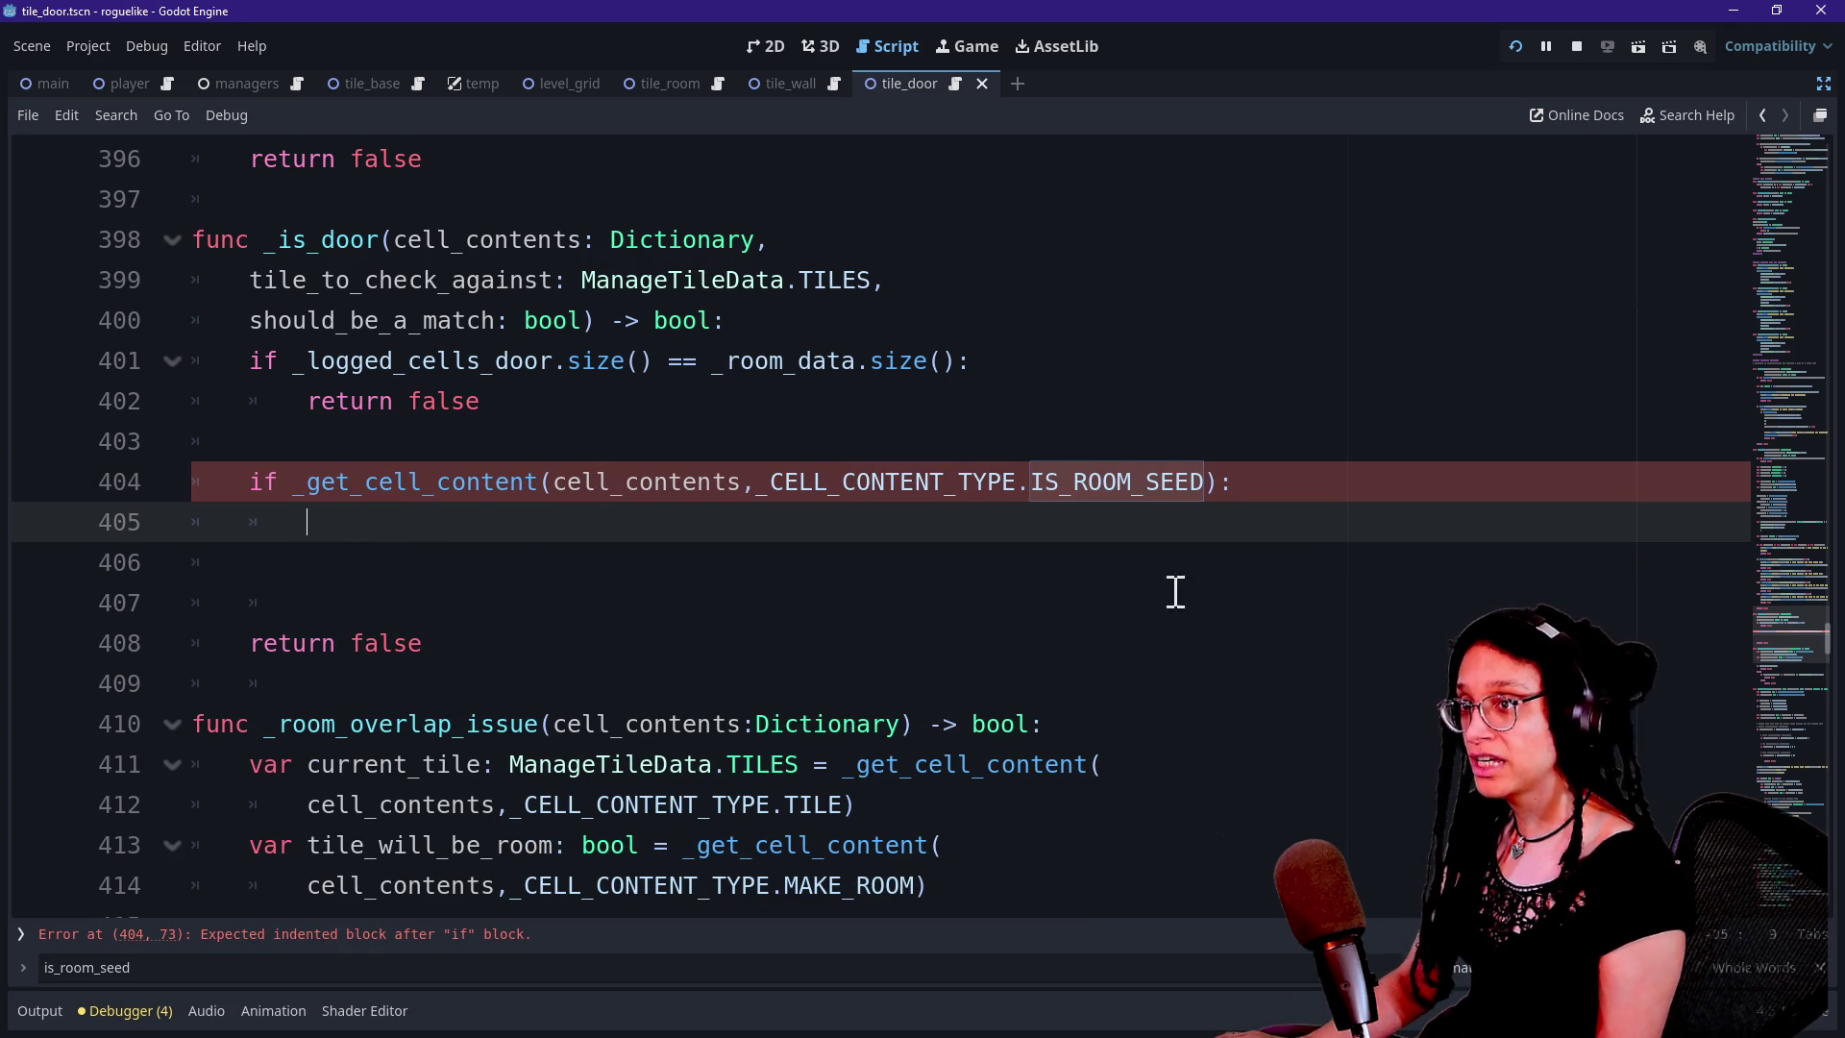
pyautogui.click(881, 522)
pyautogui.write('or')
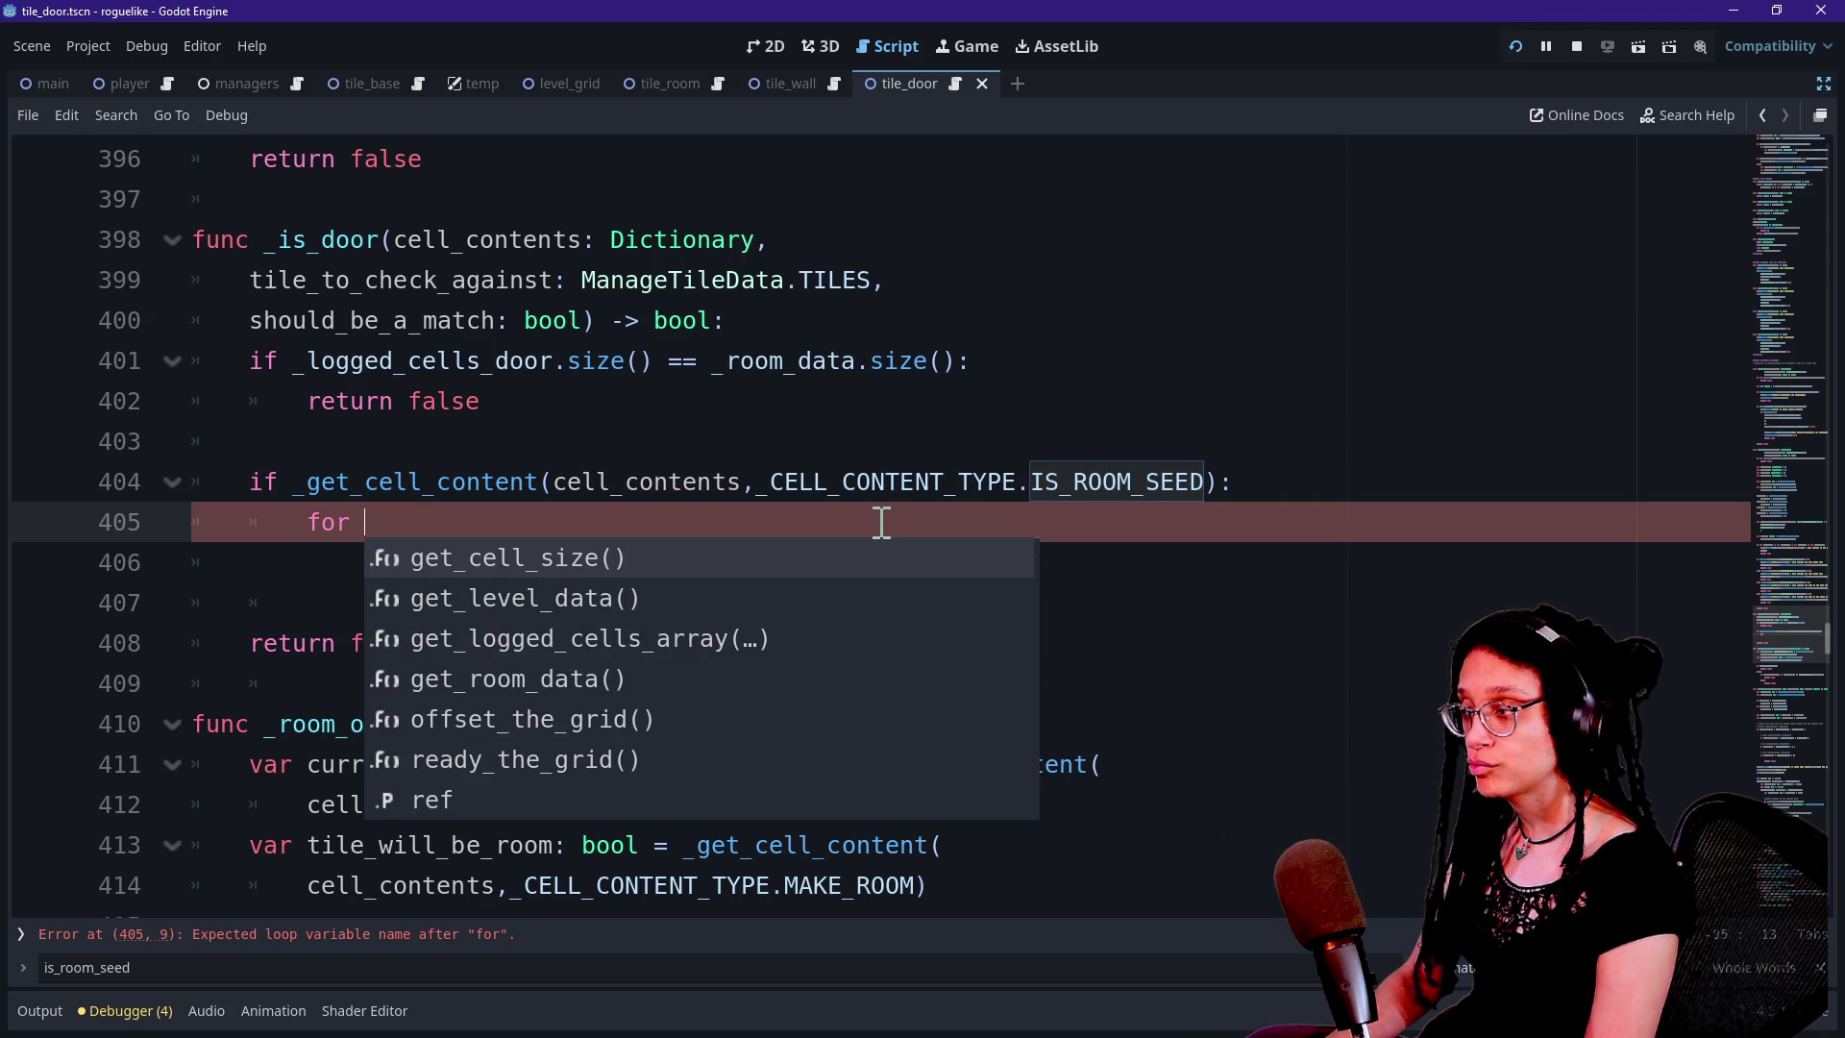
pyautogui.hotkey('ctrl', 'f')
pyautogui.write('room_arr')
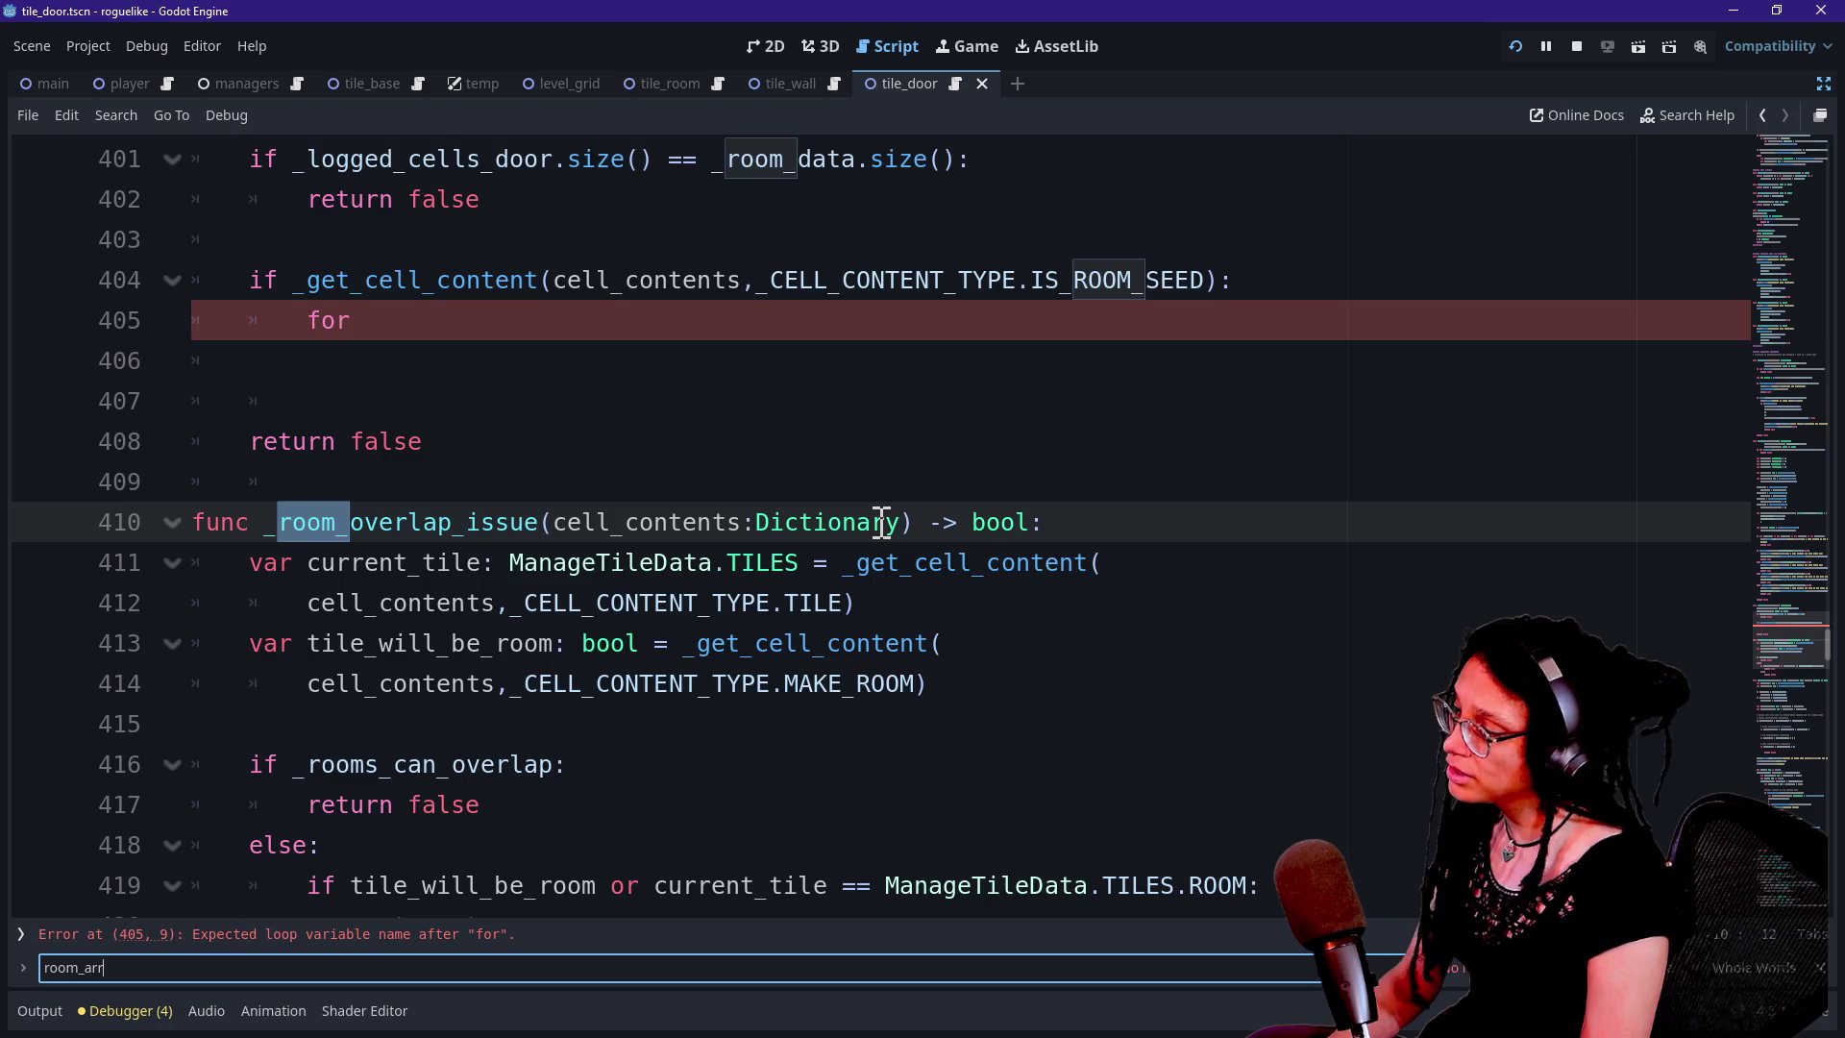
pyautogui.write('dictionary')
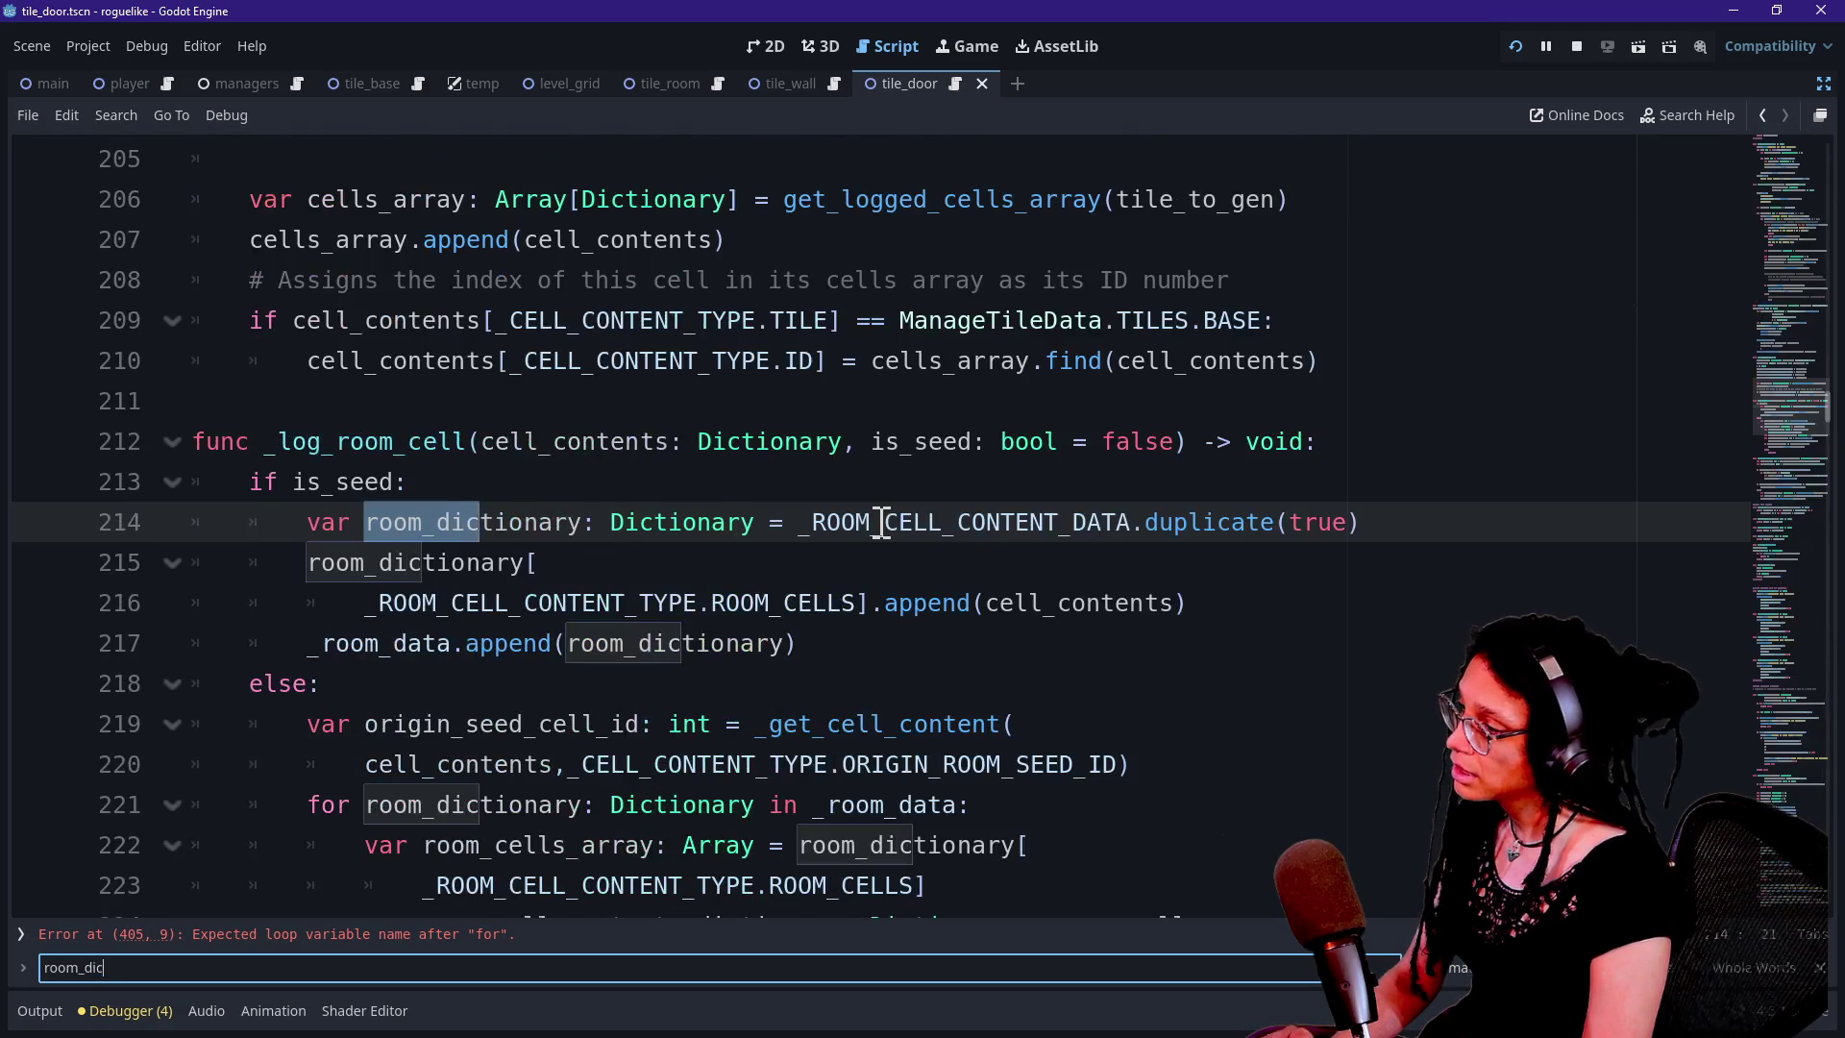
pyautogui.scroll(-1, 481, 587)
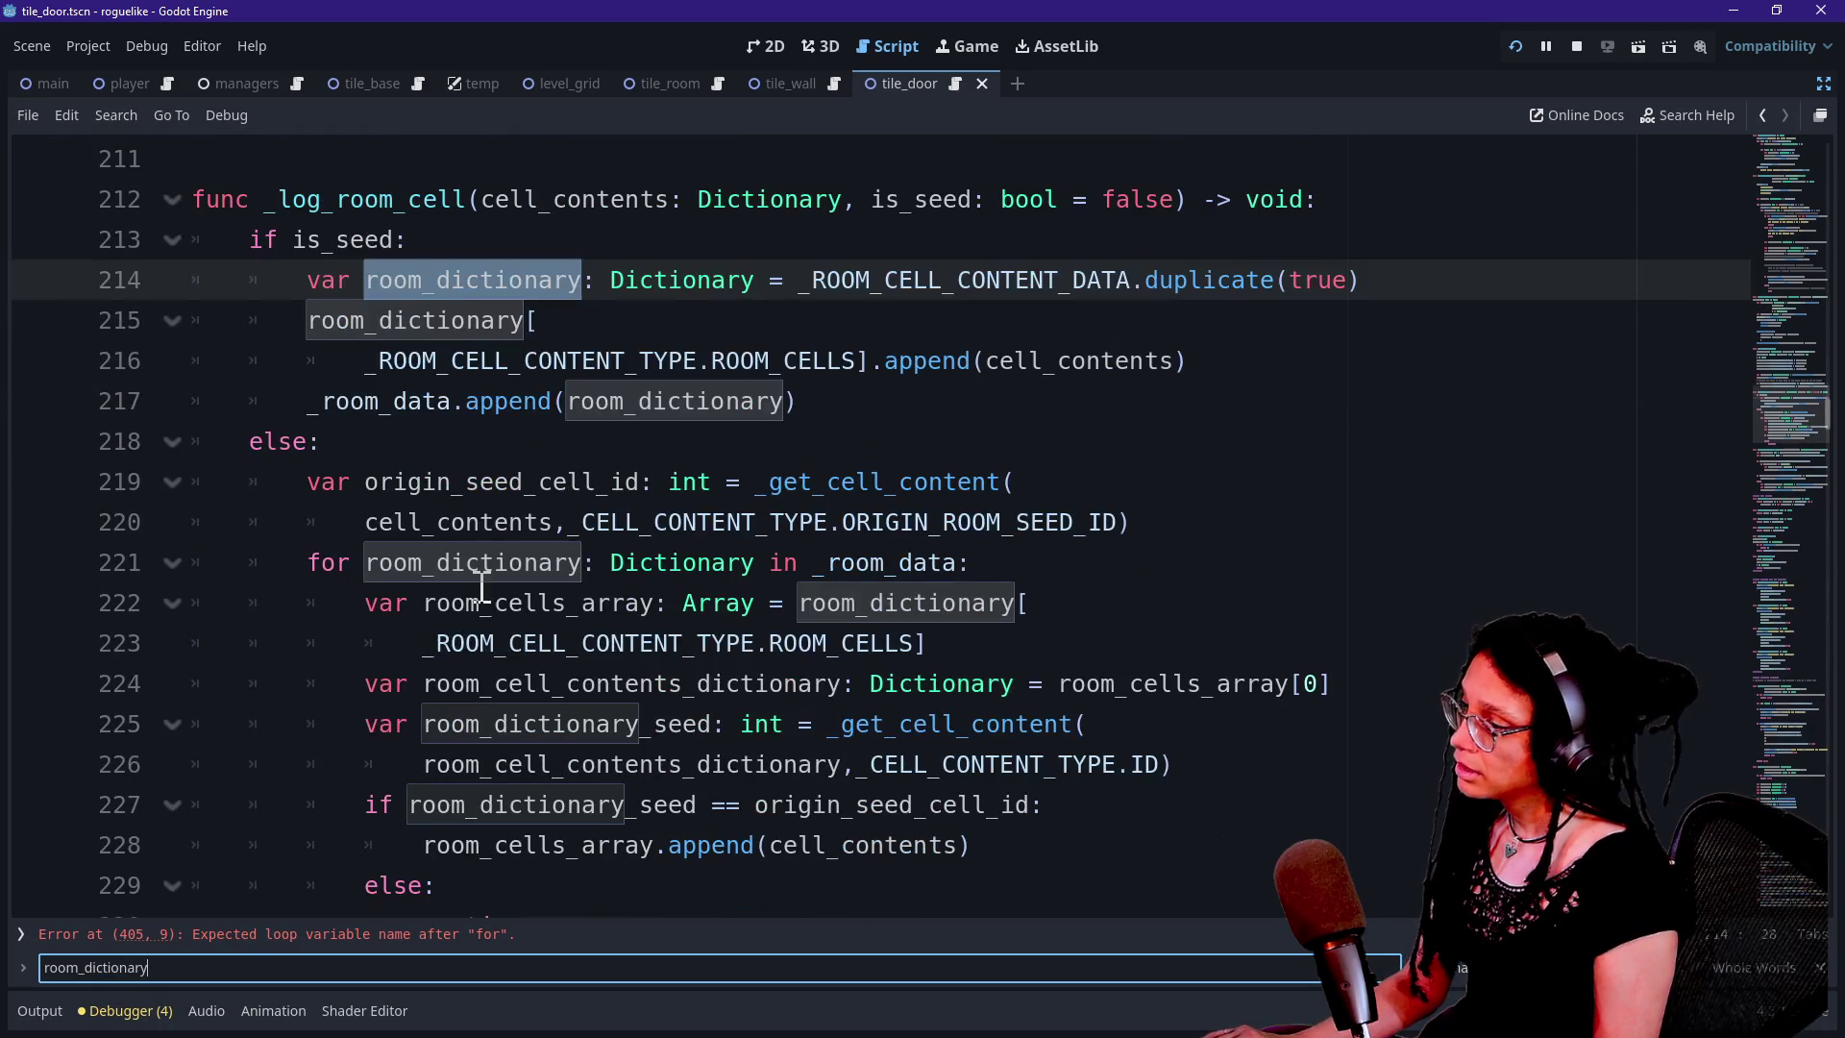
pyautogui.moveTo(435, 522); pyautogui.dragTo(845, 766)
pyautogui.click(828, 759)
pyautogui.moveTo(510, 434); pyautogui.dragTo(844, 799)
pyautogui.click(843, 798)
pyautogui.scroll(-1, 845, 799)
pyautogui.moveTo(610, 723)
pyautogui.mouseDown()
pyautogui.moveTo(630, 362)
pyautogui.moveTo(865, 638)
pyautogui.mouseUp()
pyautogui.click(1047, 791)
pyautogui.moveTo(1046, 791)
pyautogui.mouseDown()
pyautogui.moveTo(615, 402)
pyautogui.moveTo(1046, 700)
pyautogui.mouseUp()
pyautogui.click(1046, 700)
pyautogui.press('Down')
pyautogui.press('Down')
pyautogui.press('Up')
pyautogui.press('Up')
pyautogui.press('Up')
pyautogui.press('Up')
pyautogui.press('Up')
pyautogui.press('Down')
pyautogui.press('Down')
pyautogui.press('Down')
pyautogui.press('Up')
pyautogui.press('Up')
pyautogui.press('Up')
pyautogui.press('Down')
pyautogui.press('Down')
pyautogui.press('Up')
pyautogui.press('Up')
pyautogui.press('Down')
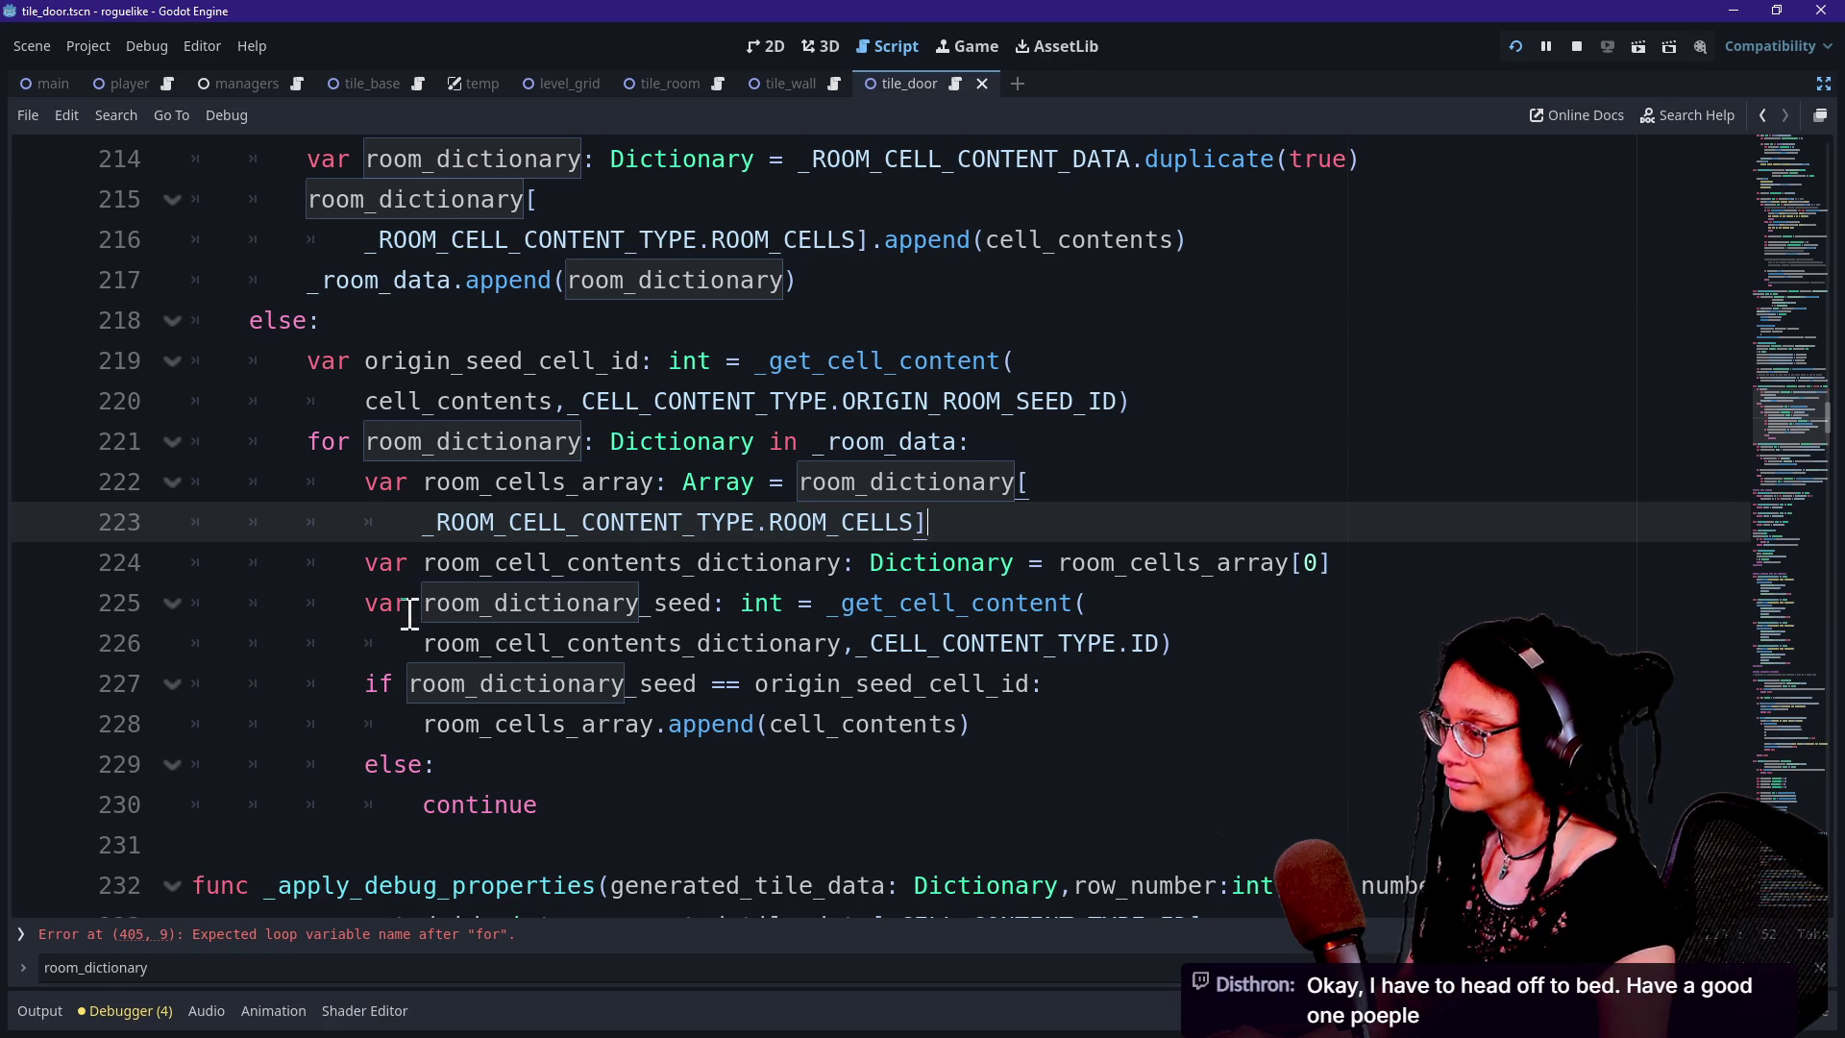
pyautogui.moveTo(865, 804)
pyautogui.mouseDown()
pyautogui.moveTo(349, 309)
pyautogui.moveTo(527, 642)
pyautogui.moveTo(609, 683)
pyautogui.mouseUp()
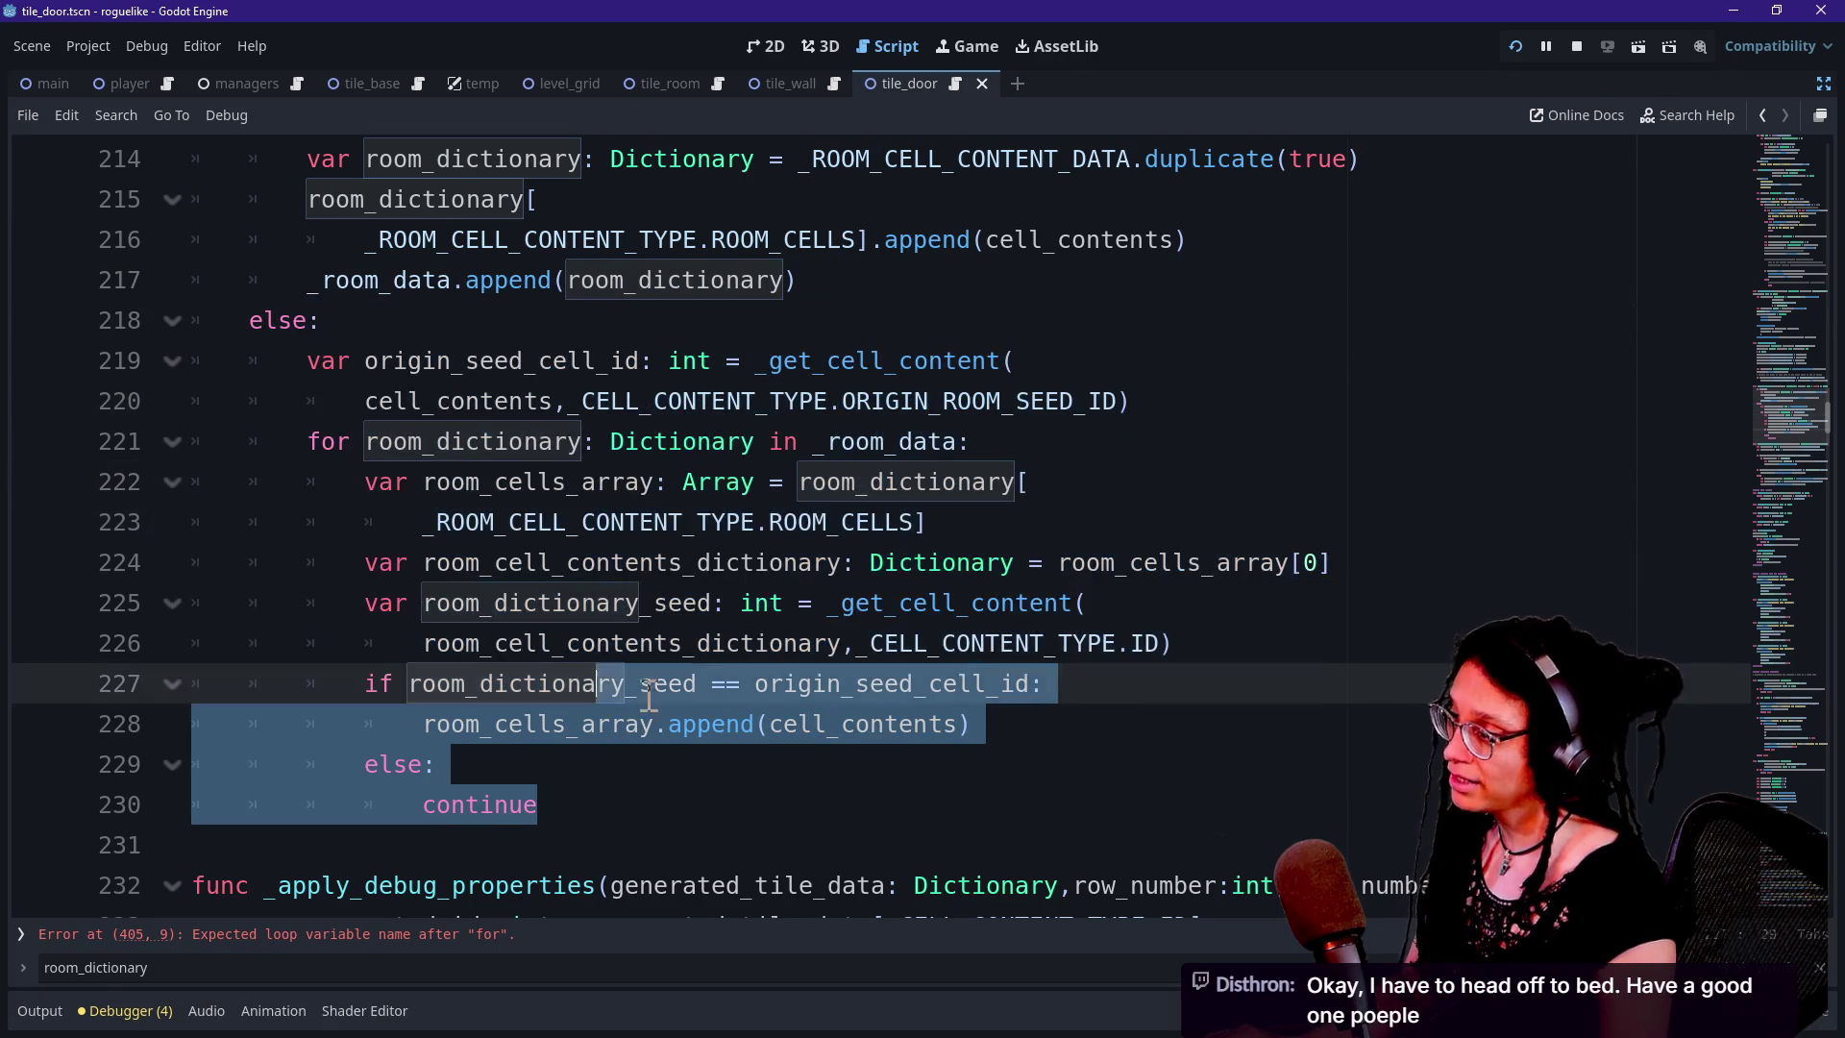
pyautogui.click(609, 683)
pyautogui.scroll(2, 536, 522)
pyautogui.moveTo(313, 239); pyautogui.dragTo(733, 721)
pyautogui.click(761, 769)
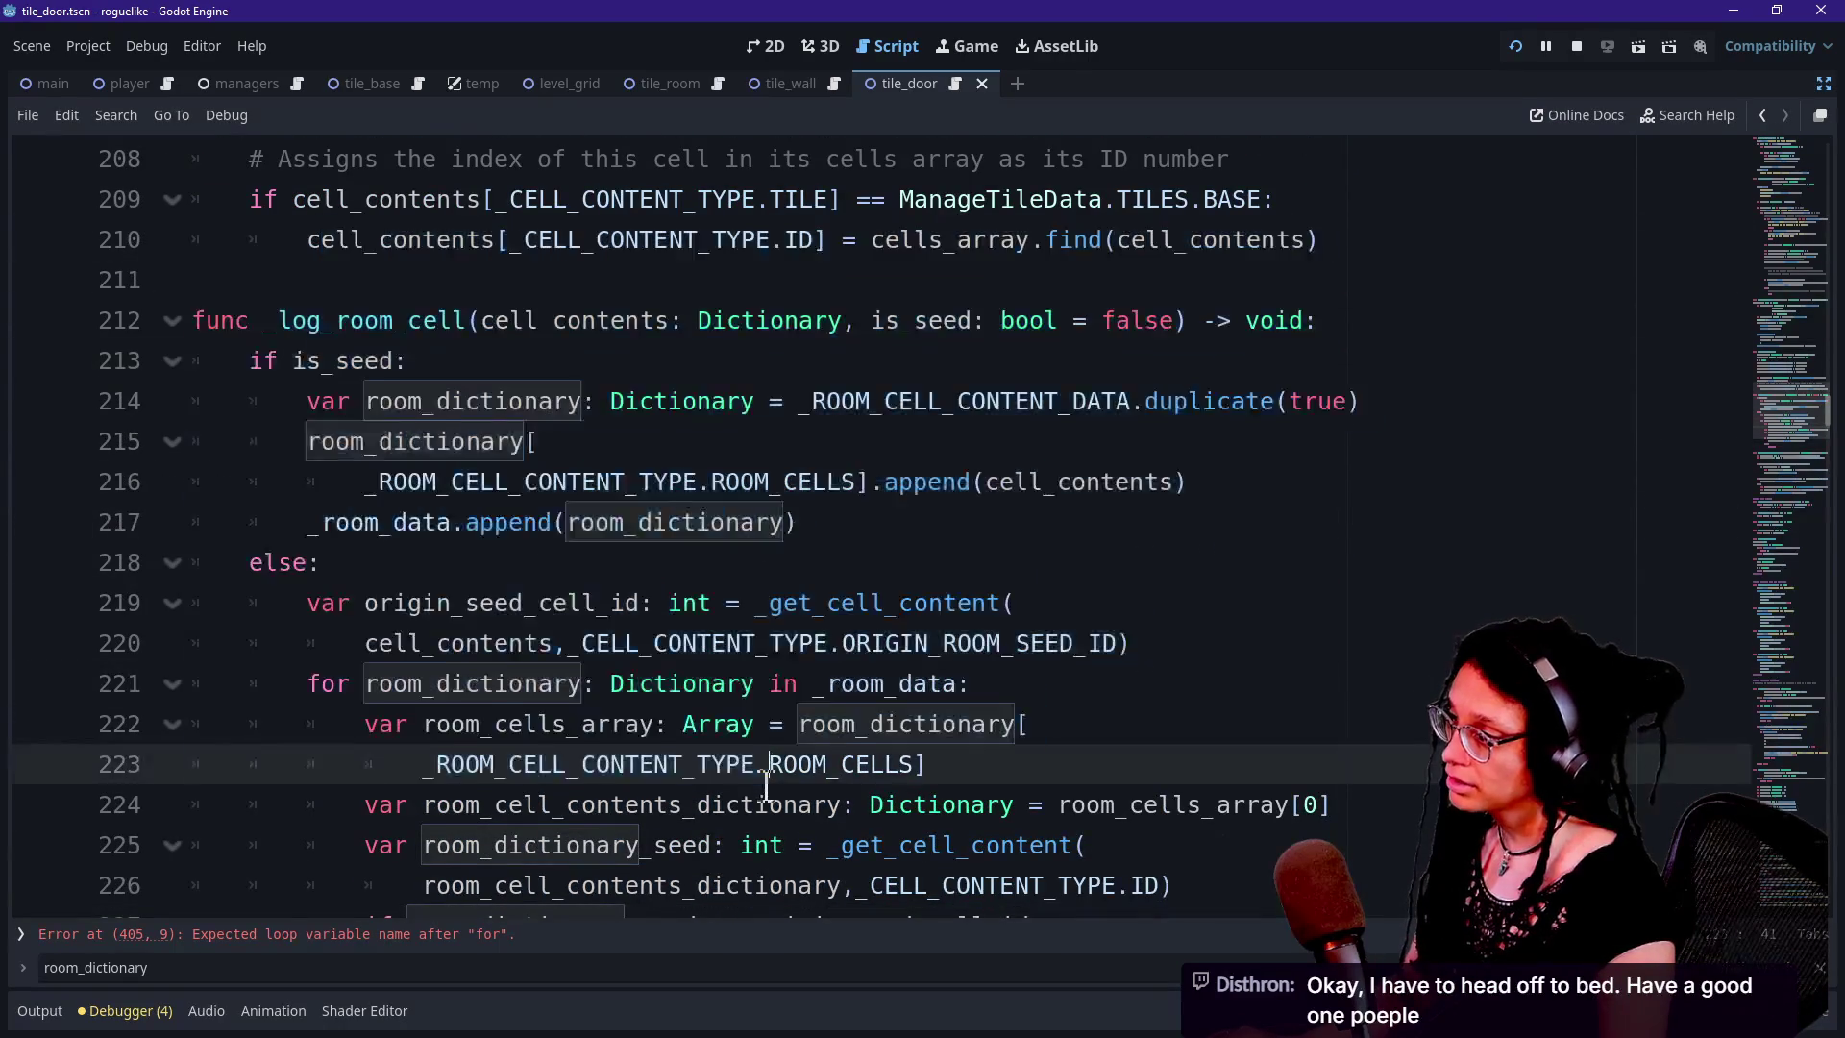
pyautogui.scroll(-1, 762, 769)
pyautogui.moveTo(358, 255)
pyautogui.mouseDown()
pyautogui.moveTo(609, 602)
pyautogui.moveTo(646, 708)
pyautogui.mouseUp()
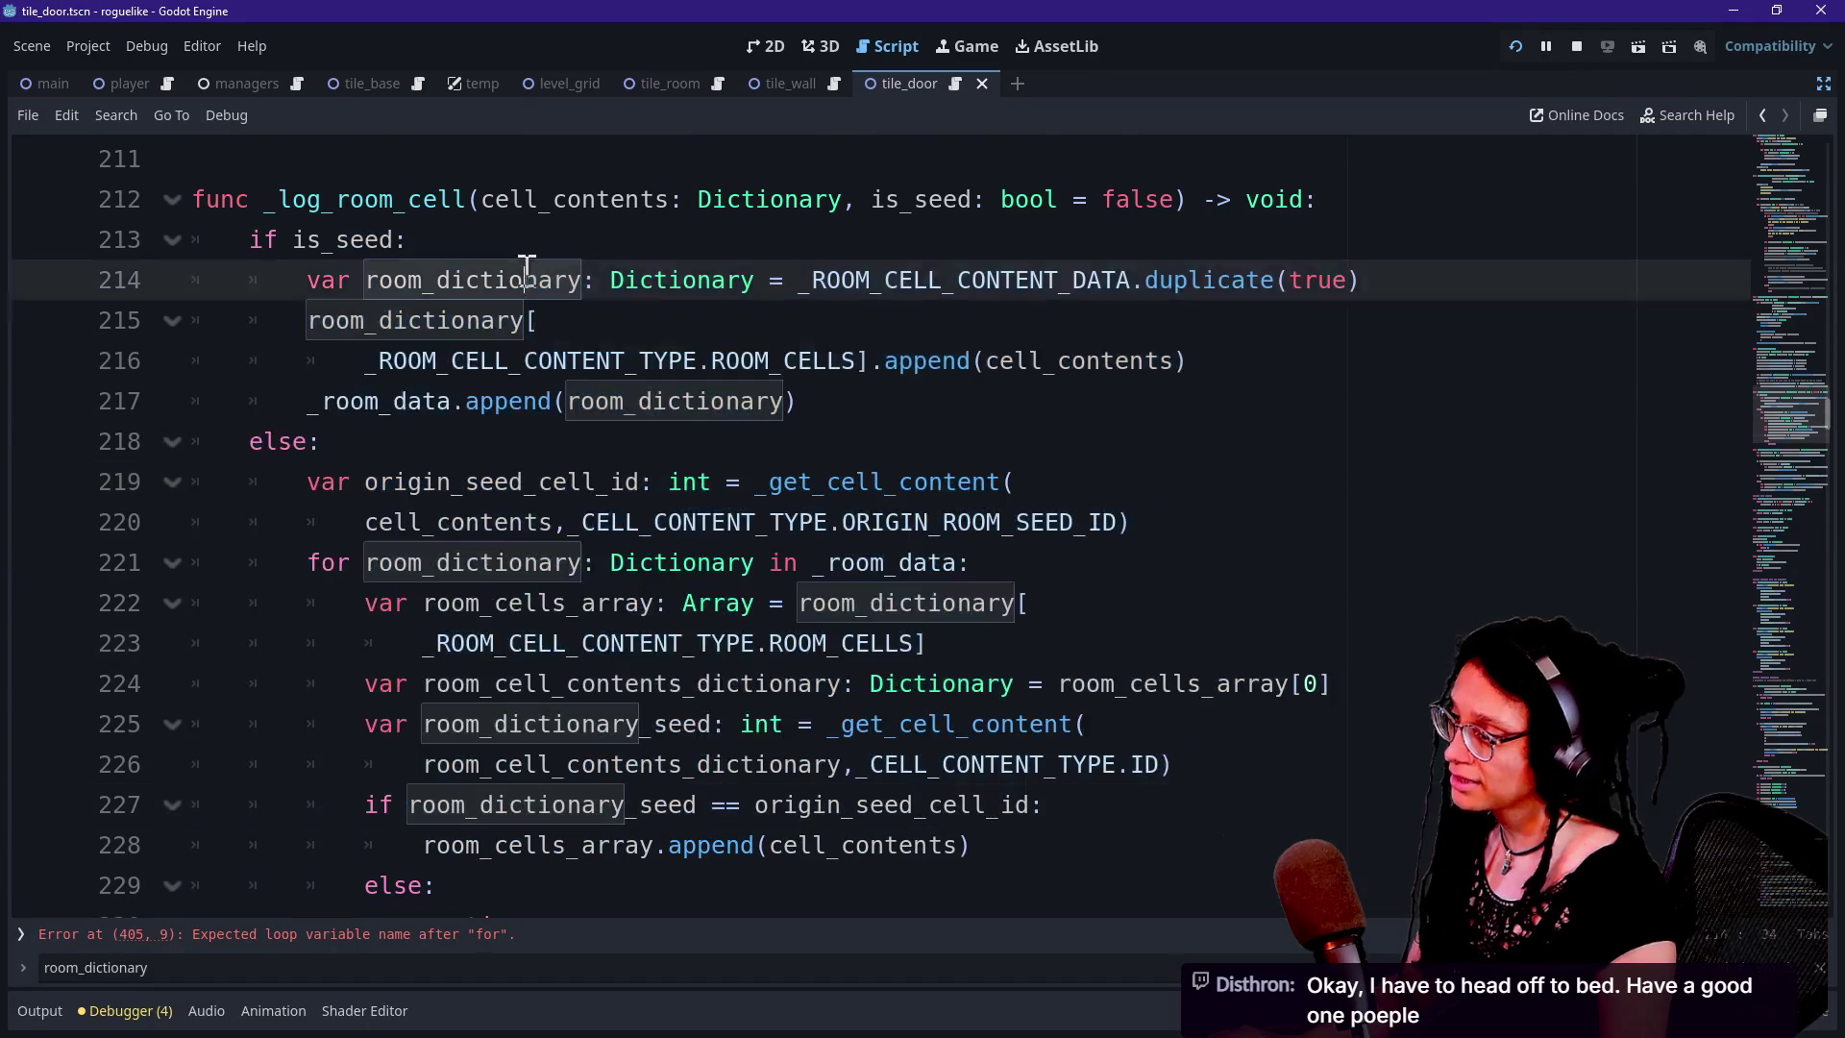
pyautogui.click(749, 723)
pyautogui.moveTo(749, 724)
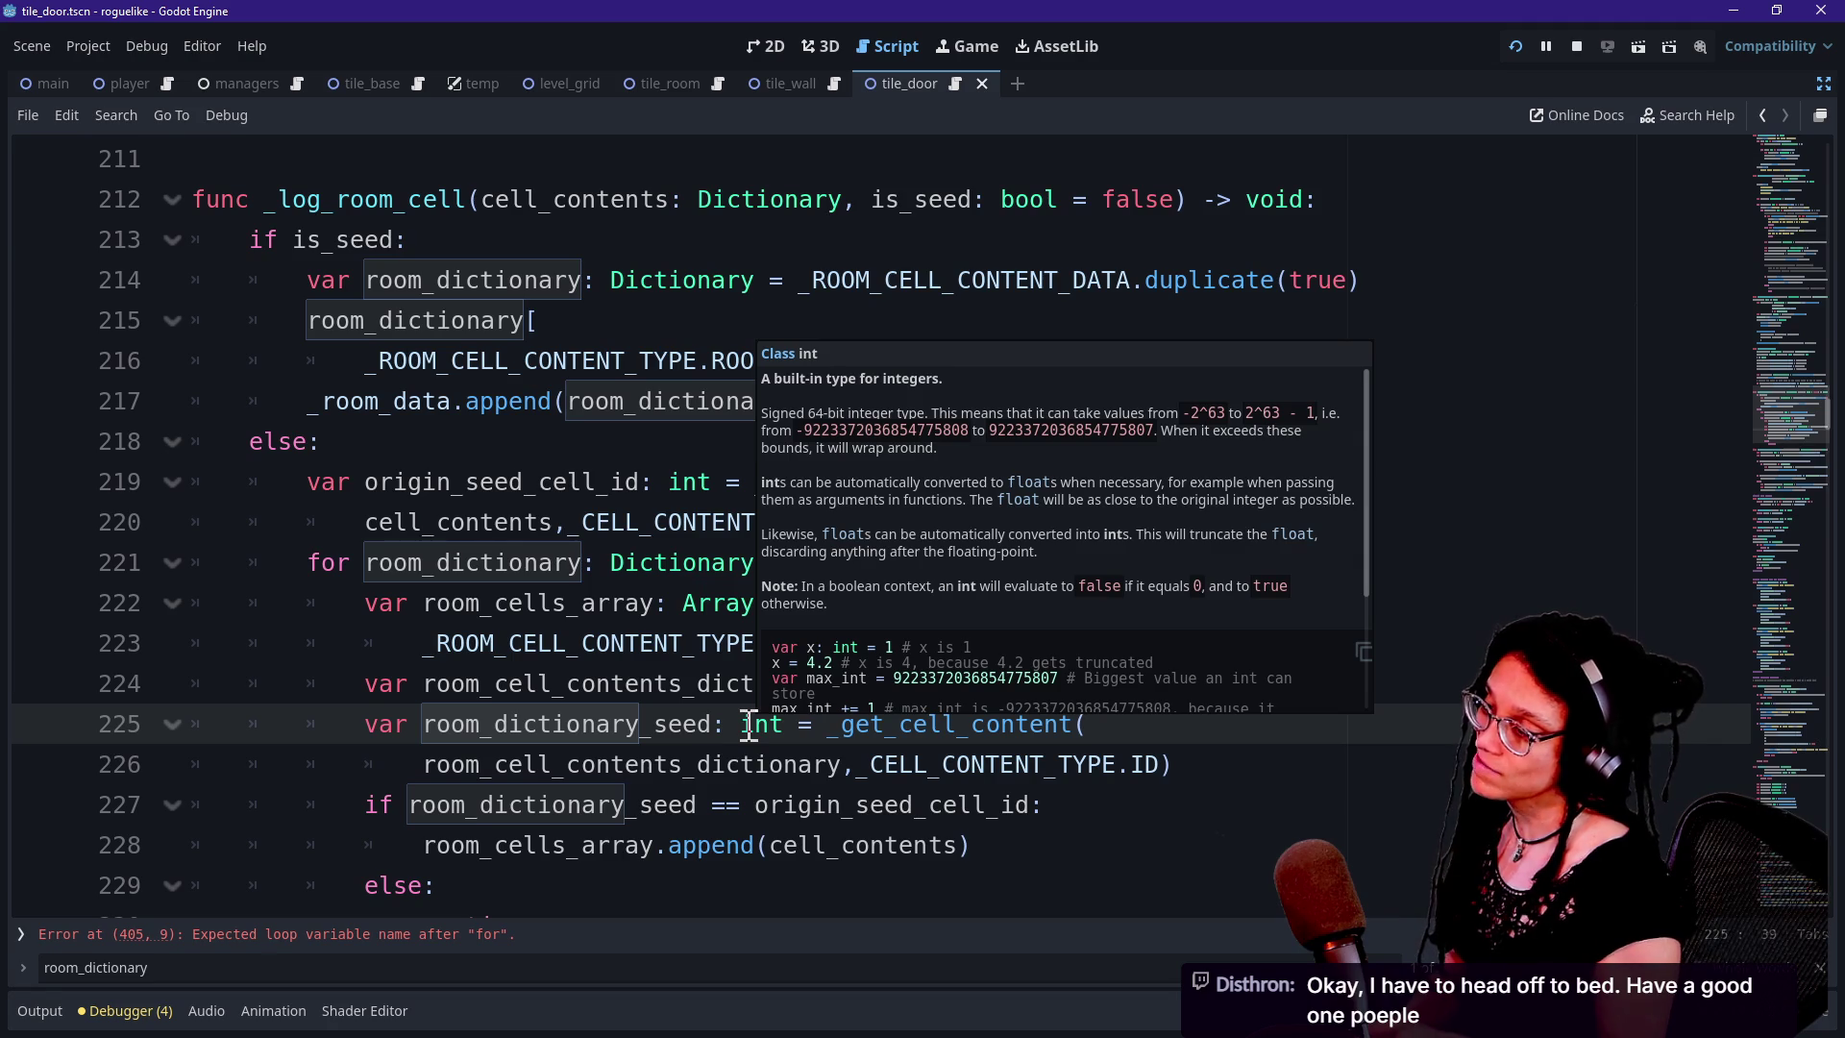
pyautogui.click(522, 683)
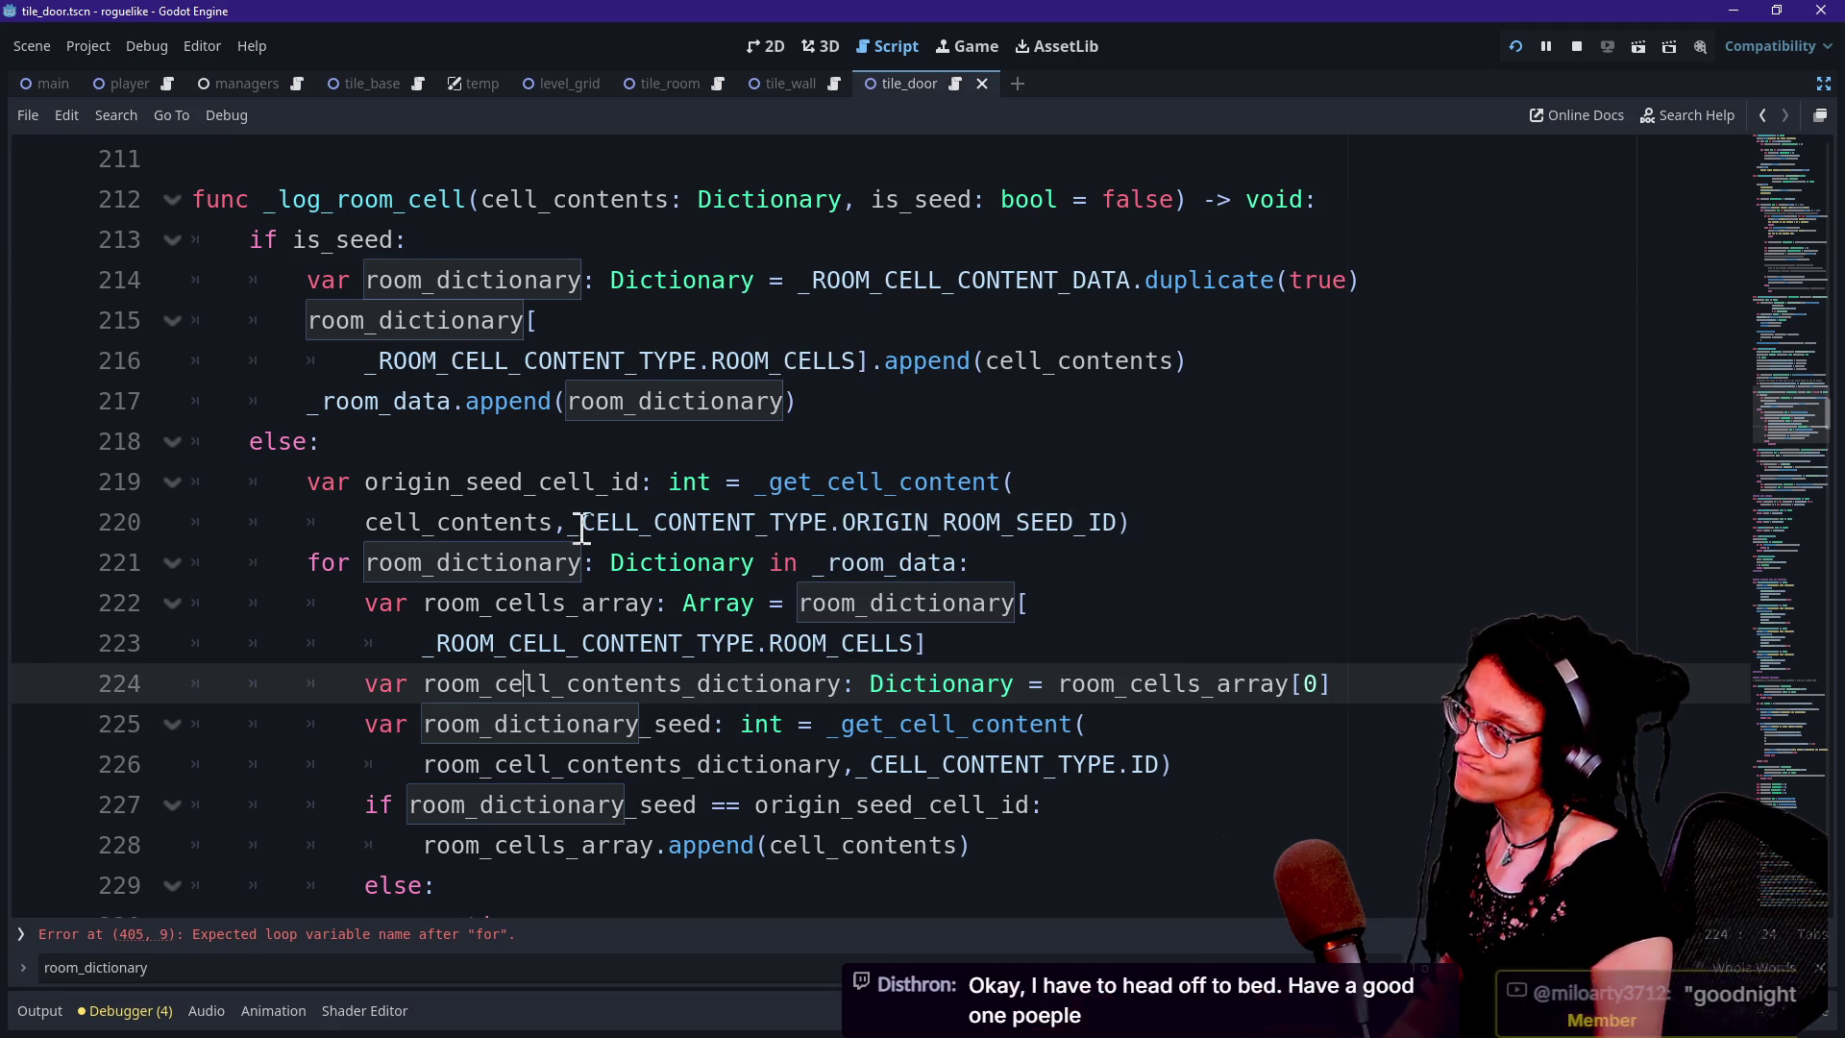
pyautogui.moveTo(594, 537)
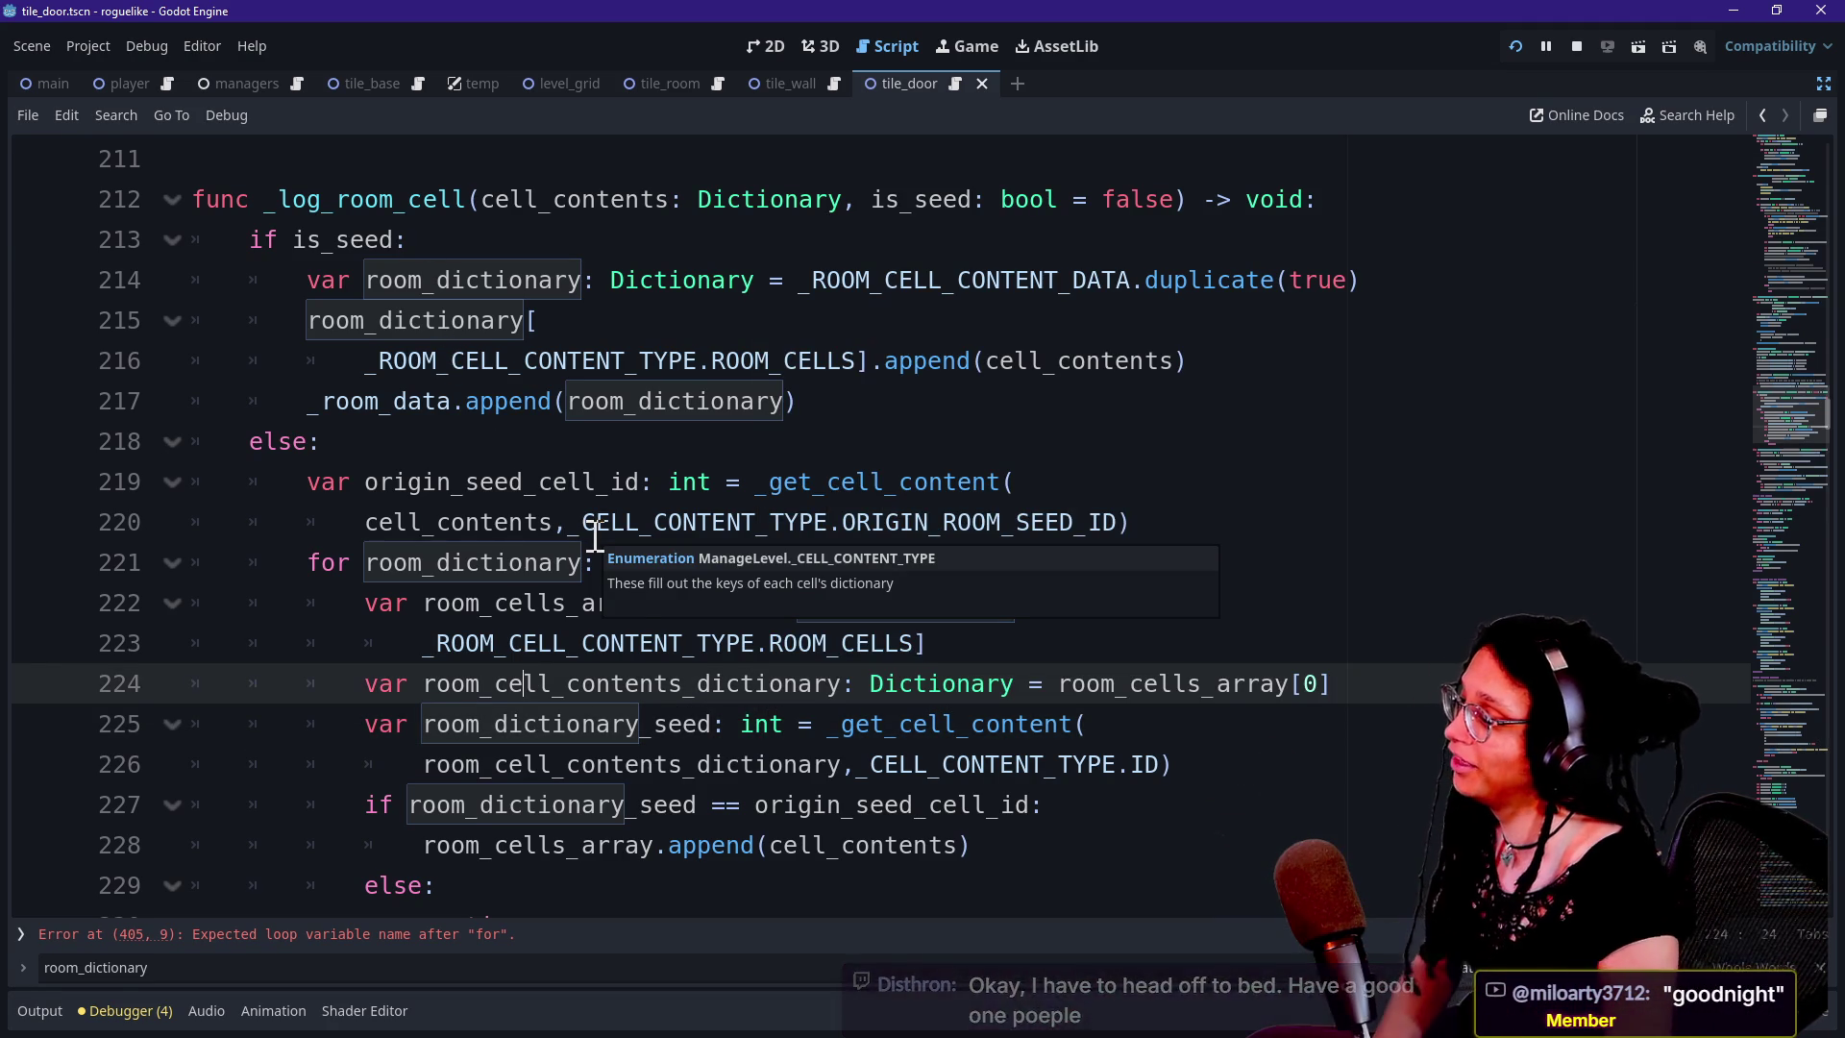
pyautogui.press('Down')
pyautogui.press('Down')
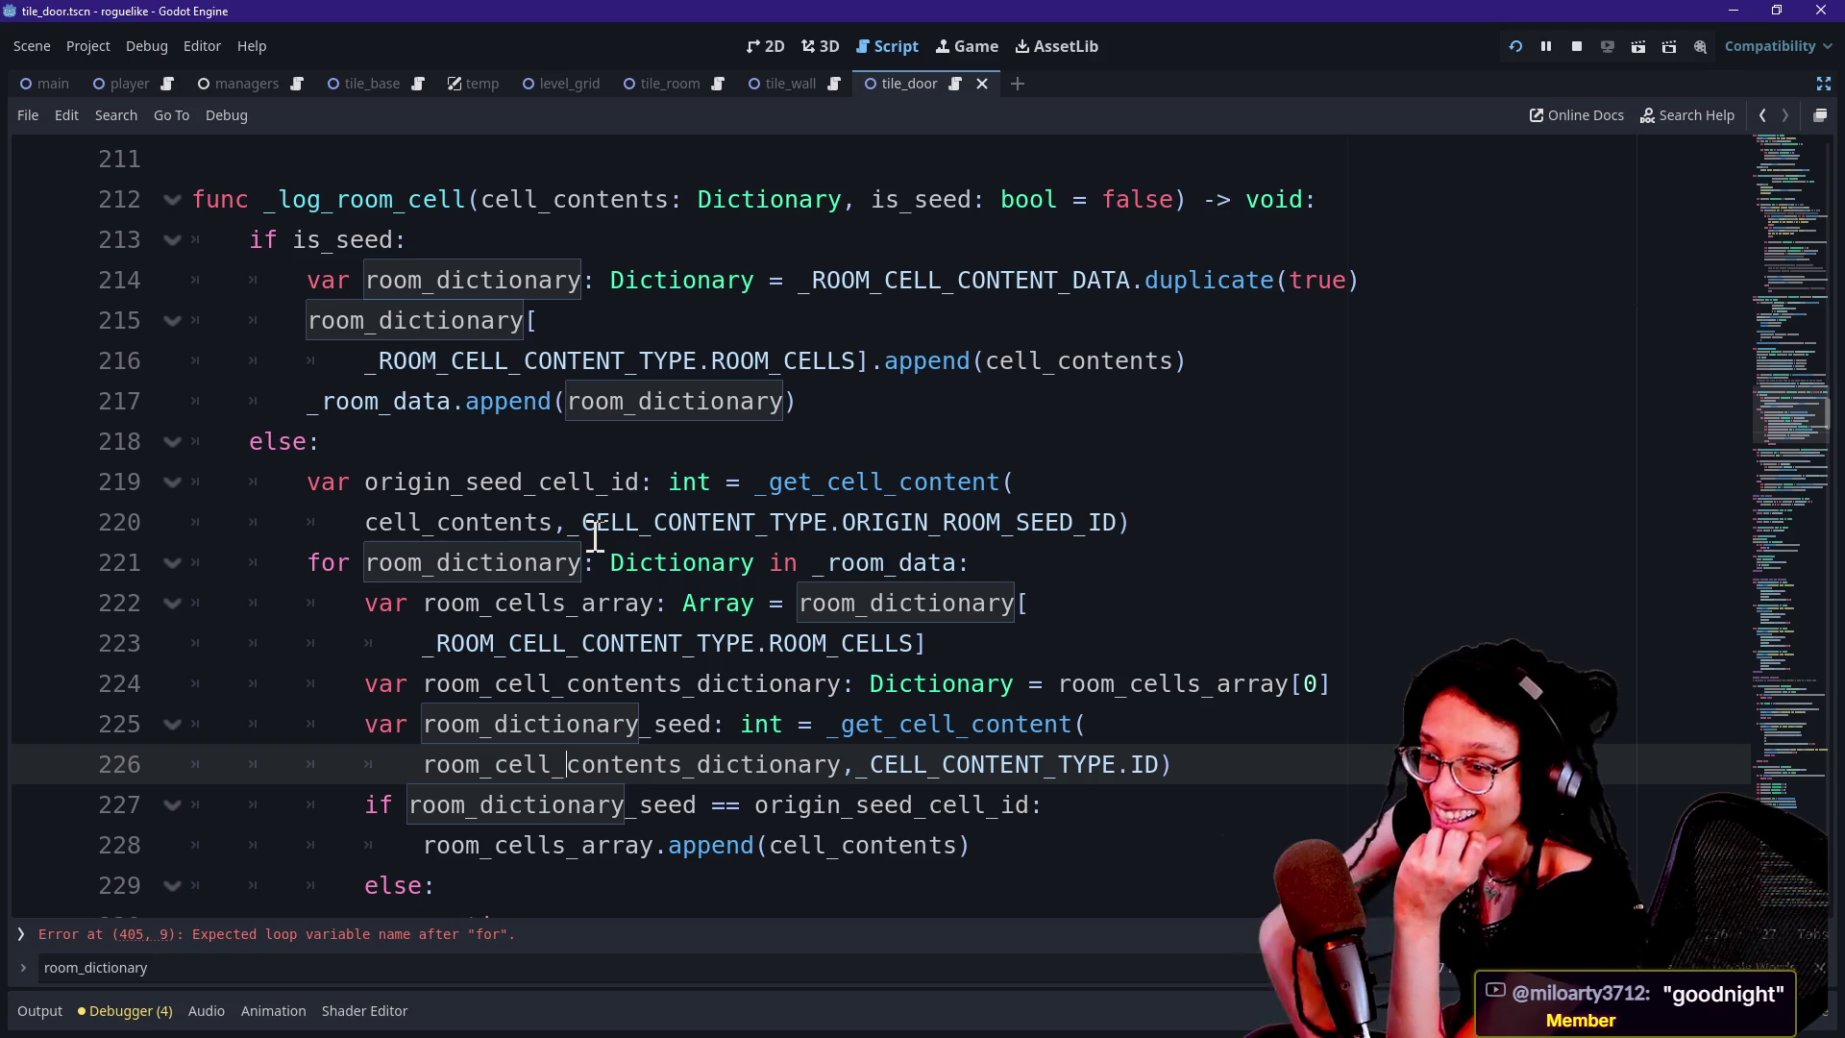
pyautogui.press('Right')
pyautogui.press('Right')
pyautogui.press('Right')
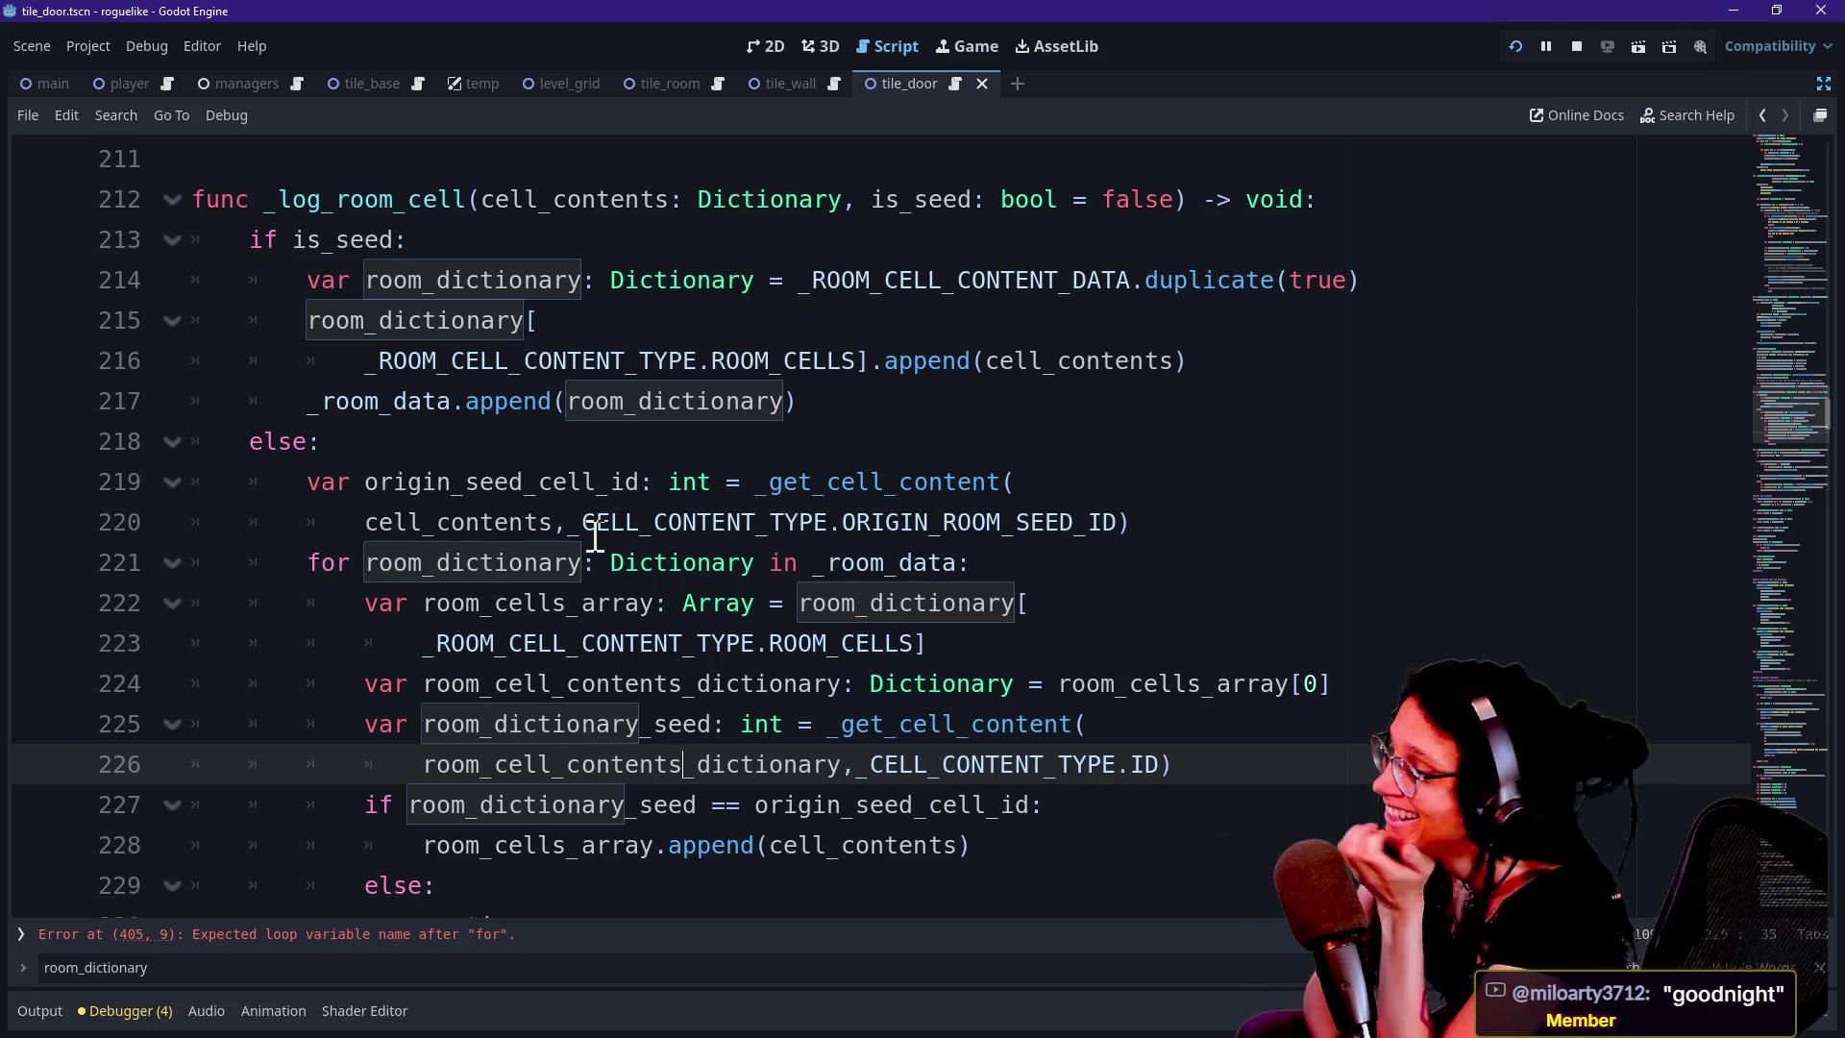
pyautogui.press('Right')
pyautogui.press('Right')
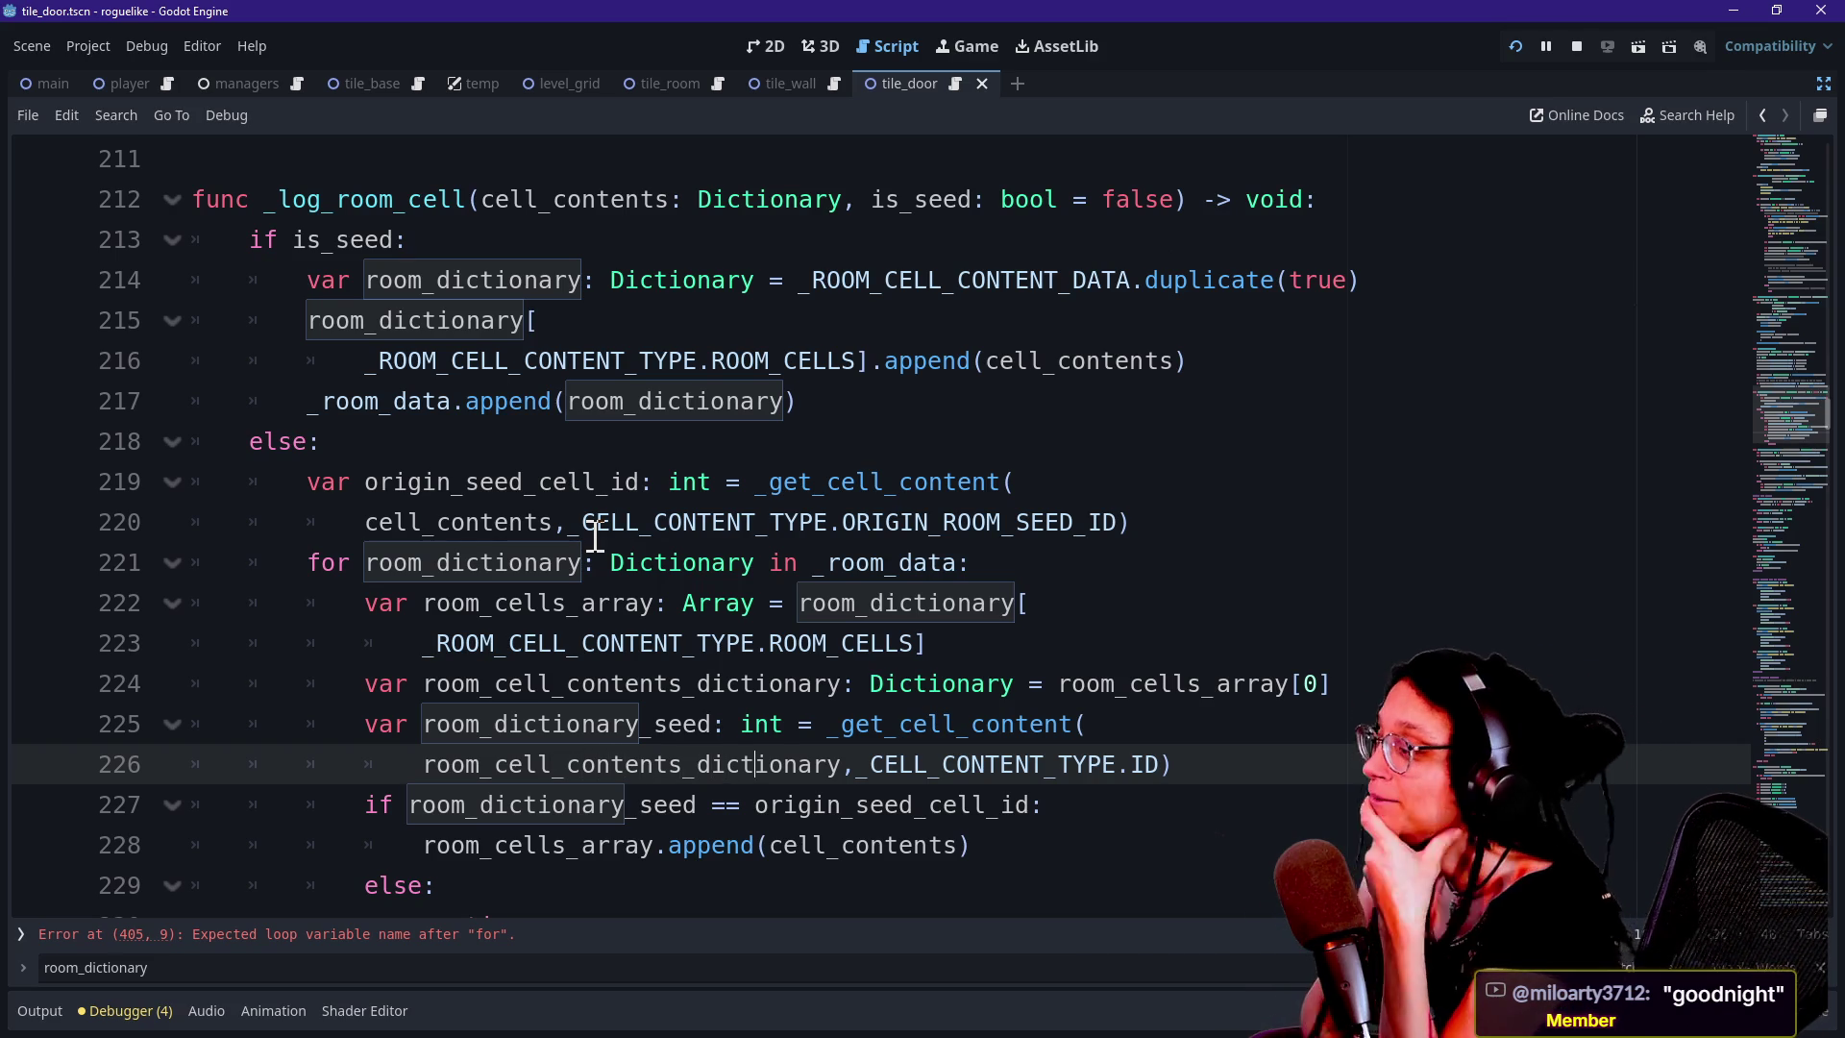
pyautogui.press('Down')
pyautogui.press('Down')
pyautogui.press('Down')
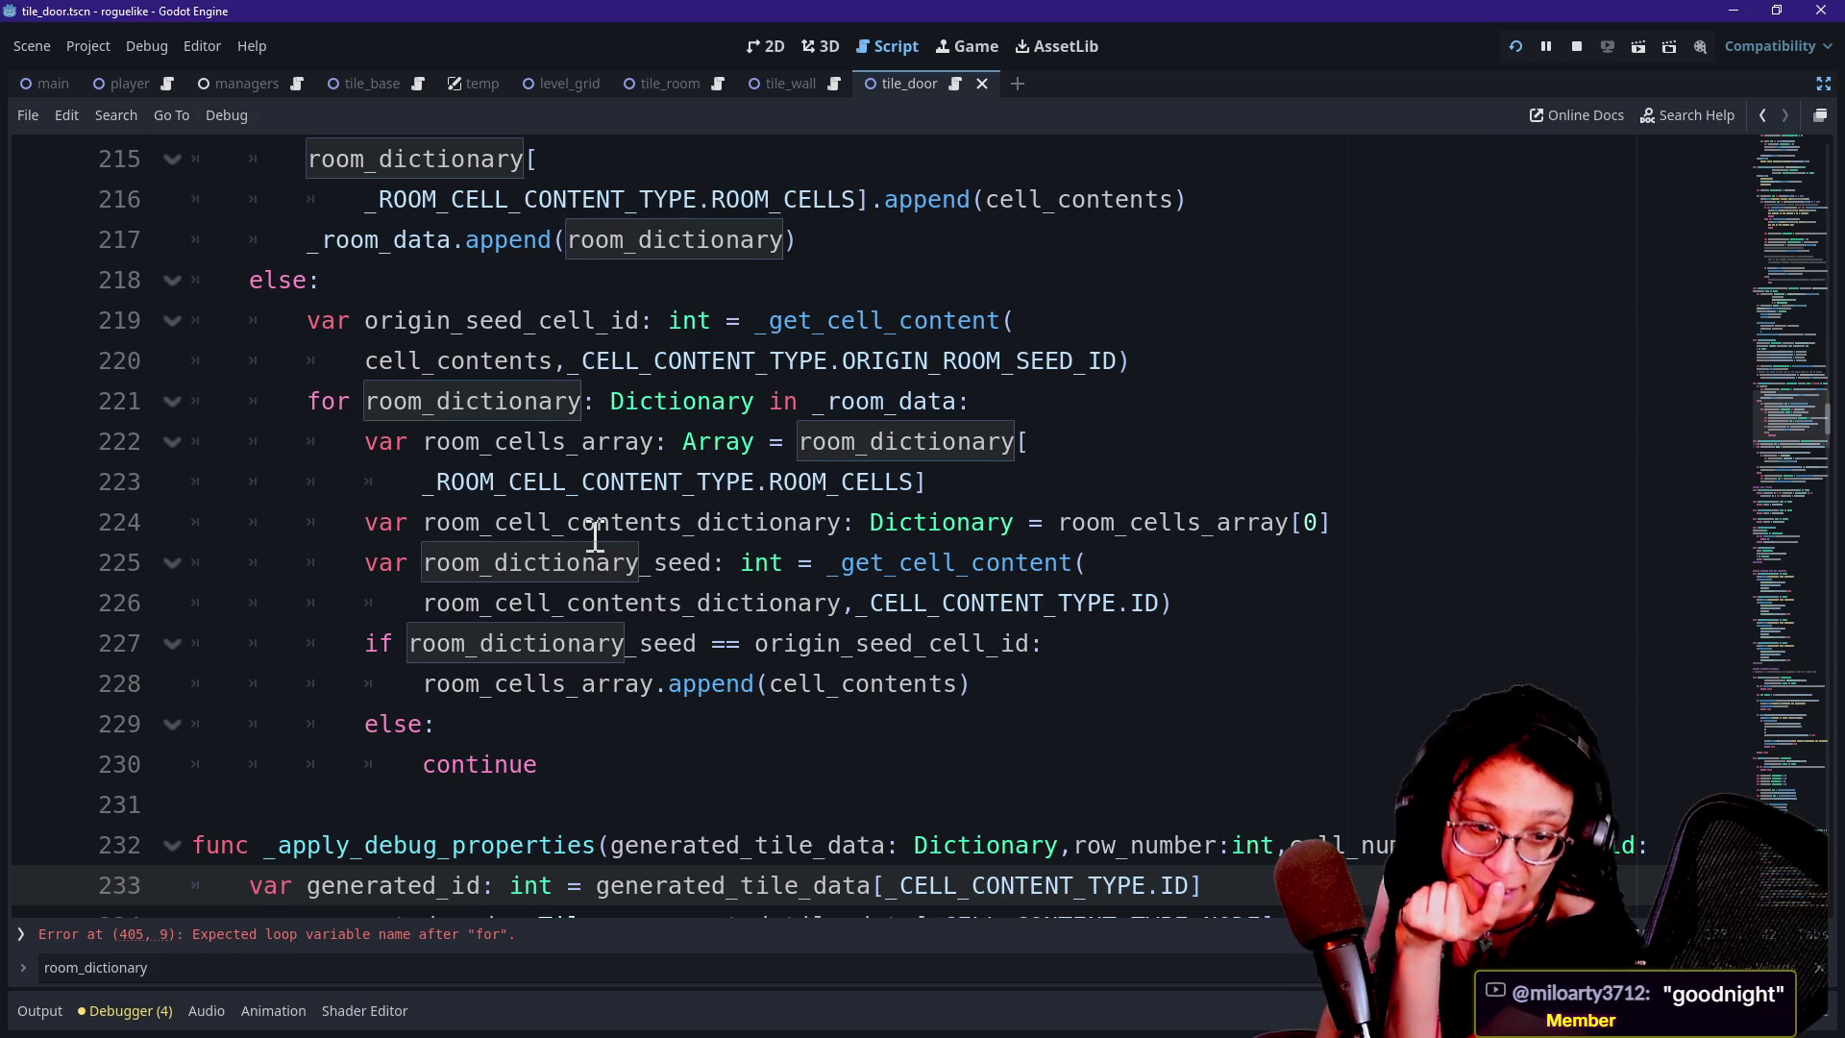
pyautogui.press('Down')
pyautogui.press('Down')
pyautogui.press('Up')
pyautogui.press('Up')
pyautogui.press('Up')
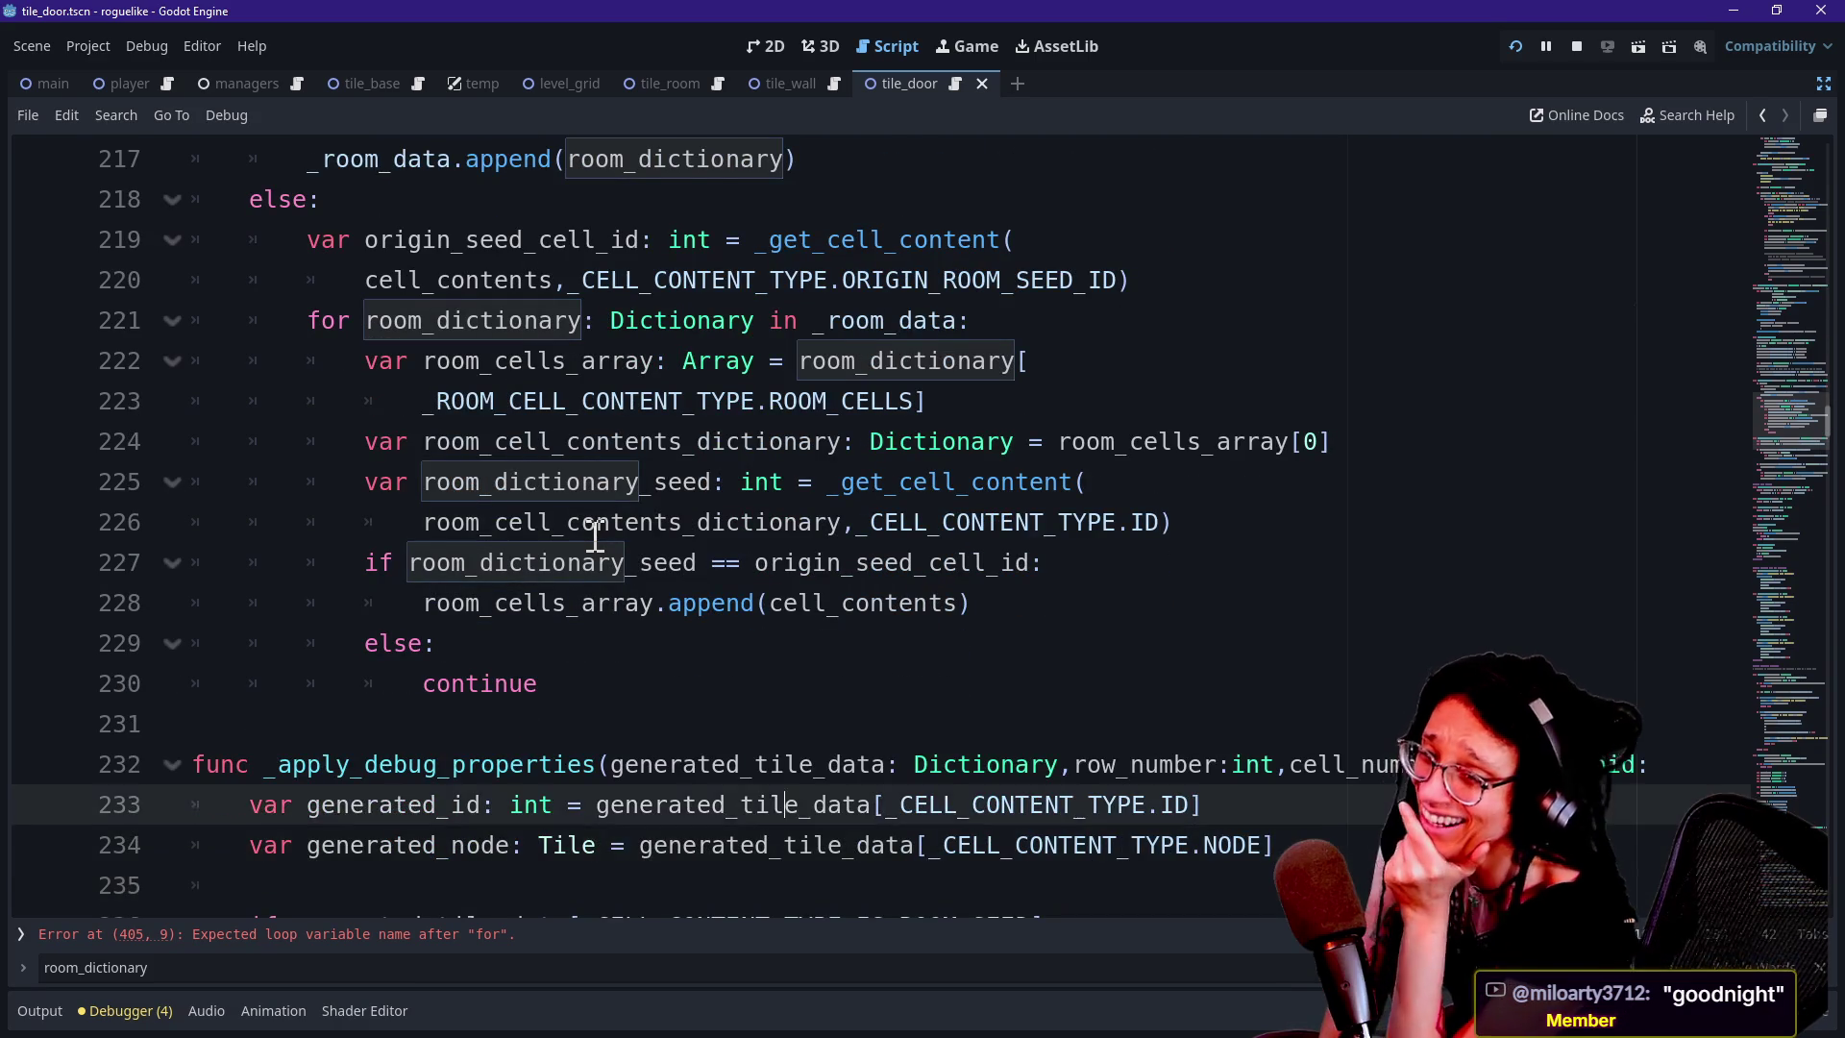
pyautogui.press('Up')
pyautogui.press('Up')
pyautogui.press('Up')
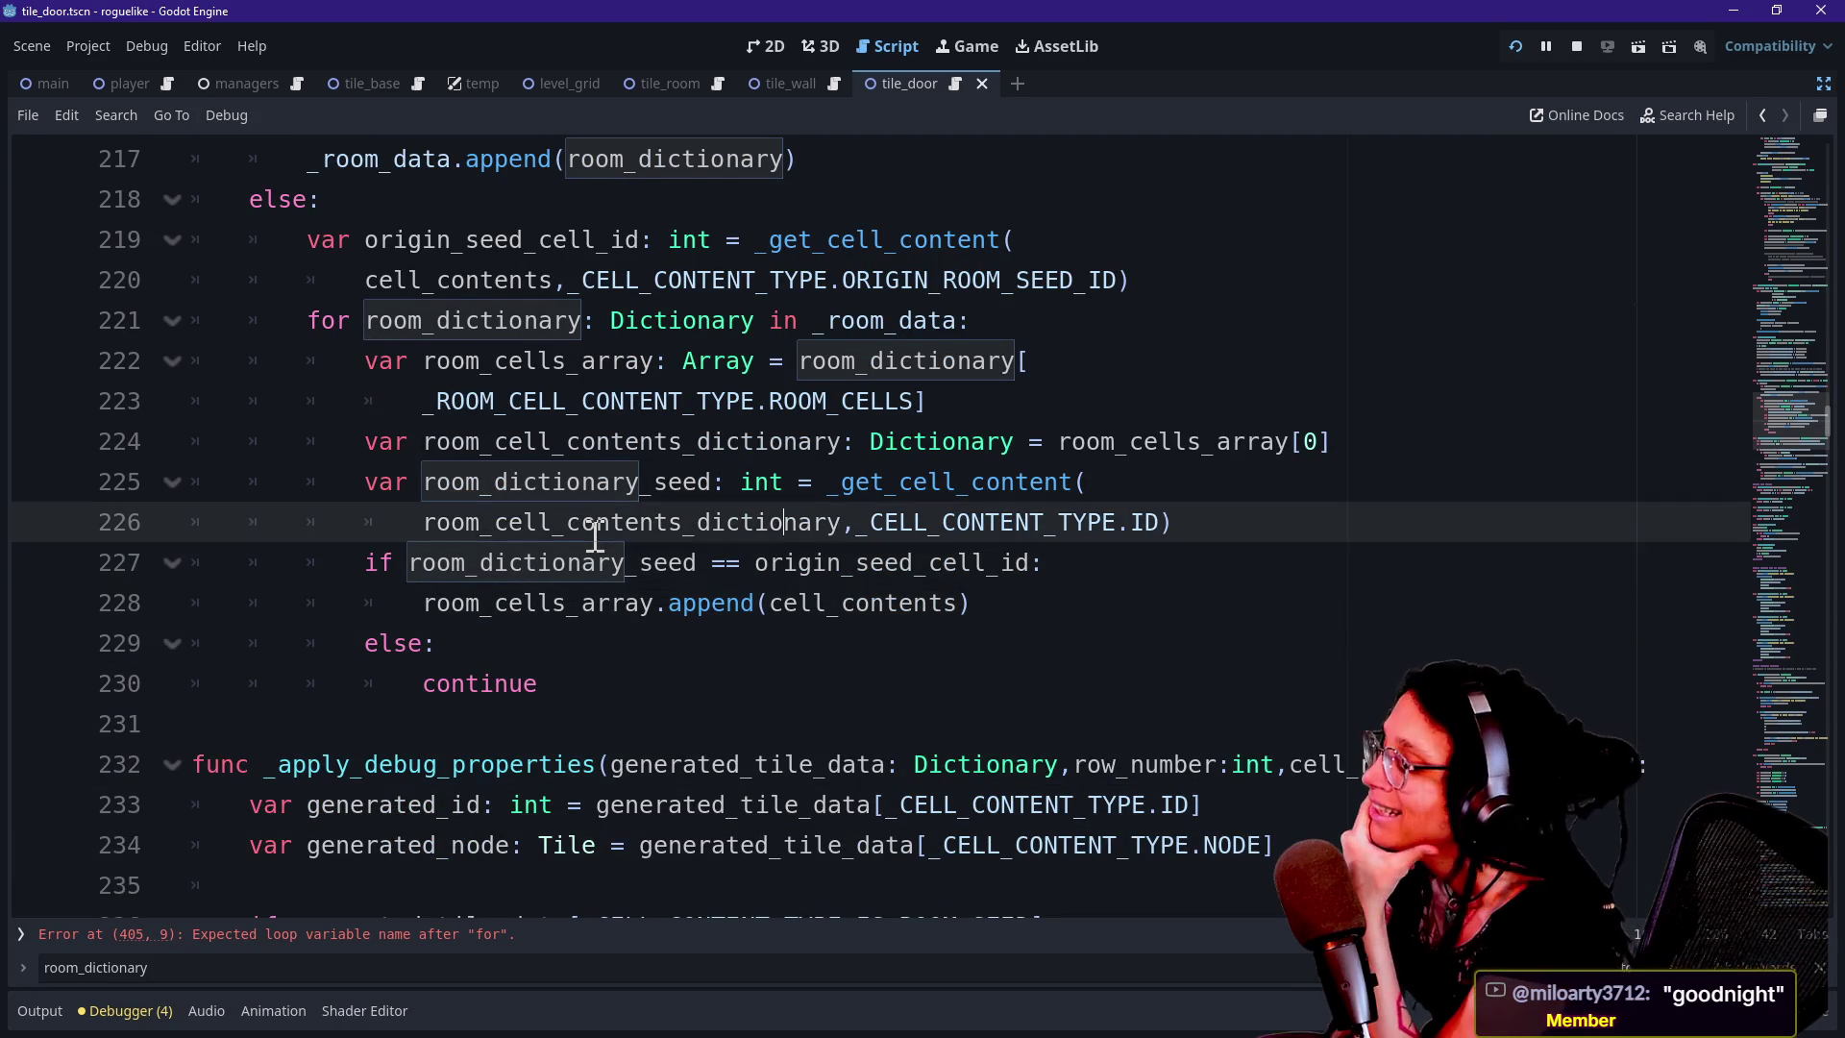
pyautogui.press('Down')
pyautogui.press('Down')
pyautogui.press('Down')
pyautogui.press('Up')
pyautogui.press('Up')
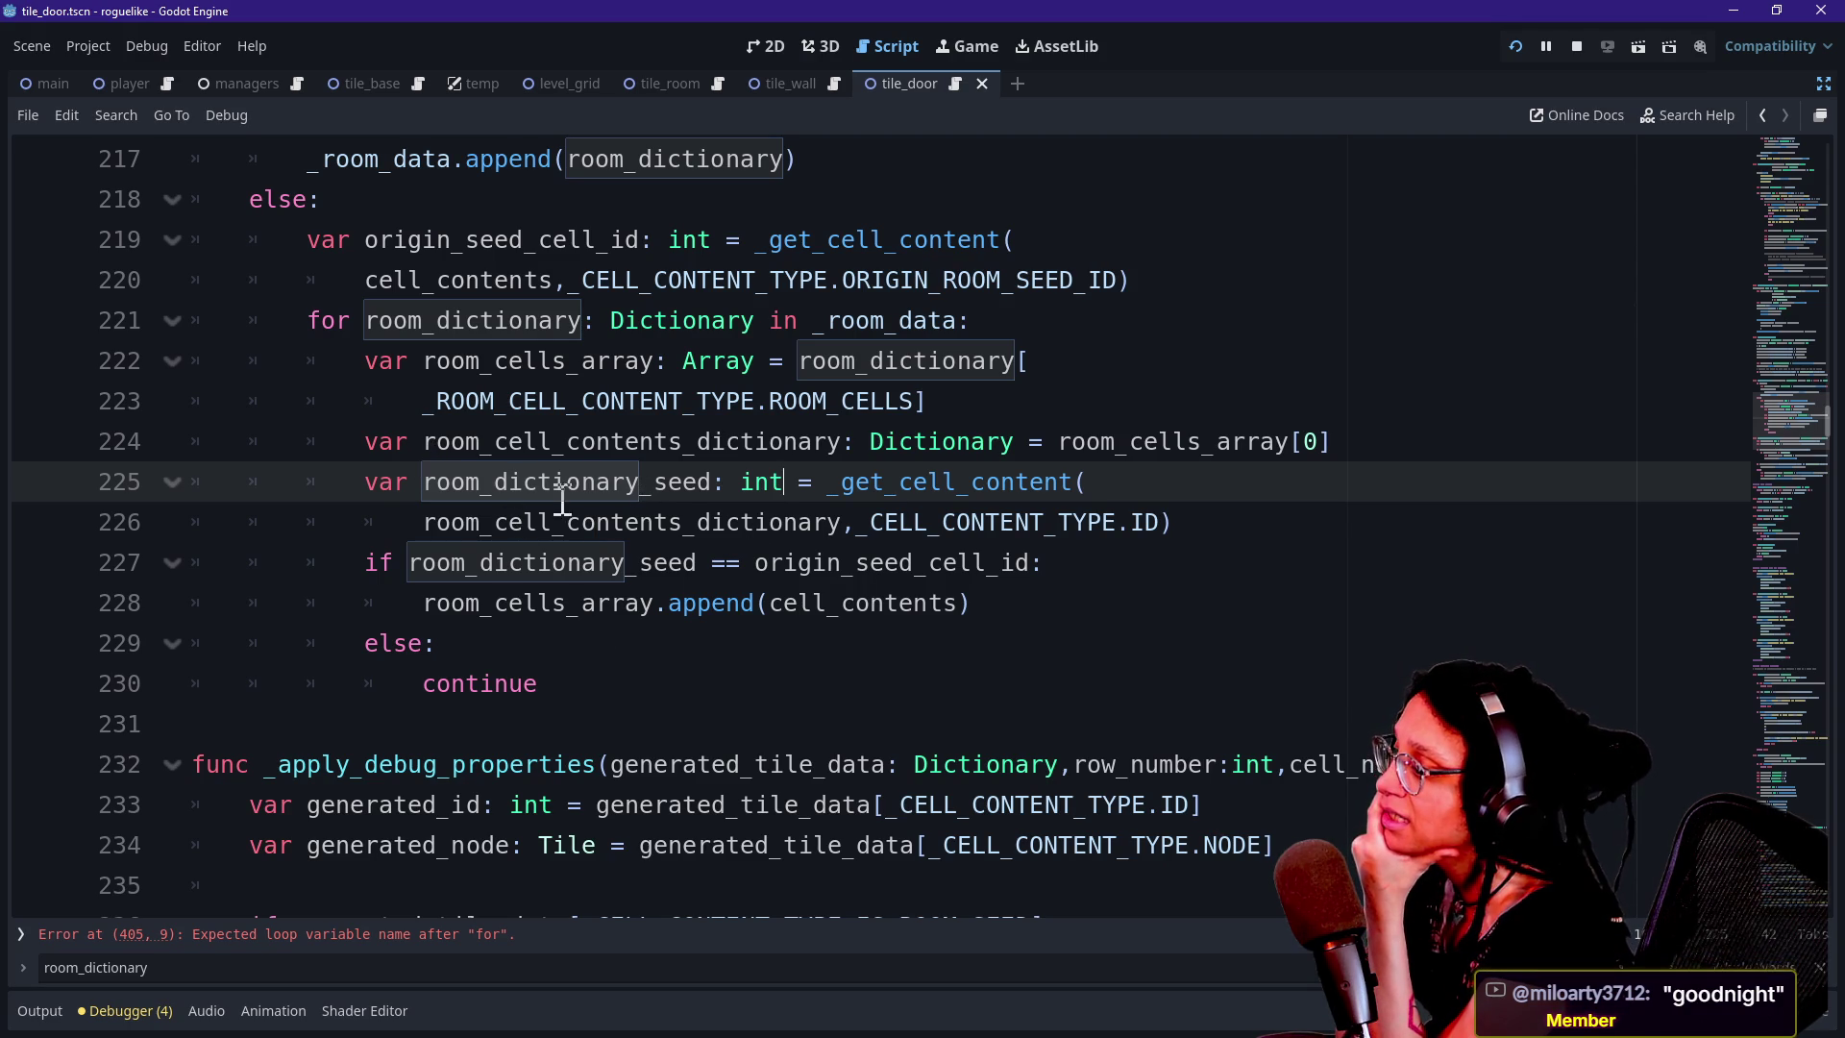
pyautogui.click(1240, 519)
pyautogui.click(1260, 490)
pyautogui.click(1253, 551)
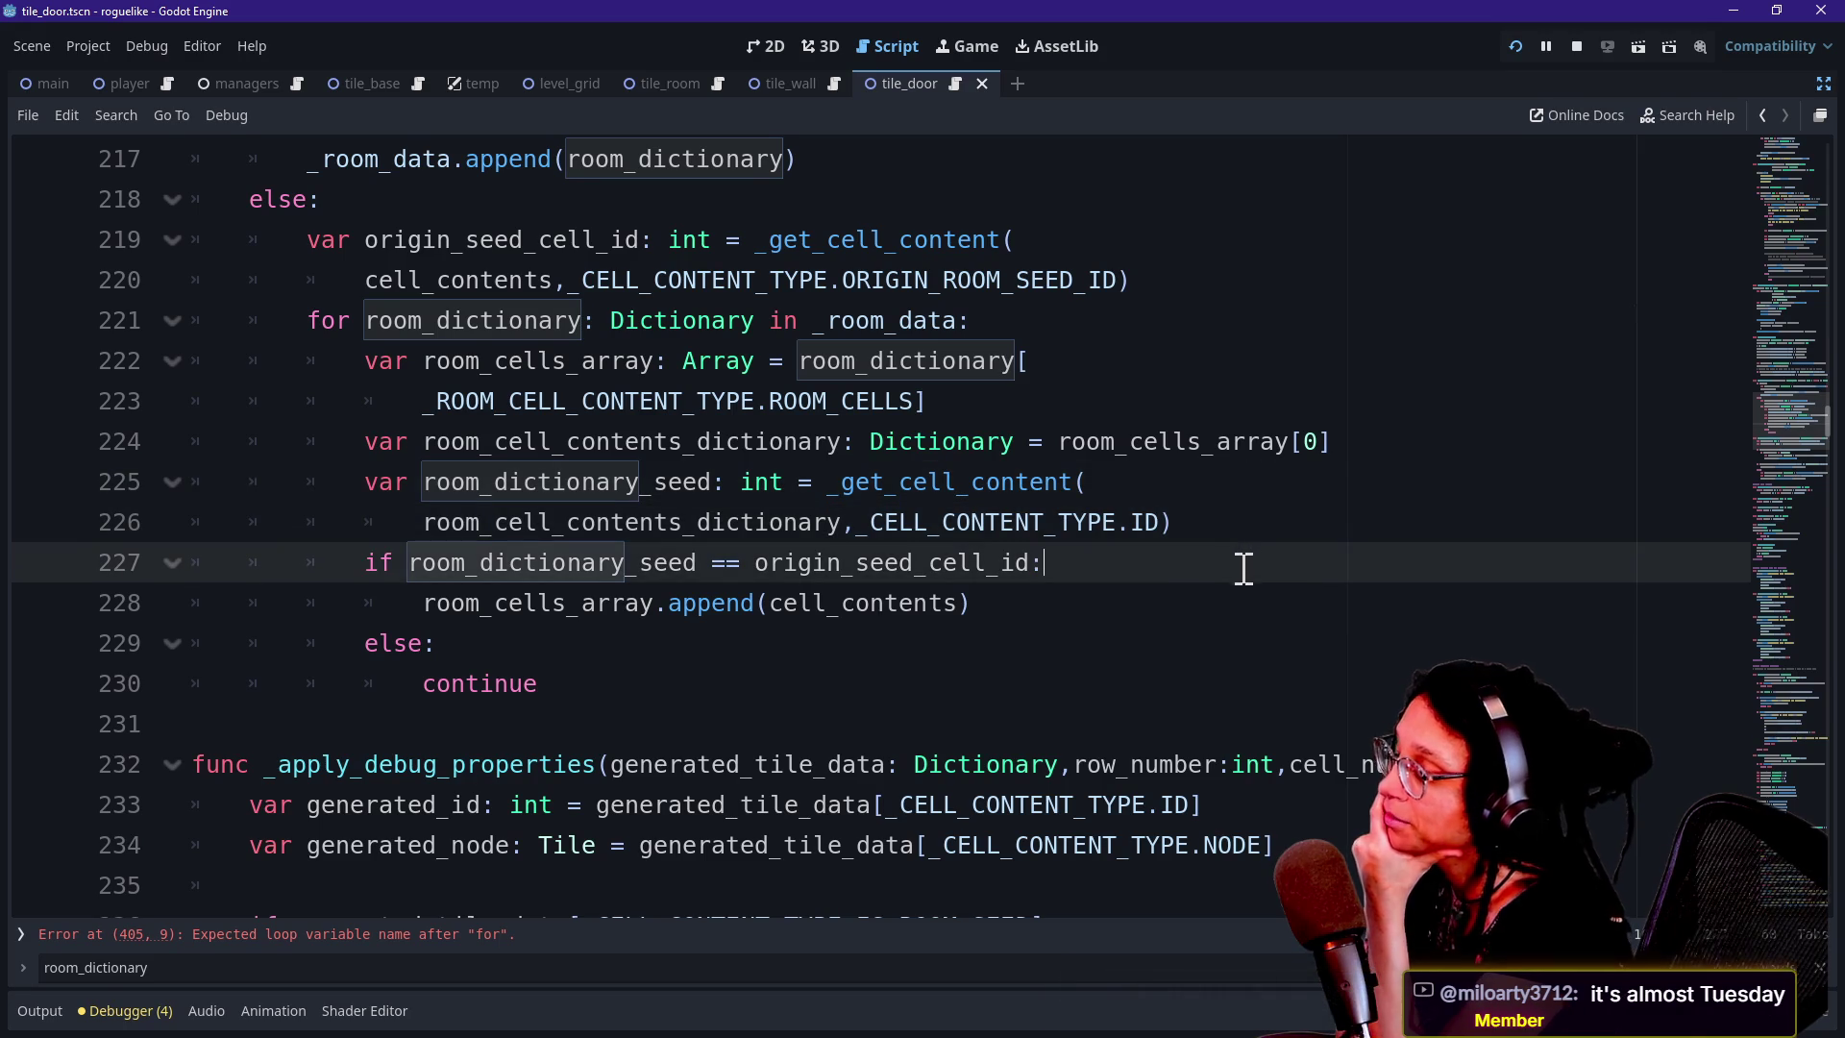
pyautogui.click(1259, 541)
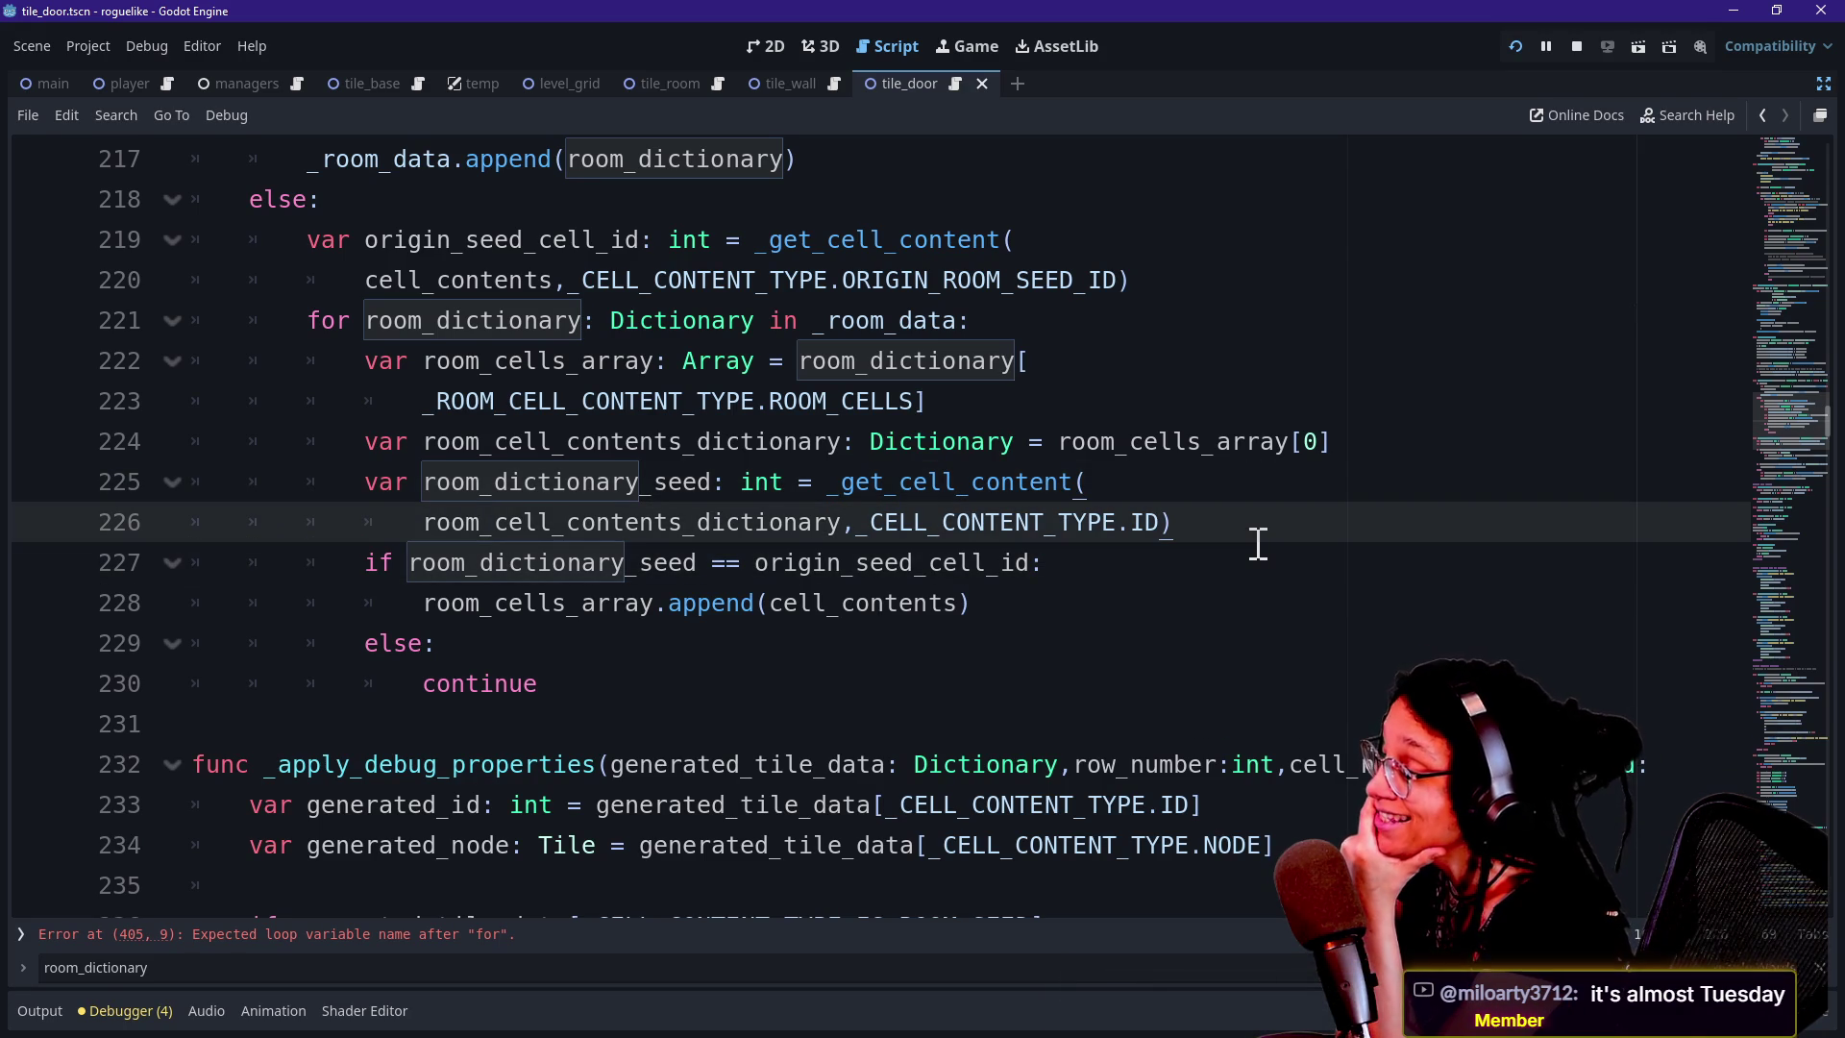
# Step: Insert blank lines after the room seed lookup, room cells lookup and cell contents assignment
pyautogui.press('Return')
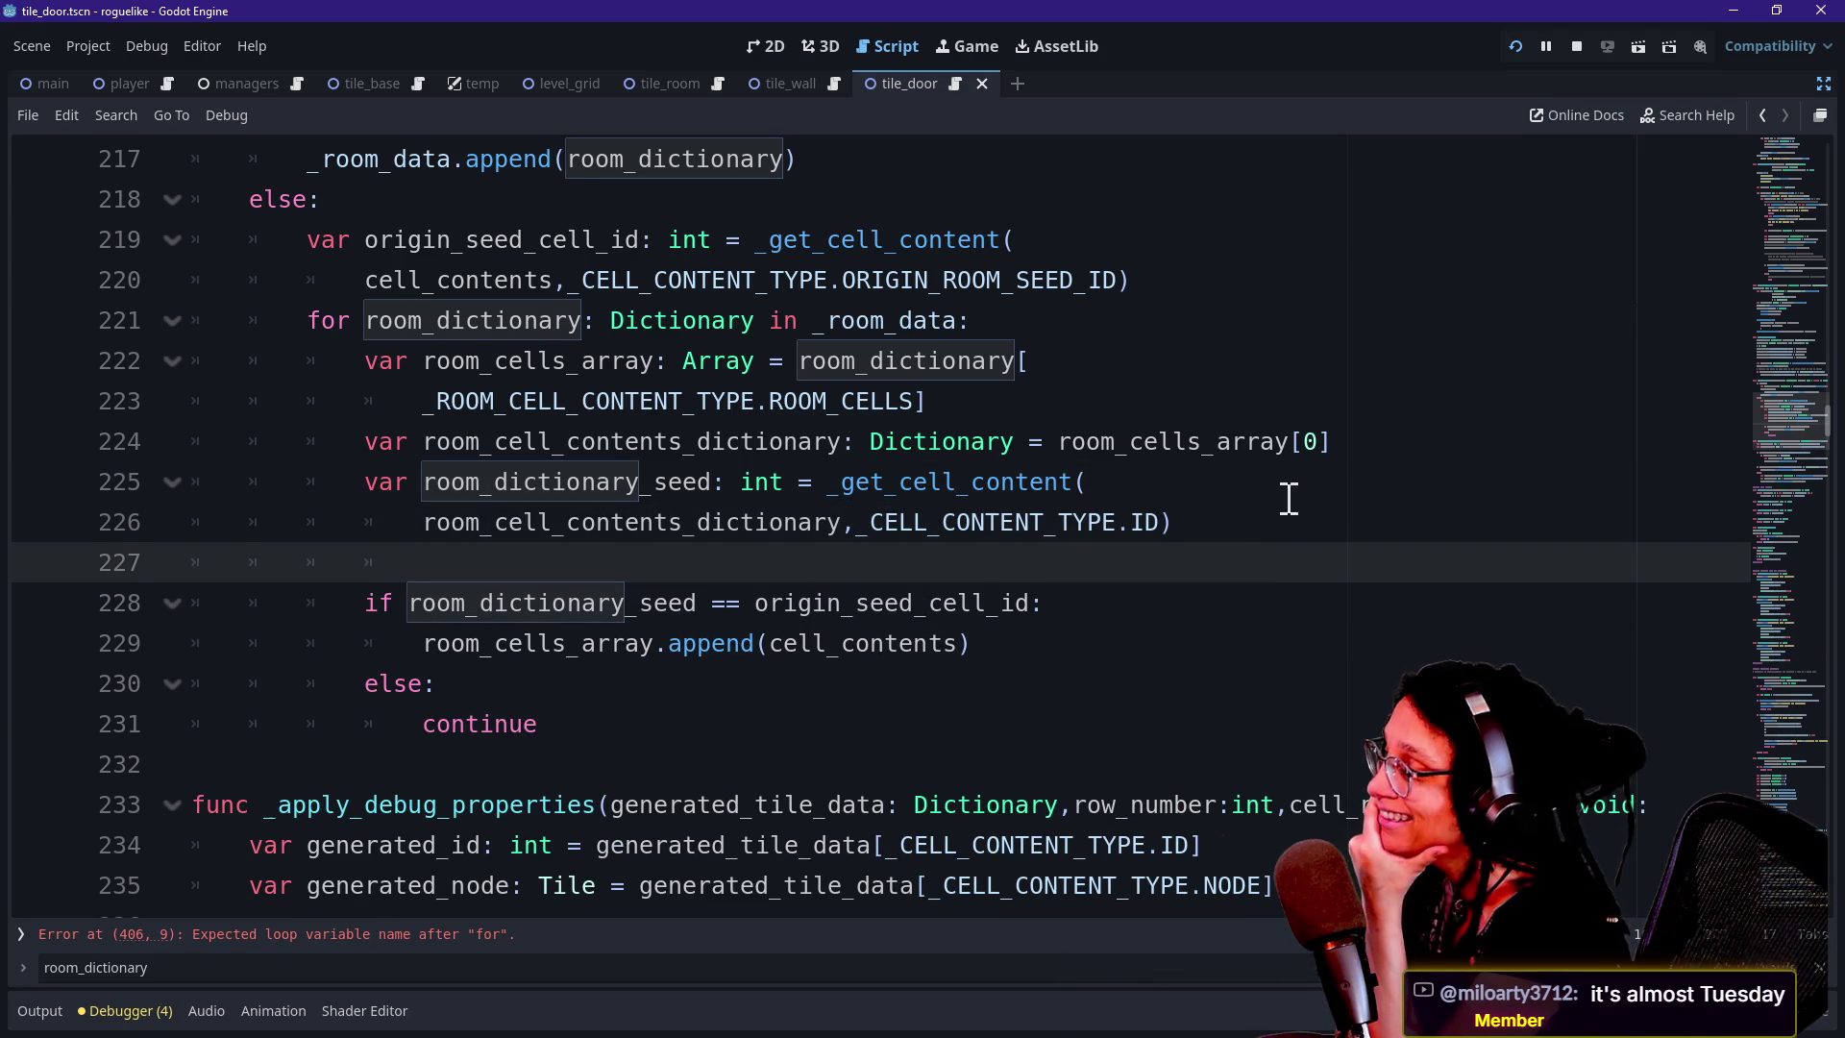
pyautogui.click(1309, 419)
pyautogui.press('Return')
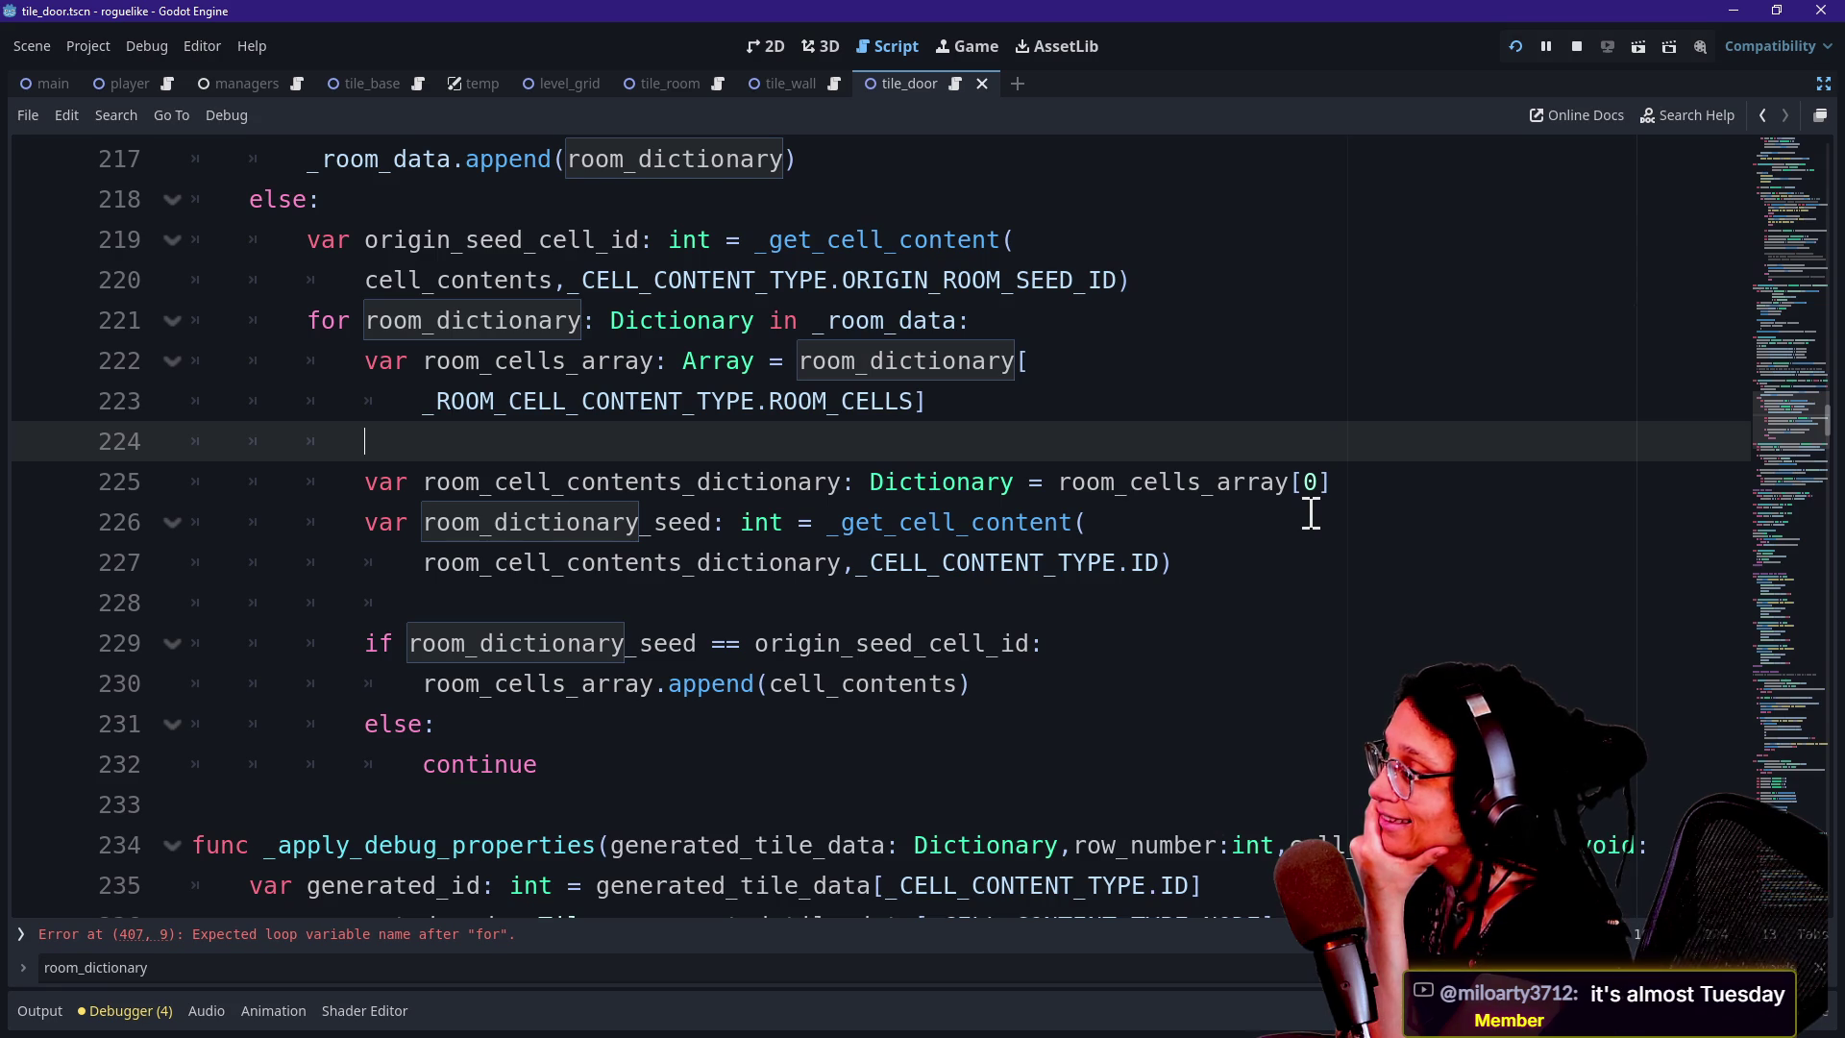
pyautogui.click(1354, 489)
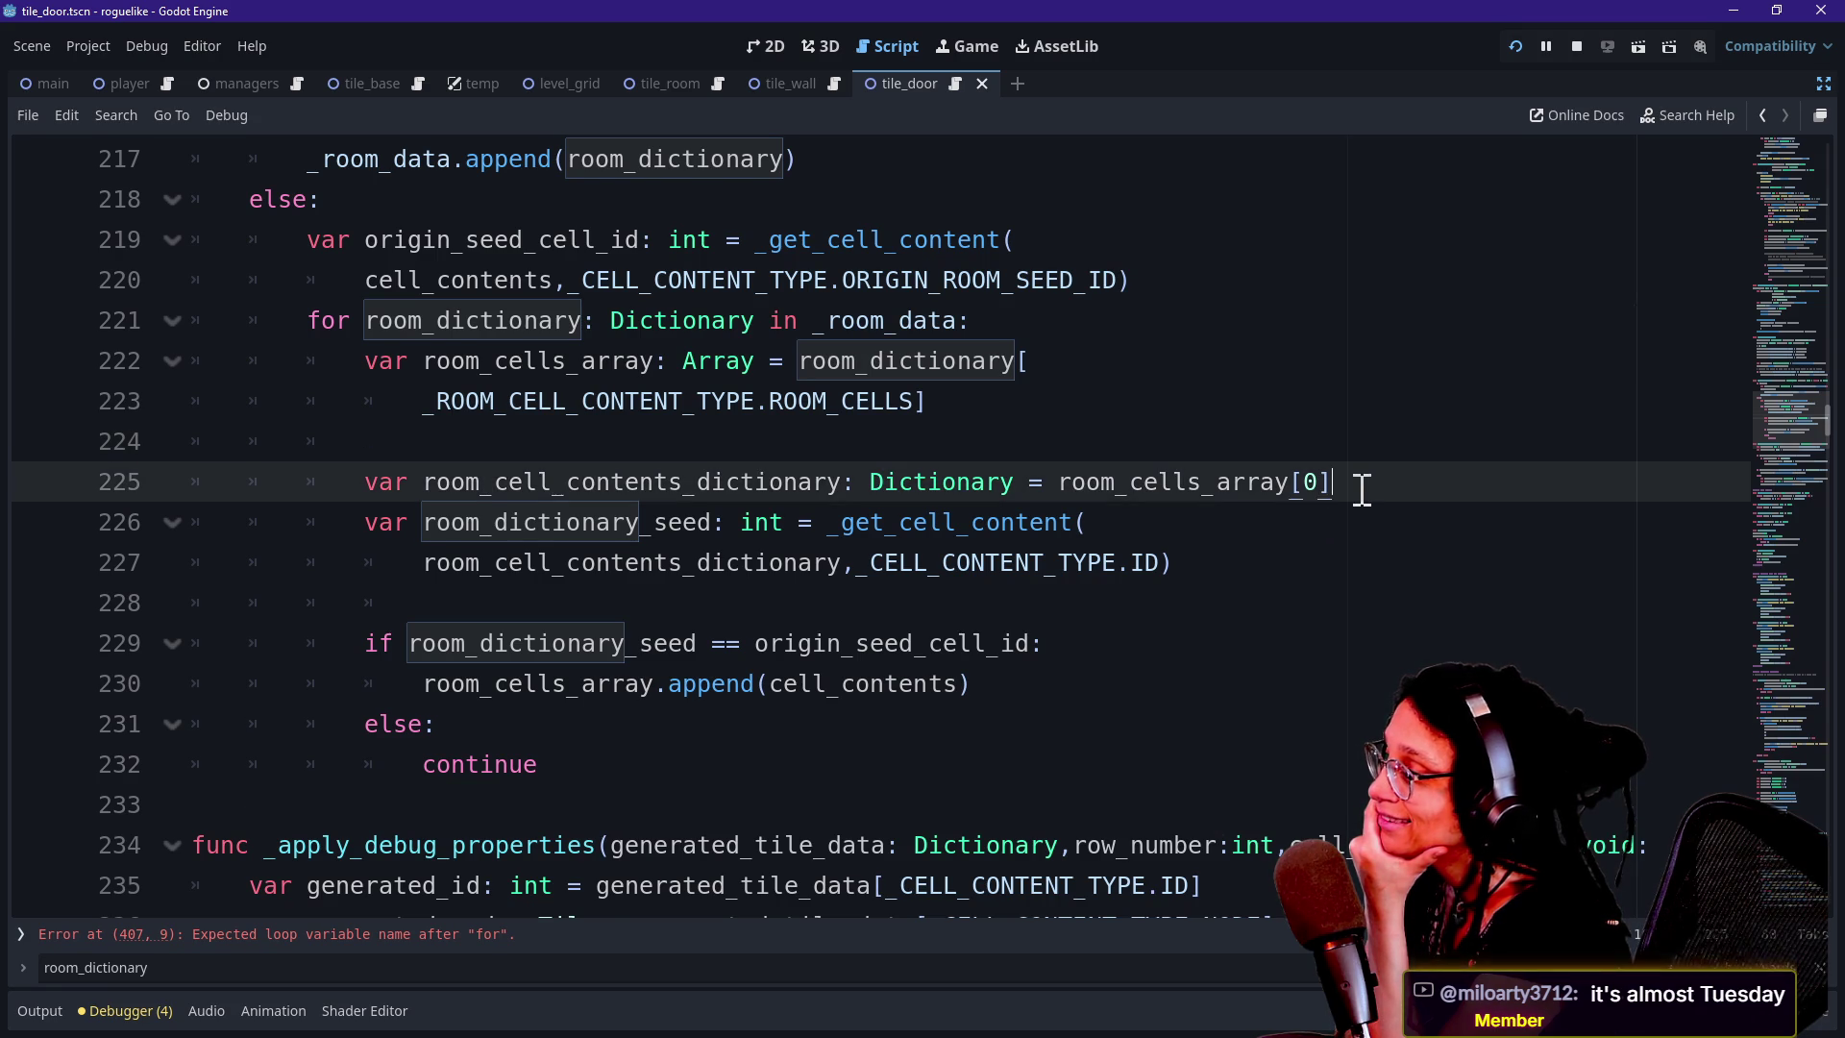
pyautogui.press('Return')
# Step: Select room_cells_array[0] on line 225 and the ROOM_CELLS key on line 223
pyautogui.click(1264, 482)
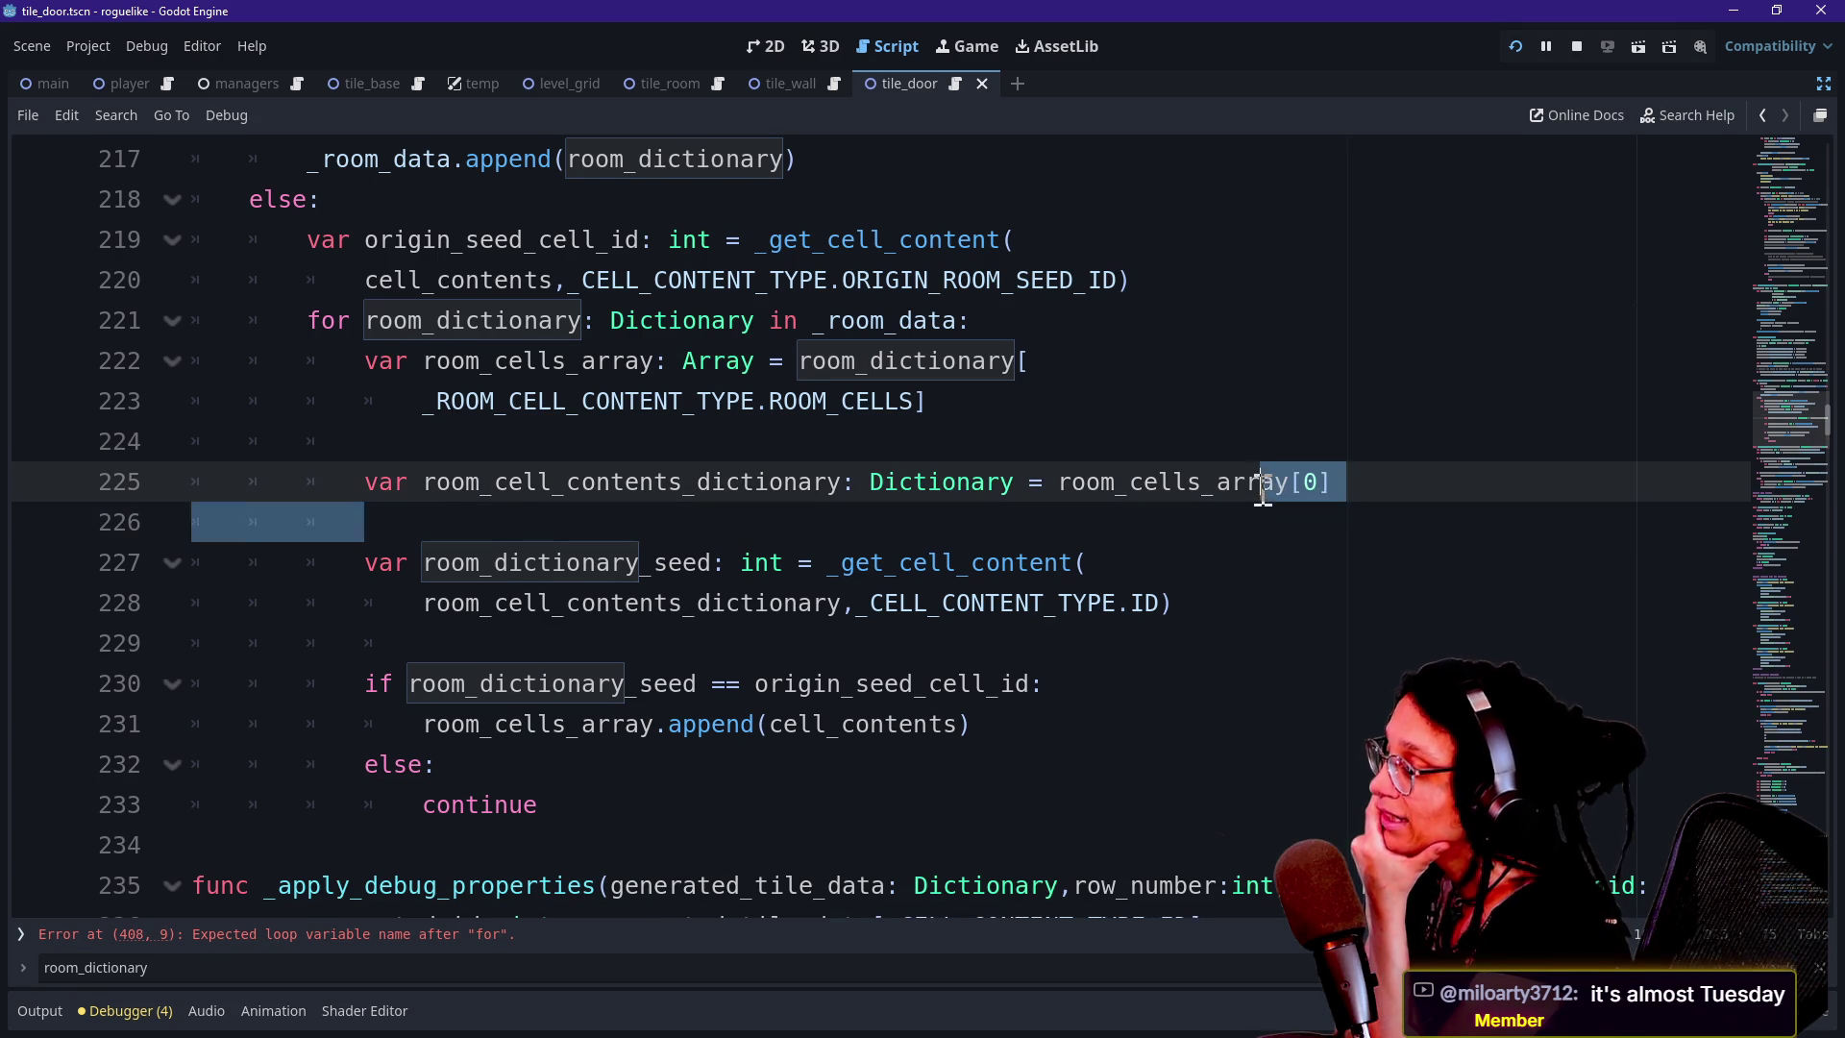
pyautogui.moveTo(1358, 482); pyautogui.dragTo(1069, 480)
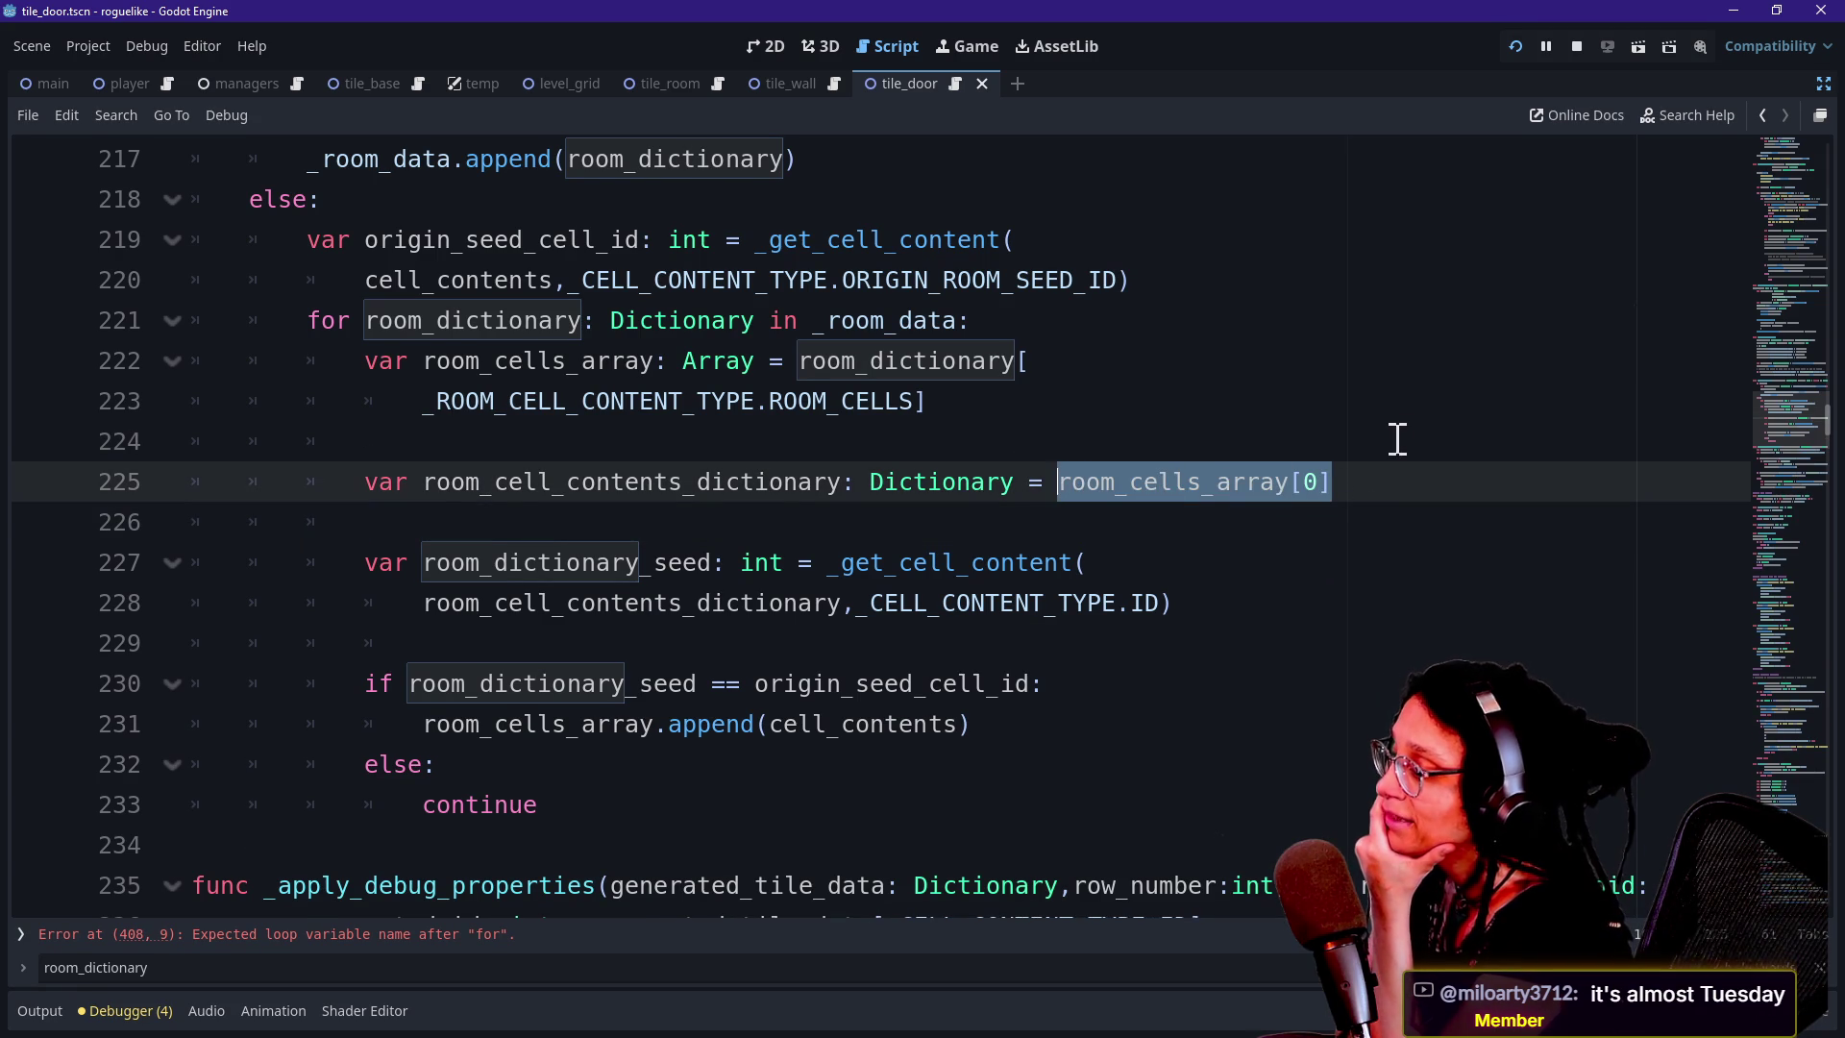
pyautogui.click(1340, 483)
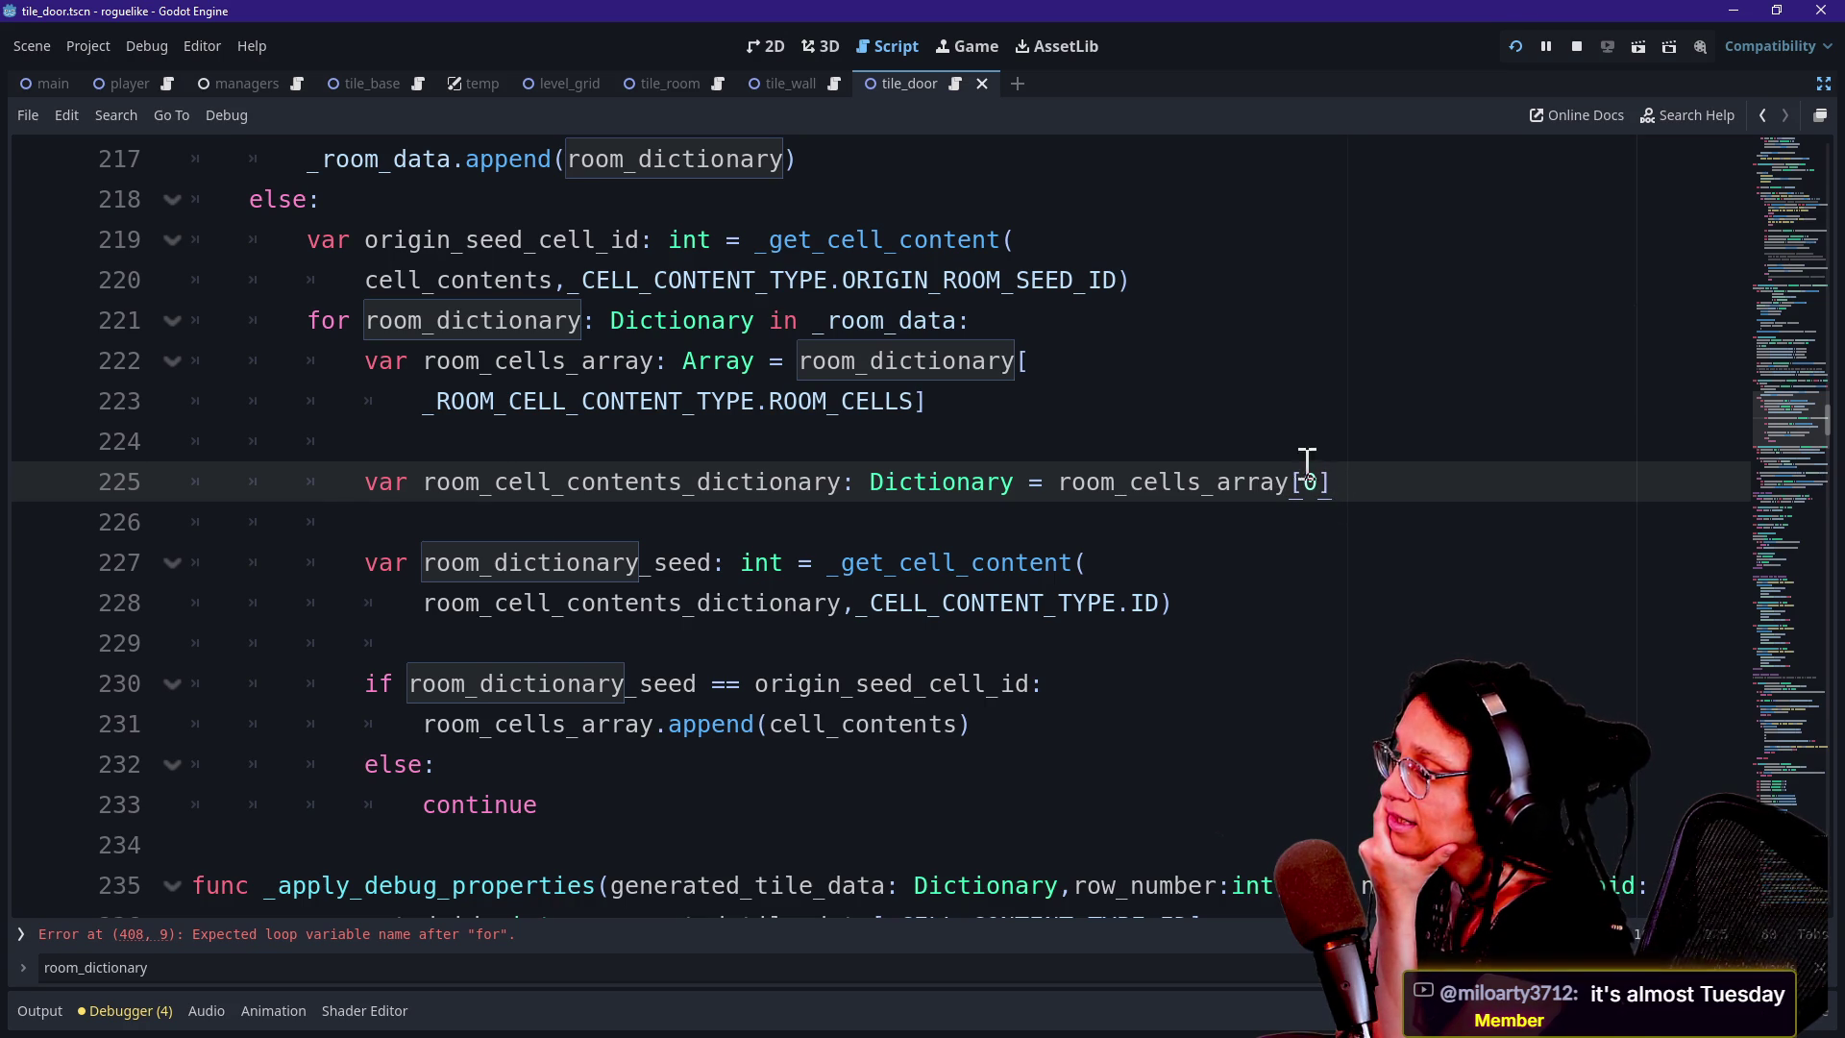
pyautogui.moveTo(1283, 488)
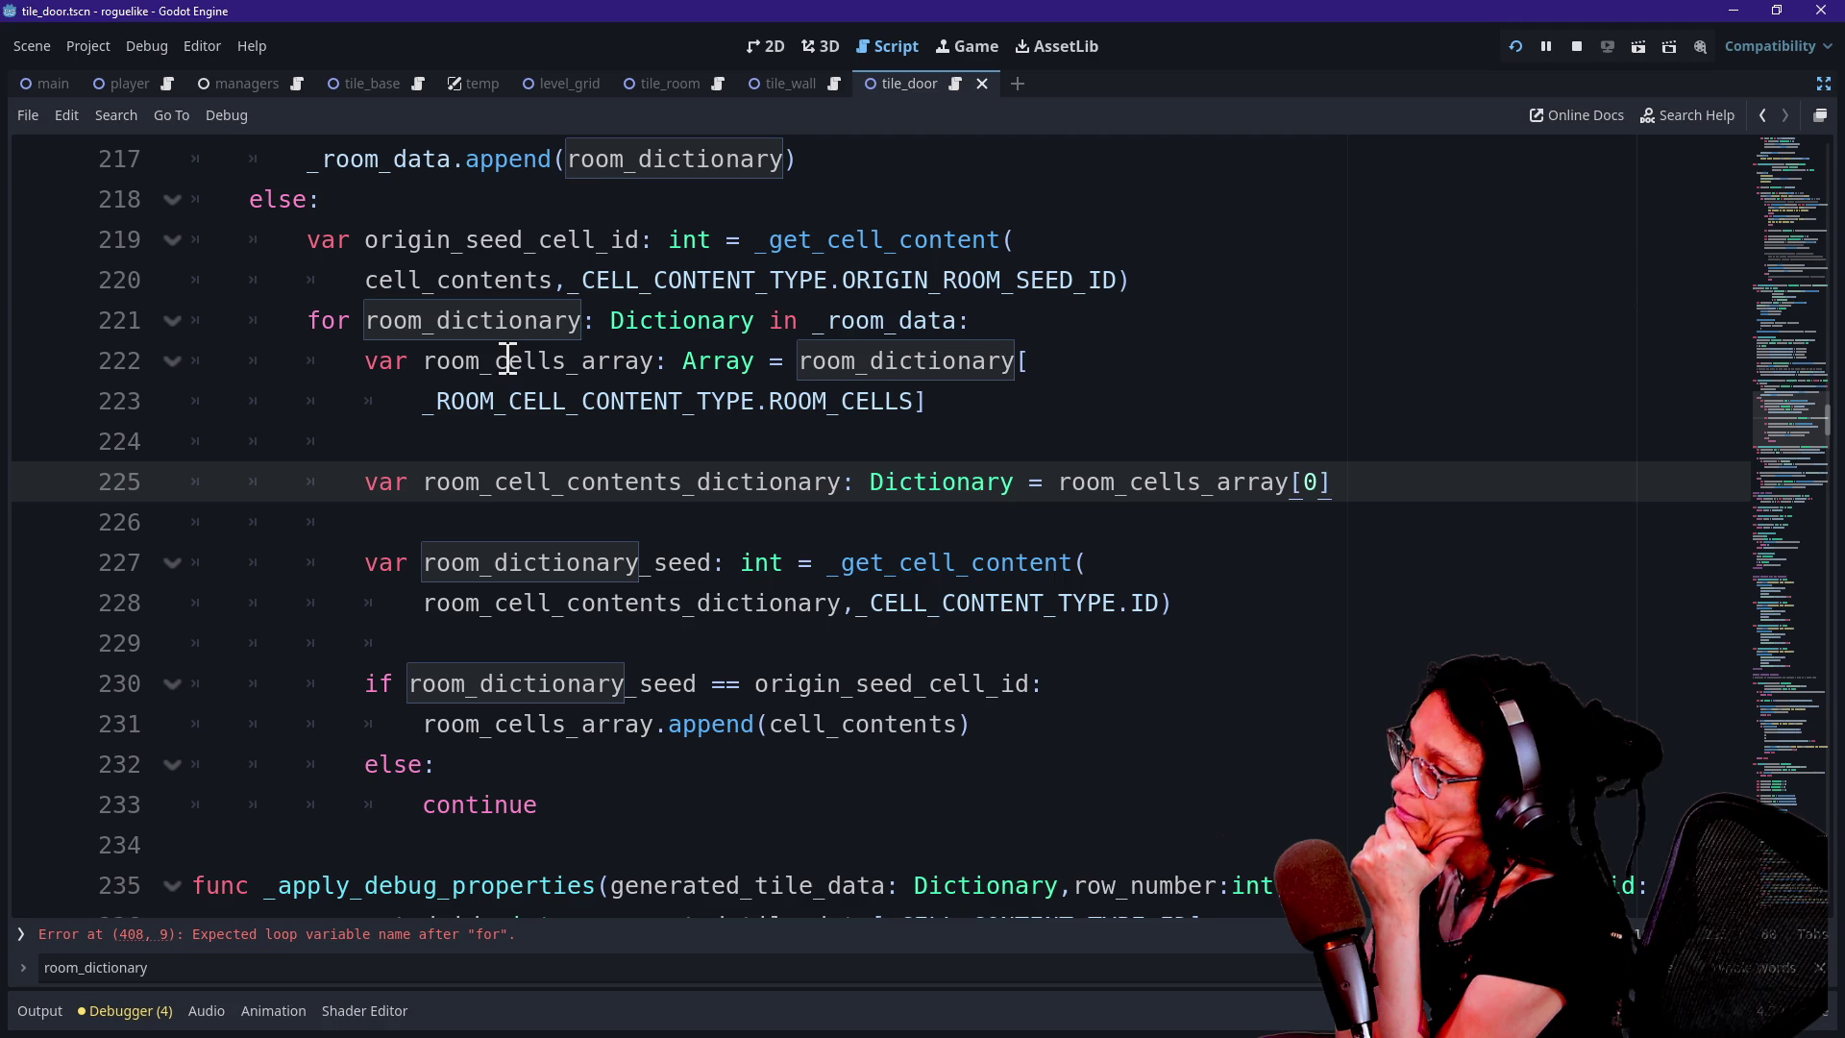
pyautogui.moveTo(914, 404)
pyautogui.mouseDown()
pyautogui.moveTo(778, 408)
pyautogui.moveTo(914, 407)
pyautogui.mouseUp()
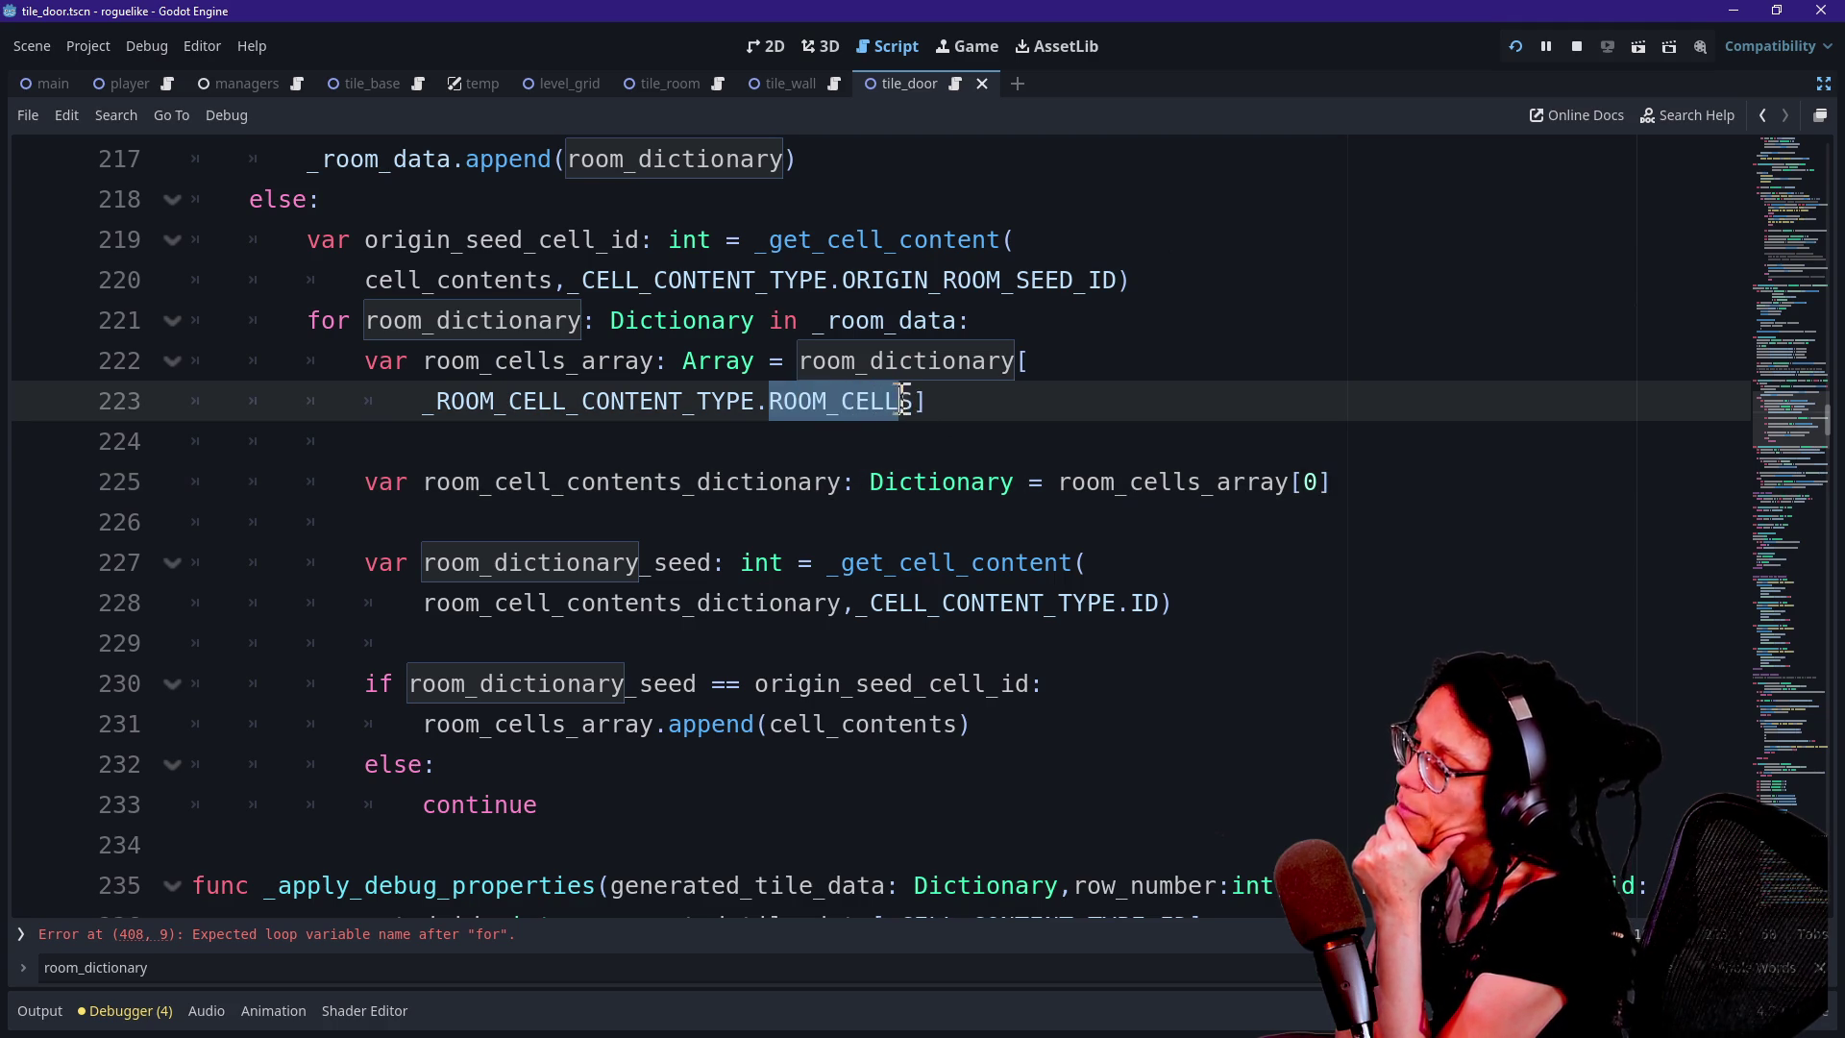
pyautogui.click(812, 408)
pyautogui.moveTo(783, 407)
pyautogui.mouseDown()
pyautogui.moveTo(888, 429)
pyautogui.moveTo(926, 402)
pyautogui.moveTo(791, 401)
pyautogui.moveTo(774, 426)
pyautogui.mouseUp()
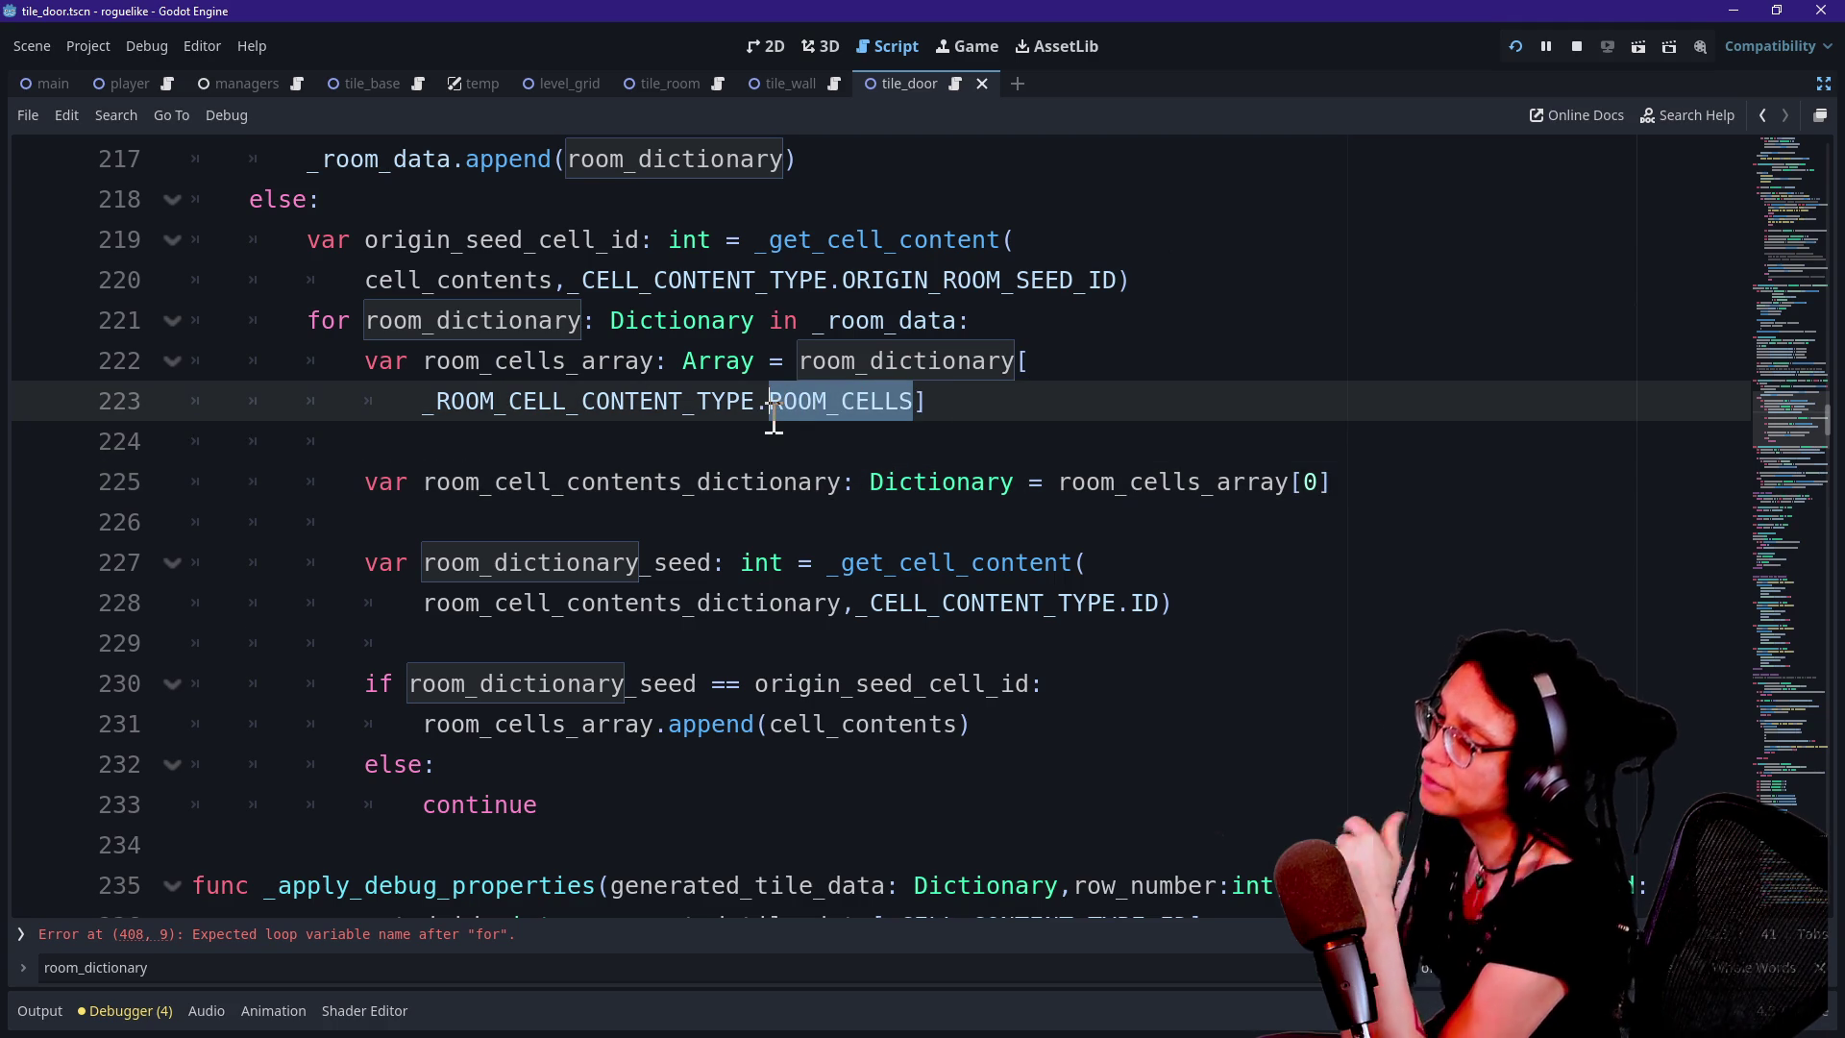
pyautogui.click(778, 420)
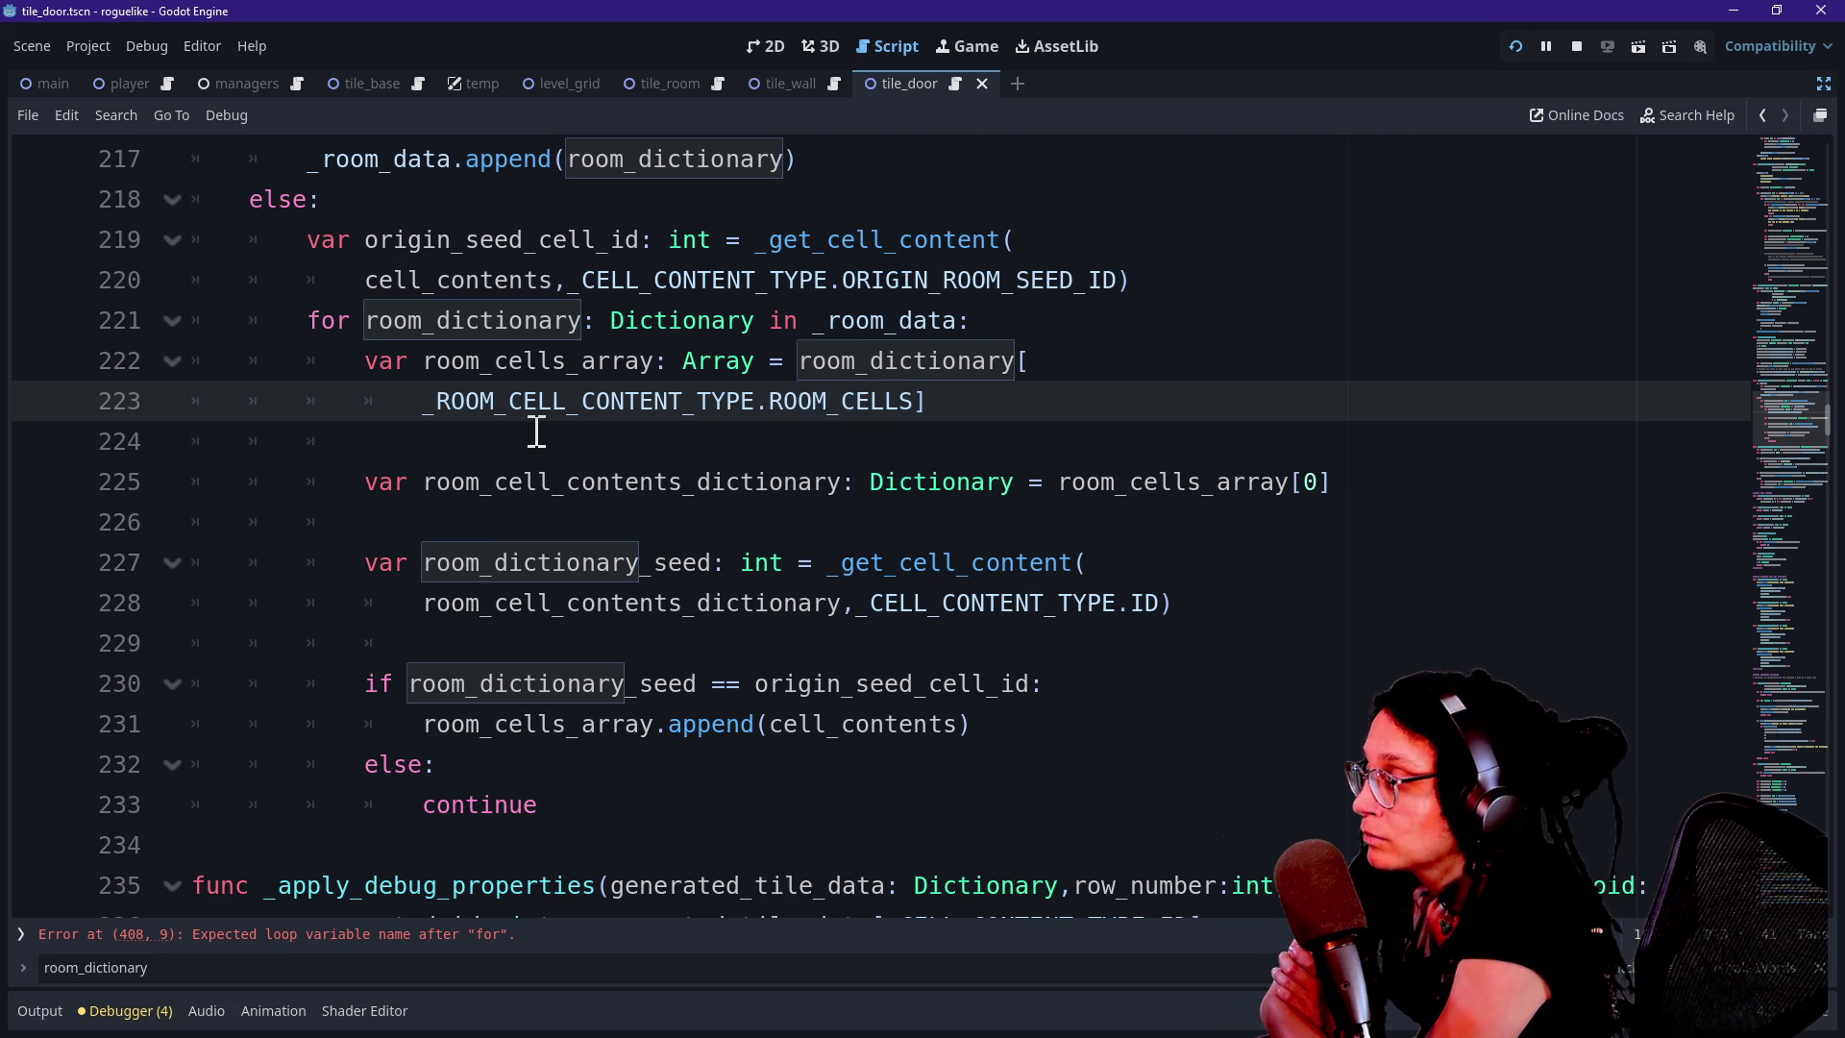
pyautogui.click(401, 362)
pyautogui.click(931, 443)
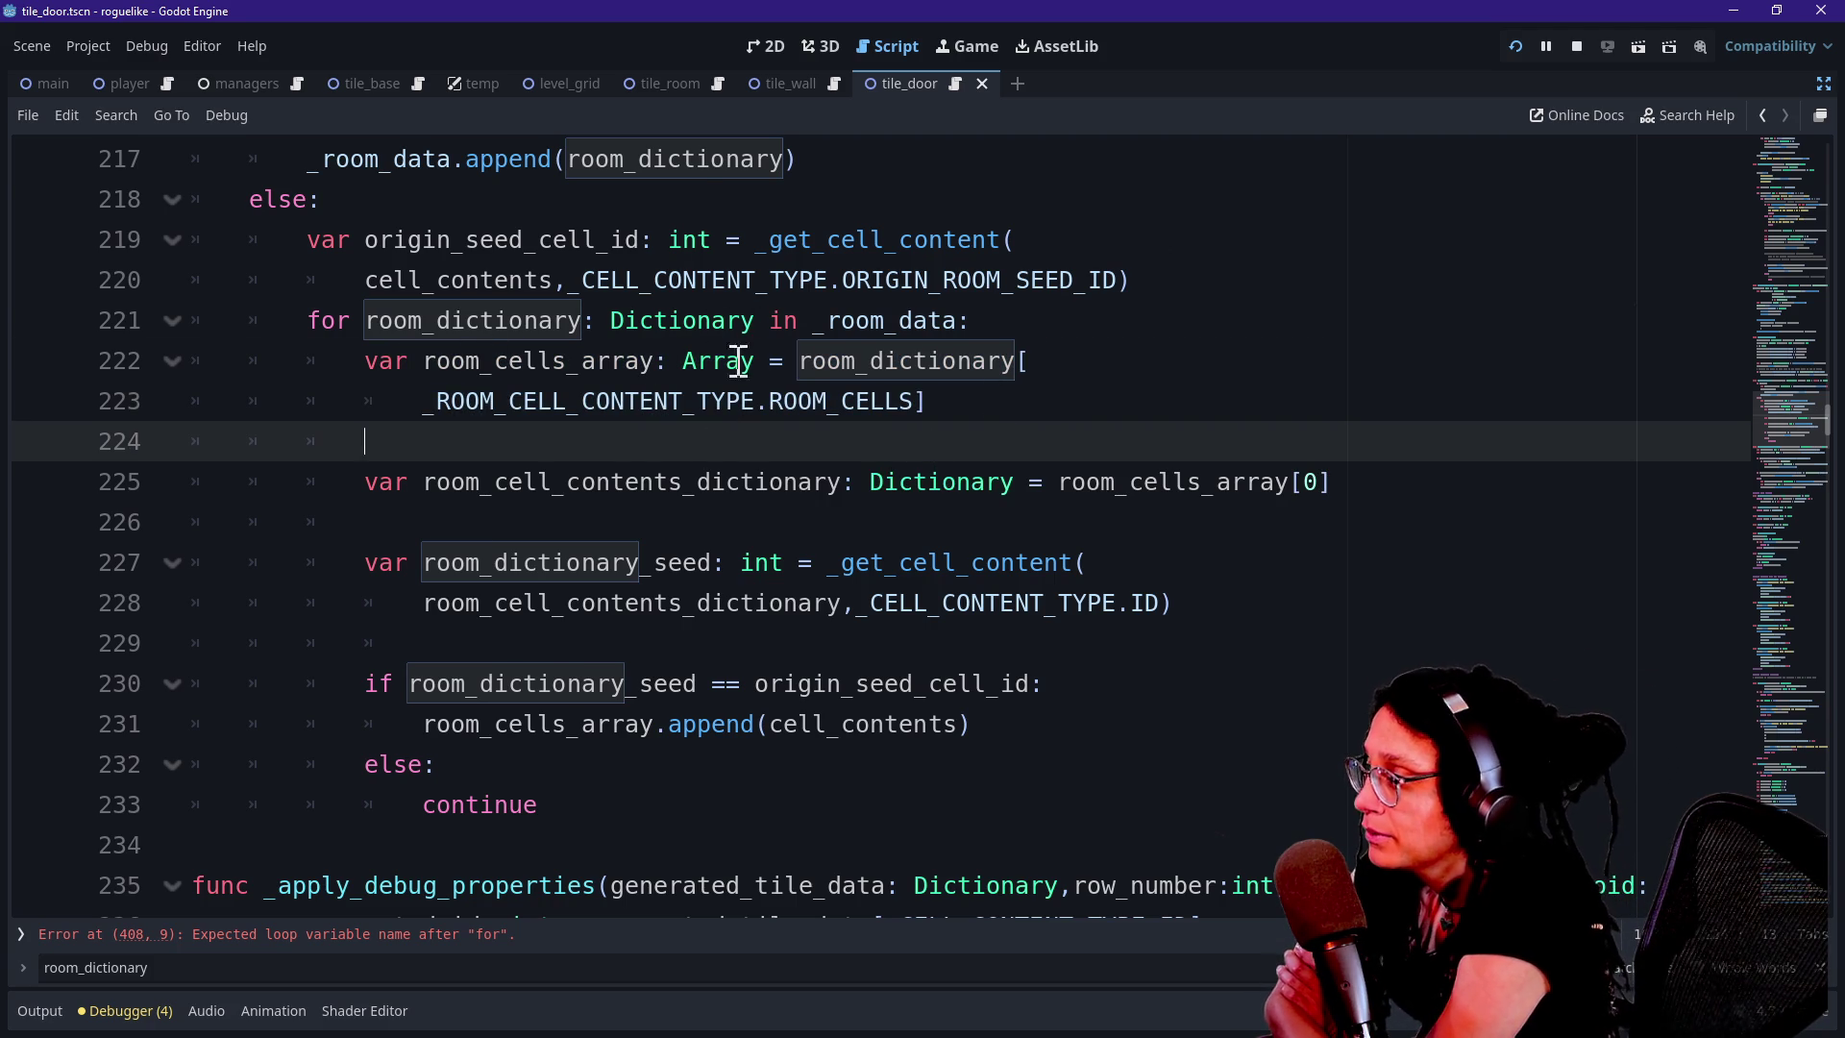
# Step: Move the caret and selections around the room cells lookup, ending at line 223's end
pyautogui.click(903, 362)
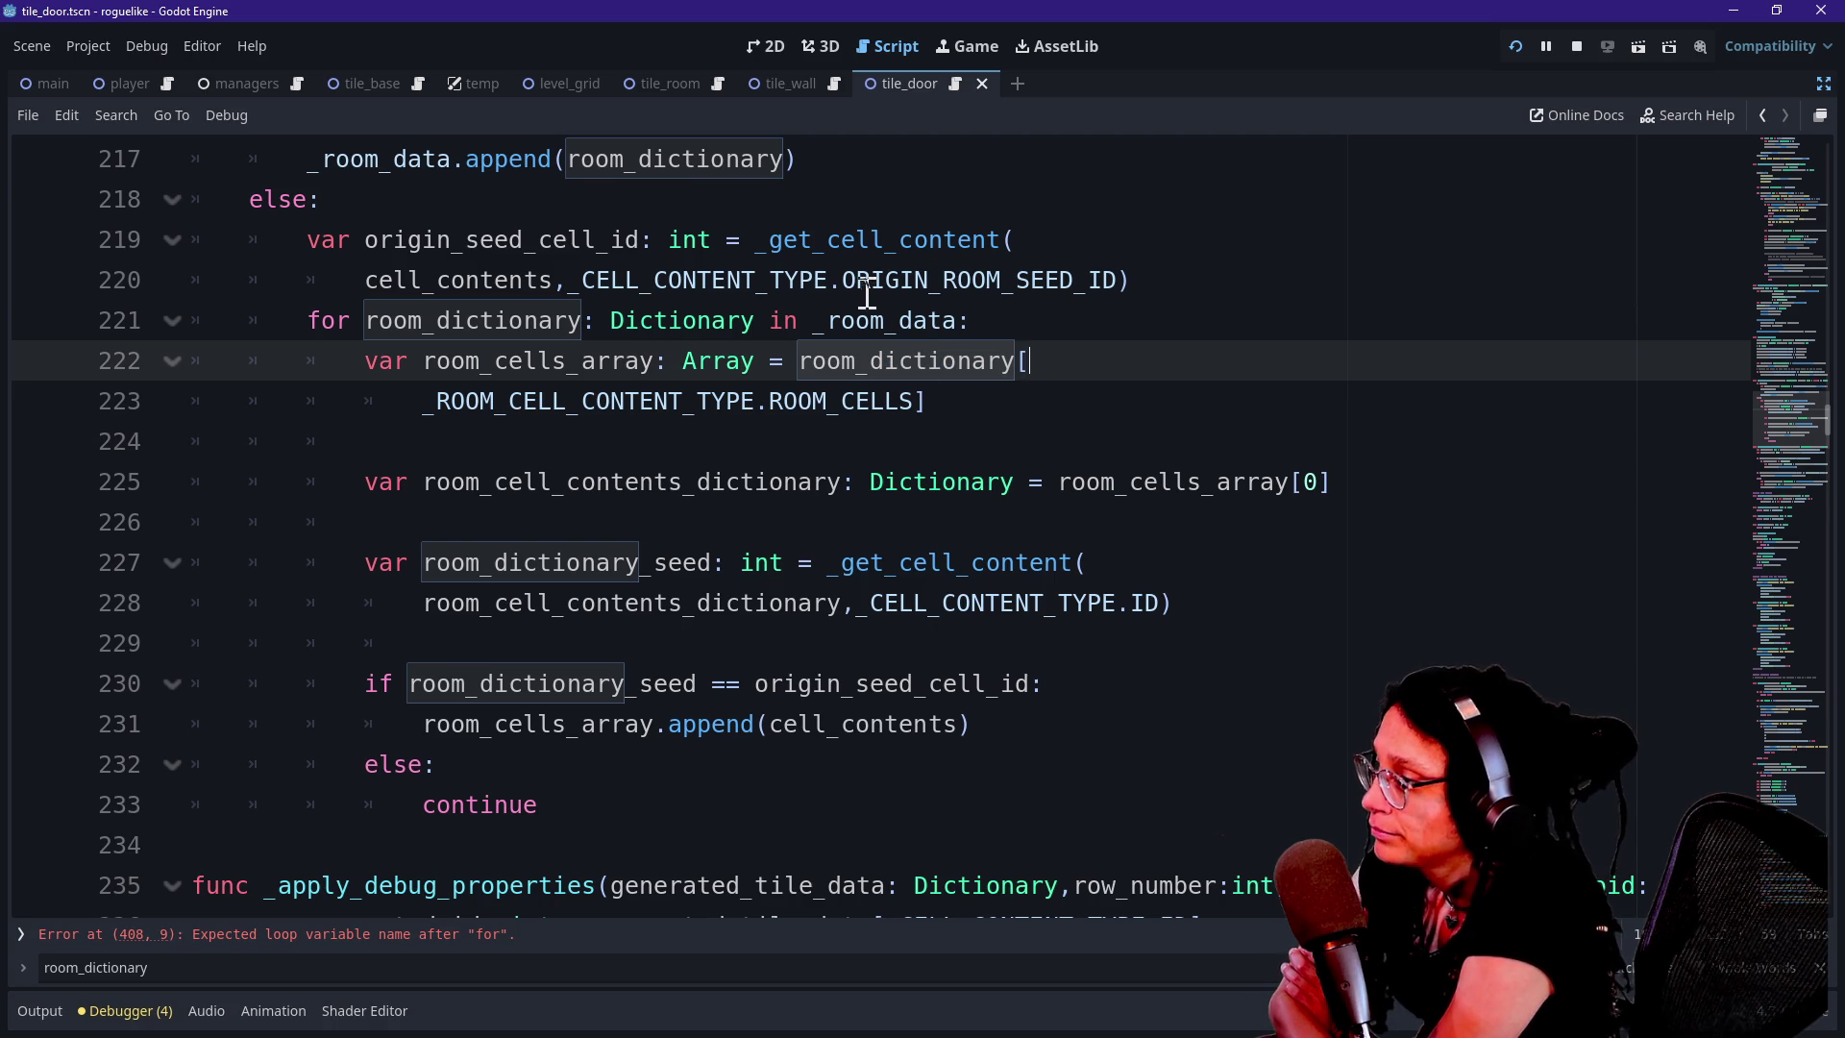
pyautogui.moveTo(807, 362); pyautogui.dragTo(858, 325)
pyautogui.click(486, 374)
pyautogui.hotkey('ctrl', 'shift', 'Right')
pyautogui.hotkey('ctrl', 'shift', 'Right')
pyautogui.press('Right')
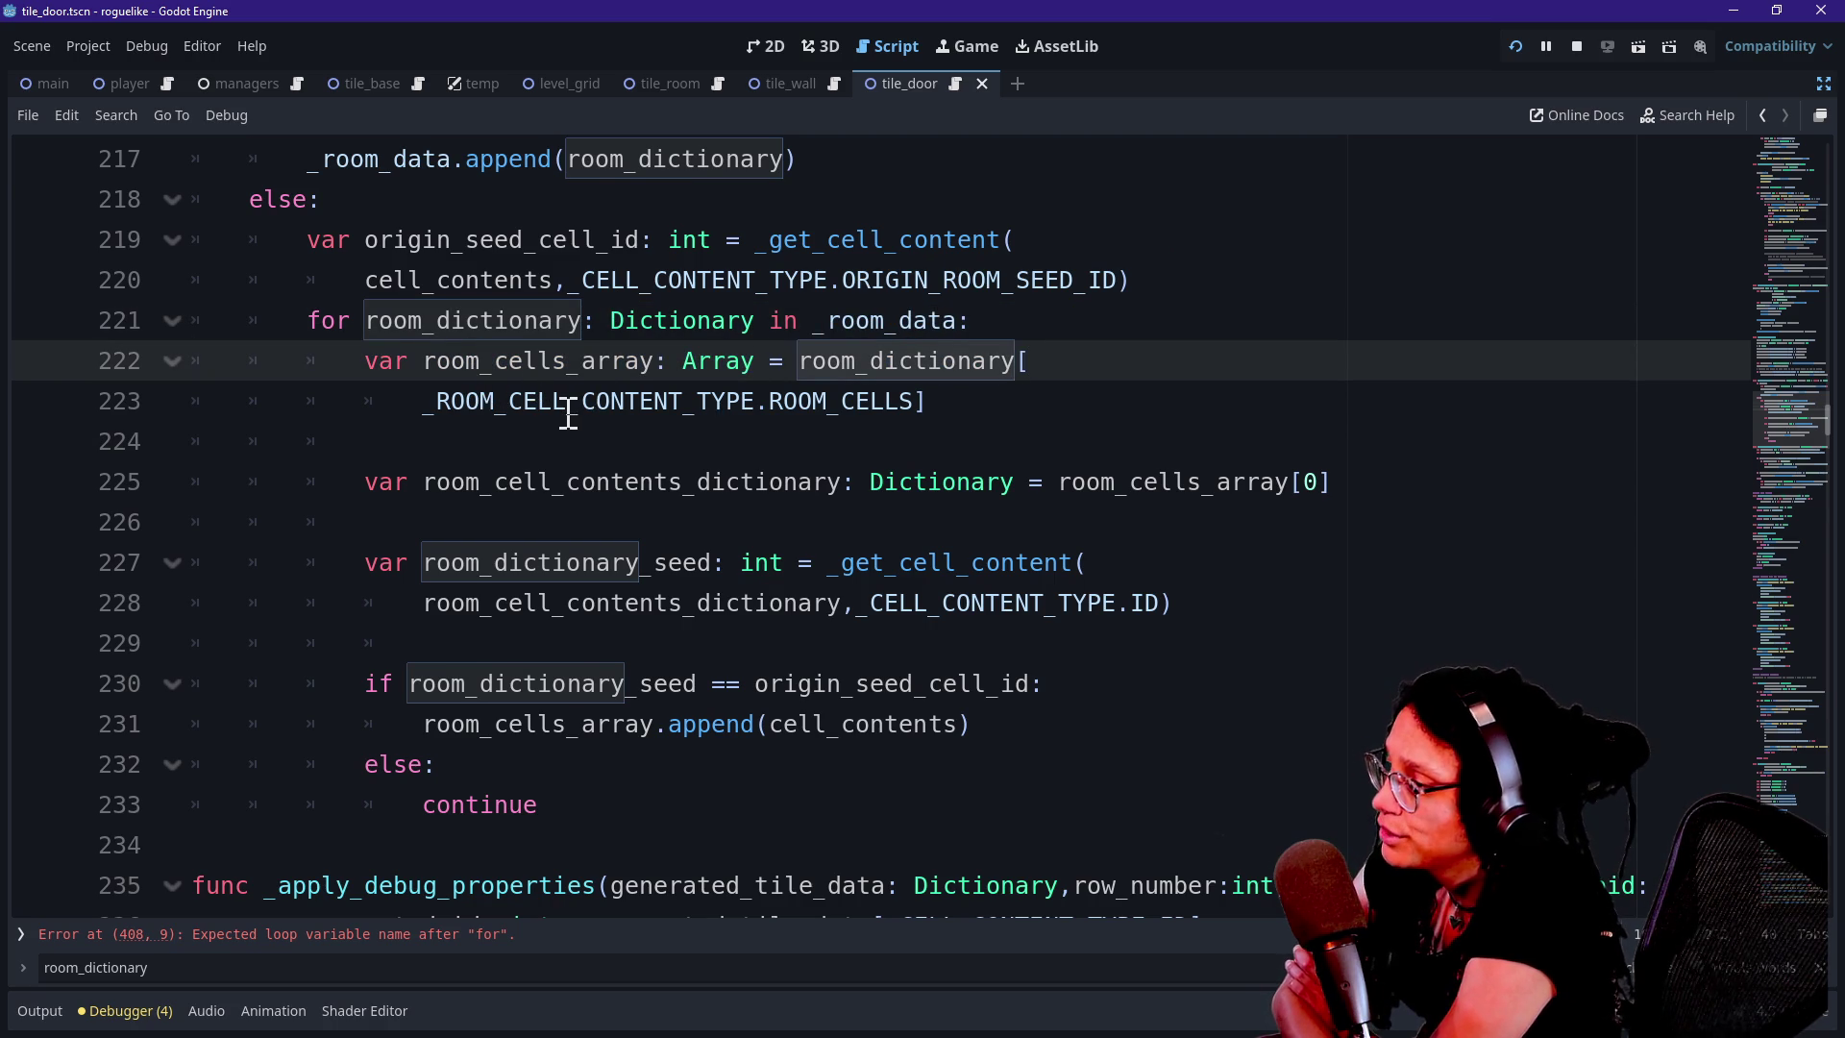
pyautogui.moveTo(567, 414)
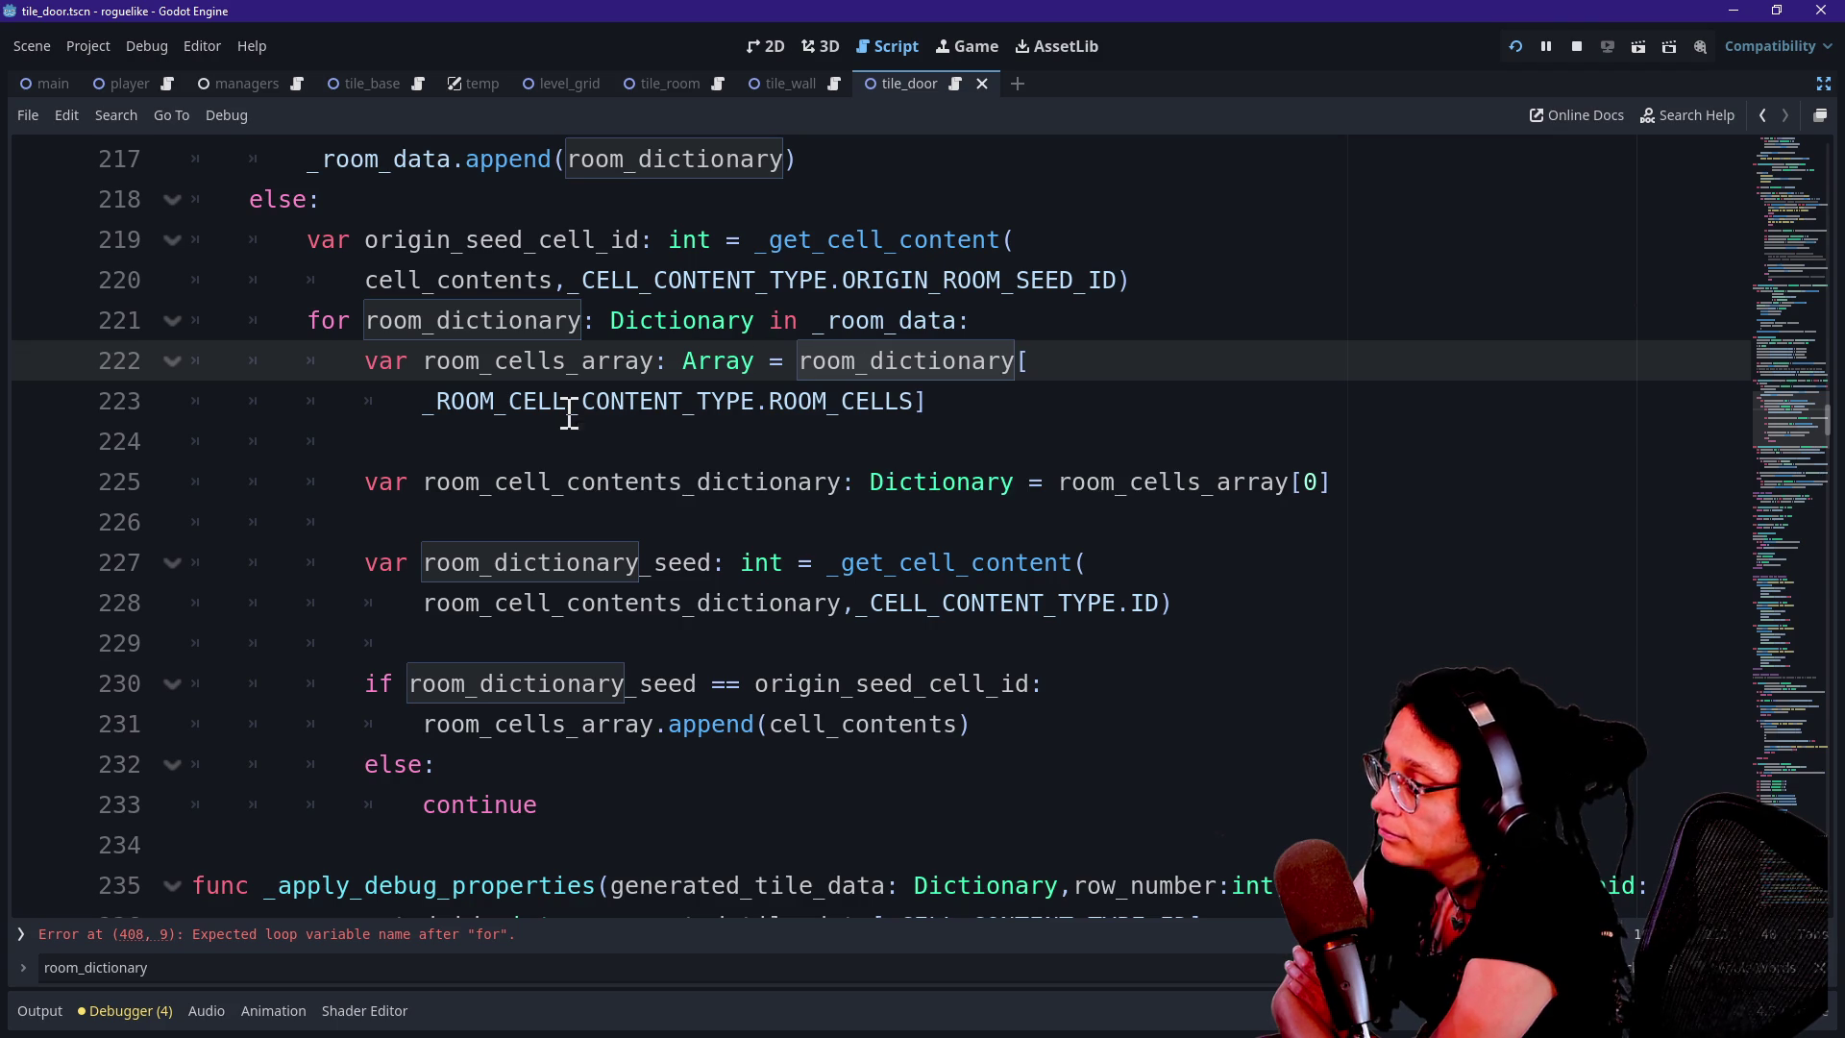
pyautogui.click(924, 411)
pyautogui.click(766, 363)
pyautogui.click(990, 423)
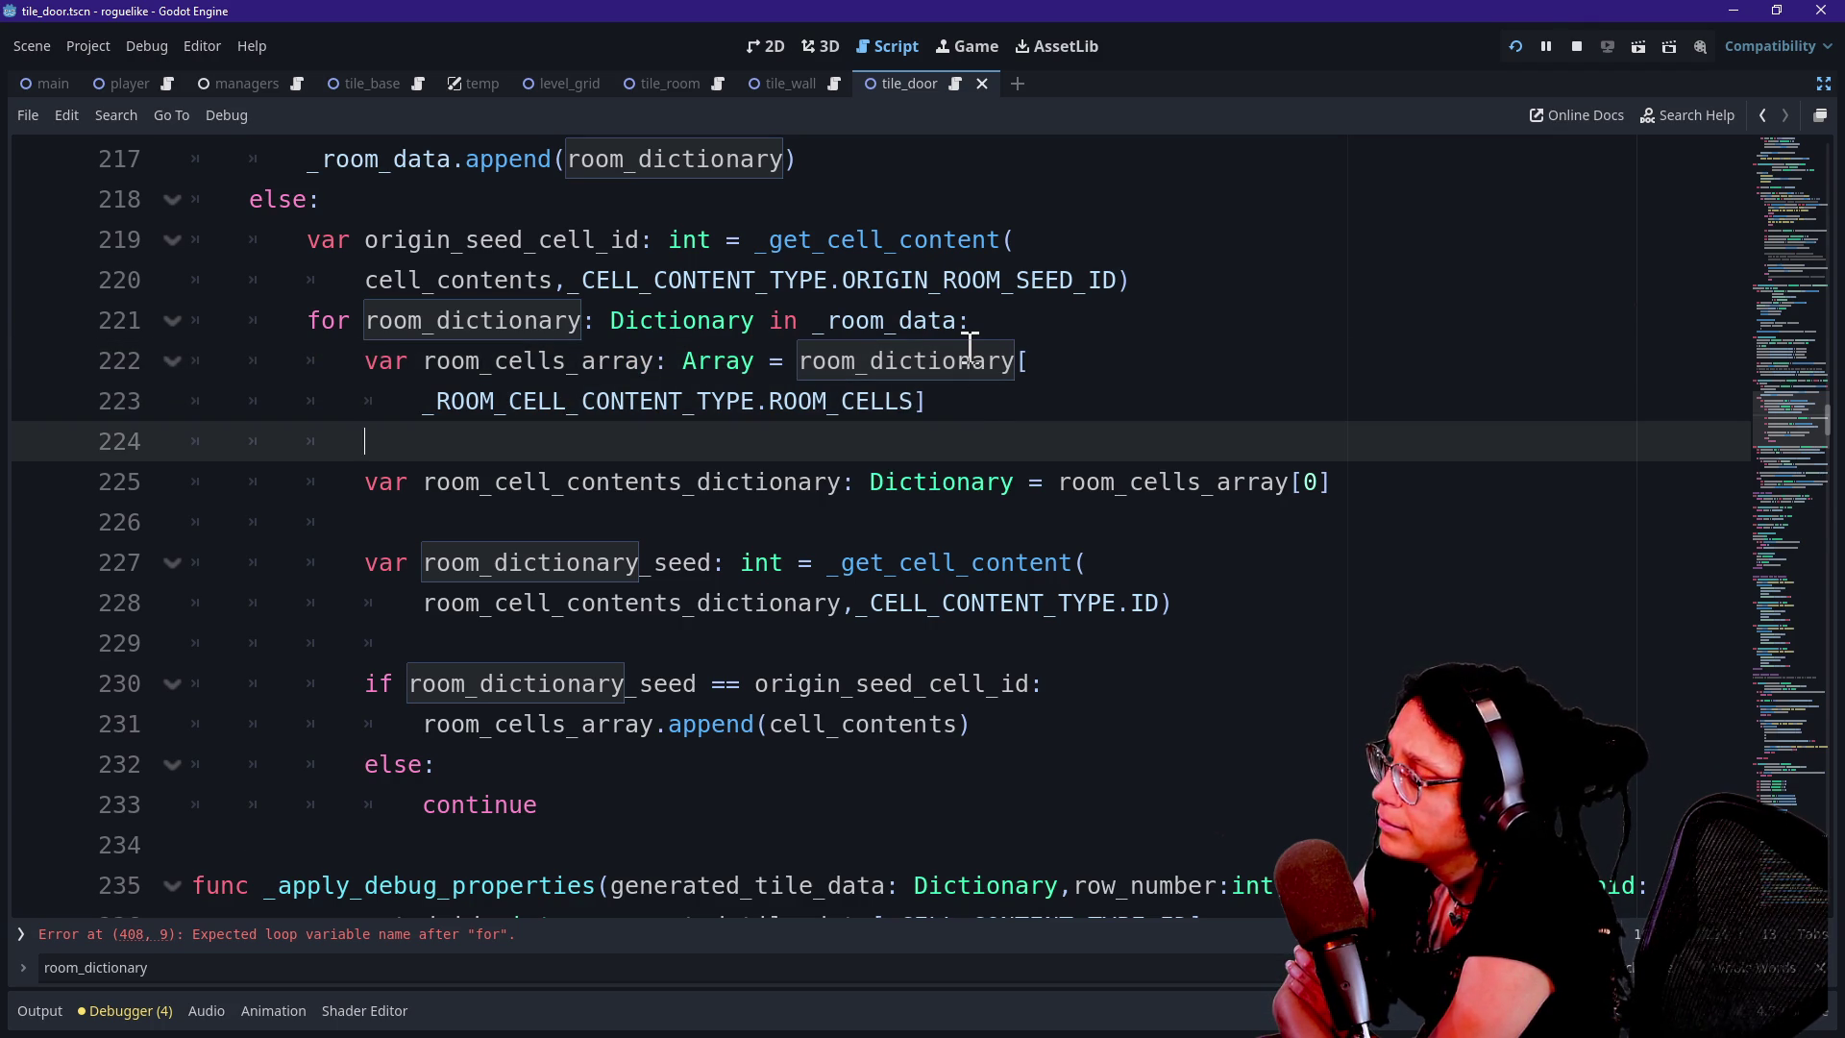
pyautogui.moveTo(947, 371); pyautogui.dragTo(949, 394)
pyautogui.click(951, 392)
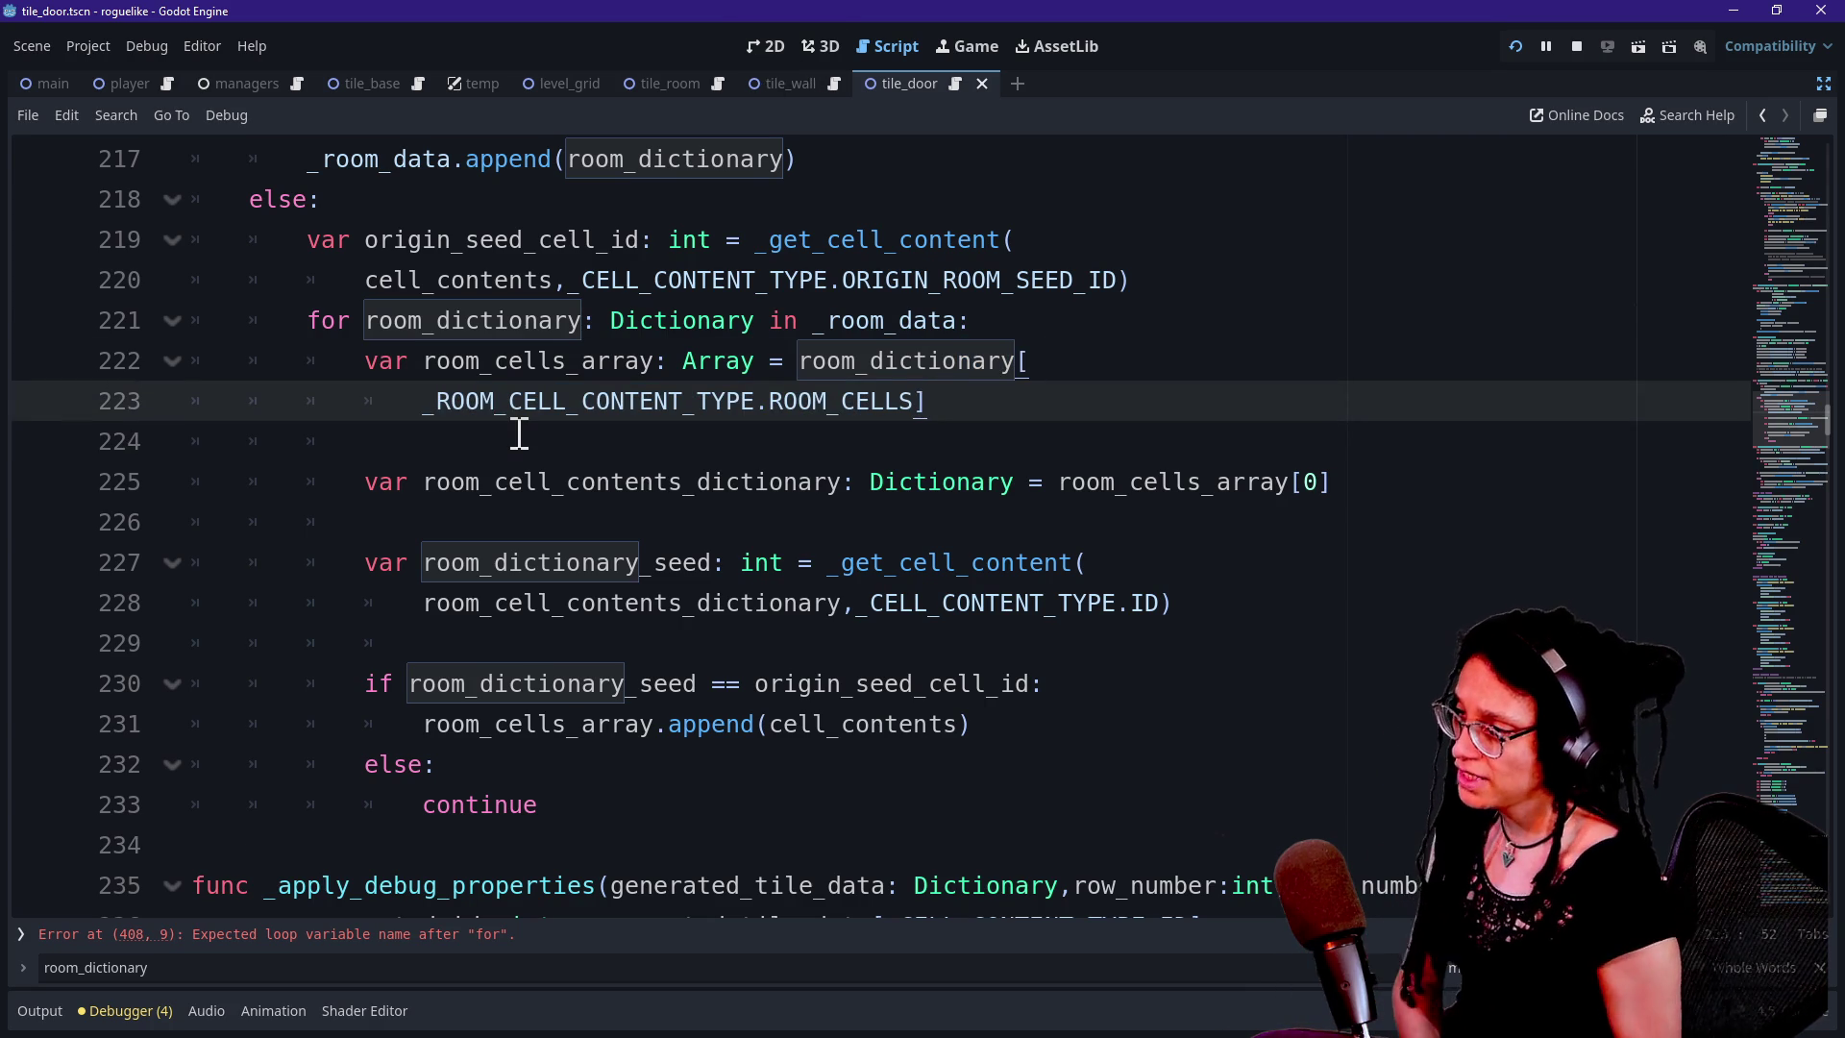
pyautogui.moveTo(428, 361); pyautogui.dragTo(1041, 371)
pyautogui.click(859, 360)
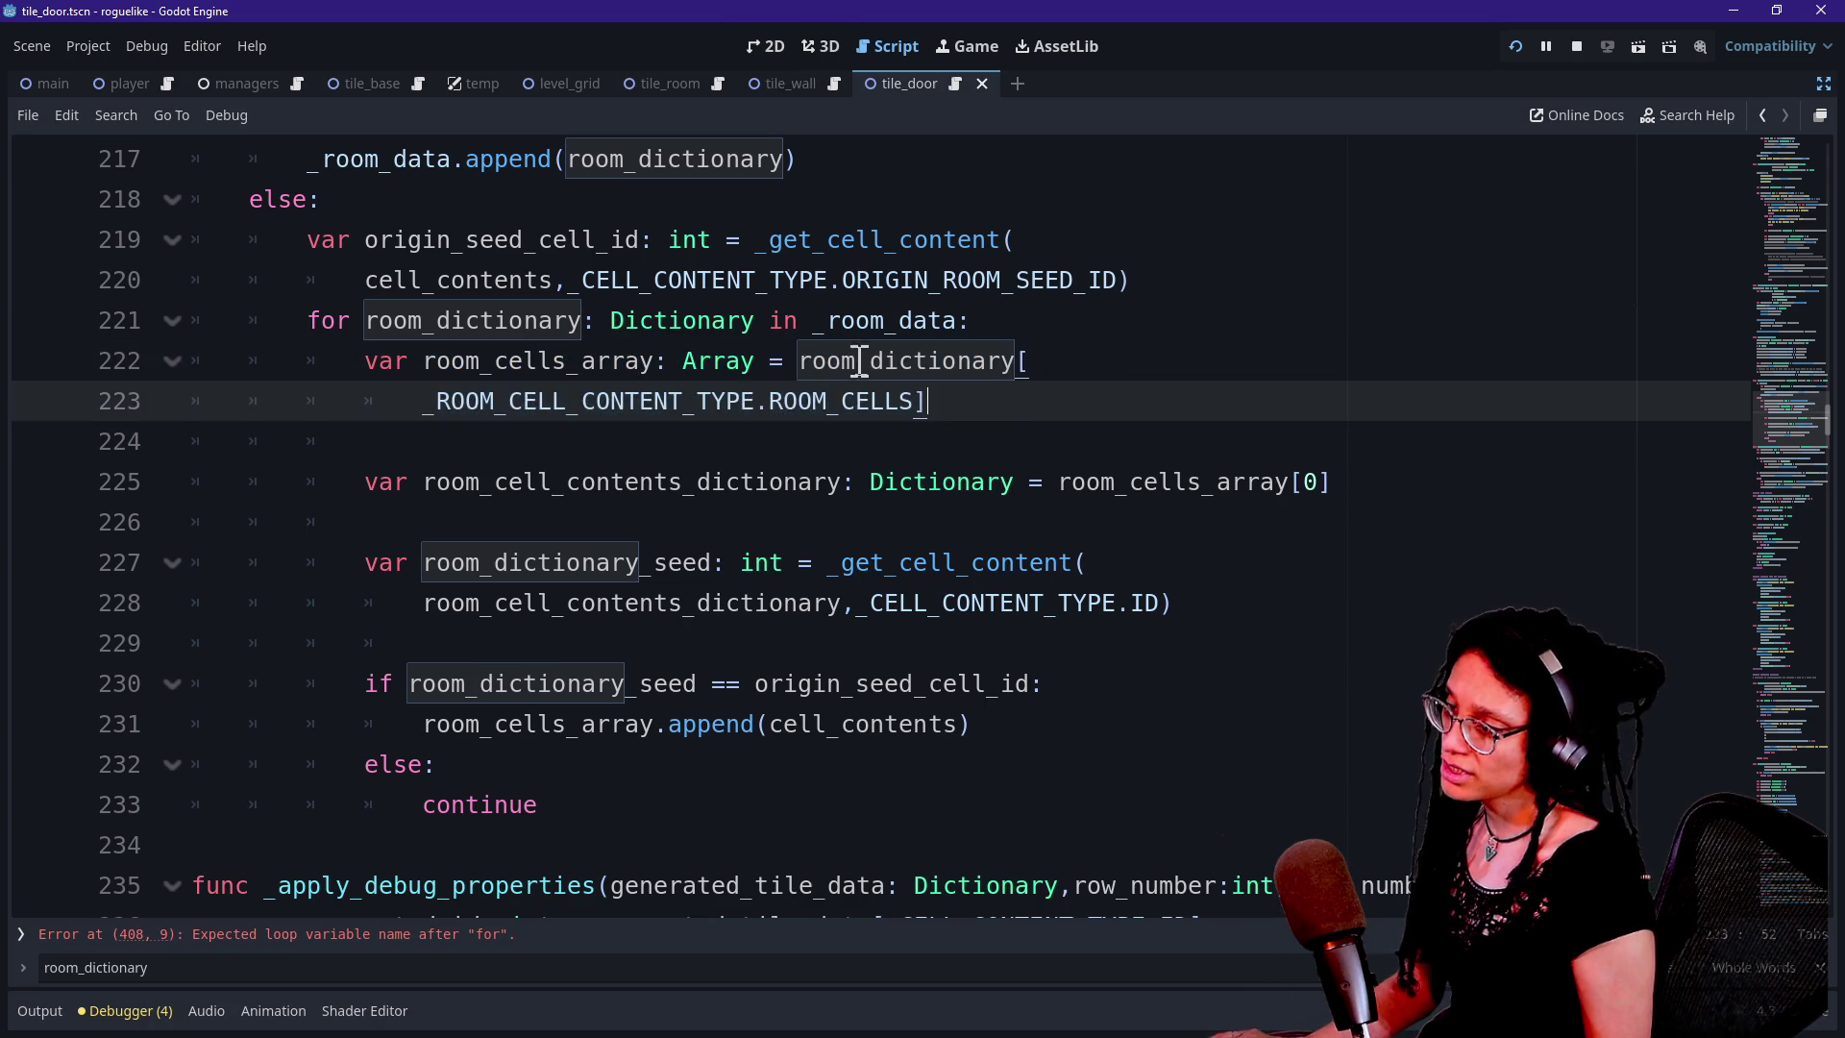
pyautogui.moveTo(727, 361); pyautogui.dragTo(1005, 427)
pyautogui.click(1005, 428)
pyautogui.click(951, 402)
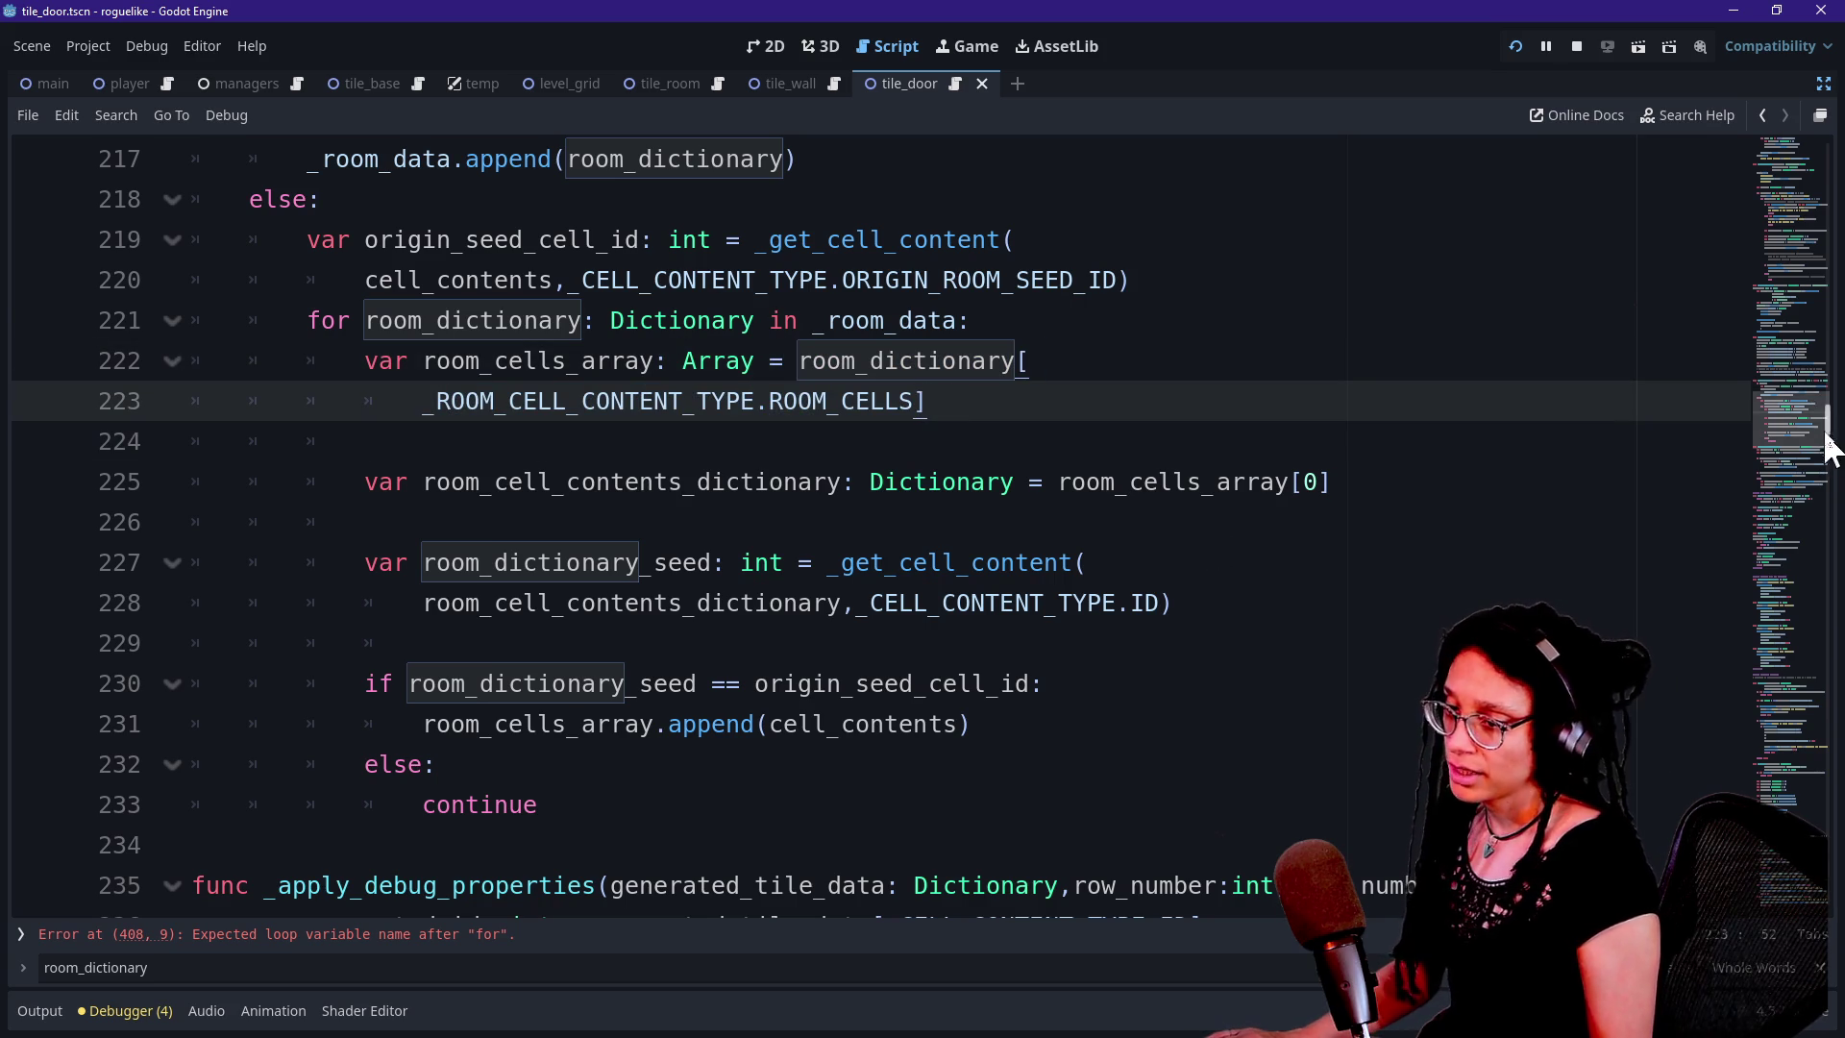
# Step: Replace line 408's 'for' with 'if _room_data', then add blank lines after _is_door's return false
pyautogui.click(424, 937)
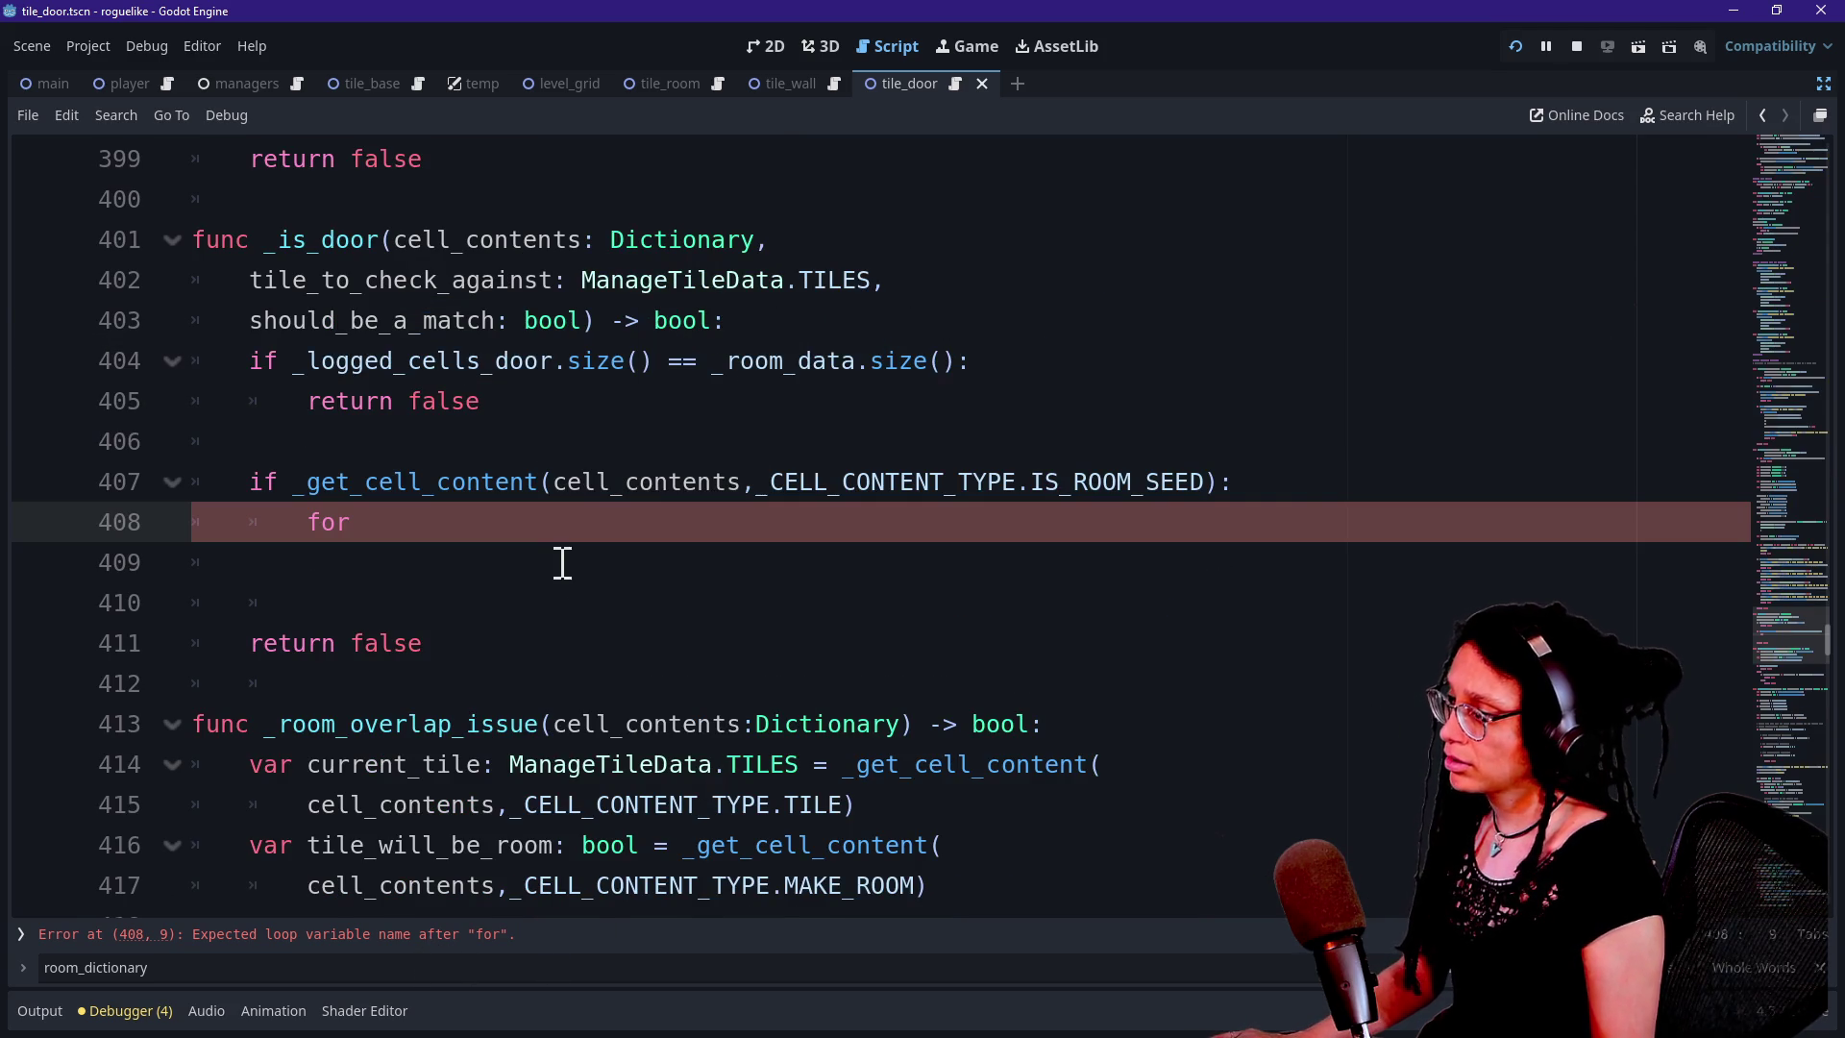
pyautogui.moveTo(236, 480); pyautogui.dragTo(1004, 518)
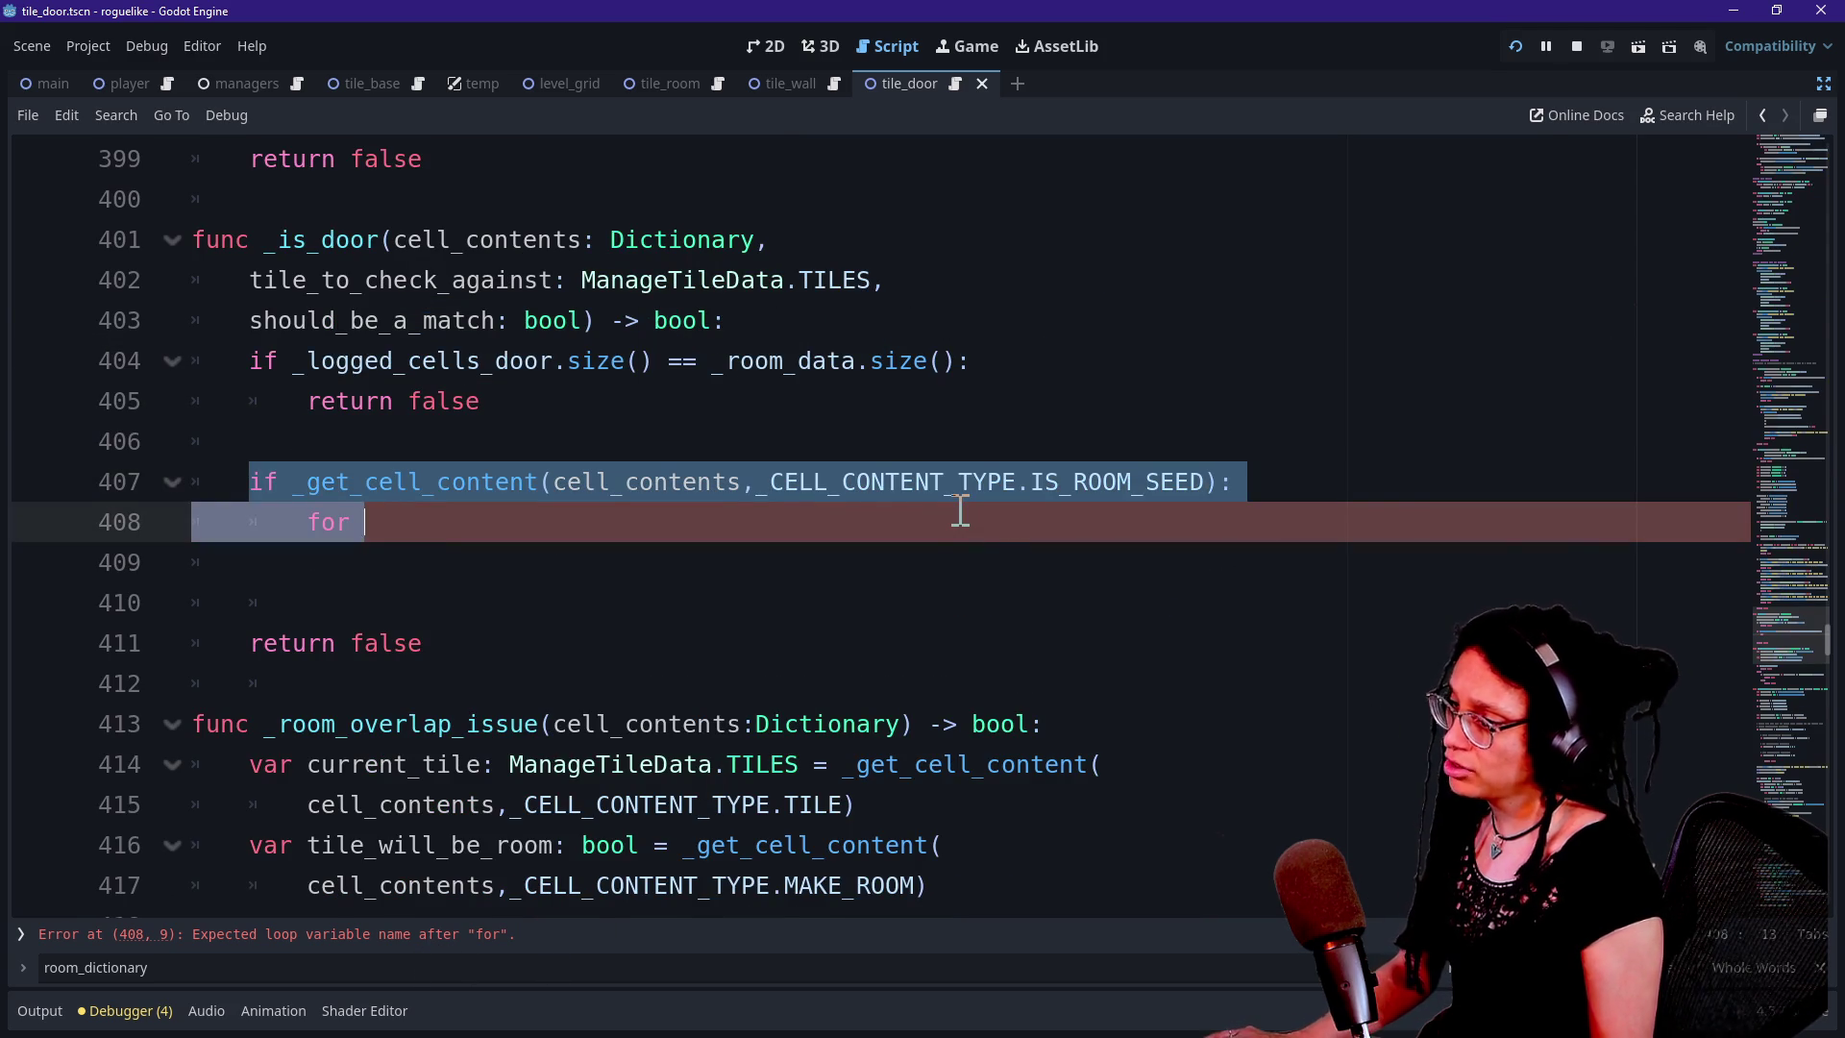
pyautogui.click(960, 509)
pyautogui.press('BackSpace')
pyautogui.press('BackSpace')
pyautogui.press('BackSpace')
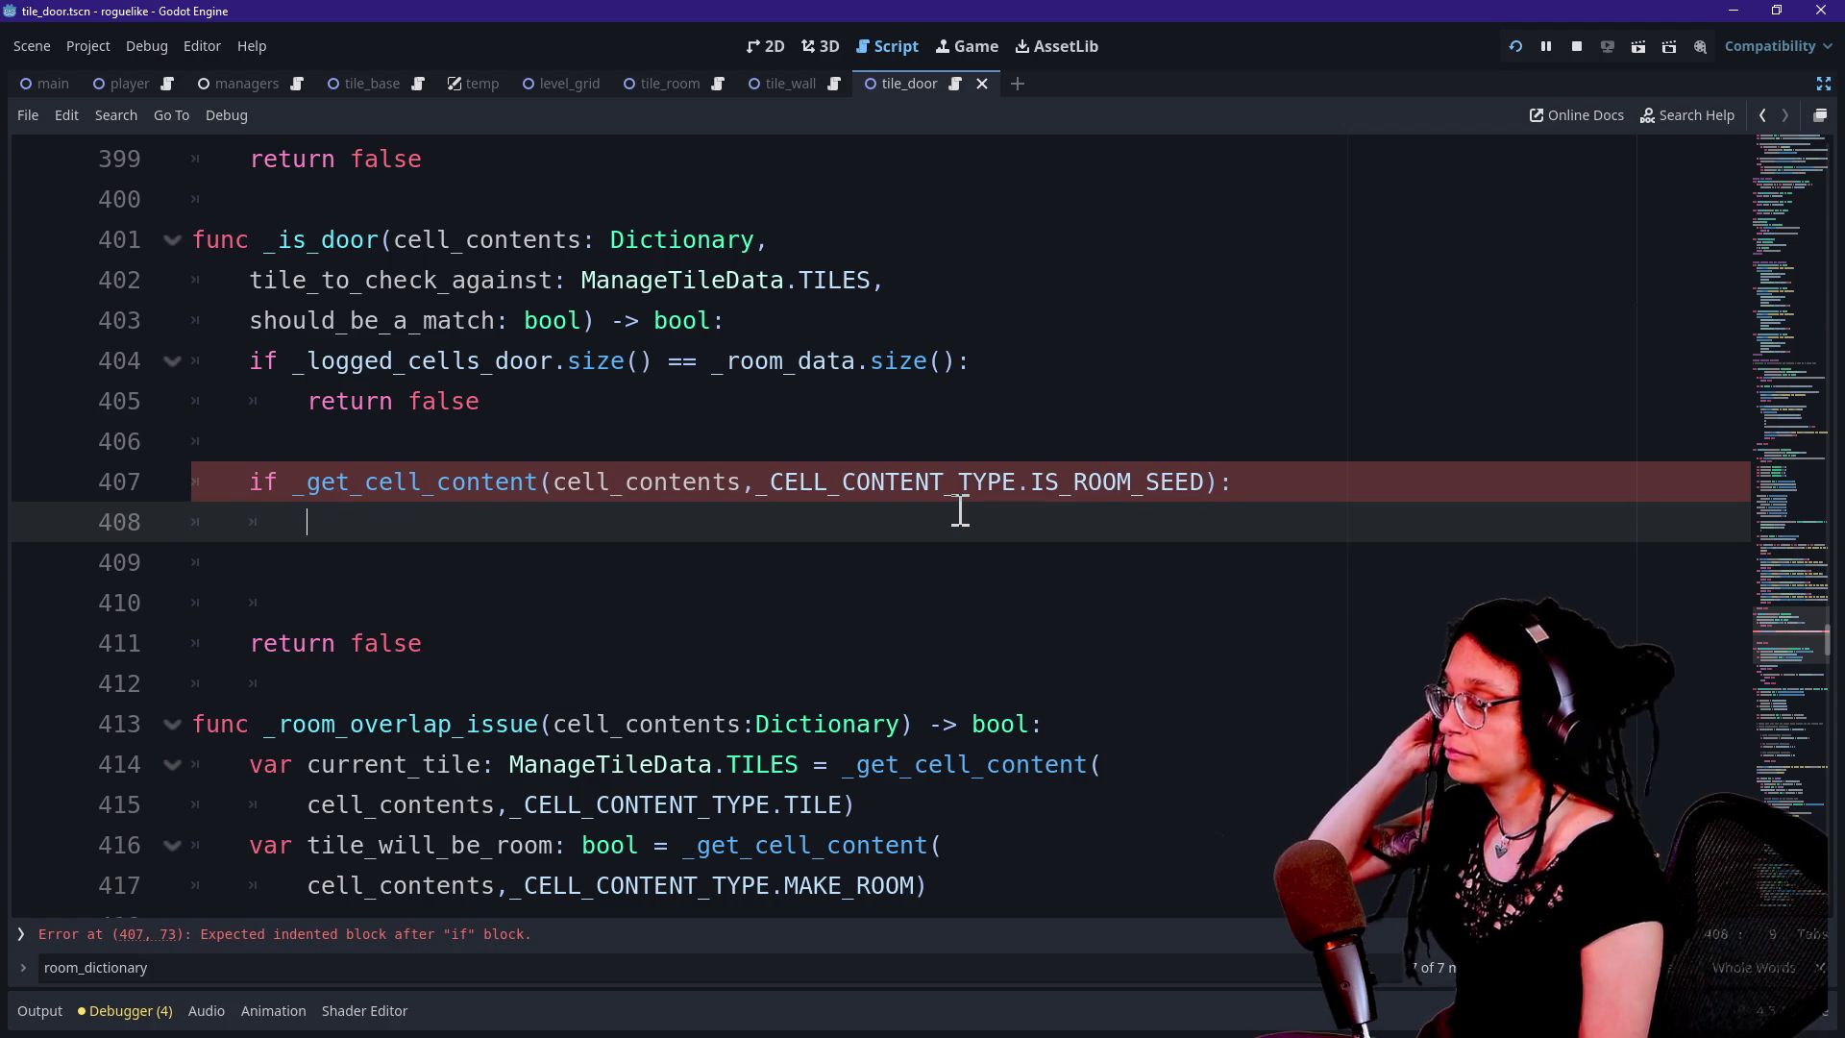
pyautogui.write('if')
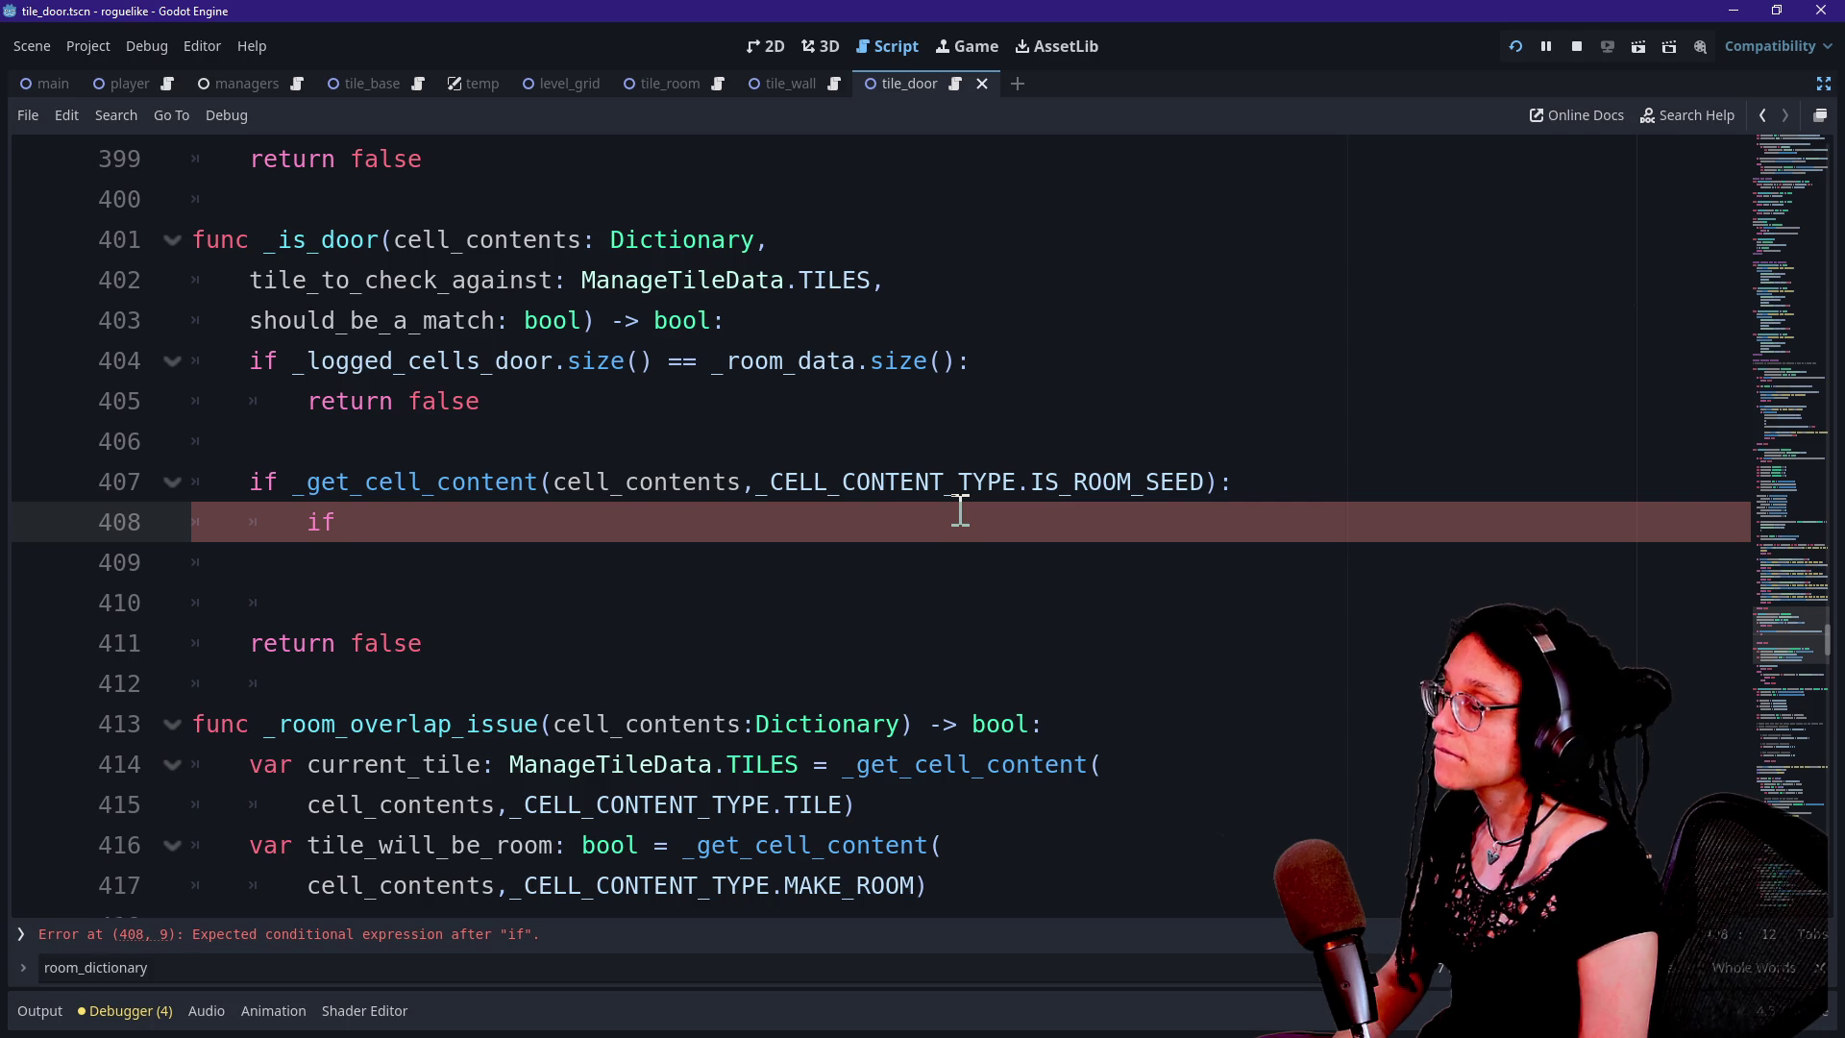
pyautogui.write('oo')
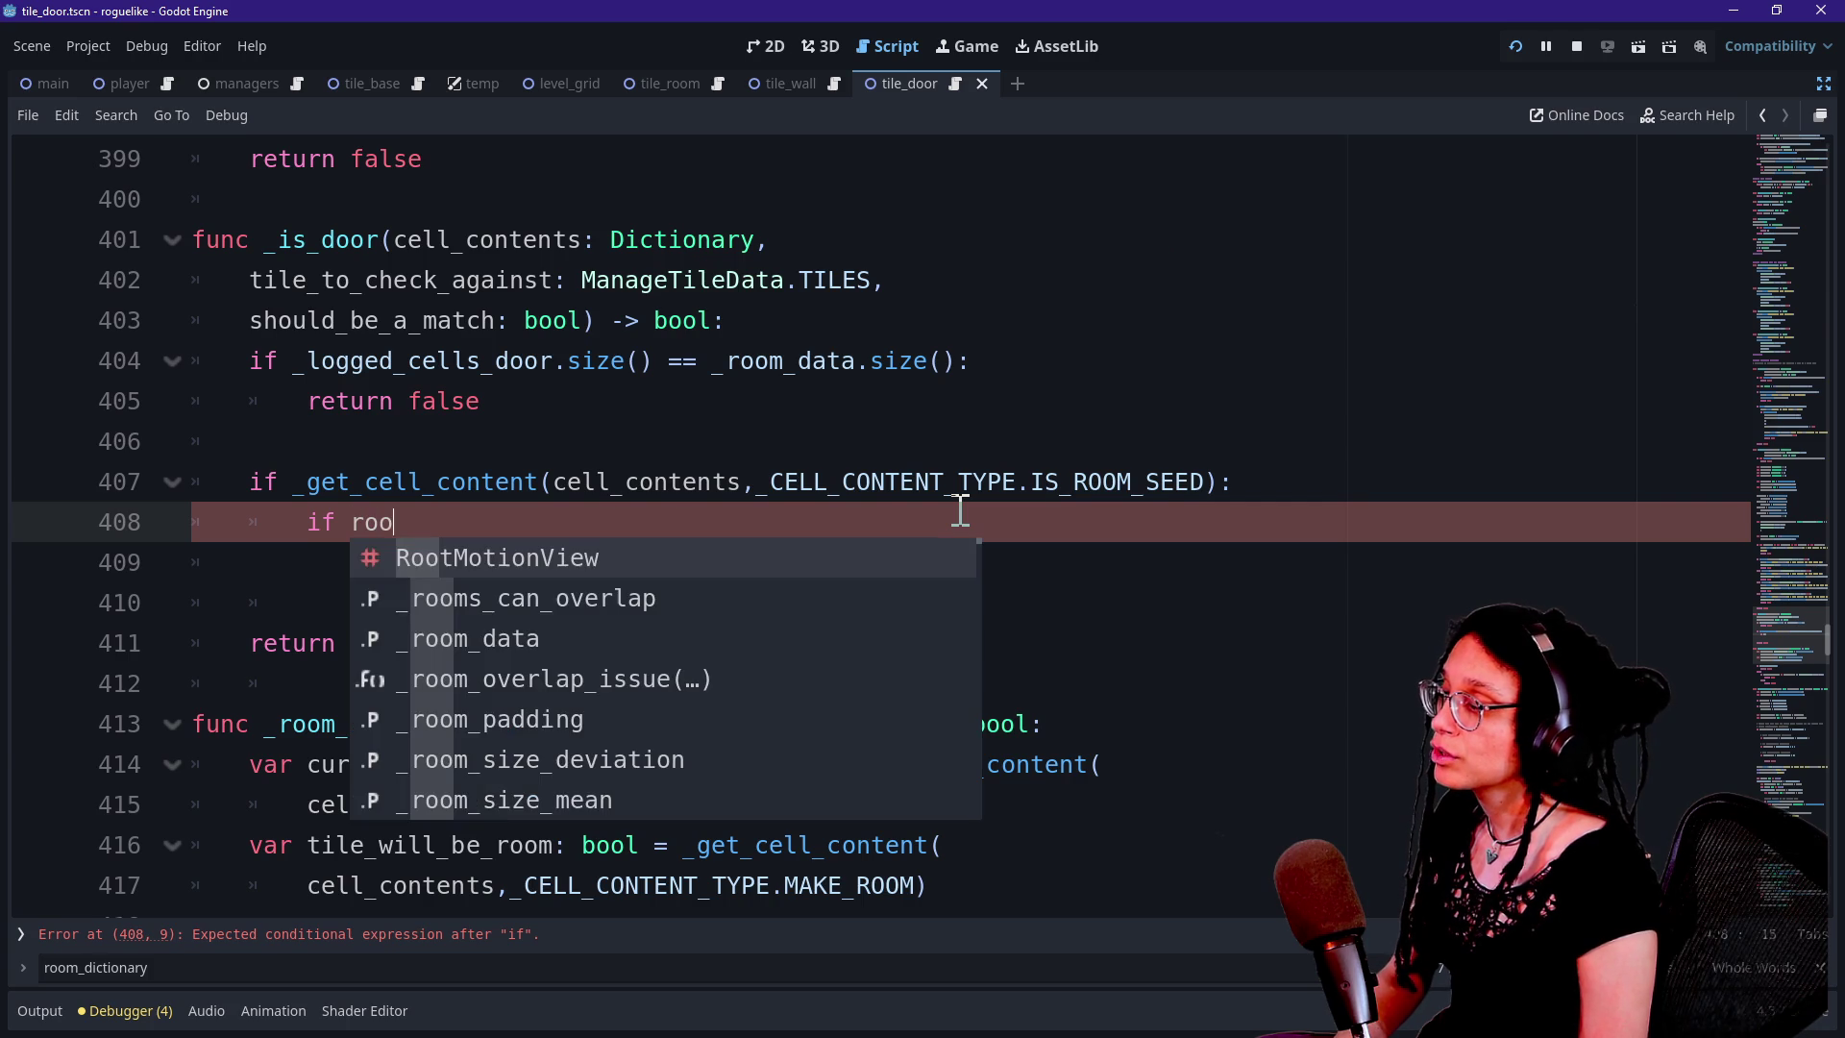
pyautogui.press('BackSpace')
pyautogui.press('BackSpace')
pyautogui.press('BackSpace')
pyautogui.write('room_')
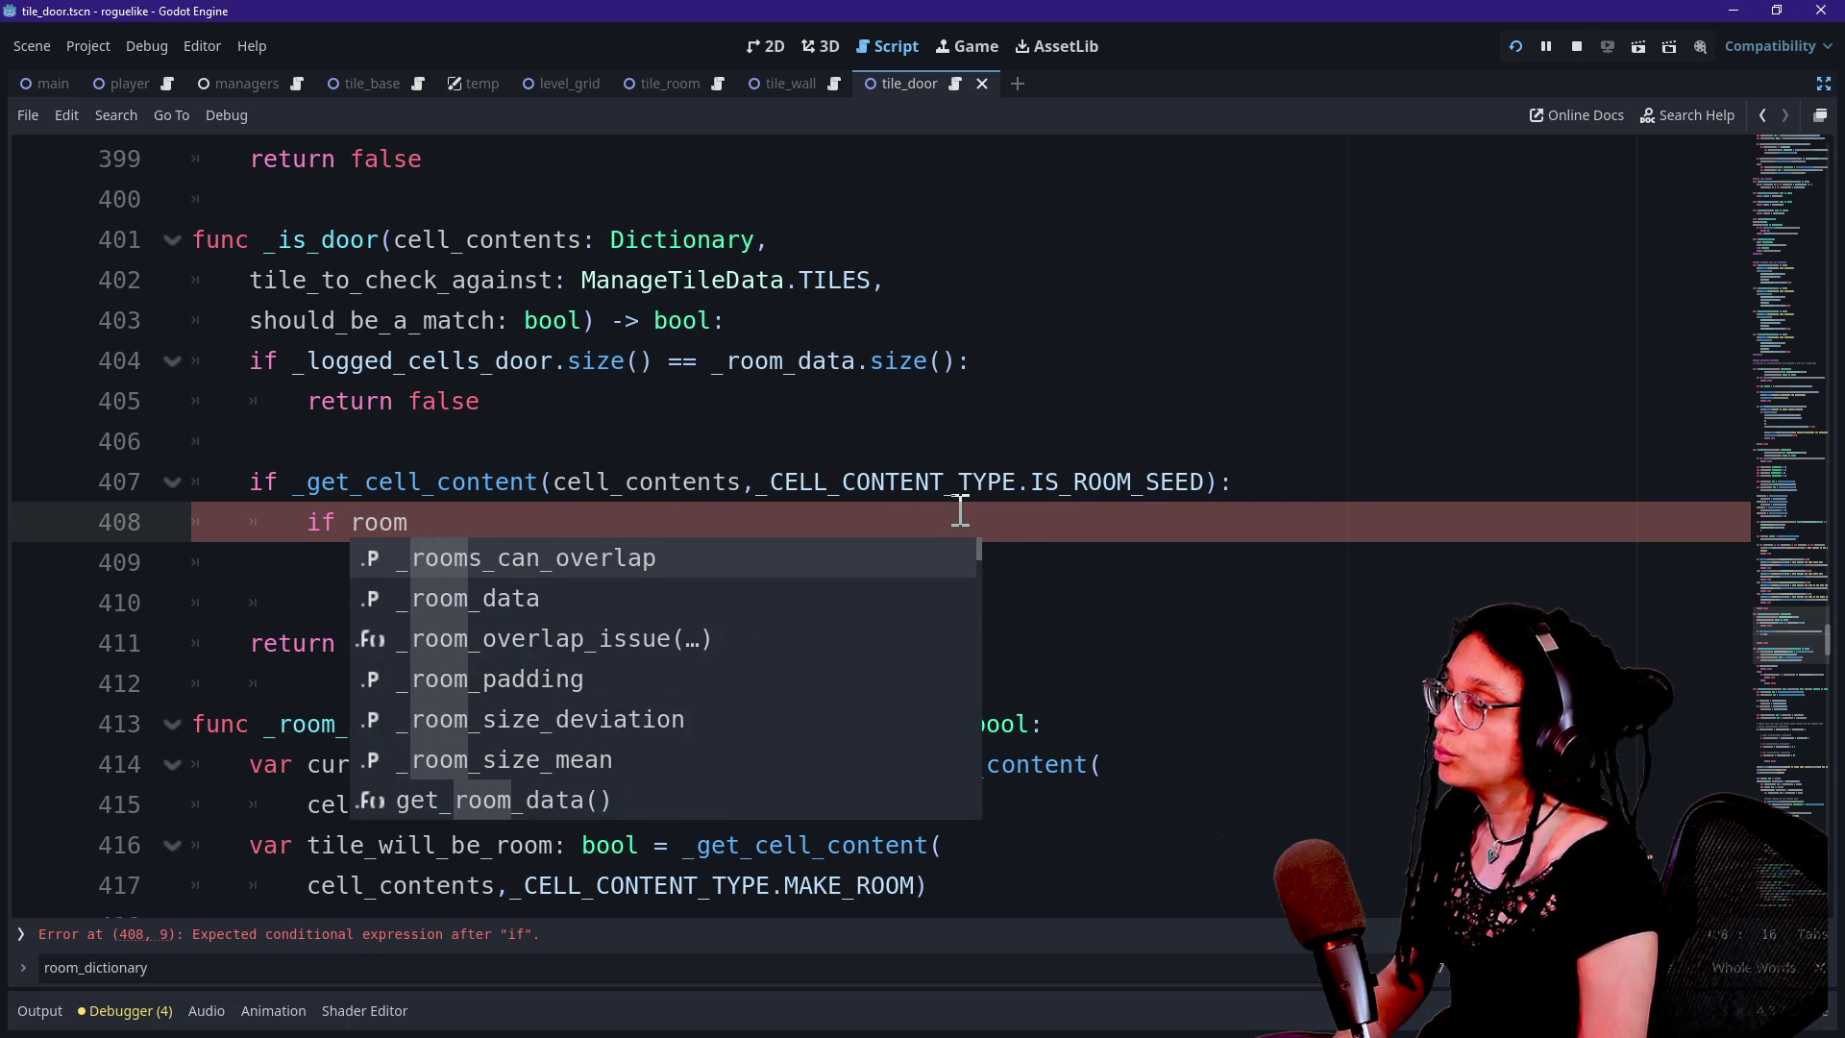
pyautogui.press('Down')
pyautogui.press('Return')
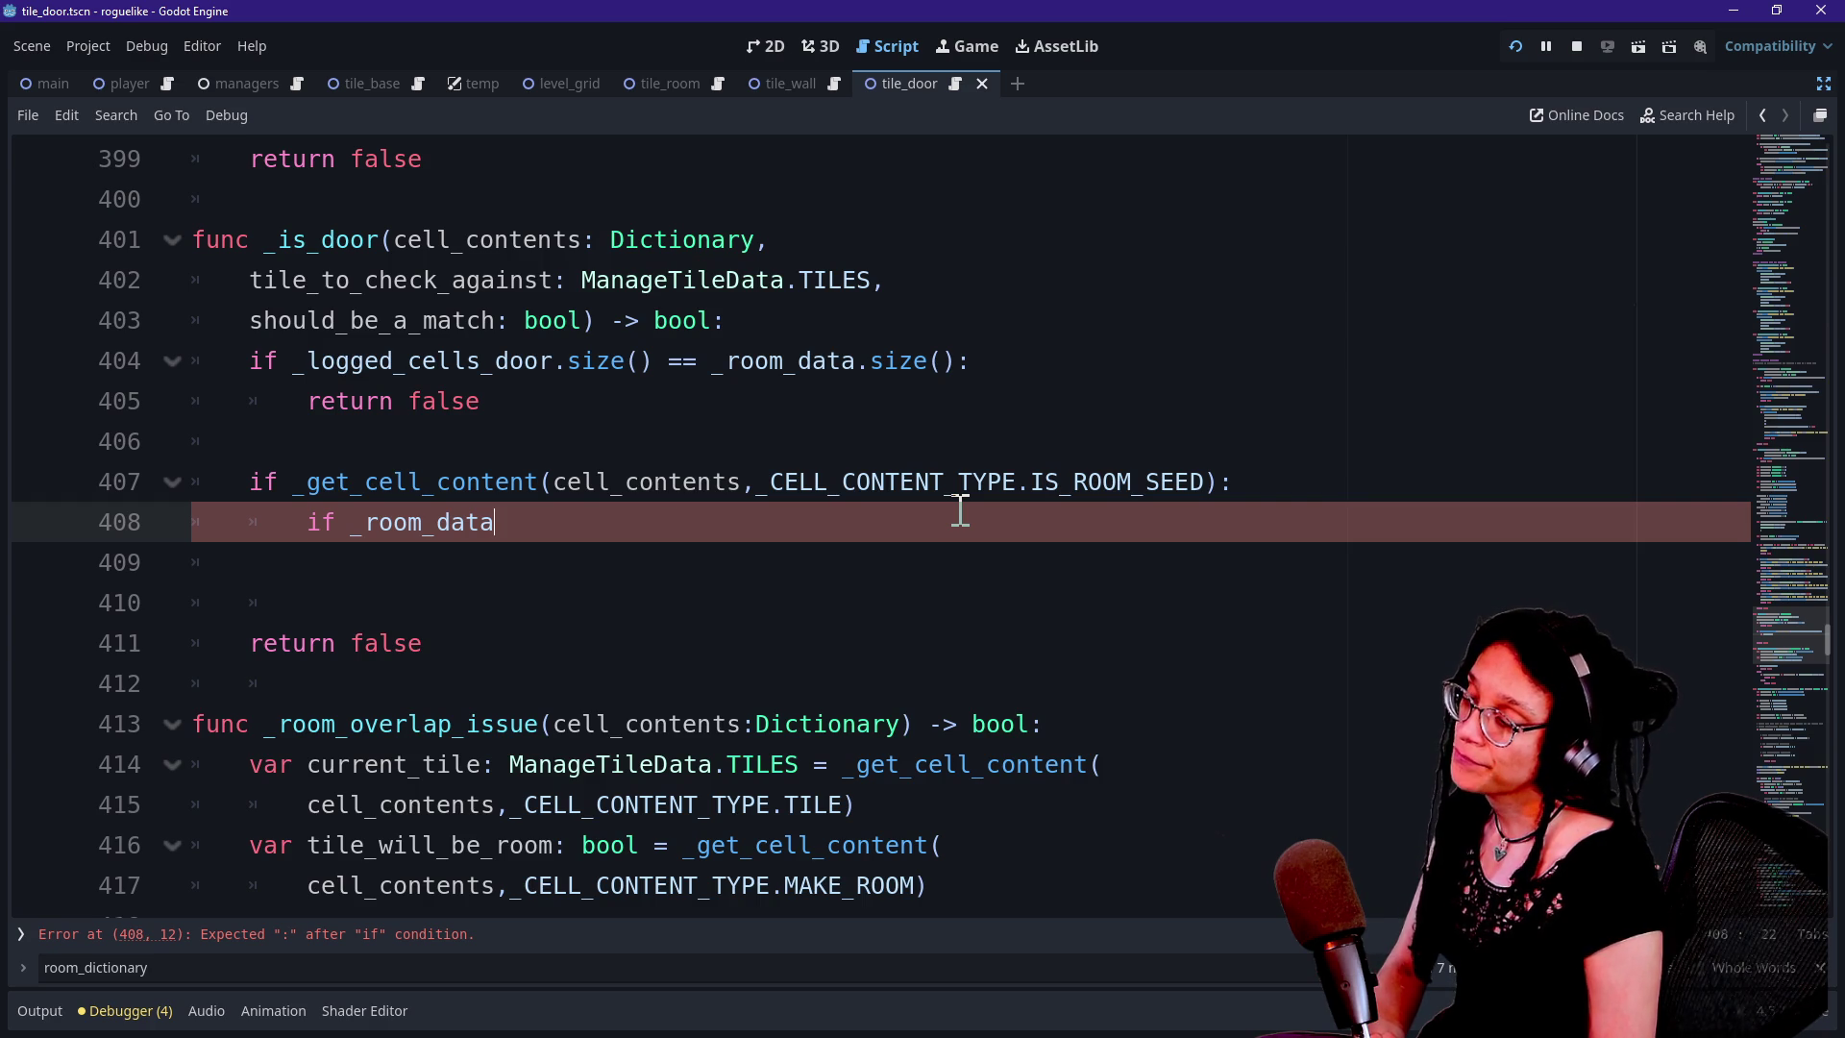
pyautogui.click(659, 659)
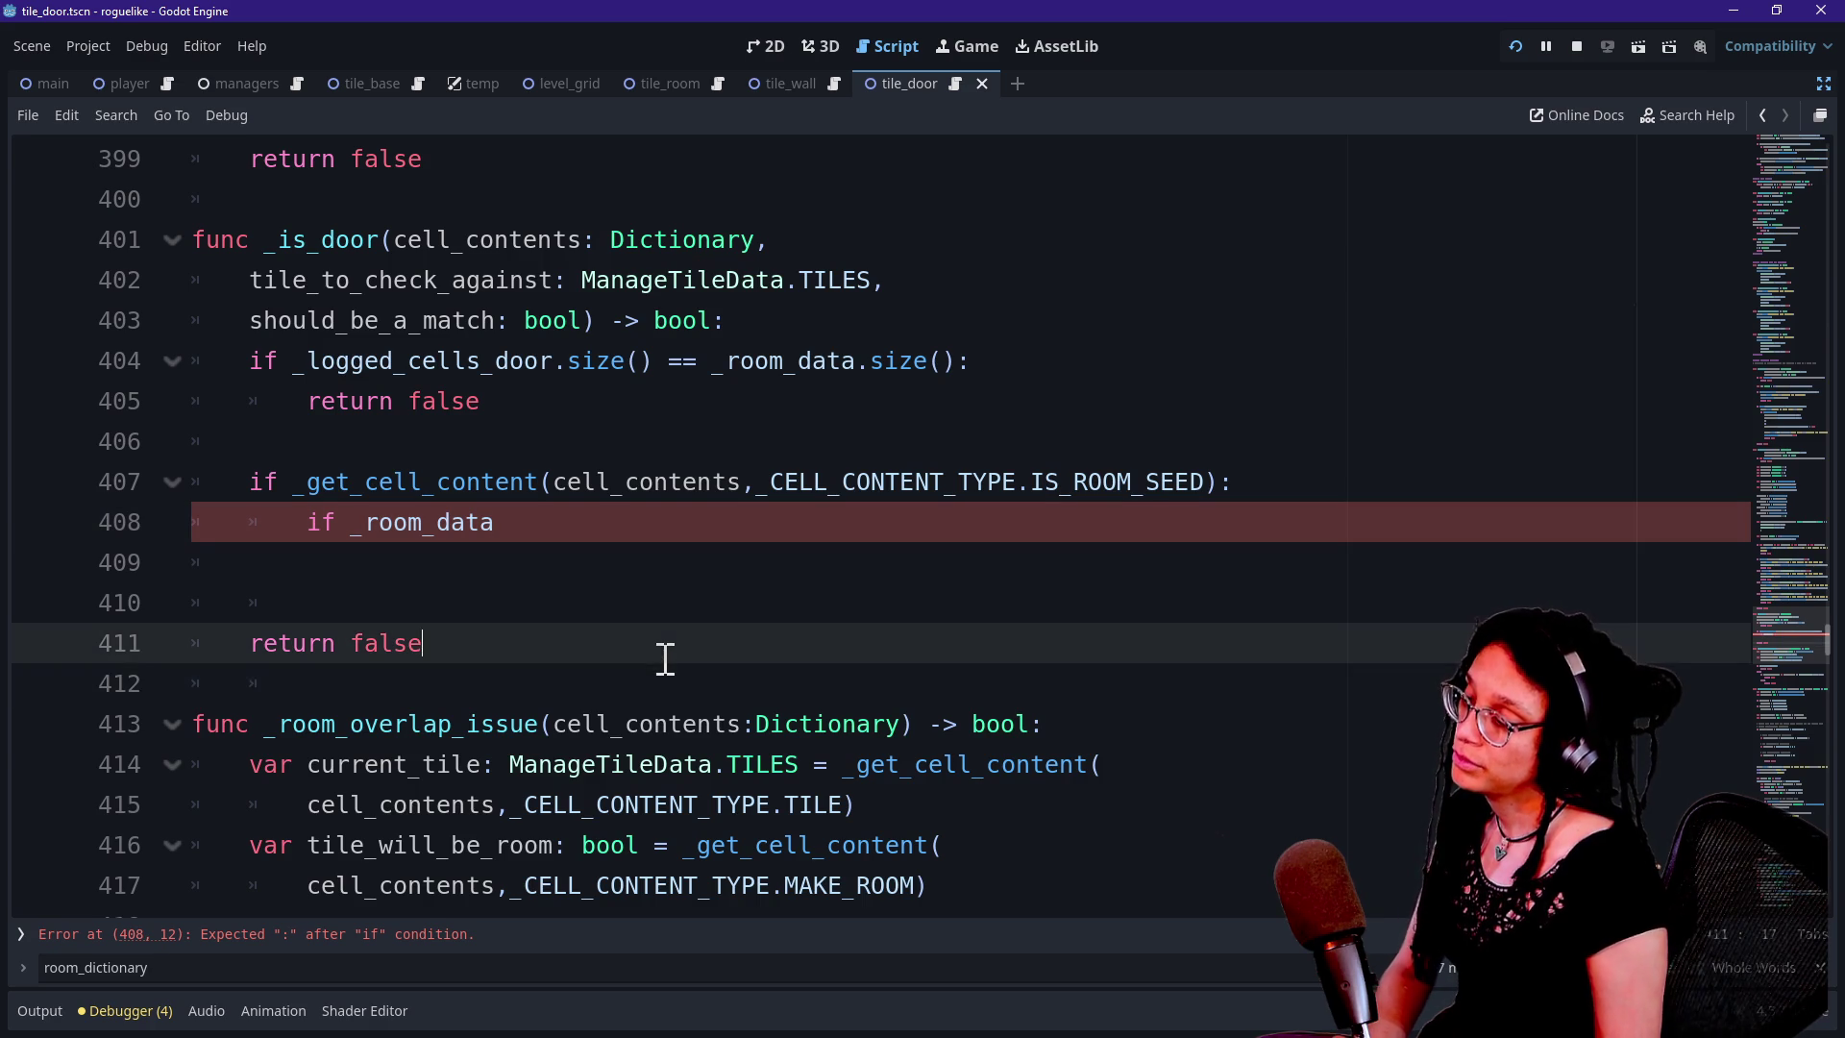
pyautogui.press('Return')
pyautogui.press('Return')
# Step: Declare 'func _get_room_cell_content(cell_contents:Dictionary) -> Dictionary:' below _is_door
pyautogui.write('unc _')
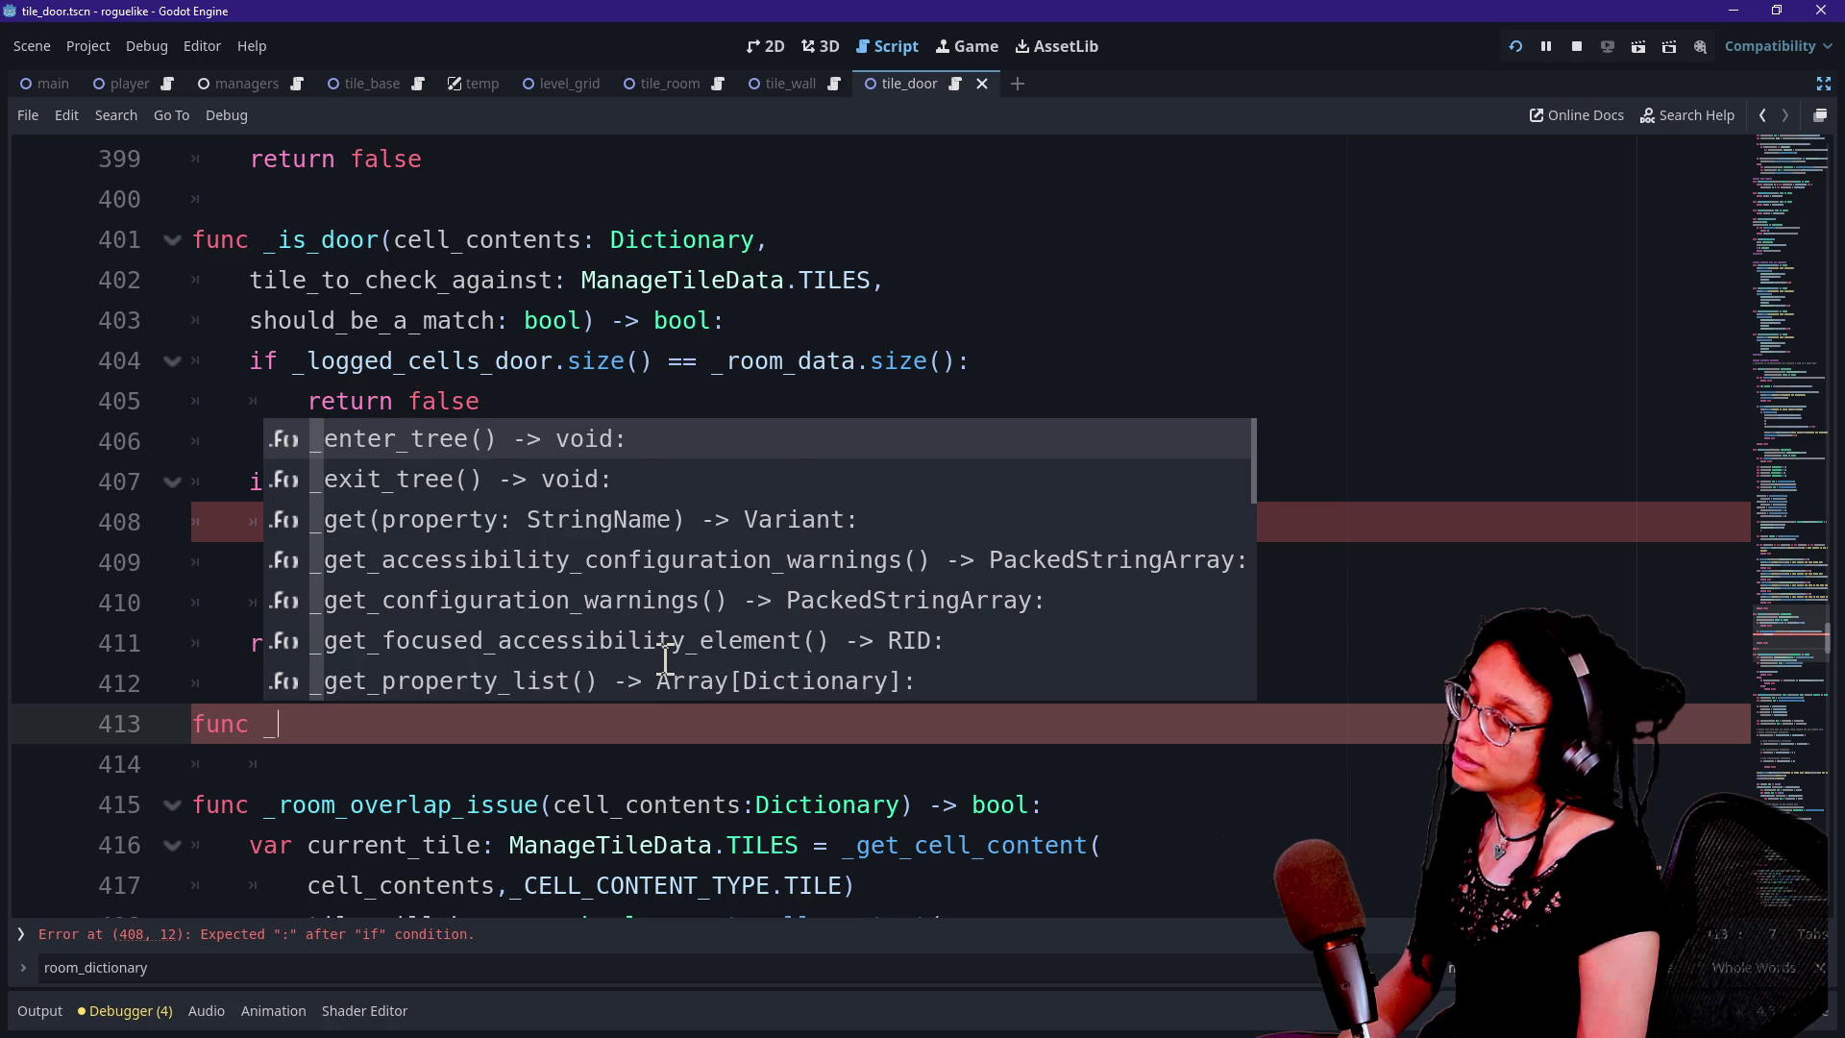
pyautogui.write('get_room_cell_')
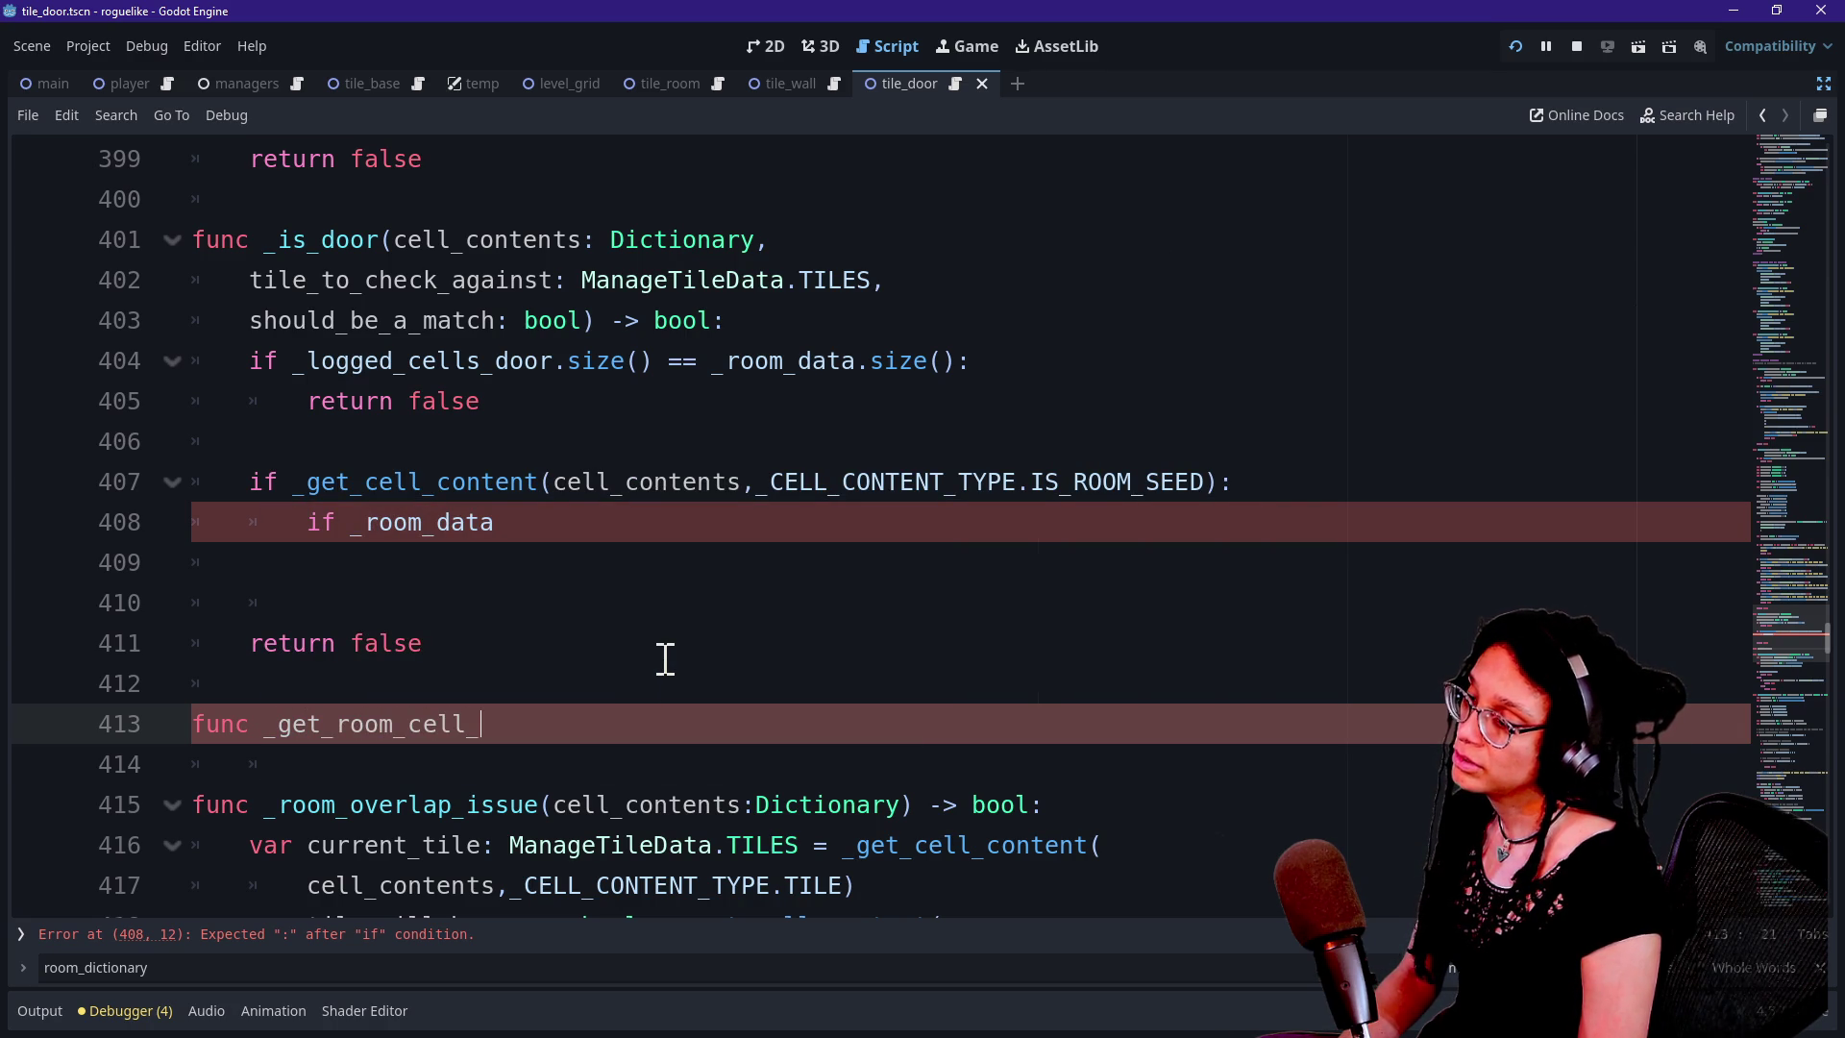
pyautogui.write('content(')
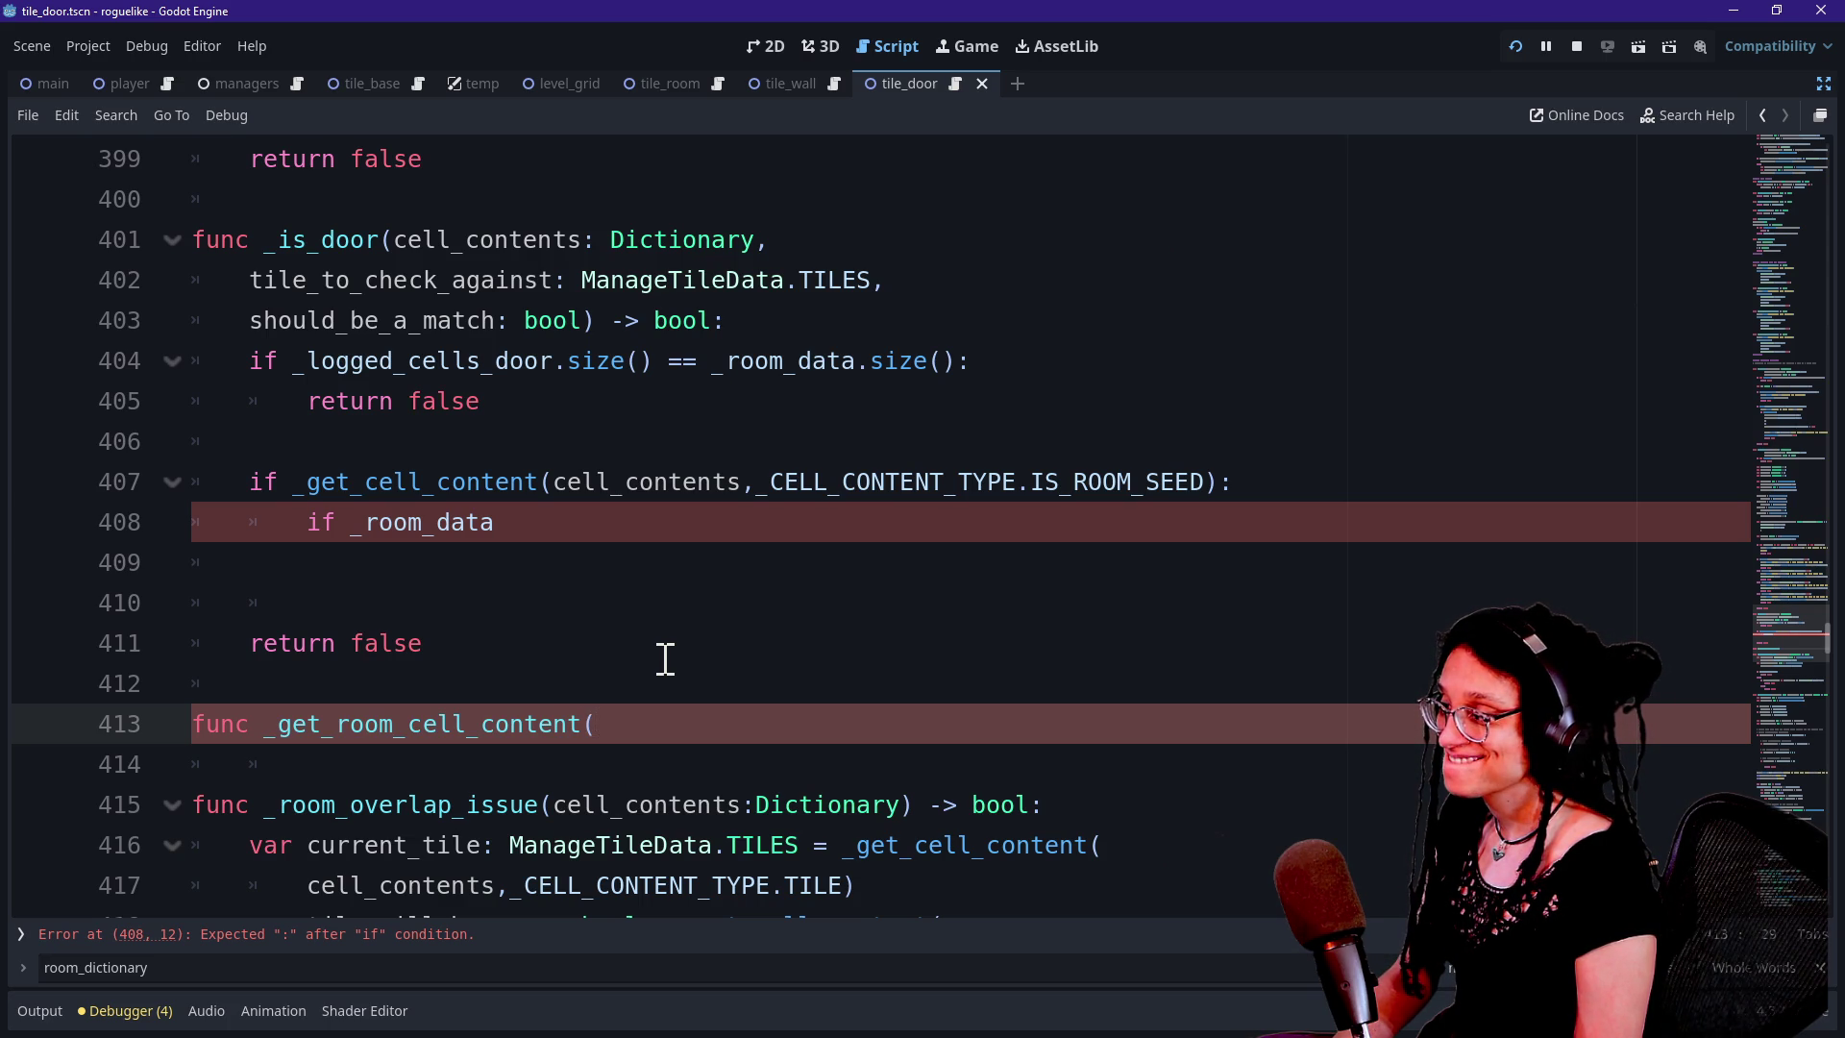
pyautogui.write('cell_contents')
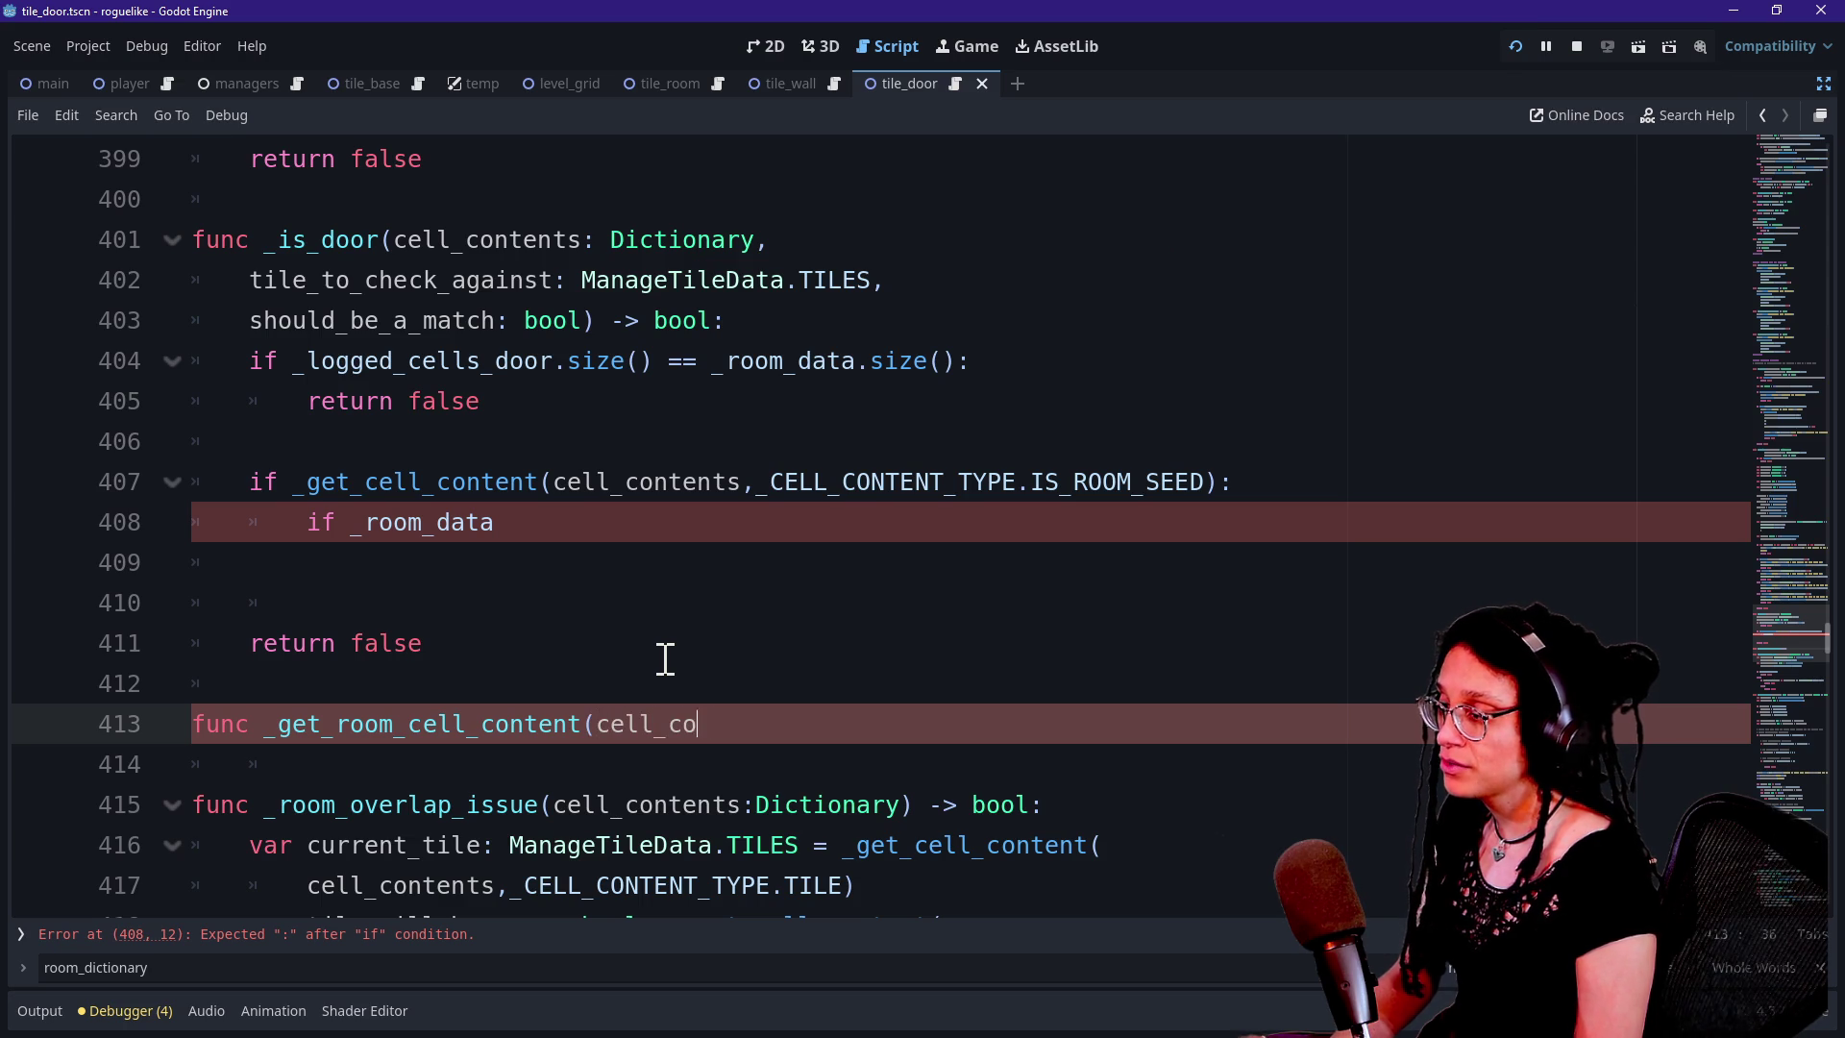
pyautogui.write(':Dictionary')
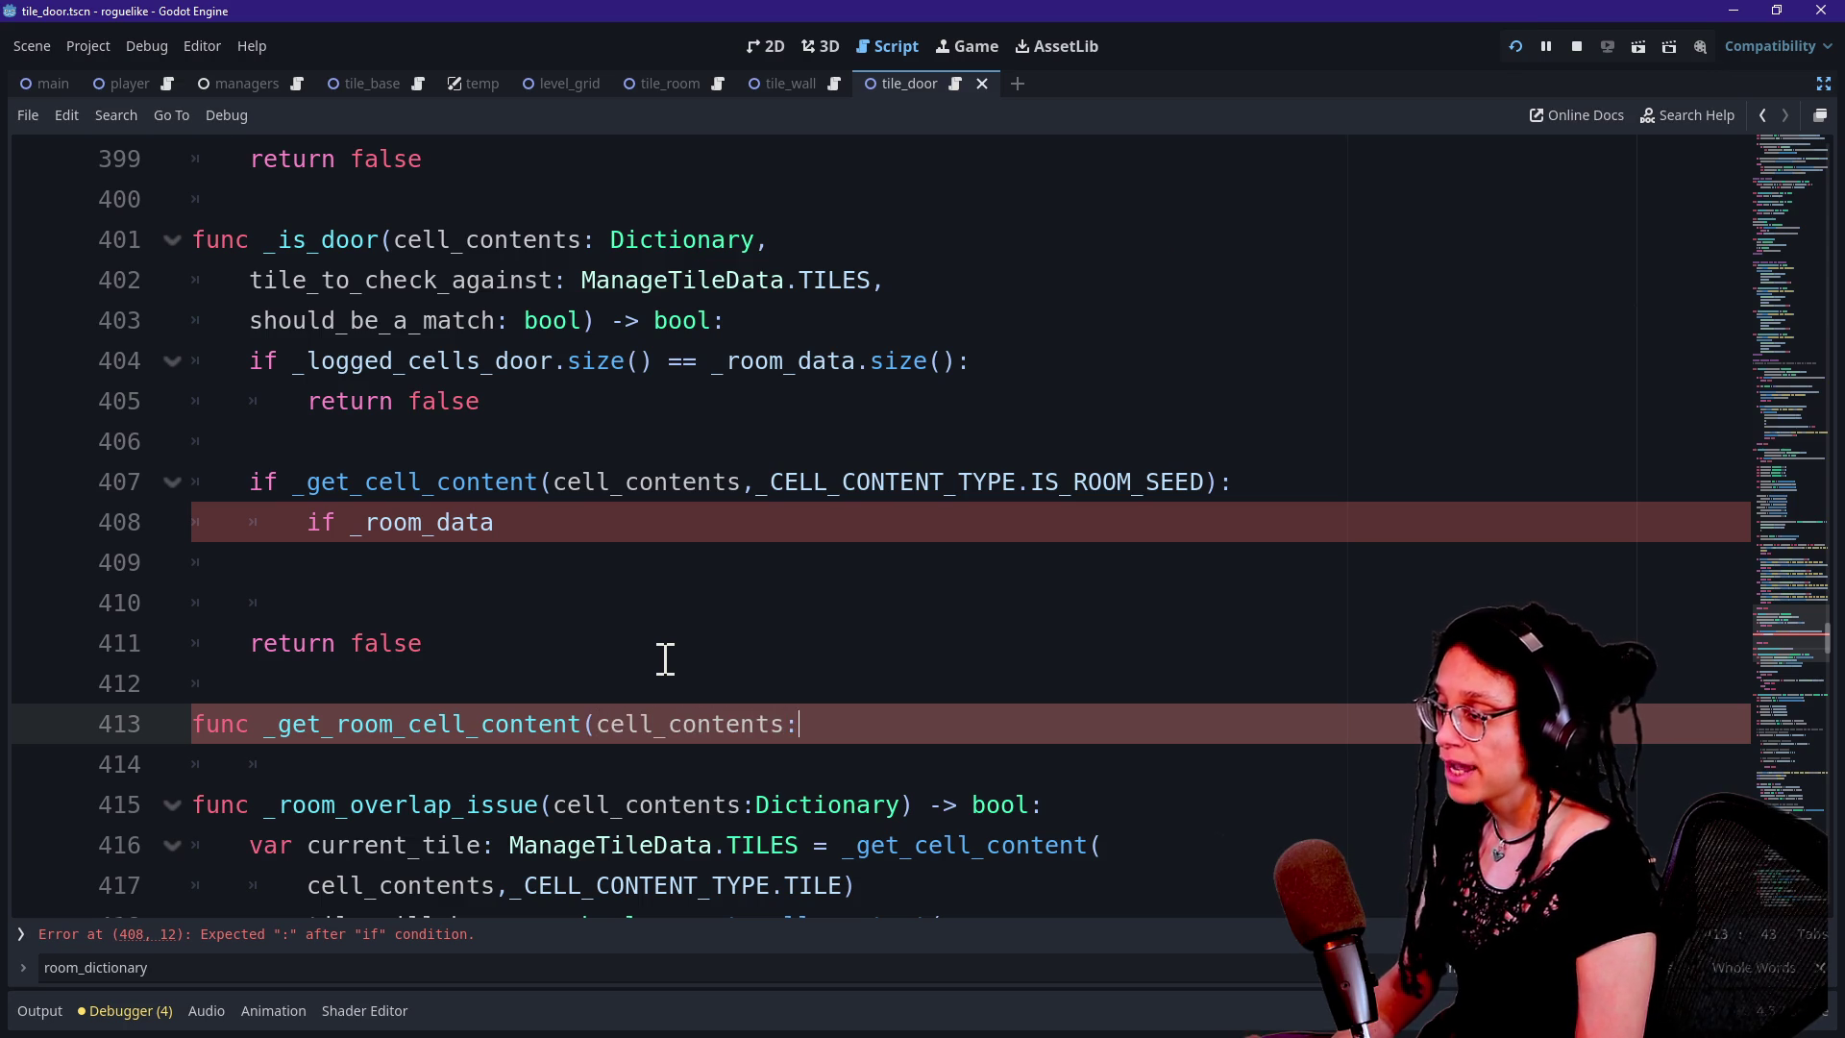
pyautogui.write(',')
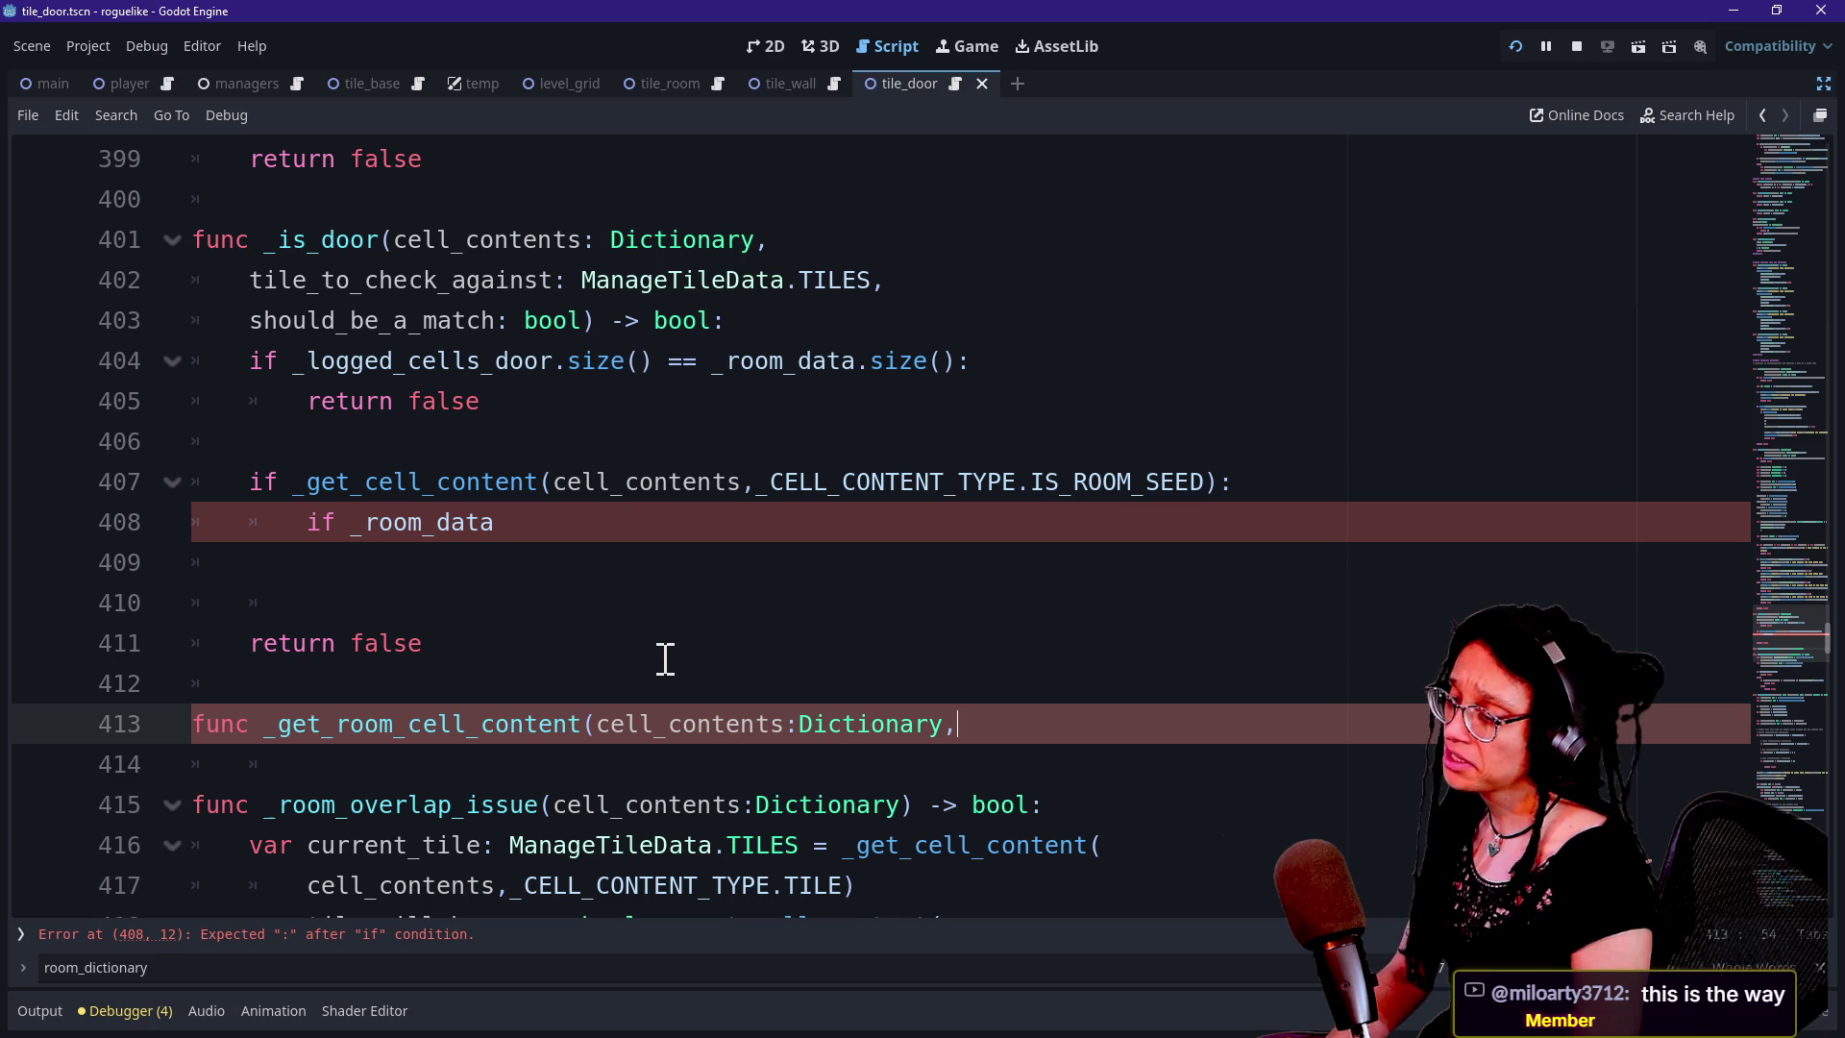
pyautogui.write(') -> ')
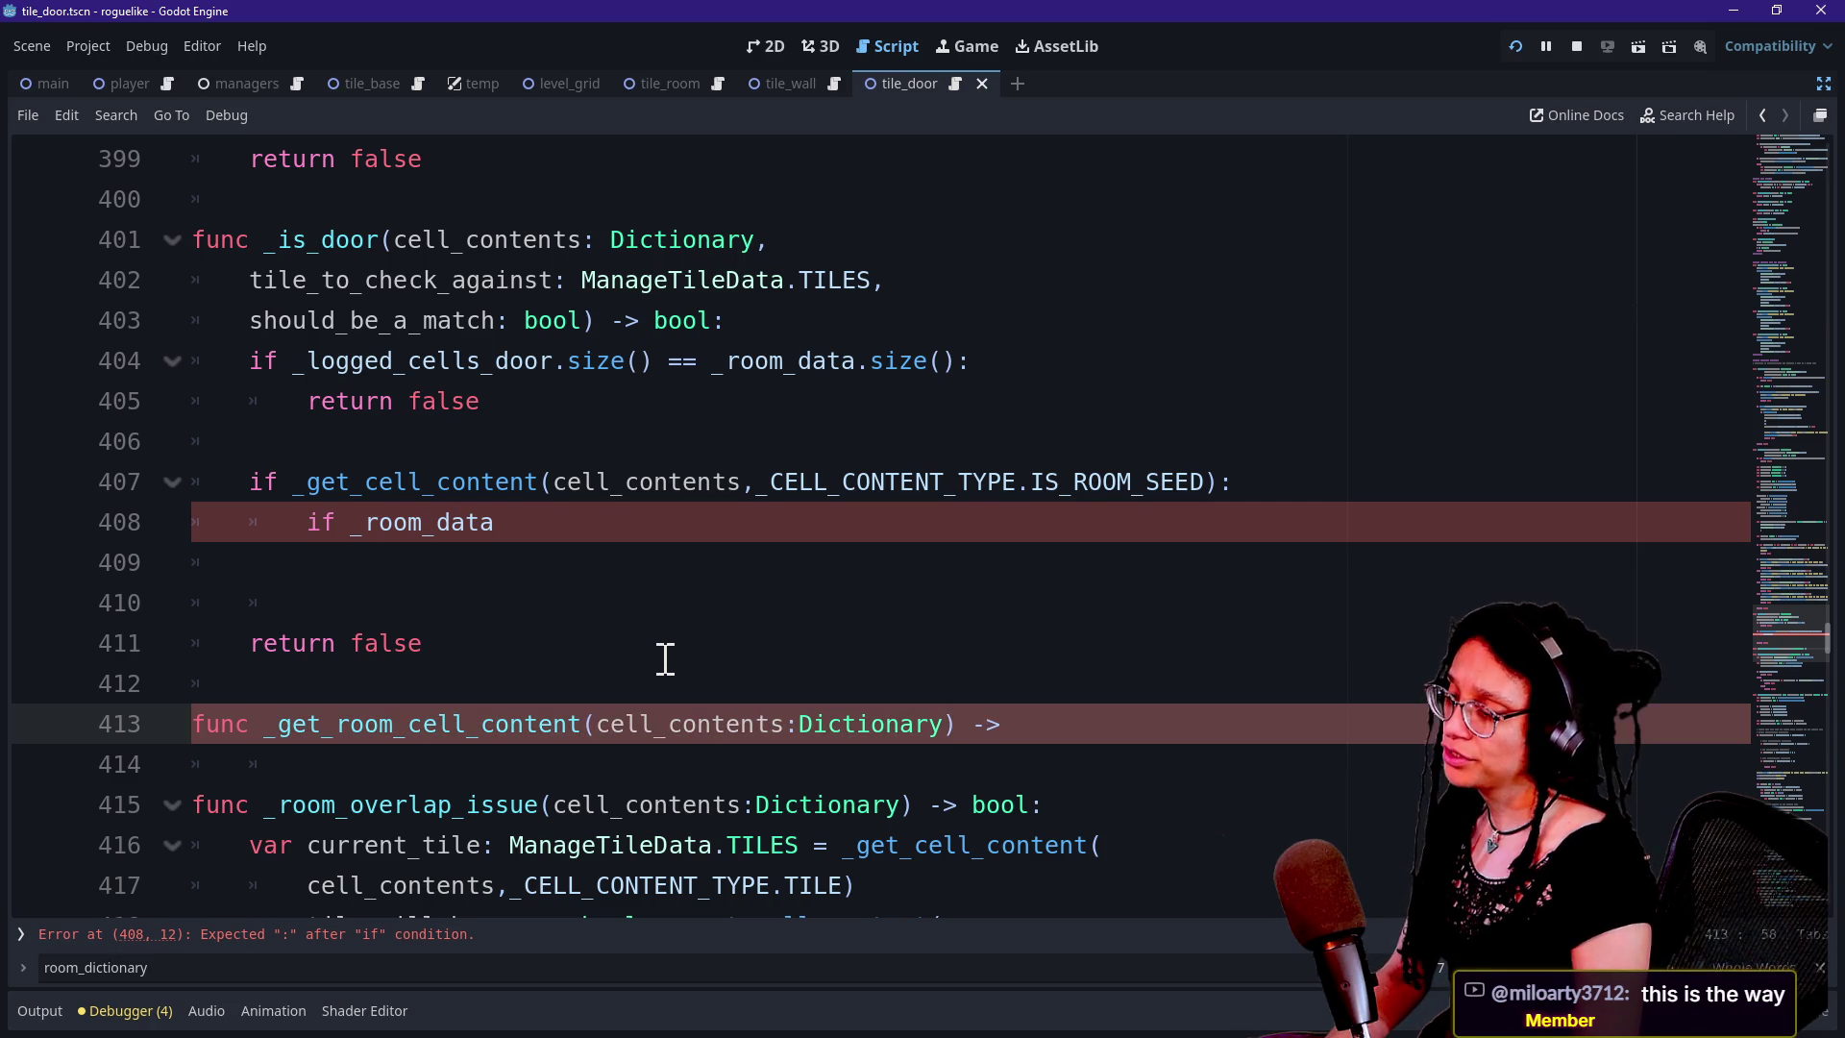
pyautogui.write('Array[')
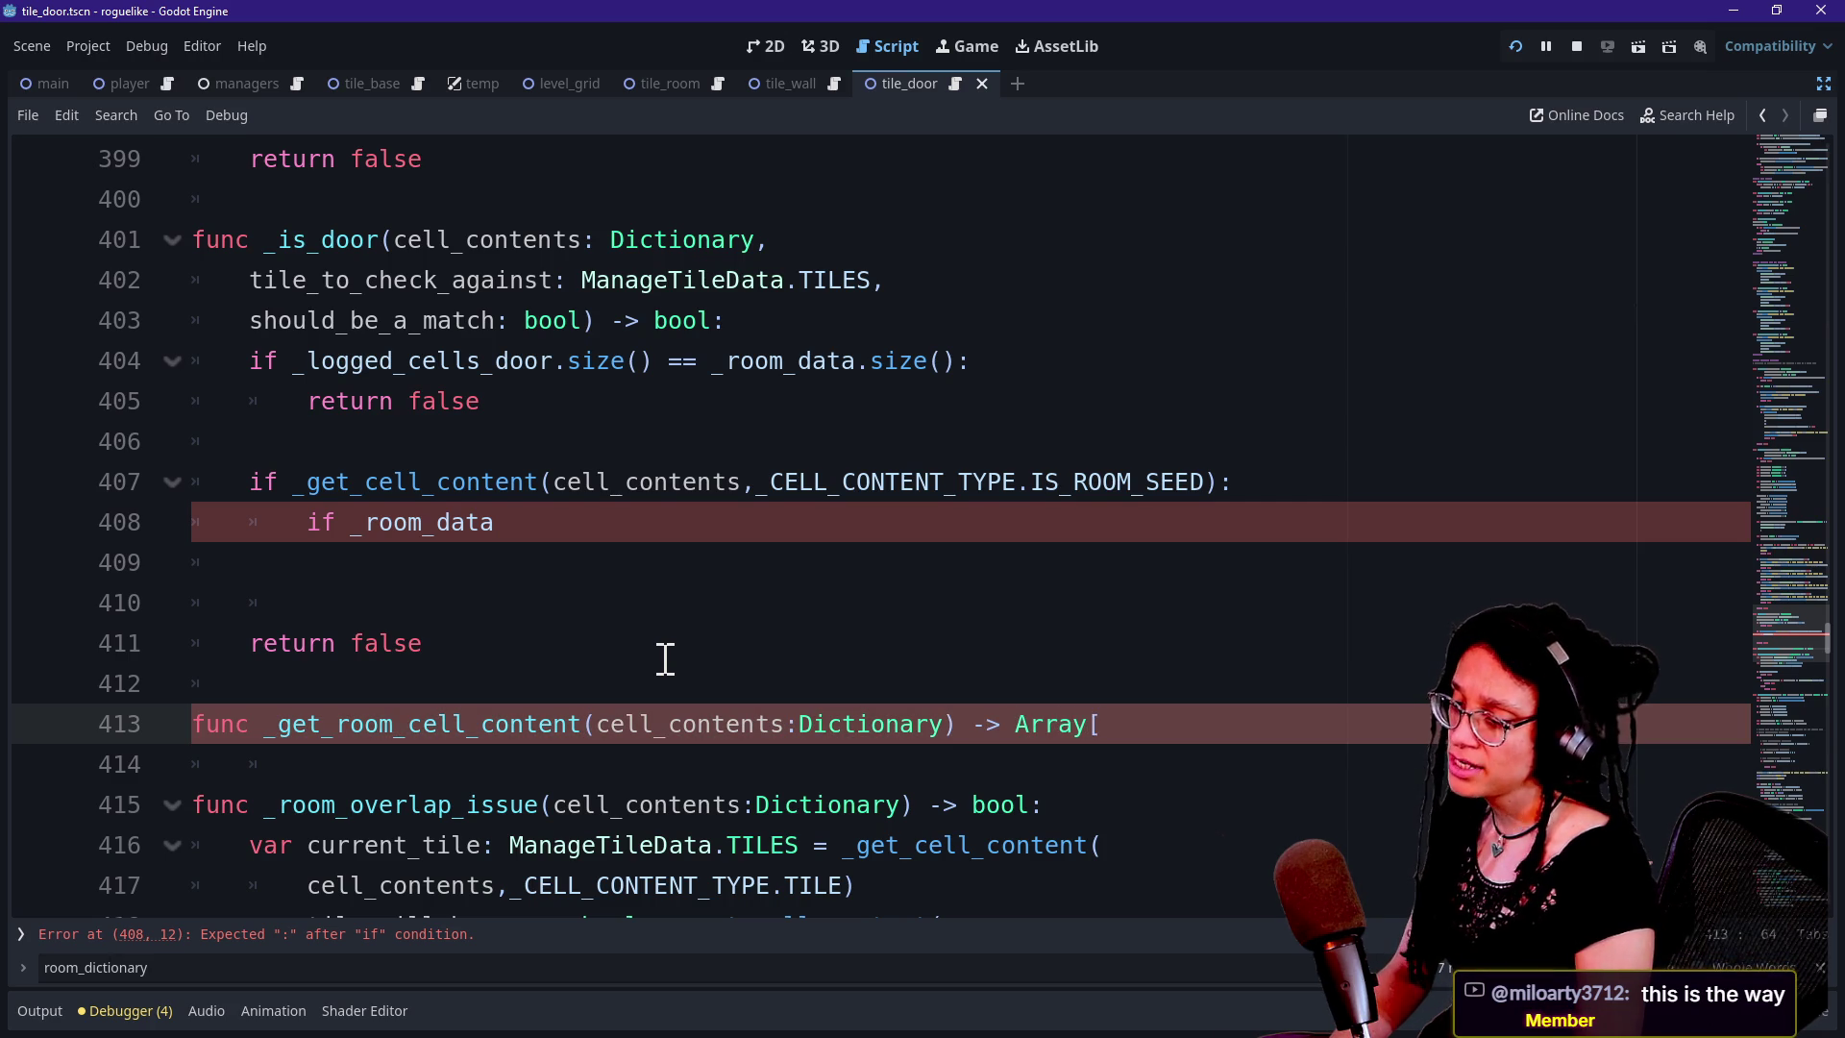
pyautogui.press('BackSpace')
pyautogui.press('BackSpace')
pyautogui.press('BackSpace')
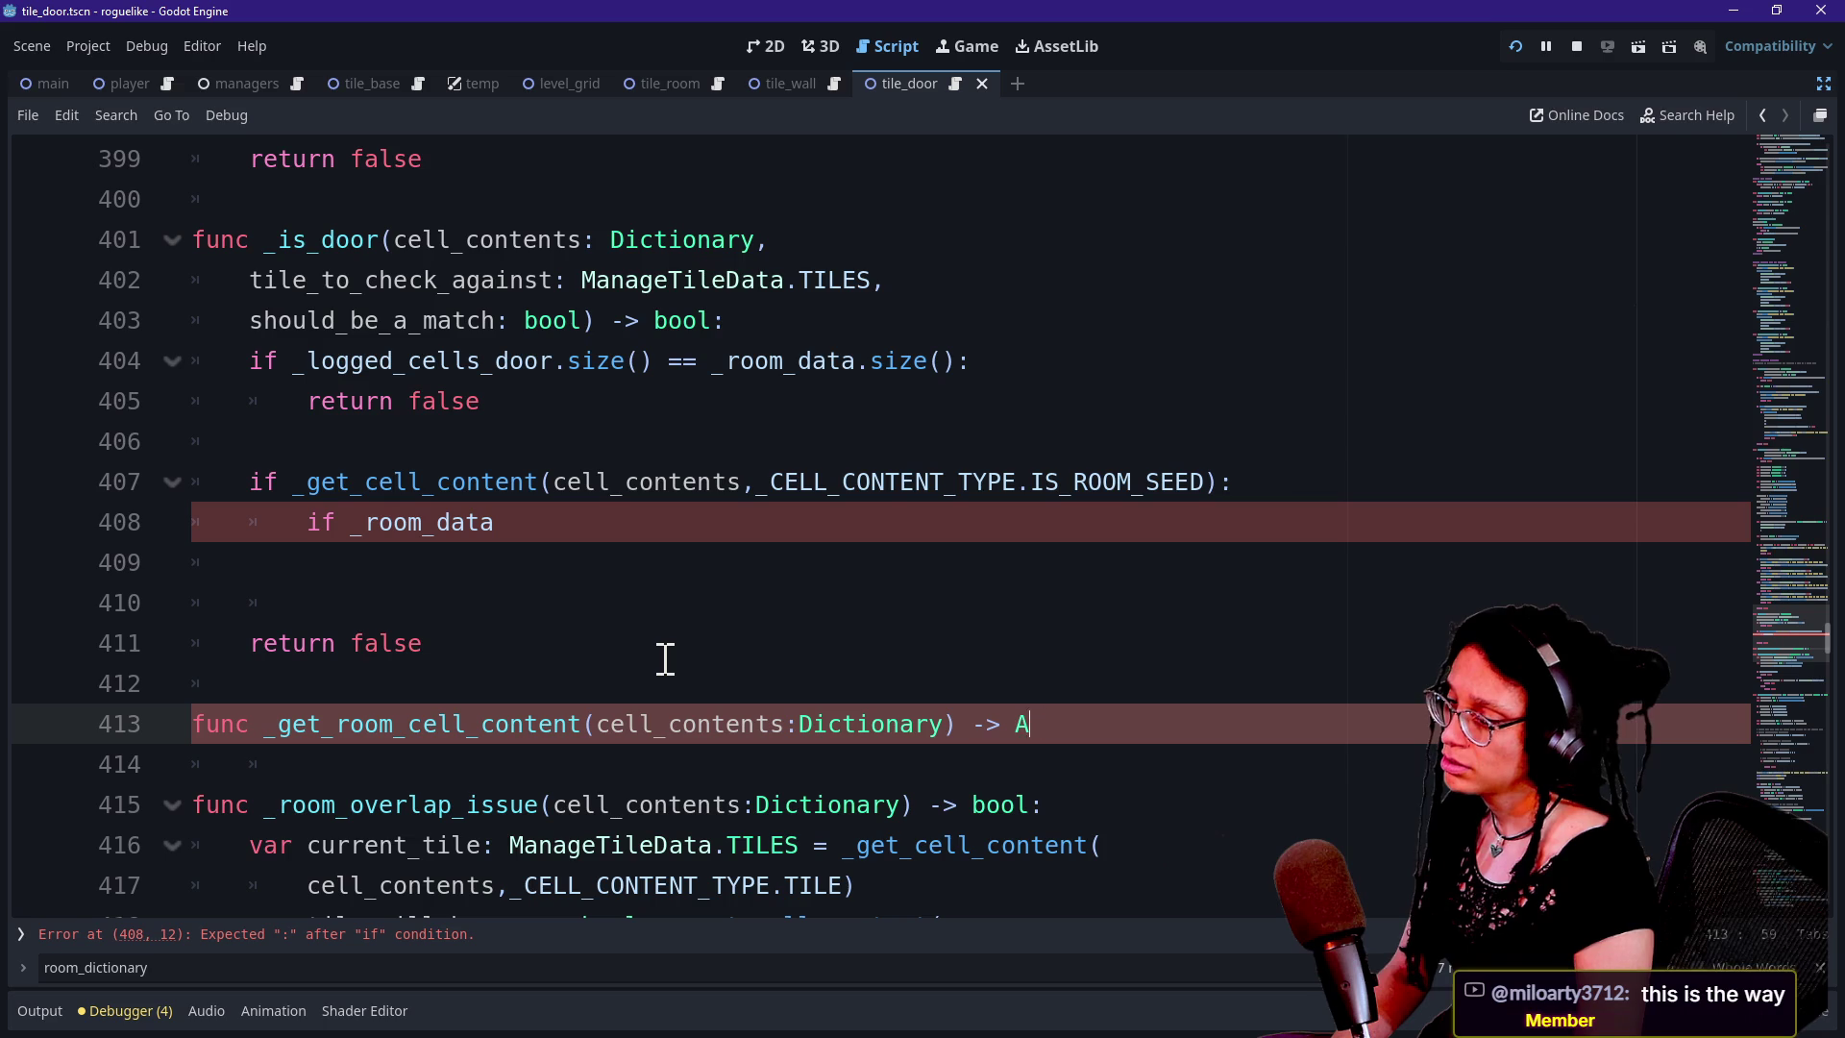
pyautogui.write('Dictionary:')
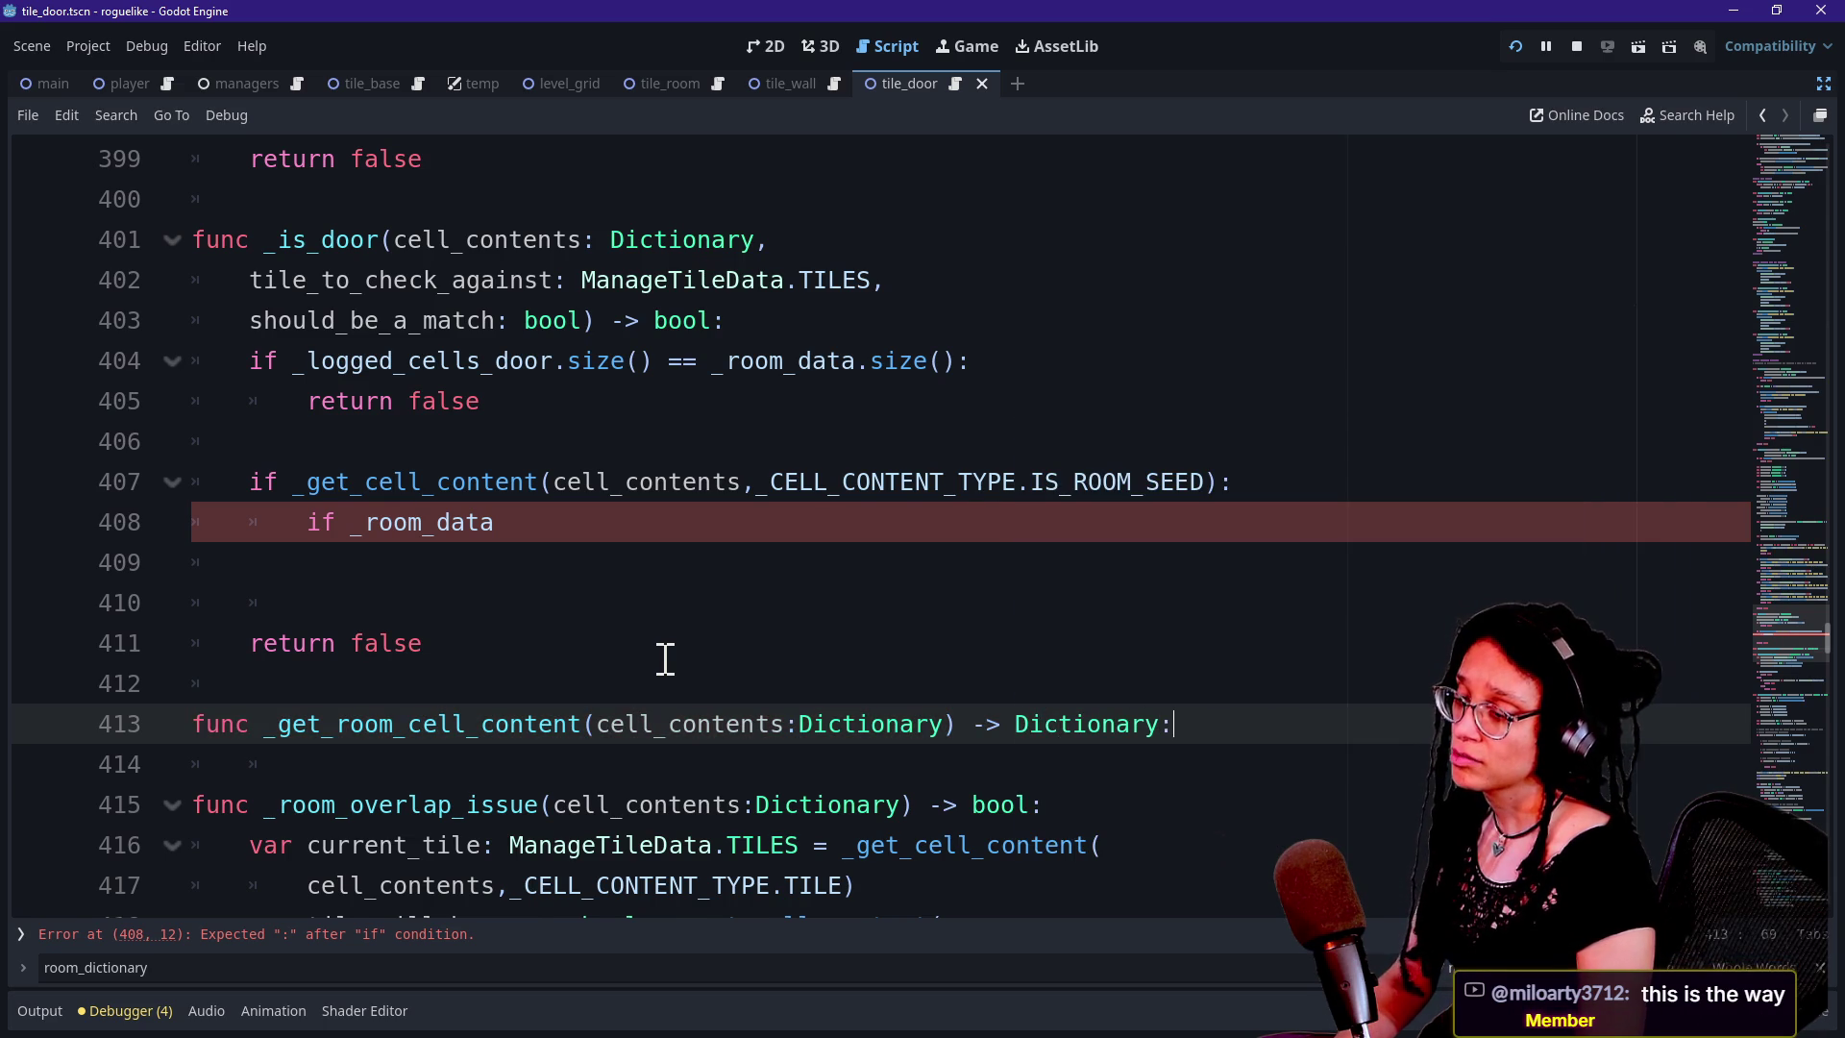
pyautogui.press('Return')
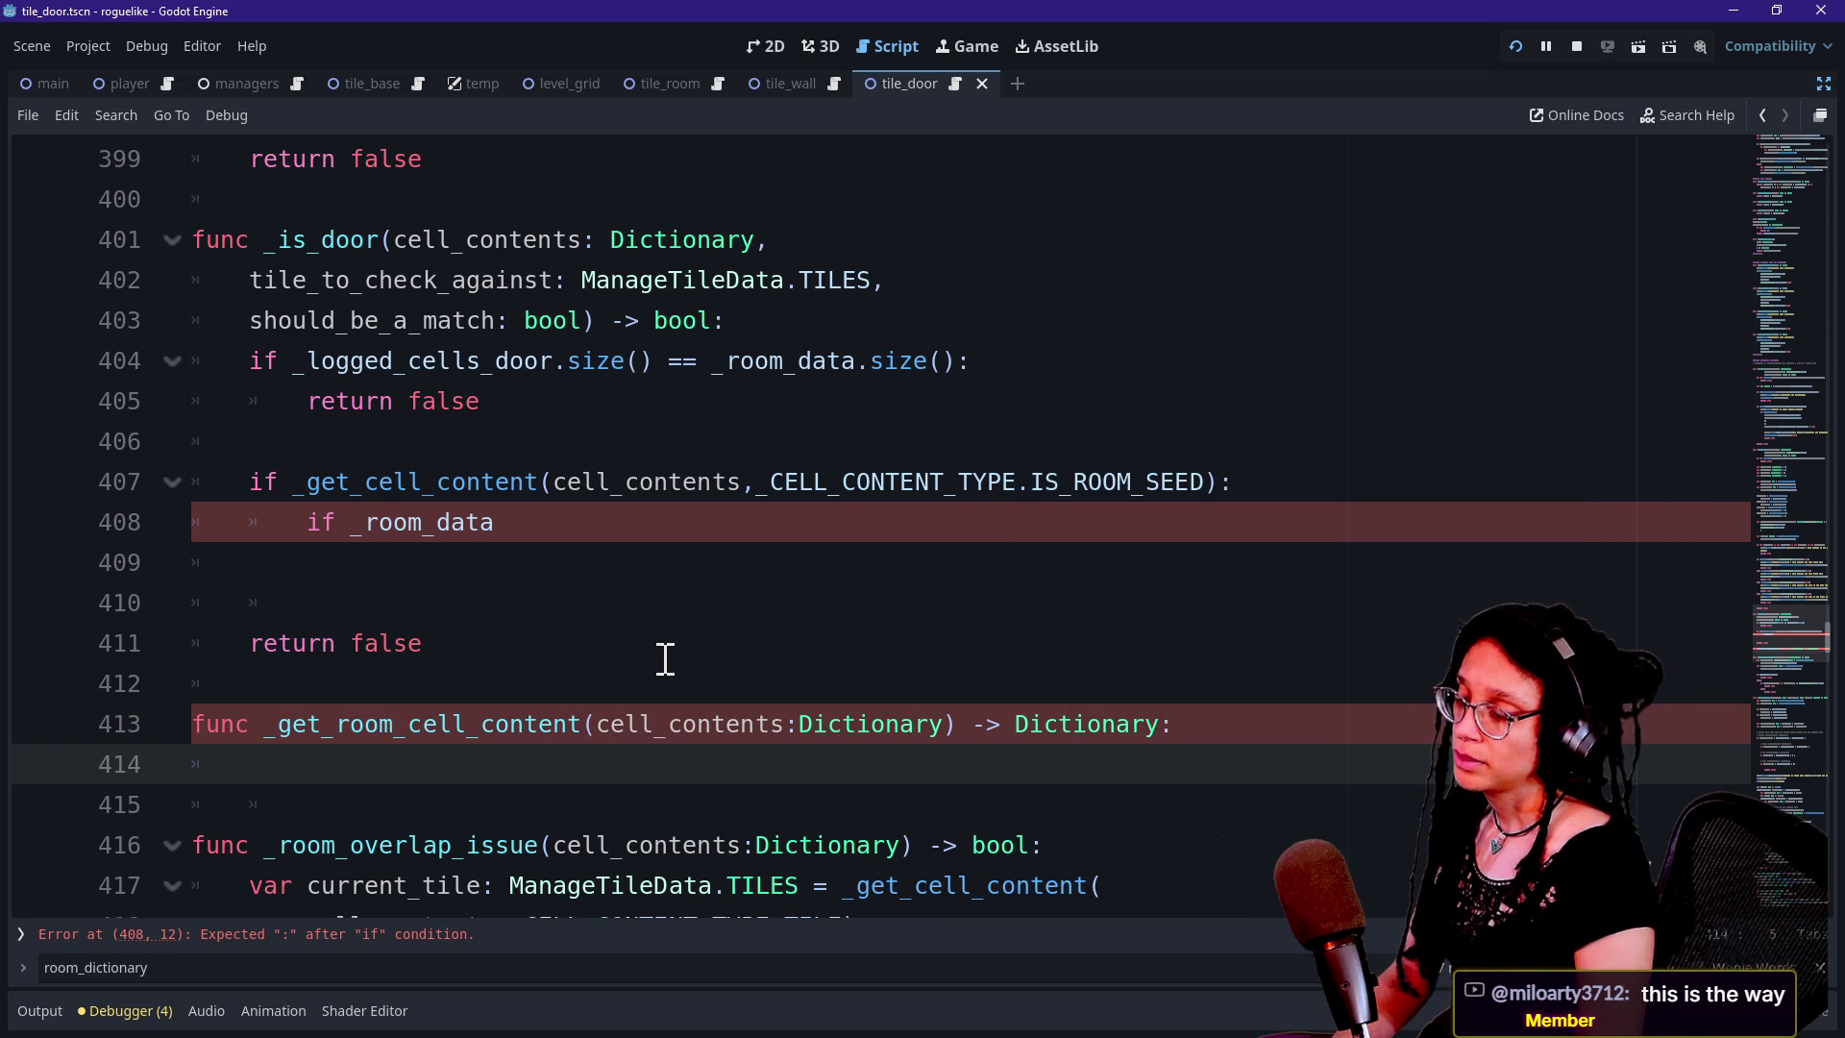
# Step: Leave the function body empty and search the script for '[0'
pyautogui.write('for')
pyautogui.press('BackSpace')
pyautogui.press('BackSpace')
pyautogui.press('BackSpace')
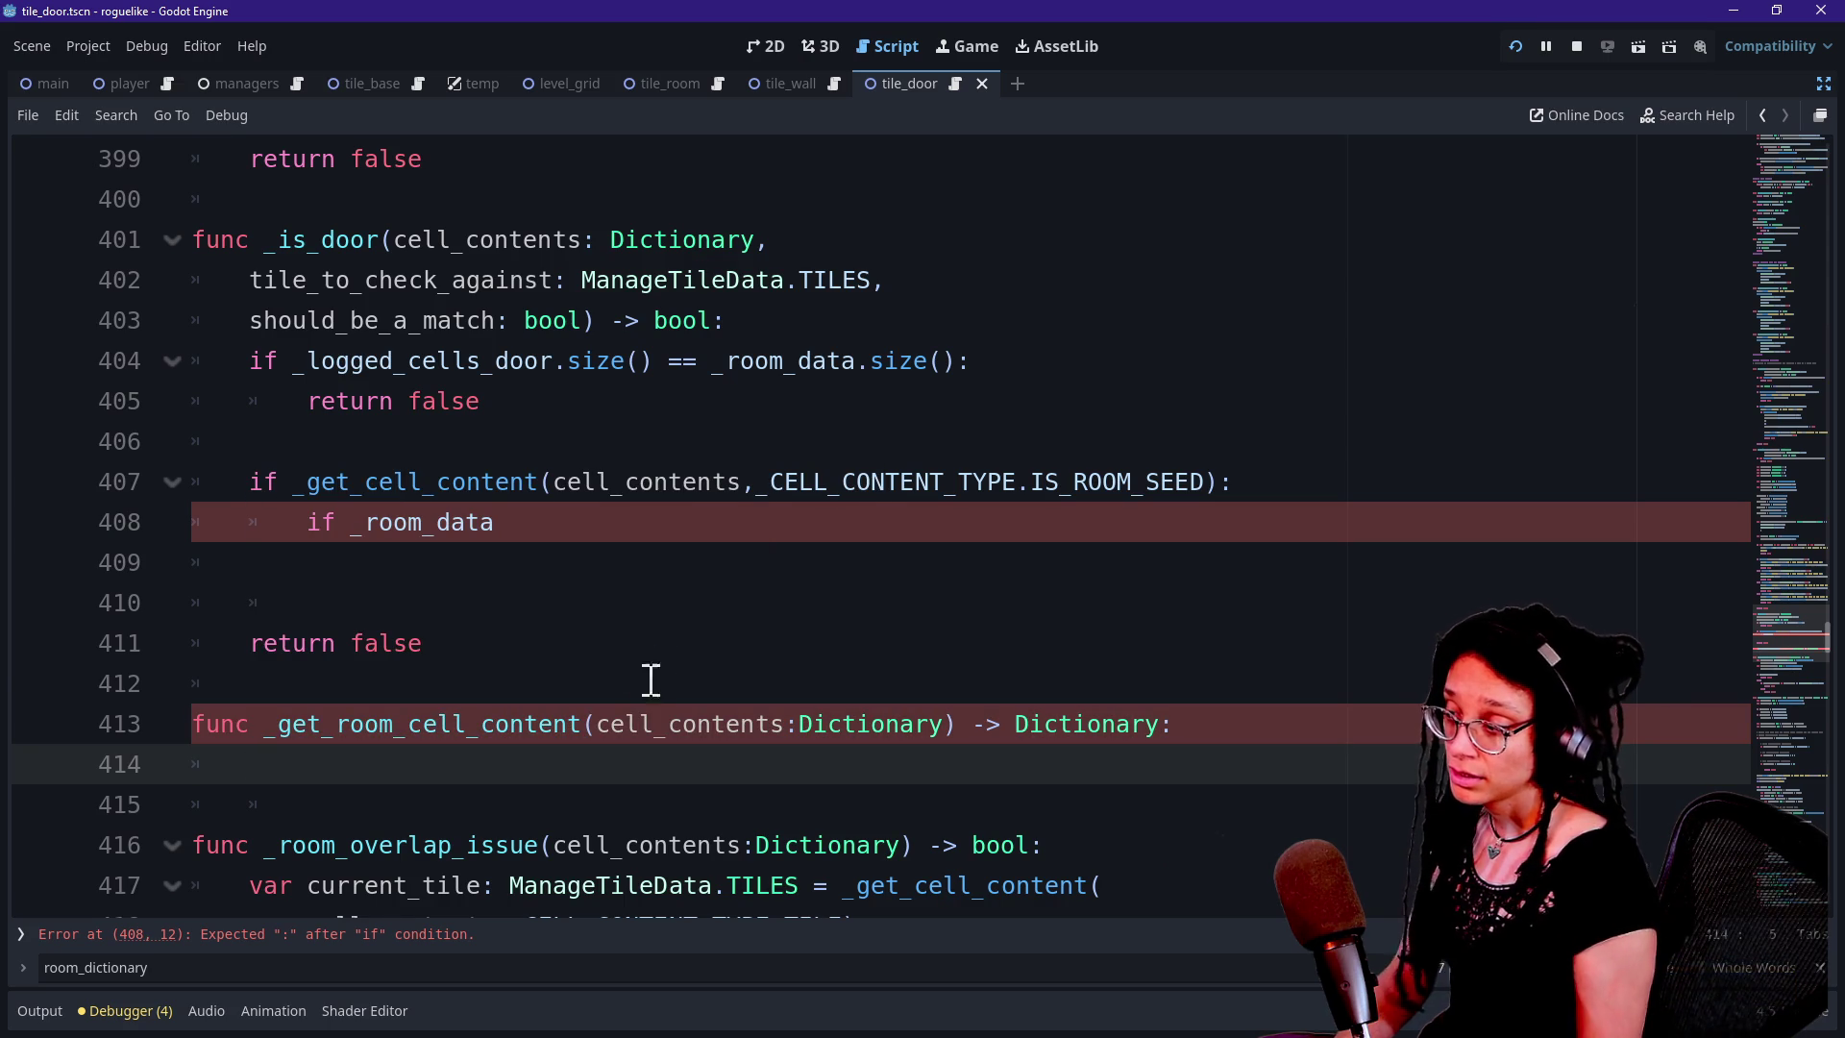
pyautogui.moveTo(596, 725); pyautogui.dragTo(947, 727)
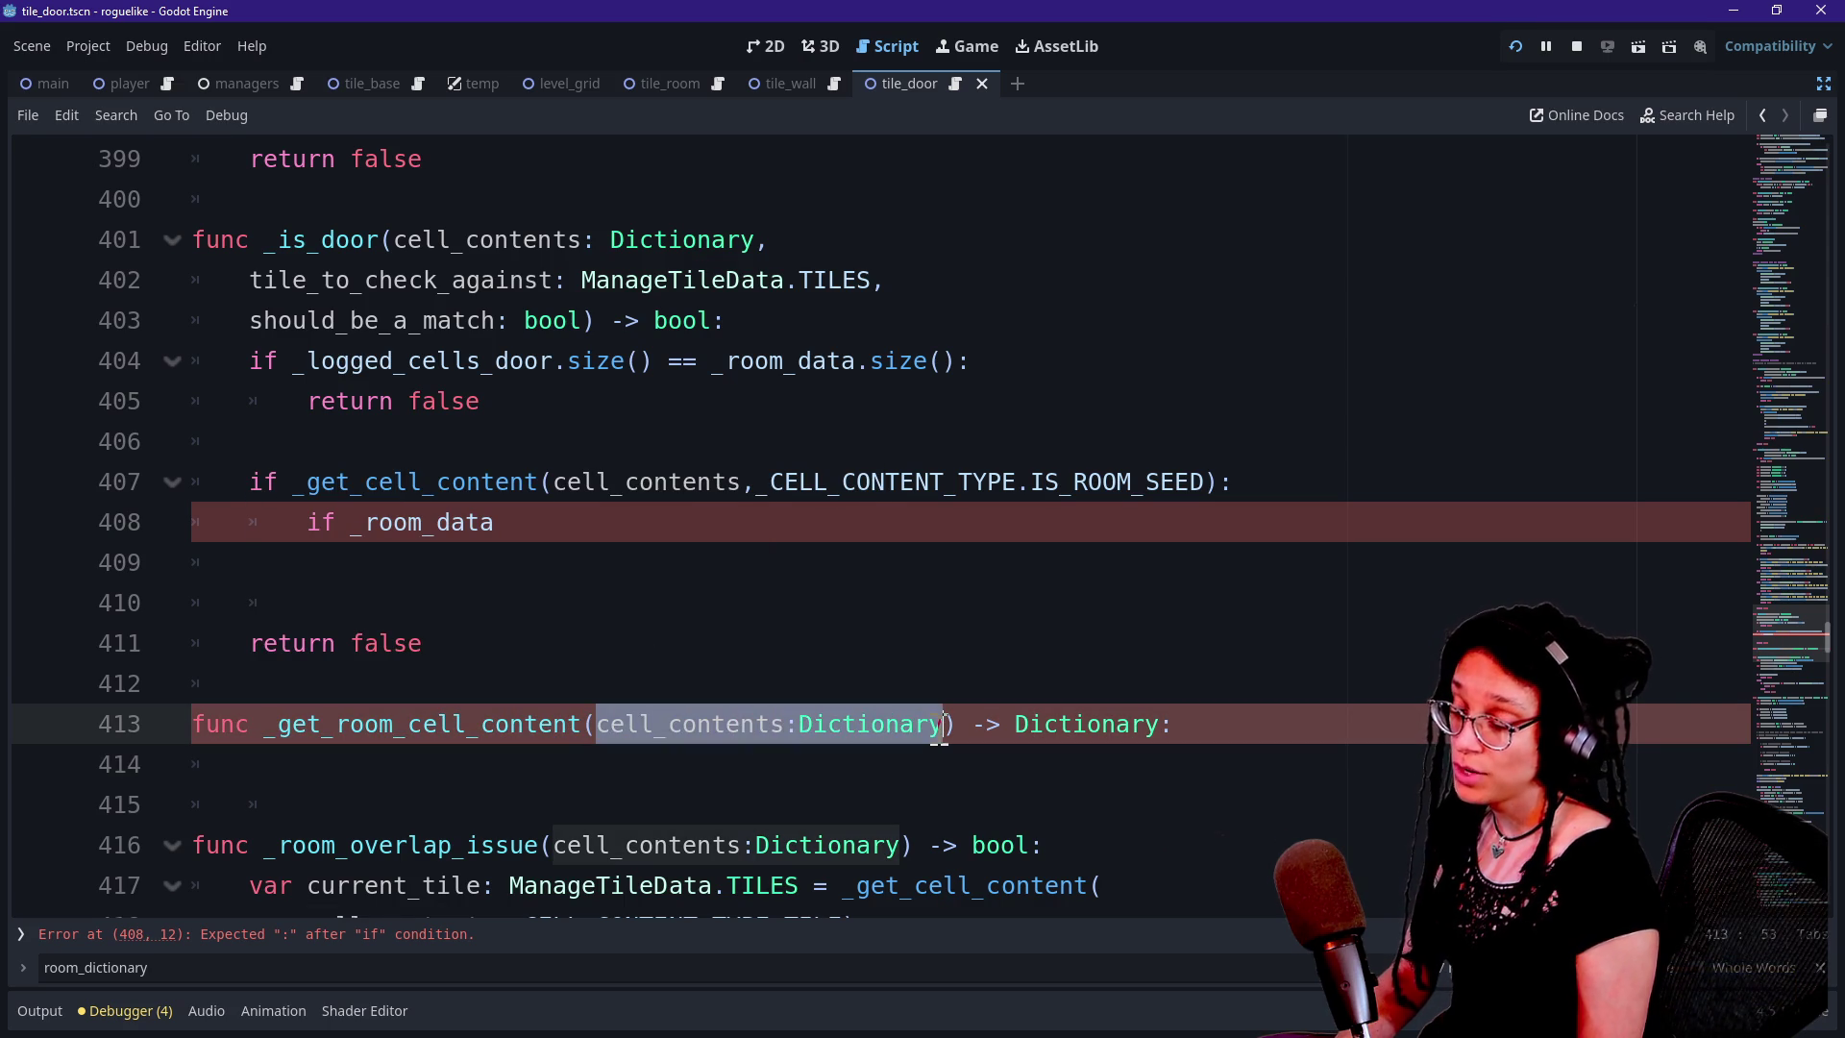
pyautogui.click(944, 725)
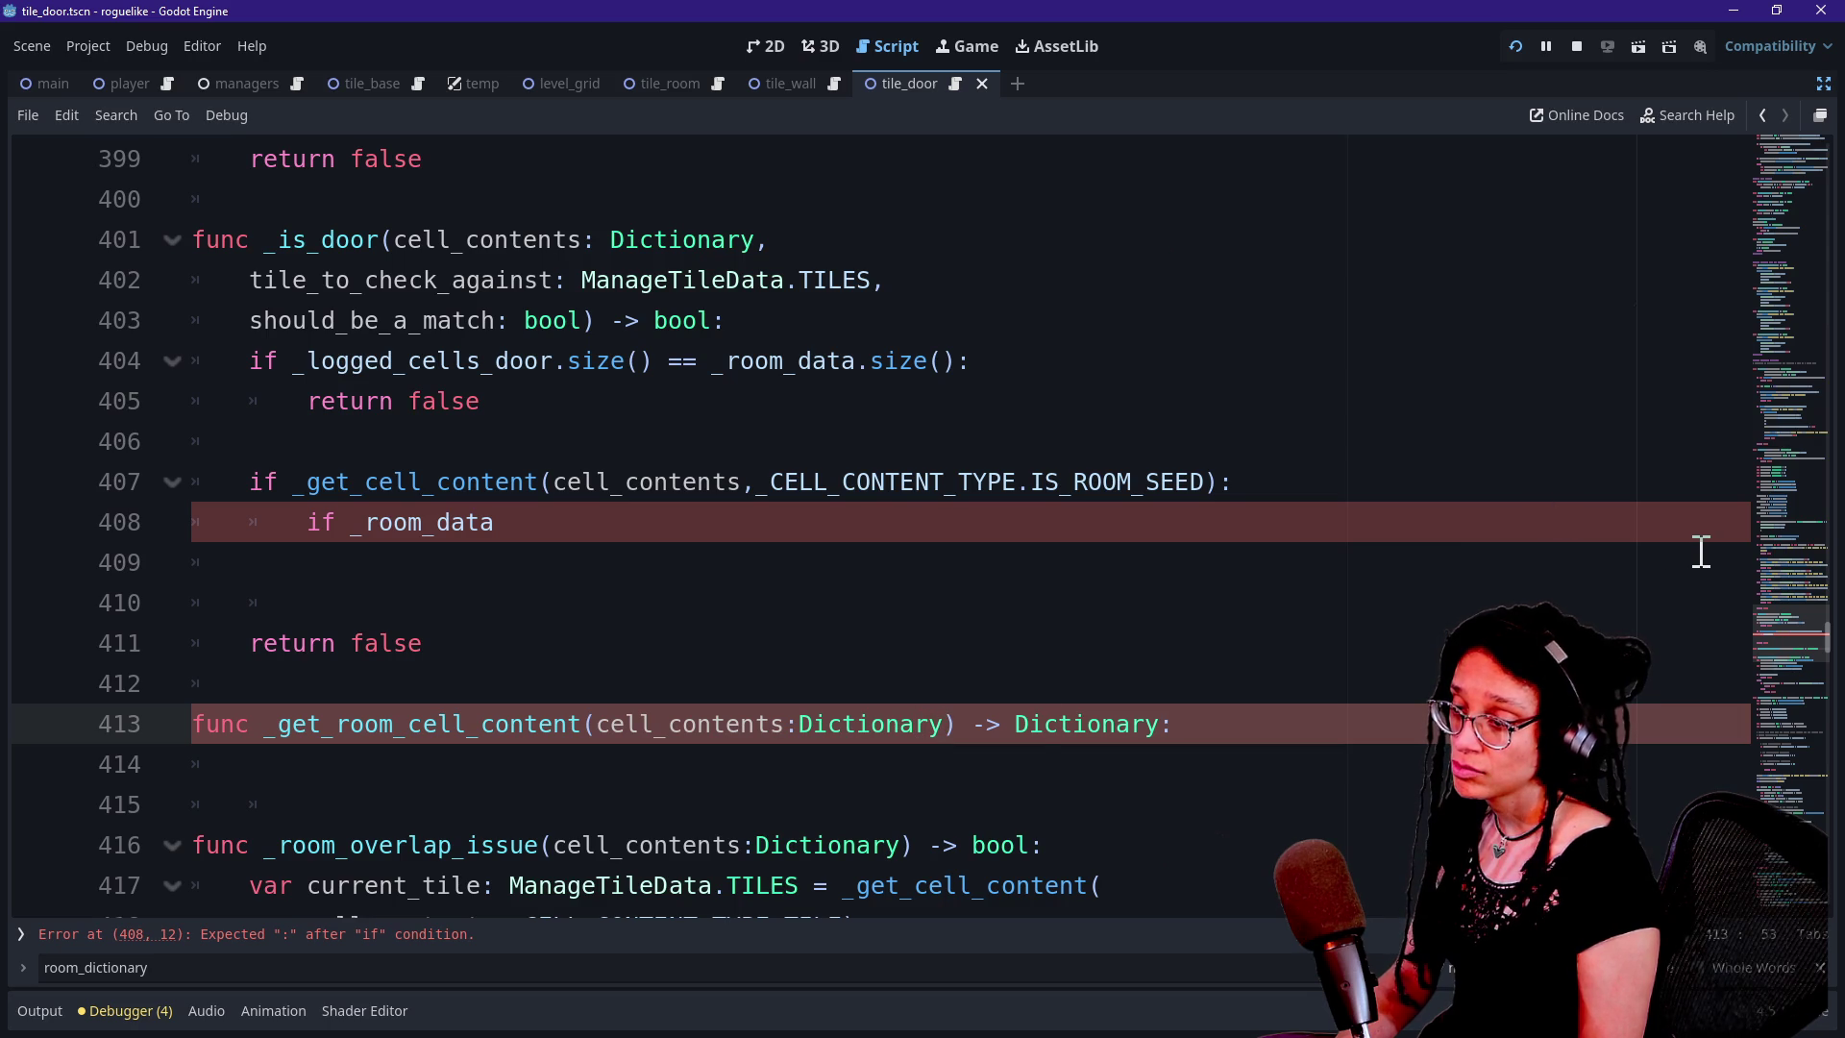
pyautogui.click(1665, 632)
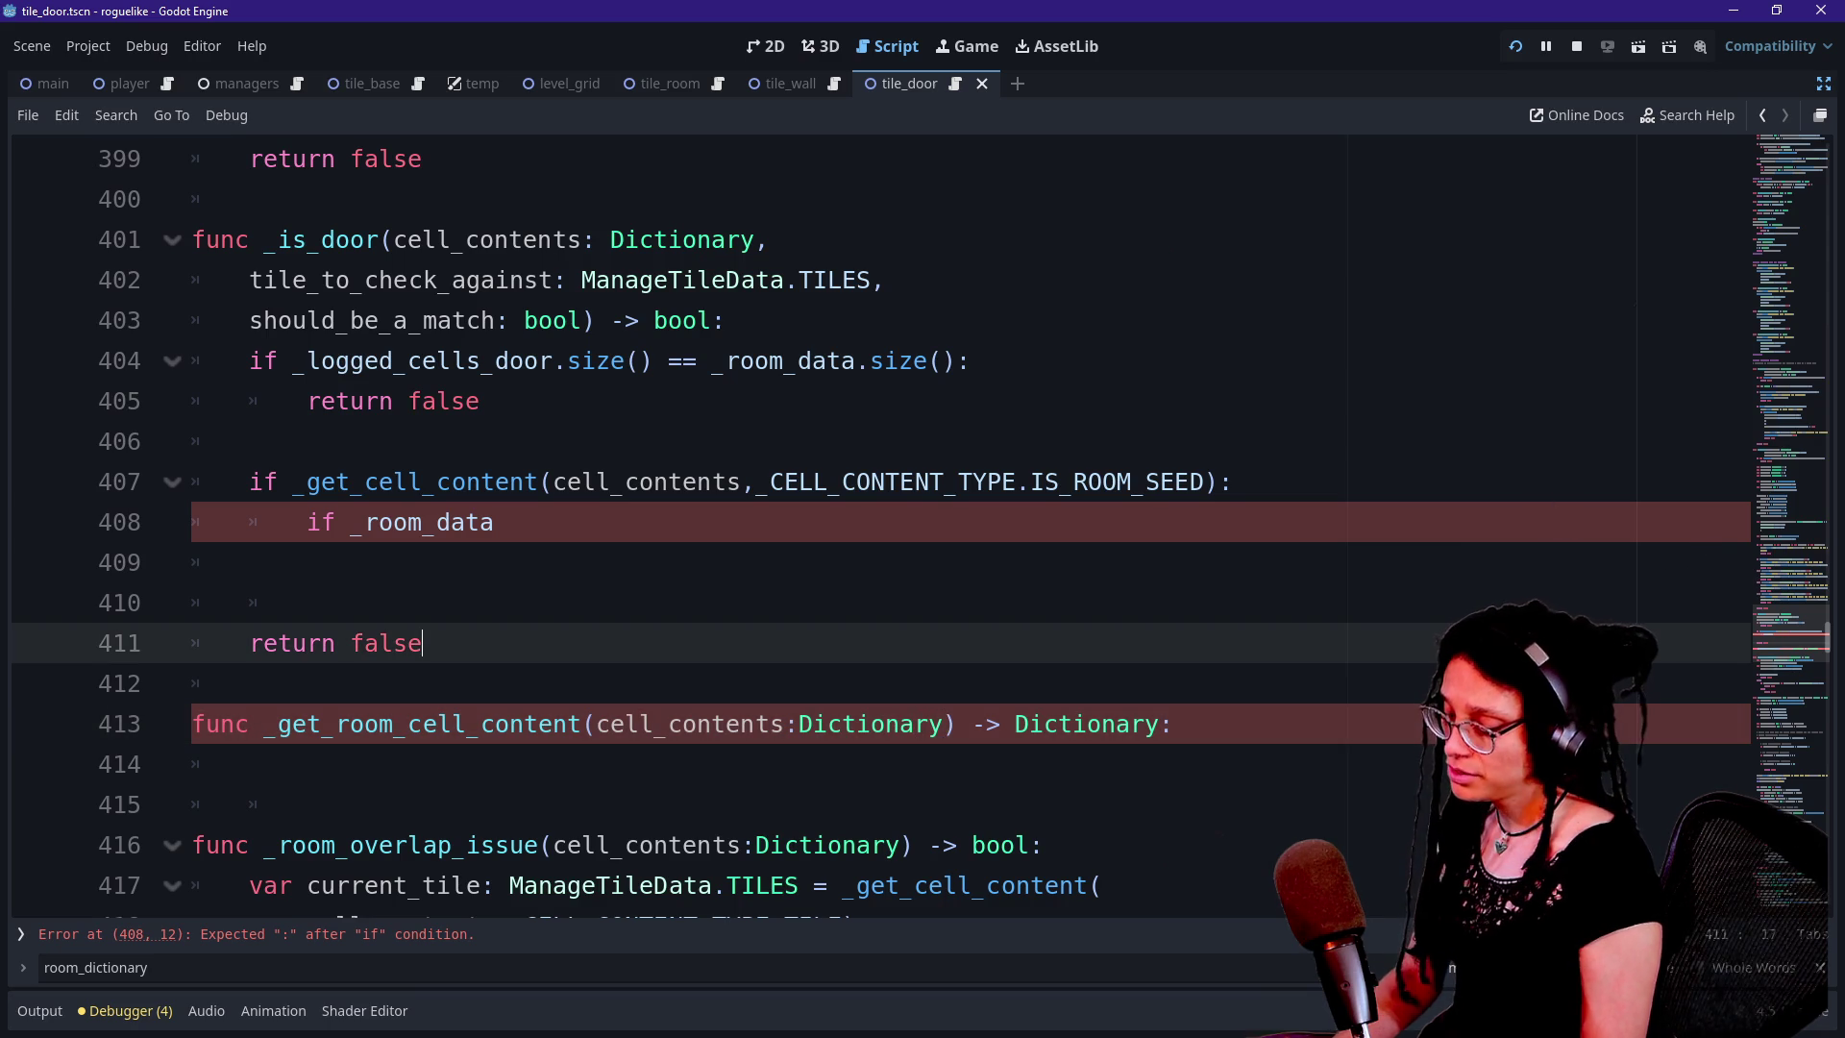
pyautogui.hotkey('ctrl', 'f')
pyautogui.write('[0')
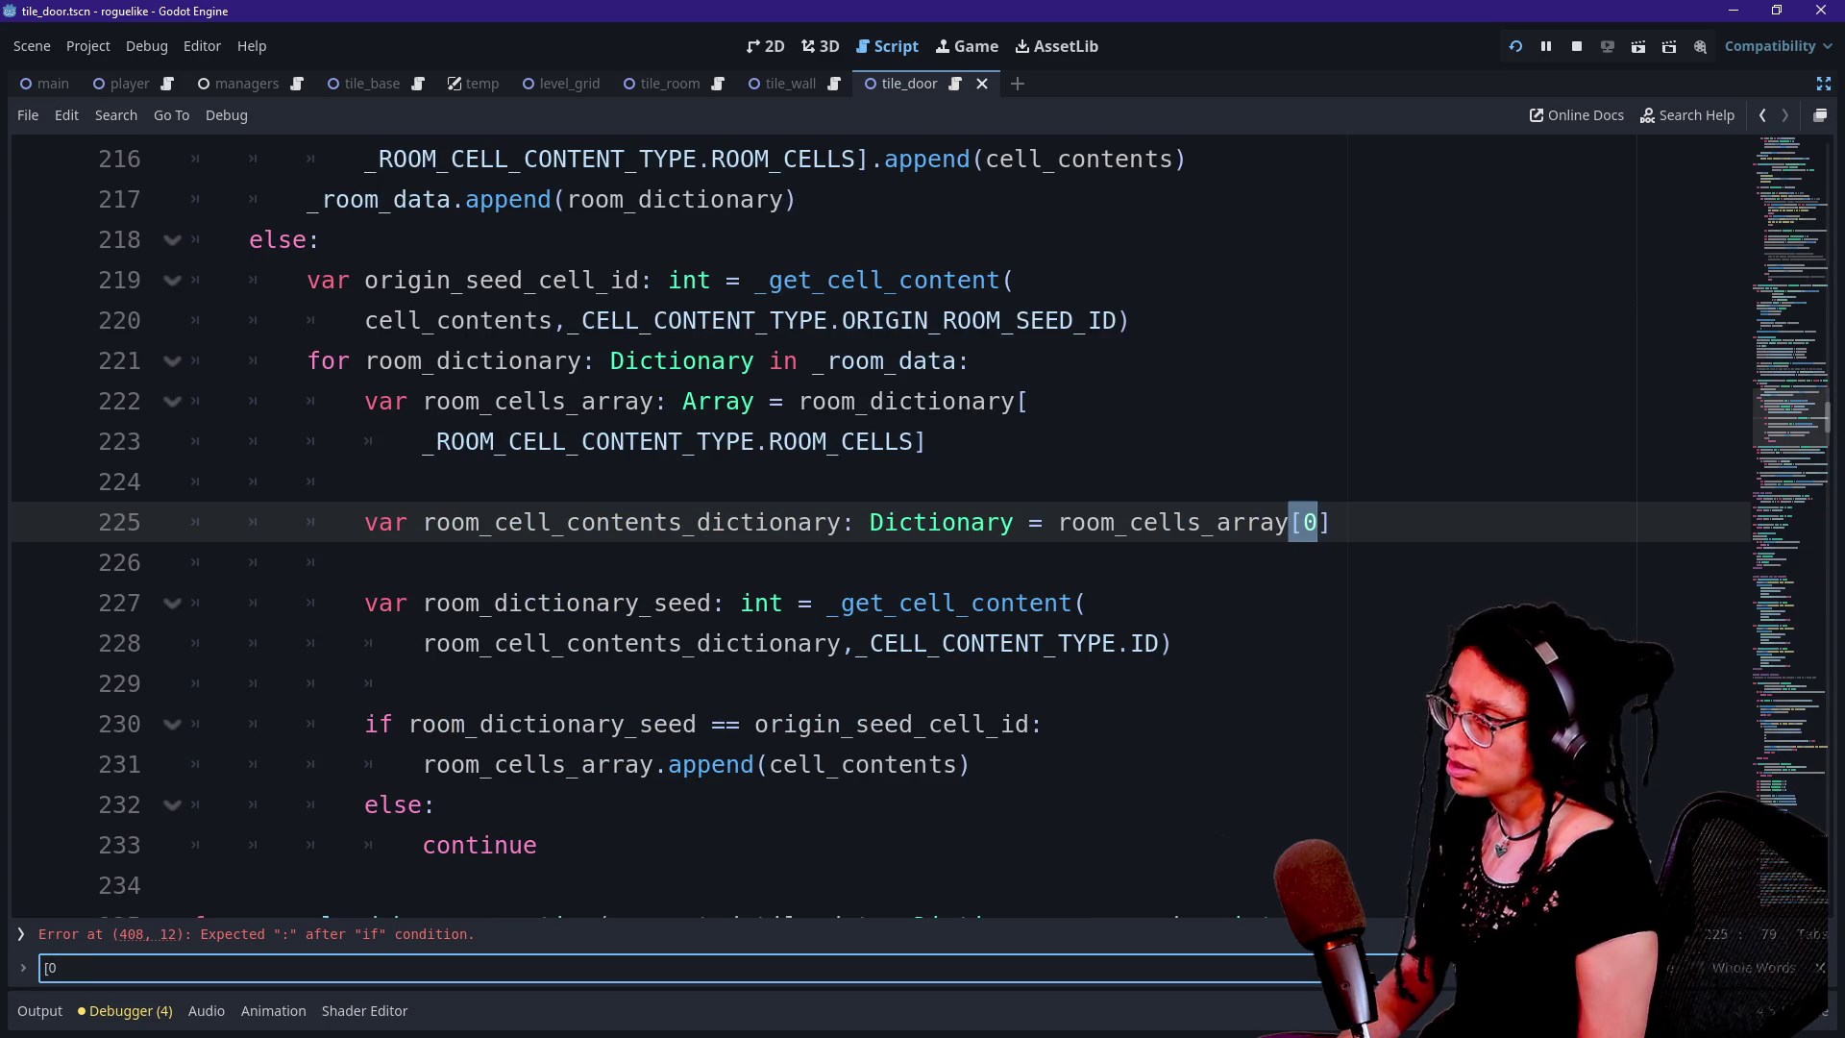
# Step: Select the origin-seed lookup and room loop block on lines 219–232
pyautogui.moveTo(405, 726)
pyautogui.mouseDown()
pyautogui.moveTo(1042, 730)
pyautogui.moveTo(708, 700)
pyautogui.moveTo(393, 634)
pyautogui.mouseUp()
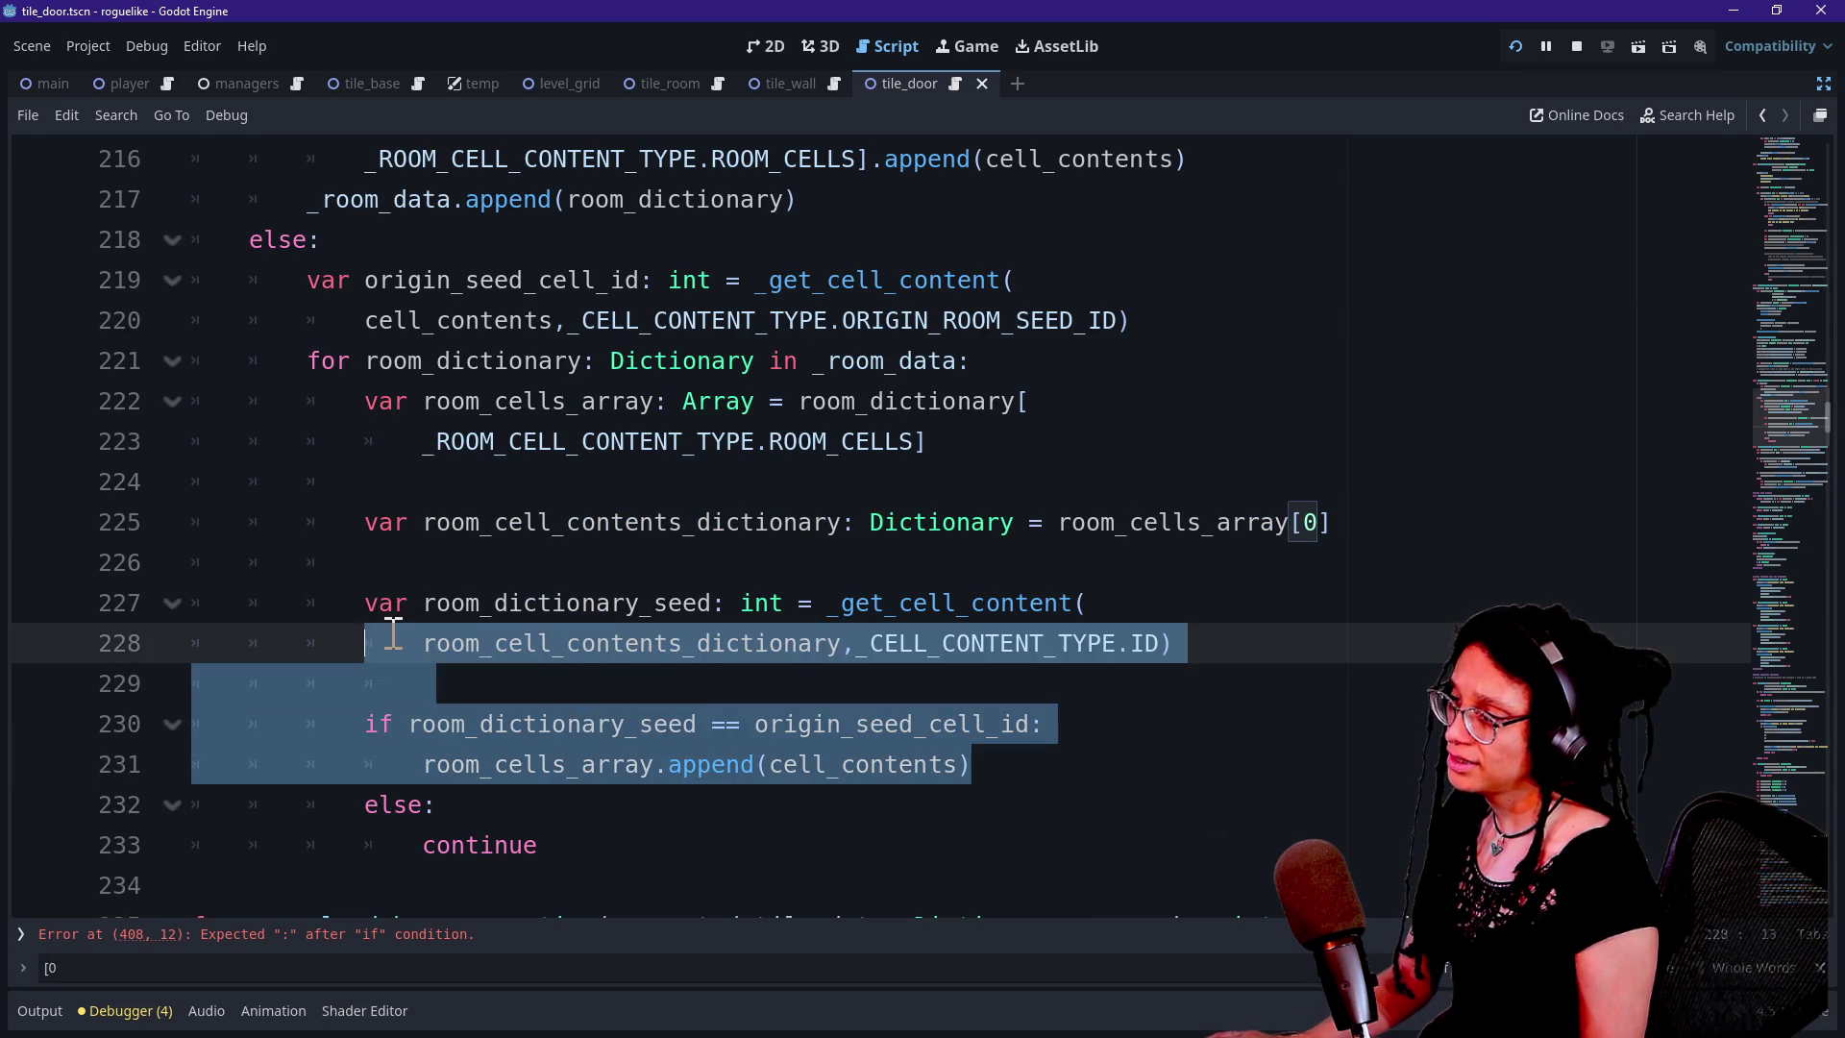
pyautogui.click(393, 634)
pyautogui.click(1045, 790)
pyautogui.moveTo(1046, 789)
pyautogui.mouseDown()
pyautogui.moveTo(289, 313)
pyautogui.moveTo(288, 282)
pyautogui.mouseUp()
pyautogui.hotkey('ctrl', 'c')
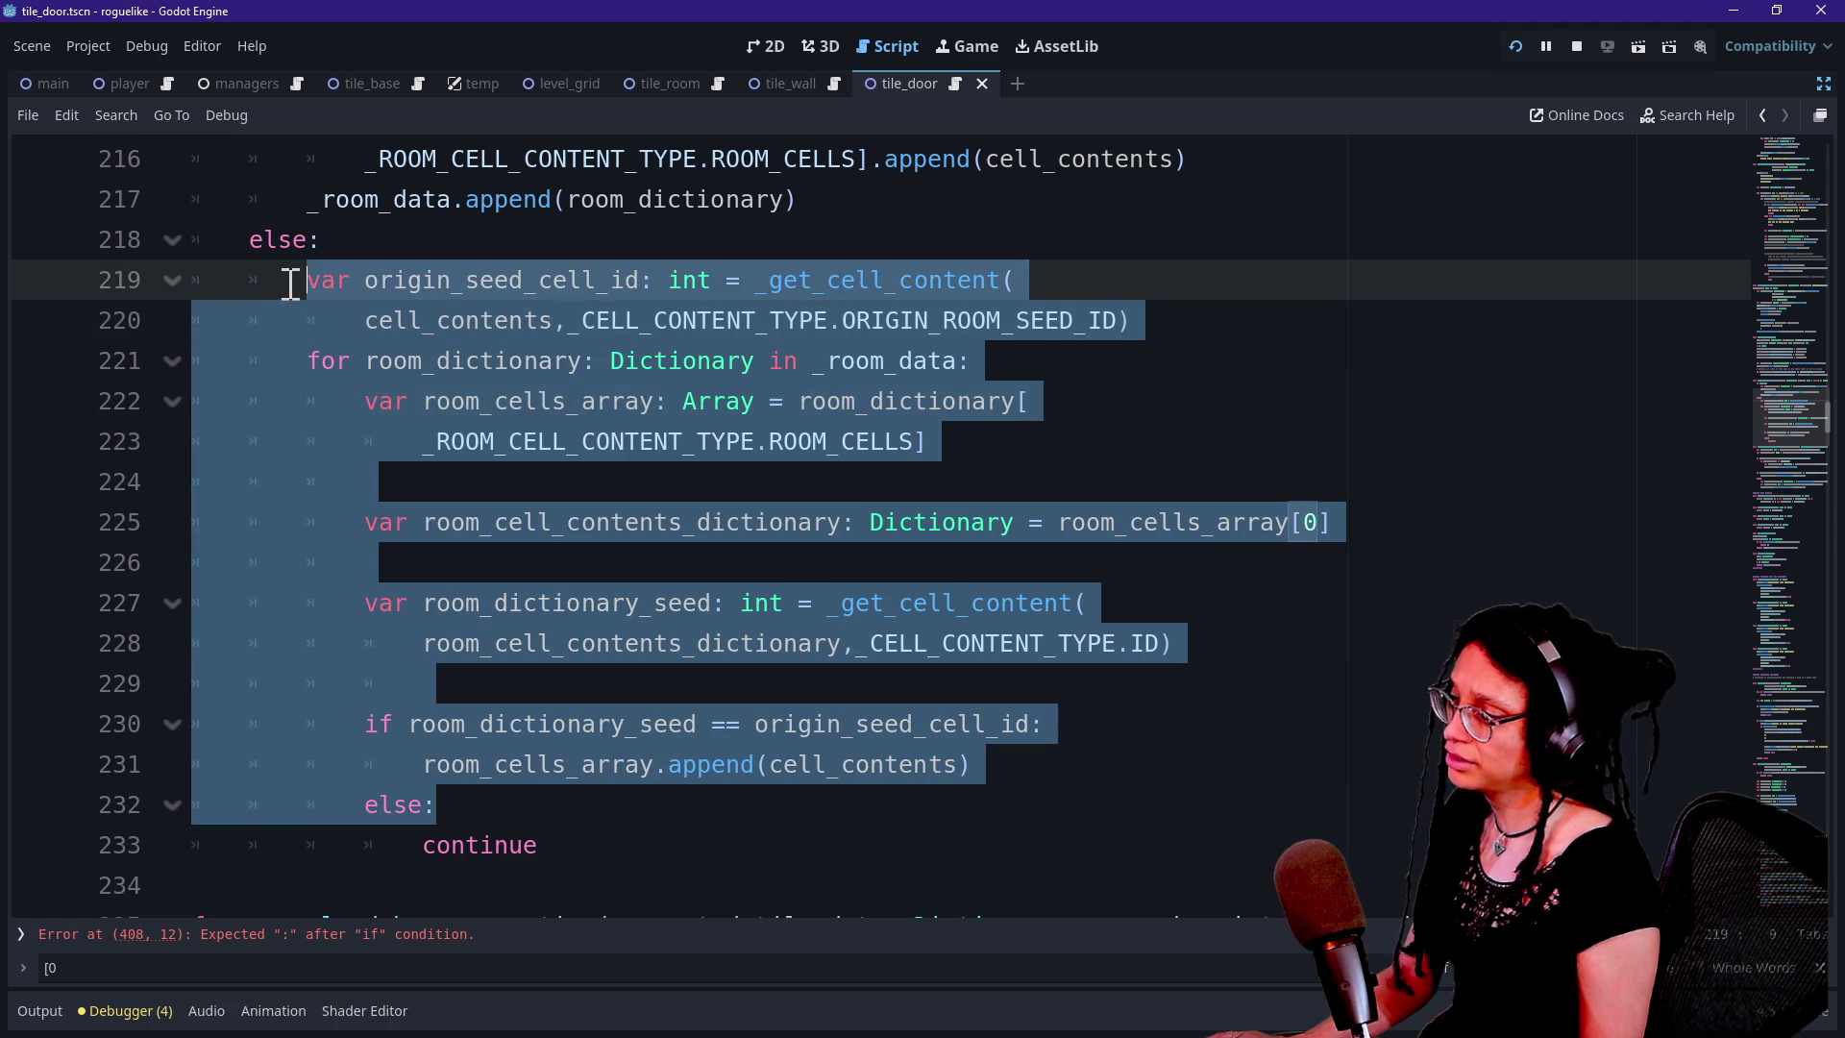
pyautogui.moveTo(1053, 764)
pyautogui.mouseDown()
pyautogui.moveTo(465, 362)
pyautogui.moveTo(274, 257)
pyautogui.moveTo(309, 279)
pyautogui.mouseUp()
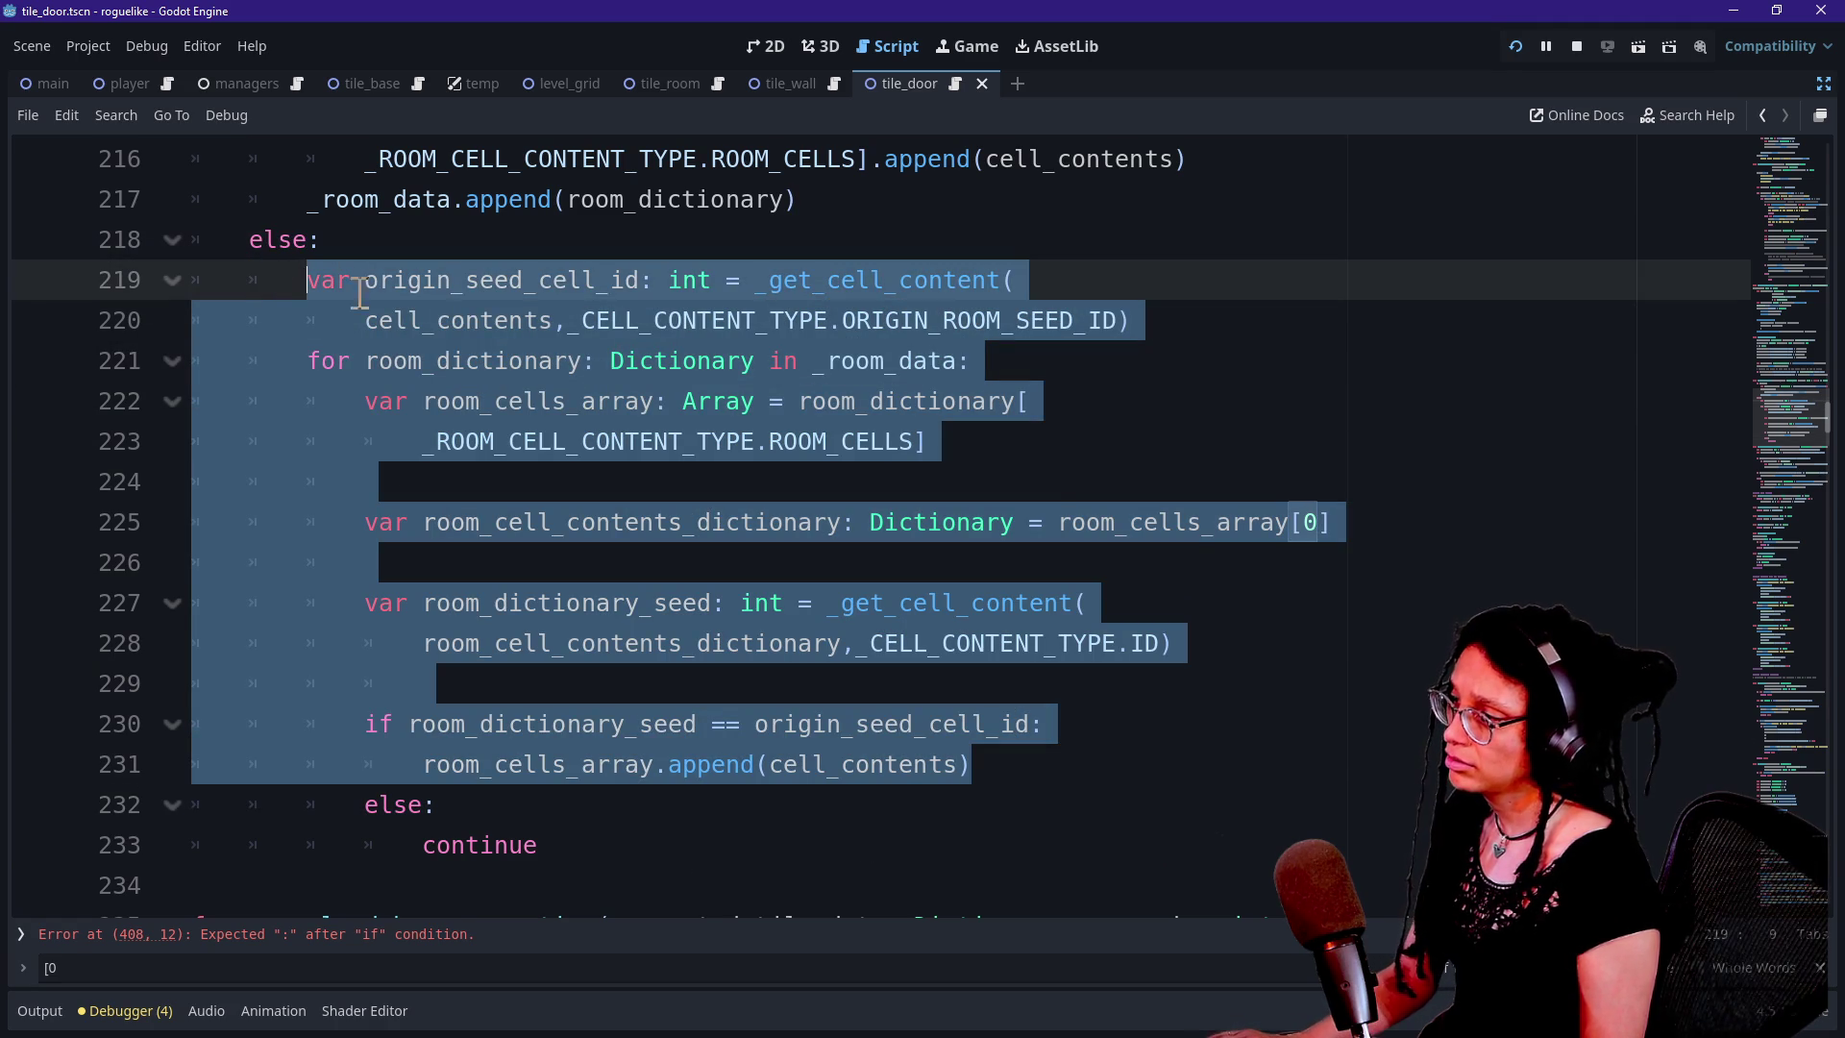
# Step: Paste that block over the unfinished 'if _room_data' condition in _is_door
pyautogui.click(421, 937)
pyautogui.moveTo(756, 534)
pyautogui.mouseDown()
pyautogui.moveTo(425, 481)
pyautogui.moveTo(305, 523)
pyautogui.mouseUp()
pyautogui.hotkey('ctrl', 'v')
pyautogui.scroll(1, 546, 562)
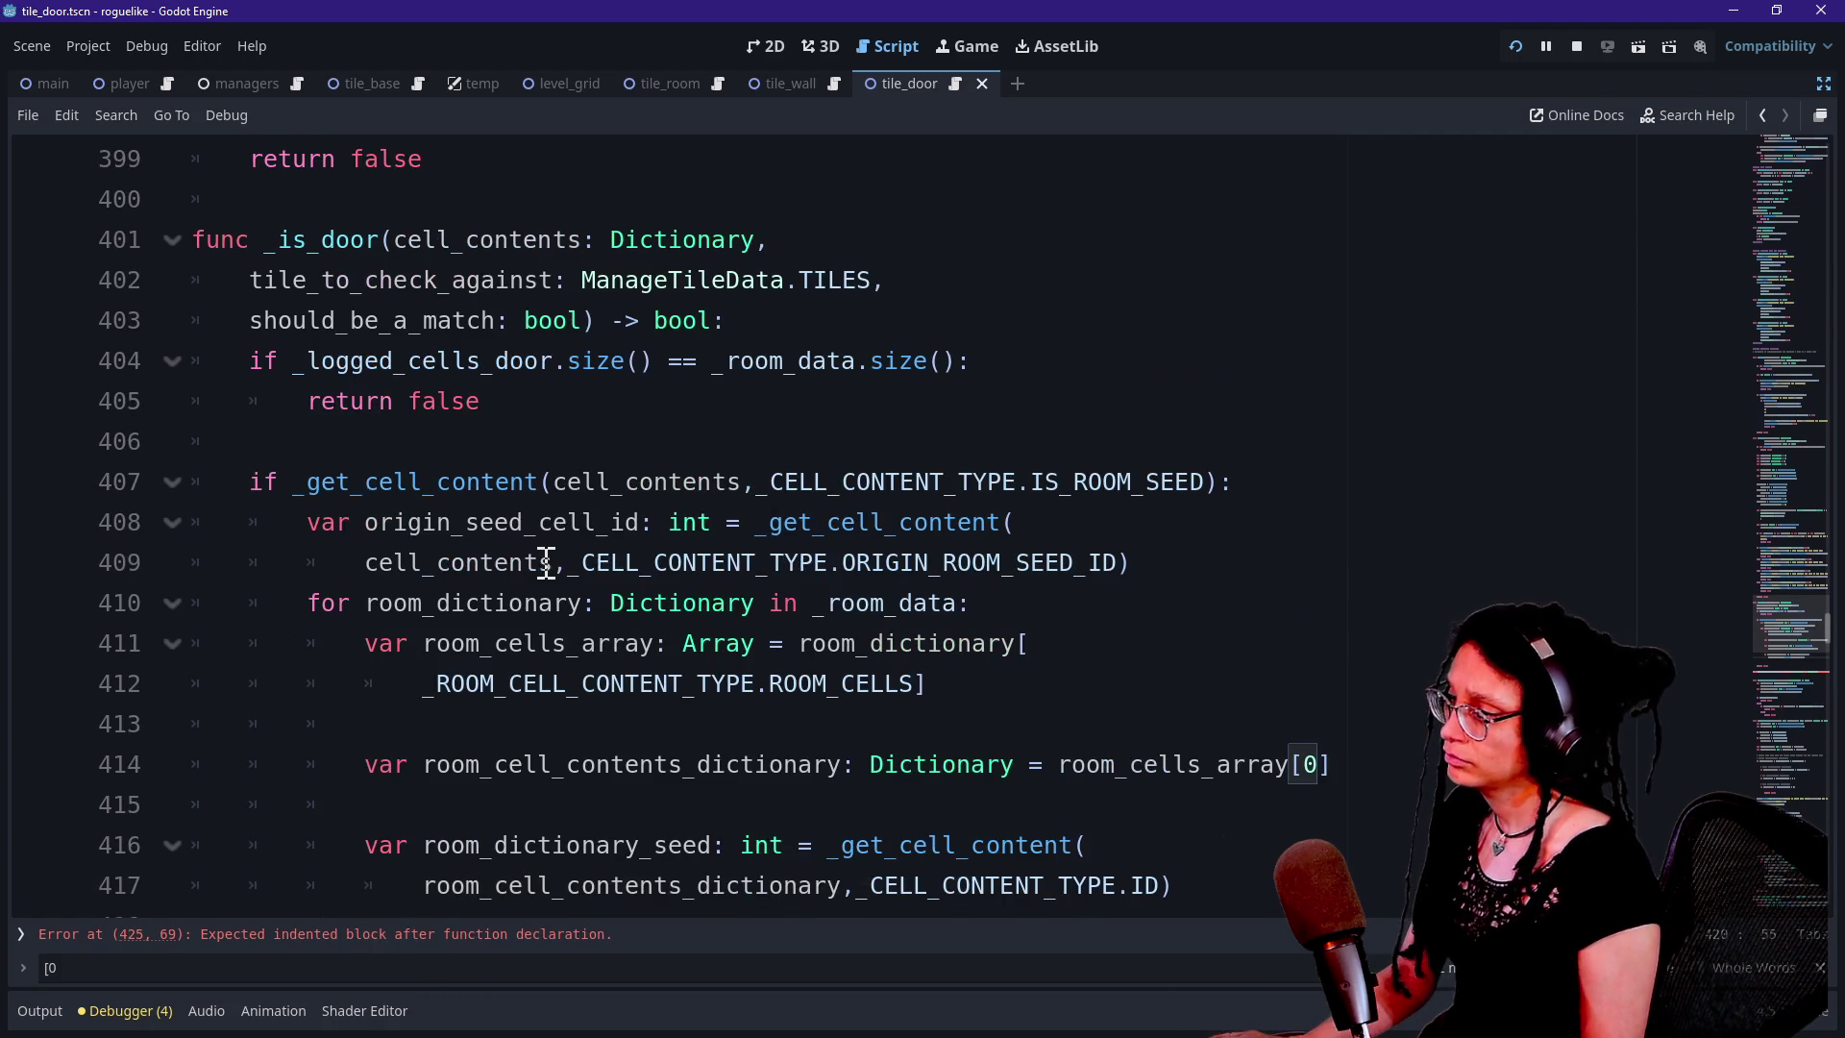
pyautogui.click(360, 522)
pyautogui.moveTo(363, 522); pyautogui.dragTo(625, 522)
pyautogui.click(404, 523)
pyautogui.click(765, 524)
pyautogui.moveTo(365, 562); pyautogui.dragTo(634, 562)
pyautogui.click(637, 562)
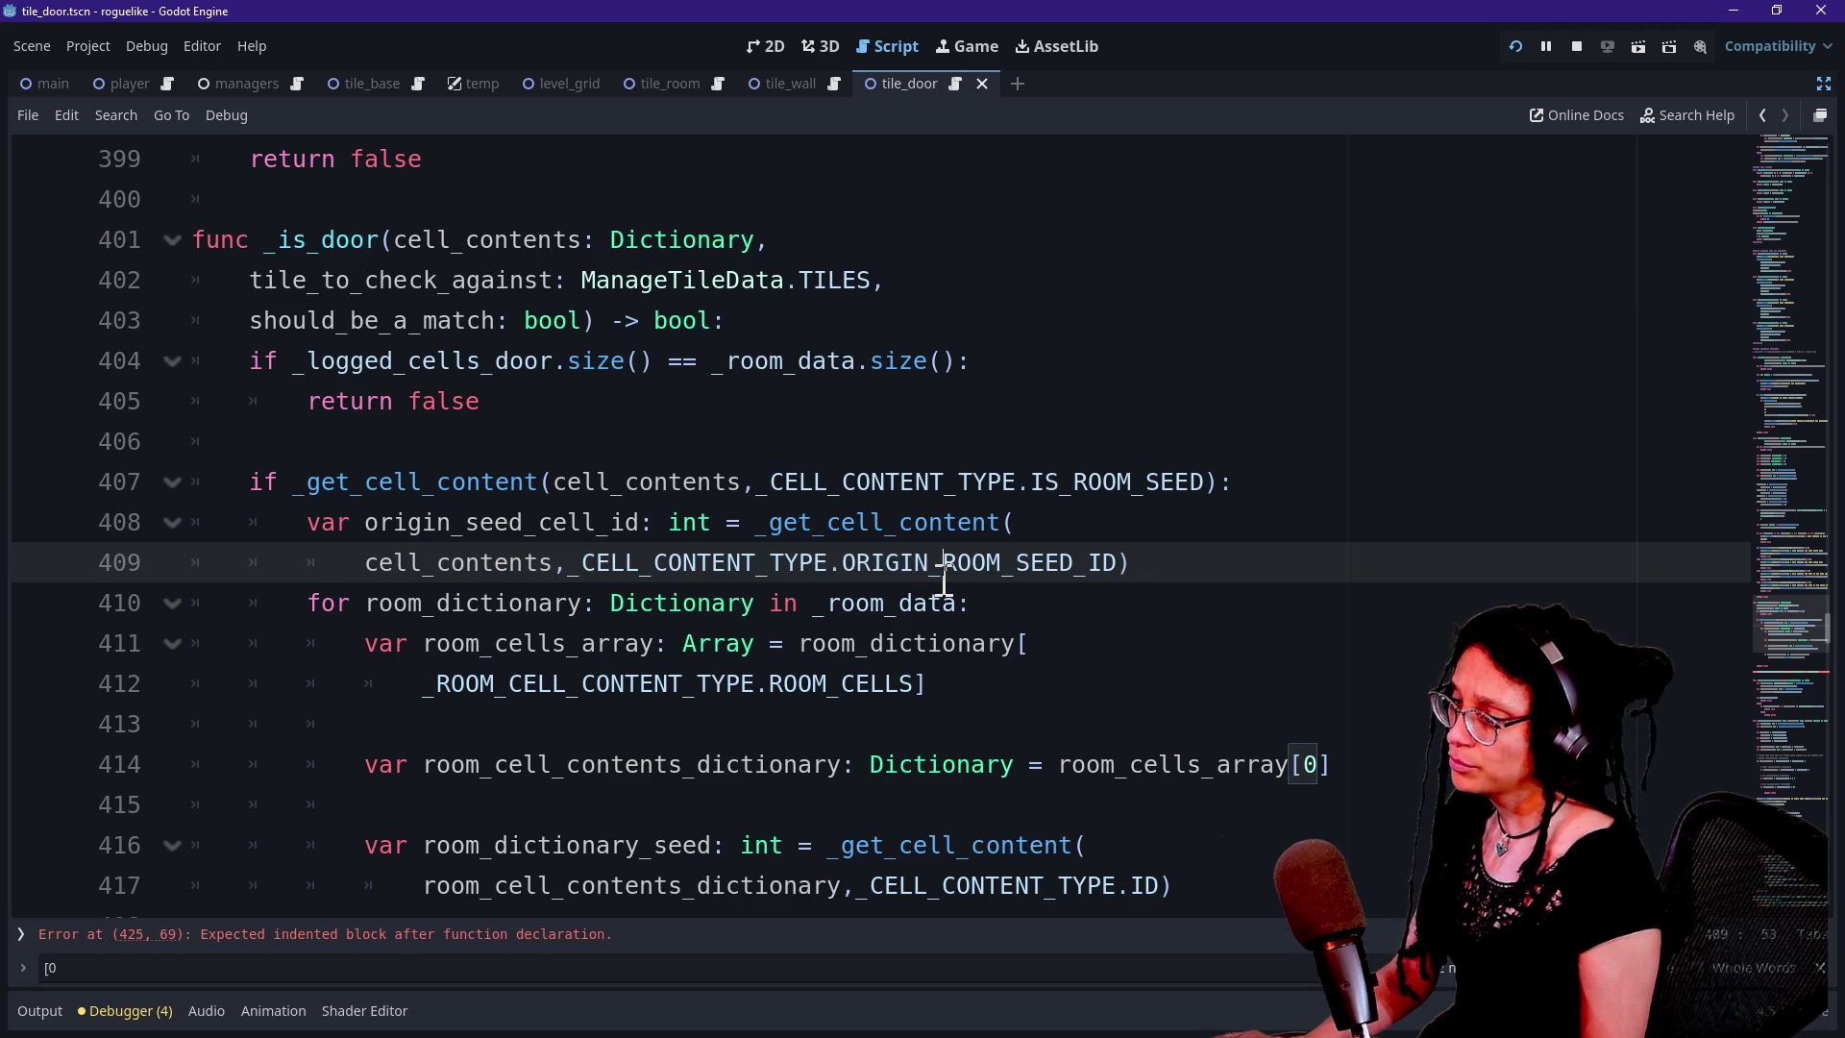
pyautogui.moveTo(843, 564)
pyautogui.mouseDown()
pyautogui.moveTo(1069, 579)
pyautogui.moveTo(1078, 564)
pyautogui.mouseUp()
pyautogui.click(1069, 581)
pyautogui.click(1078, 564)
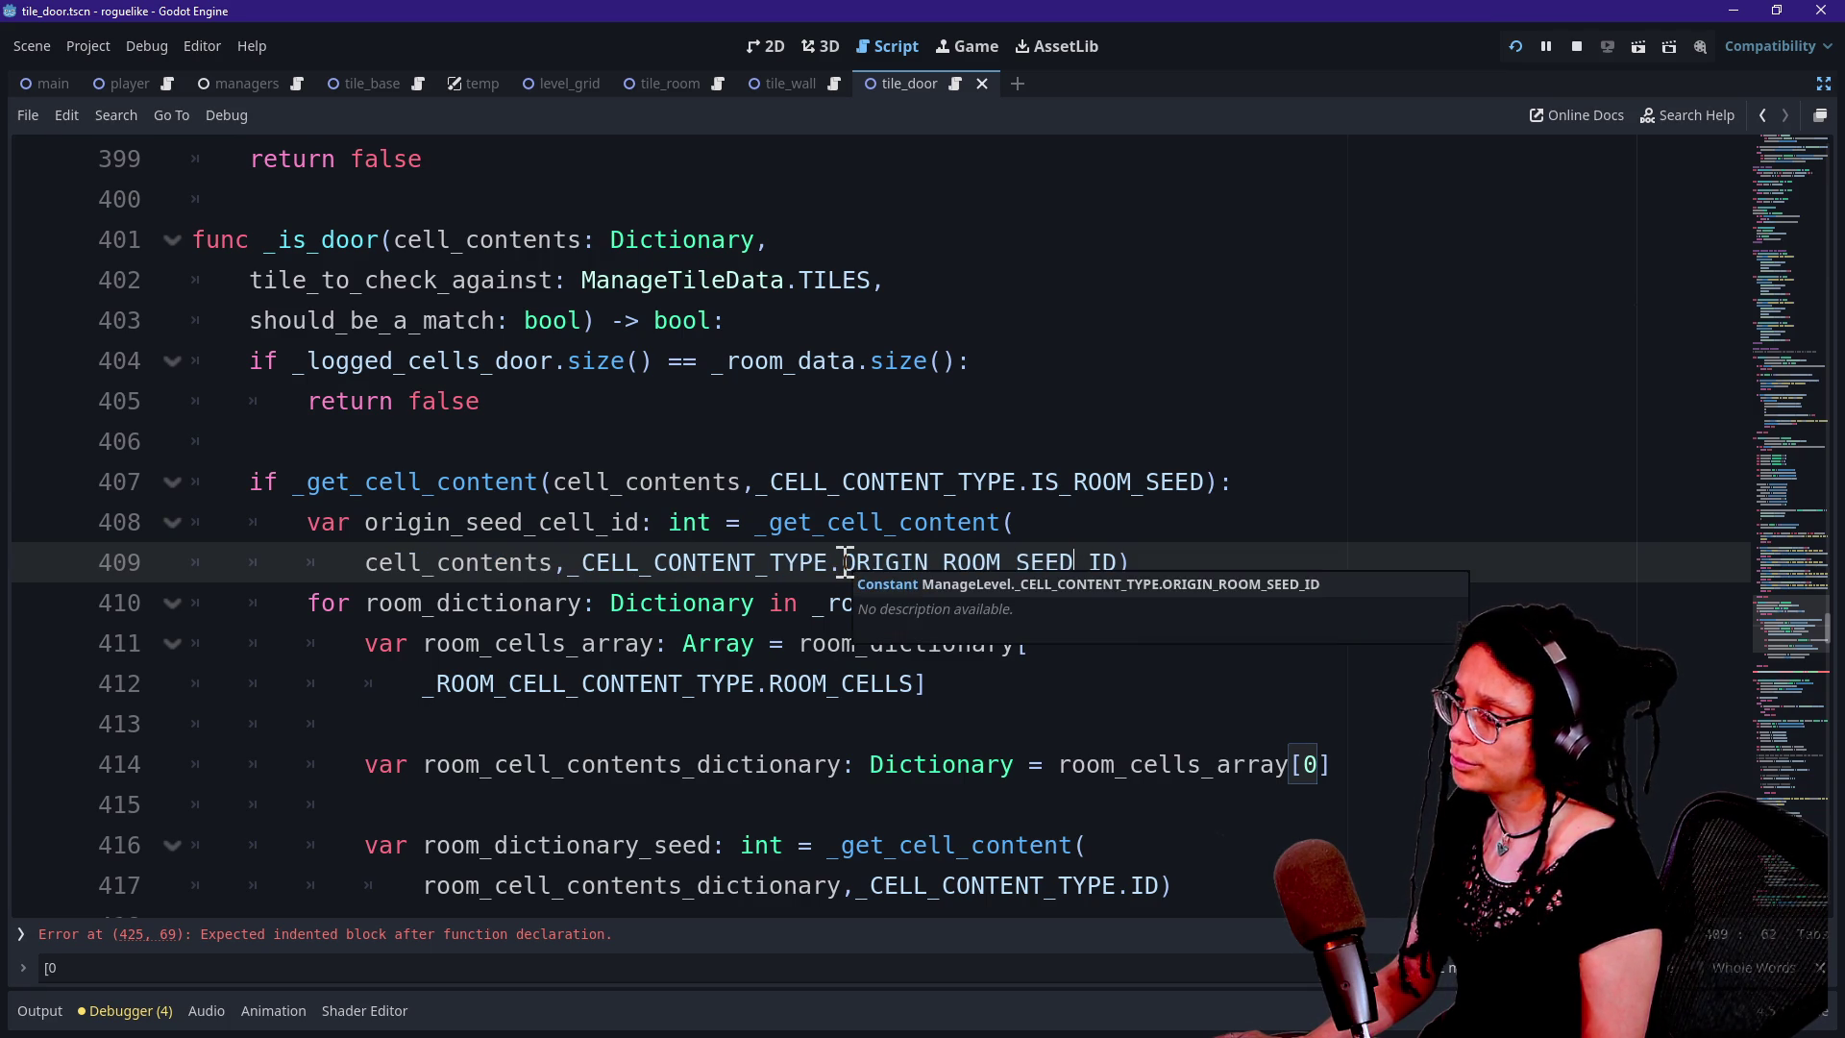
pyautogui.moveTo(366, 521); pyautogui.dragTo(638, 529)
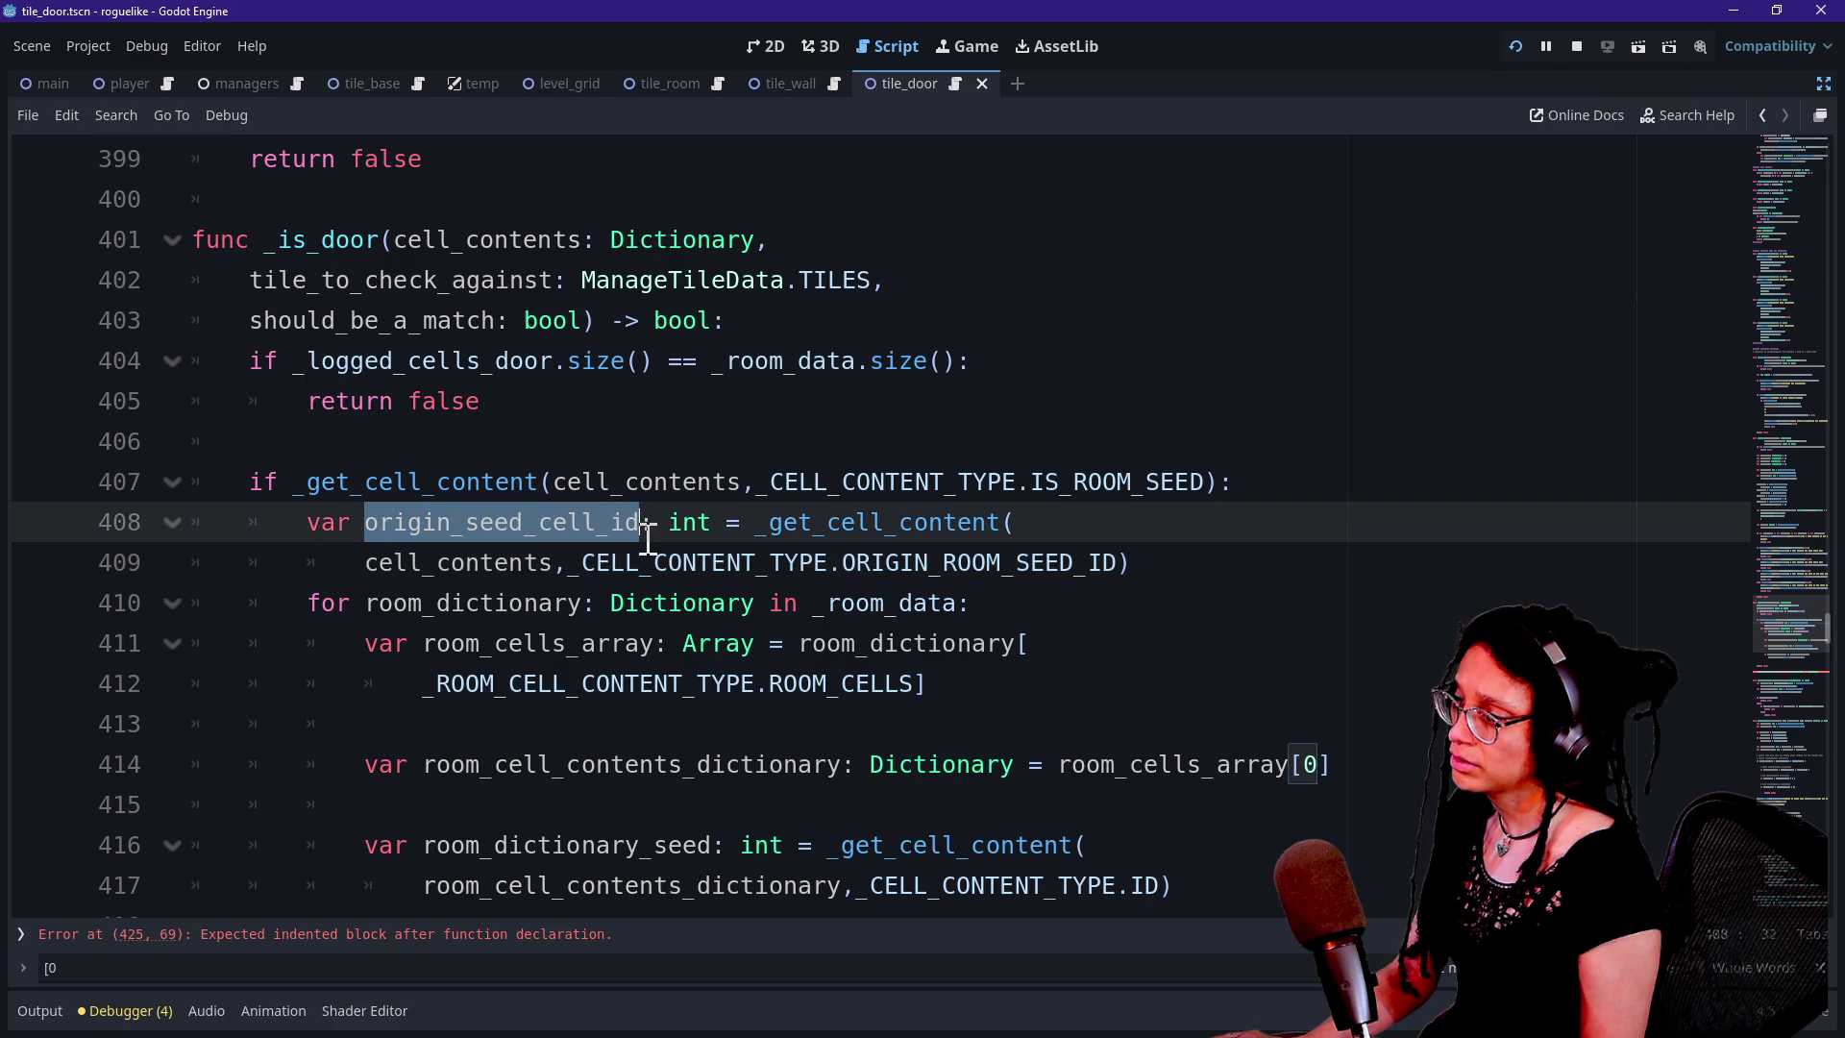
pyautogui.write('cell_id')
pyautogui.moveTo(843, 562); pyautogui.dragTo(1102, 562)
pyautogui.press('BackSpace')
pyautogui.moveTo(480, 562); pyautogui.dragTo(884, 562)
pyautogui.click(885, 562)
pyautogui.scroll(-1, 885, 567)
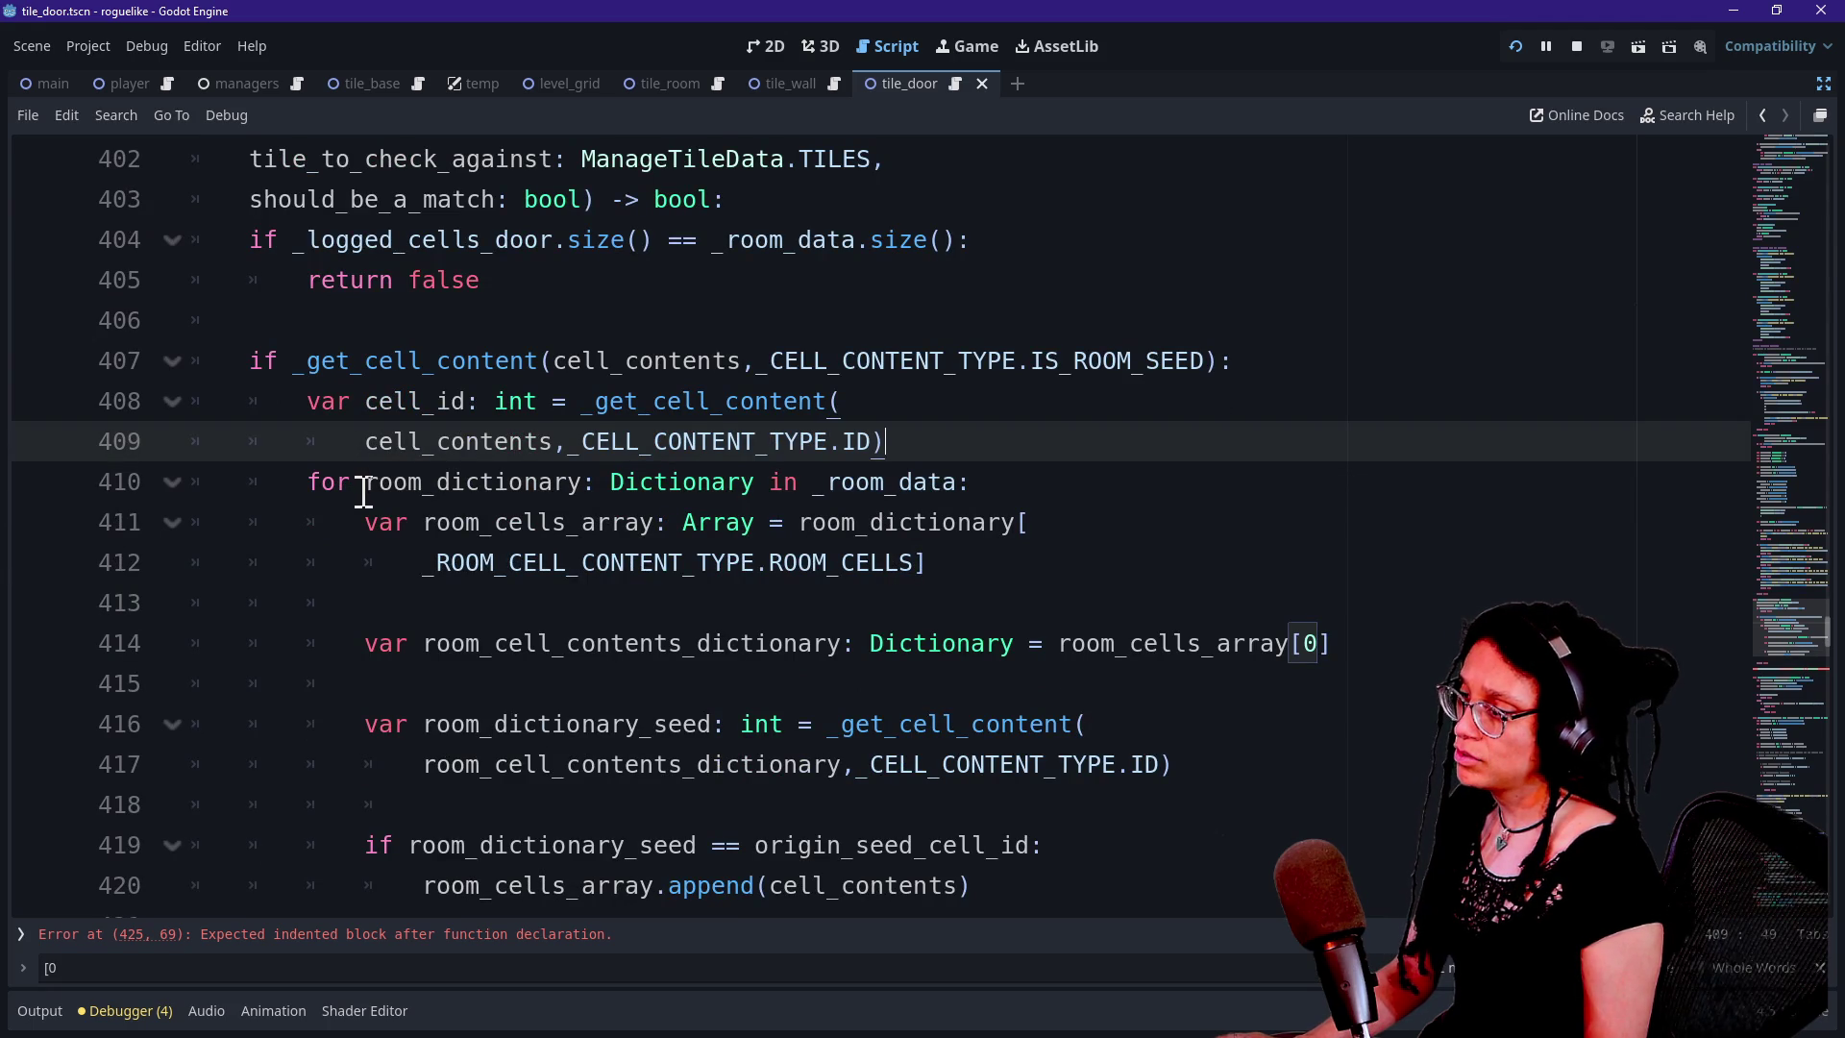
pyautogui.moveTo(363, 491)
pyautogui.mouseDown()
pyautogui.moveTo(824, 465)
pyautogui.moveTo(914, 482)
pyautogui.mouseUp()
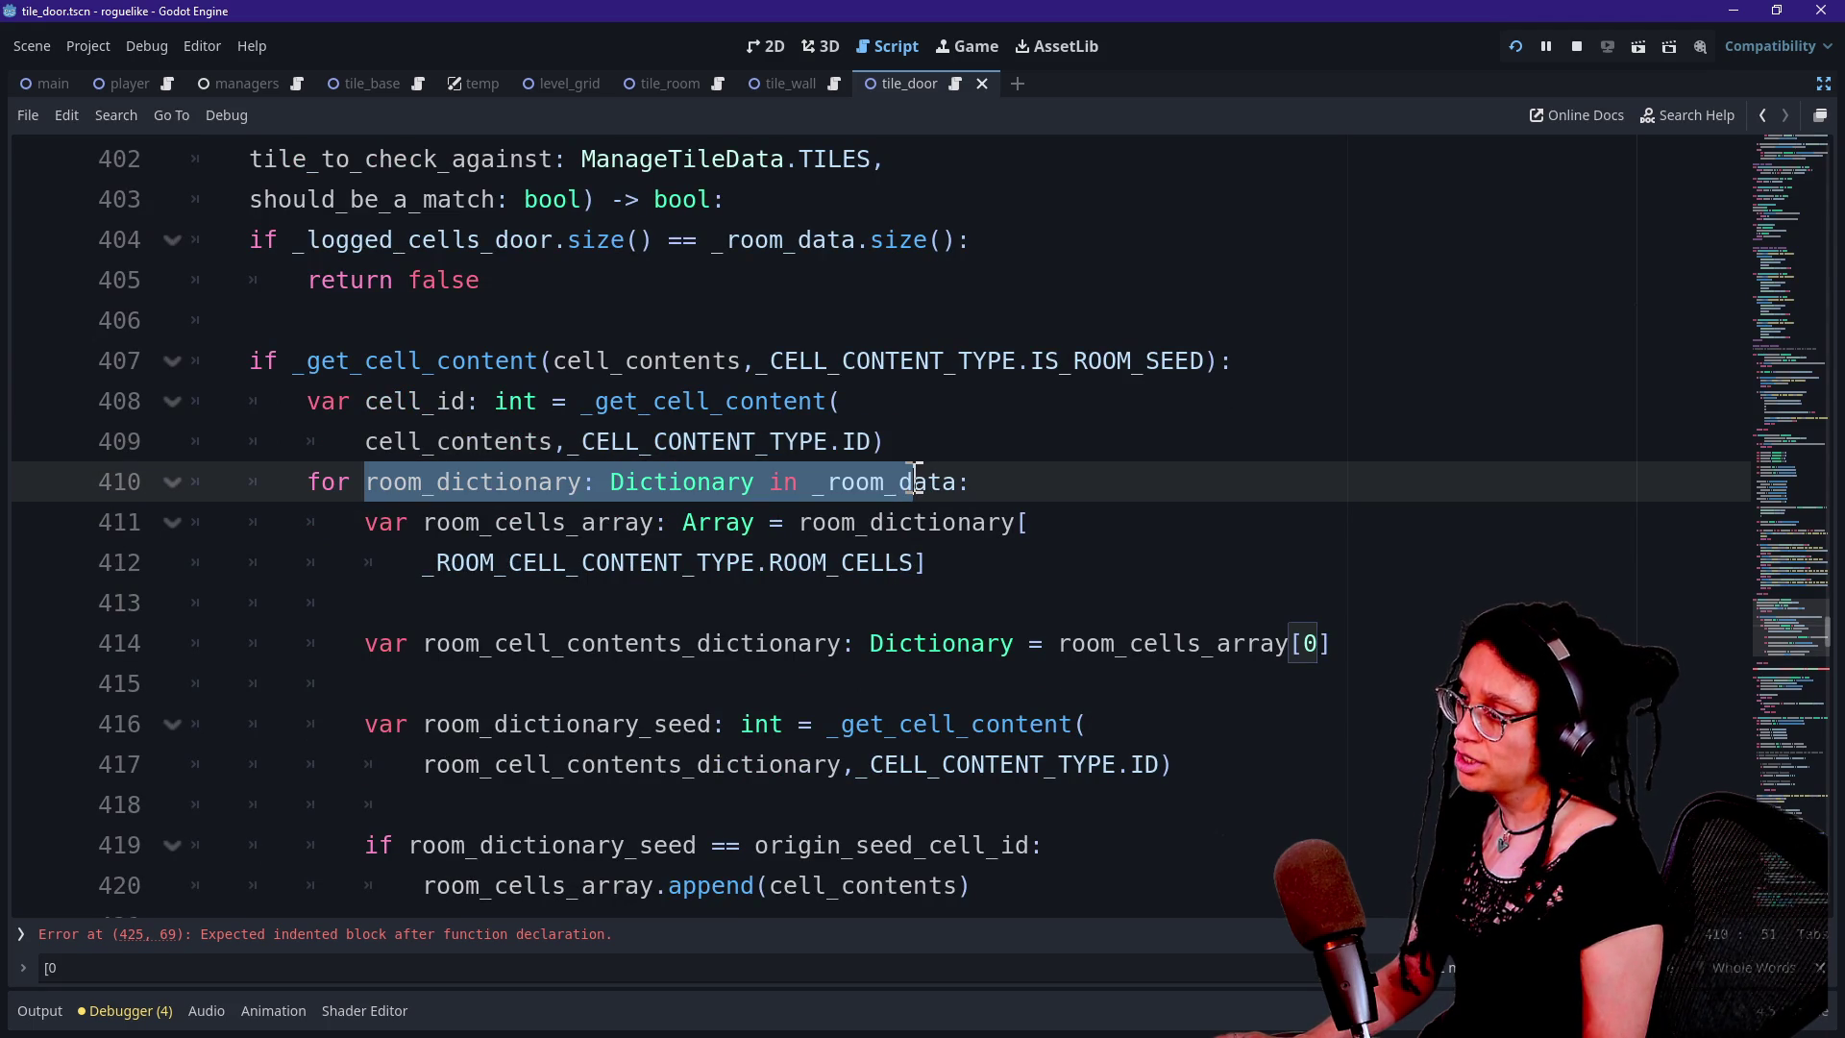
pyautogui.click(354, 518)
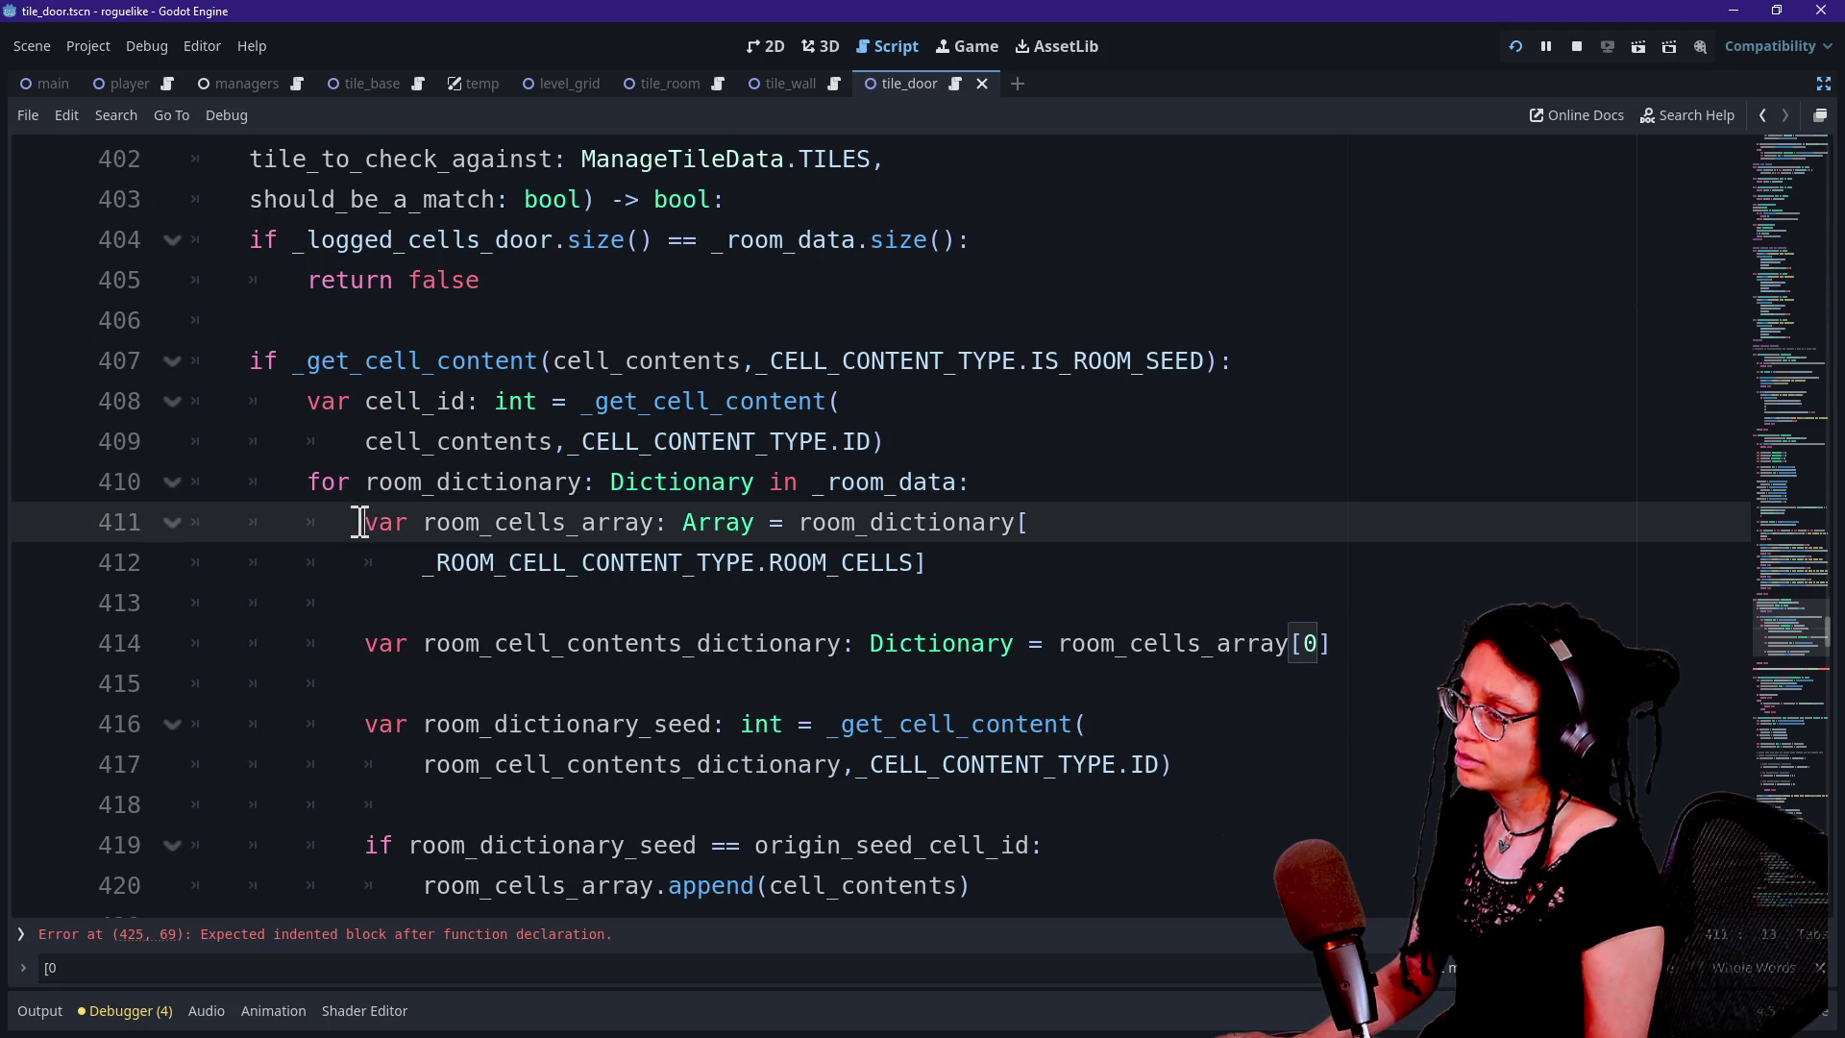
pyautogui.moveTo(362, 518); pyautogui.dragTo(955, 552)
pyautogui.click(959, 550)
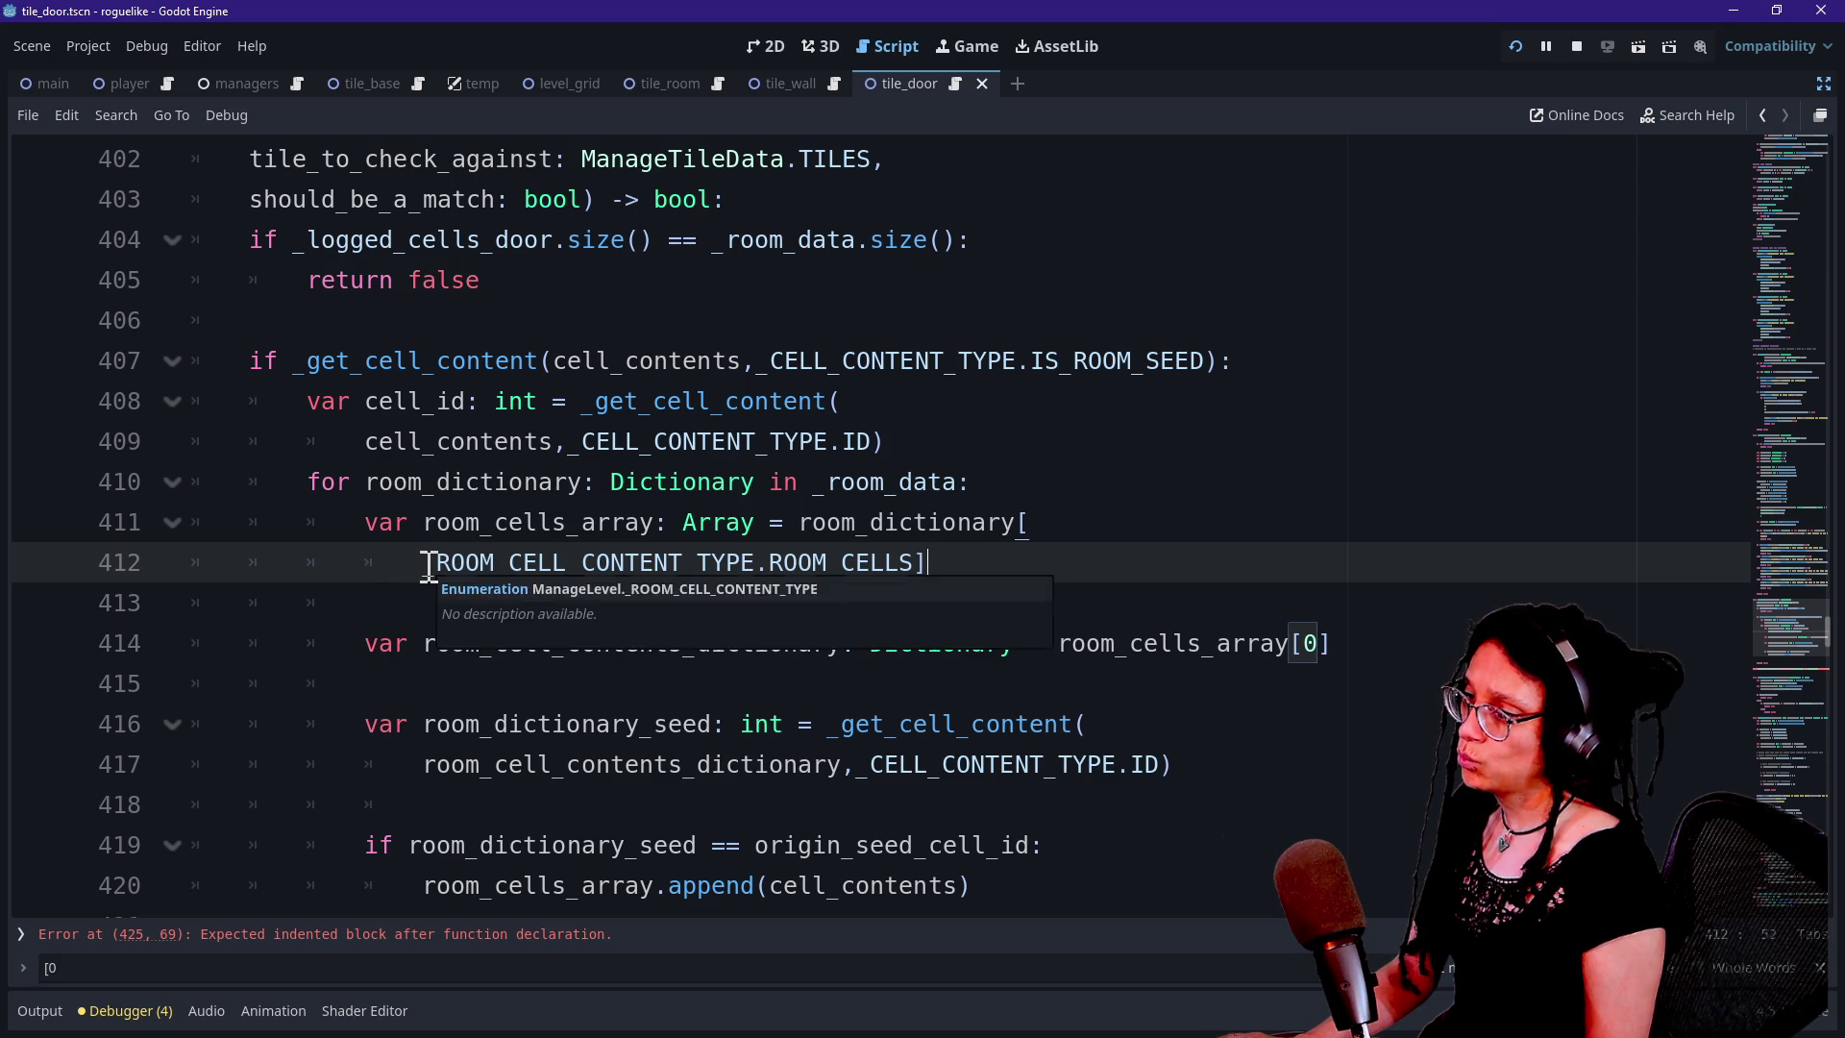
pyautogui.moveTo(425, 563)
pyautogui.mouseDown()
pyautogui.moveTo(1022, 602)
pyautogui.moveTo(687, 552)
pyautogui.moveTo(960, 580)
pyautogui.moveTo(589, 577)
pyautogui.mouseUp()
pyautogui.click(942, 568)
pyautogui.click(452, 562)
pyautogui.moveTo(423, 522); pyautogui.dragTo(877, 562)
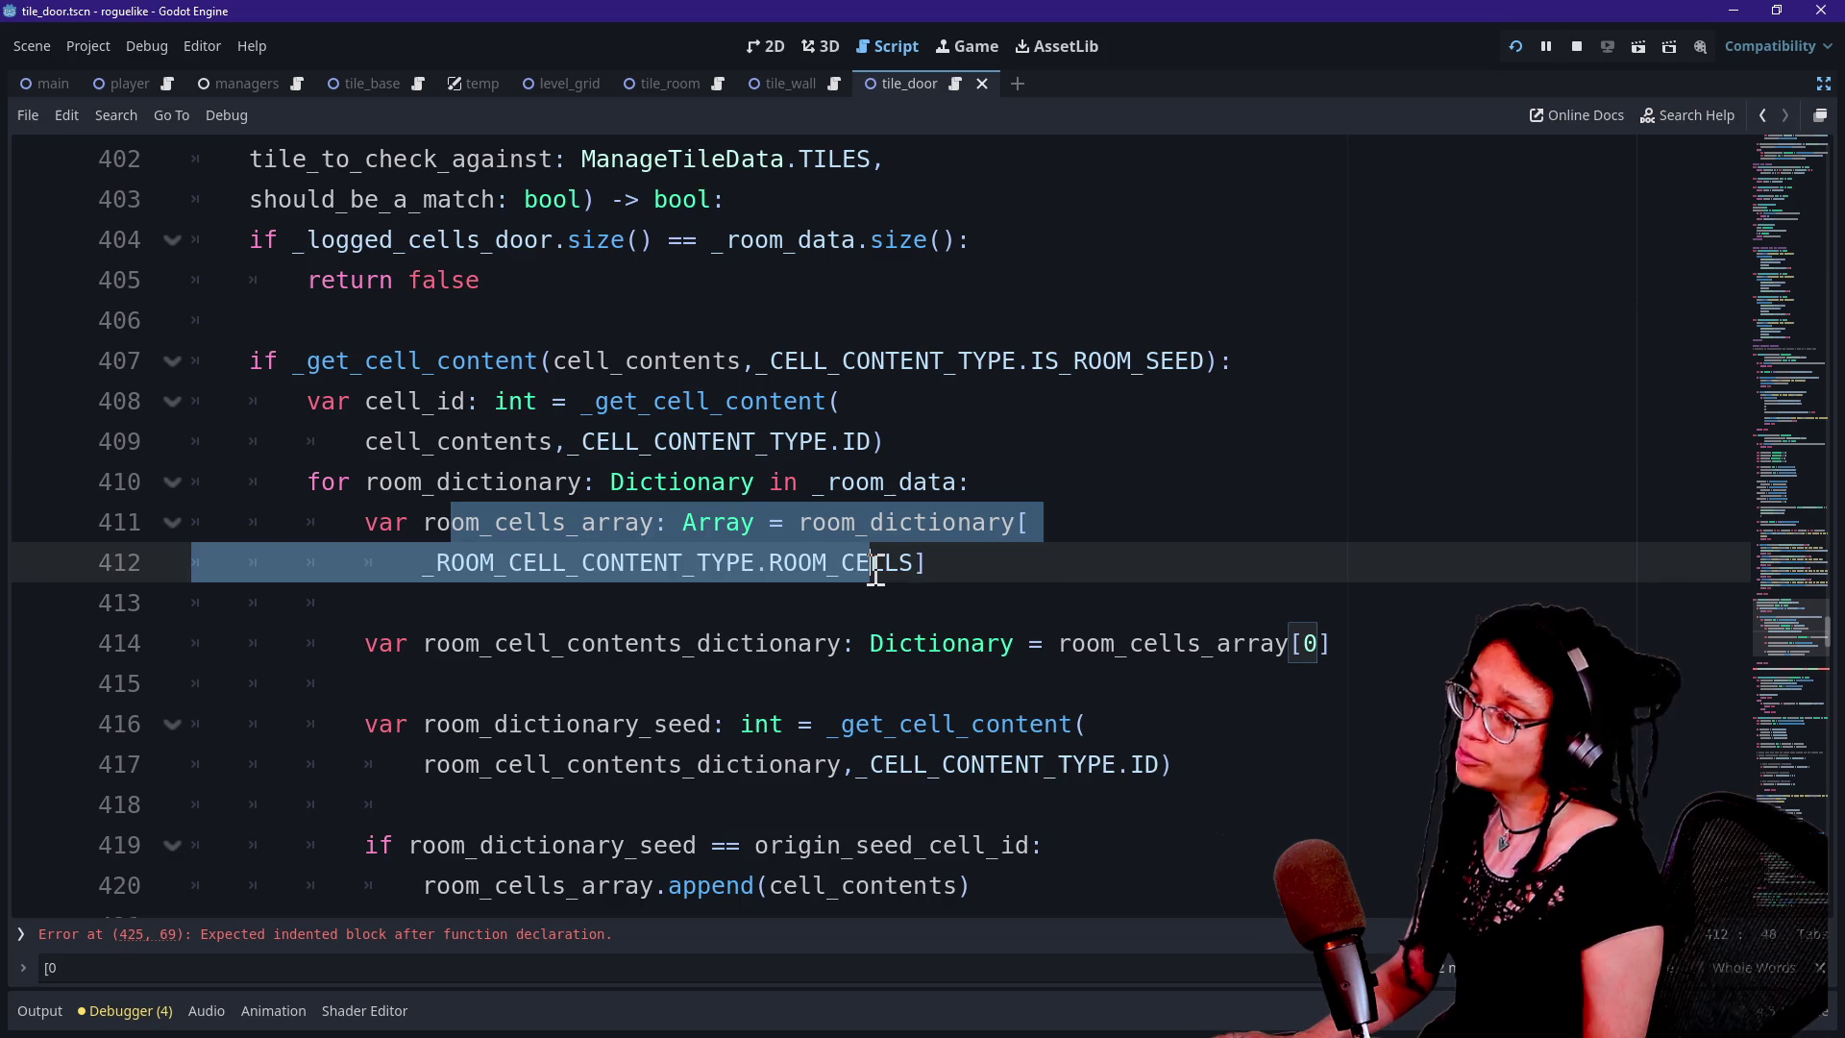
pyautogui.scroll(-1, 876, 566)
pyautogui.click(426, 524)
pyautogui.moveTo(424, 524); pyautogui.dragTo(987, 524)
pyautogui.click(986, 523)
pyautogui.moveTo(1305, 523); pyautogui.dragTo(1322, 526)
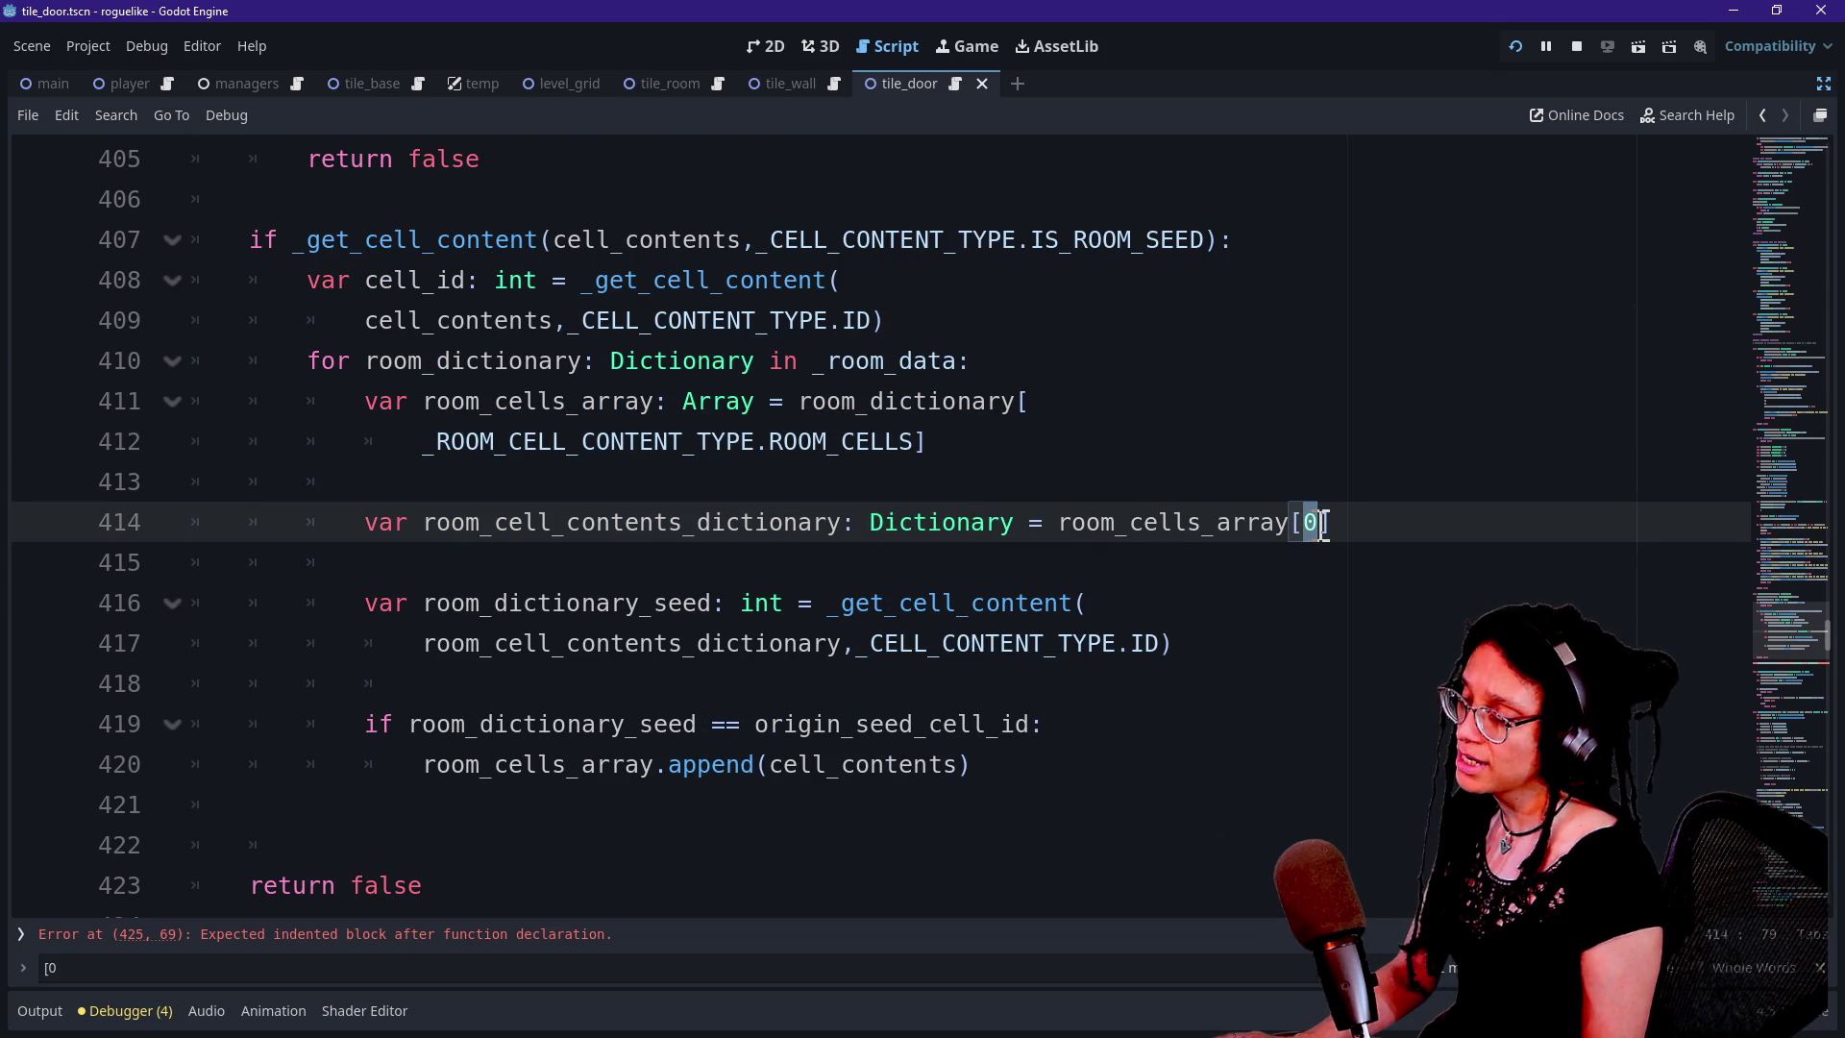
pyautogui.click(1322, 526)
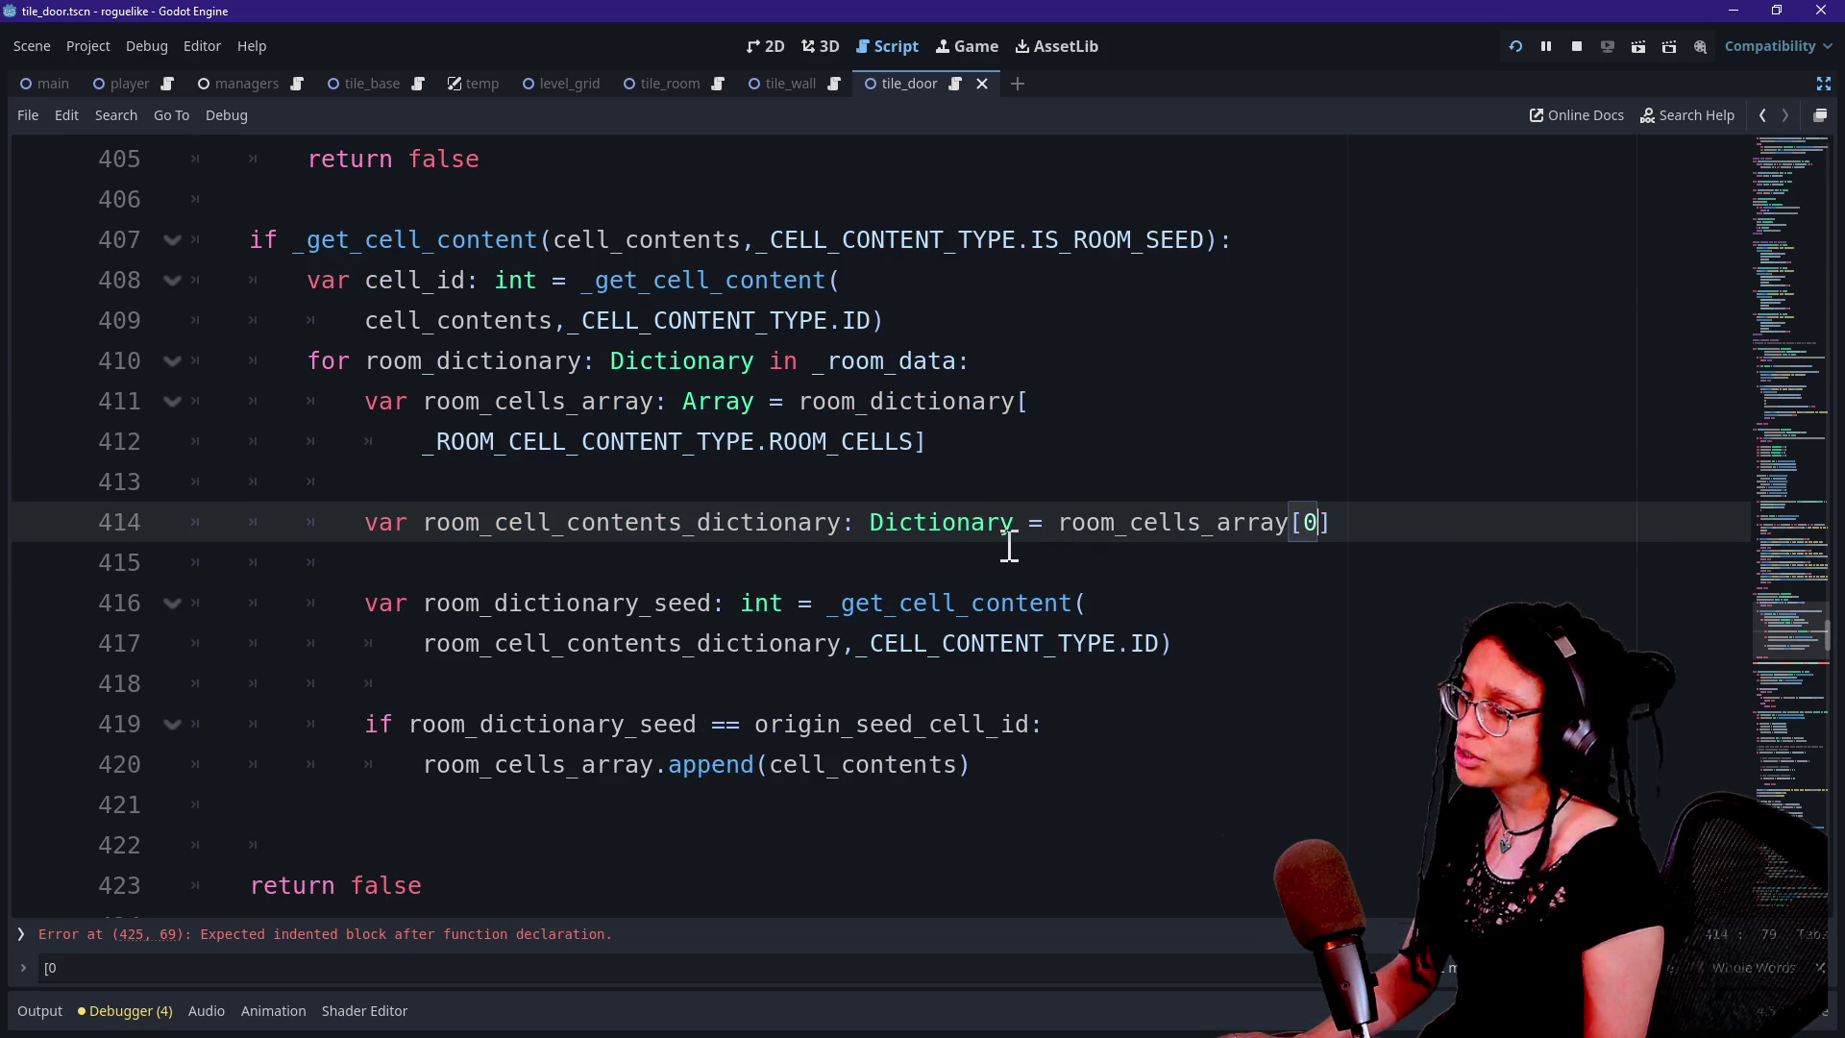
pyautogui.click(1034, 538)
pyautogui.scroll(-1, 1034, 538)
pyautogui.click(1002, 398)
pyautogui.click(1005, 373)
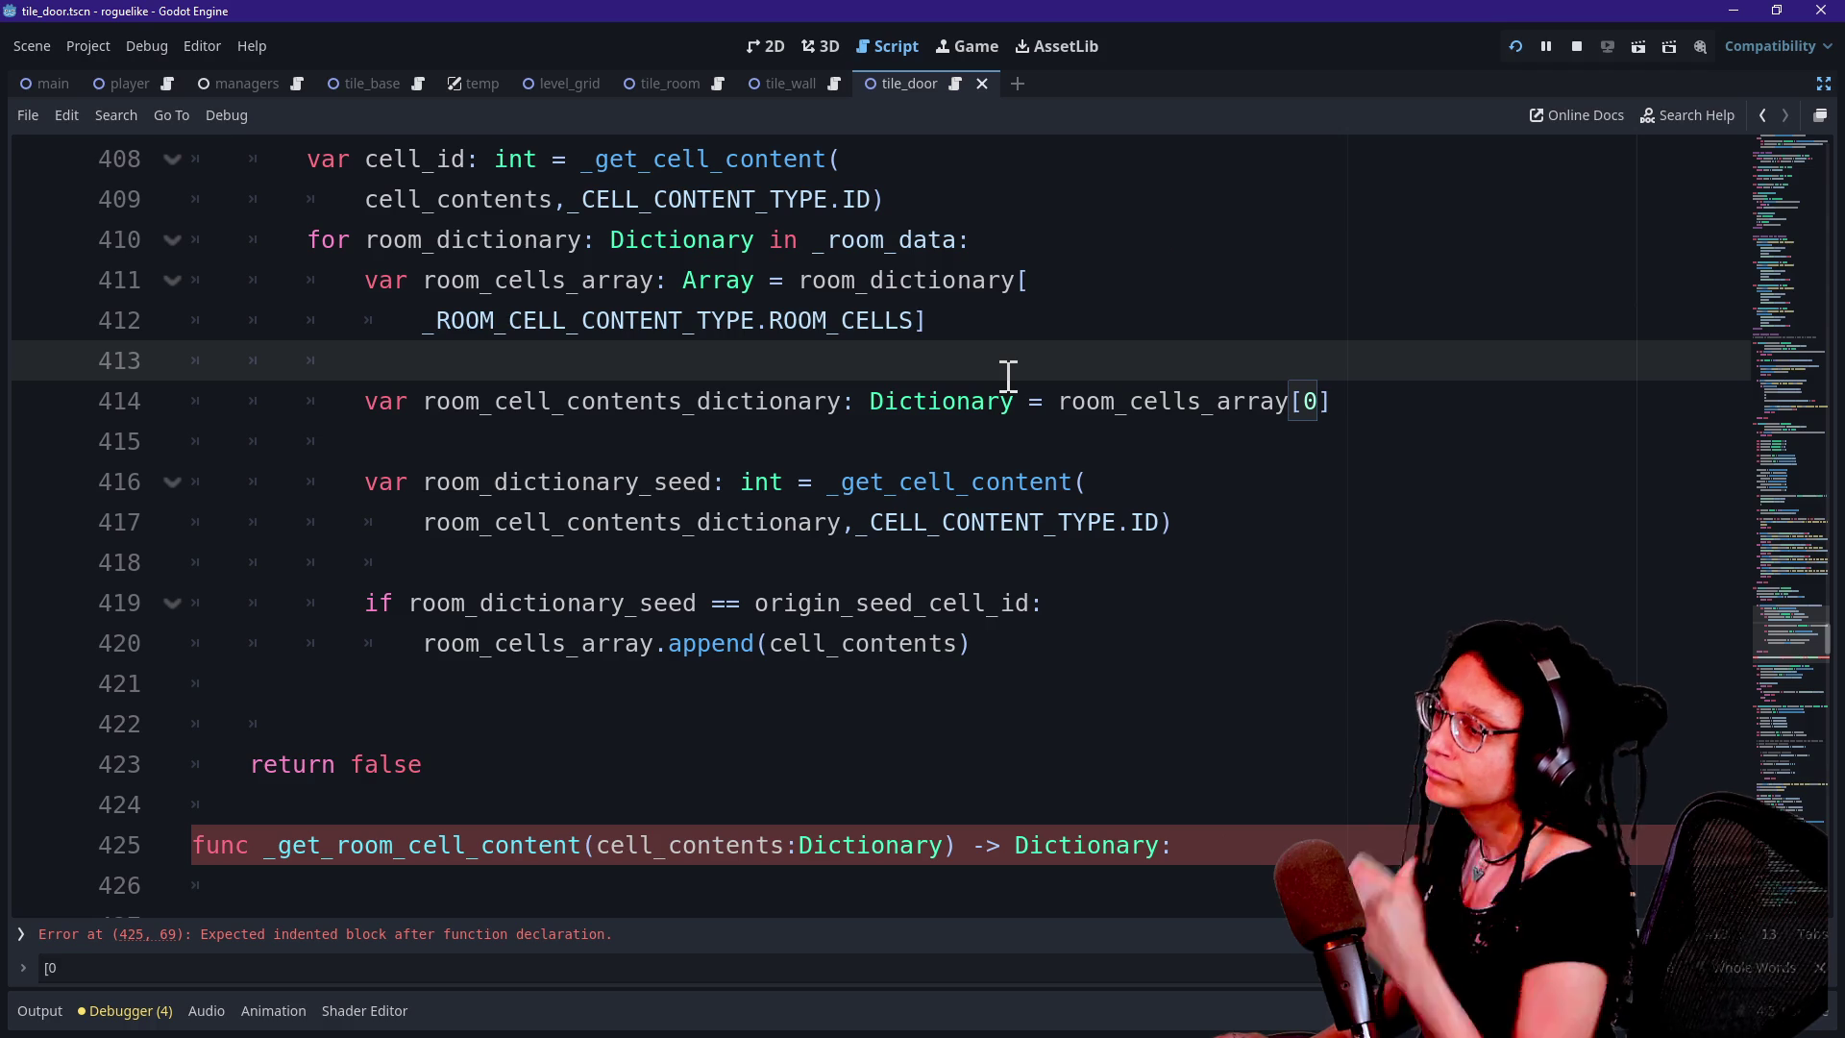
# Step: Add a 'for room_cell_contents: Dictionary in room_cells_array' loop, starting 'if room_cell_contents['
pyautogui.moveTo(1072, 400); pyautogui.dragTo(1351, 407)
pyautogui.press('BackSpace')
pyautogui.press('BackSpace')
pyautogui.press('BackSpace')
pyautogui.write('{}')
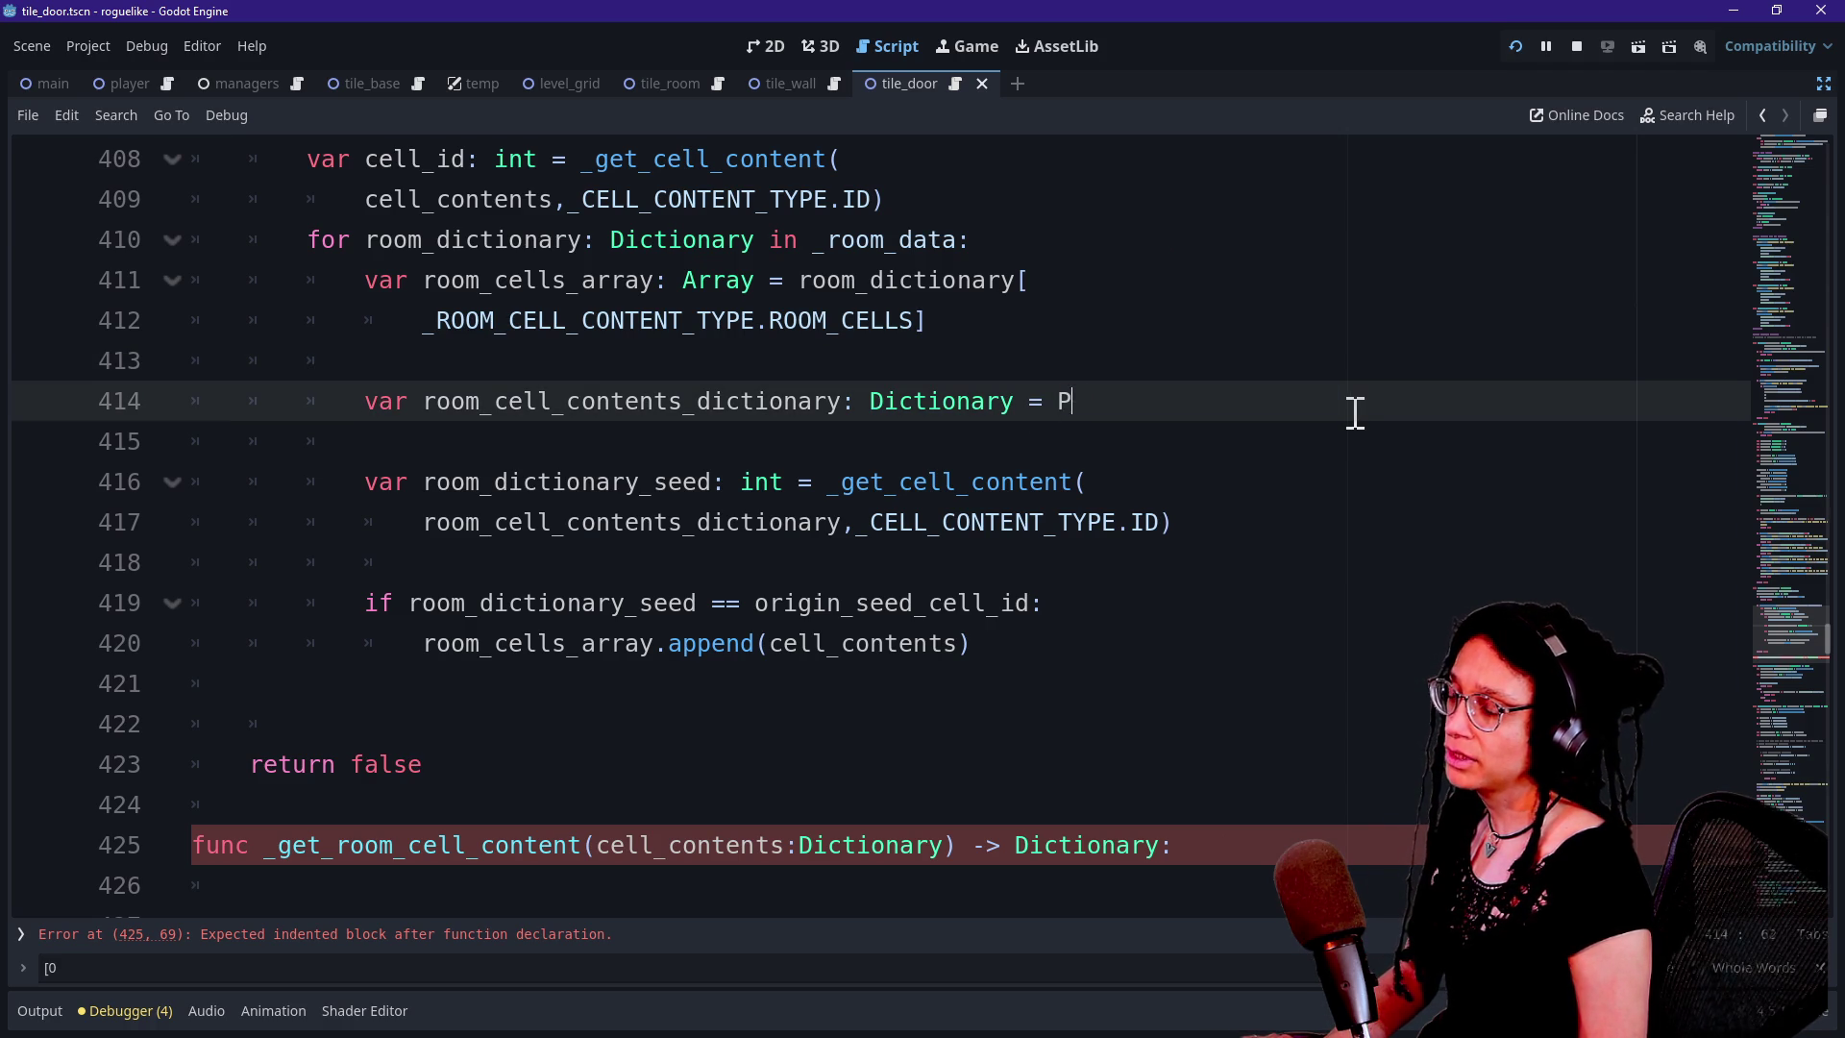
pyautogui.press('Return')
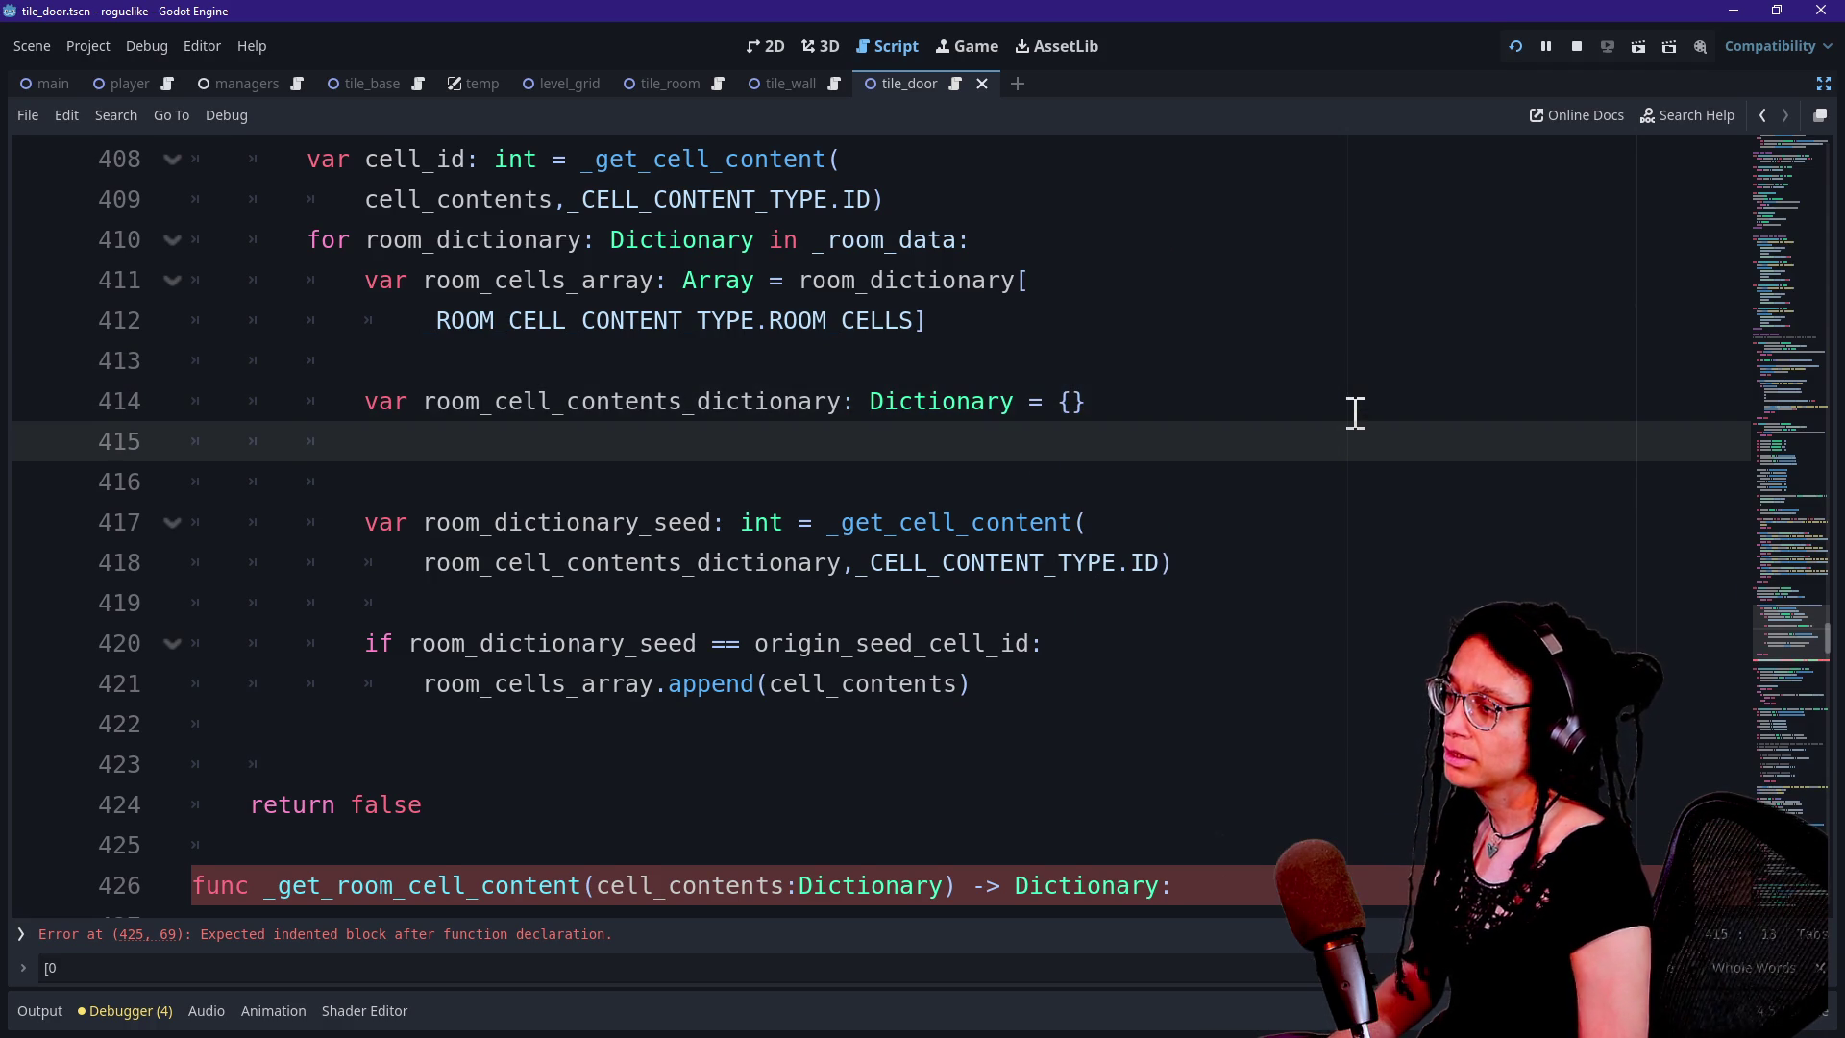
pyautogui.write('for ')
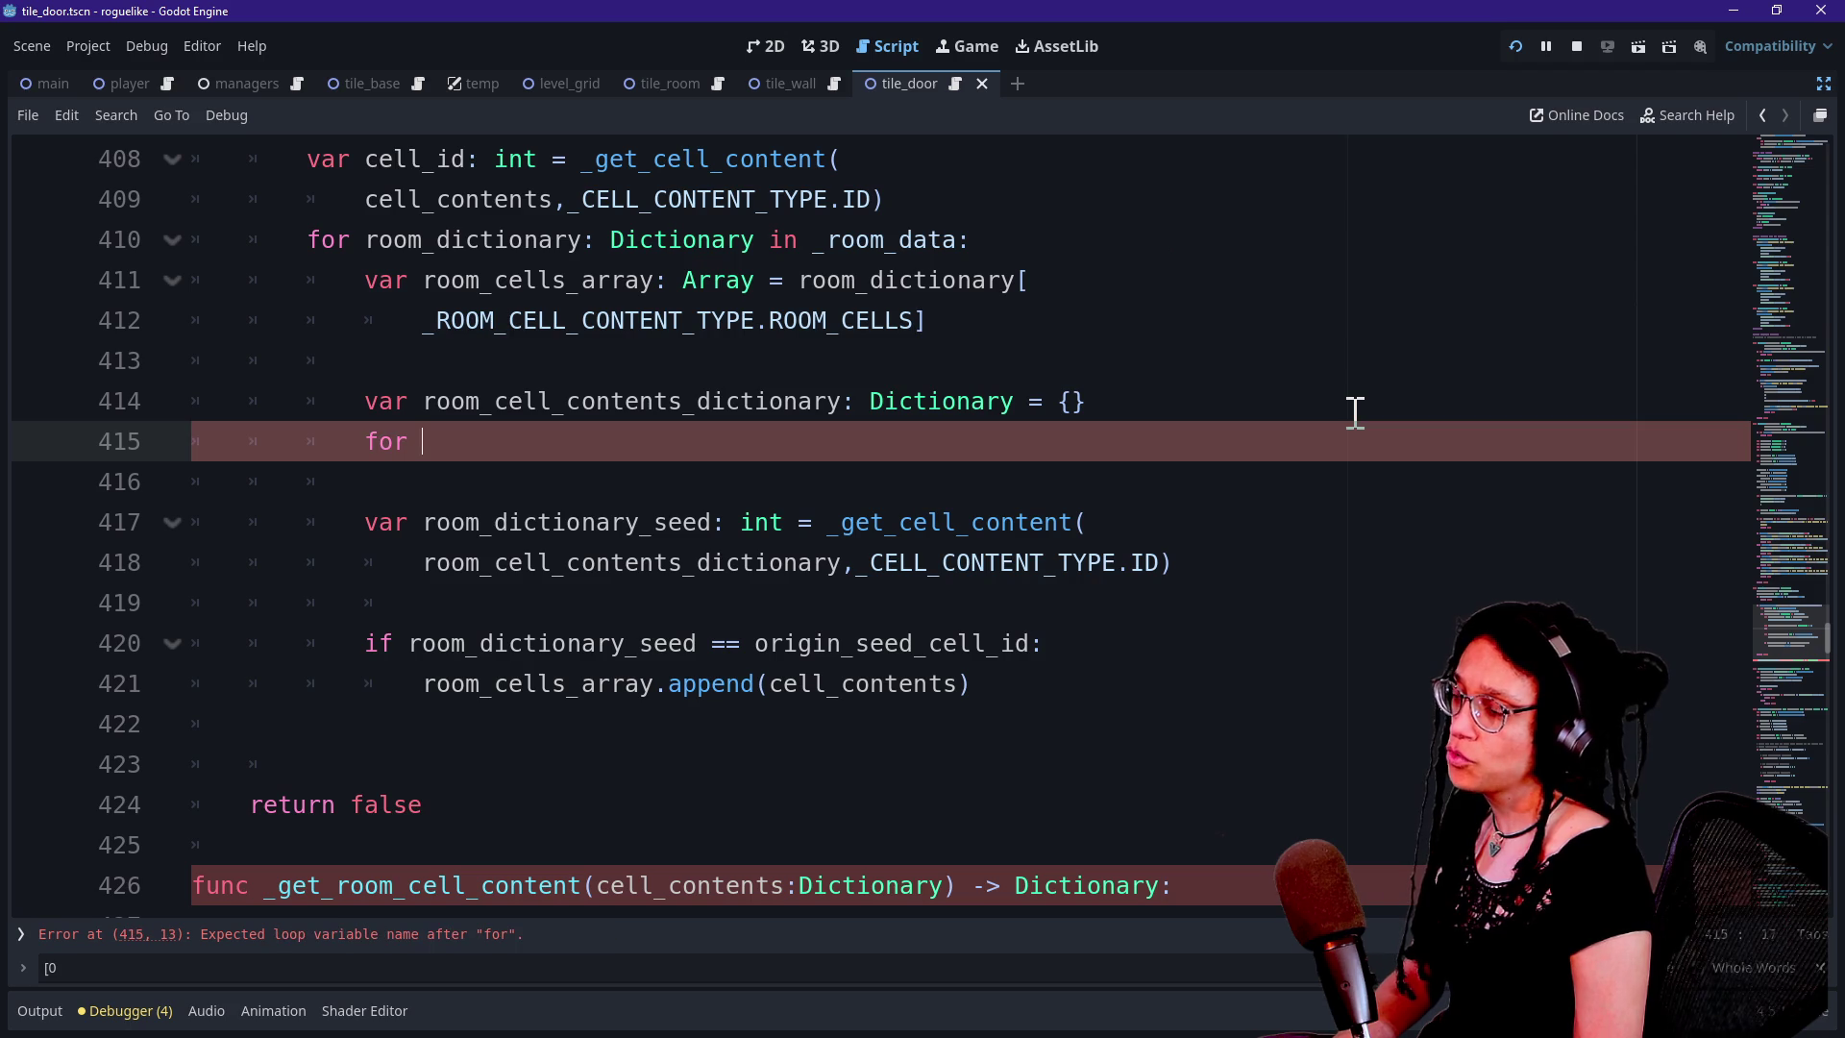
pyautogui.write('room_cell_contentsL Dict')
pyautogui.press('BackSpace')
pyautogui.press('BackSpace')
pyautogui.press('BackSpace')
pyautogui.write('Dictionary in ')
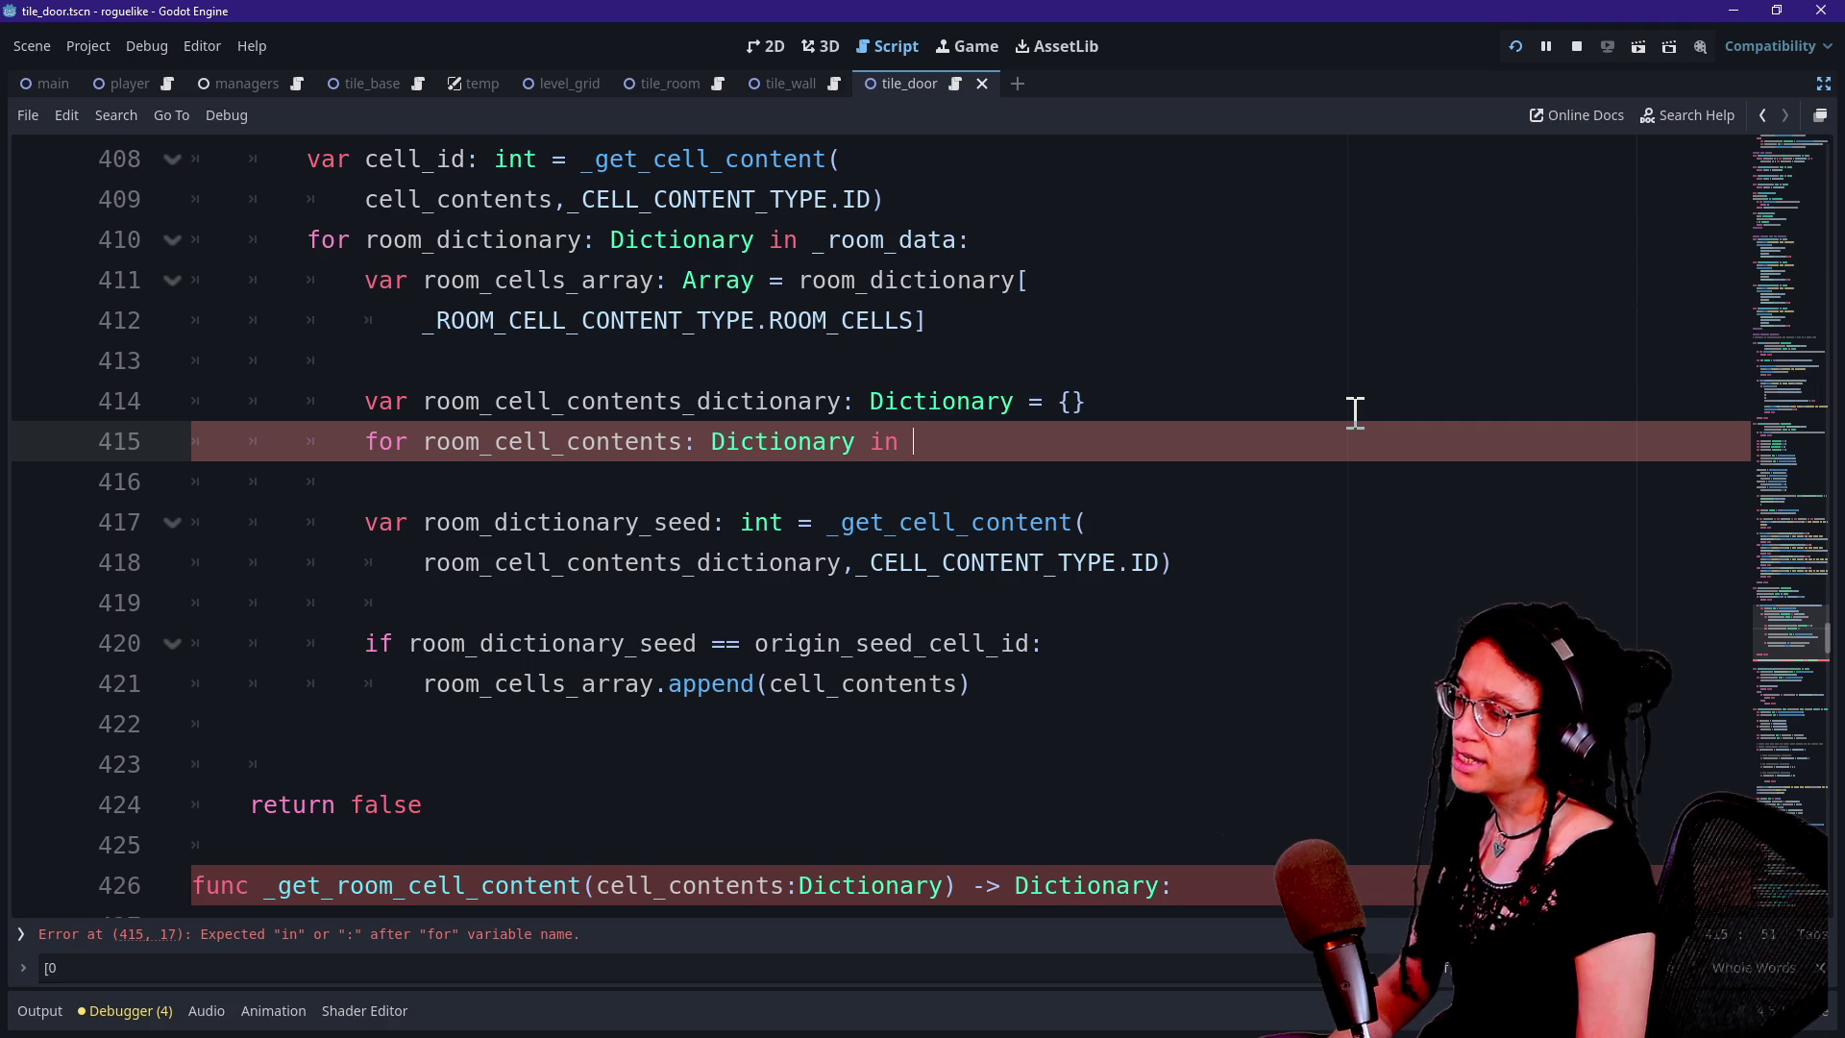
pyautogui.write('room_cells_array:')
pyautogui.press('Return')
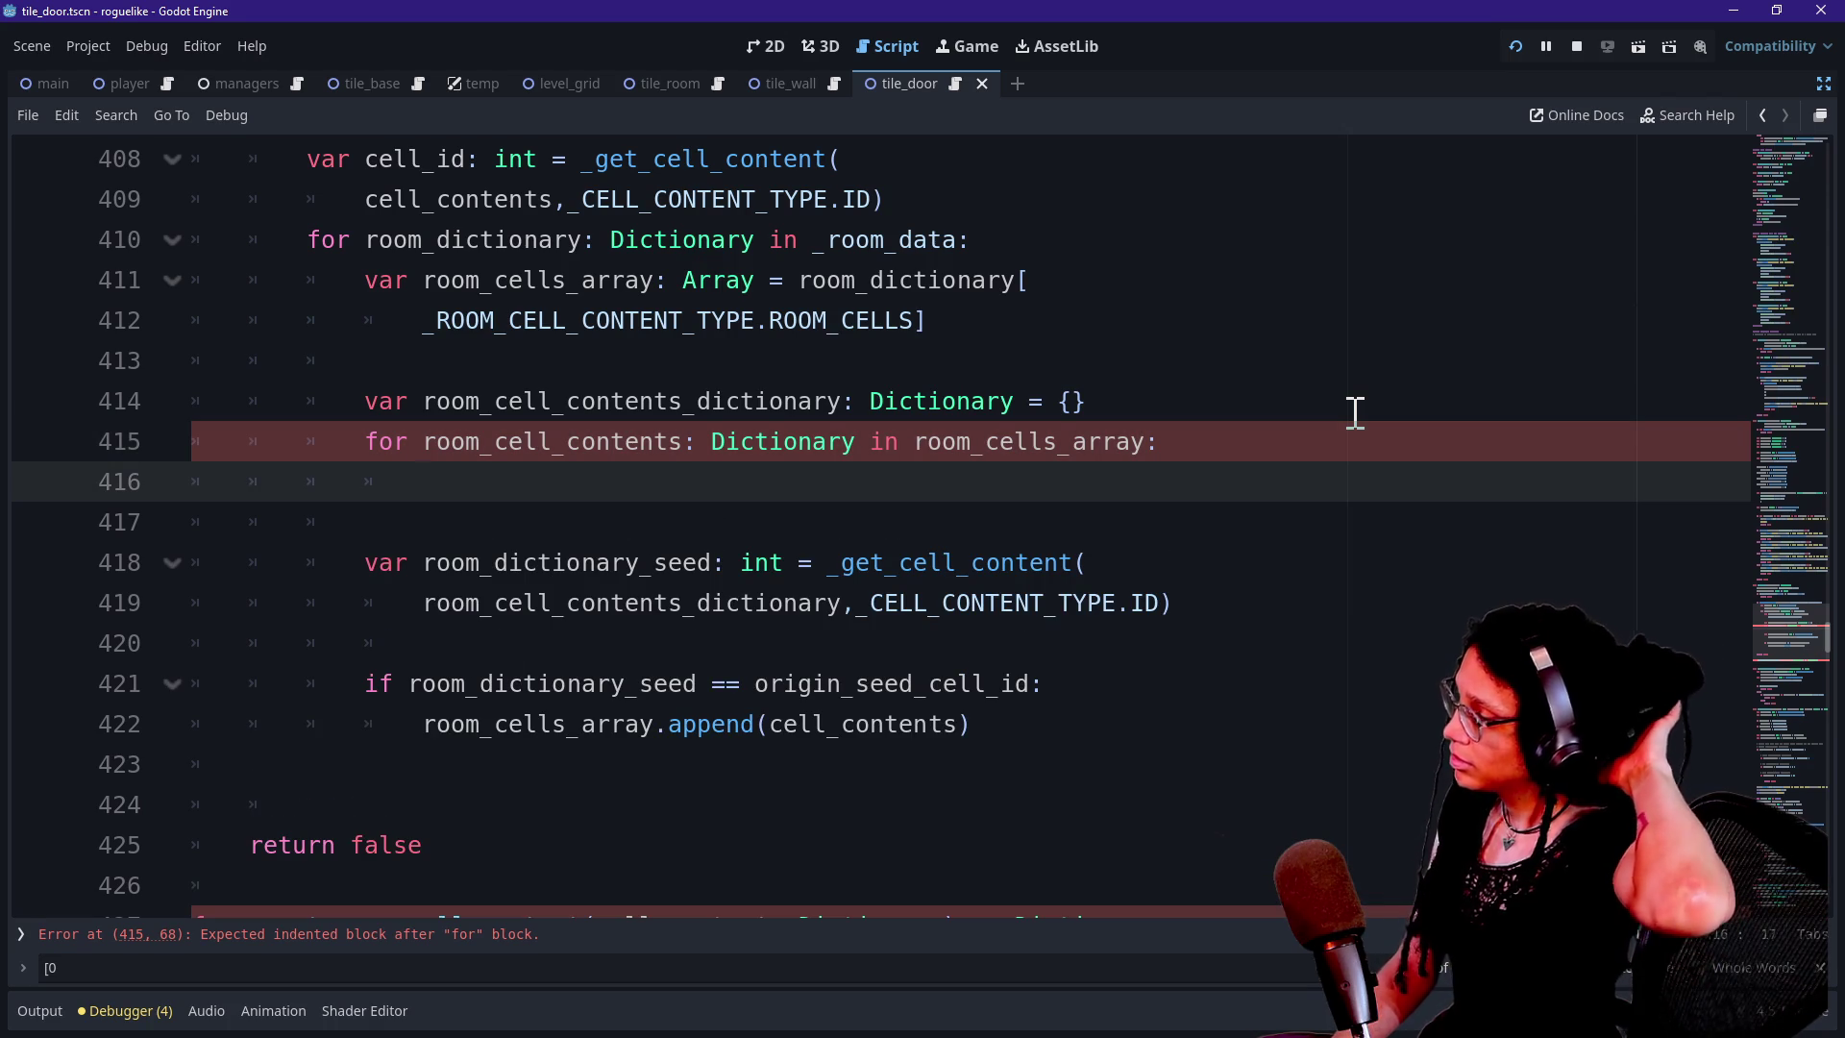
pyautogui.write('if ')
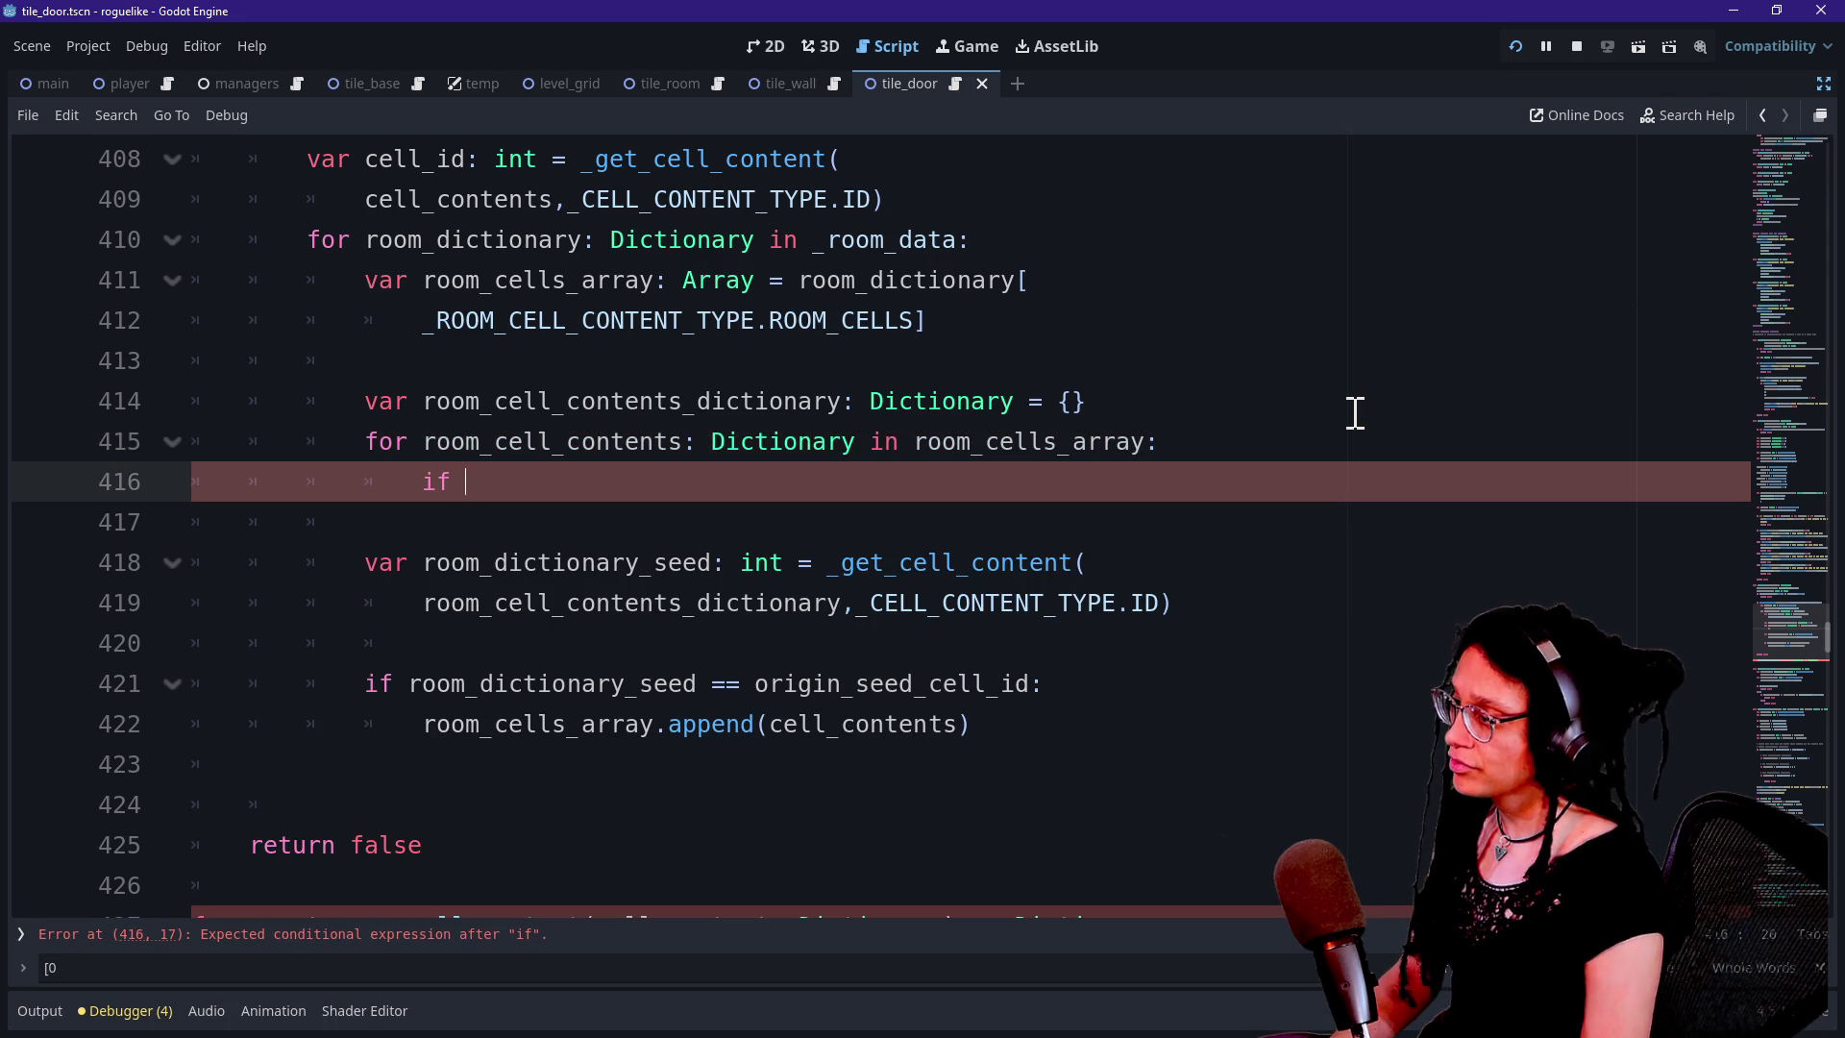
pyautogui.write('room_cell_co')
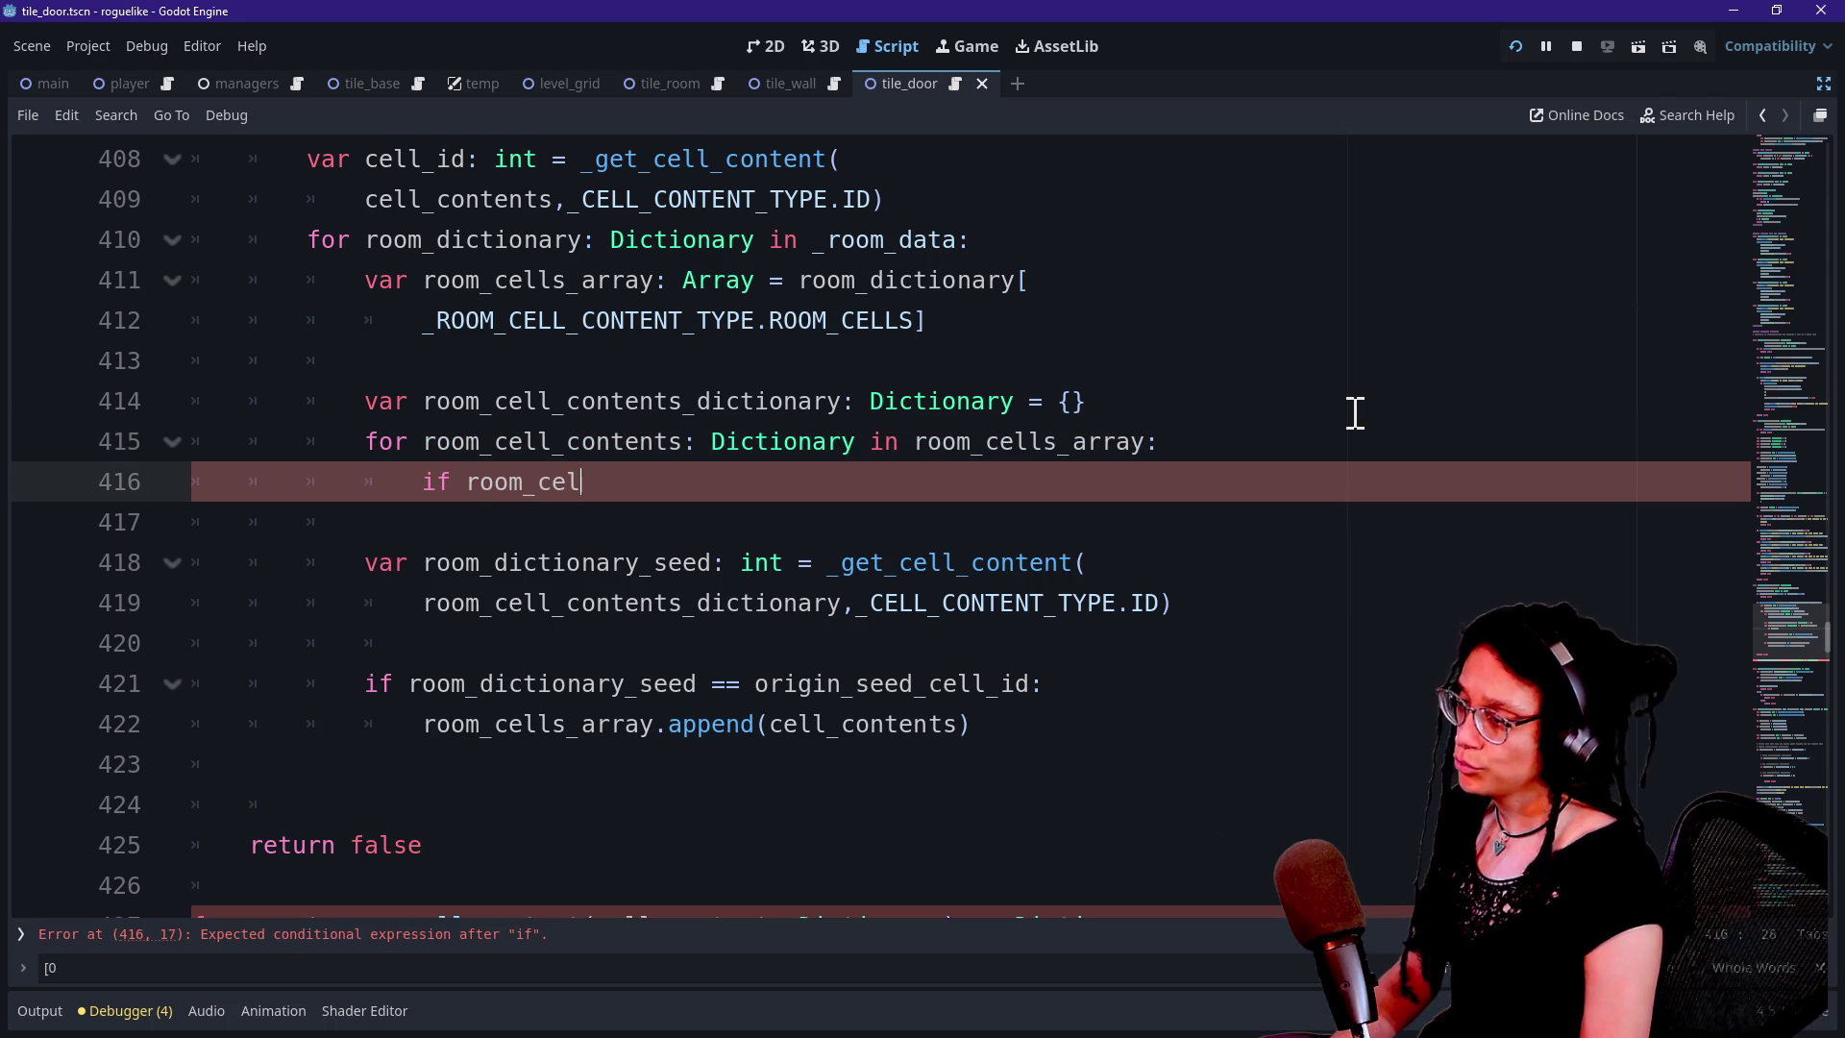
pyautogui.write('ntents.')
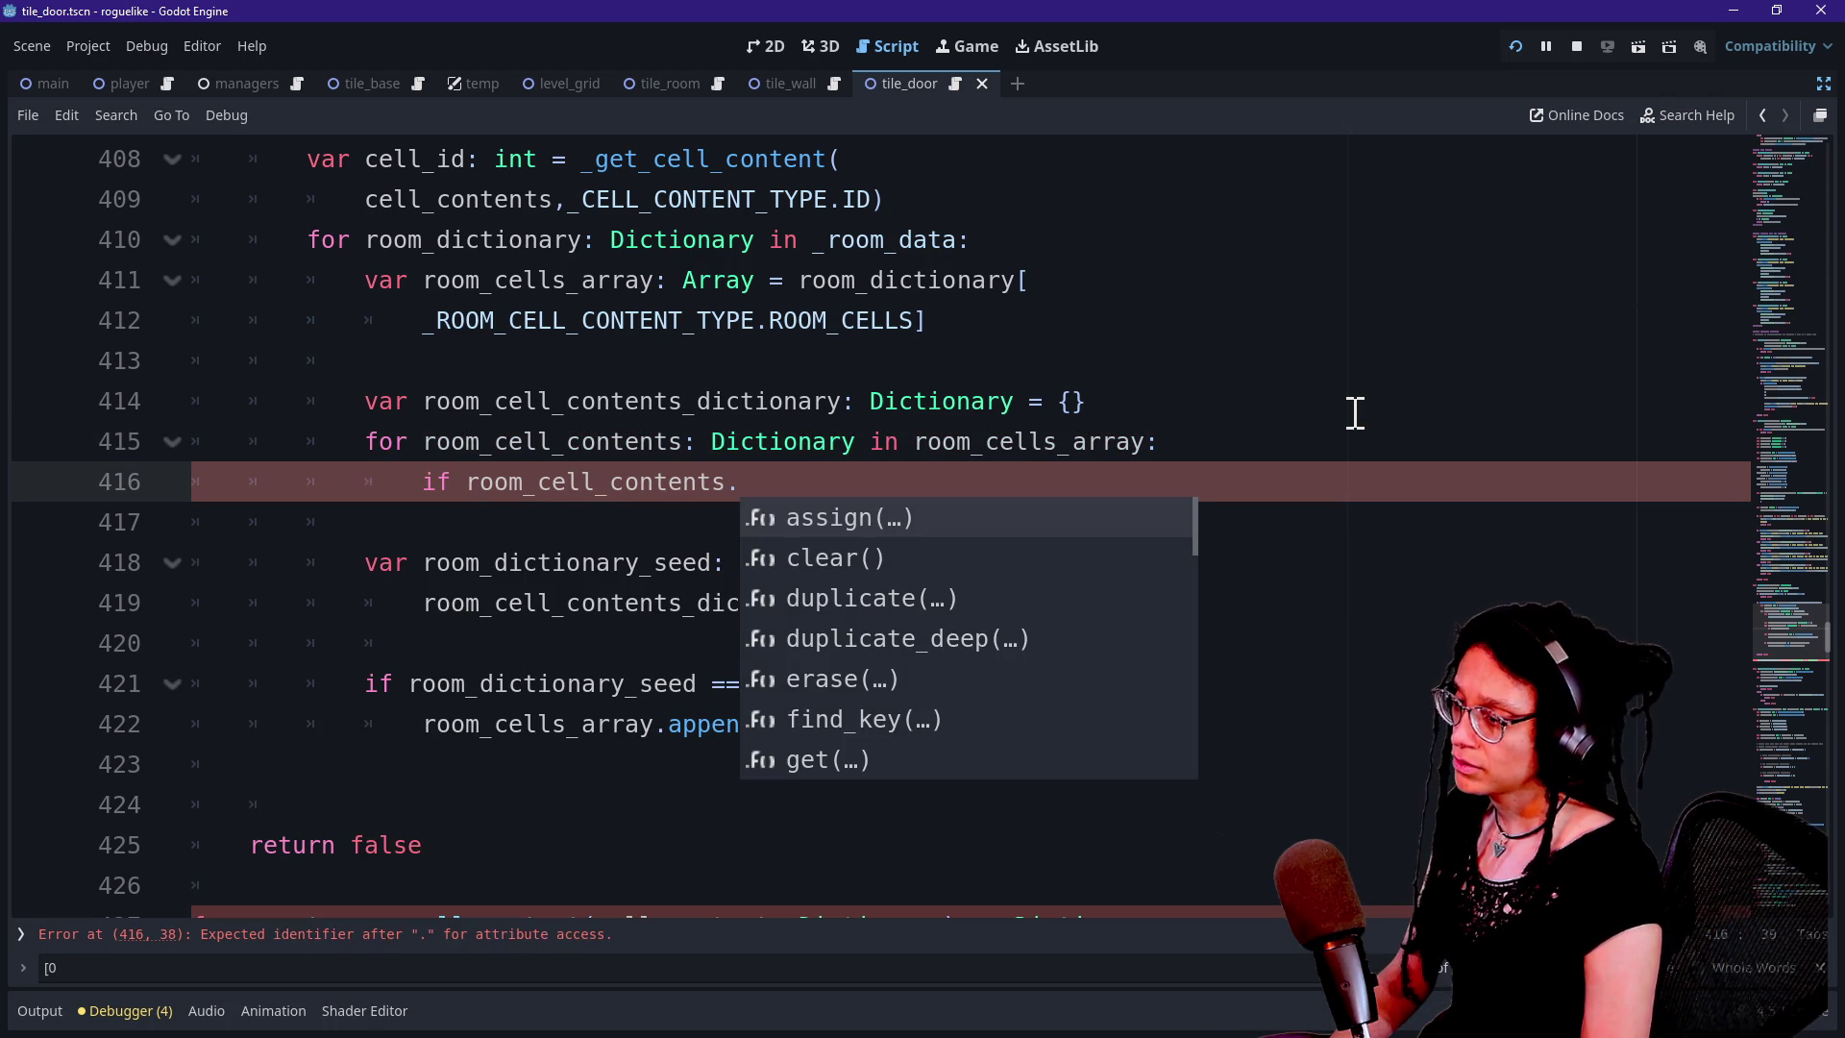
pyautogui.press('BackSpace')
pyautogui.write('[')
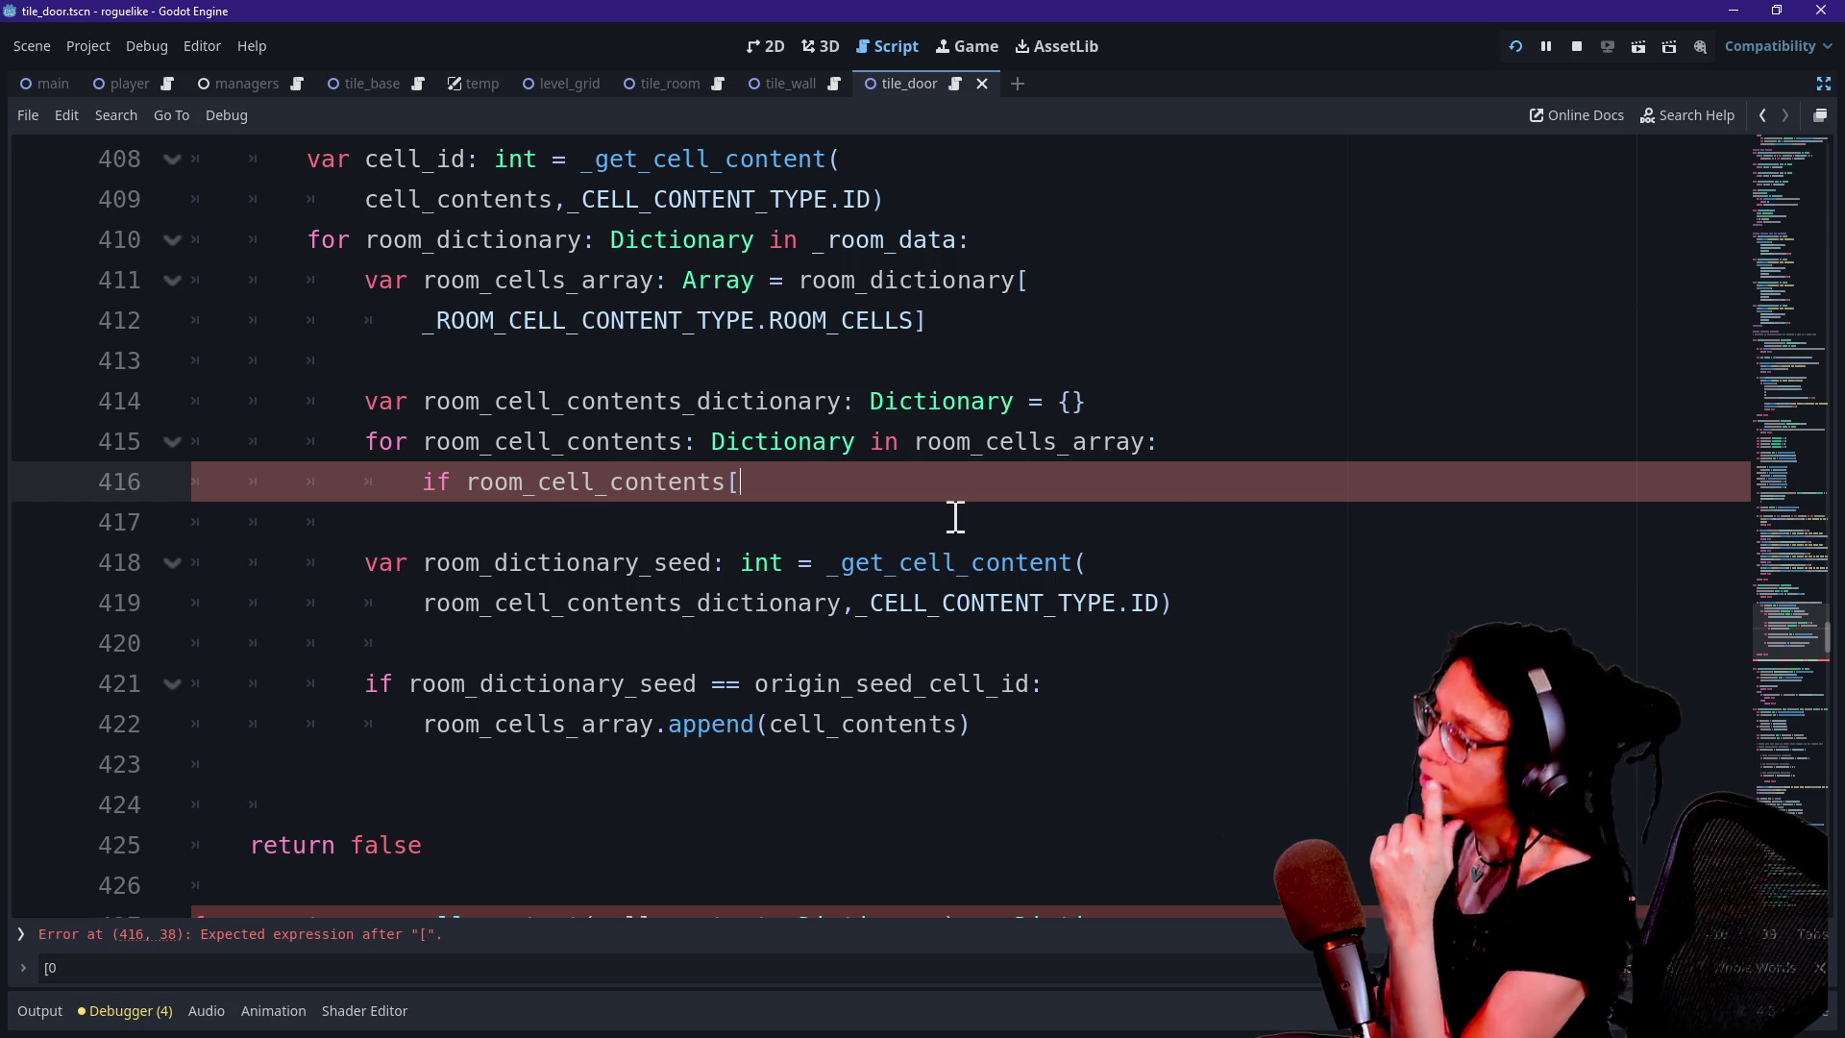
# Step: Change the line-414 declaration to 'var room_cell_id: int'
pyautogui.moveTo(366, 400)
pyautogui.mouseDown()
pyautogui.moveTo(1112, 408)
pyautogui.moveTo(883, 365)
pyautogui.moveTo(795, 400)
pyautogui.moveTo(845, 401)
pyautogui.moveTo(711, 401)
pyautogui.moveTo(842, 408)
pyautogui.mouseUp()
pyautogui.click(711, 401)
pyautogui.press('BackSpace')
pyautogui.press('BackSpace')
pyautogui.press('BackSpace')
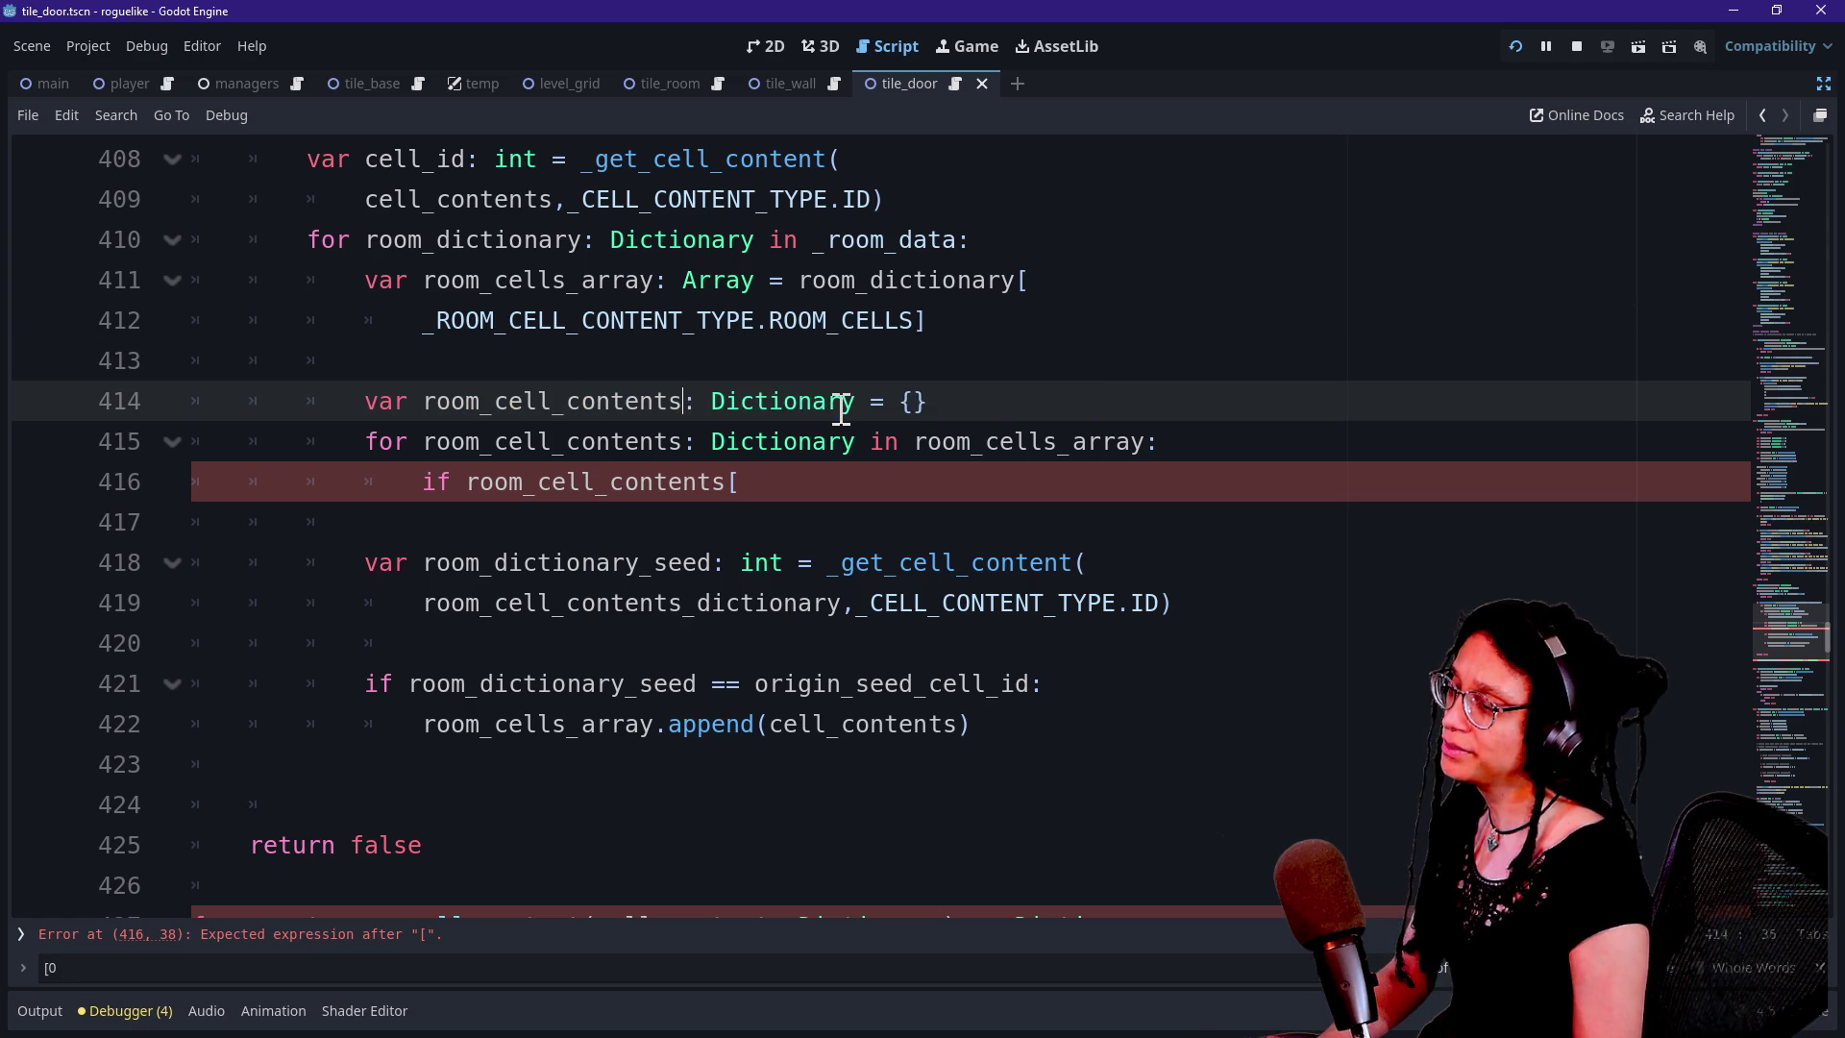
pyautogui.write('id')
pyautogui.moveTo(845, 400); pyautogui.dragTo(665, 401)
pyautogui.press('BackSpace')
pyautogui.press('BackSpace')
pyautogui.press('BackSpace')
pyautogui.press('BackSpace')
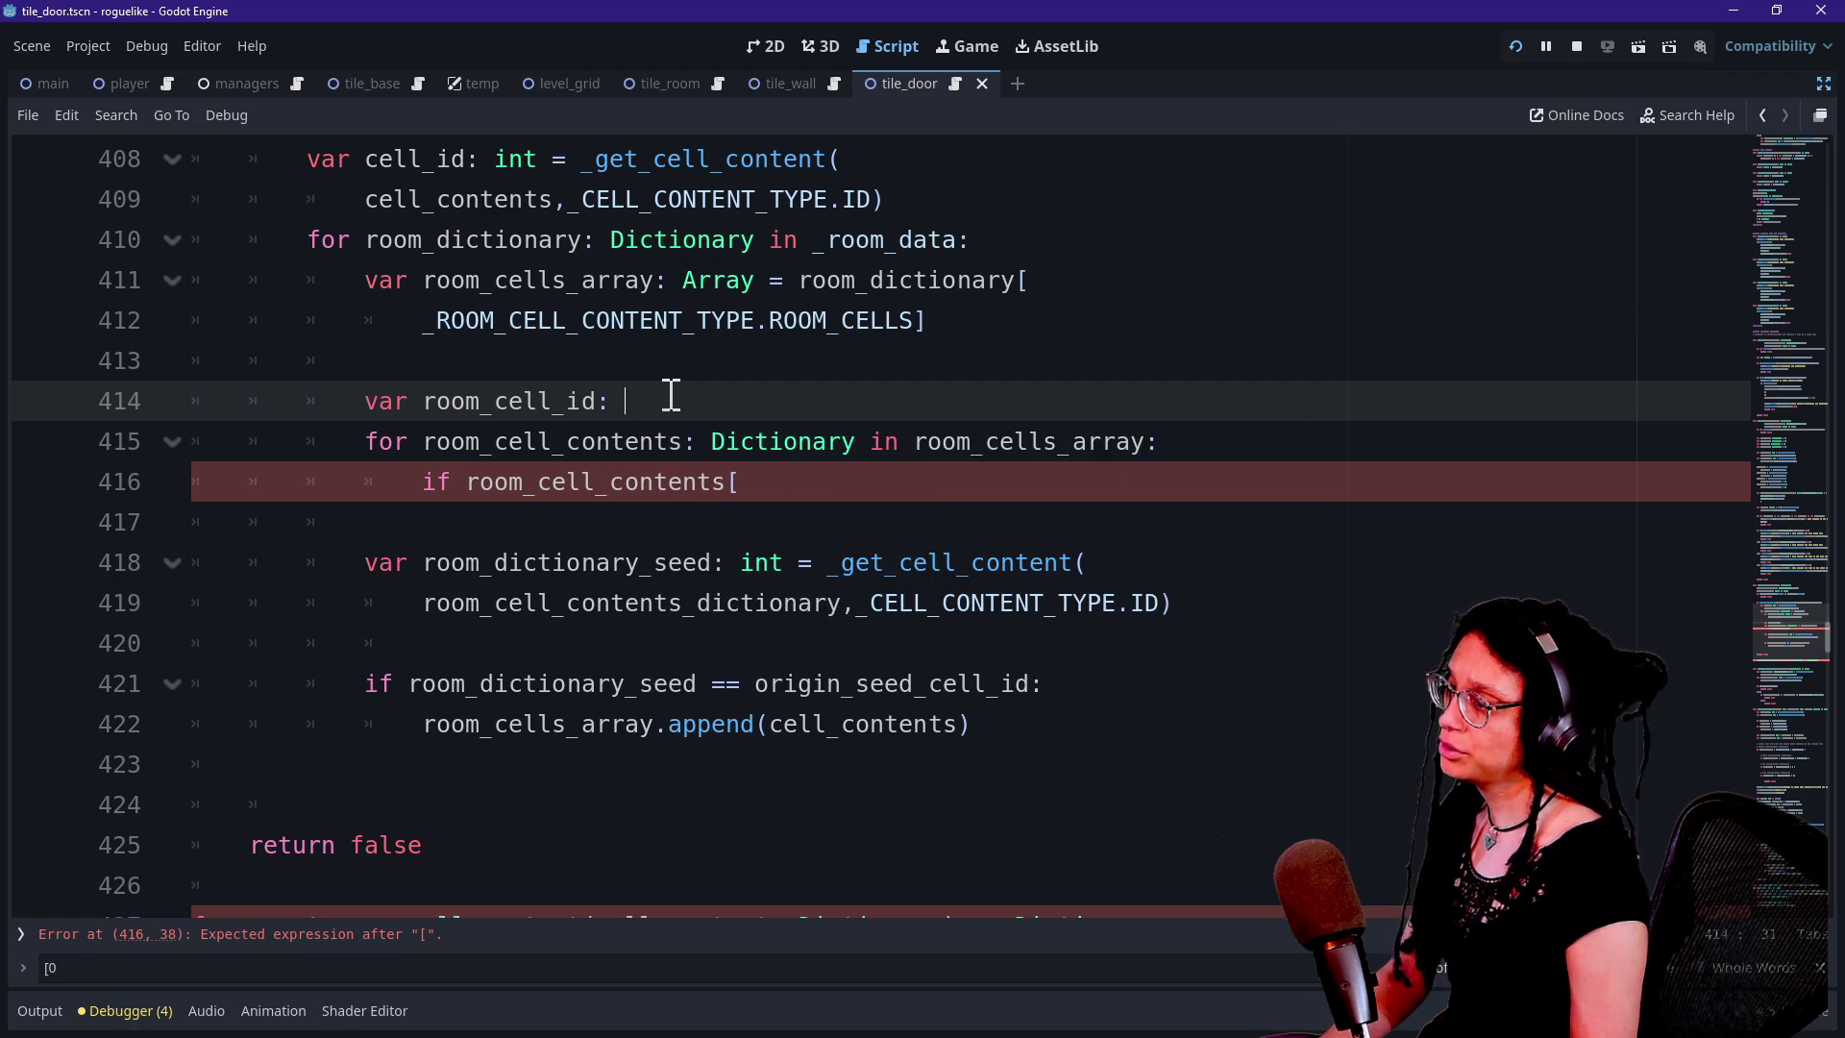
pyautogui.click(452, 280)
pyautogui.click(691, 401)
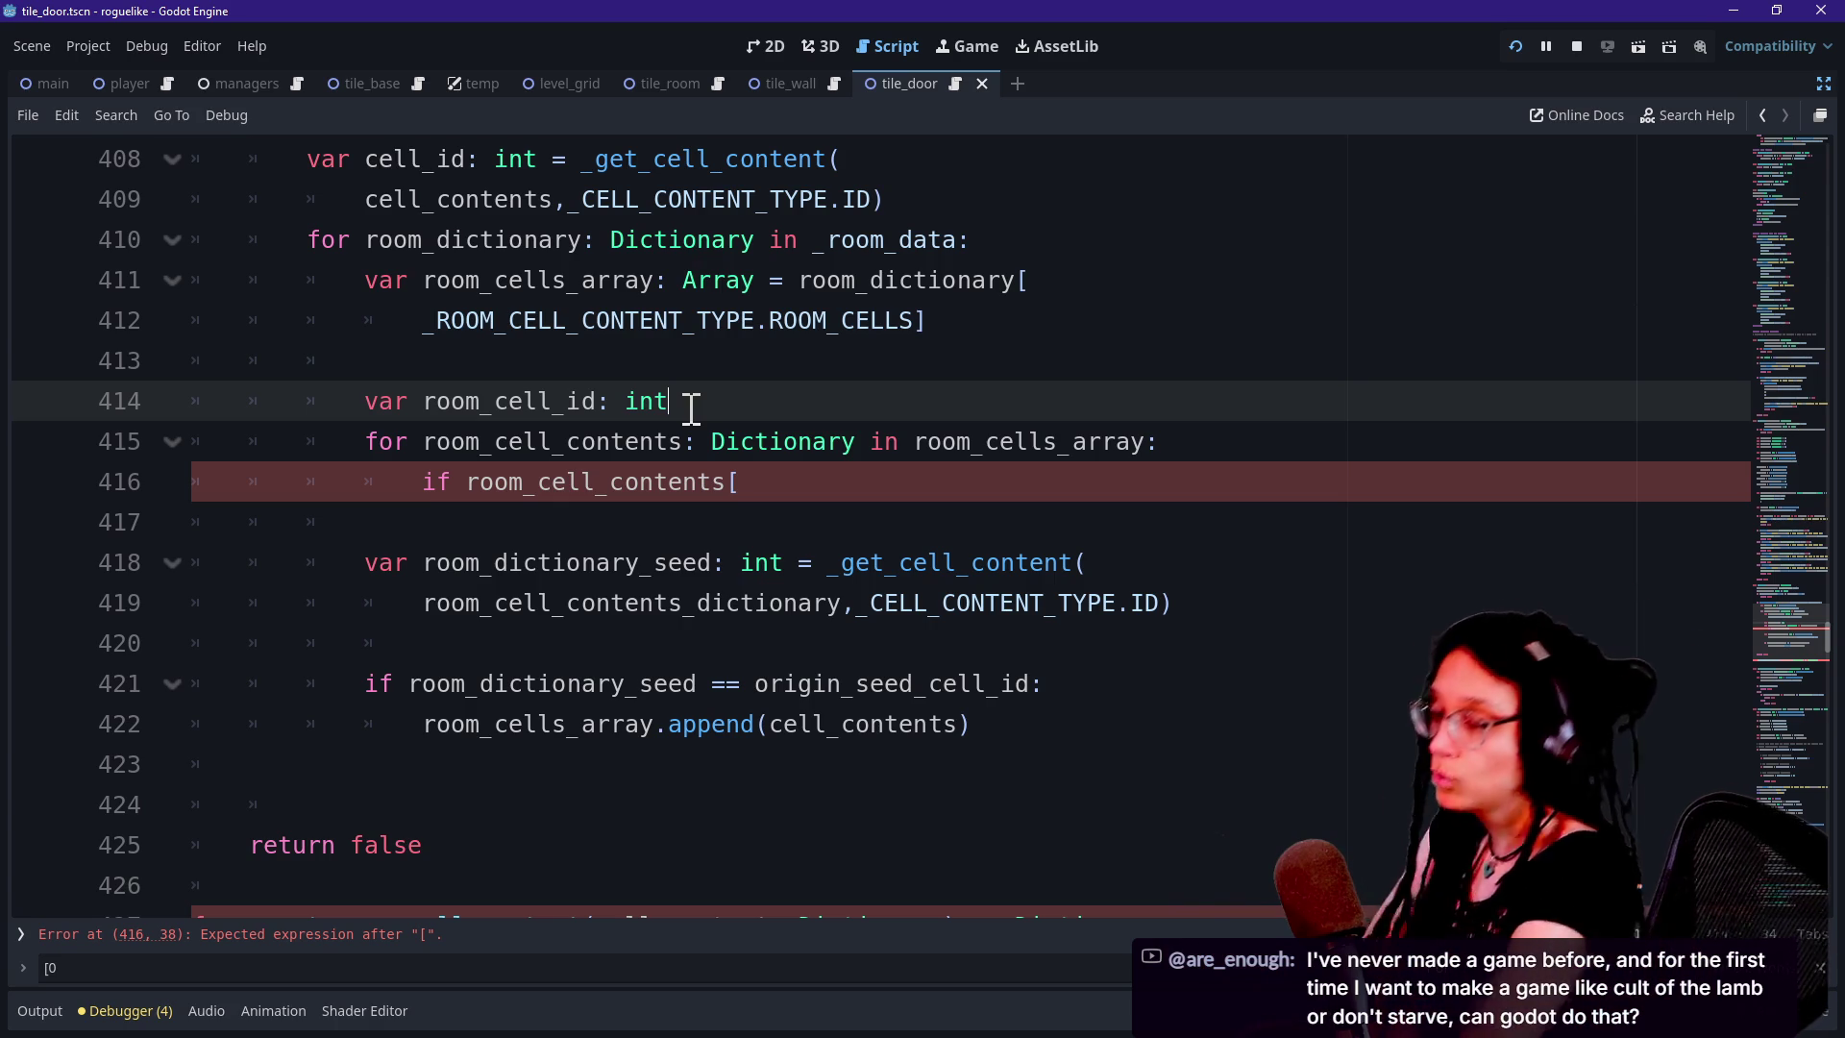
pyautogui.click(869, 569)
pyautogui.click(946, 401)
pyautogui.click(917, 441)
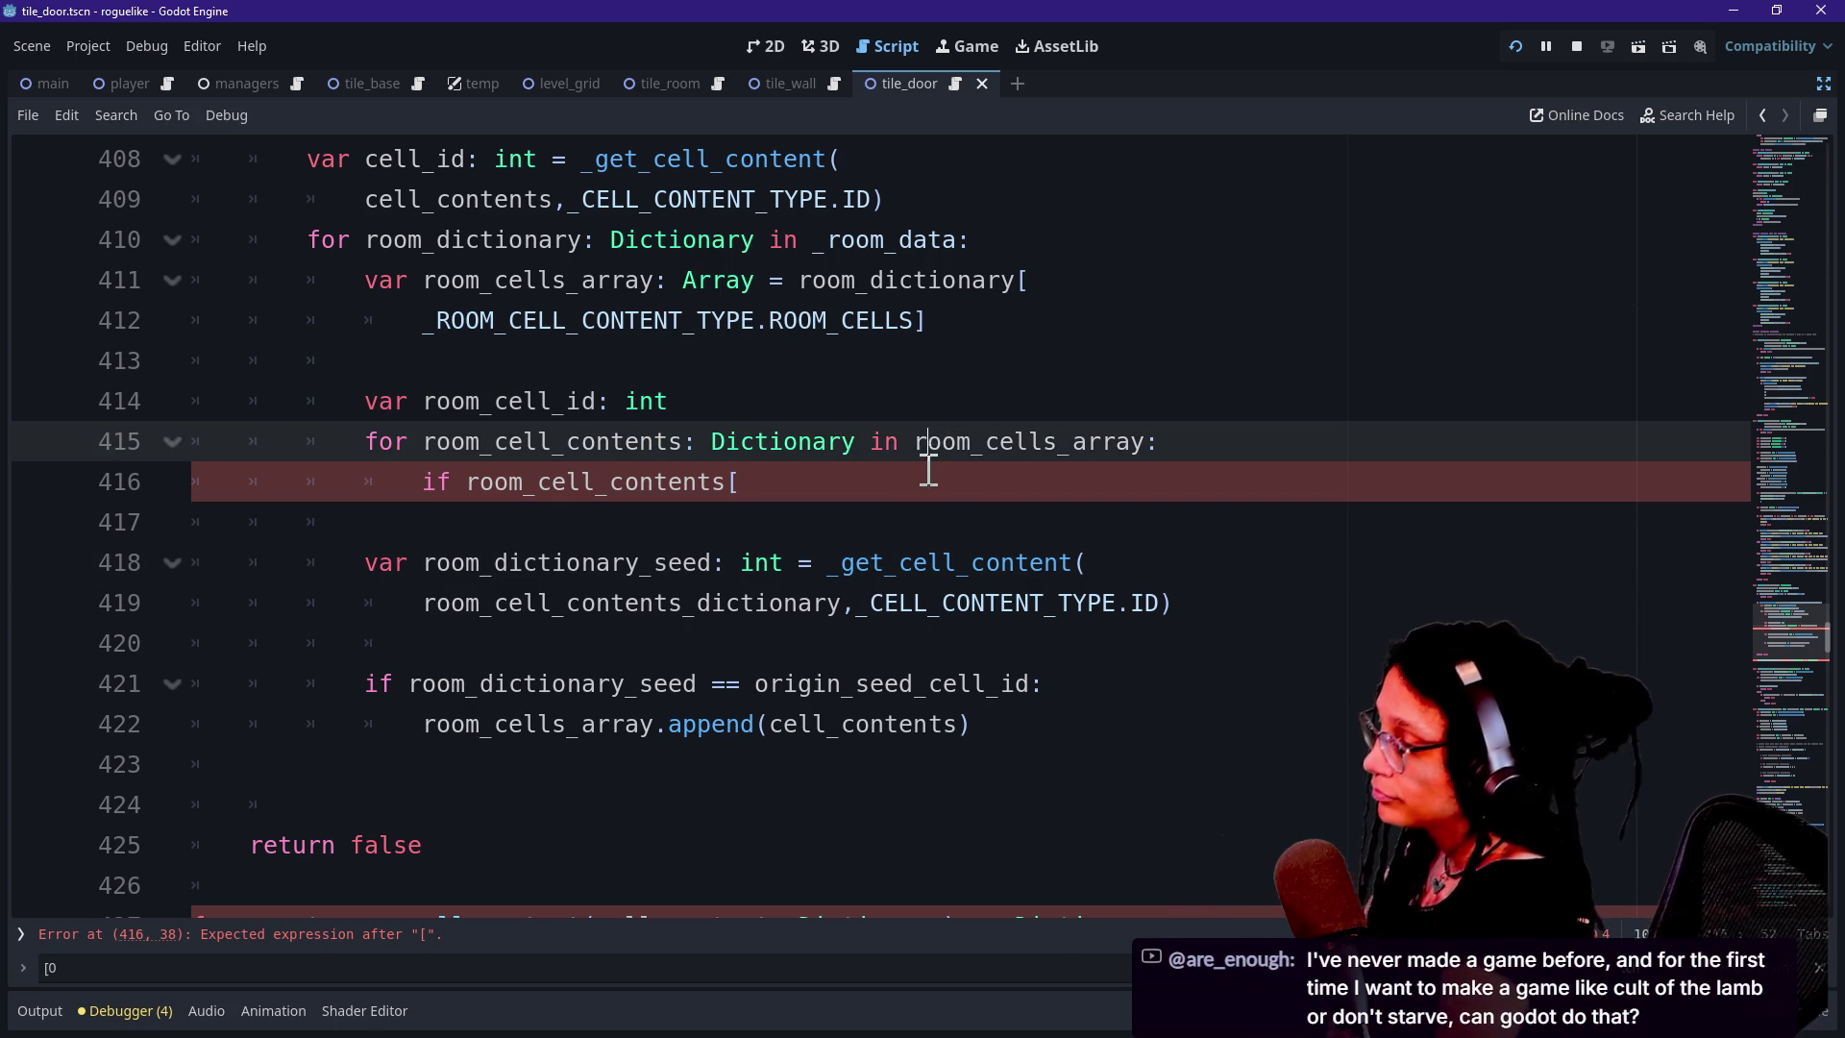
pyautogui.click(917, 480)
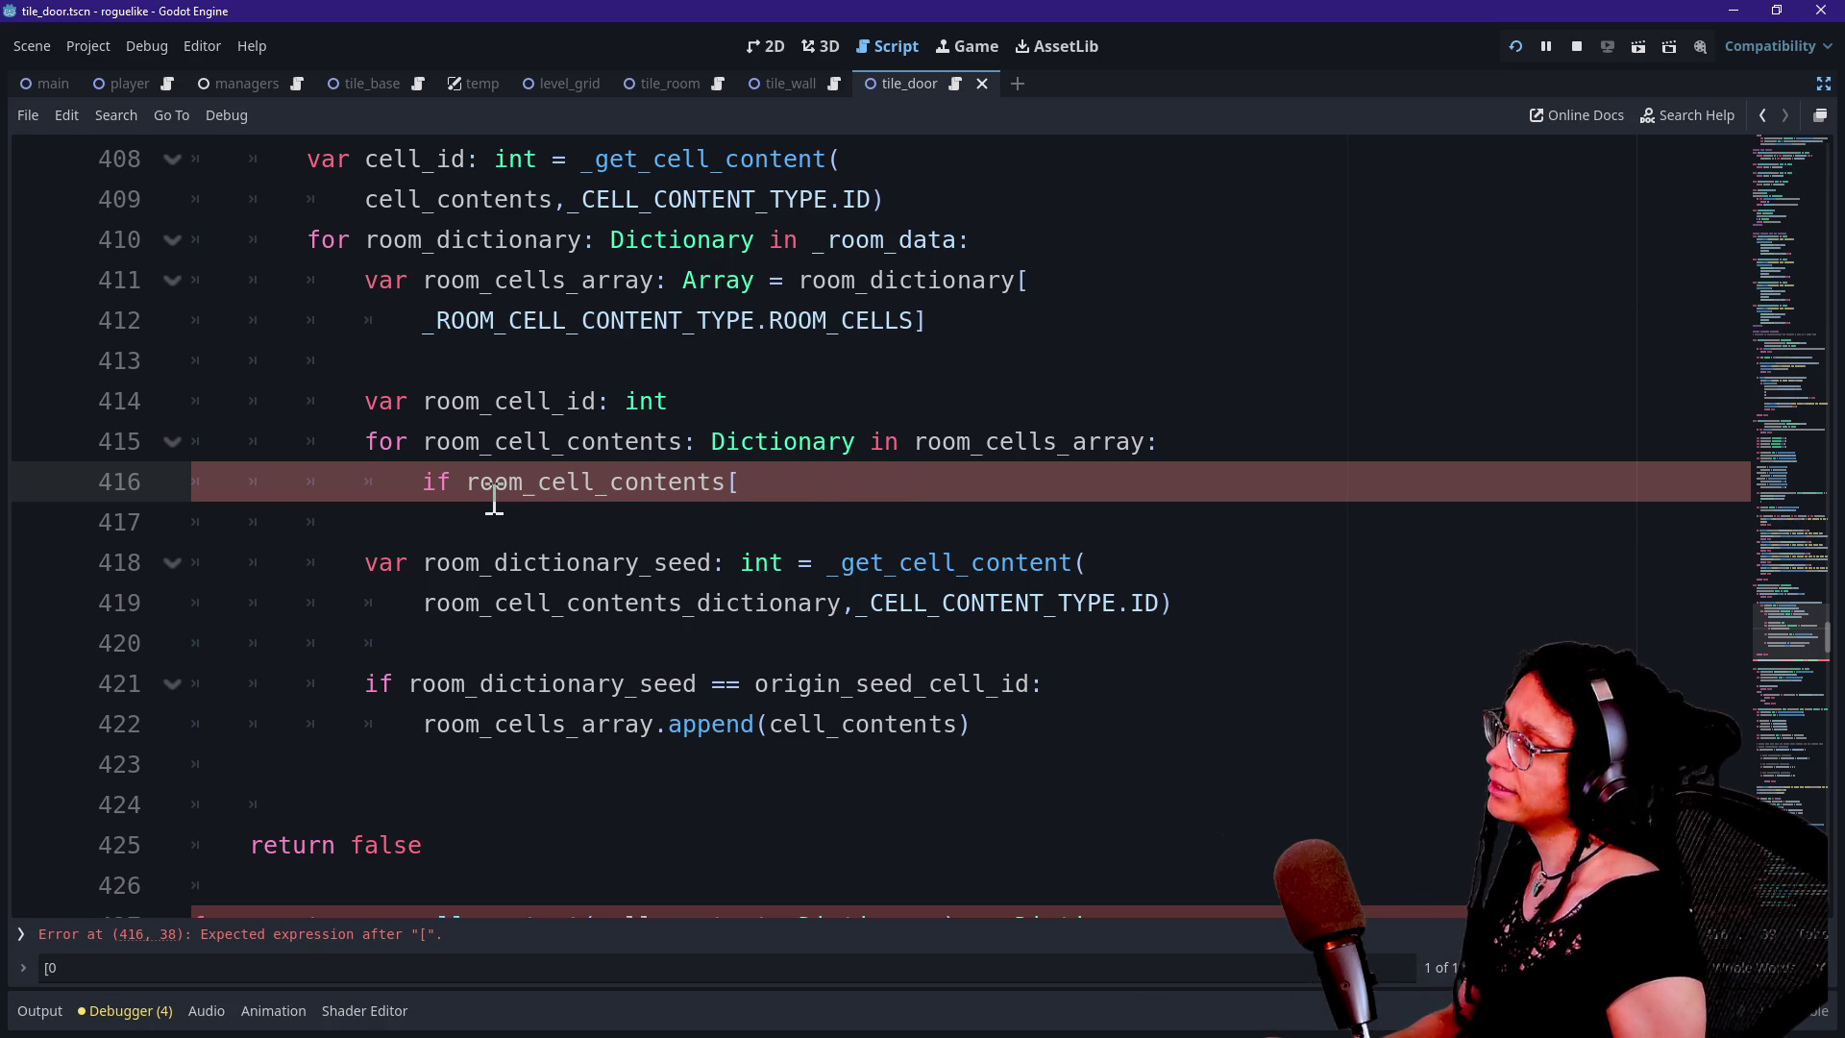
# Step: Write _get_cell_content(room_cell_contents, _CELL_CONTENT_TYPE.ID) into the line-416 condition
pyautogui.click(469, 483)
pyautogui.write('_get')
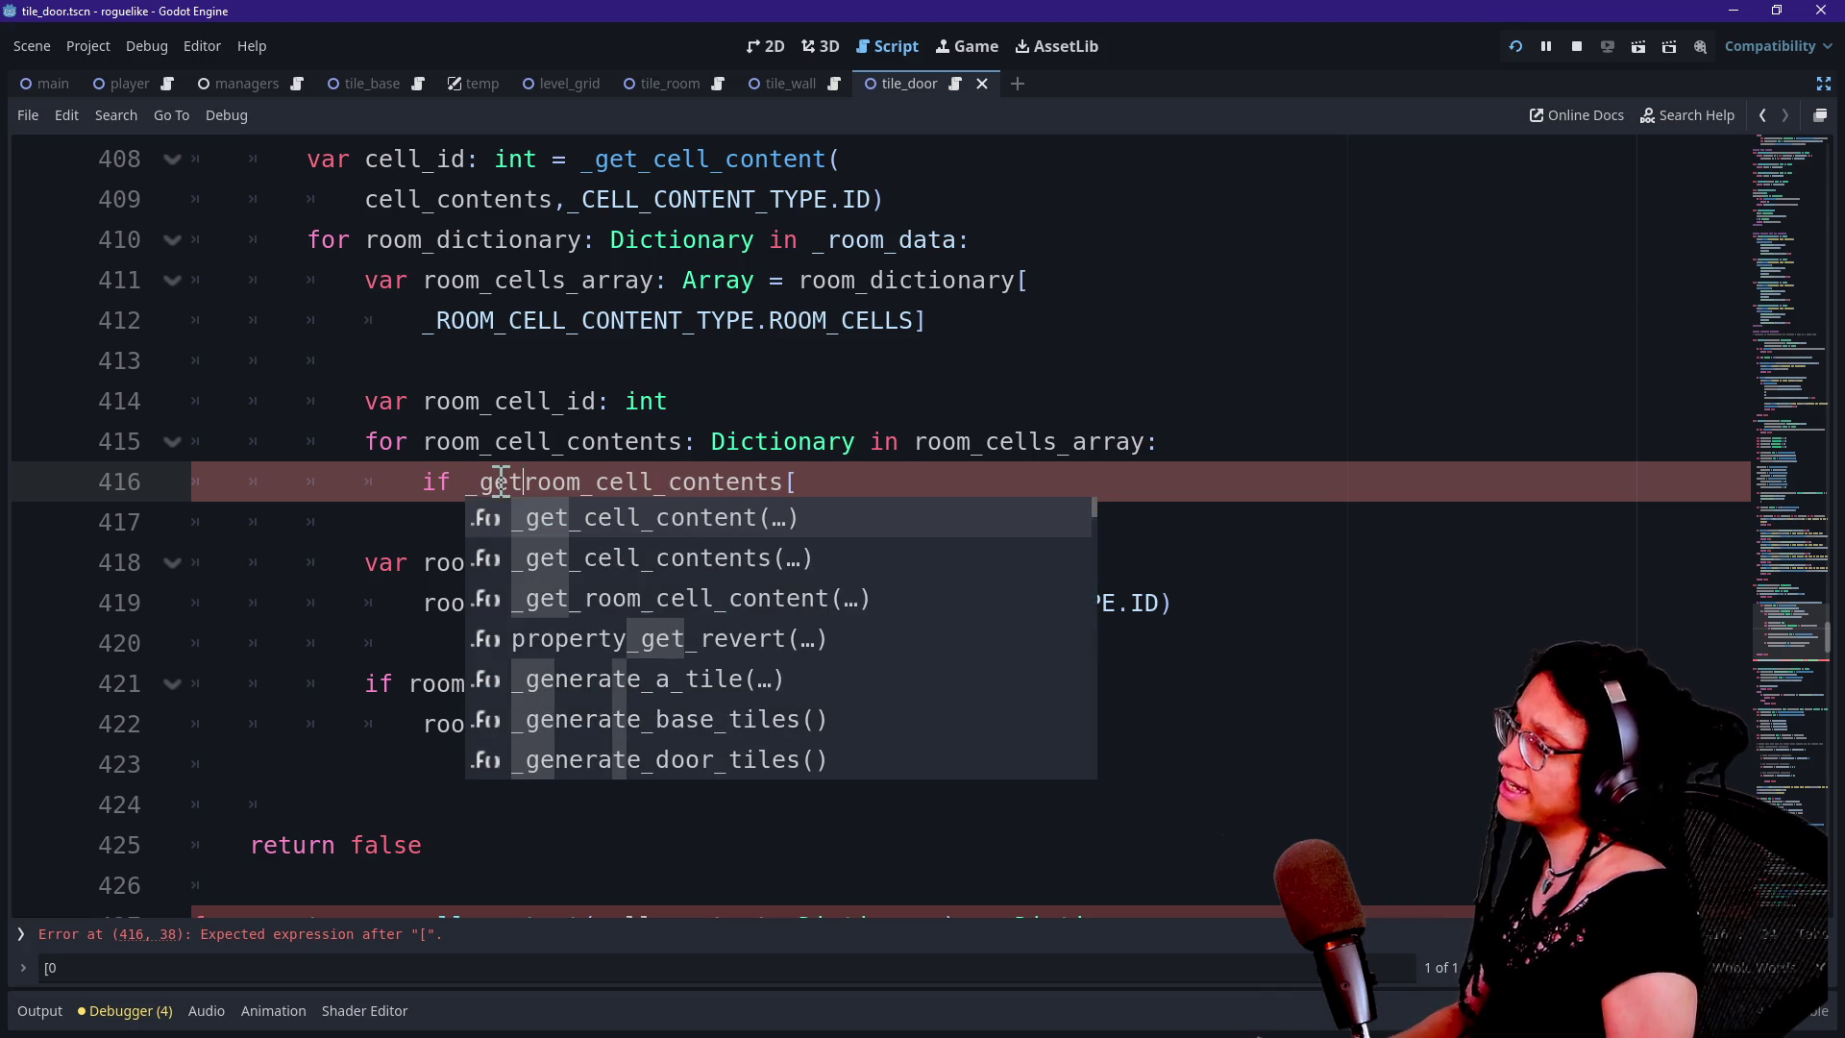
pyautogui.press('Tab')
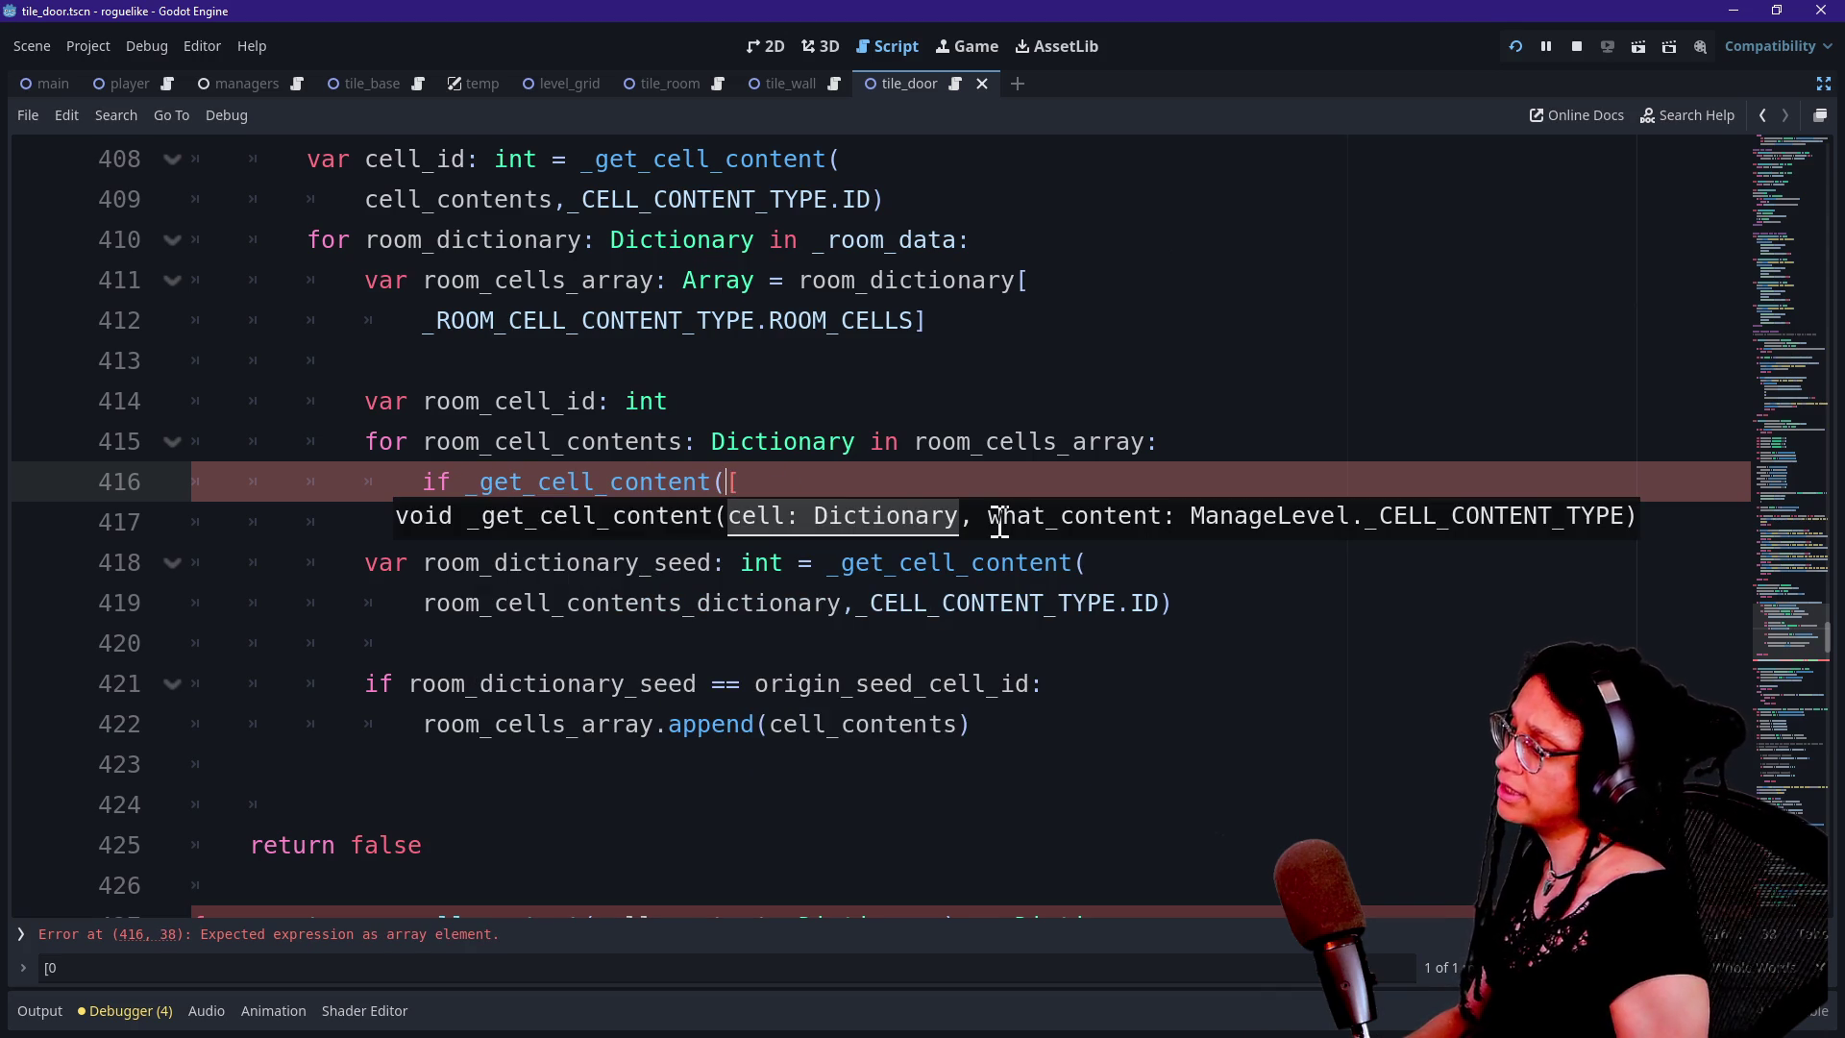
pyautogui.write('room')
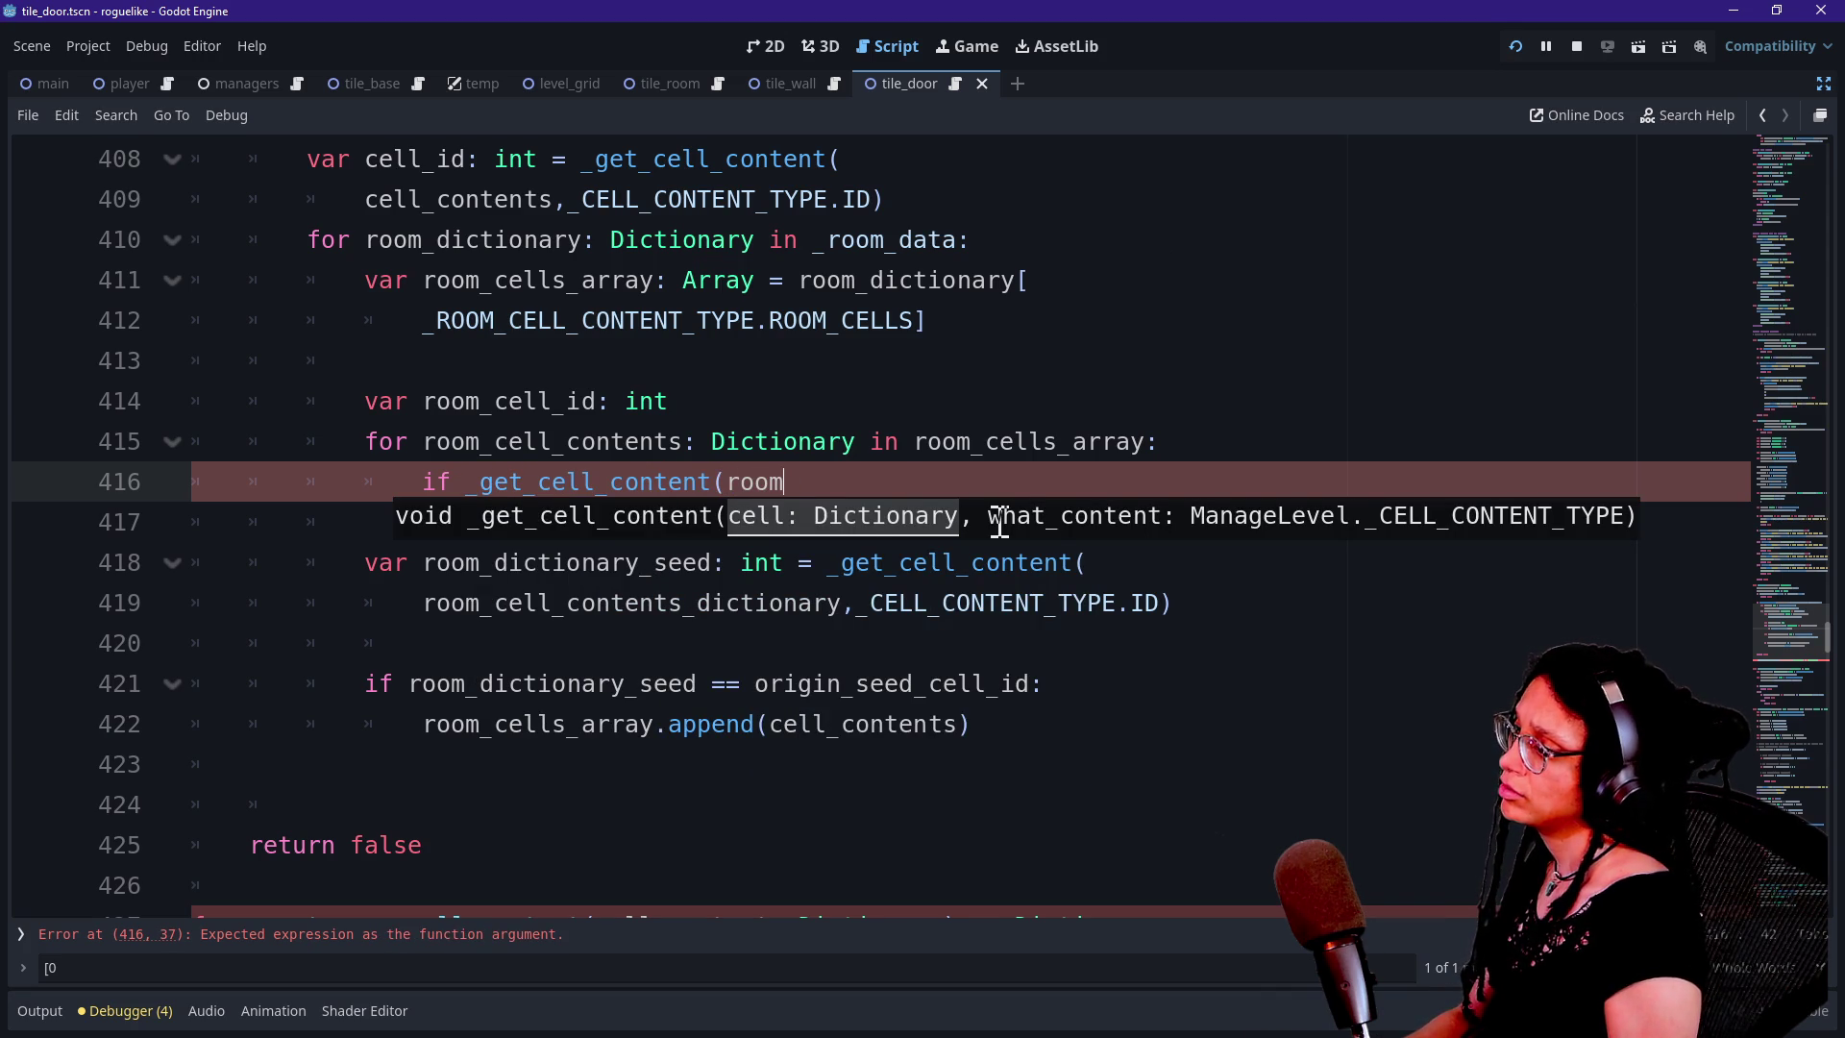
pyautogui.press('Tab')
pyautogui.write(', _')
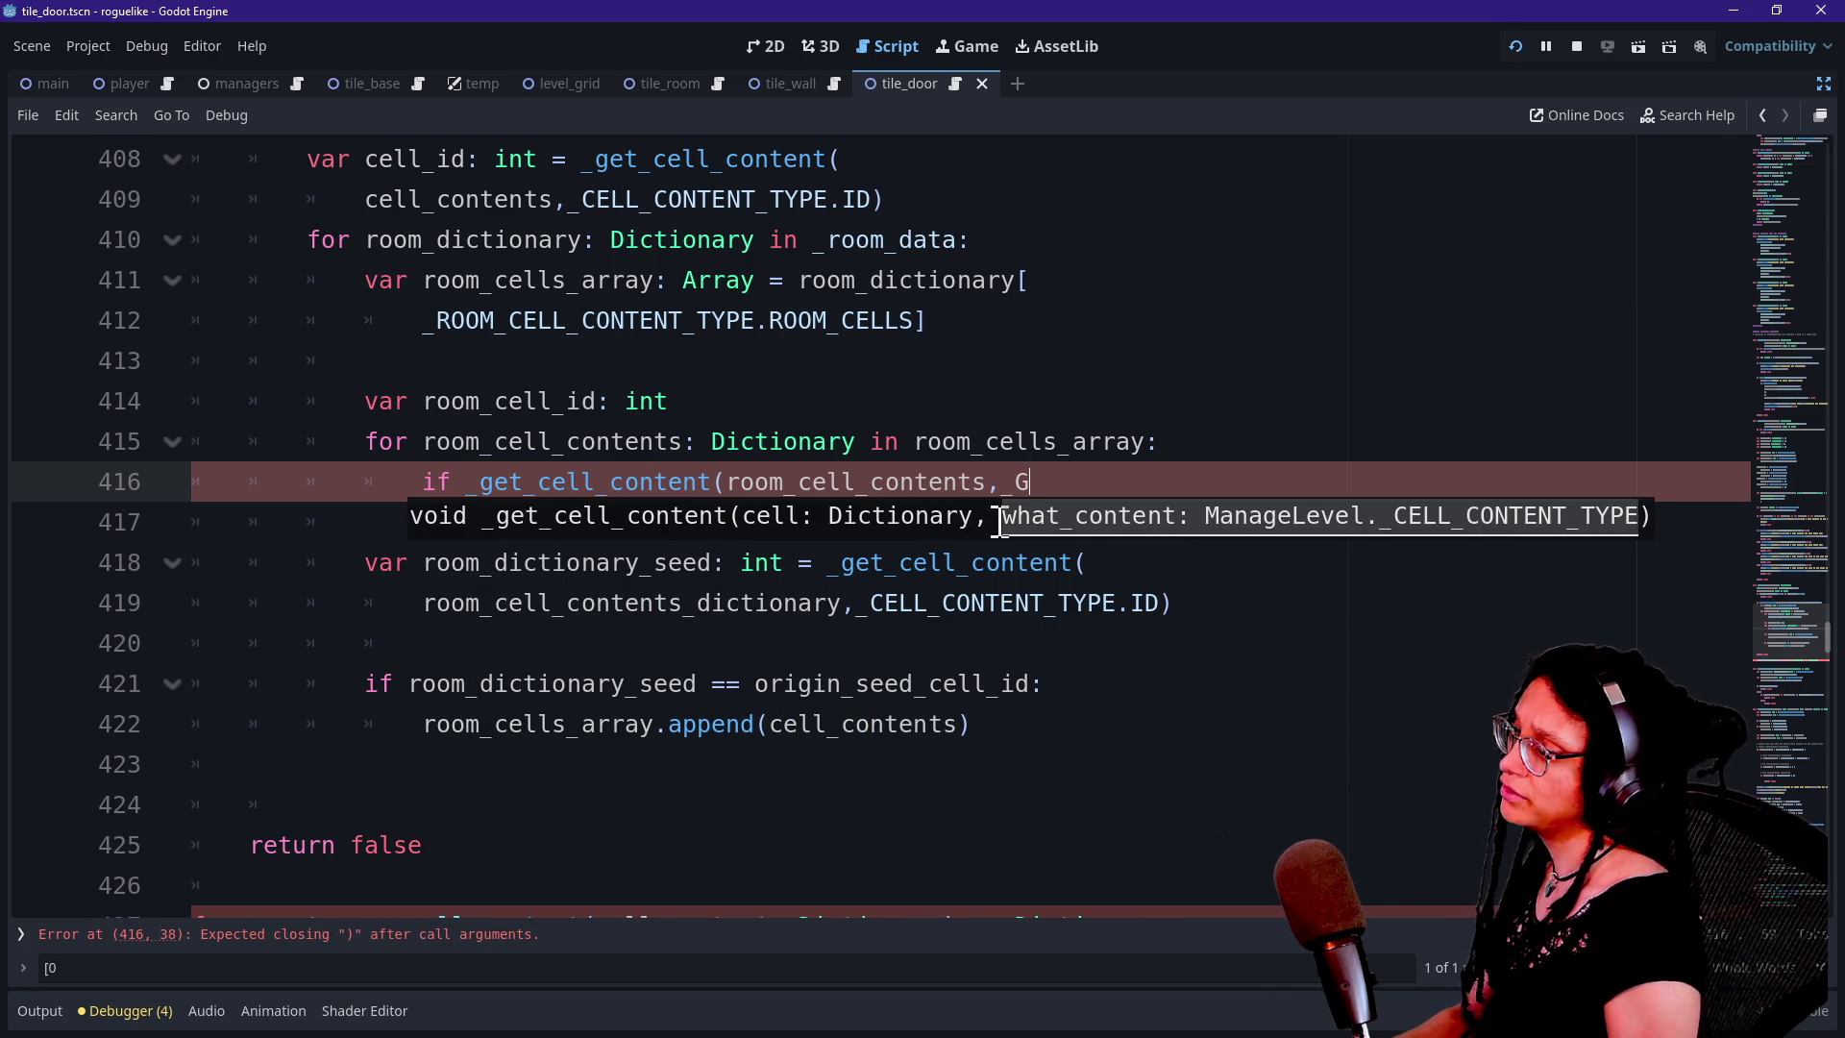
pyautogui.press('BackSpace')
pyautogui.press('Down')
pyautogui.press('Down')
pyautogui.press('Tab')
pyautogui.write('.ID')
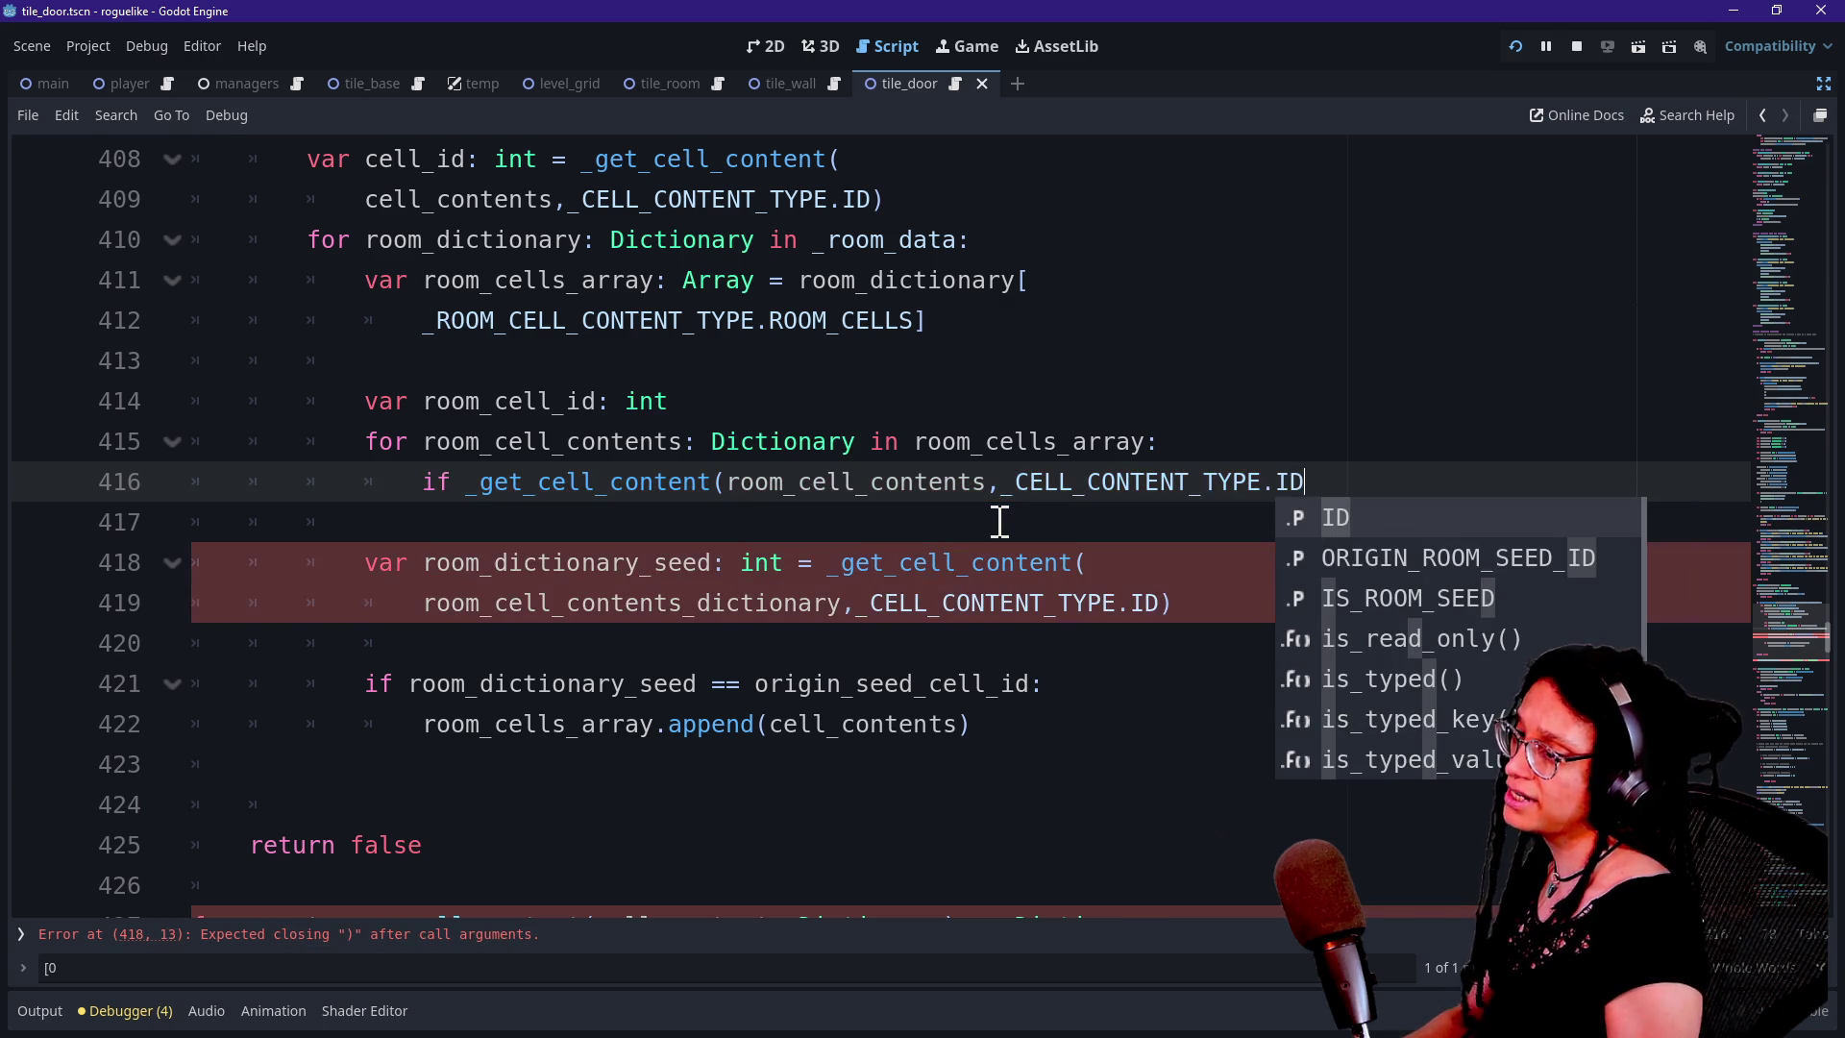
pyautogui.write(')')
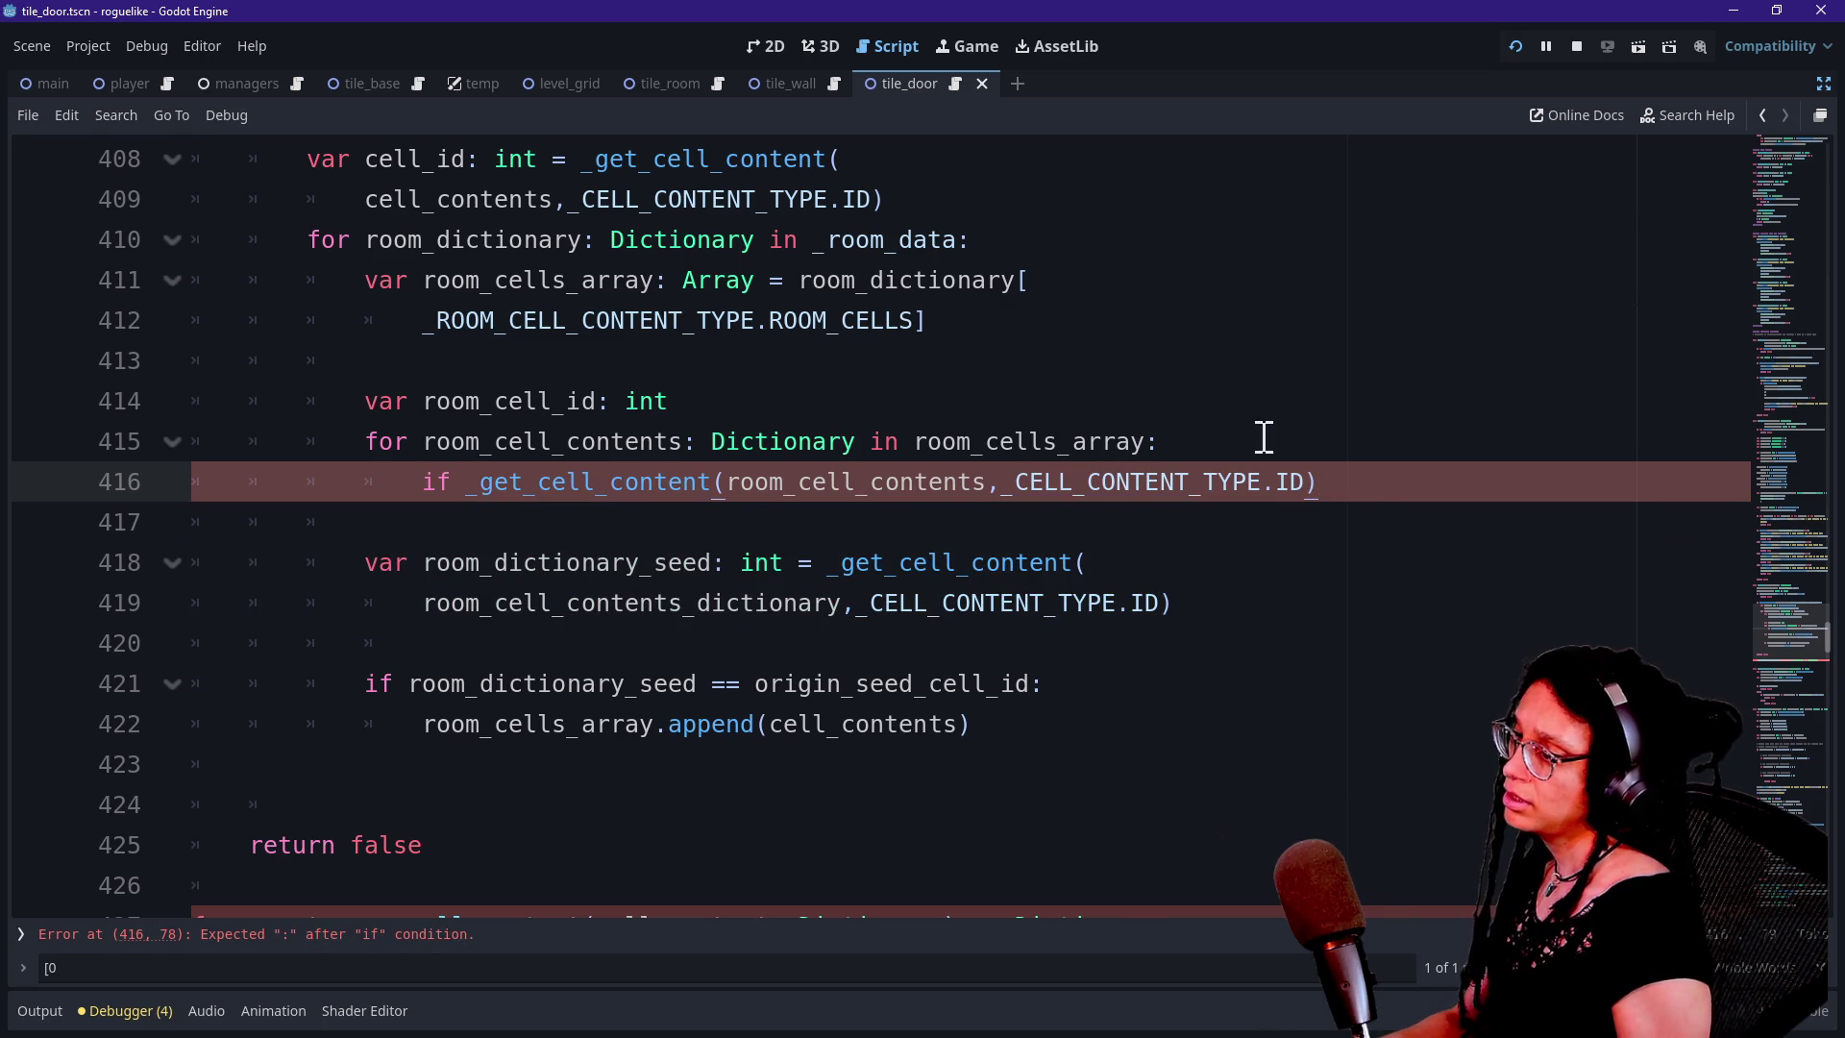
# Step: Move that call into a 'room_cell_id = ...' assignment line above the if
pyautogui.moveTo(1383, 516); pyautogui.dragTo(610, 482)
pyautogui.click(535, 482)
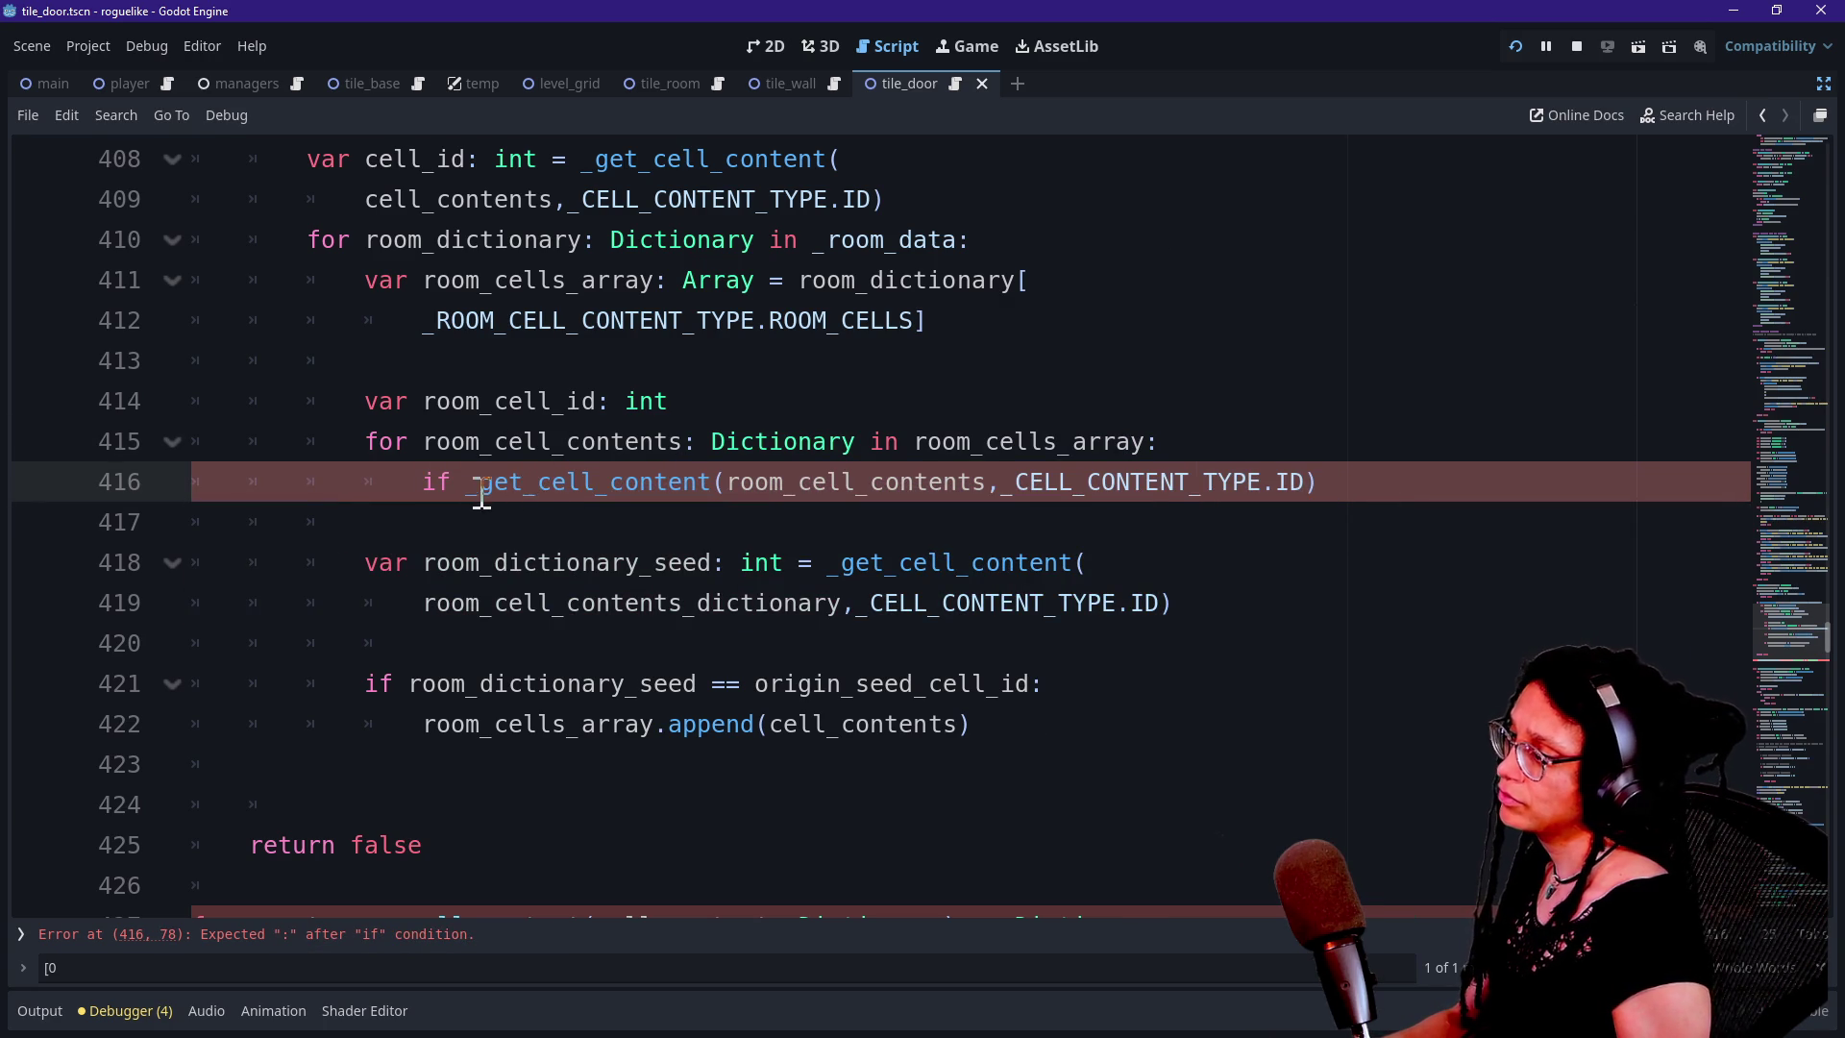
pyautogui.moveTo(466, 482); pyautogui.dragTo(1399, 477)
pyautogui.hotkey('ctrl', 'x')
pyautogui.click(1290, 437)
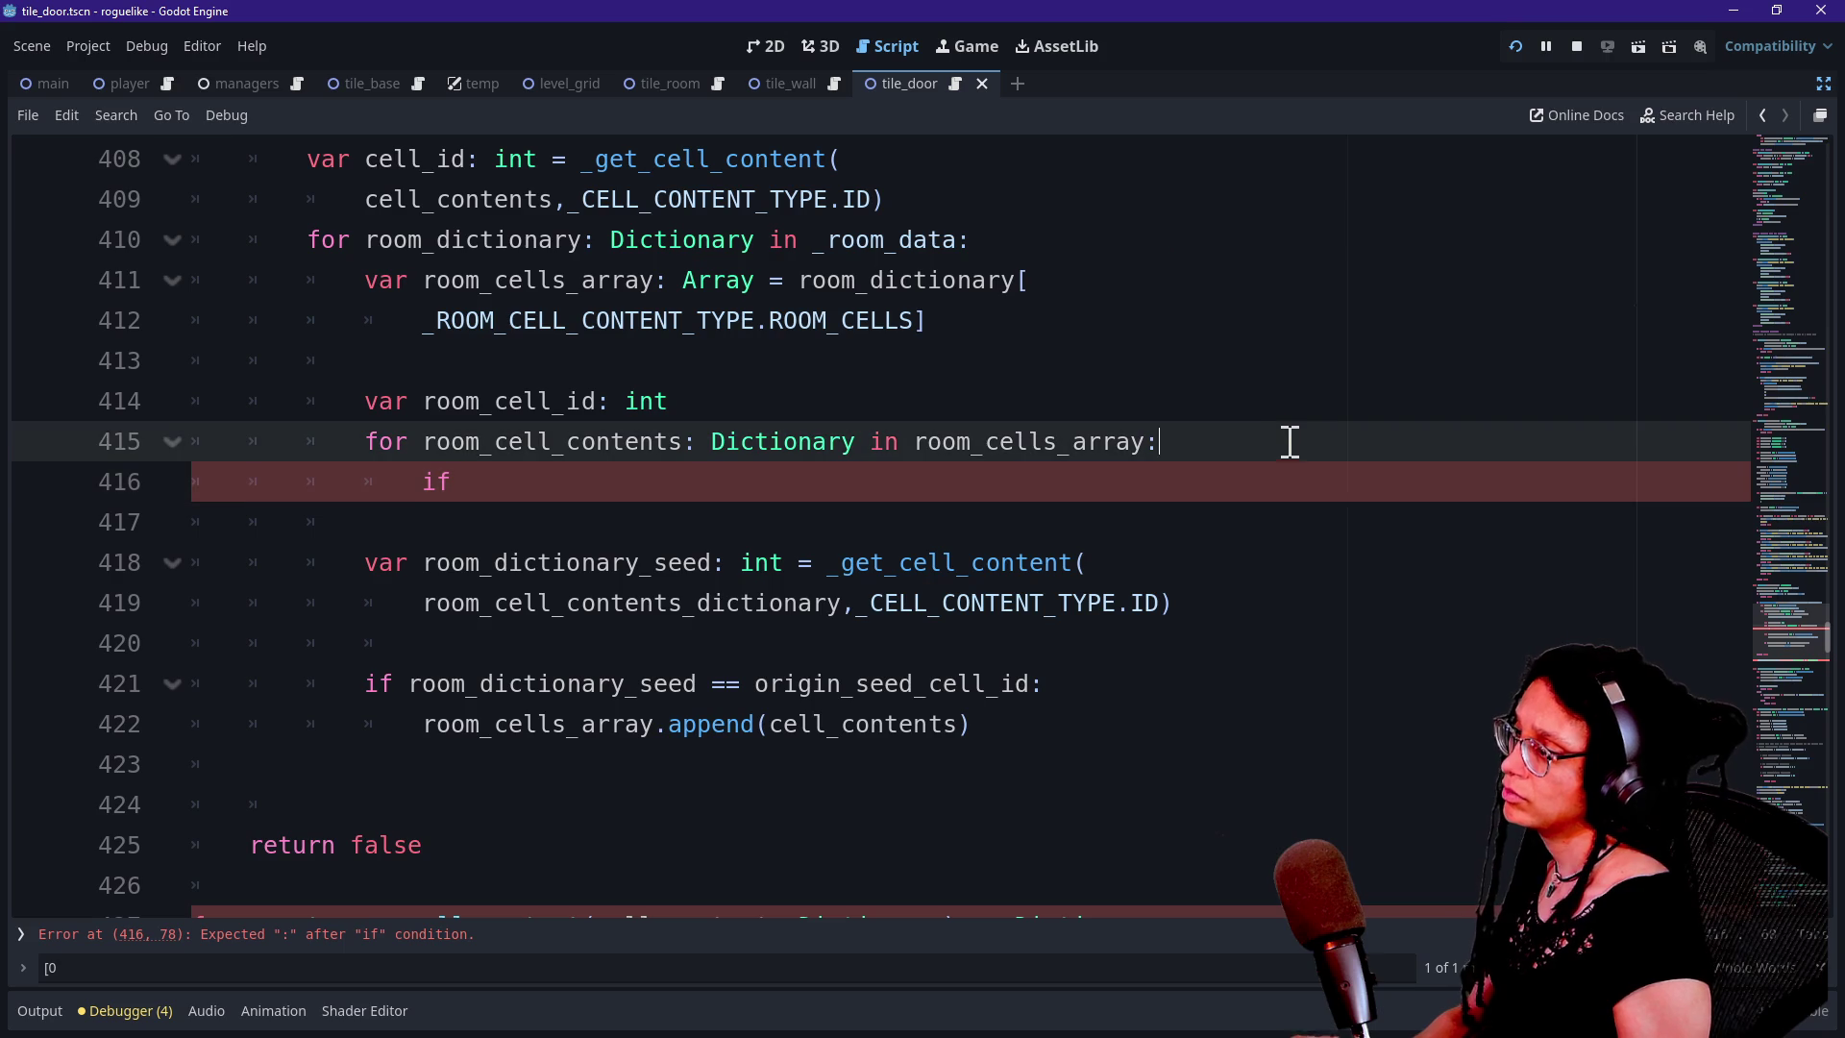
pyautogui.press('Return')
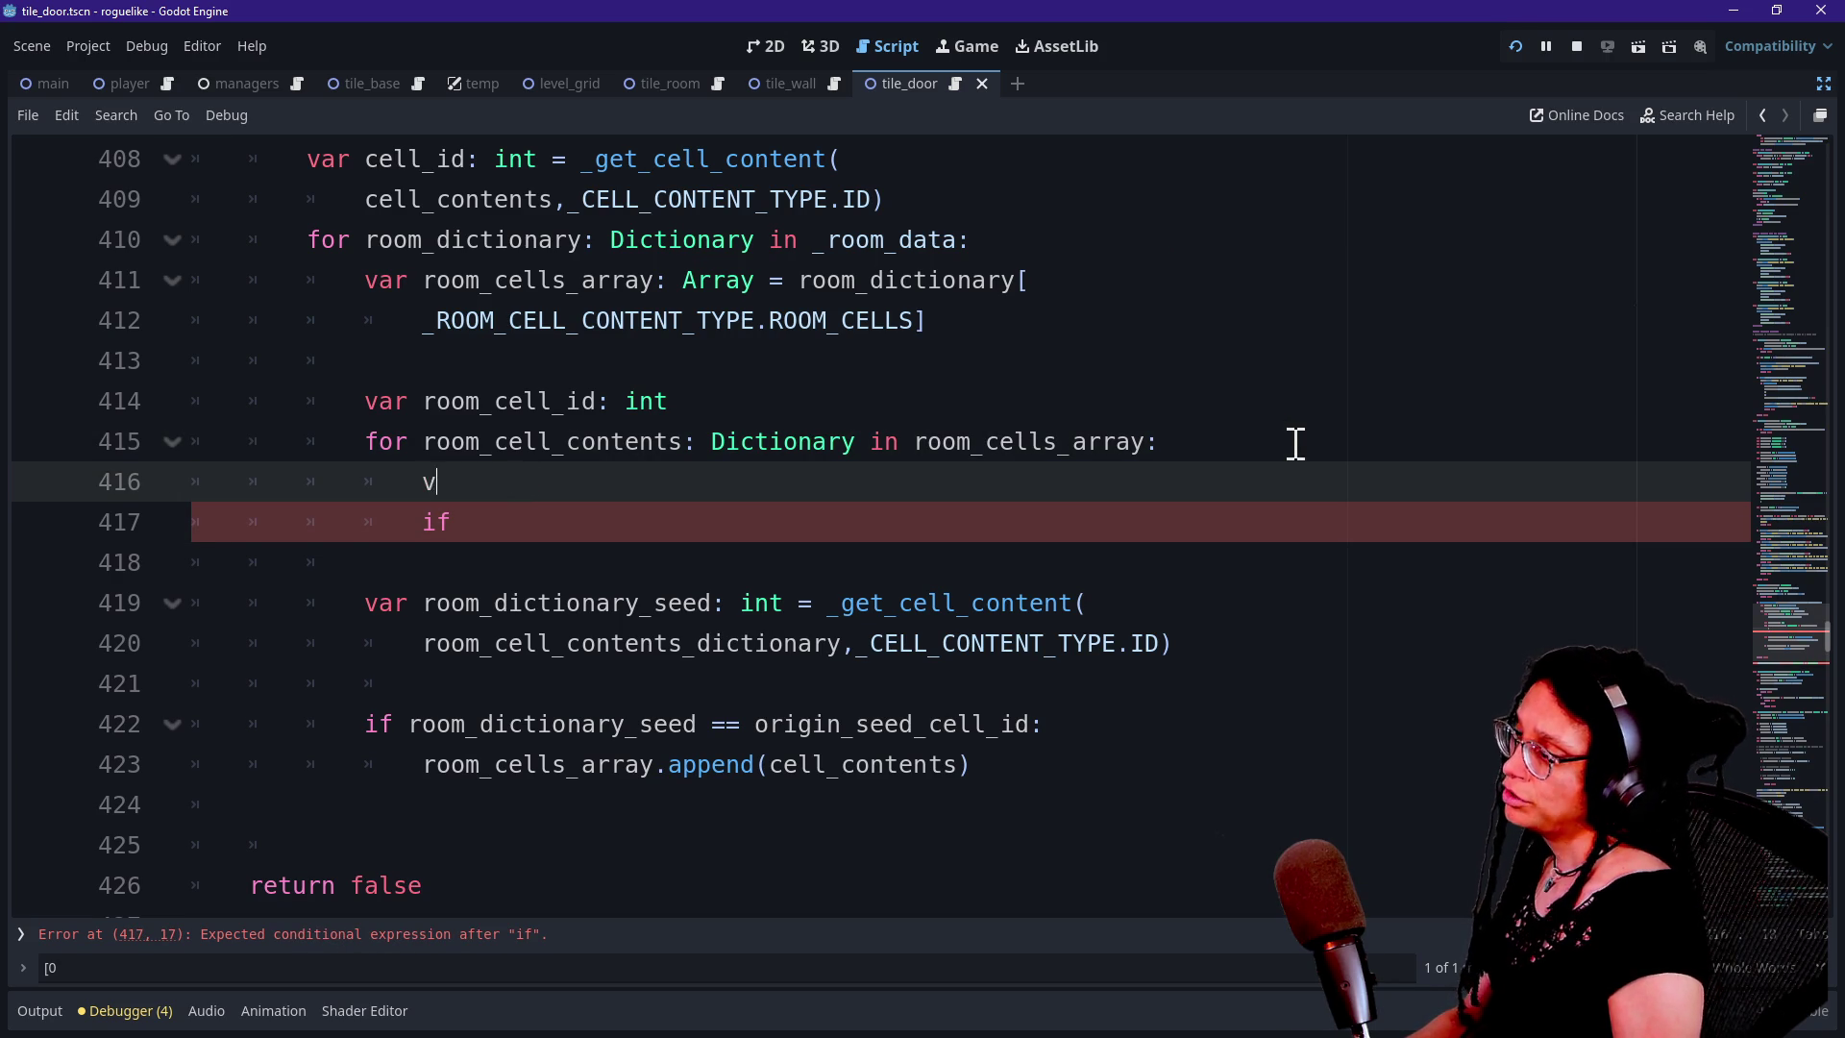
pyautogui.write('om_cell_id')
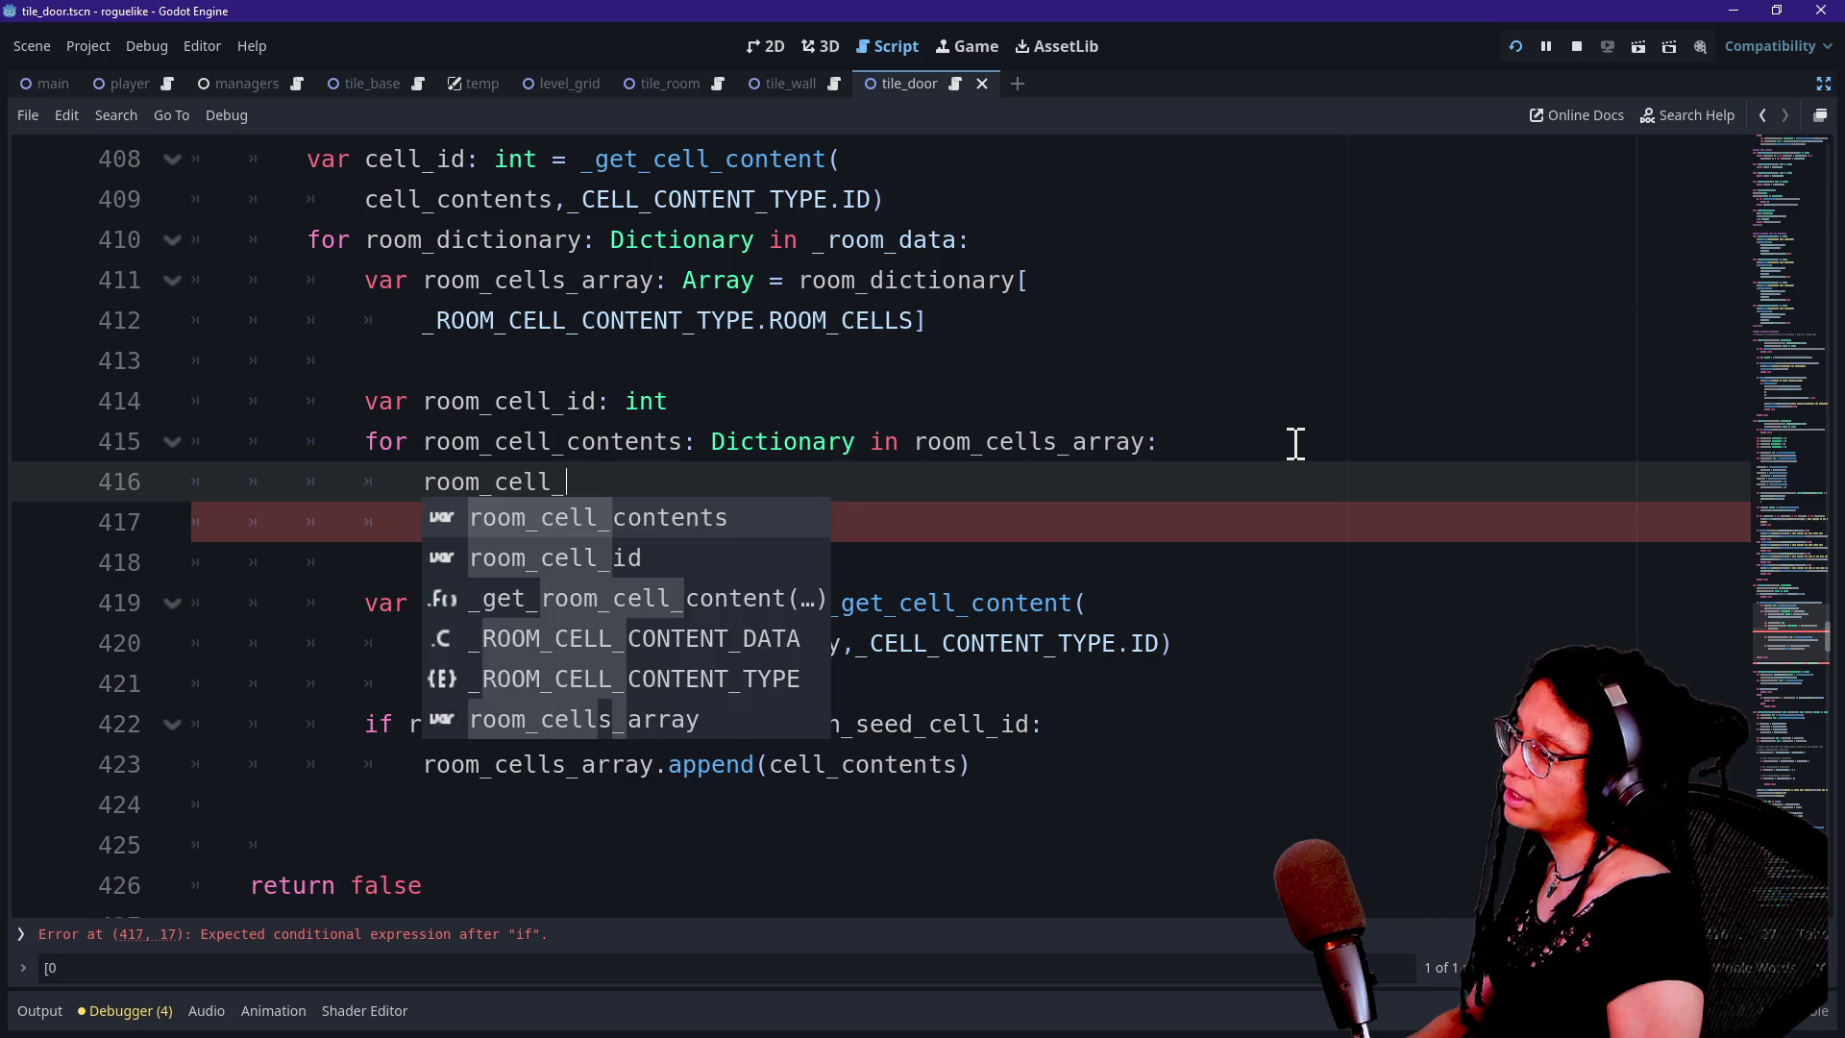
pyautogui.hotkey('ctrl', 'v')
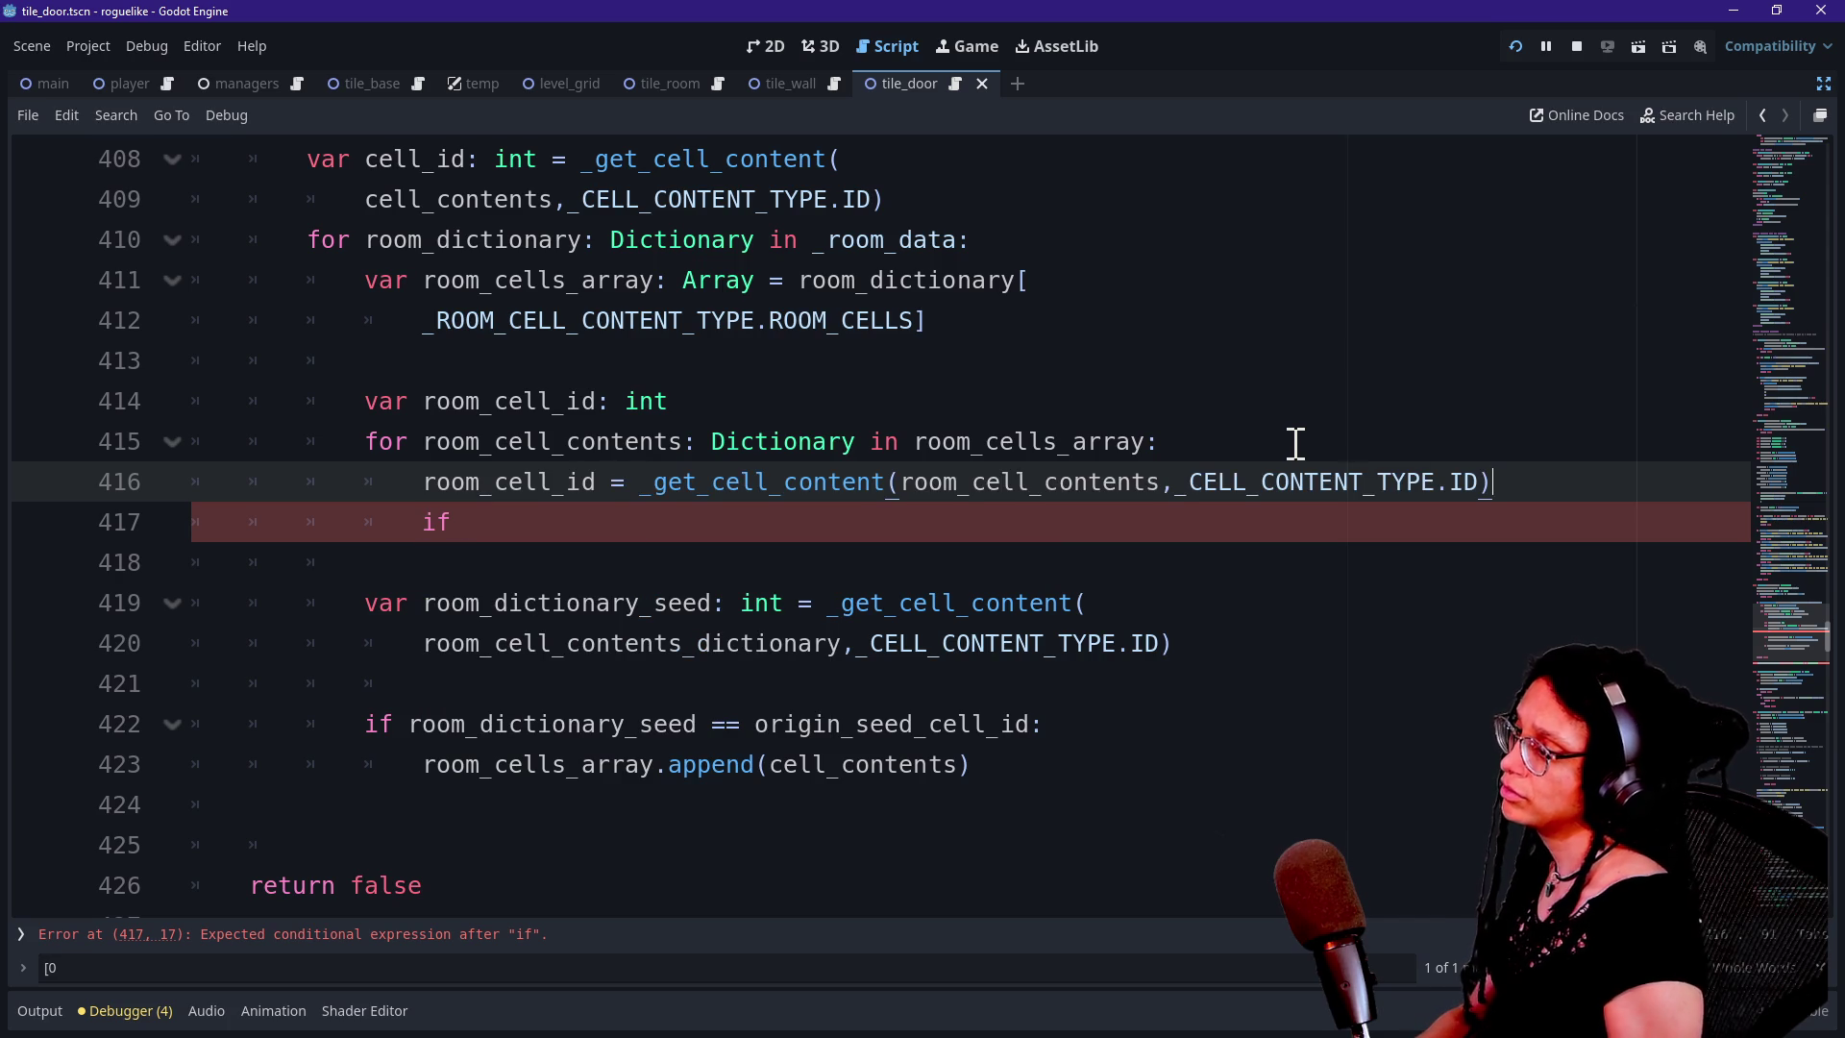
# Step: Write the condition 'if room_cell_id == cell_id' on line 417
pyautogui.click(570, 522)
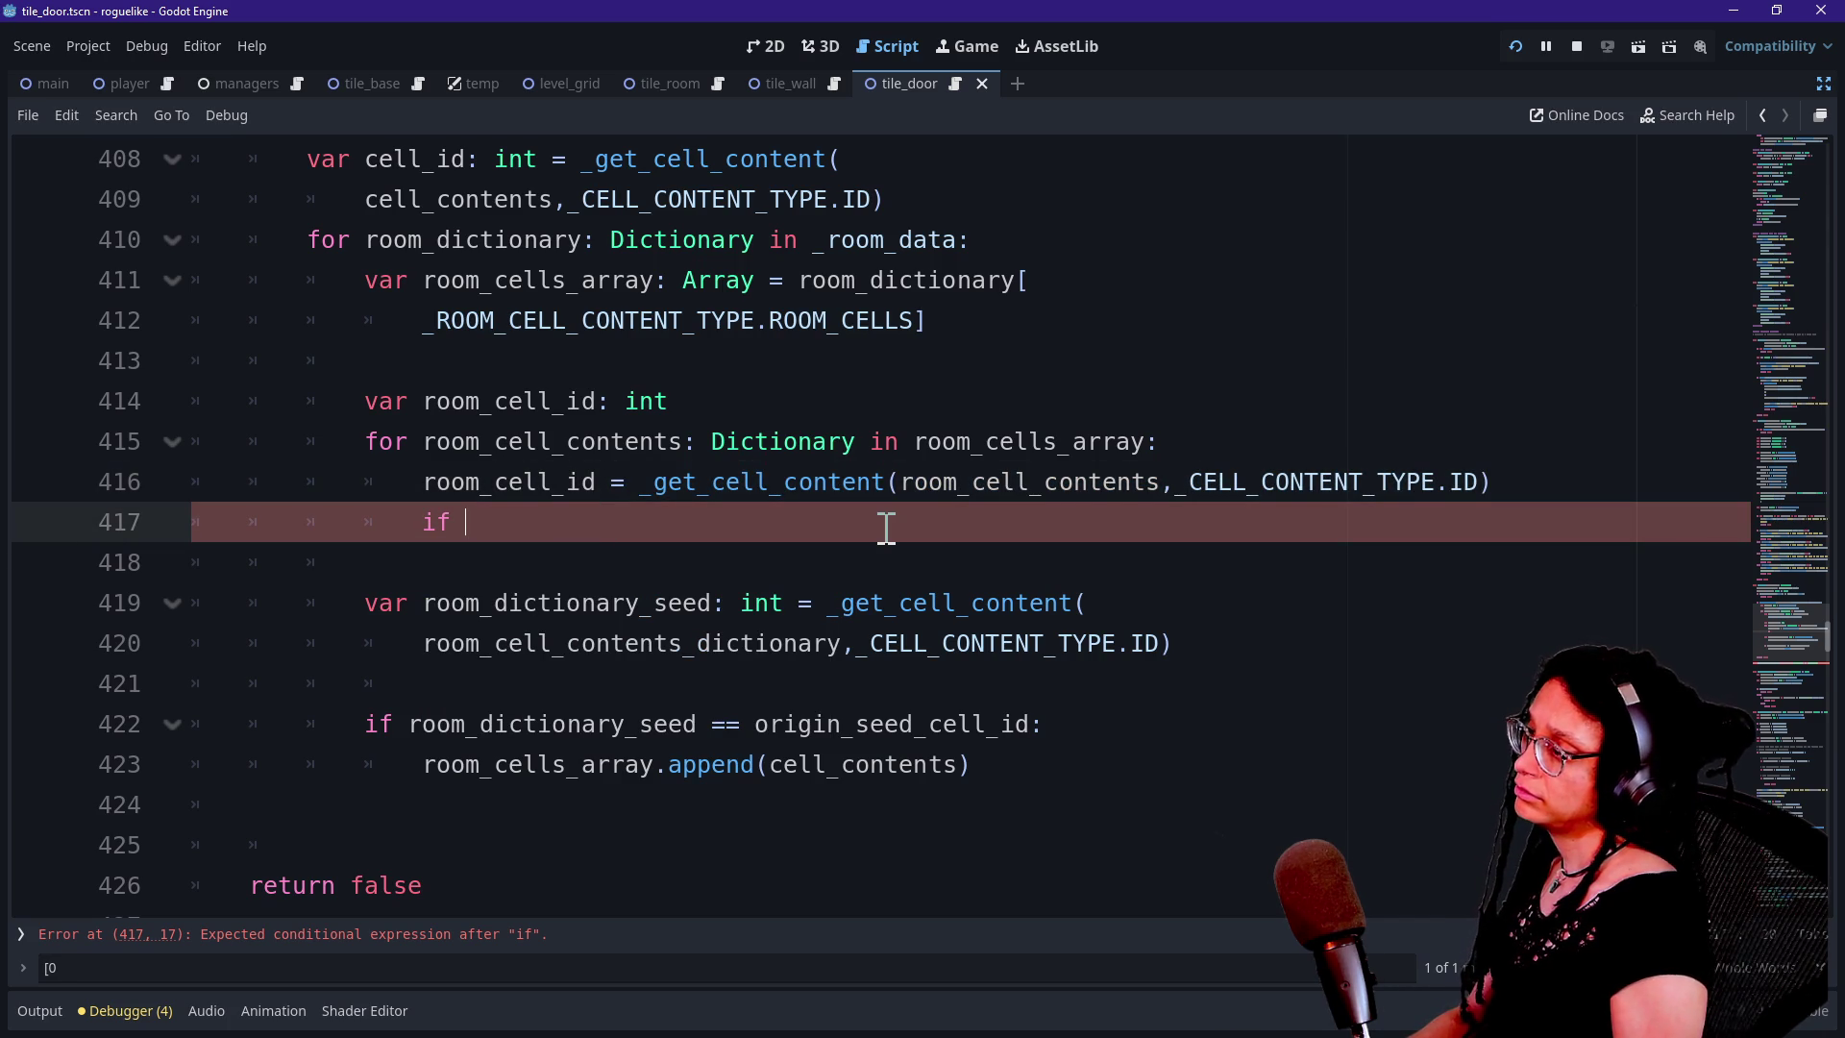
pyautogui.write('room_cell')
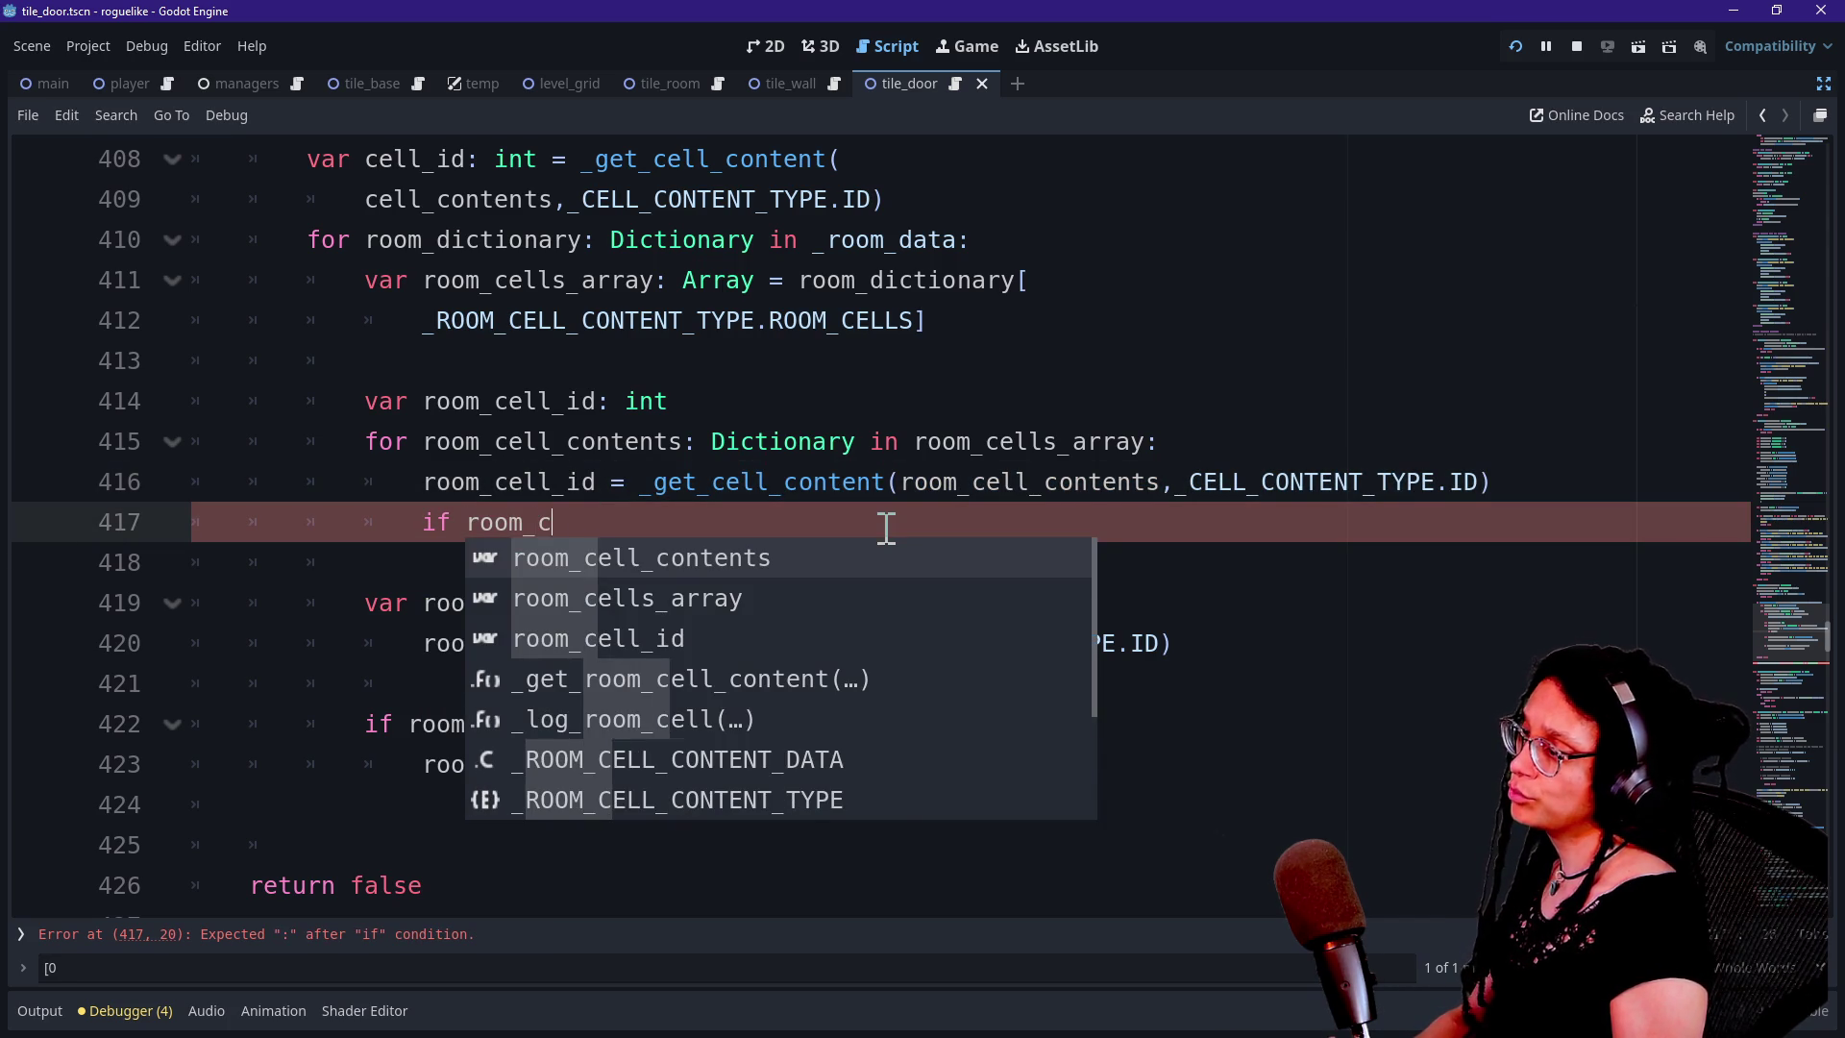
pyautogui.press('Down')
pyautogui.press('Down')
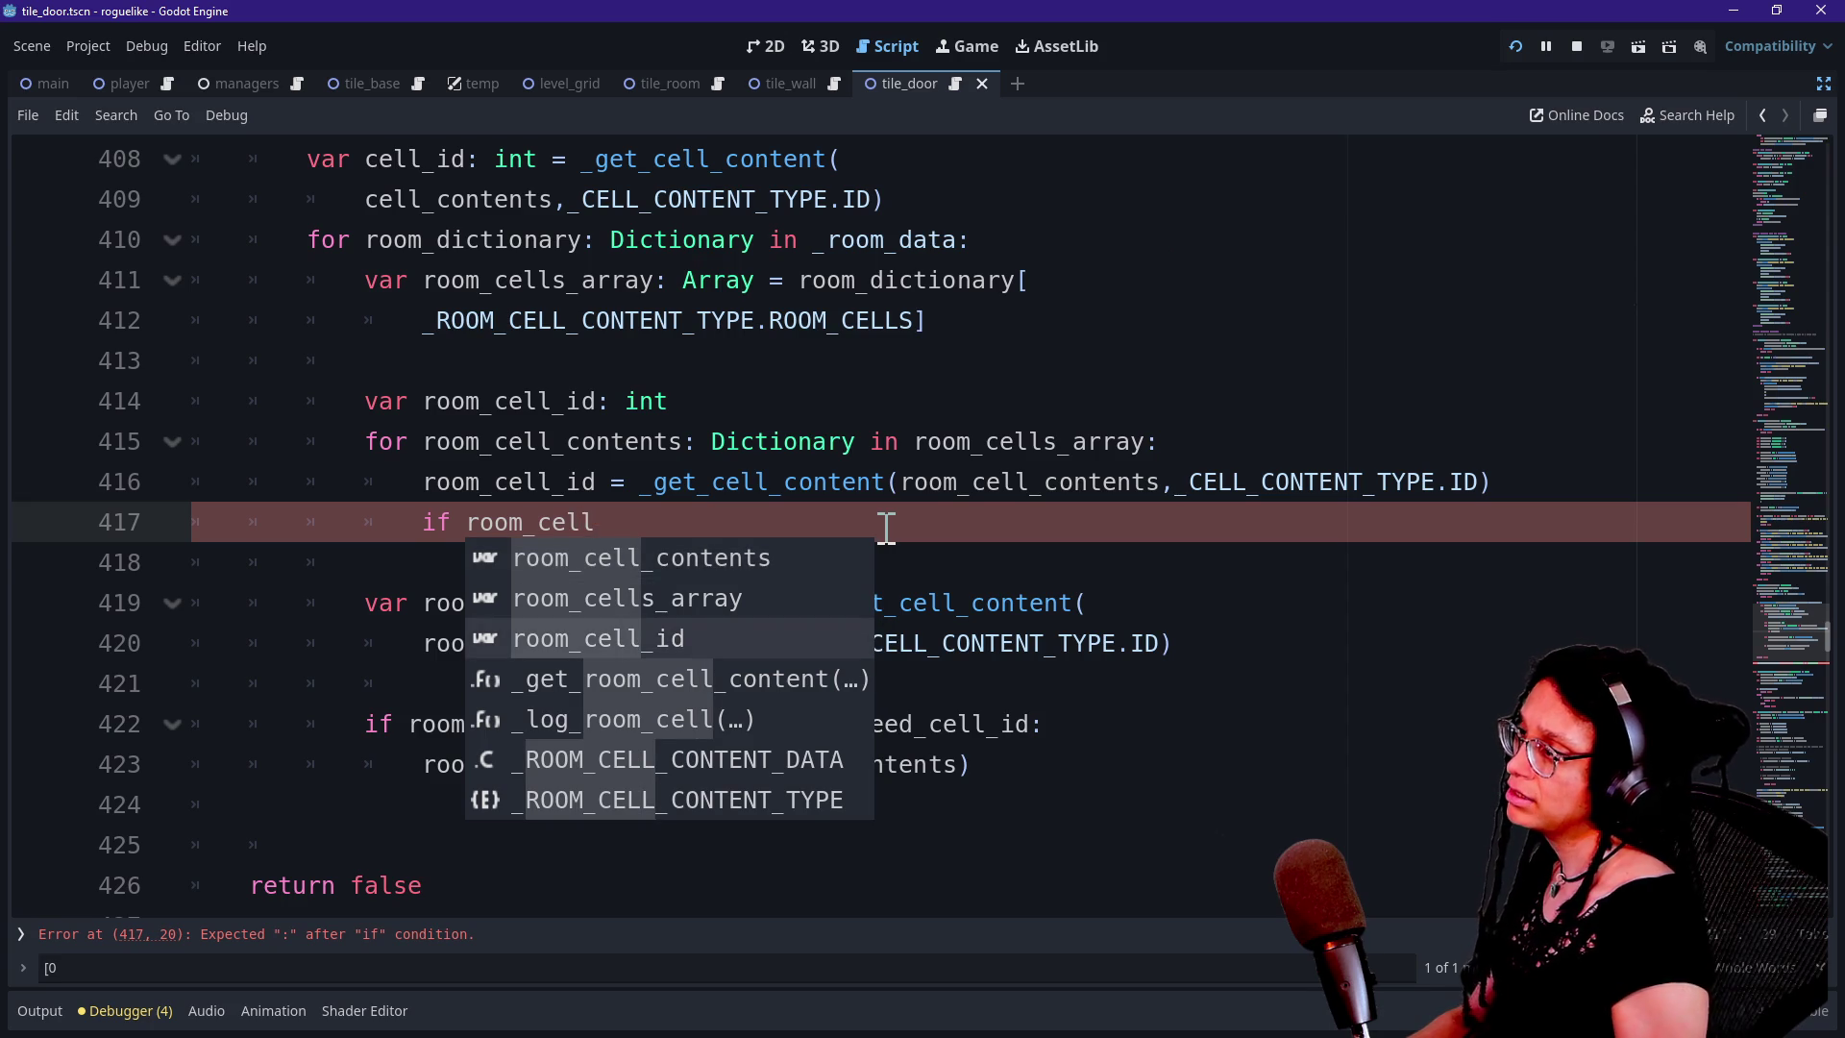
pyautogui.press('Return')
pyautogui.write('cell_id')
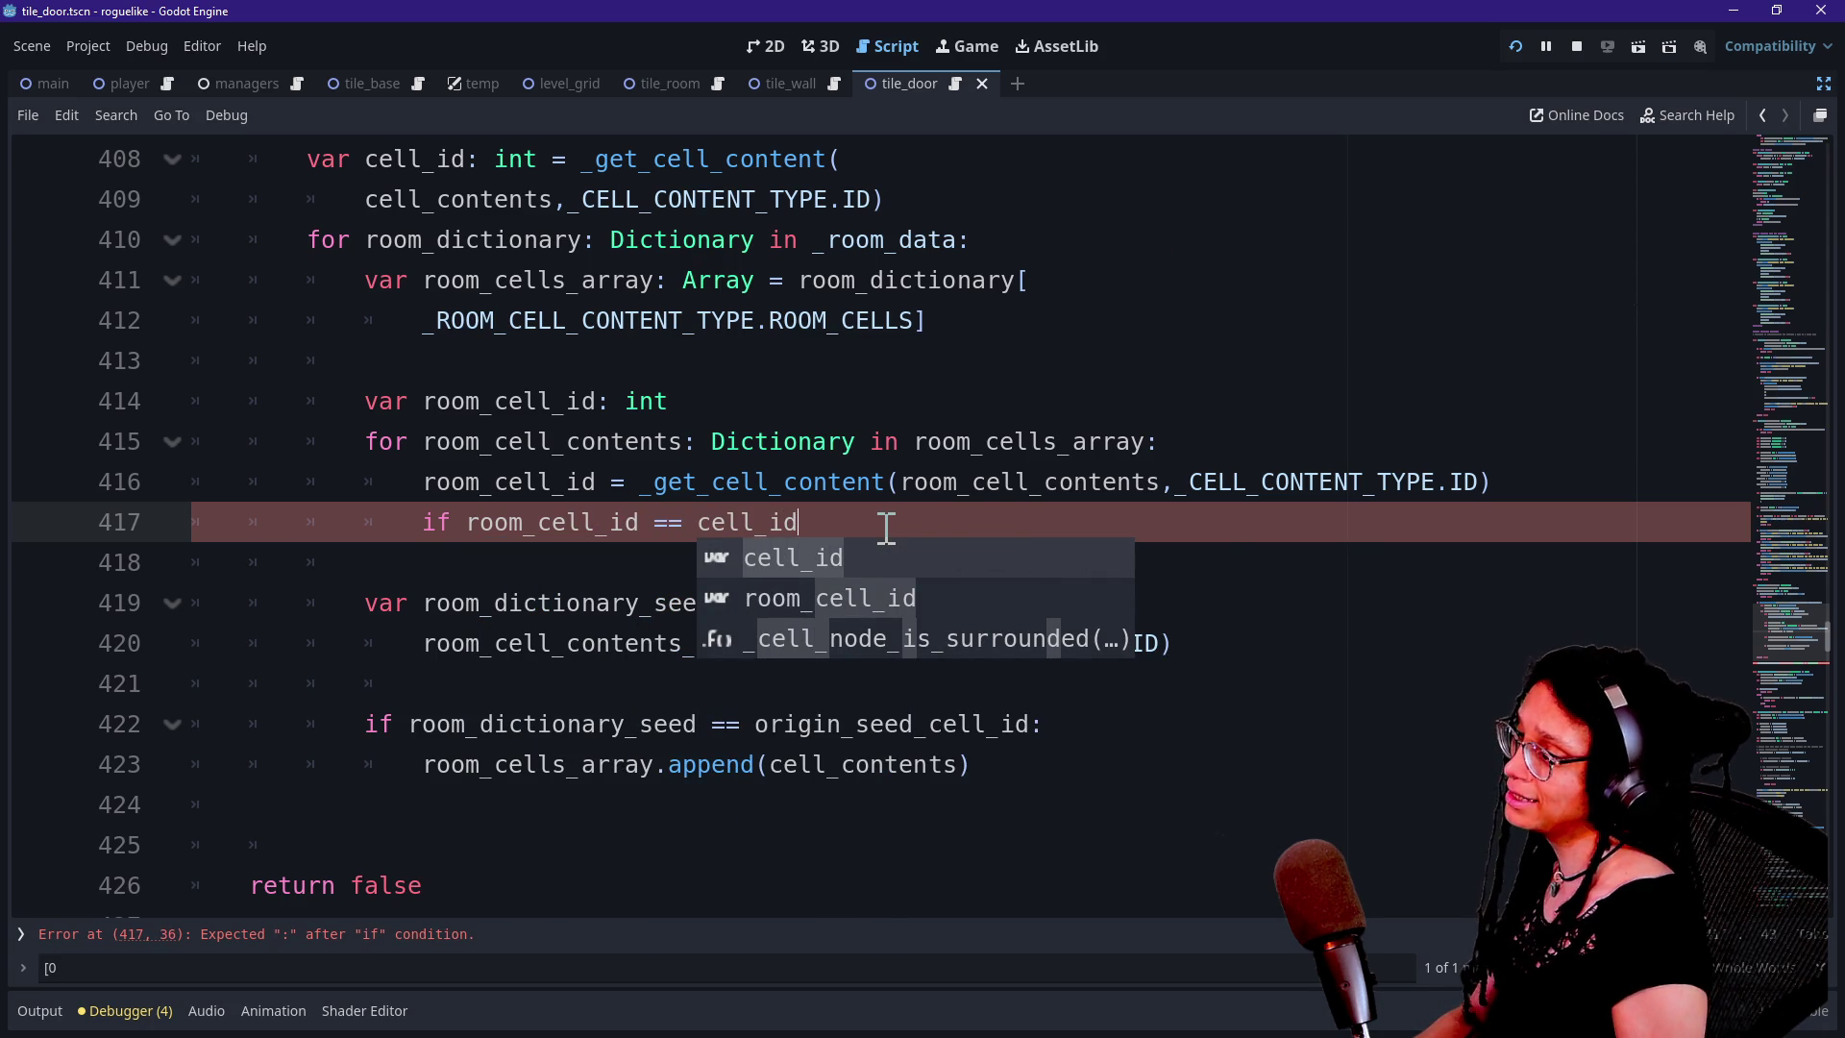
pyautogui.press('Escape')
pyautogui.click(873, 542)
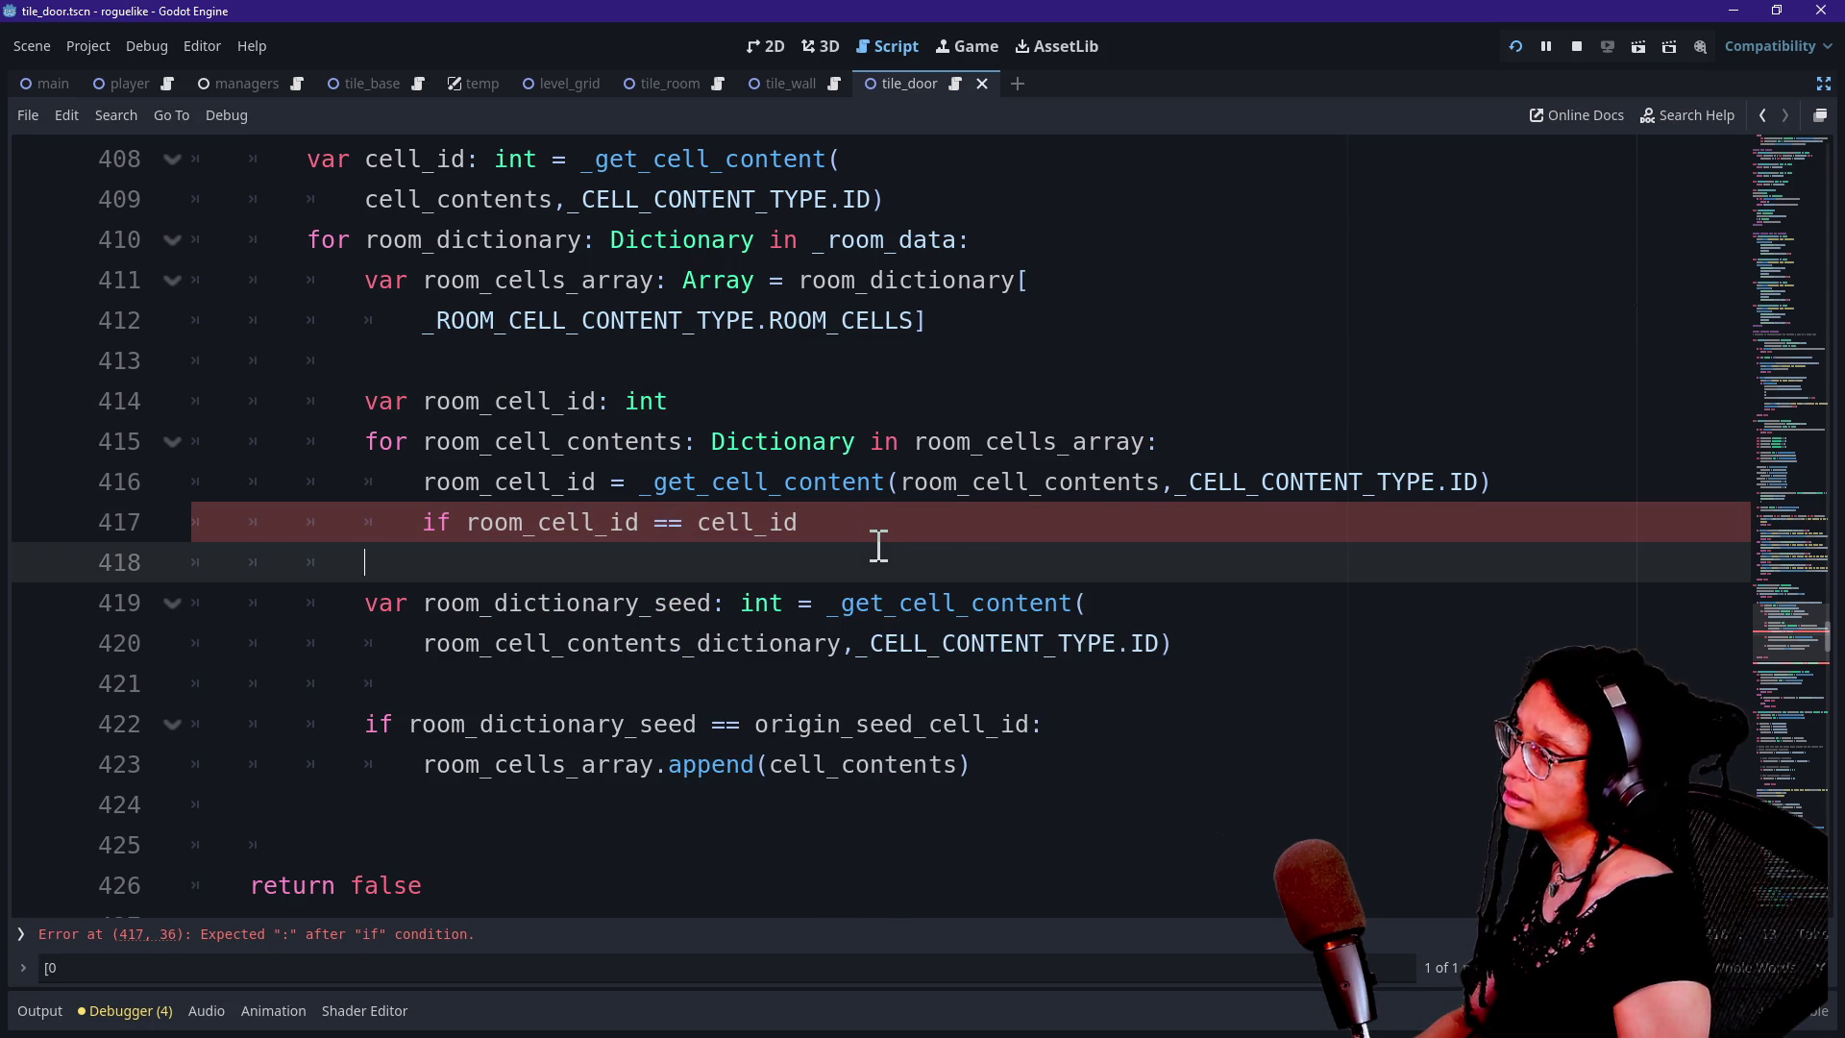
pyautogui.scroll(1, 874, 539)
pyautogui.moveTo(331, 252); pyautogui.dragTo(661, 285)
pyautogui.click(661, 286)
pyautogui.scroll(3, 571, 309)
pyautogui.scroll(-3, 289, 360)
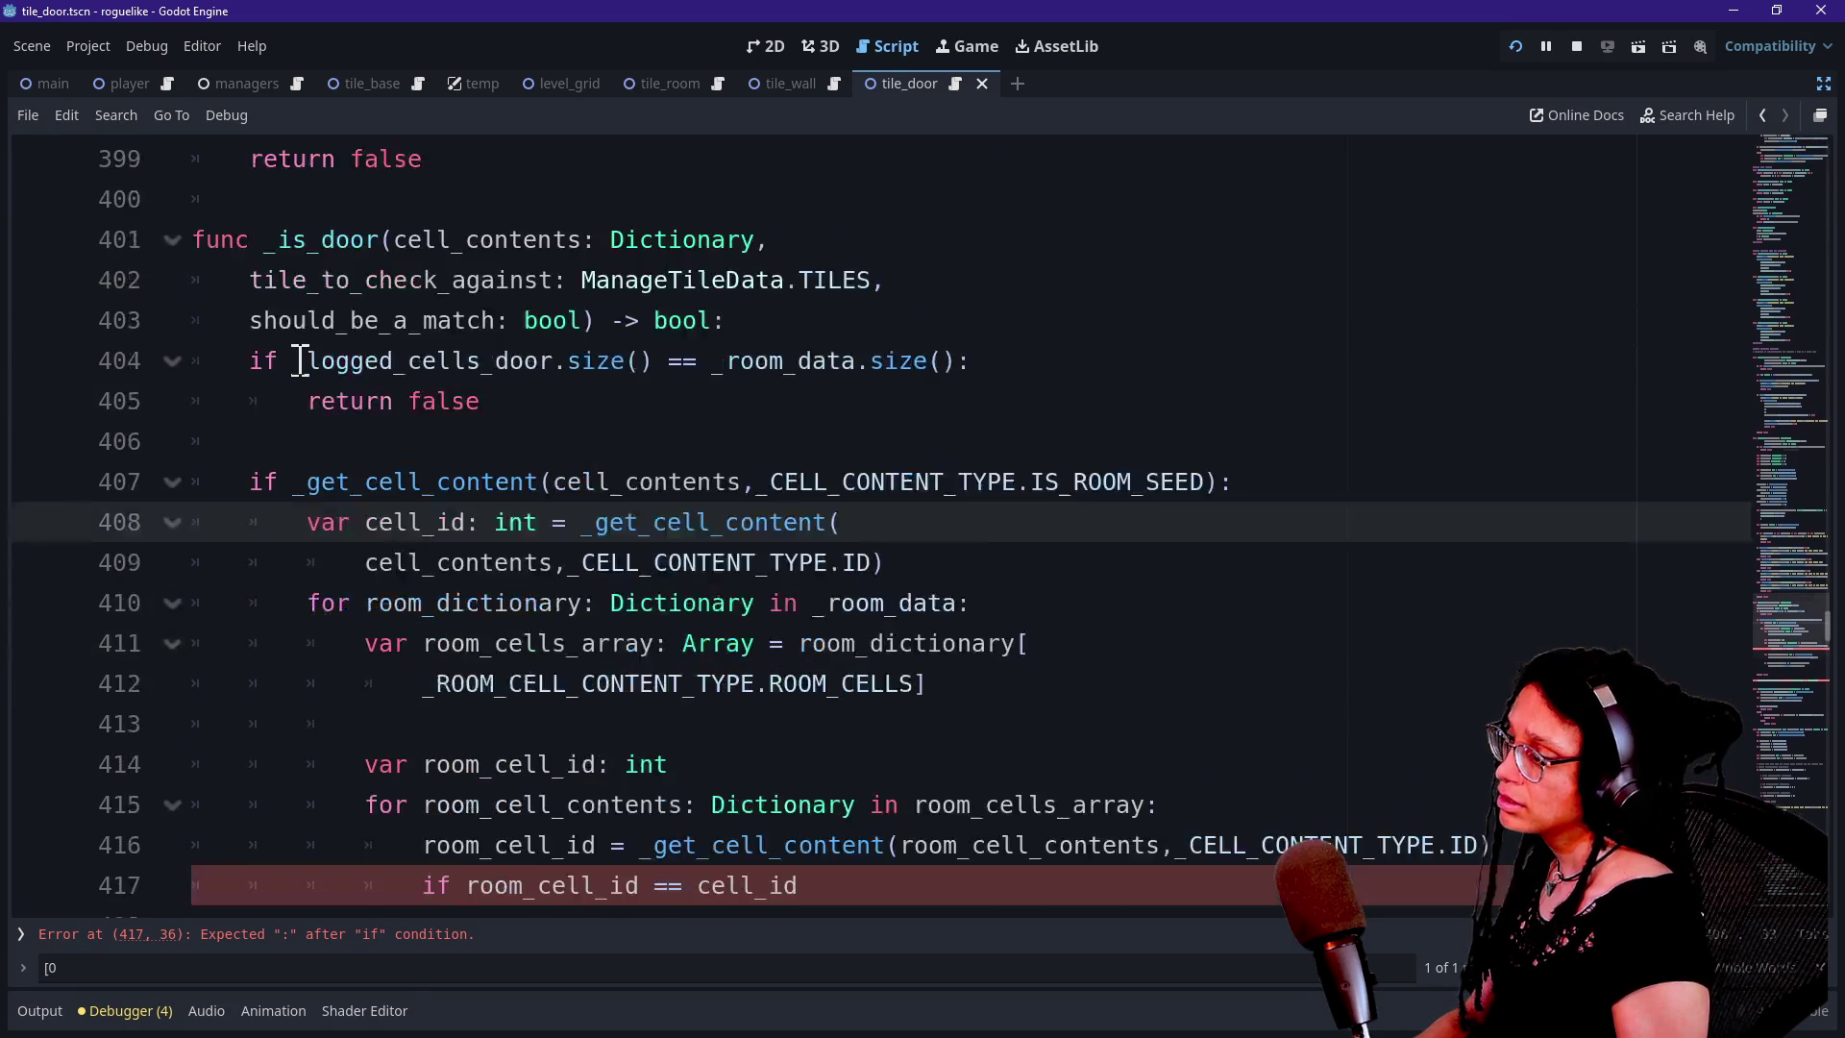
pyautogui.scroll(1, 539, 465)
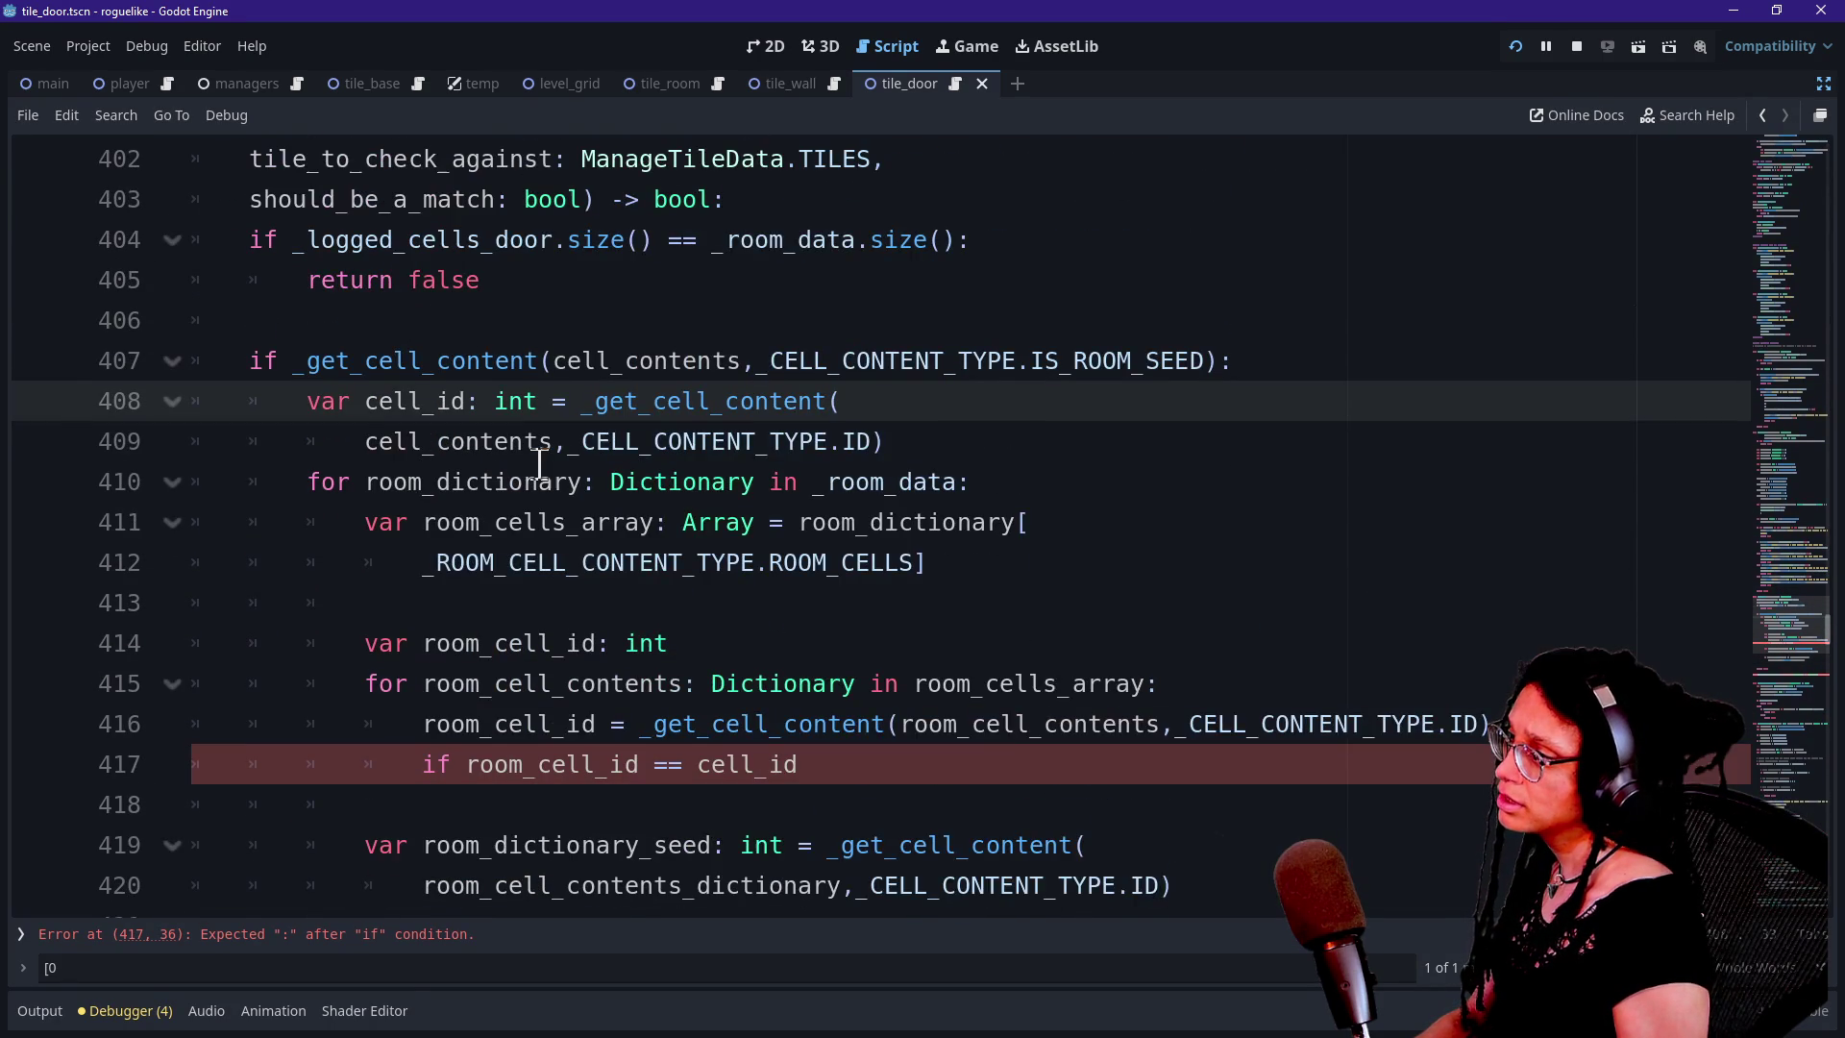
pyautogui.scroll(4, 421, 441)
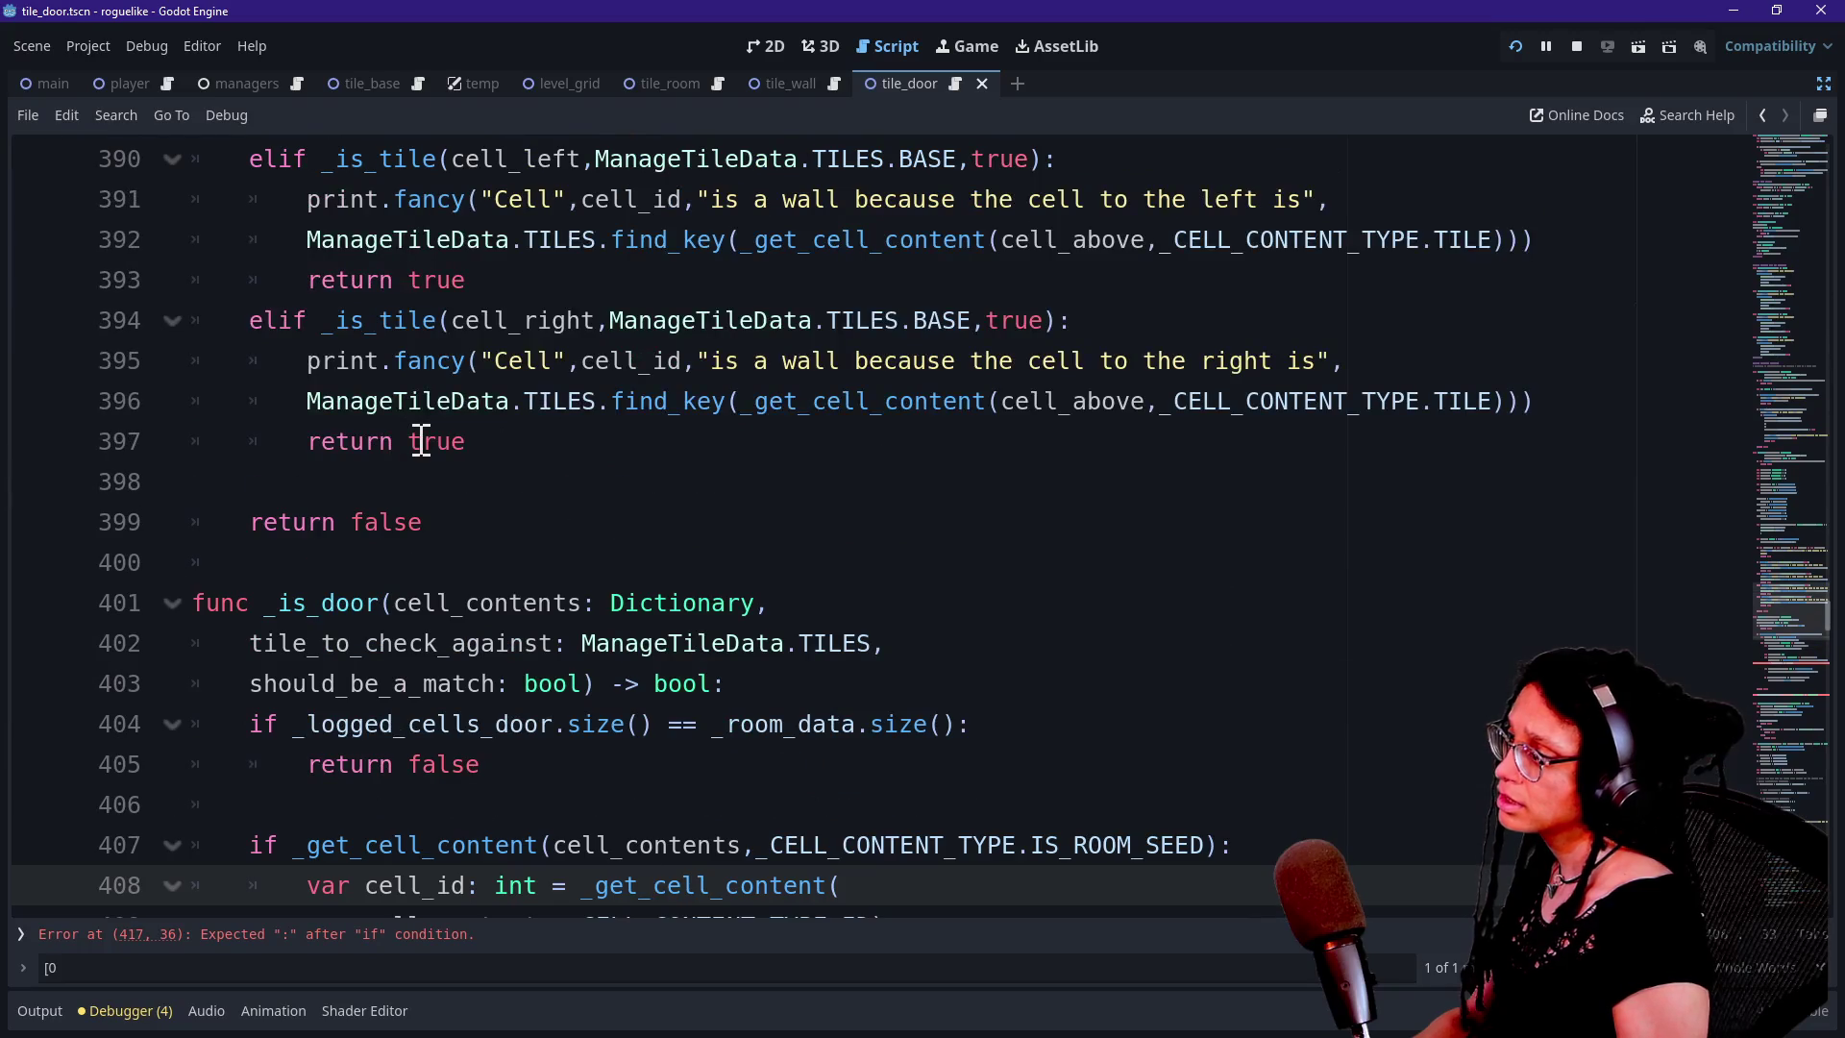
pyautogui.scroll(-4, 421, 441)
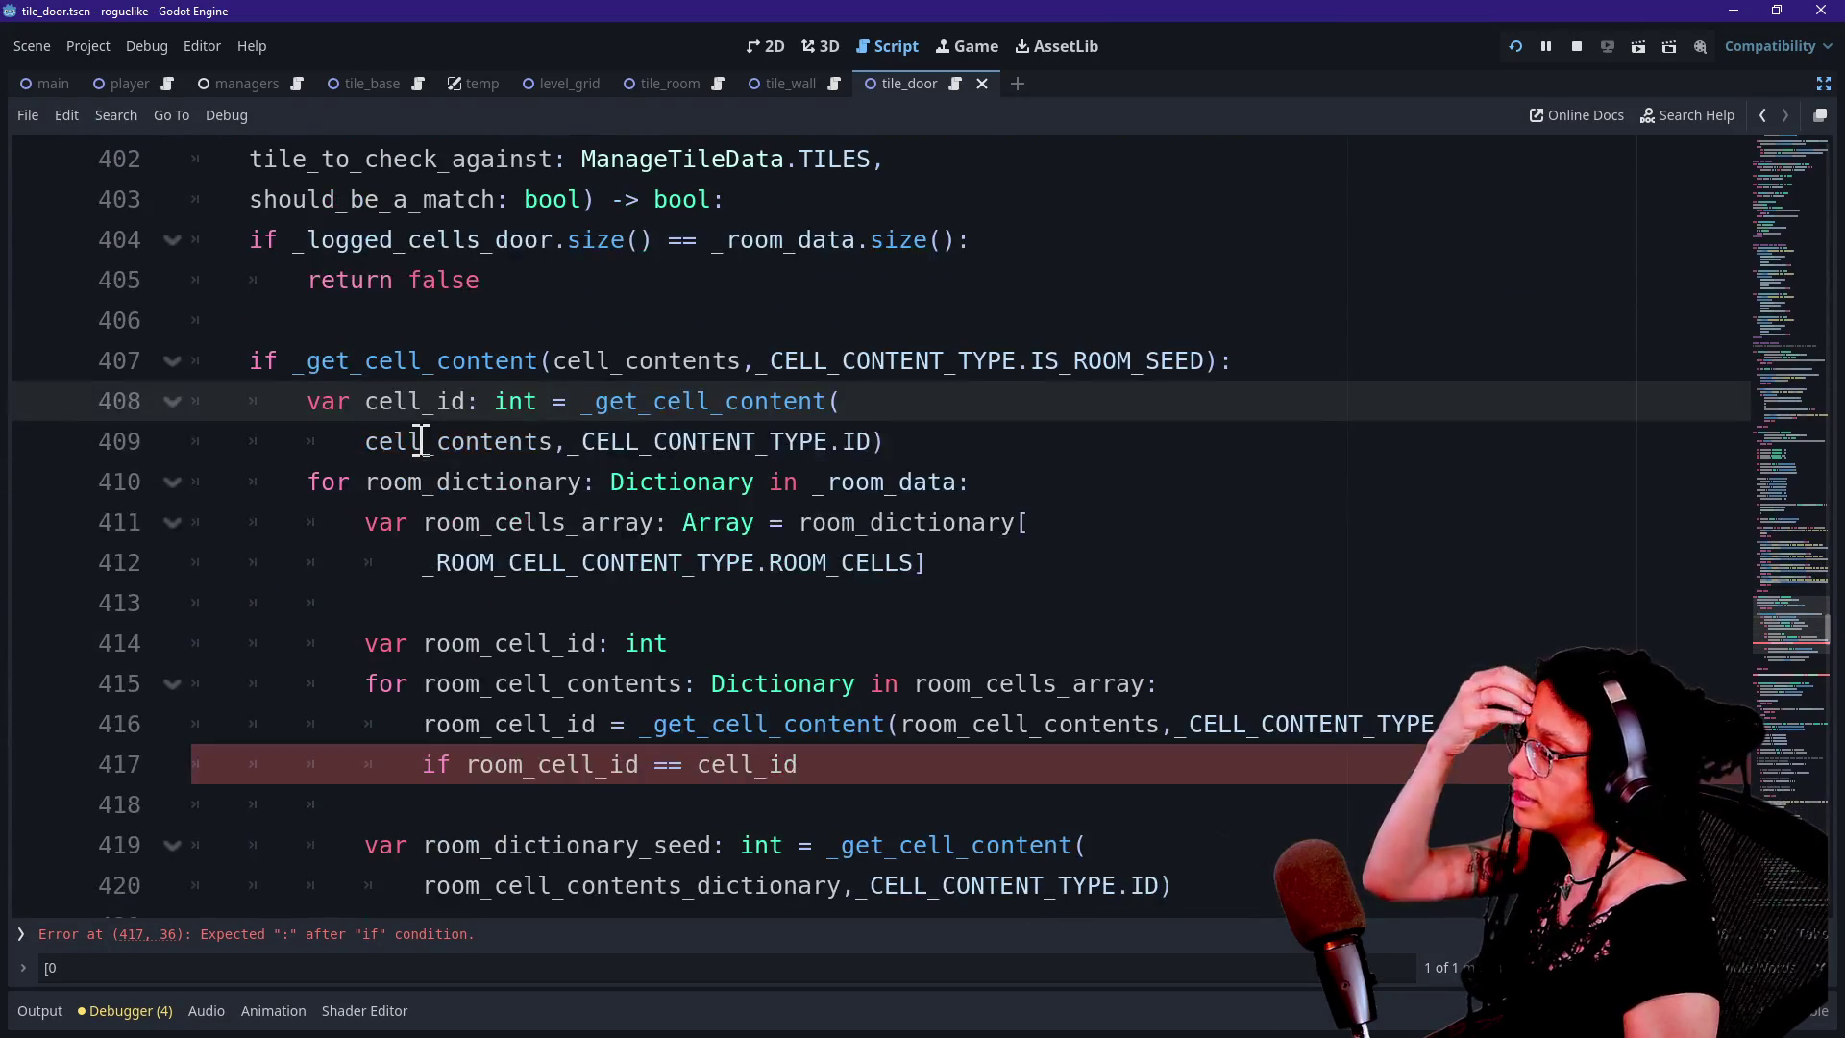
pyautogui.scroll(-5, 420, 441)
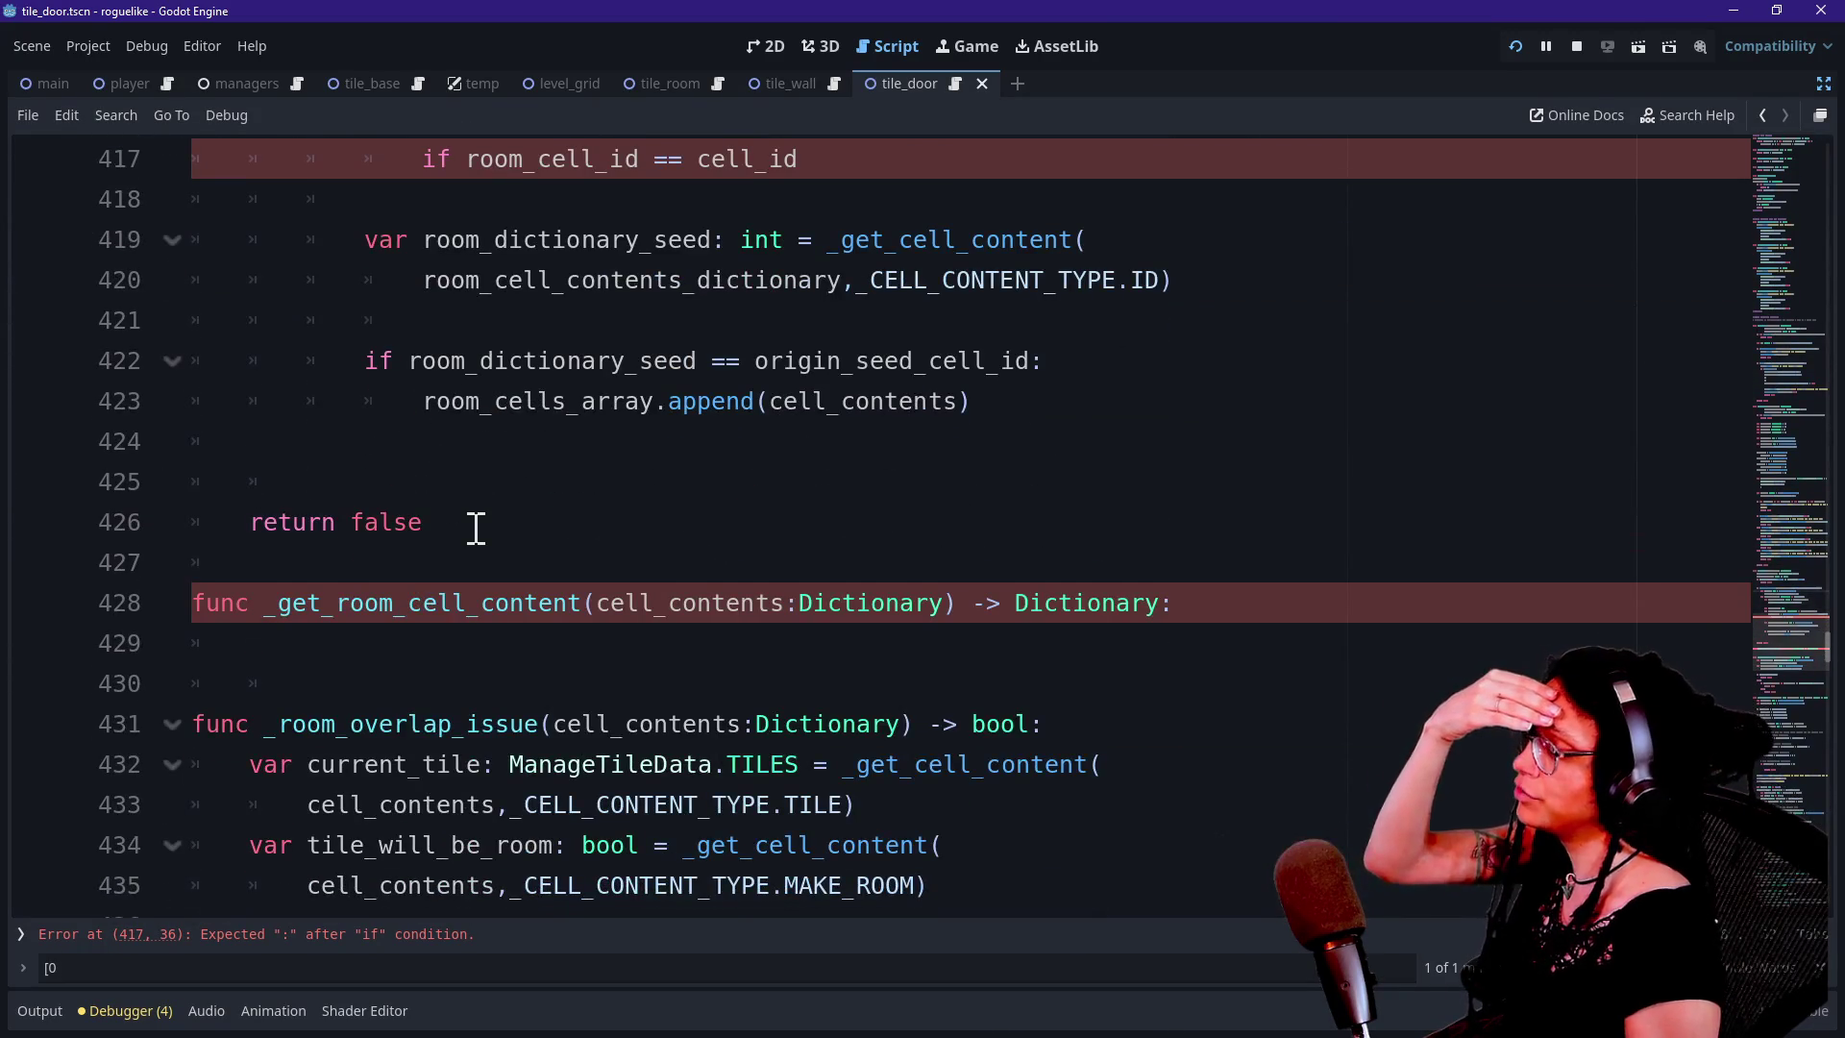
pyautogui.scroll(3, 475, 523)
pyautogui.scroll(1, 544, 535)
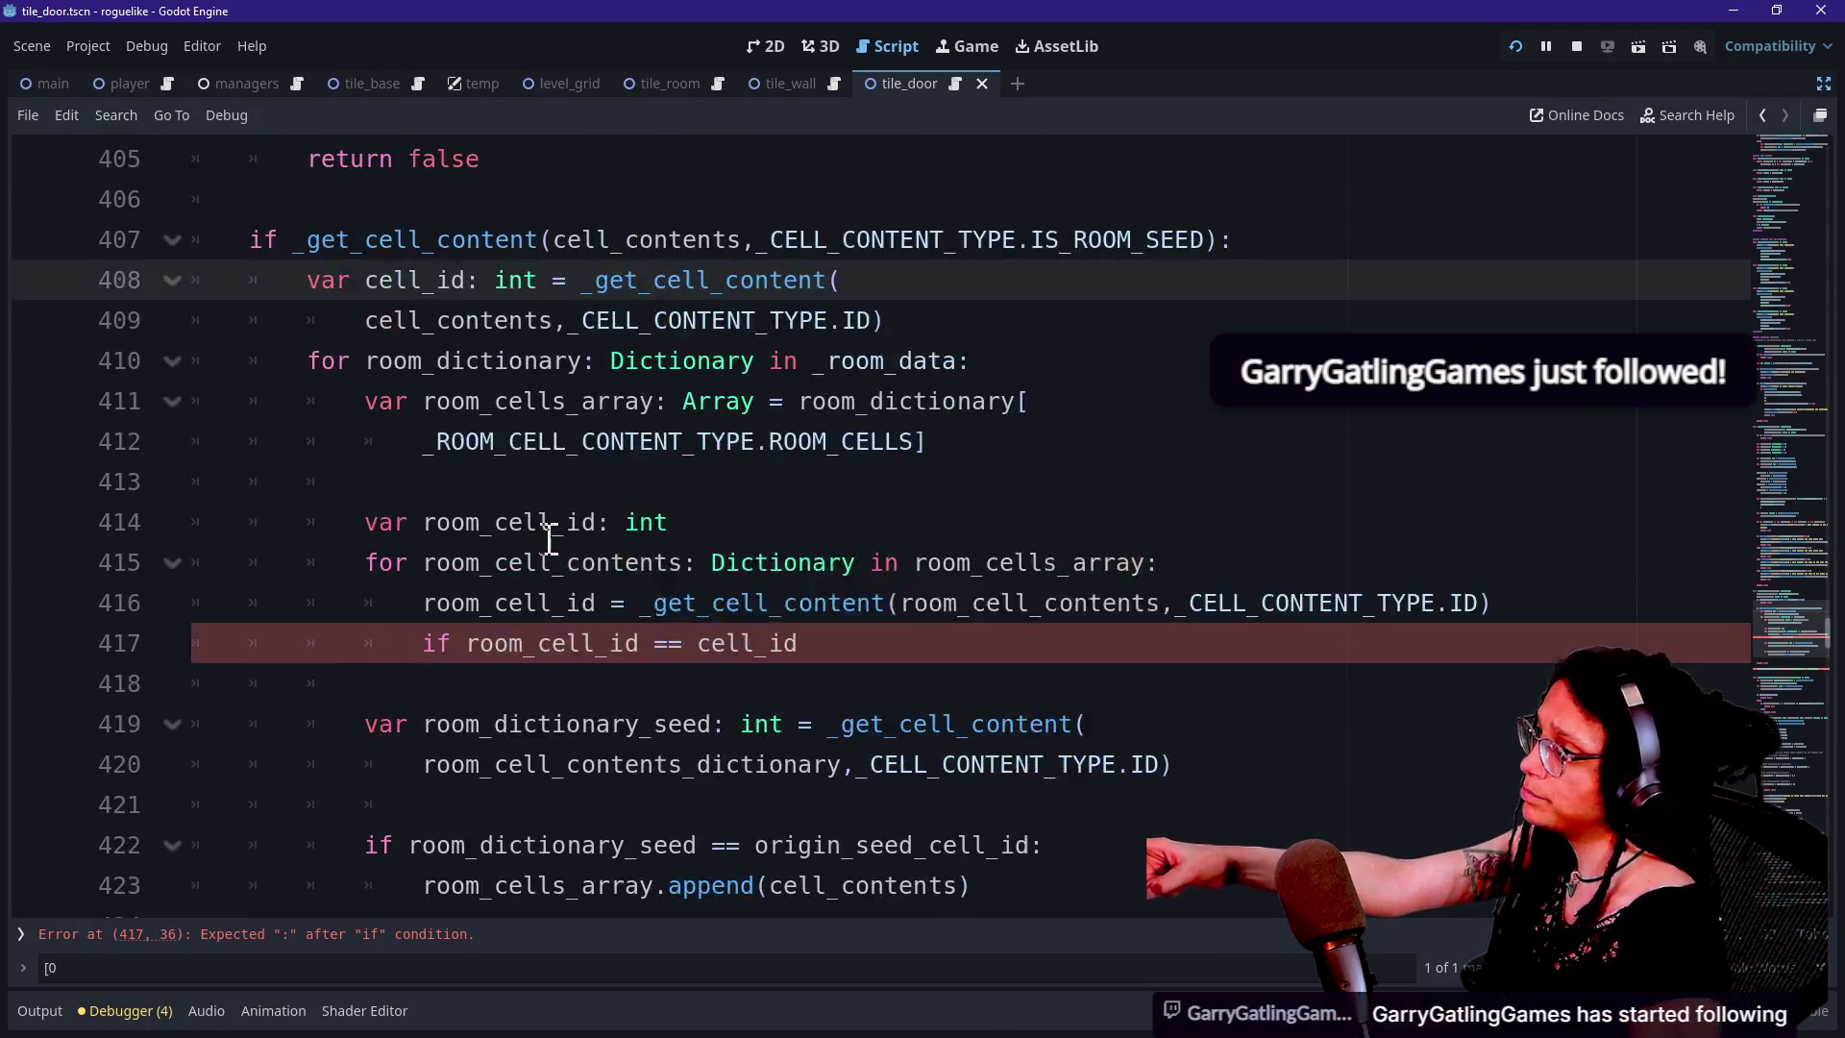
pyautogui.scroll(1, 548, 540)
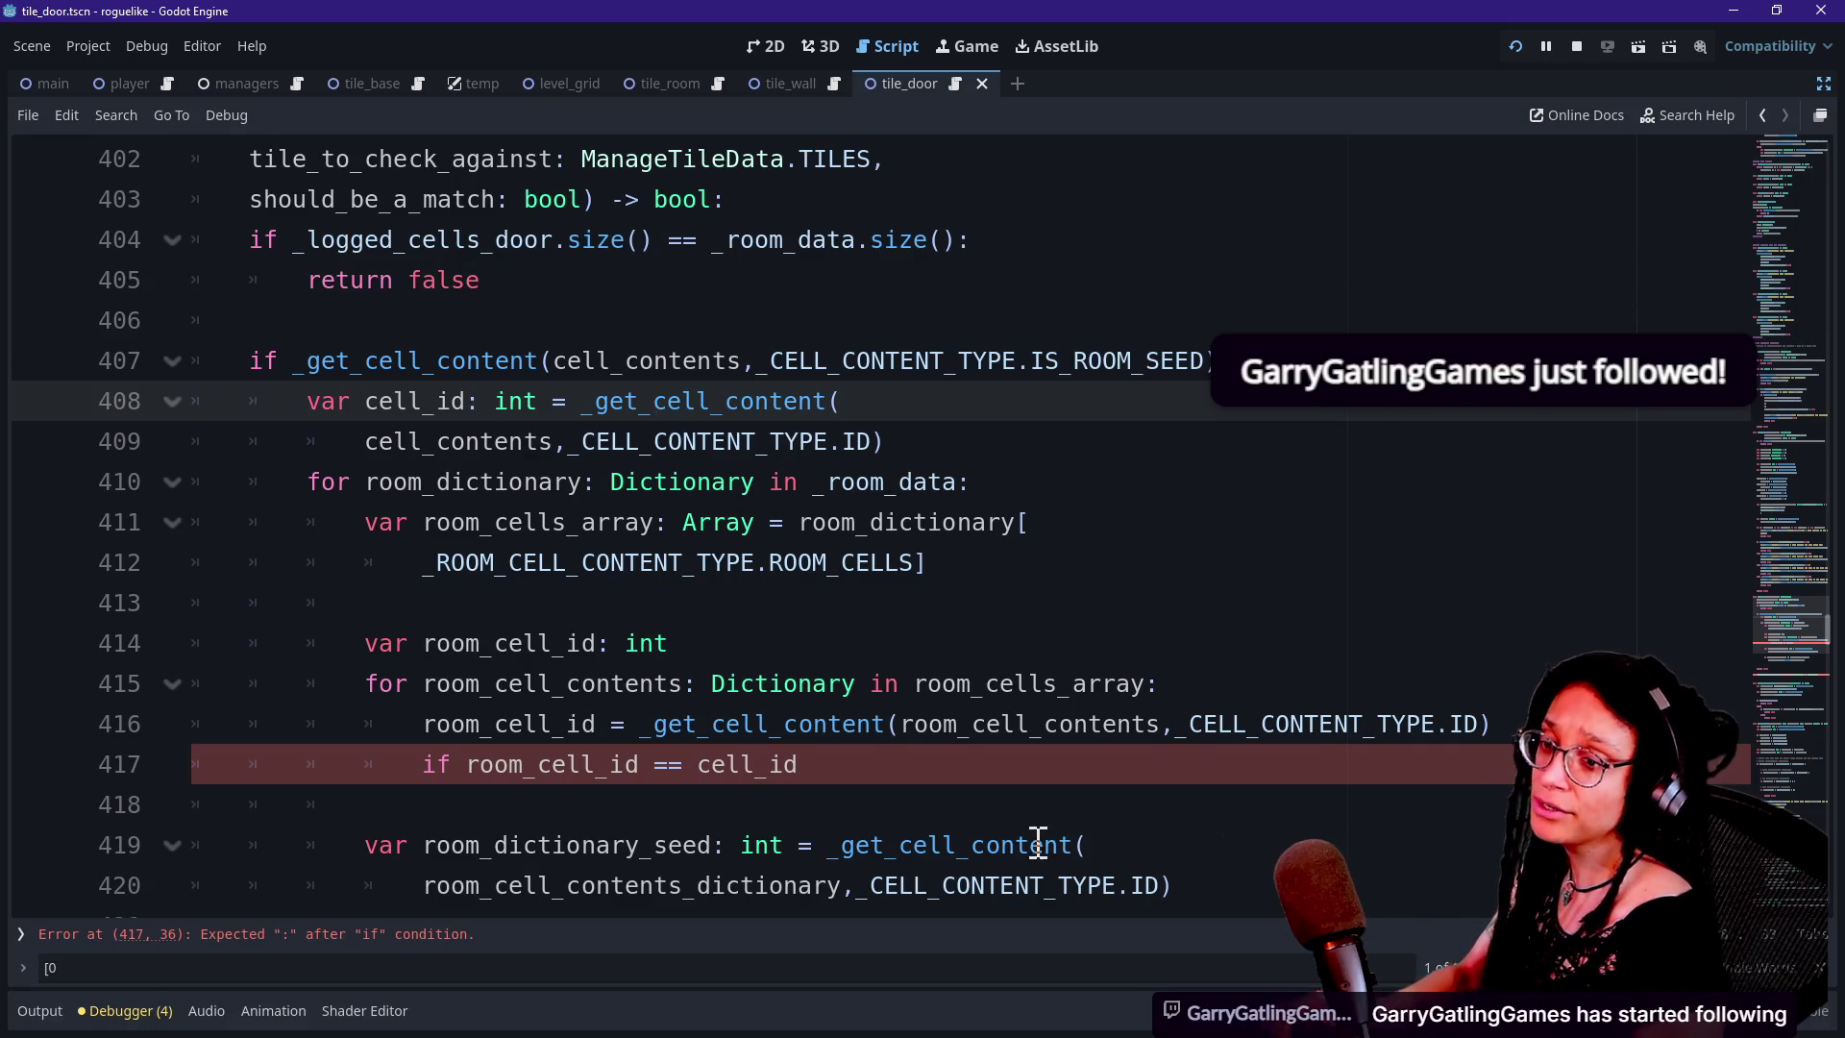
pyautogui.moveTo(955, 766)
pyautogui.mouseDown()
pyautogui.moveTo(115, 482)
pyautogui.moveTo(8, 382)
pyautogui.moveTo(144, 441)
pyautogui.moveTo(106, 370)
pyautogui.mouseUp()
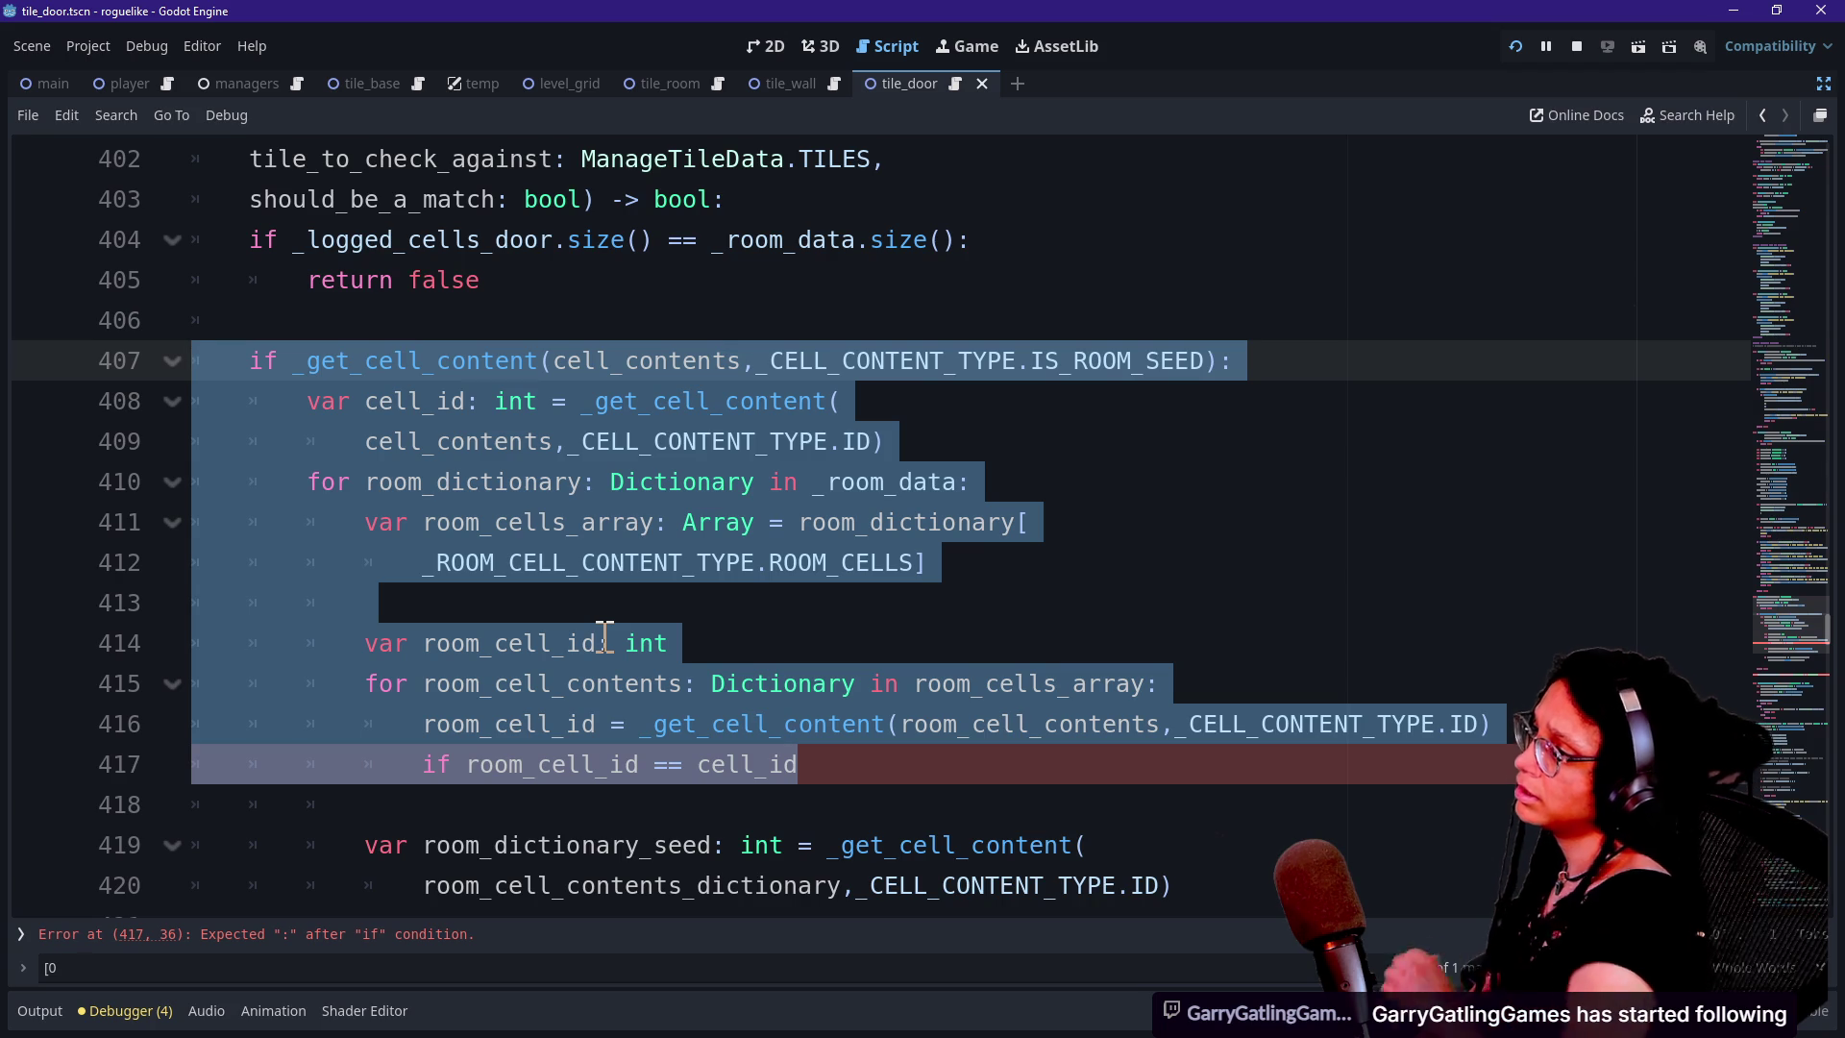
# Step: Cut the room lookup block, lines 408–430, out of _is_door
pyautogui.keyDown('shift'); pyautogui.click(288, 415); pyautogui.keyUp('shift')
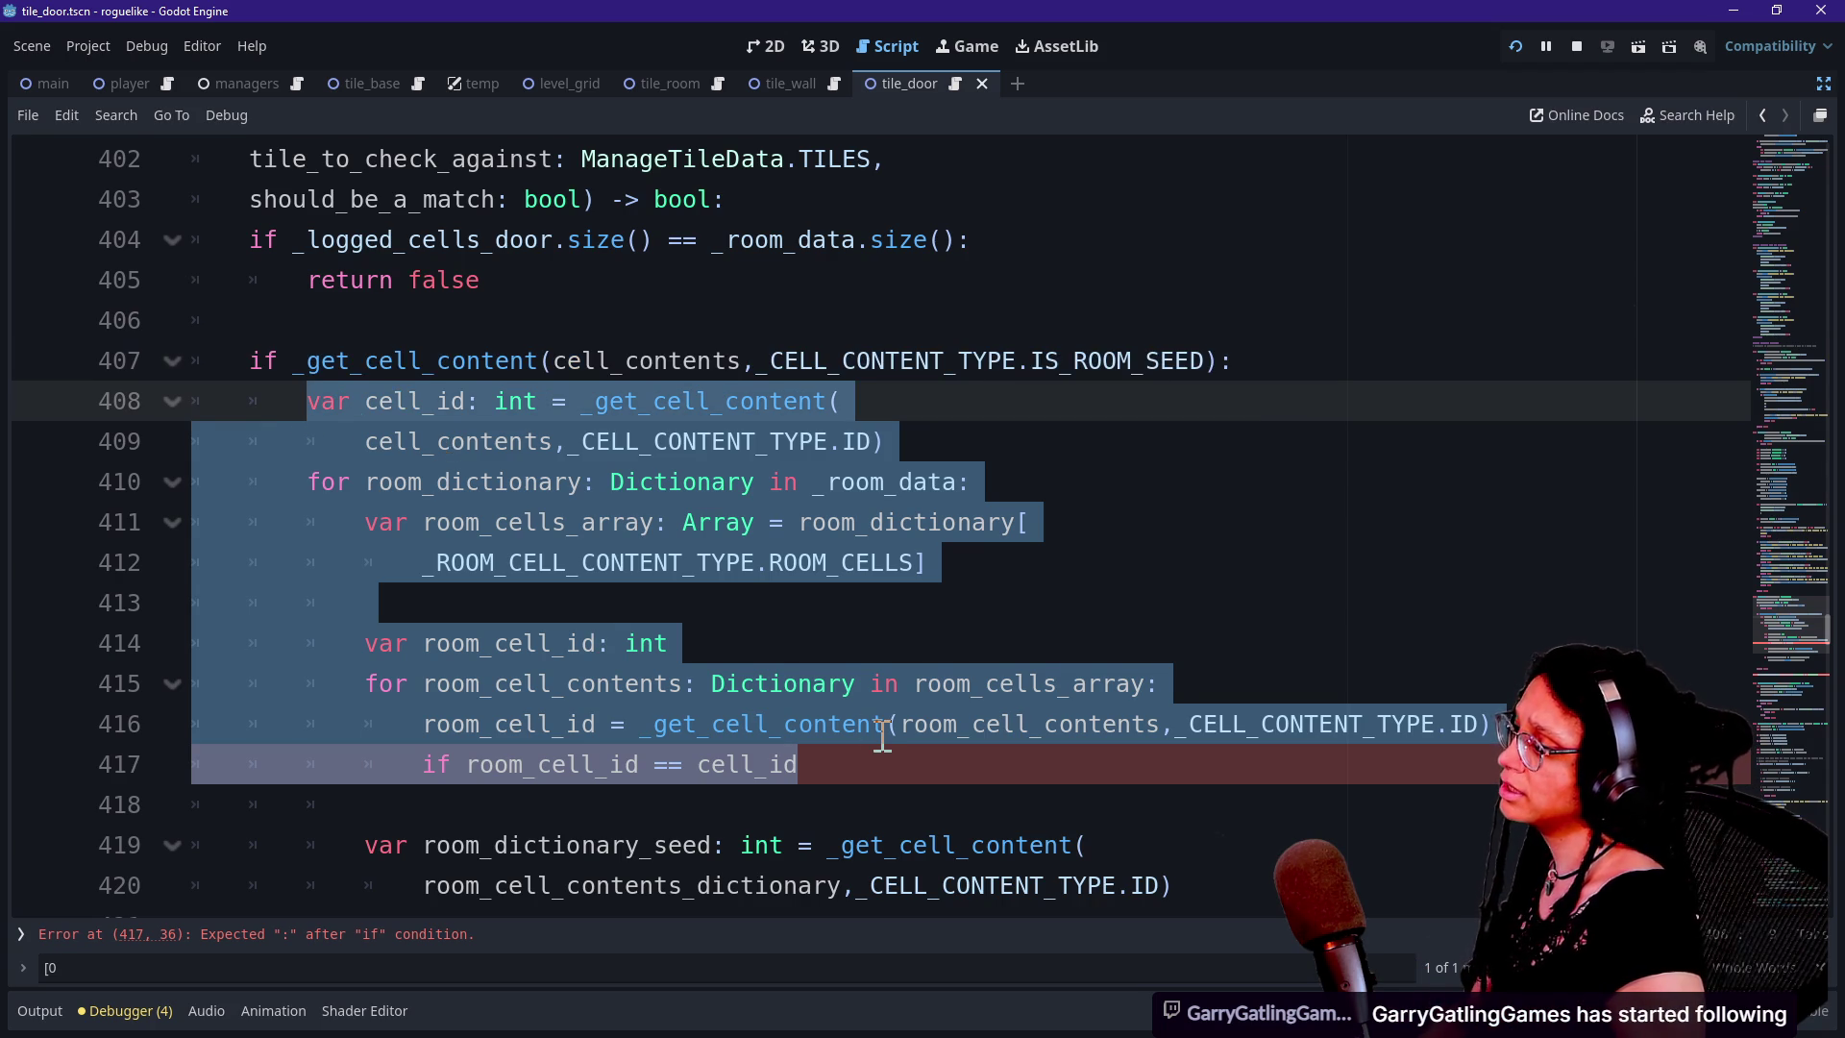
pyautogui.scroll(-1, 878, 735)
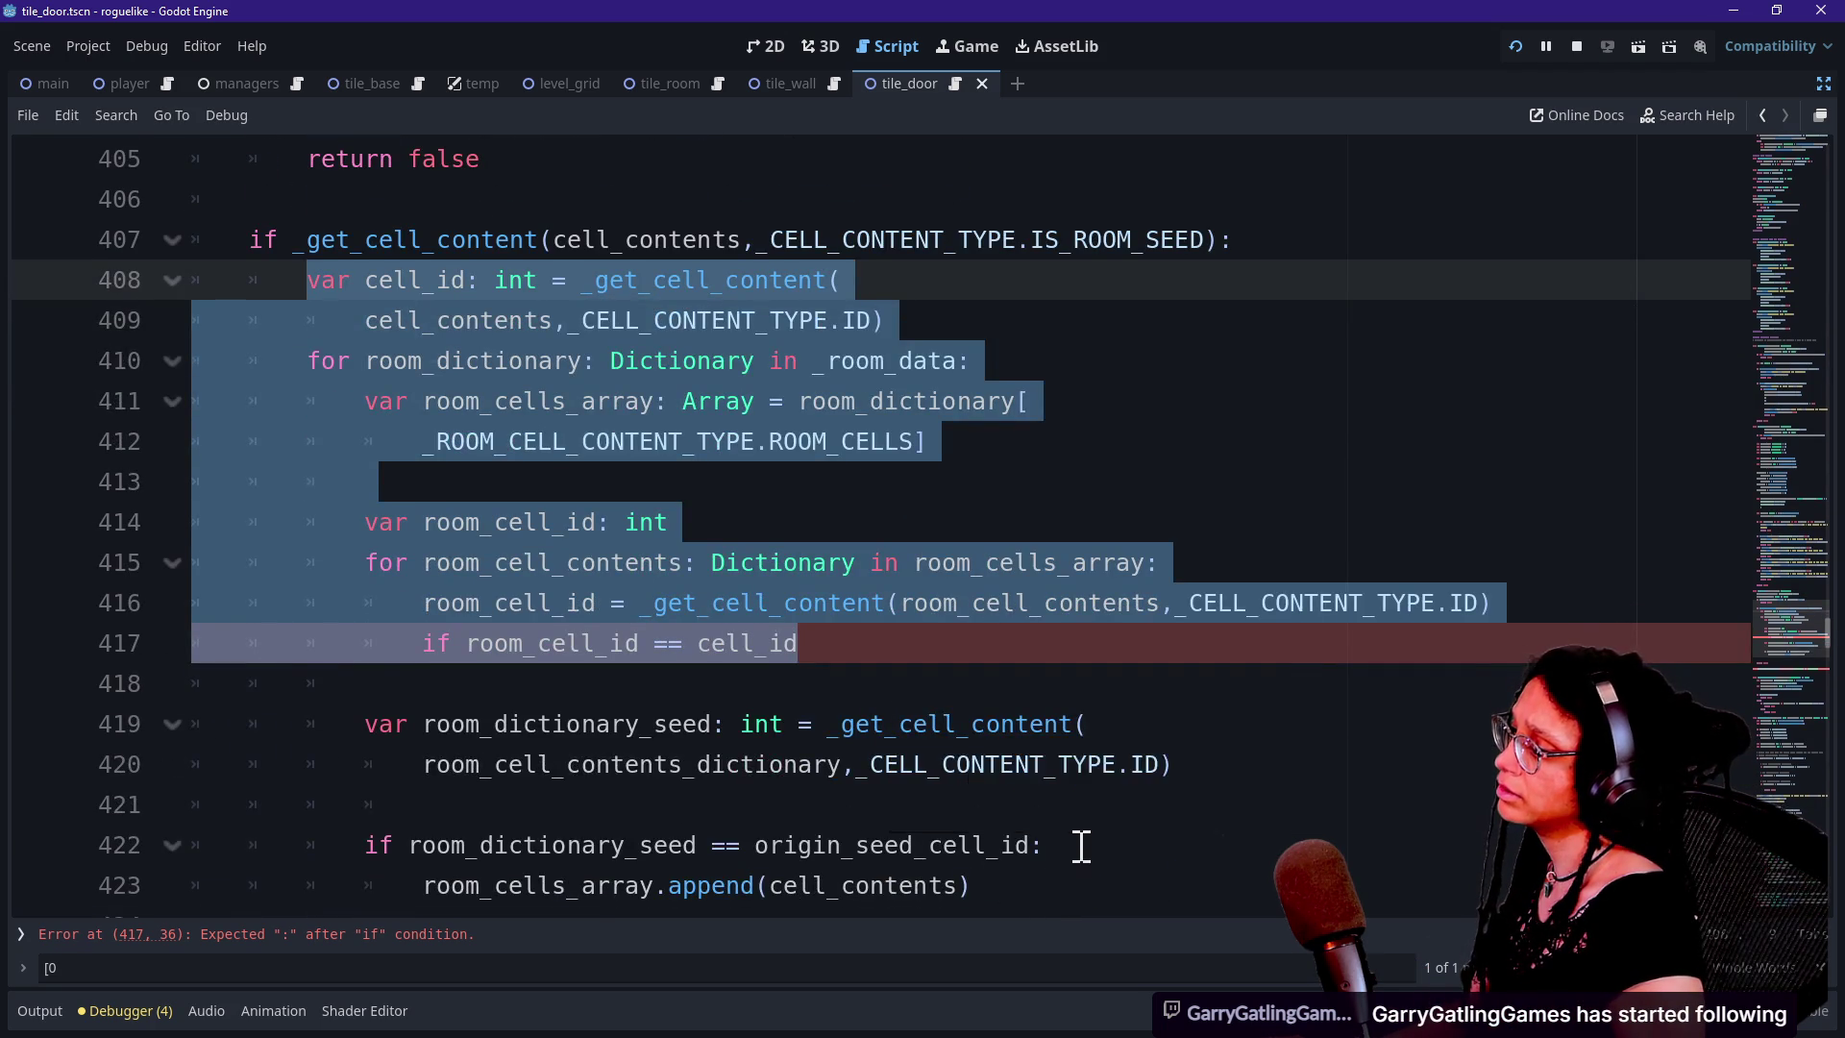
pyautogui.scroll(-1, 1079, 845)
pyautogui.moveTo(1003, 769)
pyautogui.mouseDown()
pyautogui.moveTo(362, 153)
pyautogui.moveTo(350, 188)
pyautogui.mouseUp()
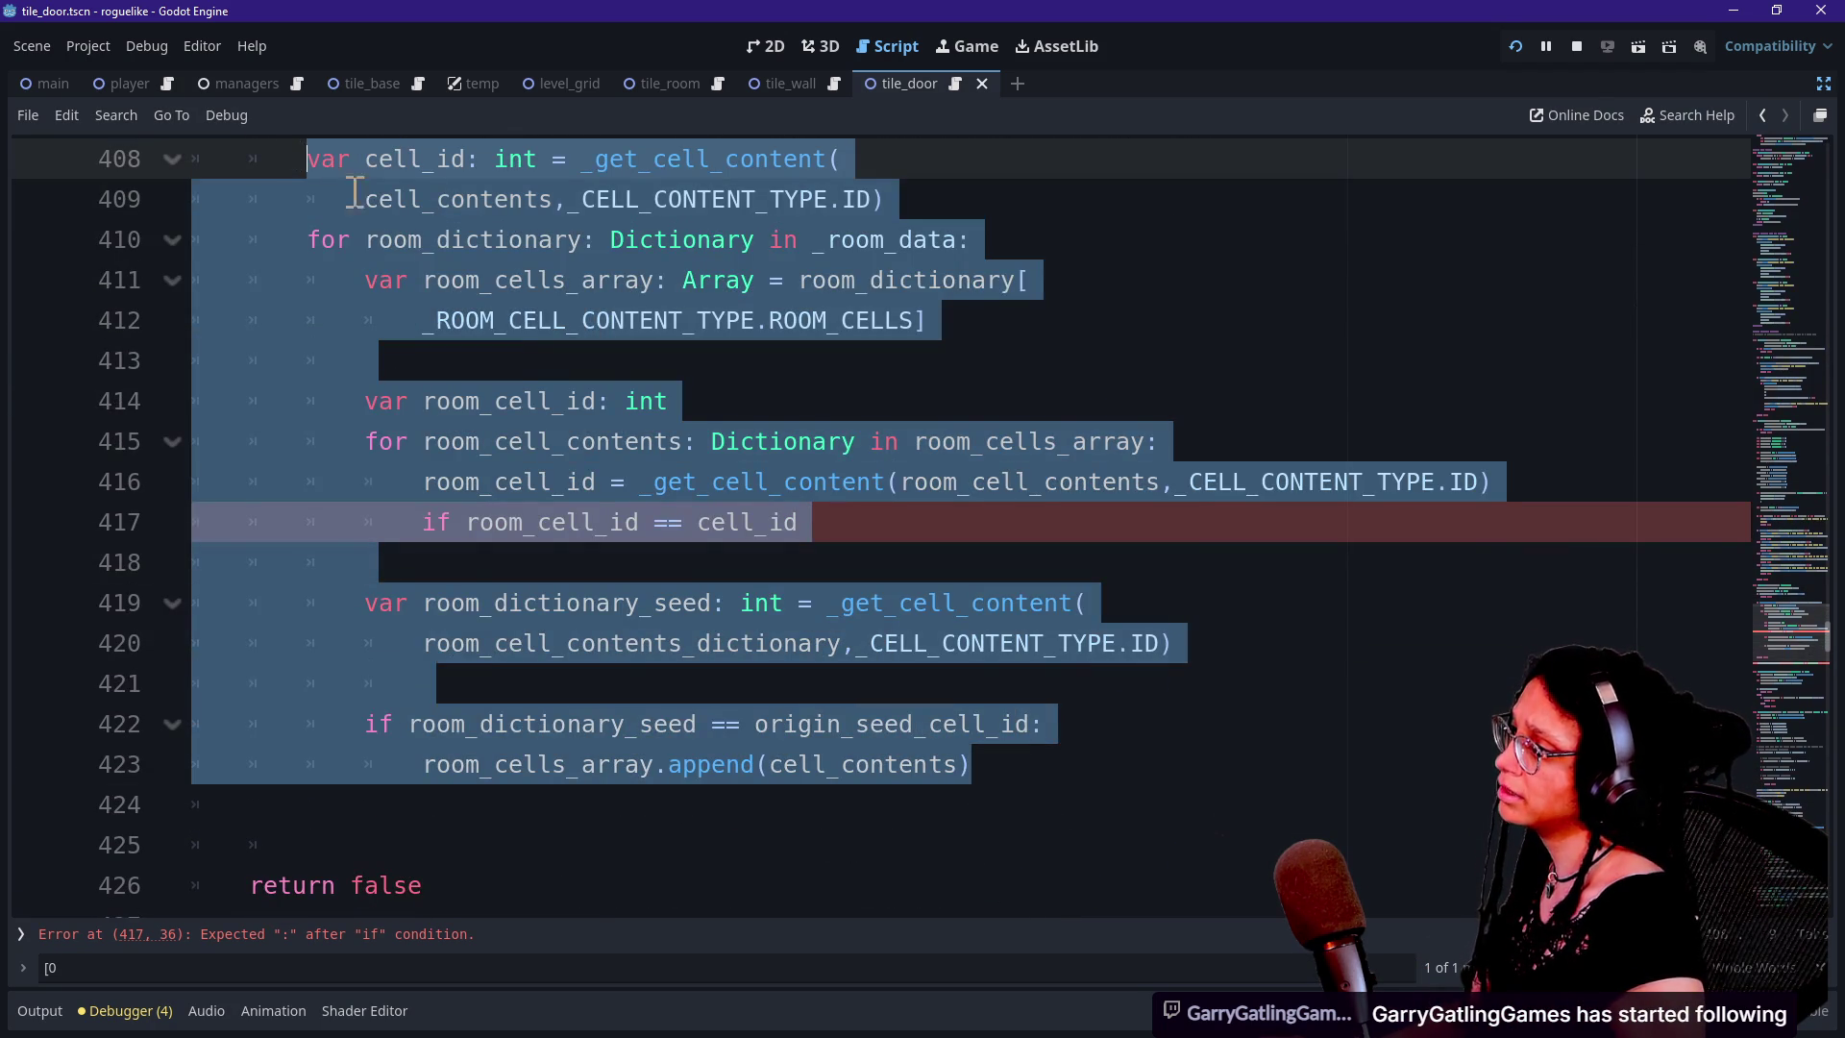
pyautogui.scroll(2, 513, 356)
pyautogui.press('Delete')
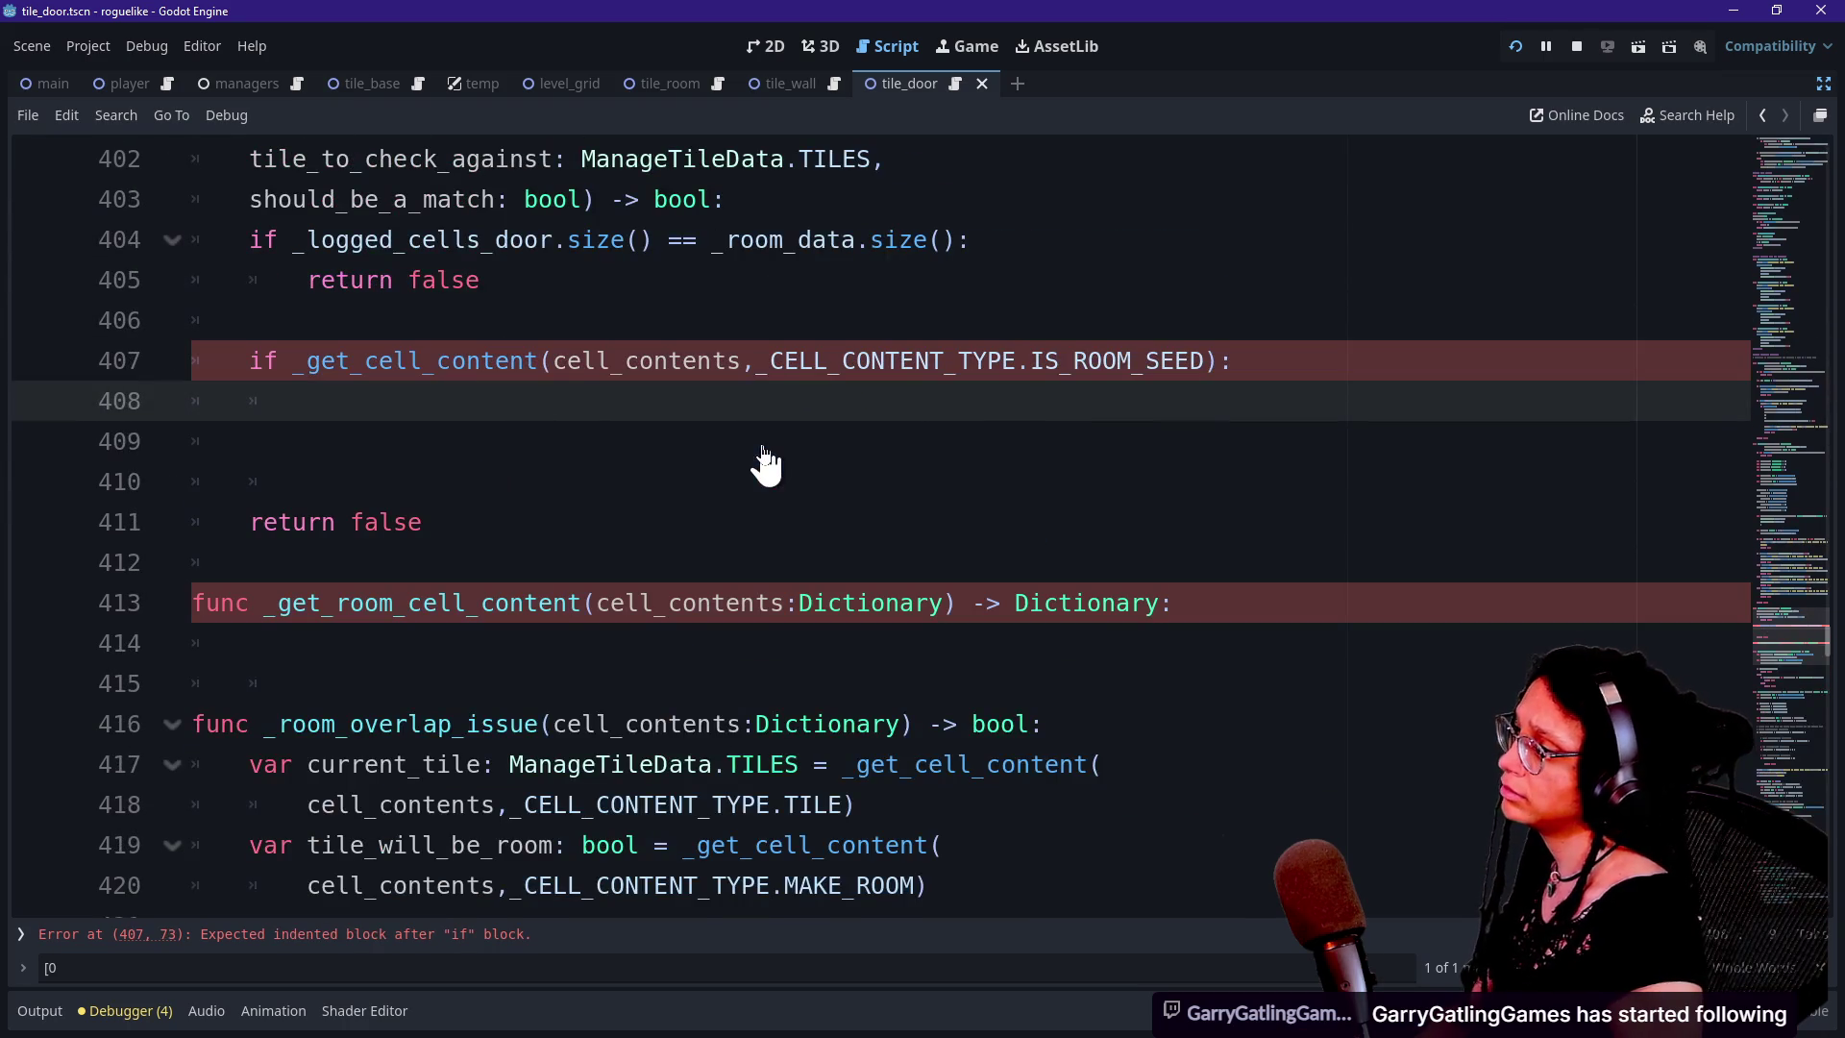
# Step: Call _get_room_cell_content(cell_contents) under the room-seed check on line 408
pyautogui.write('_get_ro')
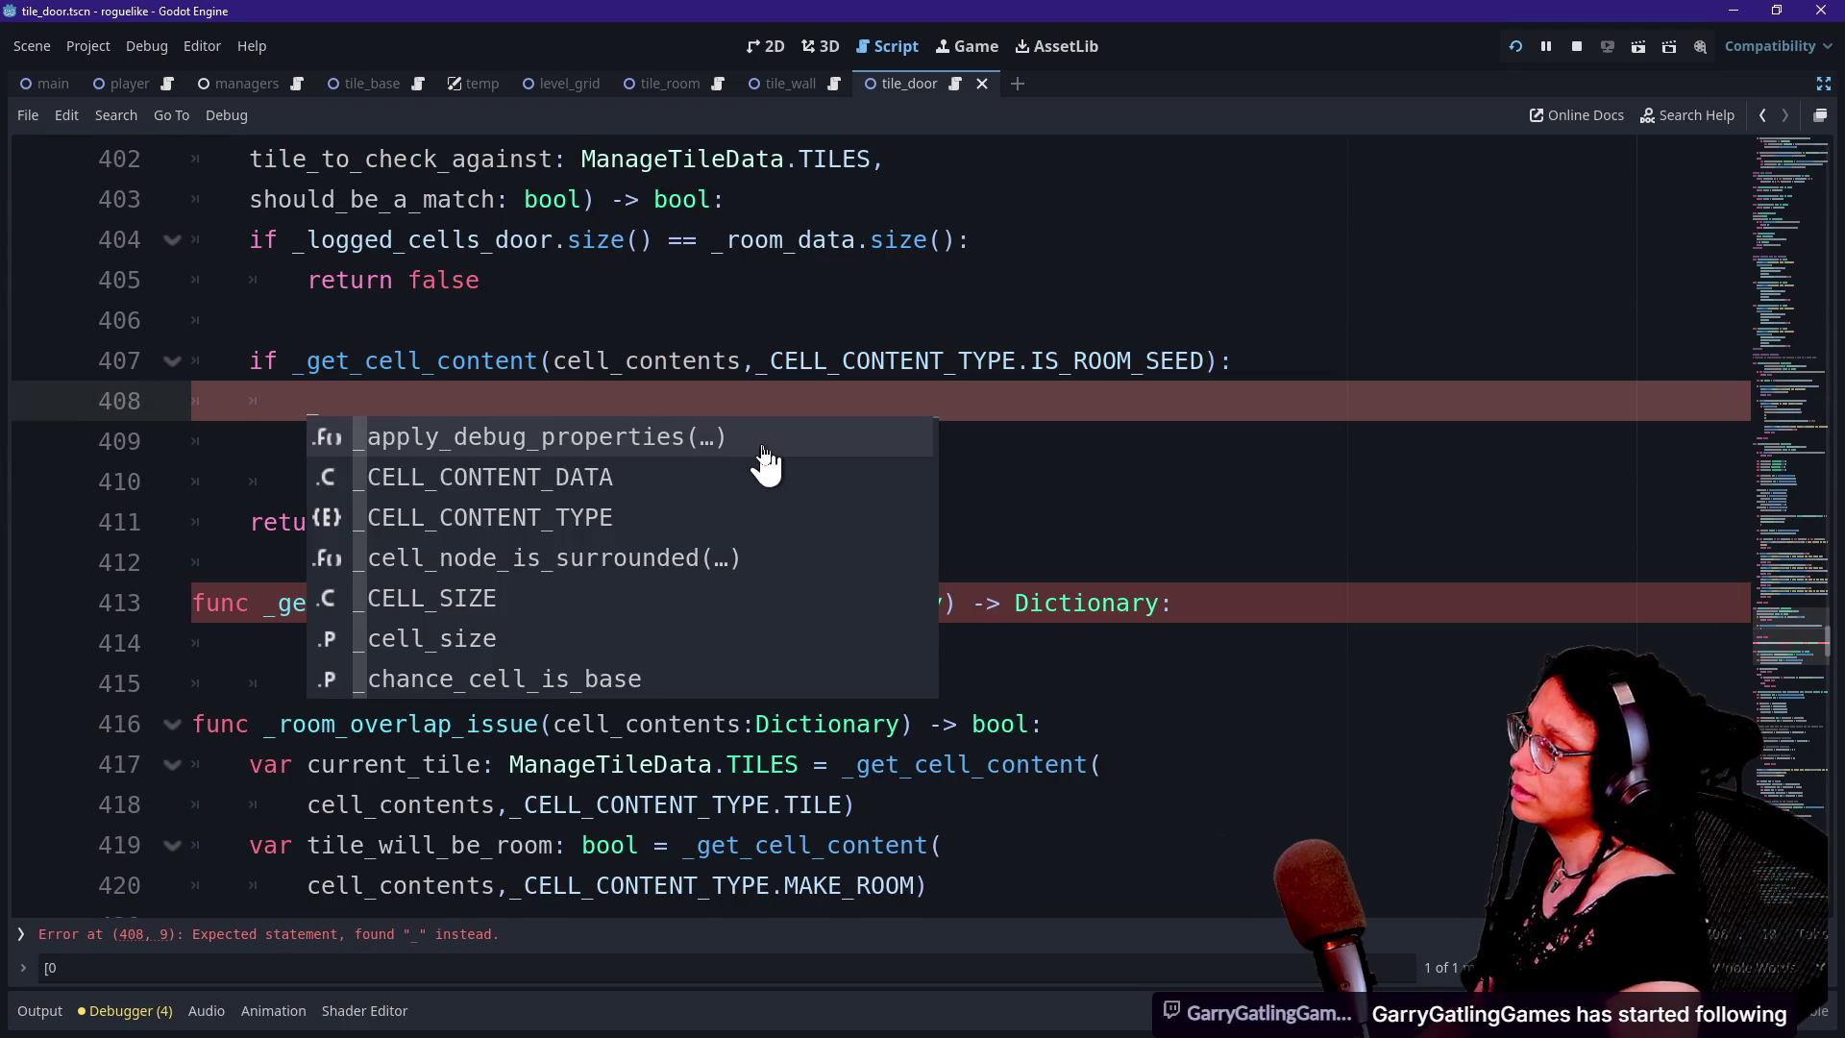
pyautogui.write('om_cwell_cnt')
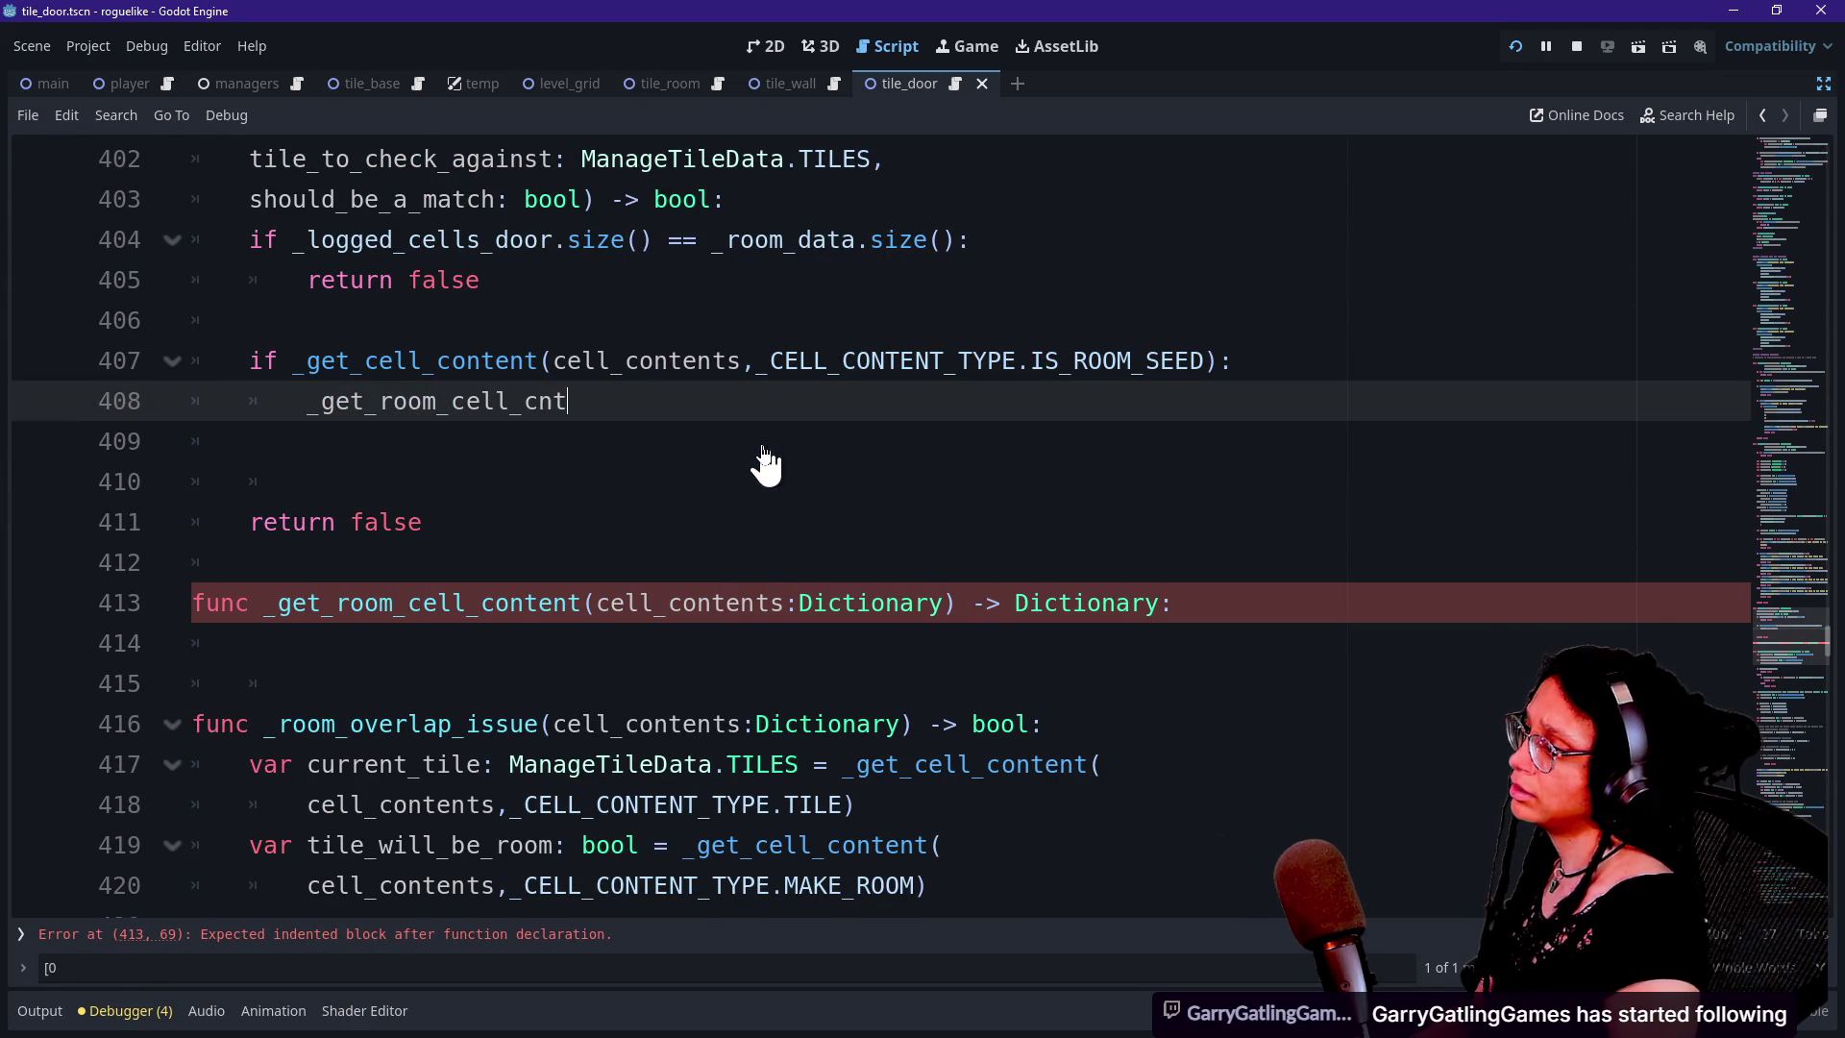
pyautogui.press('BackSpace')
pyautogui.press('BackSpace')
pyautogui.write('onte')
pyautogui.press('Return')
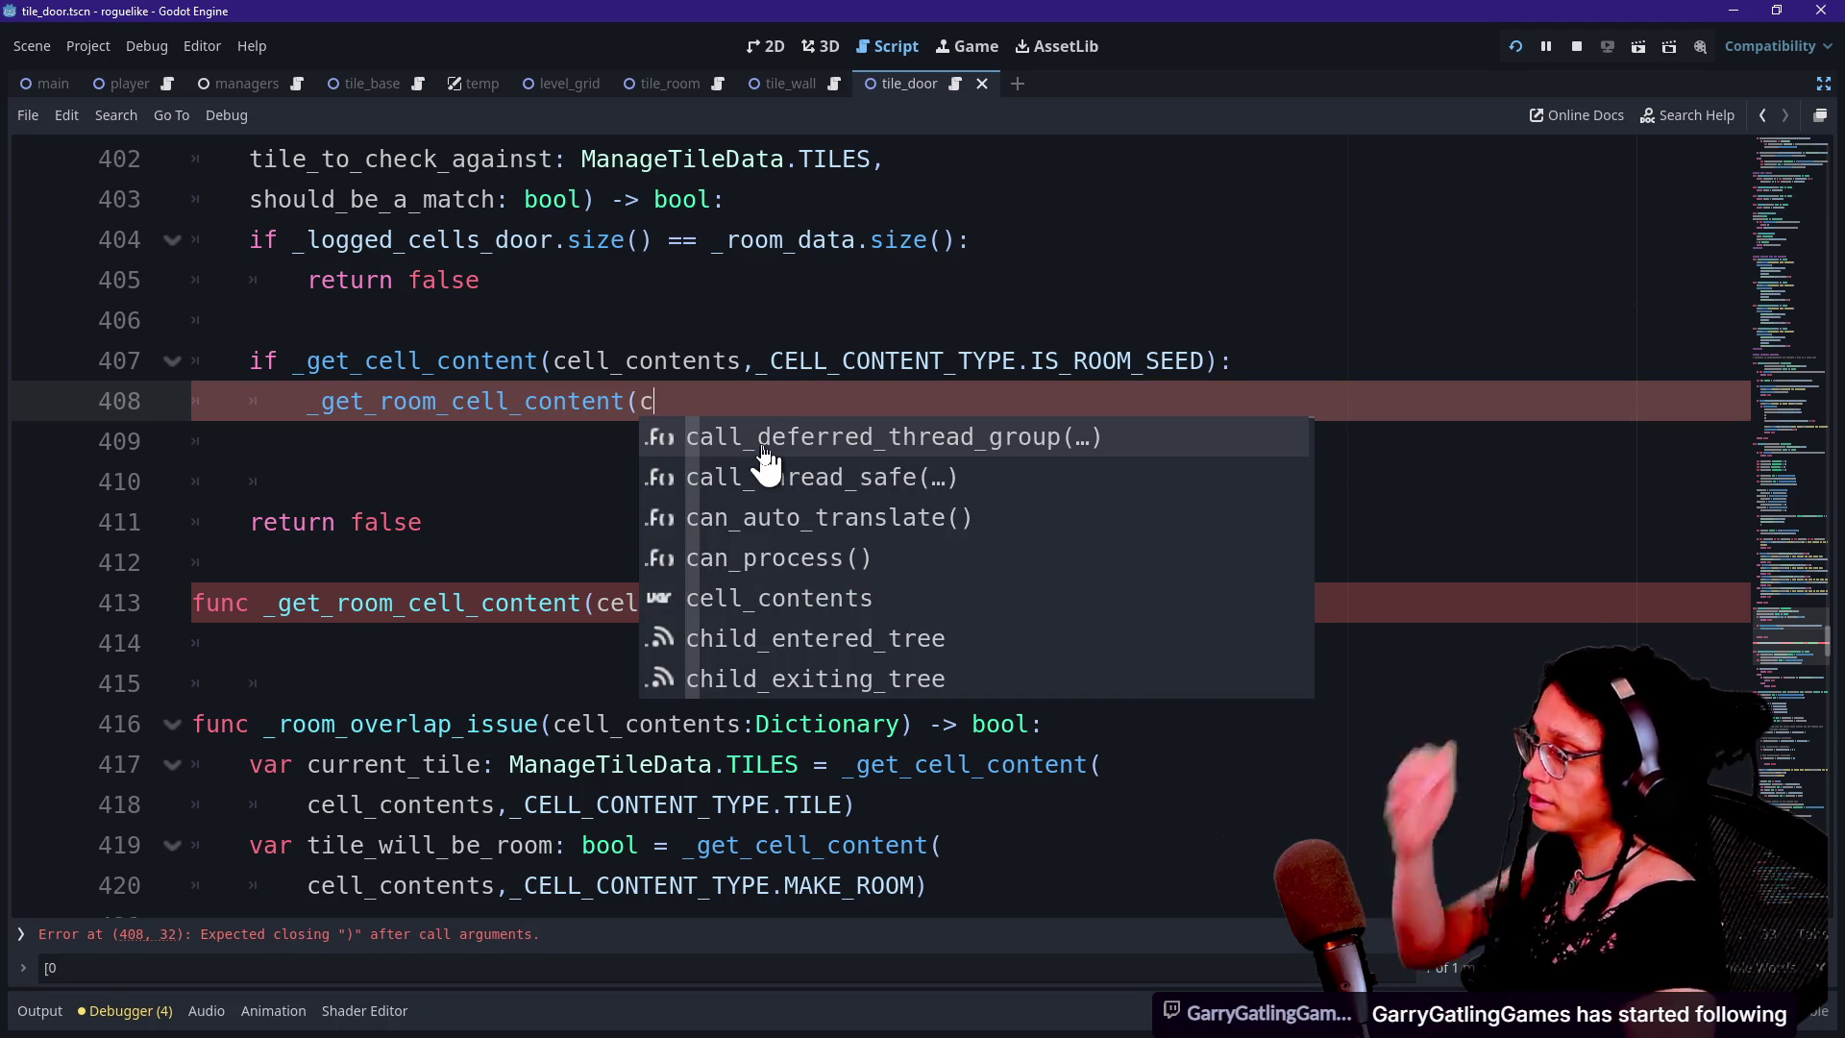
pyautogui.write('ell_contents')
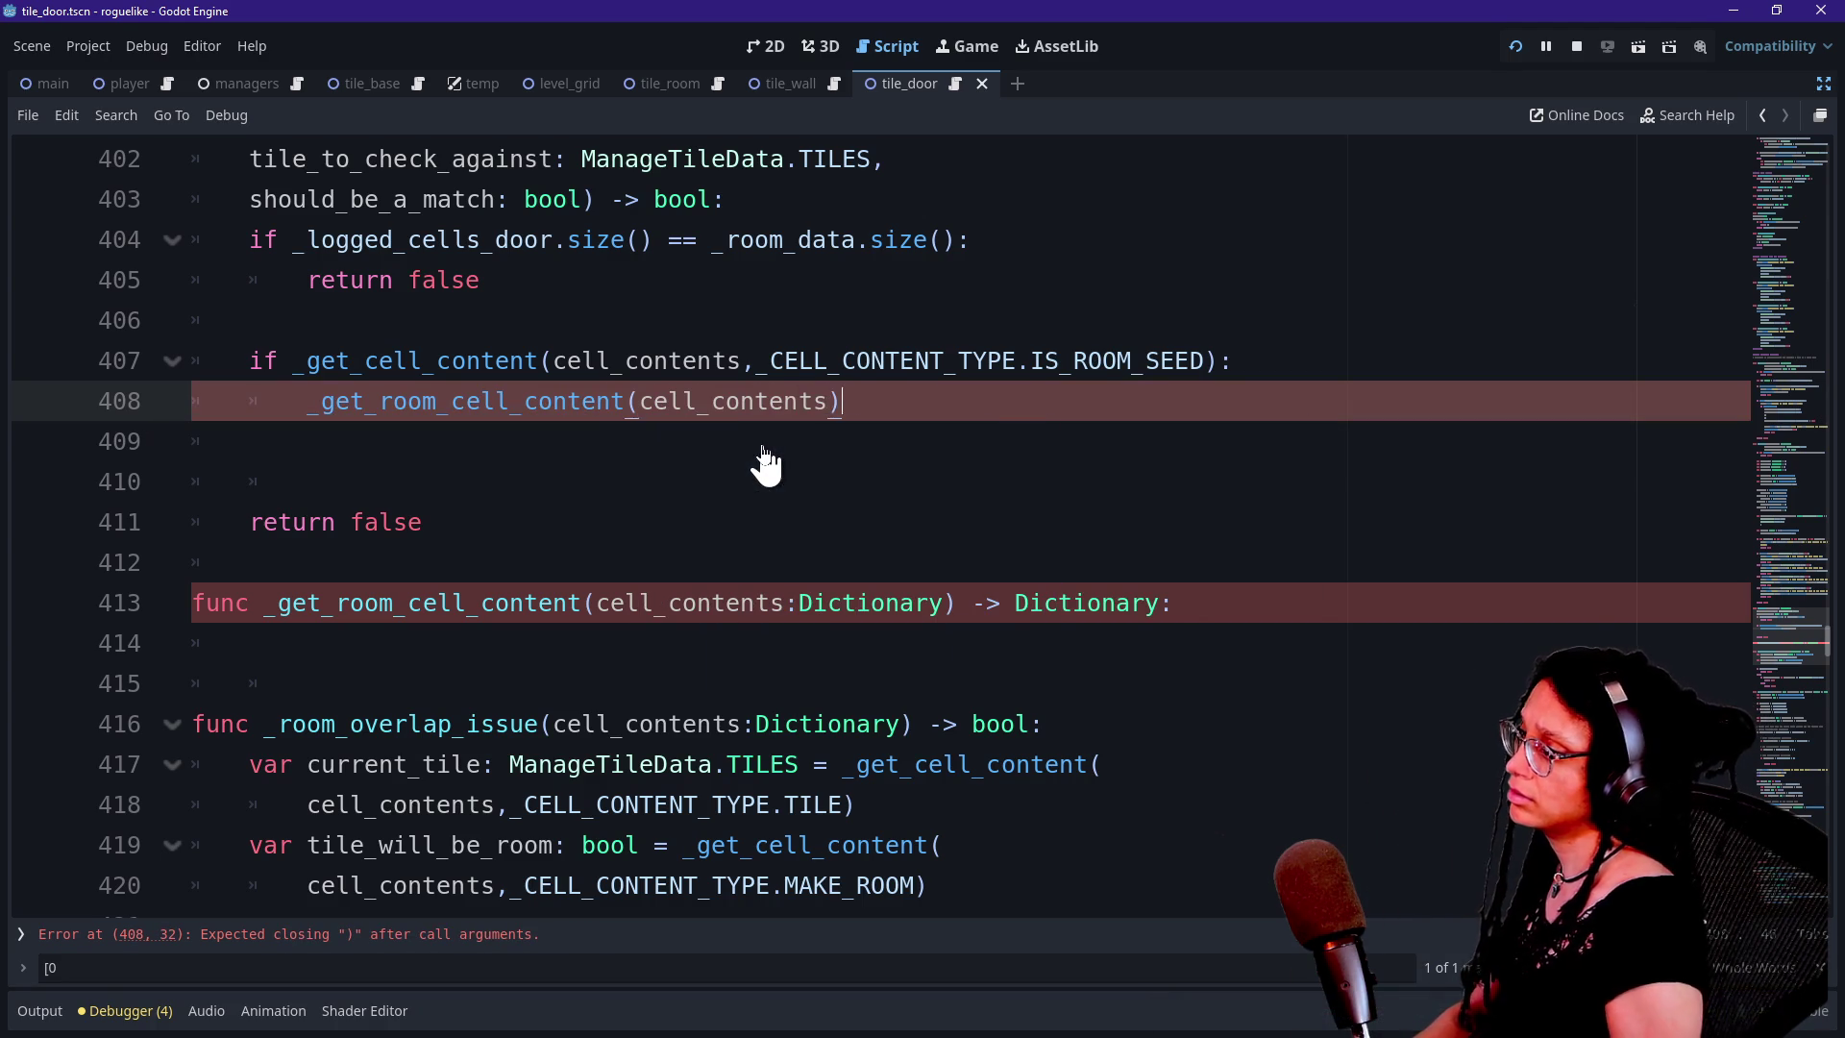
pyautogui.write(')')
pyautogui.moveTo(278, 360); pyautogui.dragTo(503, 394)
pyautogui.click(752, 517)
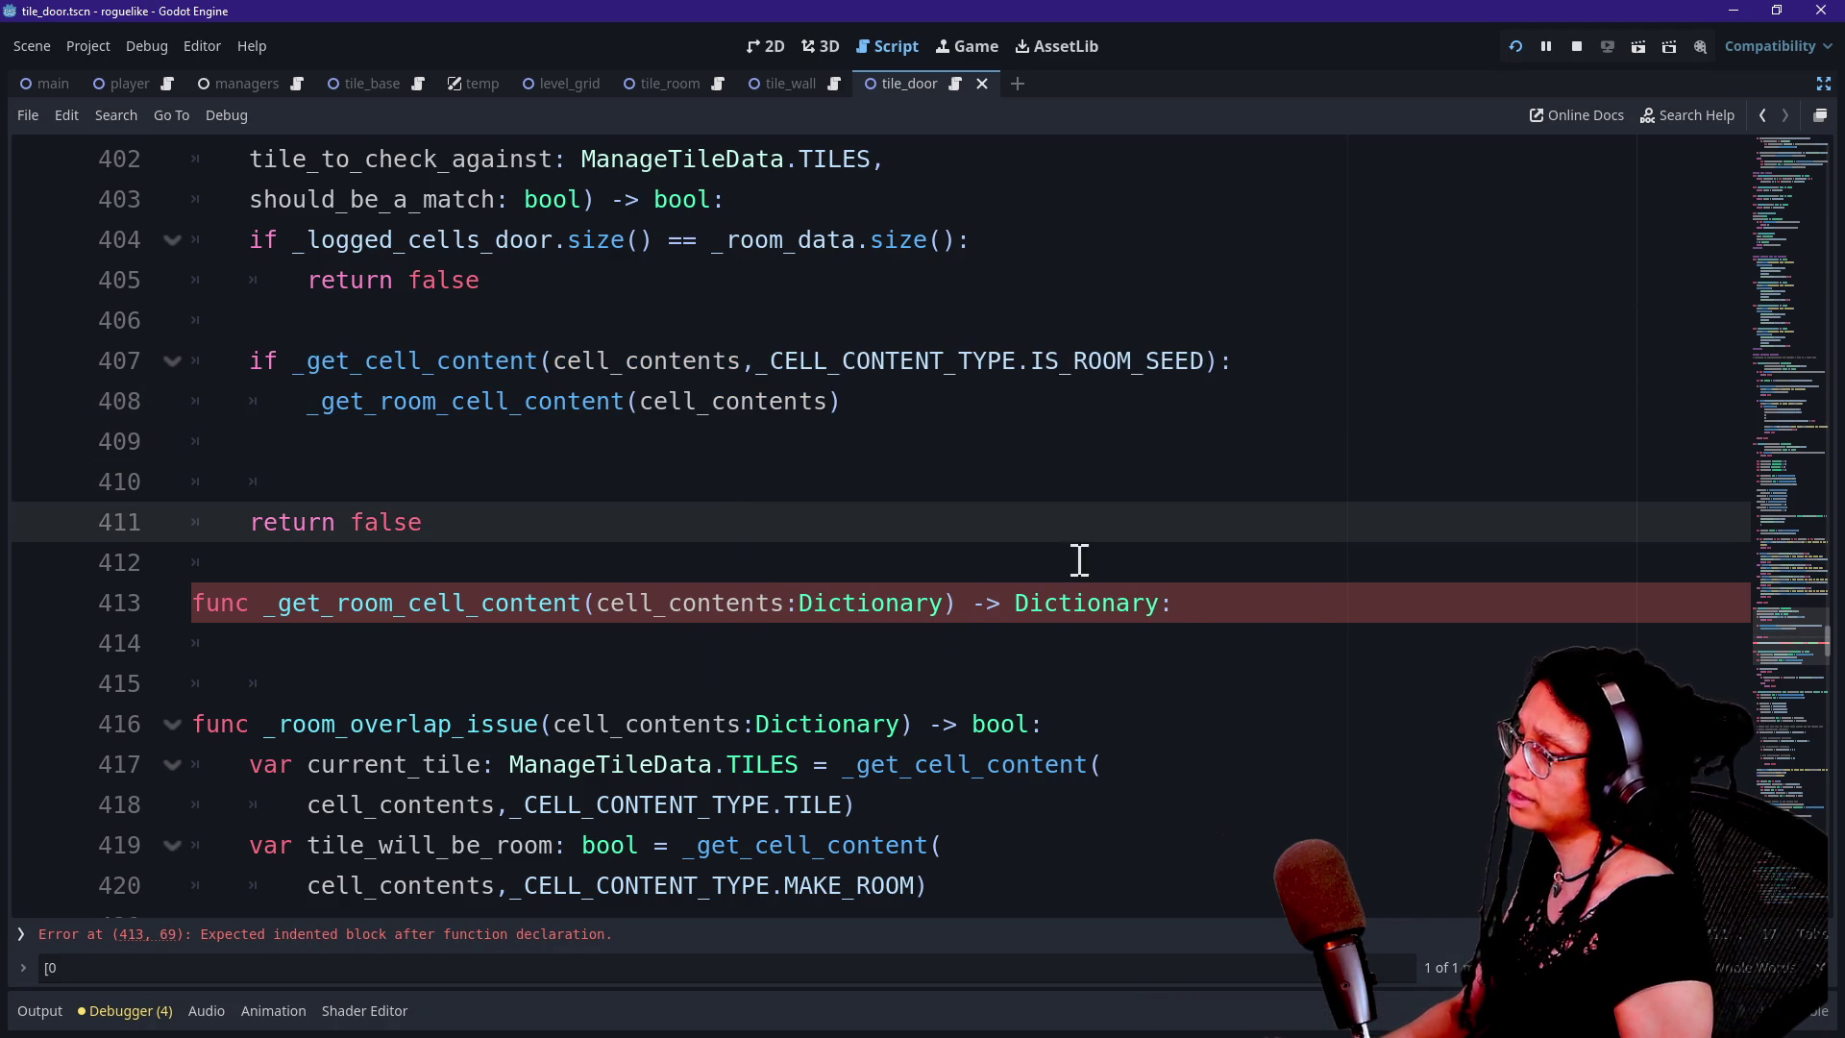
# Step: Paste the room lookup code into _get_room_cell_content and unindent it one level
pyautogui.click(1258, 607)
pyautogui.press('Return')
pyautogui.hotkey('ctrl', 'v')
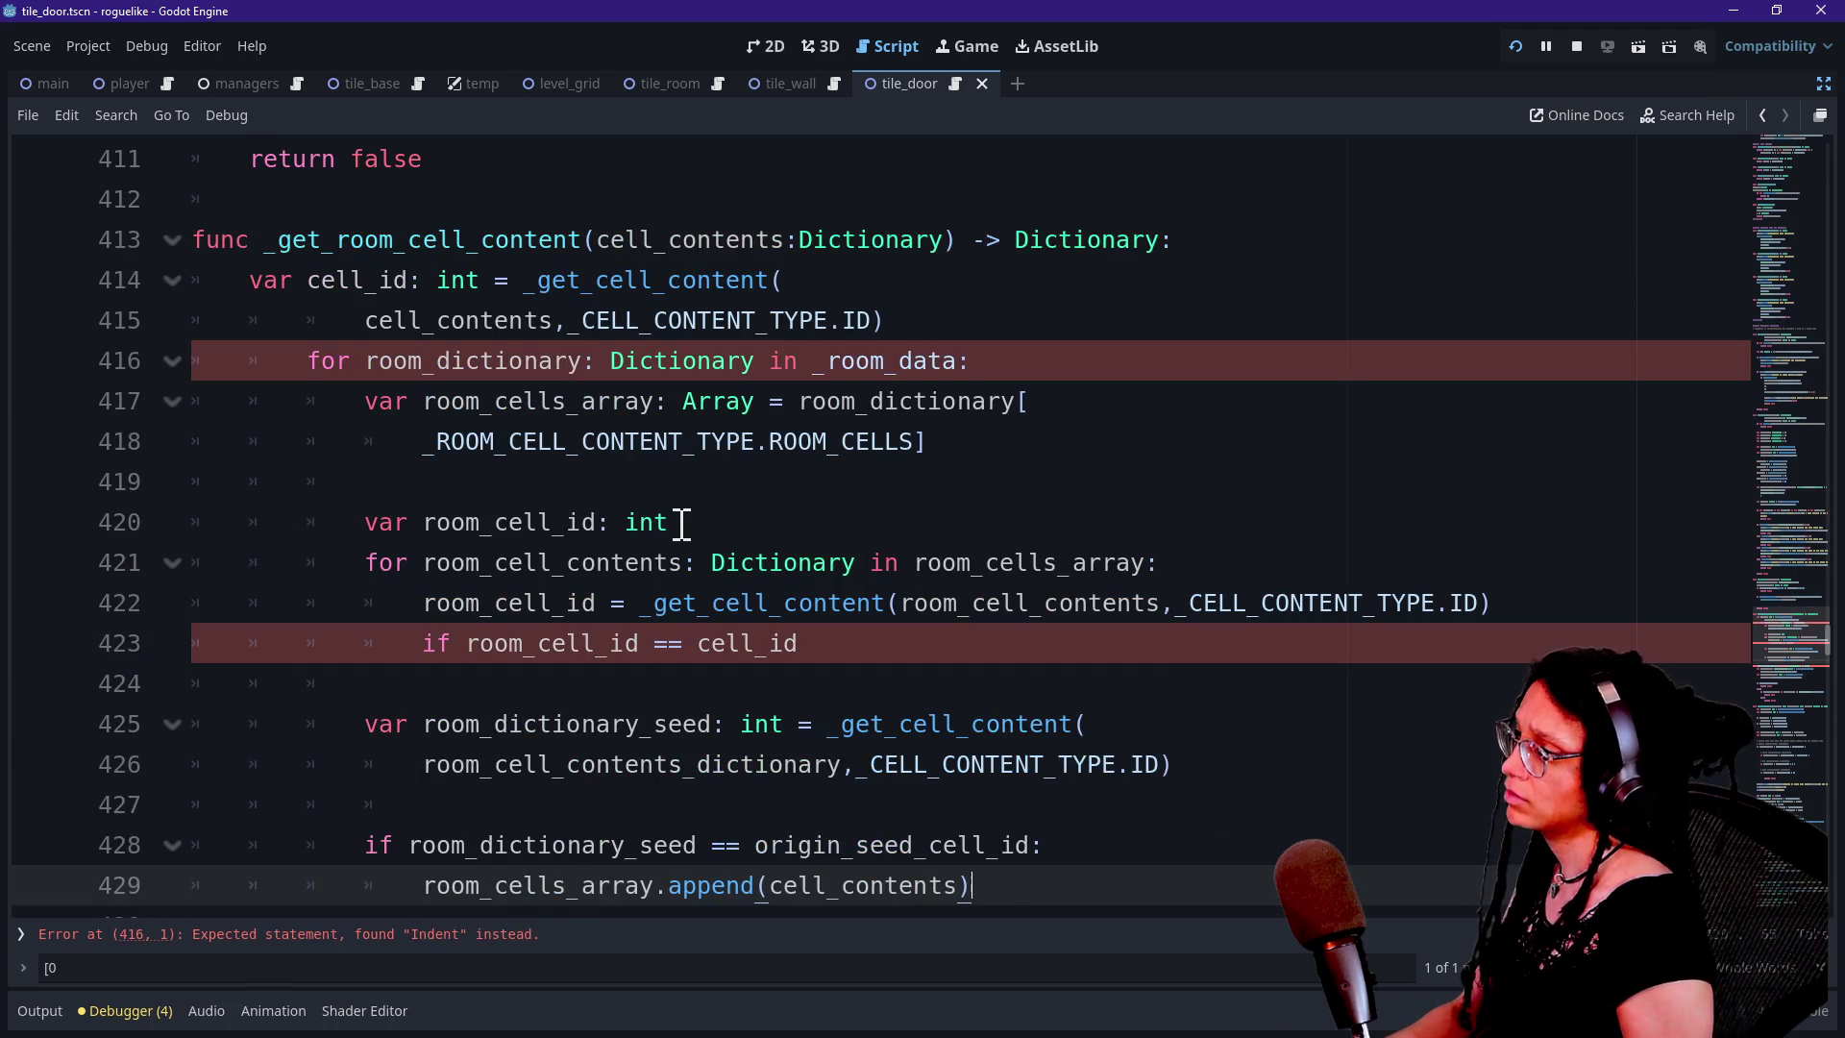
pyautogui.click(438, 280)
pyautogui.scroll(1, 462, 330)
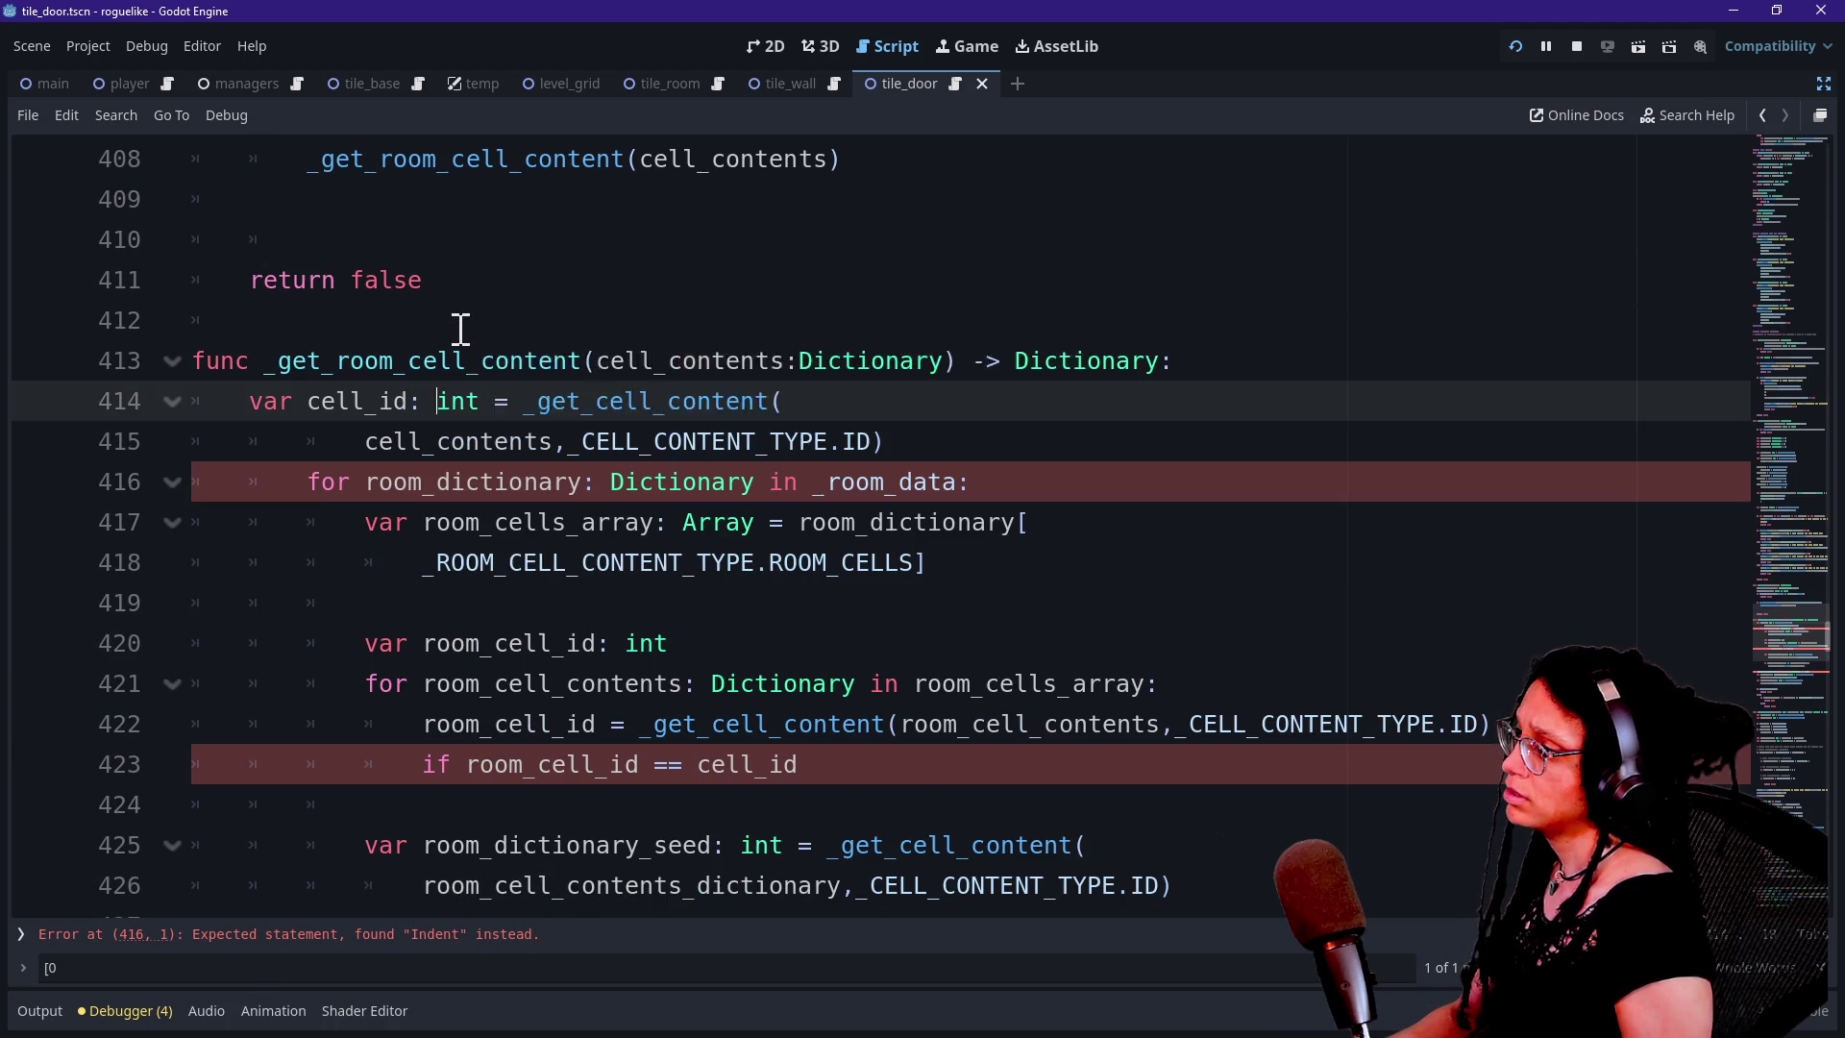
pyautogui.click(496, 522)
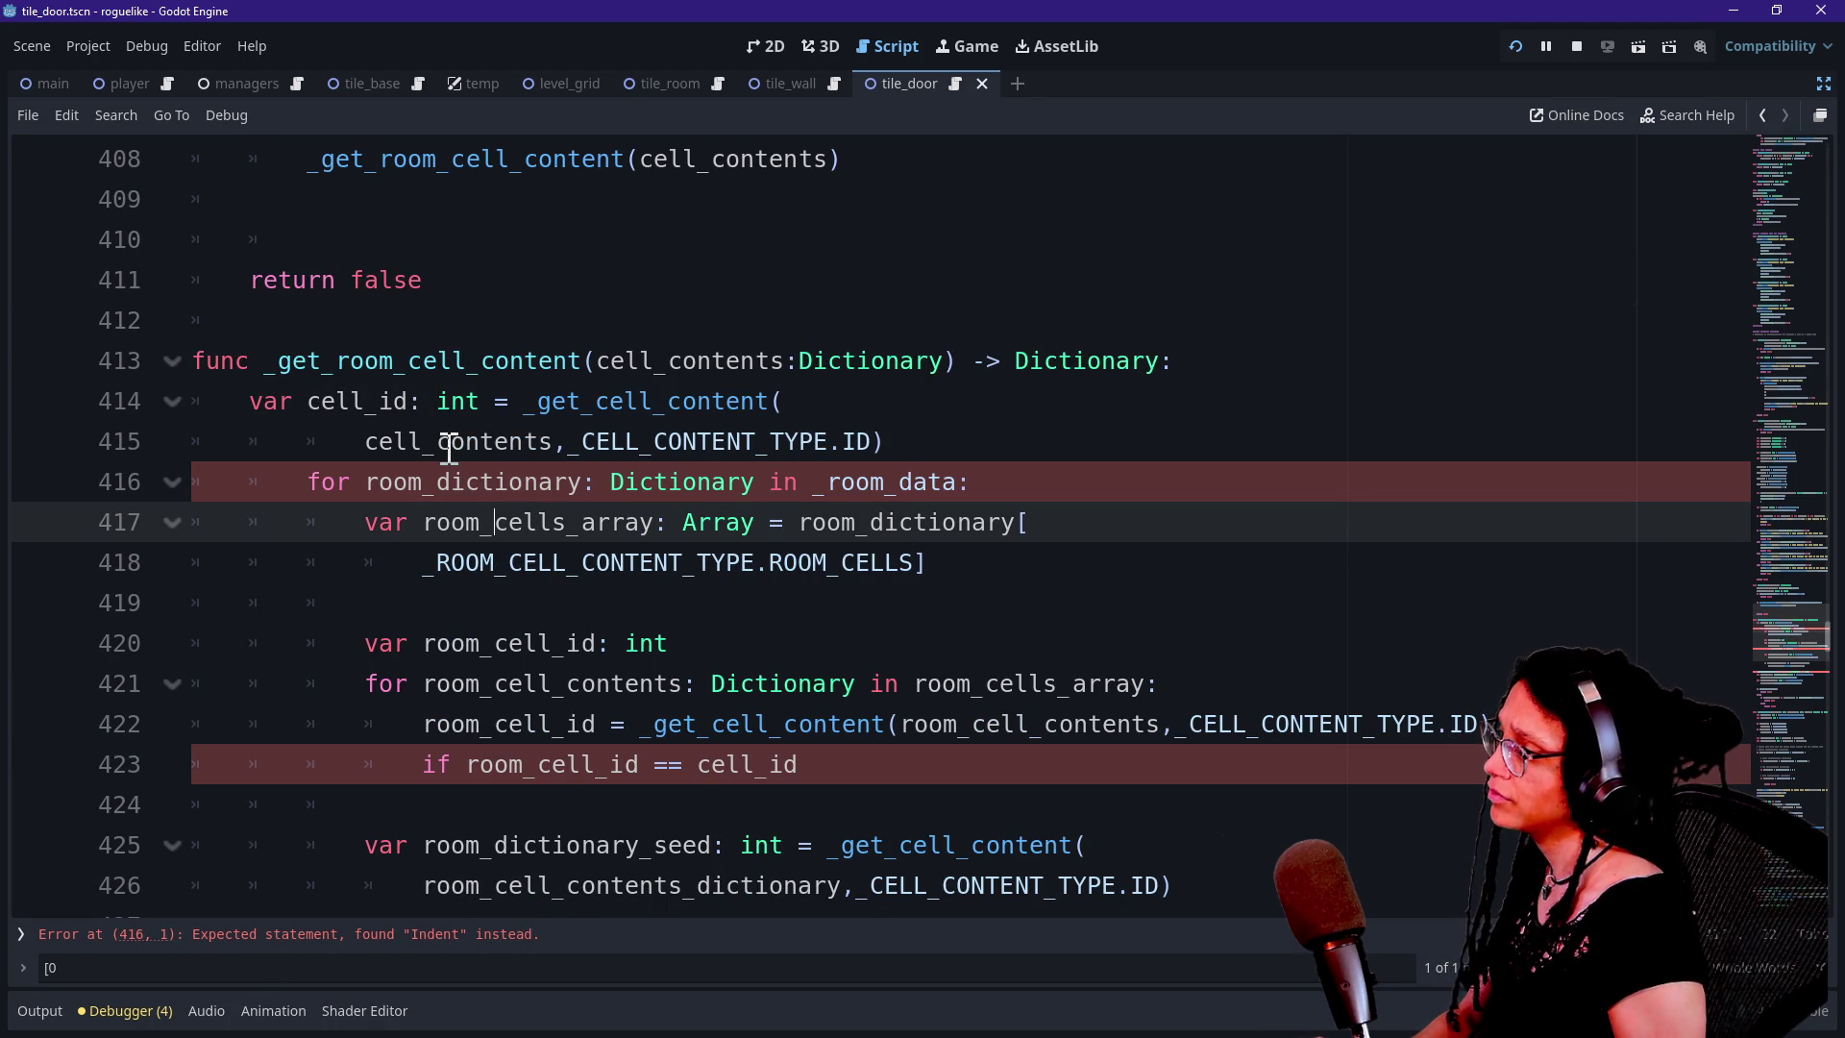
pyautogui.moveTo(437, 482); pyautogui.dragTo(494, 568)
pyautogui.scroll(-2, 493, 577)
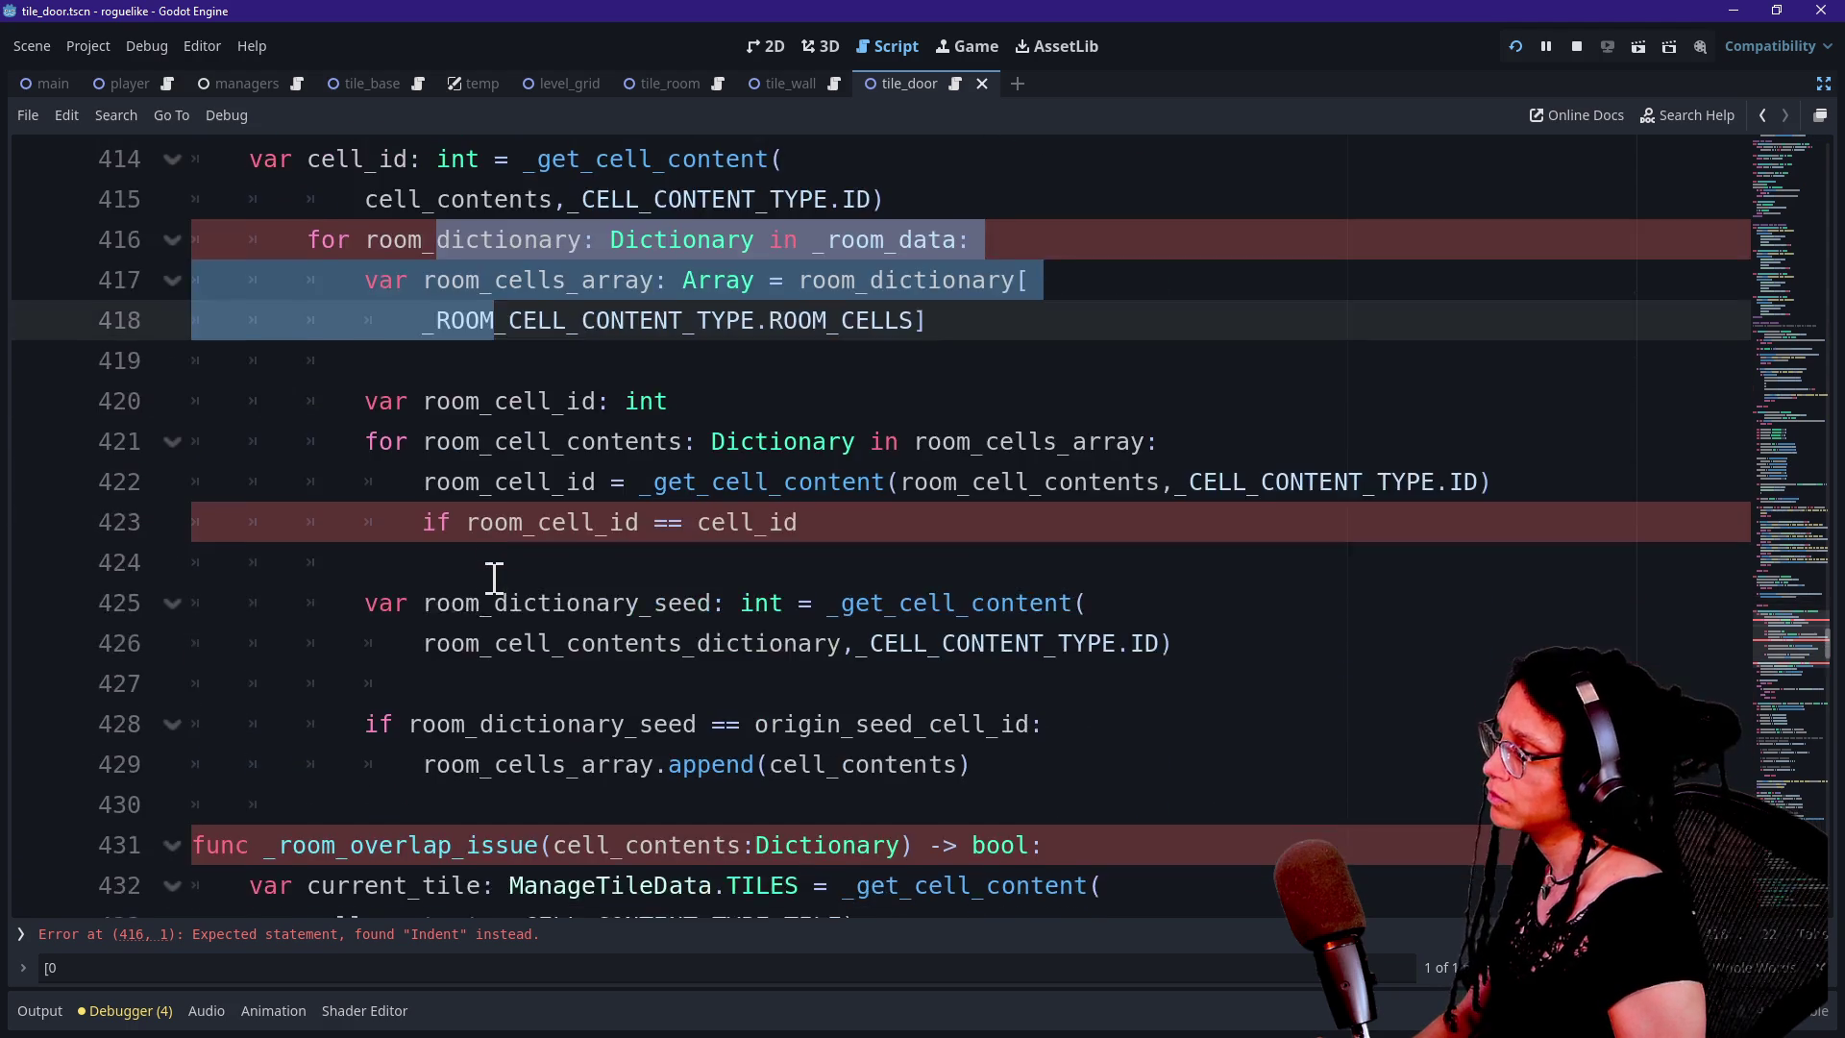
pyautogui.scroll(-1, 494, 577)
pyautogui.keyDown('shift'); pyautogui.click(509, 643); pyautogui.keyUp('shift')
pyautogui.hotkey('shift', 'Tab')
pyautogui.scroll(2, 624, 488)
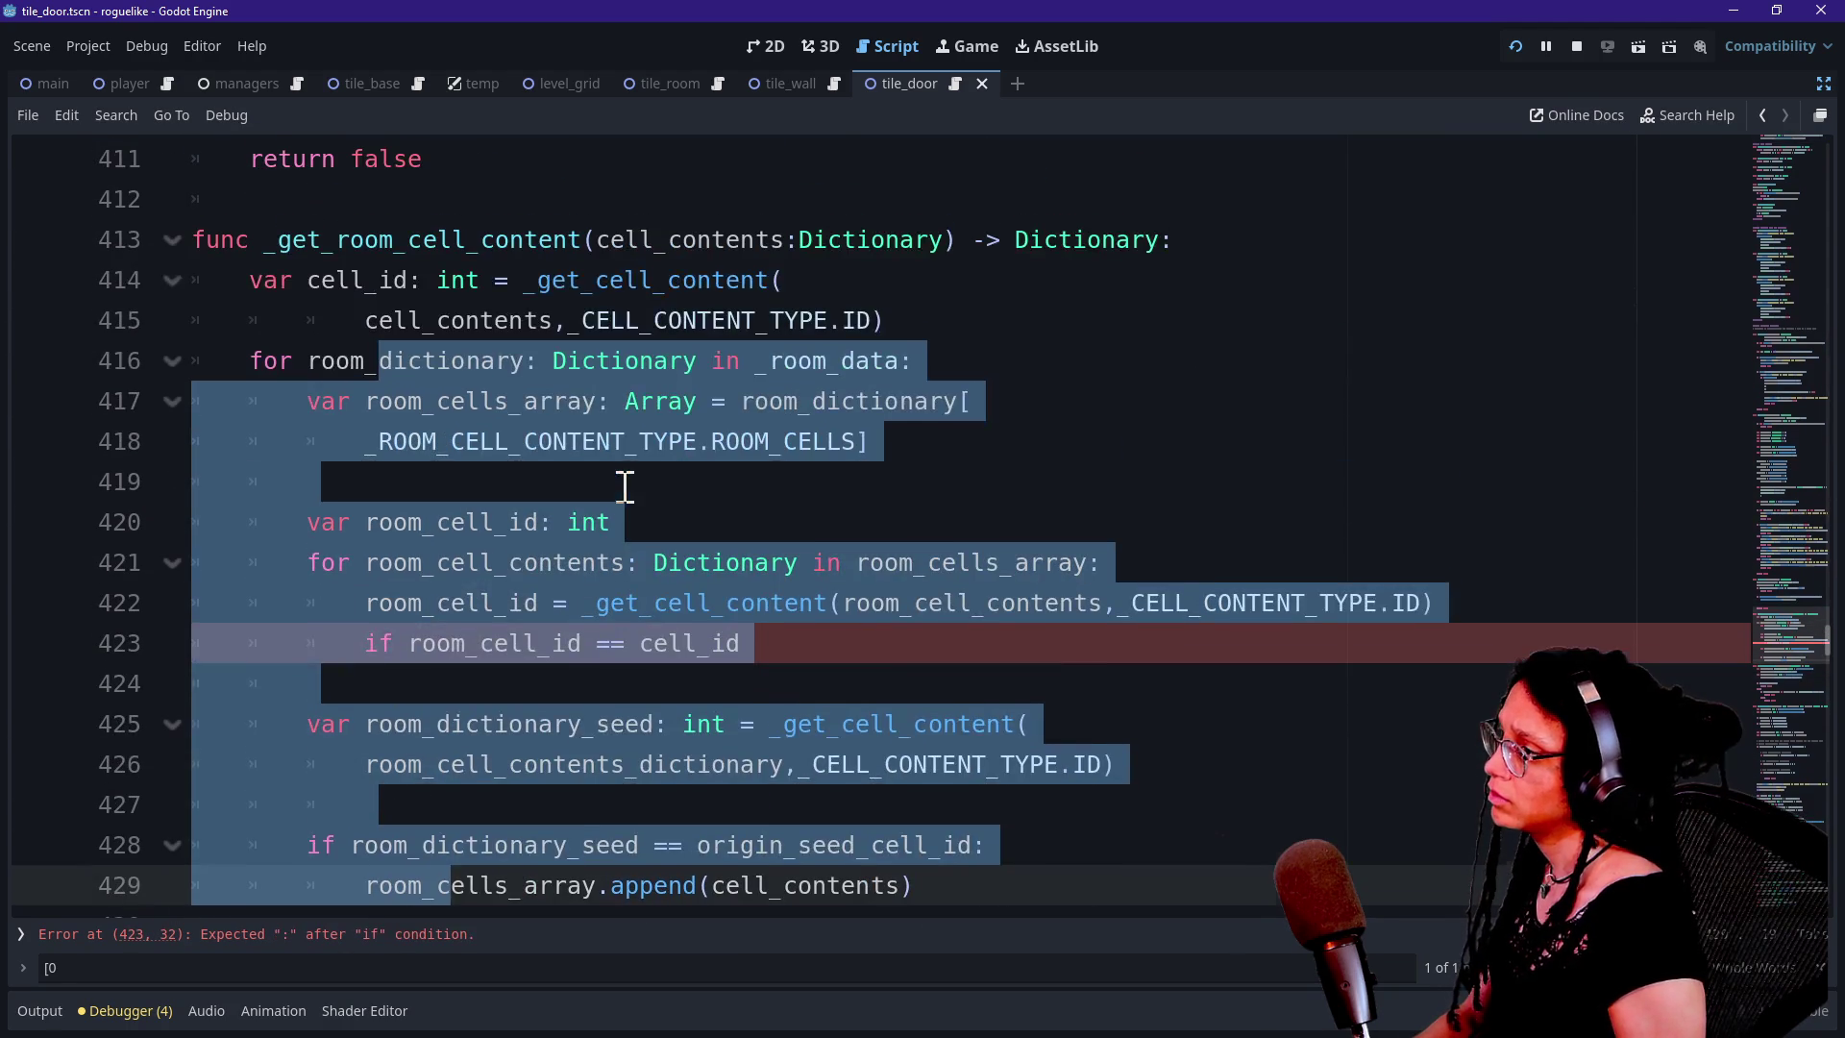
pyautogui.click(655, 491)
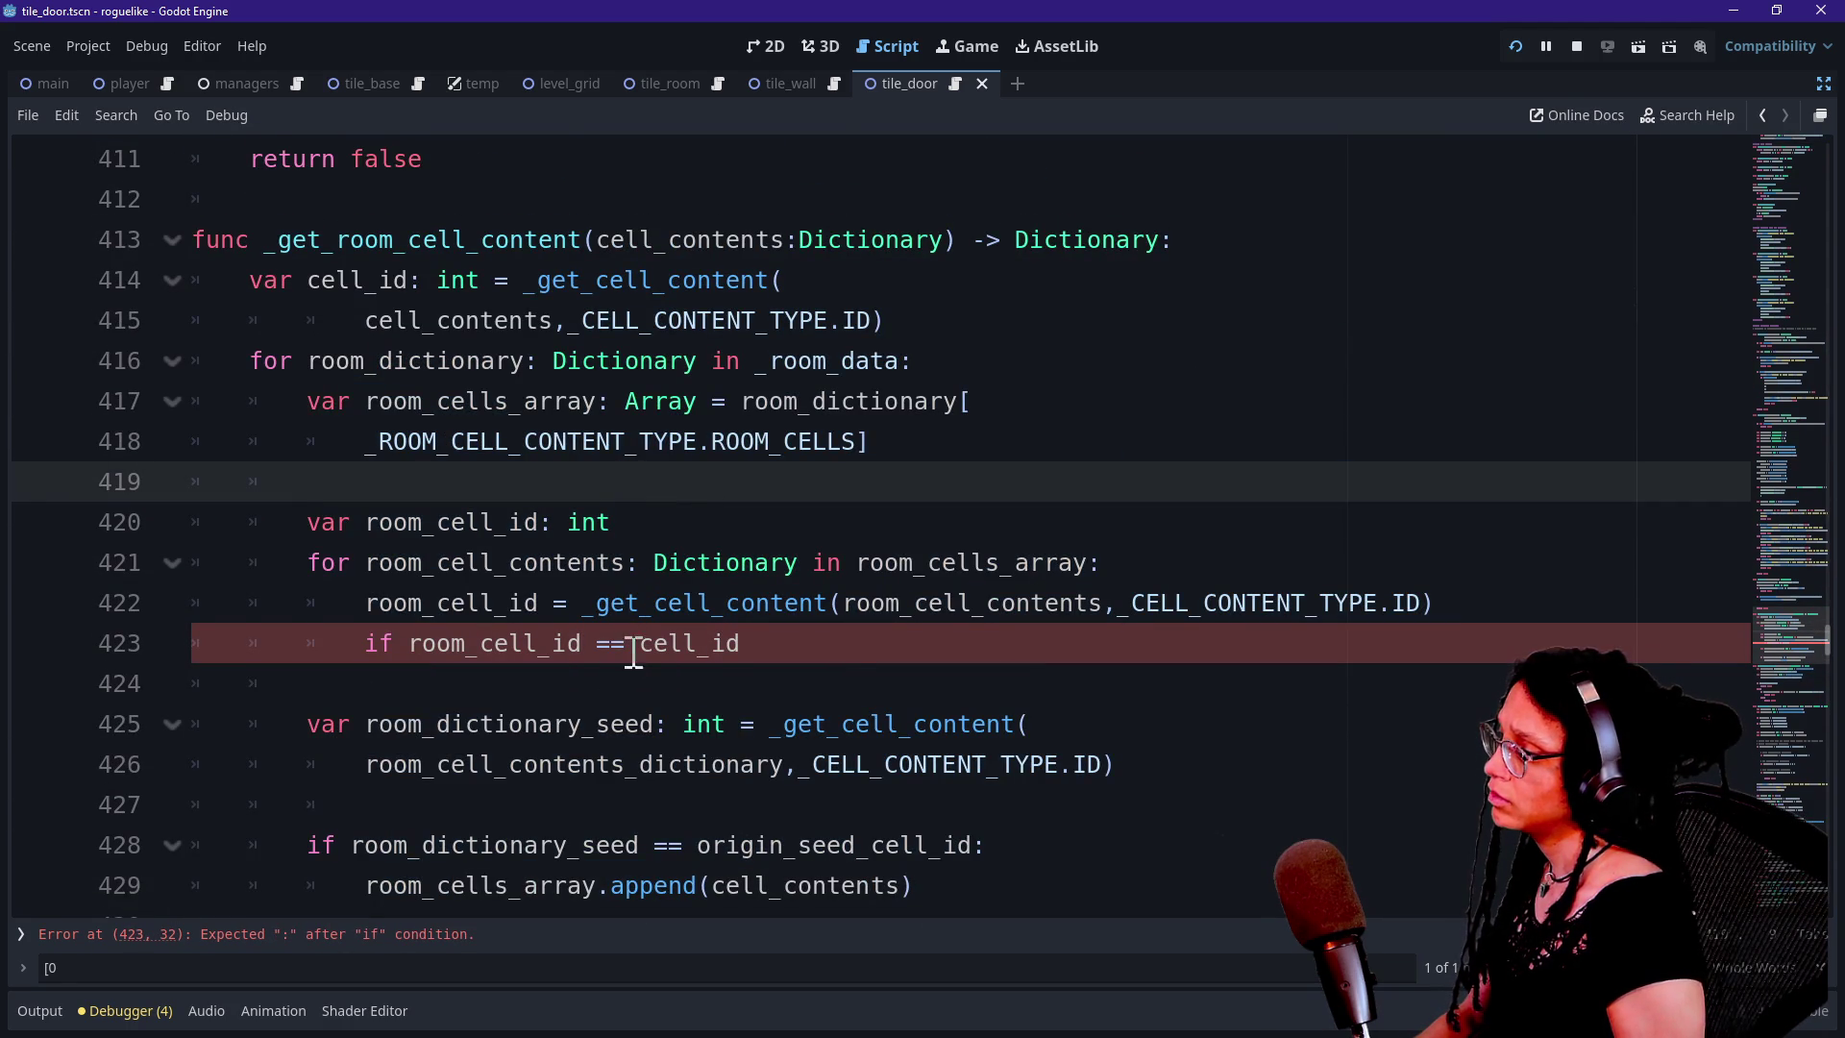
# Step: Complete the line-423 id-match if with a colon and a break inside it
pyautogui.click(855, 643)
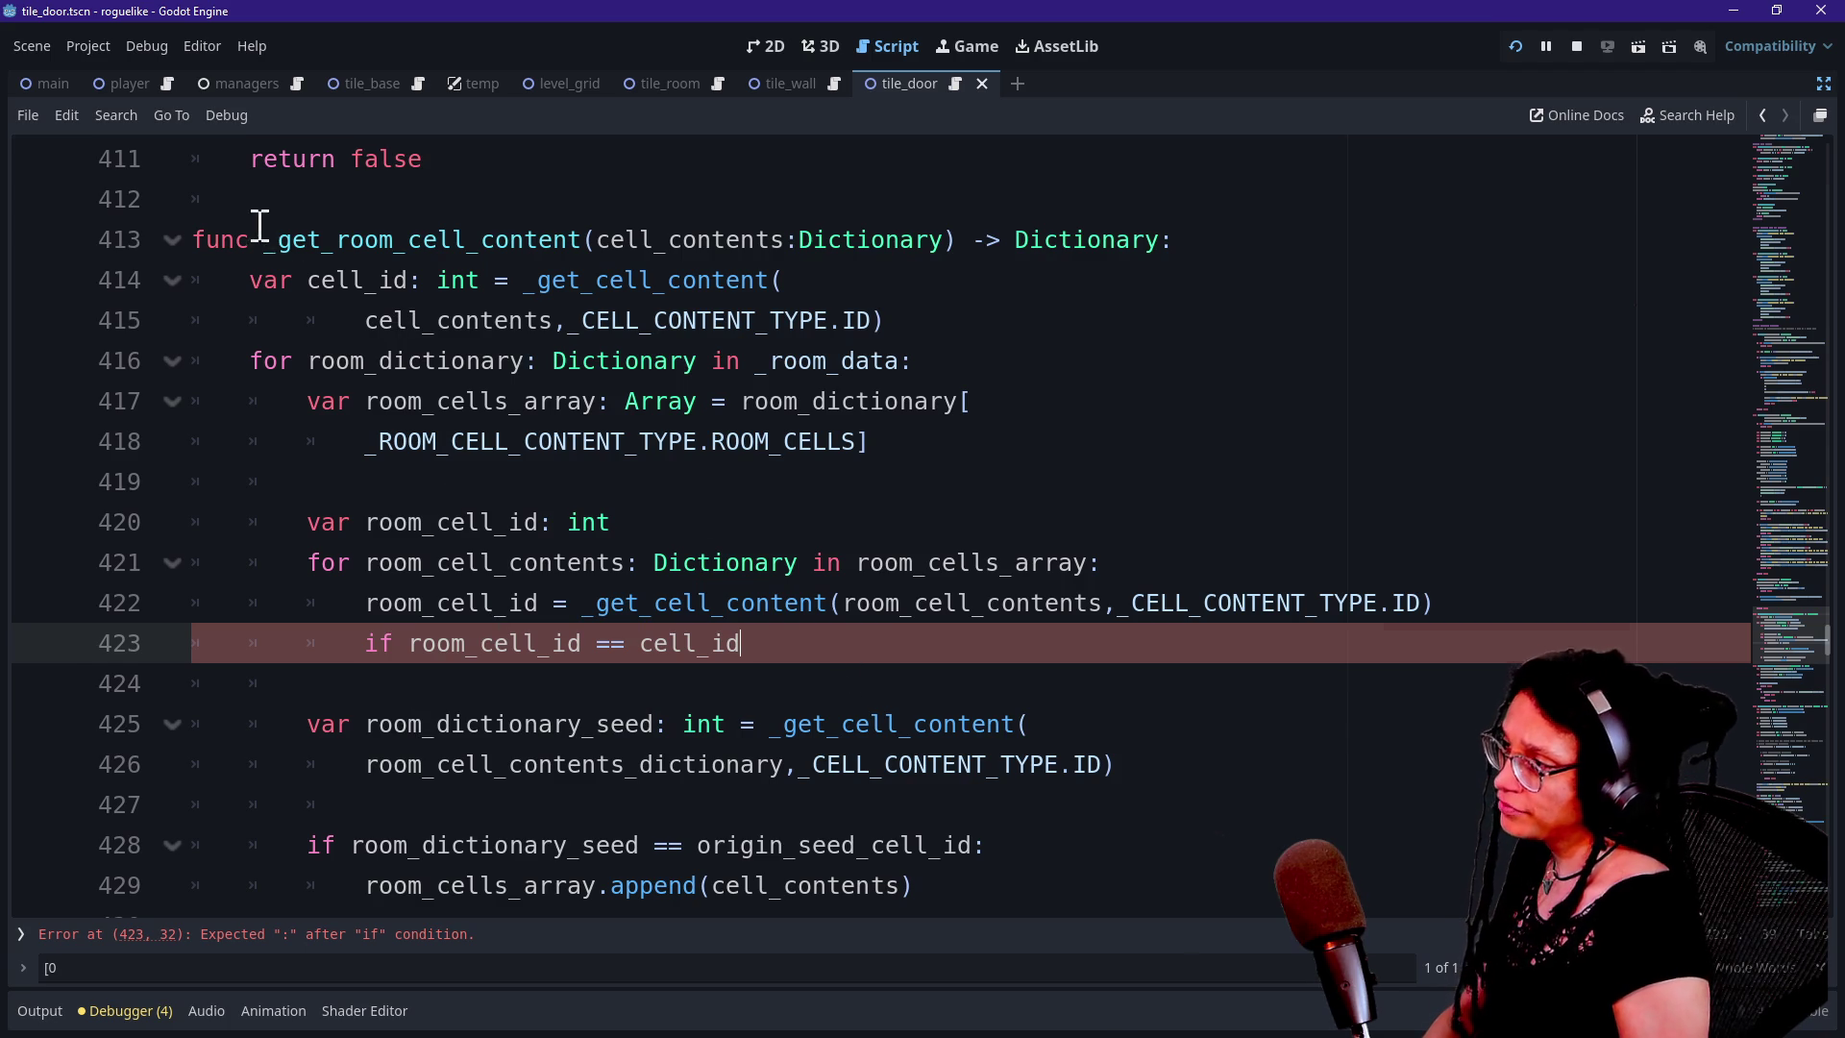
pyautogui.moveTo(264, 240); pyautogui.dragTo(682, 239)
pyautogui.click(411, 605)
pyautogui.click(690, 643)
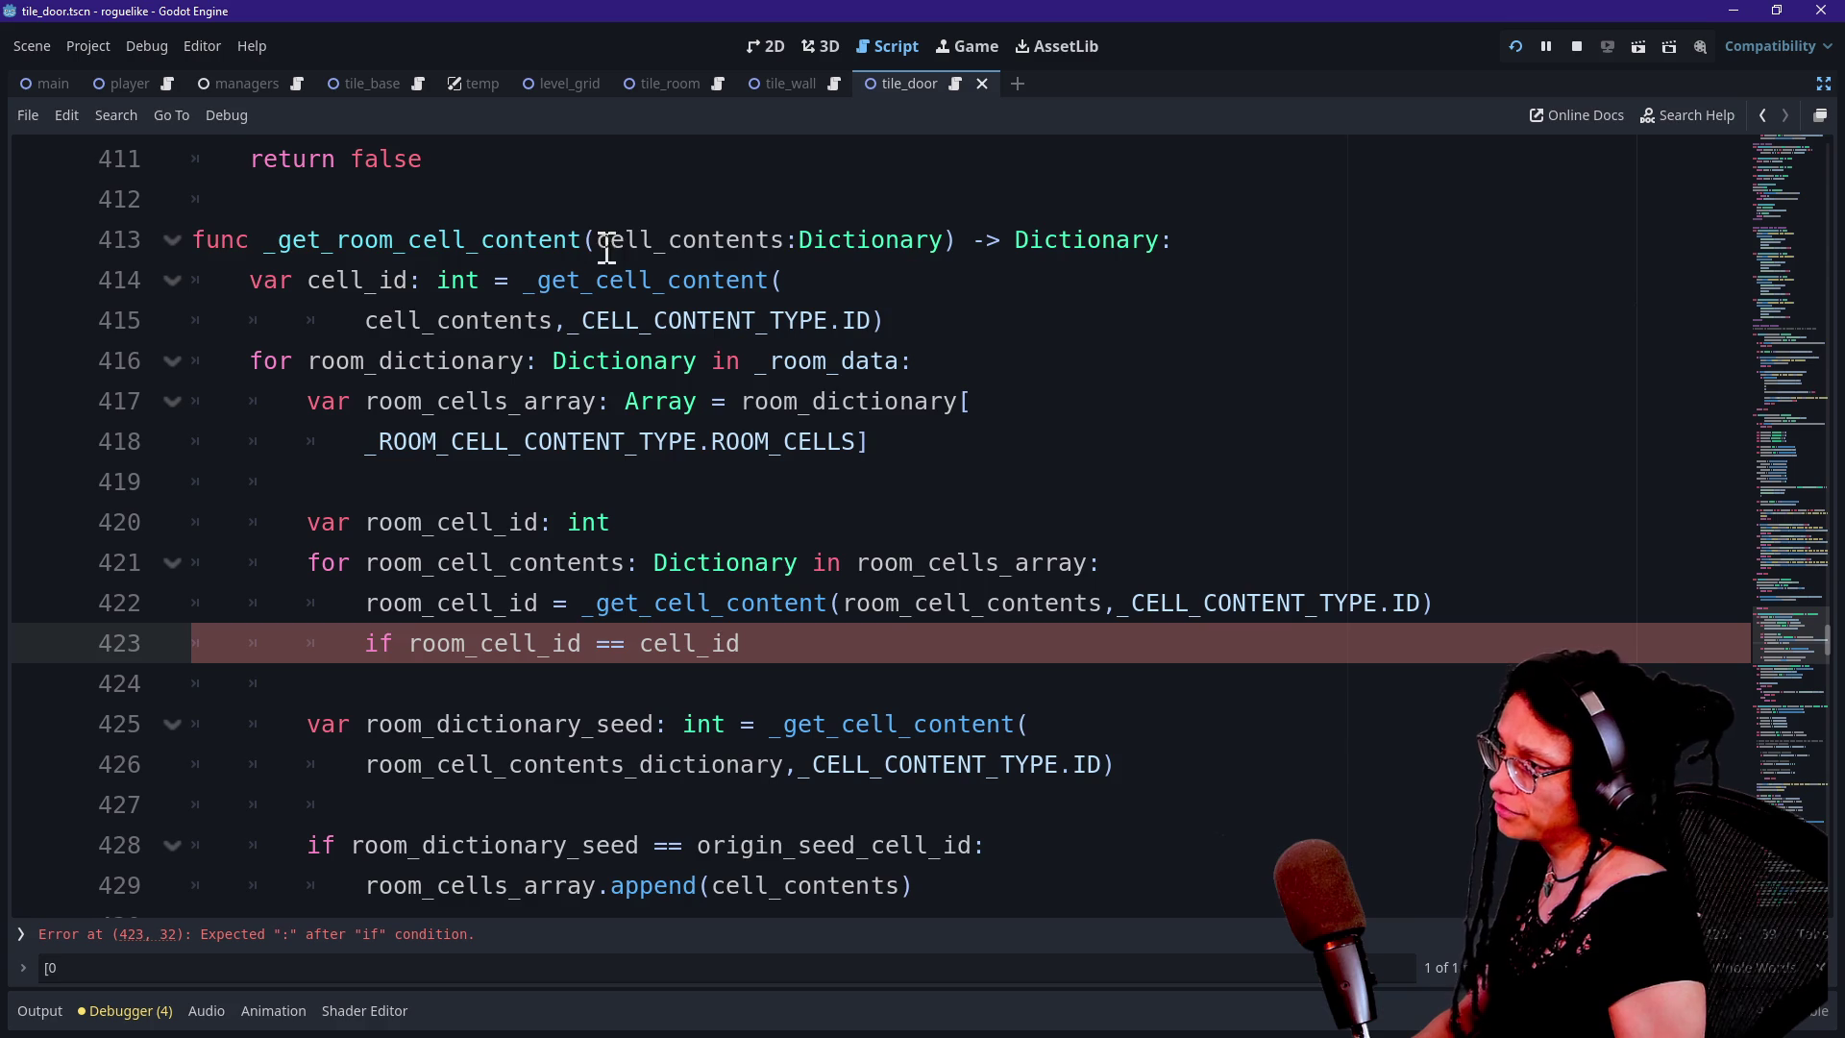
pyautogui.moveTo(598, 239); pyautogui.dragTo(908, 240)
pyautogui.click(783, 653)
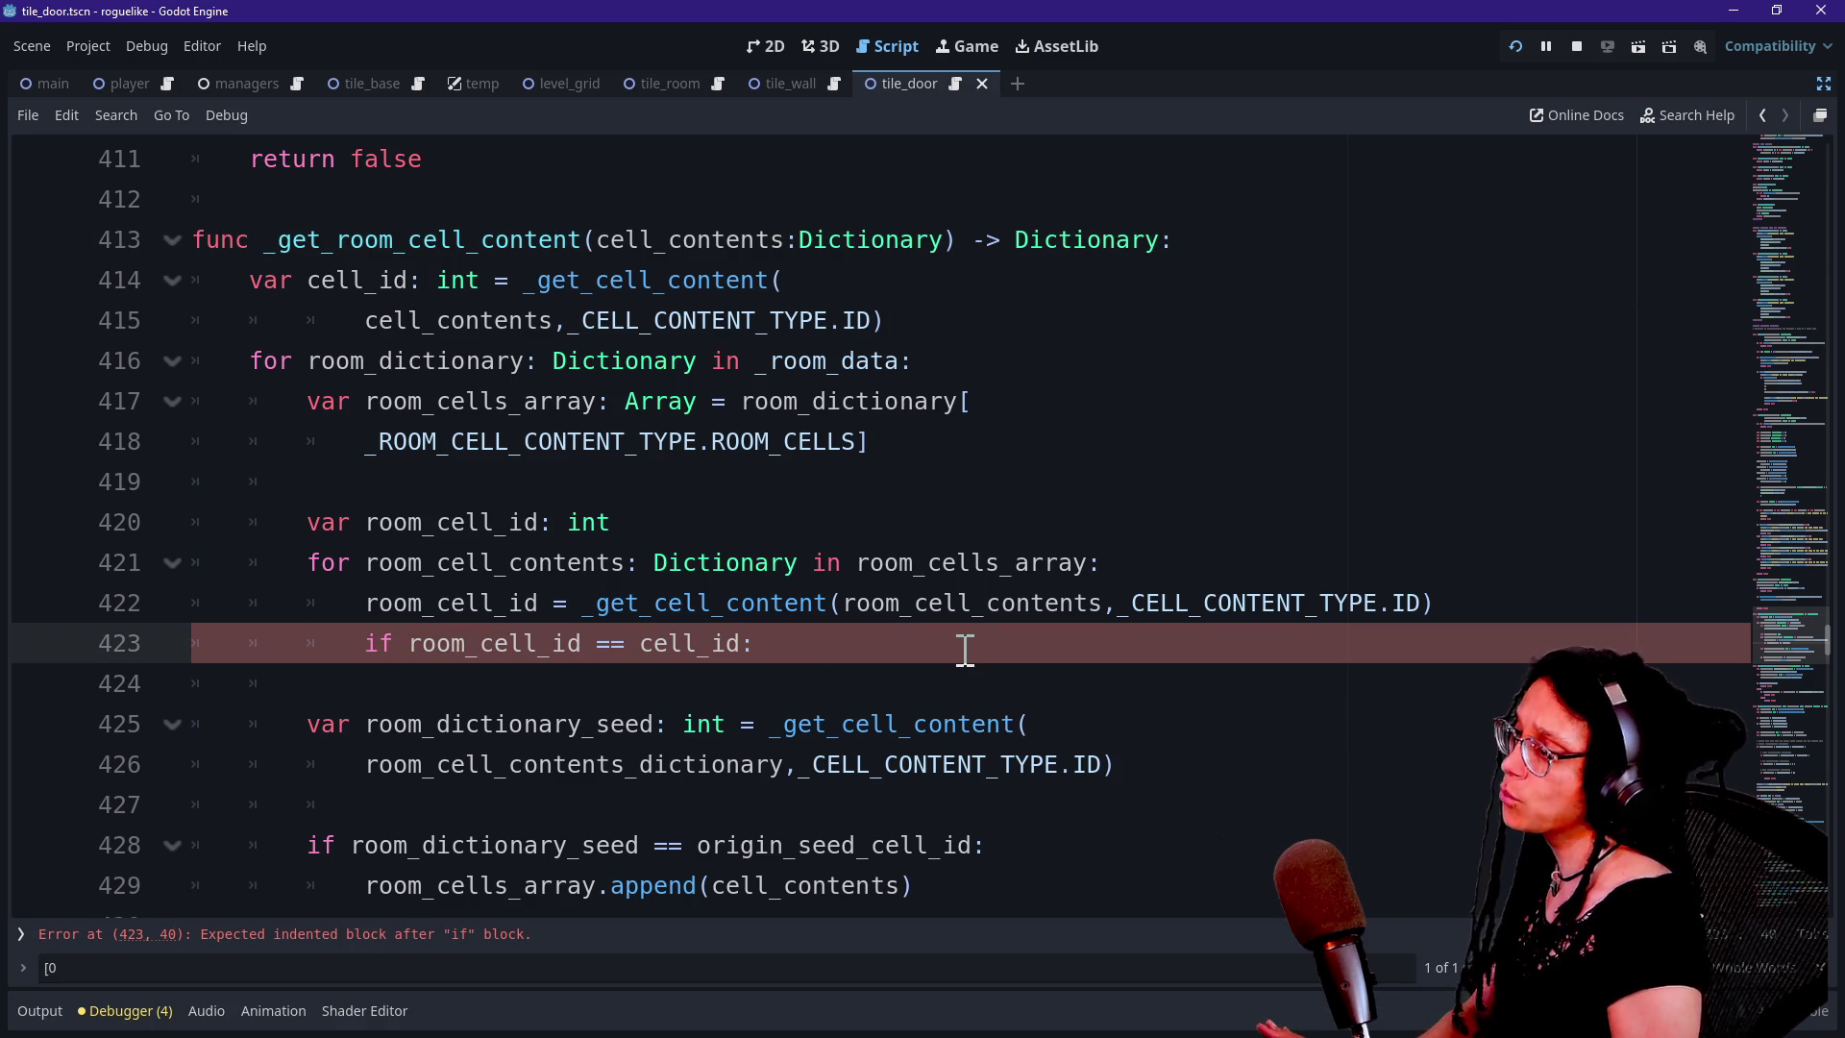
pyautogui.press('Return')
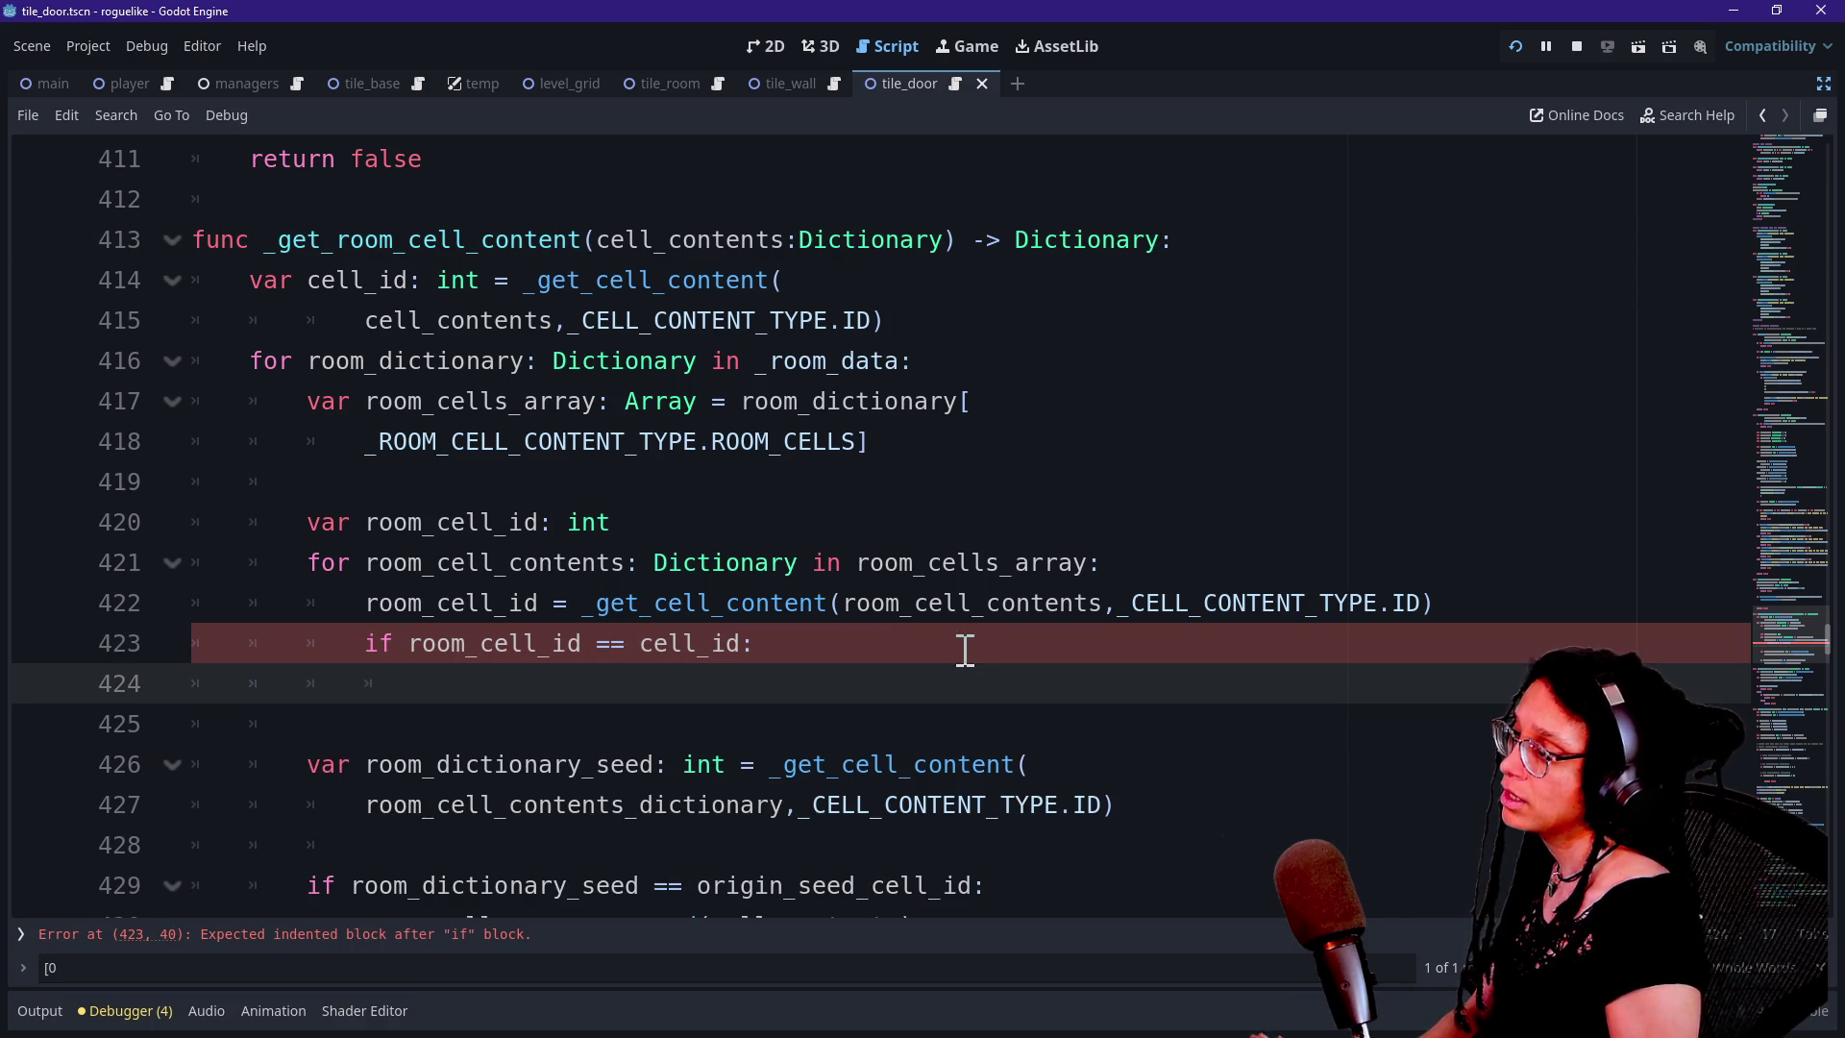
pyautogui.moveTo(650, 557)
pyautogui.scroll(-1, 961, 538)
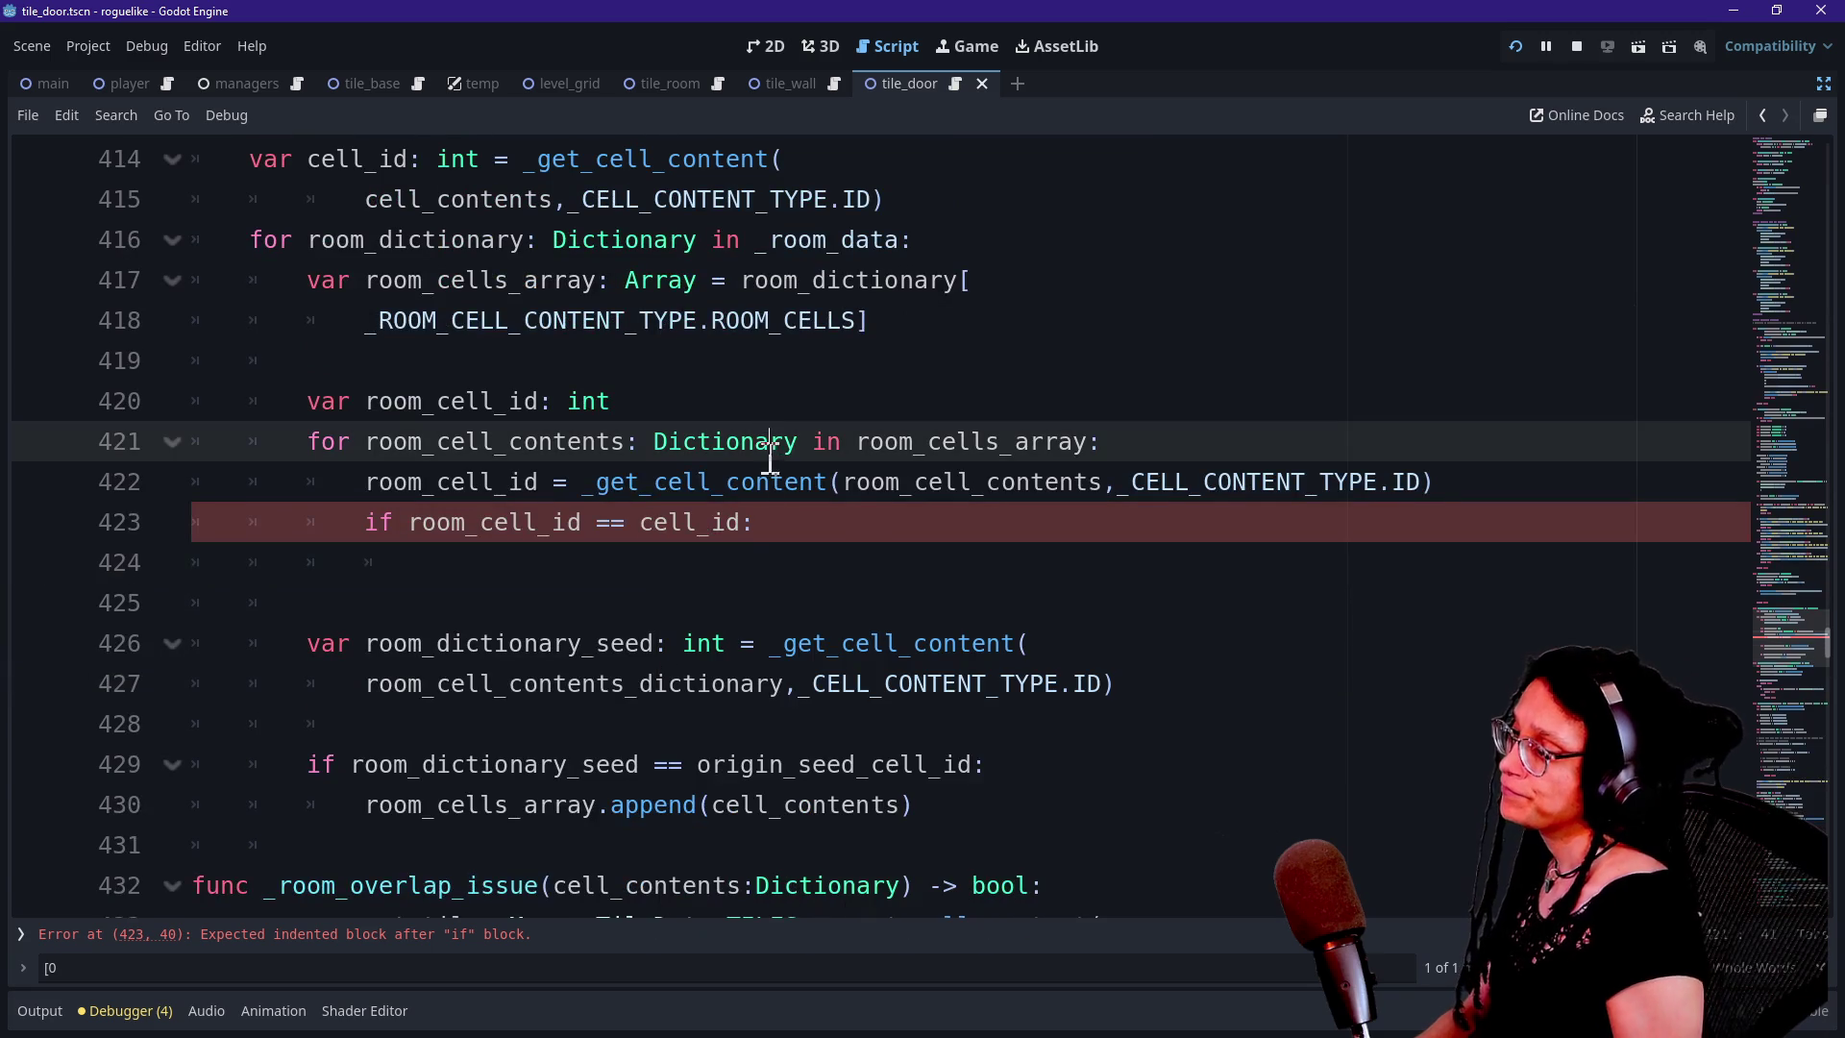
pyautogui.write('eak')
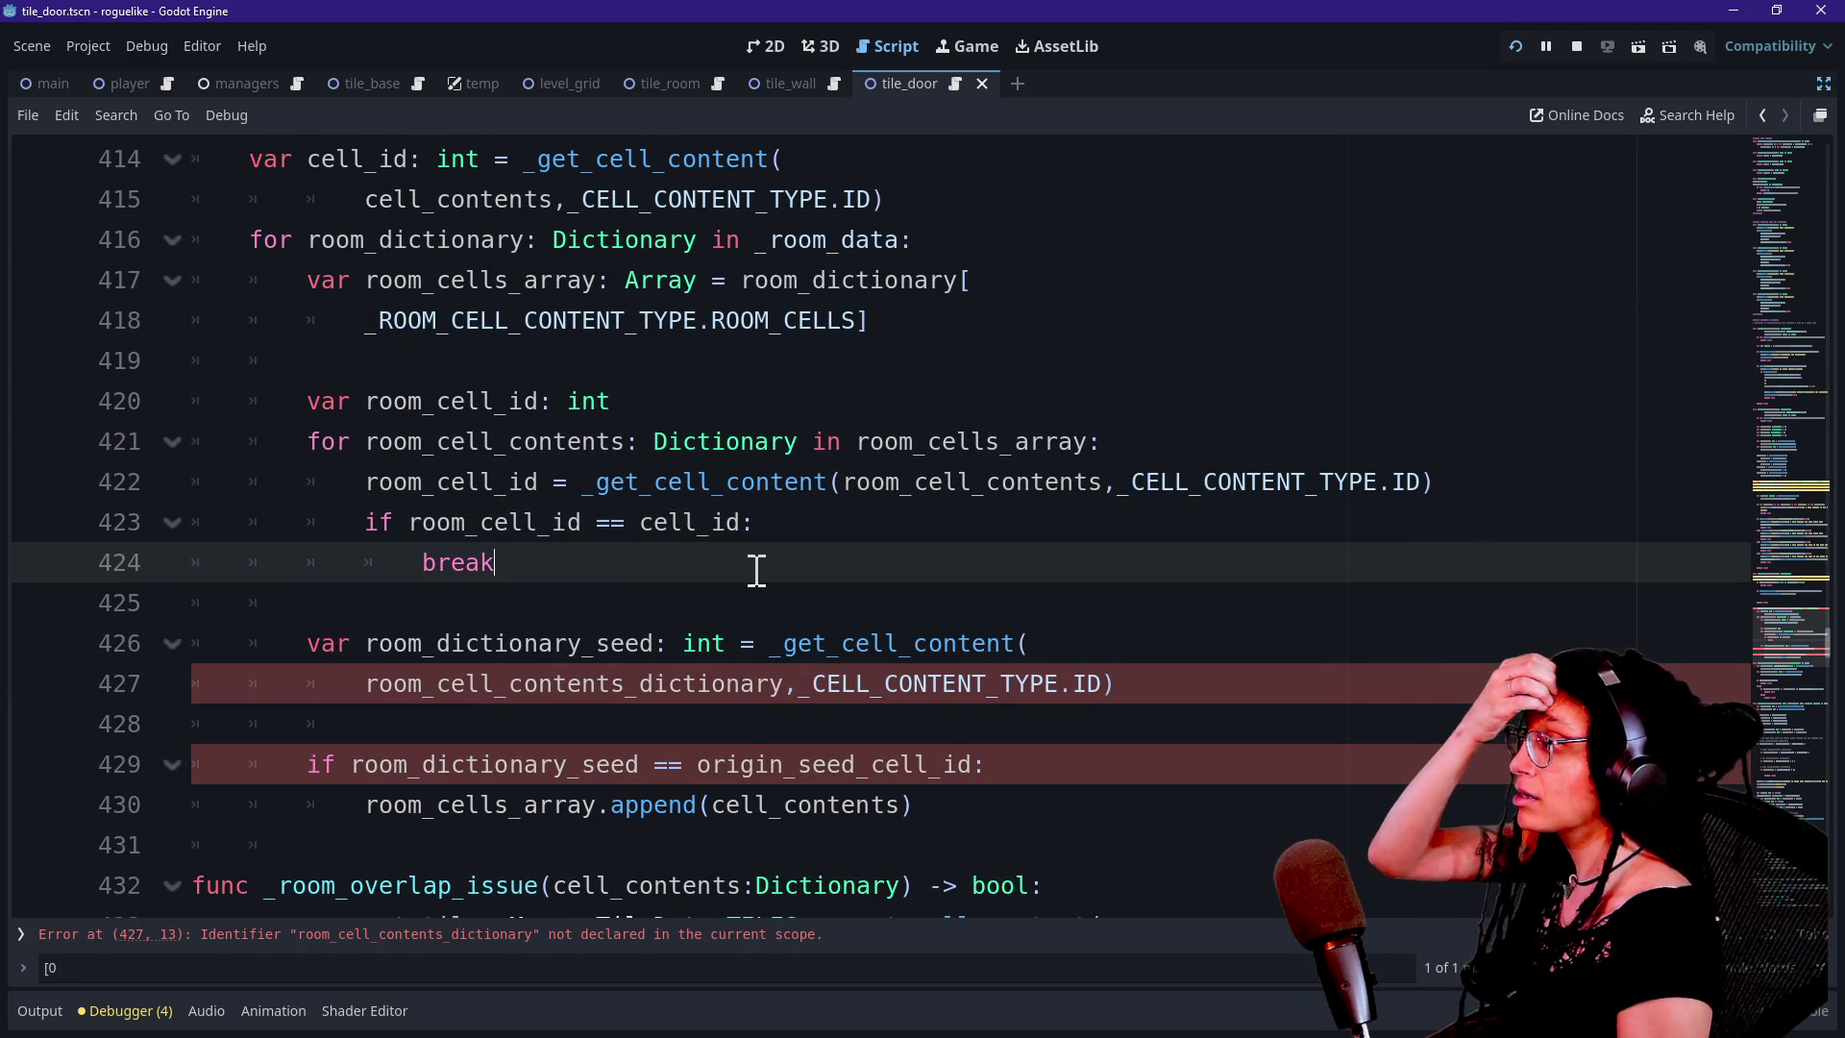
pyautogui.press('Return')
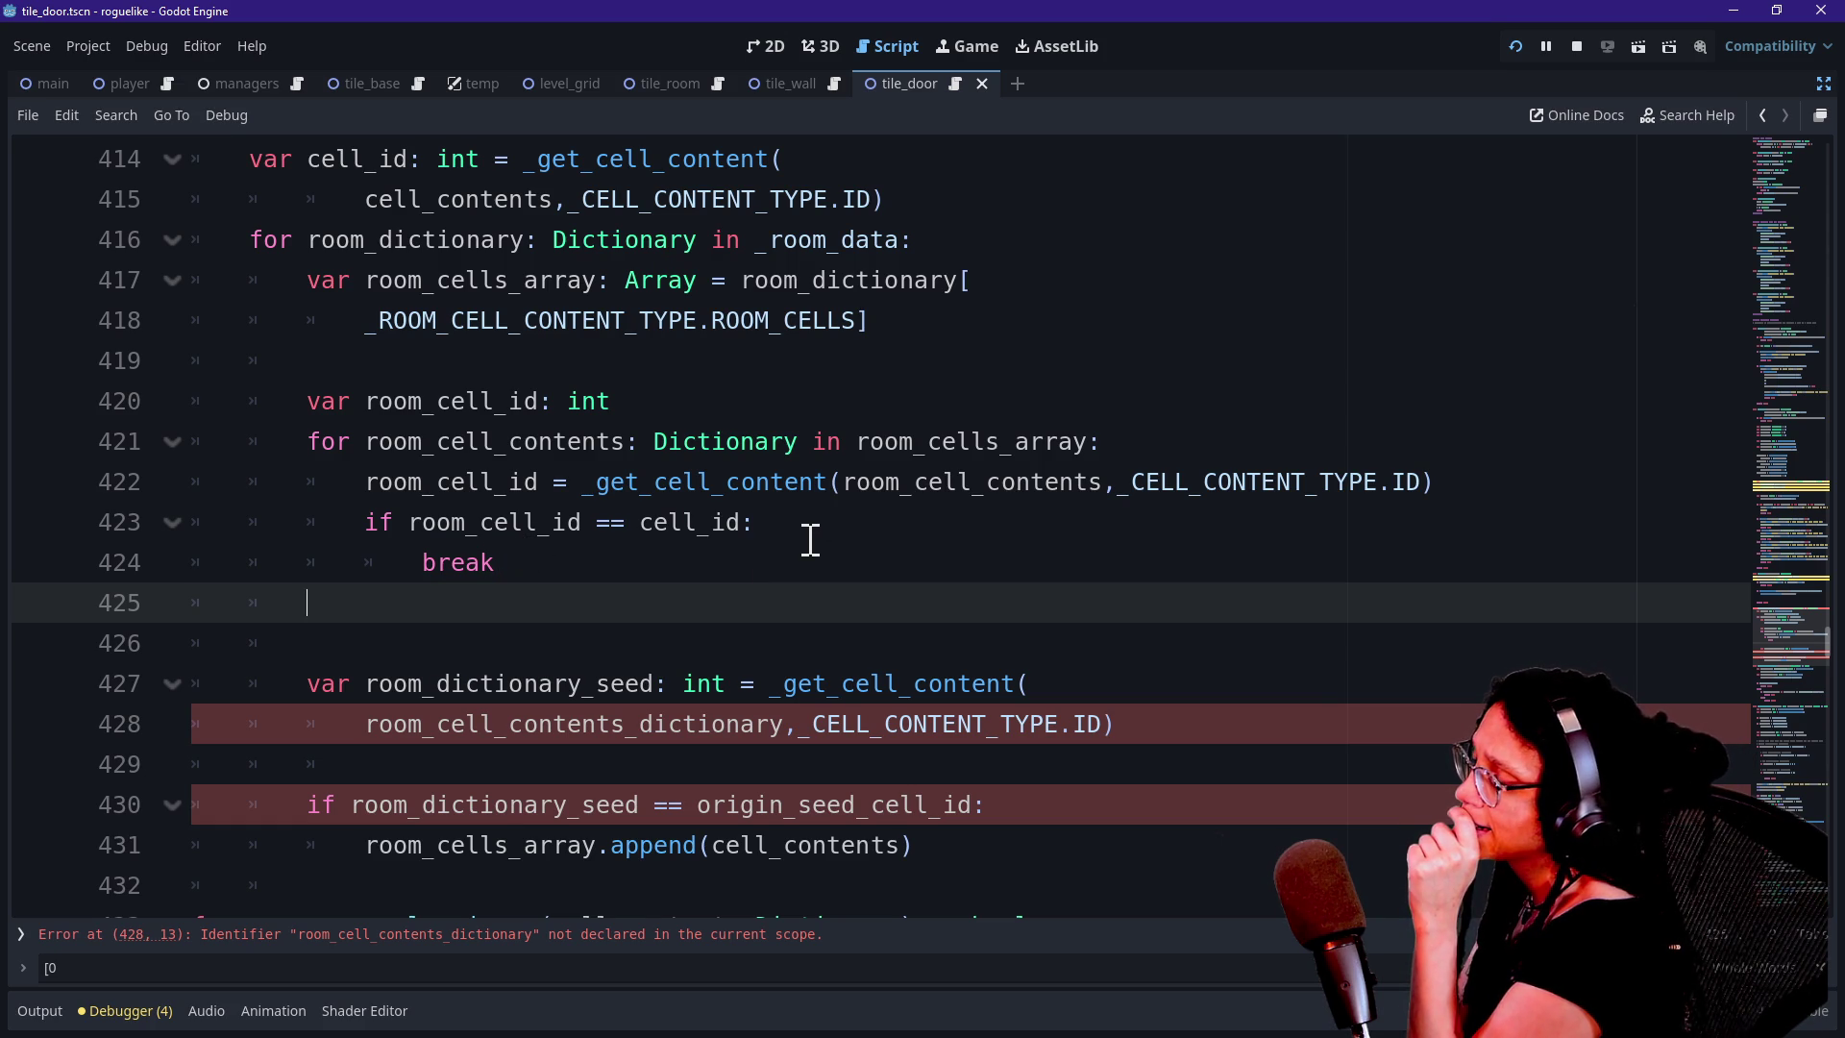
pyautogui.click(810, 540)
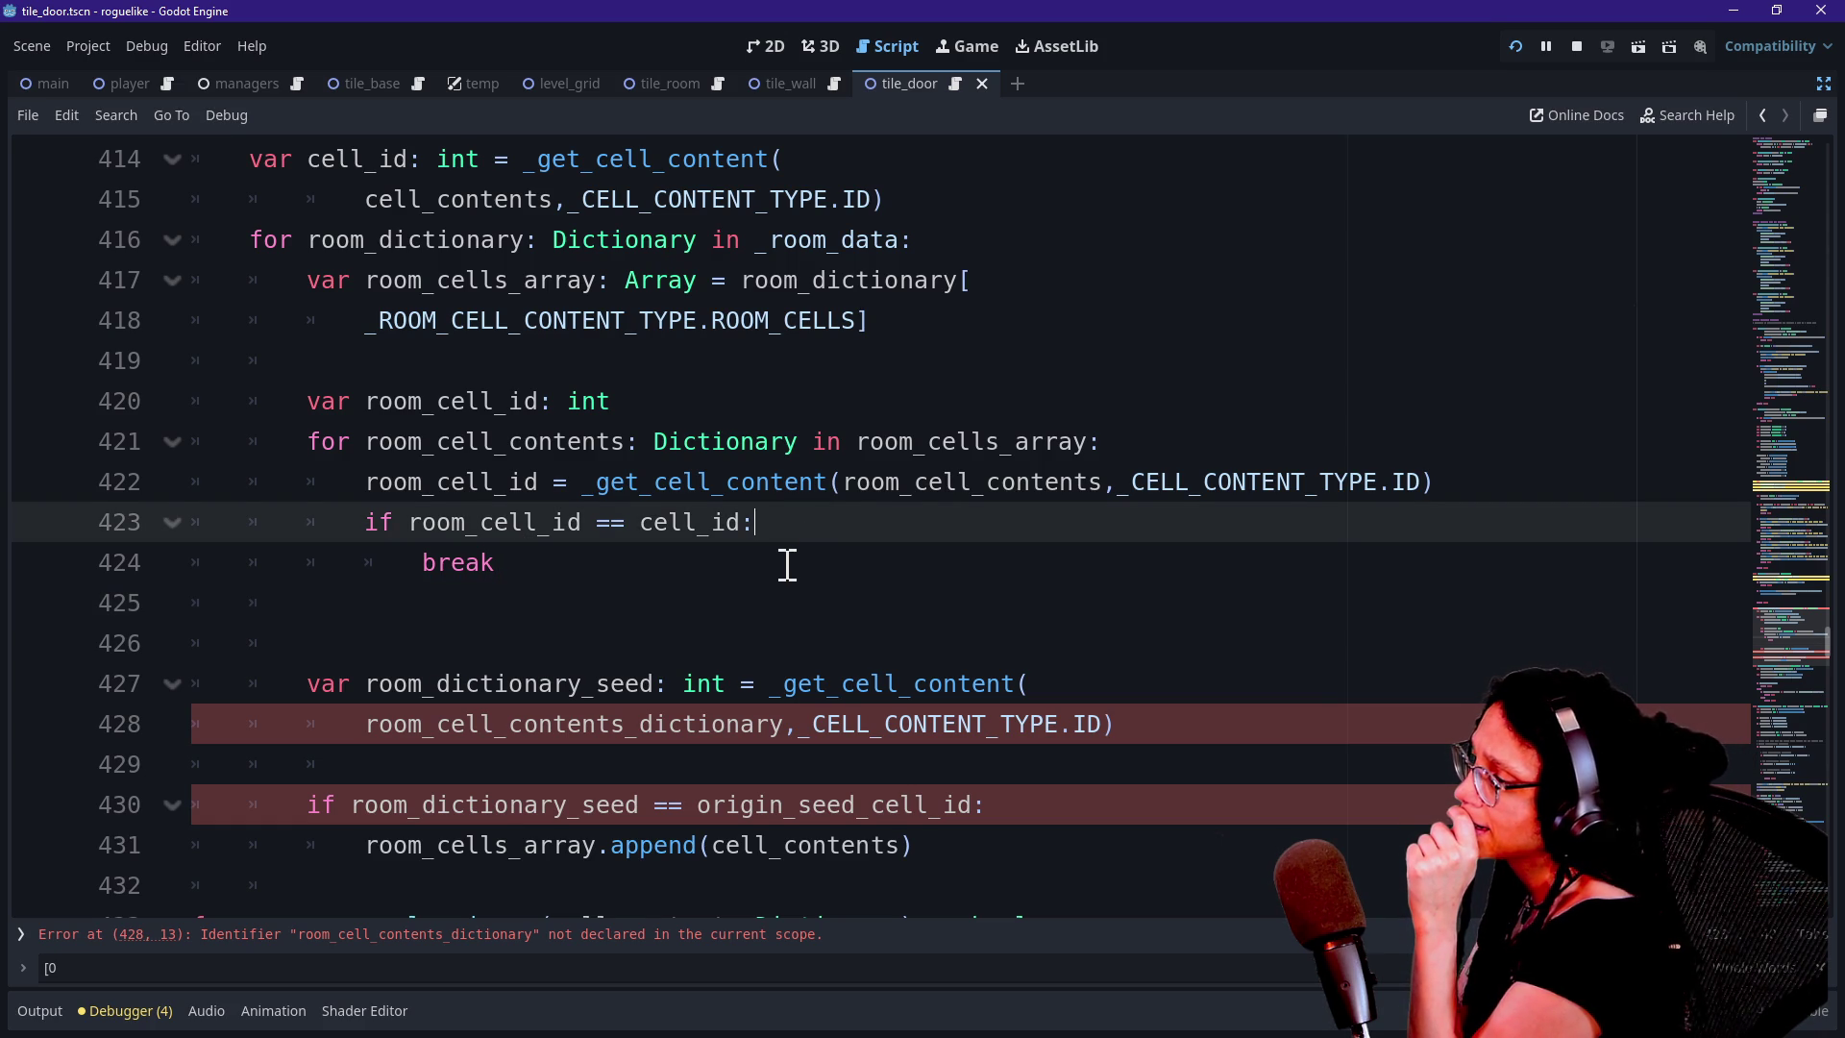
# Step: Replace break on line 424 with 'return room_cell_contents'
pyautogui.click(785, 565)
pyautogui.press('BackSpace')
pyautogui.press('BackSpace')
pyautogui.press('BackSpace')
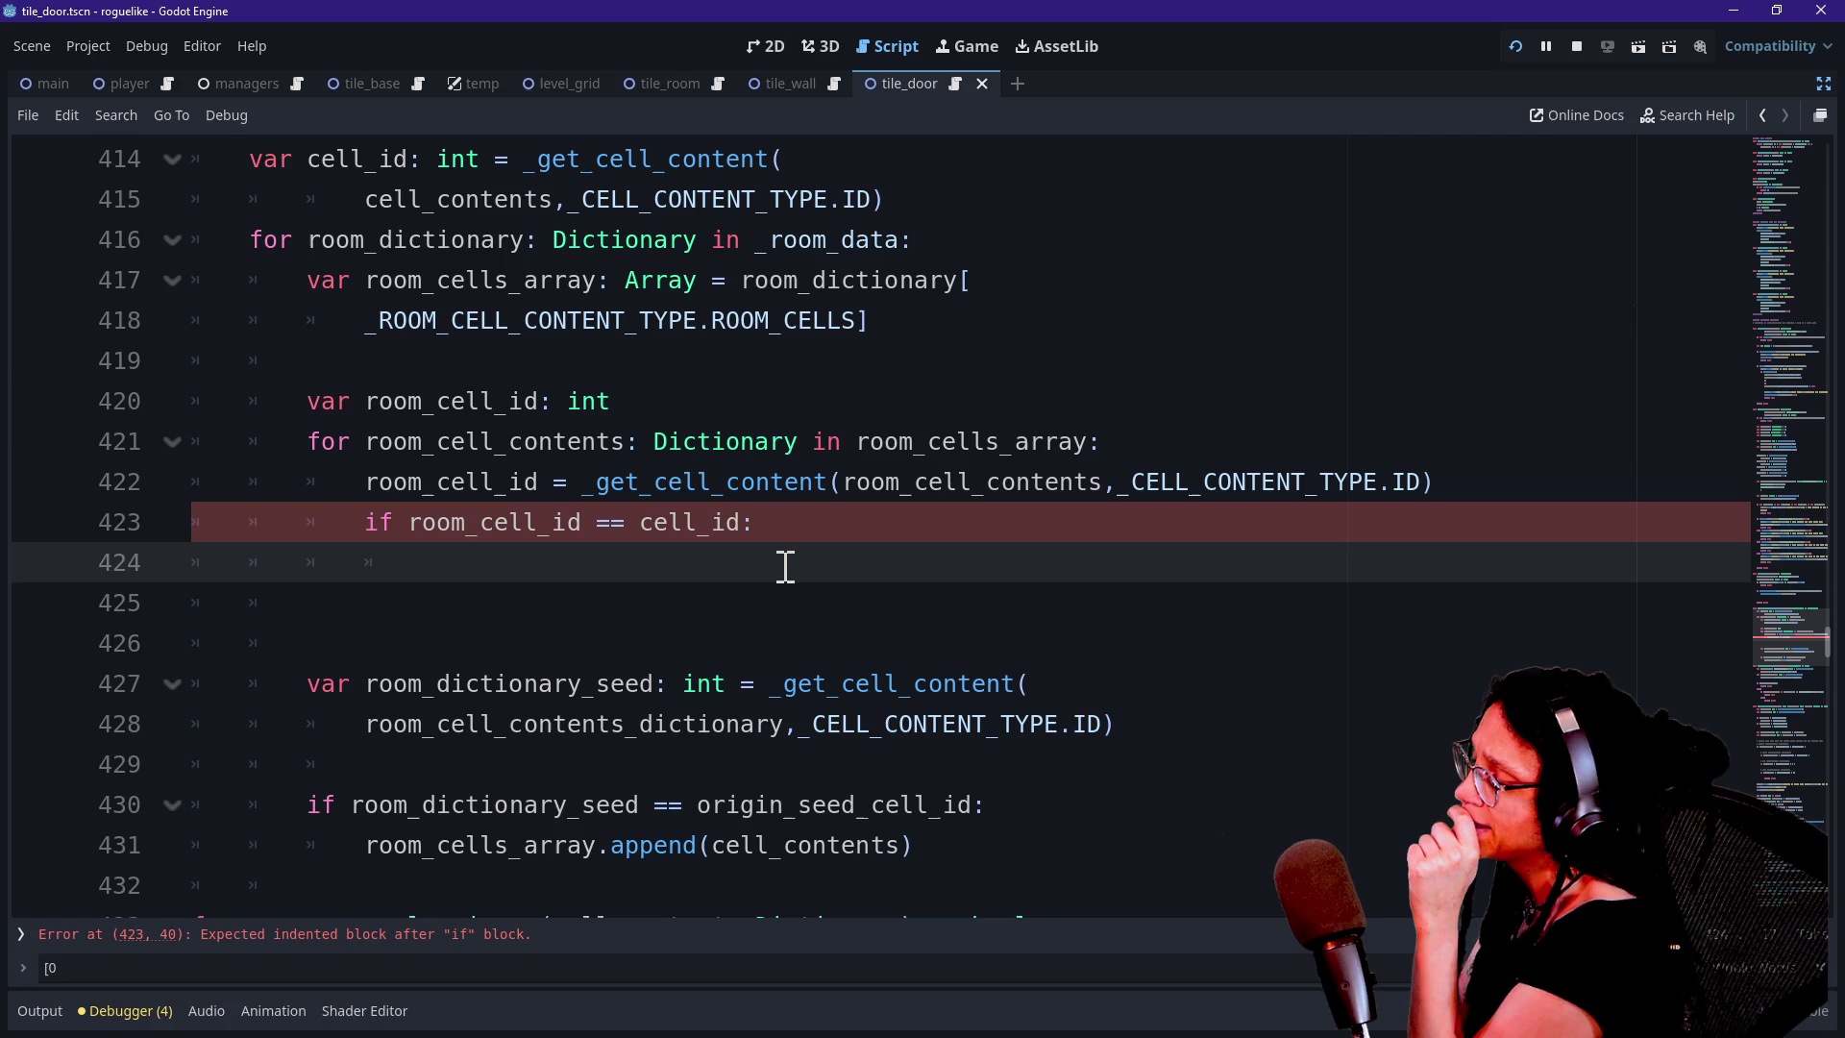
pyautogui.write('return r')
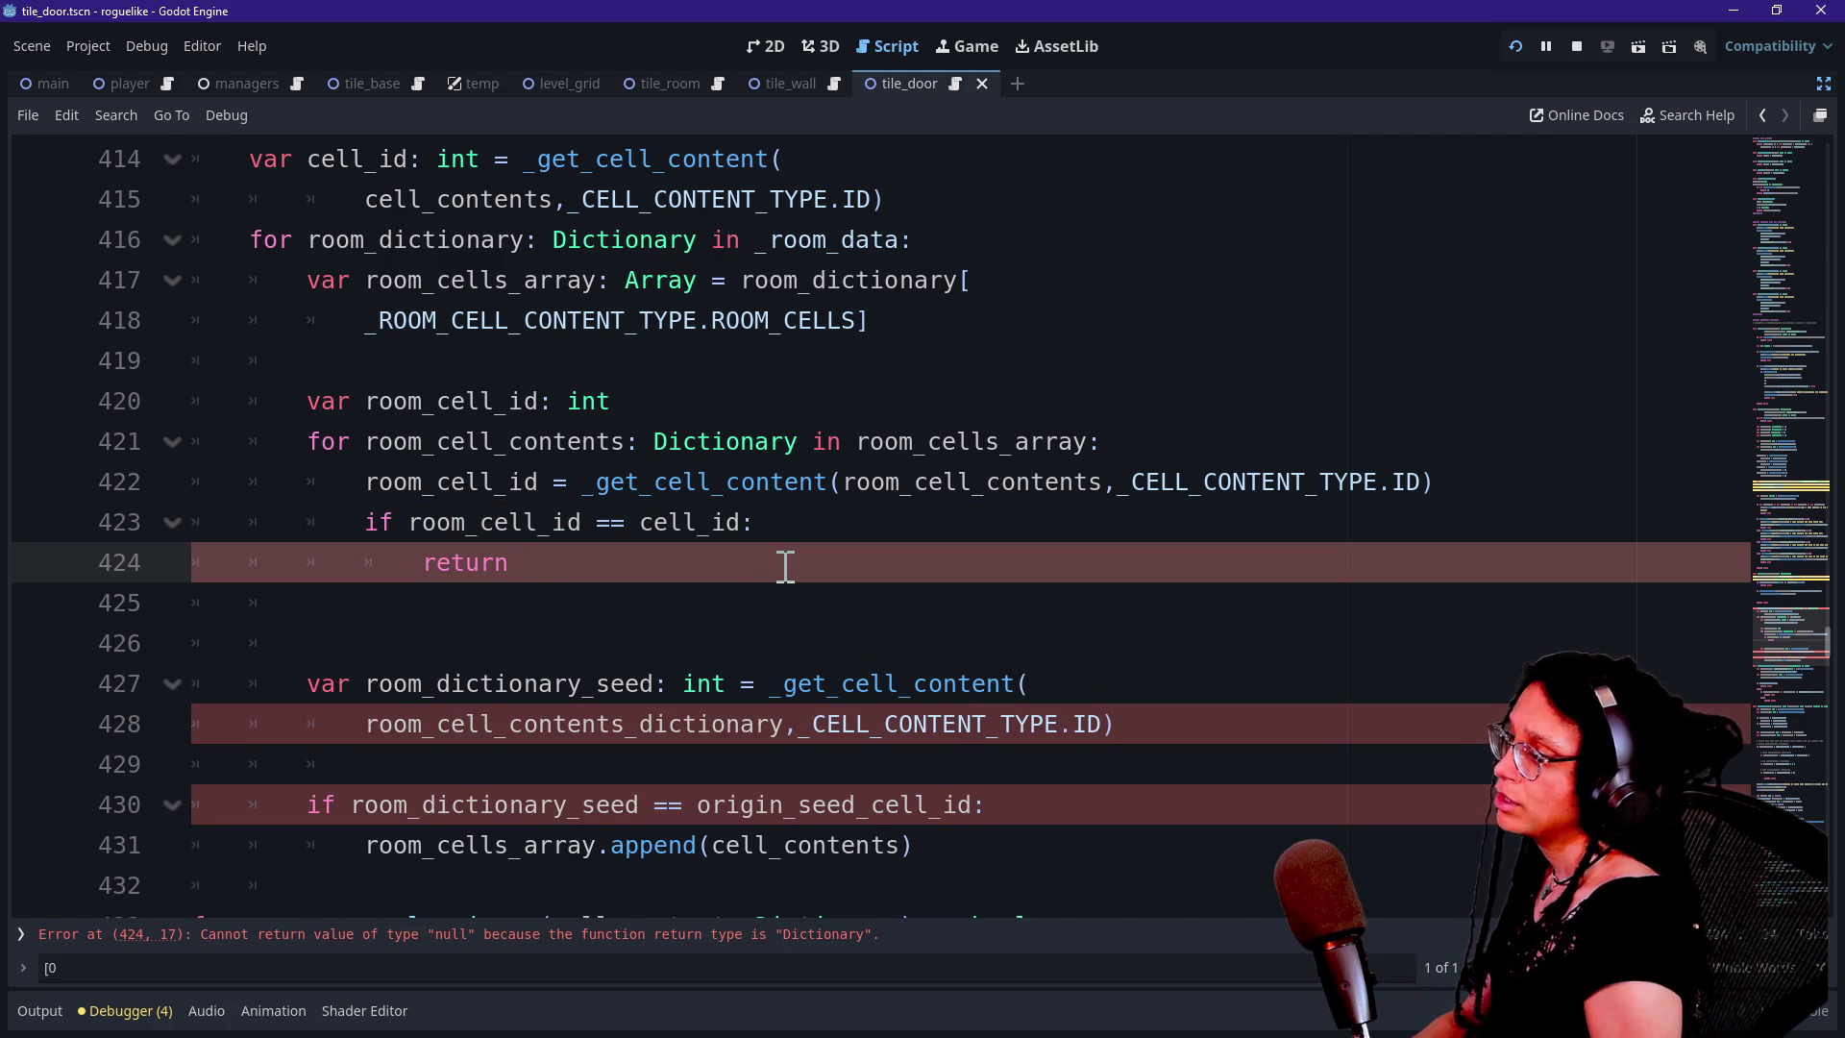
pyautogui.write('oom_cel')
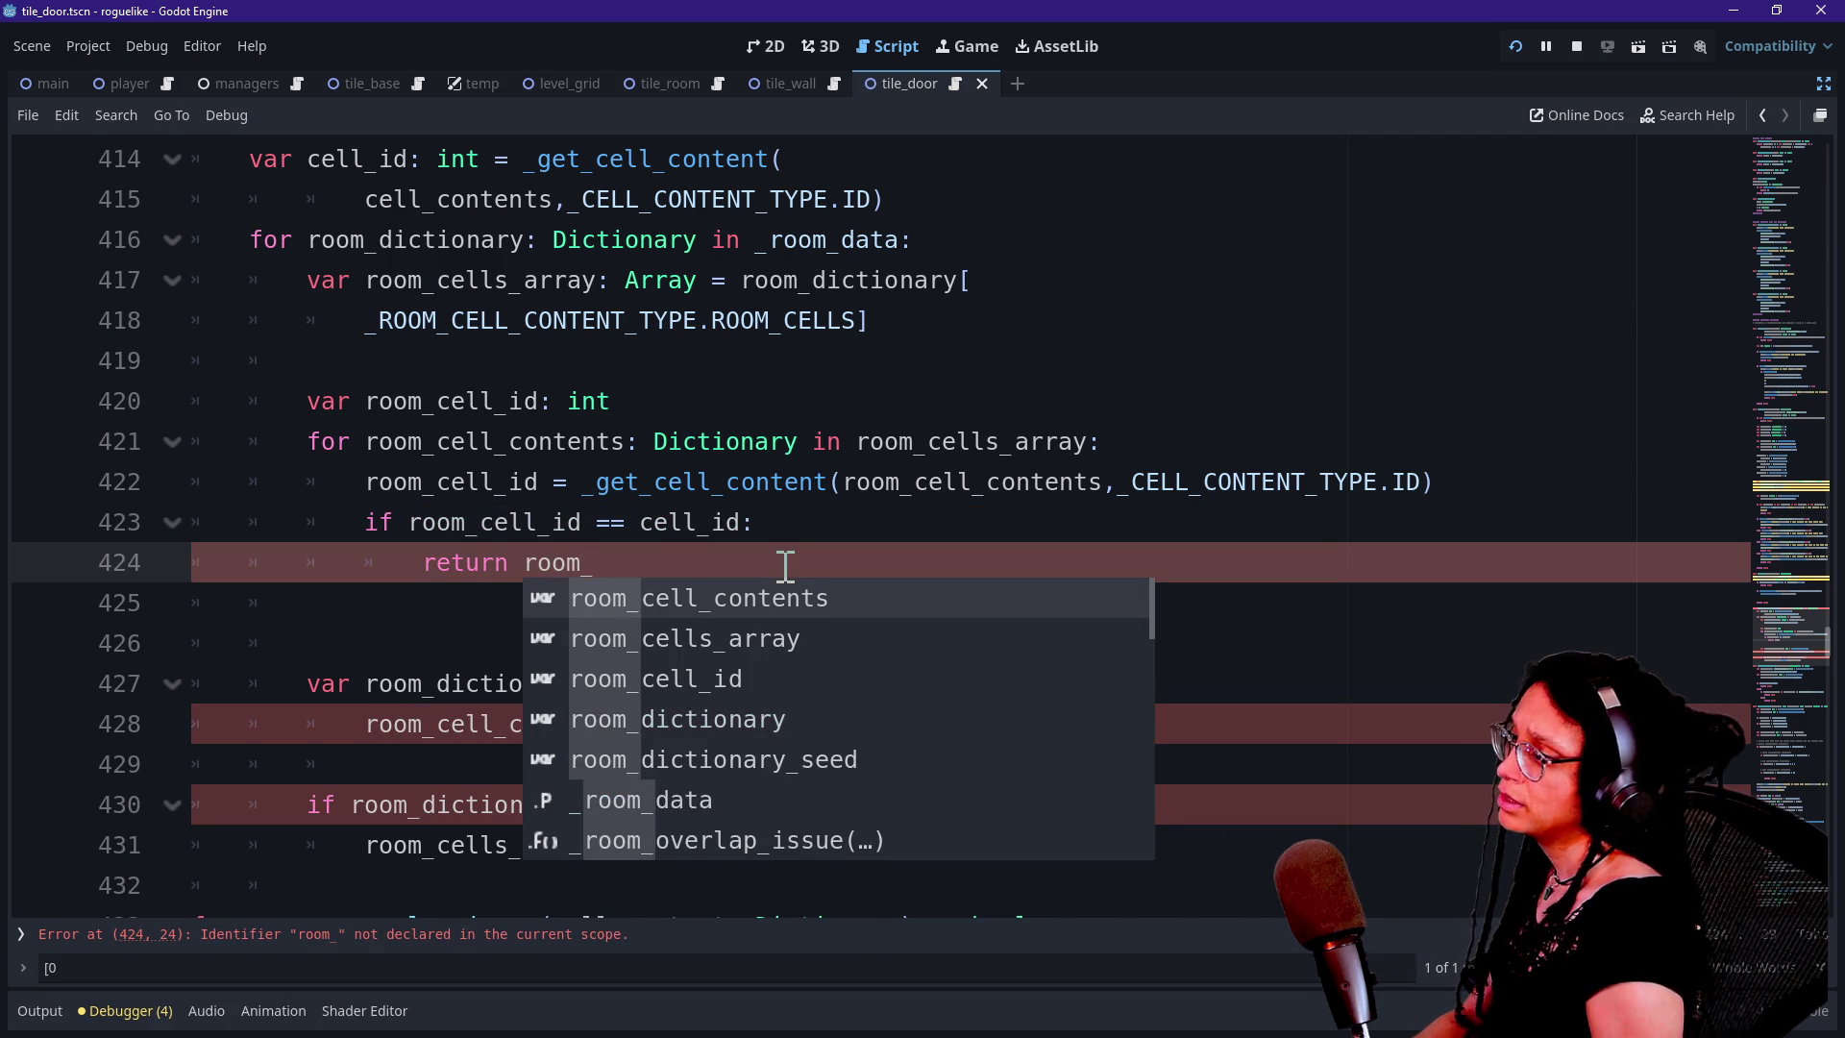
pyautogui.write('l_')
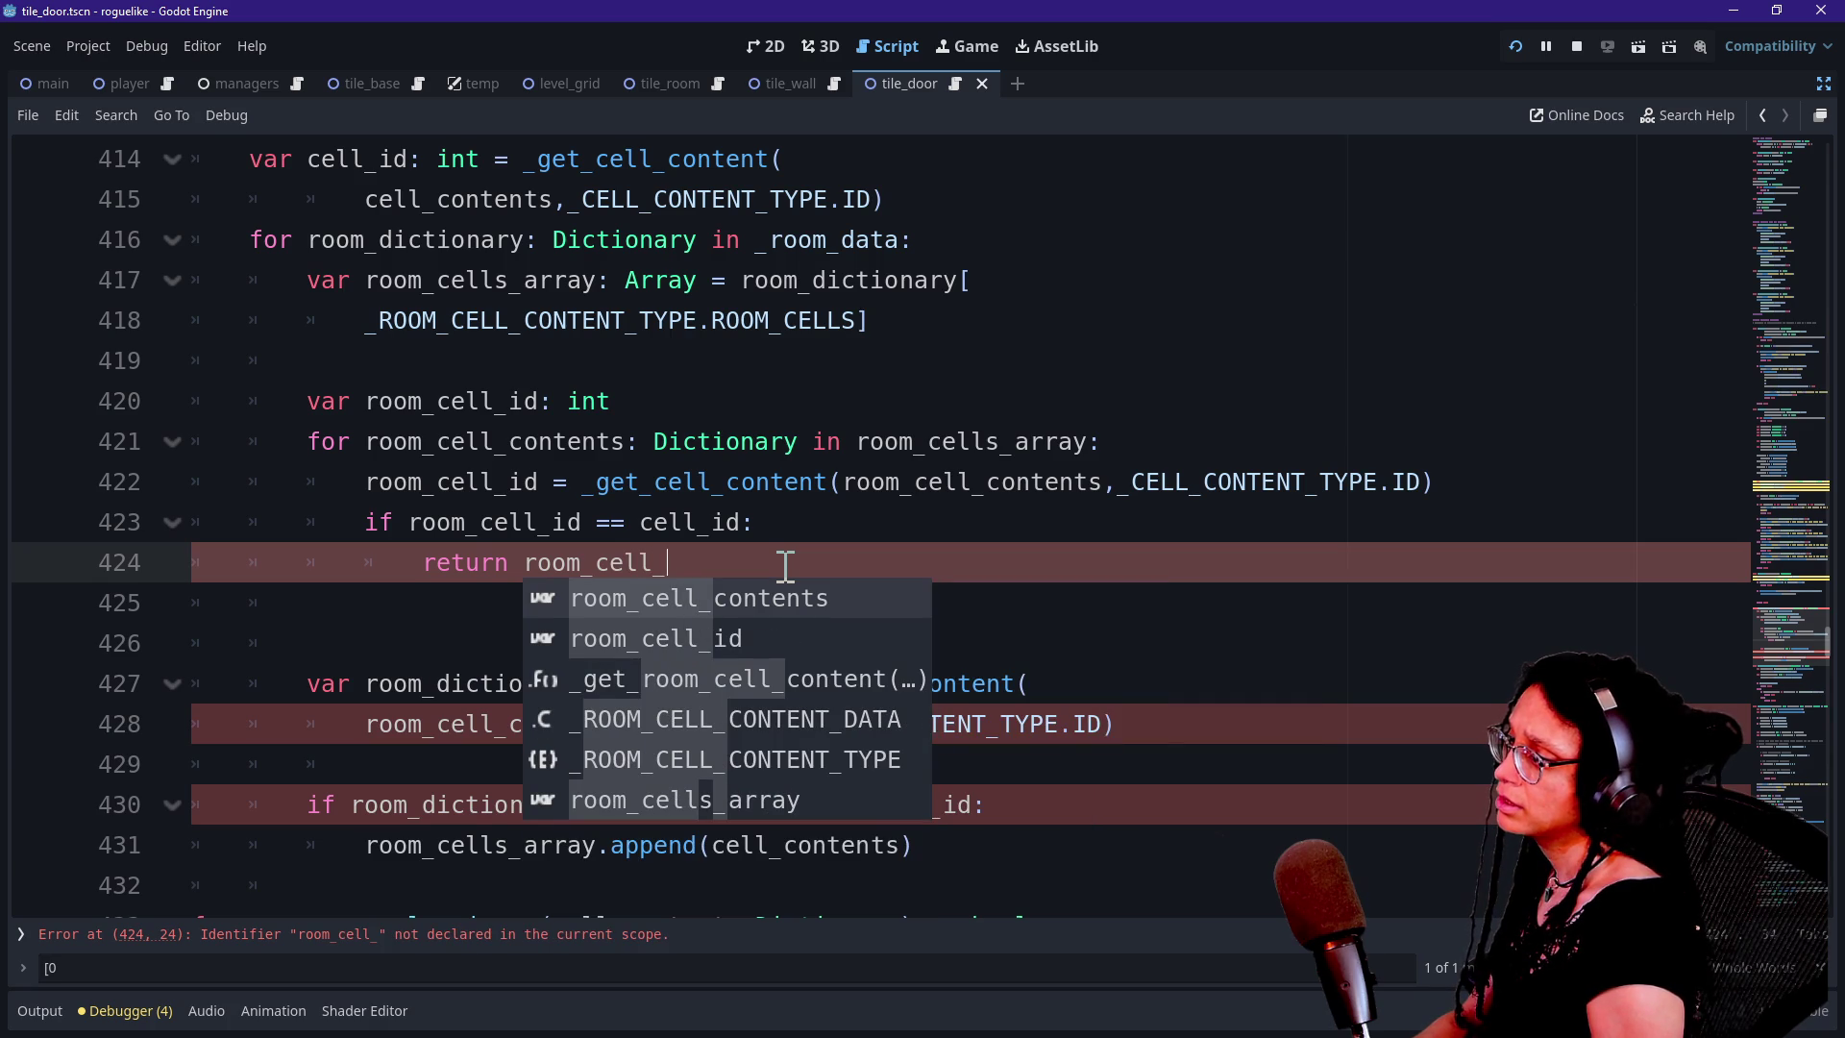
pyautogui.write('contents')
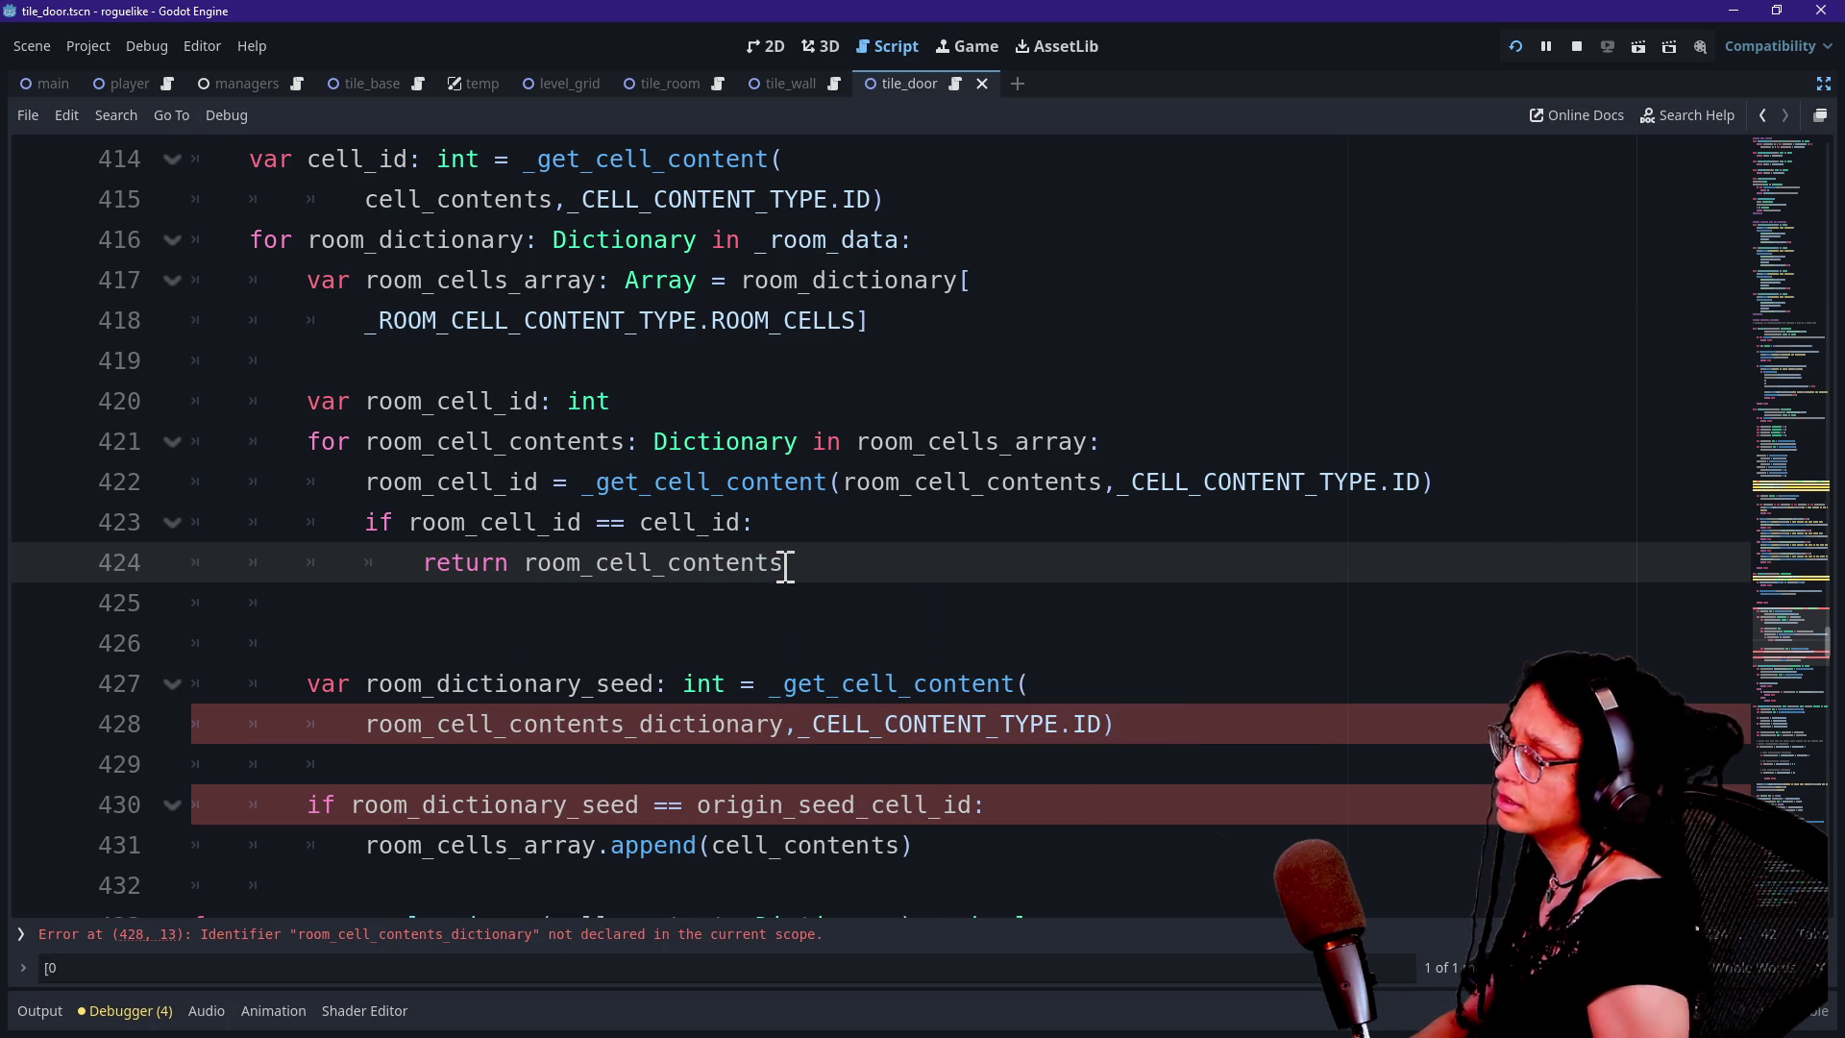
pyautogui.moveTo(843, 481); pyautogui.dragTo(1107, 483)
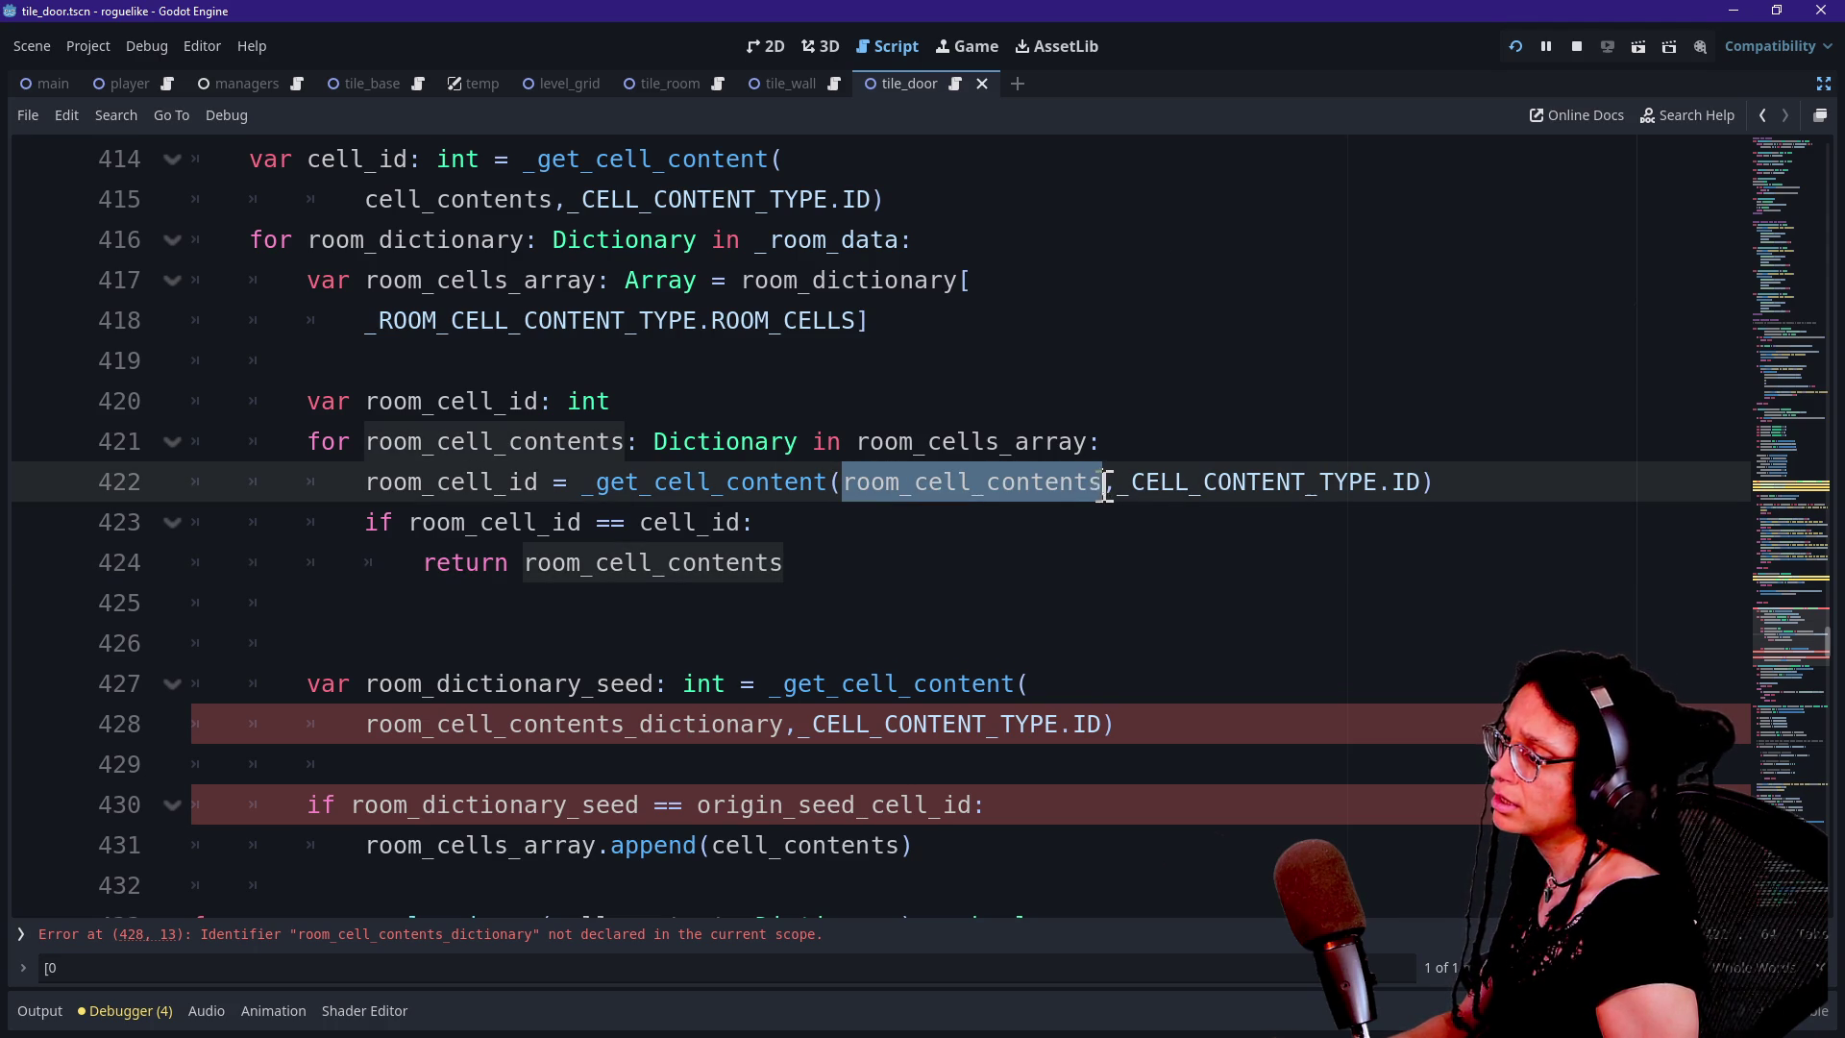
pyautogui.click(778, 481)
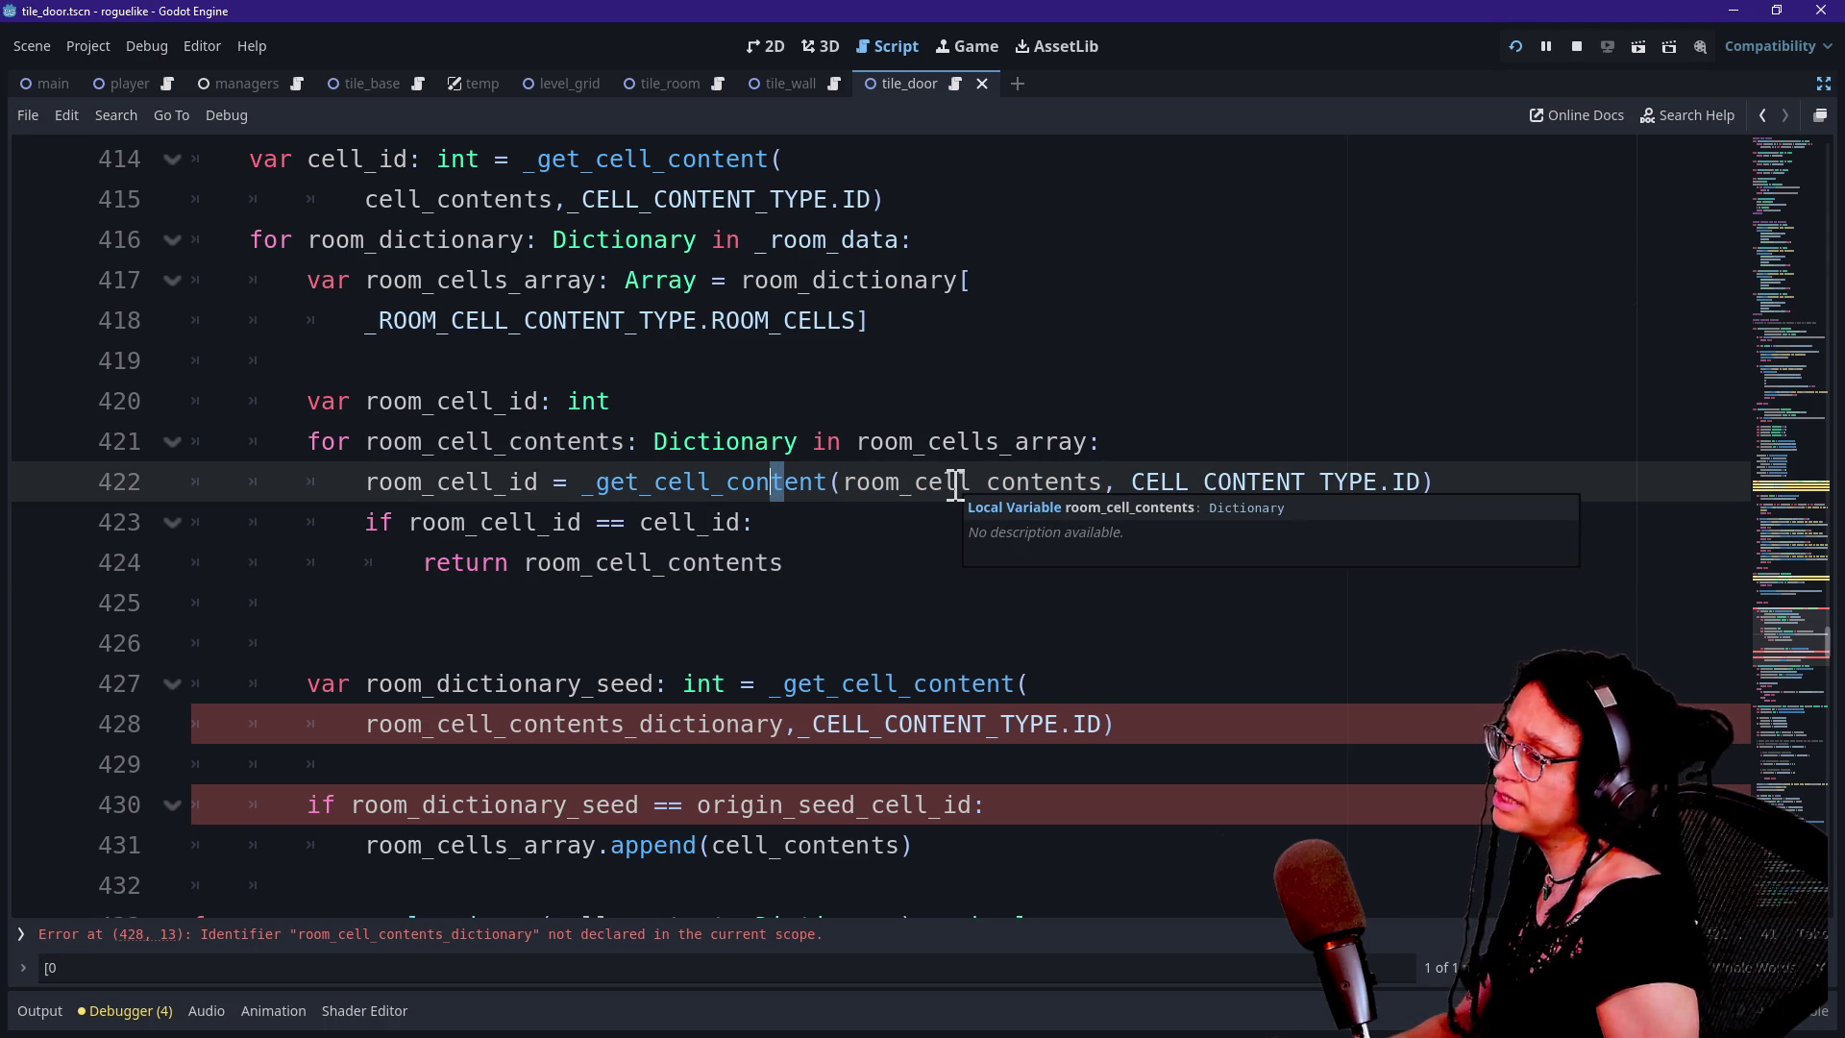
pyautogui.moveTo(1130, 482); pyautogui.dragTo(1428, 483)
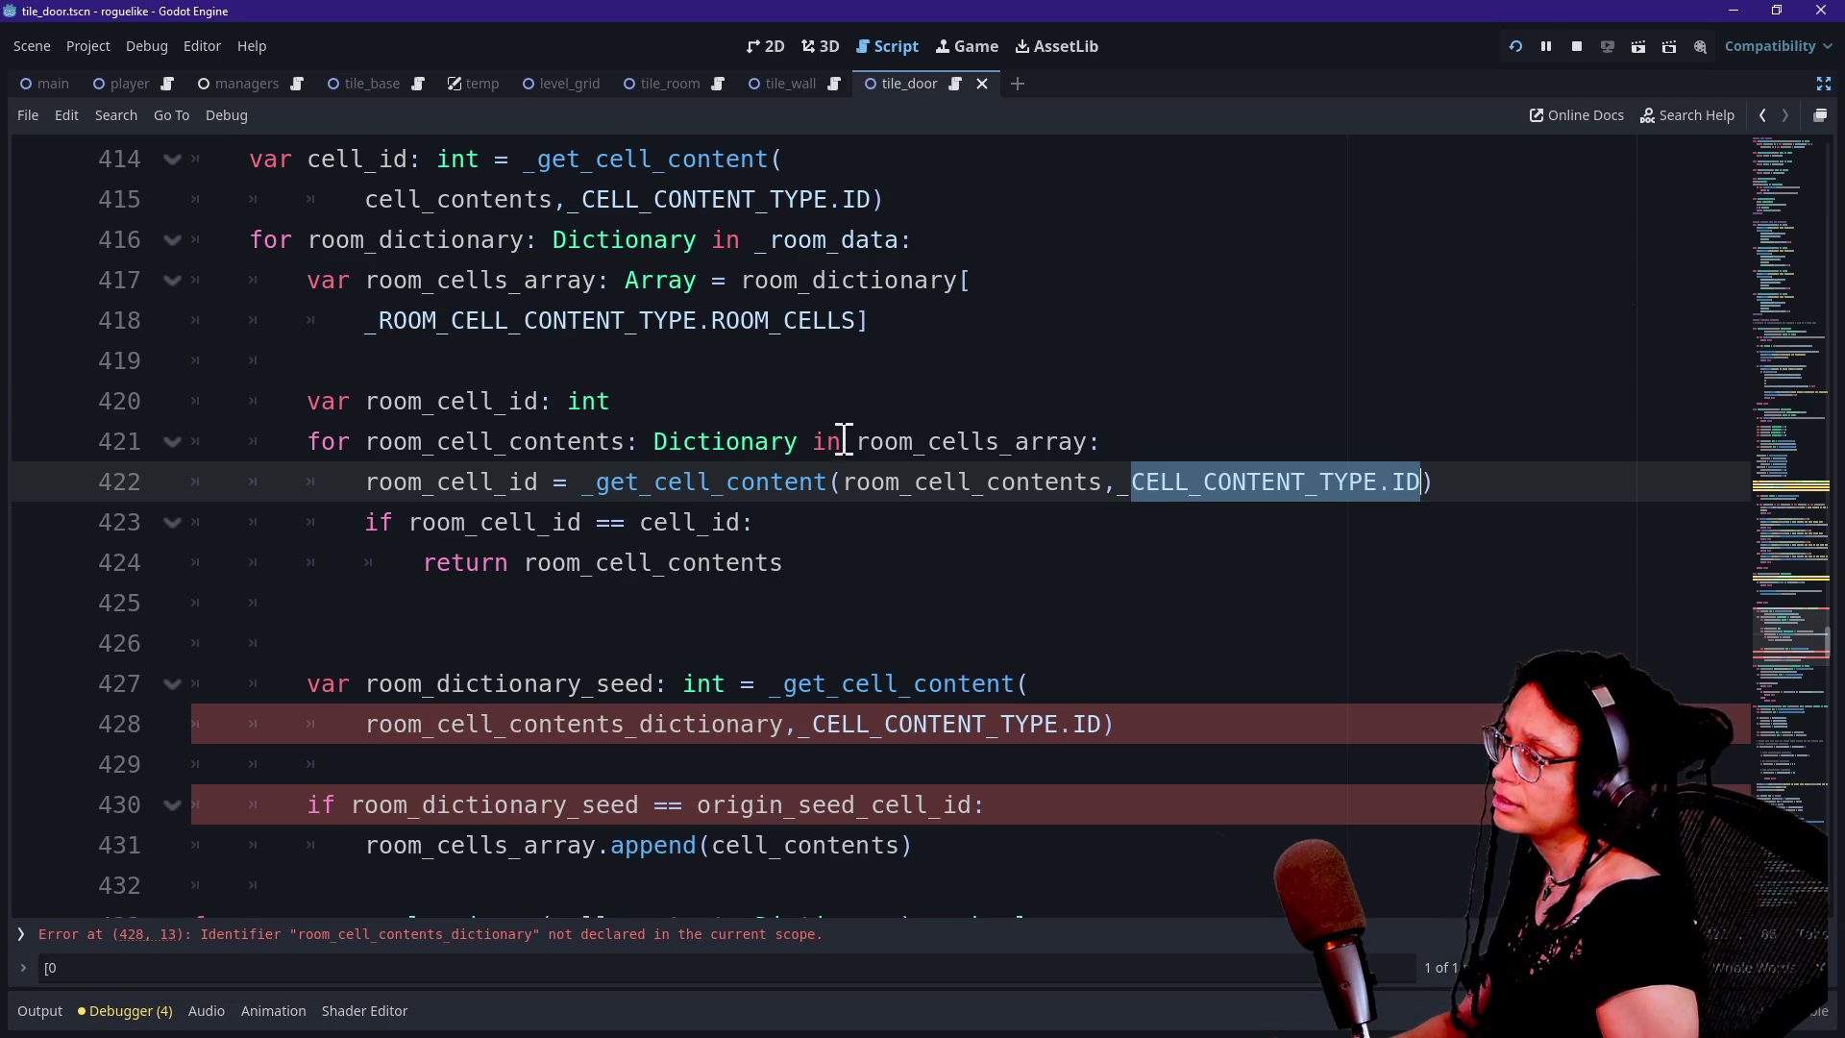
# Step: Change the returned value to room_dictionary
pyautogui.moveTo(529, 564); pyautogui.dragTo(783, 564)
pyautogui.press('BackSpace')
pyautogui.write('om_cells_ar')
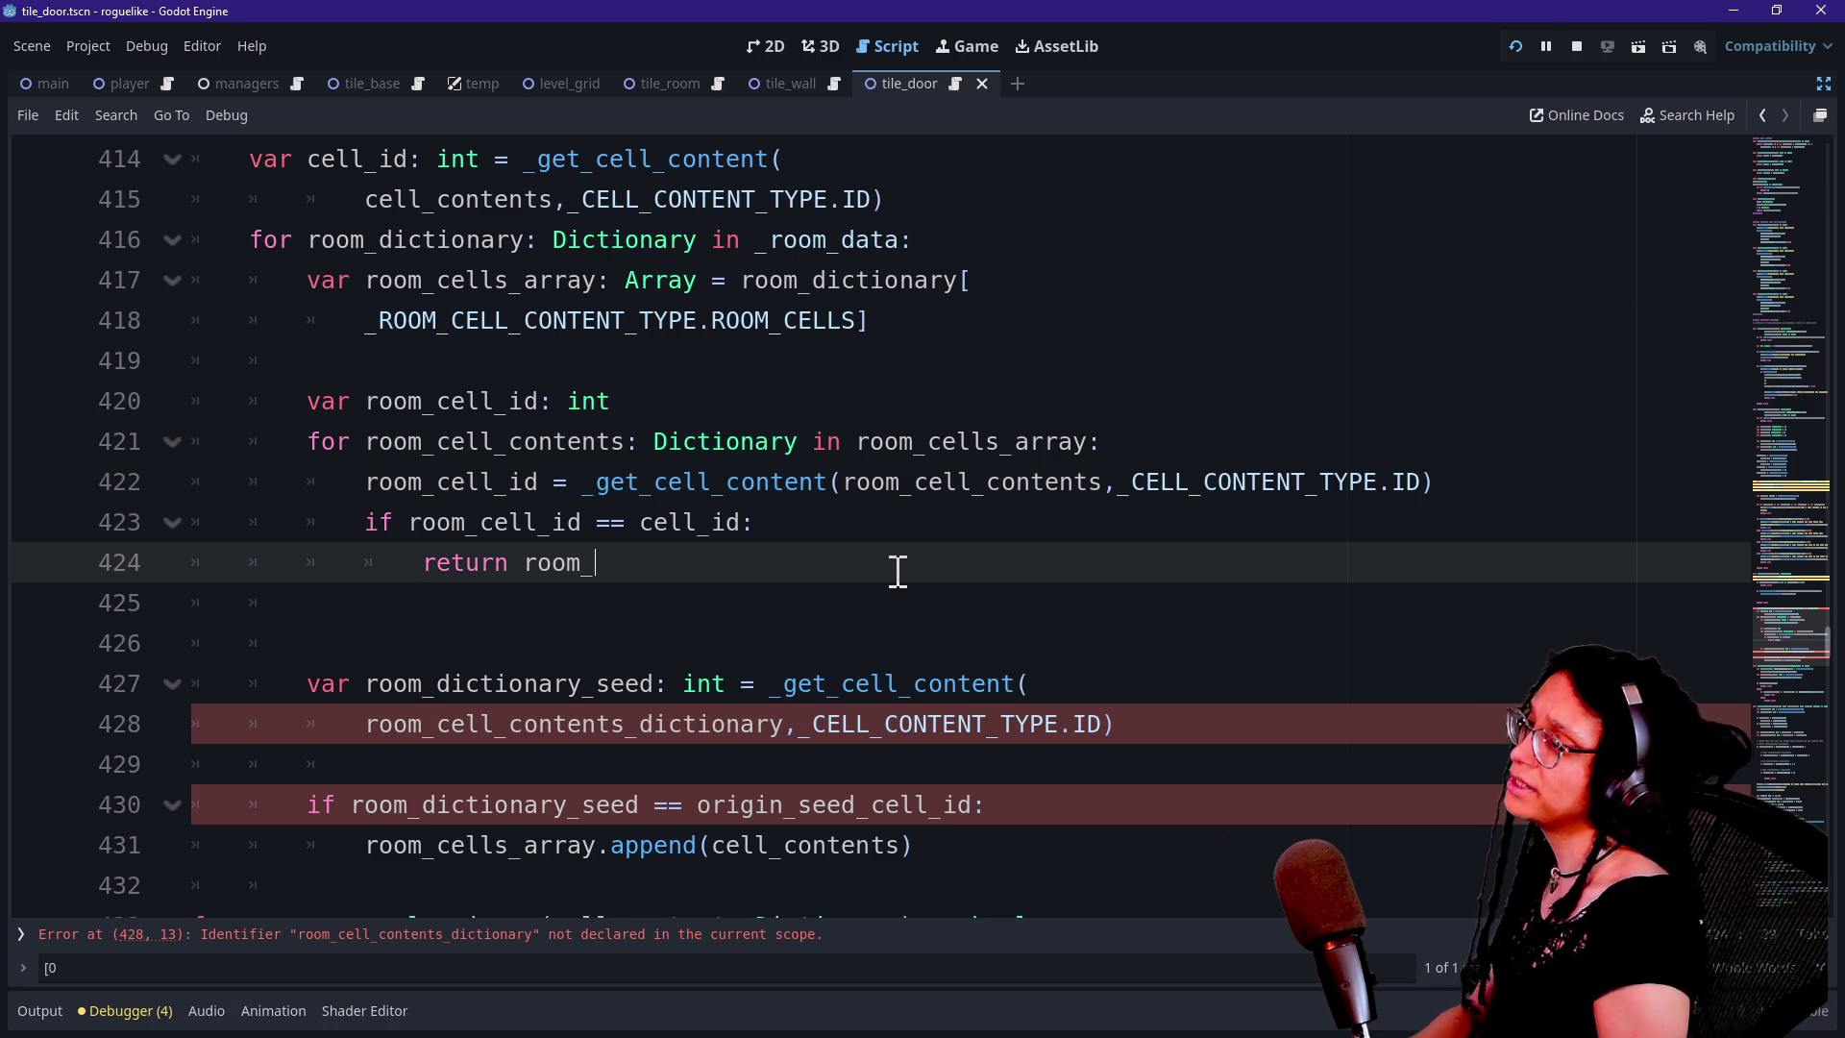
pyautogui.write('ra')
pyautogui.press('BackSpace')
pyautogui.press('BackSpace')
pyautogui.press('BackSpace')
pyautogui.write('dictionar')
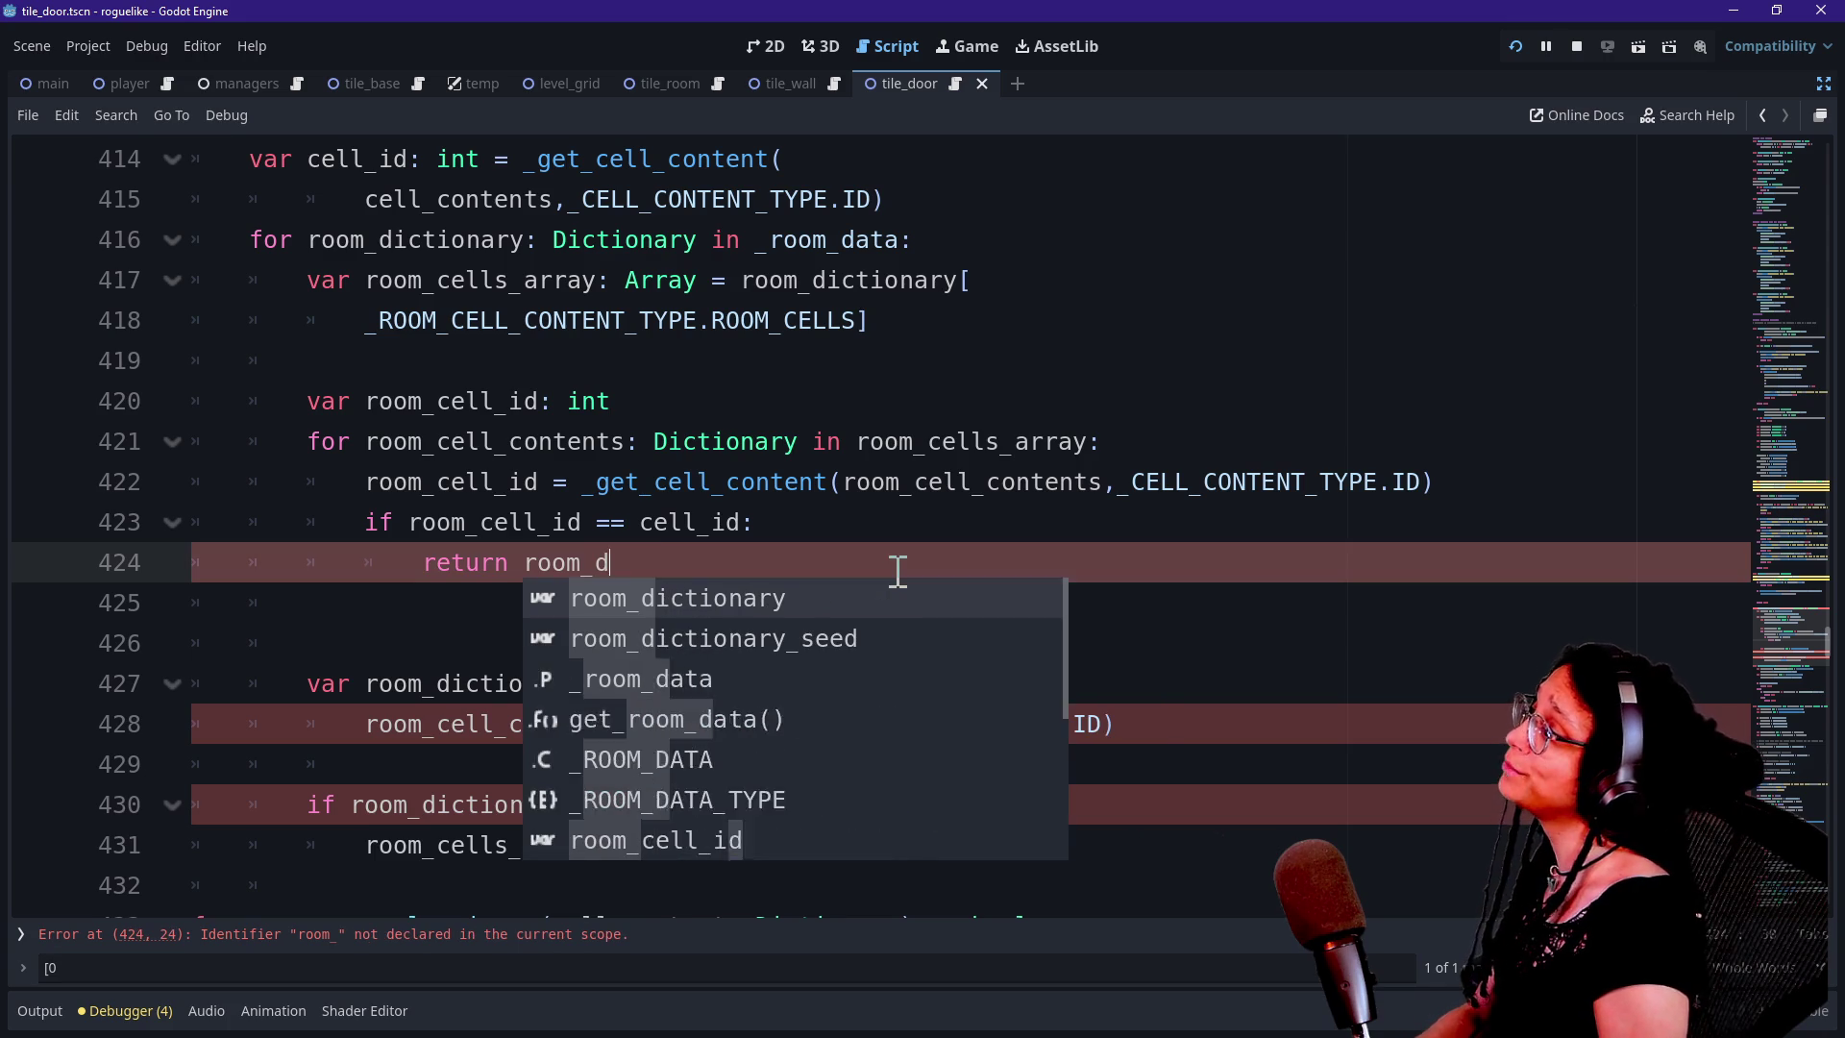
pyautogui.click(329, 239)
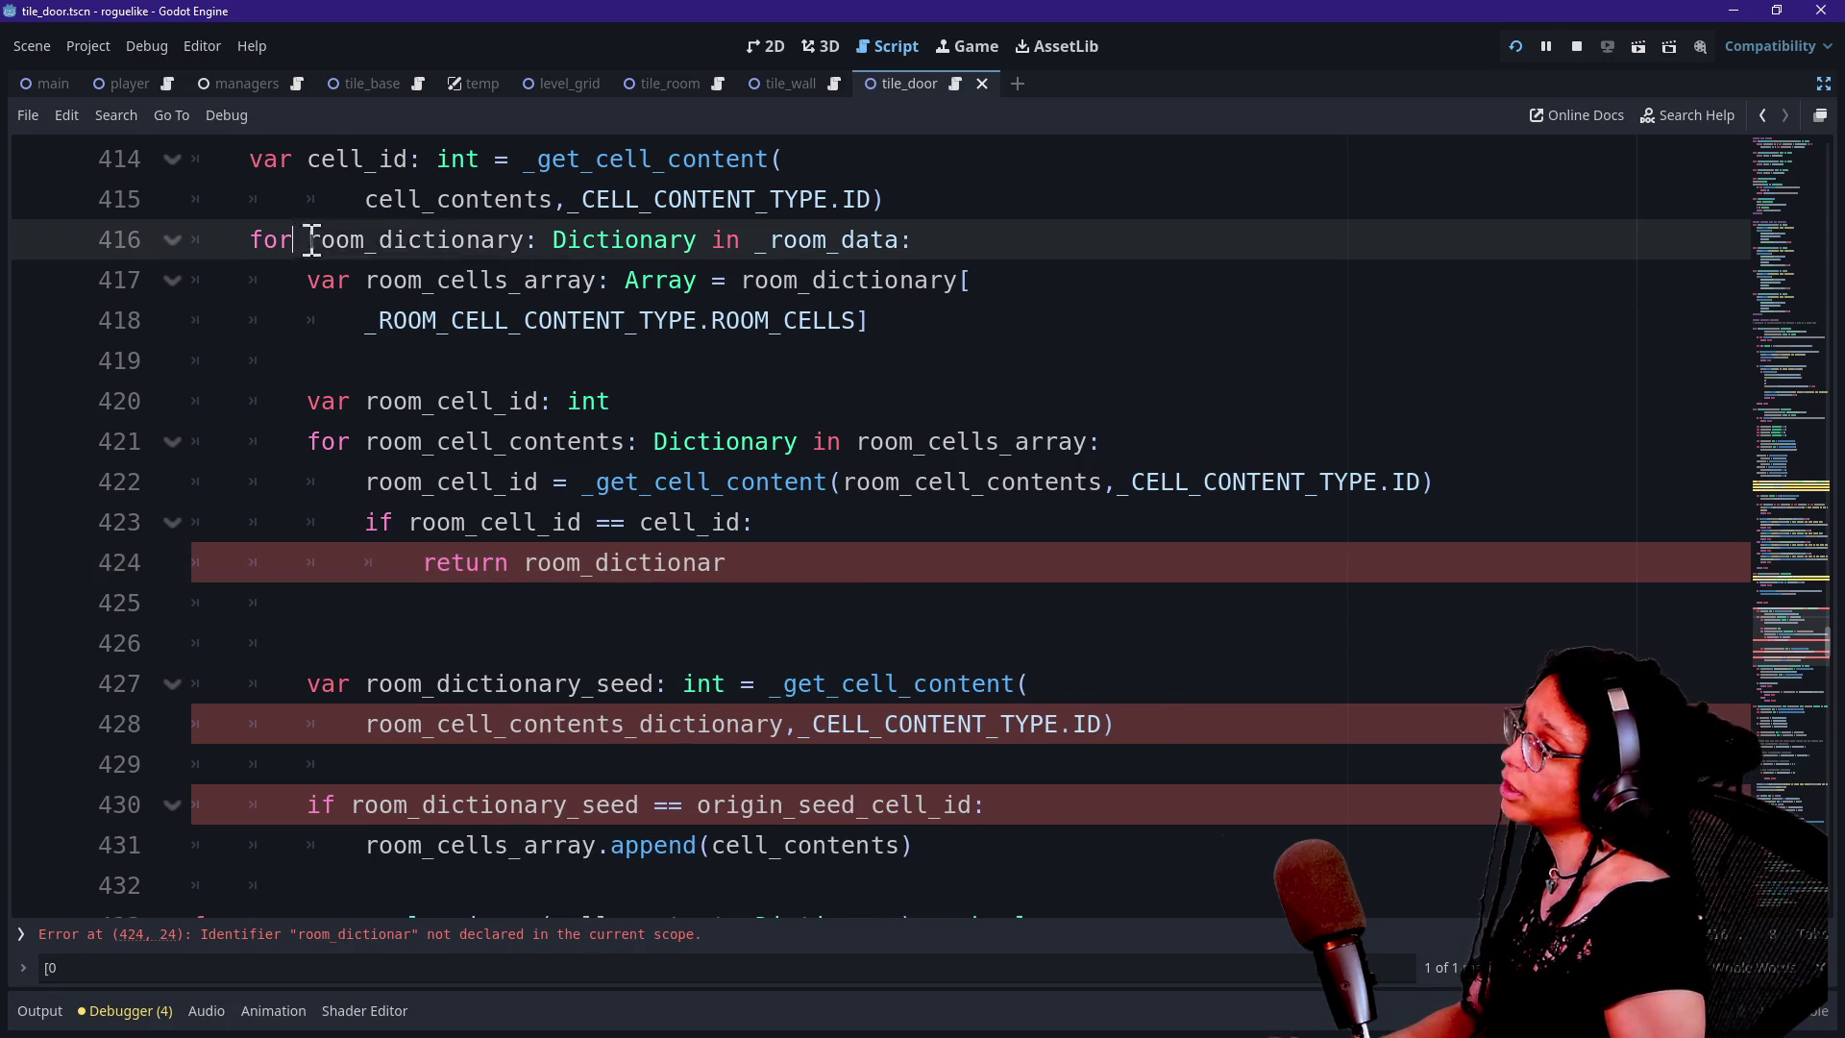
pyautogui.click(845, 581)
pyautogui.click(843, 562)
pyautogui.write('y')
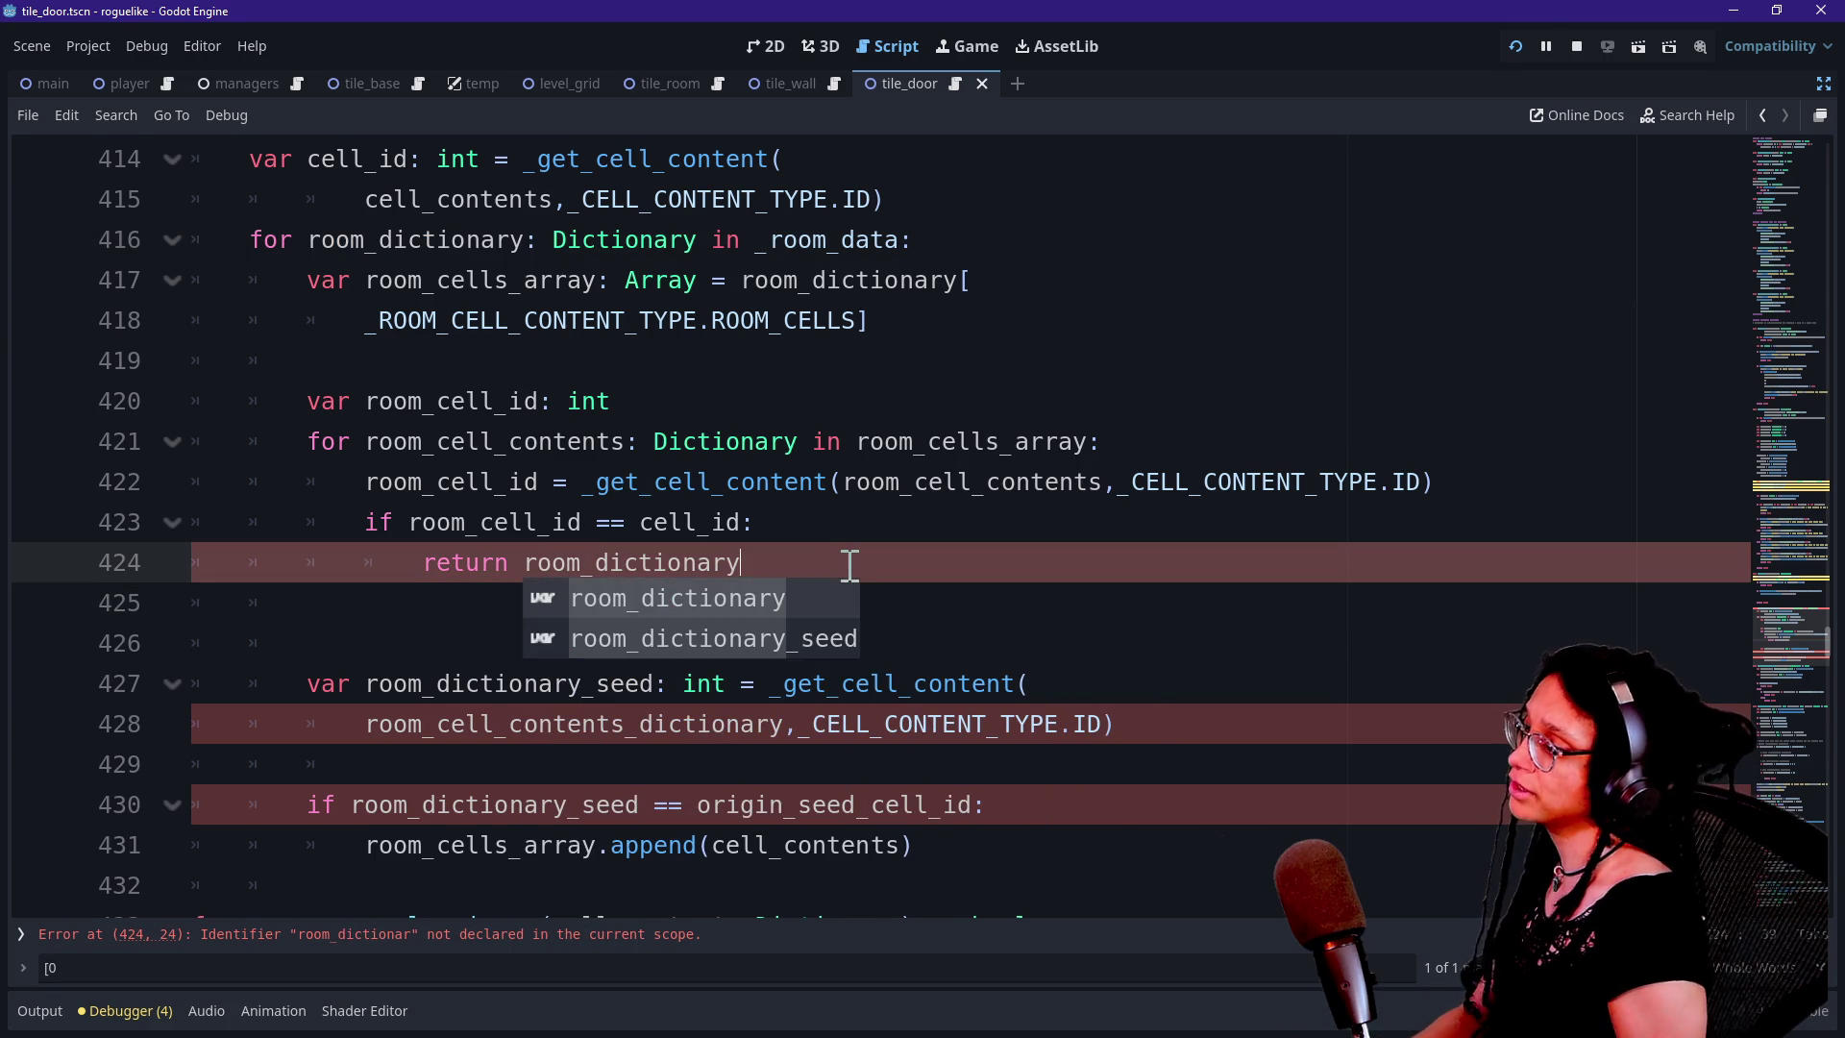
pyautogui.press('Return')
pyautogui.press('Return')
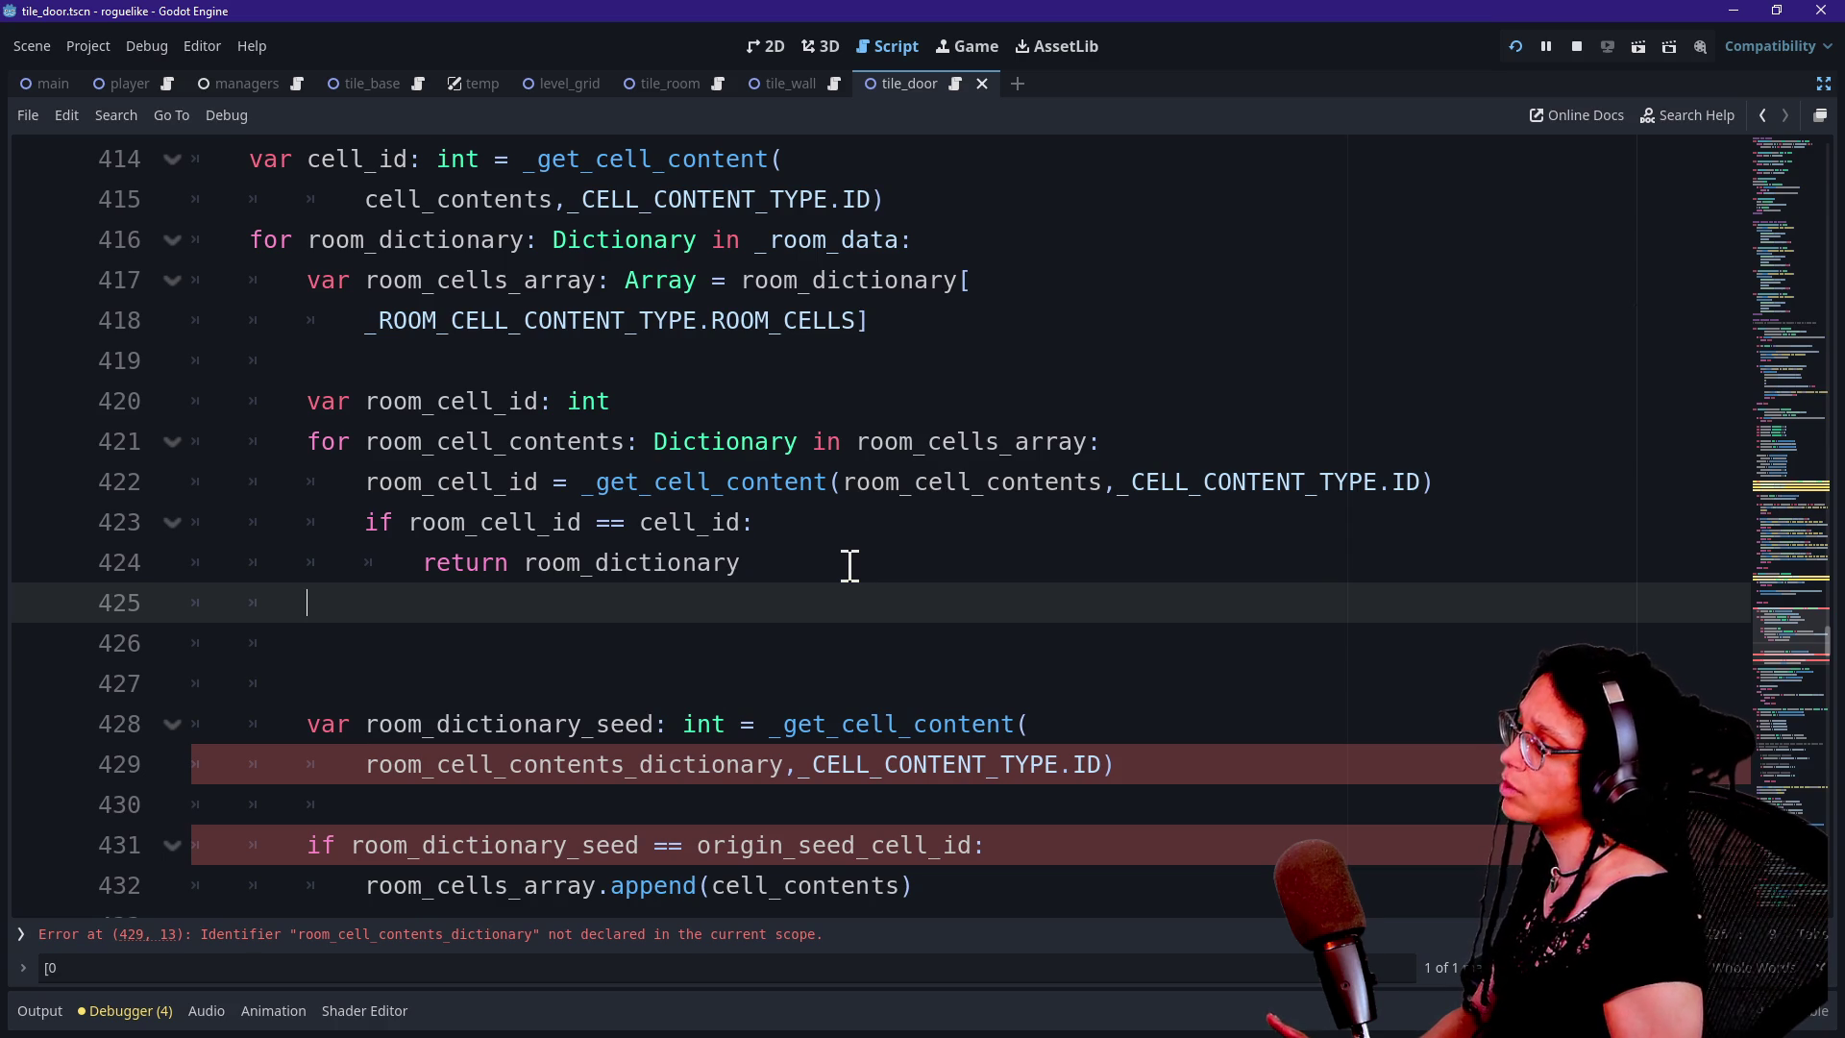
# Step: Add a fallback 'return {}' at function-body level after the loops
pyautogui.press('BackSpace')
pyautogui.write('return {')
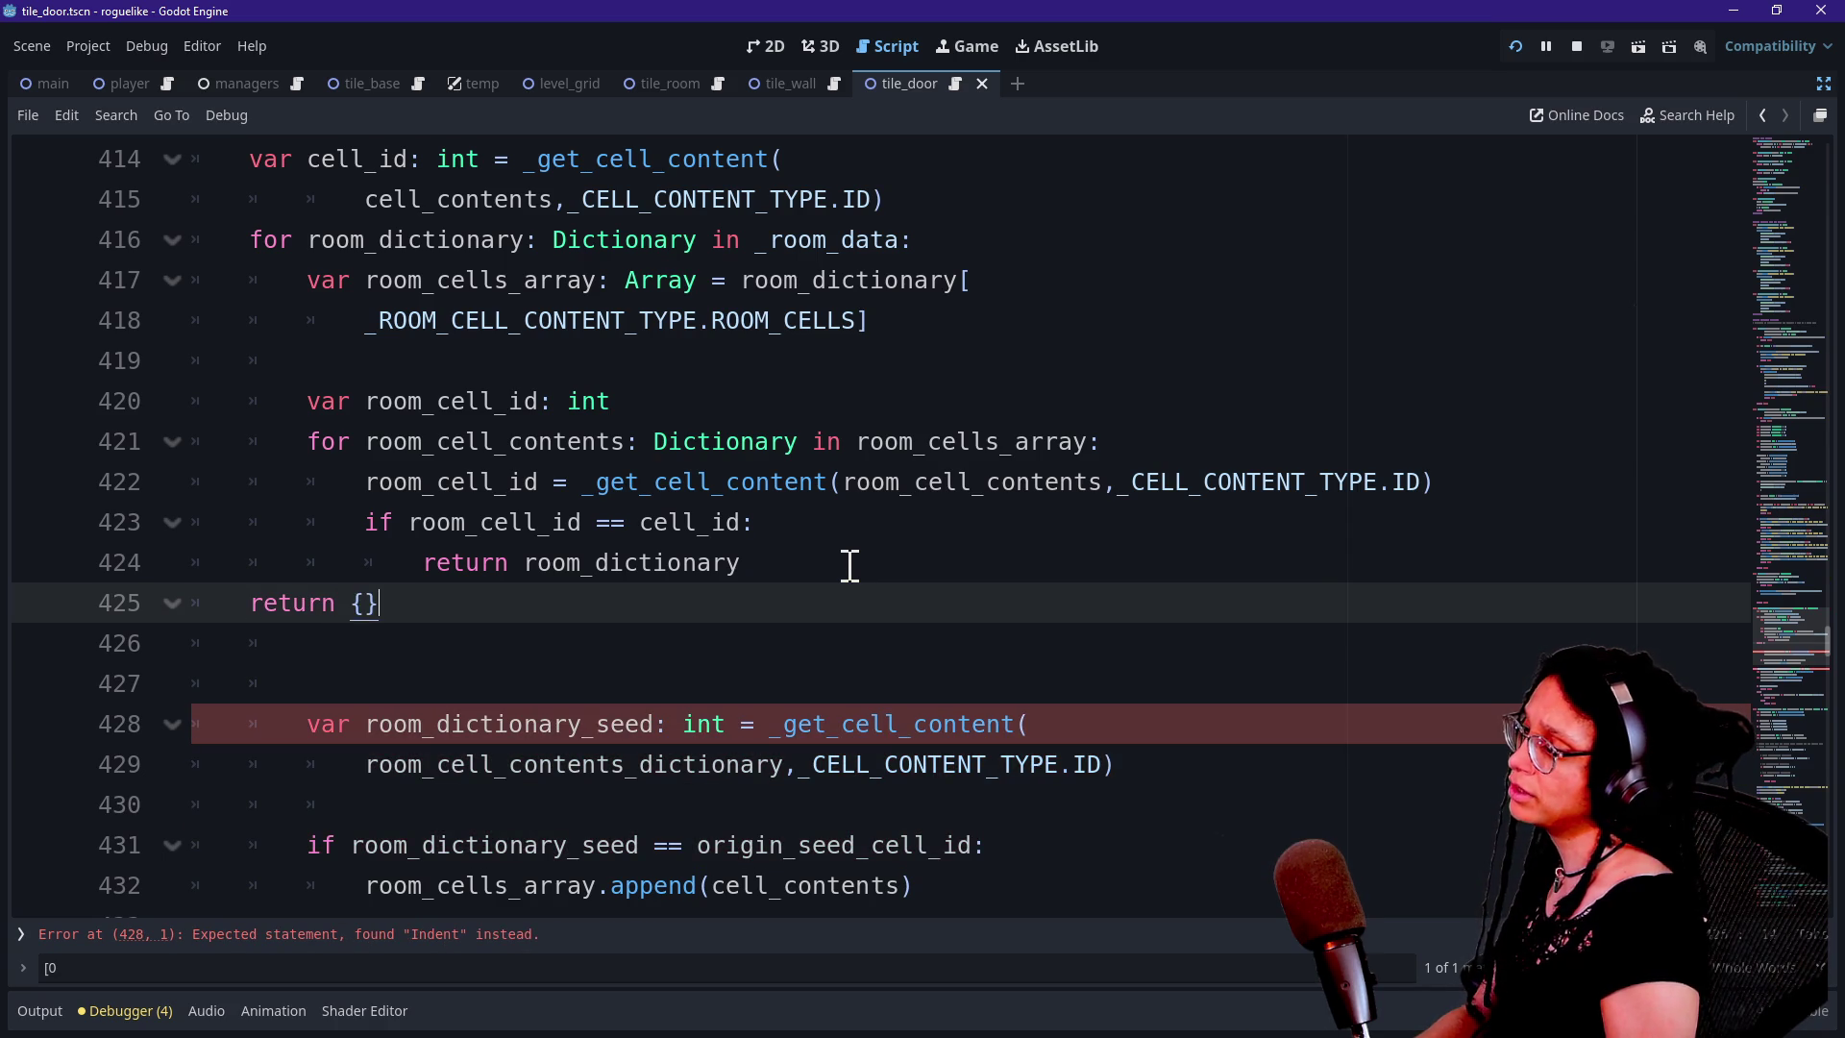
pyautogui.moveTo(787, 640); pyautogui.dragTo(1209, 815)
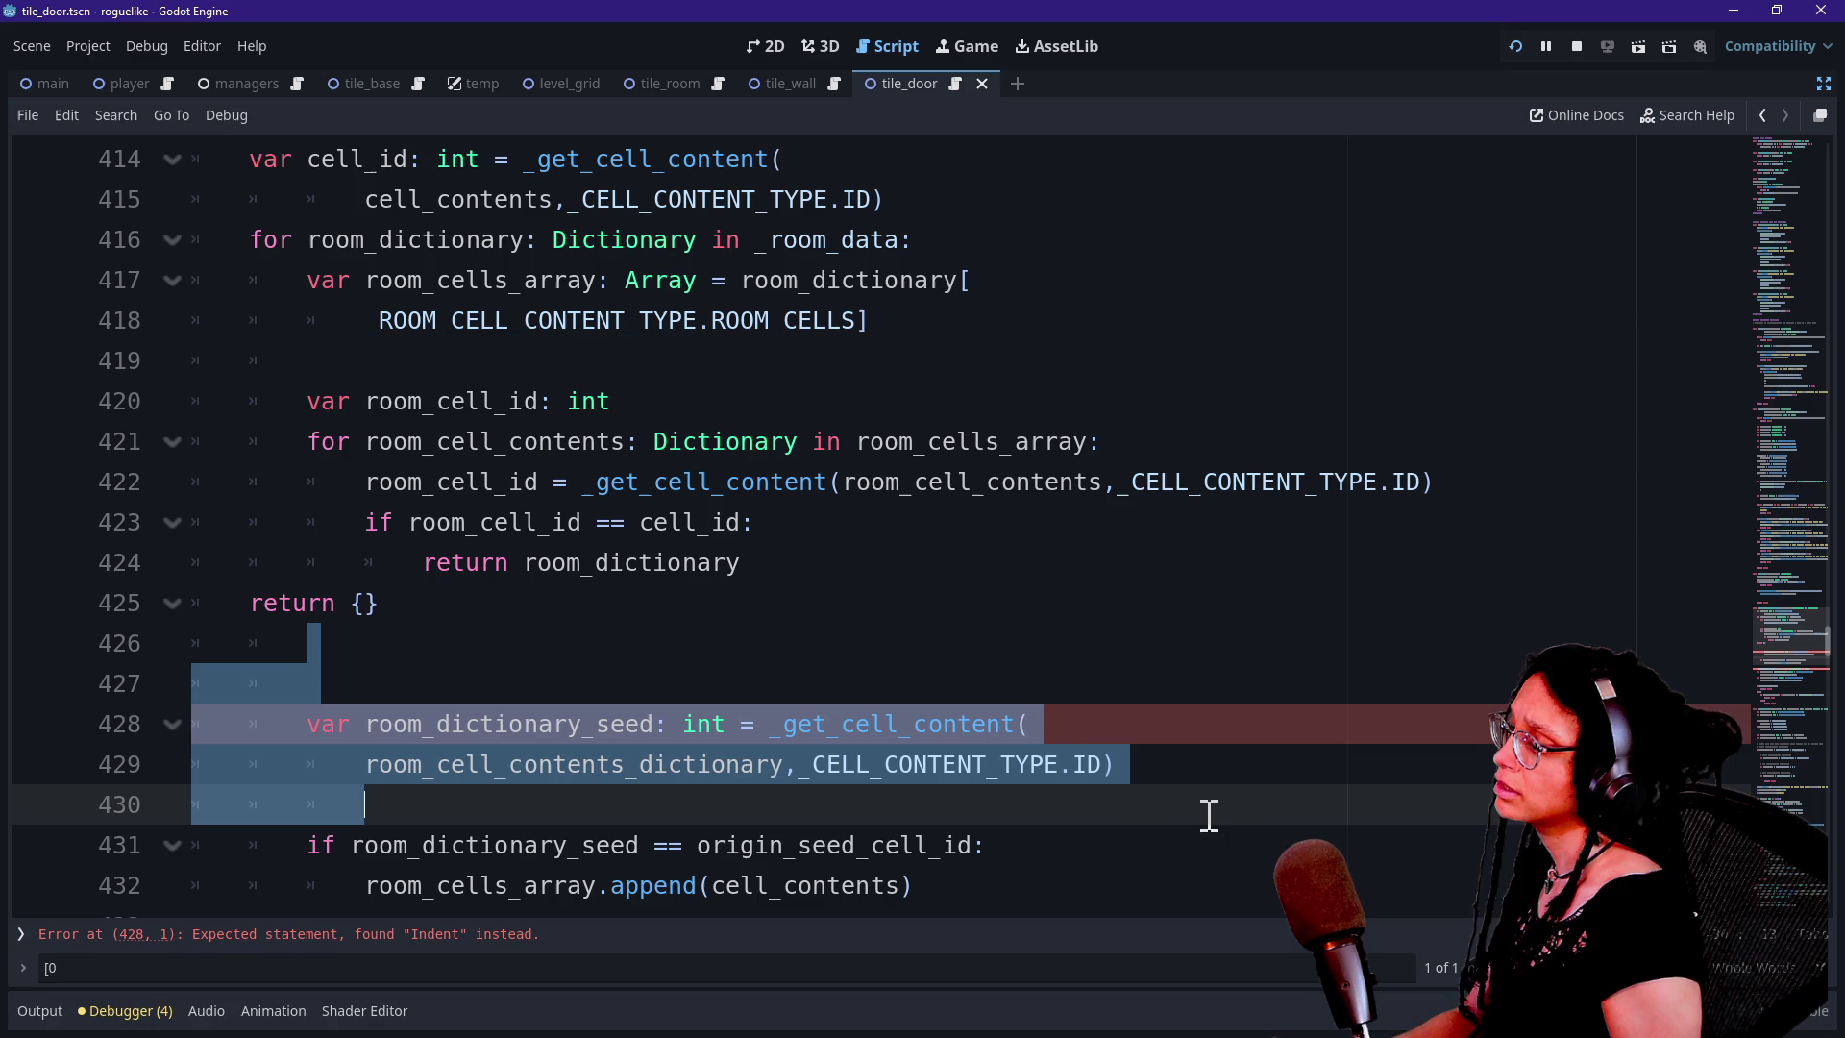
pyautogui.scroll(-1, 1063, 836)
pyautogui.press('BackSpace')
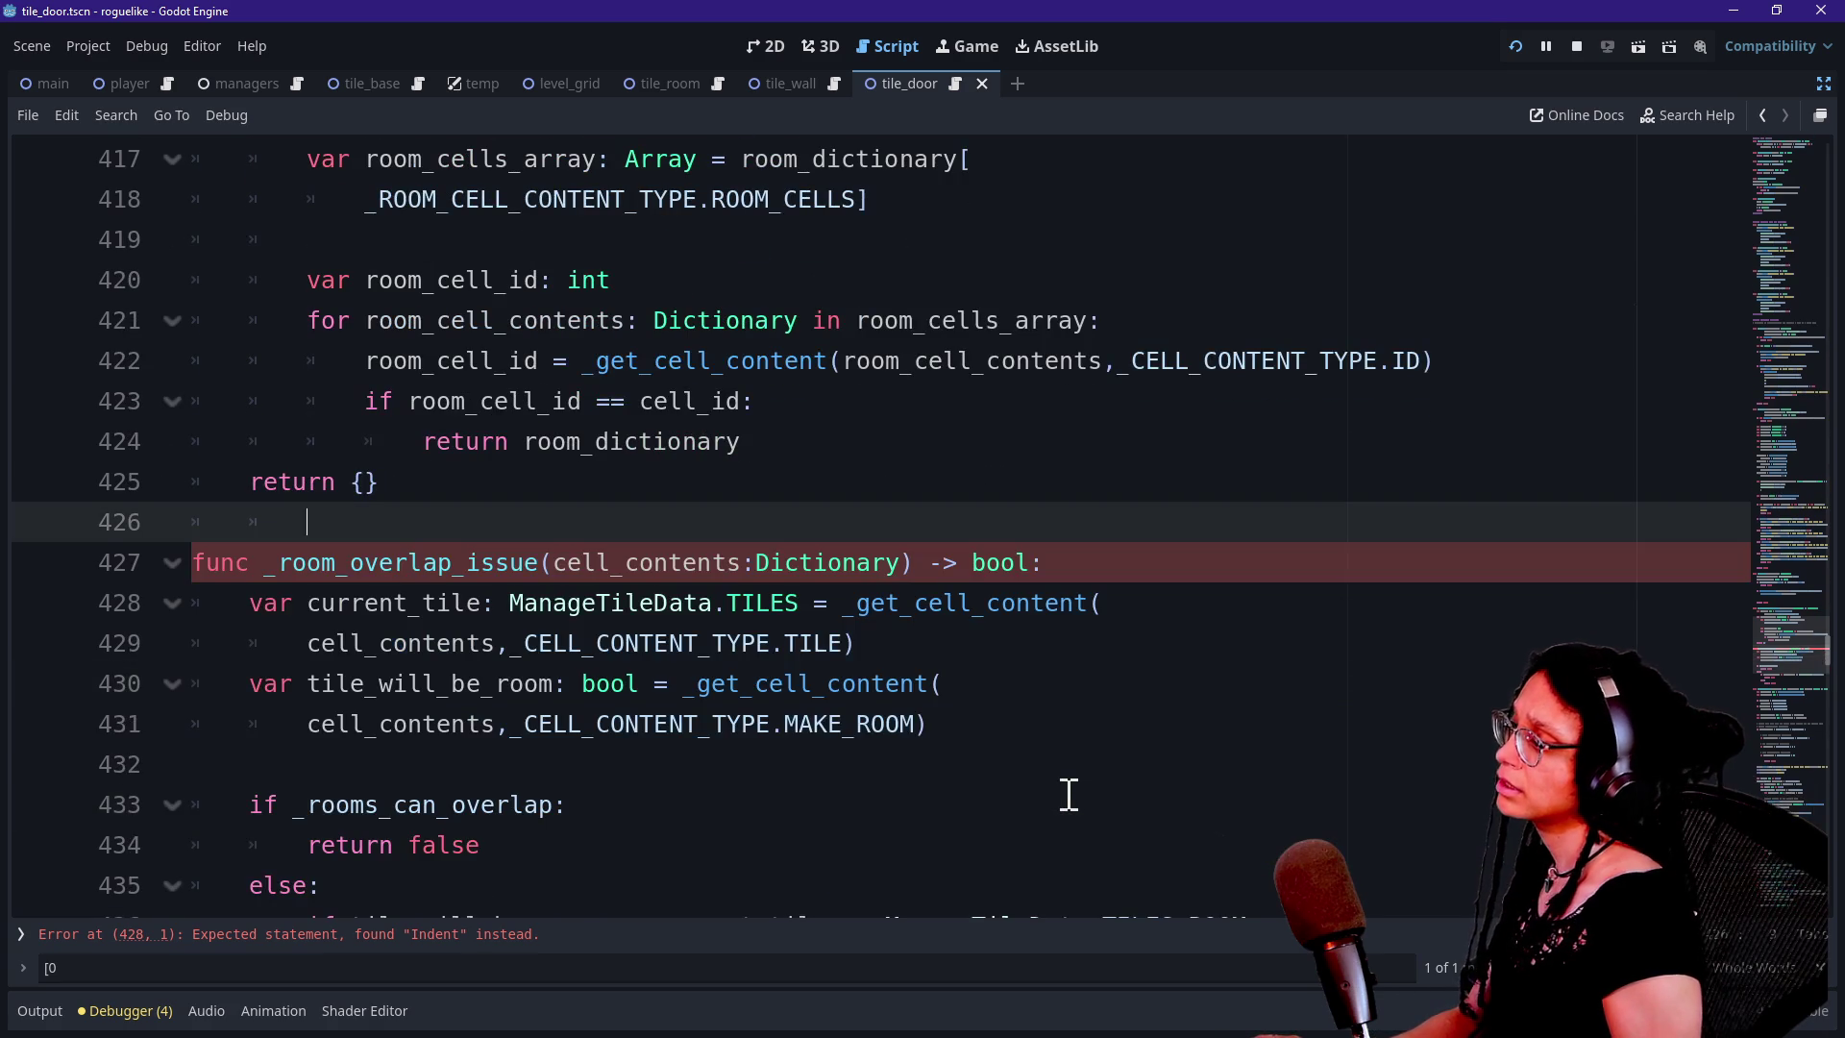
pyautogui.scroll(3, 1069, 795)
pyautogui.moveTo(531, 519)
pyautogui.mouseDown()
pyautogui.moveTo(877, 609)
pyautogui.moveTo(954, 680)
pyautogui.mouseUp()
pyautogui.click(954, 680)
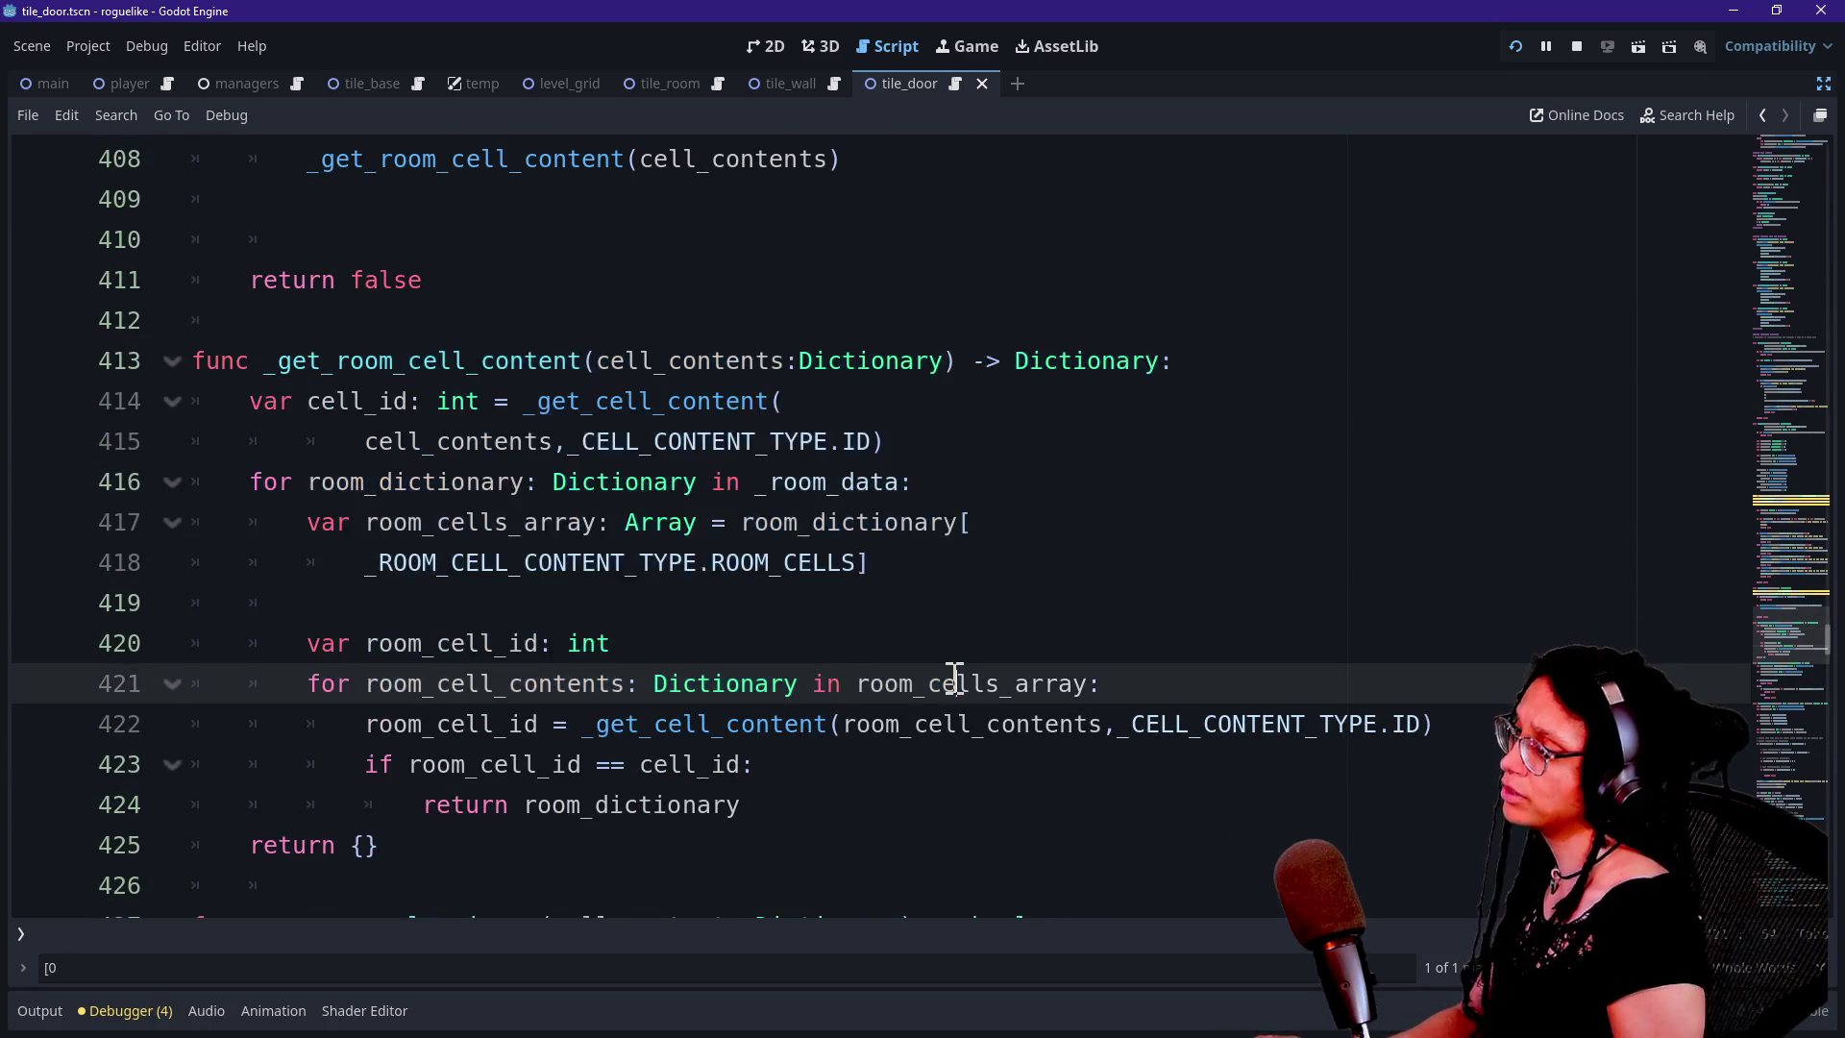
pyautogui.scroll(-1, 954, 680)
pyautogui.click(935, 720)
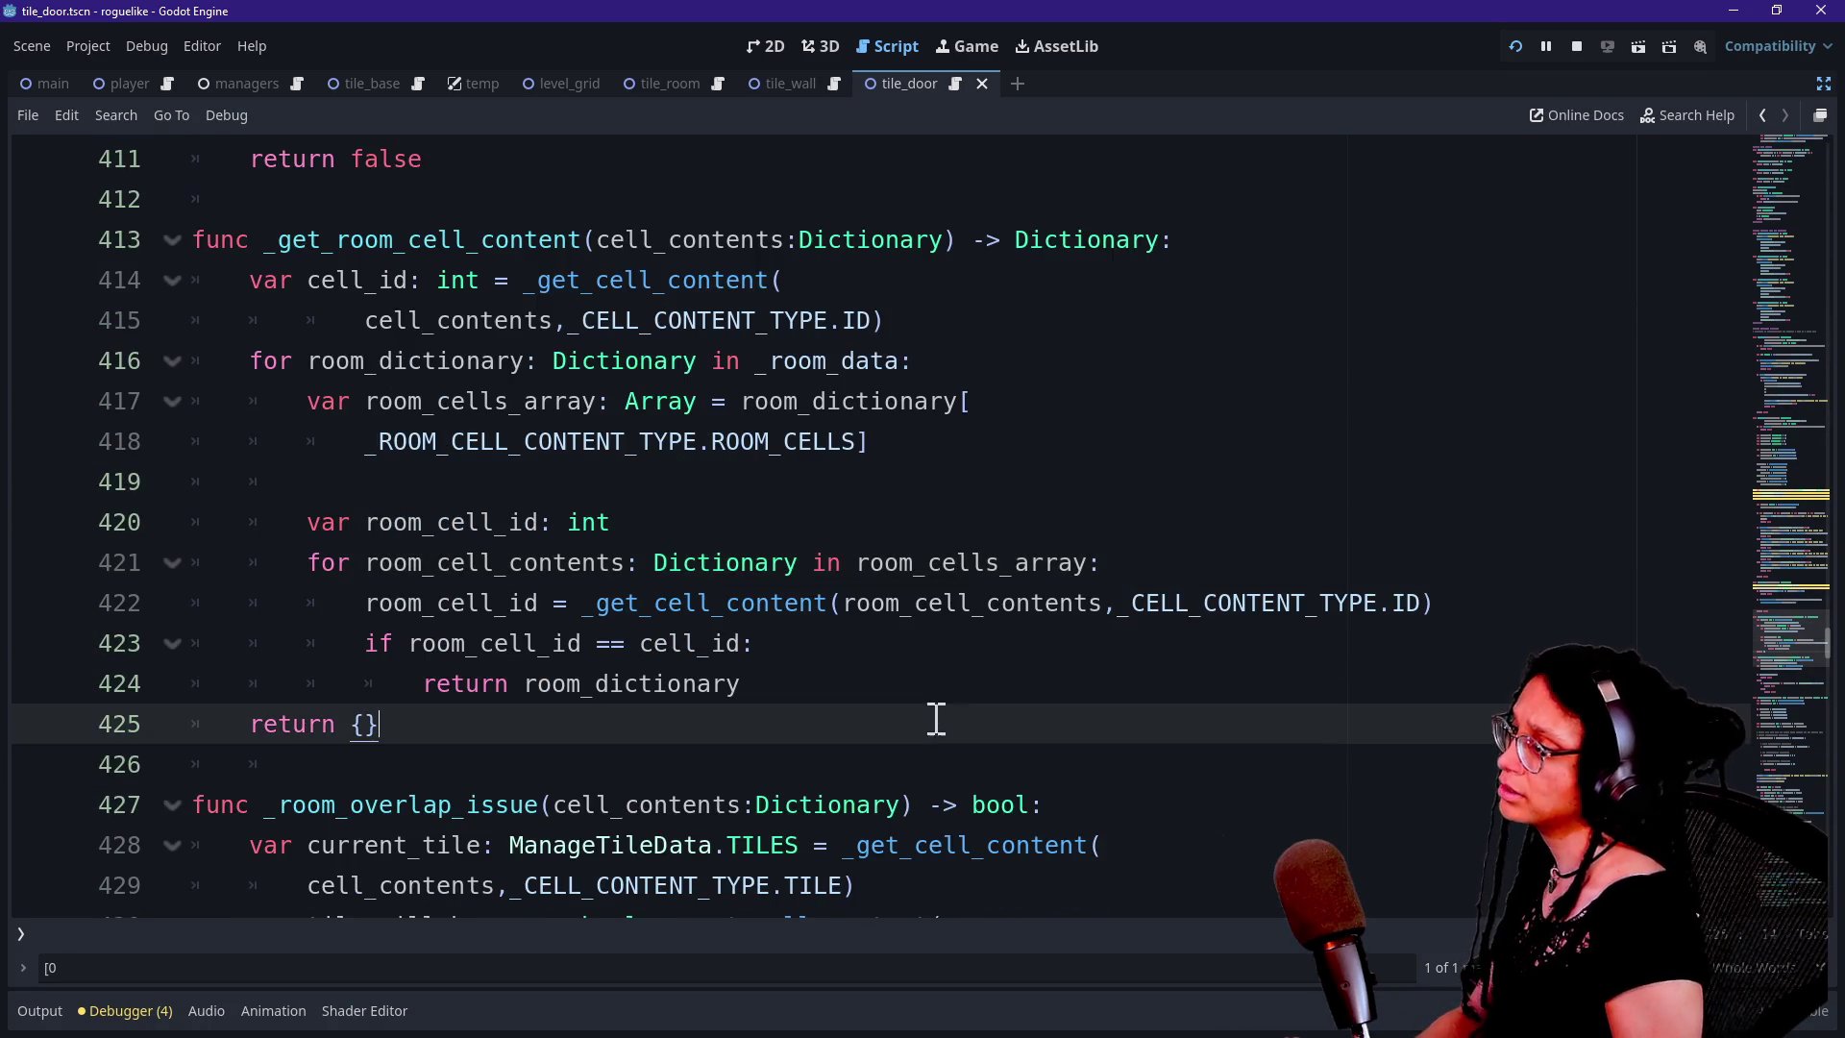
pyautogui.click(590, 239)
pyautogui.write('s')
pyautogui.click(712, 320)
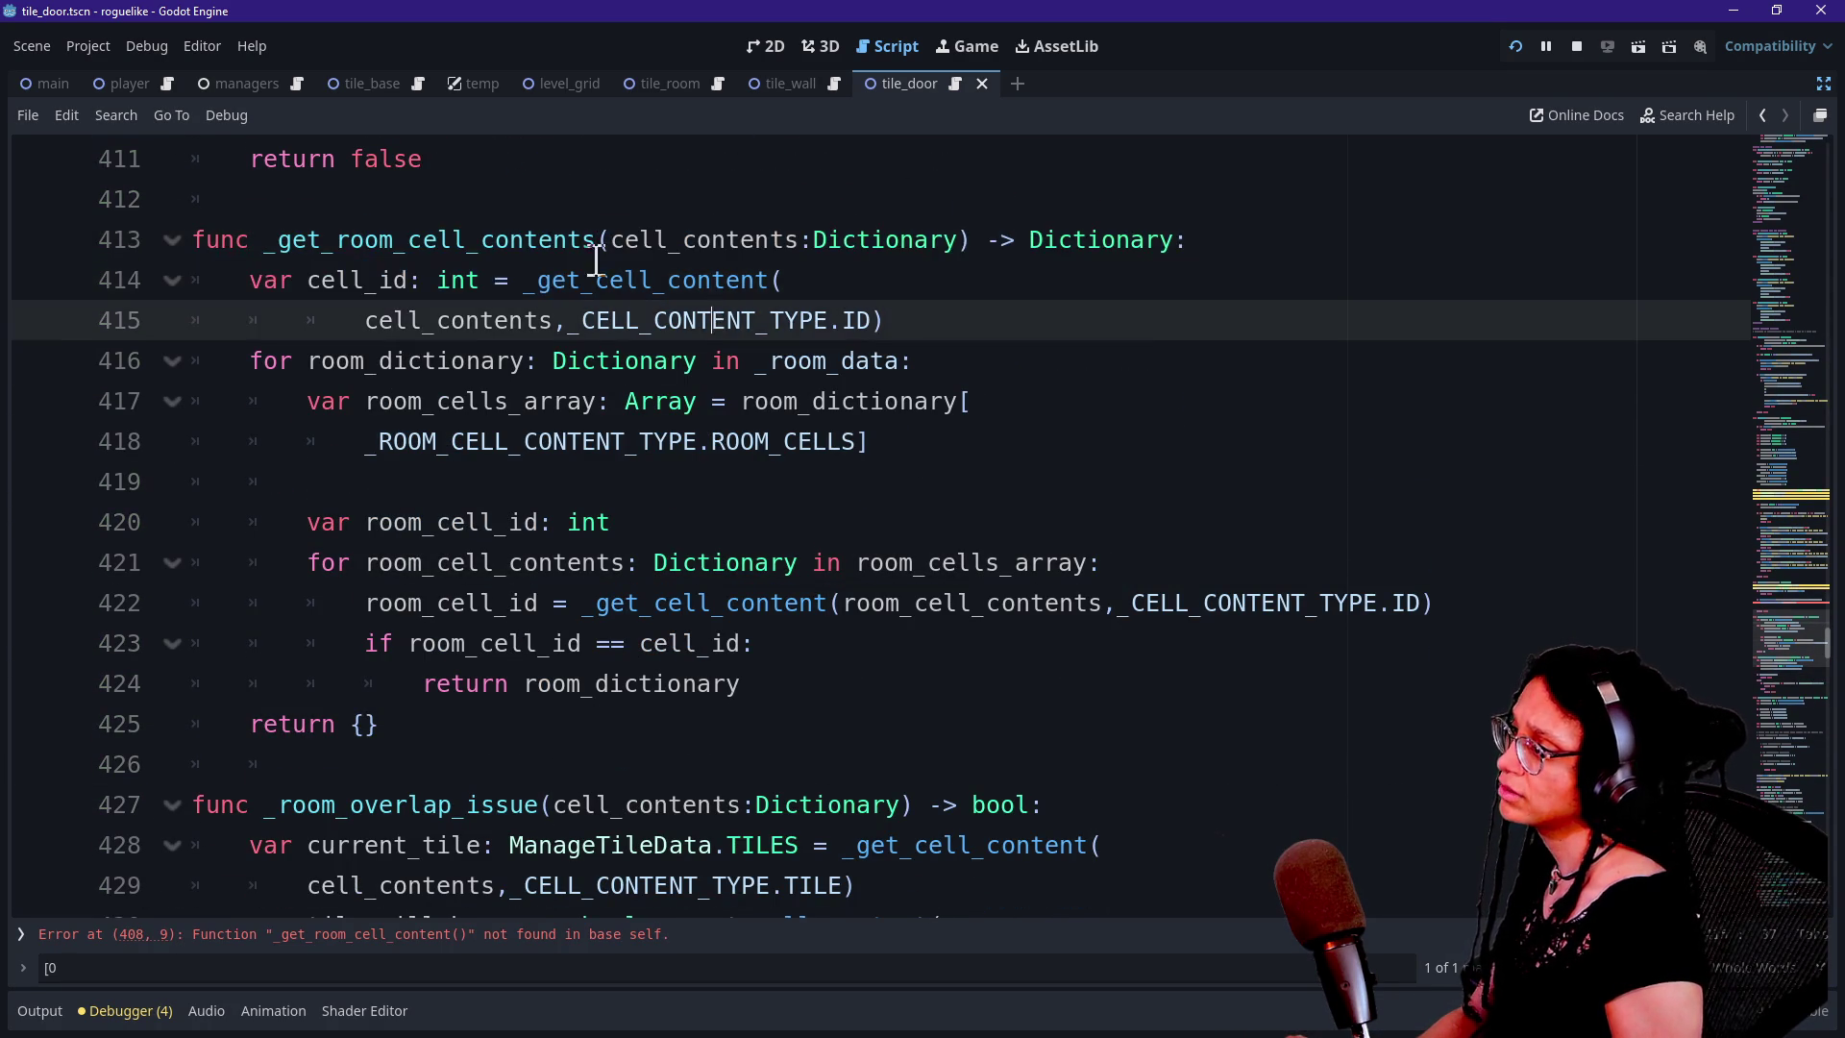
pyautogui.moveTo(596, 258); pyautogui.dragTo(711, 400)
pyautogui.click(712, 400)
pyautogui.click(568, 763)
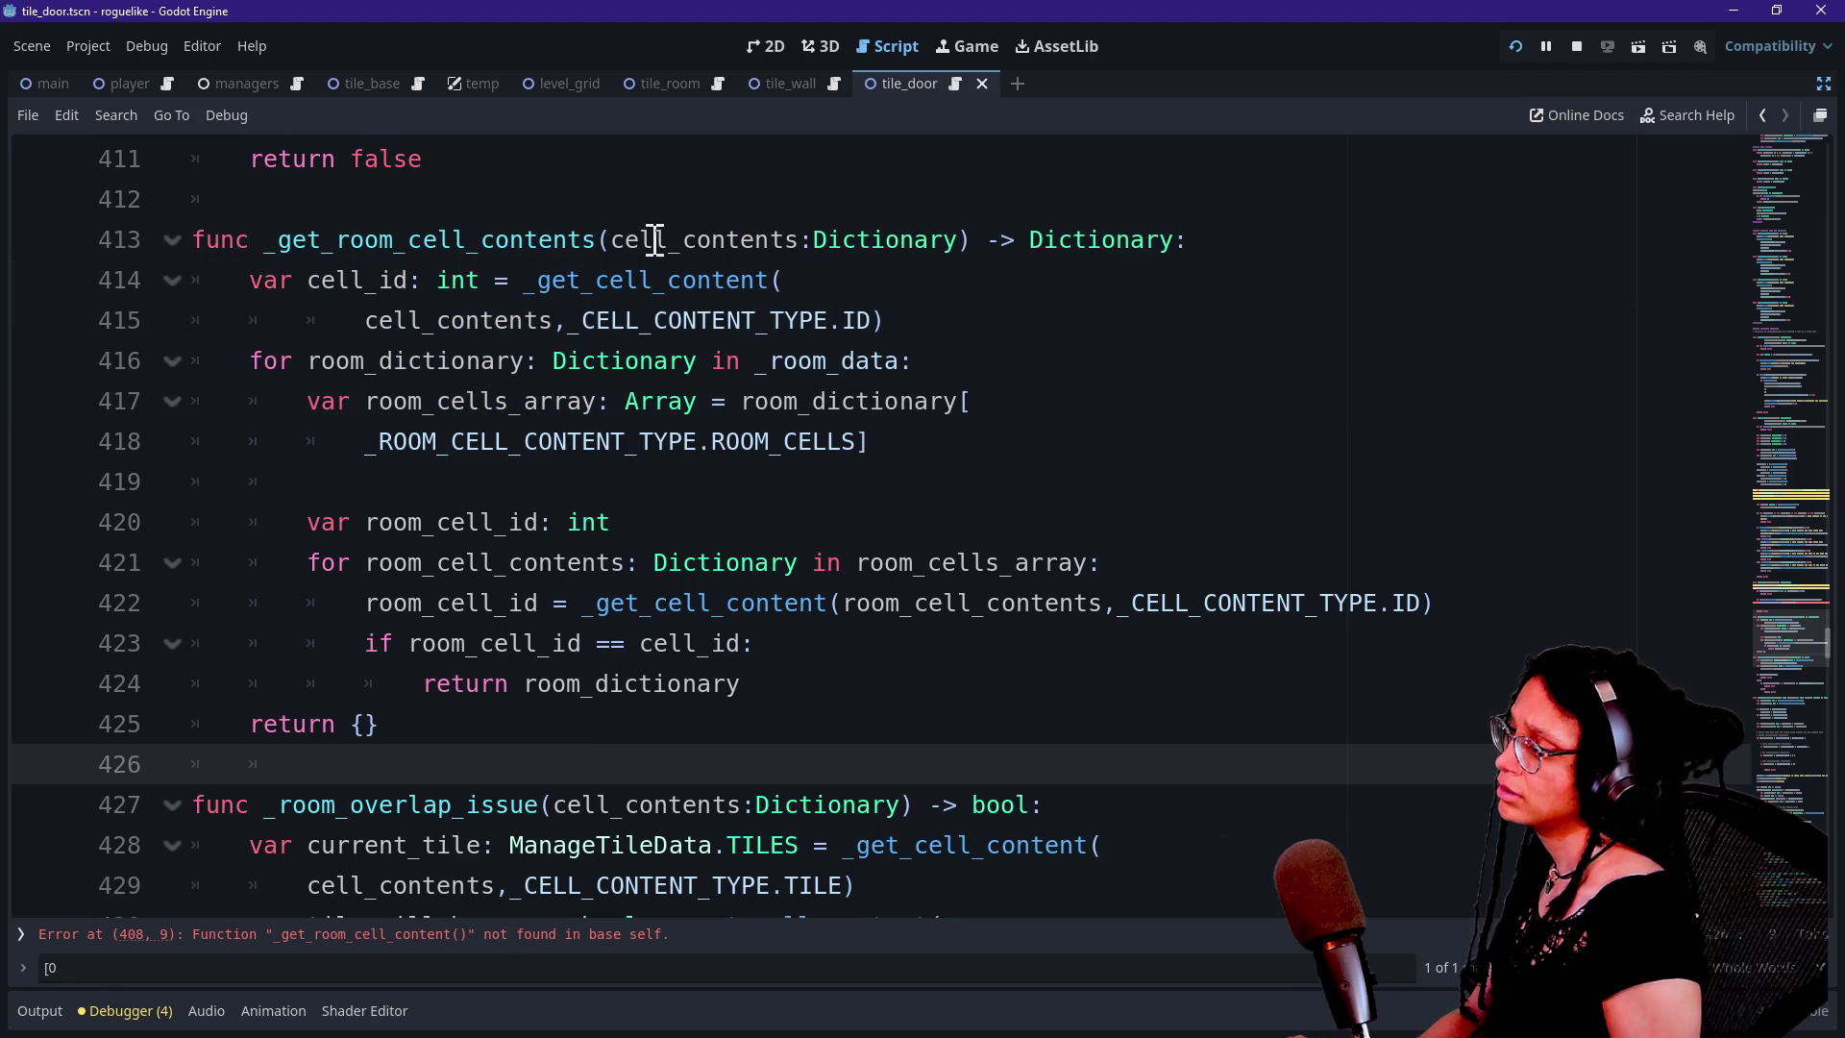
pyautogui.click(607, 239)
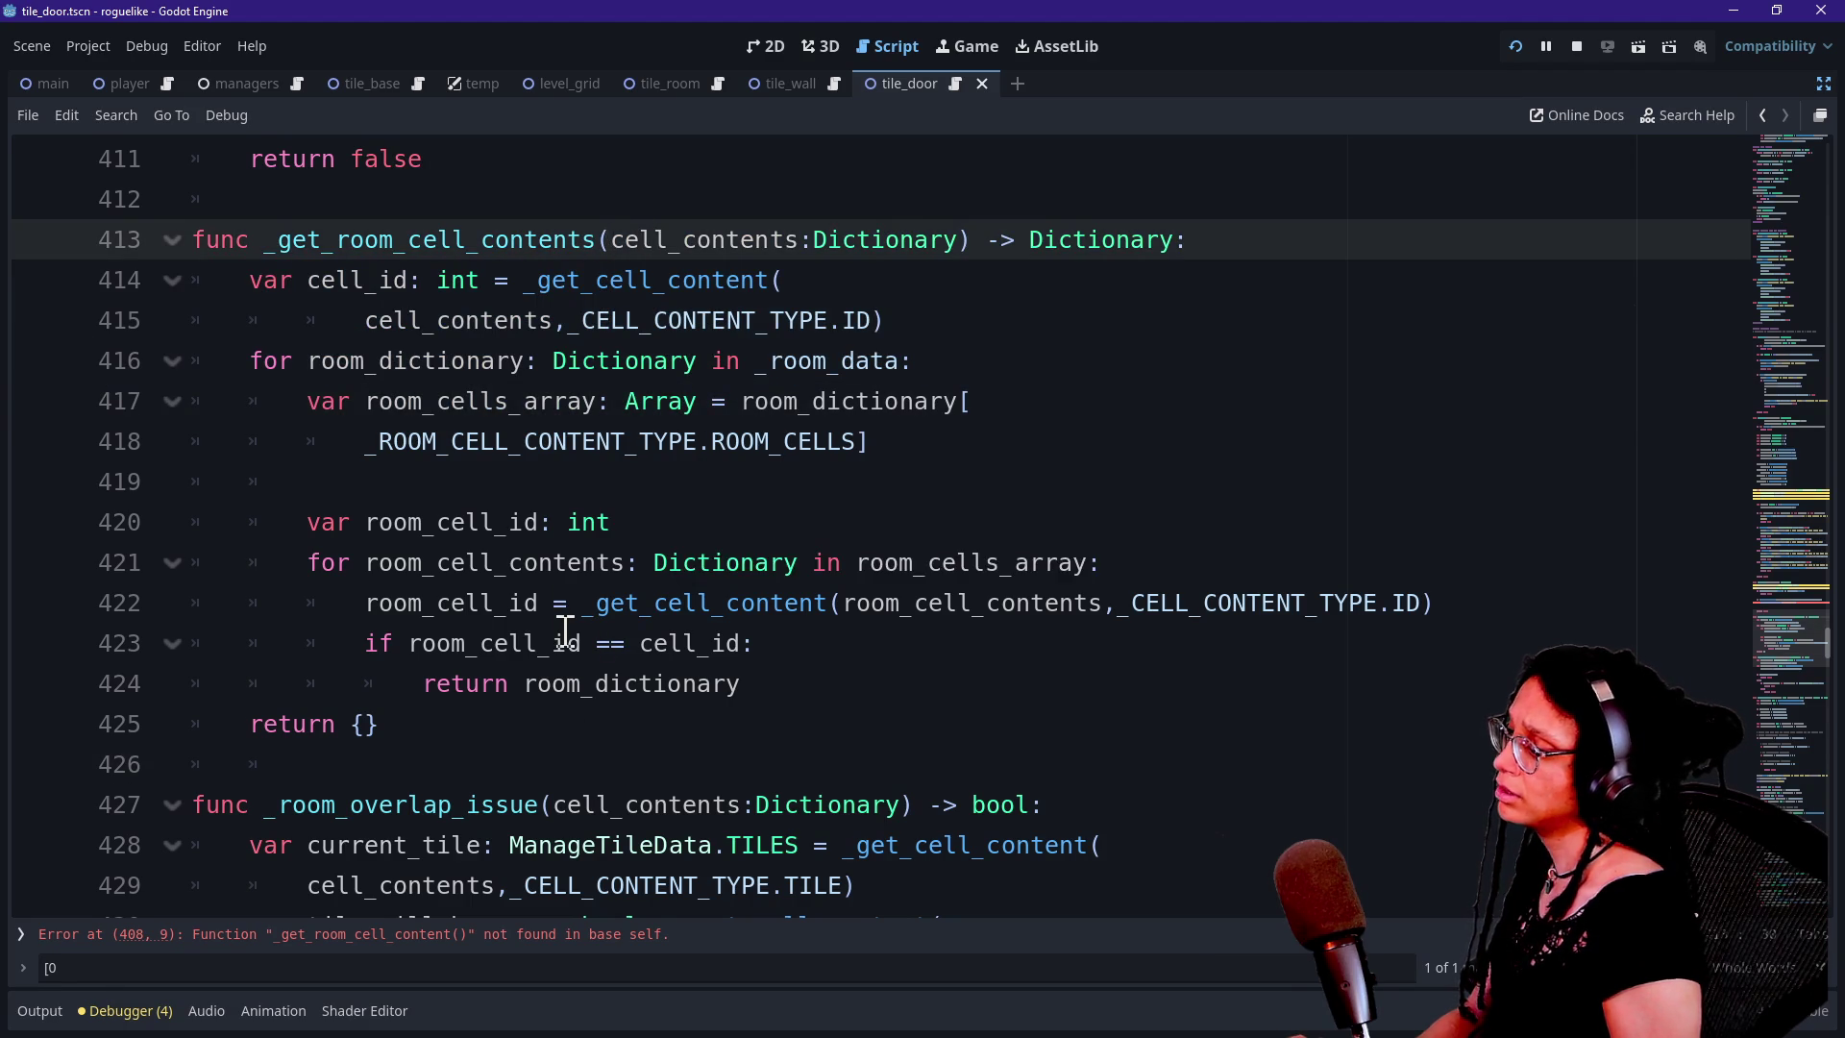
pyautogui.scroll(3, 564, 631)
pyautogui.click(623, 401)
pyautogui.write('s')
pyautogui.click(640, 481)
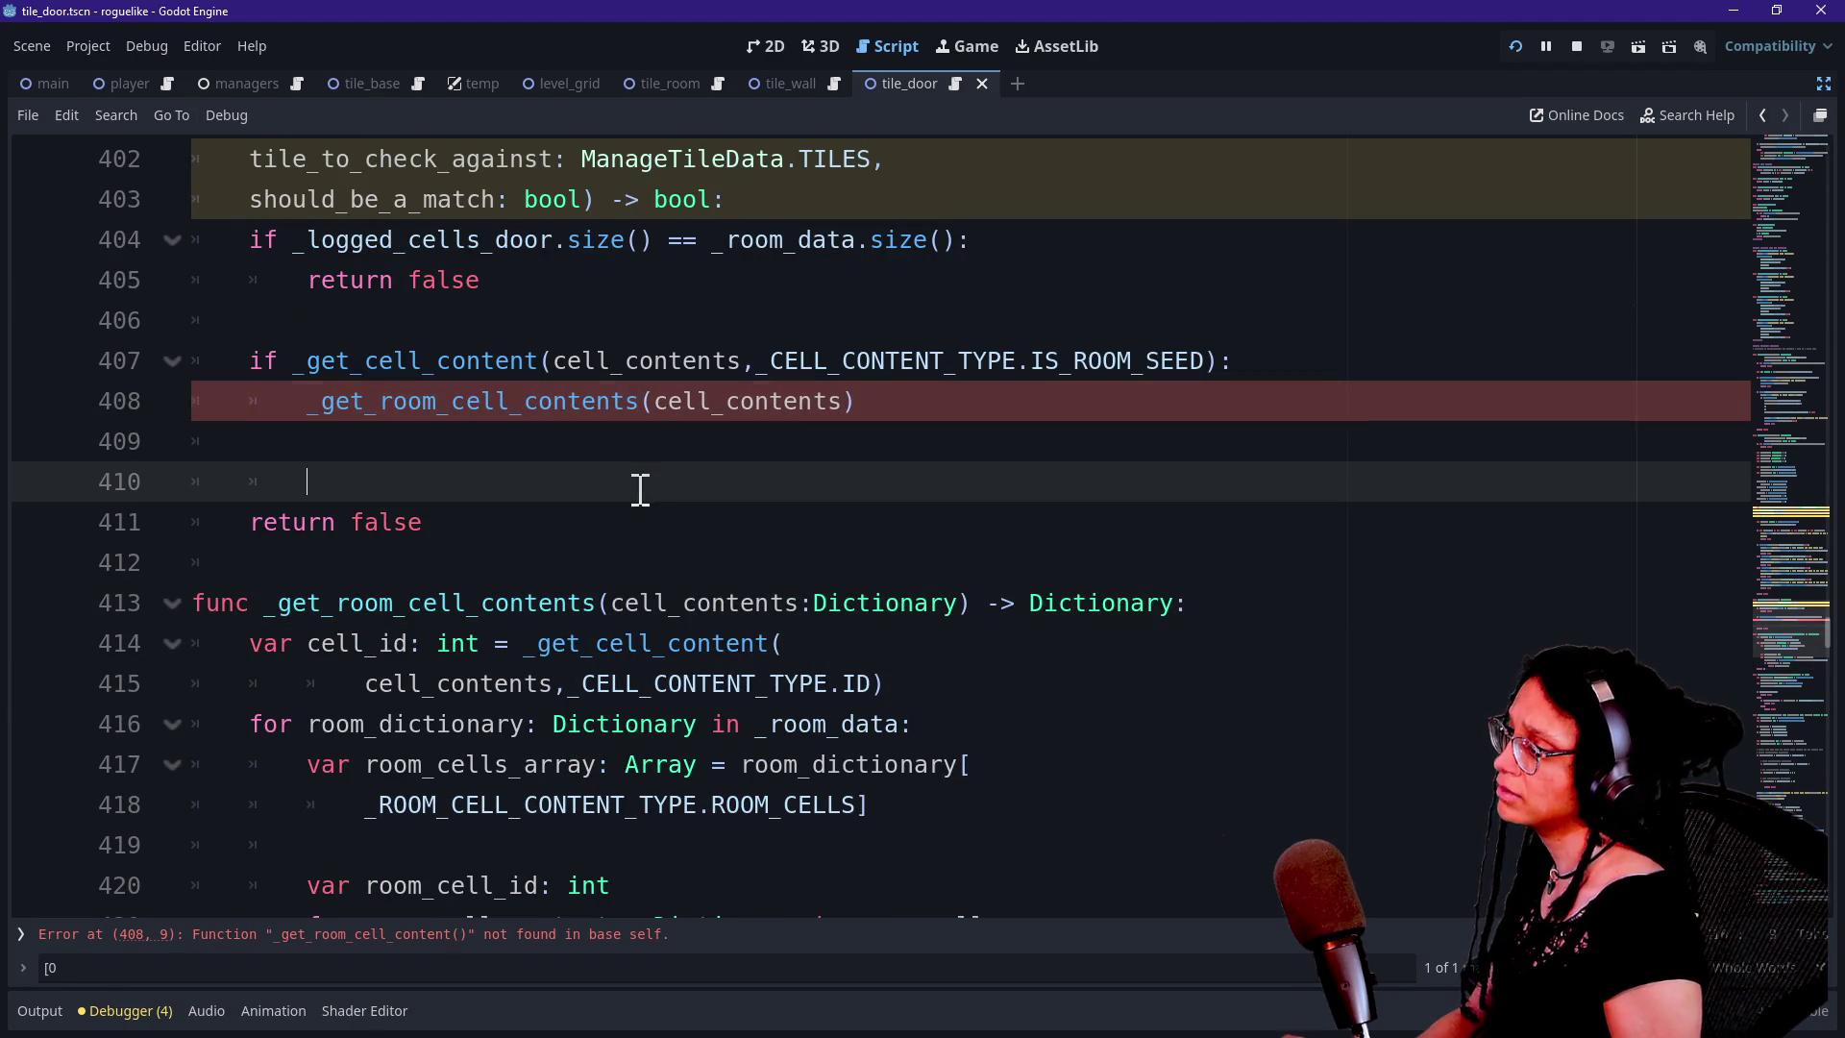
pyautogui.click(928, 408)
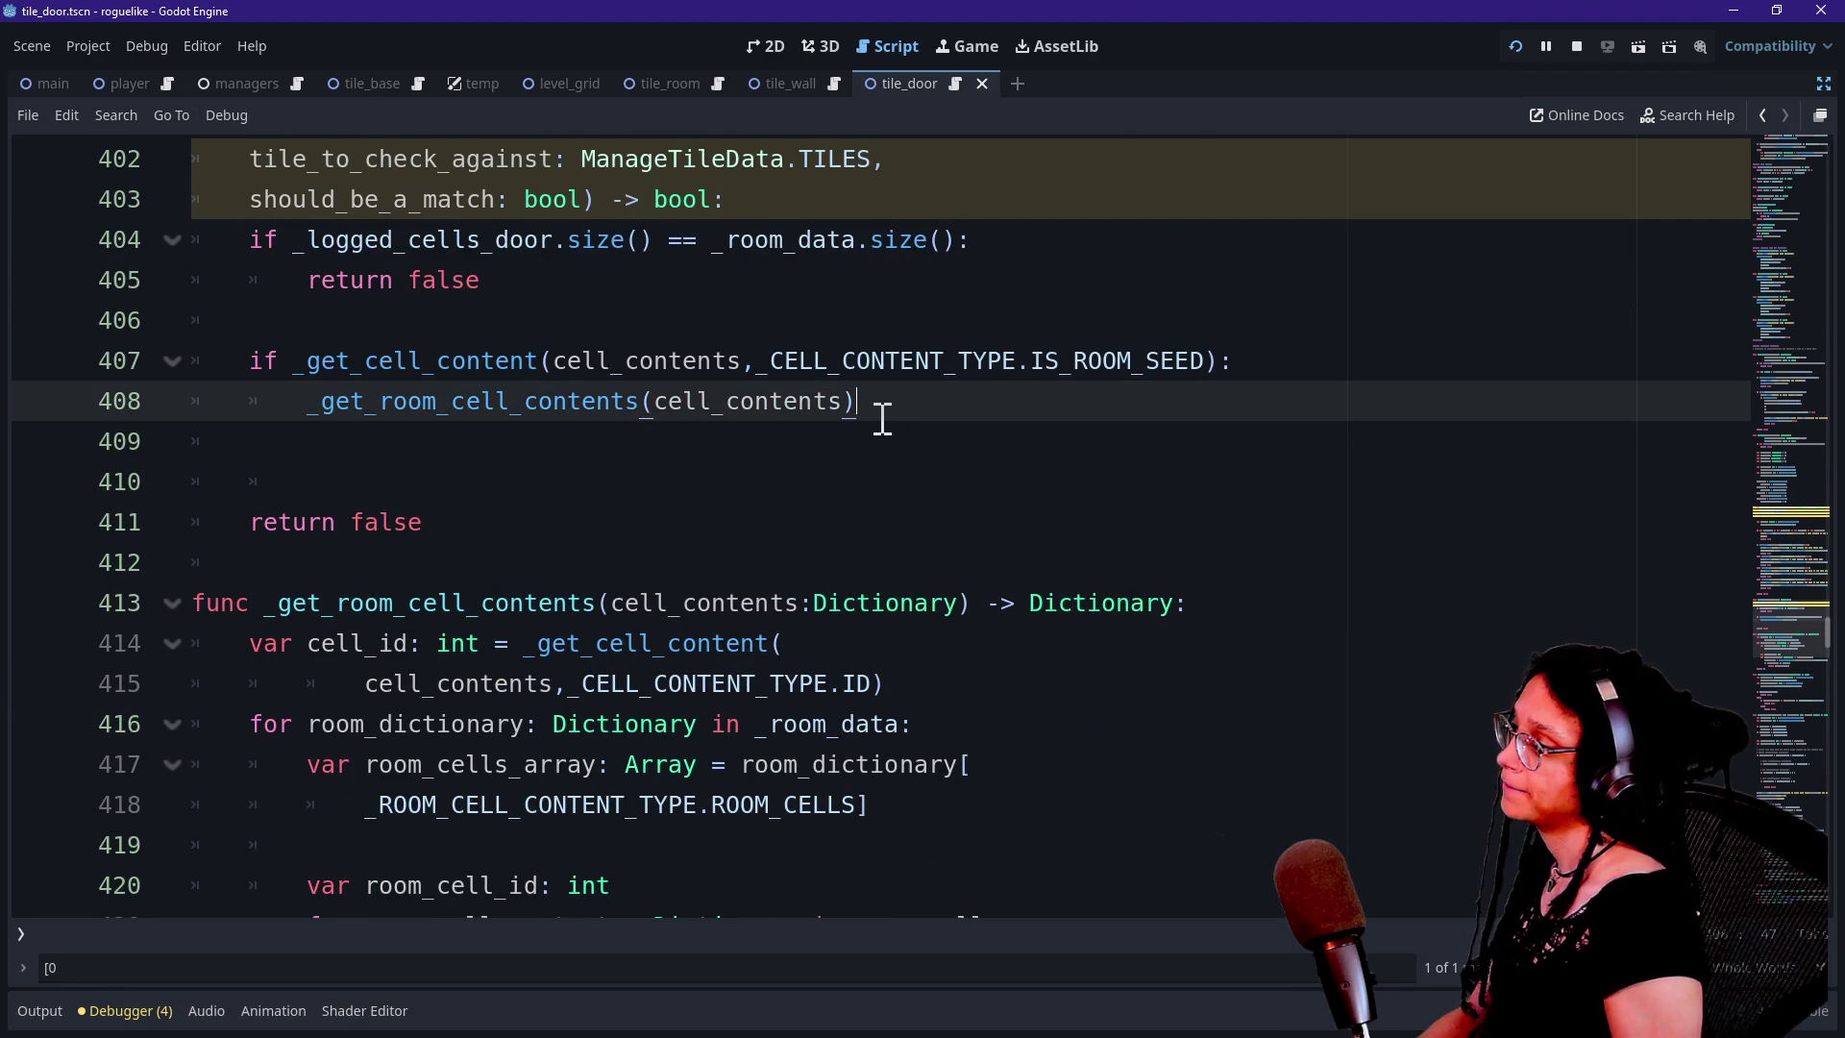
pyautogui.scroll(-1, 848, 422)
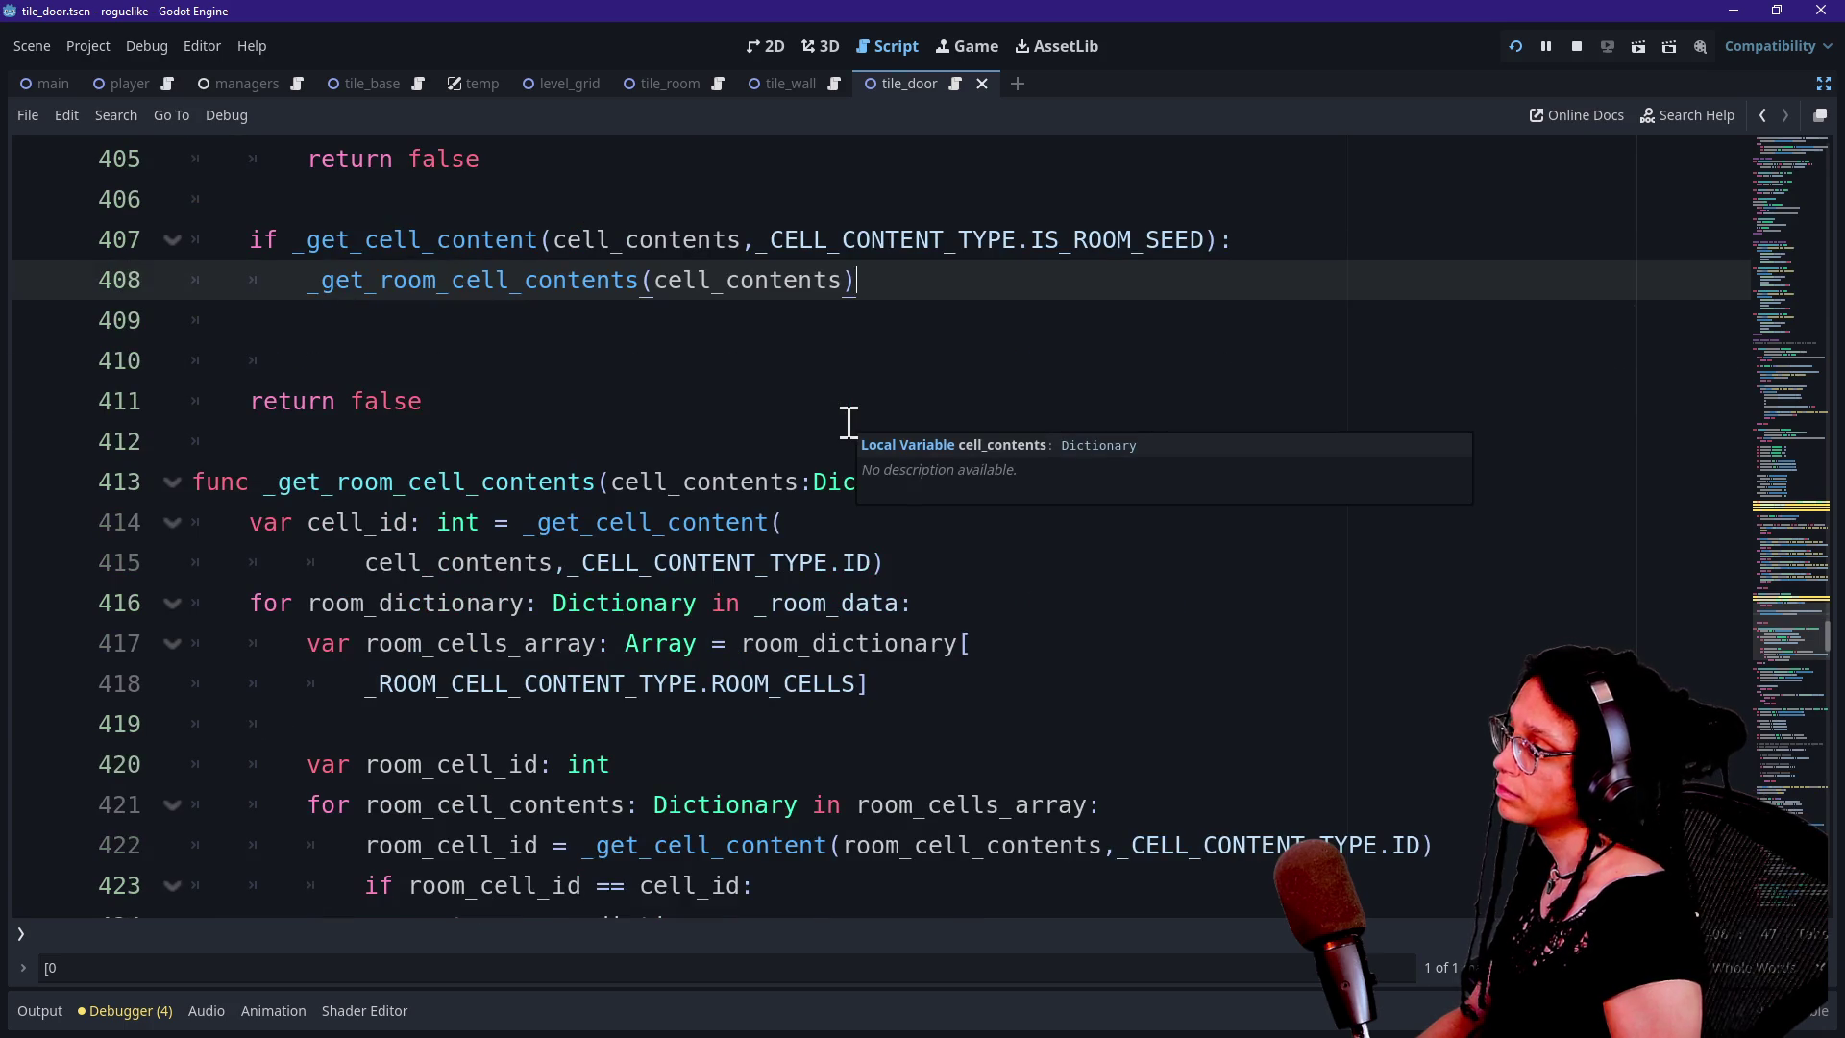
pyautogui.scroll(-2, 848, 422)
pyautogui.scroll(2, 848, 423)
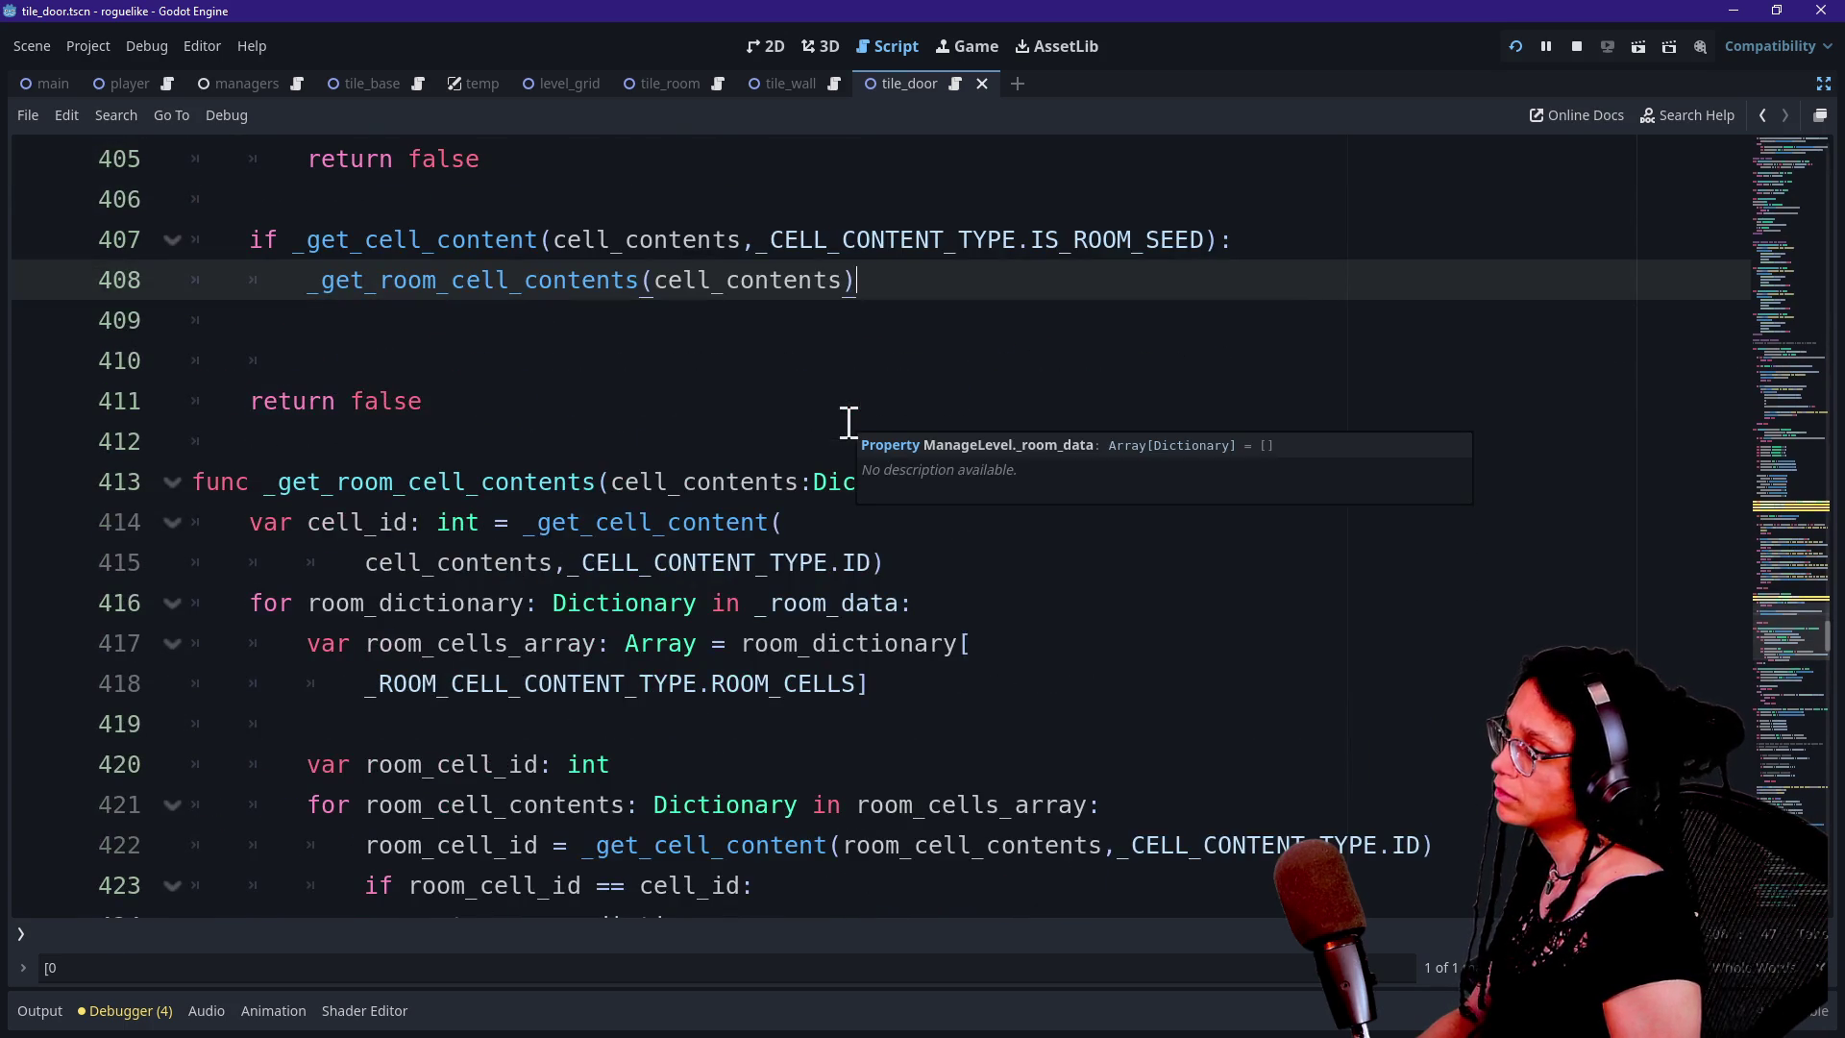
pyautogui.scroll(-1, 680, 543)
pyautogui.scroll(2, 682, 540)
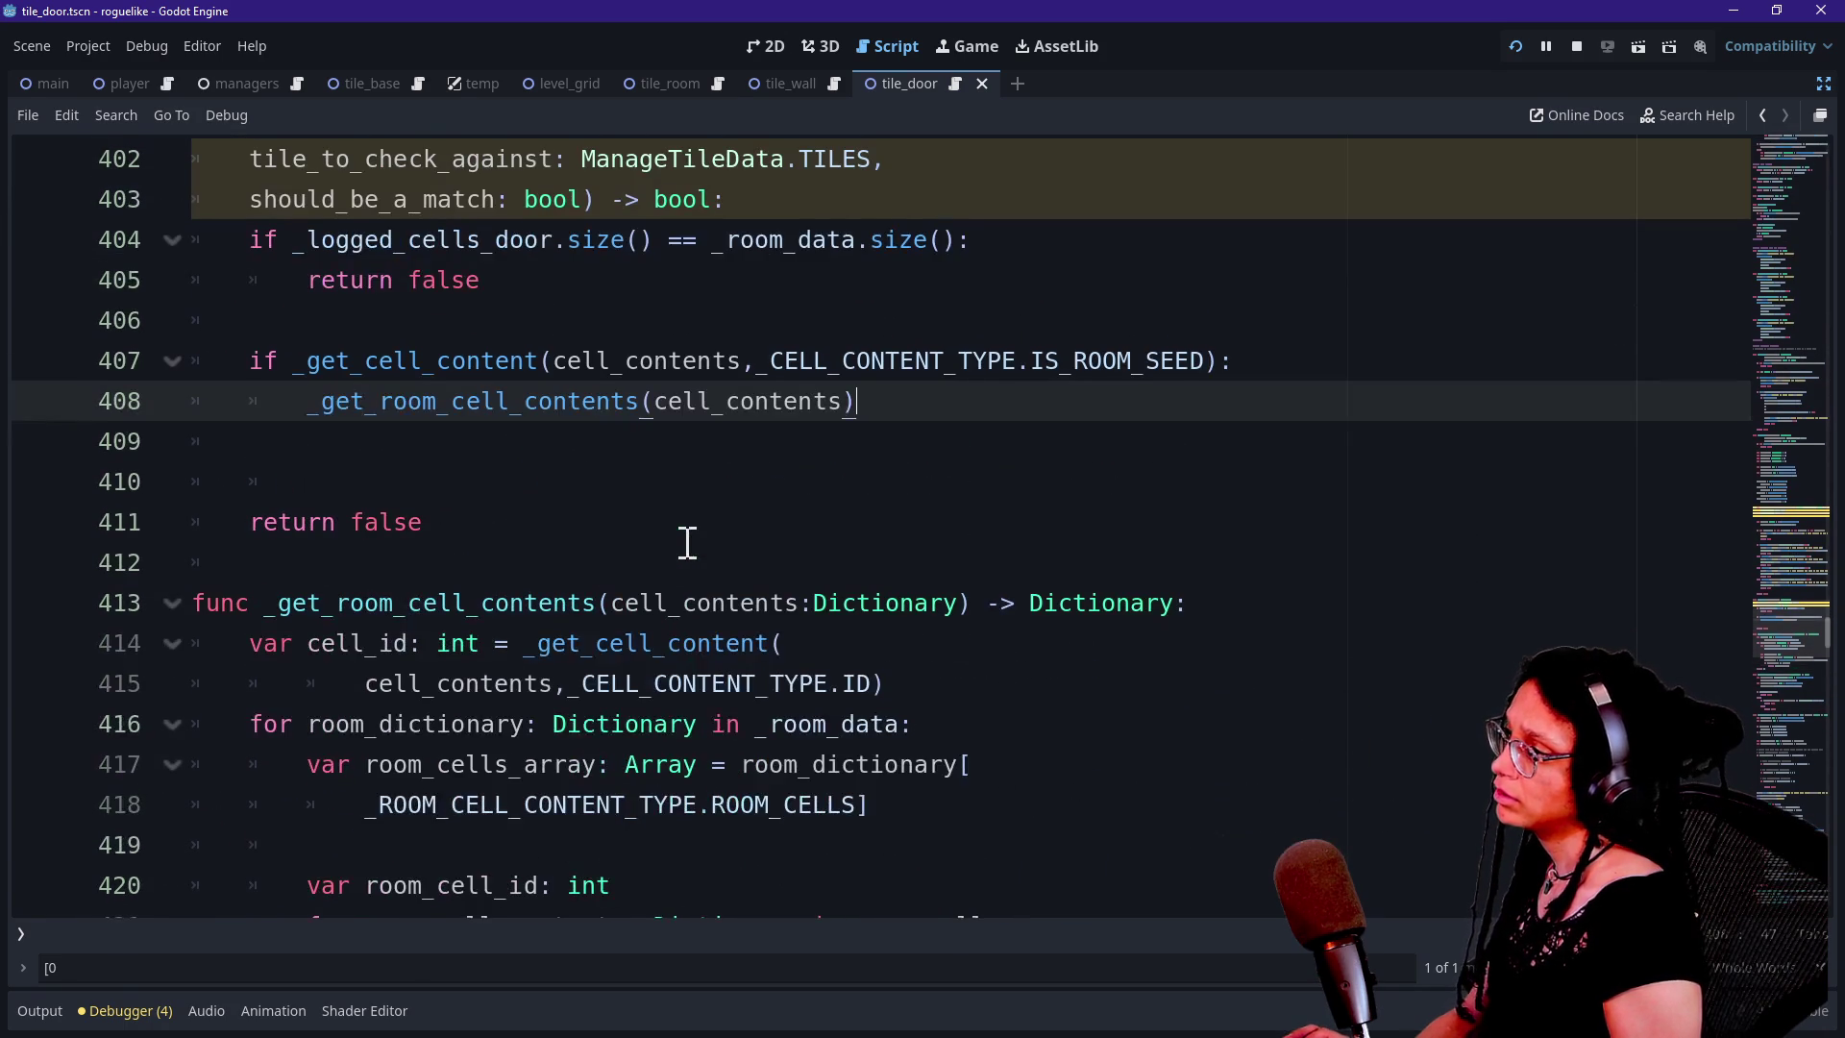
pyautogui.click(310, 400)
# Step: Declare var room_cell_contents: Dictionary on line 408, assigned from the _get_room_cell_contents(cell_contents) call
pyautogui.write('if')
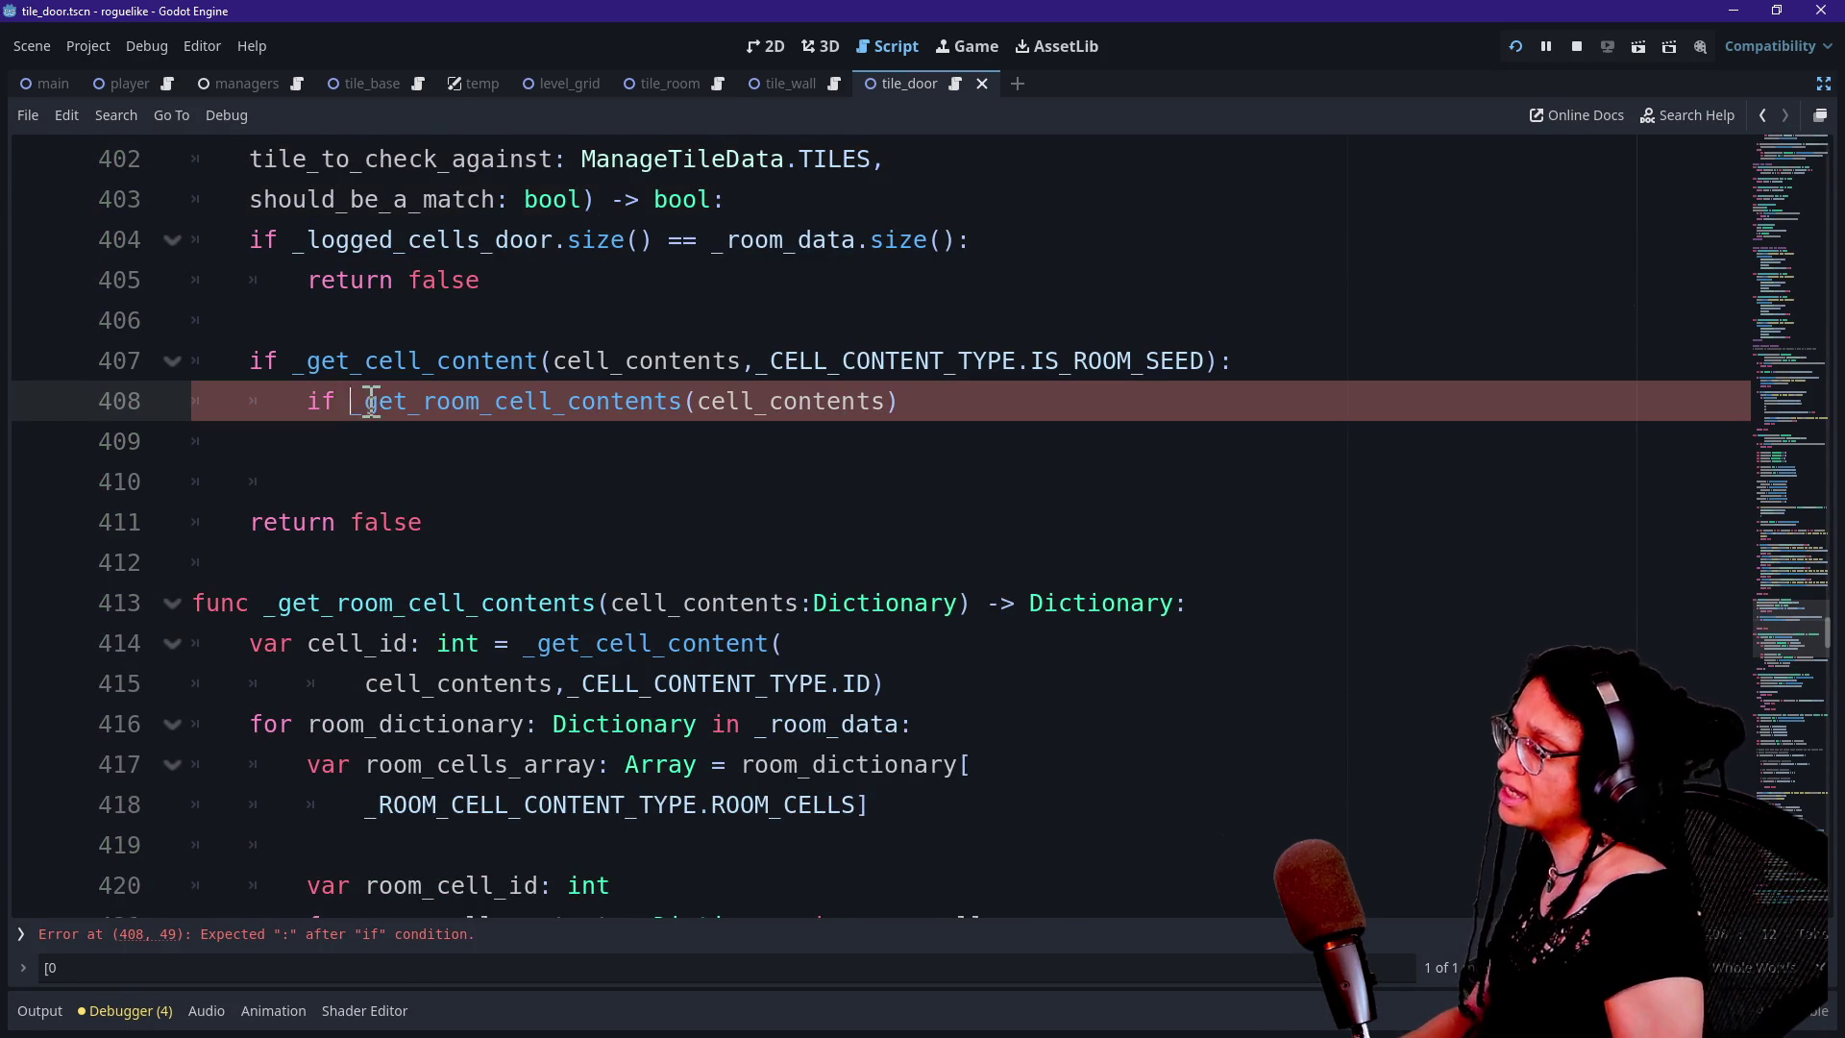
pyautogui.click(1240, 363)
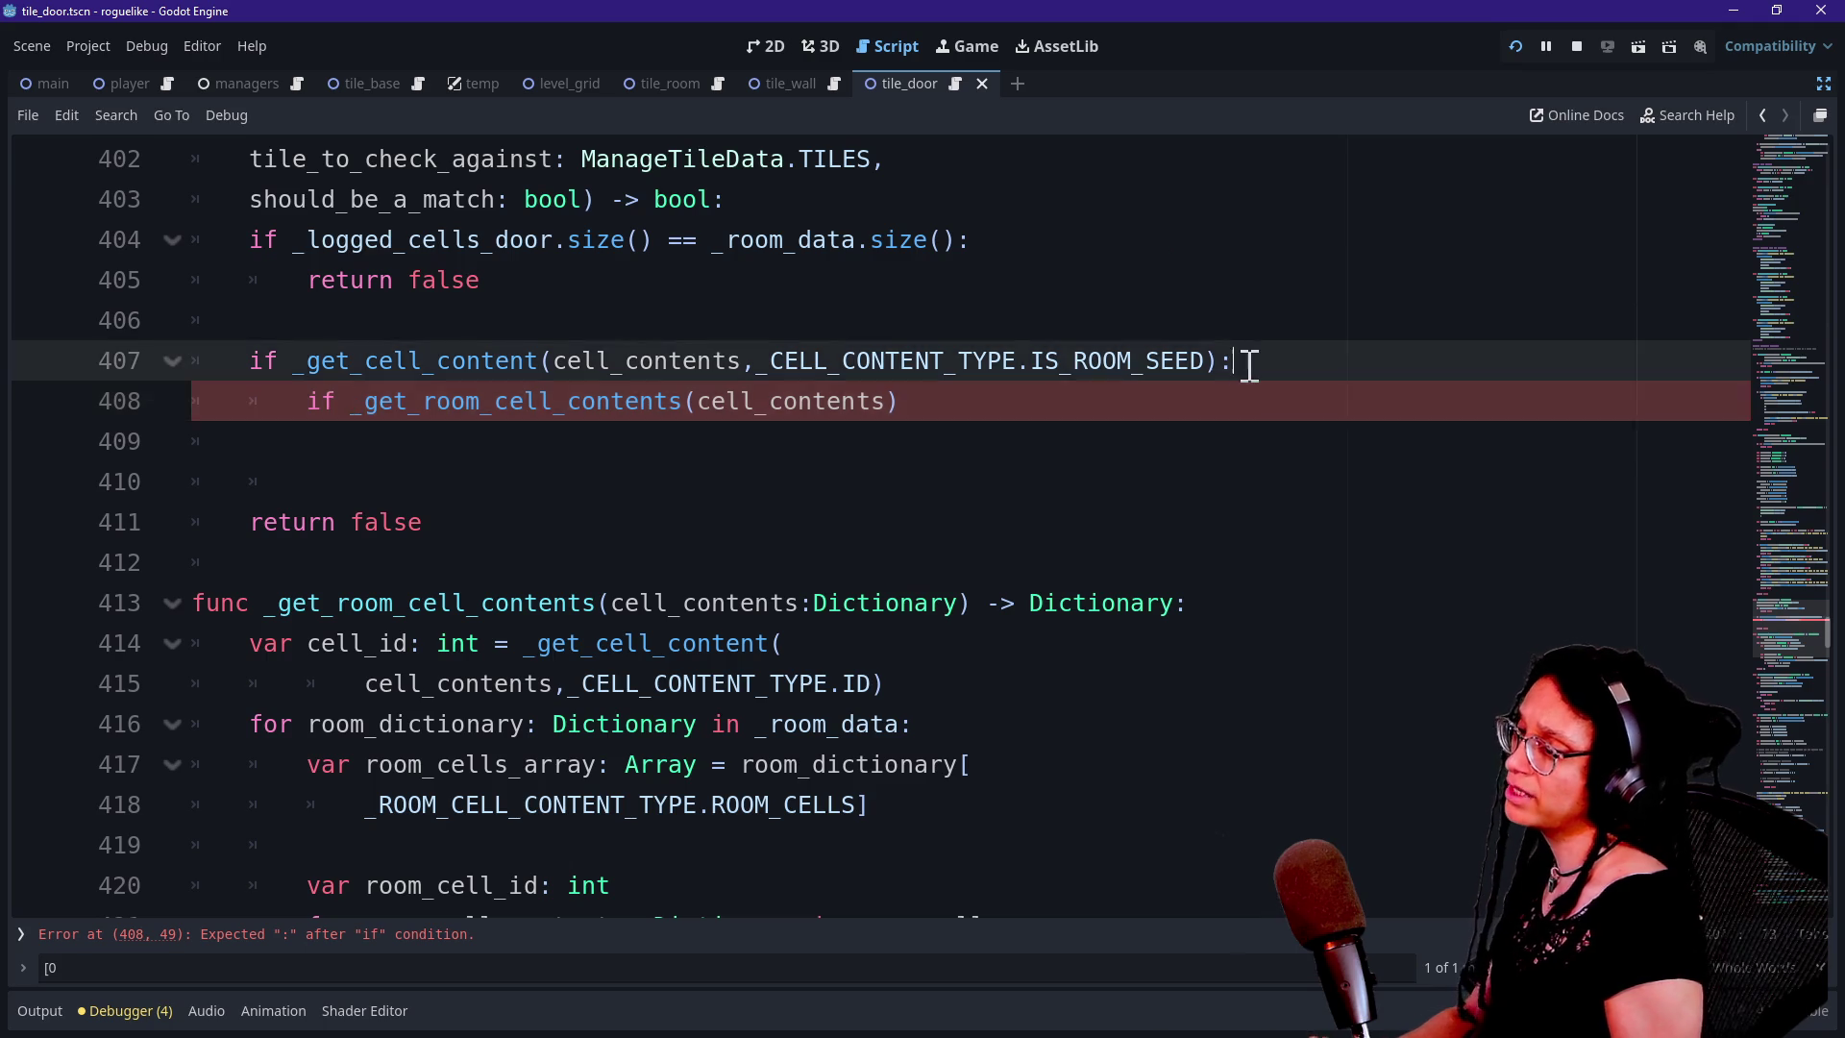
pyautogui.press('Return')
pyautogui.write('var r')
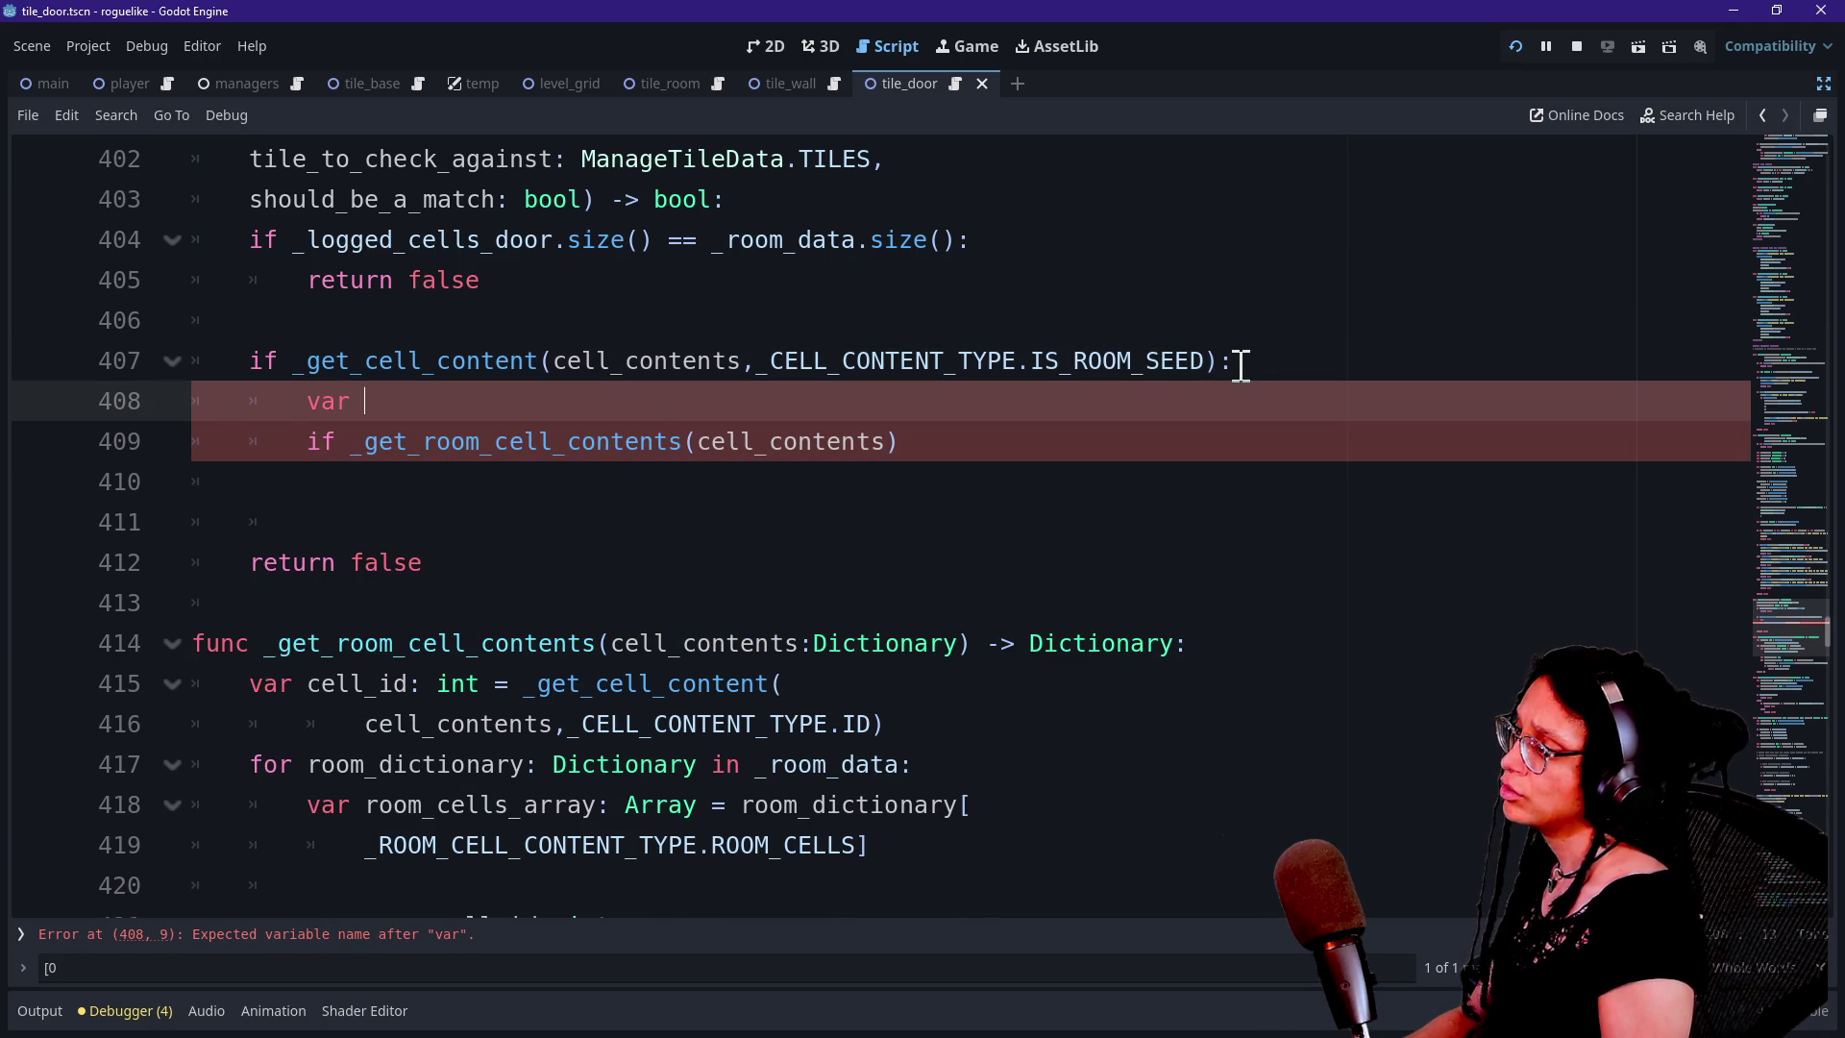
pyautogui.write('oom_cell_contents; D')
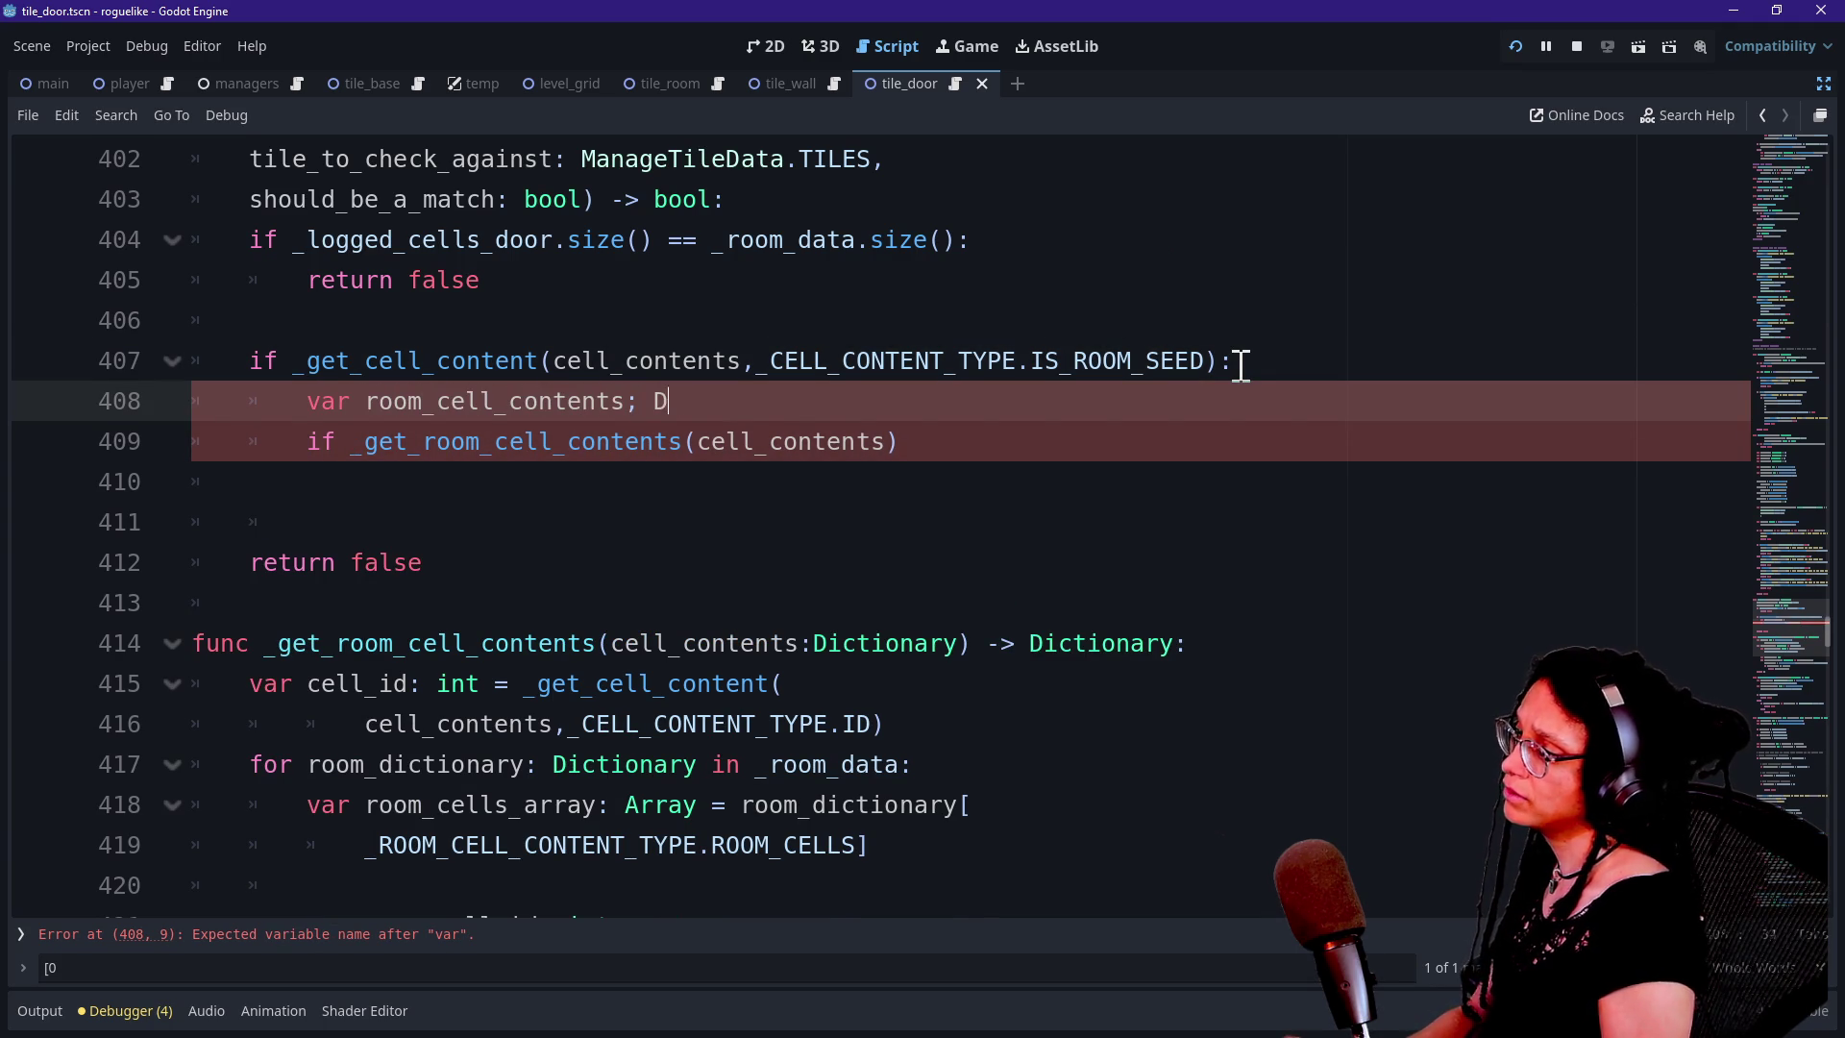
pyautogui.press('BackSpace')
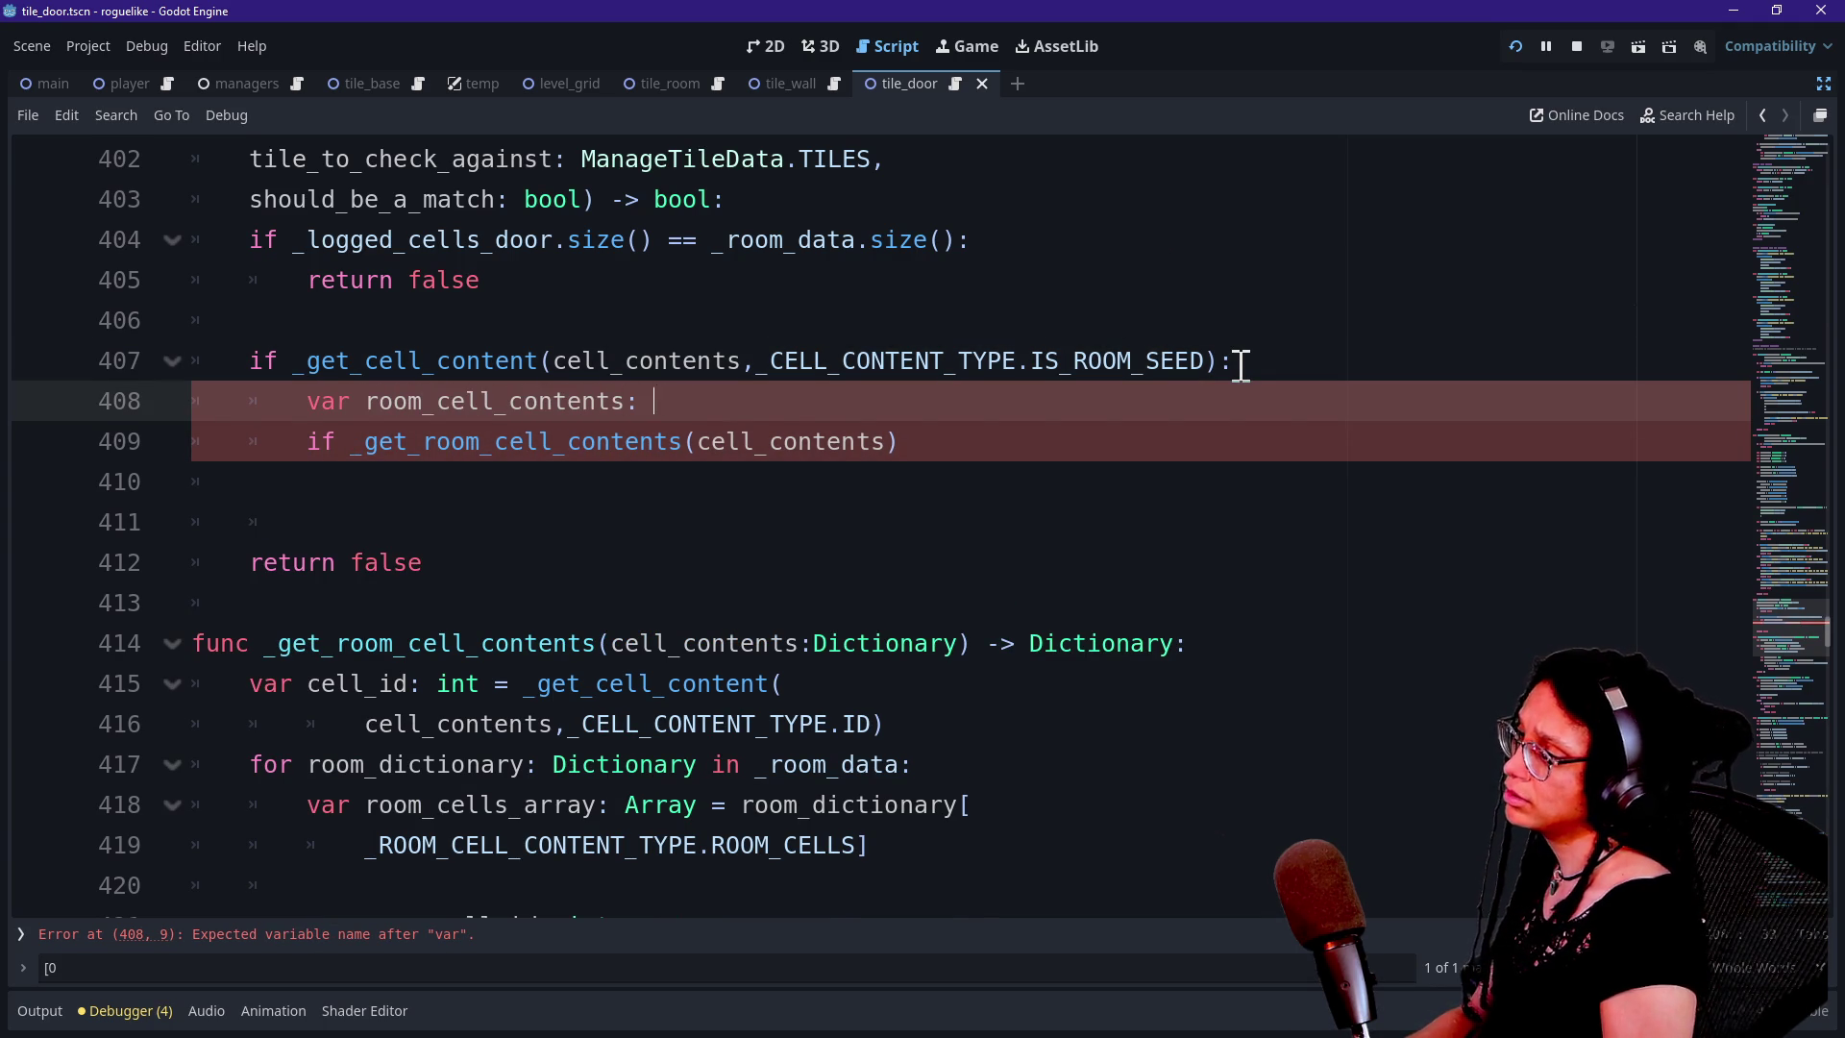
pyautogui.write('Dictionary =')
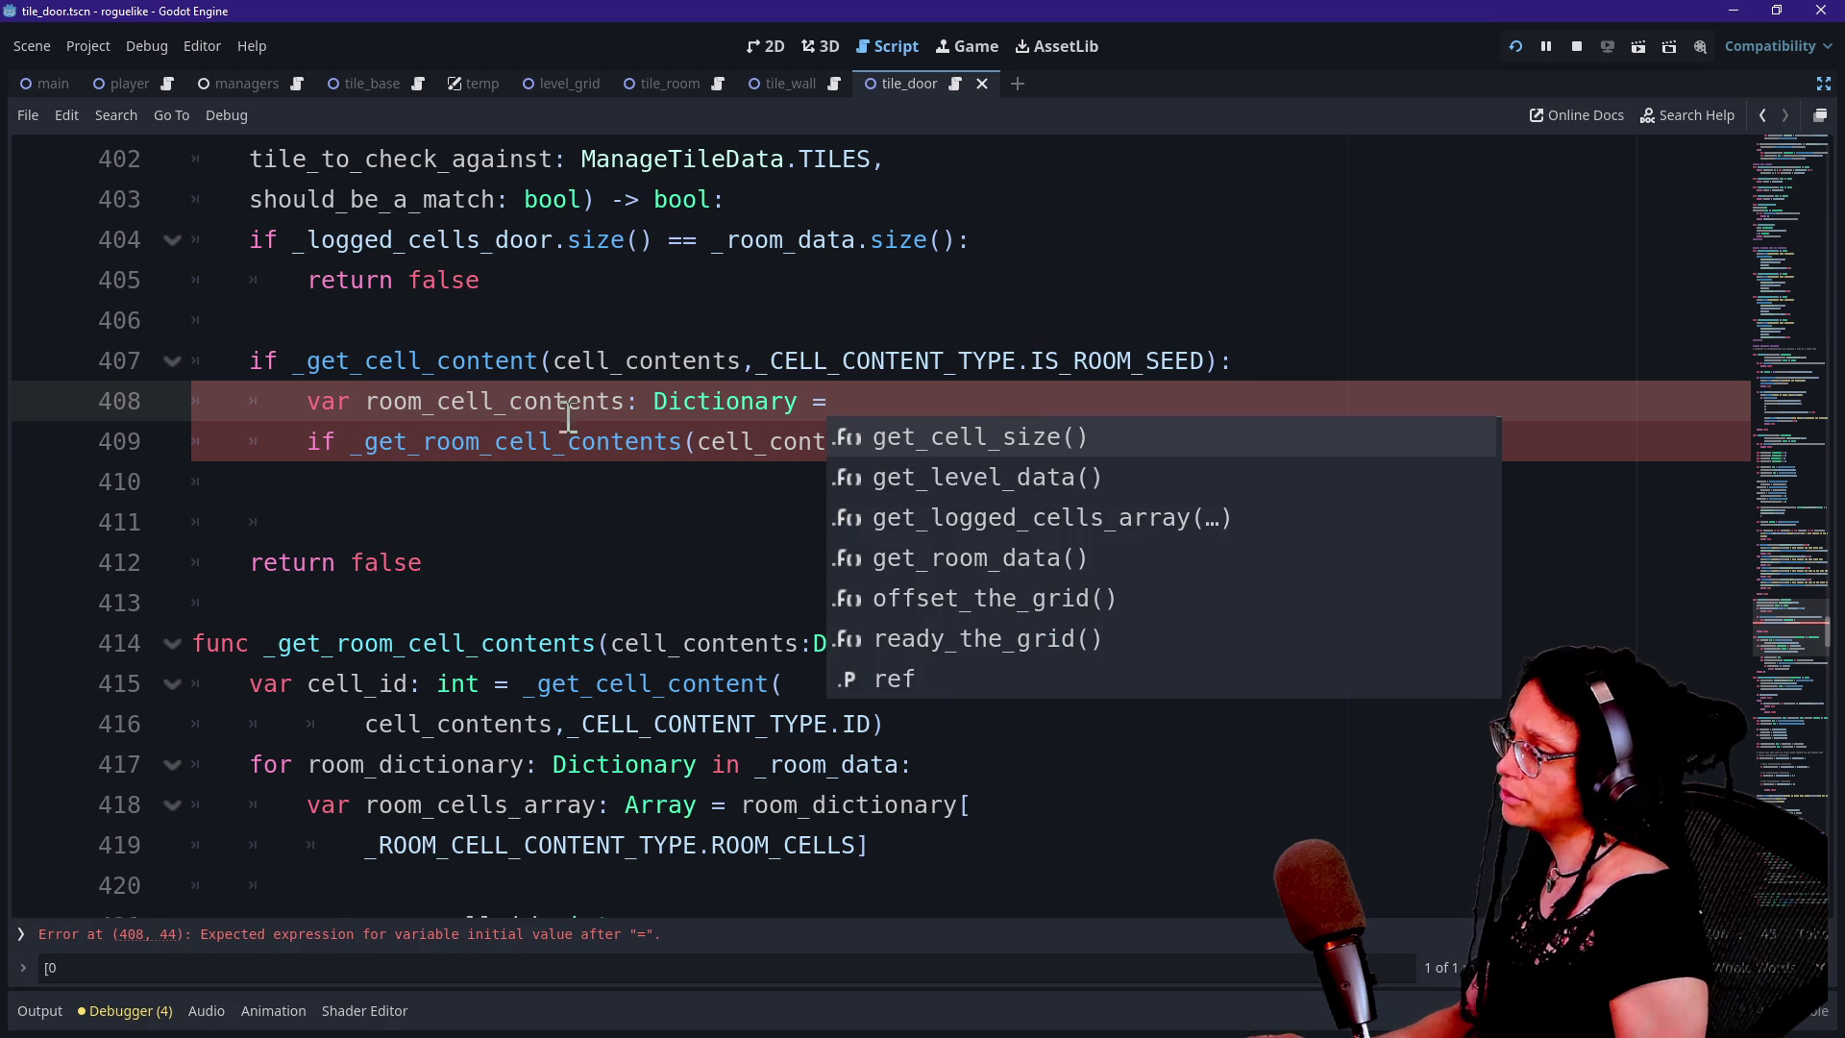
pyautogui.moveTo(365, 441); pyautogui.dragTo(899, 441)
pyautogui.moveTo(672, 440); pyautogui.dragTo(841, 401)
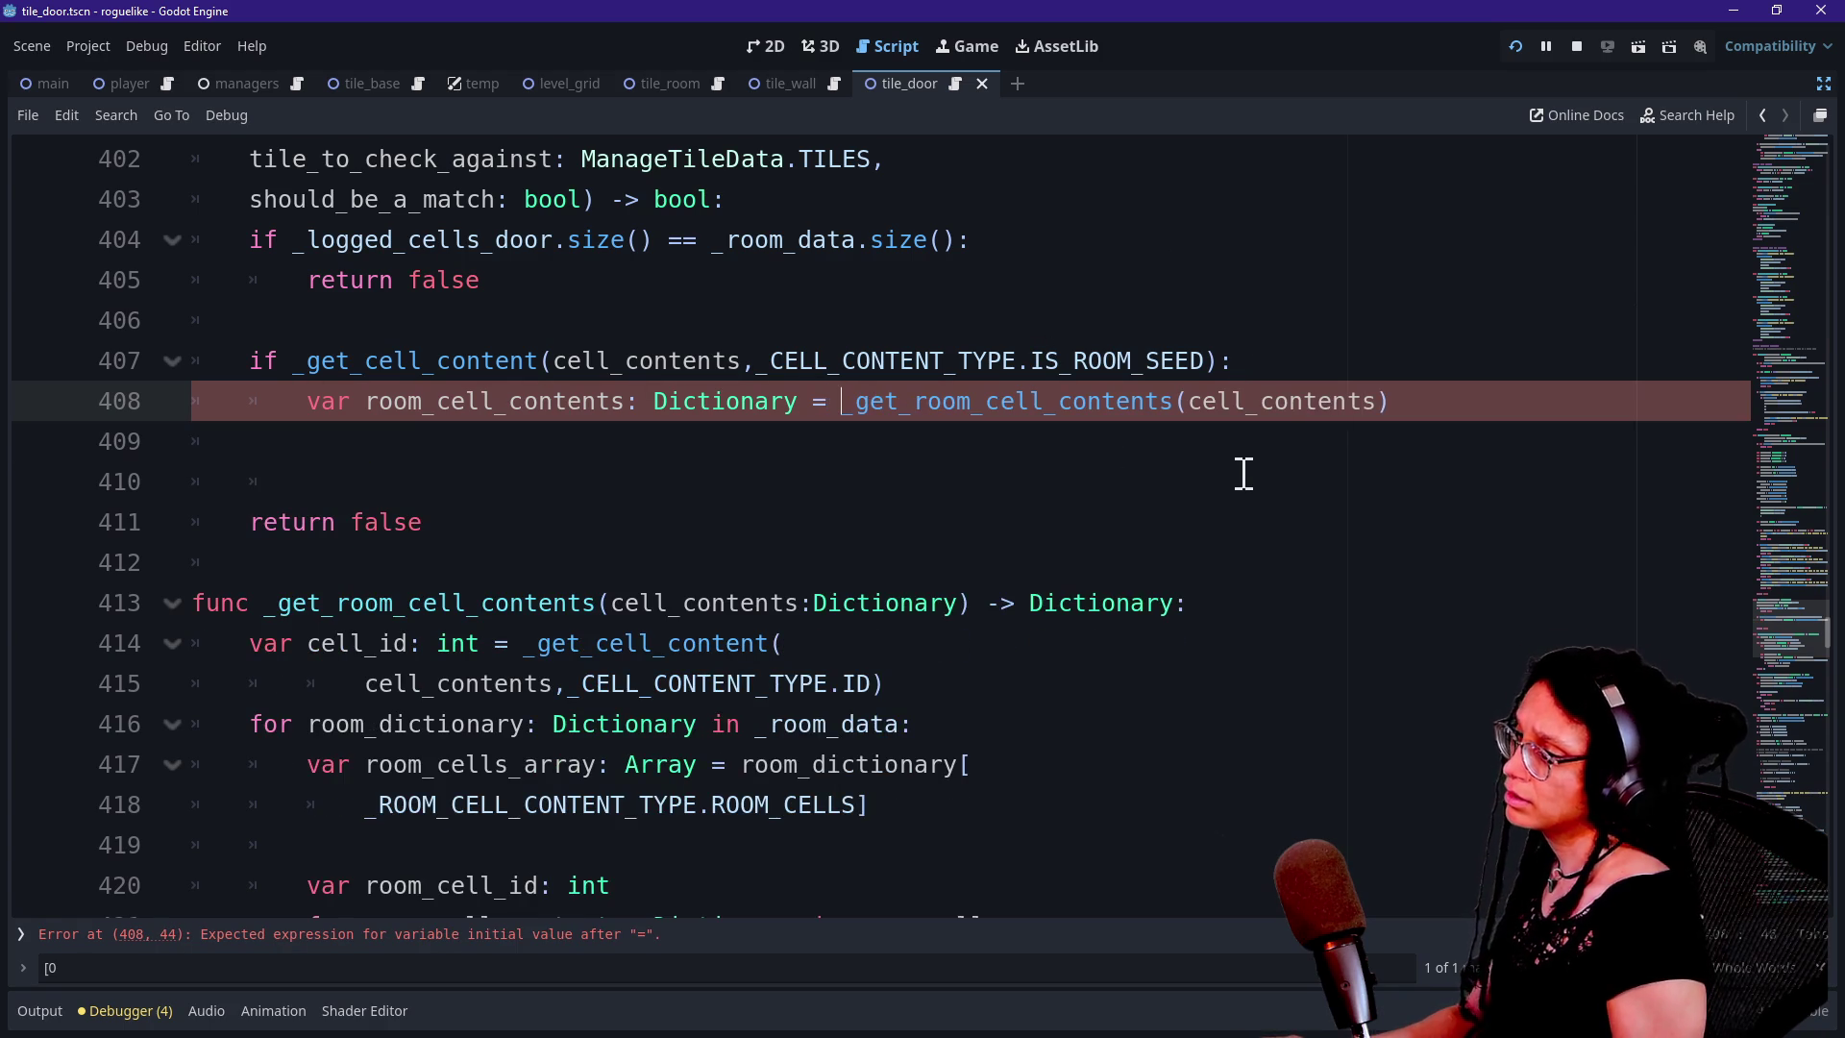
# Step: Add 'if room_cell_contents:' below the variable and begin an inner if
pyautogui.click(1453, 399)
pyautogui.press('Return')
pyautogui.write('if')
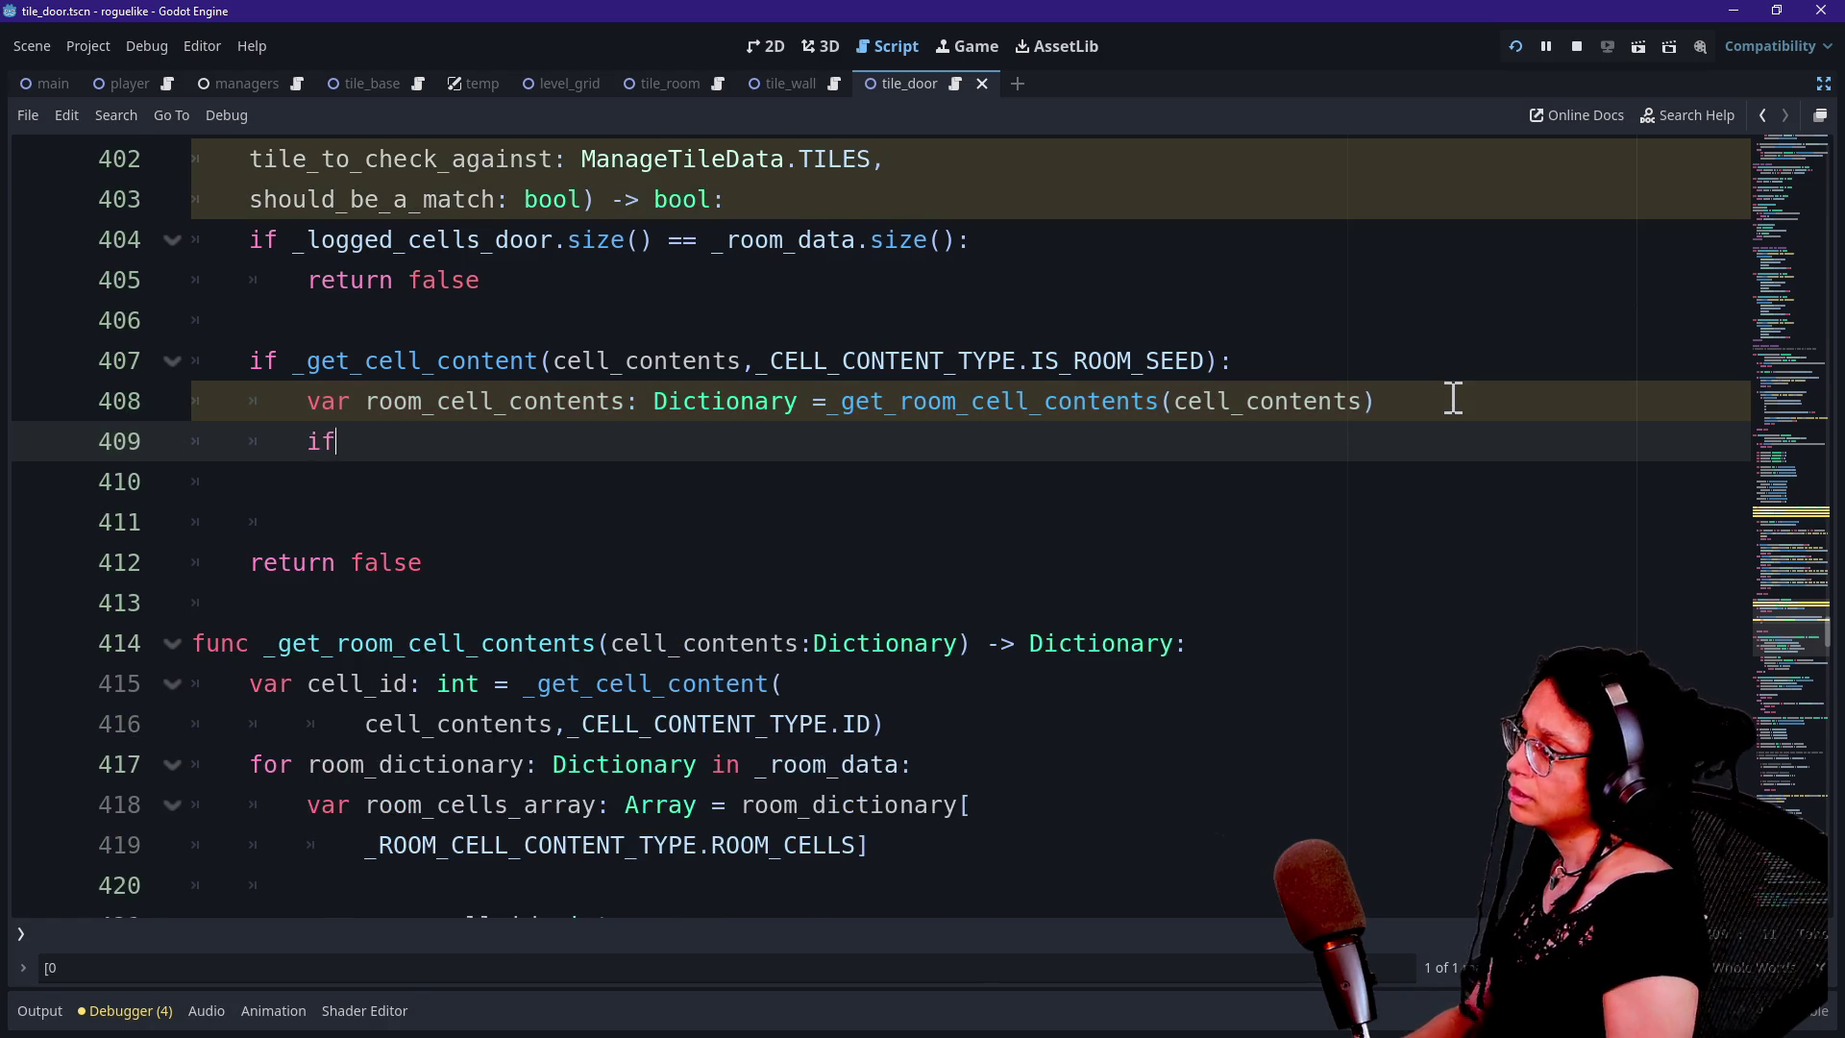
pyautogui.write(' room_cell_')
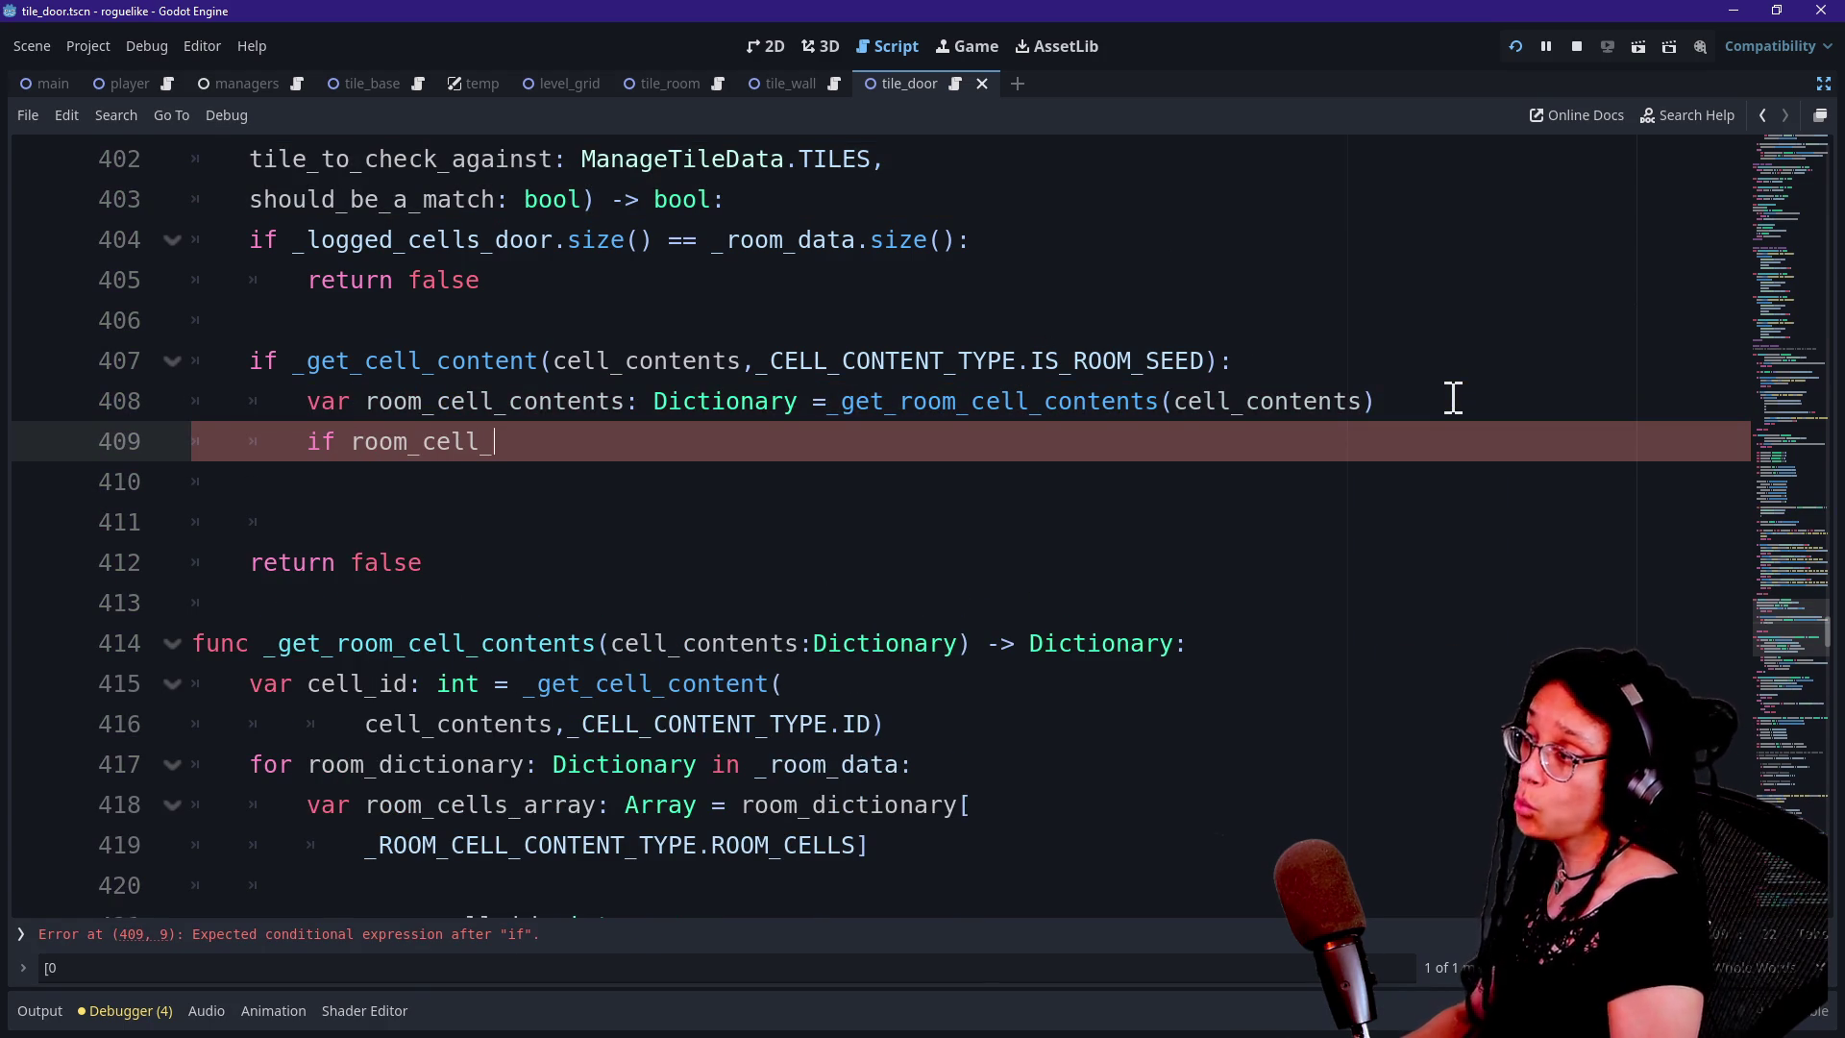
pyautogui.write('contents:')
pyautogui.press('Return')
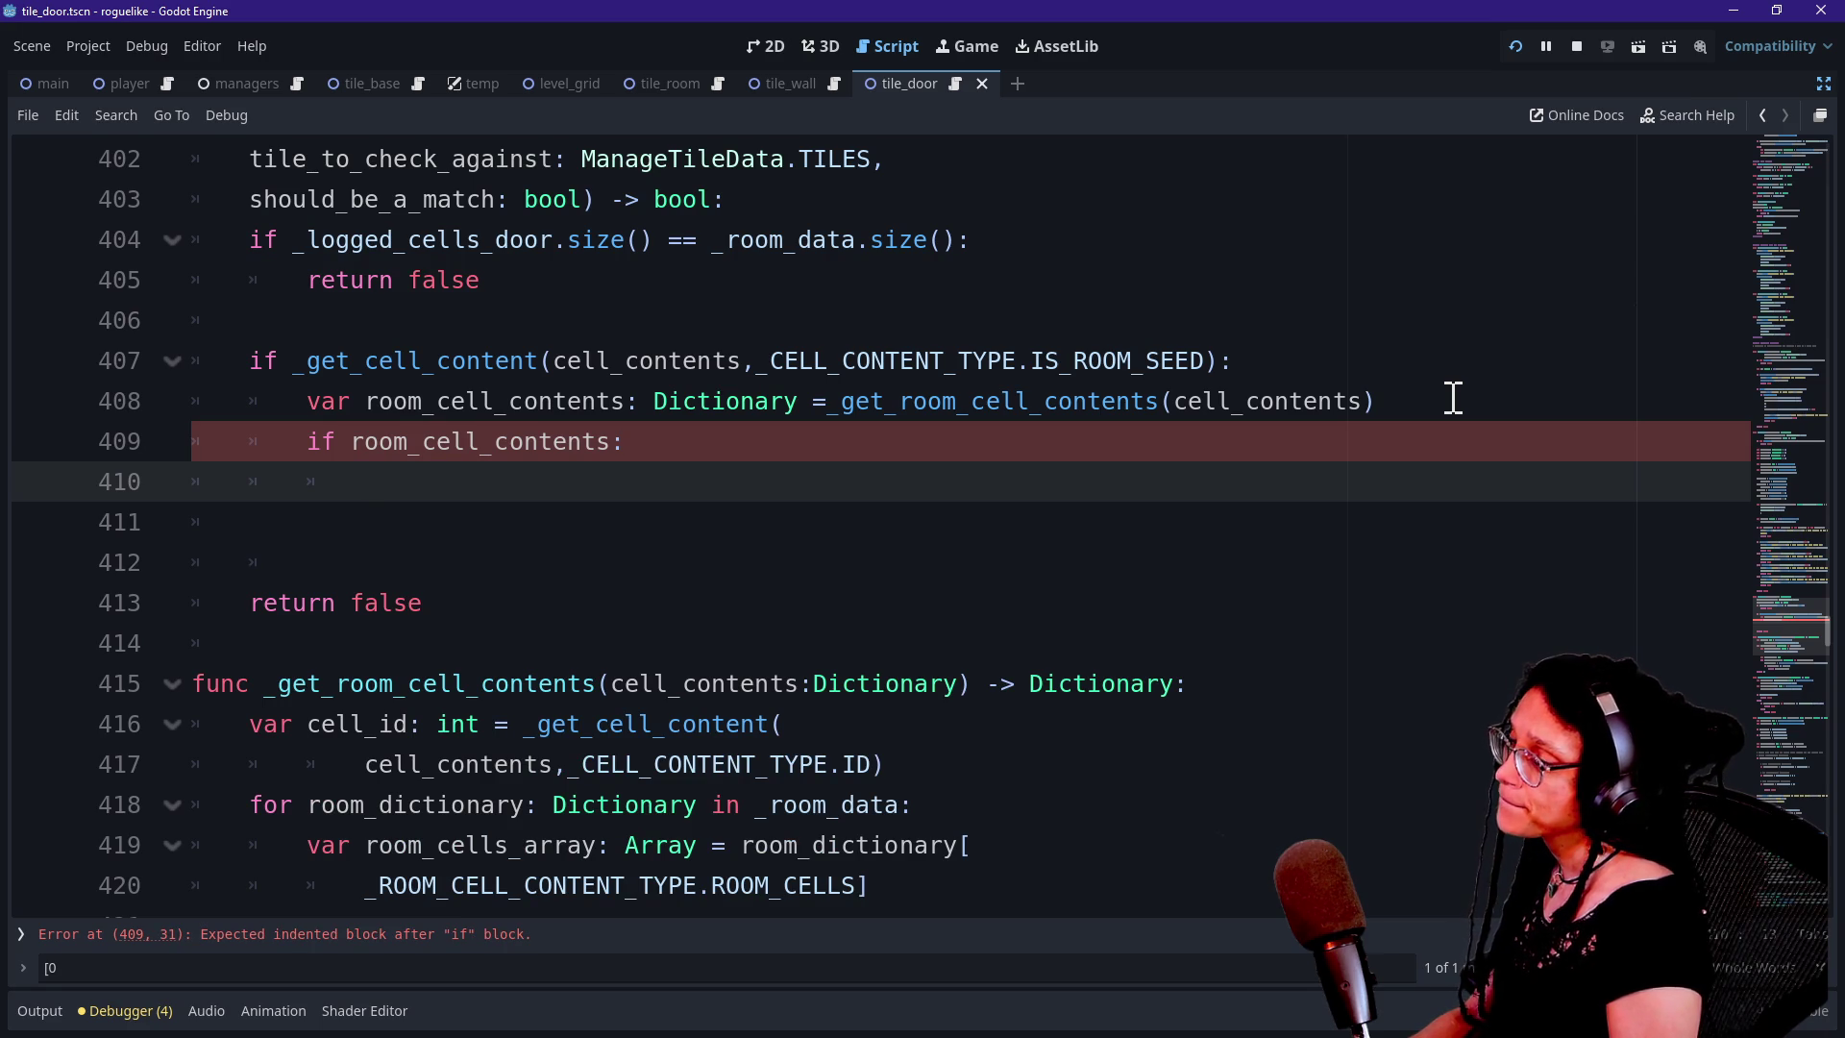
pyautogui.write('if')
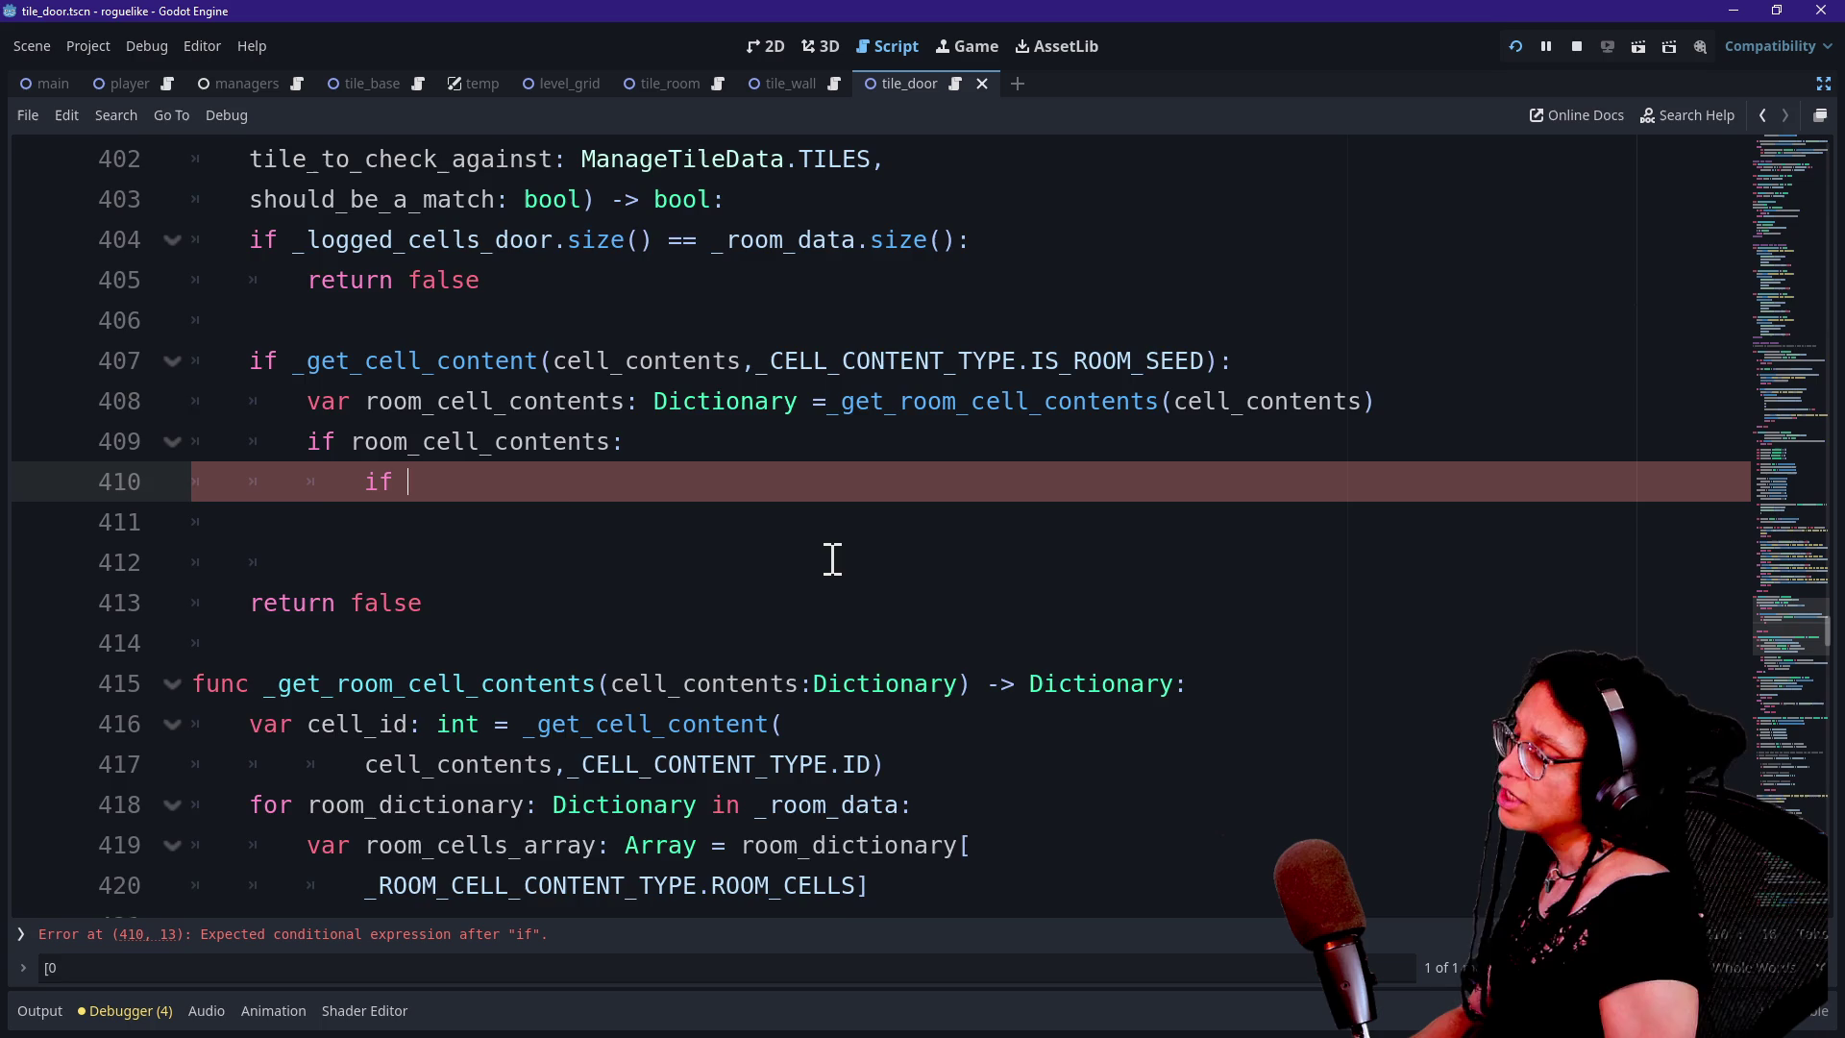
pyautogui.scroll(3, 831, 559)
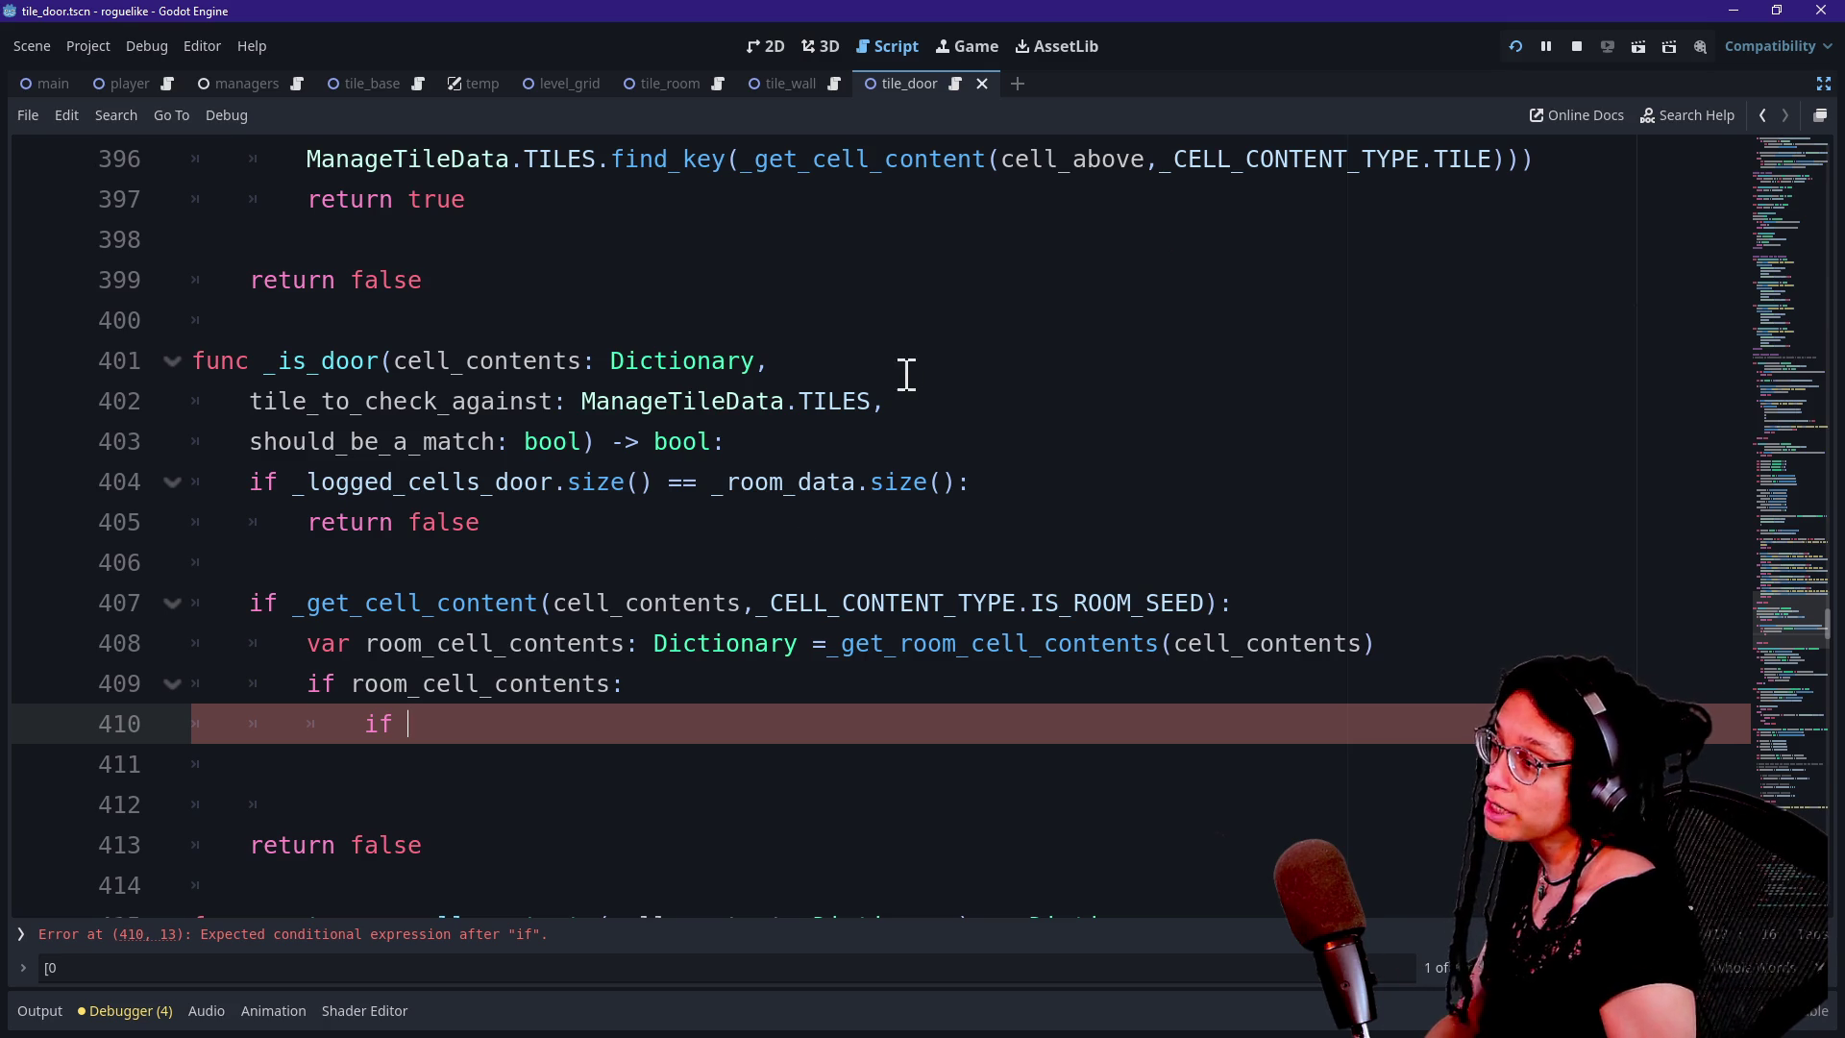
# Step: Add a doors_to_spawn variable line at the top of _is_door, then delete it again
pyautogui.click(893, 432)
pyautogui.press('Return')
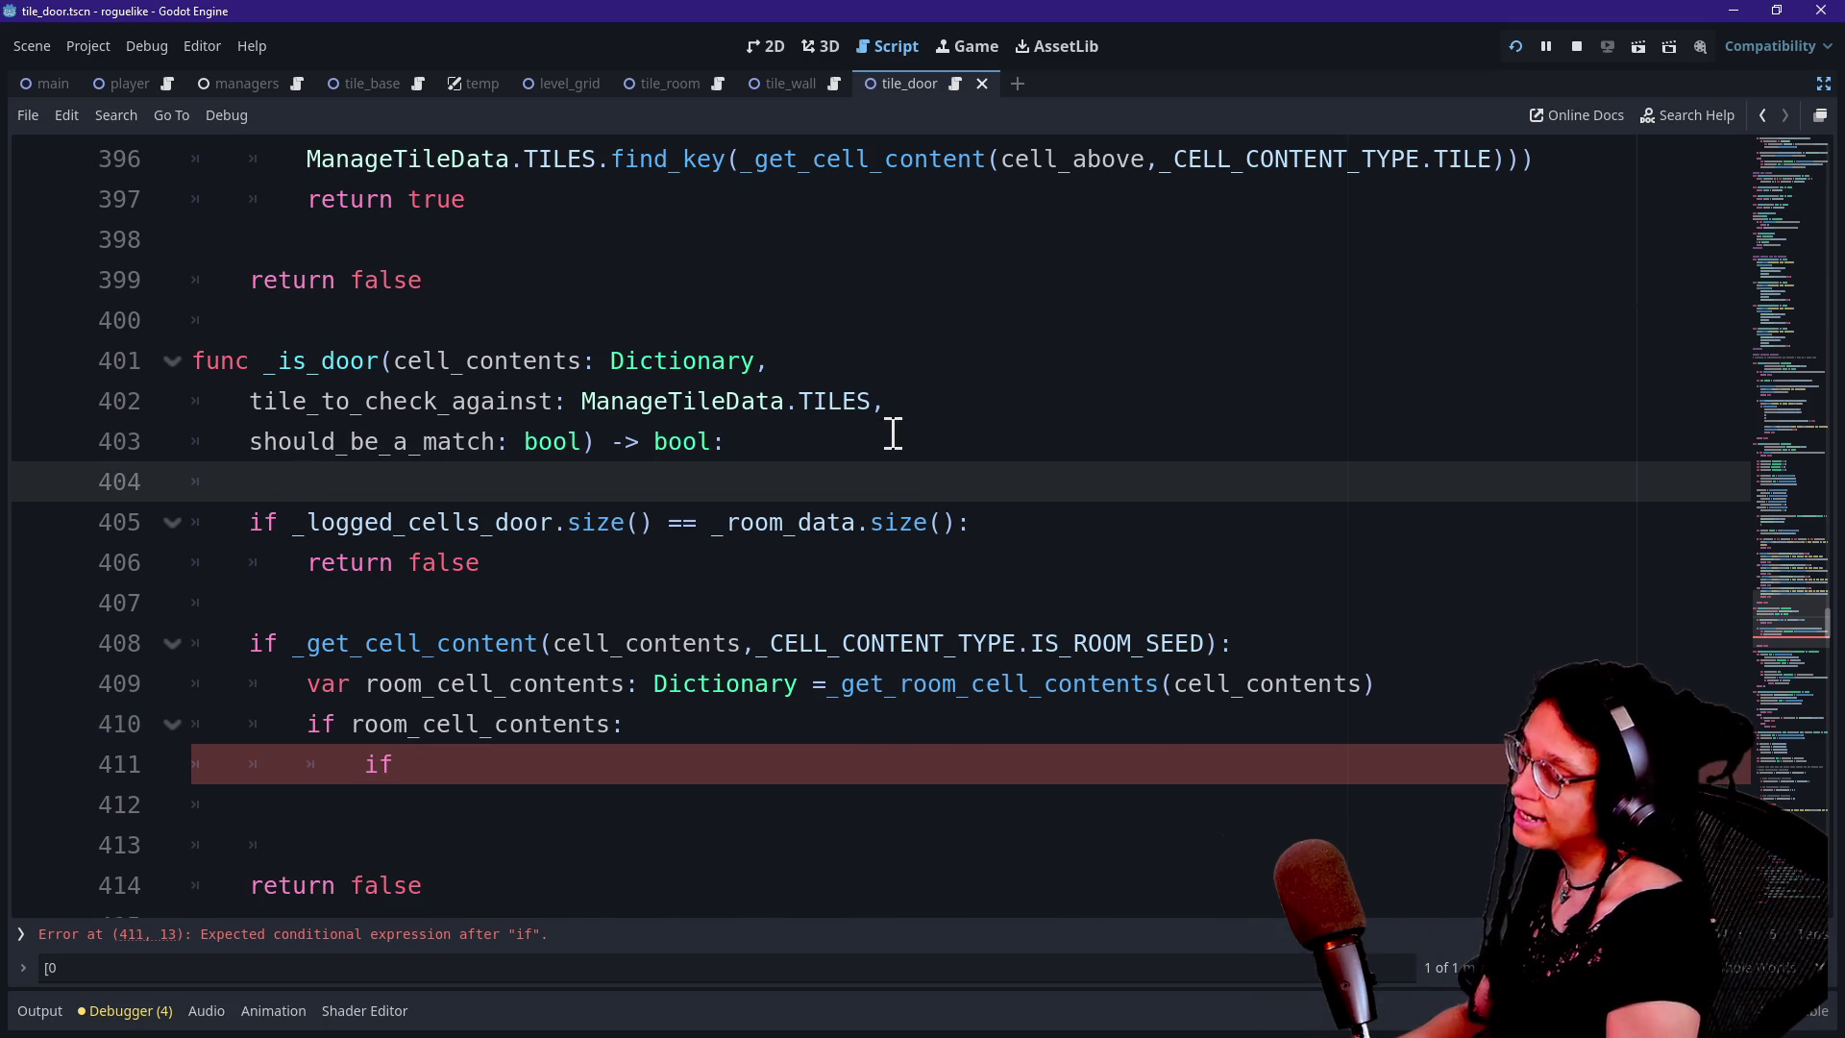
pyautogui.write('ar doors_to_s')
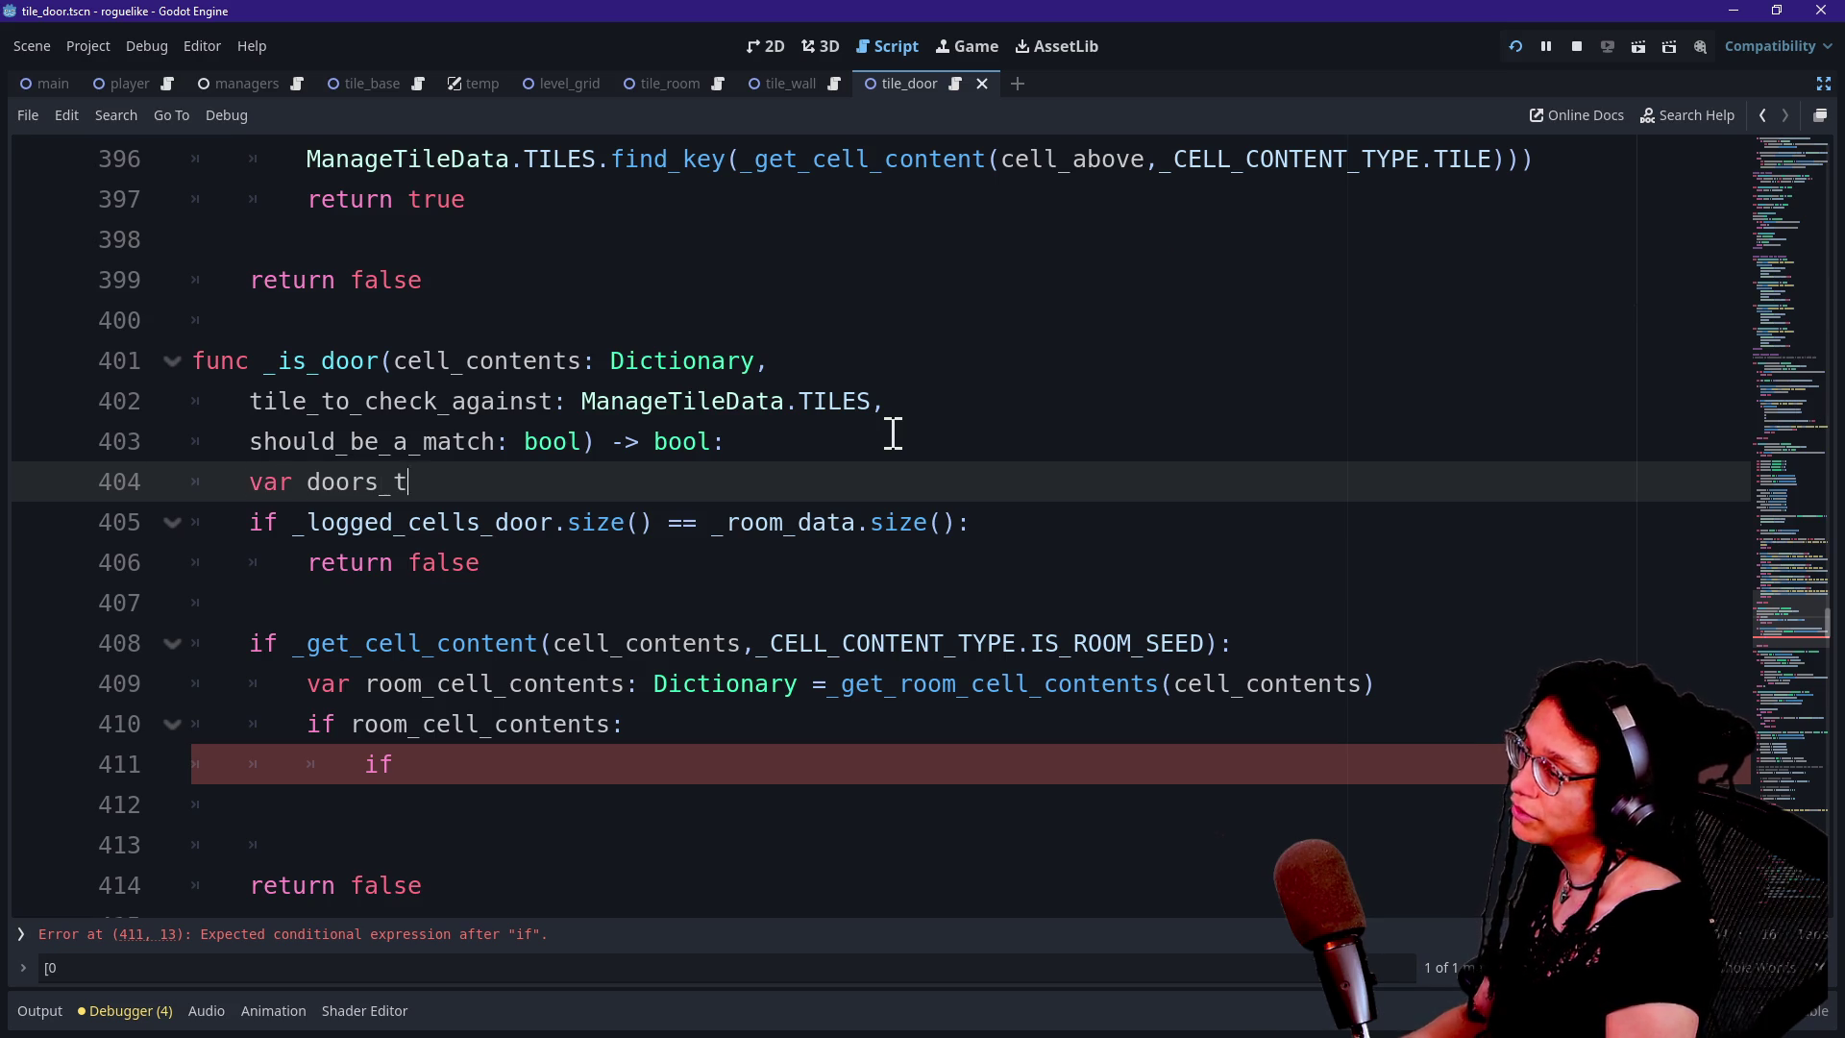
pyautogui.write('pawn:')
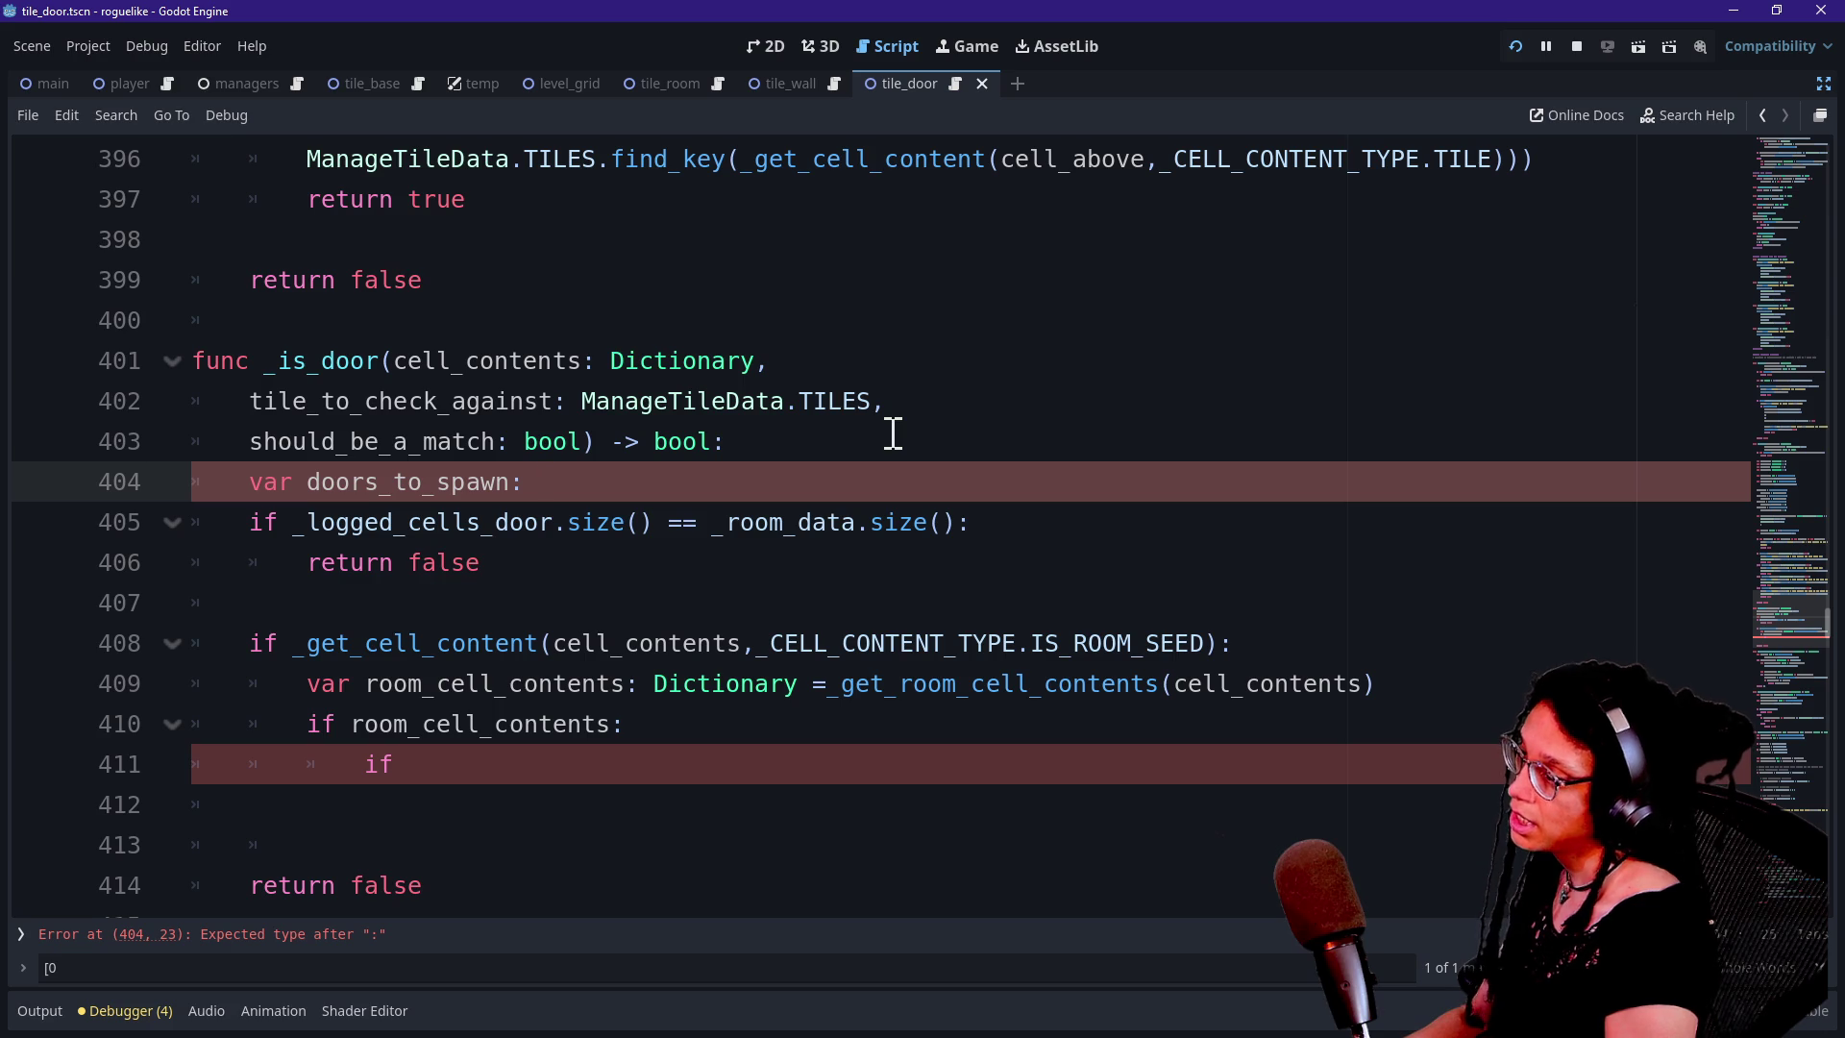
pyautogui.moveTo(538, 480)
pyautogui.mouseDown()
pyautogui.moveTo(151, 465)
pyautogui.moveTo(190, 481)
pyautogui.mouseUp()
pyautogui.moveTo(259, 346)
pyautogui.mouseDown()
pyautogui.moveTo(280, 379)
pyautogui.moveTo(495, 413)
pyautogui.mouseUp()
pyautogui.click(495, 403)
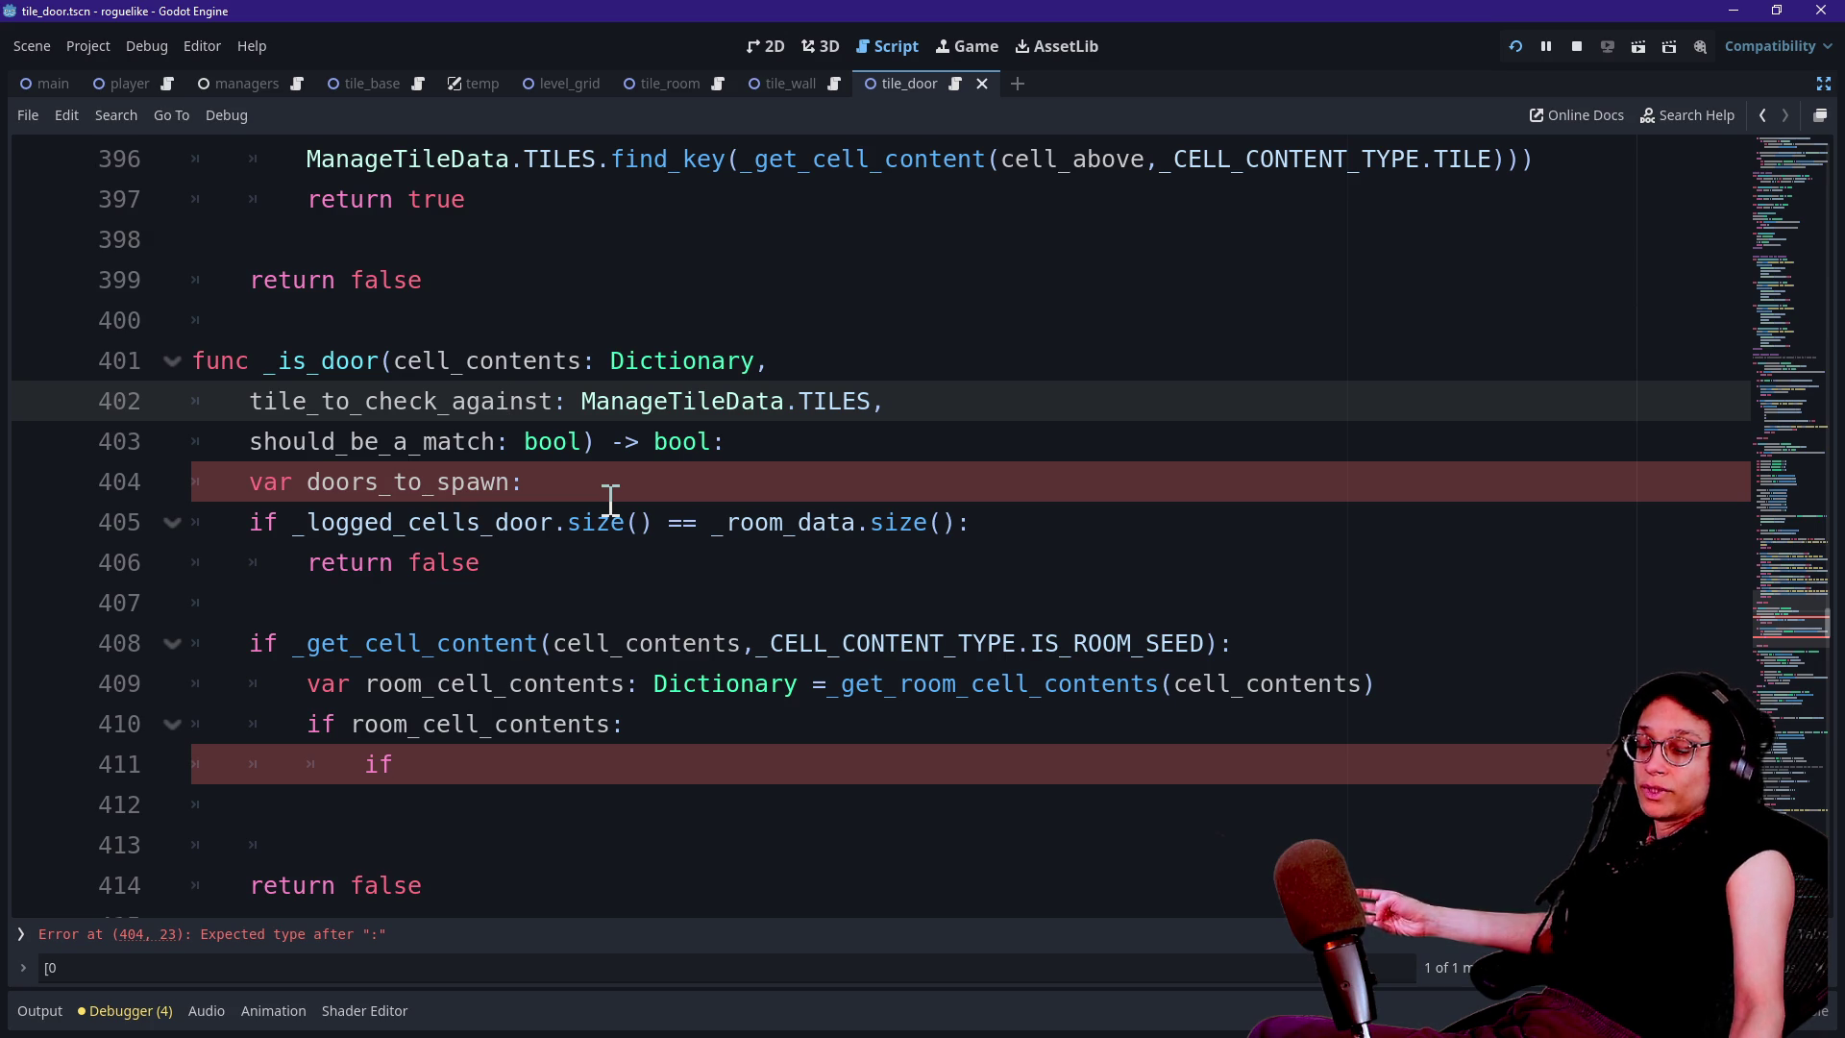
pyautogui.moveTo(610, 497); pyautogui.dragTo(869, 453)
pyautogui.press('BackSpace')
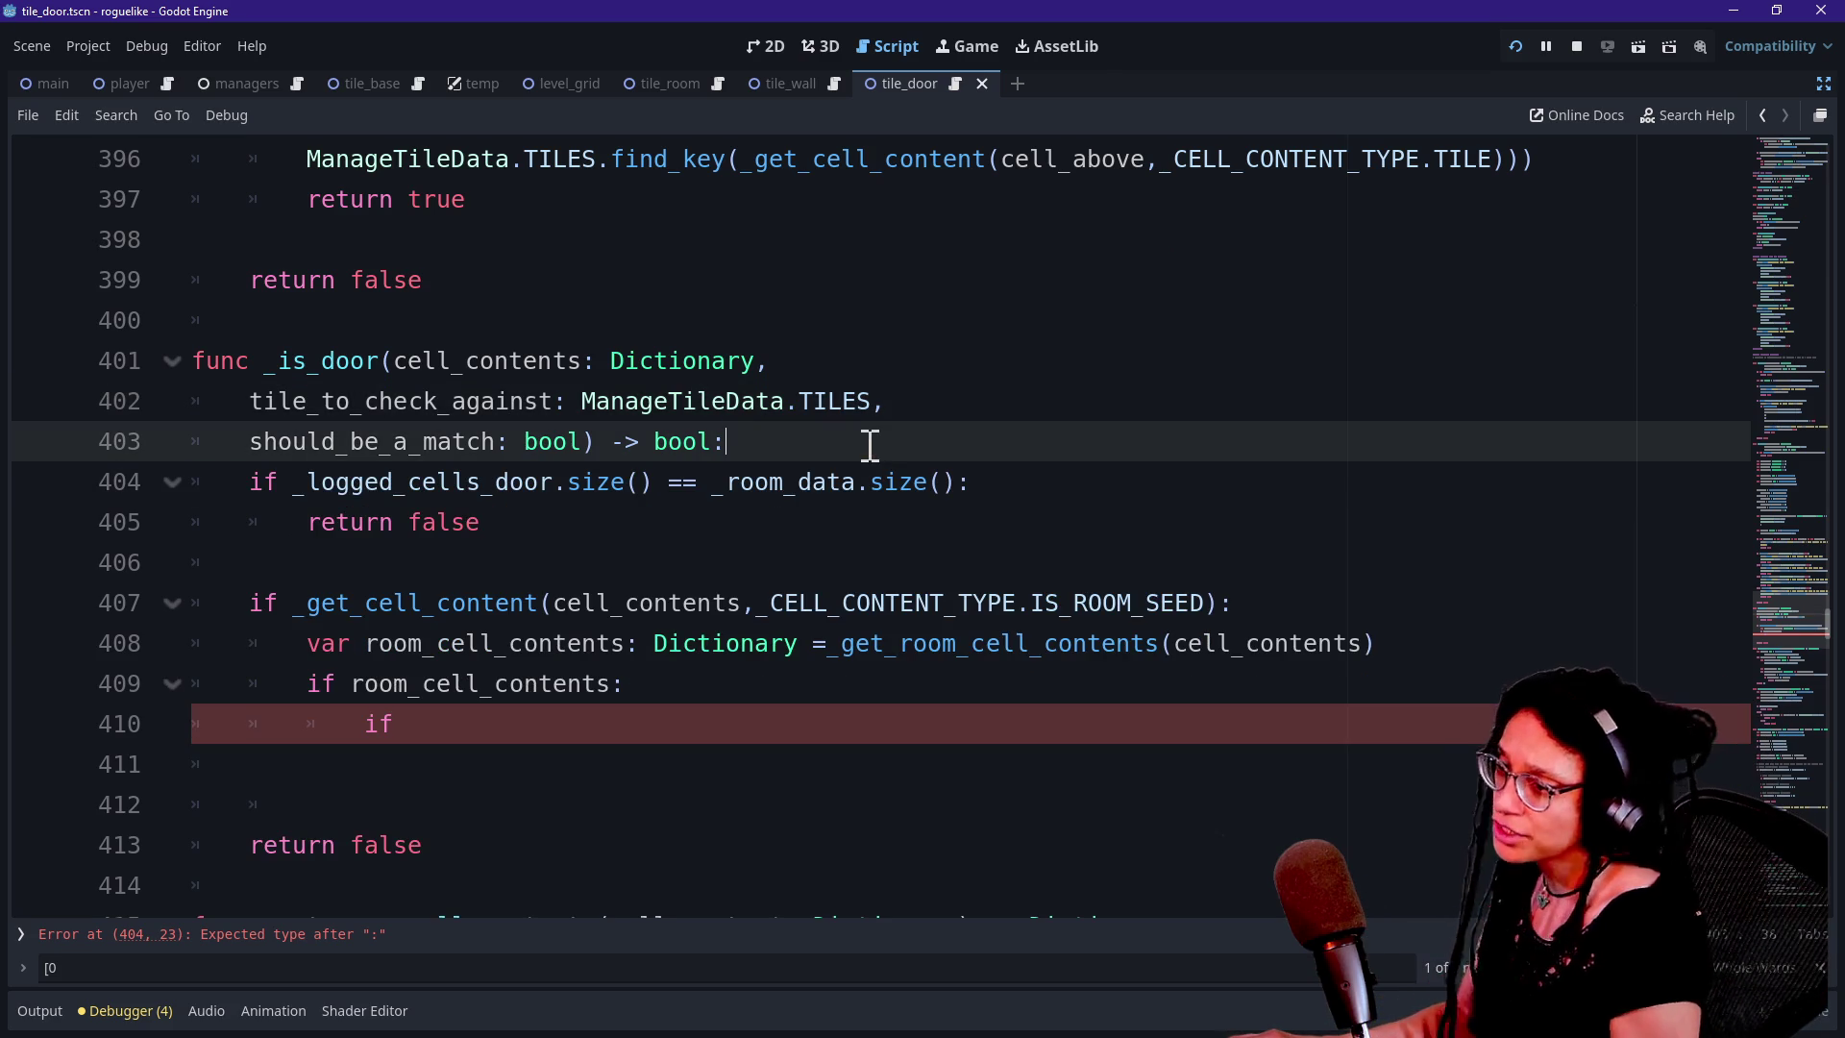
pyautogui.moveTo(1756, 608); pyautogui.dragTo(1806, 156)
# Step: Add const _MAX_DOORS_PER_ROOM: int = 1 below the _ROOM_PADDING constant
pyautogui.click(1004, 357)
pyautogui.press('Return')
pyautogui.write('const _MA')
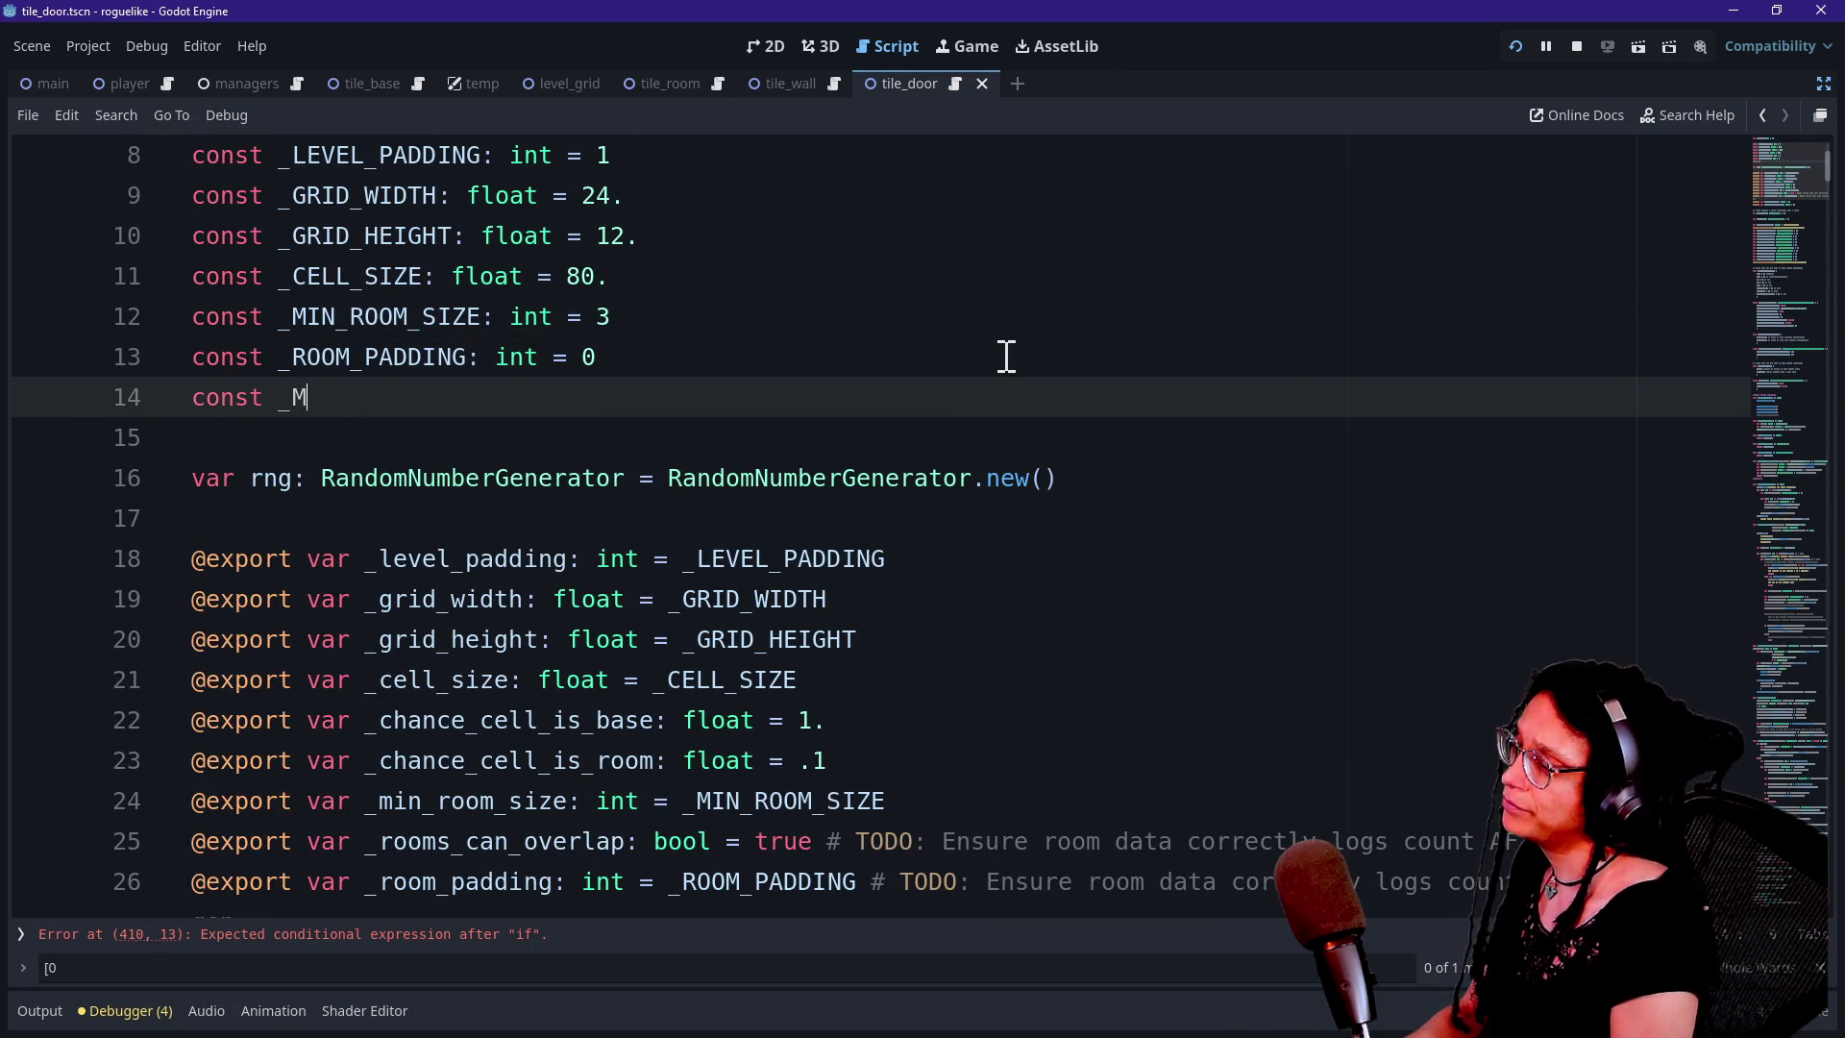
pyautogui.write('X_DOO')
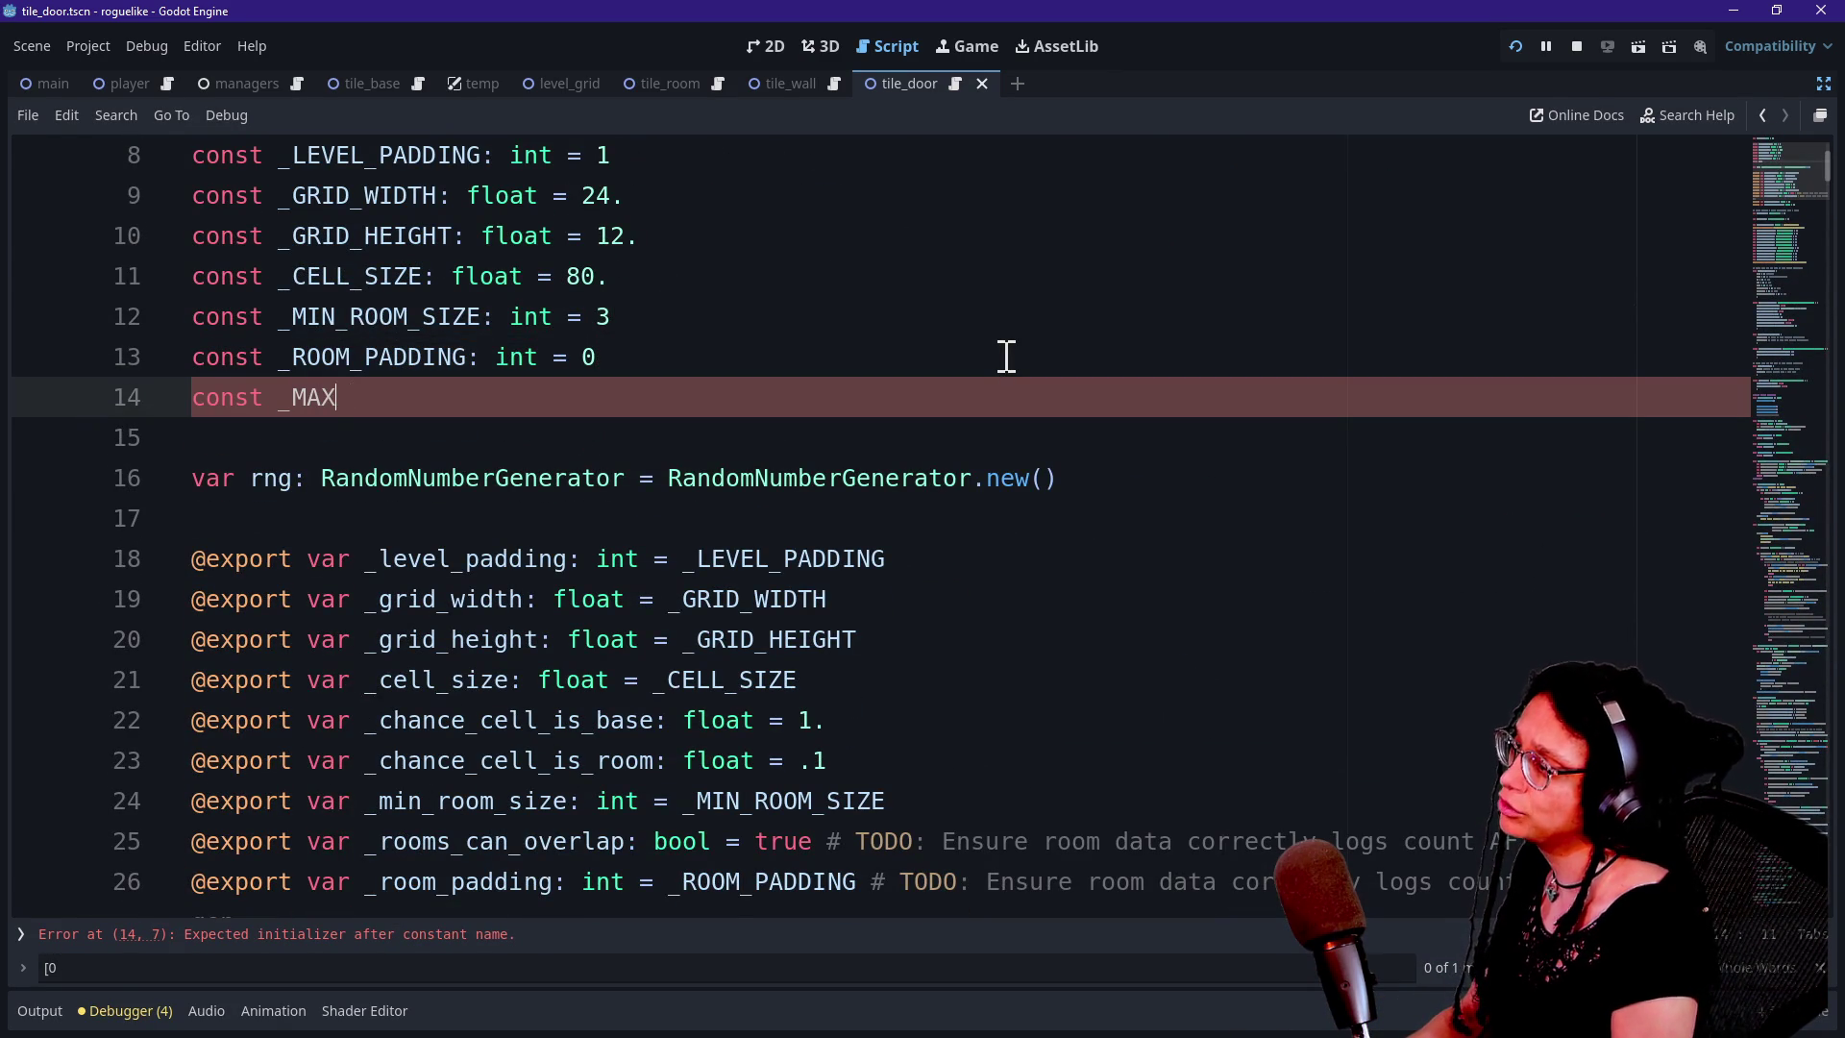
pyautogui.write('RS: int = ')
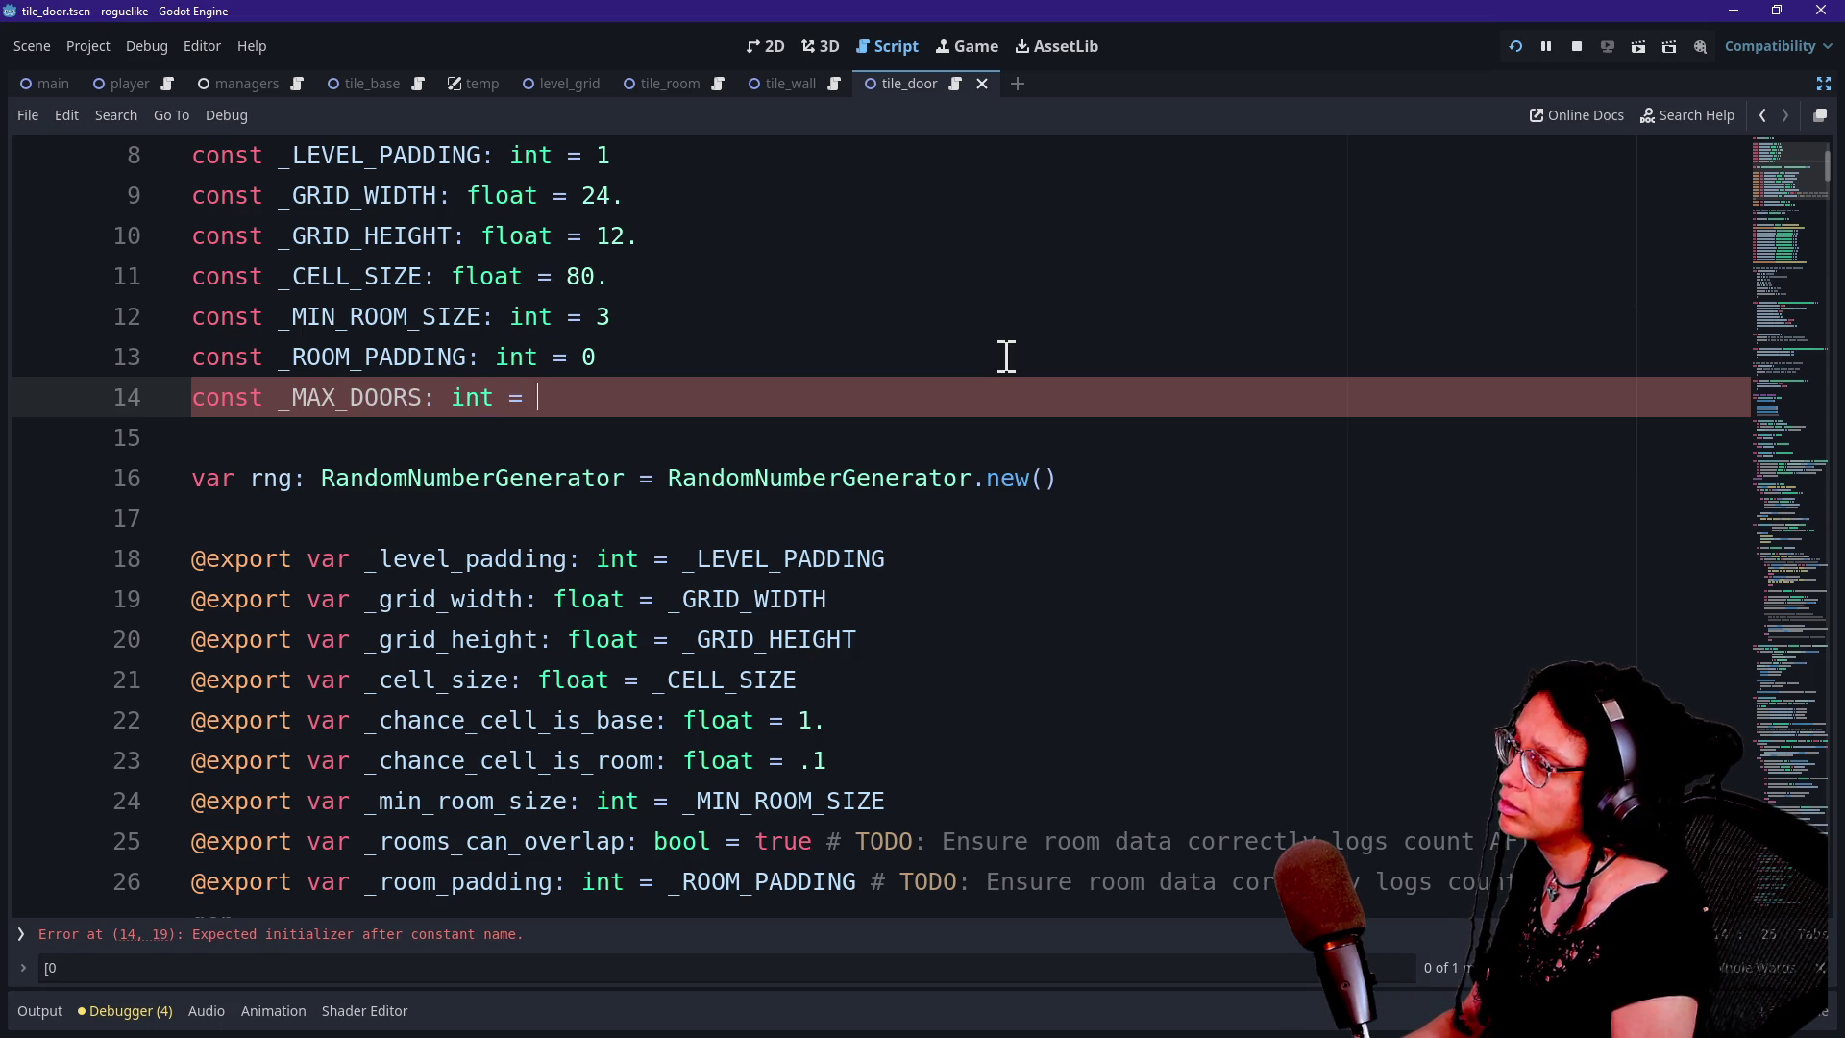
pyautogui.write('1')
pyautogui.doubleClick(430, 396)
pyautogui.click(299, 391)
pyautogui.click(424, 396)
pyautogui.write('_PER')
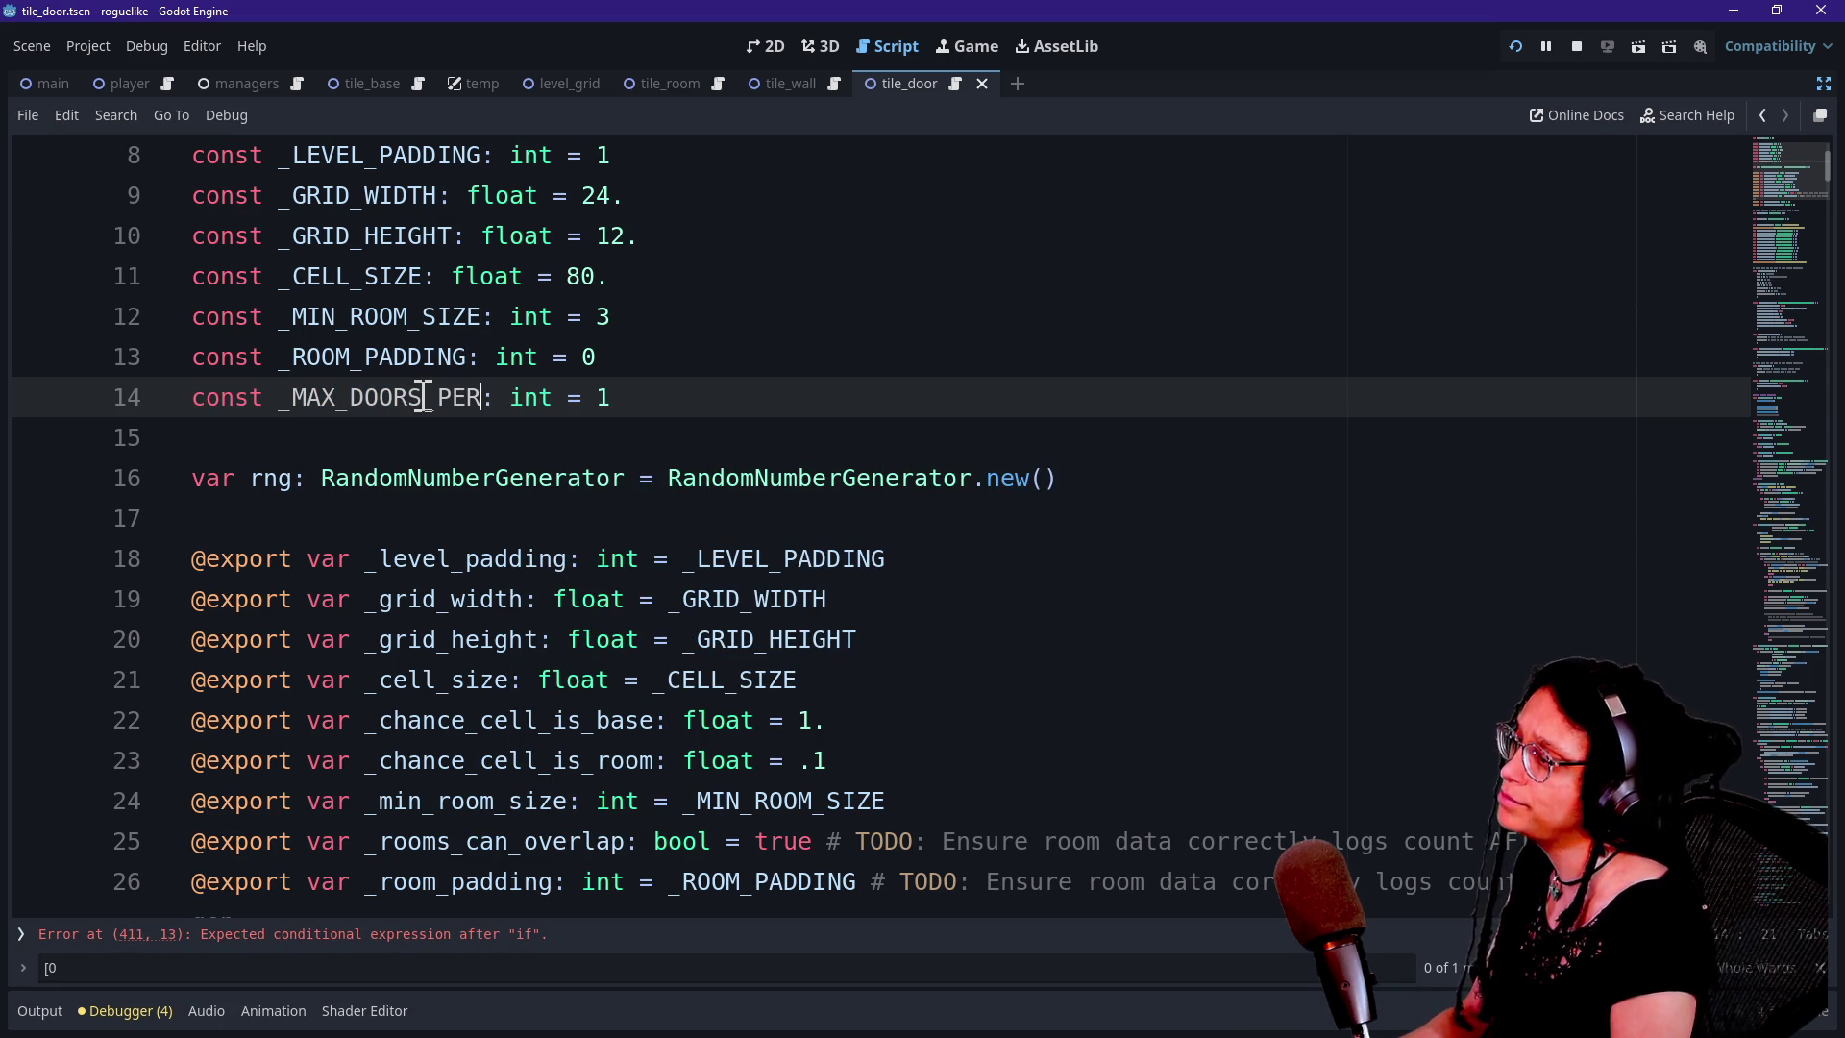
pyautogui.write('_ROOM')
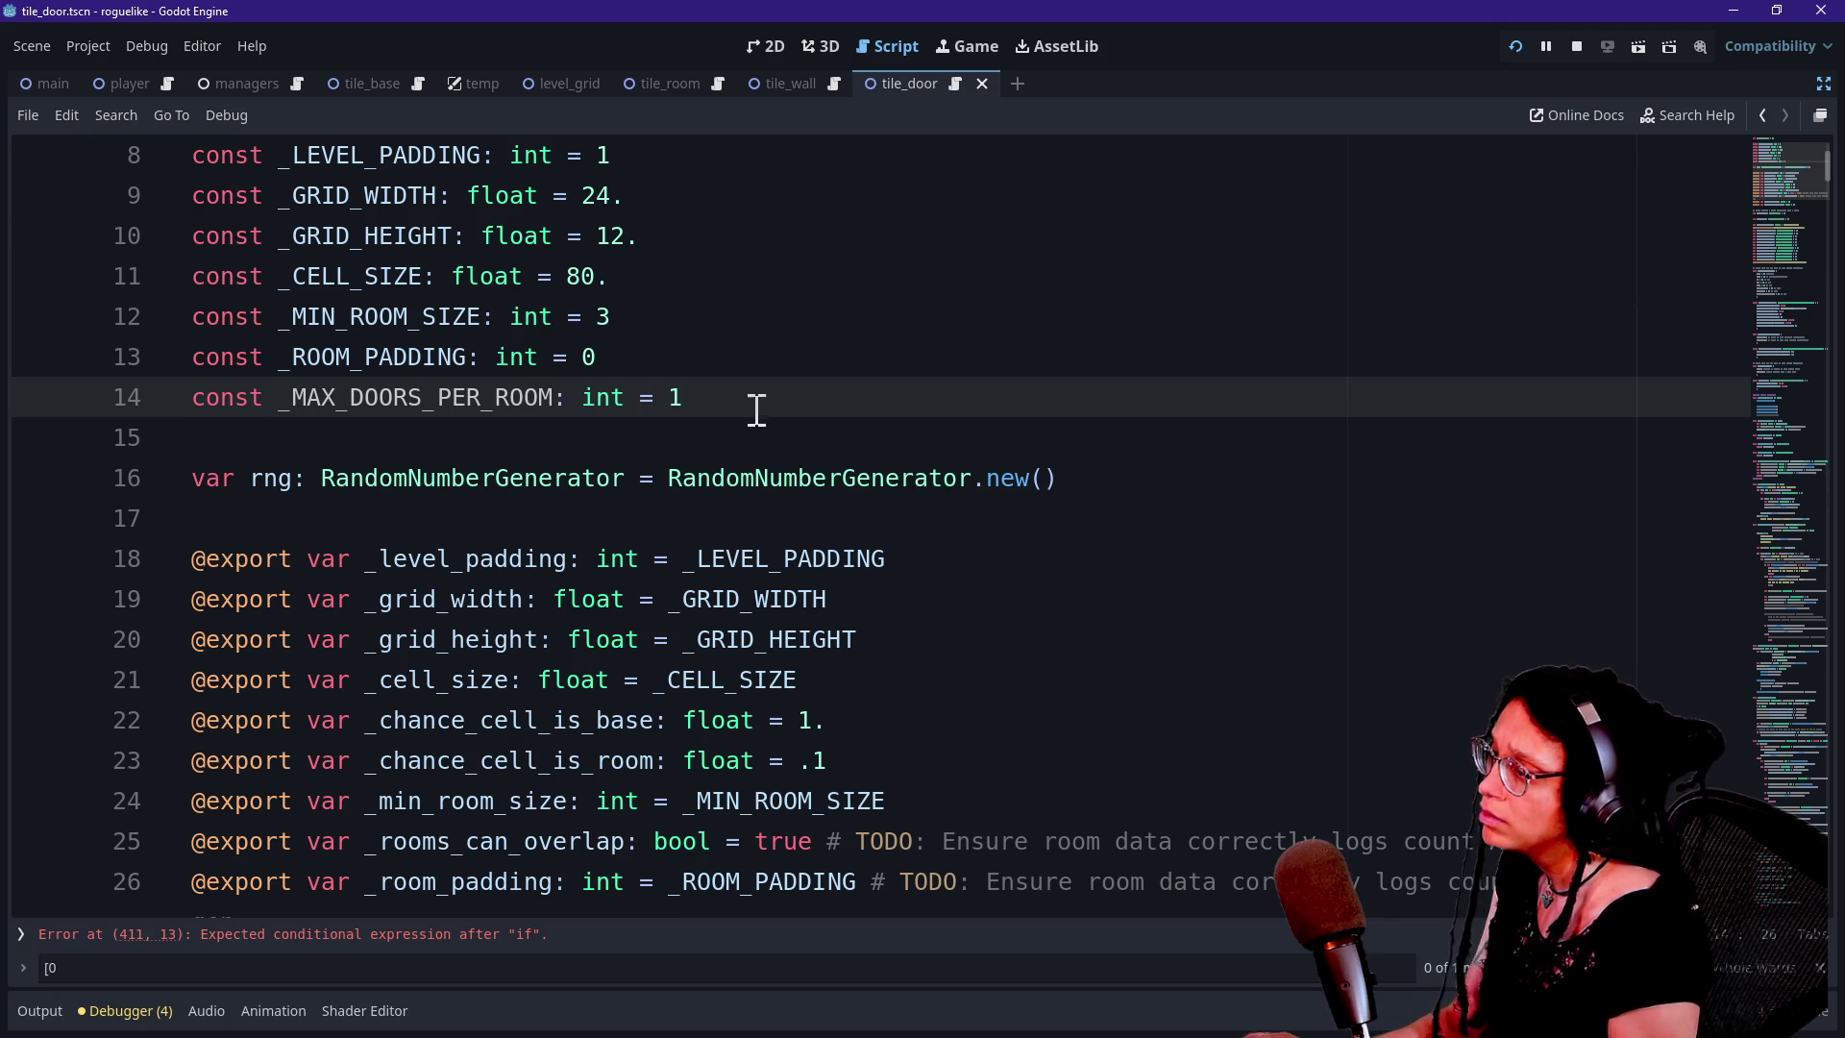
pyautogui.click(756, 404)
pyautogui.scroll(-2, 870, 441)
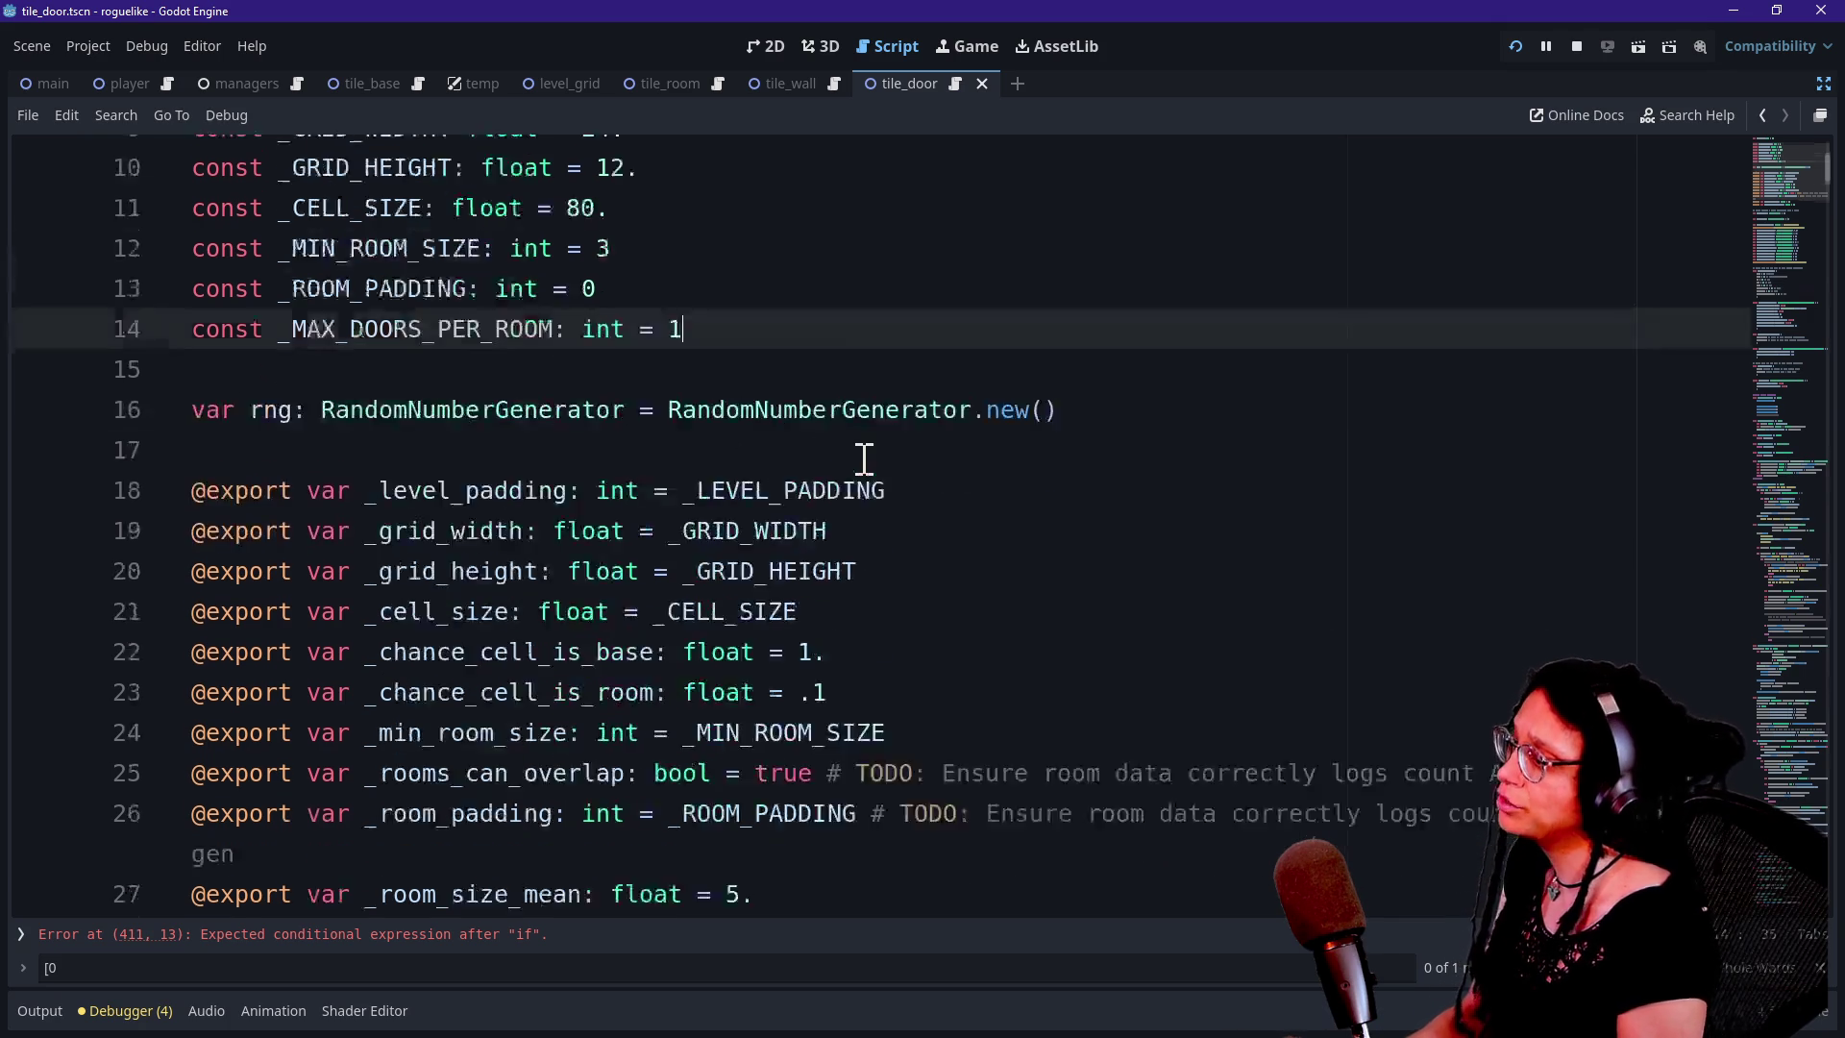
pyautogui.click(1098, 773)
pyautogui.press('Return')
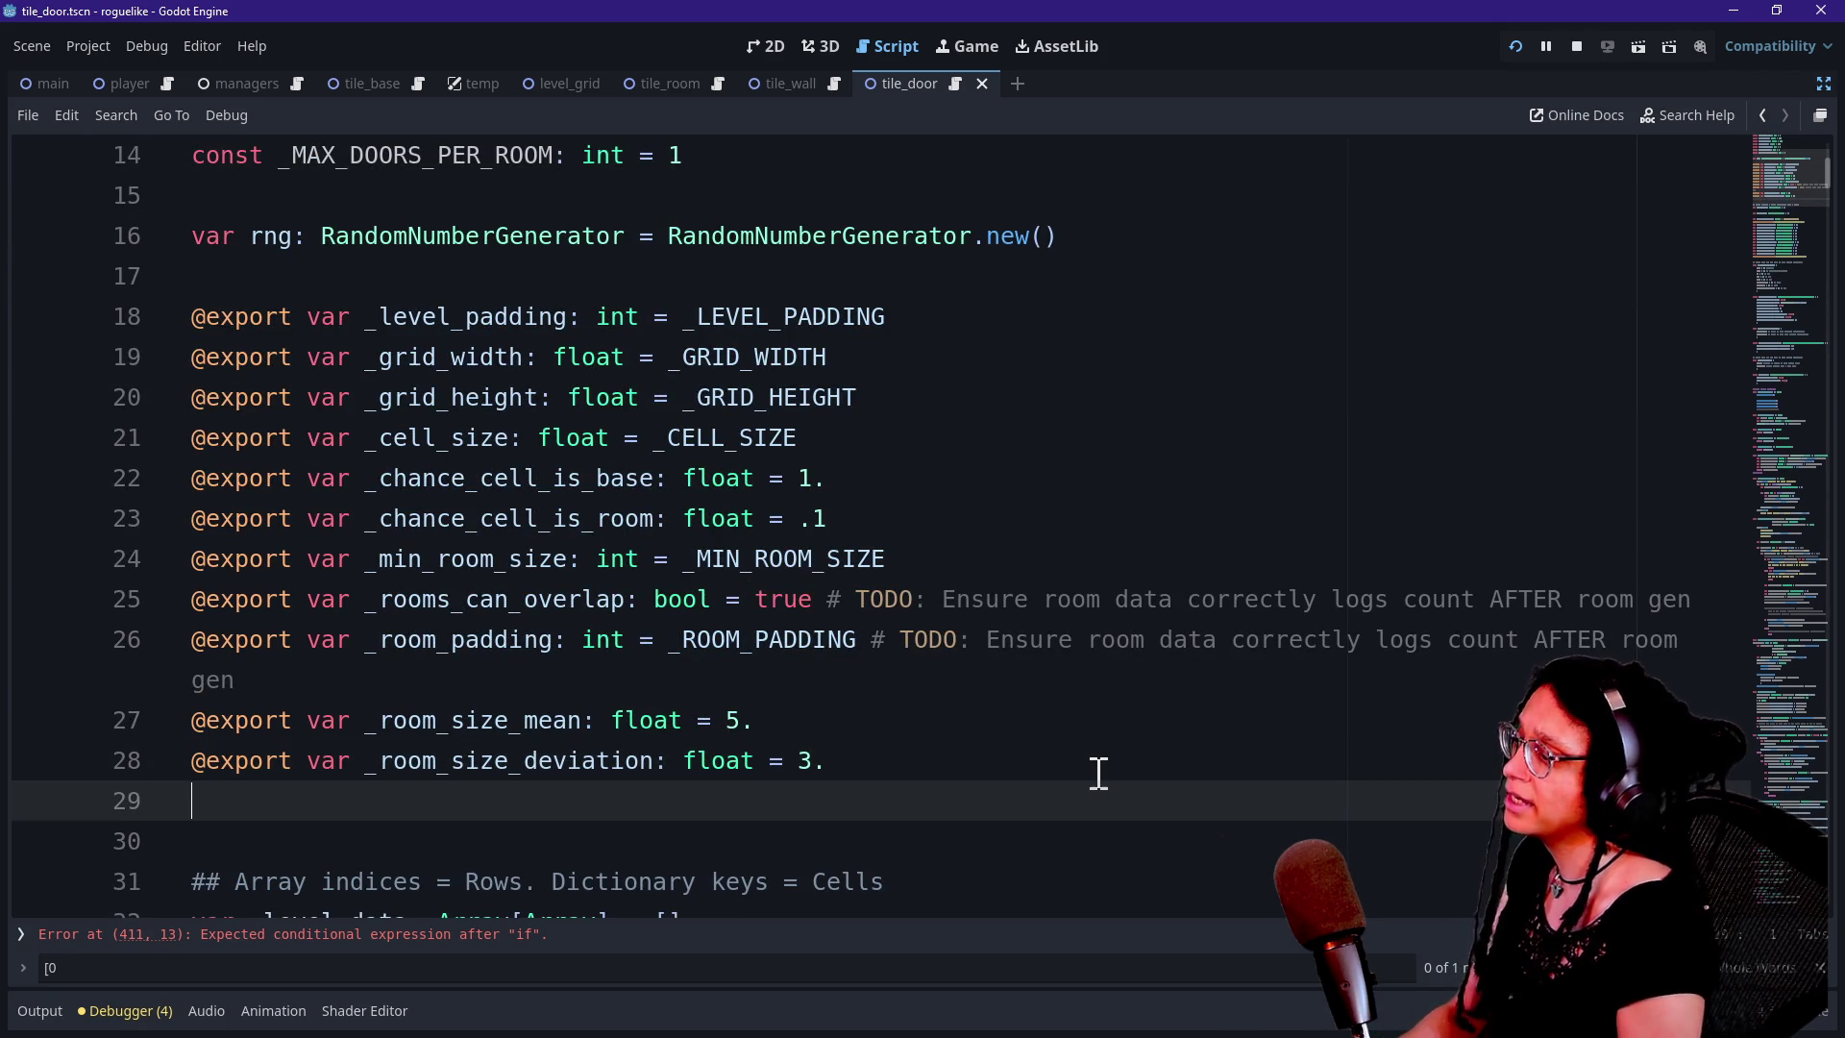
pyautogui.write('@export v')
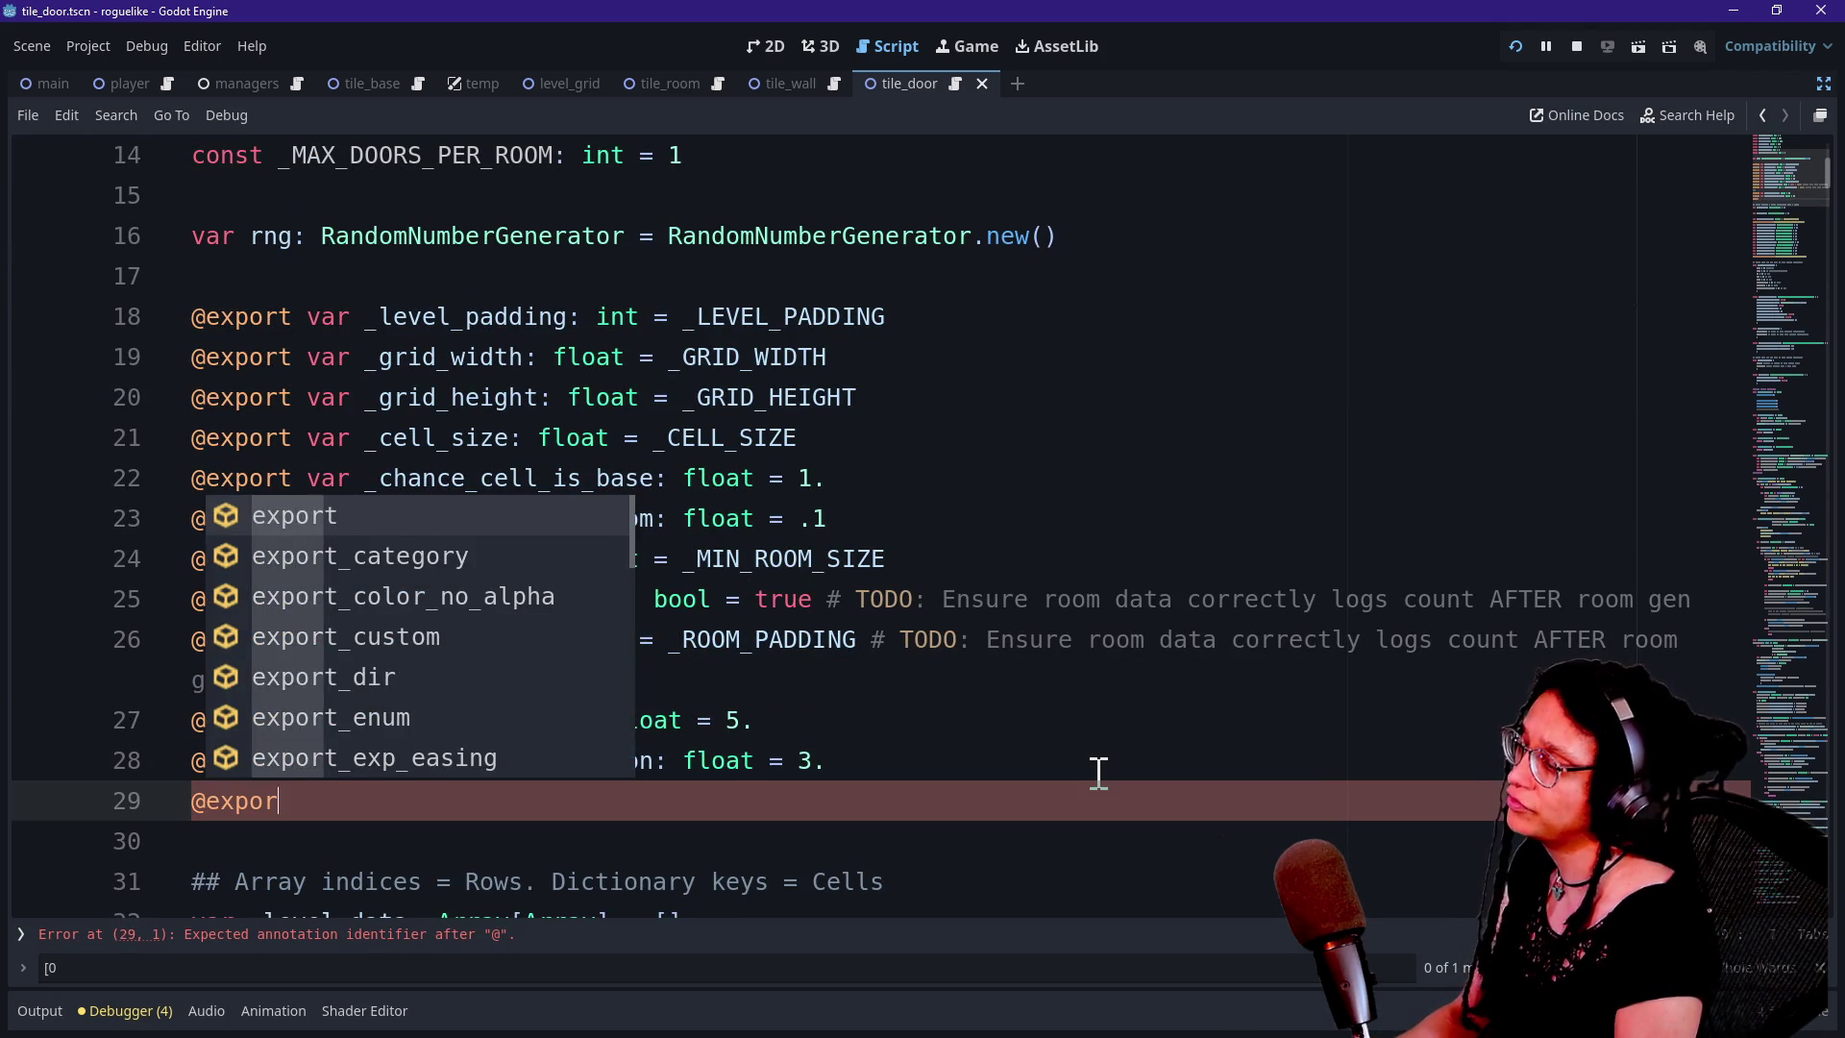
pyautogui.write('ar _max_d')
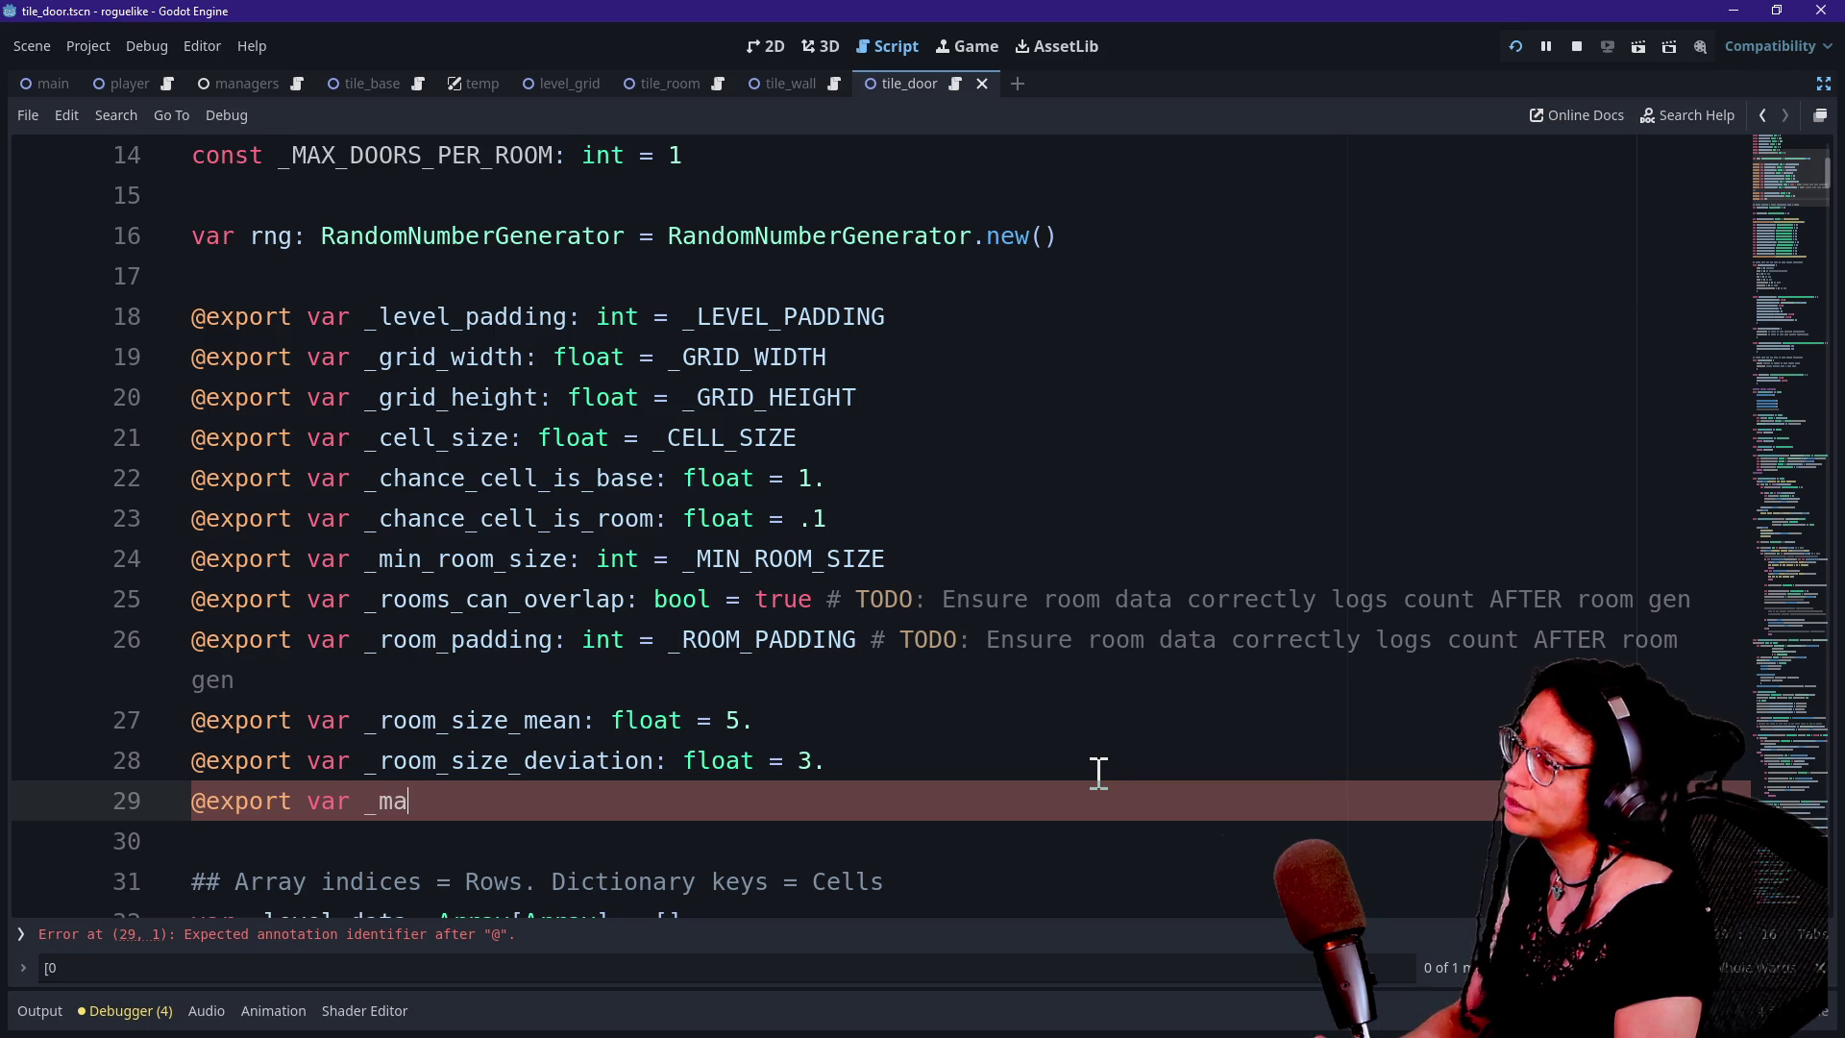
pyautogui.write('oors_per+')
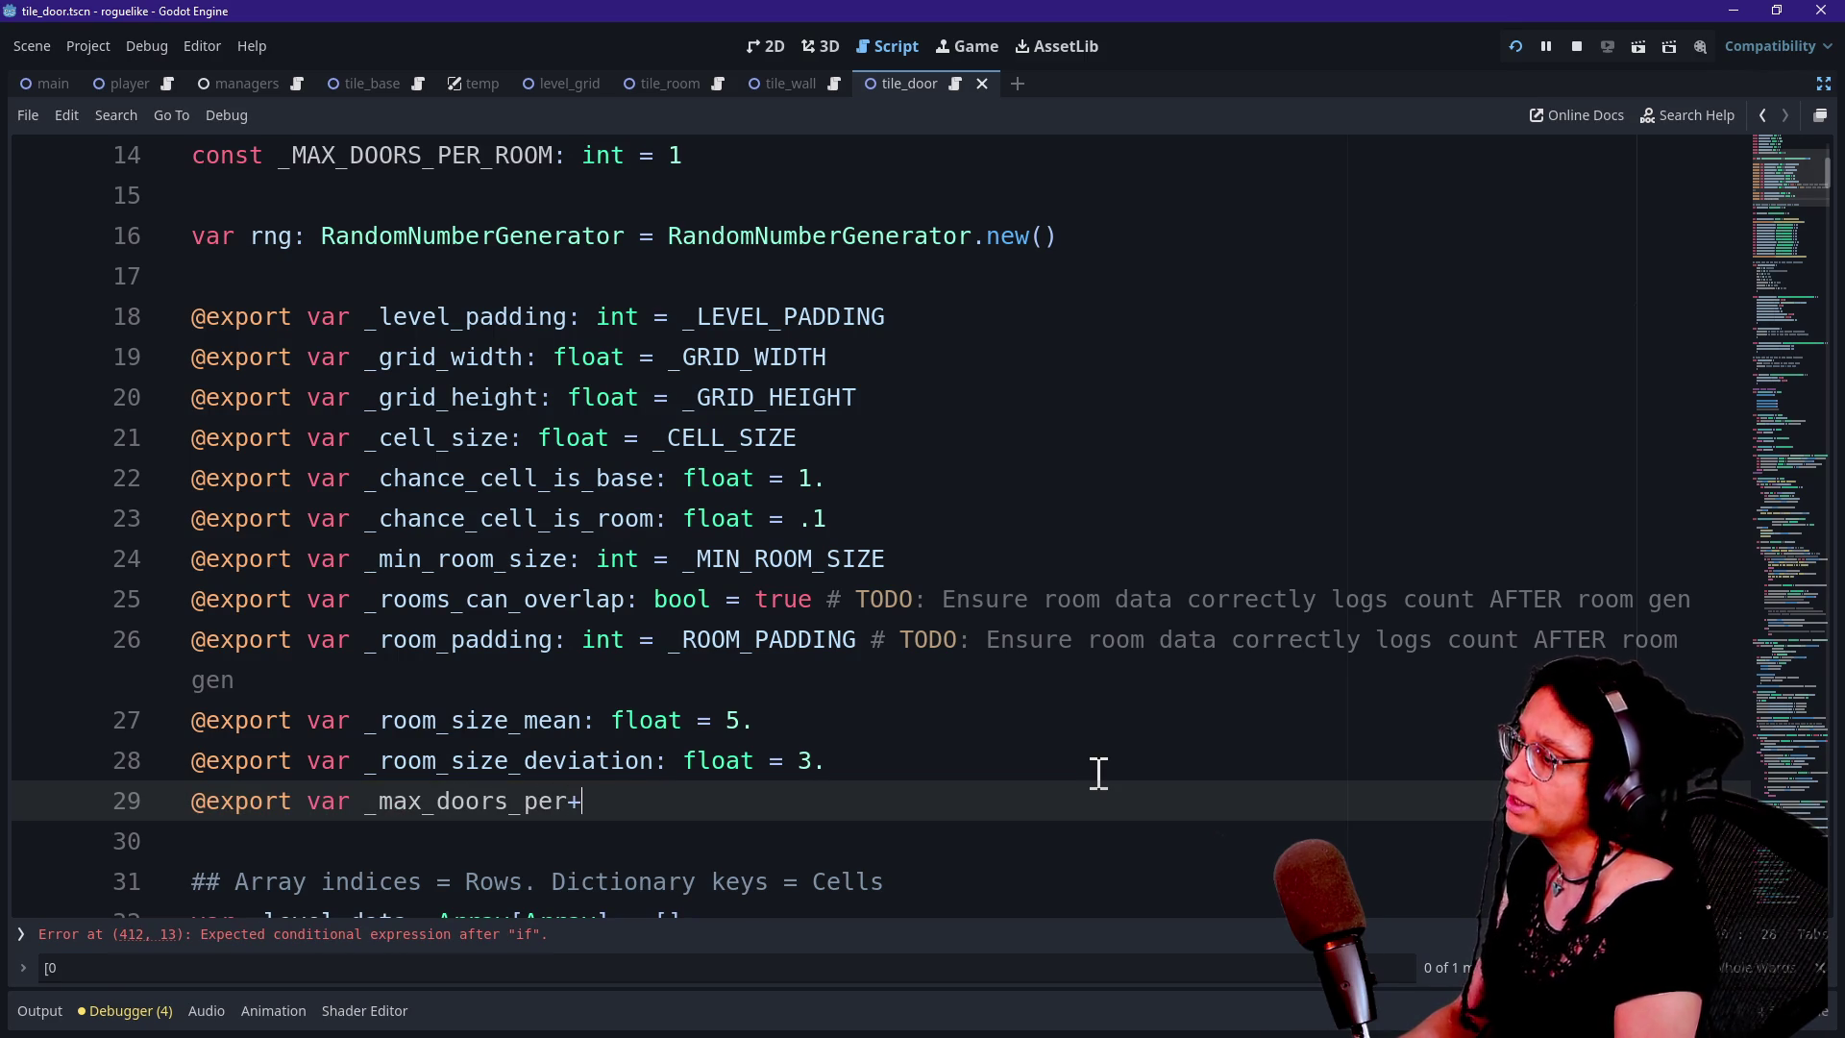
pyautogui.press('BackSpace')
pyautogui.write('_room:')
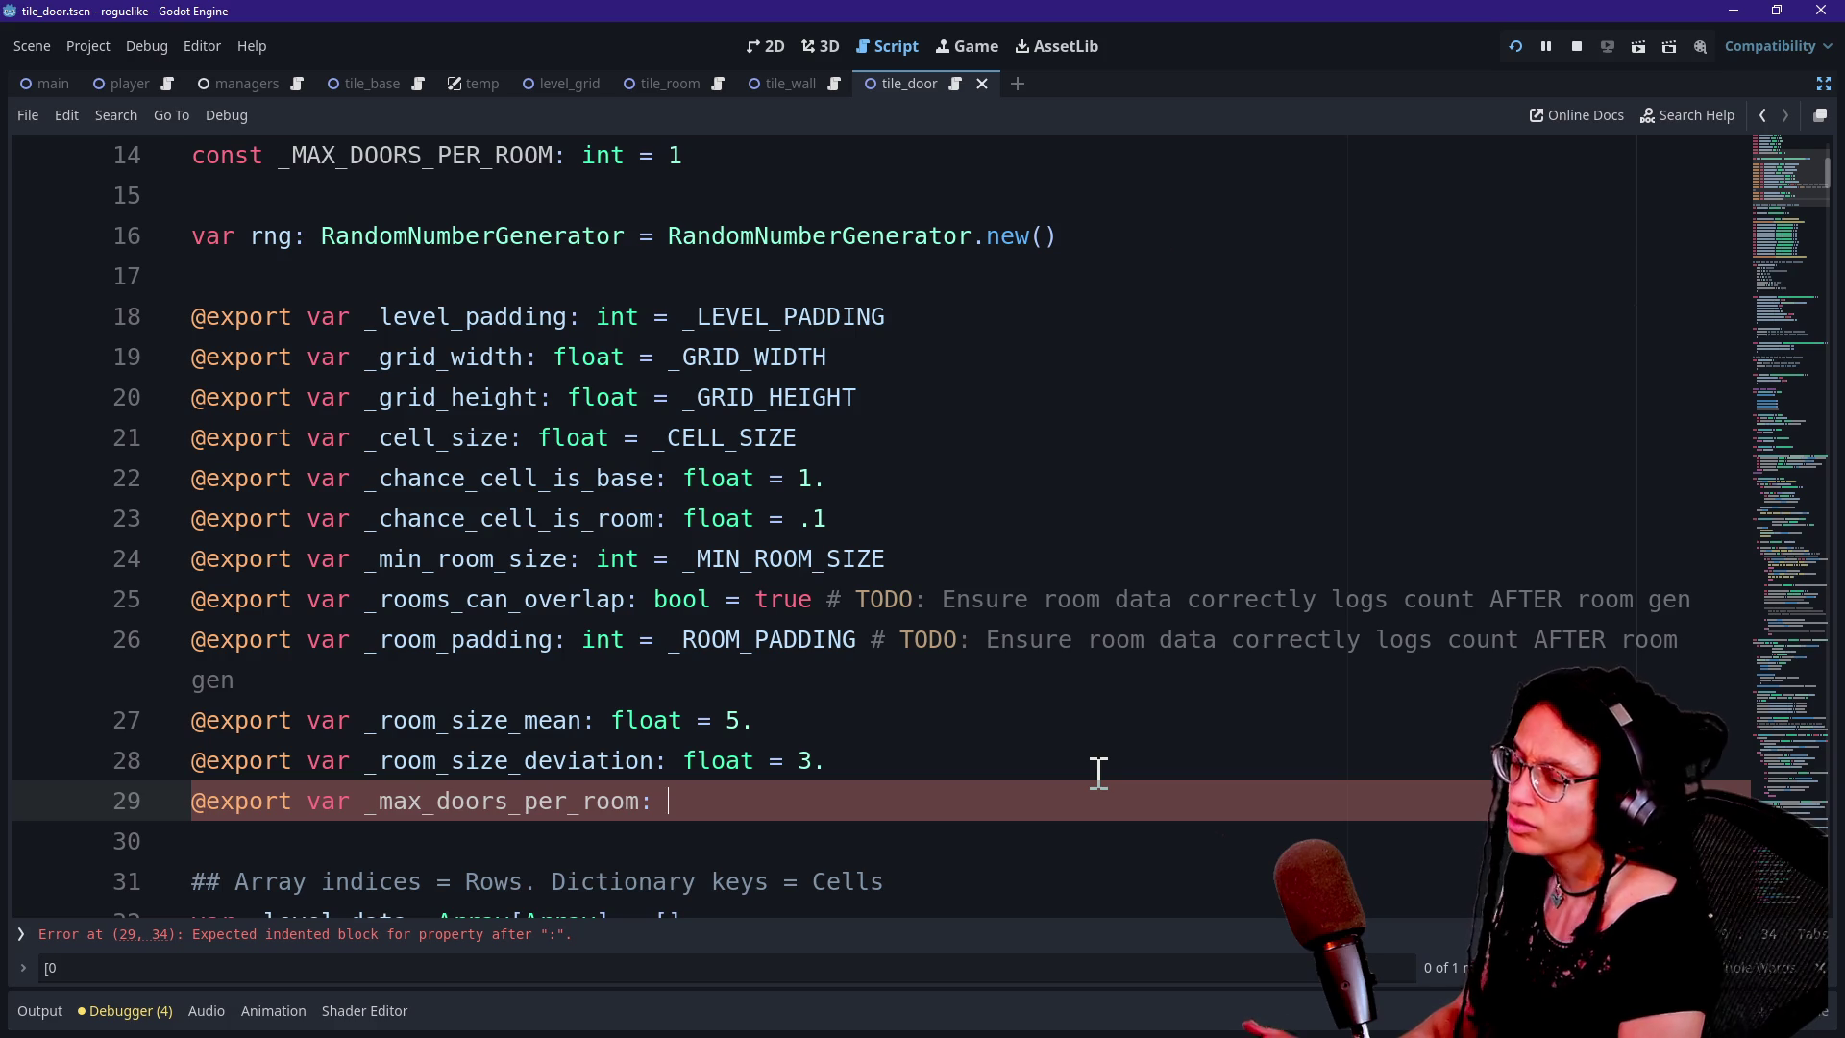
pyautogui.write('nt = ')
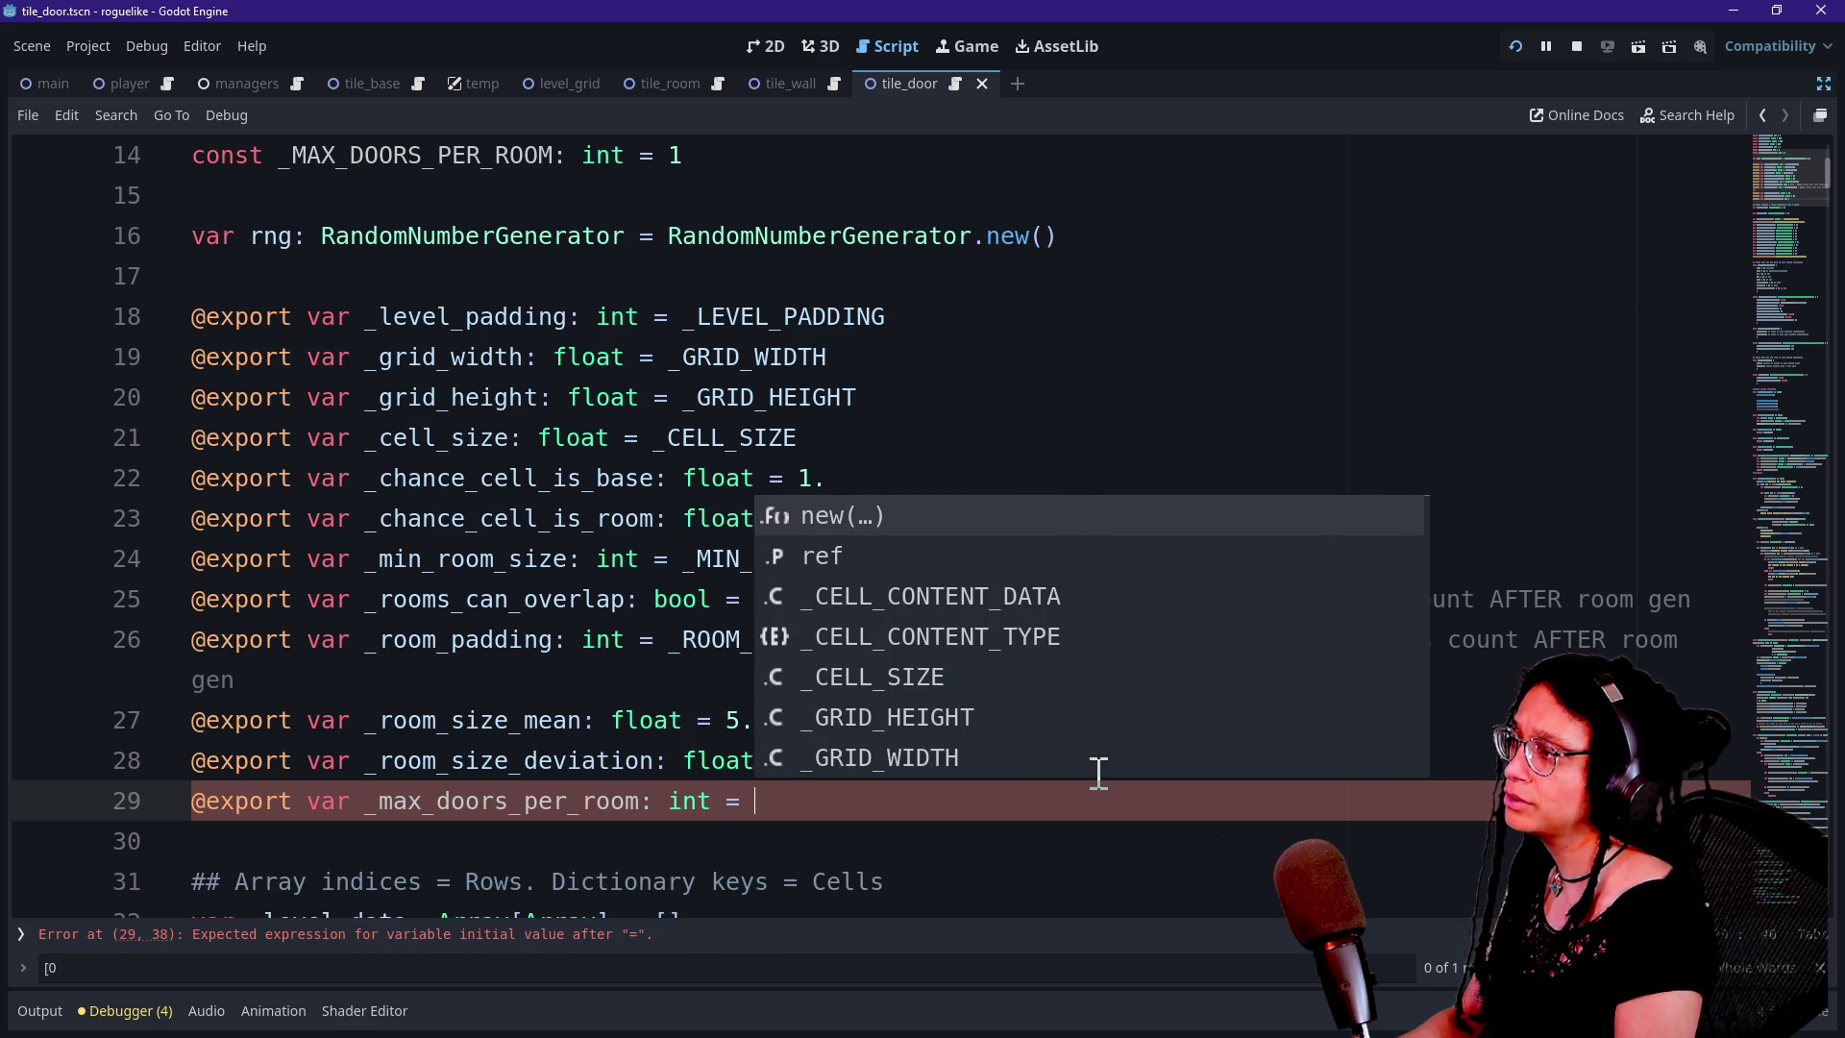
pyautogui.write('_MAX')
pyautogui.press('Return')
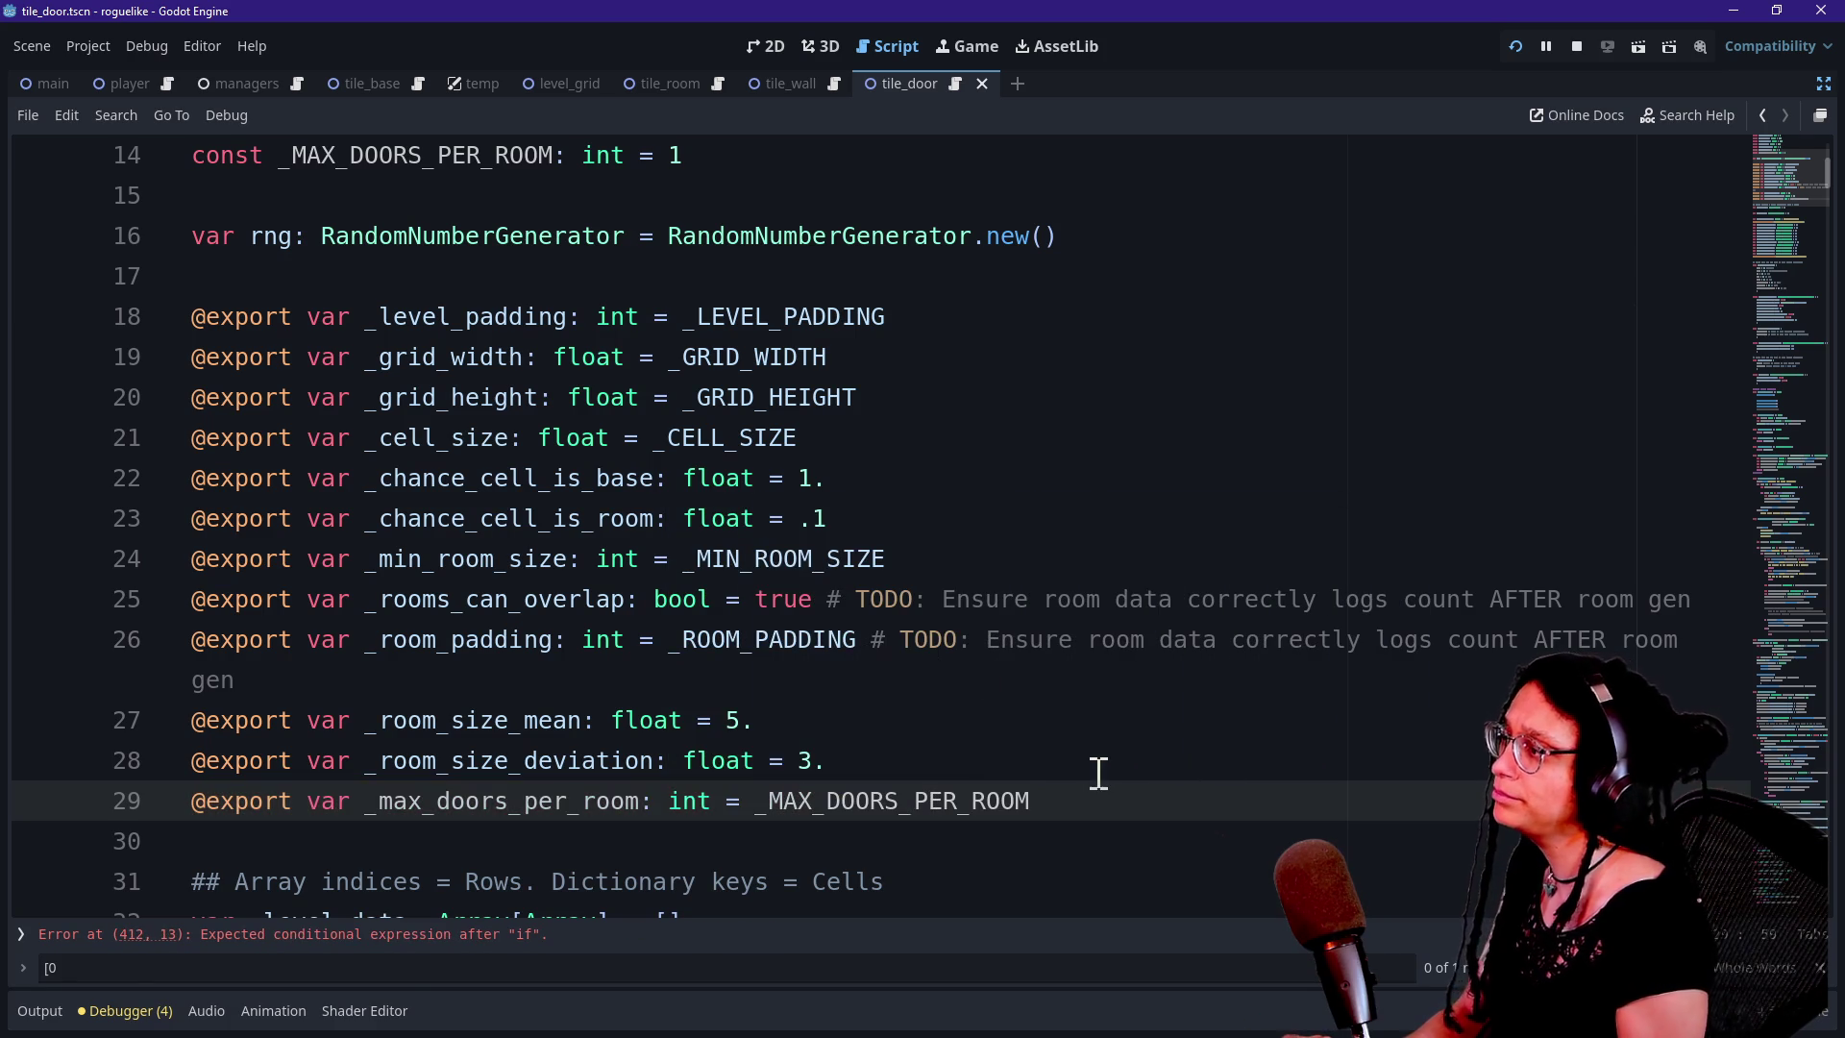
pyautogui.click(979, 679)
pyautogui.scroll(-1, 976, 674)
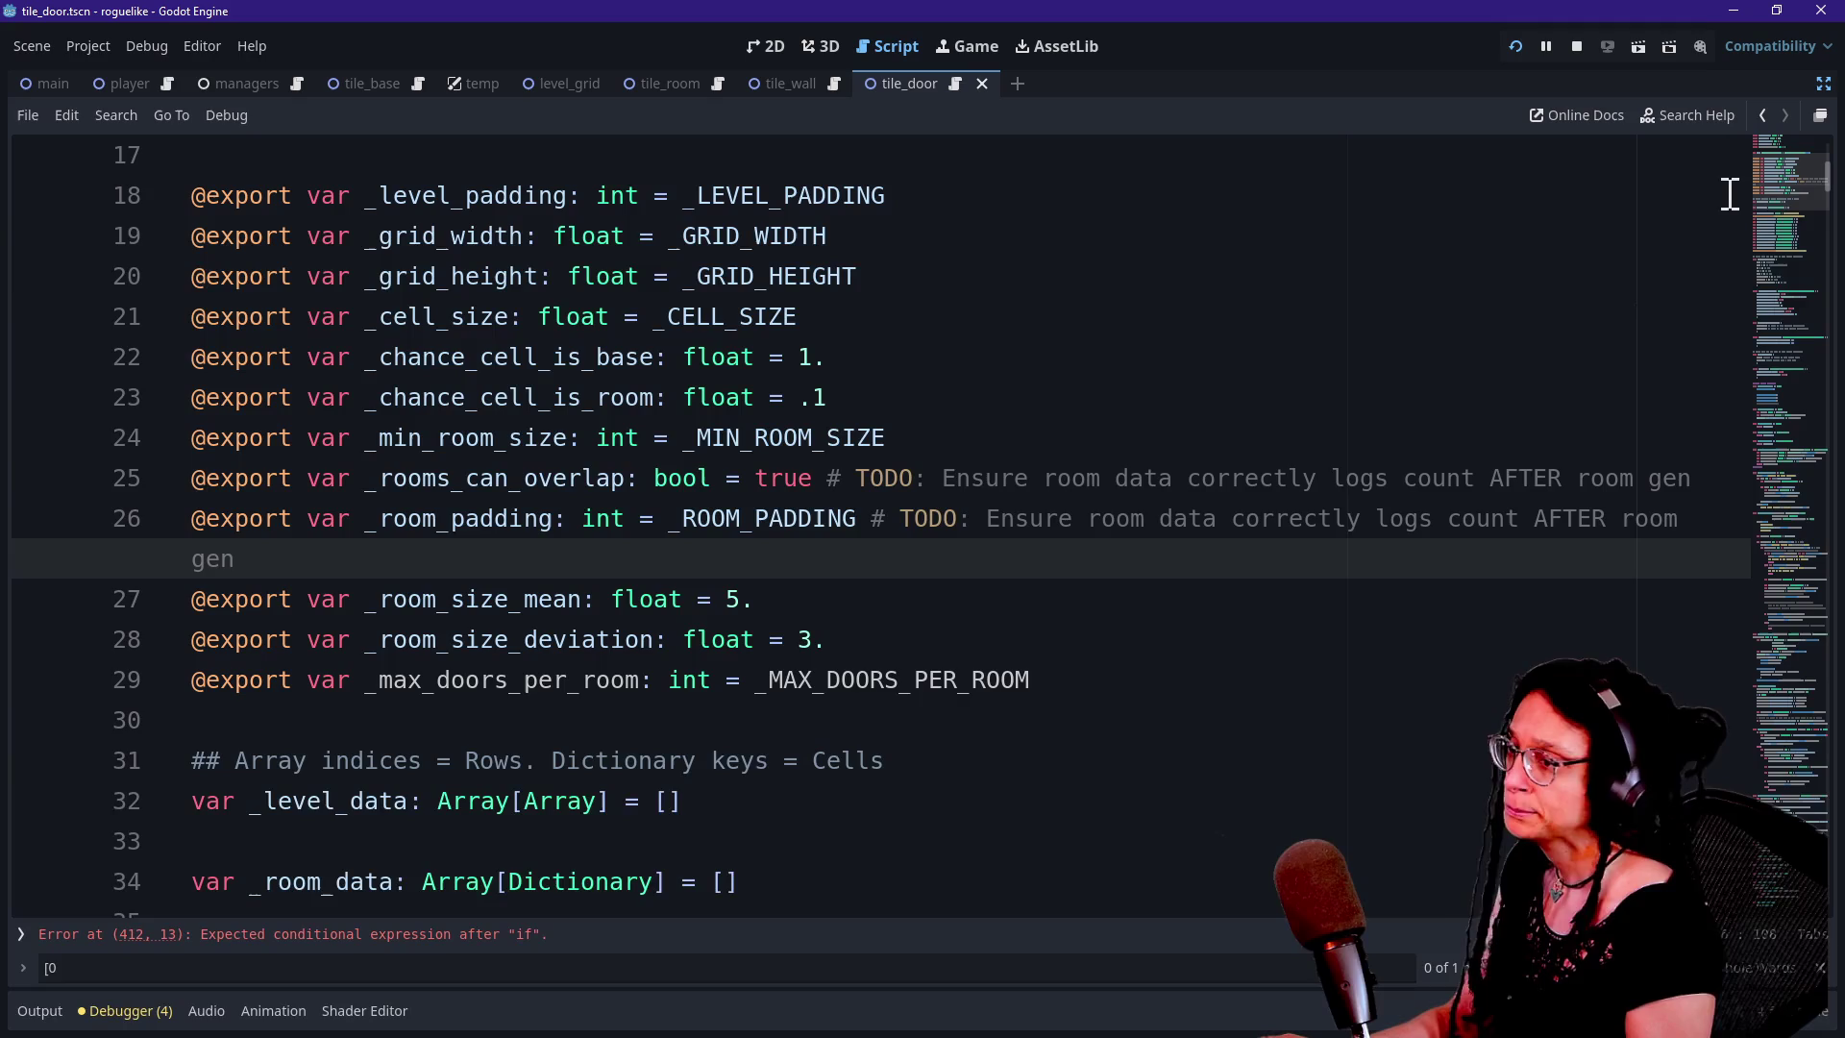
pyautogui.click(1766, 331)
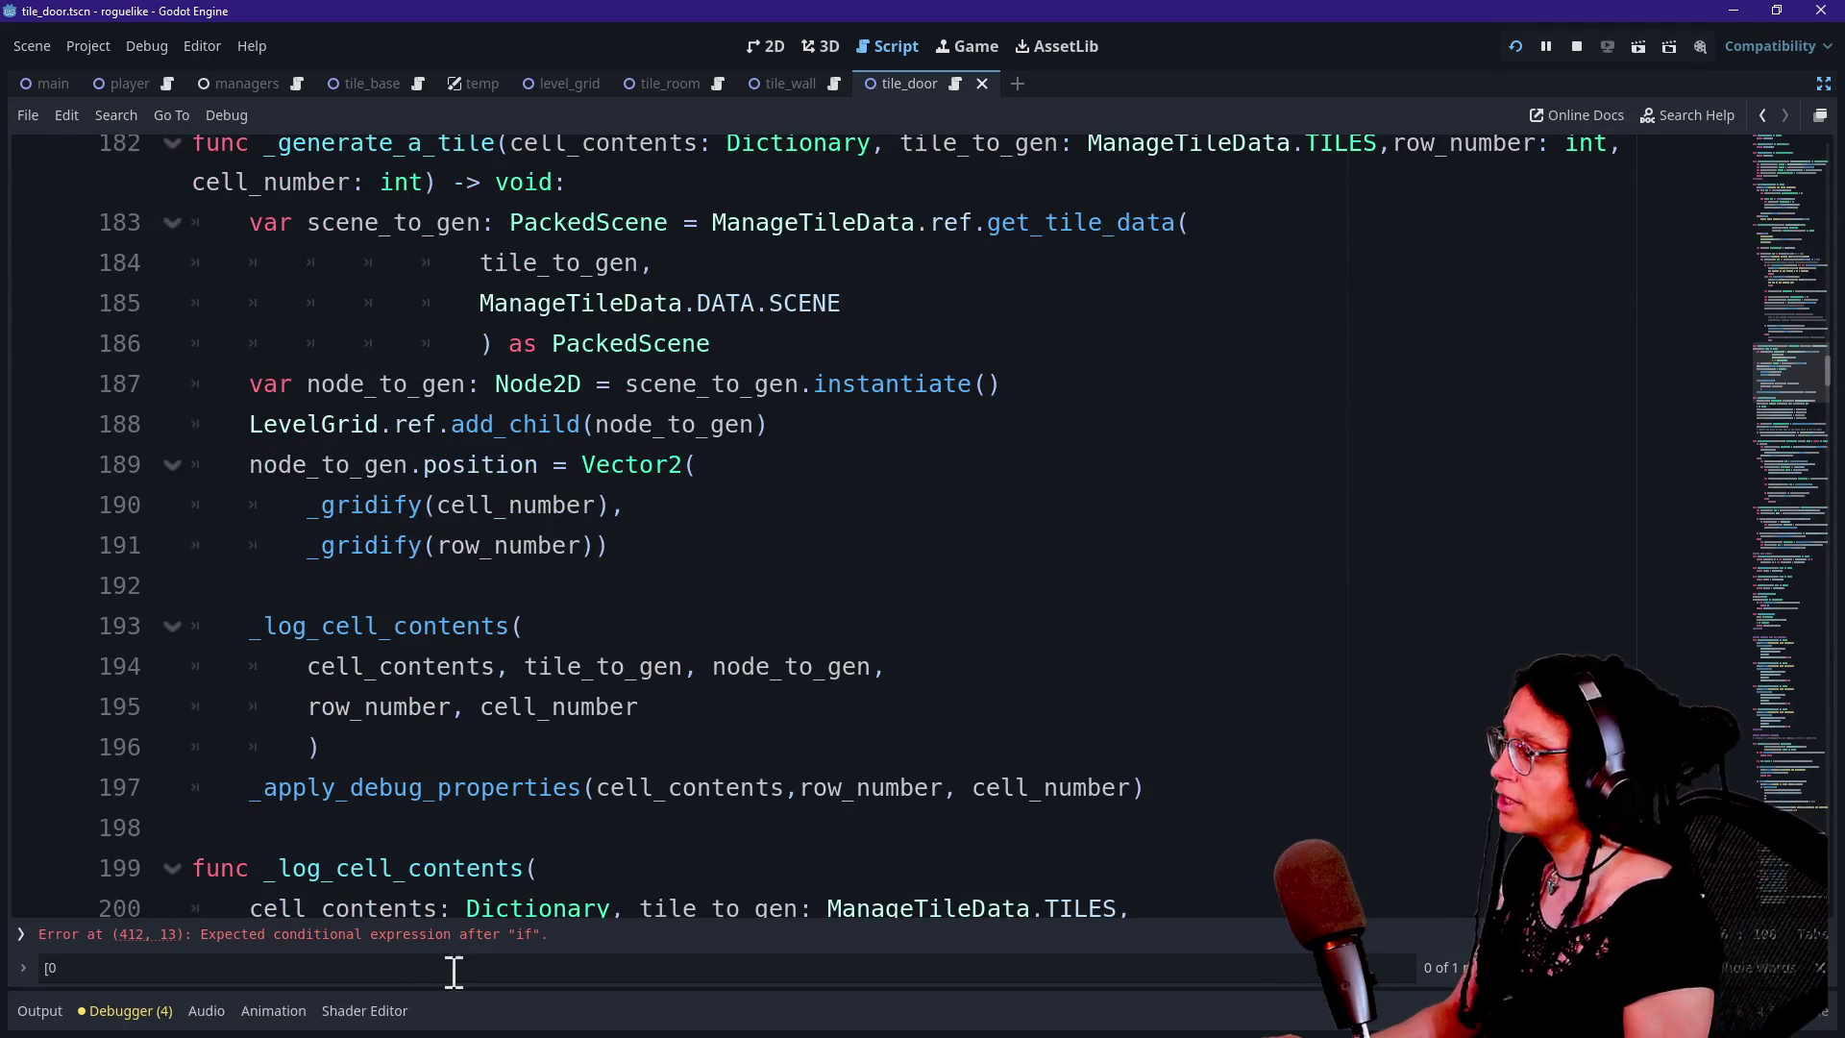
# Step: Start the line-412 condition as room_cell_contents[_ROOM_CELL_CONTENT_TYPE.DOOR_CELLS]
pyautogui.click(459, 940)
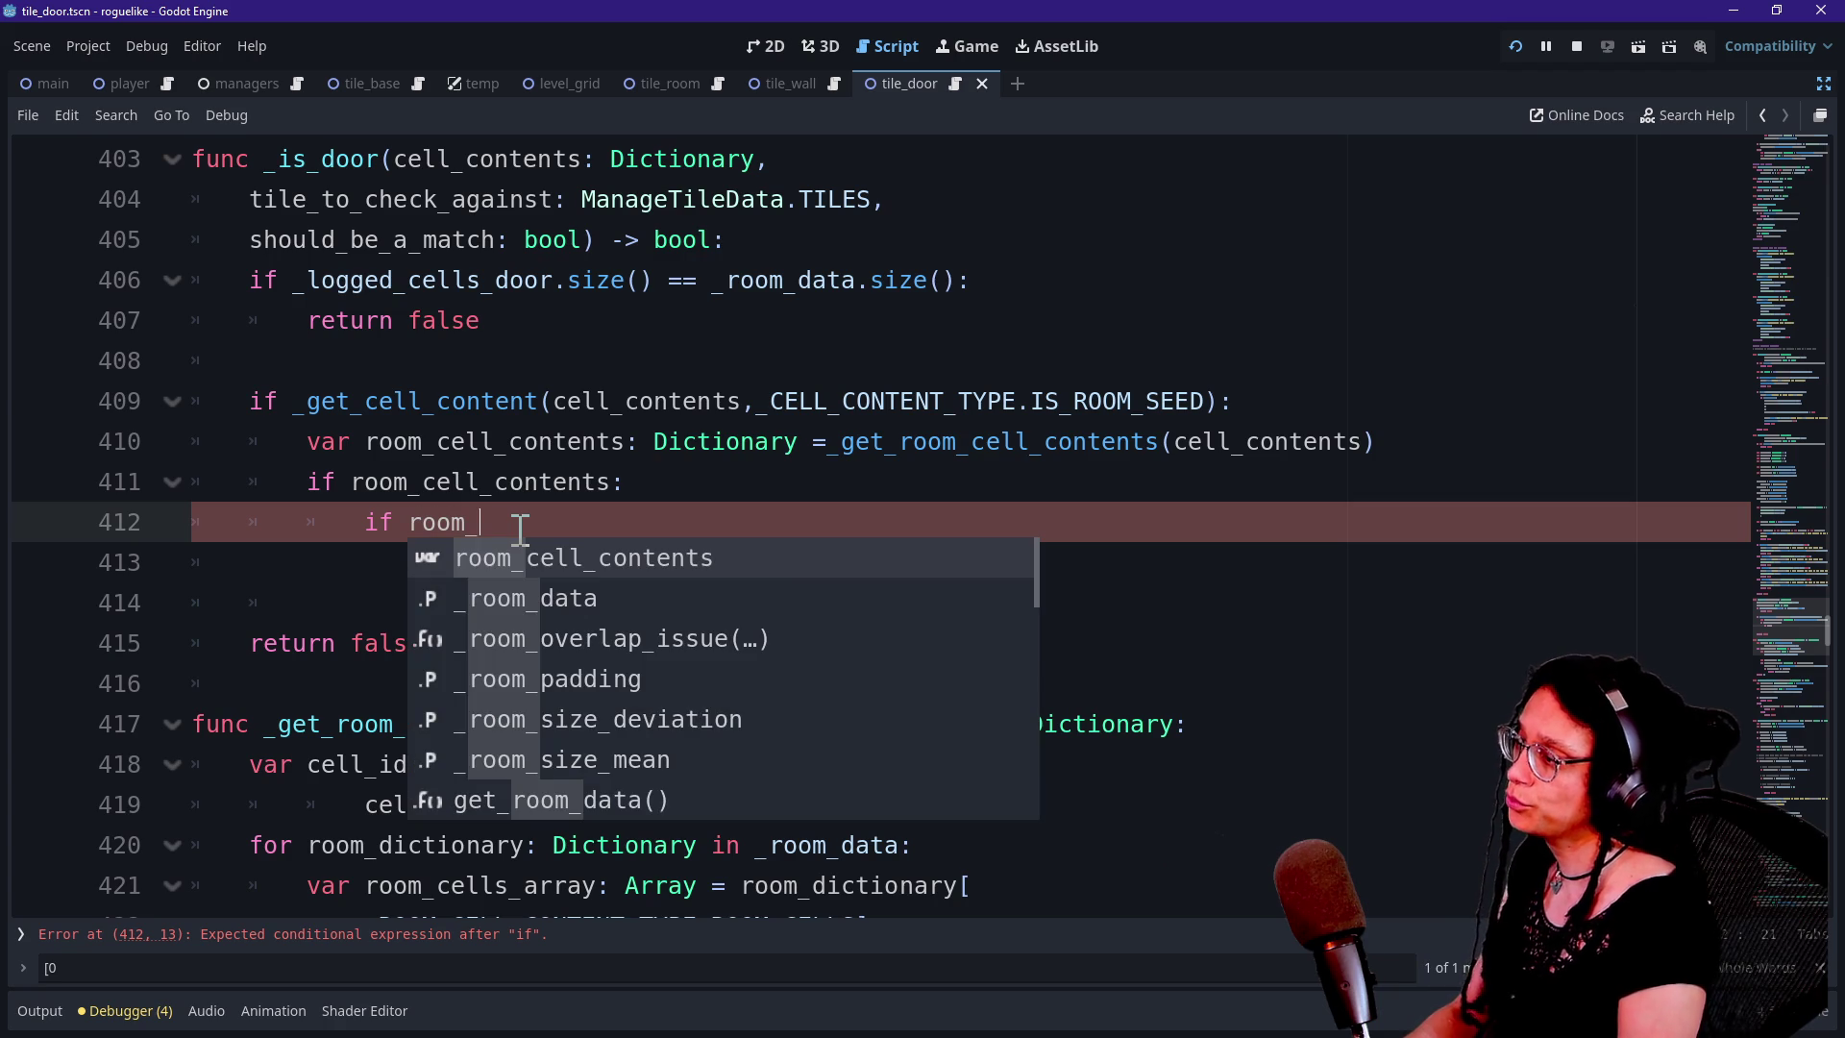
pyautogui.press('Return')
pyautogui.write('.')
pyautogui.press('BackSpace')
pyautogui.write('[_')
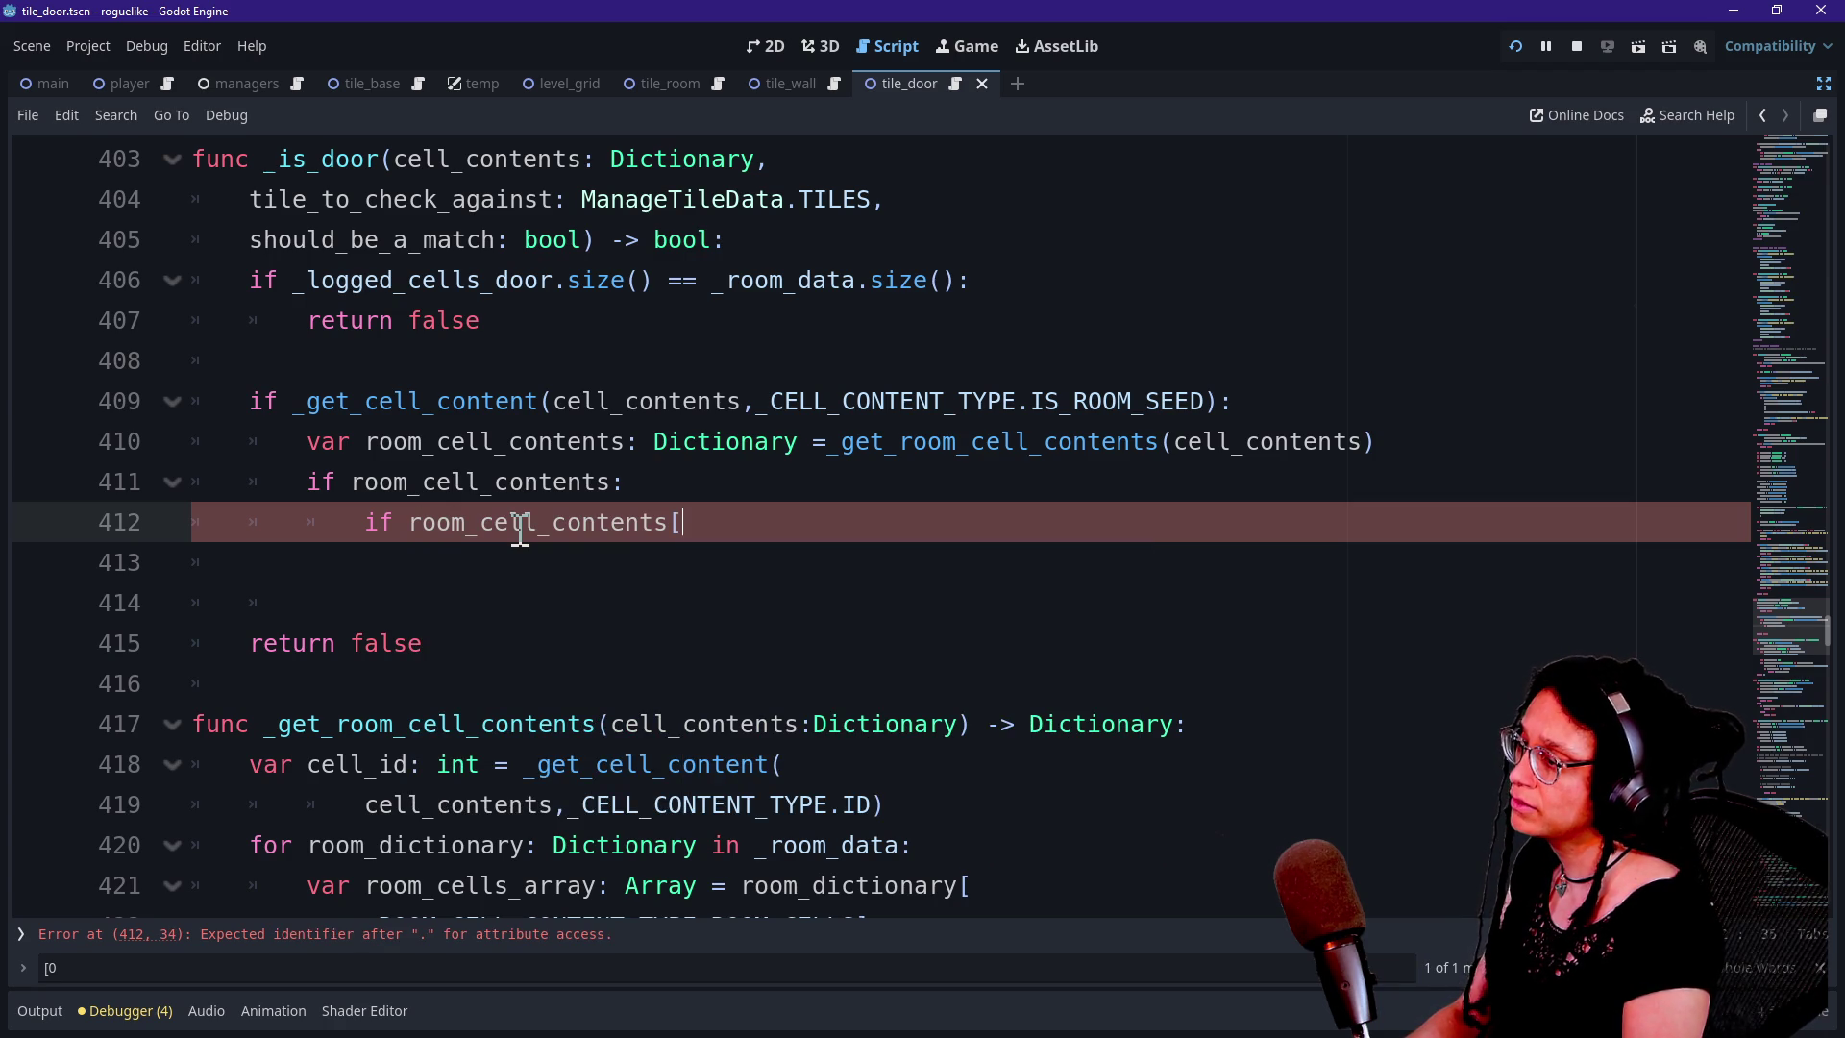
pyautogui.write('ROOM')
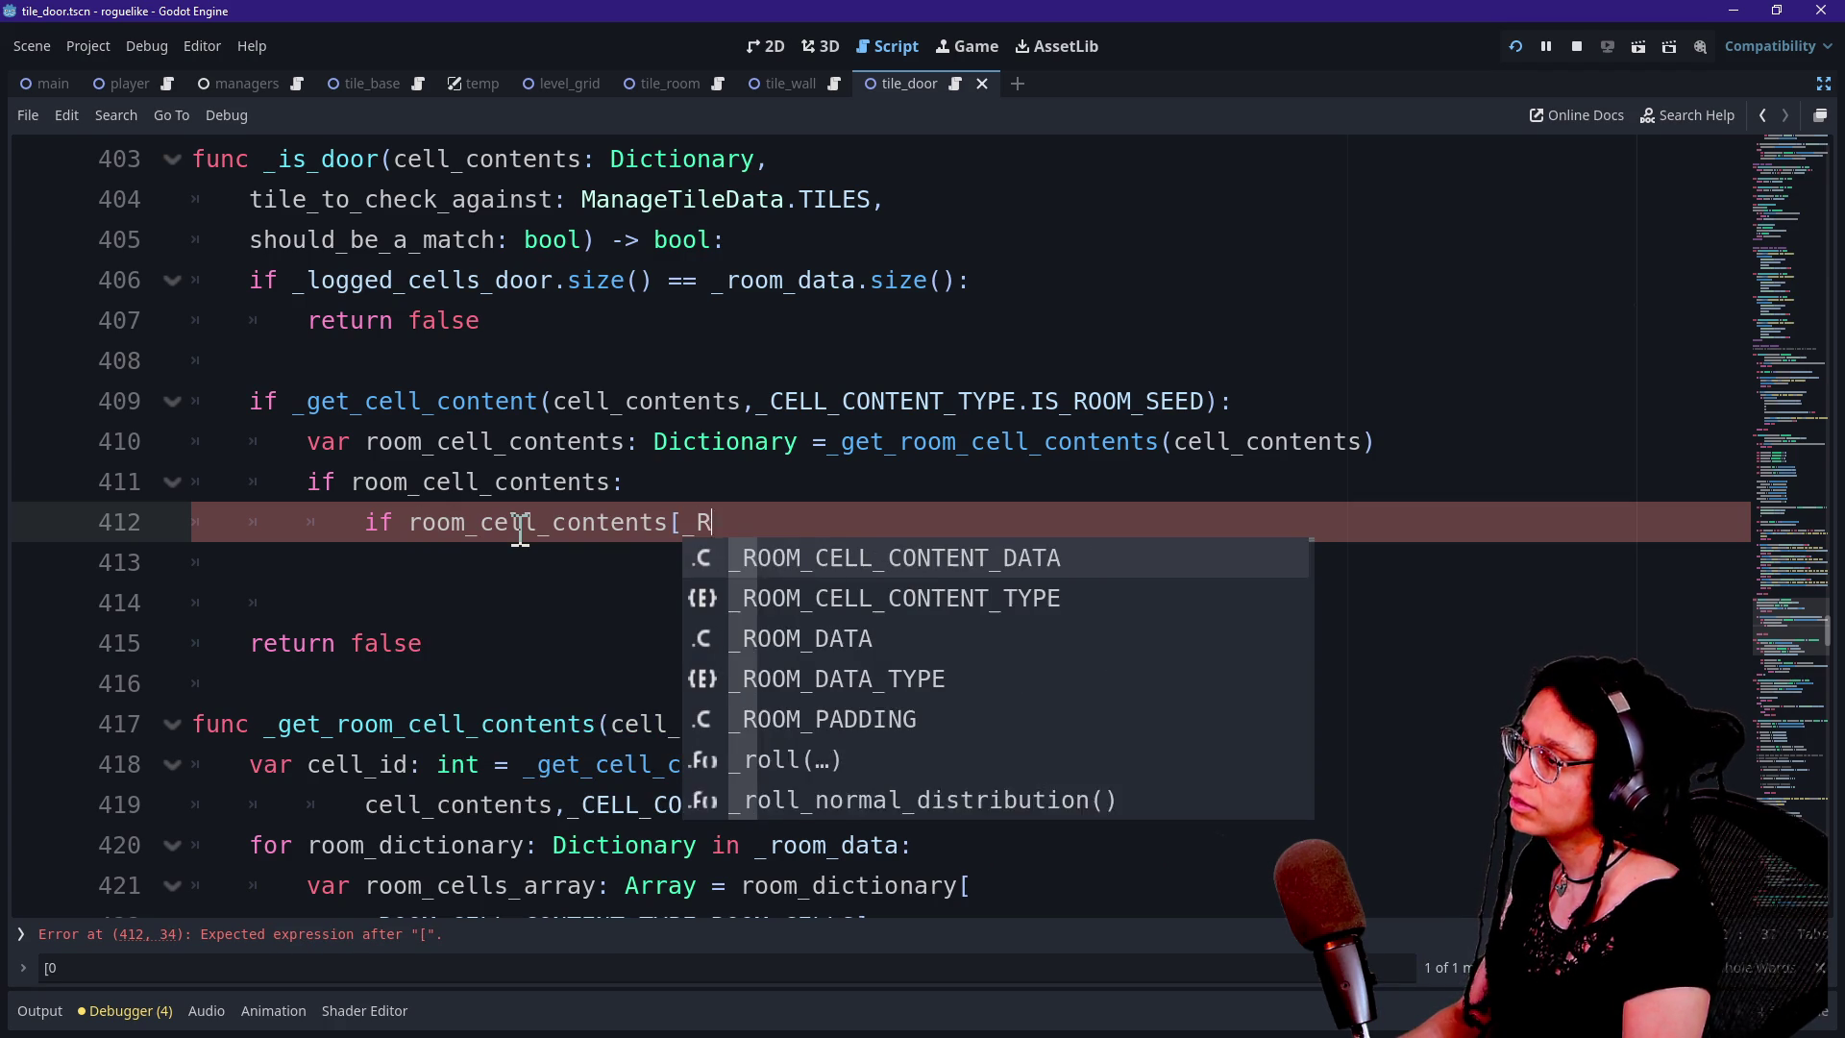
pyautogui.press('Down')
pyautogui.press('Return')
pyautogui.press('Down')
pyautogui.press('Return')
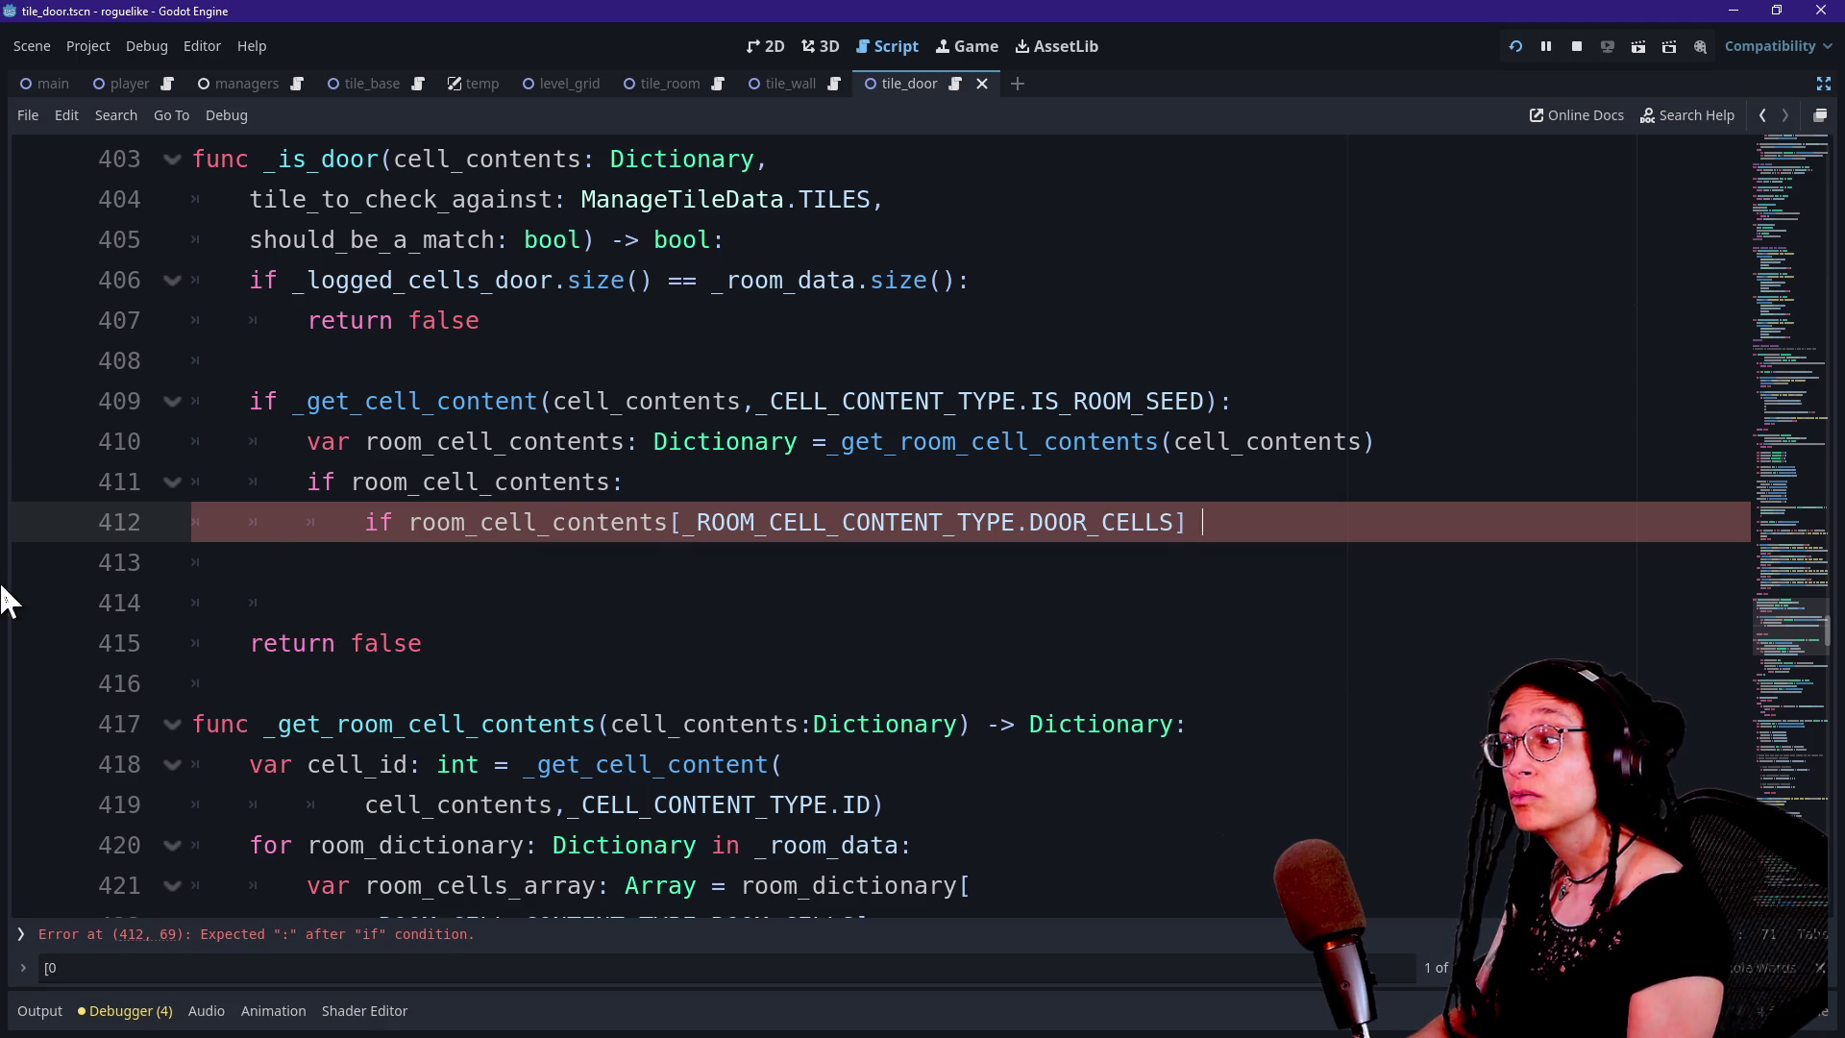
# Step: Complete it as 'if not ... == _max_doors_per_room:', wrapped after the opening bracket, and run the game
pyautogui.click(413, 528)
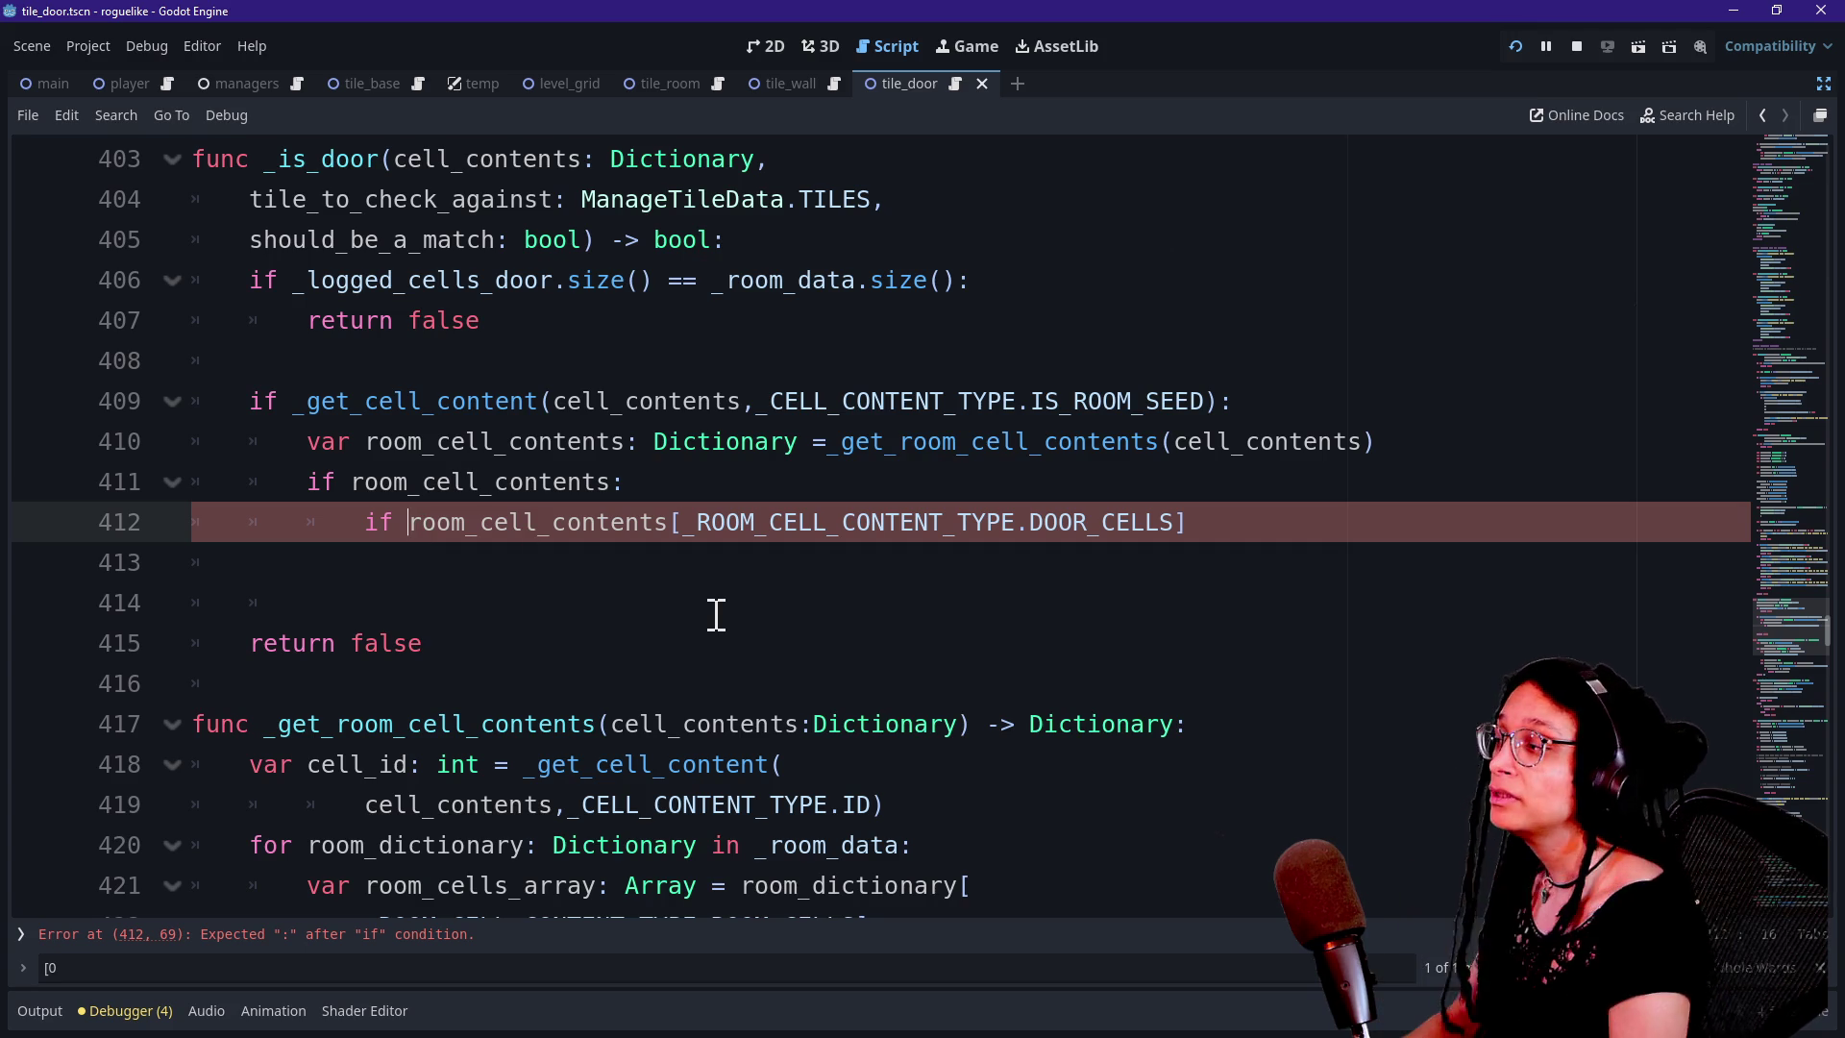
pyautogui.write('not')
pyautogui.click(1312, 545)
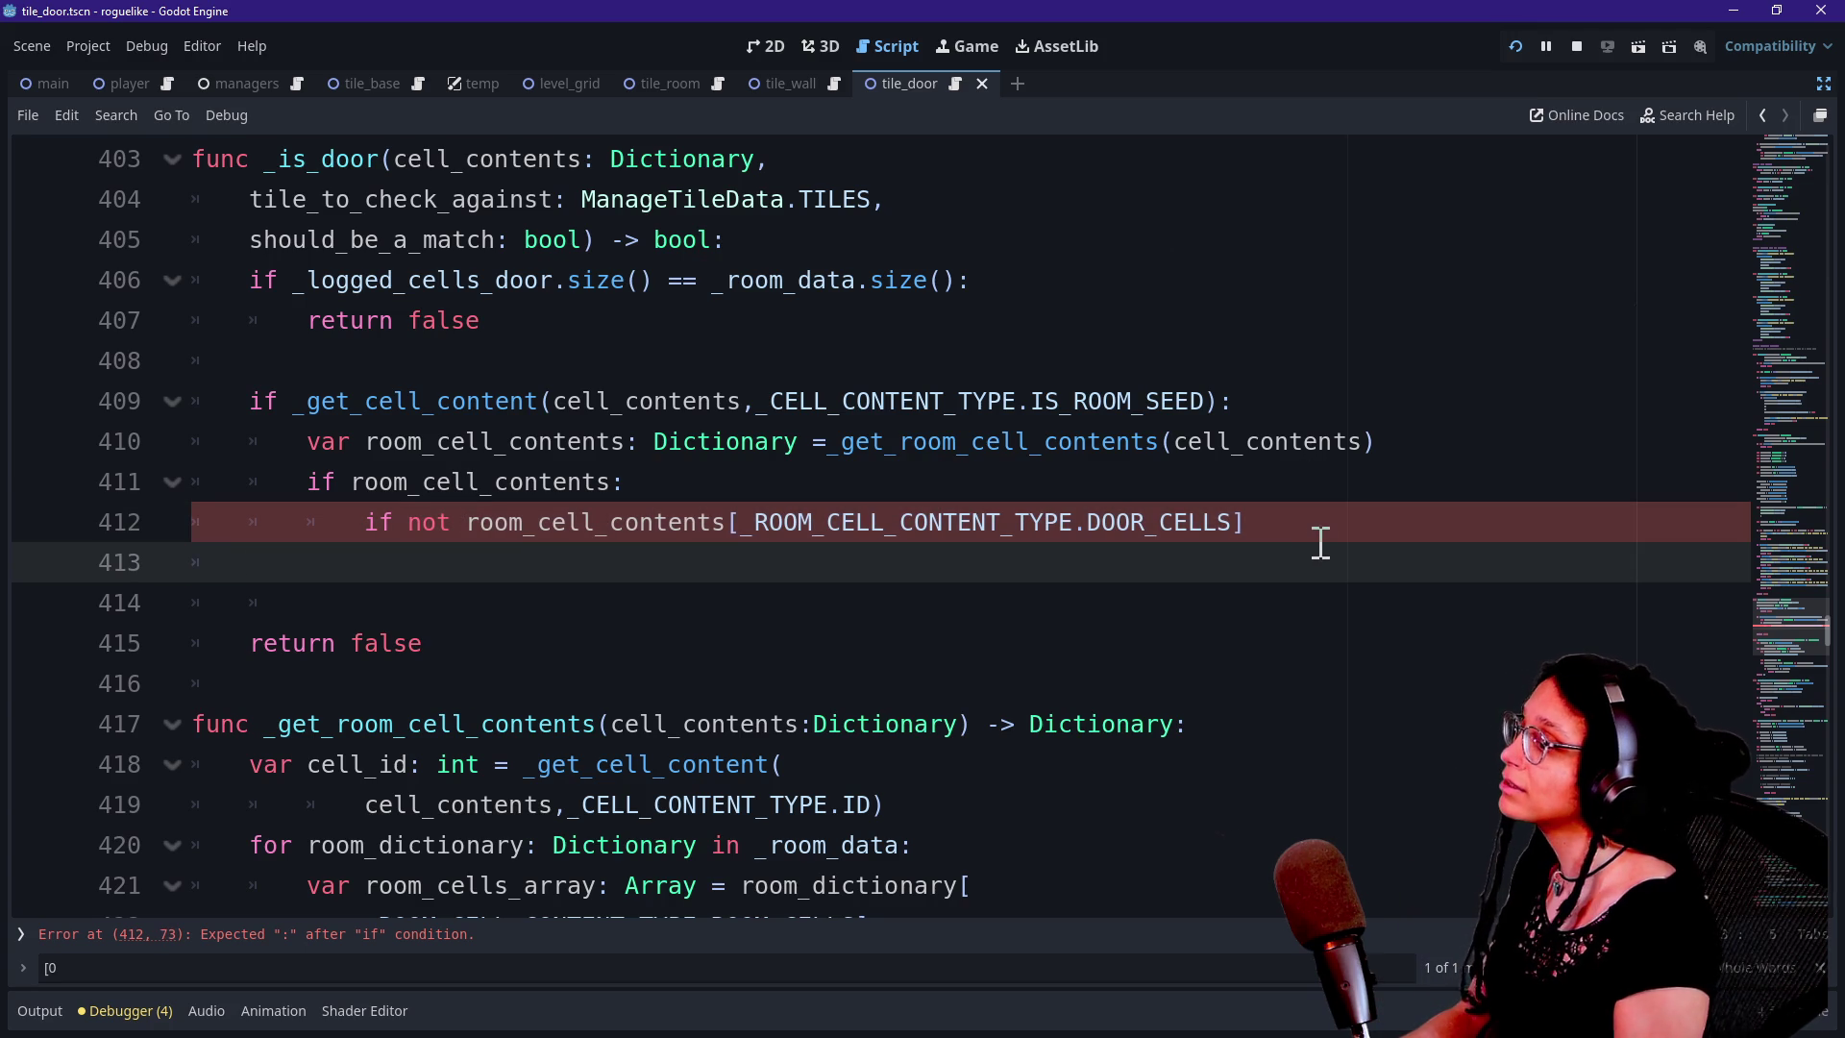
pyautogui.click(1323, 530)
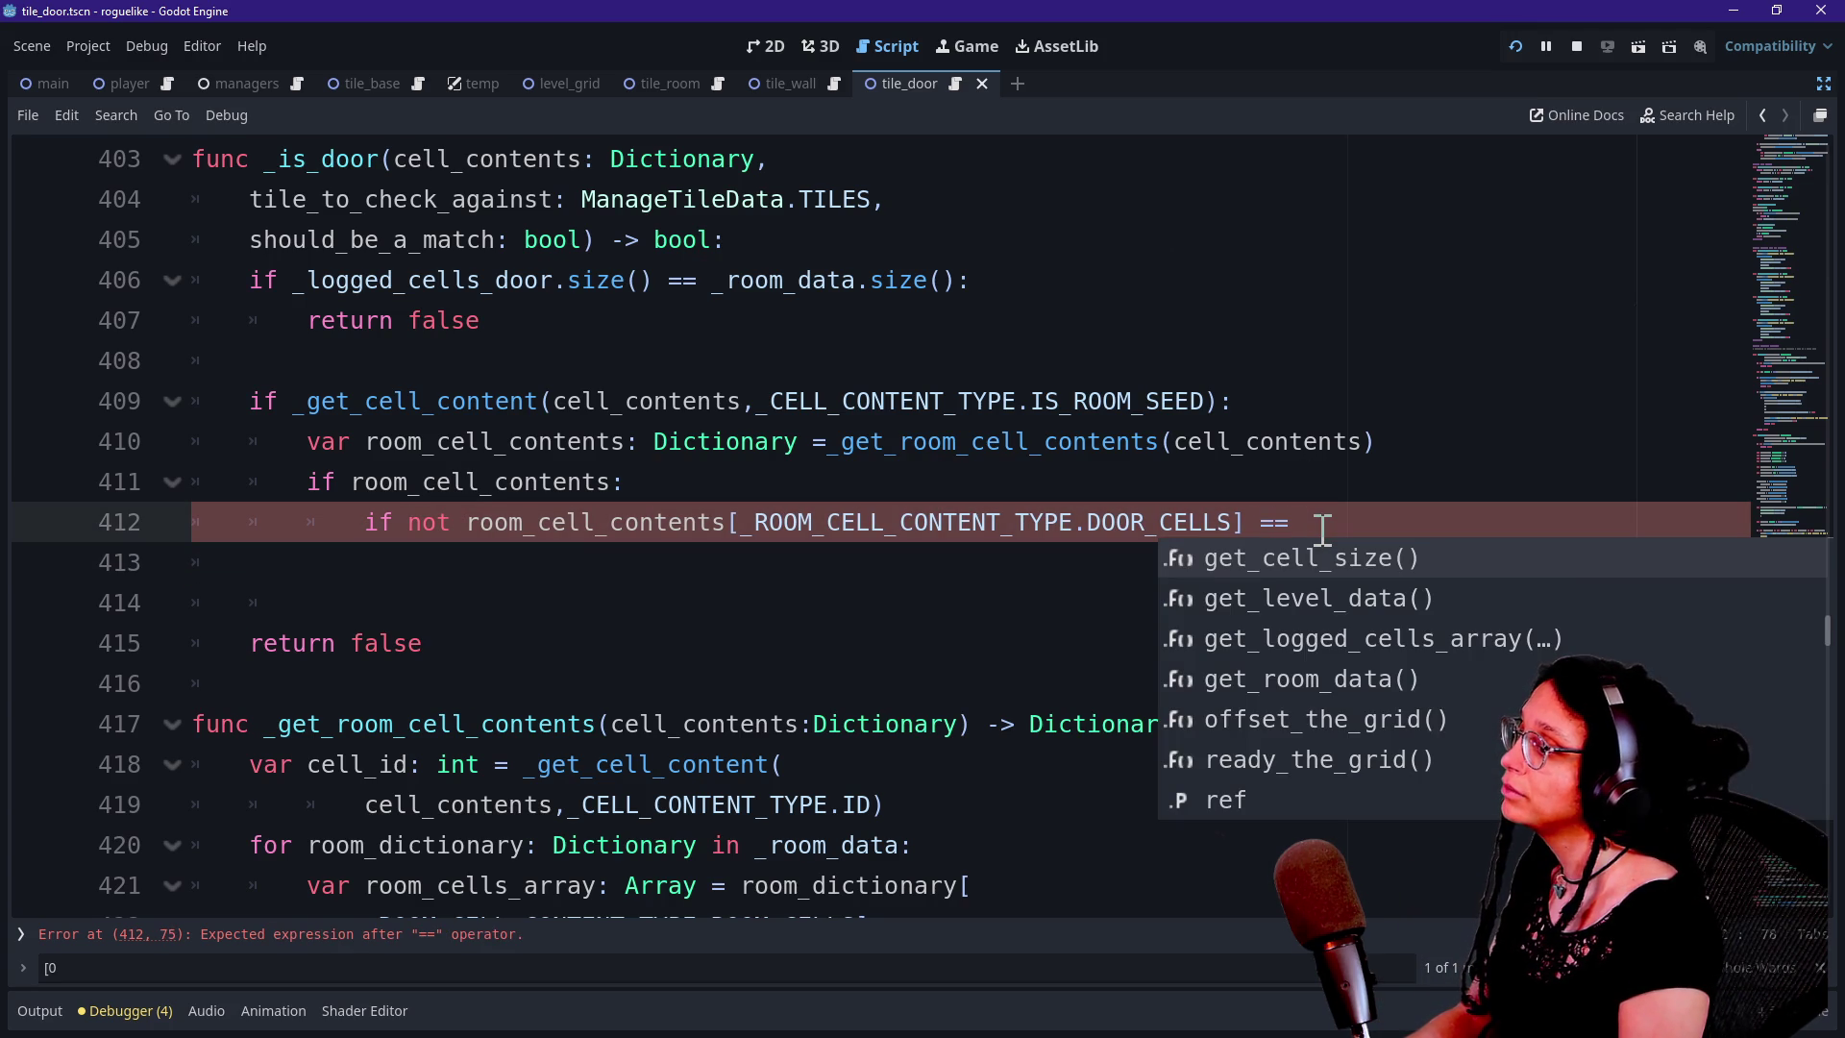
pyautogui.write('_max')
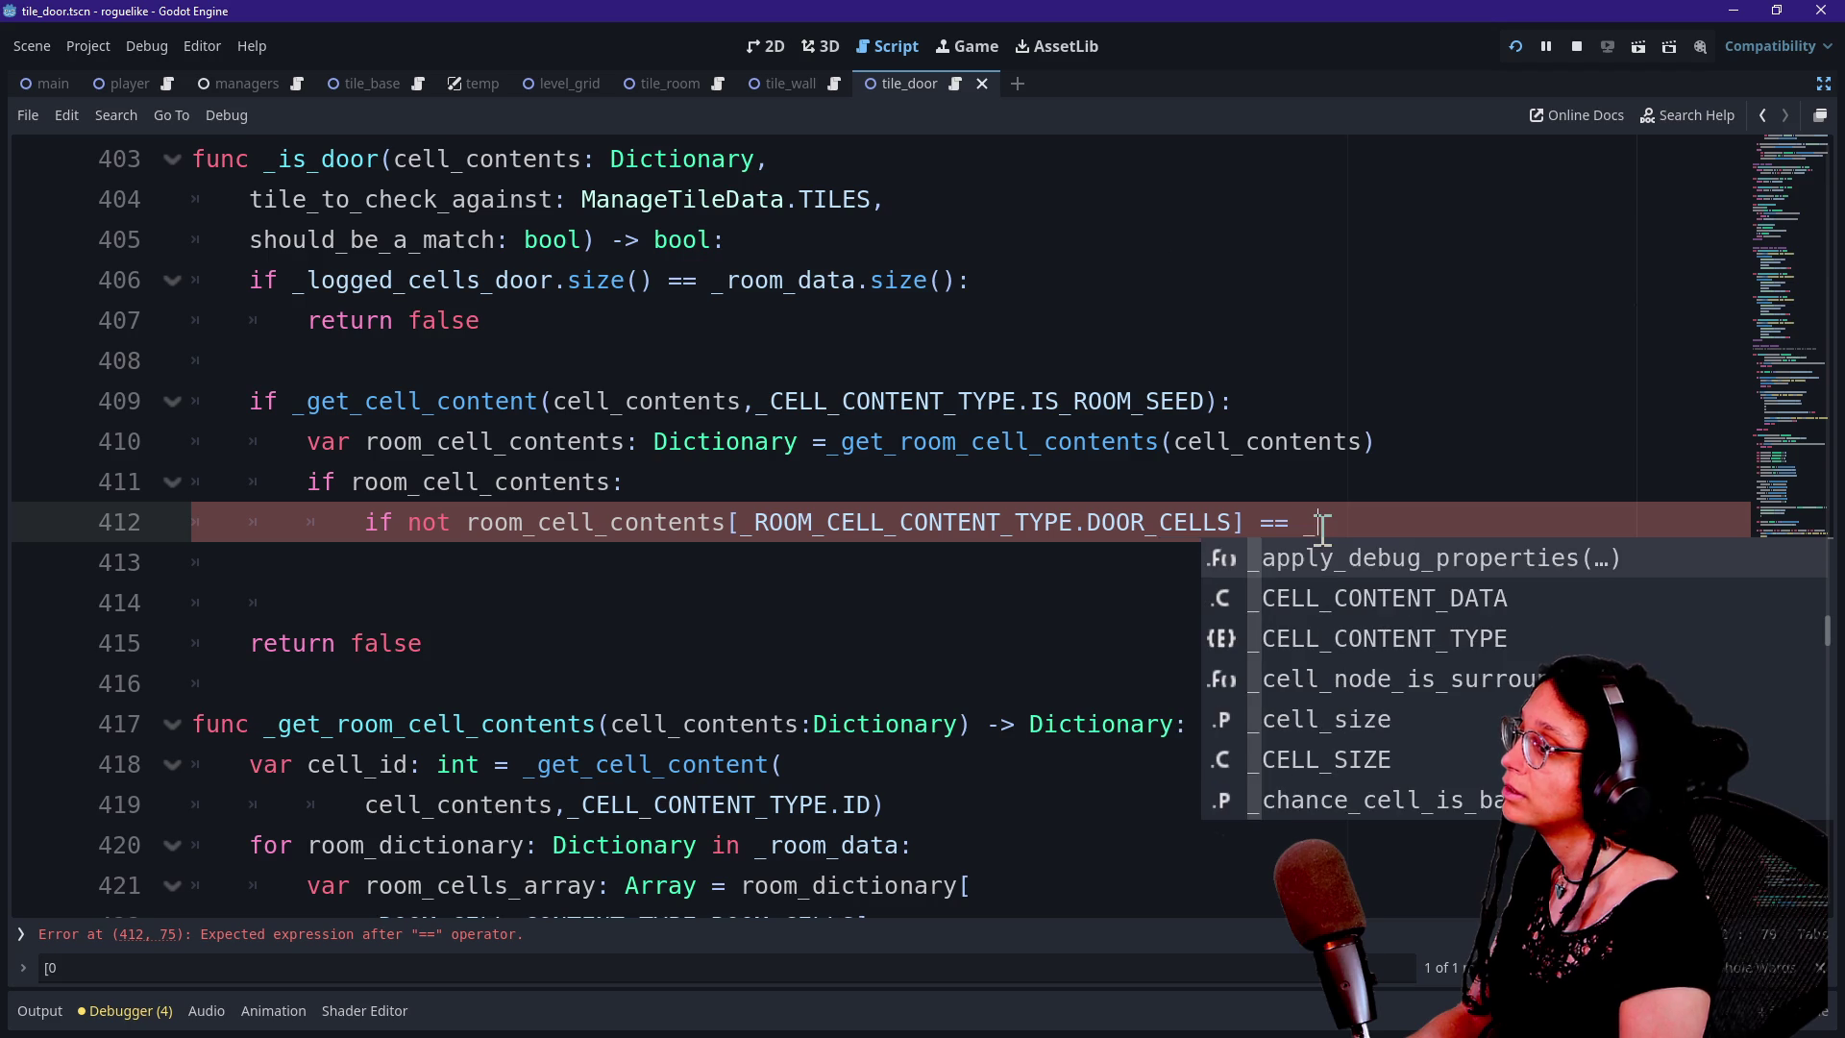
pyautogui.press('Return')
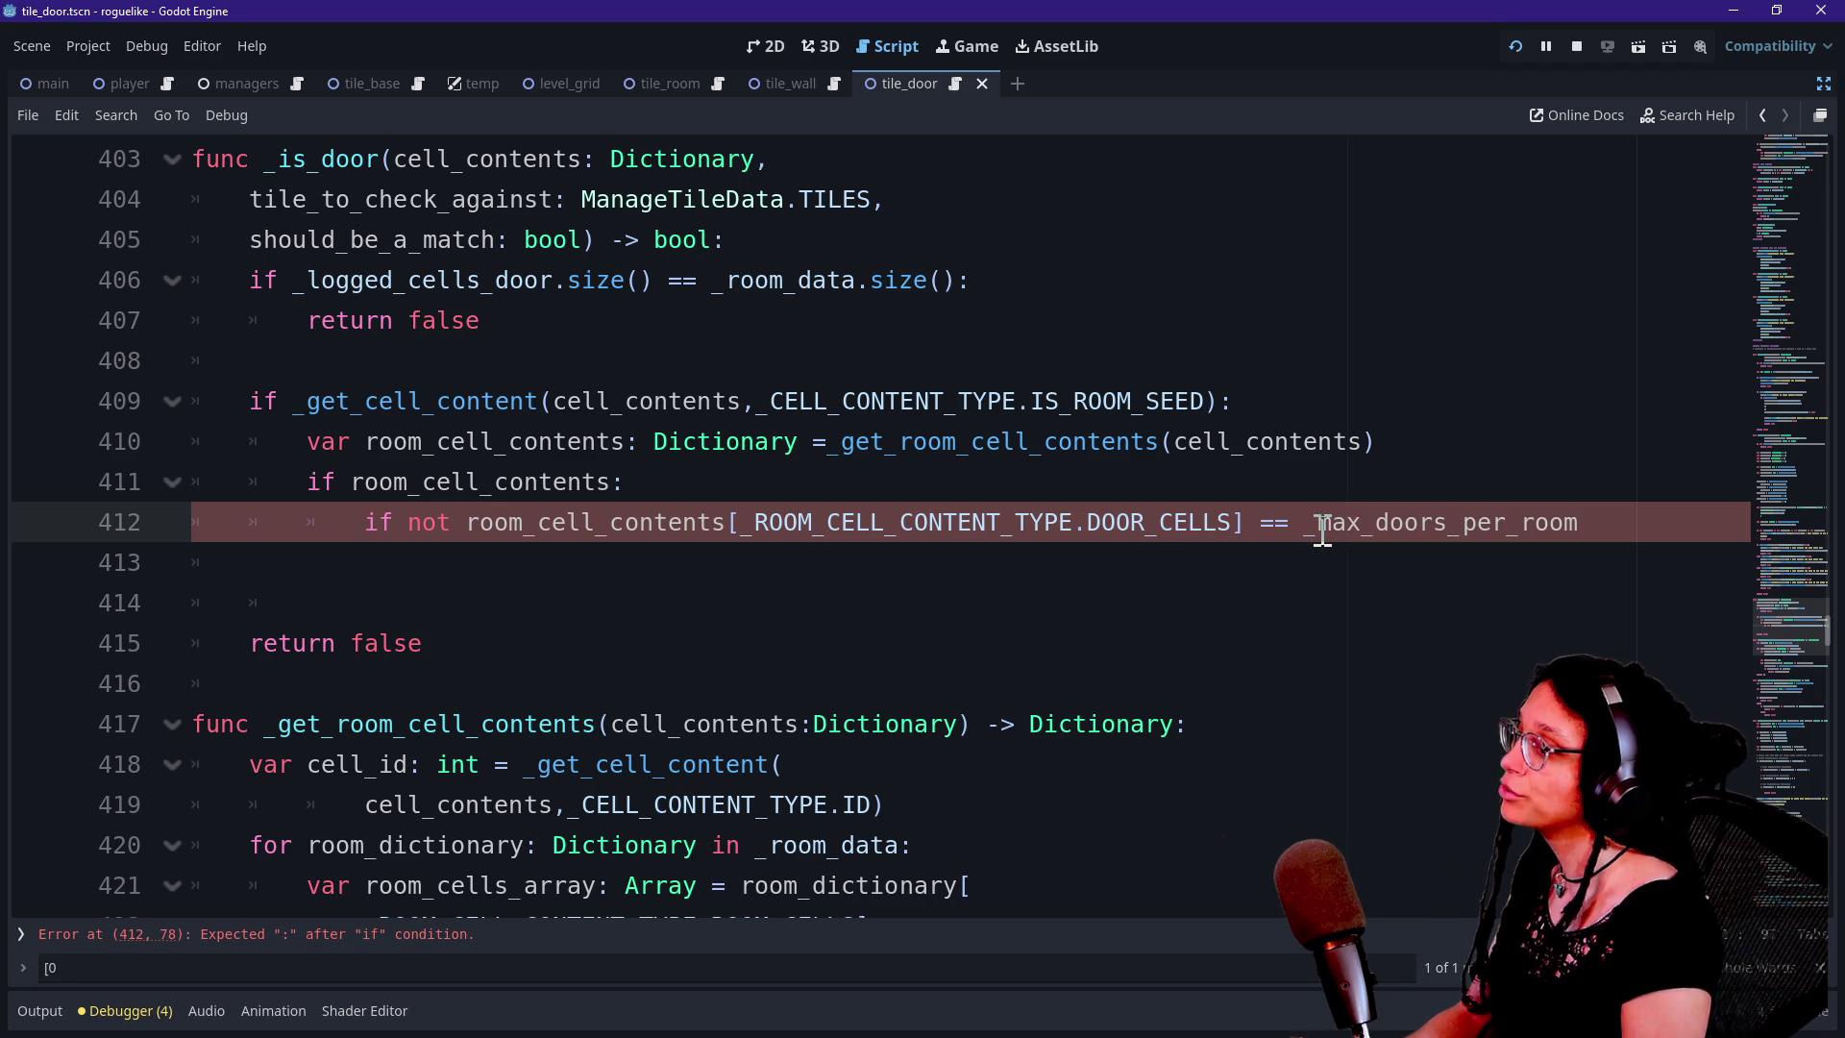
pyautogui.press('Return')
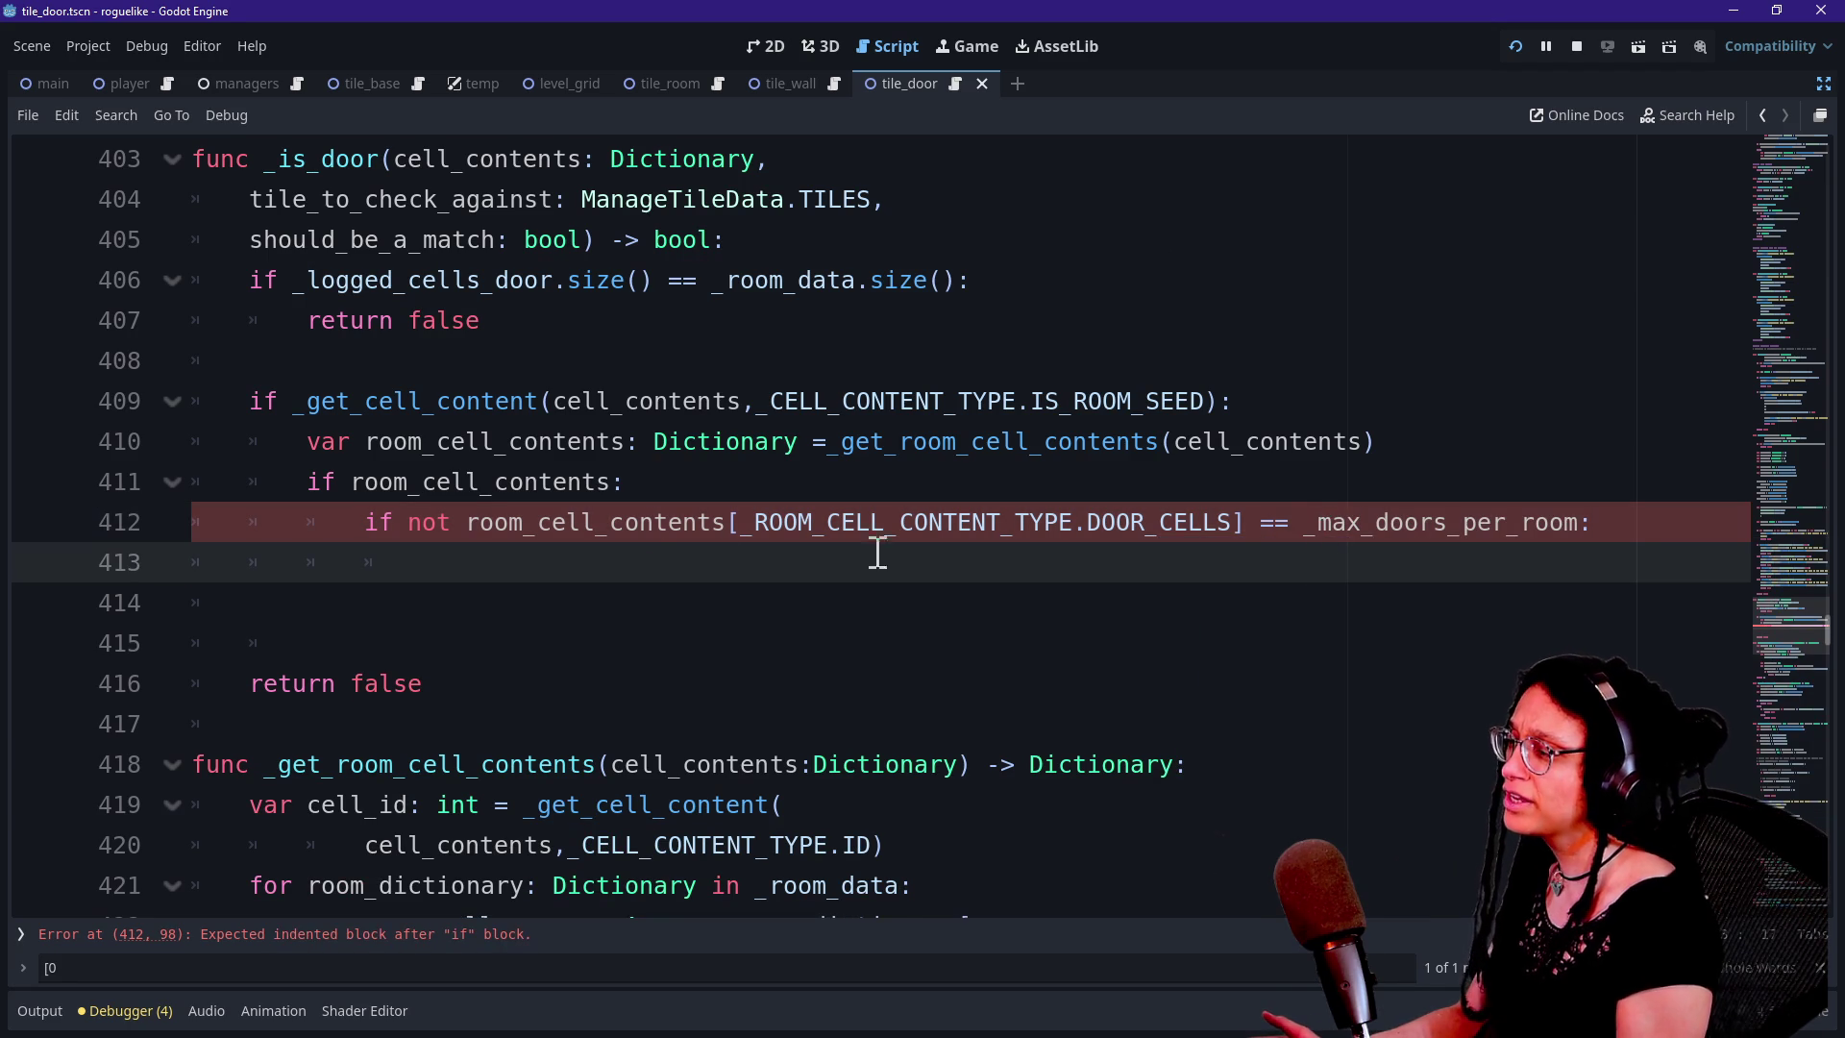
pyautogui.click(734, 522)
pyautogui.press('Return')
pyautogui.click(568, 562)
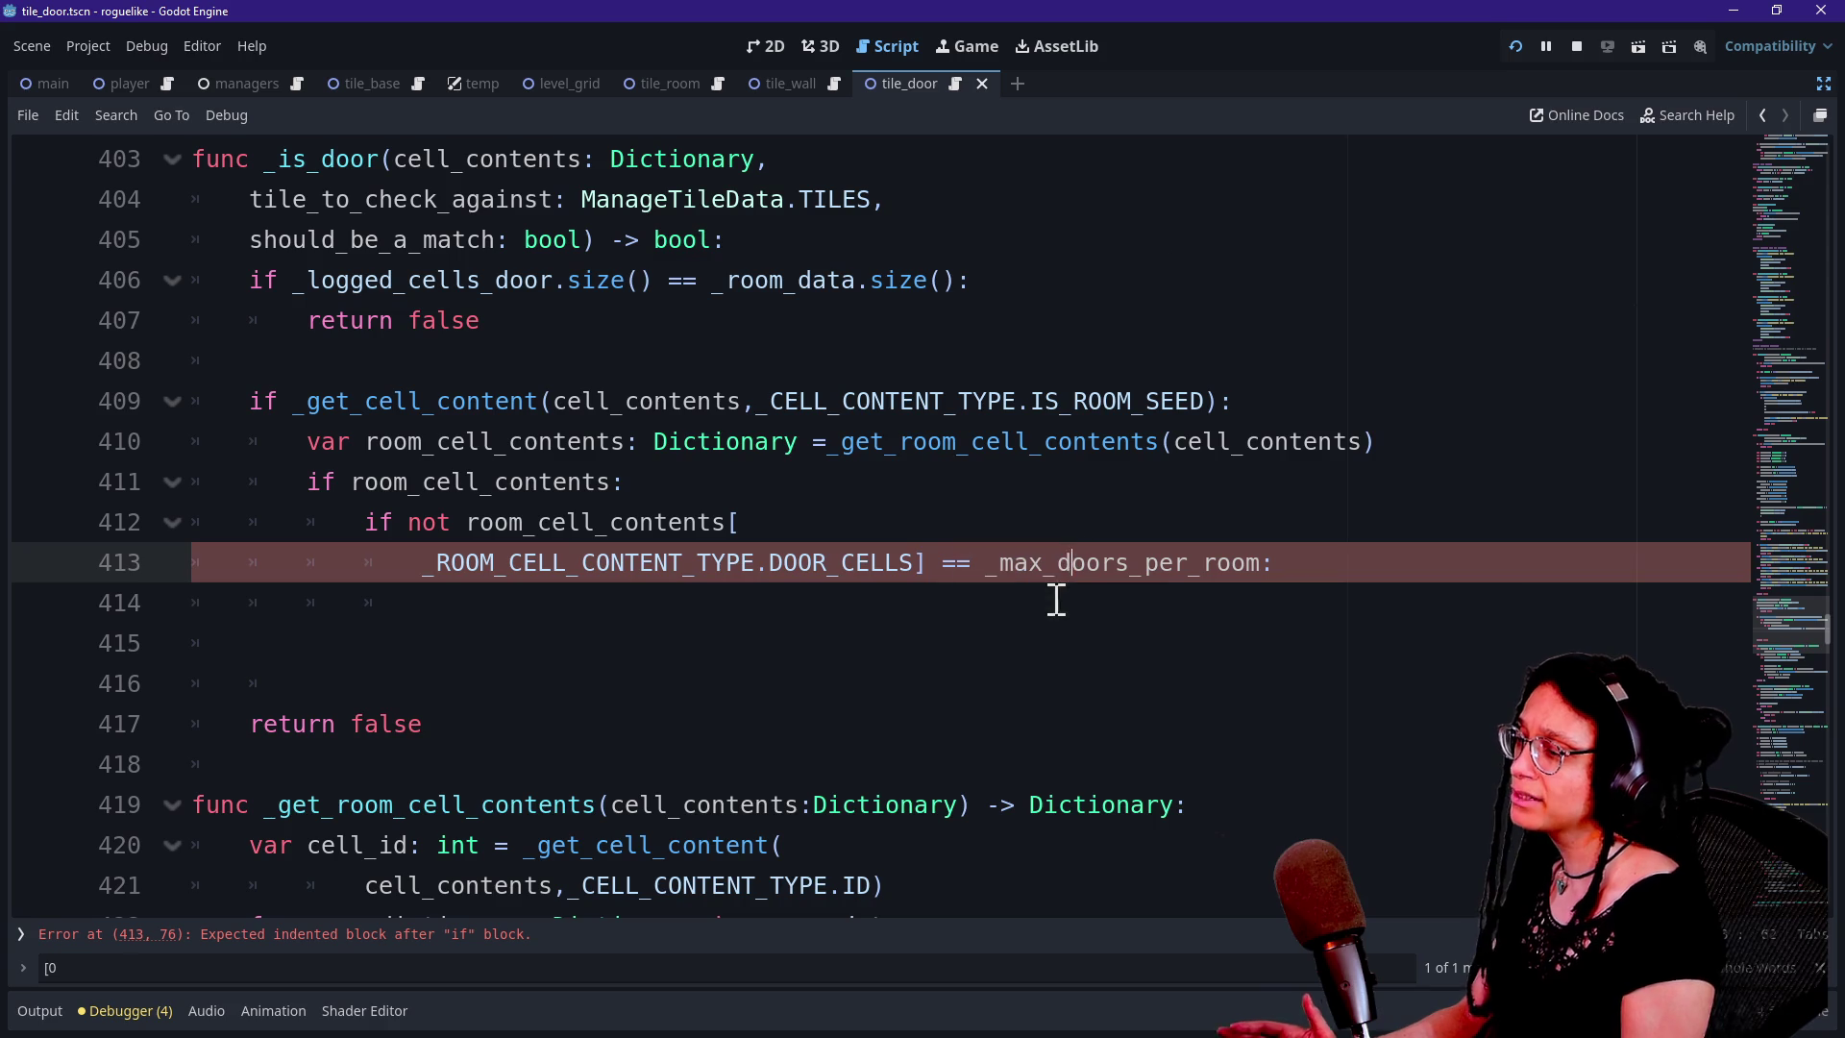
pyautogui.click(1052, 603)
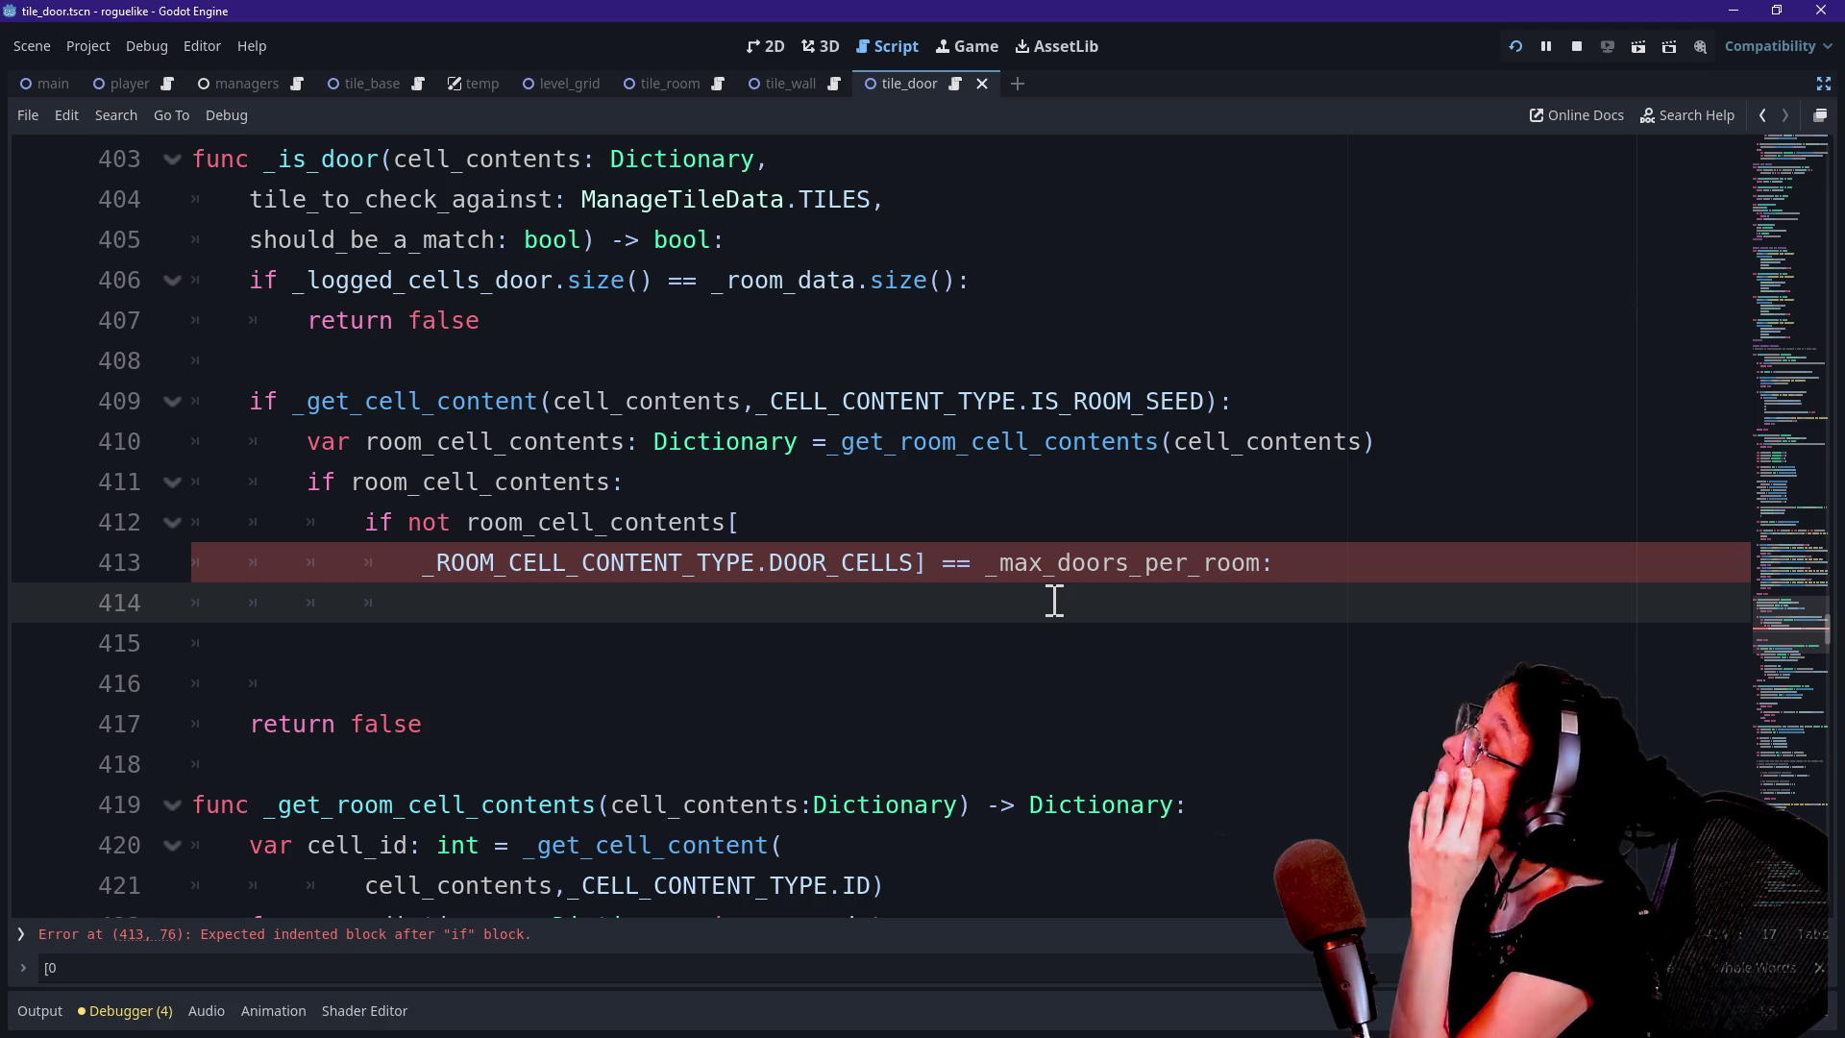
pyautogui.hotkey('ctrl', 'F4')
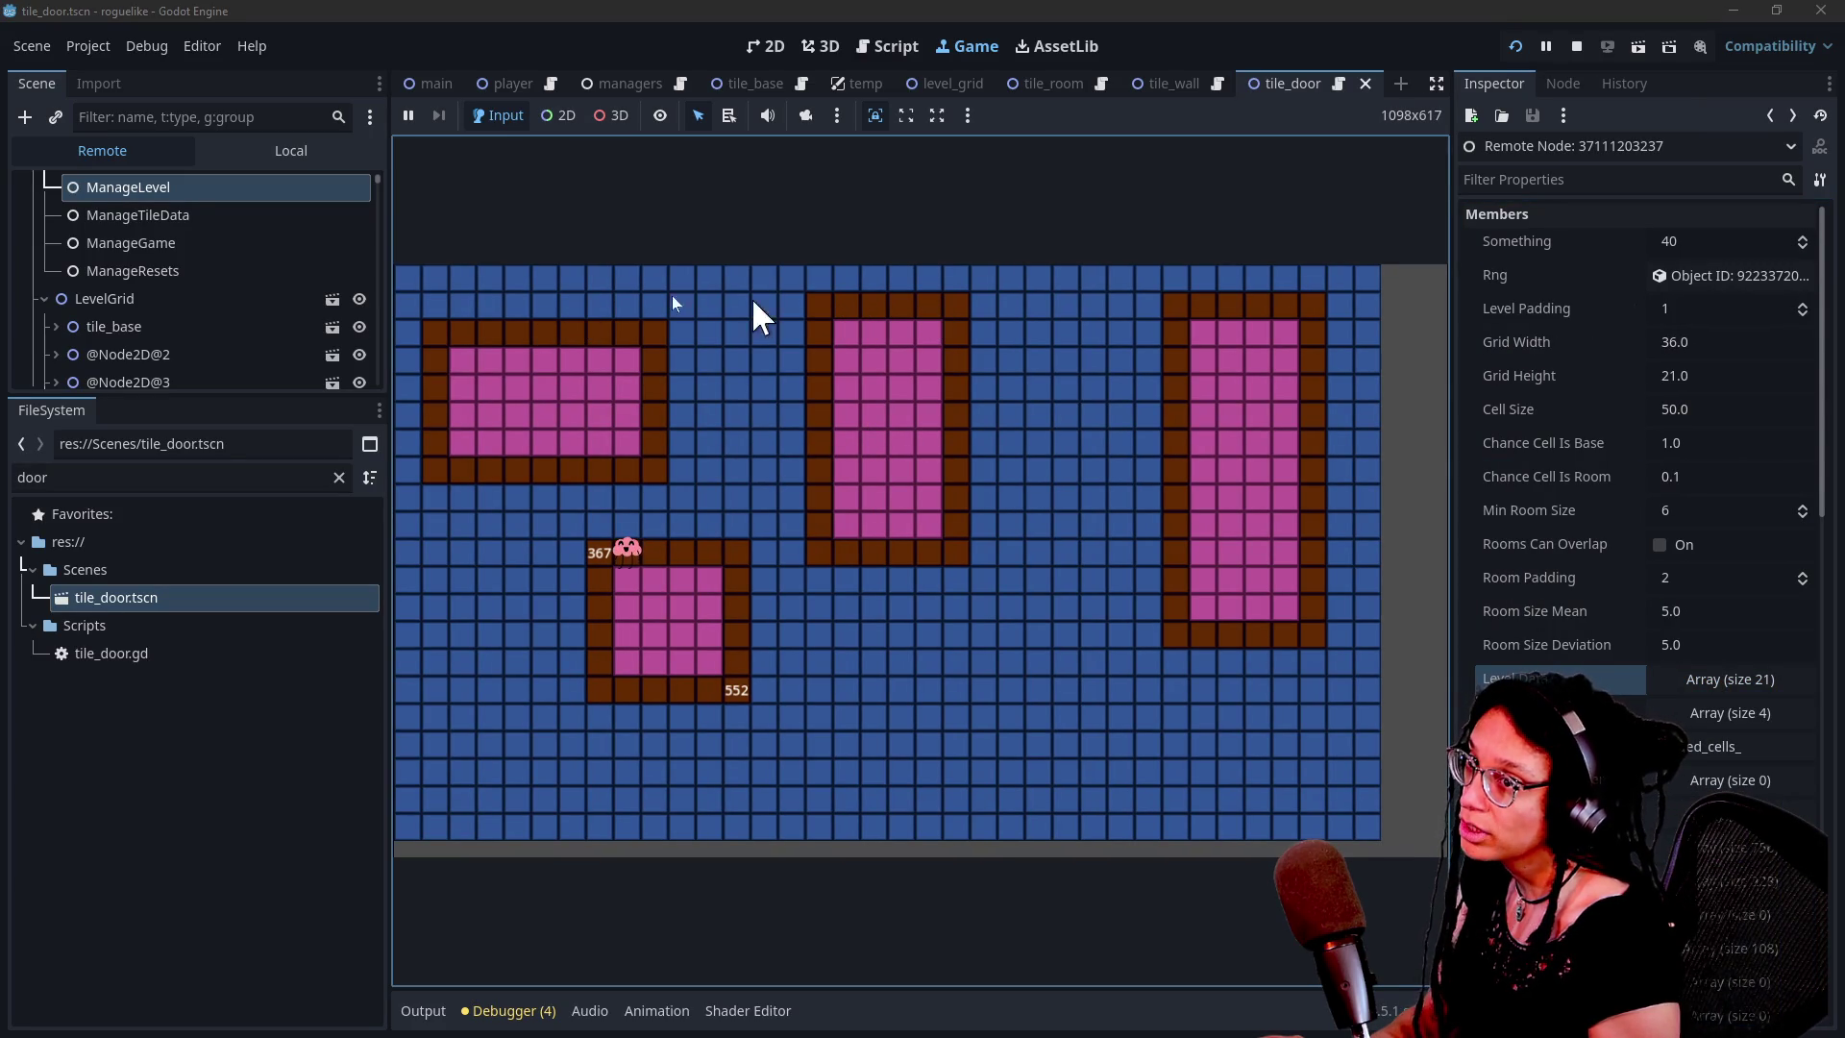
# Step: Walk the creature along the top row, then select ManageLevel in the Remote tree
pyautogui.click(516, 290)
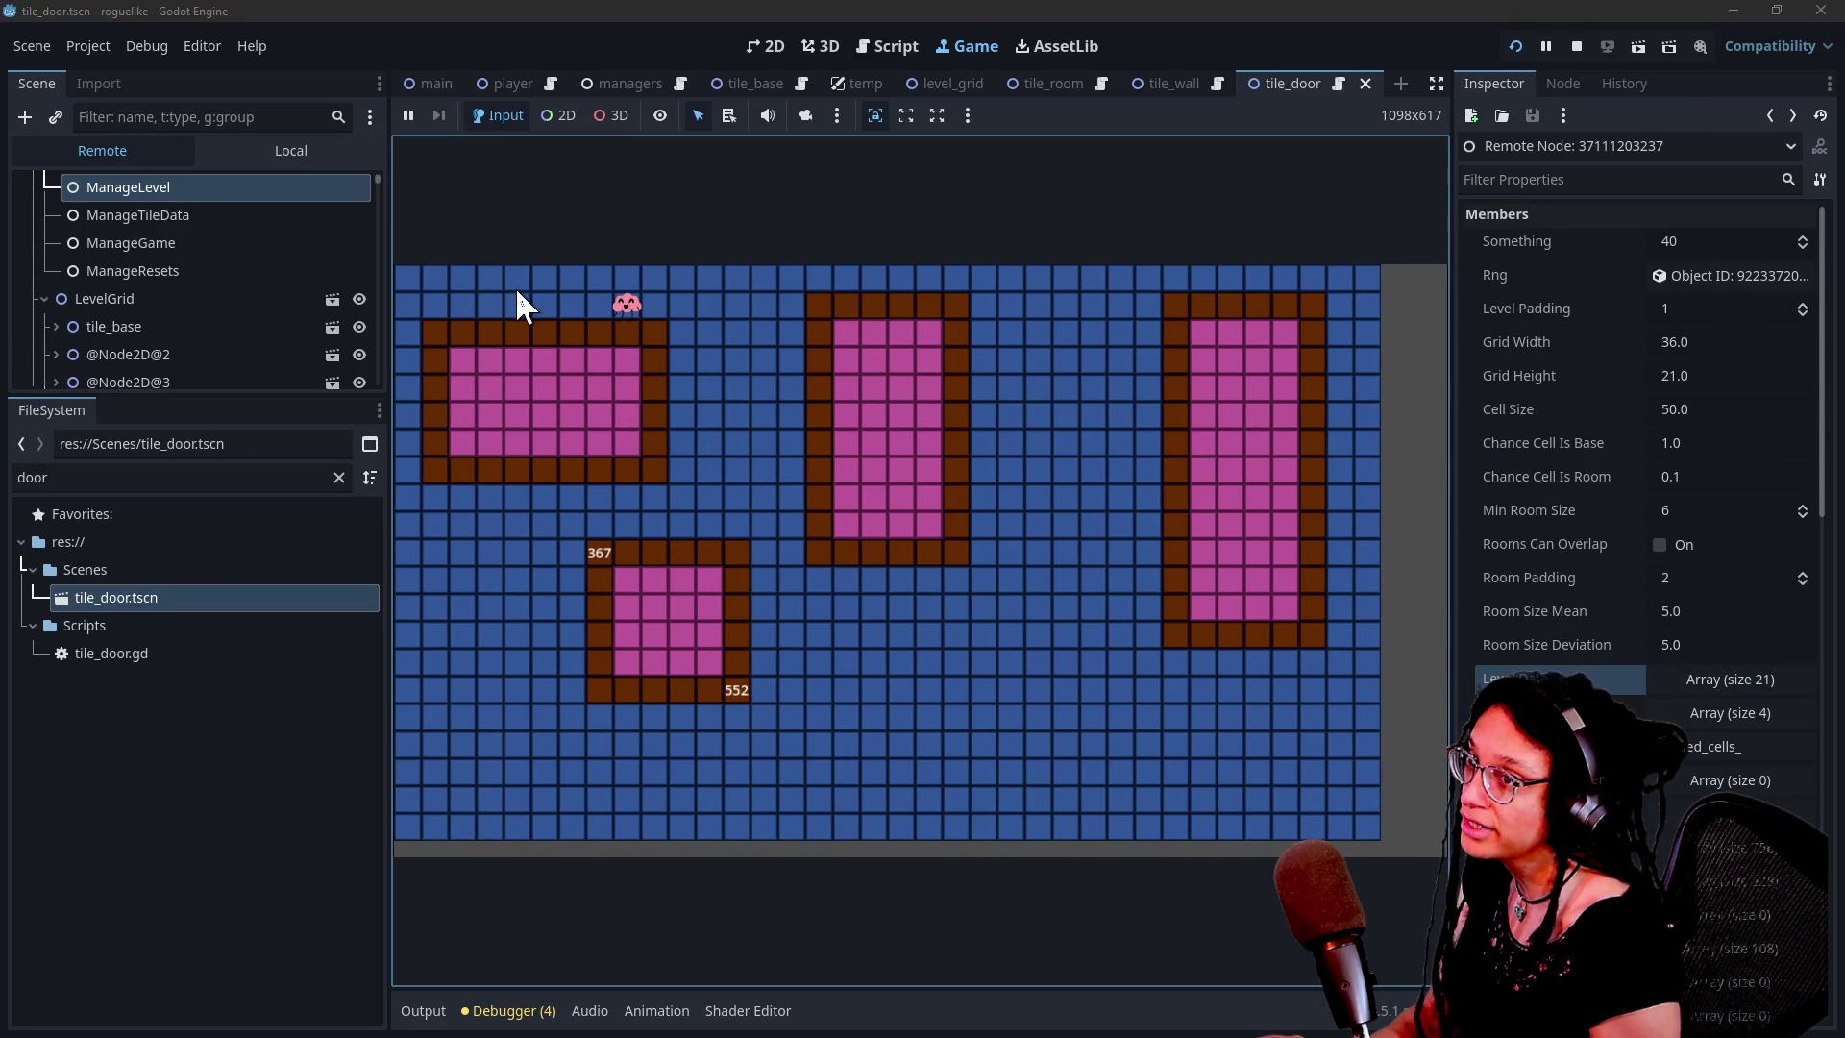
pyautogui.click(781, 521)
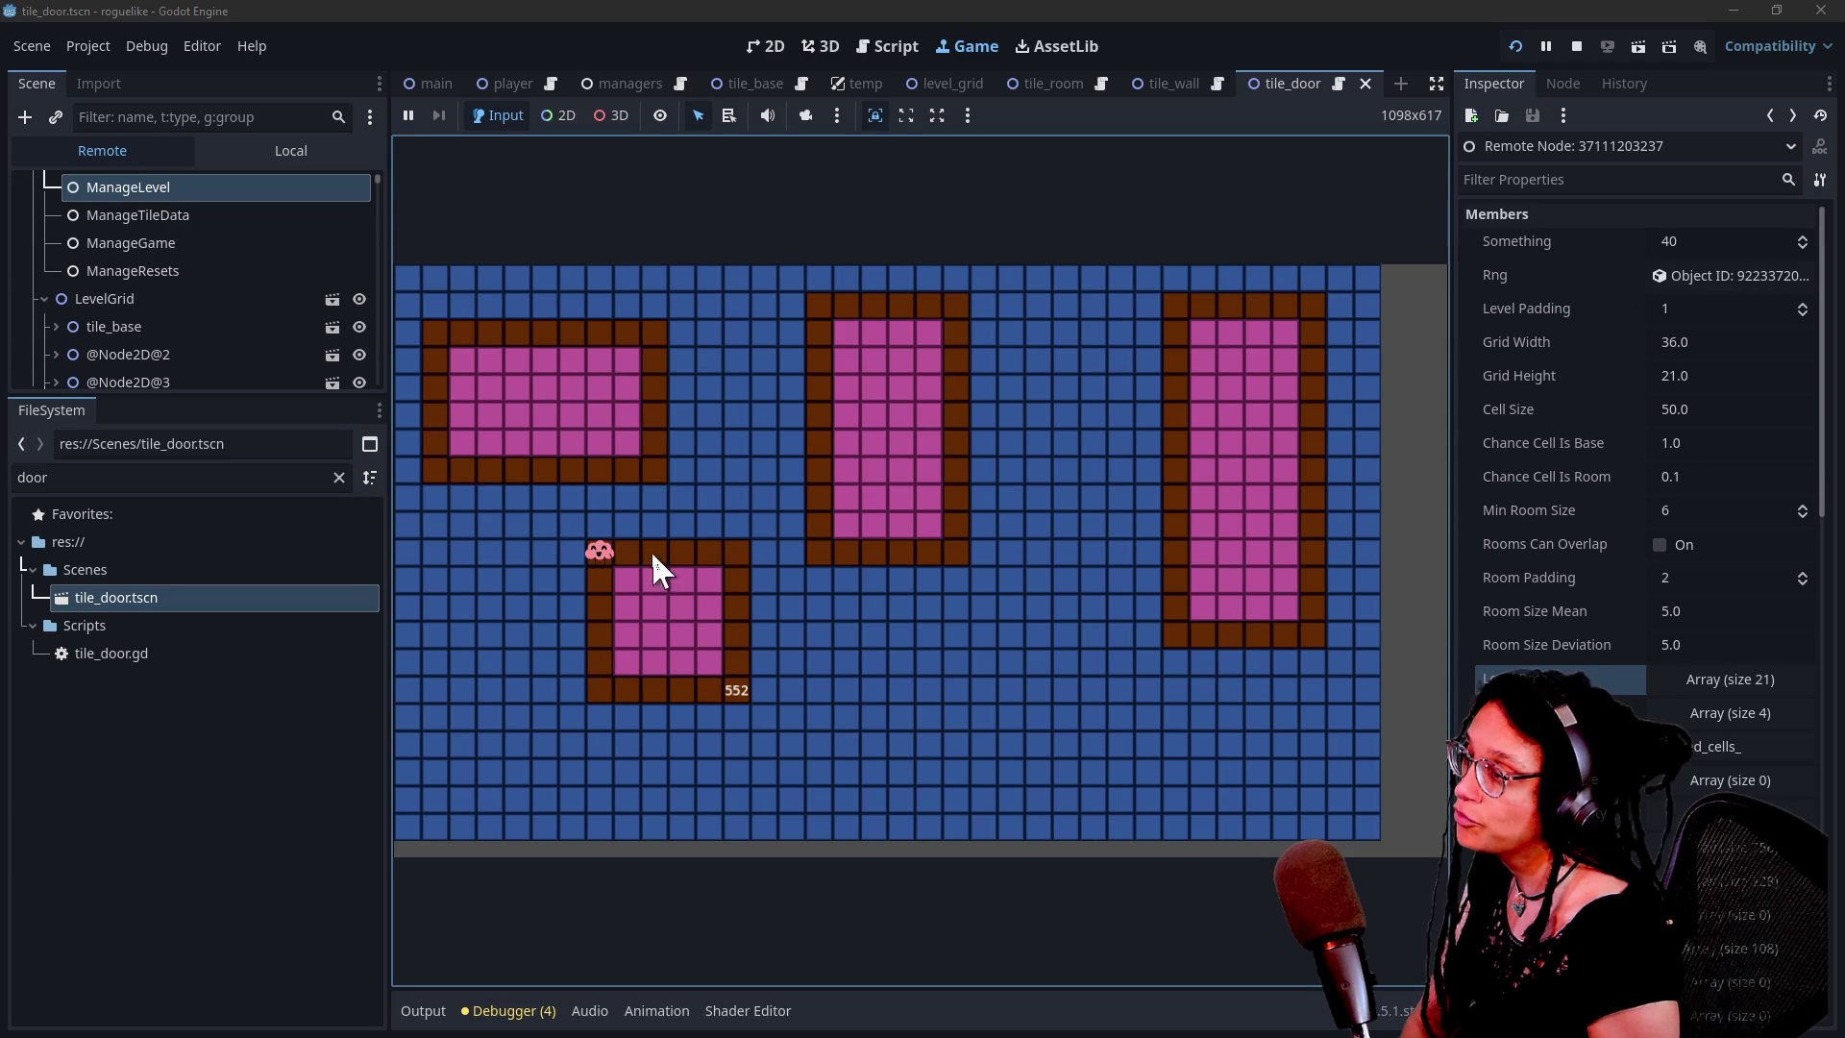
pyautogui.click(137, 238)
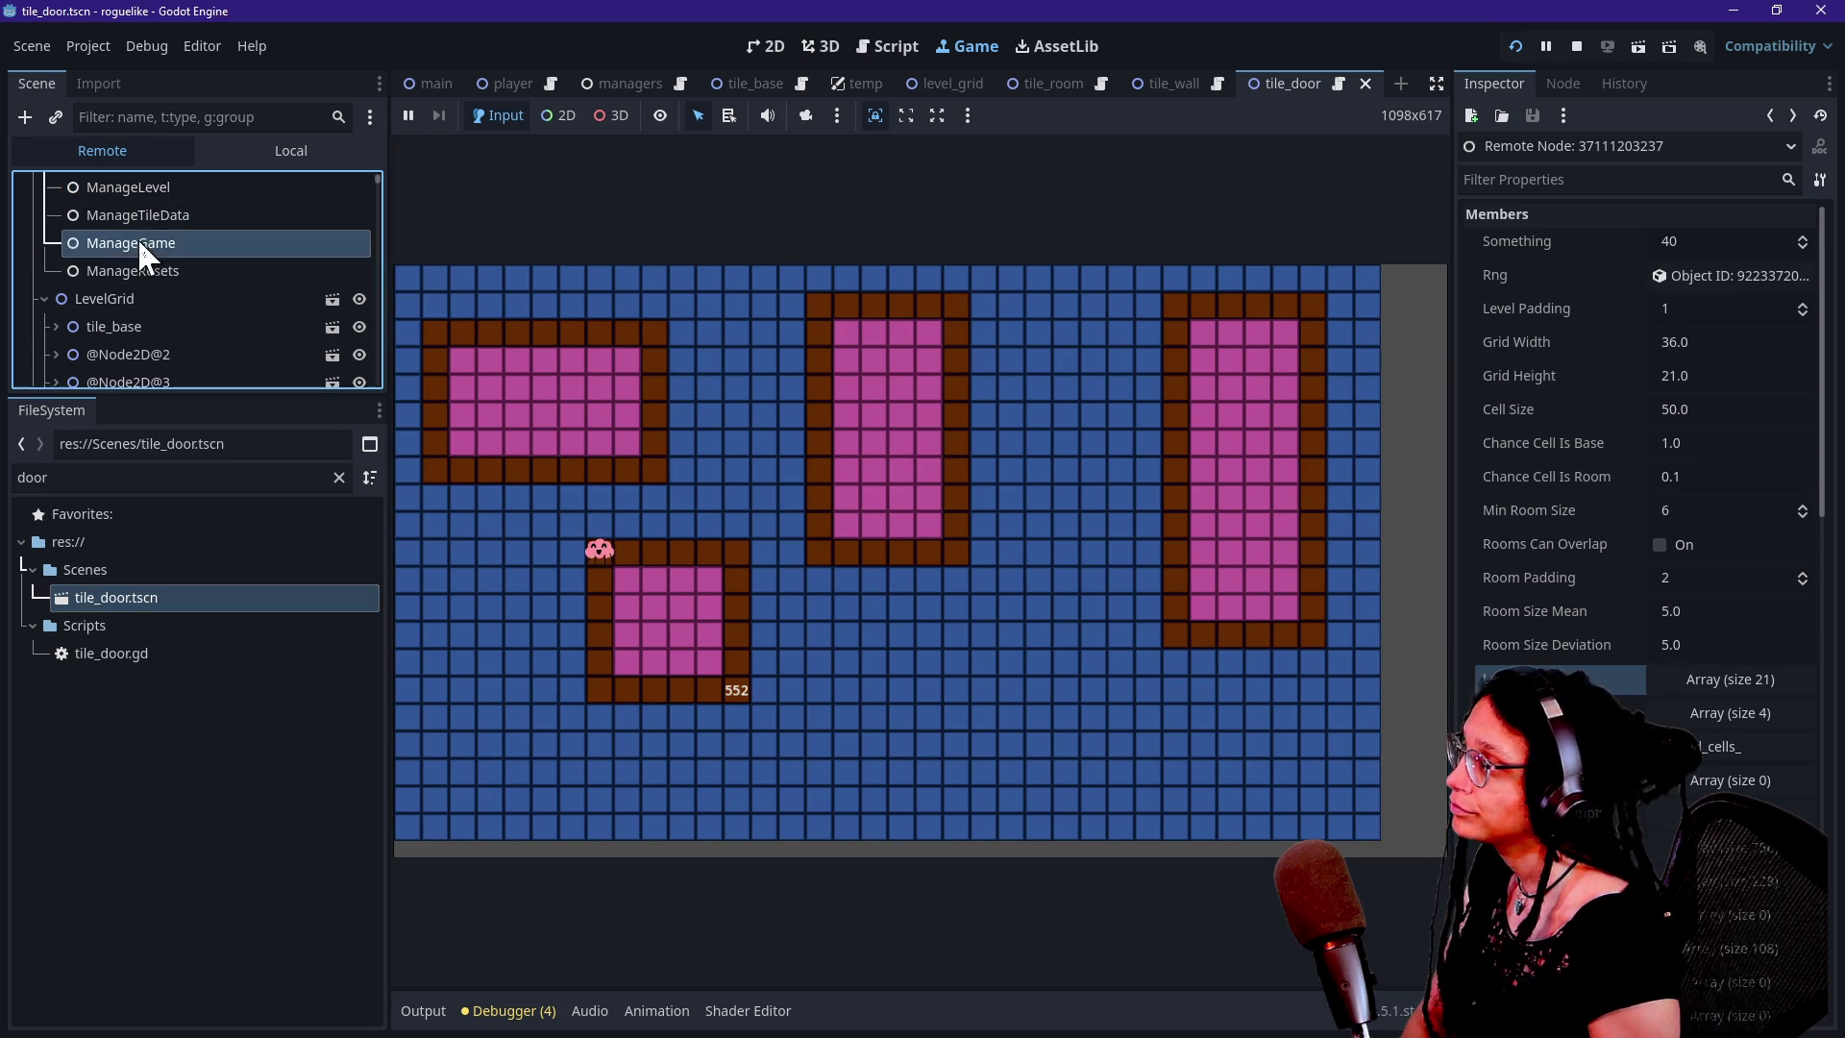
pyautogui.click(154, 209)
pyautogui.click(154, 182)
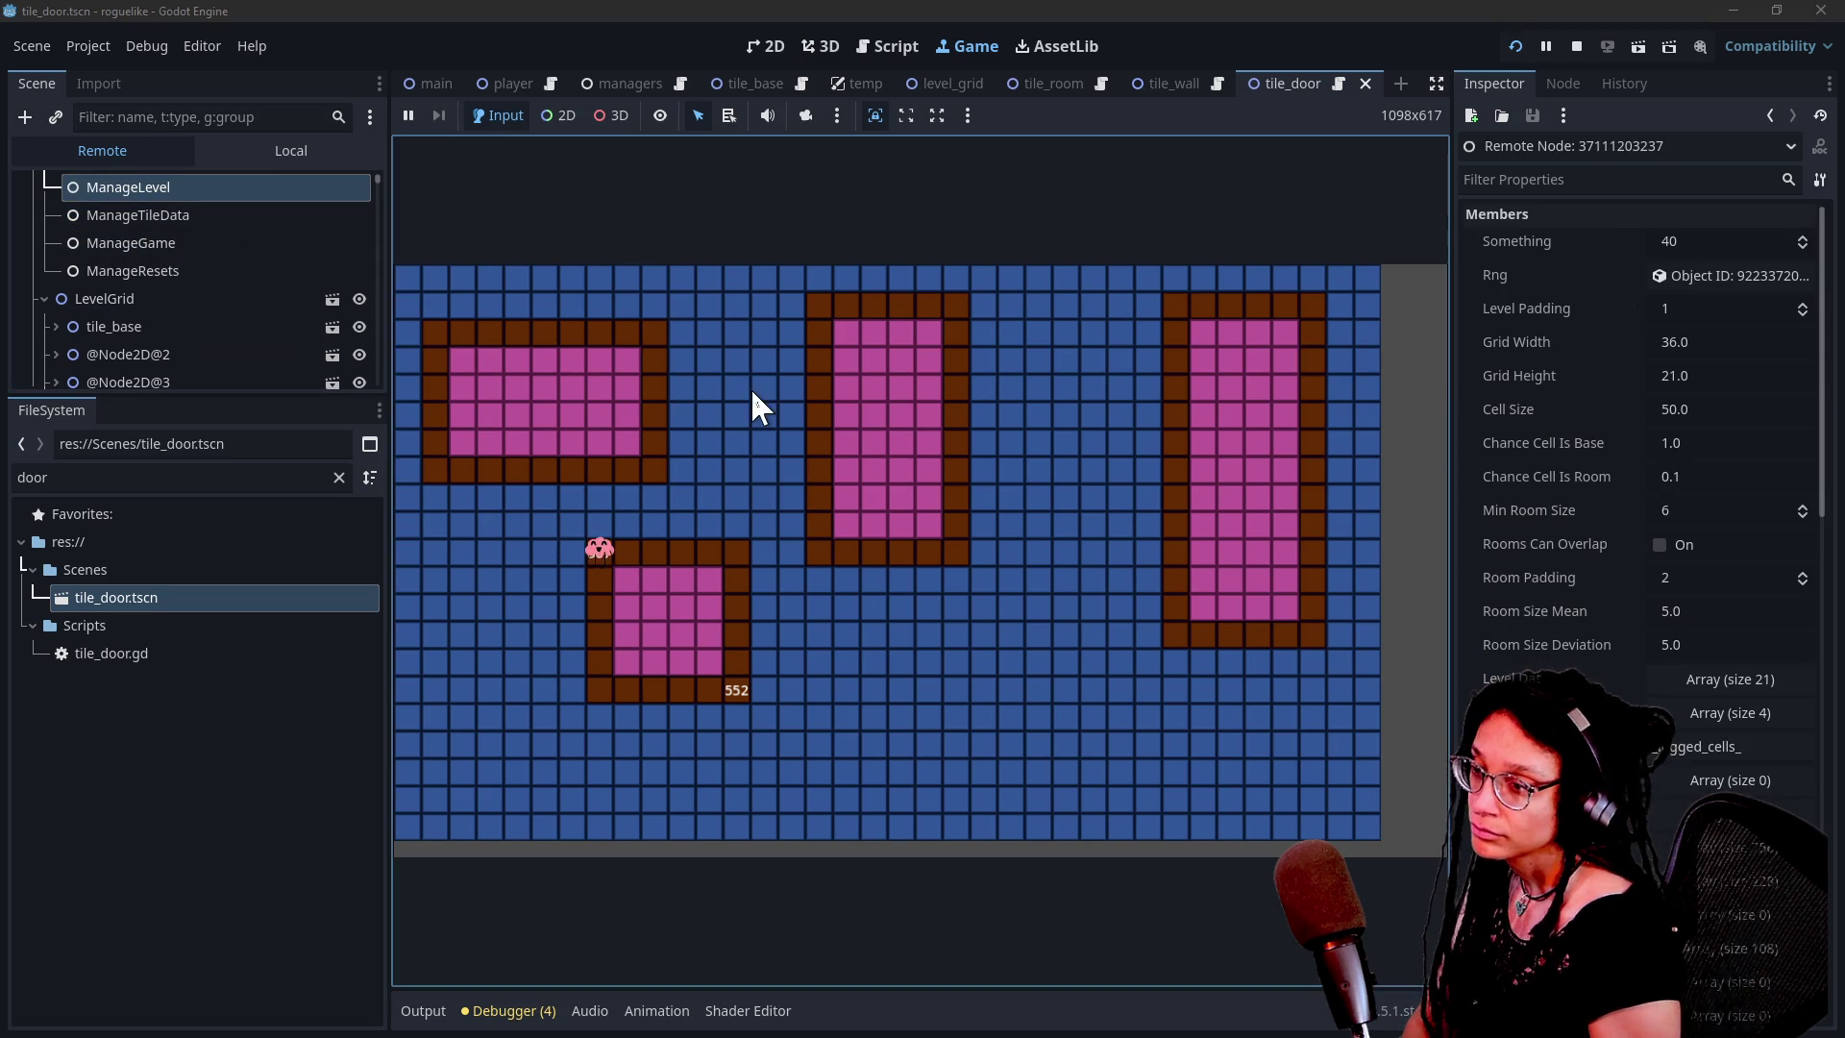
# Step: Expand Room Data > 3 > its 36-entry cell array to entry 35, showing tile 552
pyautogui.scroll(-1, 1650, 682)
pyautogui.click(1698, 609)
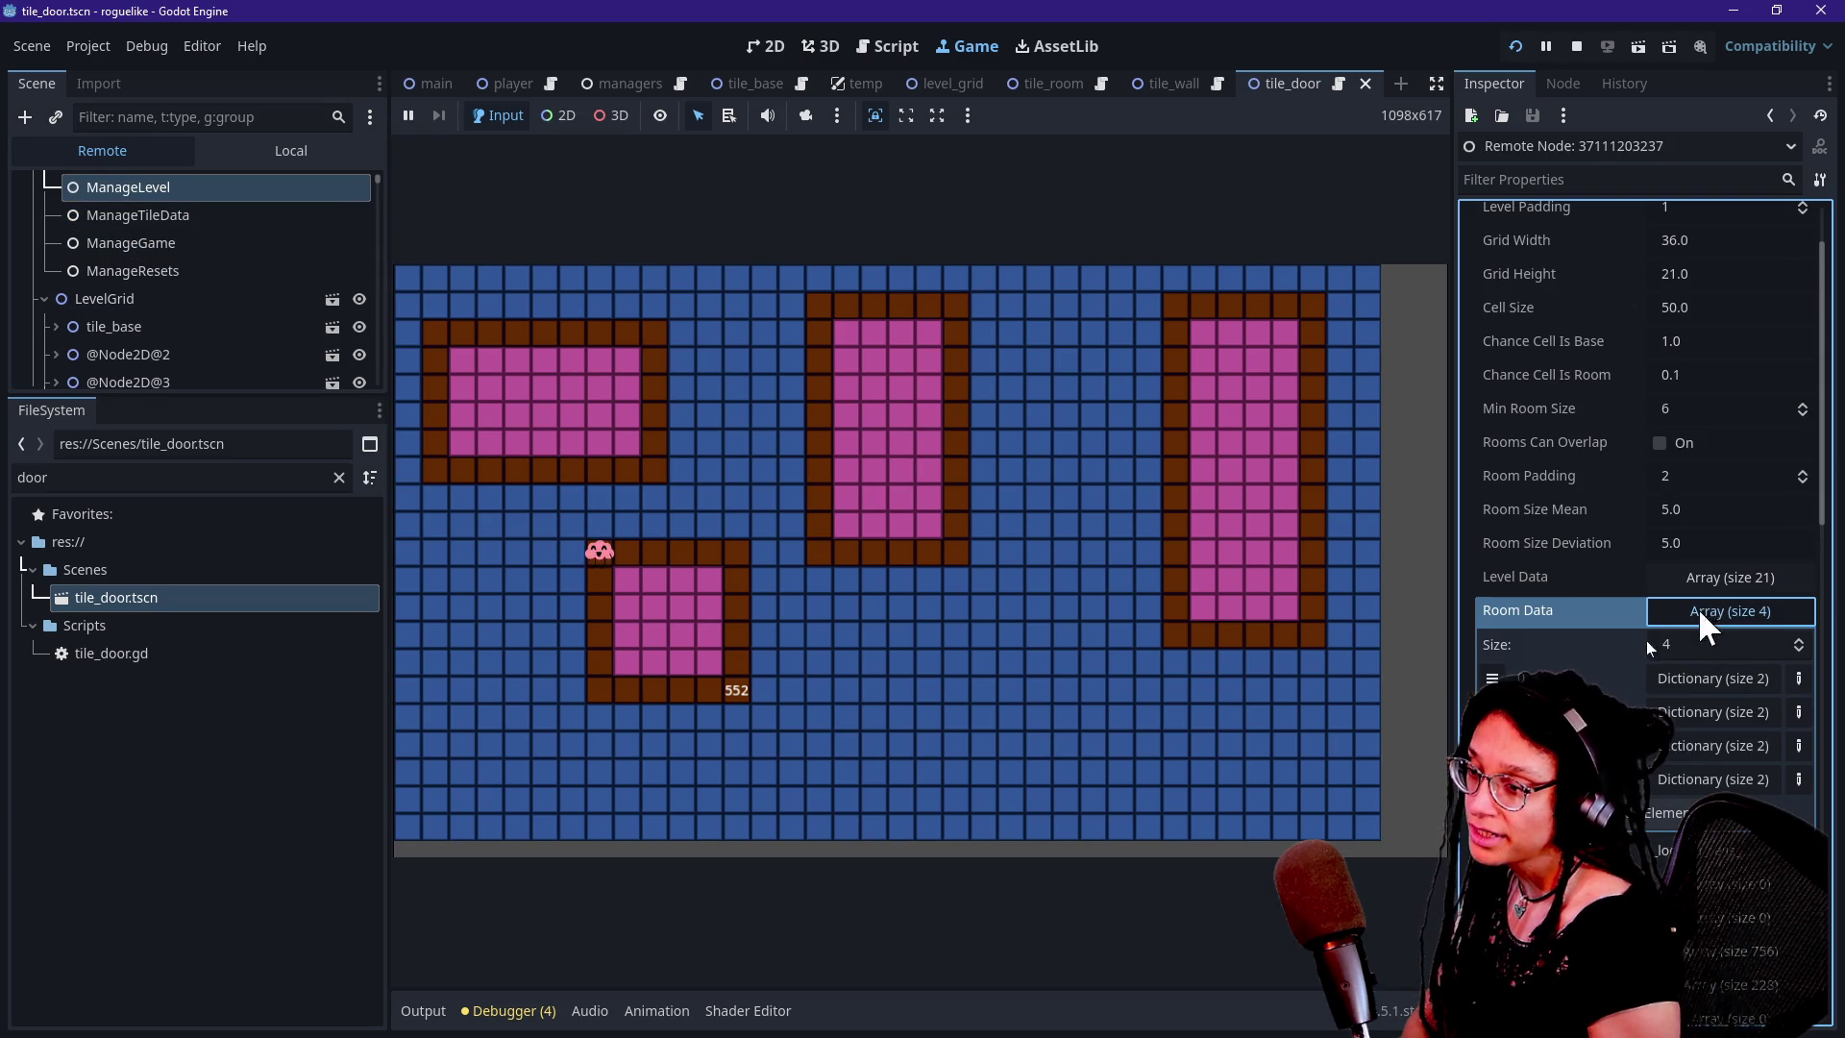
pyautogui.scroll(-1, 1683, 691)
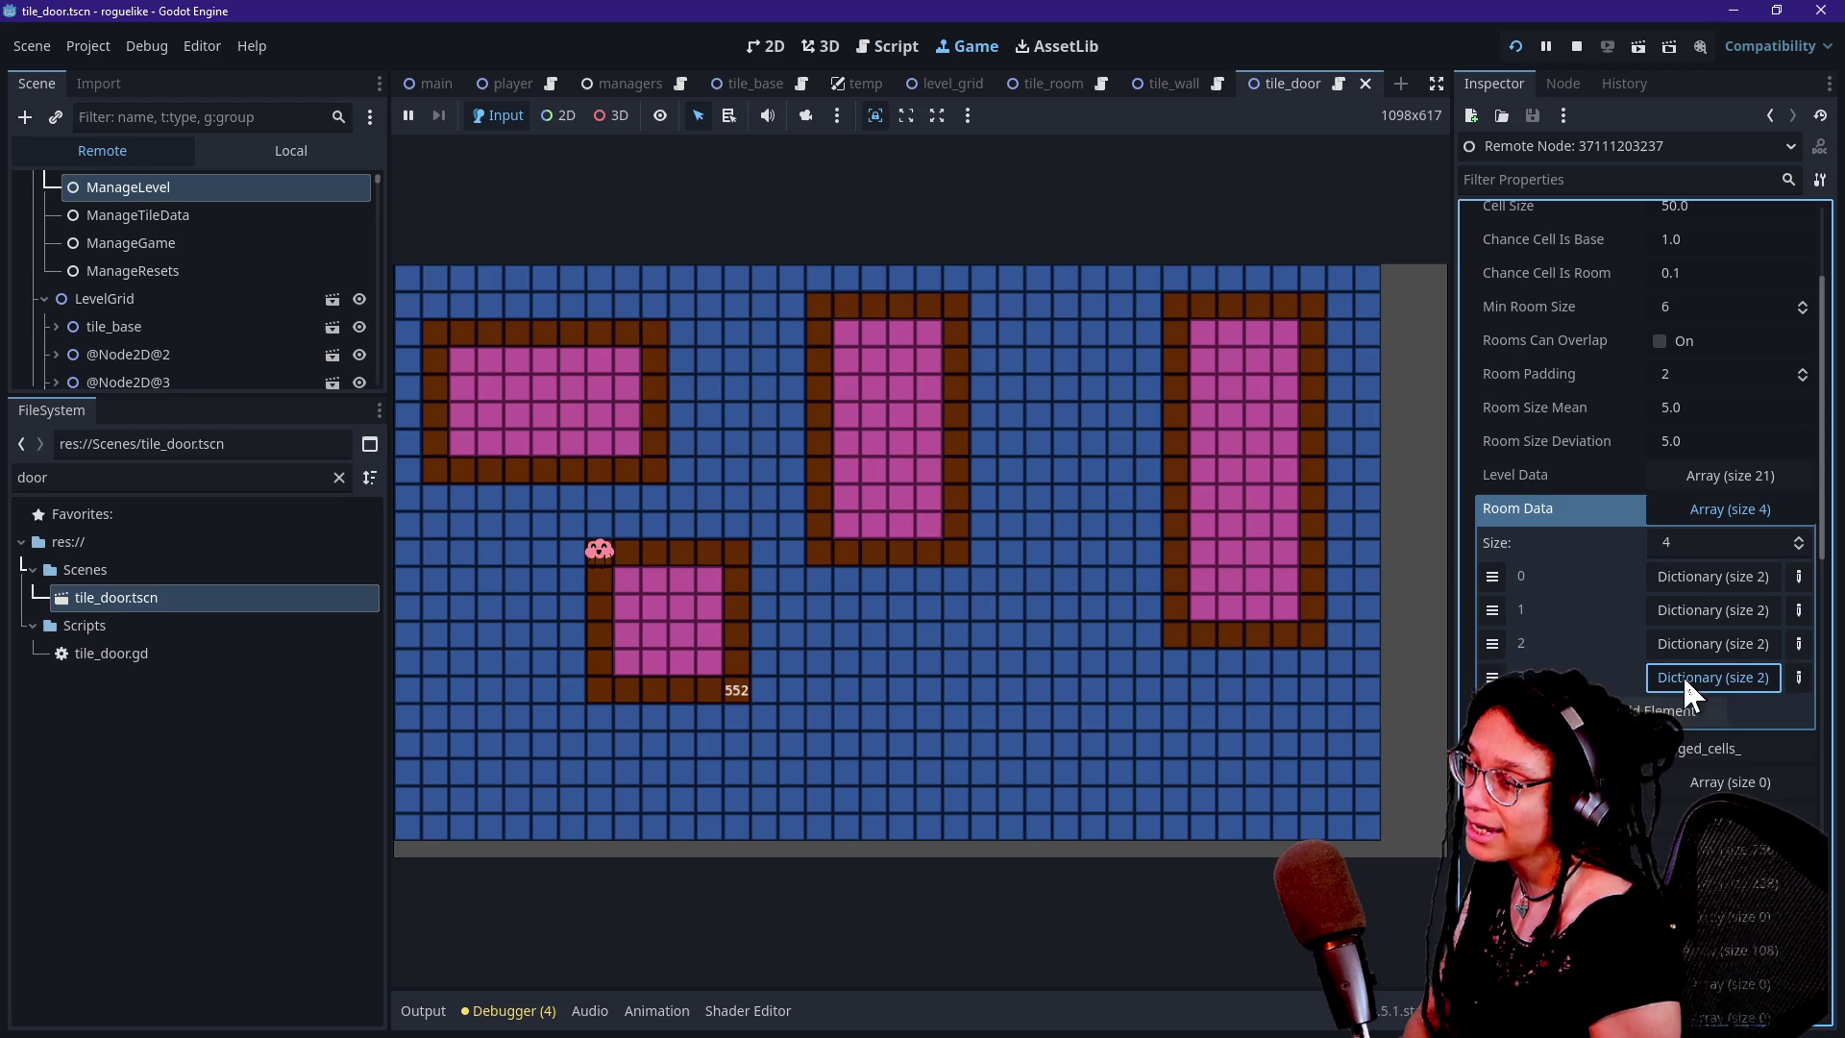
pyautogui.click(1681, 674)
pyautogui.click(1716, 711)
pyautogui.scroll(-5, 1716, 711)
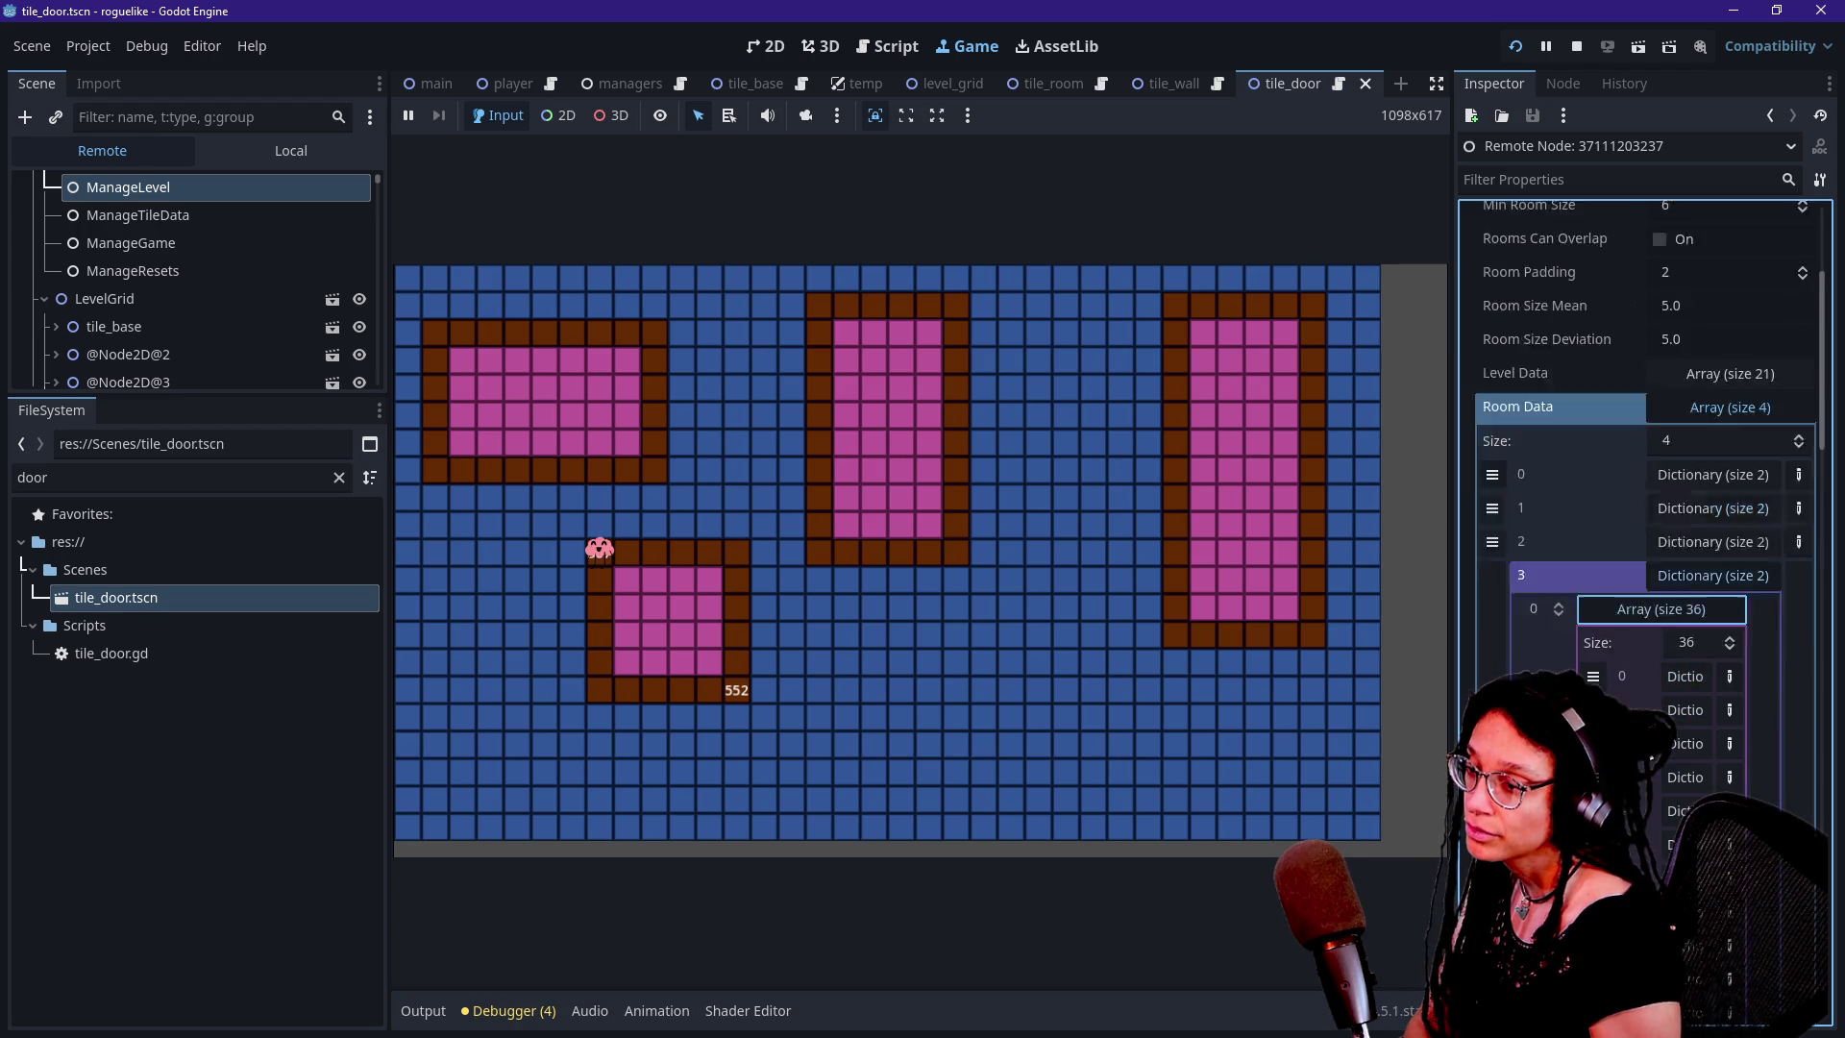
pyautogui.scroll(-4, 1635, 723)
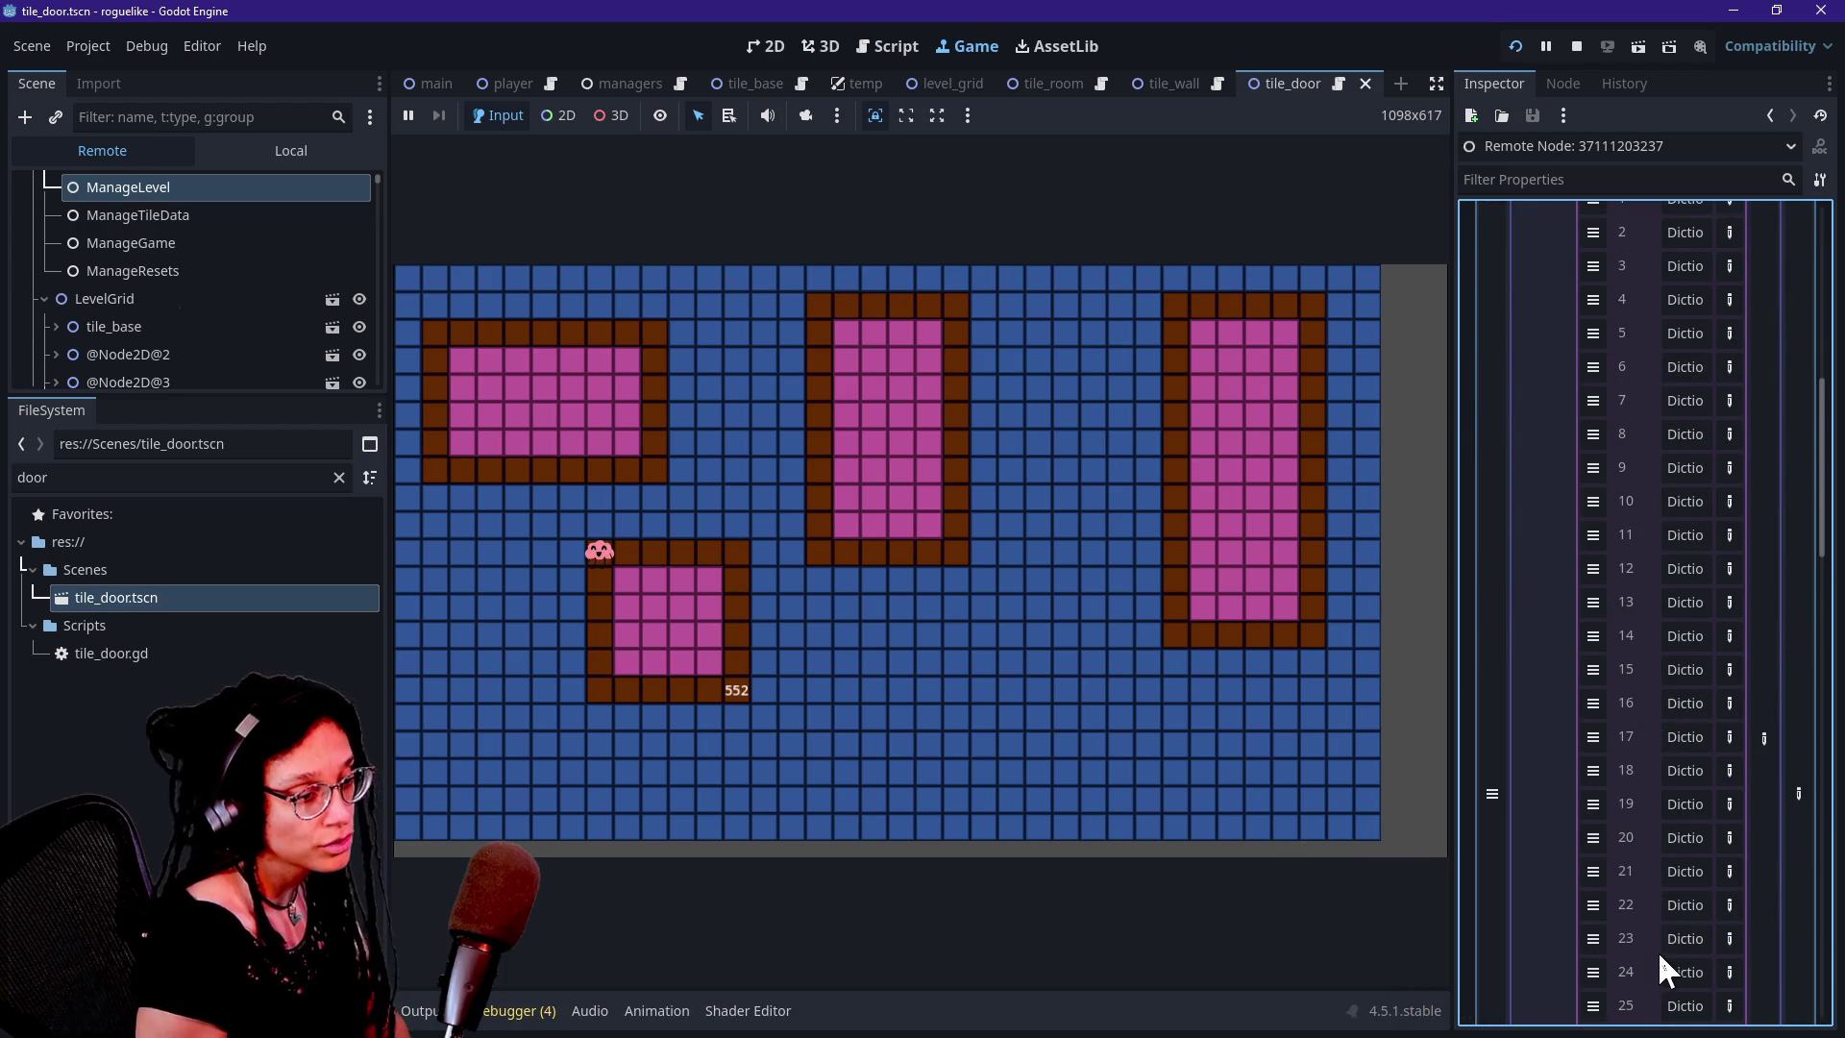
pyautogui.scroll(-3, 1657, 950)
pyautogui.click(1687, 630)
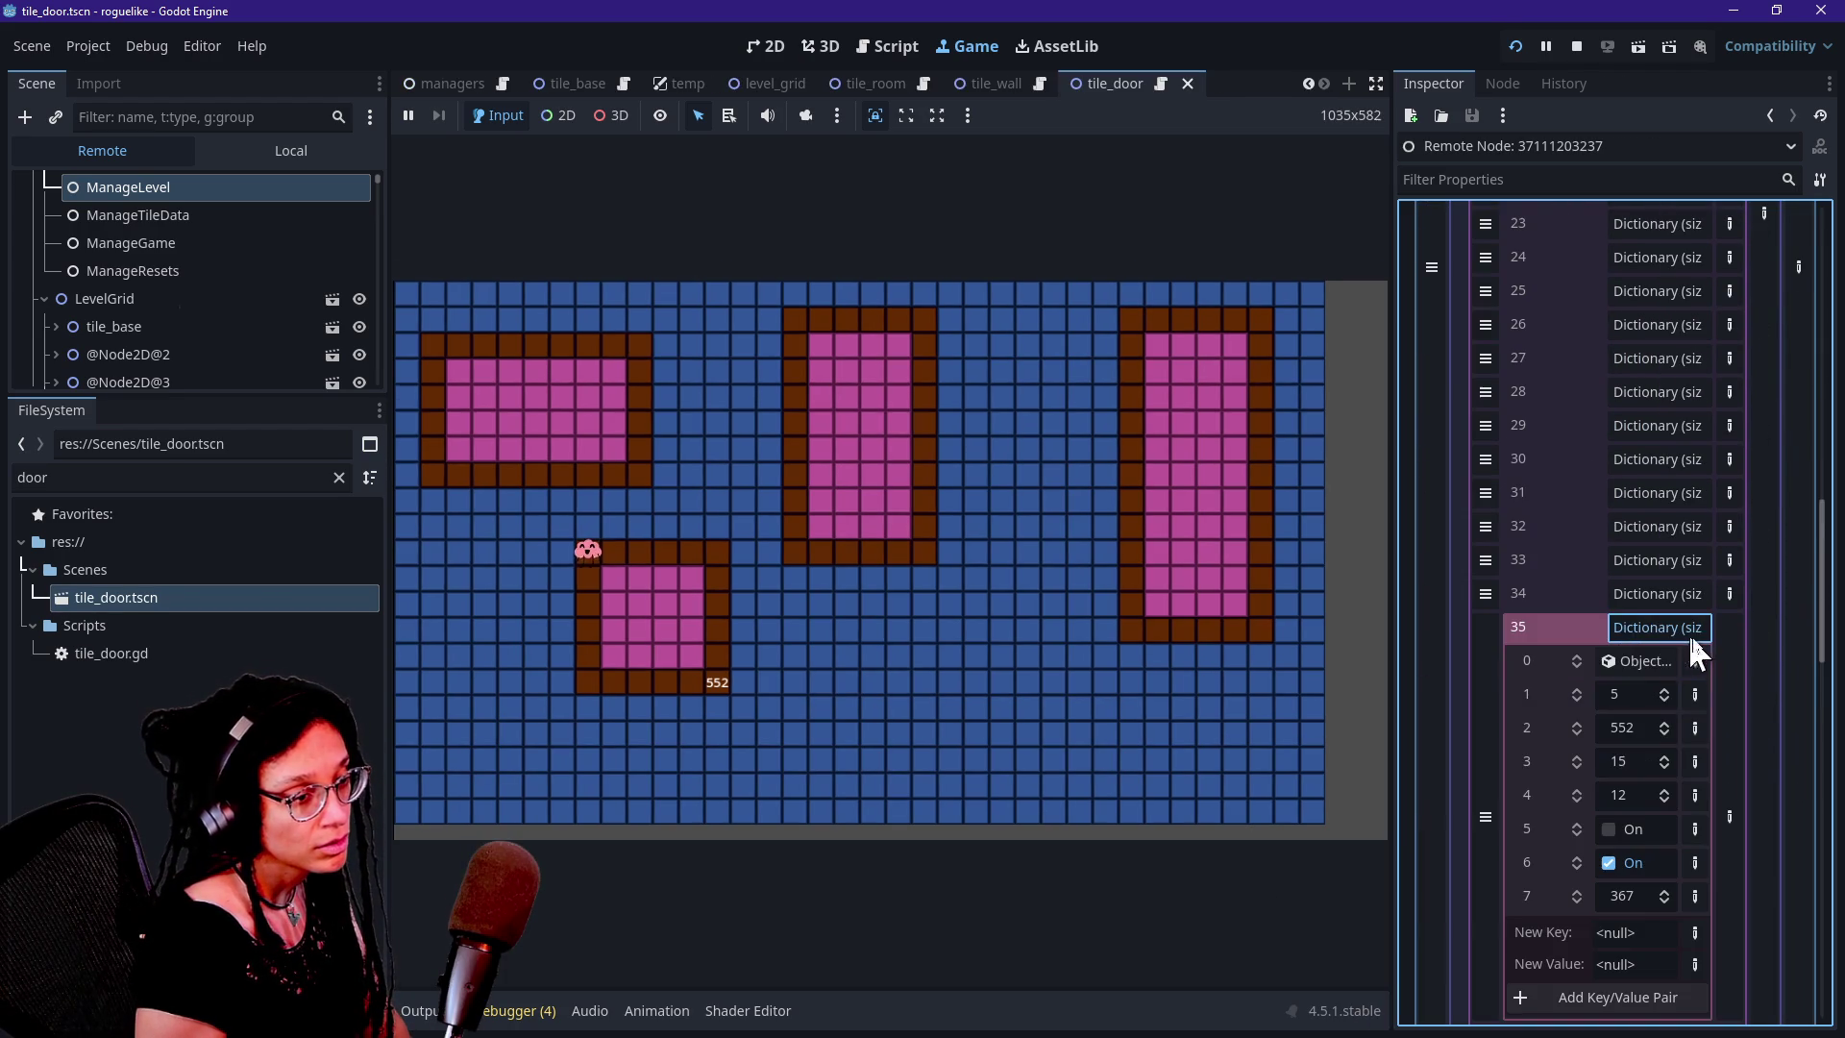
pyautogui.click(1635, 728)
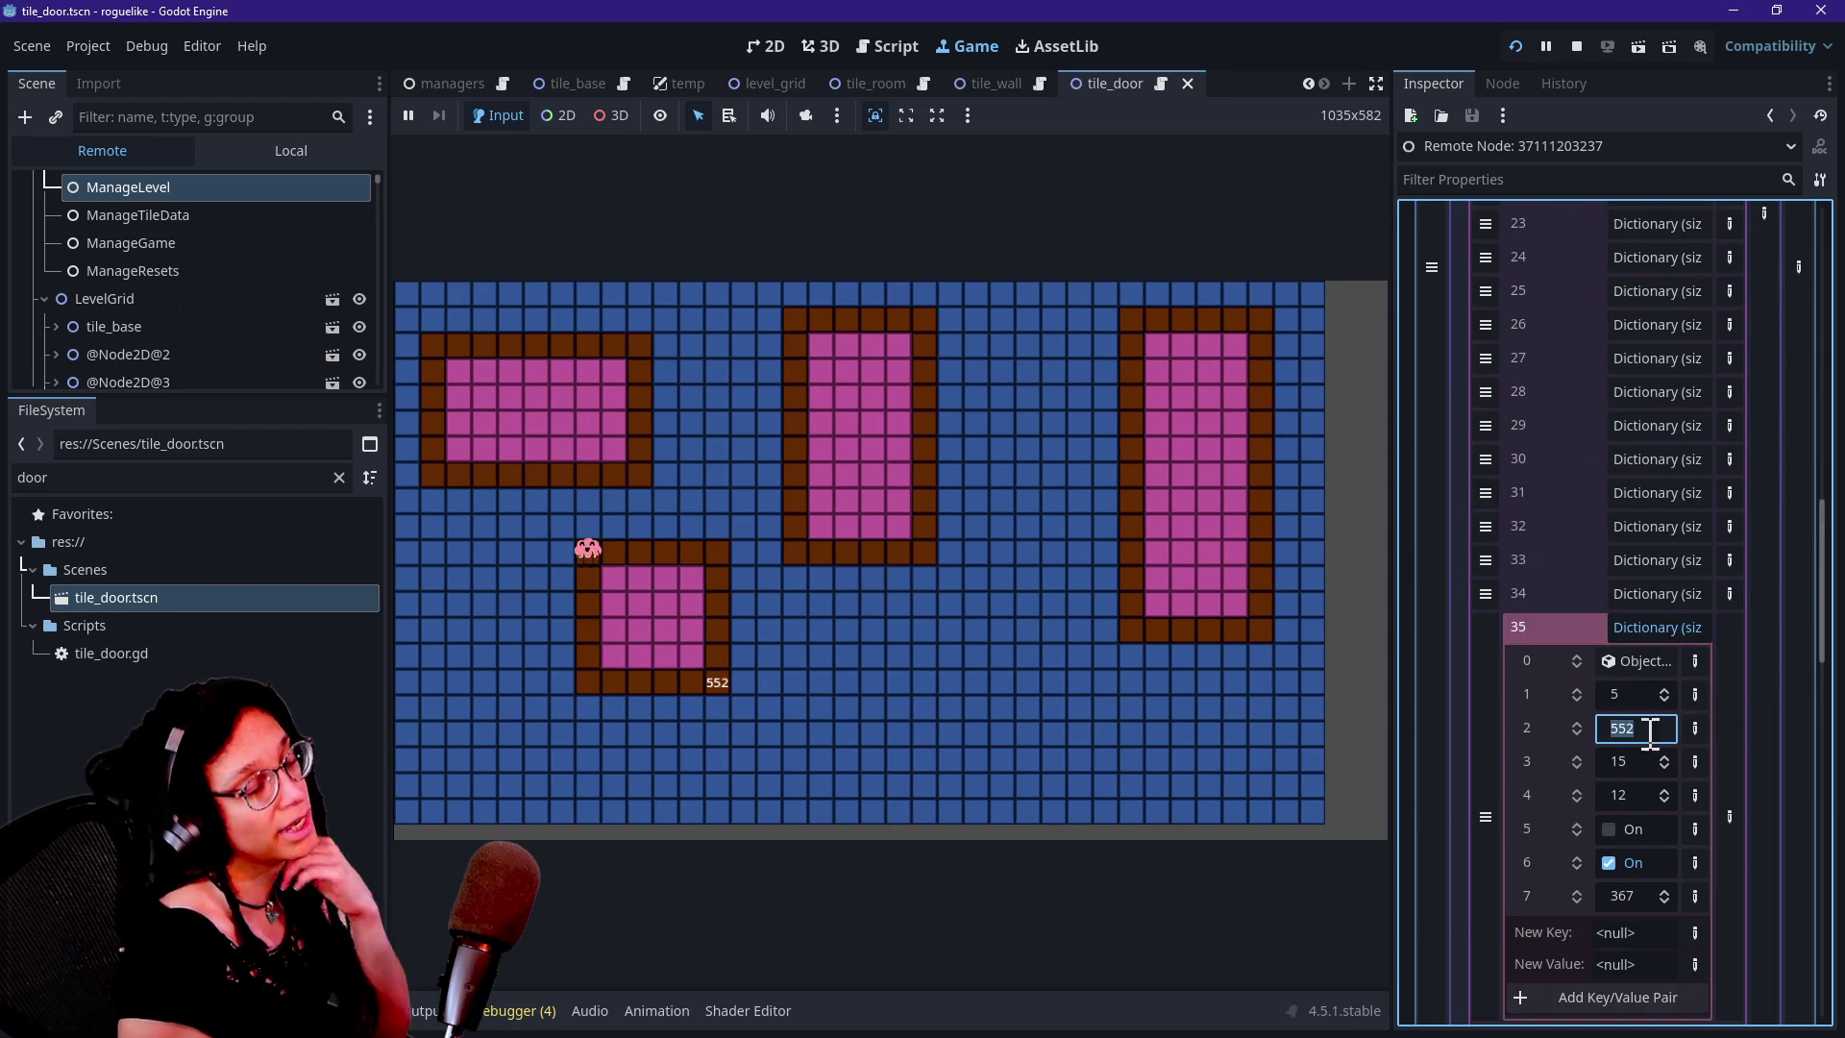
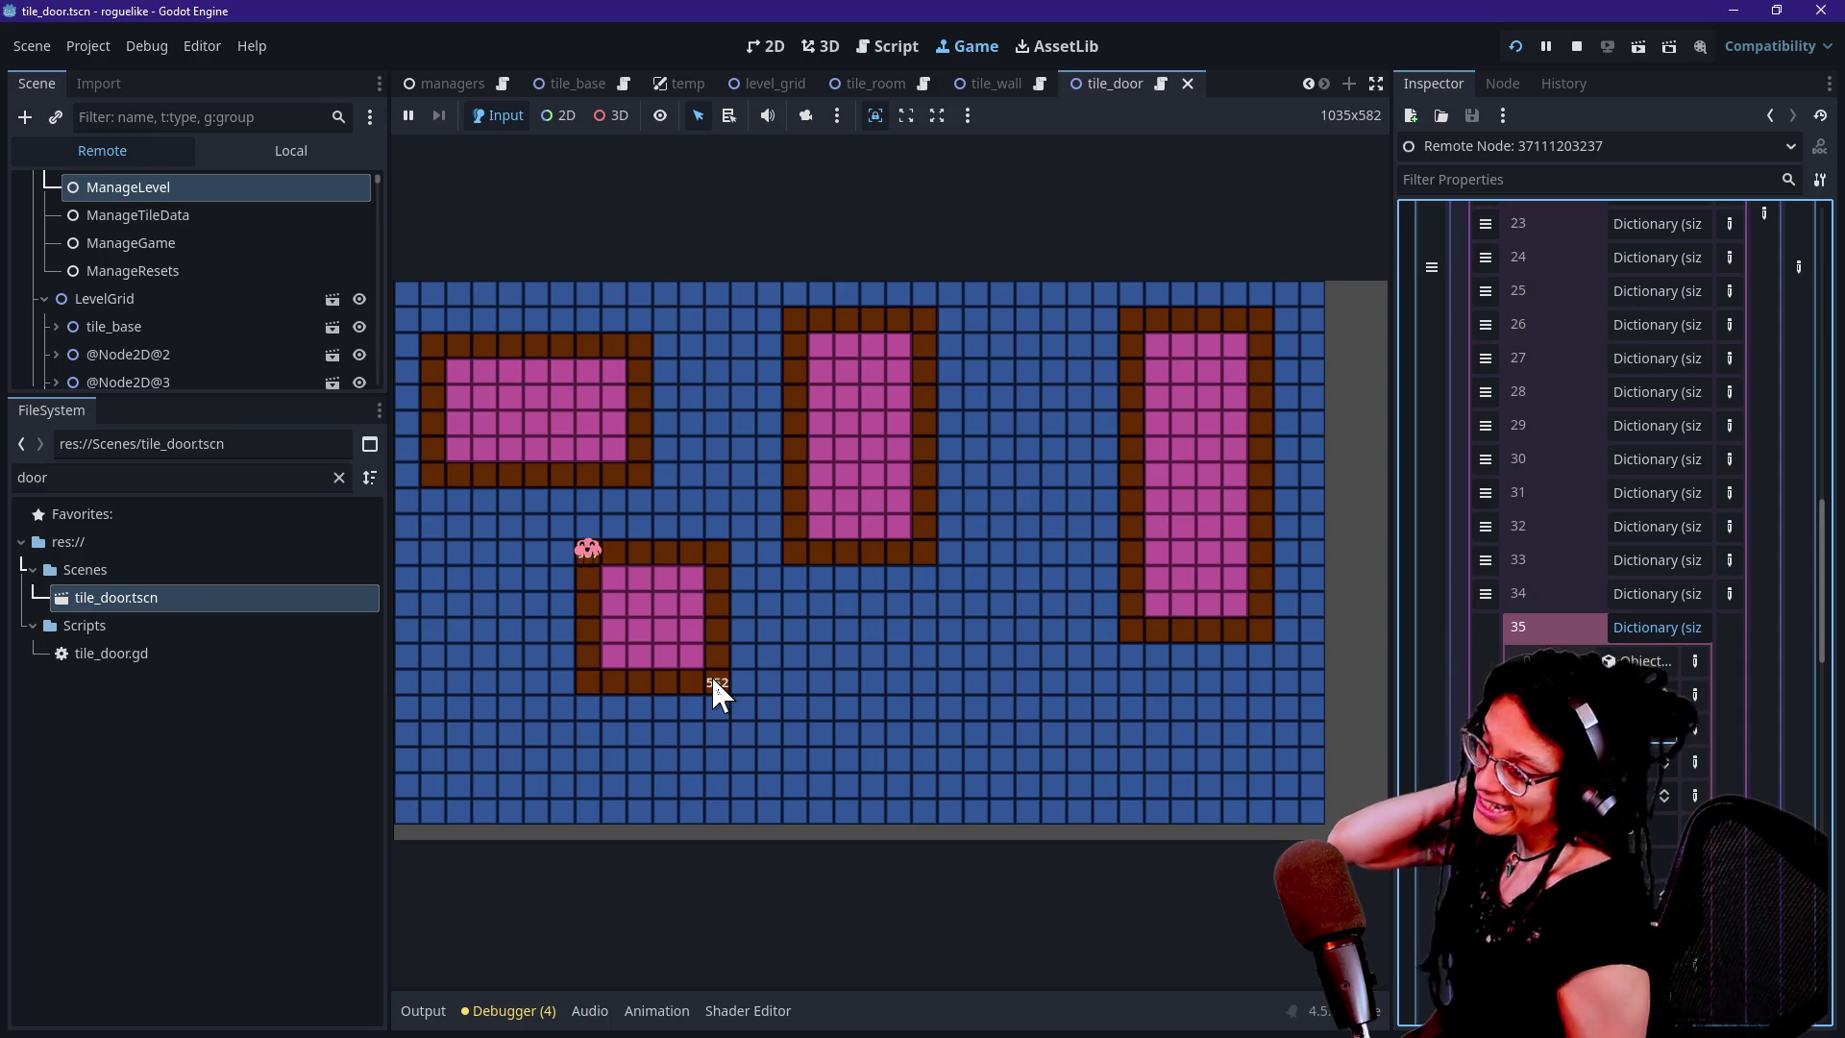
# Step: Leave the running game and bring up tile_door.gd in the Script workspace
pyautogui.click(720, 686)
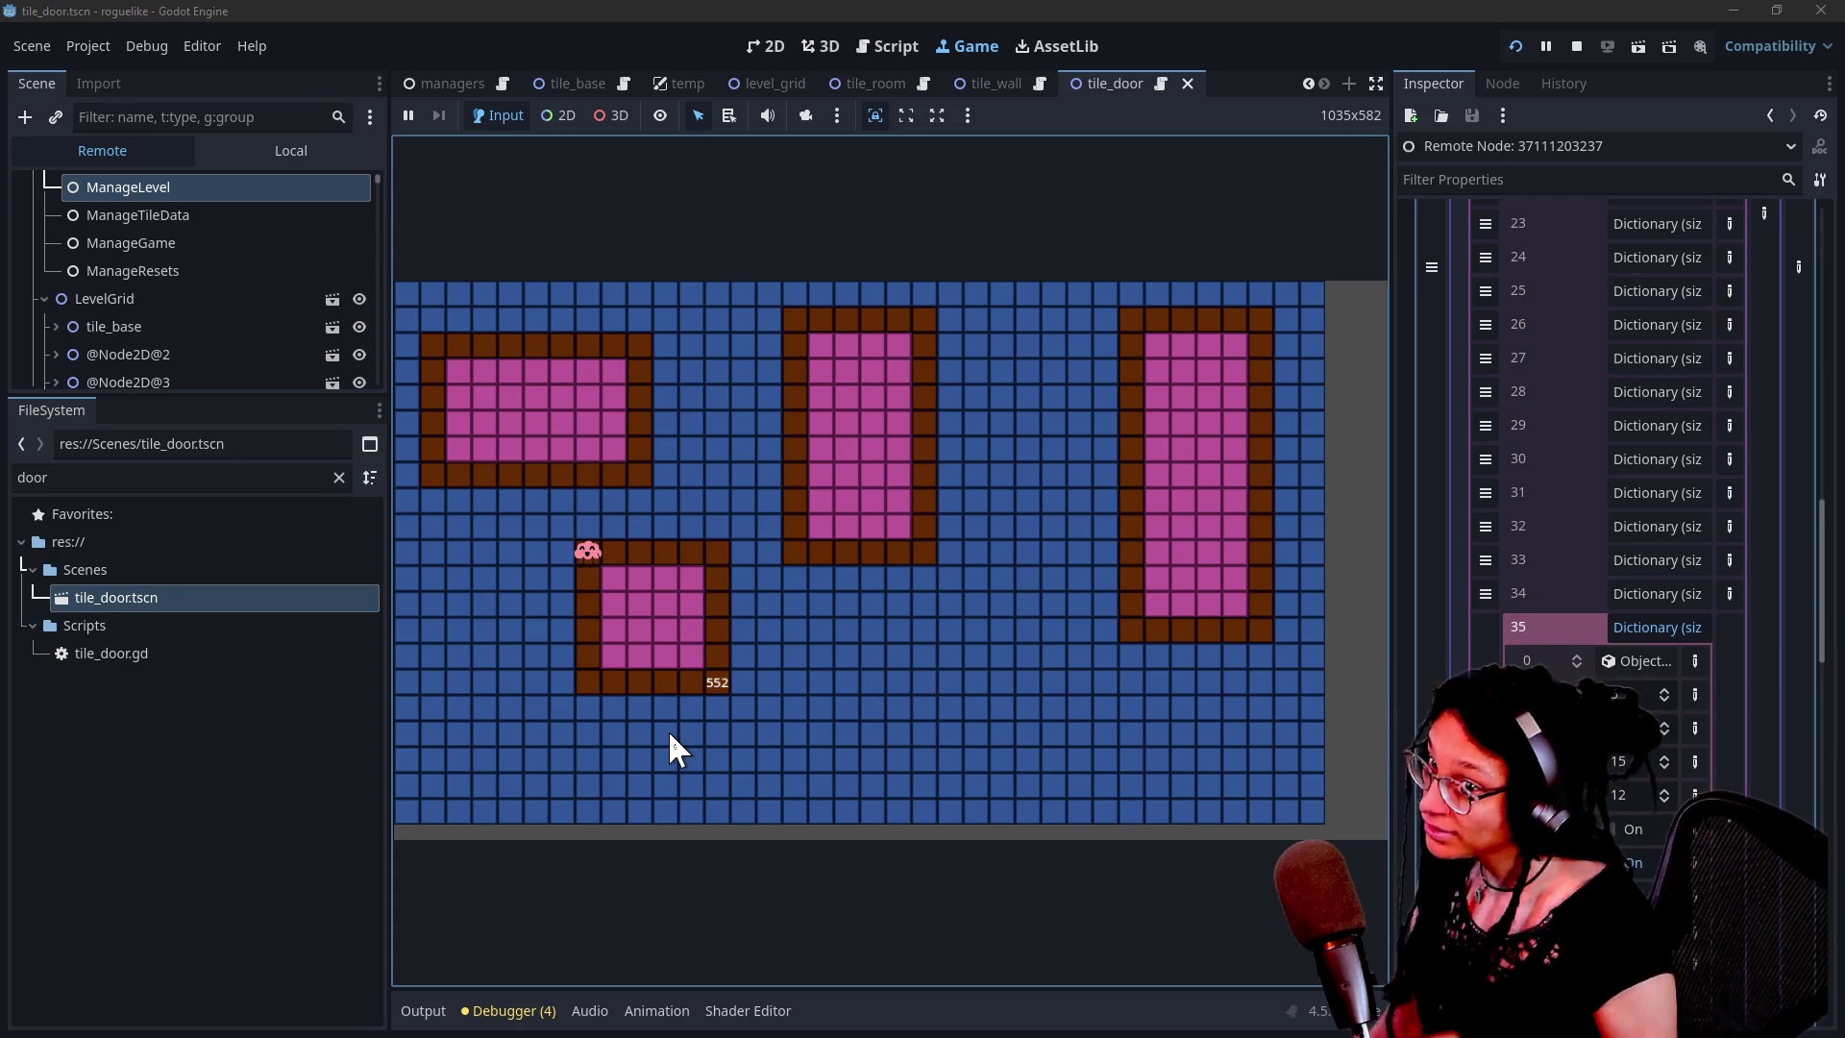
pyautogui.click(877, 46)
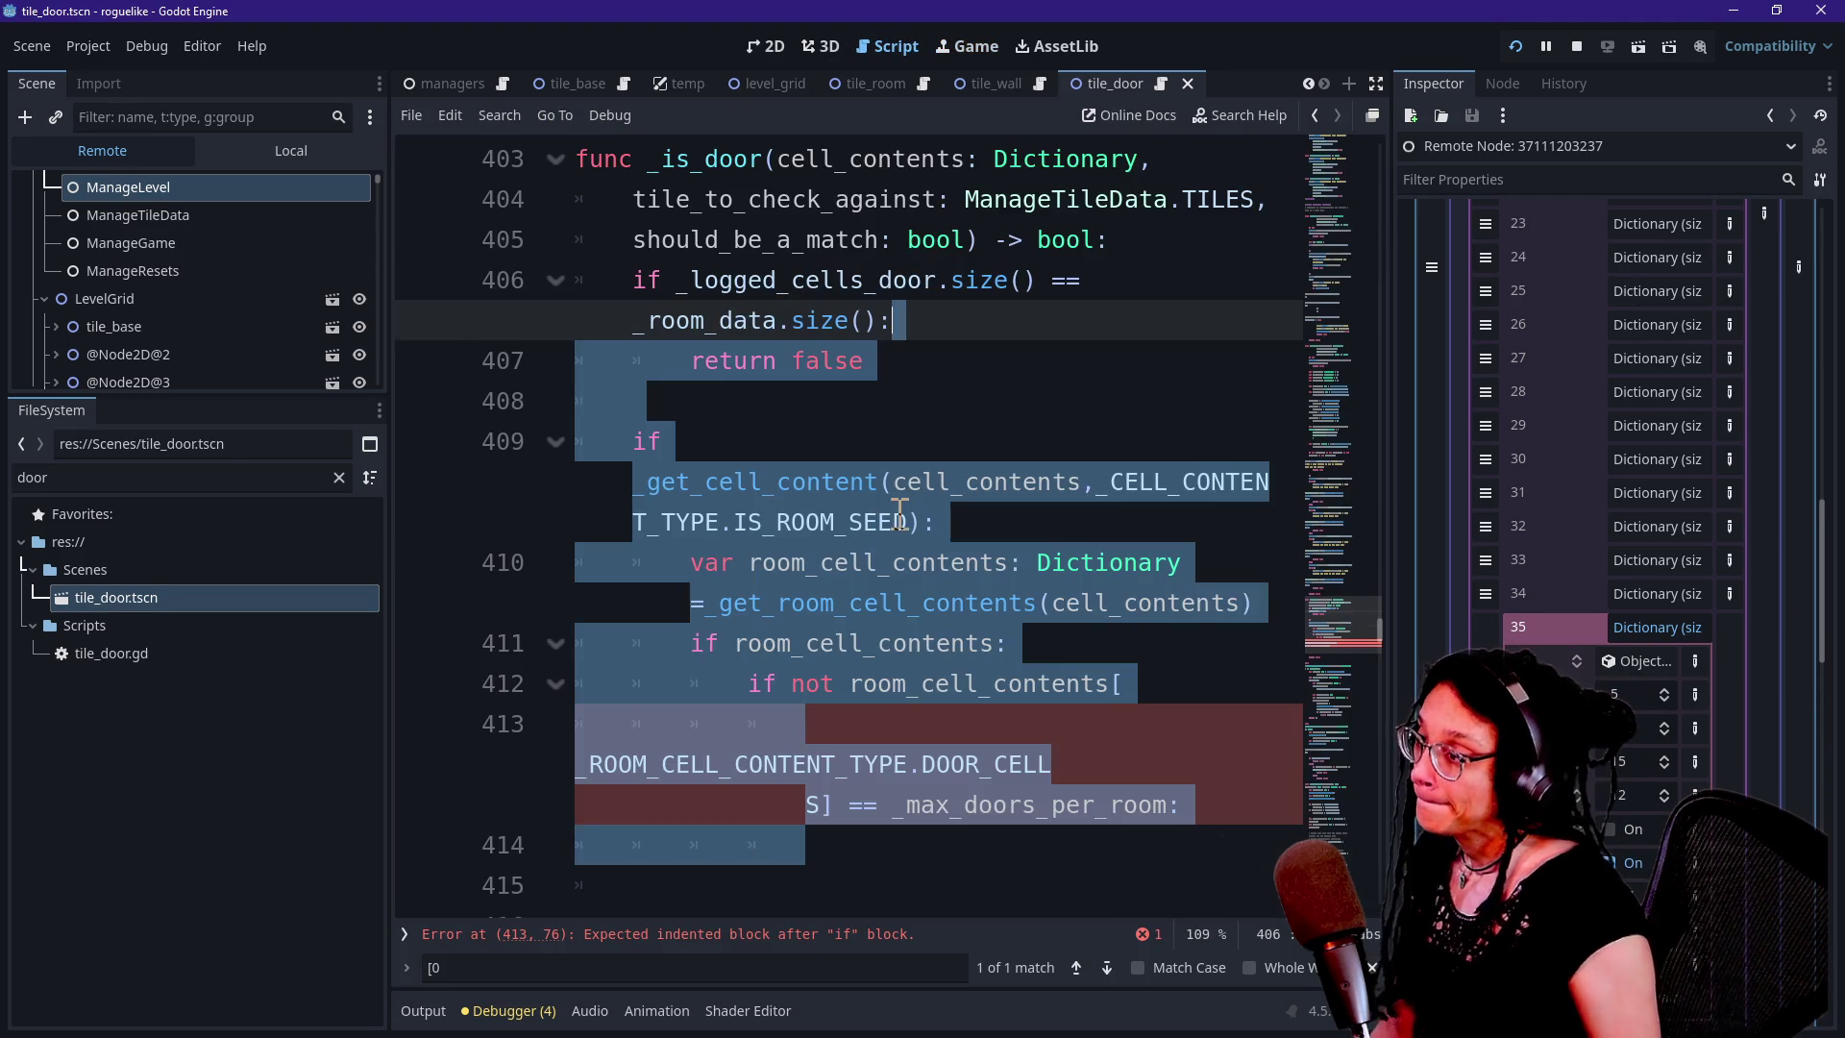
# Step: Expand the script editor to full width and place the caret on empty line 414 under the max-doors check
pyautogui.click(900, 514)
pyautogui.hotkey('ctrl', 'shift', 'F11')
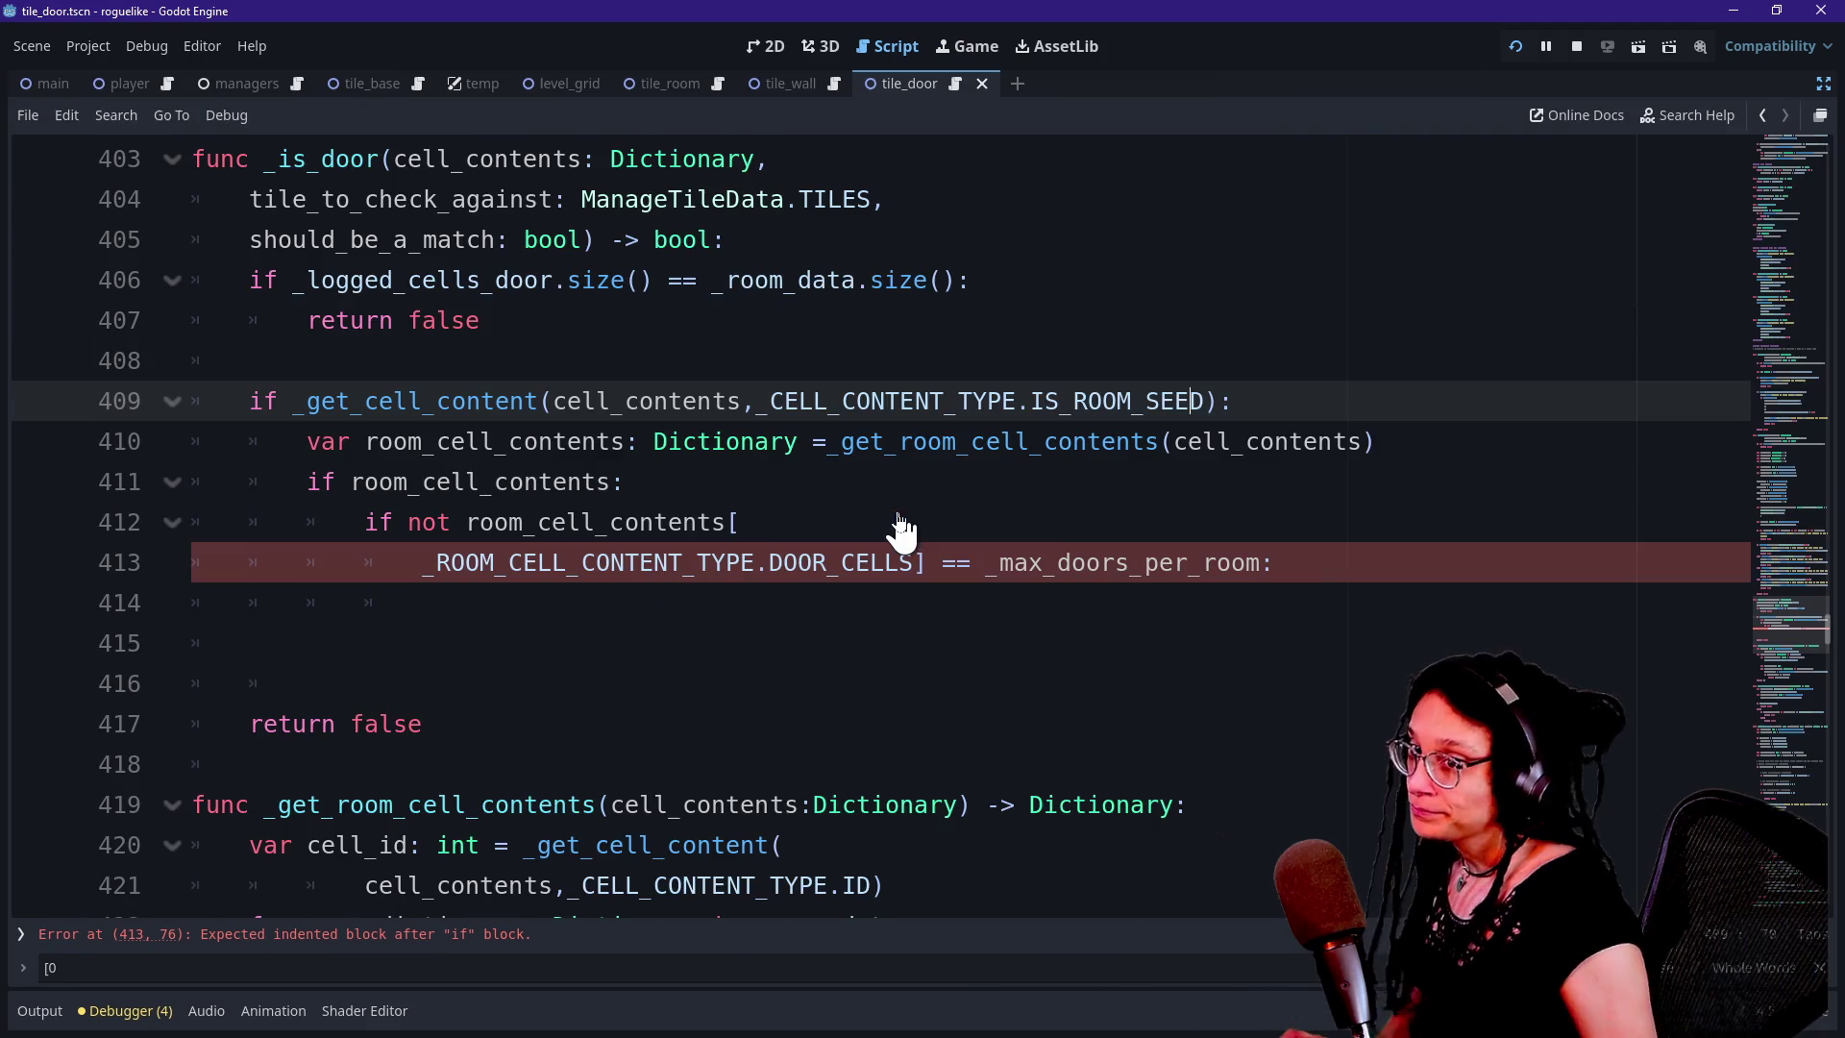
pyautogui.click(766, 600)
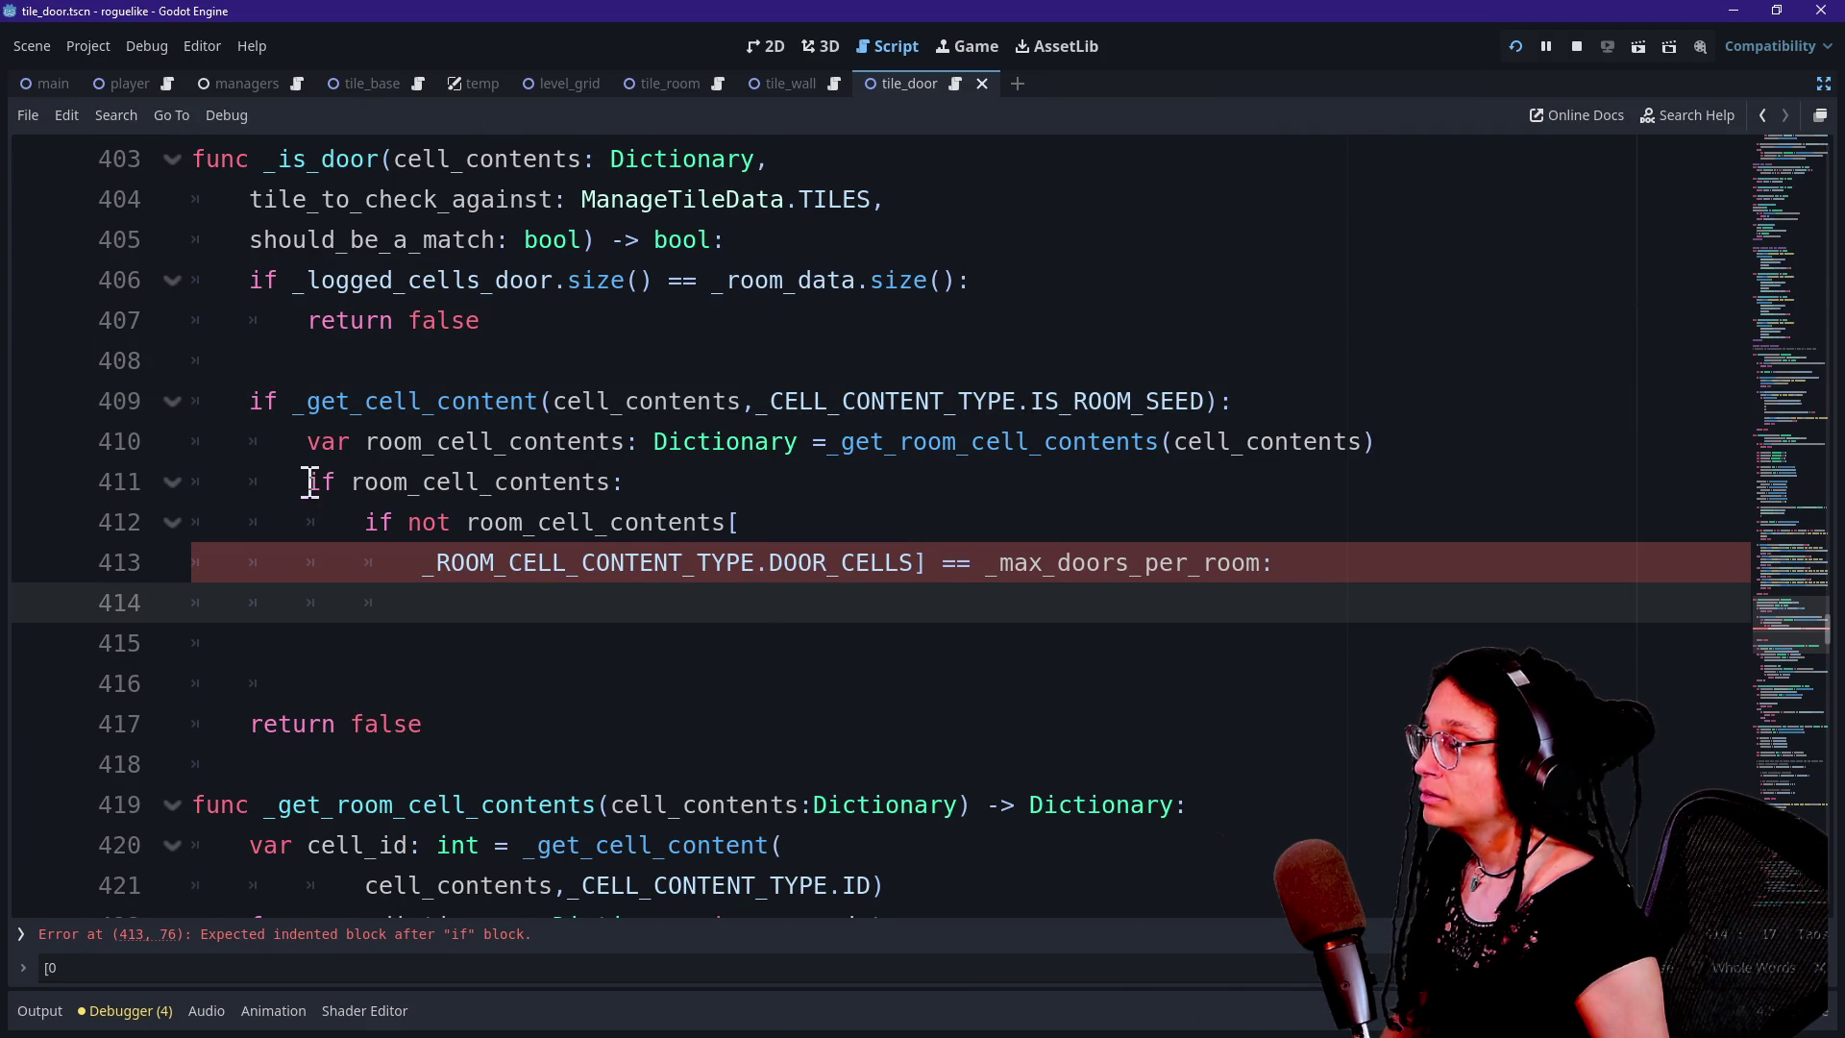
pyautogui.moveTo(309, 482); pyautogui.dragTo(794, 451)
pyautogui.click(535, 499)
pyautogui.click(336, 492)
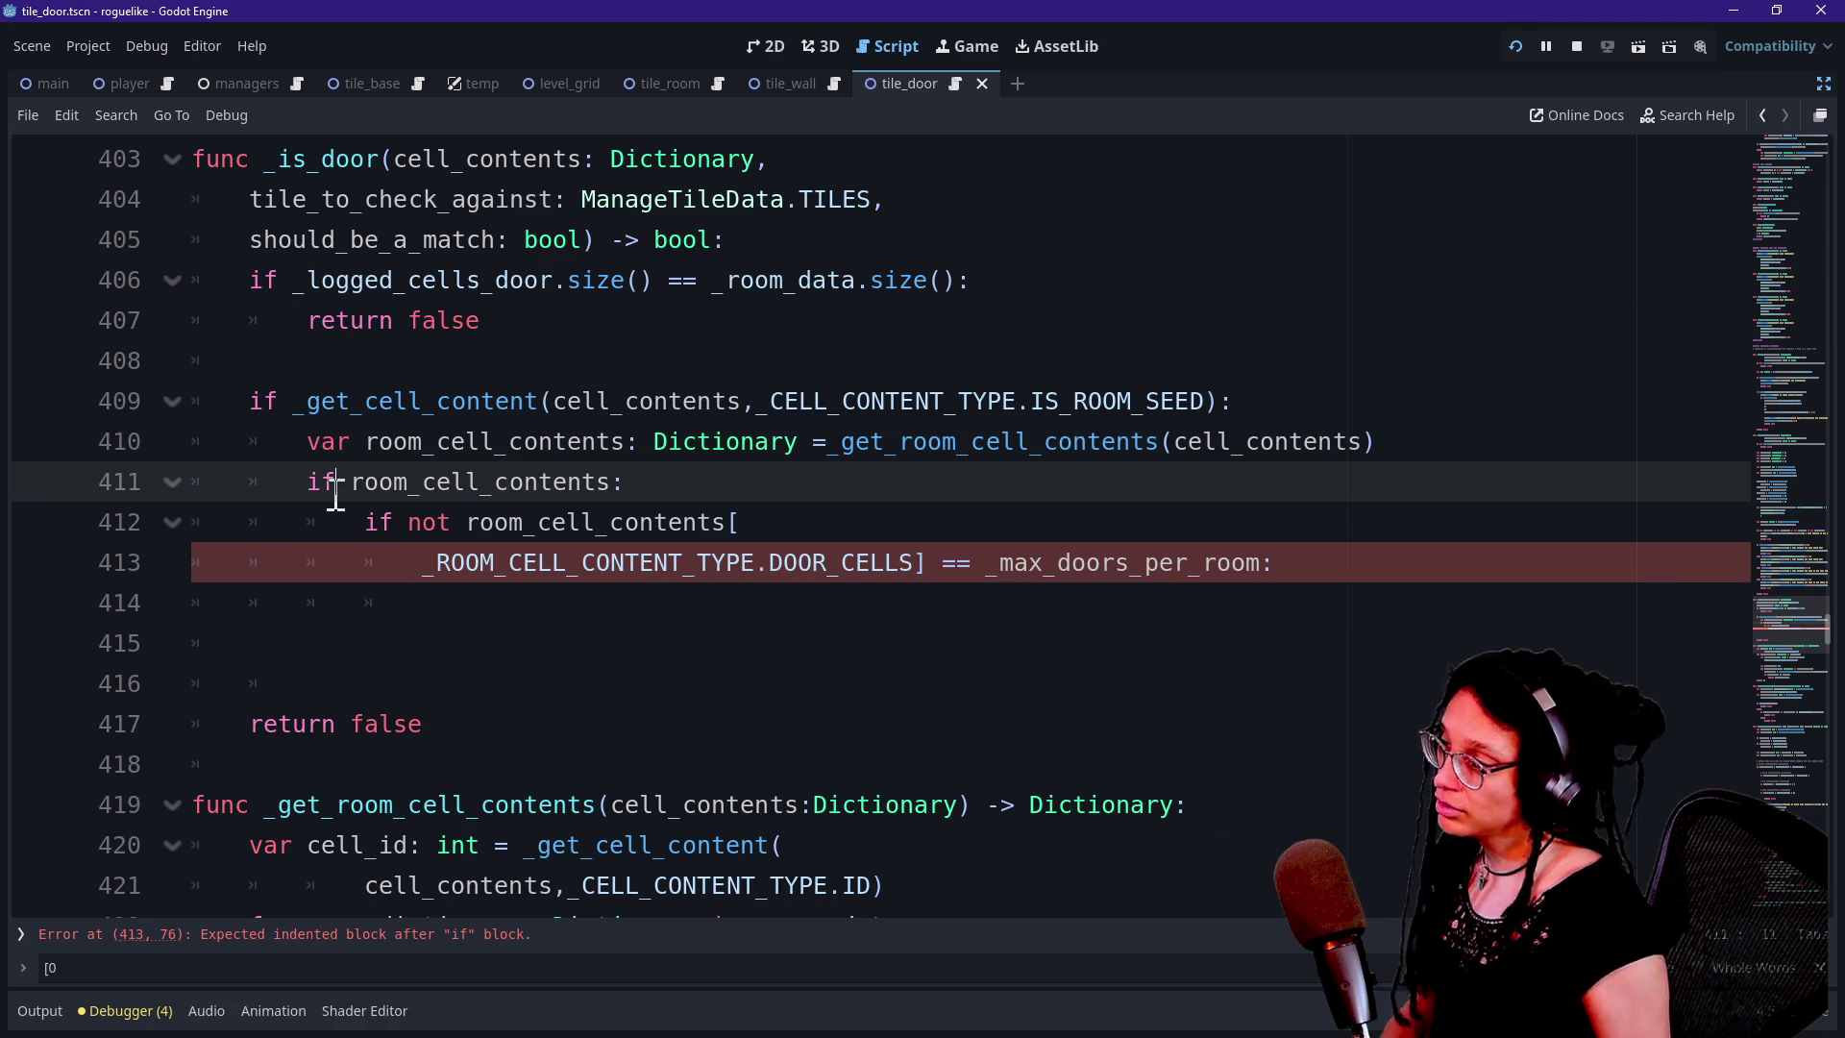
pyautogui.click(383, 517)
pyautogui.click(638, 524)
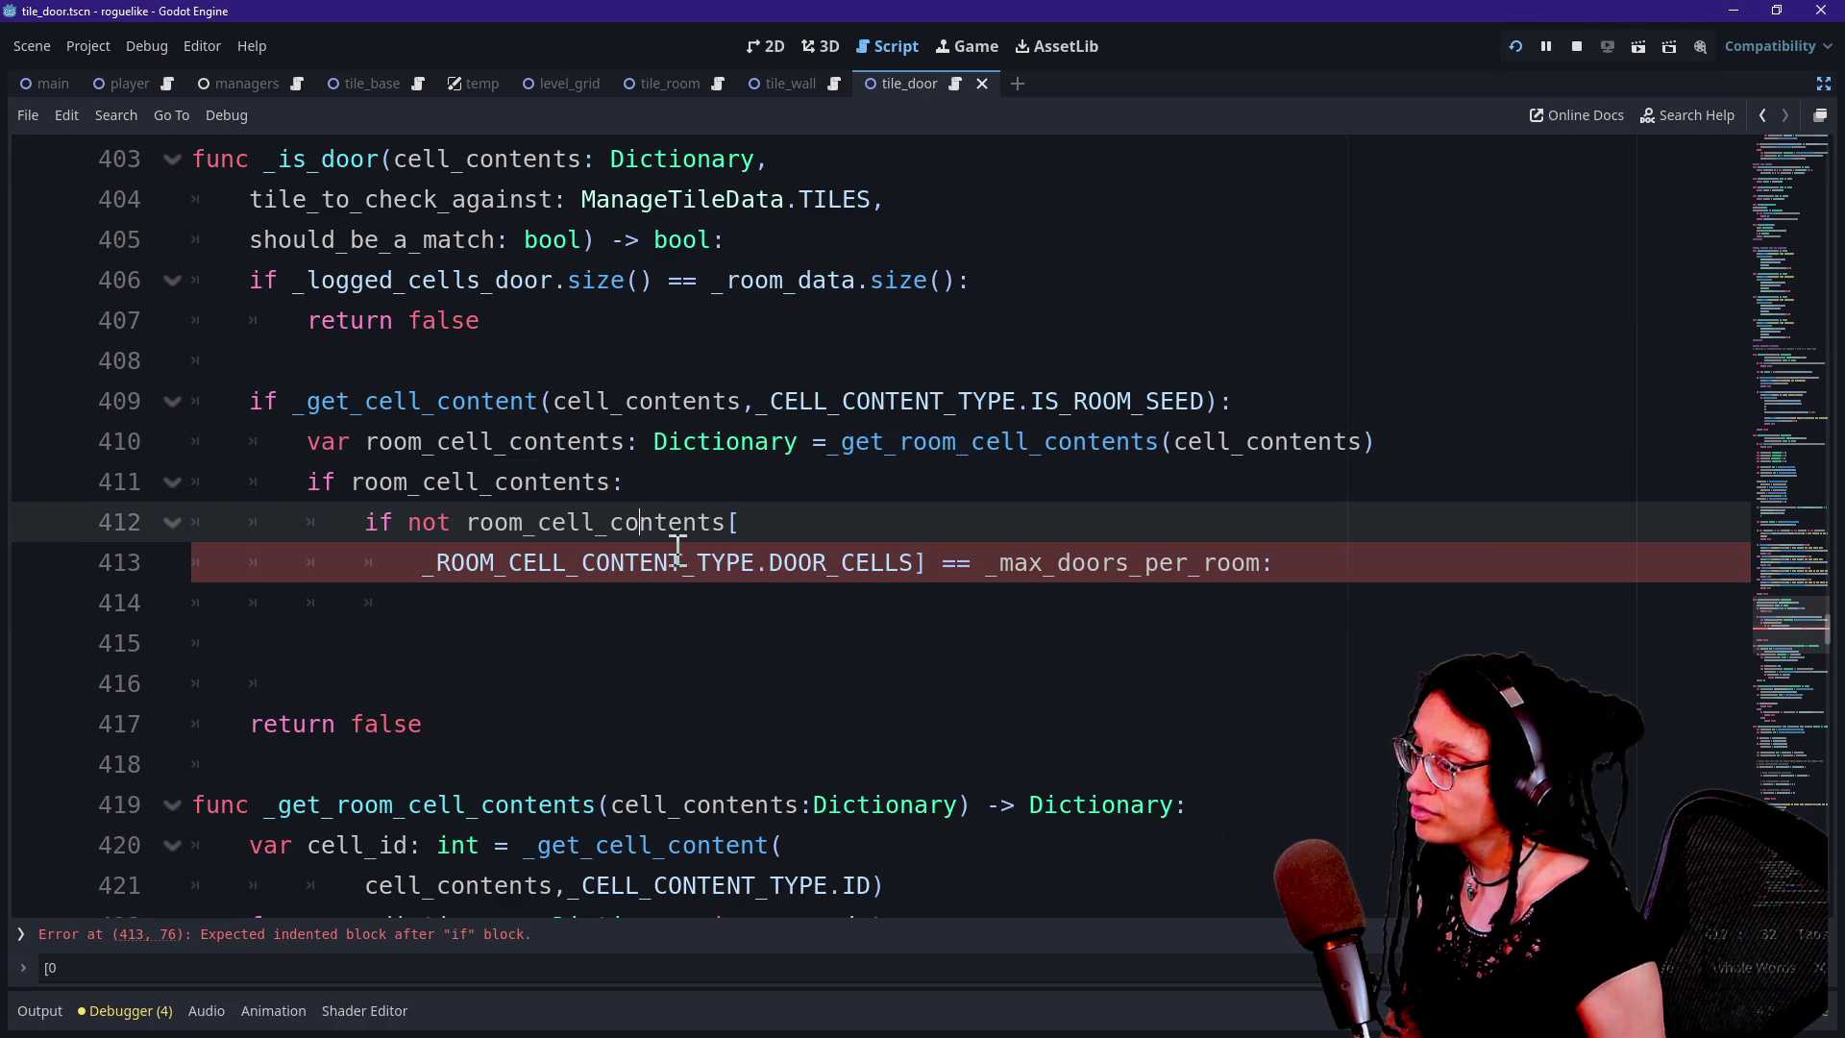
pyautogui.click(976, 564)
pyautogui.click(1337, 588)
pyautogui.click(1335, 574)
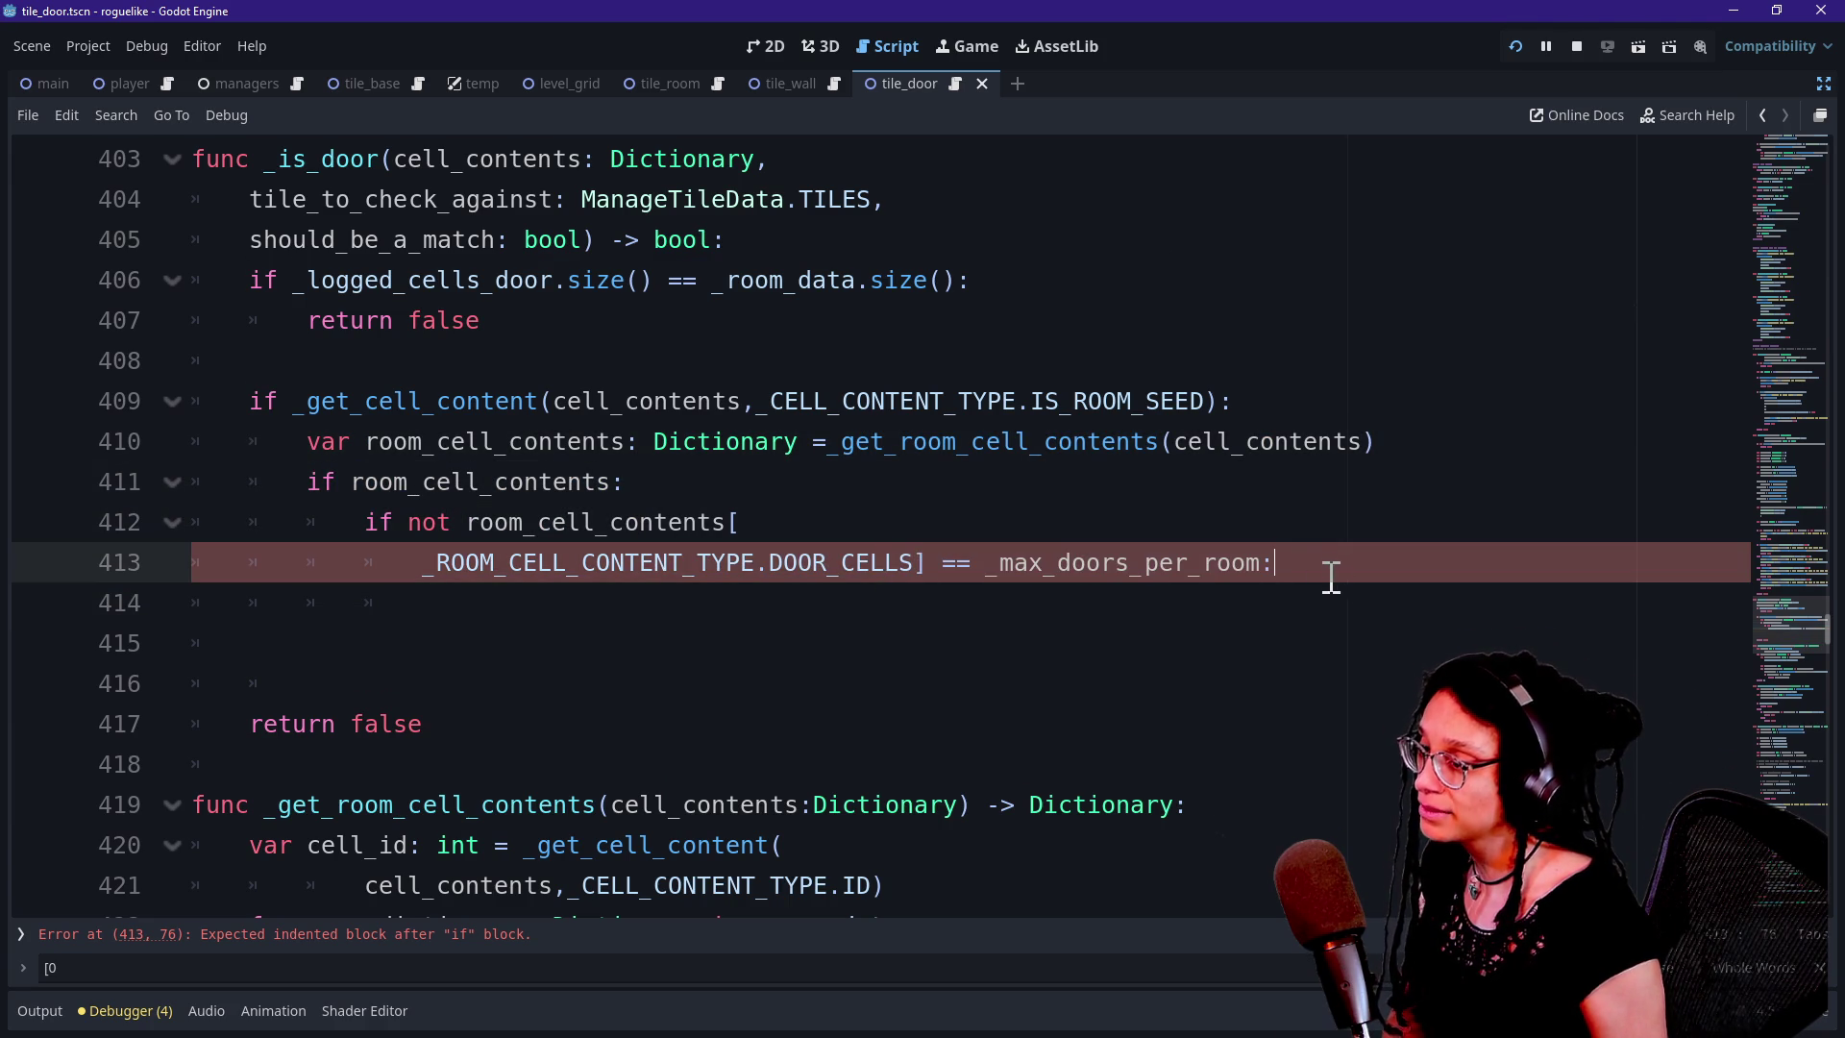
pyautogui.click(1299, 598)
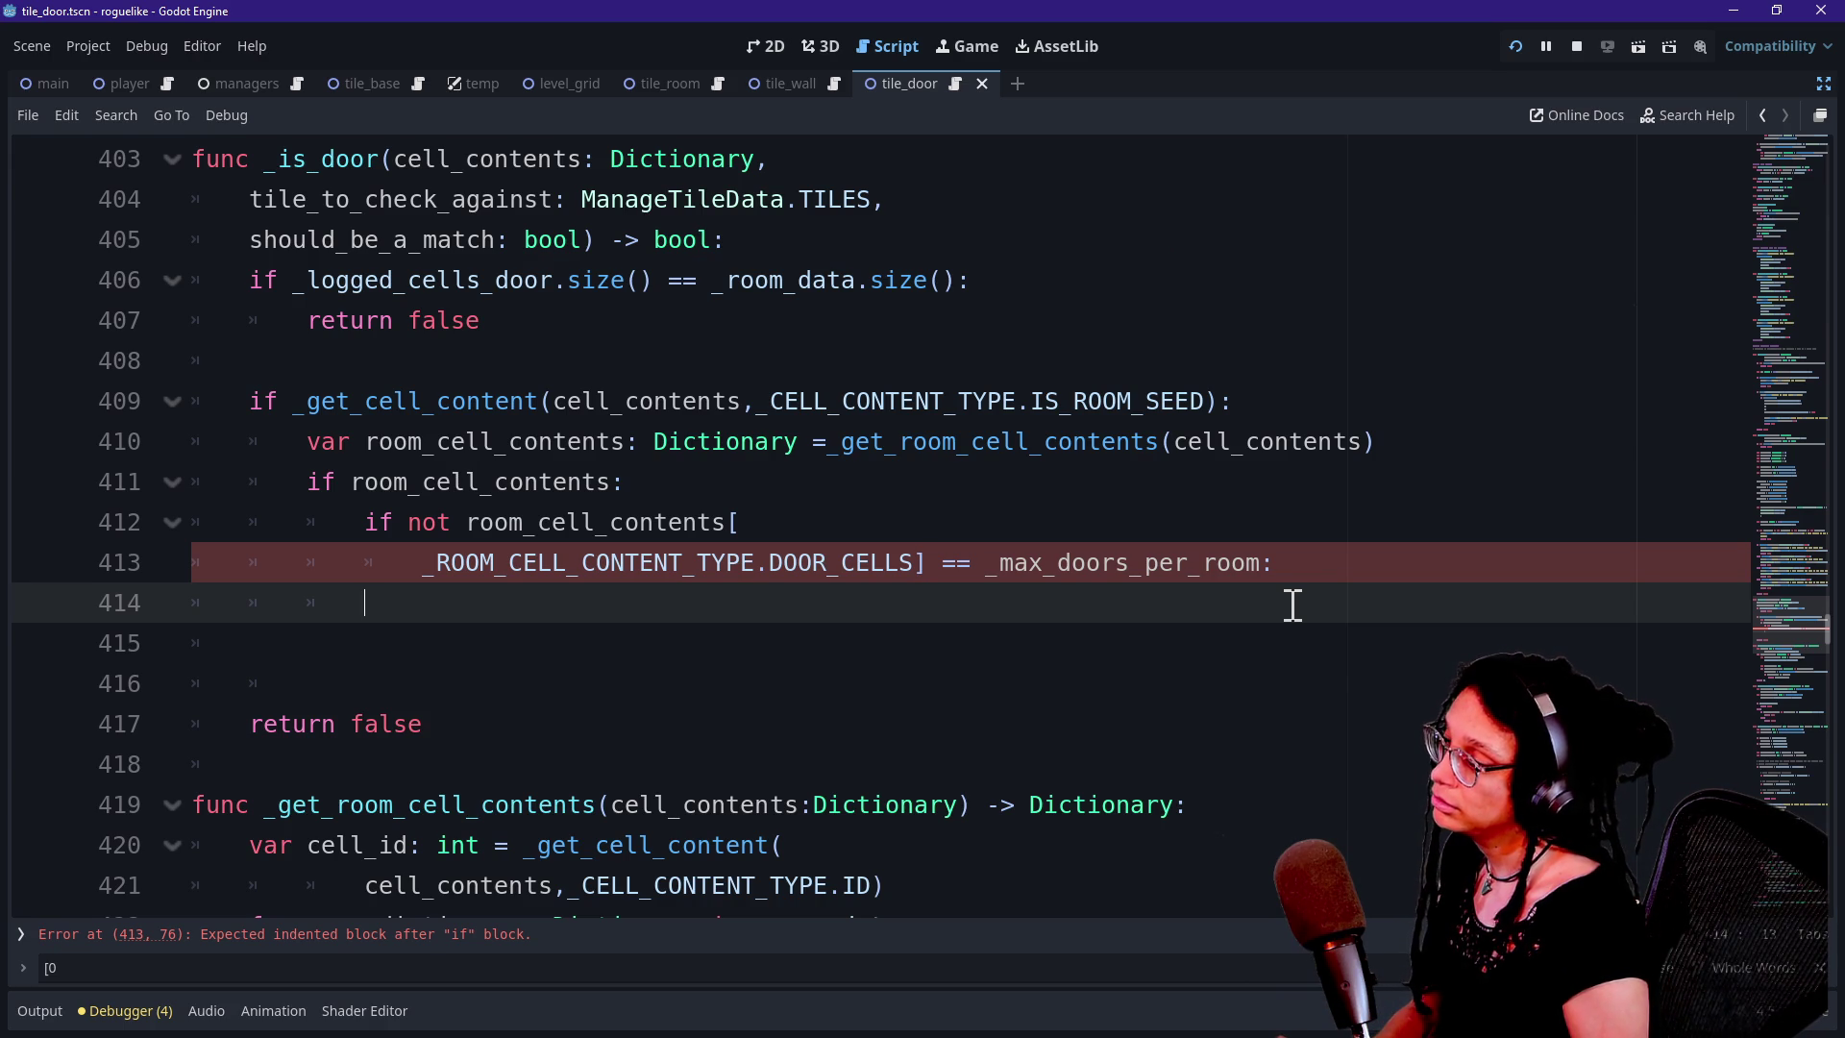
# Step: Type _roll on line 414 and jump to the _roll function's definition
pyautogui.write('_eoll')
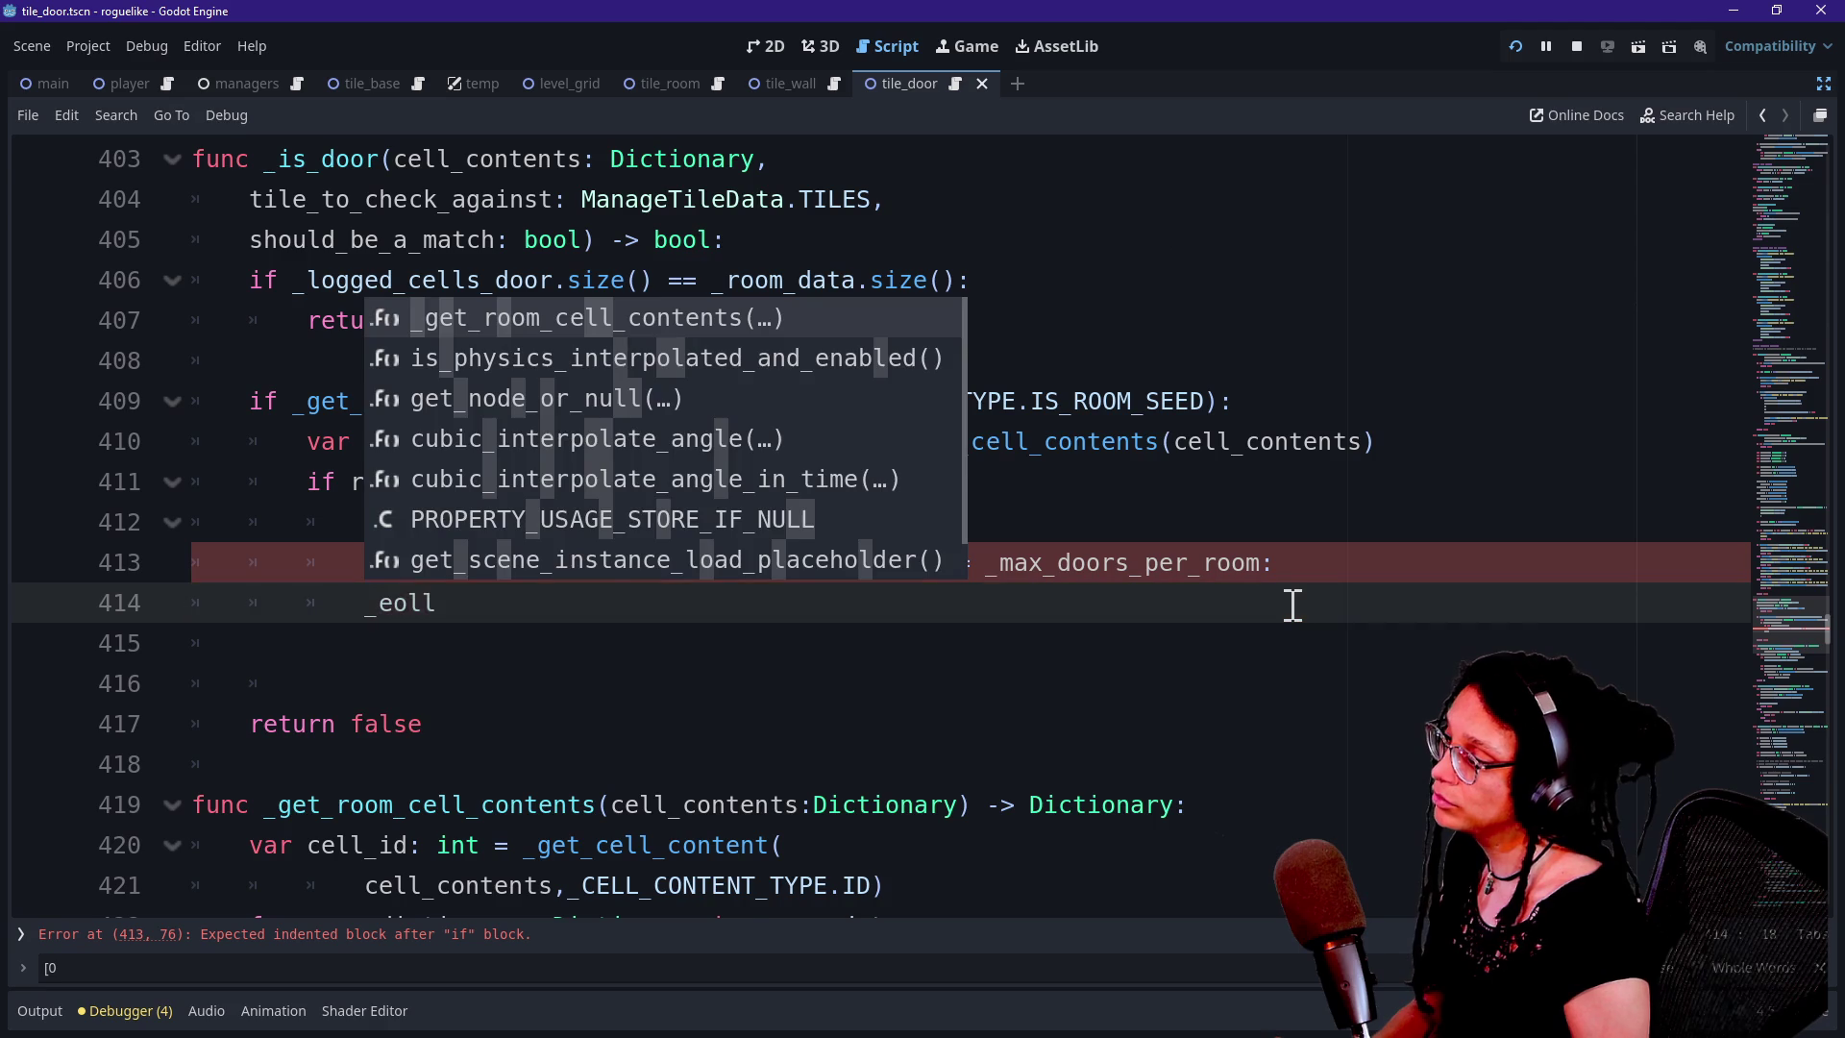
pyautogui.press('BackSpace')
pyautogui.press('BackSpace')
pyautogui.press('BackSpace')
pyautogui.write('roll')
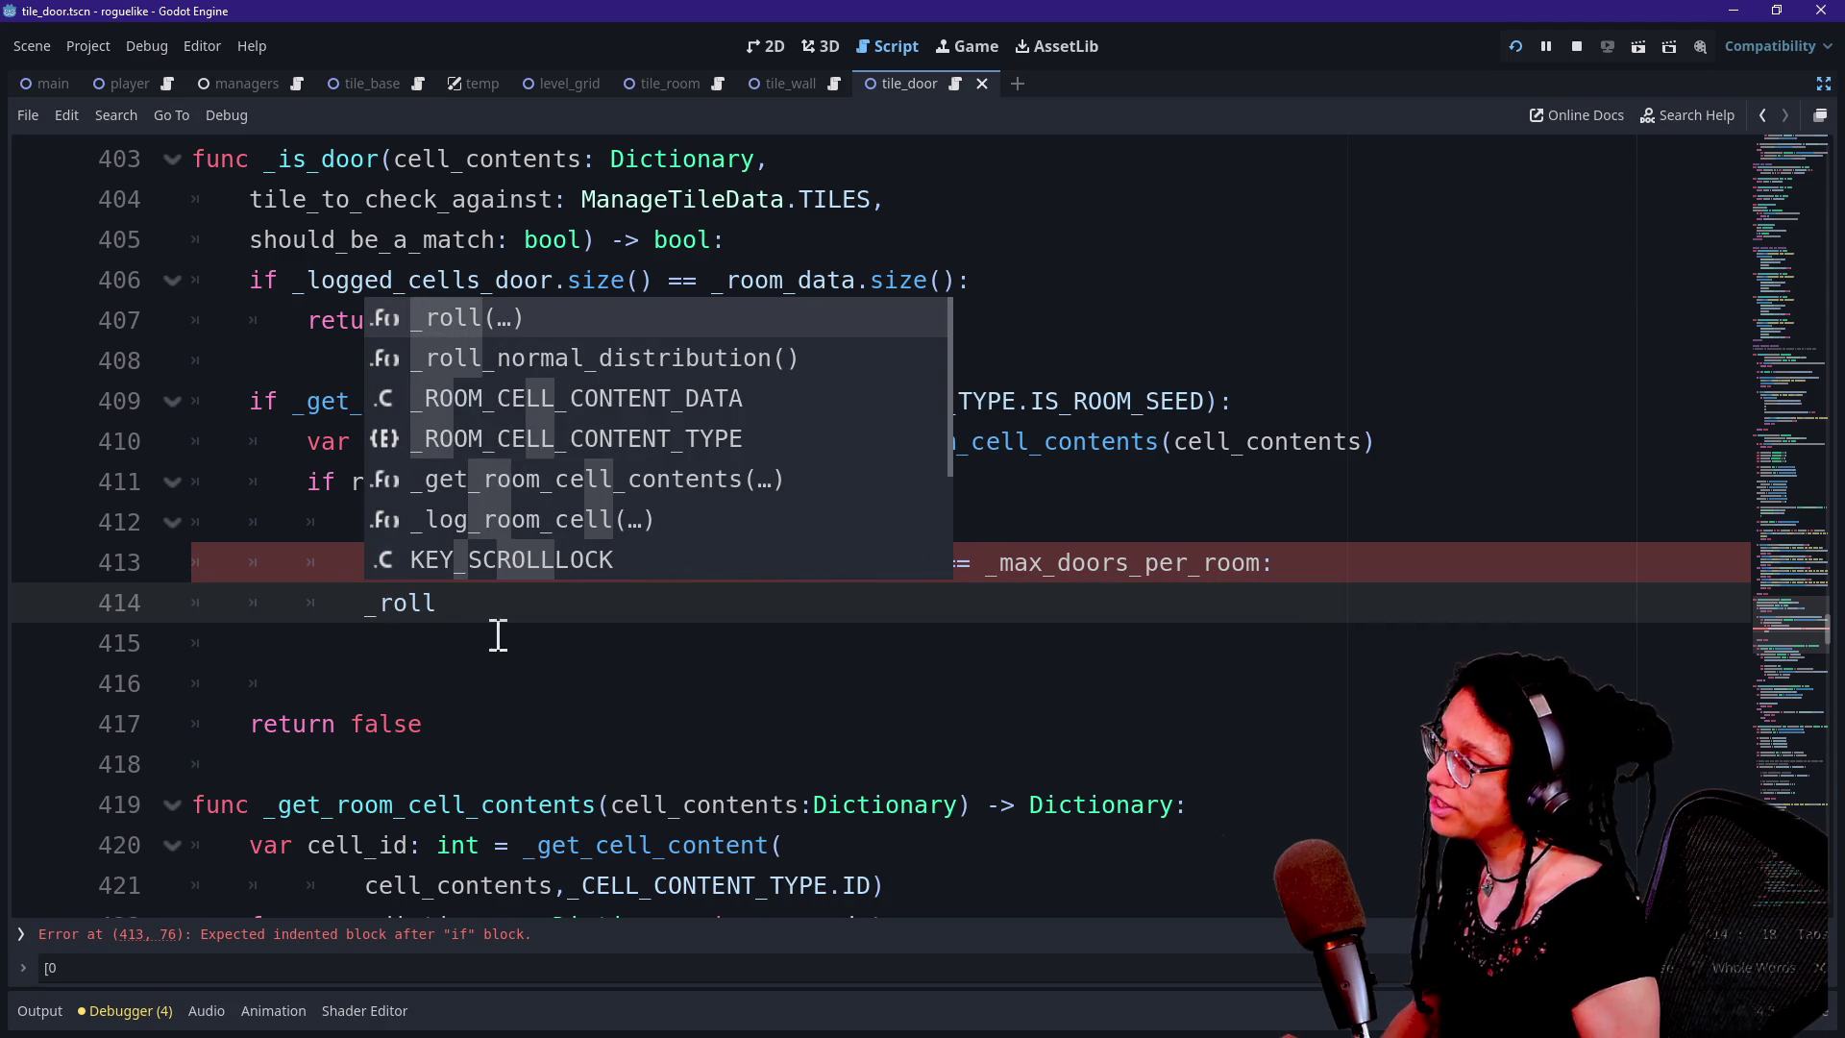
pyautogui.press('Escape')
pyautogui.keyDown('ctrl'); pyautogui.click(388, 613); pyautogui.keyUp('ctrl')
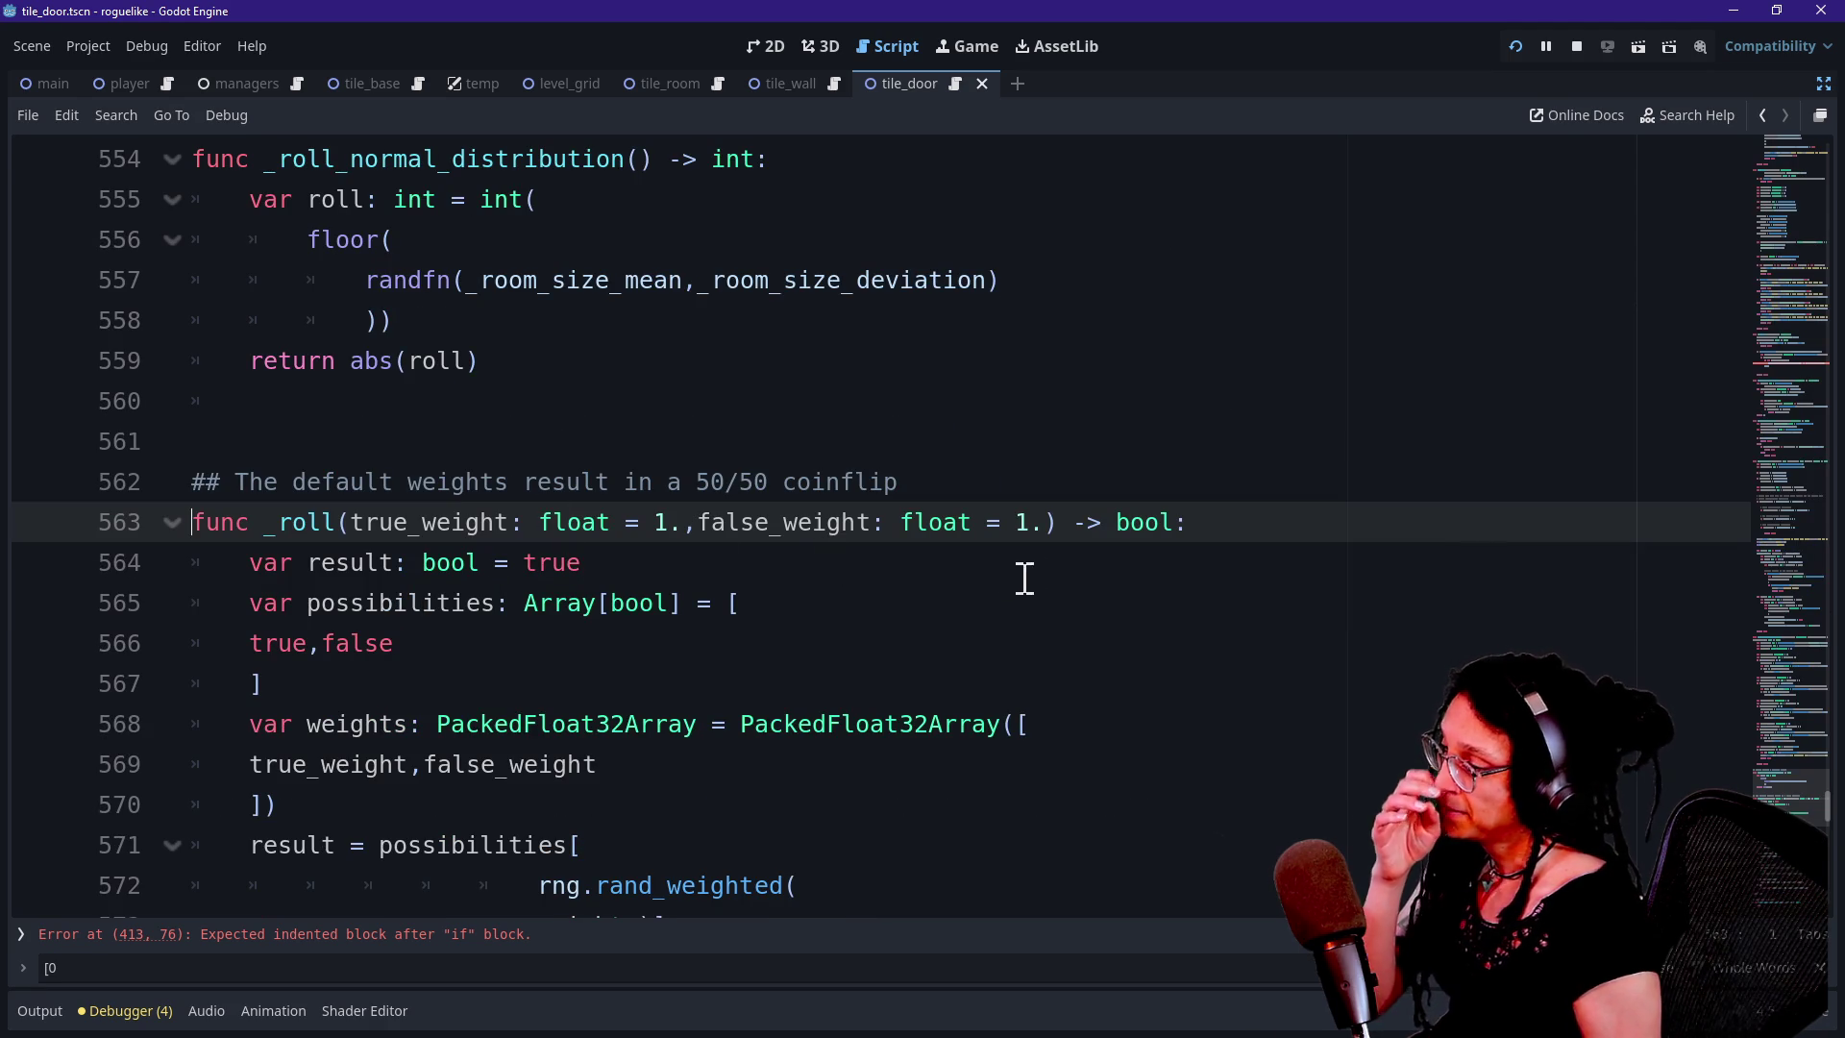
# Step: Review the _roll definition's weight parameters around line 564
pyautogui.scroll(-1, 308, 495)
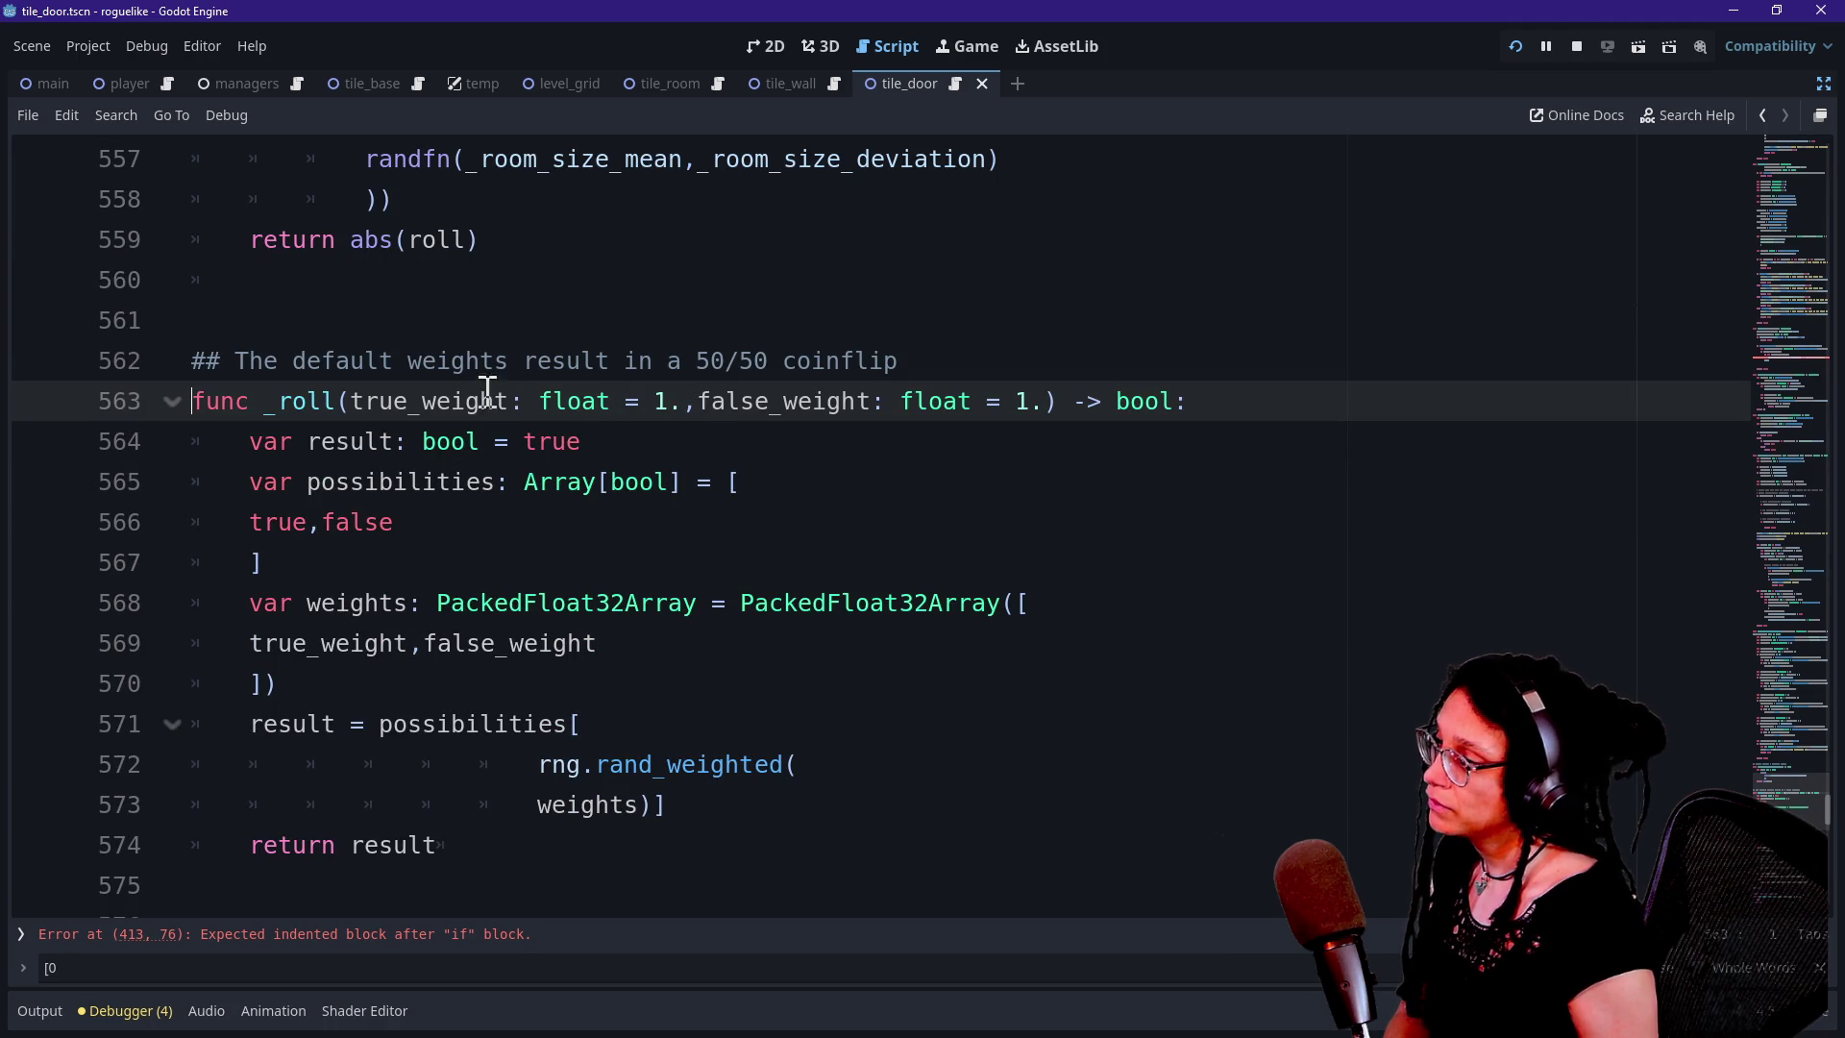
pyautogui.moveTo(379, 401); pyautogui.dragTo(910, 418)
pyautogui.click(910, 418)
pyautogui.moveTo(351, 402); pyautogui.dragTo(902, 441)
pyautogui.click(915, 440)
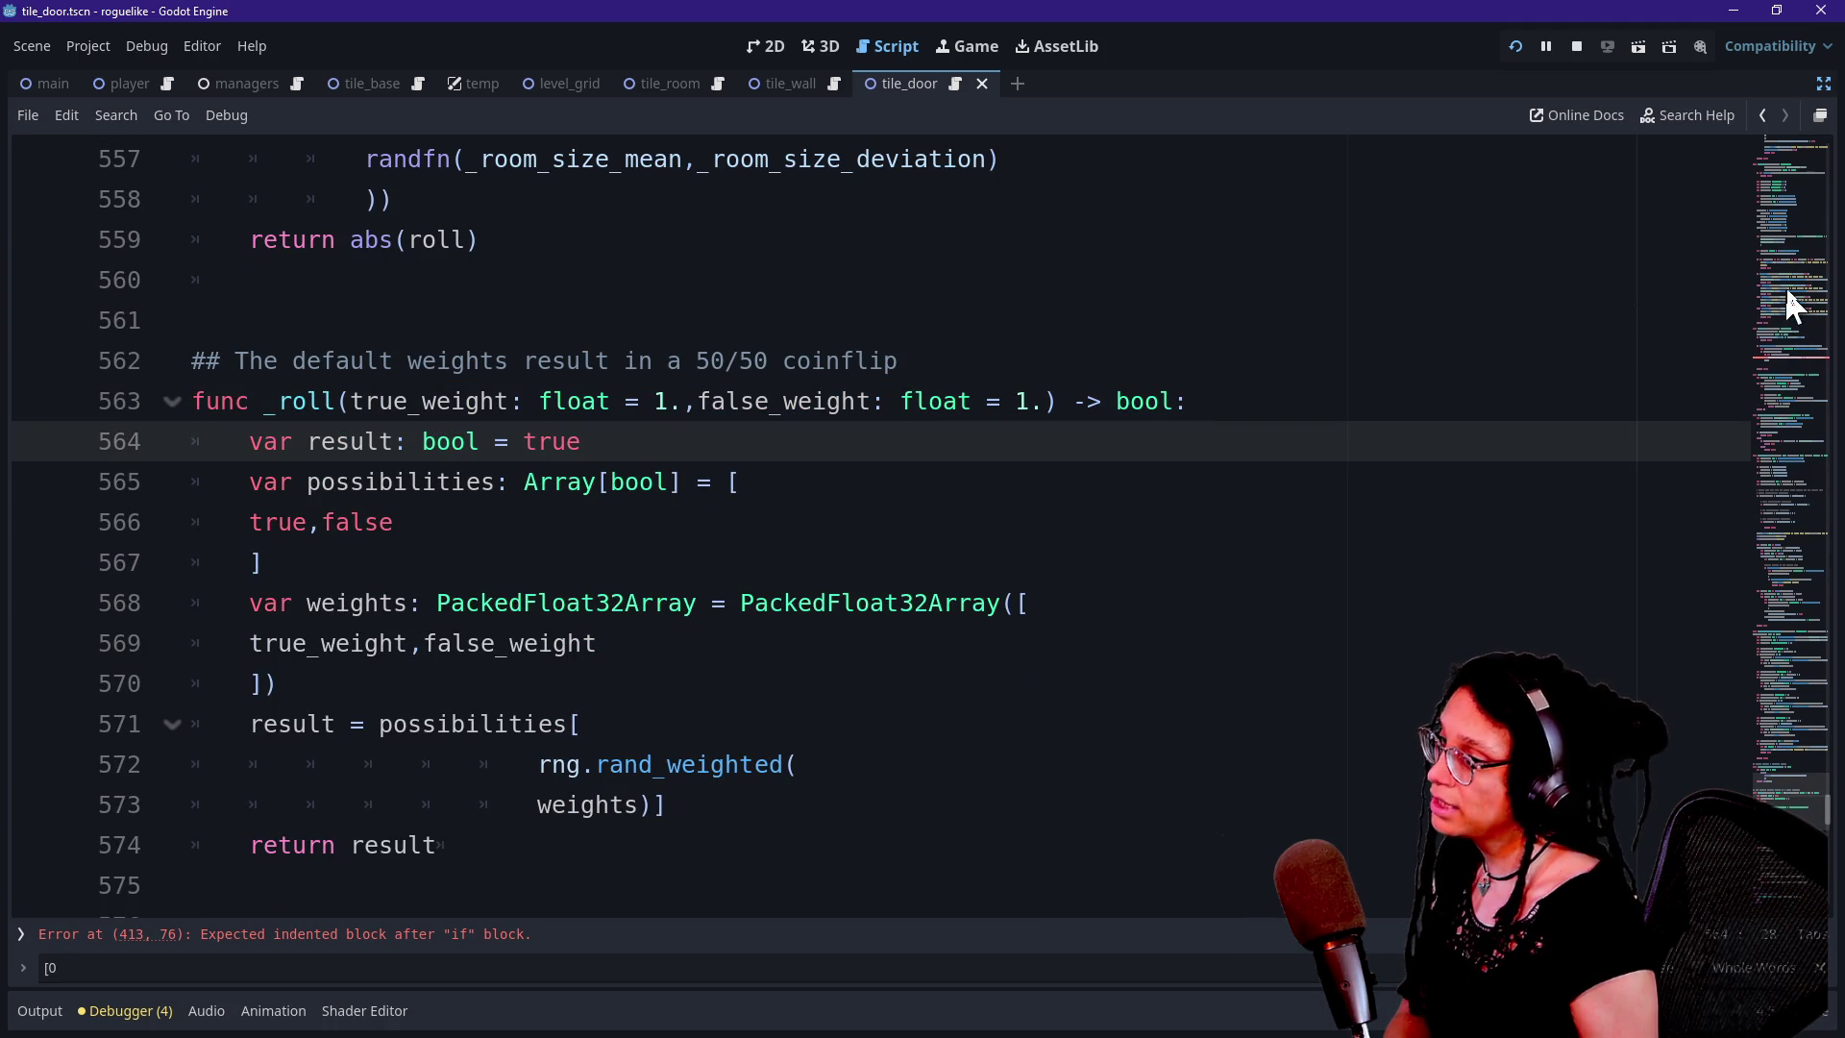
# Step: Back in _is_door, turn line 414 into 'if _roll():' with an indented line below
pyautogui.click(1772, 346)
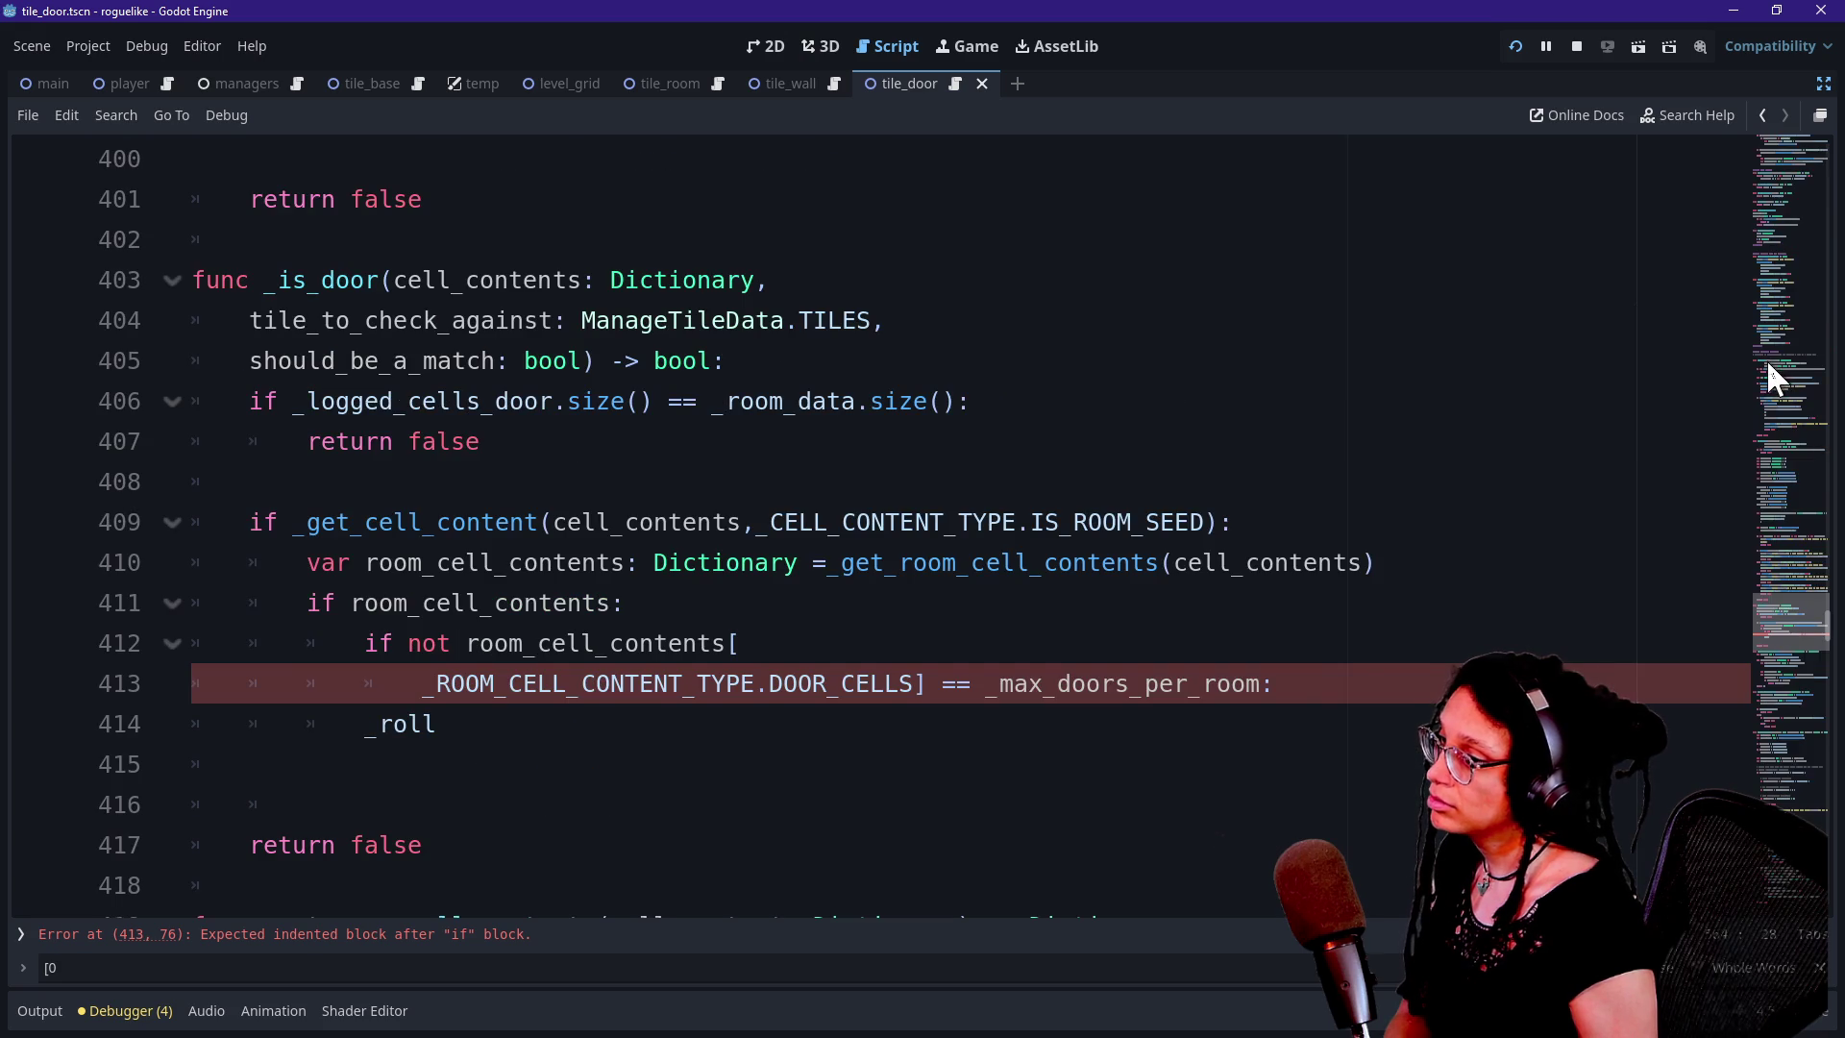
pyautogui.click(1124, 690)
pyautogui.click(1120, 723)
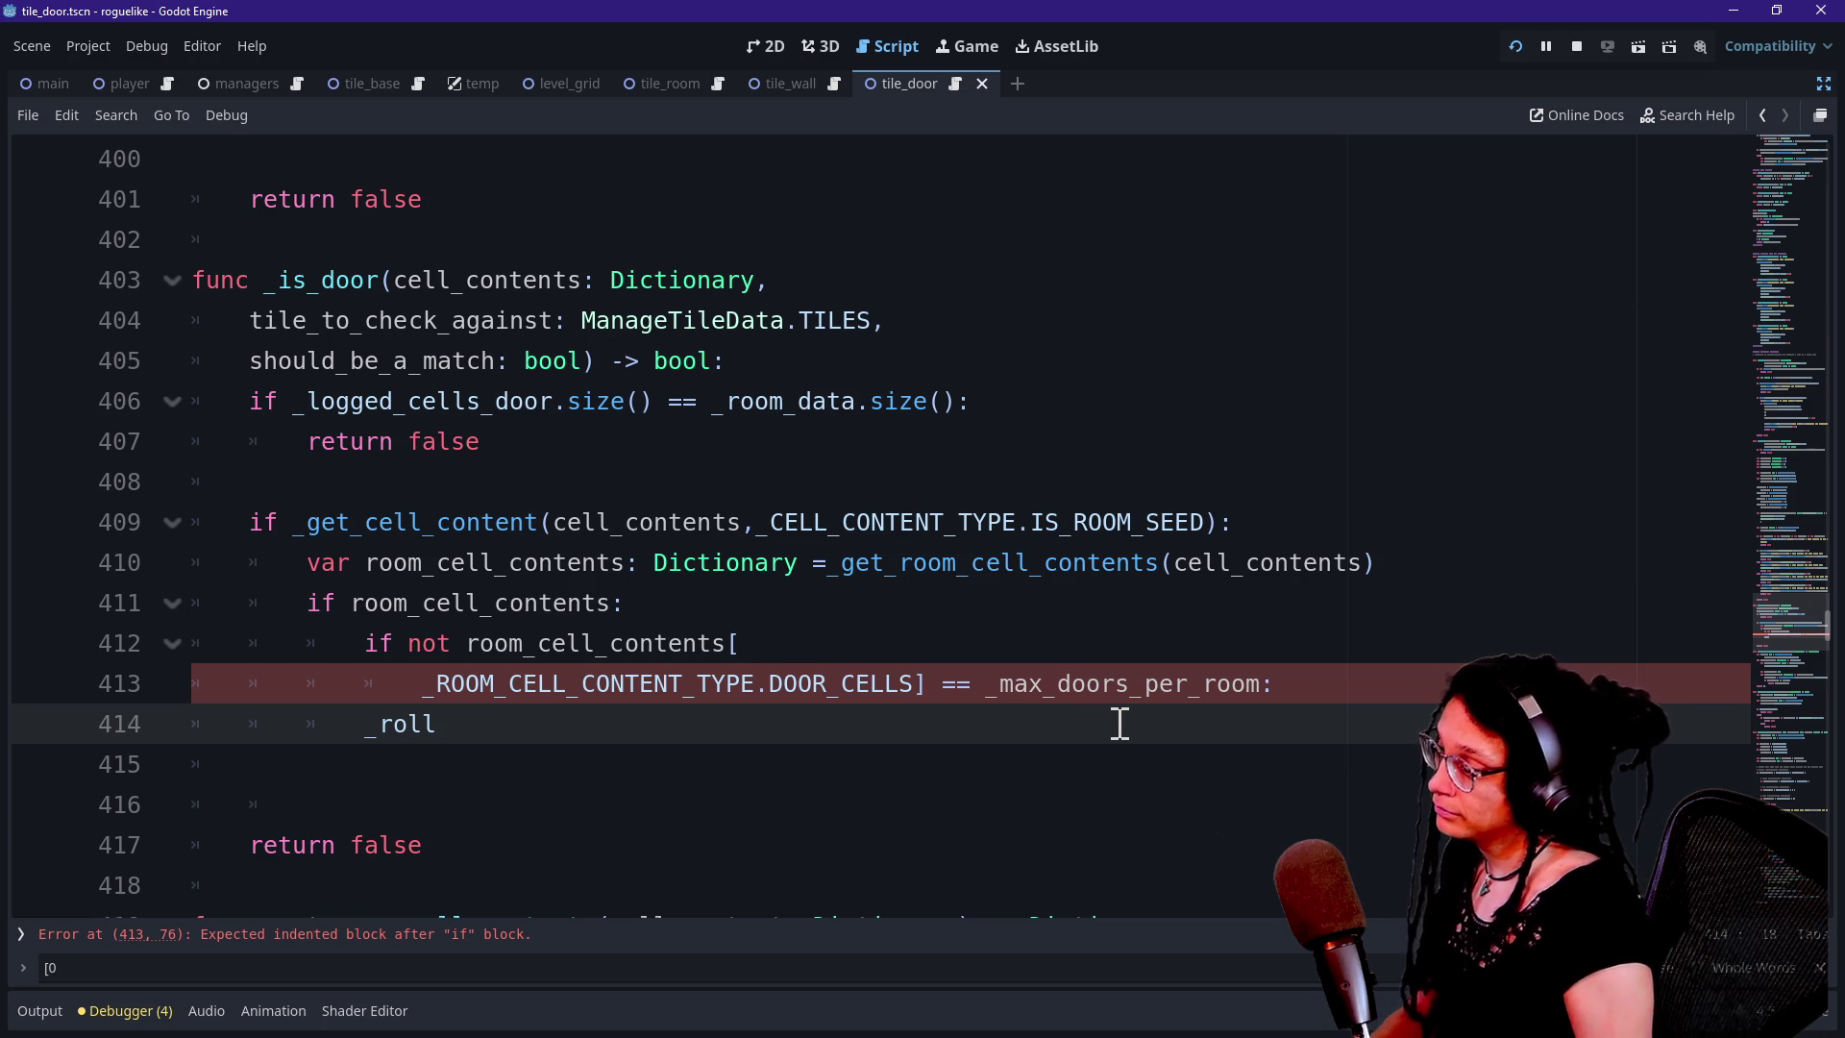
pyautogui.write('(')
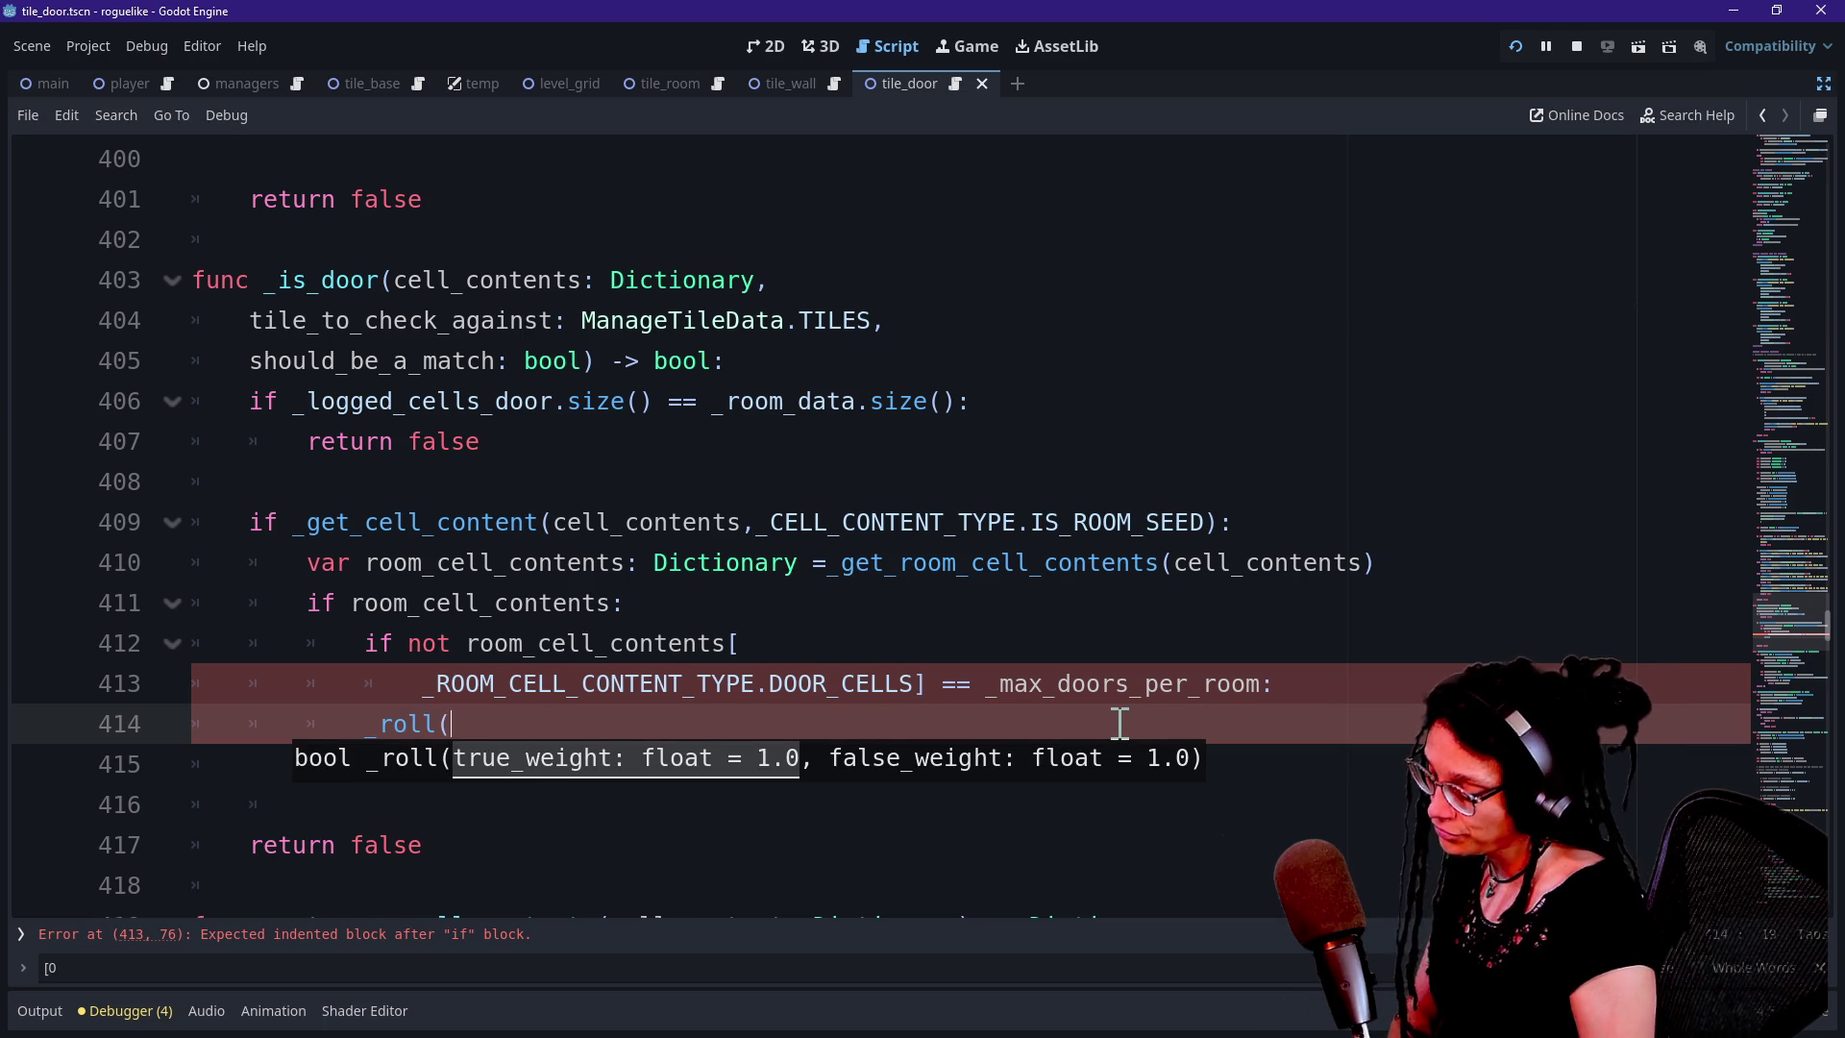
pyautogui.write(')')
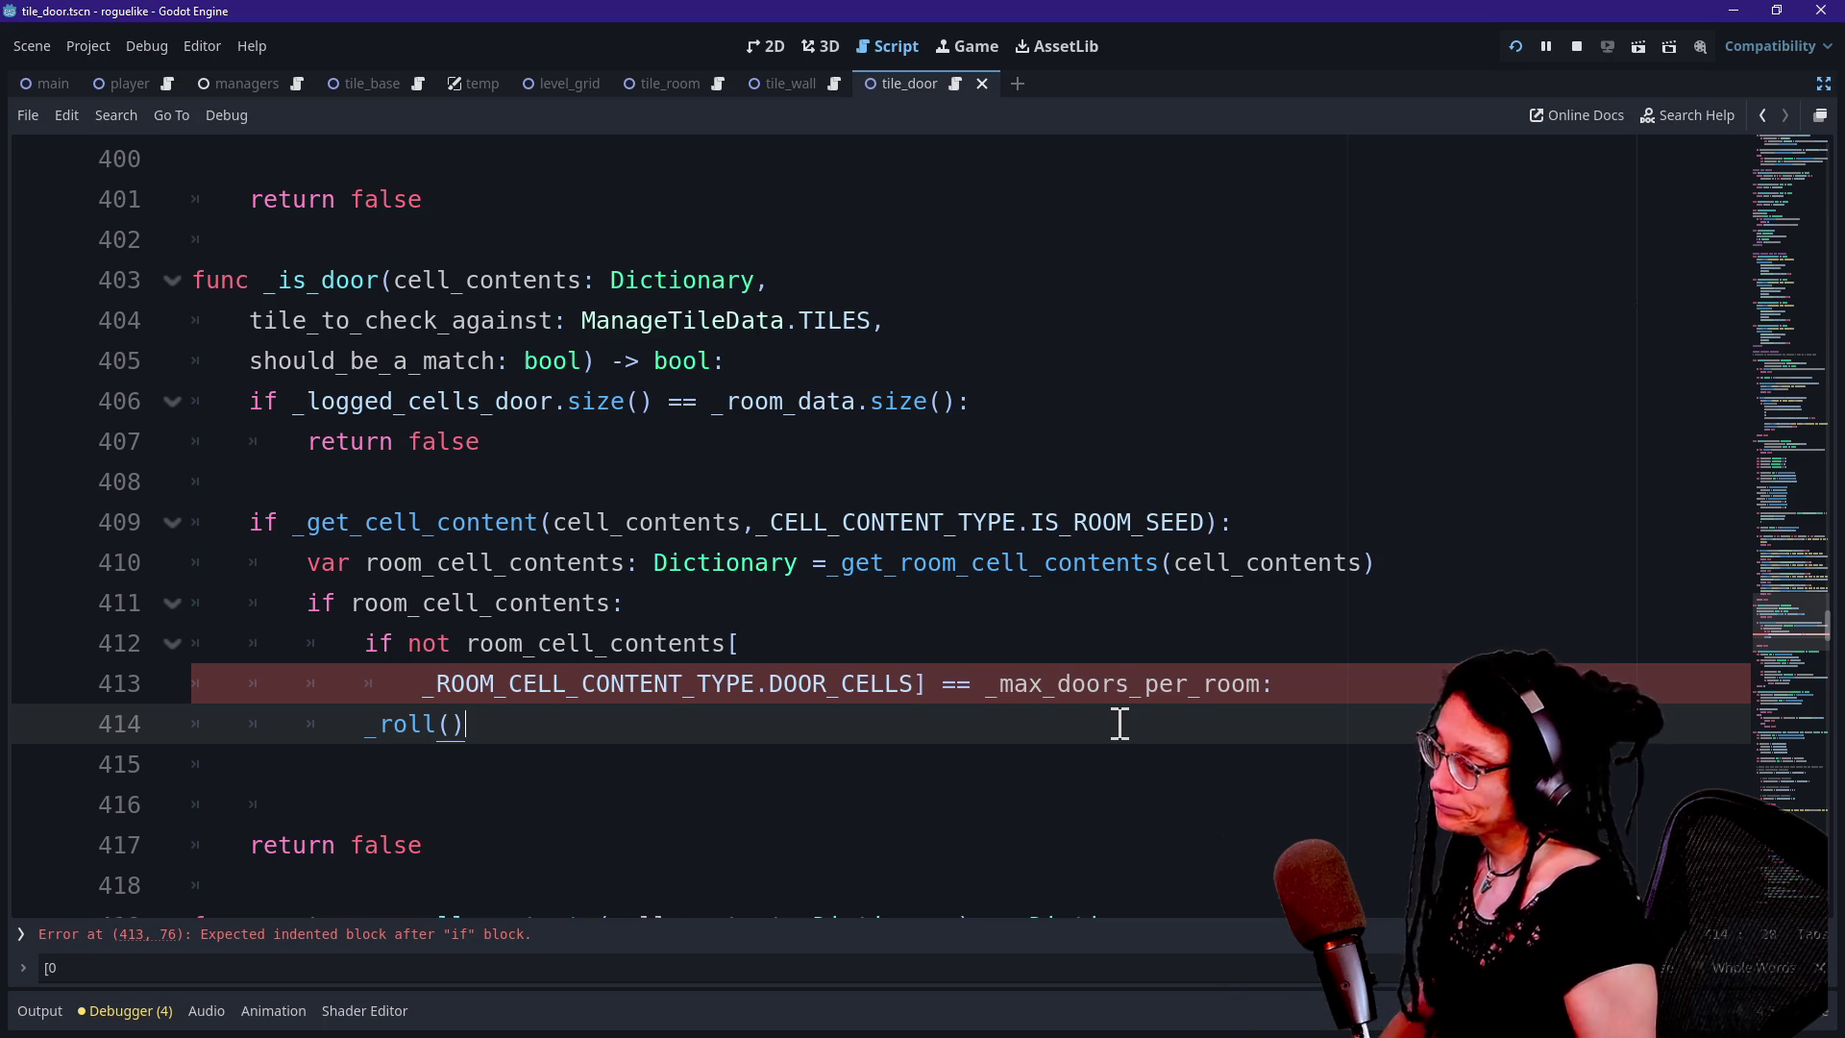
pyautogui.click(365, 726)
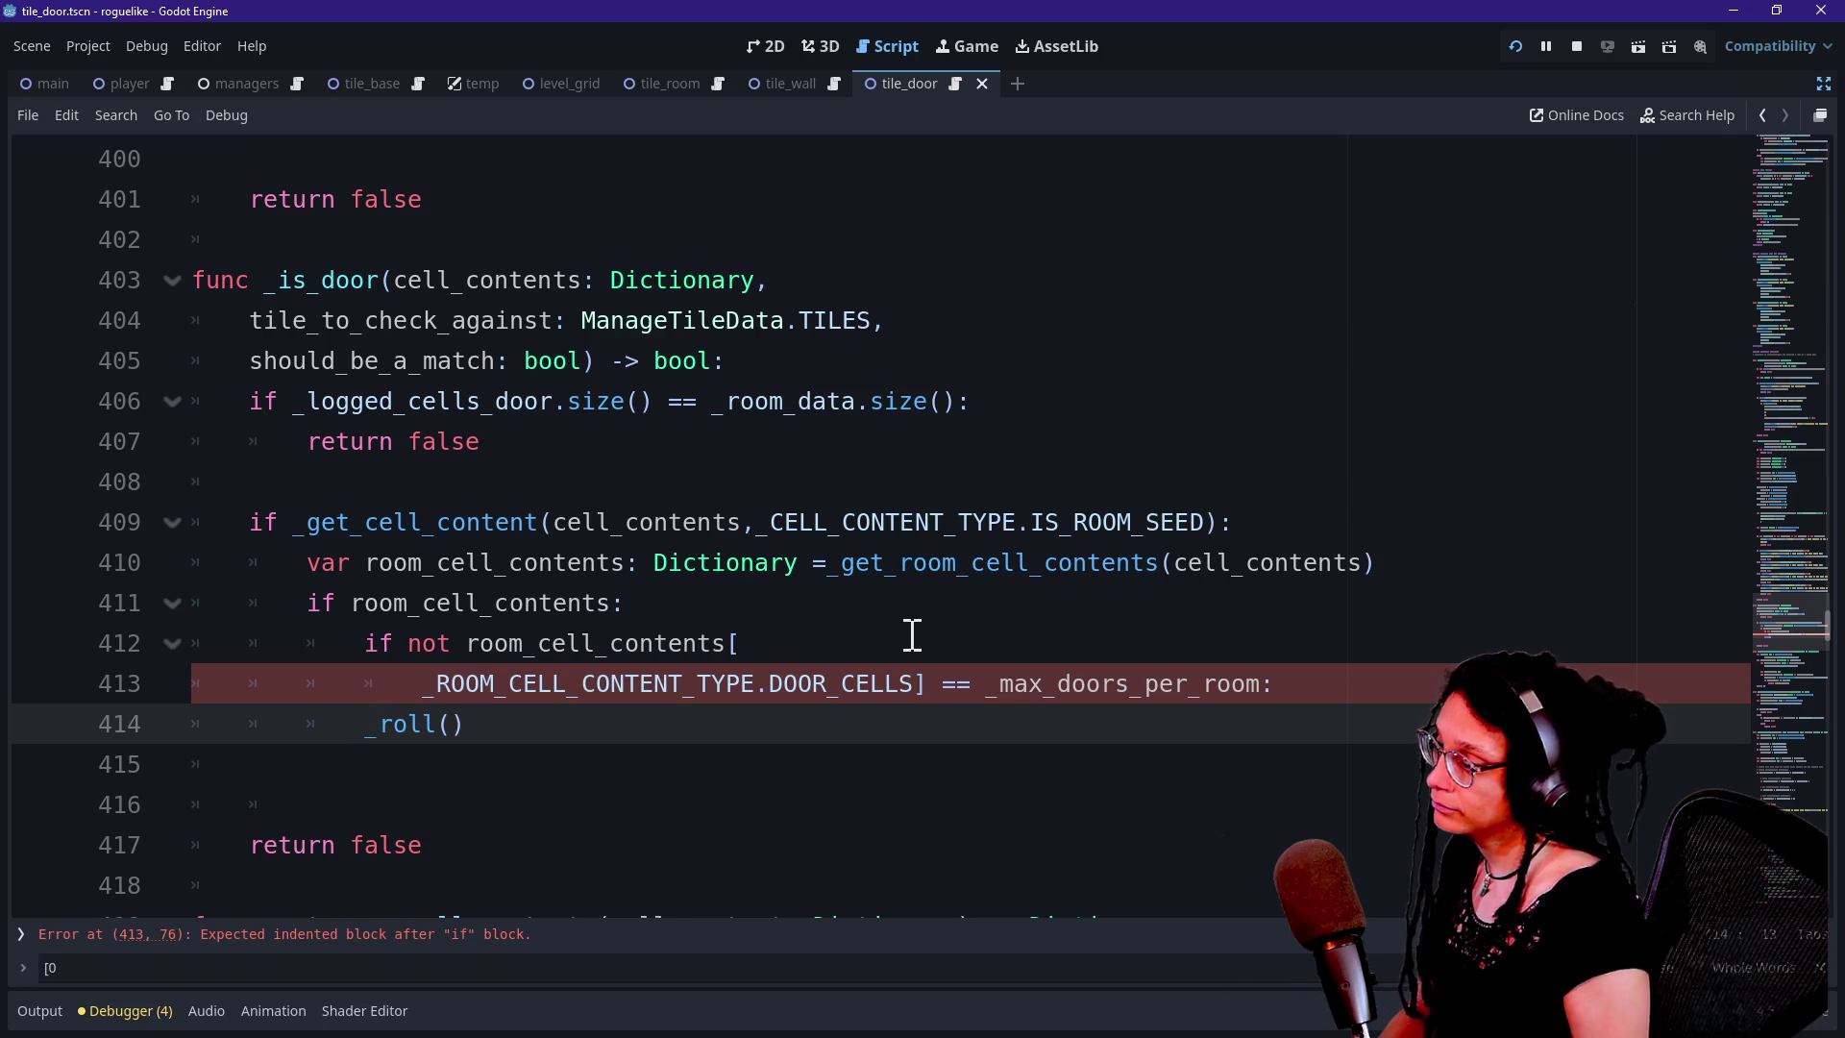
pyautogui.write('i')
pyautogui.press('BackSpace')
pyautogui.press('Tab')
pyautogui.write('if')
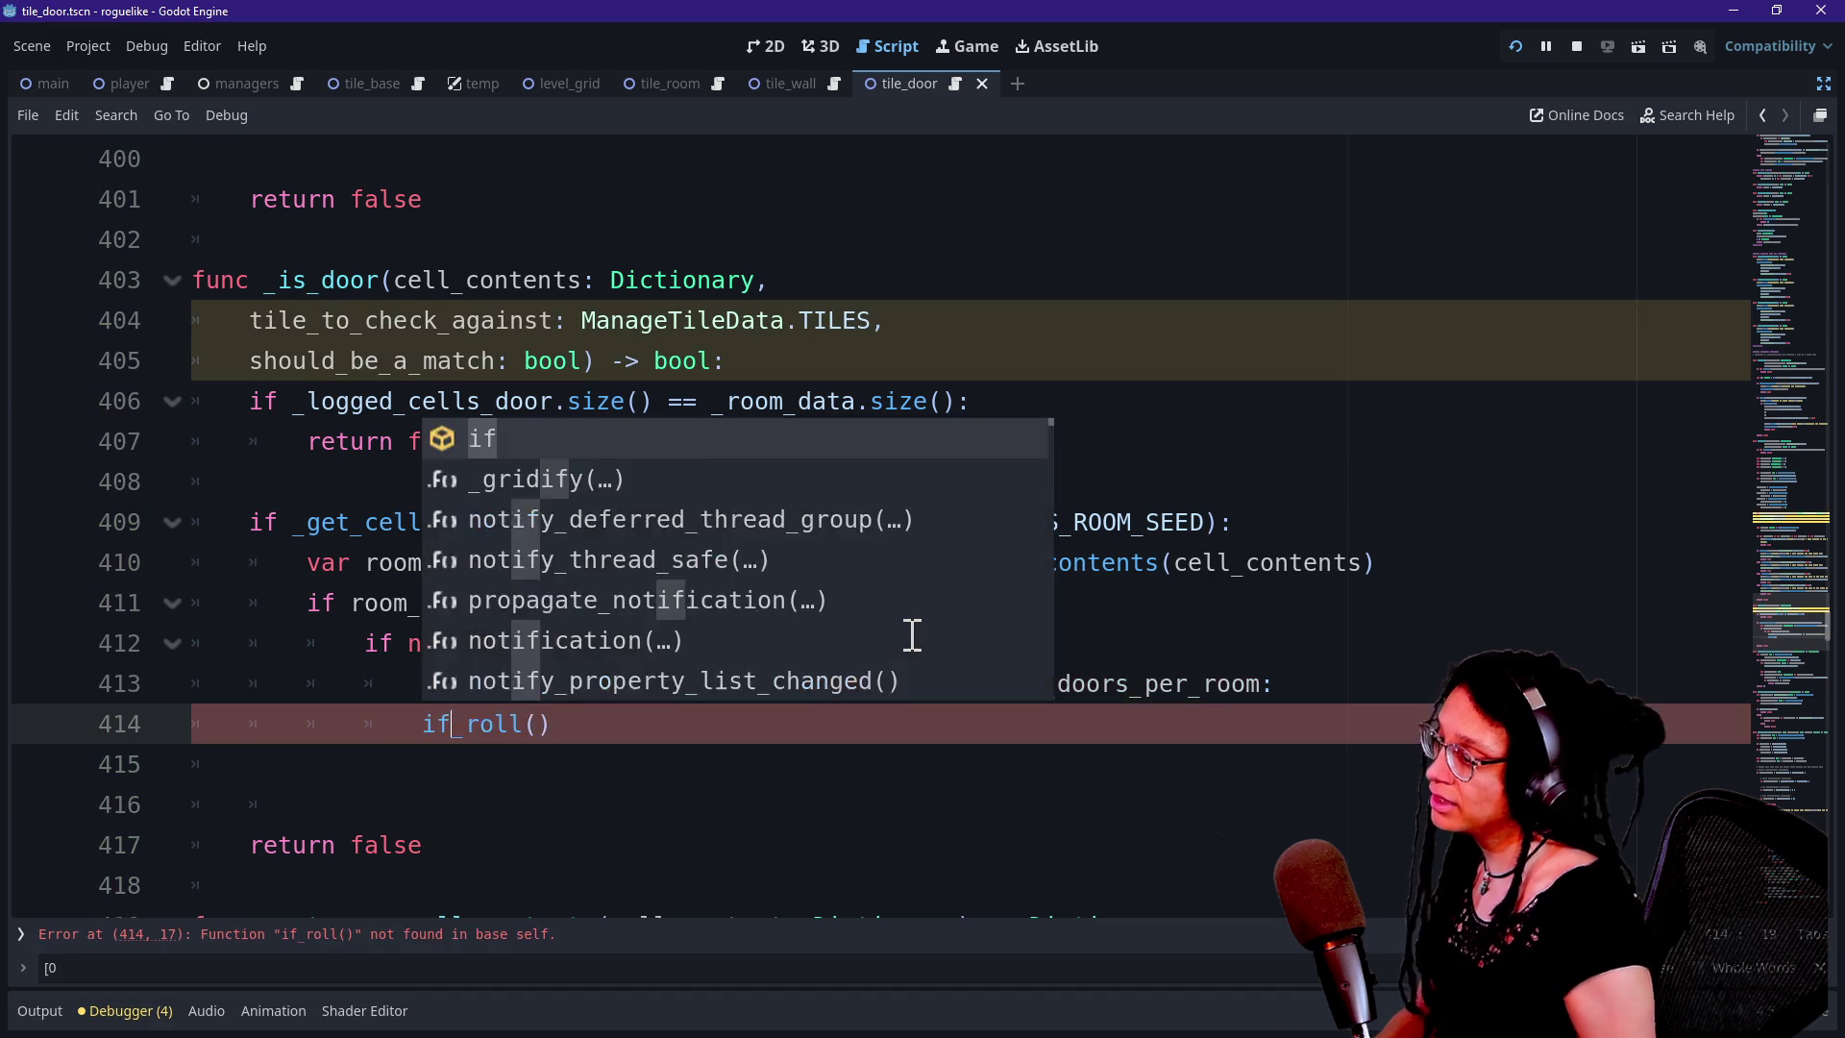
pyautogui.press('Right')
pyautogui.press('Right')
pyautogui.press('Right')
pyautogui.write(':')
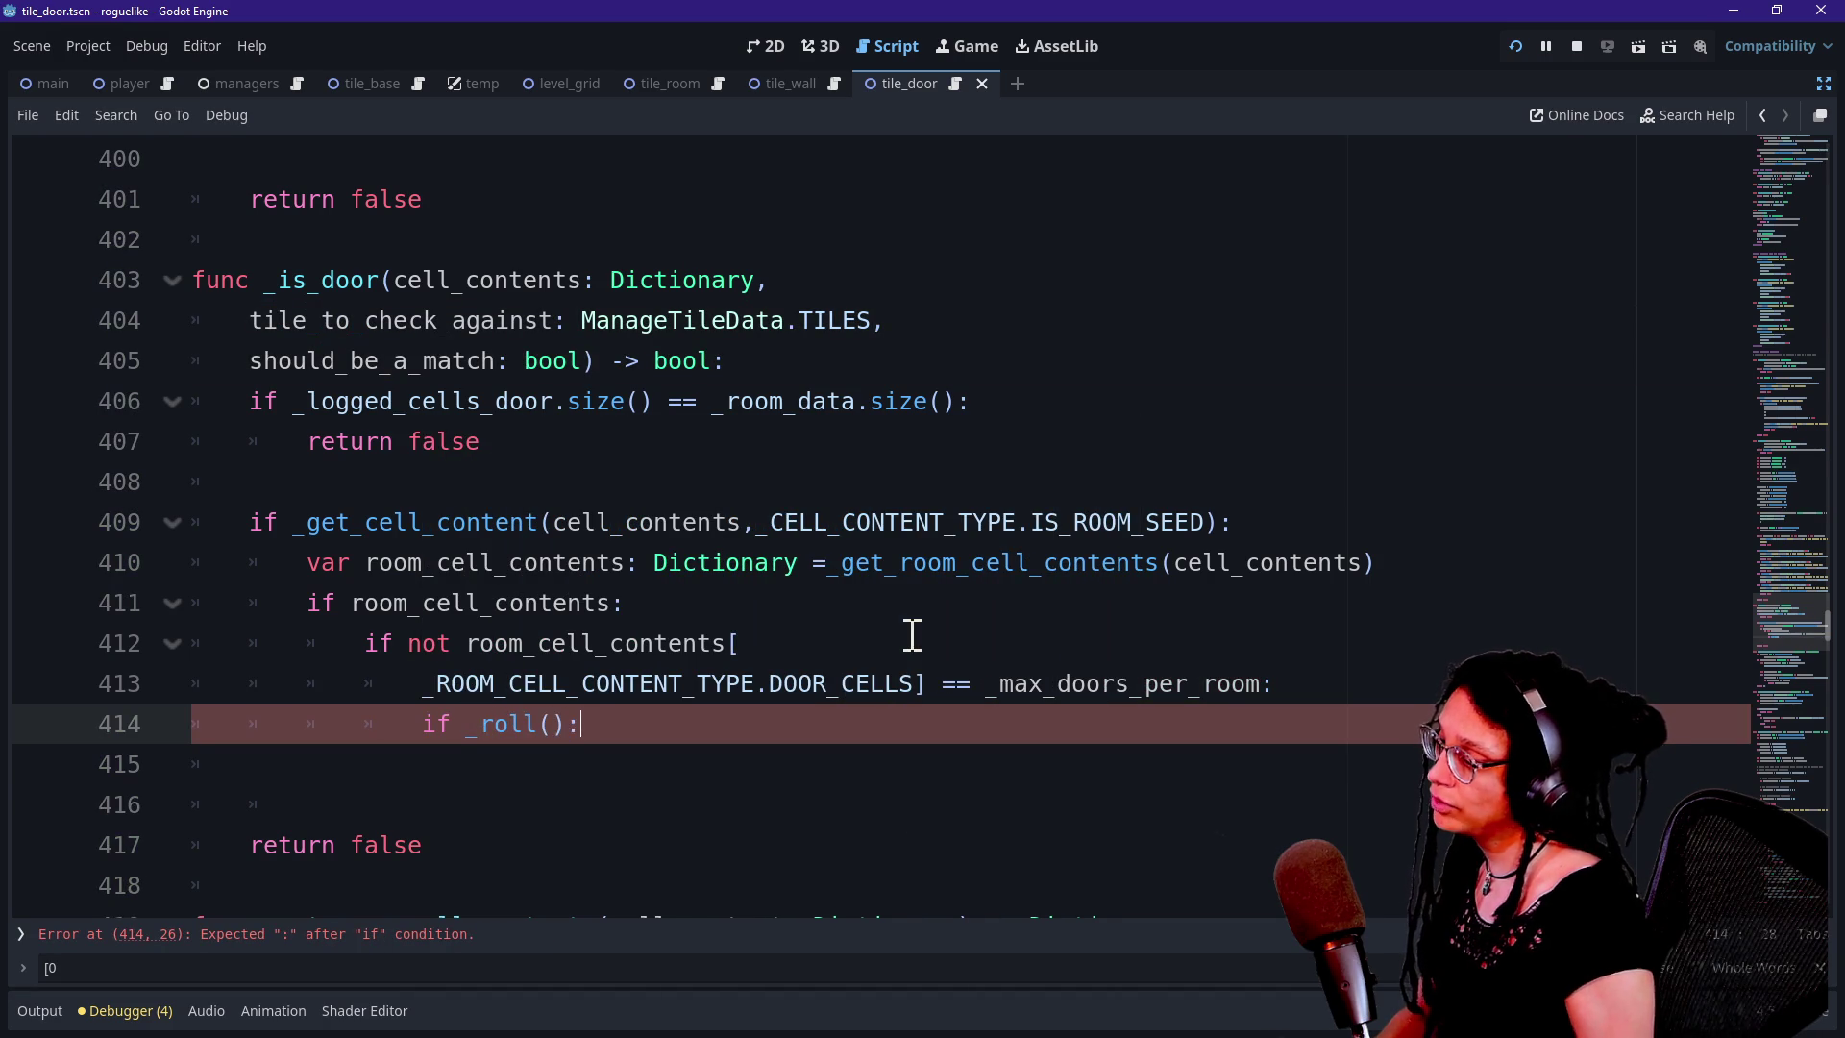
pyautogui.press('Return')
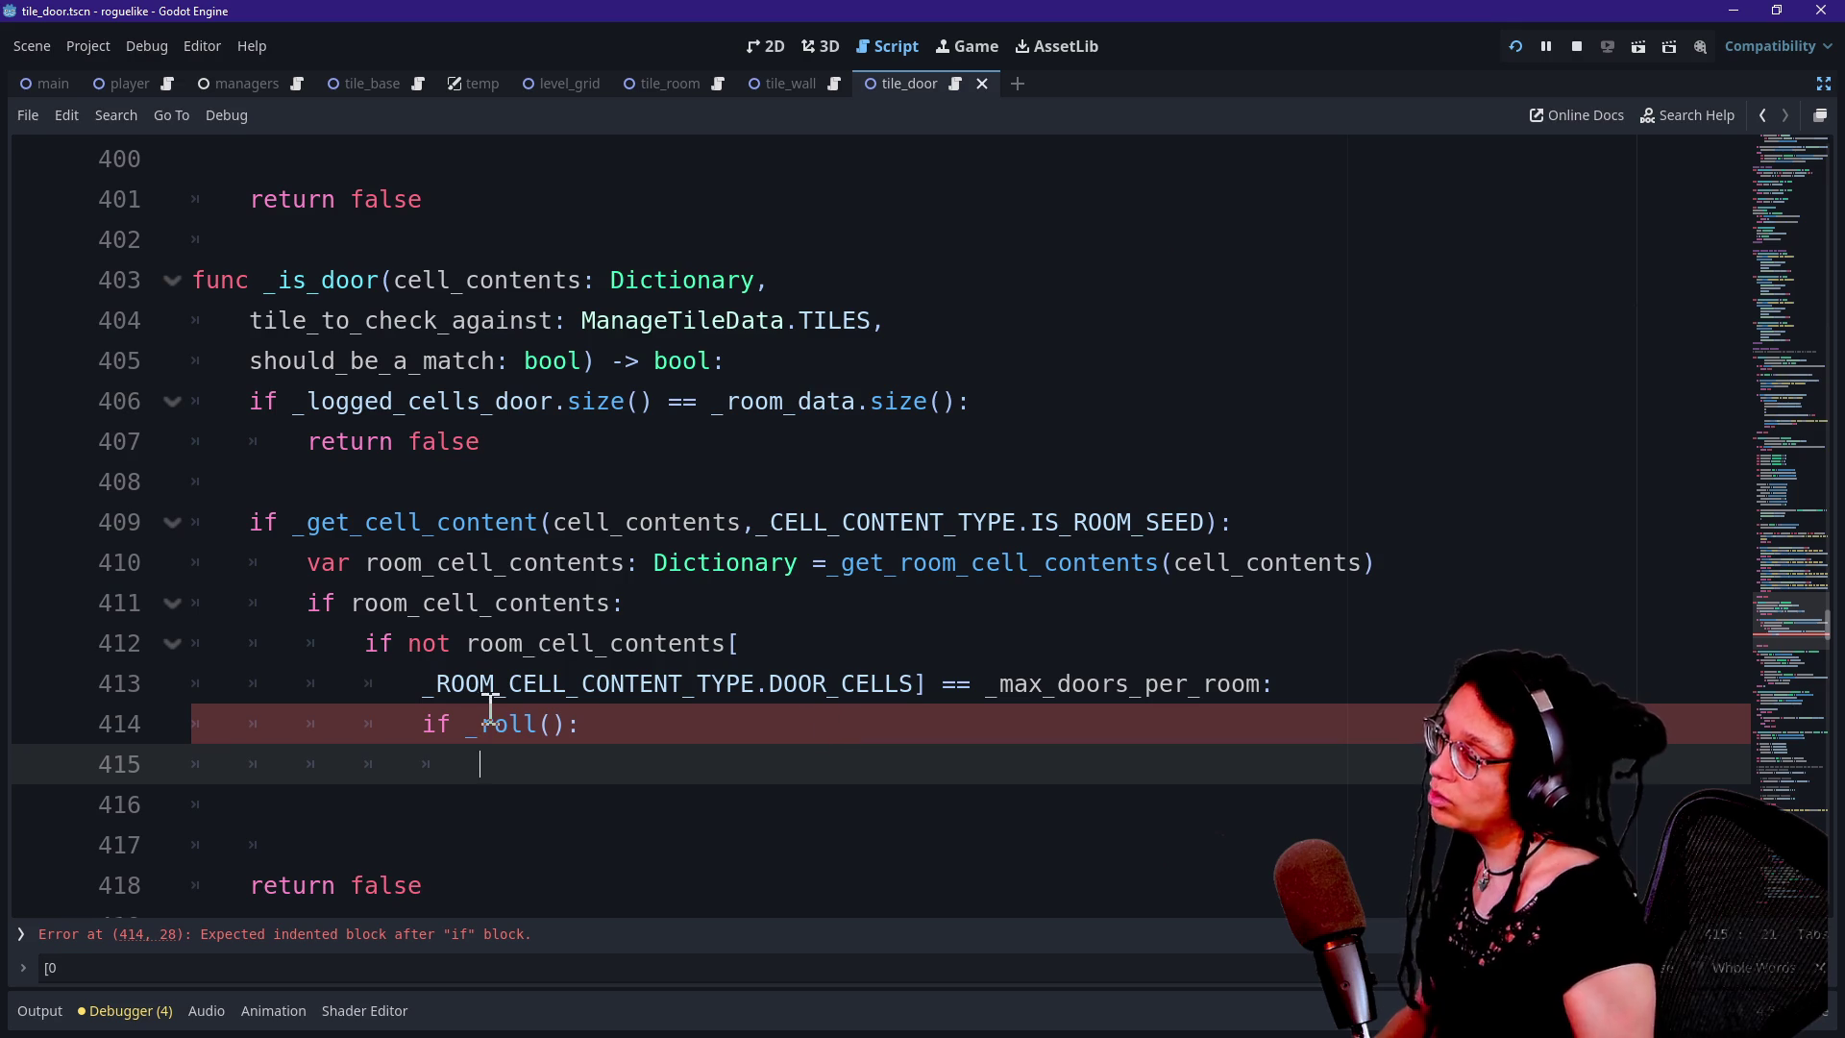
# Step: Negate the condition to 'if not _roll():' and add 'return false' on line 415
pyautogui.click(452, 730)
pyautogui.write('not')
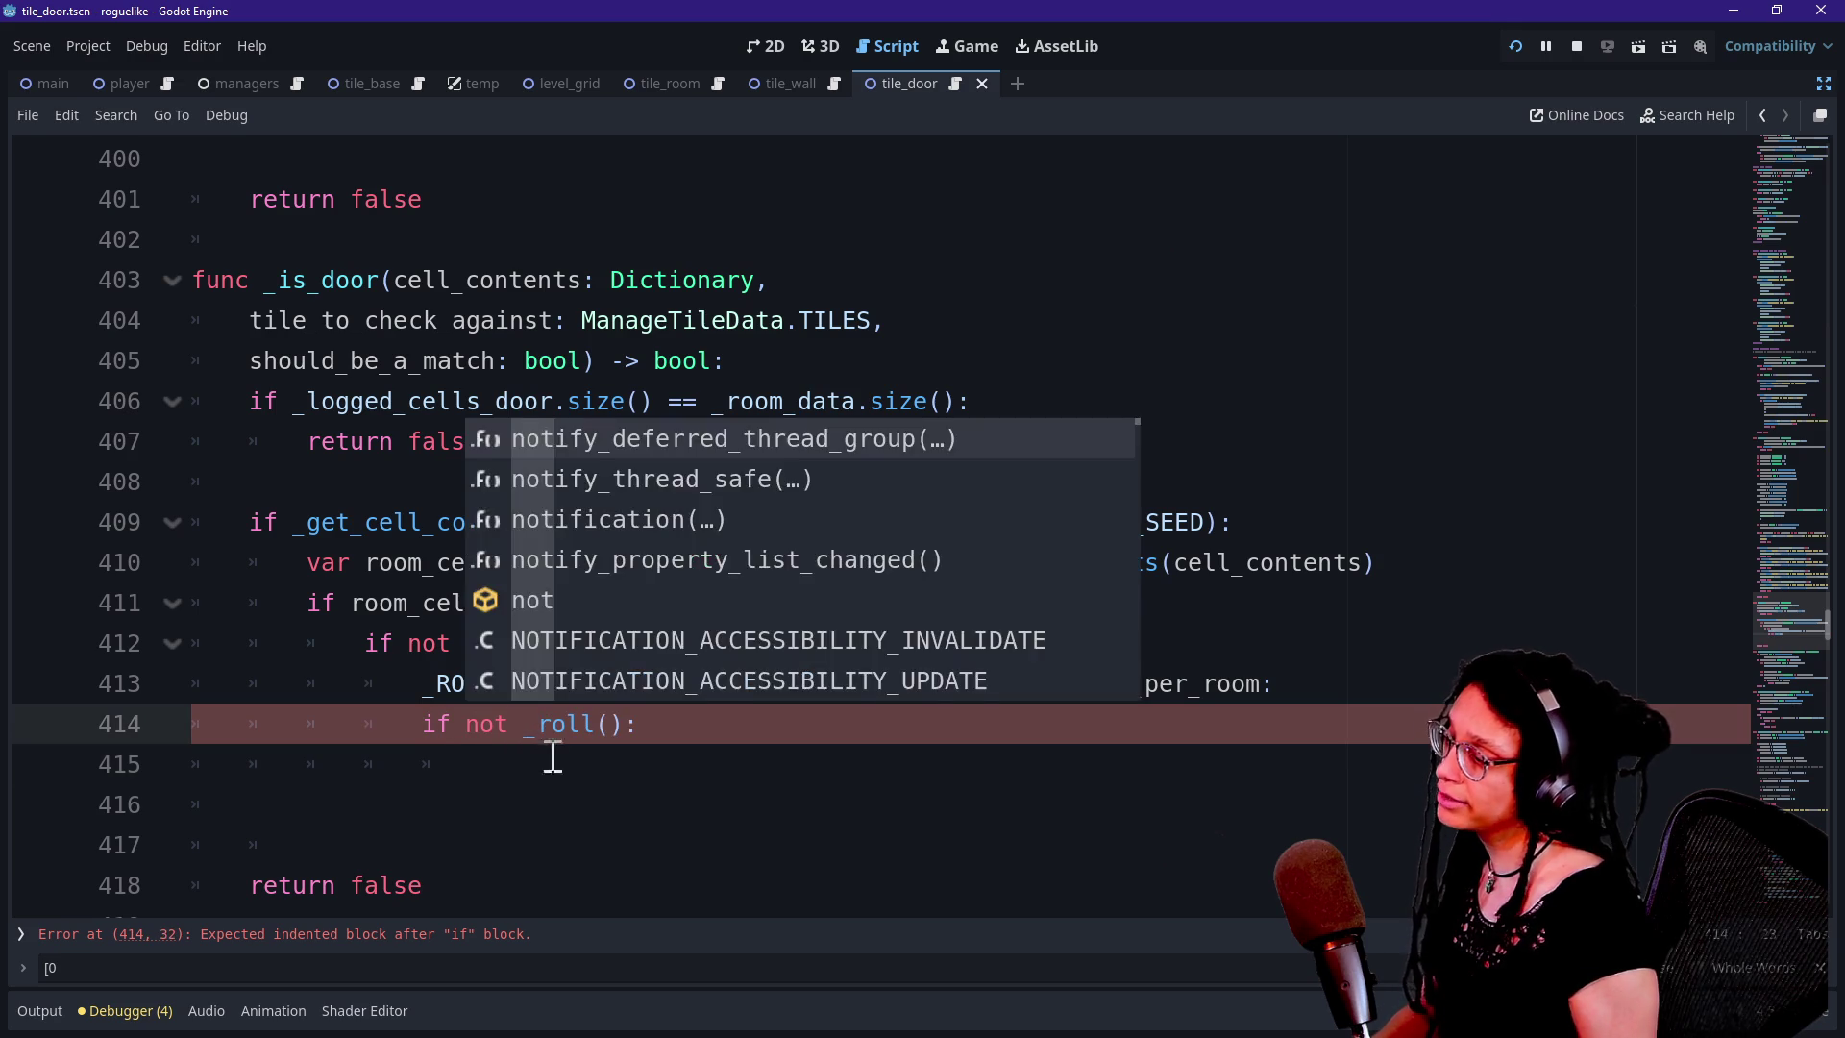
pyautogui.click(555, 766)
pyautogui.write('return false')
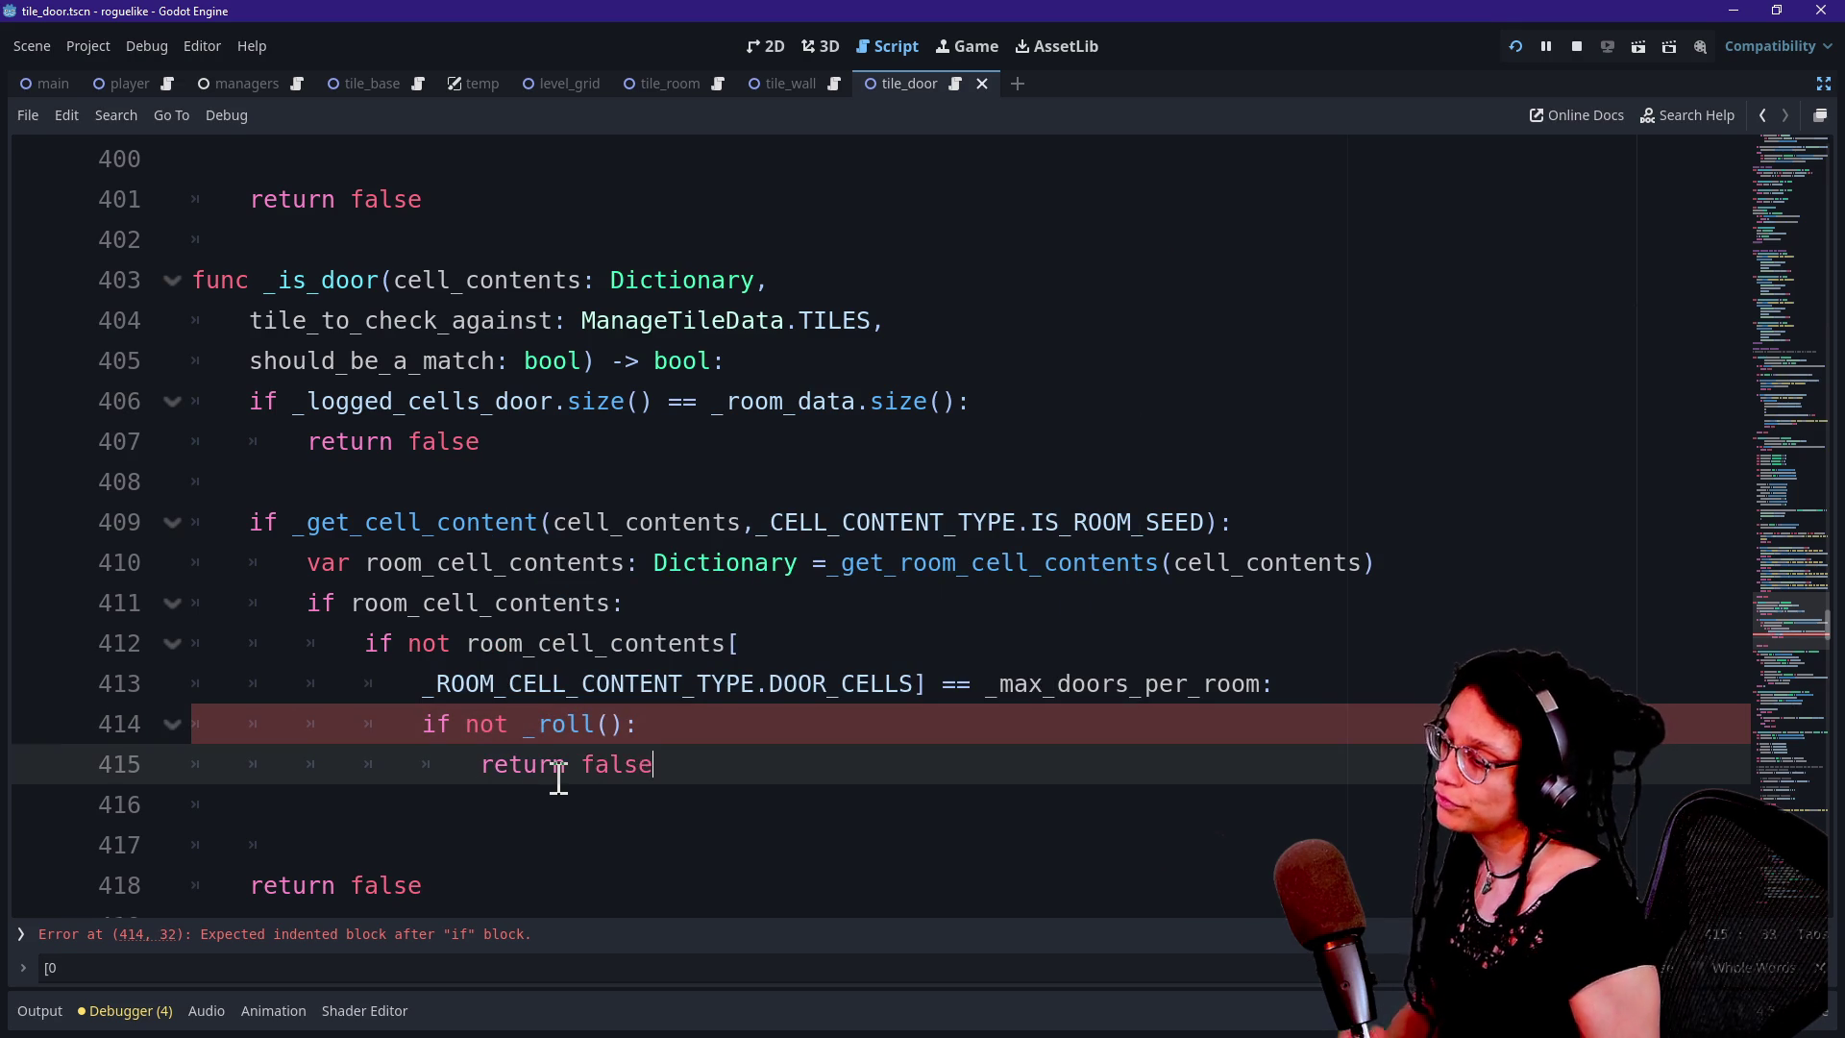
pyautogui.press('Return')
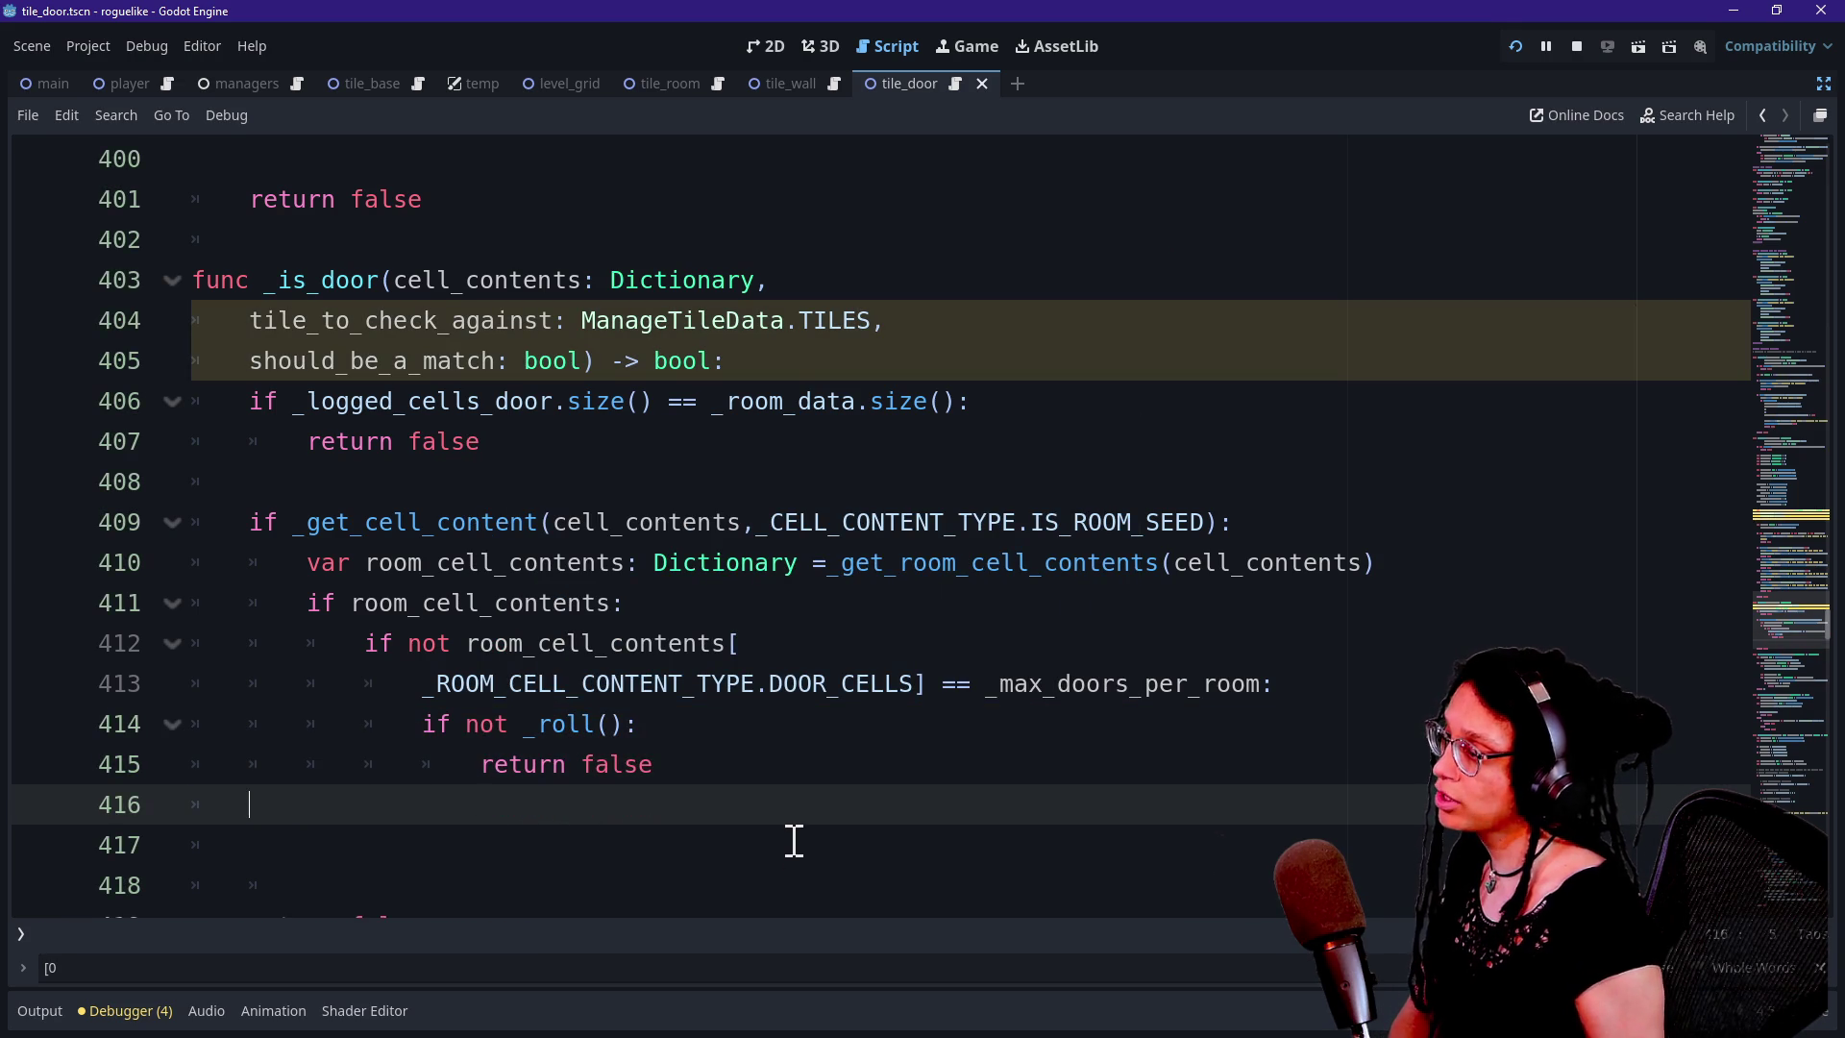
pyautogui.click(792, 840)
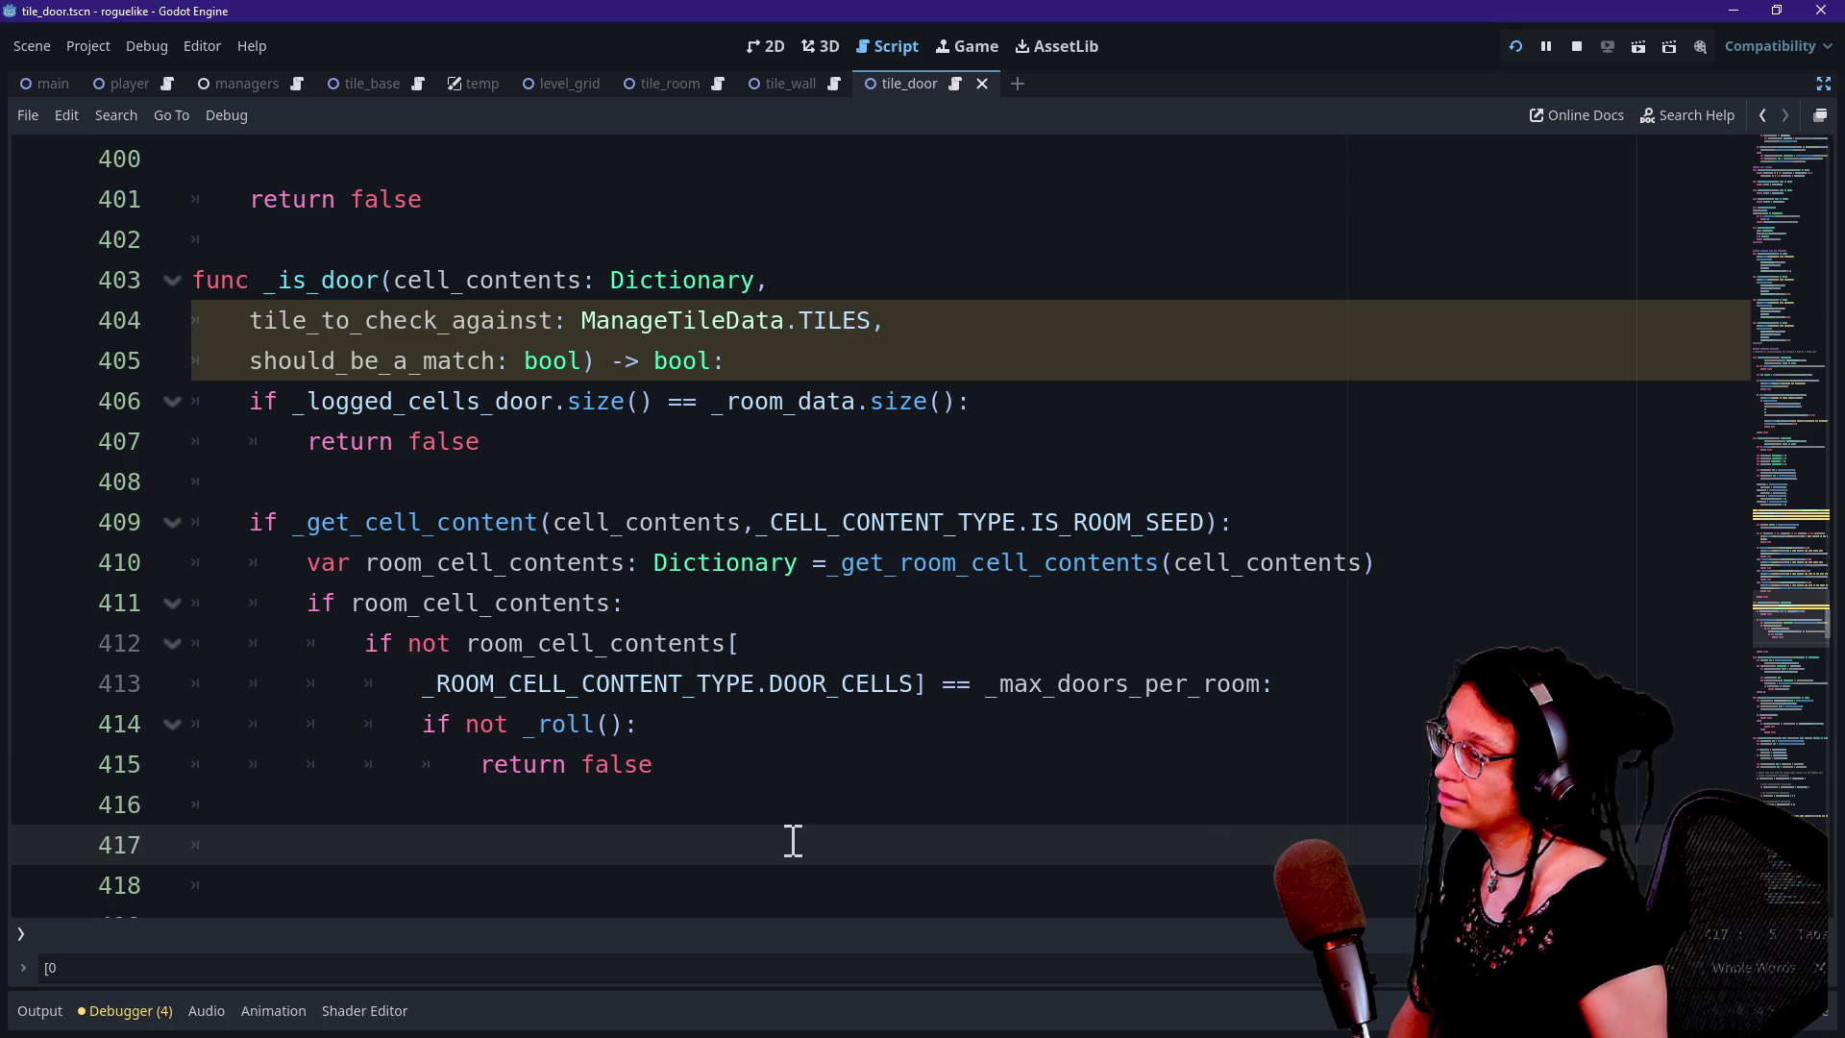
# Step: Insert the comment '# If more doors could go here' above the room-seed check
pyautogui.click(527, 481)
pyautogui.press('Return')
pyautogui.write('# ')
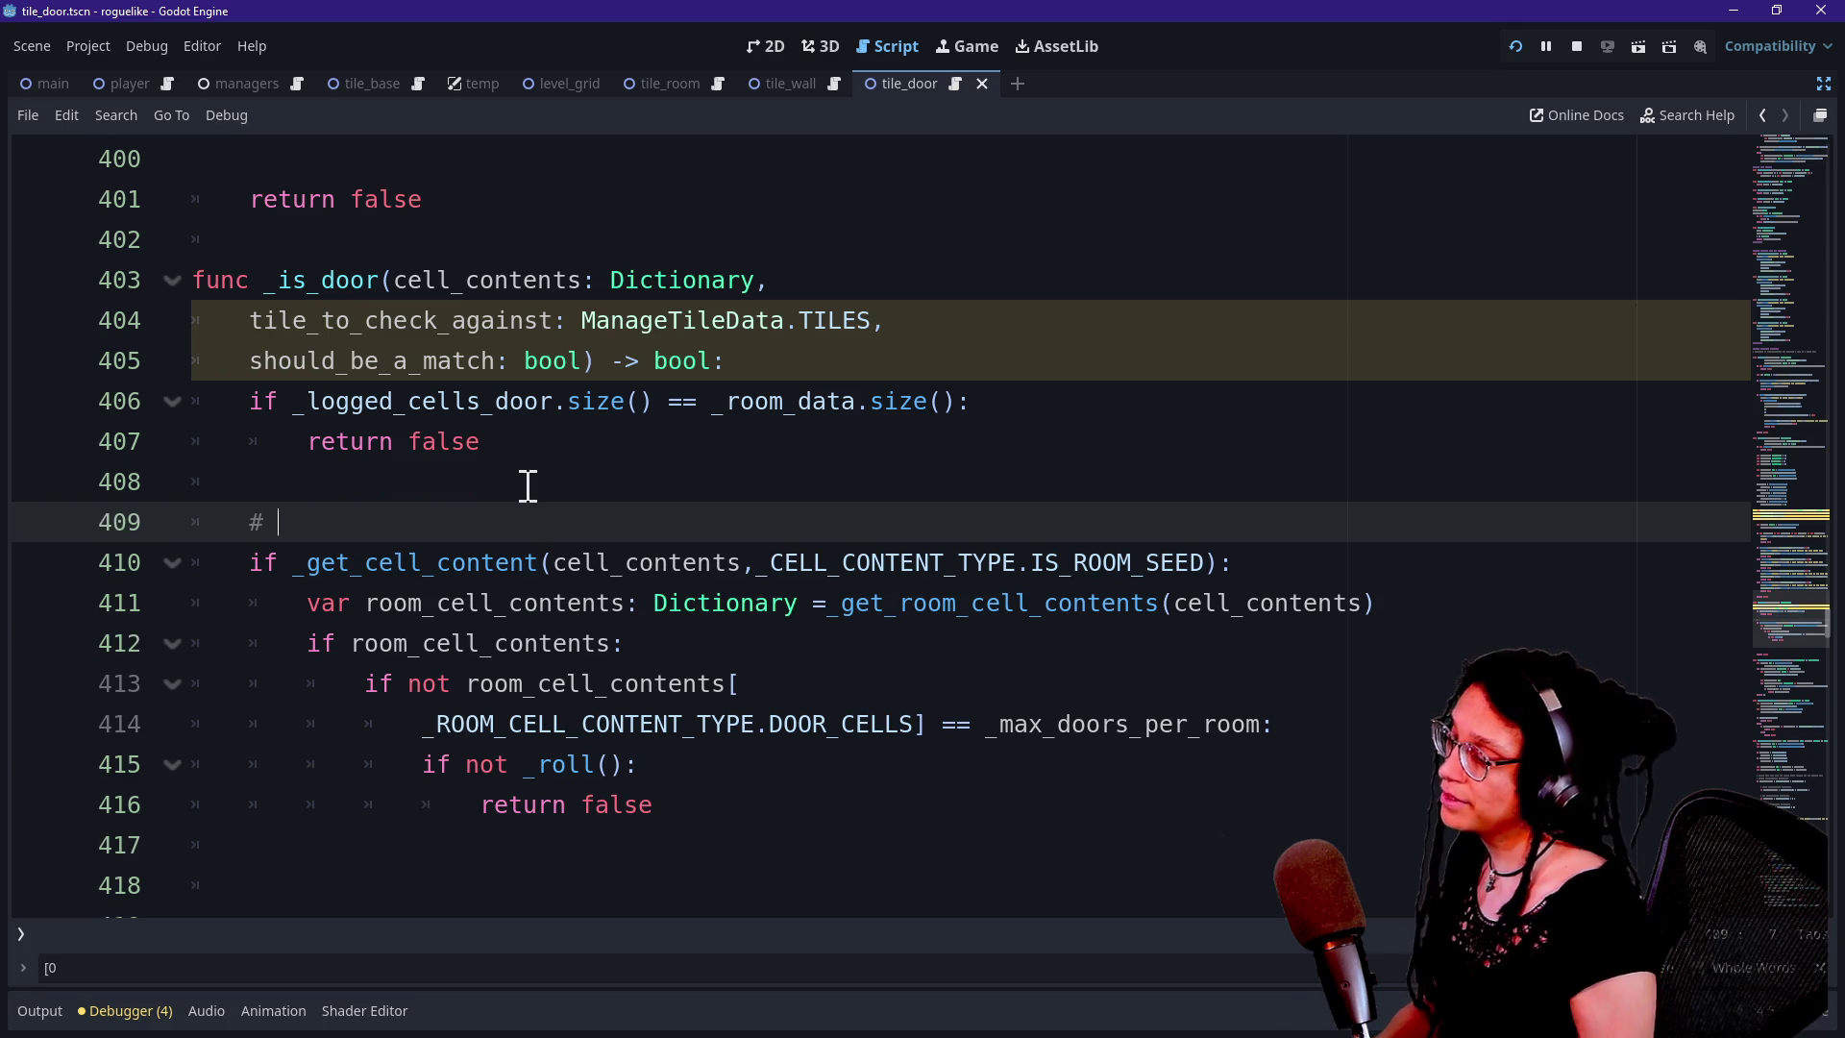
pyautogui.write('If more doors could go here')
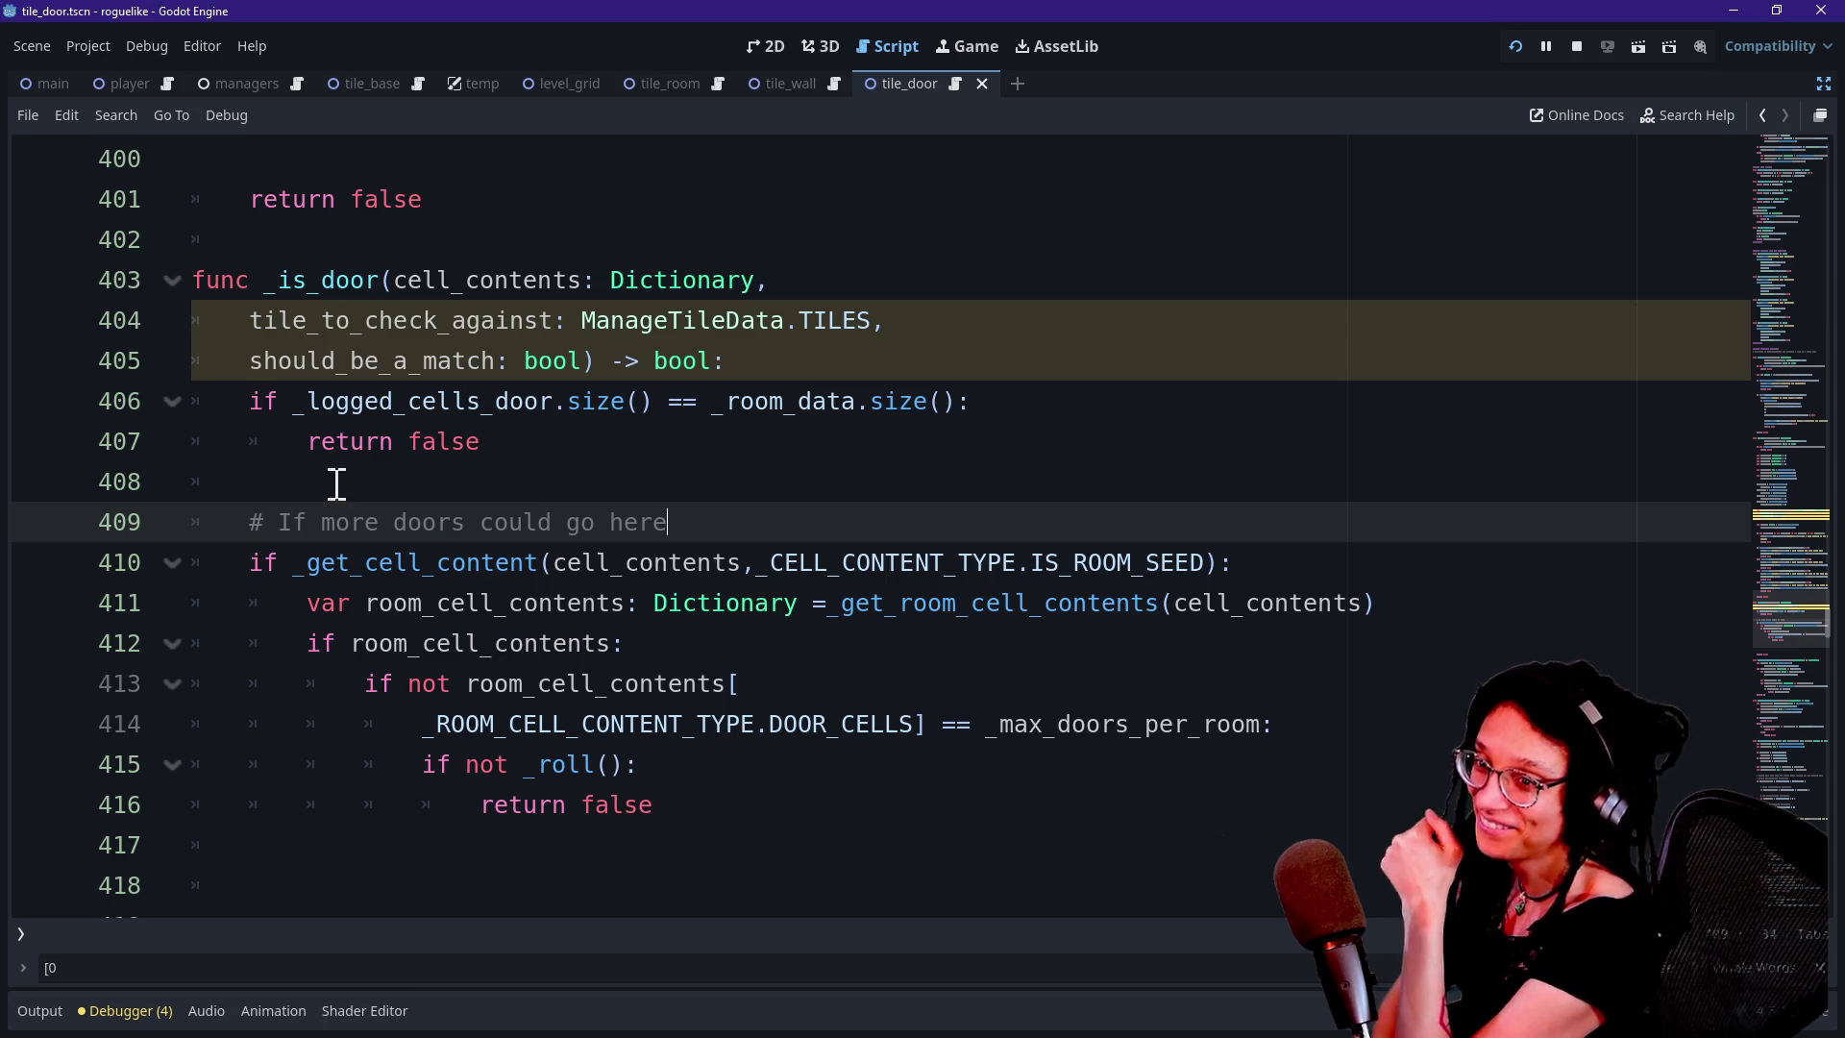
# Step: Finish the comment with 'flip a coin' and open a new line under the _is_door signature
pyautogui.click(488, 721)
pyautogui.click(566, 603)
pyautogui.click(738, 493)
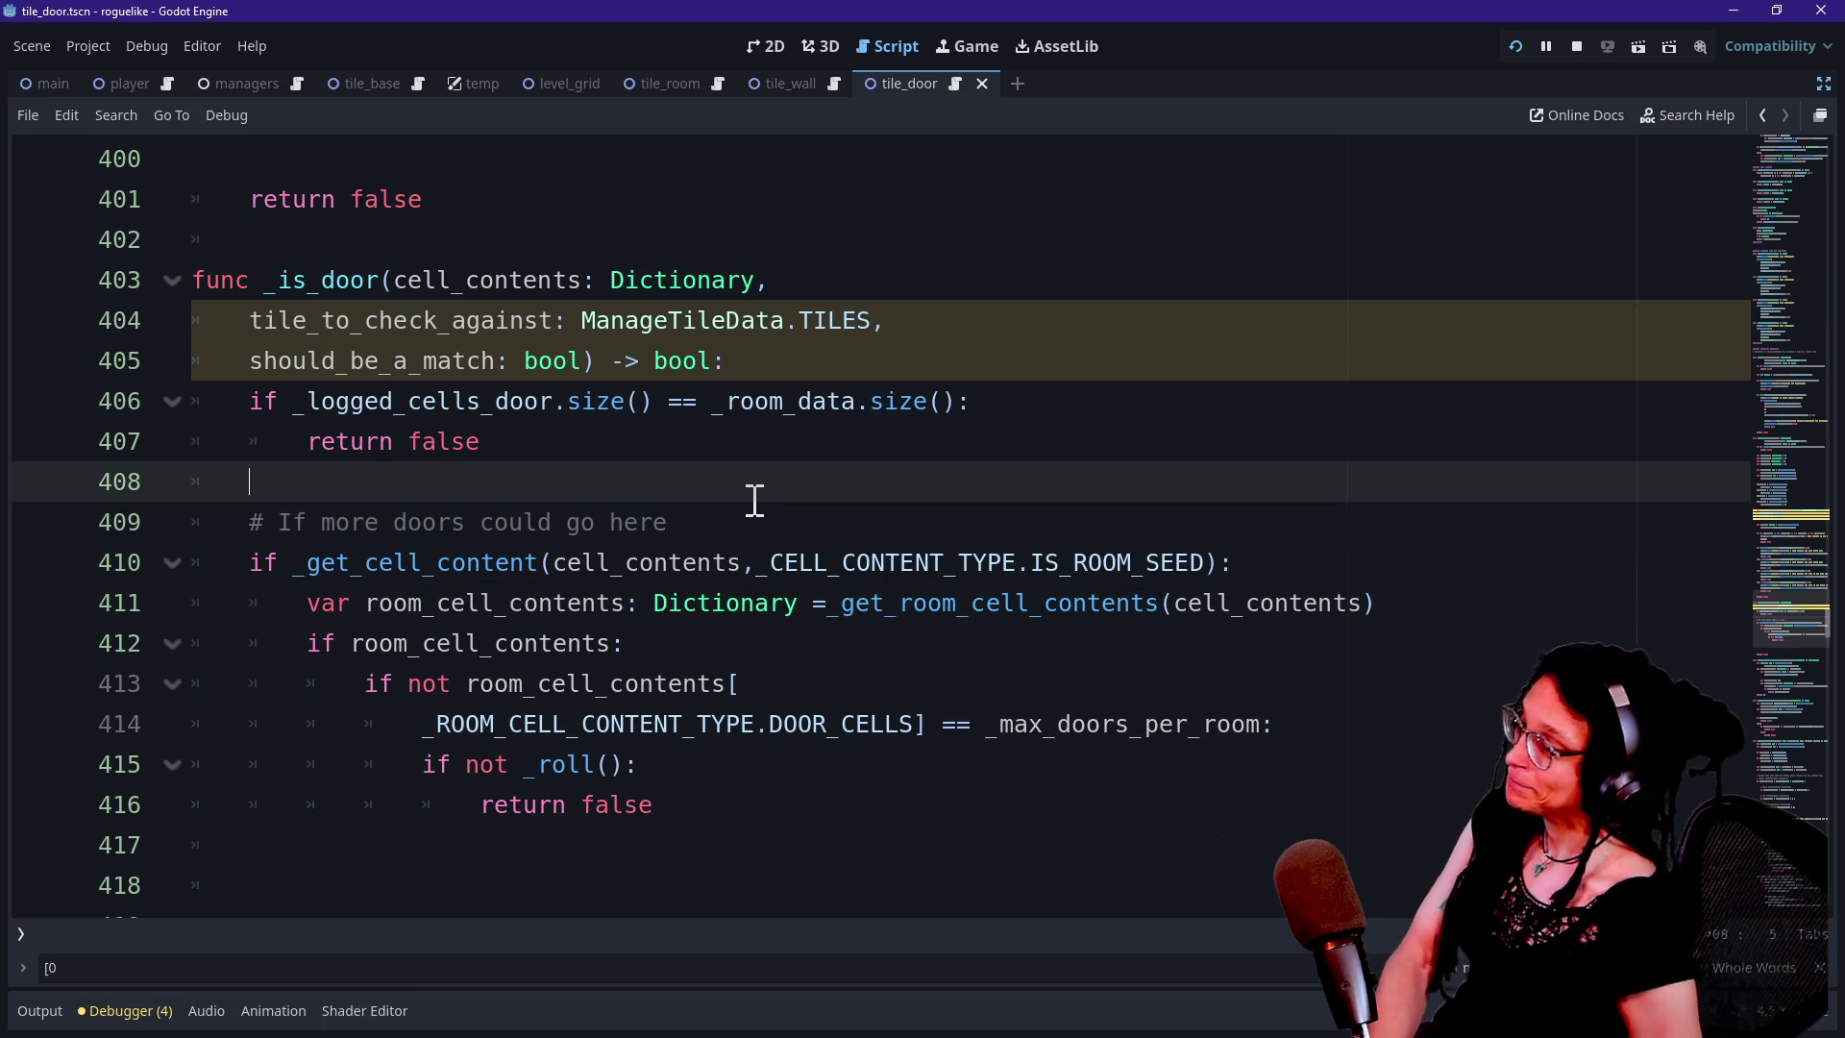
pyautogui.click(745, 517)
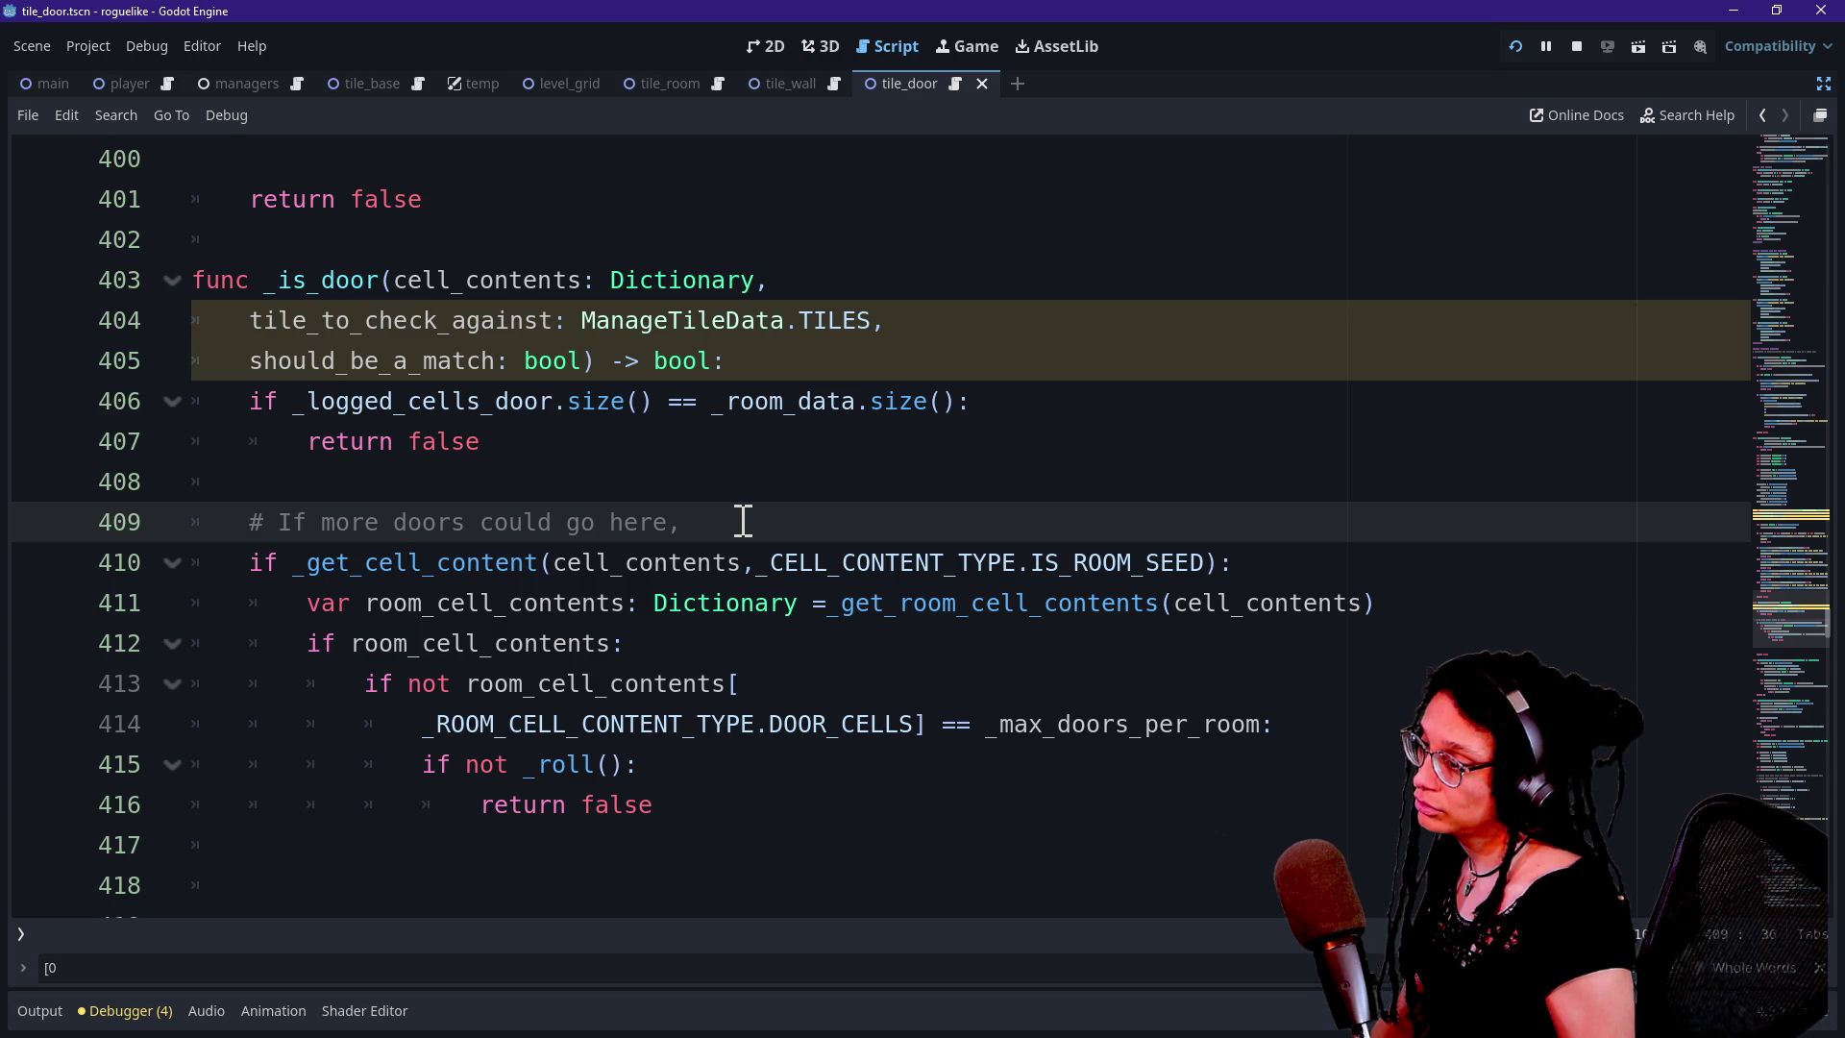
pyautogui.write('flip a coin')
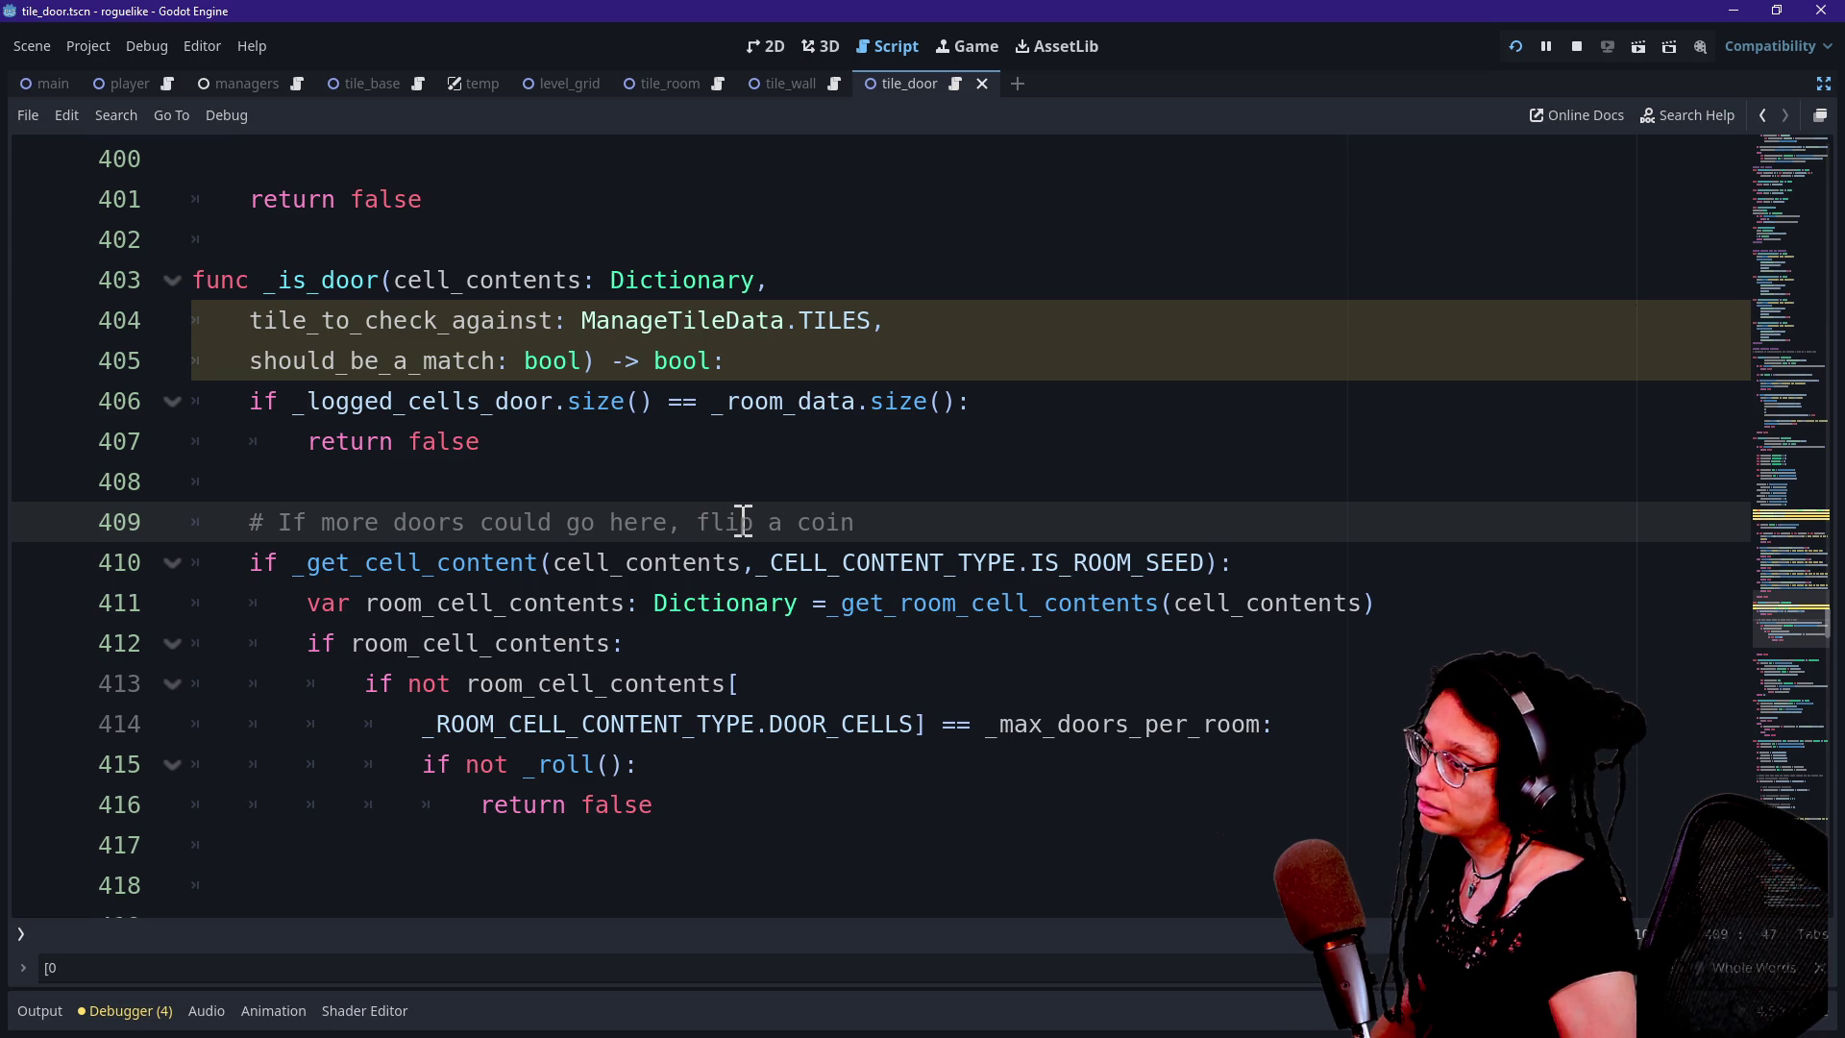
pyautogui.click(684, 884)
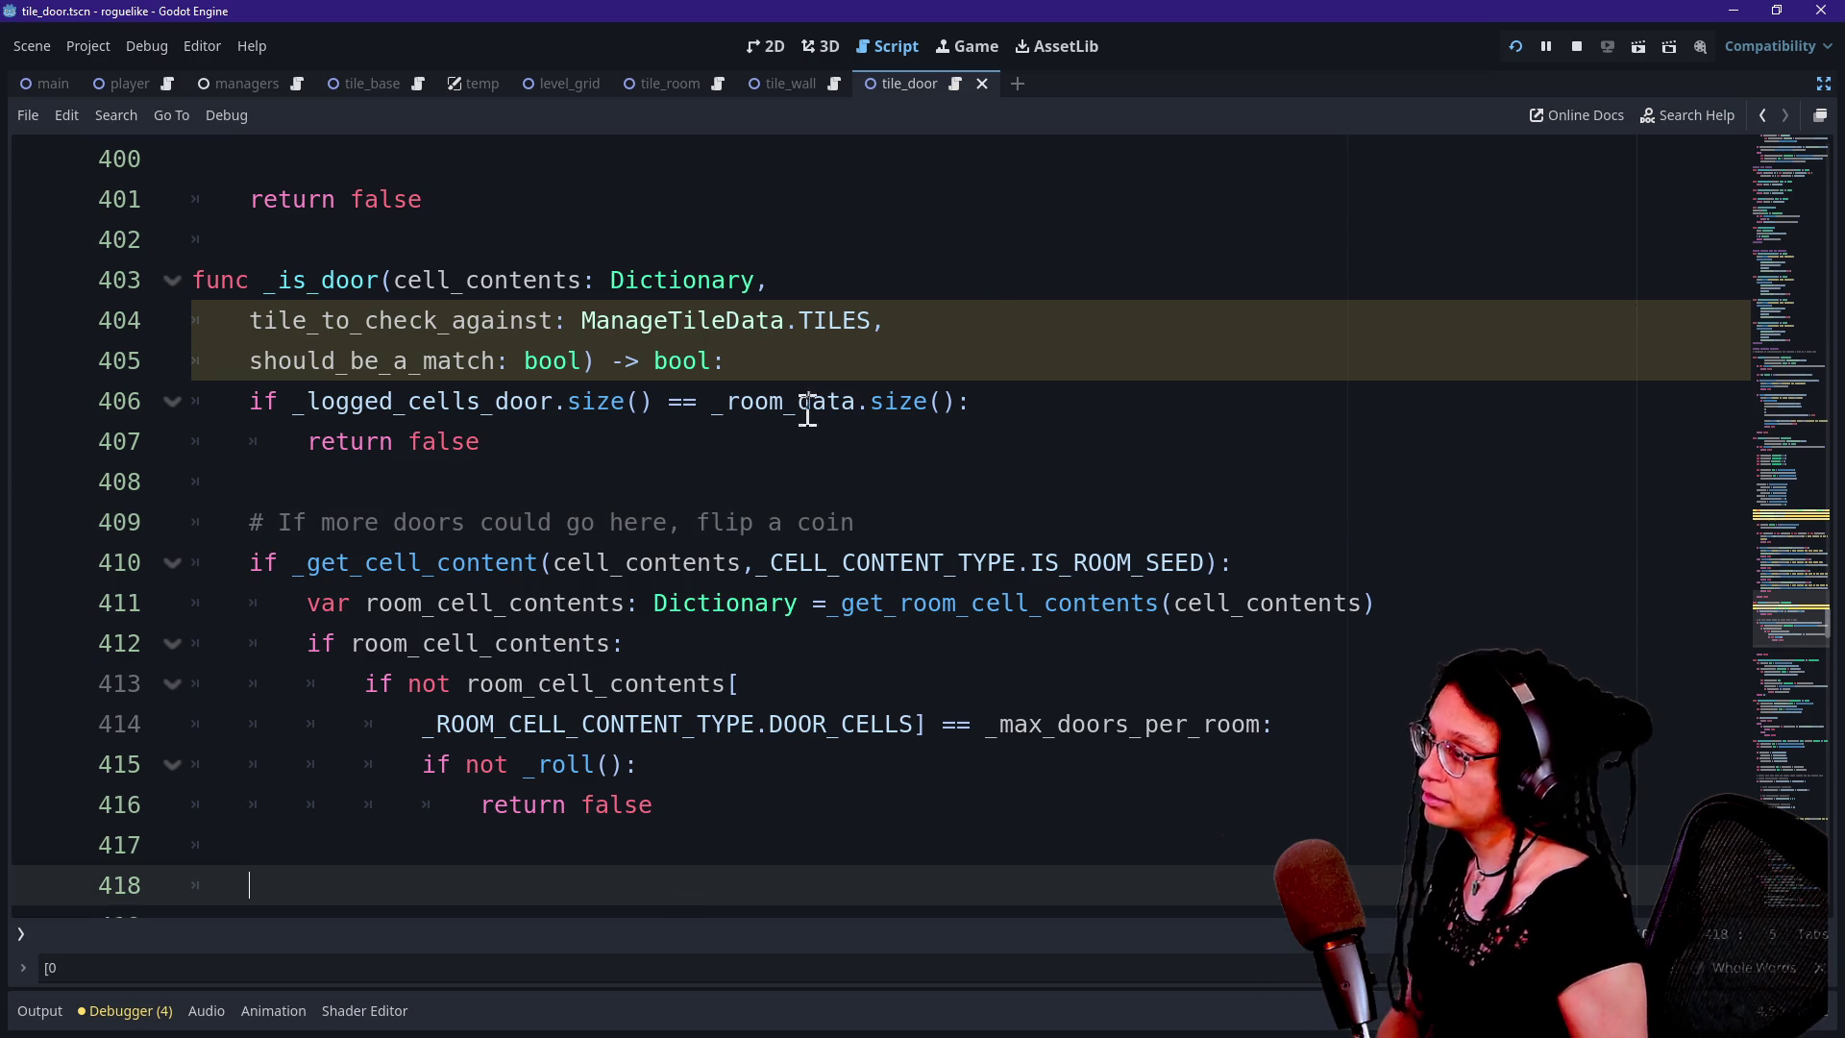
pyautogui.click(962, 378)
pyautogui.press('Return')
pyautogui.press('Return')
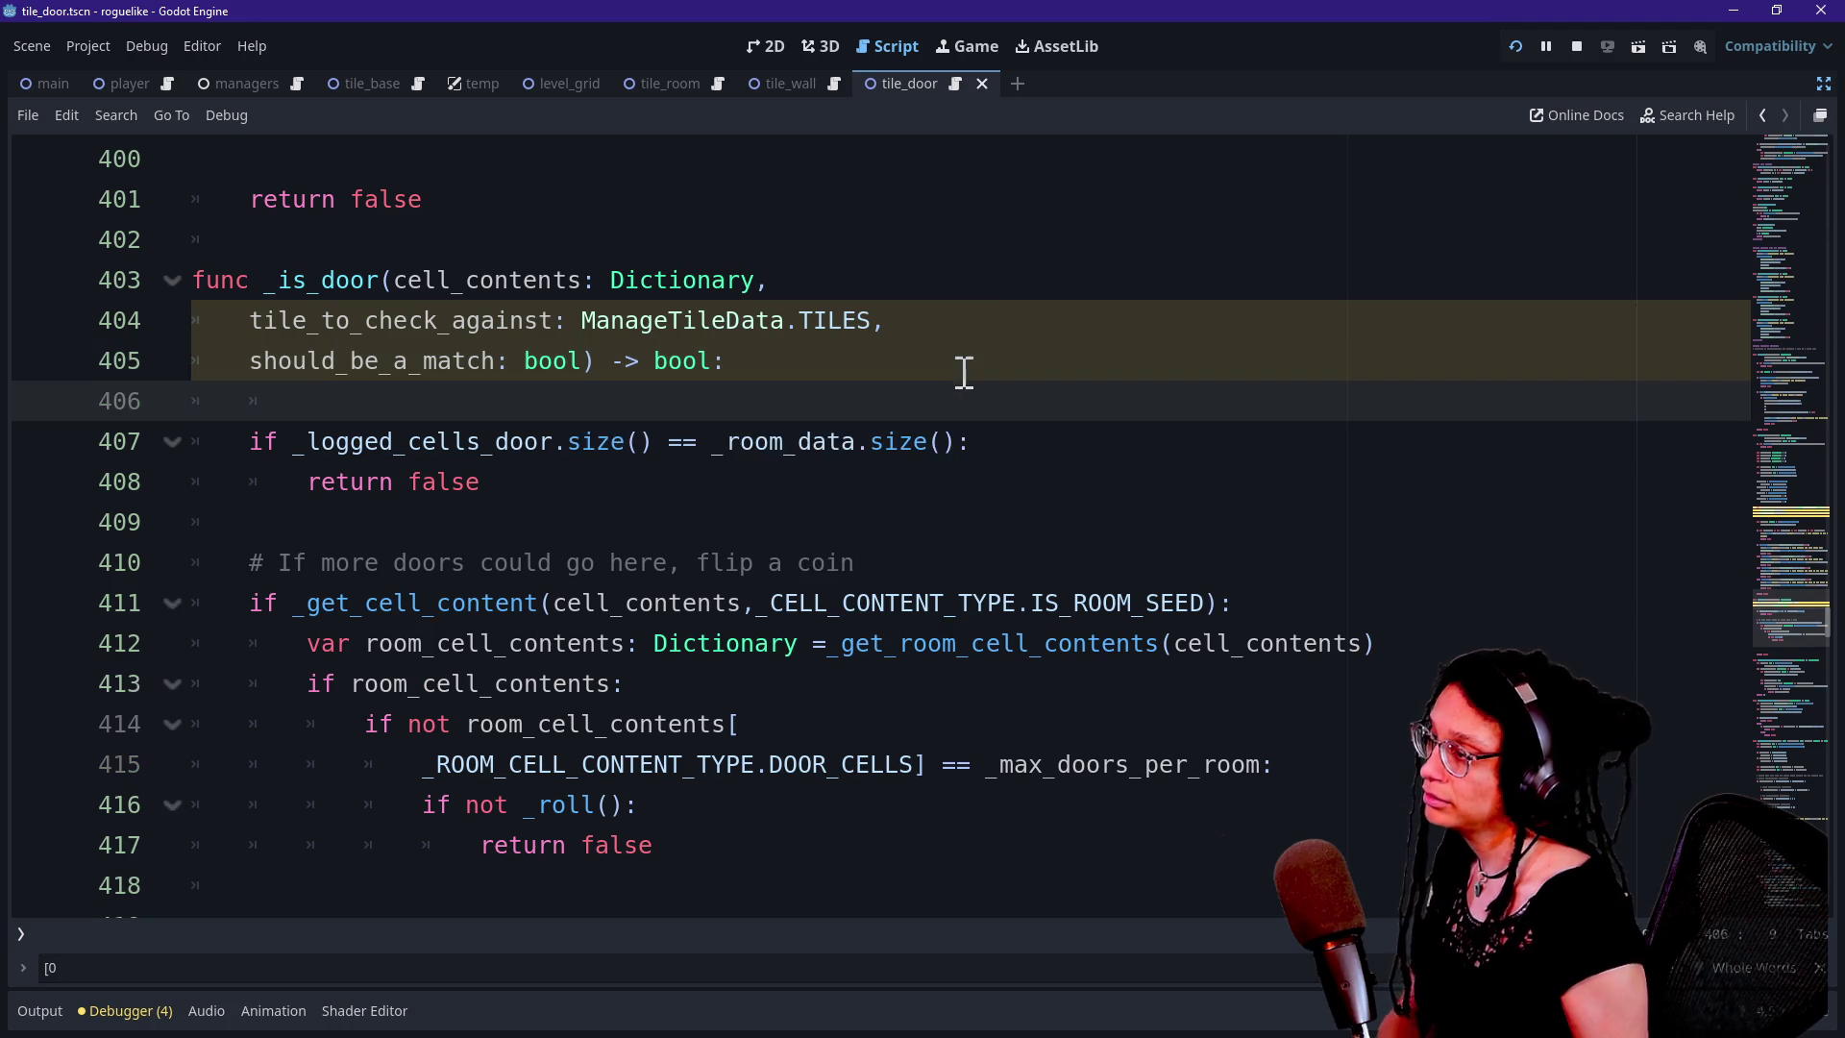
# Step: Write the comment '# If any rooms still need a door' at the top of _is_door
pyautogui.press('BackSpace')
pyautogui.write('# I')
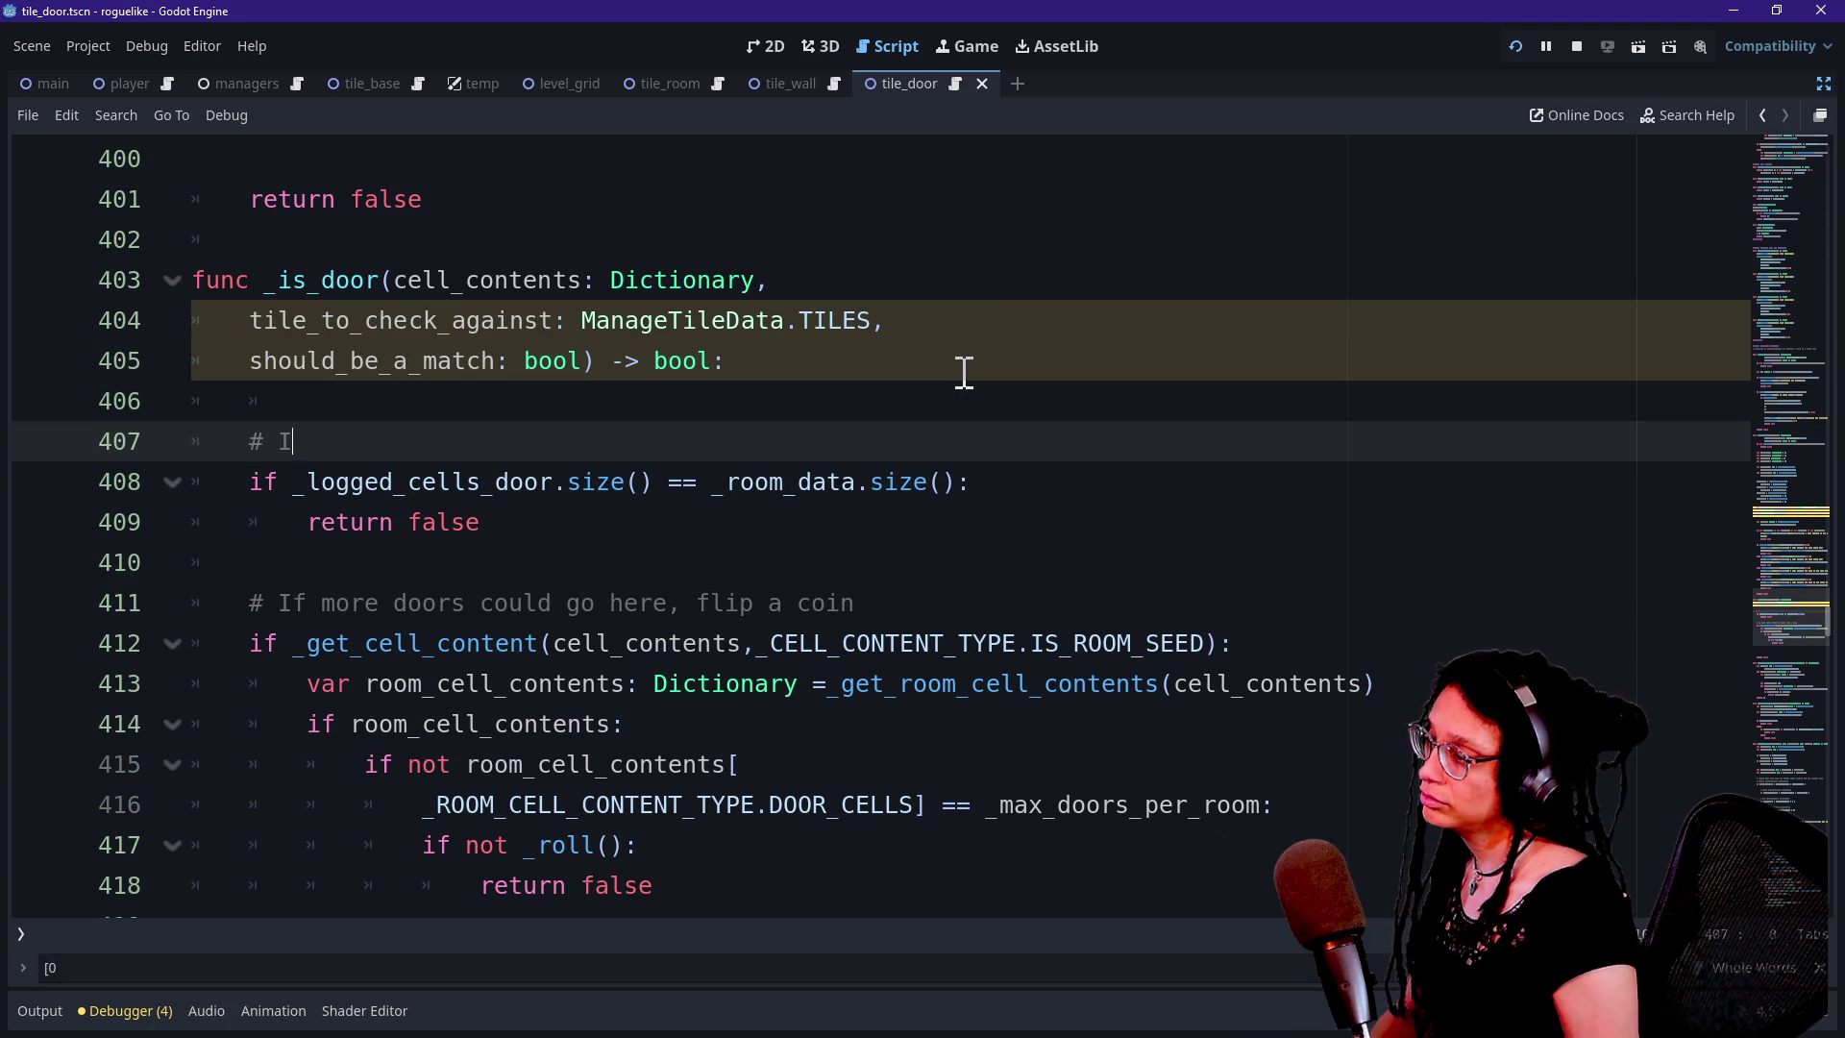
pyautogui.write('f')
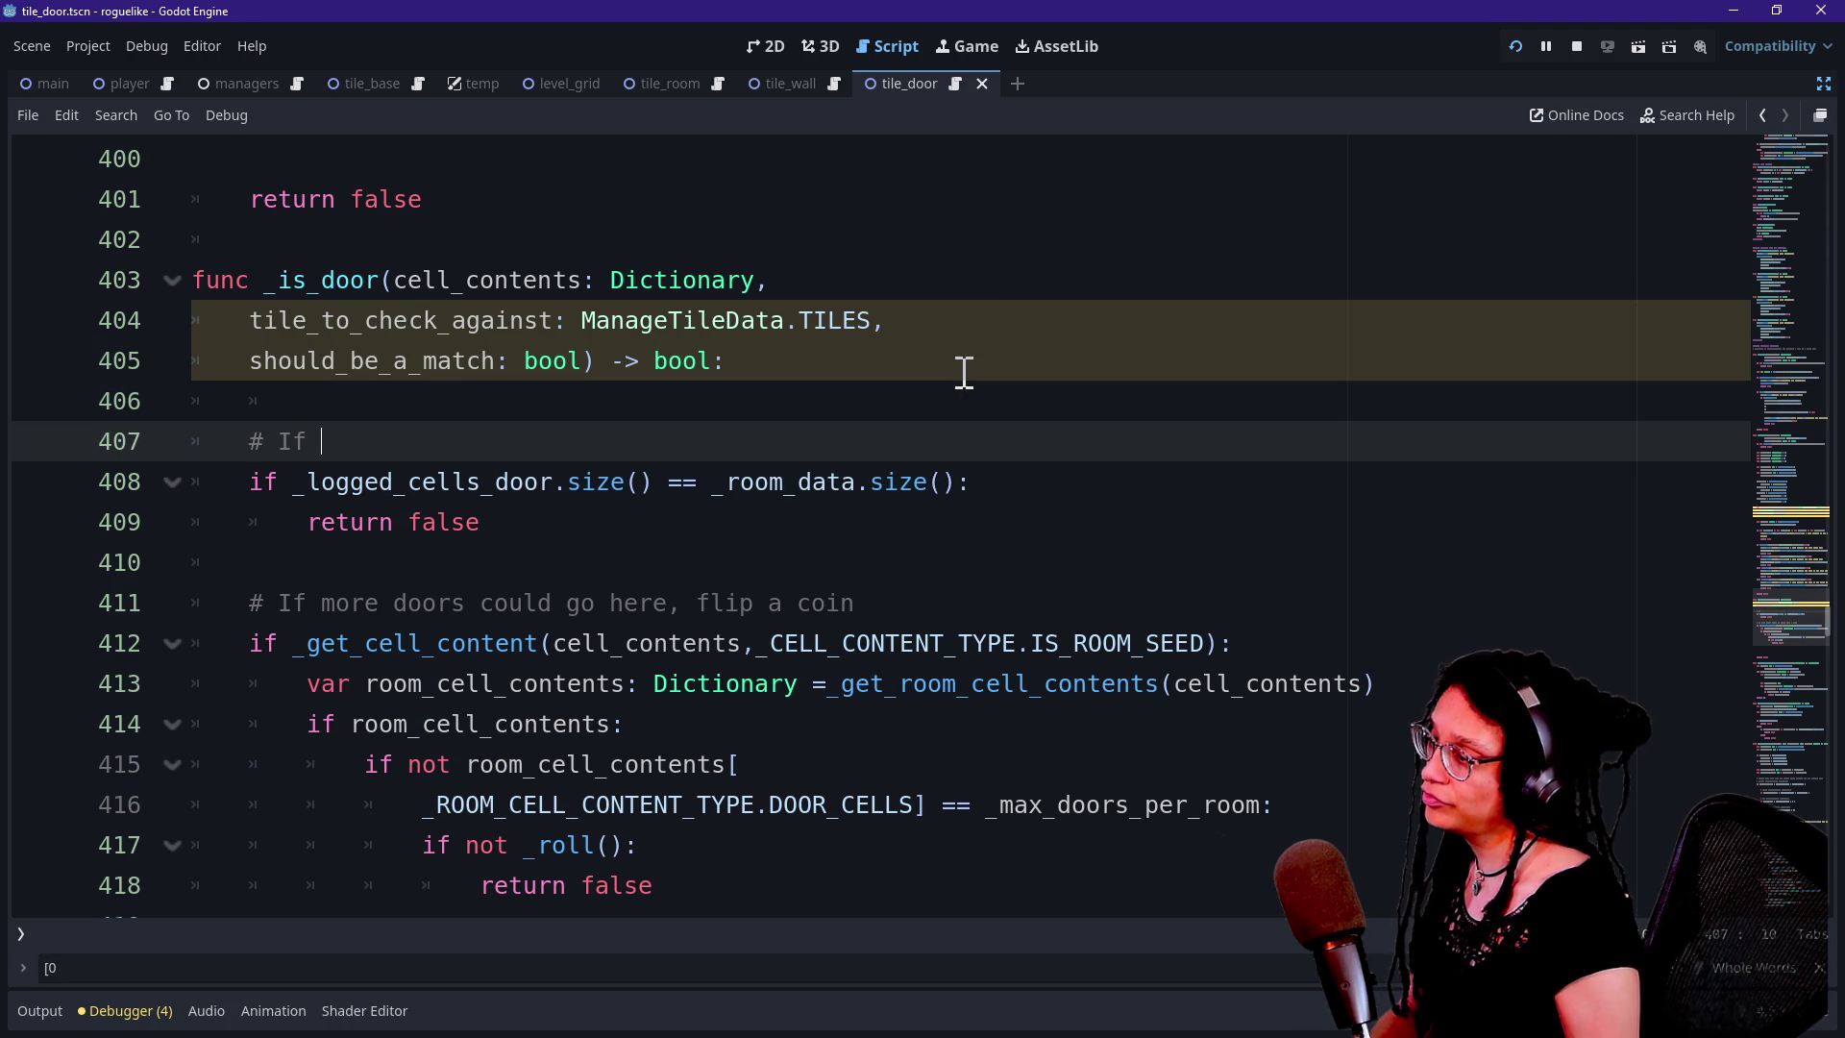
pyautogui.write(' this')
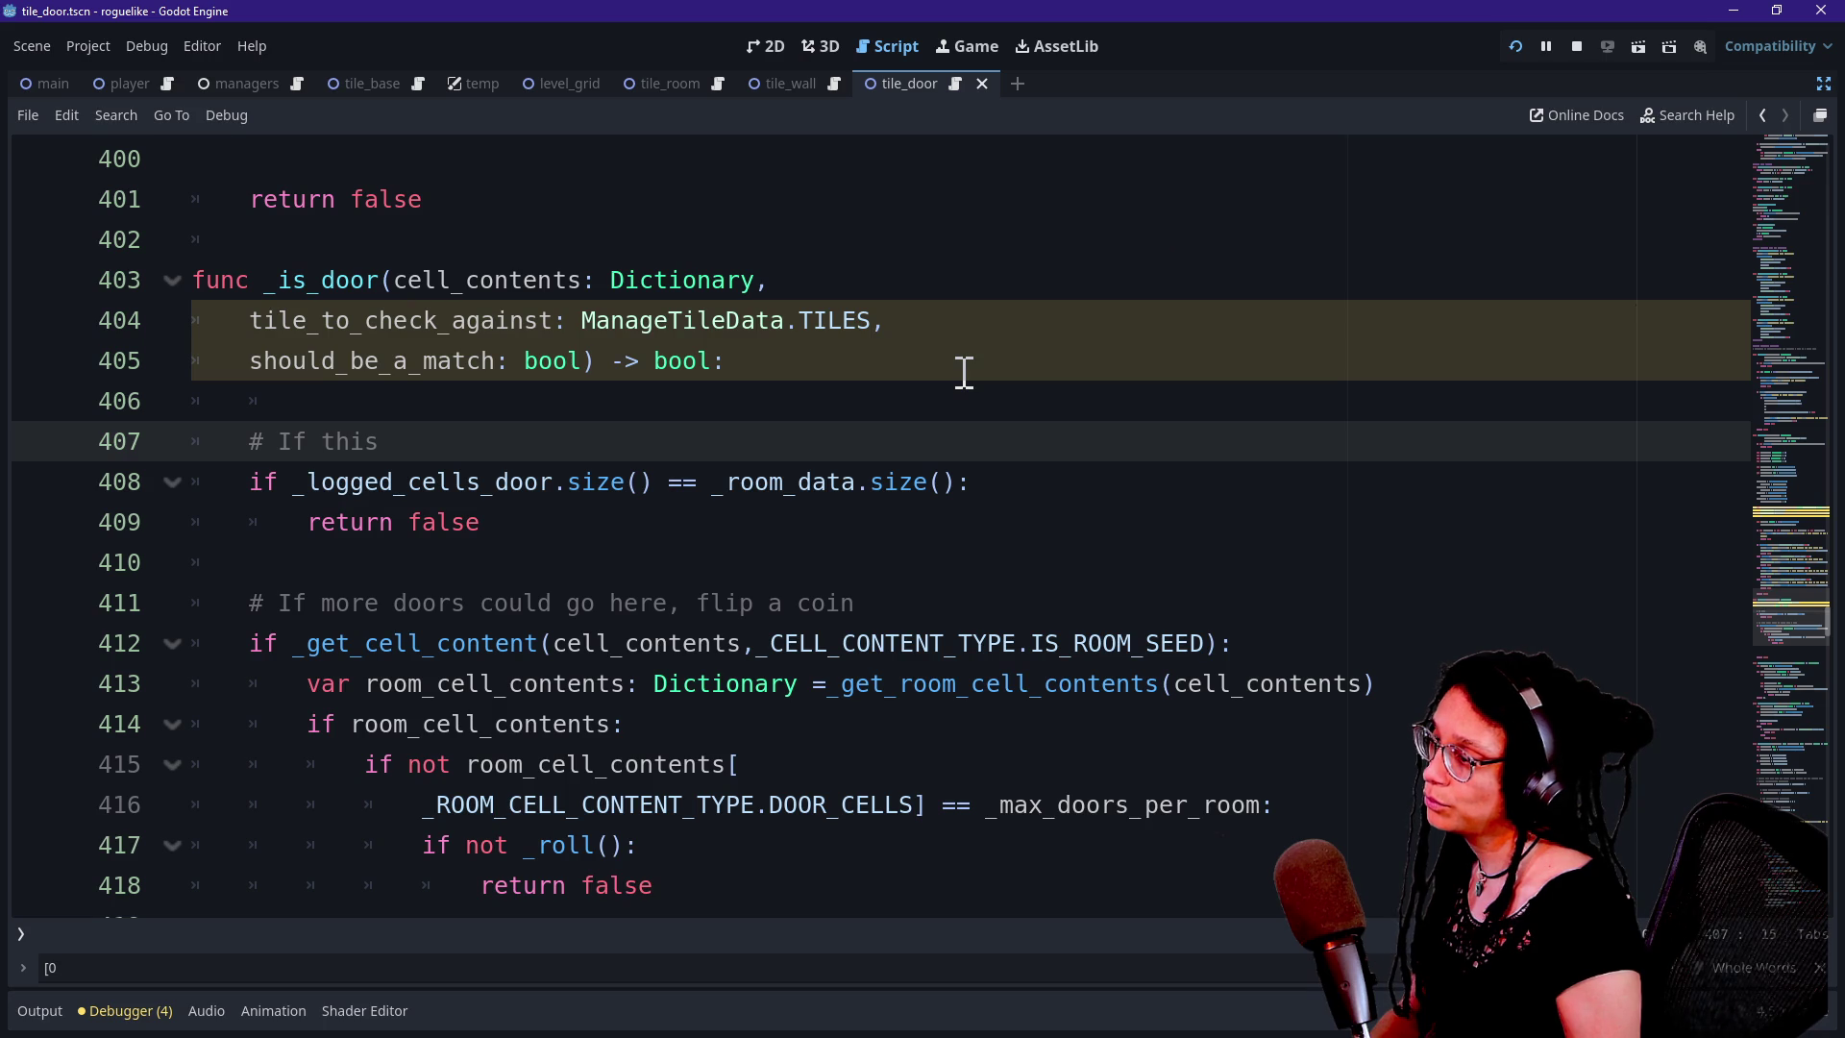
pyautogui.press('BackSpace')
pyautogui.press('BackSpace')
pyautogui.press('BackSpace')
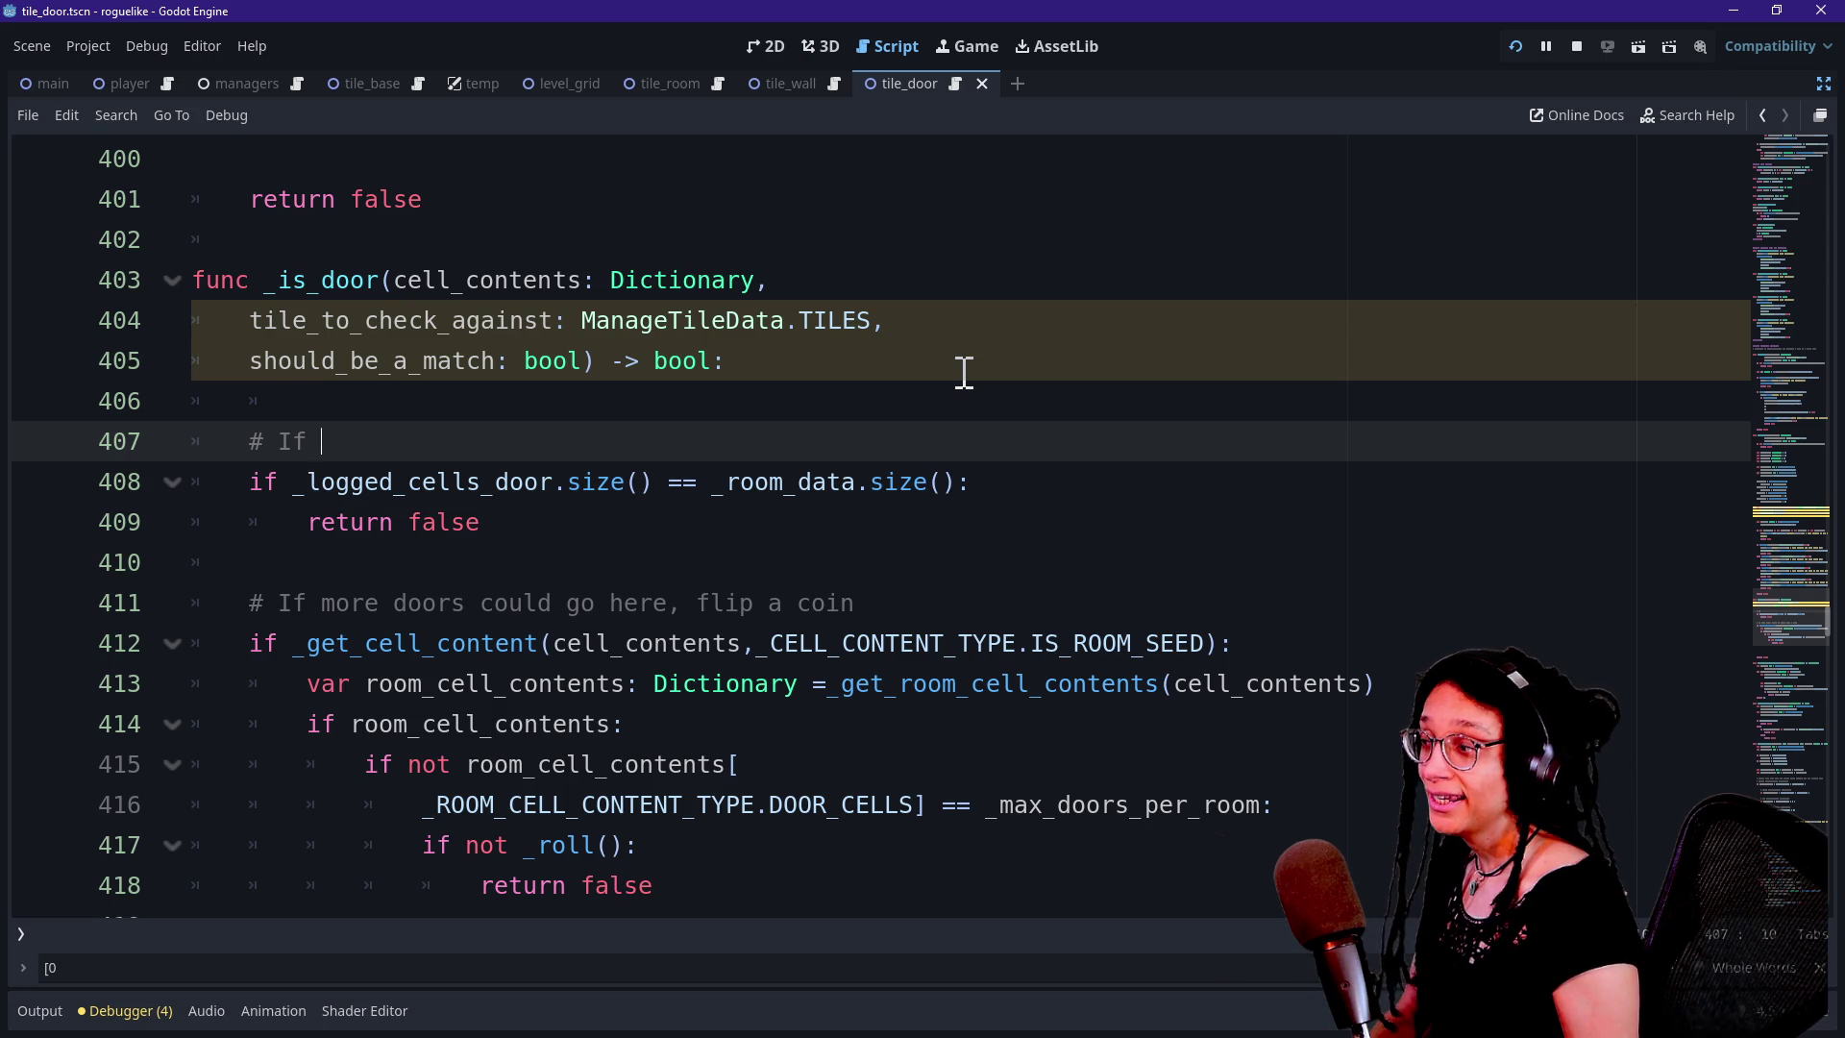
pyautogui.write('any rooms sti')
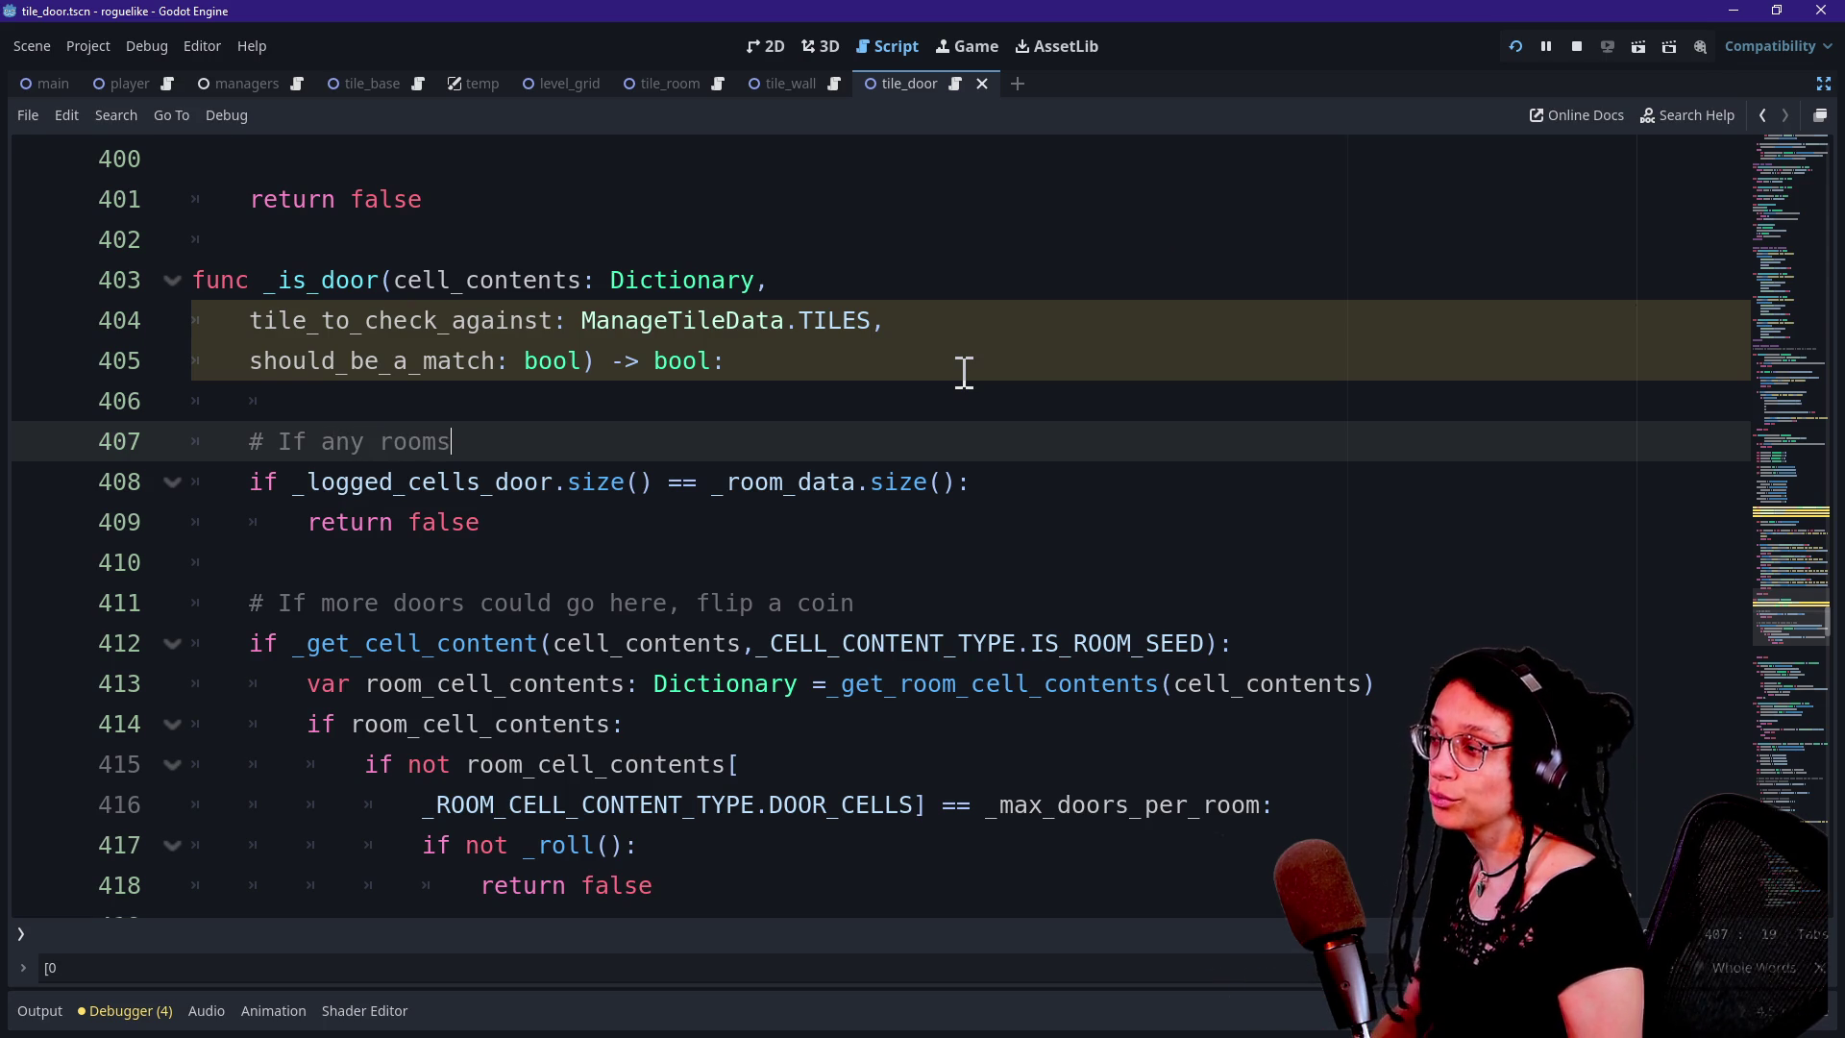
pyautogui.write('ll need a door')
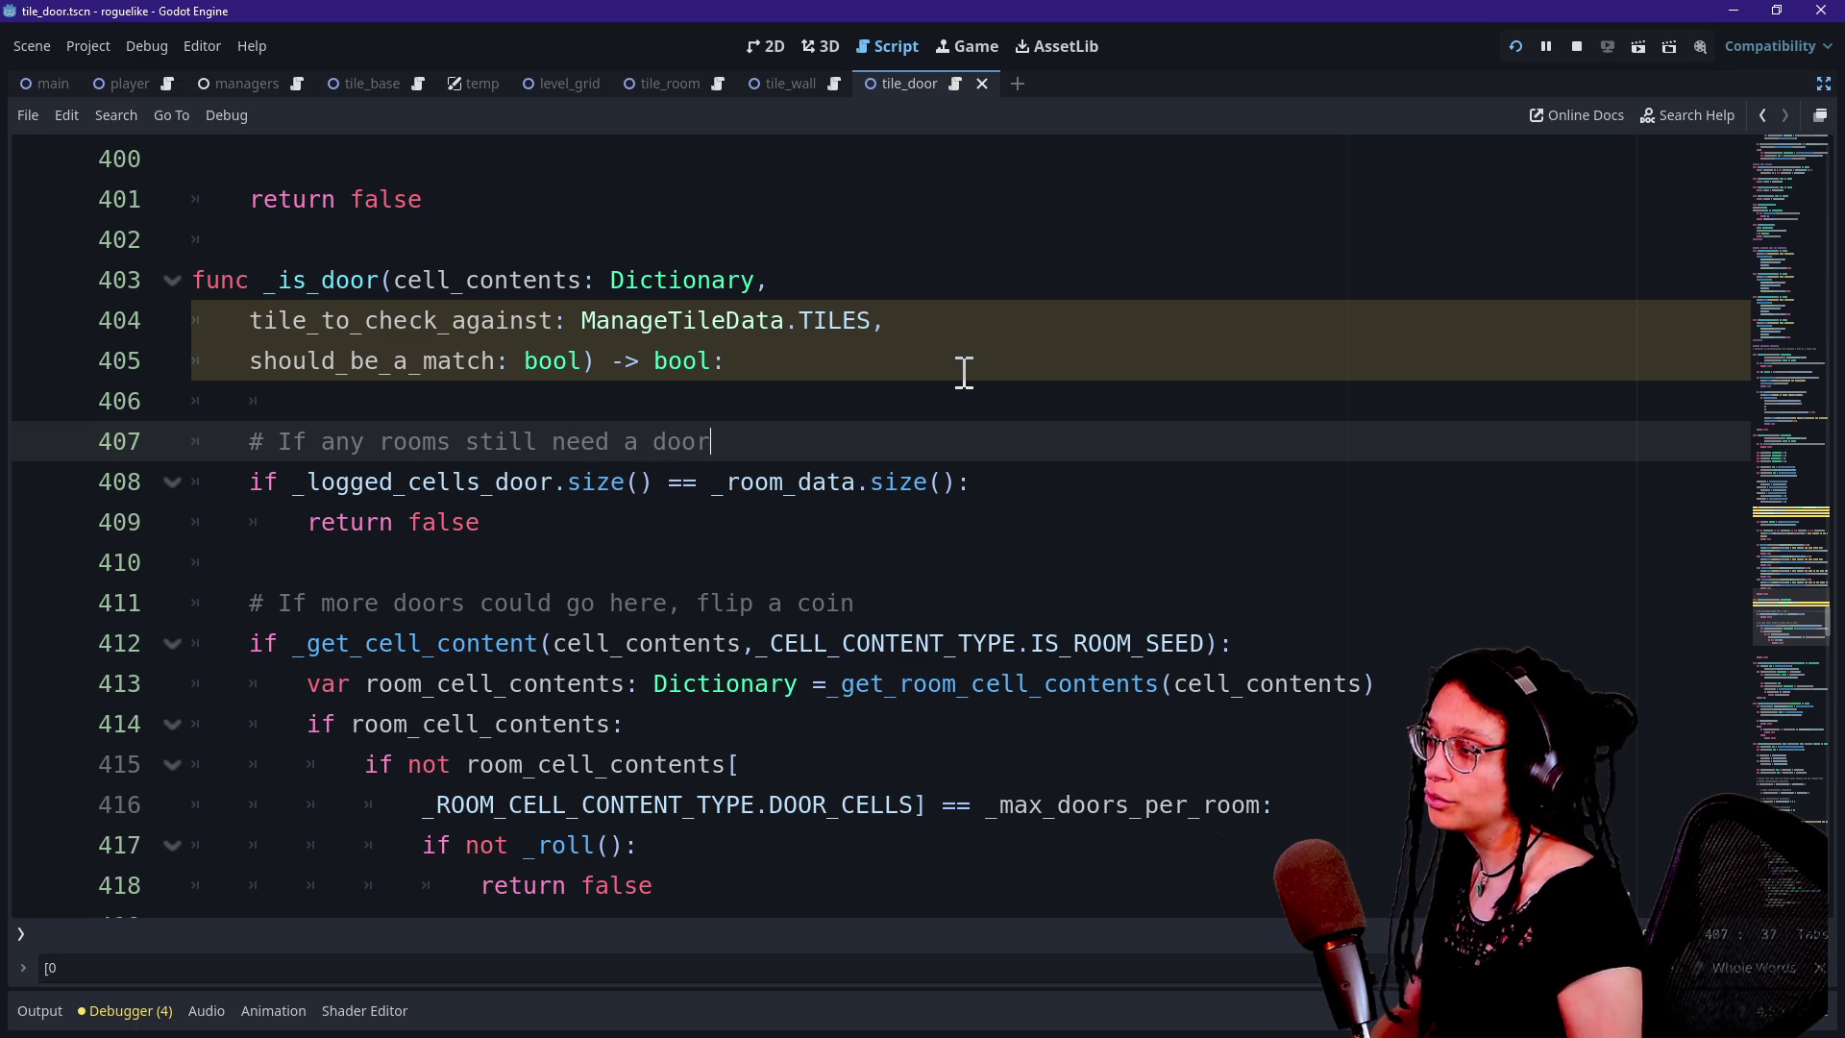
# Step: Delete the two extra blank lines below the coin-flip return false block
pyautogui.scroll(-2, 394, 461)
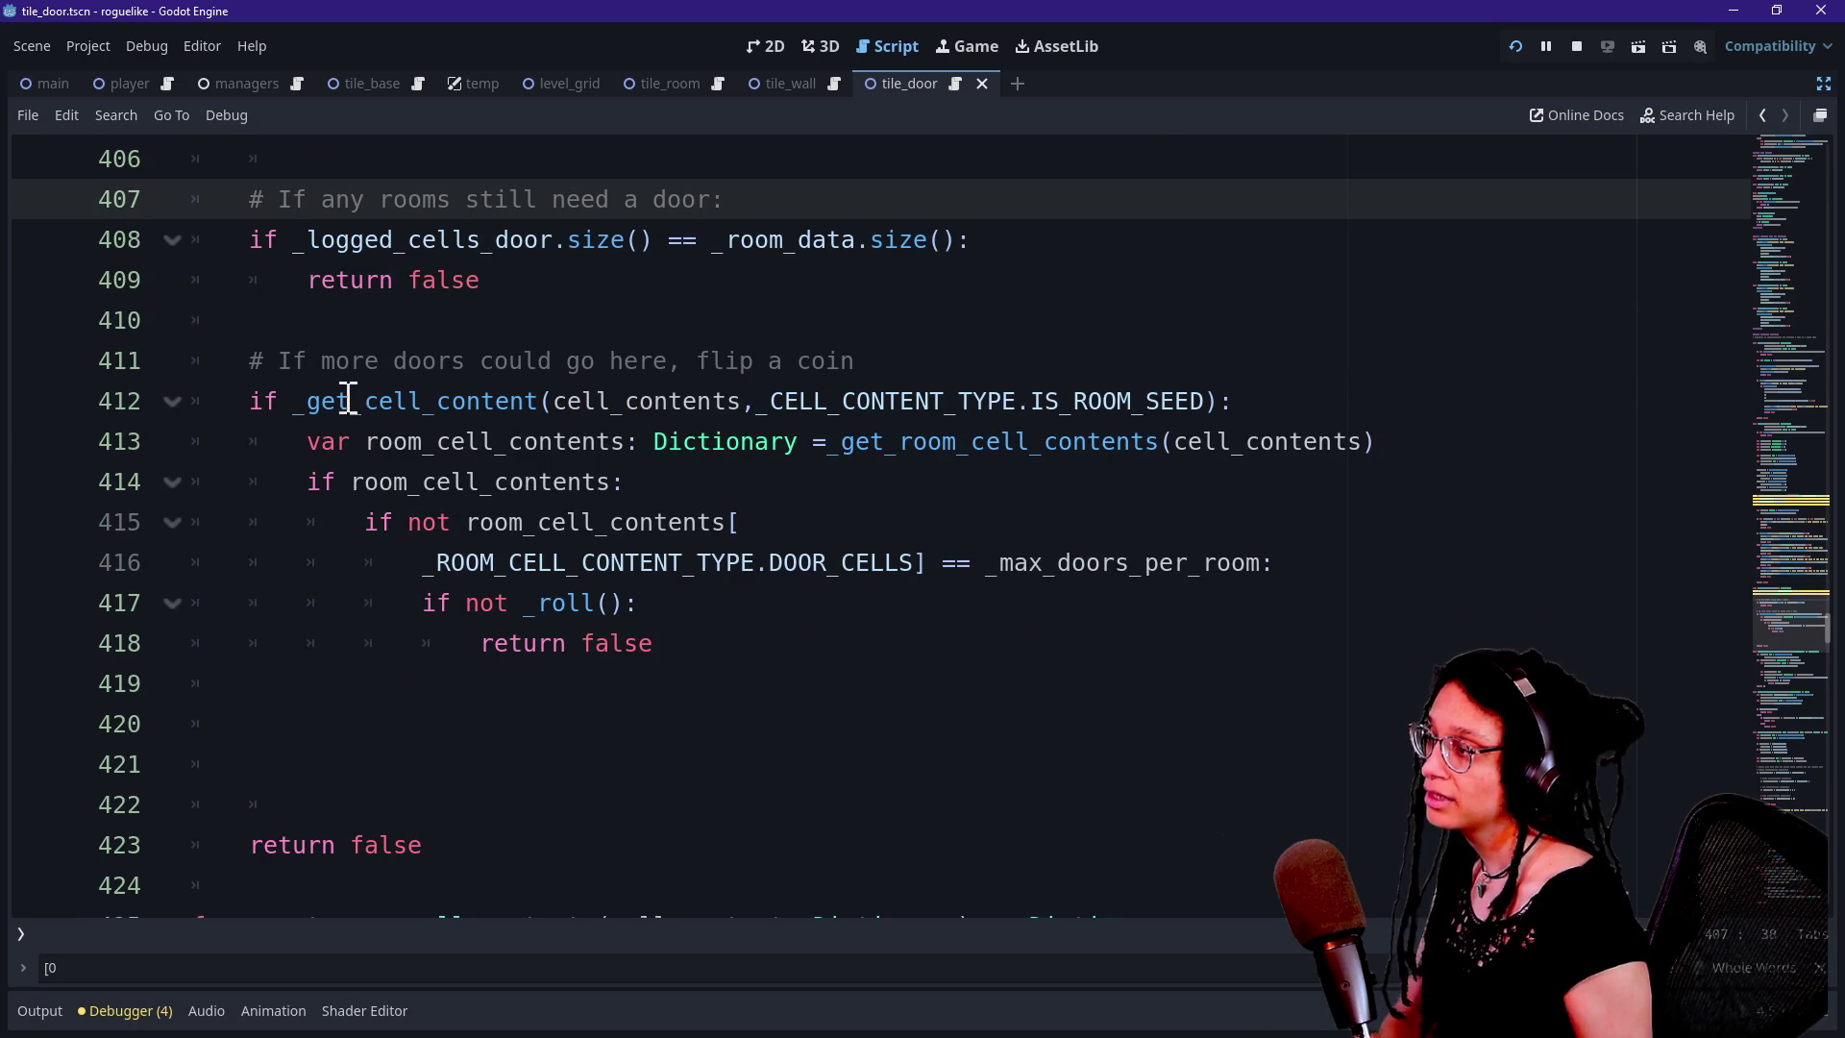
pyautogui.moveTo(365, 360); pyautogui.dragTo(609, 360)
pyautogui.click(852, 794)
pyautogui.click(833, 756)
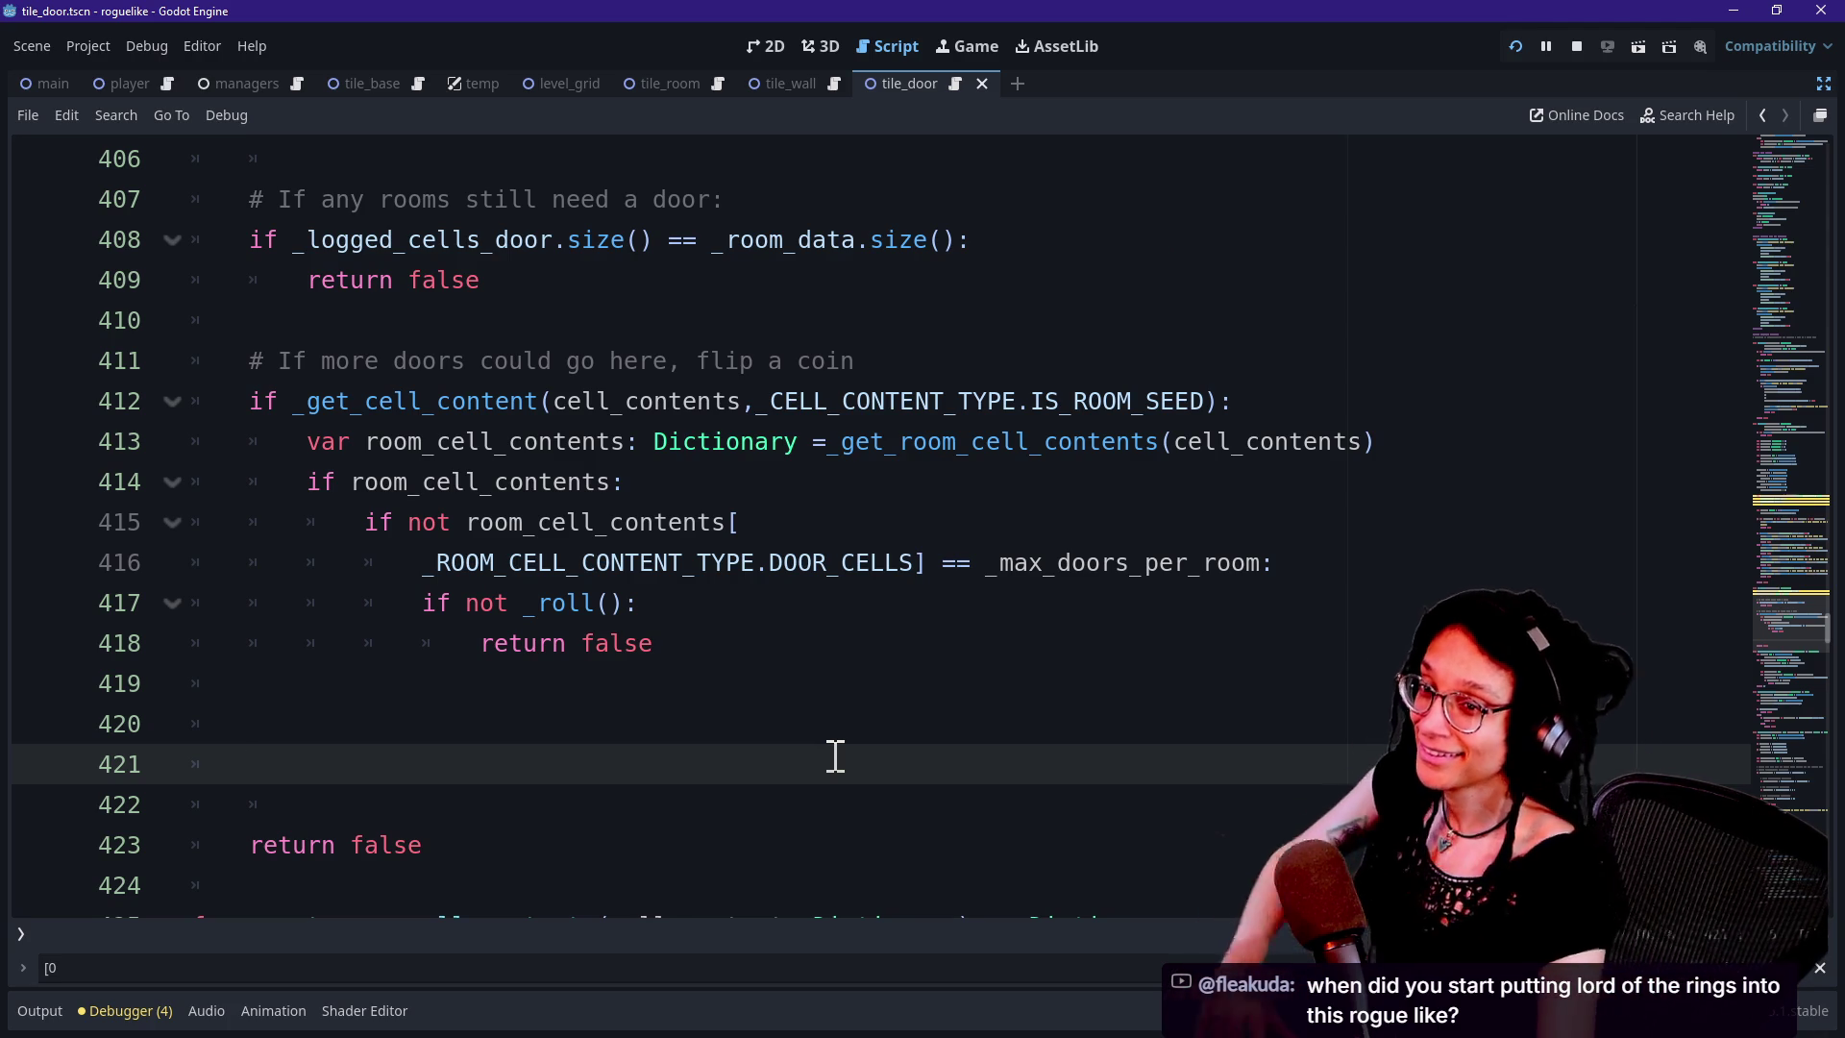
pyautogui.click(840, 722)
pyautogui.click(844, 659)
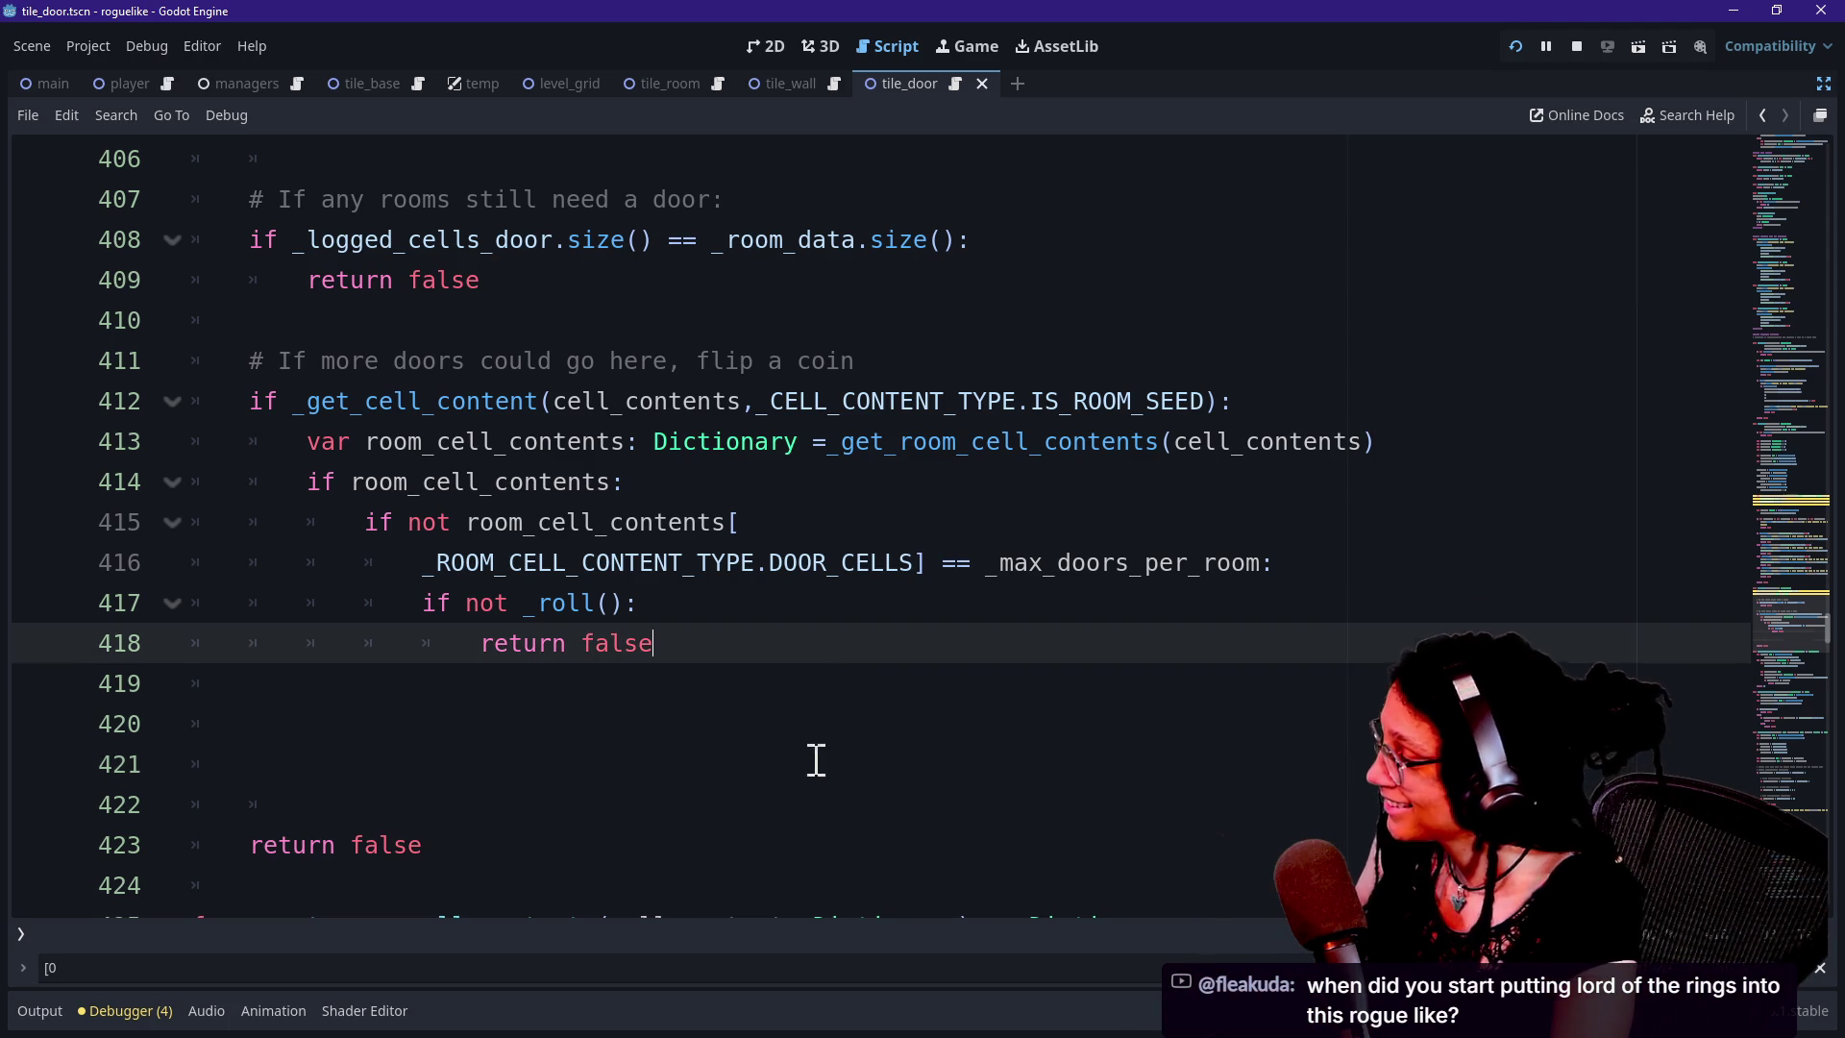
pyautogui.click(817, 762)
pyautogui.press('BackSpace')
pyautogui.press('BackSpace')
pyautogui.press('BackSpace')
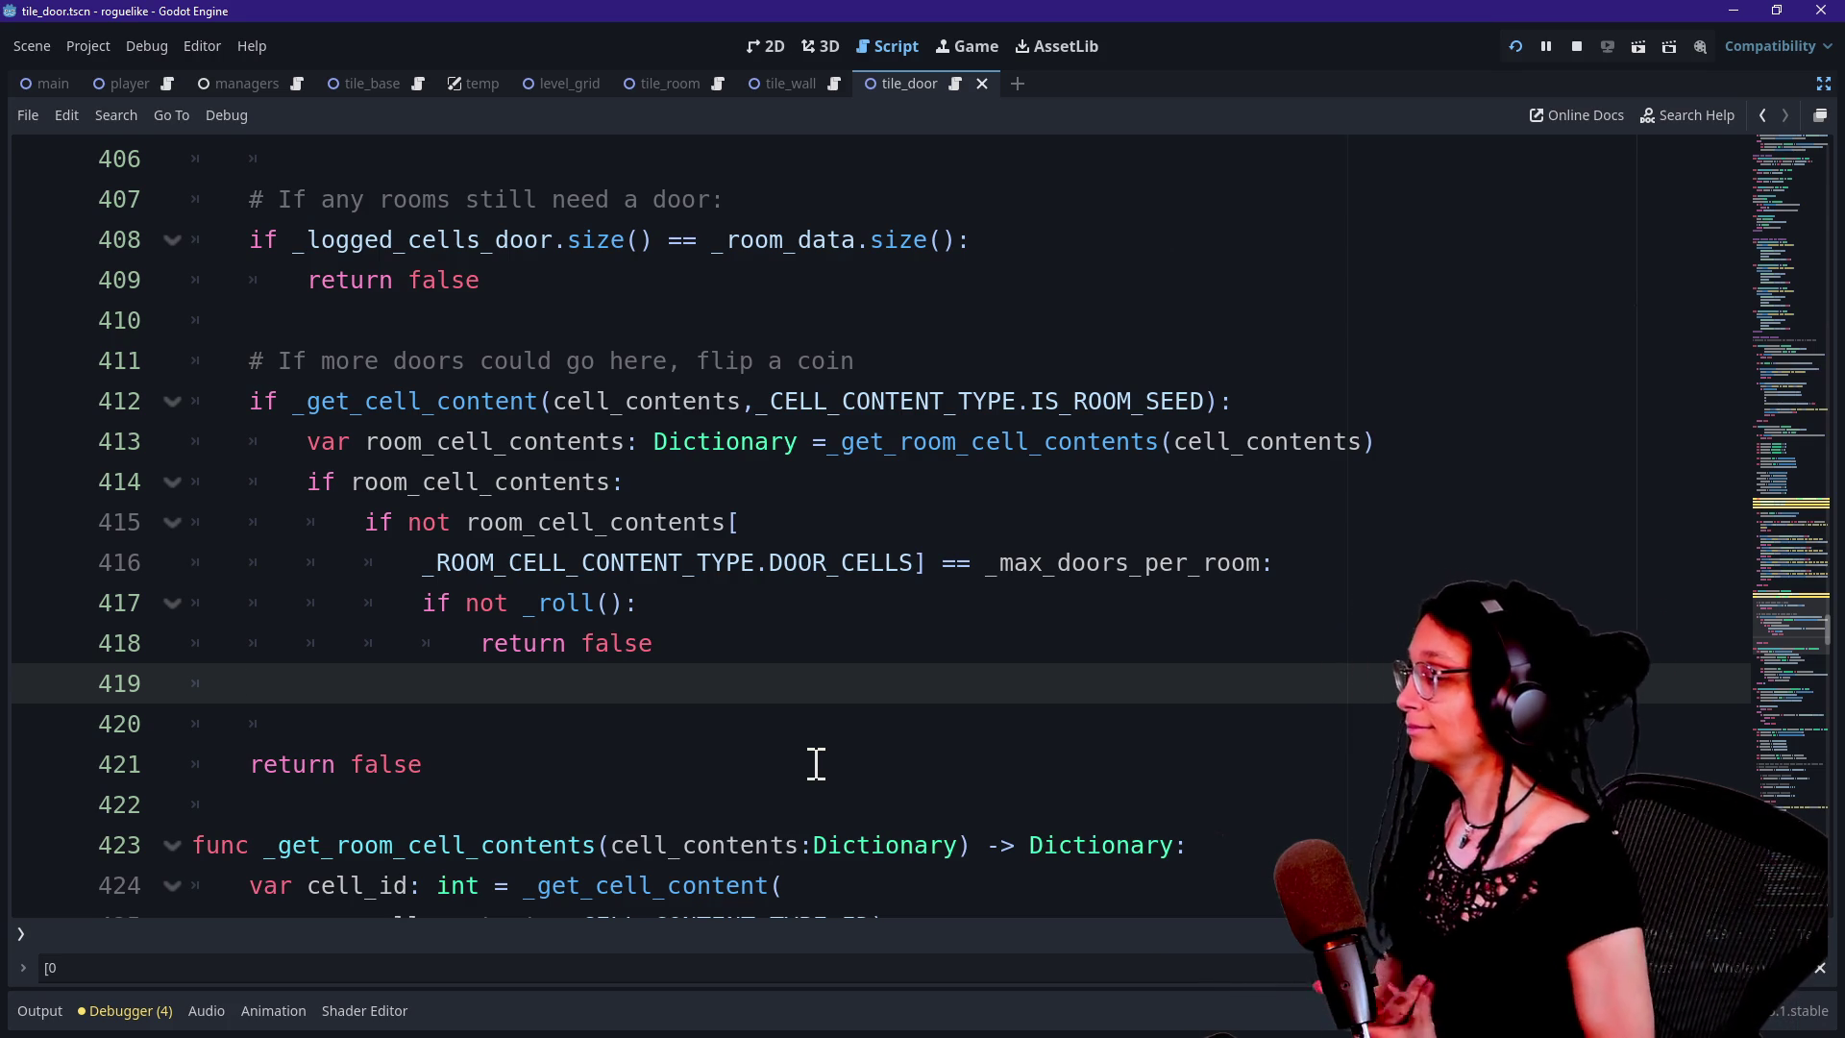
# Step: Open a new line above the unfinished if statement after return false
pyautogui.write('@')
pyautogui.press('BackSpace')
pyautogui.write('$#')
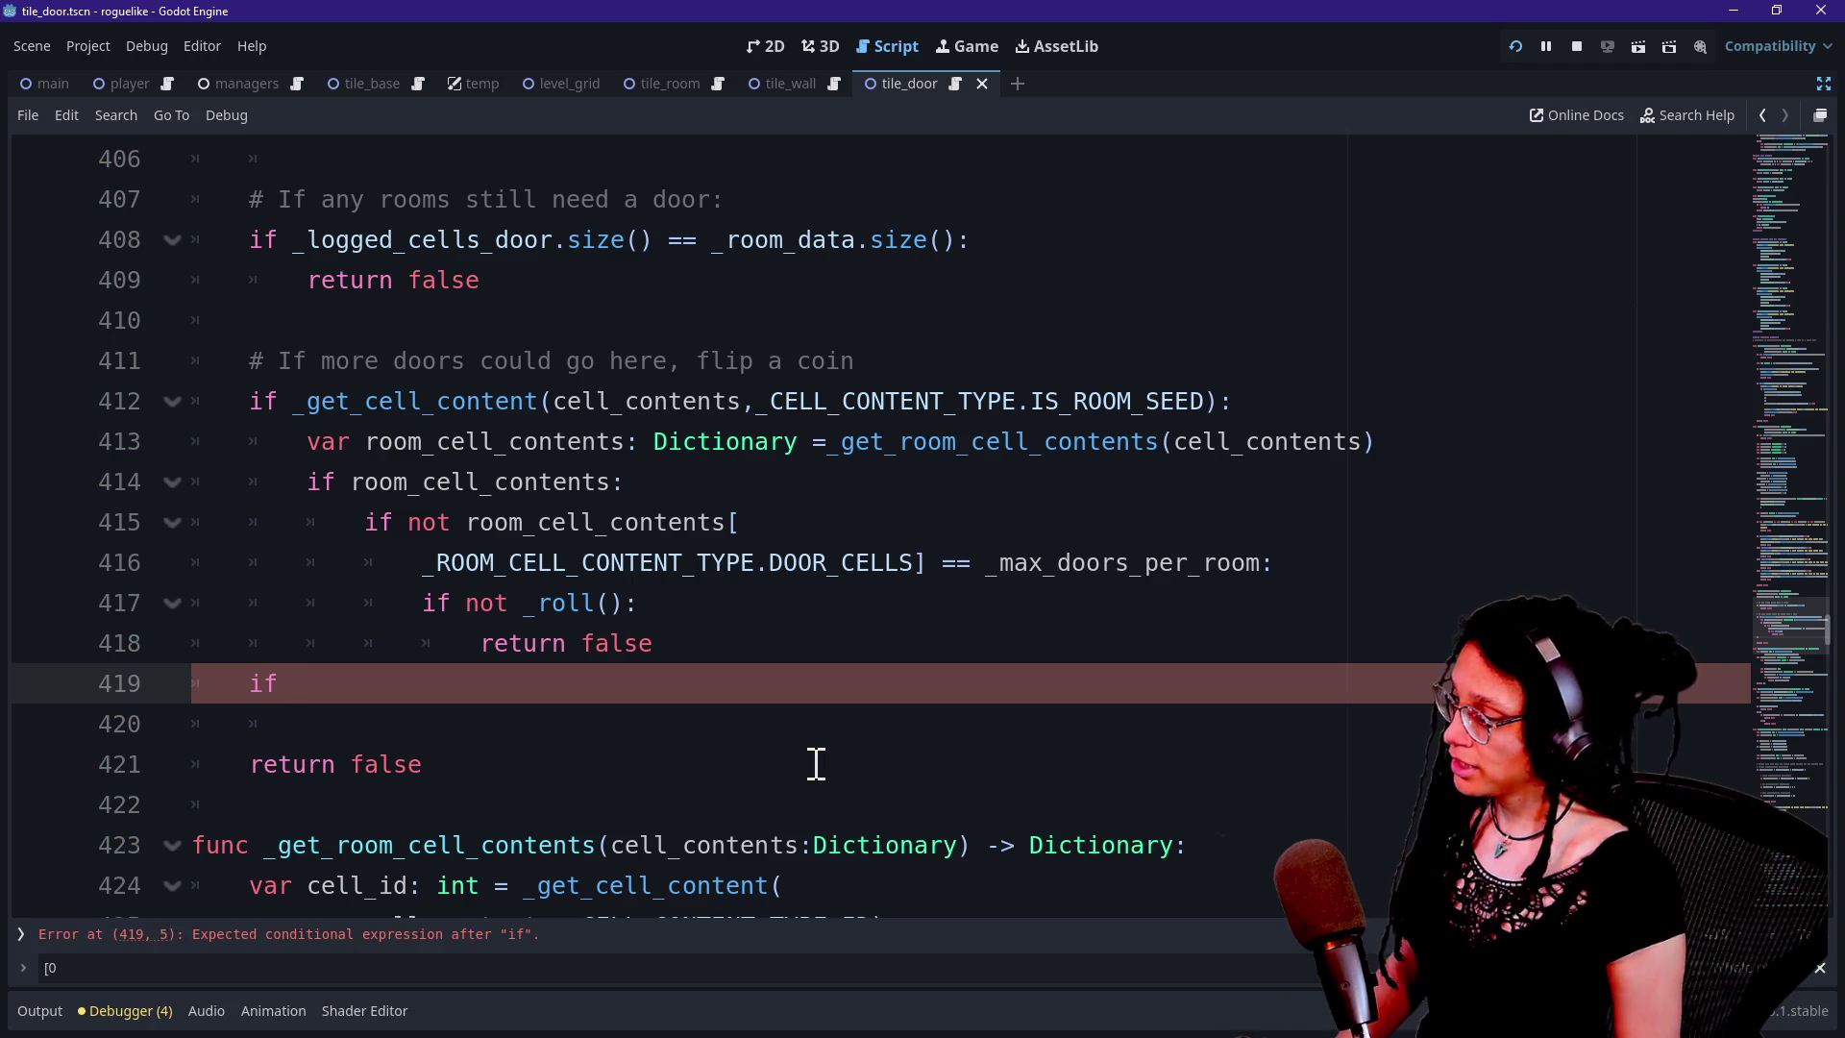
pyautogui.click(702, 629)
pyautogui.press('Return')
pyautogui.press('Down')
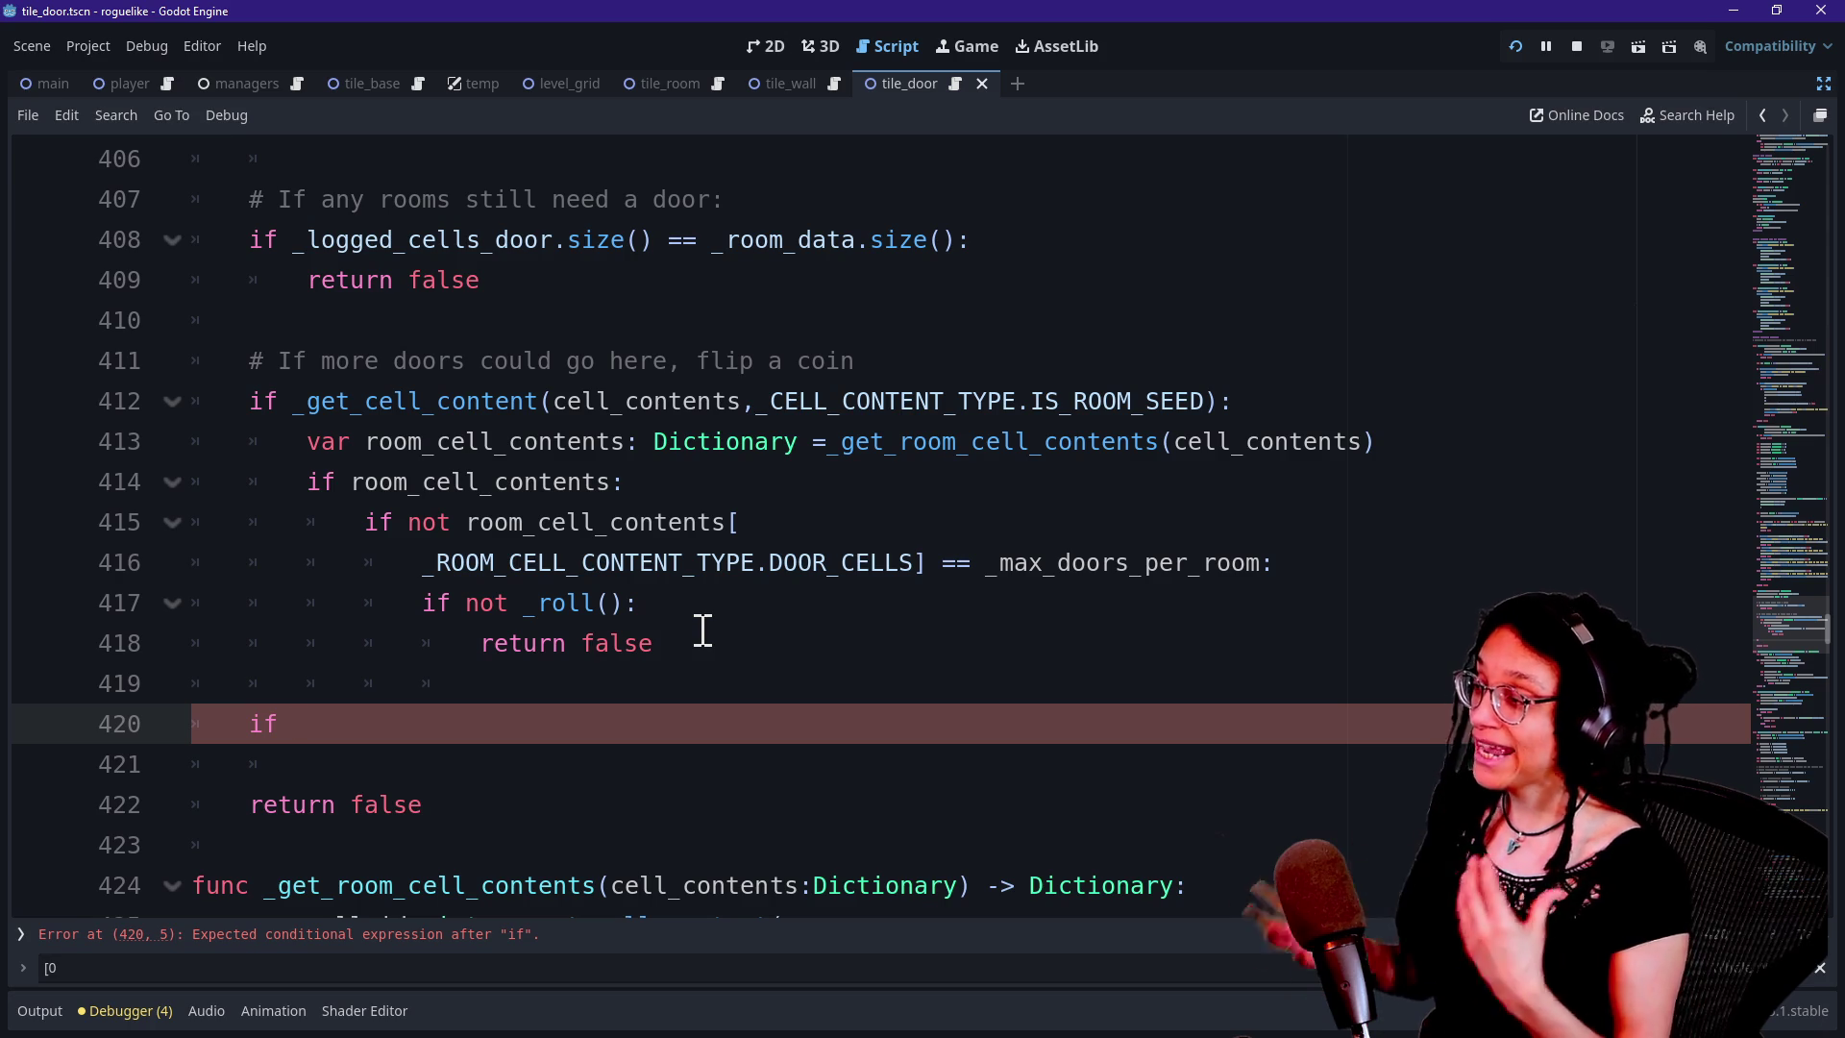
# Step: Draft the '# Are there enough walls for a door here?' comment above the if
pyautogui.click(322, 202)
pyautogui.click(535, 362)
pyautogui.click(507, 723)
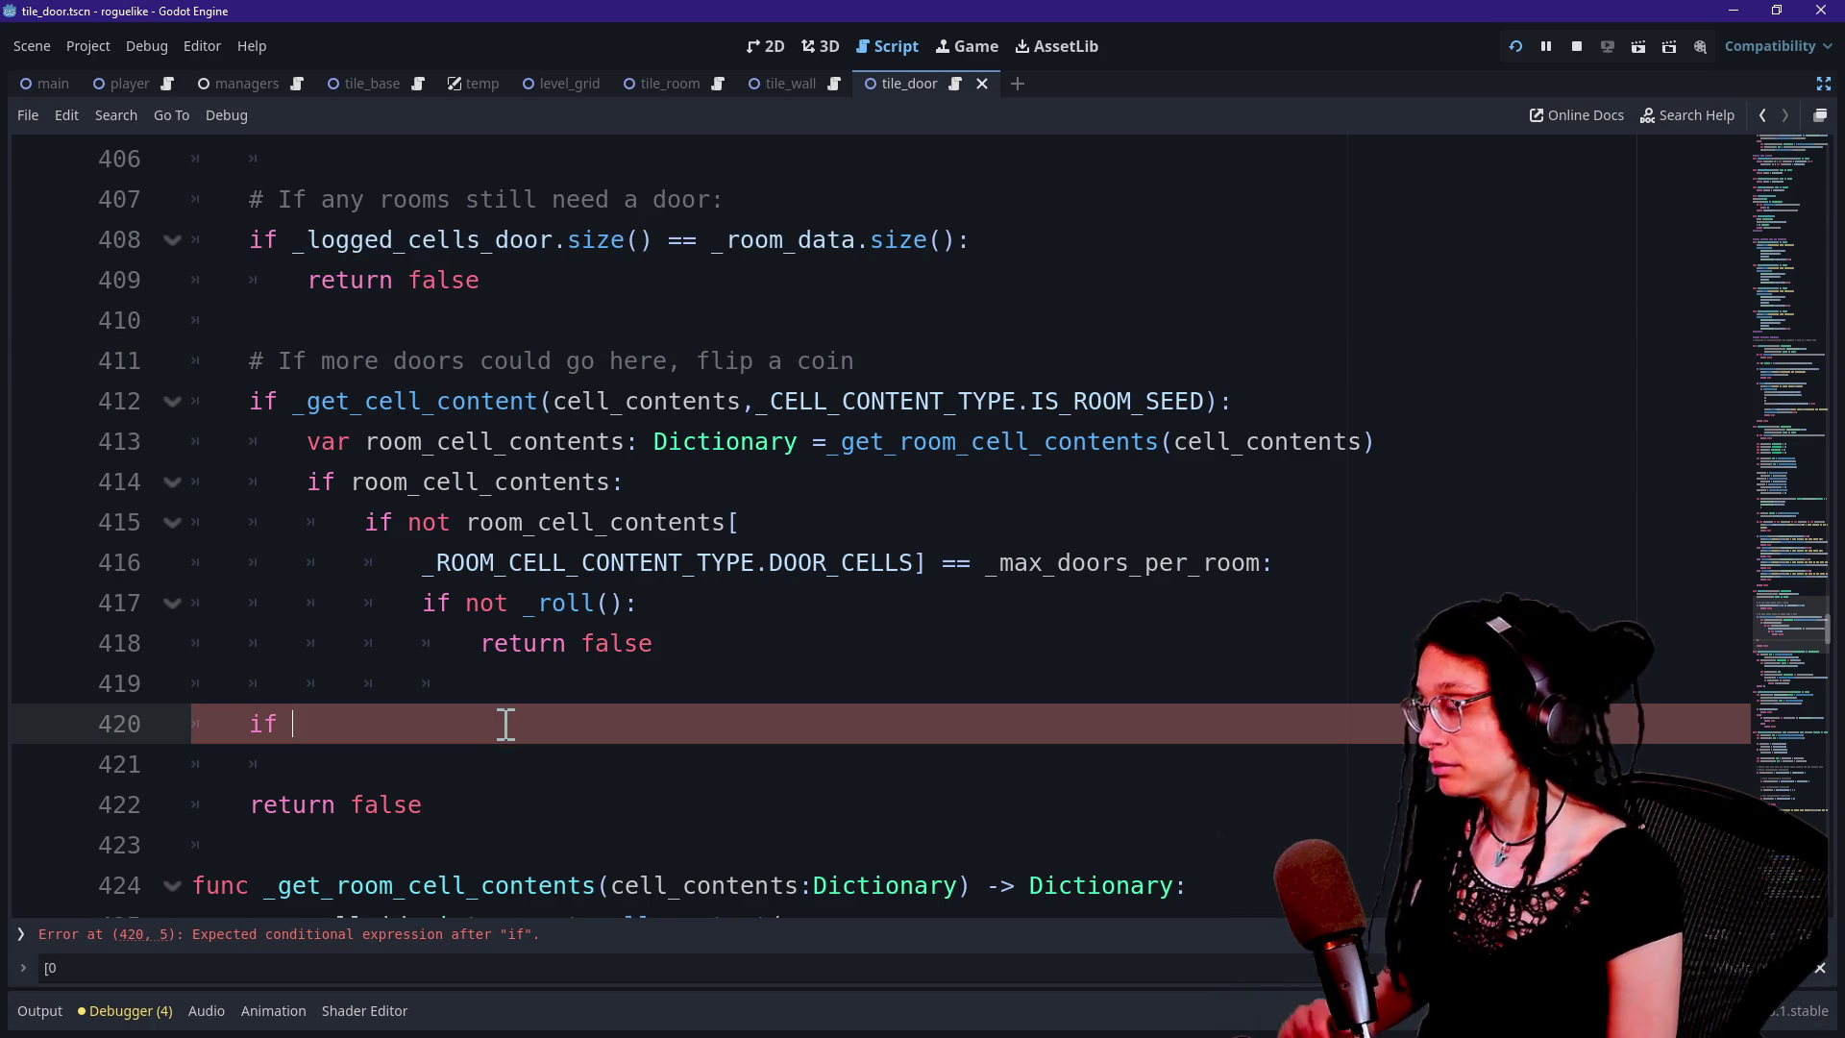
pyautogui.click(308, 683)
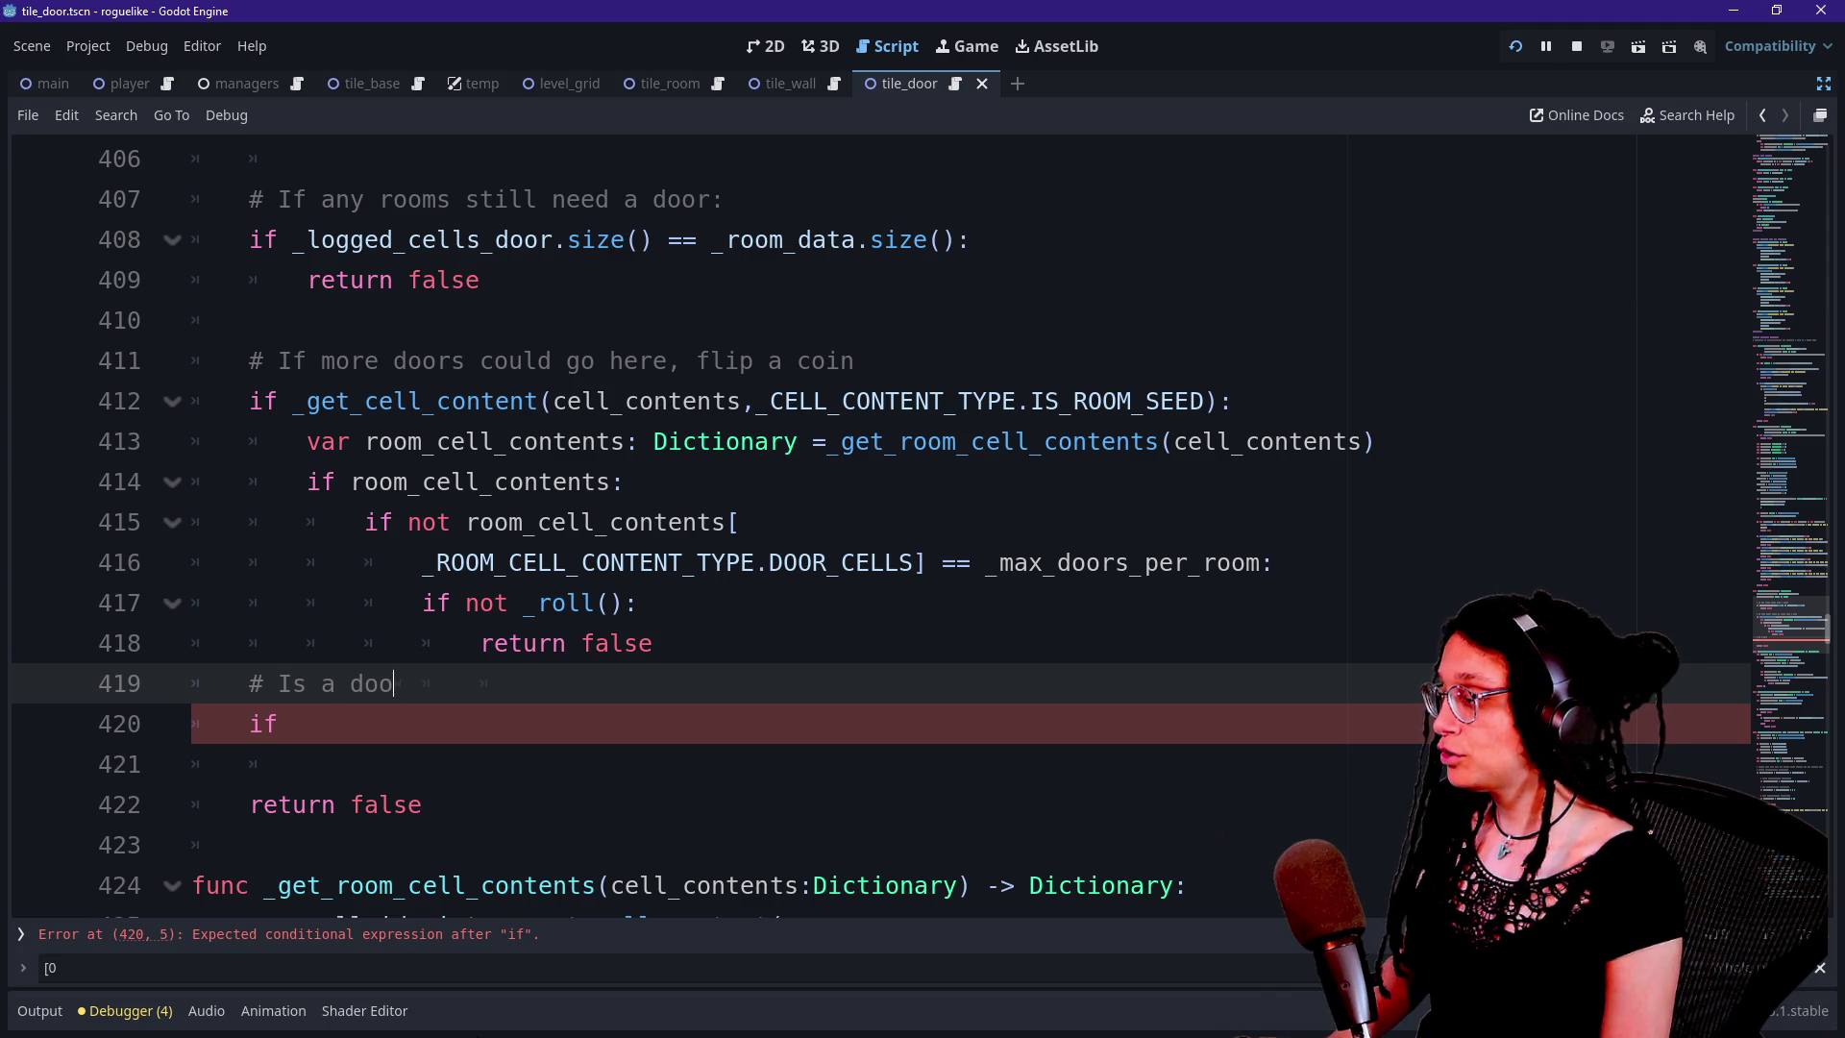
pyautogui.press('BackSpace')
pyautogui.press('BackSpace')
pyautogui.press('BackSpace')
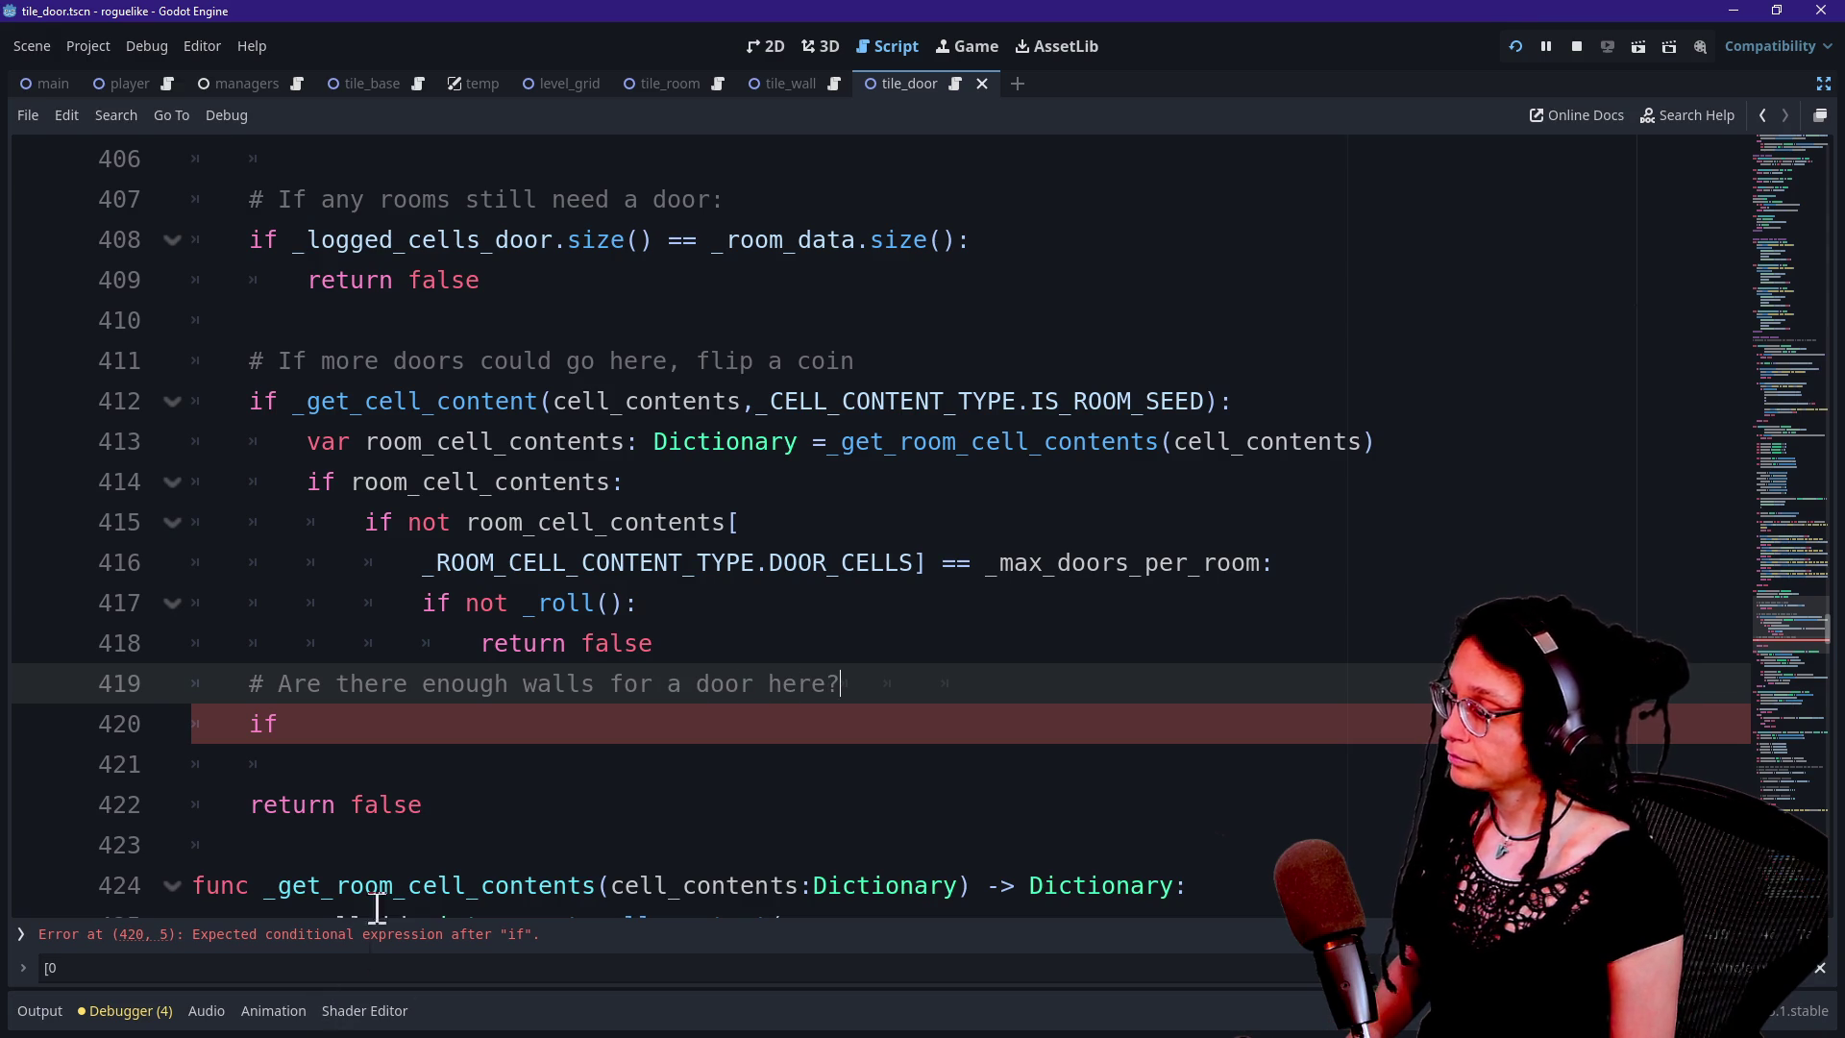
pyautogui.click(845, 725)
pyautogui.scroll(10, 858, 711)
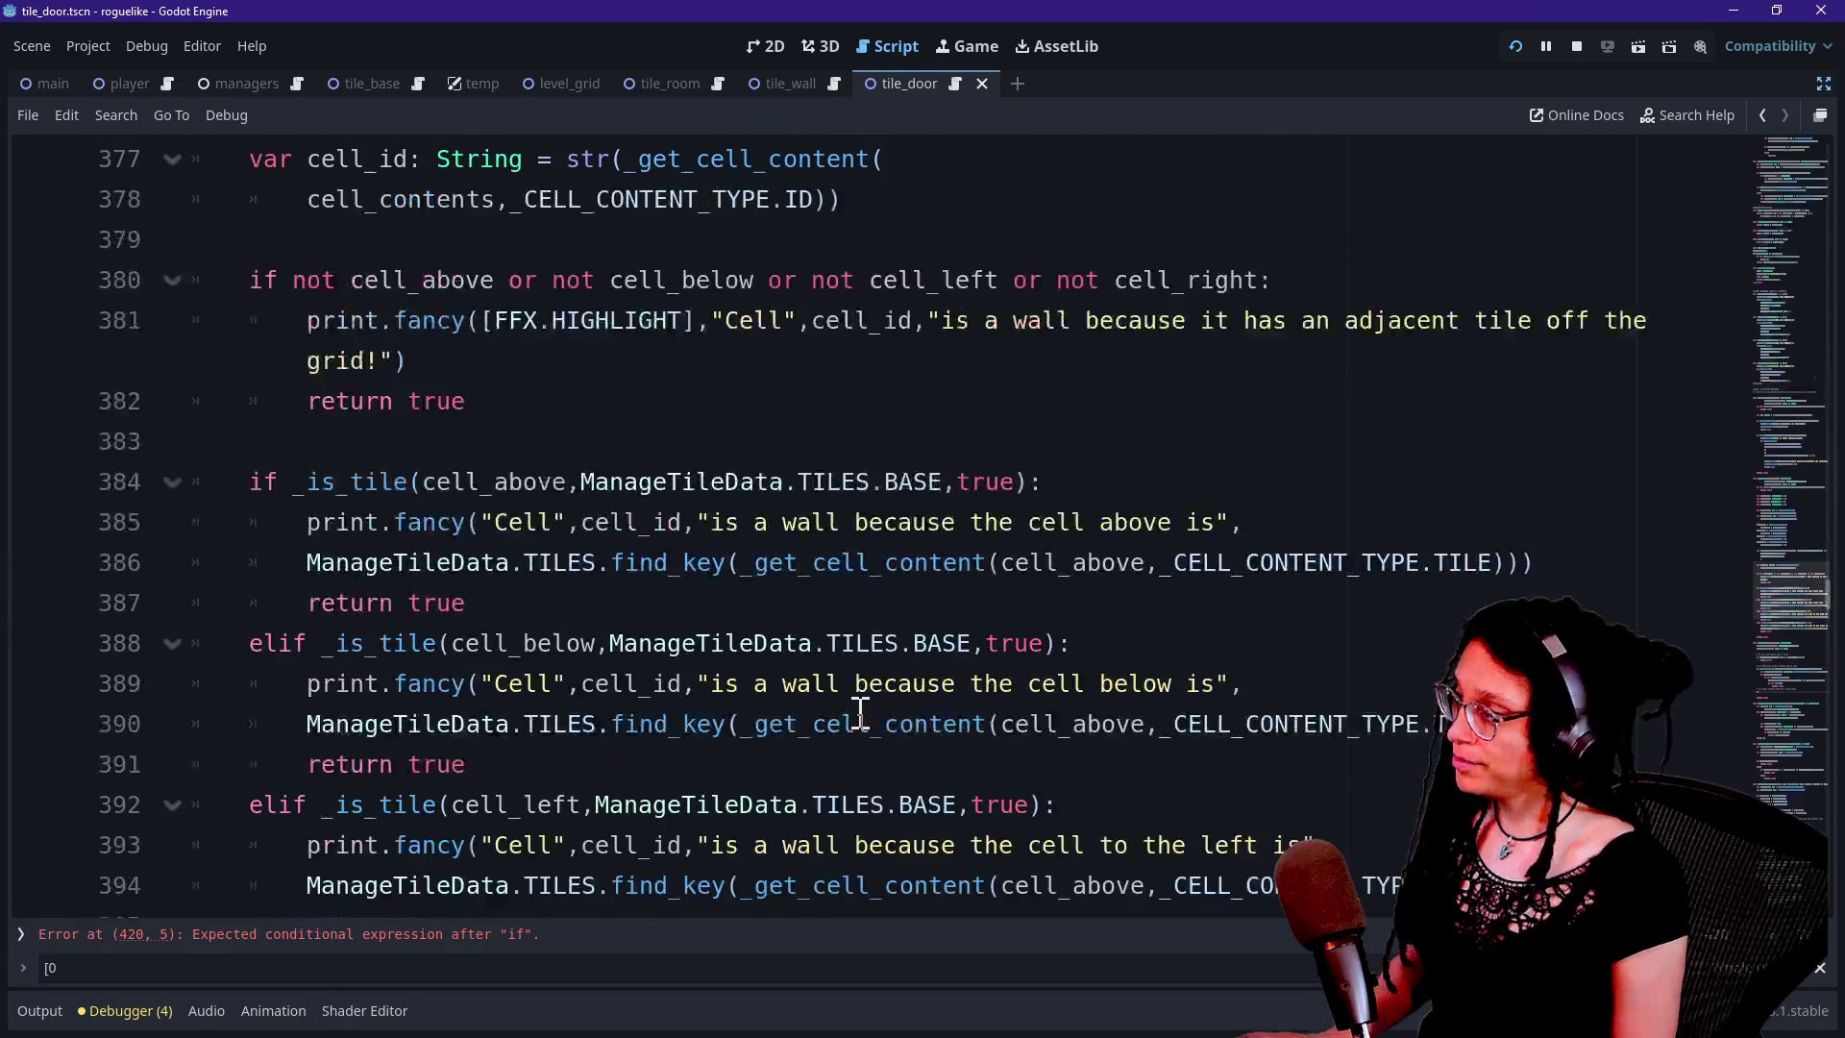
pyautogui.scroll(6, 598, 708)
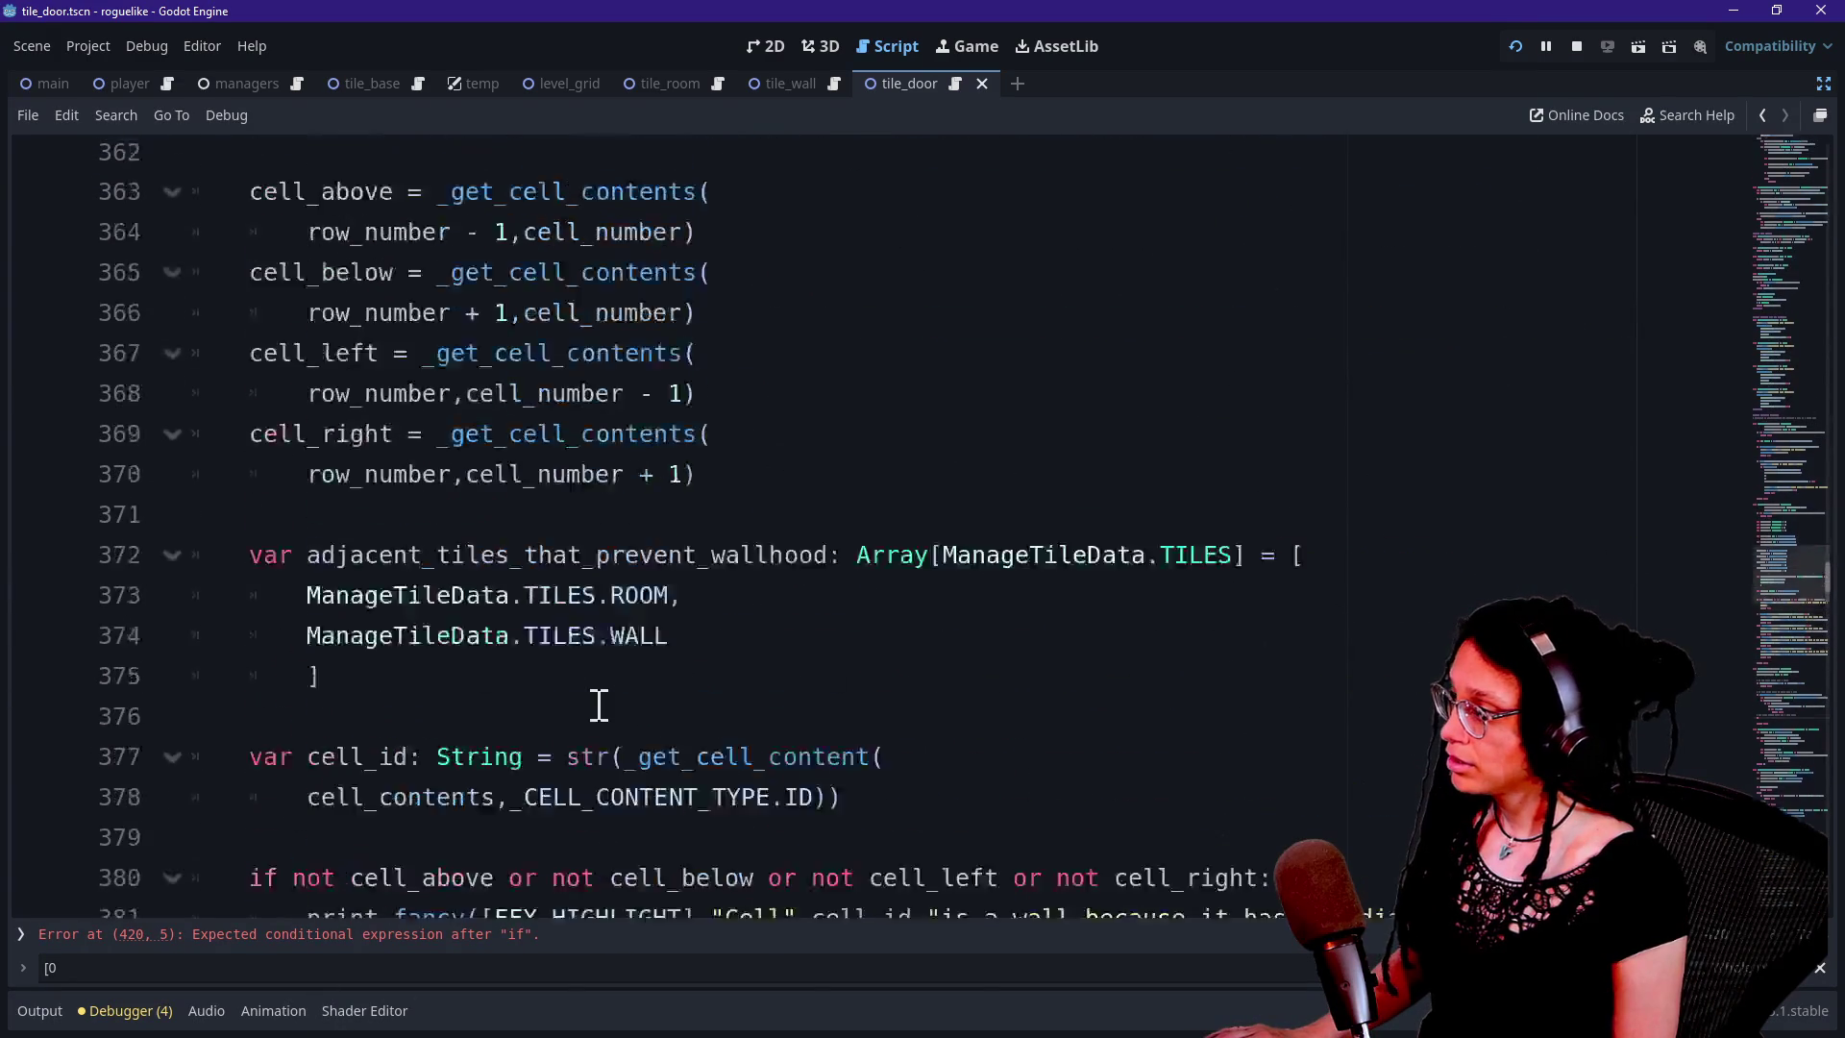
pyautogui.click(338, 255)
pyautogui.keyDown('shift'); pyautogui.click(836, 807); pyautogui.keyUp('shift')
pyautogui.click(836, 807)
pyautogui.moveTo(268, 250); pyautogui.dragTo(622, 557)
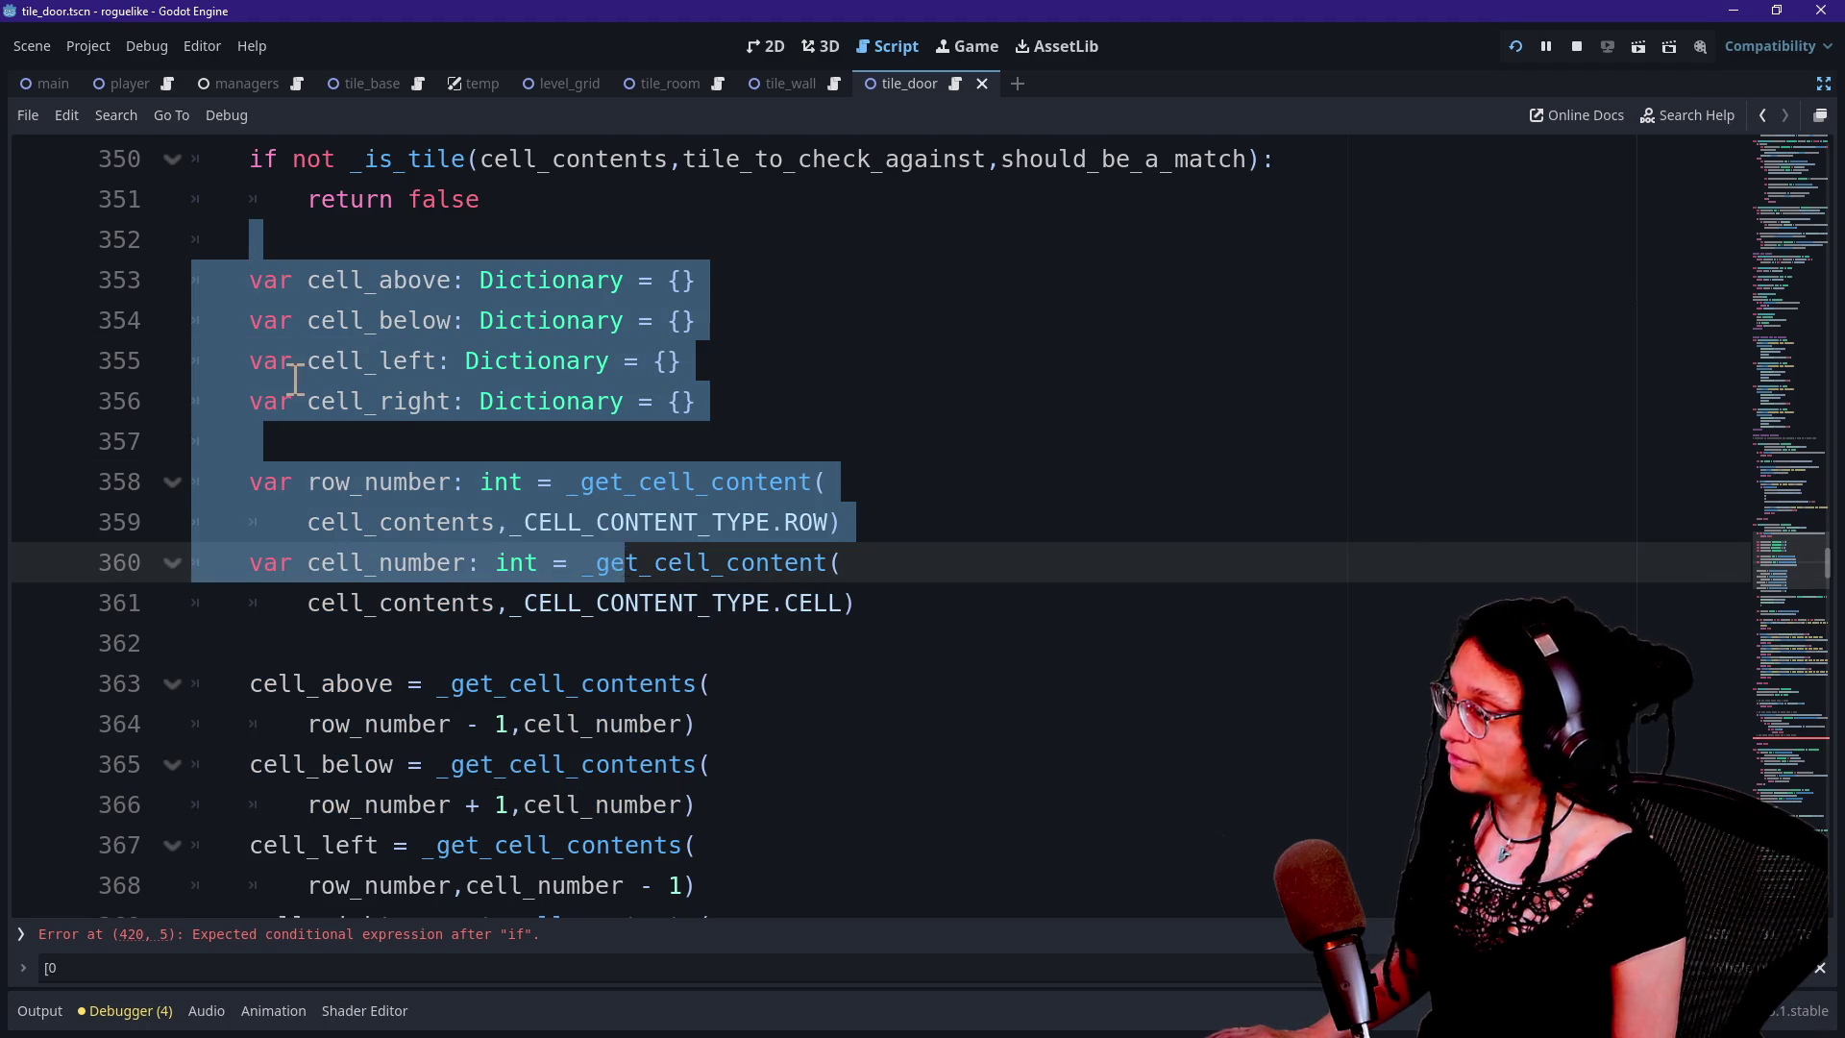
pyautogui.click(294, 377)
pyautogui.scroll(-1, 296, 363)
pyautogui.moveTo(296, 362); pyautogui.dragTo(762, 605)
pyautogui.click(762, 605)
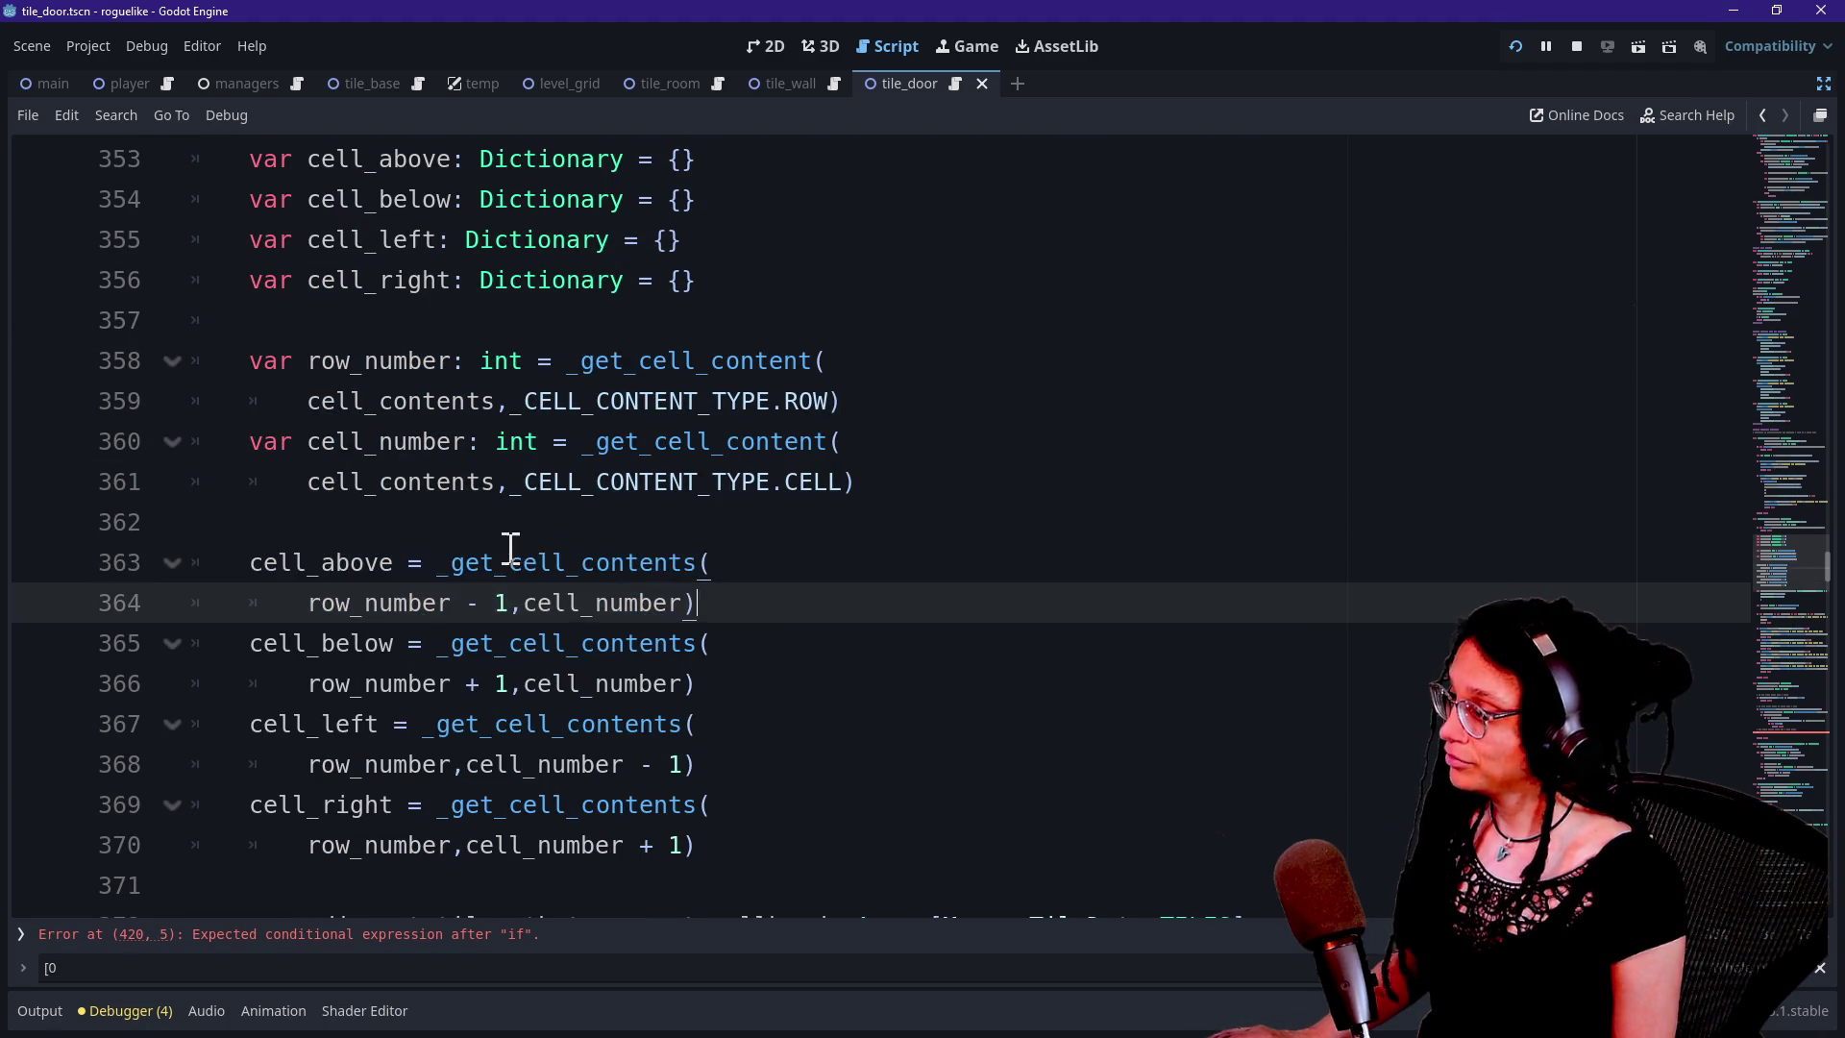
pyautogui.click(872, 768)
pyautogui.scroll(-1, 873, 774)
pyautogui.moveTo(672, 683)
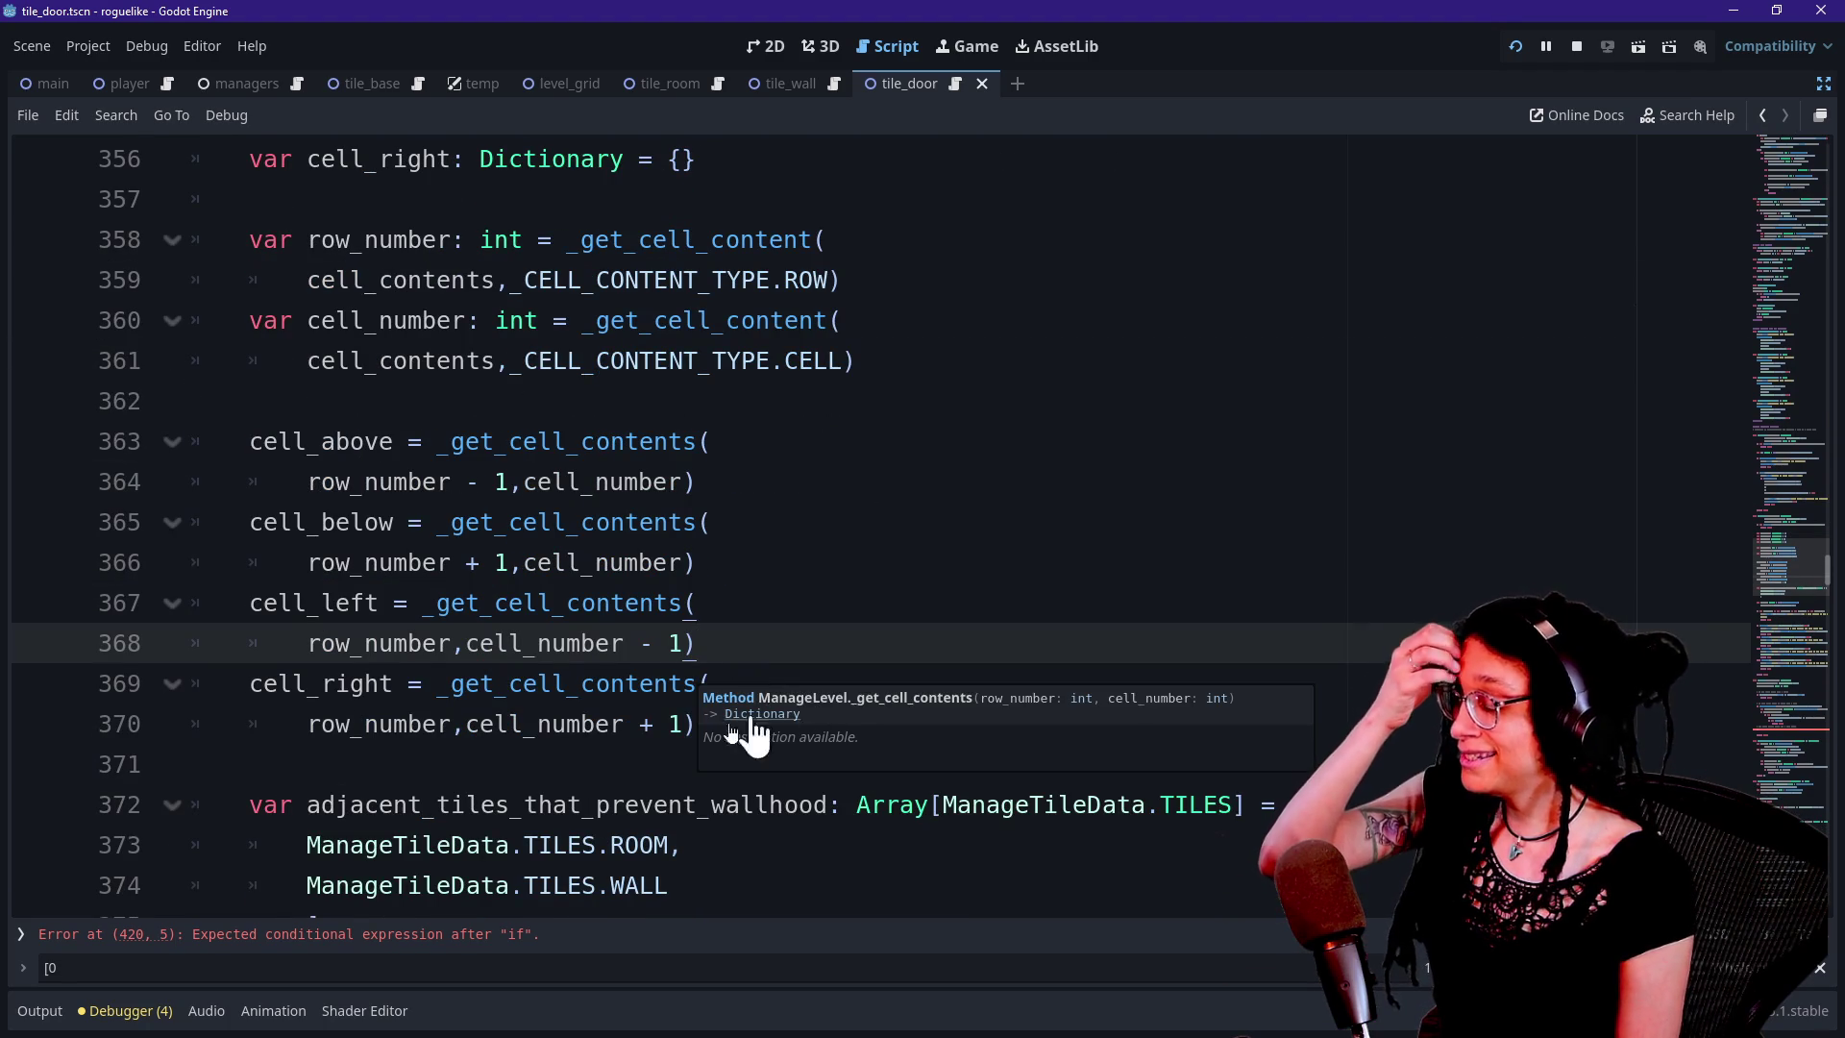
pyautogui.moveTo(717, 733)
pyautogui.mouseDown()
pyautogui.moveTo(680, 721)
pyautogui.moveTo(679, 411)
pyautogui.mouseUp()
pyautogui.click(681, 401)
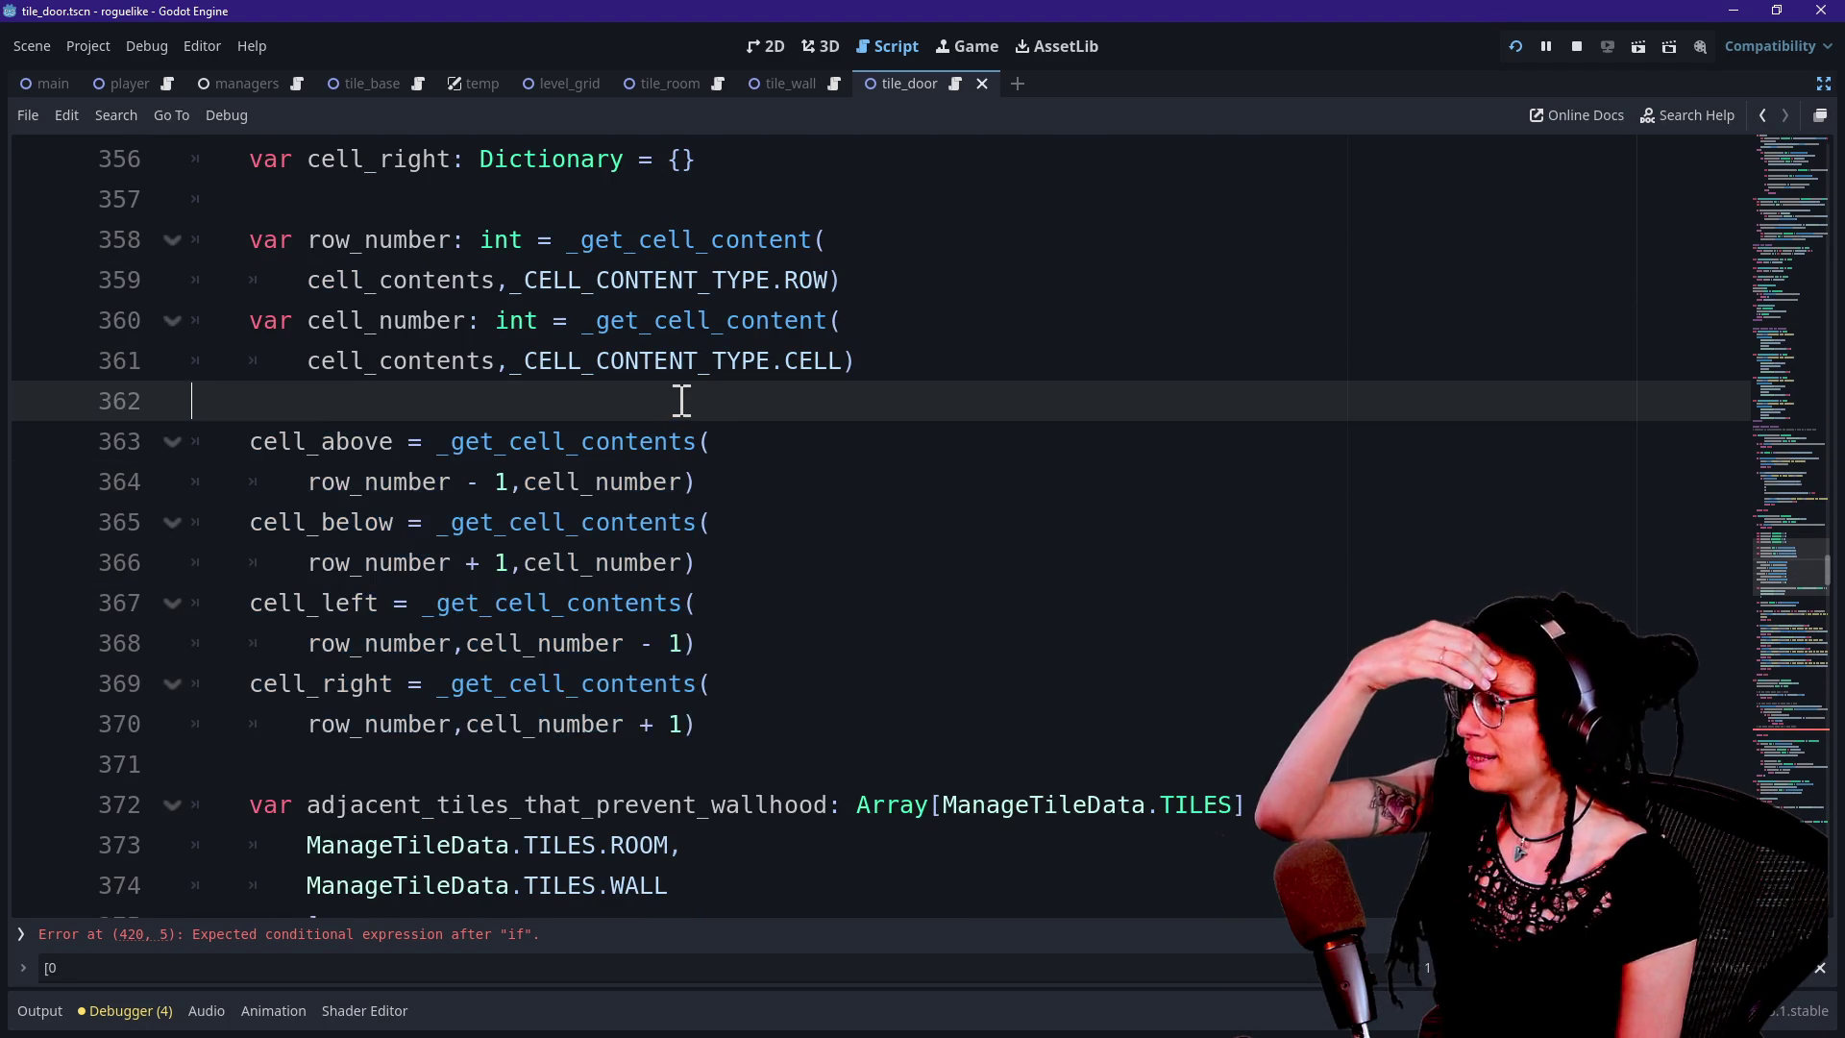
pyautogui.scroll(-1, 681, 400)
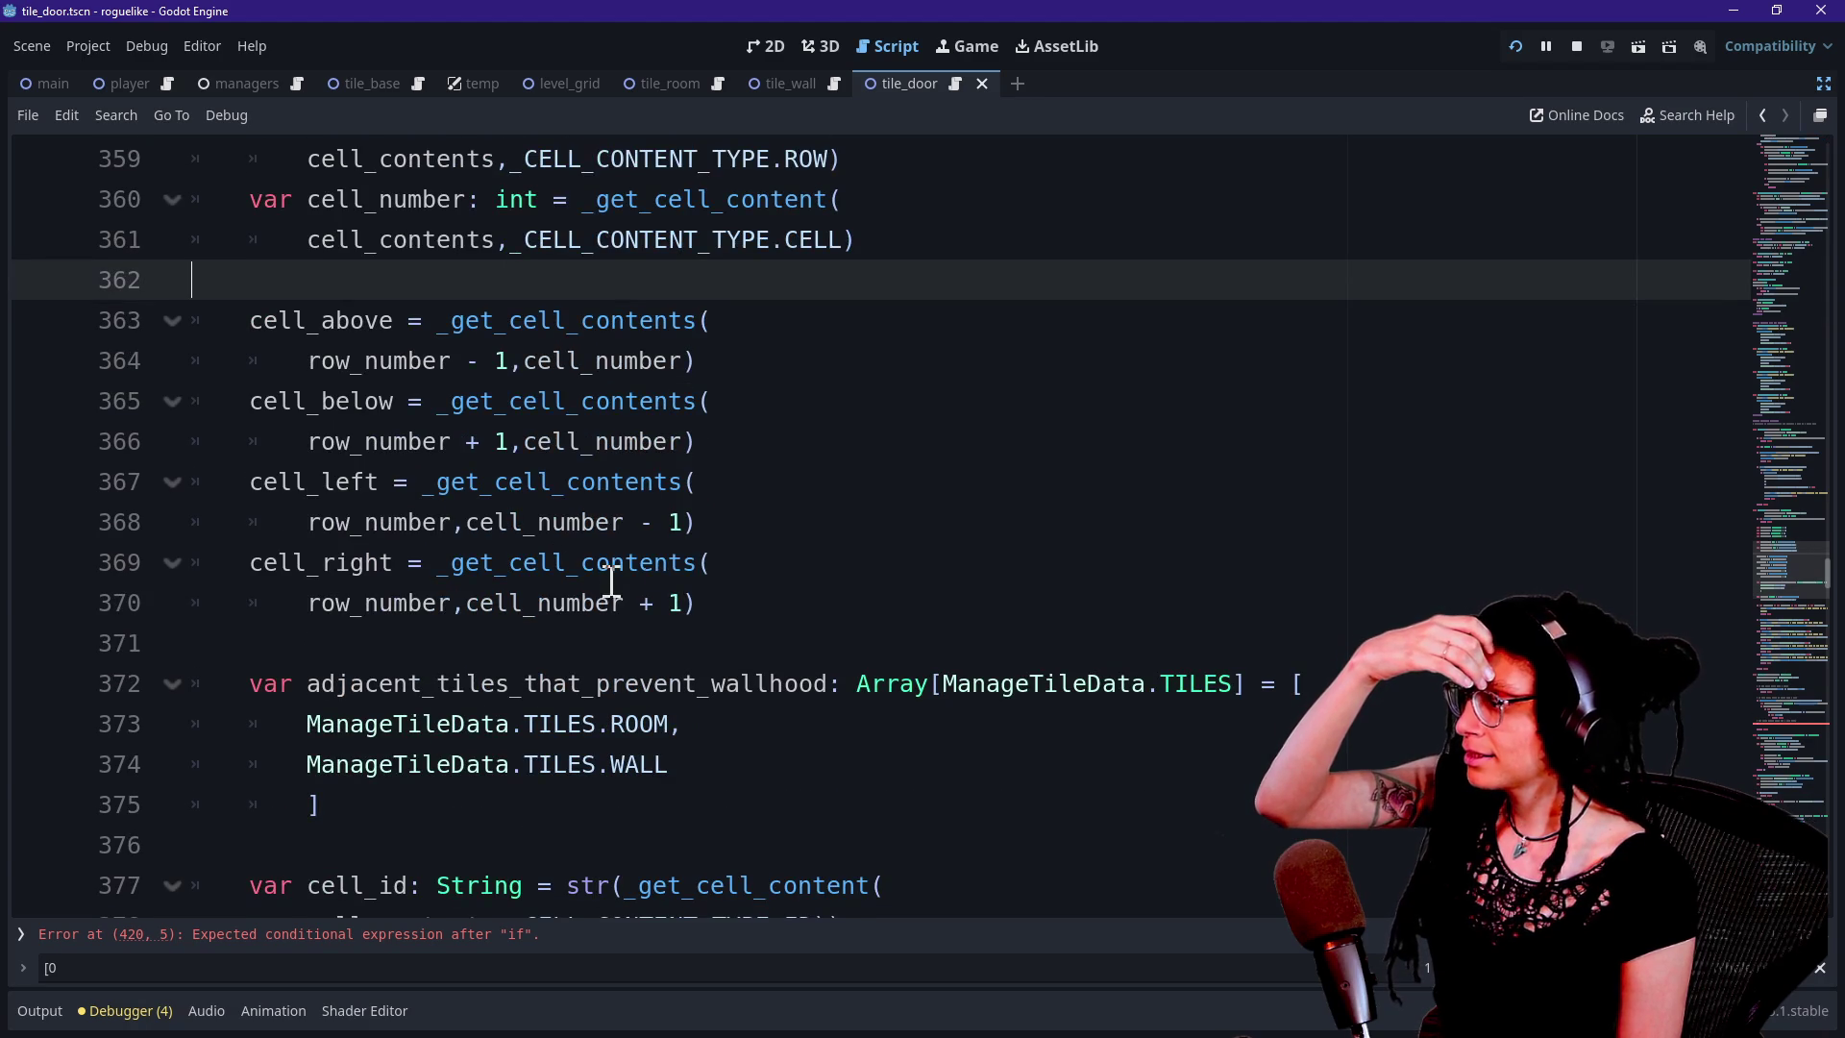
pyautogui.moveTo(611, 580); pyautogui.dragTo(487, 113)
pyautogui.click(675, 370)
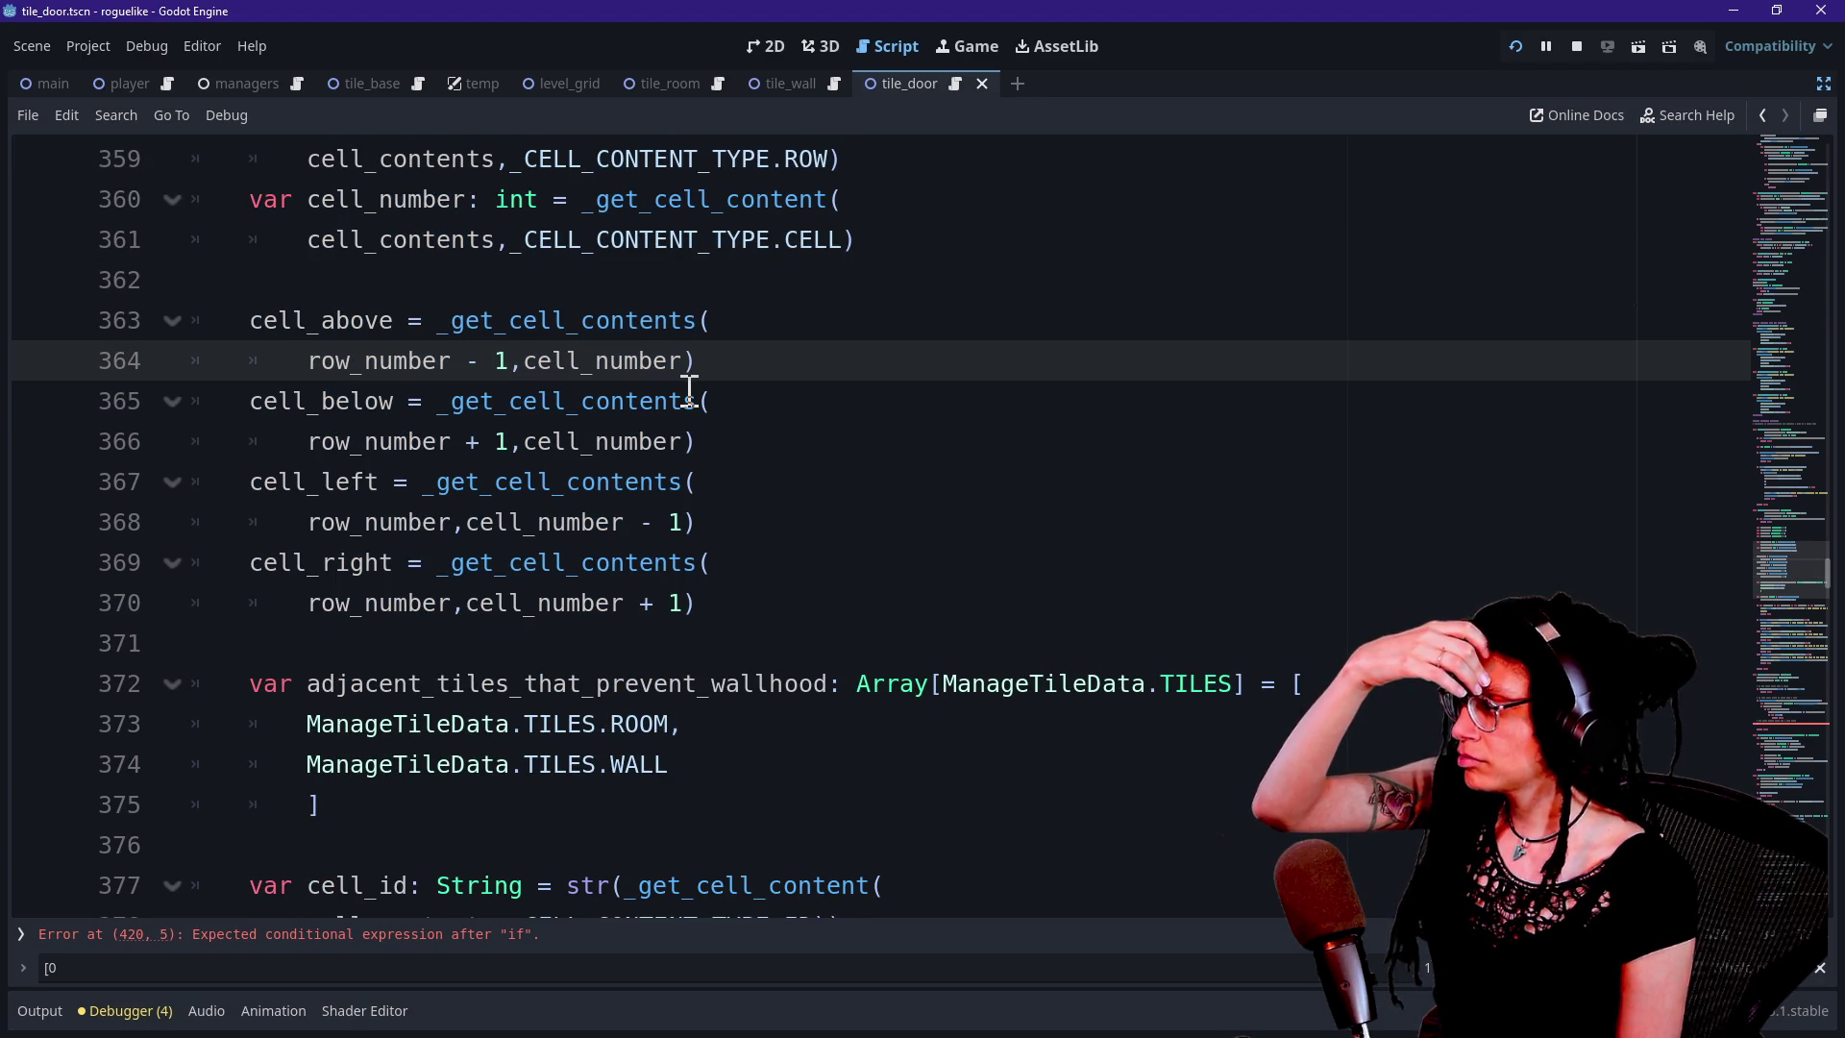
pyautogui.scroll(-1, 688, 389)
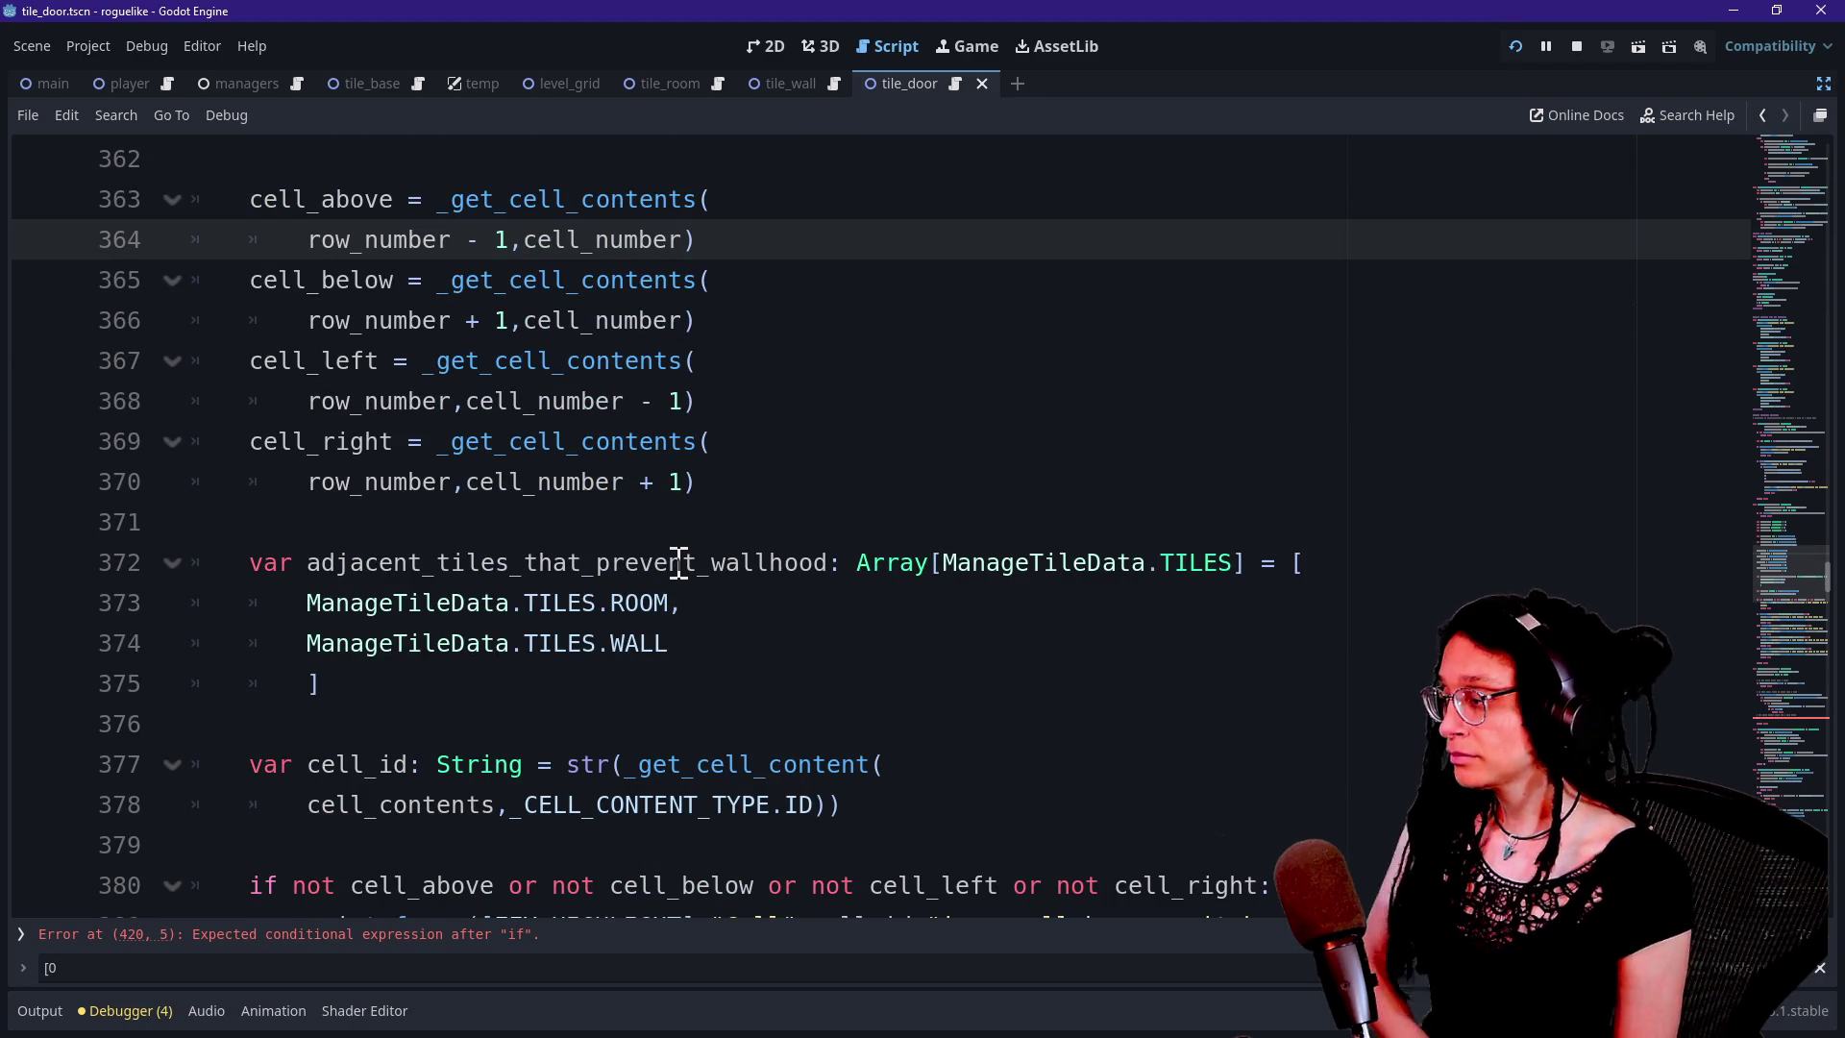
pyautogui.click(679, 562)
pyautogui.scroll(-2, 679, 567)
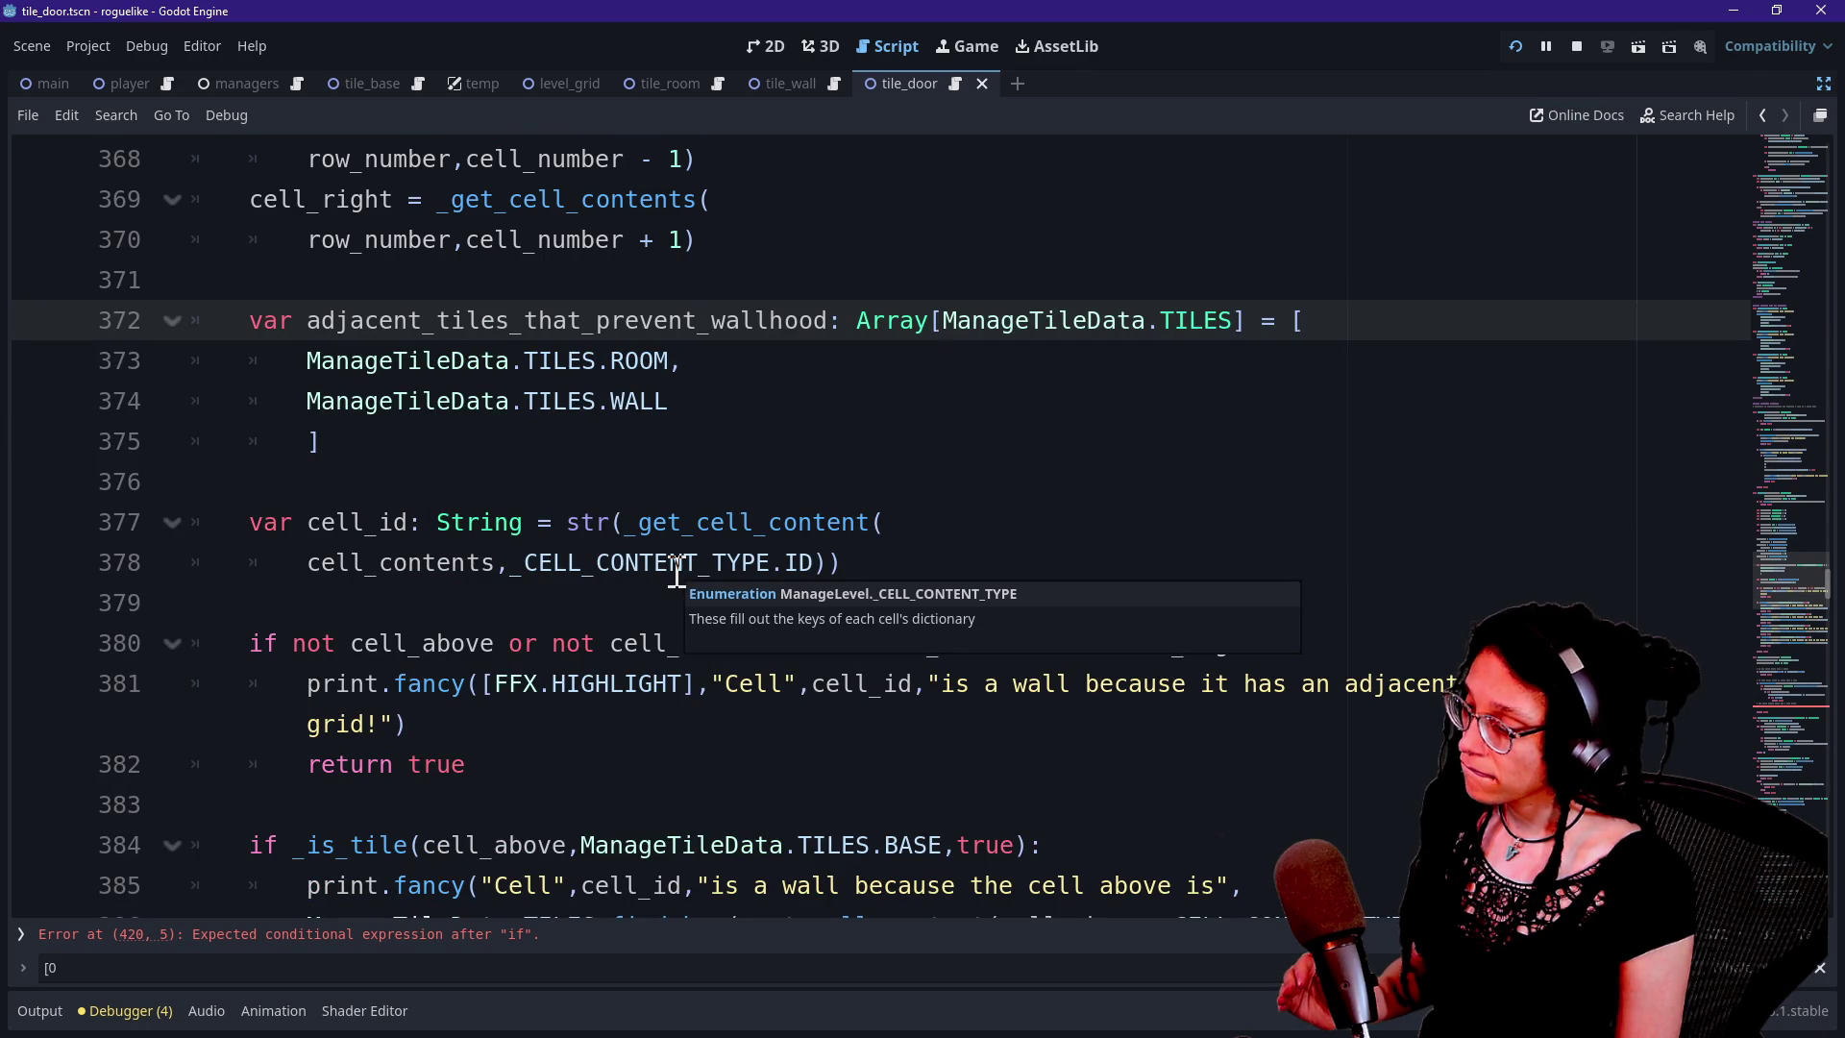
pyautogui.moveTo(306, 643); pyautogui.dragTo(552, 743)
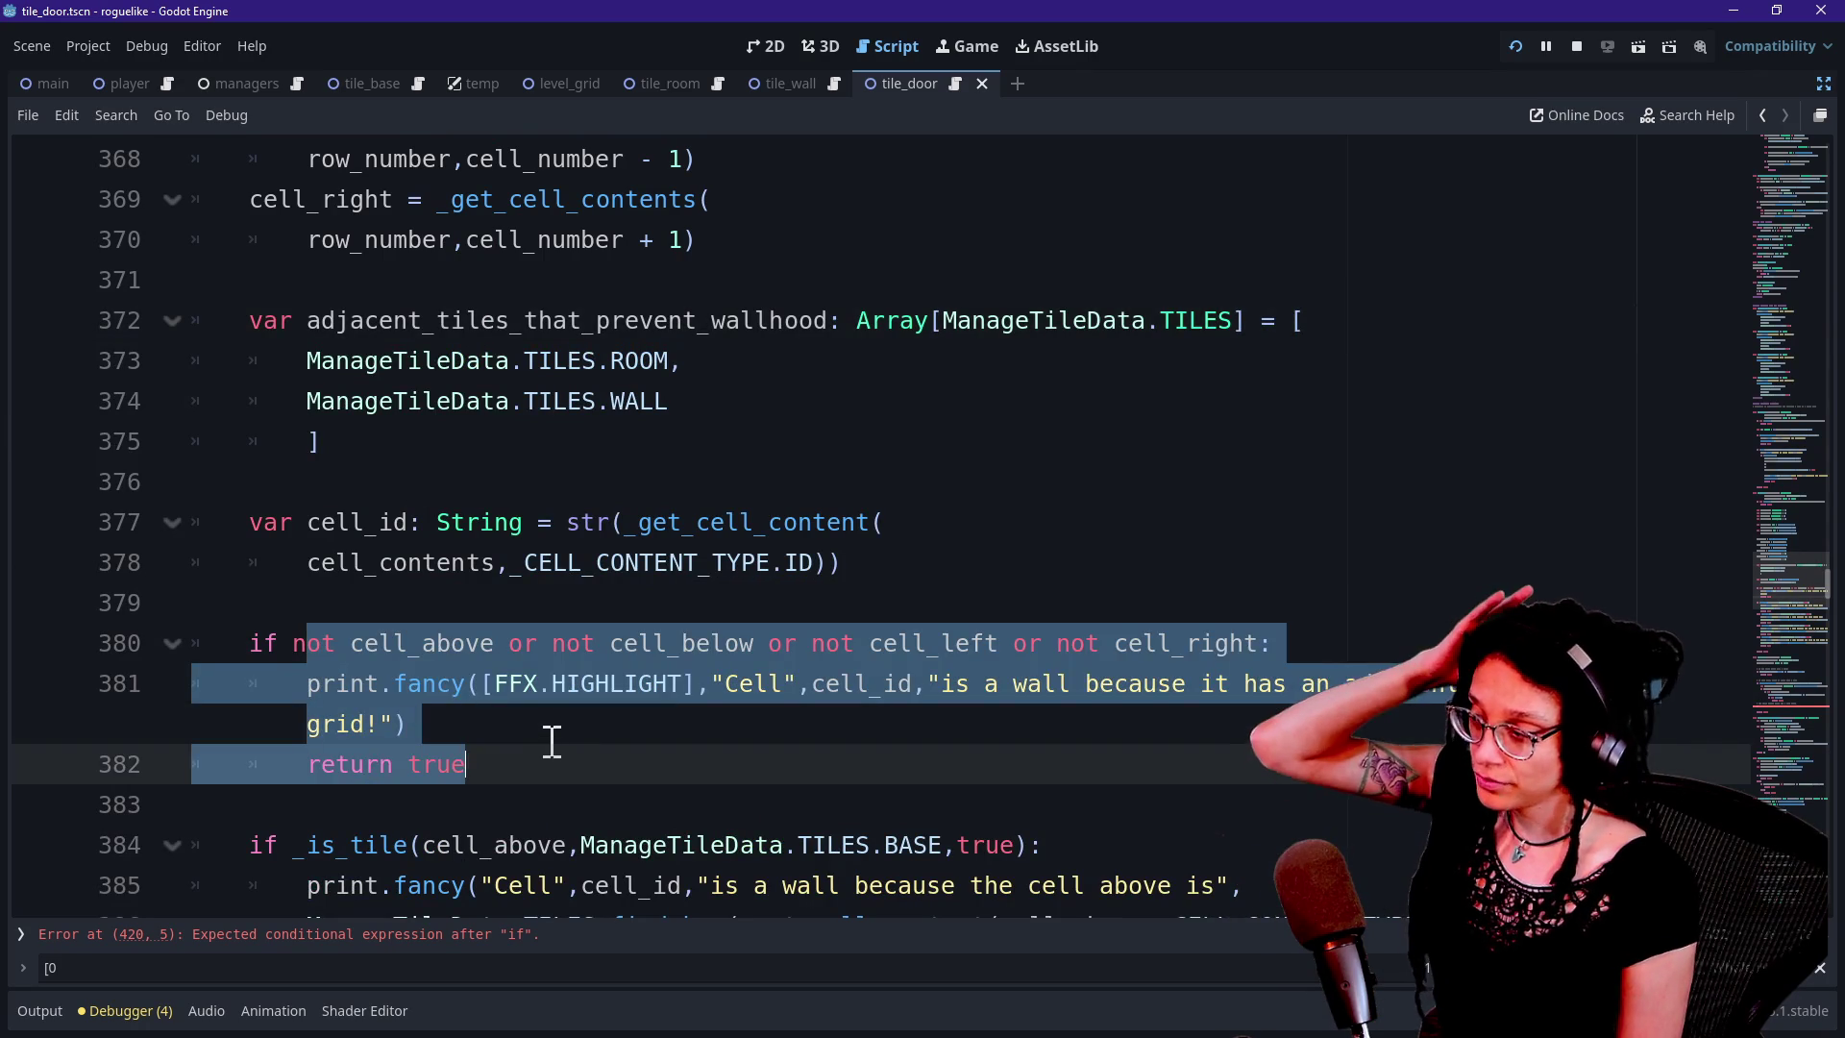
pyautogui.scroll(-1, 552, 743)
pyautogui.click(551, 740)
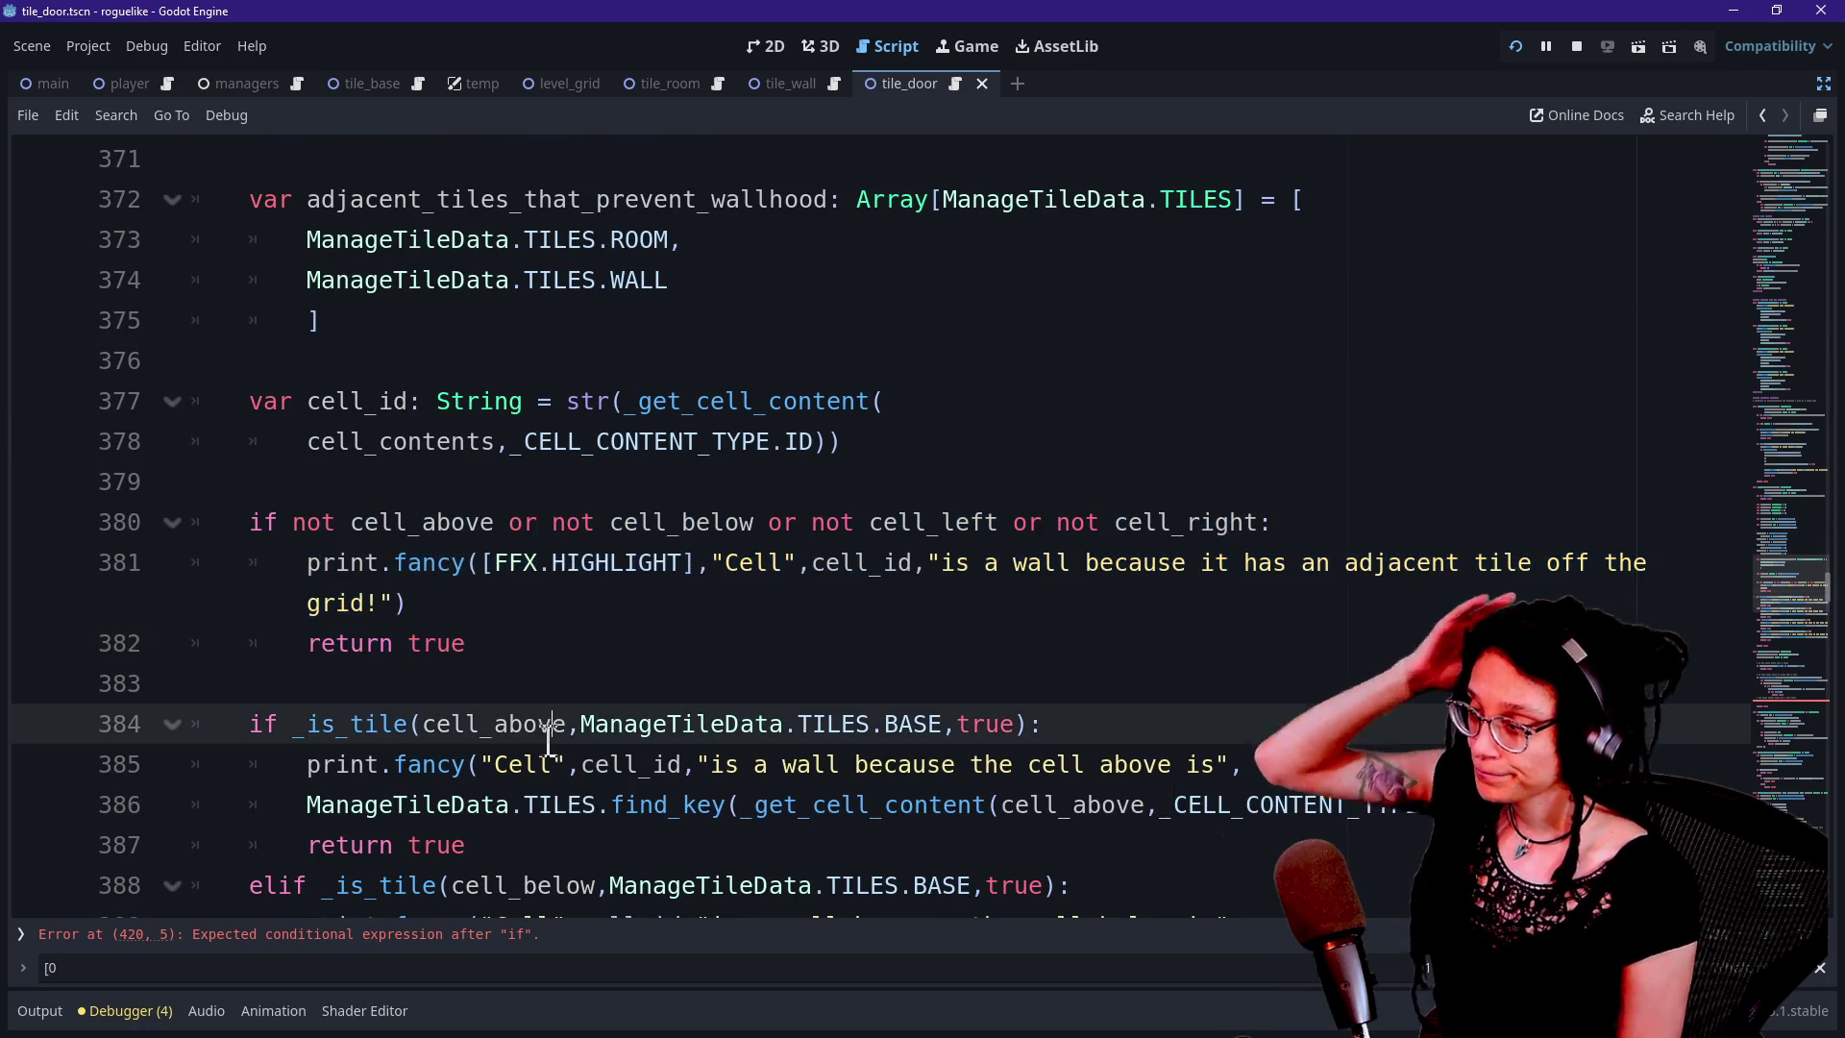
pyautogui.moveTo(551, 733)
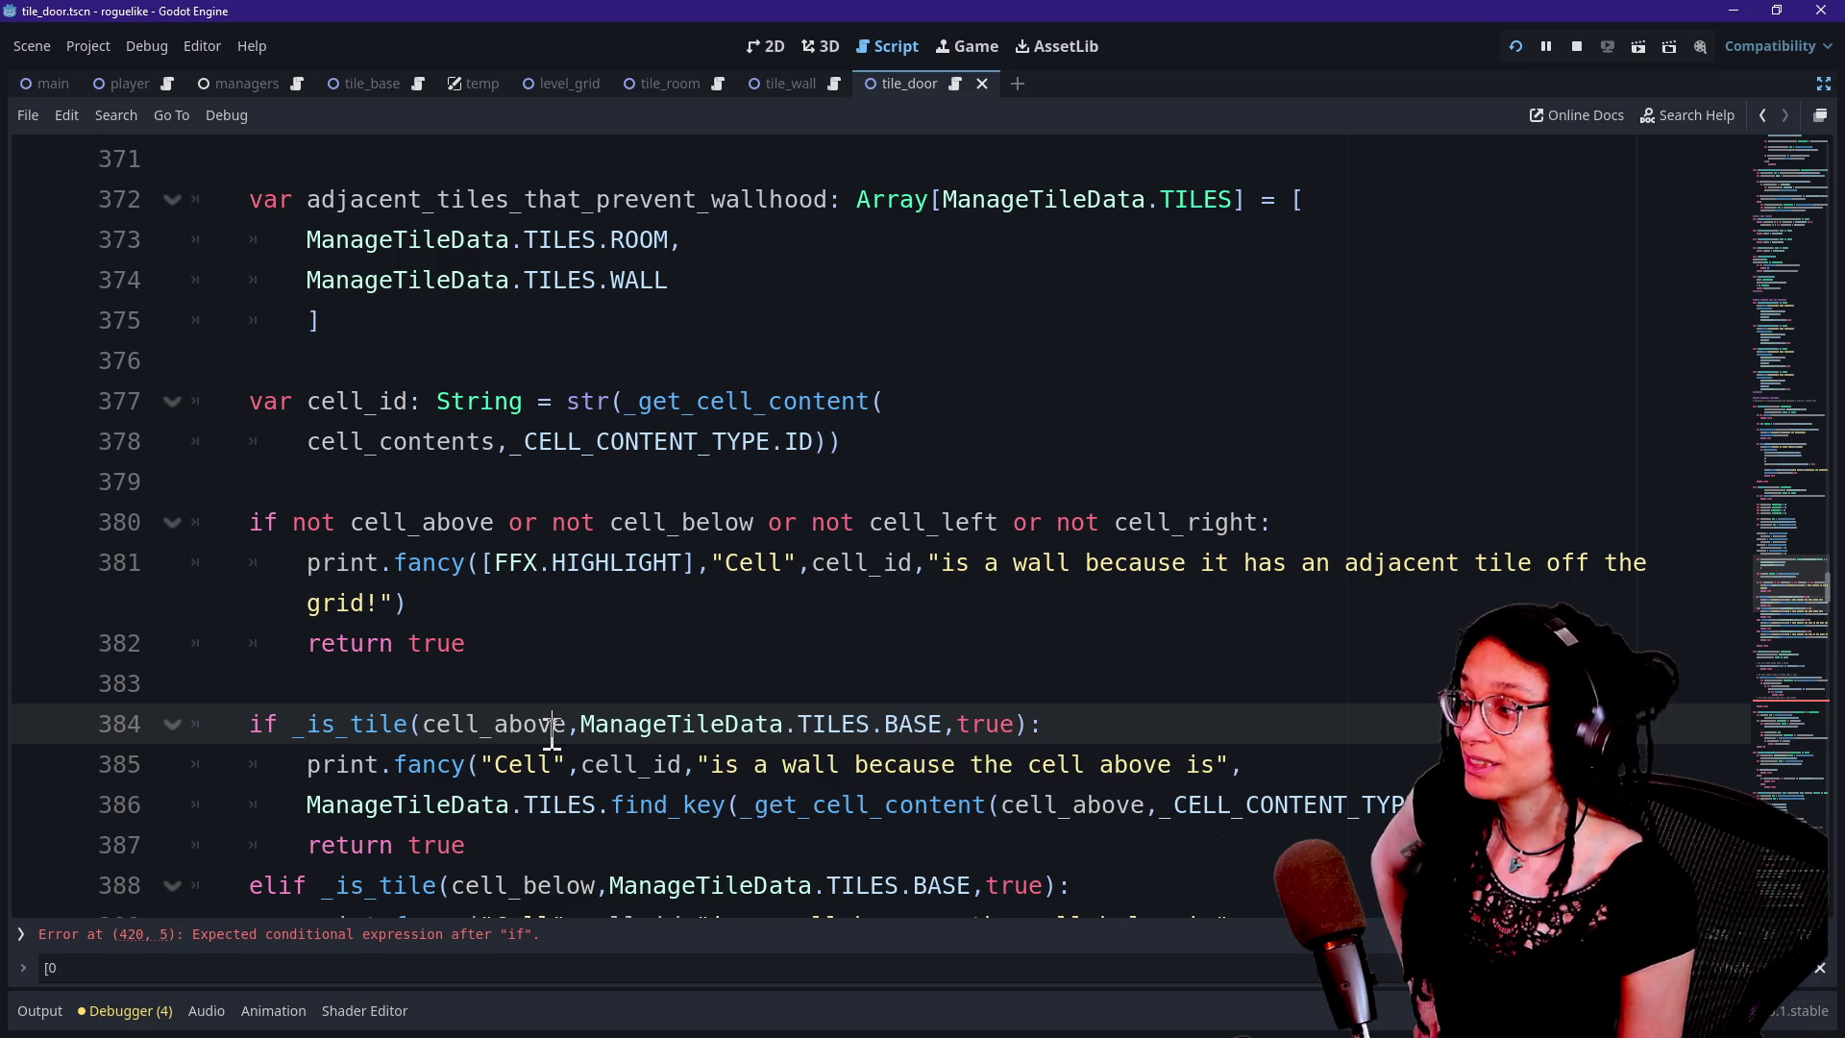
pyautogui.scroll(-2, 552, 733)
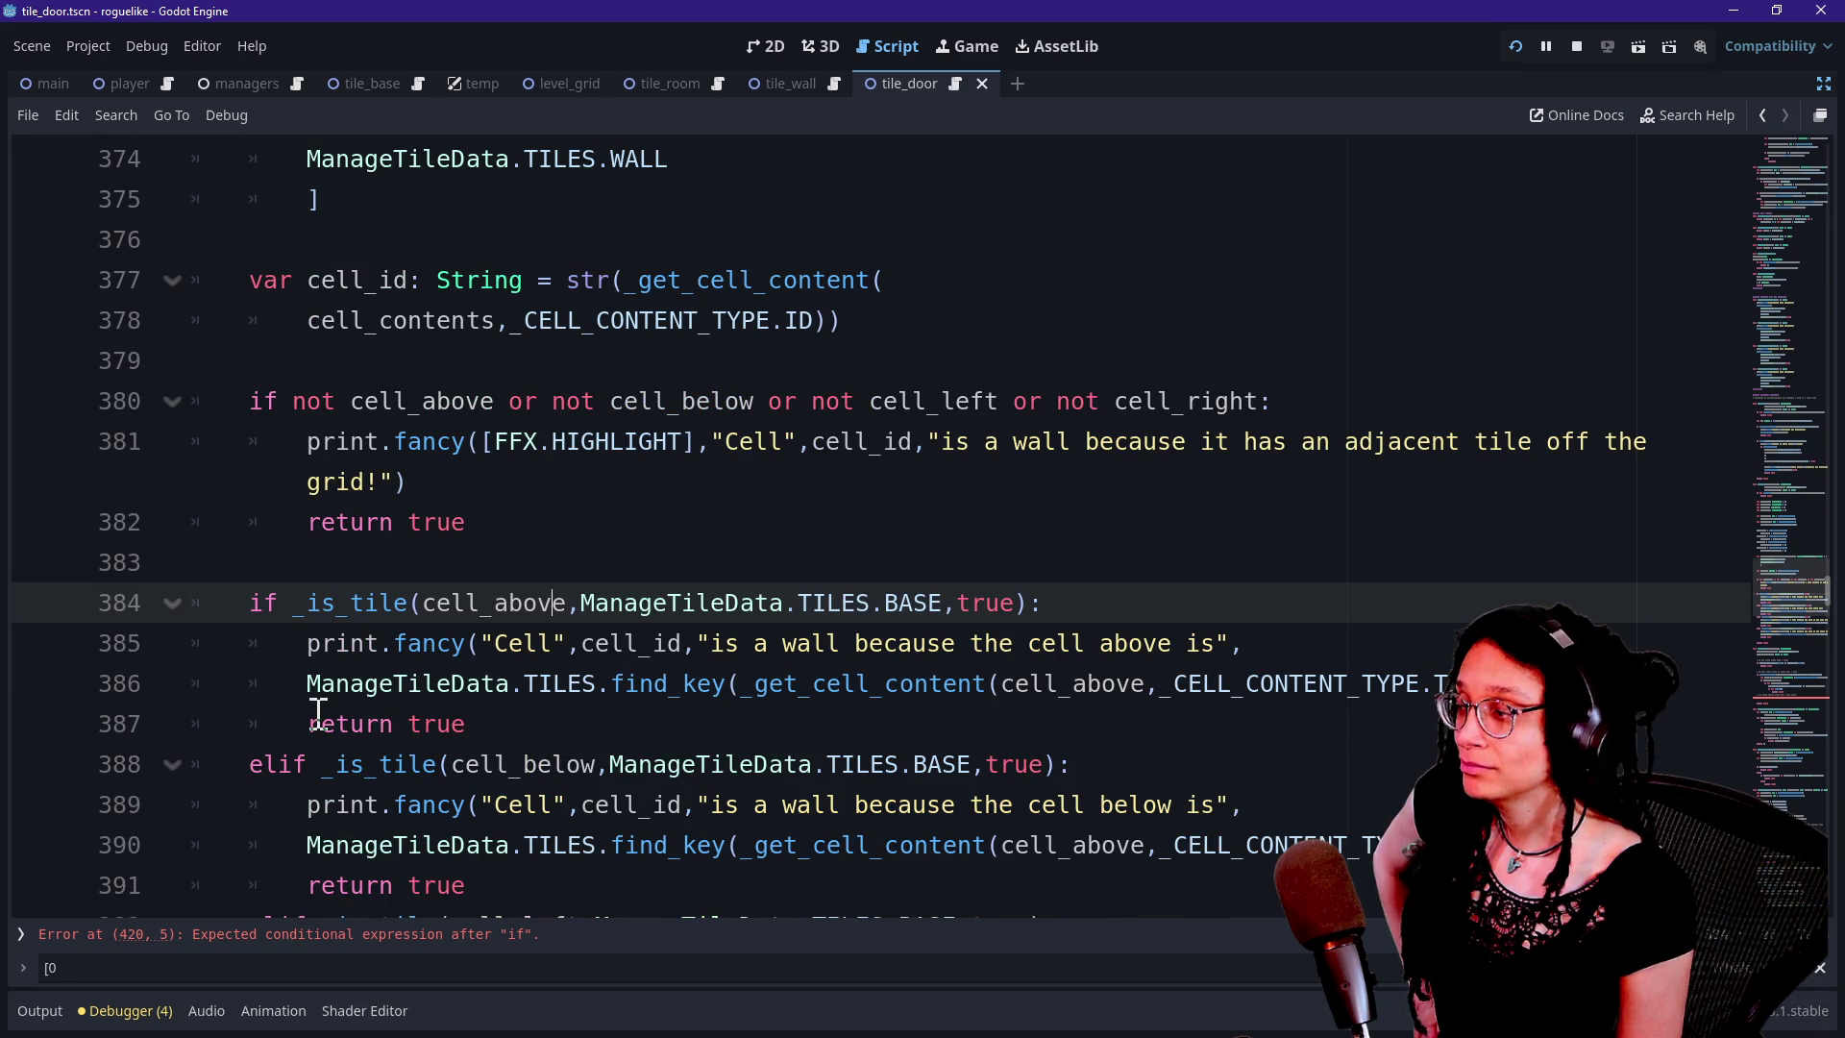
pyautogui.scroll(5, 341, 669)
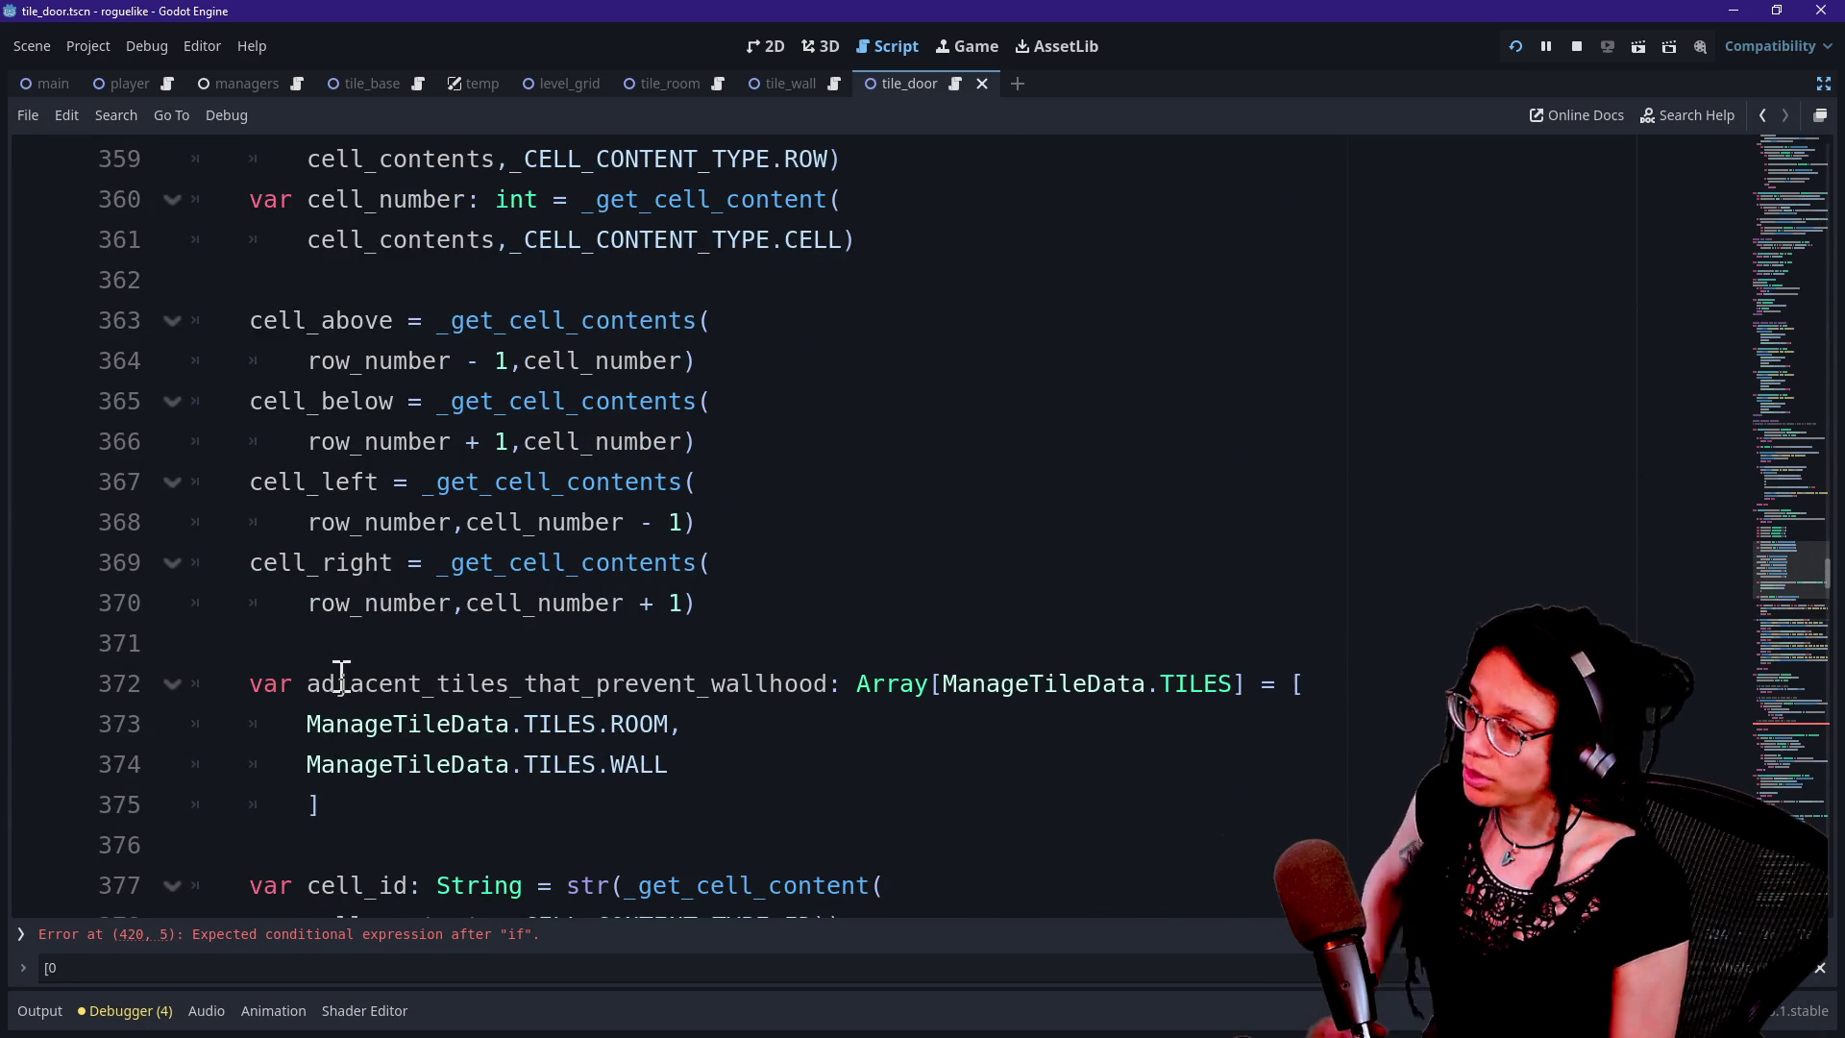
pyautogui.click(492, 778)
pyautogui.press('Down')
pyautogui.press('Down')
pyautogui.press('Down')
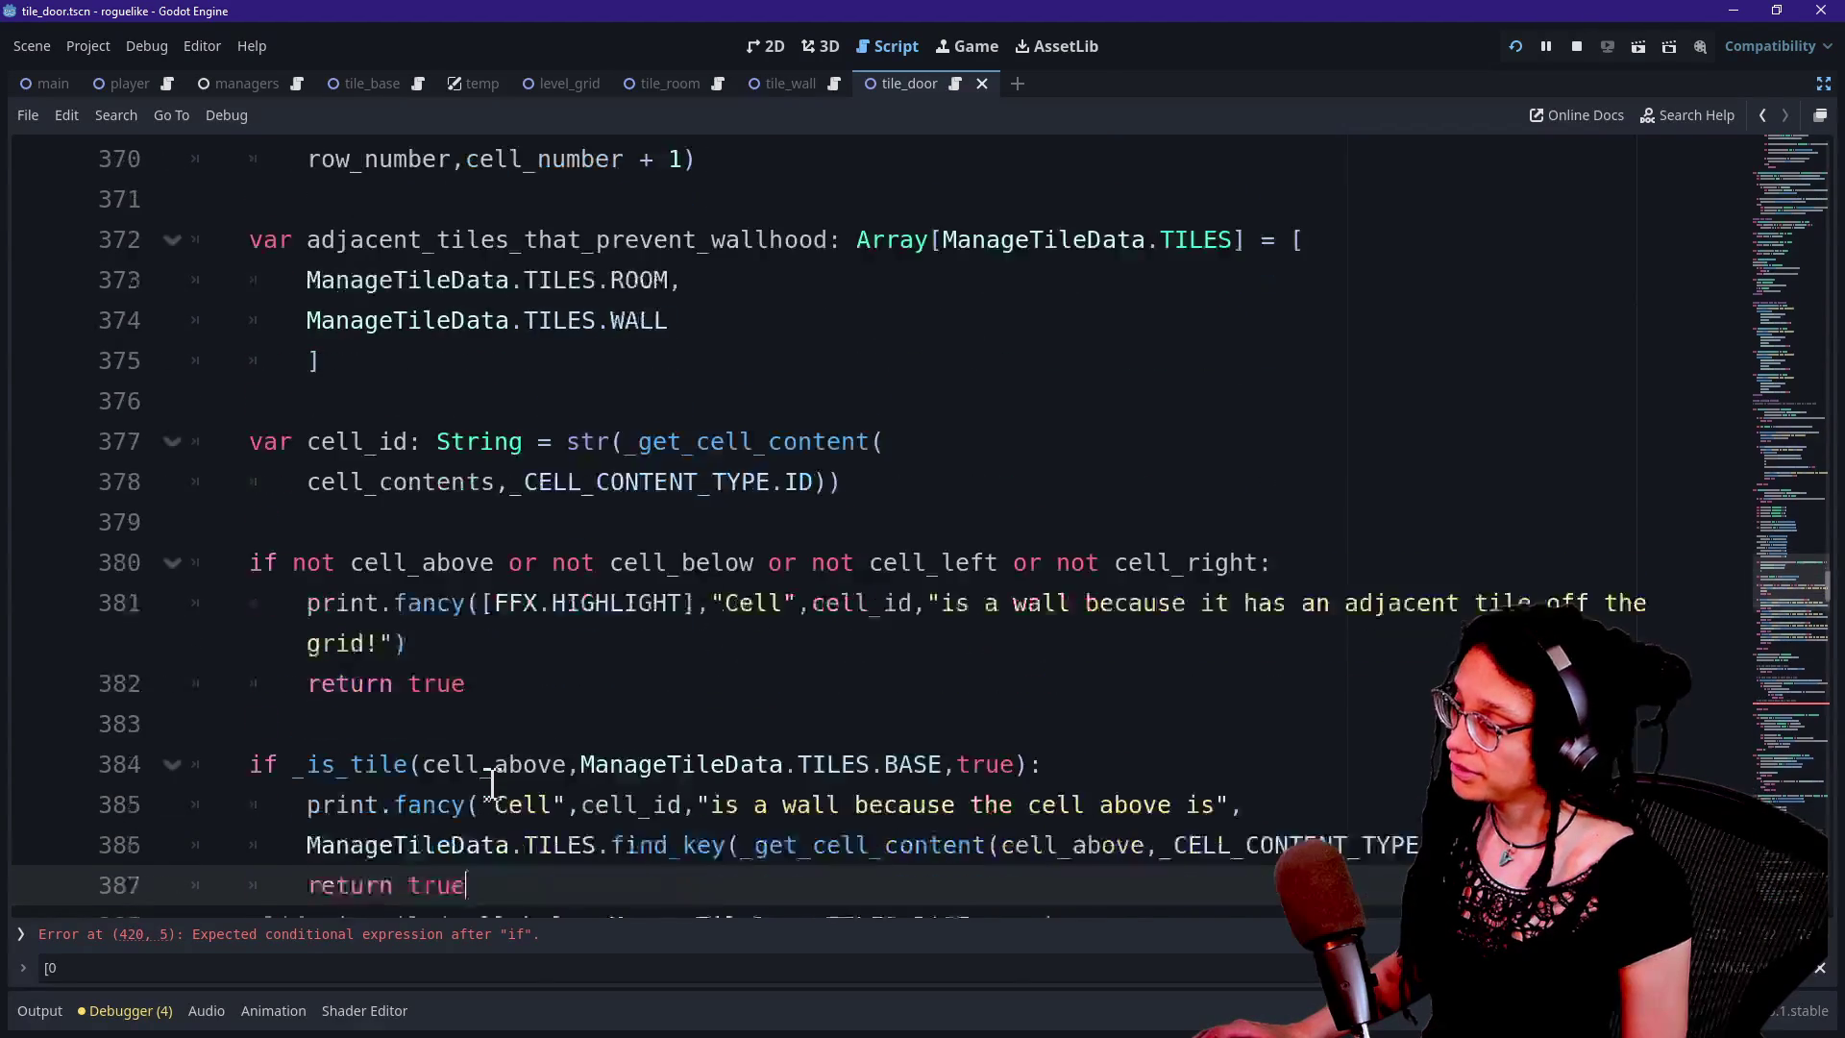
pyautogui.press('Down')
pyautogui.press('Down')
pyautogui.press('Down')
pyautogui.press('Up')
pyautogui.press('Up')
pyautogui.press('Up')
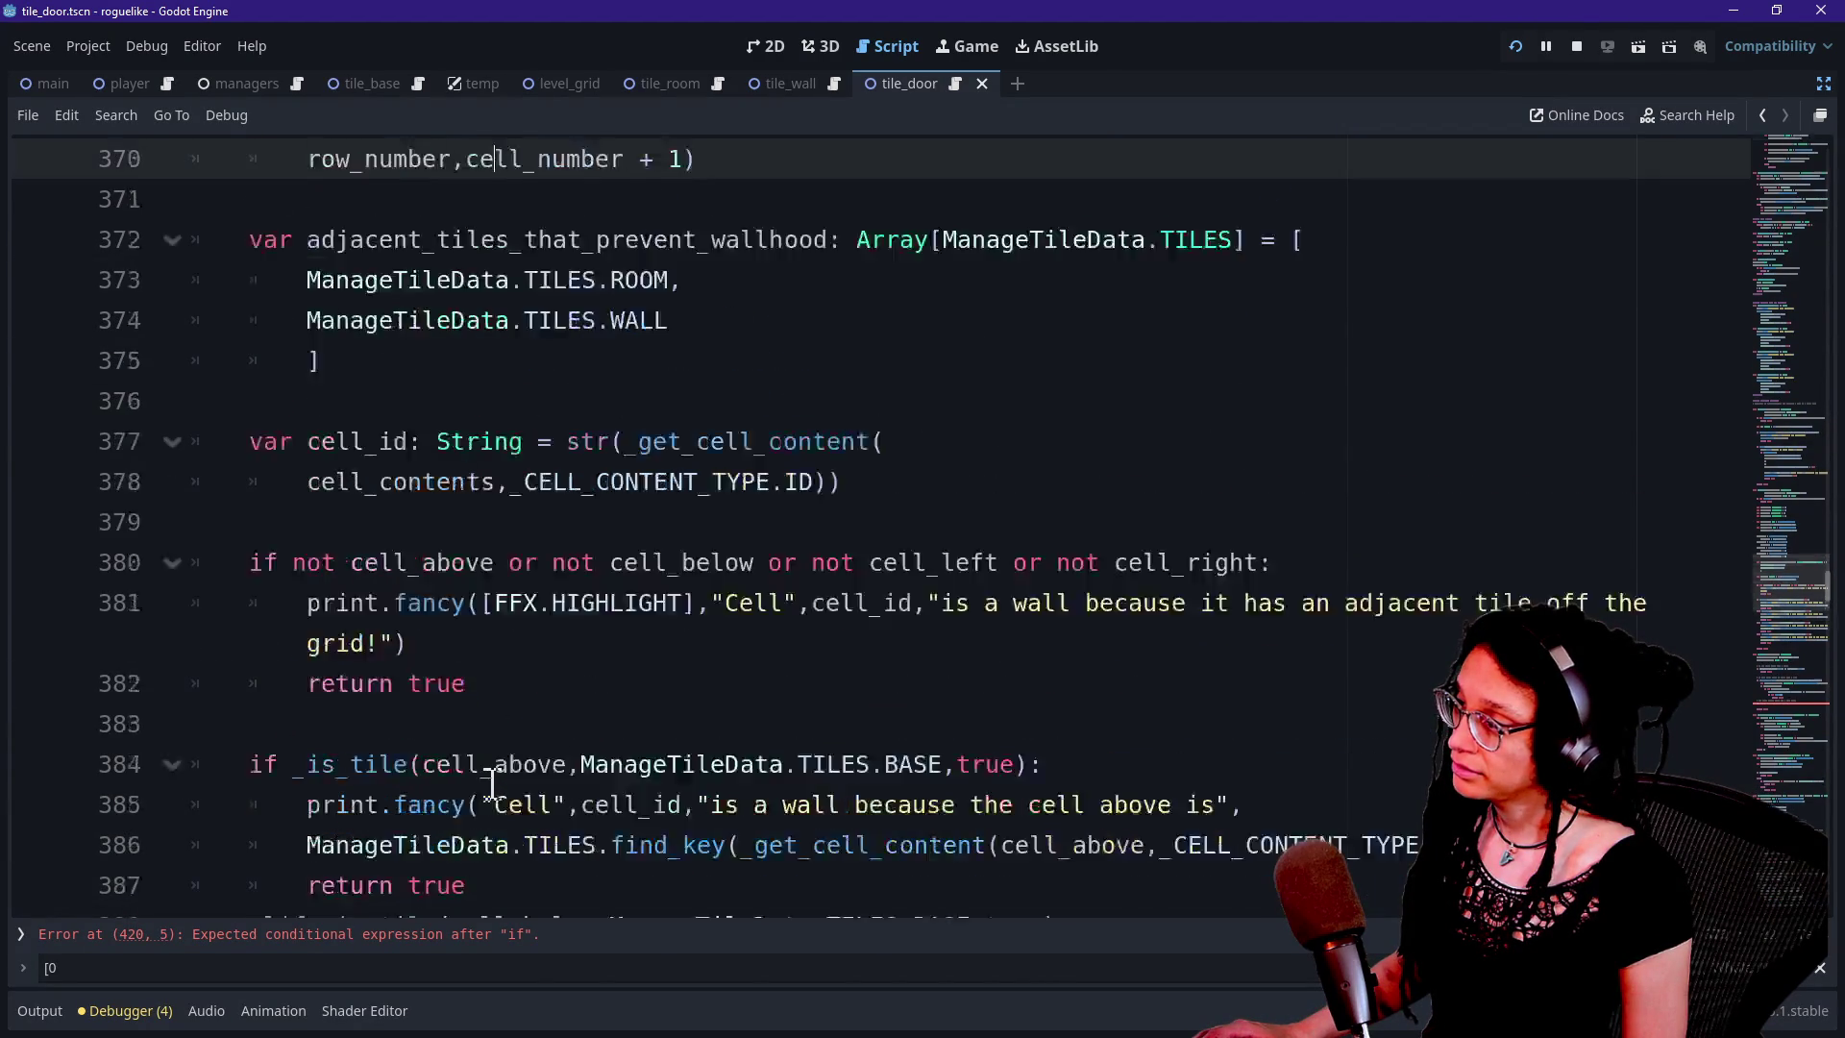
pyautogui.press('Up')
pyautogui.press('Up')
pyautogui.press('Up')
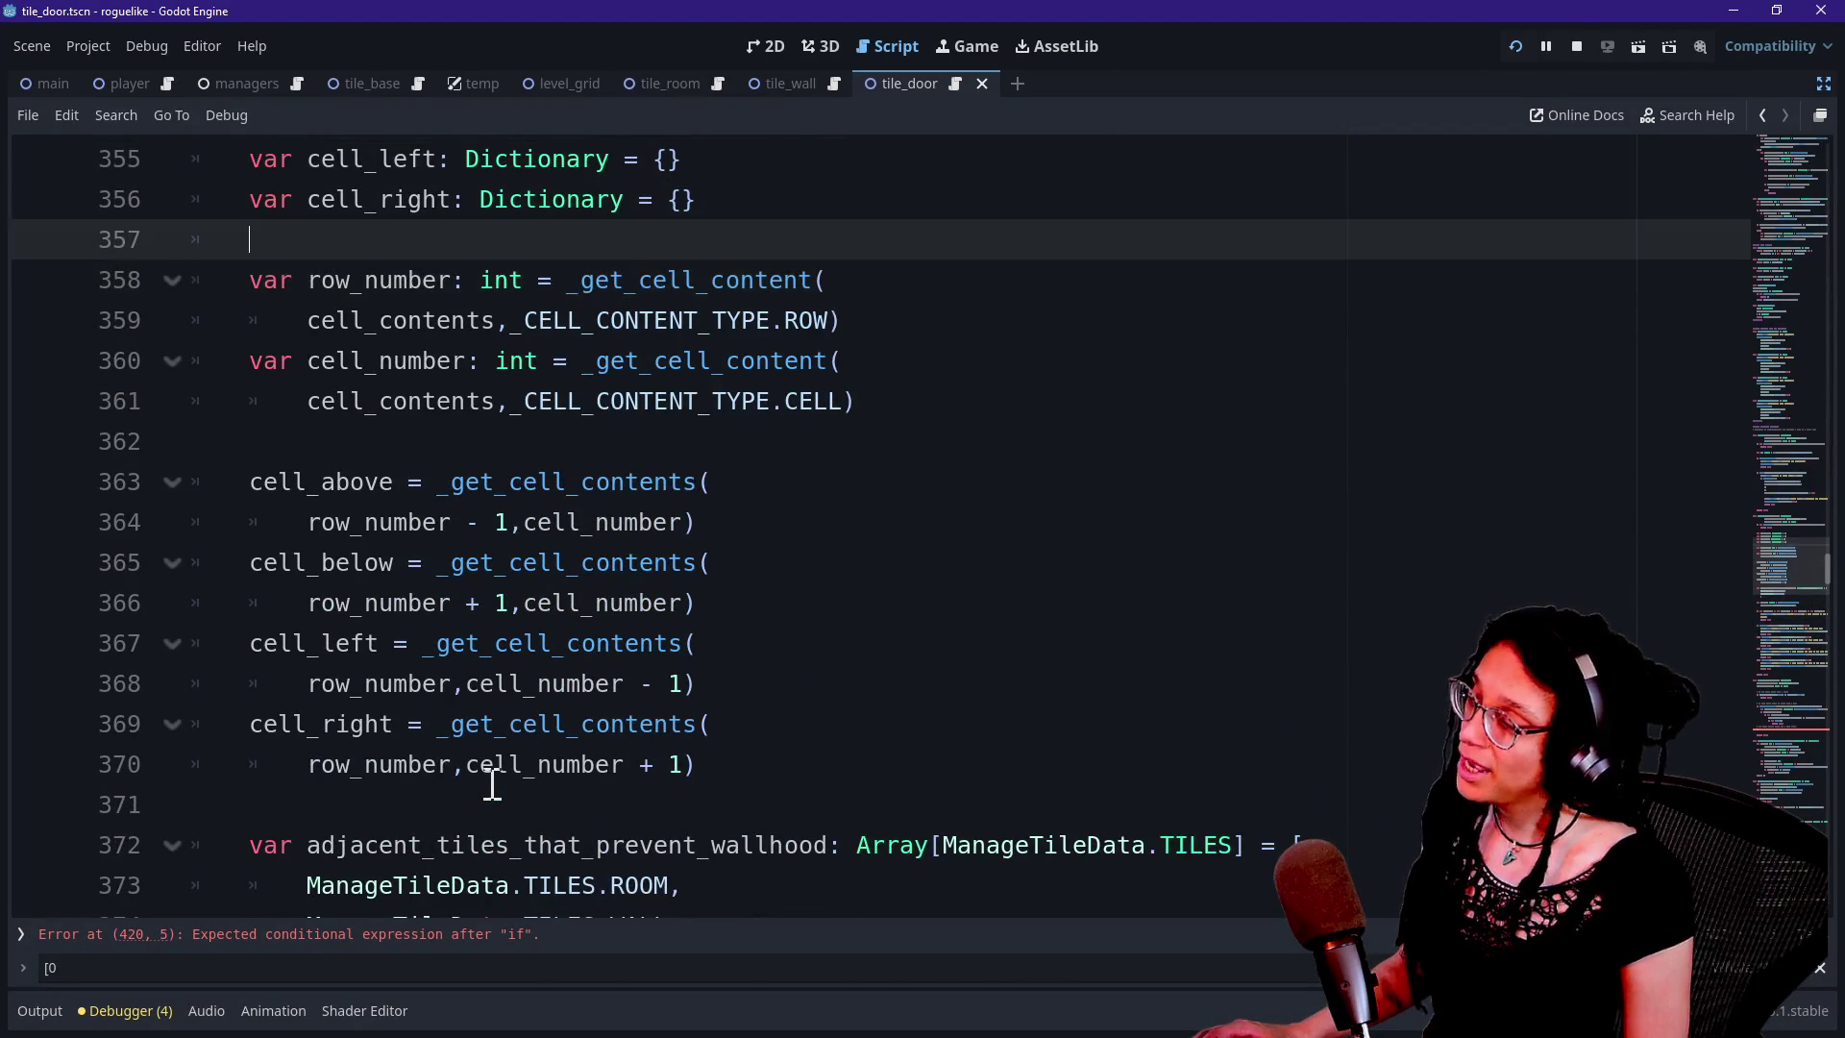
pyautogui.press('Up')
pyautogui.press('Up')
pyautogui.press('Up')
pyautogui.press('Down')
pyautogui.press('Down')
pyautogui.press('Down')
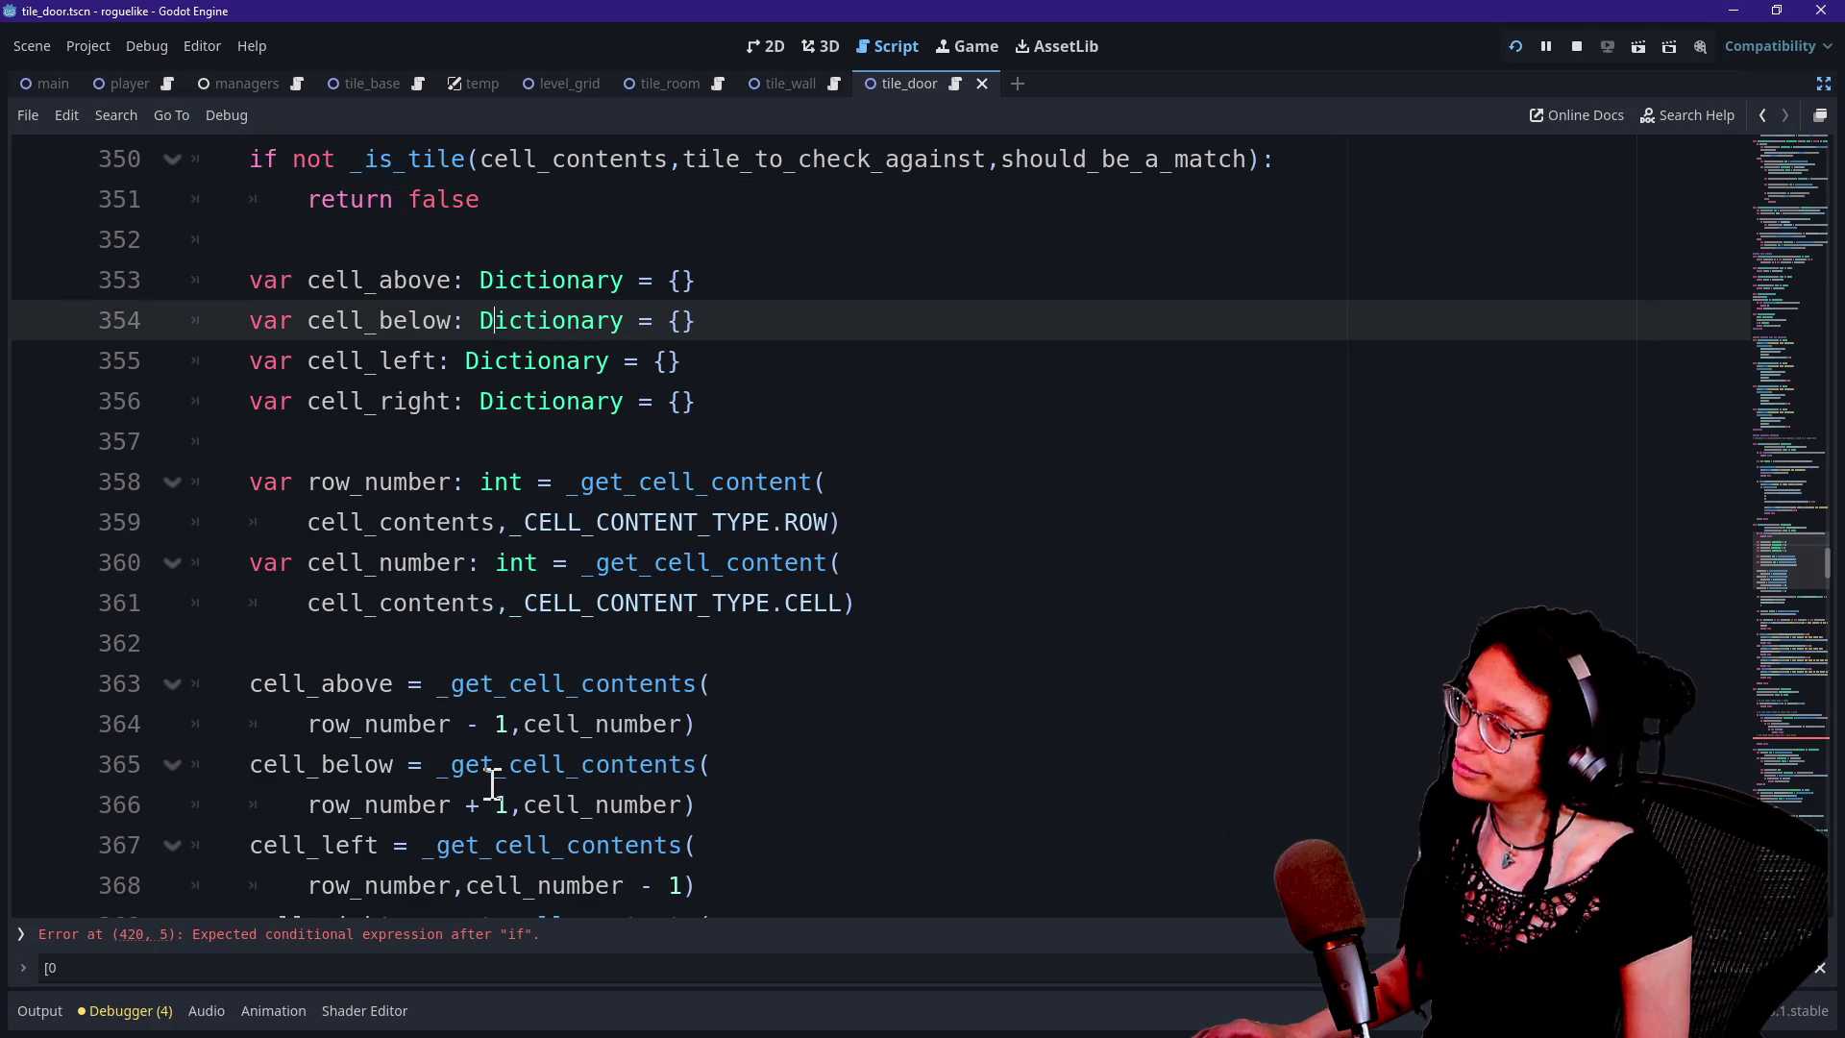
pyautogui.moveTo(353, 276); pyautogui.dragTo(550, 802)
pyautogui.scroll(-1, 552, 816)
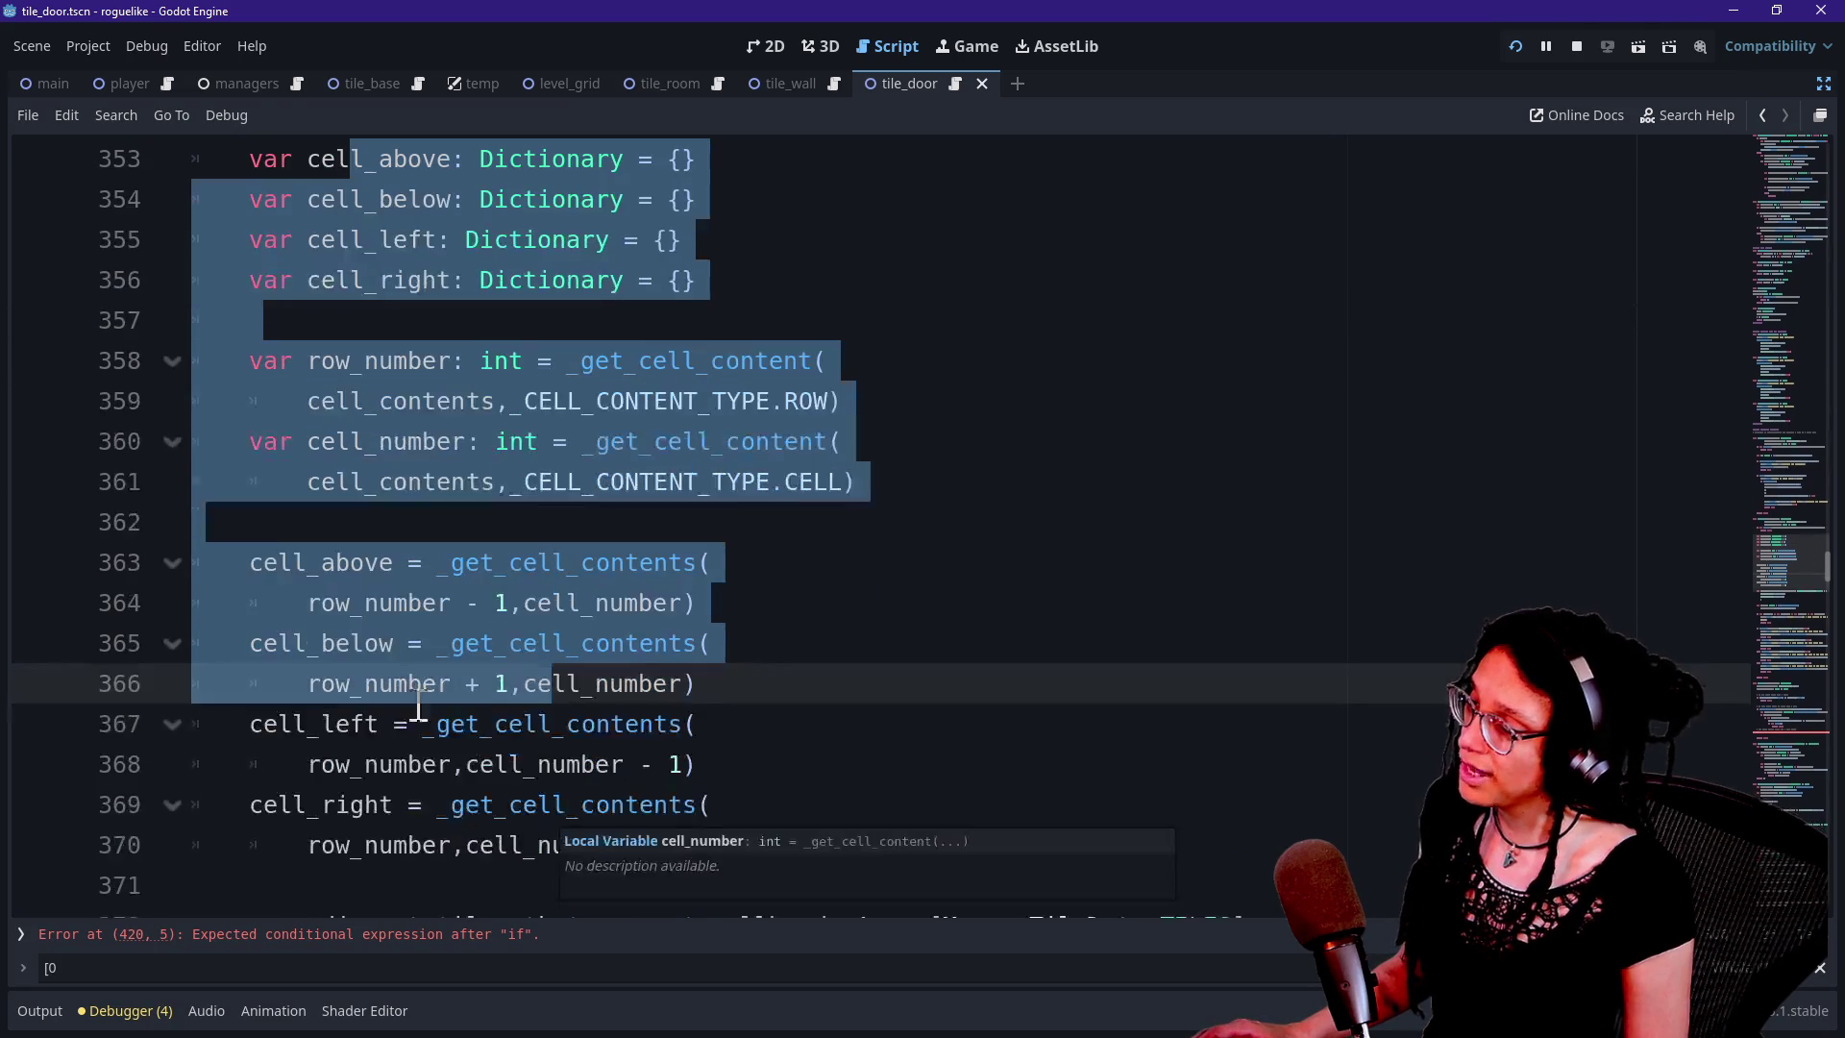
pyautogui.click(382, 683)
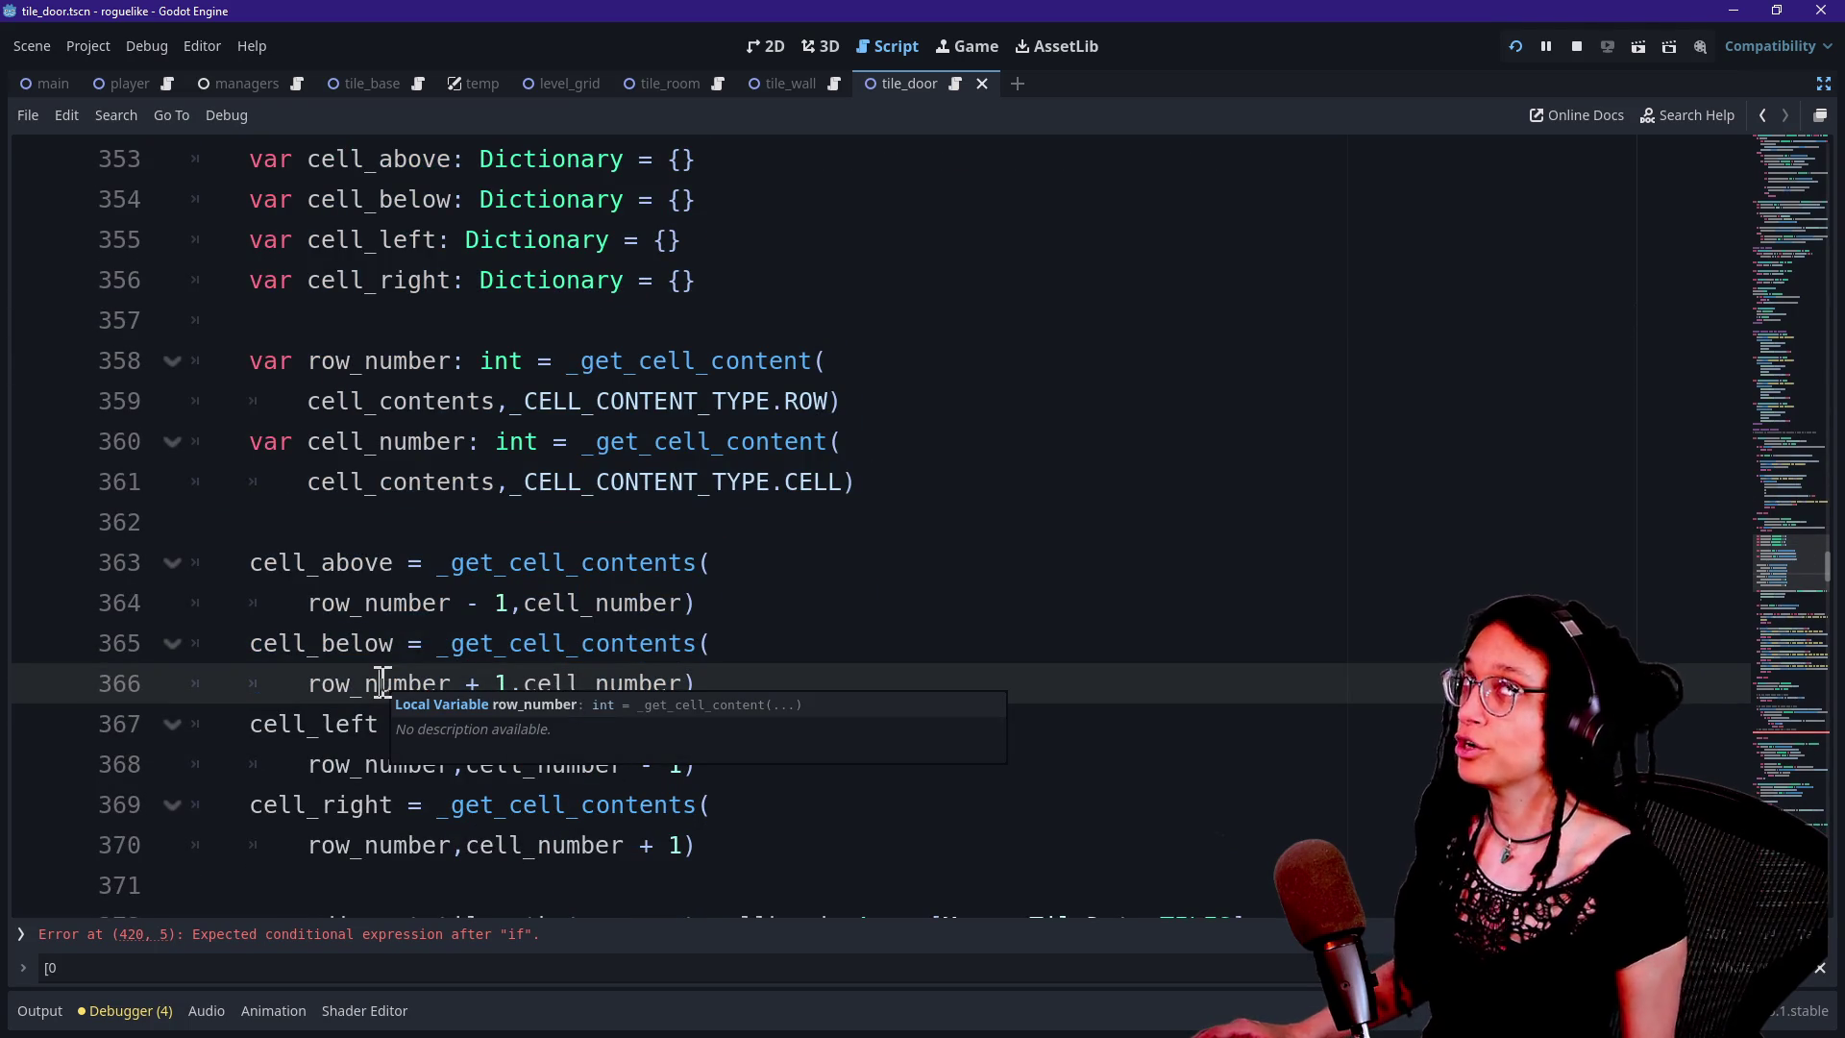
pyautogui.moveTo(353, 159); pyautogui.dragTo(482, 562)
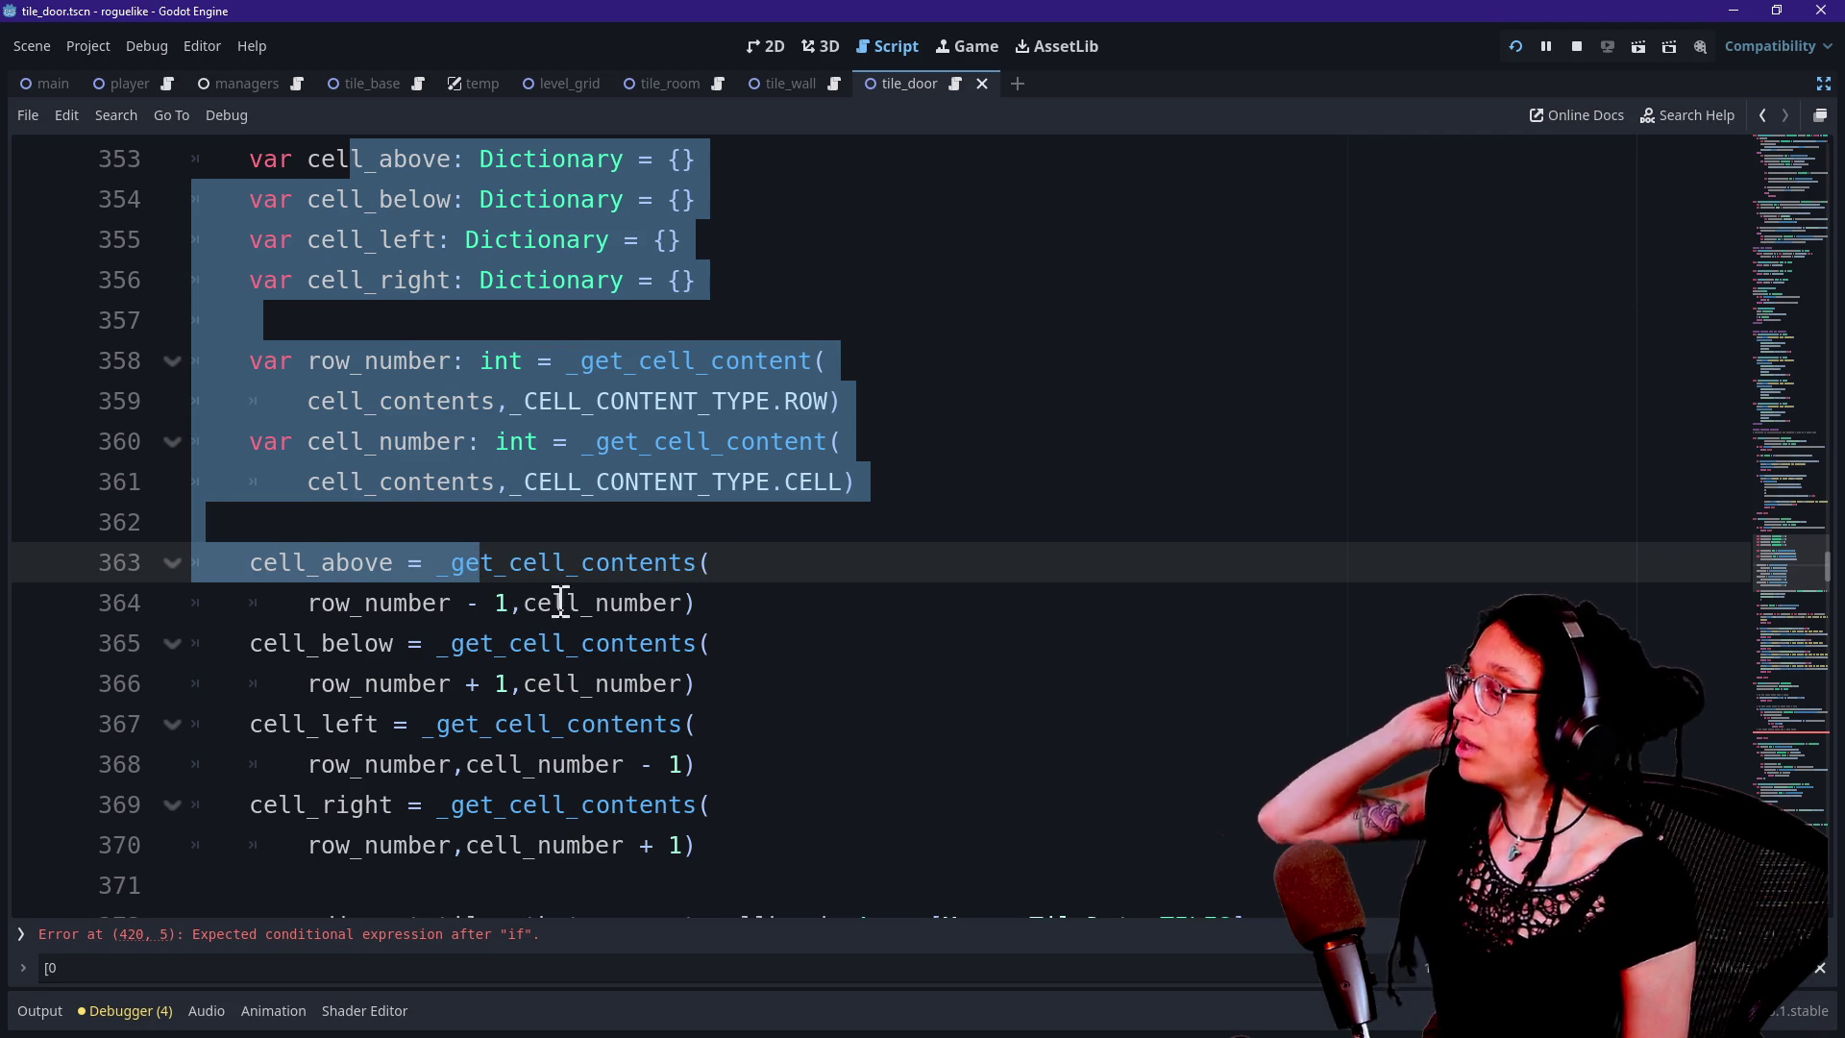
pyautogui.click(449, 569)
pyautogui.moveTo(255, 569); pyautogui.dragTo(394, 562)
pyautogui.click(287, 568)
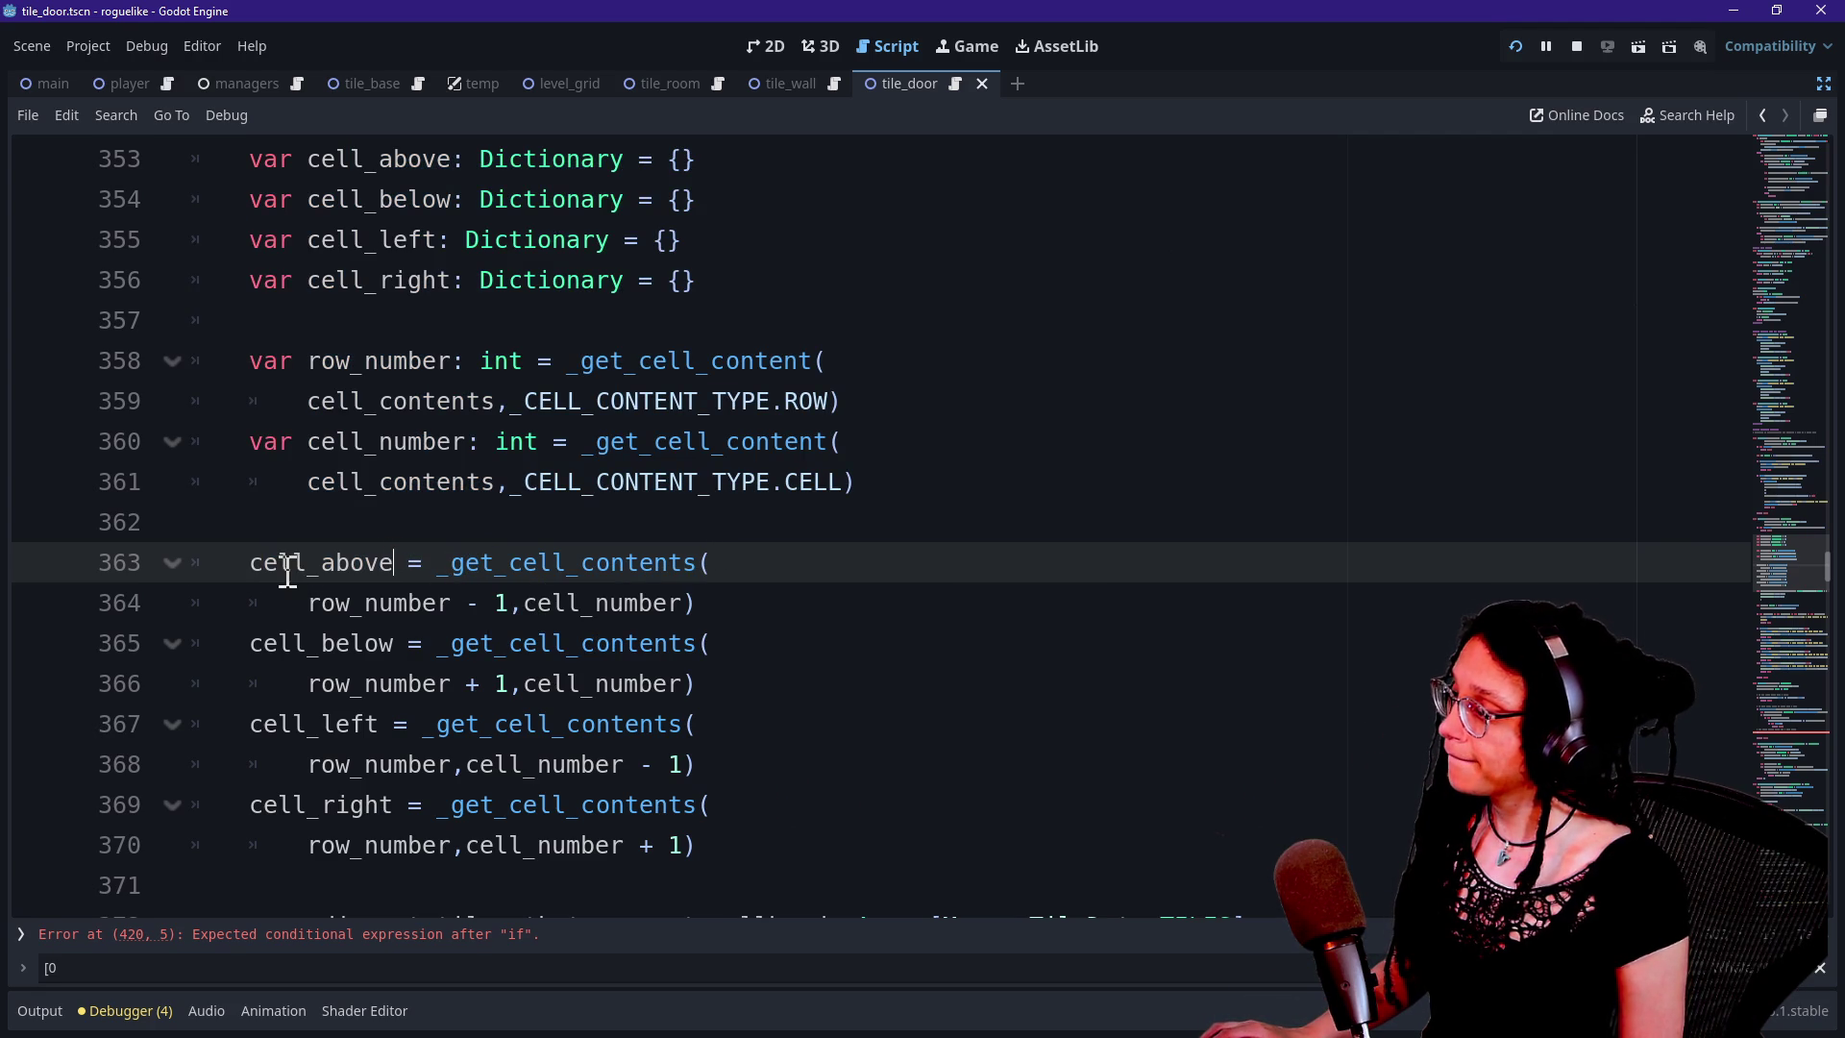
pyautogui.click(716, 162)
pyautogui.press('BackSpace')
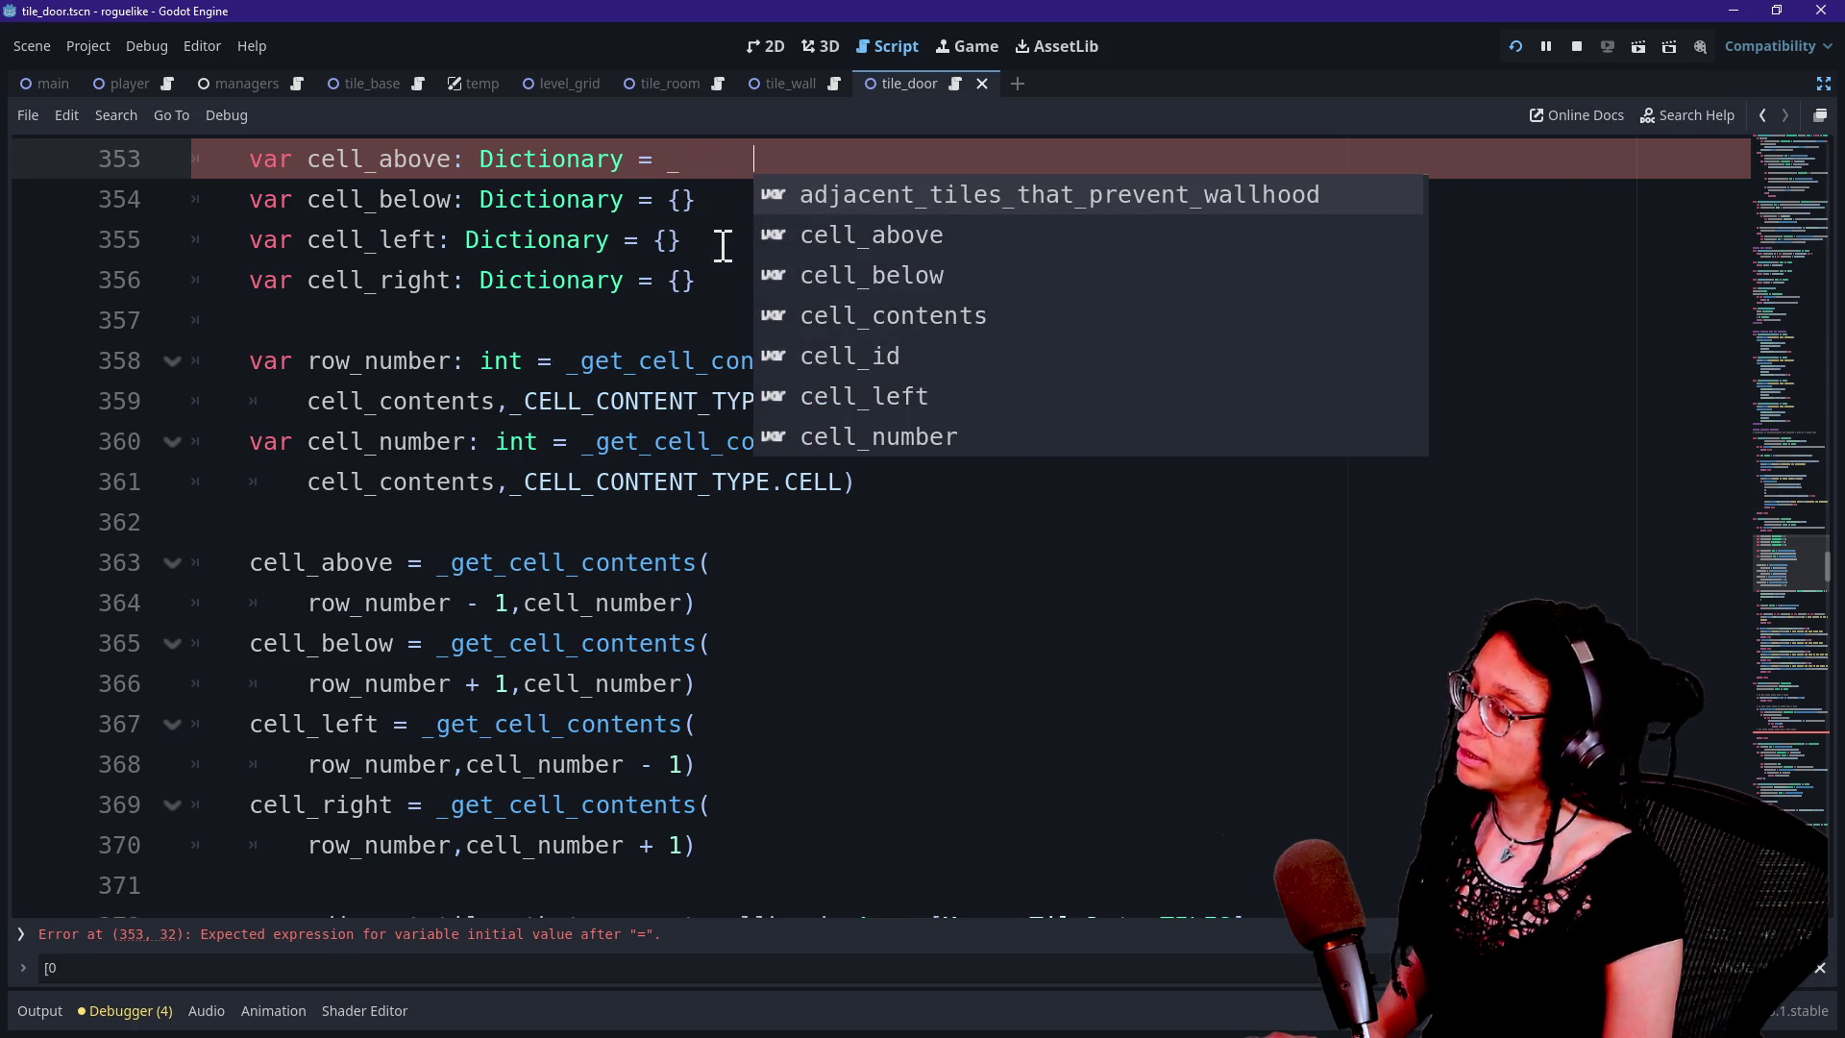
pyautogui.hotkey('ctrl', 'BackSpace')
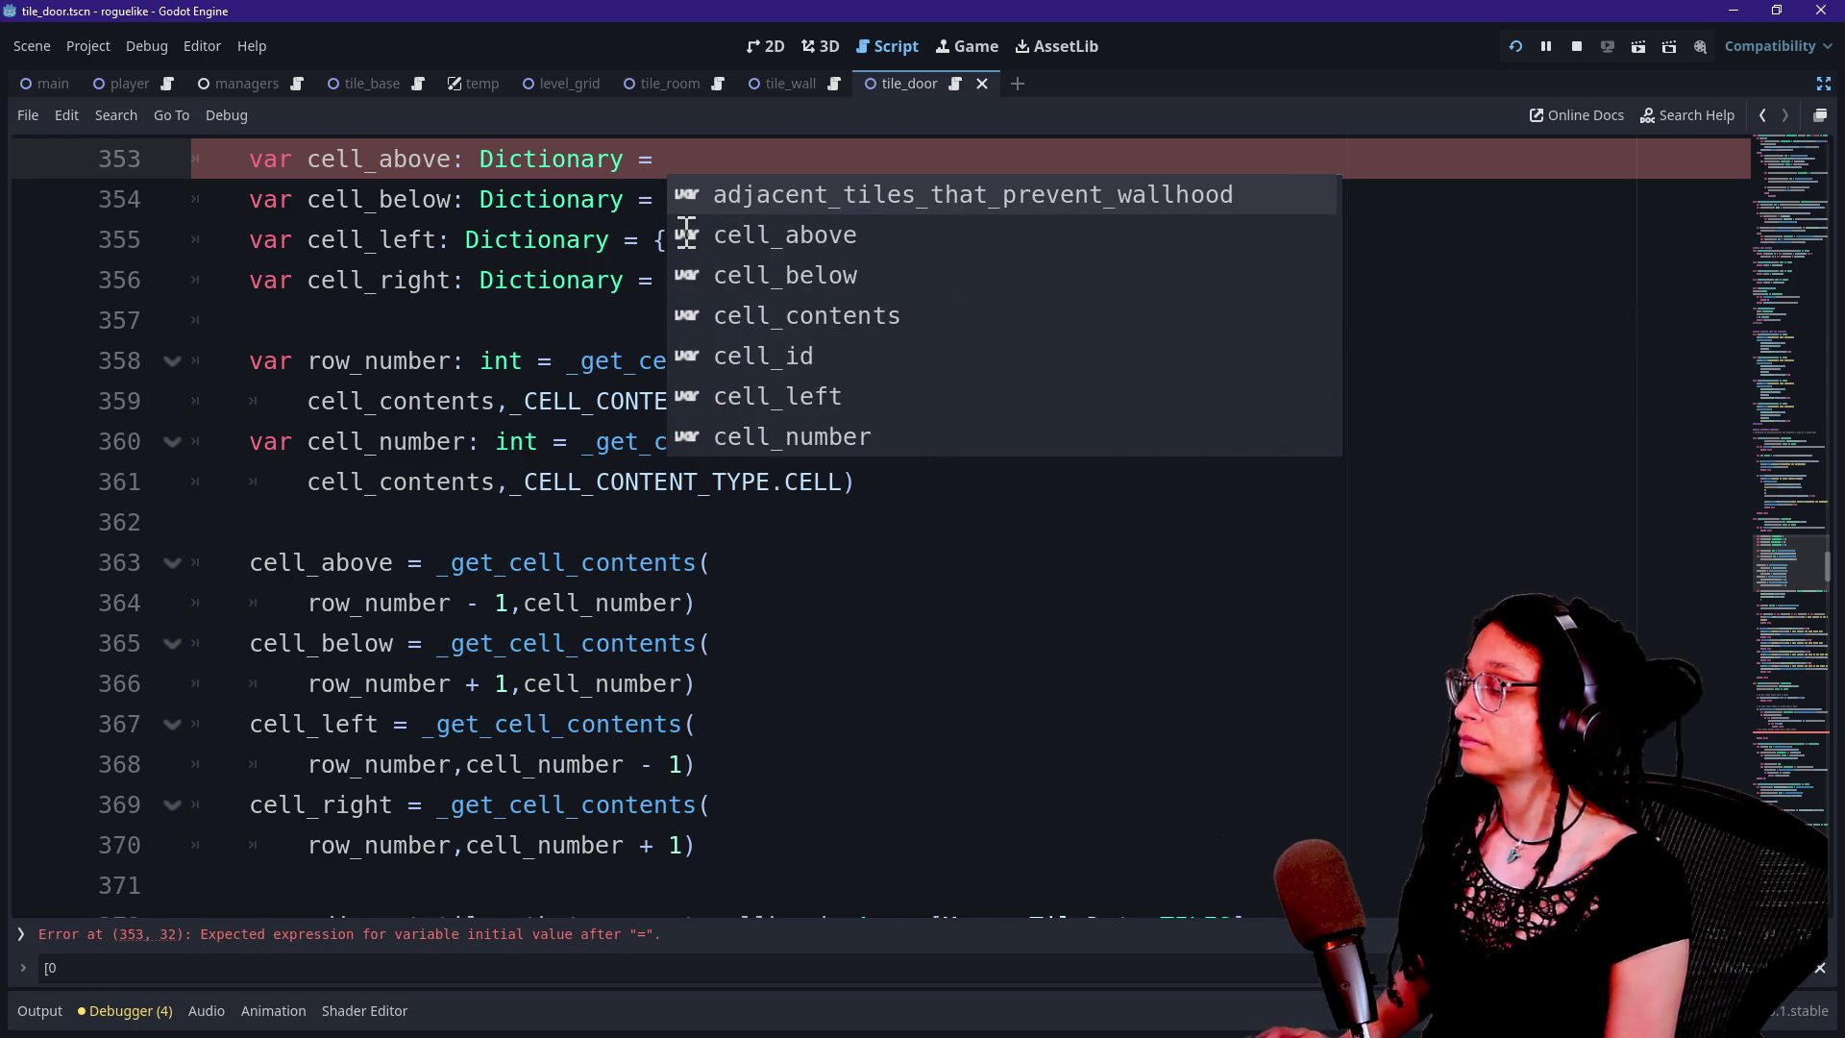
pyautogui.press('BackSpace')
pyautogui.write('{')
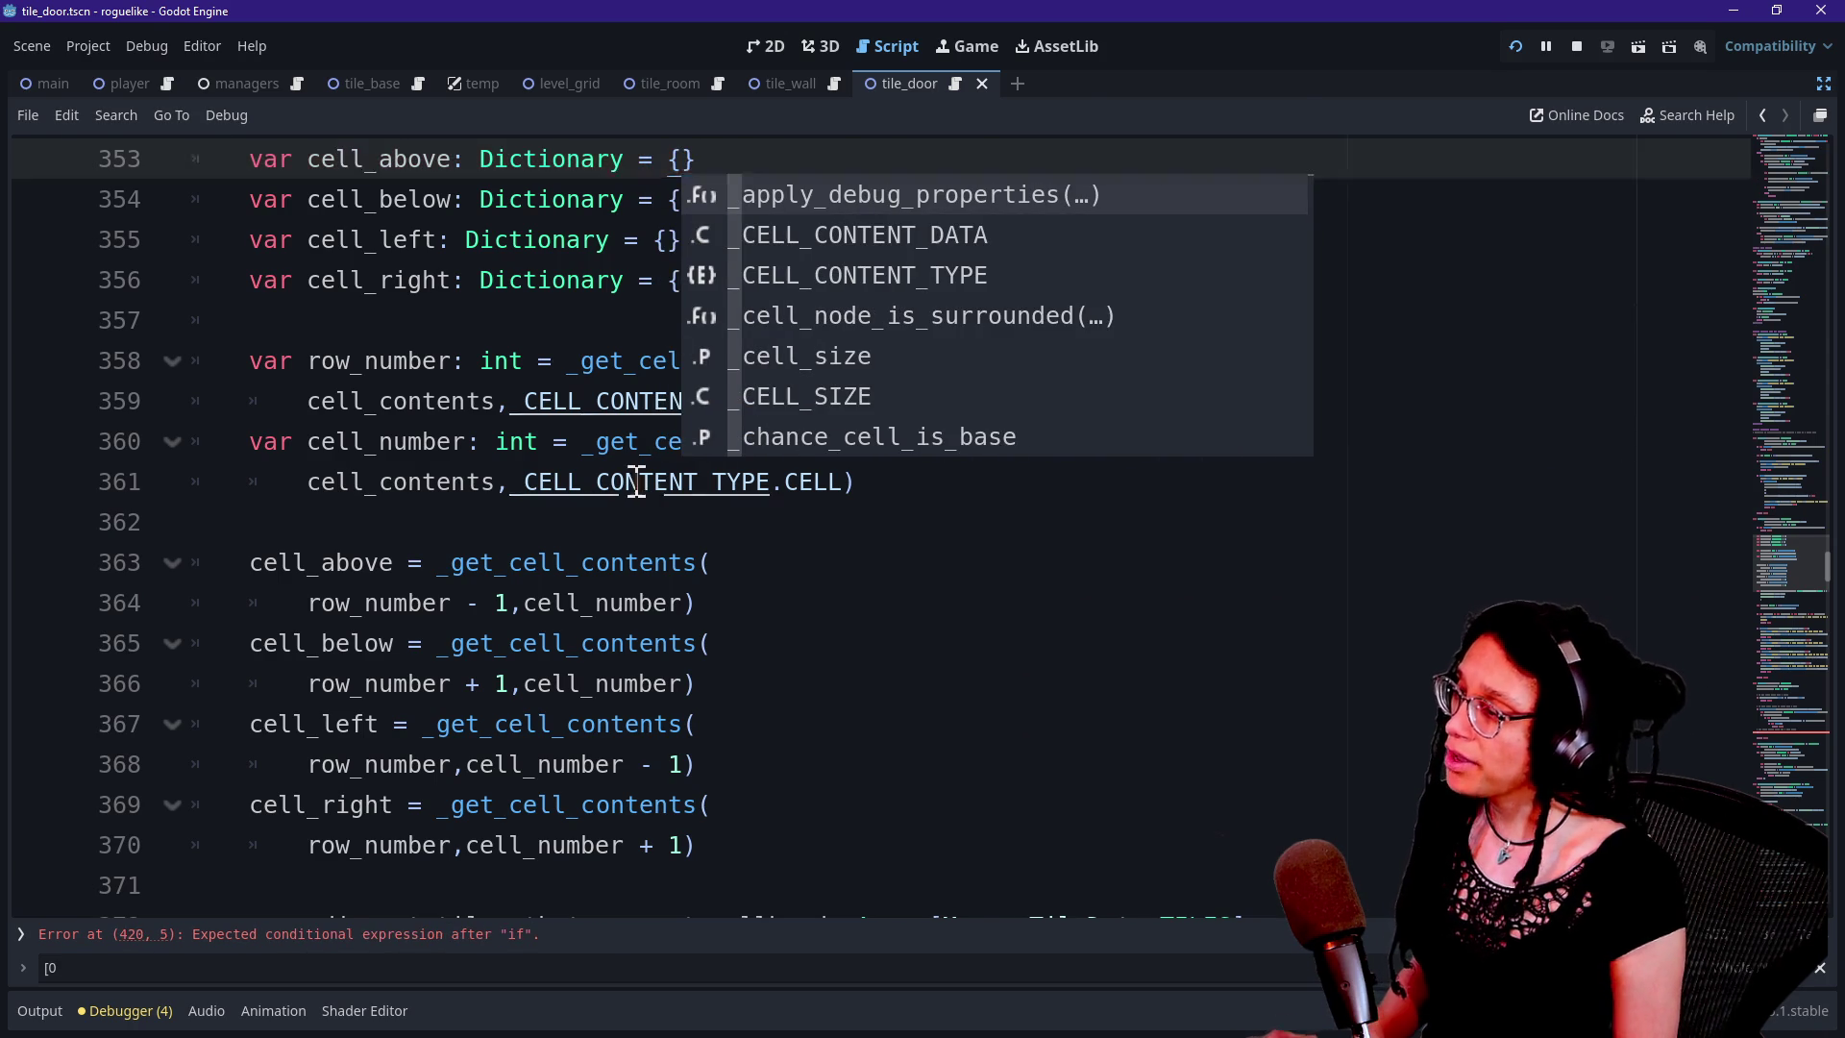
pyautogui.click(631, 481)
pyautogui.moveTo(631, 485)
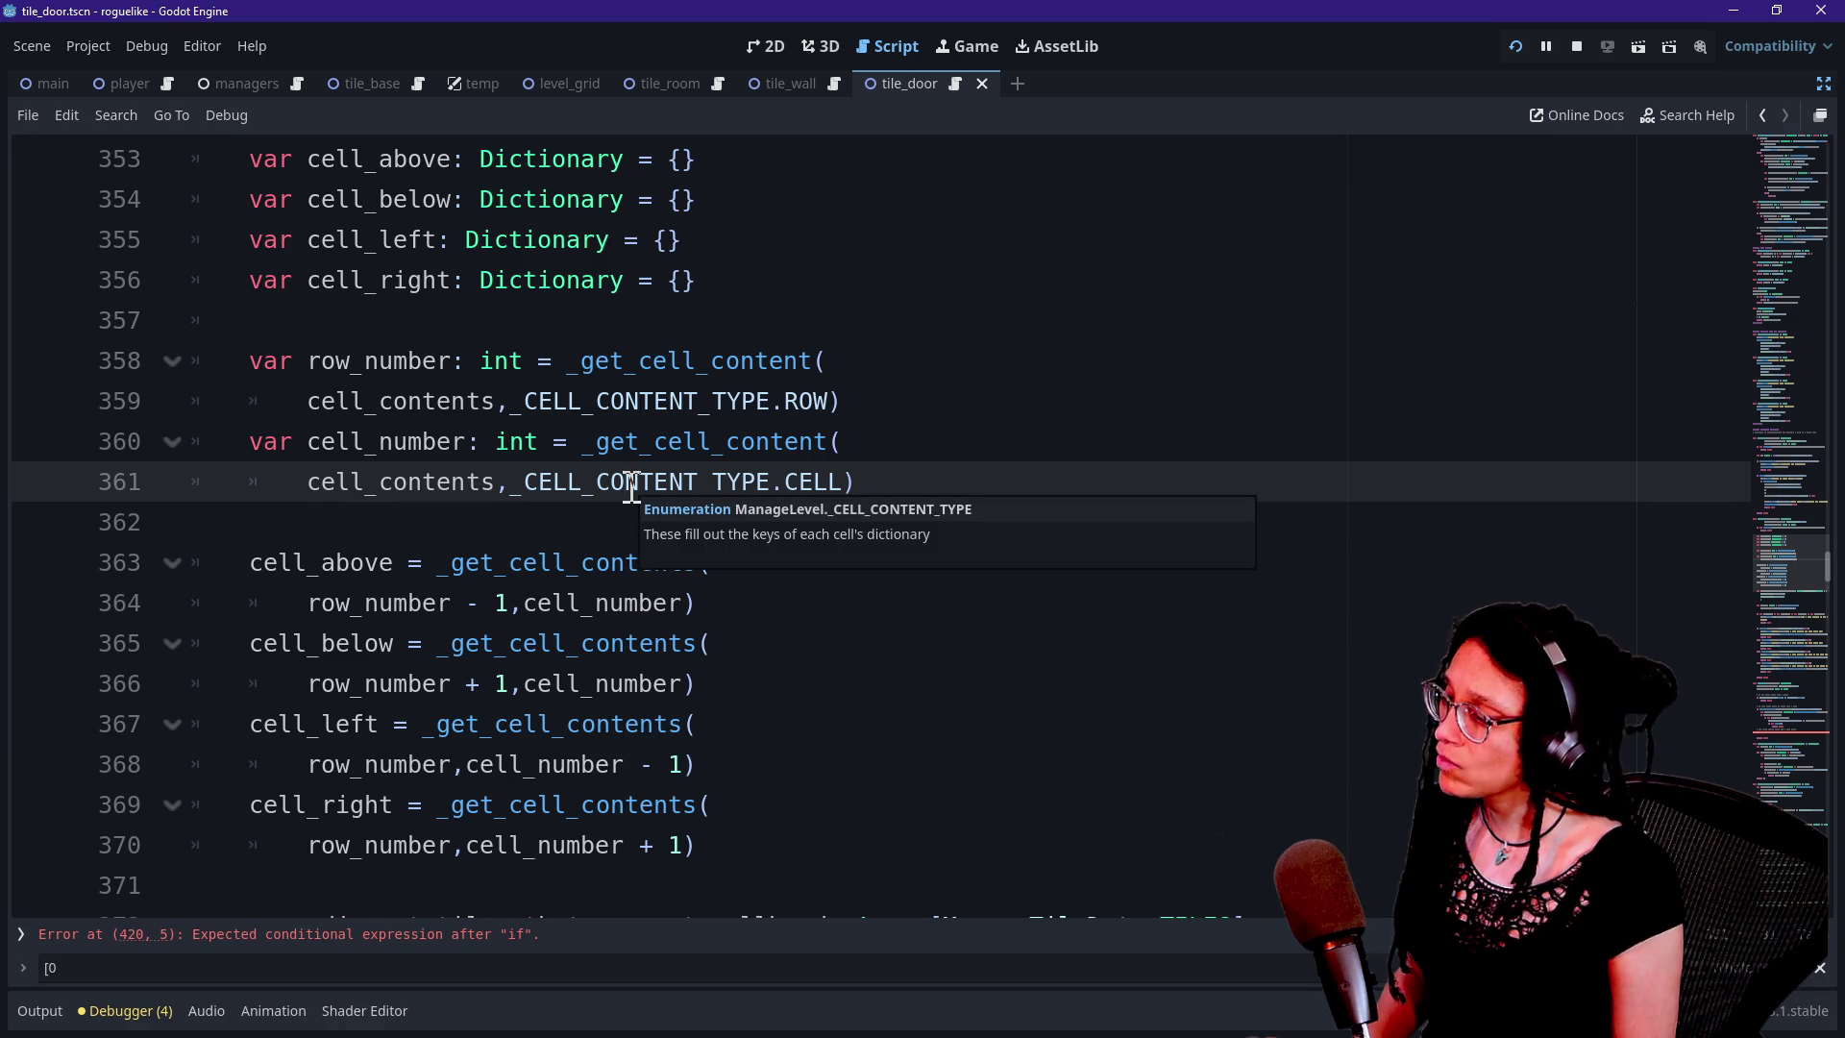
pyautogui.keyDown('ctrl'); pyautogui.click(529, 567); pyautogui.keyUp('ctrl')
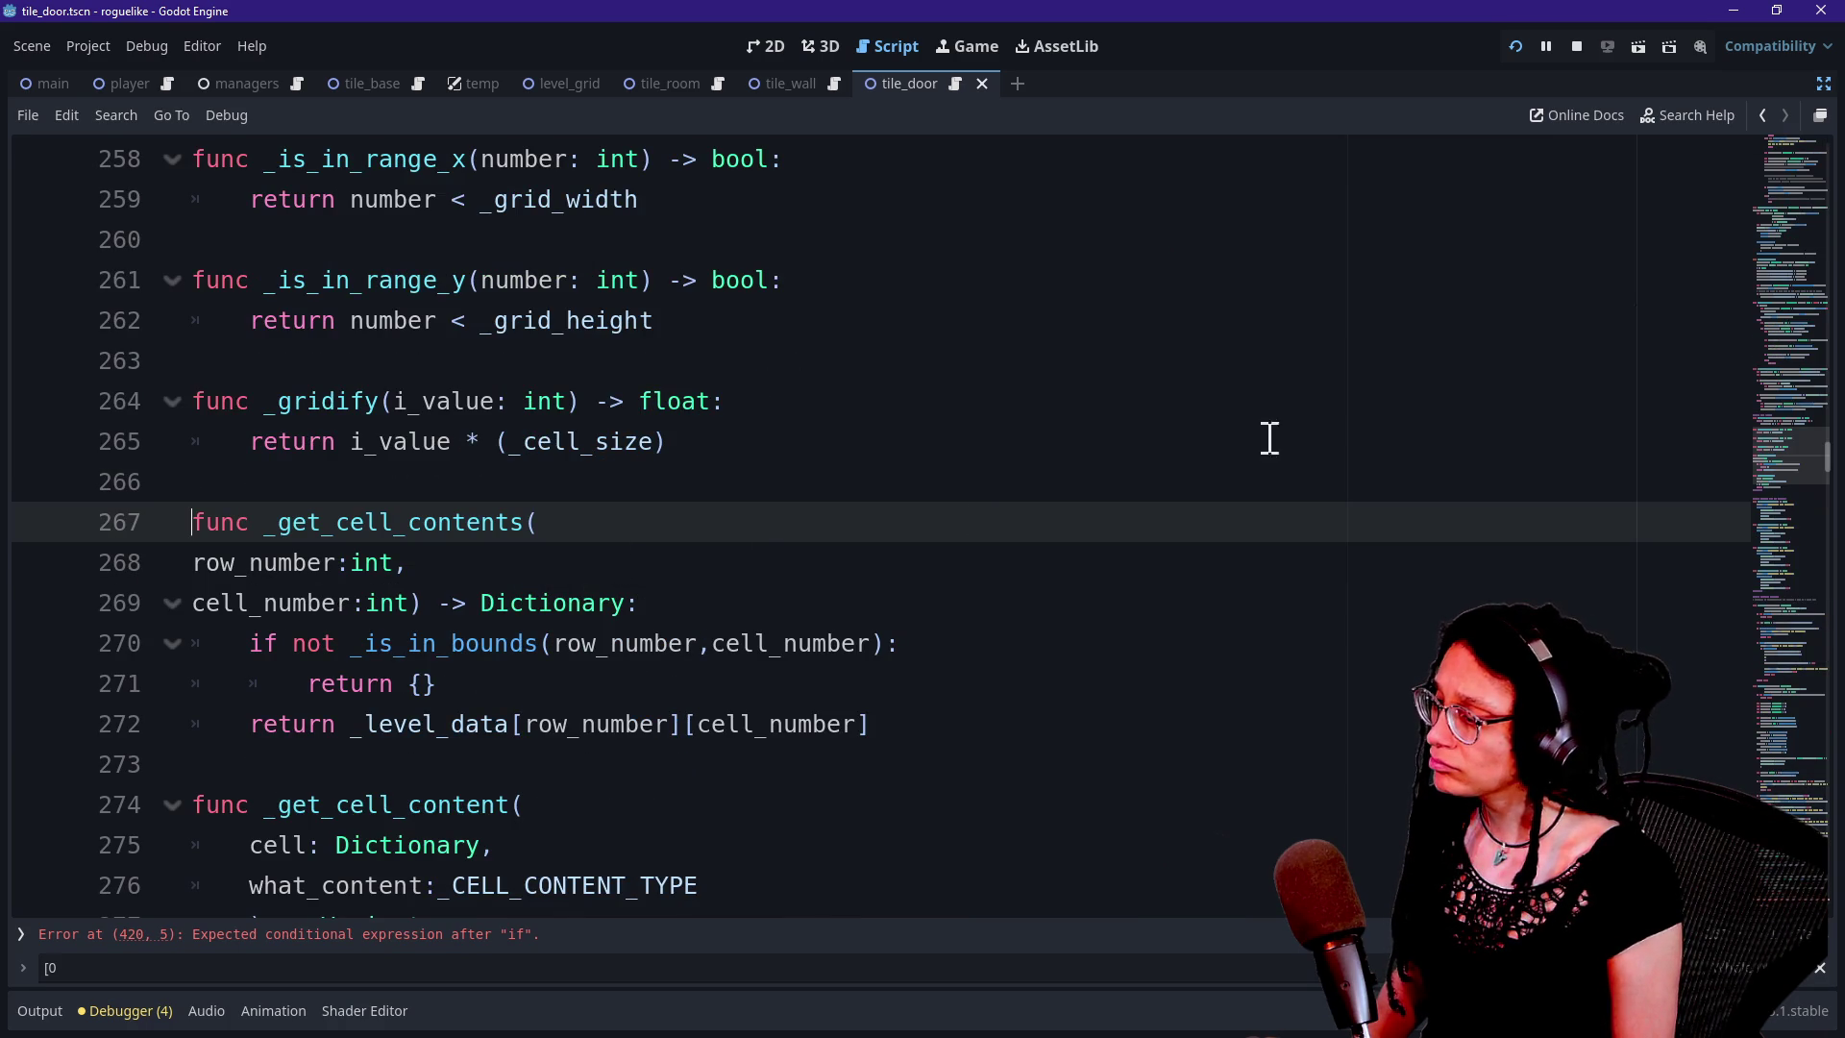
pyautogui.click(1763, 115)
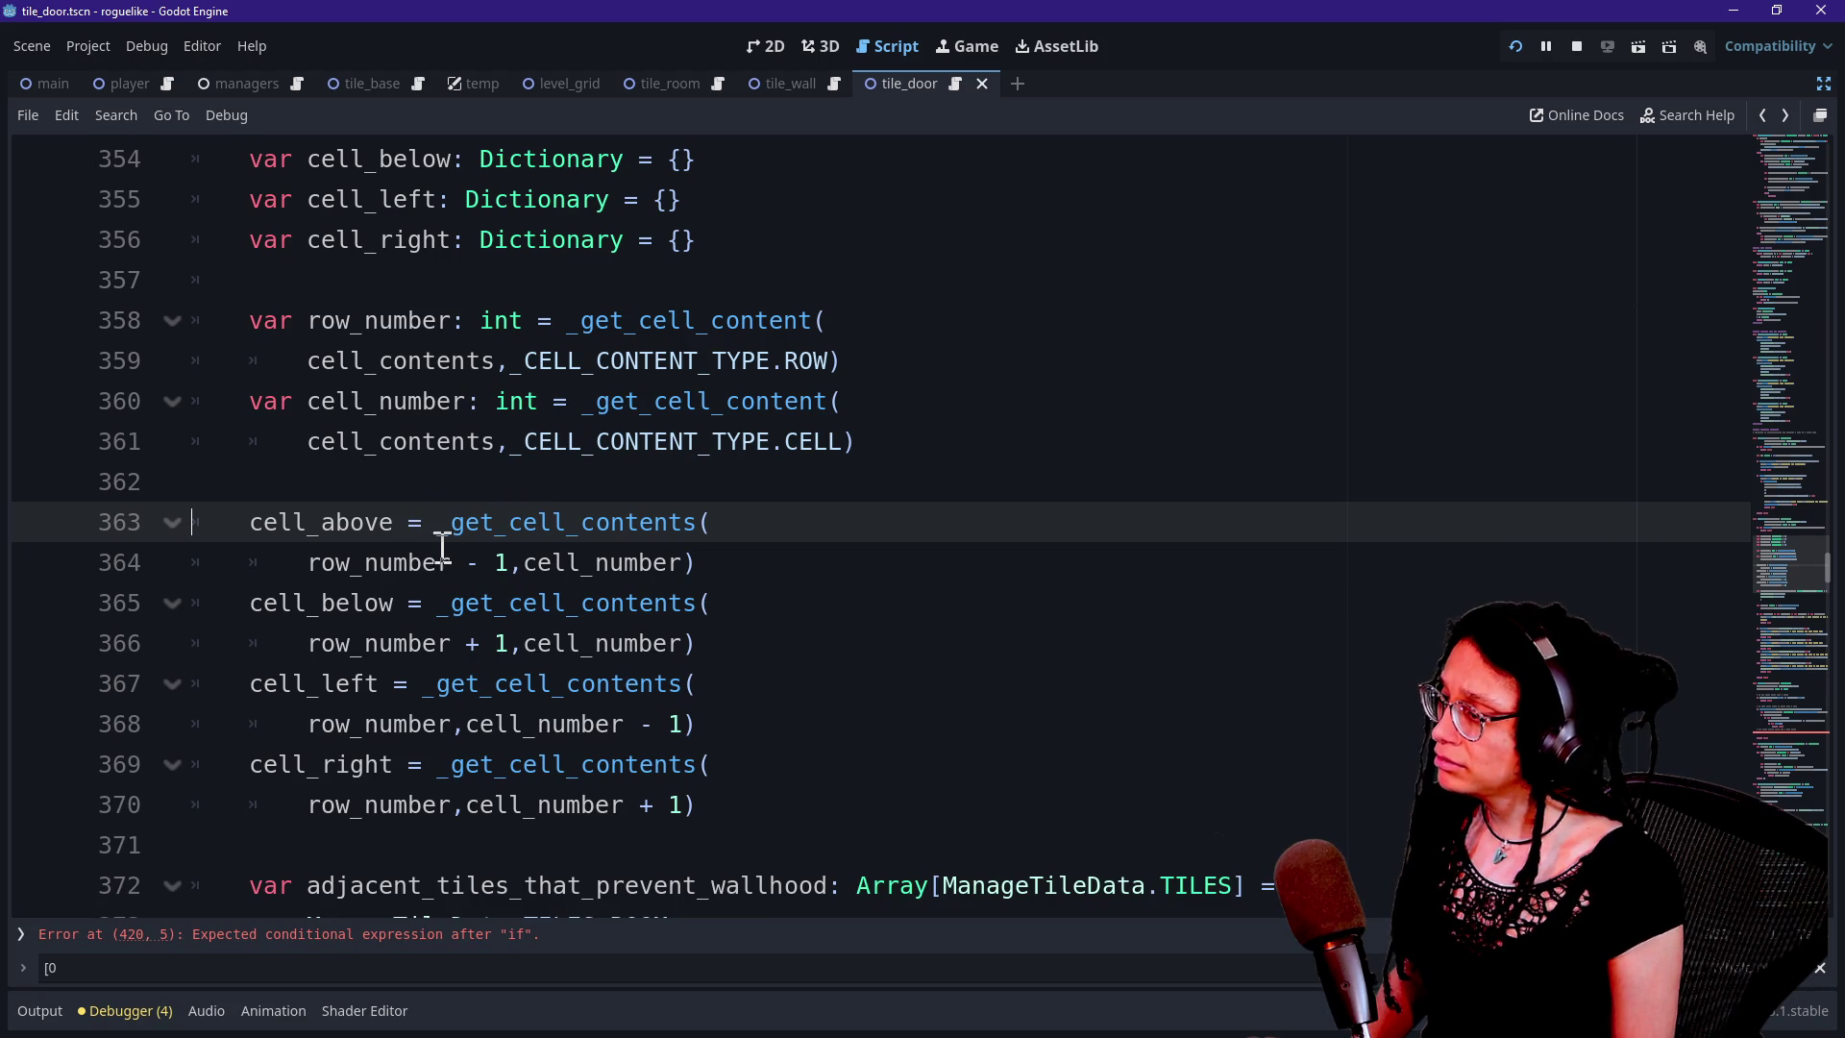
pyautogui.moveTo(438, 529)
pyautogui.mouseDown()
pyautogui.moveTo(659, 535)
pyautogui.moveTo(734, 560)
pyautogui.mouseUp()
# Step: Move the cell_above and cell_below _get_cell_contents lookups into their declarations as initial values
pyautogui.hotkey('ctrl', 'x')
pyautogui.scroll(2, 734, 562)
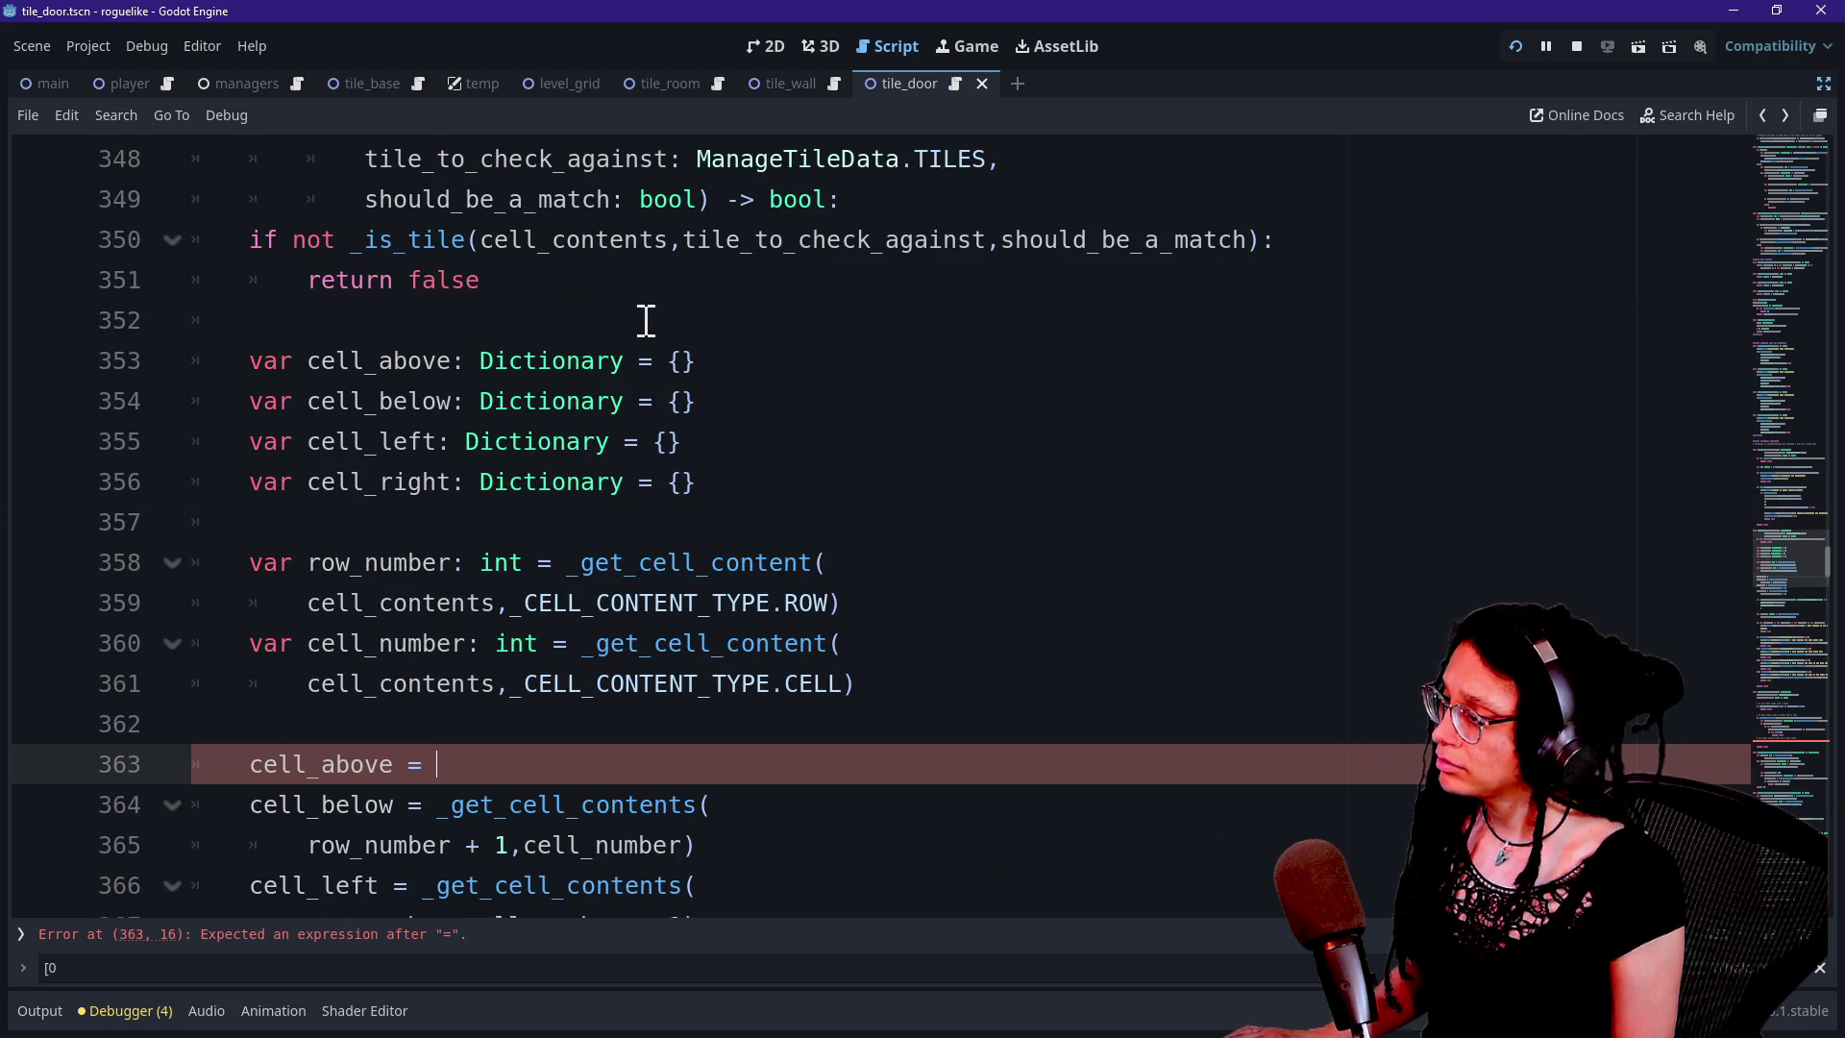
pyautogui.click(732, 362)
pyautogui.press('BackSpace')
pyautogui.press('BackSpace')
pyautogui.hotkey('ctrl', 'v')
pyautogui.scroll(-2, 572, 485)
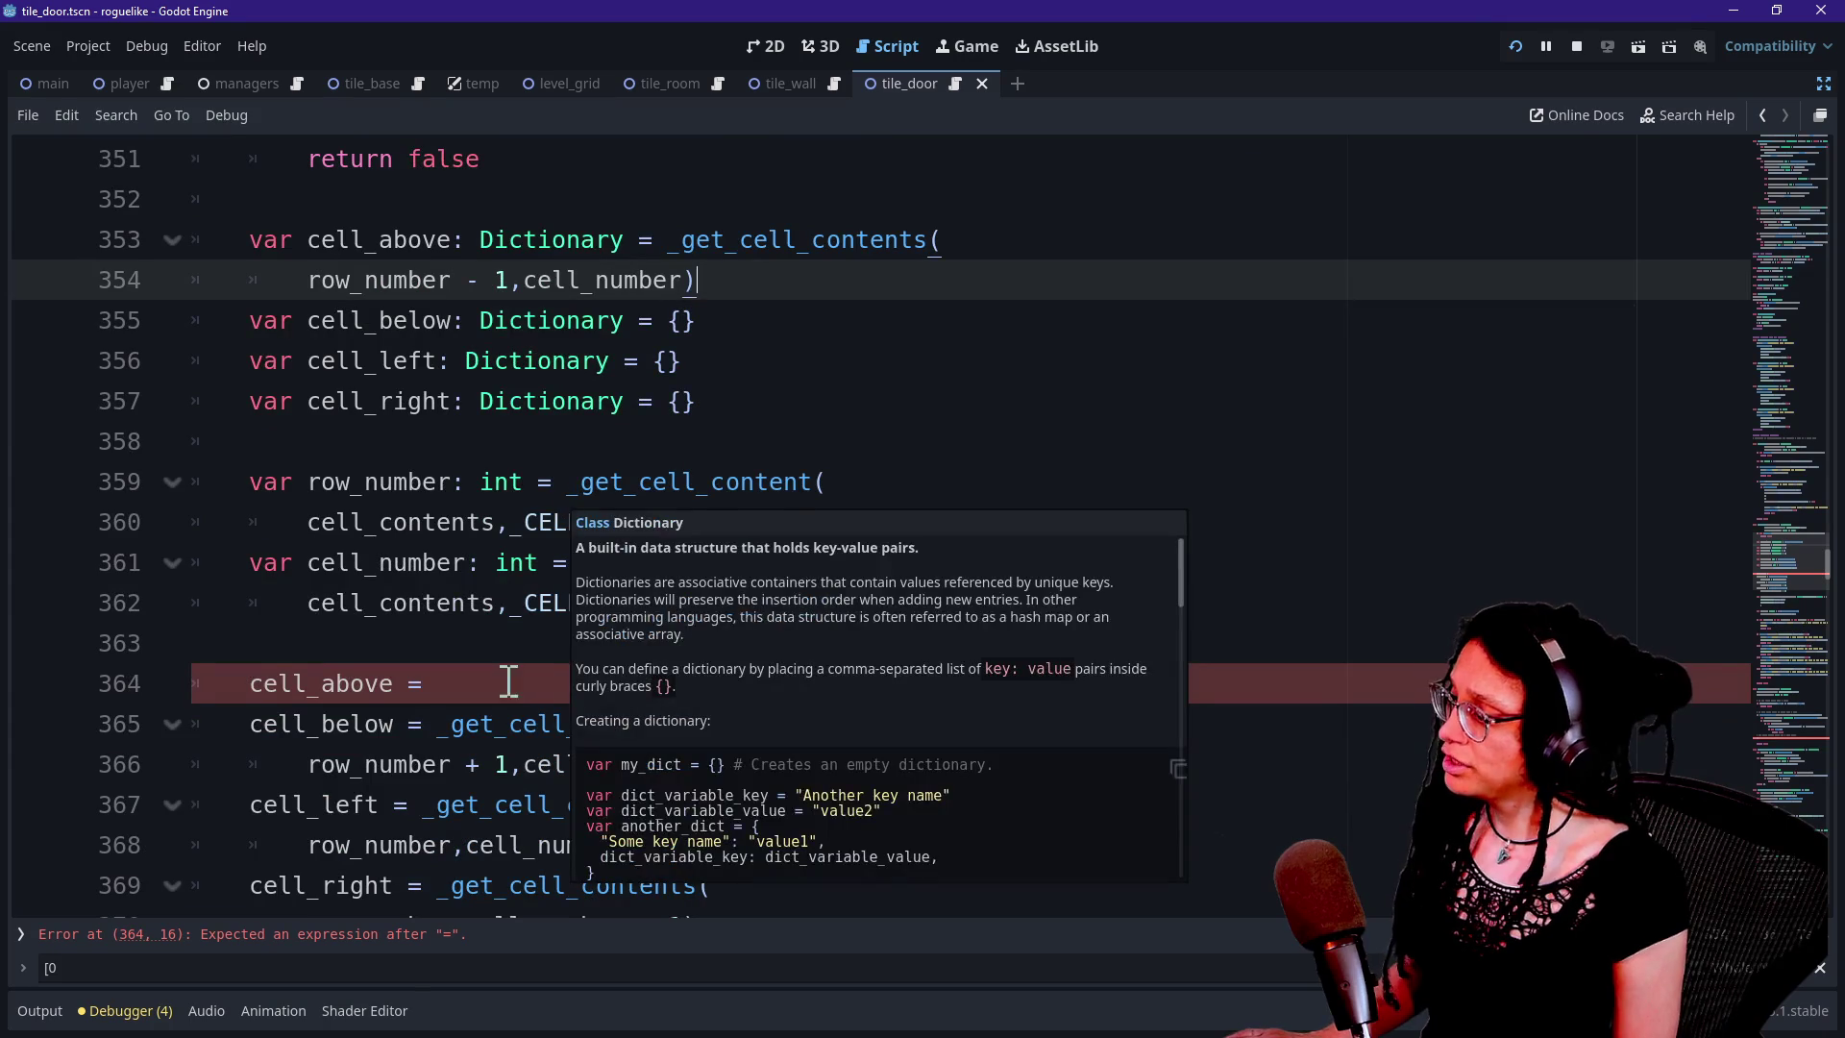
pyautogui.moveTo(666, 242); pyautogui.dragTo(811, 248)
pyautogui.click(812, 242)
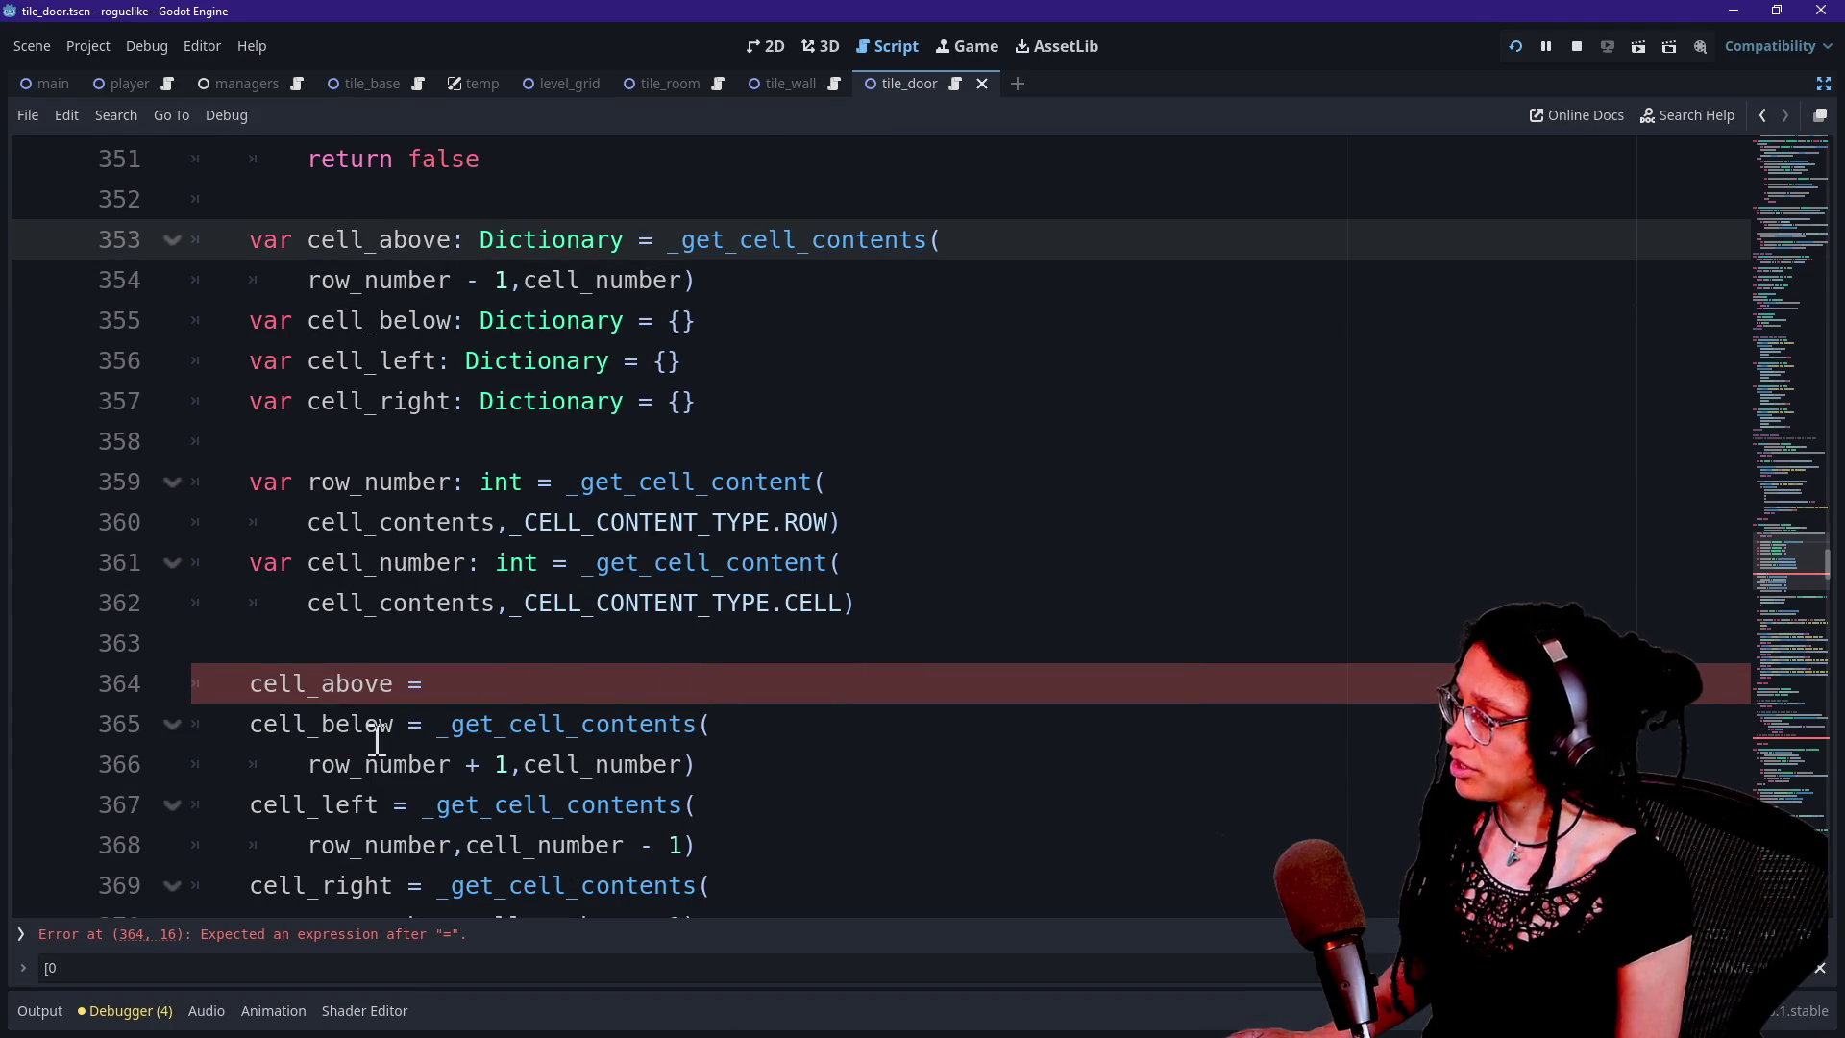
pyautogui.moveTo(438, 723); pyautogui.dragTo(715, 779)
pyautogui.hotkey('ctrl', 'x')
pyautogui.click(737, 319)
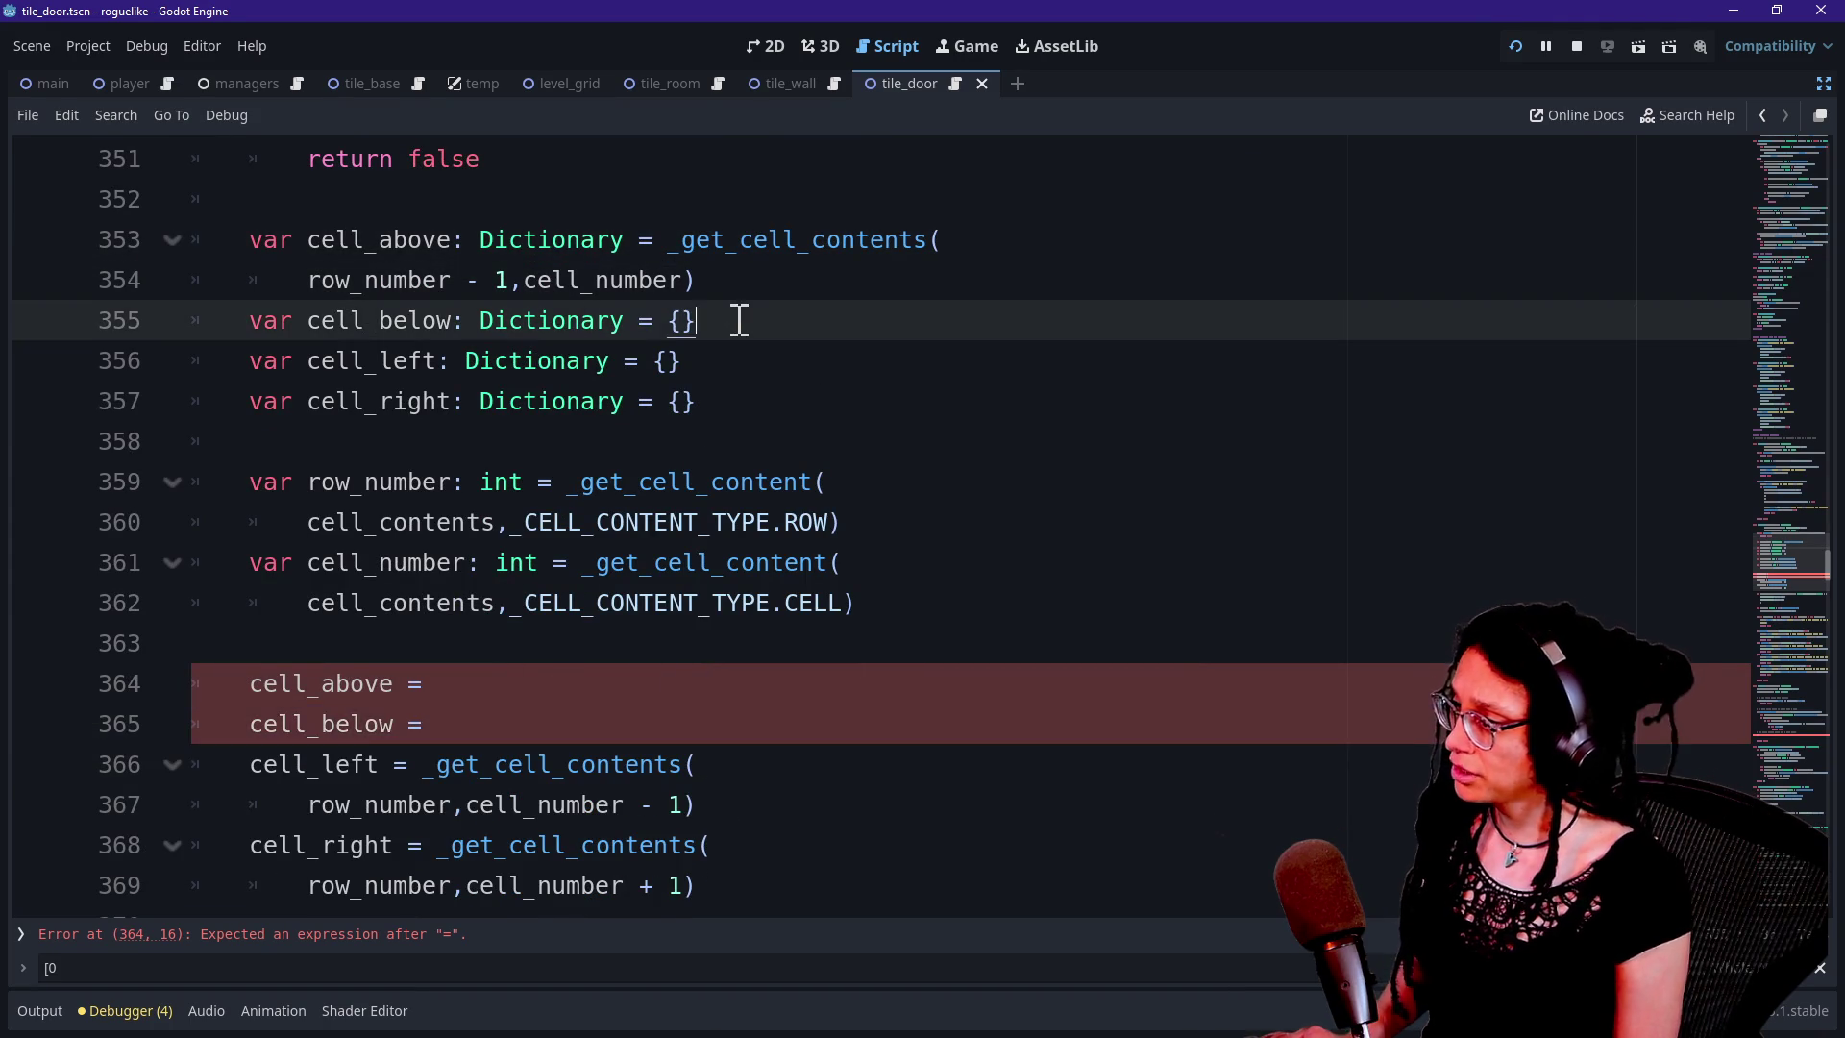
pyautogui.press('BackSpace')
pyautogui.press('BackSpace')
pyautogui.hotkey('ctrl', 'v')
pyautogui.scroll(-1, 612, 552)
pyautogui.moveTo(708, 732)
pyautogui.mouseDown()
pyautogui.moveTo(708, 683)
pyautogui.moveTo(432, 666)
pyautogui.mouseUp()
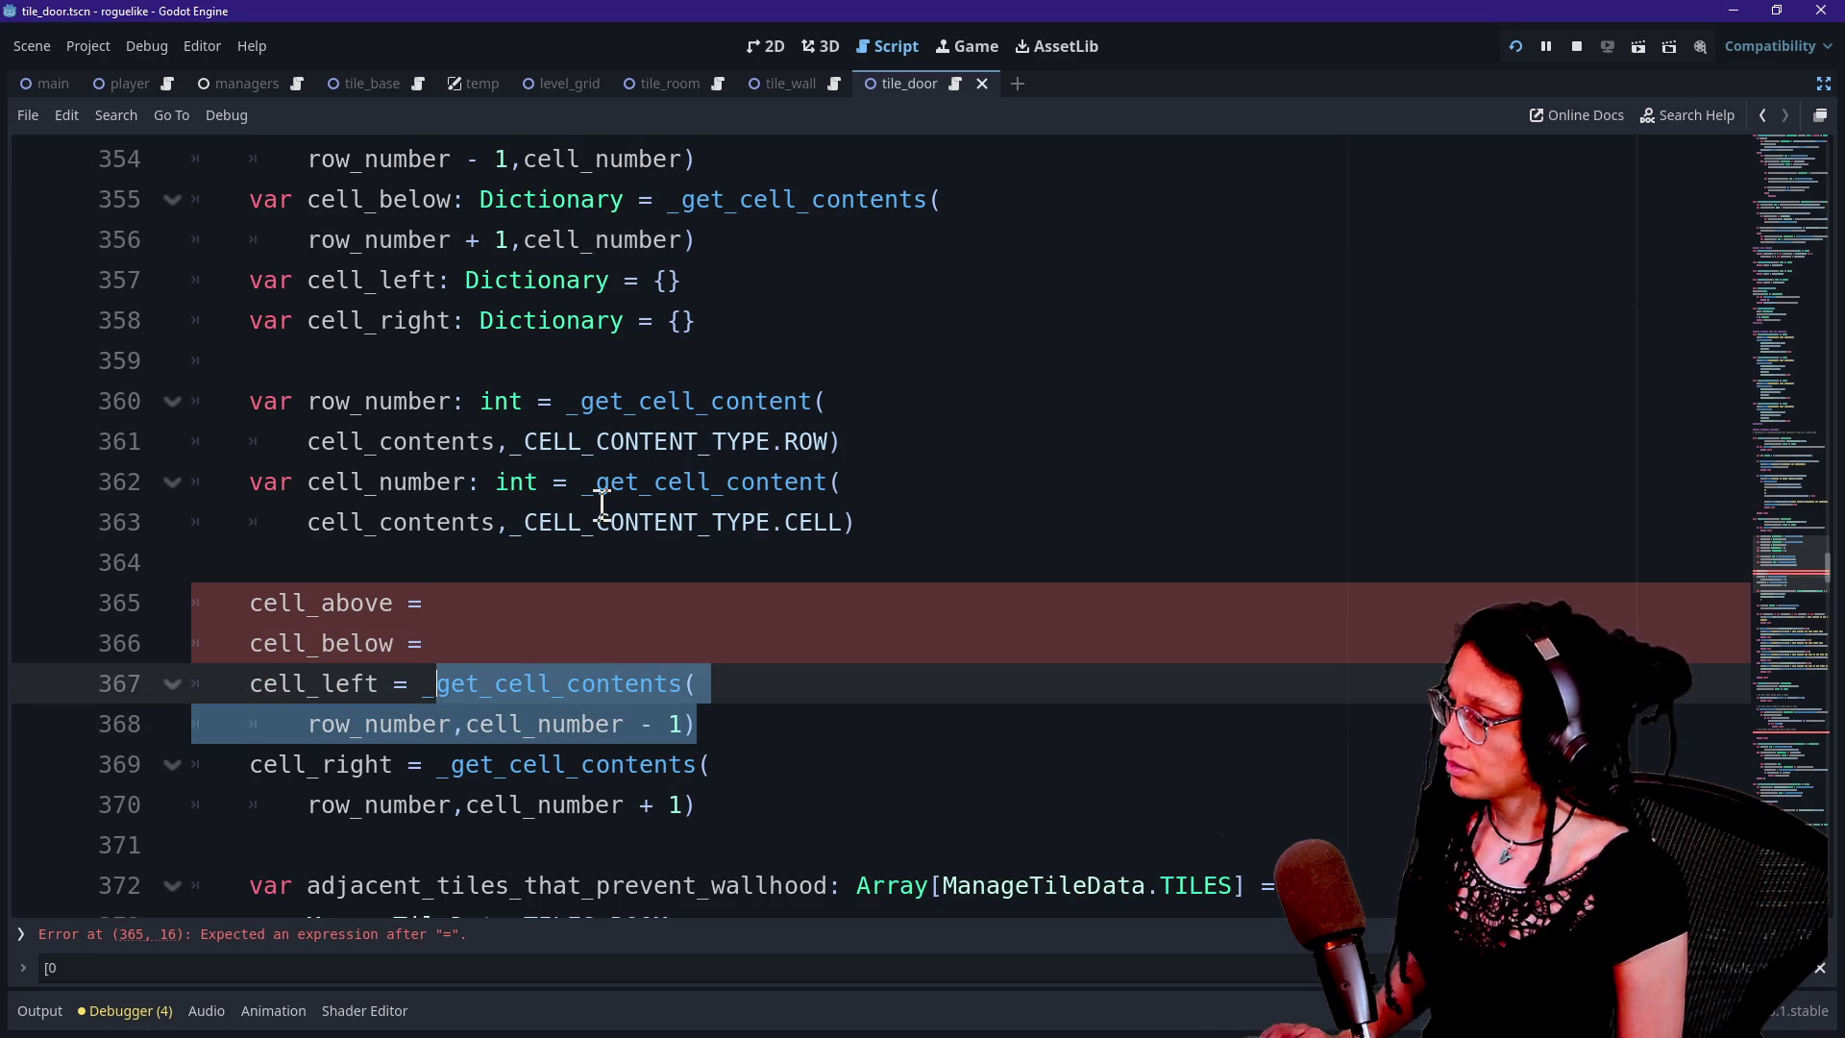
# Step: Do the same for cell_left and cell_right, then delete the leftover empty assignments
pyautogui.hotkey('ctrl', 'x')
pyautogui.click(713, 279)
pyautogui.press('BackSpace')
pyautogui.press('BackSpace')
pyautogui.hotkey('ctrl', 'v')
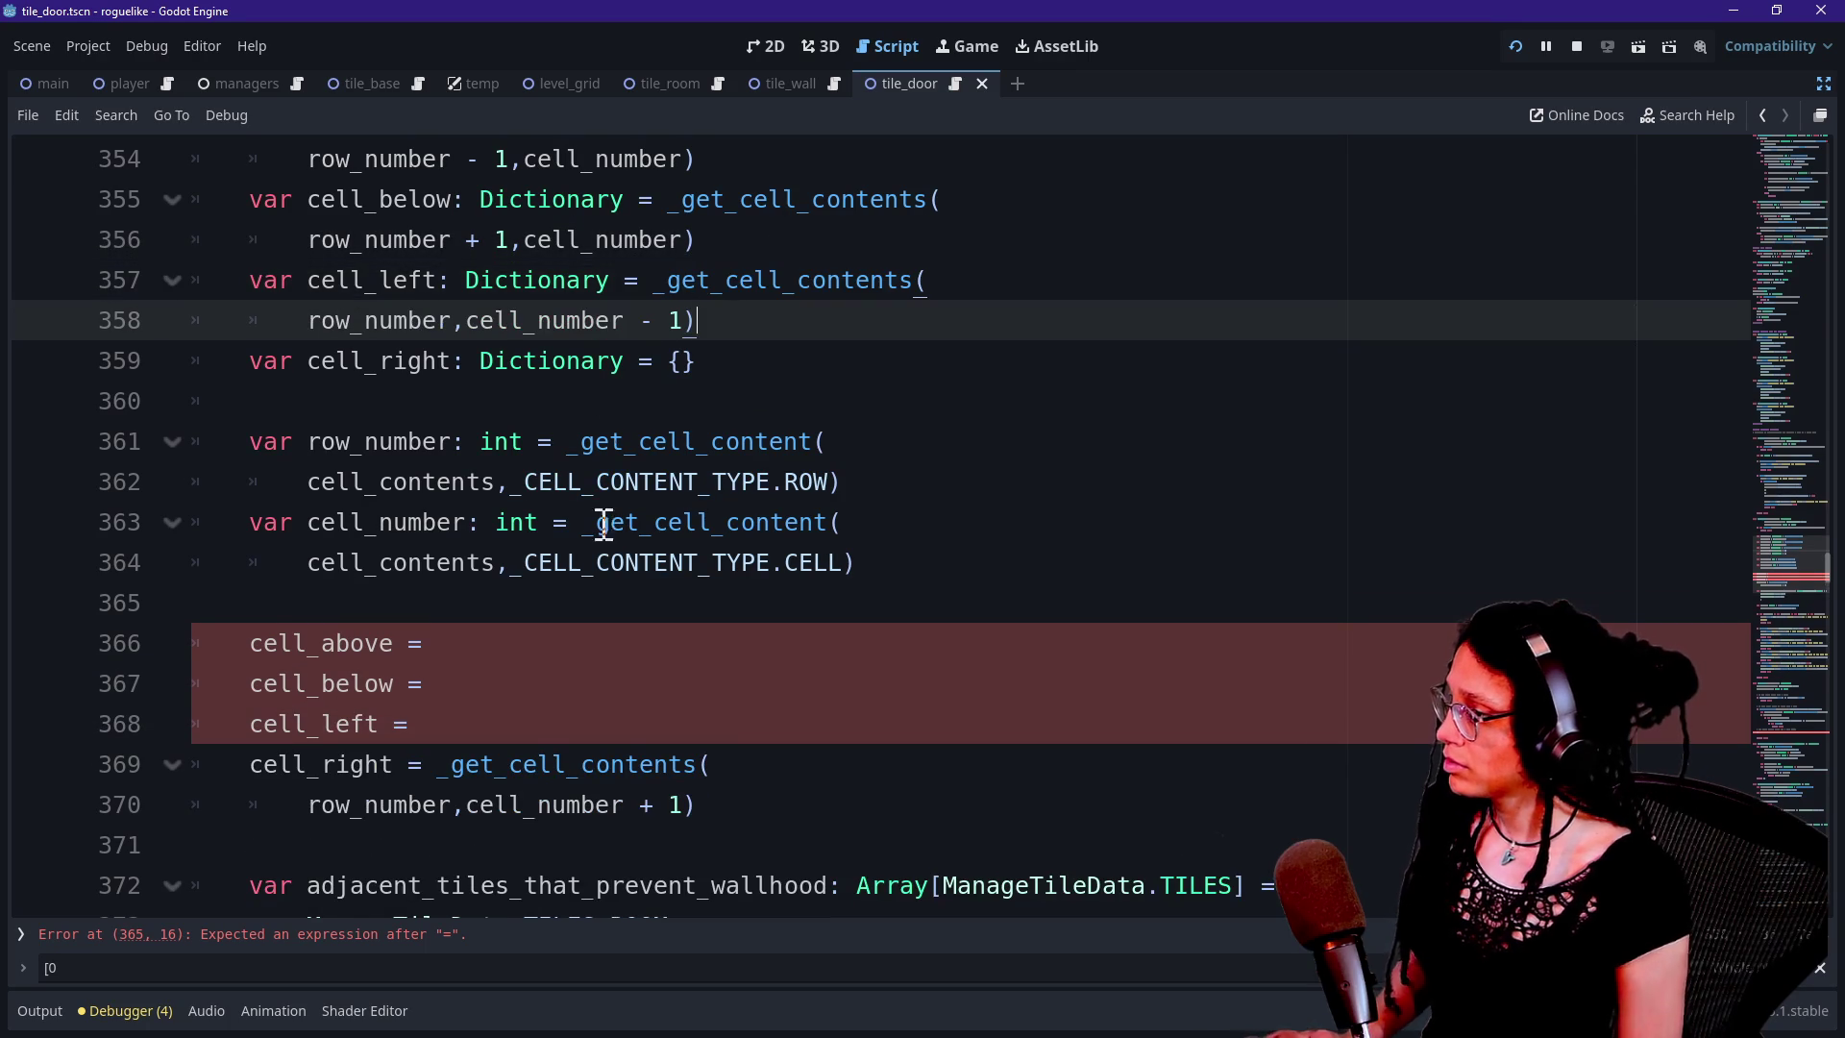
pyautogui.moveTo(698, 804)
pyautogui.mouseDown()
pyautogui.moveTo(576, 766)
pyautogui.moveTo(418, 783)
pyautogui.moveTo(441, 765)
pyautogui.mouseUp()
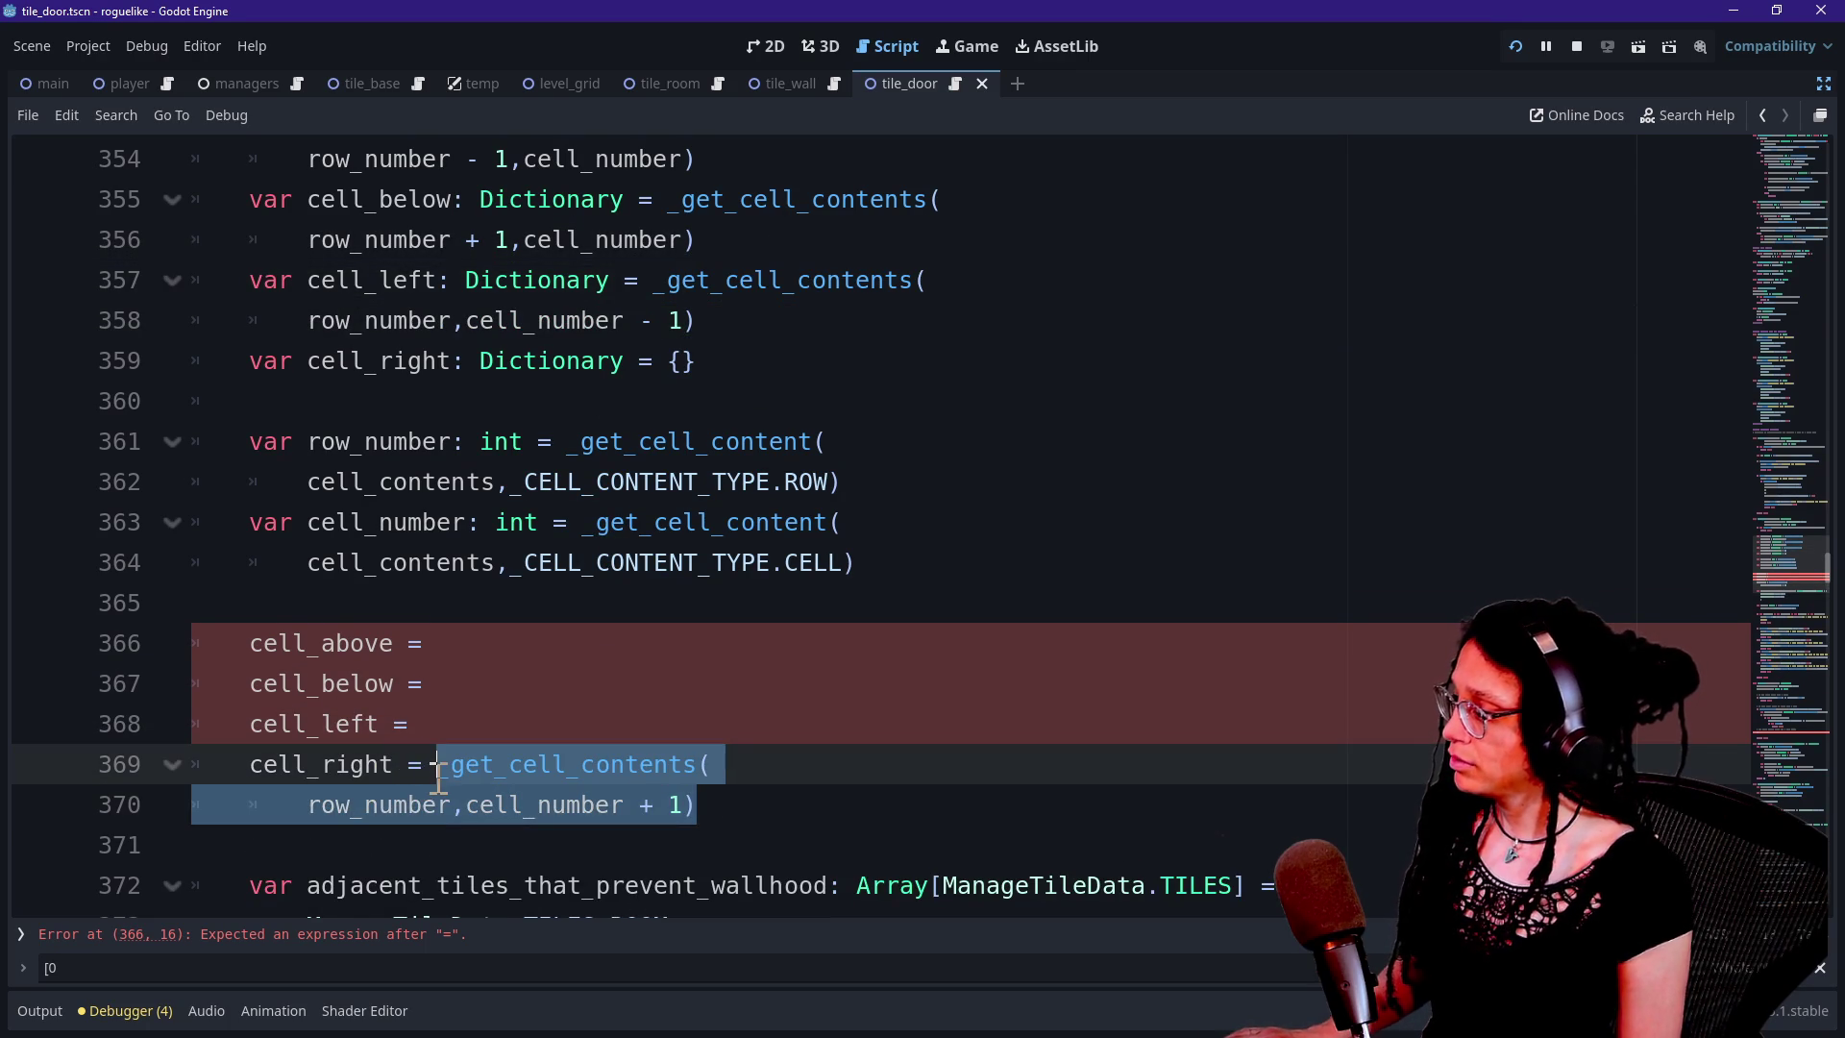
pyautogui.hotkey('ctrl', 'x')
pyautogui.click(701, 360)
pyautogui.press('BackSpace')
pyautogui.press('BackSpace')
pyautogui.hotkey('ctrl', 'v')
pyautogui.moveTo(427, 844)
pyautogui.mouseDown()
pyautogui.moveTo(531, 749)
pyautogui.moveTo(564, 626)
pyautogui.mouseUp()
pyautogui.press('BackSpace')
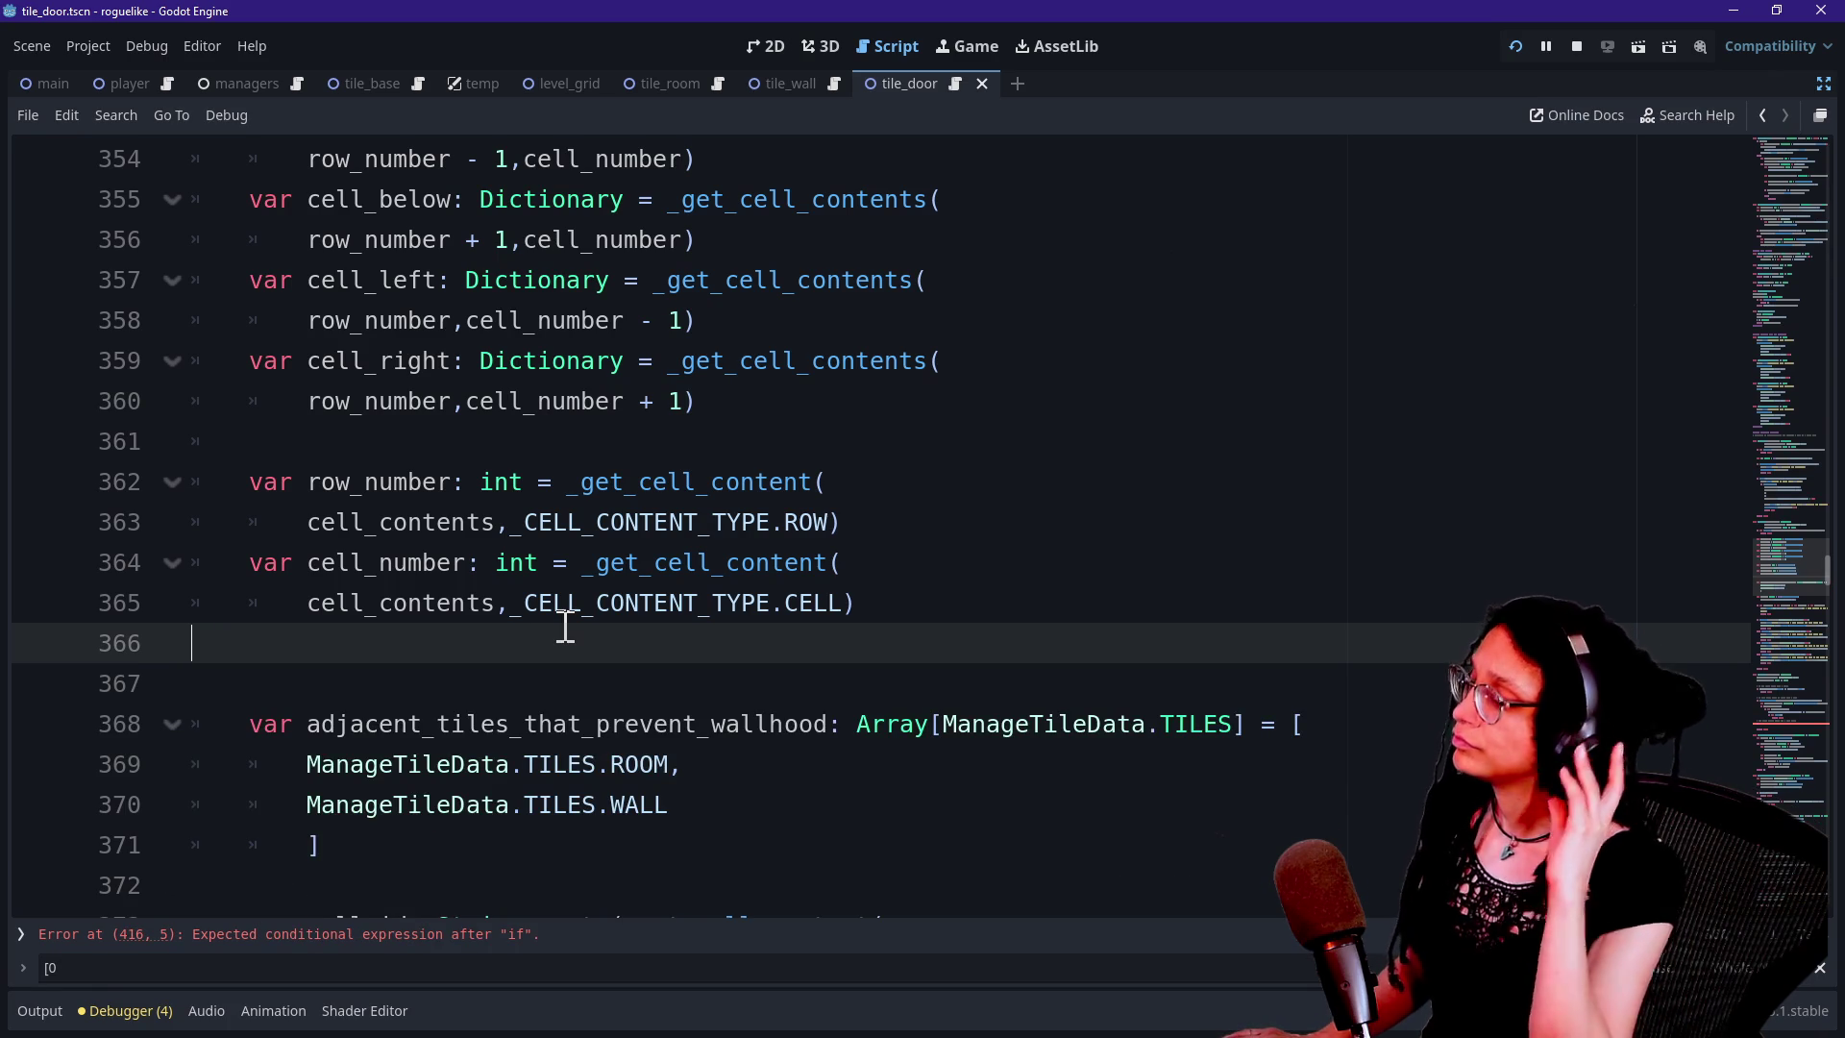
pyautogui.press('BackSpace')
pyautogui.press('BackSpace')
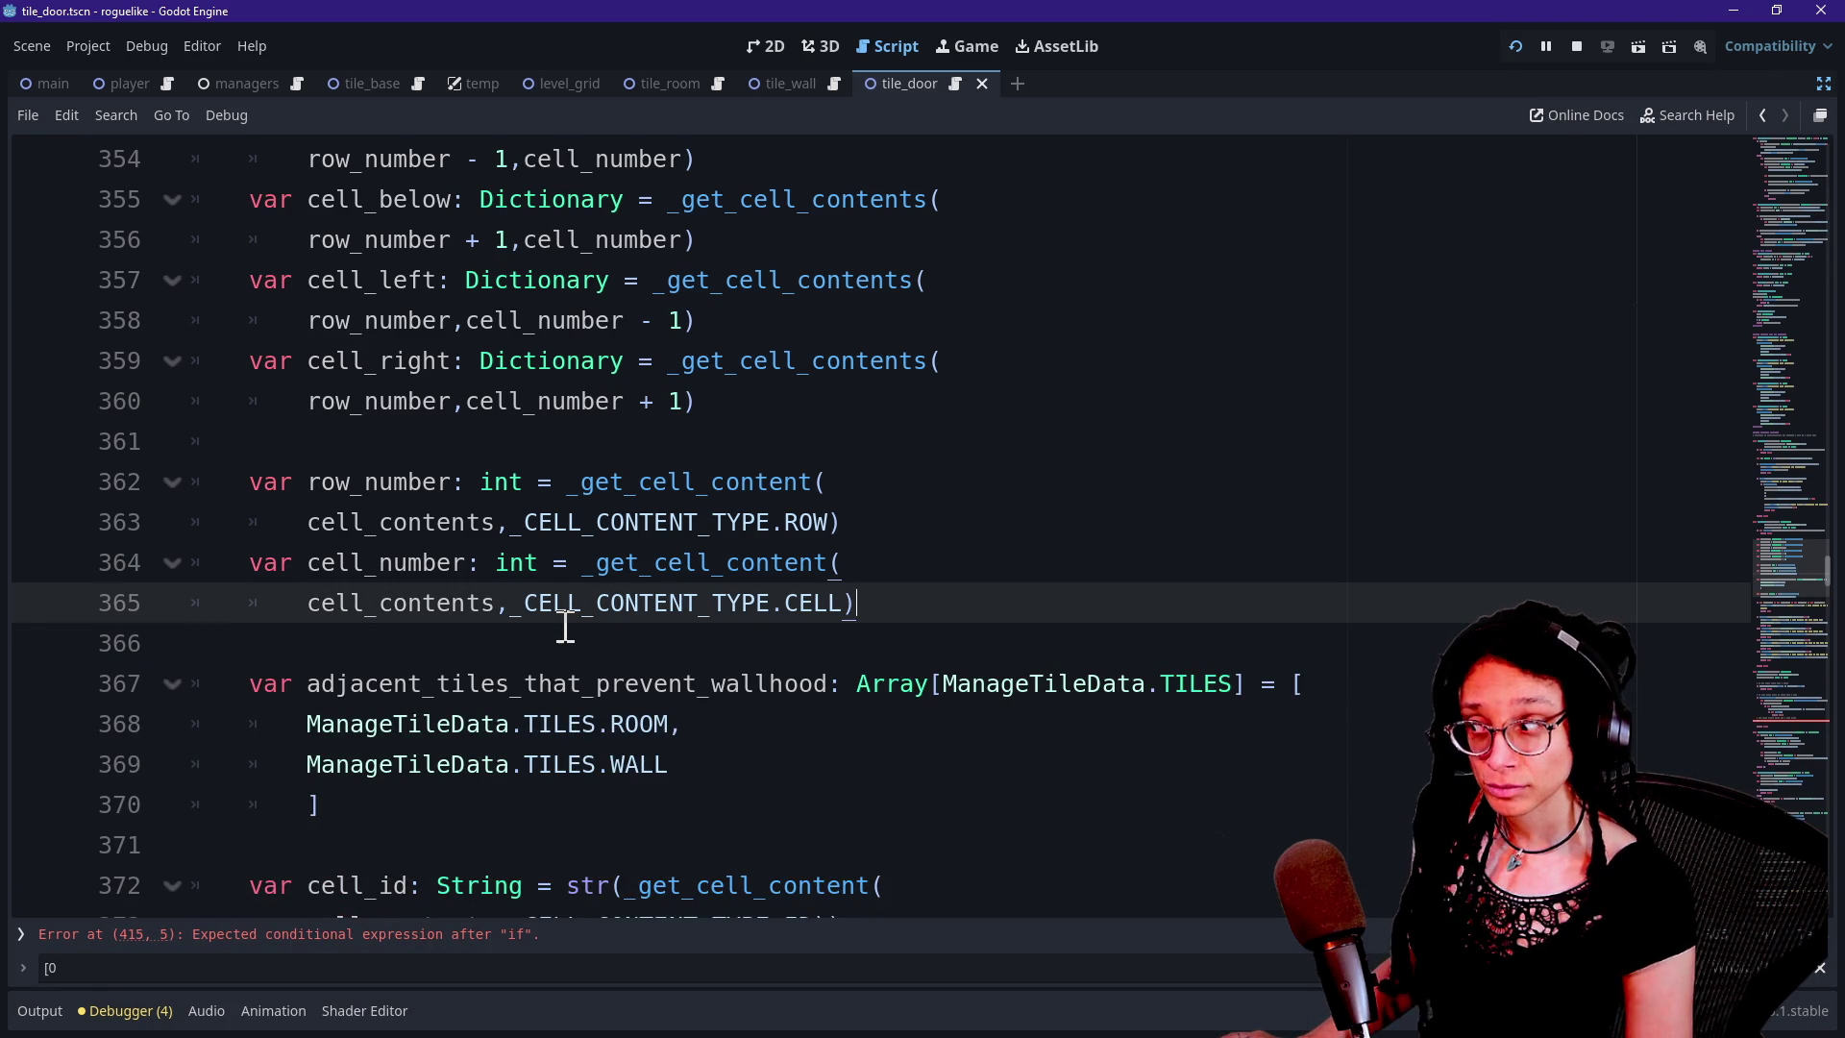
# Step: Move the row_number and cell_number declarations up to just after return false, above the neighbour cells
pyautogui.keyDown('shift'); pyautogui.click(373, 478); pyautogui.keyUp('shift')
pyautogui.click(912, 606)
pyautogui.moveTo(912, 607); pyautogui.dragTo(799, 444)
pyautogui.scroll(3, 800, 444)
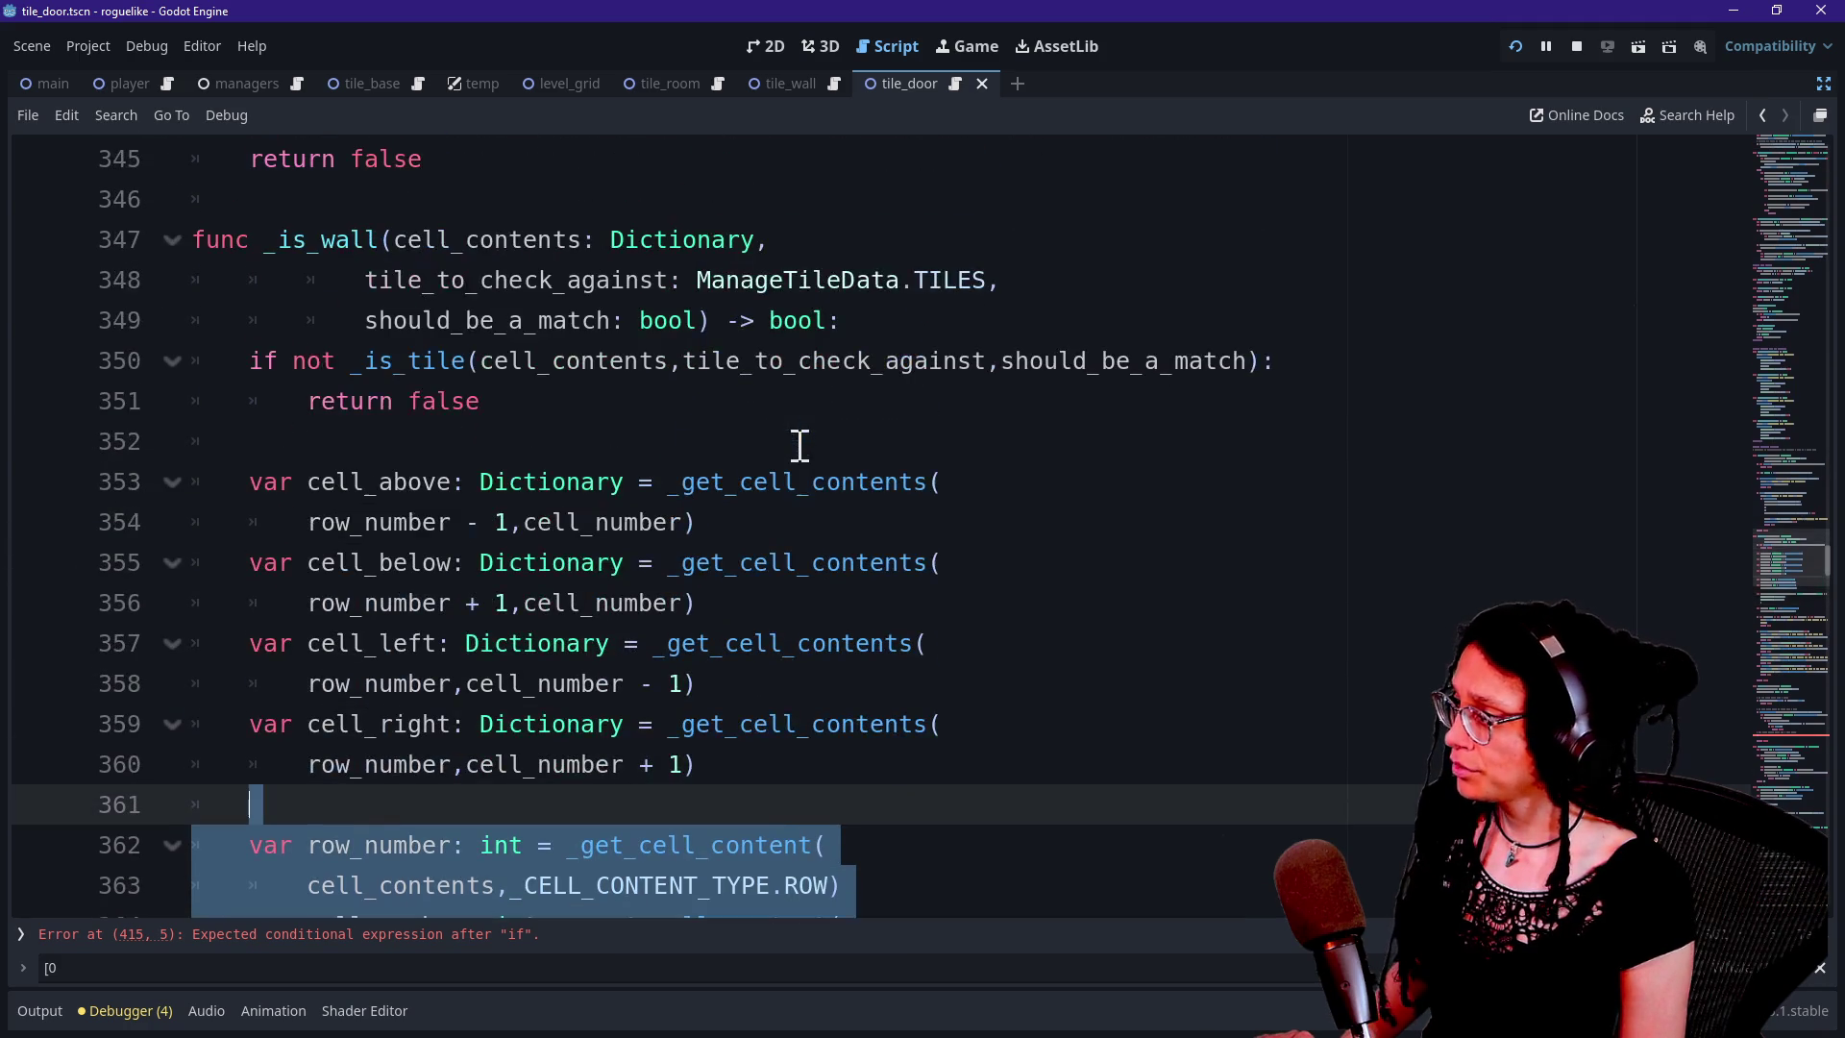
pyautogui.scroll(1, 794, 437)
pyautogui.scroll(-2, 795, 384)
pyautogui.press('BackSpace')
pyautogui.click(704, 294)
pyautogui.press('Return')
pyautogui.press('Return')
pyautogui.hotkey('ctrl', 'v')
pyautogui.click(625, 375)
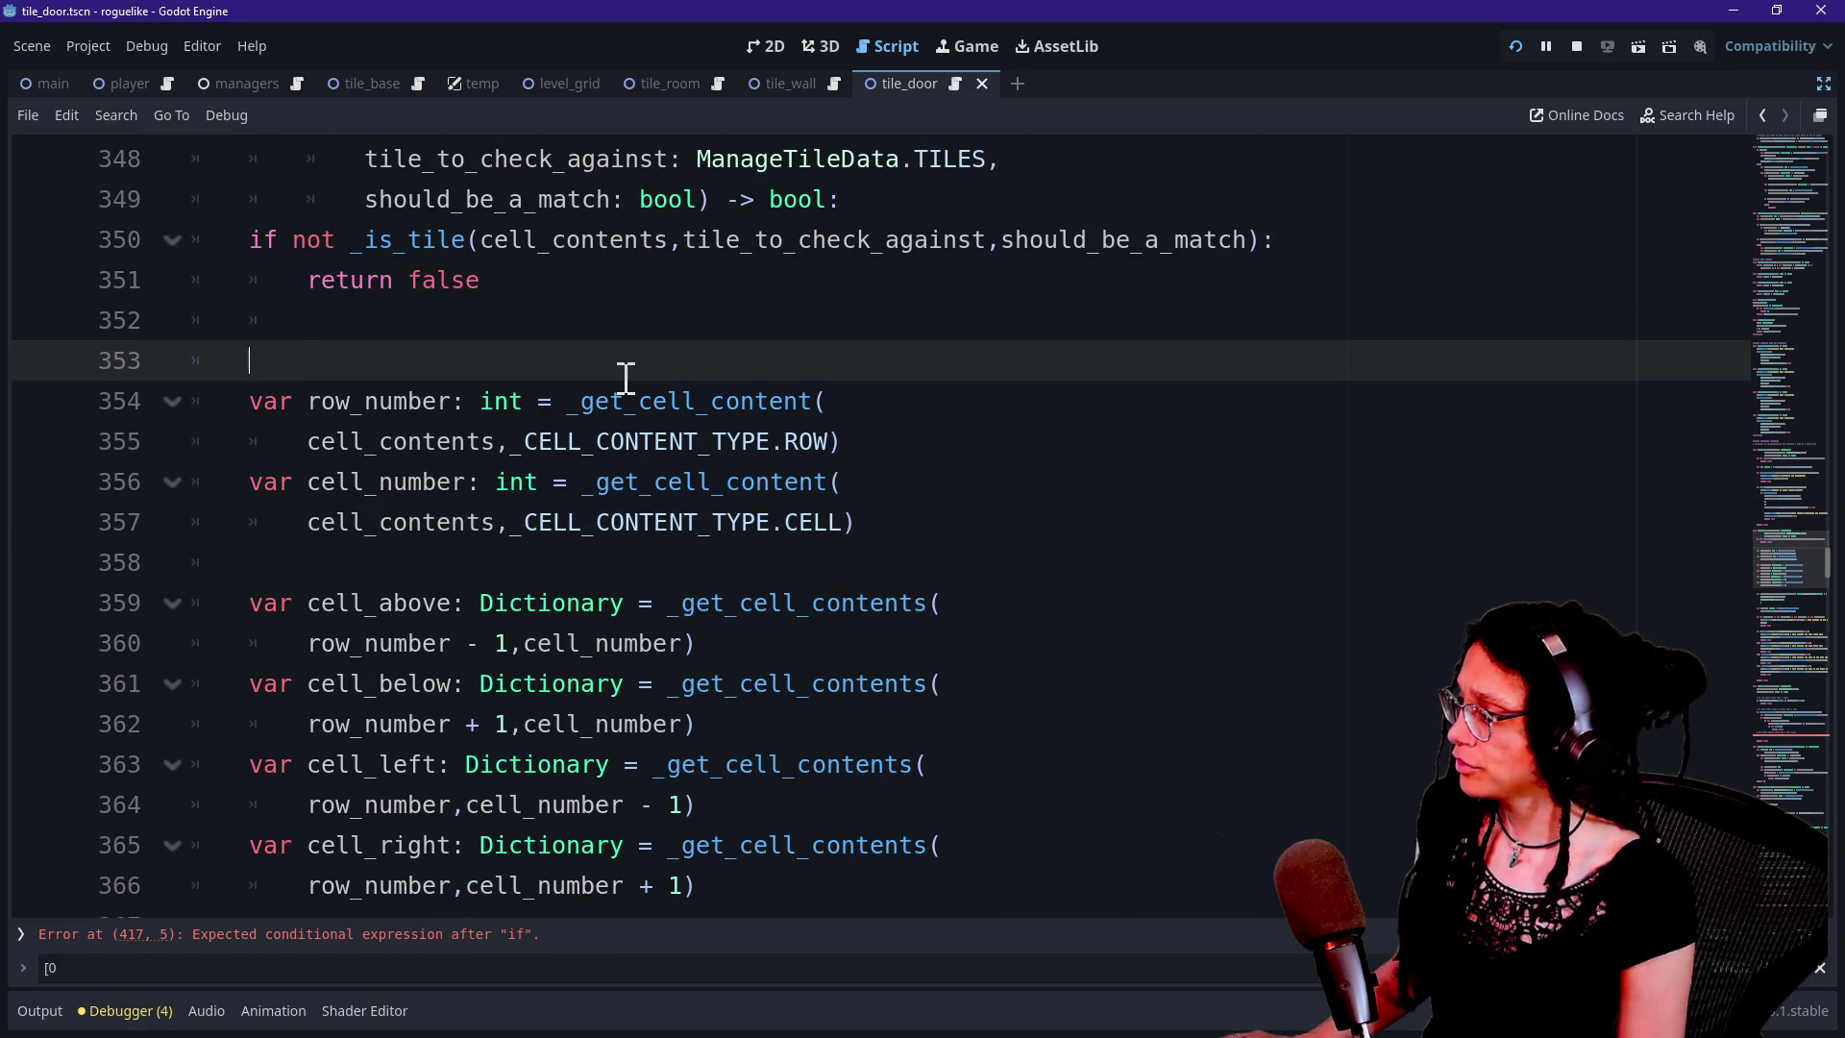
pyautogui.press('BackSpace')
# Step: Delete the blank line below cell_right and select the declarations at lines 353–365
pyautogui.click(712, 400)
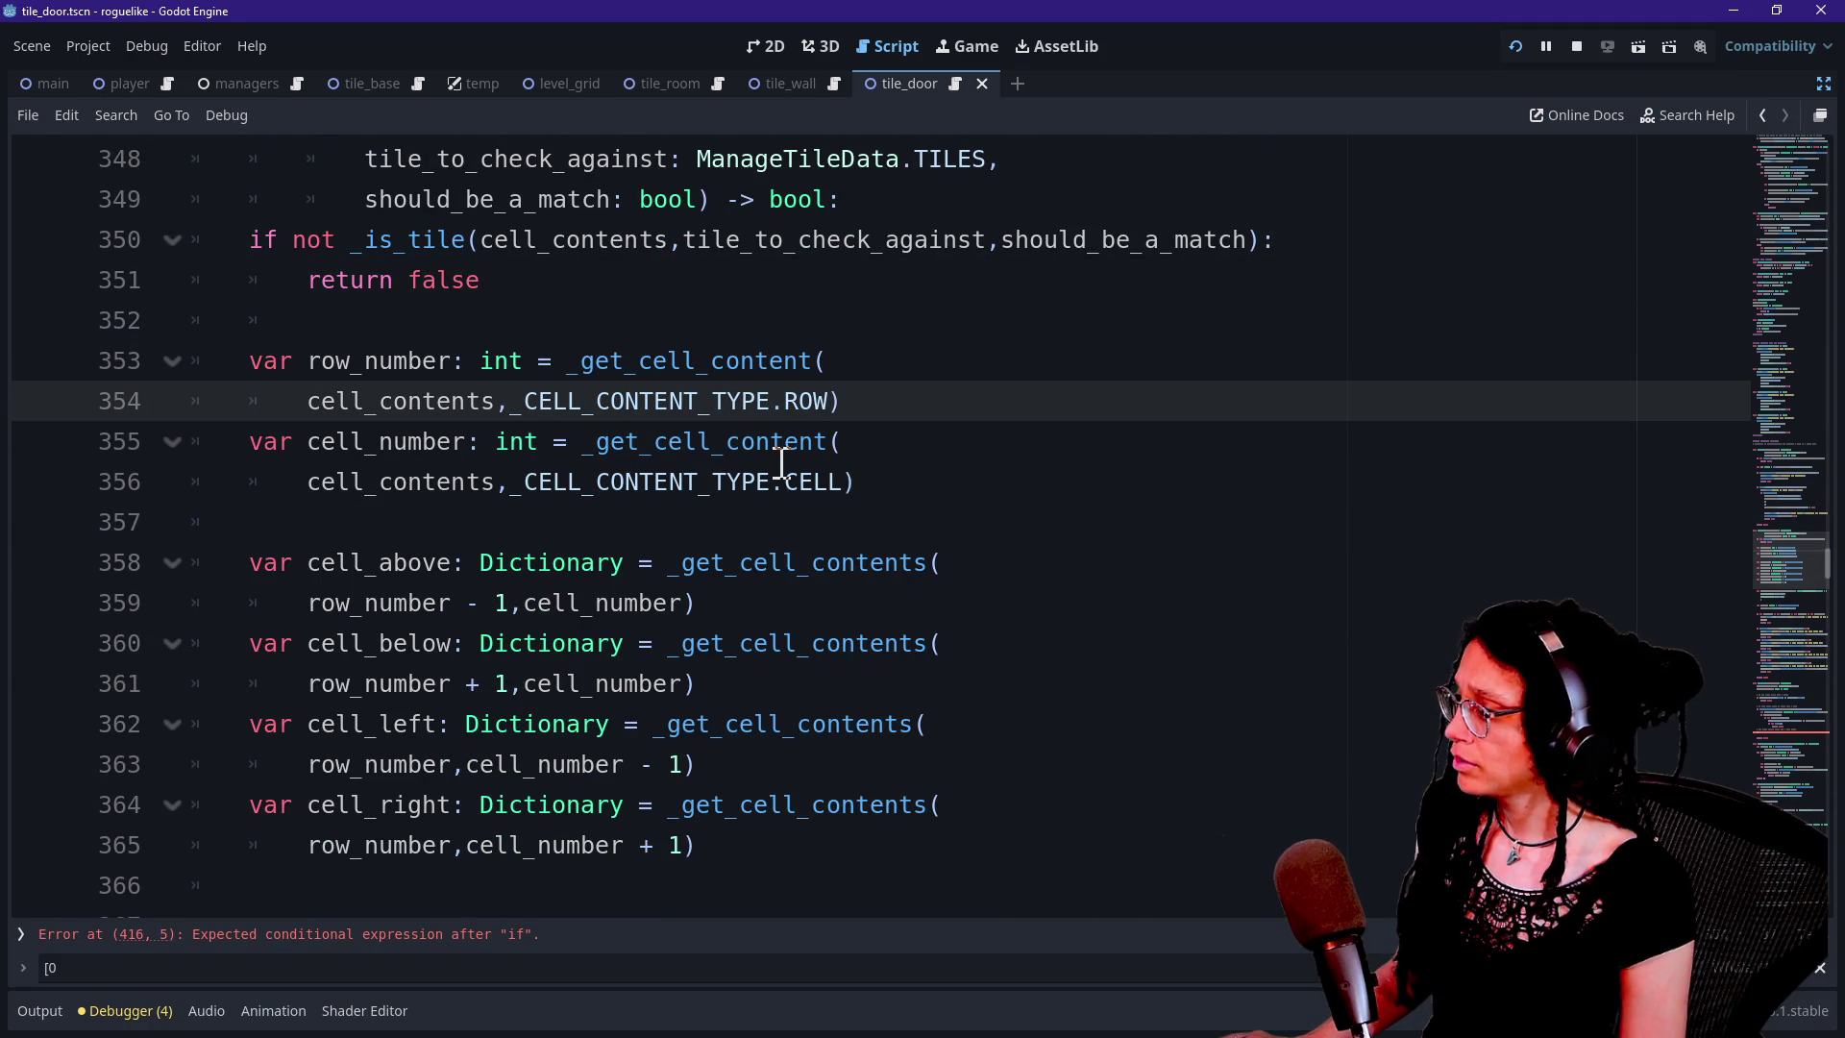
pyautogui.moveTo(754, 805)
pyautogui.mouseDown()
pyautogui.moveTo(259, 363)
pyautogui.moveTo(815, 577)
pyautogui.mouseUp()
pyautogui.click(815, 576)
pyautogui.click(779, 809)
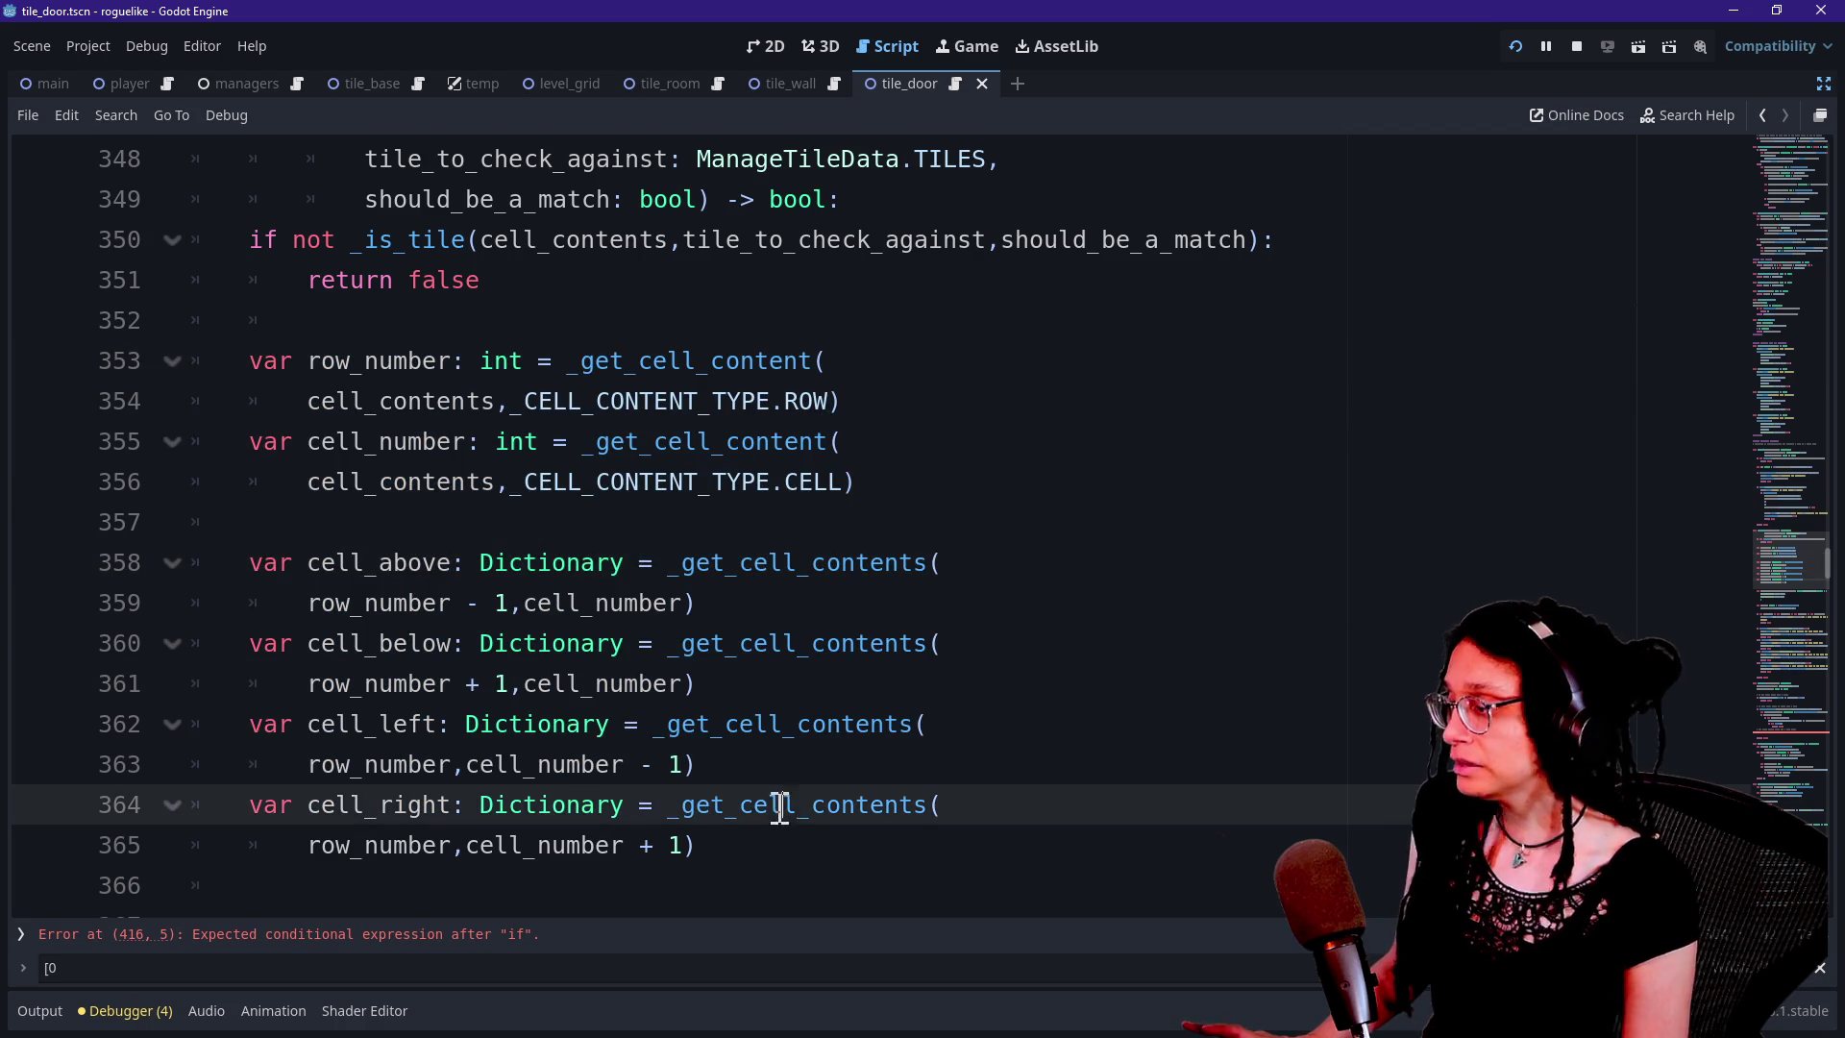
pyautogui.scroll(-1, 812, 845)
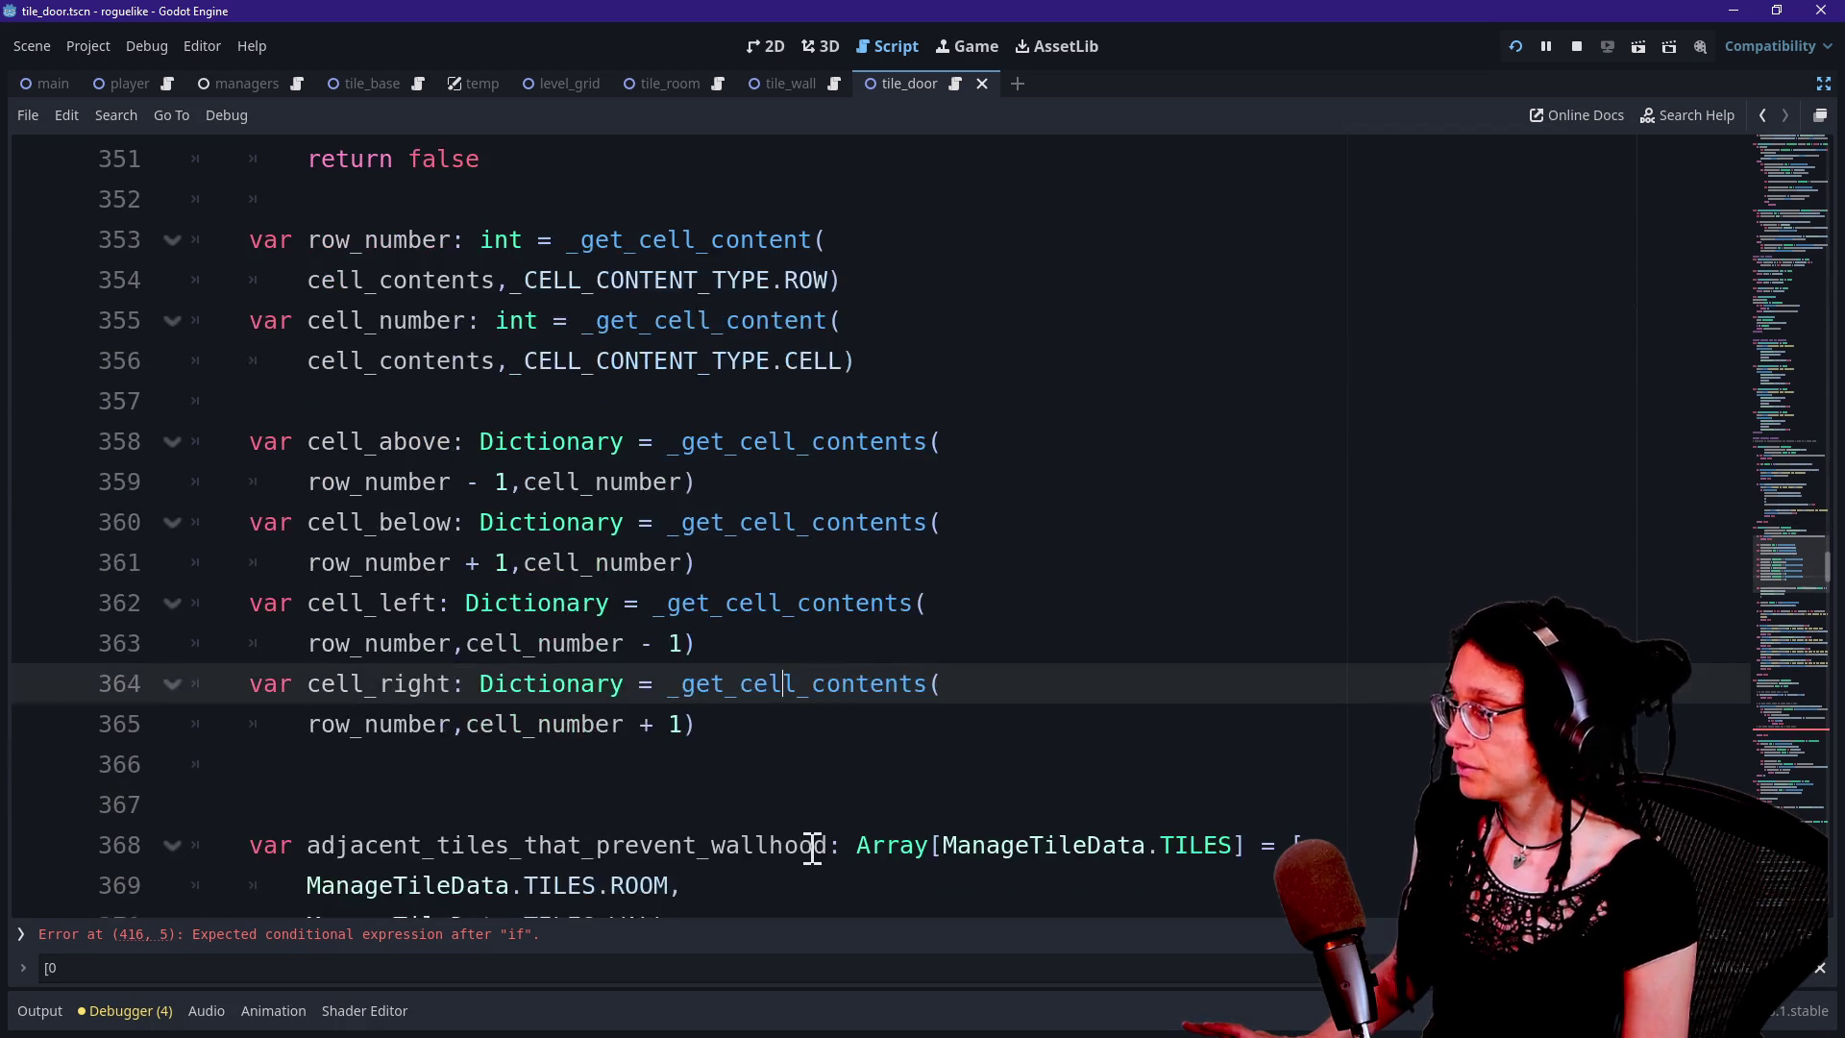
pyautogui.click(731, 766)
pyautogui.press('BackSpace')
pyautogui.moveTo(741, 729)
pyautogui.mouseDown()
pyautogui.moveTo(468, 663)
pyautogui.moveTo(42, 234)
pyautogui.mouseUp()
pyautogui.hotkey('ctrl', 'c')
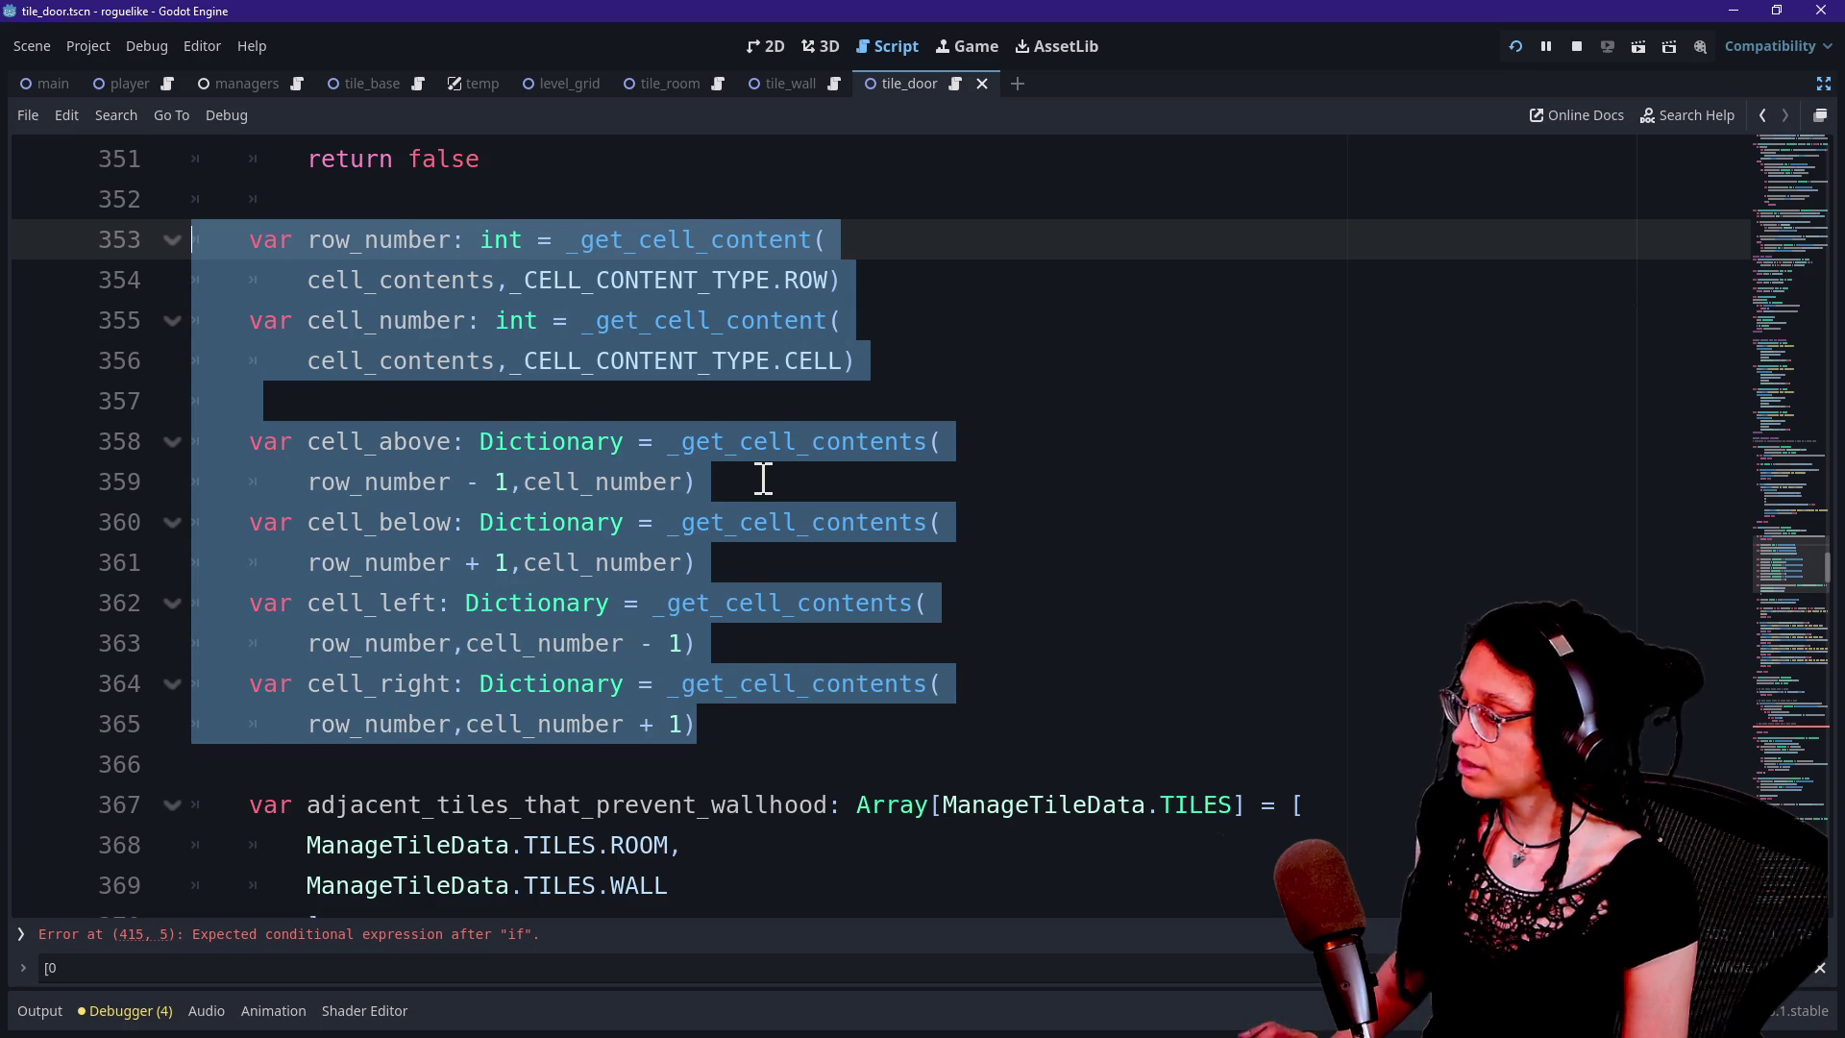
# Step: Comment out the wallhood tile array on lines 367–370 with Ctrl+K
pyautogui.scroll(-3, 763, 477)
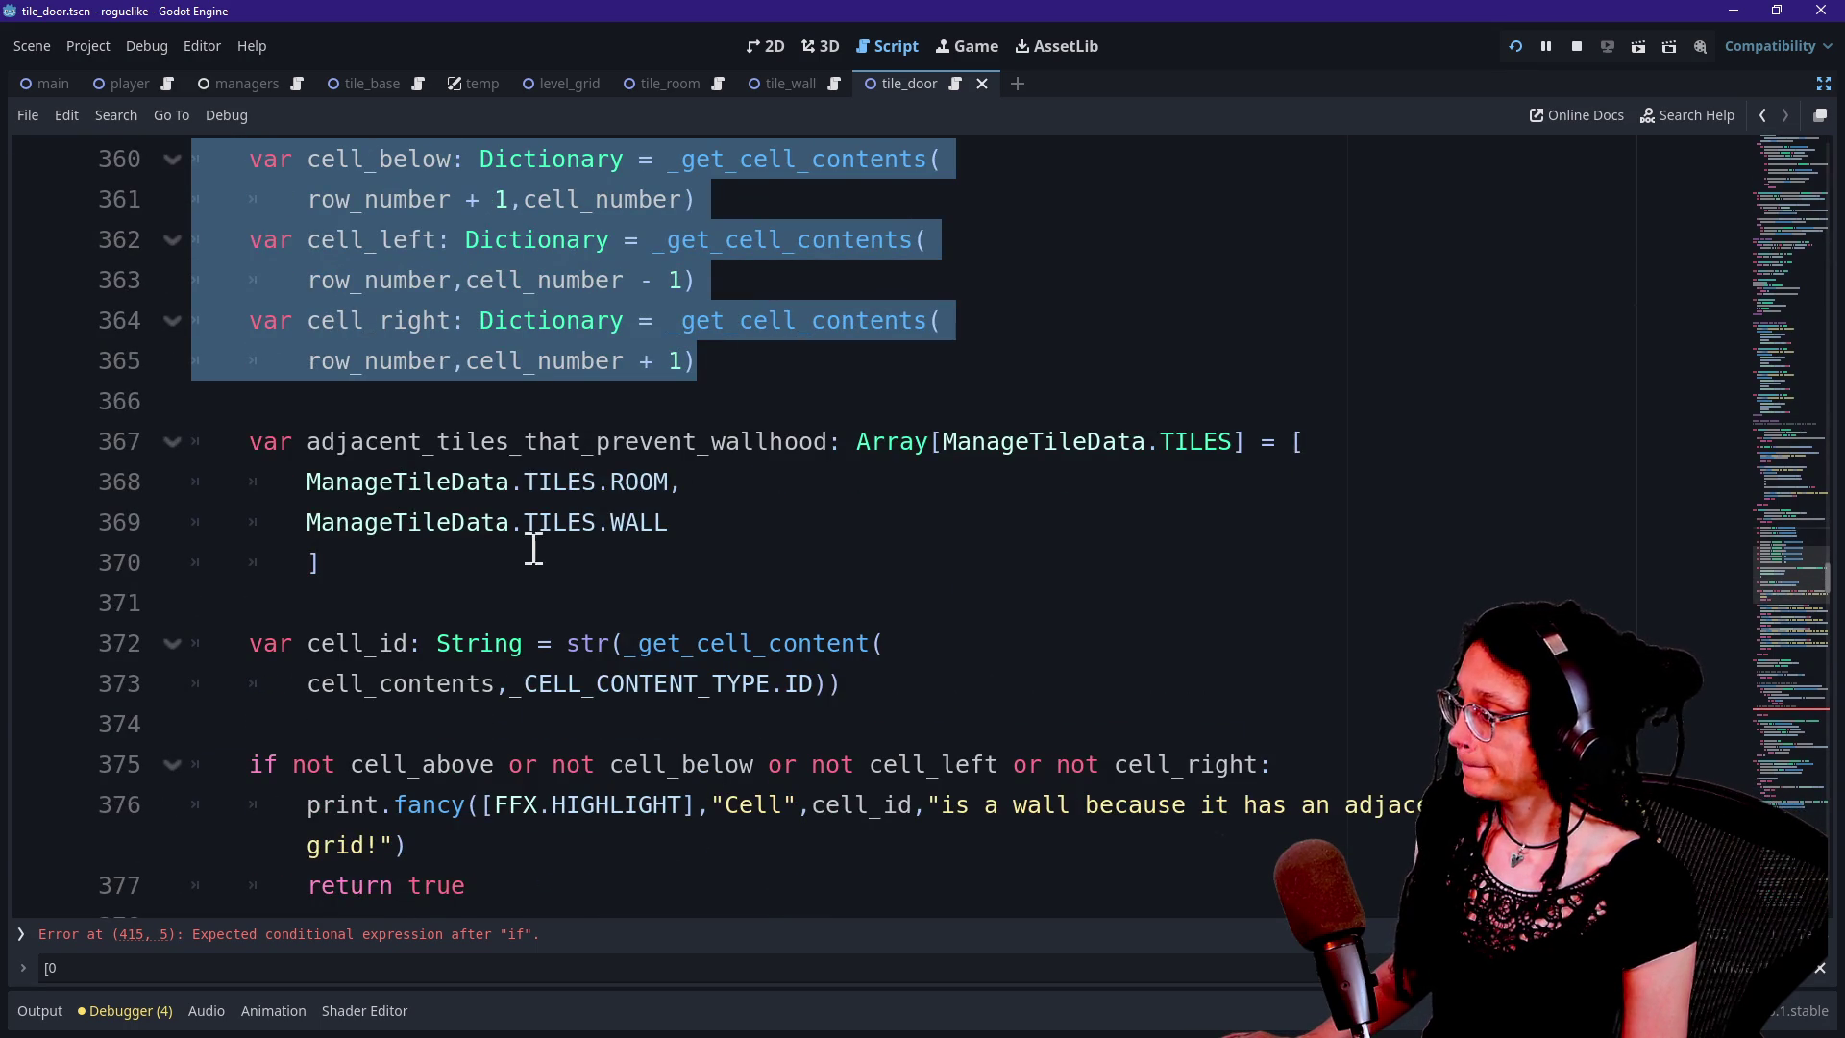
pyautogui.click(529, 555)
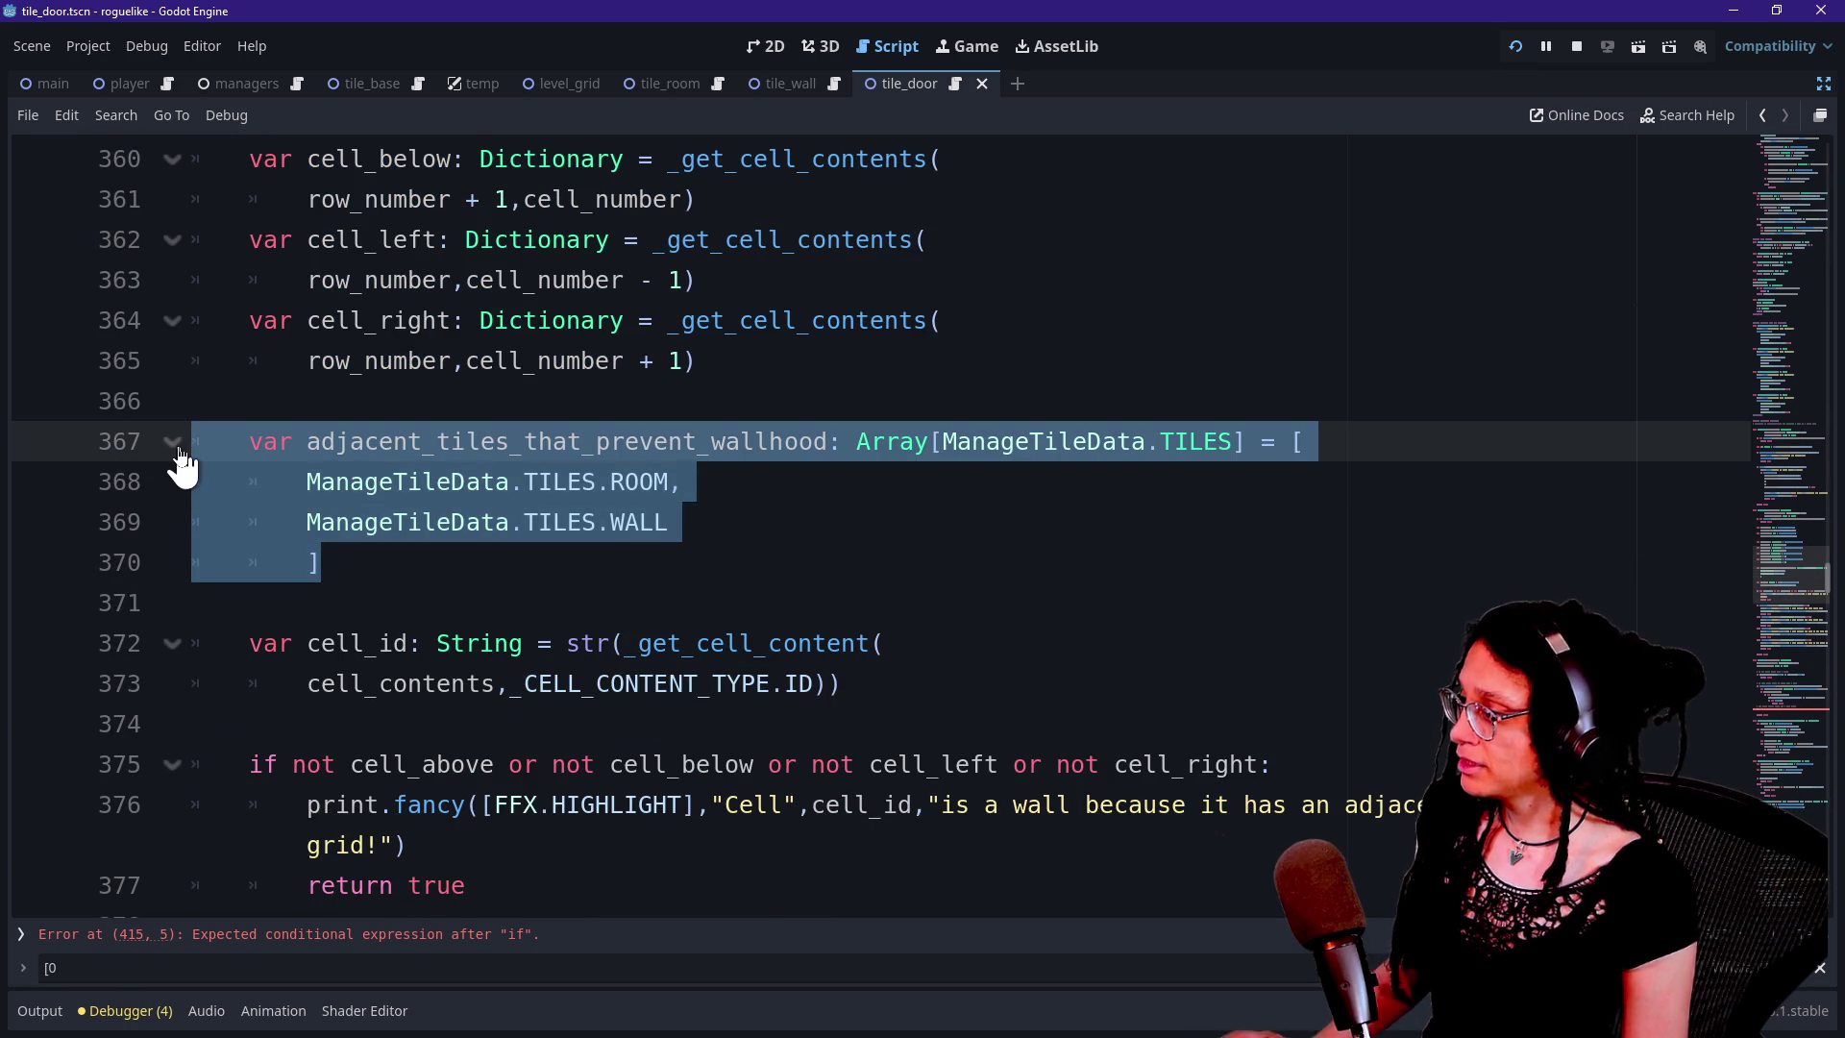
pyautogui.hotkey('ctrl', 'k')
pyautogui.click(465, 484)
# Step: Paste the row, cell and neighbour-cell declarations under the walls comment in _is_door
pyautogui.scroll(-10, 467, 490)
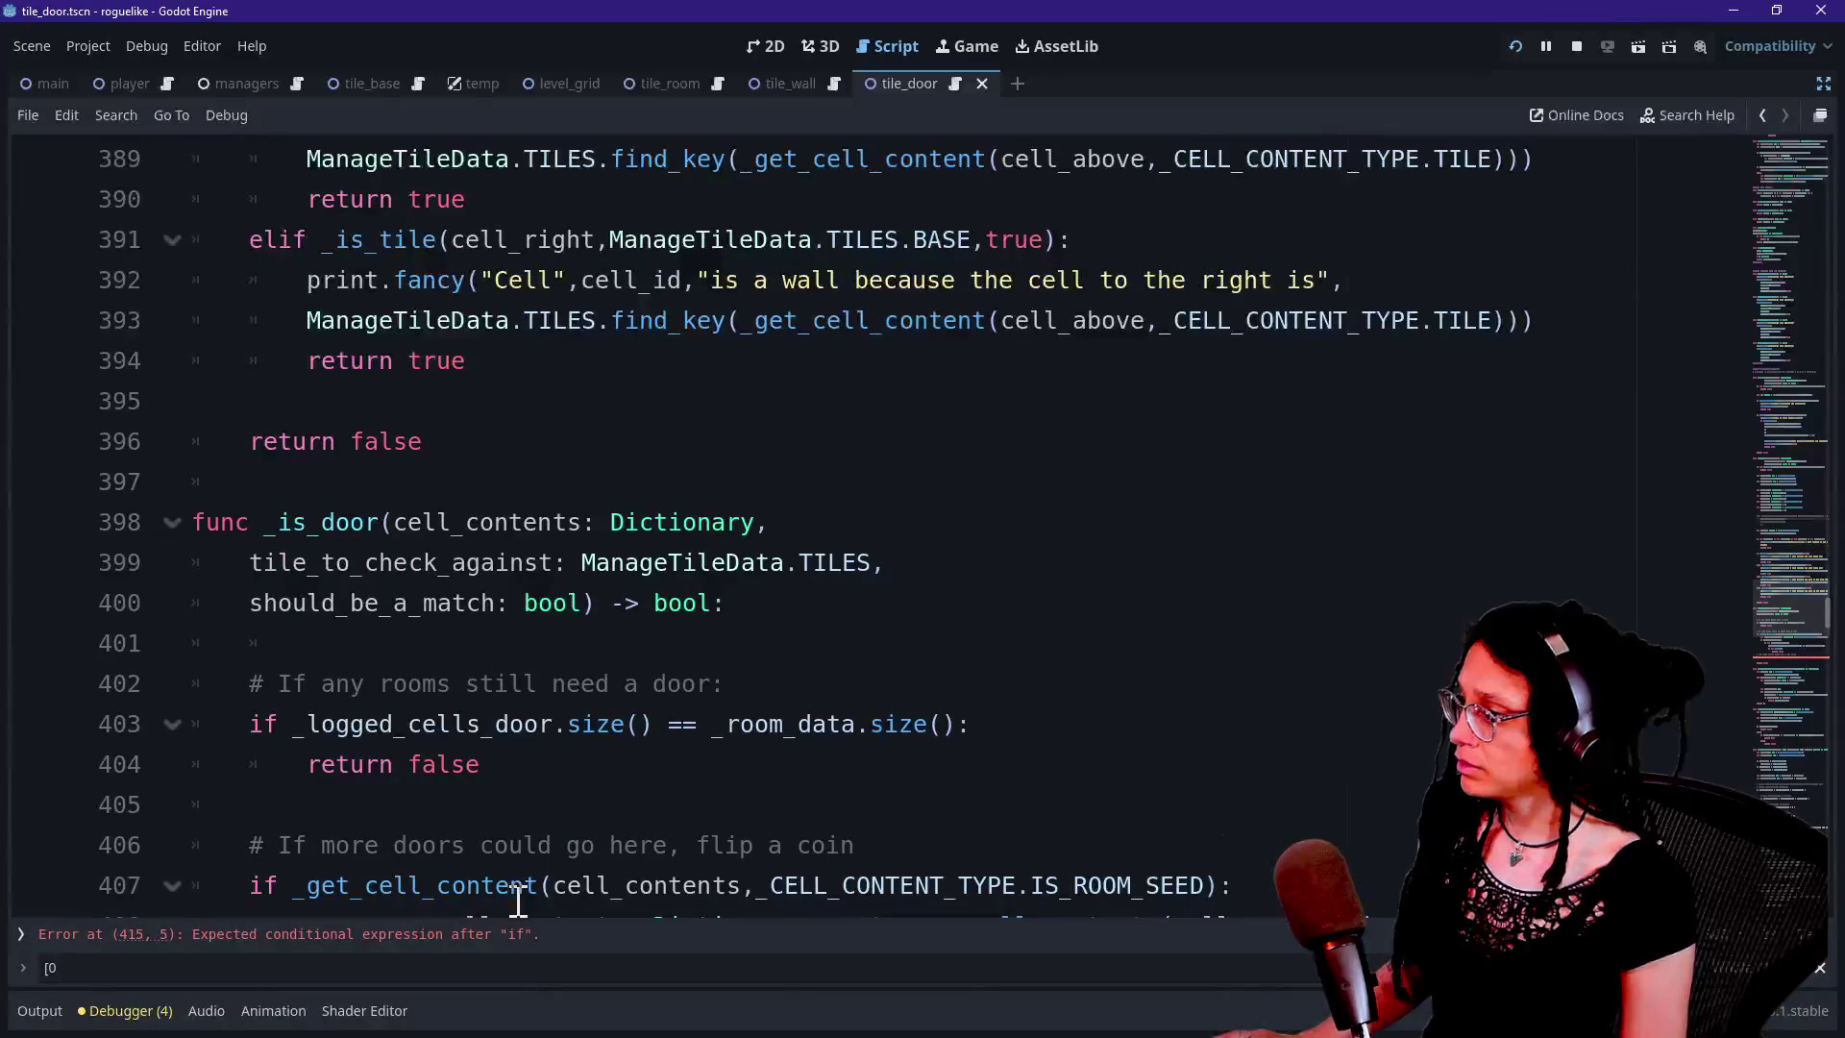
pyautogui.click(510, 930)
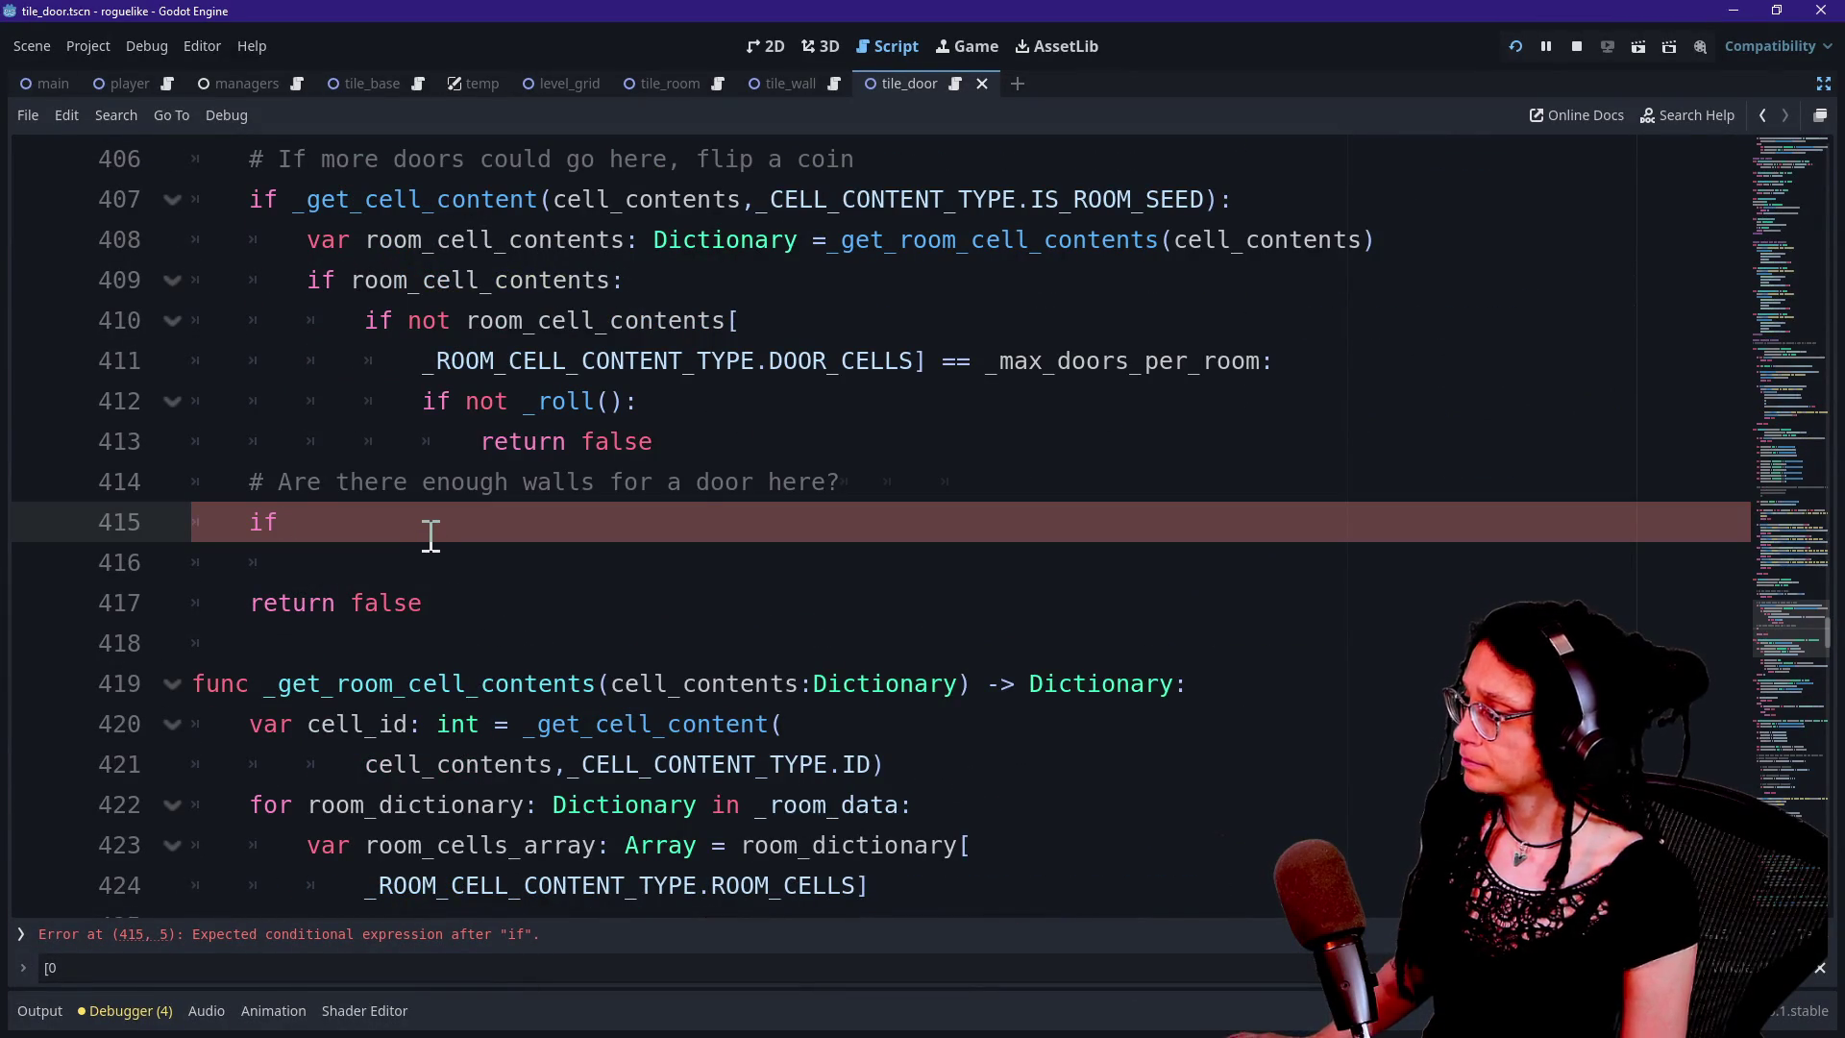
pyautogui.press('BackSpace')
pyautogui.hotkey('ctrl', 'v')
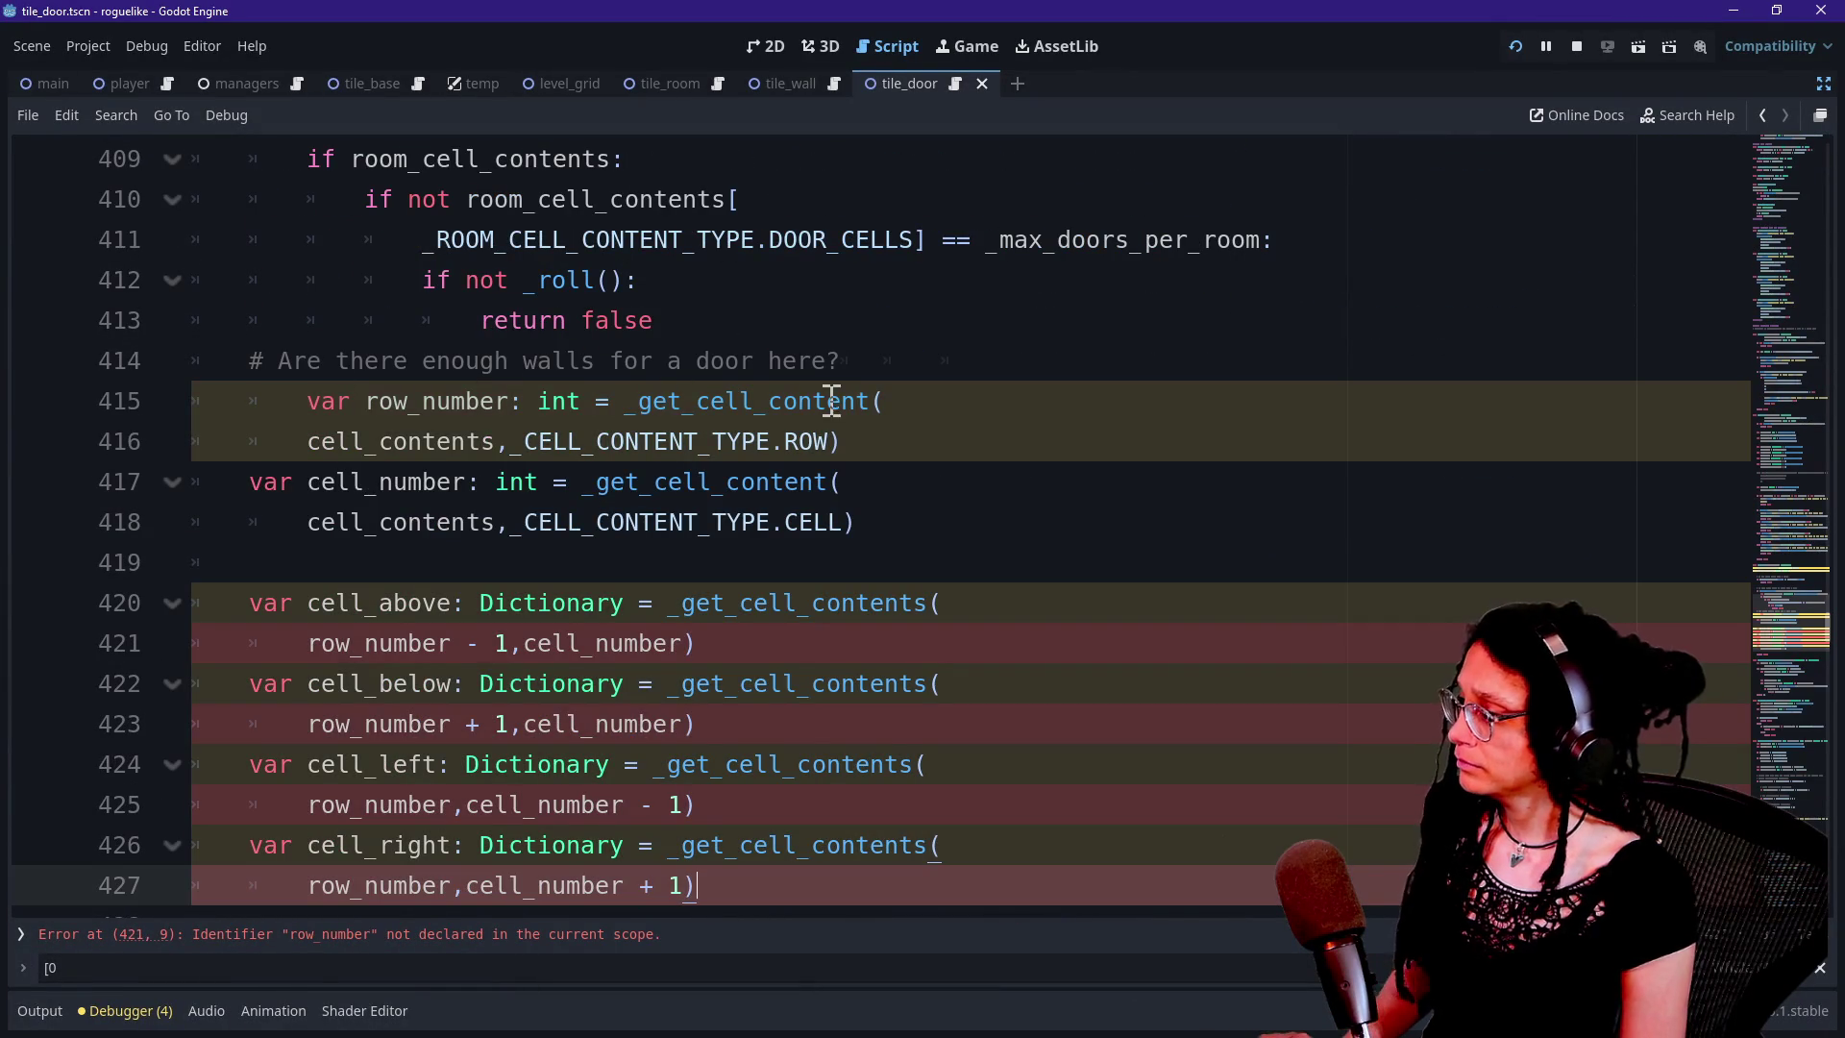
pyautogui.hotkey('ctrl', 'z')
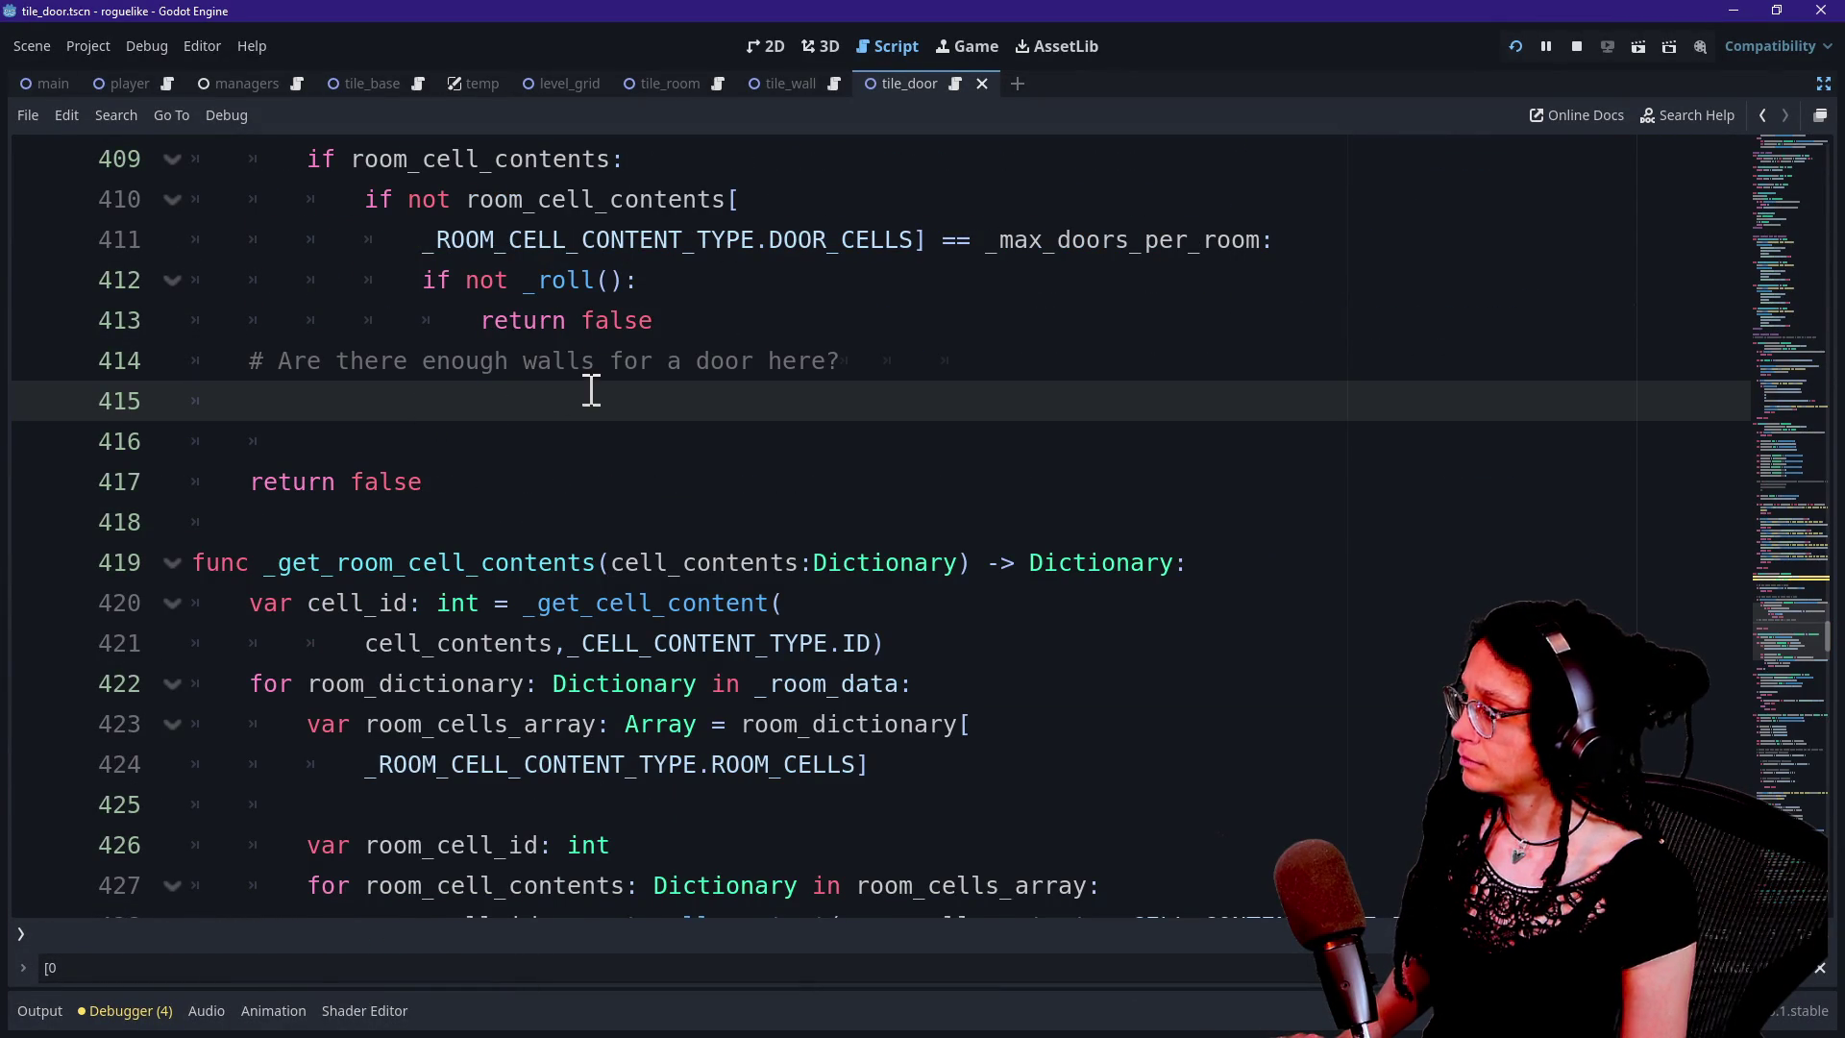
pyautogui.click(825, 303)
pyautogui.press('Return')
pyautogui.click(593, 477)
pyautogui.click(581, 454)
pyautogui.write('var row_number: int = _get_cell_content( \t\tcell_contents,_CELL_CONTENT_TYPE.ROW) \tvar cell_number: int = _get_cell_content( \t\tcell_contents,_CELL_CONTENT_TYPE.CELL)  \tvar cell_above: Dictionary = _get_cell_contents( \t\trow_number - 1,cell_number) \tvar cell_below: Dictionary = _get_cell_contents( \t\trow_number + 1,cell_number) \tvar cell_left: Dictionary = _get_cell_contents( \t\trow_number,cell_number - 1) \tvar cell_right: Dictionary = _get_cell_contents( \t\trow_number,cell_number + 1)')
# Step: Fix the indentation of the pasted row_number and cell_number declarations
pyautogui.moveTo(308, 403); pyautogui.dragTo(826, 441)
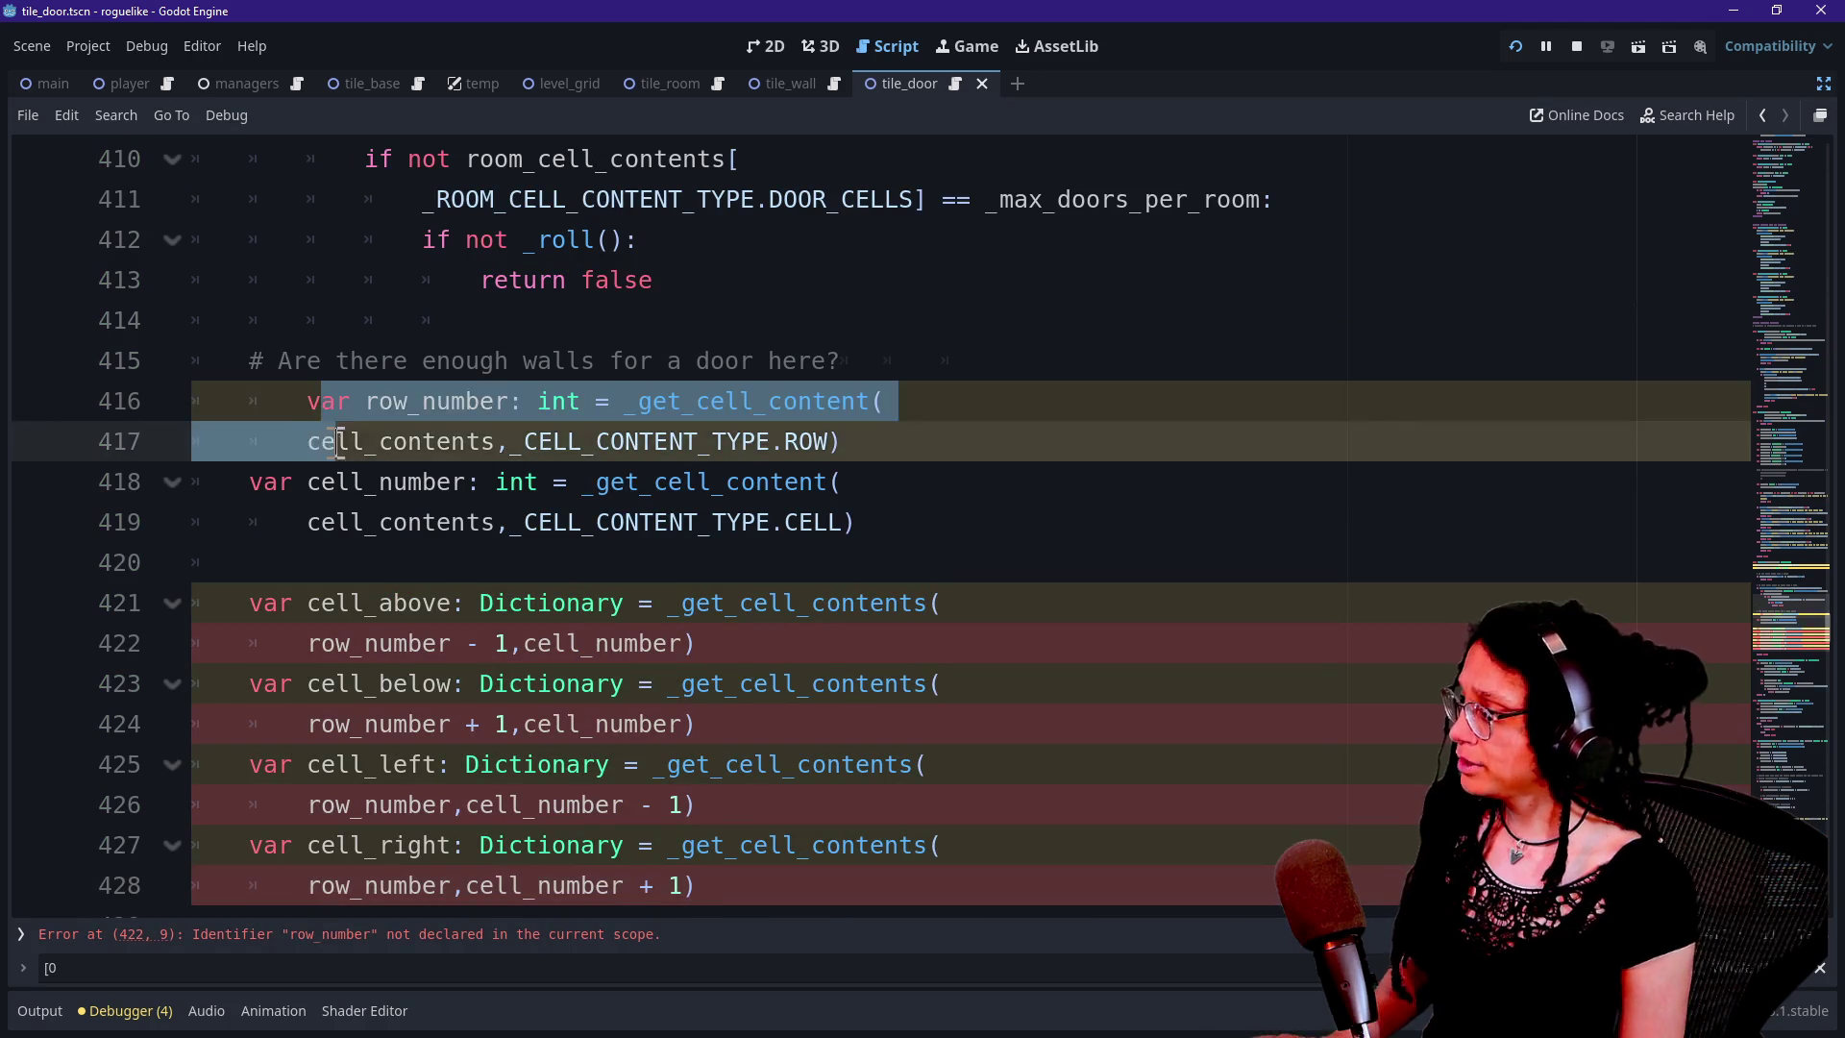
pyautogui.hotkey('shift', 'Tab')
pyautogui.click(358, 398)
pyautogui.moveTo(256, 403); pyautogui.dragTo(855, 523)
pyautogui.scroll(-1, 826, 577)
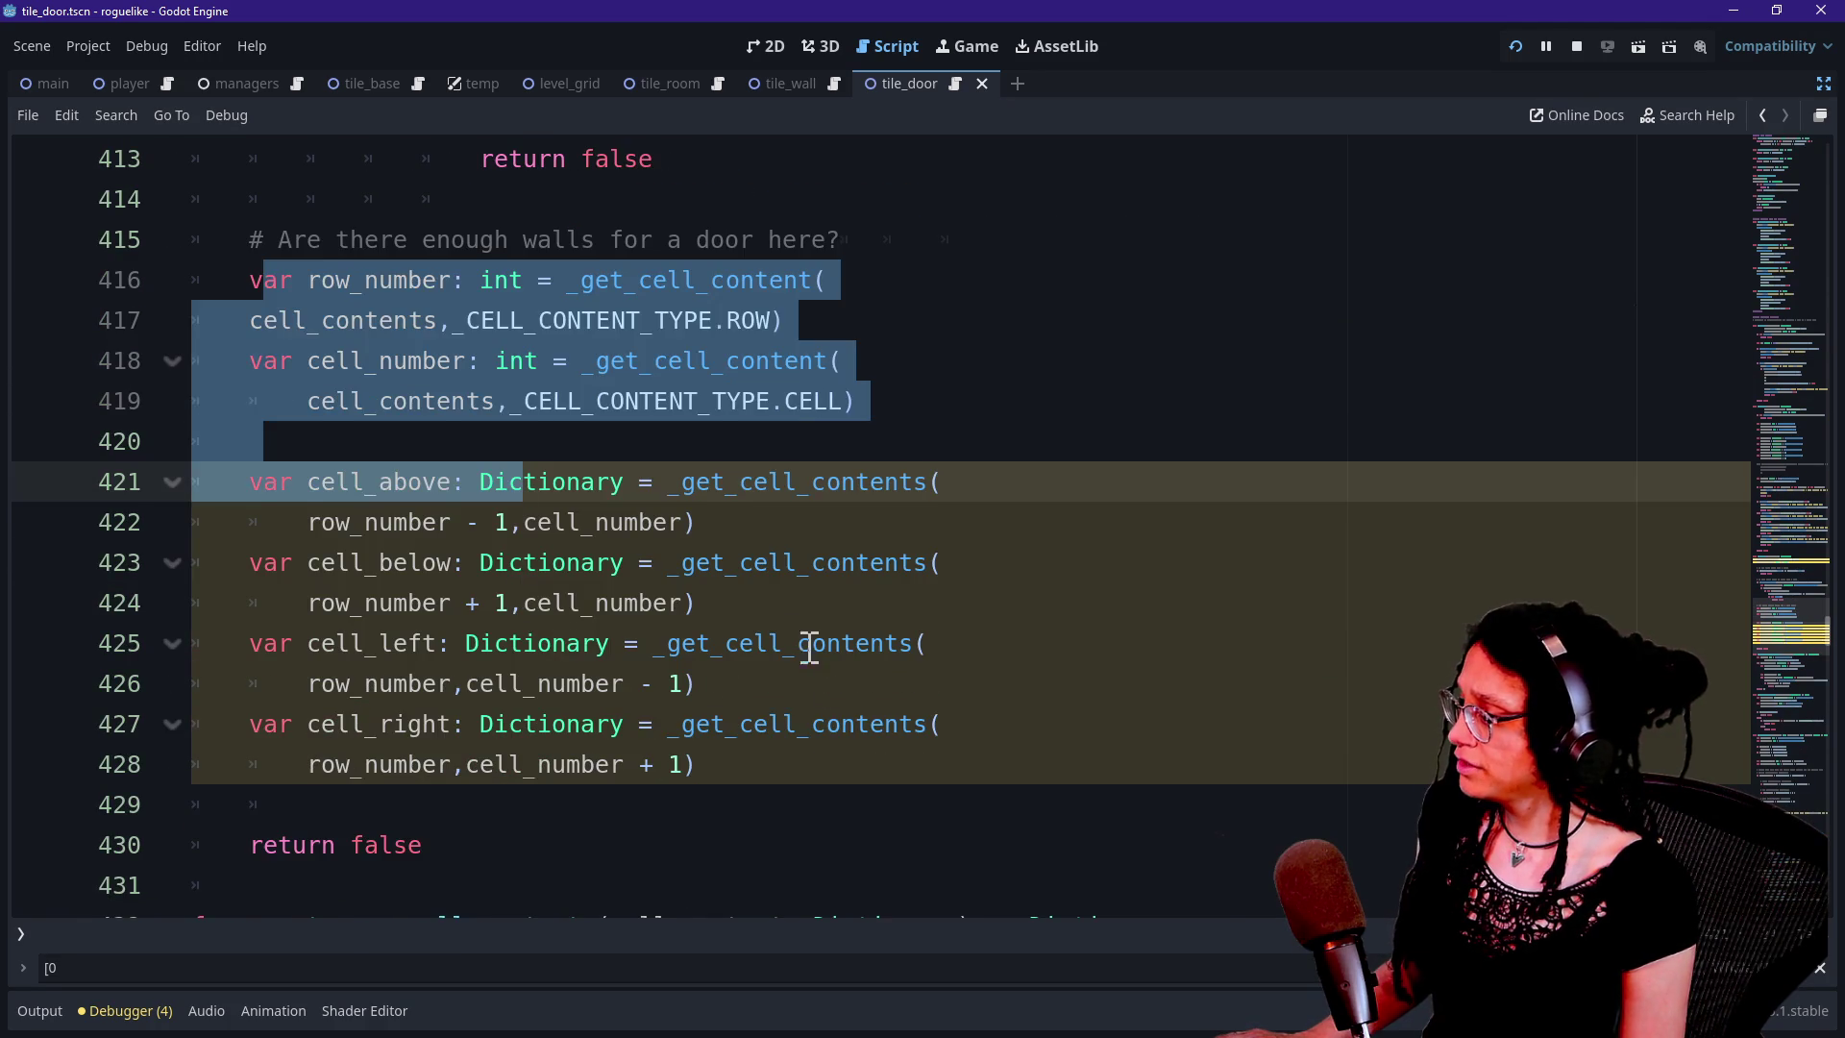
# Step: Add a new line after the cell_right declaration and begin an 'if' check
pyautogui.click(831, 728)
pyautogui.click(843, 776)
pyautogui.press('Return')
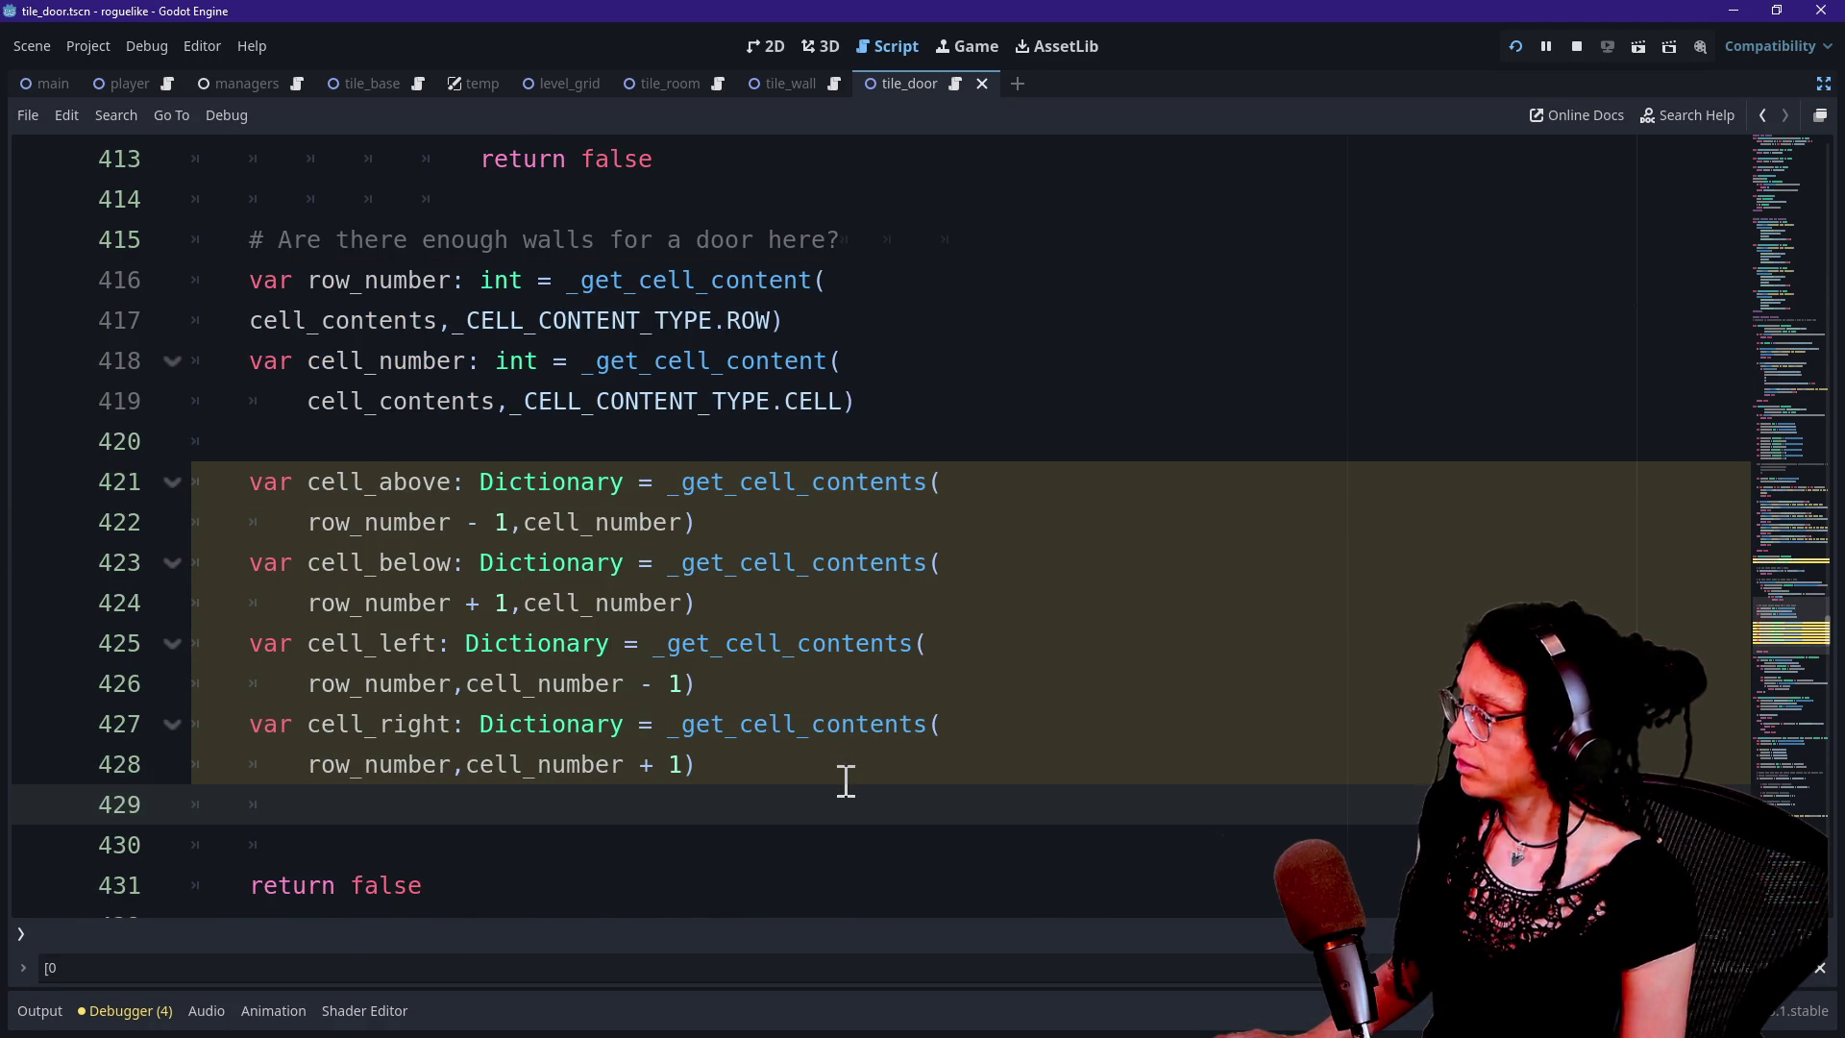
pyautogui.scroll(-1, 846, 780)
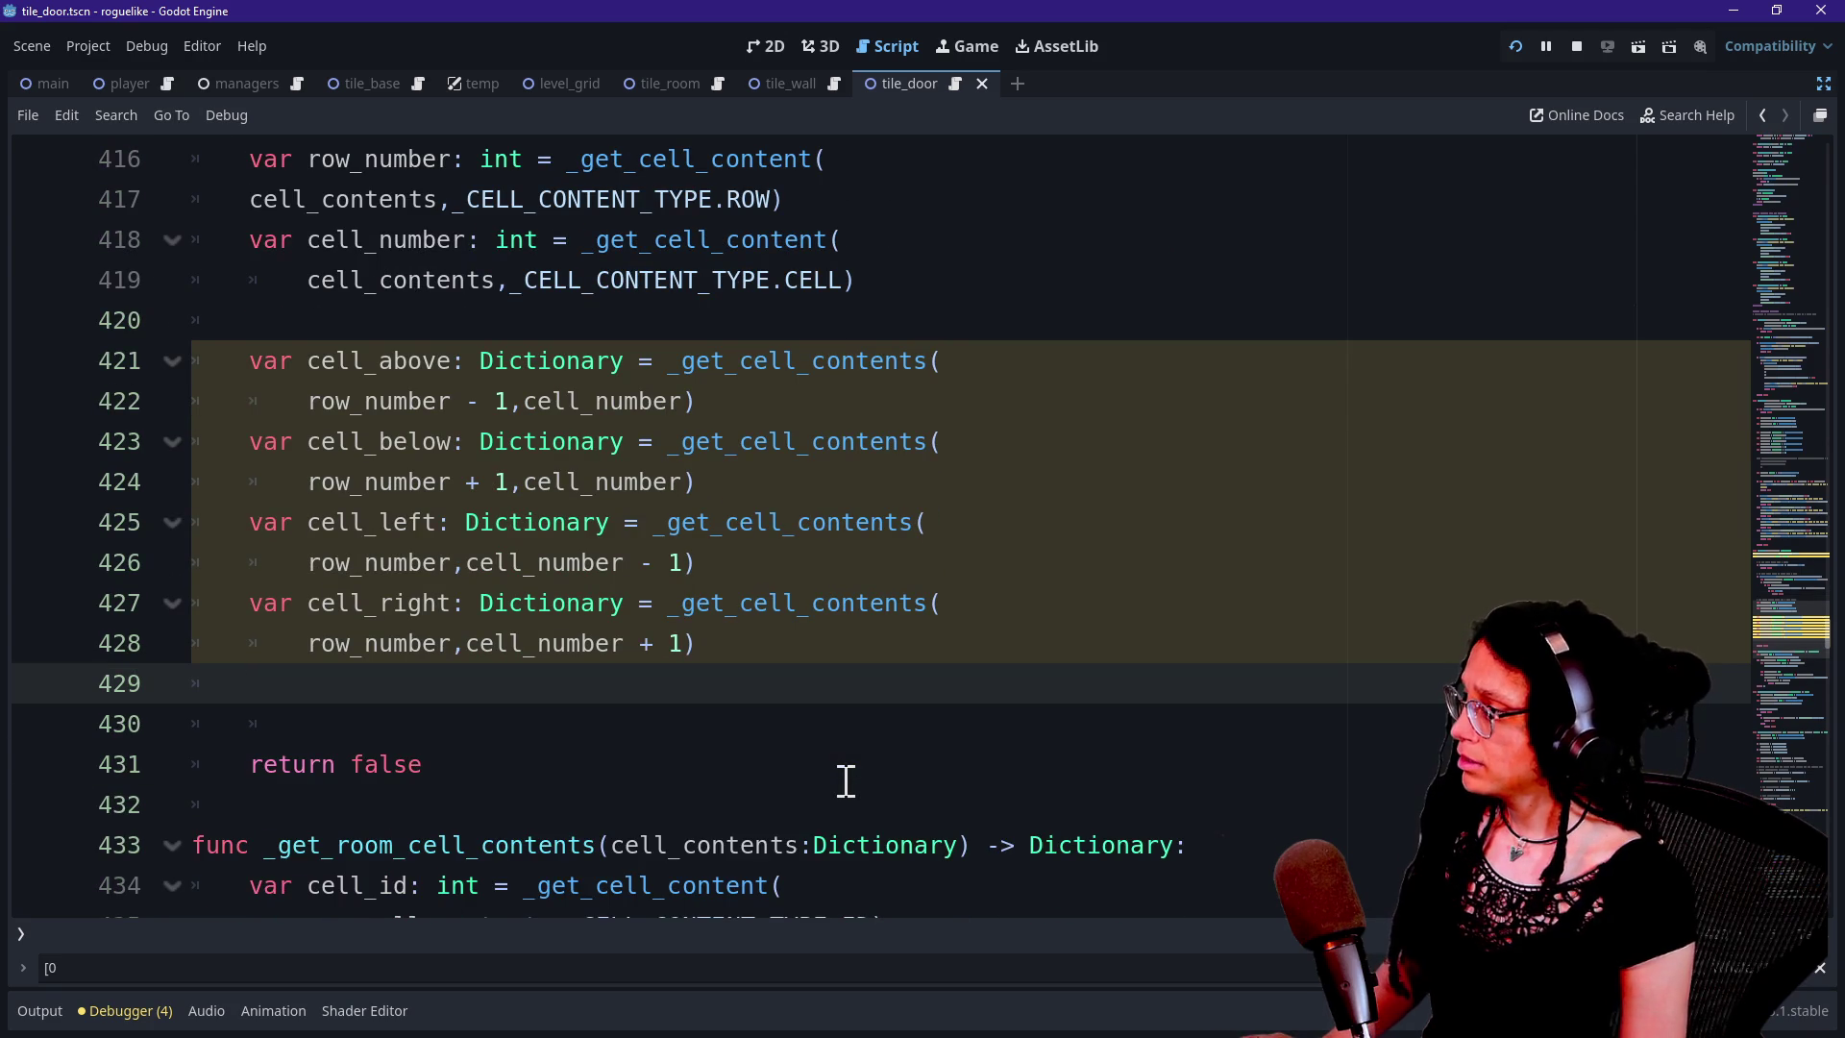
pyautogui.press('Return')
pyautogui.write('if')
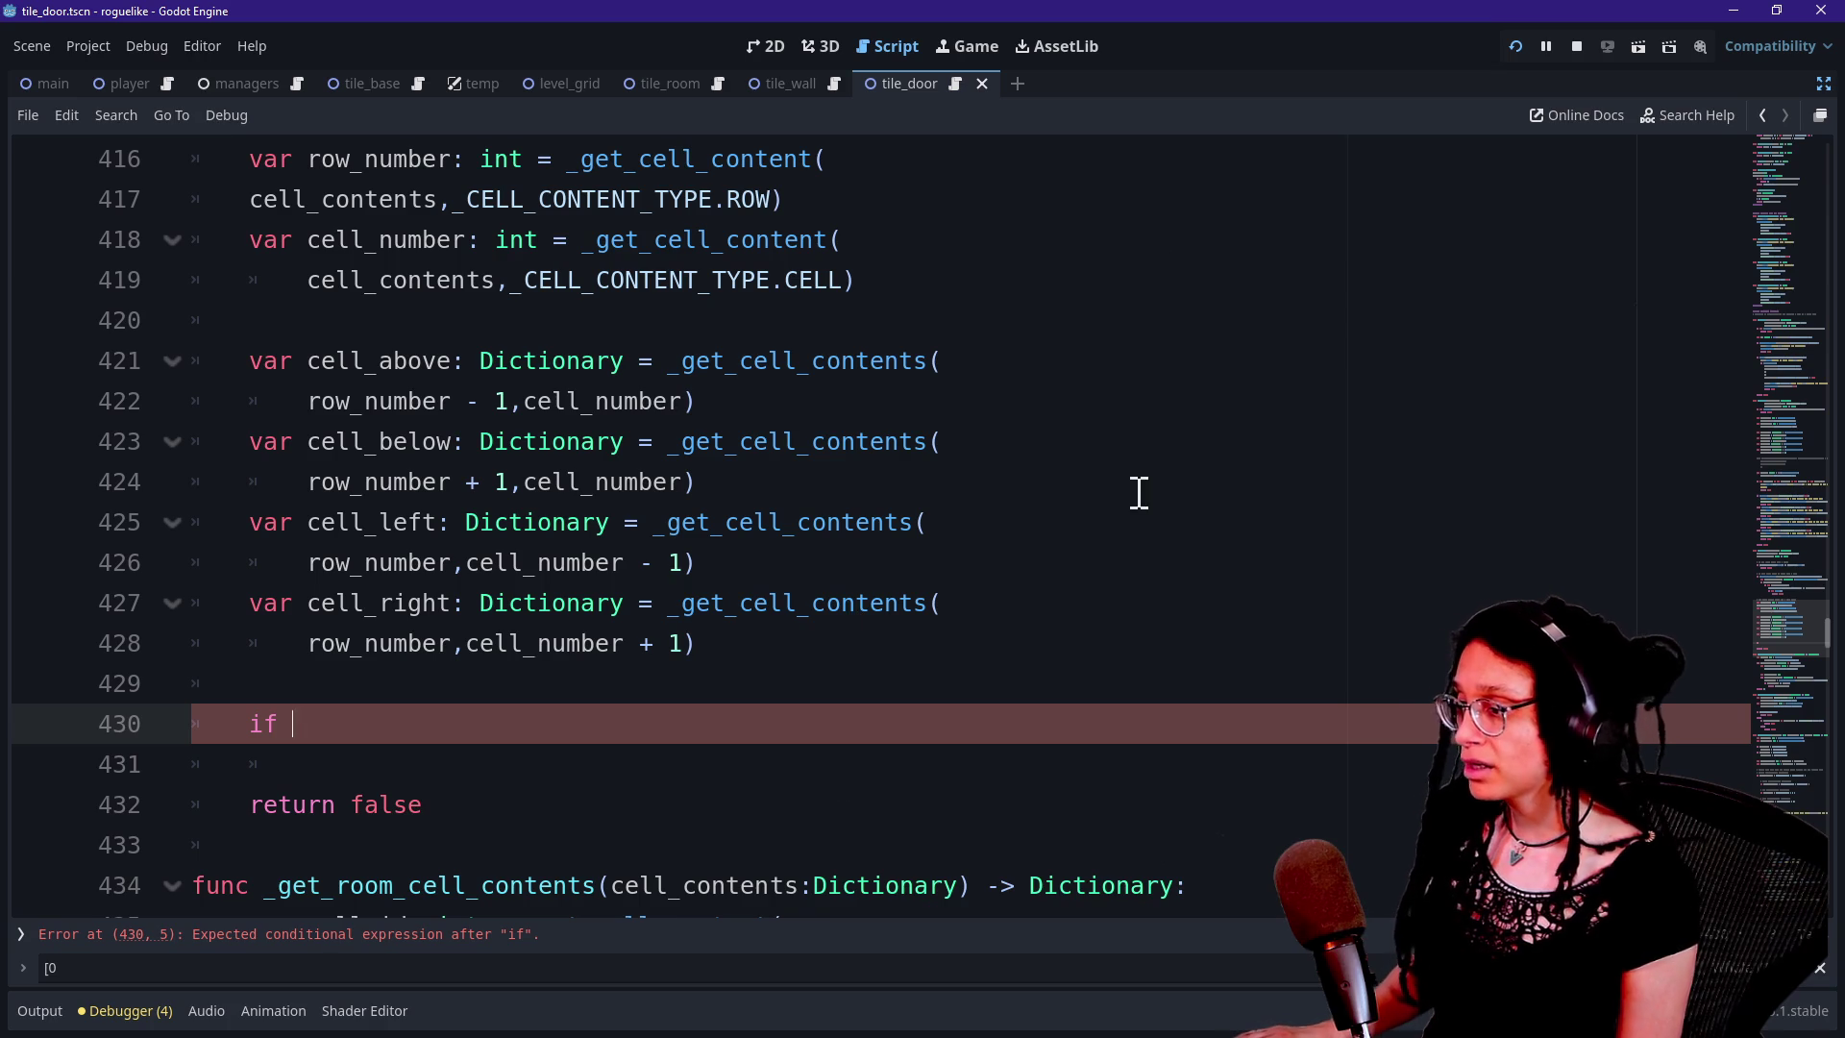
pyautogui.moveTo(306, 363); pyautogui.dragTo(448, 366)
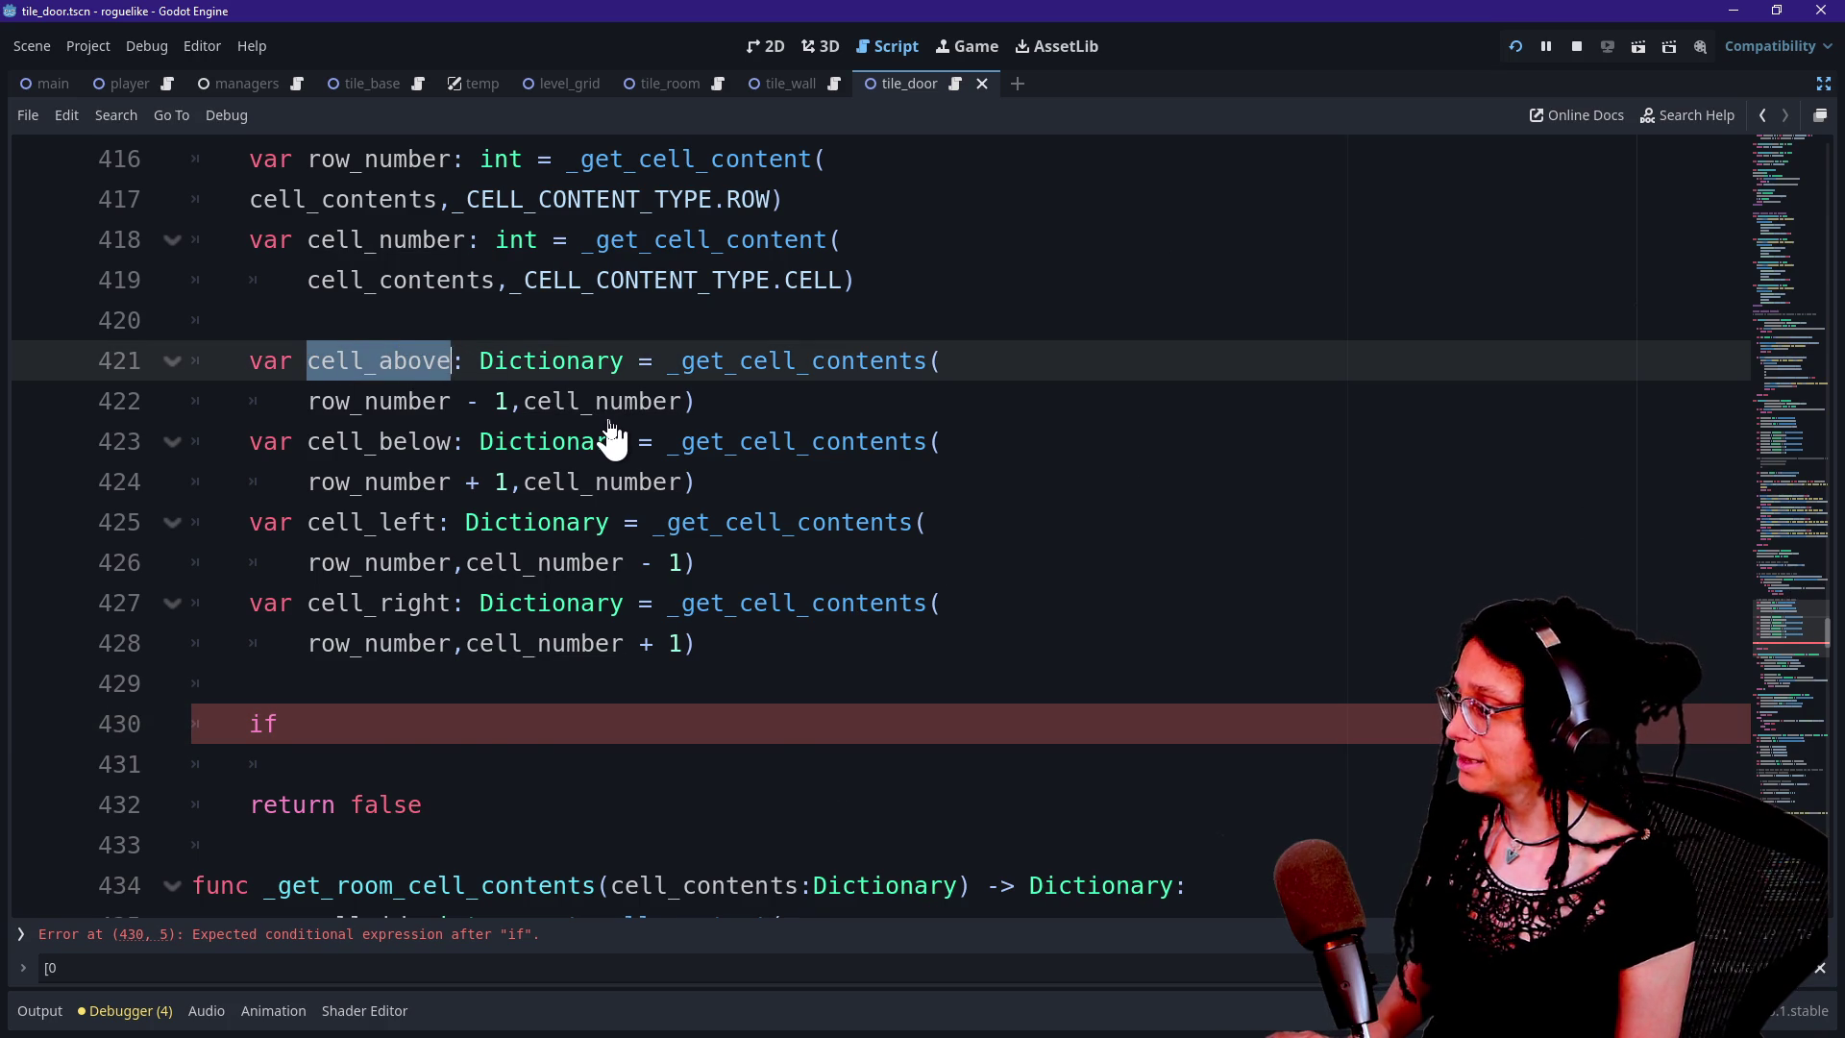
pyautogui.press('F3')
pyautogui.scroll(-5, 365, 476)
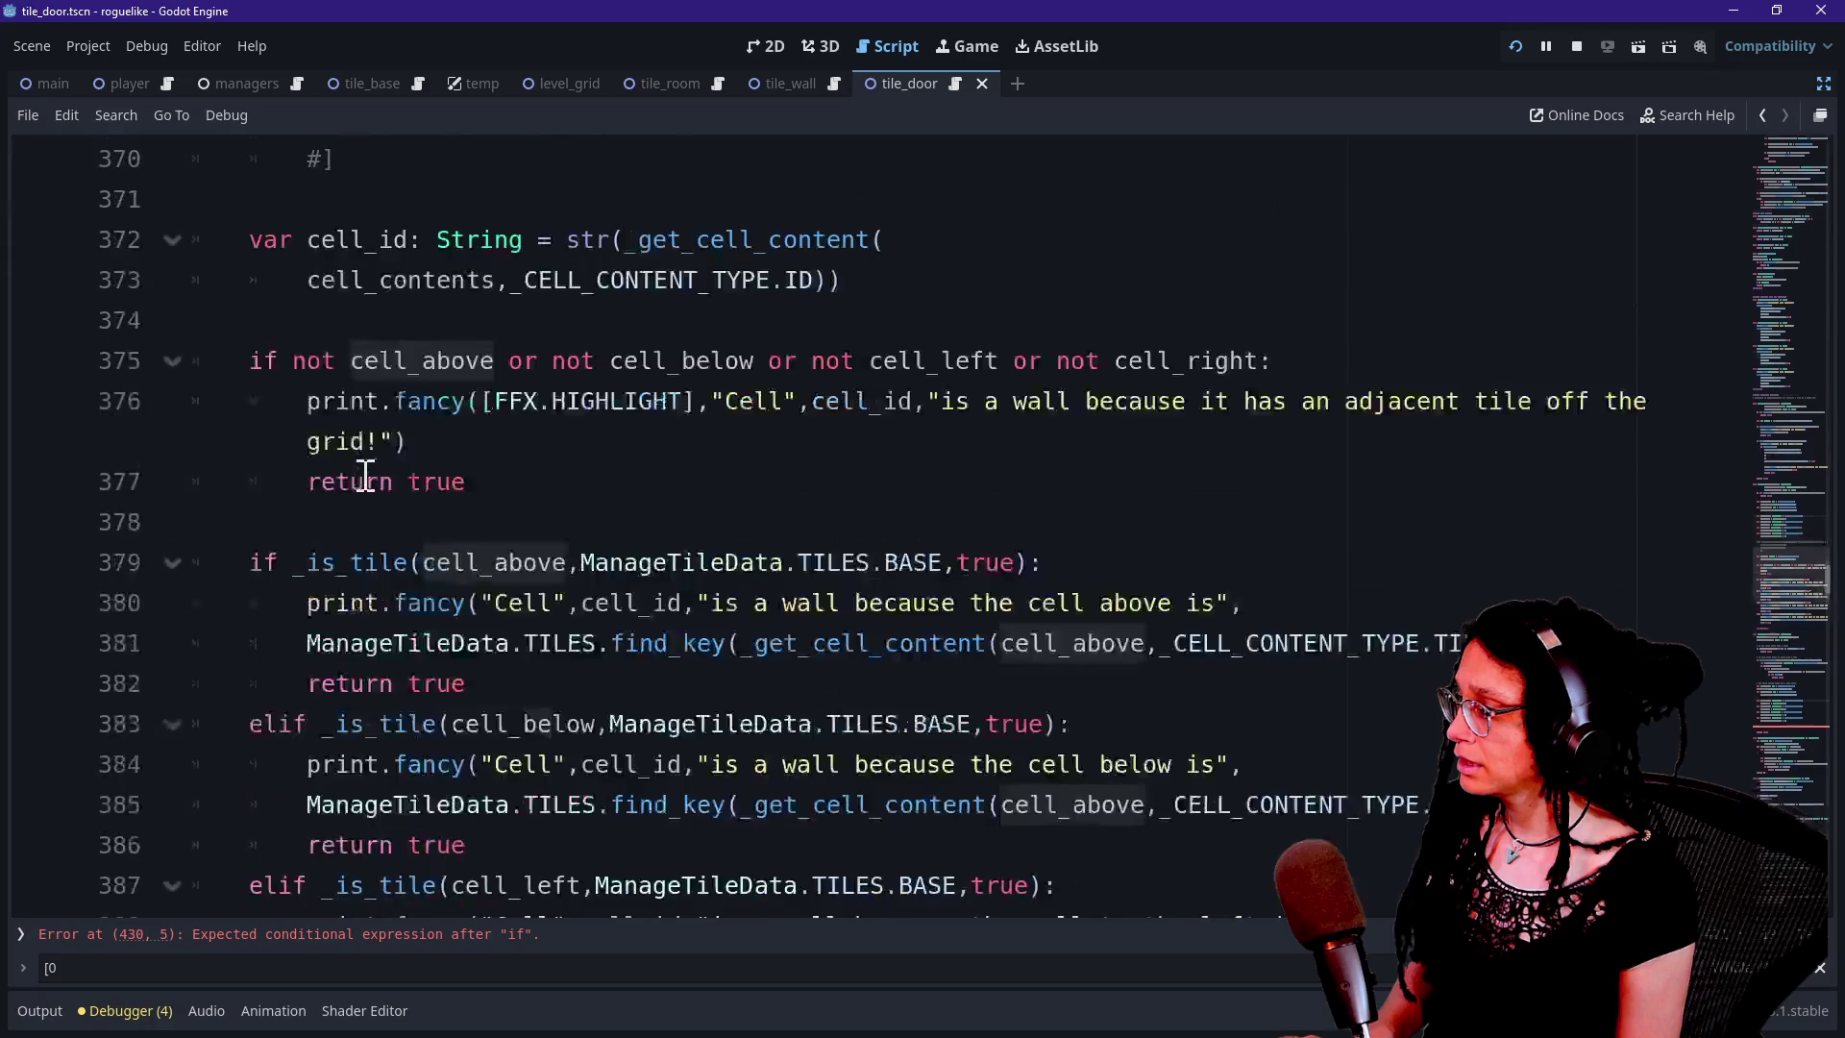
pyautogui.scroll(1, 365, 475)
pyautogui.moveTo(254, 372); pyautogui.dragTo(300, 400)
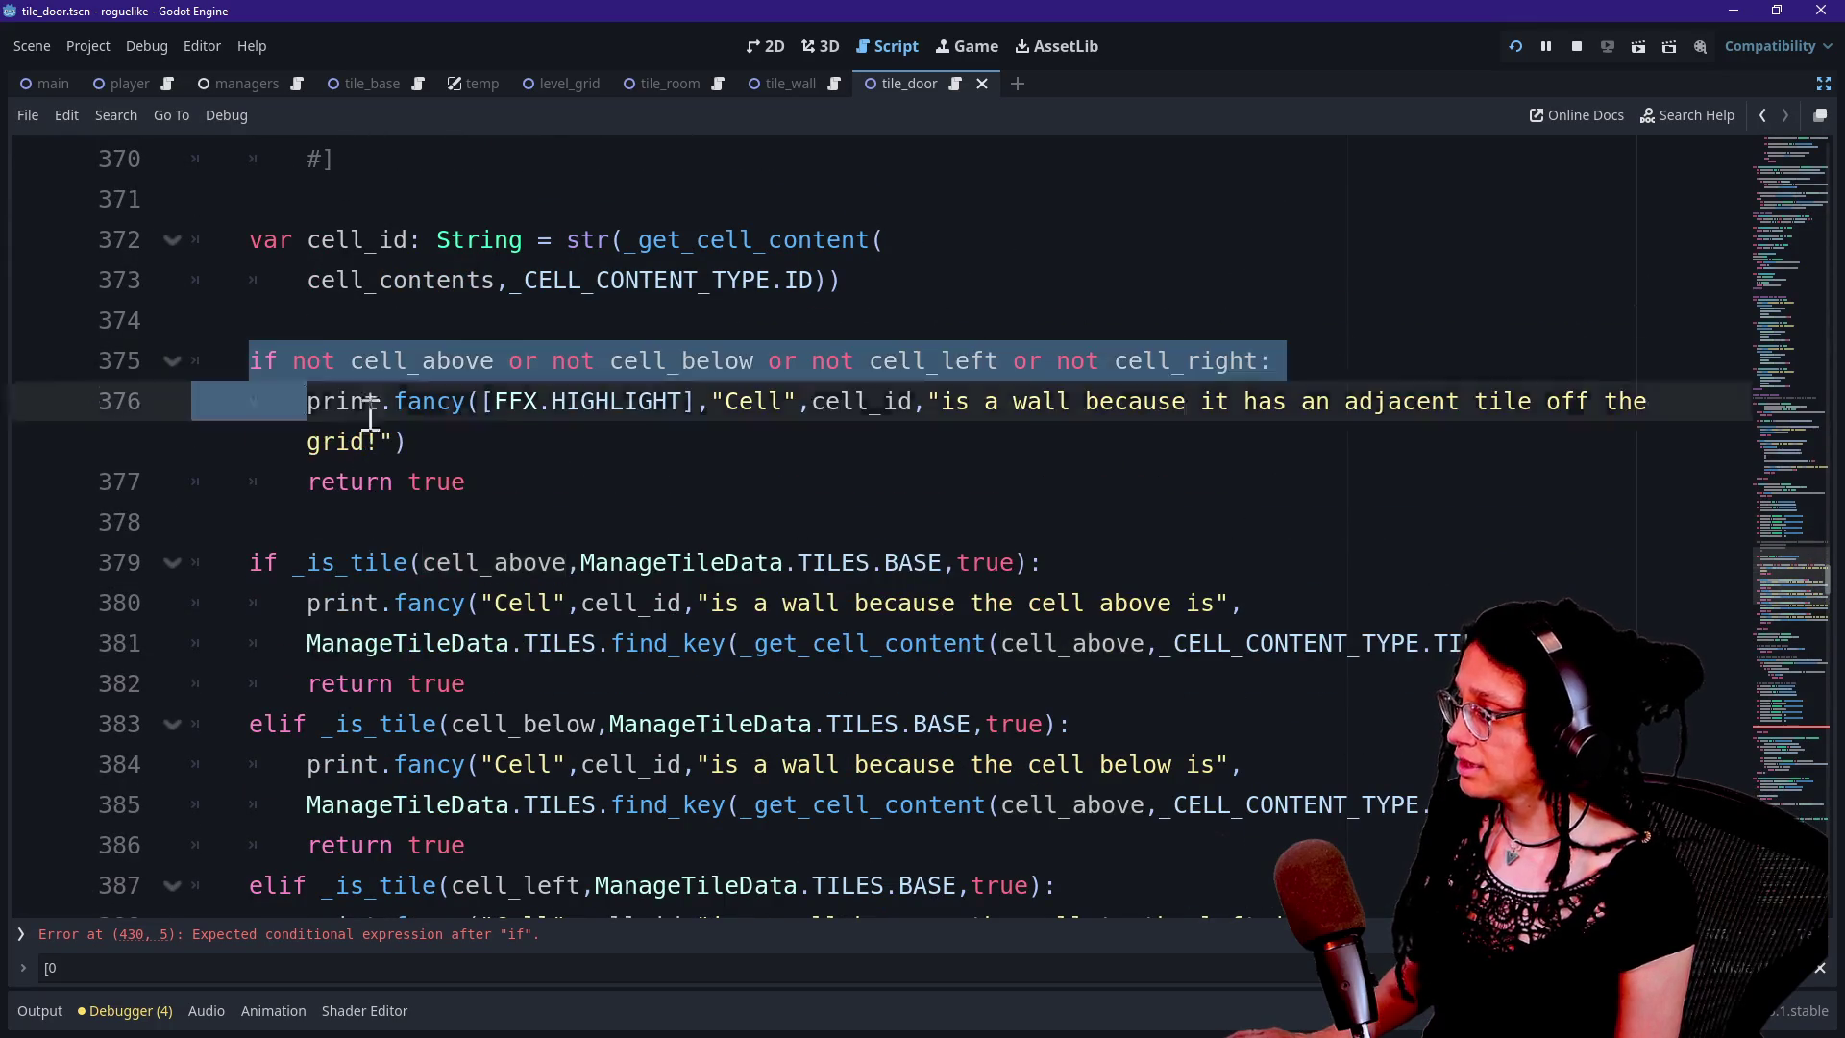
pyautogui.click(781, 667)
pyautogui.click(530, 522)
pyautogui.press('Up')
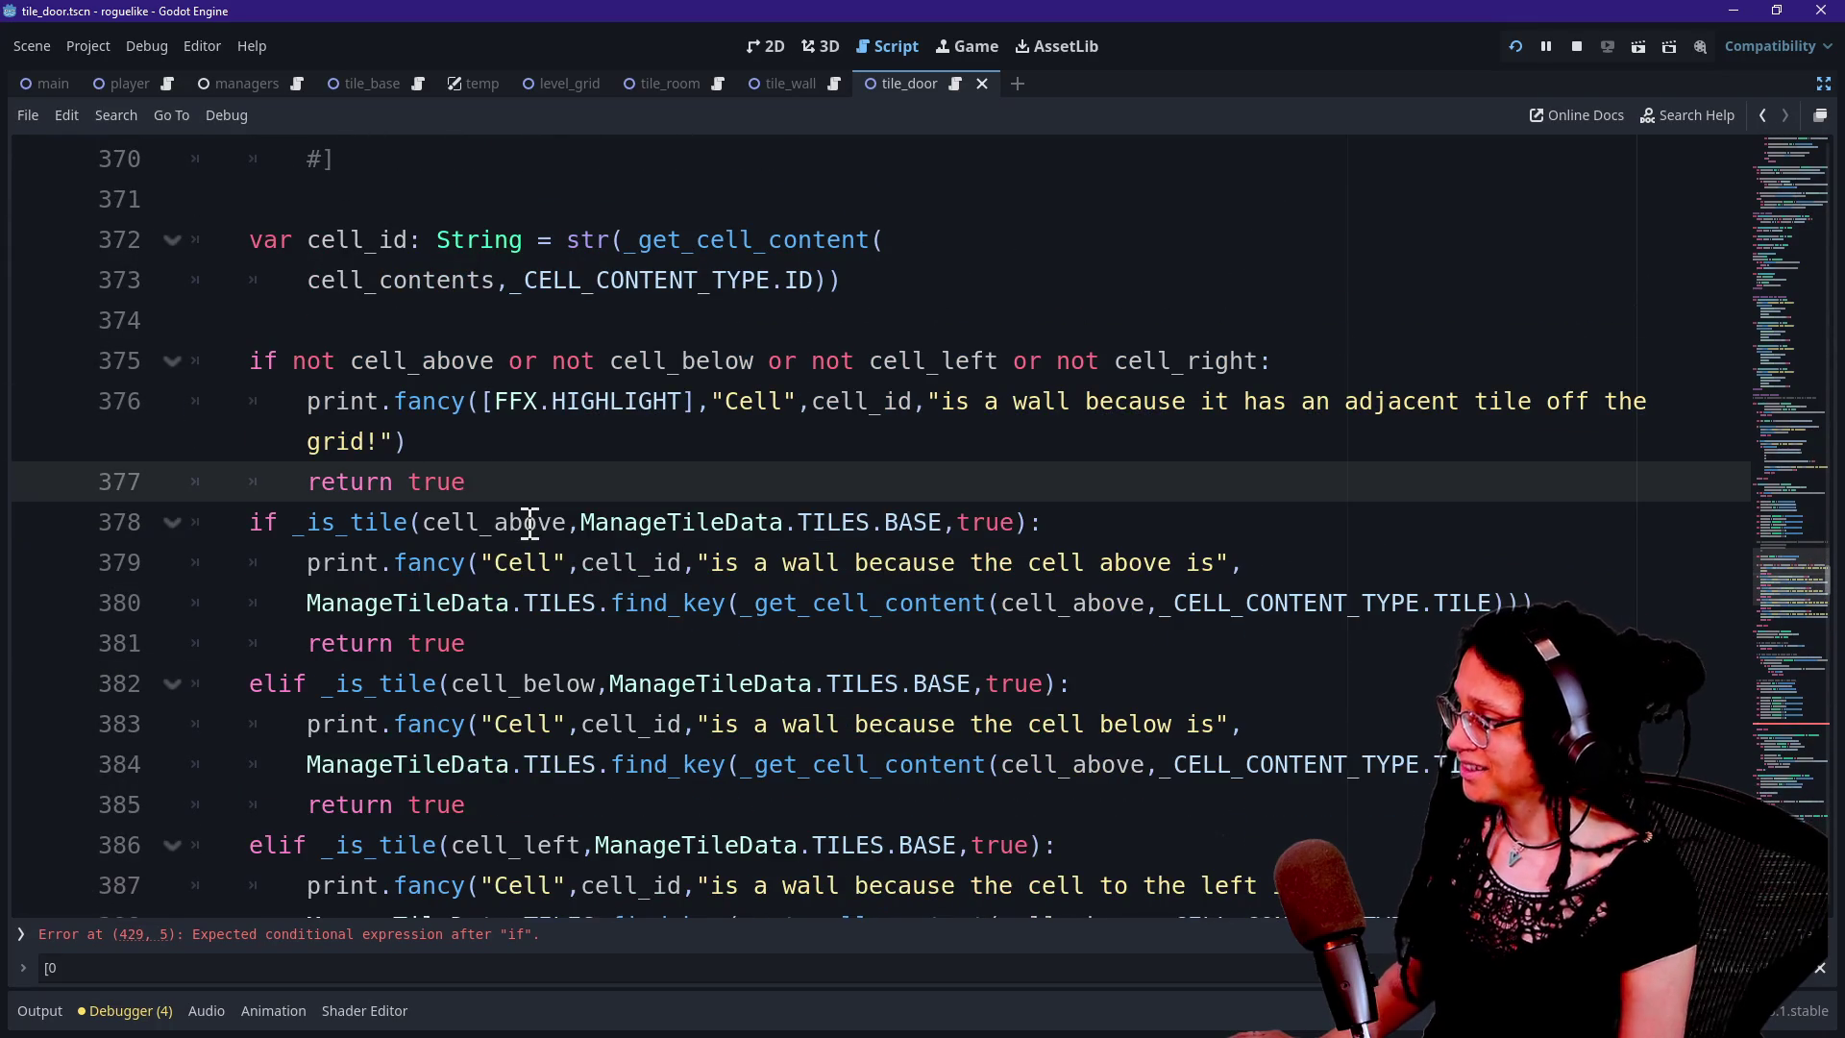
pyautogui.press('Return')
pyautogui.moveTo(255, 360)
pyautogui.mouseDown()
pyautogui.moveTo(395, 401)
pyautogui.moveTo(557, 525)
pyautogui.mouseUp()
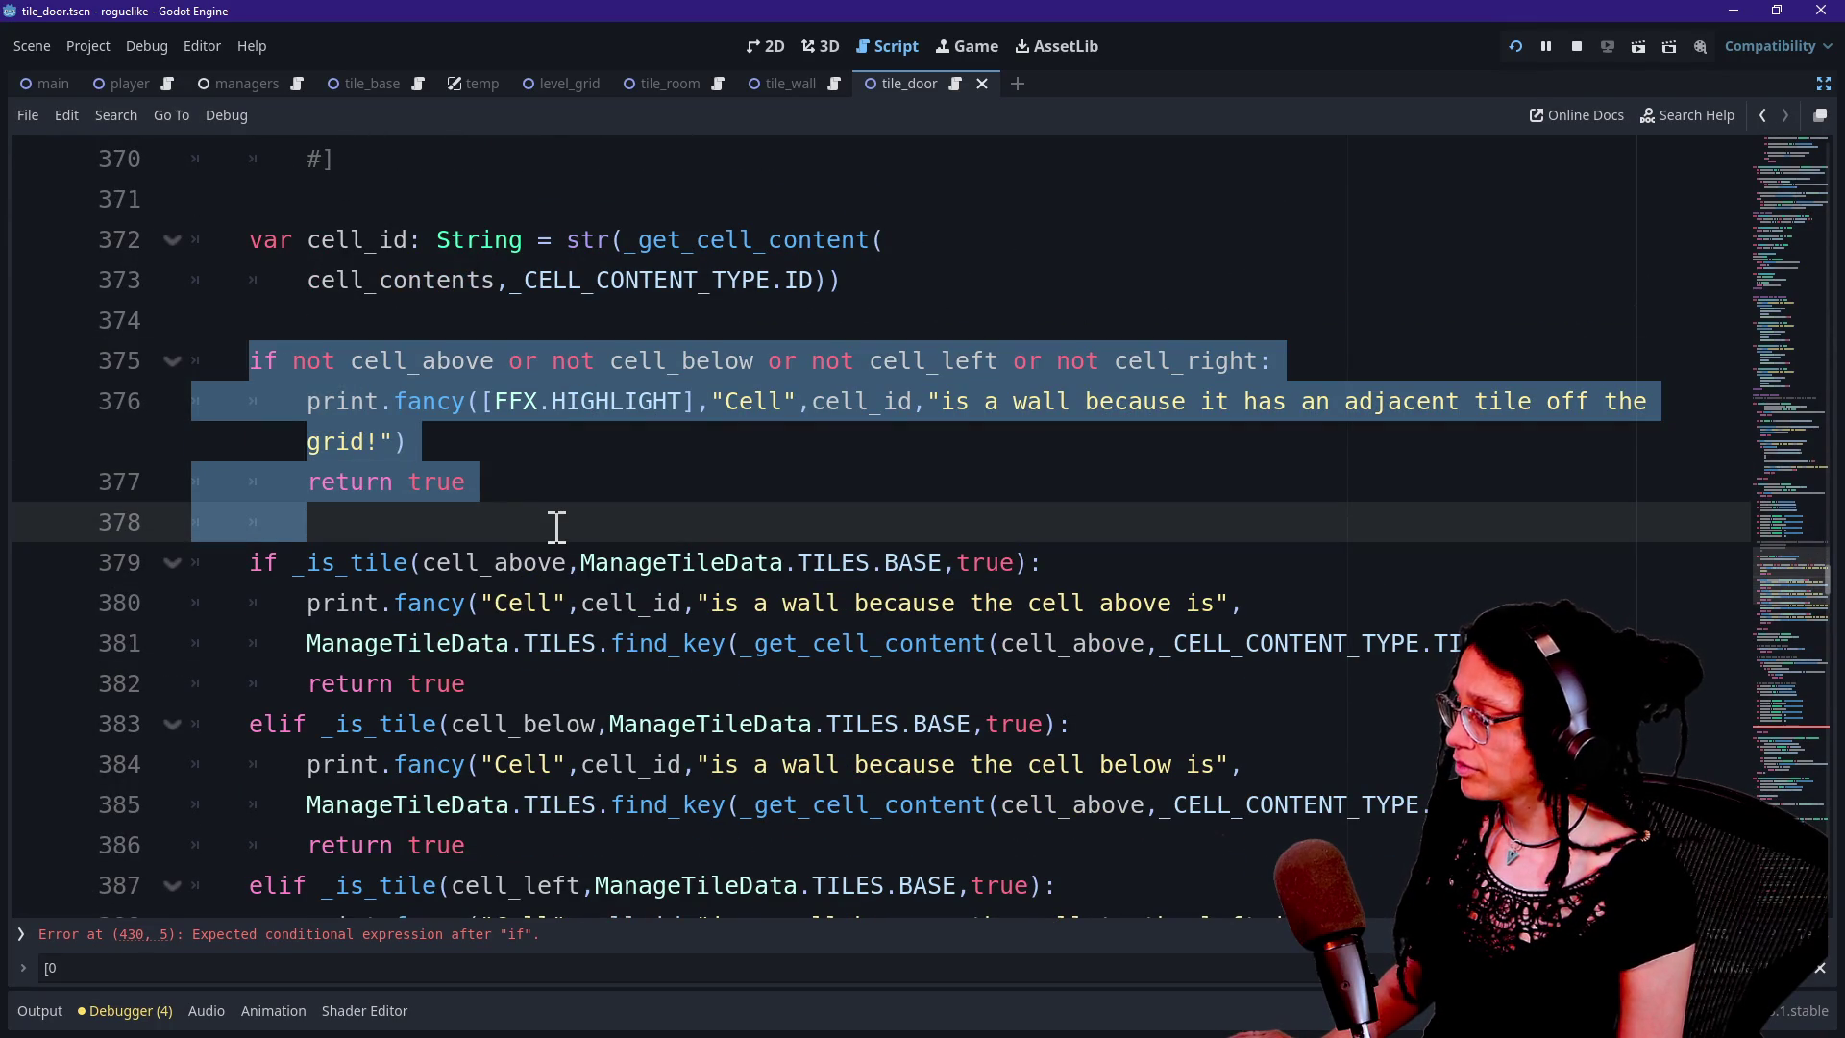
pyautogui.scroll(-4, 558, 525)
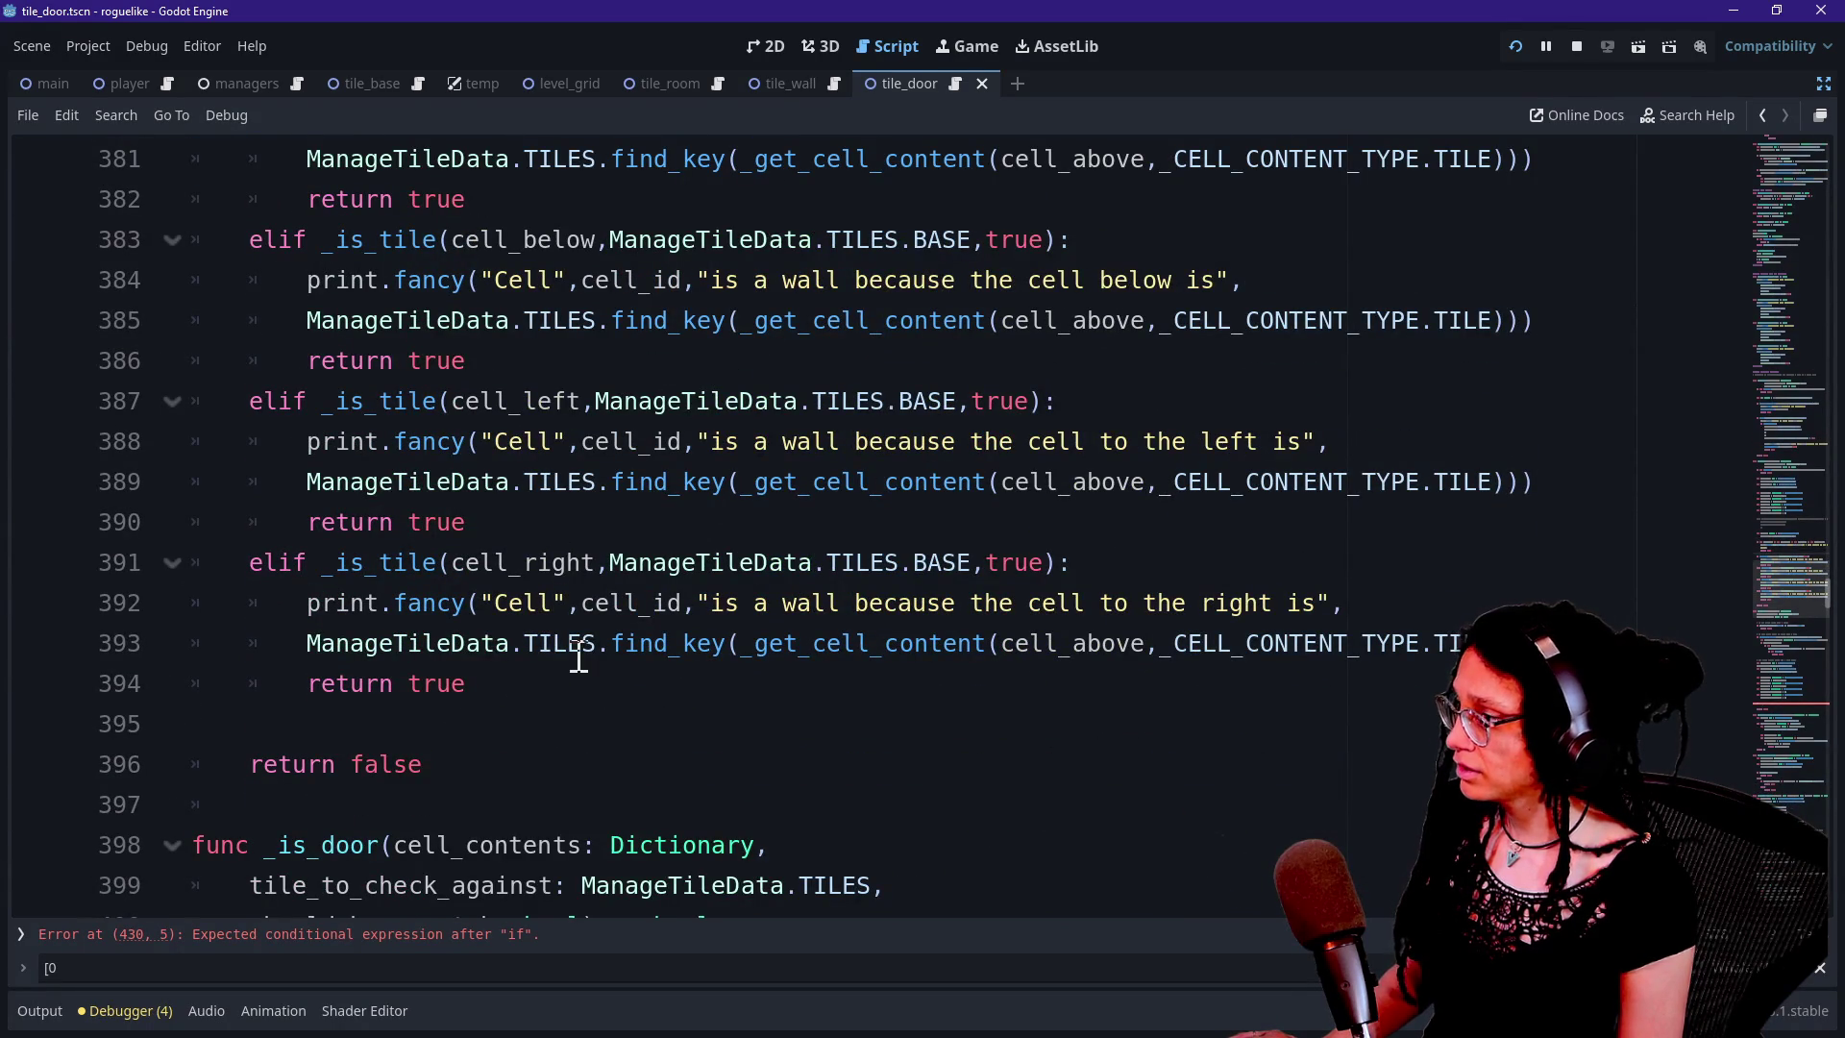
pyautogui.scroll(2, 578, 658)
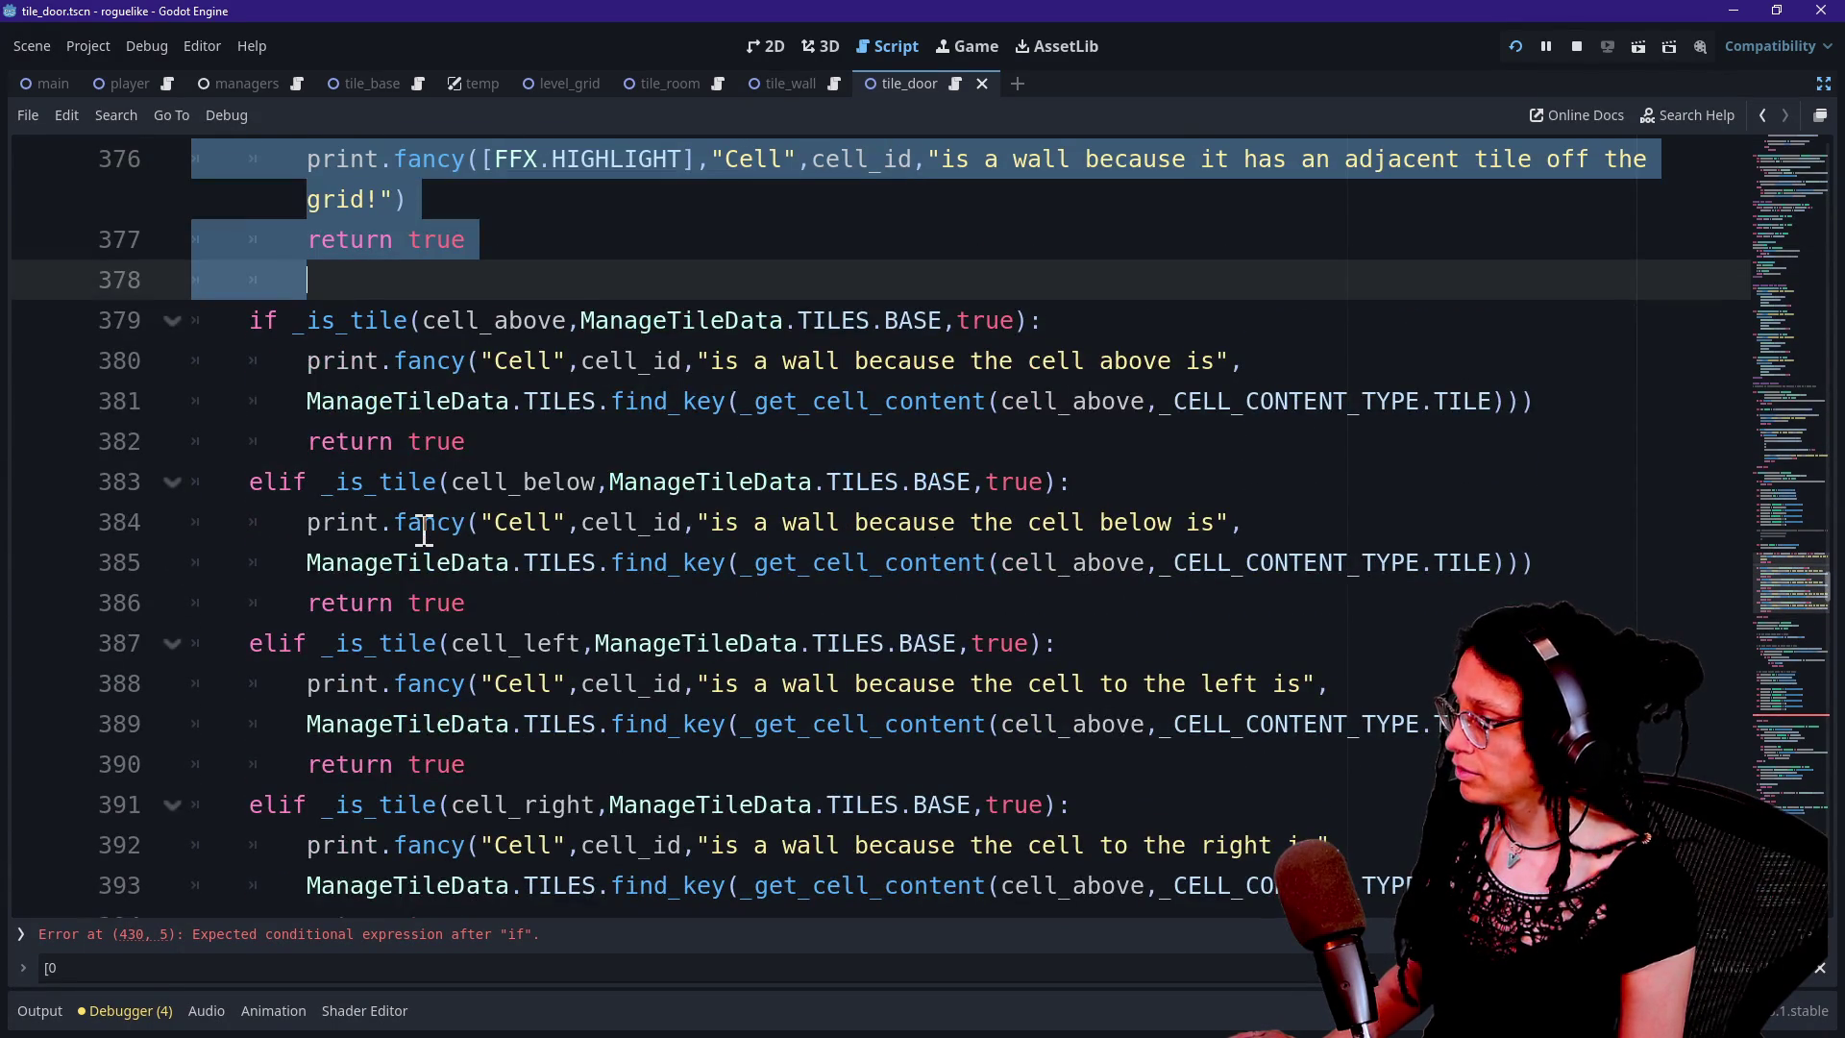
pyautogui.scroll(-1, 410, 669)
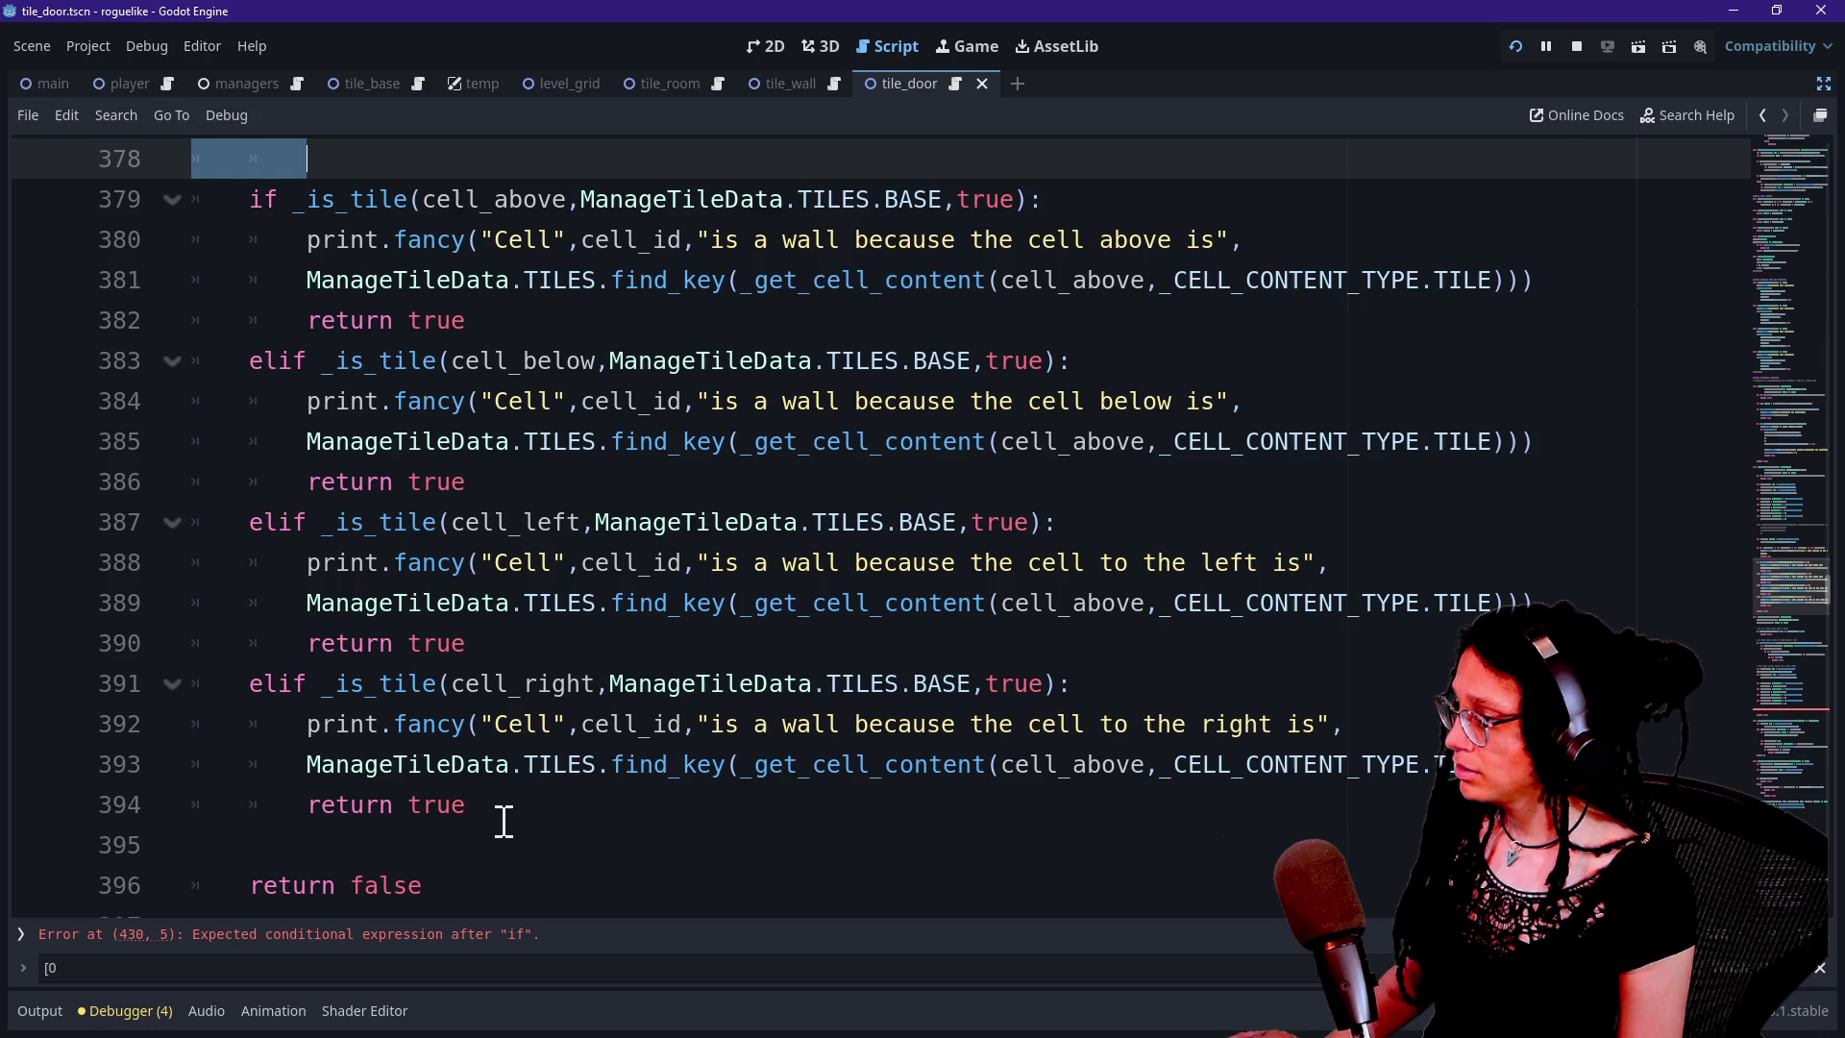
pyautogui.keyDown('shift'); pyautogui.click(503, 821); pyautogui.keyUp('shift')
pyautogui.scroll(1, 503, 821)
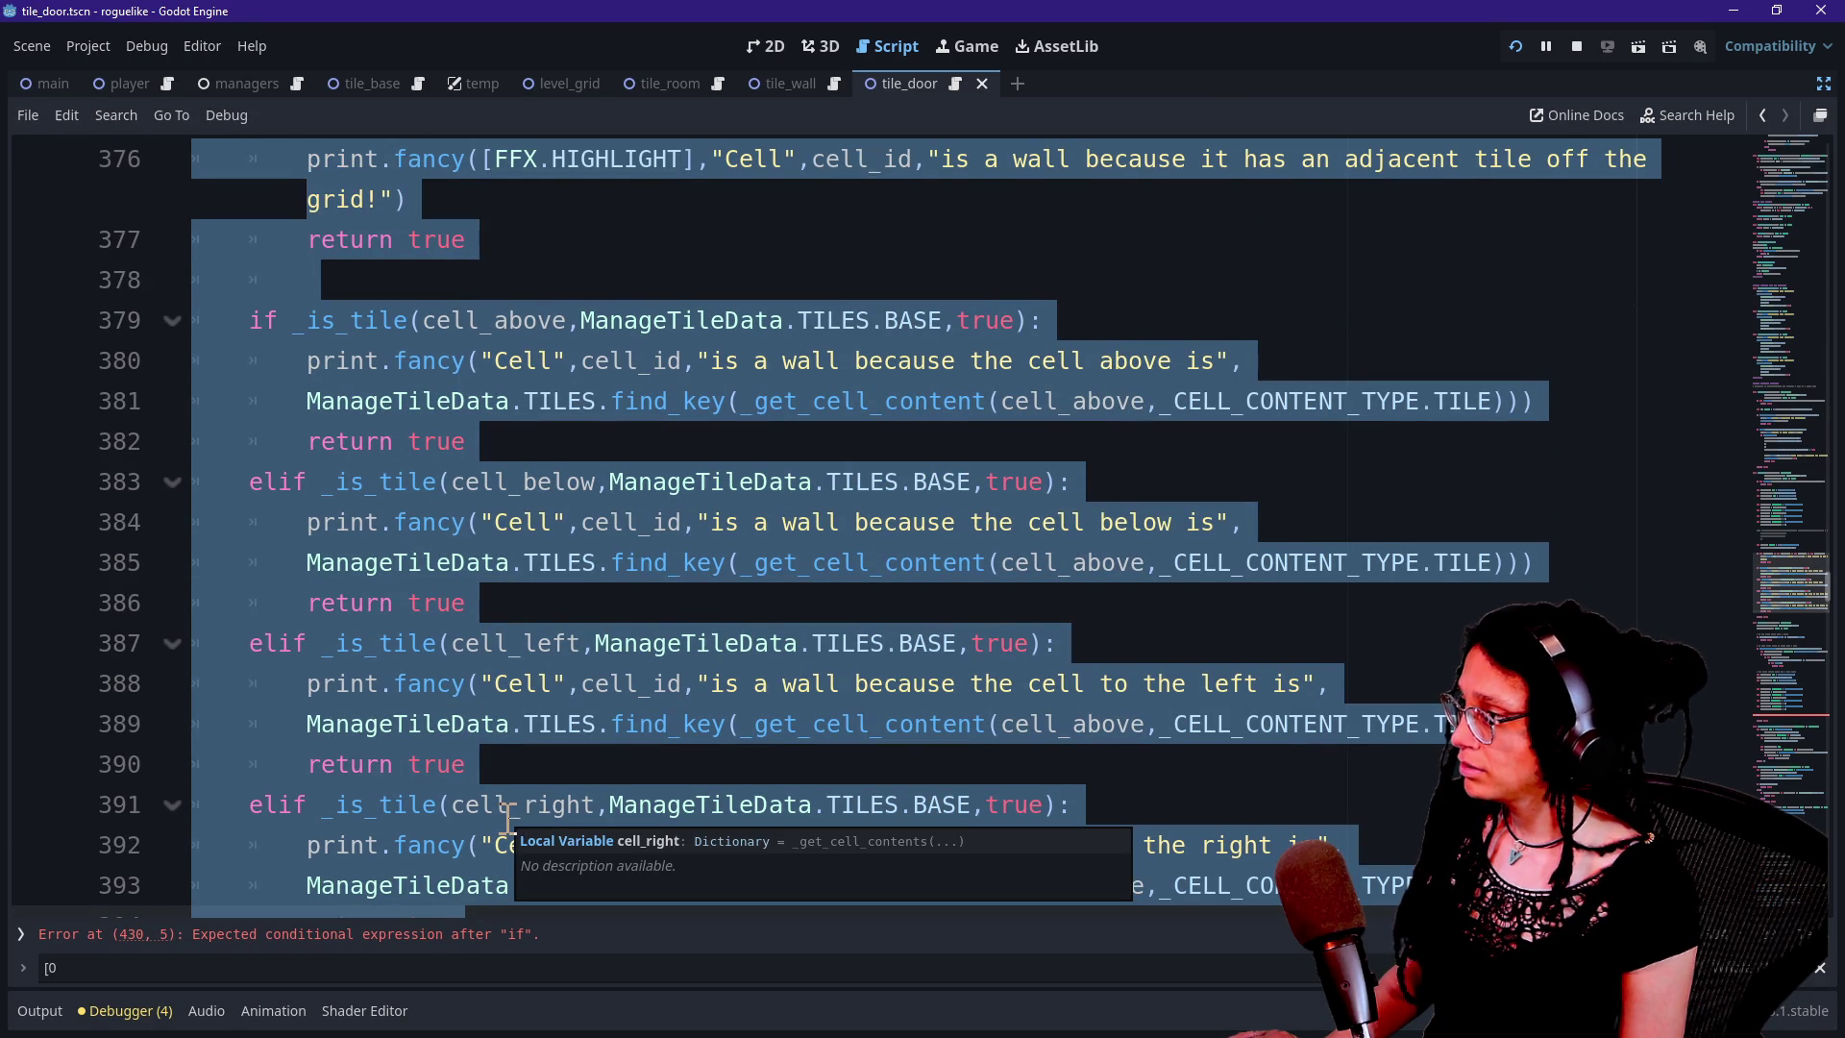
pyautogui.press('Delete')
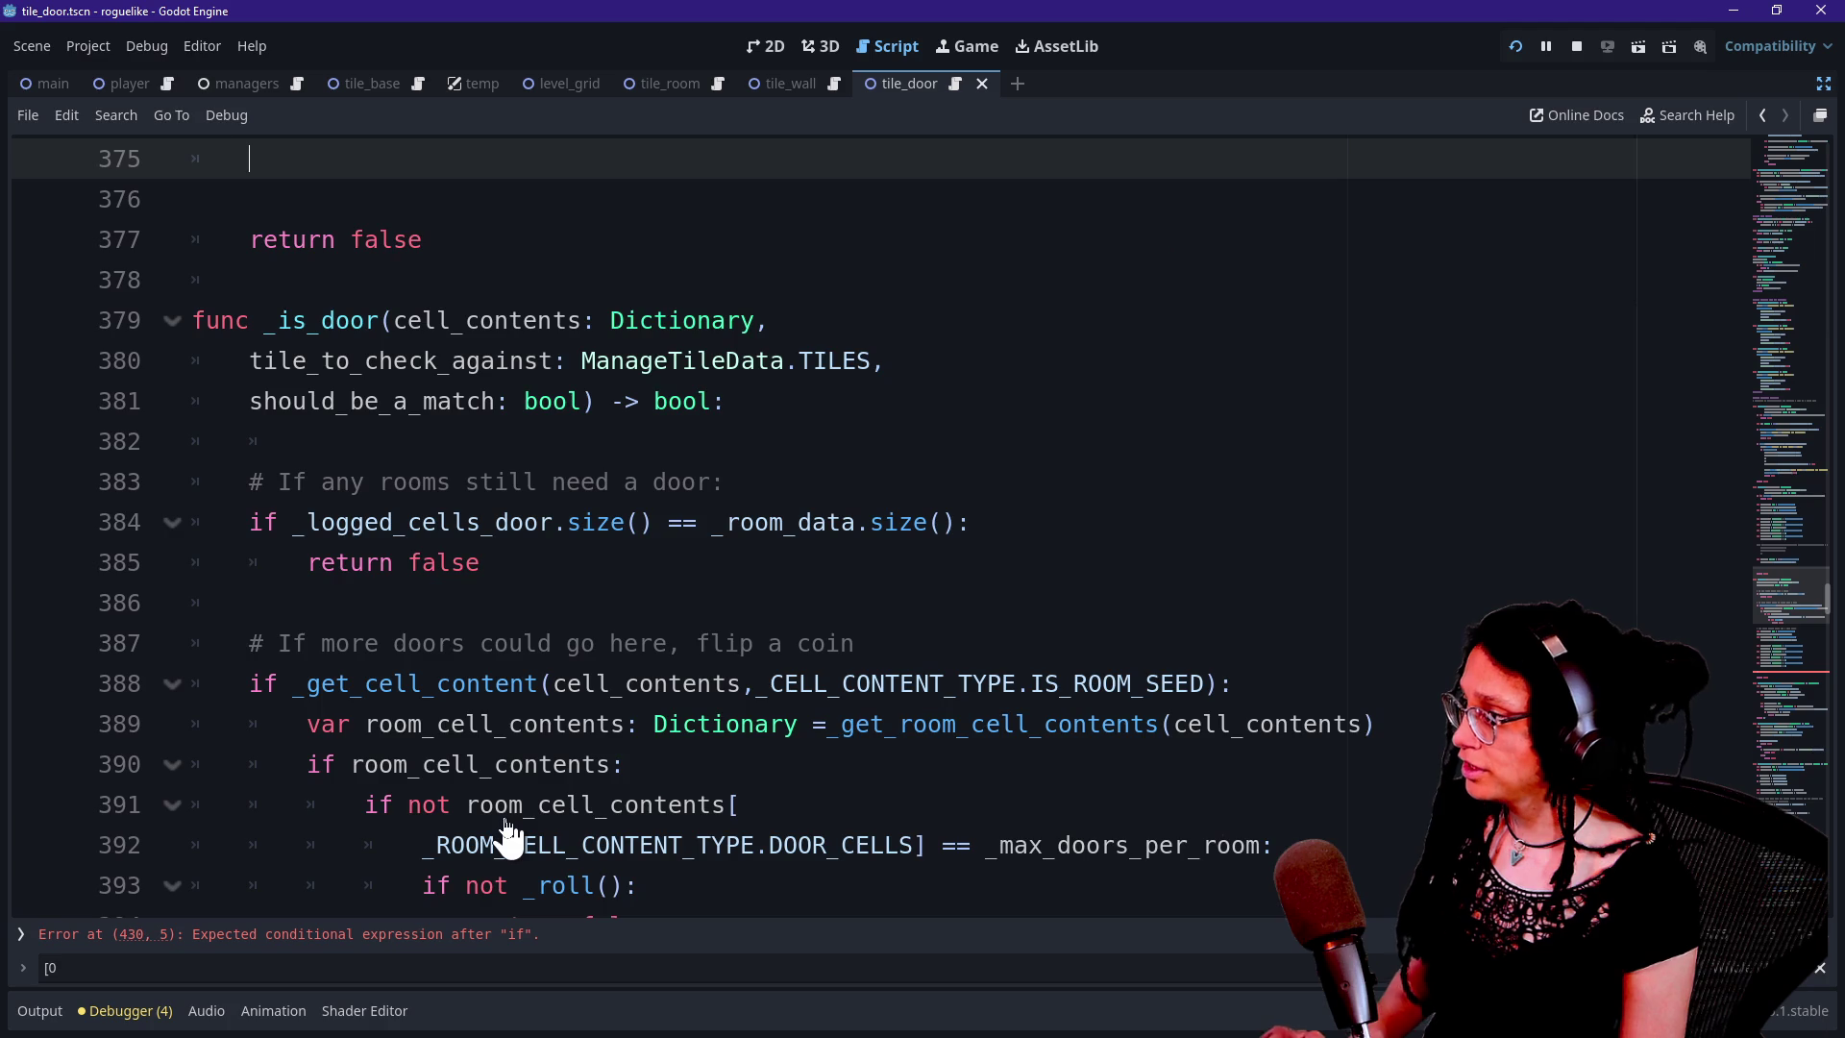
pyautogui.scroll(3, 509, 828)
pyautogui.hotkey('ctrl', 'z')
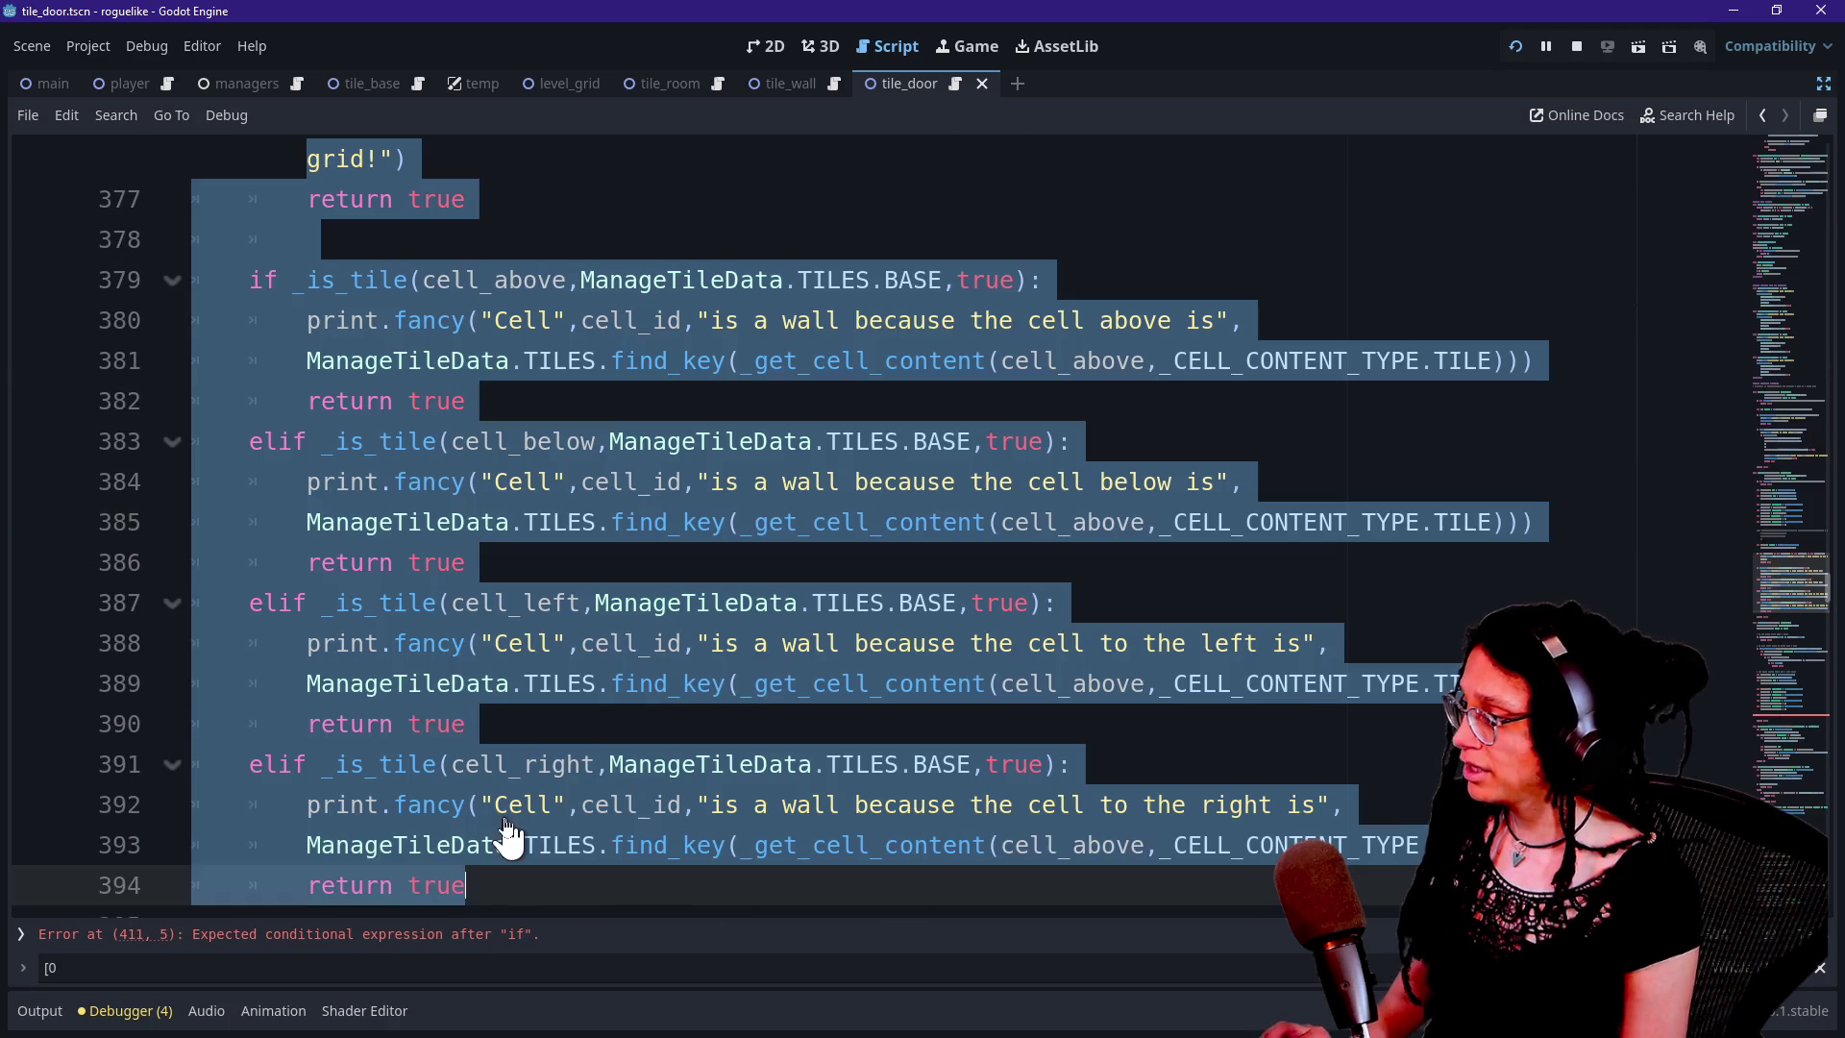
pyautogui.click(552, 932)
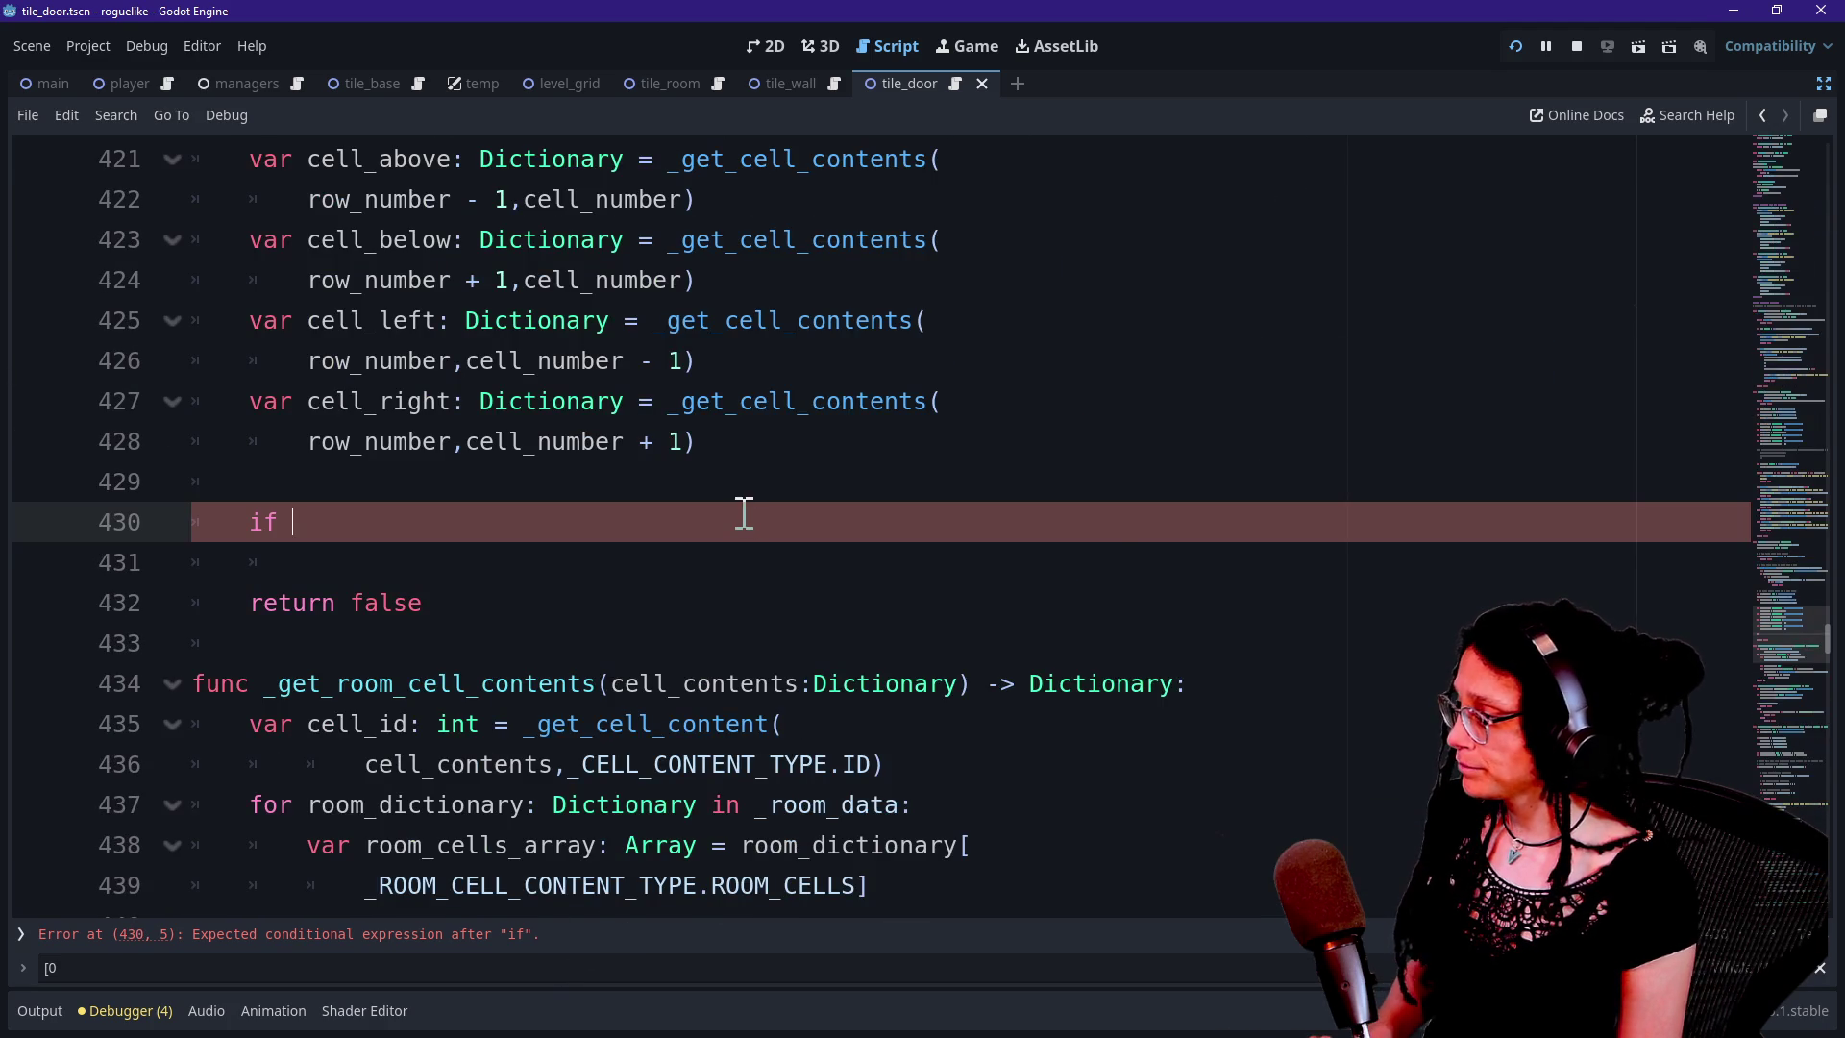
# Step: Paste the wall checks after the if and remove the duplicated if keyword
pyautogui.hotkey('ctrl', 'v')
pyautogui.scroll(2, 711, 522)
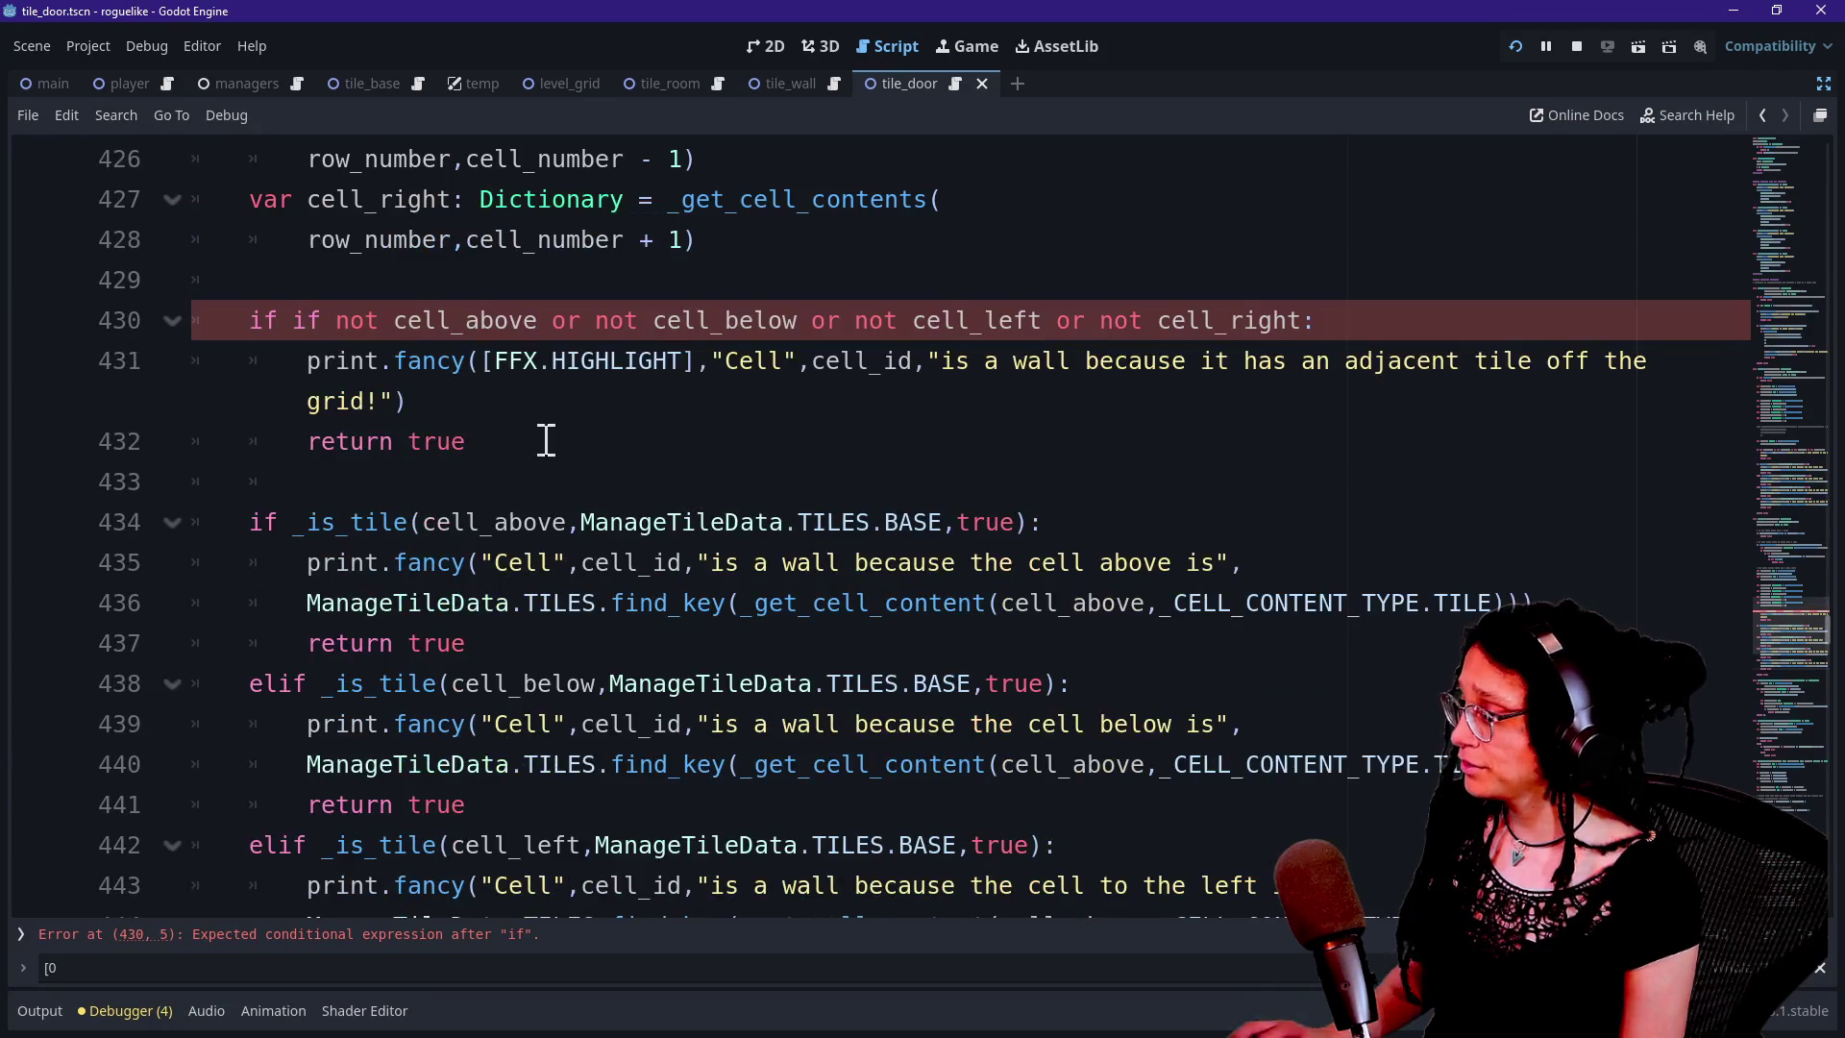
pyautogui.click(307, 323)
pyautogui.press('BackSpace')
pyautogui.press('BackSpace')
pyautogui.press('BackSpace')
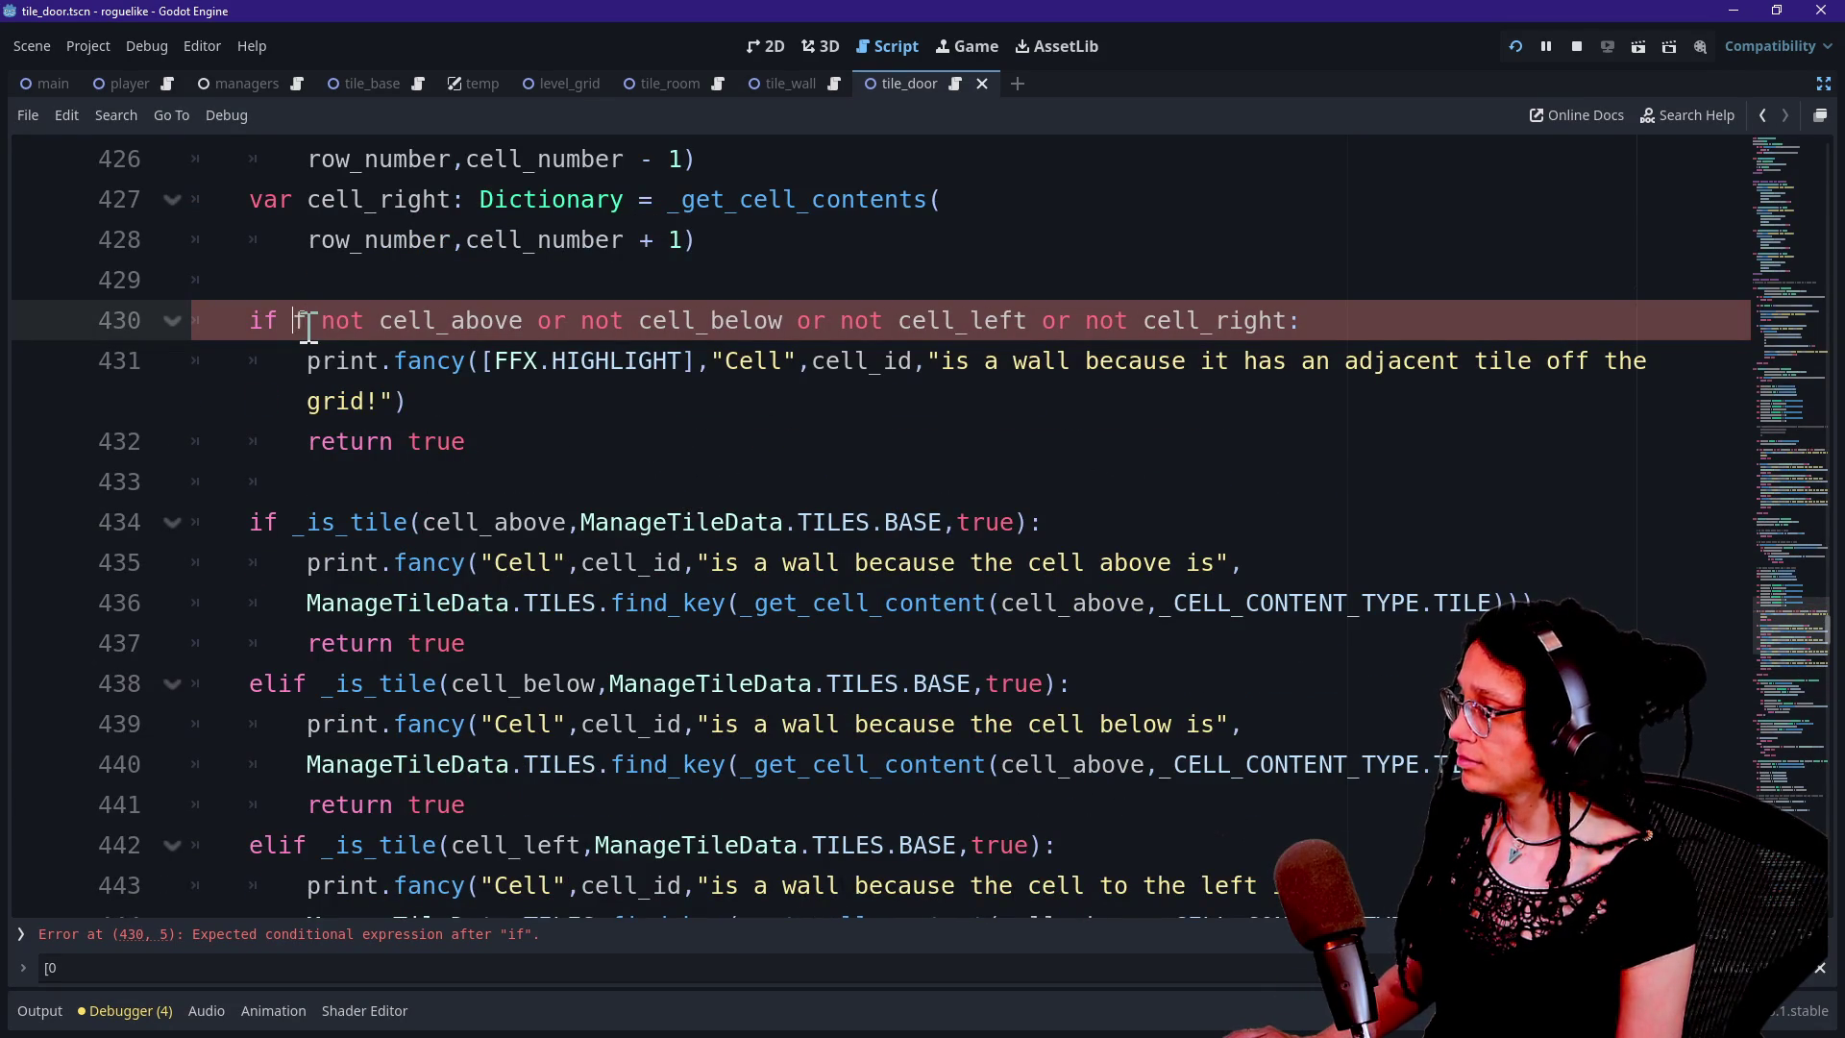
pyautogui.write('f')
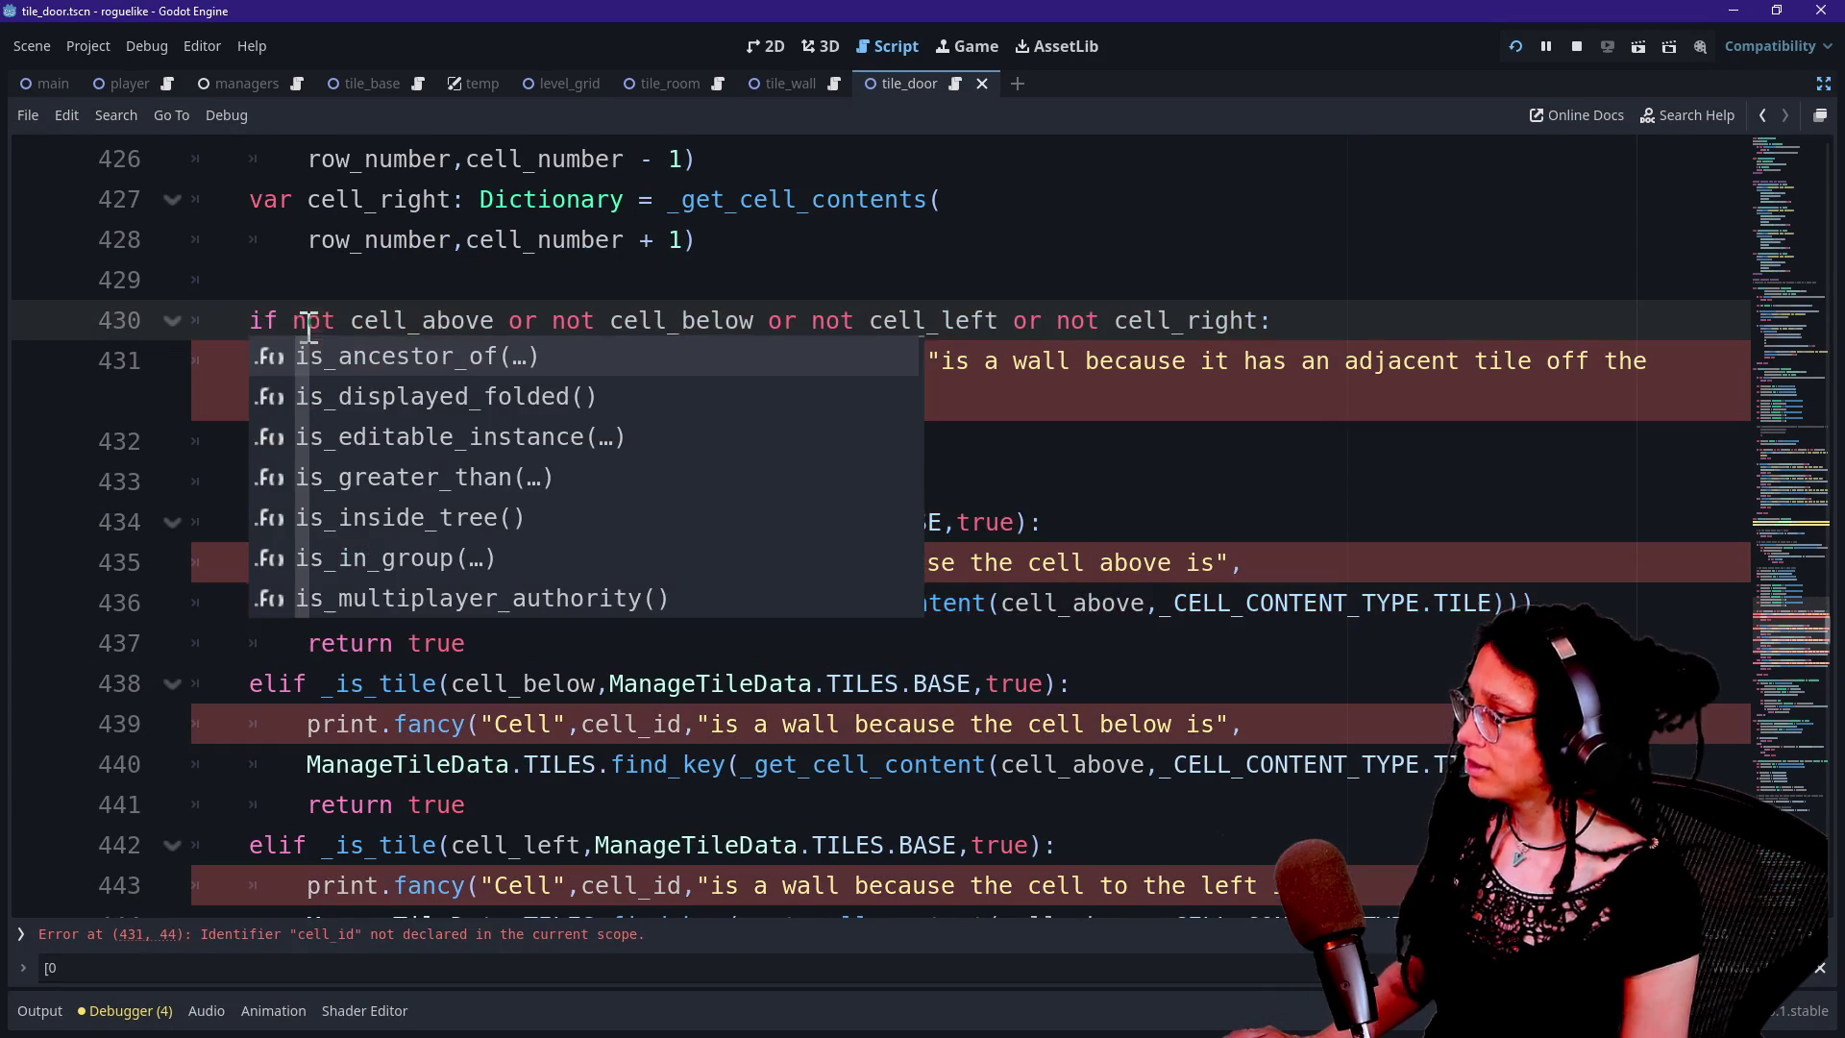
pyautogui.moveTo(248, 320); pyautogui.dragTo(597, 420)
pyautogui.press('Right')
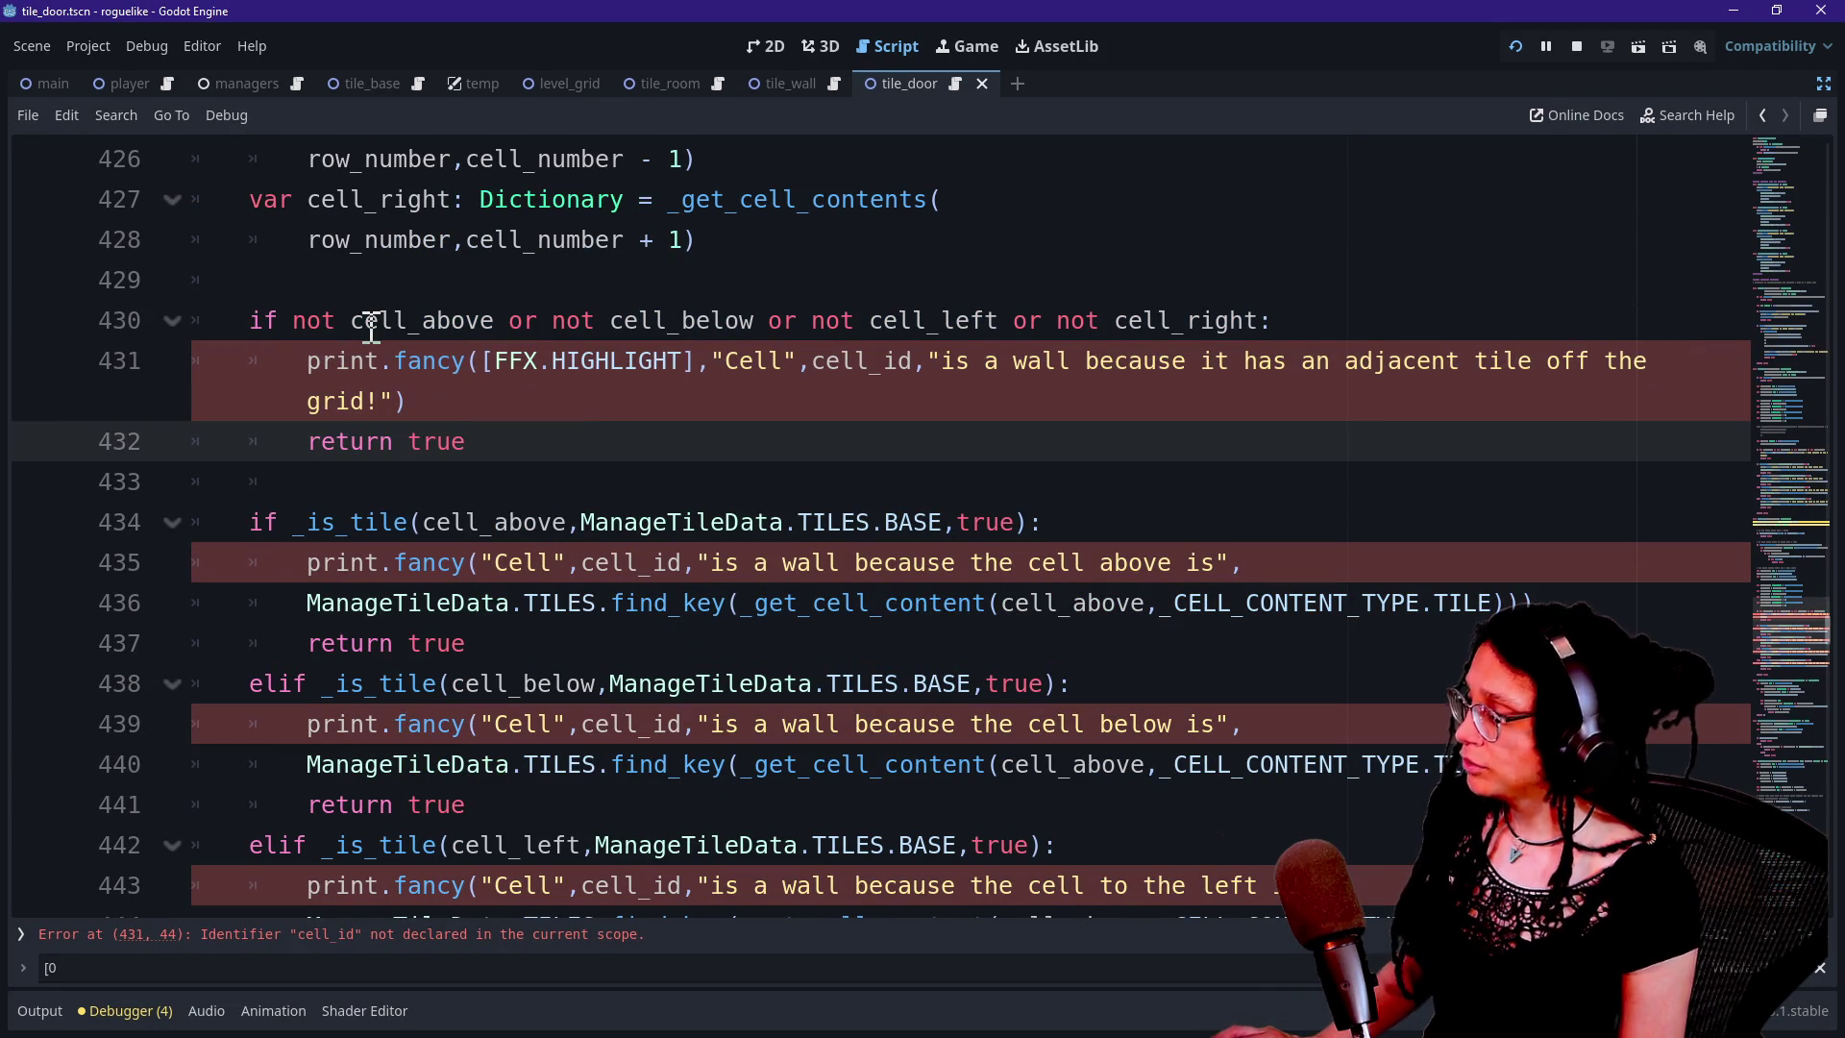
pyautogui.moveTo(265, 320)
pyautogui.mouseDown()
pyautogui.moveTo(1290, 369)
pyautogui.moveTo(1288, 336)
pyautogui.mouseUp()
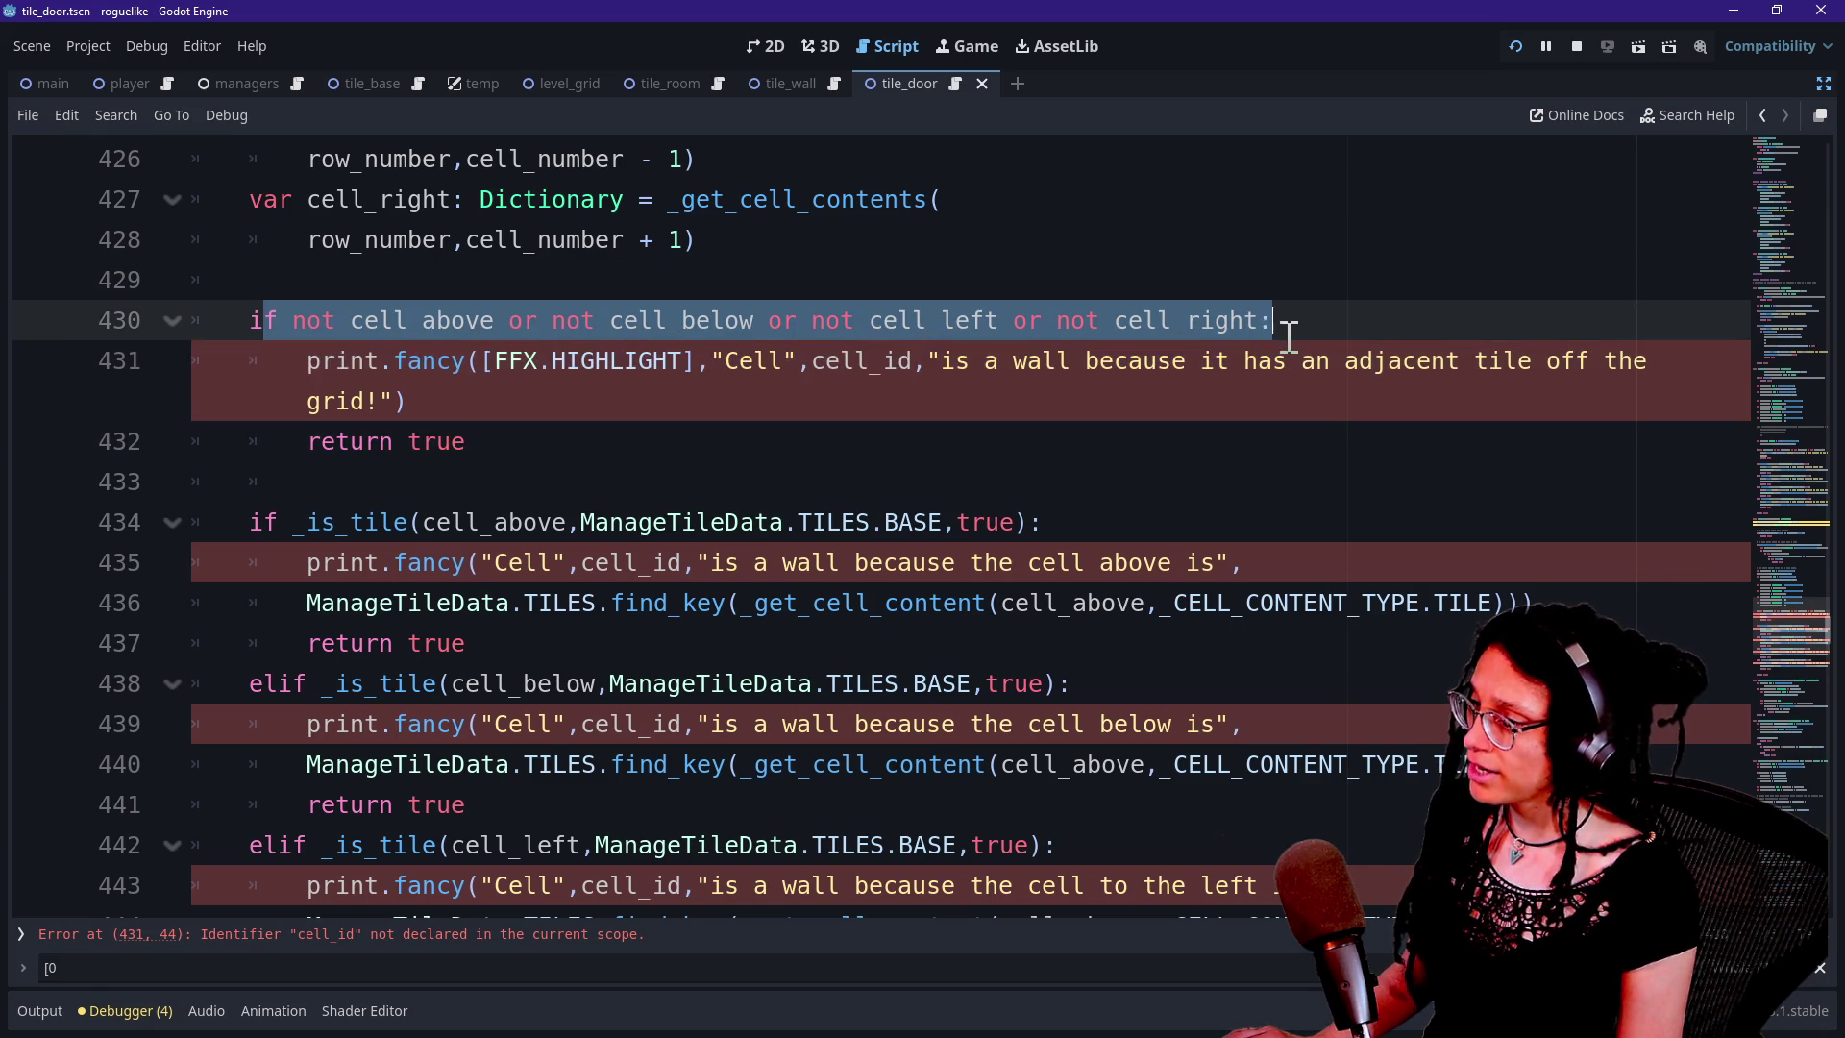
pyautogui.click(1268, 320)
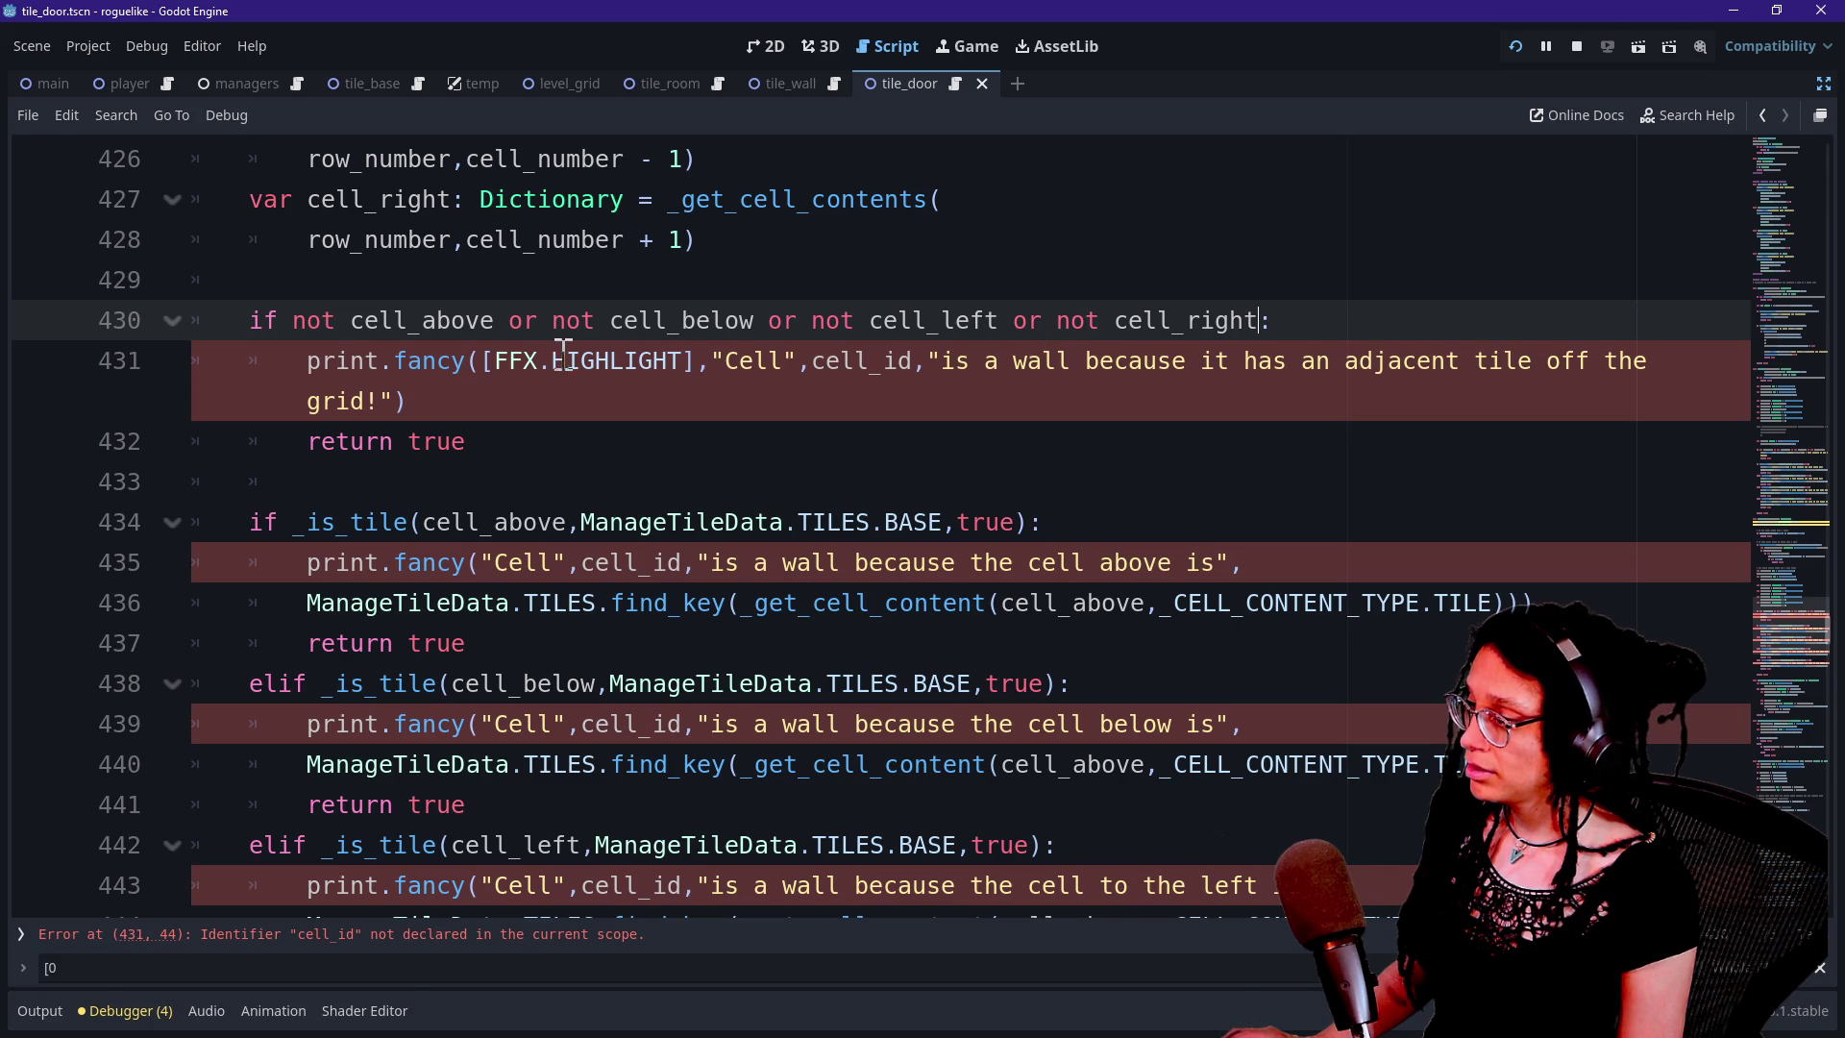
# Step: Change the off-grid check's return true to return false and delete its print.fancy line
pyautogui.click(478, 444)
pyautogui.press('BackSpace')
pyautogui.press('BackSpace')
pyautogui.press('BackSpace')
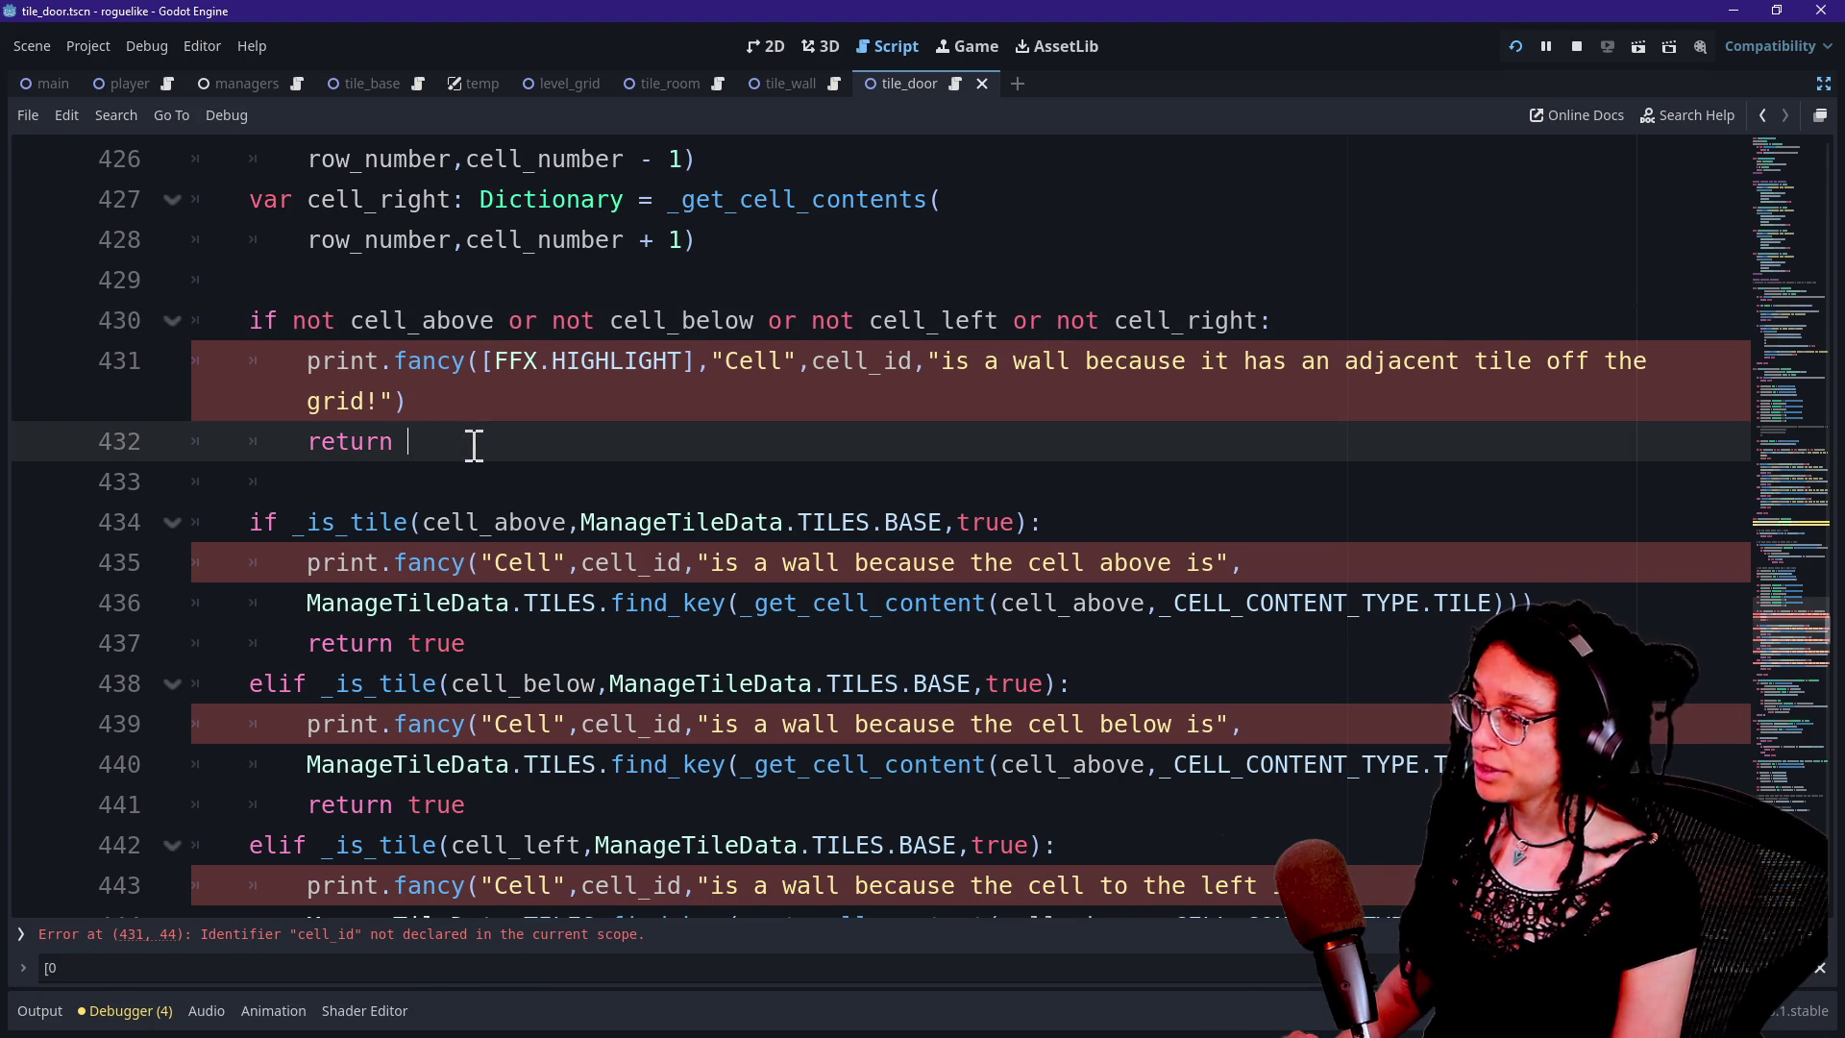
pyautogui.write('se')
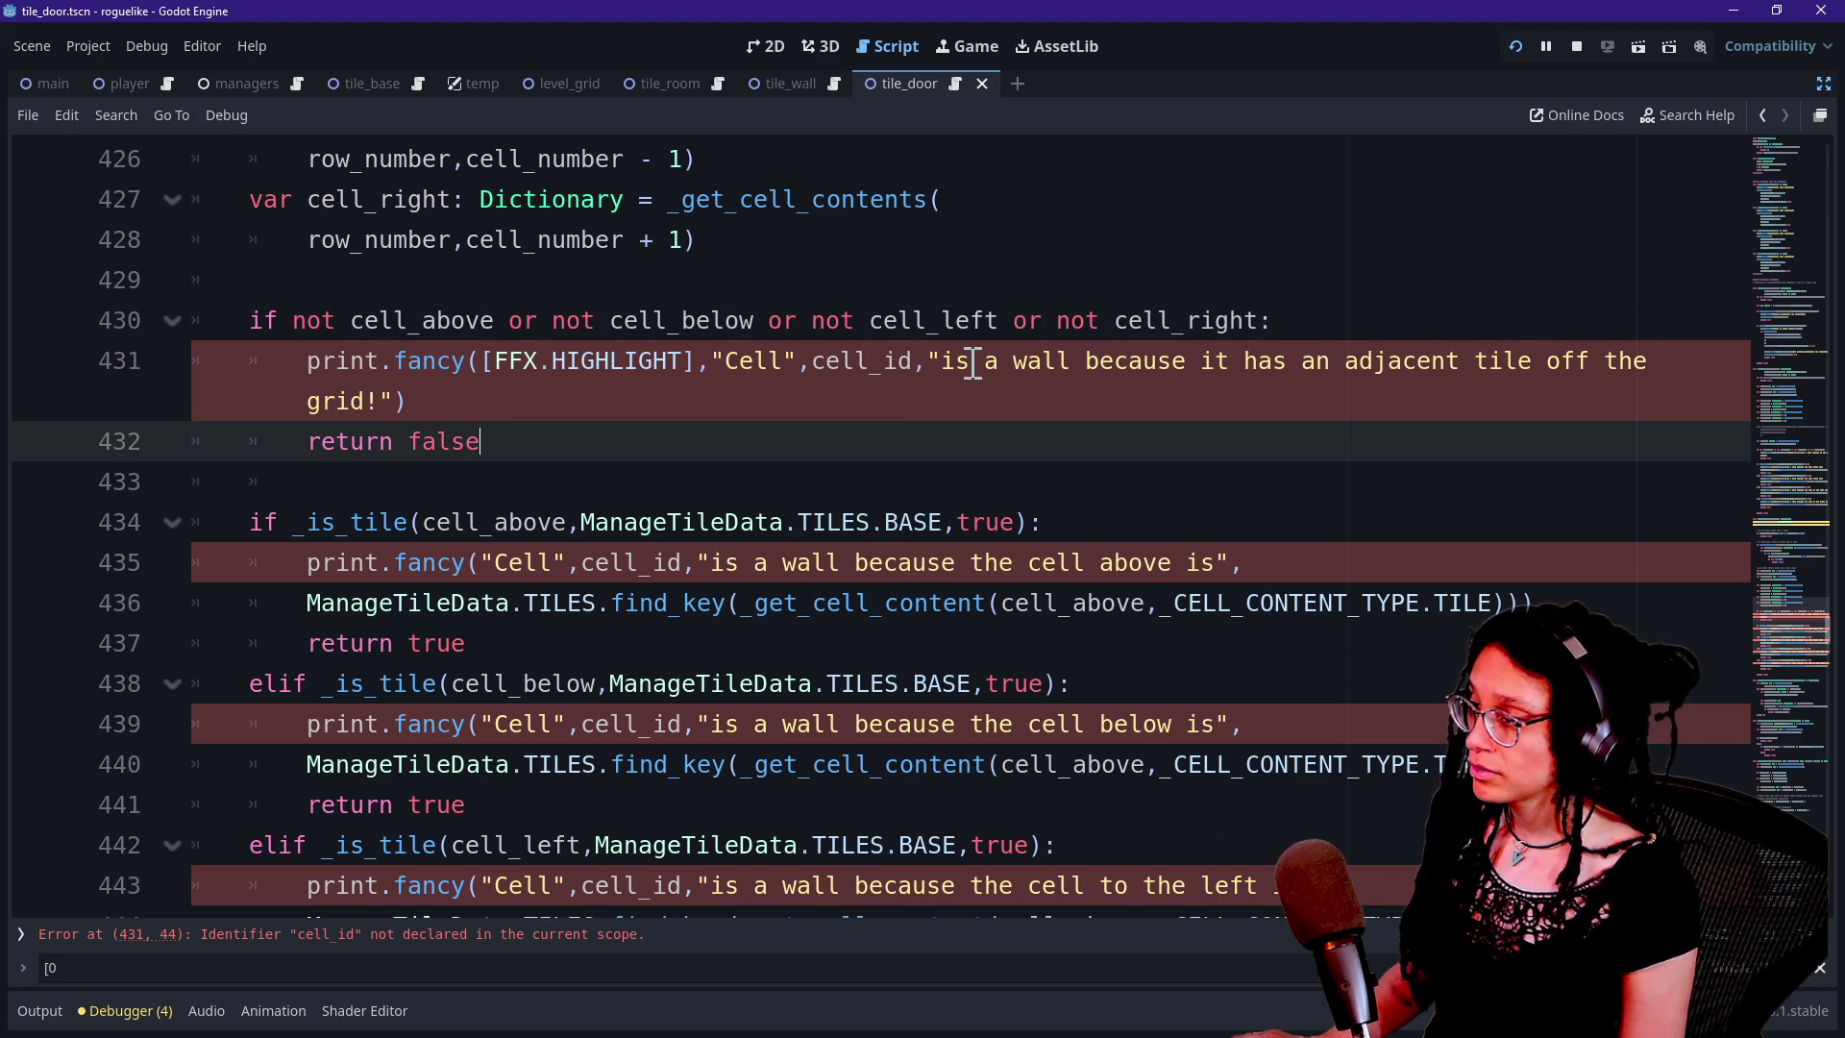
pyautogui.moveTo(517, 404); pyautogui.dragTo(0, 358)
pyautogui.press('BackSpace')
pyautogui.press('BackSpace')
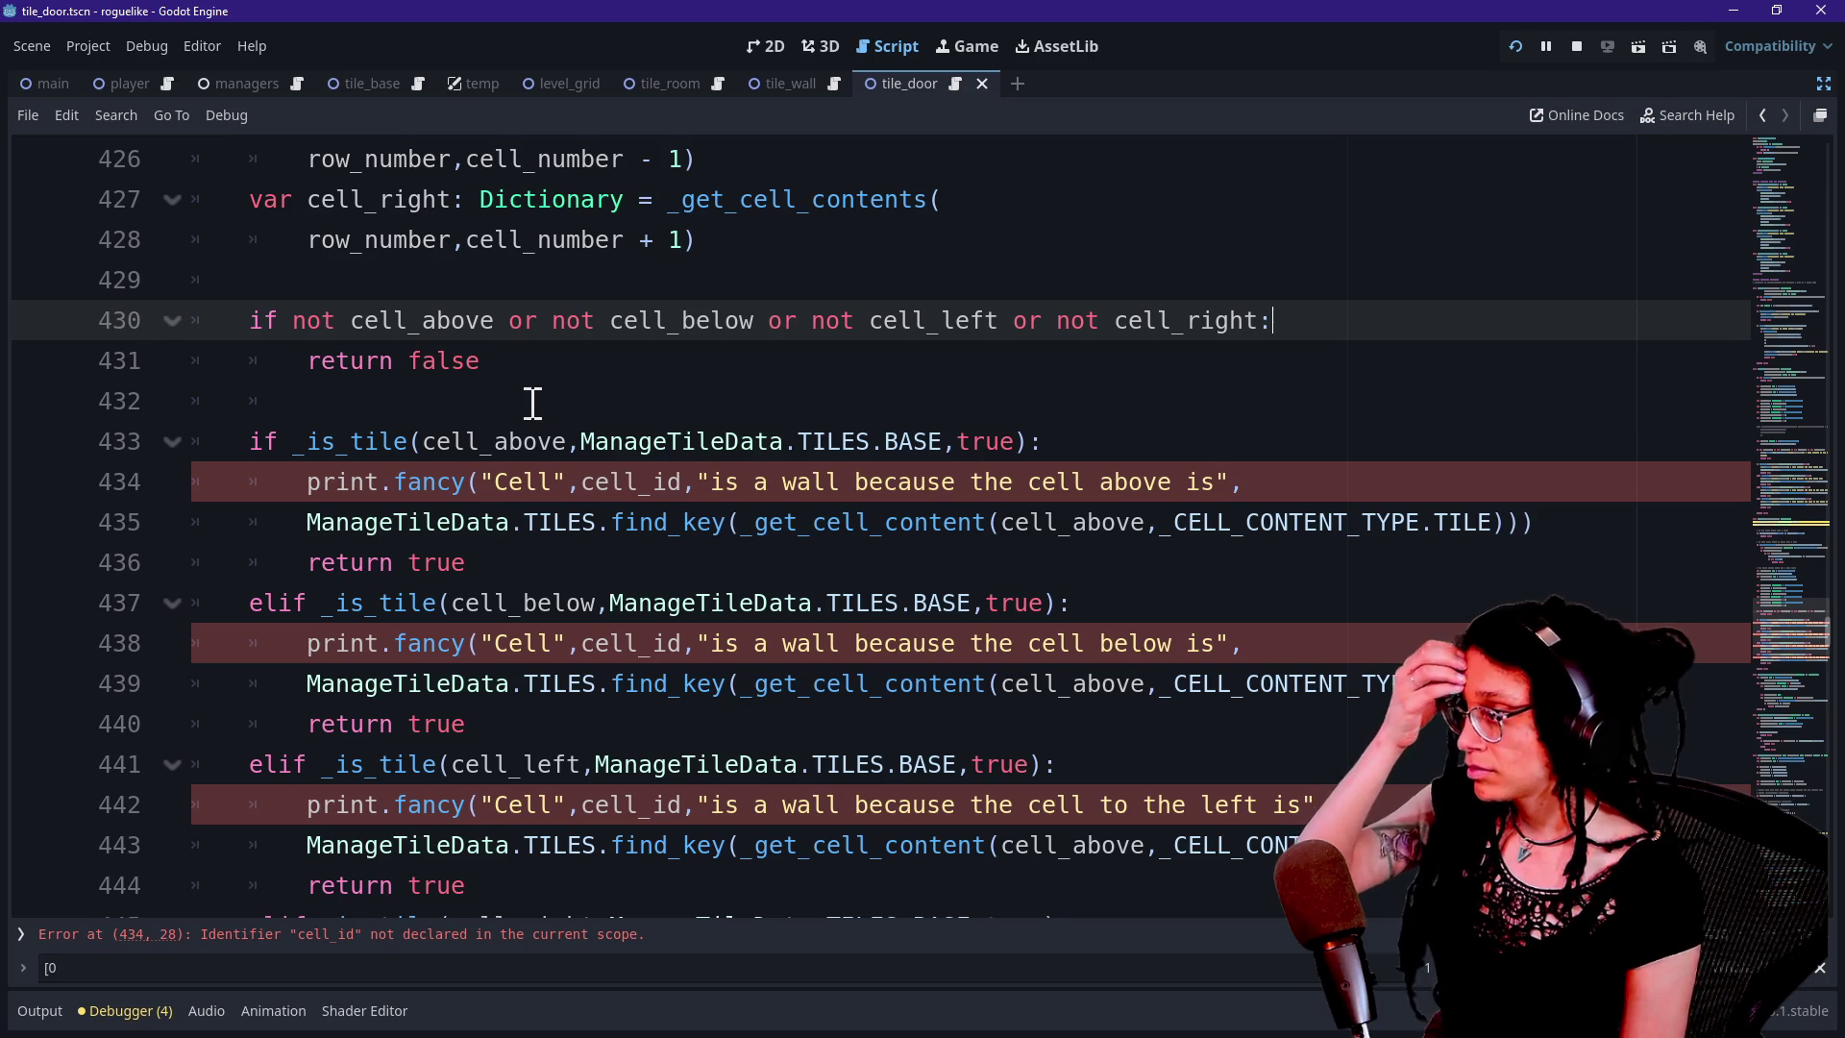
pyautogui.click(428, 441)
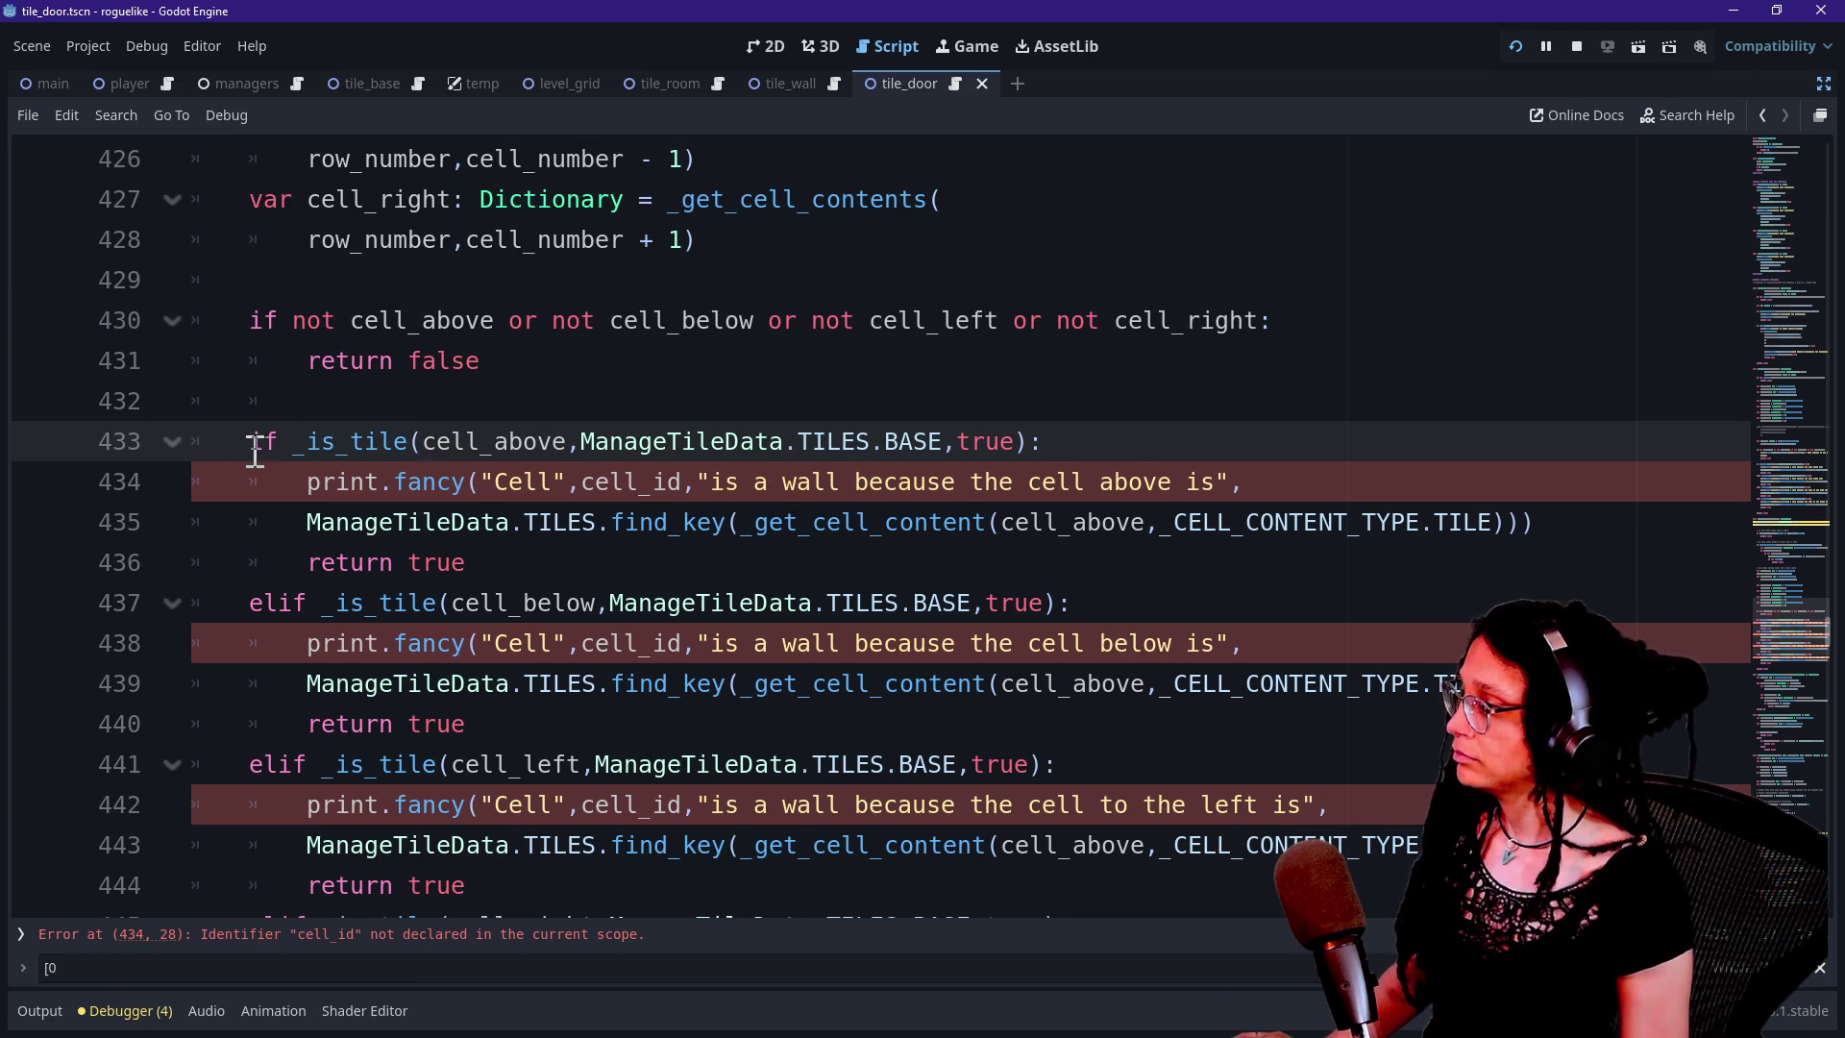
pyautogui.moveTo(333, 283); pyautogui.dragTo(738, 557)
pyautogui.click(738, 557)
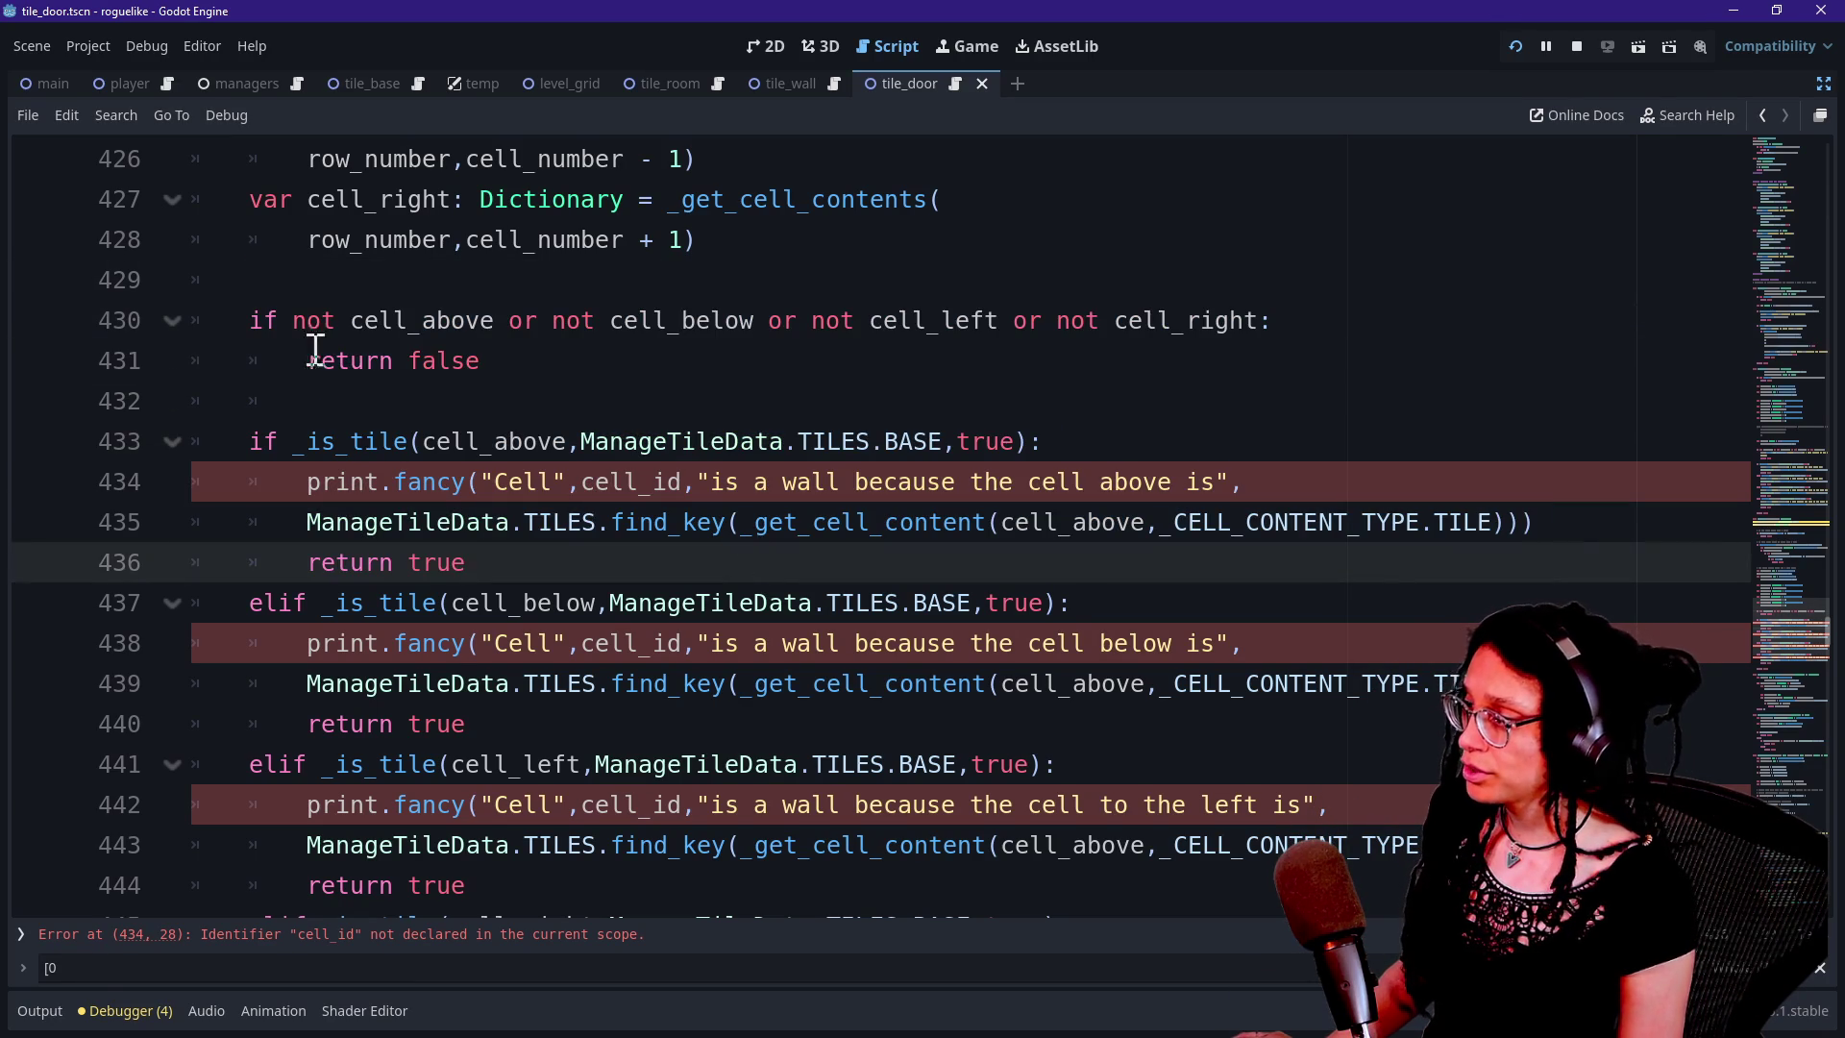
pyautogui.click(624, 362)
pyautogui.click(321, 317)
pyautogui.click(432, 358)
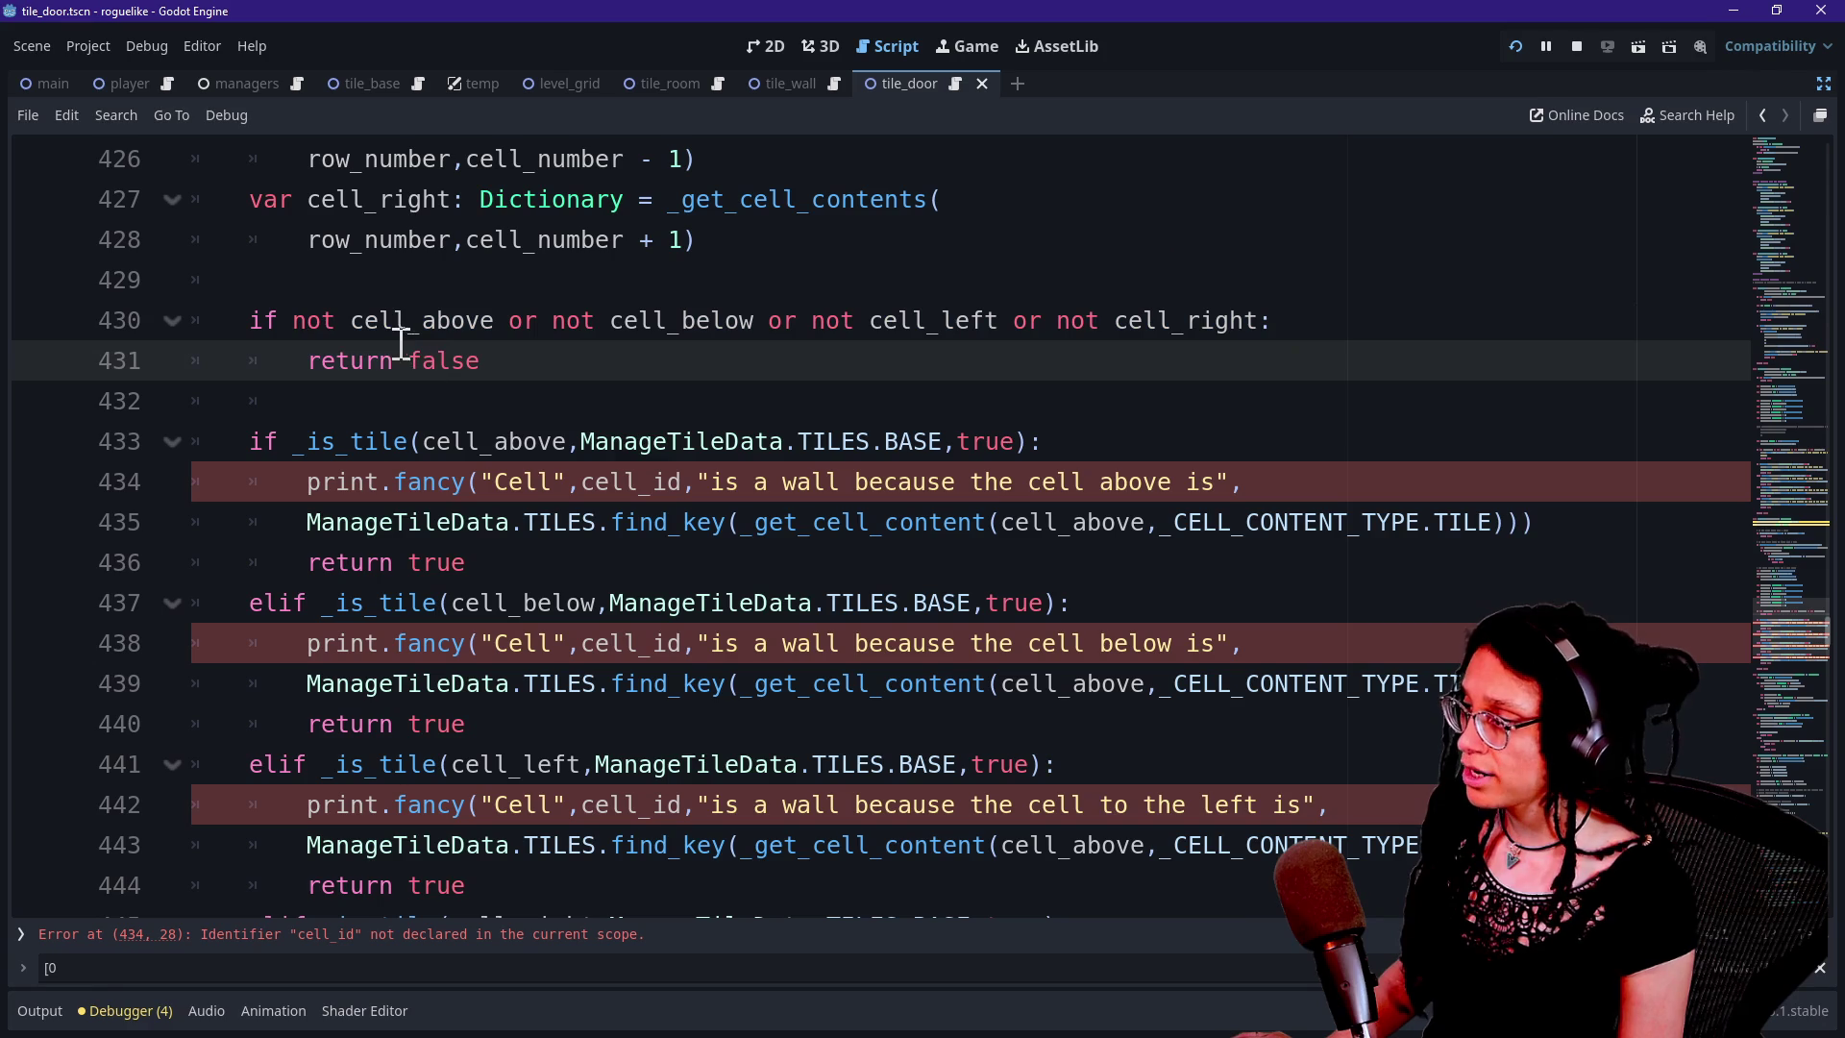
# Step: Multi-select the debug print text under the cell above and cell below checks
pyautogui.moveTo(304, 325)
pyautogui.mouseDown()
pyautogui.moveTo(1153, 416)
pyautogui.moveTo(700, 329)
pyautogui.moveTo(1145, 375)
pyautogui.moveTo(877, 317)
pyautogui.moveTo(1169, 346)
pyautogui.moveTo(881, 297)
pyautogui.mouseUp()
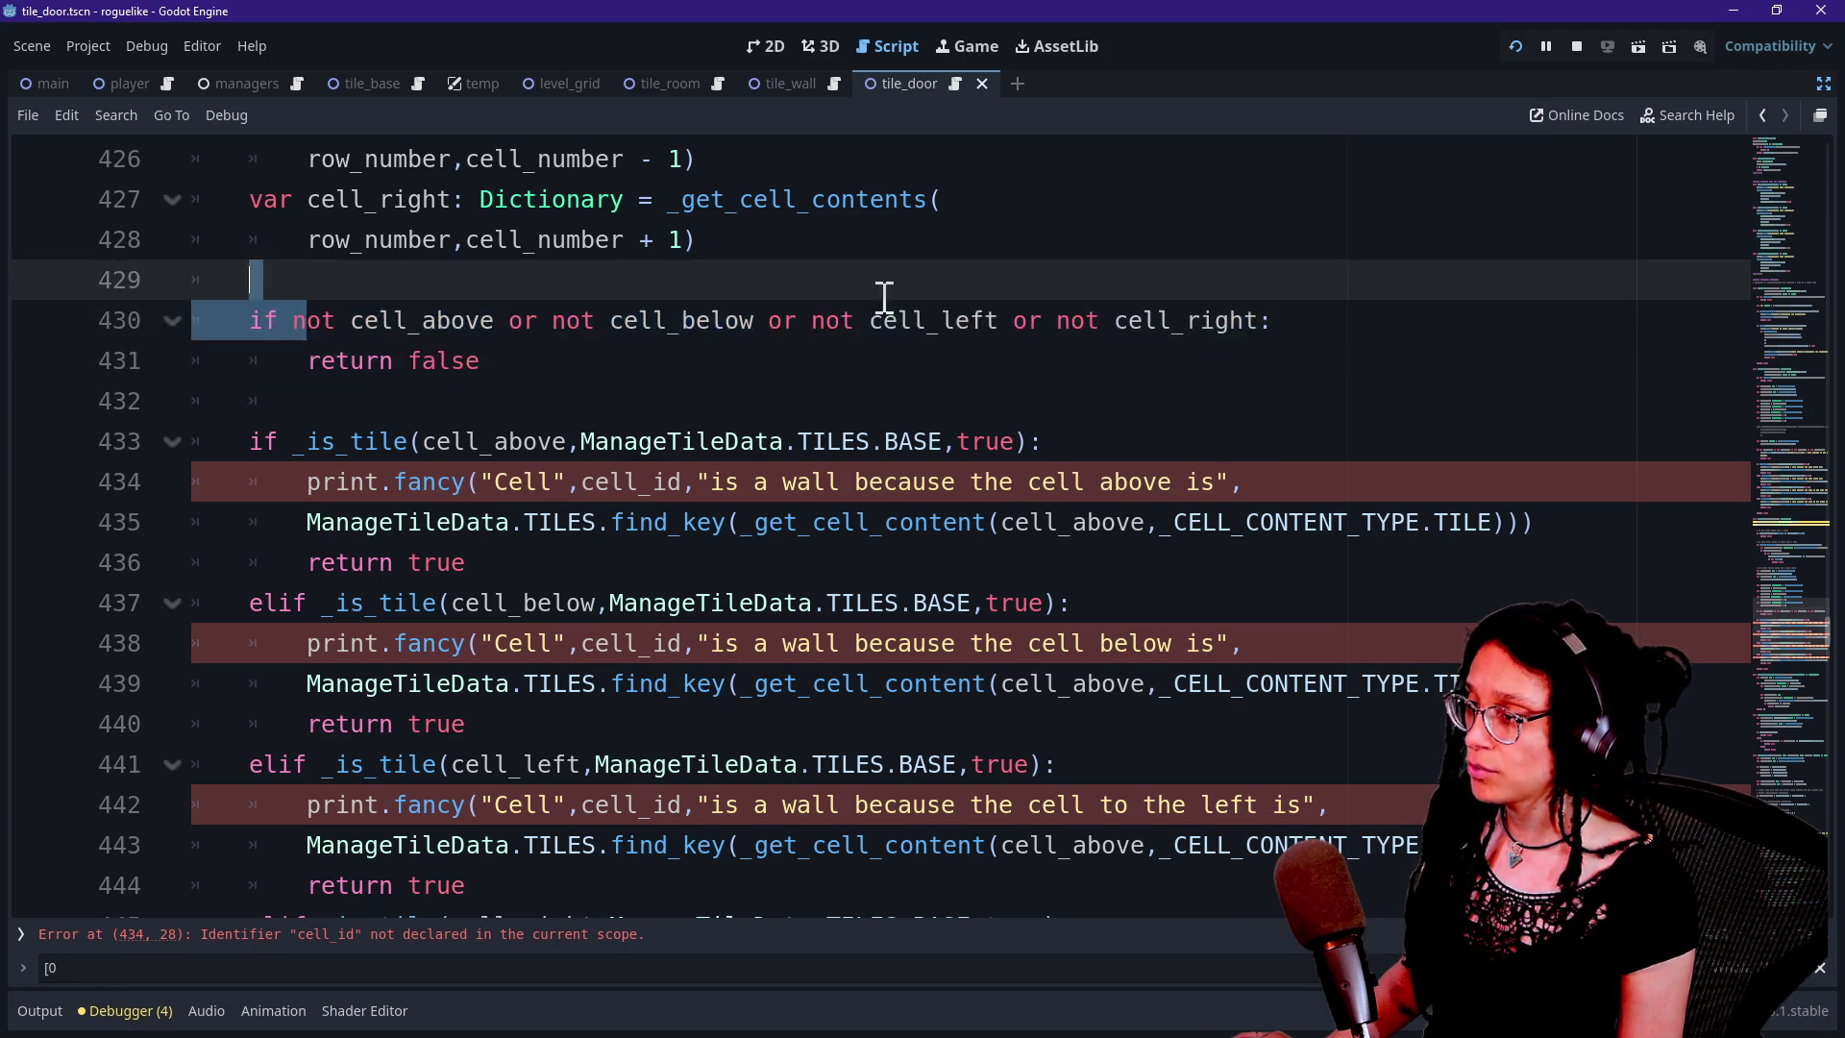
pyautogui.click(1291, 346)
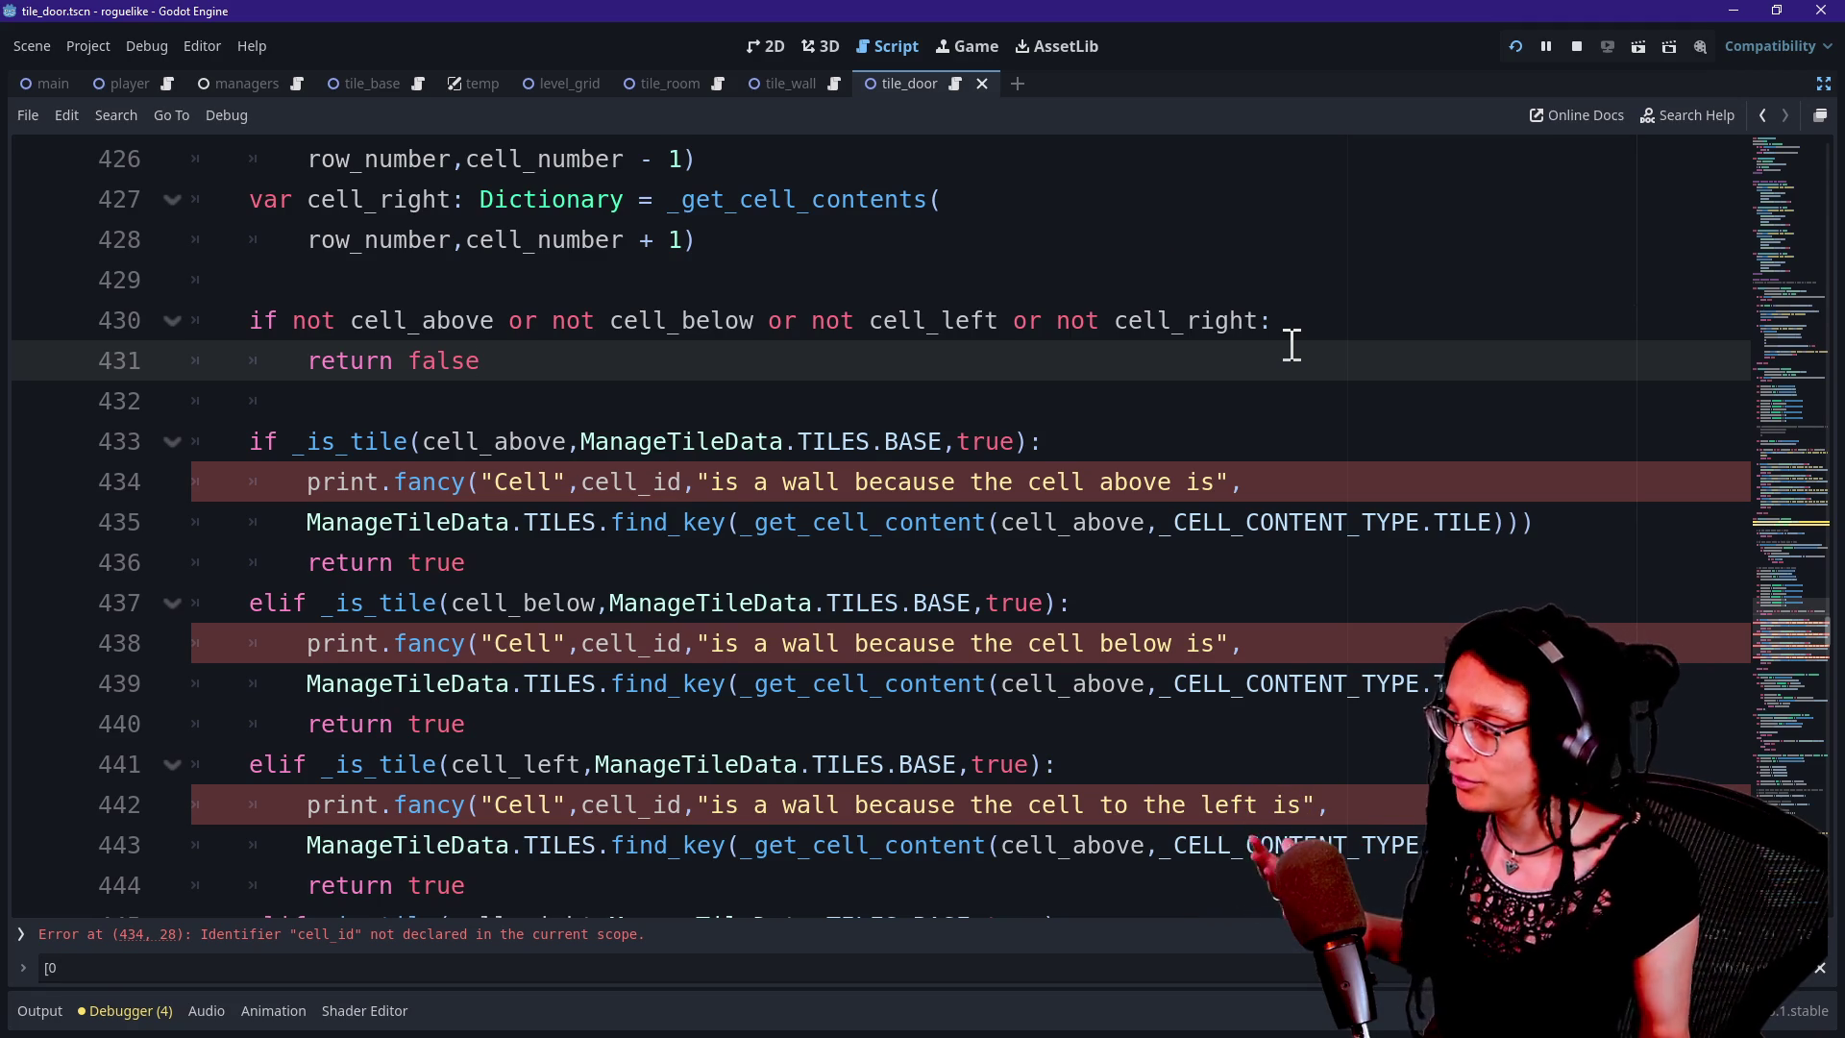
pyautogui.click(453, 481)
pyautogui.click(554, 485)
pyautogui.press('Down')
pyautogui.press('Down')
pyautogui.press('Down')
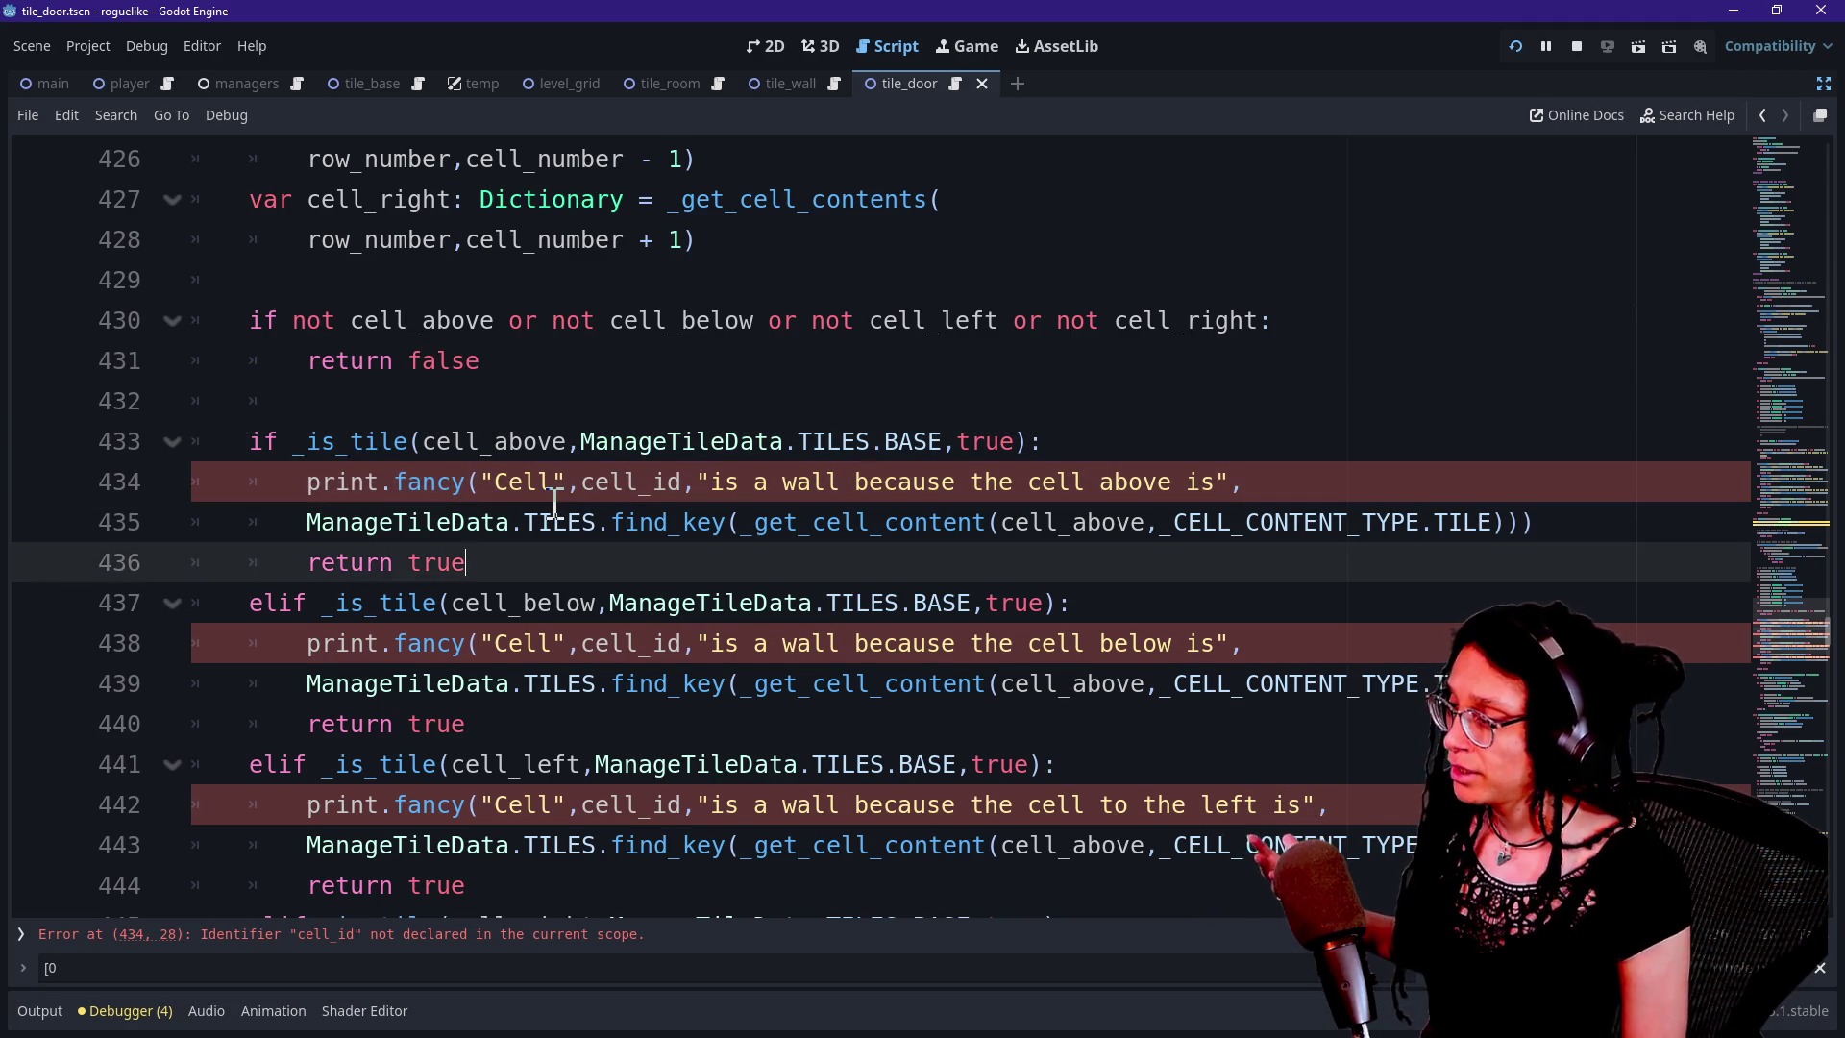
pyautogui.press('Down')
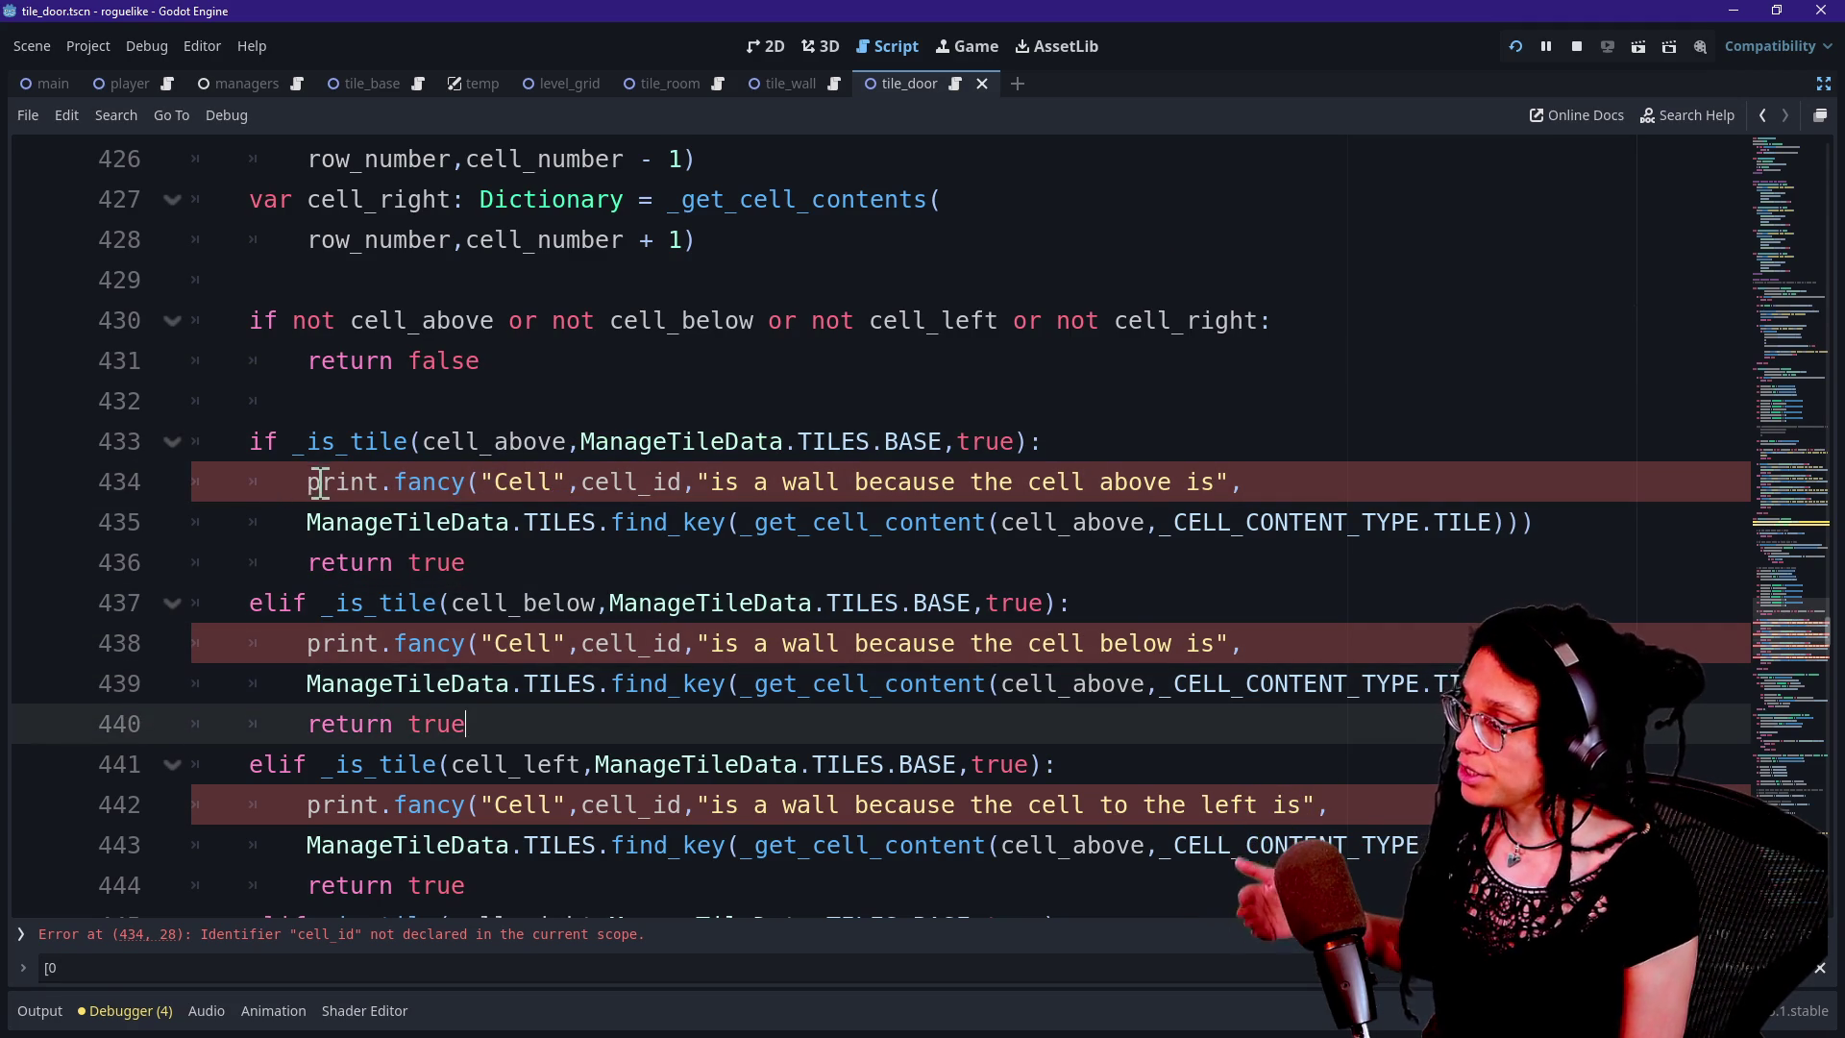
pyautogui.moveTo(300, 480); pyautogui.dragTo(1345, 479)
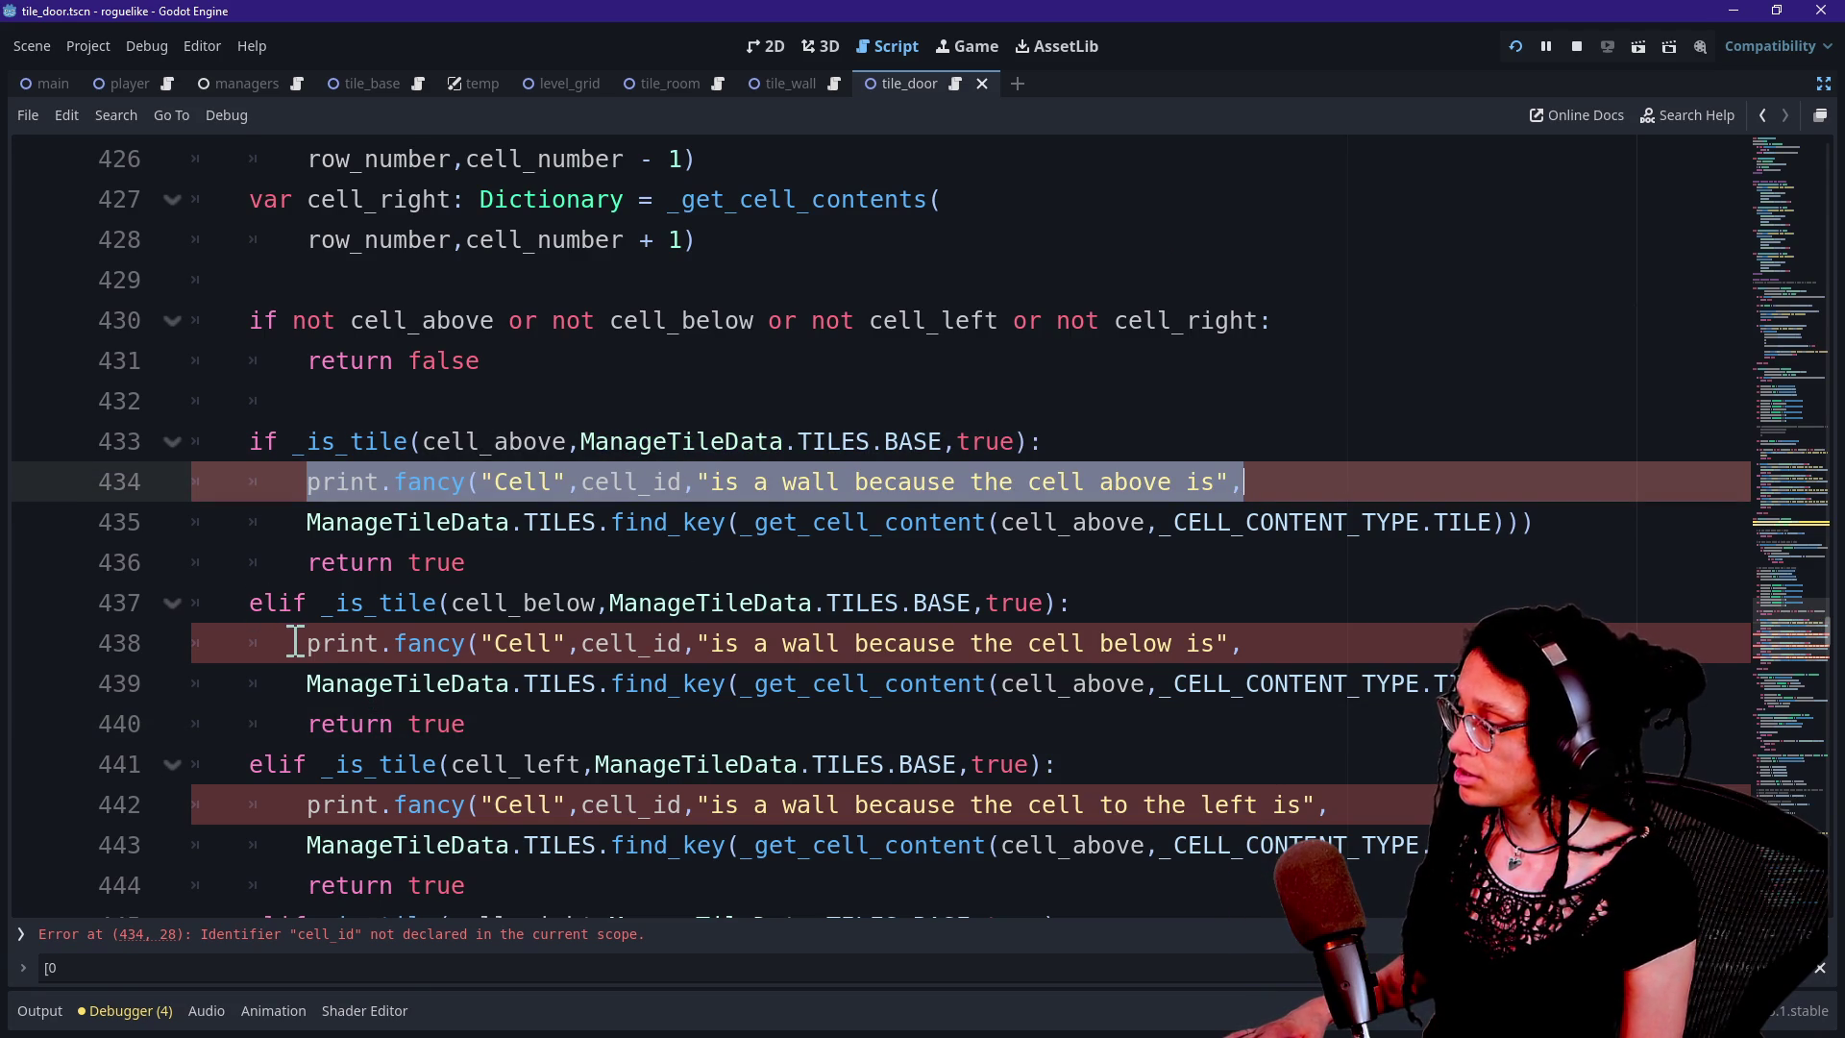
pyautogui.moveTo(295, 642)
pyautogui.mouseDown()
pyautogui.moveTo(1339, 680)
pyautogui.moveTo(1249, 644)
pyautogui.mouseUp()
# Step: Select the print and find_key lines under all four neighbour checks and delete them
pyautogui.click(918, 627)
pyautogui.moveTo(305, 481)
pyautogui.mouseDown()
pyautogui.moveTo(1489, 550)
pyautogui.moveTo(1553, 523)
pyautogui.mouseUp()
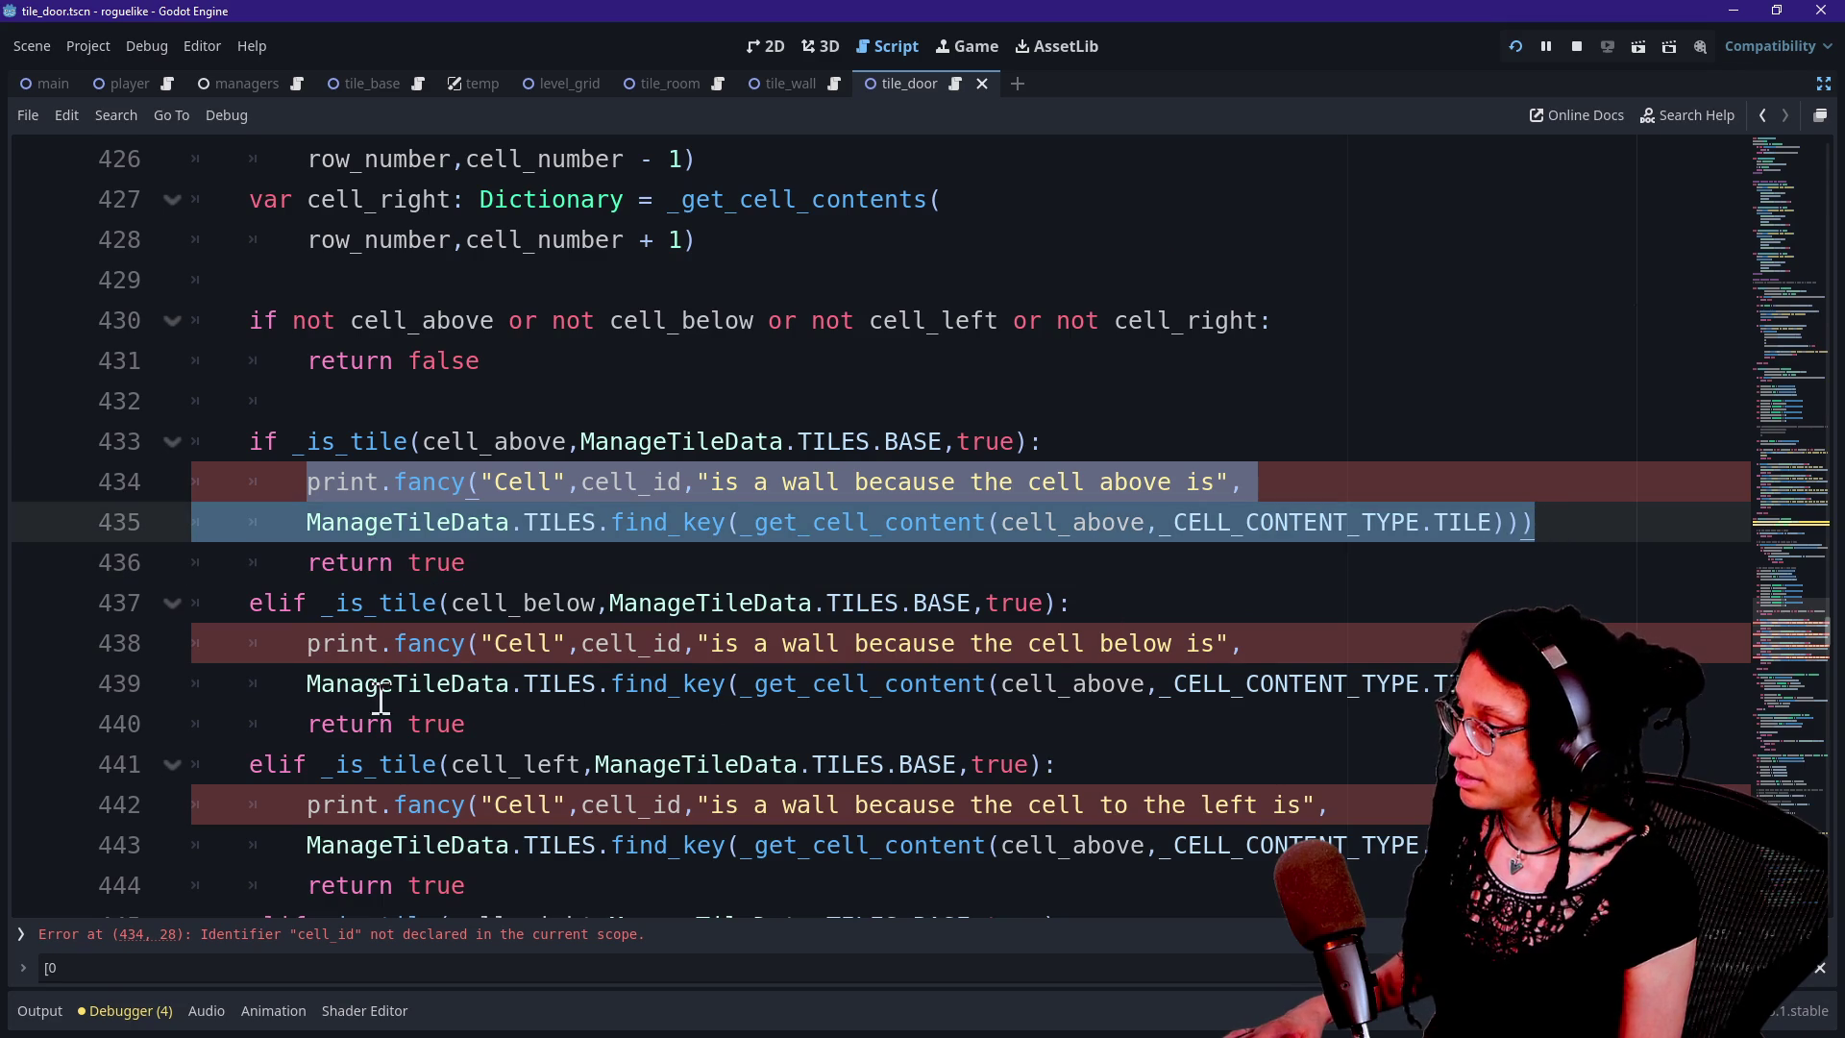
pyautogui.moveTo(306, 644)
pyautogui.mouseDown()
pyautogui.moveTo(1408, 724)
pyautogui.moveTo(1535, 684)
pyautogui.mouseUp()
pyautogui.scroll(-3, 803, 535)
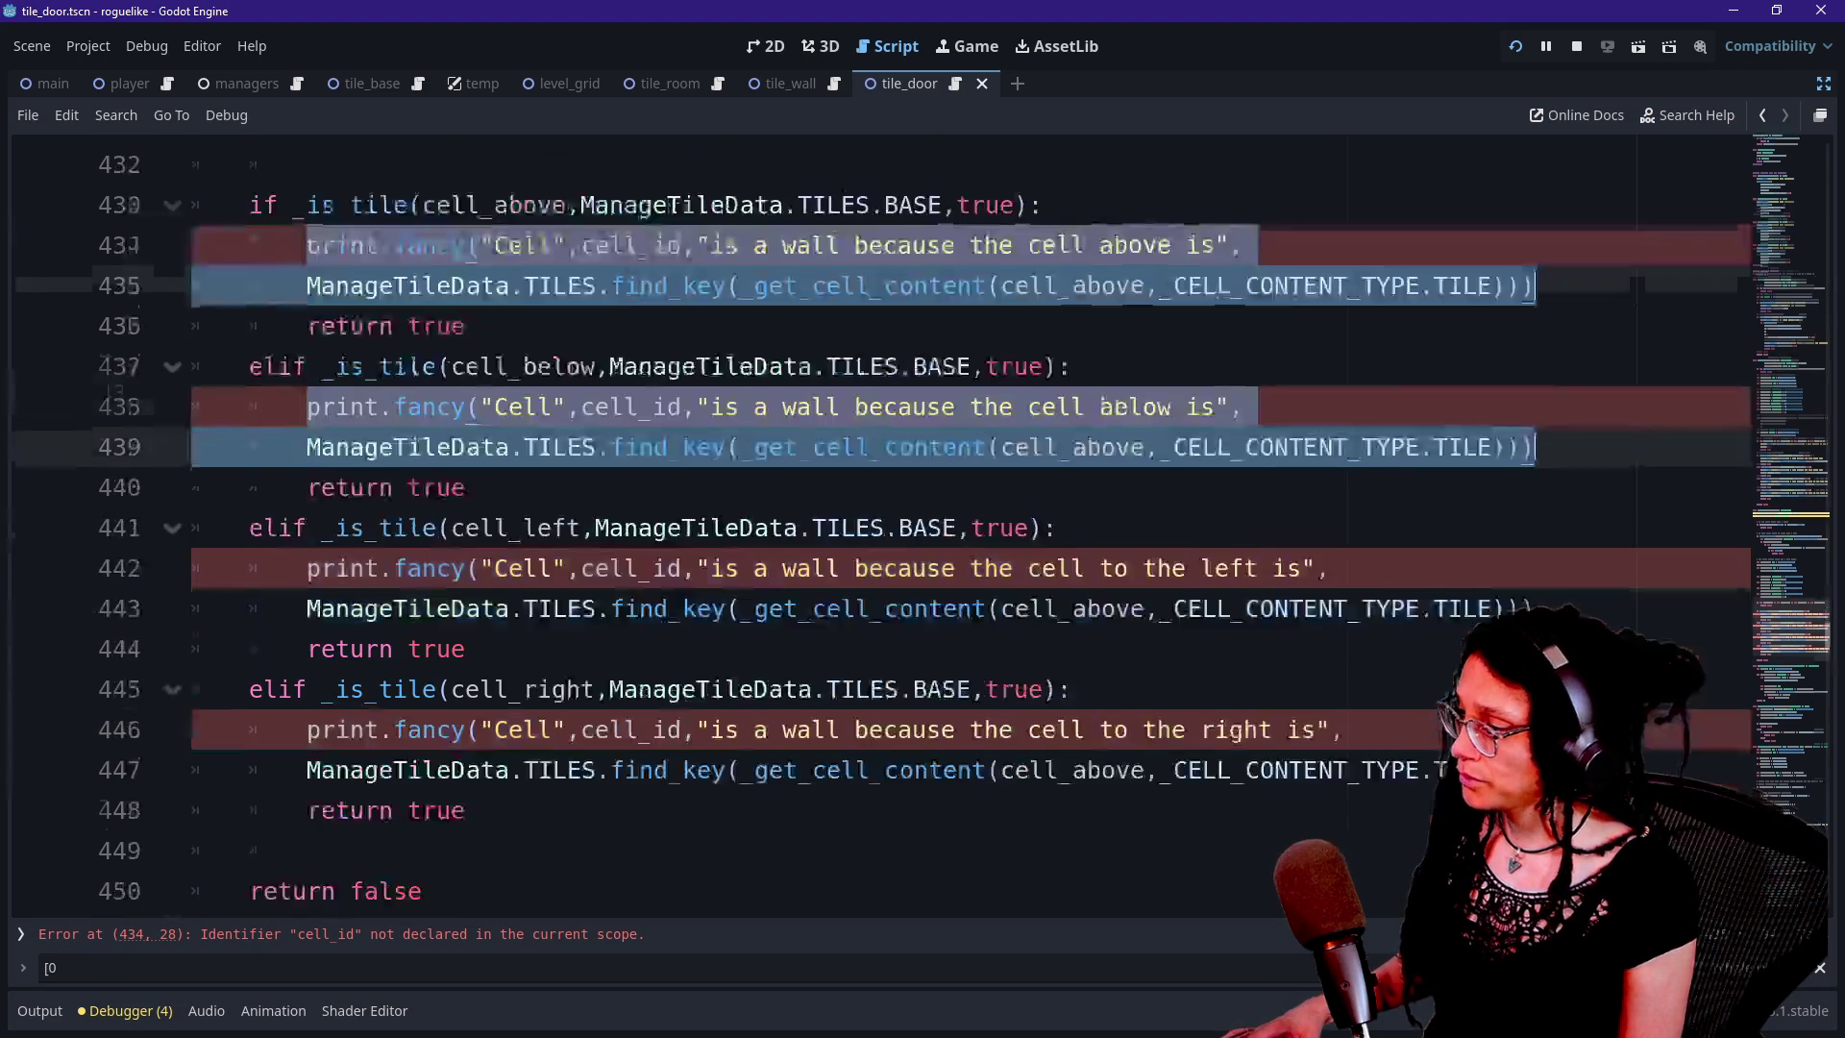
pyautogui.moveTo(306, 441)
pyautogui.mouseDown()
pyautogui.moveTo(1310, 449)
pyautogui.moveTo(1556, 478)
pyautogui.mouseUp()
pyautogui.moveTo(295, 603)
pyautogui.mouseDown()
pyautogui.moveTo(1317, 667)
pyautogui.moveTo(1651, 618)
pyautogui.mouseUp()
pyautogui.press('BackSpace')
pyautogui.press('BackSpace')
pyautogui.press('BackSpace')
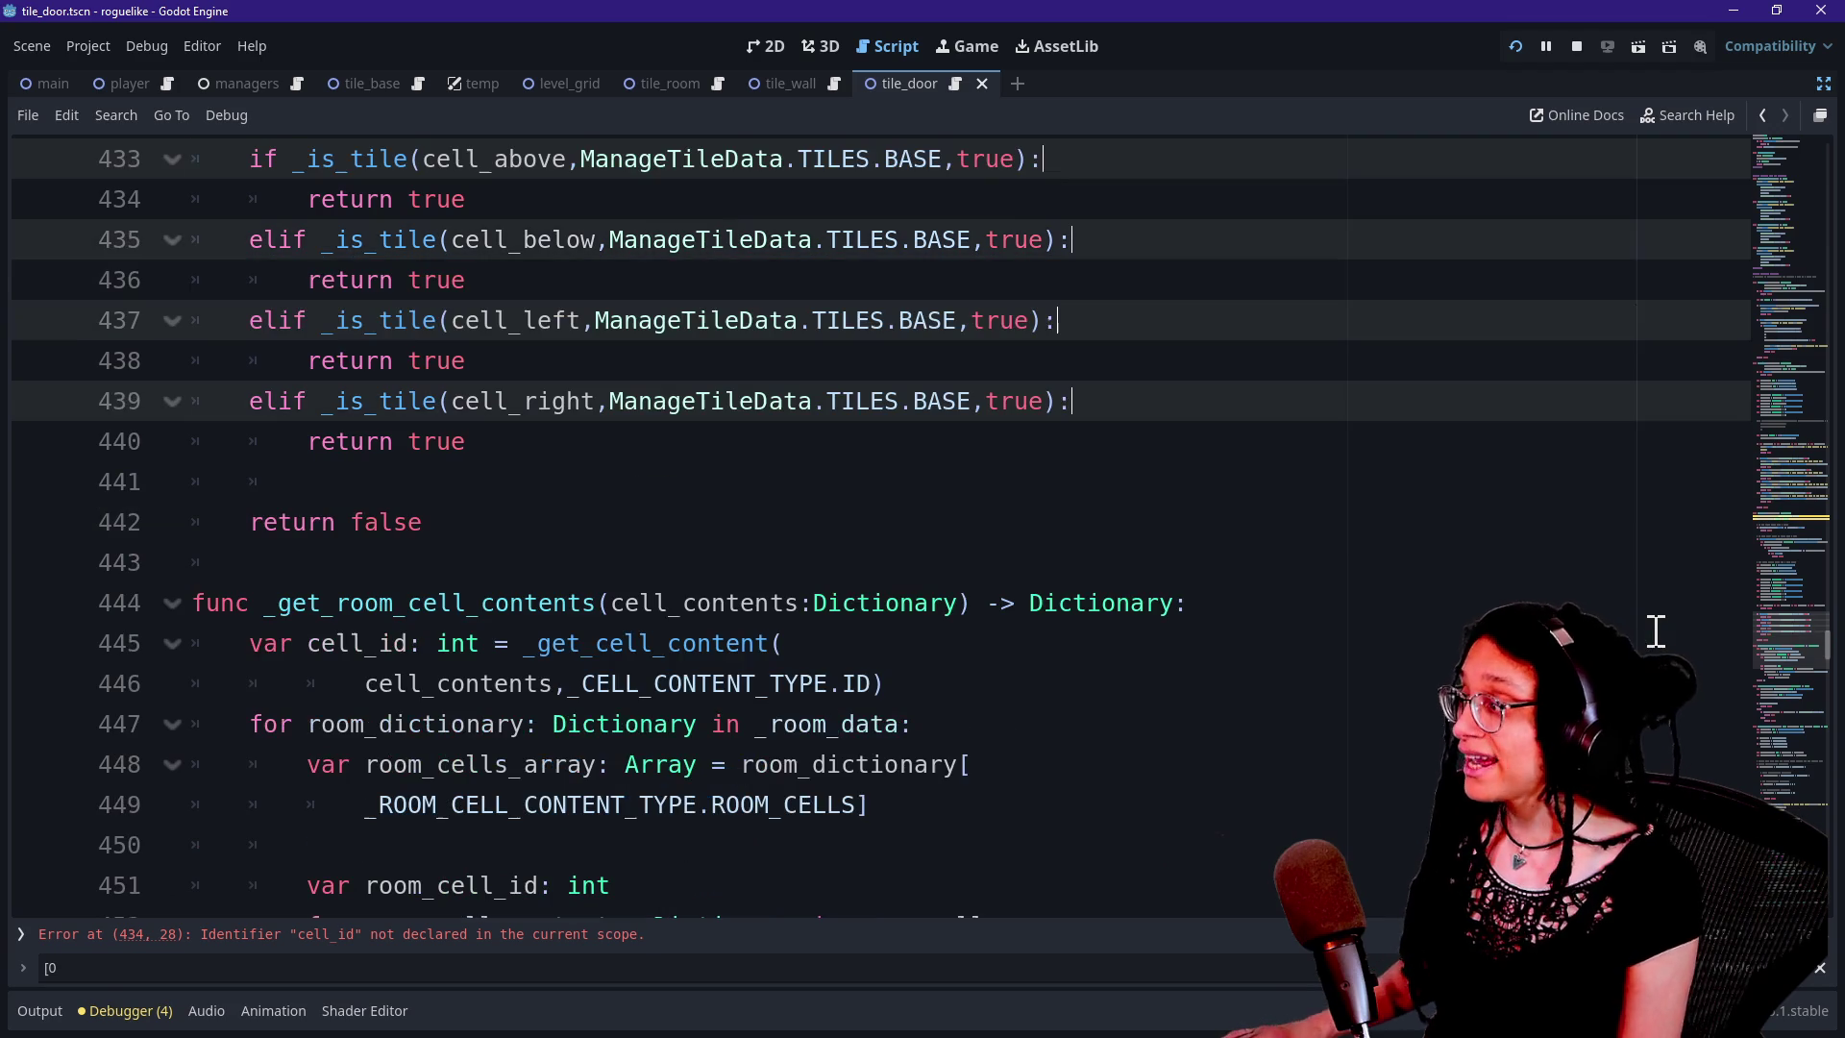
# Step: Remove the leftover empty lines left by the multi-caret deletion
pyautogui.click(1194, 550)
pyautogui.scroll(1, 1194, 549)
pyautogui.moveTo(1028, 320); pyautogui.dragTo(1034, 564)
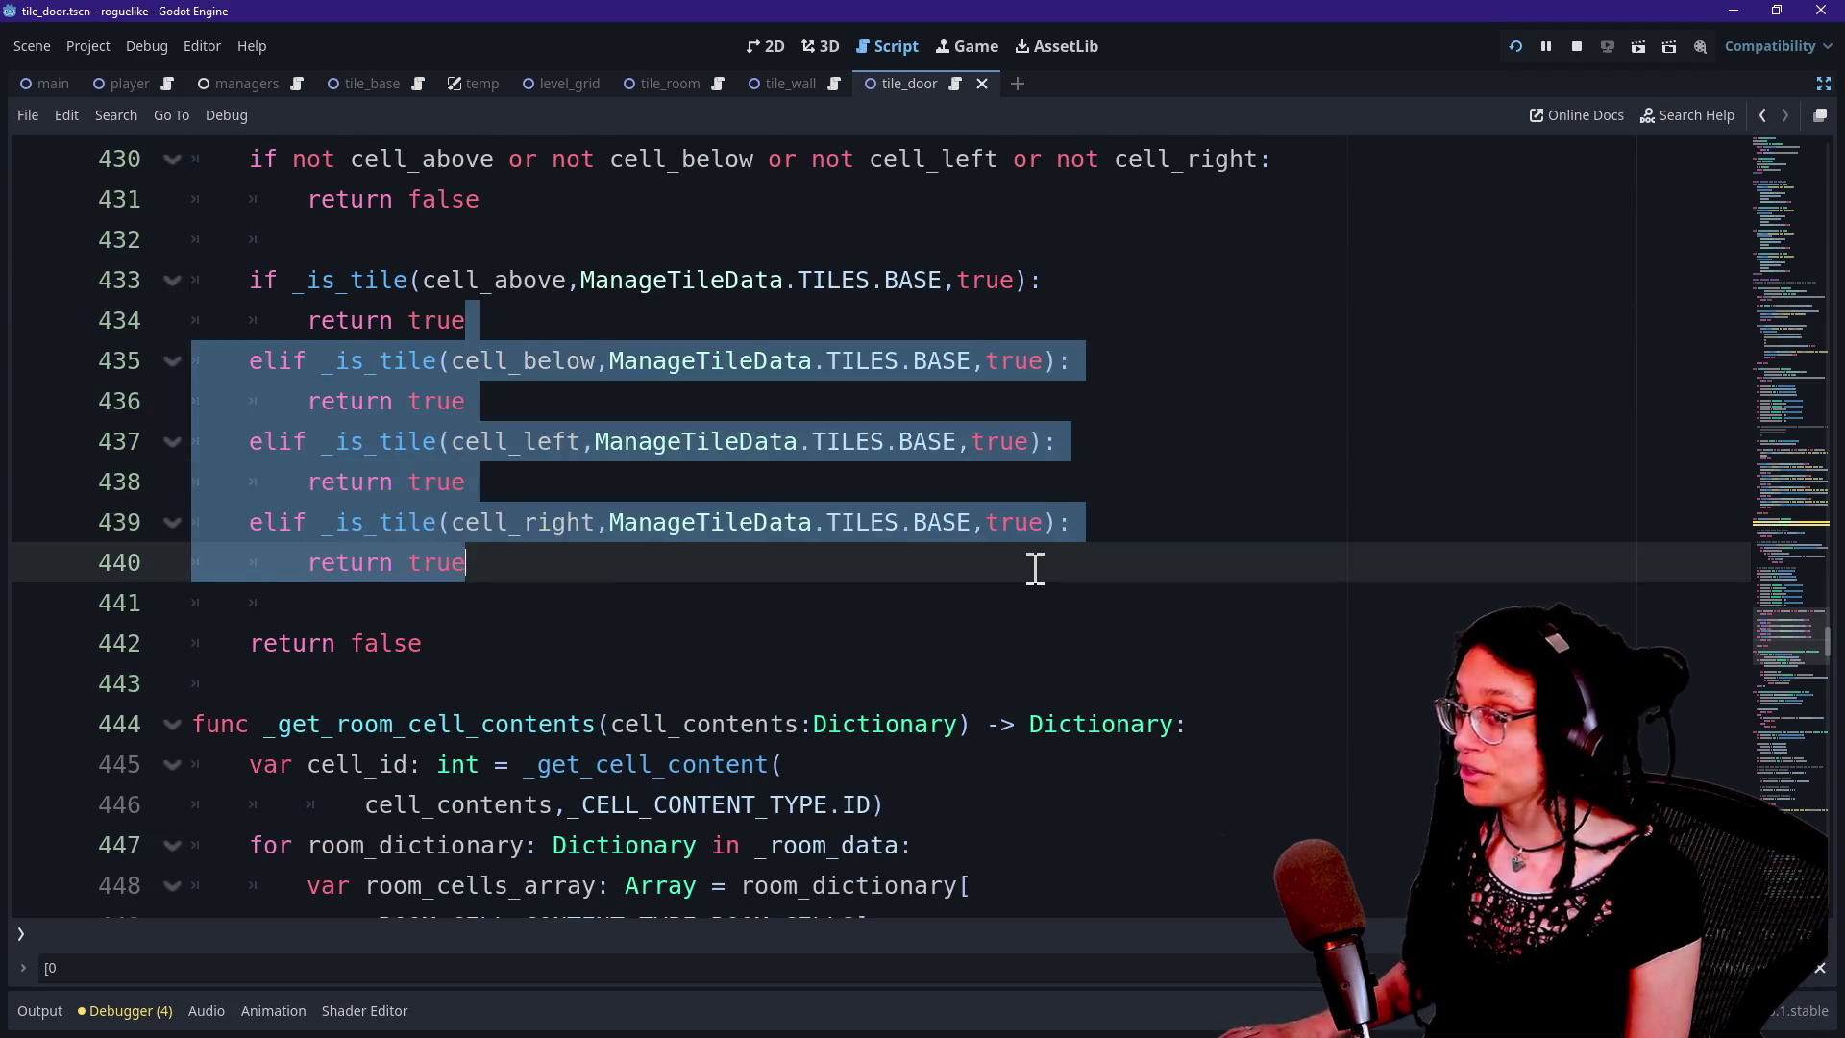
pyautogui.click(1033, 564)
pyautogui.press('Down')
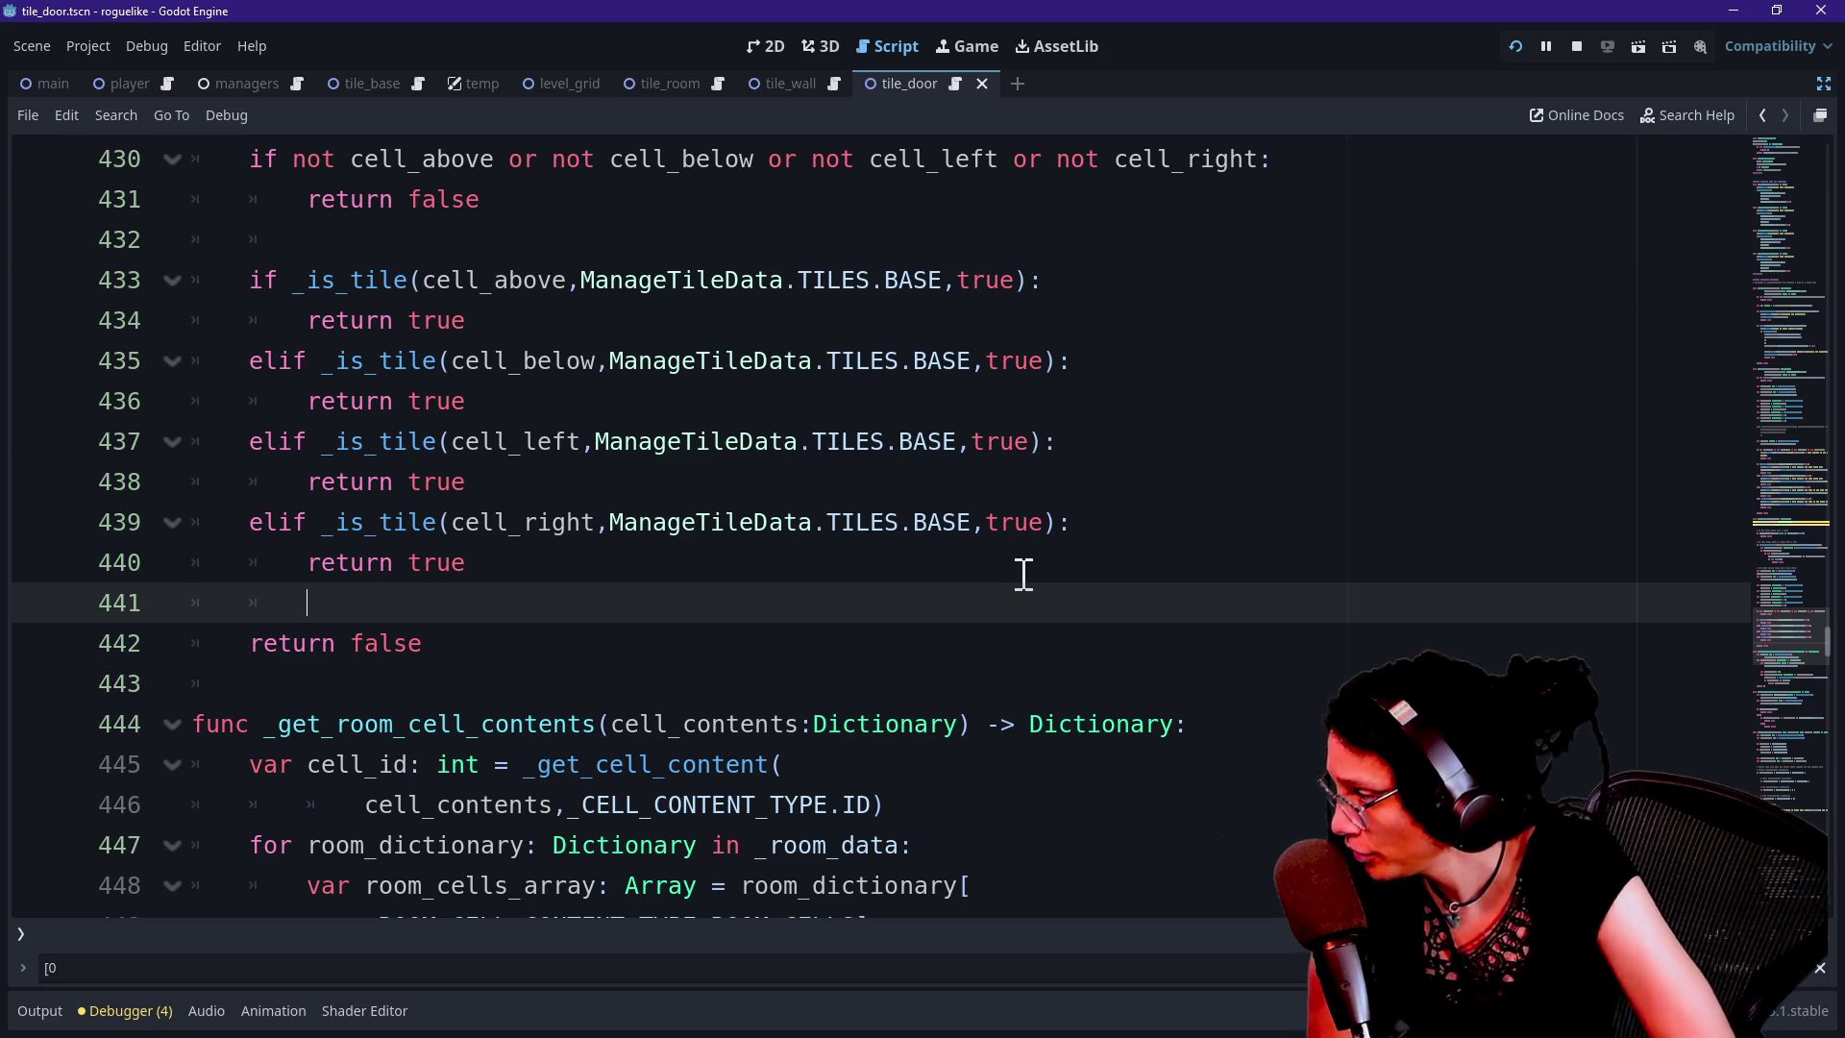
pyautogui.press('Up')
pyautogui.press('Up')
pyautogui.press('Up')
pyautogui.press('Up')
pyautogui.press('Up')
pyautogui.press('Up')
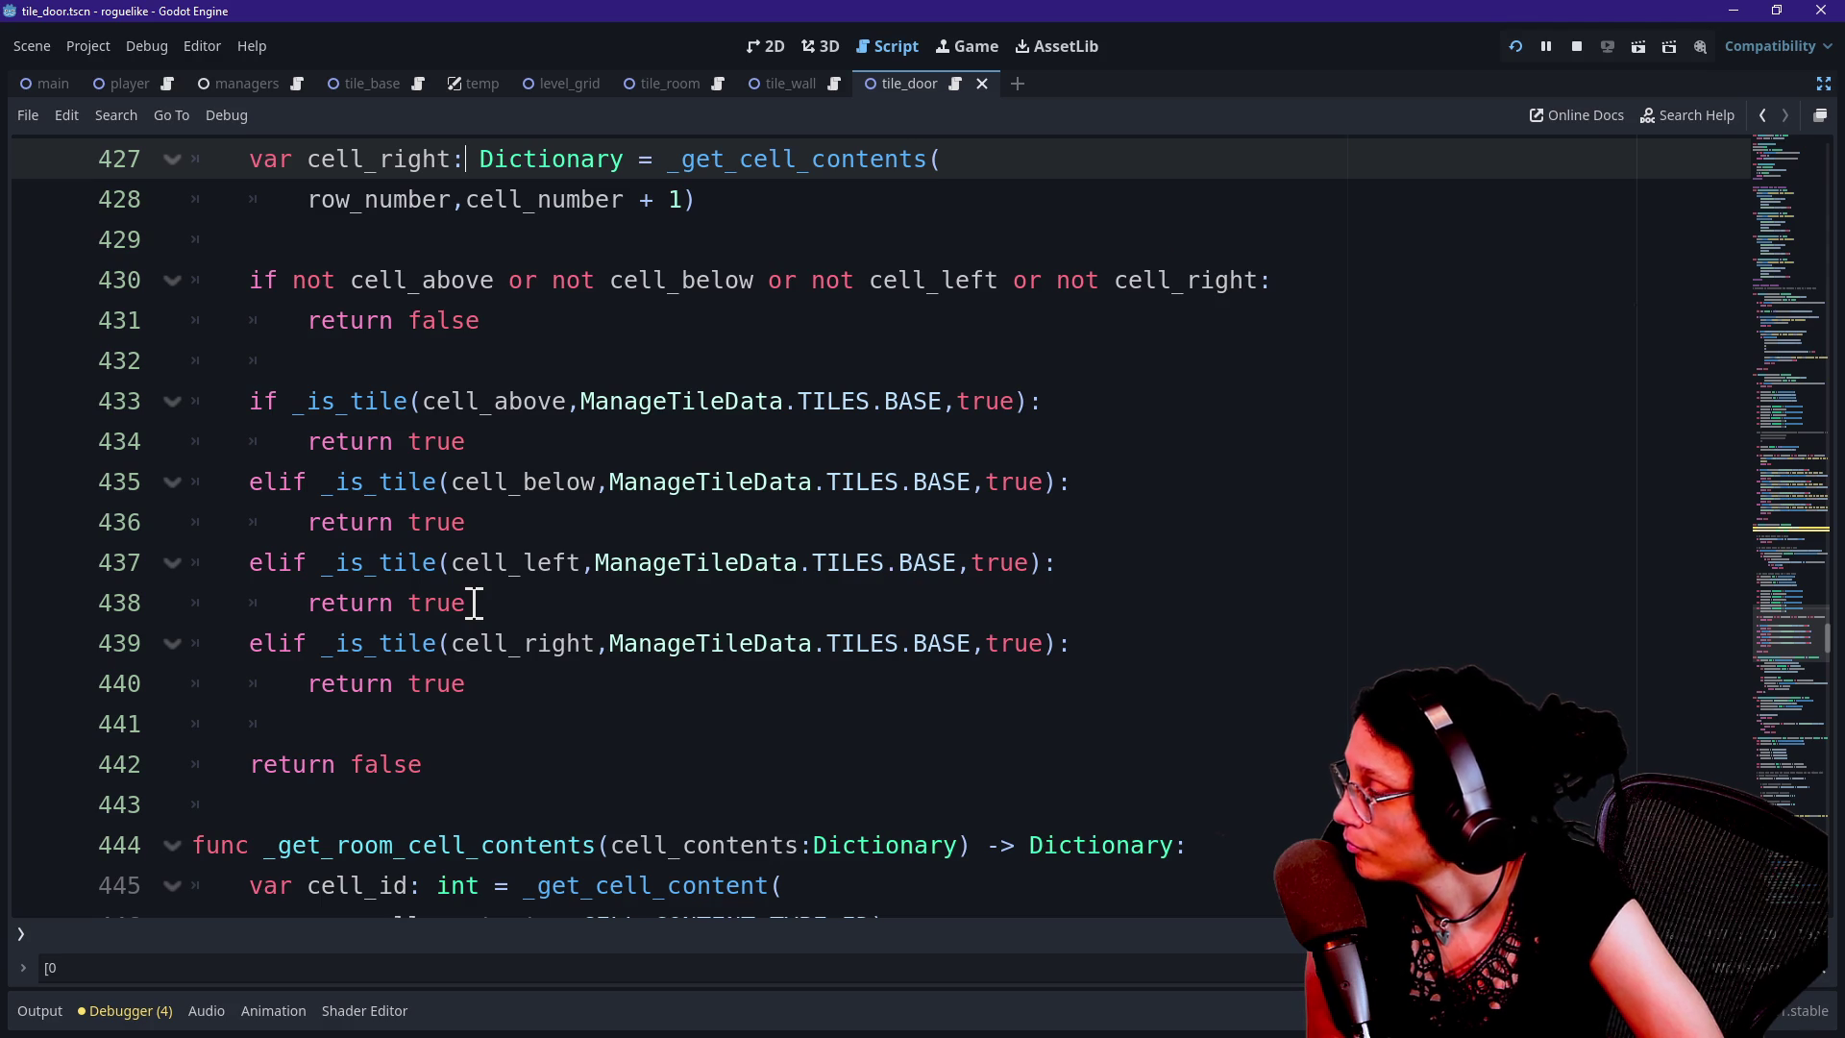
# Step: Change the cell_above _is_tile check from TILES.BASE to TILES.WALL
pyautogui.scroll(2, 474, 602)
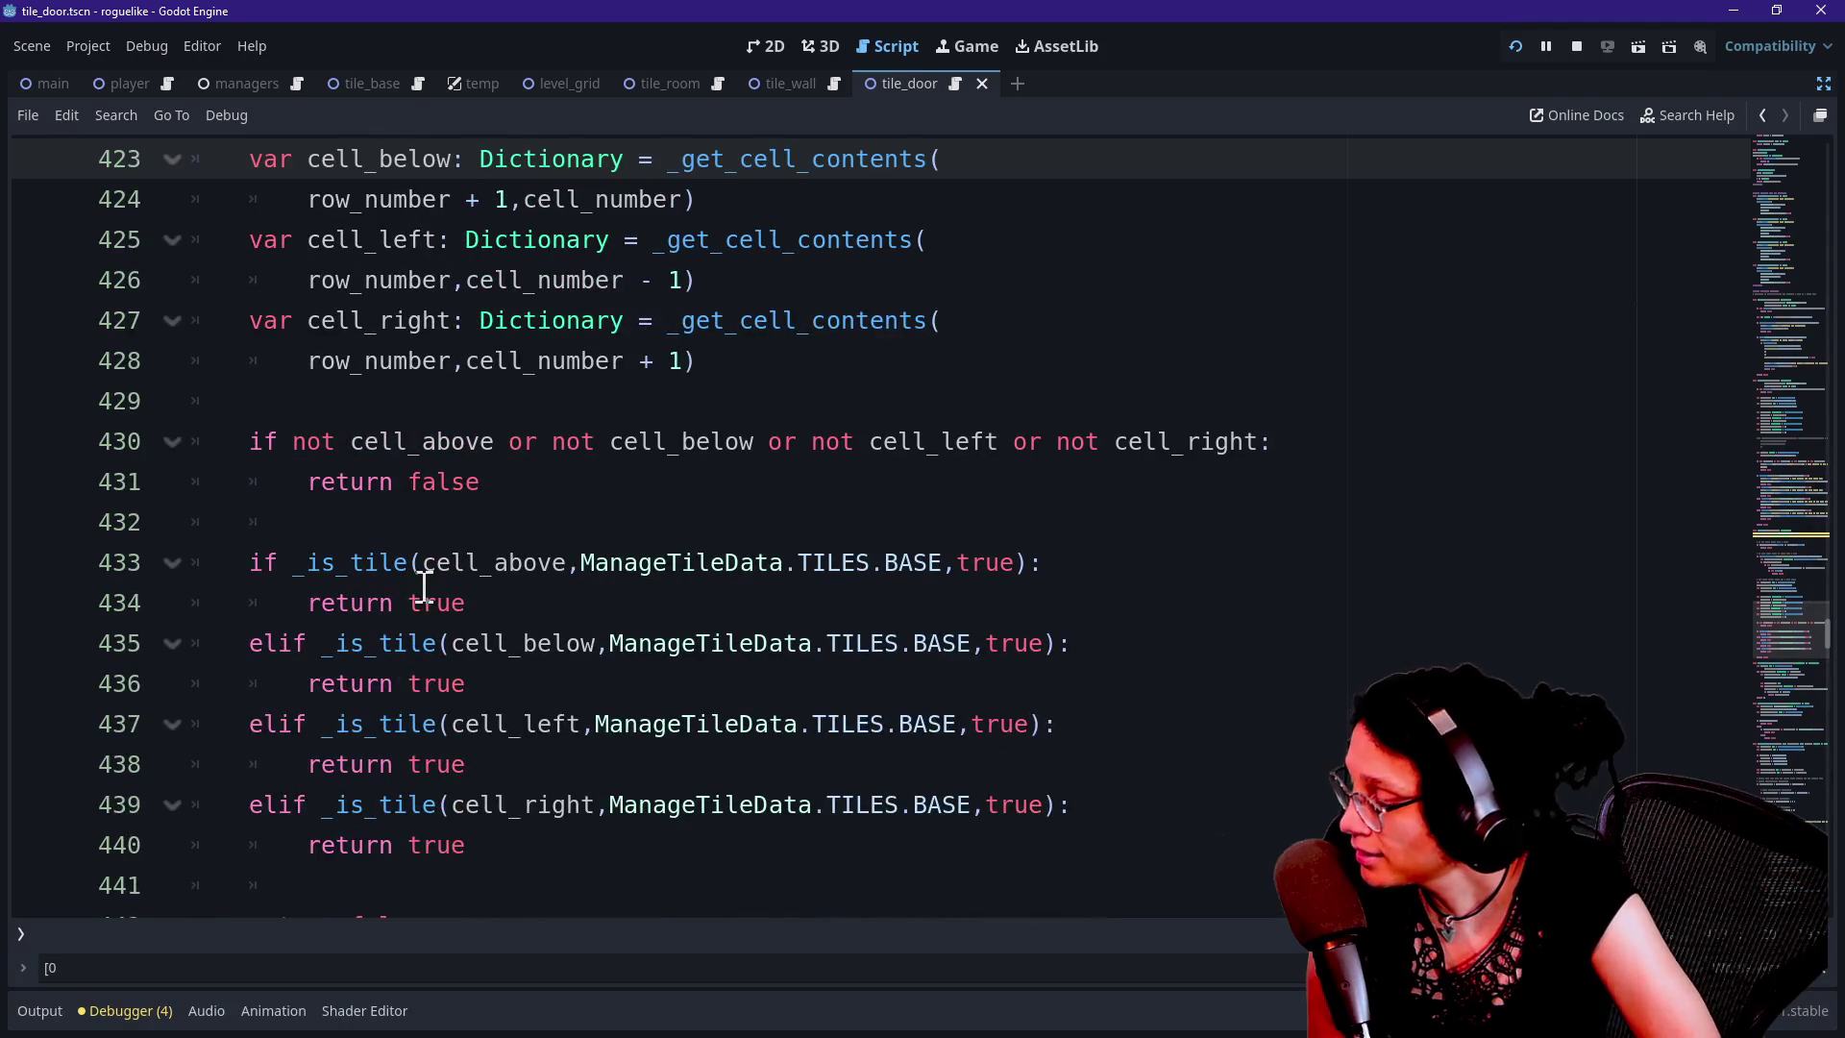
pyautogui.moveTo(430, 567); pyautogui.dragTo(947, 558)
pyautogui.click(947, 557)
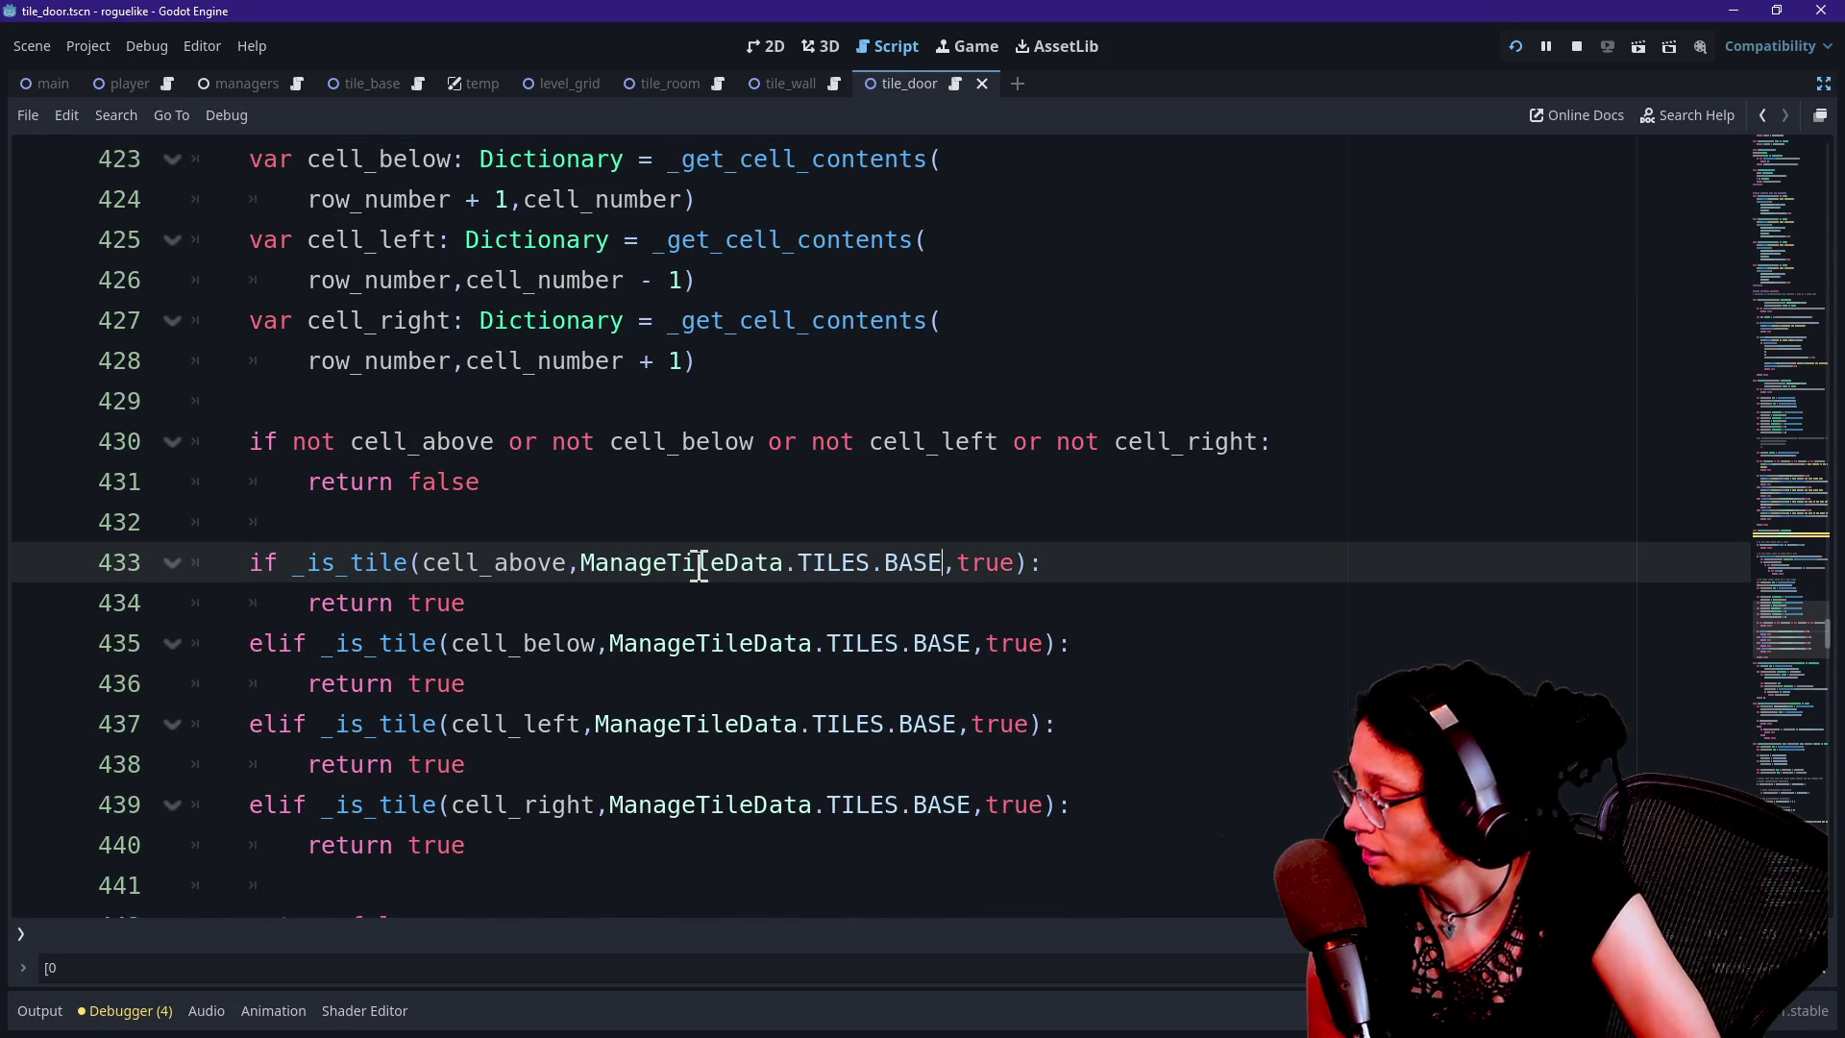
pyautogui.press('BackSpace')
pyautogui.press('BackSpace')
pyautogui.press('BackSpace')
pyautogui.press('BackSpace')
pyautogui.write('WALL')
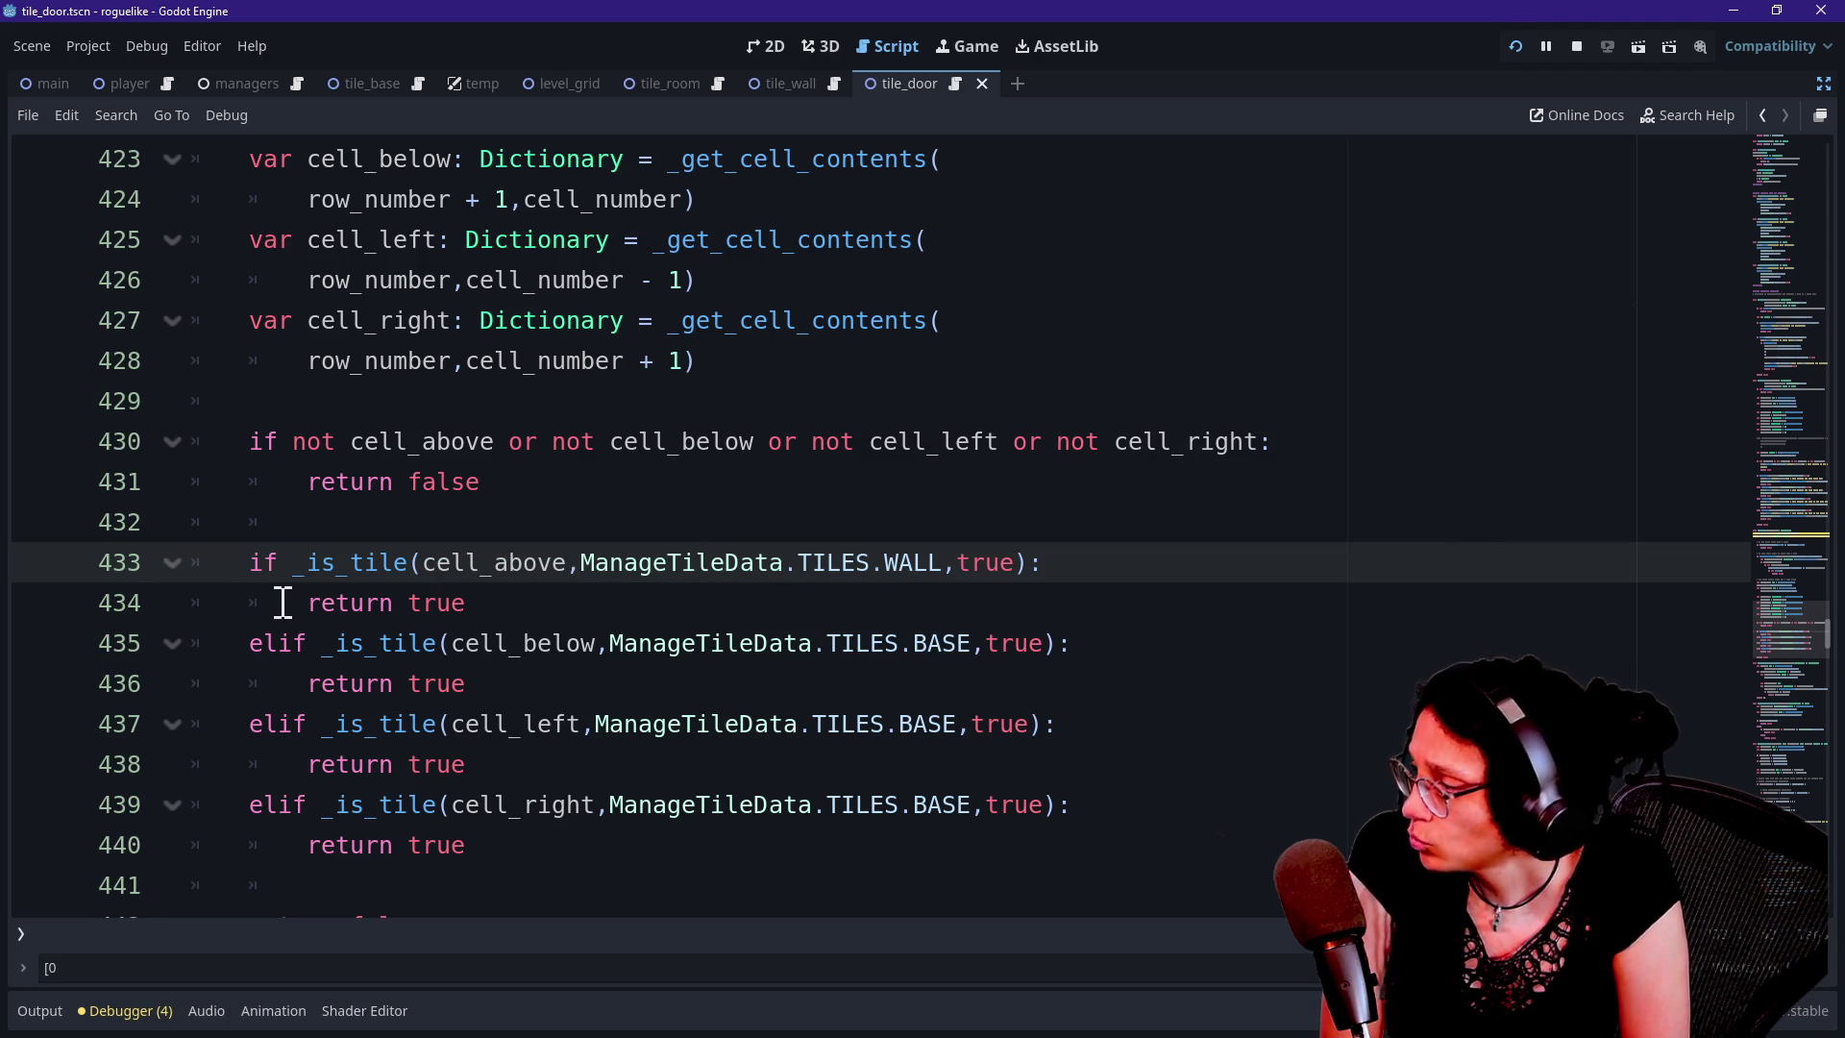
# Step: Open blank lines below the off-grid check
pyautogui.moveTo(283, 602); pyautogui.dragTo(475, 603)
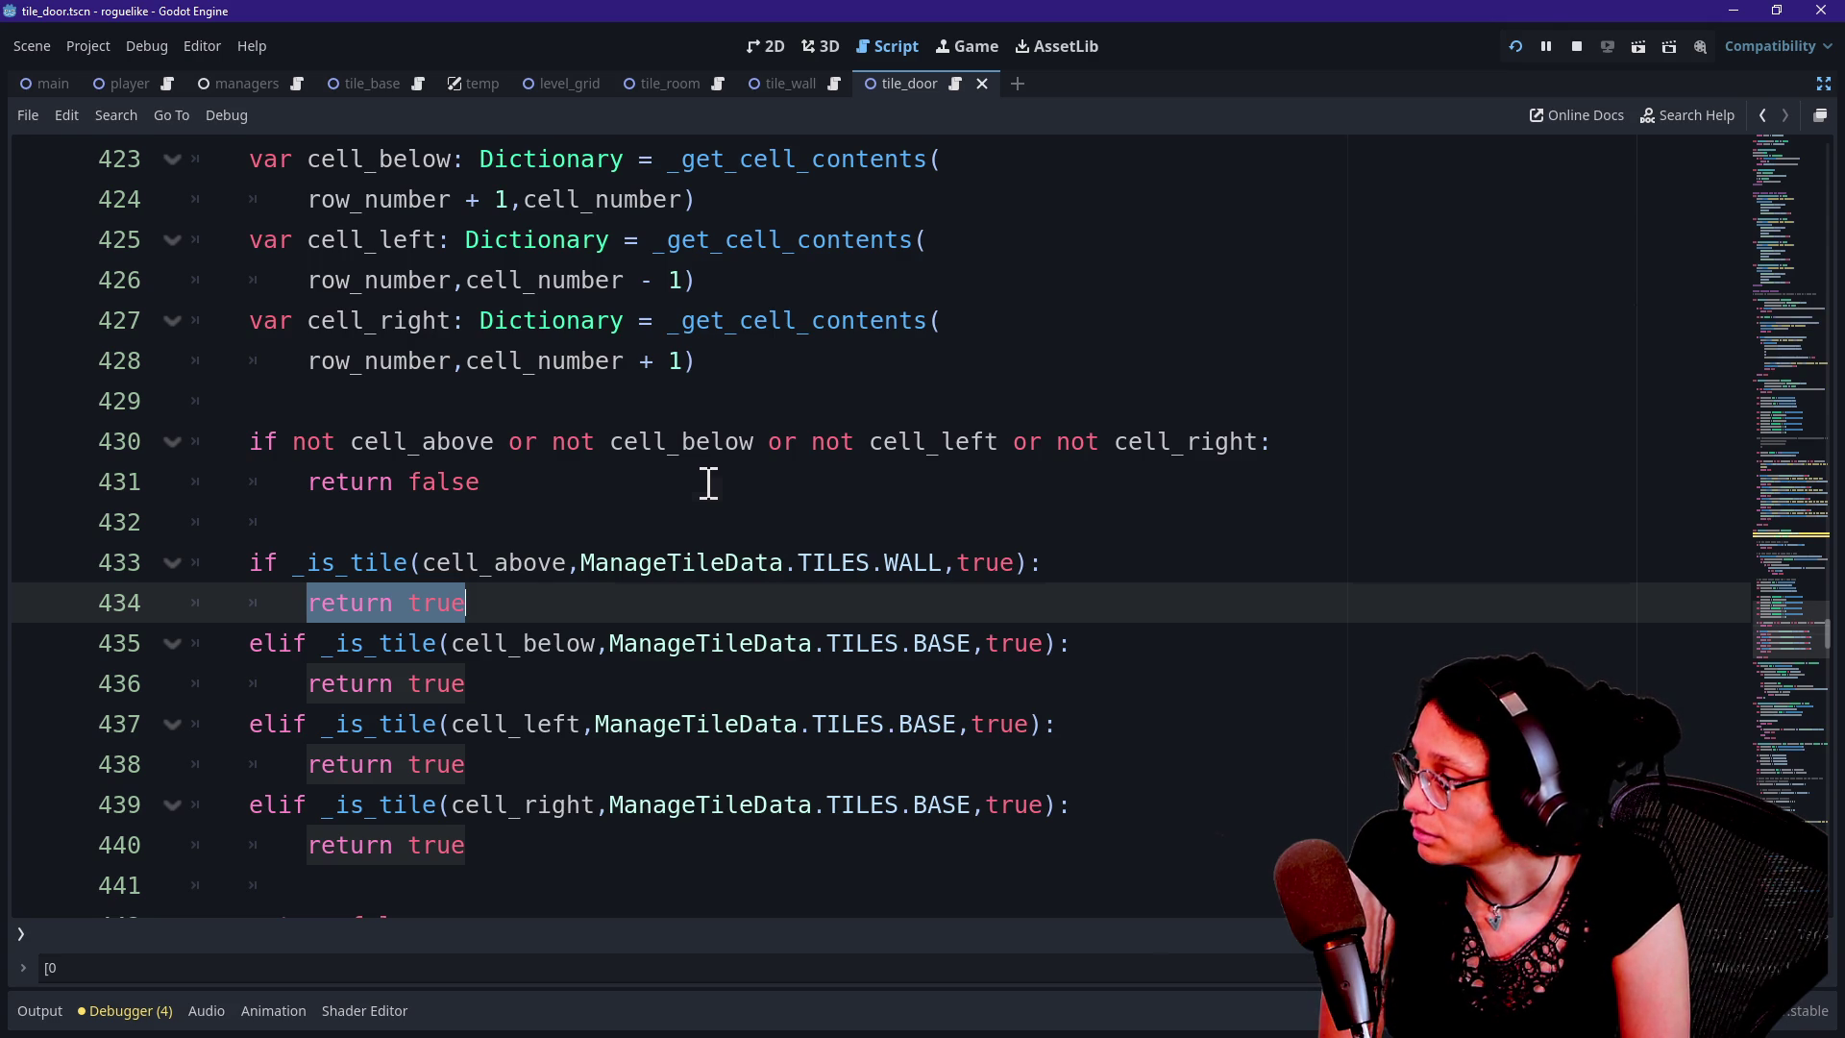
pyautogui.click(708, 482)
pyautogui.press('Return')
pyautogui.press('Return')
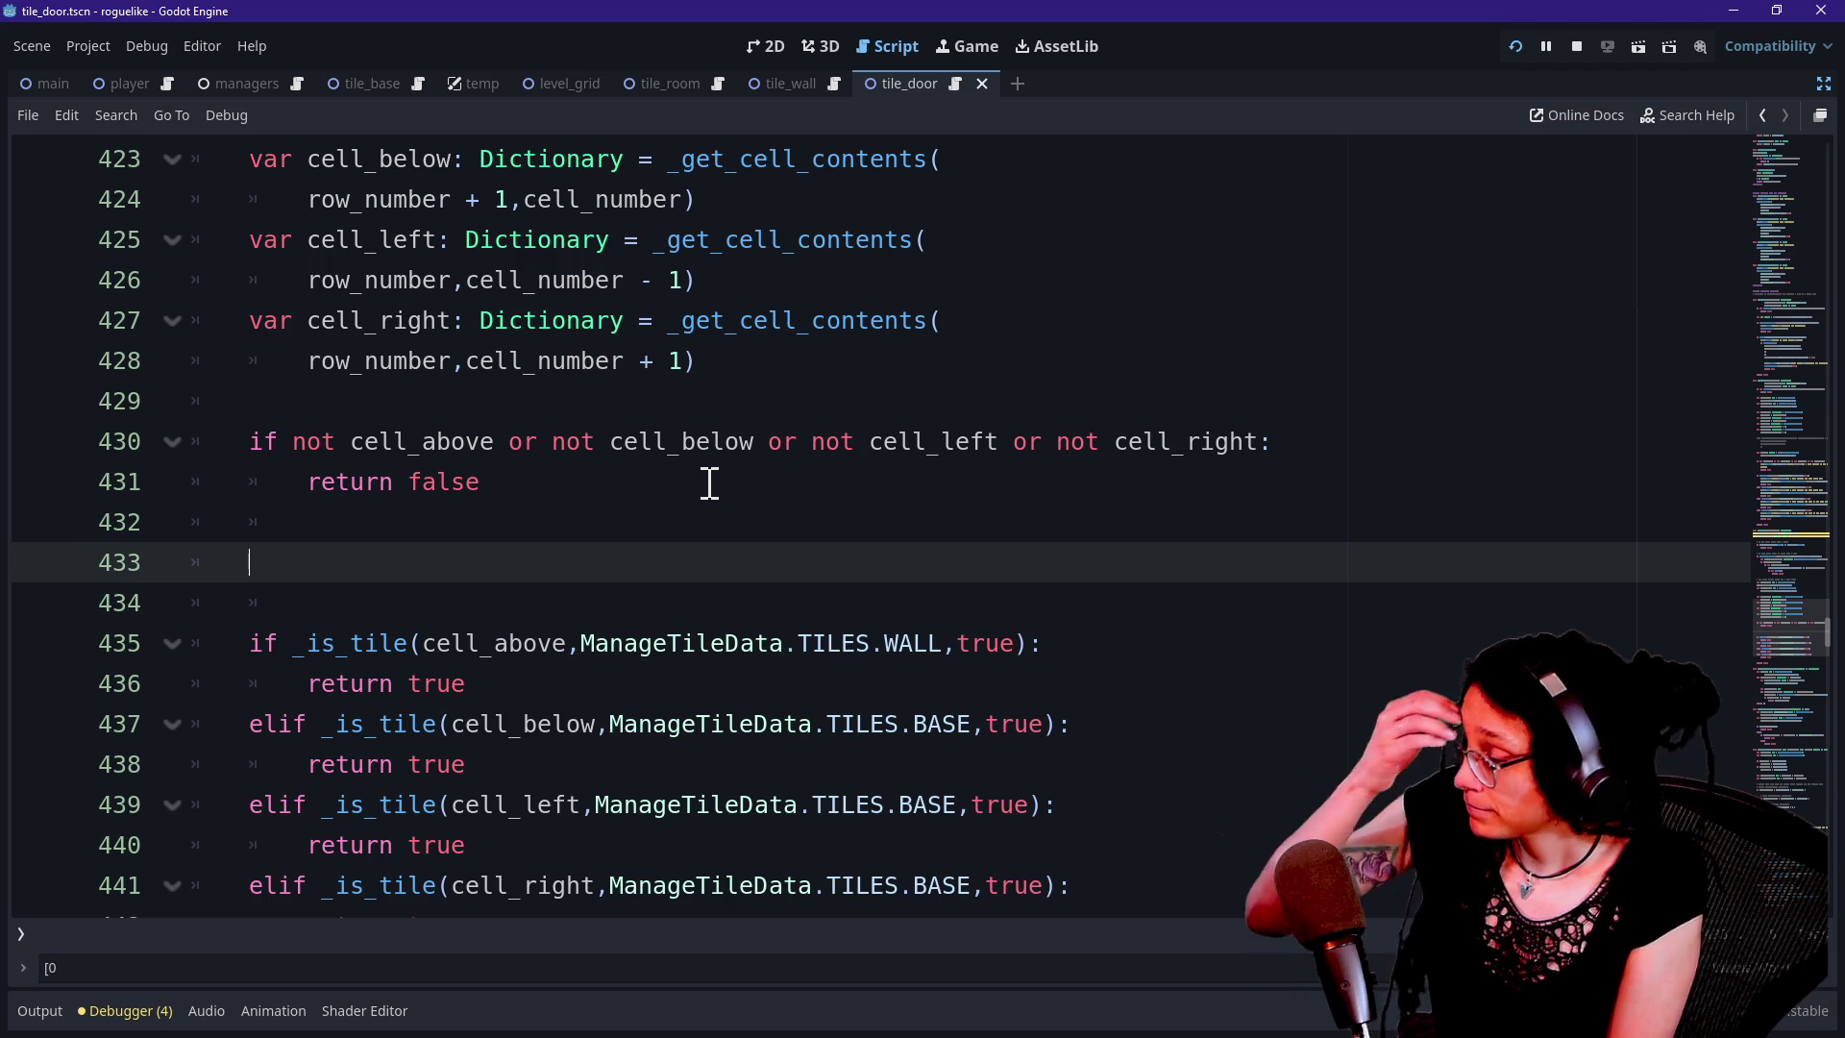
# Step: Declare 'var wall_above: bool = false' and duplicate it three times
pyautogui.write('var wall_above: bool  f')
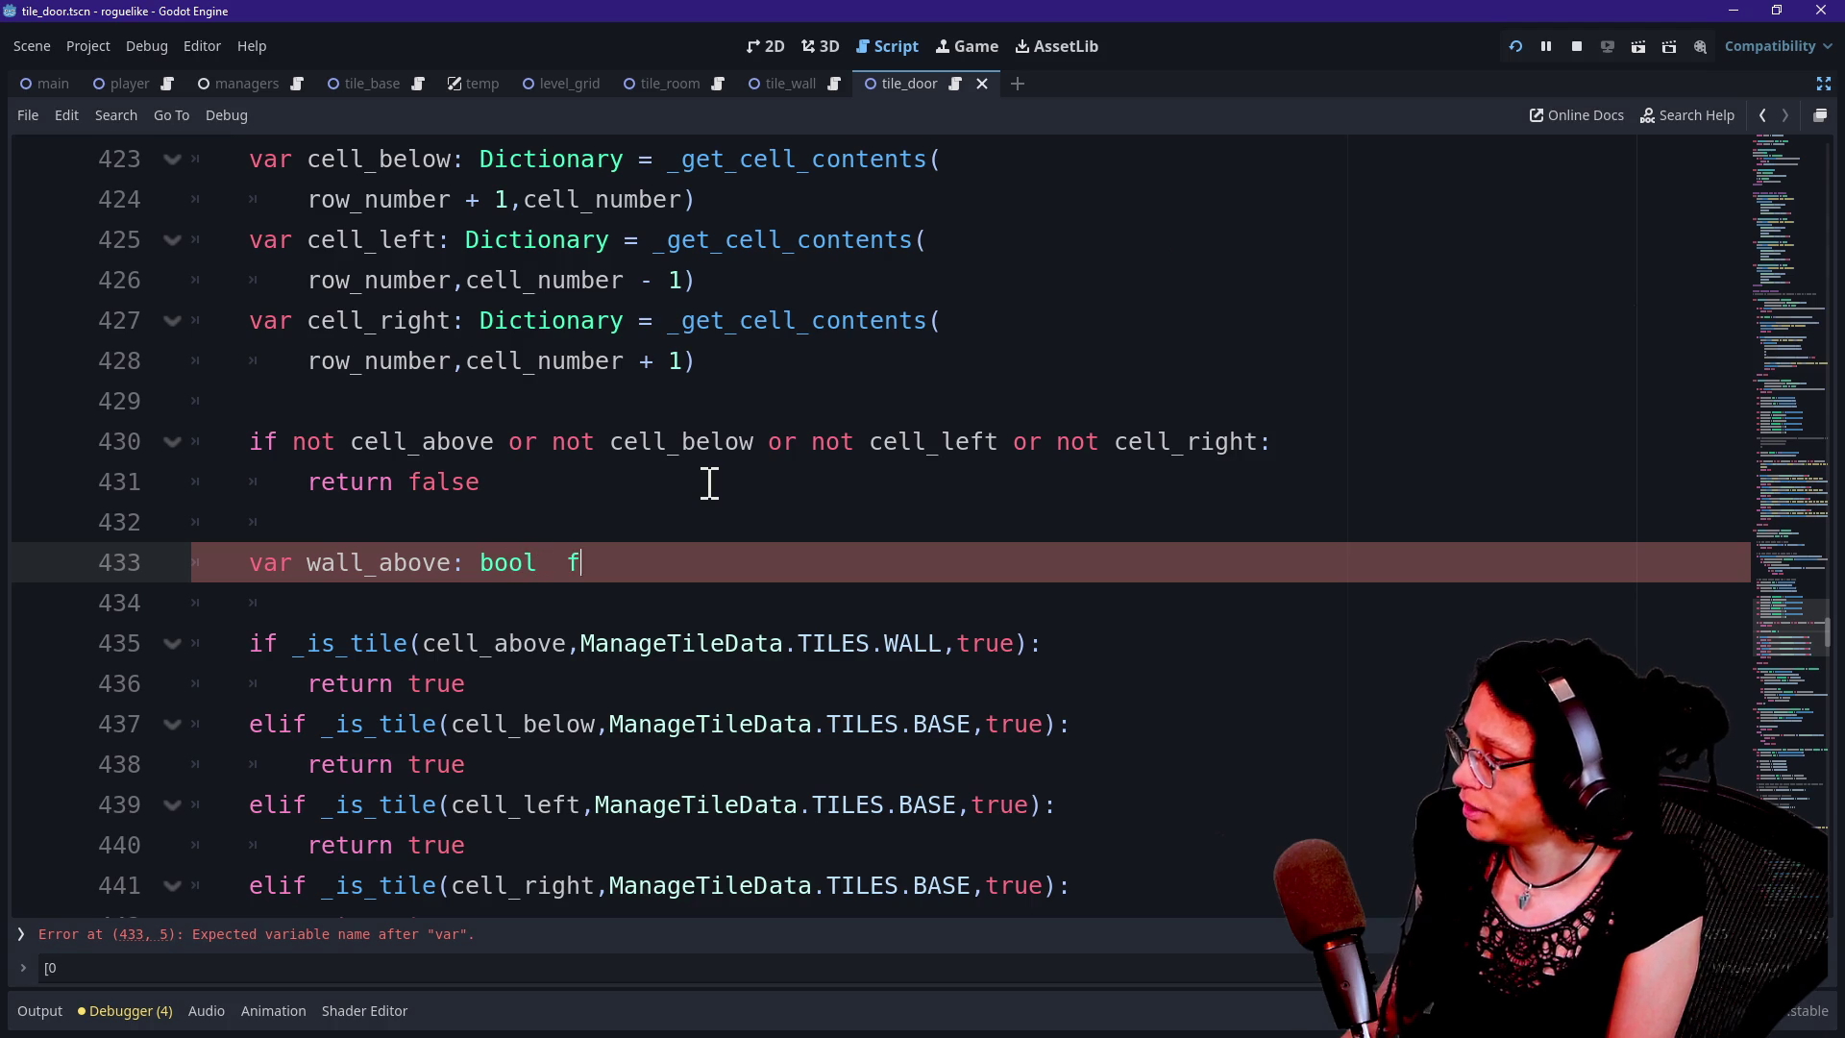
pyautogui.press('BackSpace')
pyautogui.press('BackSpace')
pyautogui.press('BackSpace')
pyautogui.write('lse')
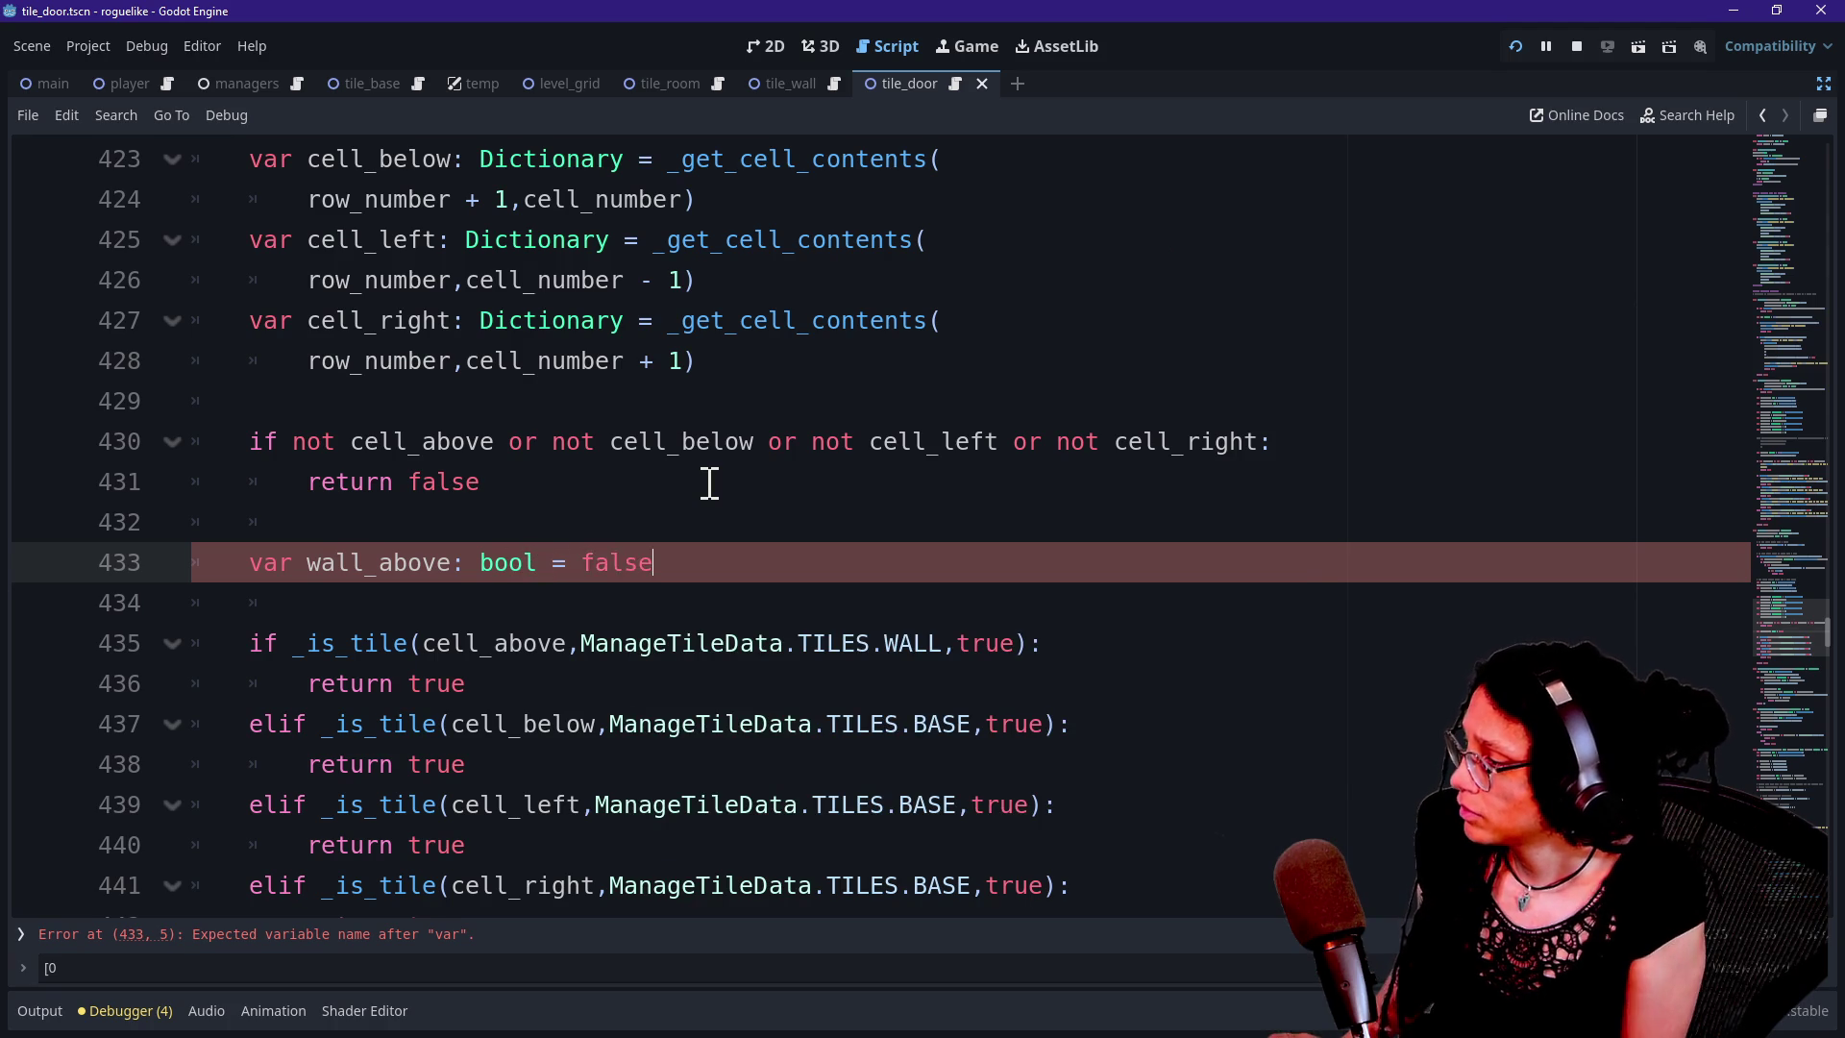
pyautogui.hotkey('ctrl', 'shift', 'd')
pyautogui.hotkey('ctrl', 'shift', 'd')
pyautogui.hotkey('ctrl', 'shift', 'd')
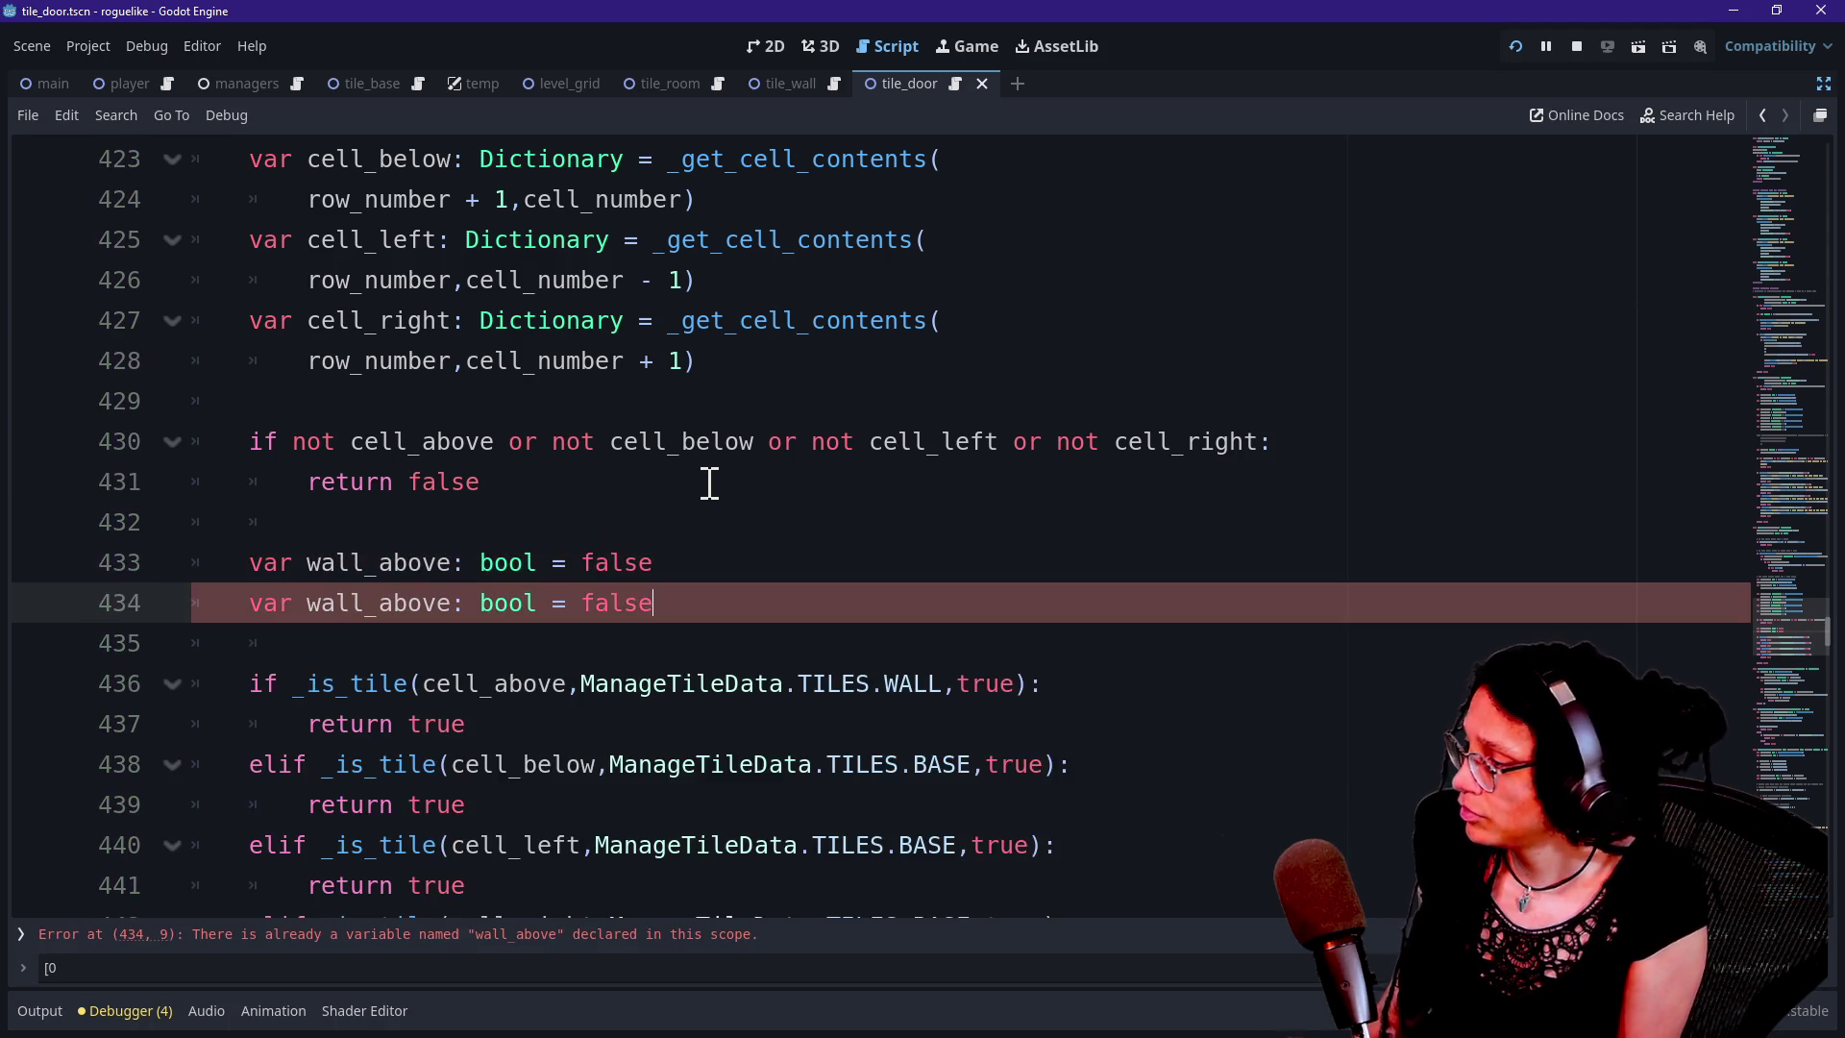
# Step: Rename the duplicated declarations to wall_below, wall_left and wall_right
pyautogui.moveTo(379, 602); pyautogui.dragTo(446, 608)
pyautogui.write('below')
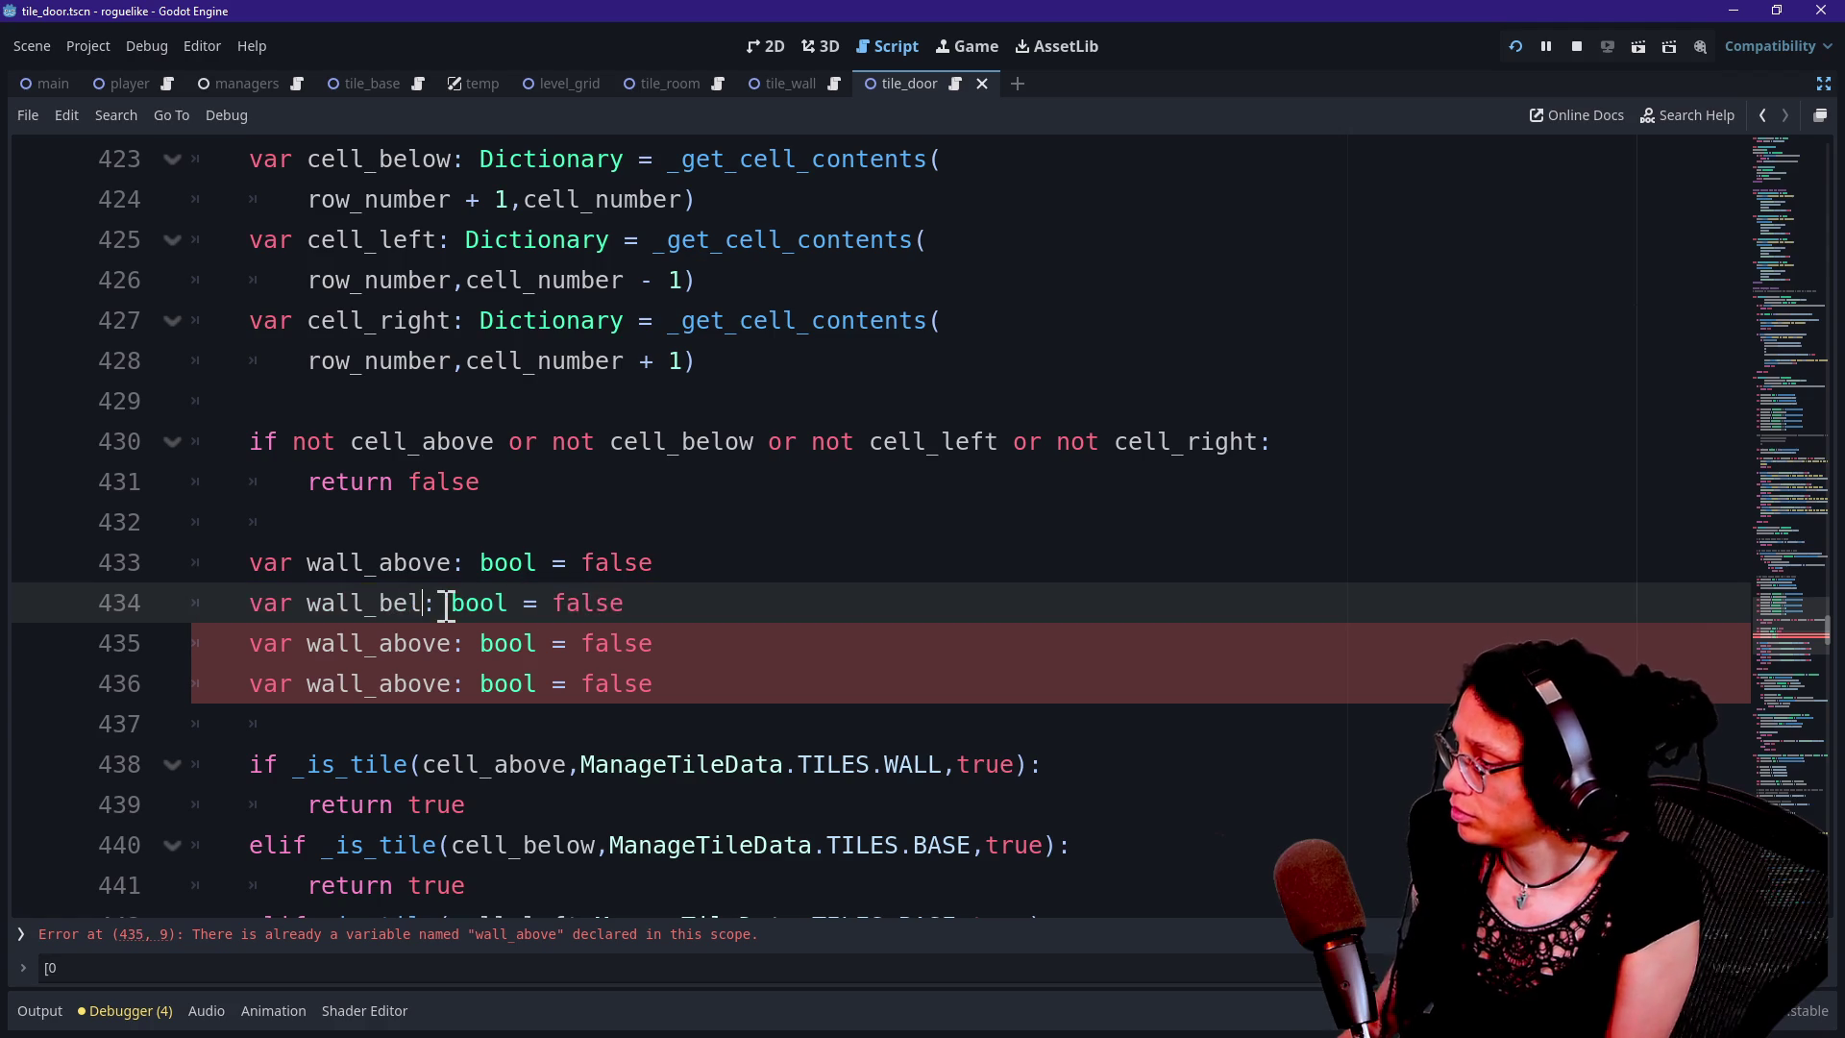
pyautogui.press('Down')
pyautogui.press('BackSpace')
pyautogui.press('BackSpace')
pyautogui.press('BackSpace')
pyautogui.press('BackSpace')
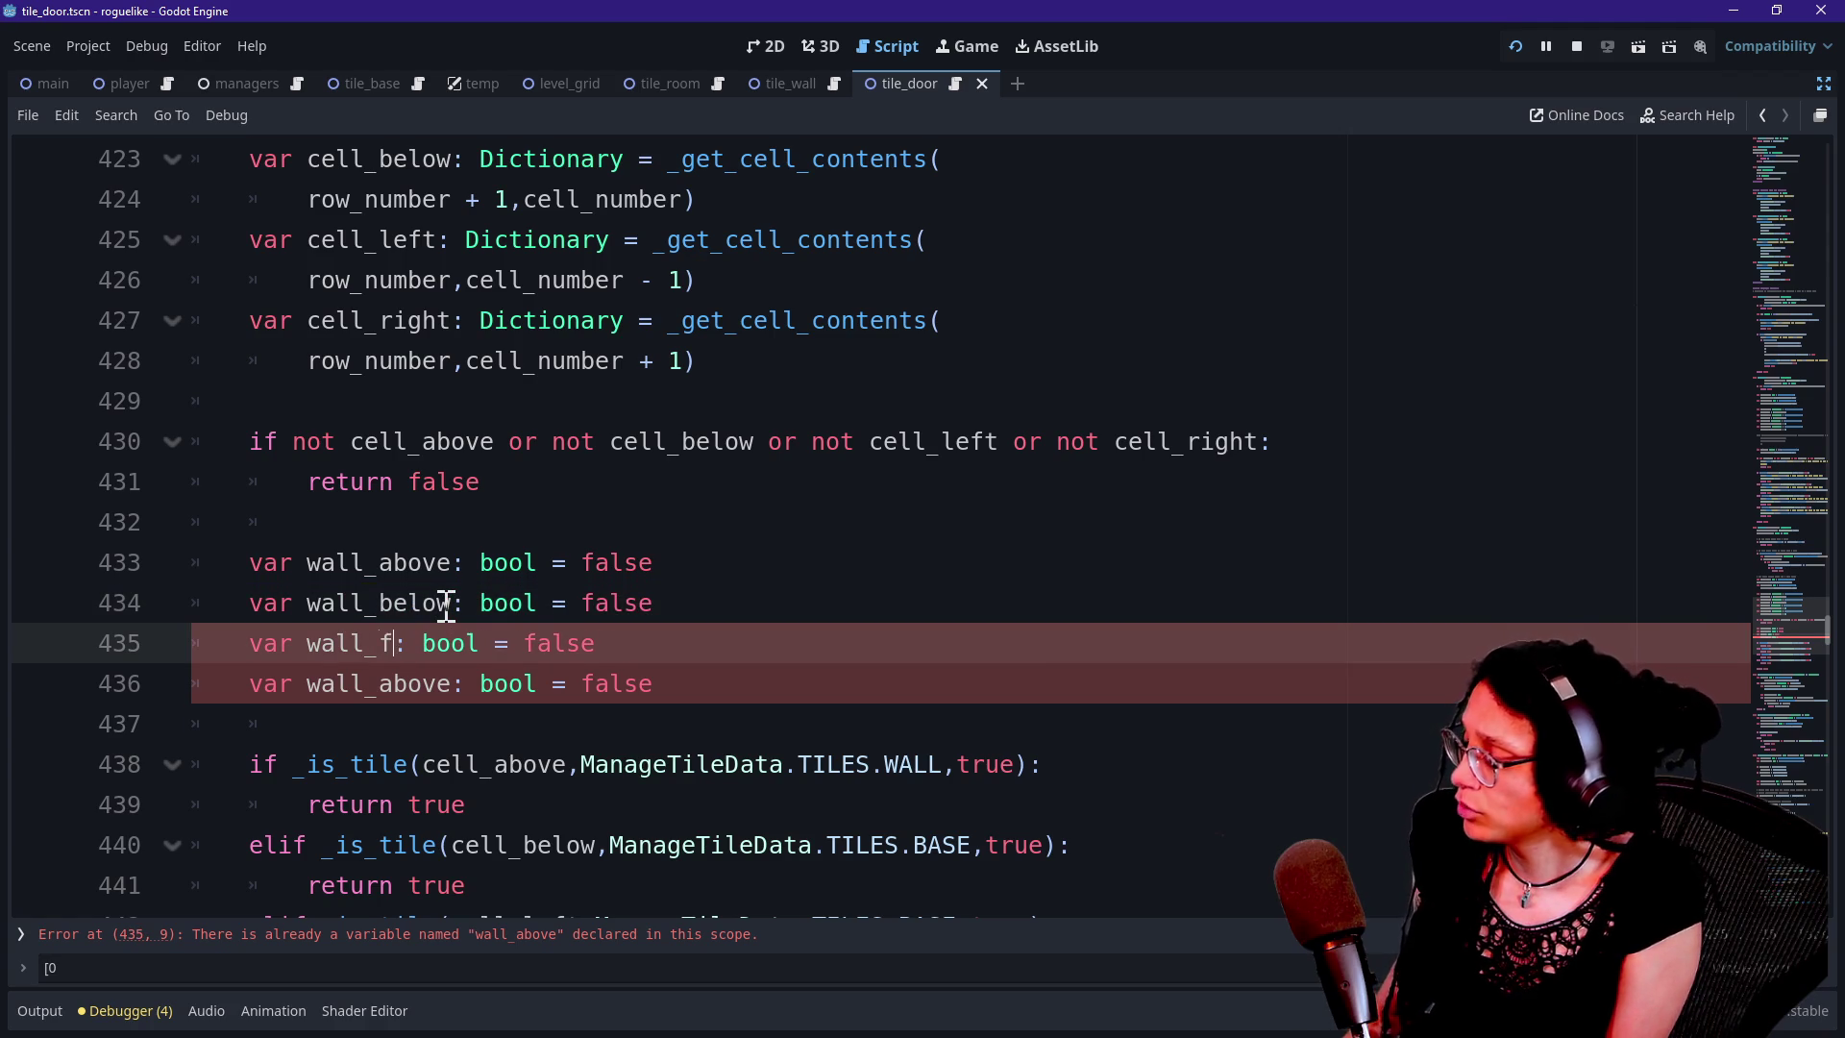
pyautogui.write('t')
pyautogui.press('BackSpace')
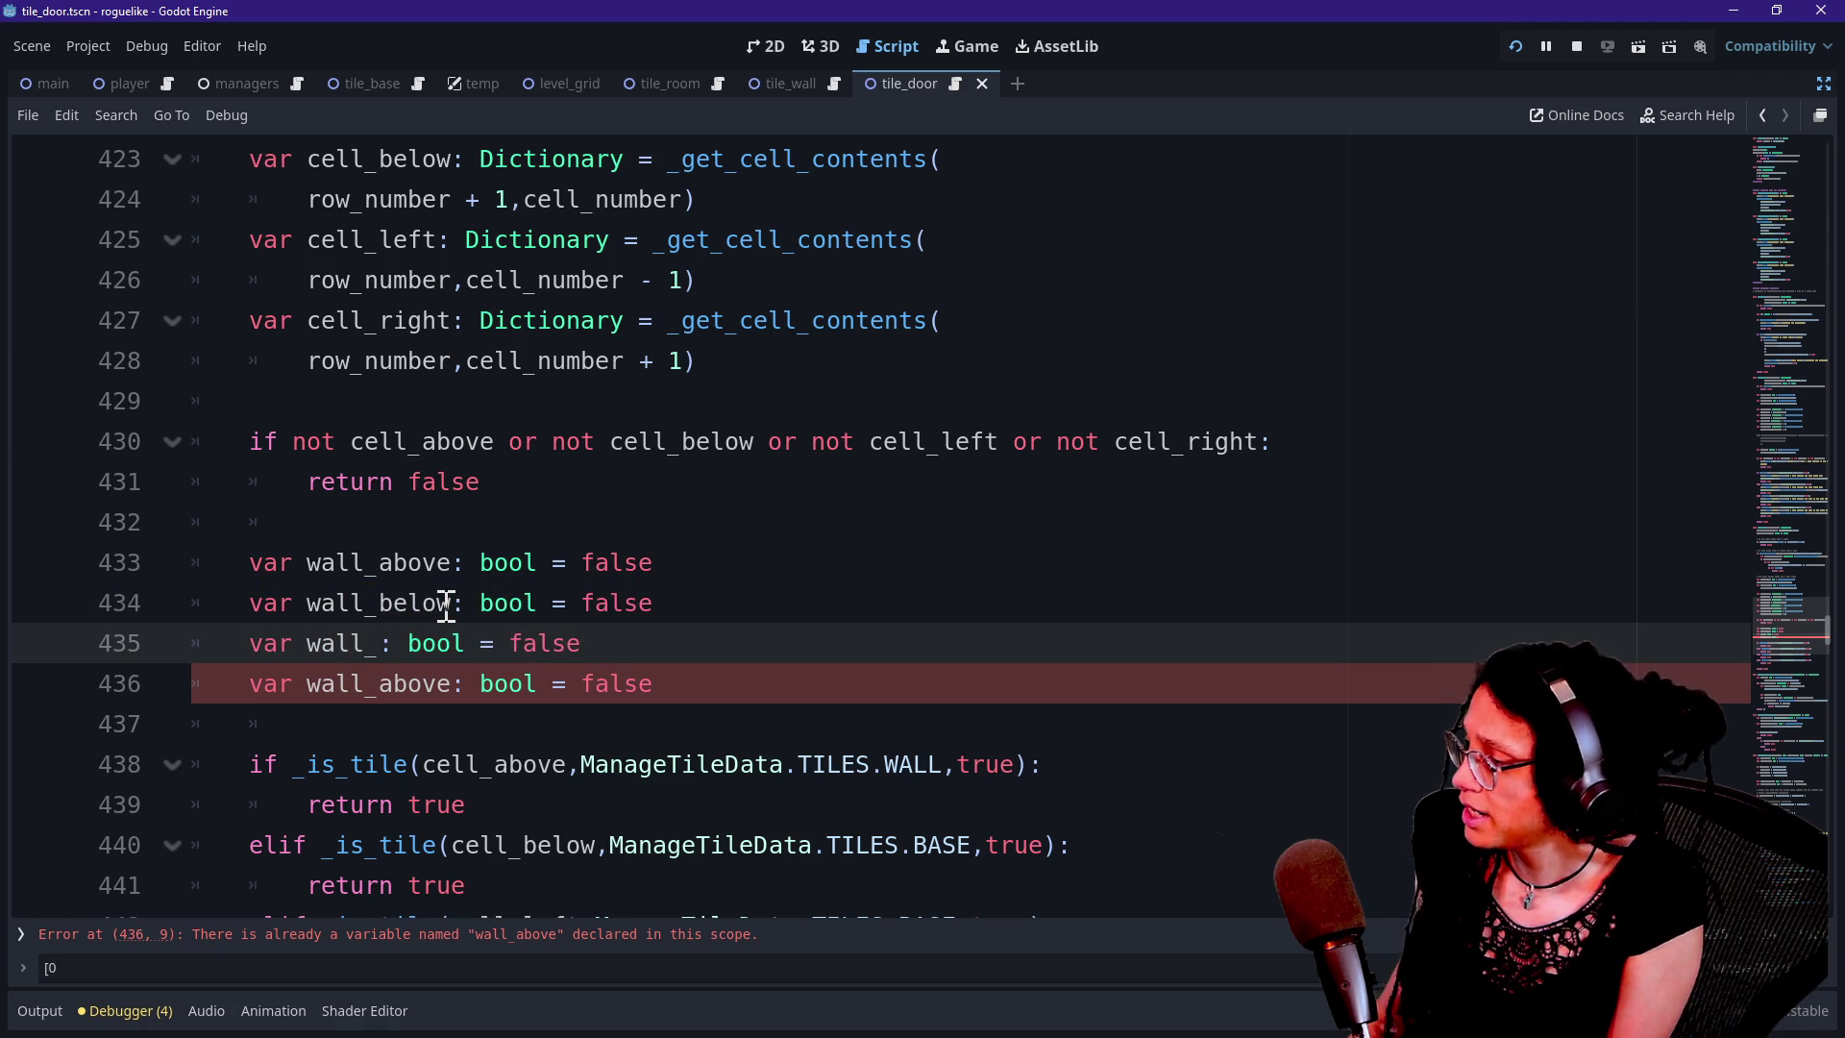
pyautogui.write('f')
pyautogui.press('BackSpace')
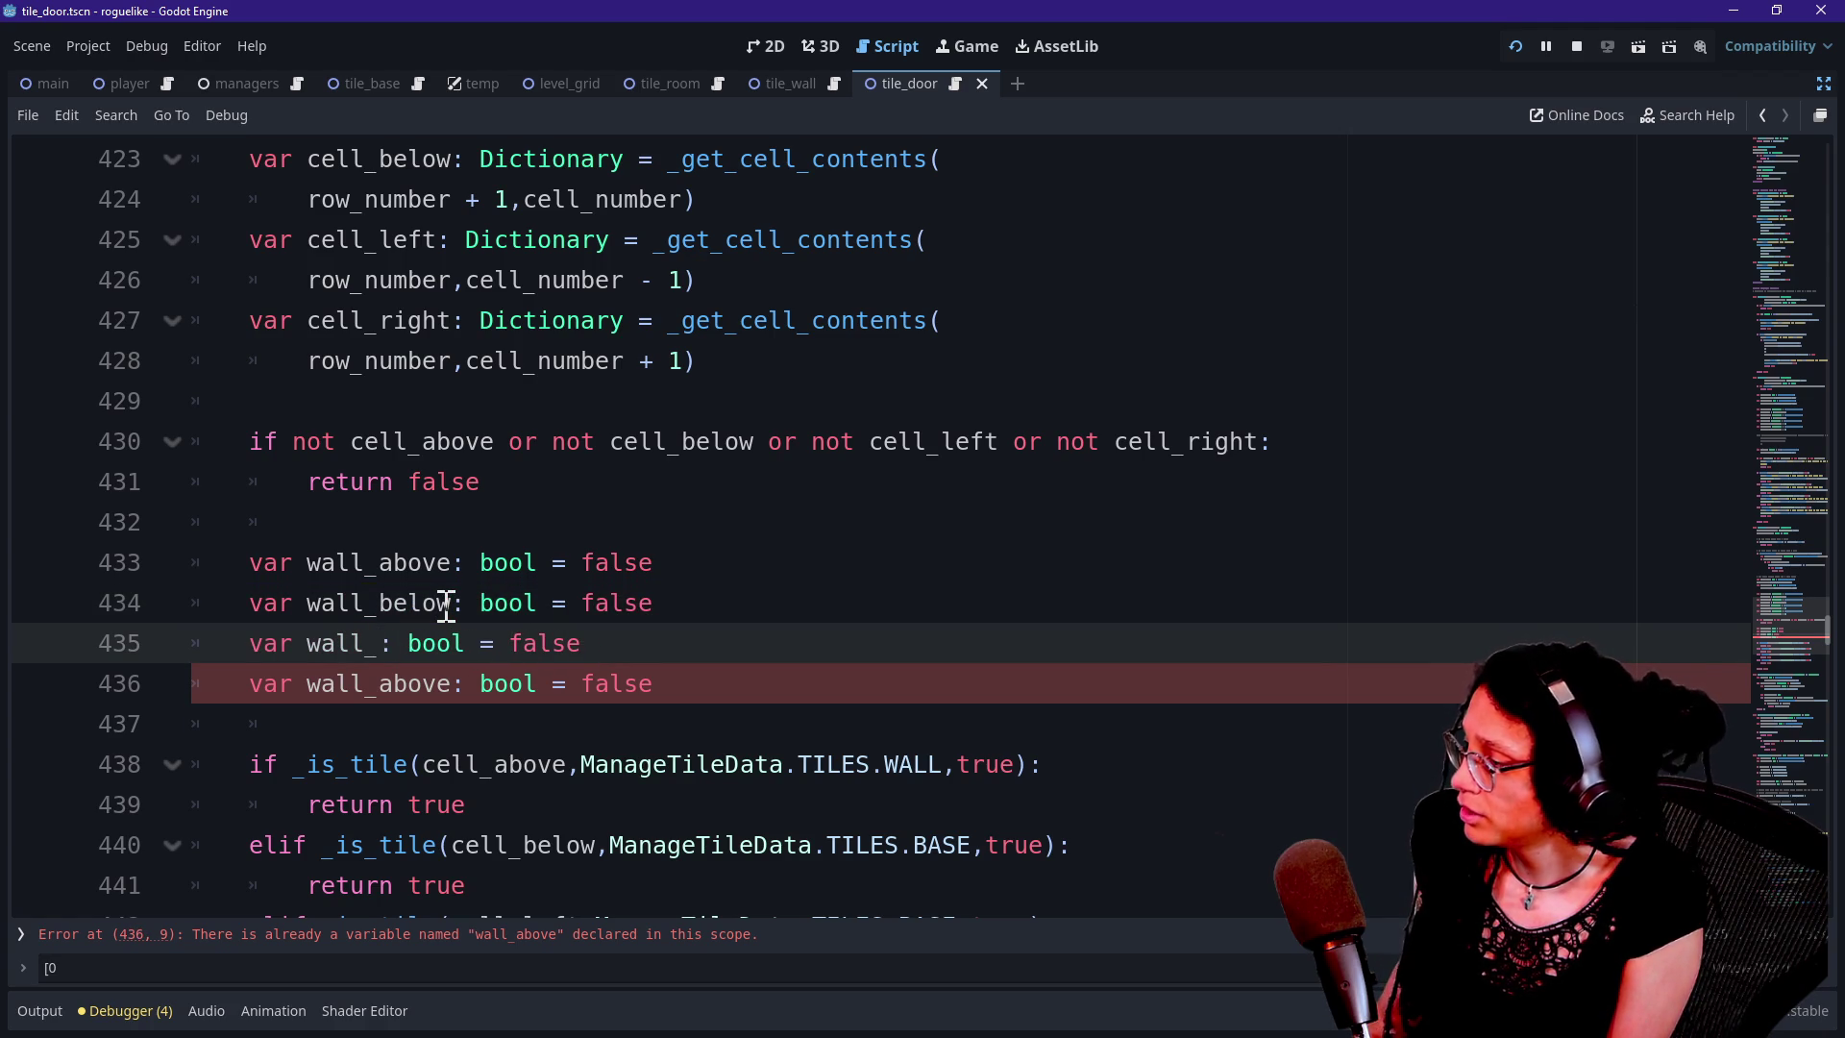
pyautogui.write('left')
pyautogui.press('Down')
pyautogui.press('BackSpace')
pyautogui.press('BackSpace')
pyautogui.press('BackSpace')
pyautogui.write('right')
# Step: Save tile_door.gd with the four wall flag declarations
pyautogui.moveTo(447, 711); pyautogui.dragTo(414, 576)
pyautogui.scroll(-1, 414, 581)
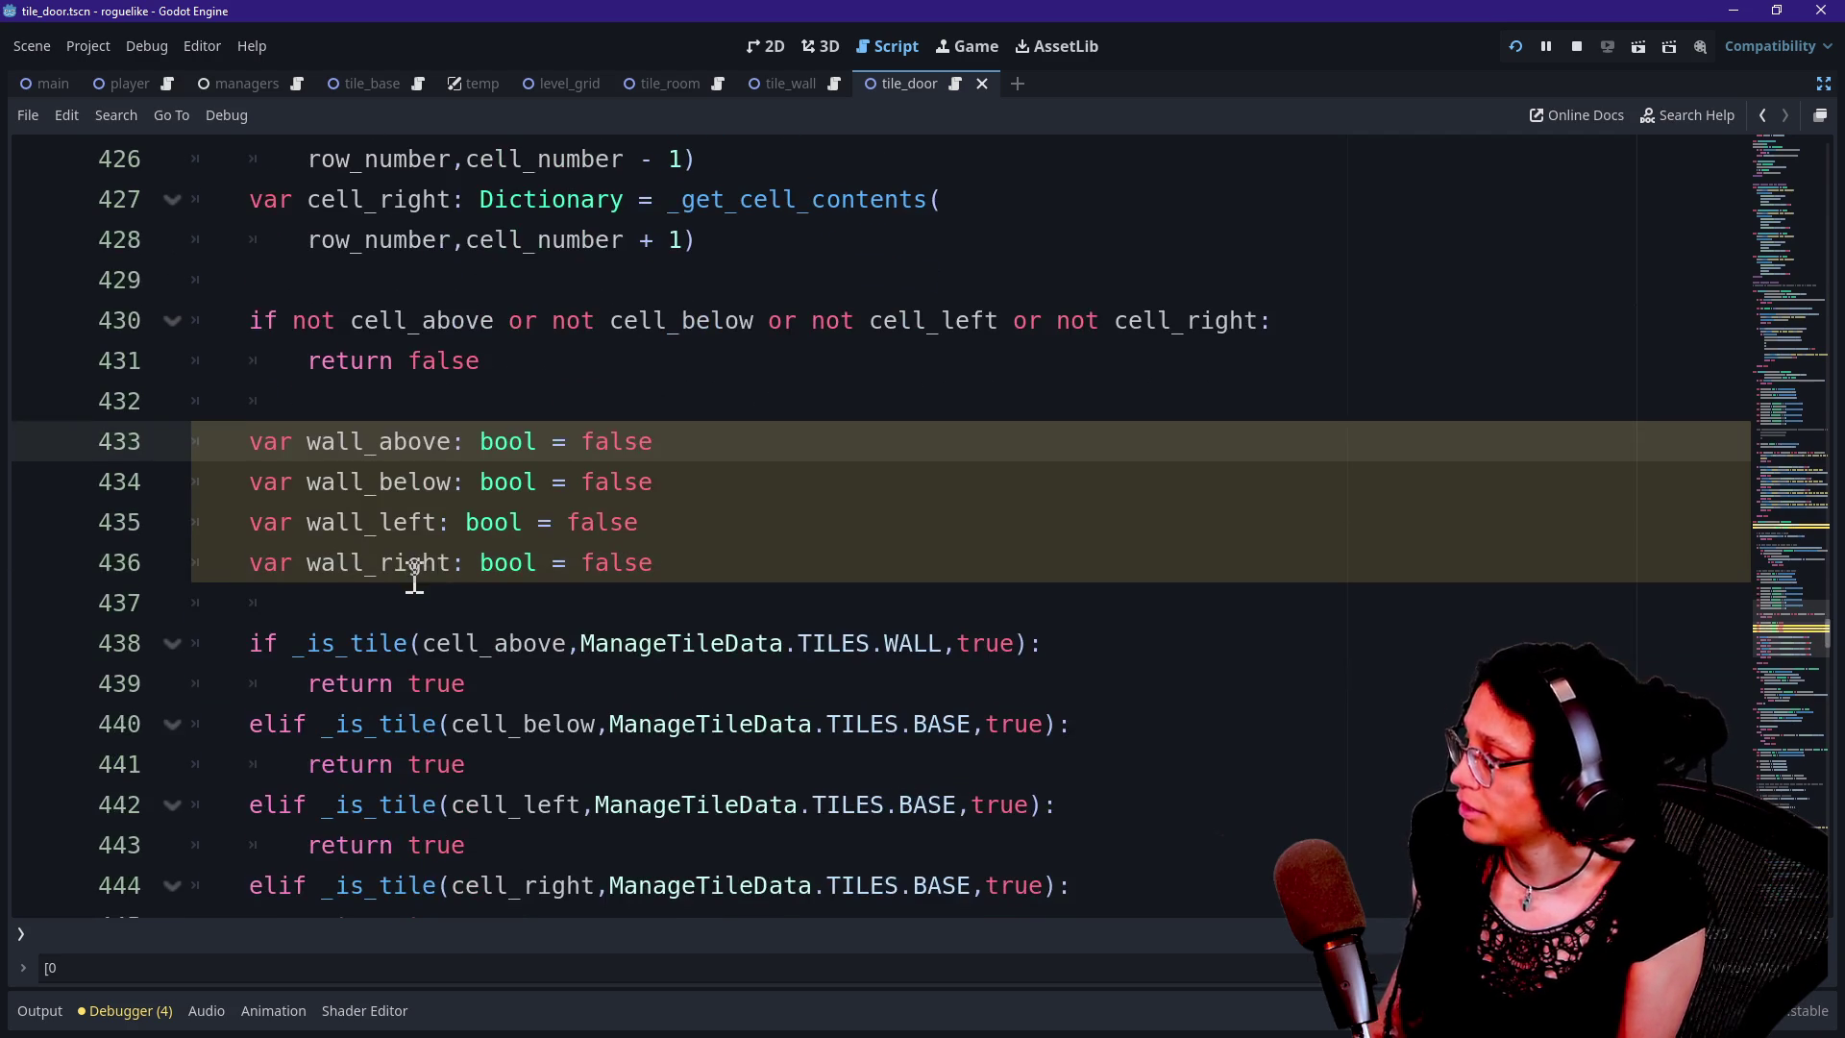
pyautogui.moveTo(324, 524); pyautogui.dragTo(365, 567)
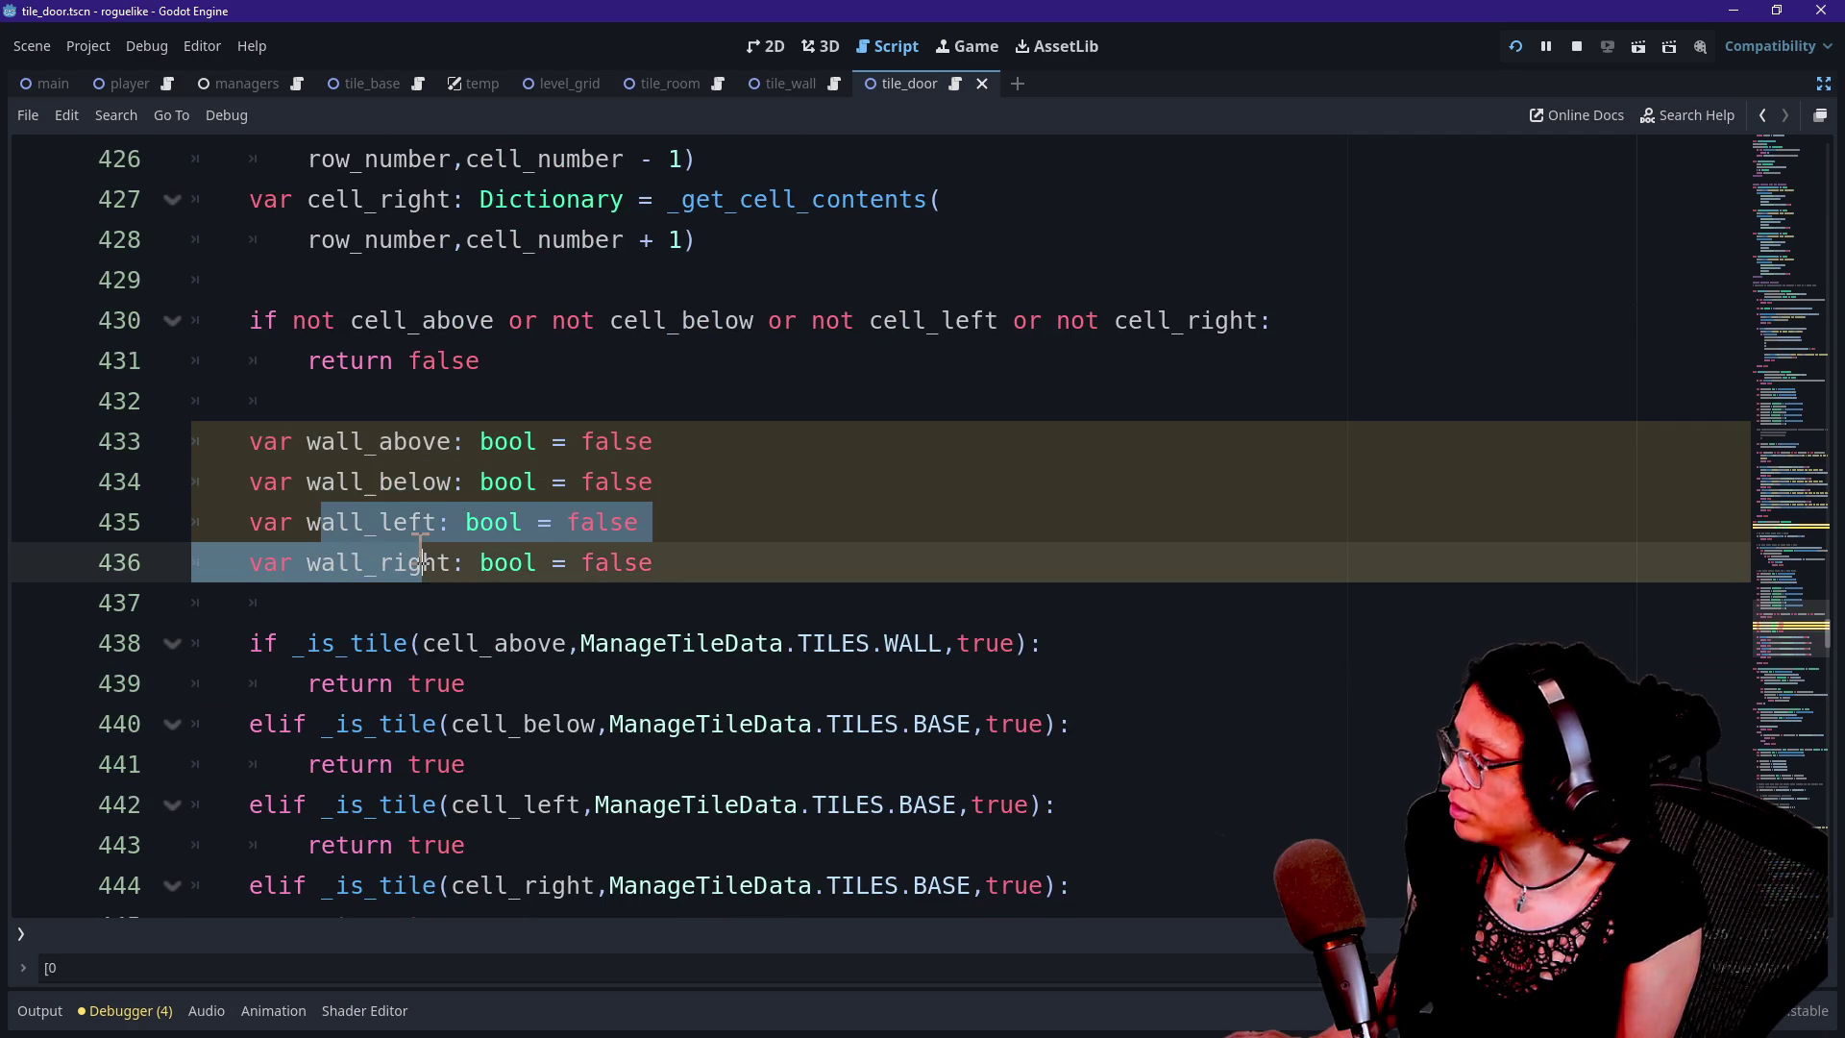
pyautogui.click(366, 565)
pyautogui.scroll(-1, 470, 564)
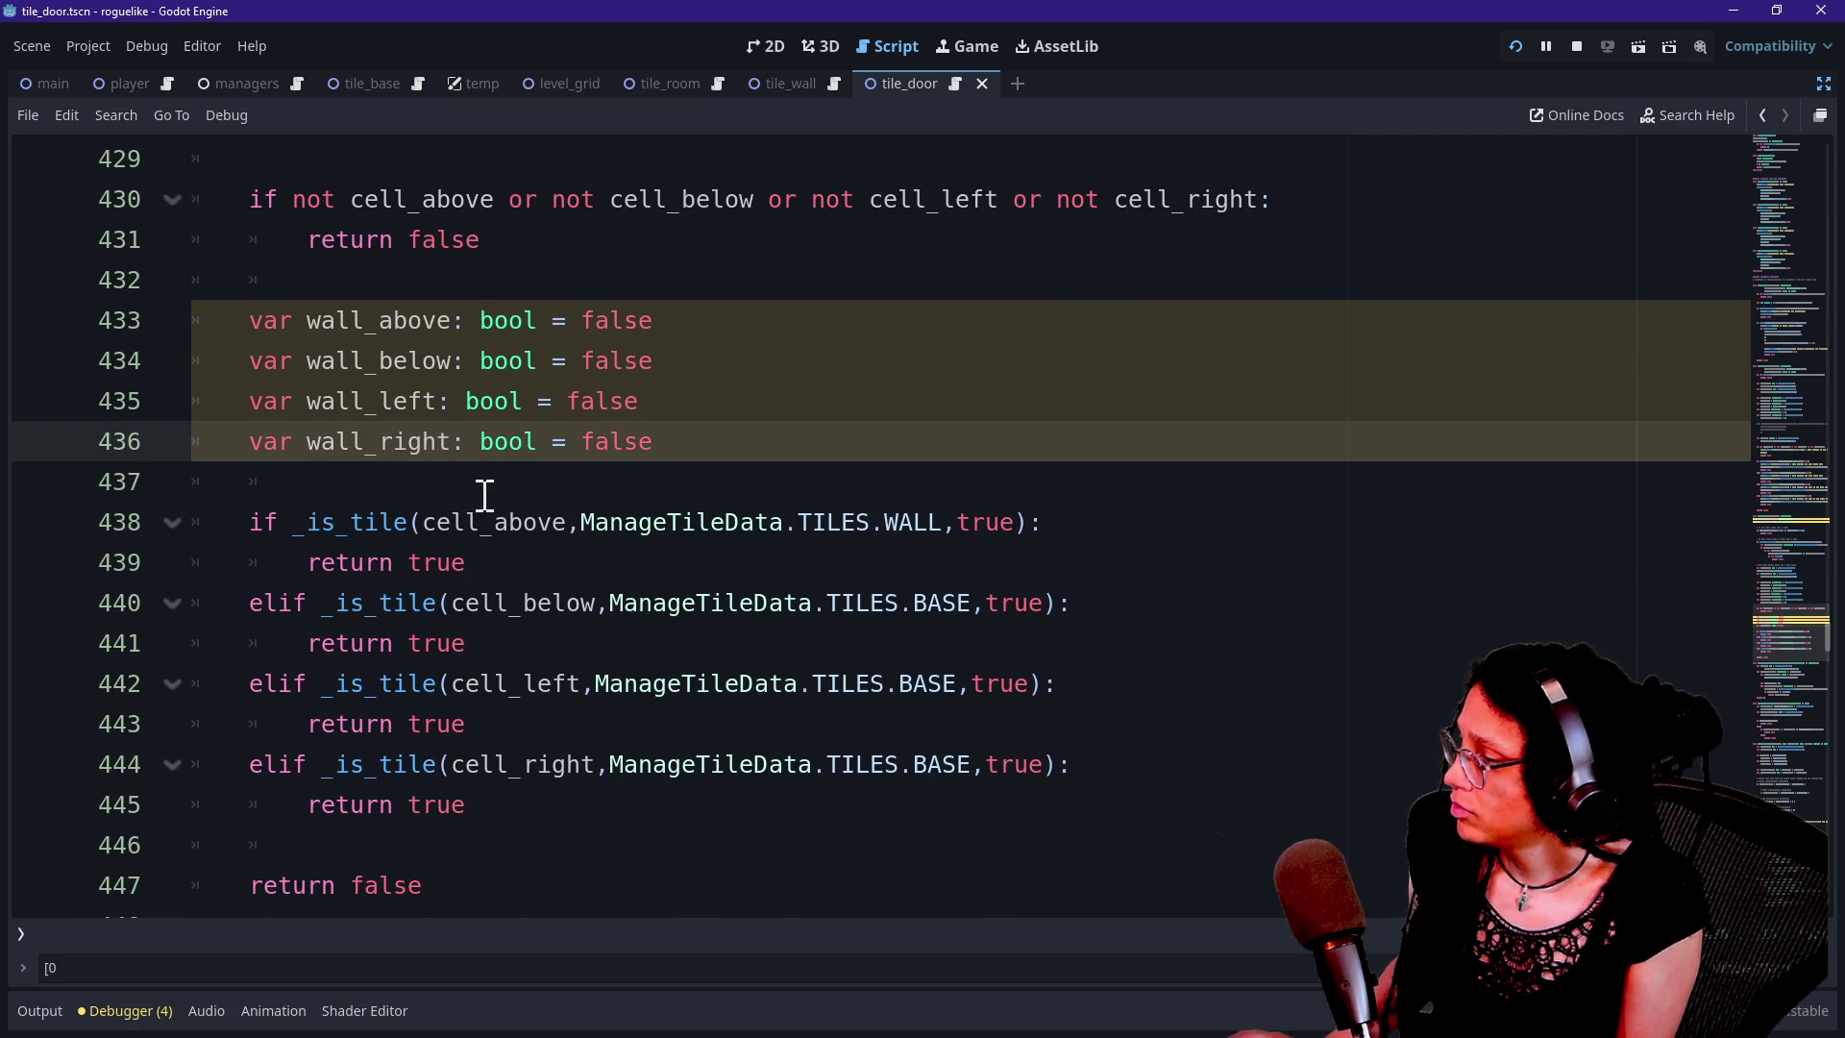
pyautogui.hotkey('ctrl', 's')
pyautogui.click(483, 564)
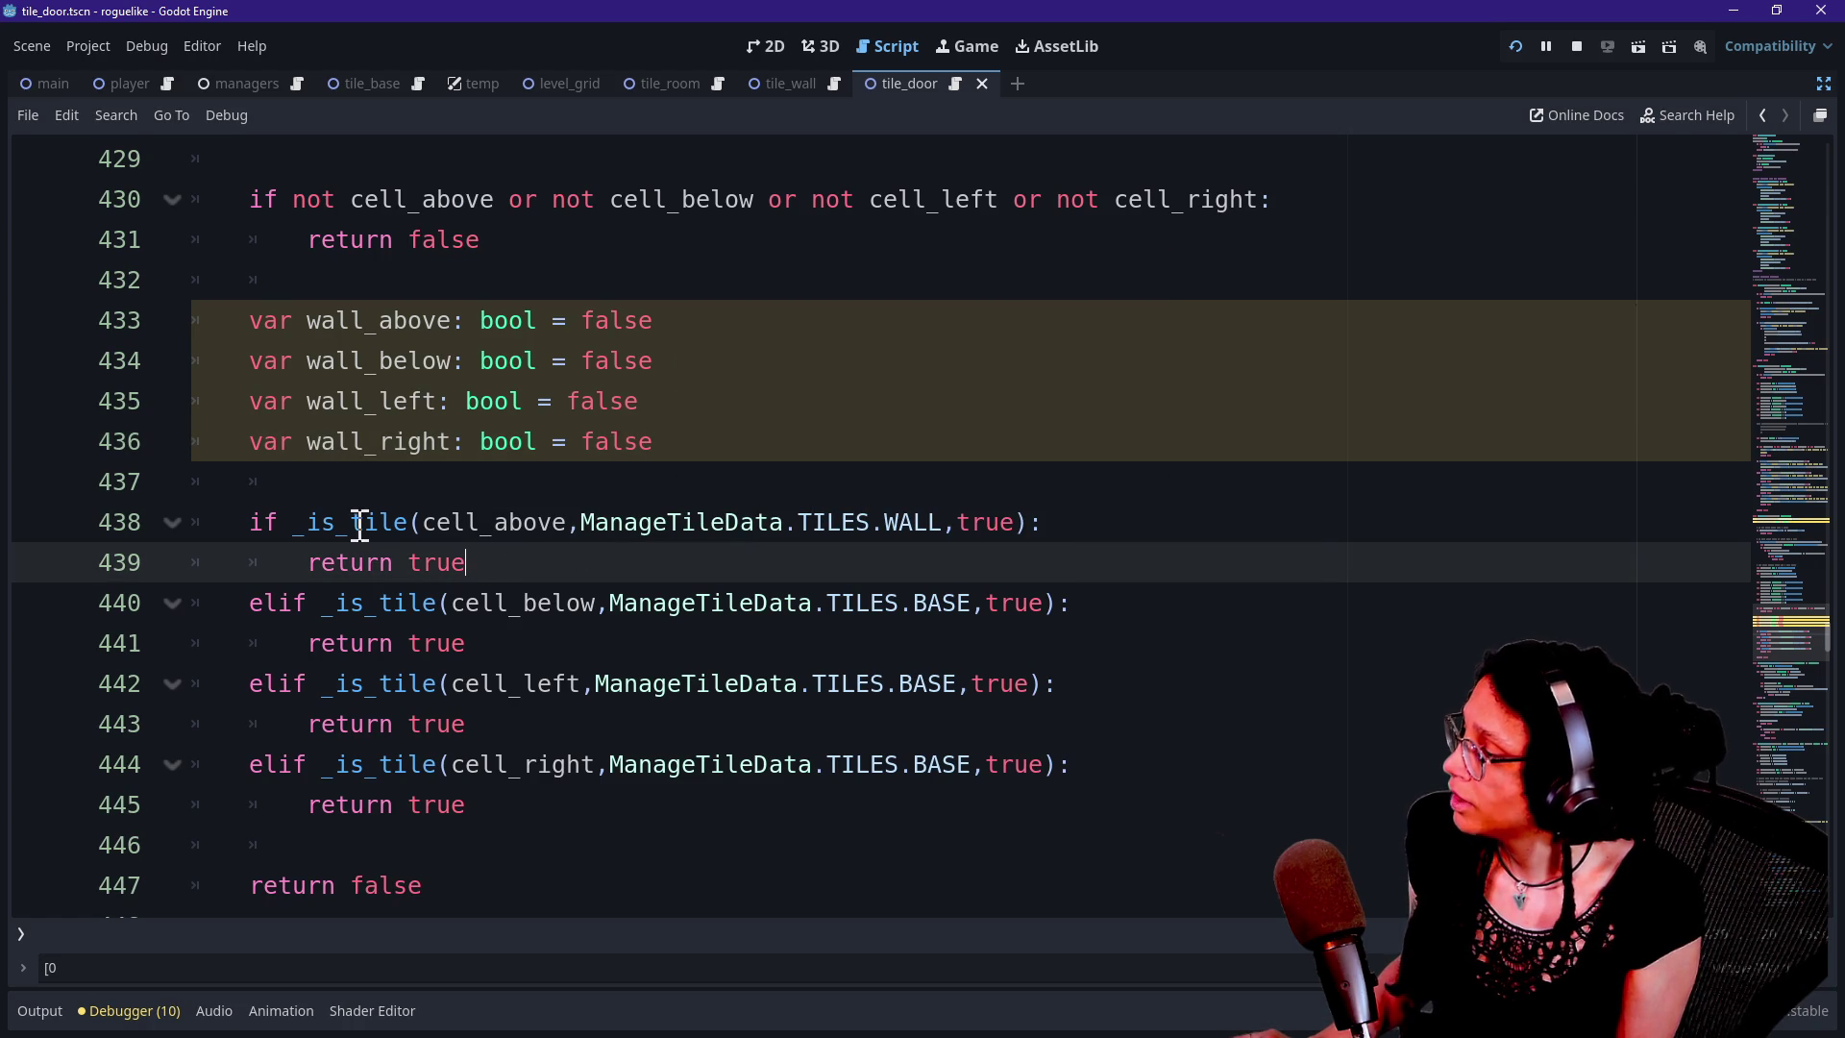
# Step: Move the cell_above _is_tile check into wall_above's declaration in place of false
pyautogui.moveTo(498, 562); pyautogui.dragTo(309, 562)
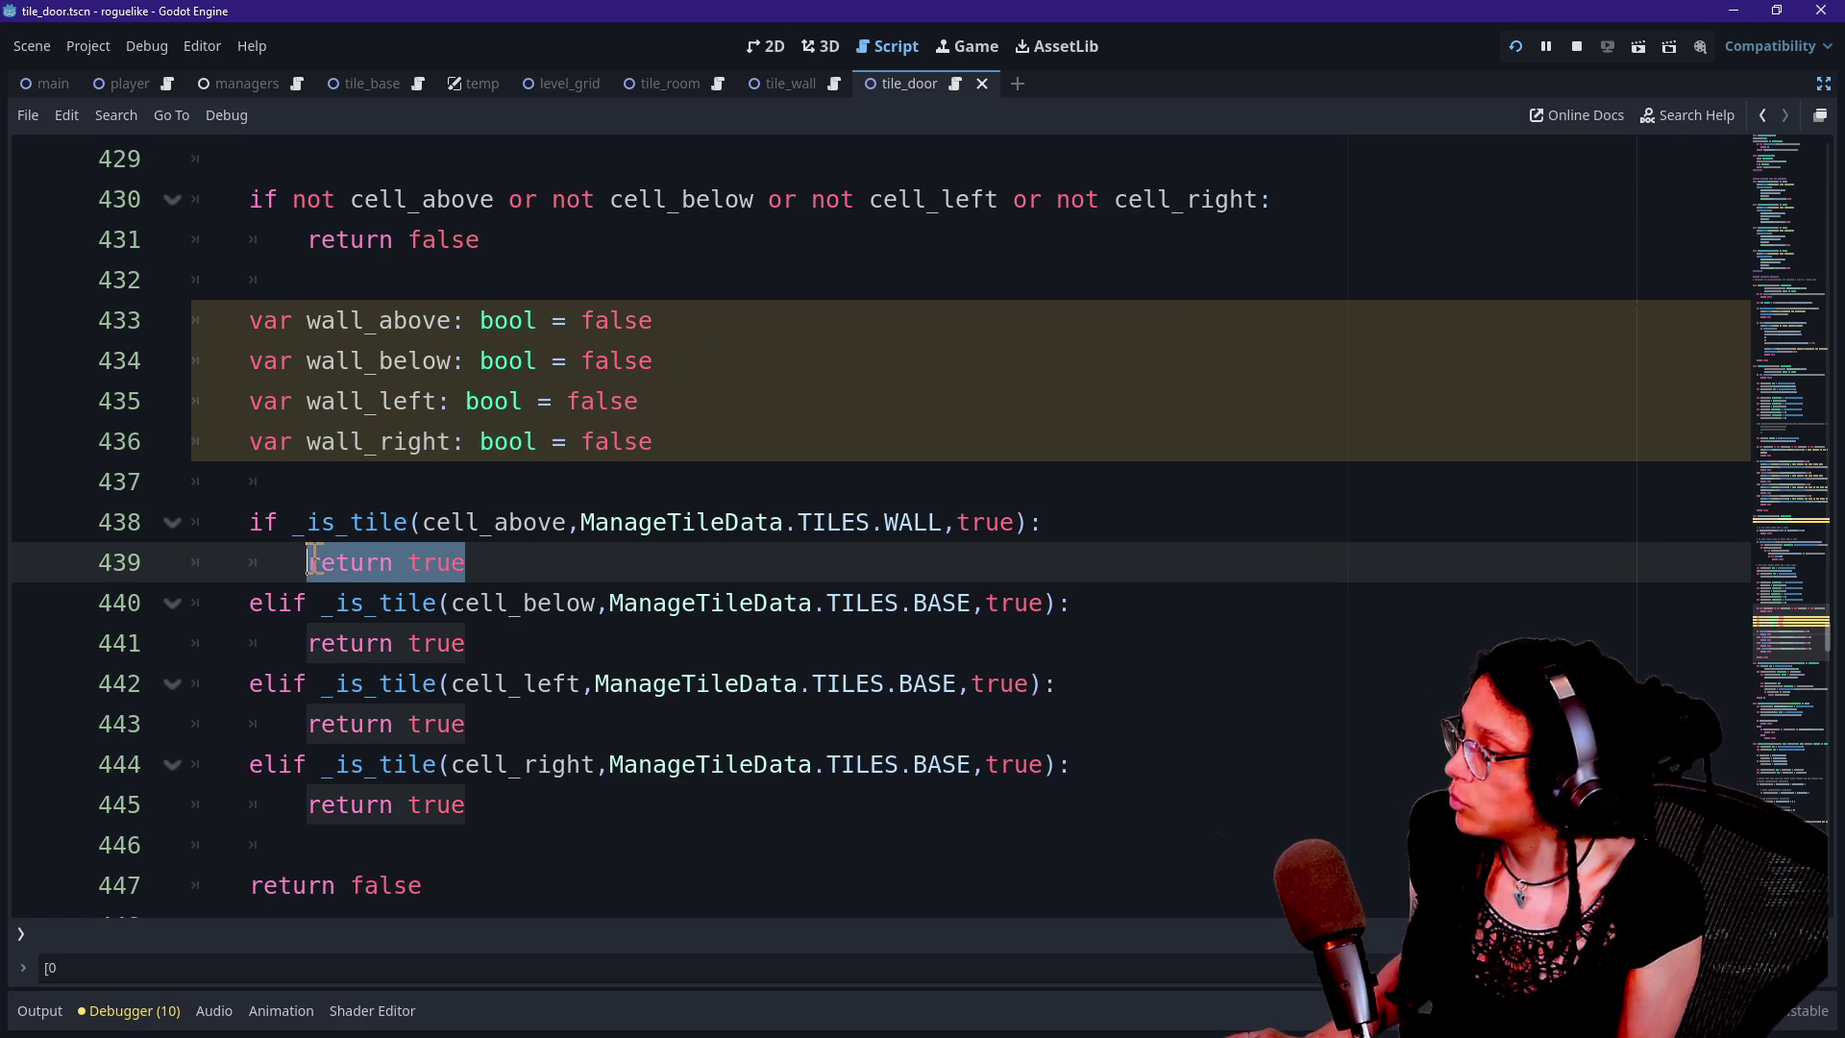
pyautogui.moveTo(844, 524)
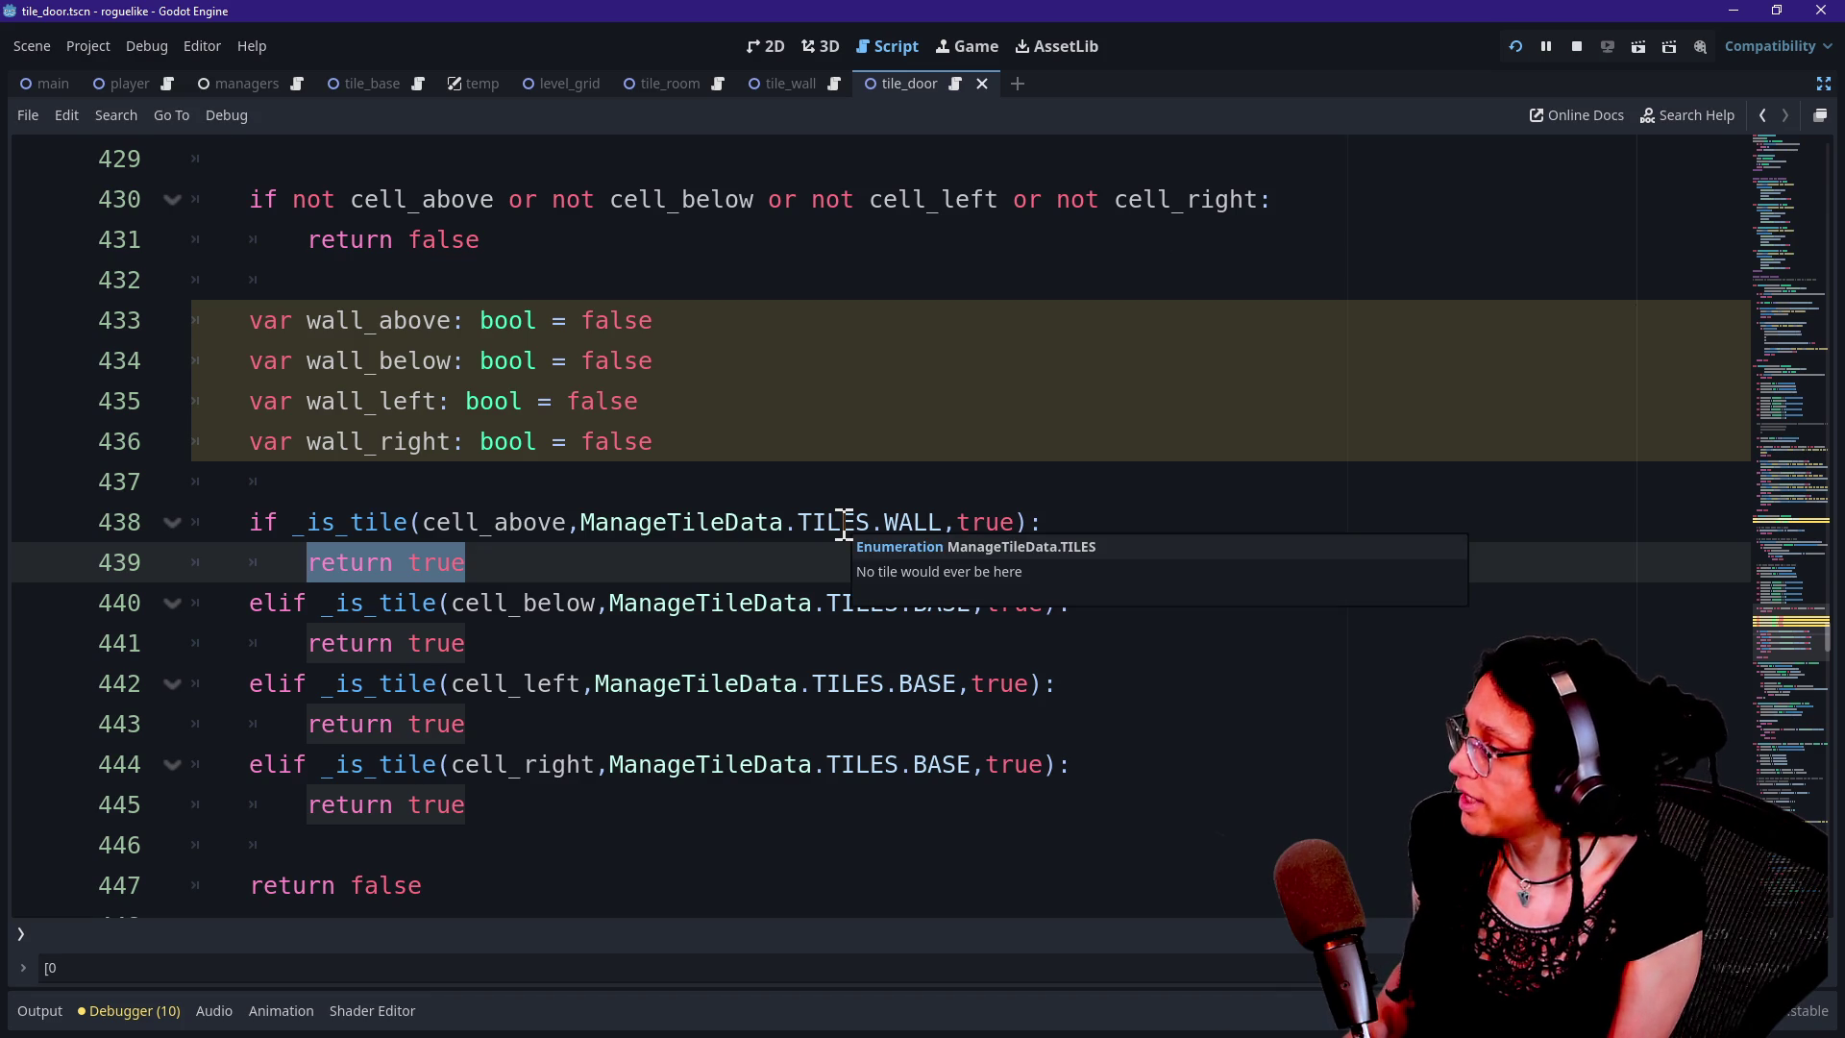
pyautogui.write('wall_above = true')
pyautogui.click(301, 650)
pyautogui.moveTo(297, 642); pyautogui.dragTo(485, 652)
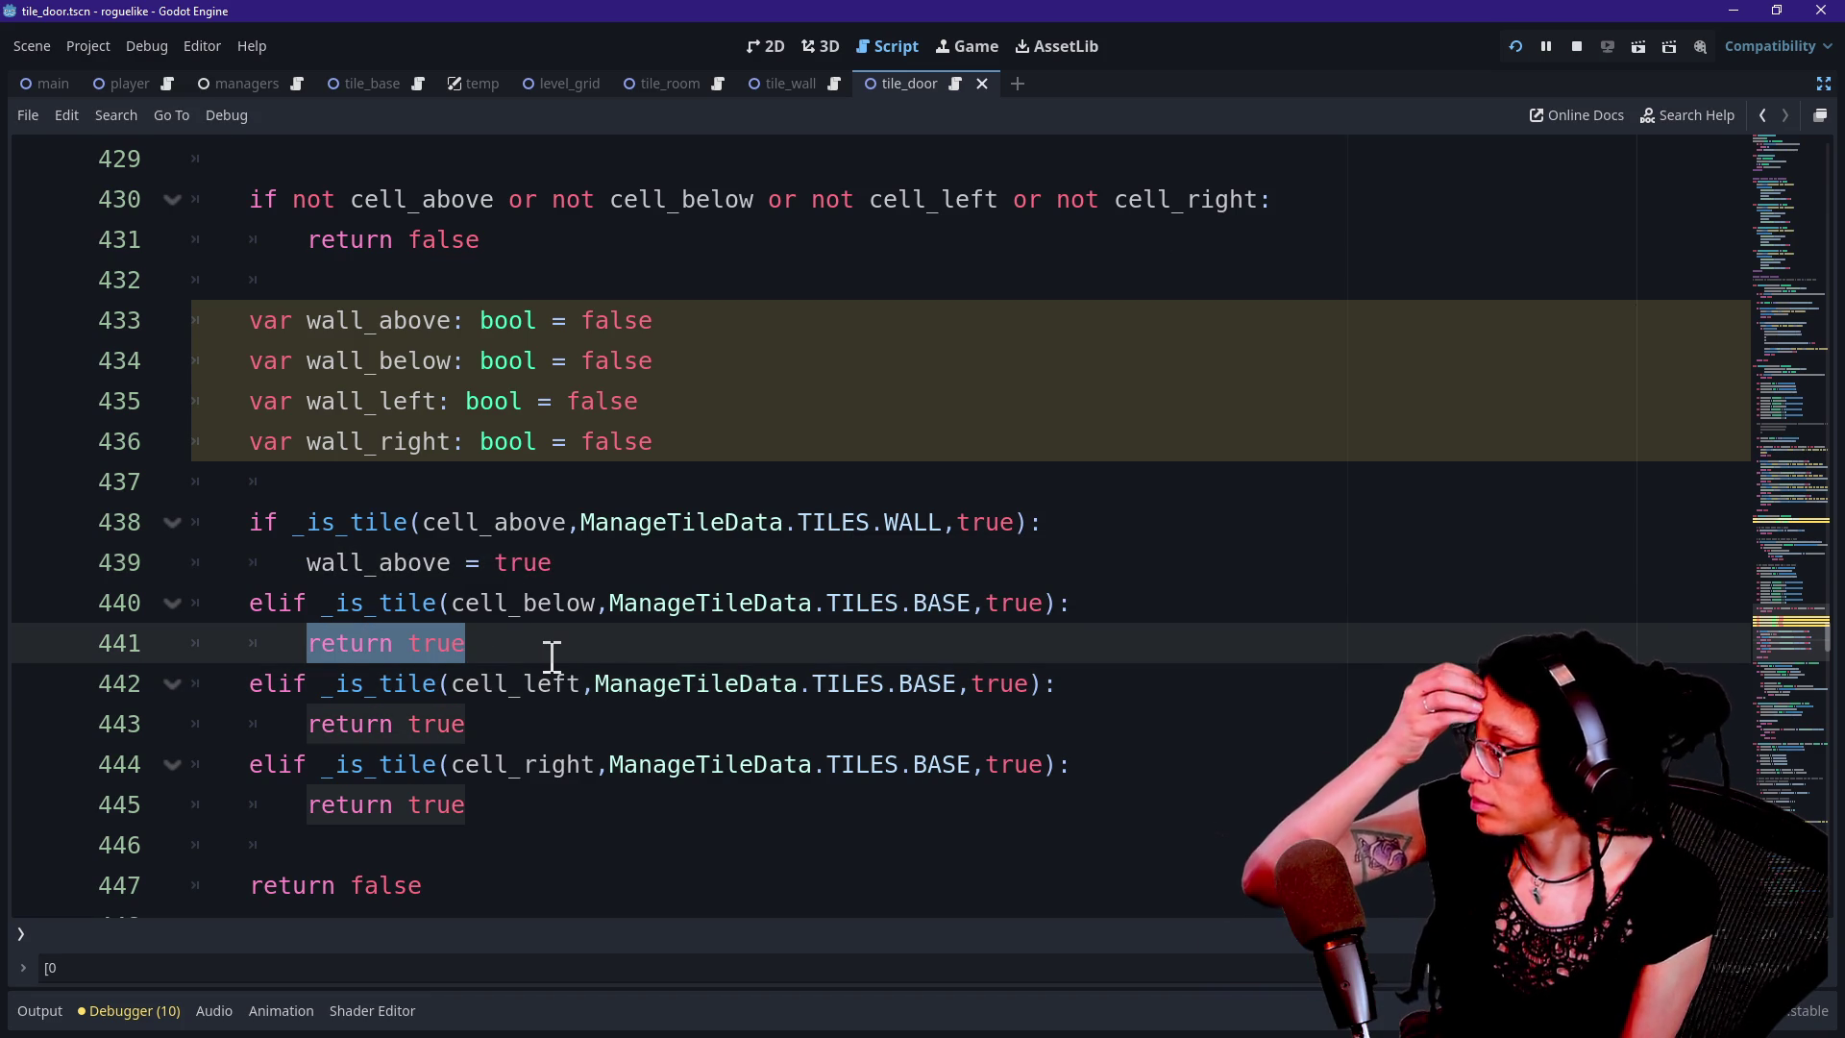
pyautogui.click(294, 523)
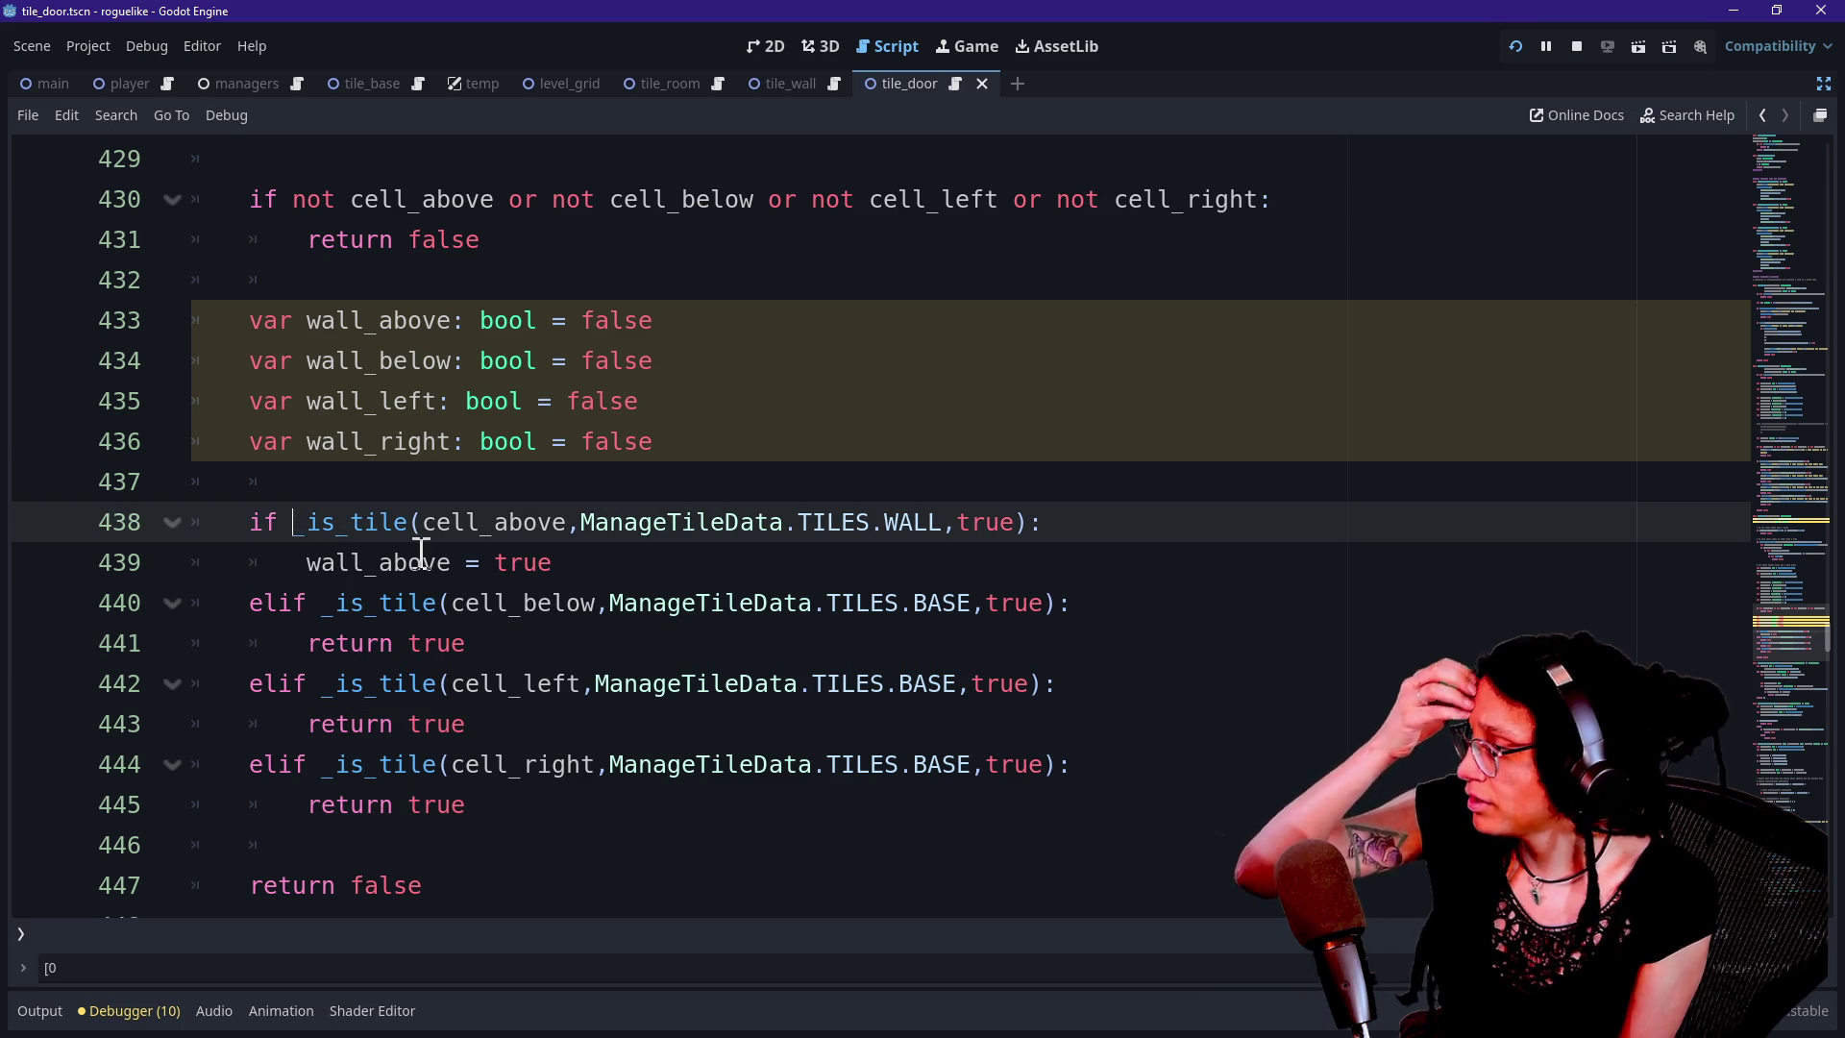
pyautogui.click(531, 557)
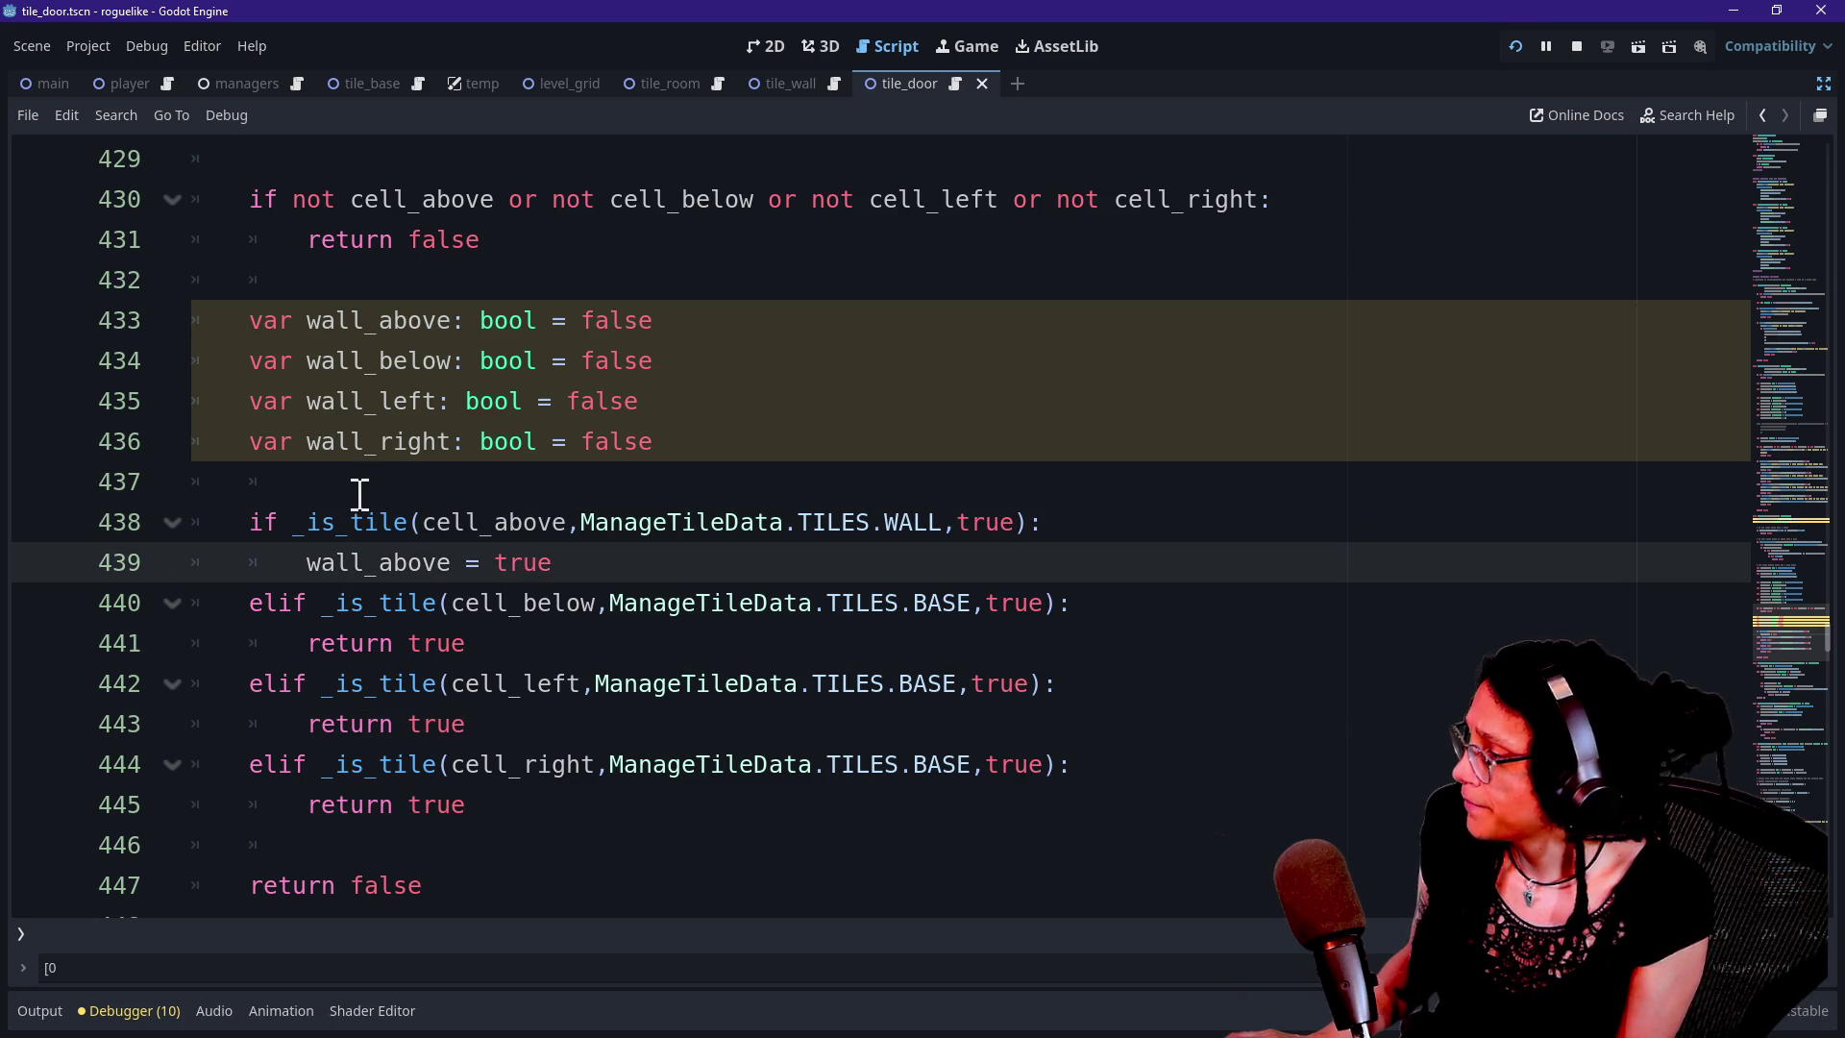
pyautogui.moveTo(294, 522)
pyautogui.mouseDown()
pyautogui.moveTo(807, 498)
pyautogui.moveTo(1028, 521)
pyautogui.mouseUp()
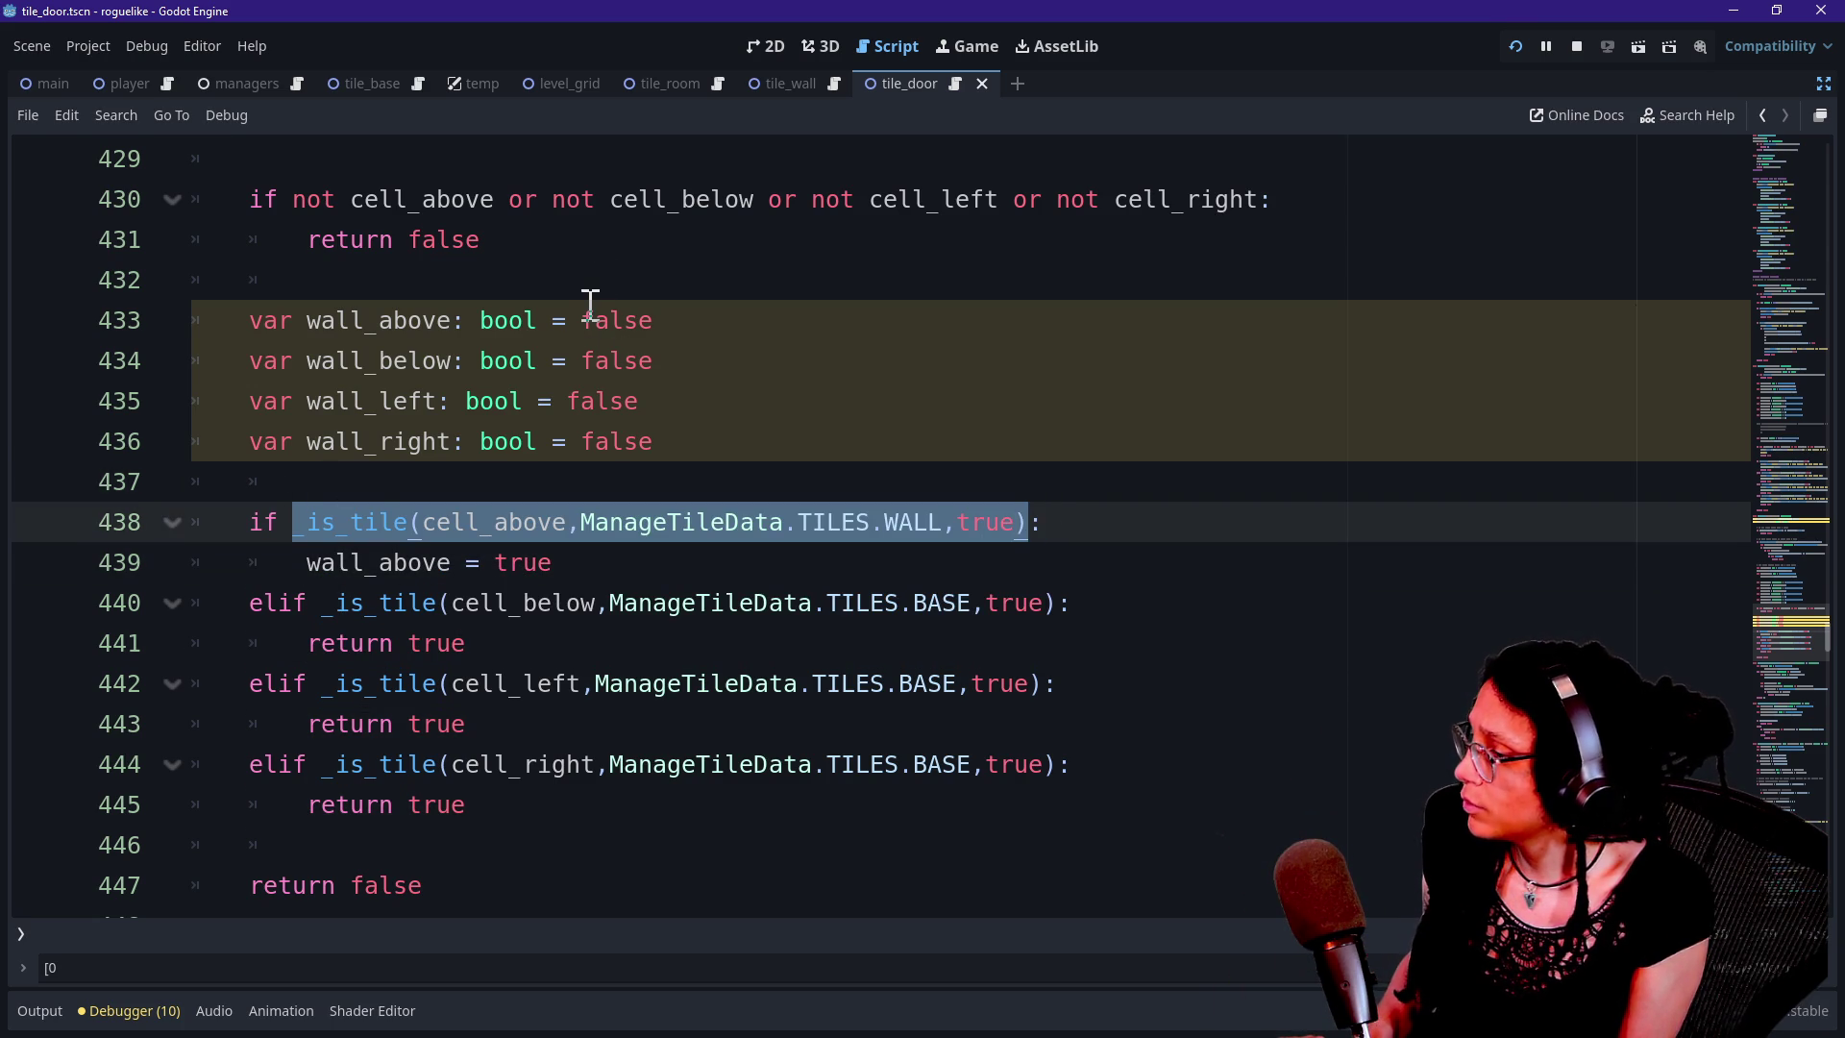
pyautogui.hotkey('ctrl', 'x')
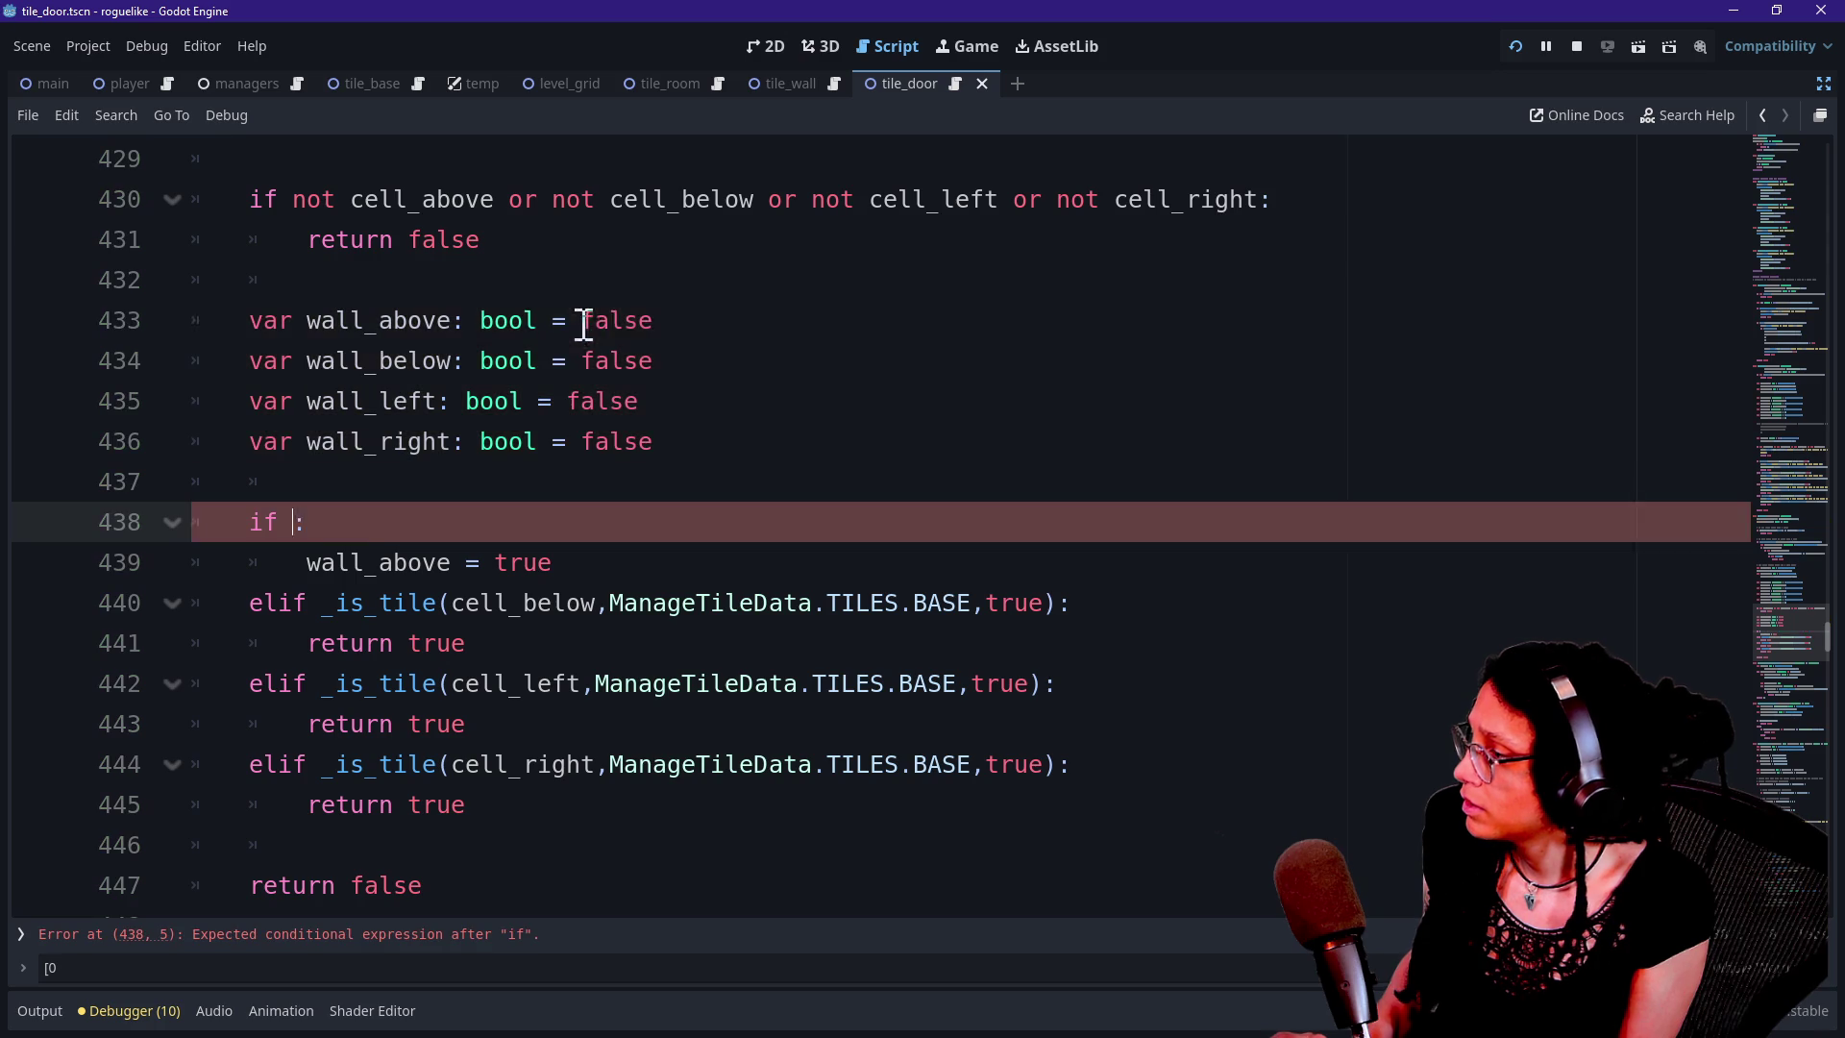
pyautogui.doubleClick(608, 322)
pyautogui.hotkey('ctrl', 'v')
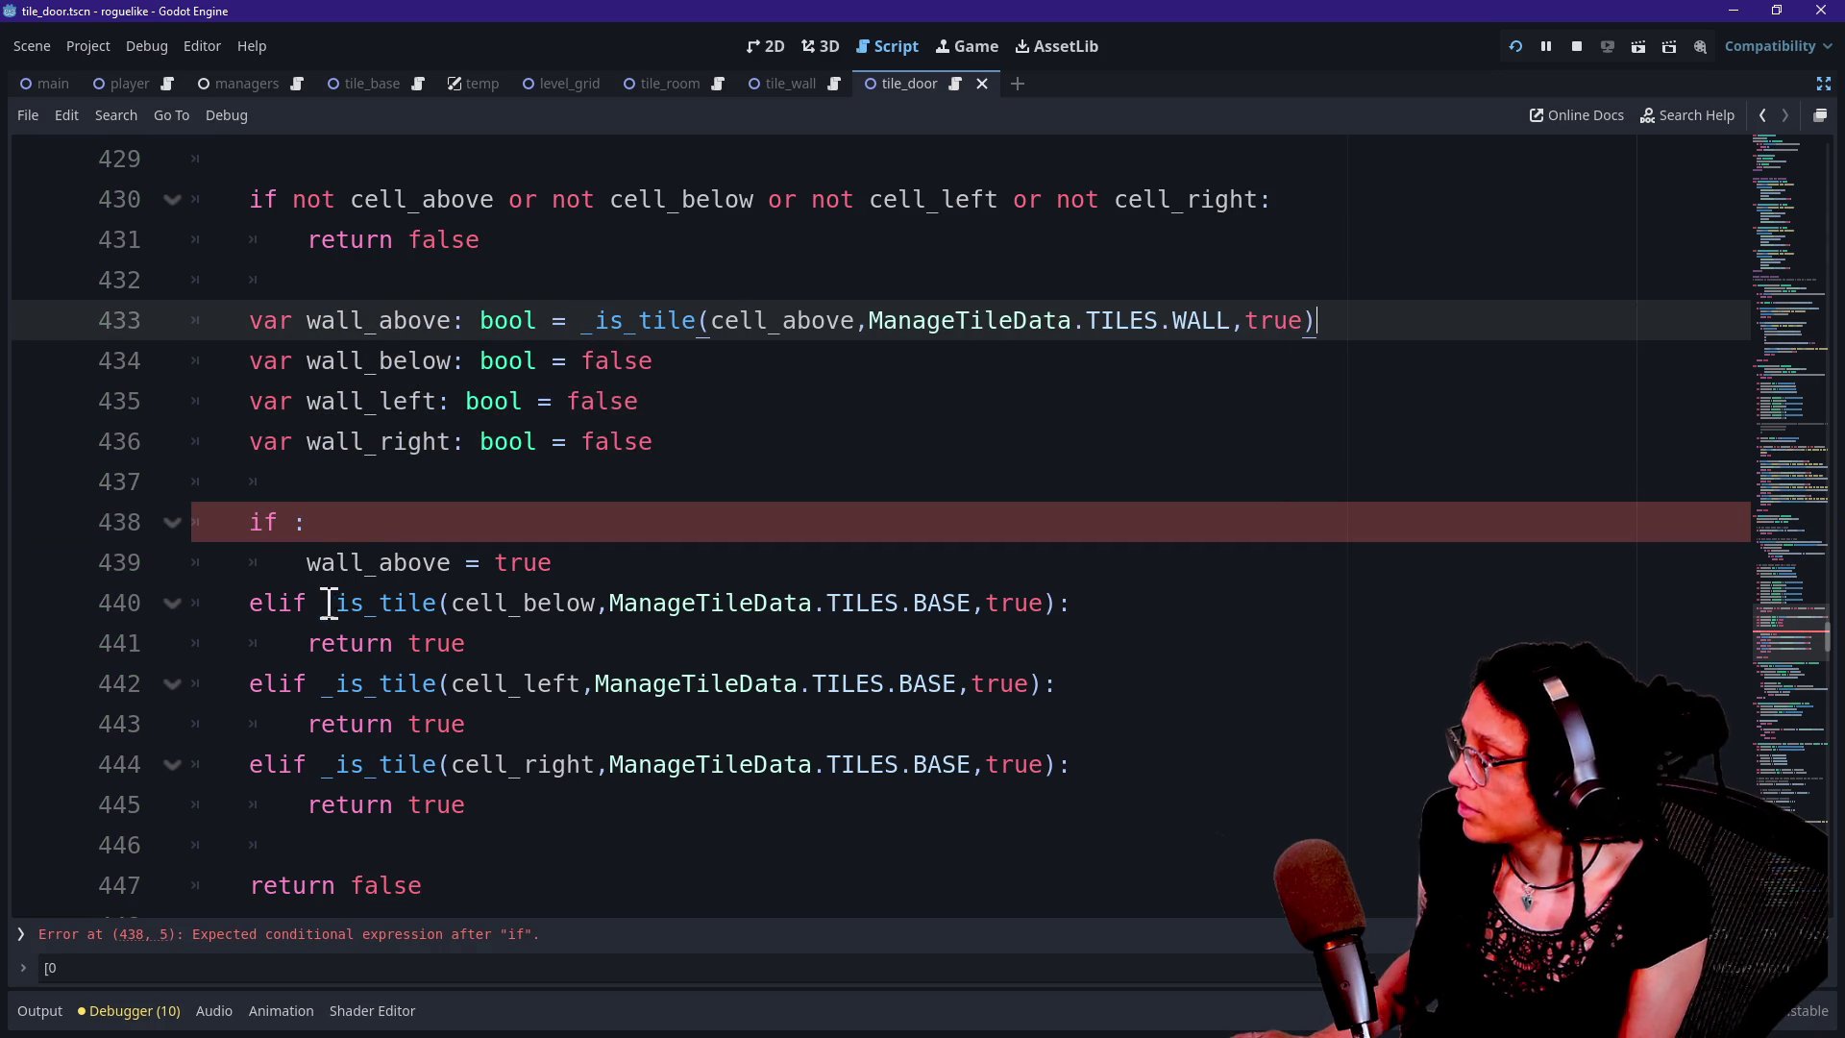
# Step: Move the cell_below, cell_left and cell_right checks into their flags and delete the empty if/elif block
pyautogui.moveTo(325, 602); pyautogui.dragTo(1057, 603)
pyautogui.hotkey('ctrl', 'x')
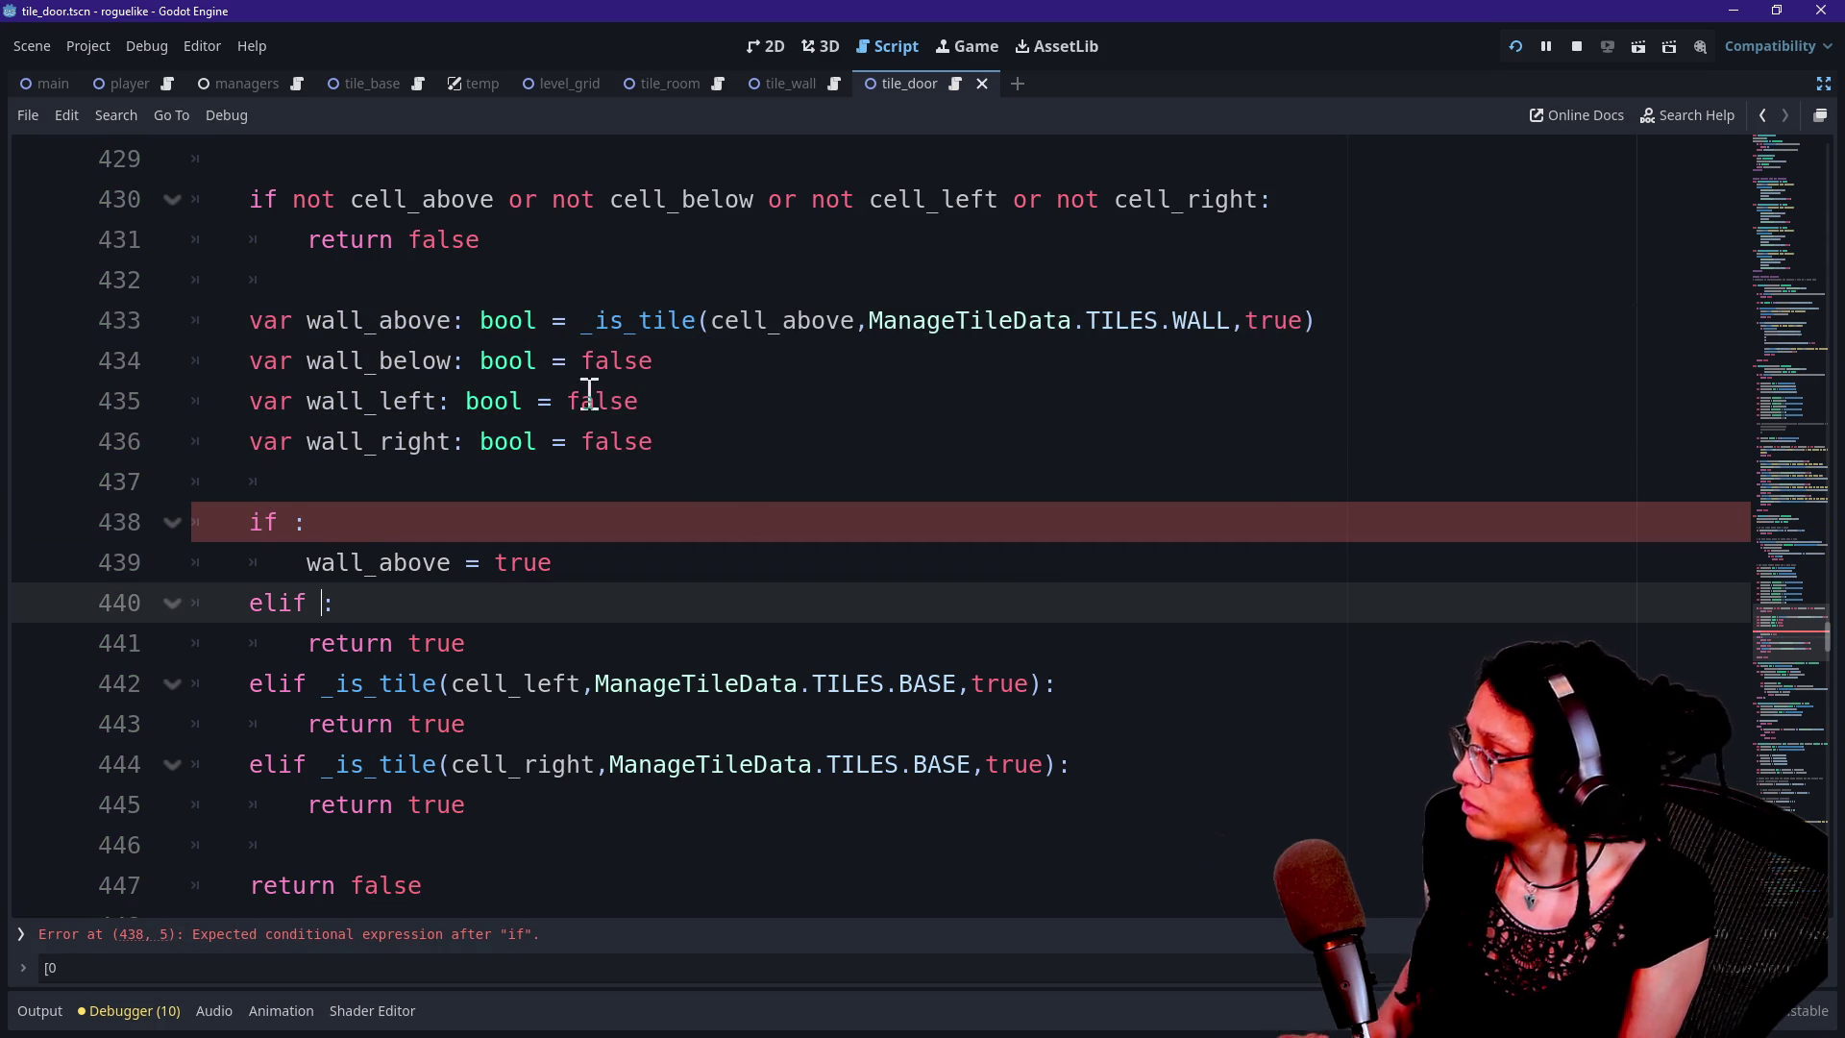
pyautogui.doubleClick(591, 361)
pyautogui.hotkey('ctrl', 'v')
pyautogui.moveTo(328, 699)
pyautogui.mouseDown()
pyautogui.moveTo(898, 716)
pyautogui.moveTo(1049, 690)
pyautogui.mouseUp()
pyautogui.hotkey('ctrl', 'x')
pyautogui.doubleClick(605, 401)
pyautogui.hotkey('ctrl', 'v')
pyautogui.moveTo(324, 764)
pyautogui.mouseDown()
pyautogui.moveTo(885, 791)
pyautogui.moveTo(1058, 764)
pyautogui.mouseUp()
pyautogui.hotkey('ctrl', 'x')
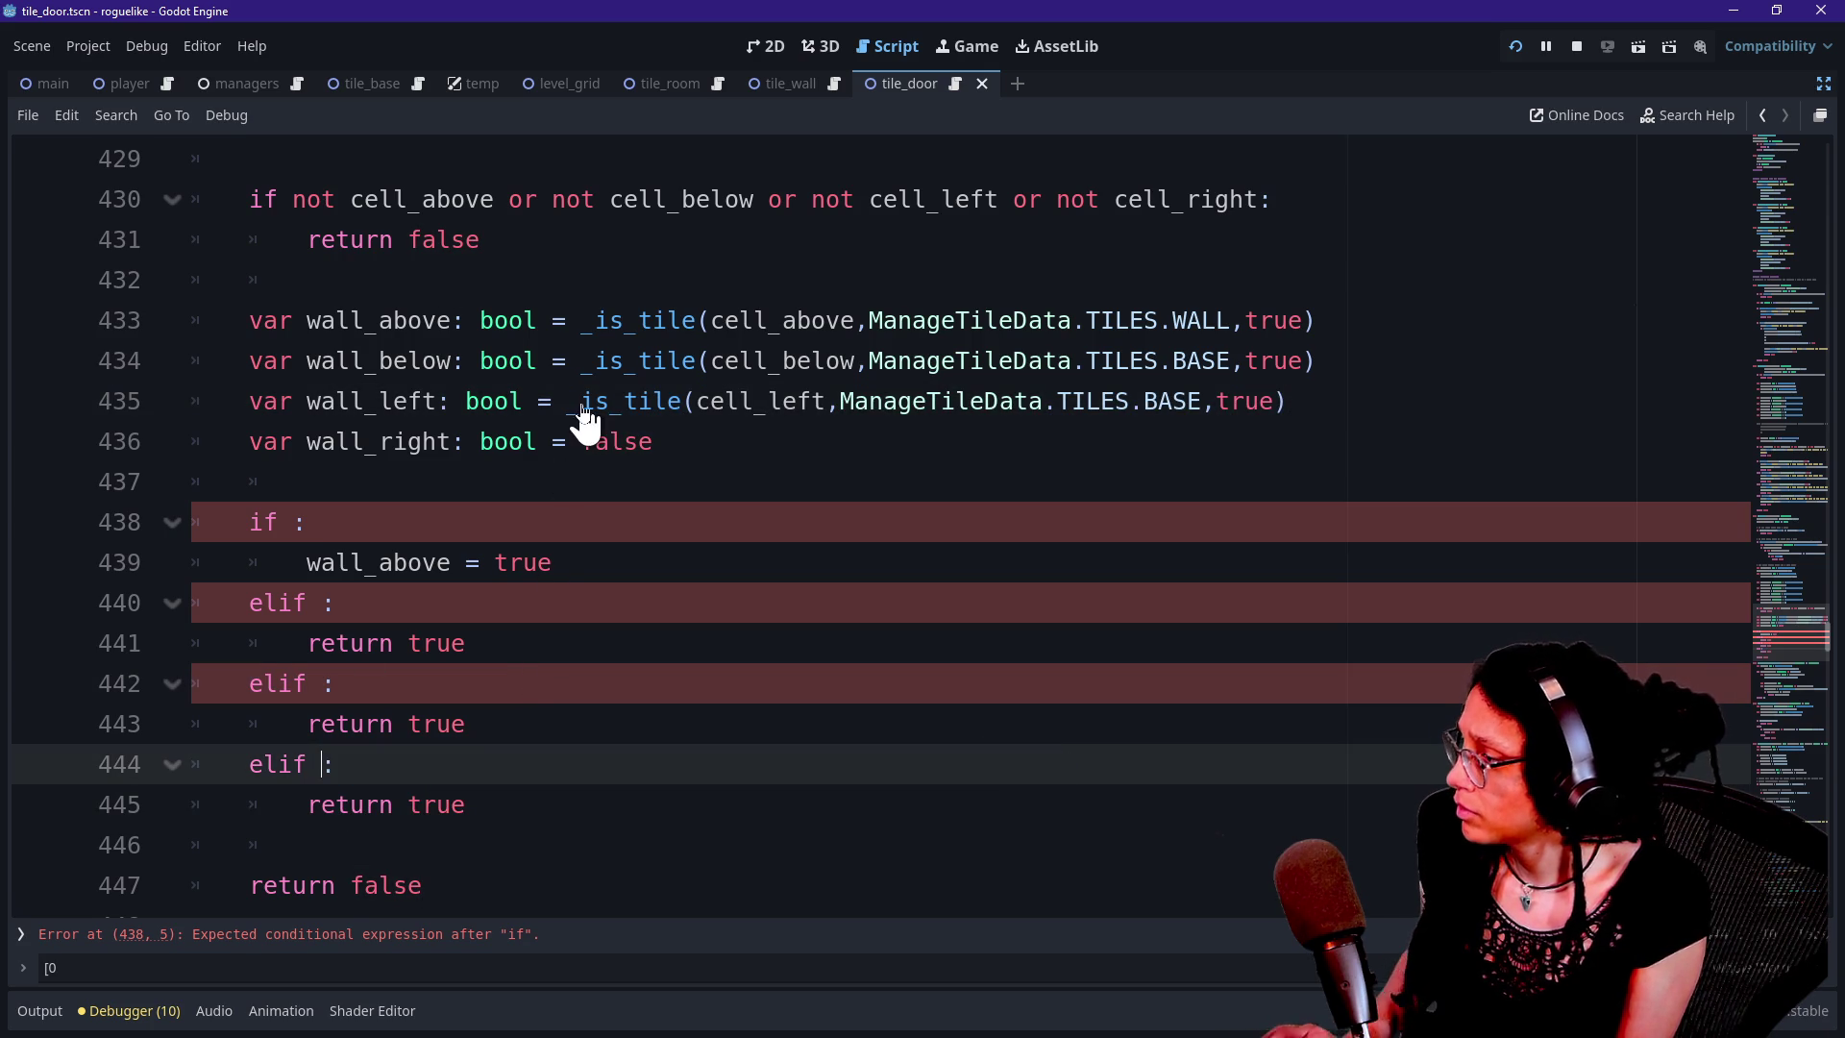
pyautogui.click(611, 441)
pyautogui.doubleClick(611, 442)
pyautogui.hotkey('ctrl', 'v')
pyautogui.moveTo(490, 807); pyautogui.dragTo(199, 519)
pyautogui.press('BackSpace')
pyautogui.press('BackSpace')
pyautogui.press('BackSpace')
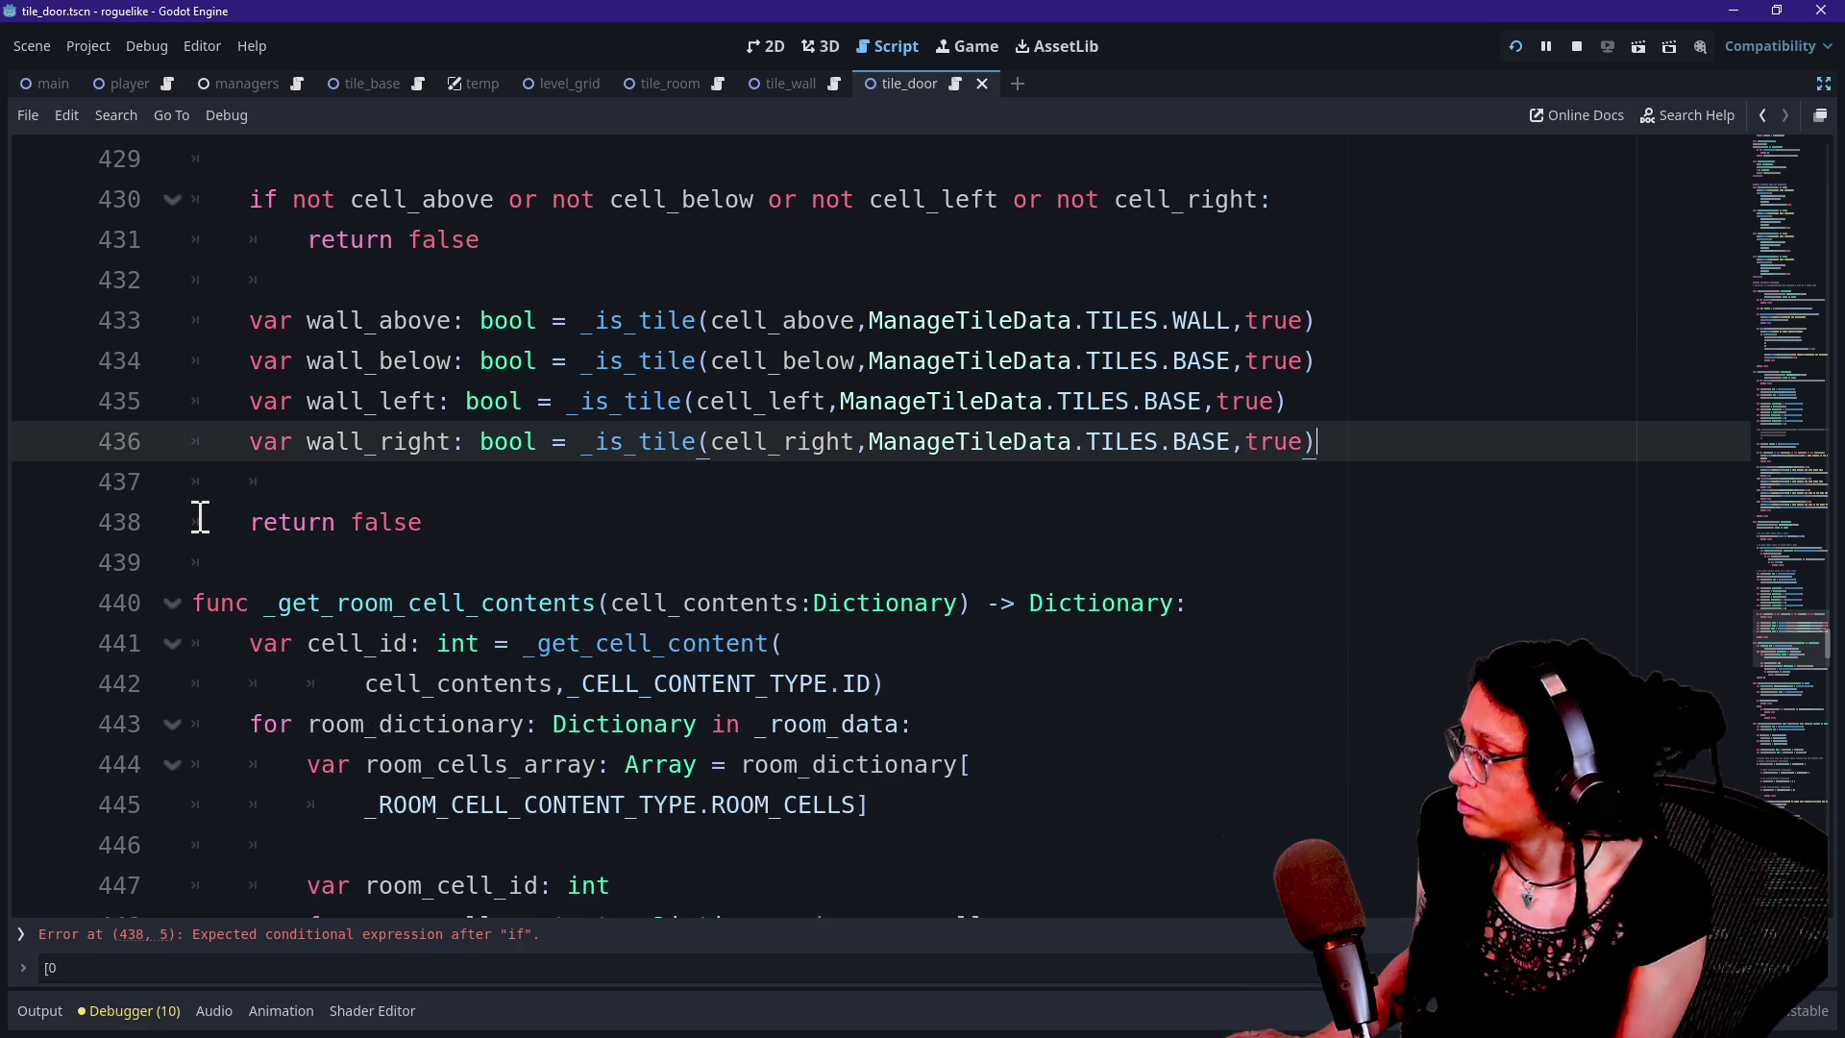
# Step: Change the remaining TILES.BASE arguments in the wall flag checks to TILES.WALL
pyautogui.click(1006, 400)
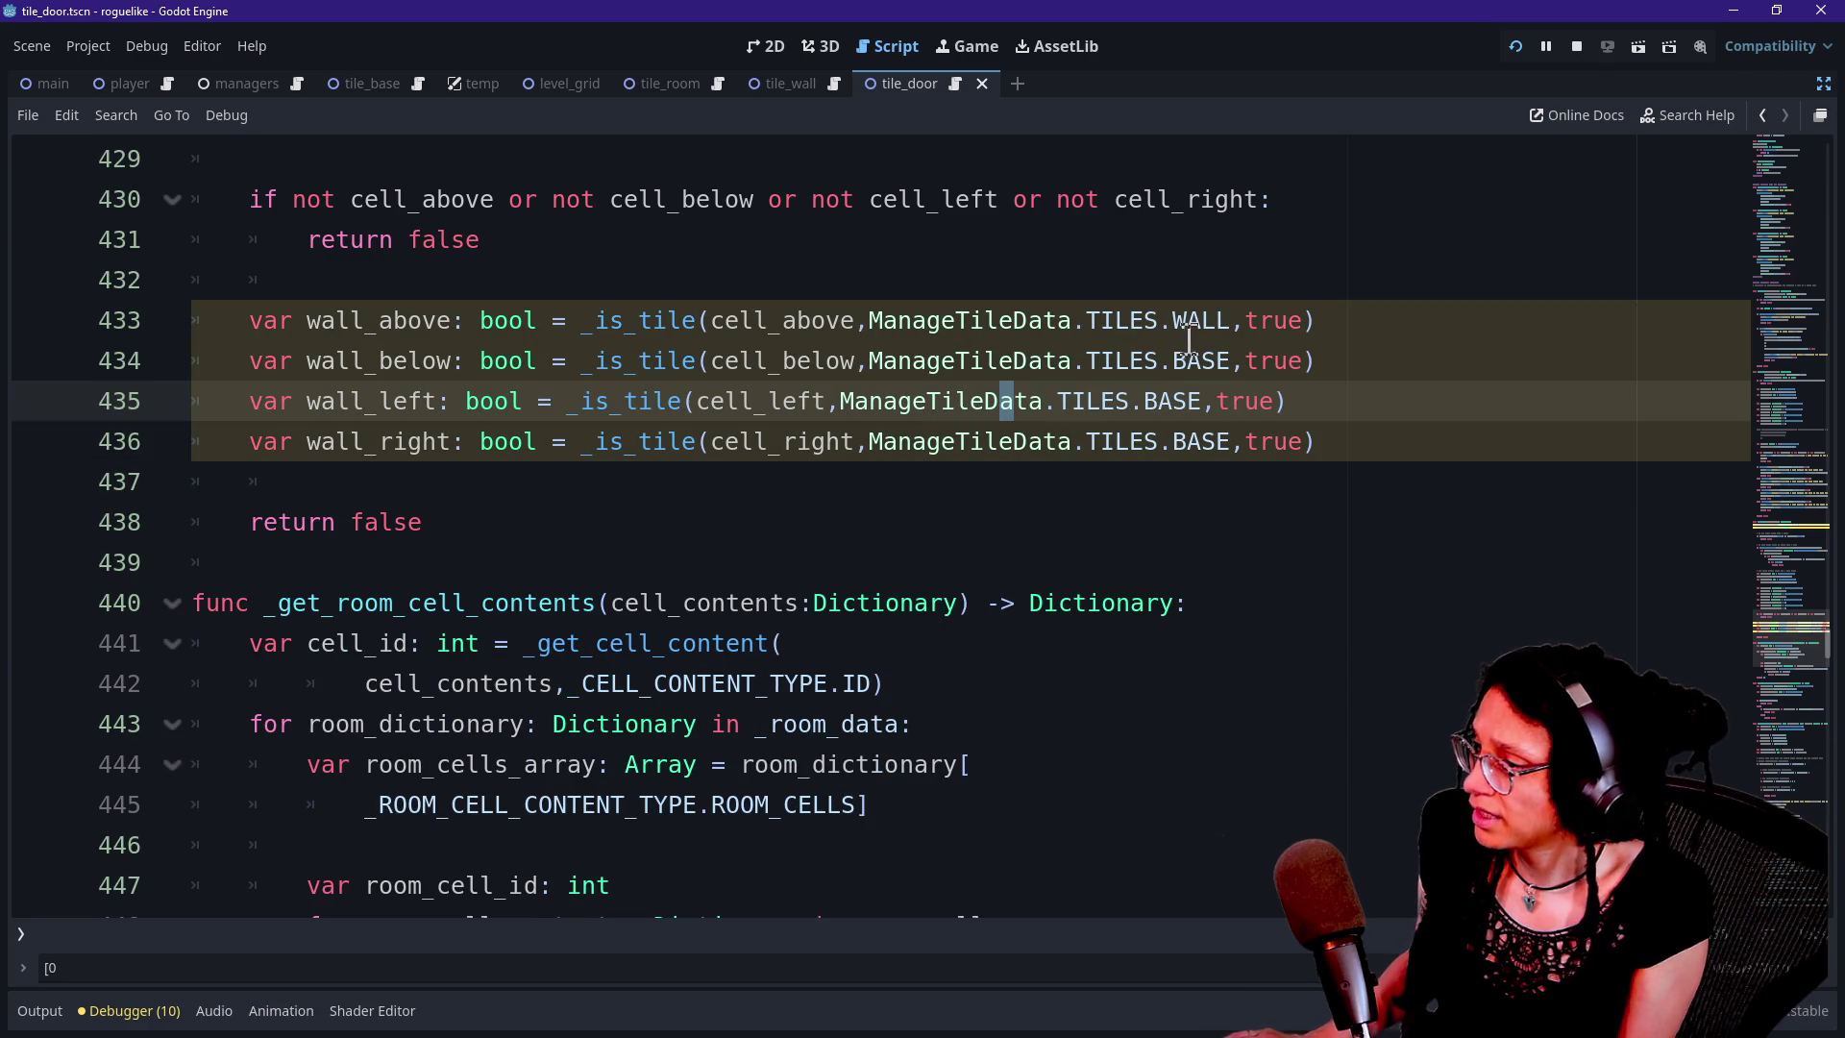
pyautogui.moveTo(1173, 360); pyautogui.dragTo(1260, 358)
pyautogui.hotkey('shift', 'Left')
pyautogui.hotkey('shift', 'Left')
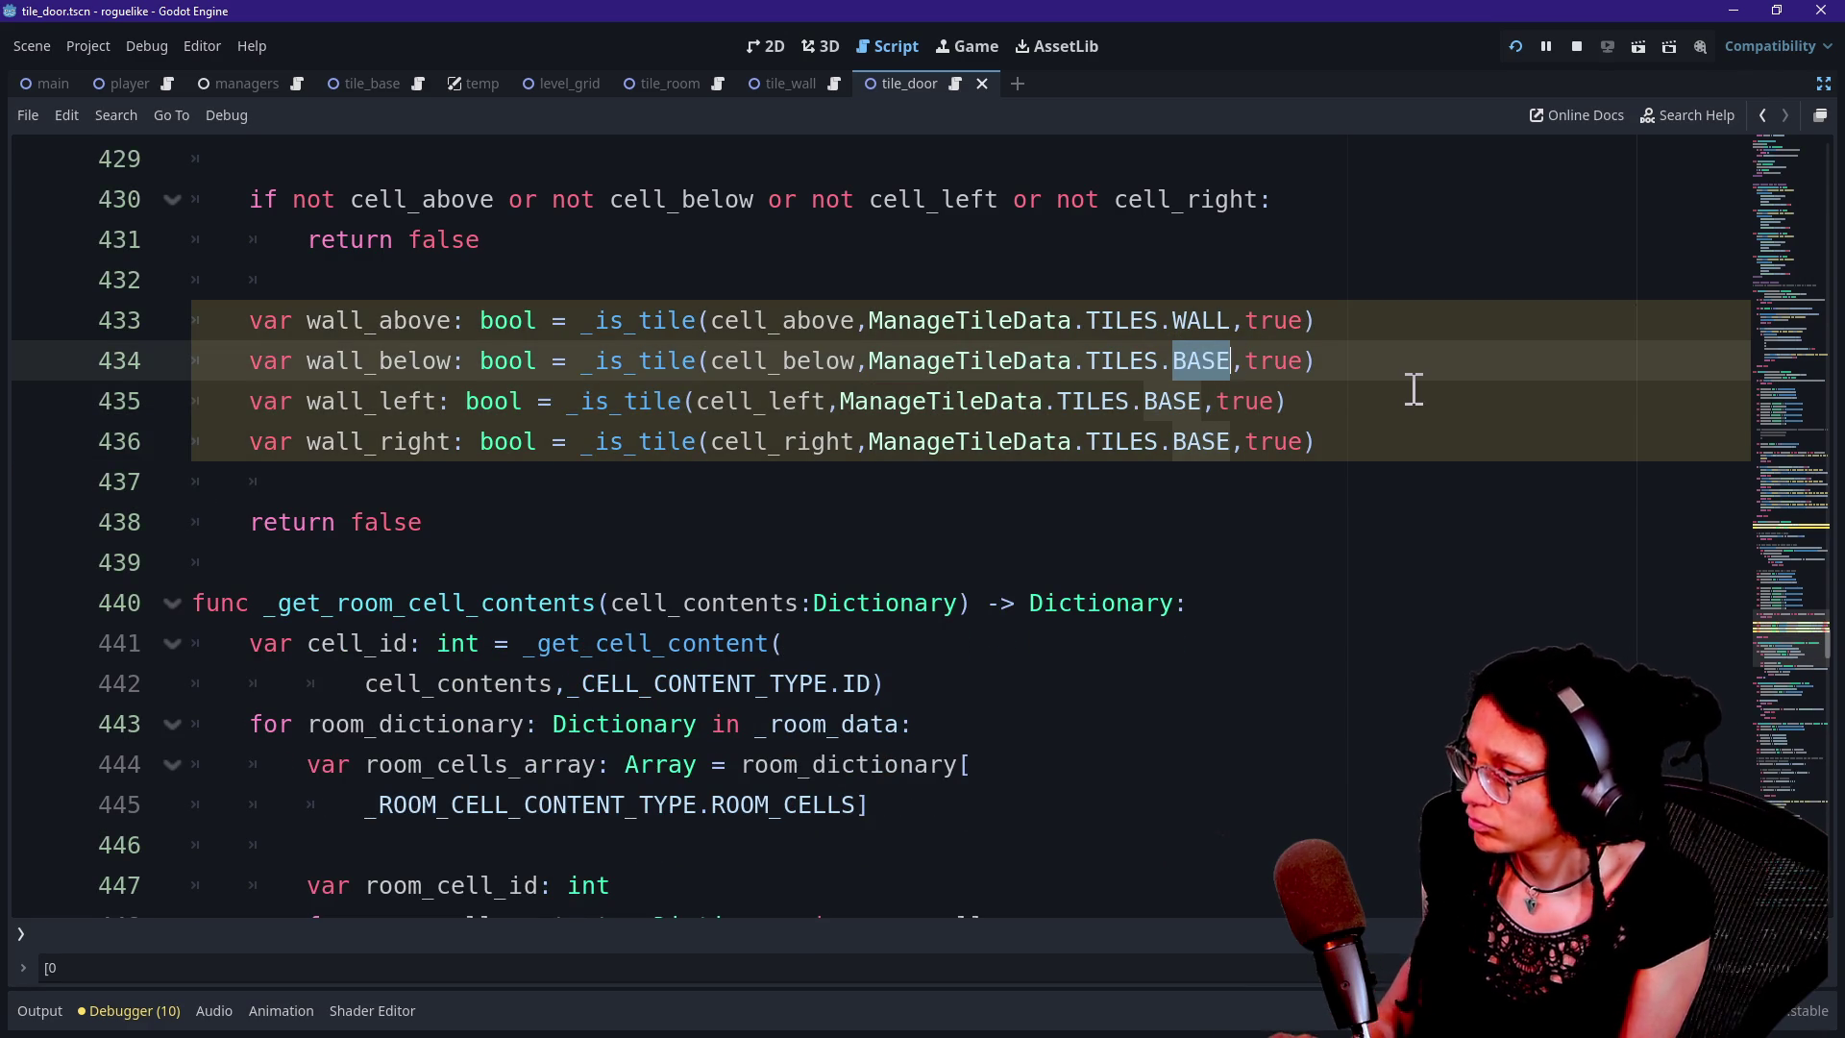
pyautogui.hotkey('ctrl', 'd')
pyautogui.hotkey('ctrl', 'd')
pyautogui.write('WLAL')
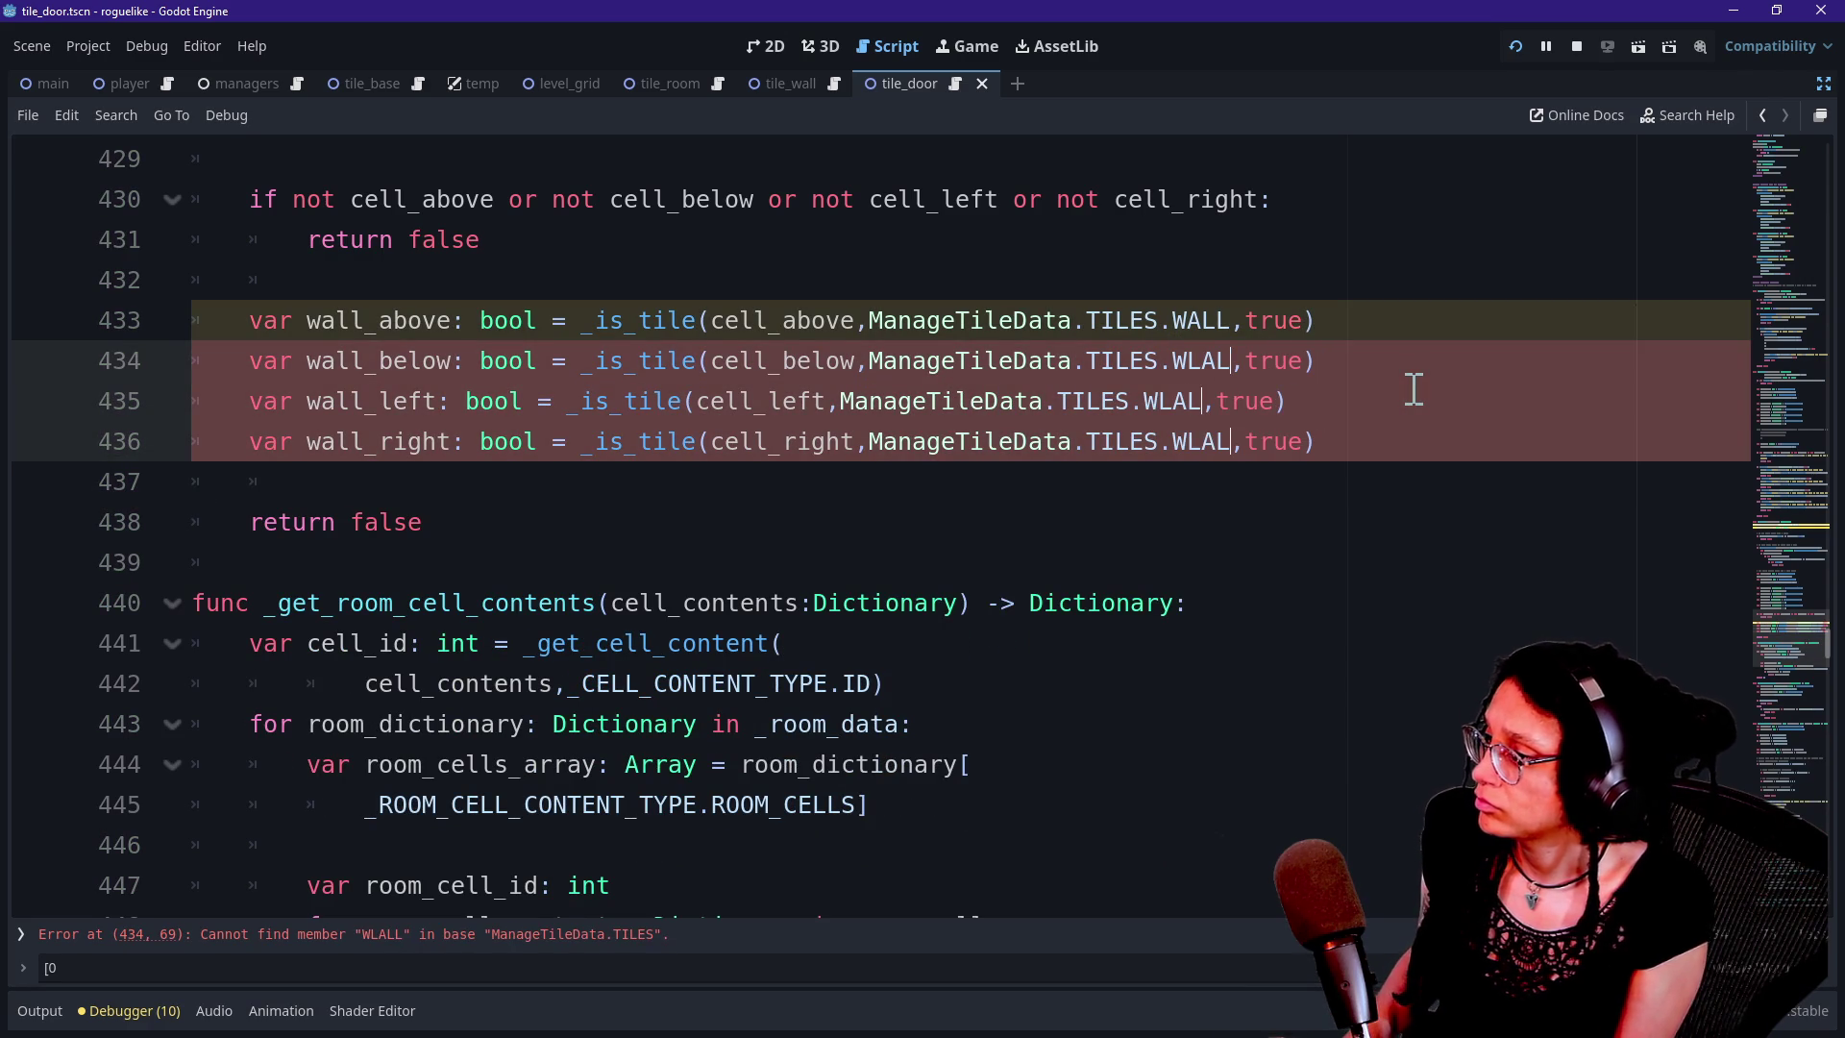
pyautogui.press('BackSpace')
pyautogui.press('BackSpace')
pyautogui.press('BackSpace')
pyautogui.write('ALL')
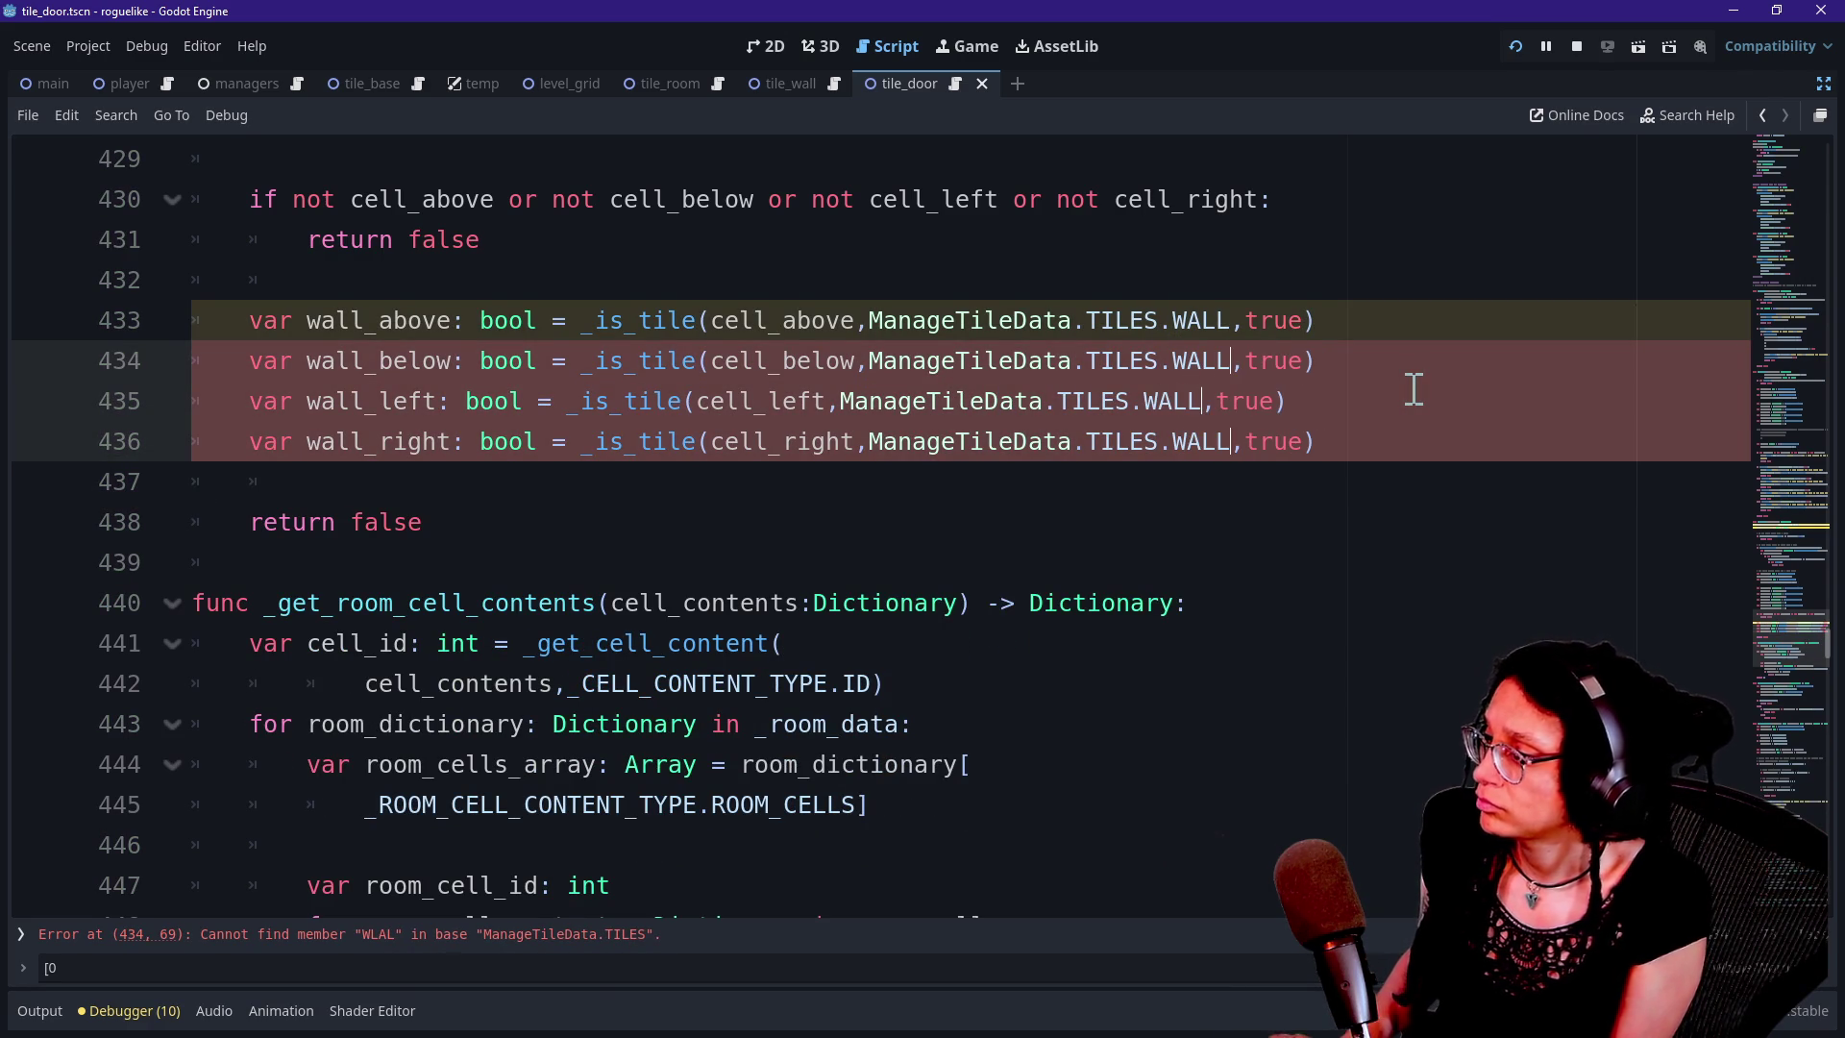
pyautogui.click(900, 444)
pyautogui.moveTo(754, 408); pyautogui.dragTo(740, 437)
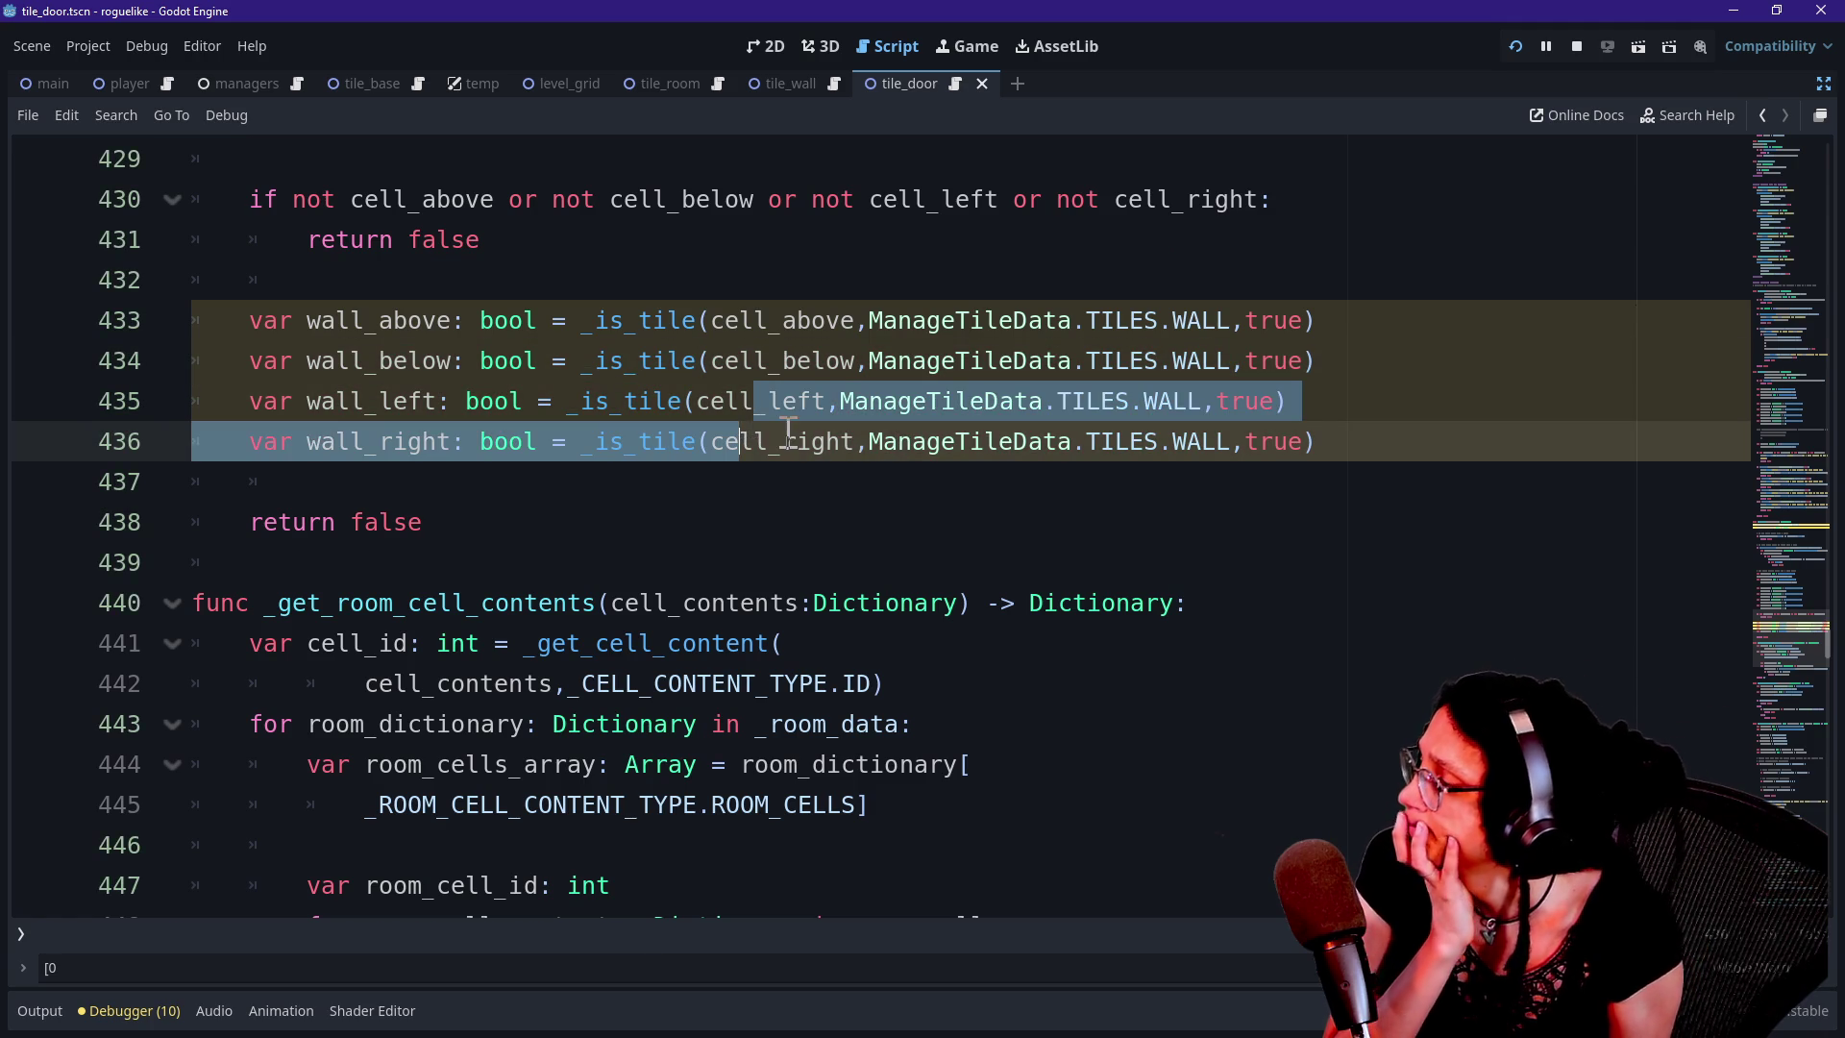
pyautogui.click(610, 361)
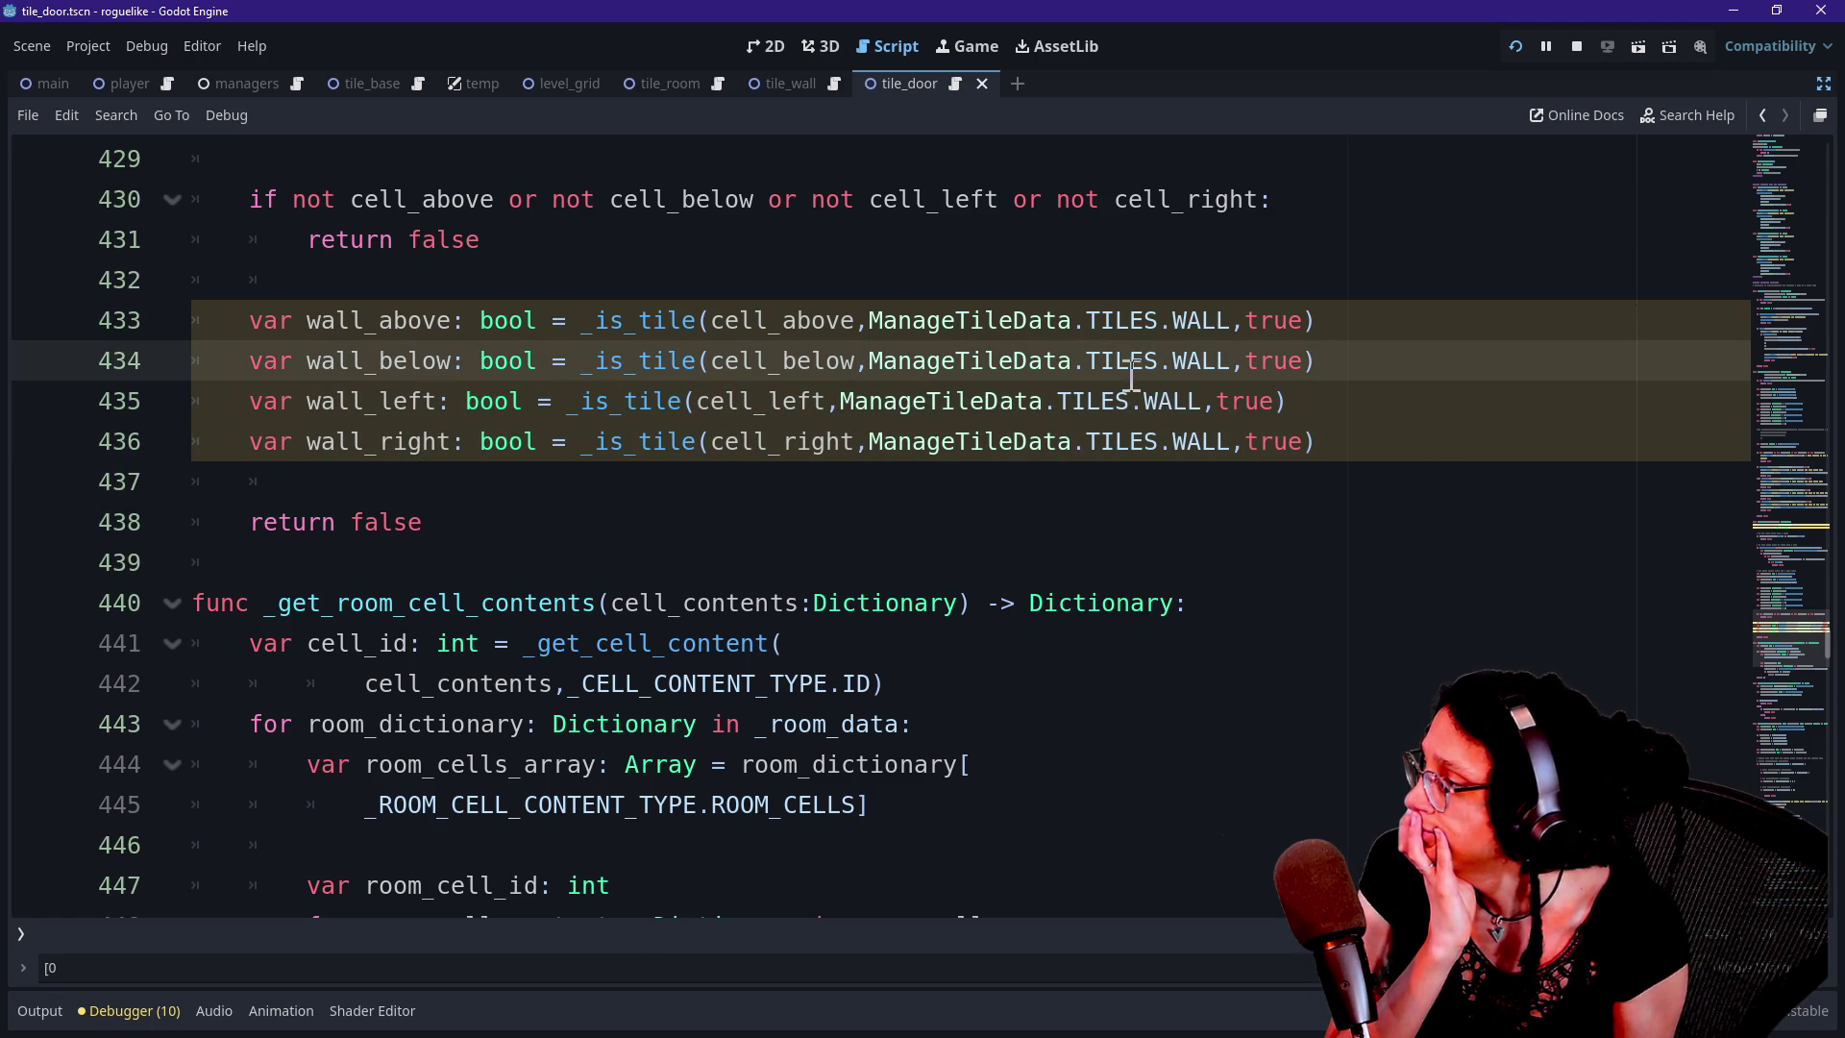
pyautogui.click(1401, 458)
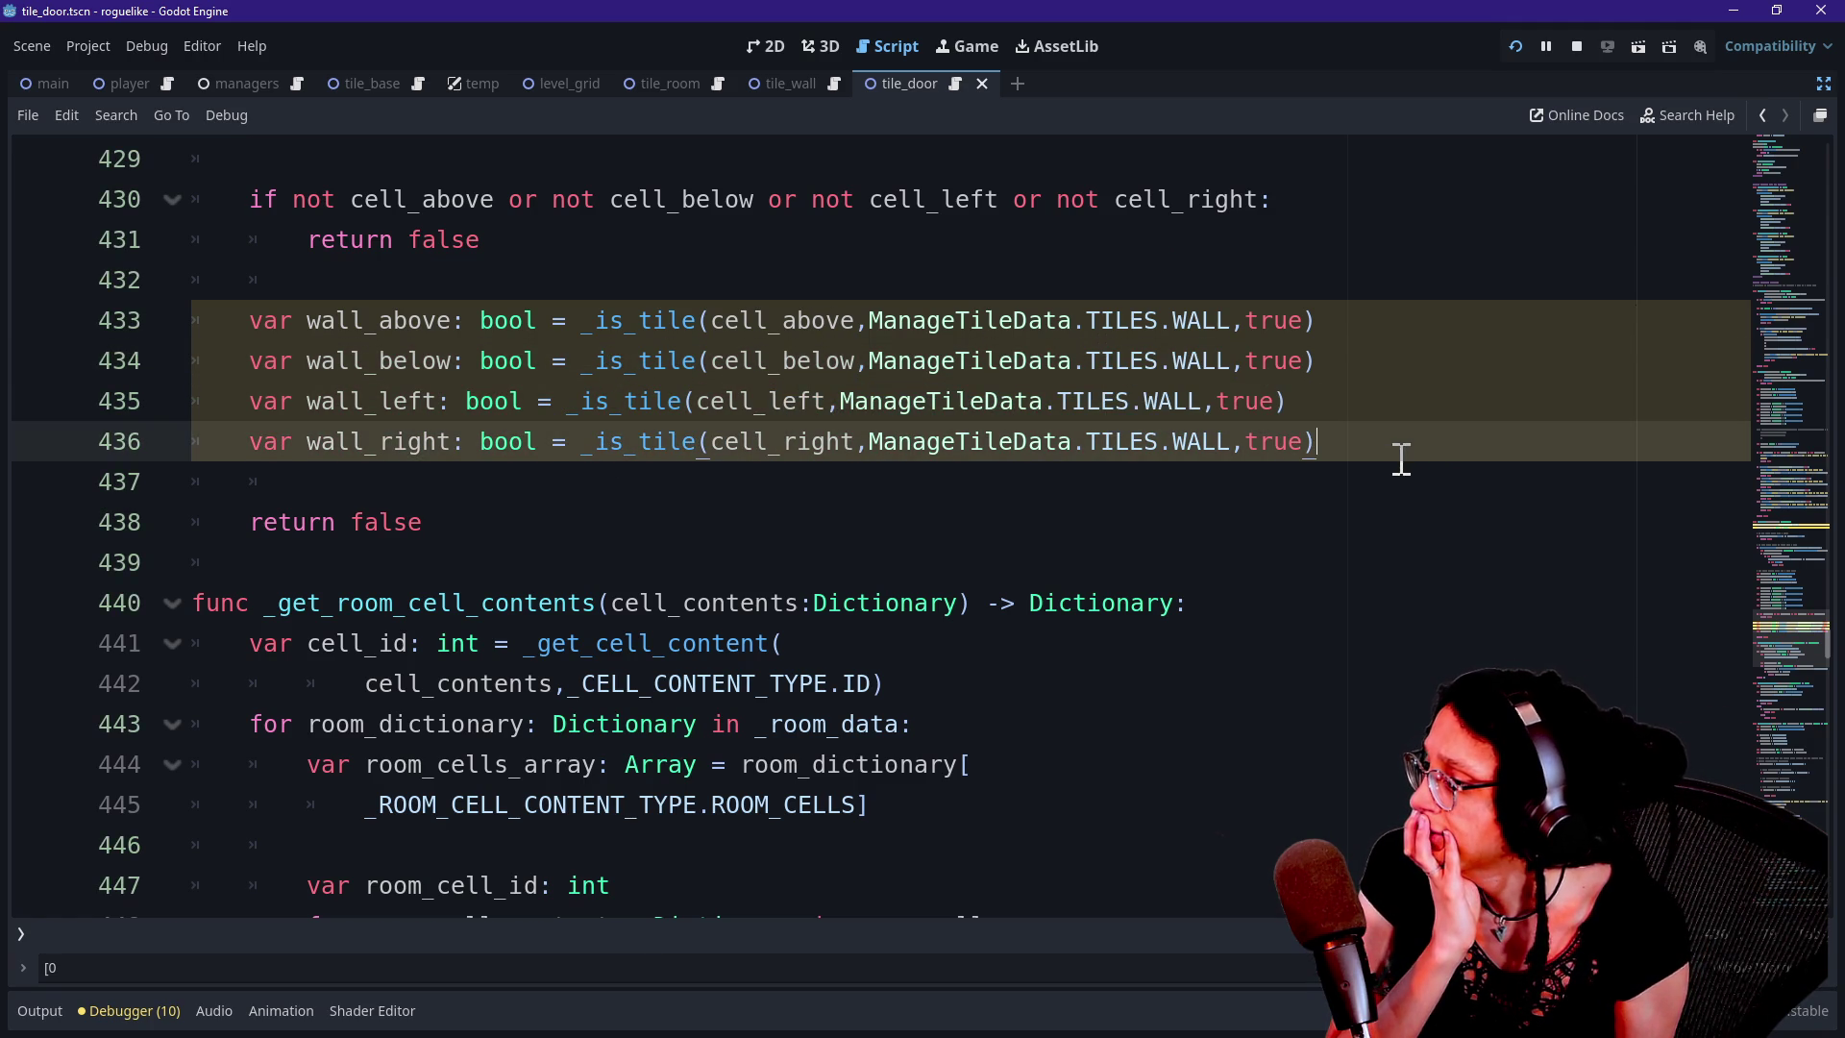
pyautogui.press('Return')
pyautogui.press('Return')
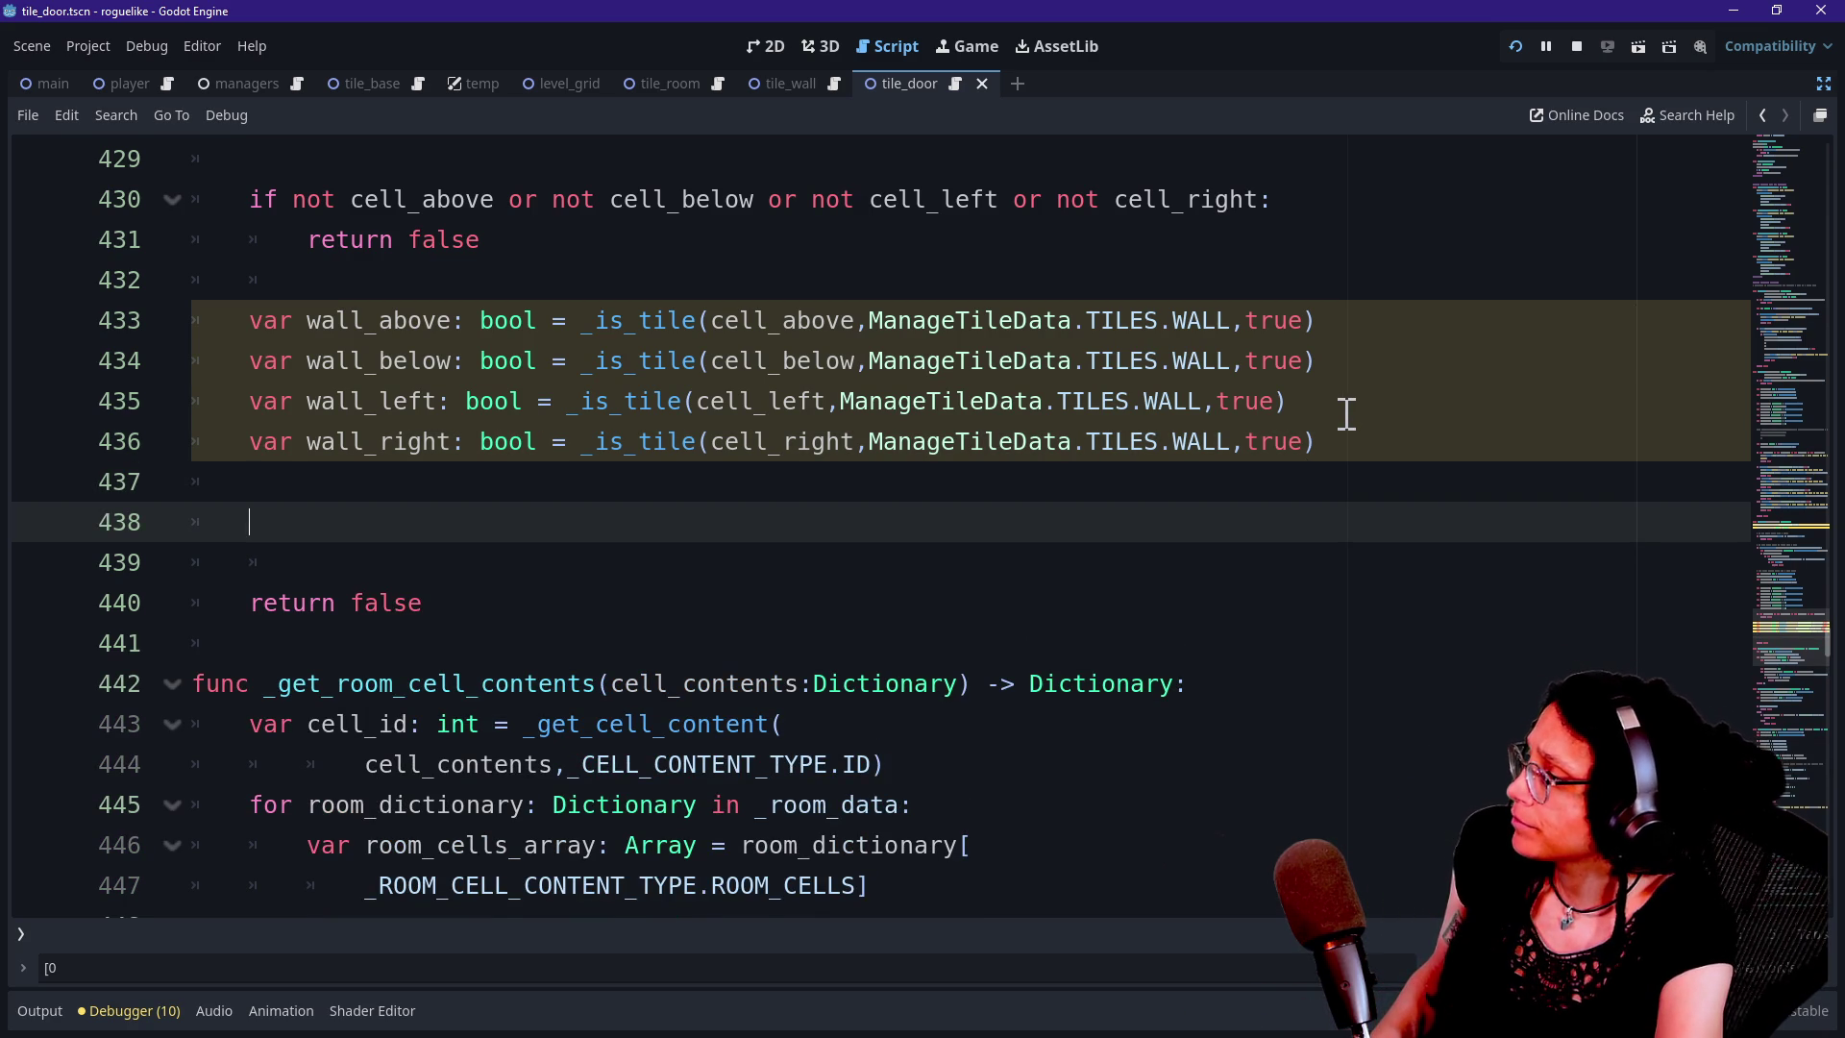
# Step: Complete the 'if wall_above and wall_below:' branch so it returns true
pyautogui.write('f ')
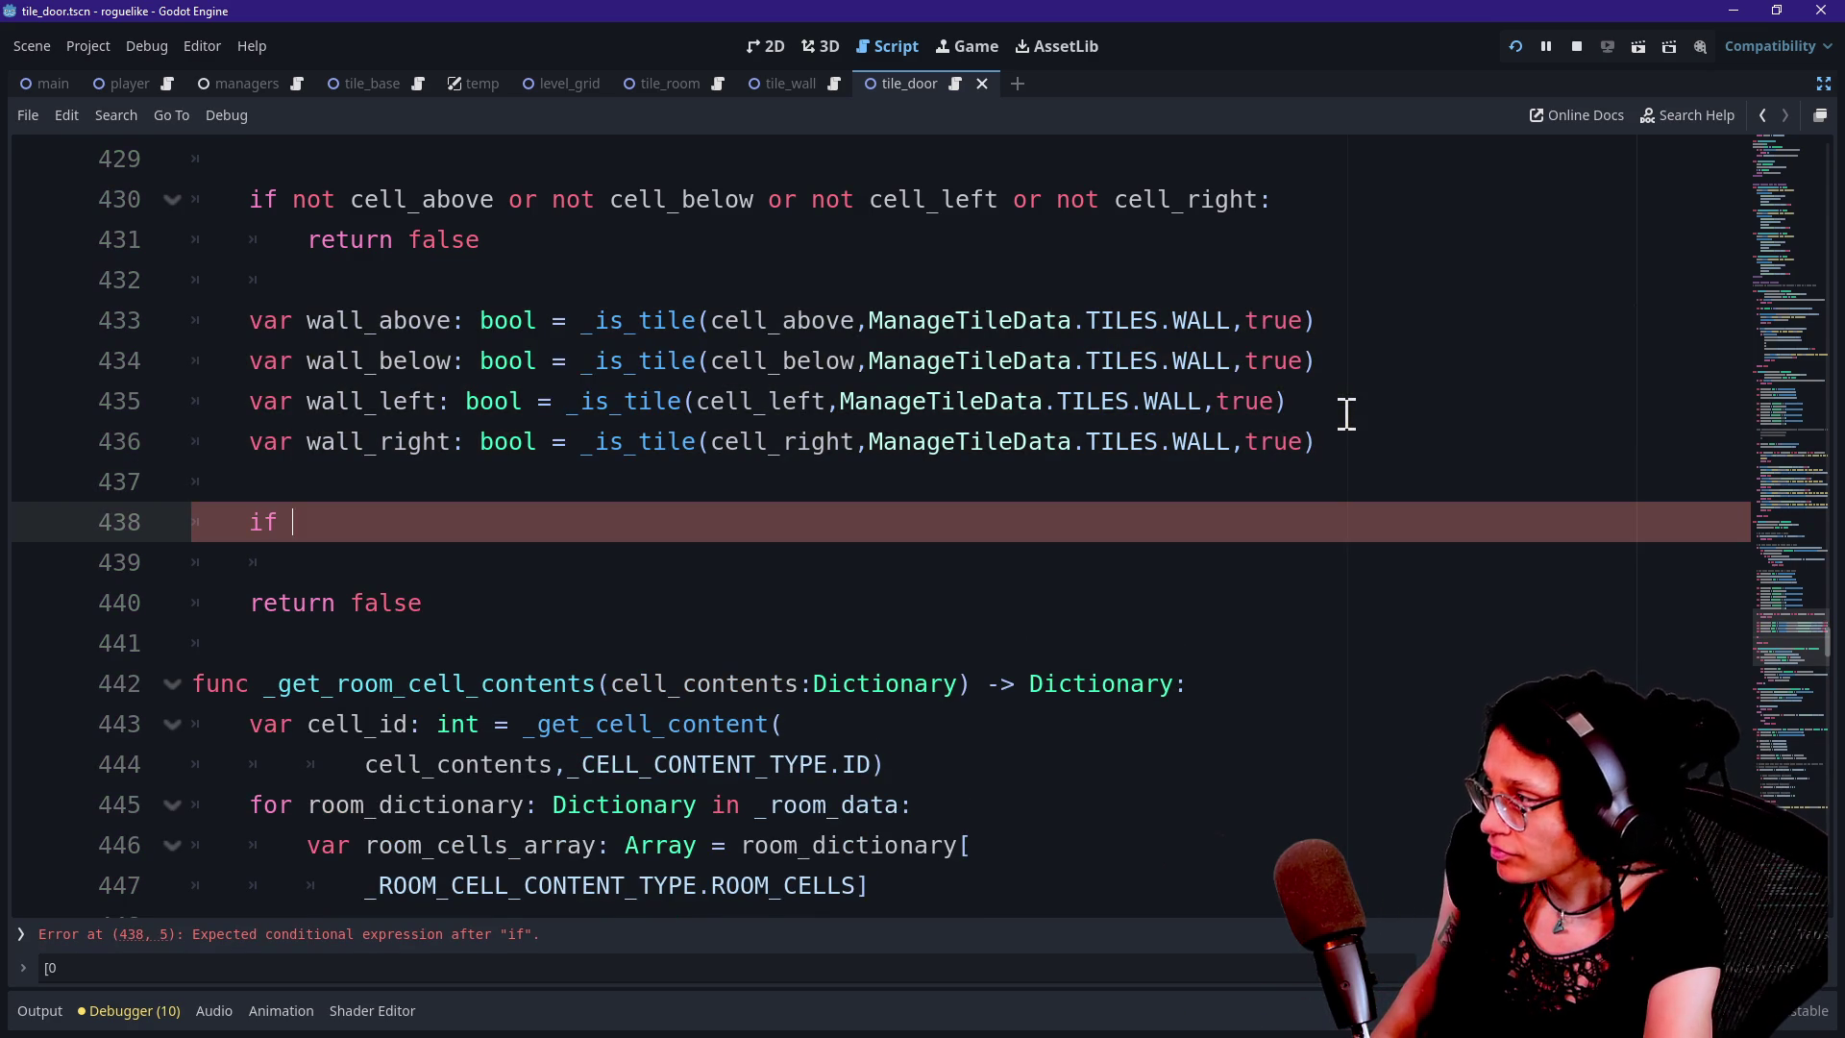
pyautogui.write('wall_above and wa')
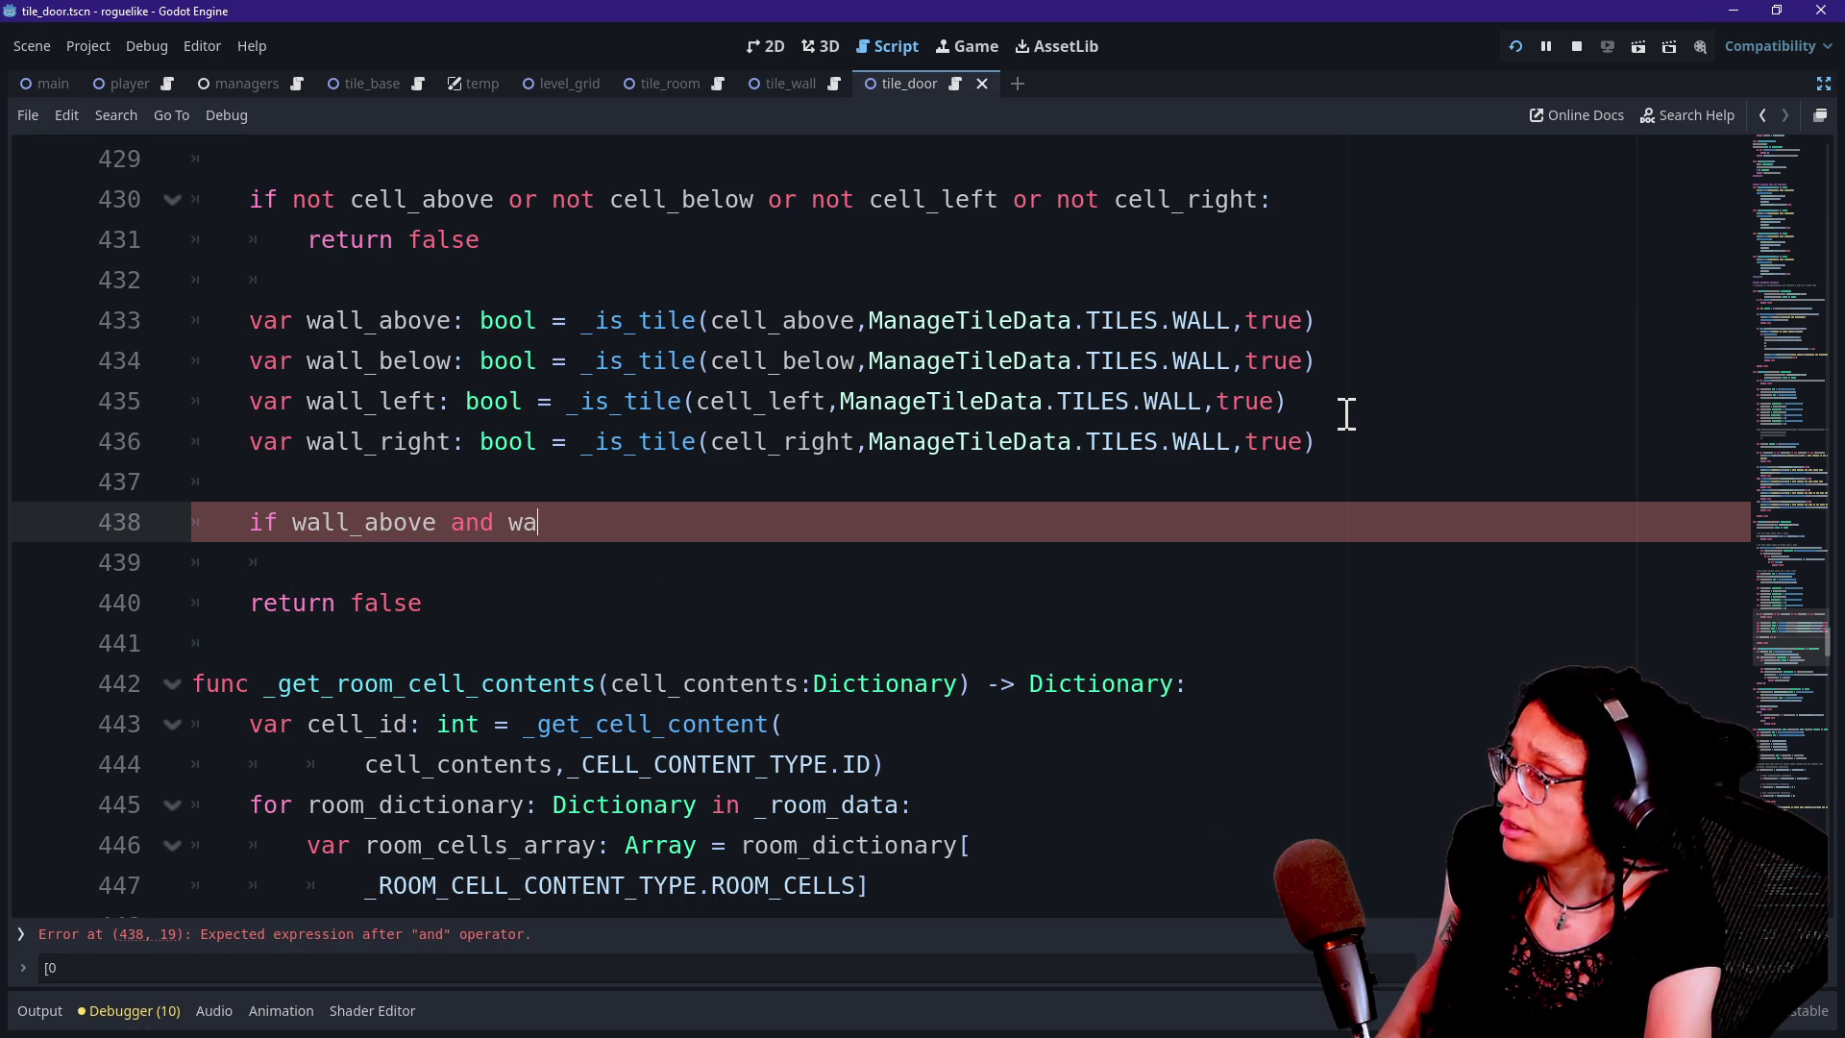
pyautogui.write('_bl')
pyautogui.press('BackSpace')
pyautogui.write('elow ')
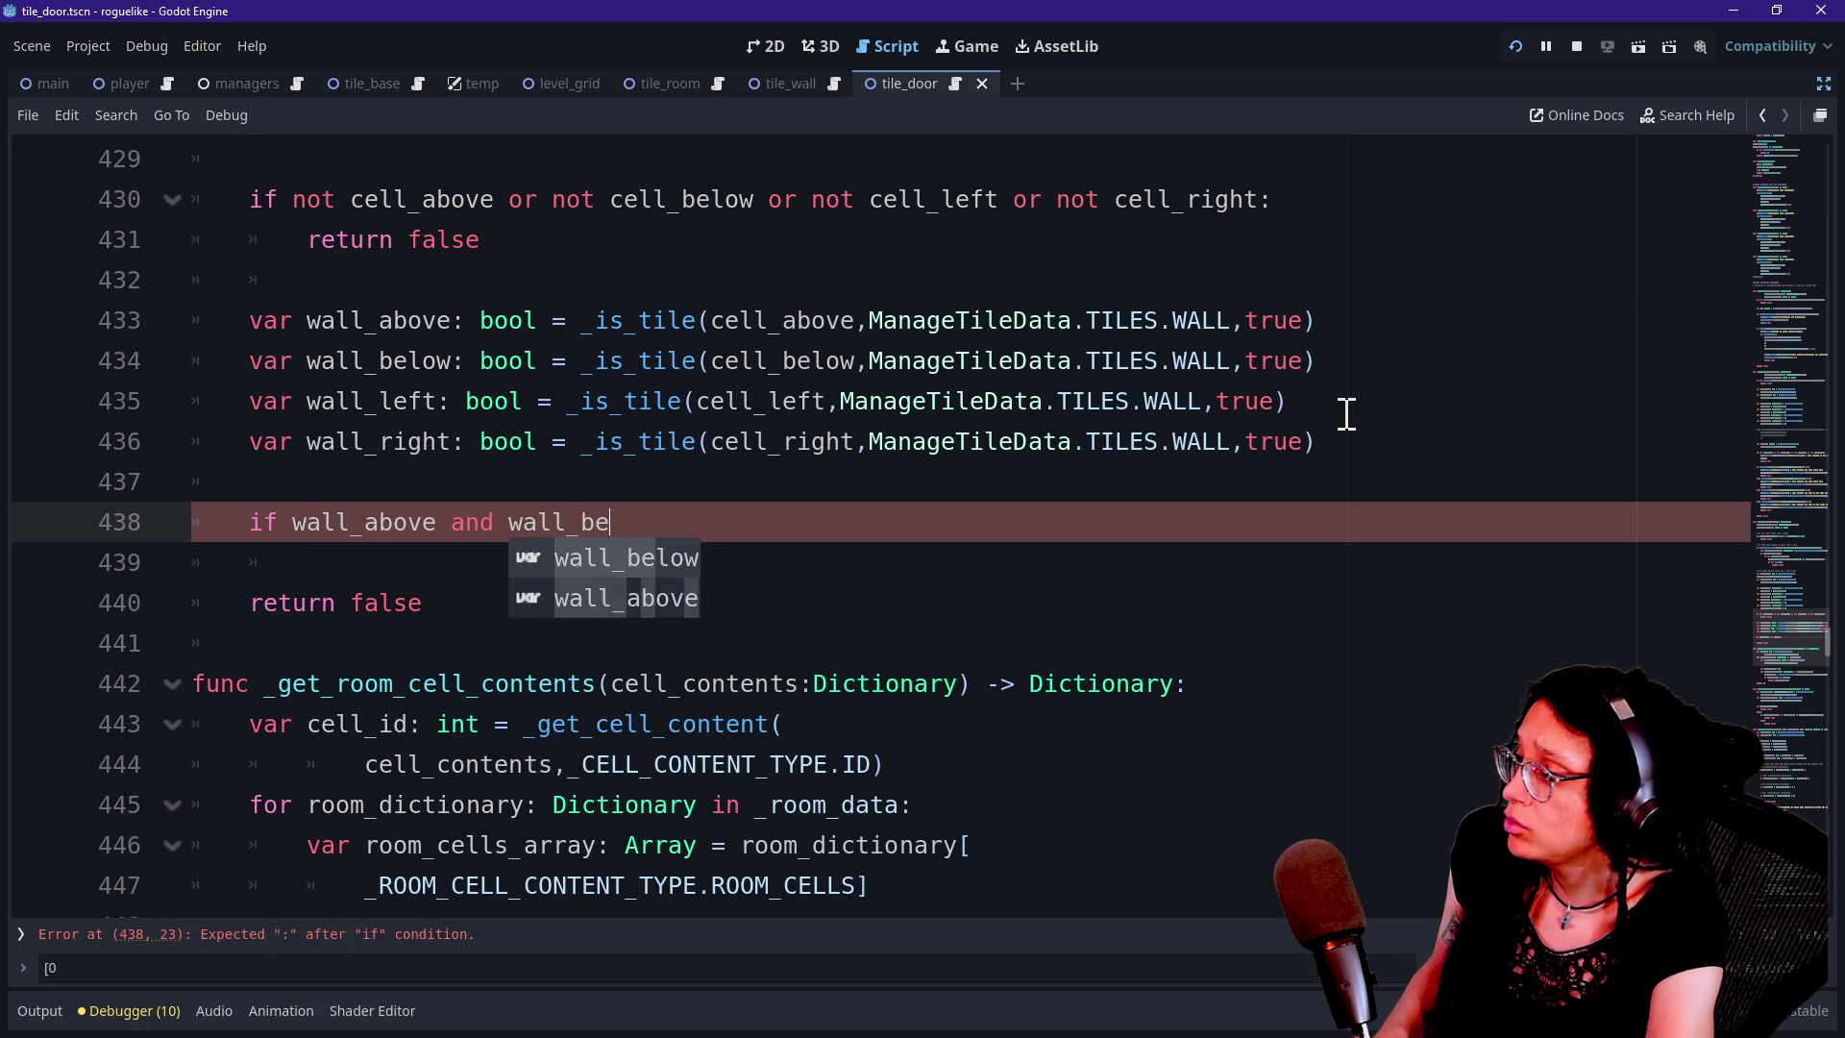
pyautogui.write('or')
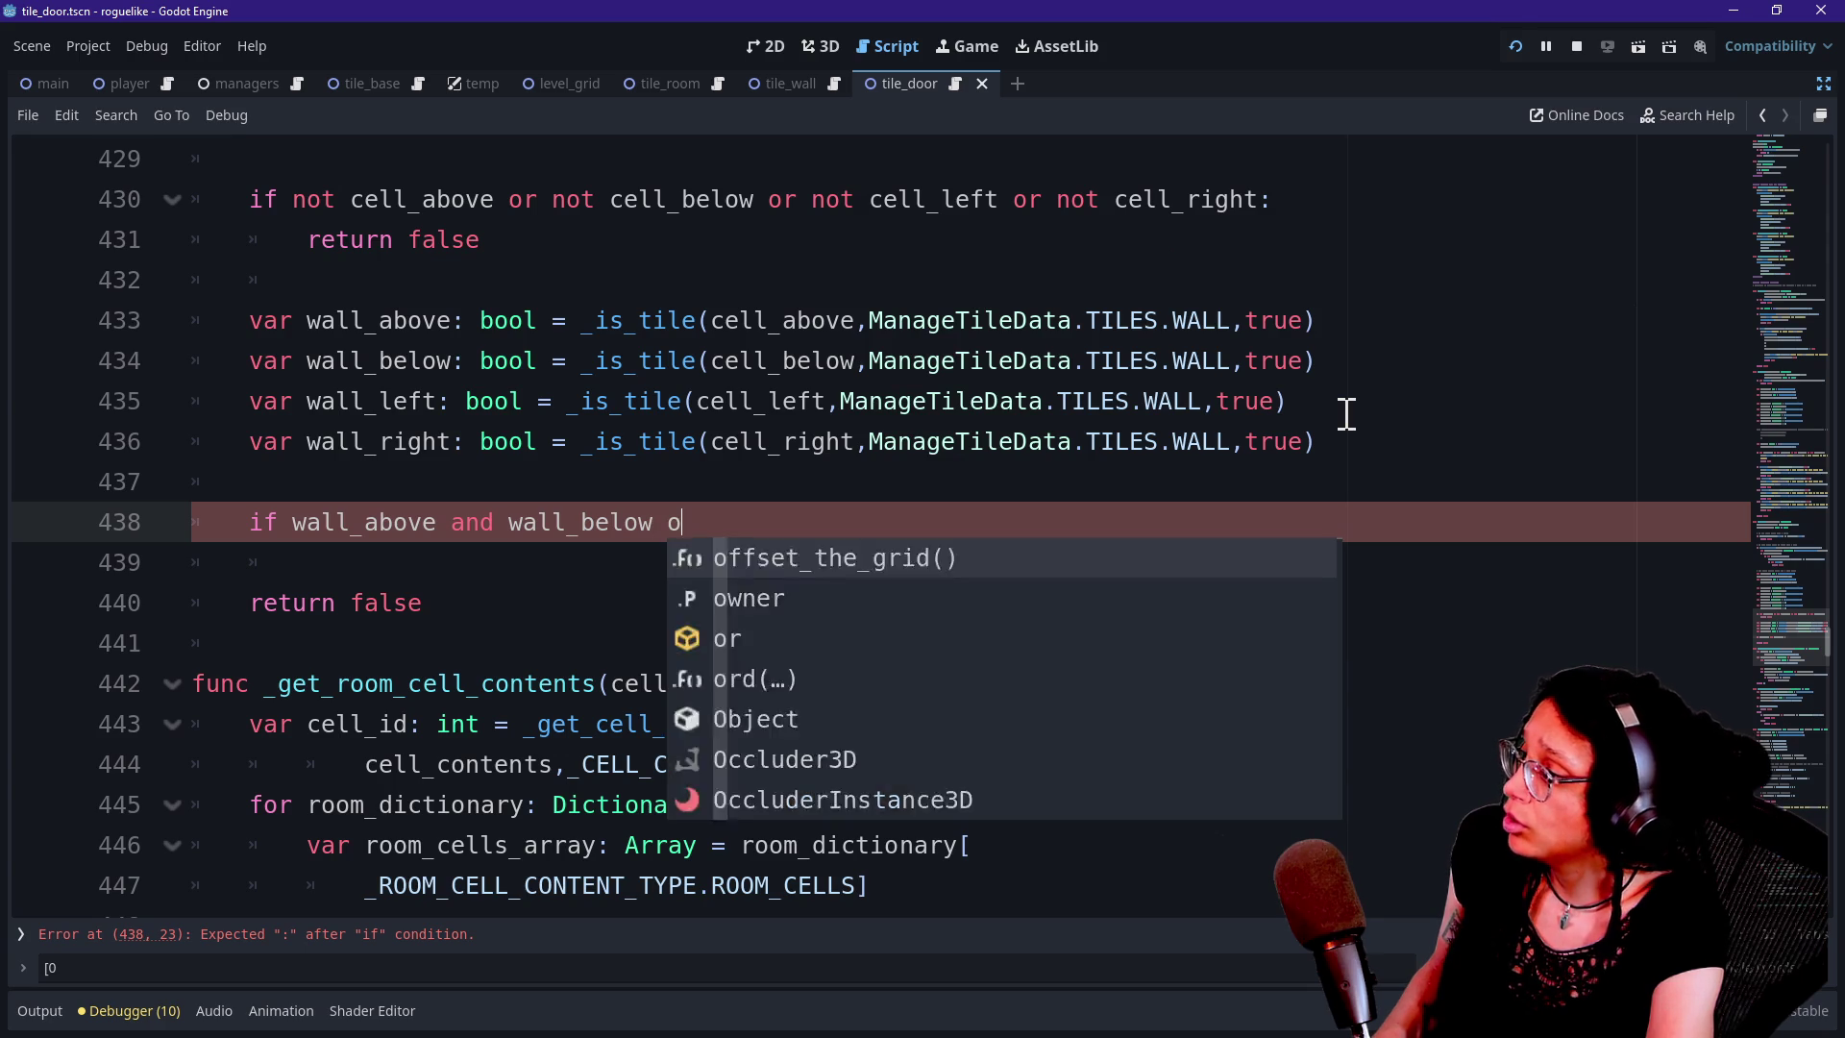
pyautogui.press('BackSpace')
pyautogui.press('BackSpace')
pyautogui.press('BackSpace')
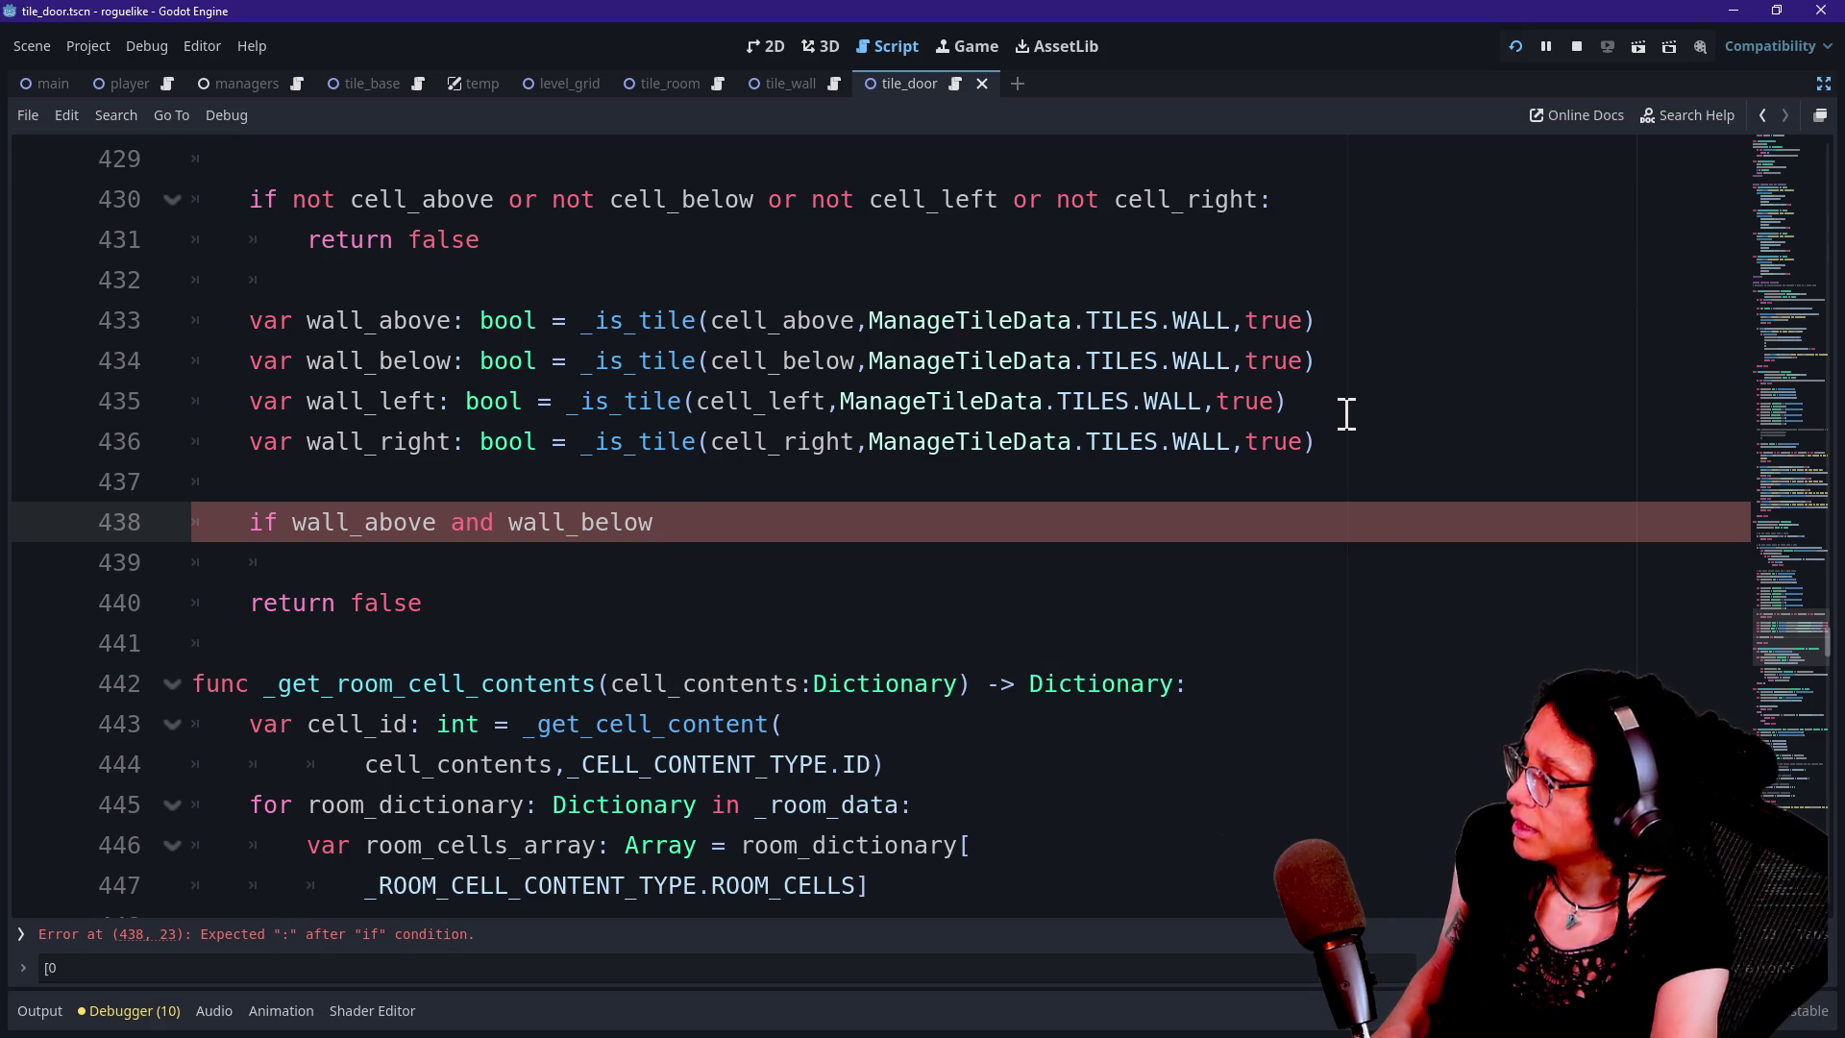
pyautogui.press('Return')
pyautogui.write('urn true')
pyautogui.press('Return')
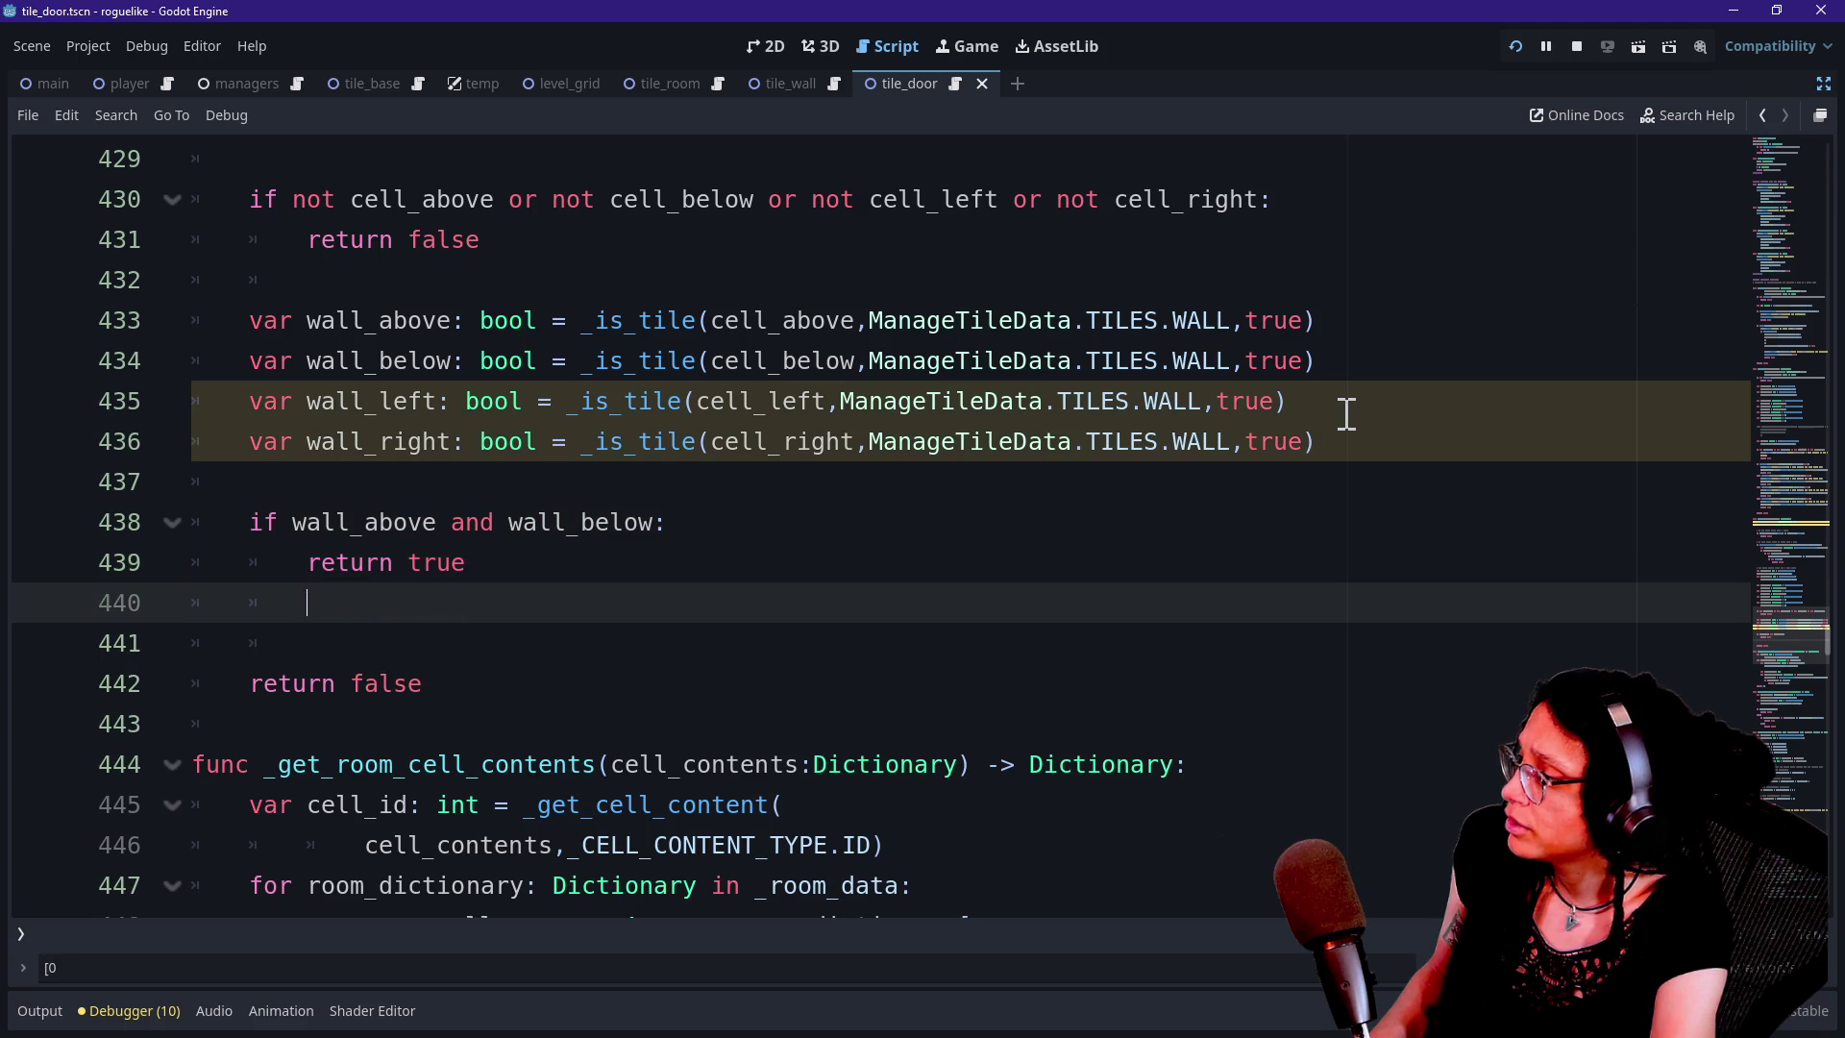
# Step: Add 'elif wall_left and wall_right:' returning true, then save the script
pyautogui.write('f ')
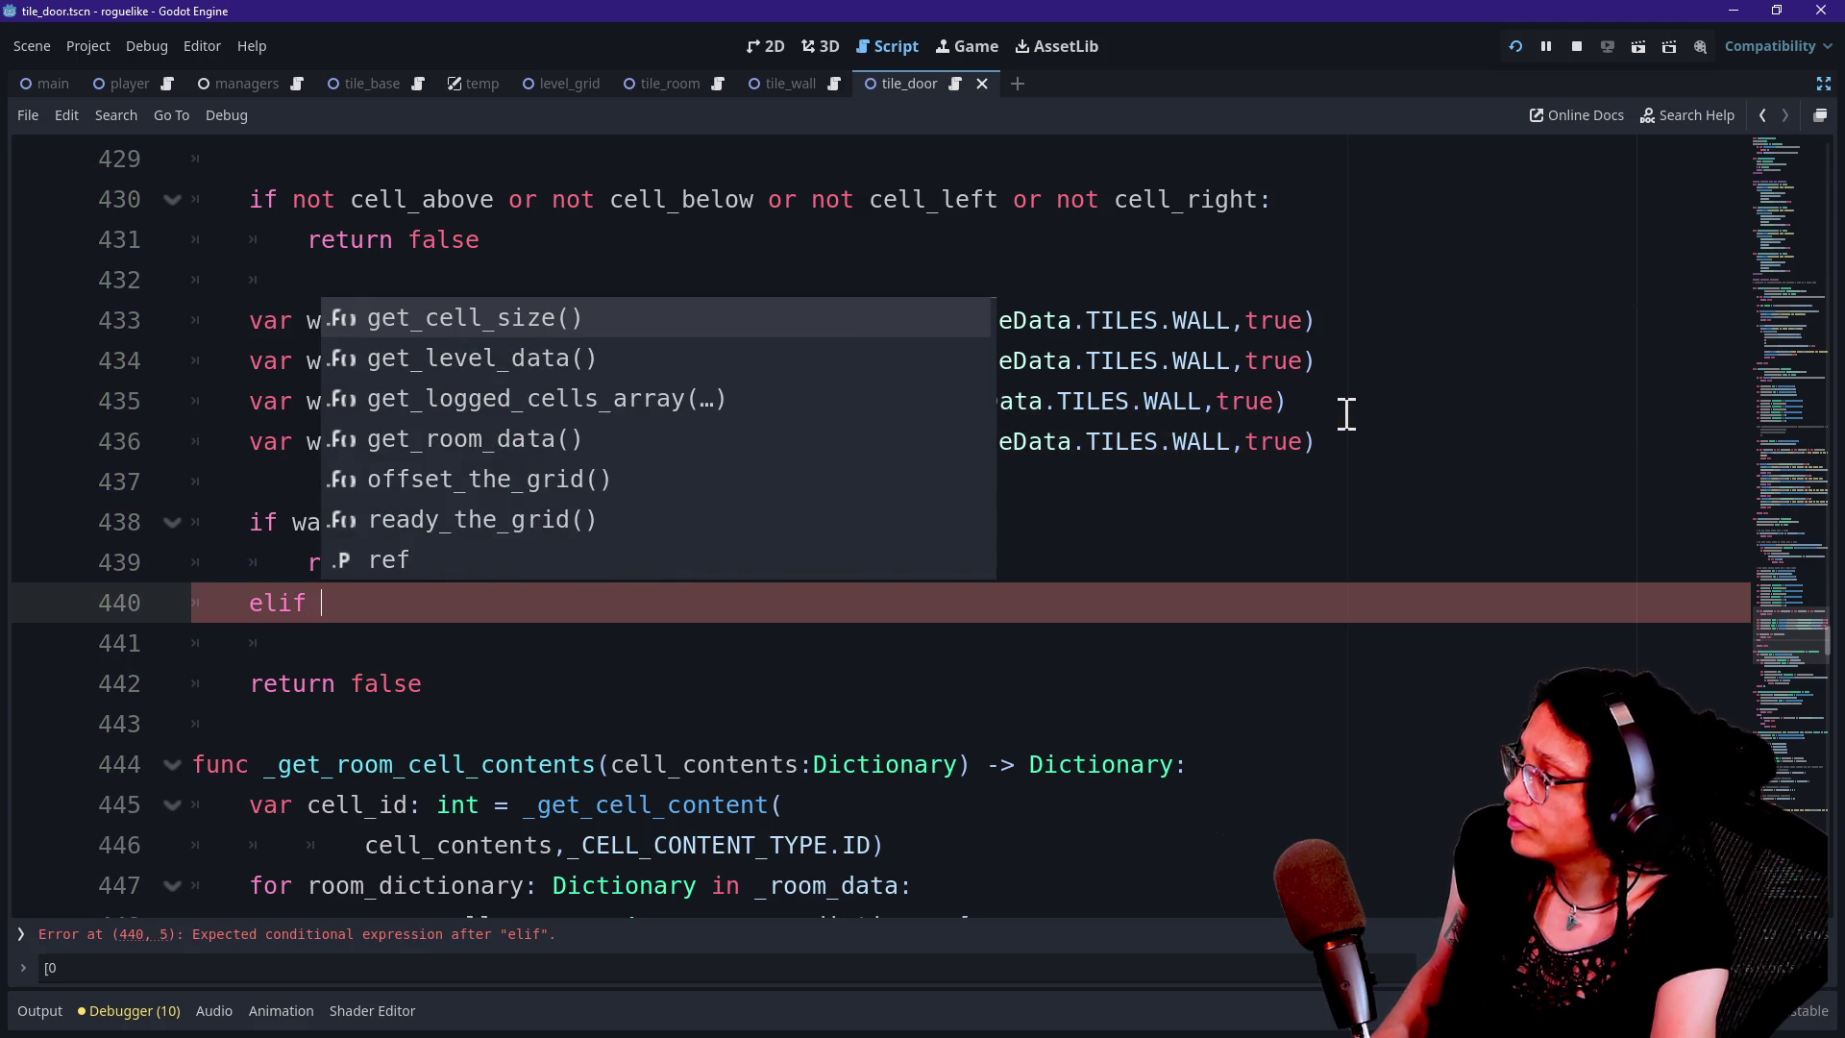
pyautogui.write('wall_left an')
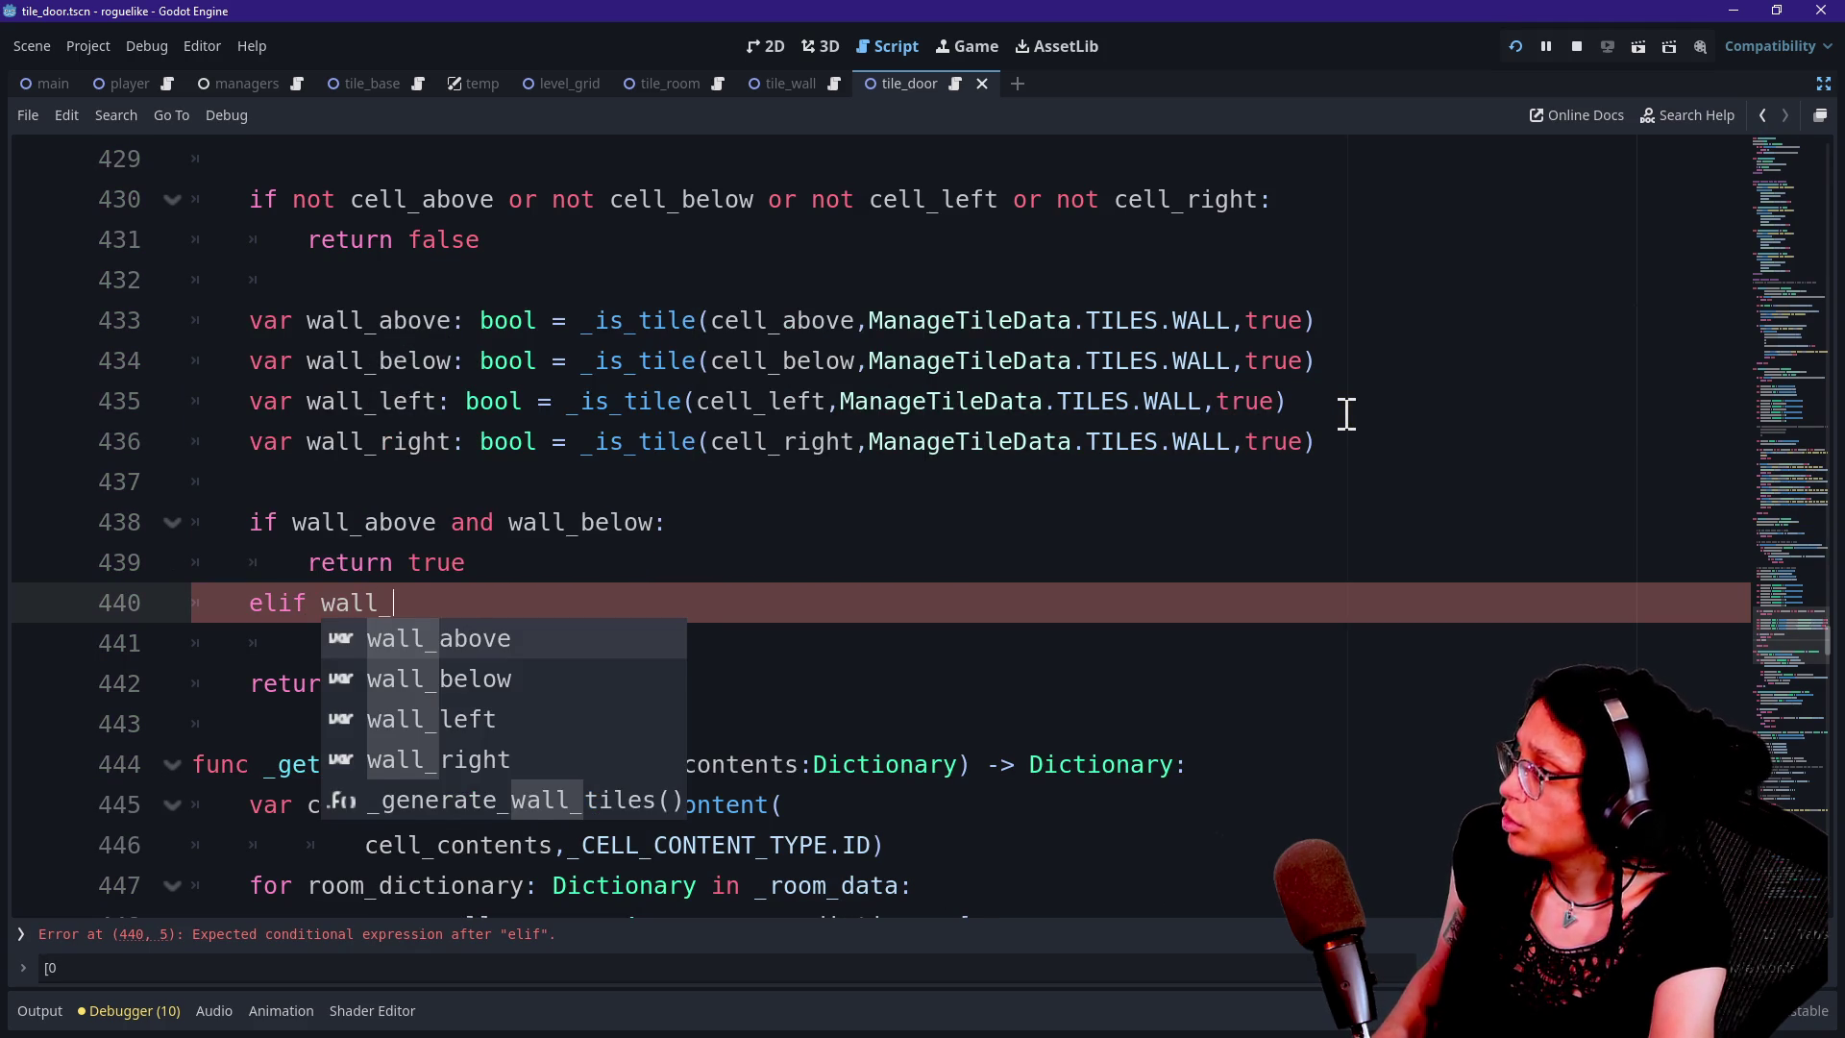
pyautogui.write('d wall_right:')
pyautogui.press('Return')
pyautogui.write('return true')
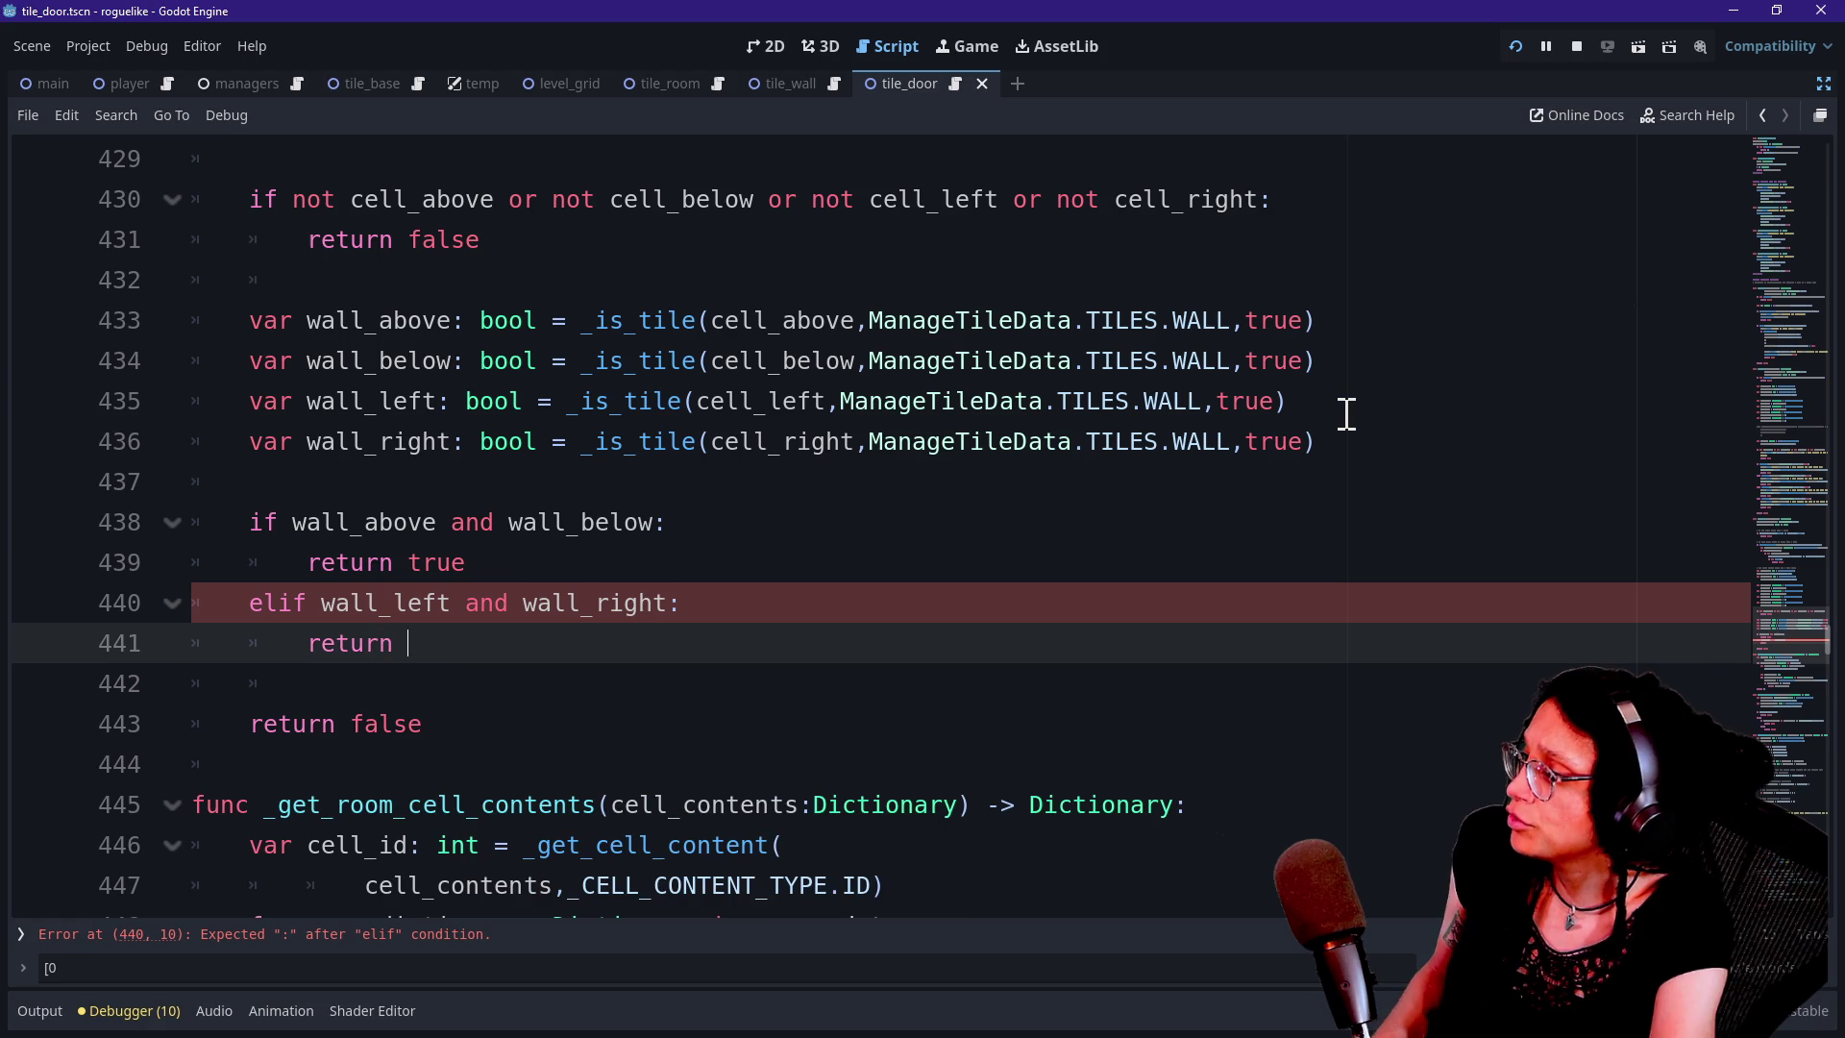
pyautogui.click(1016, 478)
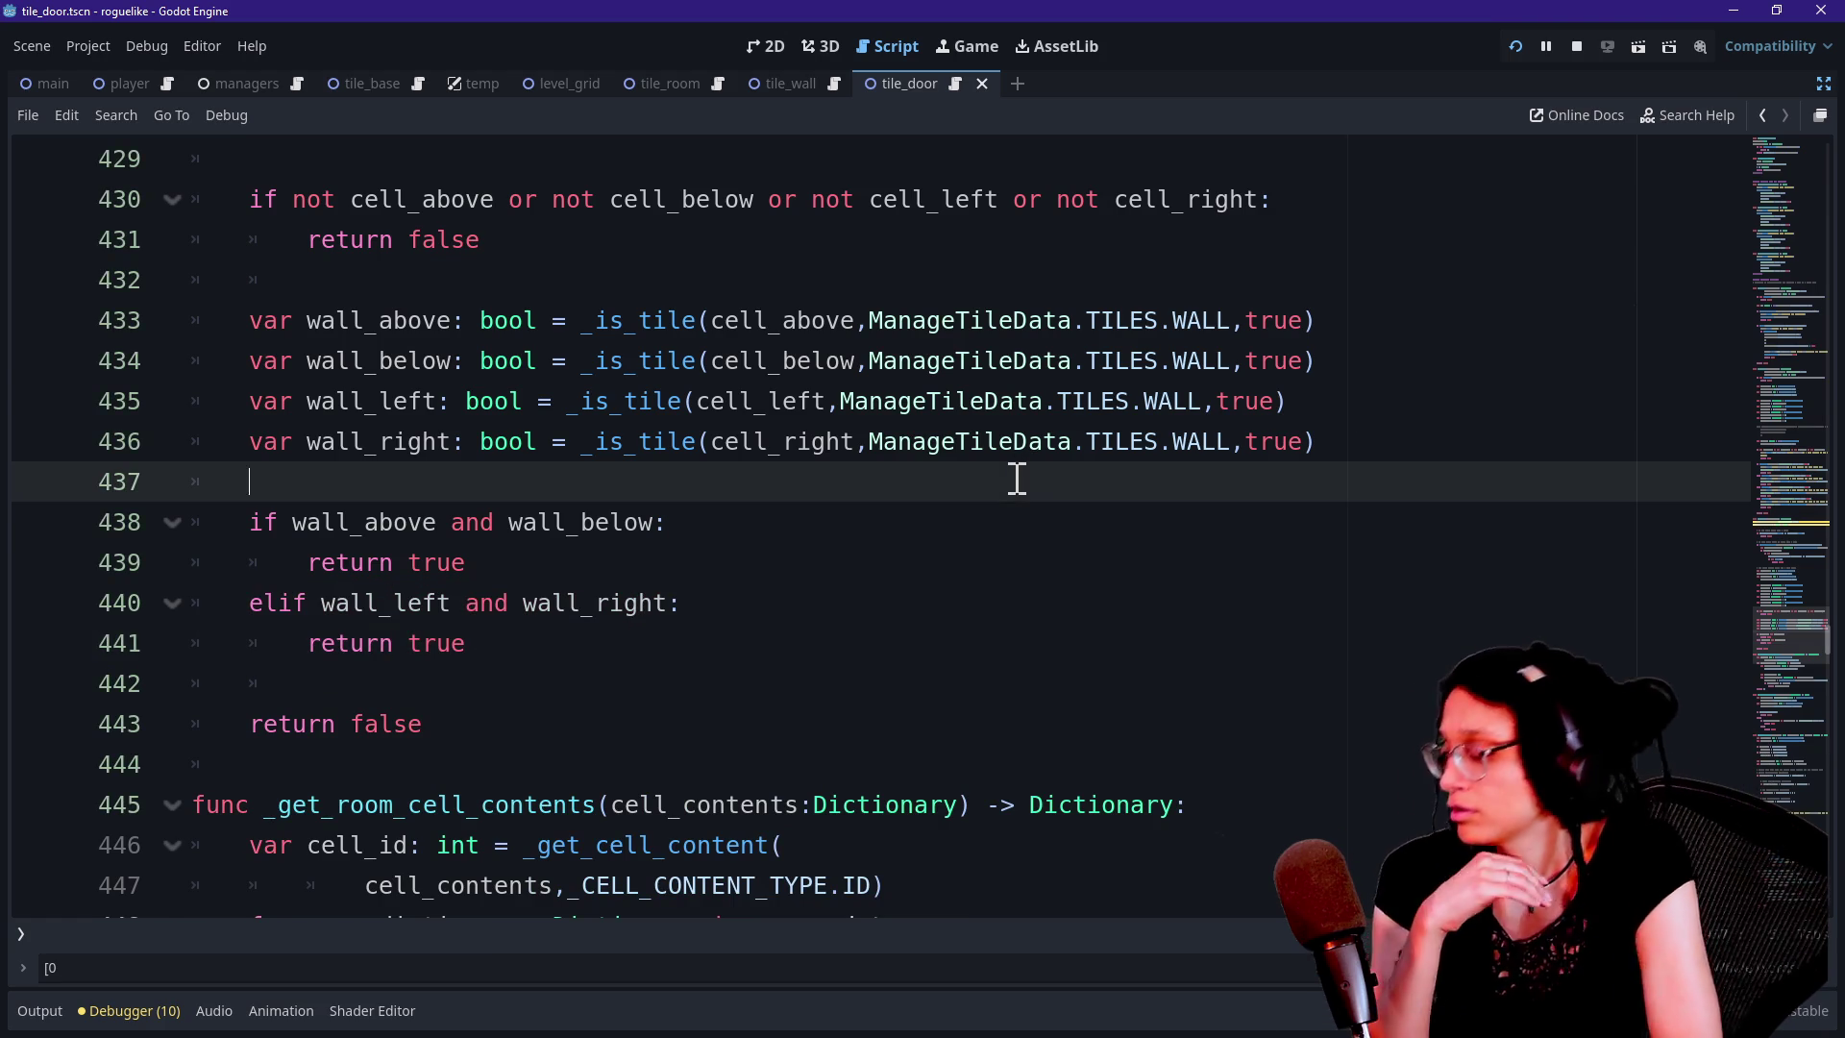
pyautogui.hotkey('ctrl', 's')
pyautogui.click(692, 275)
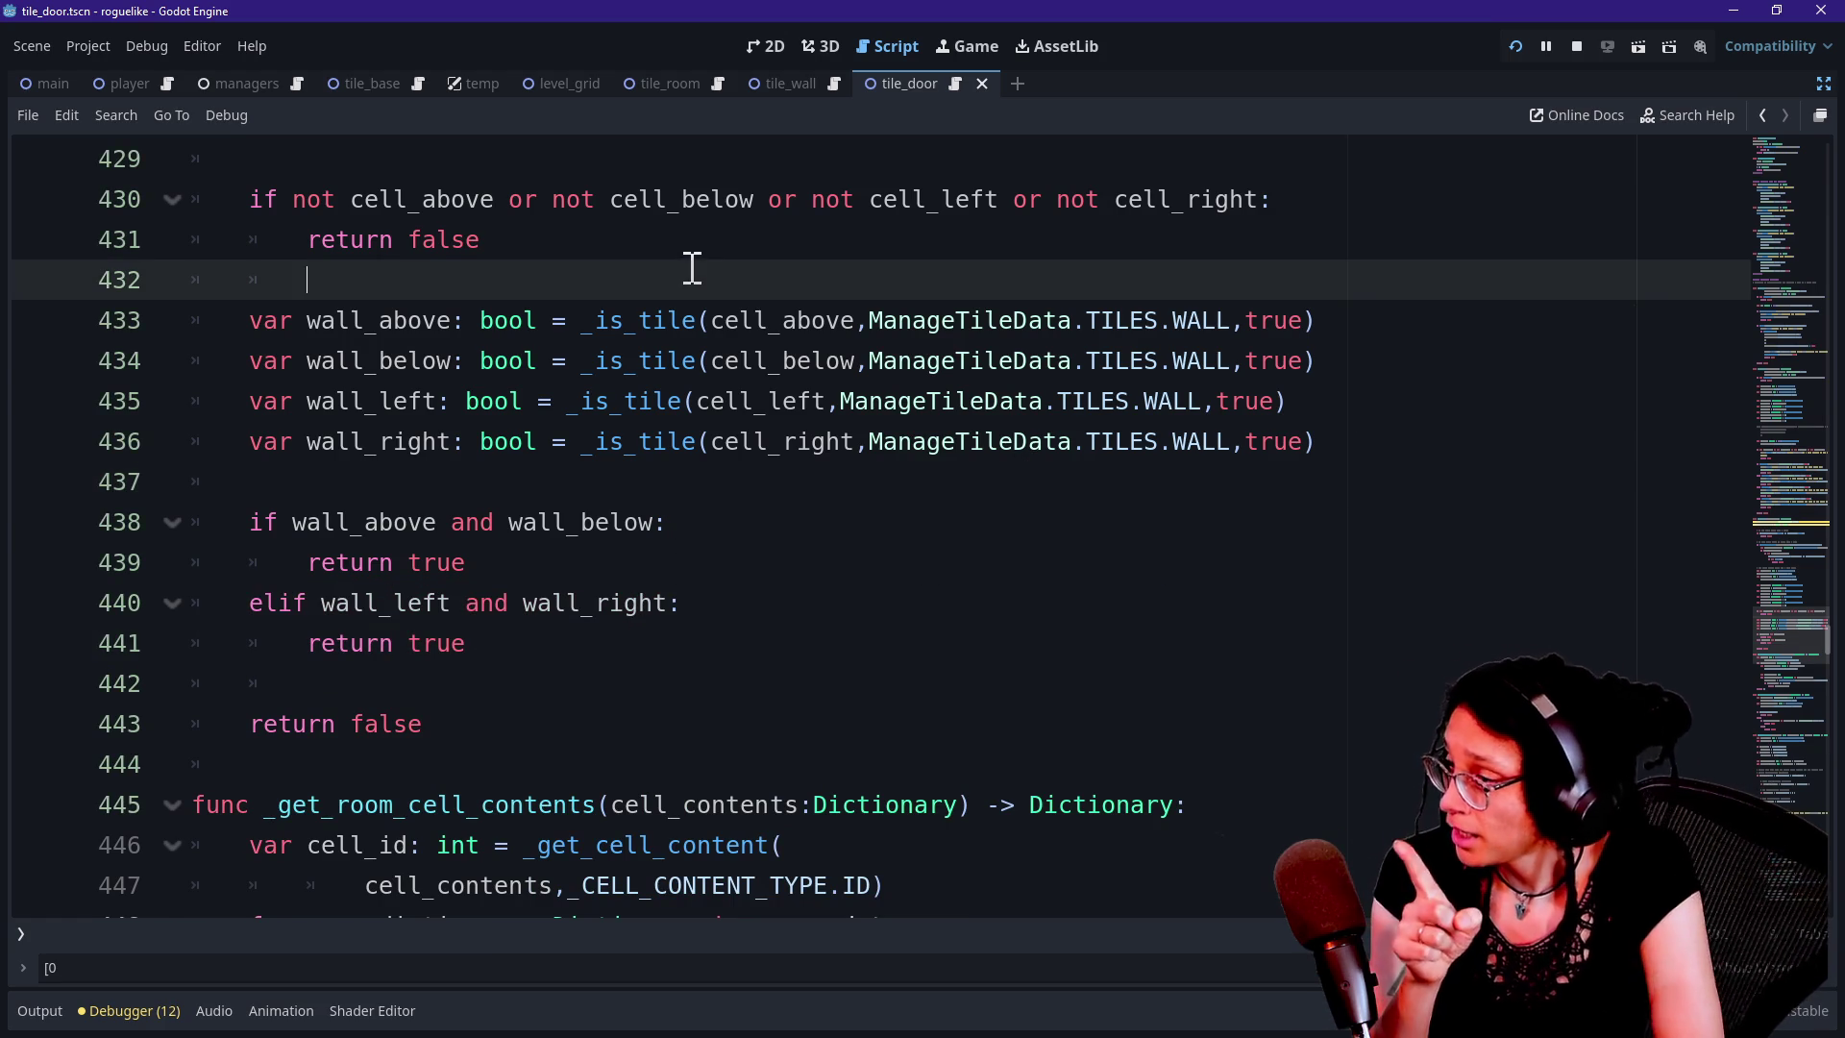
# Step: Below line 441's return true, write '# Check if this is the last wall in the room' plus a blank line
pyautogui.click(788, 480)
pyautogui.moveTo(653, 643); pyautogui.dragTo(652, 665)
pyautogui.click(630, 647)
pyautogui.press('Return')
pyautogui.press('Return')
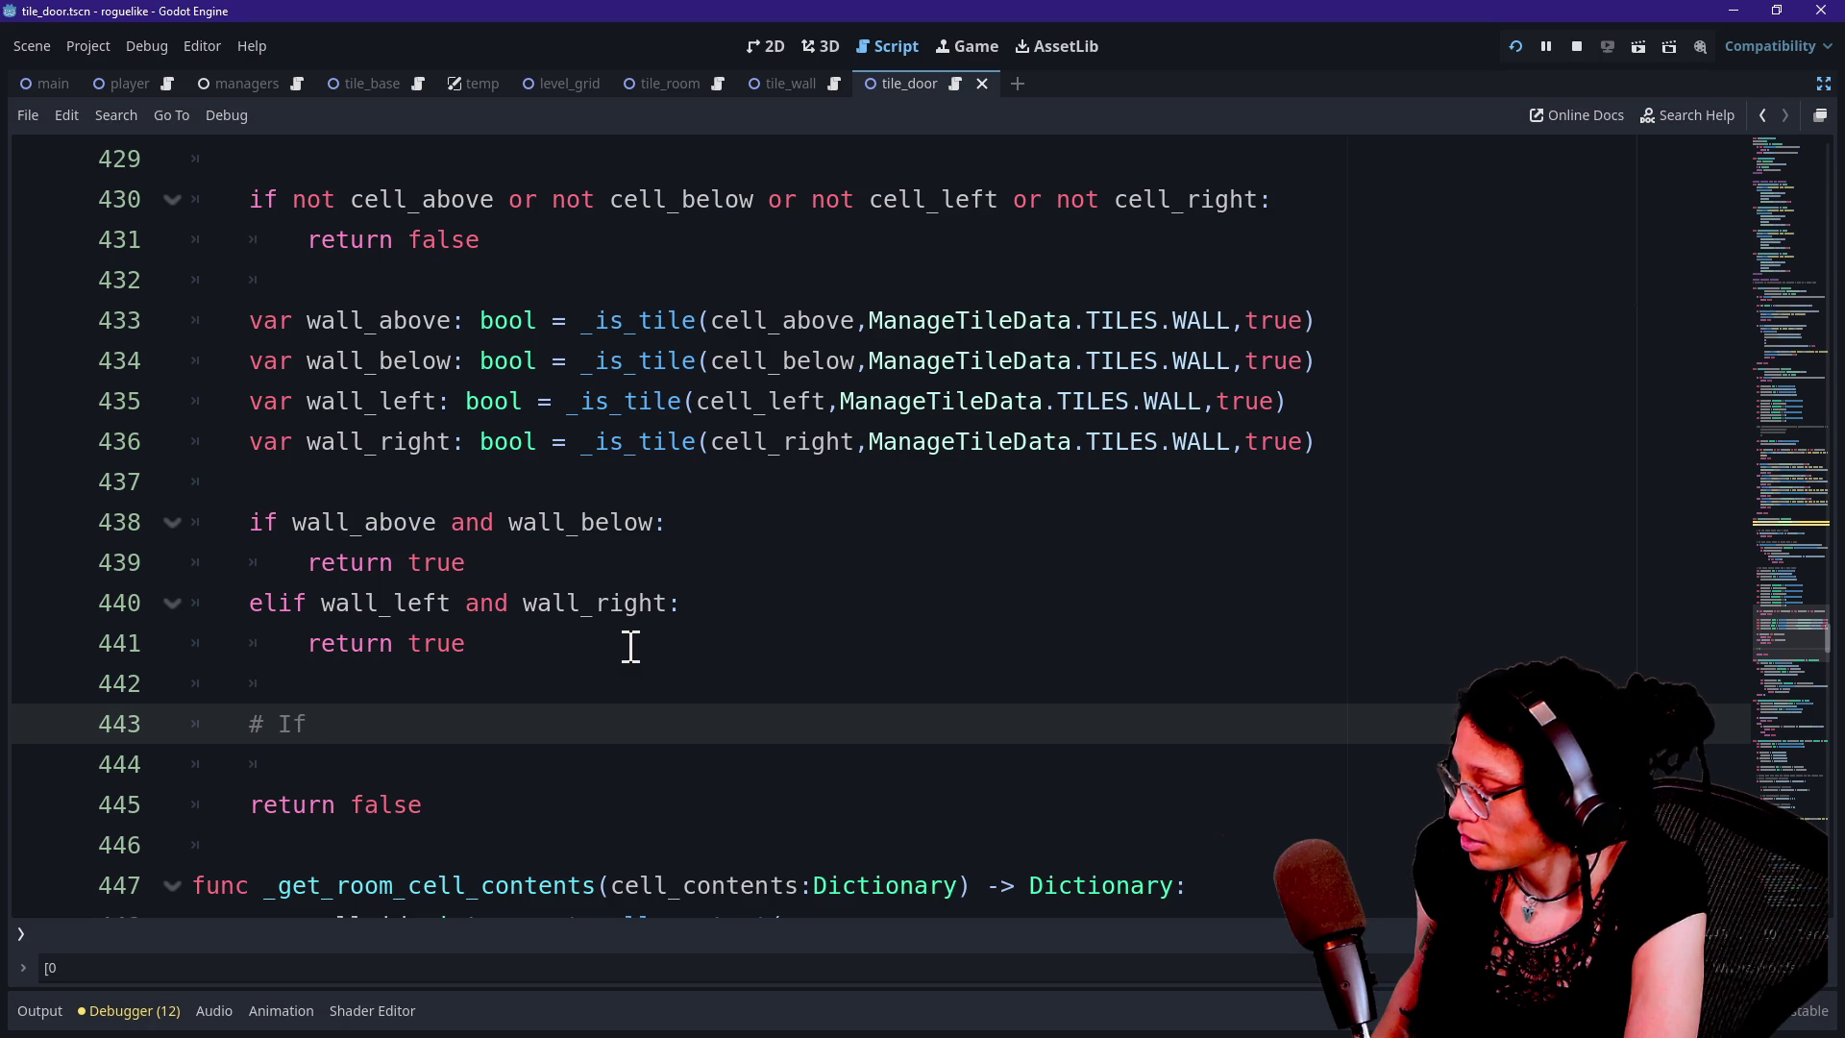
pyautogui.write('this is the last wall')
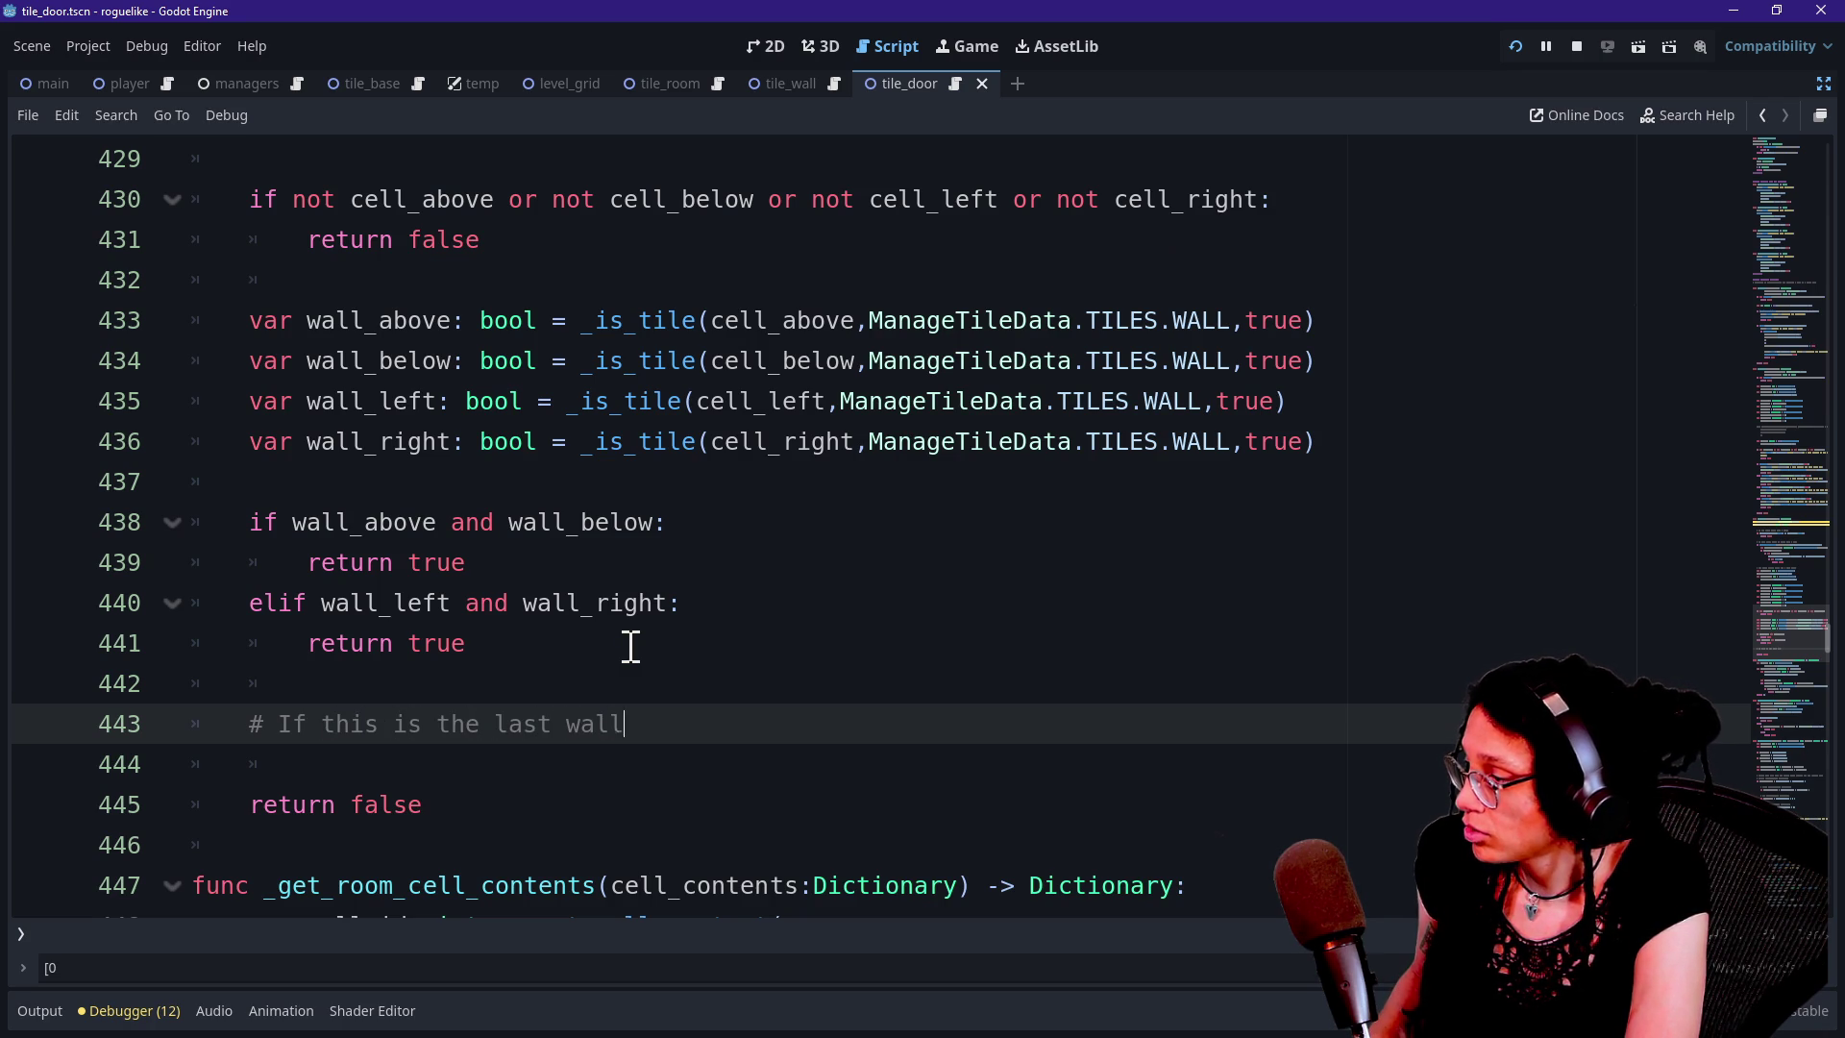
pyautogui.write('he room:')
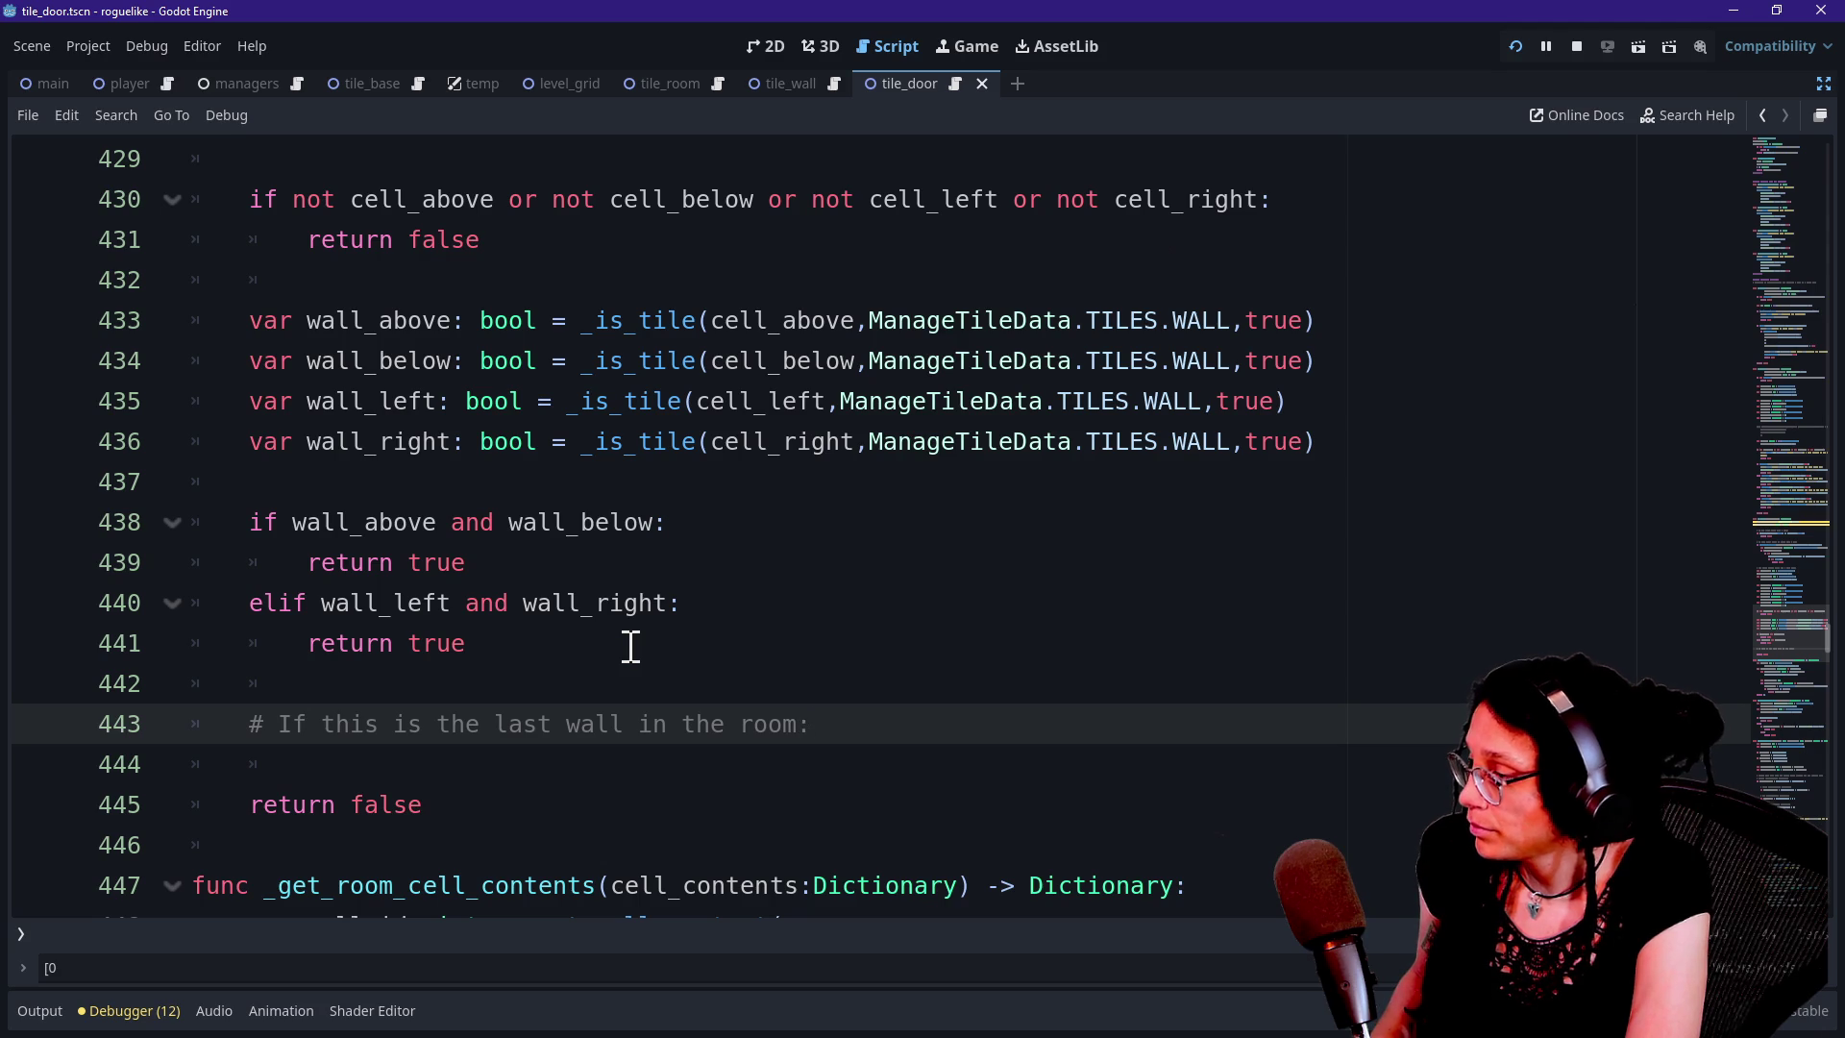
pyautogui.press('Return')
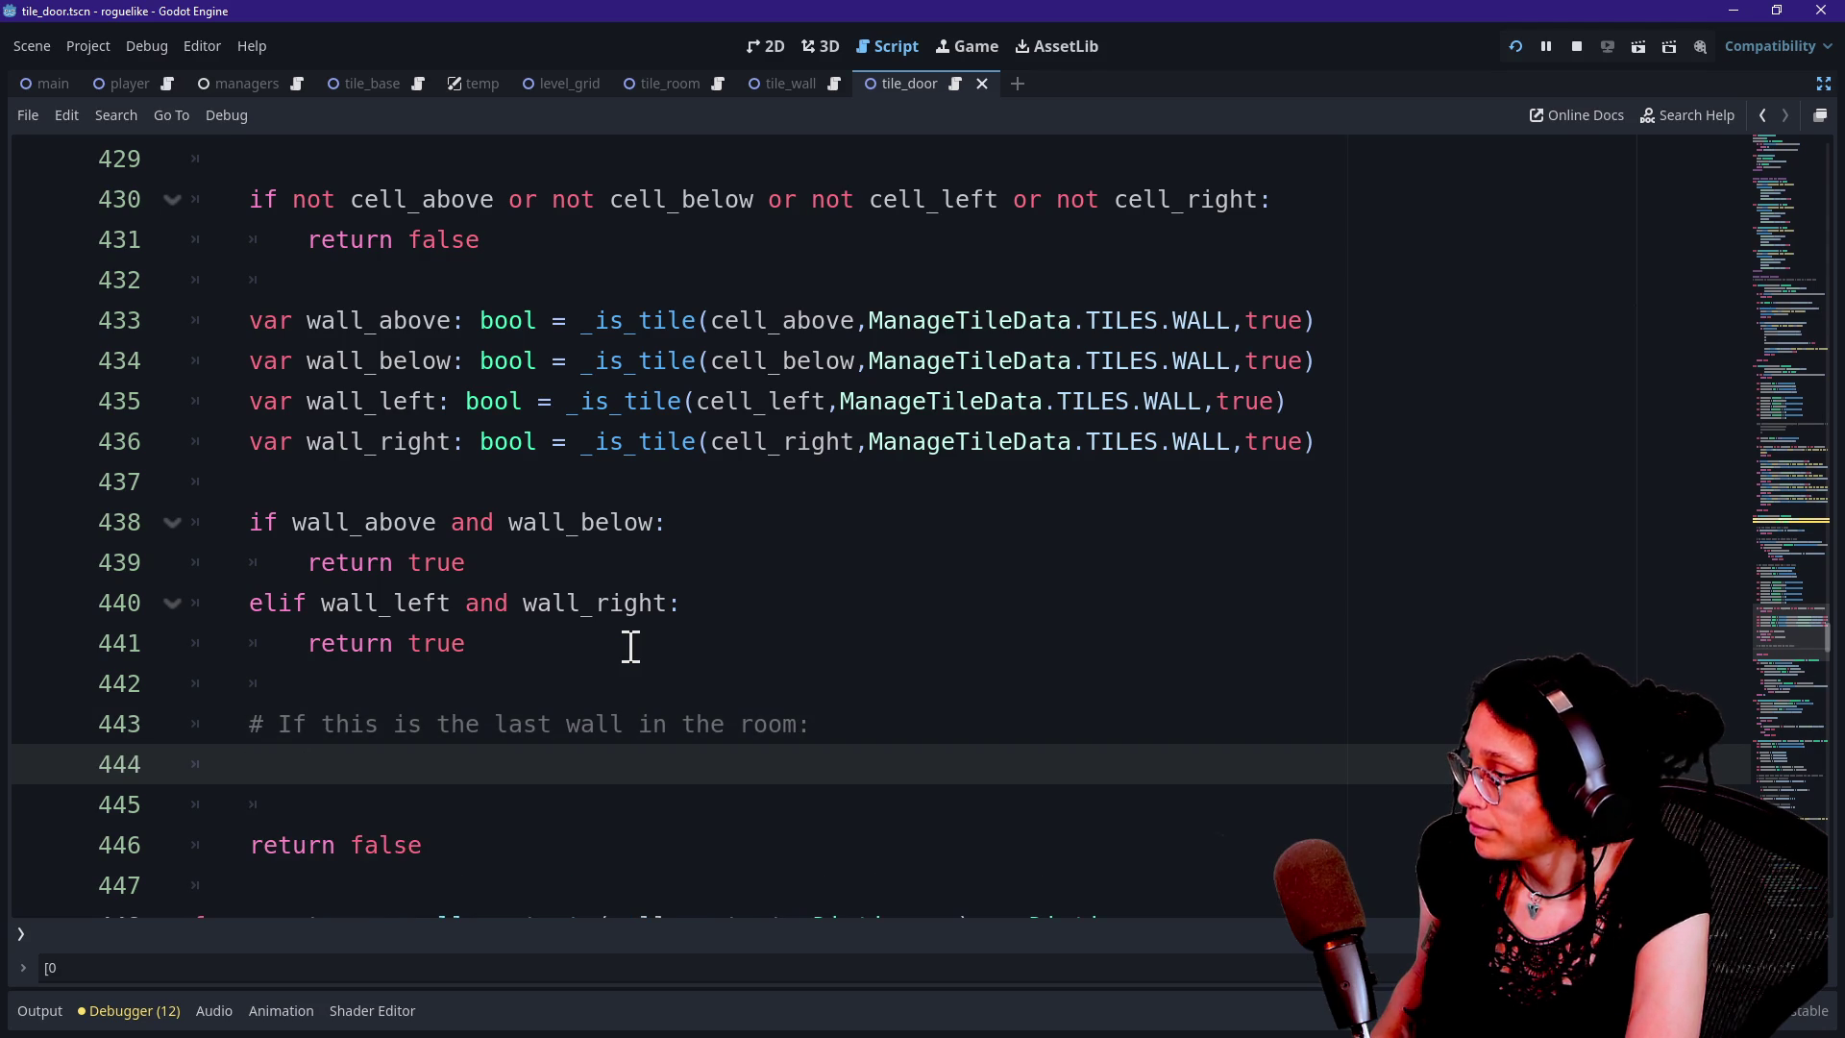
pyautogui.press('BackSpace')
pyautogui.press('BackSpace')
pyautogui.press('Return')
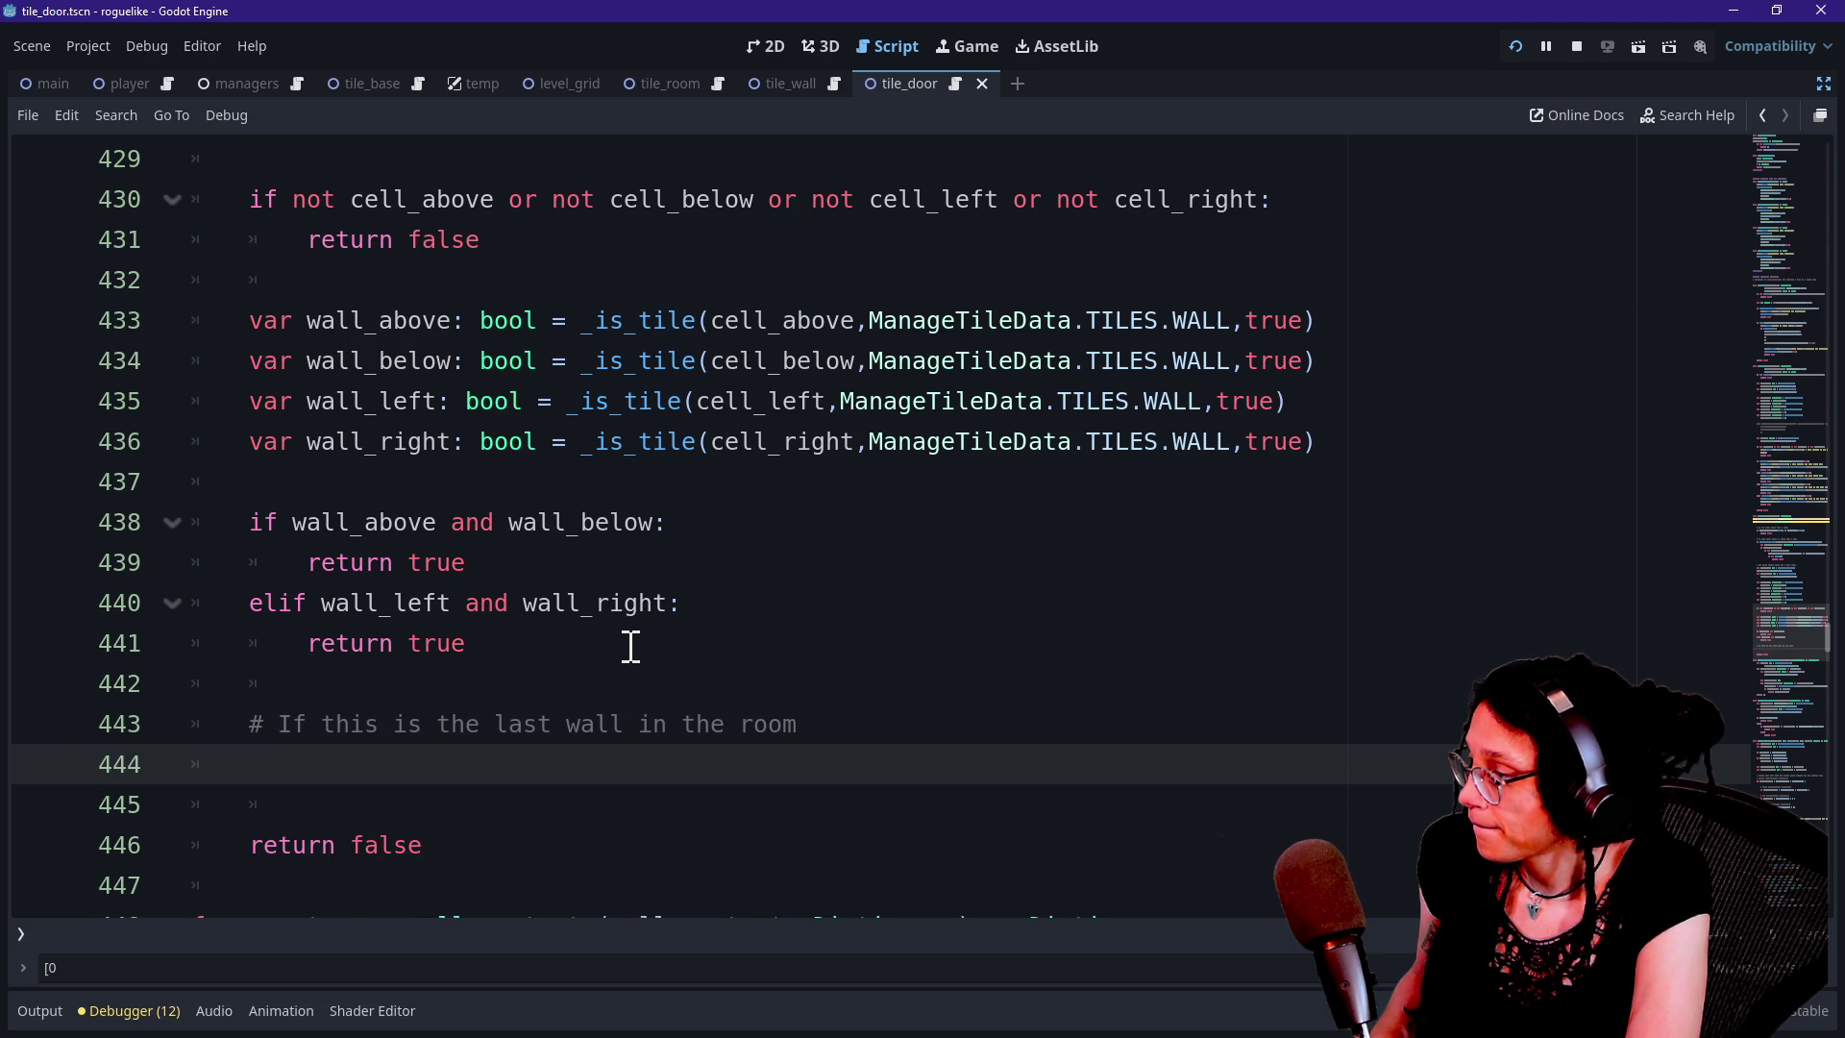
pyautogui.click(331, 711)
pyautogui.press('BackSpace')
pyautogui.press('BackSpace')
pyautogui.press('BackSpace')
pyautogui.write('Check if t')
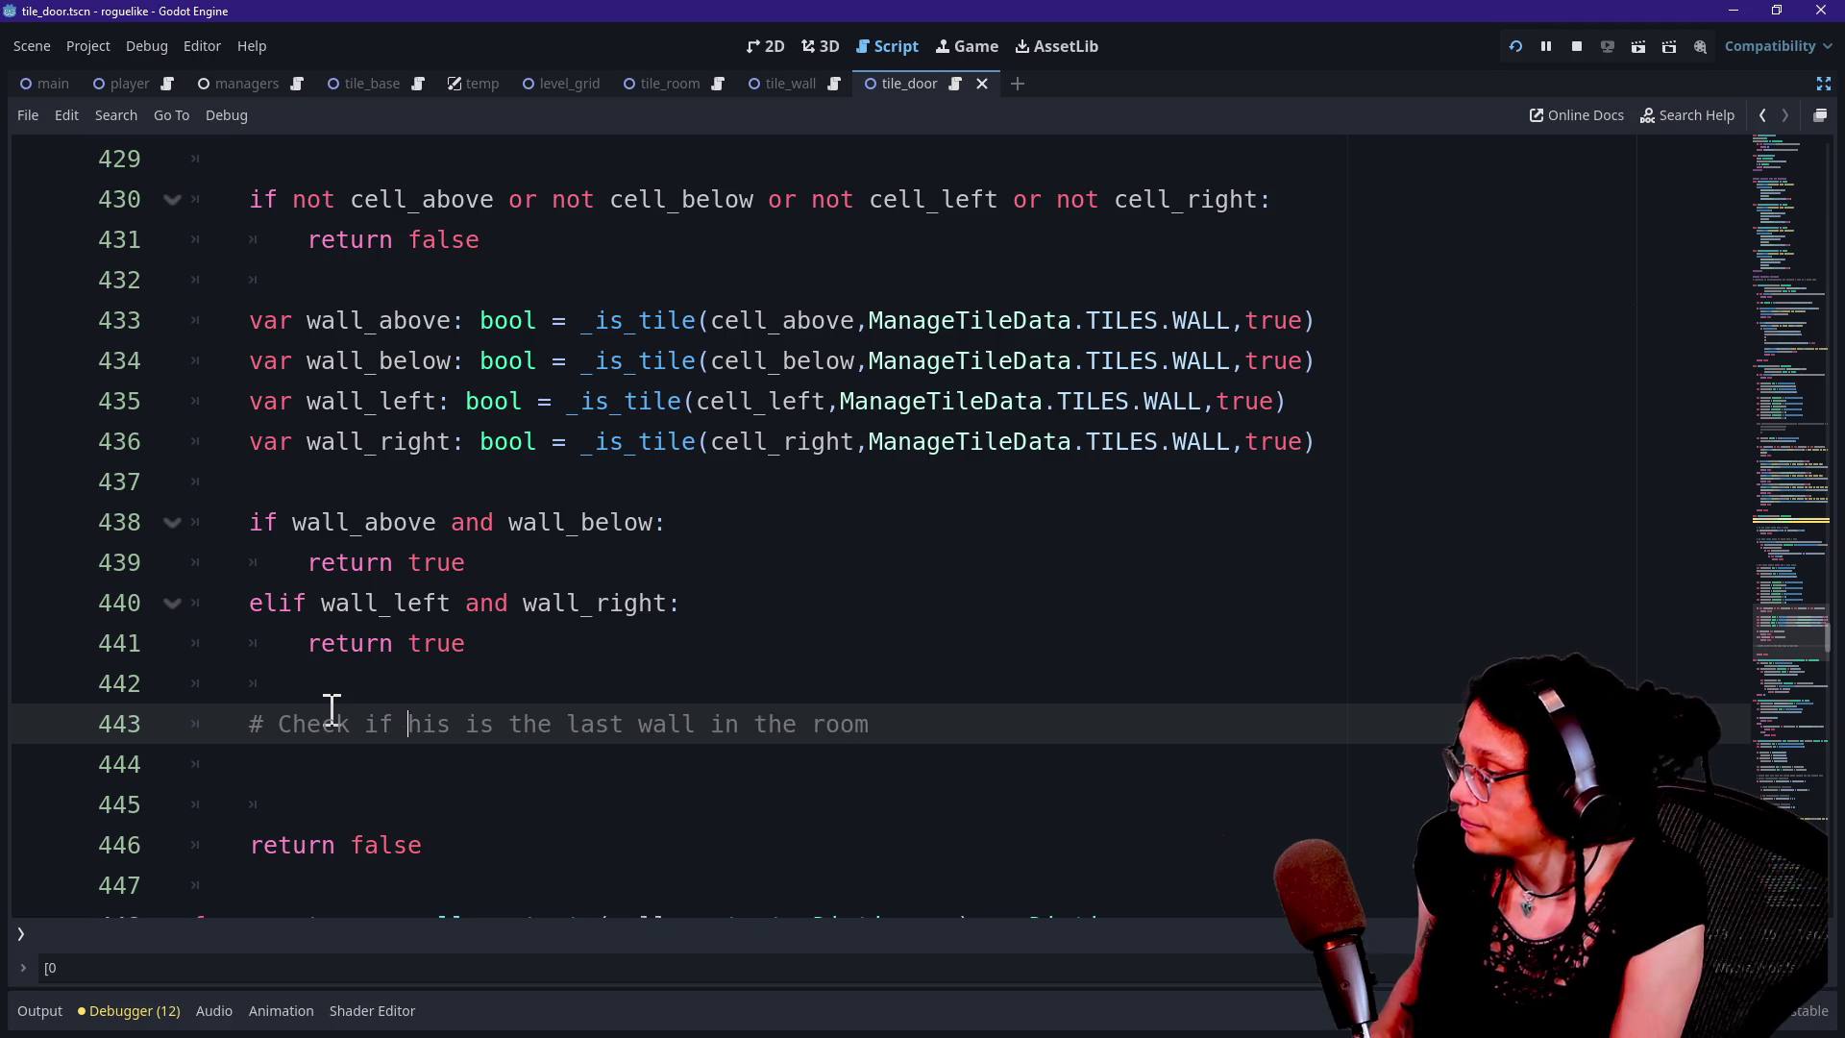
pyautogui.click(628, 783)
pyautogui.scroll(10, 637, 644)
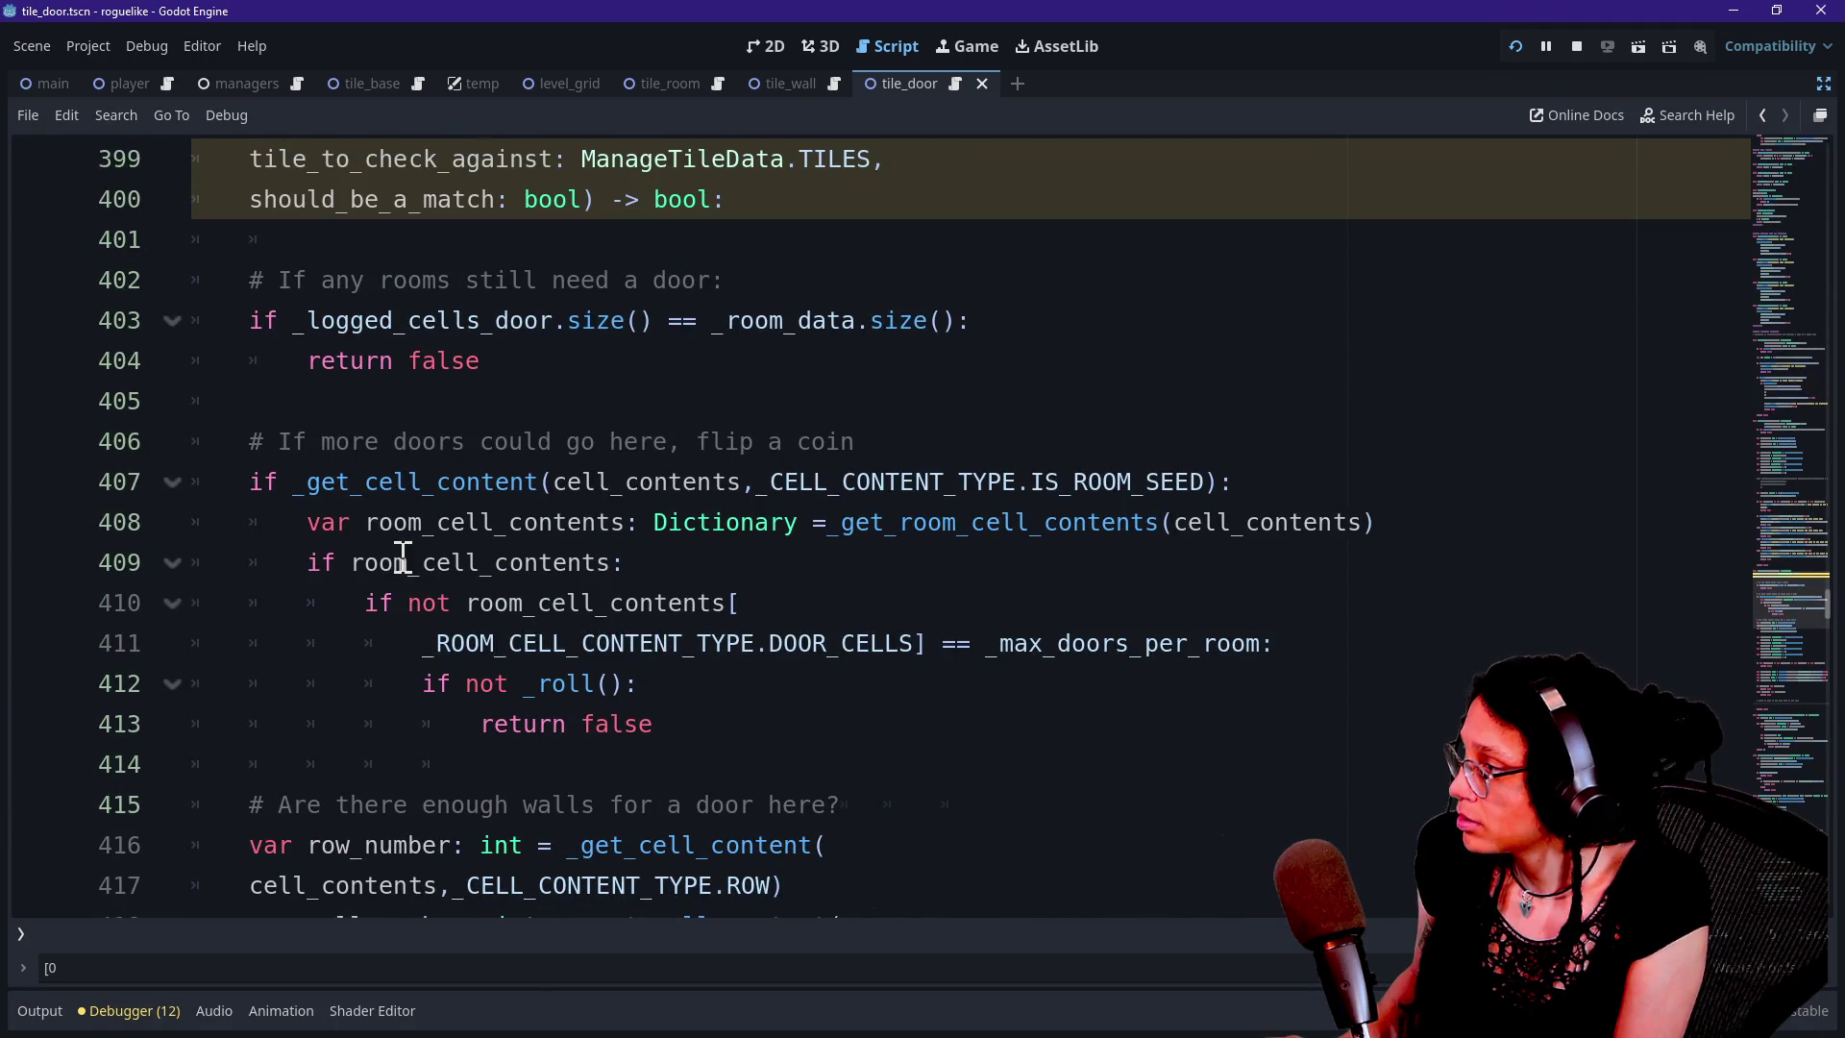
pyautogui.click(308, 514)
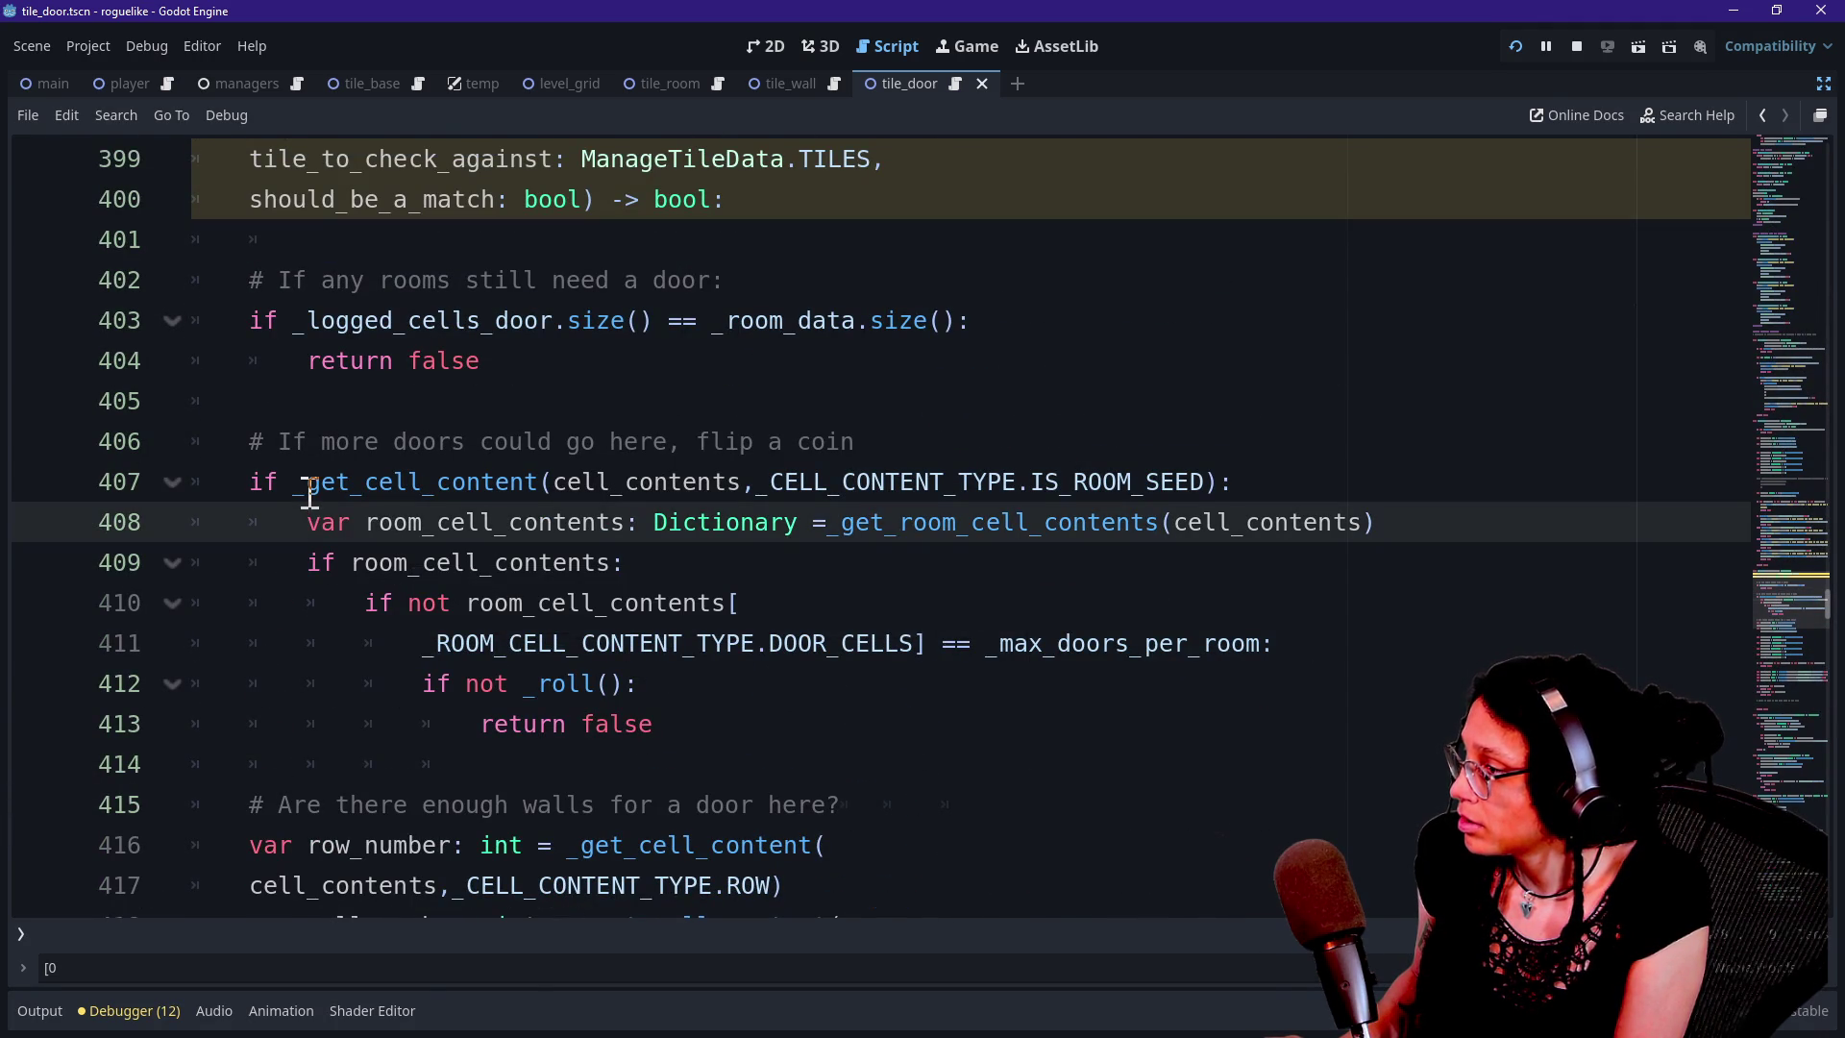
pyautogui.click(312, 573)
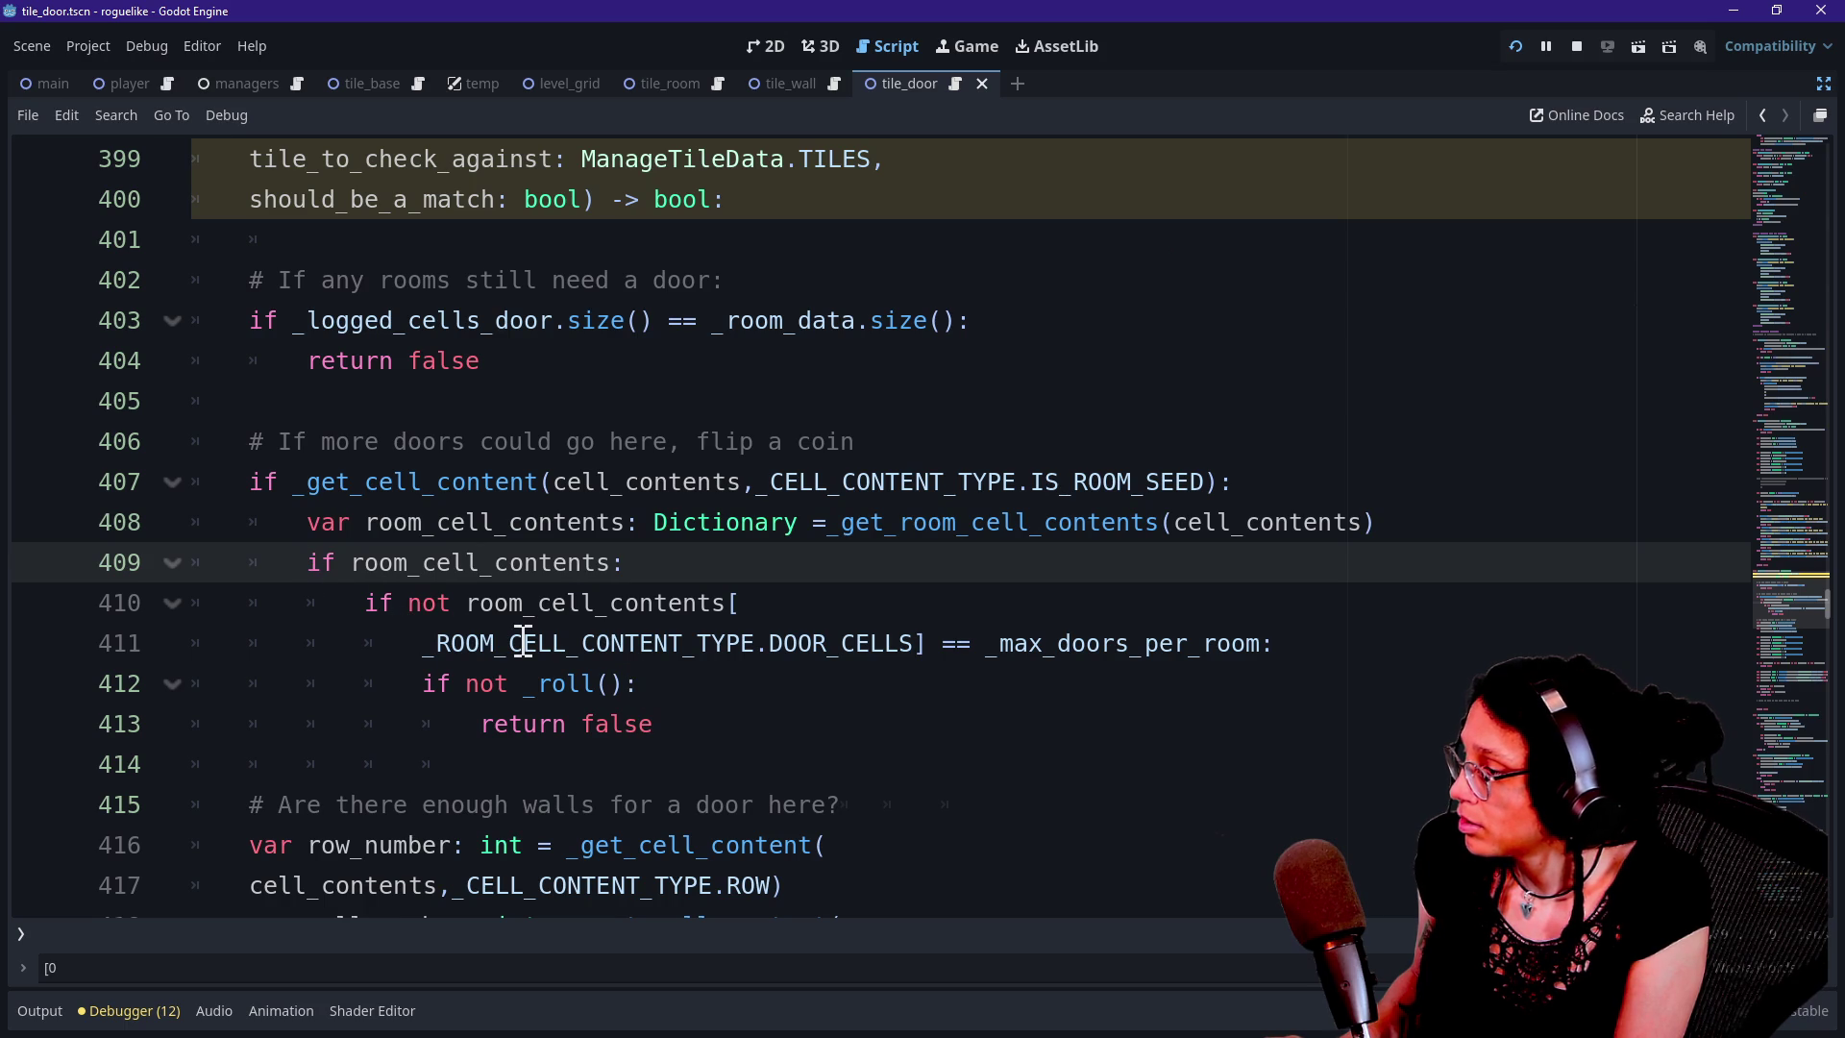
pyautogui.scroll(1, 522, 638)
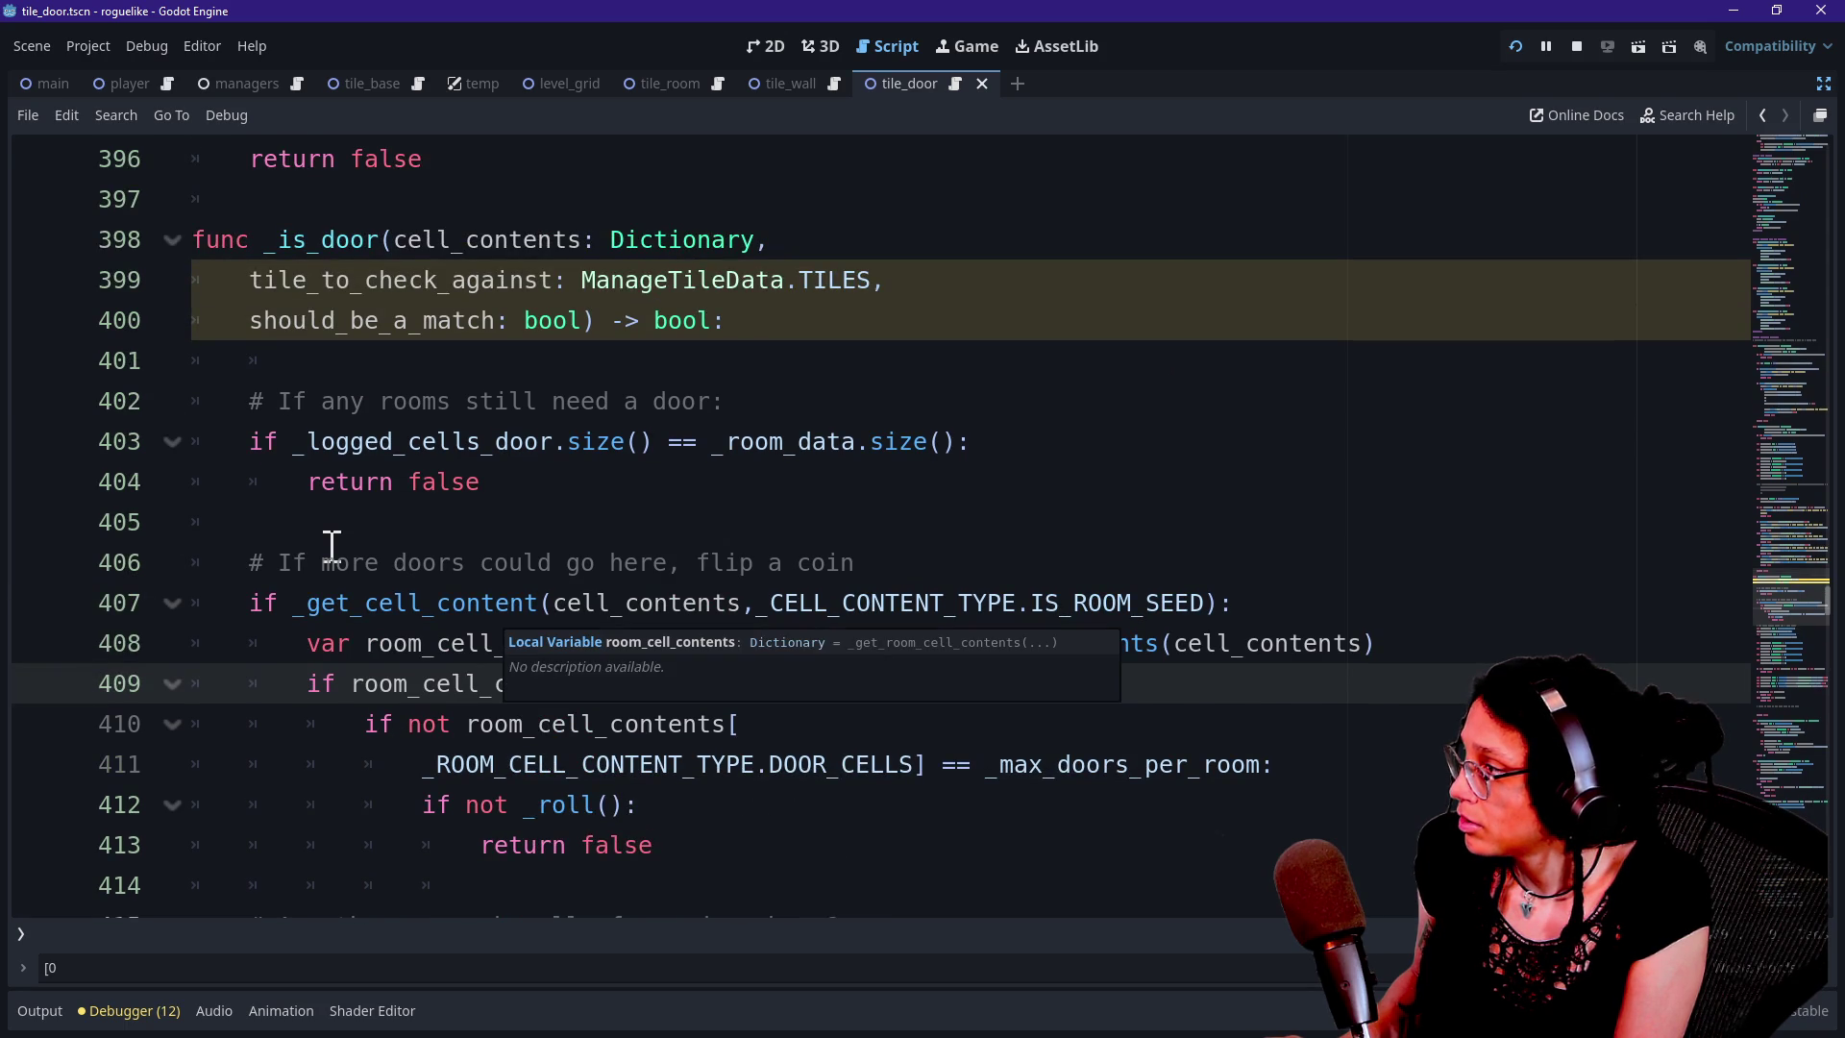
pyautogui.scroll(-1, 329, 544)
pyautogui.scroll(-2, 347, 564)
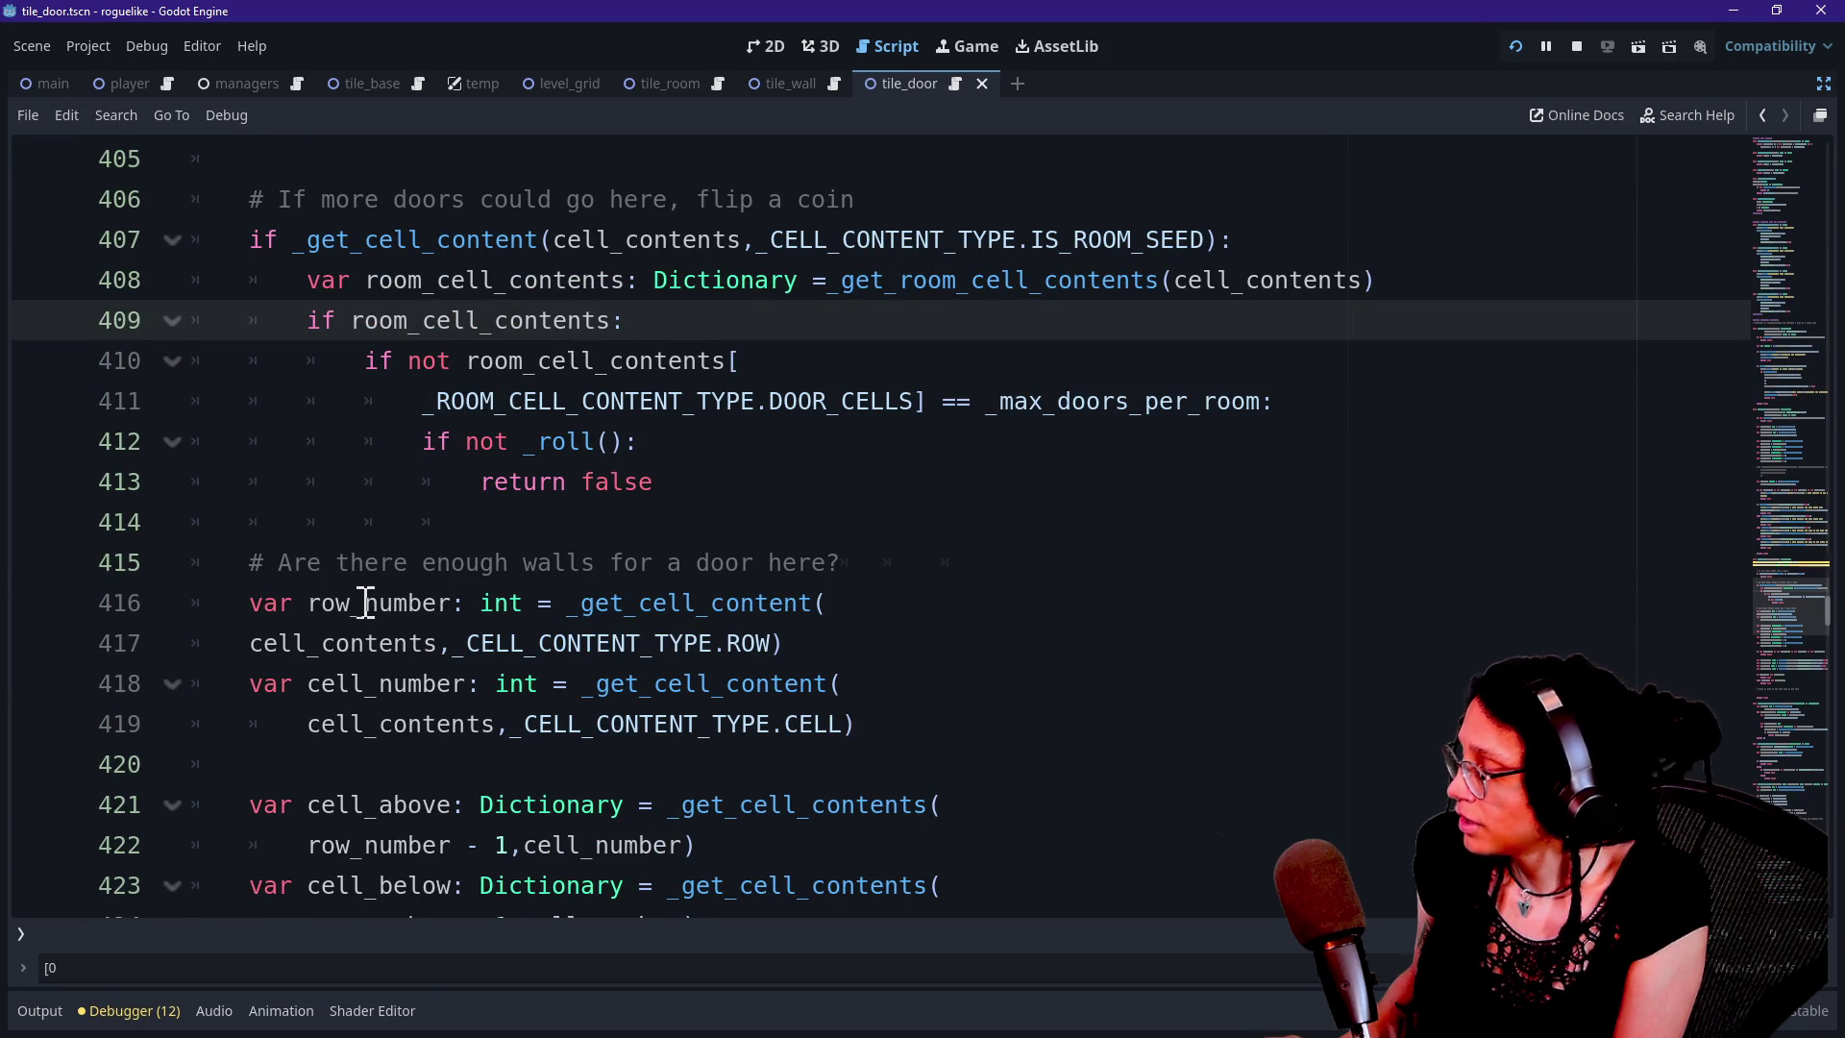
pyautogui.scroll(-1, 366, 602)
pyautogui.scroll(1, 366, 603)
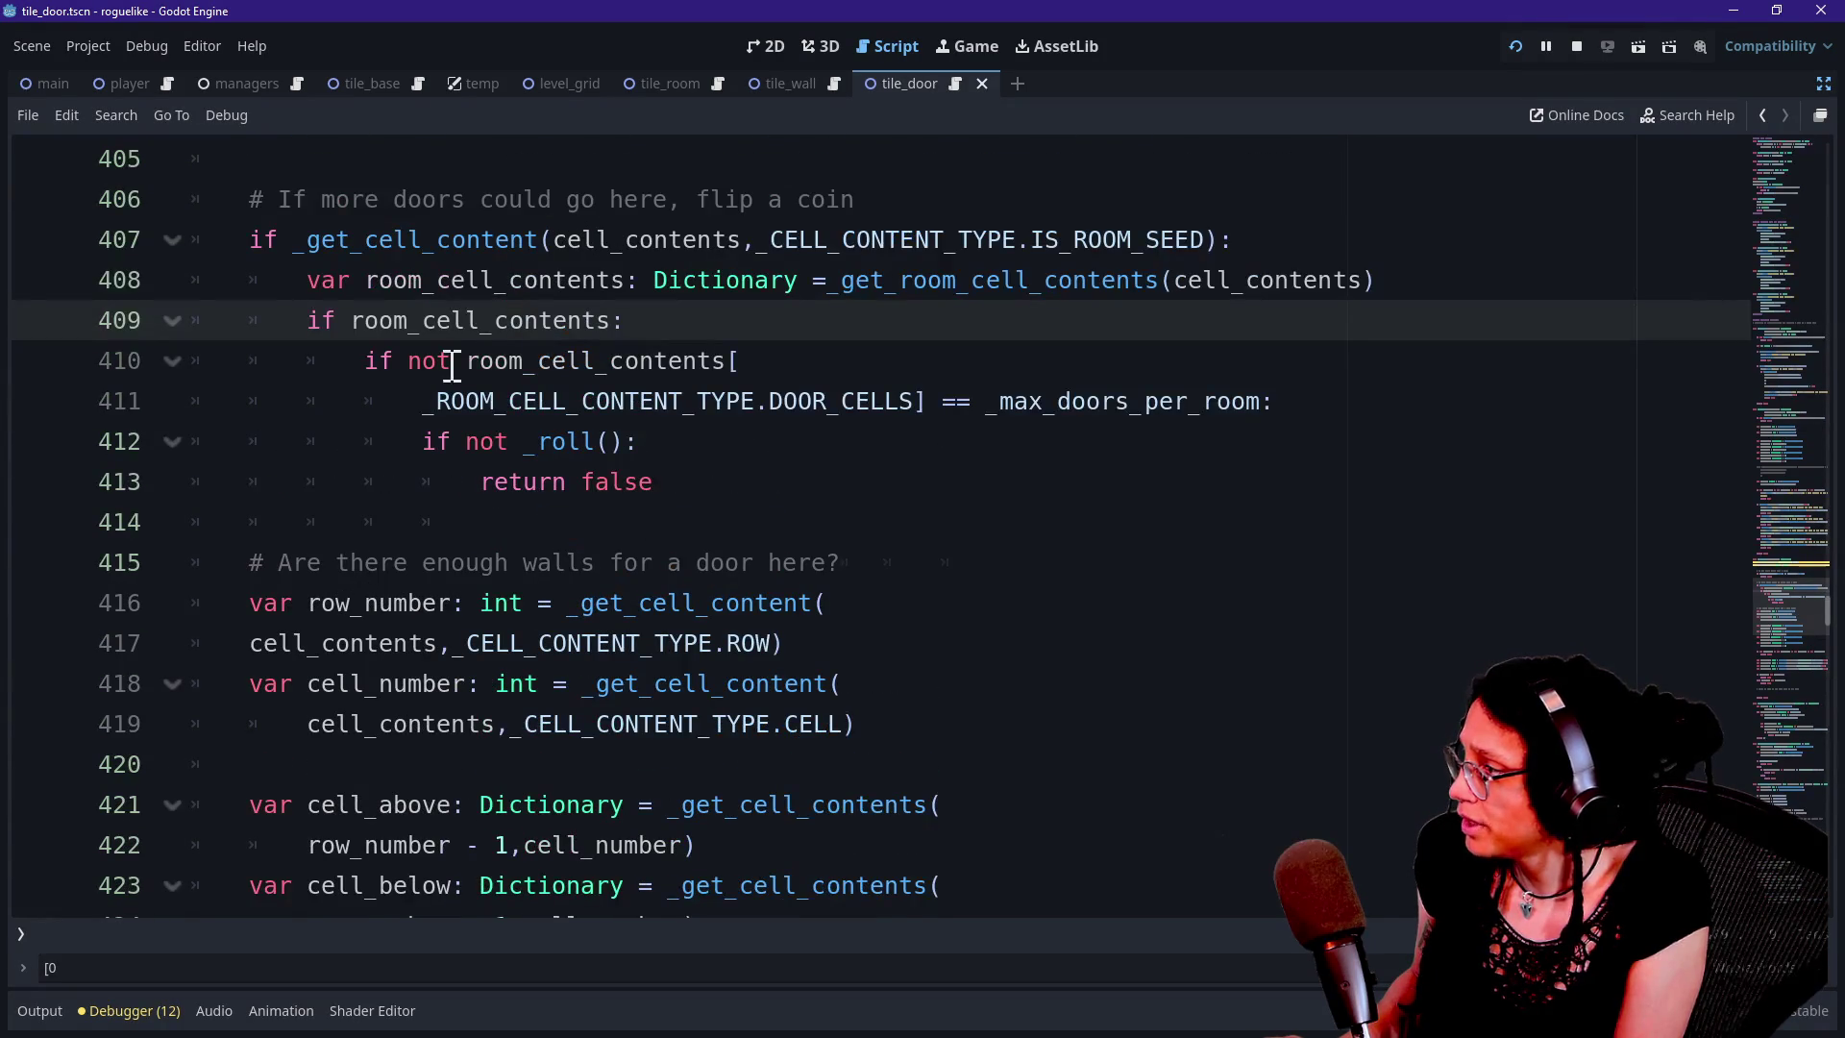
pyautogui.moveTo(322, 280); pyautogui.dragTo(779, 317)
pyautogui.click(779, 317)
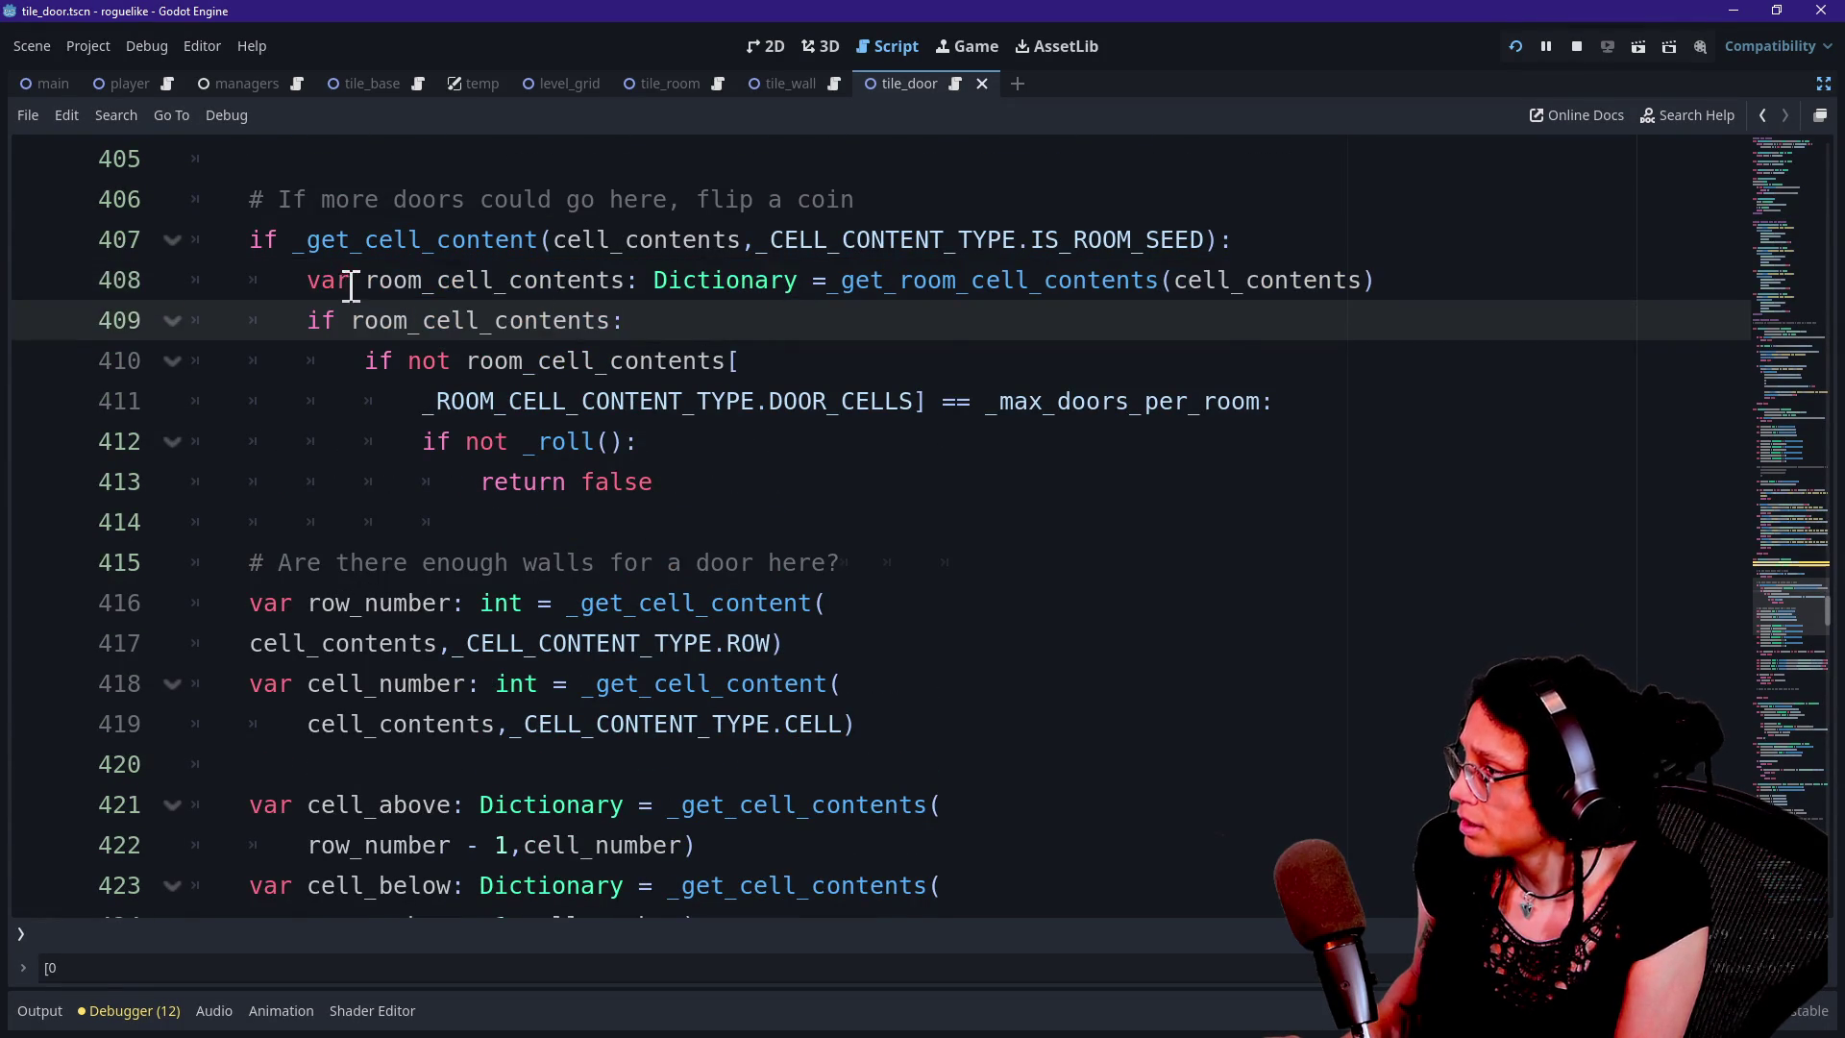
pyautogui.moveTo(350, 285); pyautogui.dragTo(874, 347)
pyautogui.click(874, 347)
pyautogui.scroll(1, 684, 336)
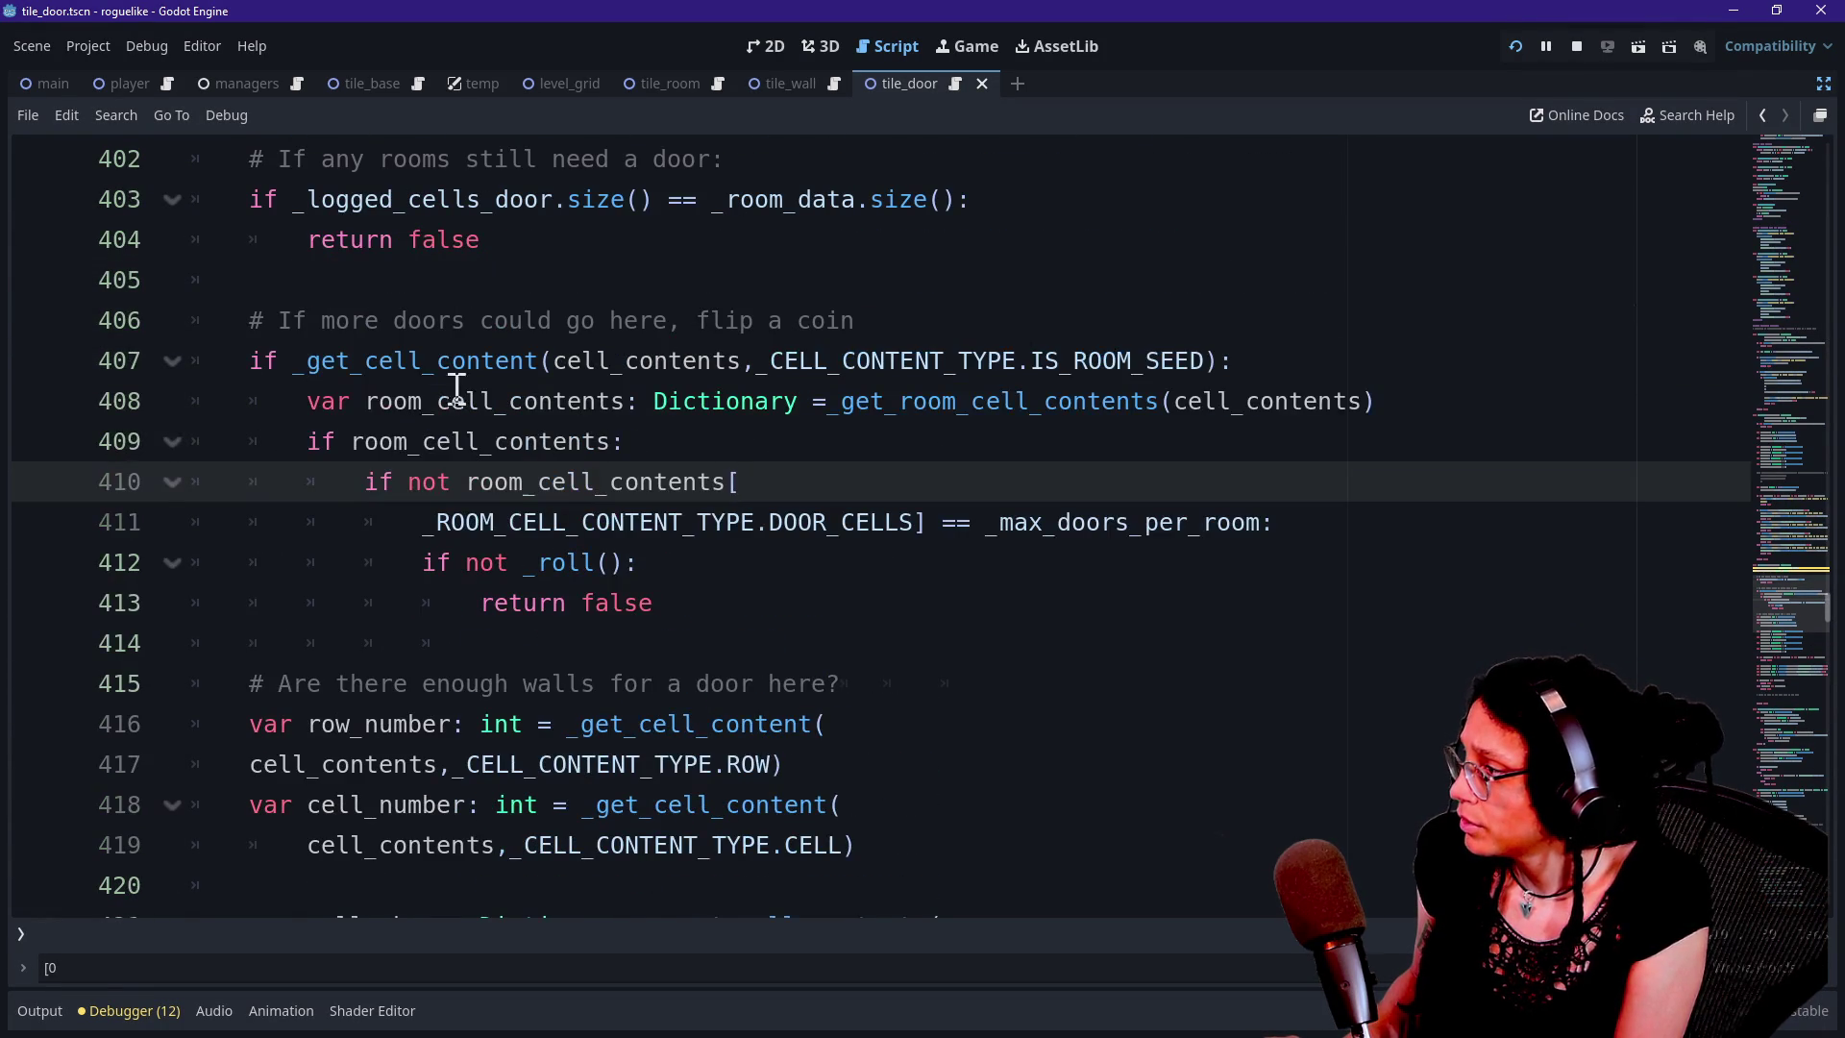
pyautogui.moveTo(351, 441); pyautogui.dragTo(712, 481)
pyautogui.click(712, 481)
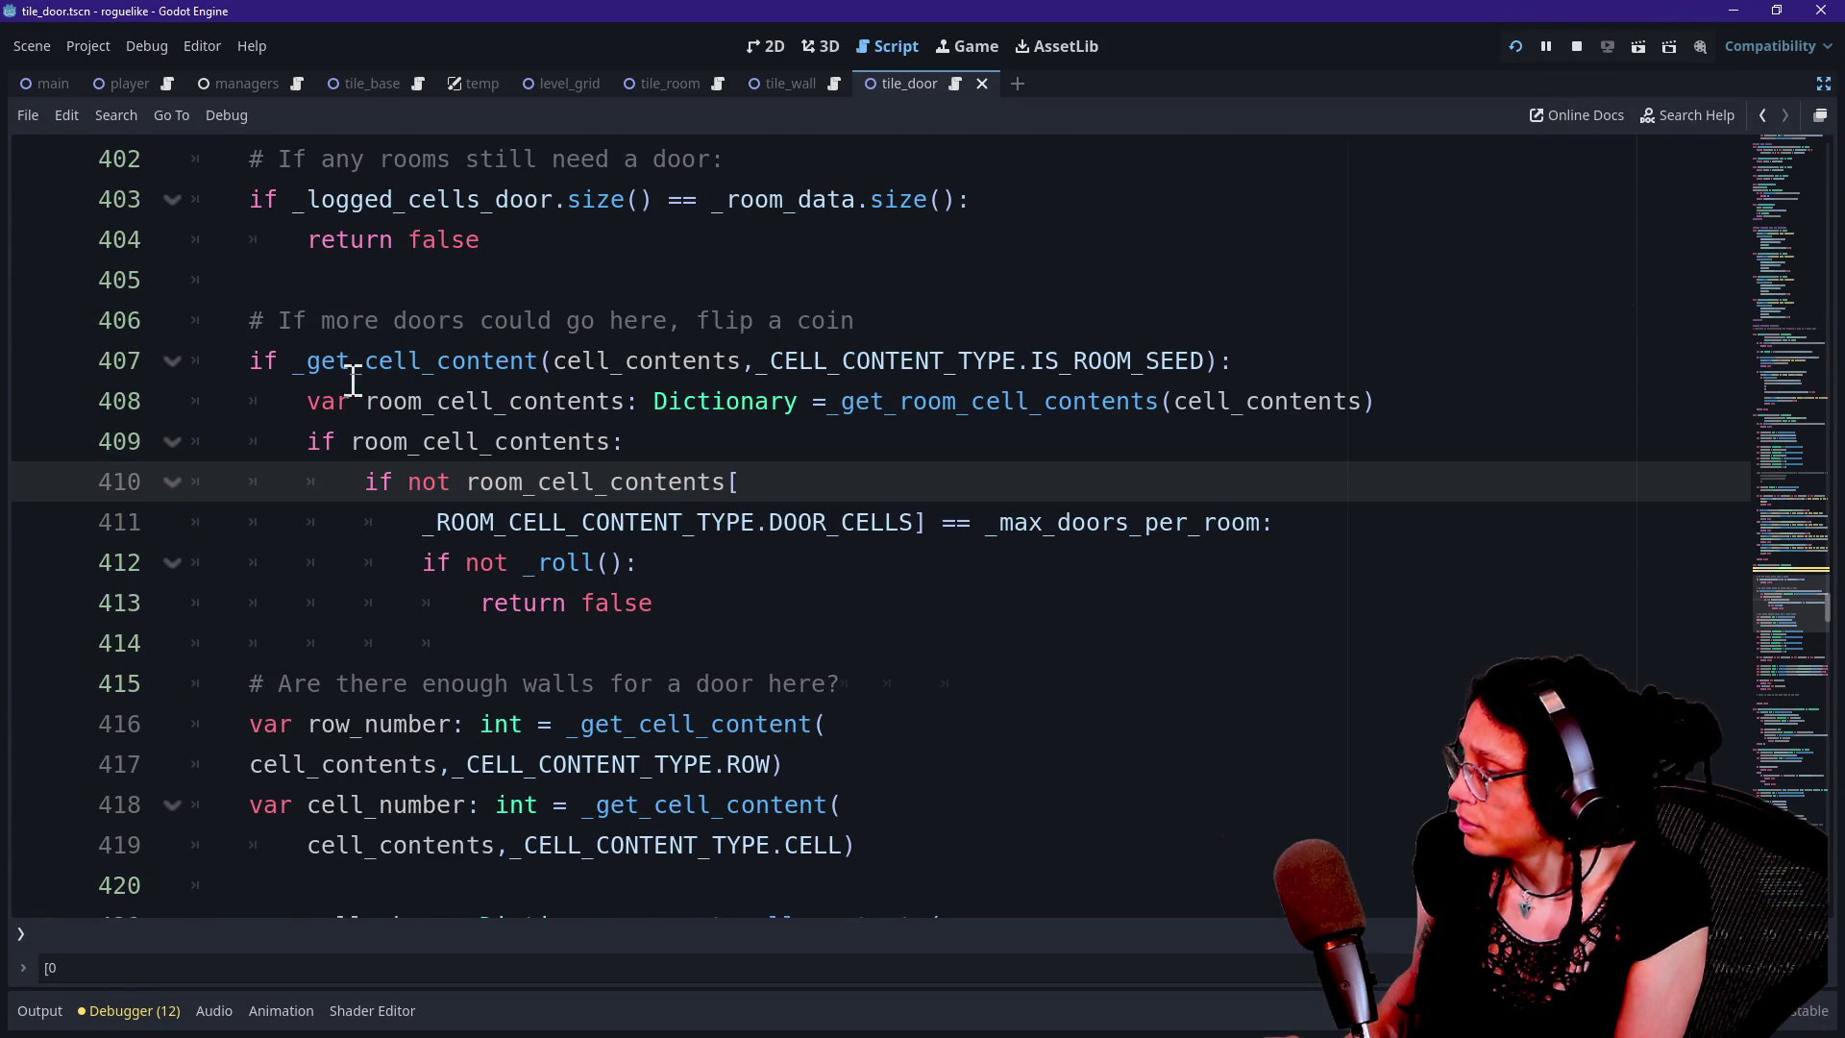
pyautogui.moveTo(354, 375); pyautogui.dragTo(733, 362)
pyautogui.click(733, 363)
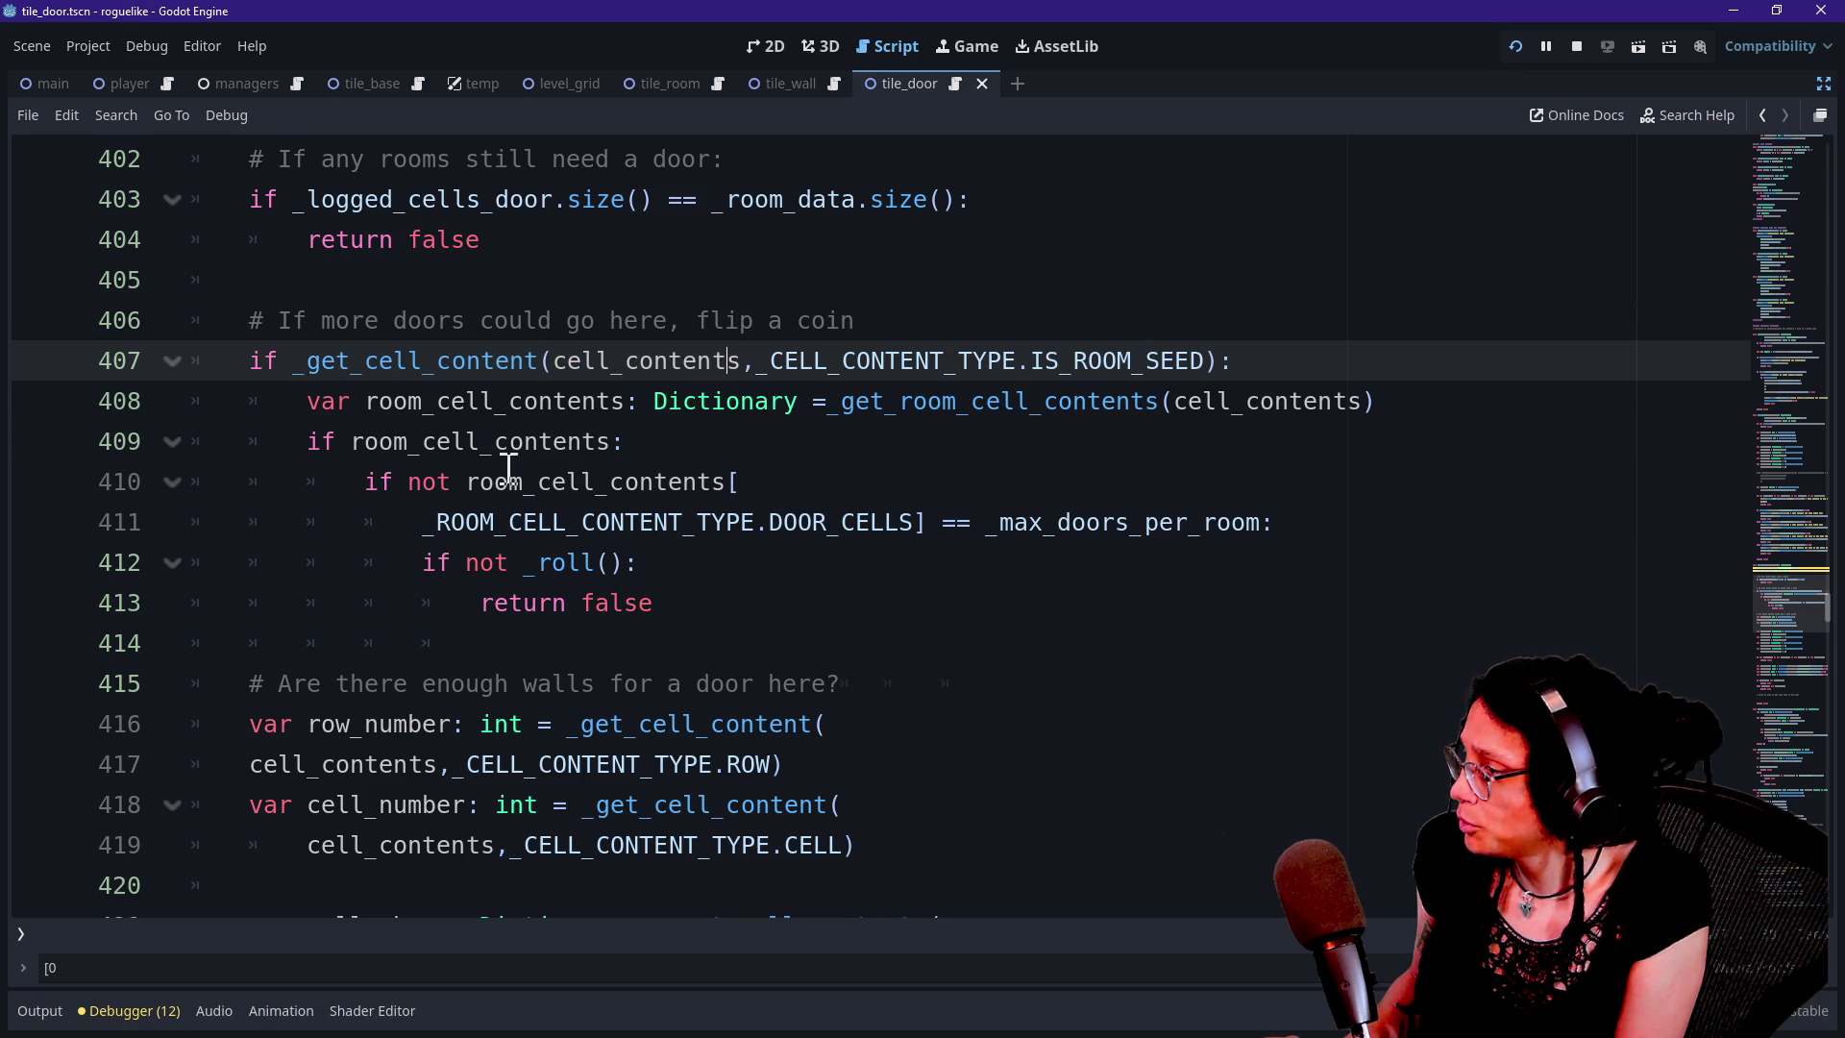
pyautogui.scroll(3, 500, 465)
pyautogui.scroll(-3, 501, 465)
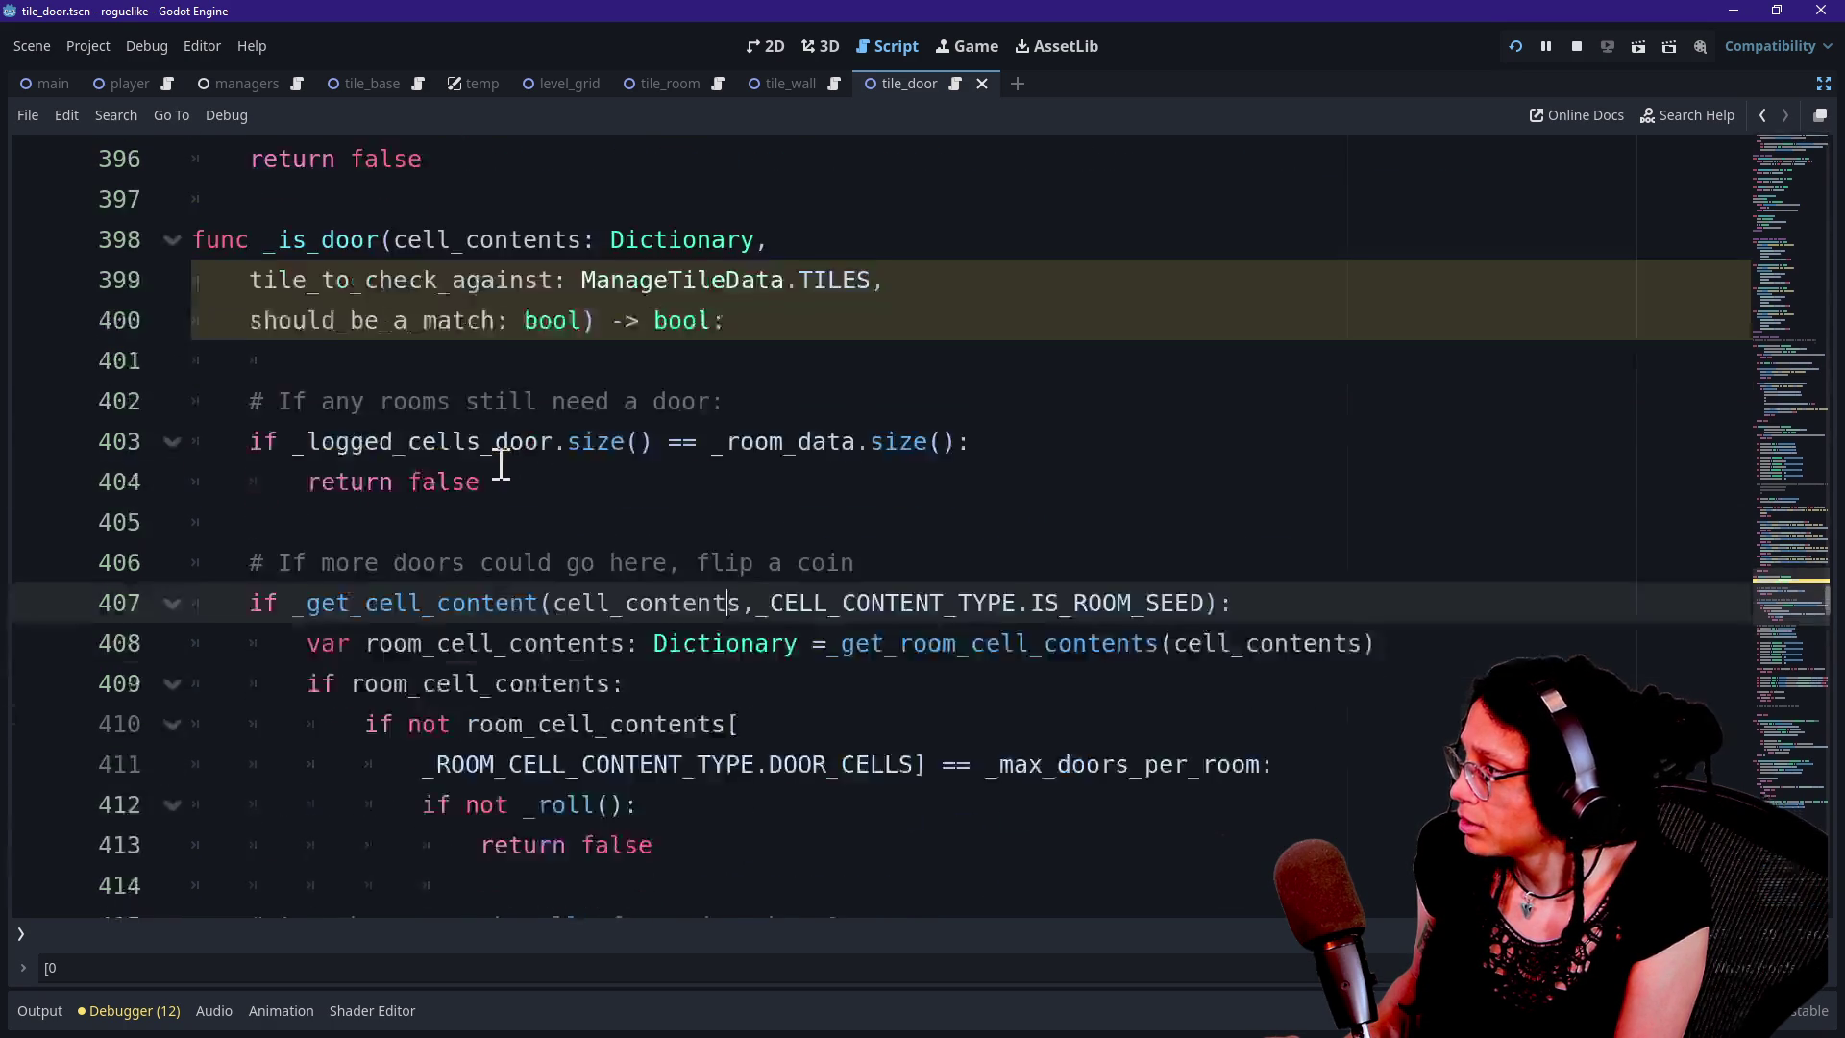
pyautogui.scroll(-1, 501, 465)
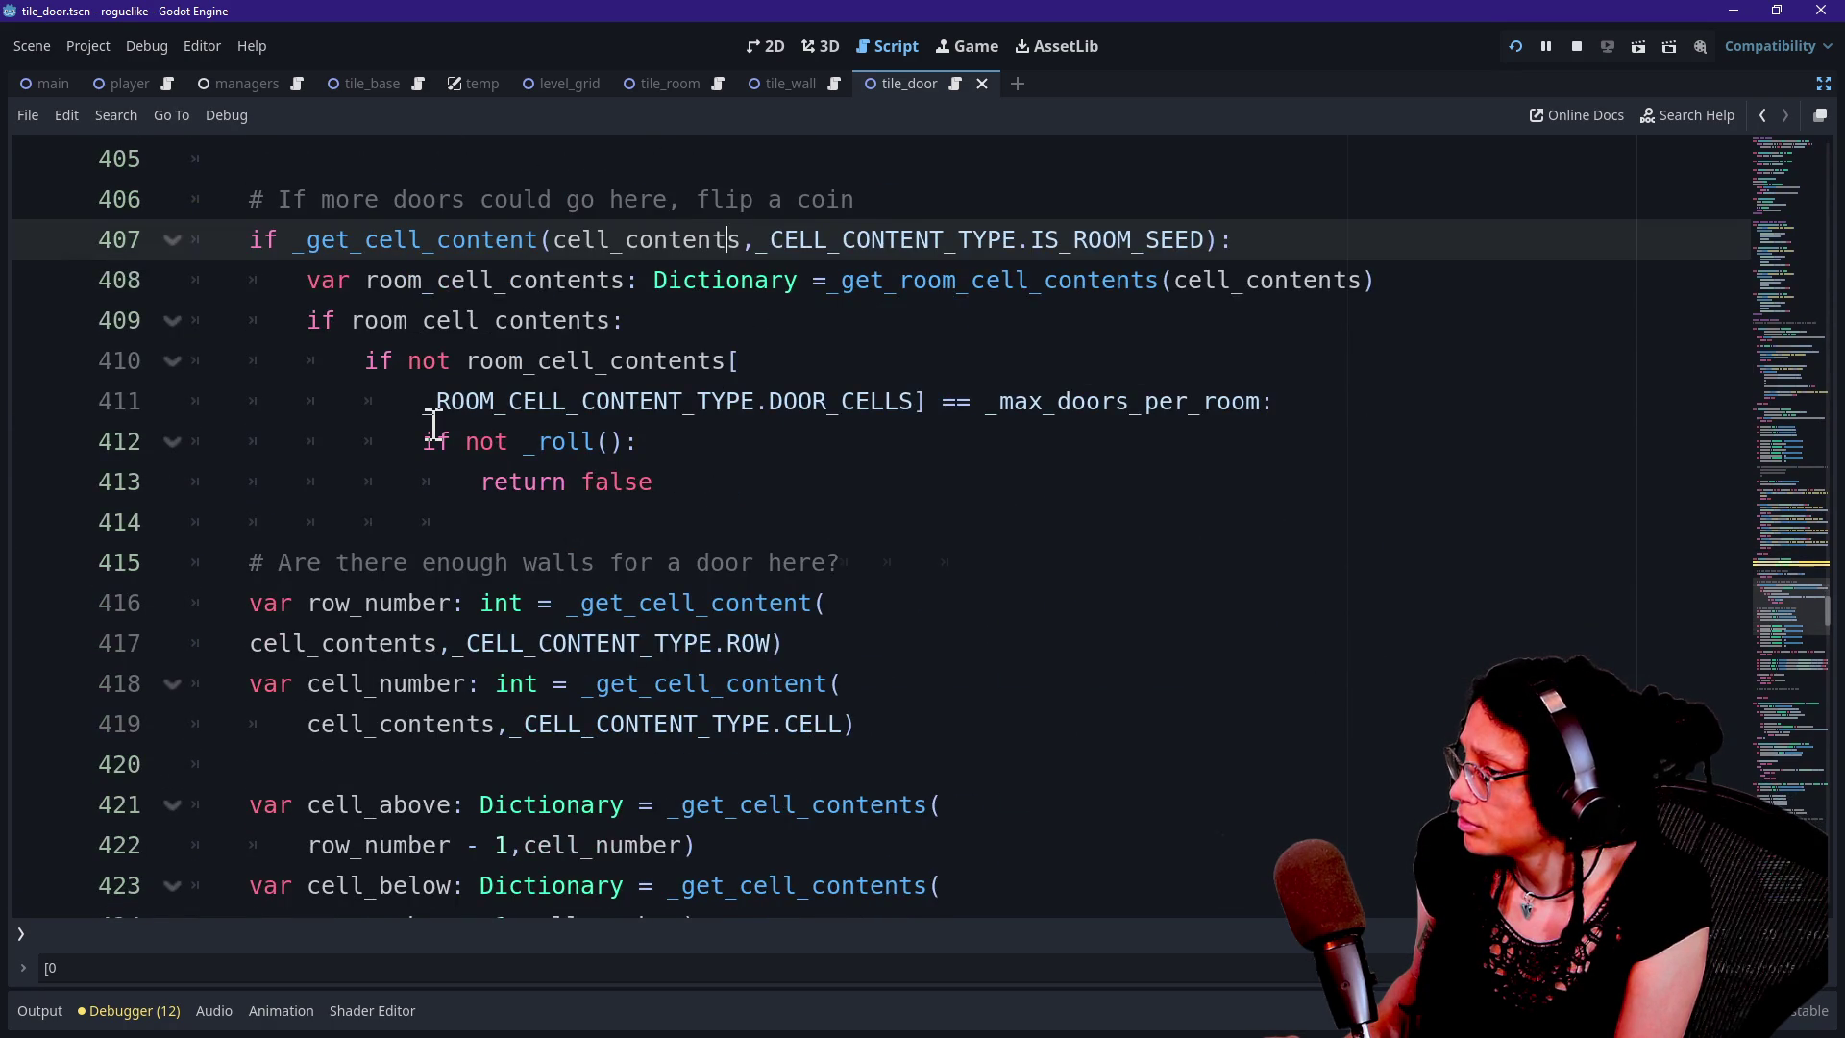
pyautogui.scroll(-1, 465, 429)
pyautogui.scroll(1, 465, 429)
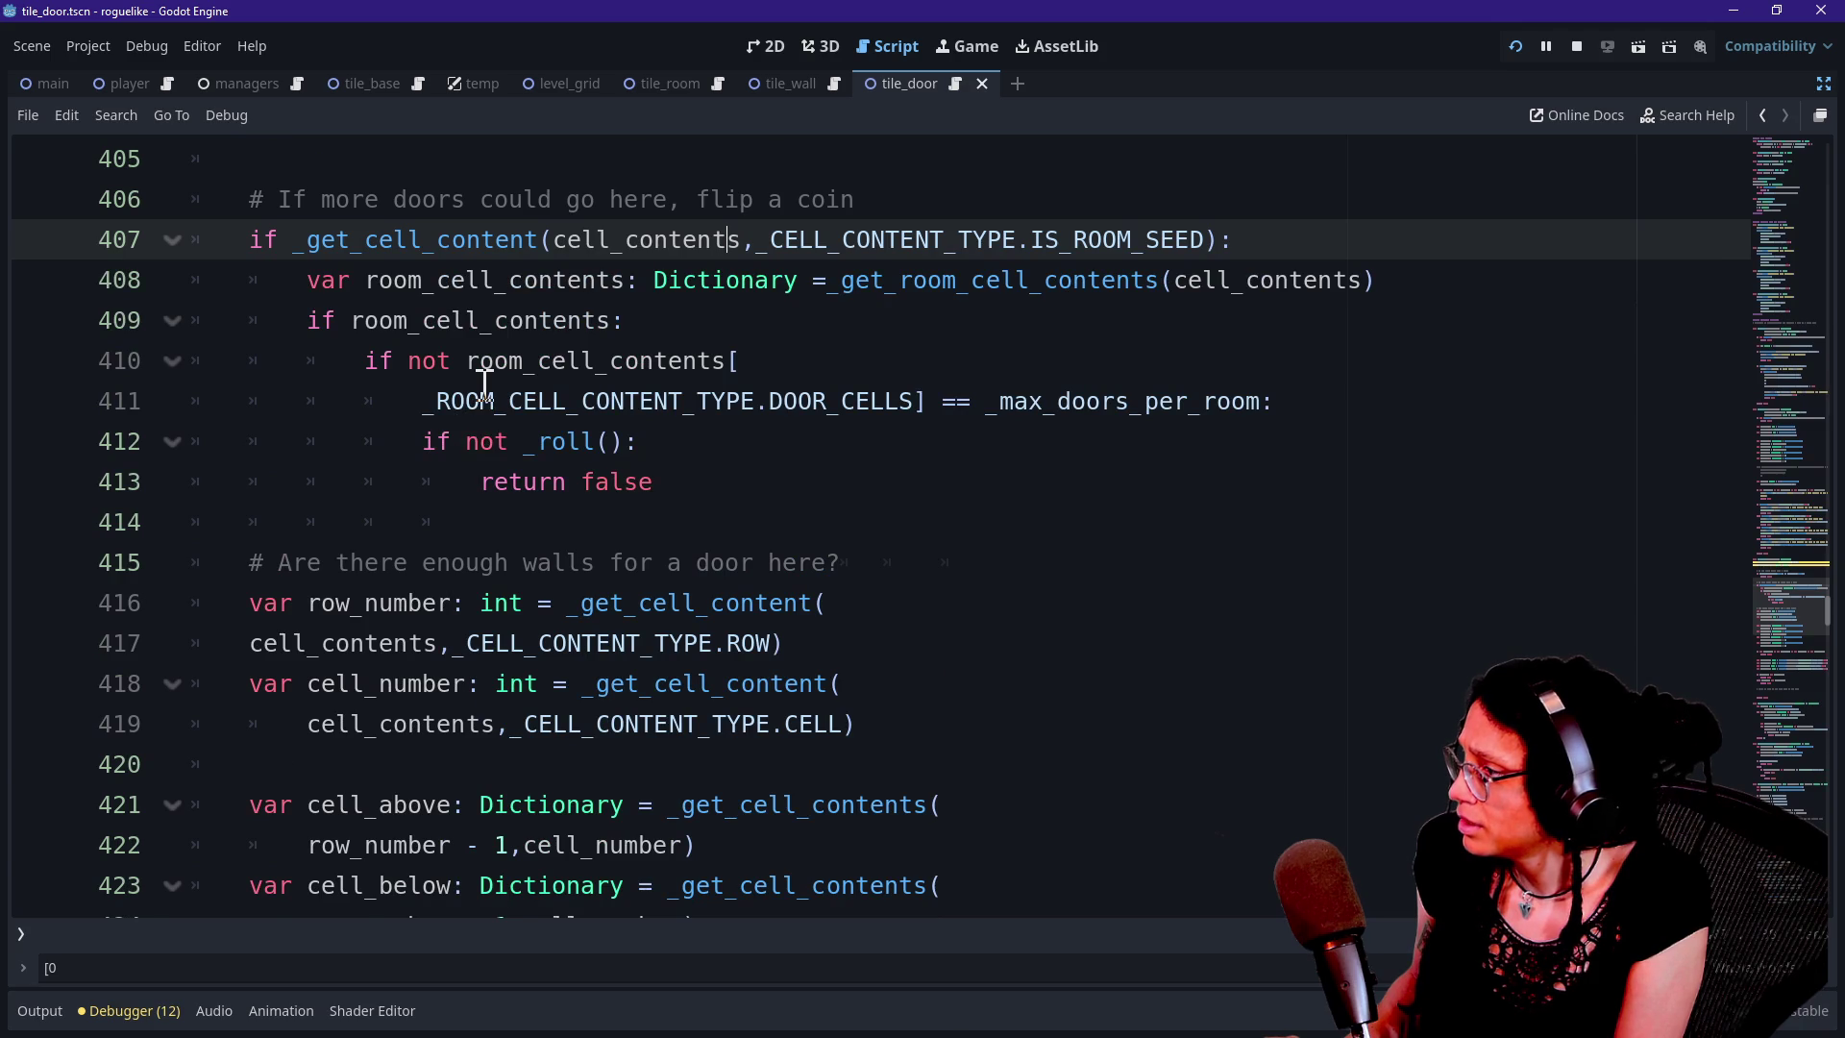
pyautogui.scroll(-2, 483, 373)
pyautogui.scroll(-3, 484, 384)
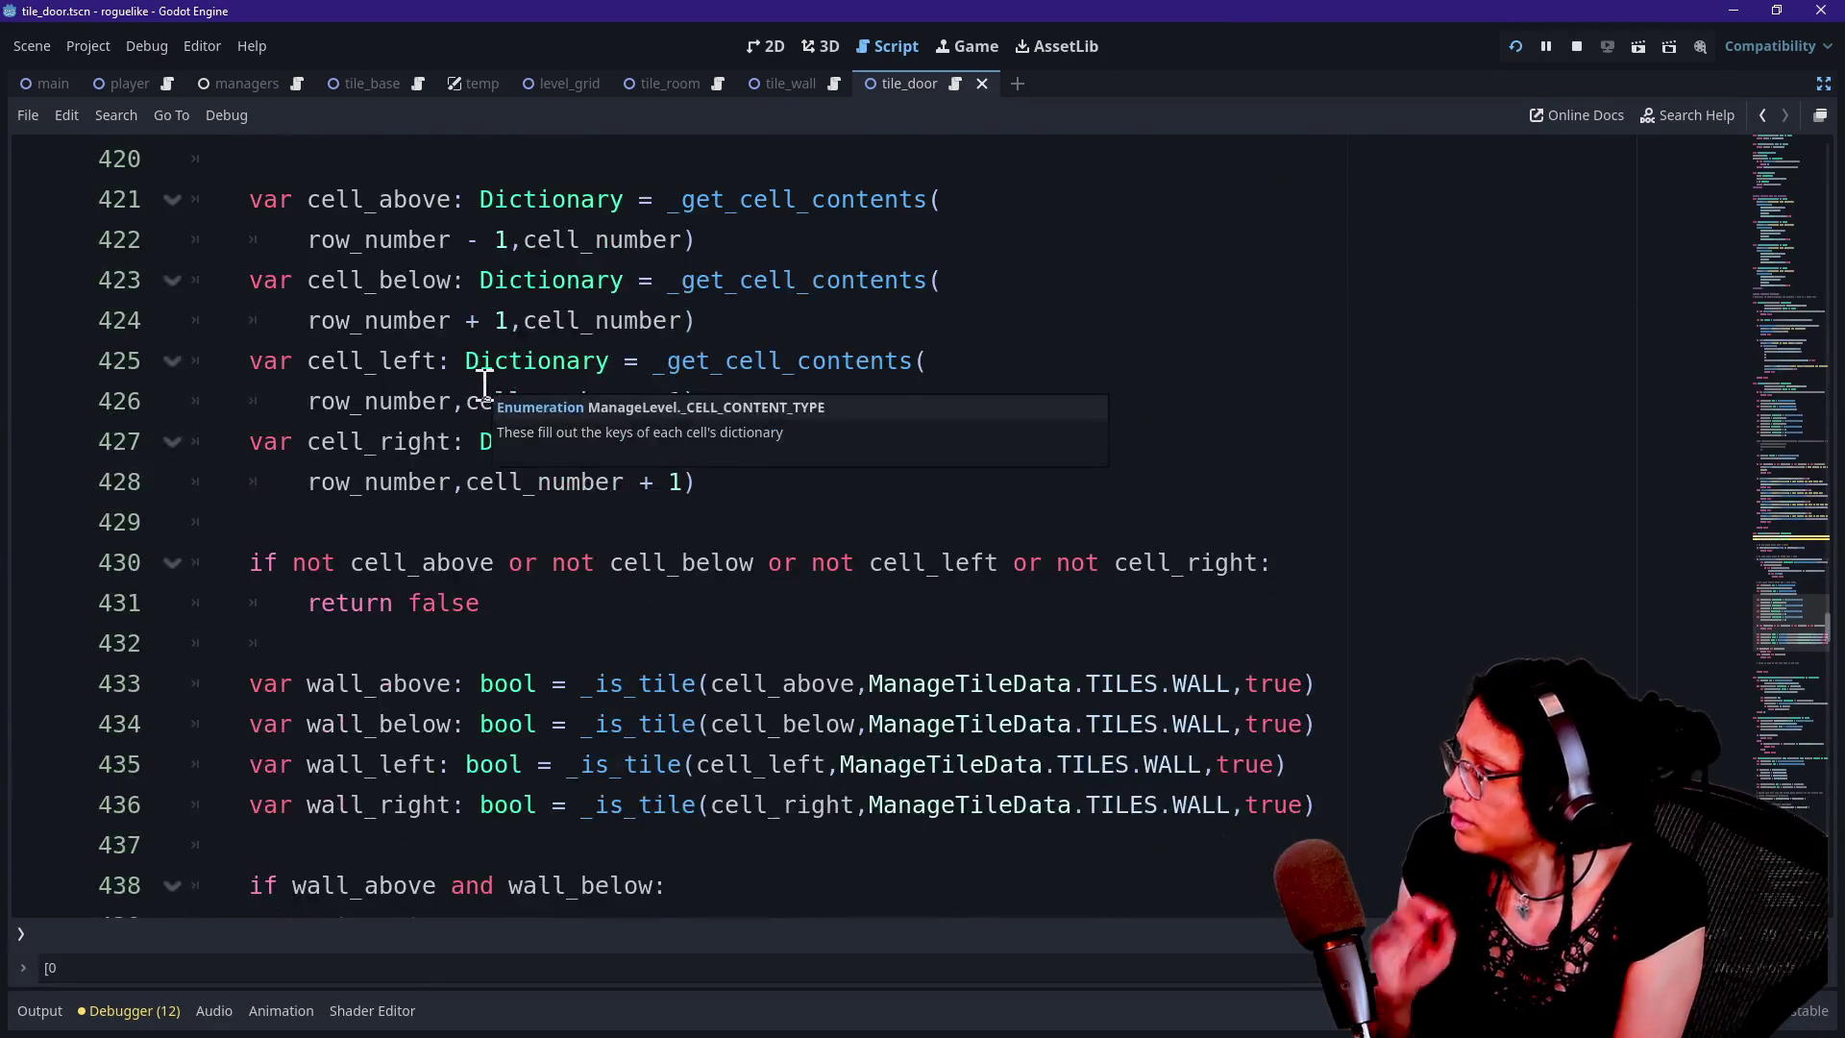
pyautogui.scroll(6, 484, 385)
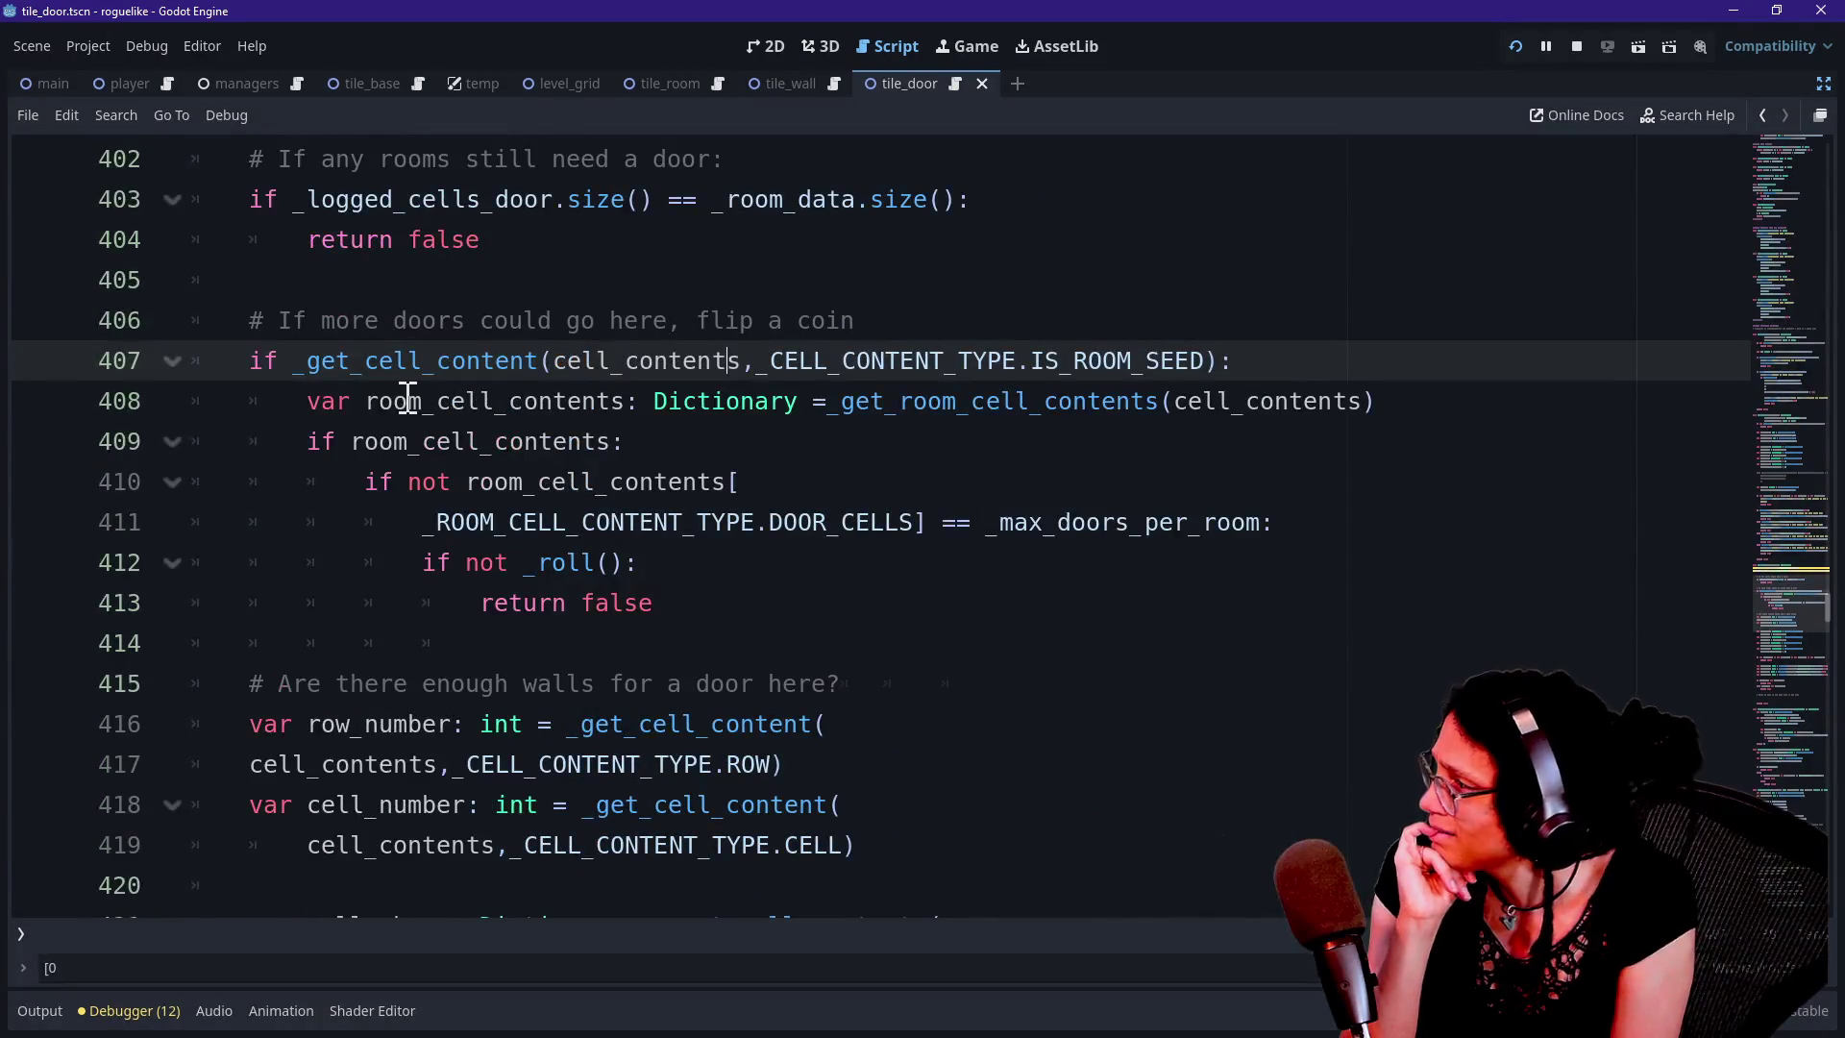
pyautogui.scroll(5, 407, 399)
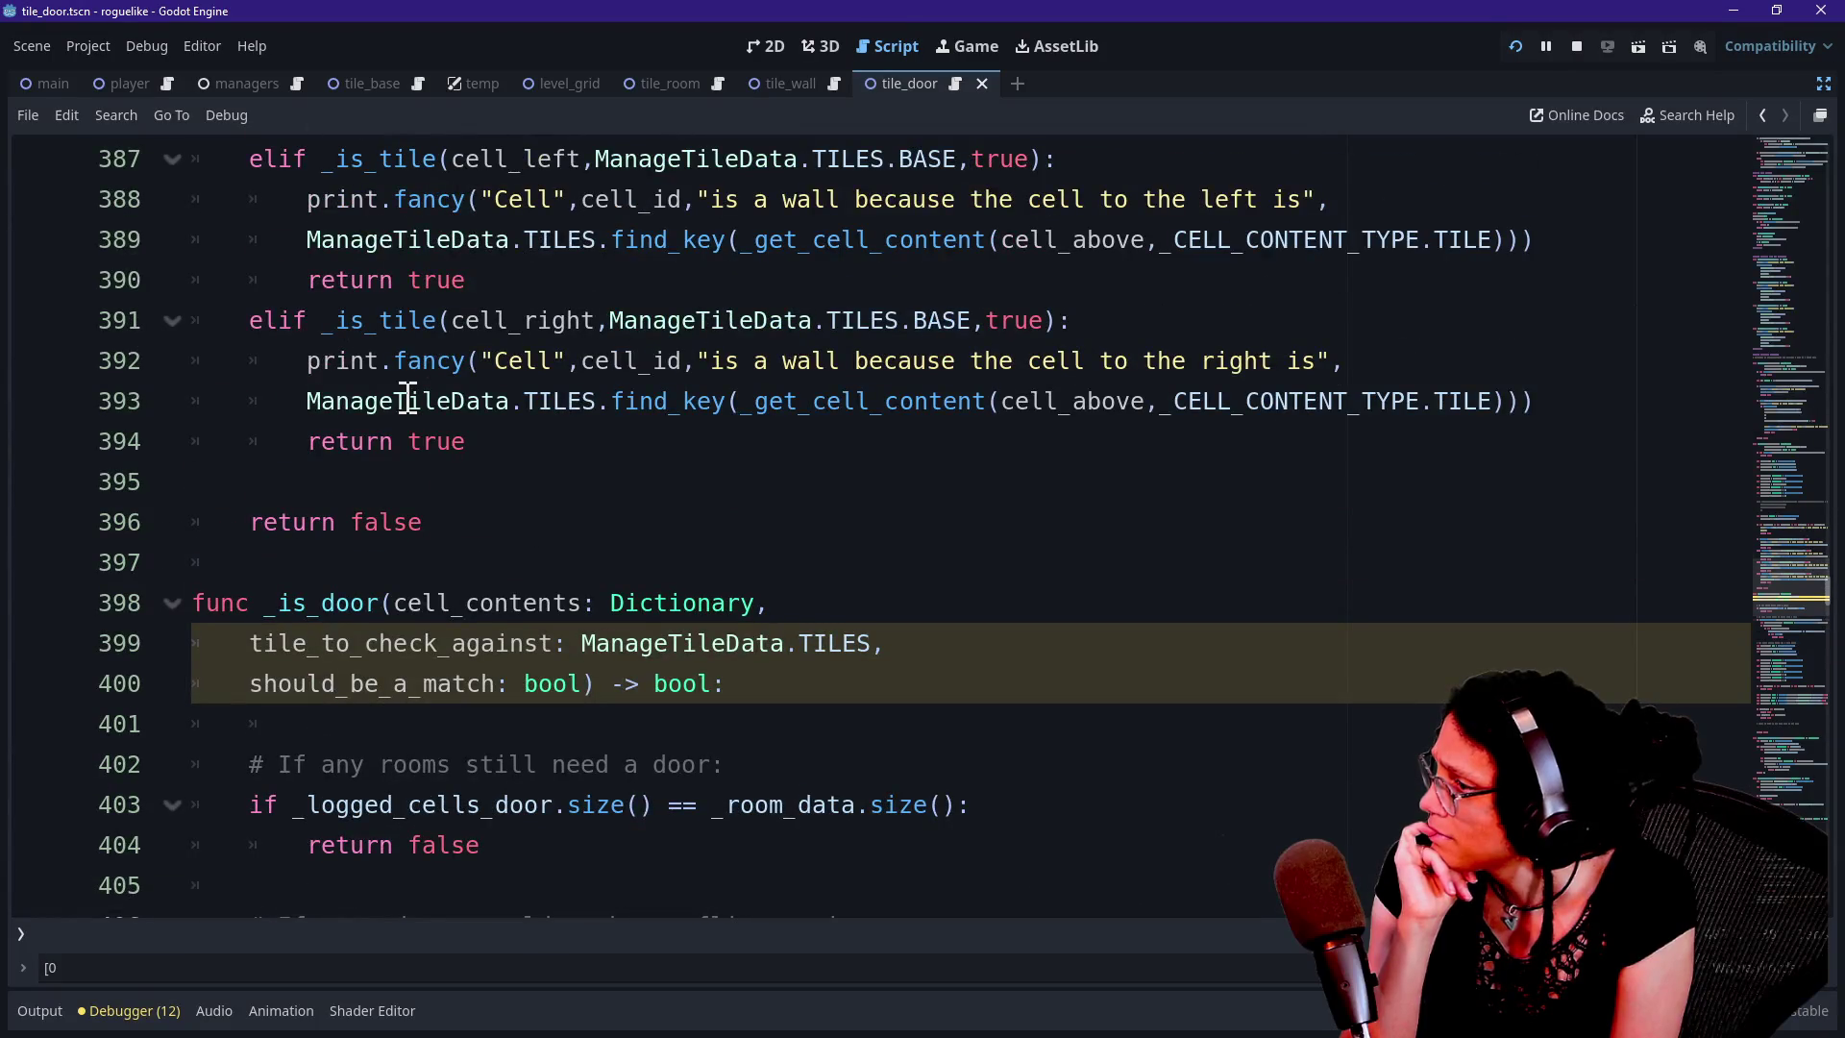
pyautogui.scroll(-2, 407, 398)
pyautogui.scroll(-1, 407, 393)
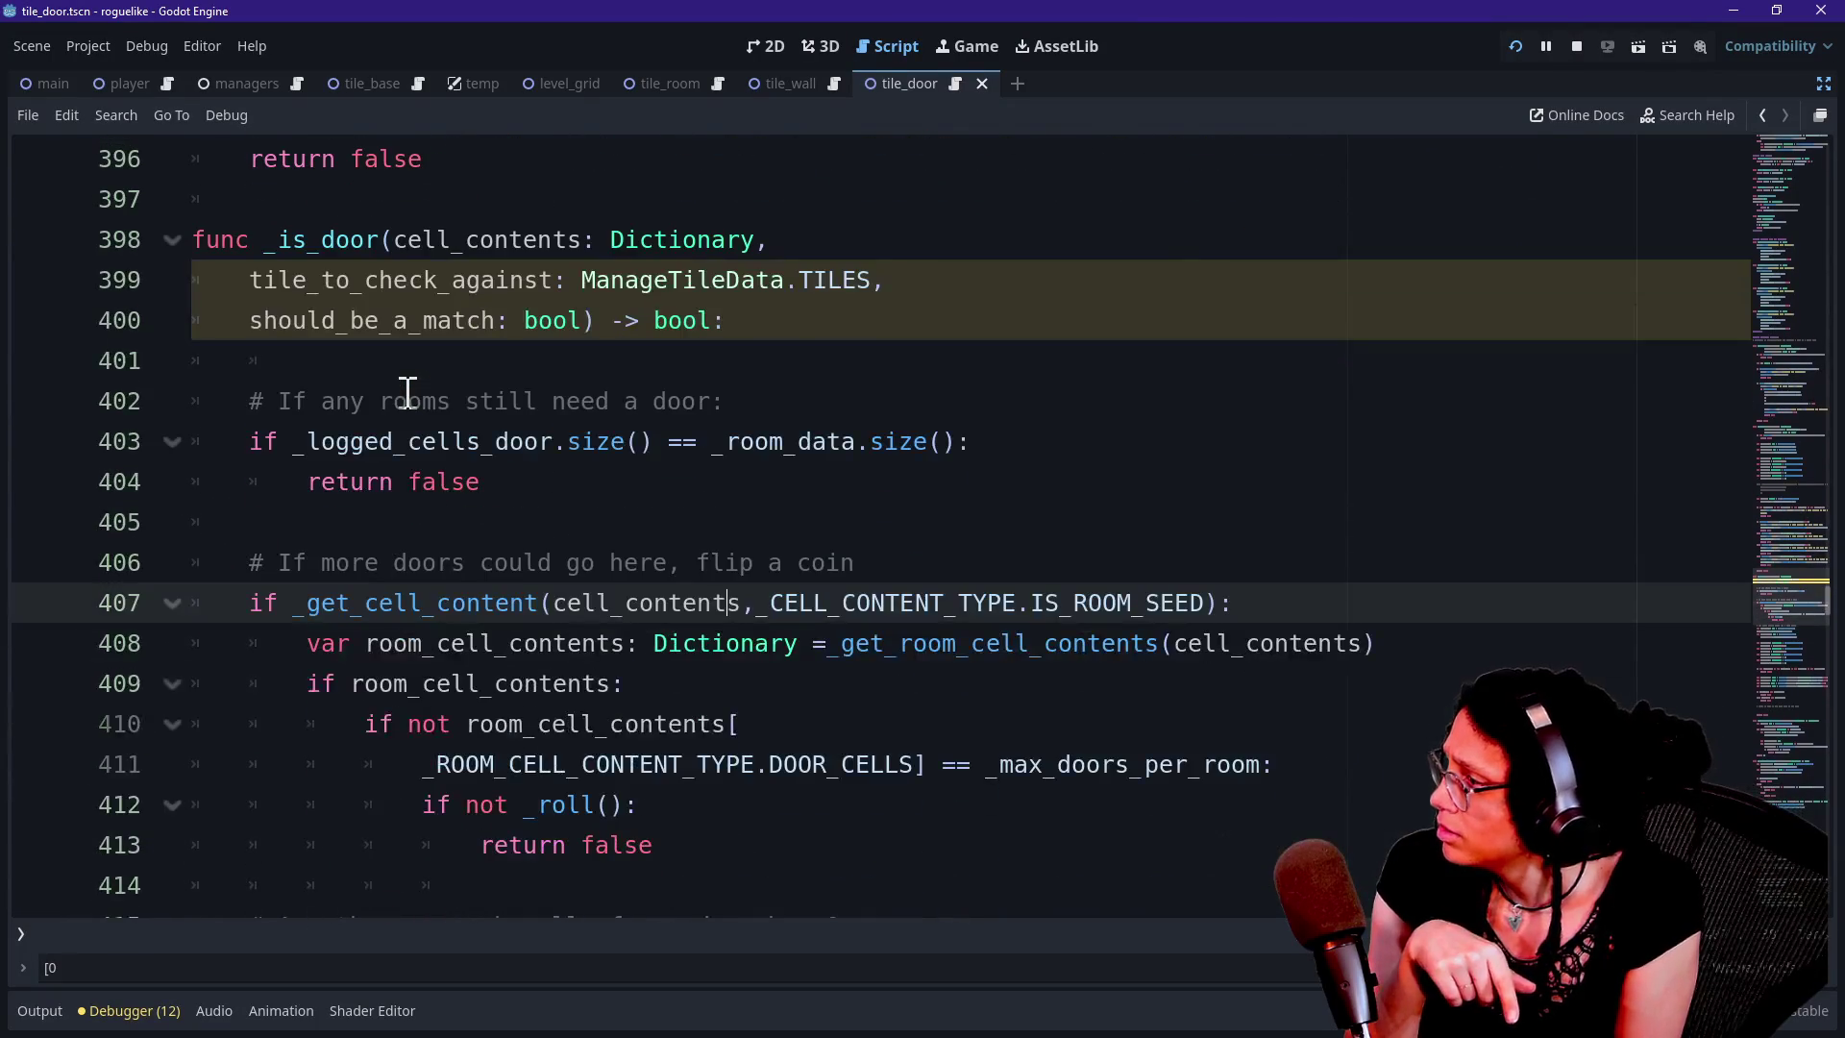
pyautogui.scroll(4, 407, 394)
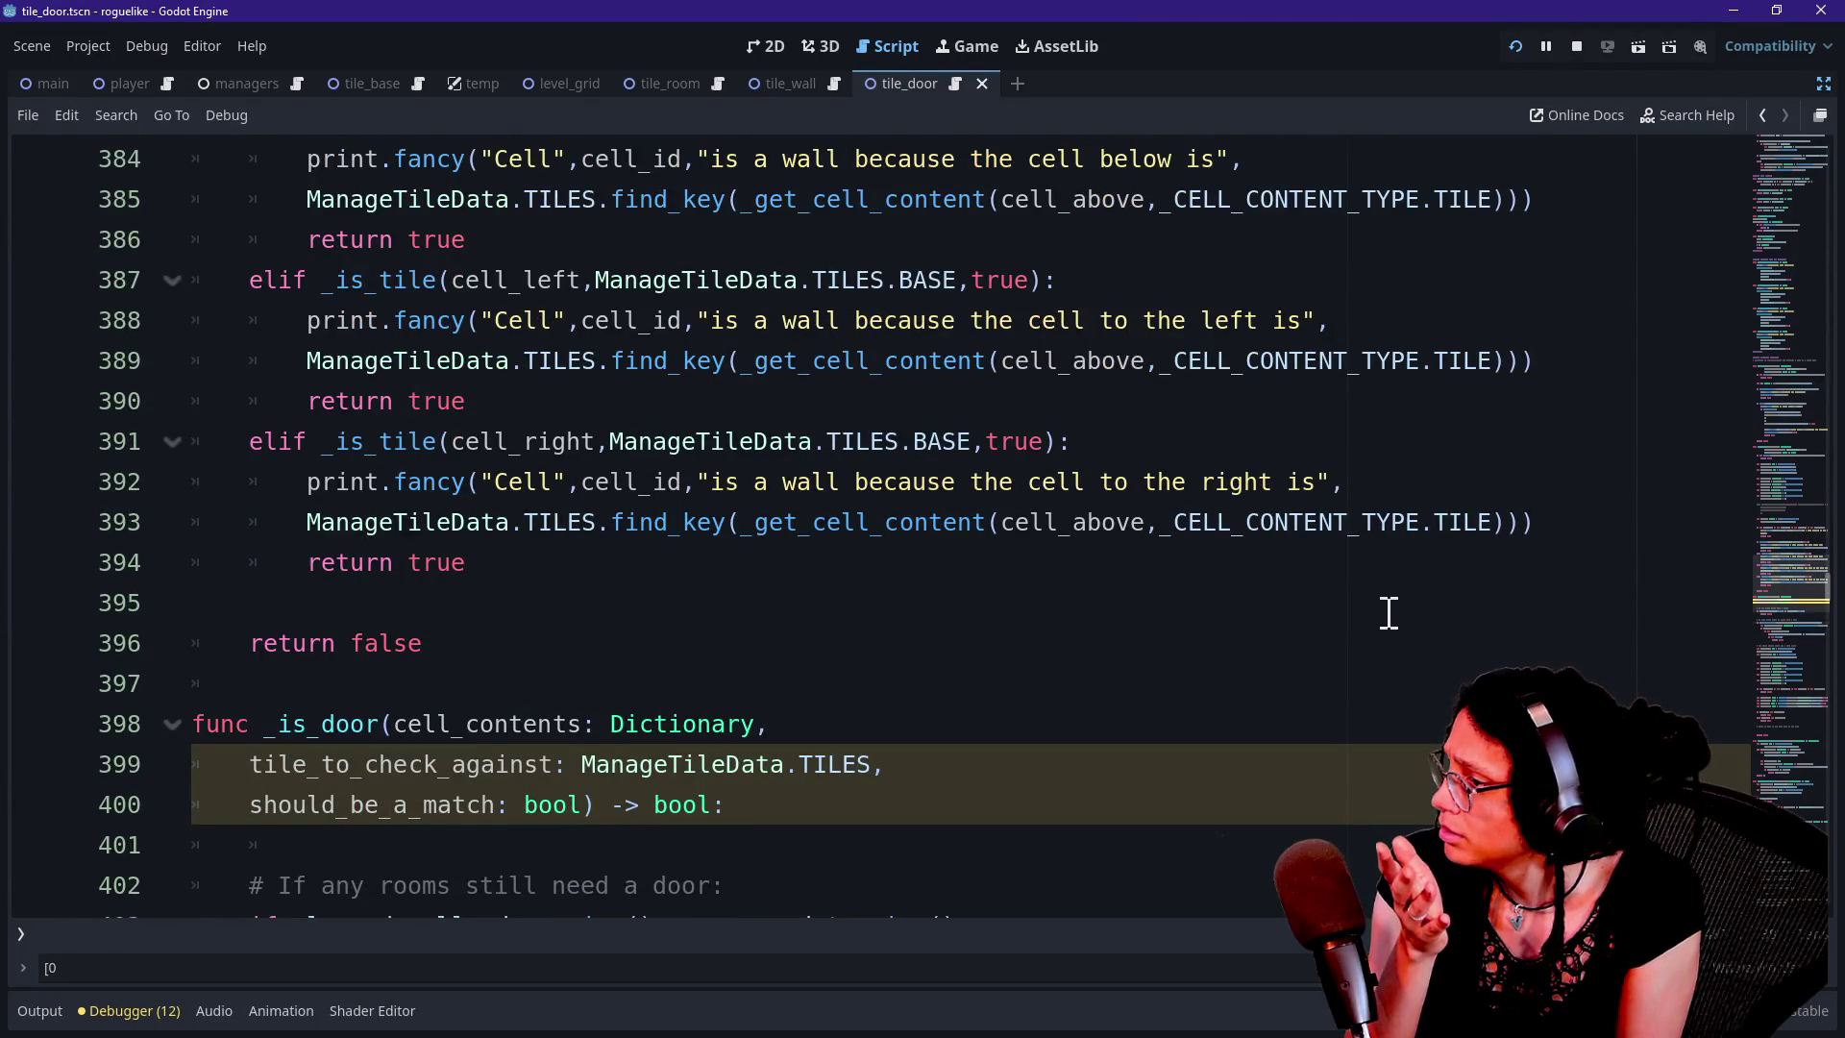
pyautogui.scroll(-4, 1525, 522)
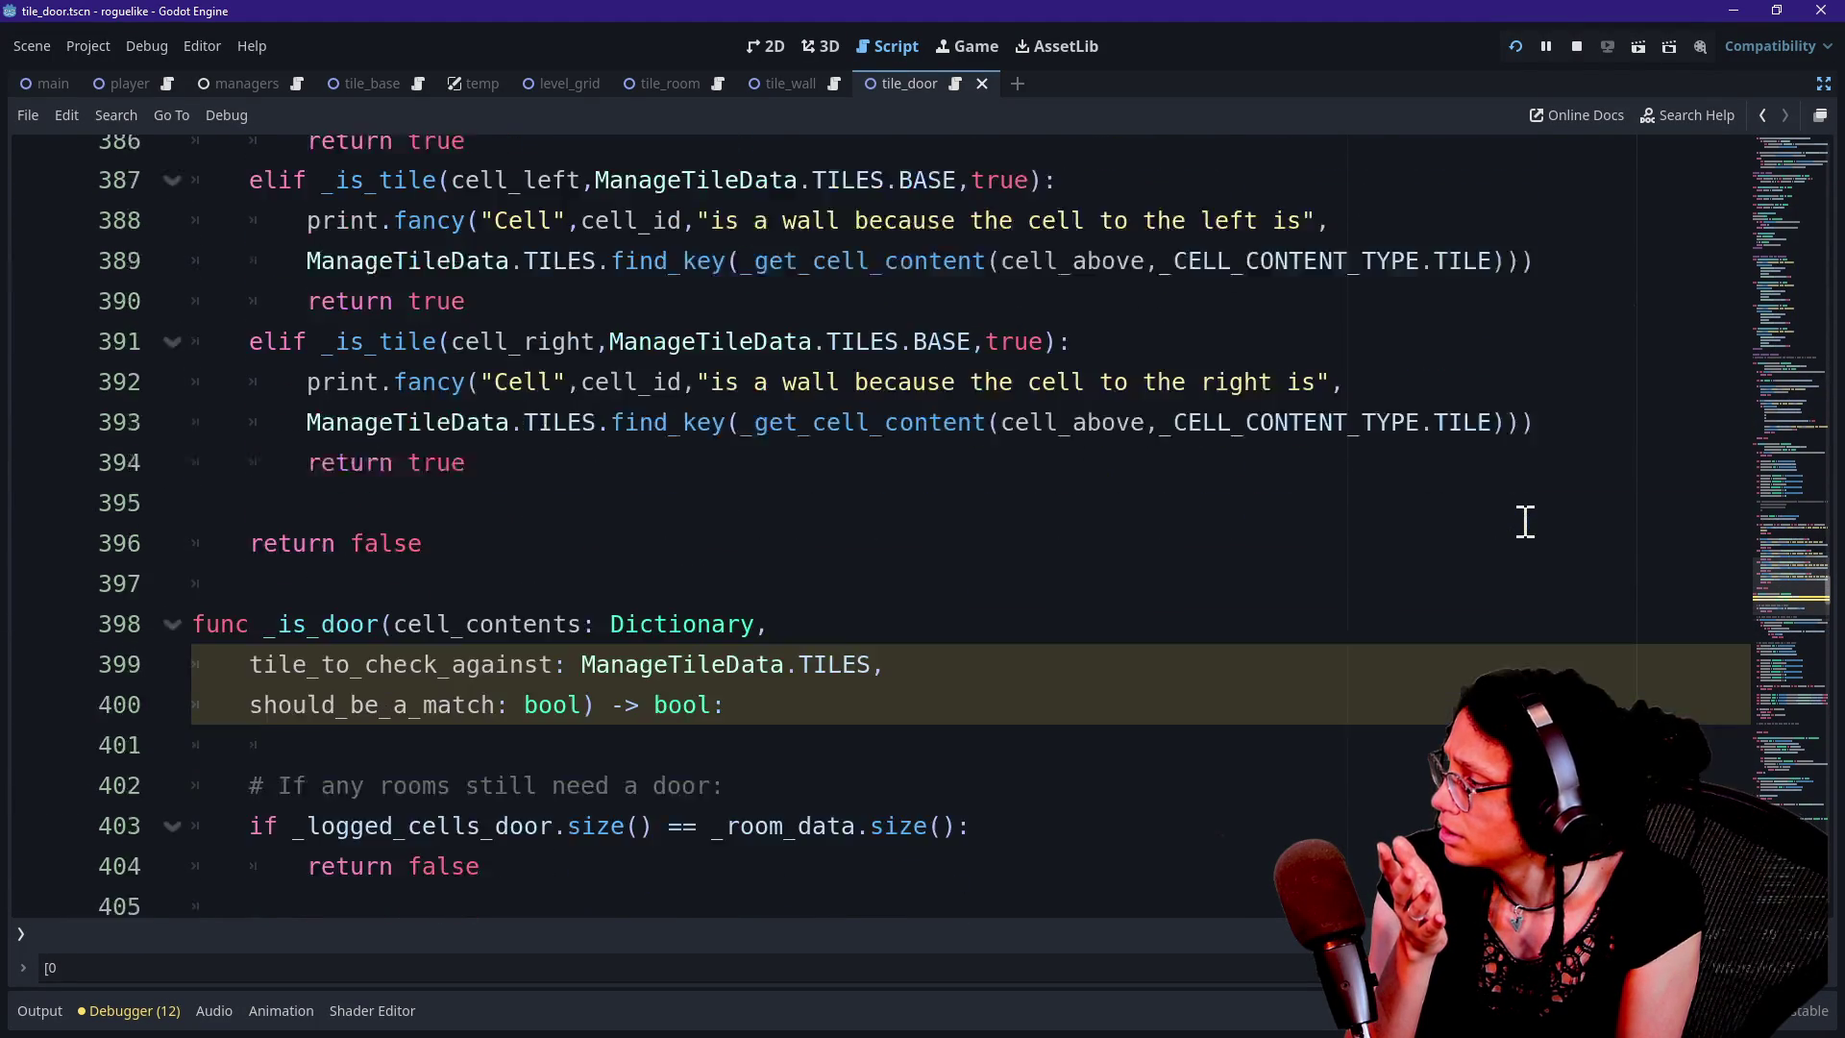
pyautogui.scroll(-3, 1525, 522)
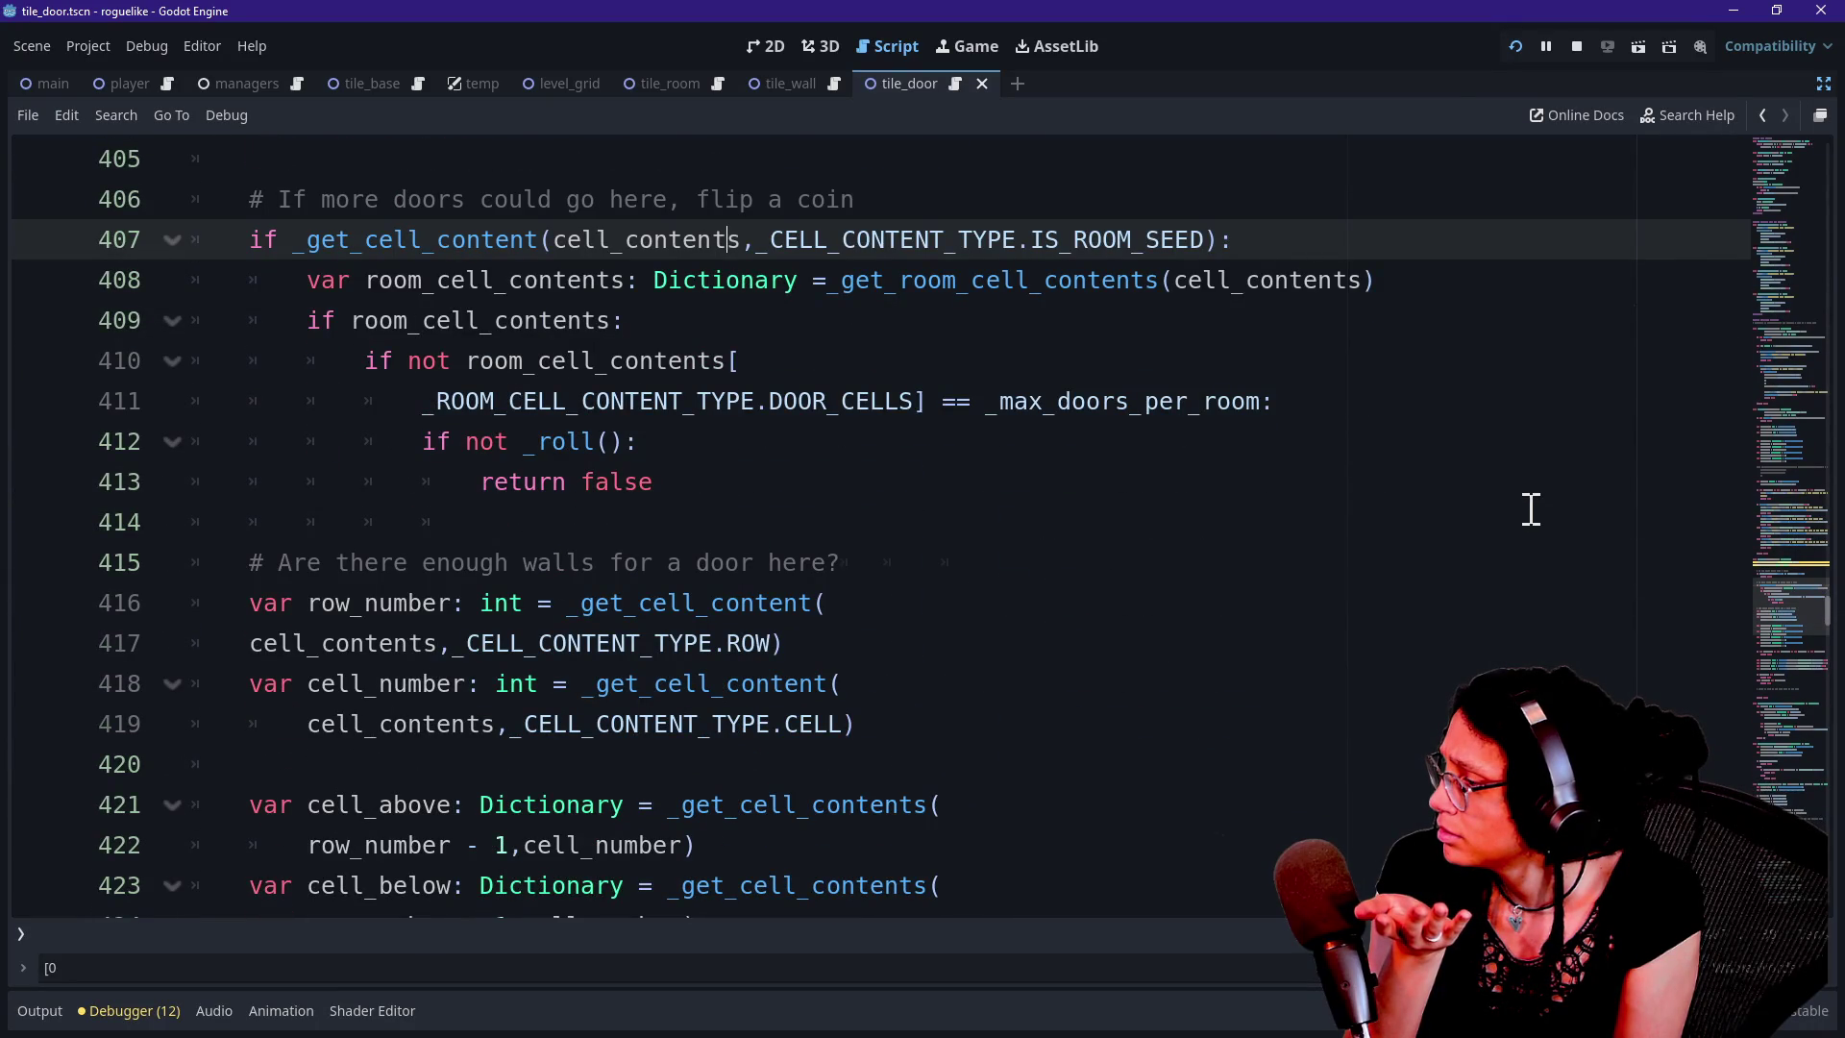
pyautogui.scroll(-4, 1530, 509)
pyautogui.moveTo(1264, 450); pyautogui.dragTo(1265, 469)
pyautogui.scroll(-2, 1264, 463)
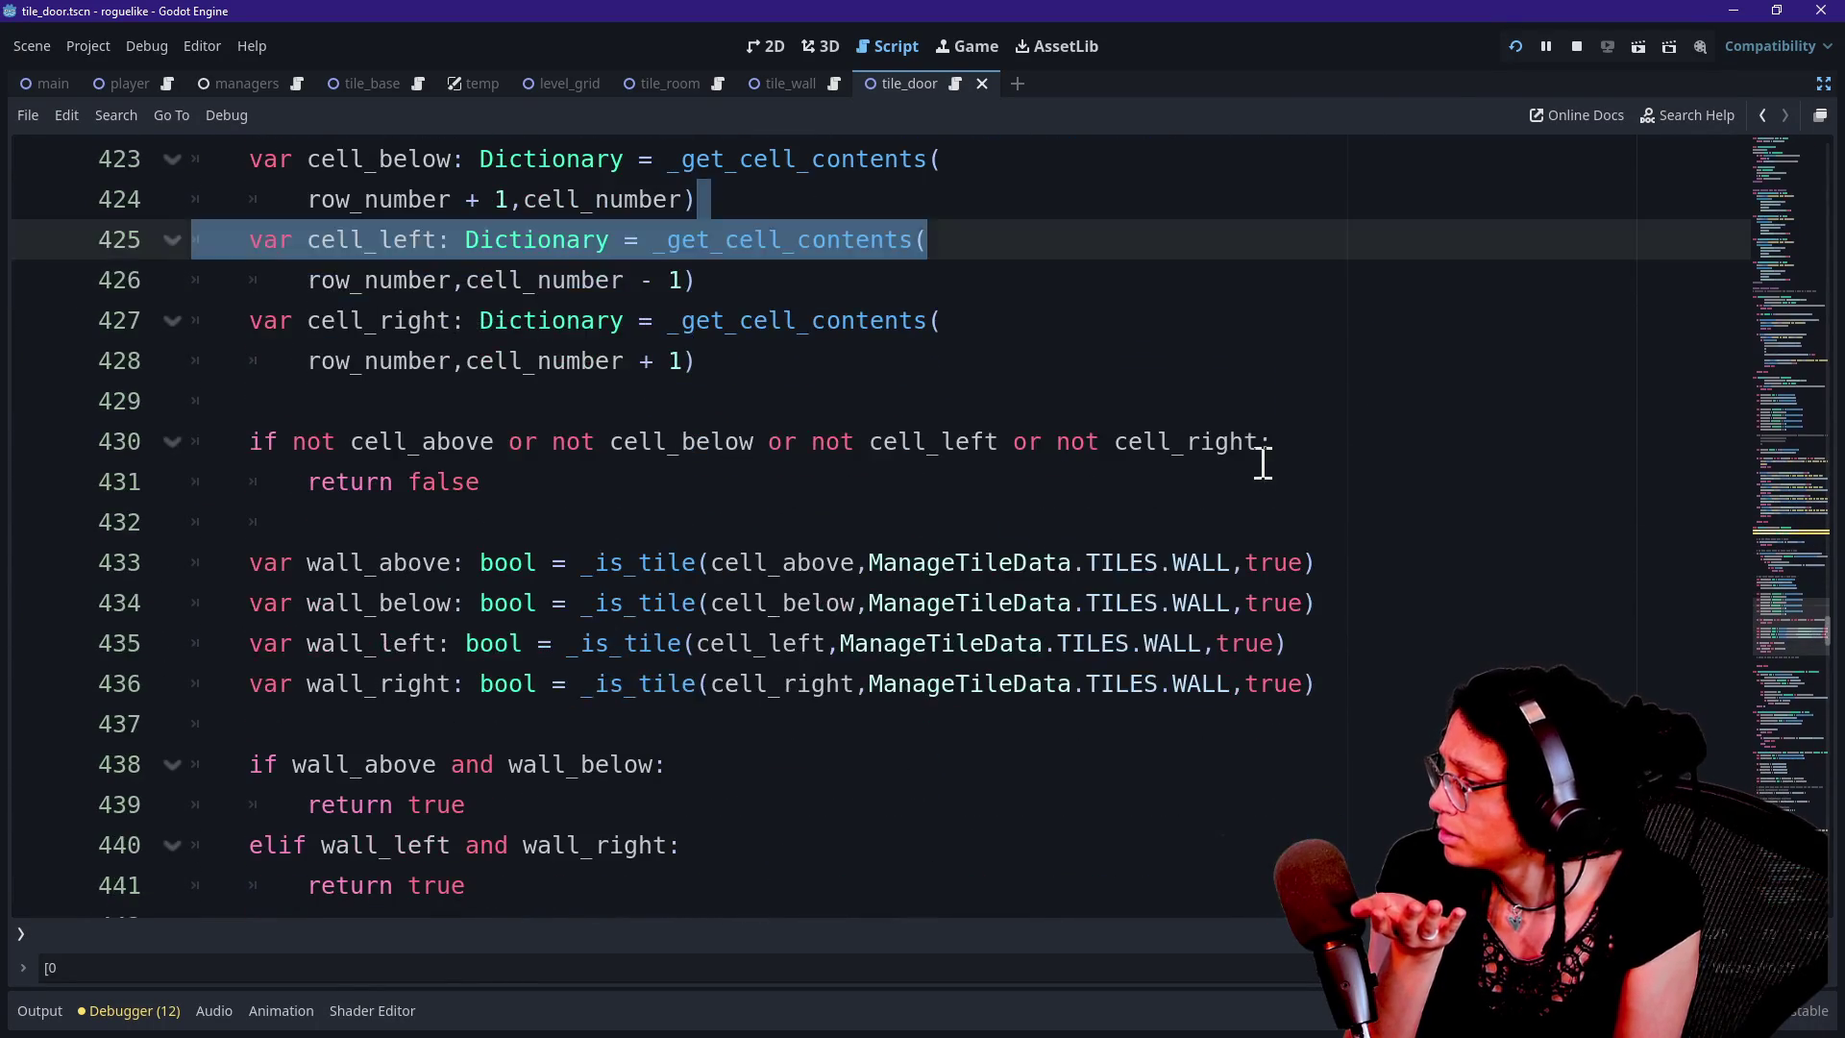
pyautogui.click(1262, 457)
pyautogui.click(1228, 559)
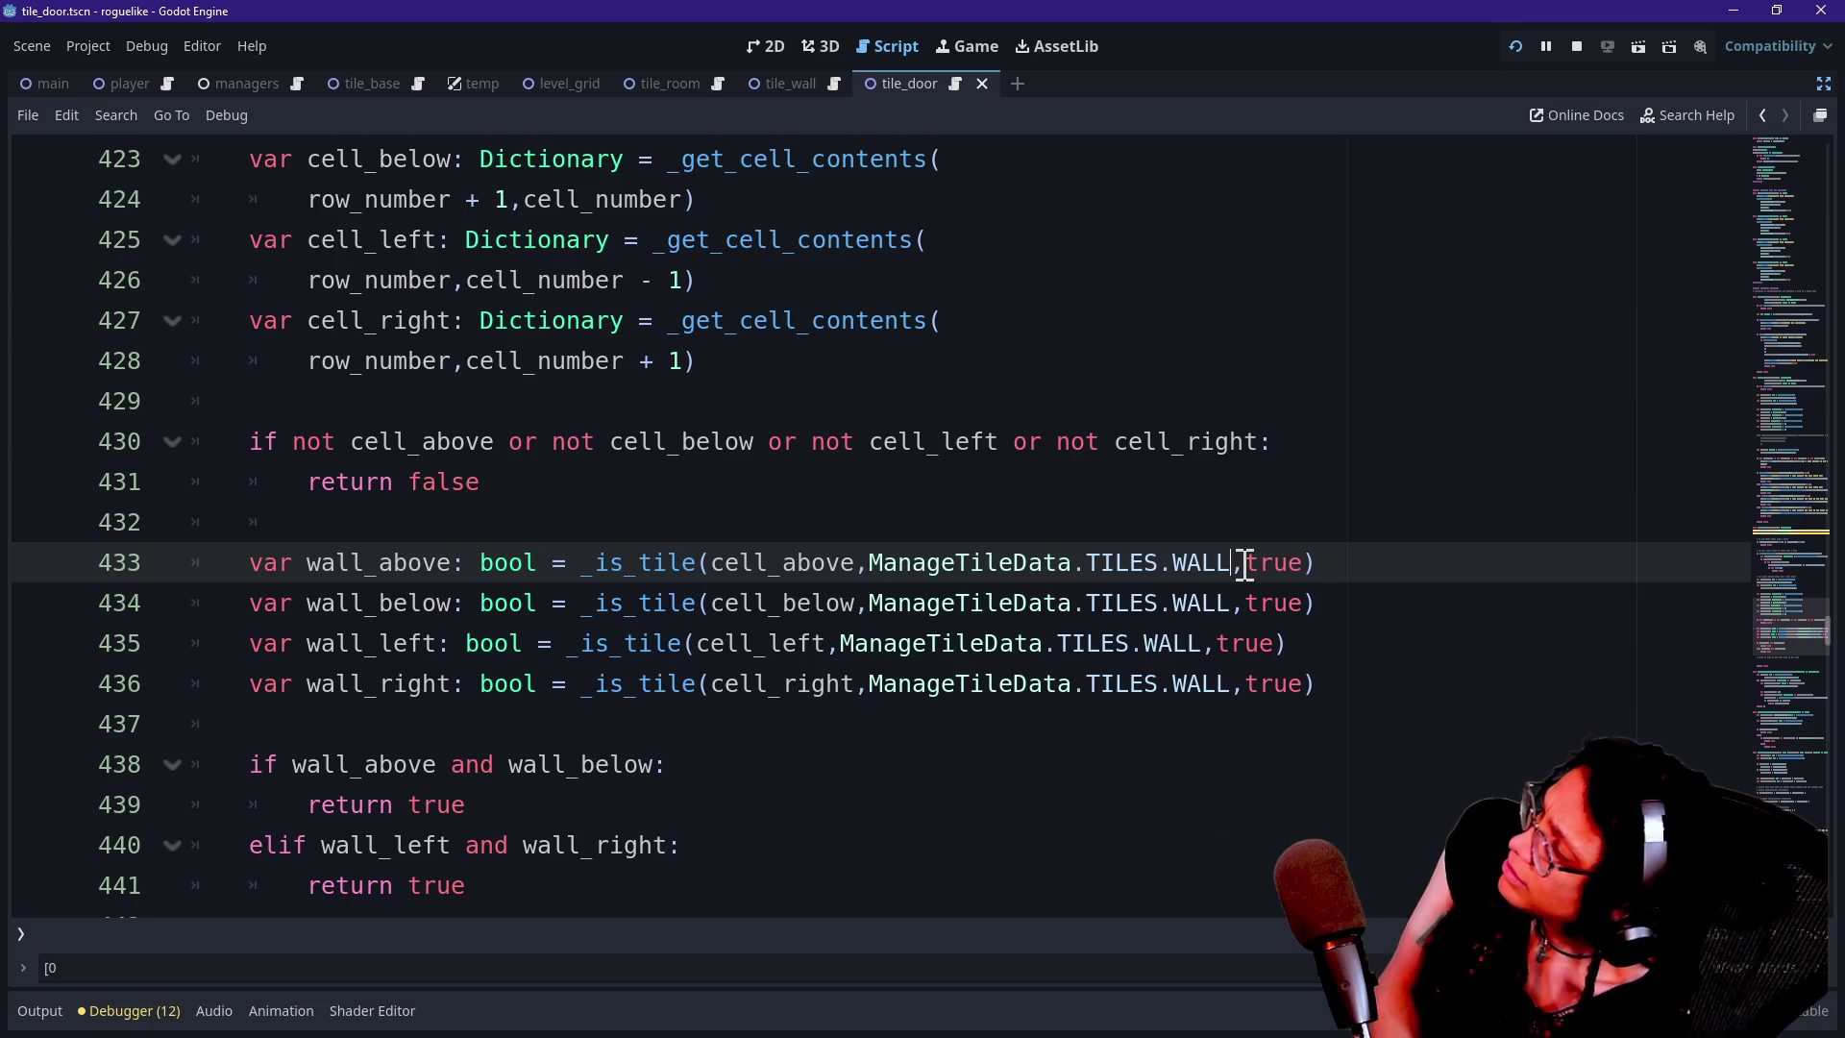
pyautogui.scroll(-5, 1244, 563)
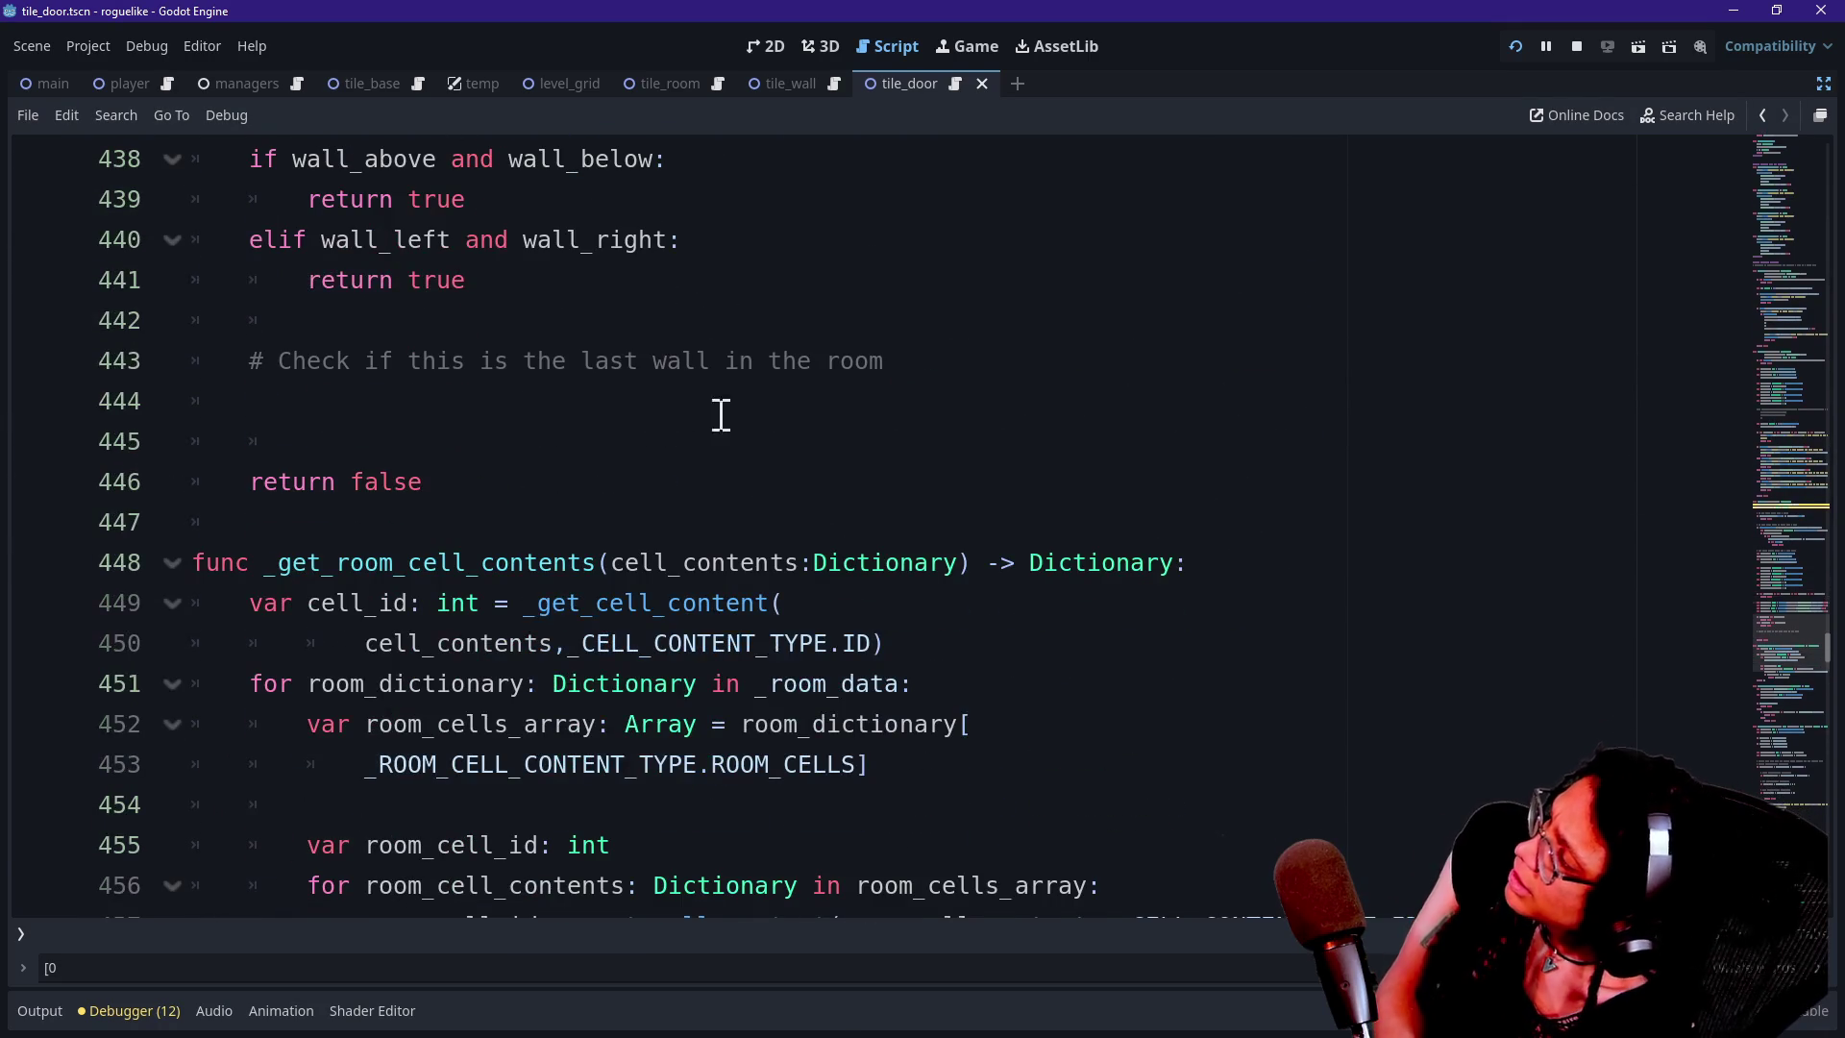
pyautogui.moveTo(266, 562)
pyautogui.mouseDown()
pyautogui.moveTo(743, 588)
pyautogui.moveTo(599, 562)
pyautogui.mouseUp()
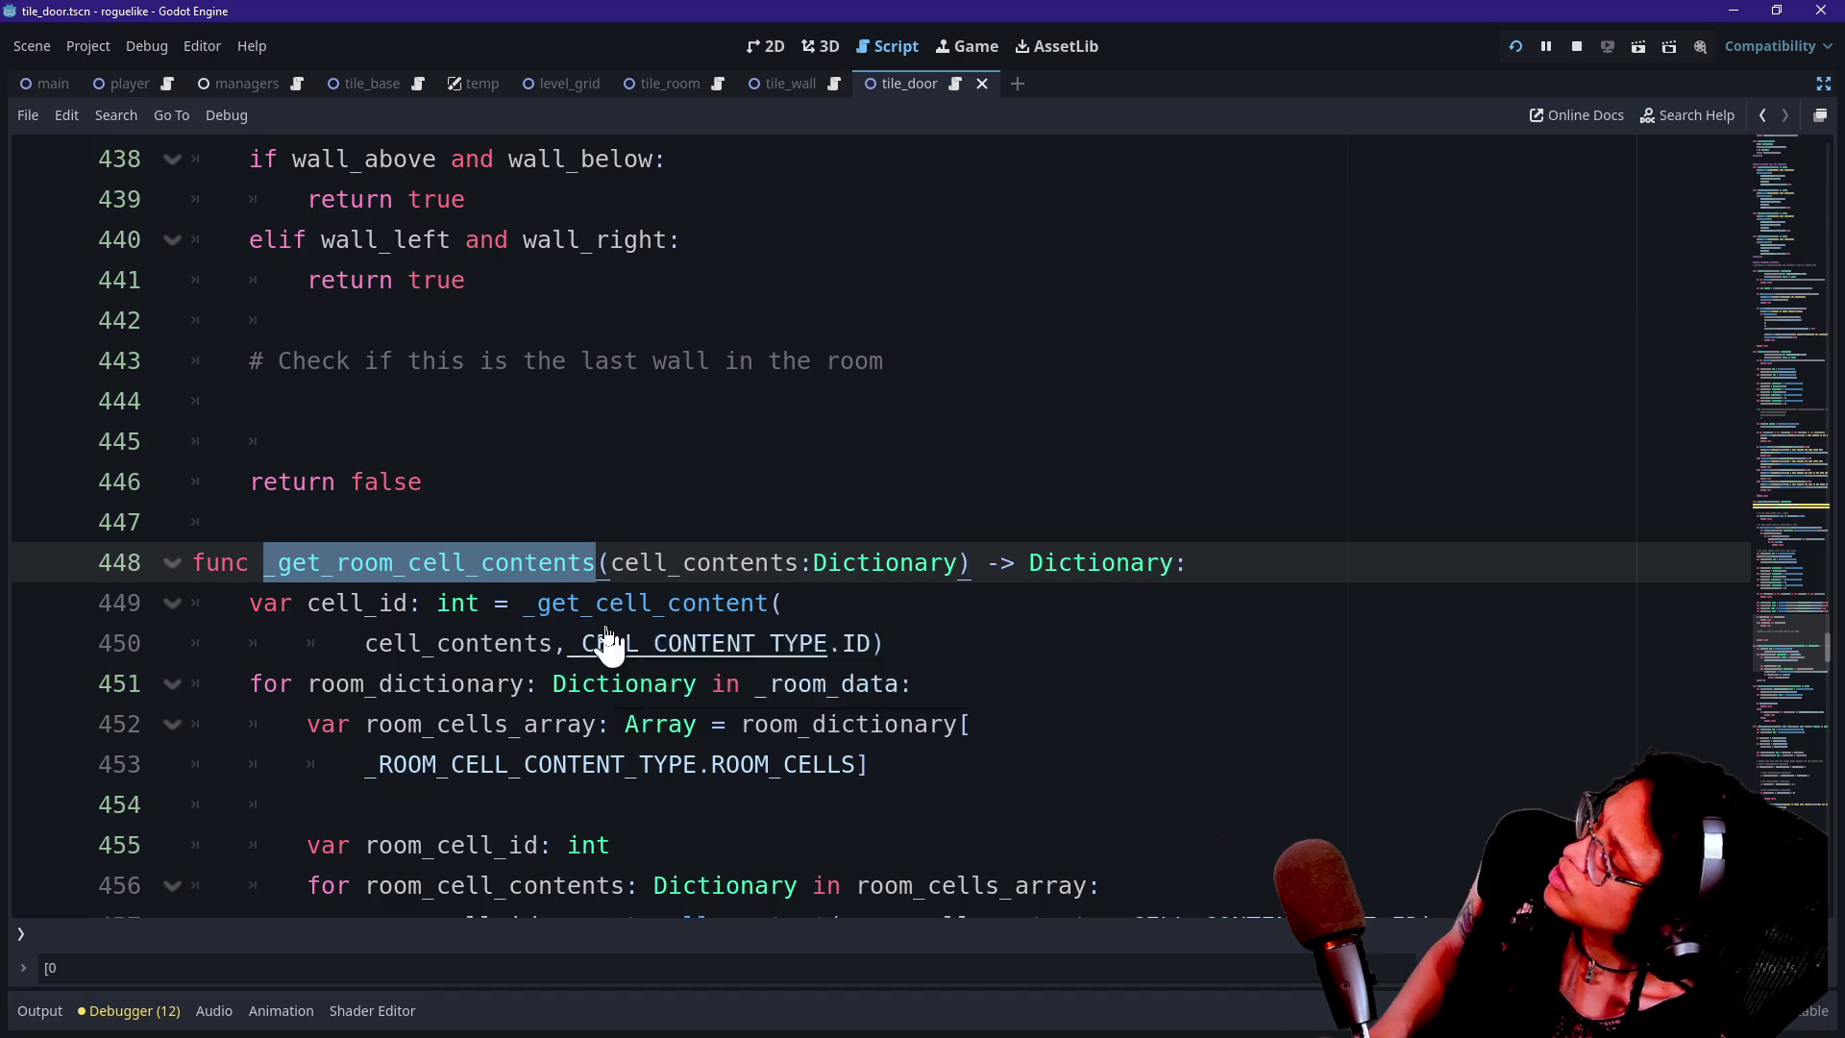
pyautogui.hotkey('shift', 'F3')
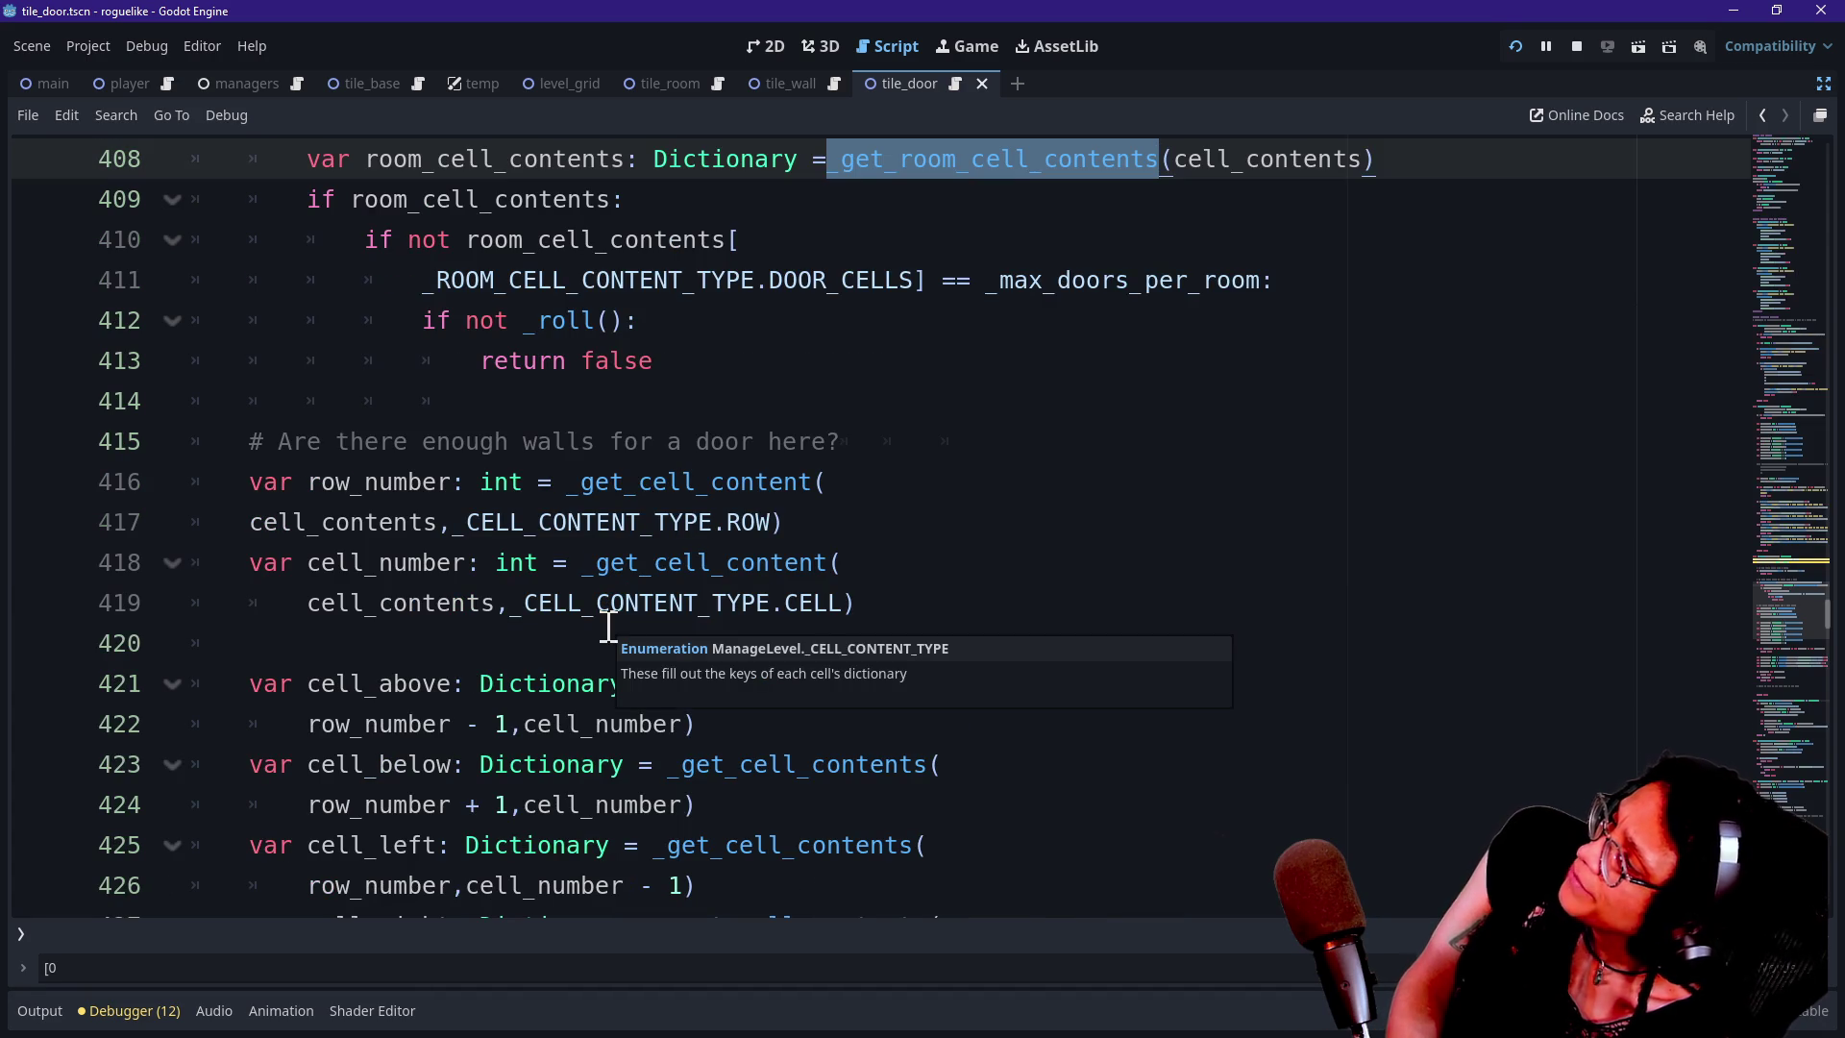
pyautogui.scroll(1, 797, 512)
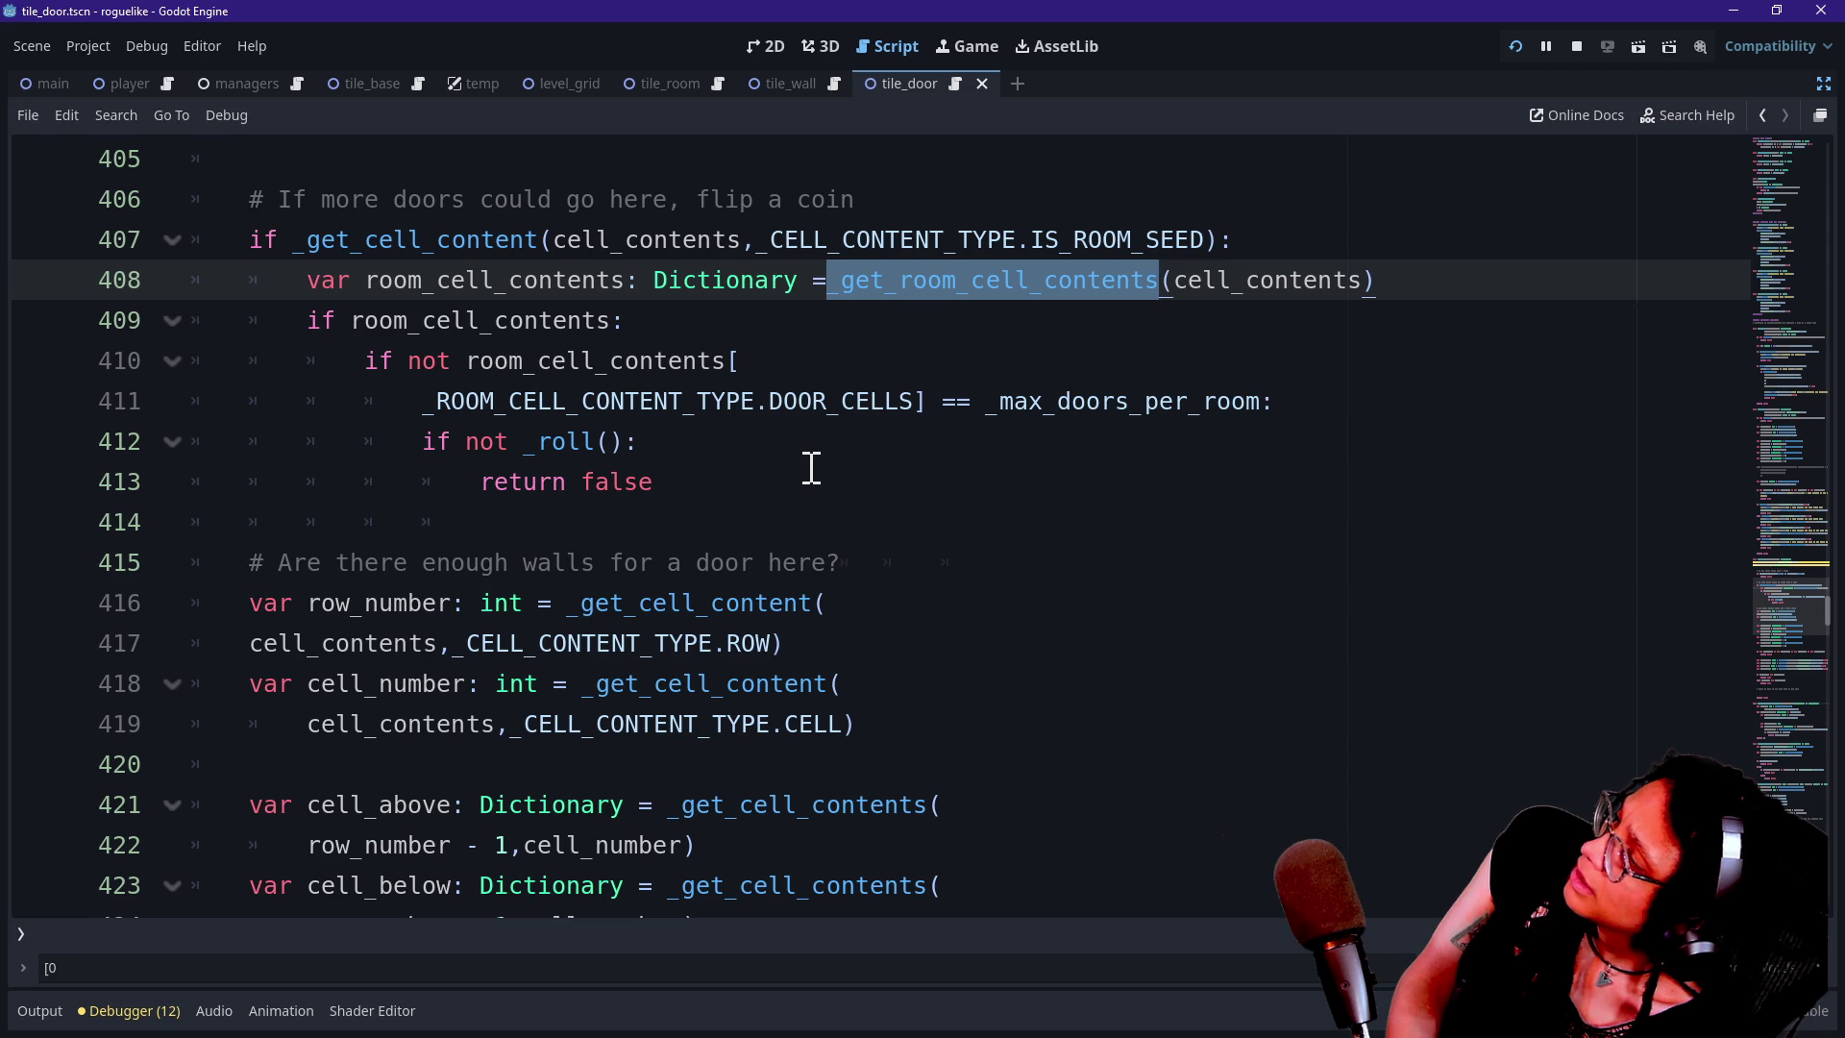
pyautogui.scroll(-3, 1062, 415)
pyautogui.scroll(-8, 1061, 415)
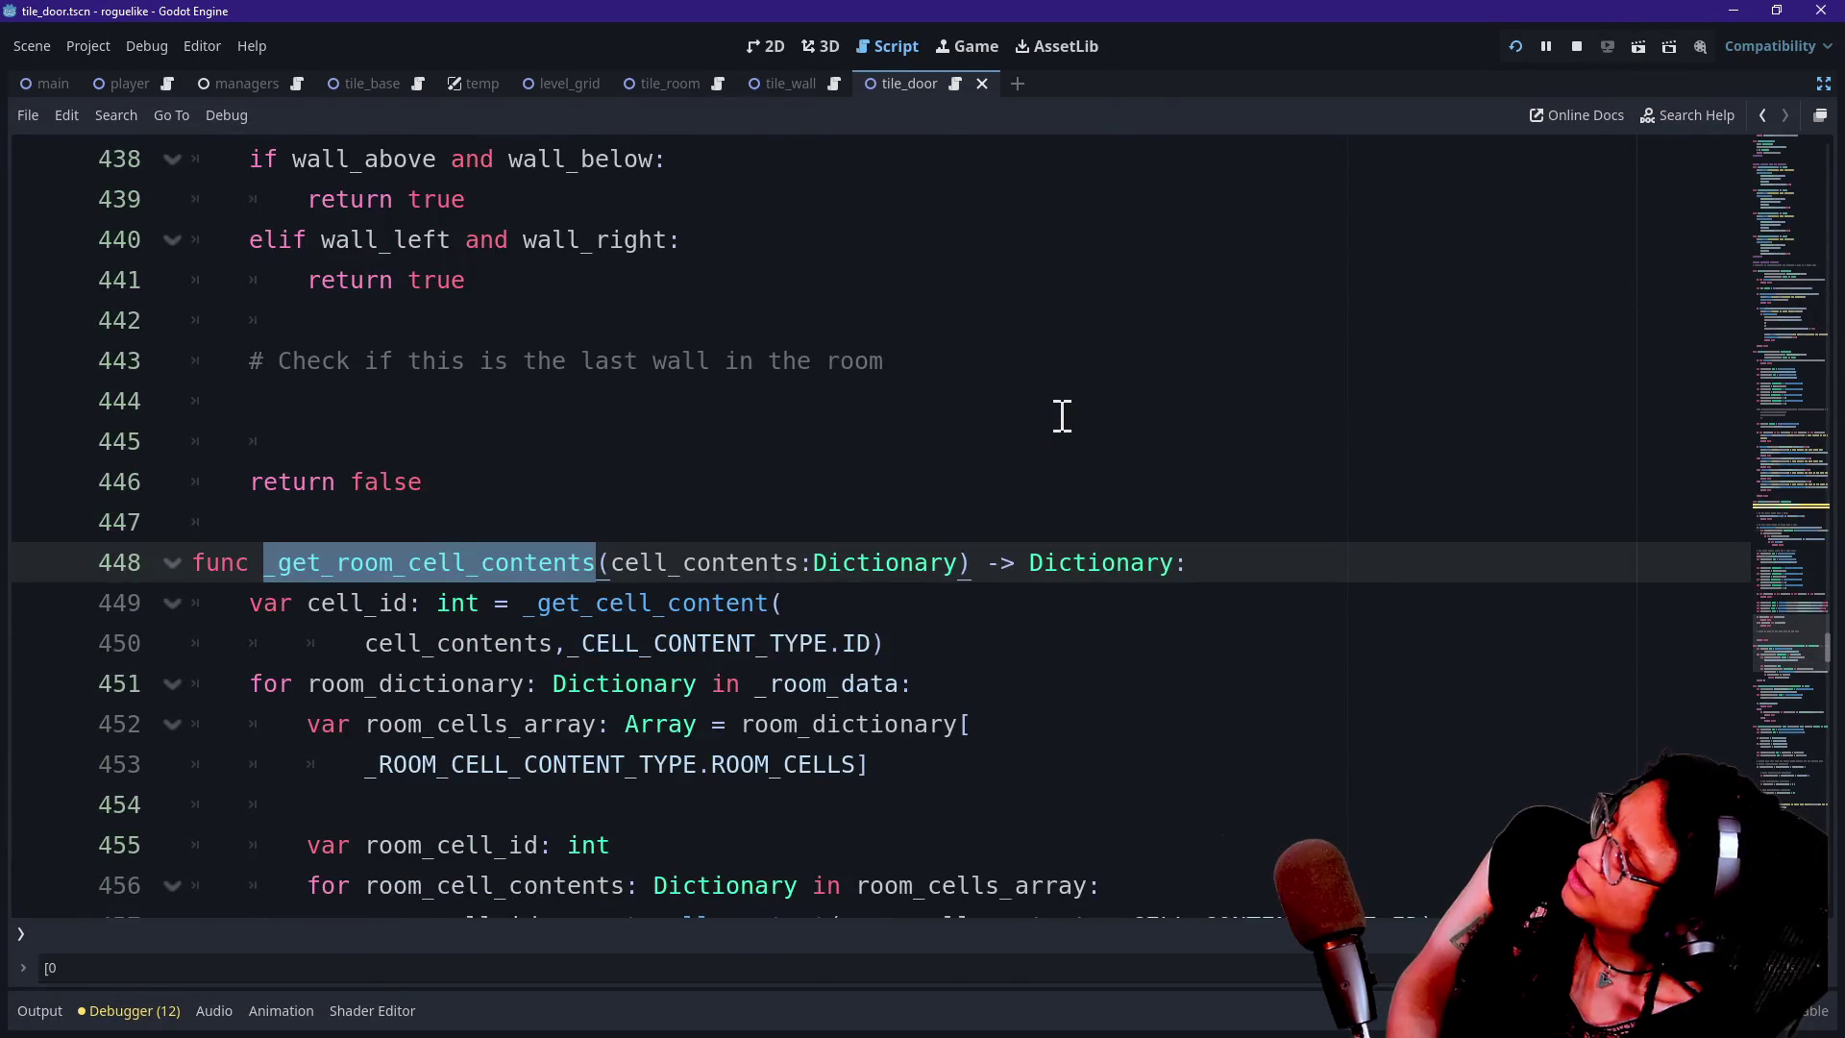
pyautogui.scroll(3, 1062, 415)
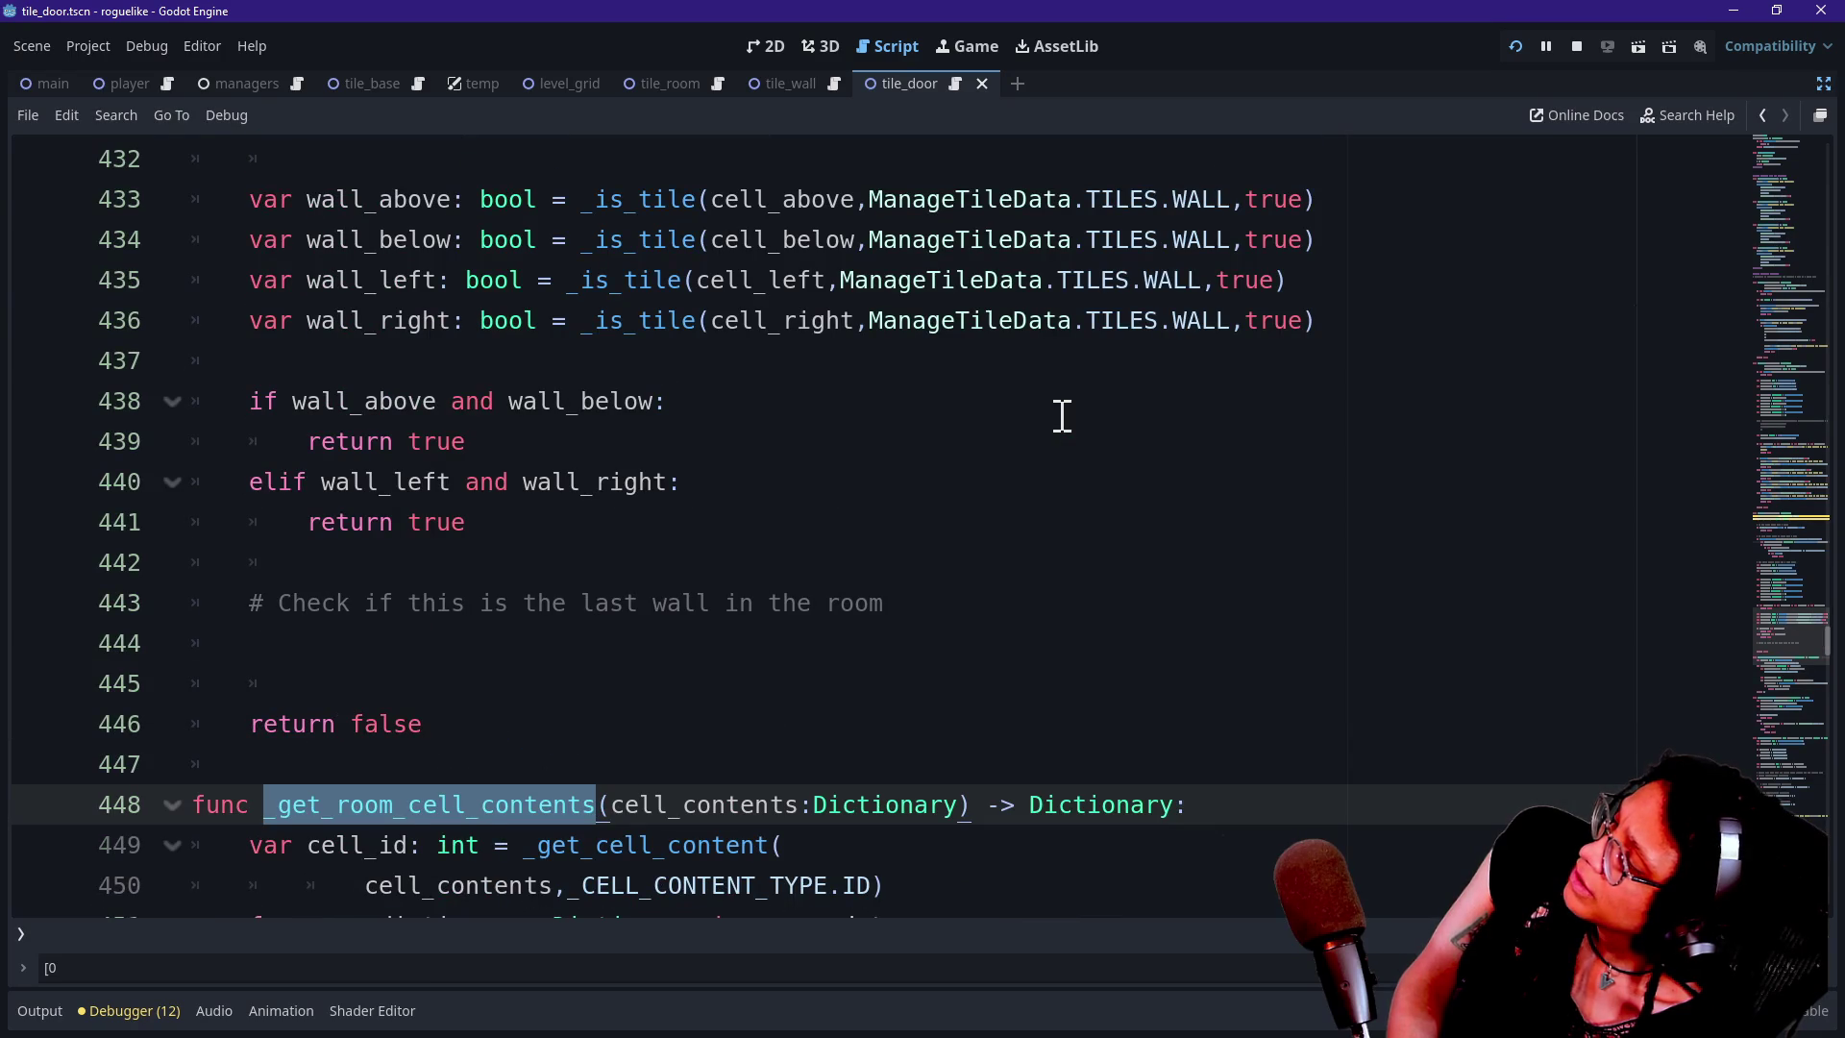
pyautogui.click(1062, 415)
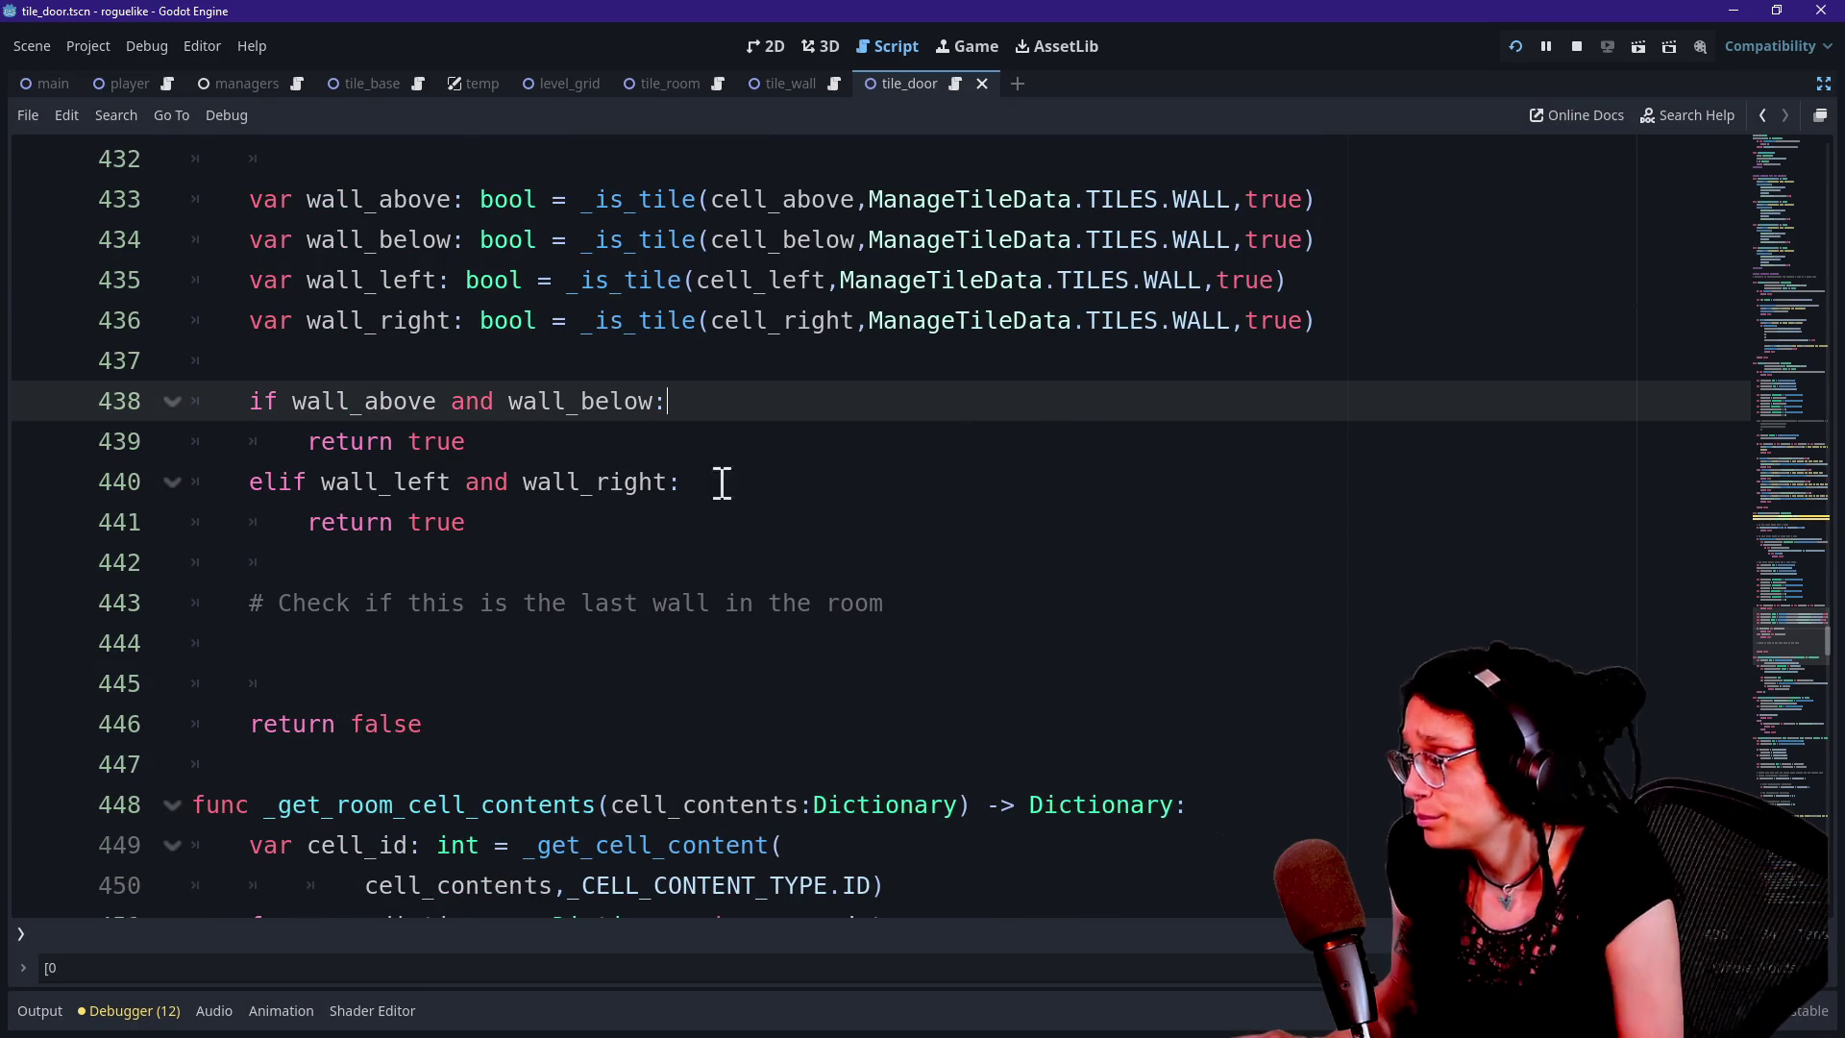
pyautogui.click(733, 894)
pyautogui.press('Down')
pyautogui.press('Down')
pyautogui.press('Down')
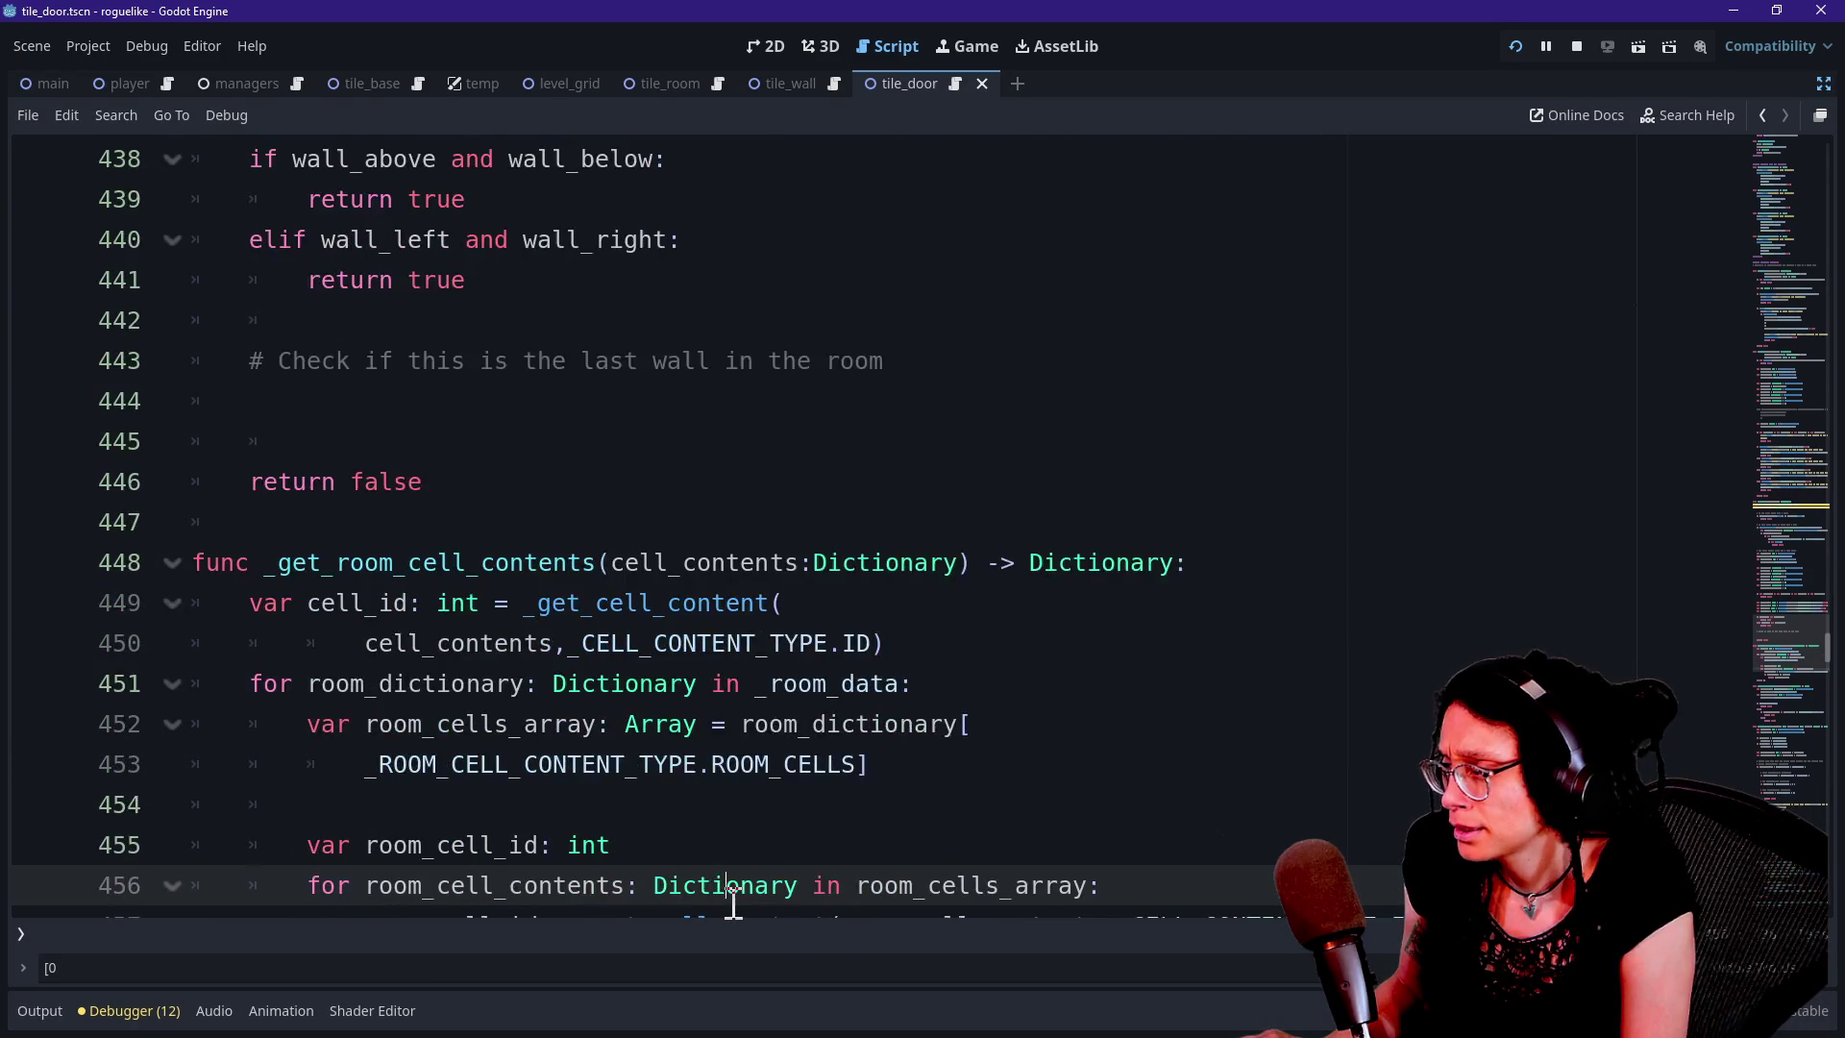
pyautogui.scroll(-1, 750, 743)
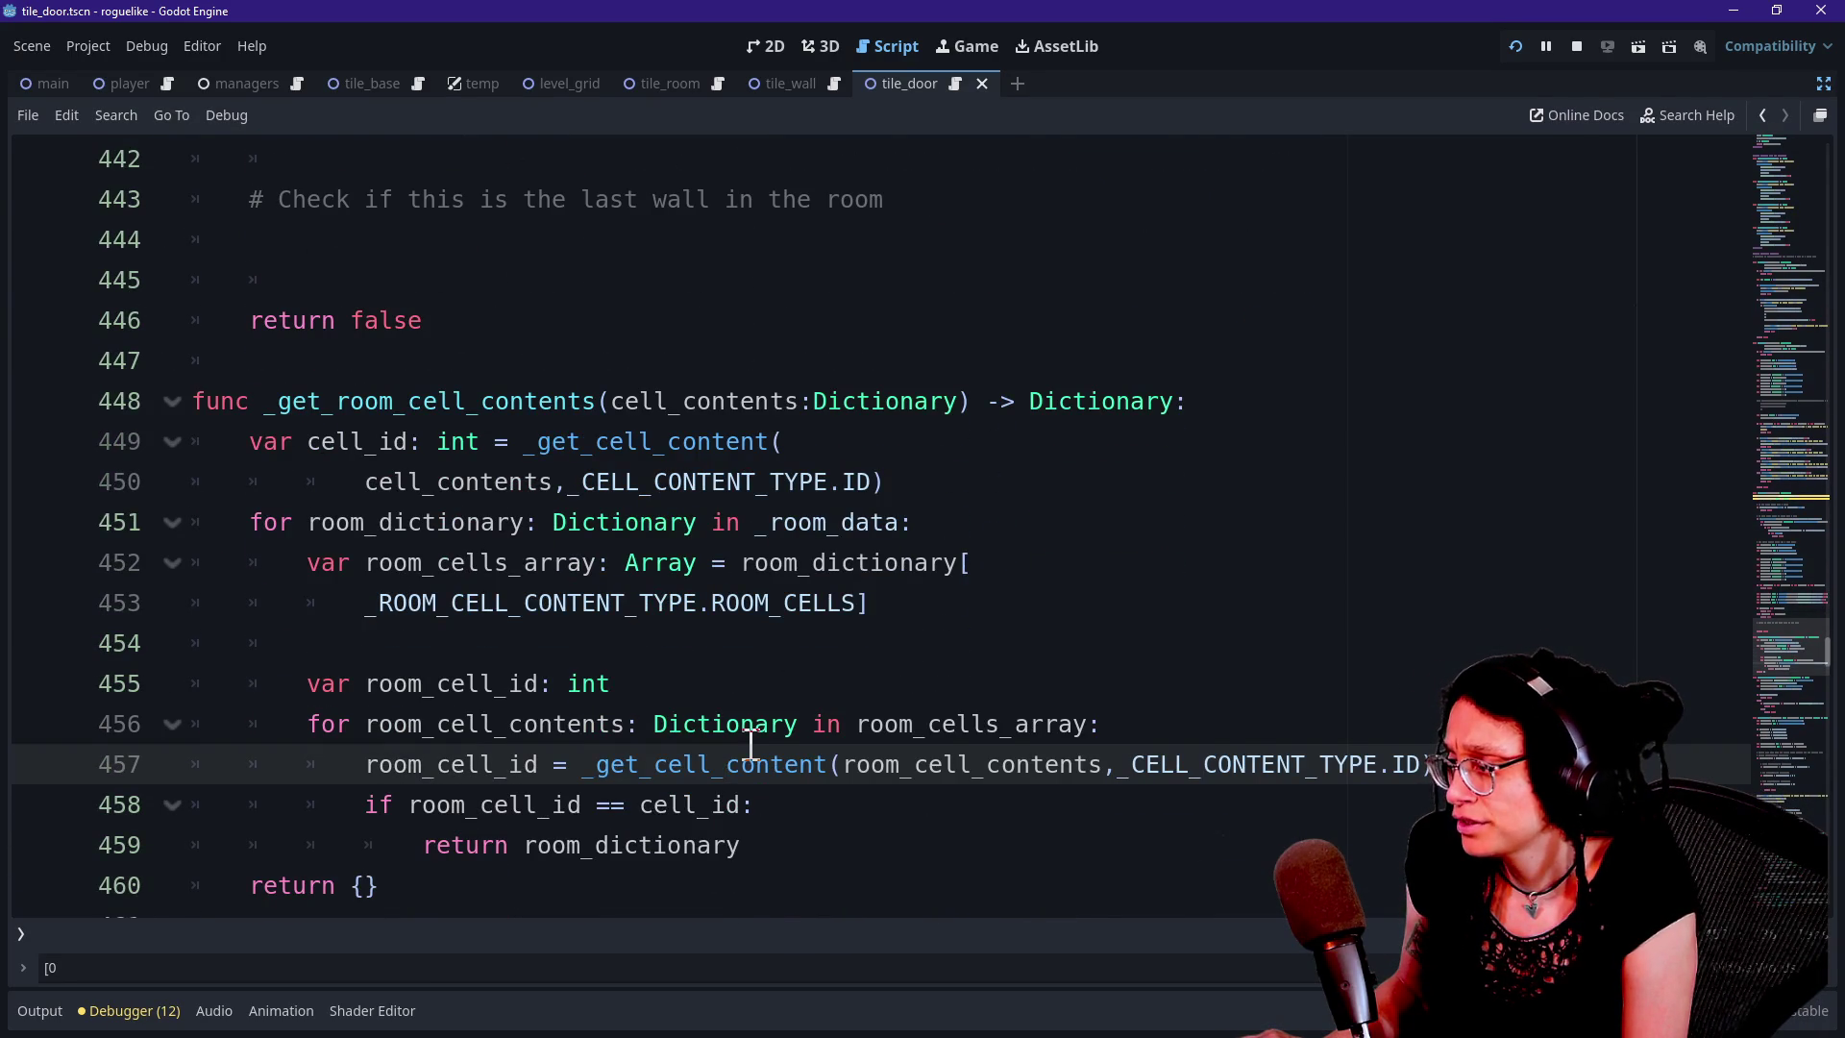
pyautogui.scroll(-1, 597, 782)
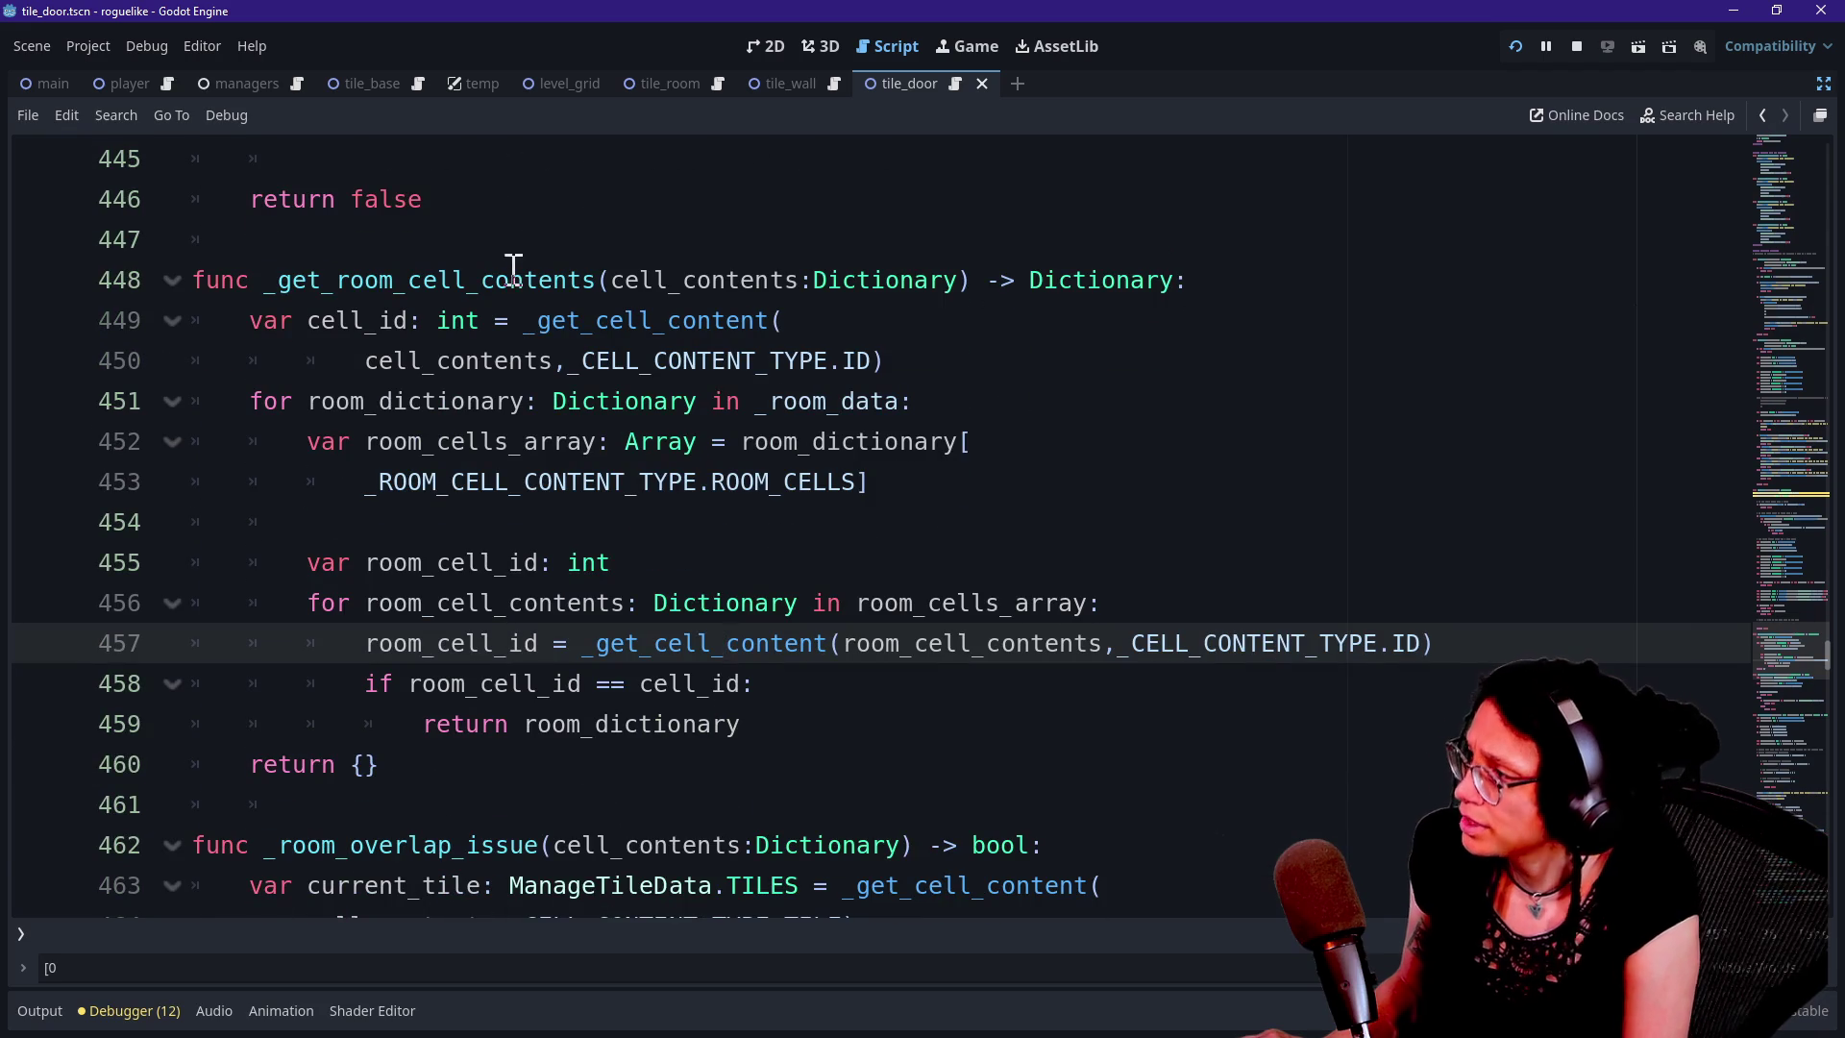
pyautogui.click(514, 207)
pyautogui.press('Return')
pyautogui.press('Return')
# Step: Draft a 'func _get_room_array' declaration below return false, then trim it back out
pyautogui.write('func _get_')
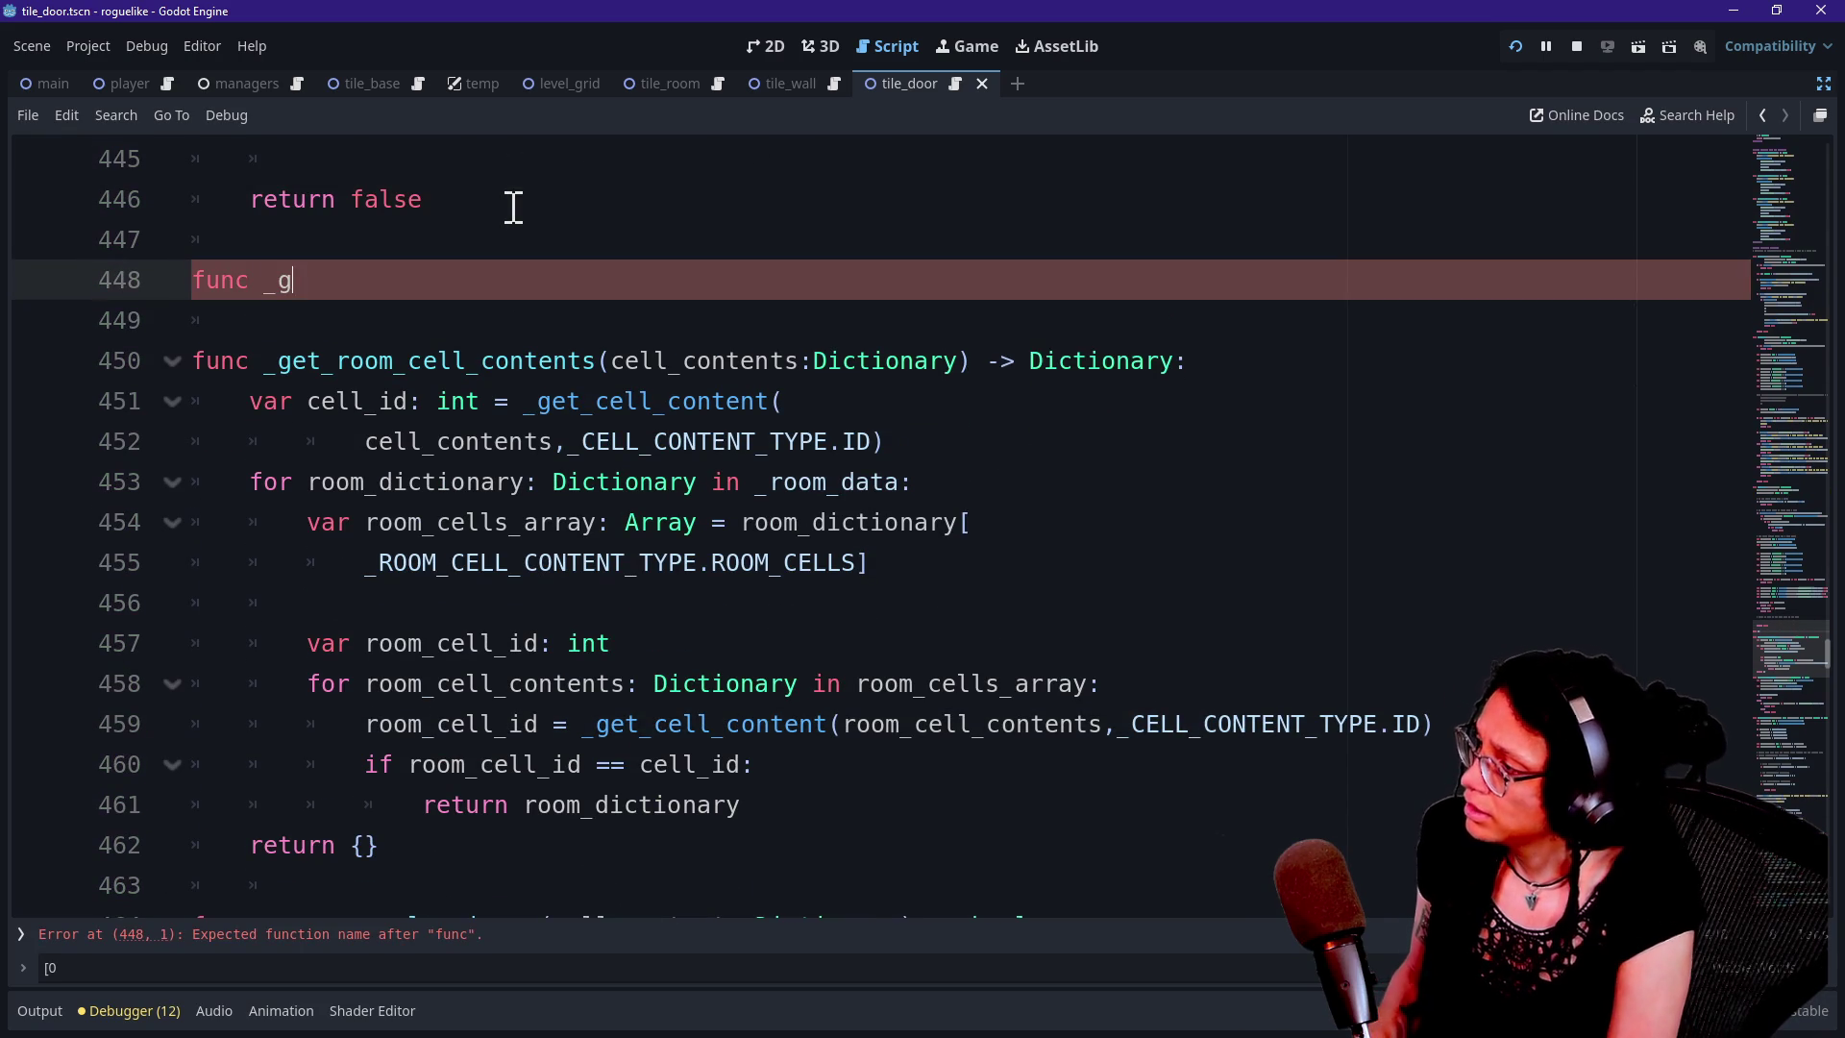
pyautogui.write('room_array(')
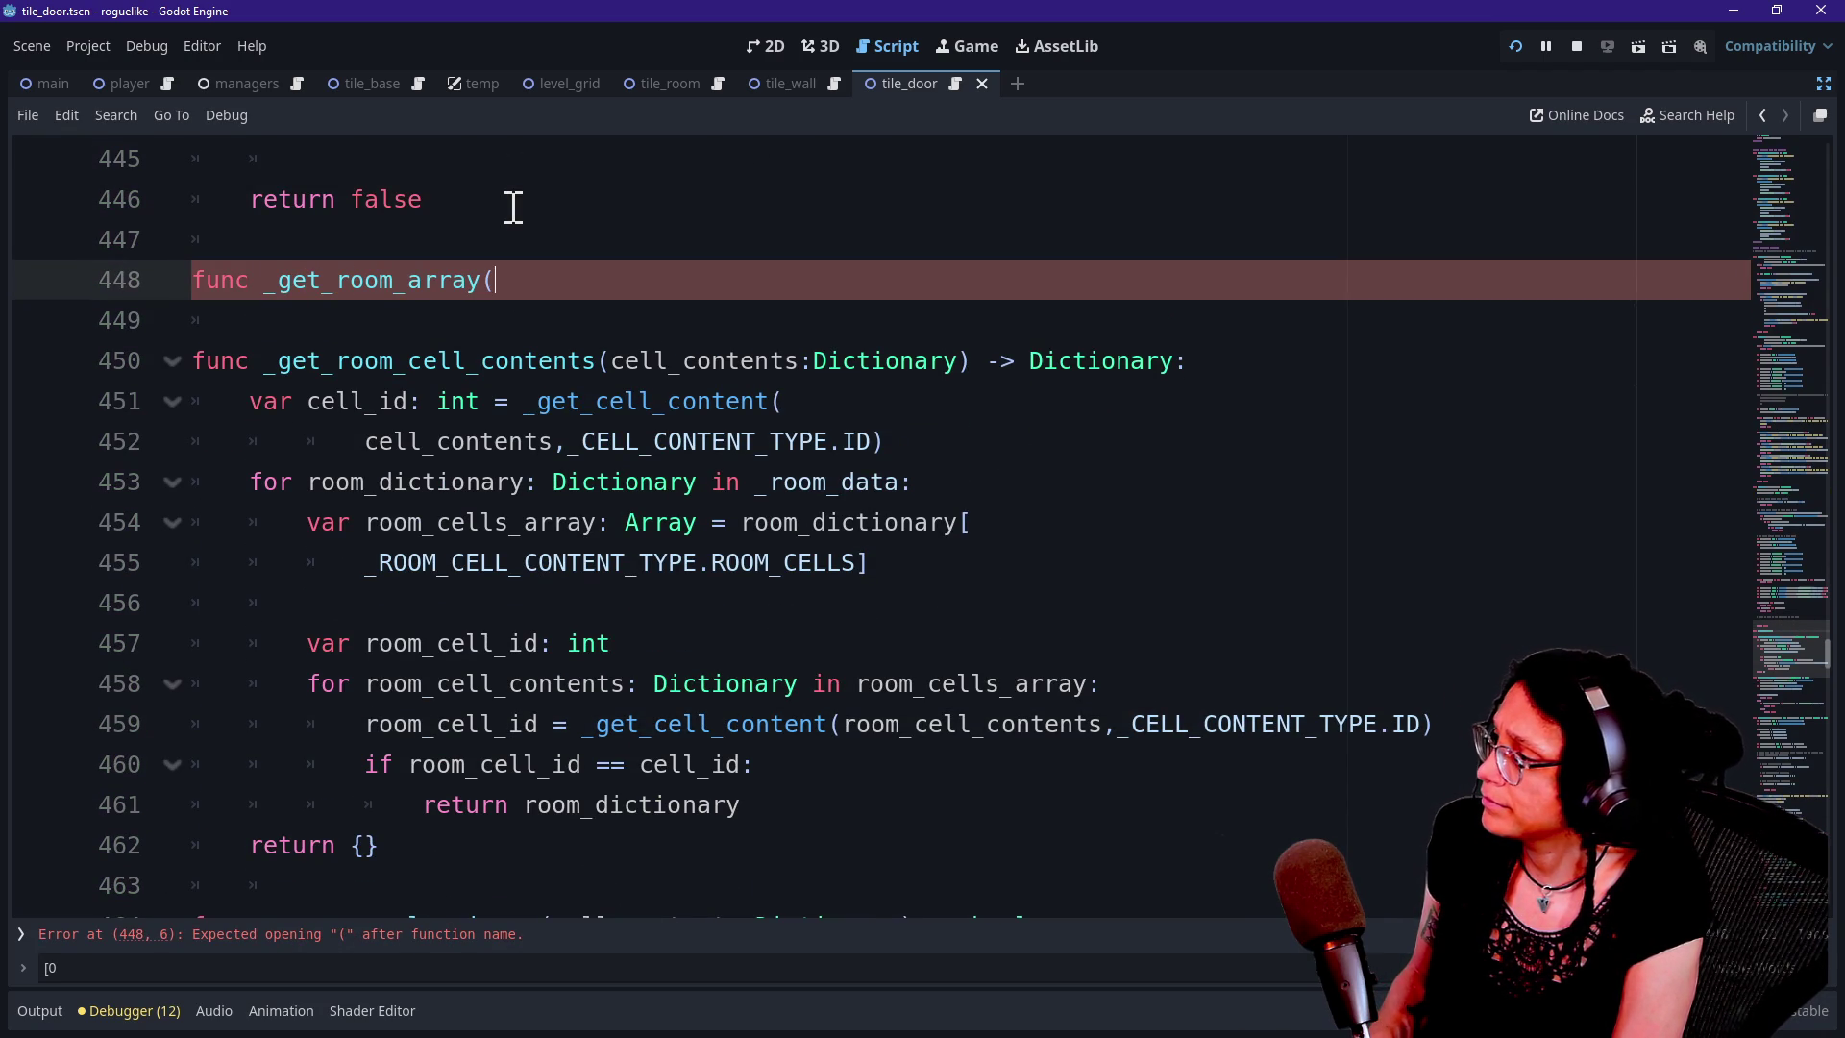
pyautogui.press('BackSpace')
pyautogui.press('BackSpace')
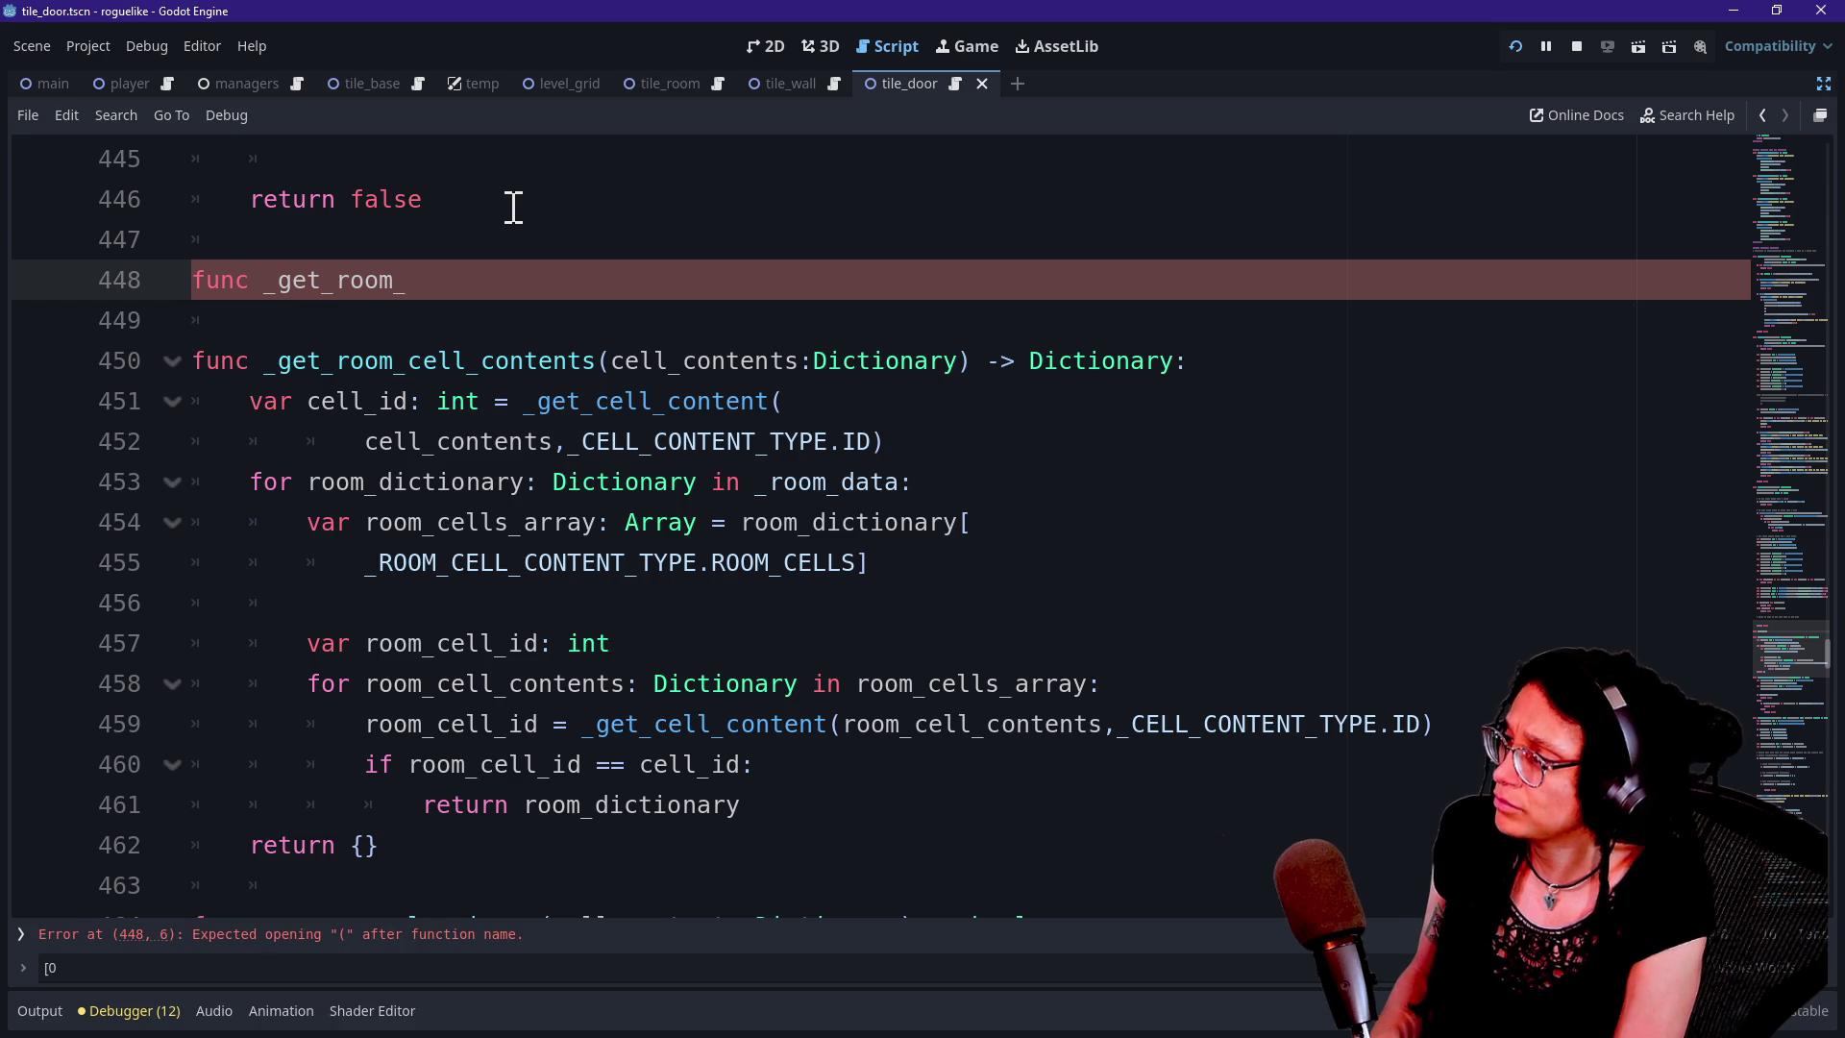
pyautogui.press('Return')
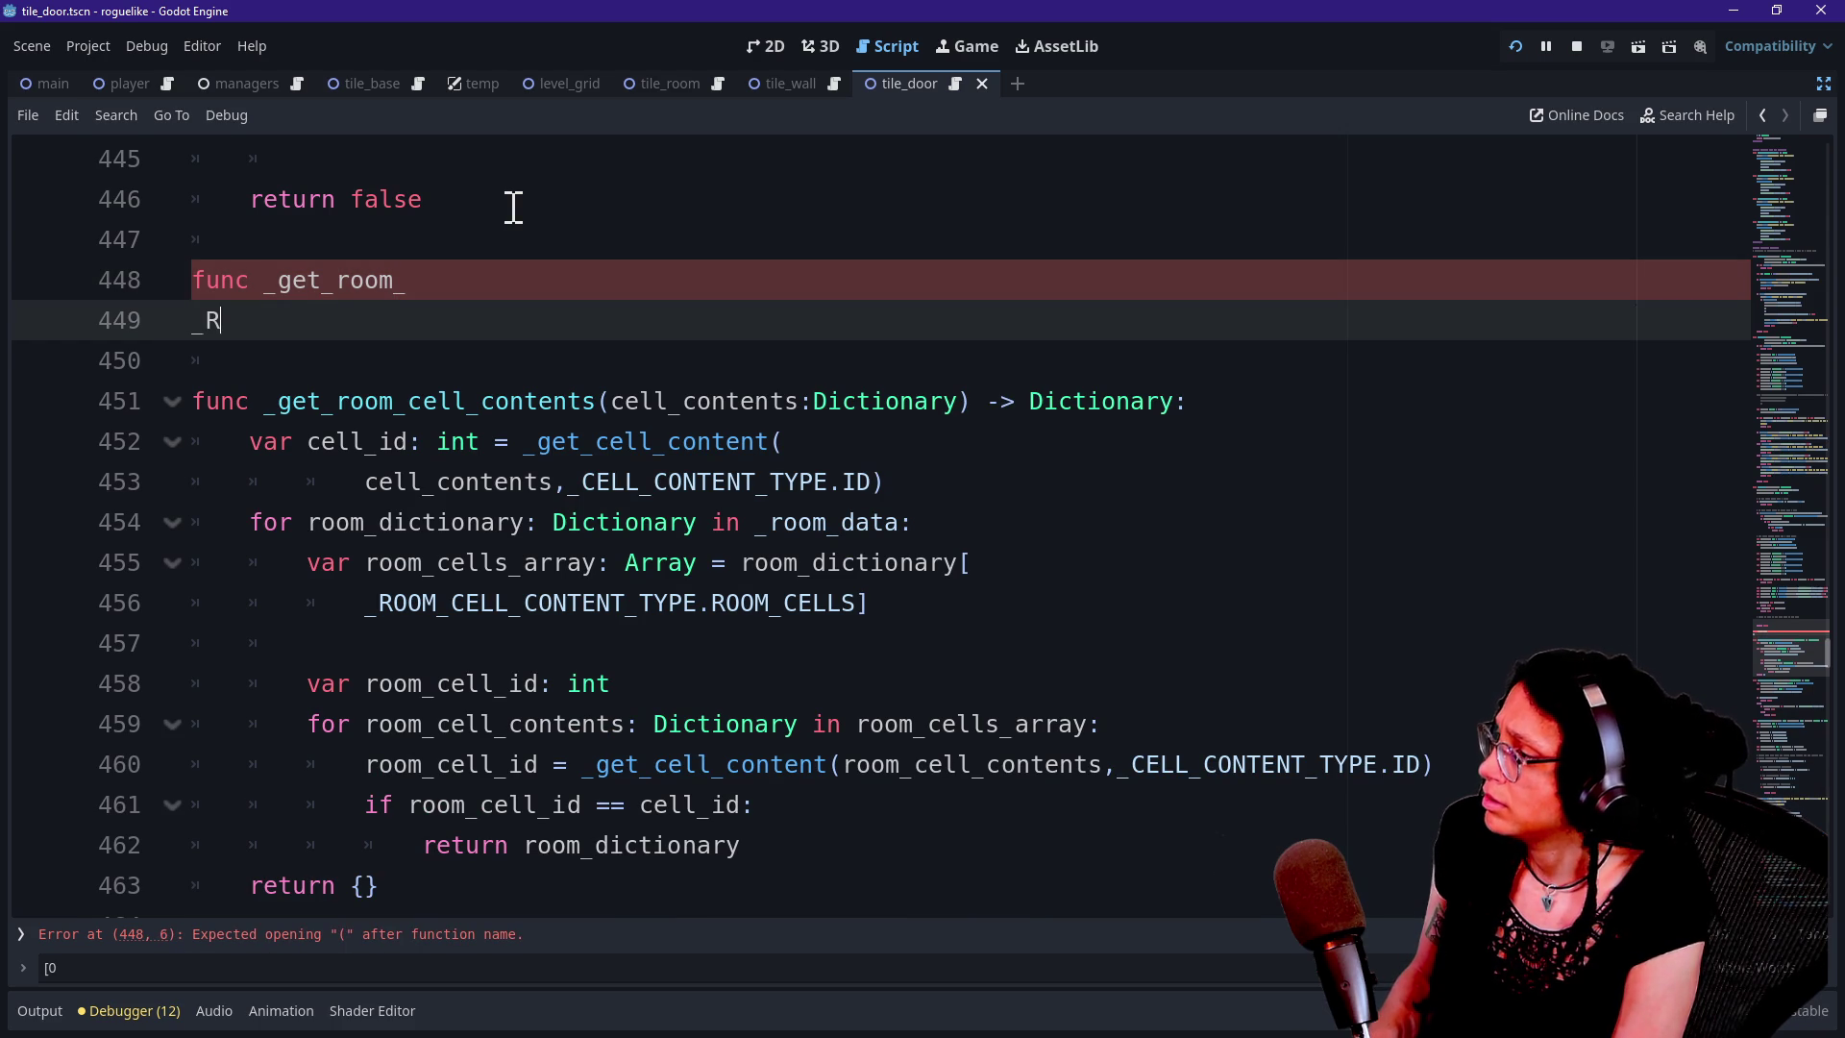
pyautogui.press('BackSpace')
pyautogui.press('BackSpace')
pyautogui.press('Return')
pyautogui.write('R')
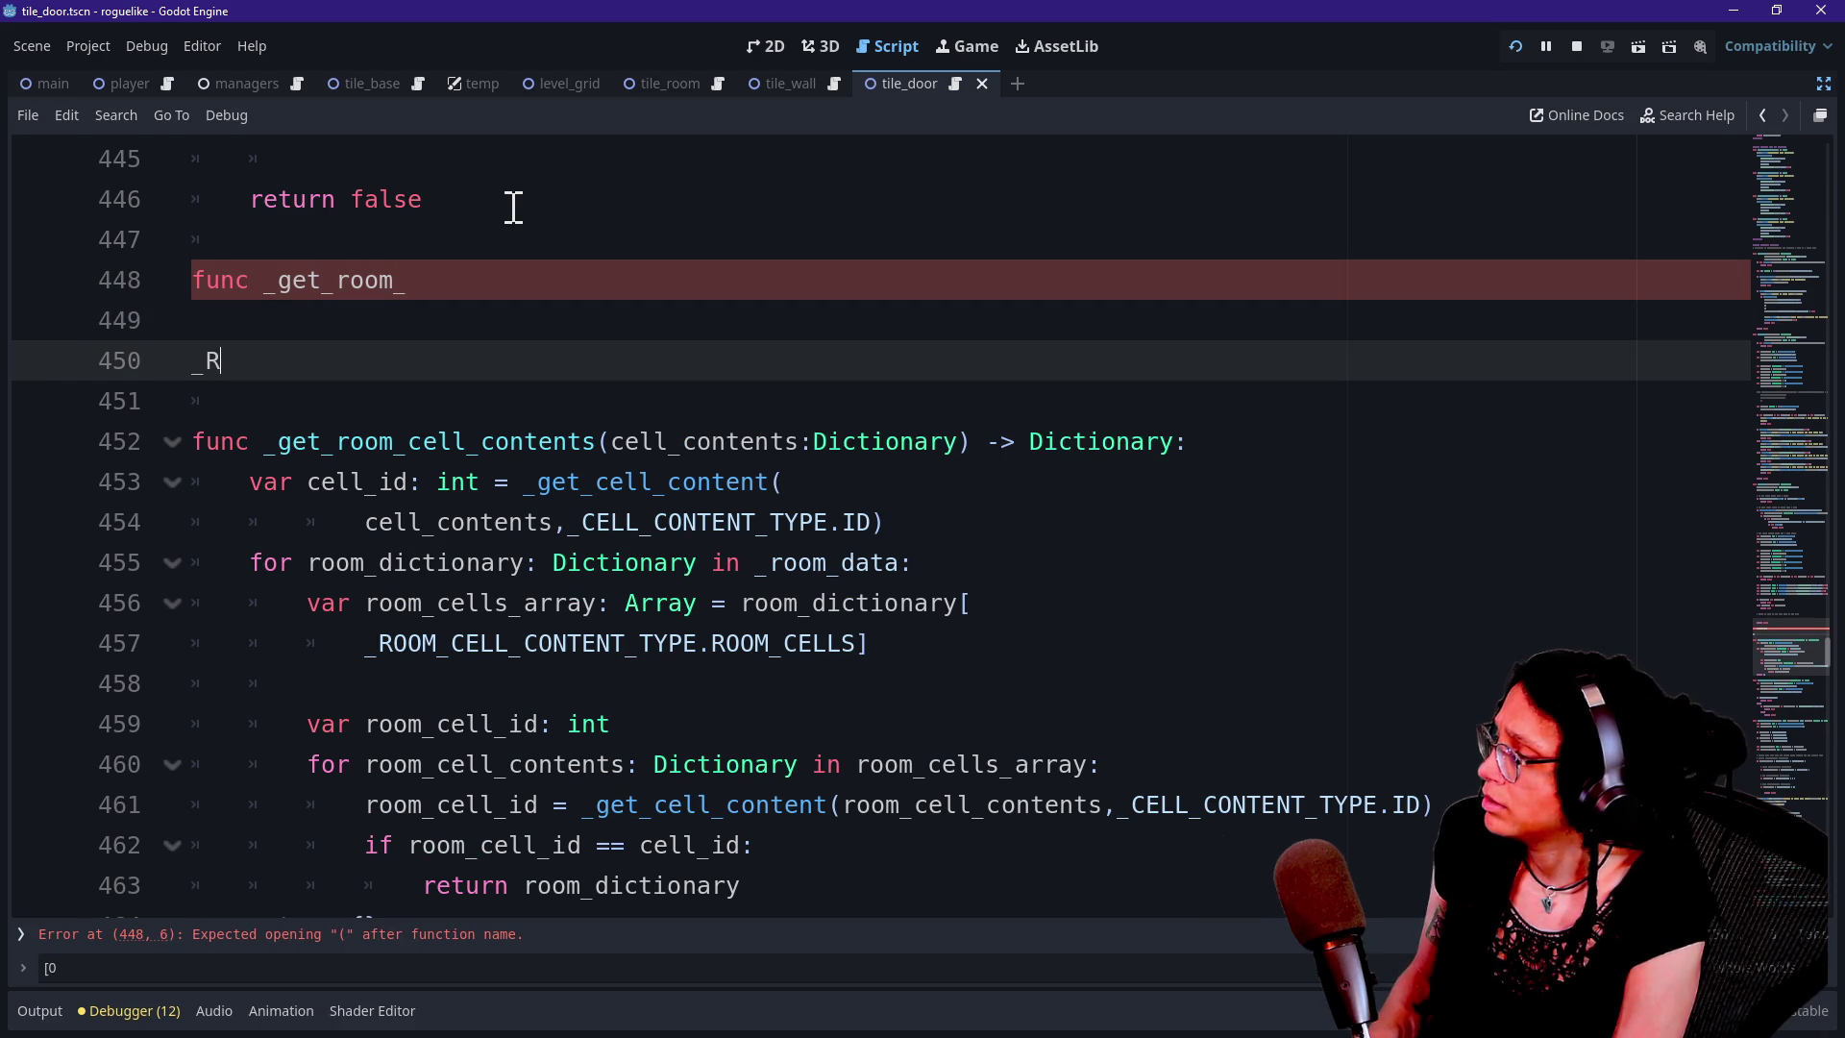
pyautogui.press('BackSpace')
pyautogui.press('BackSpace')
pyautogui.press('BackSpace')
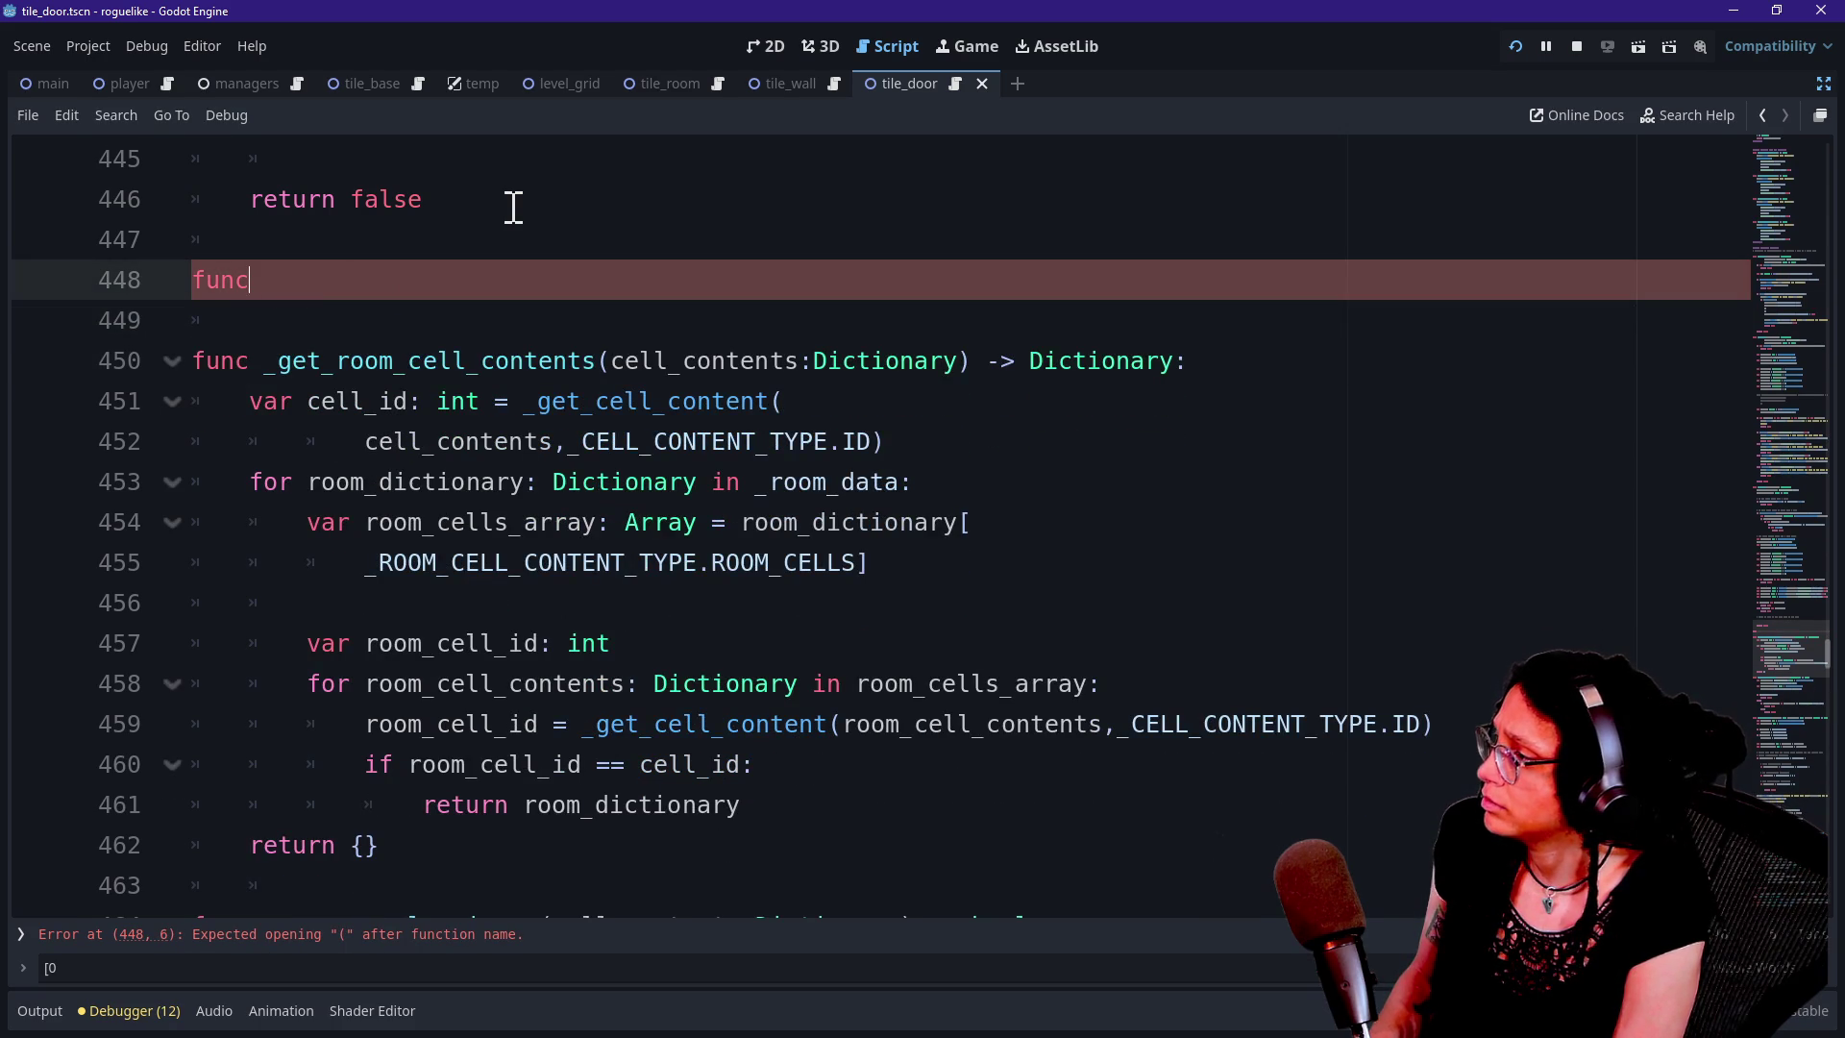
pyautogui.press('BackSpace')
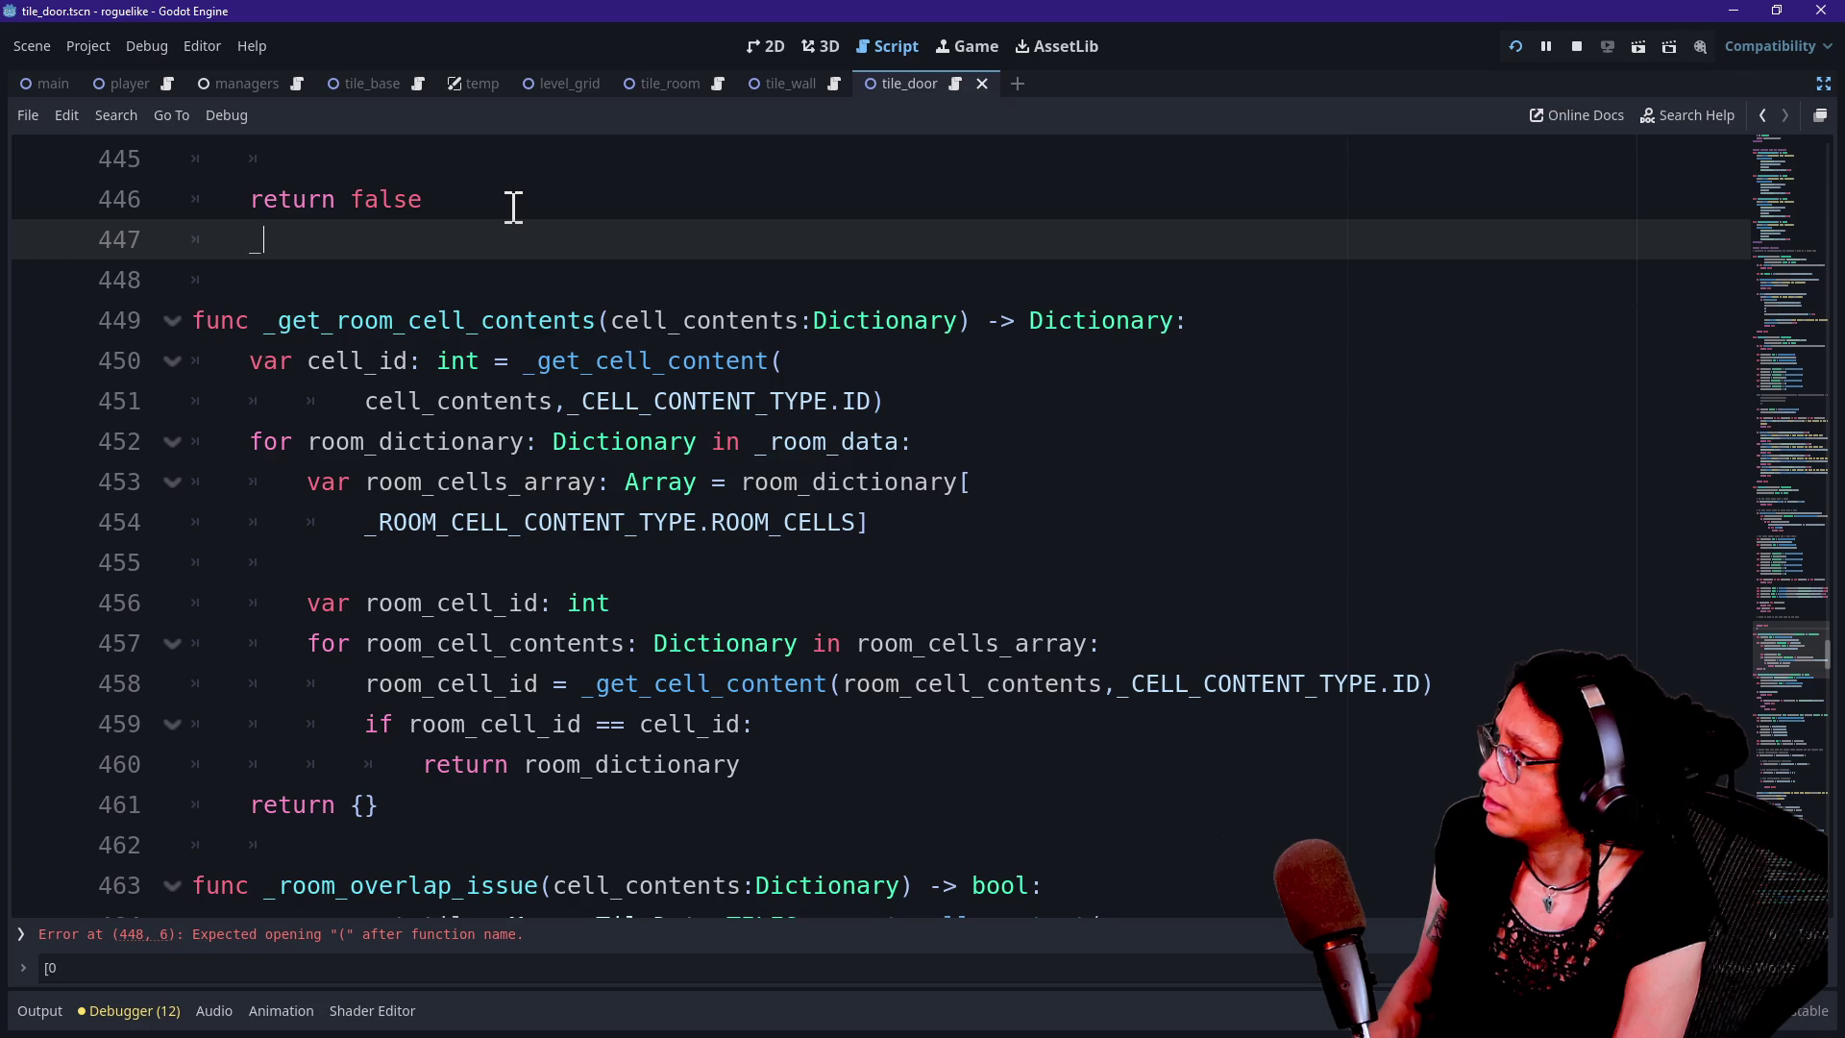
# Step: Check _ROOM_CELL_CONTENT_TYPE's members through autocomplete, then delete the lookup text
pyautogui.write('ROOM')
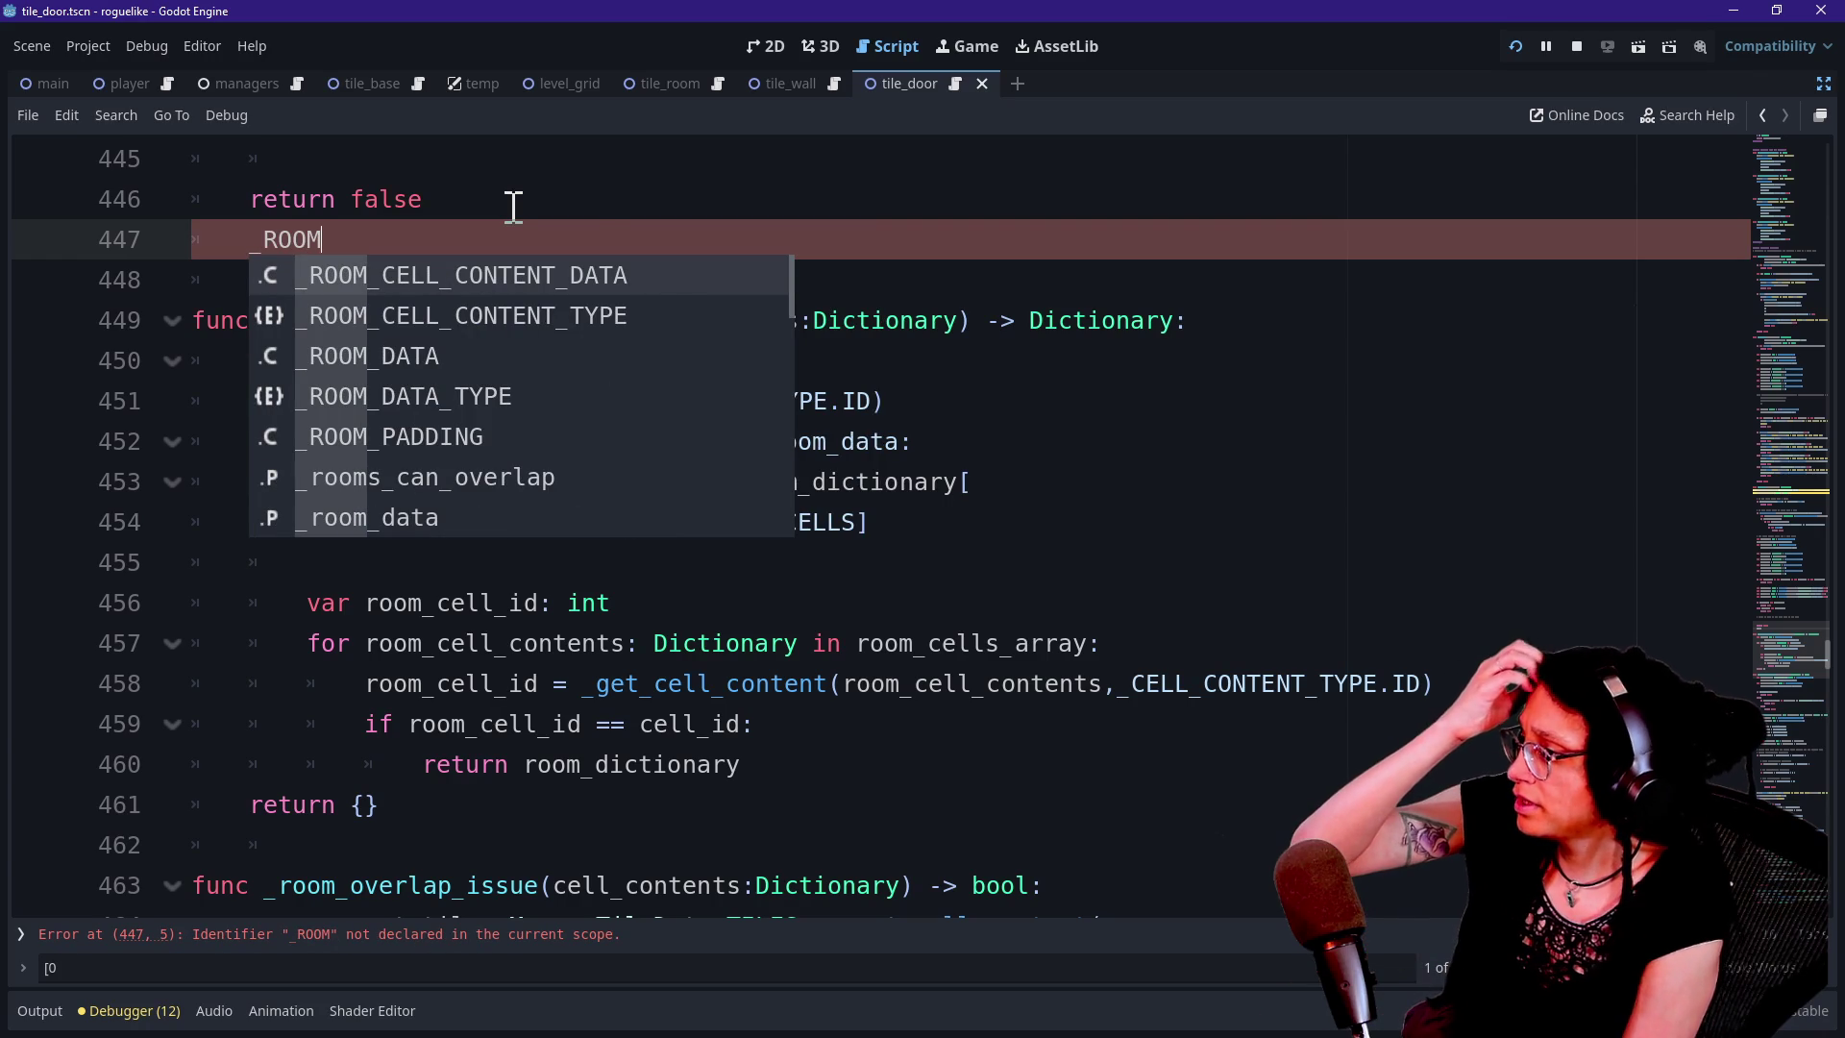
pyautogui.press('Down')
pyautogui.press('Return')
pyautogui.write('.')
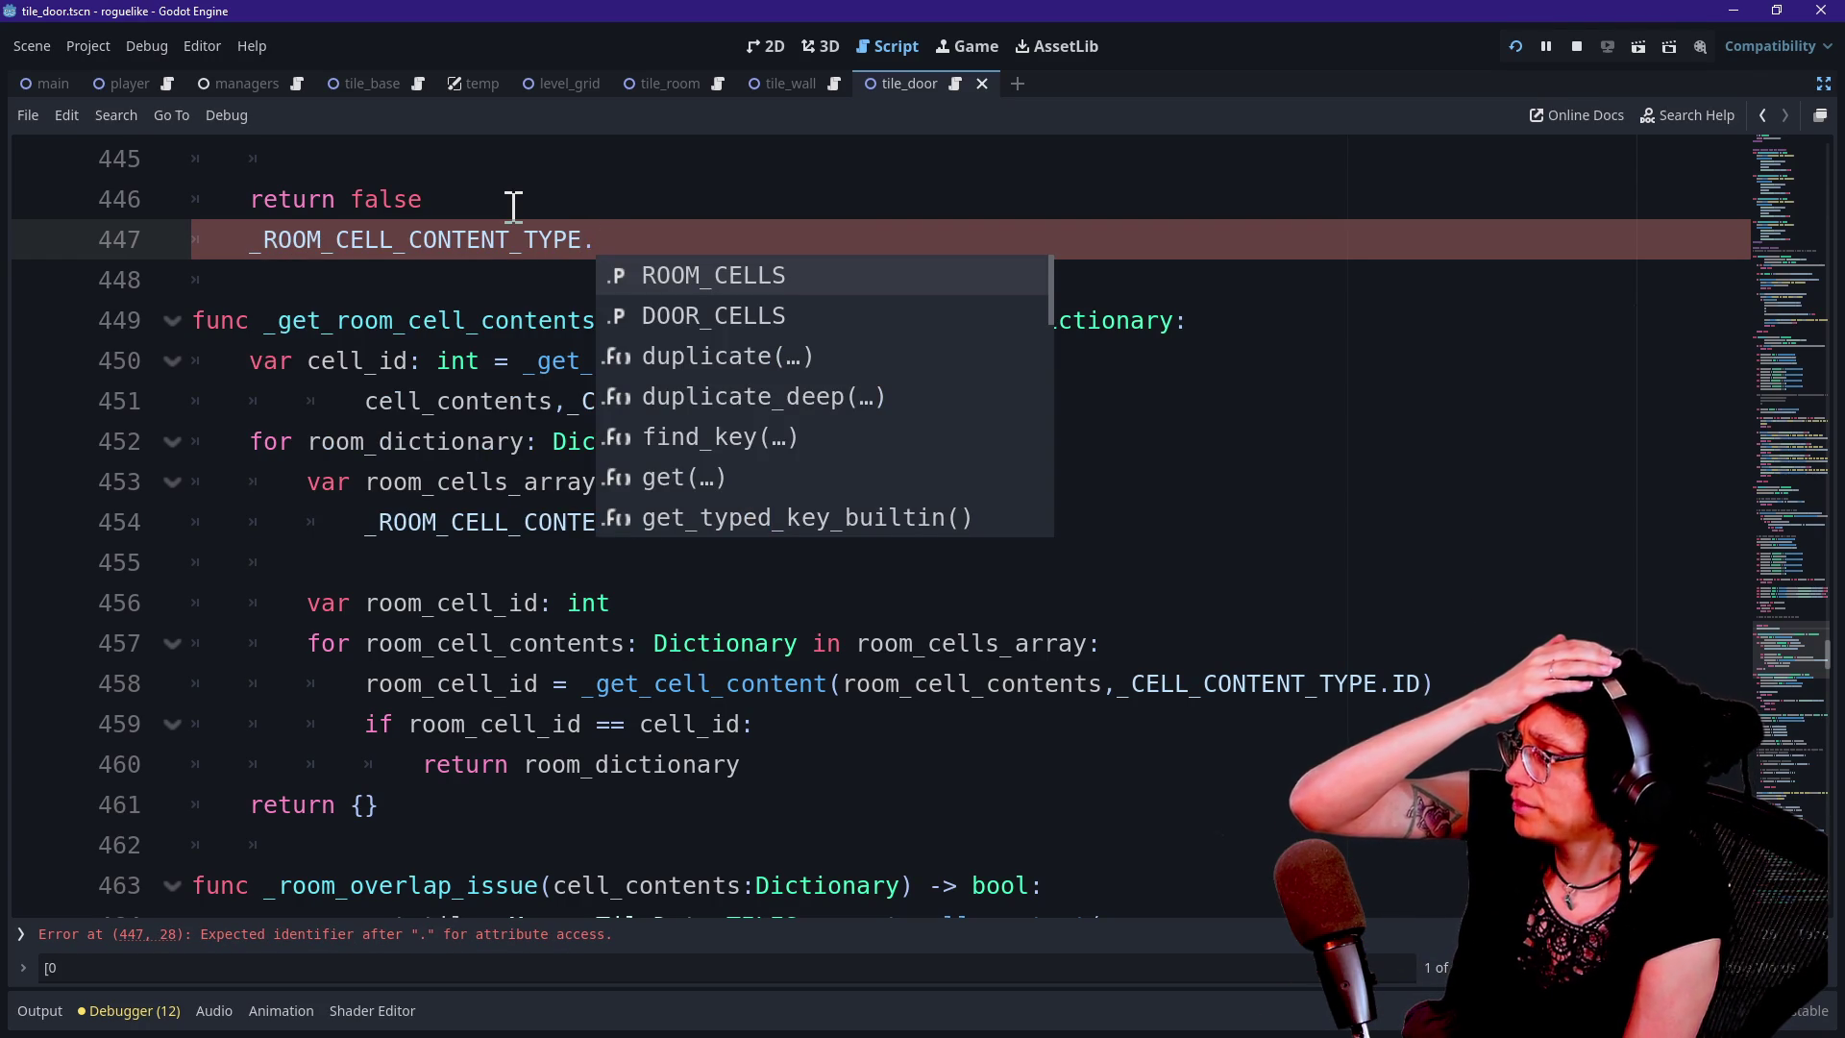
pyautogui.hotkey('shift', 'Home')
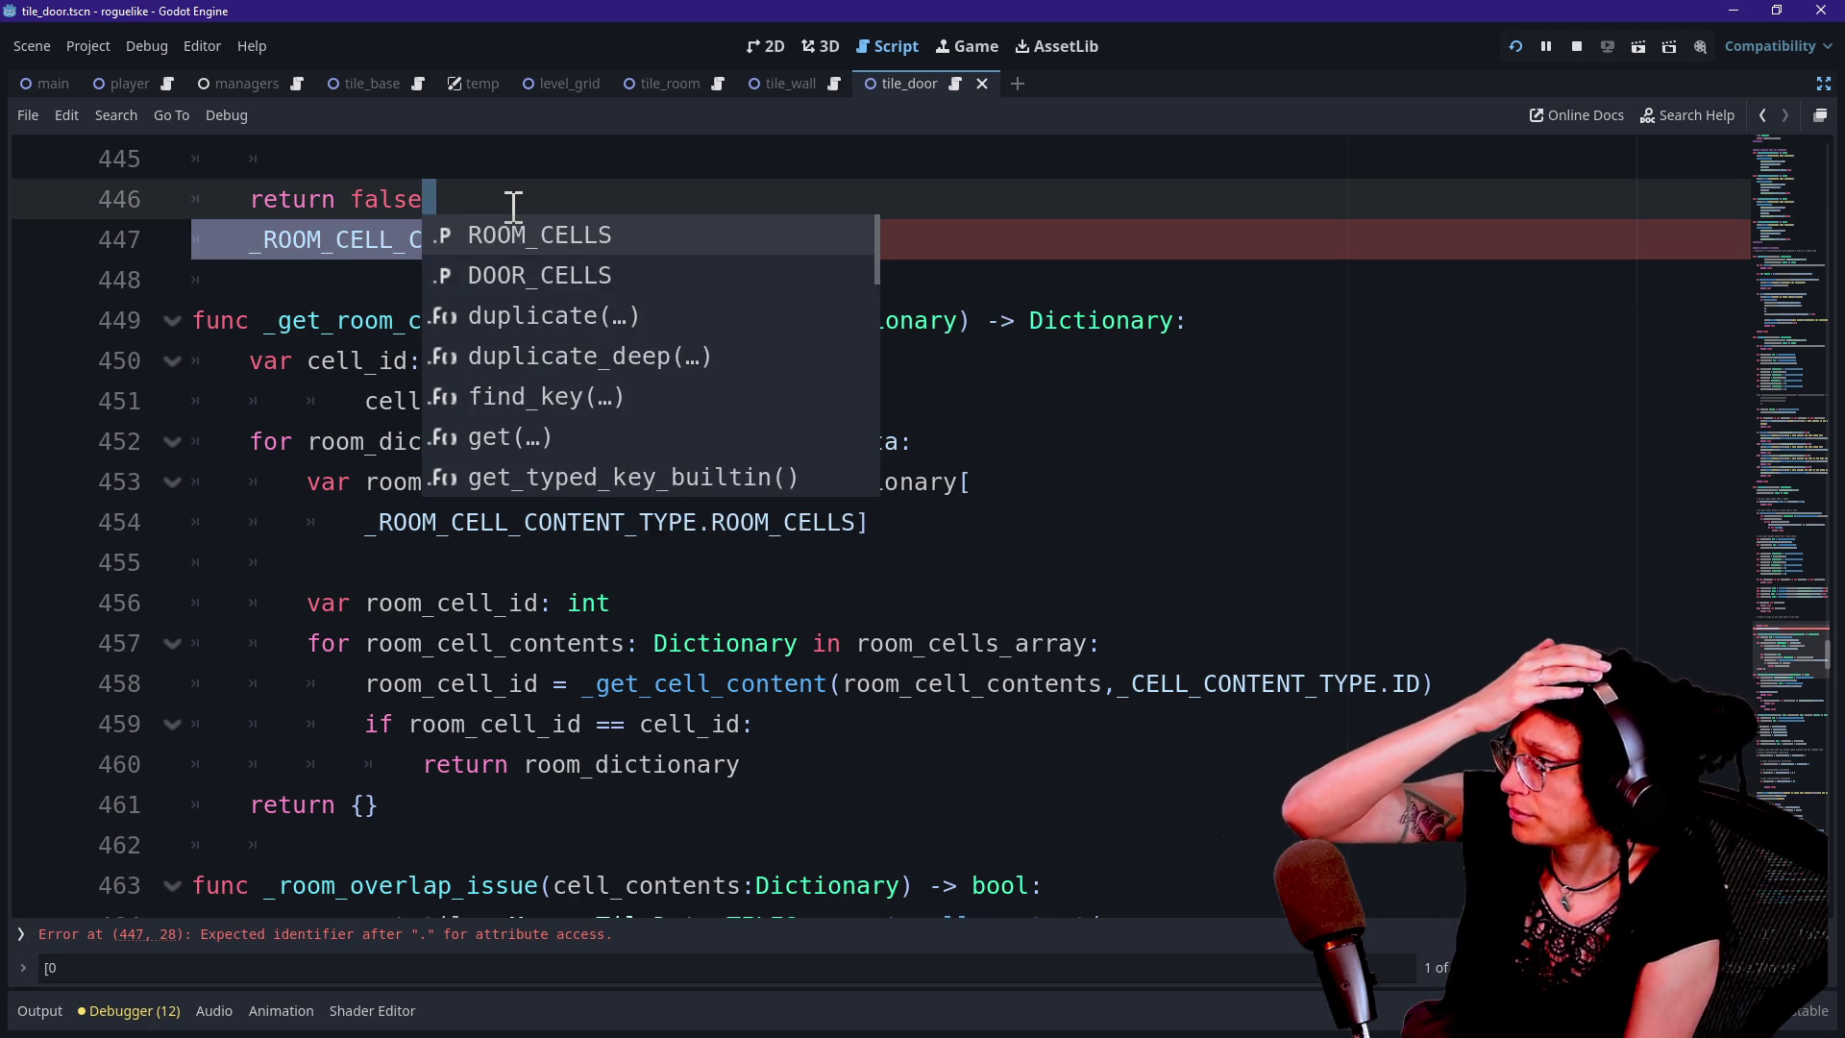
pyautogui.press('BackSpace')
# Step: Begin the 'func _get_room_cells' declaration on its own fresh line
pyautogui.press('Return')
pyautogui.press('BackSpace')
pyautogui.write('func _get_room_cells')
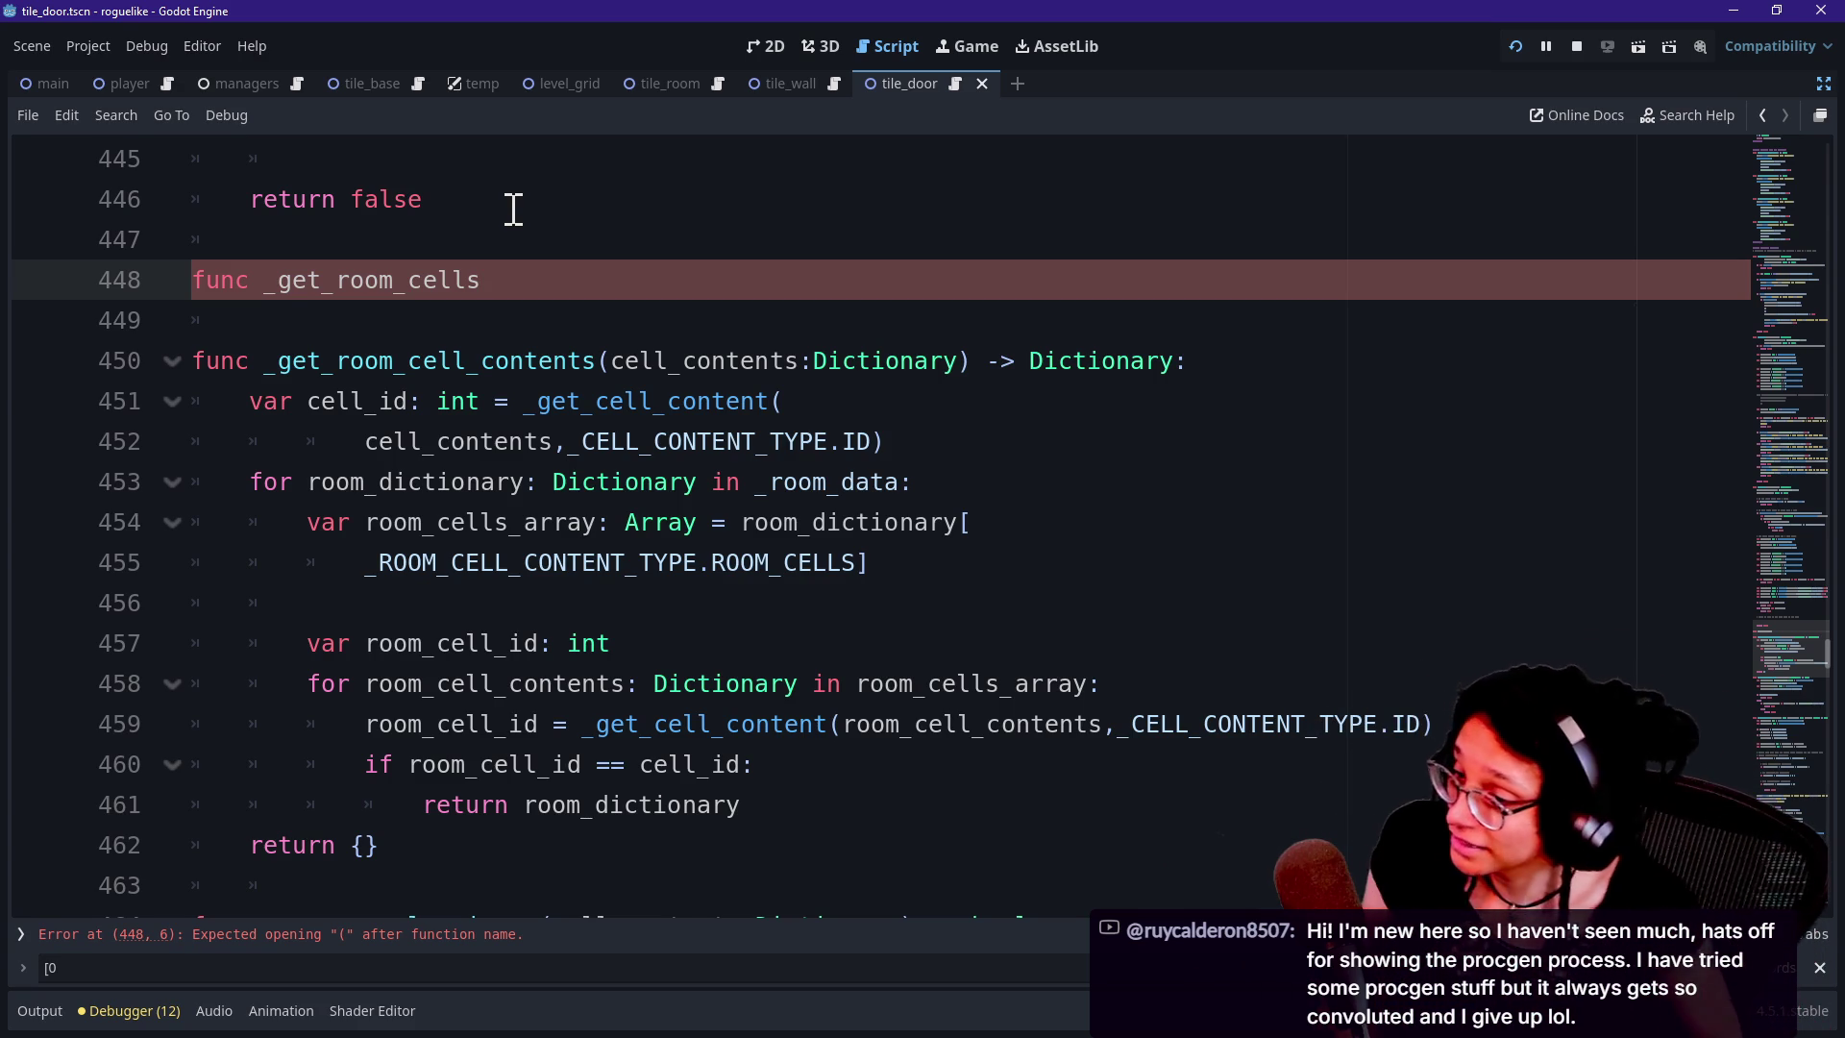
pyautogui.scroll(-20, 636, 449)
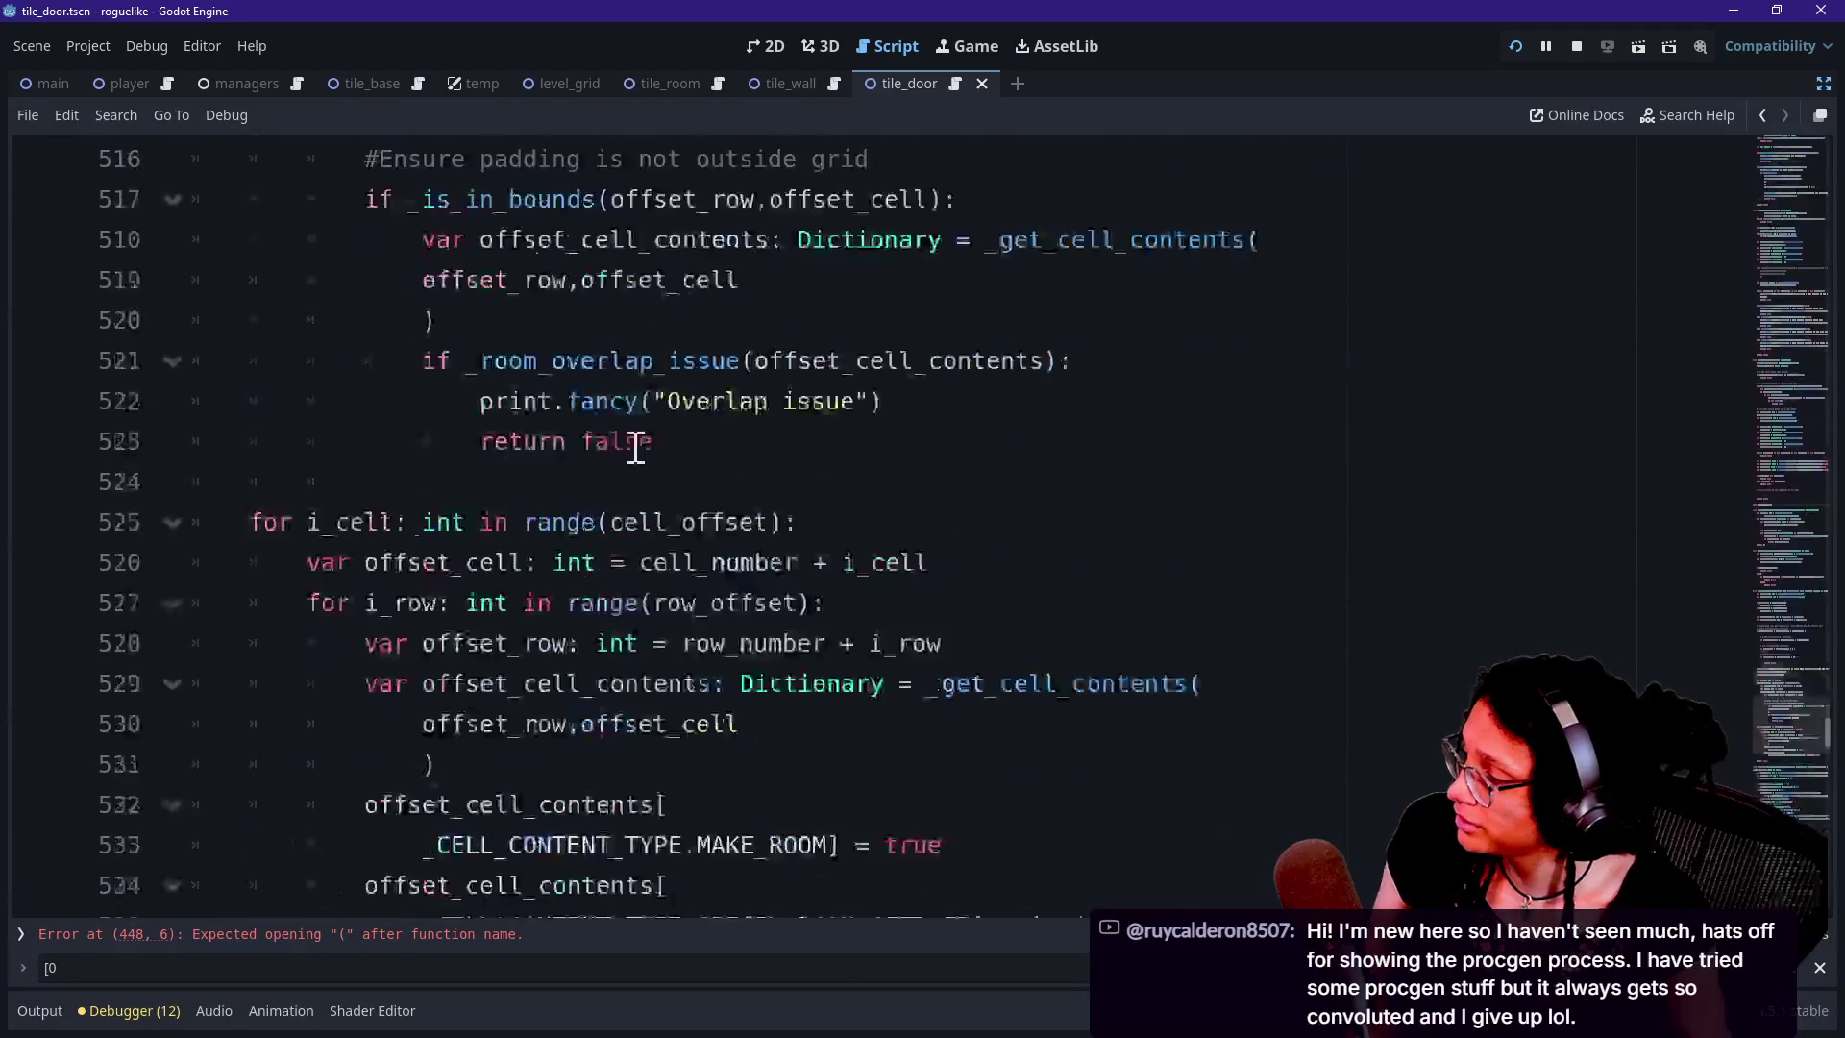
pyautogui.scroll(-16, 636, 449)
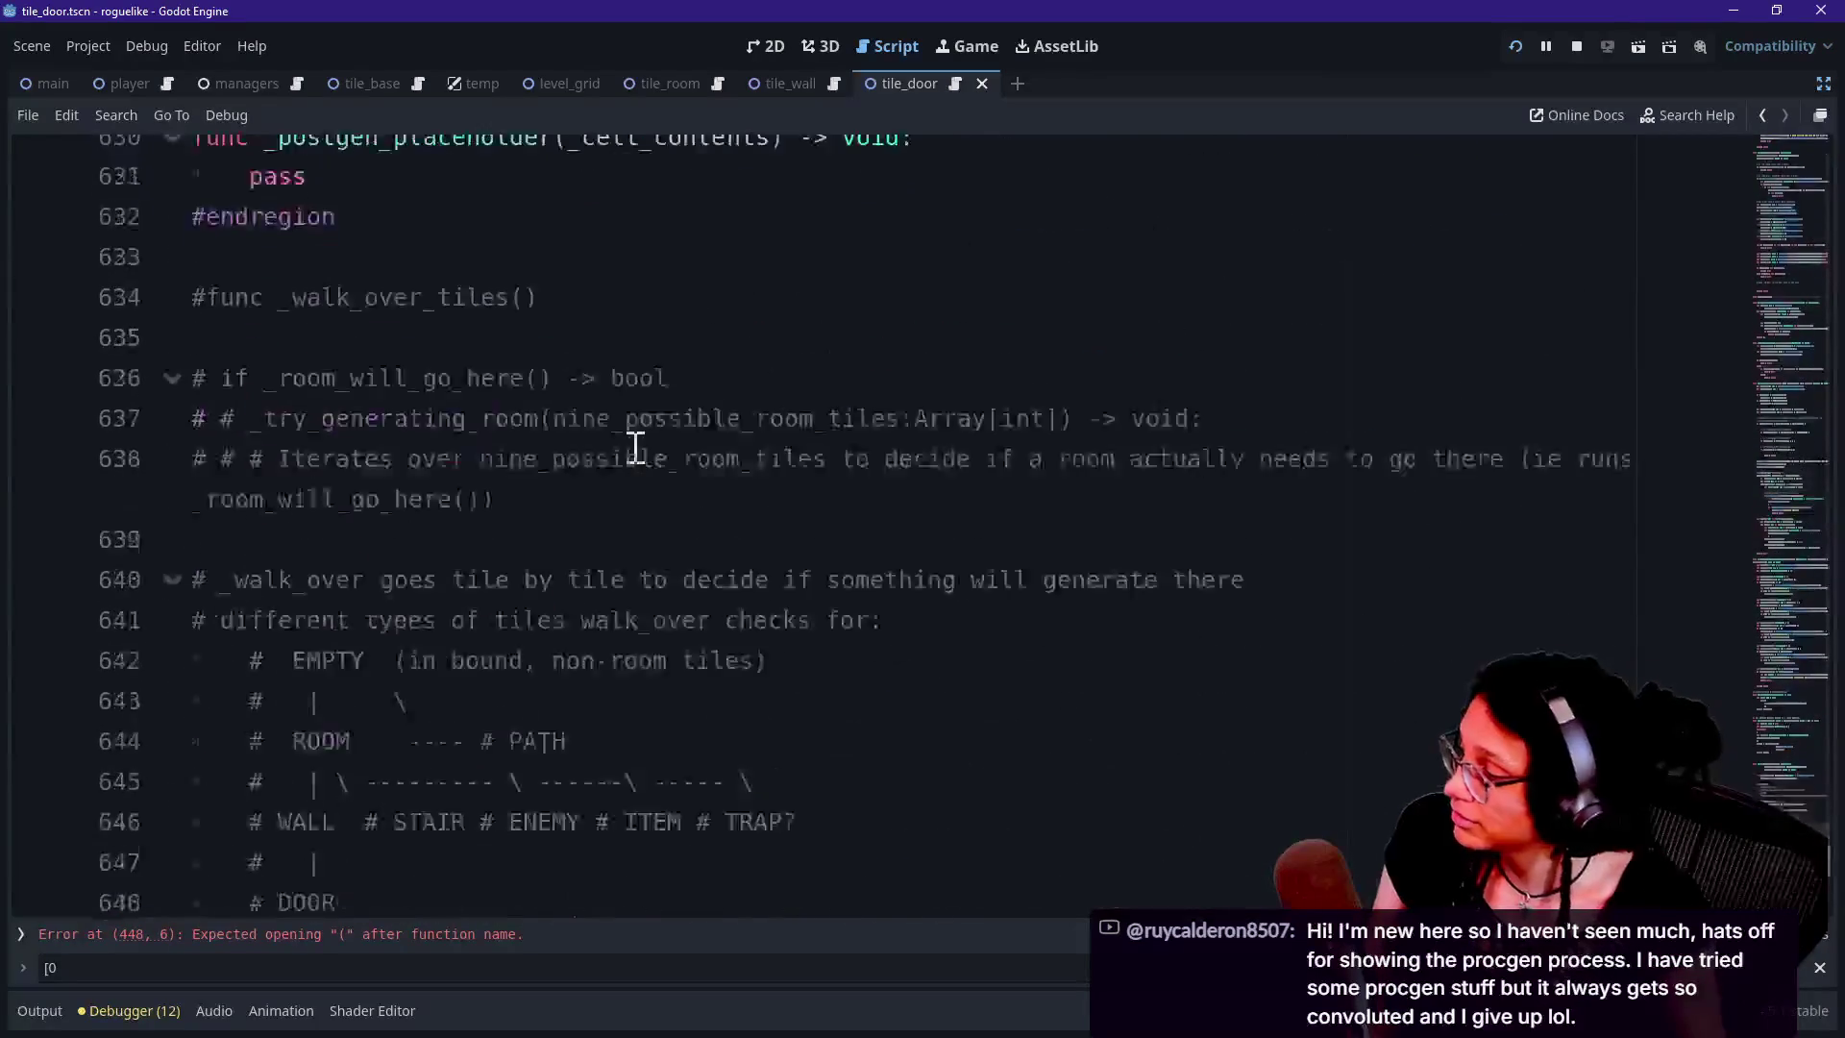
pyautogui.scroll(8, 636, 448)
pyautogui.scroll(-2, 636, 448)
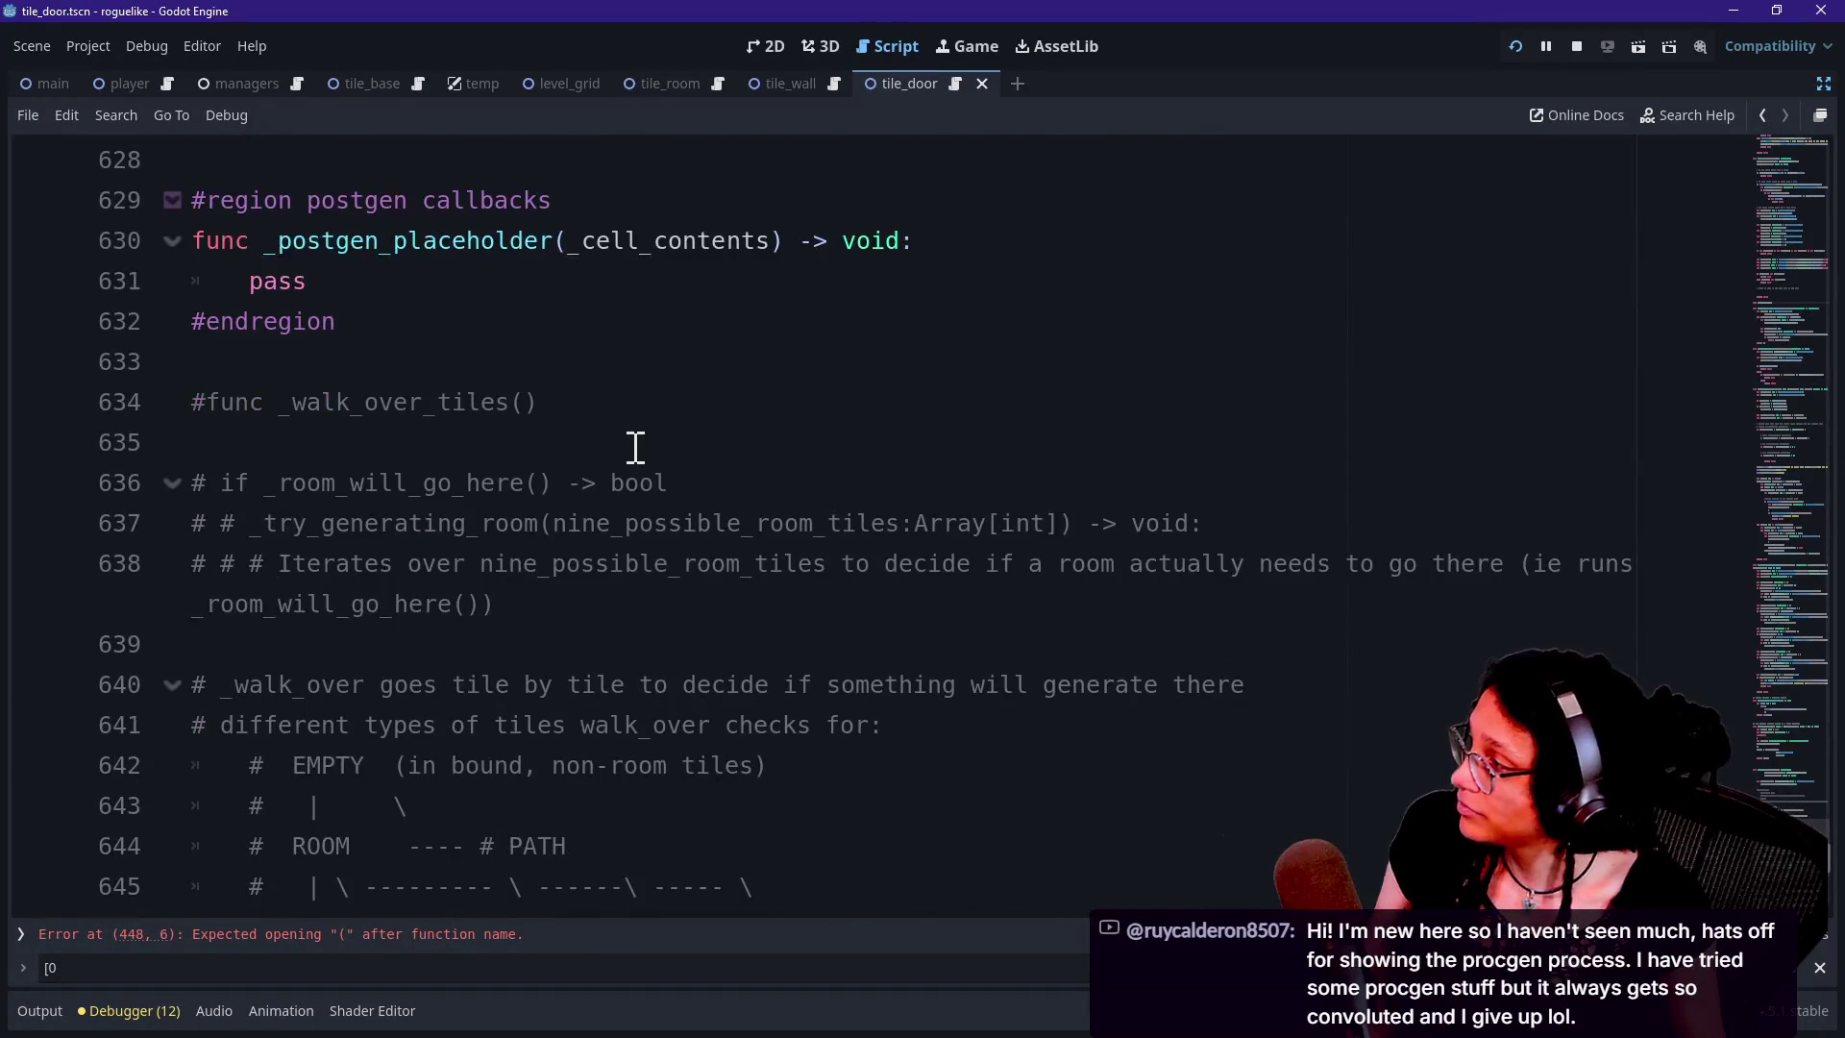
pyautogui.scroll(4, 636, 448)
pyautogui.scroll(3, 636, 449)
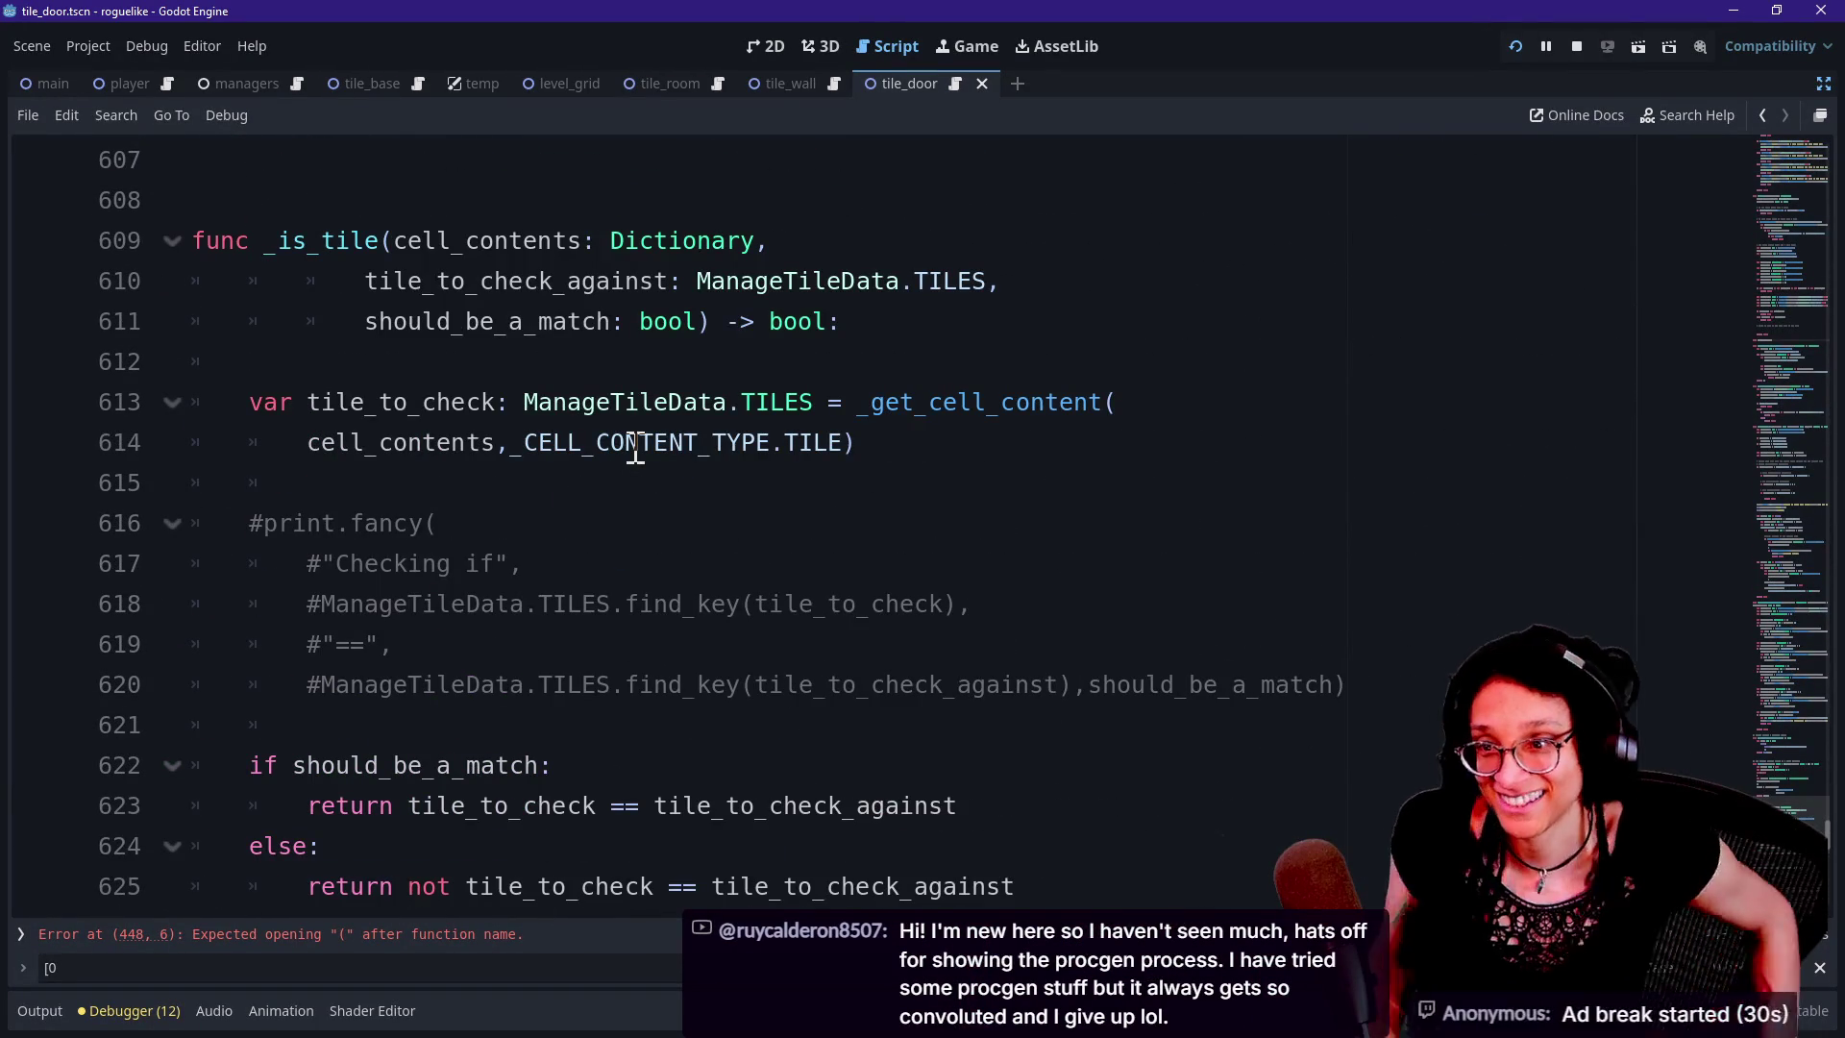
pyautogui.click(278, 933)
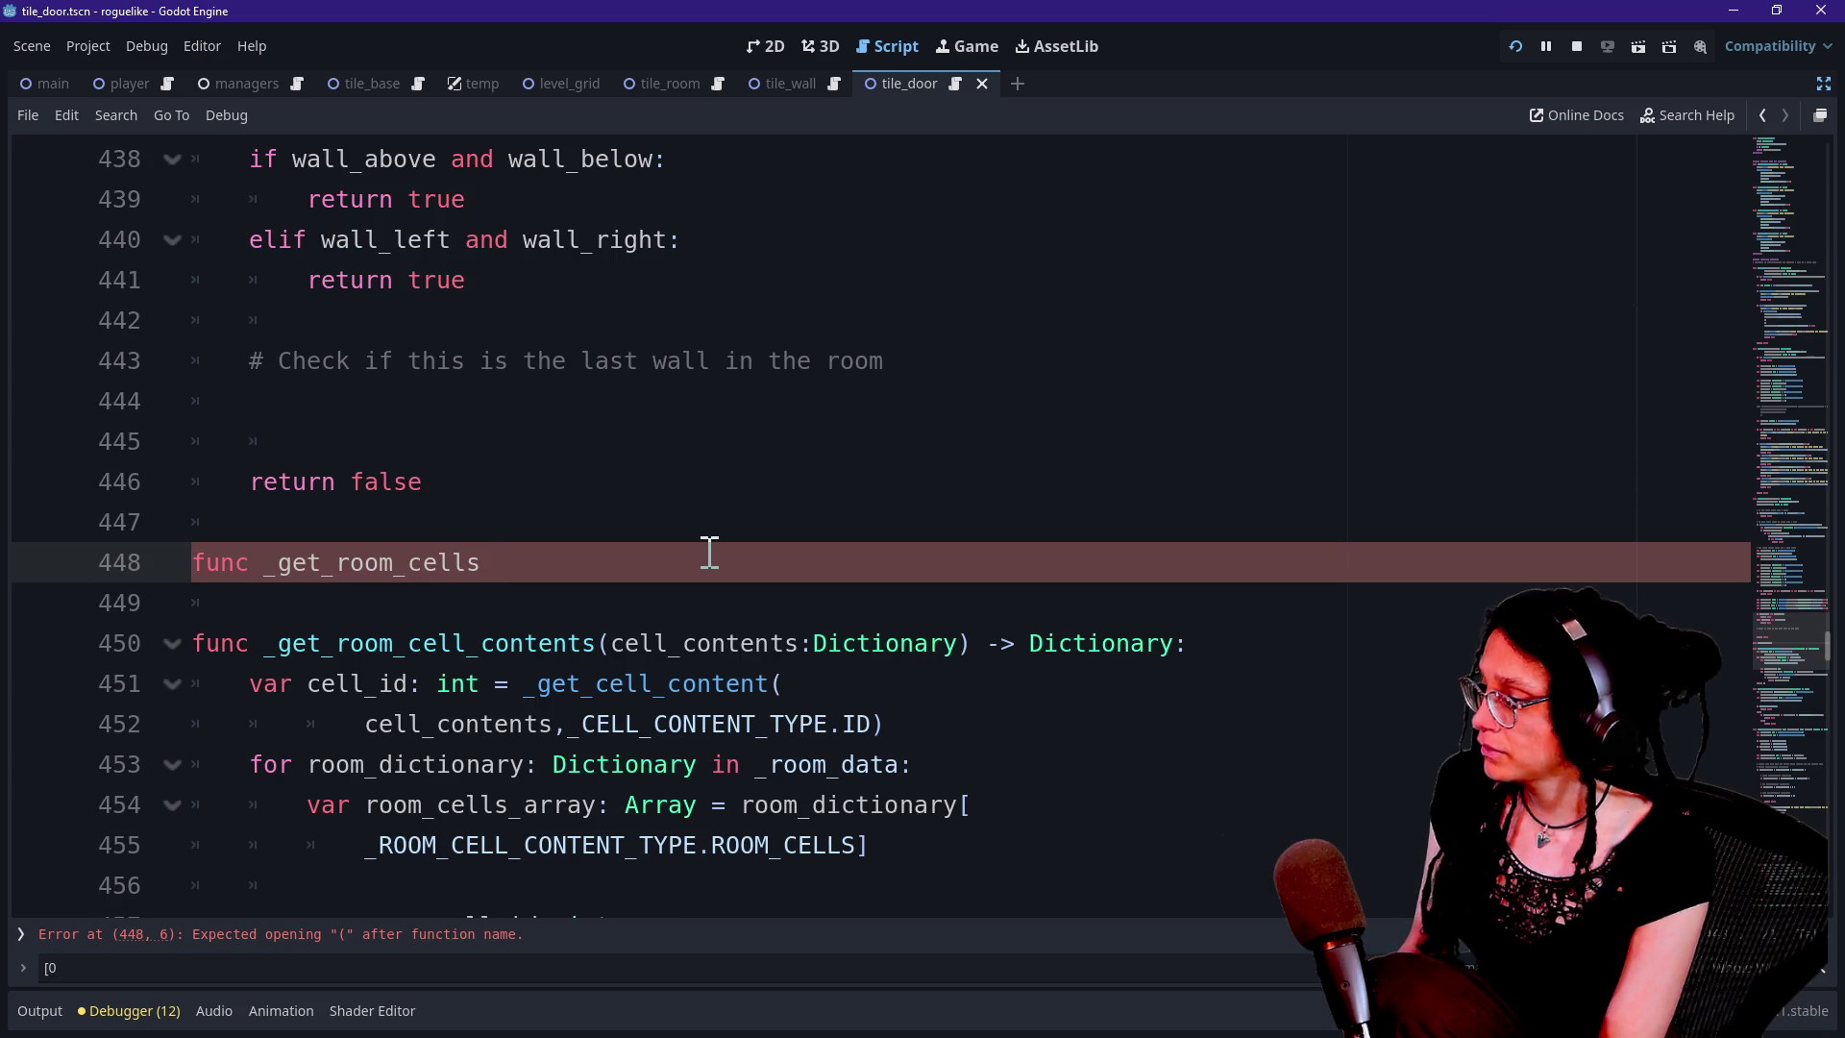
# Step: Finish line 448 as _get_room_cells(cell_contents: Dictionary) -> Array[Dictionary]: and start the body line
pyautogui.write('y')
pyautogui.press('BackSpace')
pyautogui.press('BackSpace')
pyautogui.press('BackSpace')
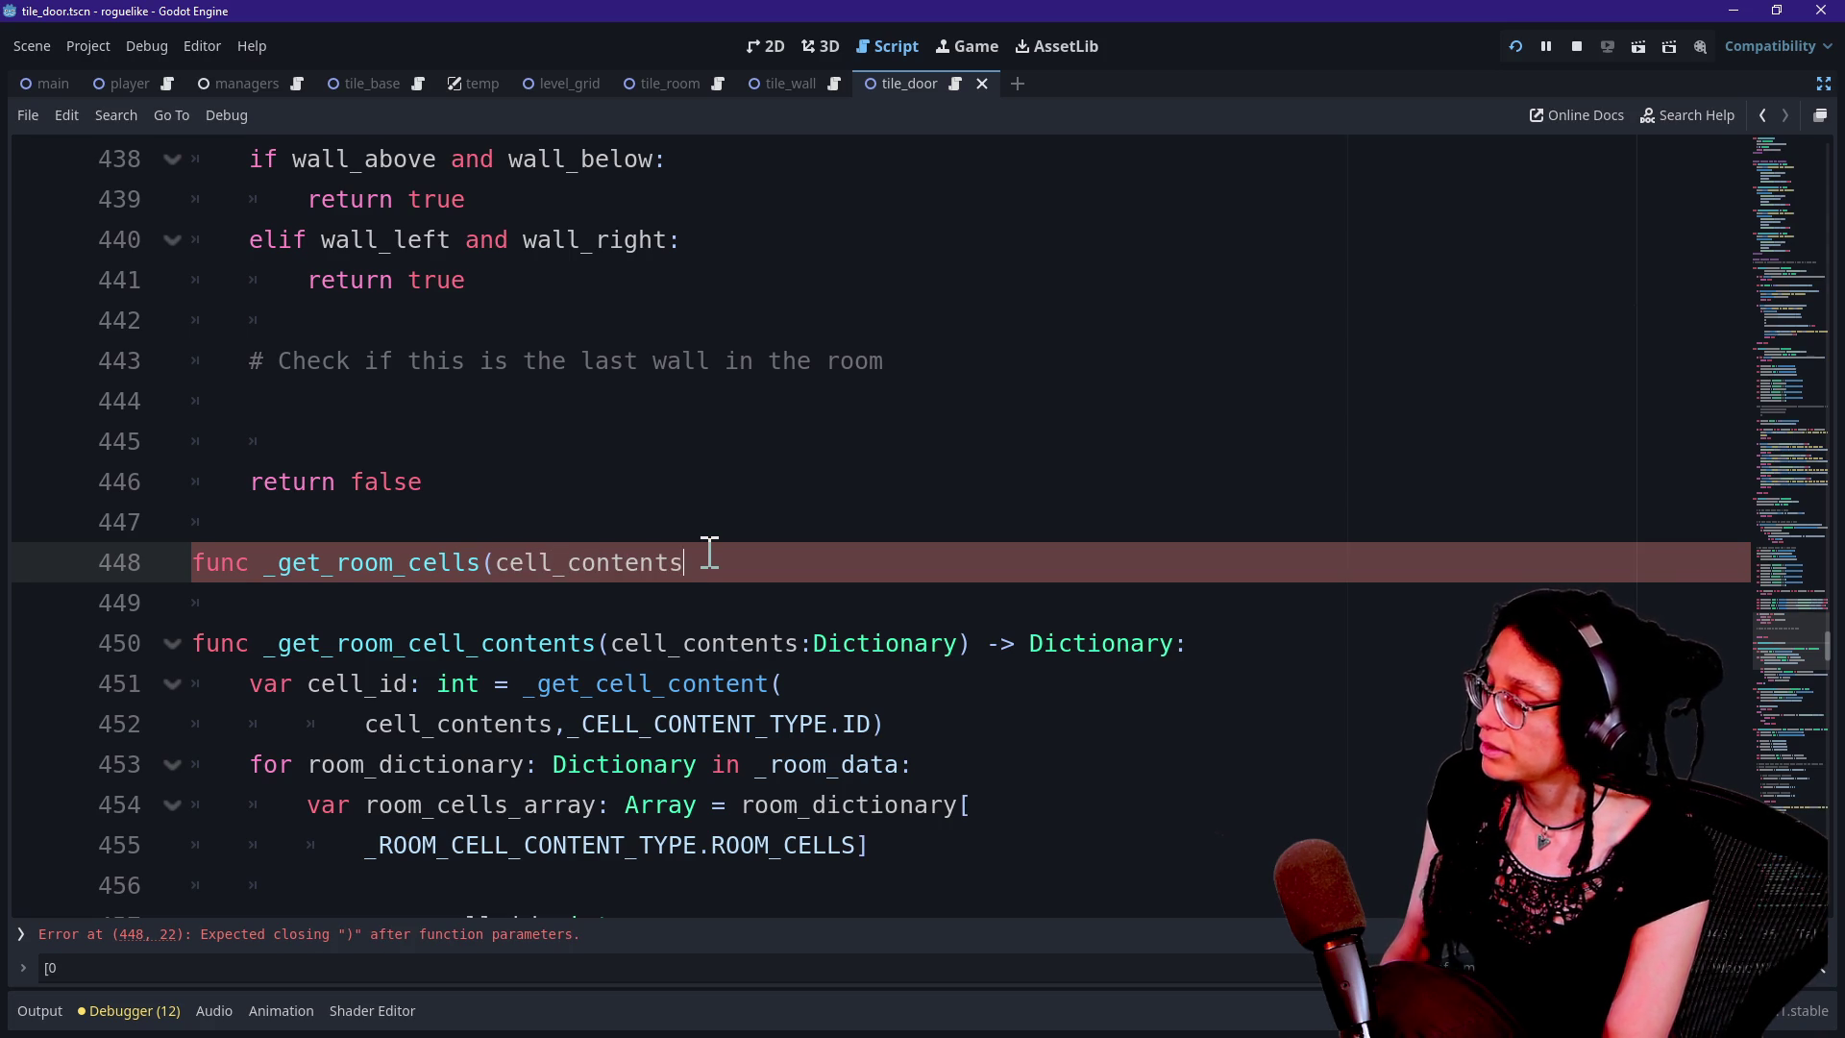
pyautogui.press('BackSpace')
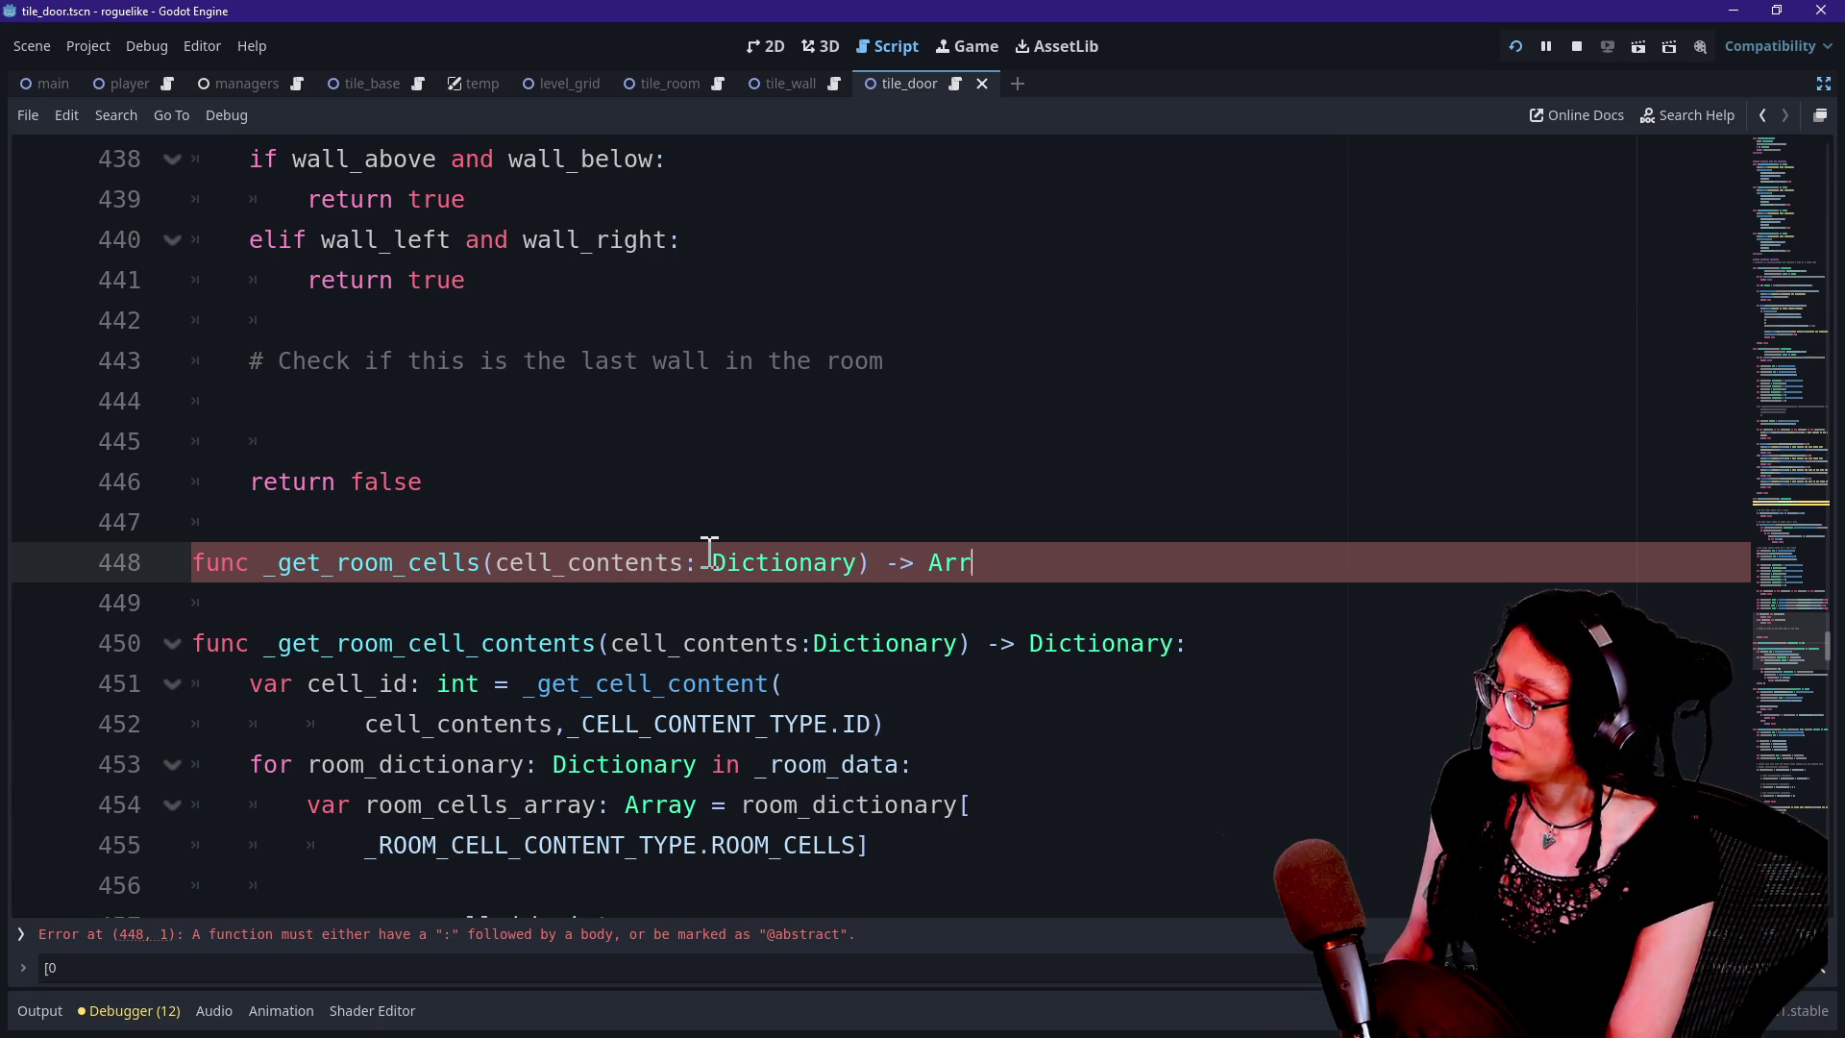
pyautogui.write('tionary]')
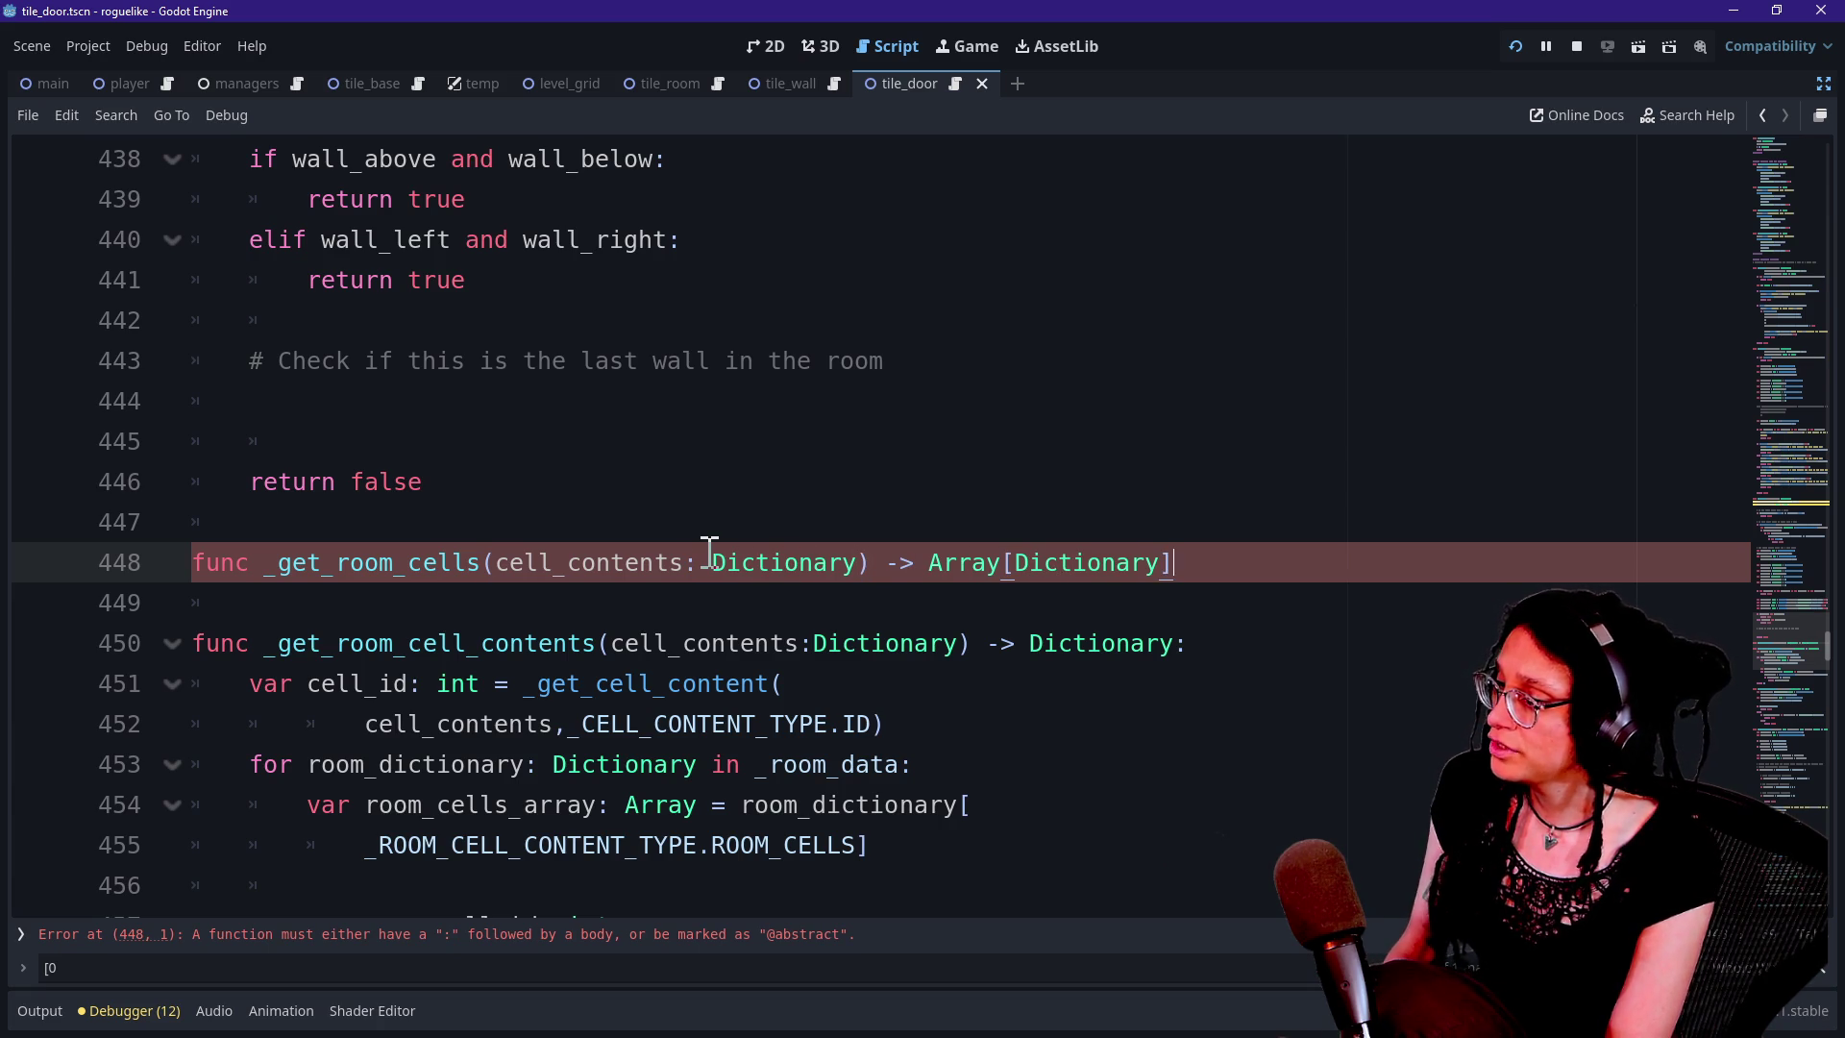
pyautogui.write(':')
pyautogui.press('Return')
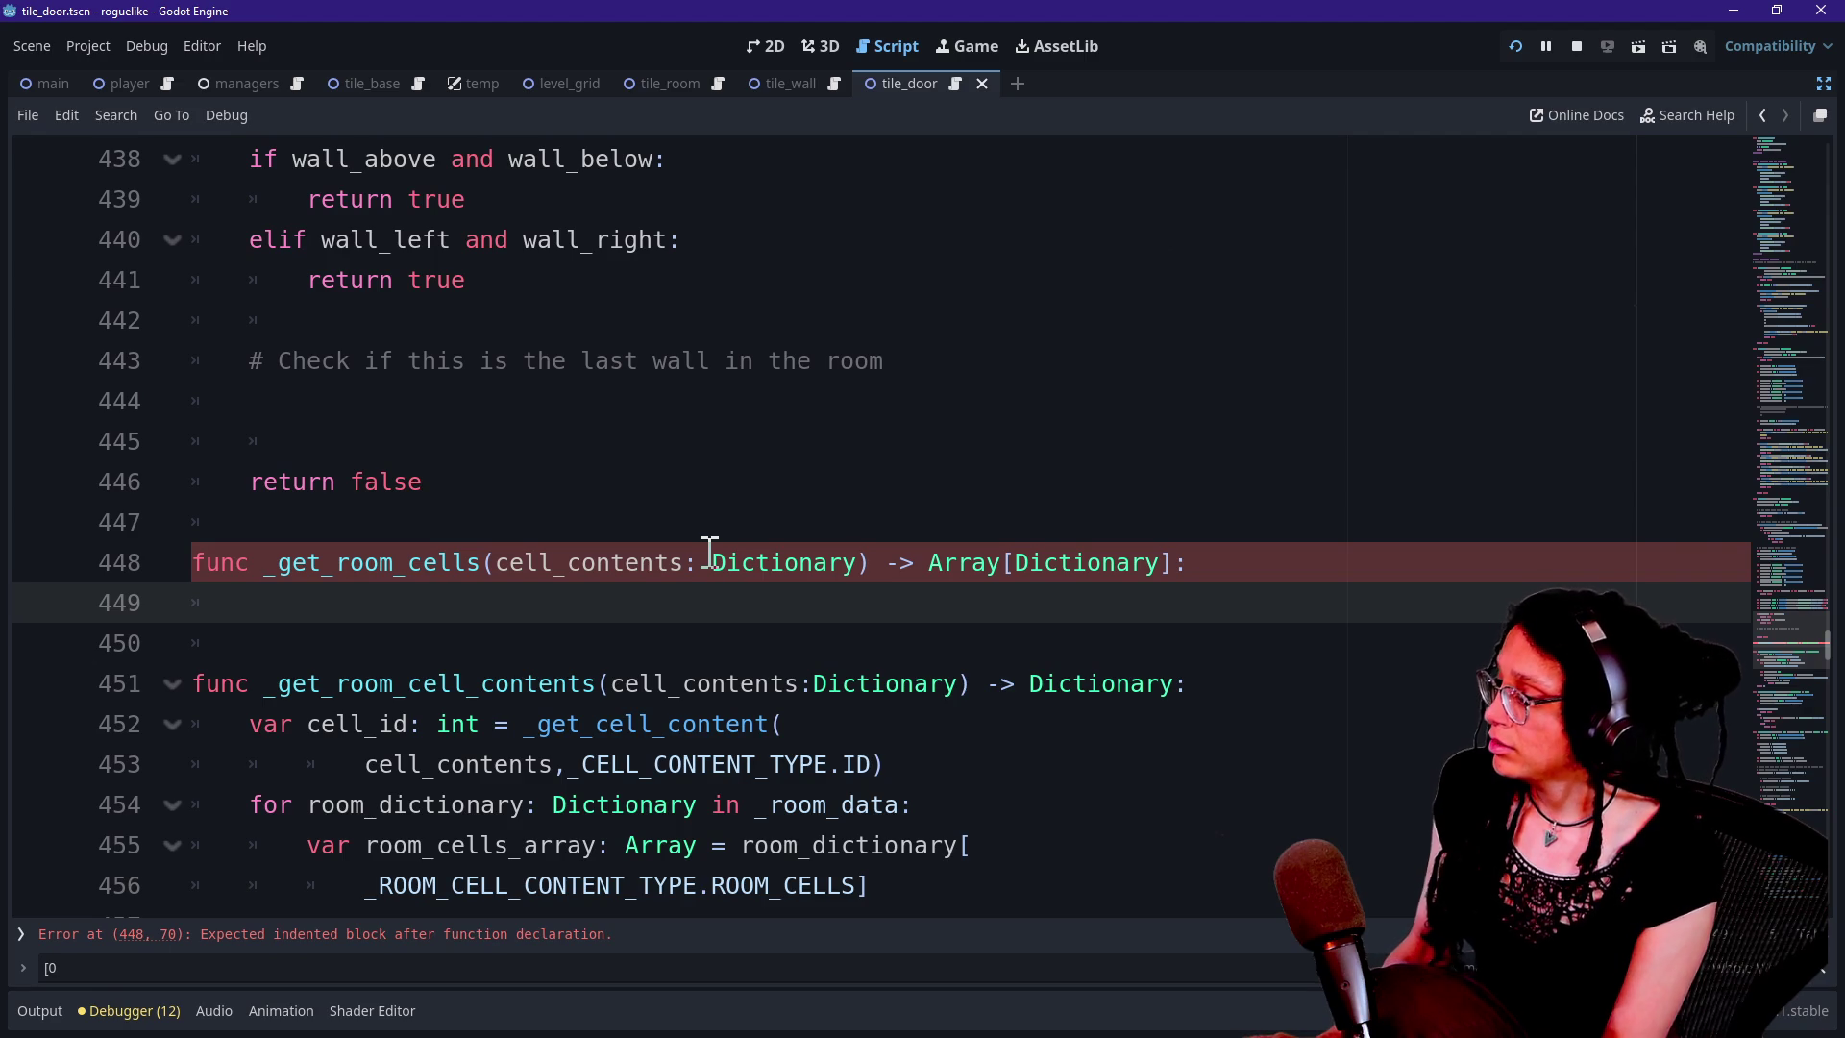
pyautogui.scroll(-1, 389, 682)
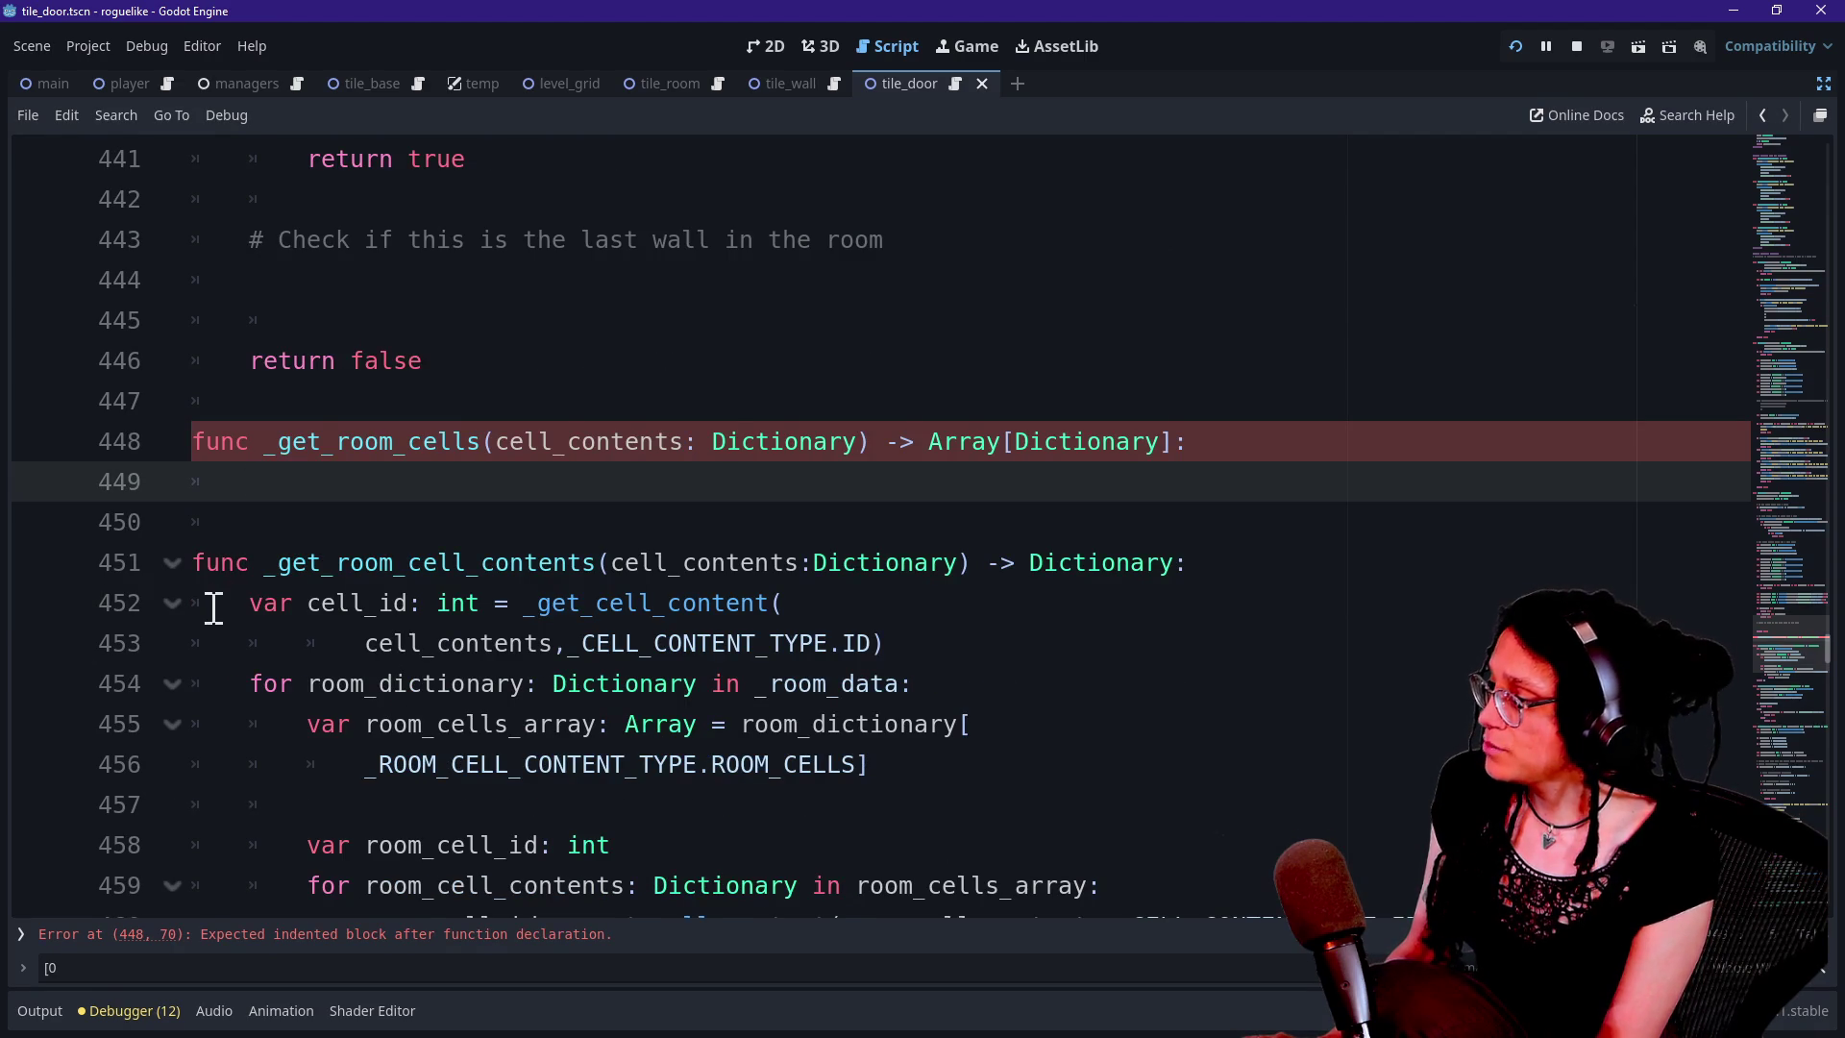
pyautogui.moveTo(247, 608); pyautogui.dragTo(384, 636)
pyautogui.click(388, 630)
pyautogui.moveTo(214, 595)
pyautogui.mouseDown()
pyautogui.moveTo(515, 638)
pyautogui.moveTo(638, 722)
pyautogui.mouseUp()
pyautogui.click(639, 722)
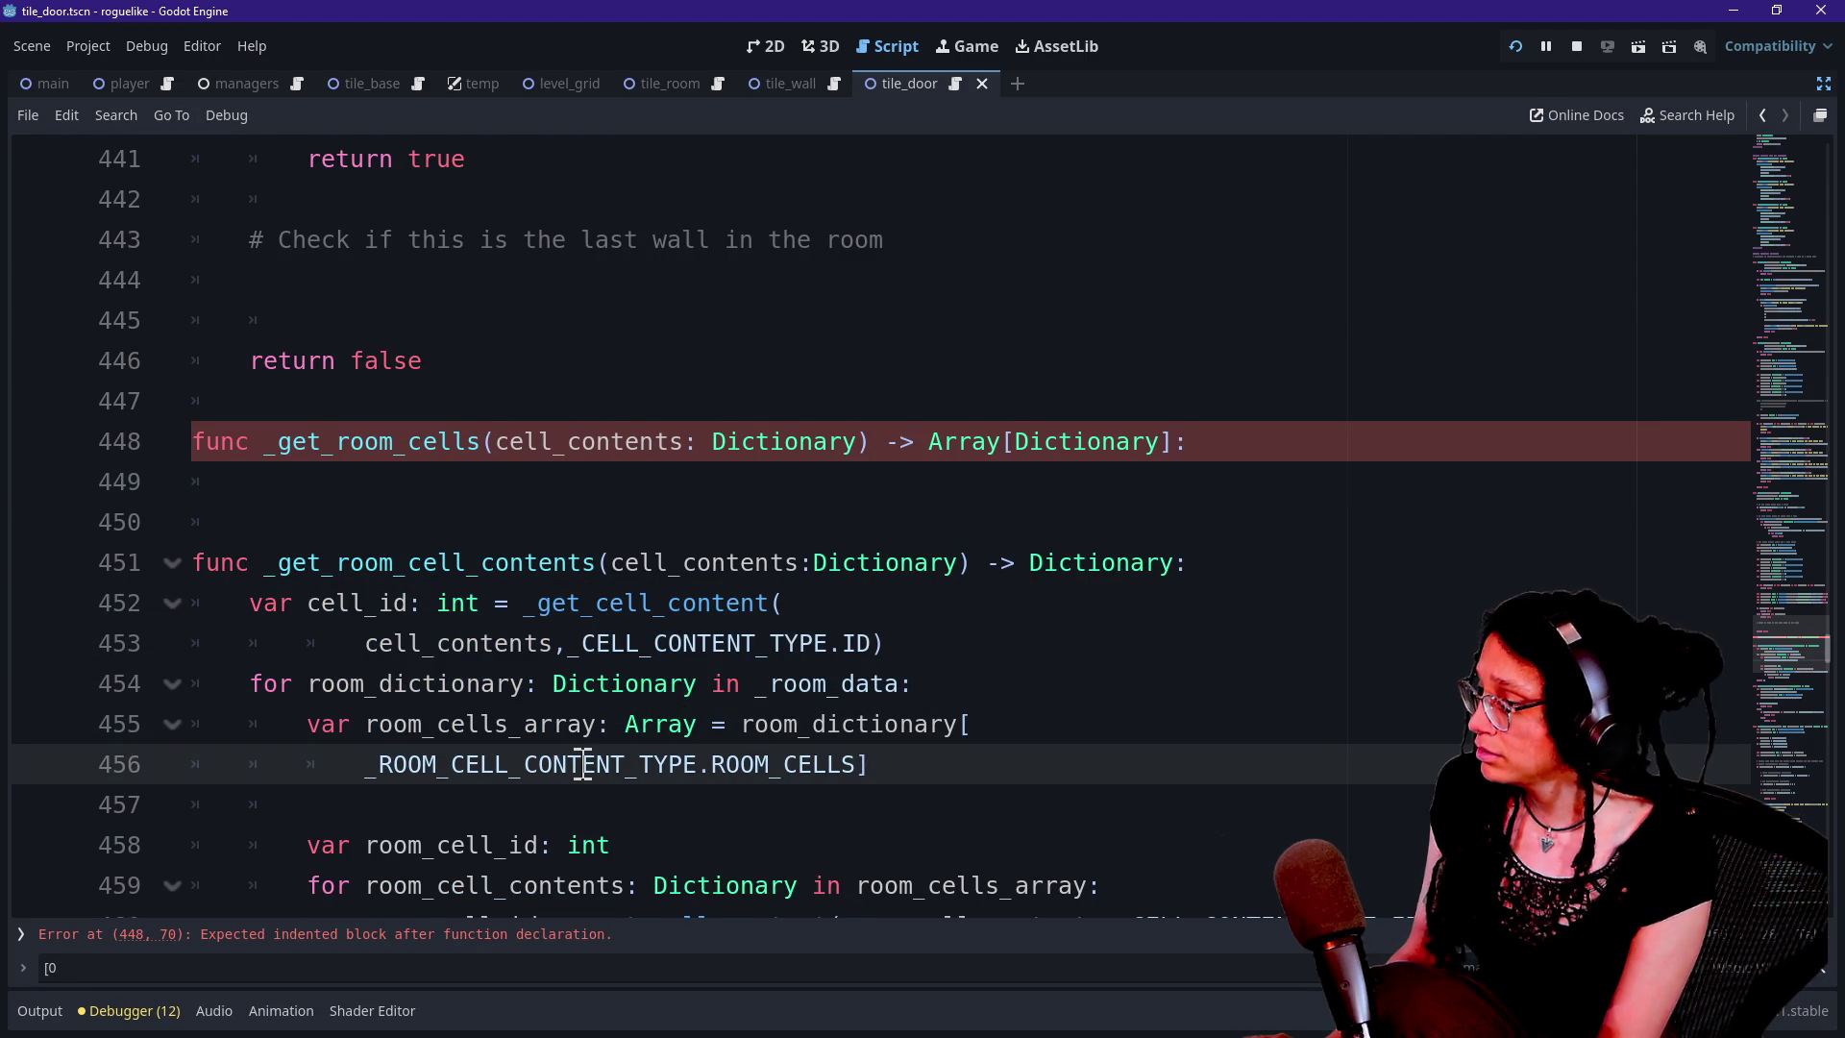
pyautogui.keyDown('shift'); pyautogui.click(582, 729); pyautogui.keyUp('shift')
pyautogui.click(614, 765)
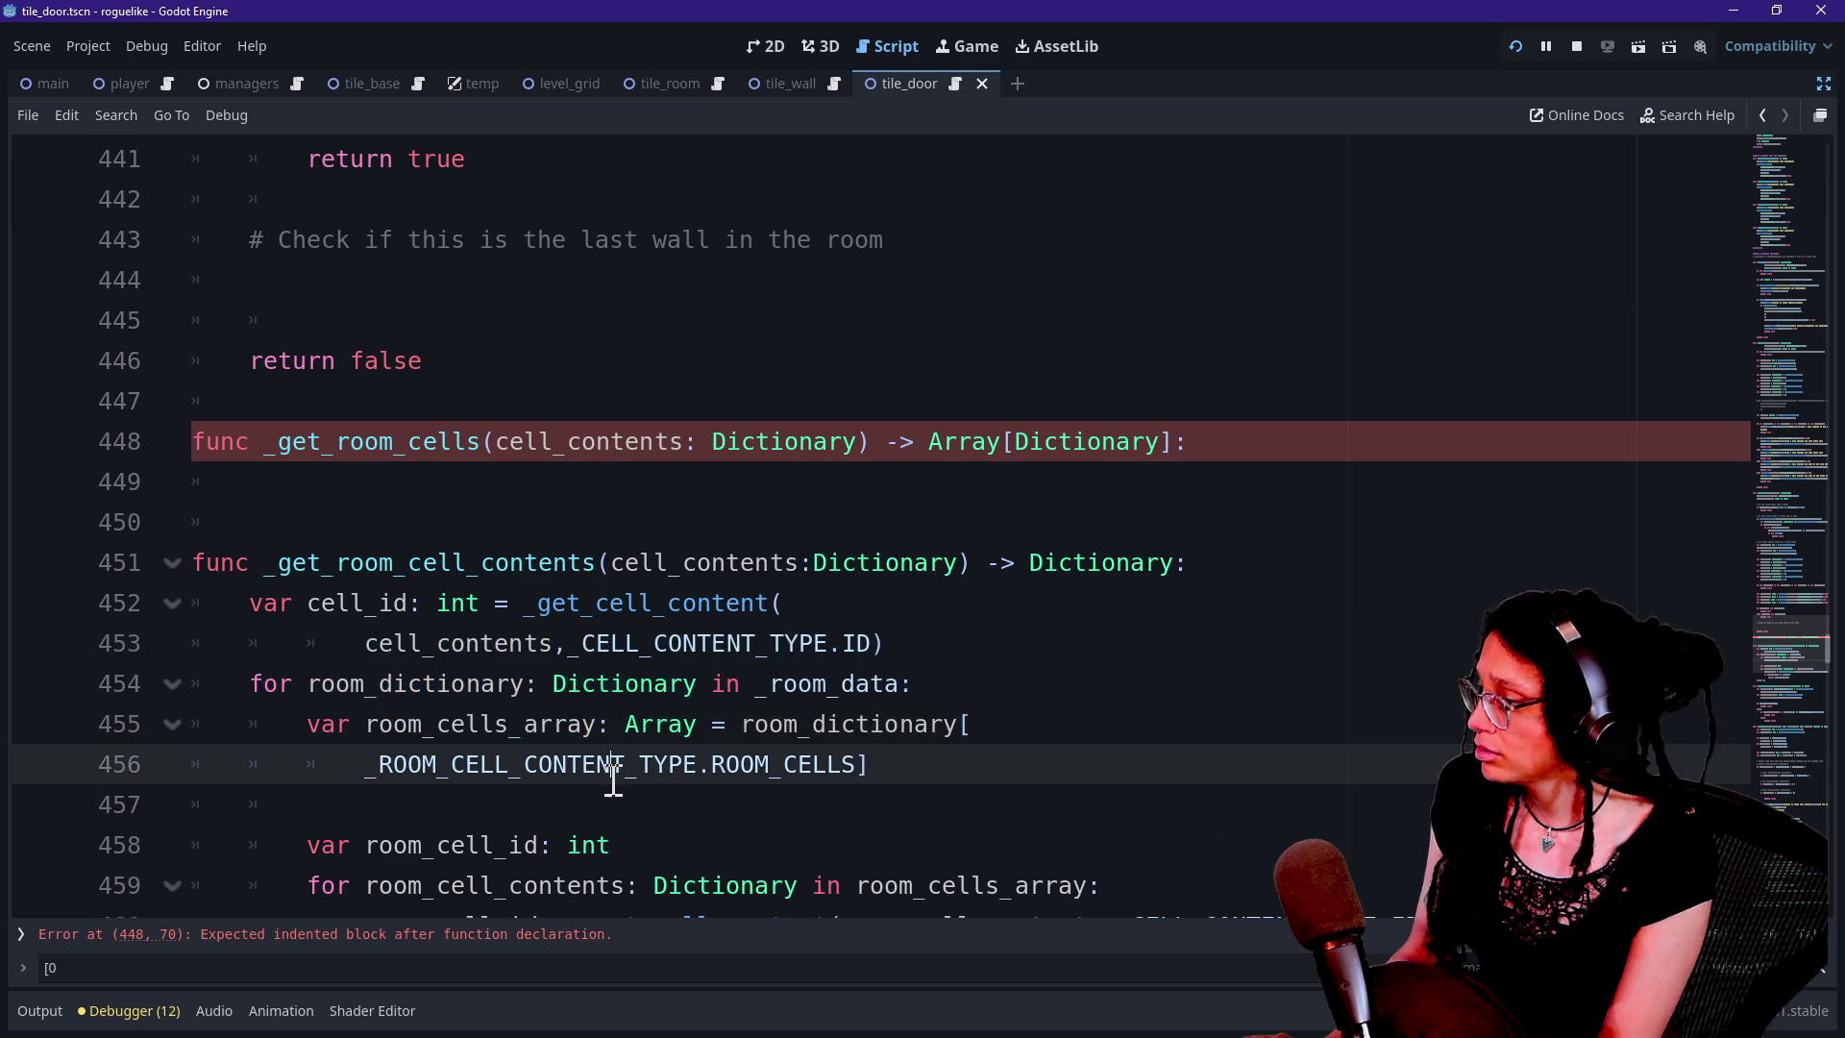
pyautogui.scroll(-1, 613, 776)
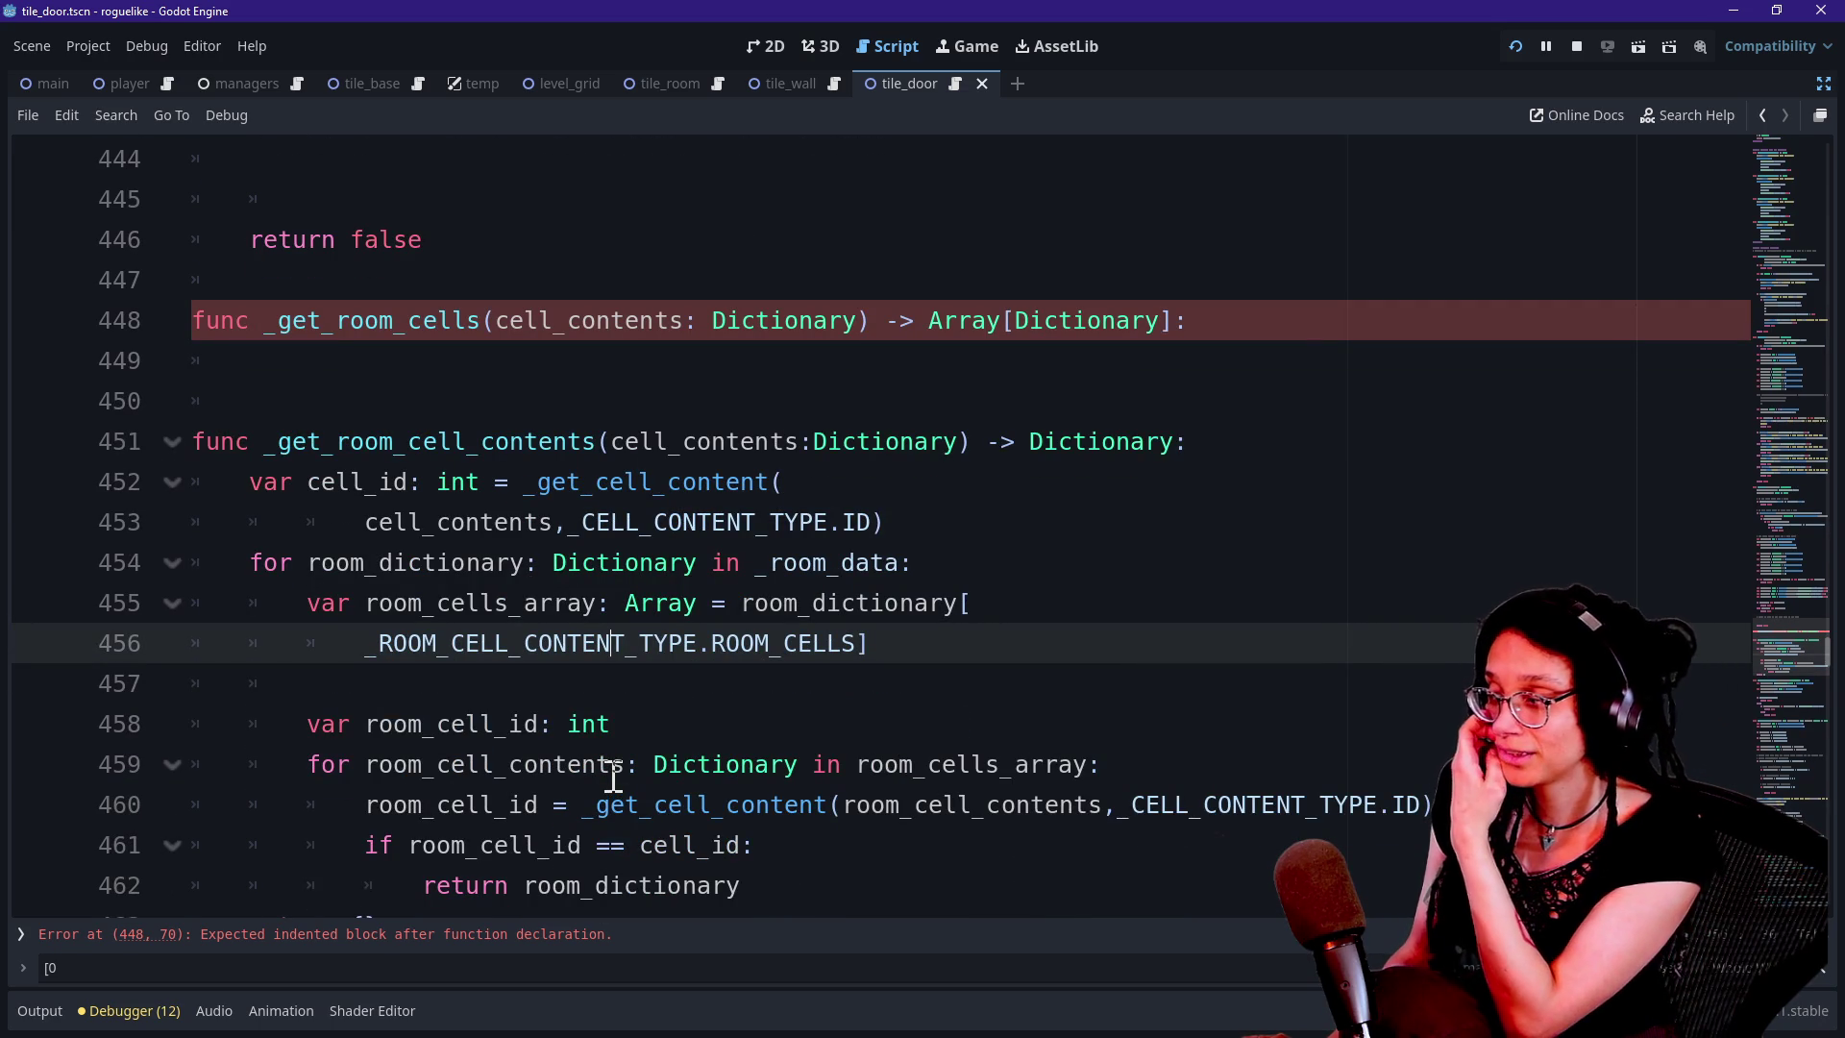
pyautogui.moveTo(280, 567); pyautogui.dragTo(542, 661)
pyautogui.click(542, 660)
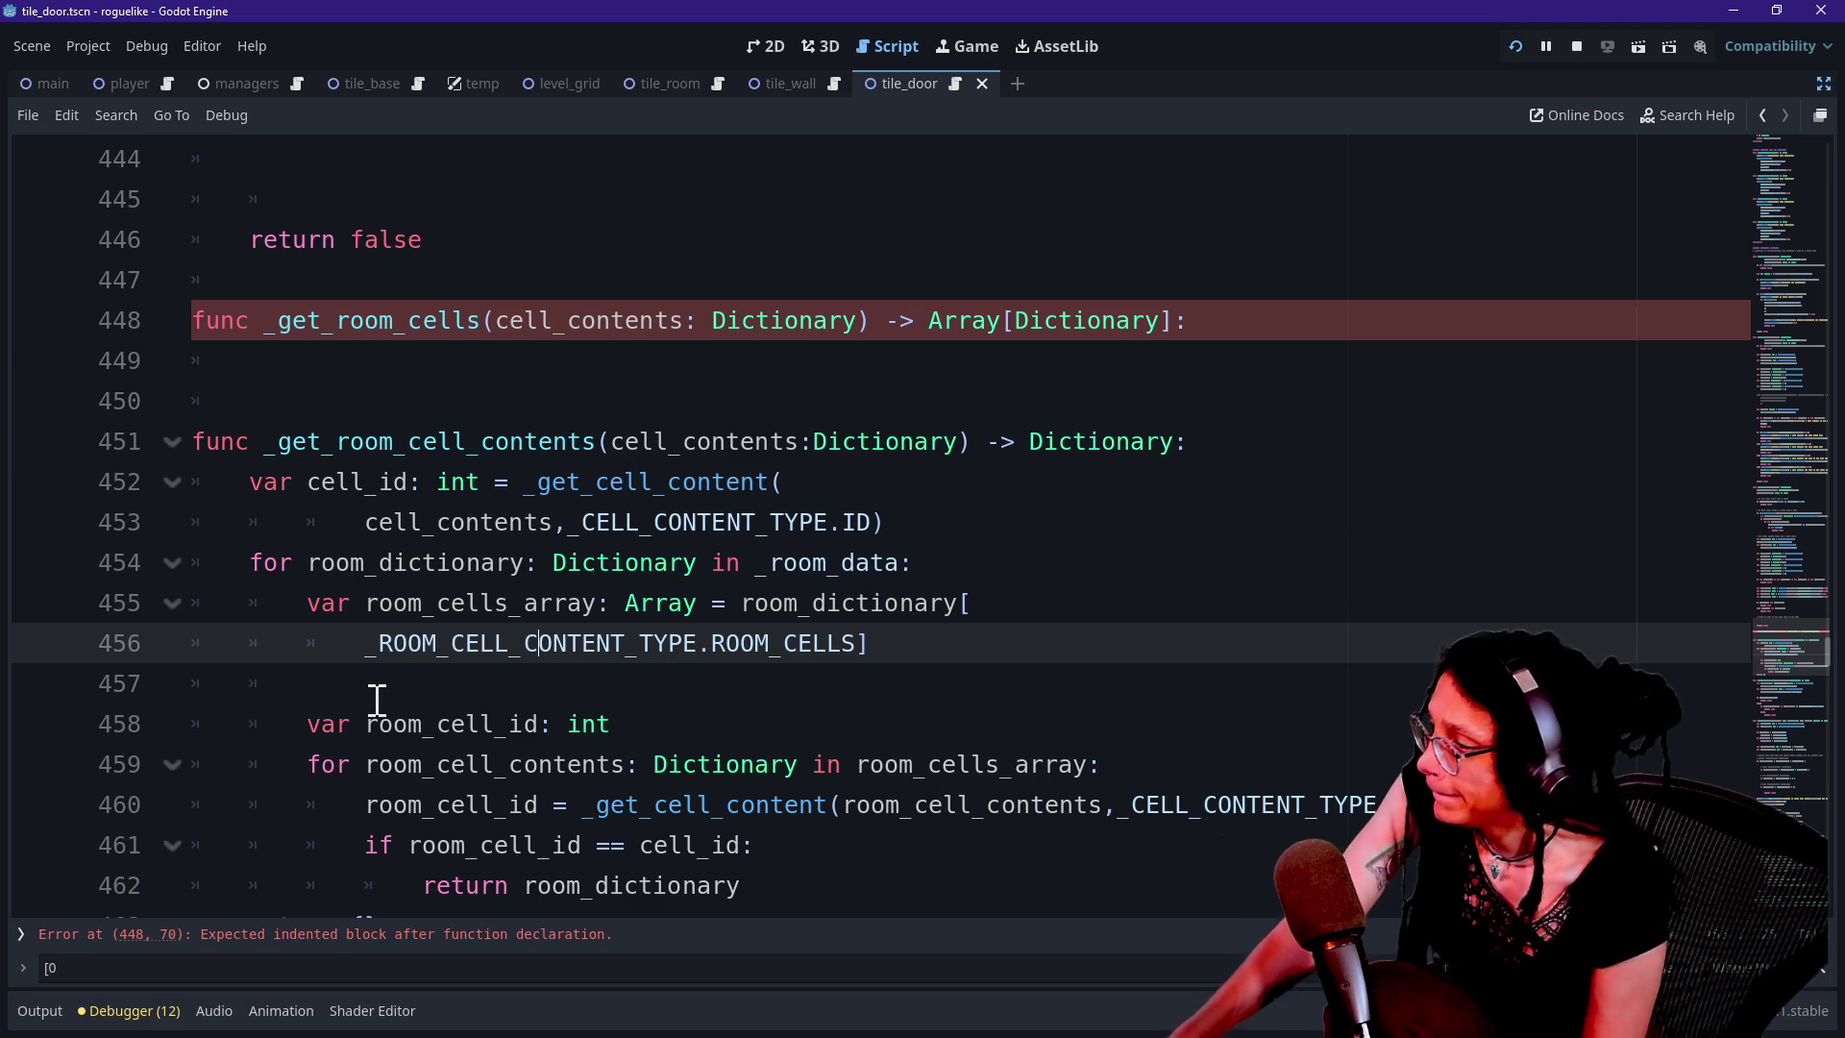
pyautogui.press('Down')
pyautogui.press('Down')
pyautogui.press('Down')
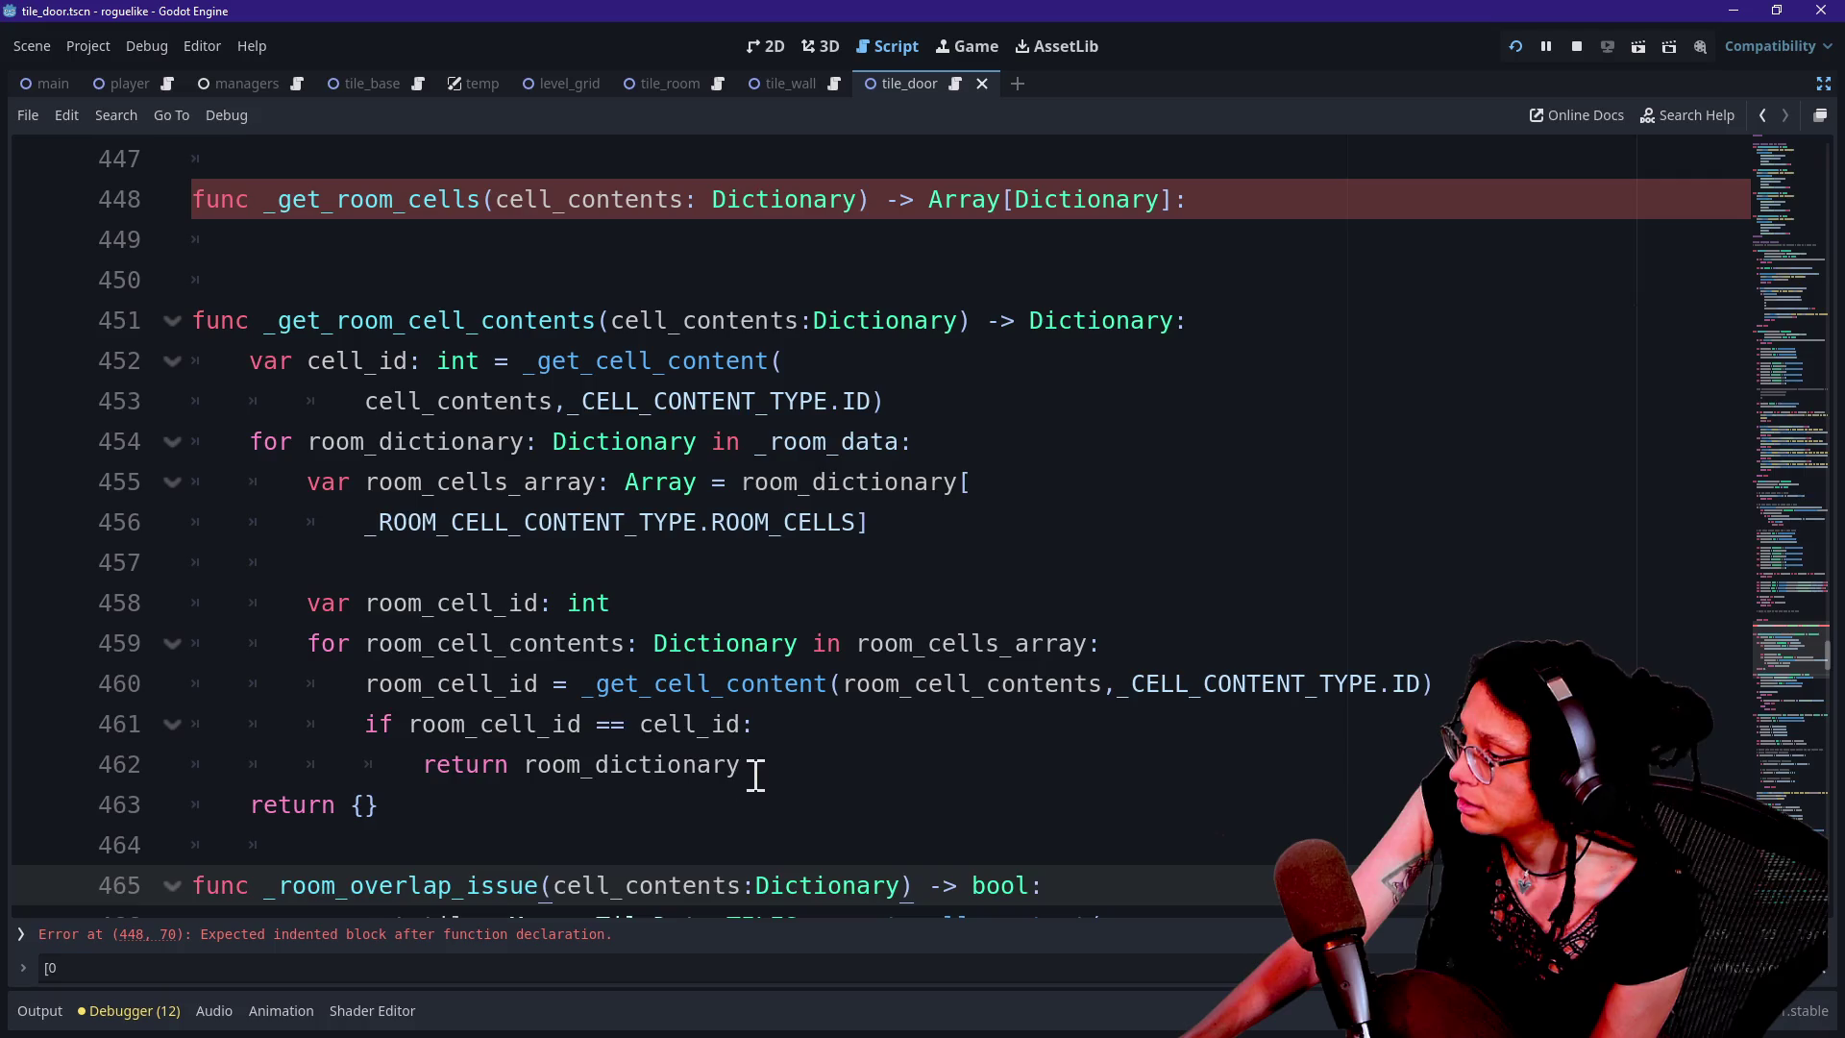
pyautogui.moveTo(711, 763); pyautogui.dragTo(315, 723)
pyautogui.click(311, 723)
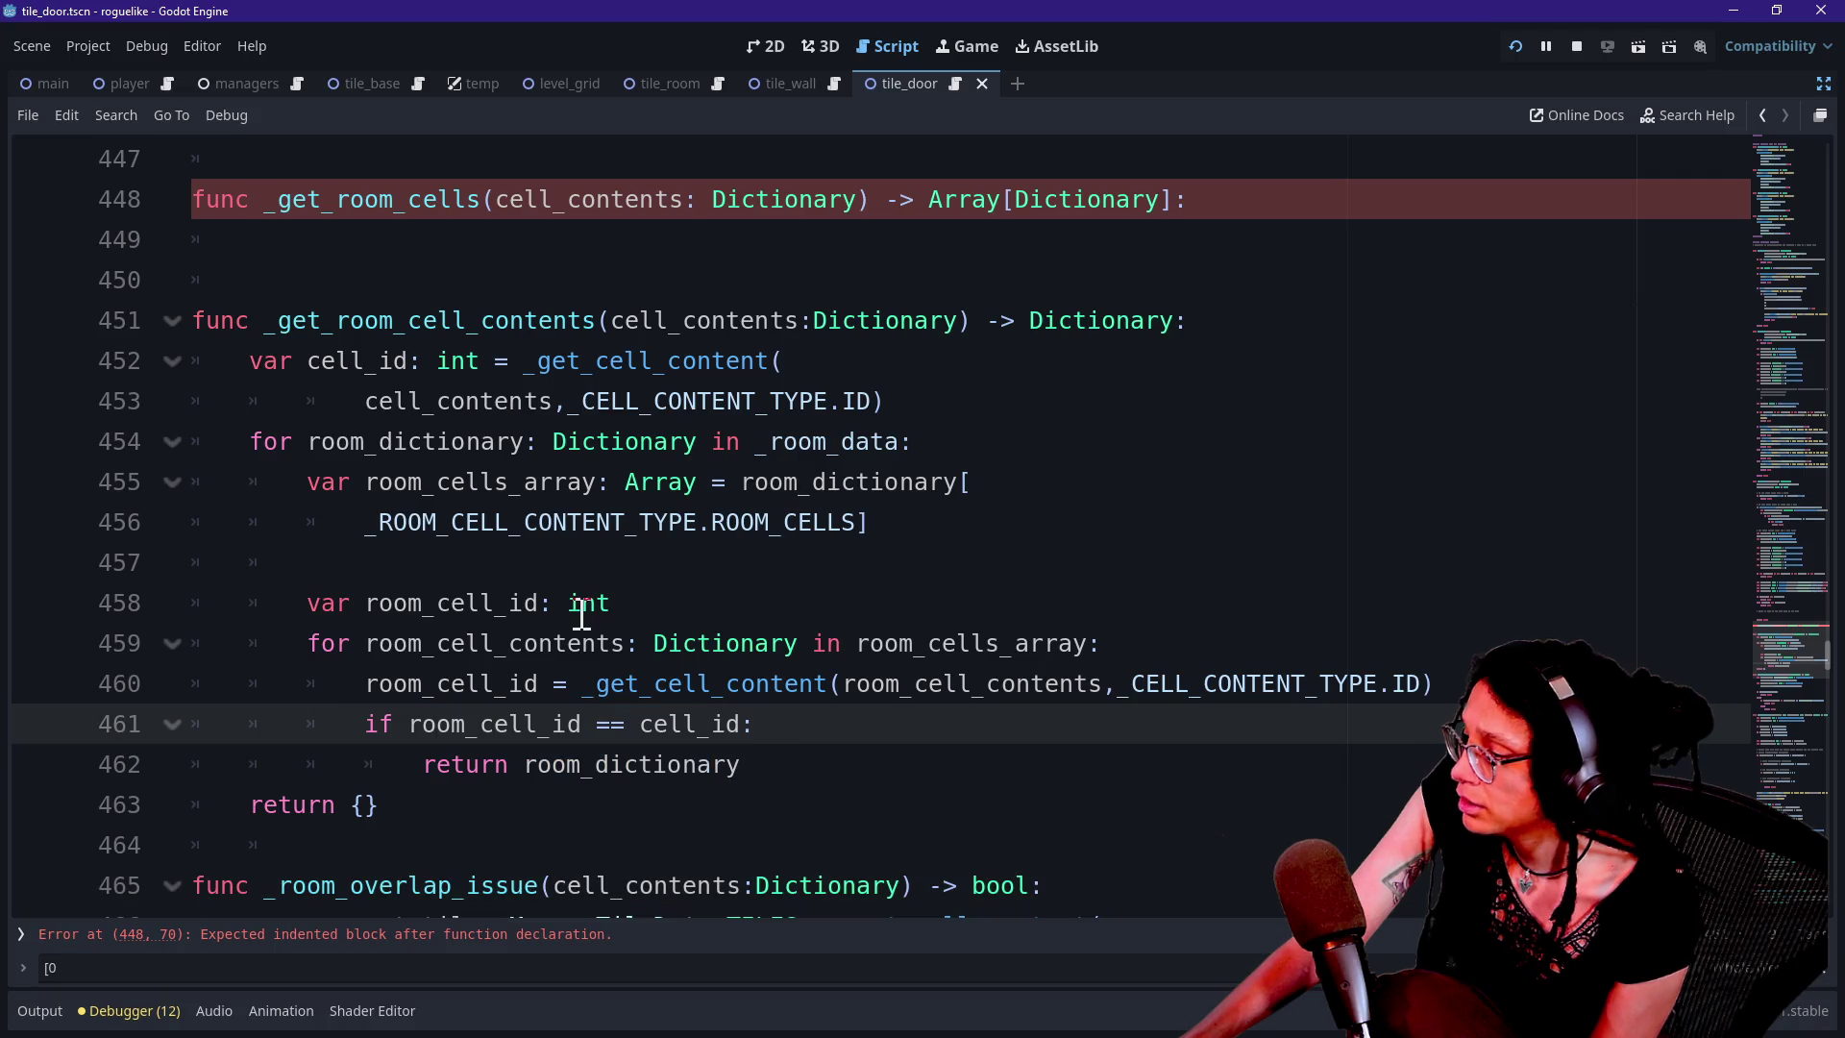
pyautogui.click(330, 636)
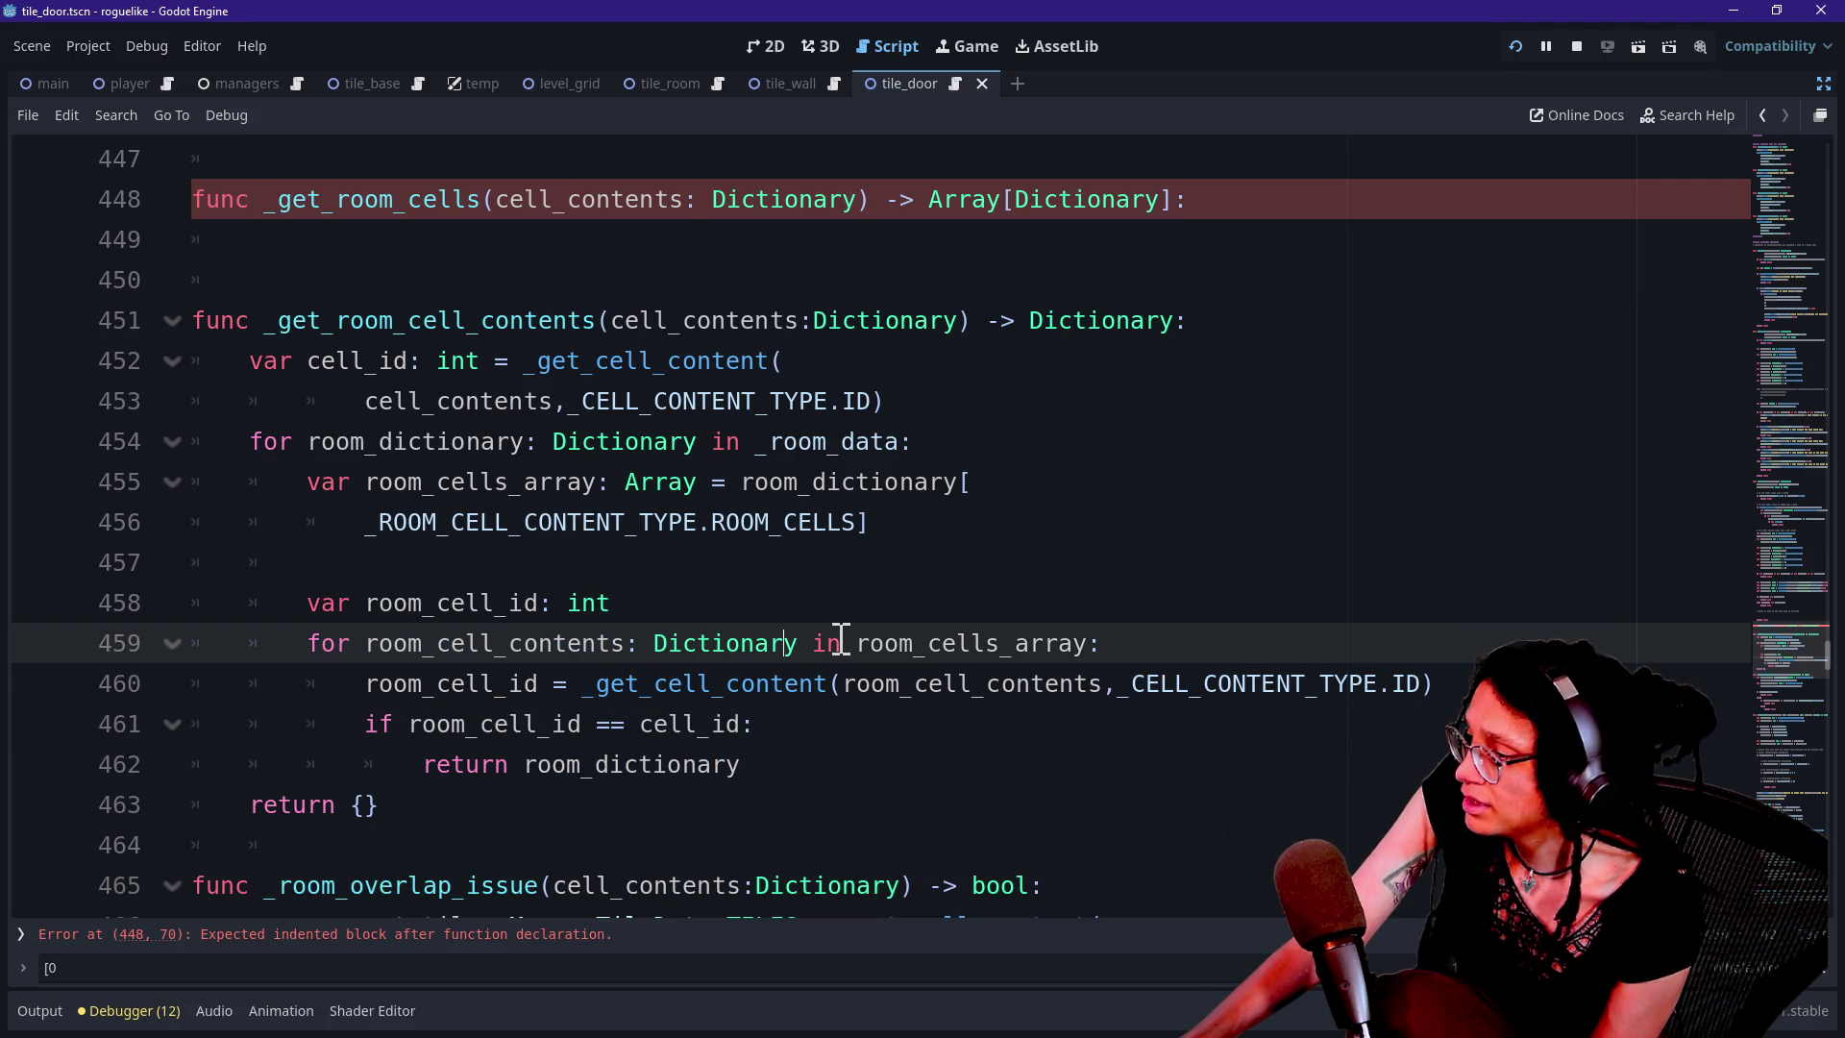
pyautogui.press('Down')
pyautogui.press('Down')
pyautogui.press('Down')
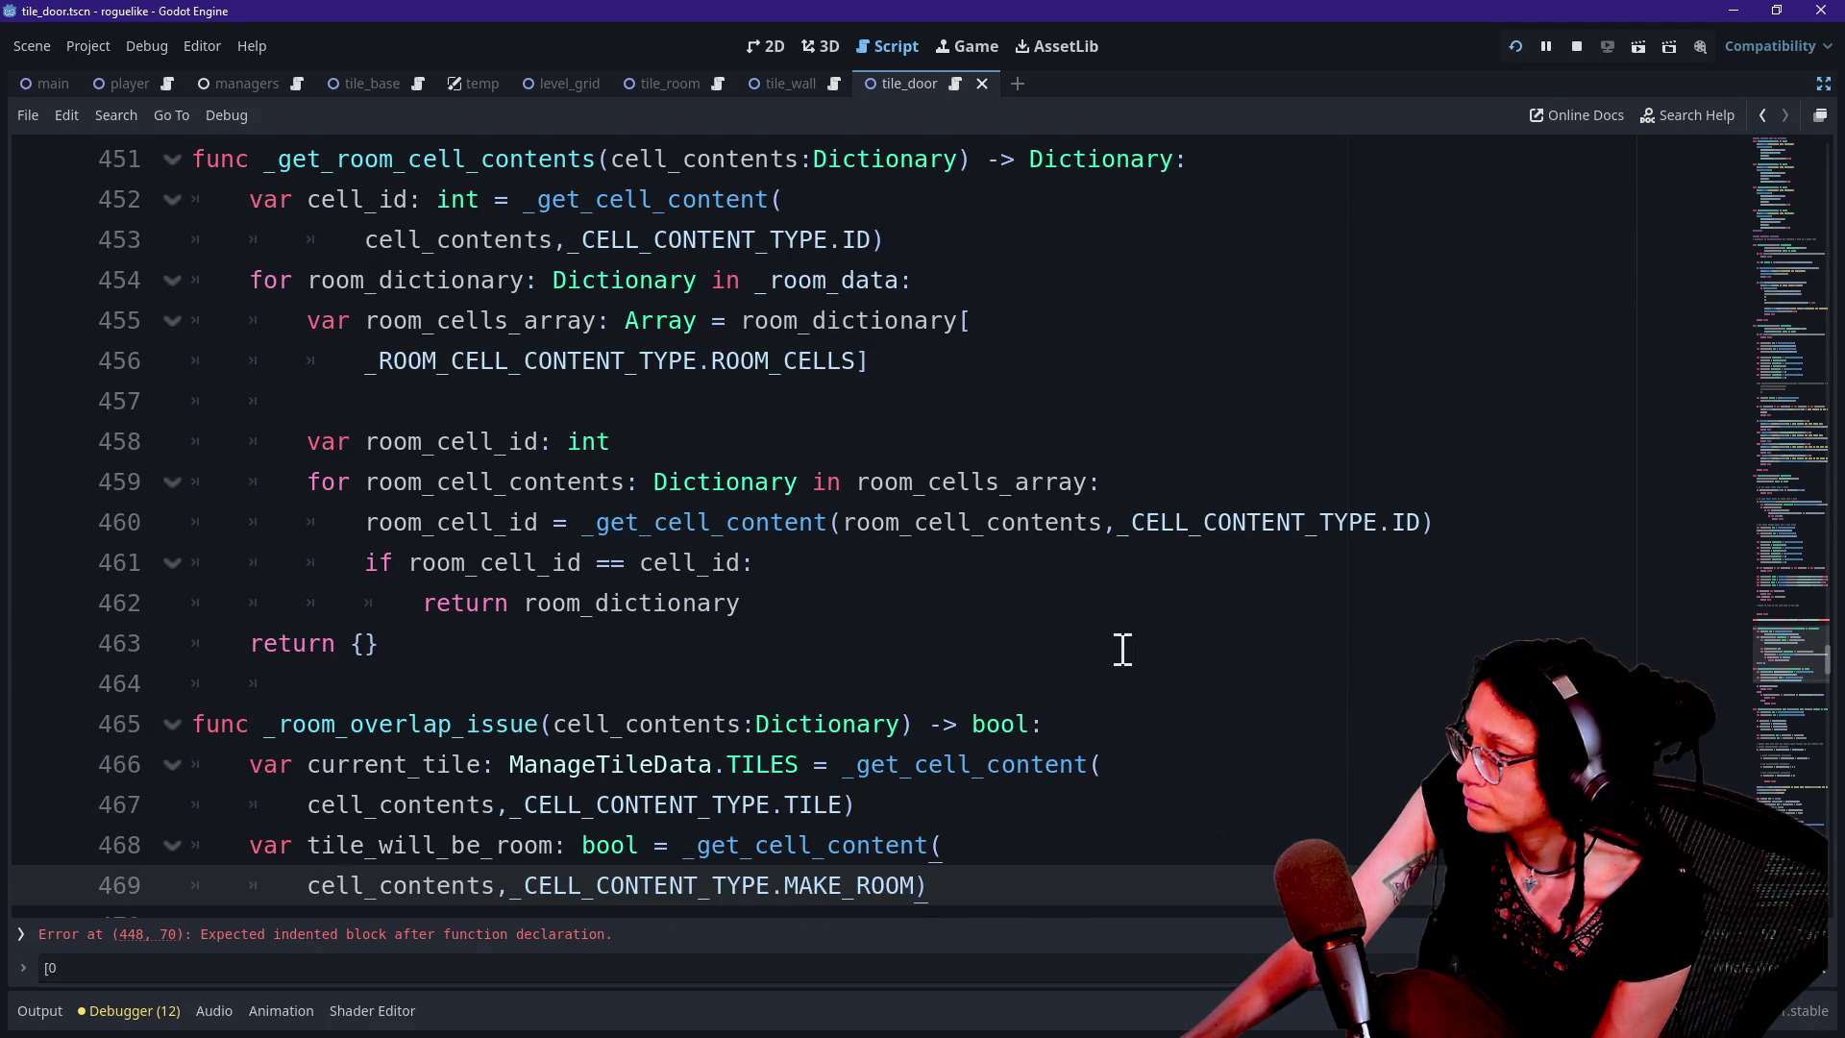
pyautogui.moveTo(528, 481); pyautogui.dragTo(1128, 539)
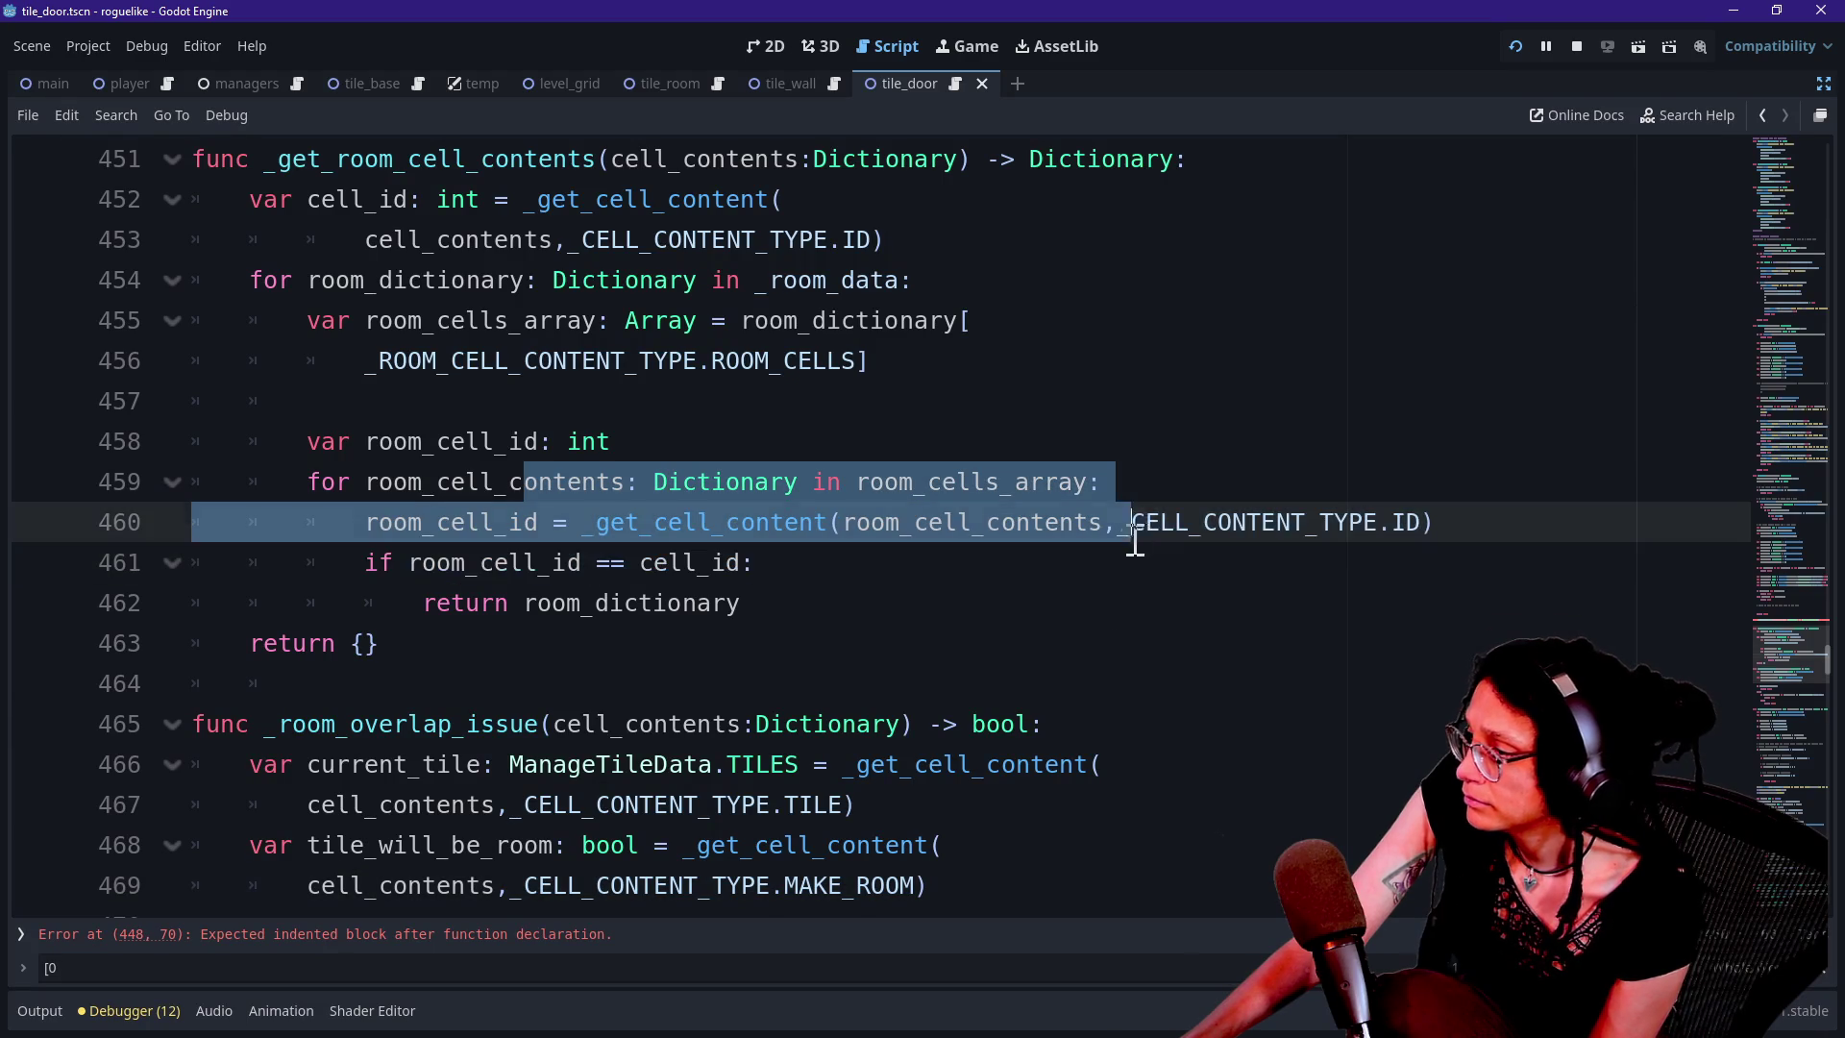
pyautogui.click(1143, 483)
pyautogui.doubleClick(394, 481)
pyautogui.doubleClick(1050, 482)
pyautogui.click(666, 482)
pyautogui.click(446, 441)
pyautogui.click(596, 441)
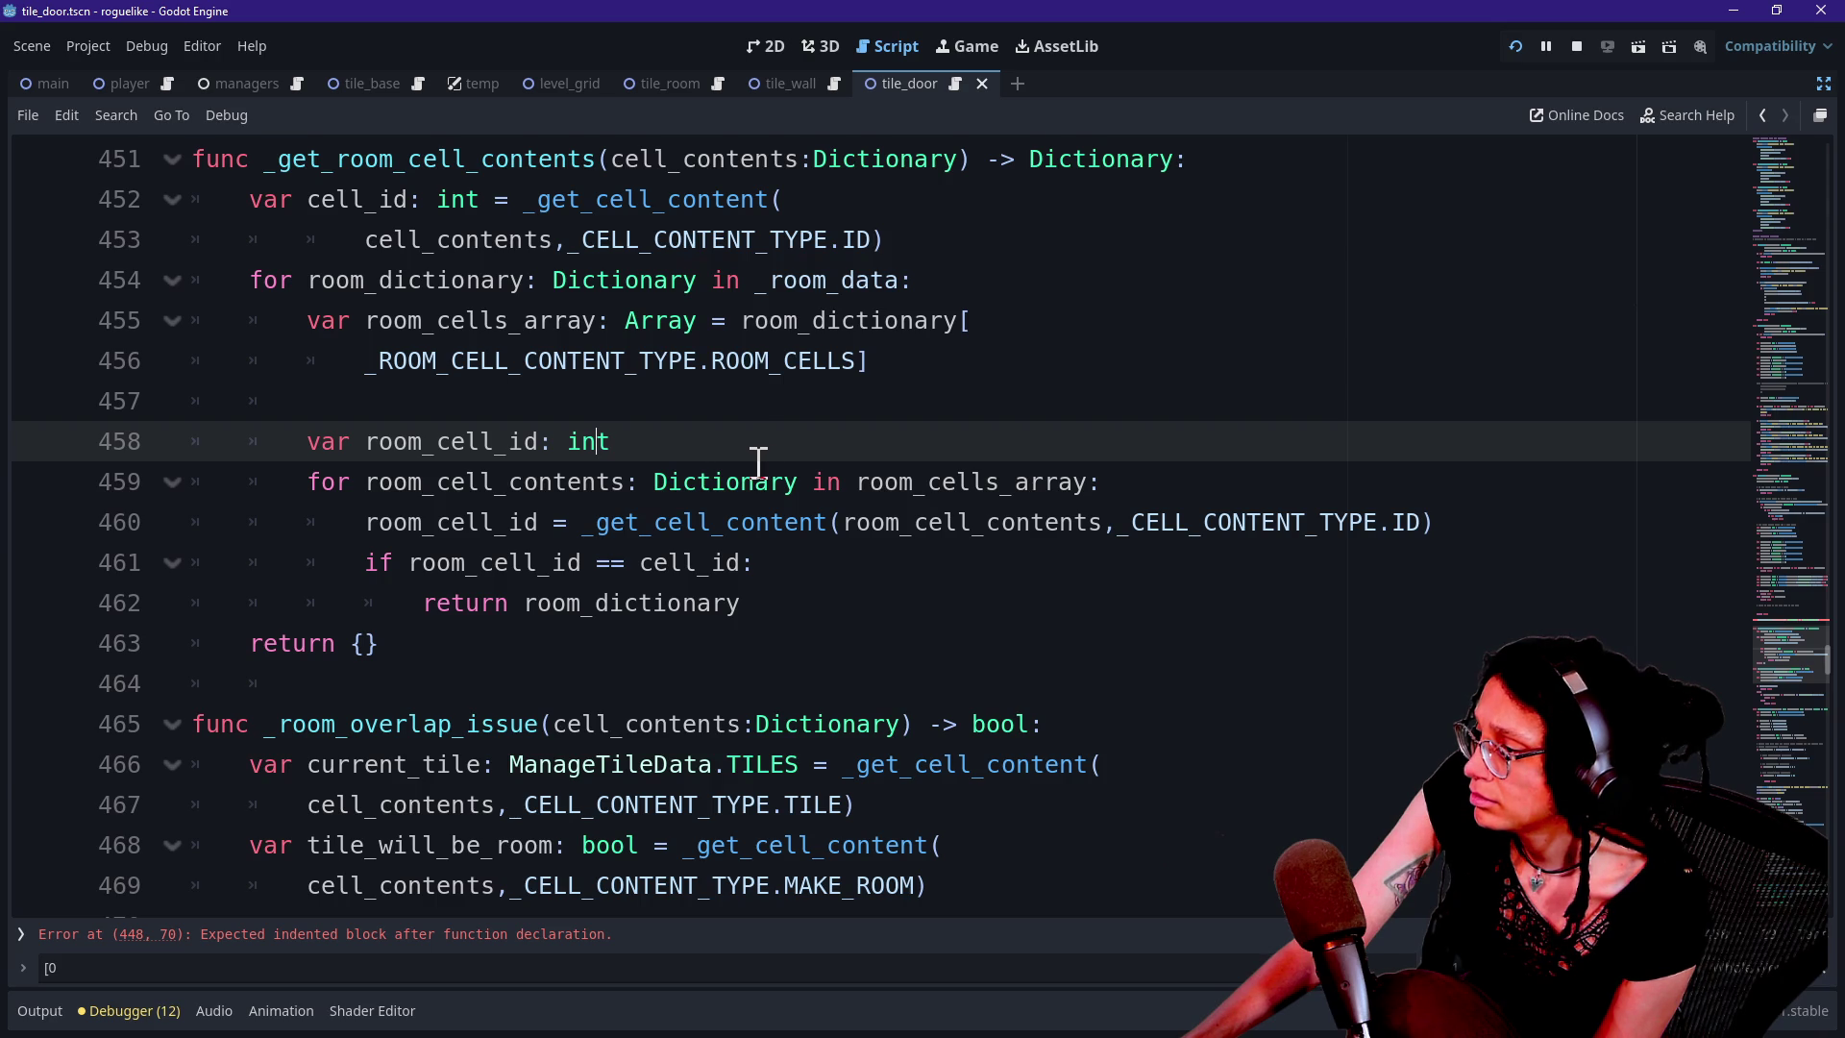
pyautogui.moveTo(783, 602)
pyautogui.mouseDown()
pyautogui.moveTo(452, 560)
pyautogui.moveTo(733, 638)
pyautogui.mouseUp()
pyautogui.click(451, 538)
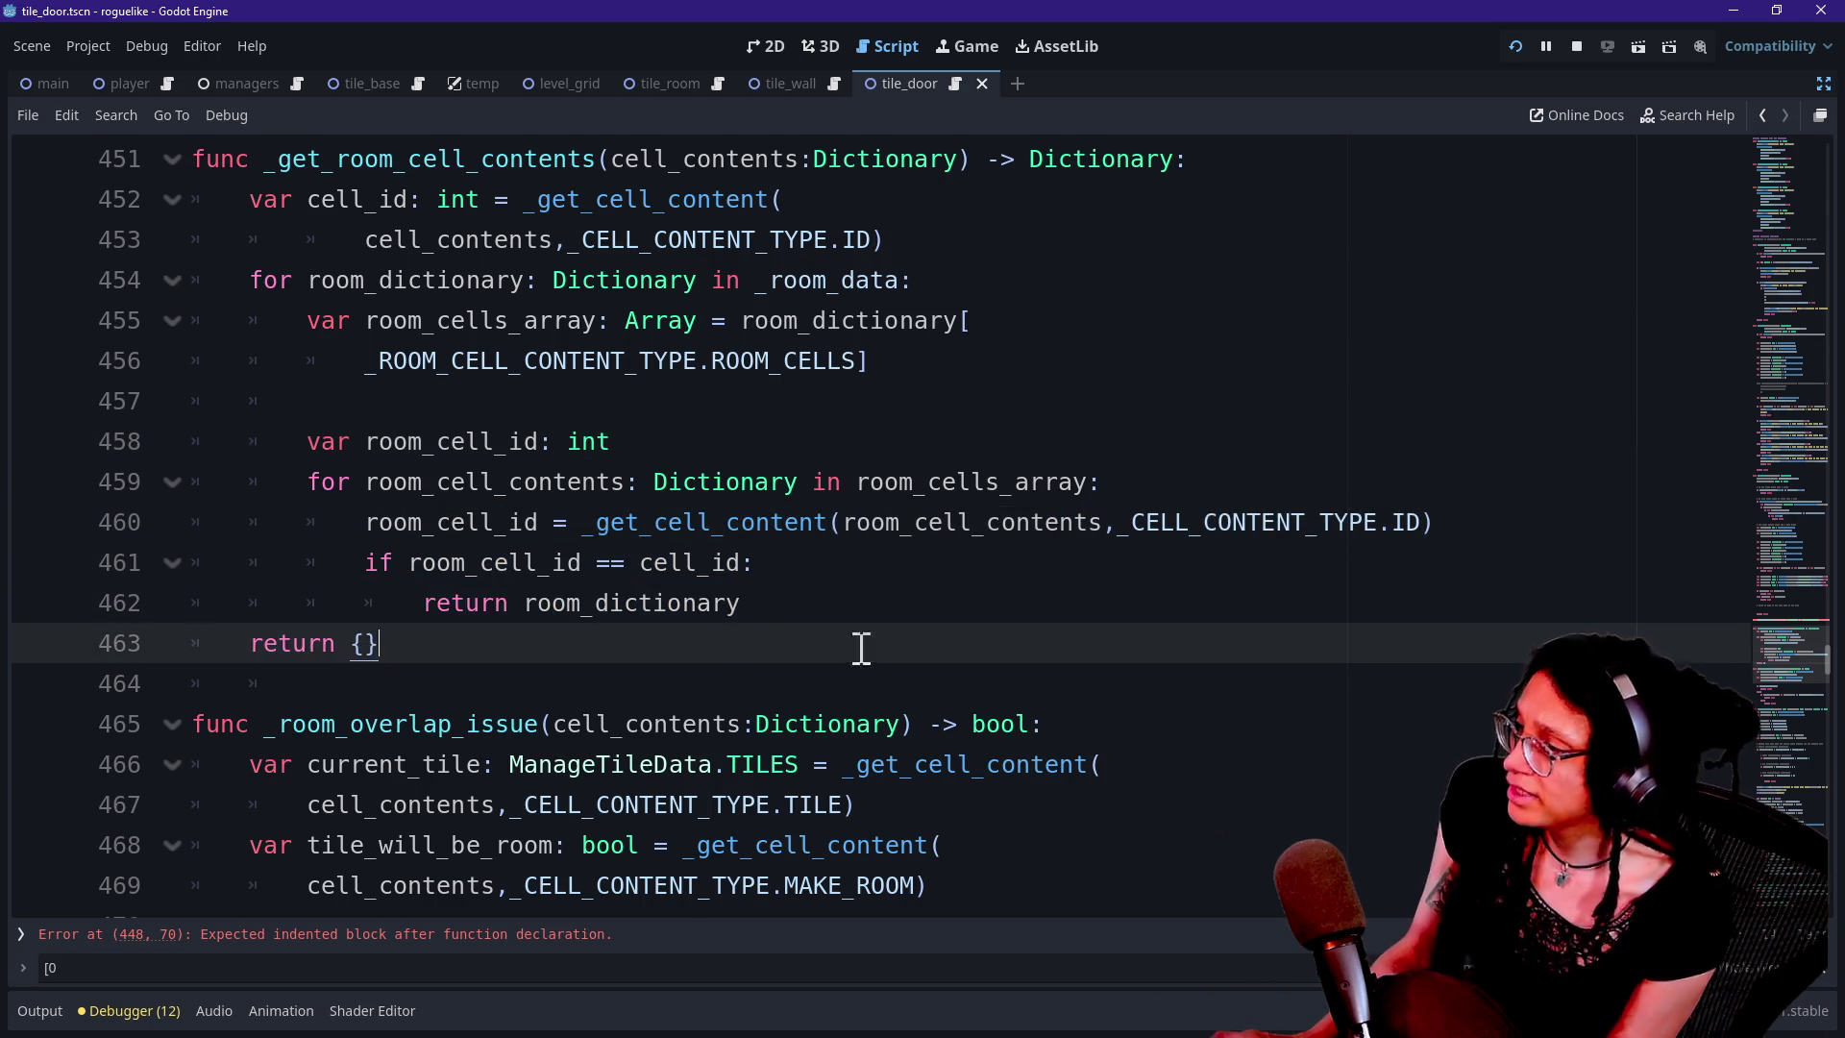
pyautogui.moveTo(861, 646); pyautogui.dragTo(753, 362)
pyautogui.click(595, 365)
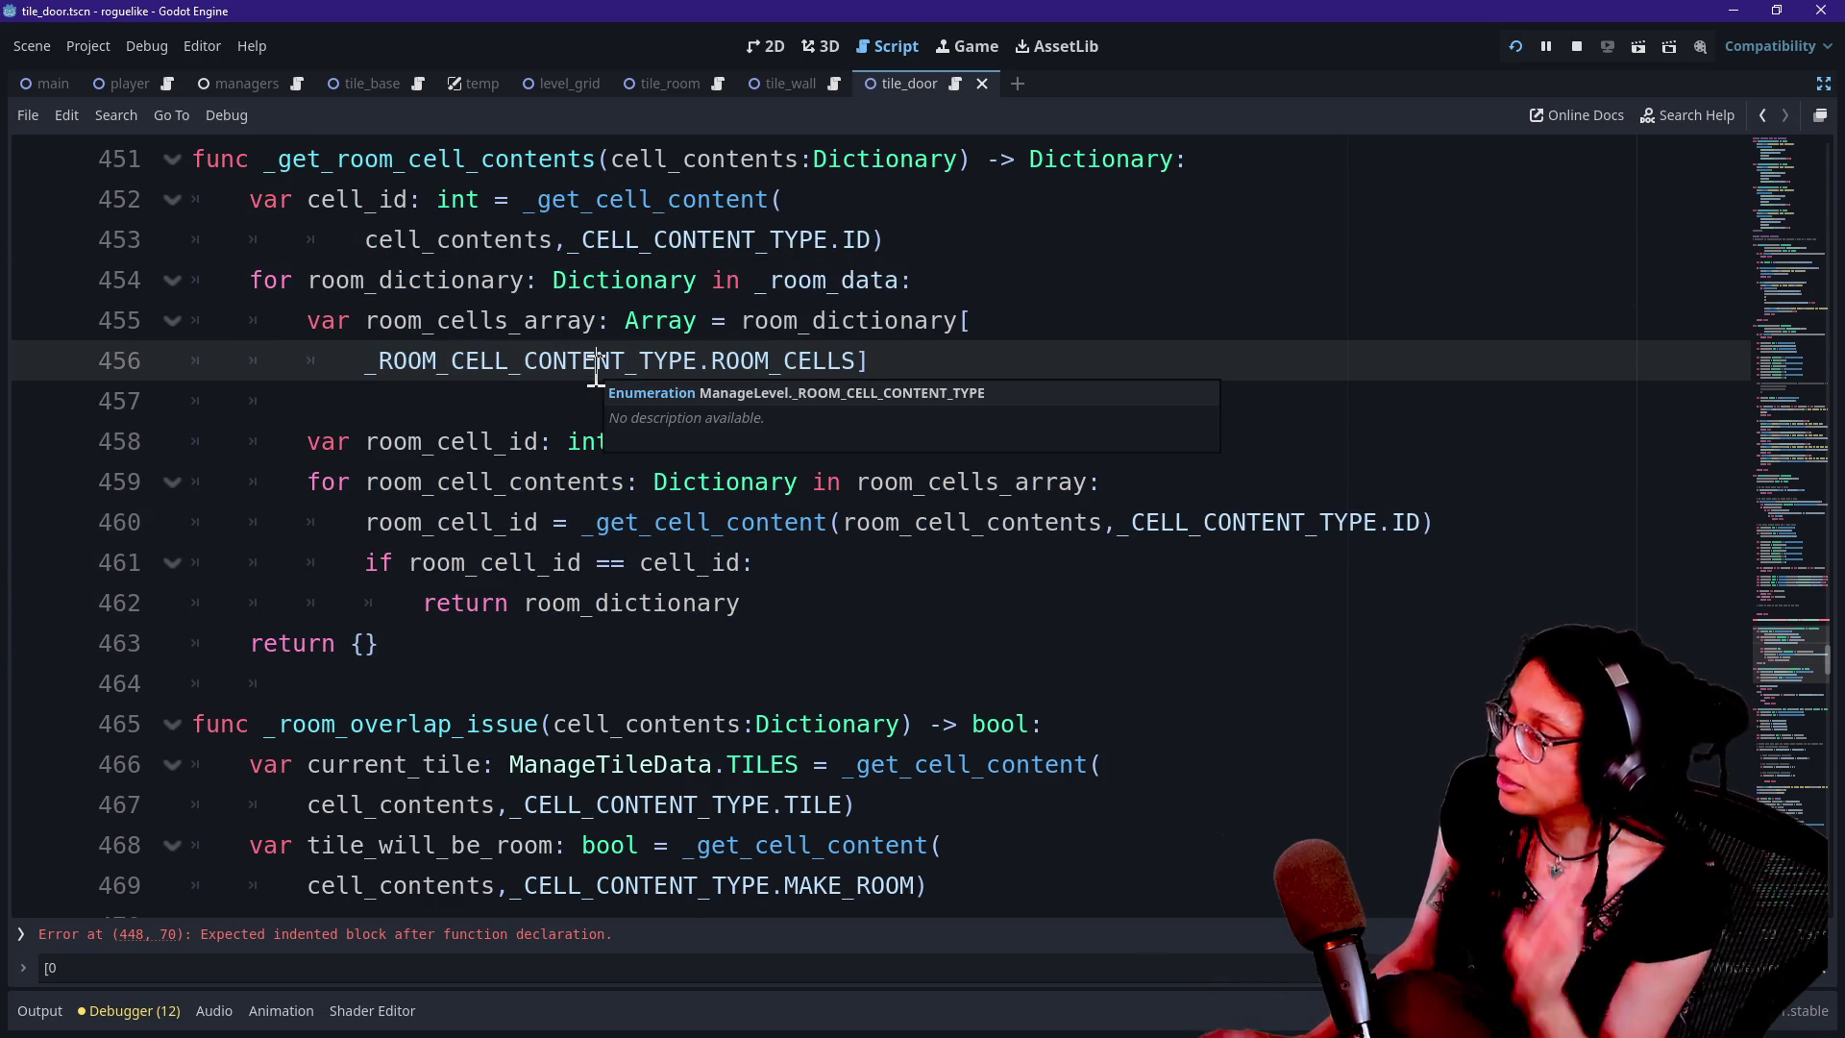
pyautogui.moveTo(539, 605); pyautogui.dragTo(779, 614)
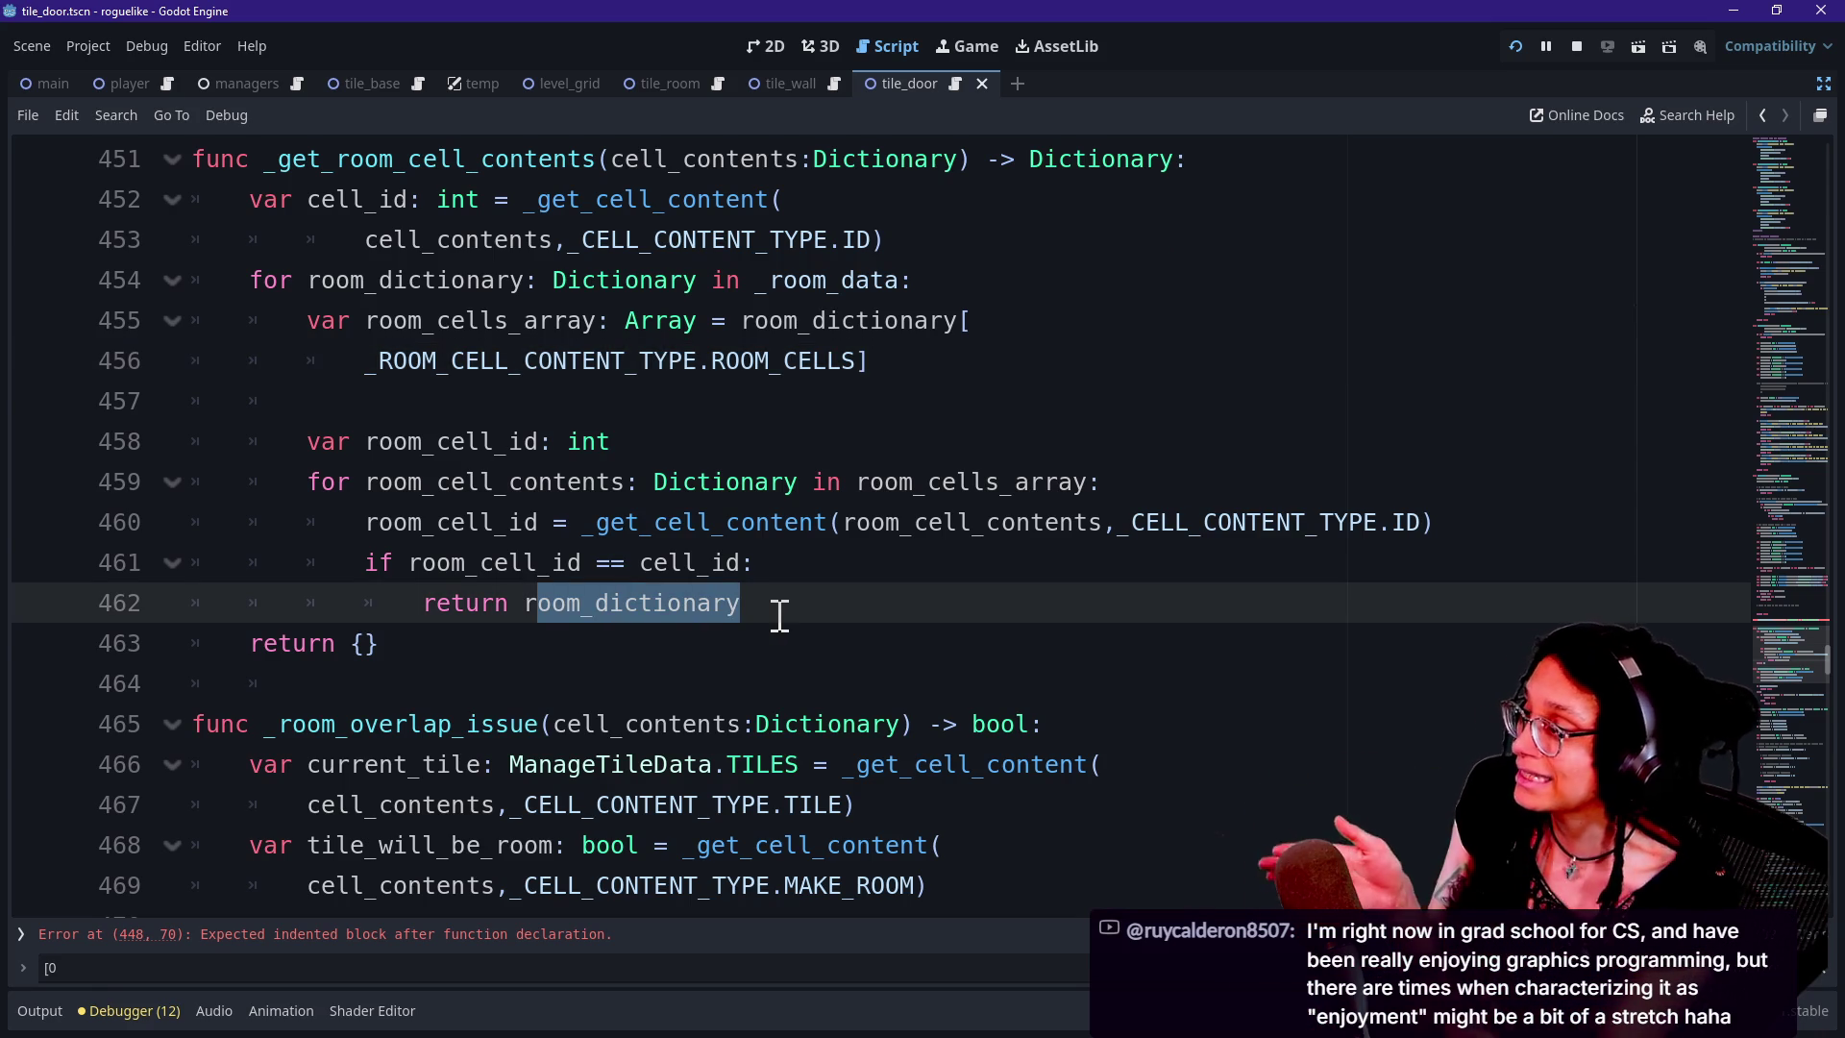
pyautogui.moveTo(654, 320); pyautogui.dragTo(763, 641)
pyautogui.click(762, 641)
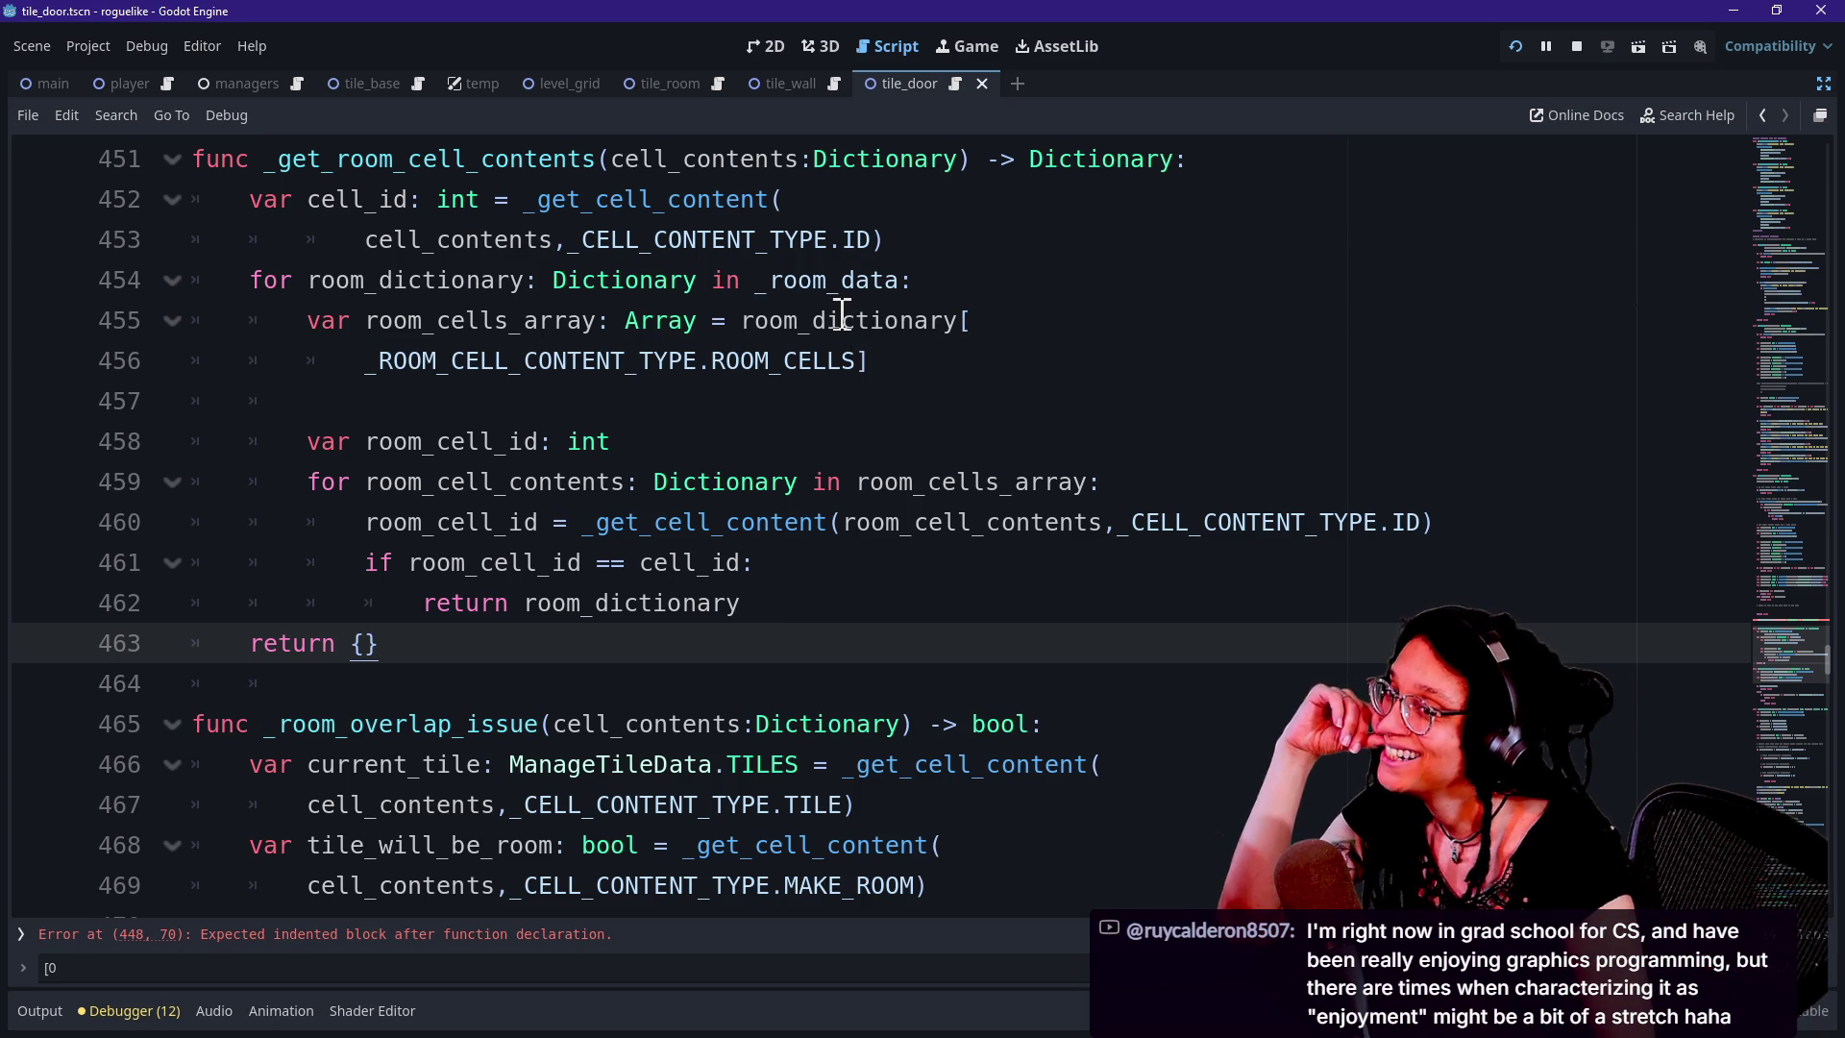
pyautogui.moveTo(842, 313)
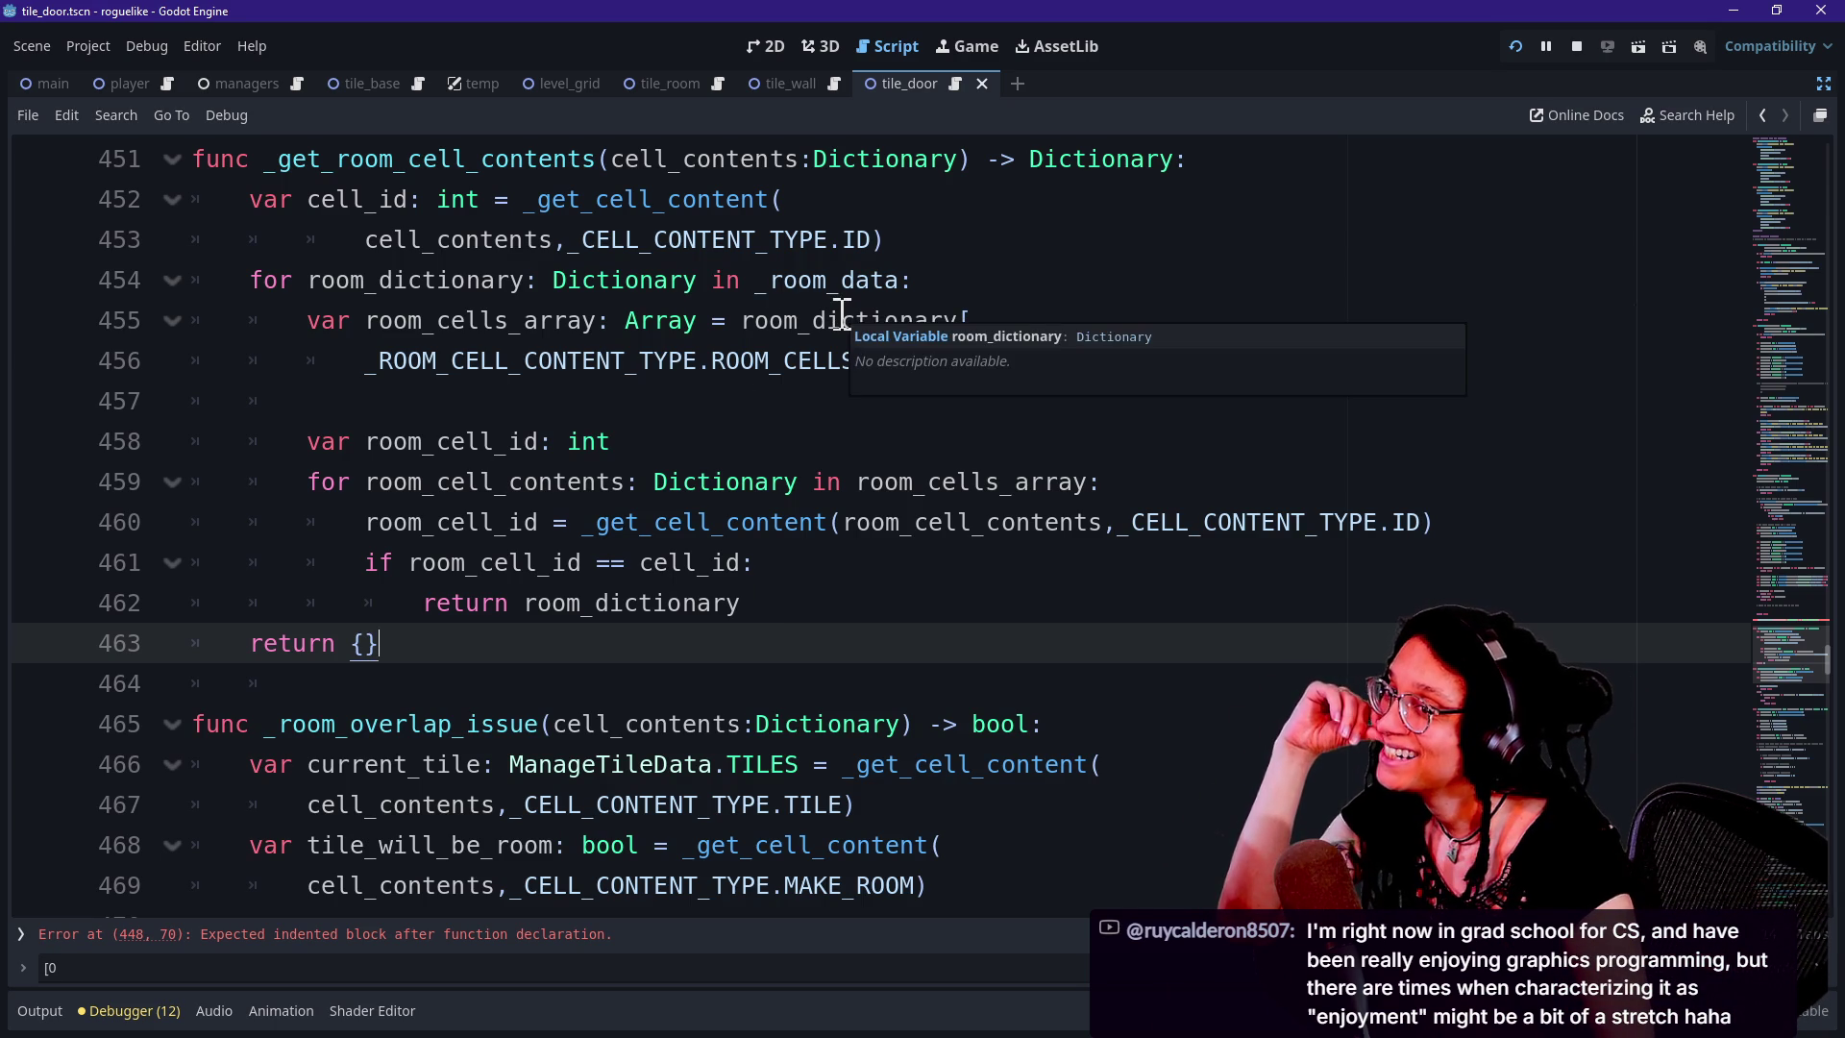
pyautogui.click(750, 604)
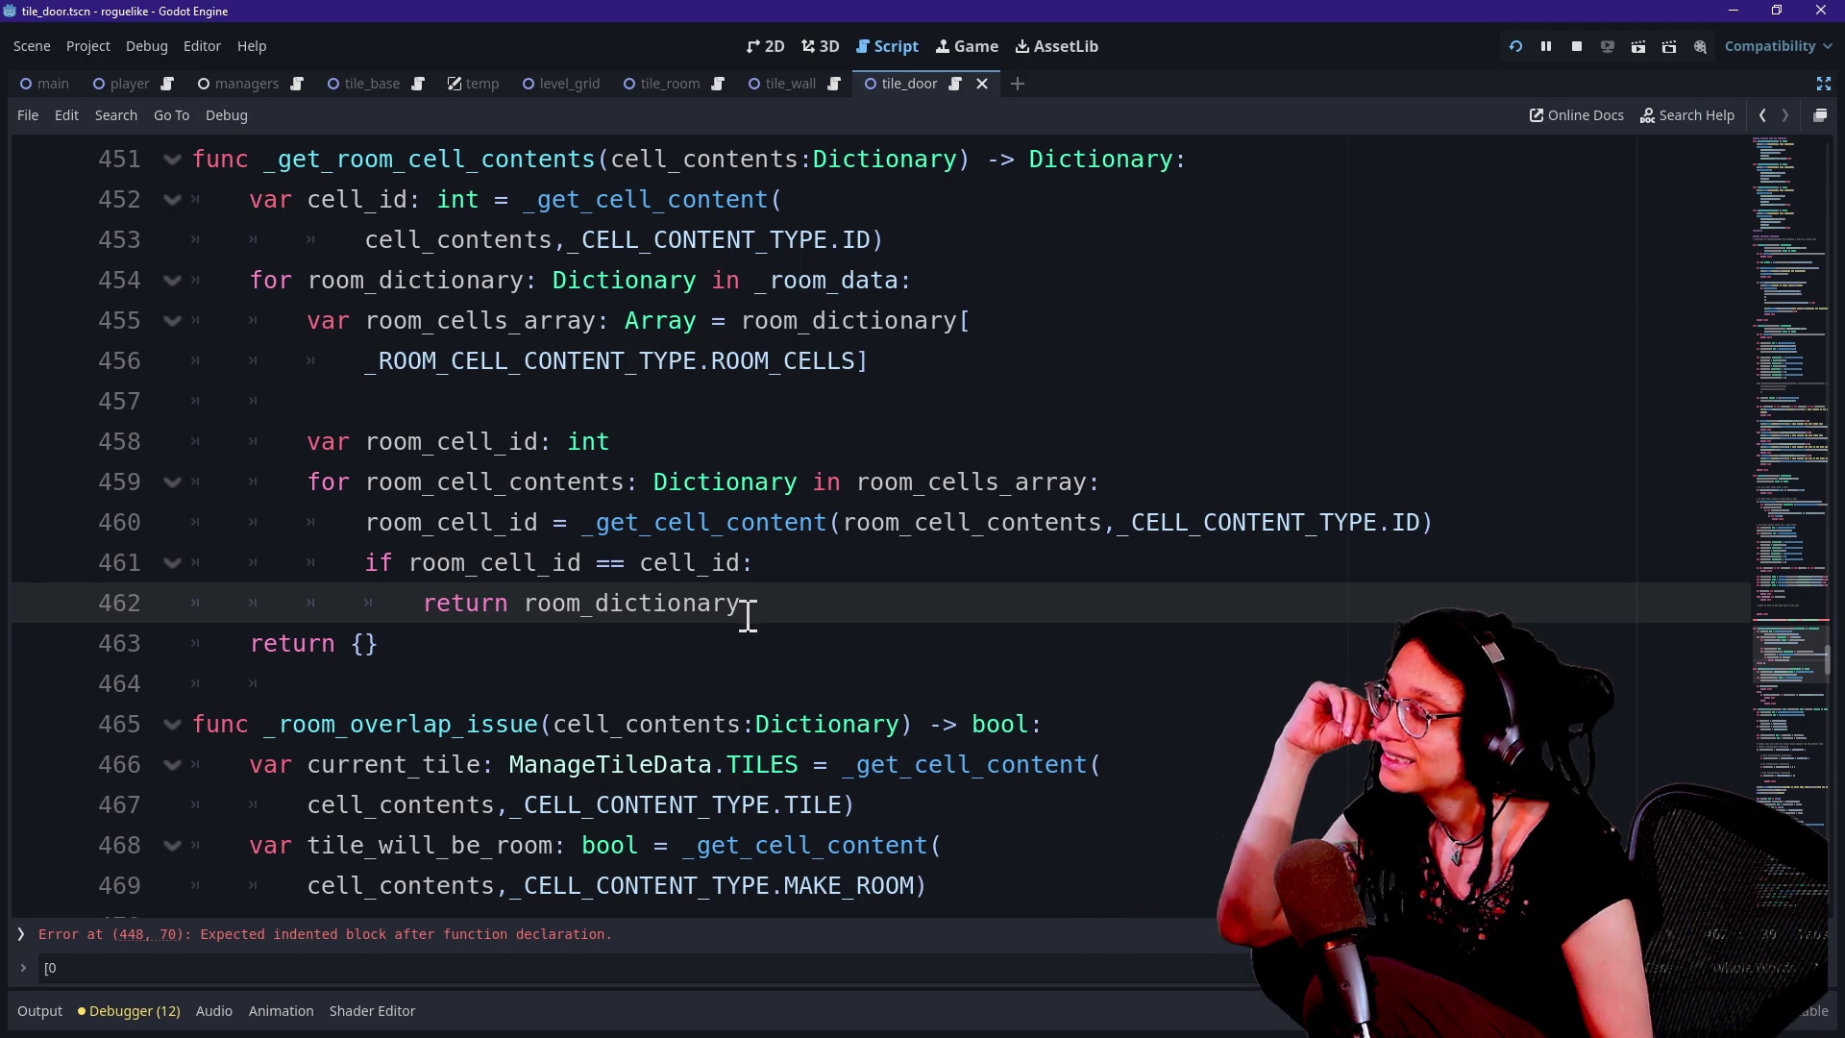
# Step: Review _get_room_cell_contents' room loop, returned room_dictionary, empty fallback and Dictionary return type
pyautogui.moveTo(708, 630)
pyautogui.mouseDown()
pyautogui.moveTo(416, 317)
pyautogui.moveTo(408, 272)
pyautogui.mouseUp()
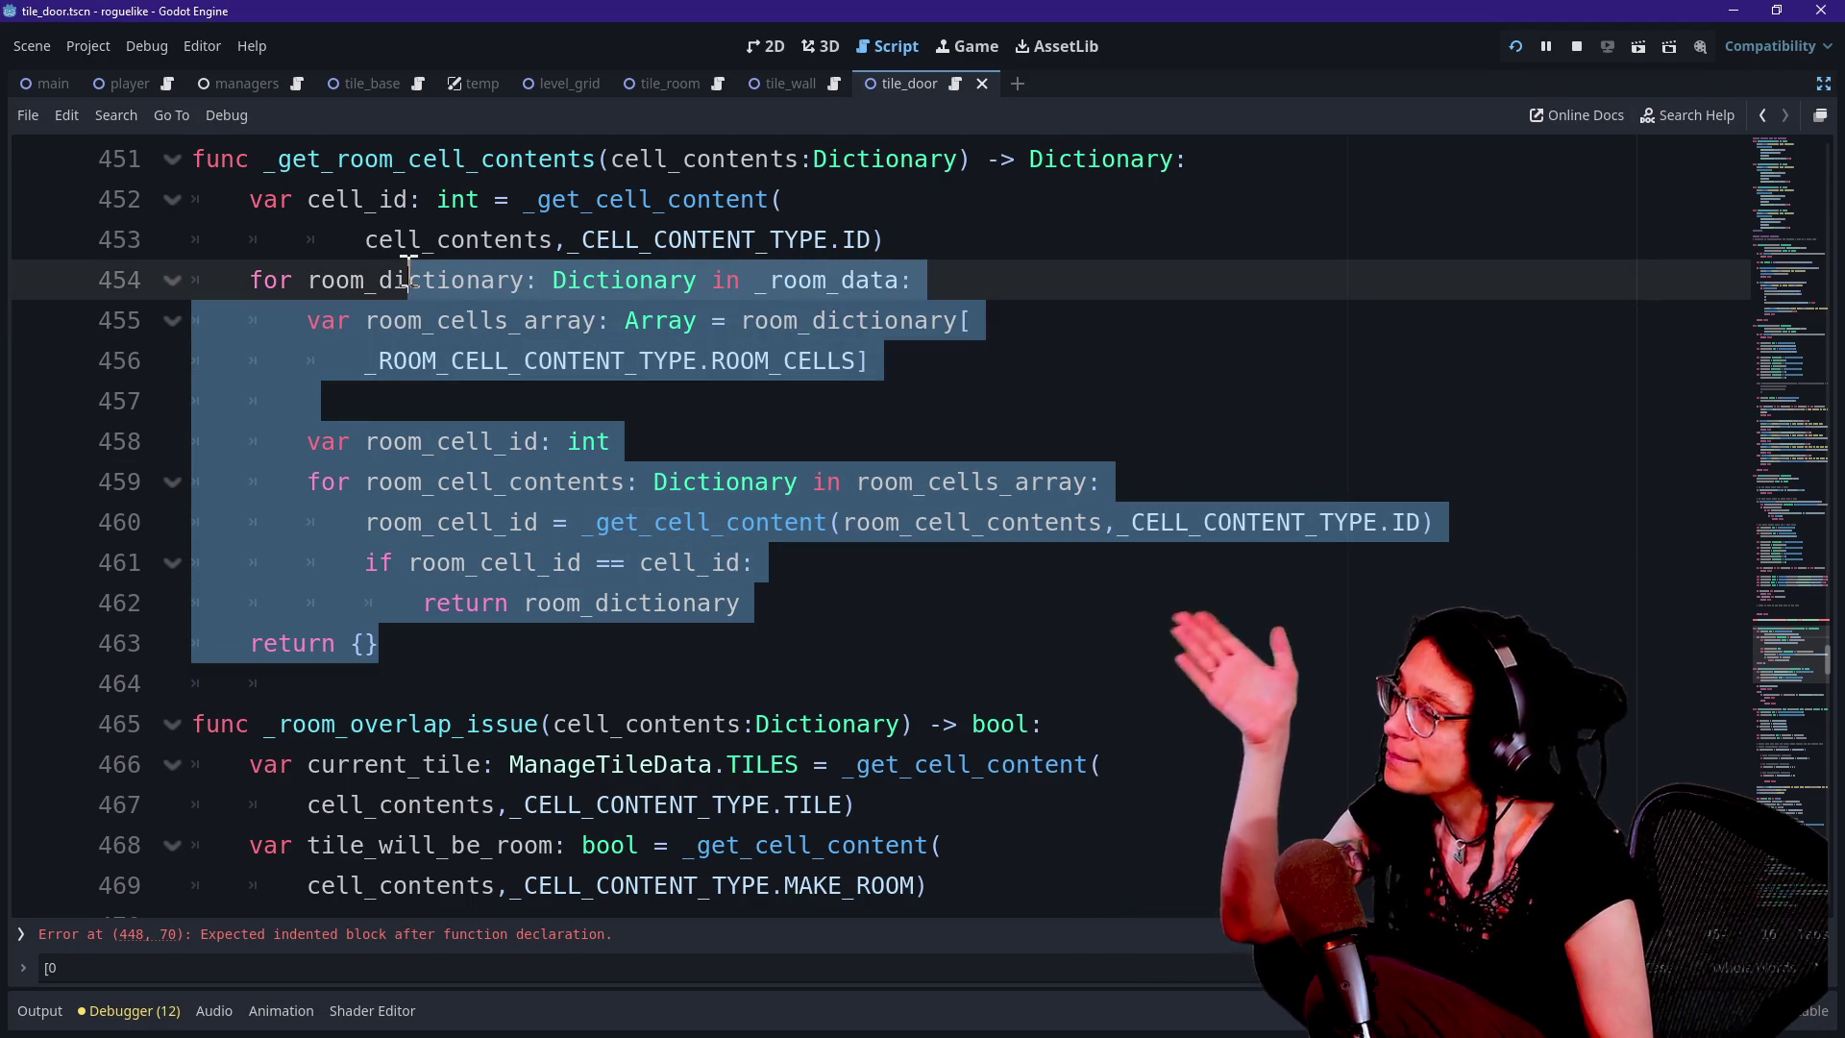
pyautogui.scroll(1, 409, 272)
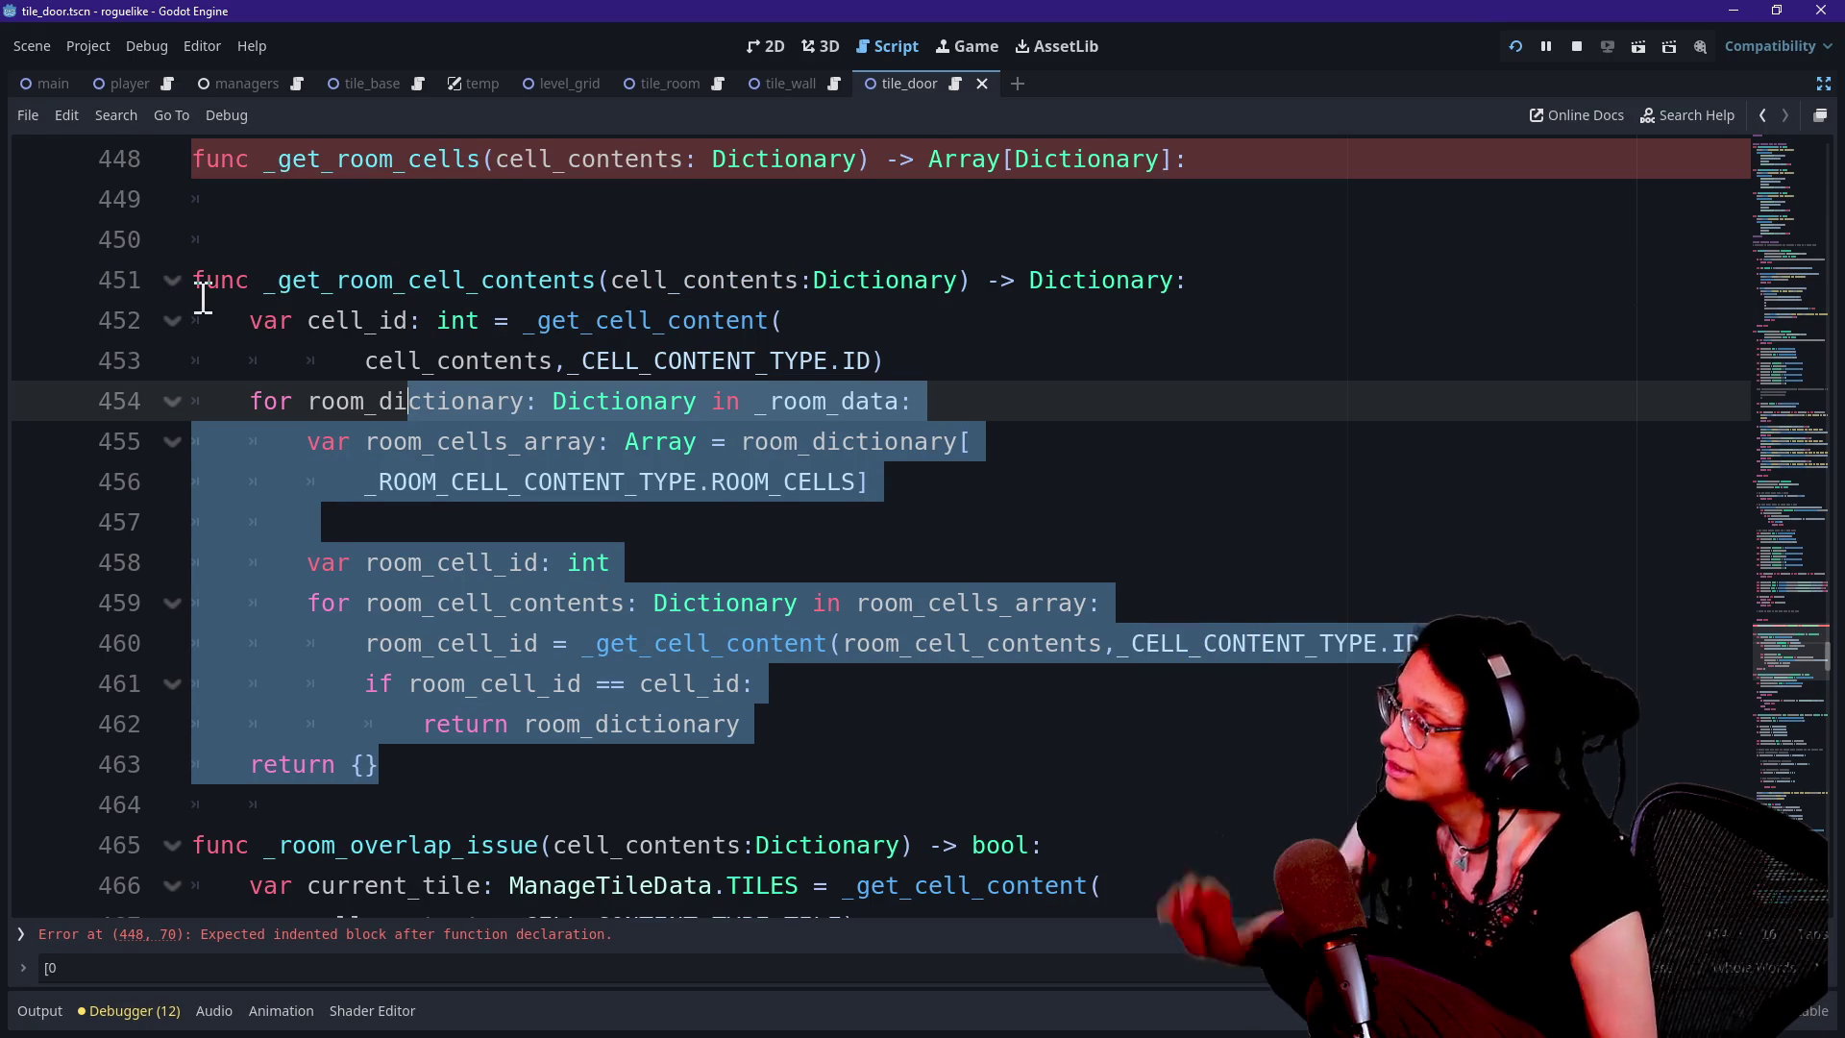
pyautogui.click(422, 510)
pyautogui.moveTo(741, 723); pyautogui.dragTo(524, 723)
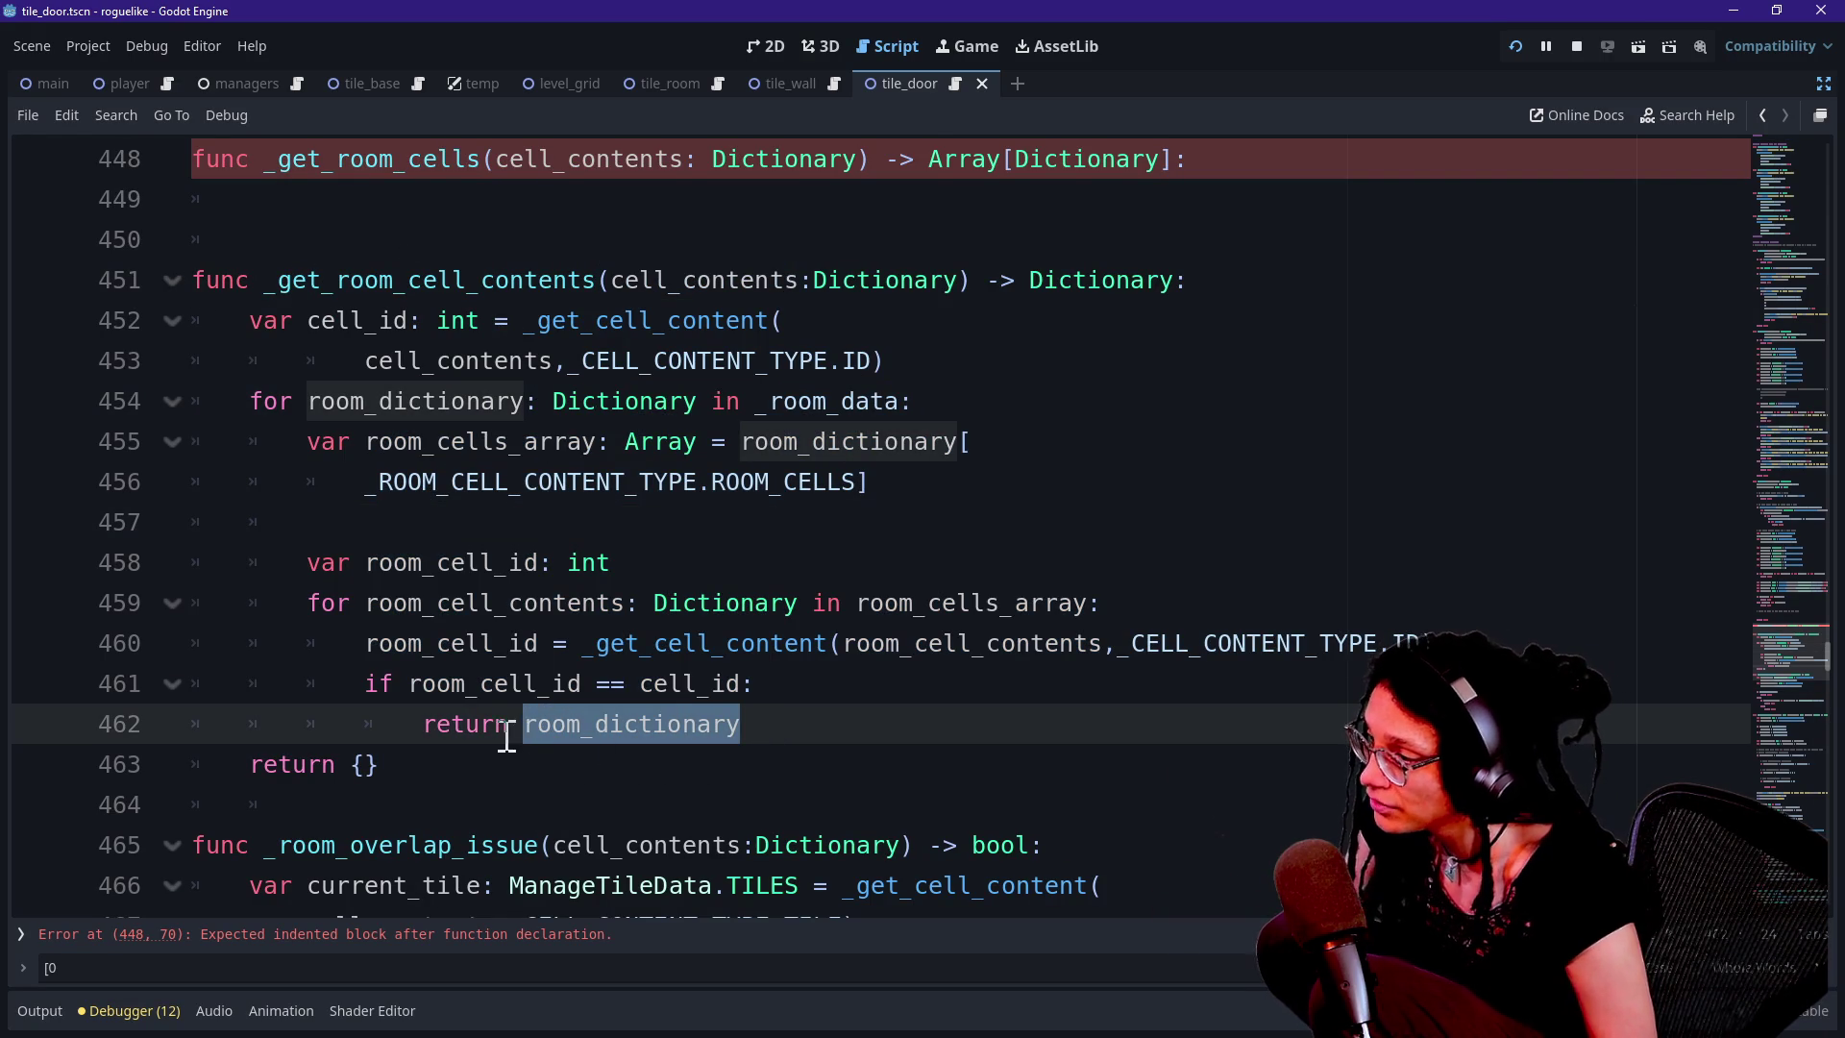
pyautogui.moveTo(1030, 285); pyautogui.dragTo(1187, 279)
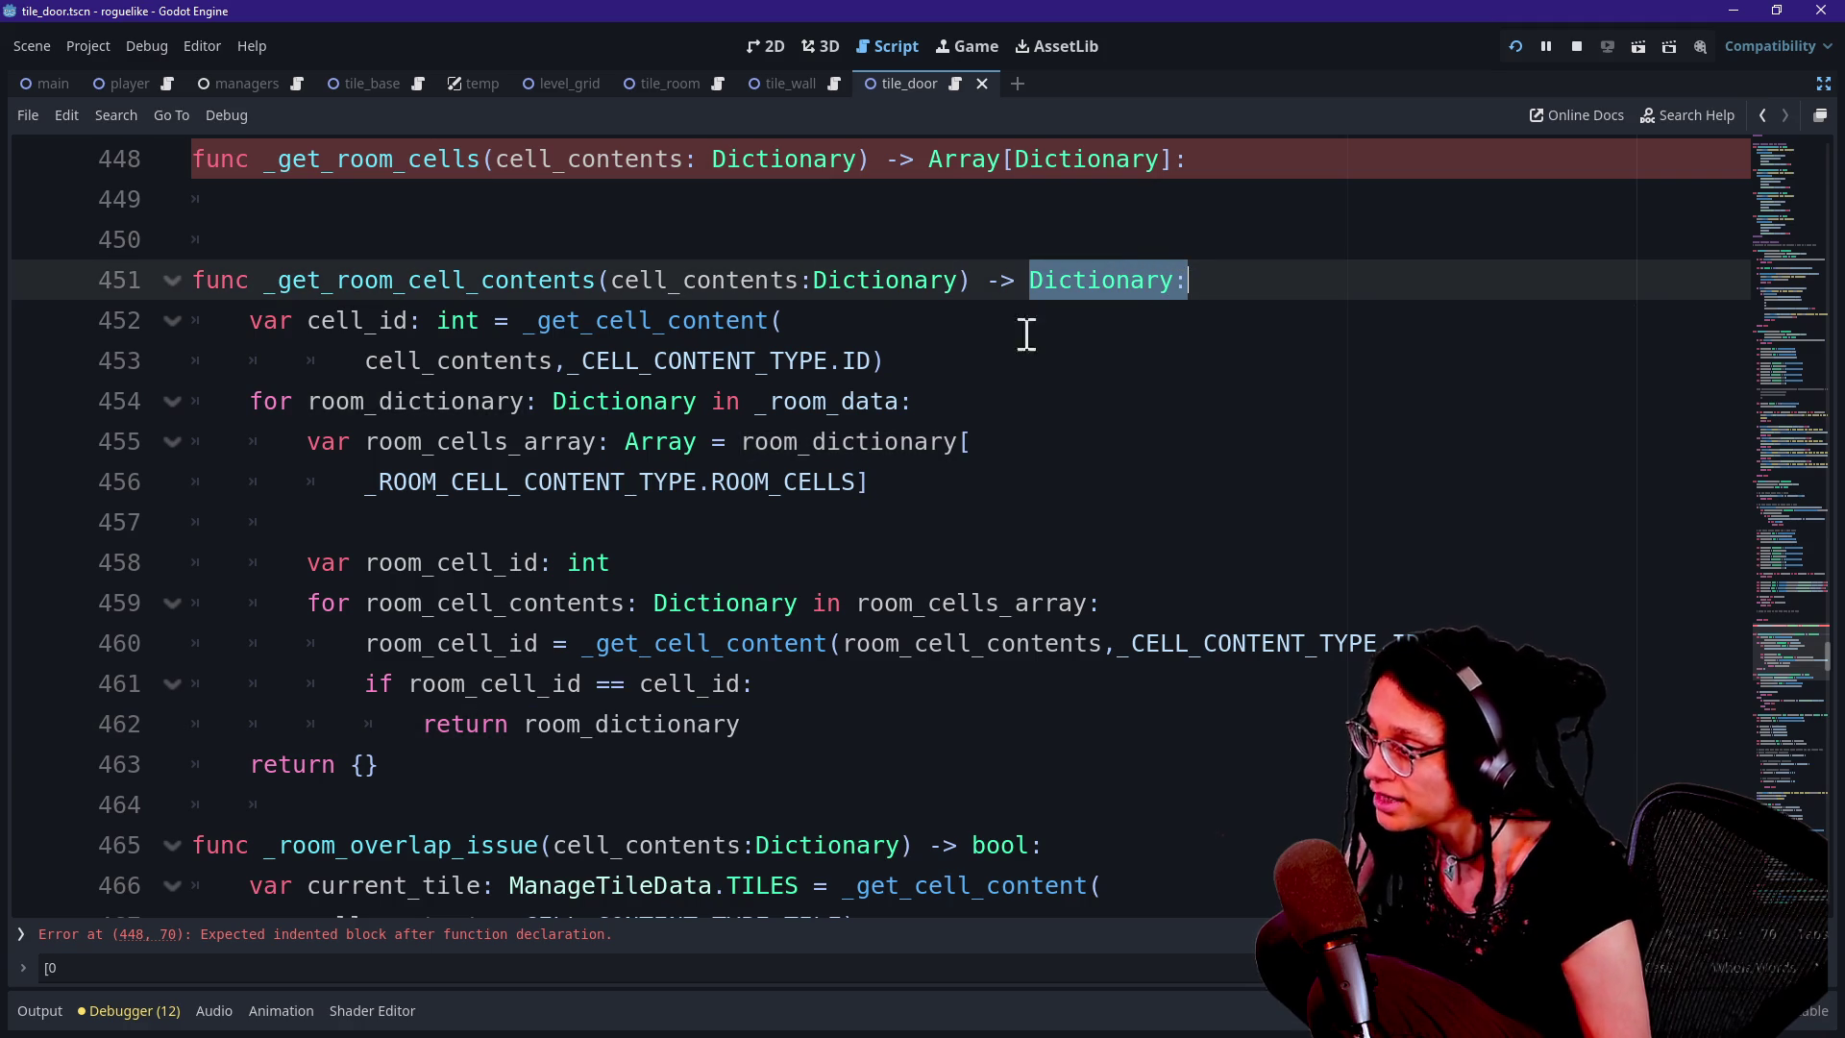
pyautogui.moveTo(525, 724); pyautogui.dragTo(803, 723)
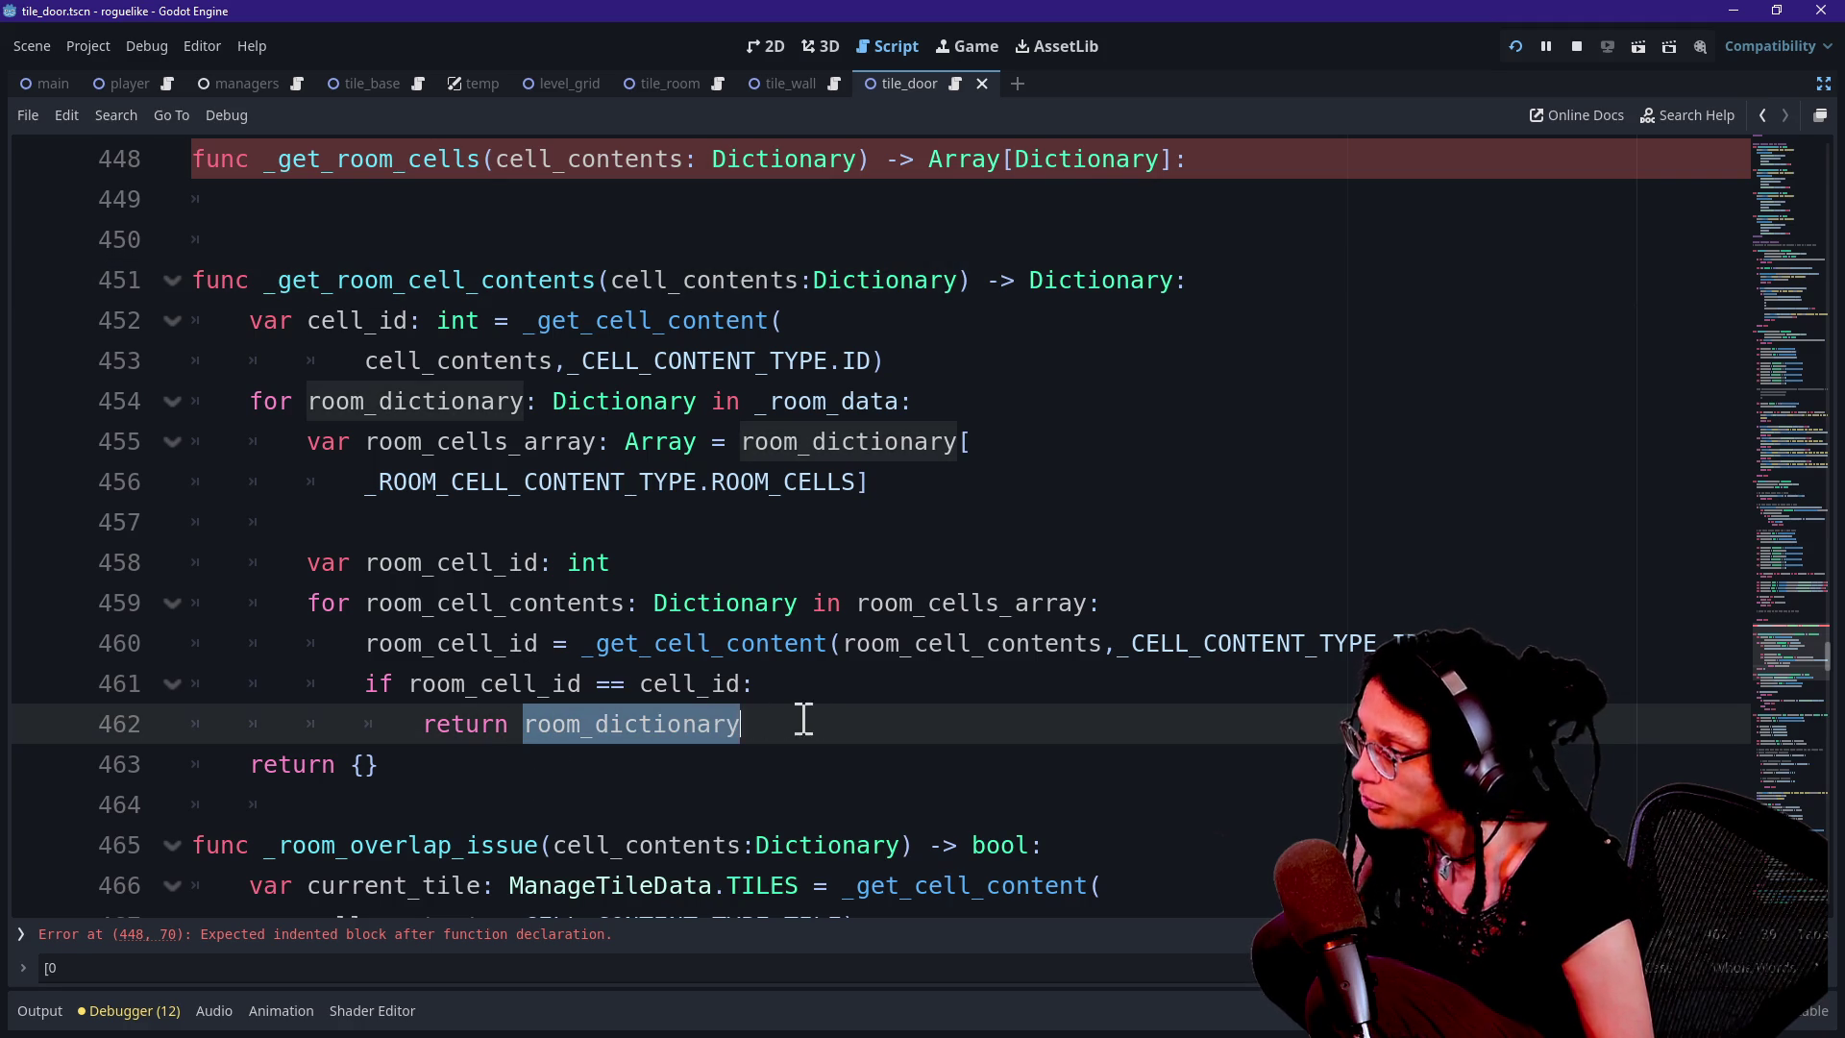
pyautogui.doubleClick(361, 765)
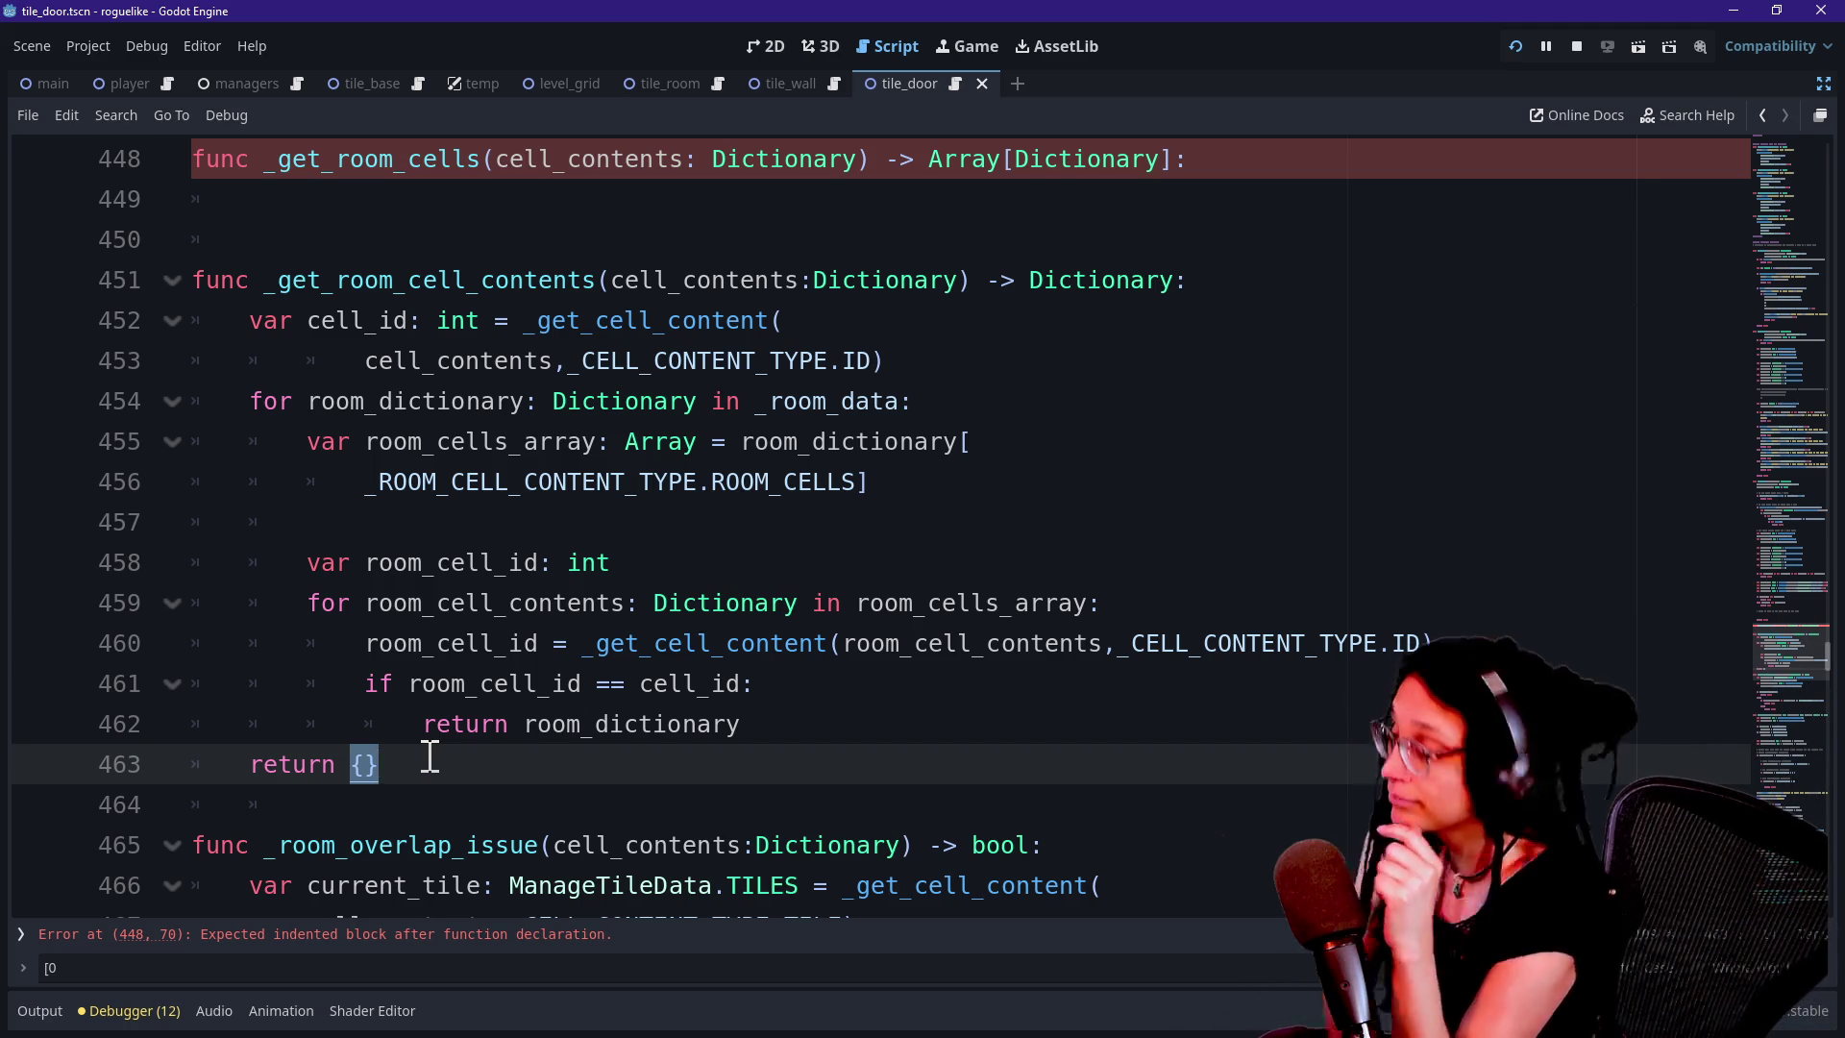
# Step: Copy the whole _get_room_cell_contents body and paste it into _get_room_cells
pyautogui.moveTo(430, 757)
pyautogui.mouseDown()
pyautogui.moveTo(205, 609)
pyautogui.moveTo(4, 313)
pyautogui.moveTo(852, 359)
pyautogui.moveTo(609, 279)
pyautogui.moveTo(968, 303)
pyautogui.mouseUp()
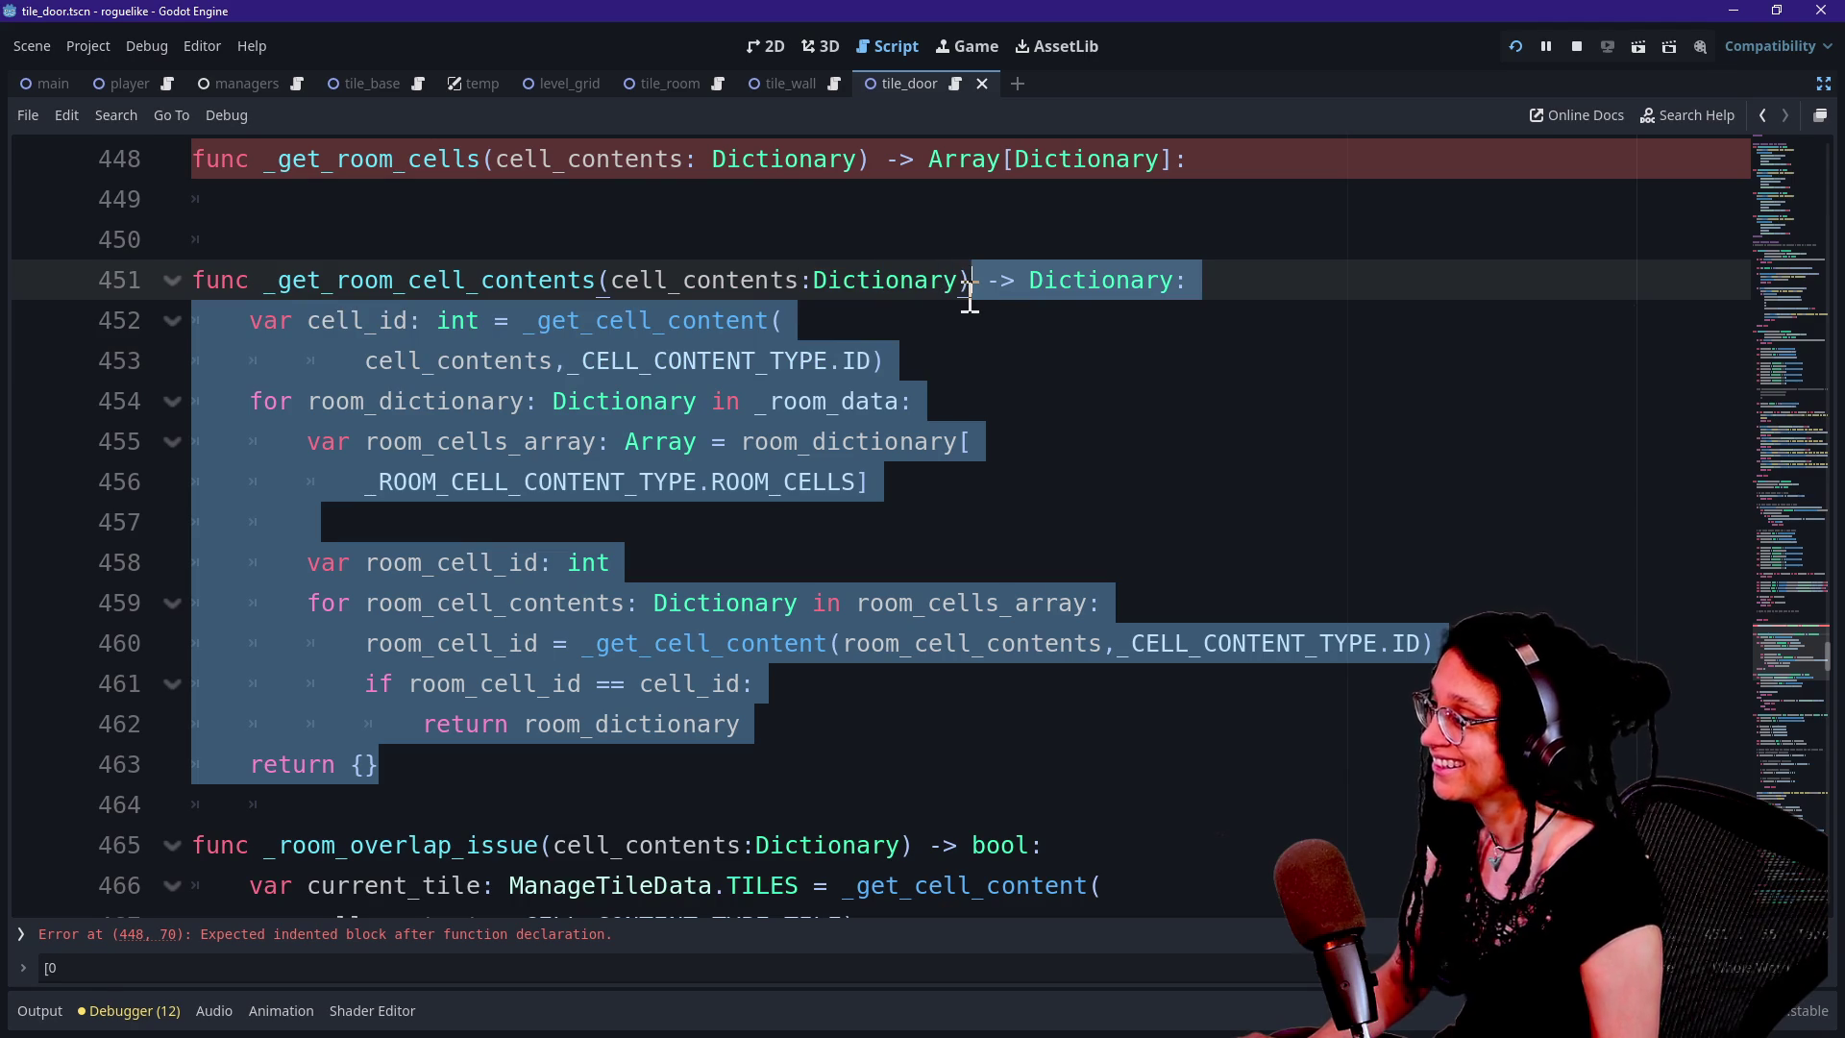
pyautogui.keyDown('shift'); pyautogui.click(1259, 281); pyautogui.keyUp('shift')
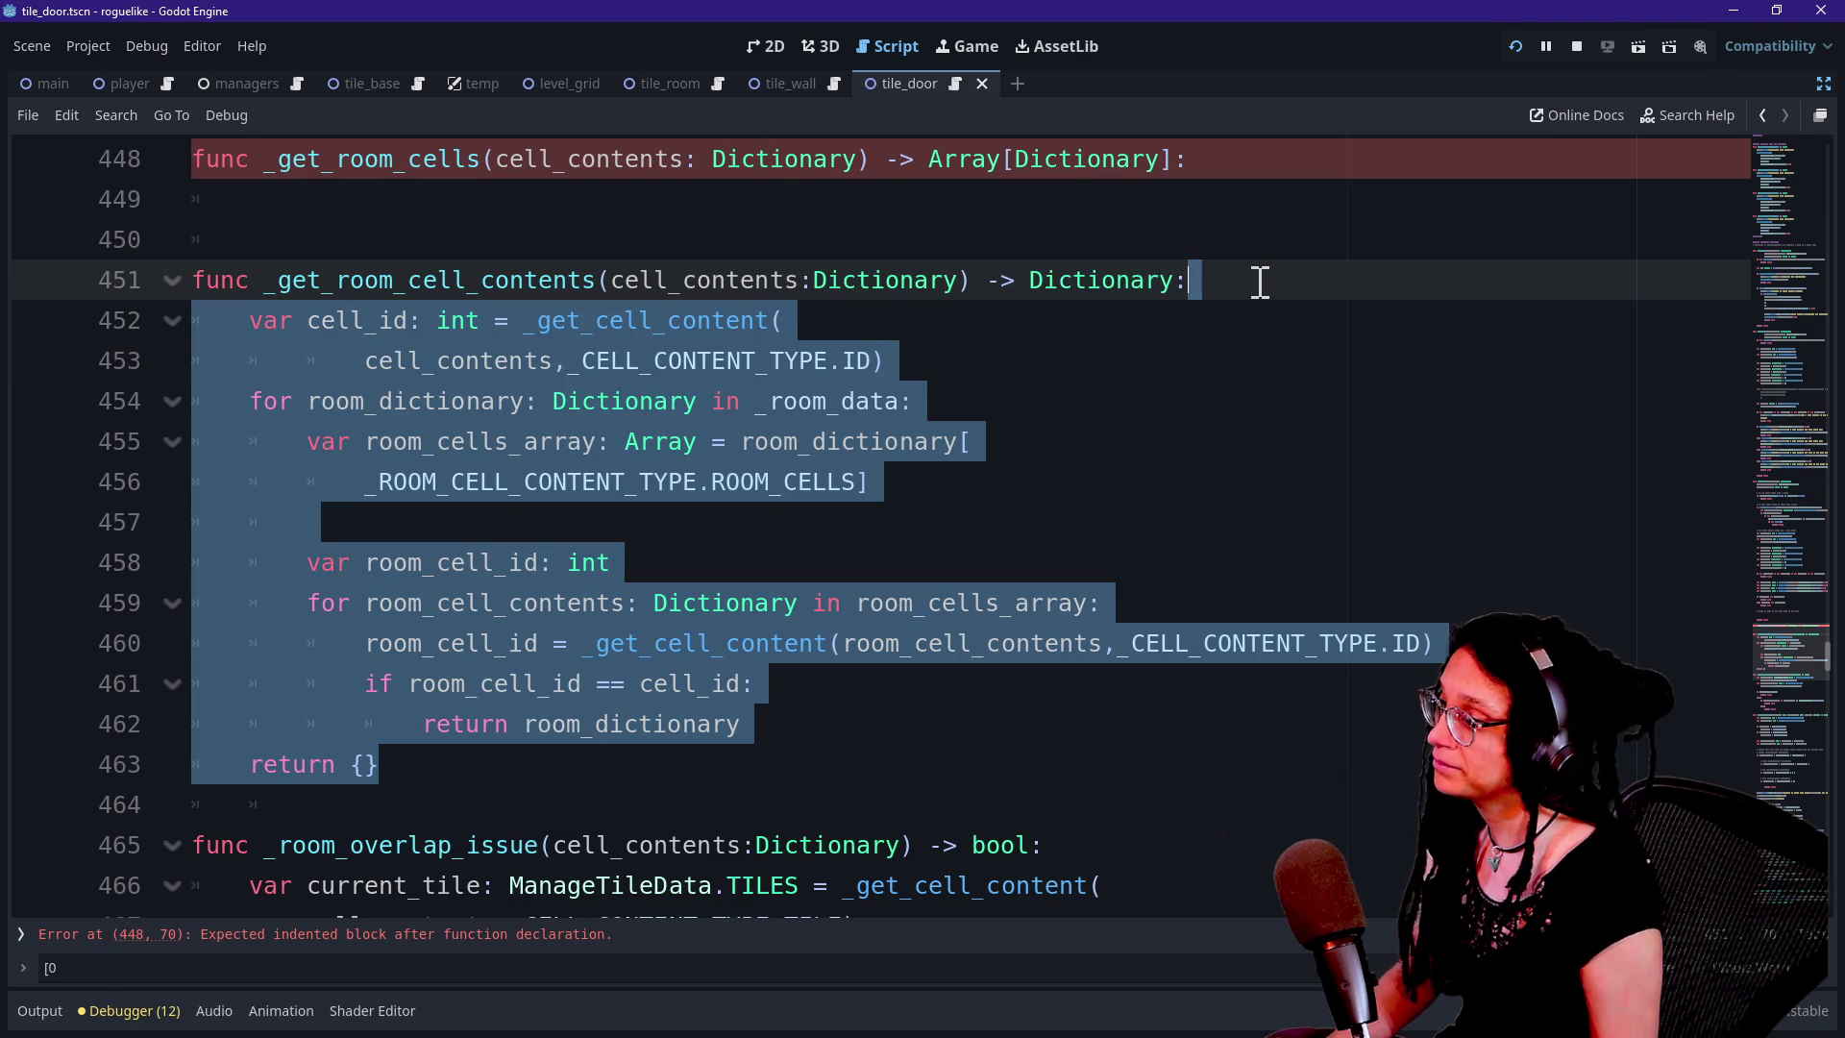
pyautogui.hotkey('ctrl', 'c')
pyautogui.click(1218, 159)
pyautogui.hotkey('ctrl', 'v')
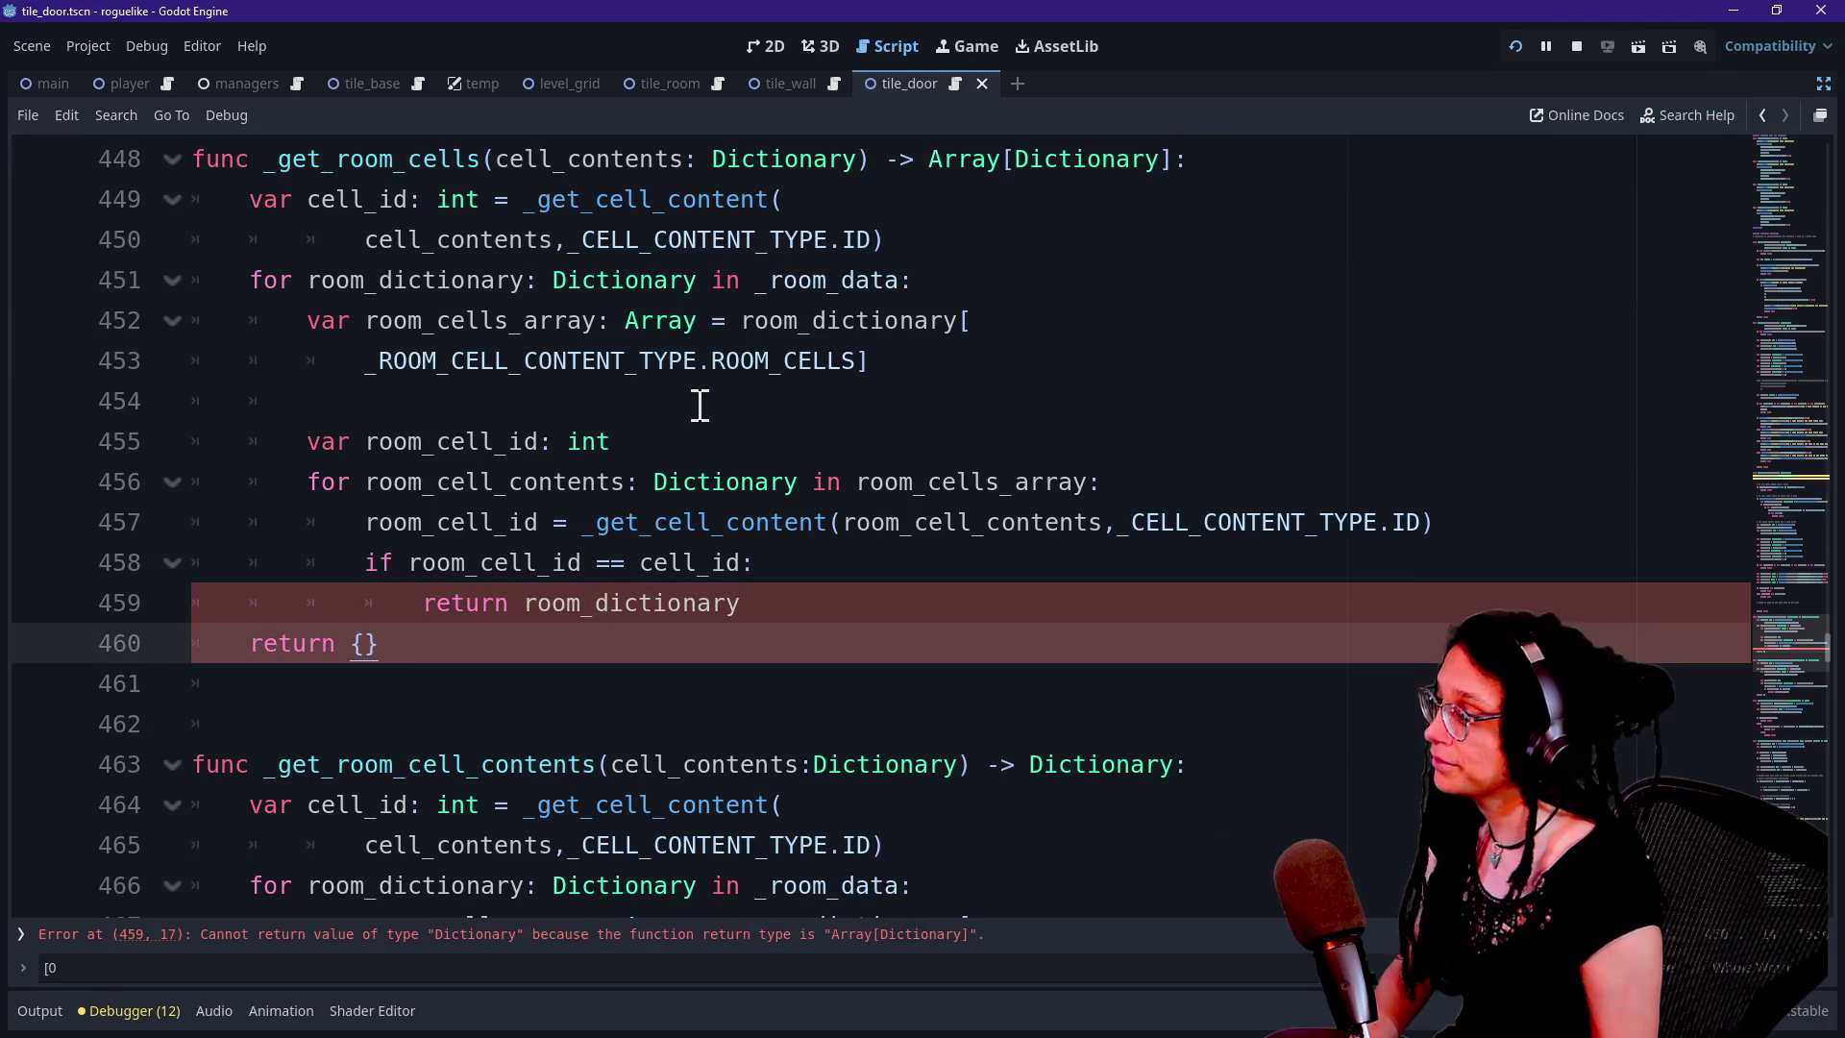
# Step: Drop the leftover blank line and return room_cells_array instead of room_dictionary
pyautogui.click(384, 694)
pyautogui.press('BackSpace')
pyautogui.press('BackSpace')
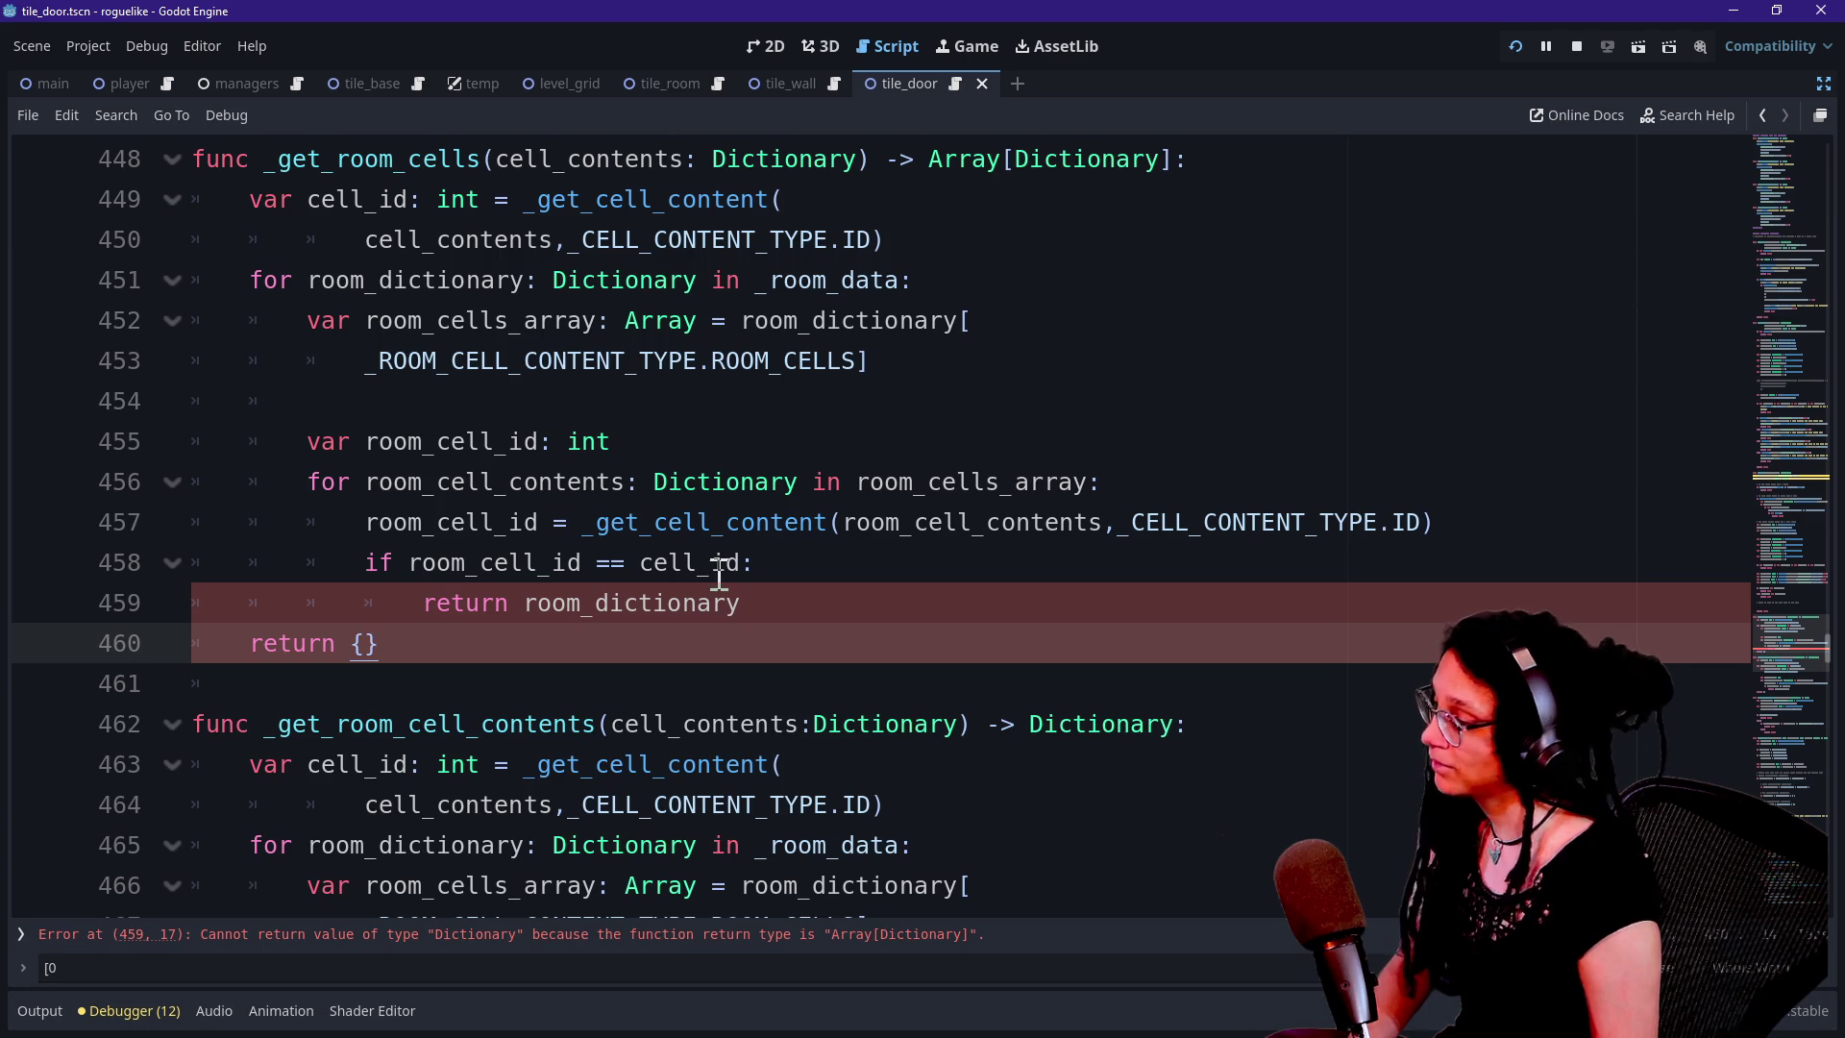
pyautogui.moveTo(523, 602); pyautogui.dragTo(812, 586)
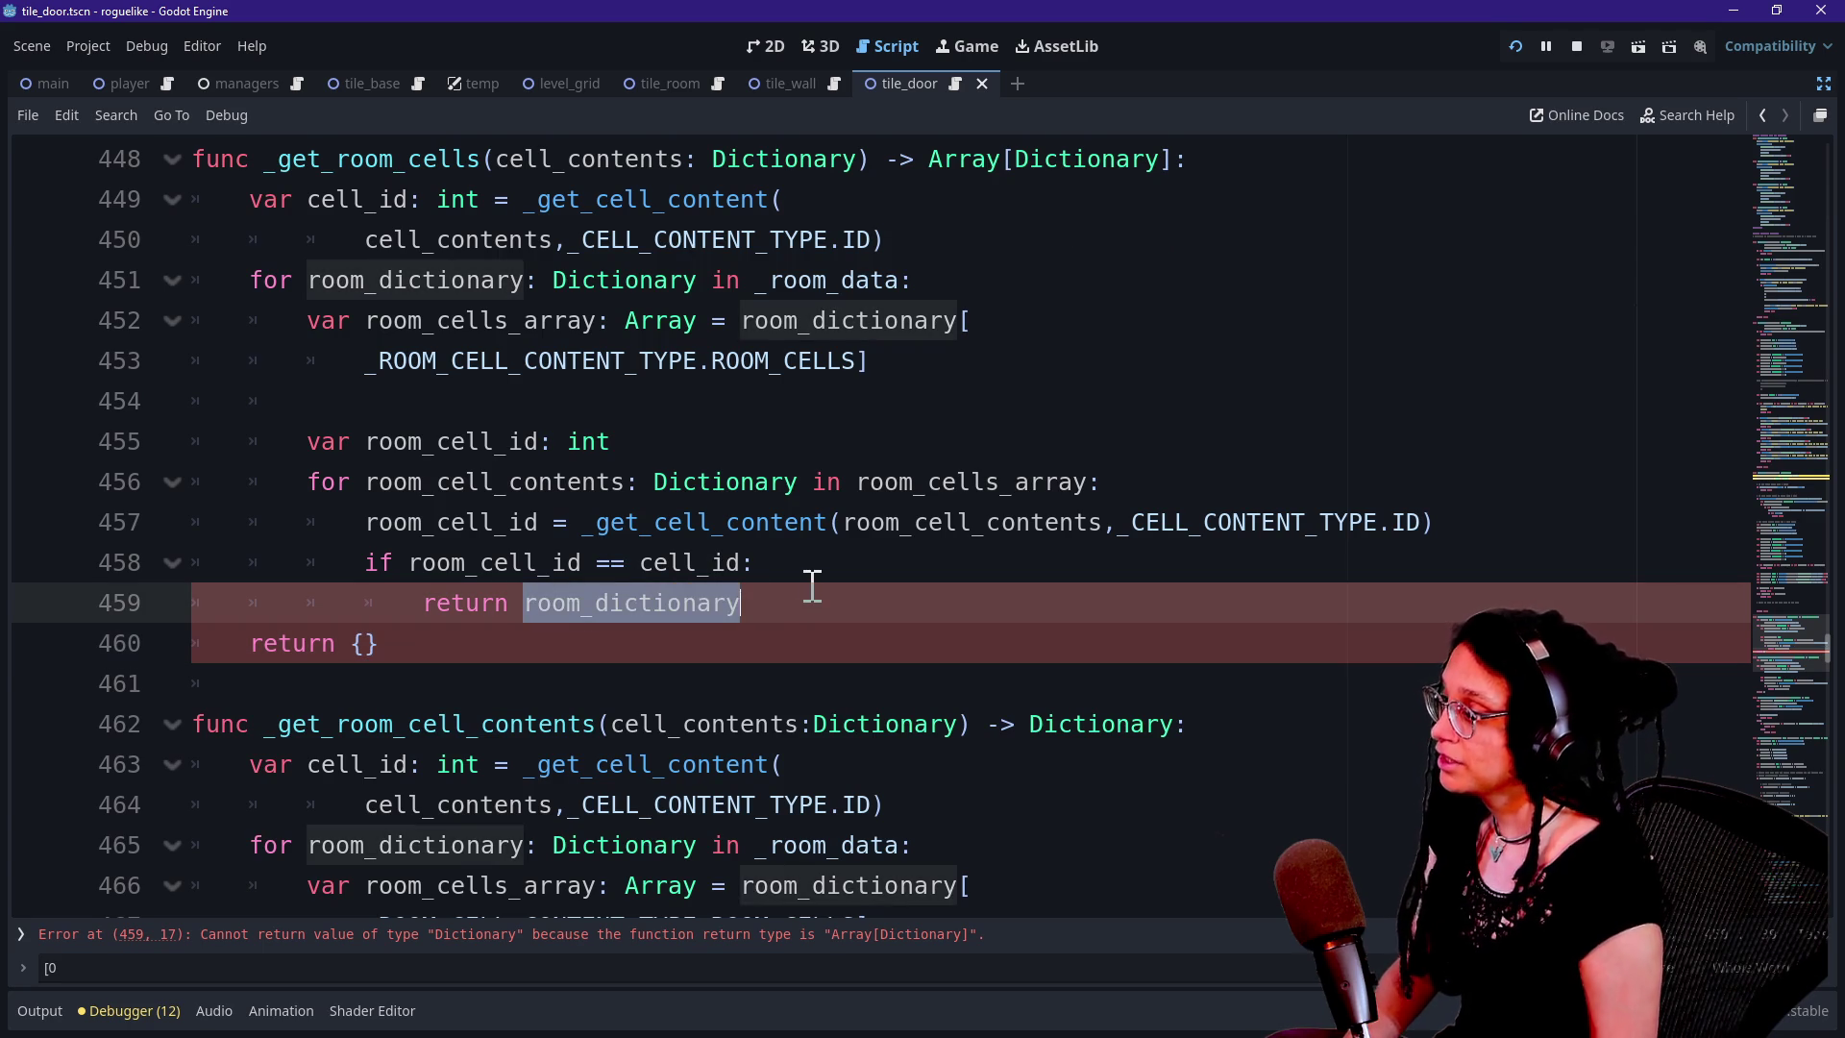
pyautogui.write('room_cells_a')
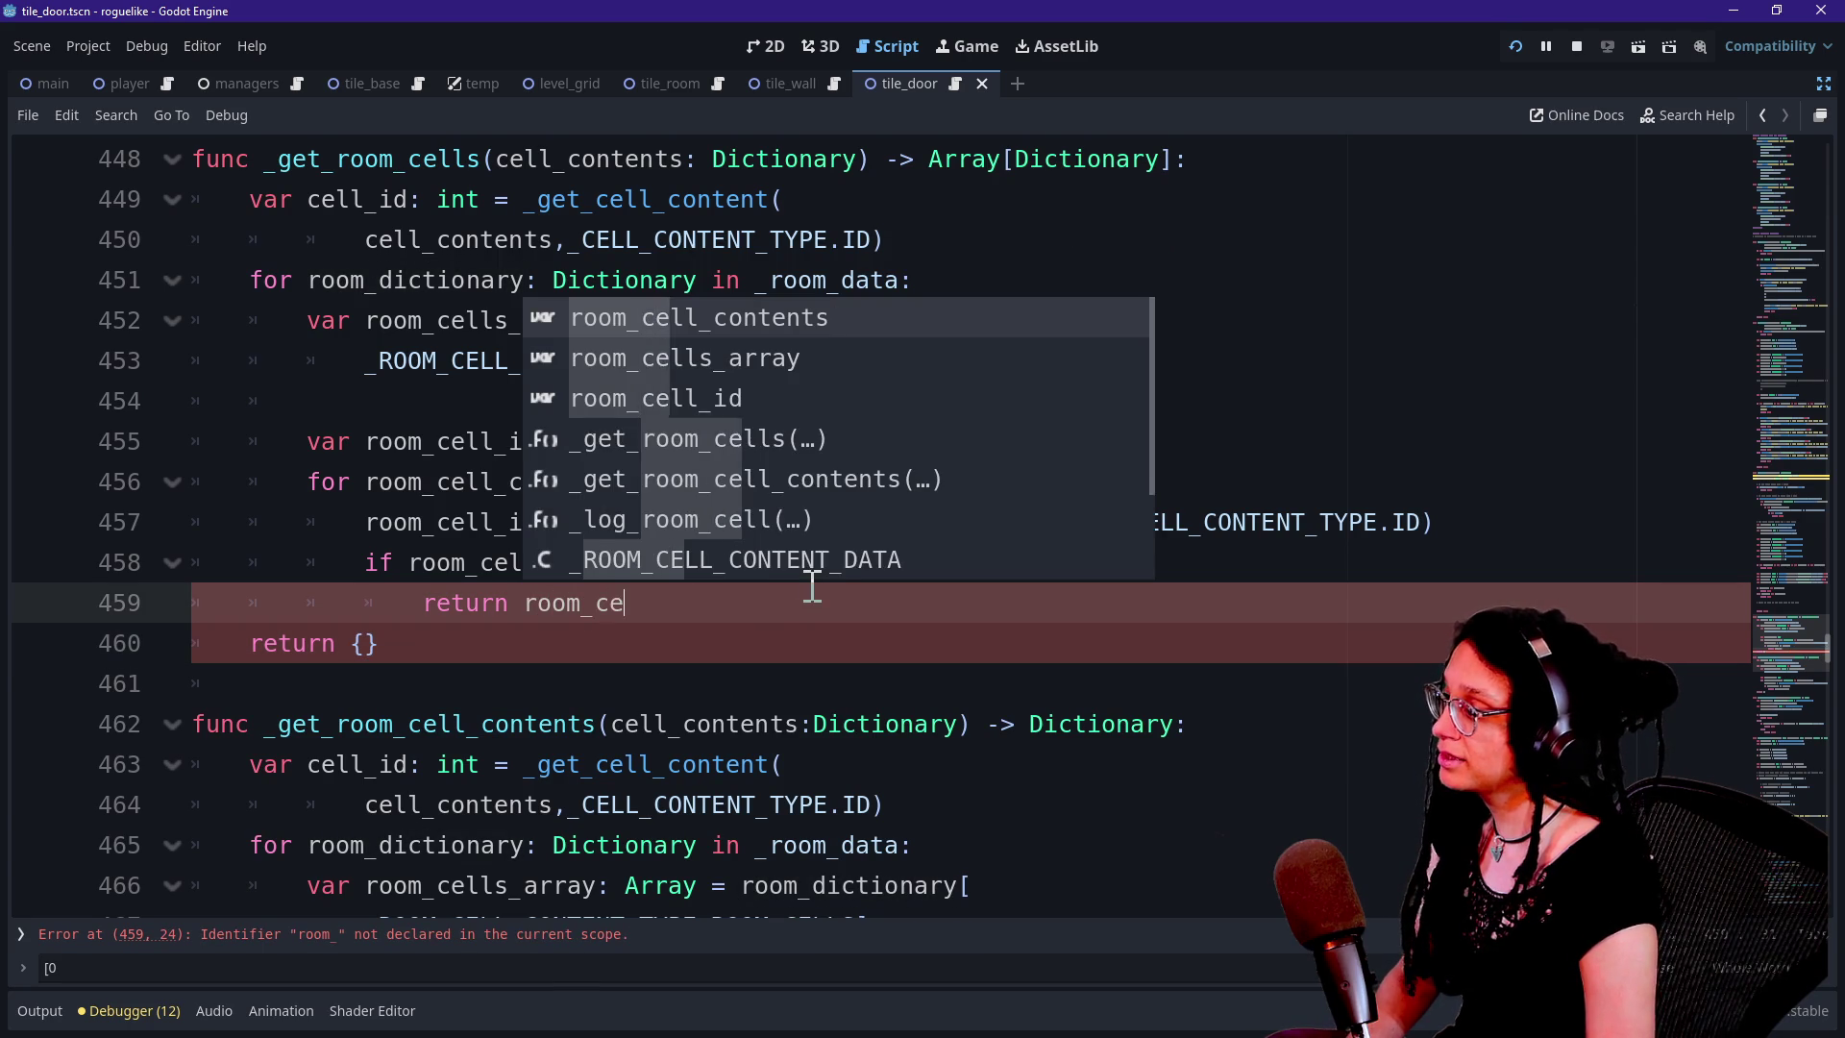
pyautogui.press('Return')
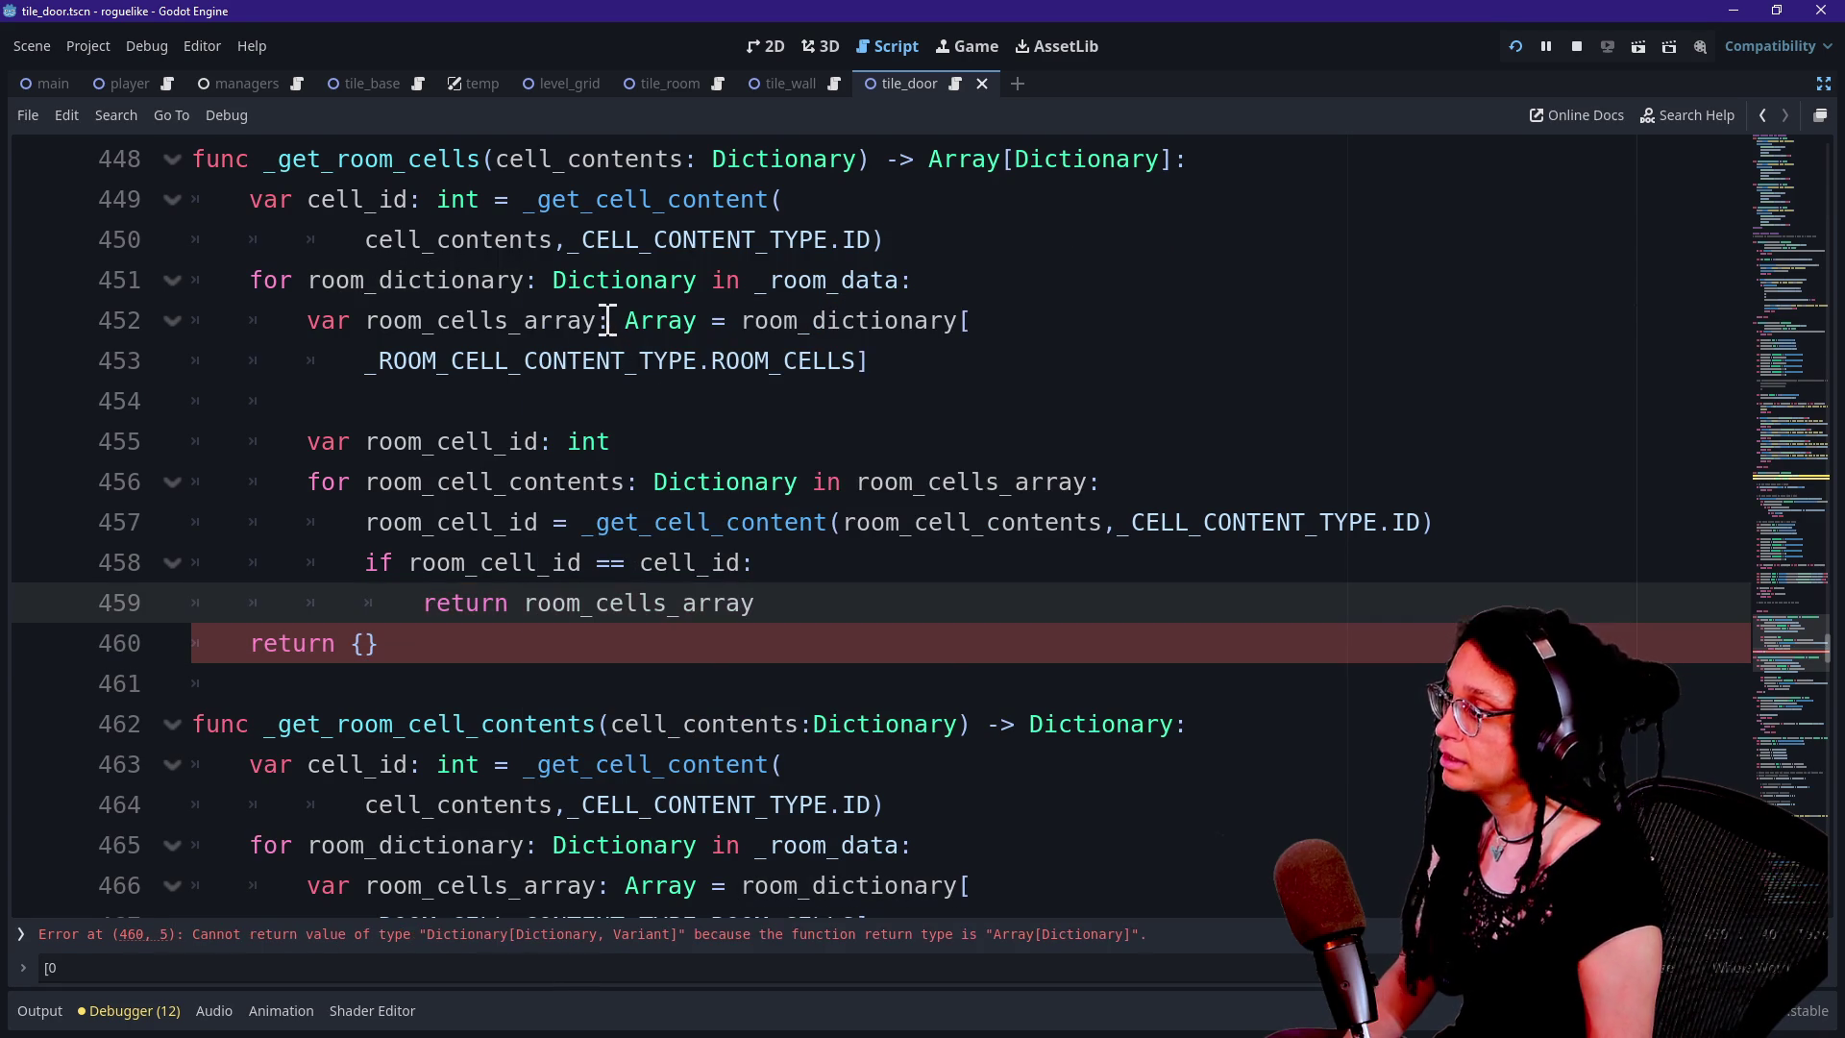
# Step: Type the room_cells_array declaration on line 452 as Array[Dictionary]
pyautogui.click(612, 319)
pyautogui.write('p')
pyautogui.press('BackSpace')
pyautogui.click(701, 322)
pyautogui.write('[Dictionary]')
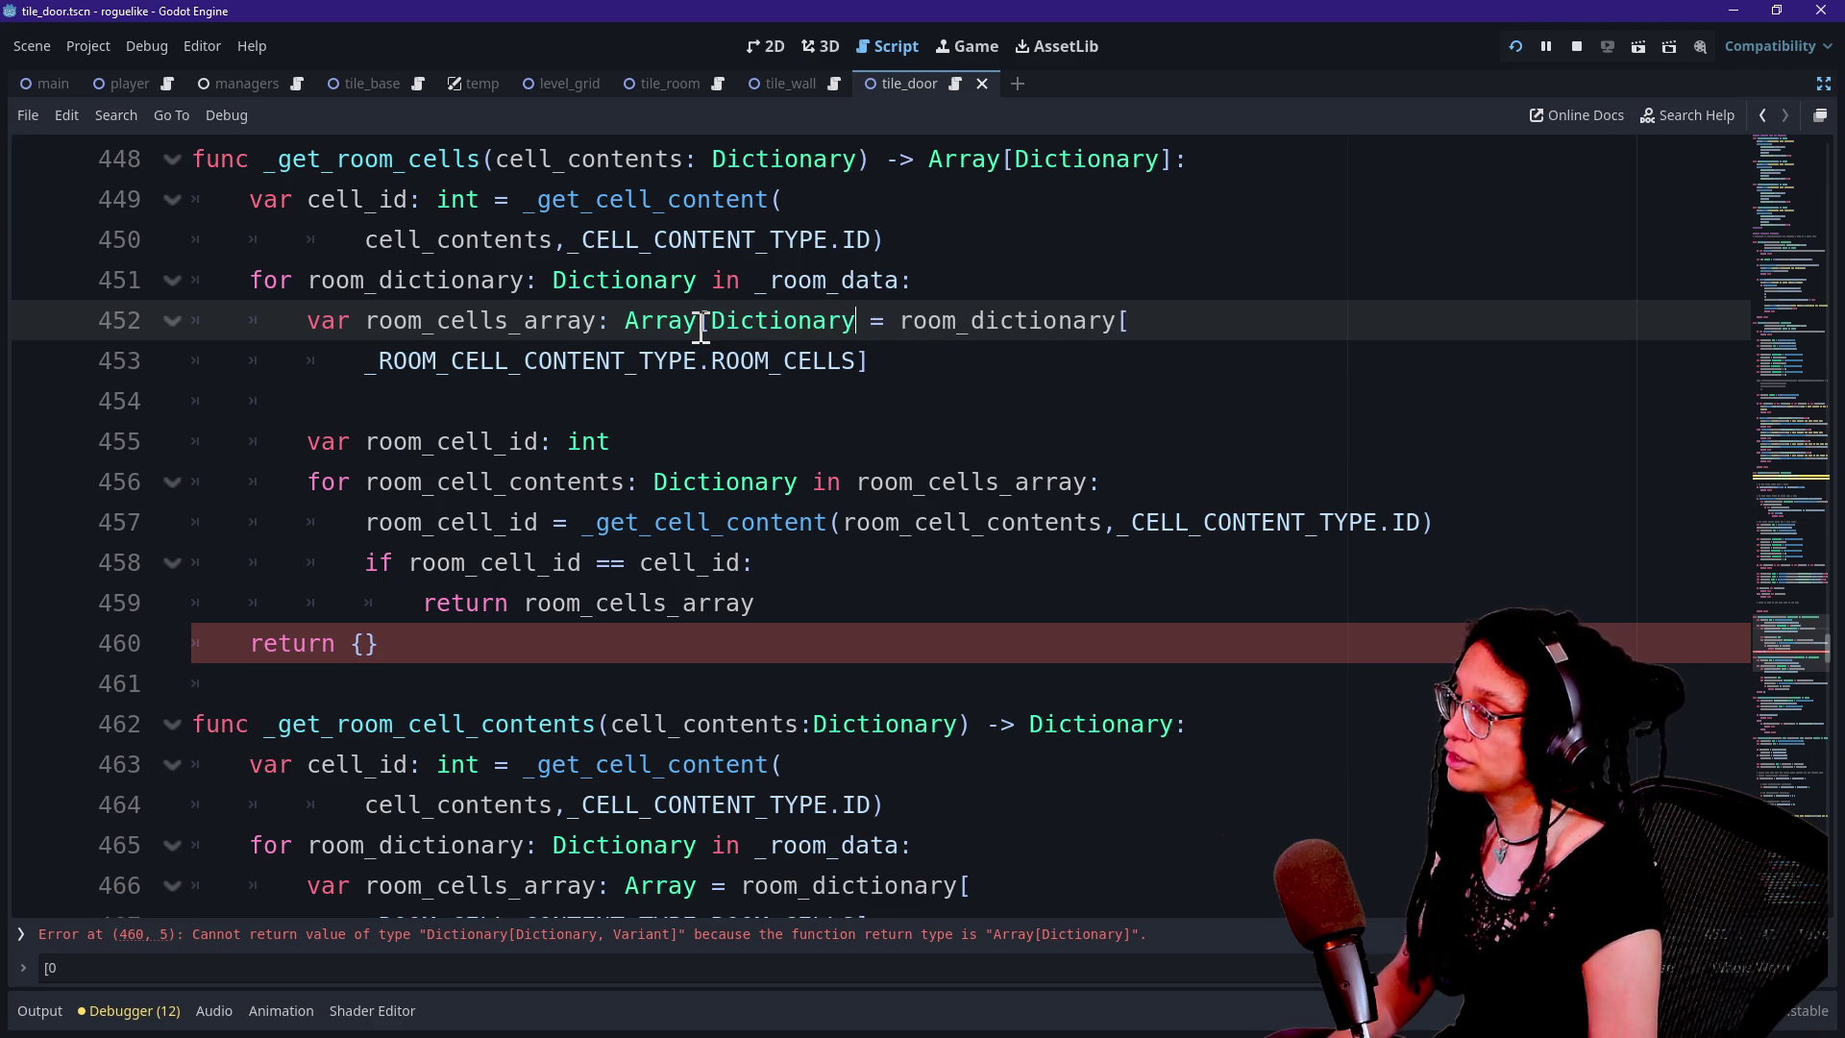
# Step: Rename the function from _get_room_cells to _get_room_cells_array
pyautogui.click(450, 646)
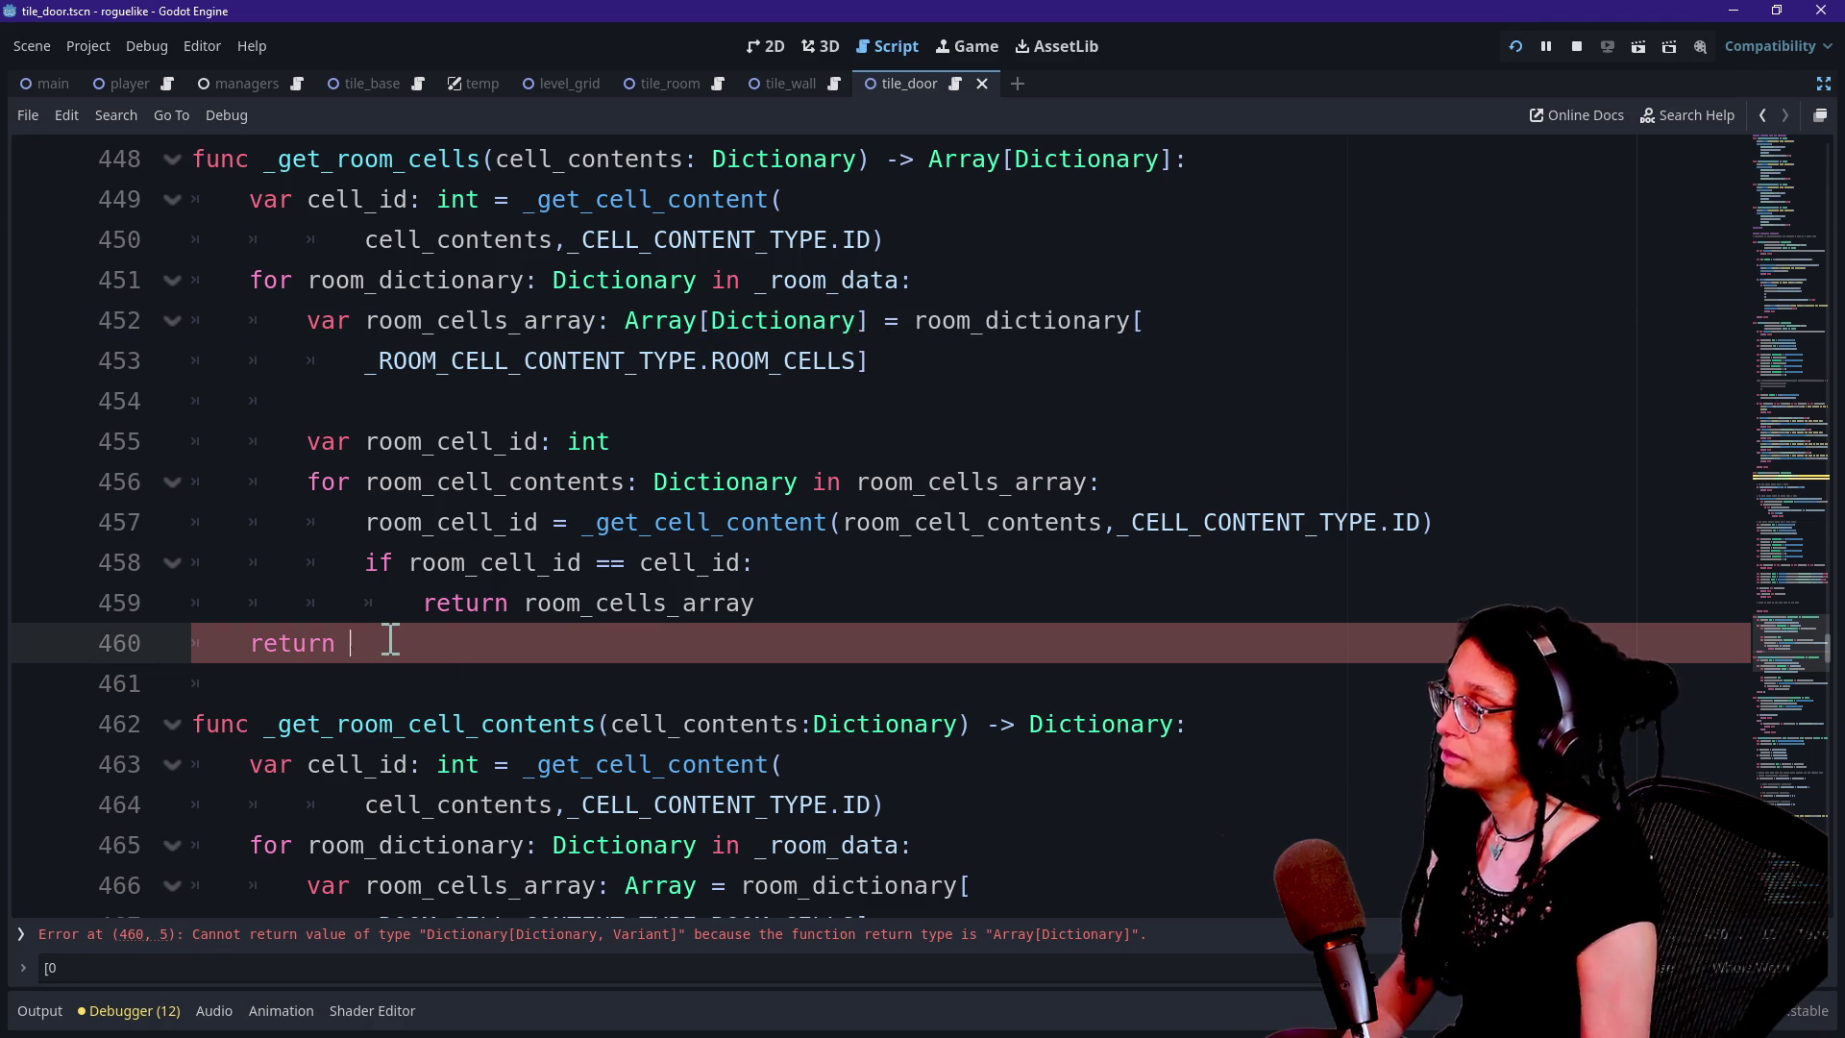
pyautogui.click(403, 562)
pyautogui.click(679, 562)
pyautogui.scroll(2, 678, 567)
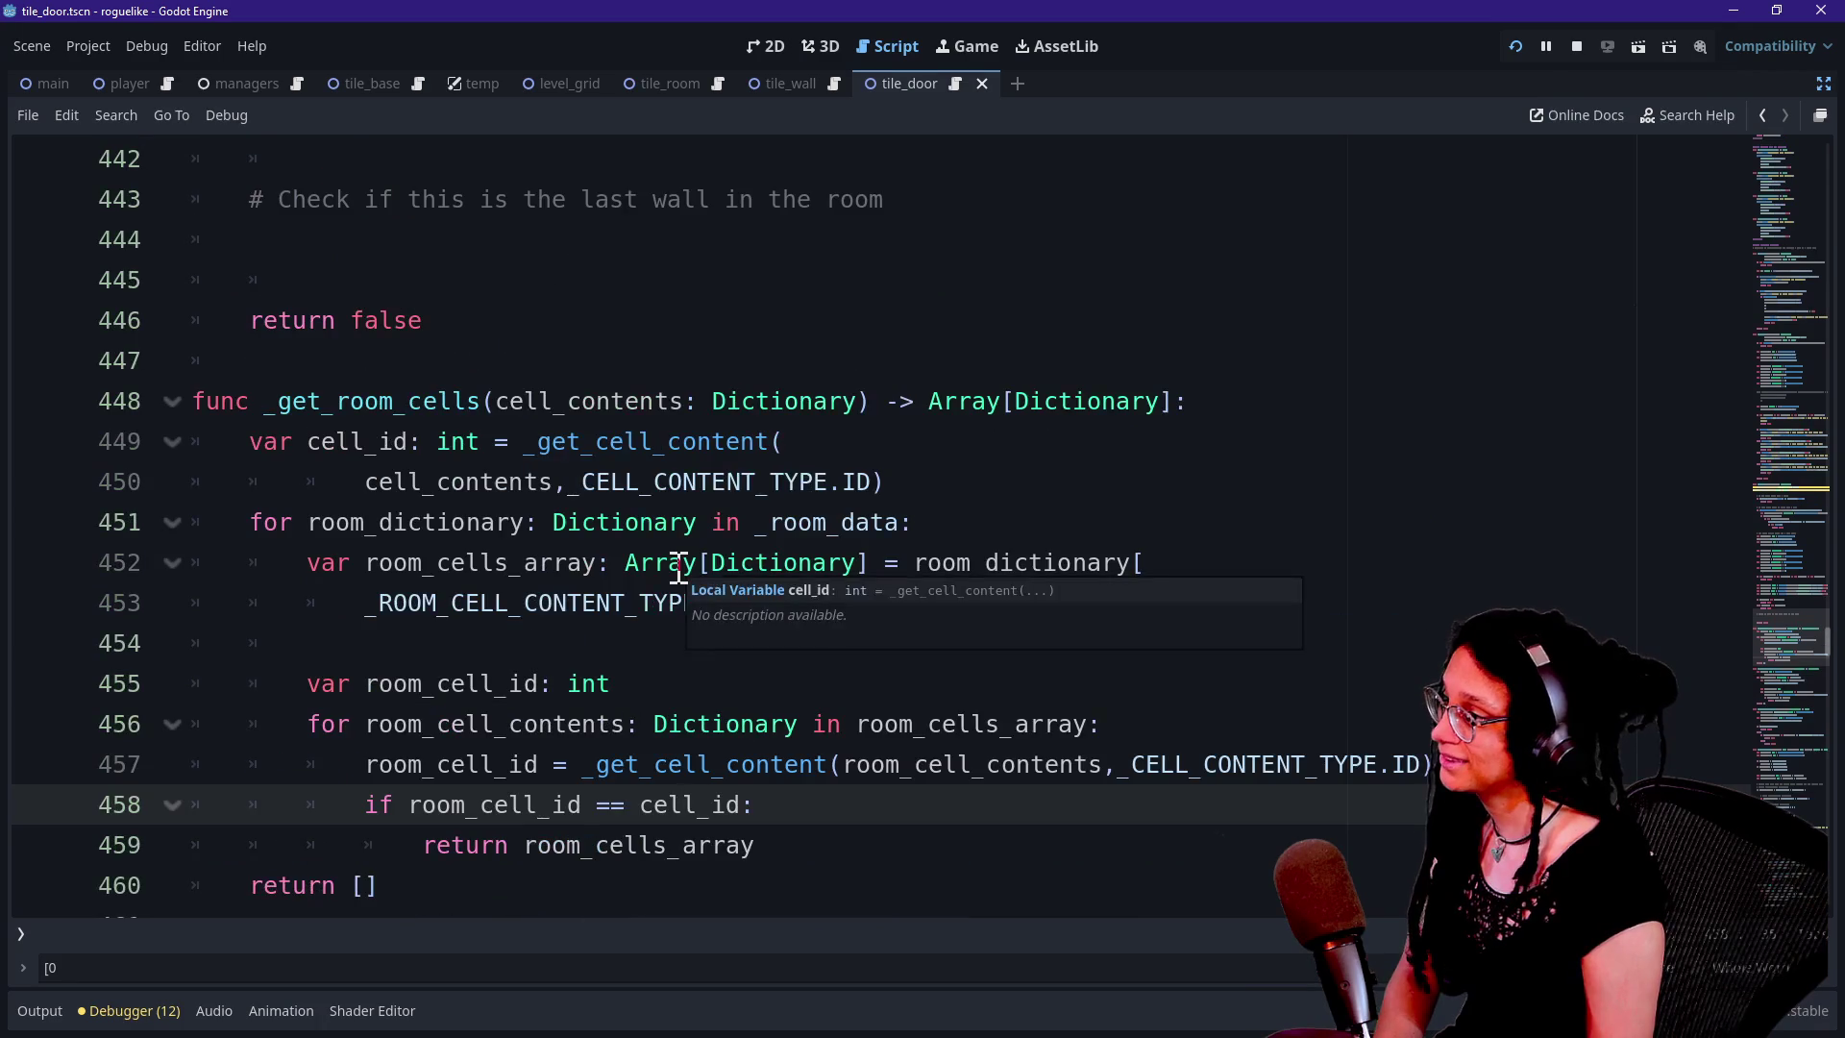
pyautogui.scroll(4, 678, 567)
pyautogui.scroll(-1, 678, 567)
pyautogui.click(487, 766)
pyautogui.write('_array')
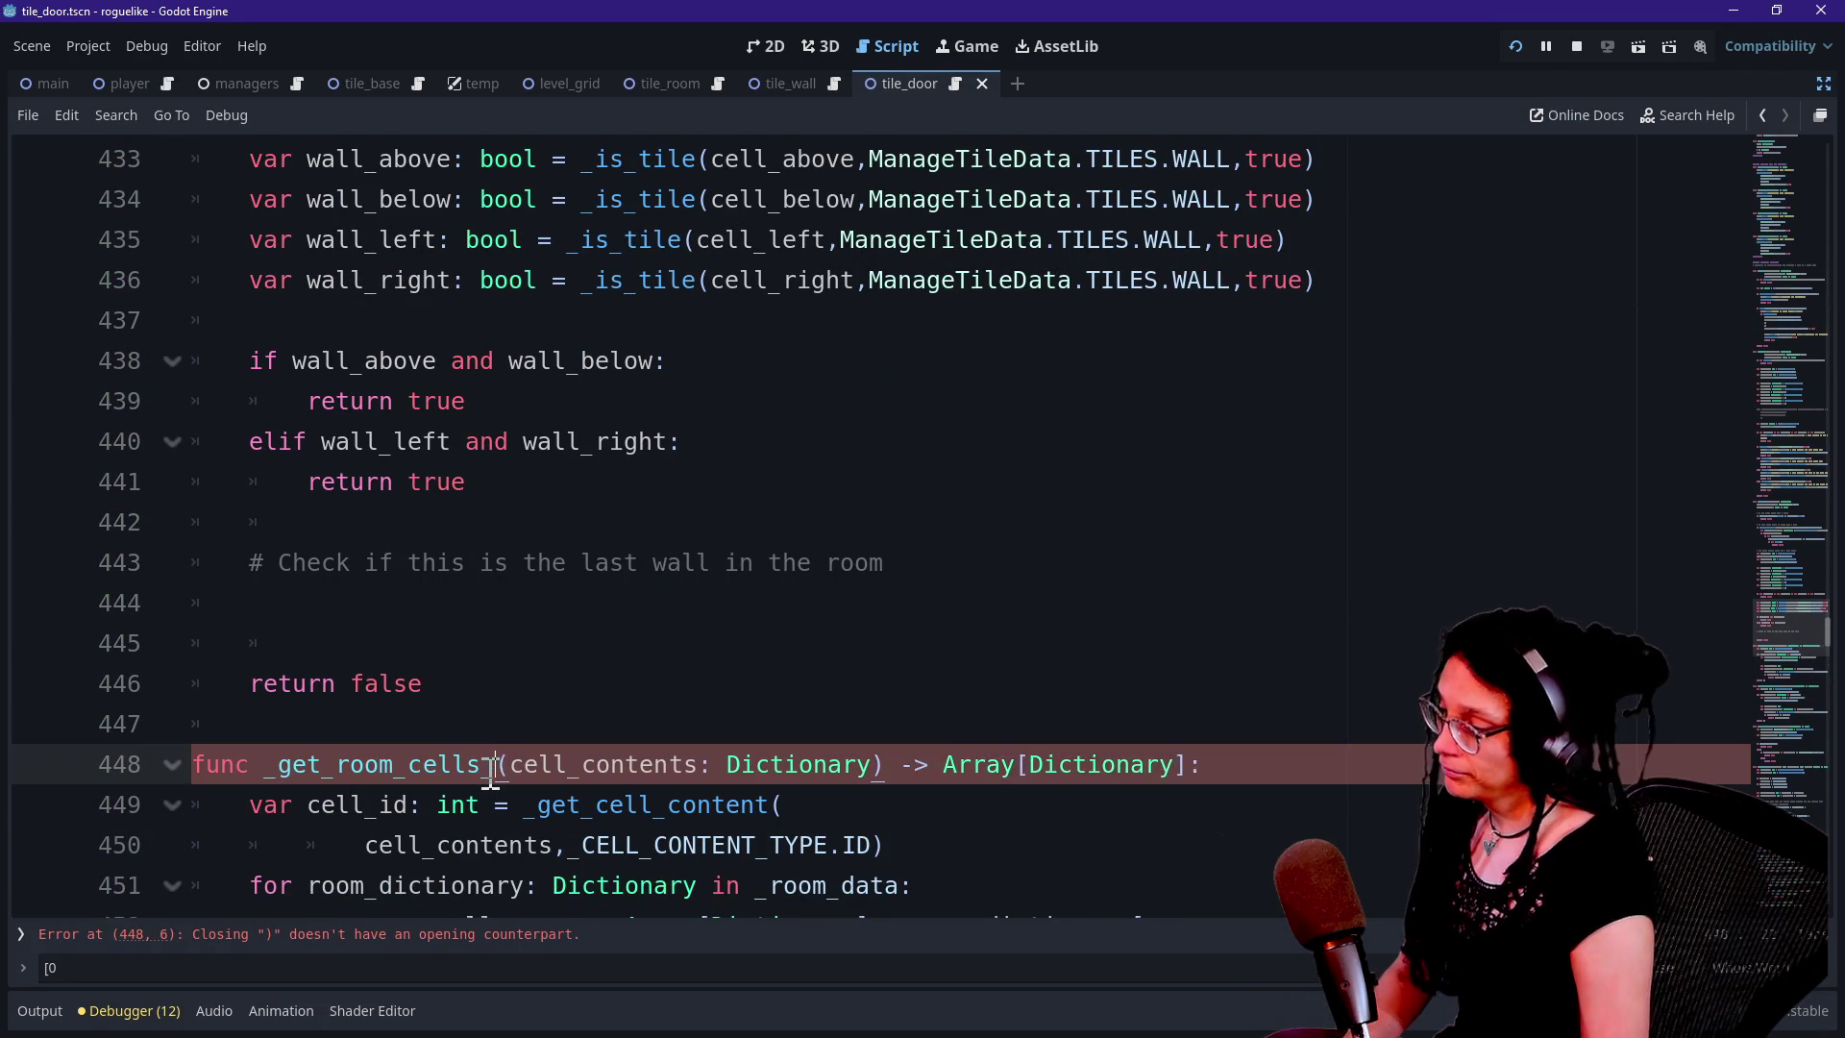
pyautogui.scroll(1, 649, 620)
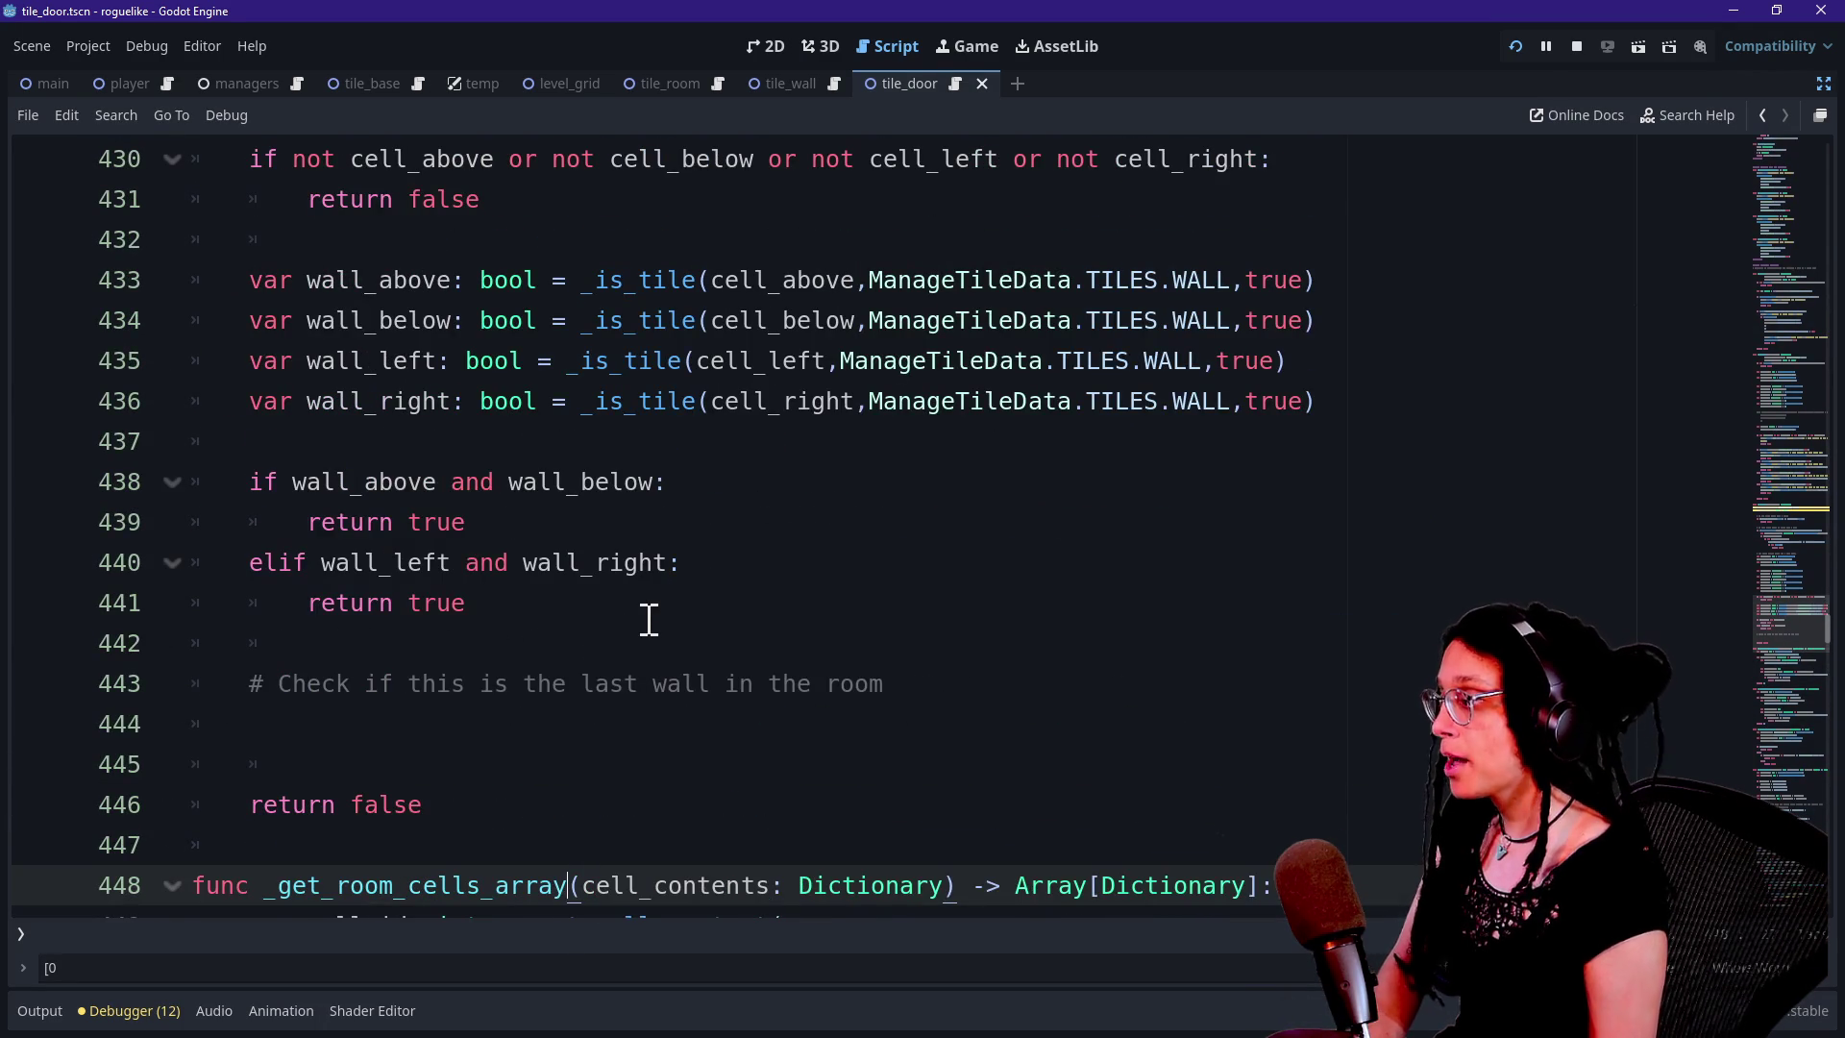
pyautogui.click(724, 726)
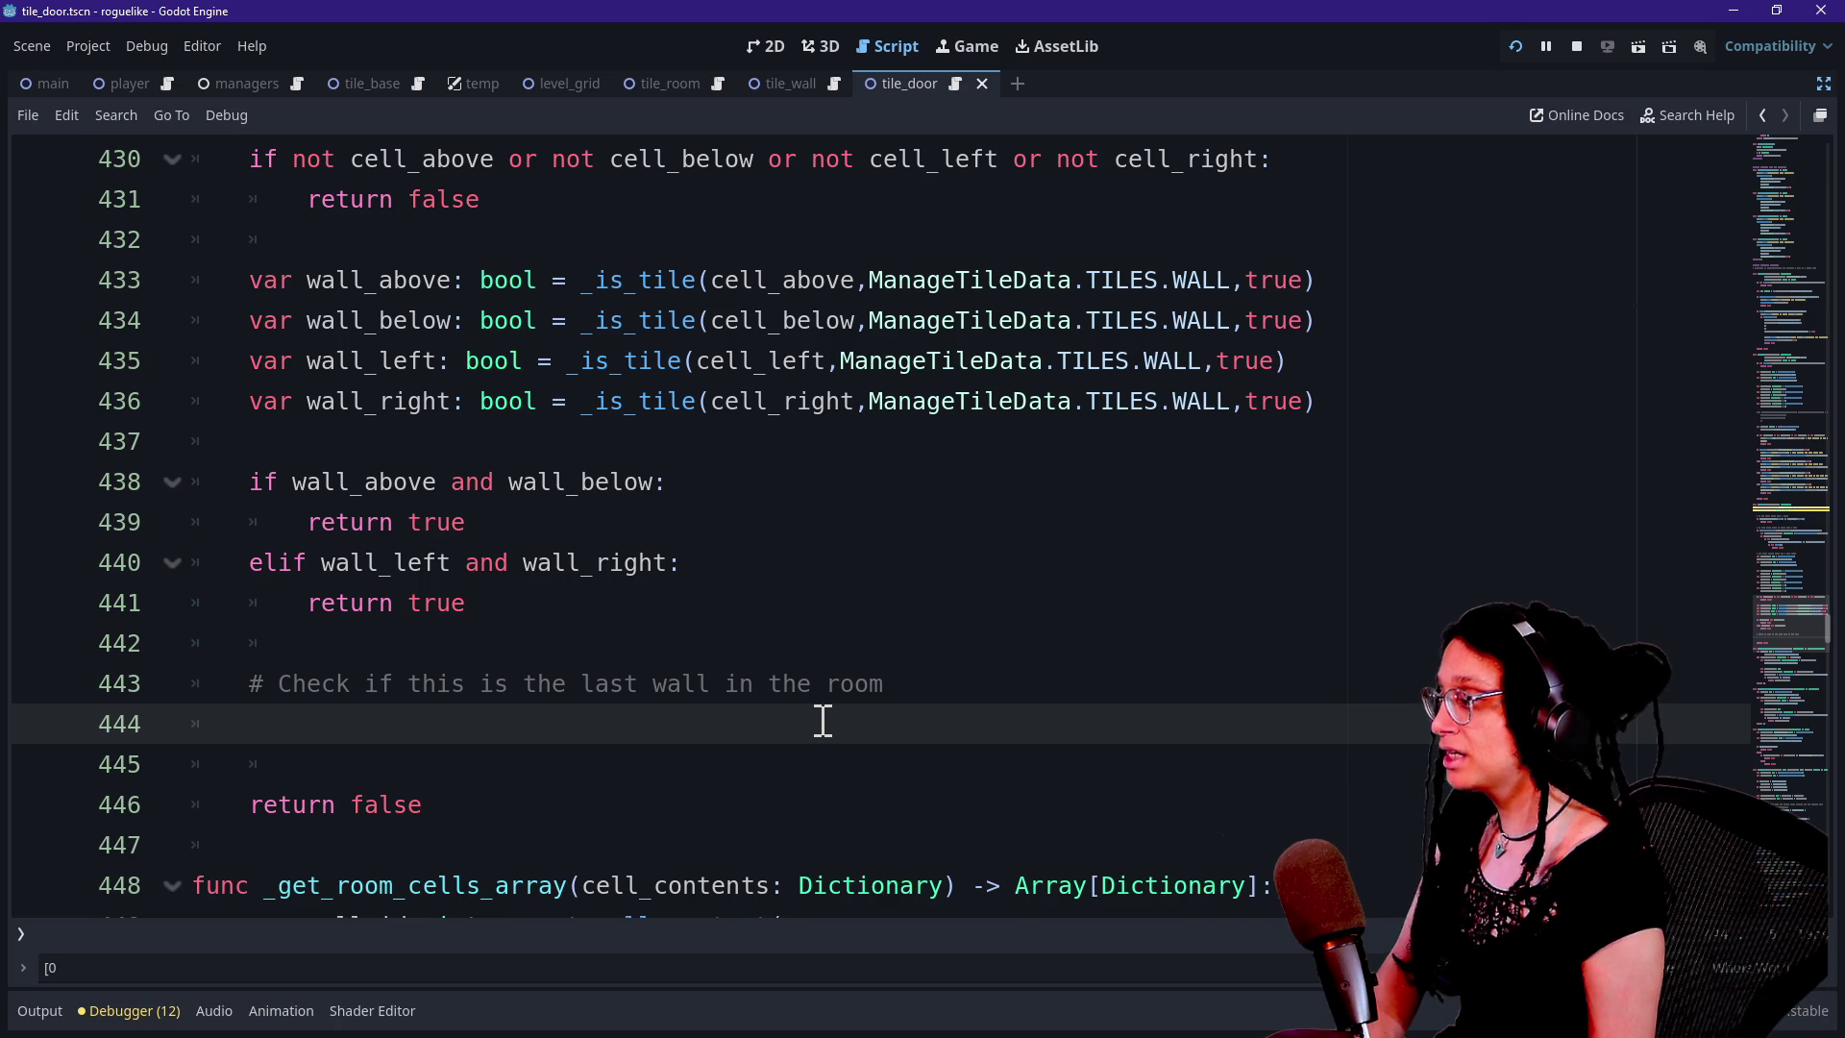
pyautogui.scroll(-2, 823, 719)
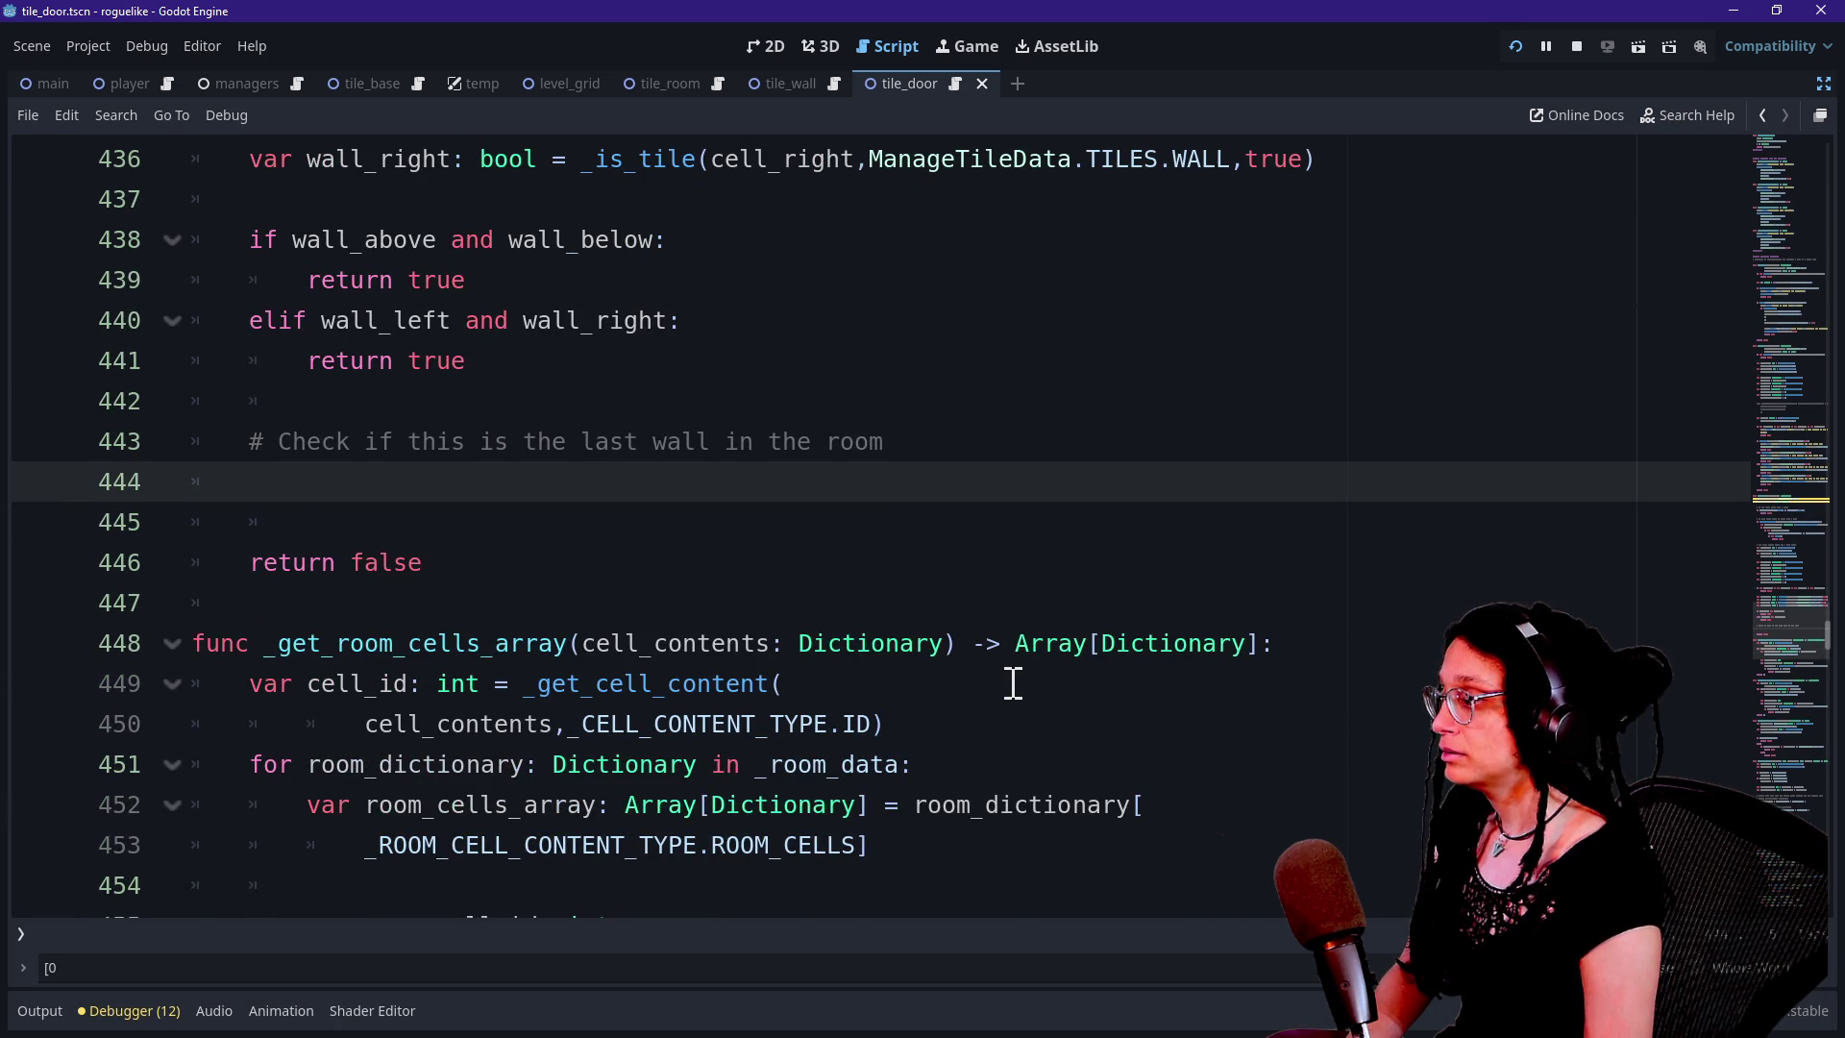
pyautogui.write('irf')
pyautogui.press('BackSpace')
pyautogui.press('BackSpace')
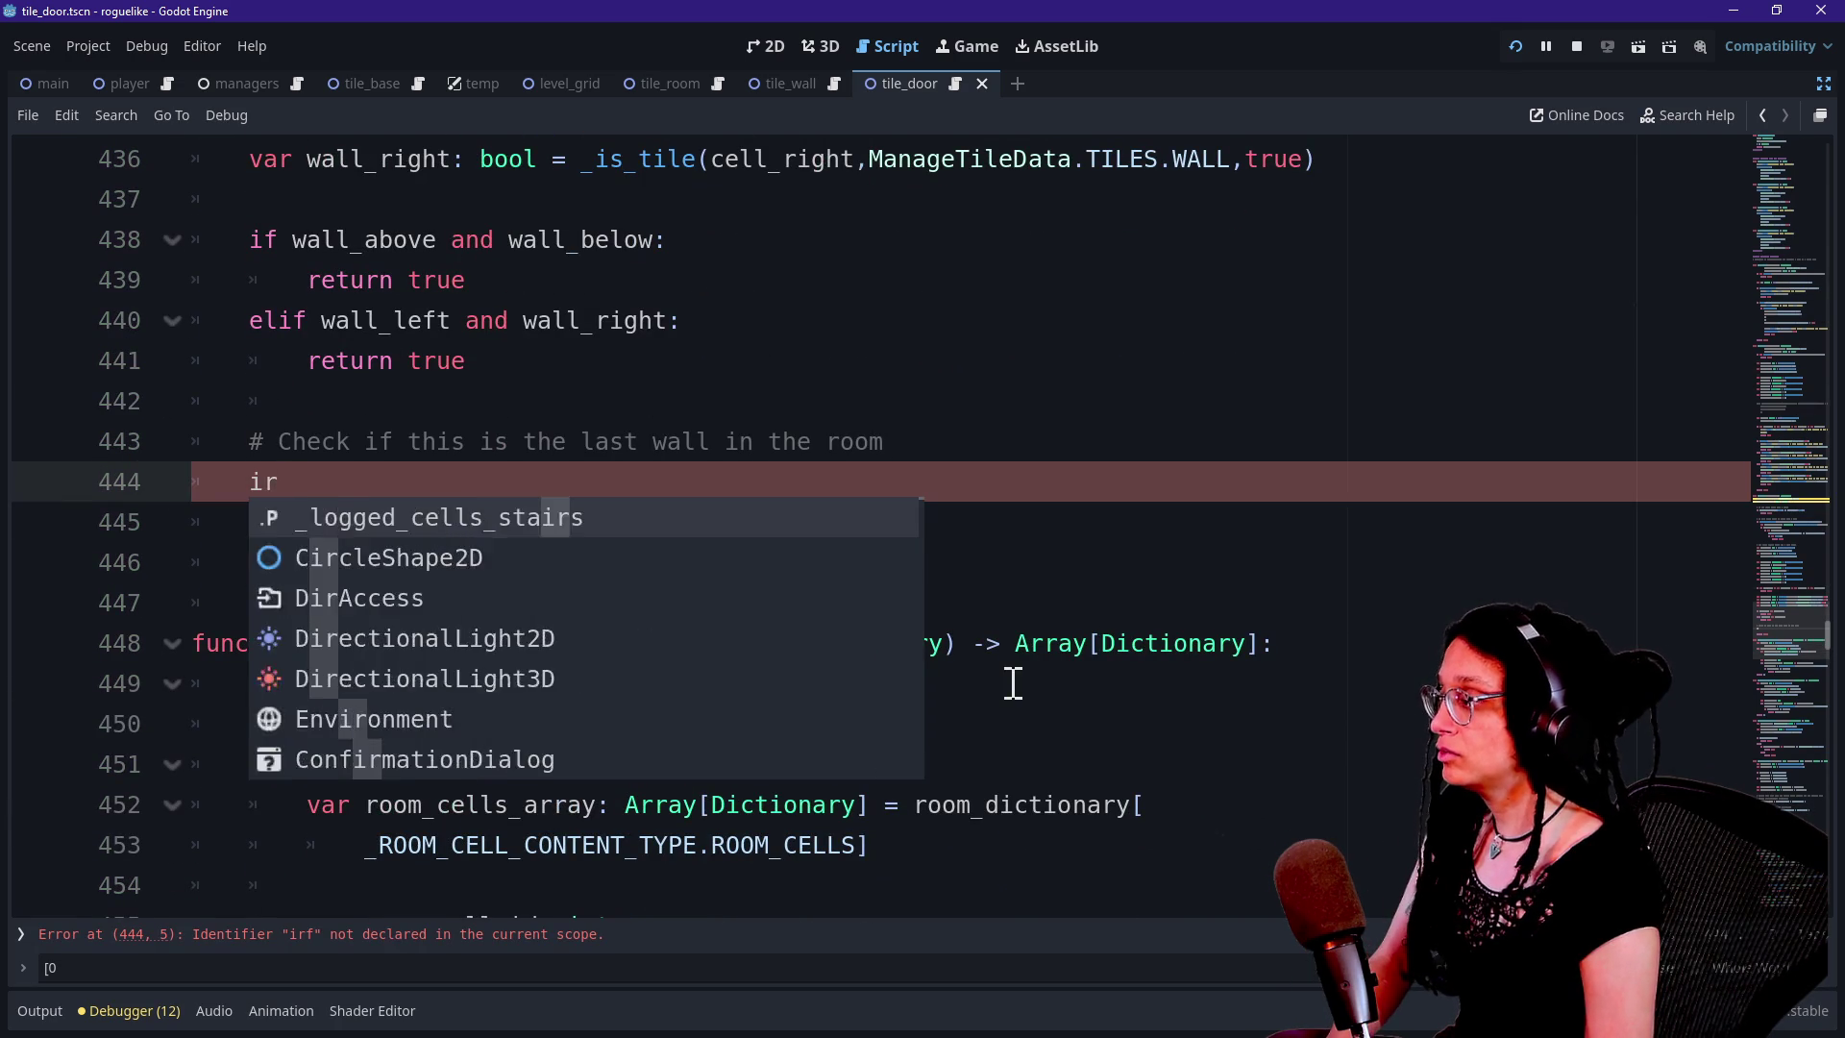
pyautogui.press('BackSpace')
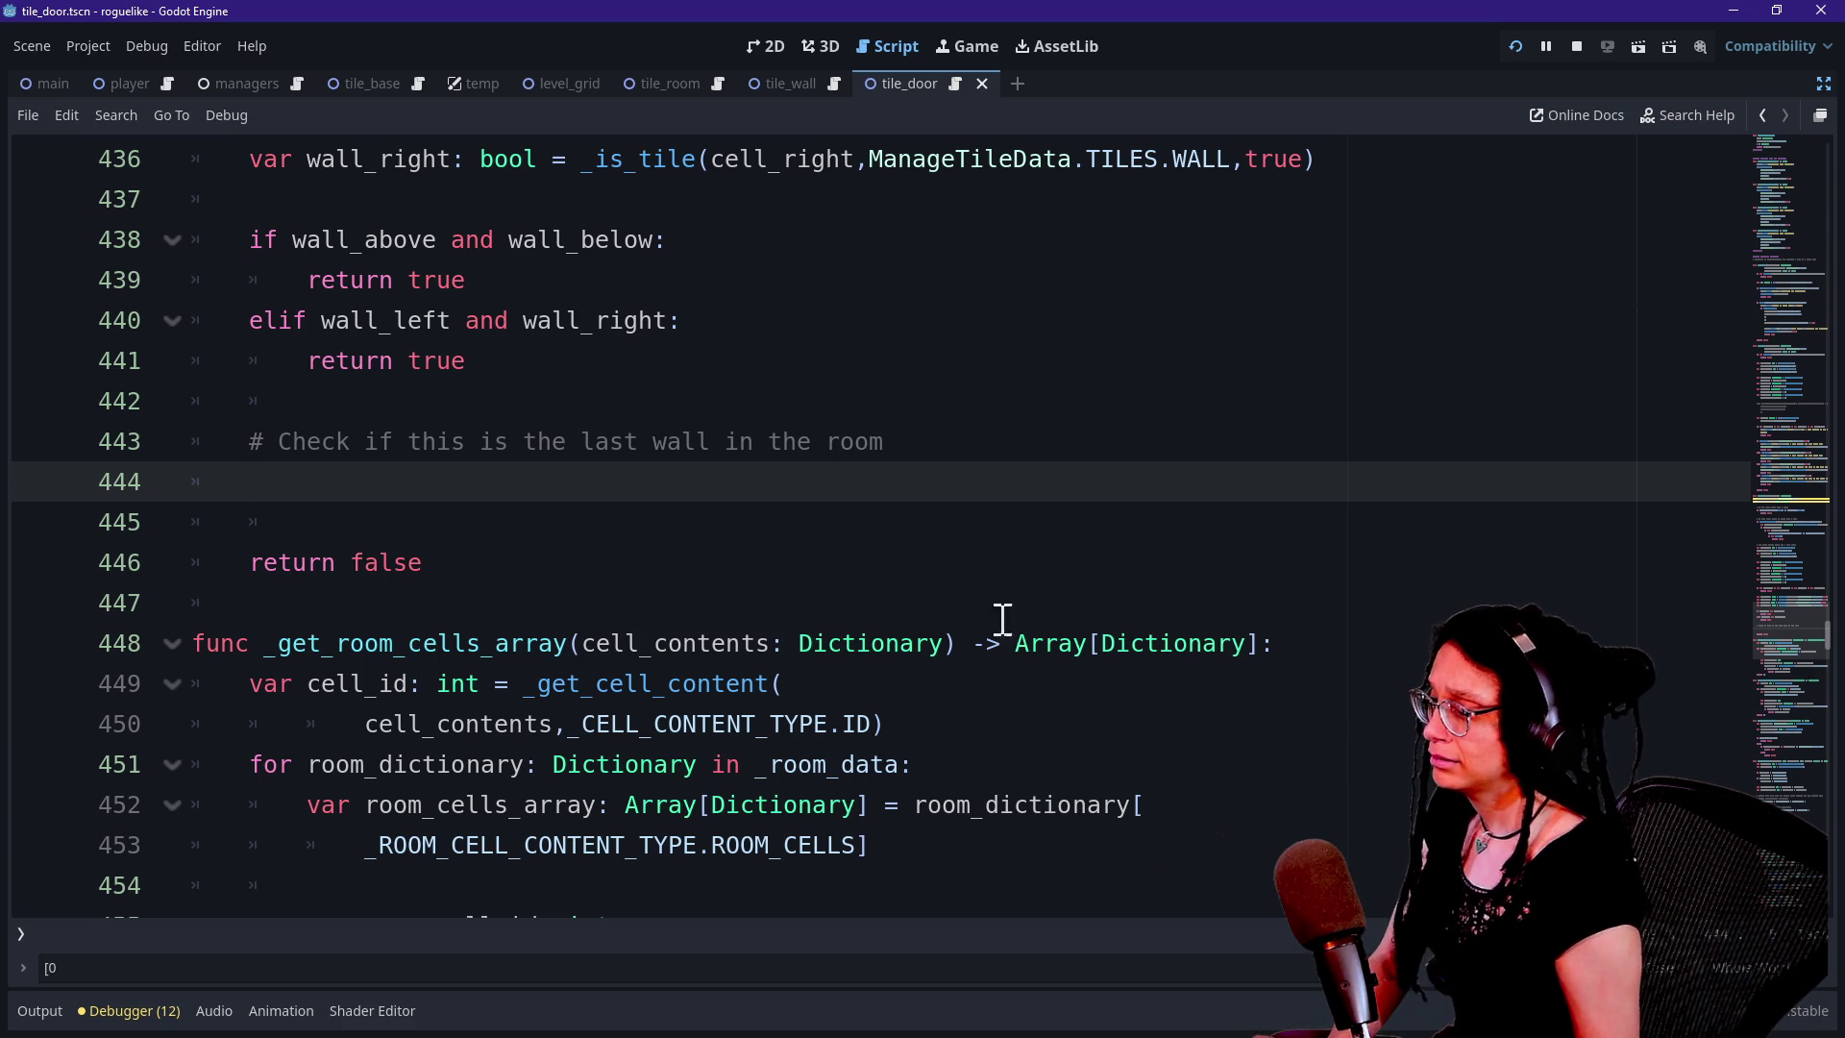
# Step: Open the built-in Array reference from line 448 and jump to the rfind method
pyautogui.keyDown('ctrl'); pyautogui.click(1026, 643); pyautogui.keyUp('ctrl')
pyautogui.scroll(-8, 826, 617)
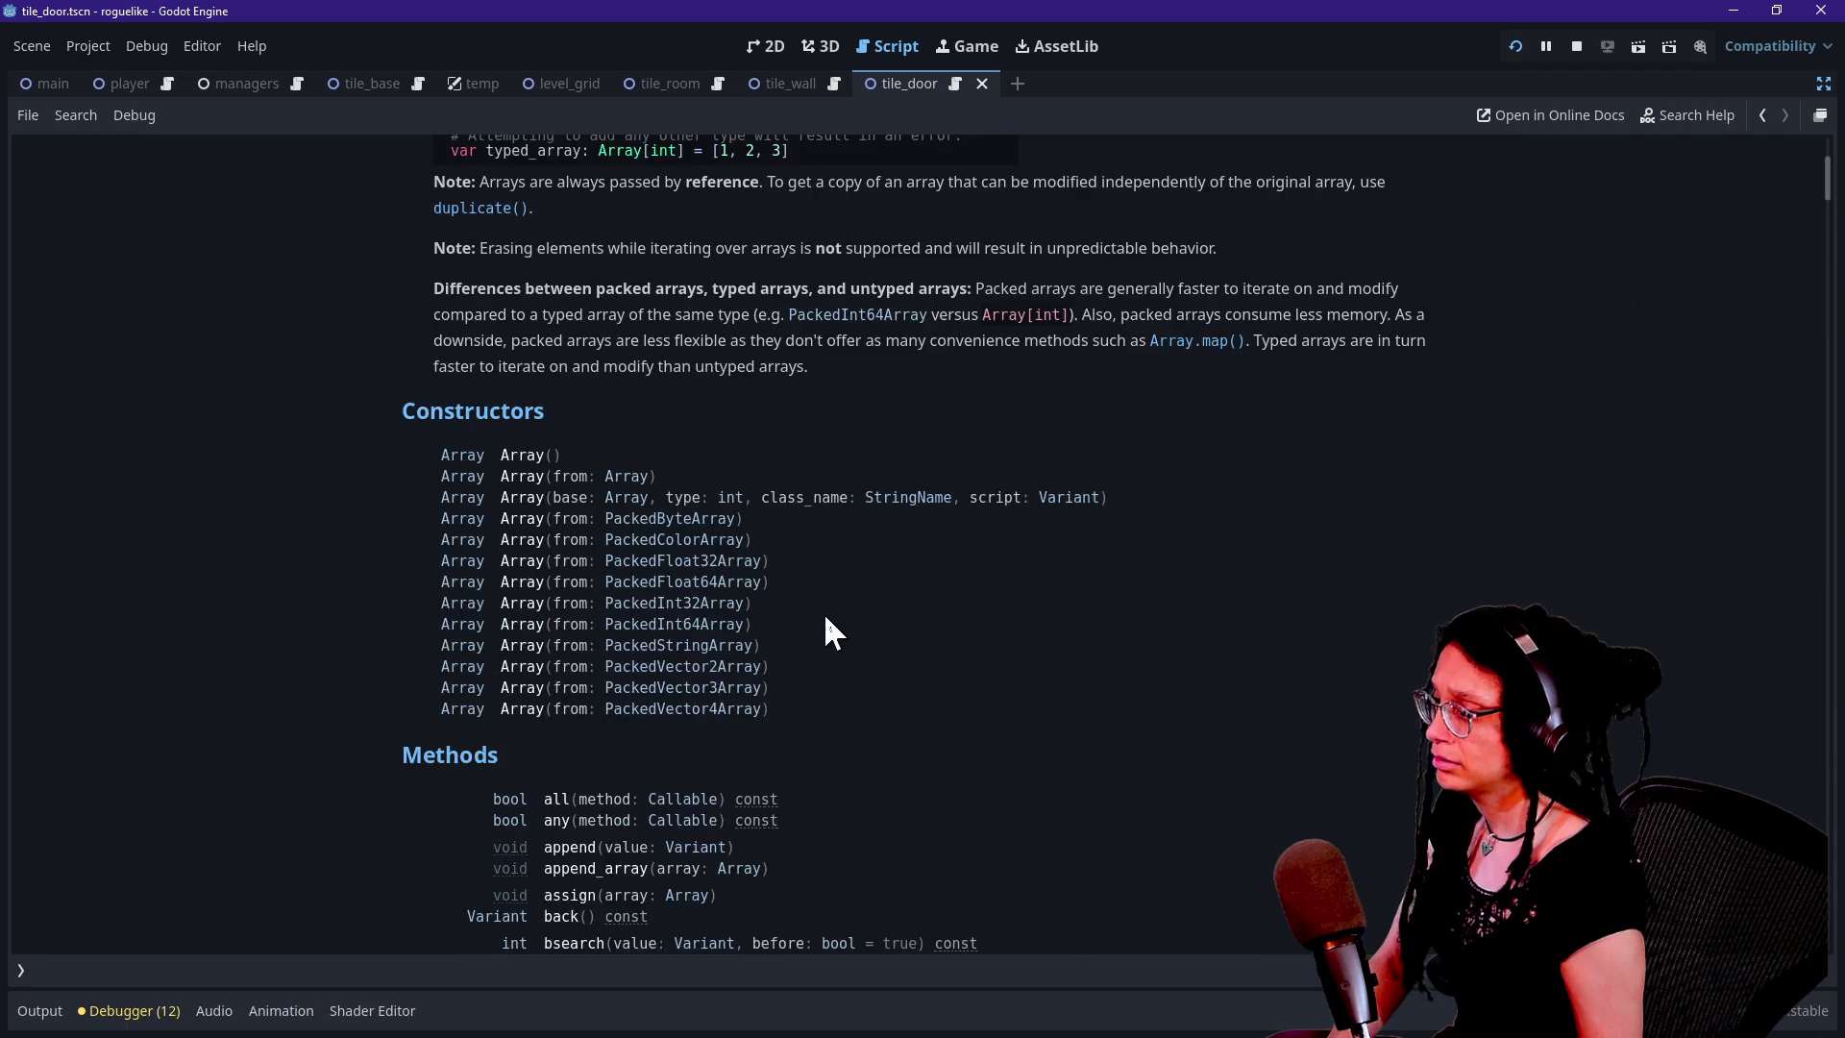
pyautogui.scroll(-3, 825, 618)
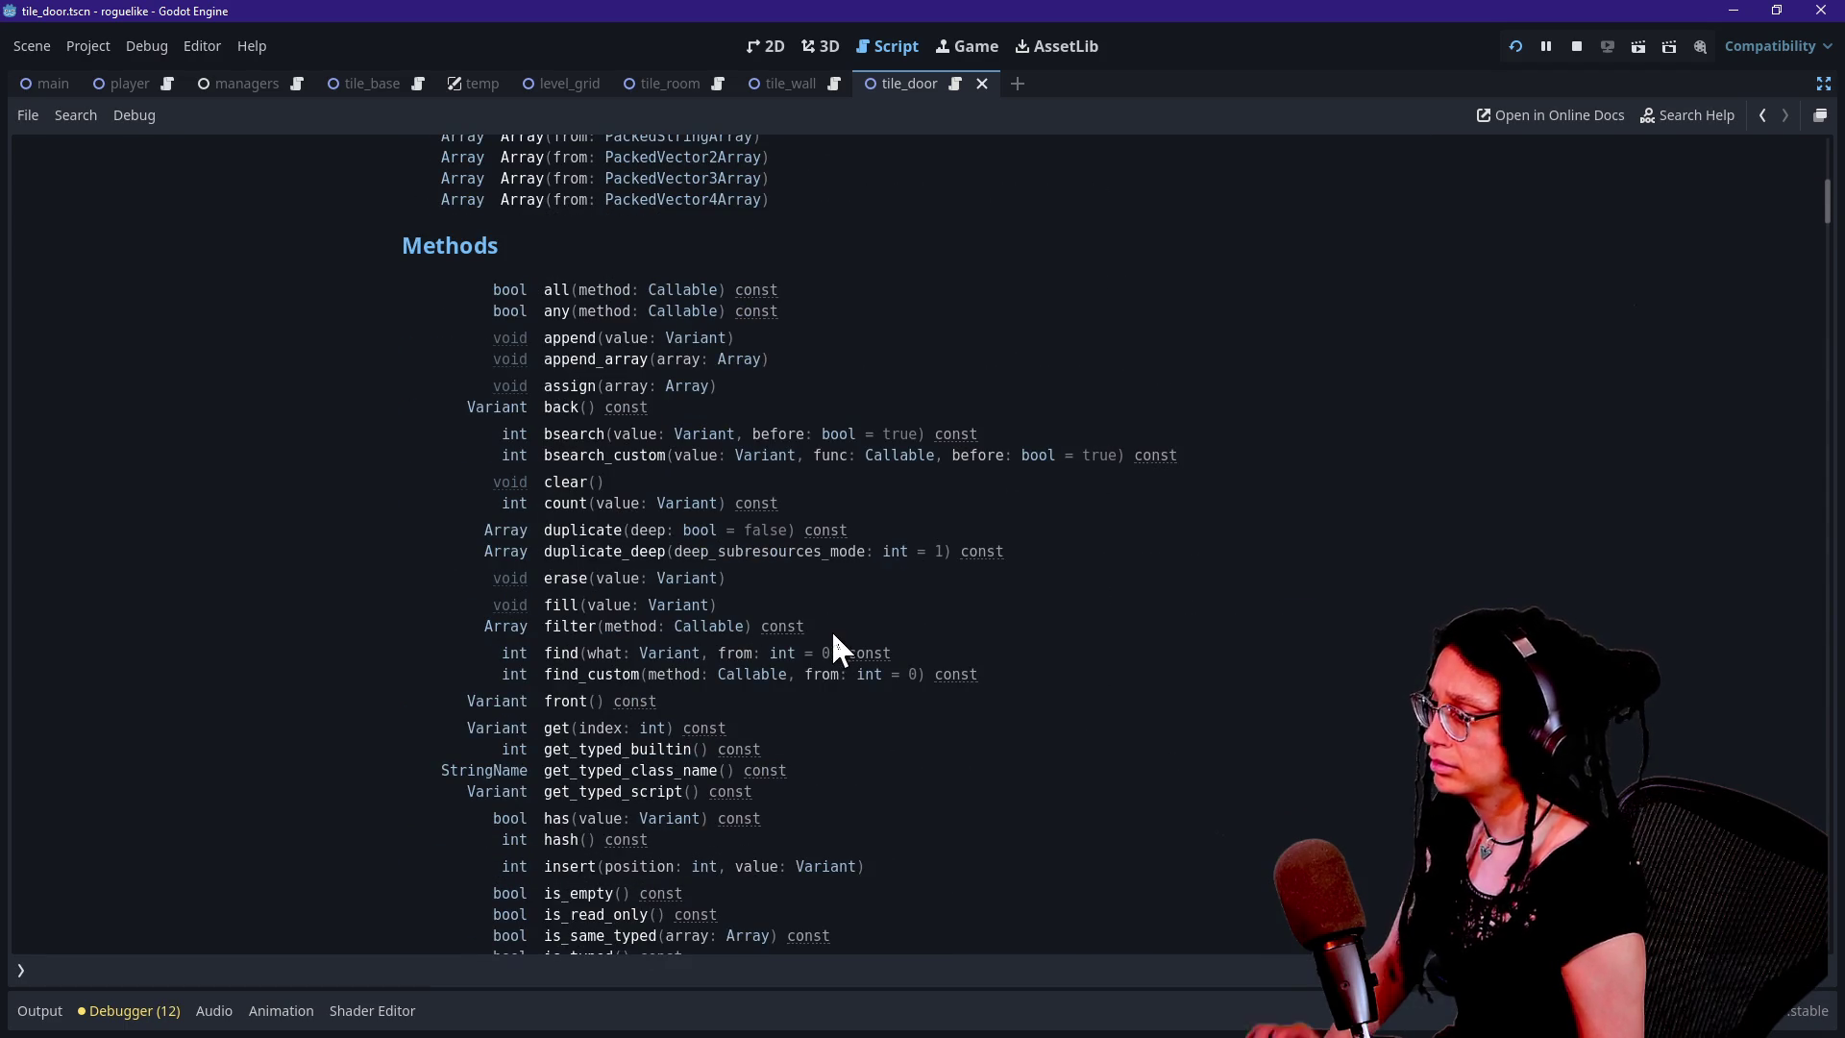
pyautogui.scroll(-3, 657, 588)
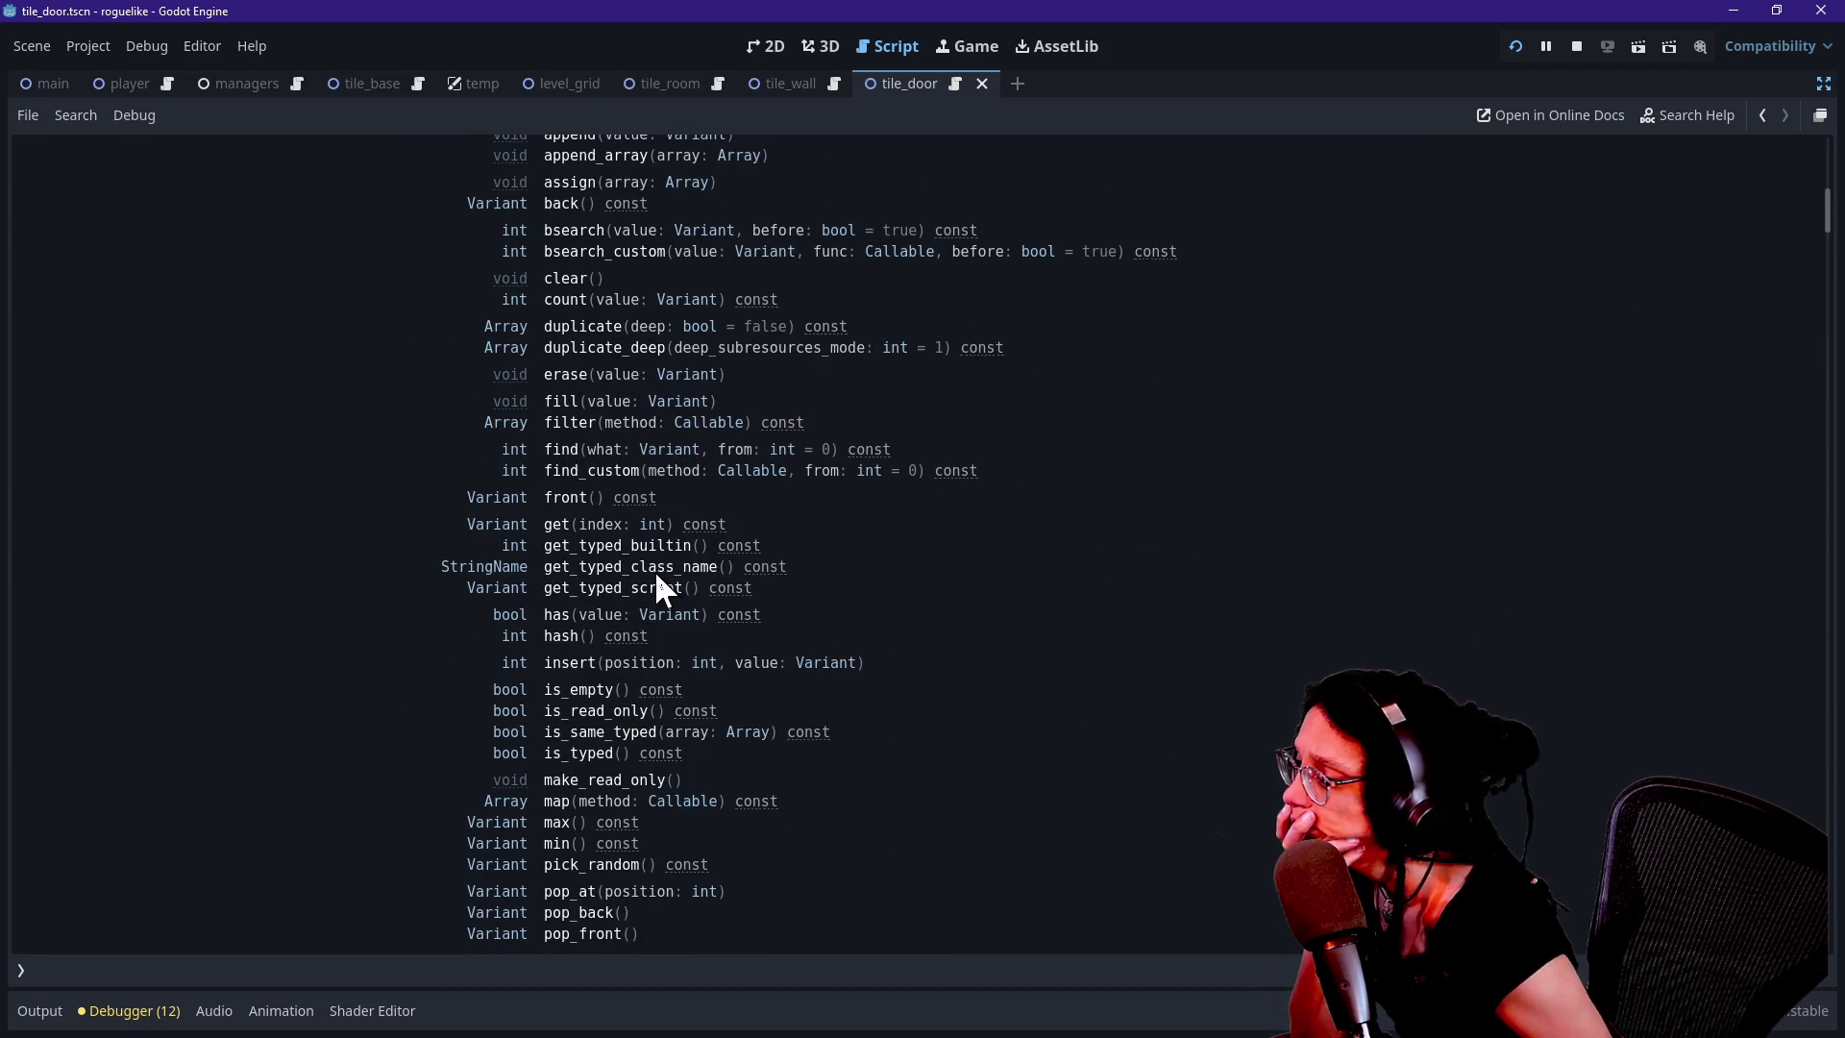
pyautogui.scroll(-4, 613, 603)
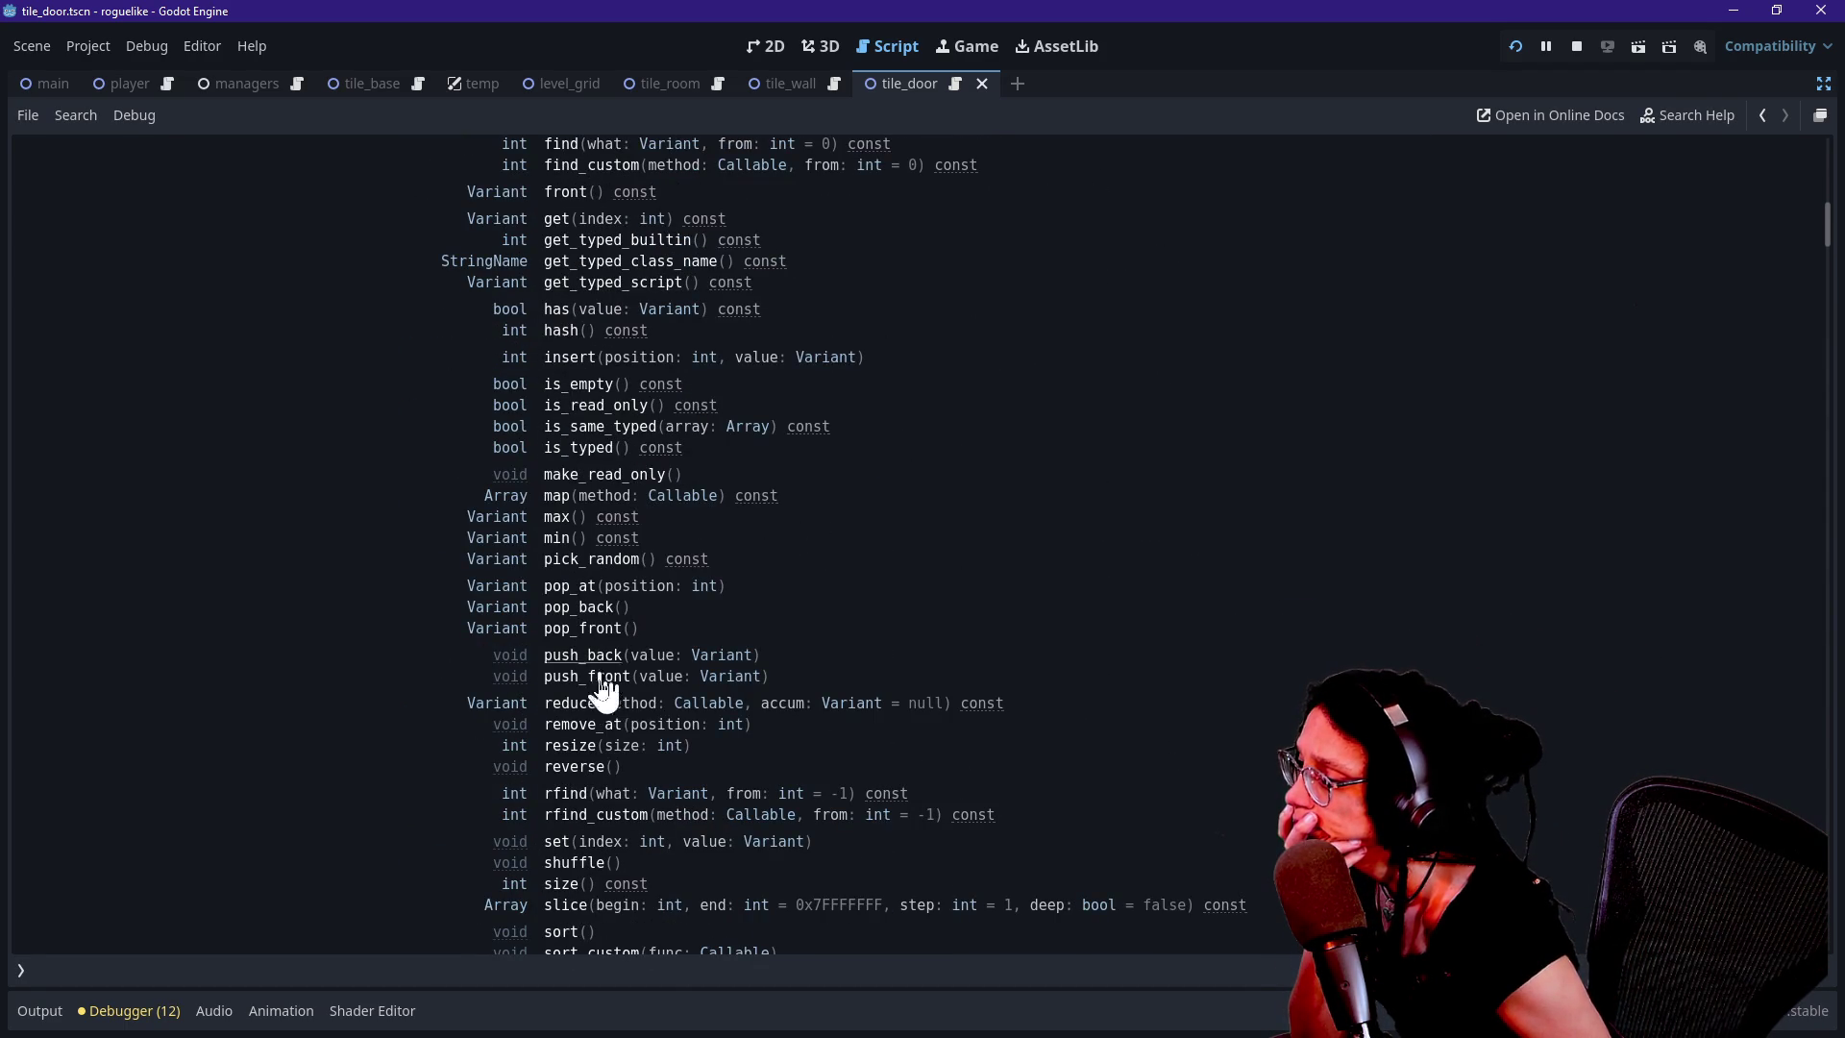
pyautogui.scroll(-3, 602, 711)
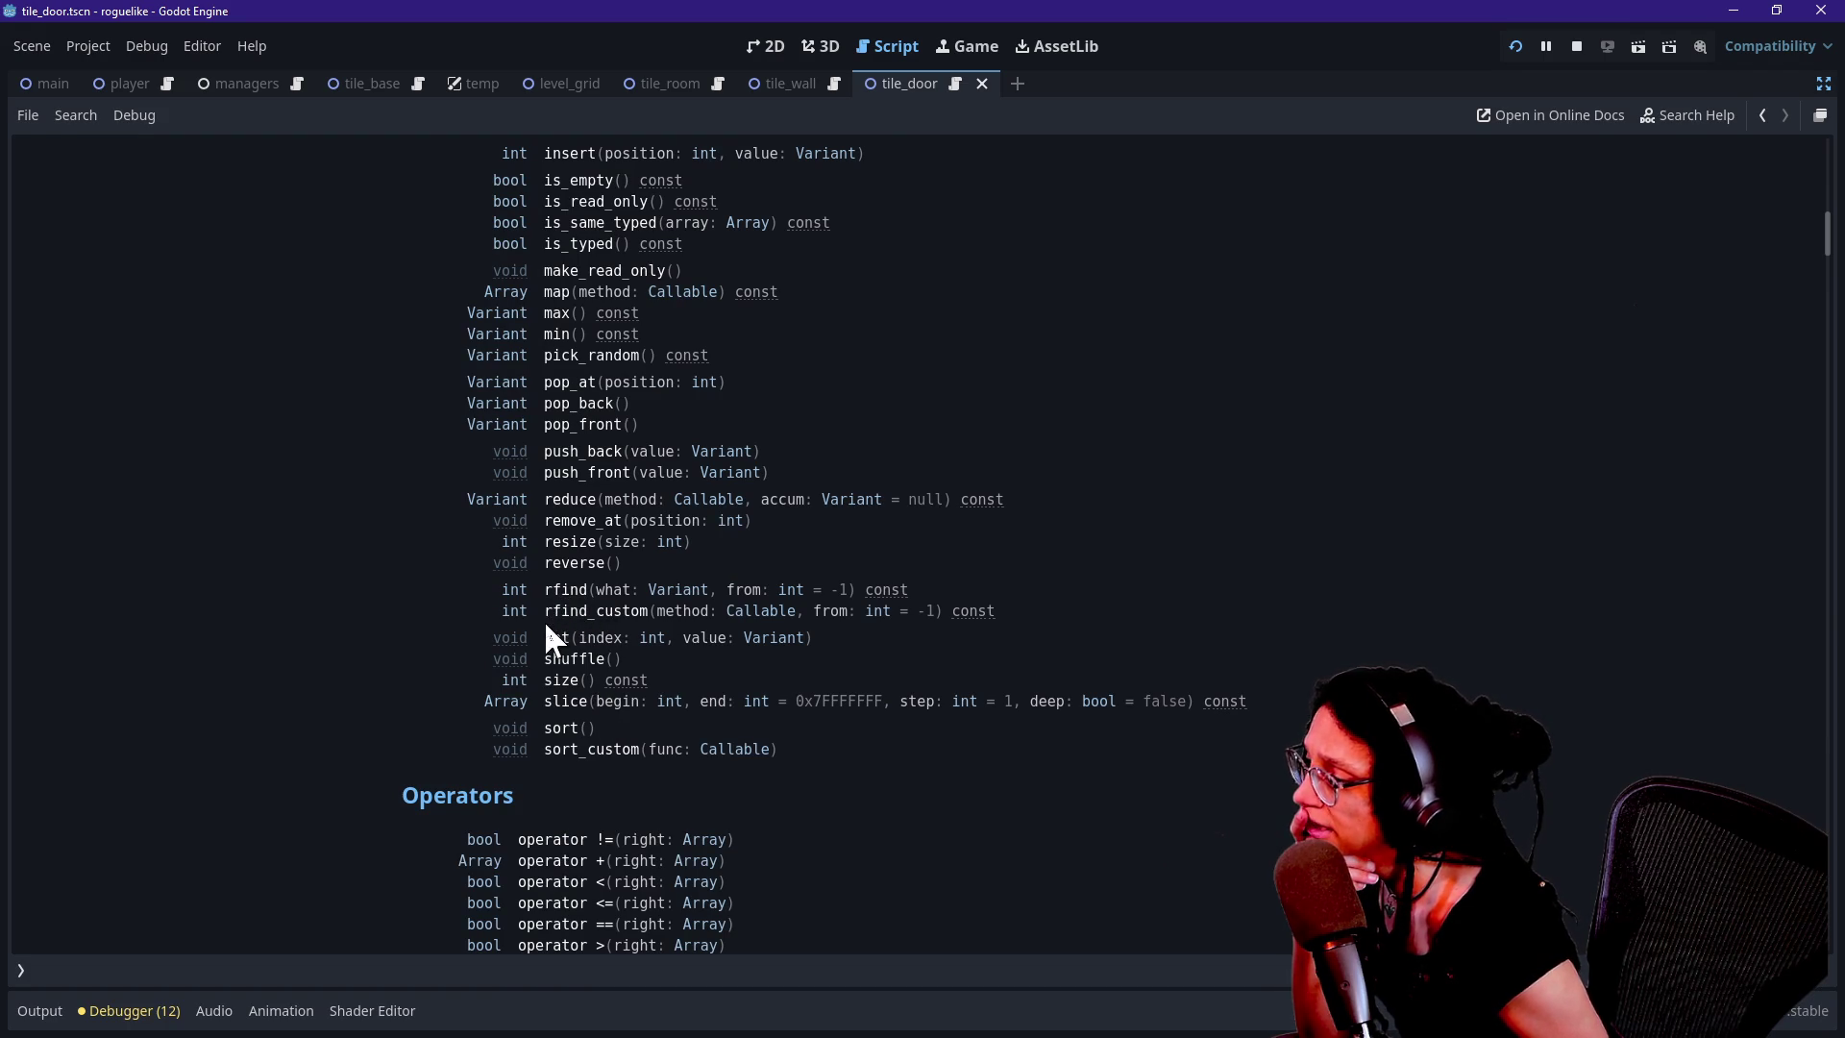
pyautogui.click(550, 593)
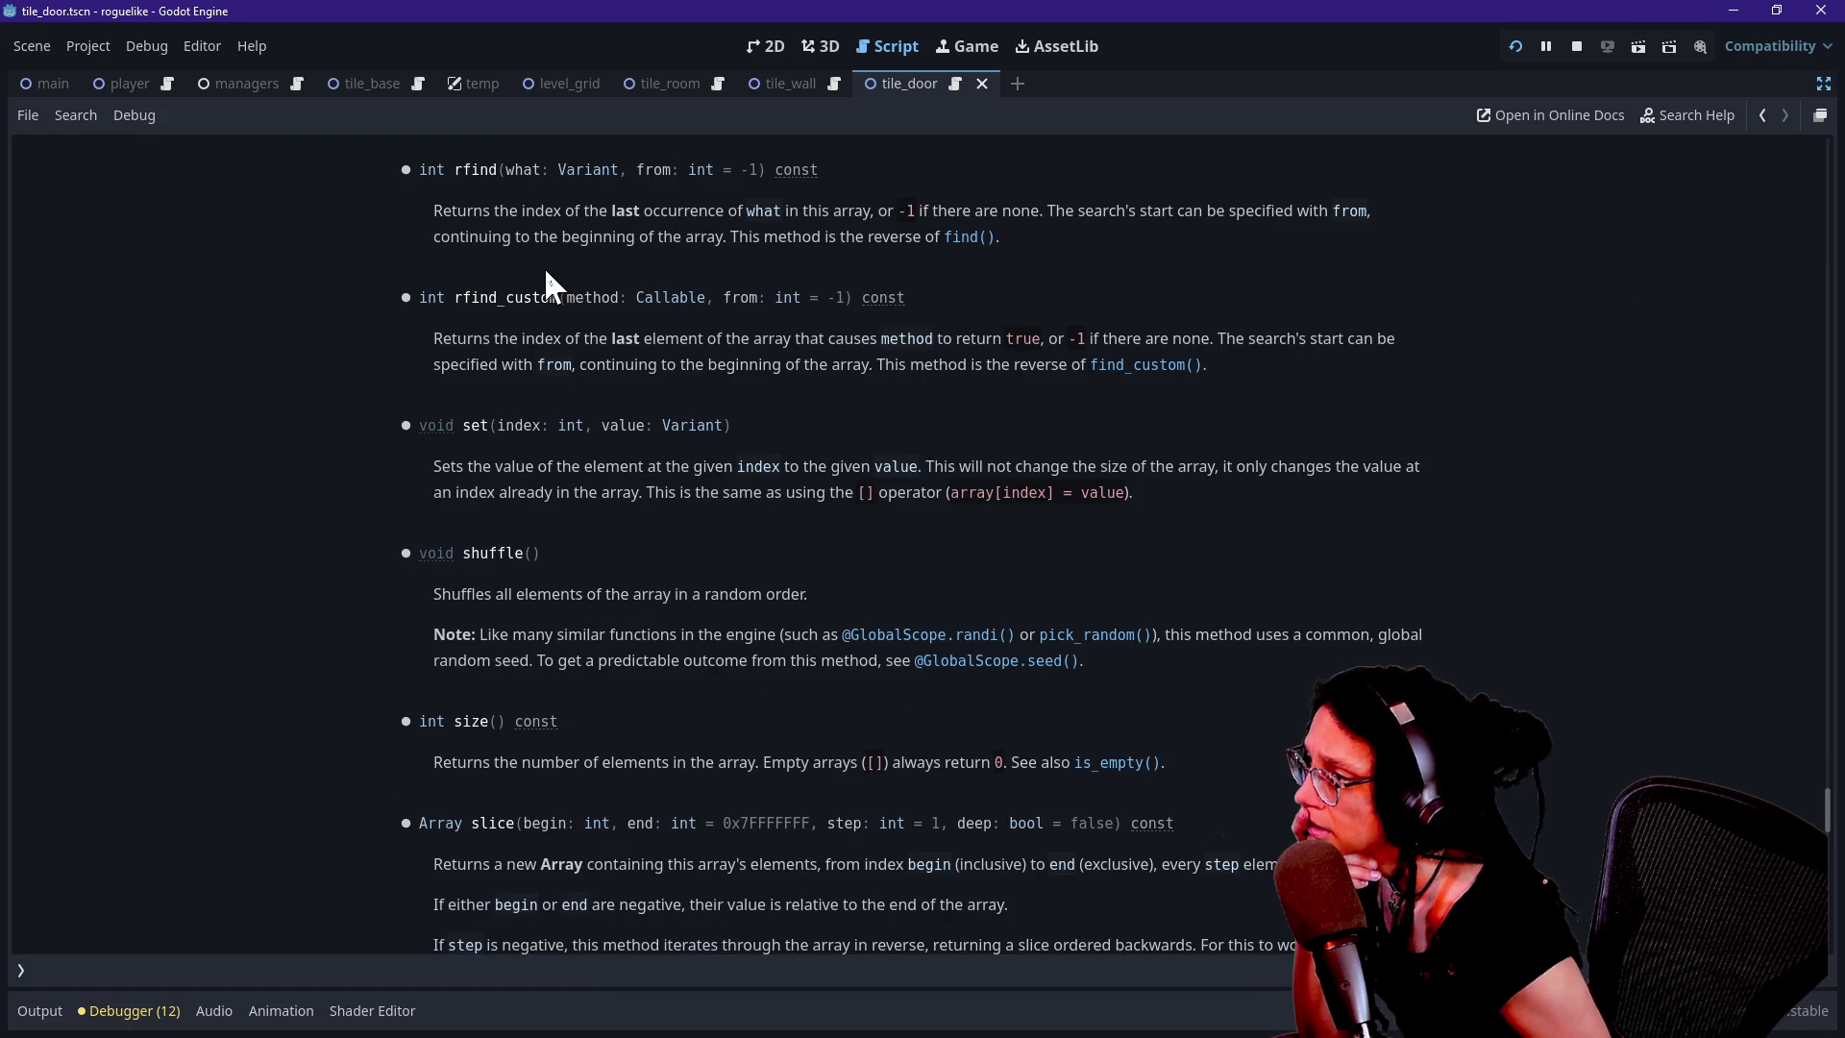
# Step: Read Array's typed-array notes and constructors, highlighting the PackedInt32Array constructor description
pyautogui.scroll(2, 545, 272)
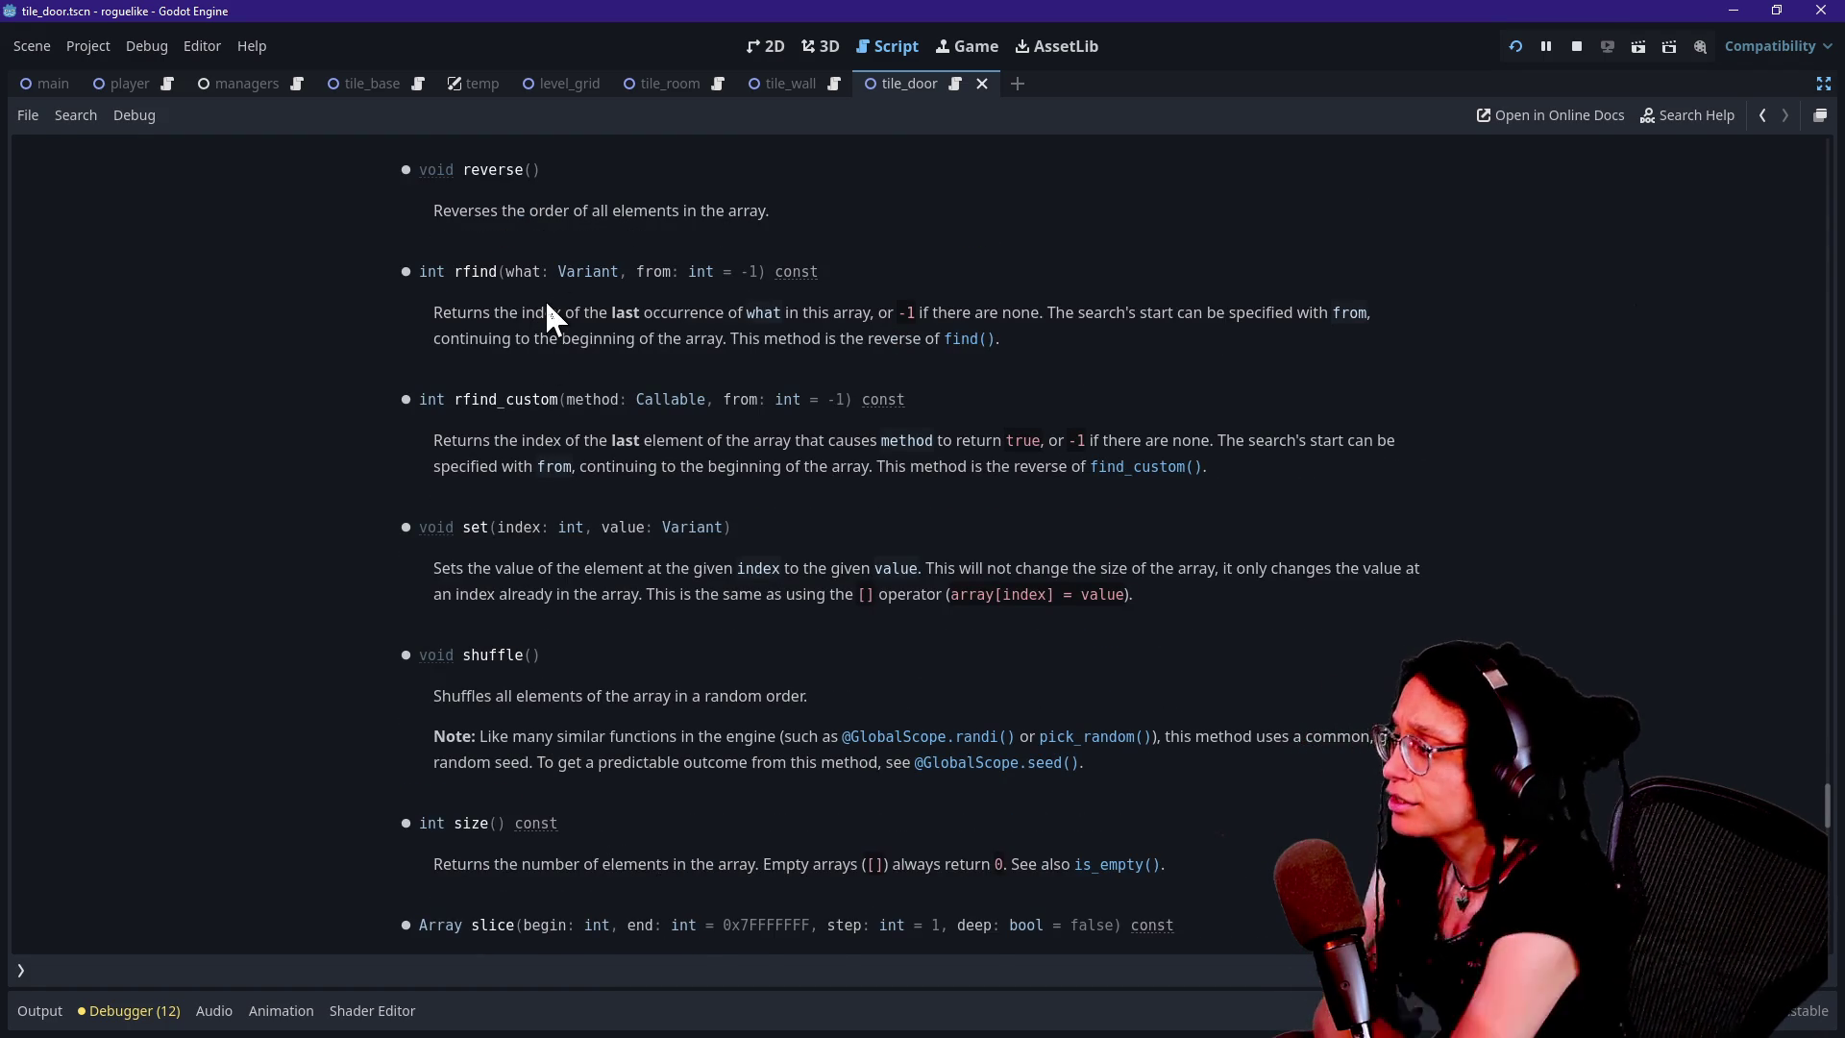
pyautogui.scroll(10, 1637, 719)
pyautogui.scroll(10, 1637, 719)
pyautogui.scroll(-15, 1637, 718)
pyautogui.scroll(-12, 1639, 727)
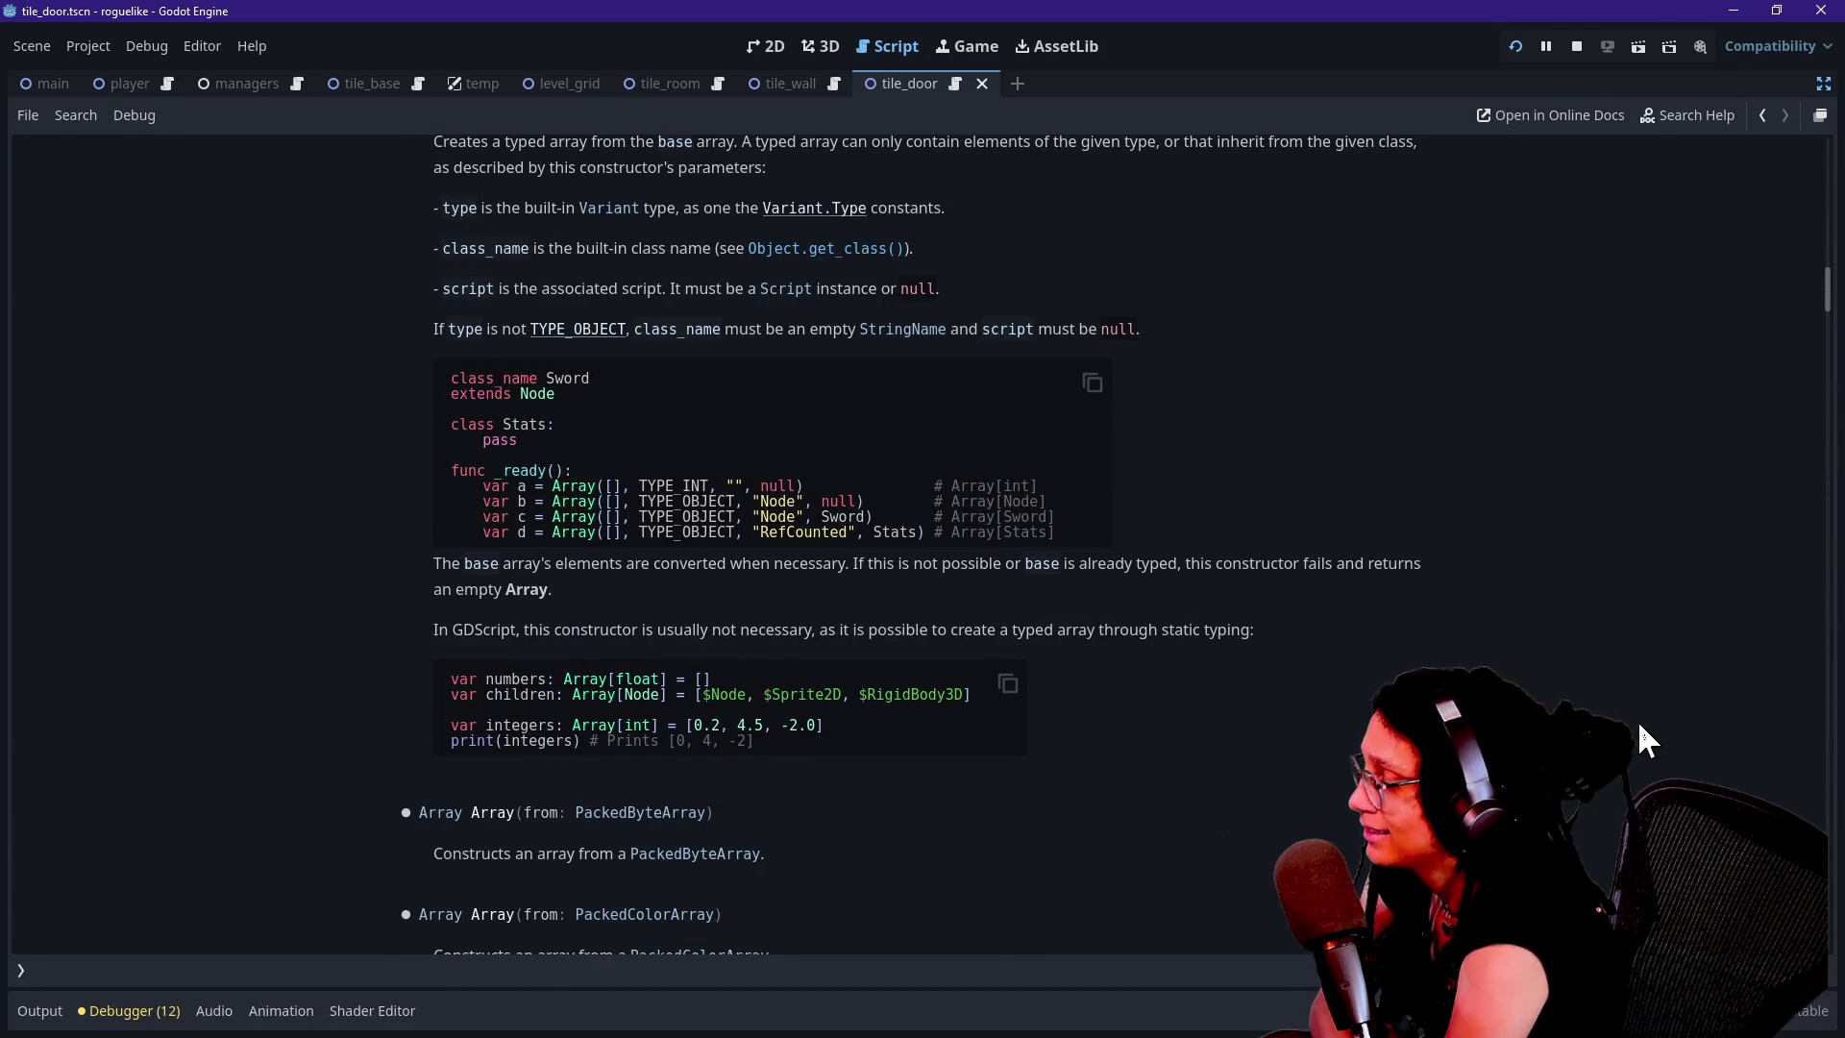
pyautogui.scroll(-6, 1639, 726)
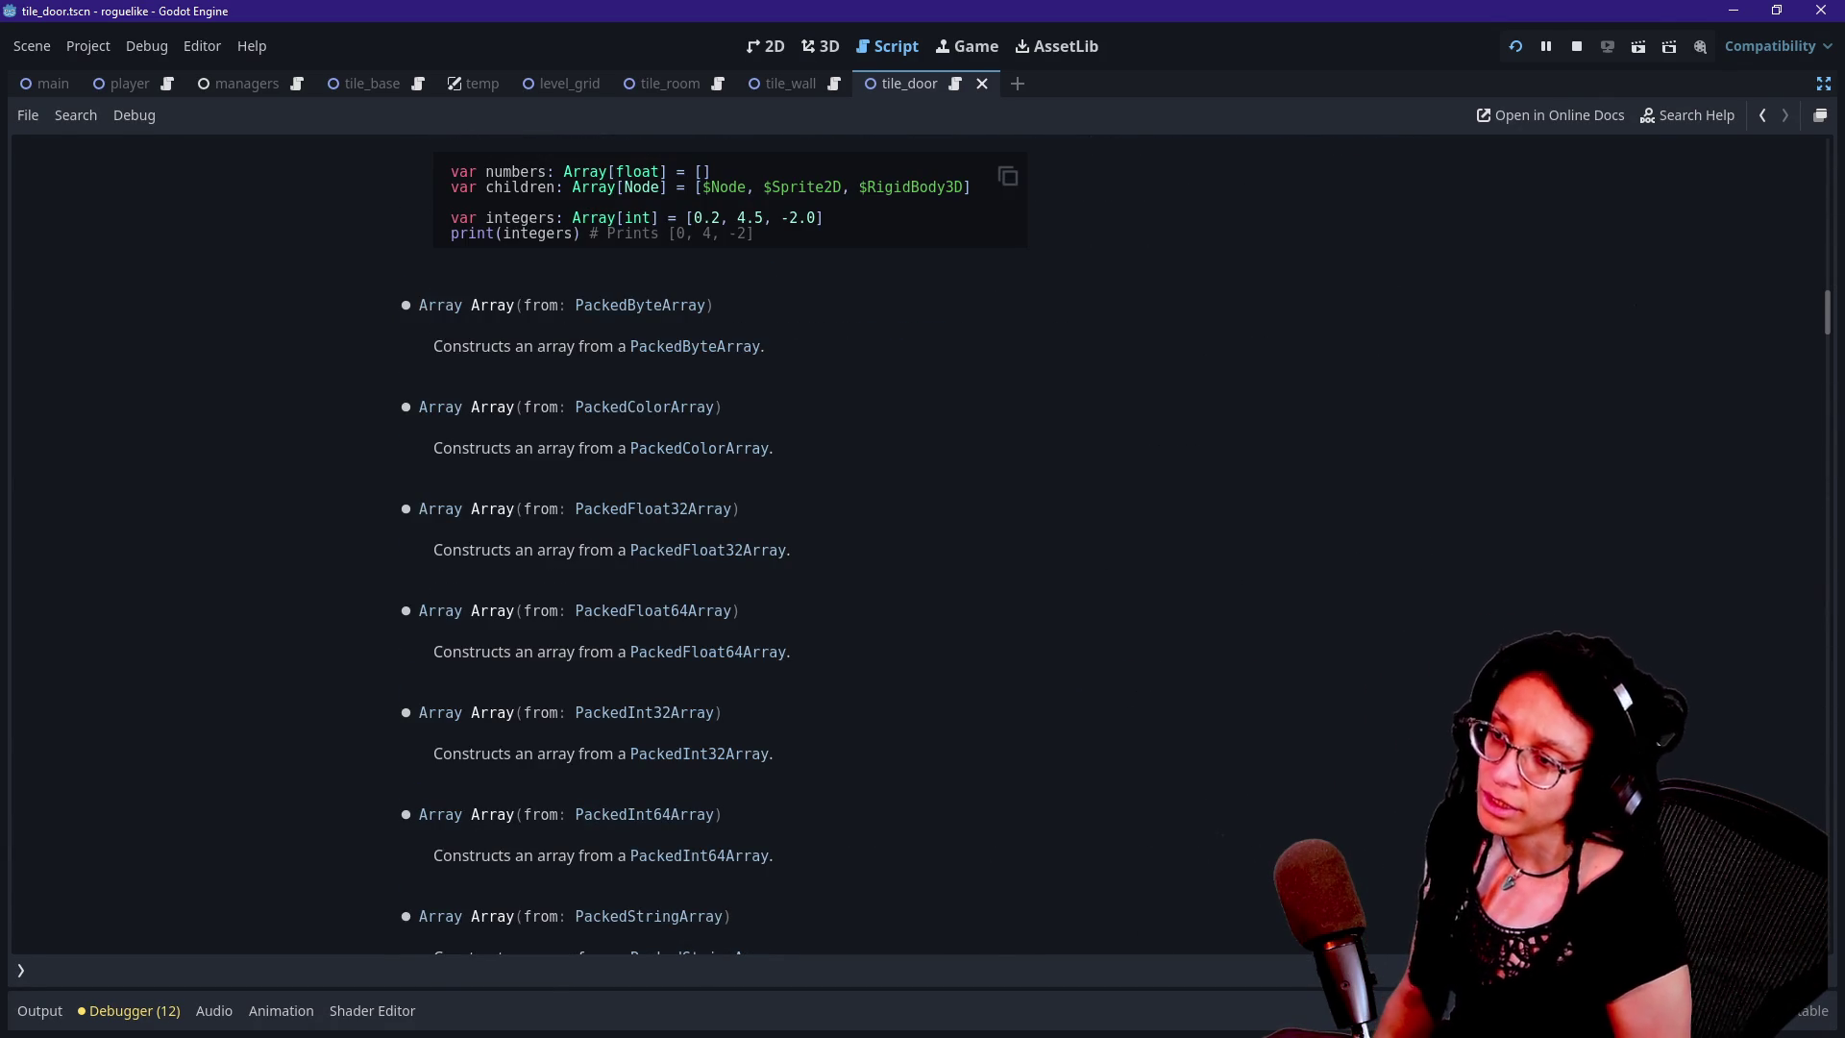
pyautogui.tripleClick(604, 753)
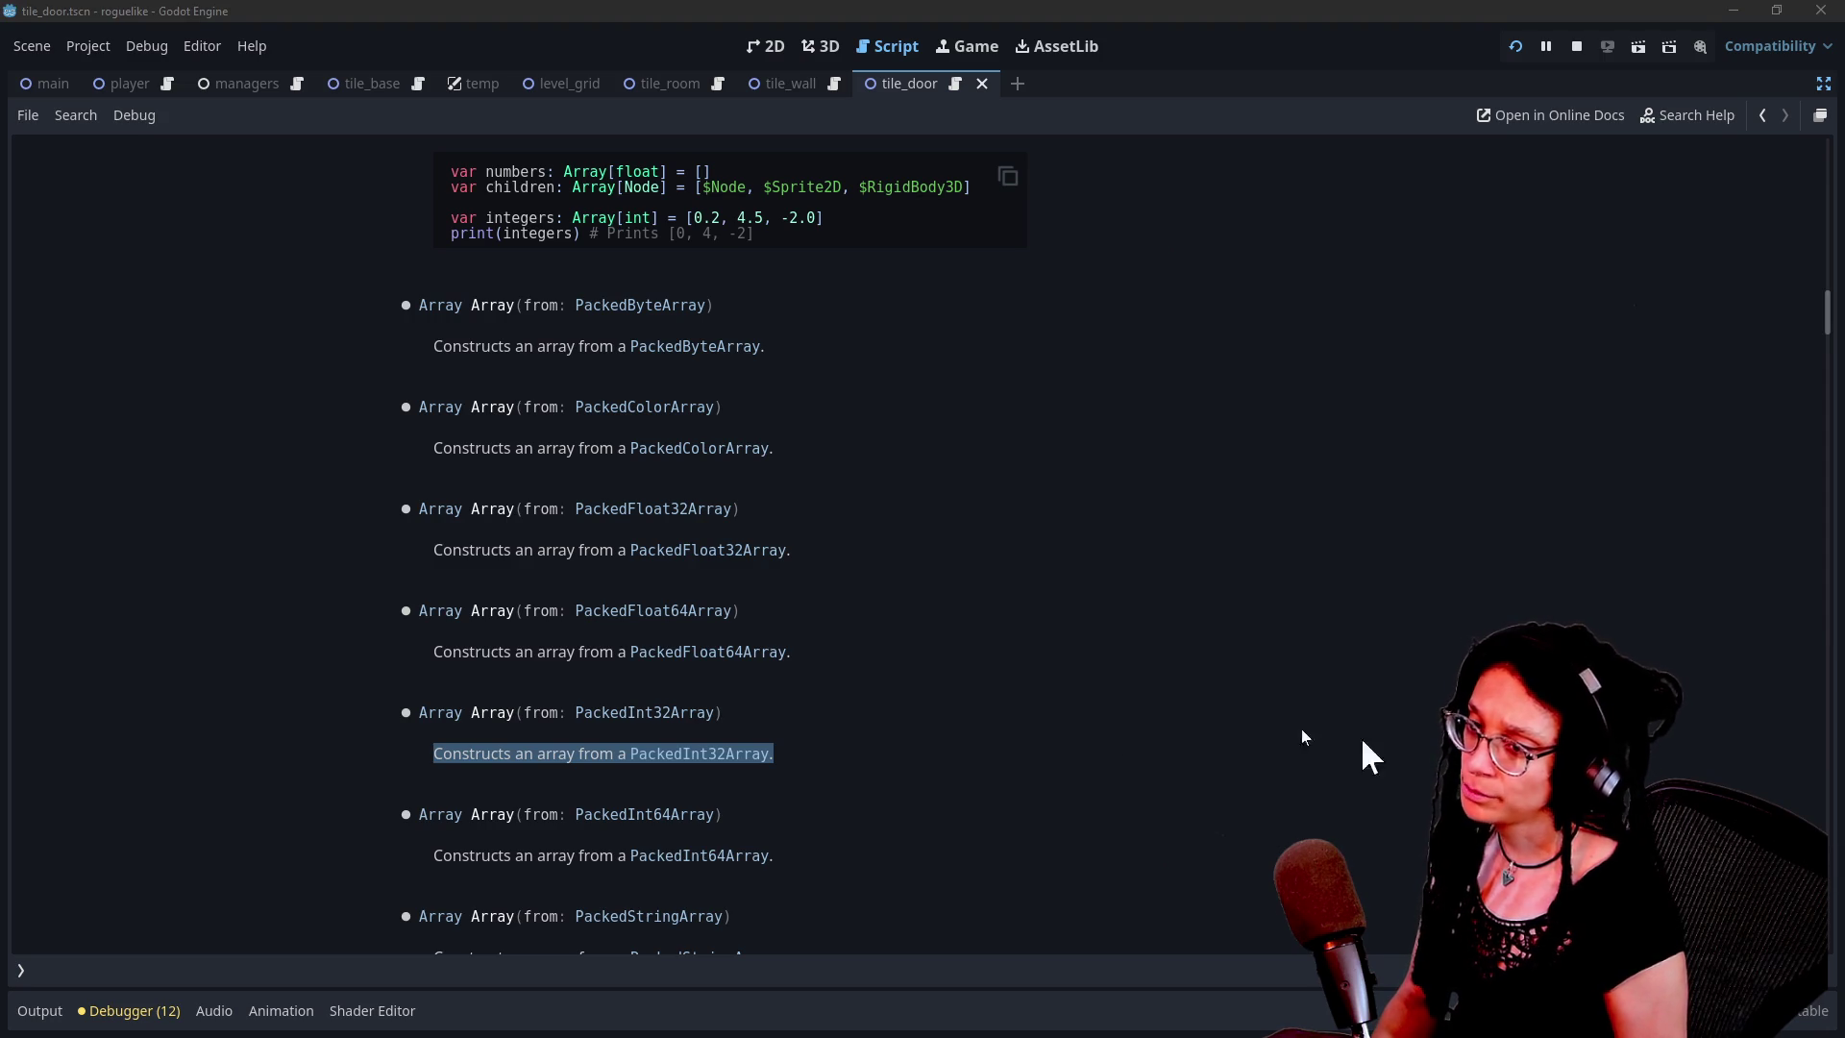
pyautogui.scroll(15, 1057, 732)
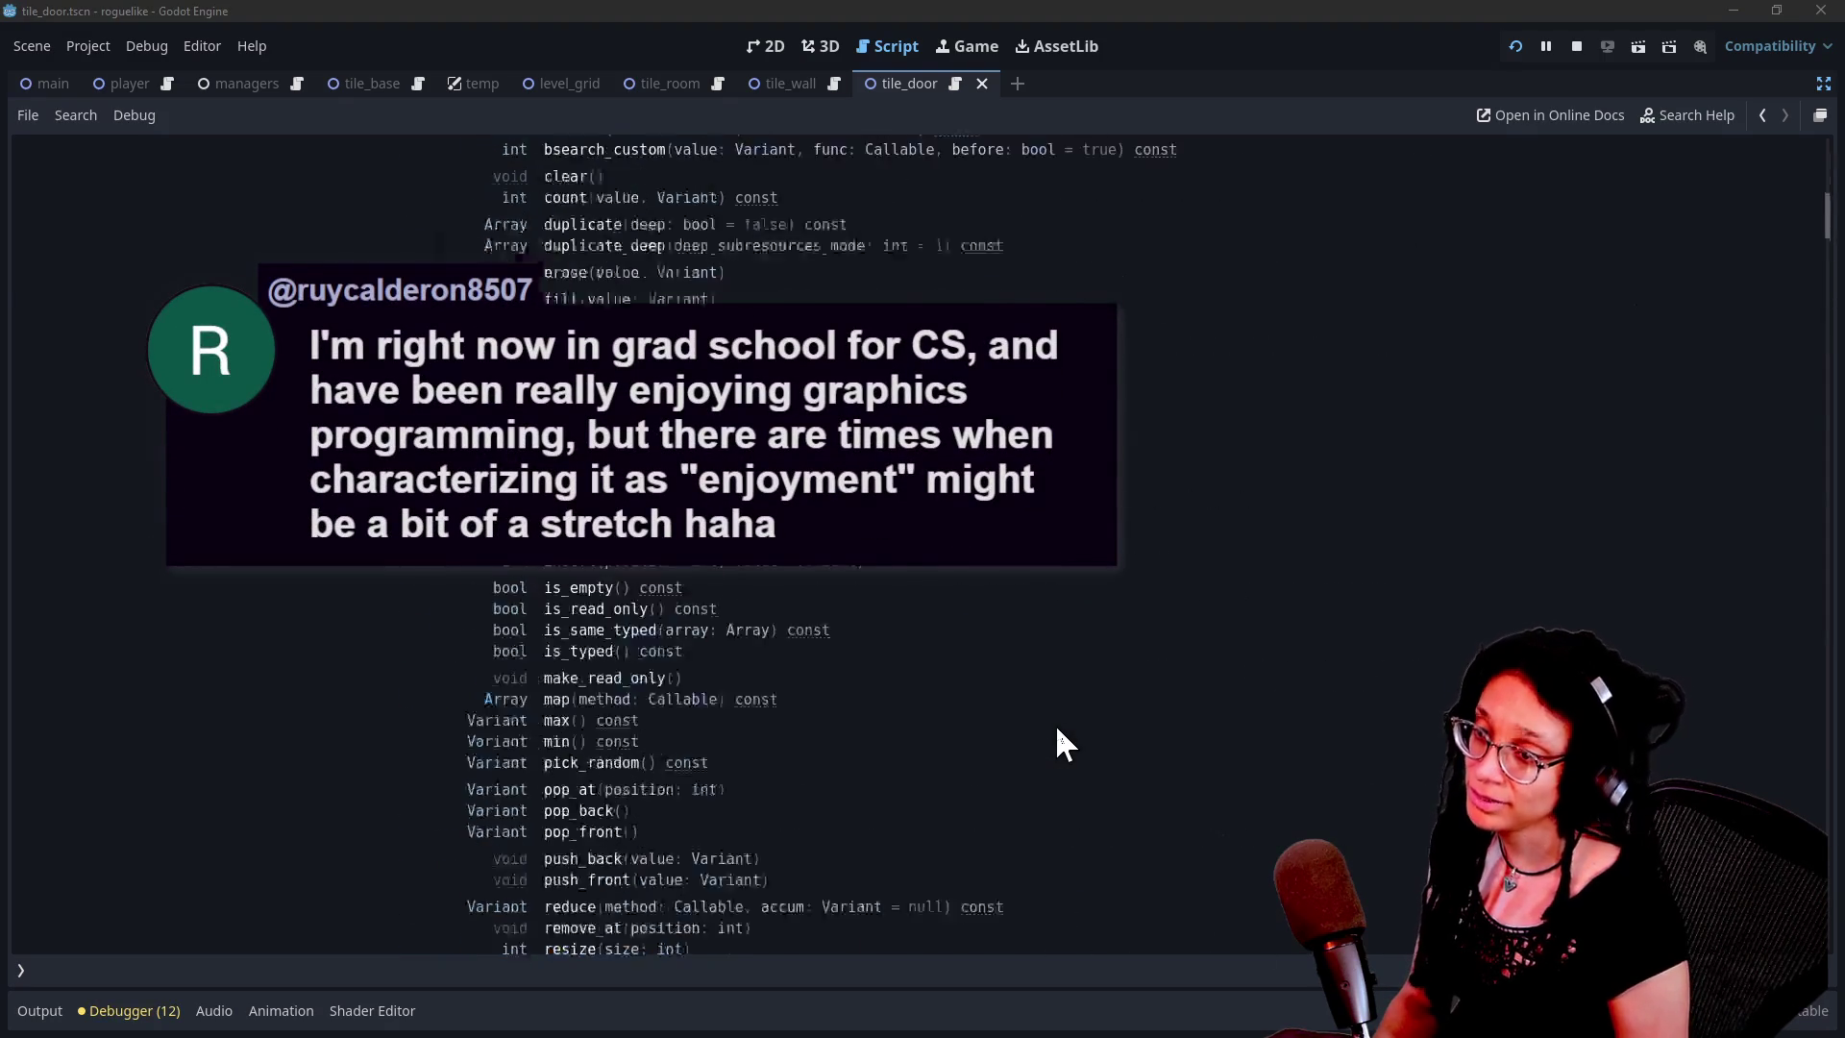
pyautogui.scroll(15, 1057, 730)
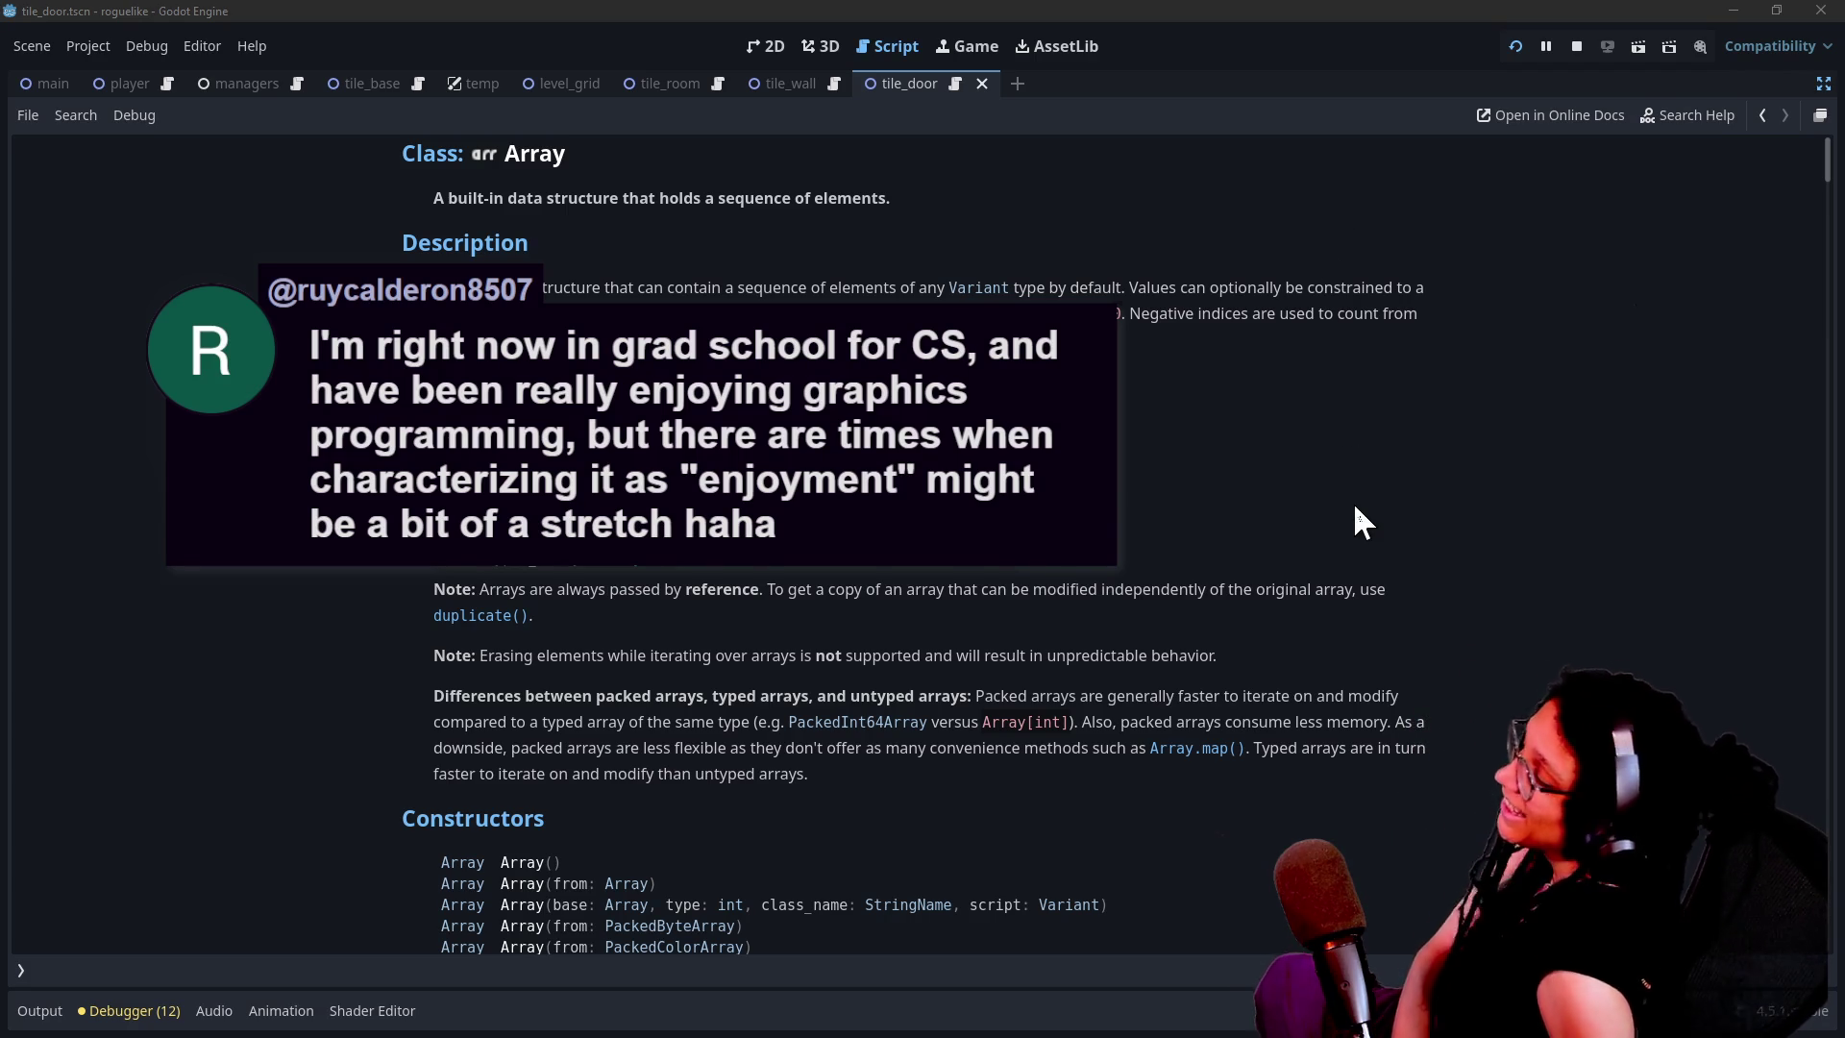
pyautogui.scroll(-3, 1354, 509)
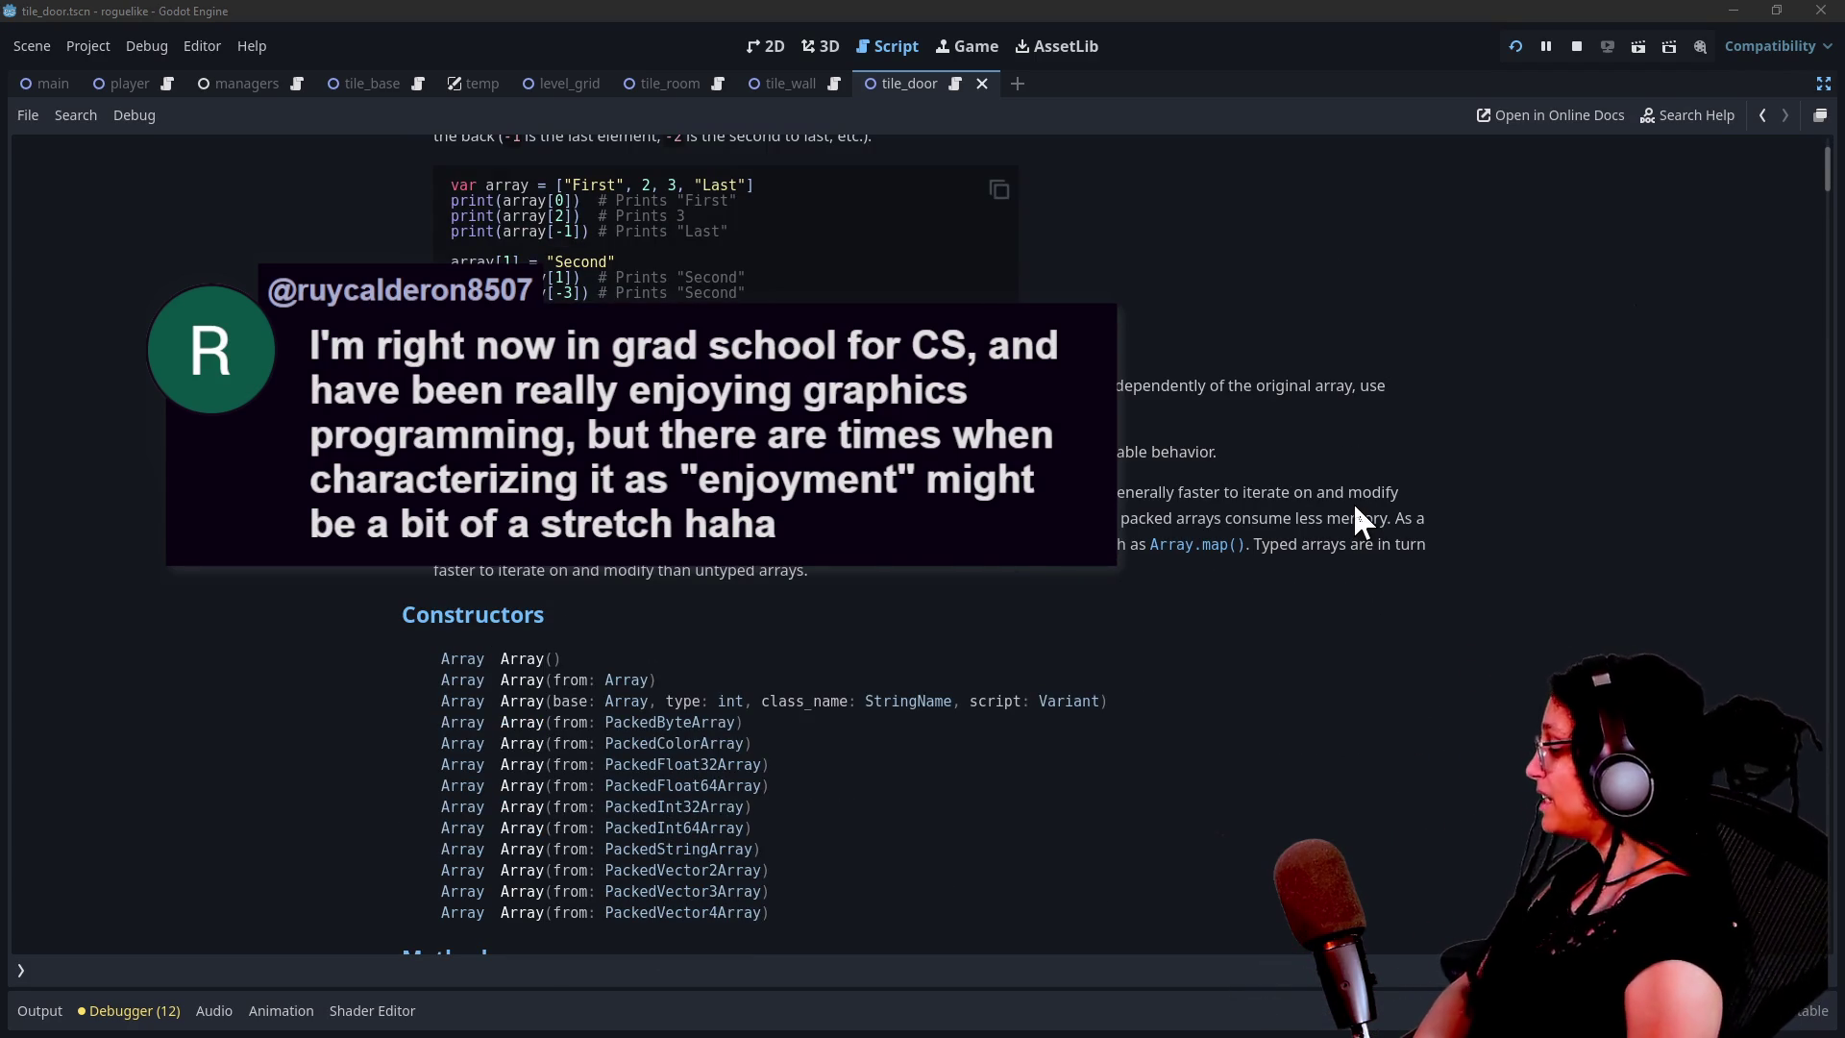
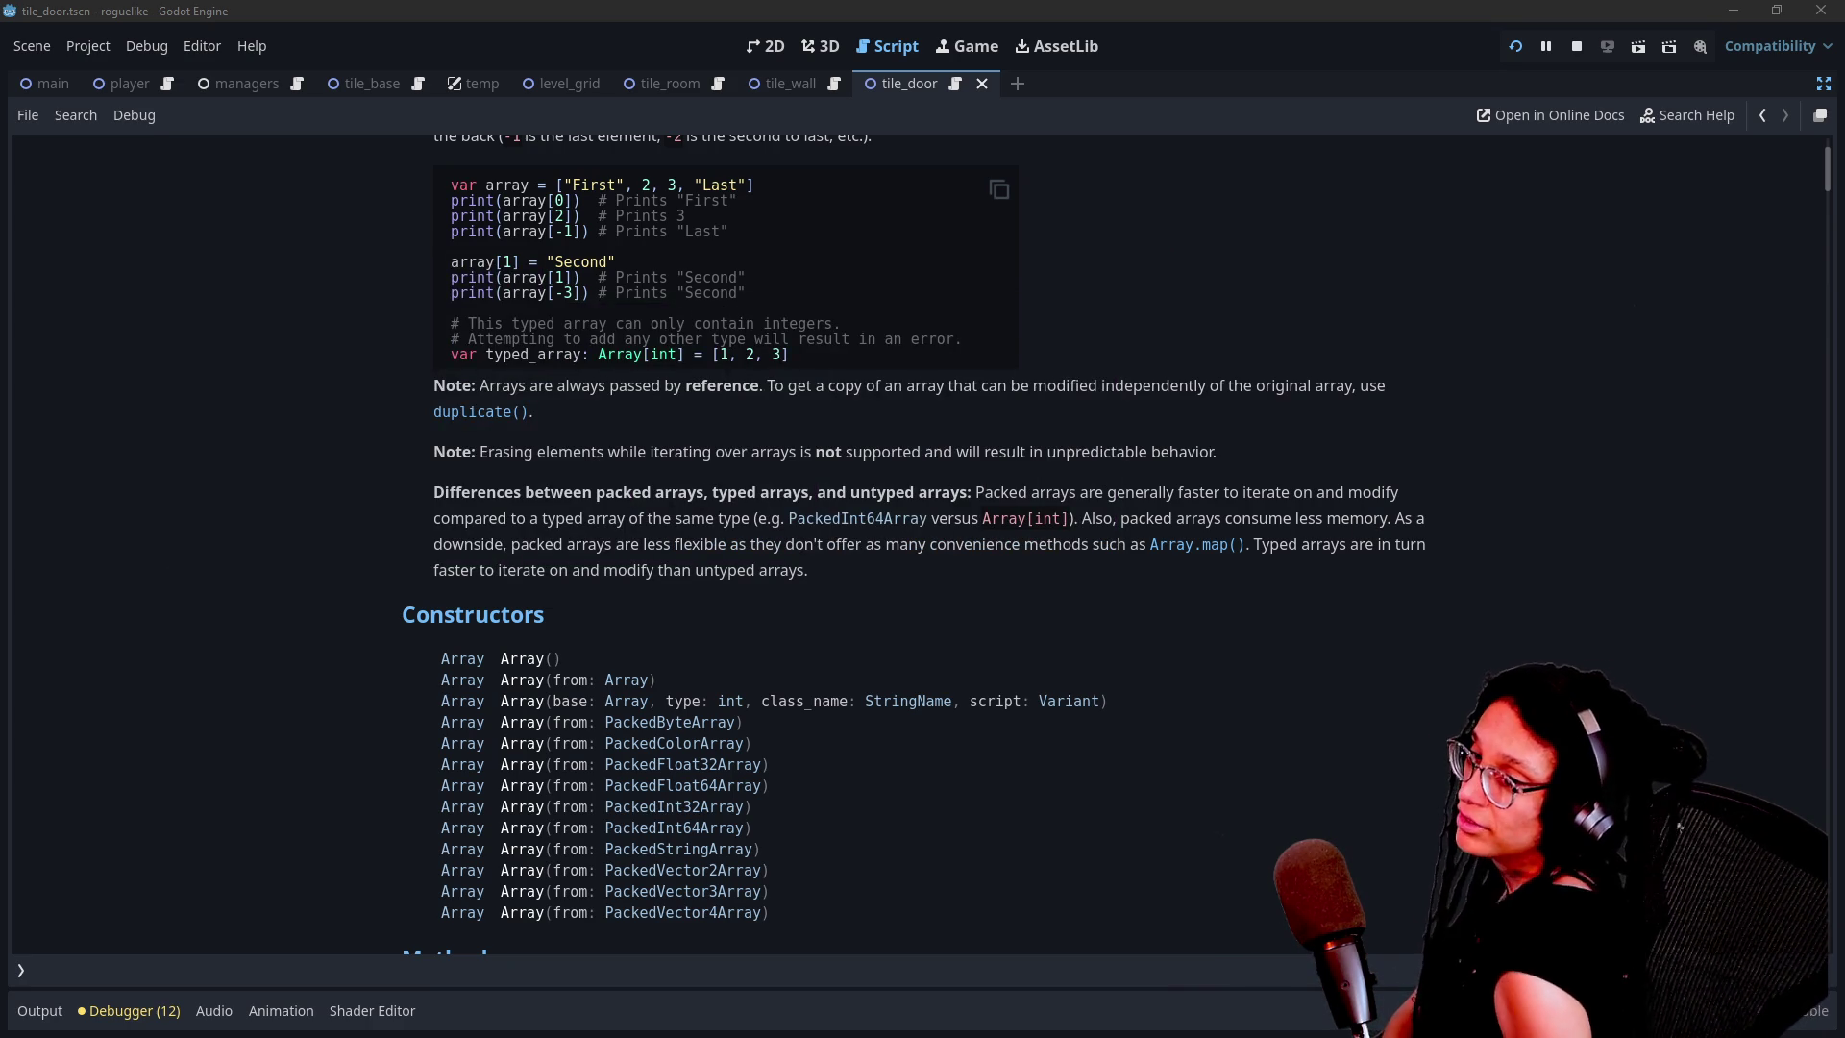
# Step: Read through the Array methods list in the Godot help docs
pyautogui.click(882, 501)
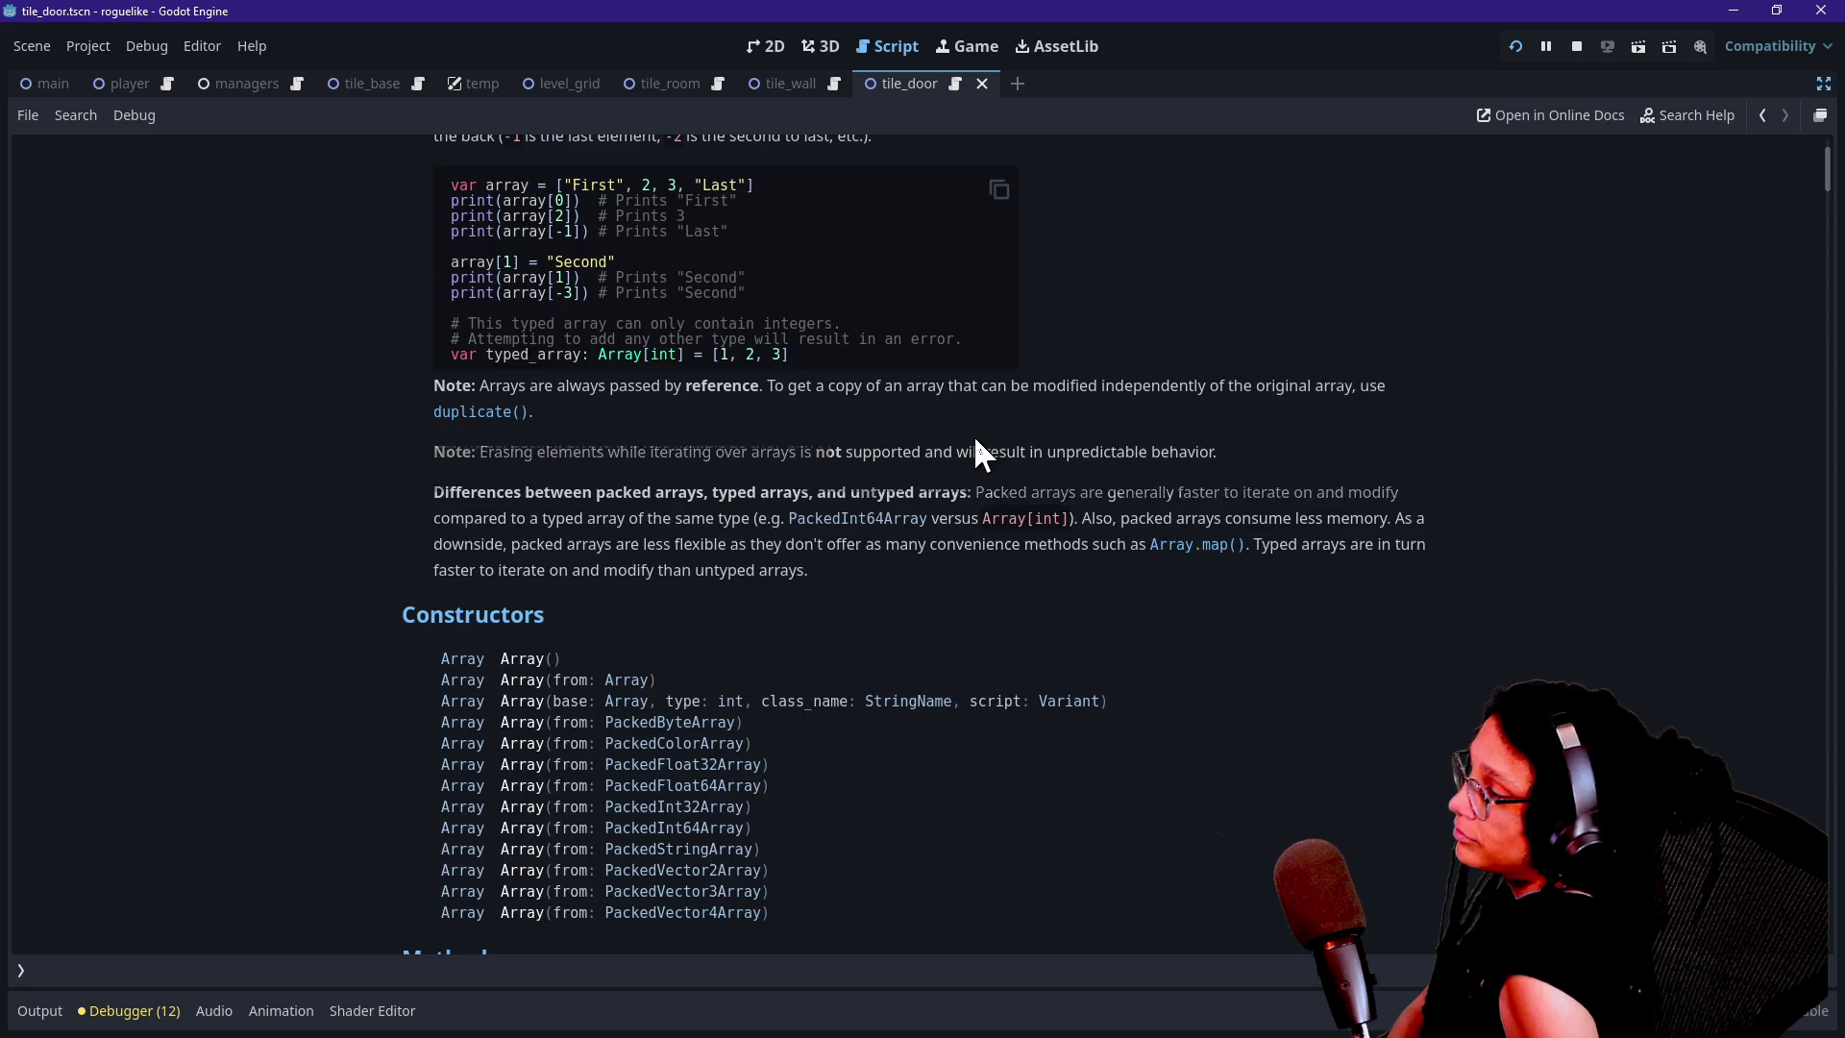
pyautogui.scroll(-4, 972, 434)
pyautogui.scroll(-3, 723, 594)
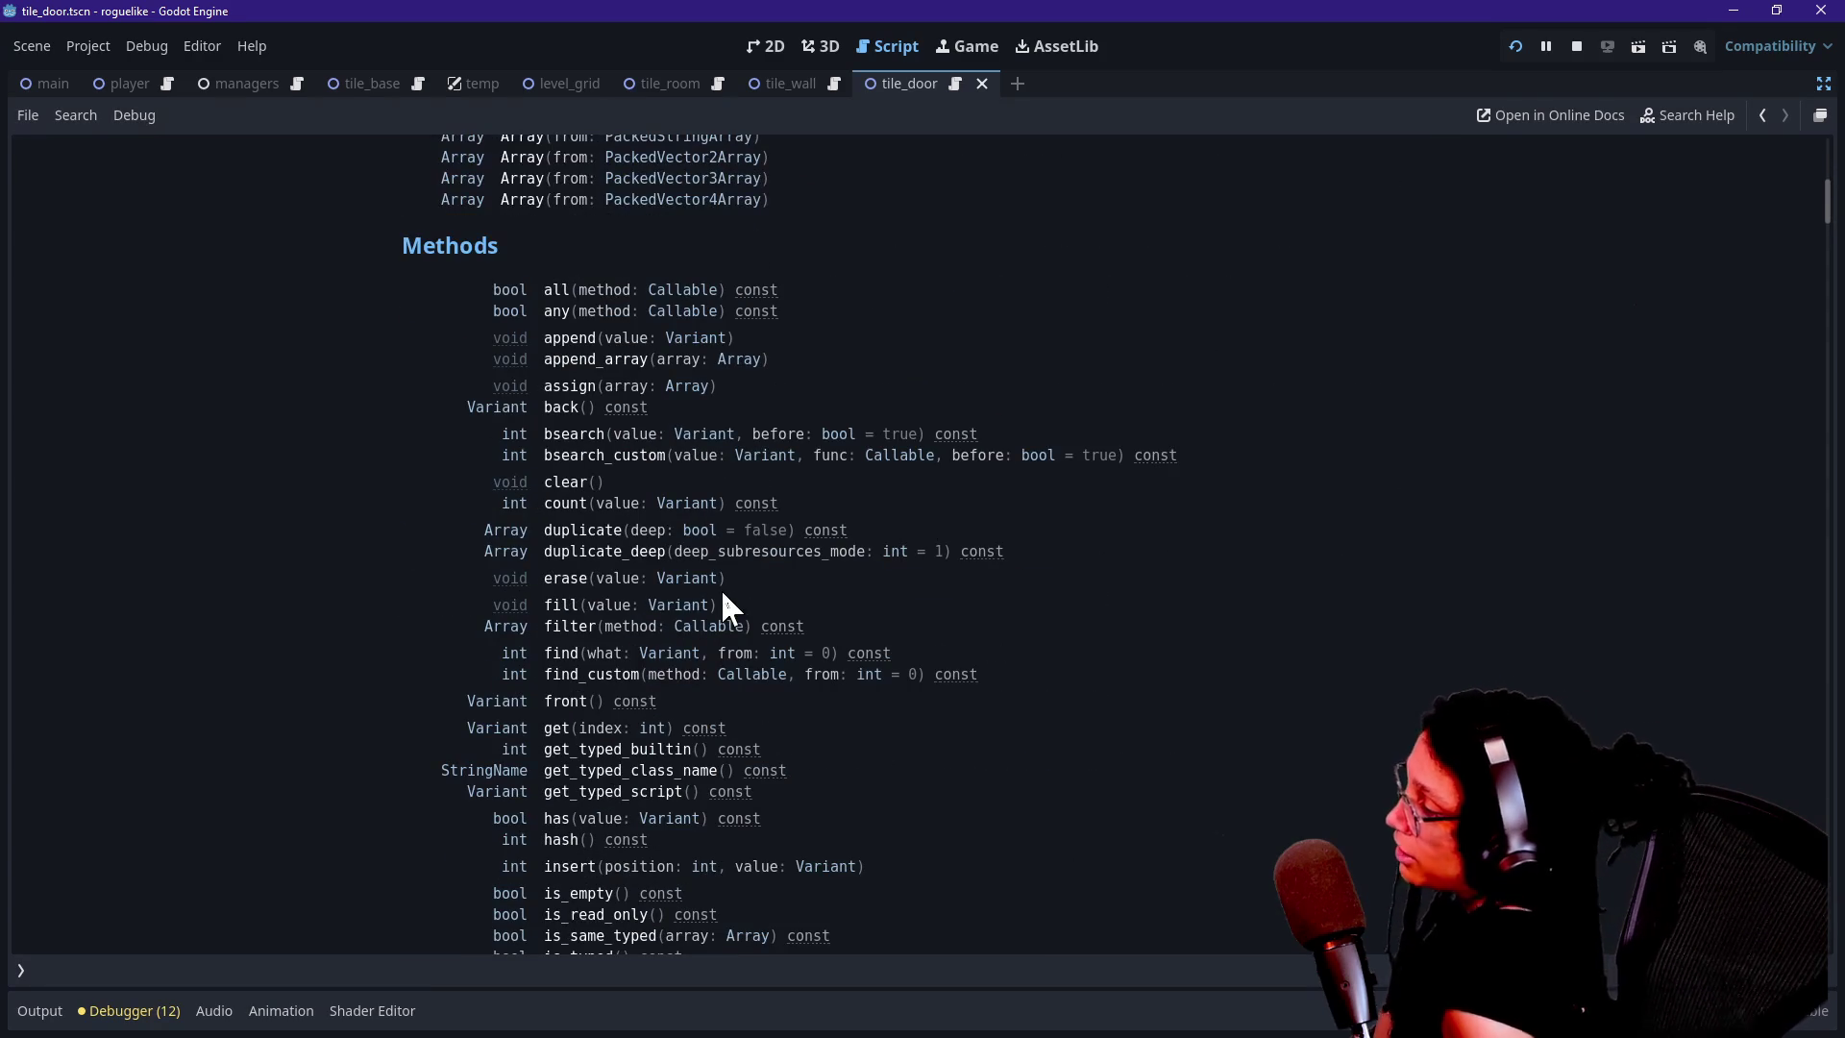
pyautogui.moveTo(826, 677); pyautogui.dragTo(877, 515)
pyautogui.click(946, 303)
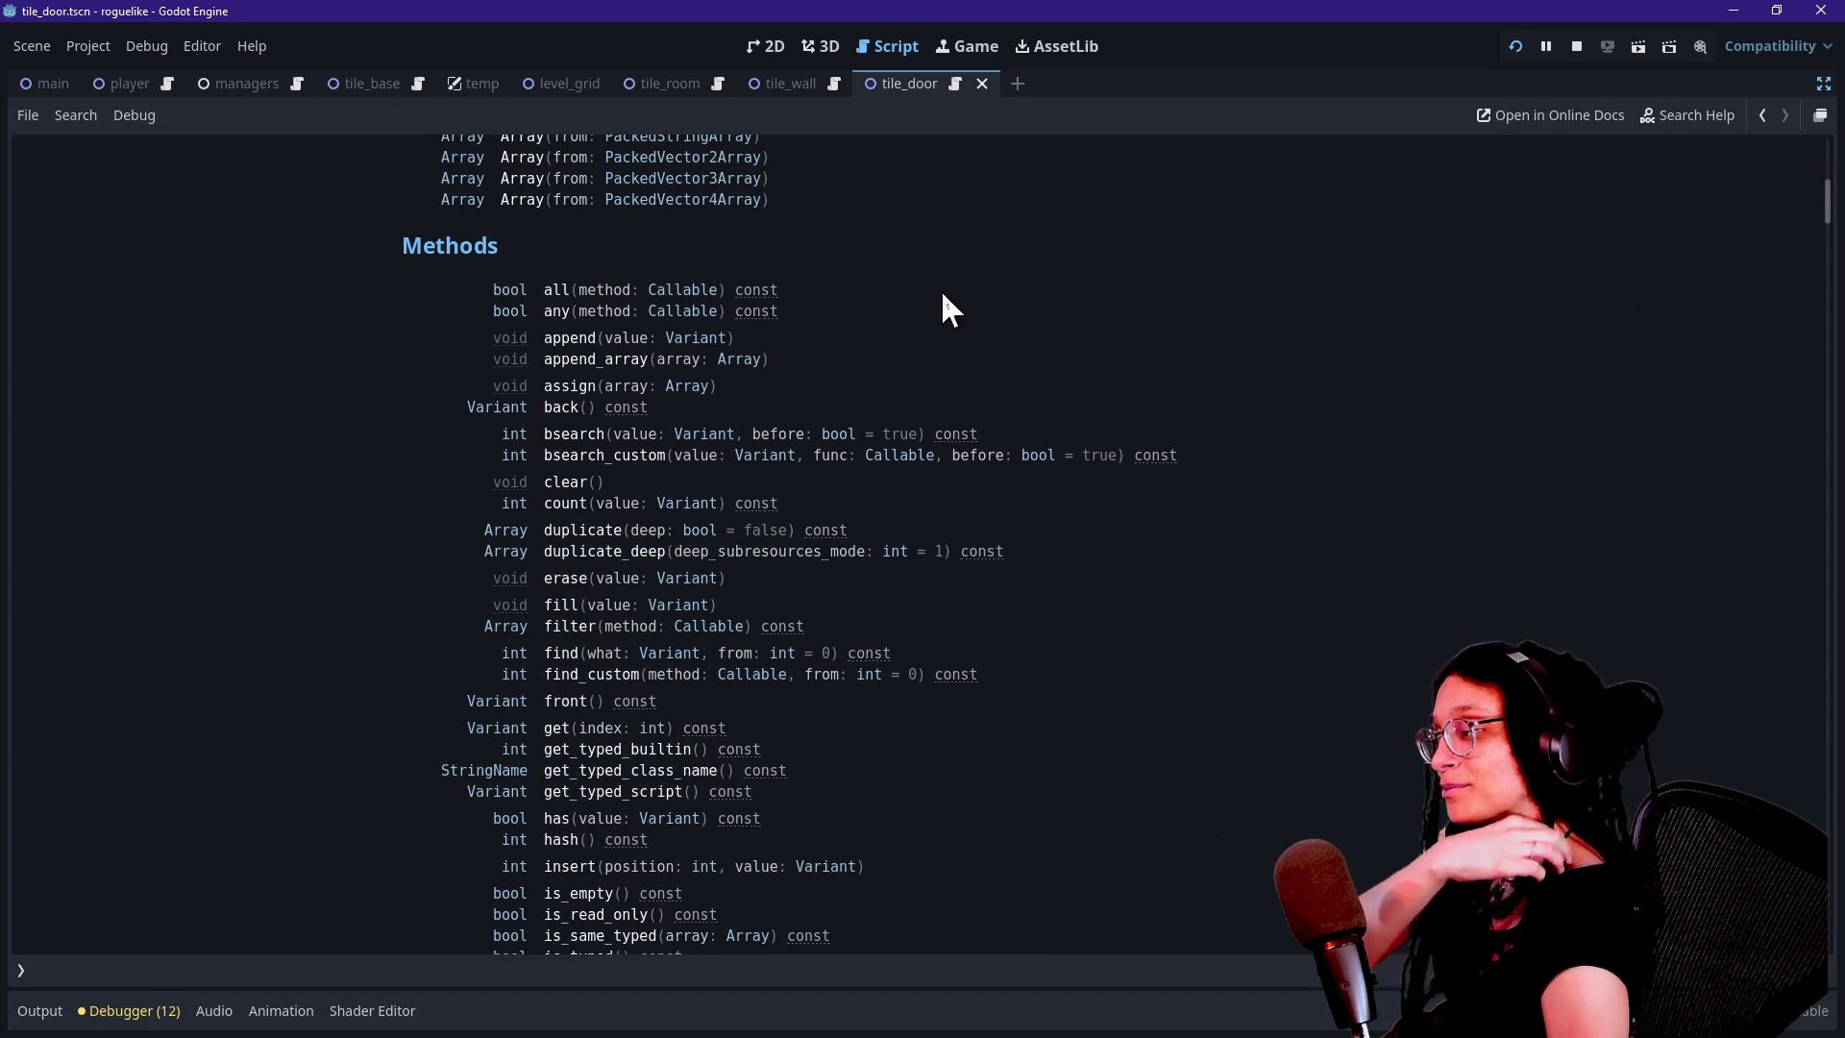
pyautogui.moveTo(944, 296); pyautogui.dragTo(951, 350)
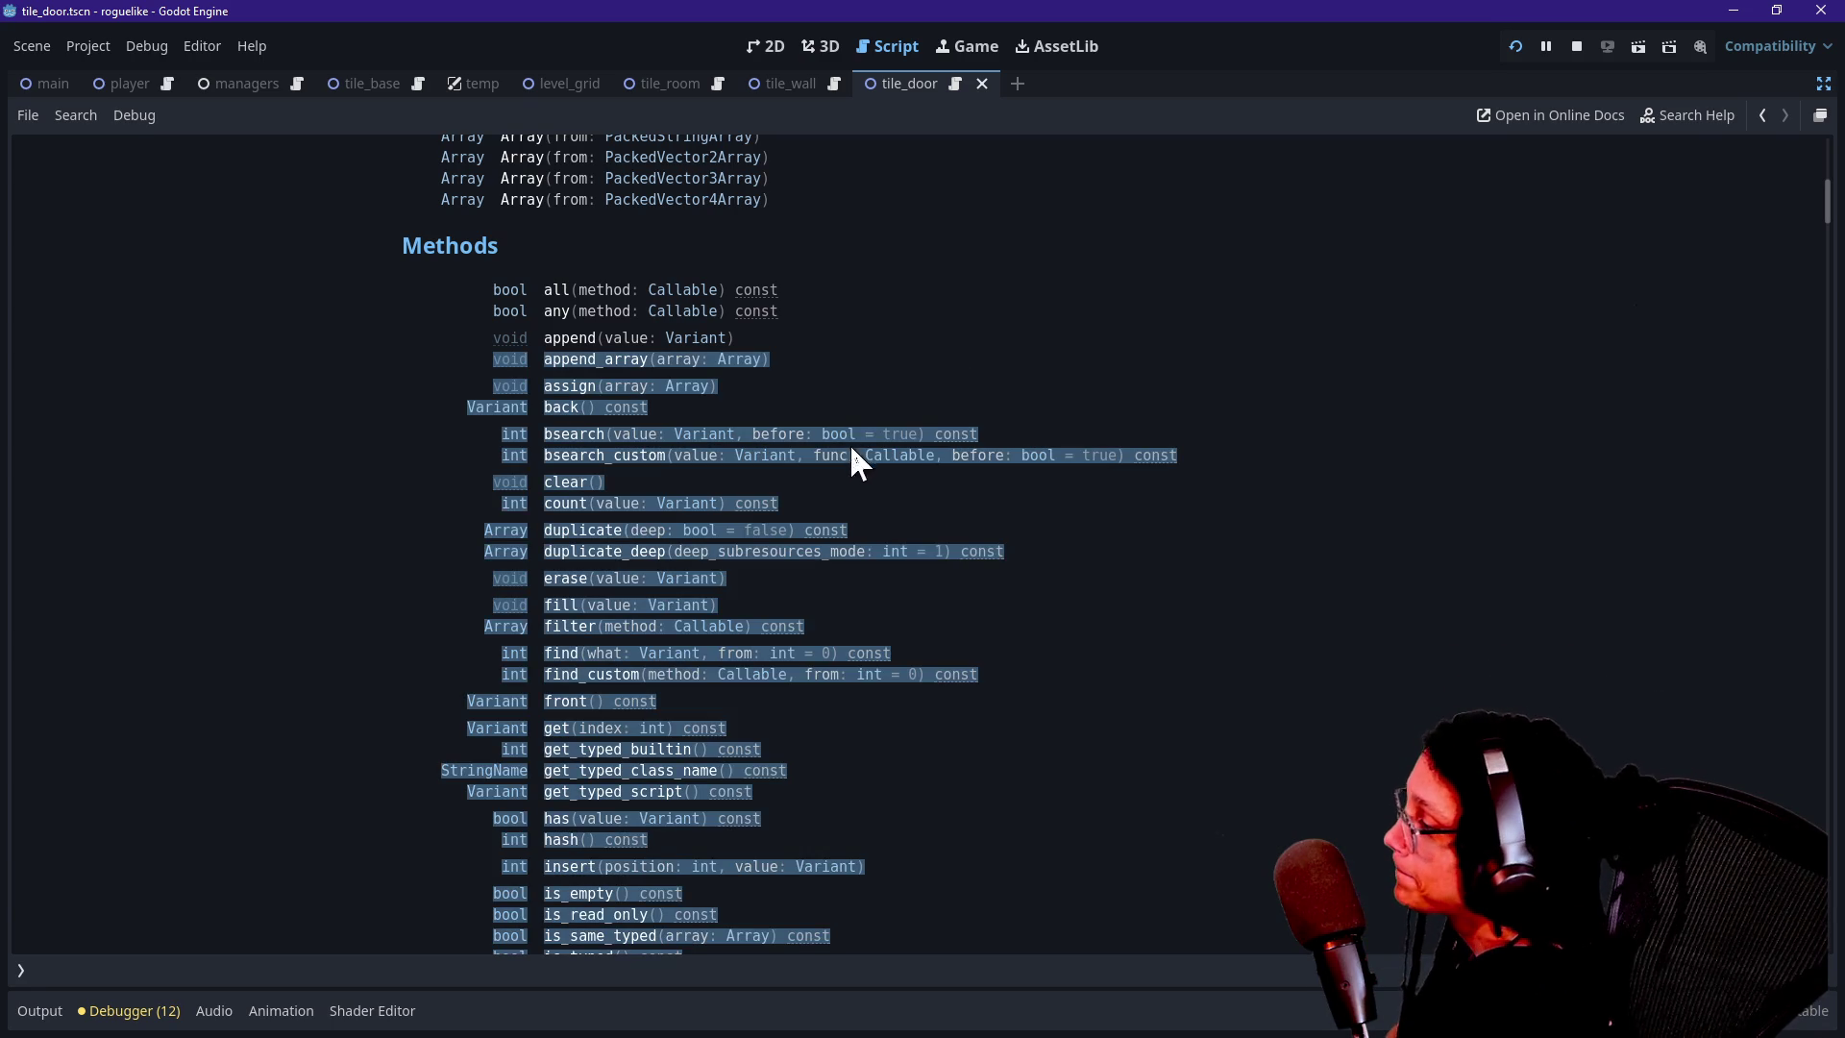
pyautogui.click(928, 352)
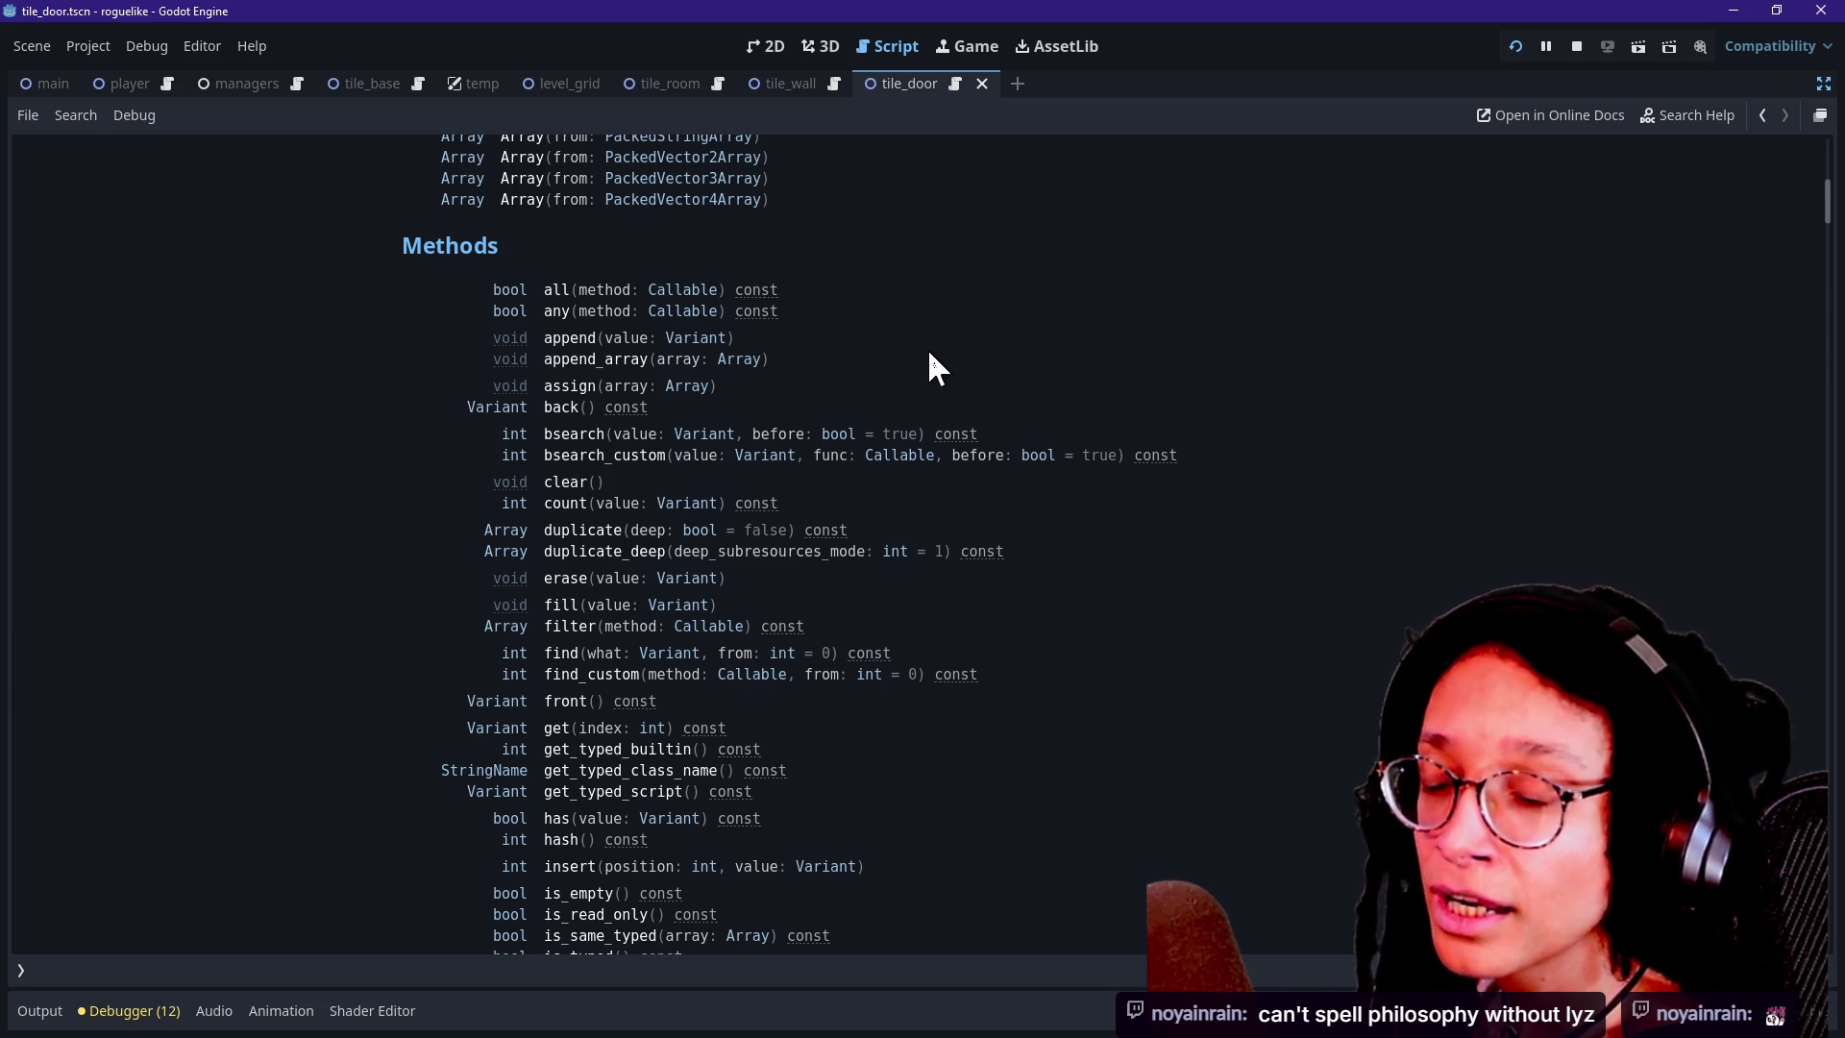
pyautogui.scroll(-2, 663, 540)
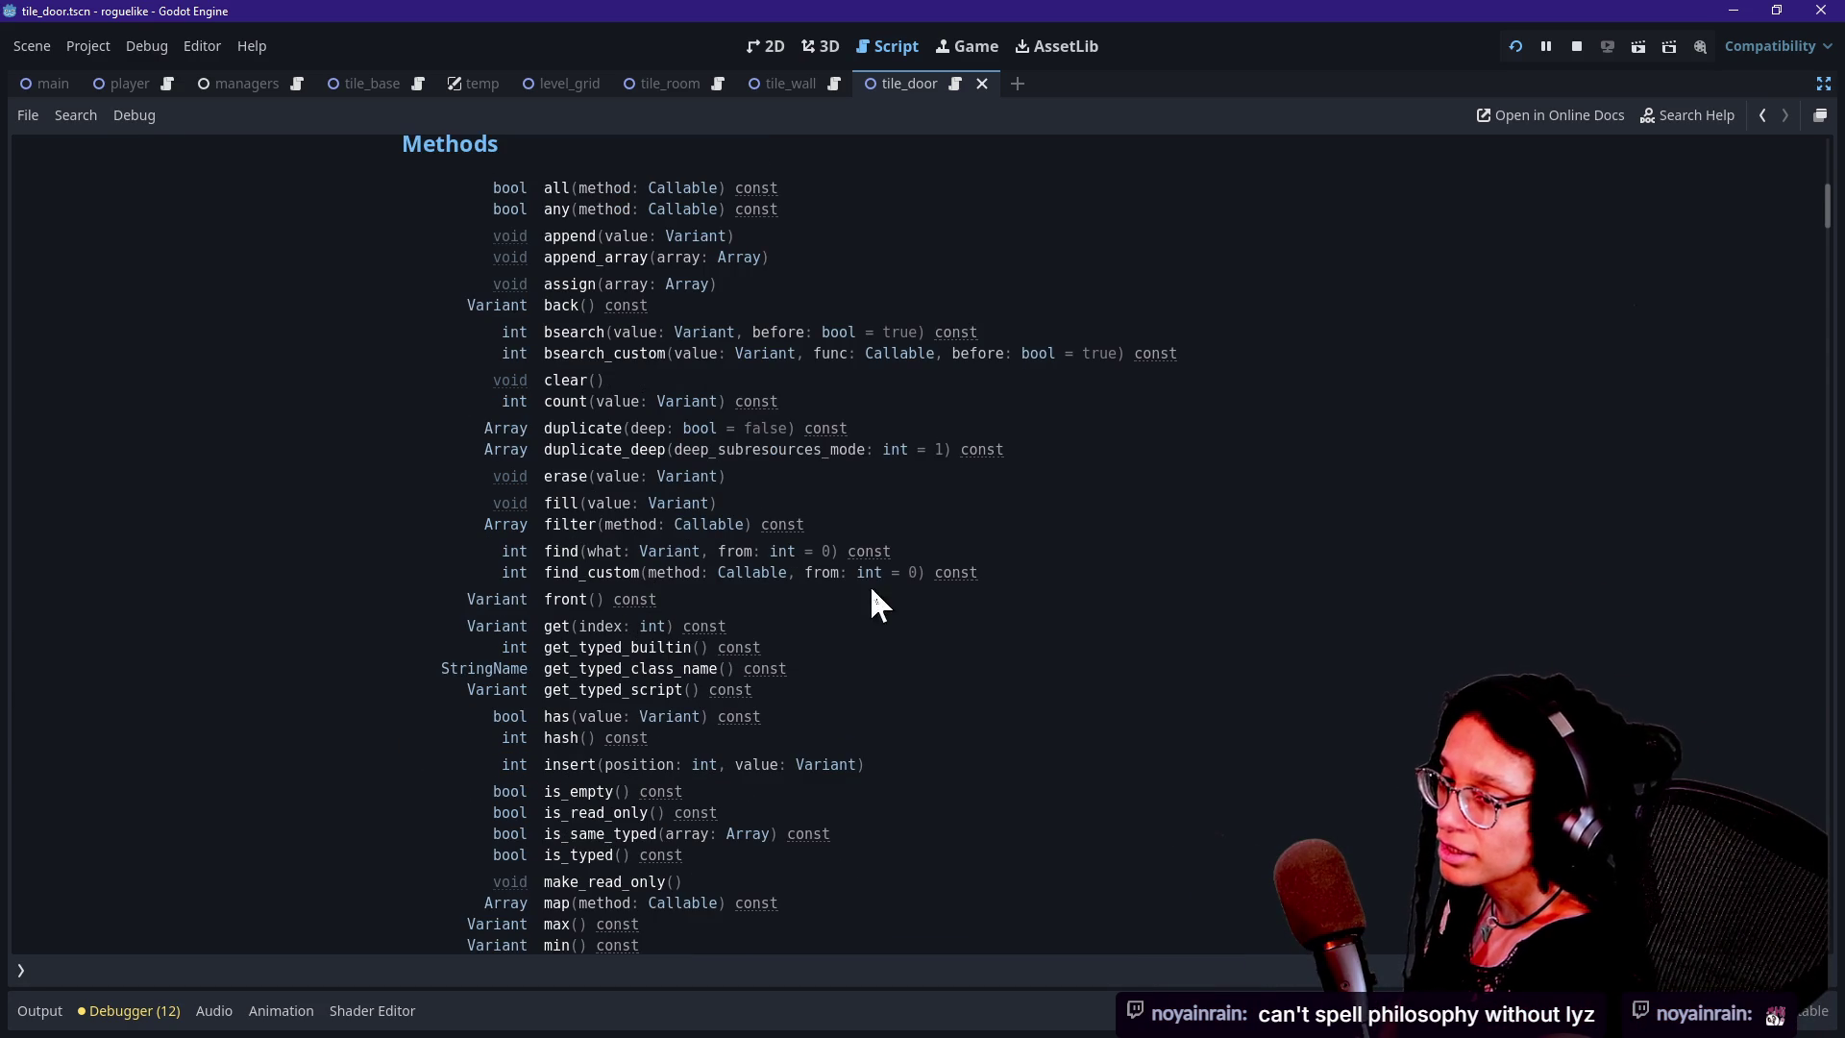
pyautogui.moveTo(954, 553); pyautogui.dragTo(1016, 556)
pyautogui.click(1035, 576)
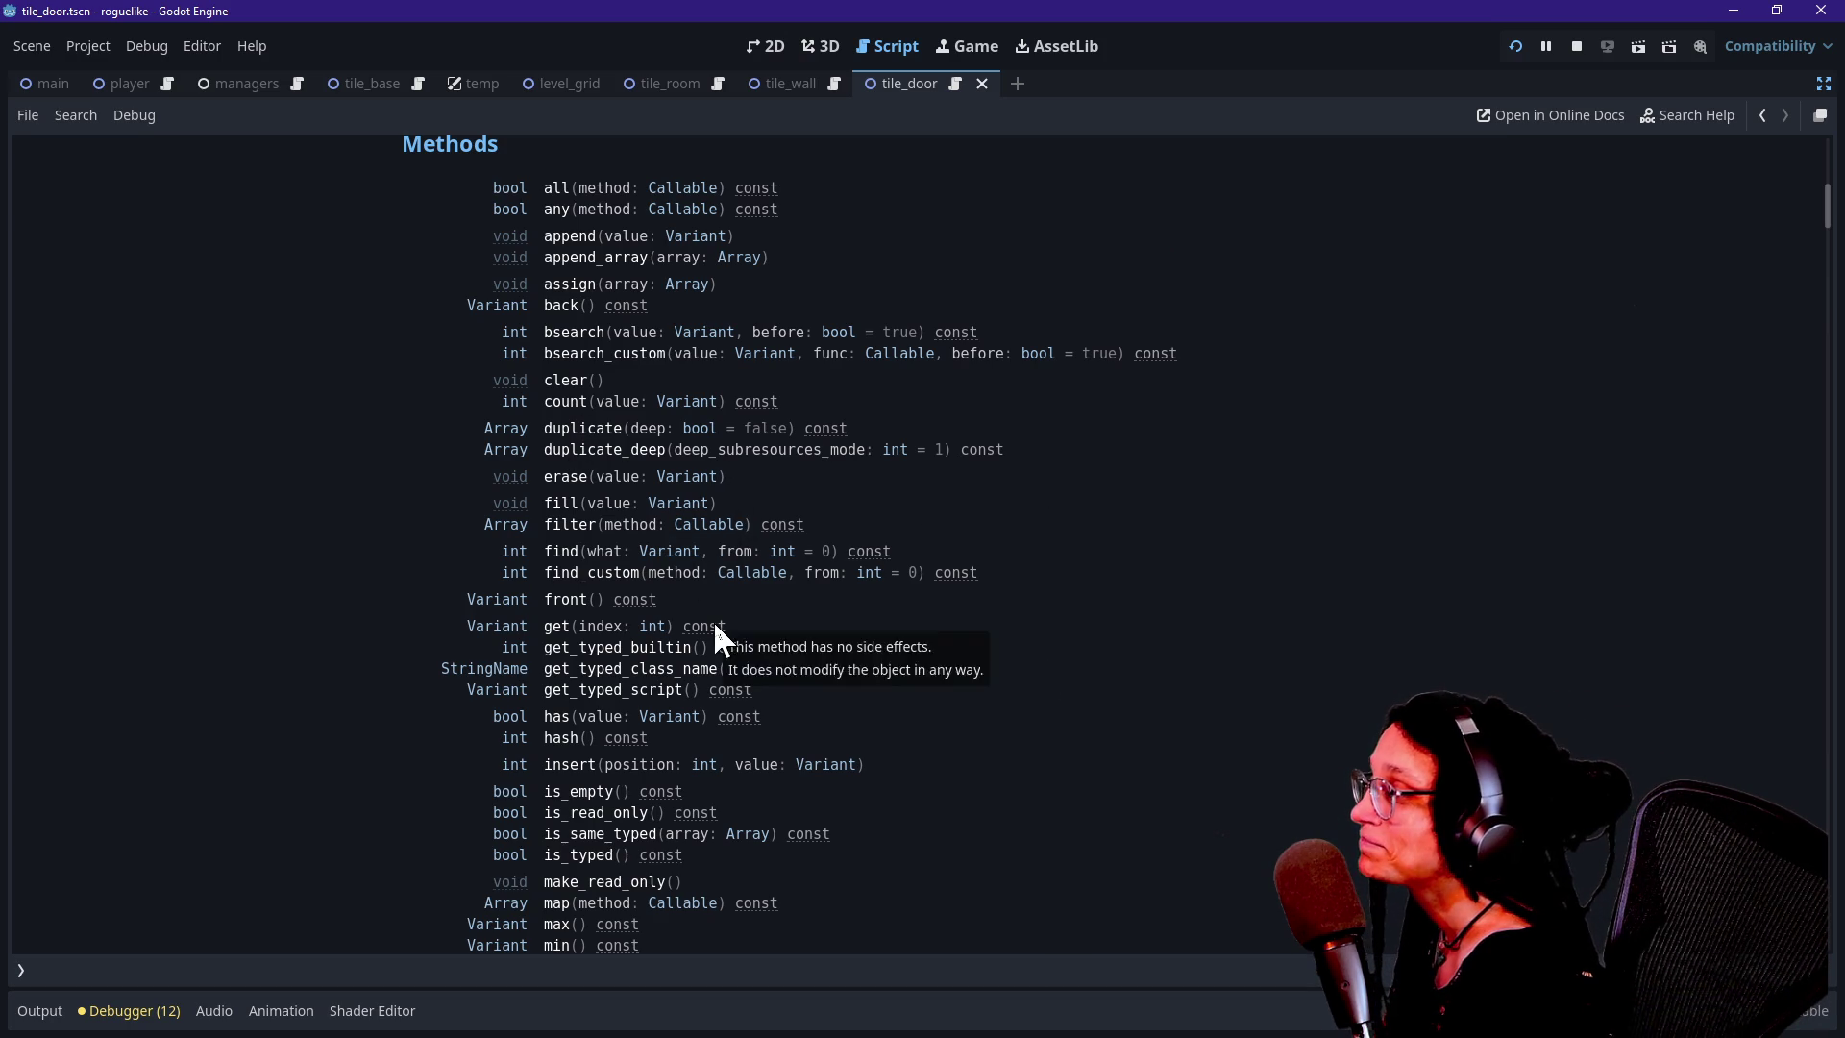
# Step: Read the back() method description, then go back to the tile_door script
pyautogui.click(567, 307)
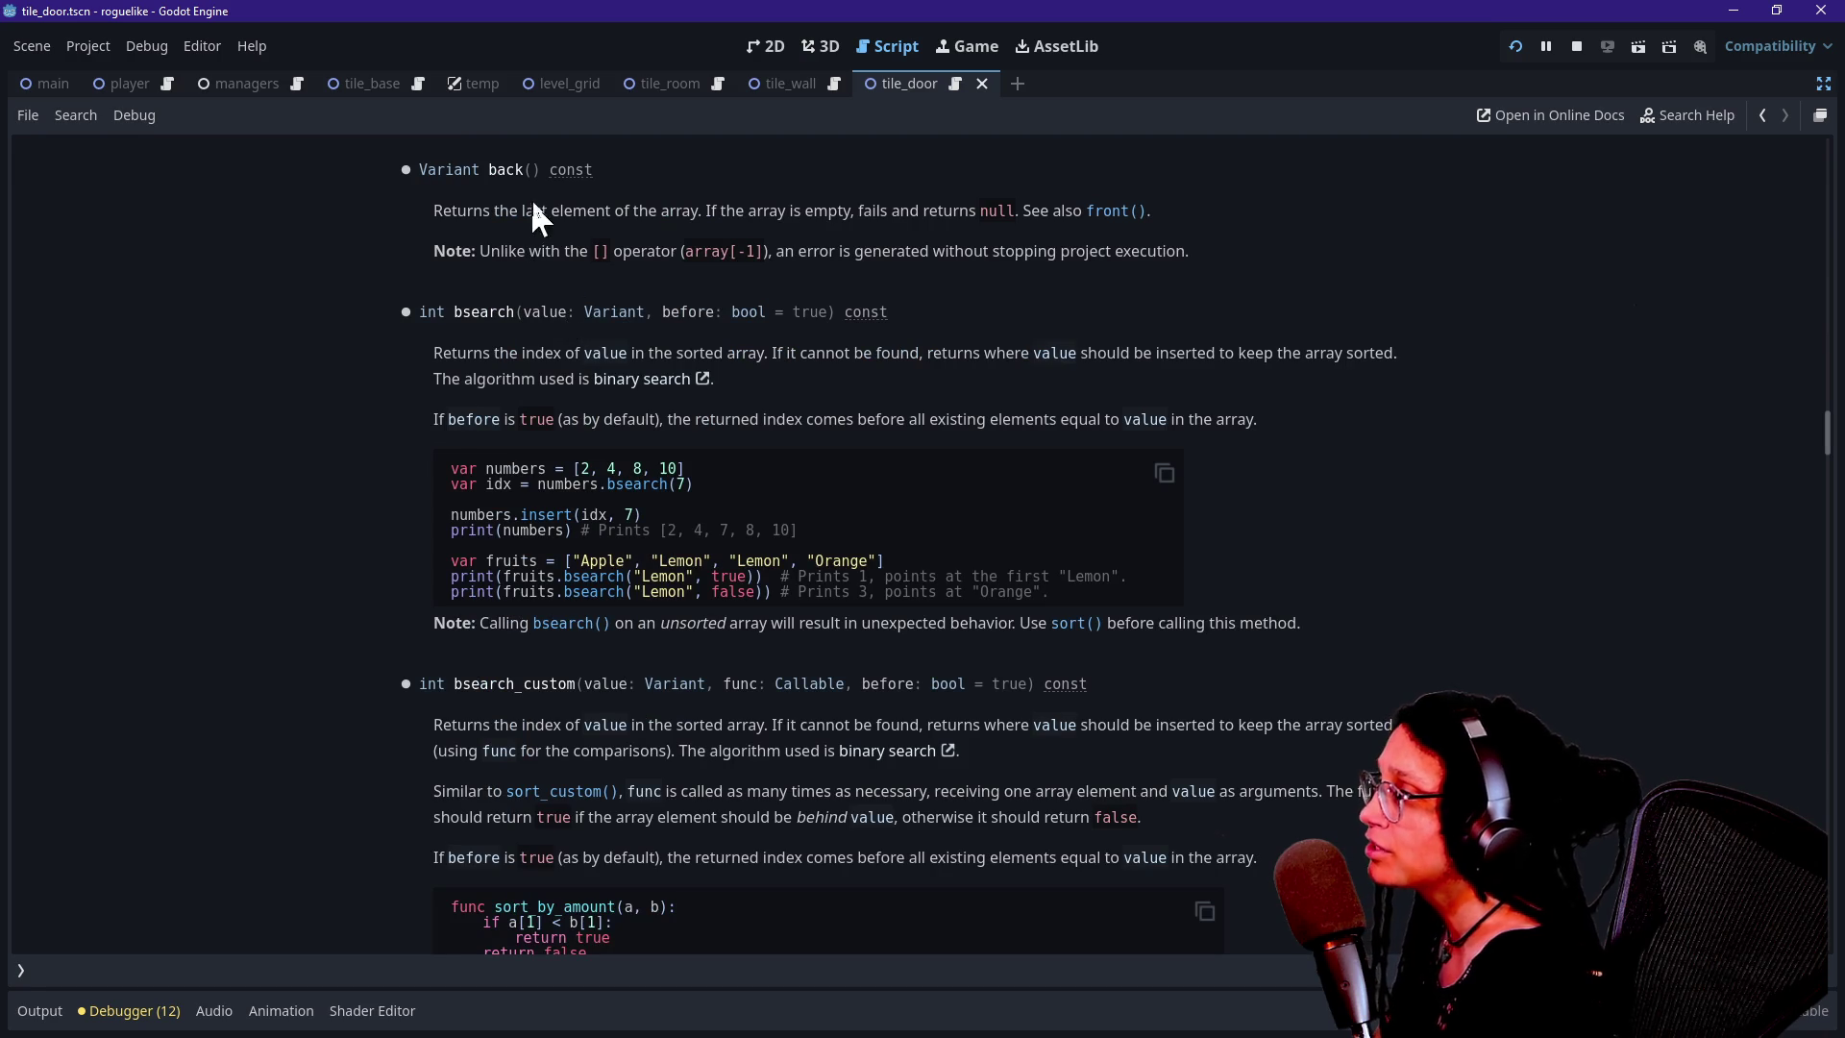
pyautogui.moveTo(433, 210); pyautogui.dragTo(867, 246)
pyautogui.click(880, 227)
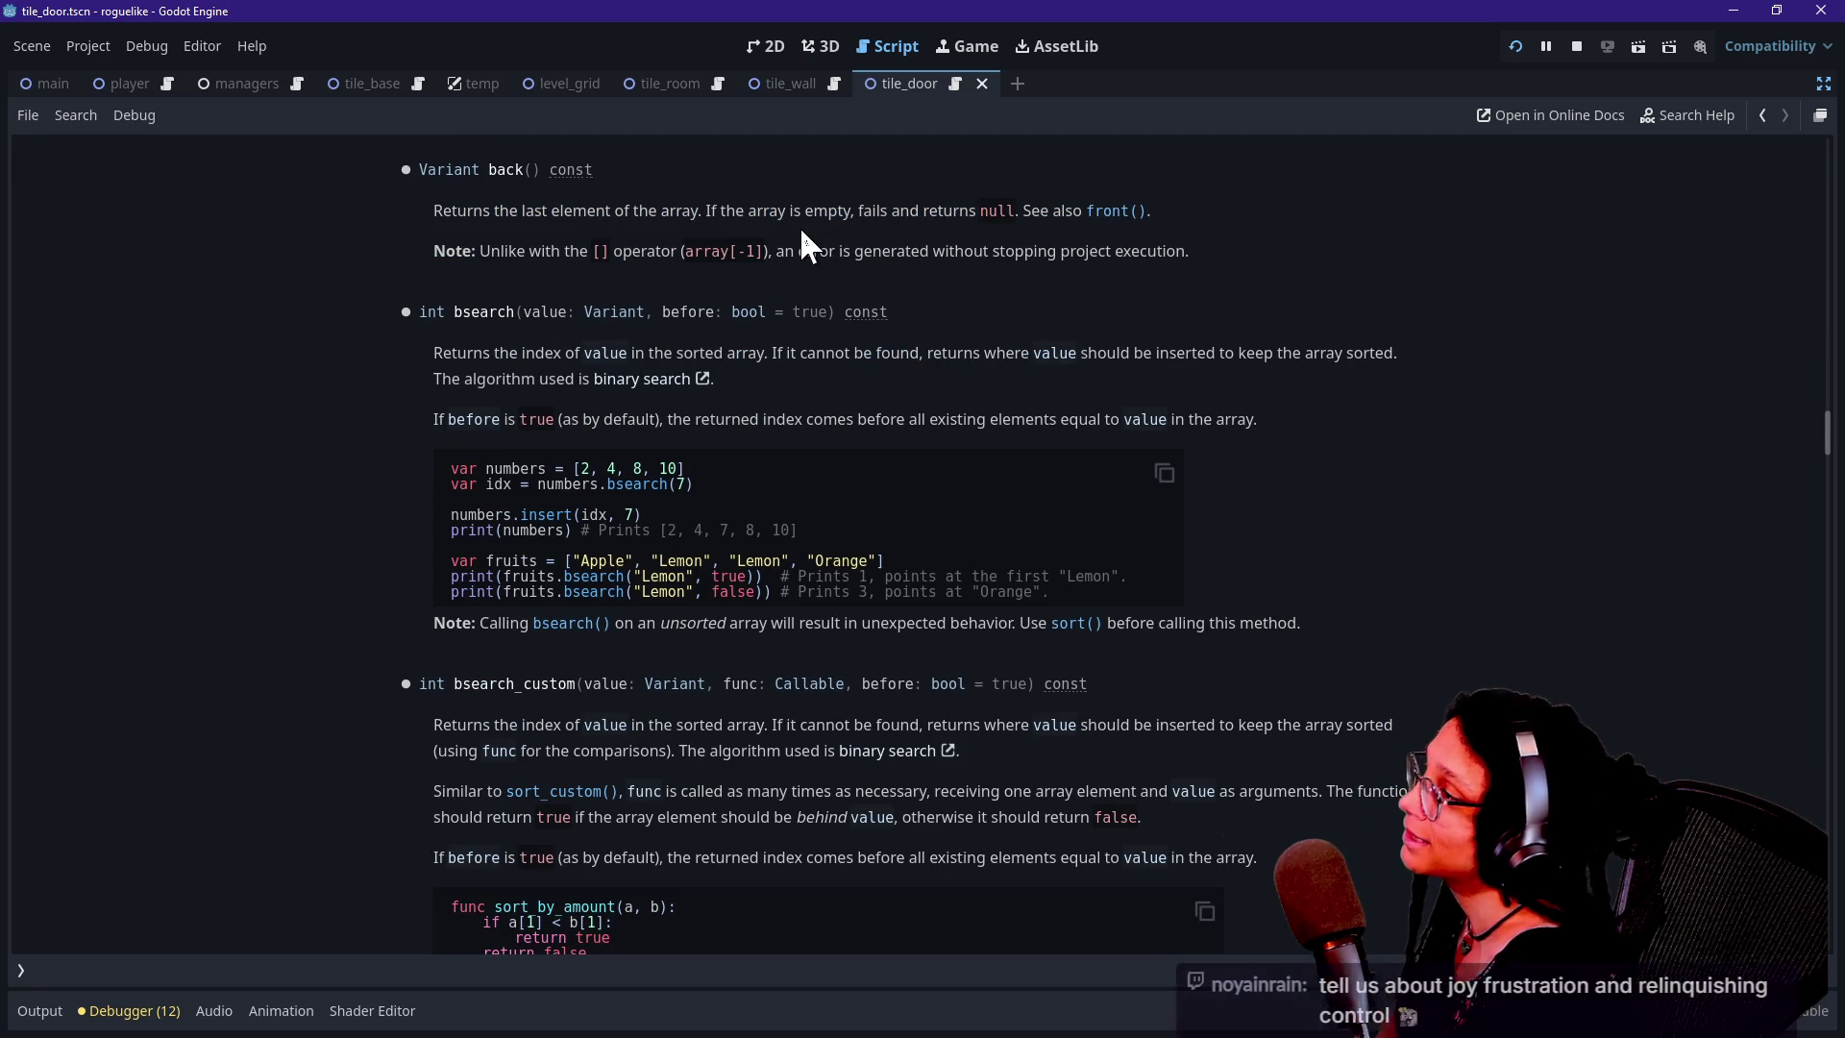
pyautogui.click(1764, 131)
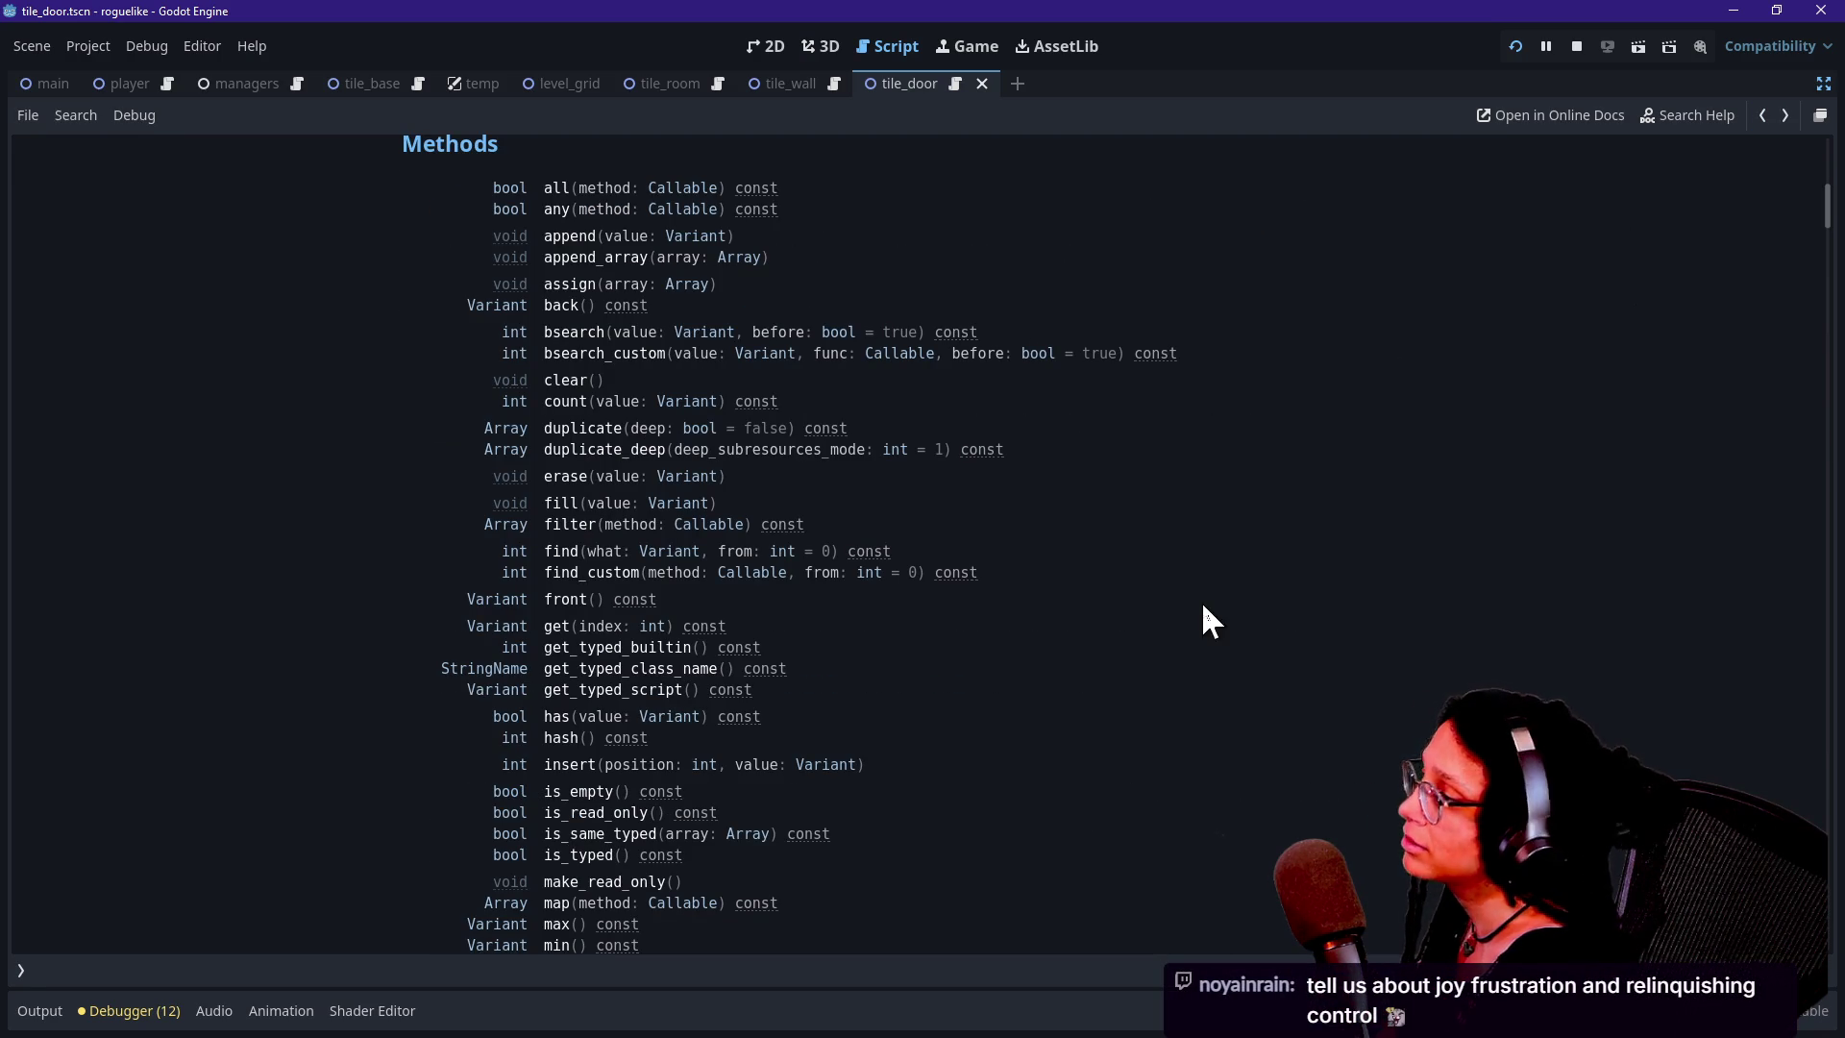
pyautogui.click(1763, 116)
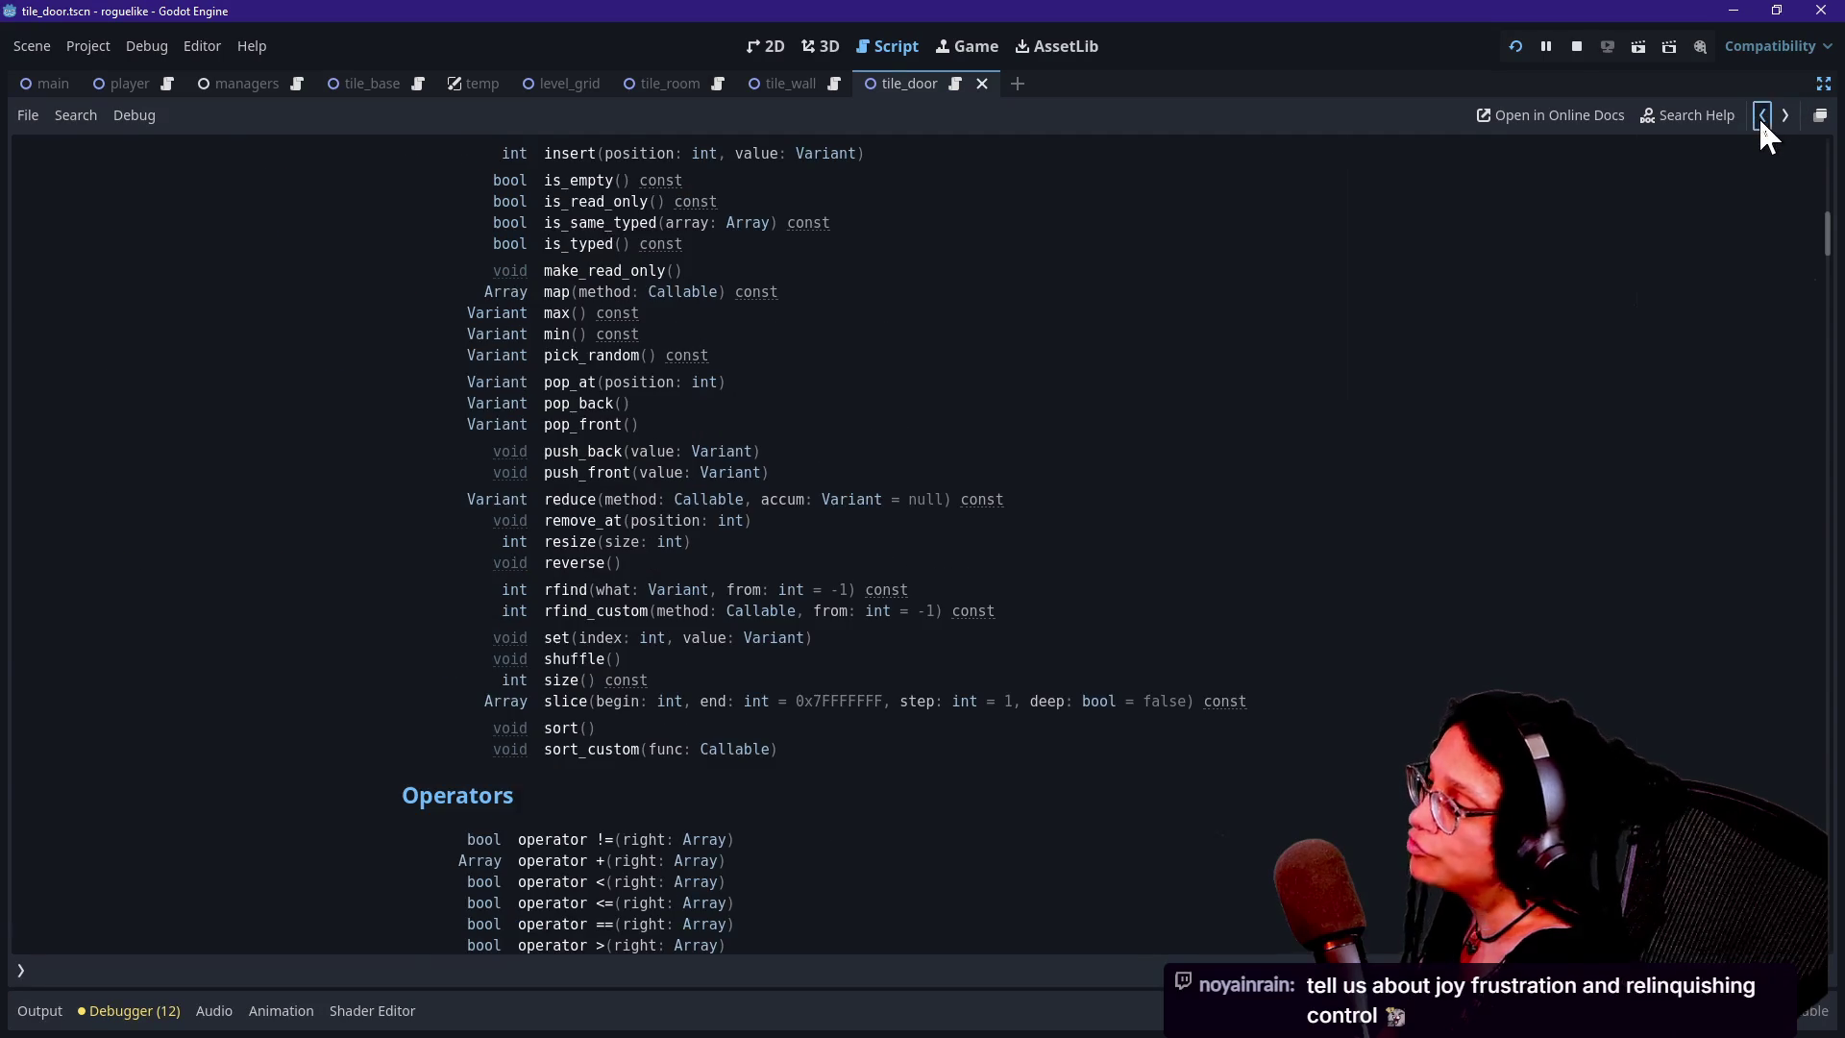
pyautogui.click(1763, 117)
# Step: Find [0] on line 227 and replace it with .front() via autocomplete
pyautogui.hotkey('ctrl', 'f')
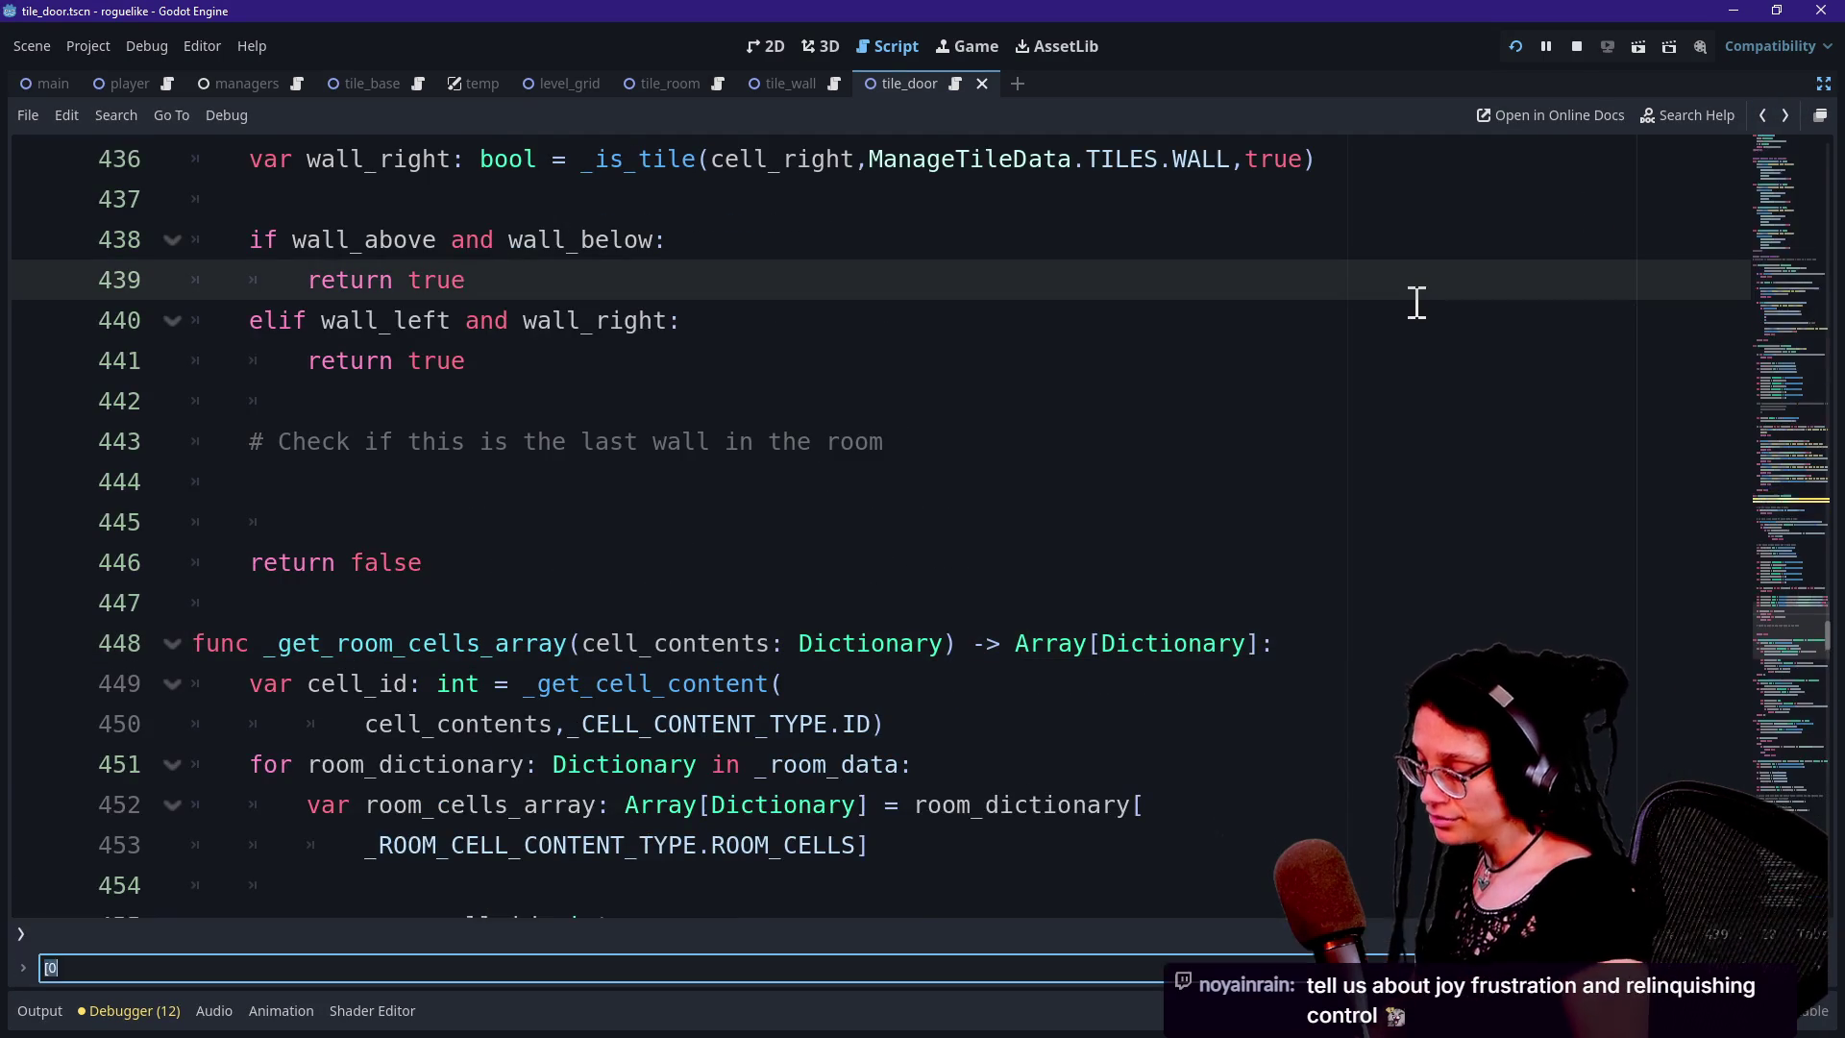
pyautogui.write('[0]')
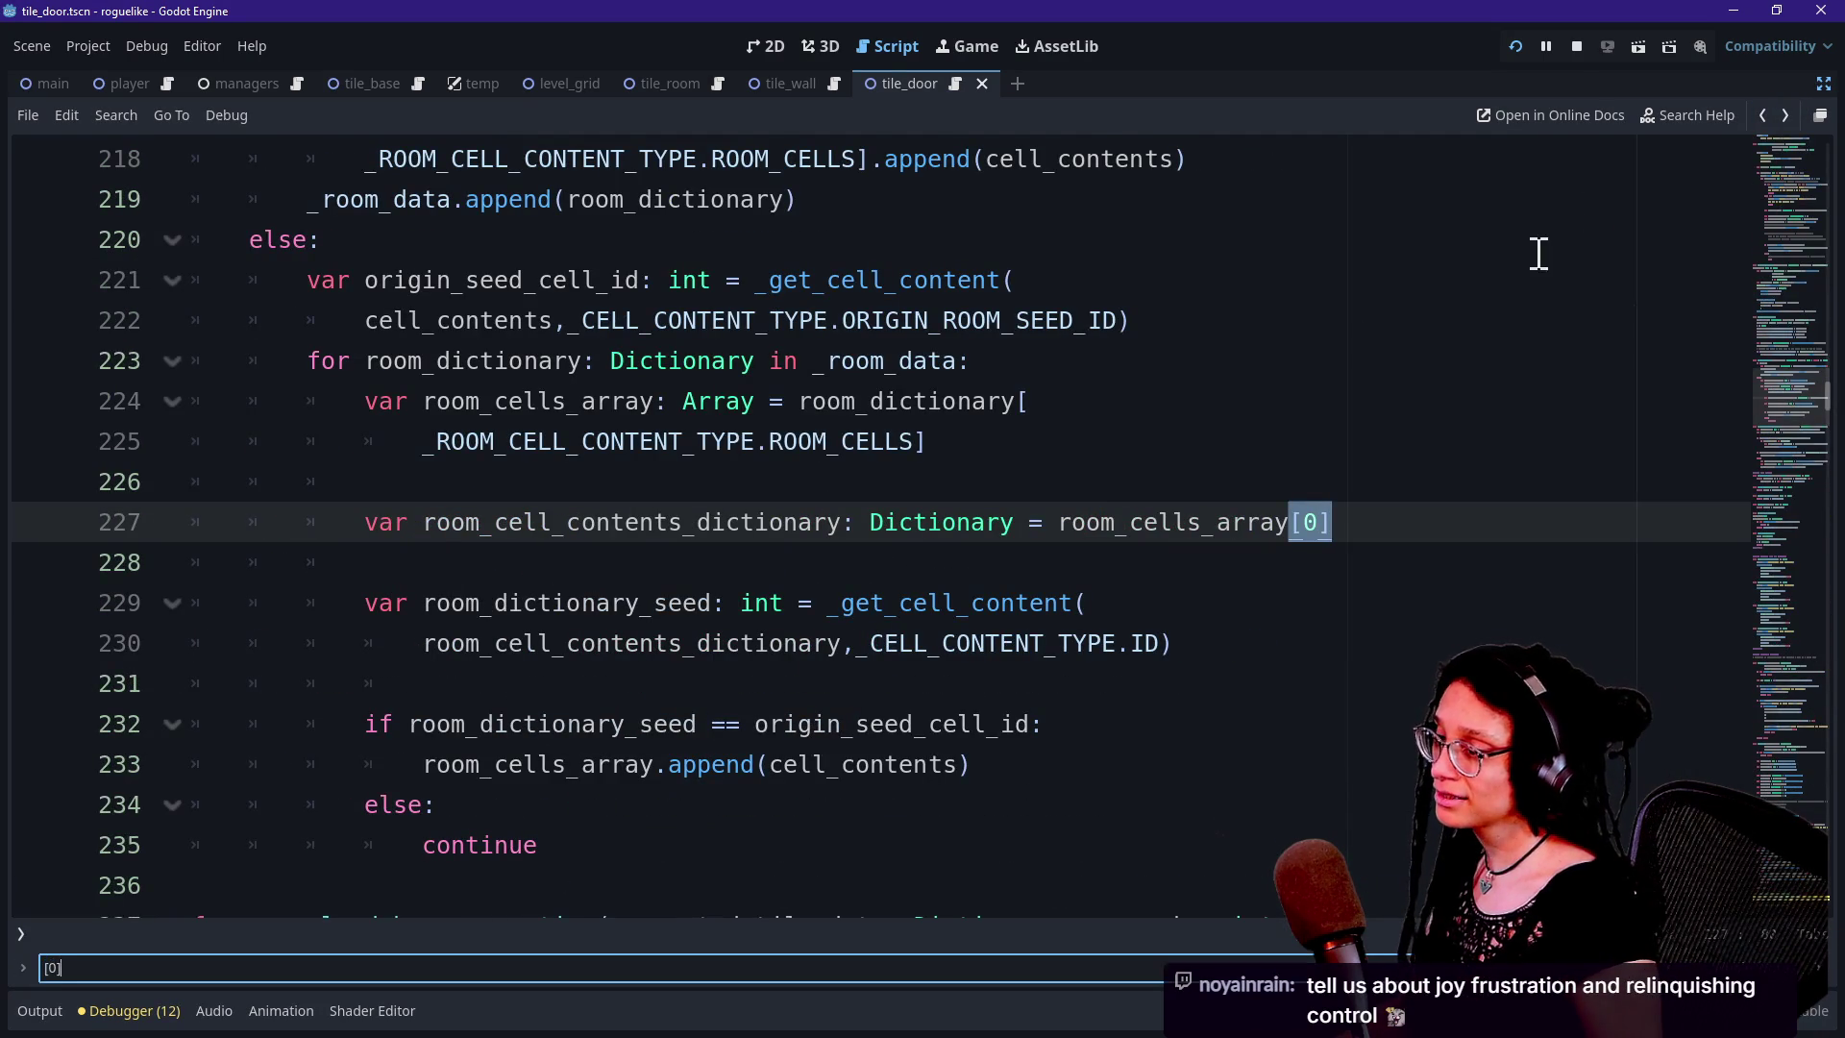
pyautogui.click(1212, 547)
pyautogui.click(1384, 532)
pyautogui.press('BackSpace')
pyautogui.press('BackSpace')
pyautogui.press('BackSpace')
pyautogui.write('.front')
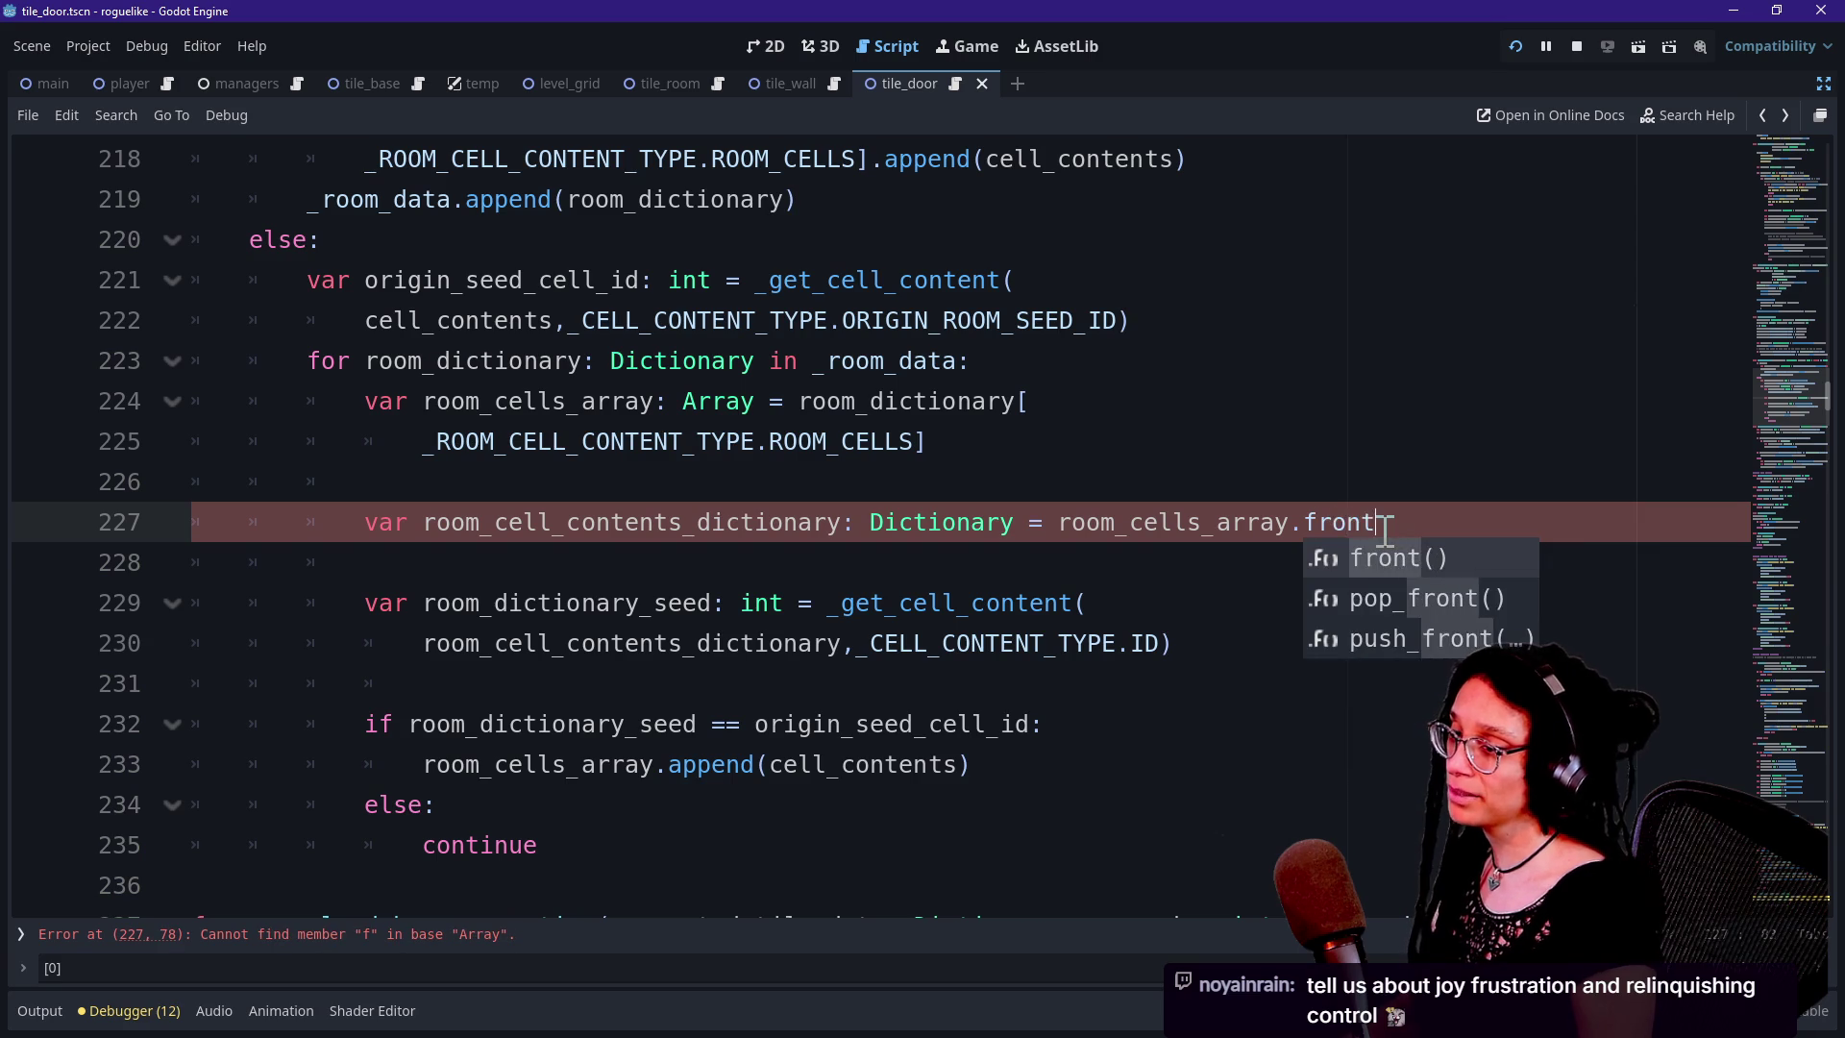
pyautogui.press('Return')
# Step: Review the edited line 227 and save the scene and script with Ctrl+S
pyautogui.hotkey('ctrl', 'f')
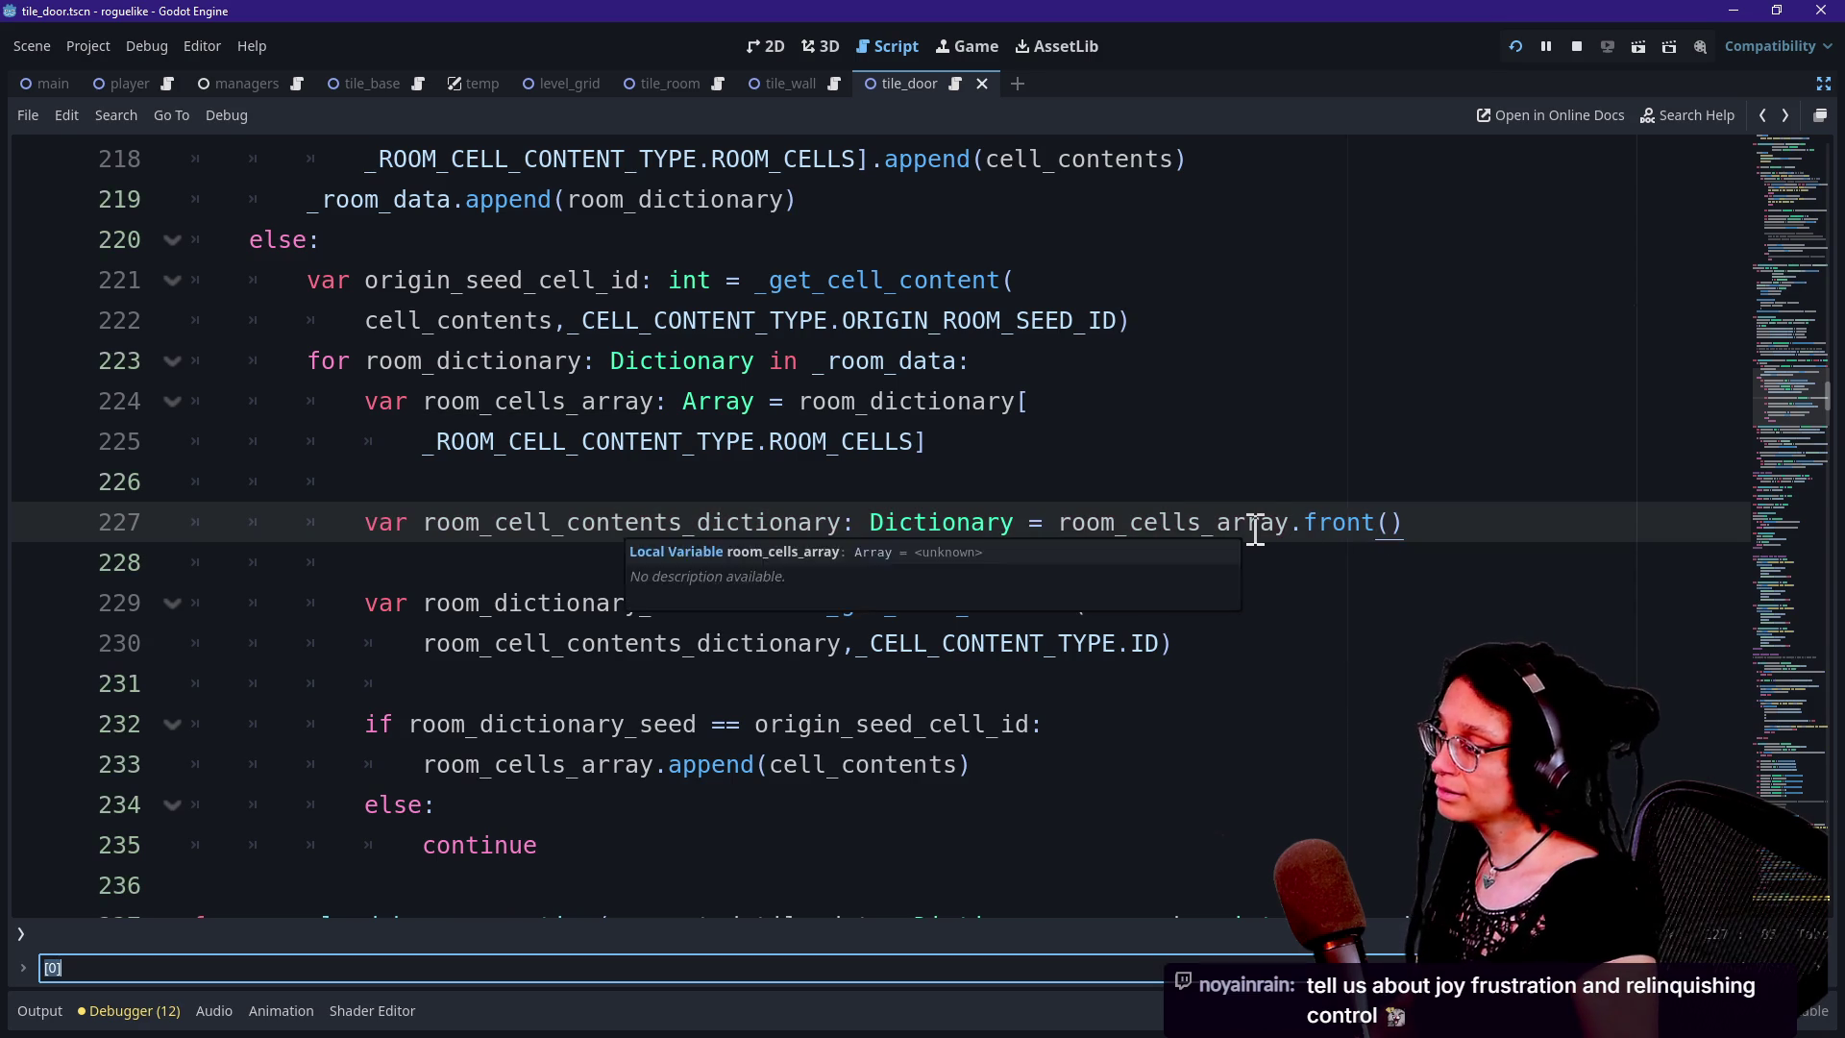
pyautogui.click(1259, 529)
pyautogui.moveTo(1268, 519); pyautogui.dragTo(1483, 535)
pyautogui.click(1485, 542)
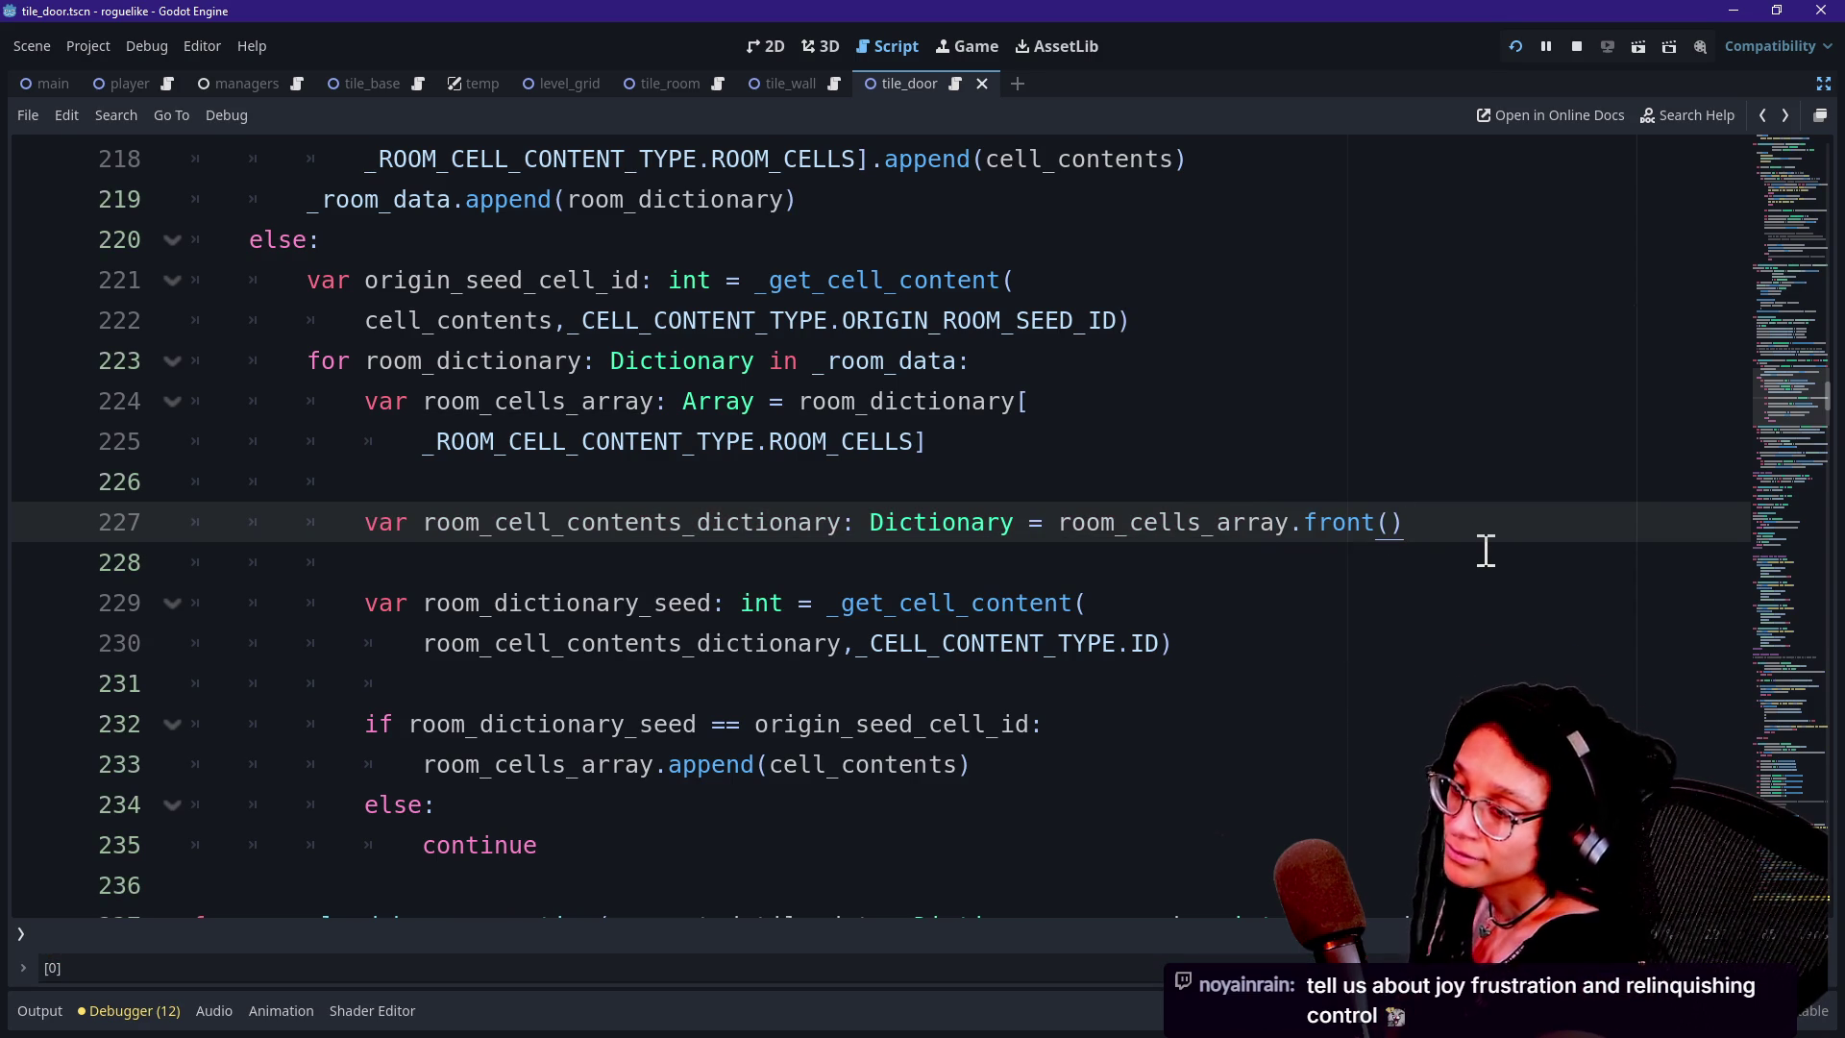
pyautogui.click(1485, 551)
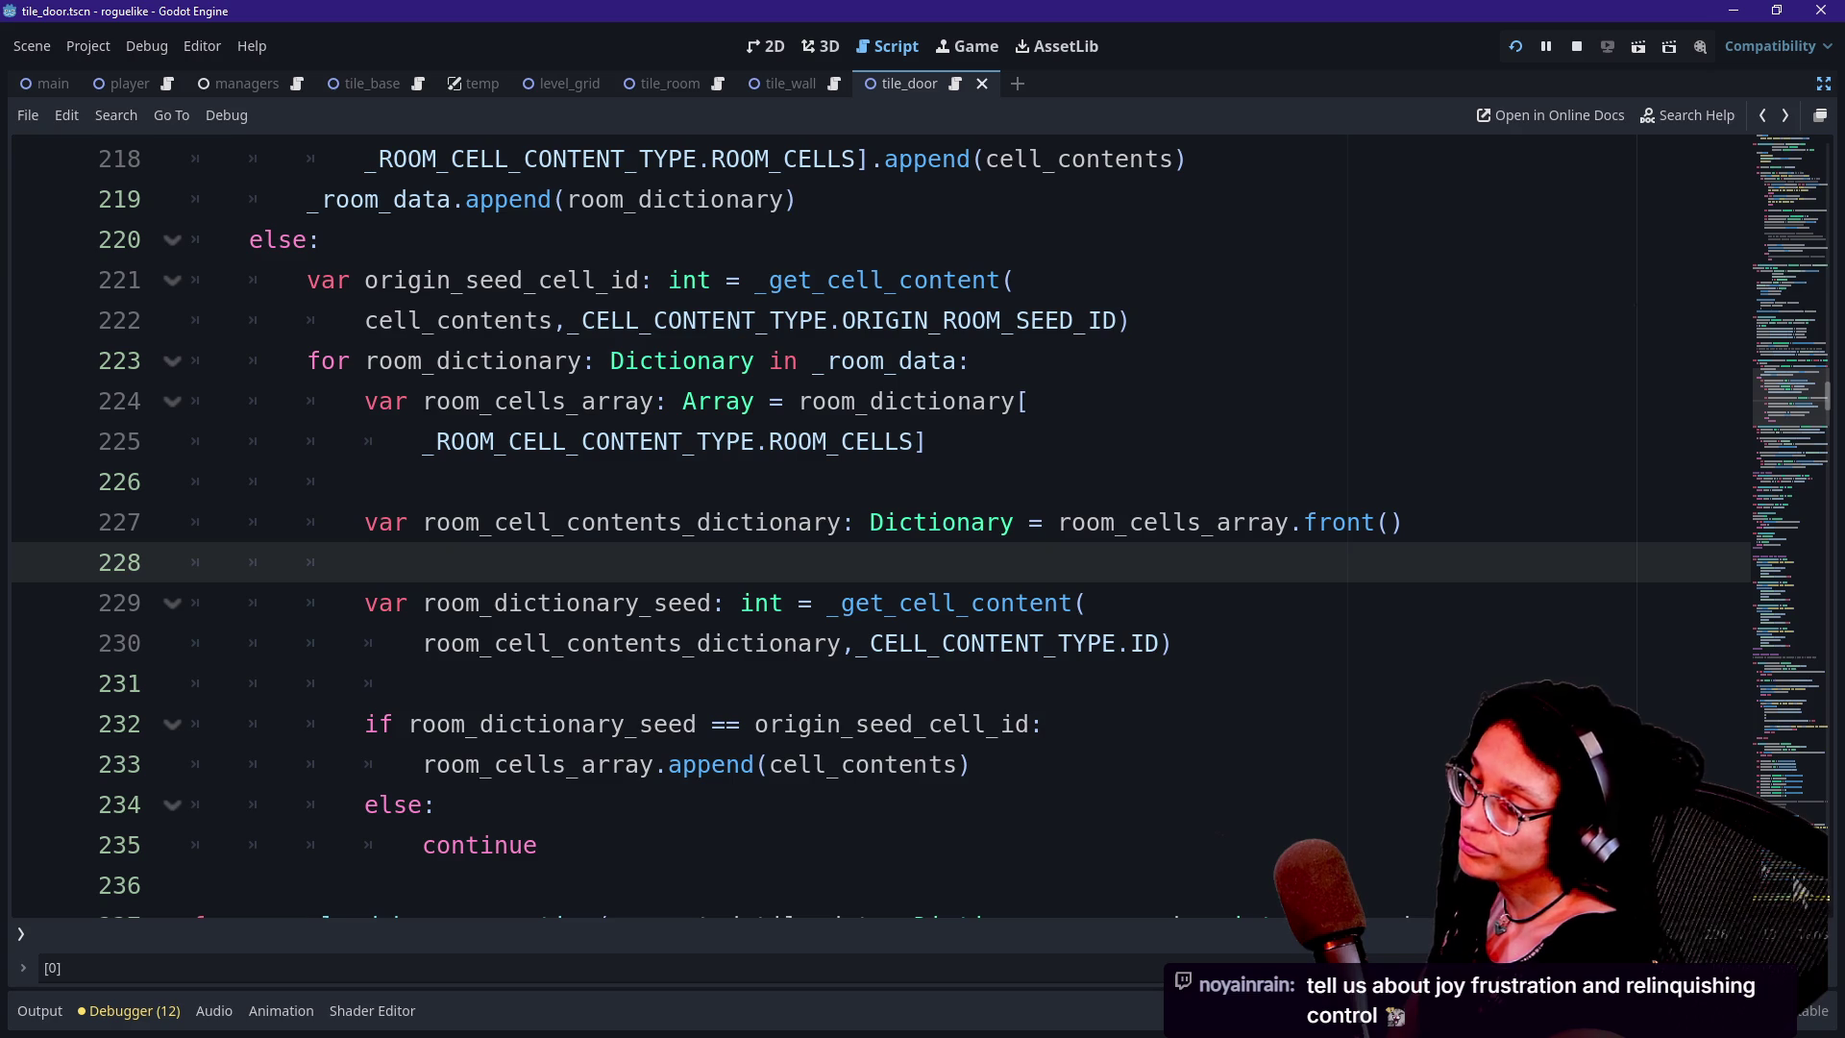
pyautogui.click(437, 805)
pyautogui.hotkey('ctrl', 's')
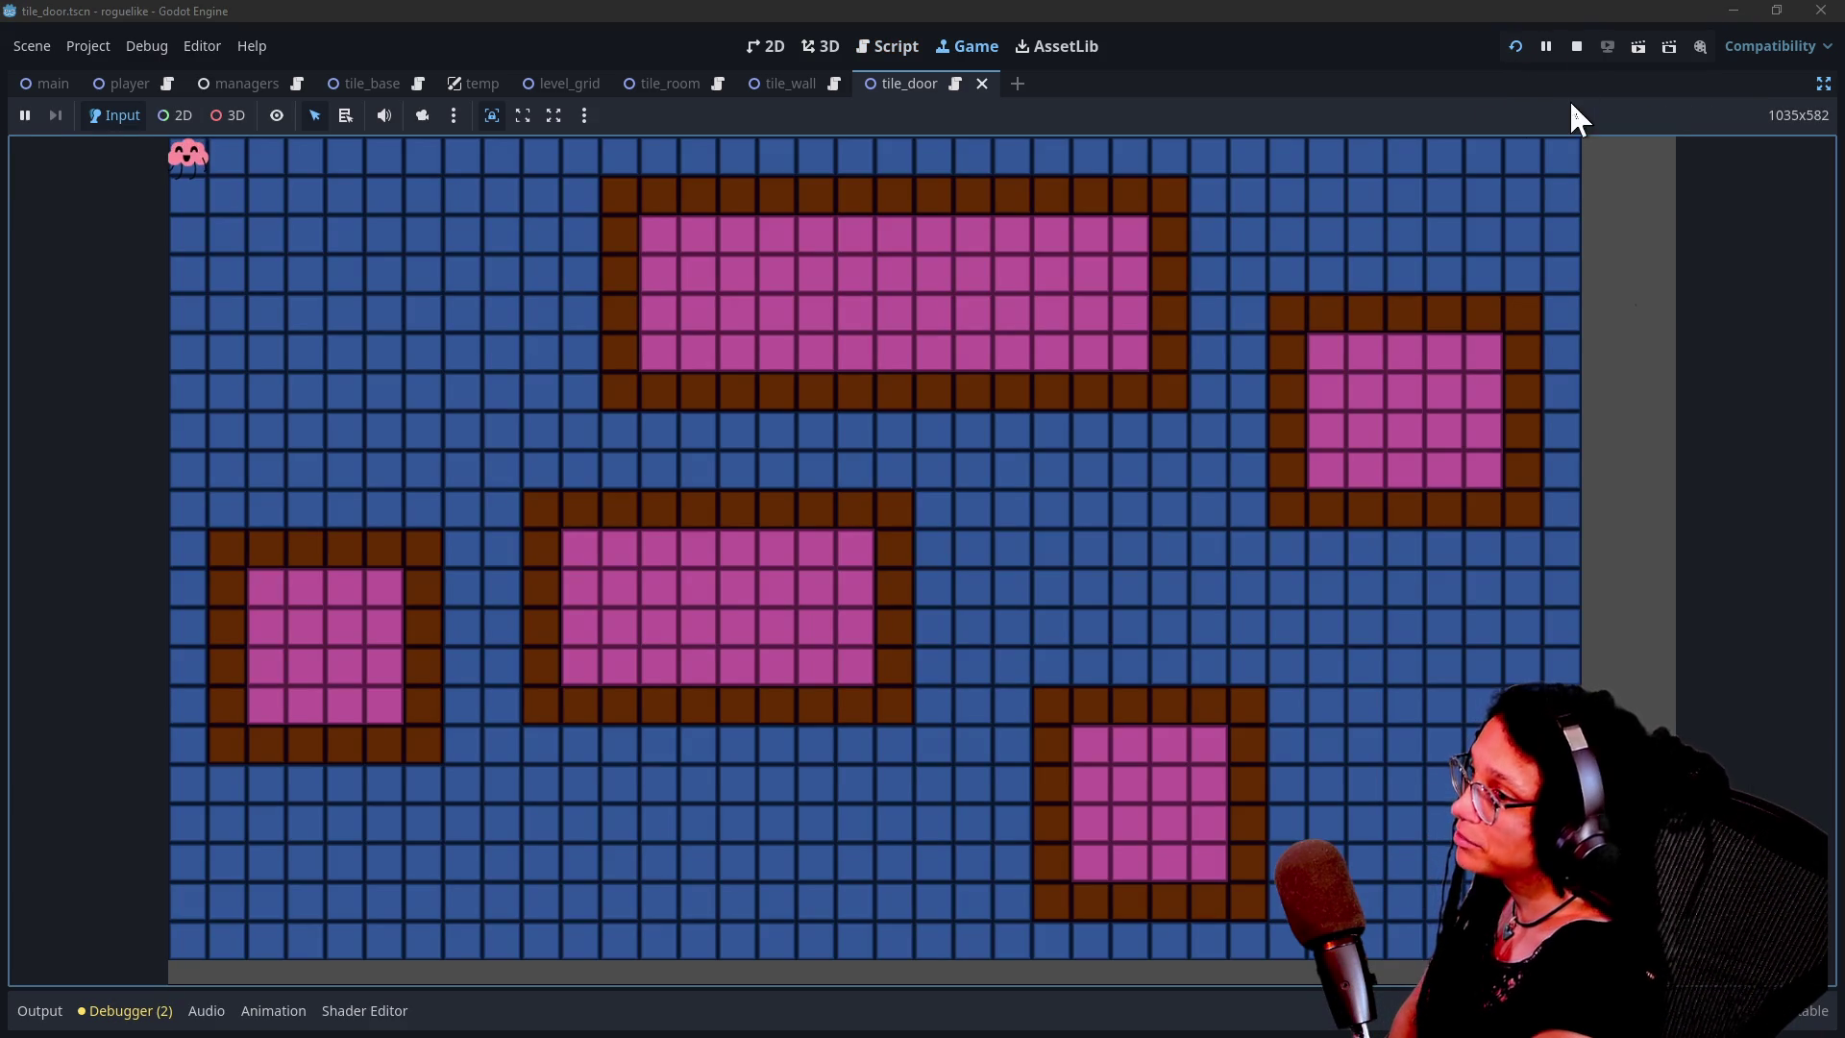
# Step: Stop the running game and return to line 229 of the tile_door script
pyautogui.click(1576, 44)
pyautogui.click(1000, 605)
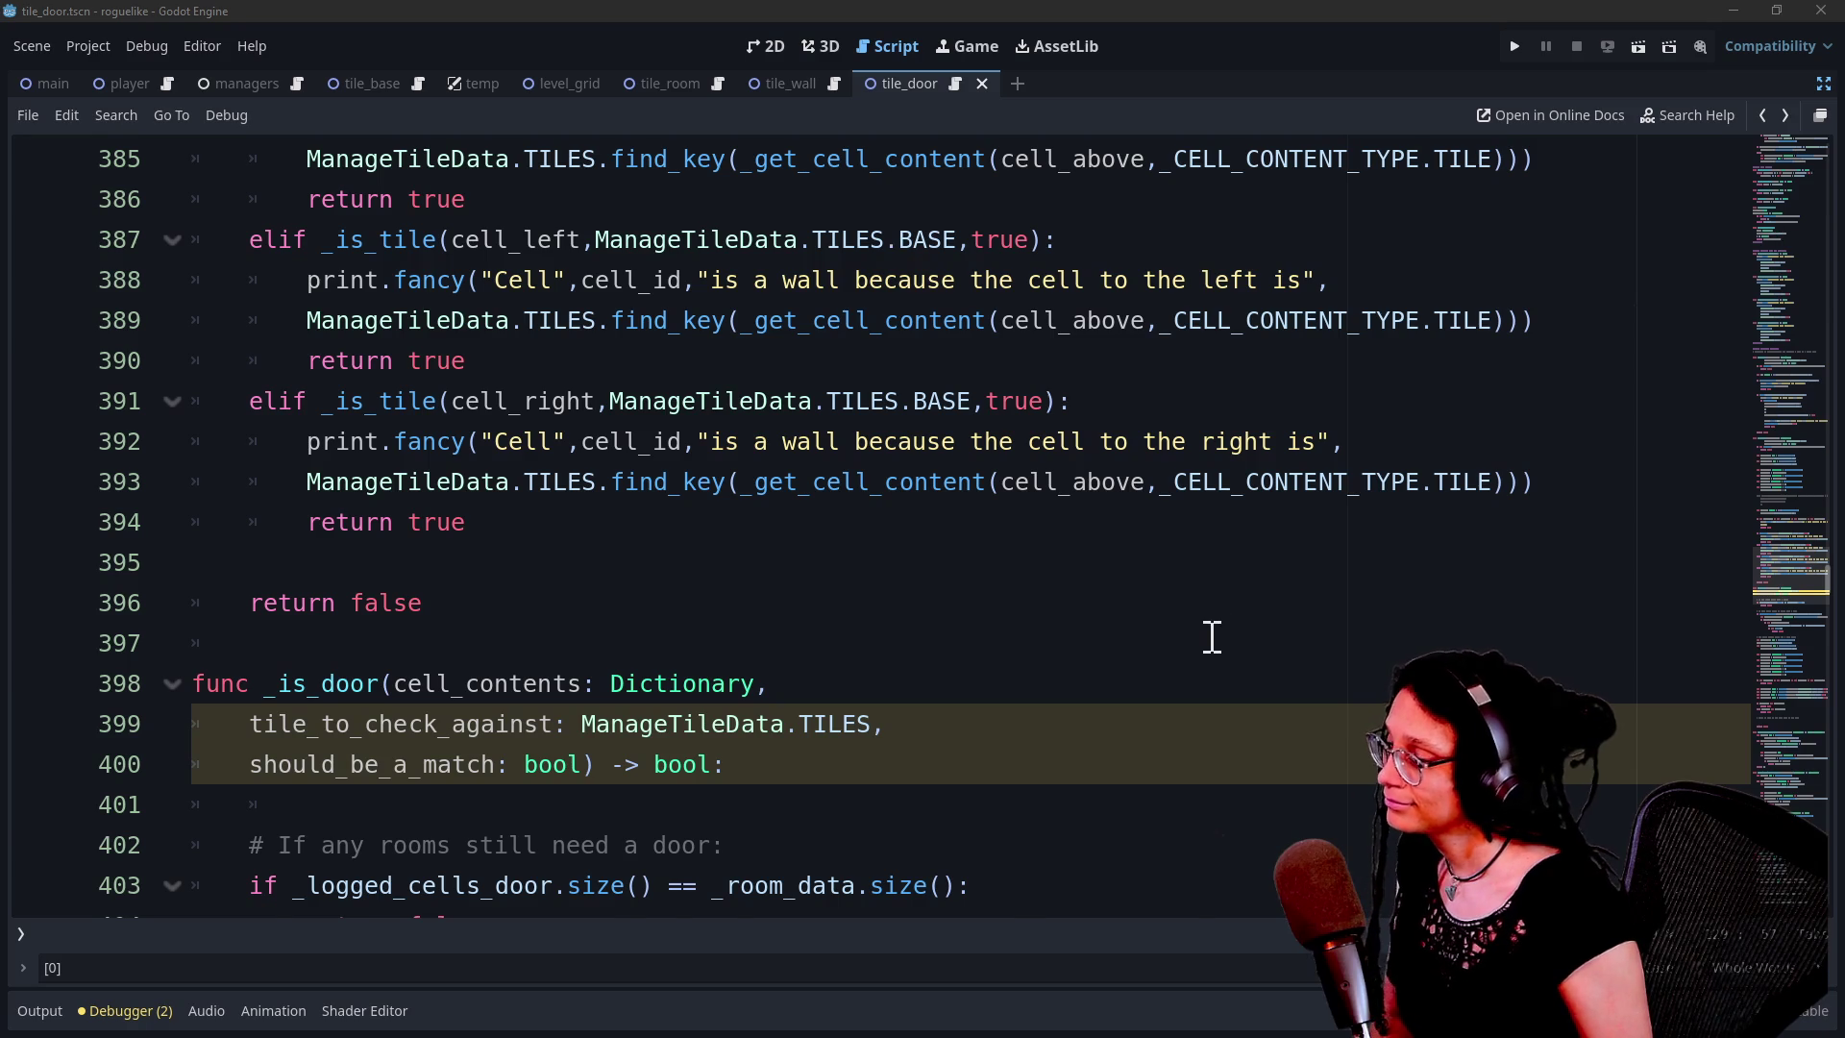
# Step: On line 444, declare room_cells_array: Array[Dictionary] = _get_room_cells_array(cell_contents)
pyautogui.scroll(-3, 1212, 637)
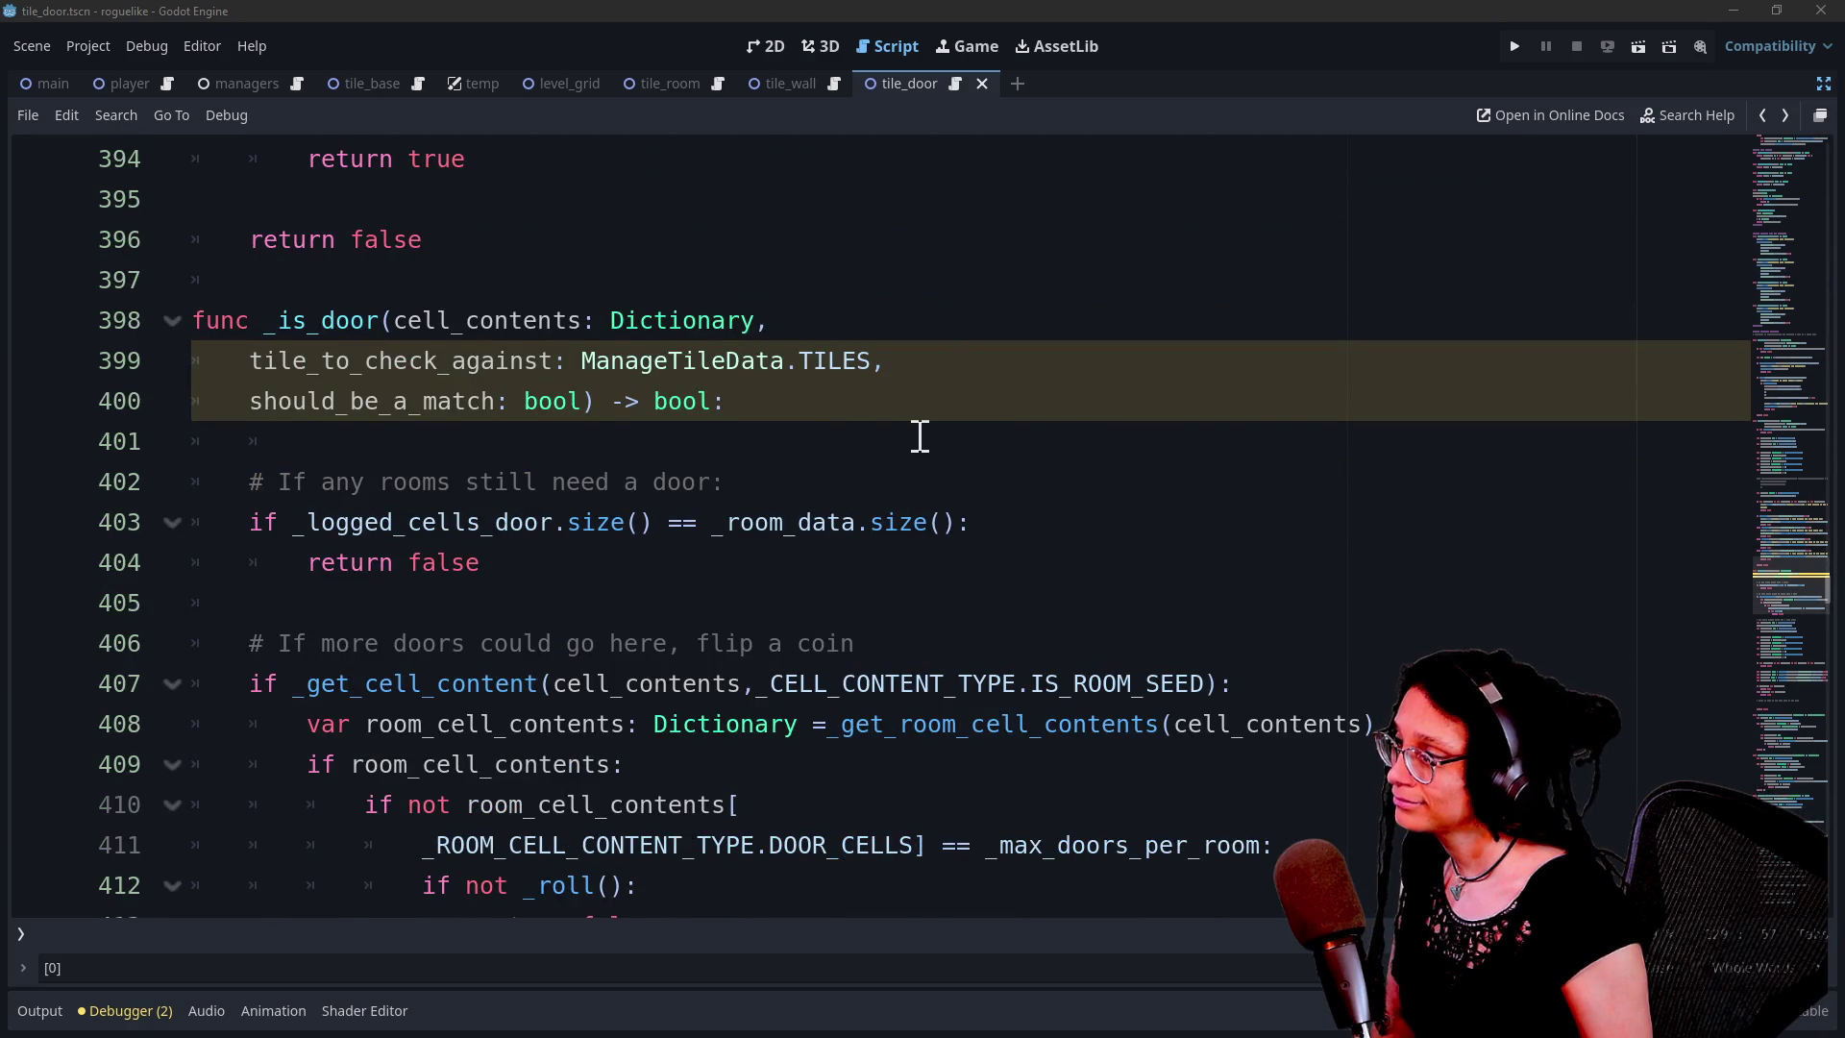
pyautogui.scroll(-12, 919, 435)
pyautogui.scroll(-5, 920, 436)
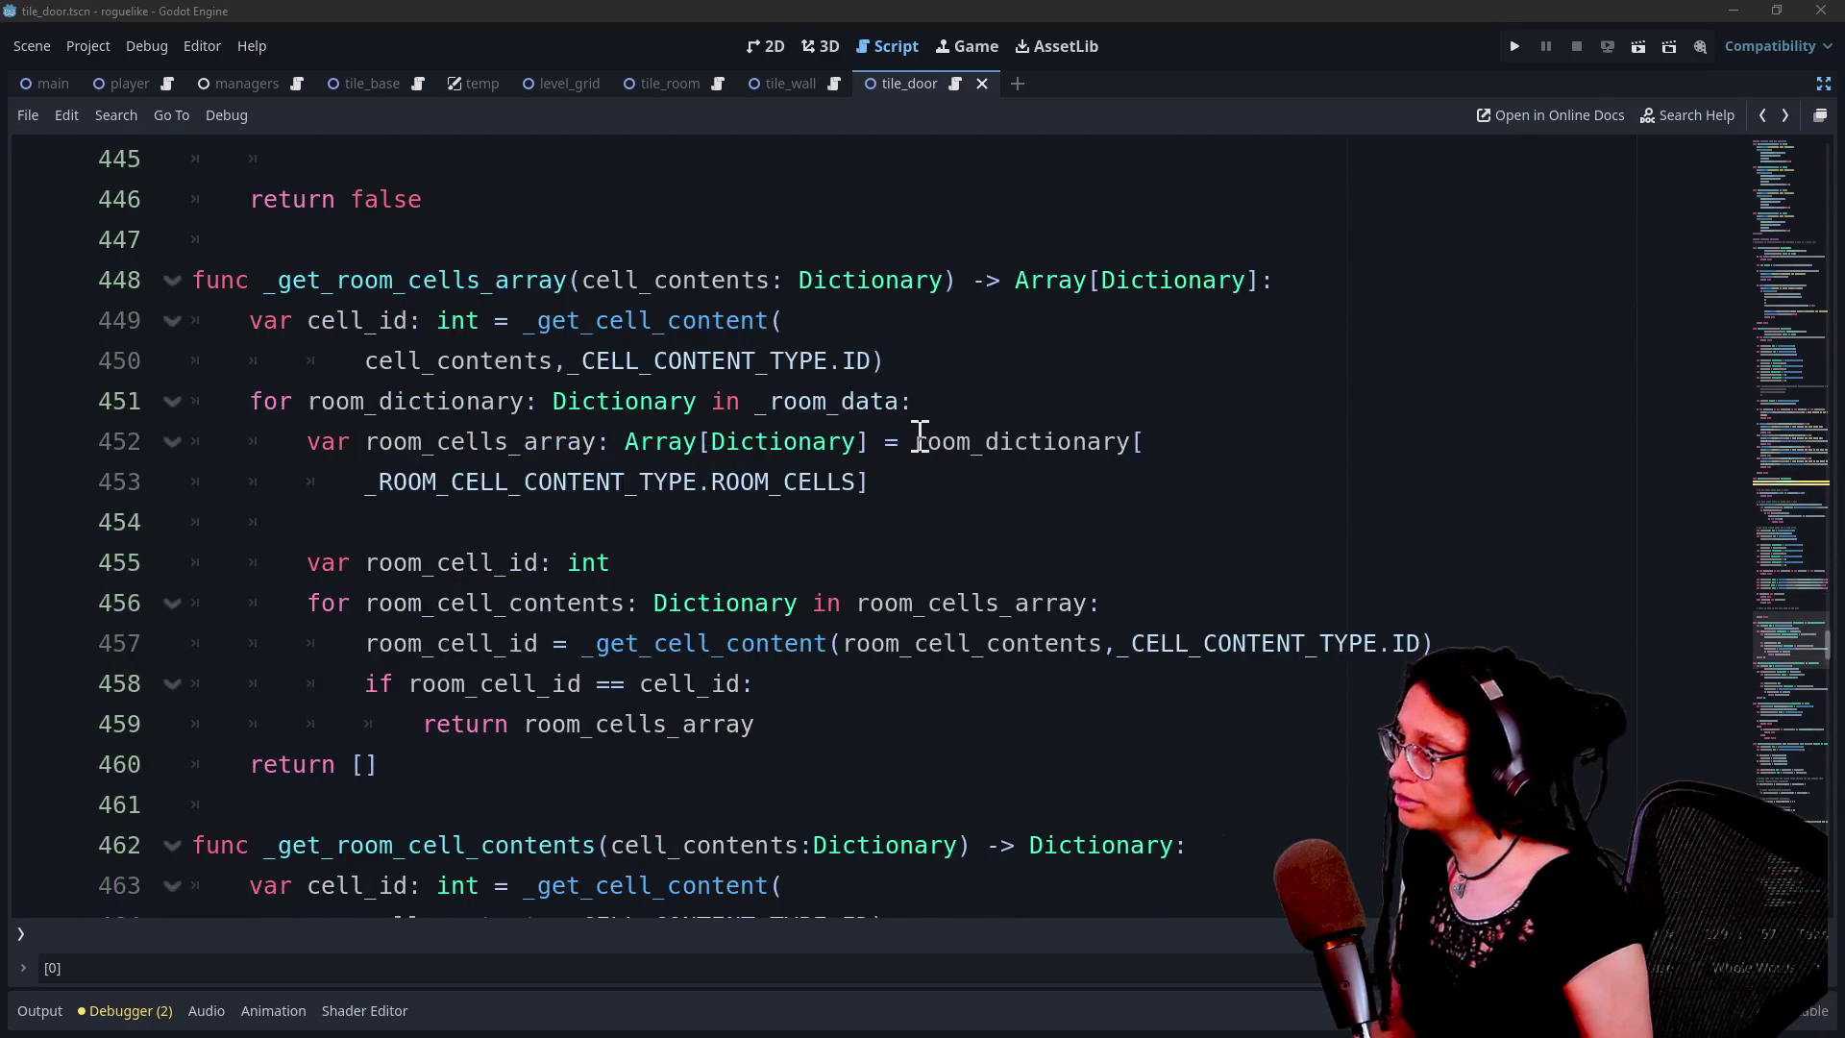
pyautogui.scroll(3, 920, 436)
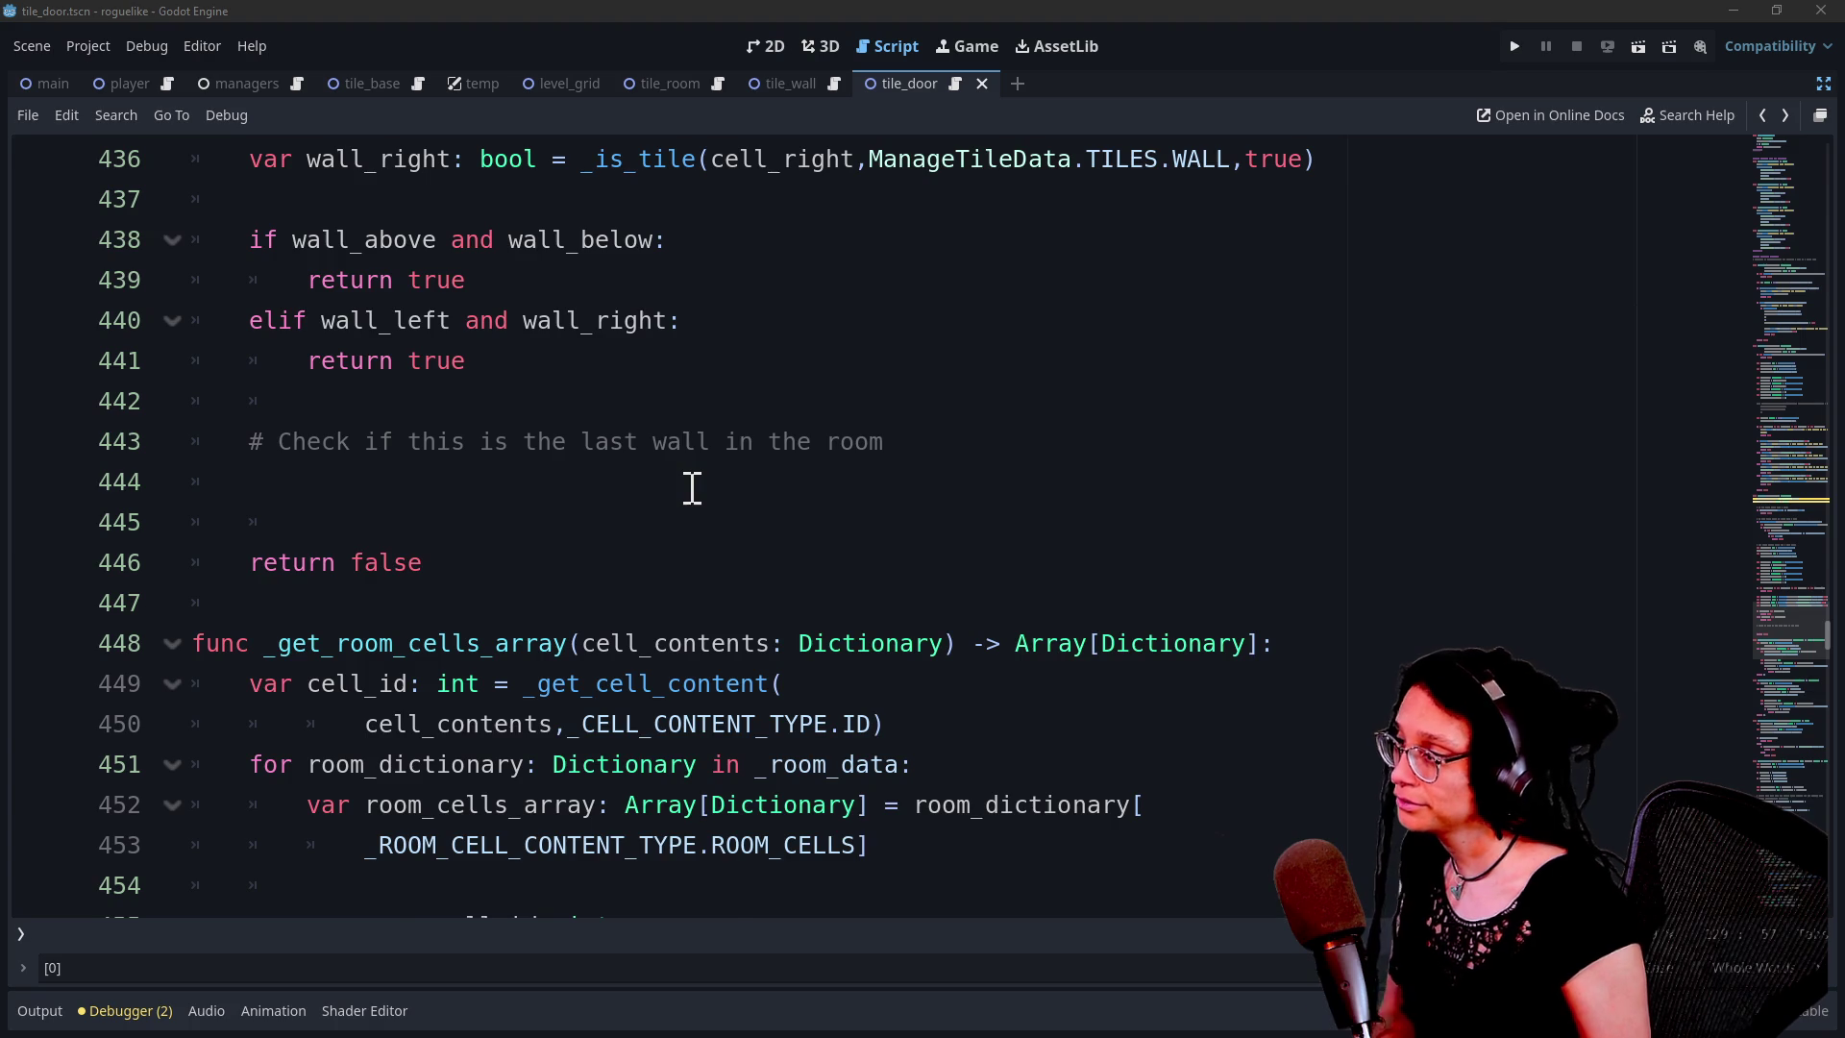
pyautogui.scroll(-2, 692, 488)
pyautogui.scroll(-1, 692, 488)
pyautogui.scroll(3, 690, 488)
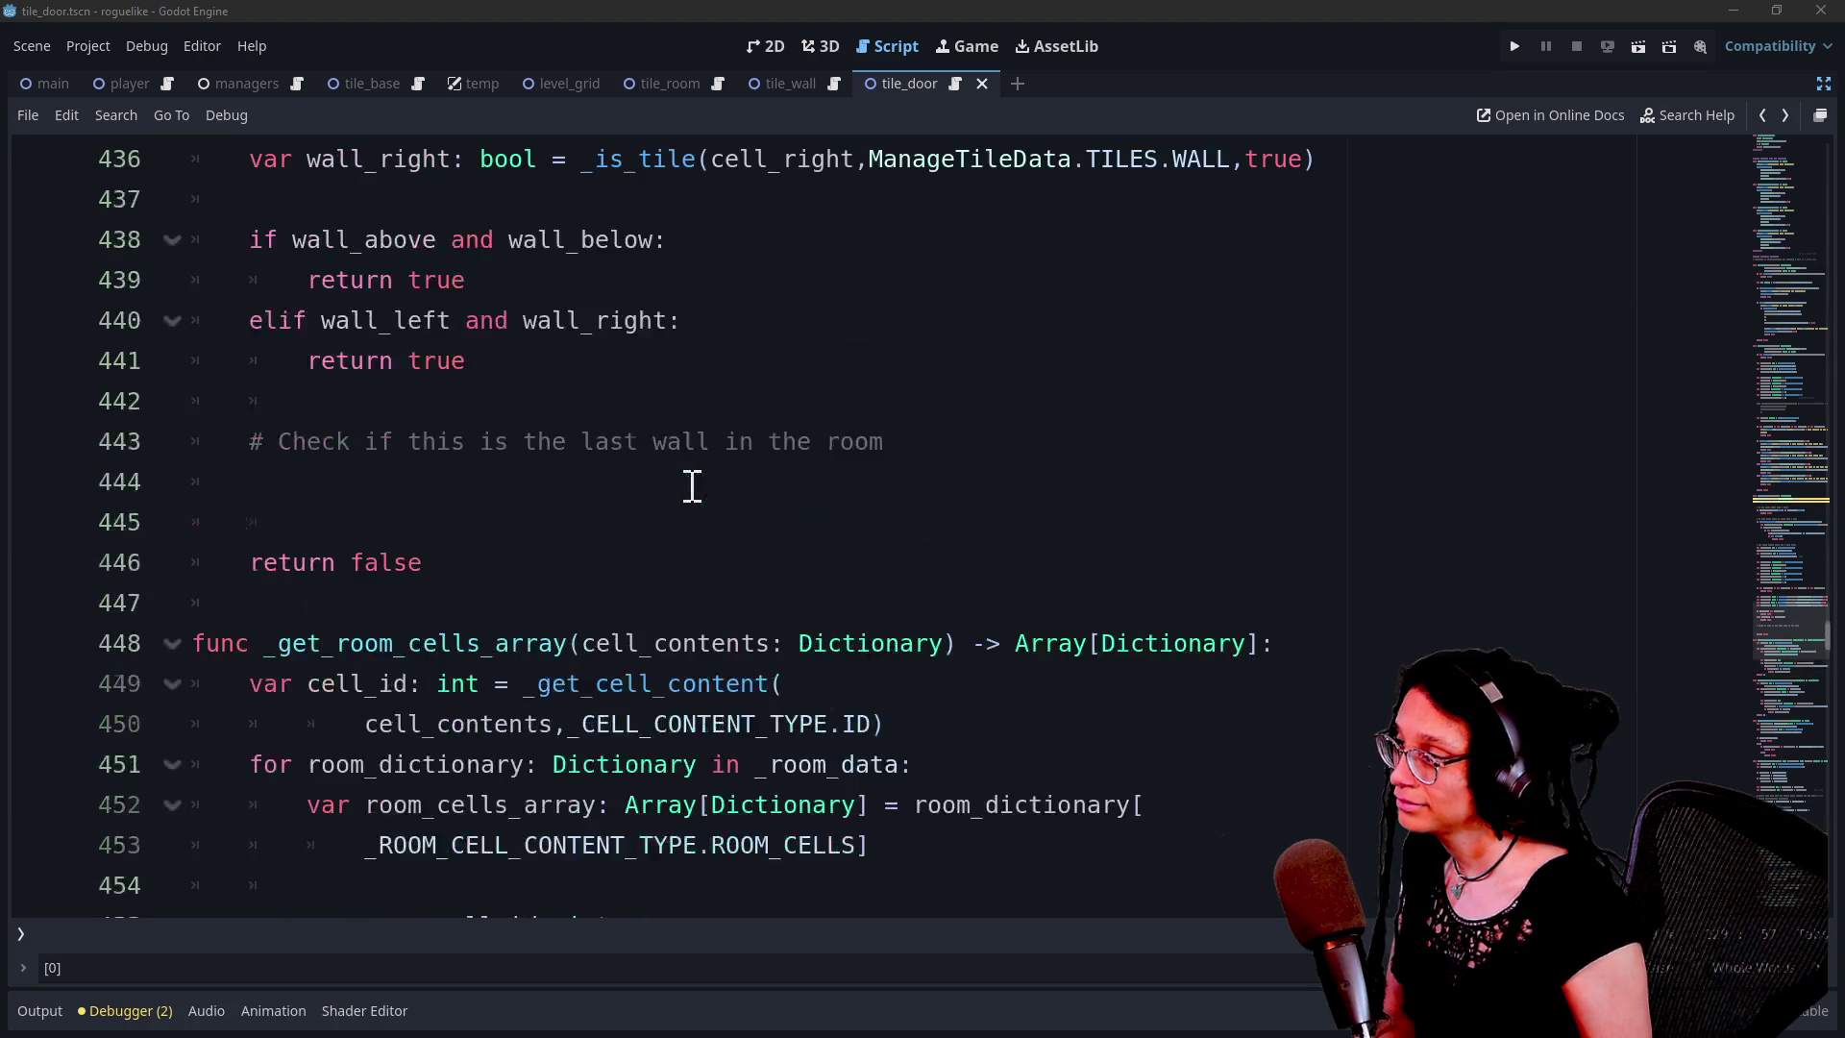
pyautogui.click(678, 488)
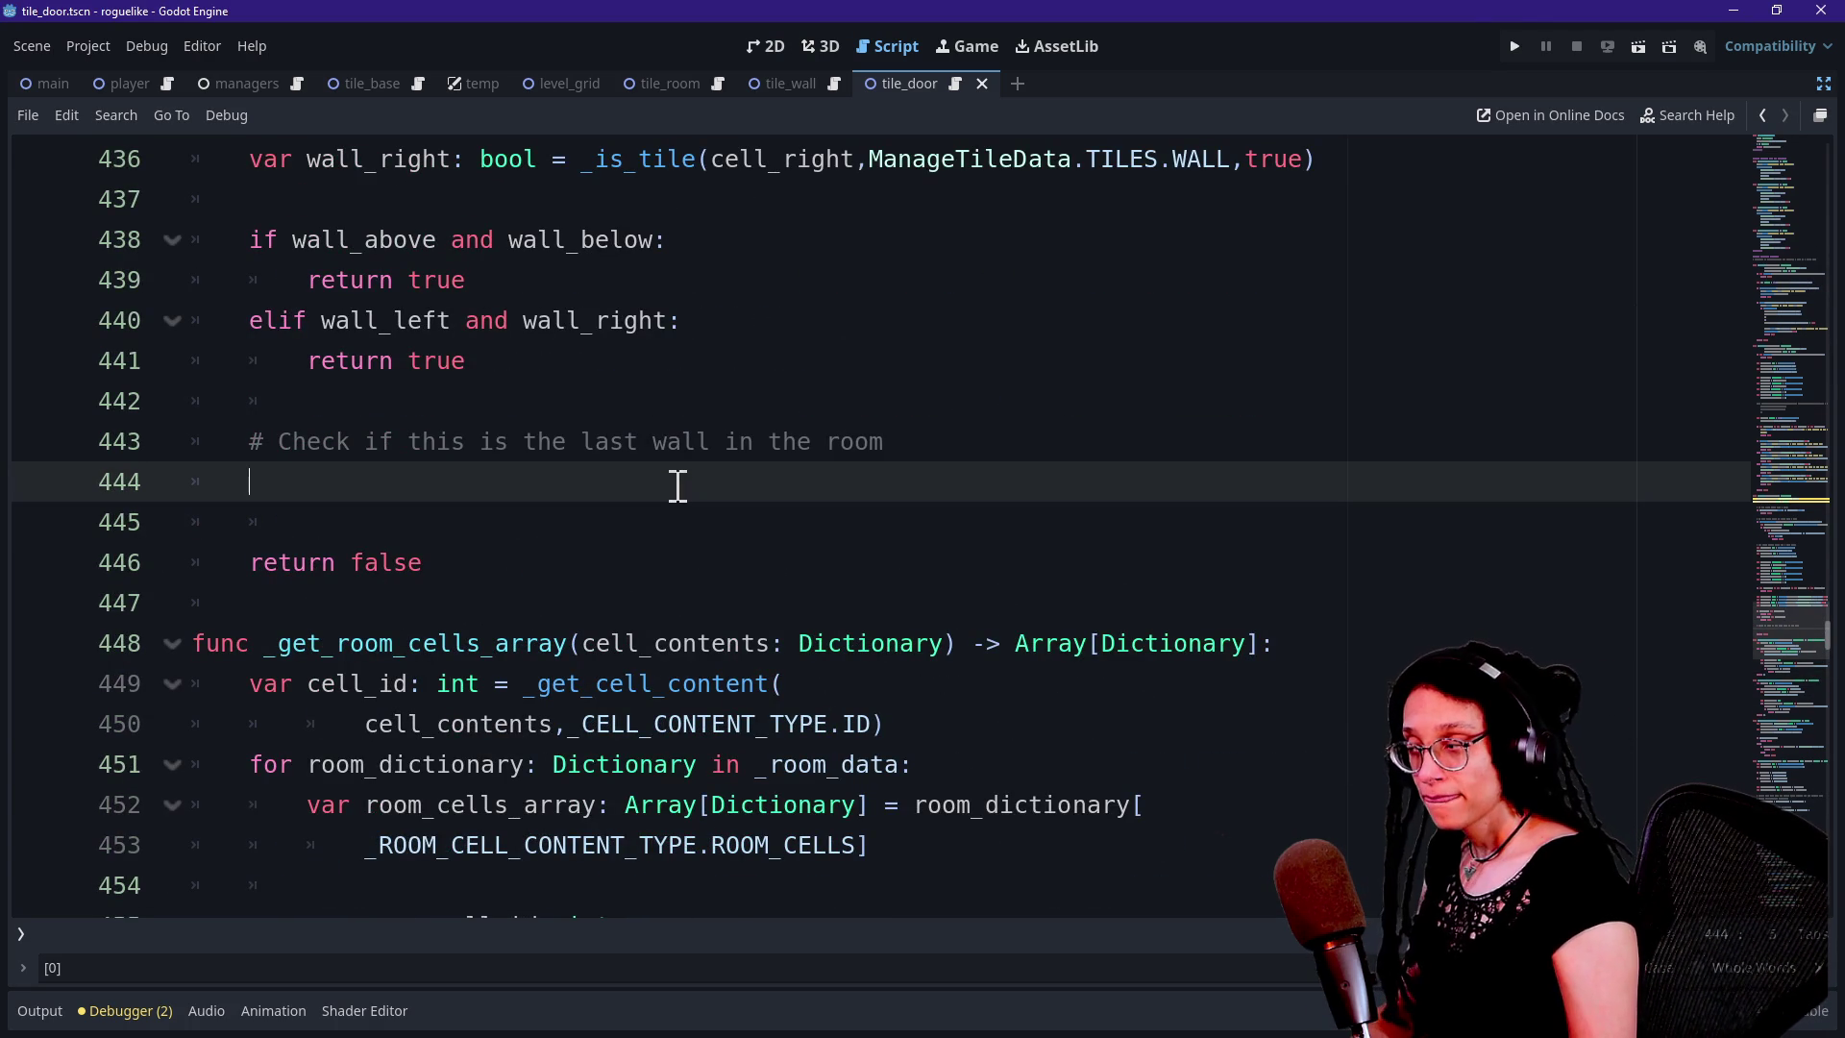
pyautogui.press('BackSpace')
pyautogui.press('BackSpace')
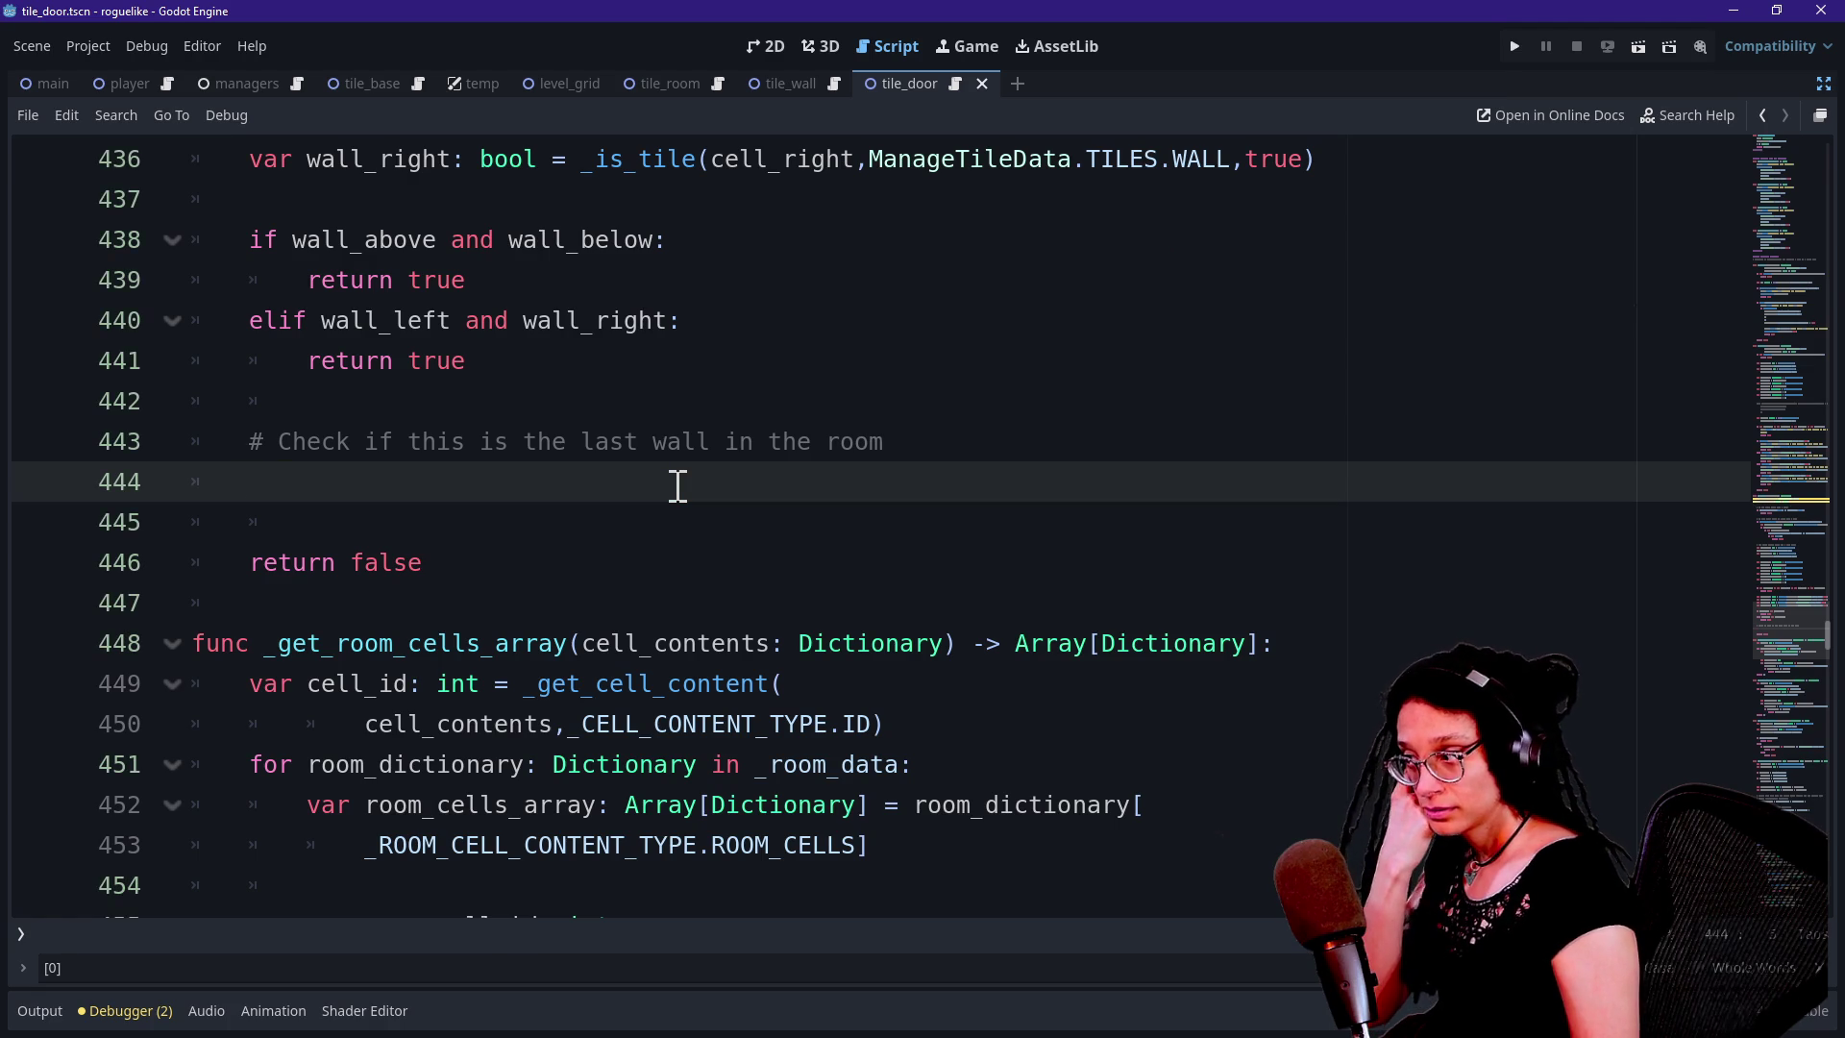
pyautogui.write('var room_cells_array"')
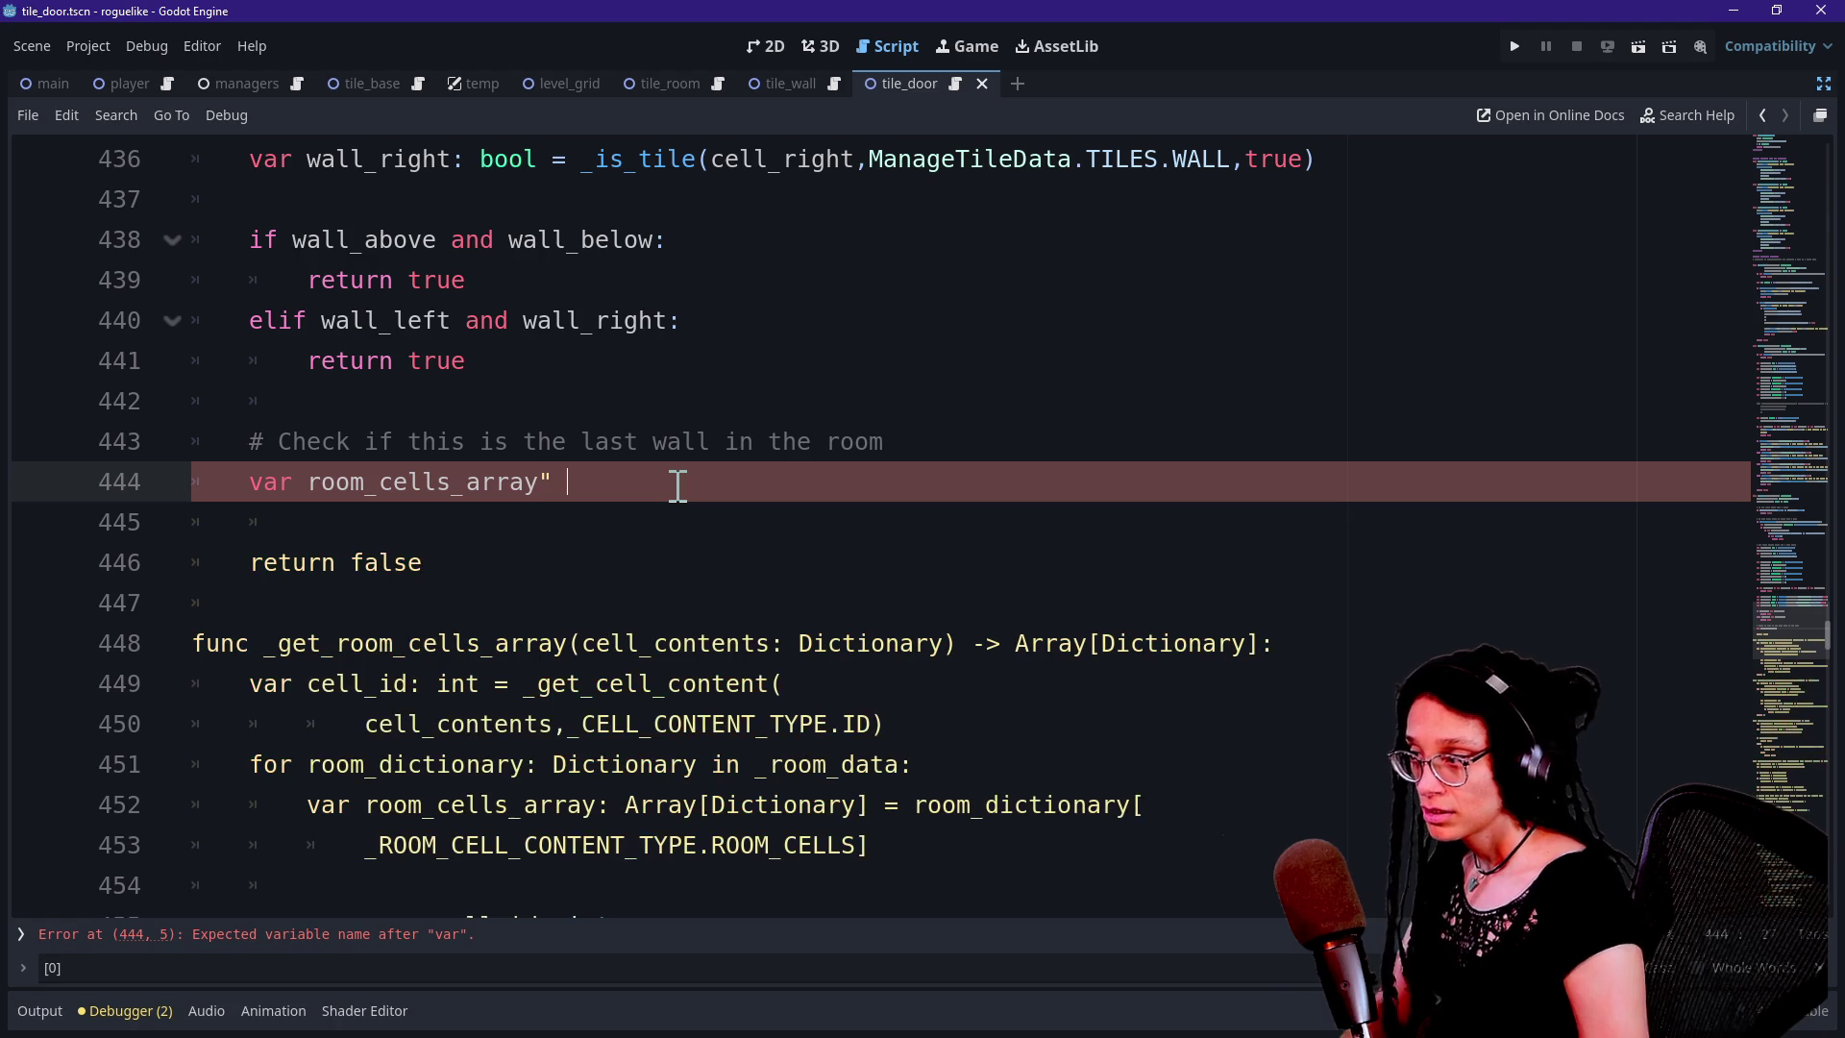
pyautogui.press('BackSpace')
pyautogui.write('ray[Dictionar')
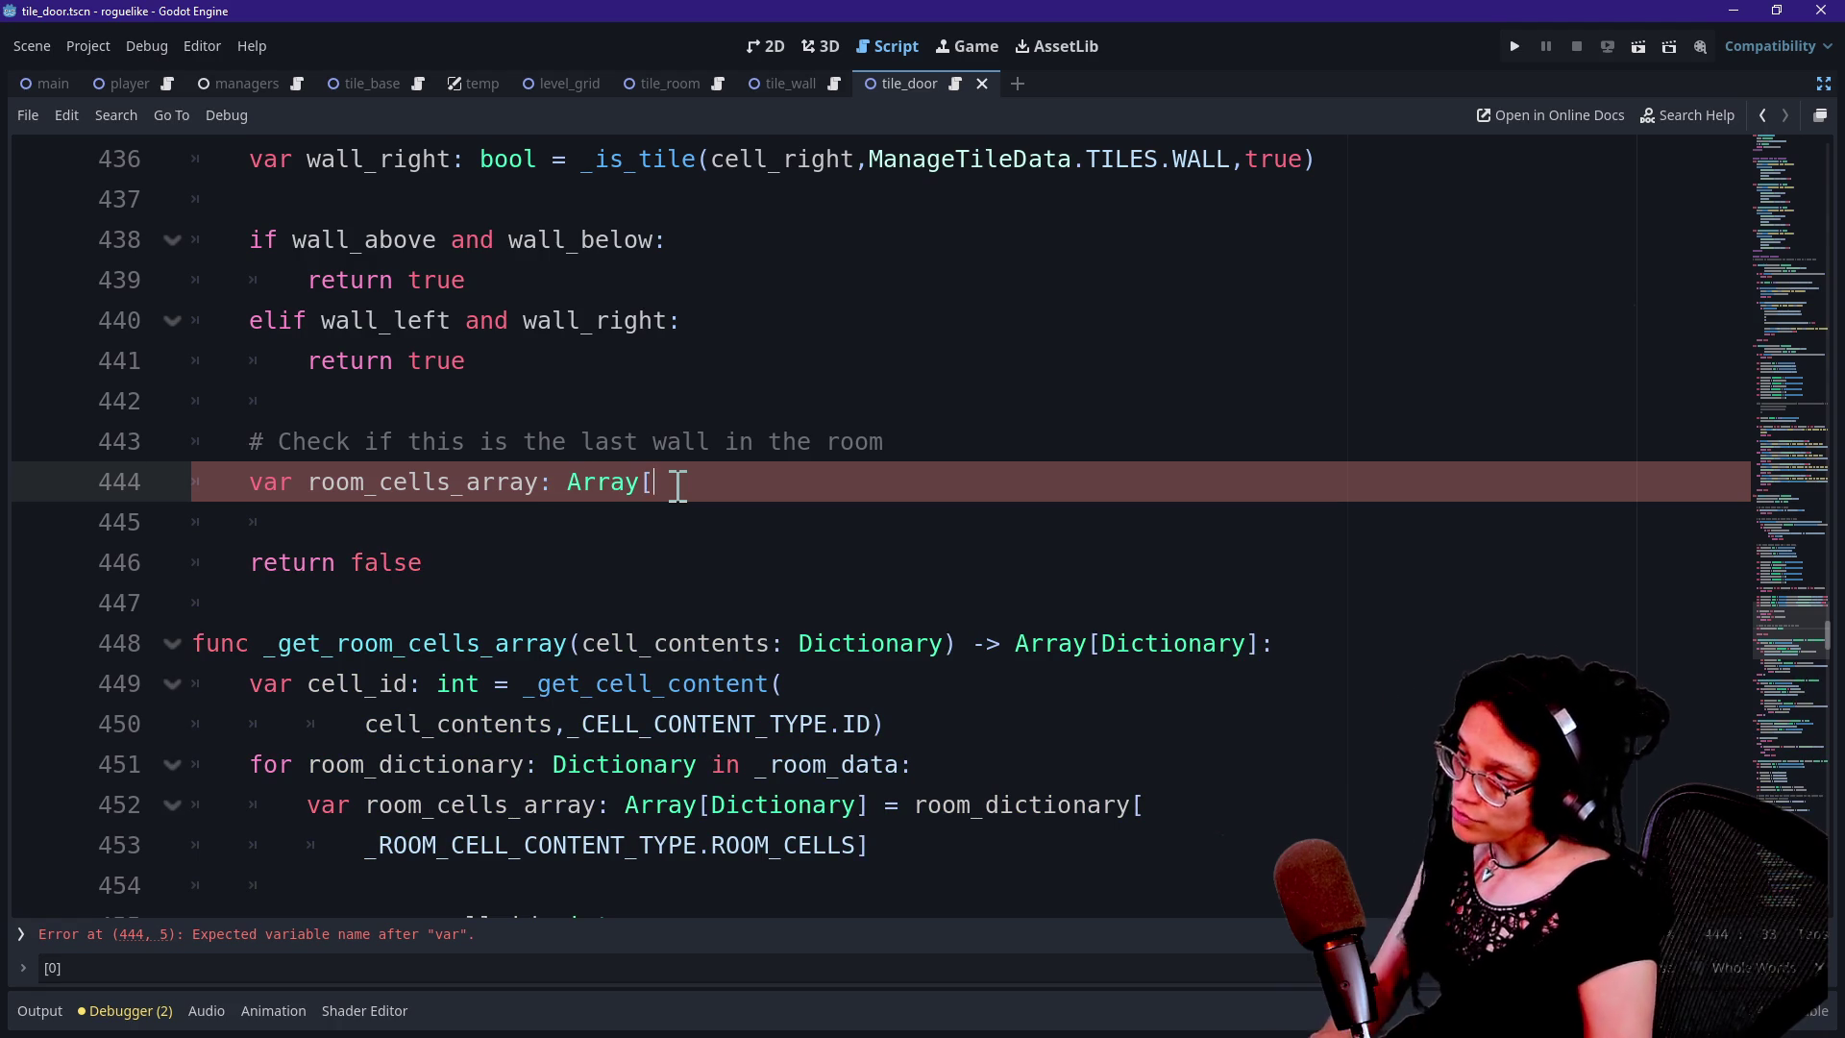
pyautogui.write('y]')
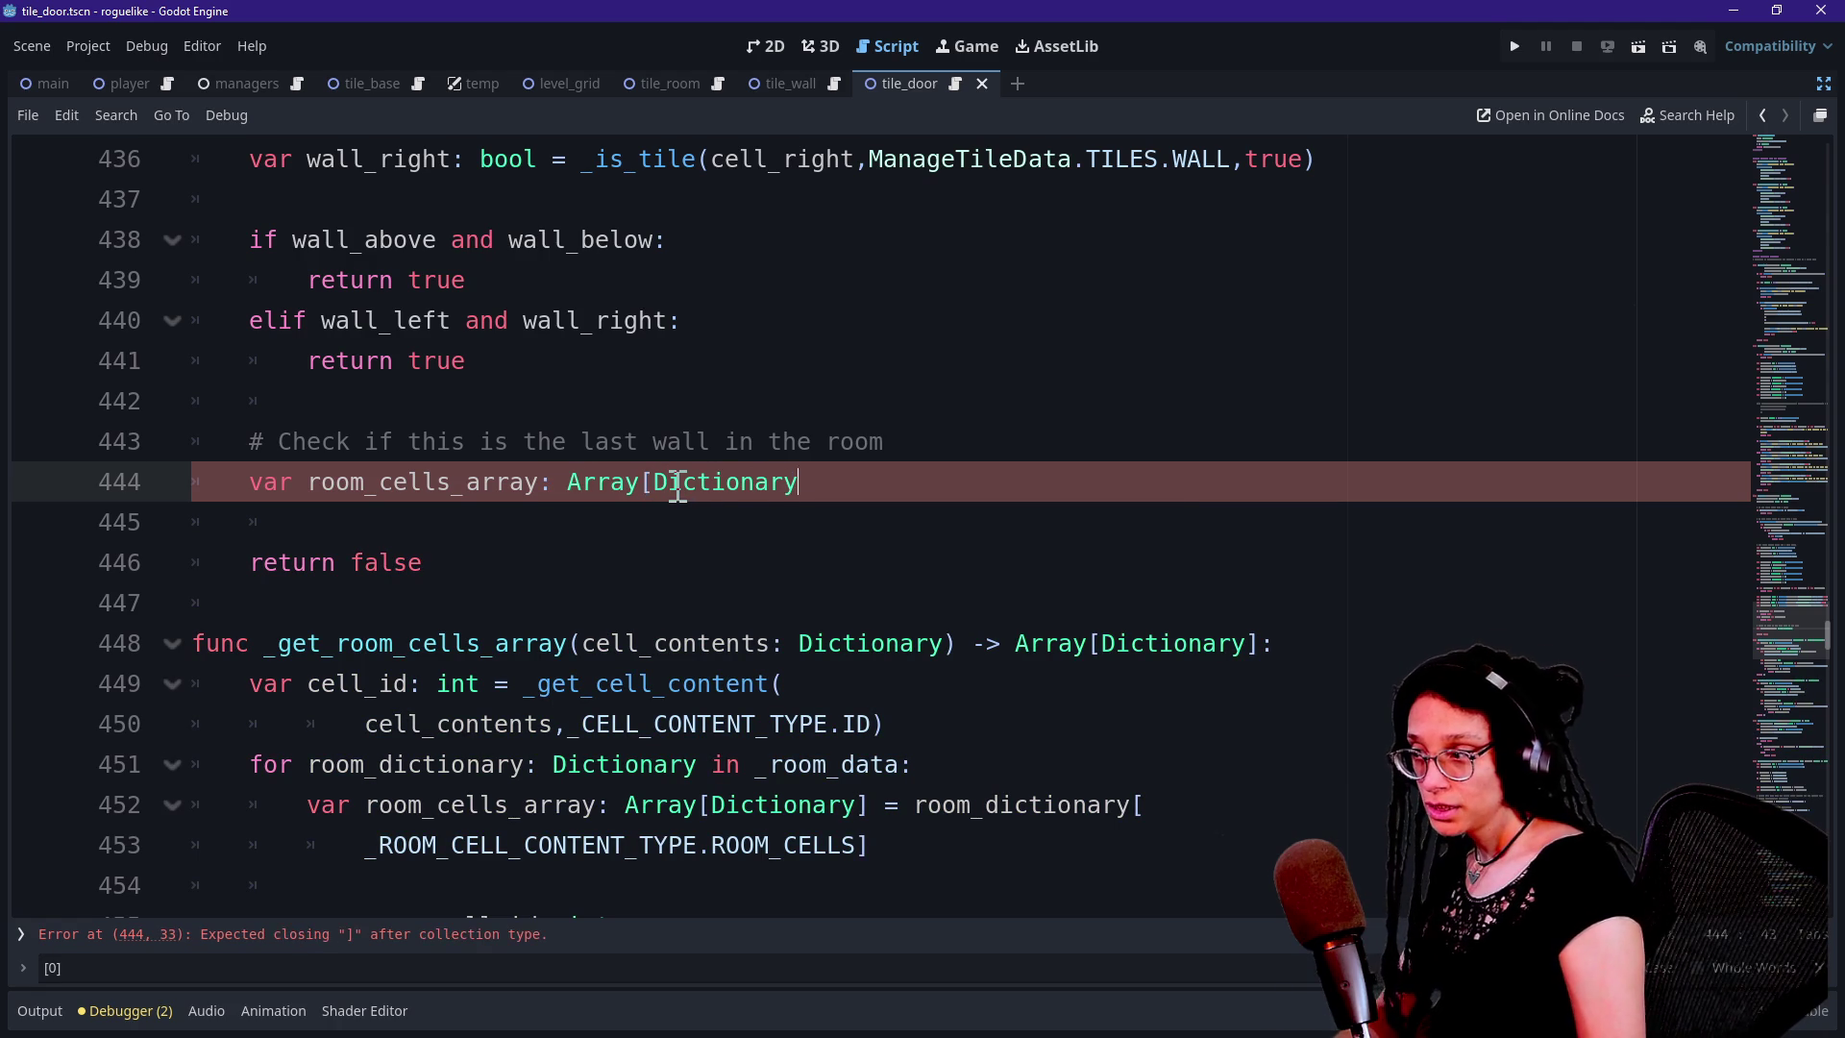
pyautogui.write(' = _ge')
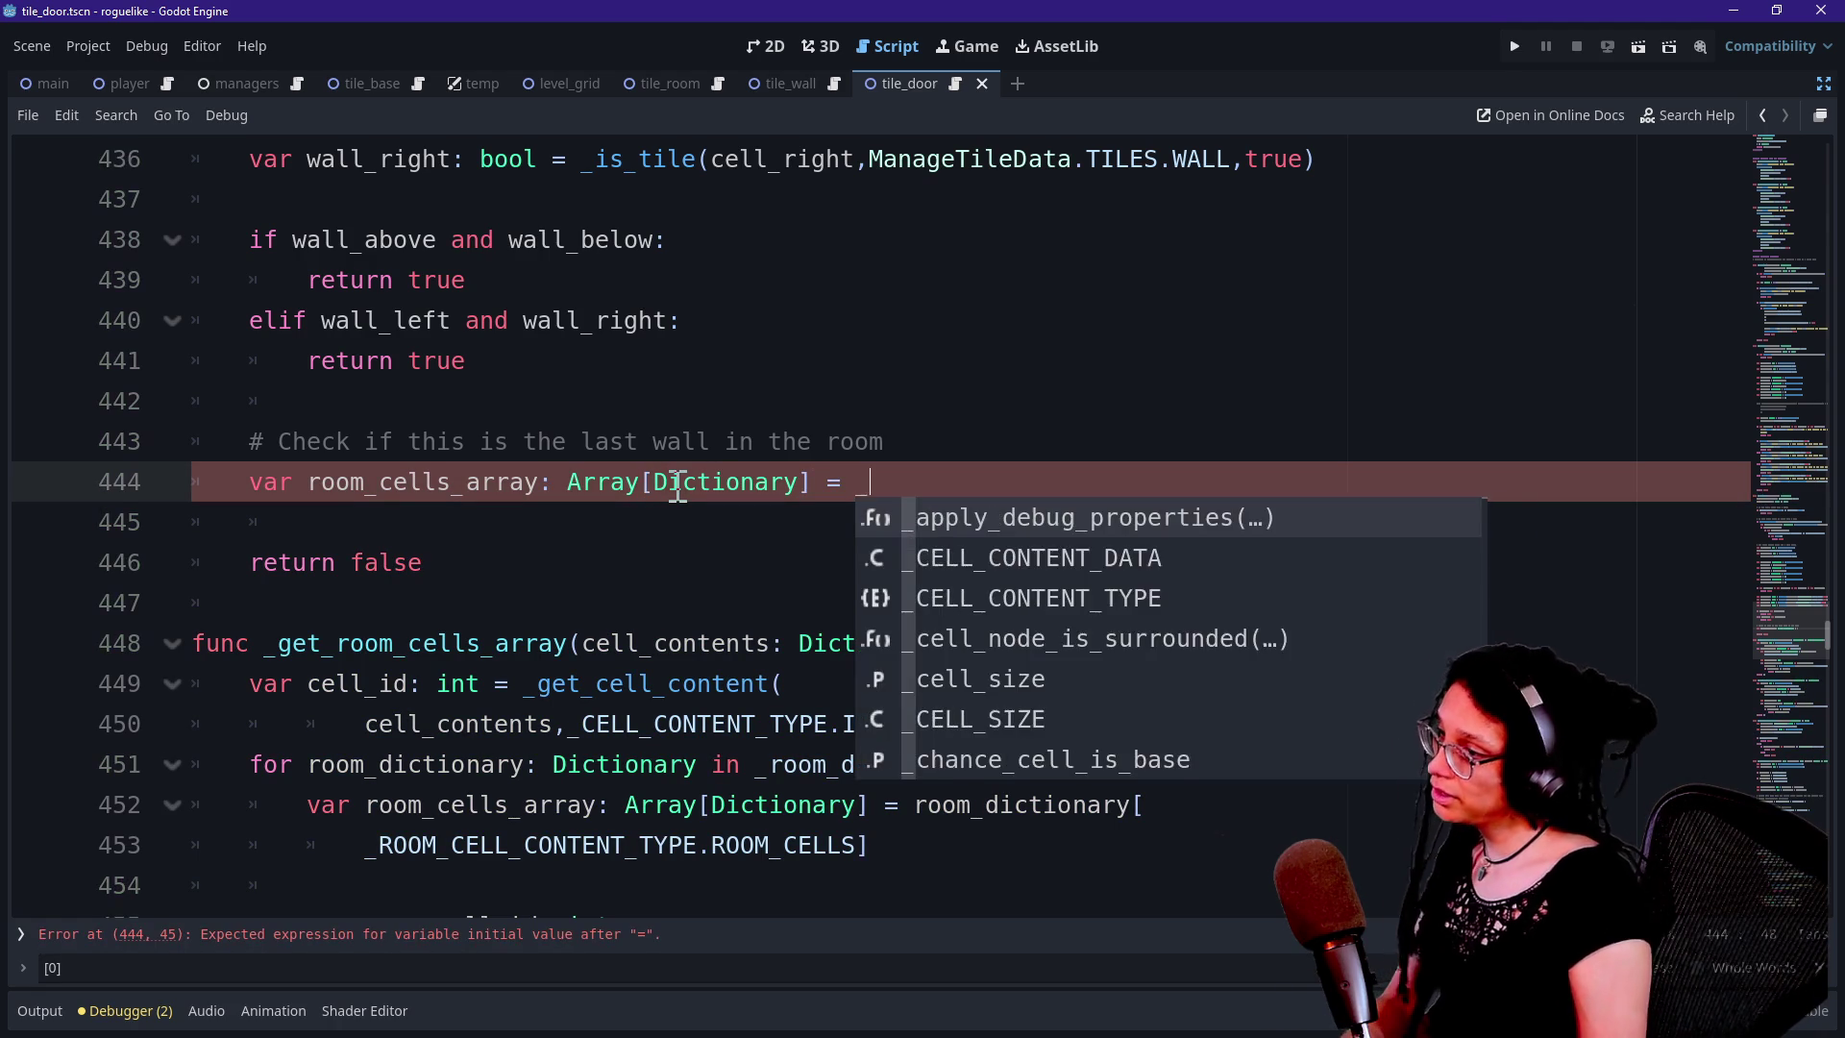
pyautogui.write('t_room')
pyautogui.press('Return')
pyautogui.write('cell_contents')
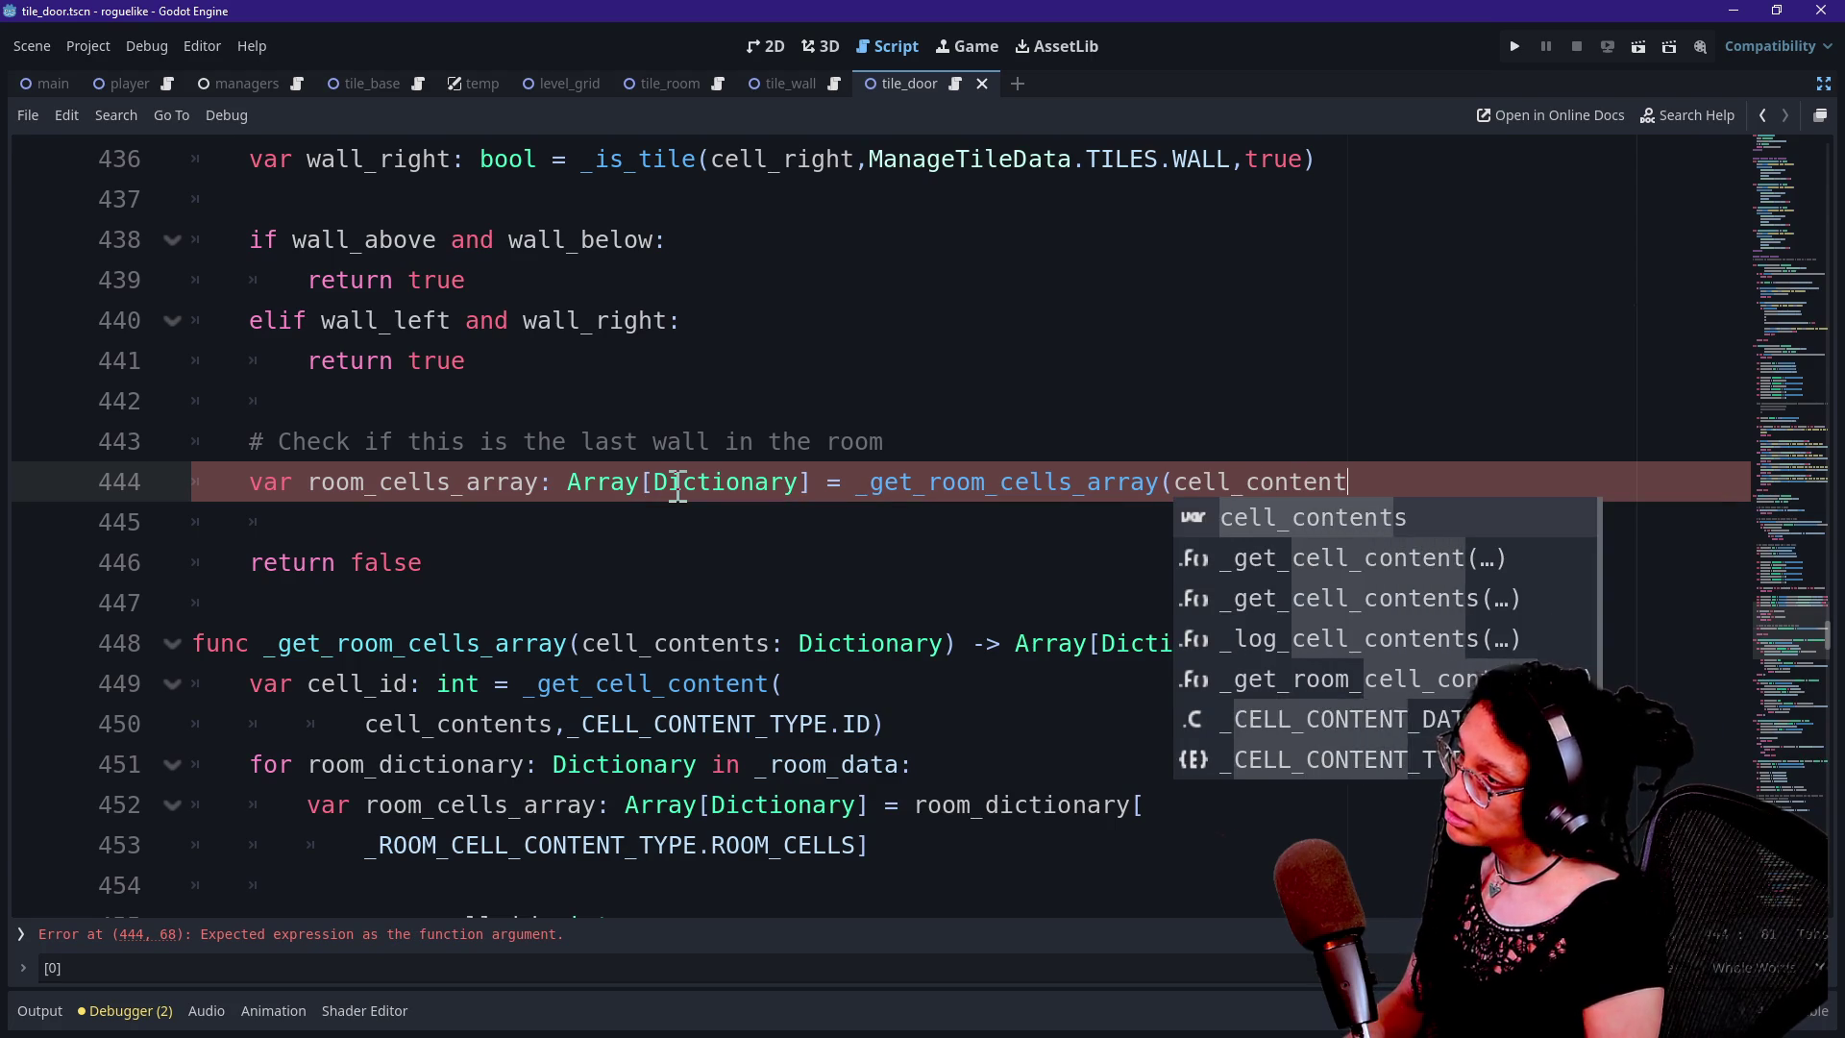
pyautogui.write(')')
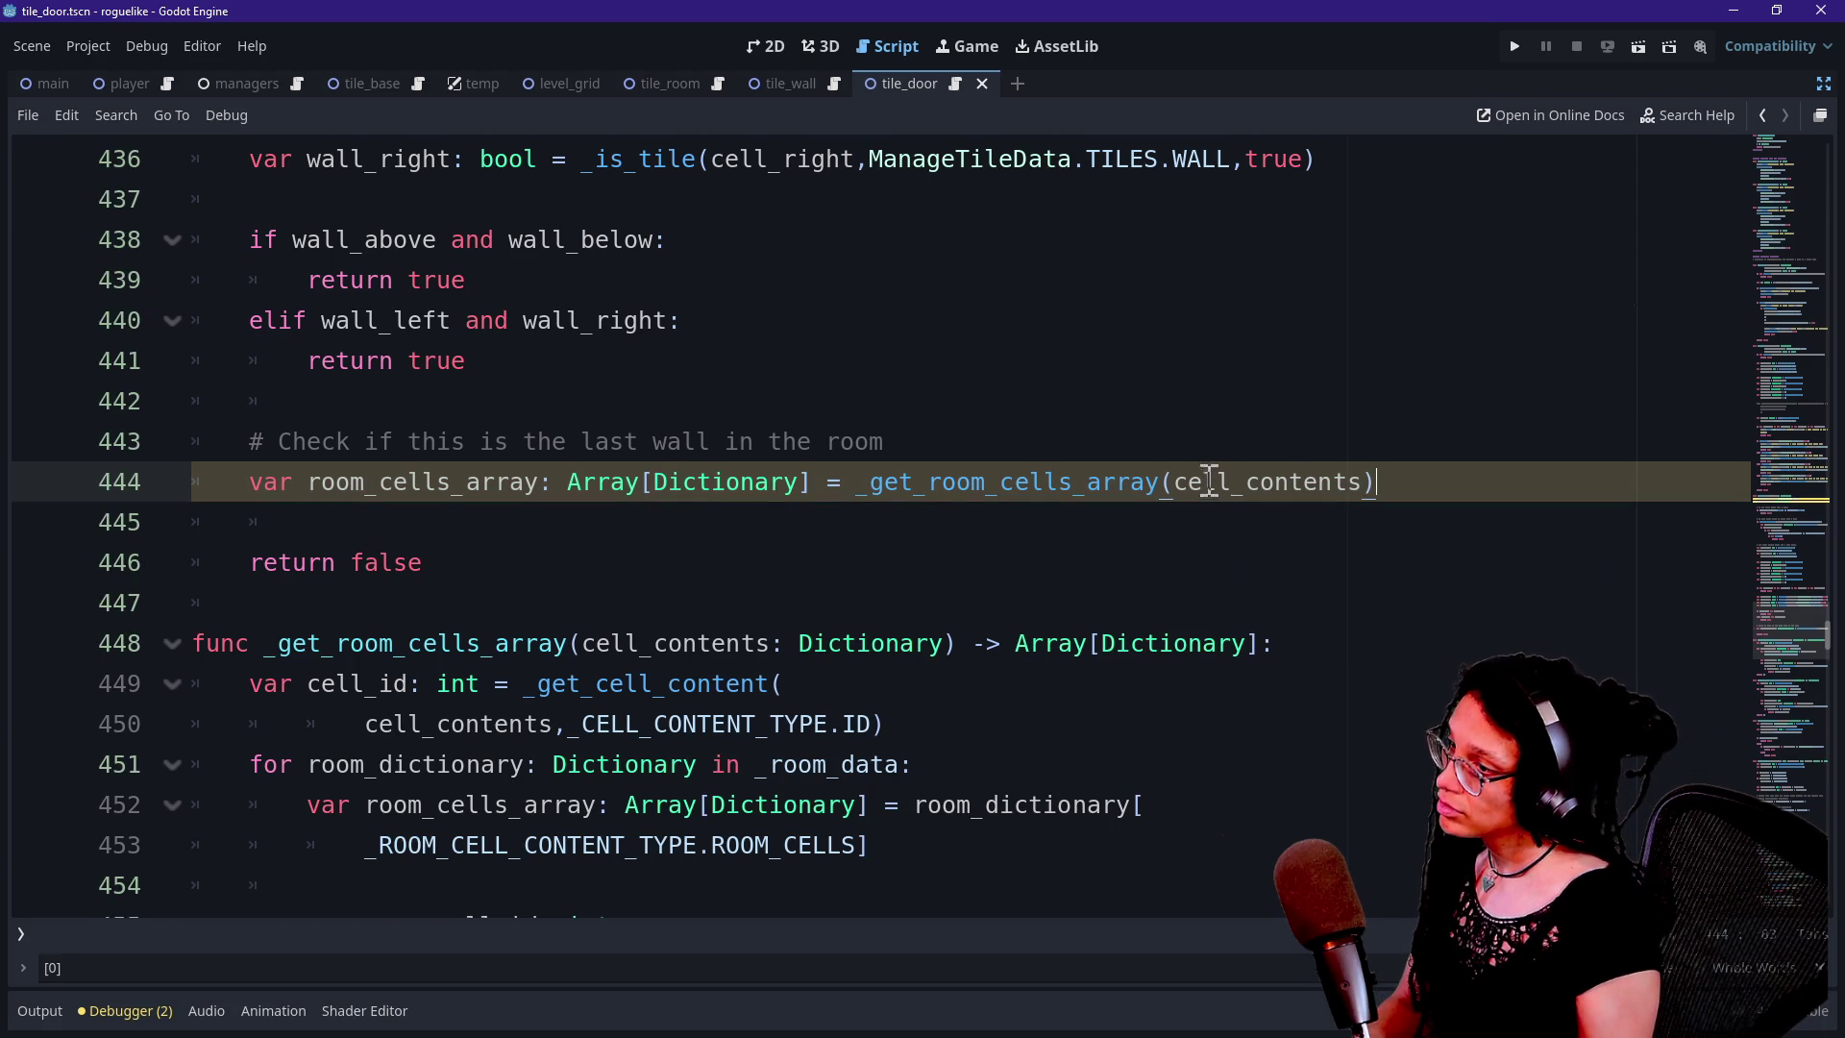
# Step: Begin a new var declaration on line 445 below the room_cells_array line
pyautogui.press('Return')
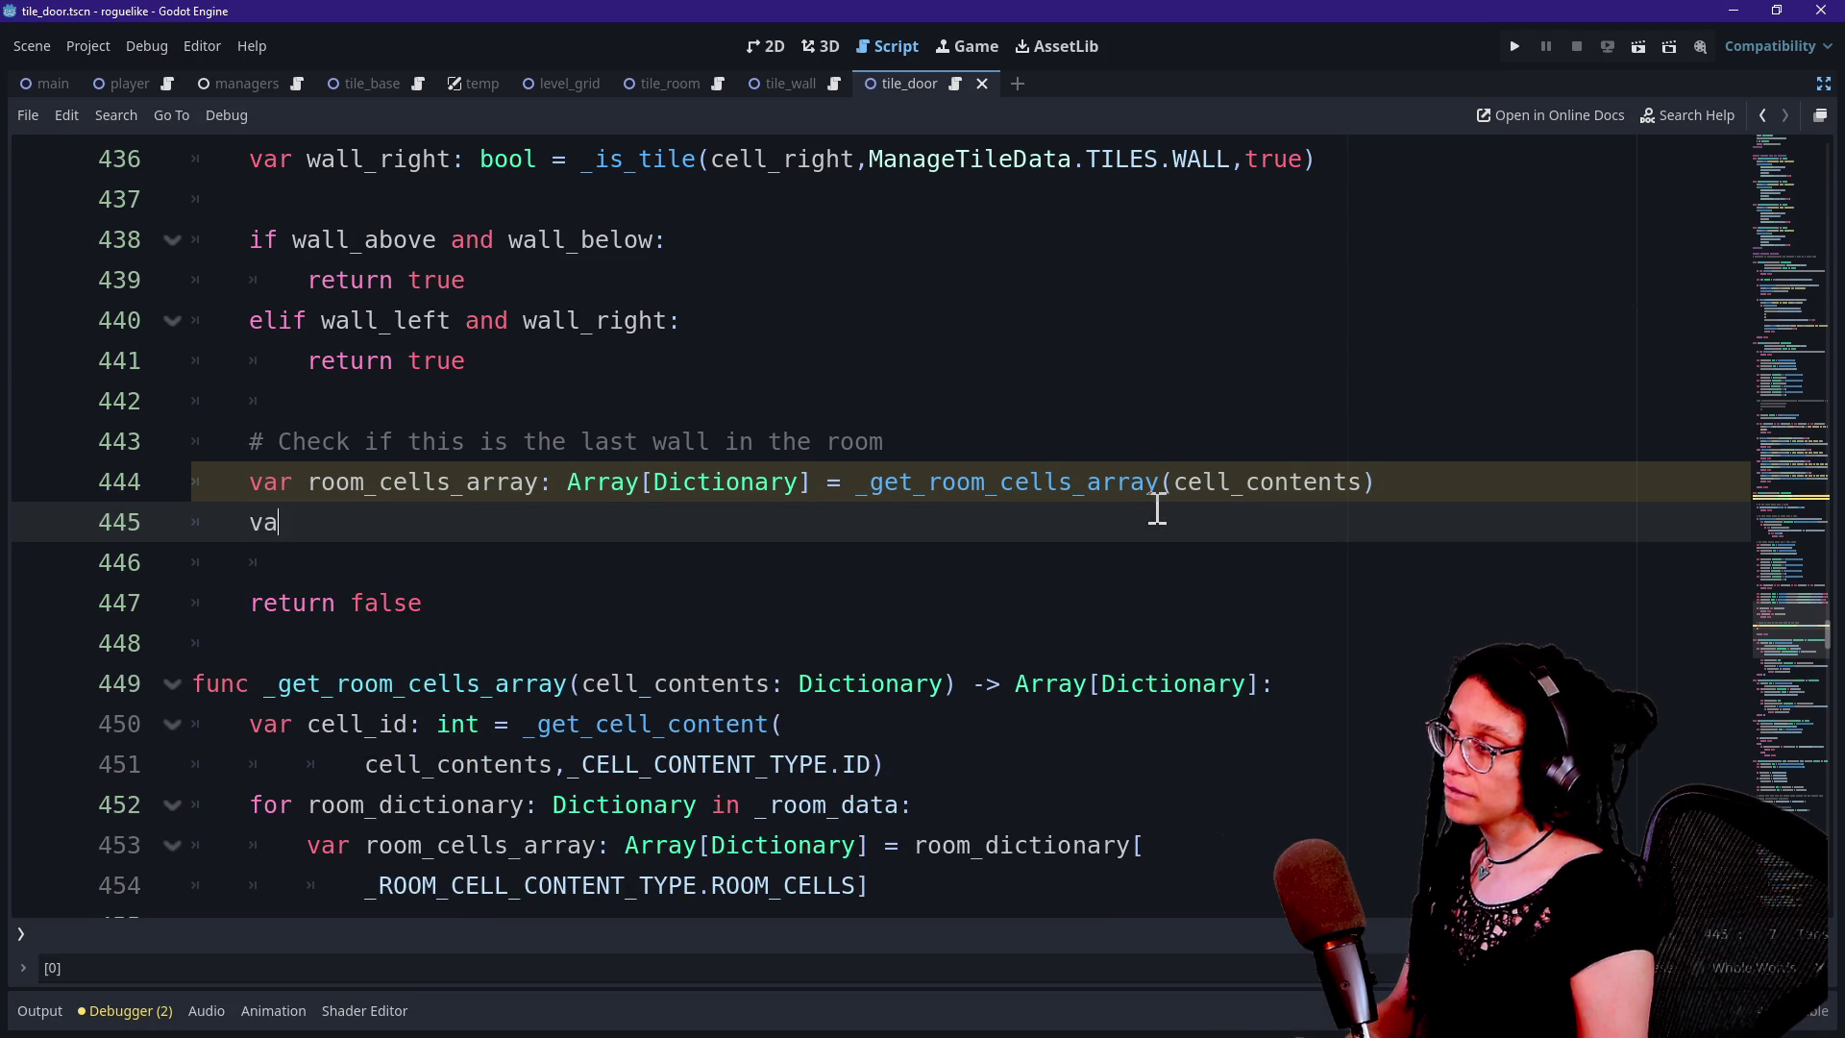
pyautogui.write('r')
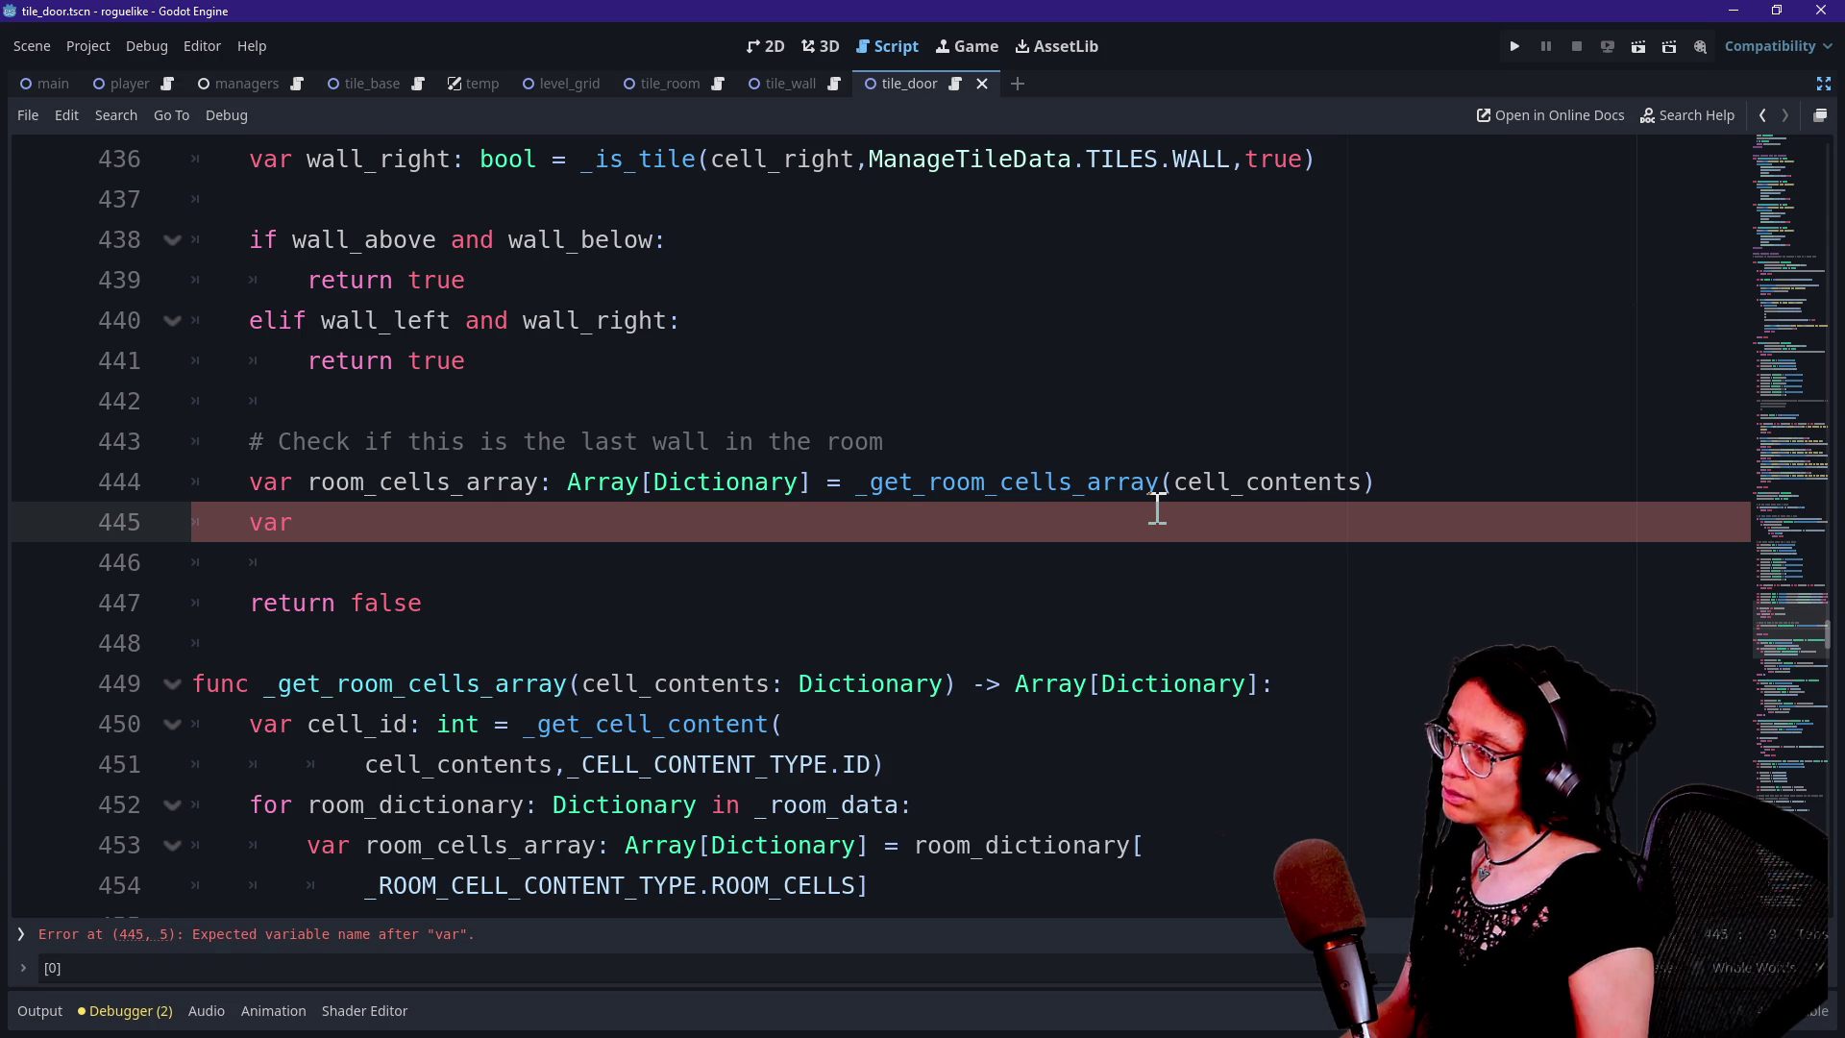
pyautogui.scroll(2, 853, 622)
pyautogui.scroll(-2, 853, 623)
pyautogui.scroll(-3, 853, 623)
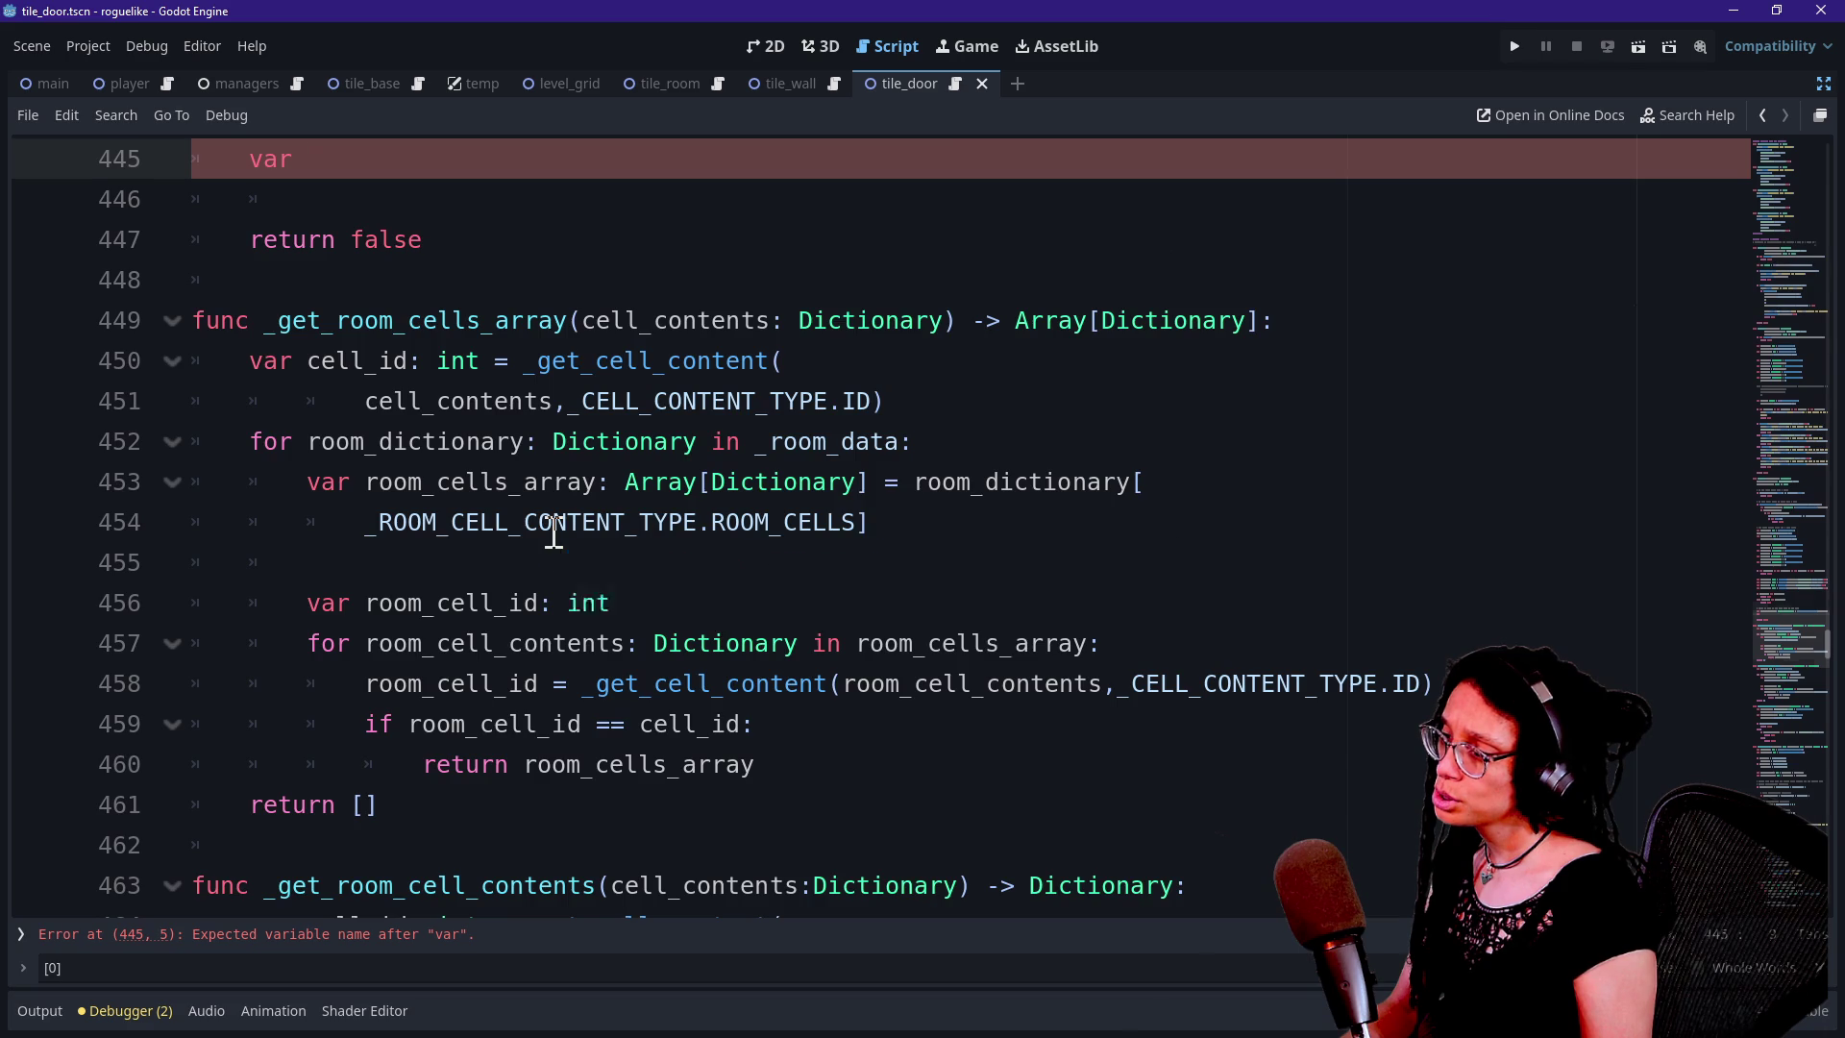
pyautogui.scroll(1, 556, 528)
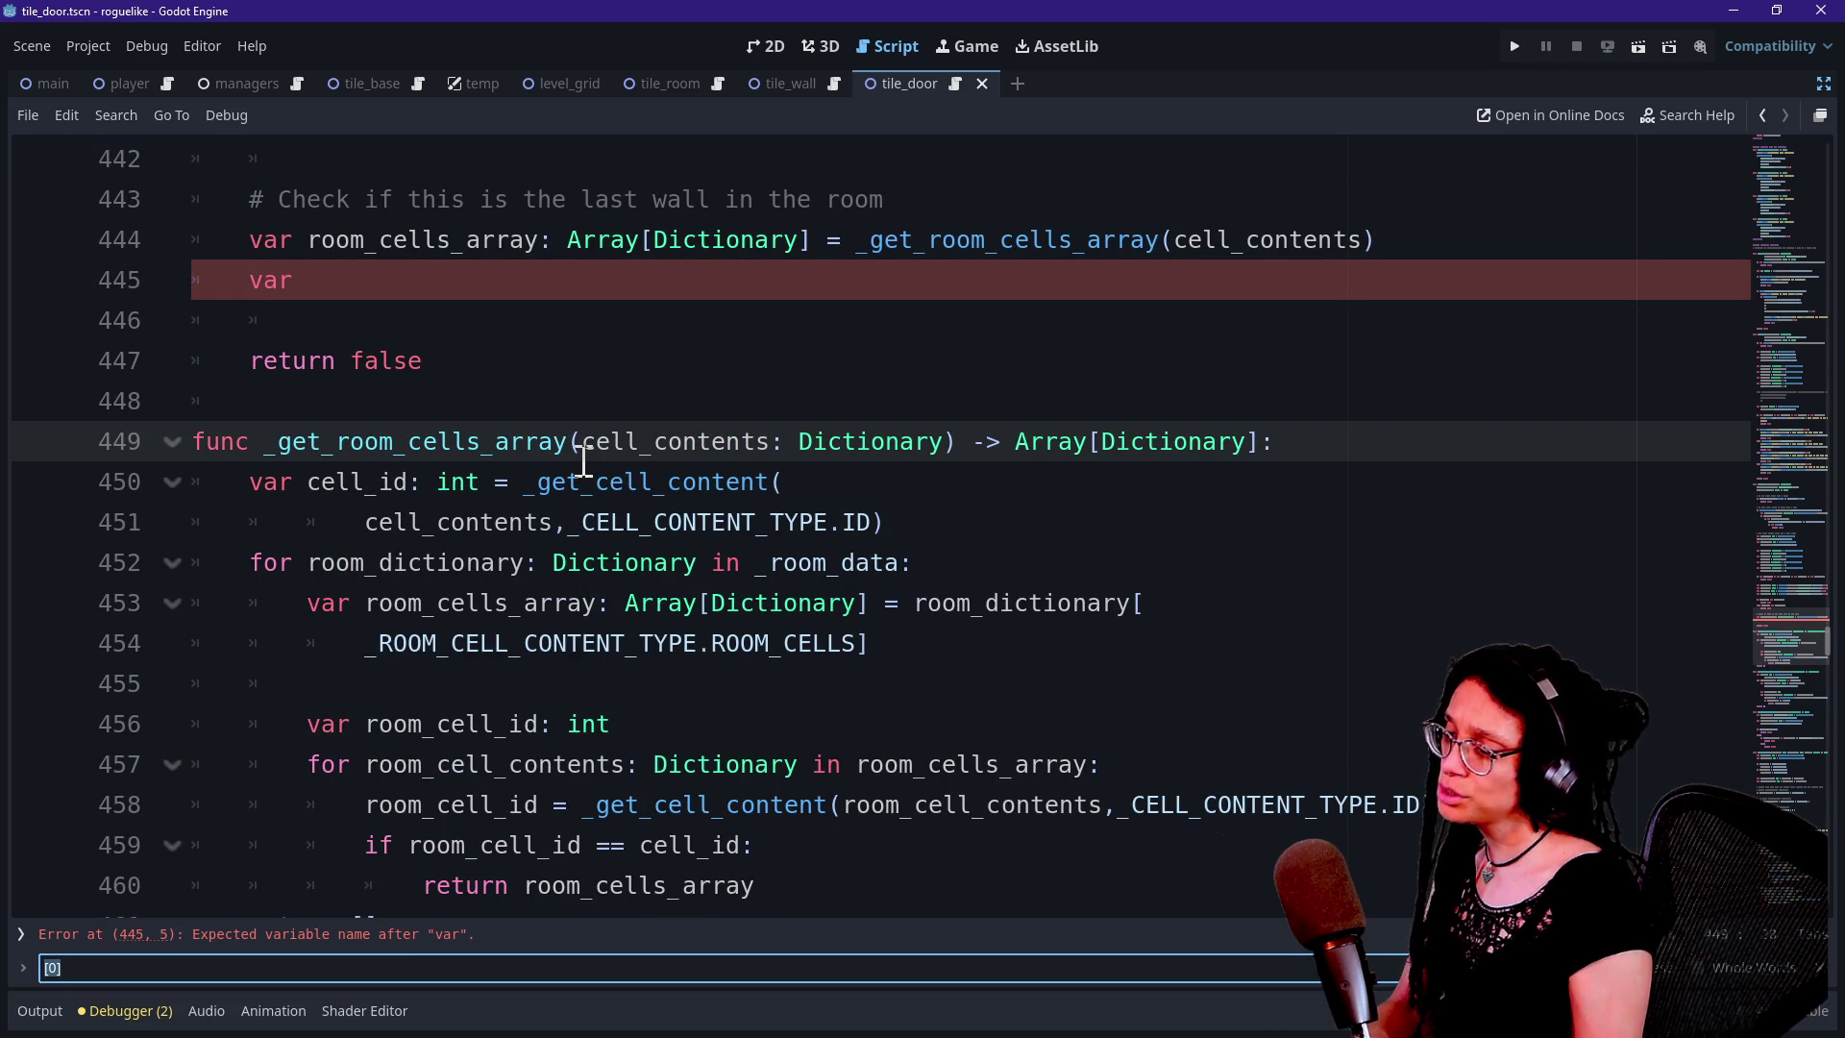
pyautogui.write('== cell')
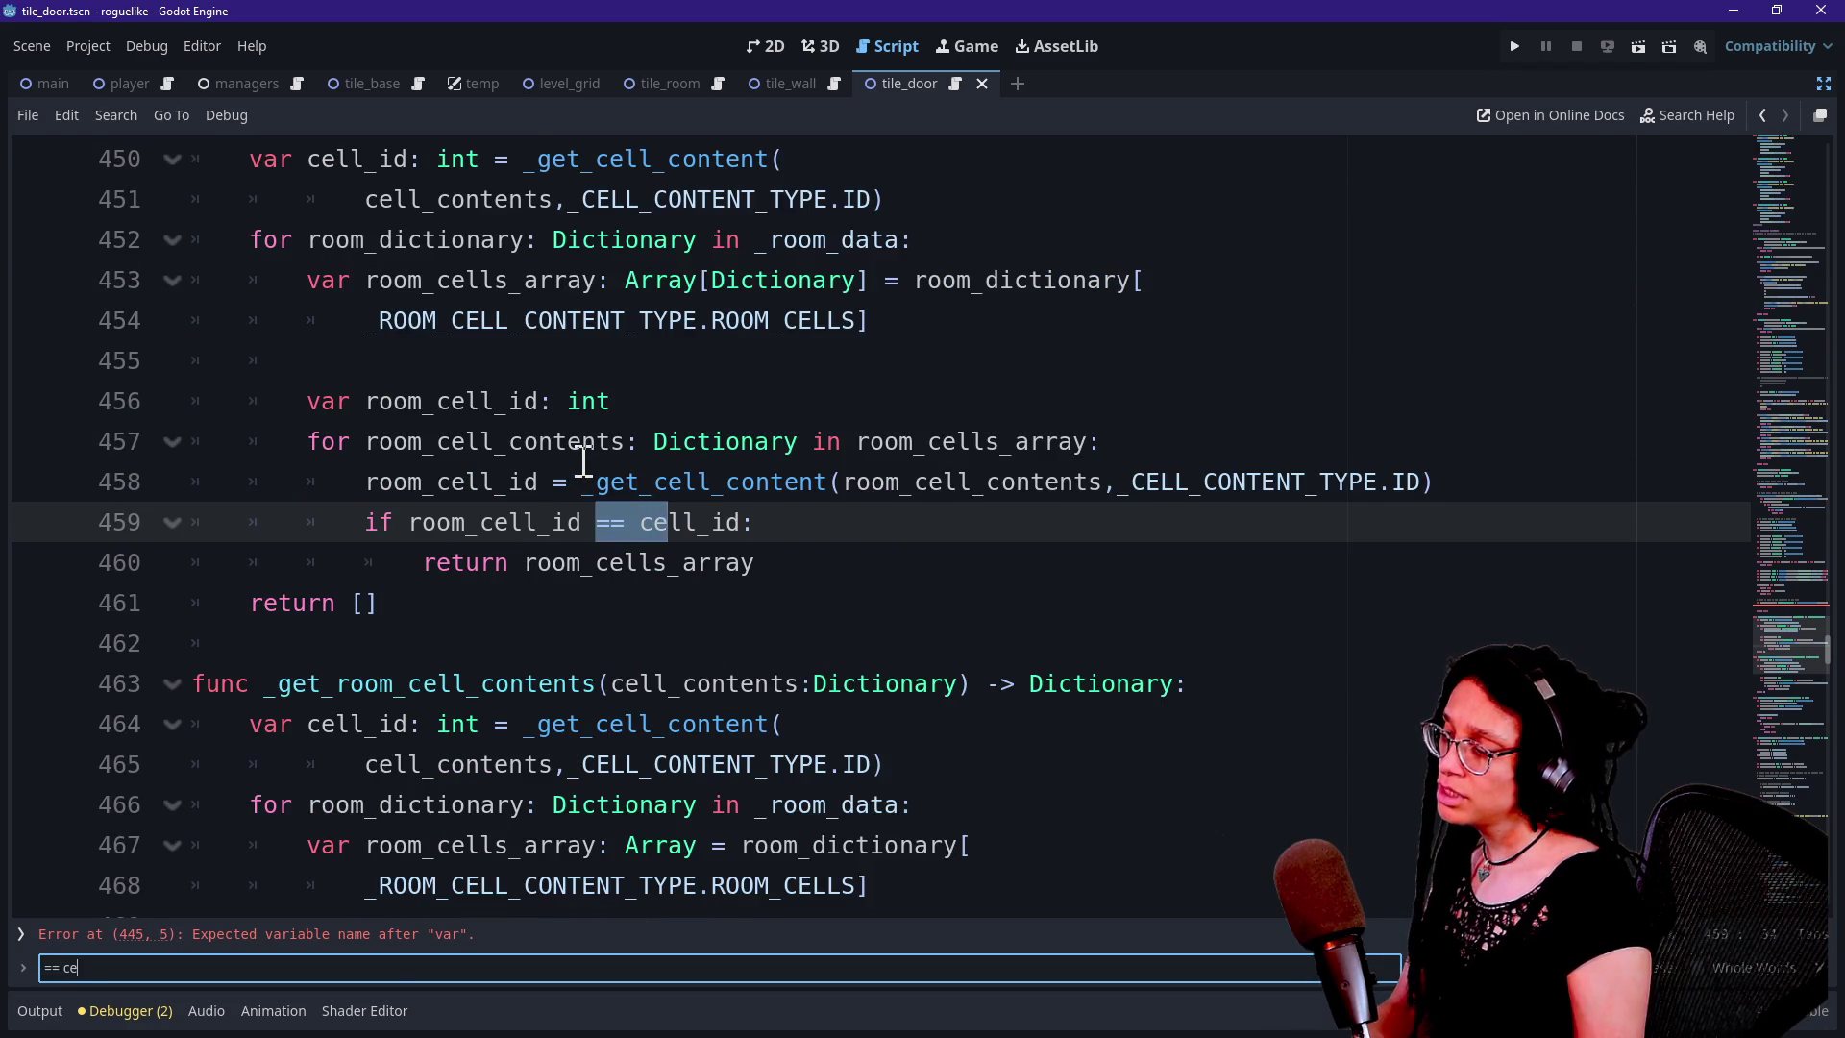
pyautogui.write('_id')
pyautogui.press('Return')
pyautogui.press('Return')
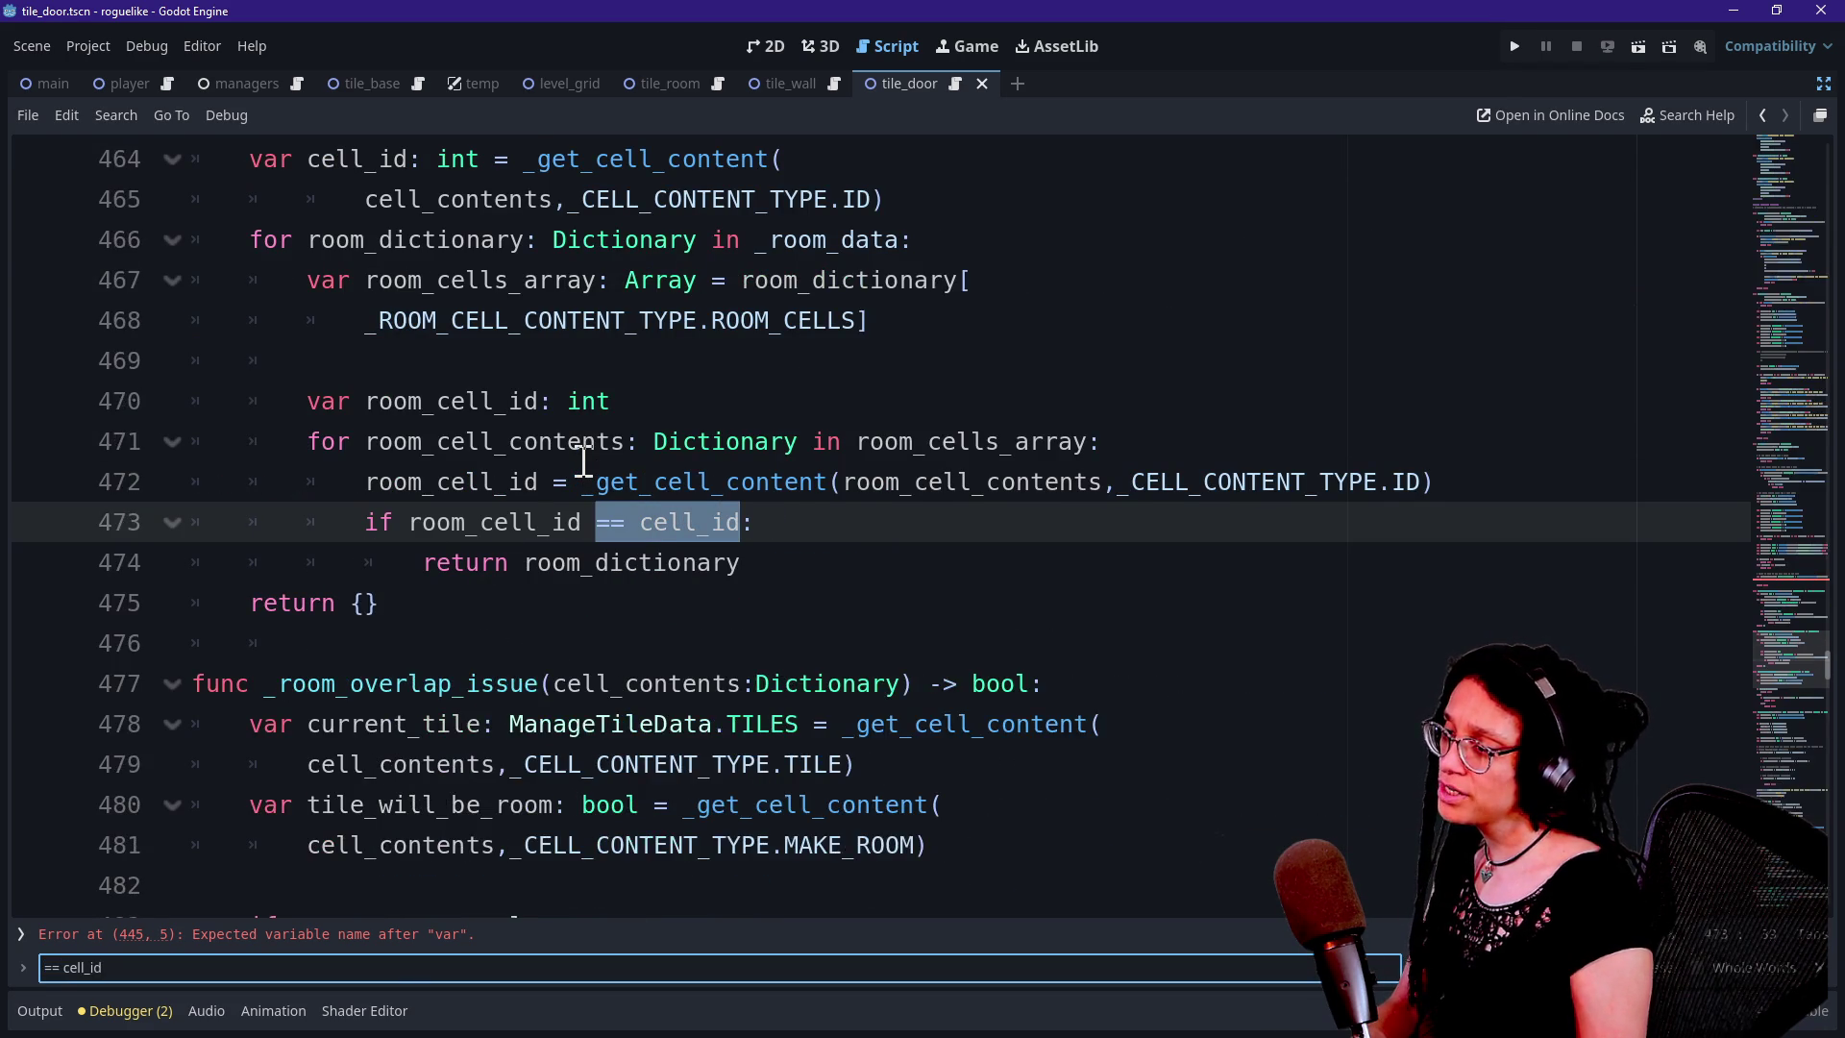
pyautogui.hotkey('ctrl', 'shift', 'Left')
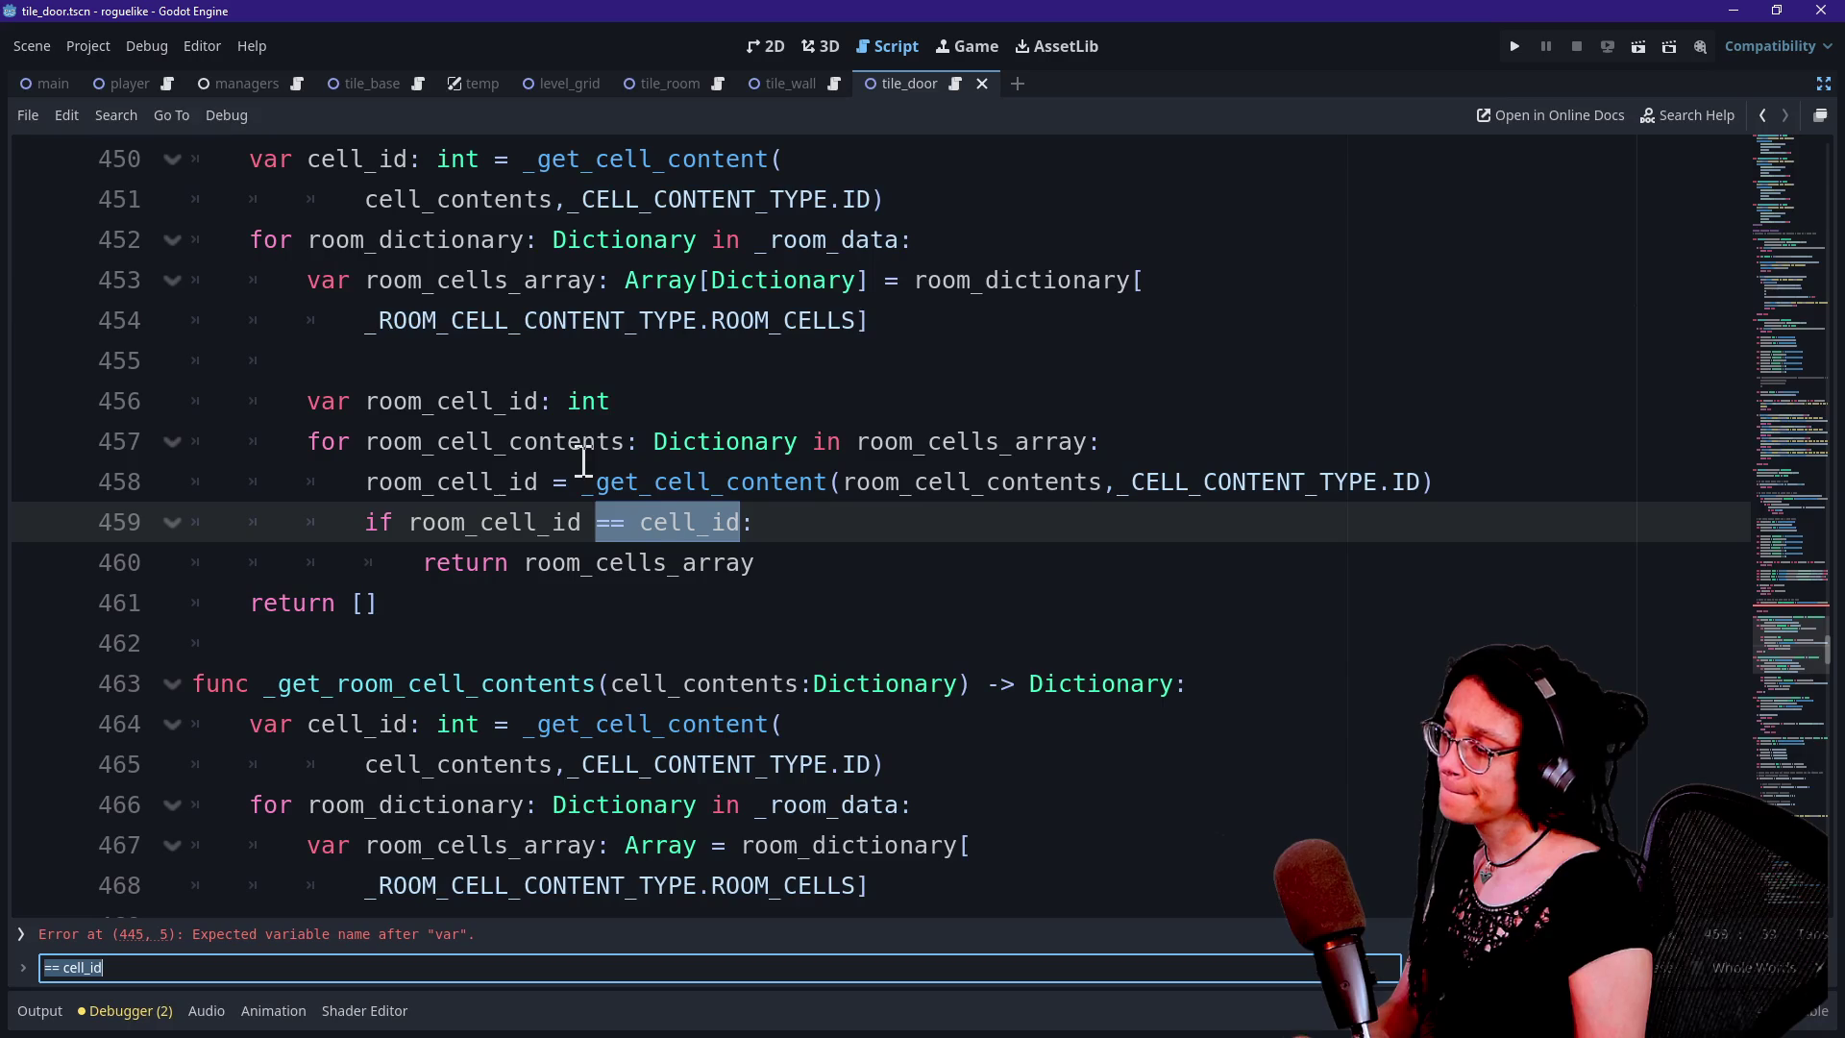
pyautogui.press('BackSpace')
pyautogui.write('id')
pyautogui.hotkey('ctrl', 'a')
pyautogui.press('BackSpace')
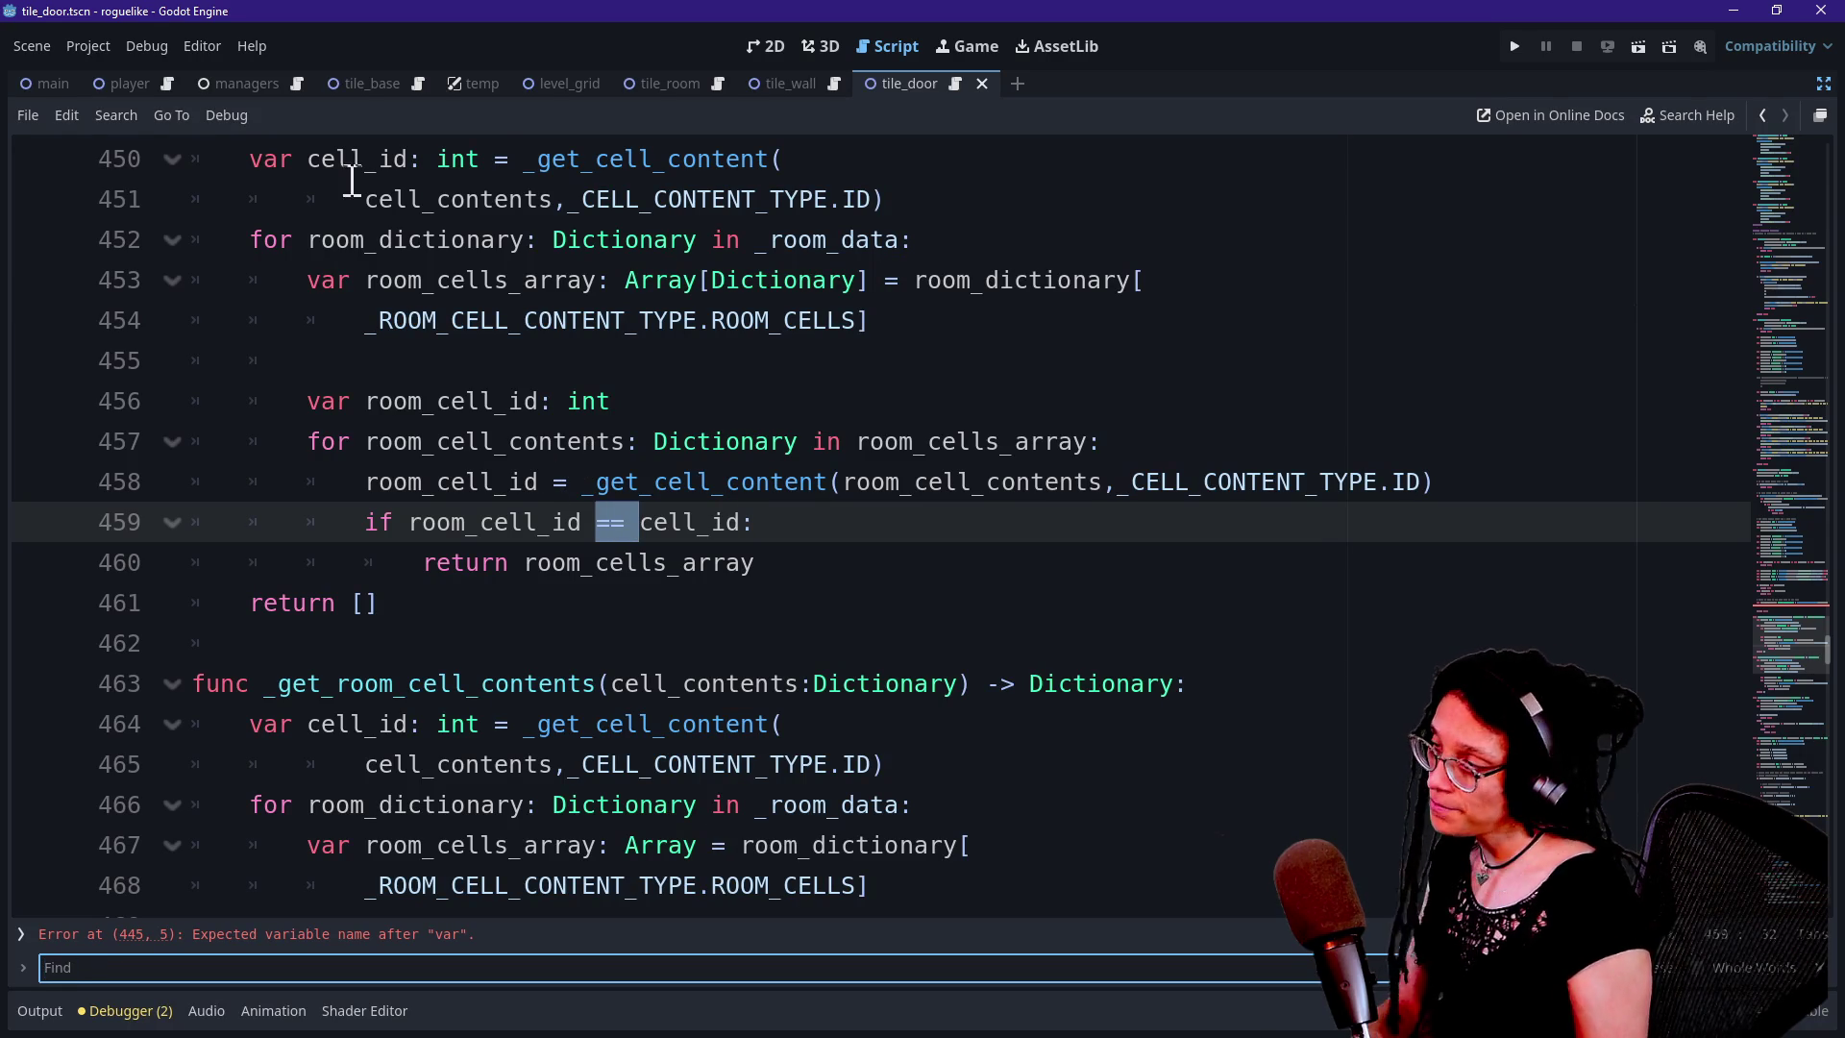
pyautogui.scroll(-4, 904, 417)
pyautogui.scroll(7, 904, 417)
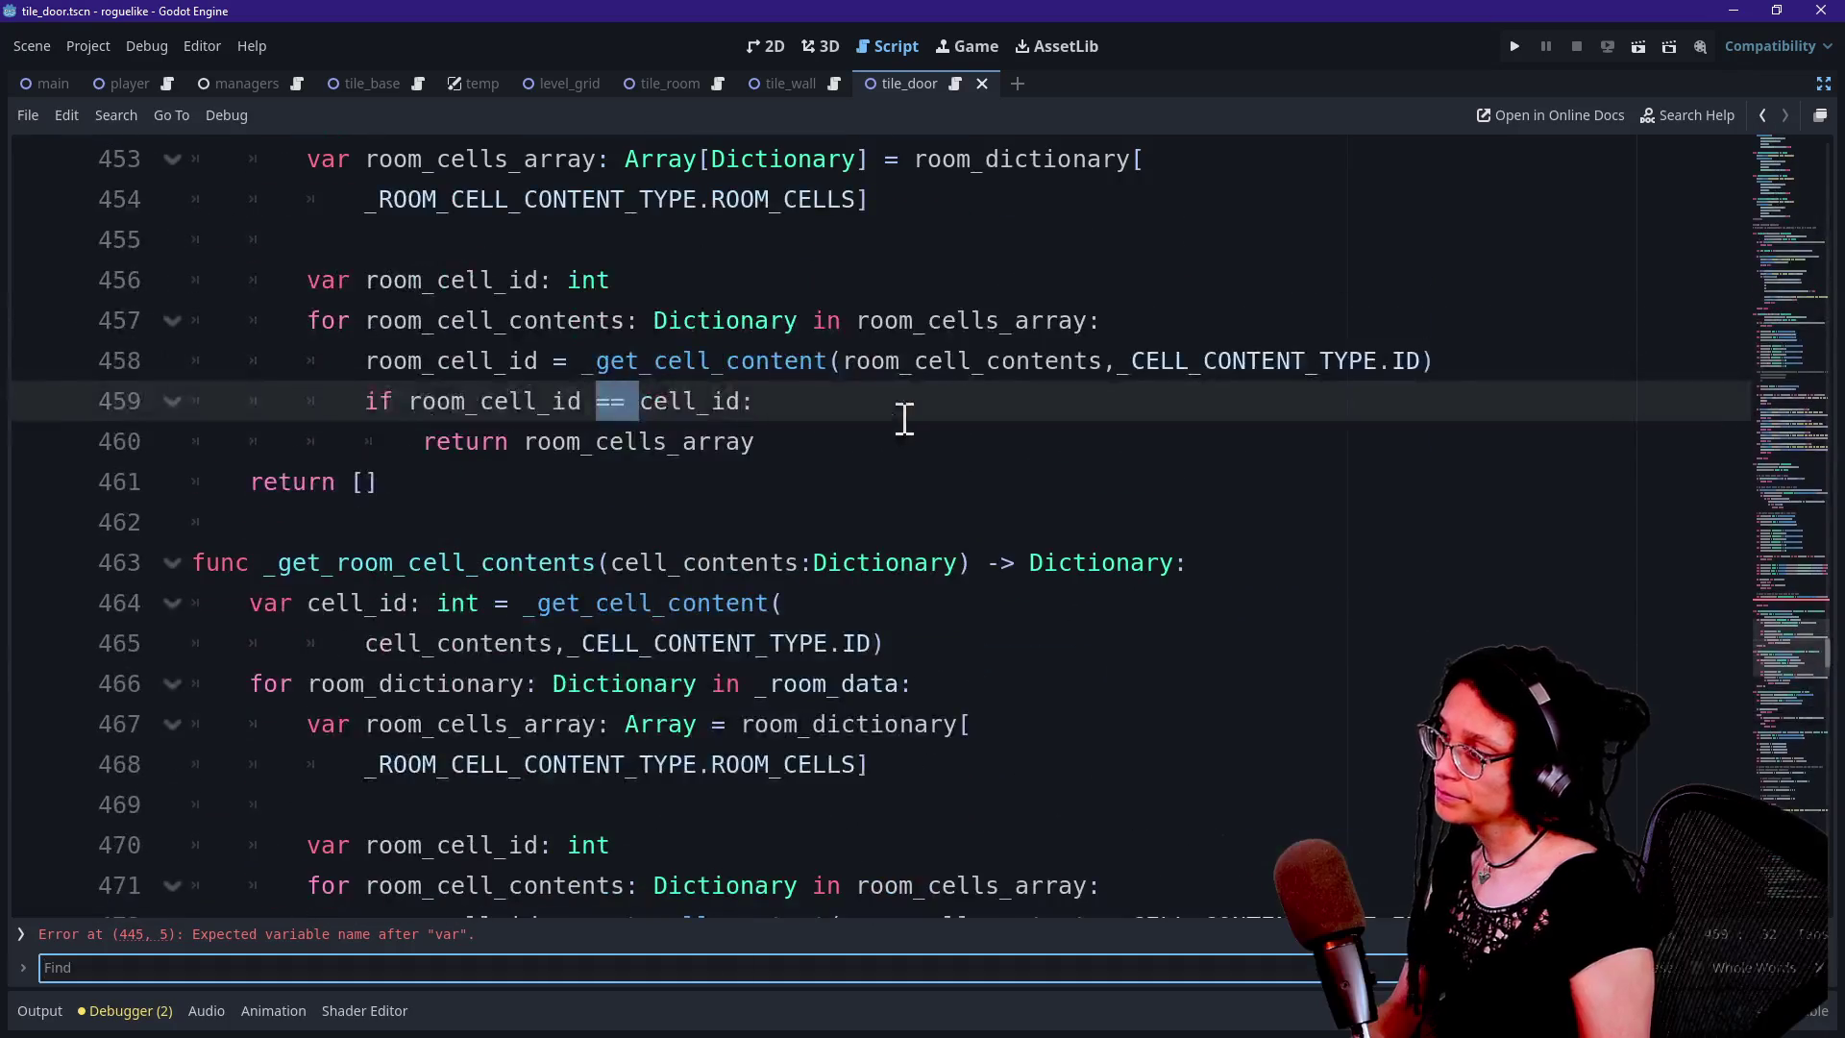
pyautogui.scroll(1, 904, 417)
pyautogui.click(906, 424)
pyautogui.moveTo(1784, 636)
pyautogui.mouseDown()
pyautogui.moveTo(1789, 893)
pyautogui.moveTo(1783, 682)
pyautogui.mouseUp()
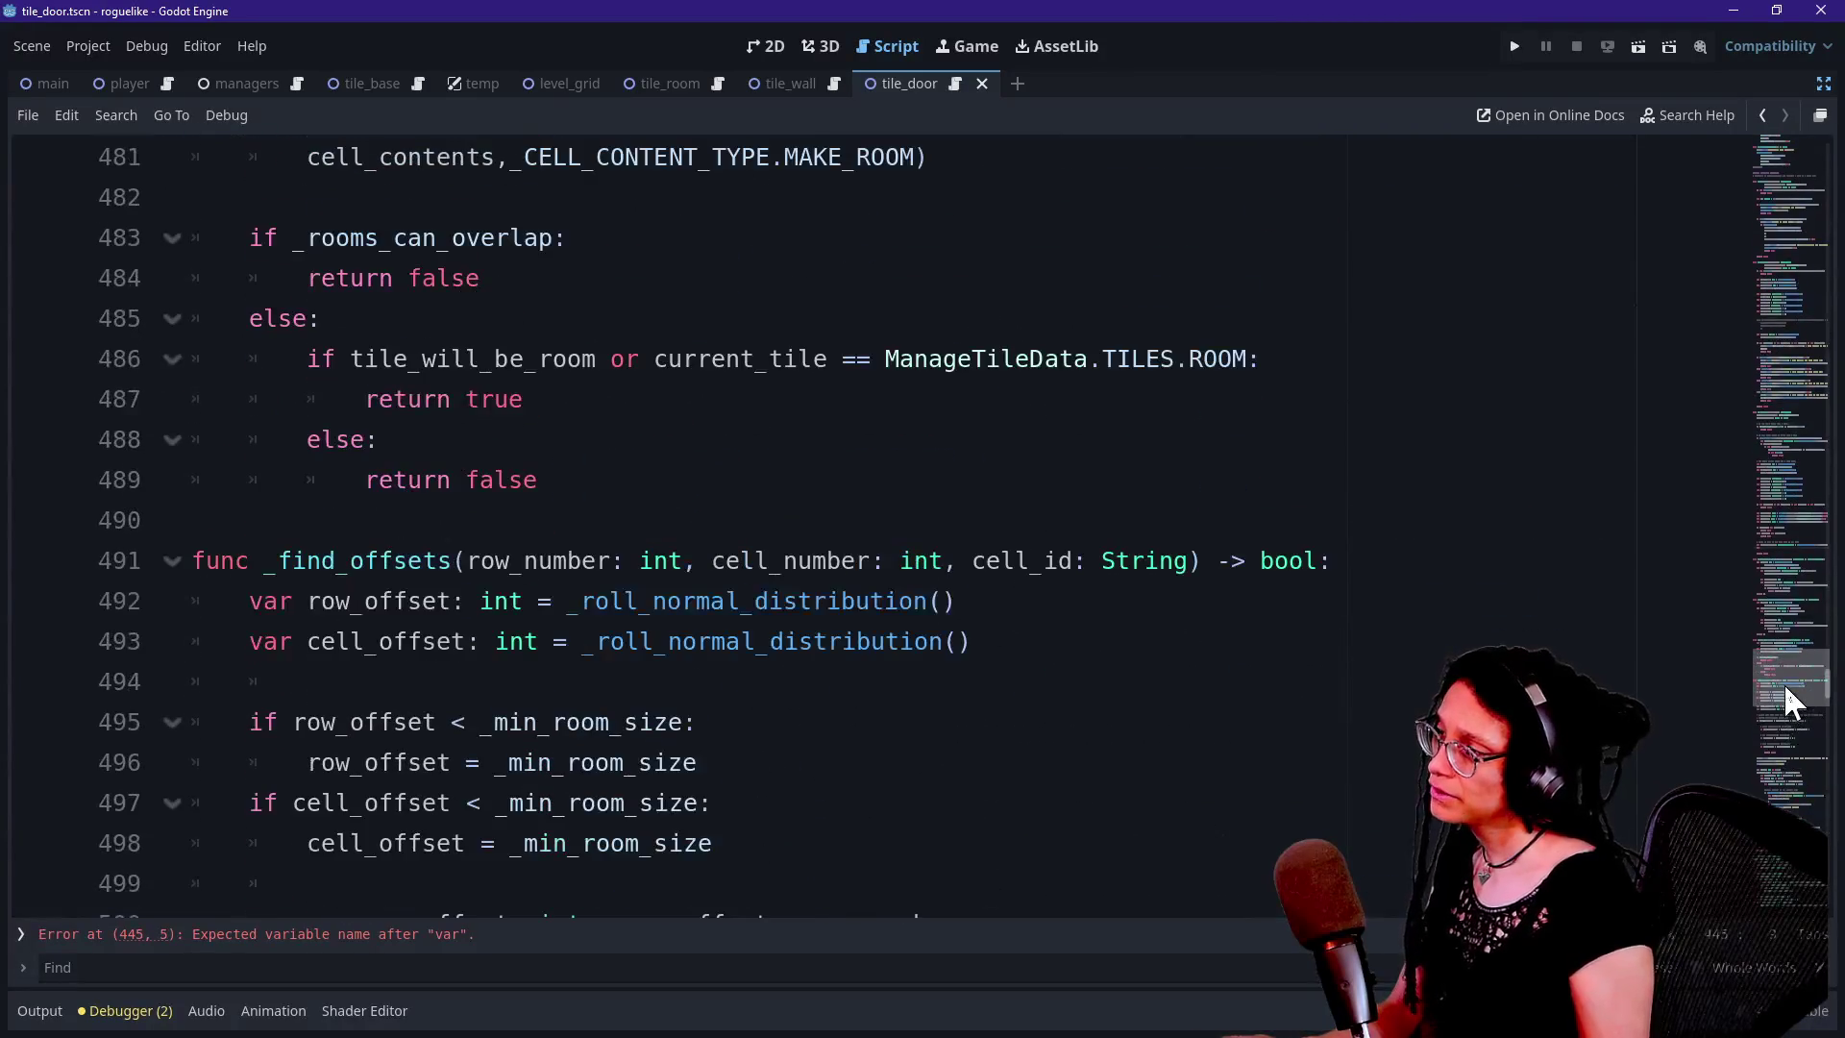
pyautogui.click(1247, 596)
pyautogui.hotkey('ctrl', 'f')
pyautogui.write('helper')
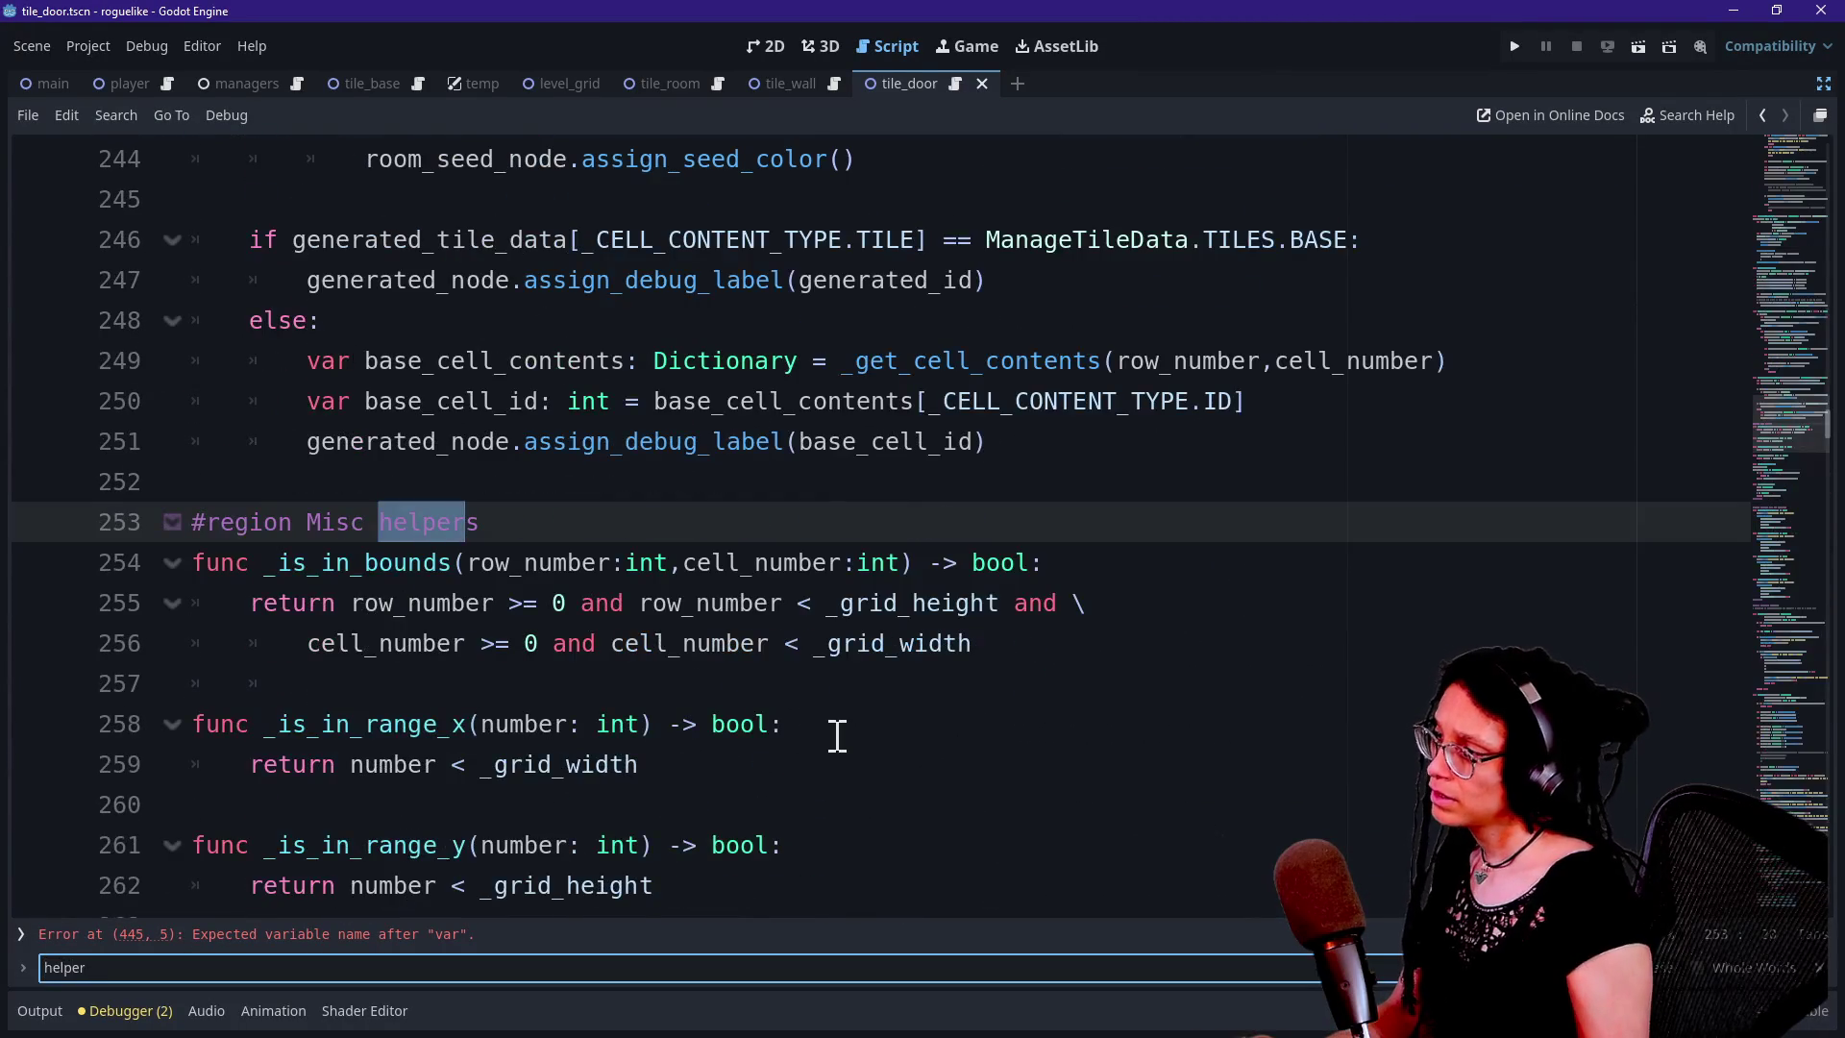
pyautogui.scroll(-6, 580, 685)
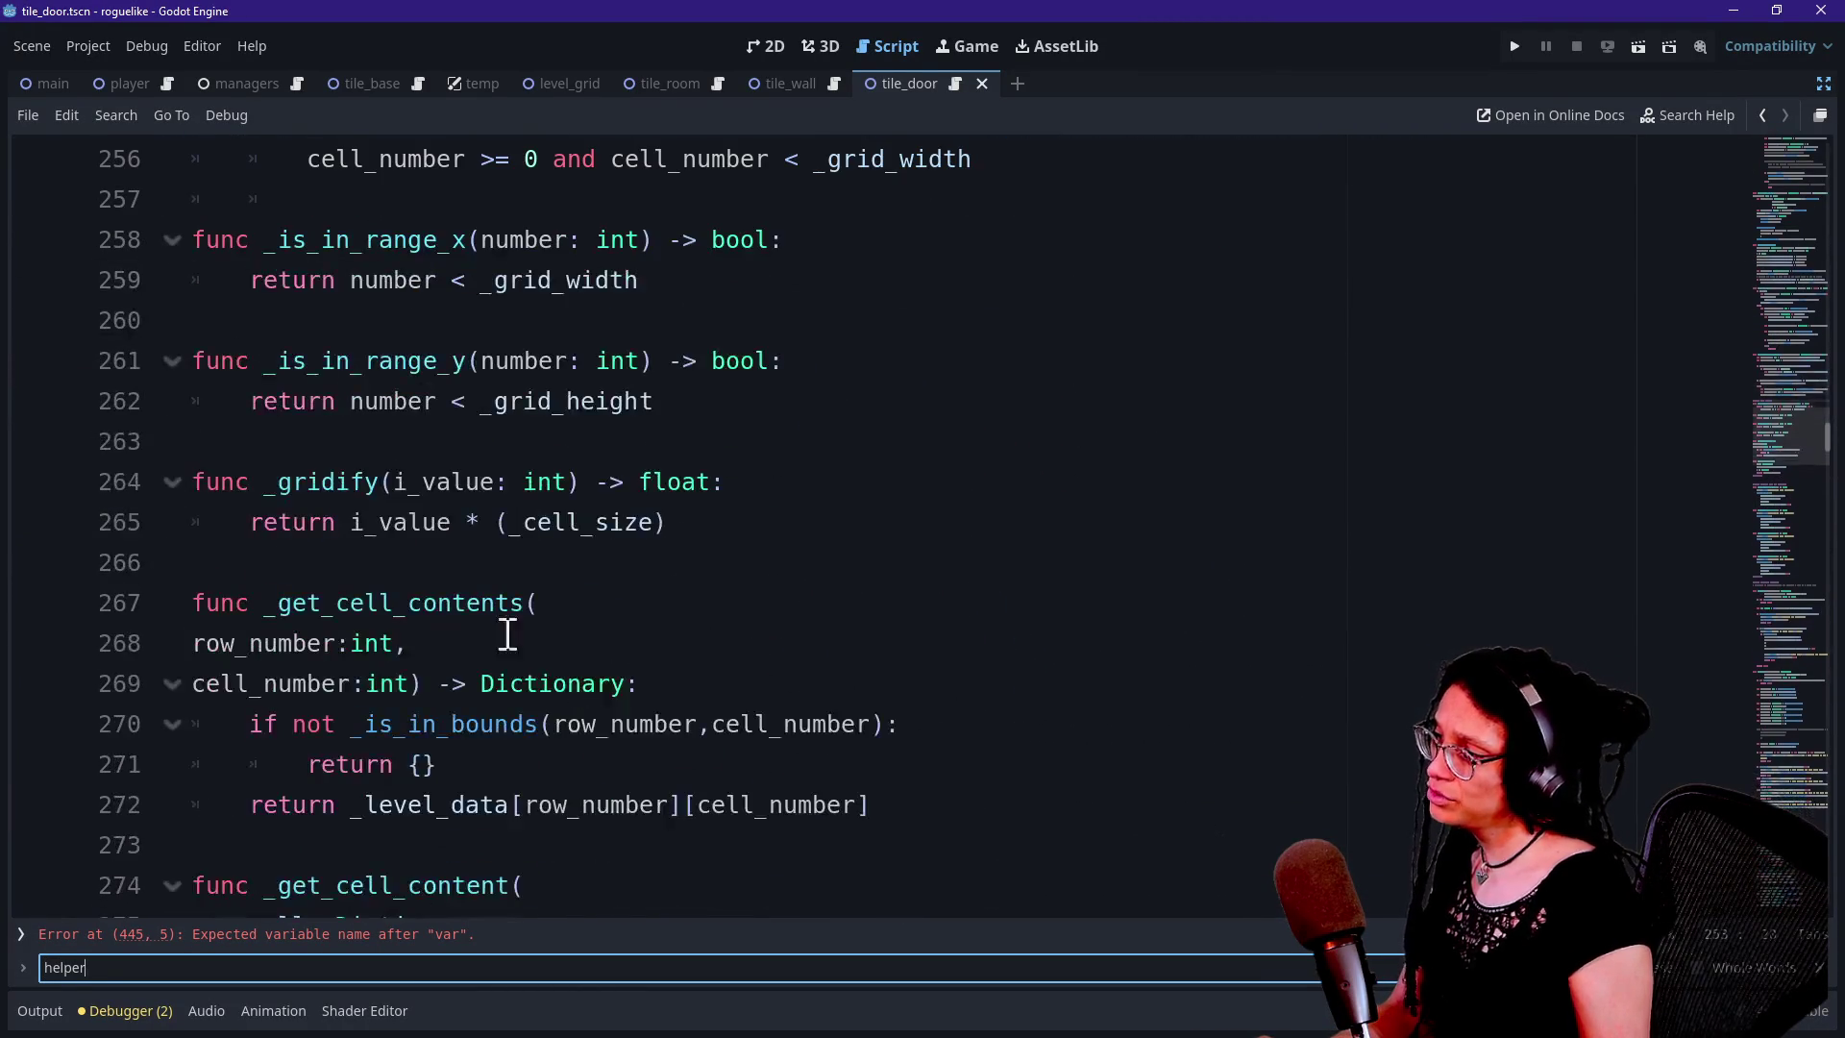
pyautogui.scroll(-1, 388, 699)
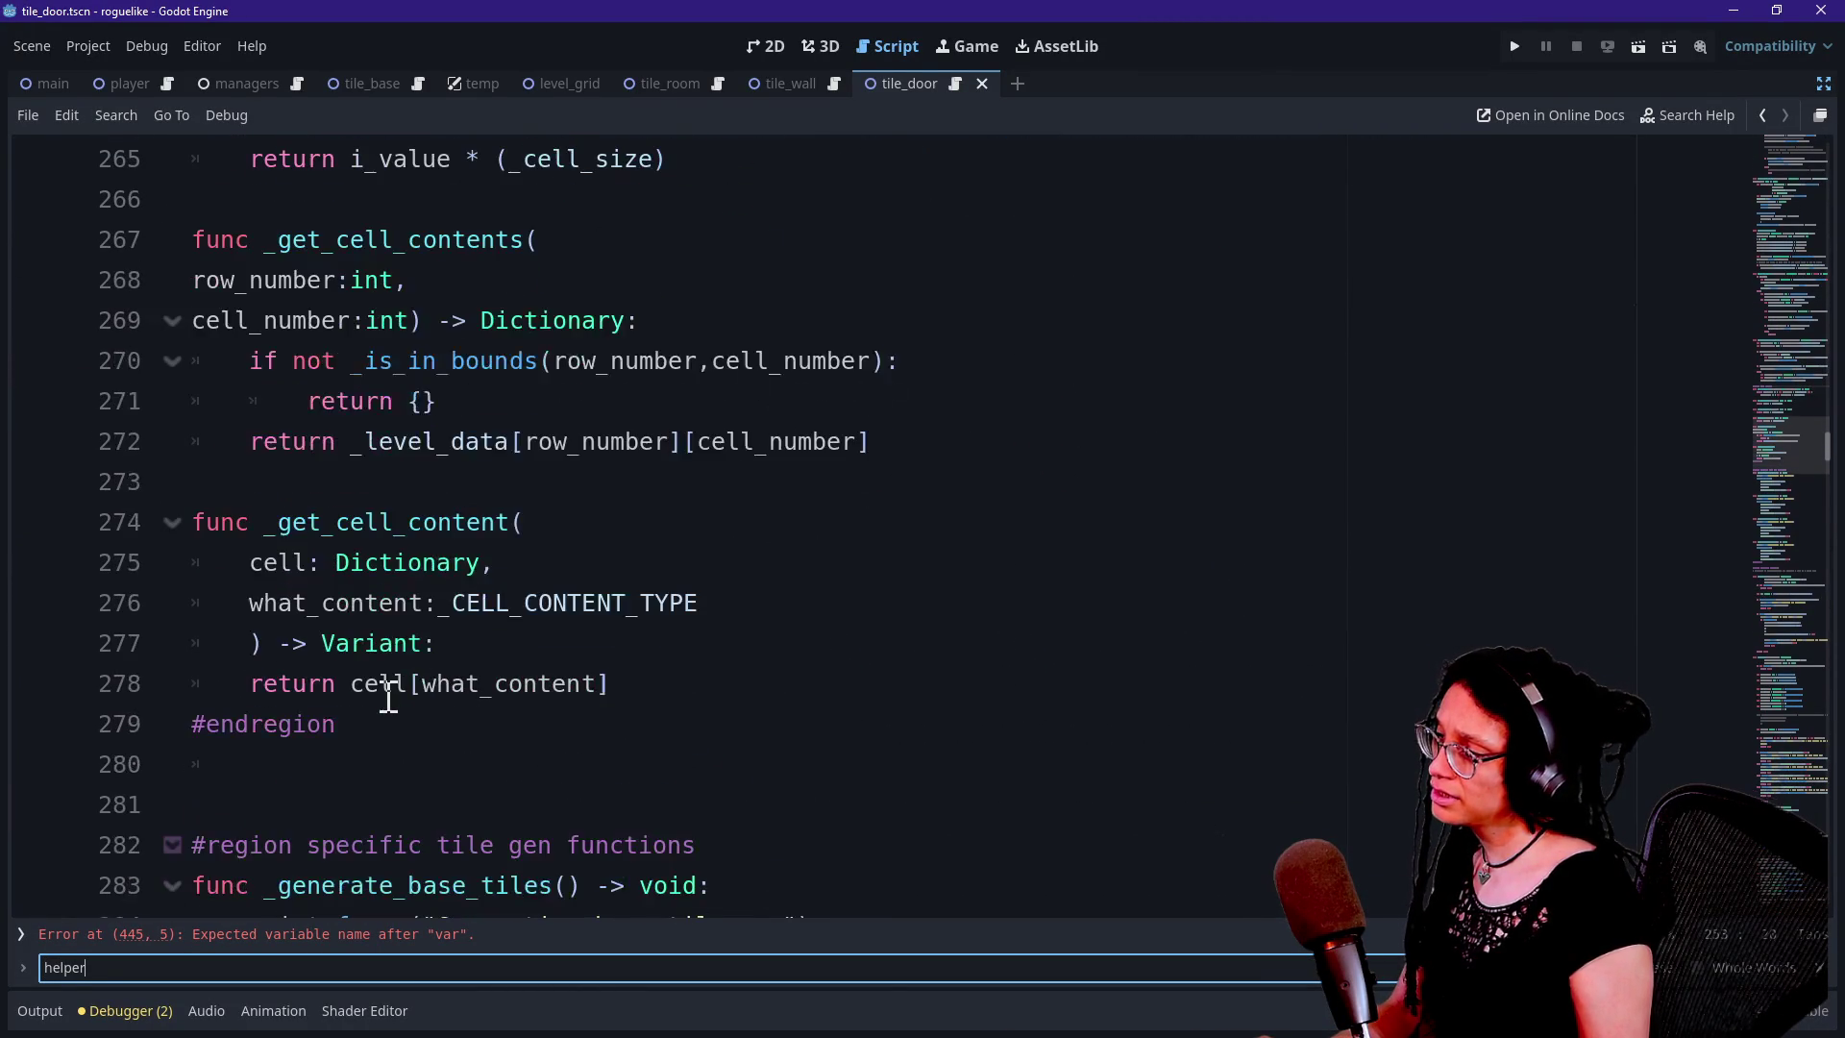
pyautogui.click(388, 699)
pyautogui.scroll(-1, 388, 699)
pyautogui.moveTo(452, 482); pyautogui.dragTo(337, 610)
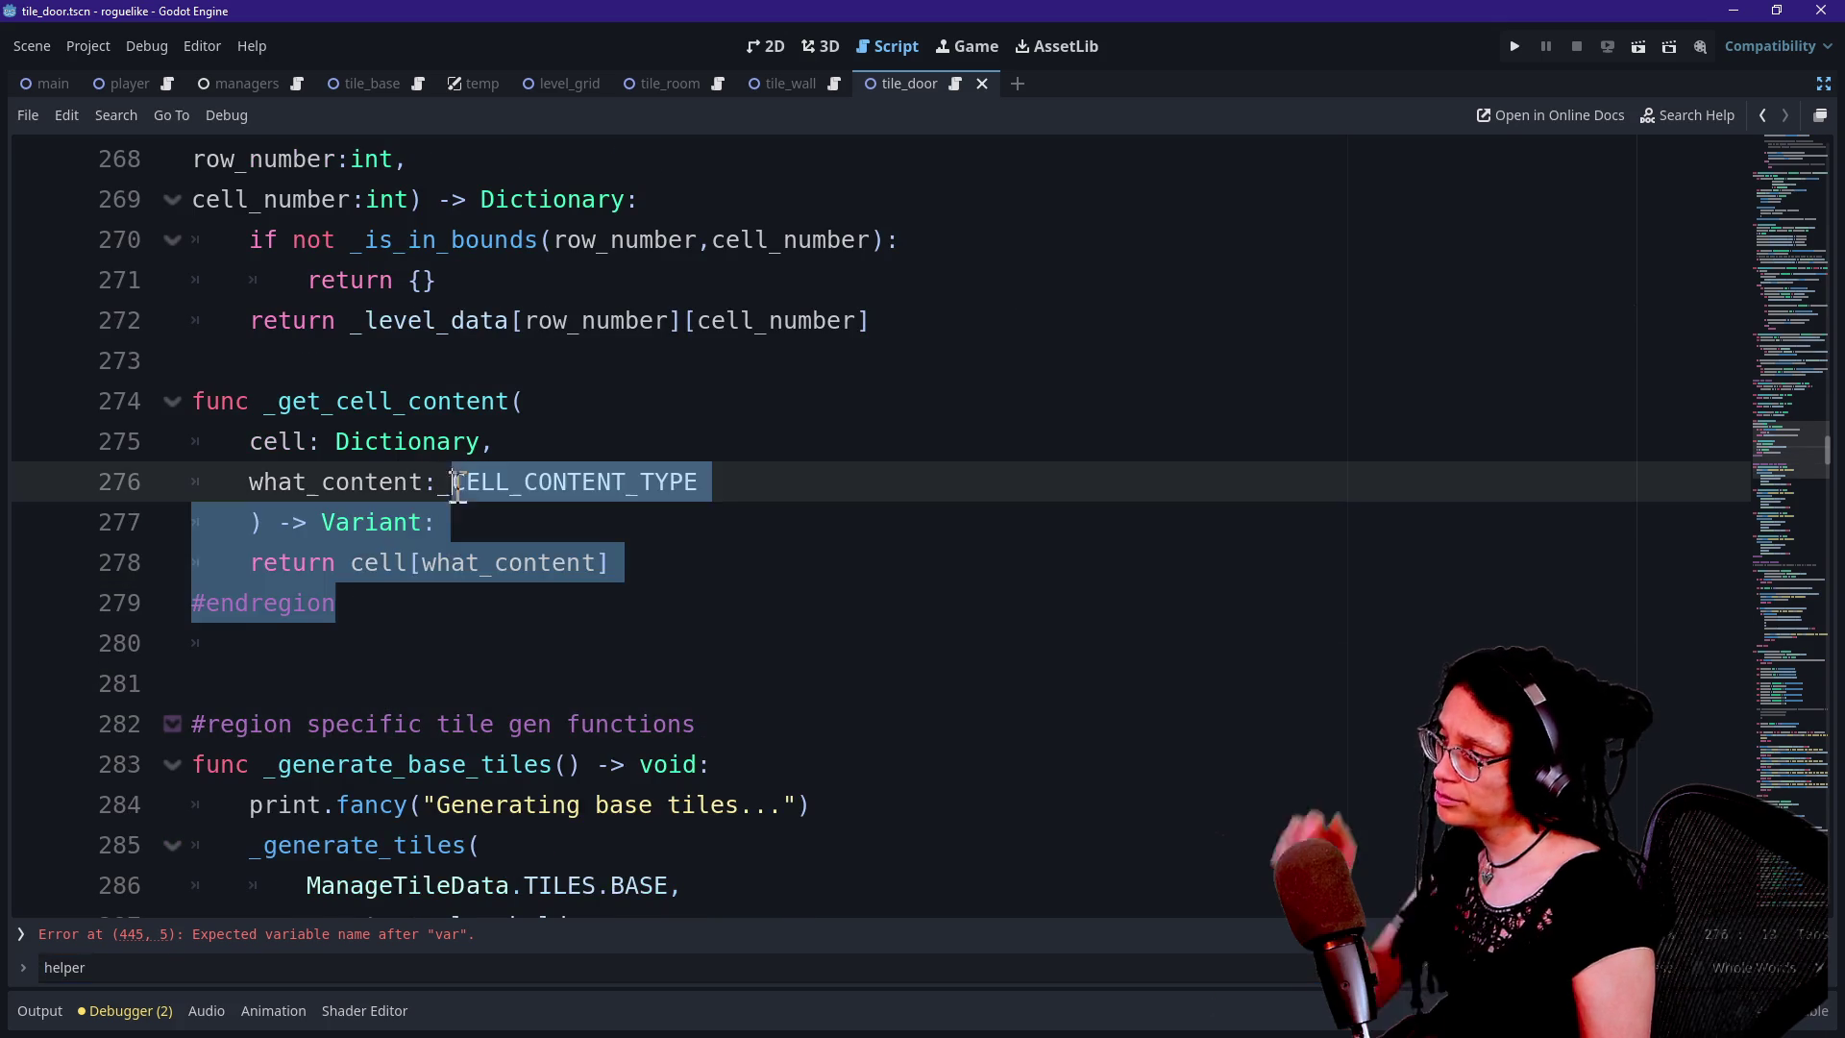
pyautogui.click(452, 440)
pyautogui.scroll(-2, 447, 437)
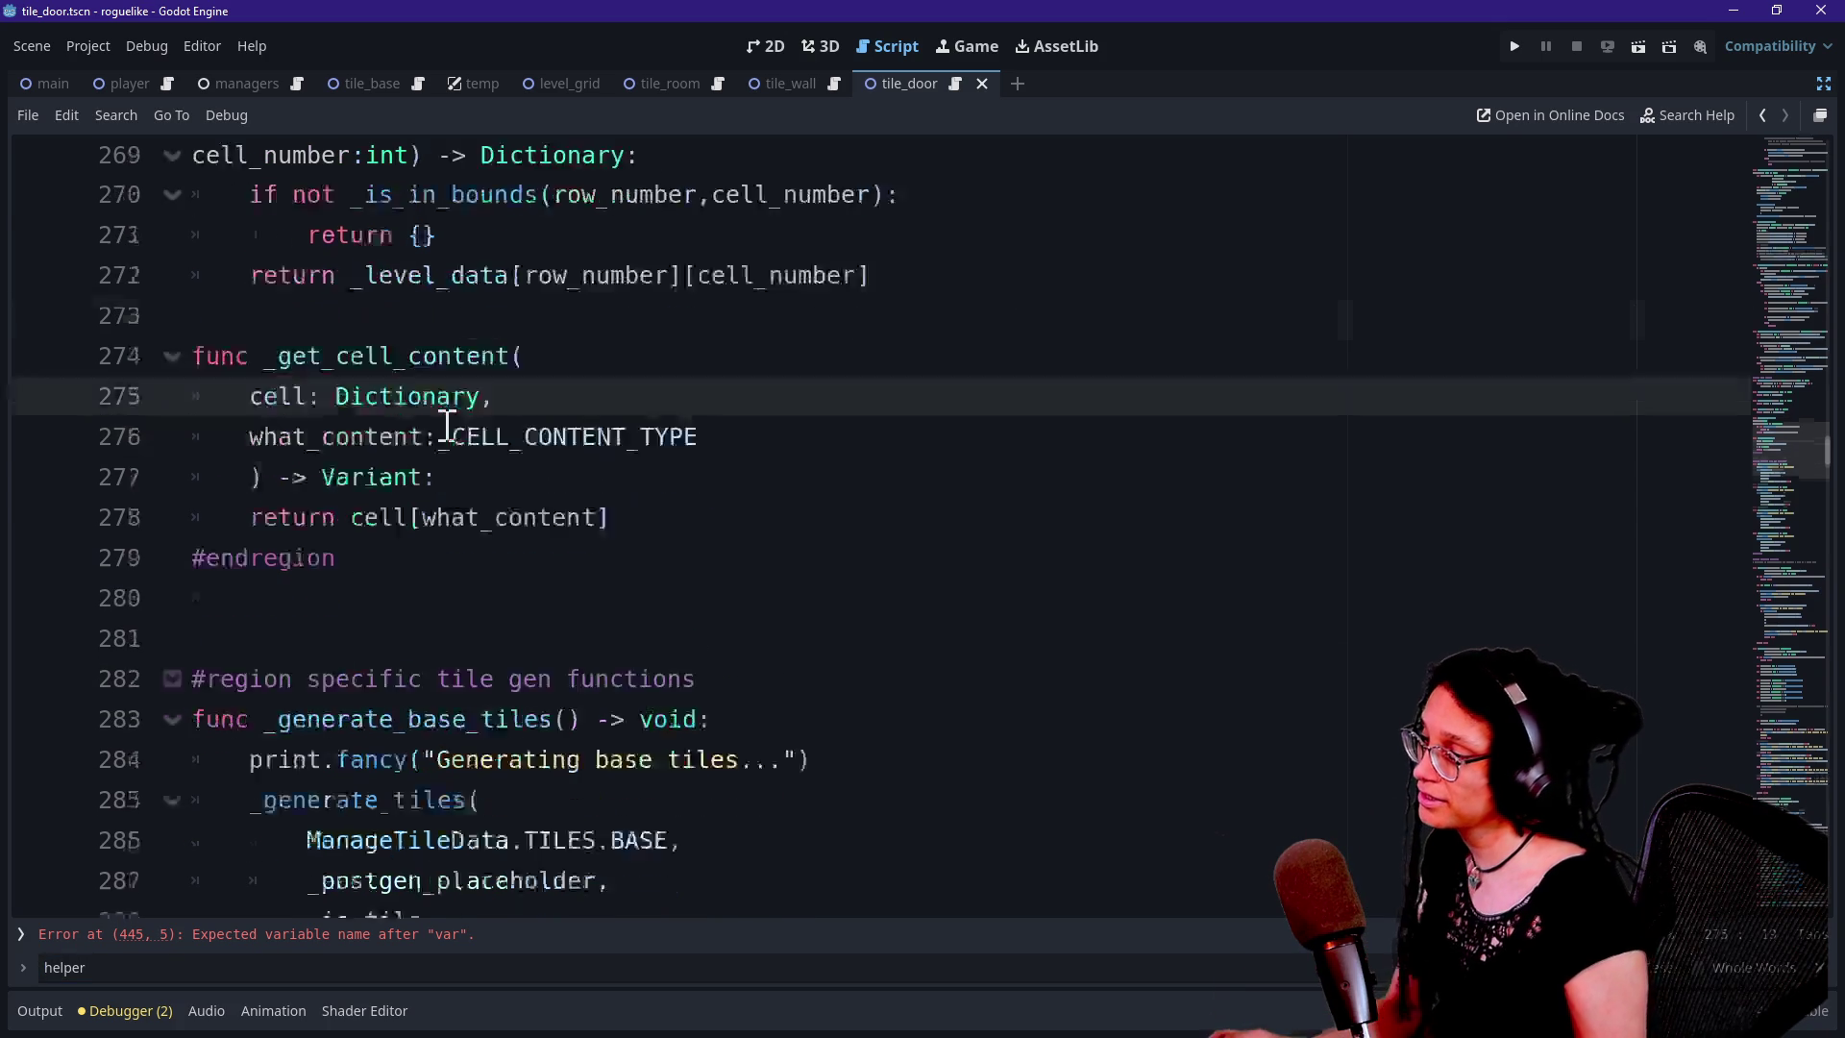
pyautogui.click(426, 567)
pyautogui.moveTo(411, 524); pyautogui.dragTo(692, 766)
pyautogui.click(688, 766)
pyautogui.scroll(-10, 688, 765)
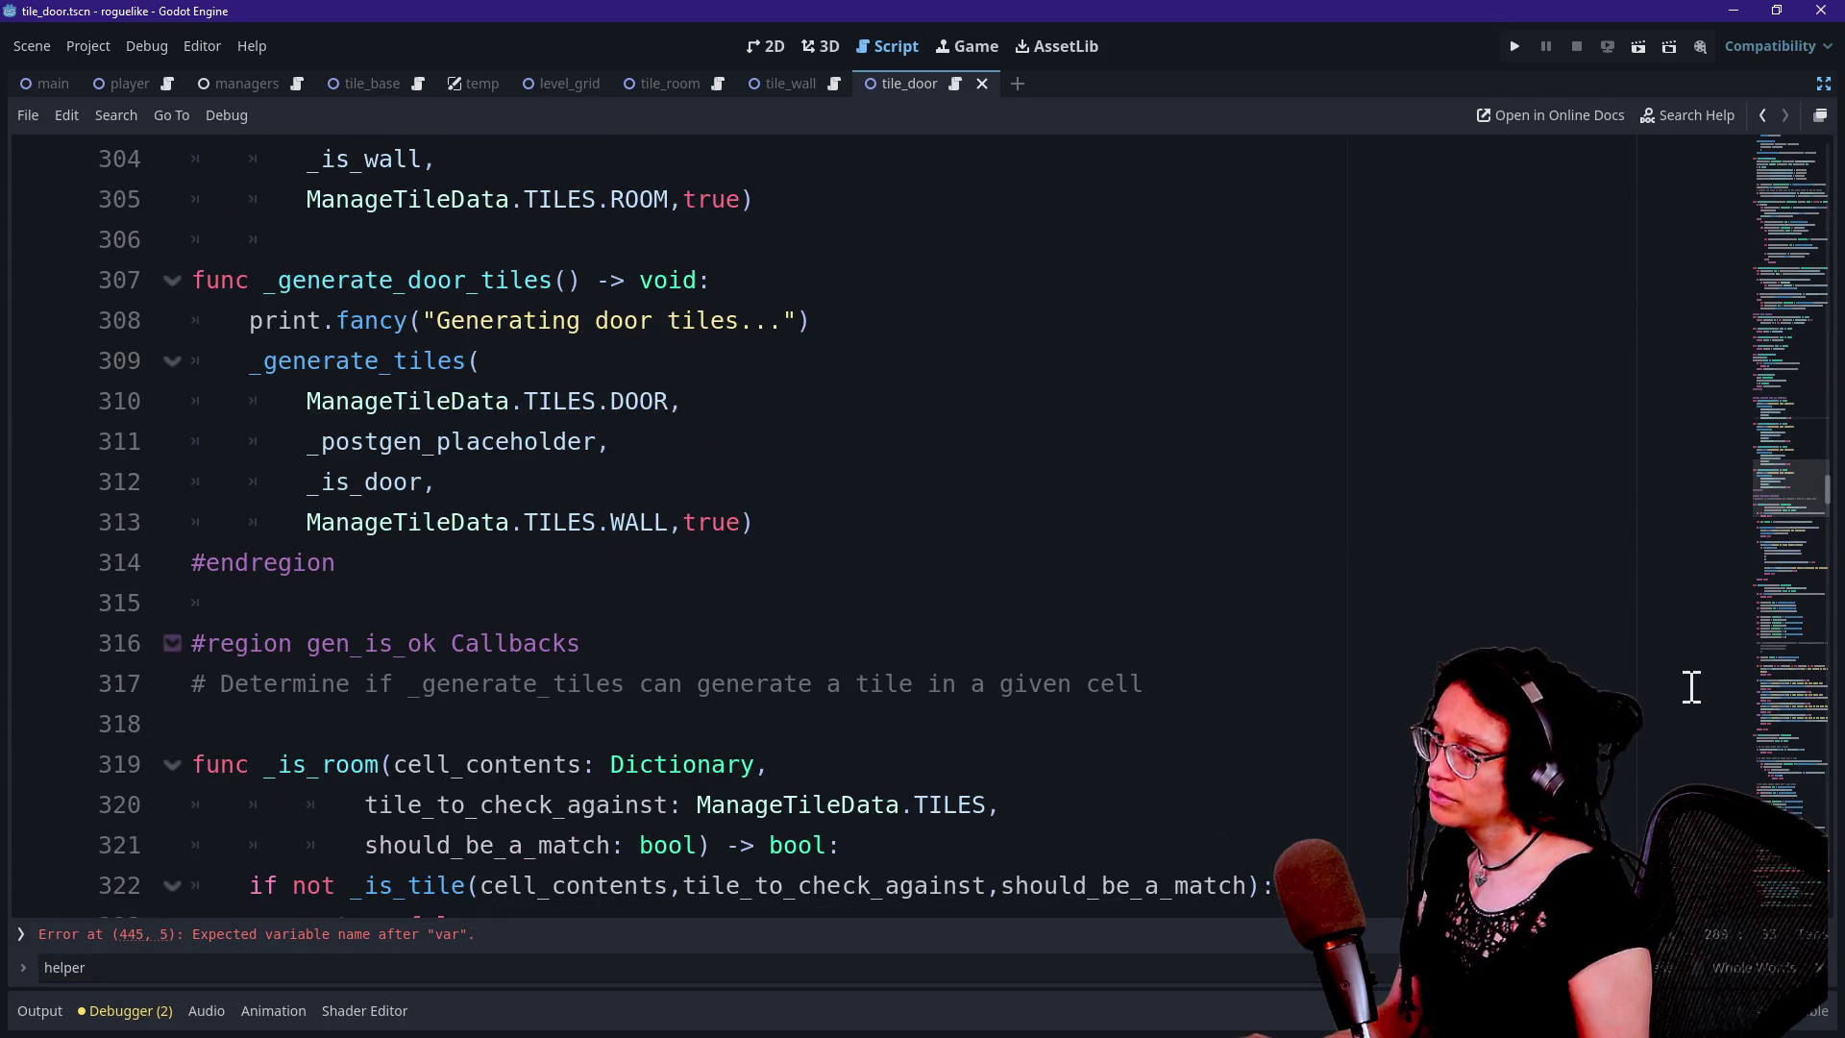
pyautogui.moveTo(1801, 483)
pyautogui.mouseDown()
pyautogui.moveTo(1759, 60)
pyautogui.moveTo(1706, 622)
pyautogui.mouseUp()
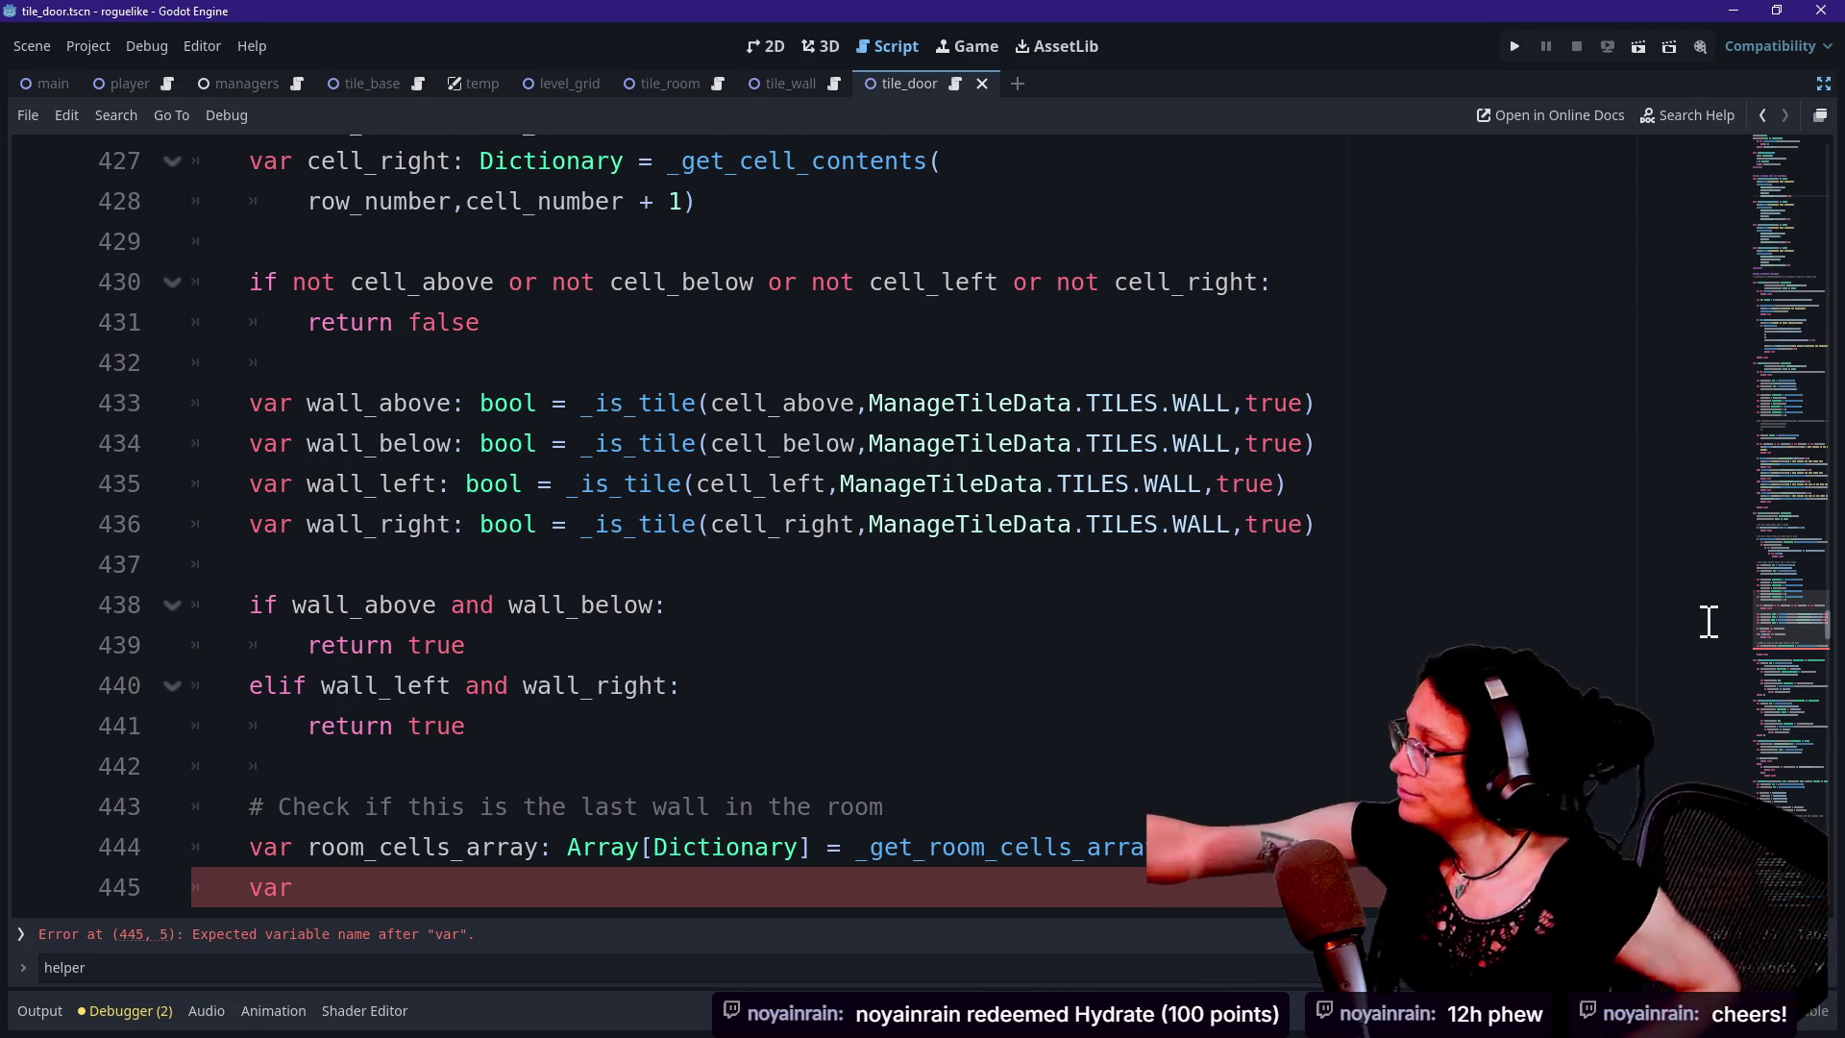
pyautogui.scroll(-2, 1240, 631)
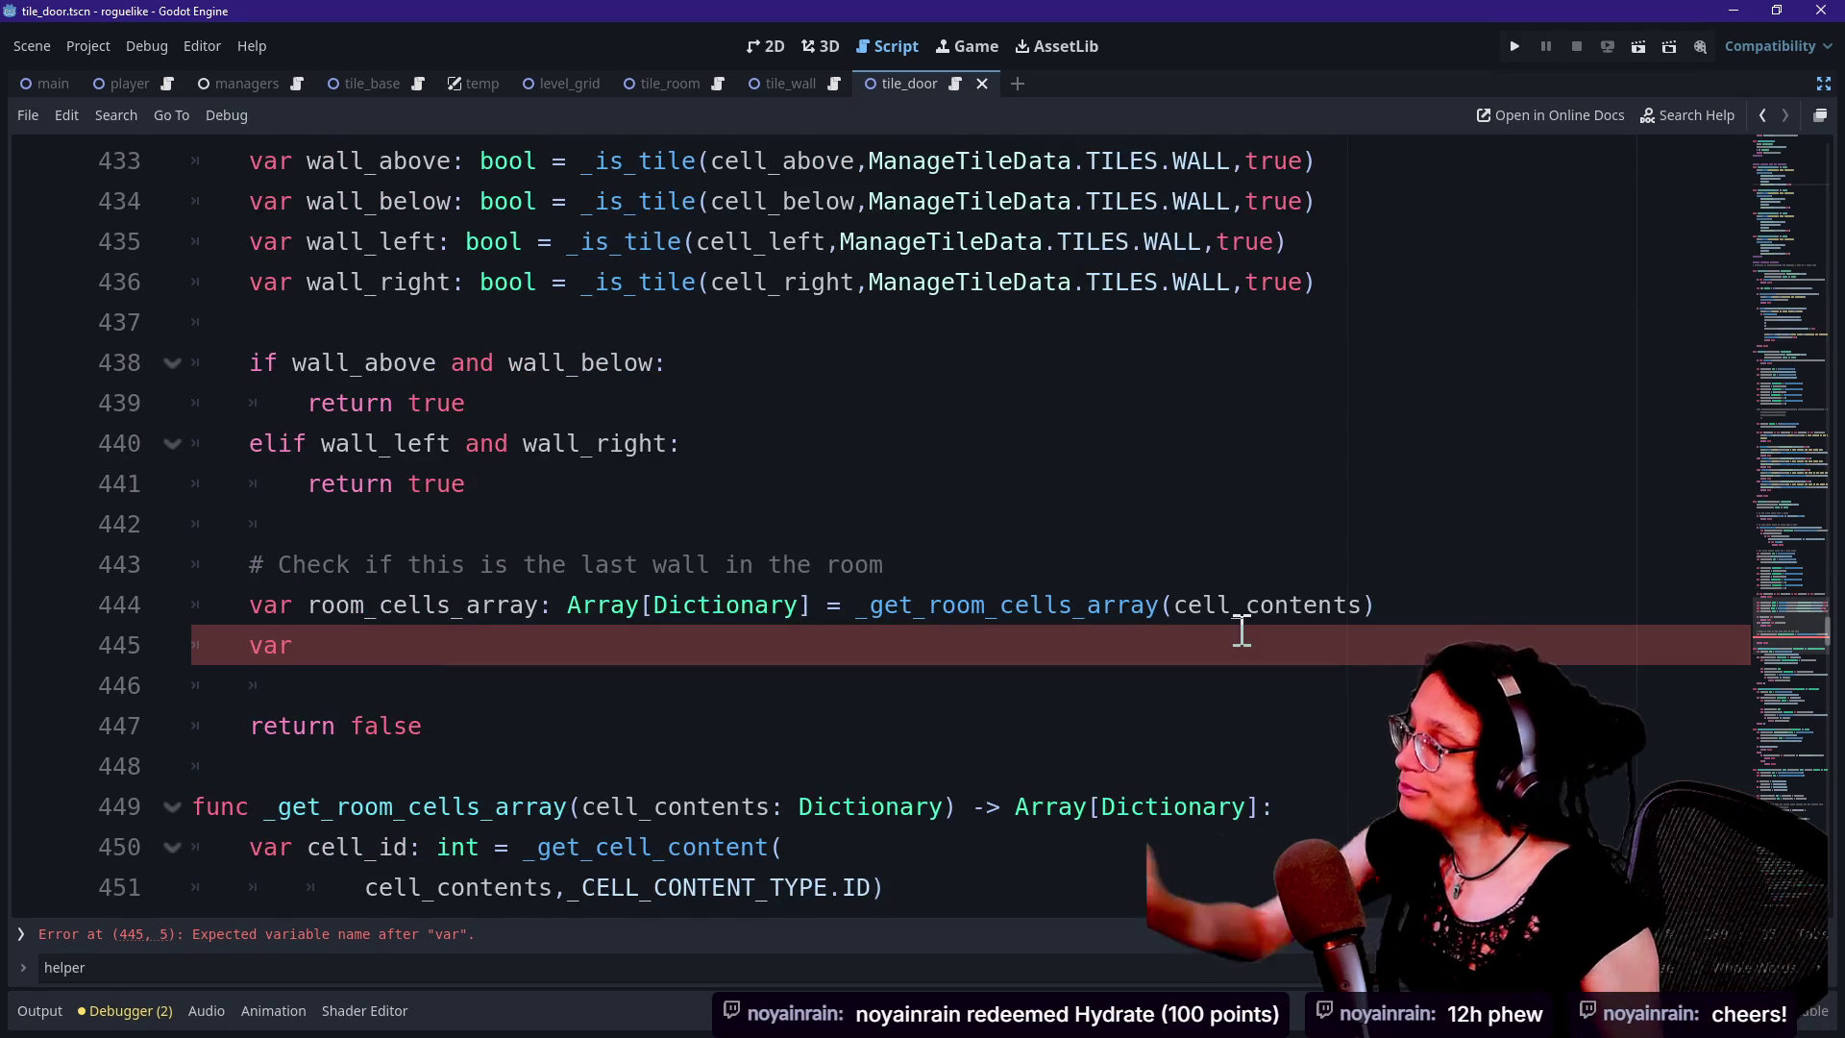
pyautogui.scroll(20, 1241, 630)
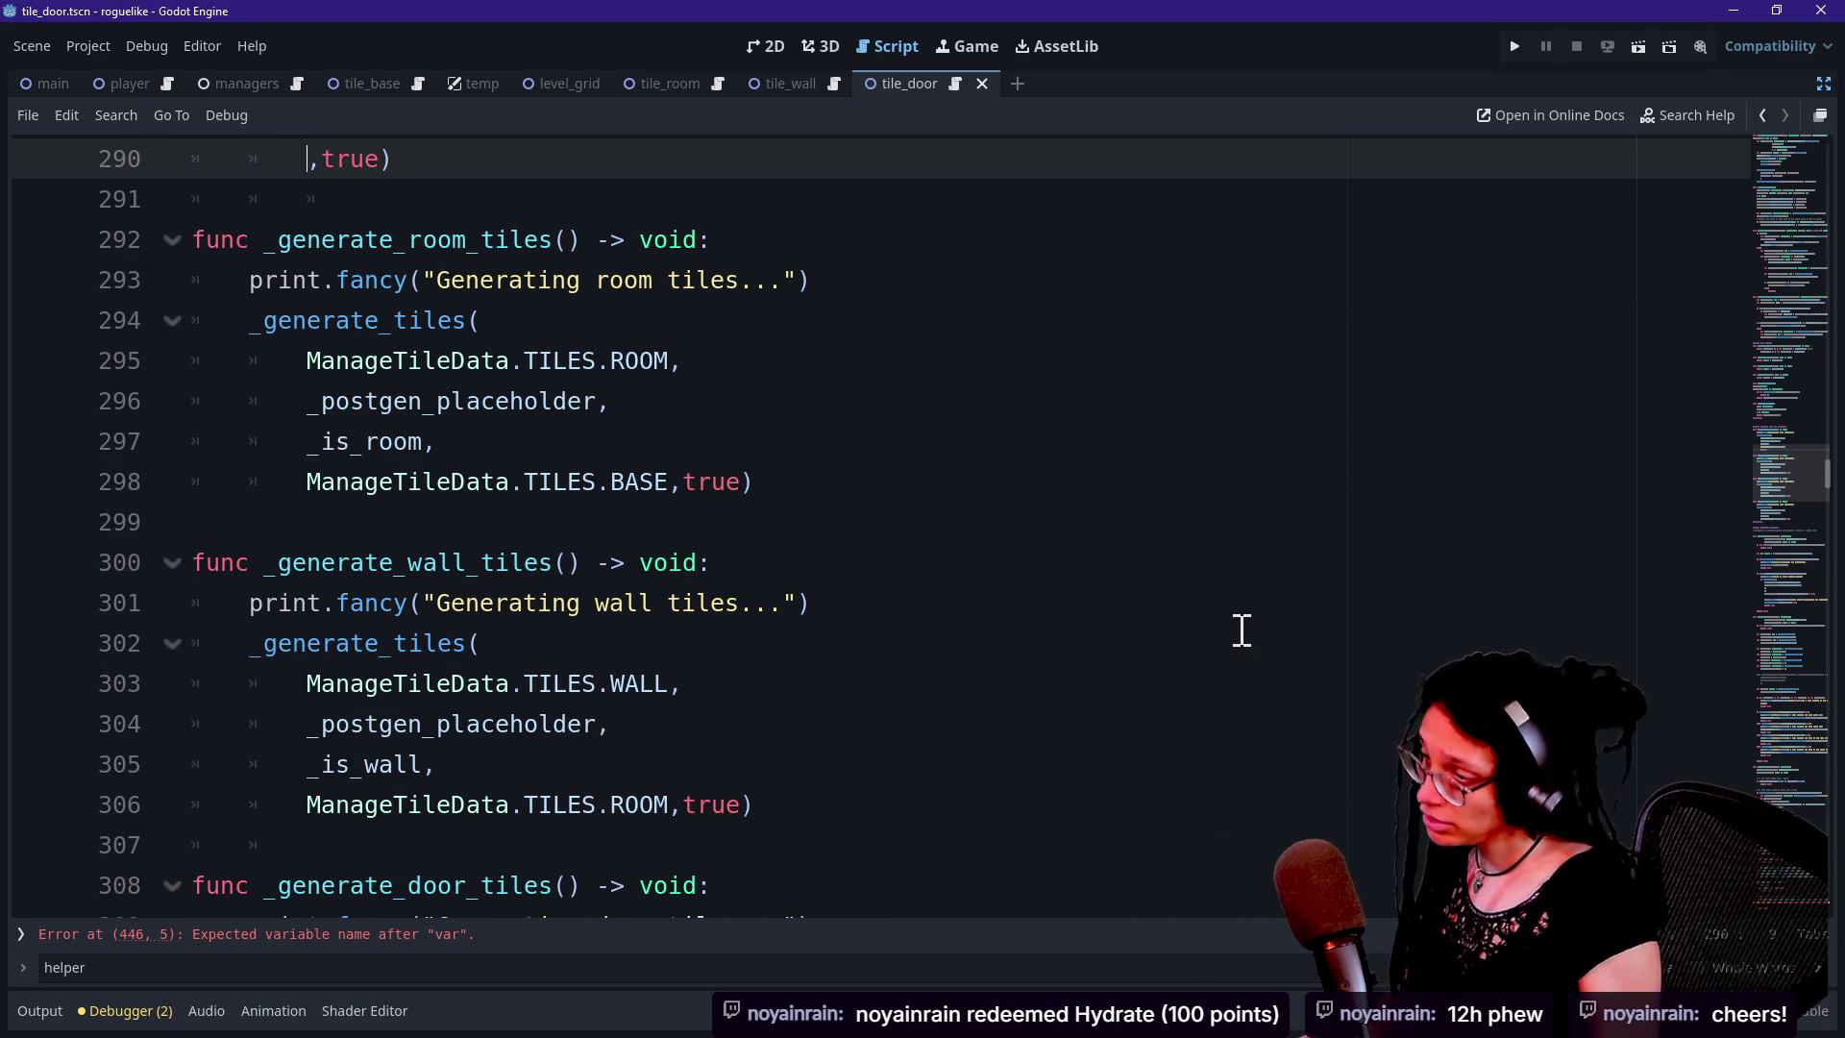
pyautogui.scroll(1, 1711, 603)
pyautogui.scroll(-20, 1374, 716)
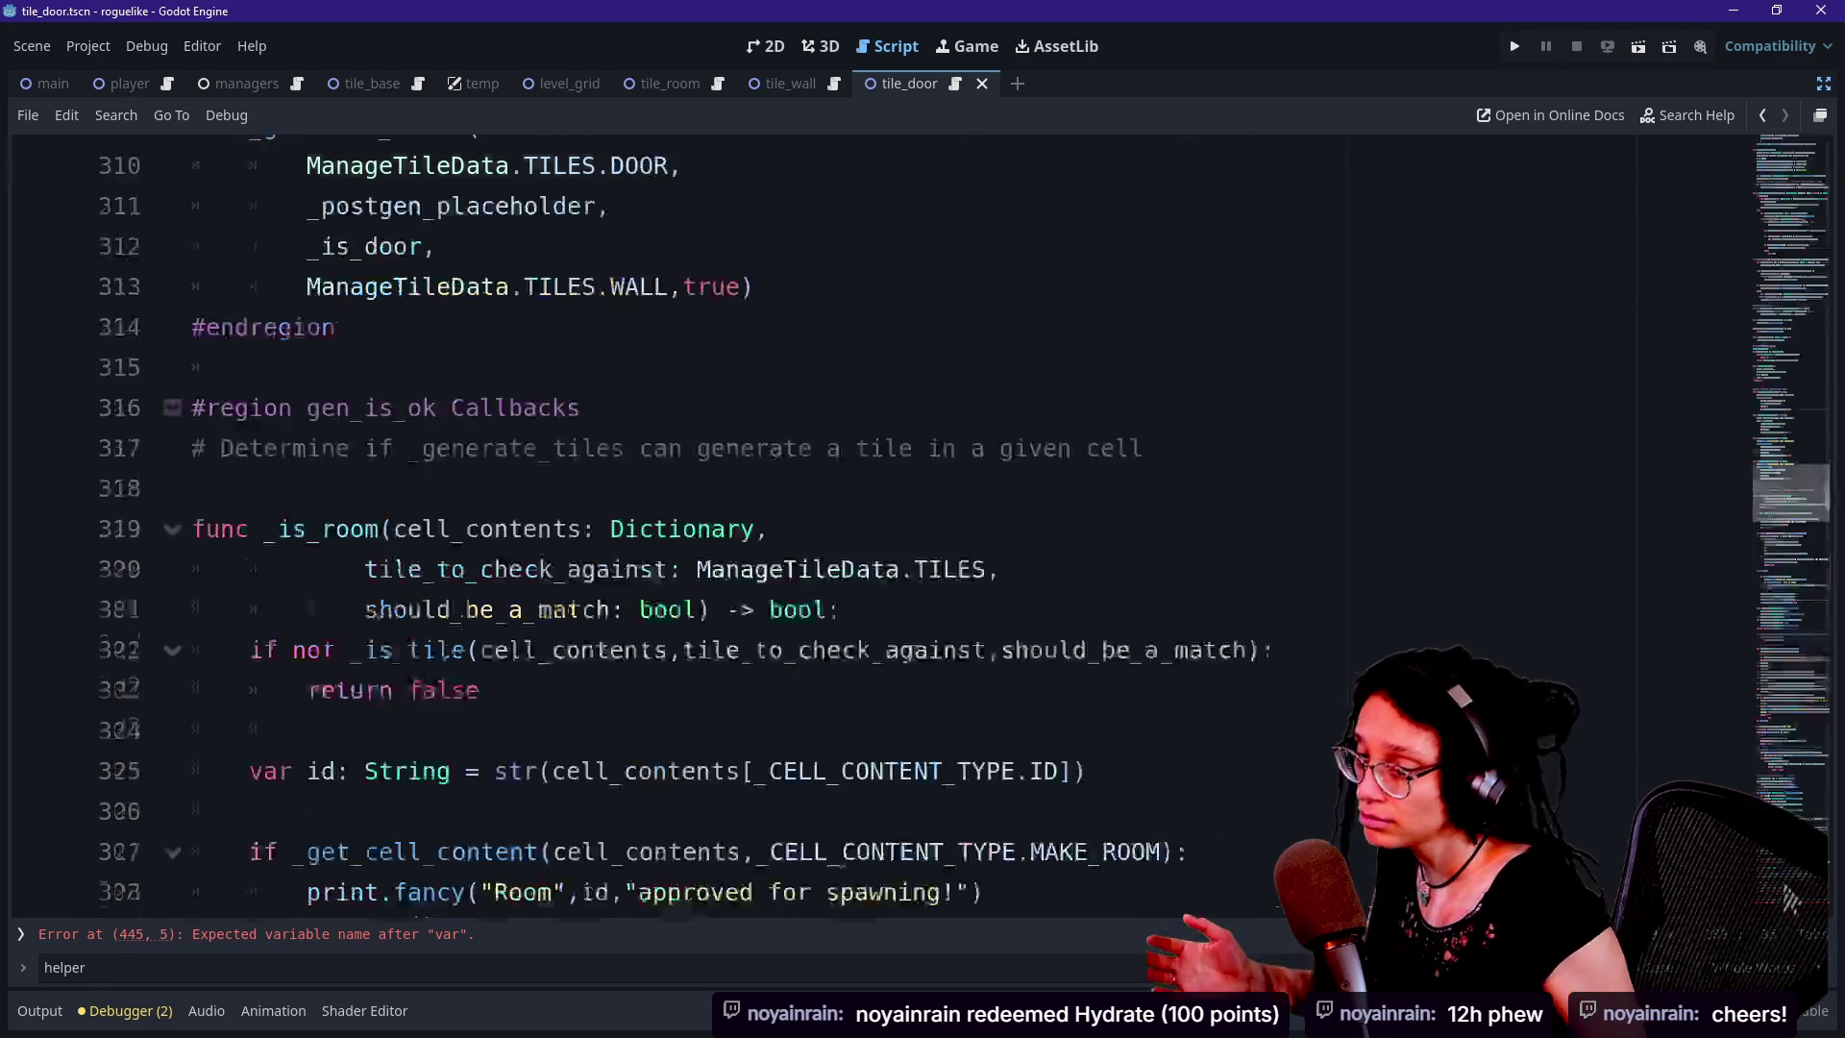
pyautogui.scroll(-2, 1374, 716)
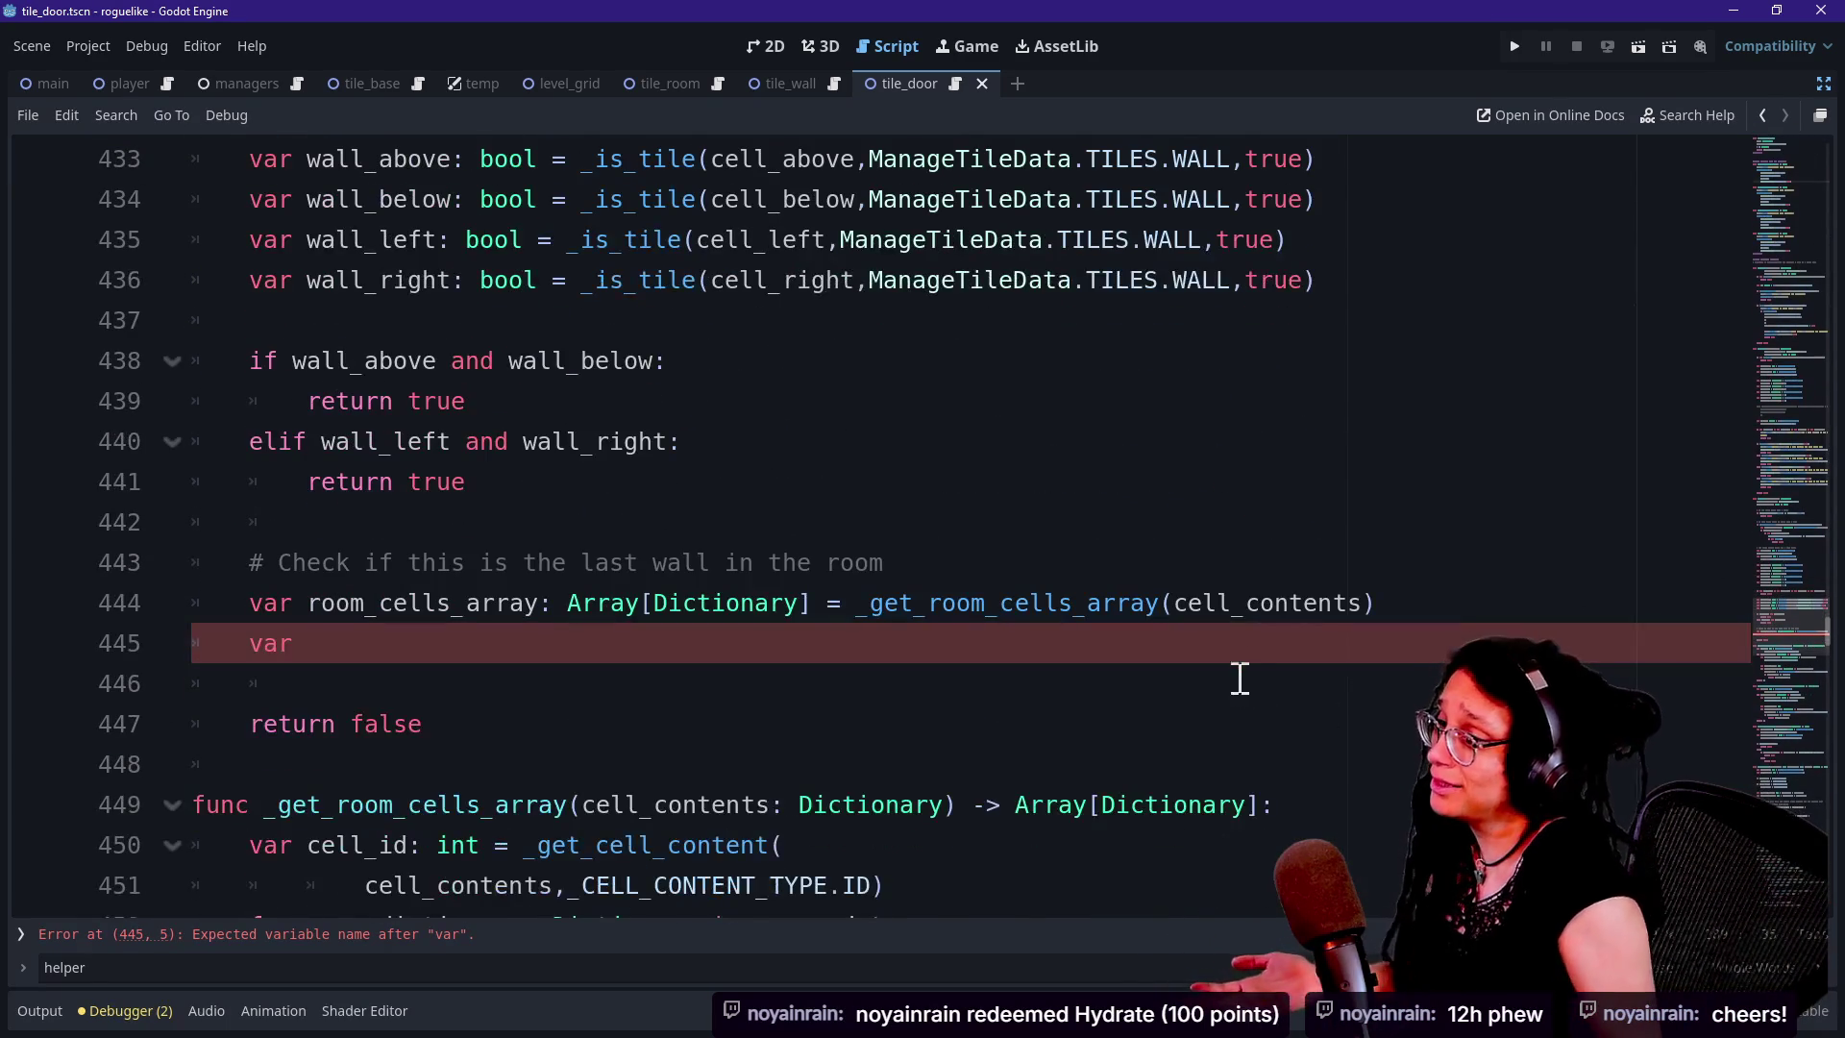
pyautogui.click(1238, 646)
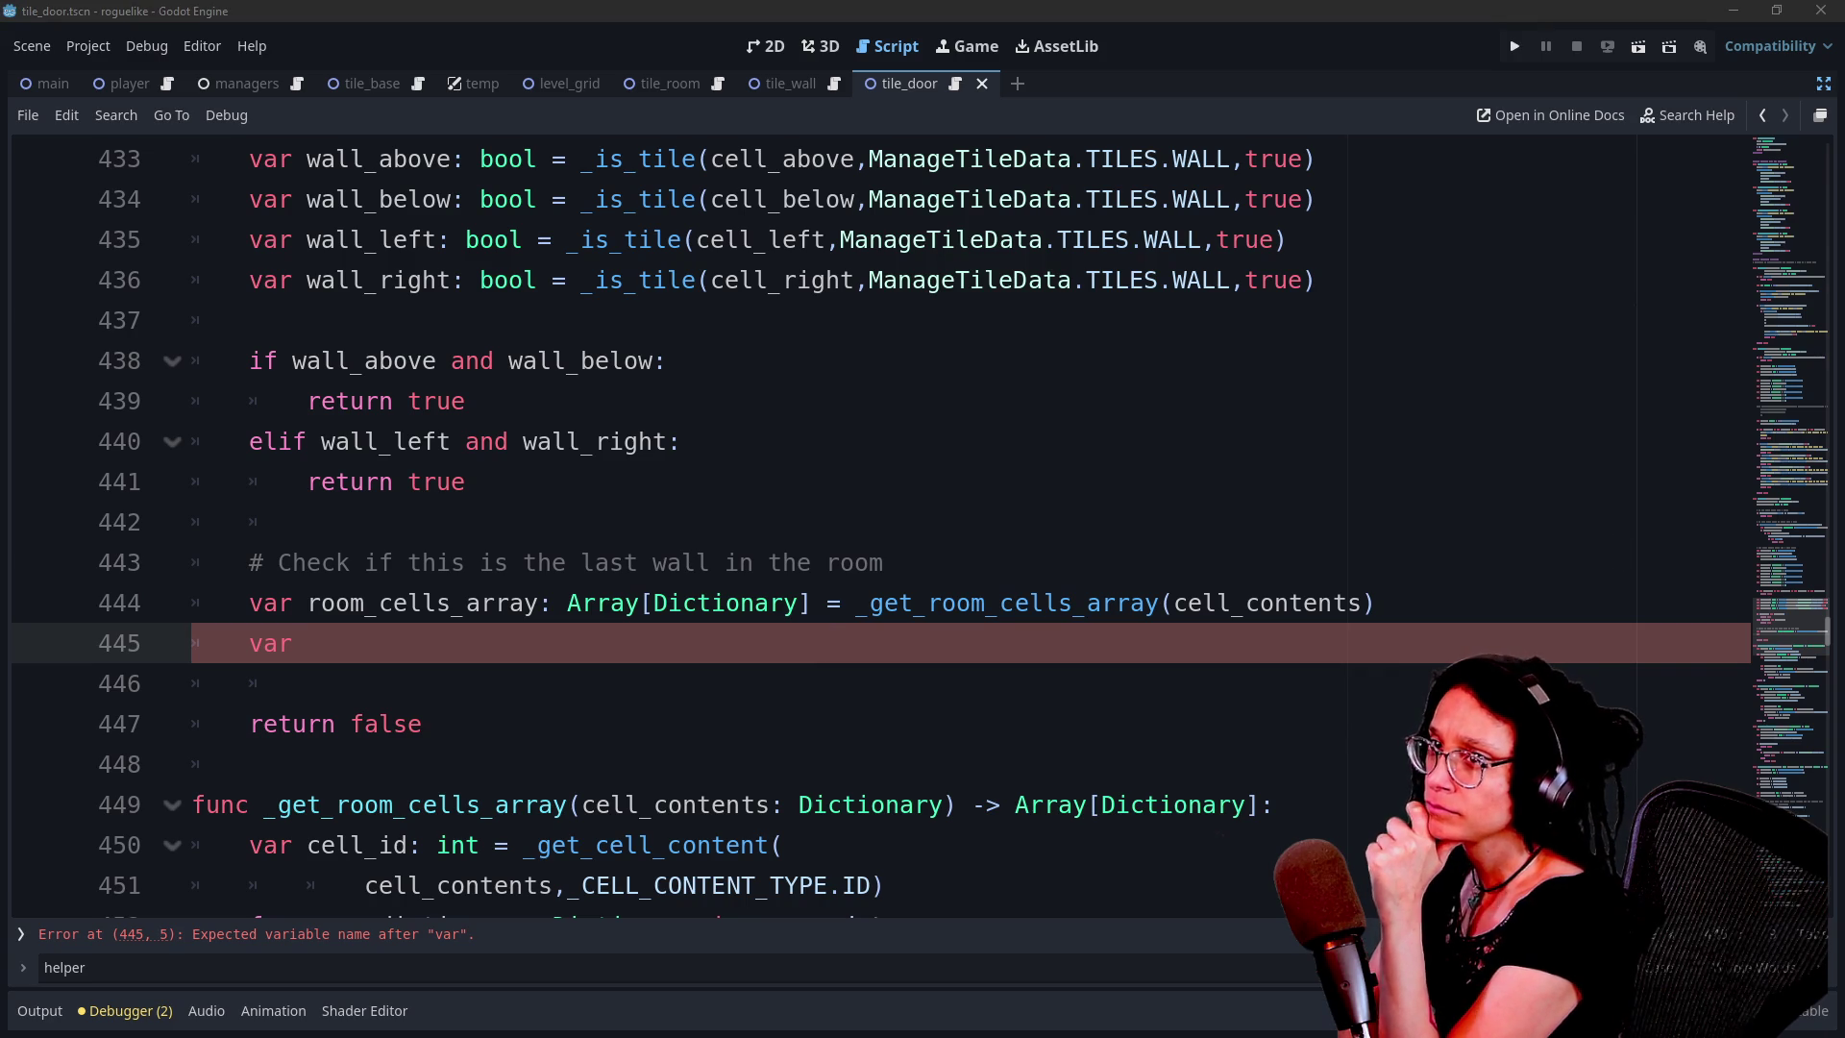
pyautogui.click(888, 698)
pyautogui.click(922, 655)
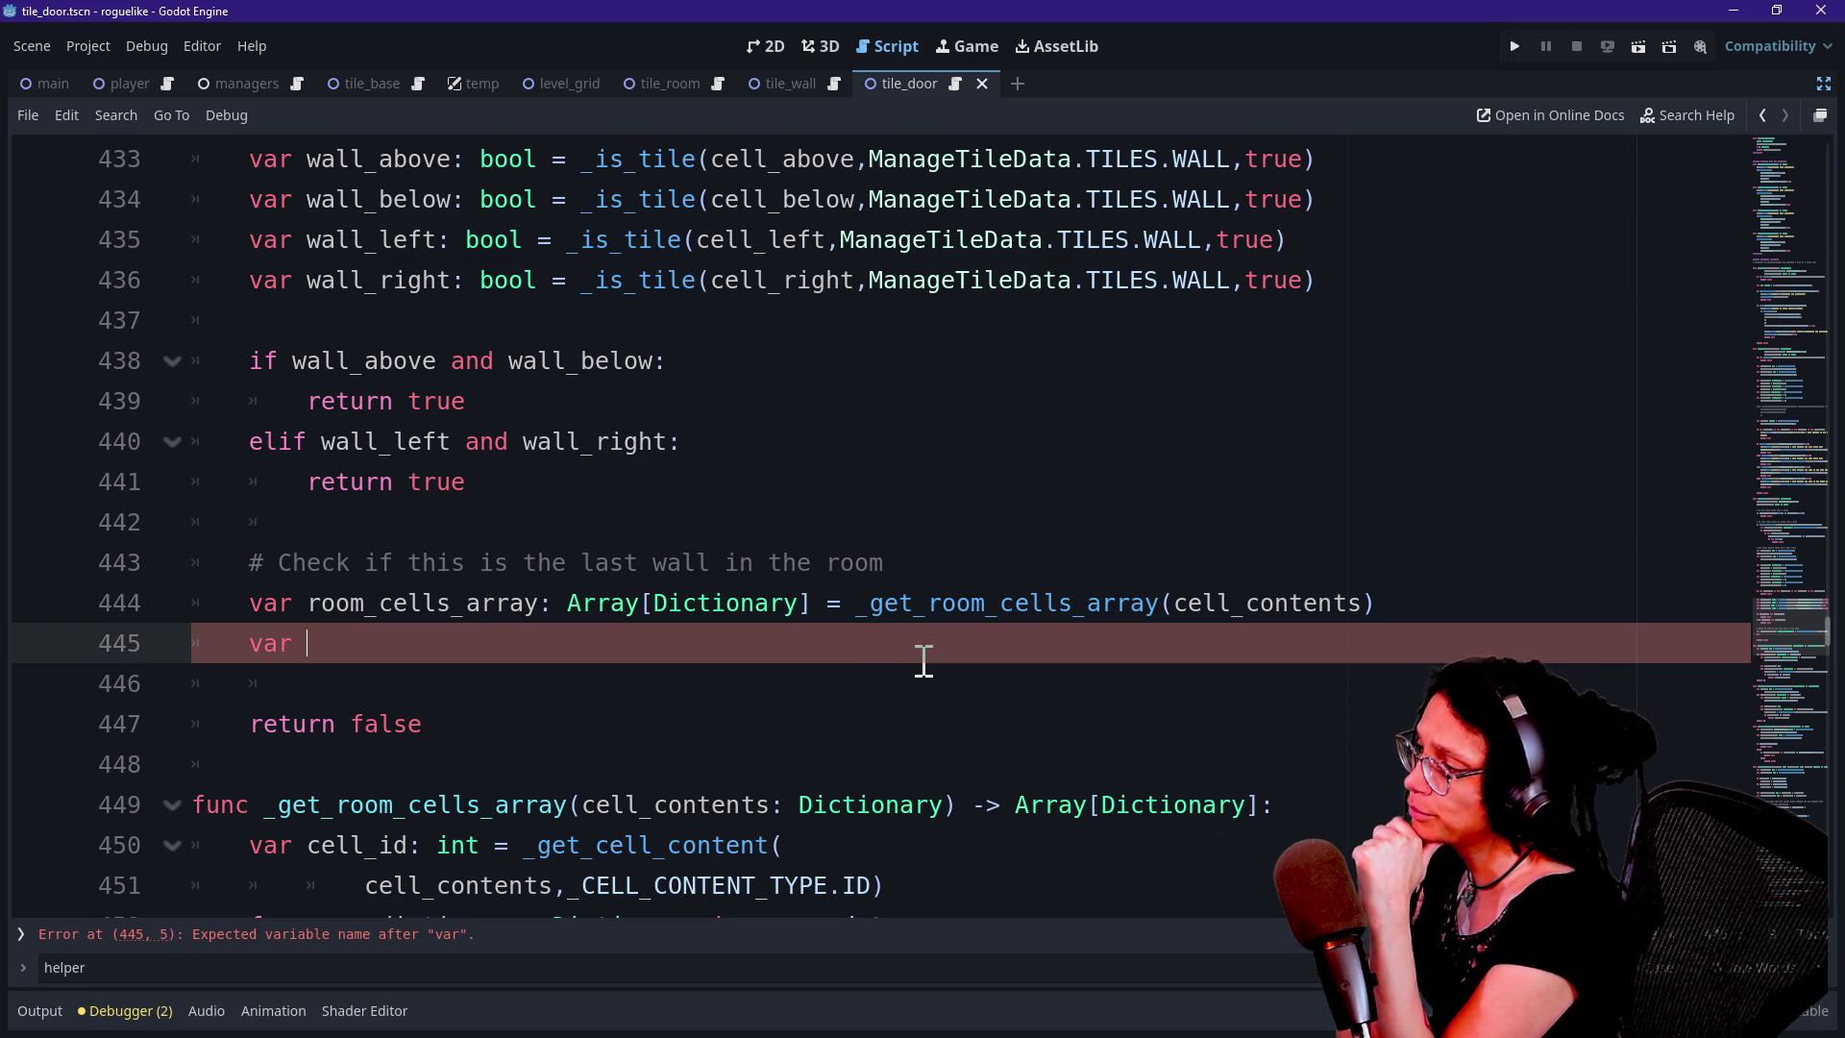
pyautogui.click(608, 672)
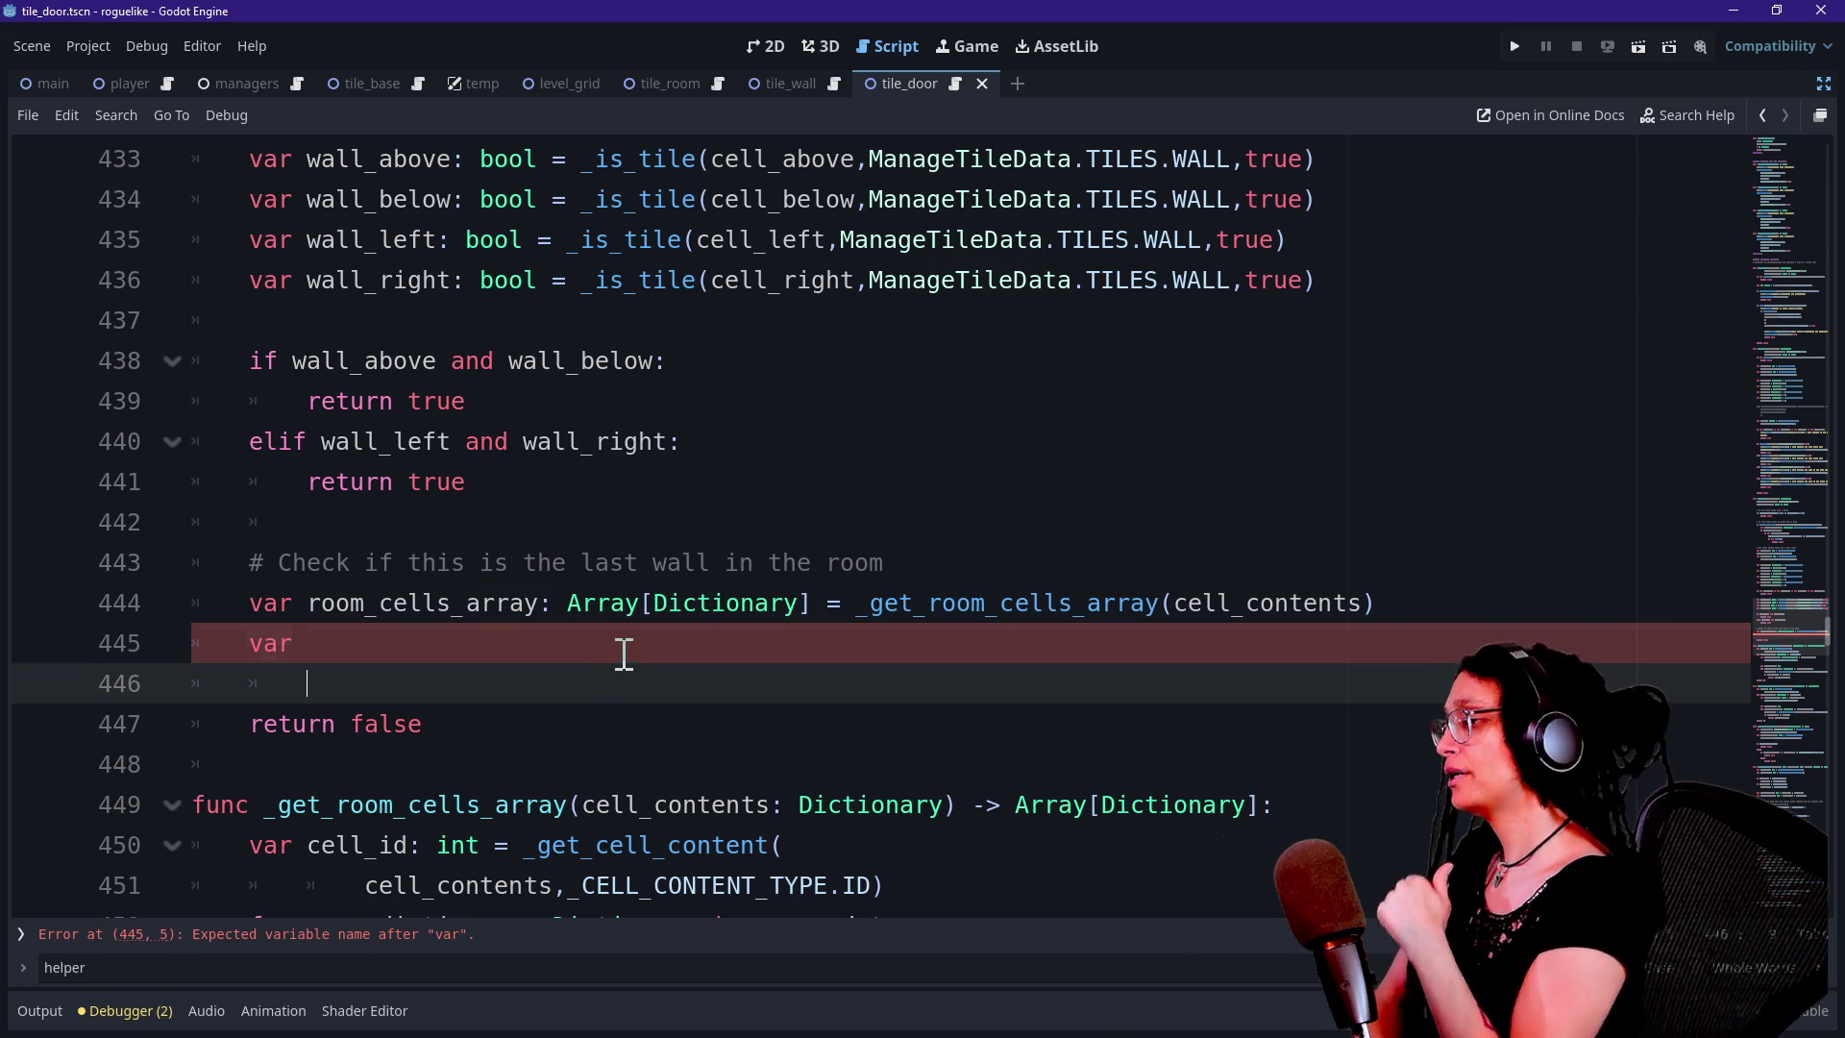
pyautogui.click(623, 654)
pyautogui.write('room')
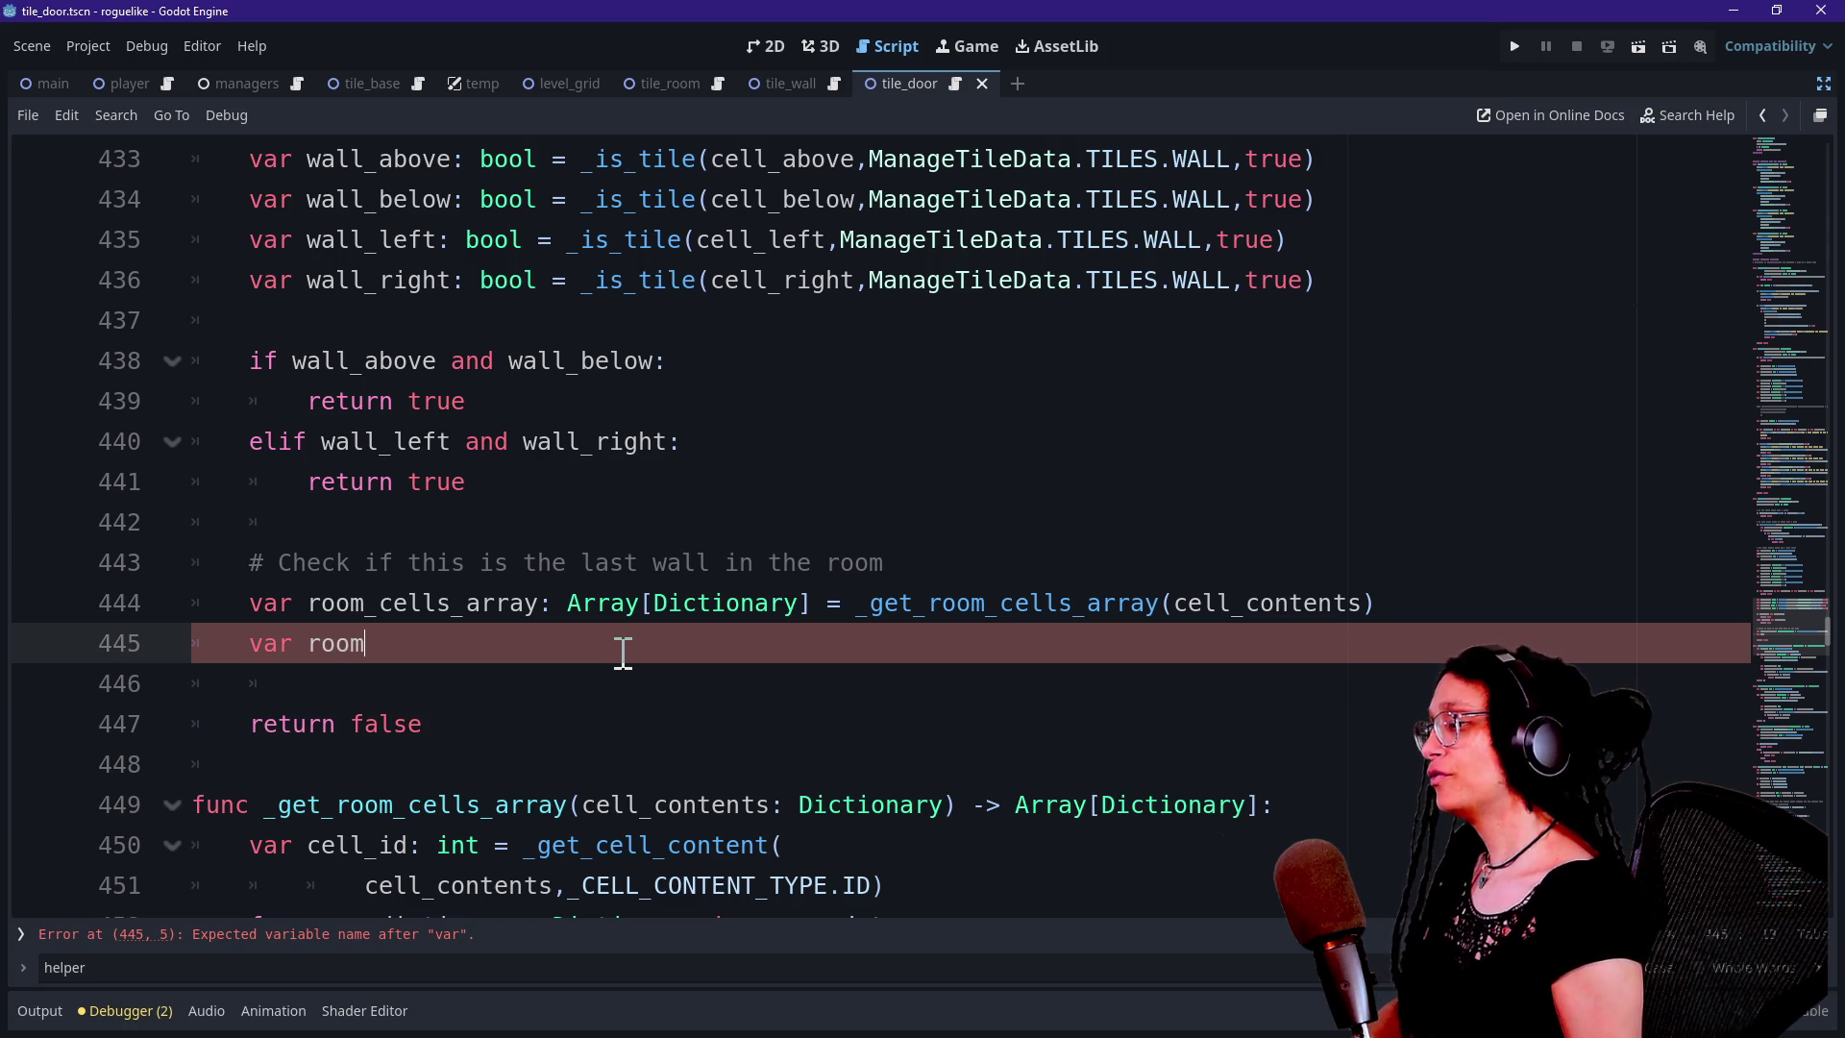
pyautogui.press('BackSpace')
pyautogui.press('BackSpace')
pyautogui.press('BackSpace')
pyautogui.press('BackSpace')
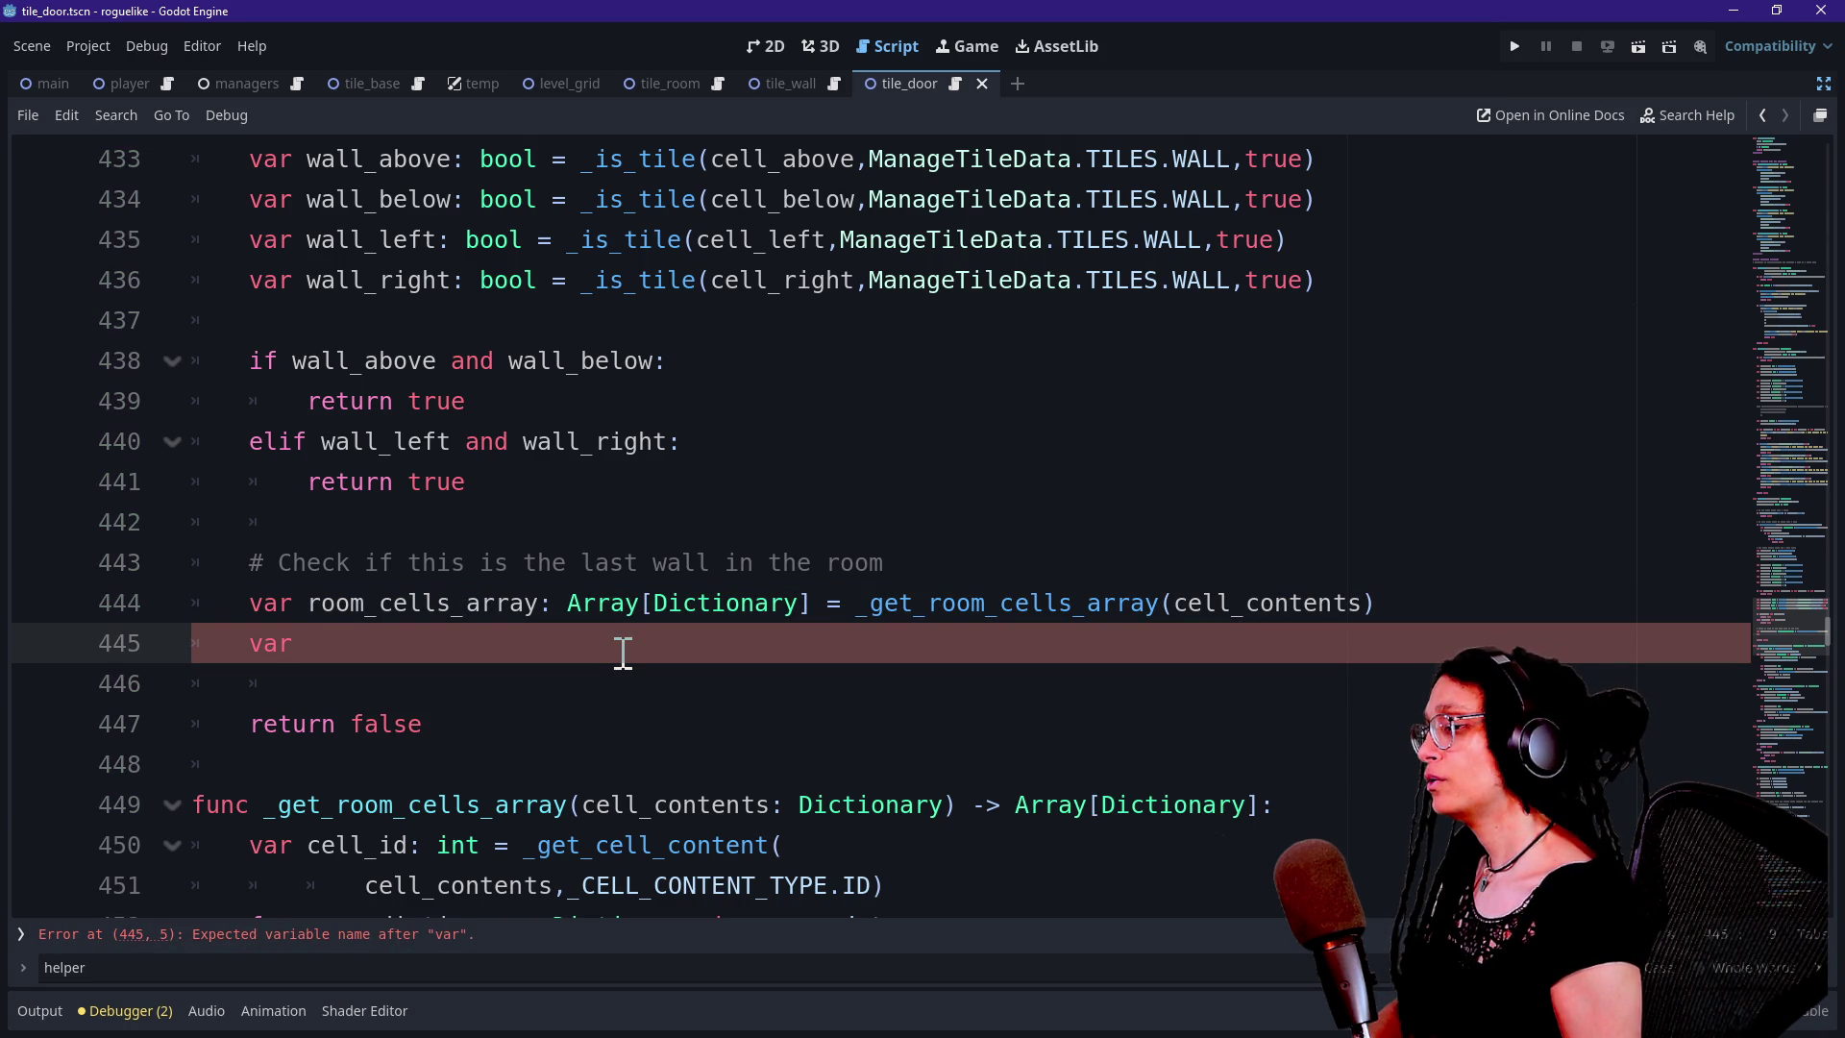
pyautogui.write('room_cell')
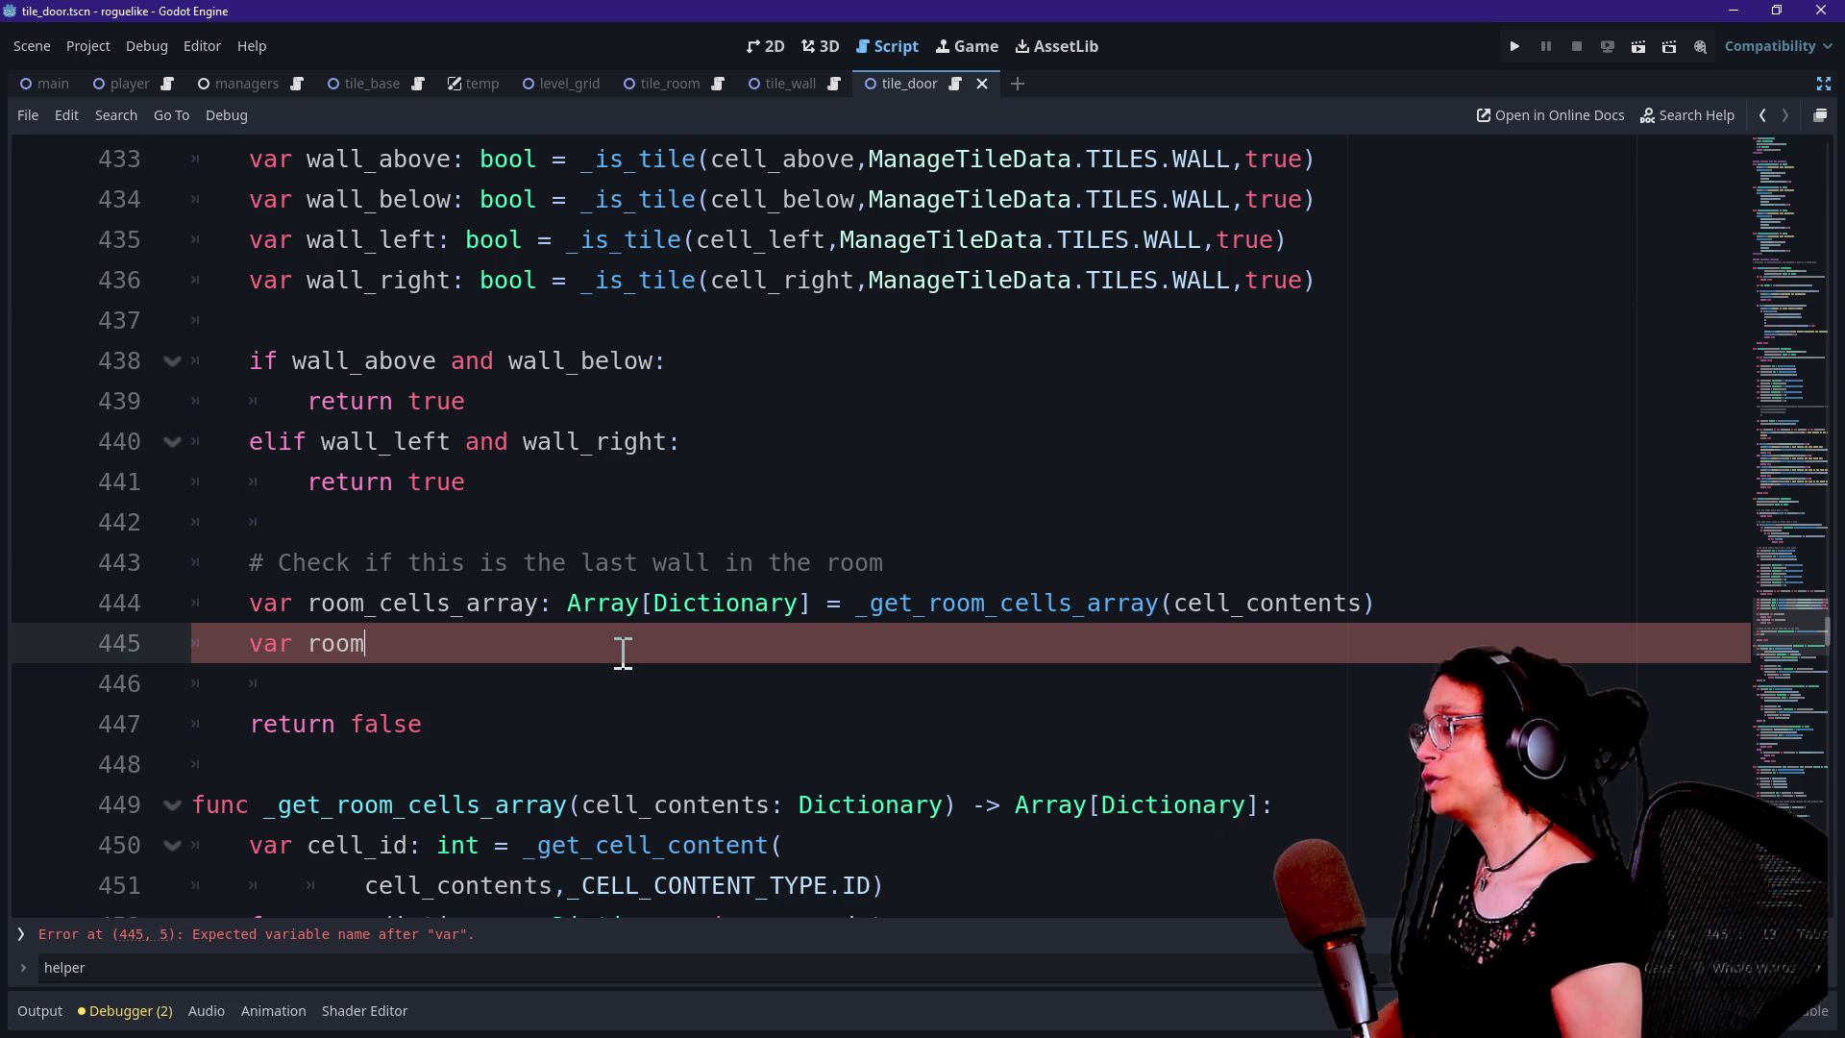
pyautogui.press('BackSpace')
pyautogui.press('BackSpace')
pyautogui.press('BackSpace')
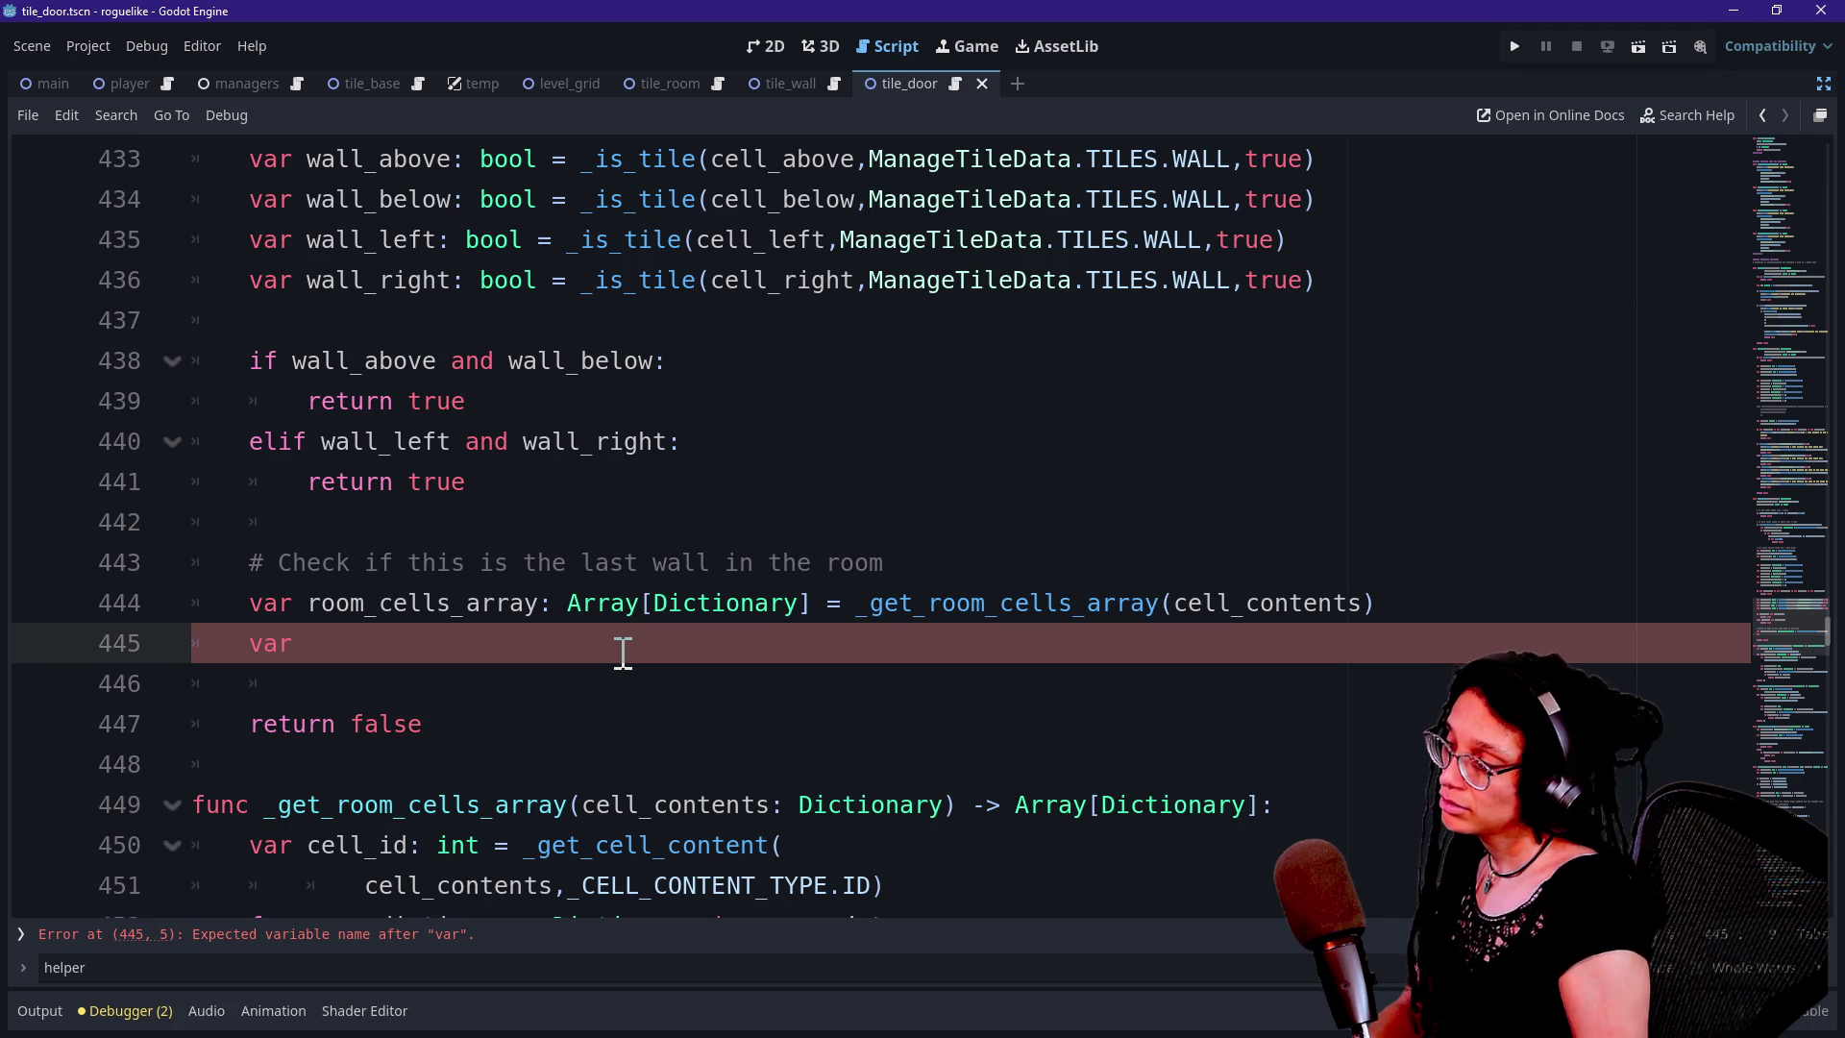
pyautogui.write('cell_id: ')
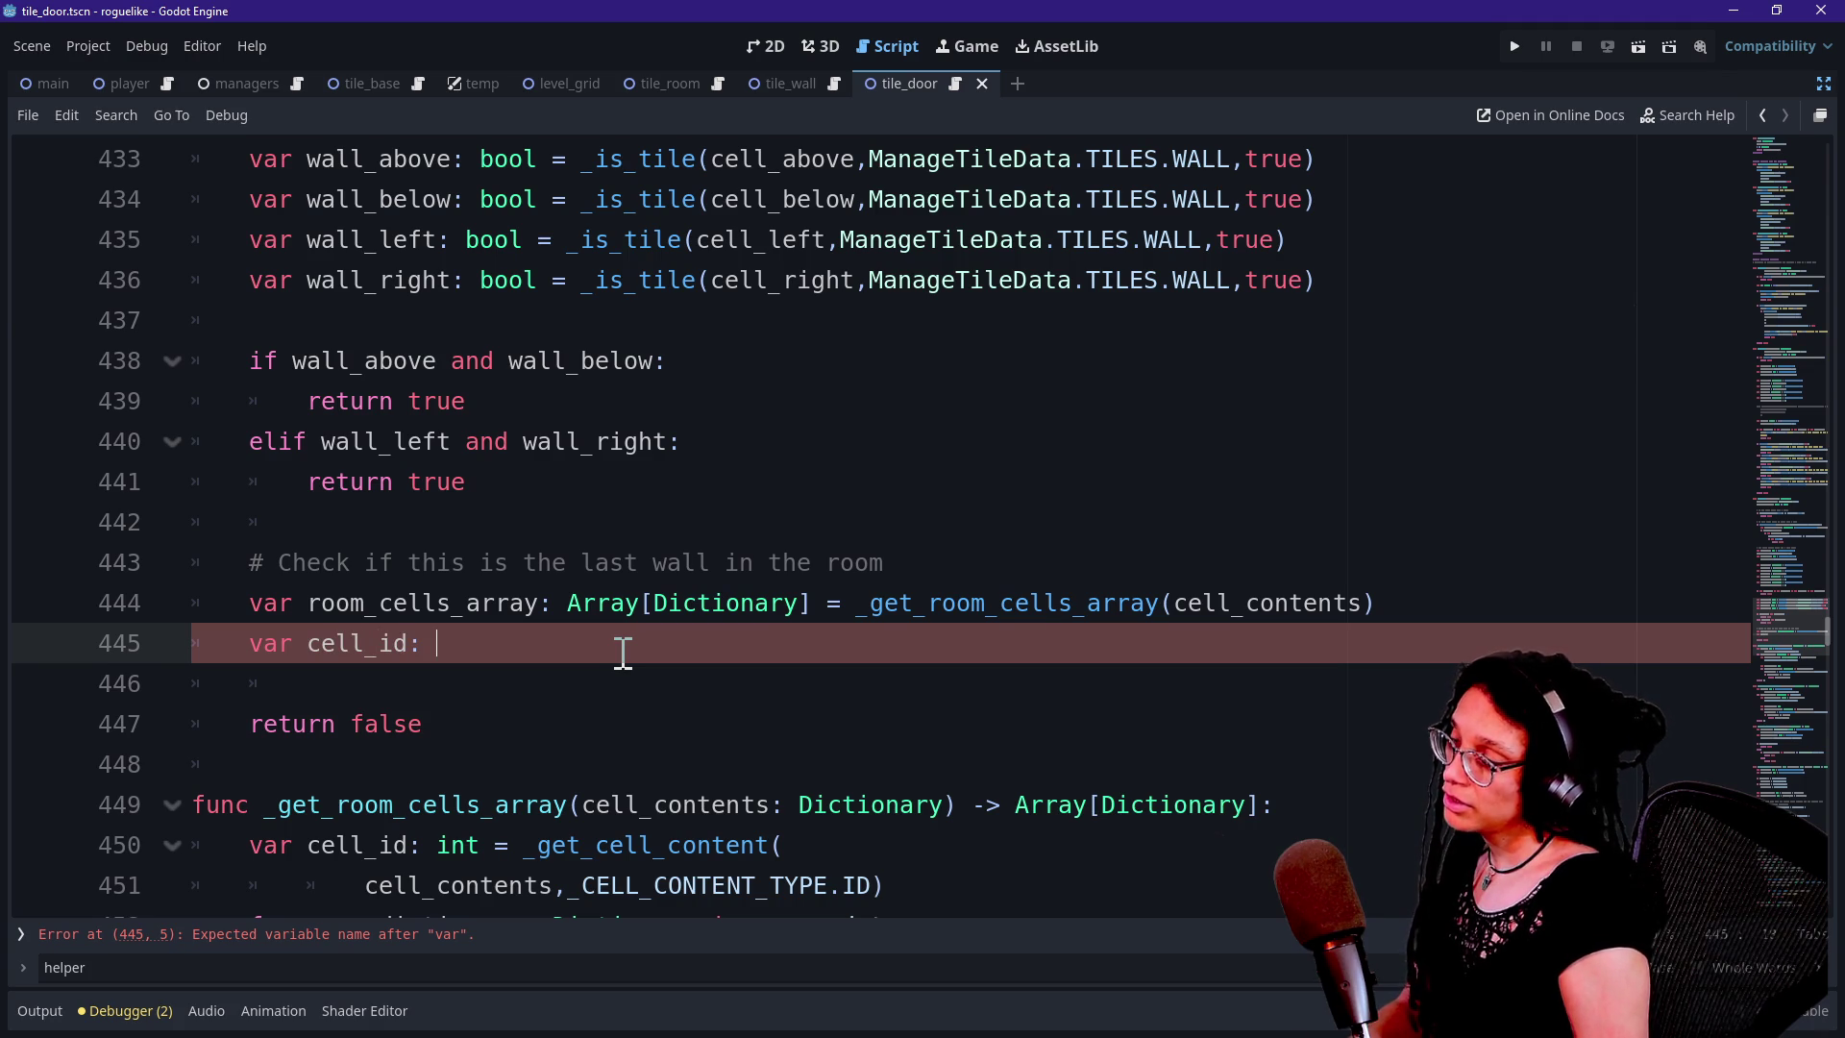
pyautogui.write('int ')
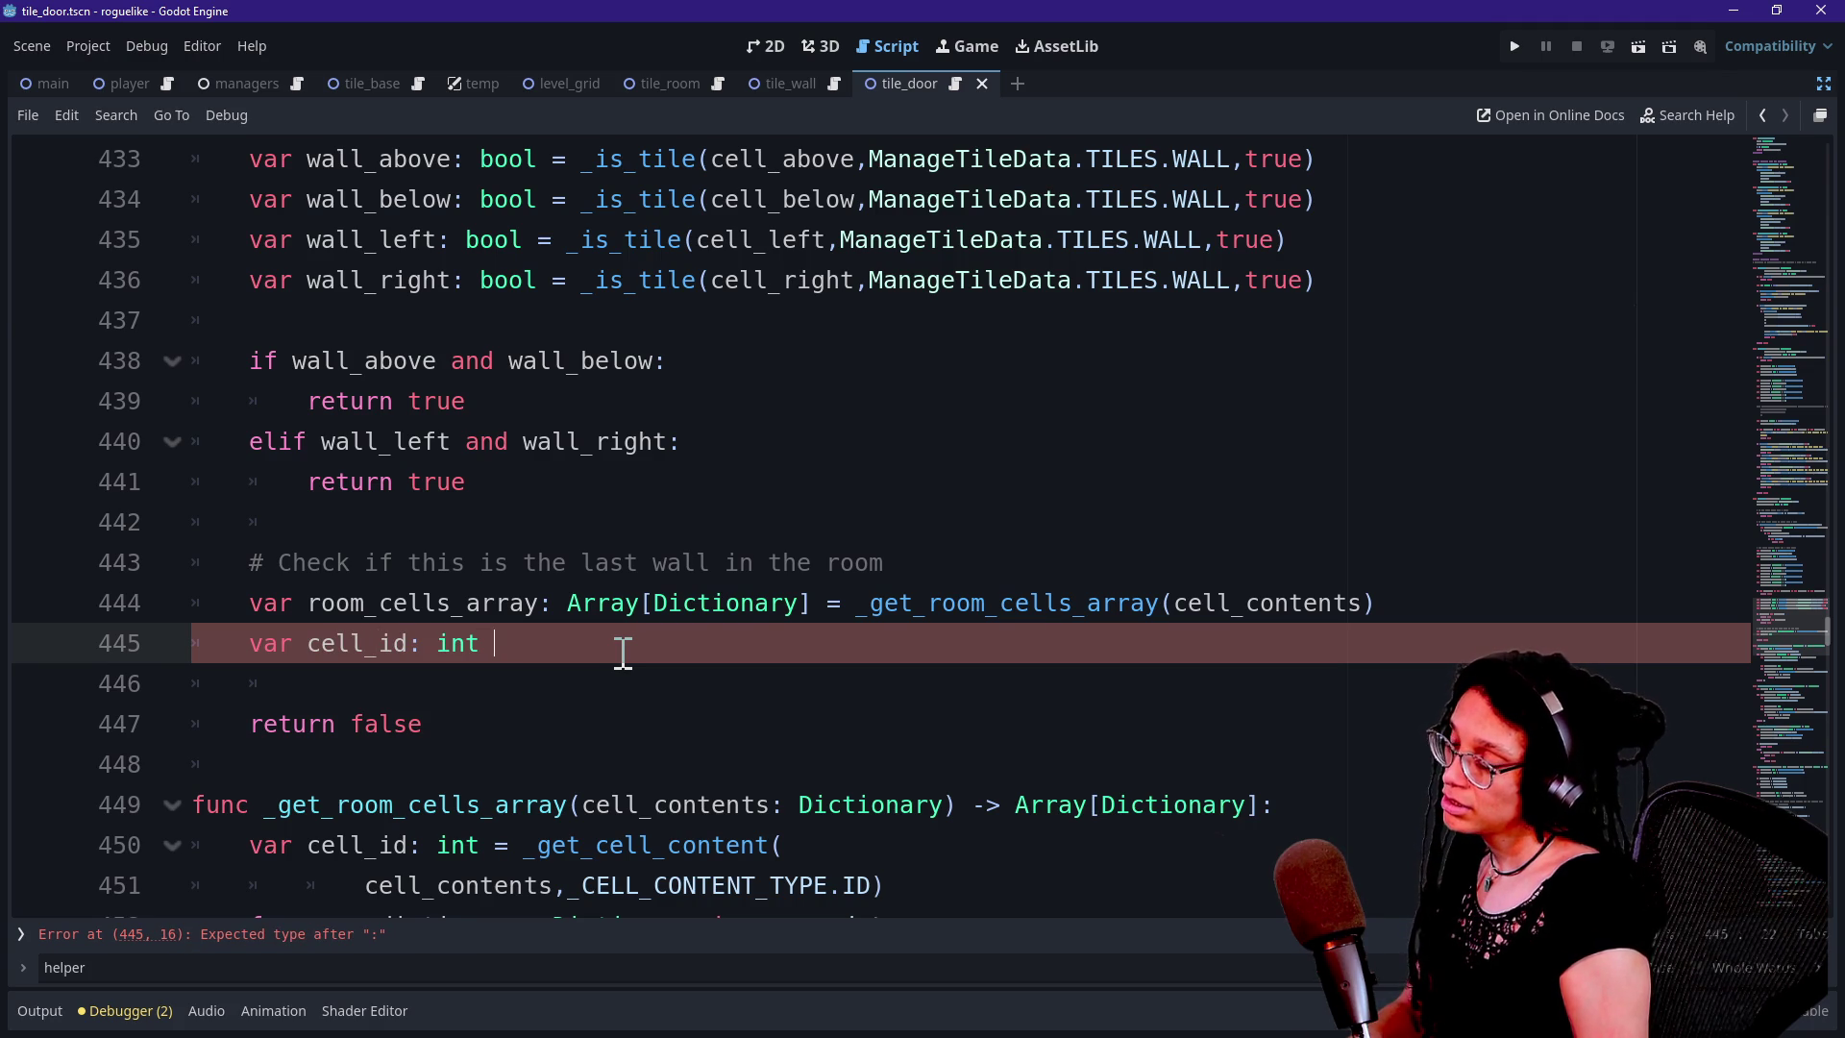
pyautogui.write('=')
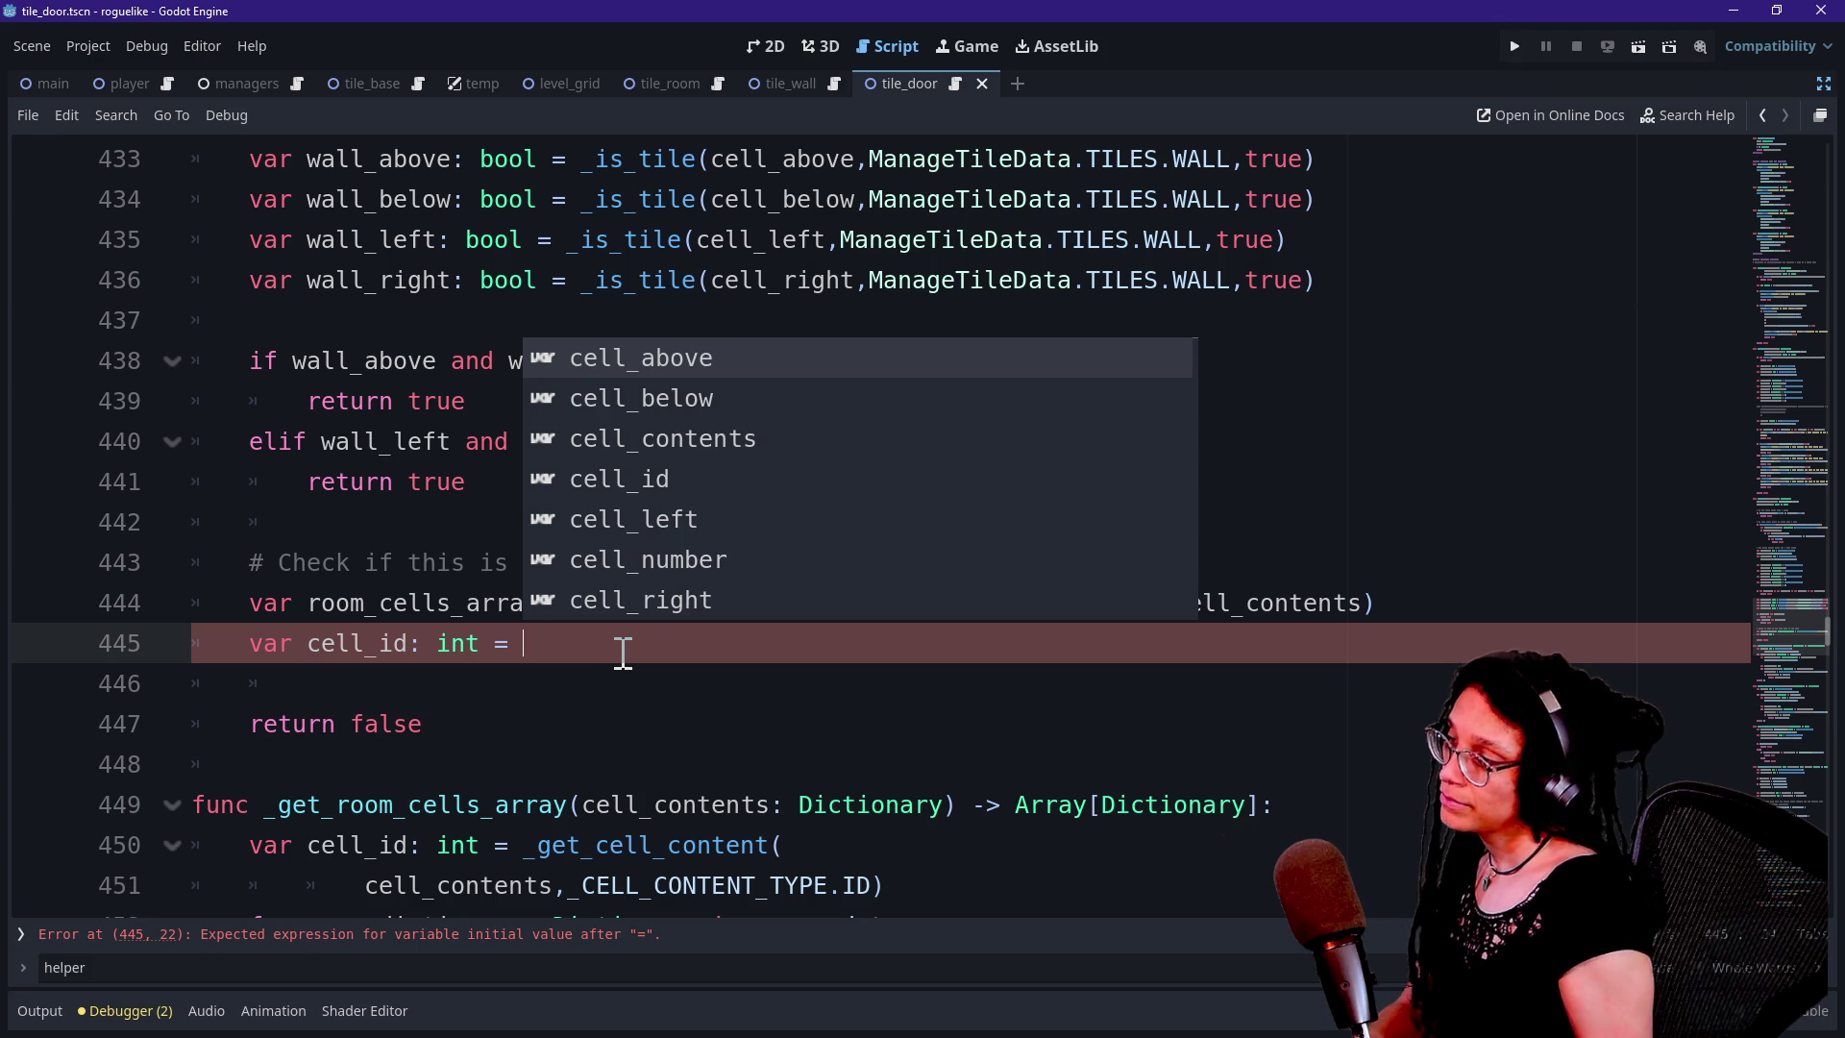
# Step: Start line 445's cell_id: int value as a _get_cell_content call
pyautogui.press('Escape')
pyautogui.scroll(3, 602, 663)
pyautogui.scroll(9, 602, 662)
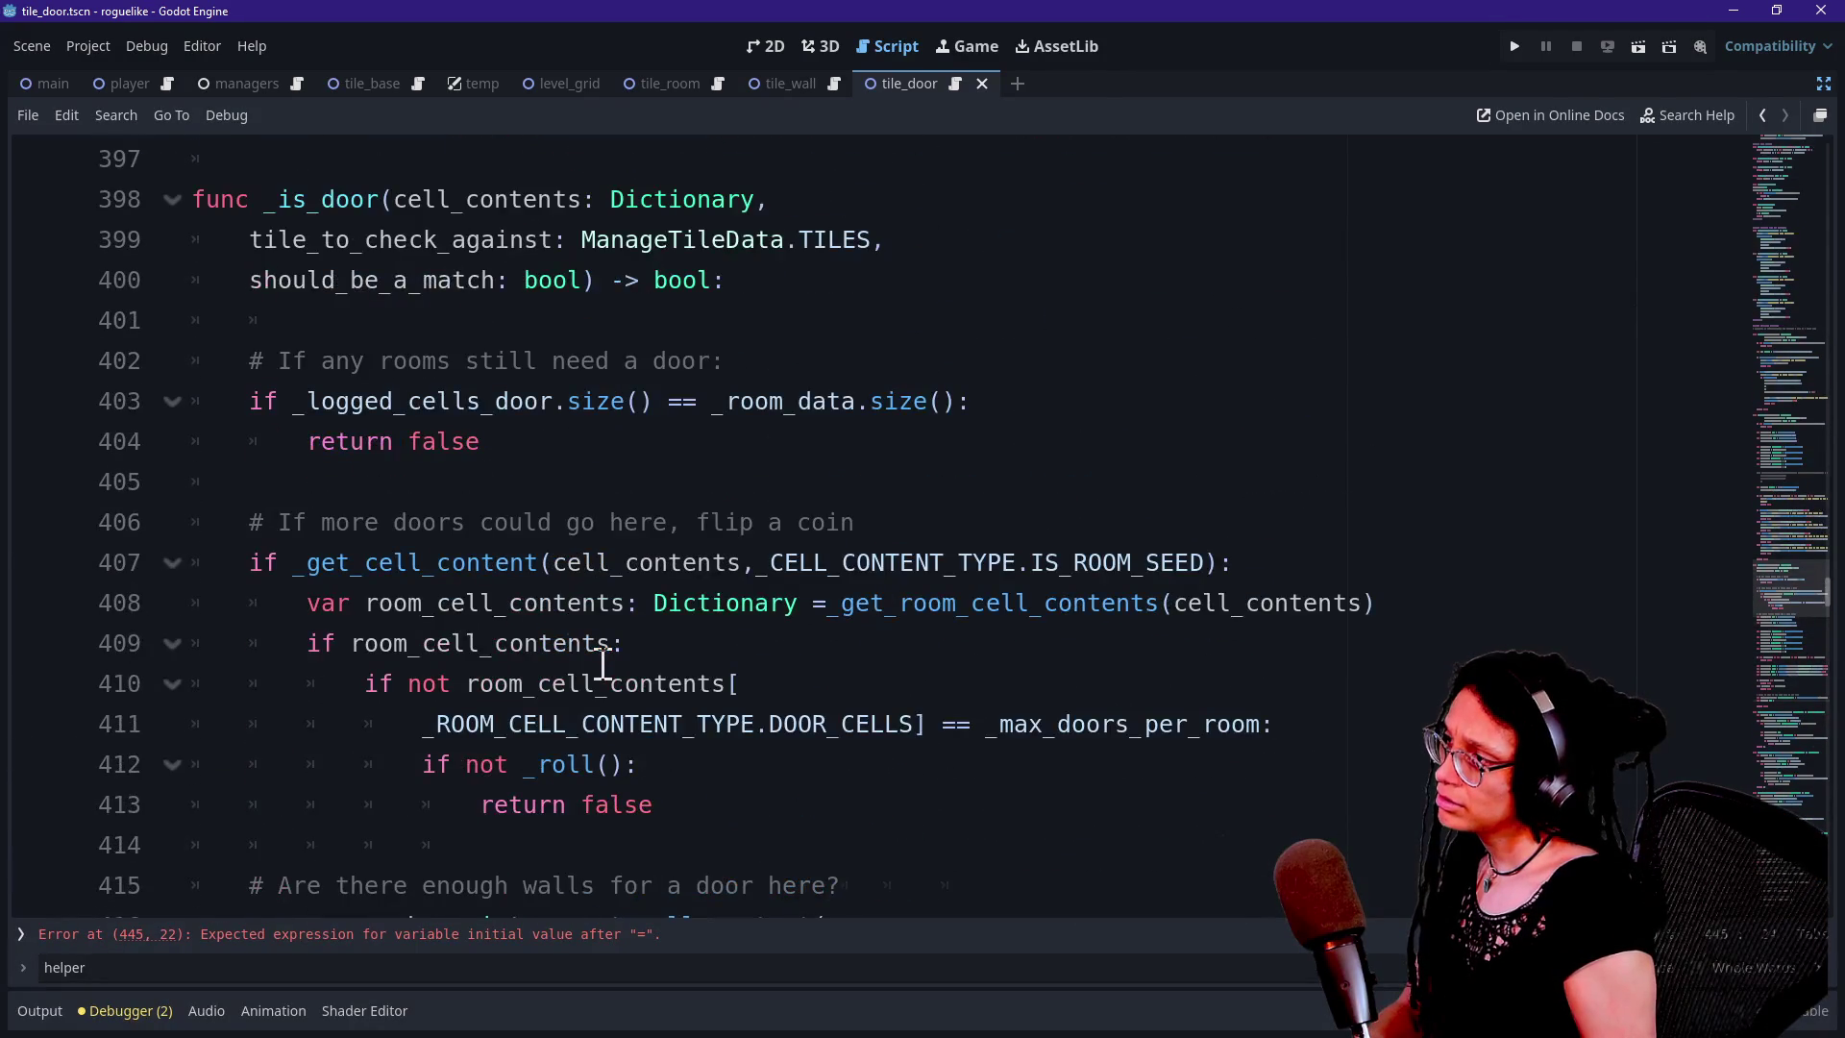
pyautogui.scroll(2, 602, 663)
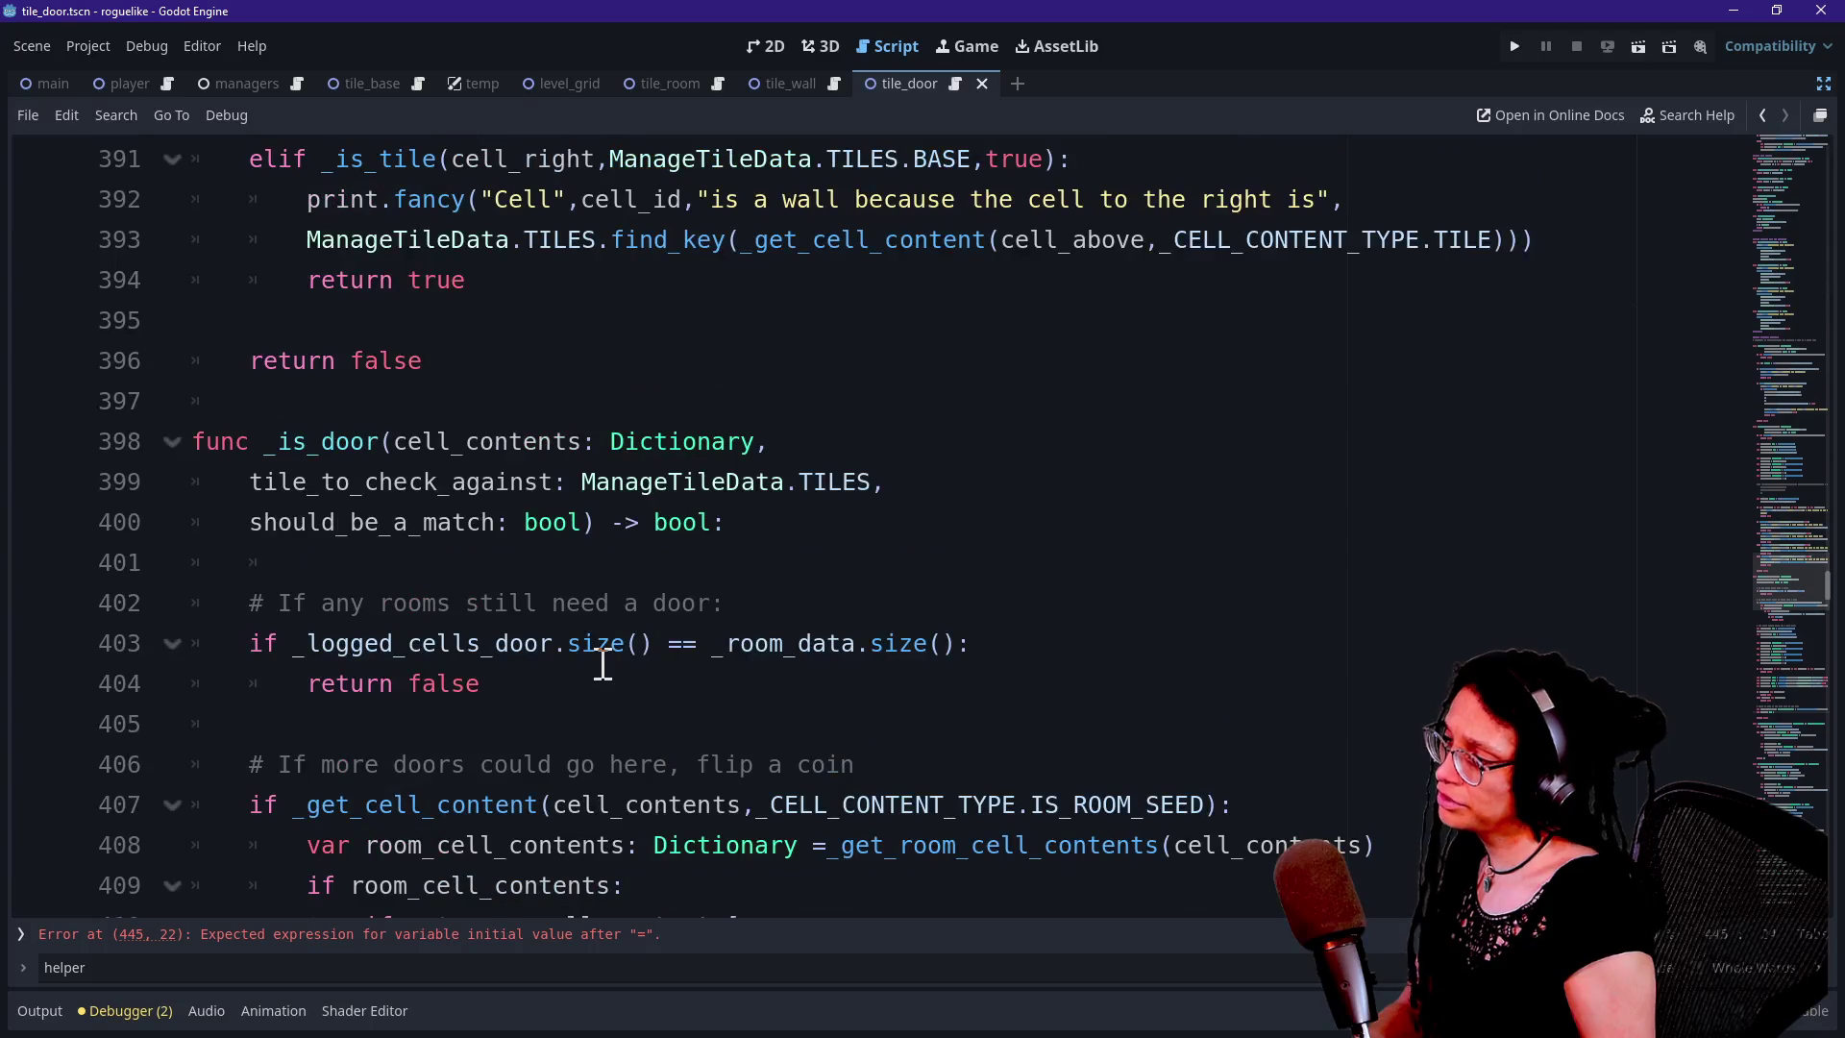
pyautogui.scroll(-3, 603, 663)
pyautogui.scroll(-5, 602, 663)
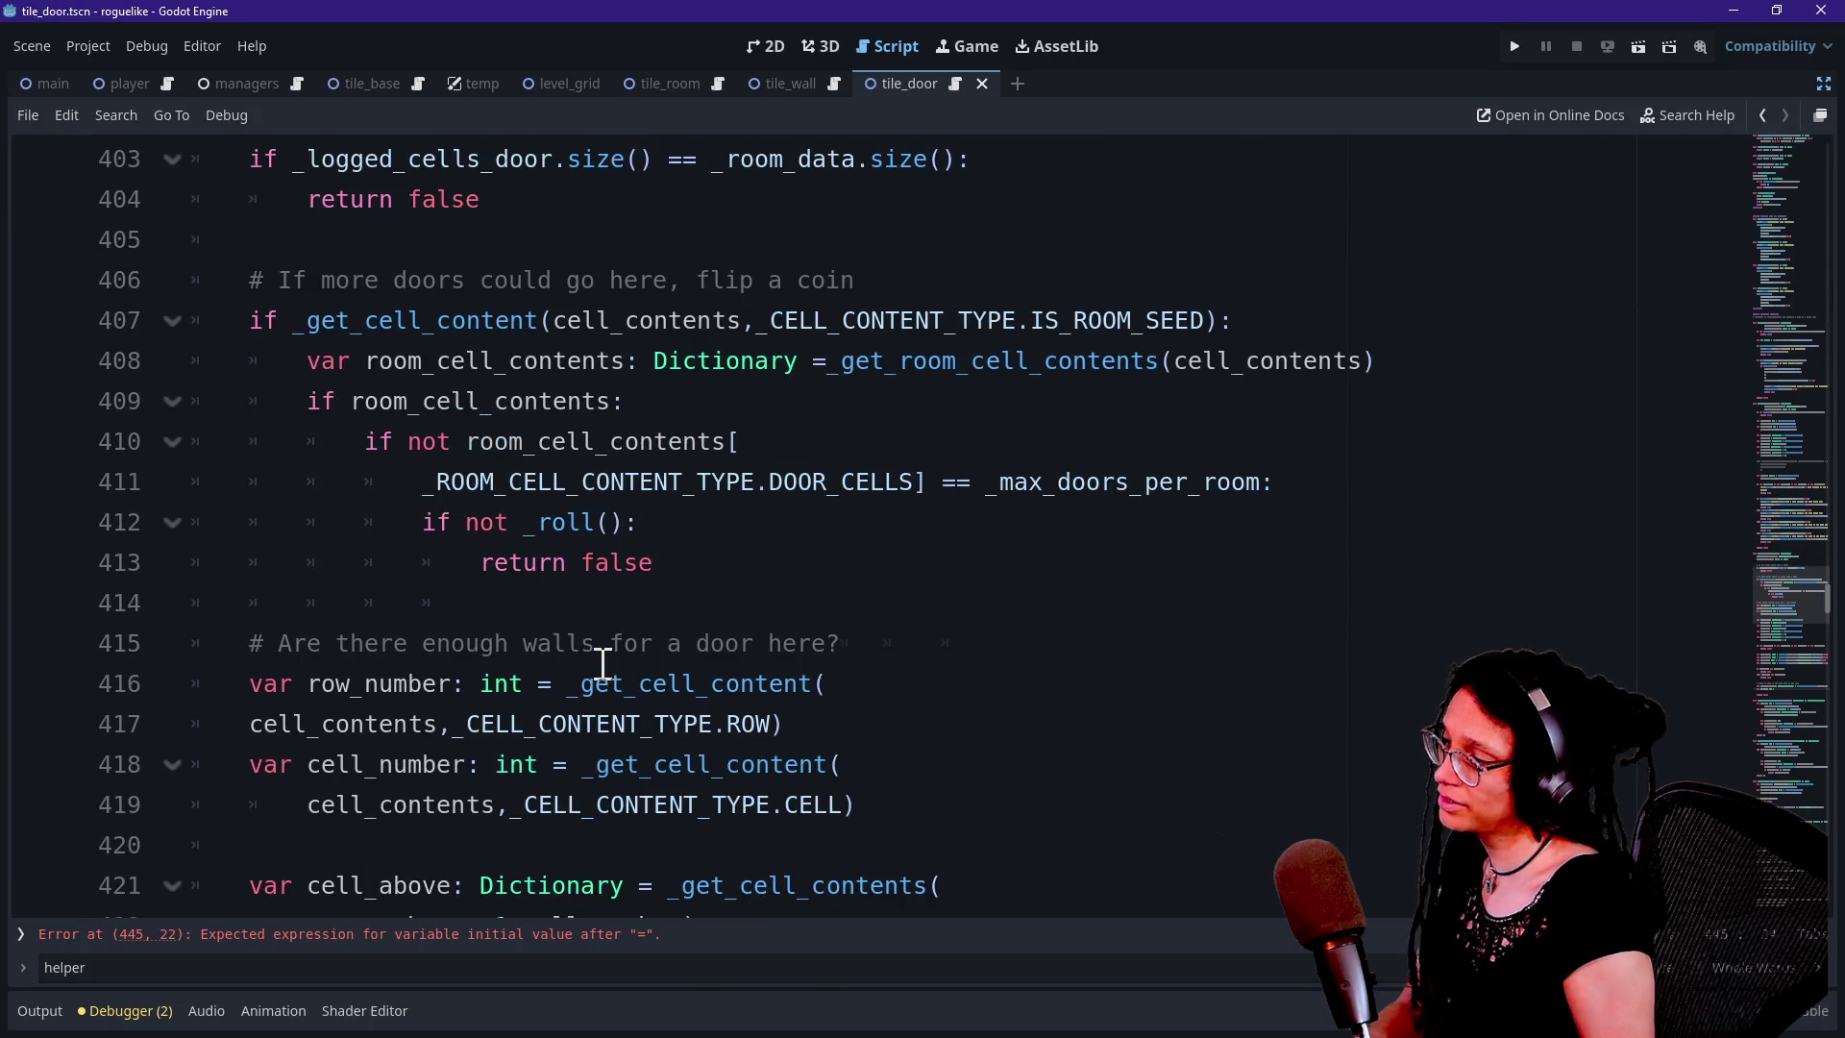
pyautogui.scroll(-6, 602, 663)
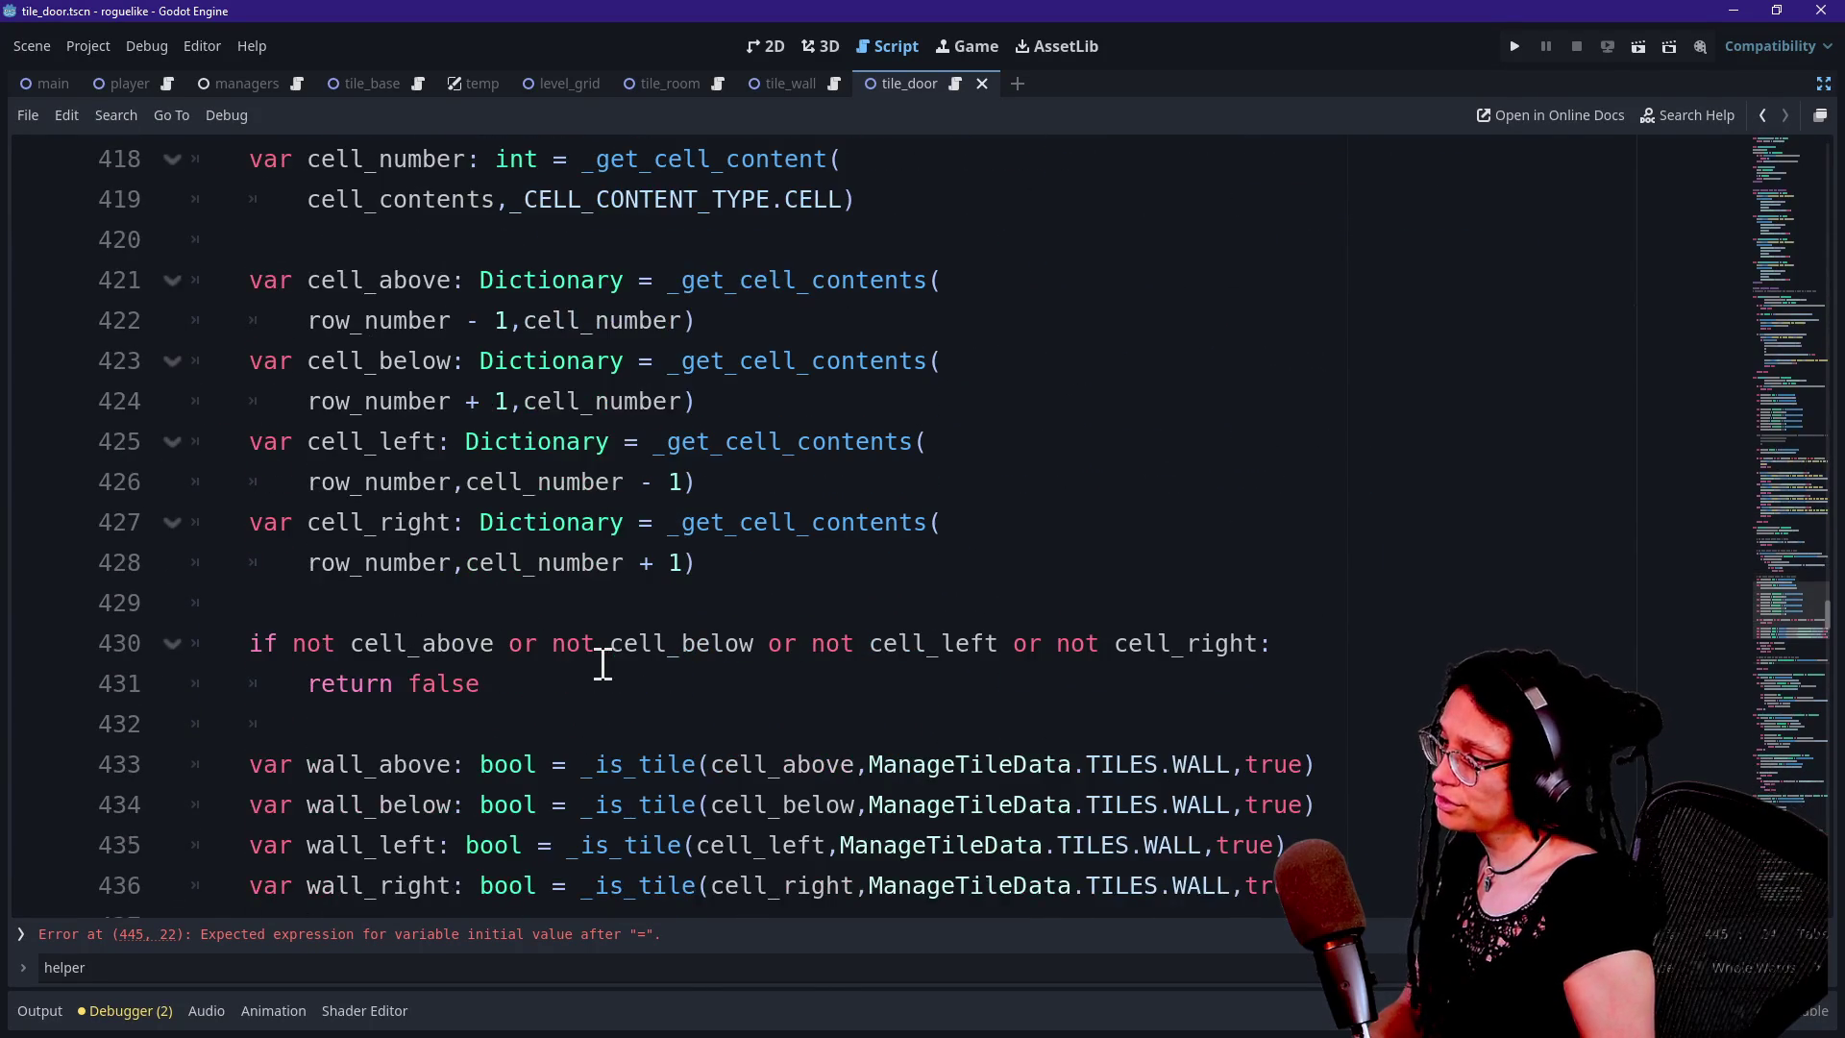
pyautogui.scroll(-1, 602, 663)
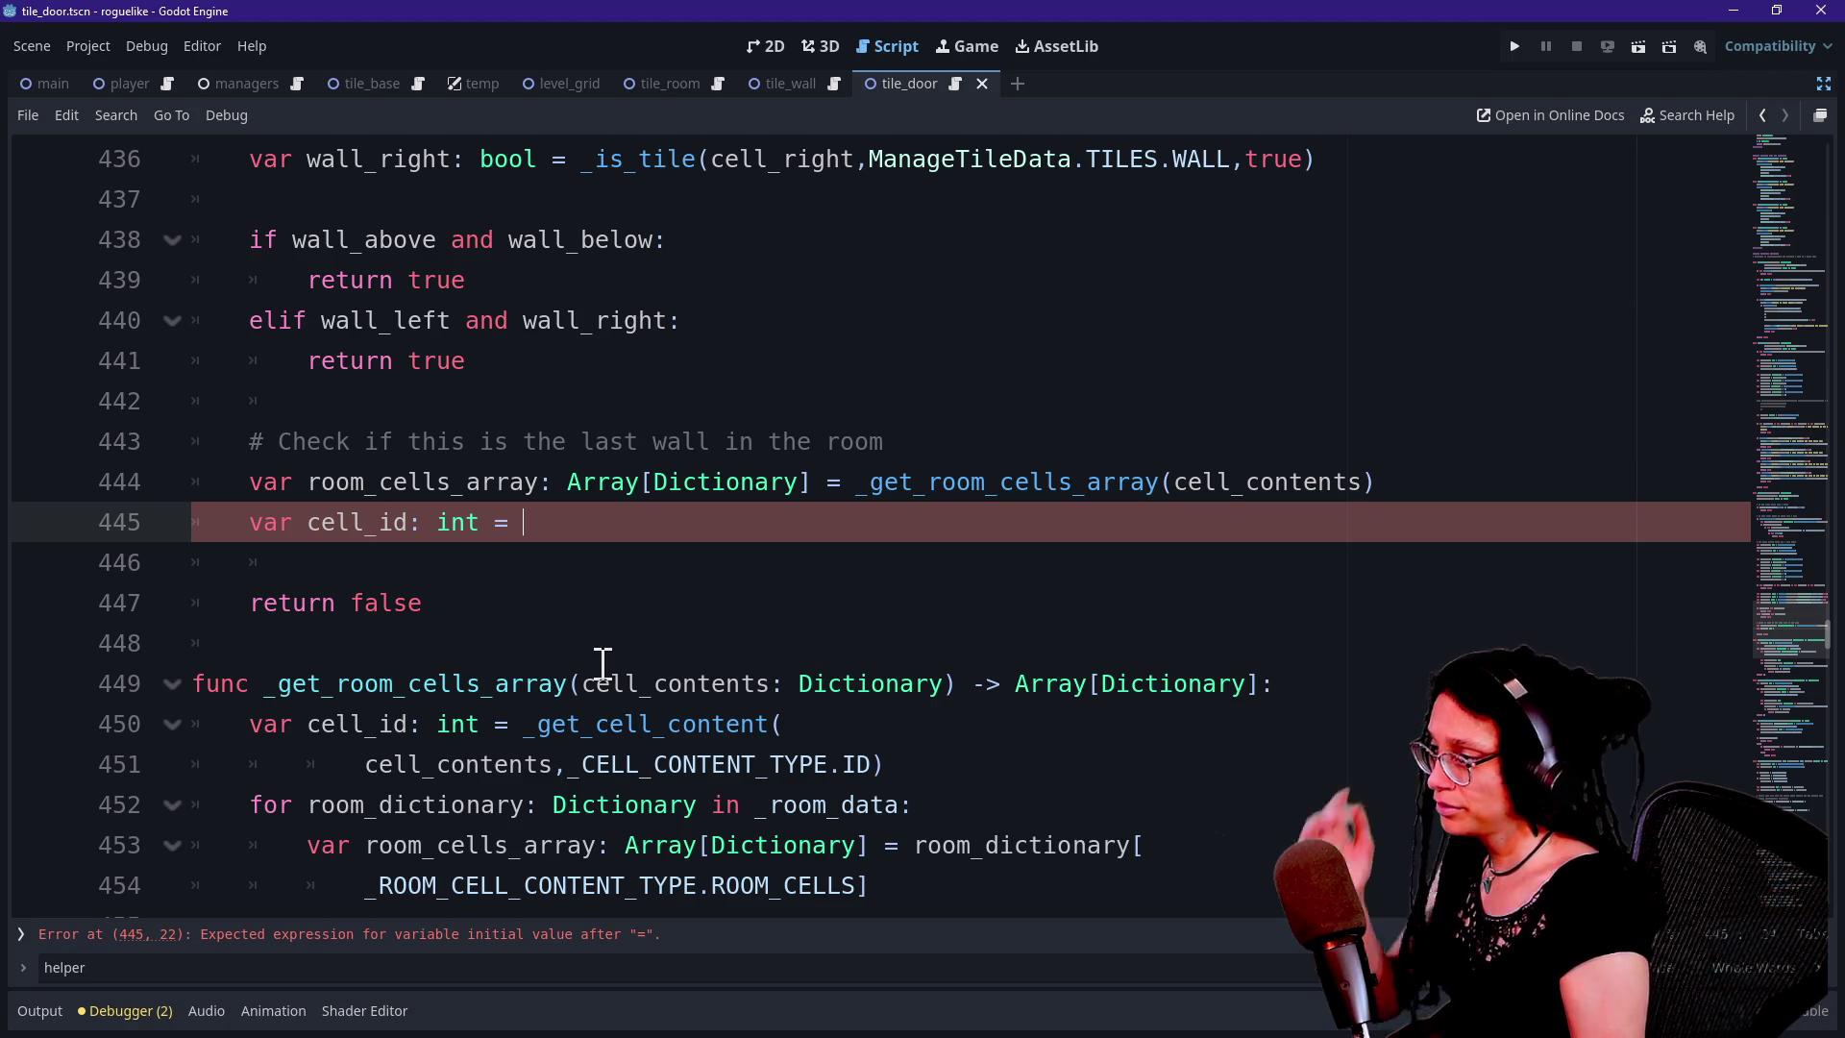
pyautogui.write('cell_id')
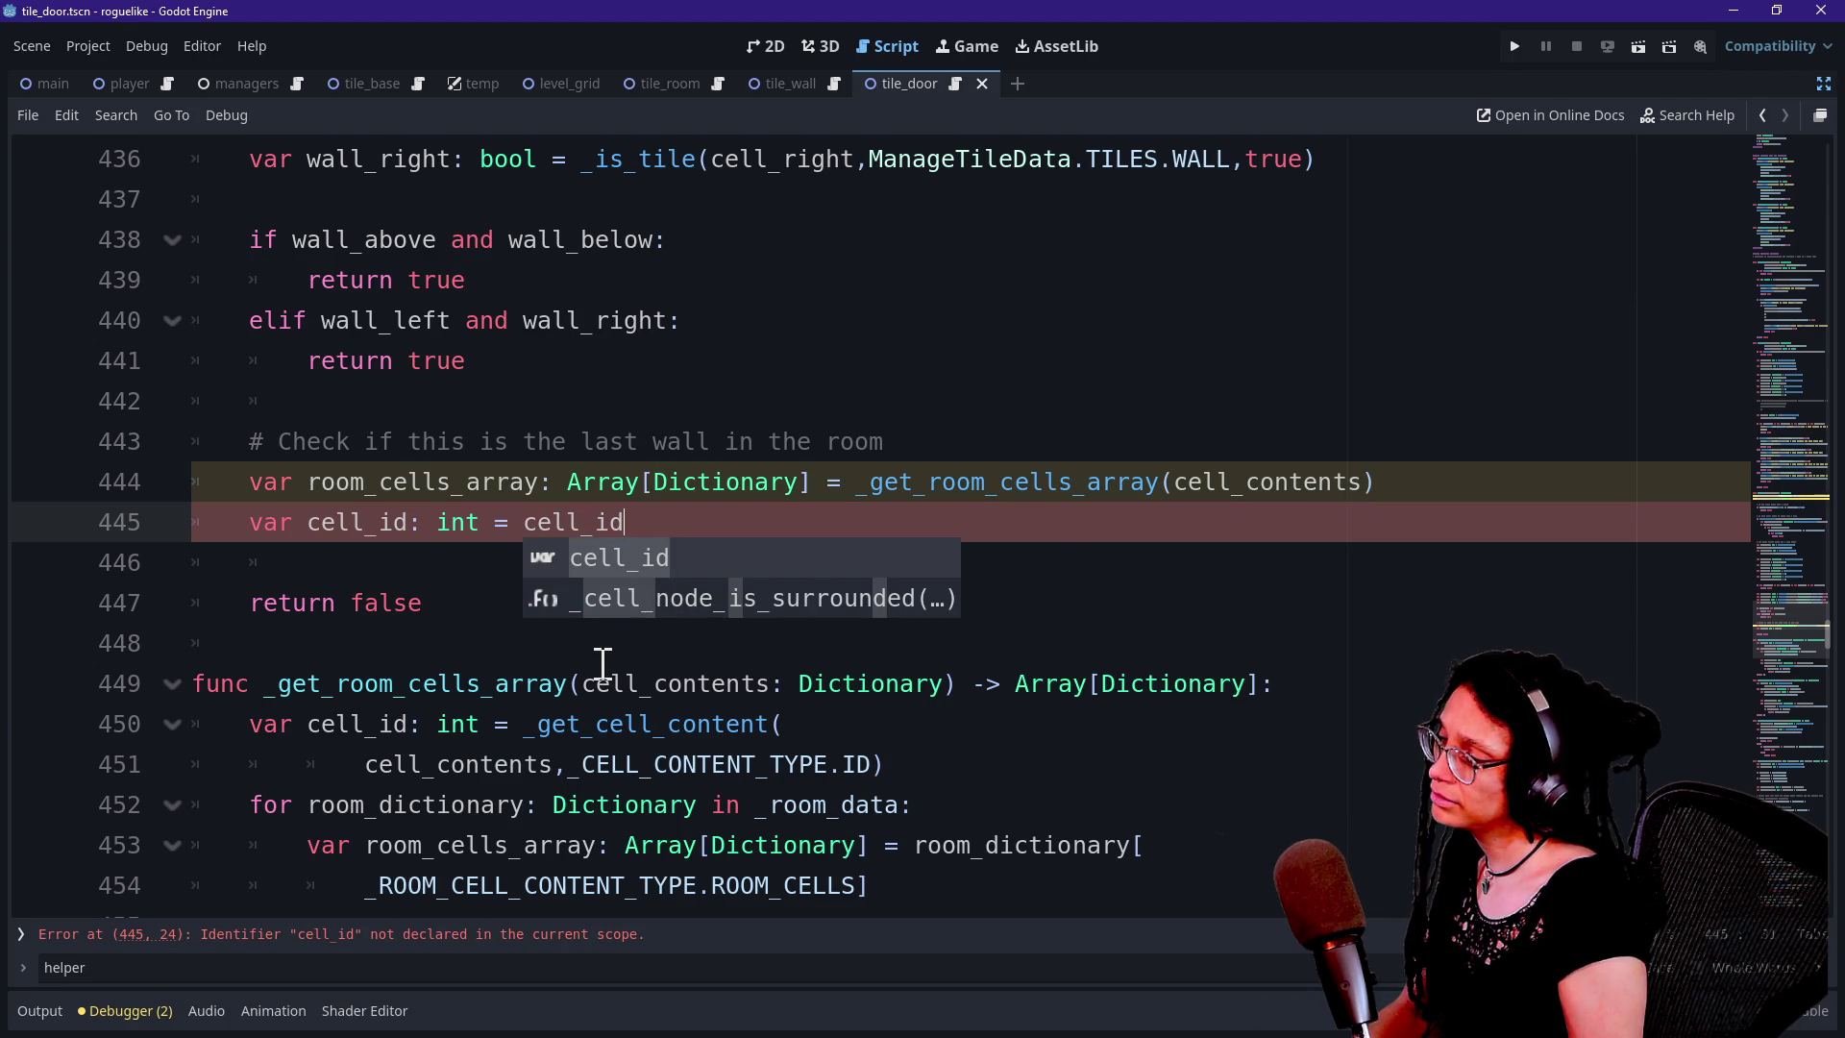
pyautogui.press('BackSpace')
pyautogui.press('BackSpace')
pyautogui.press('BackSpace')
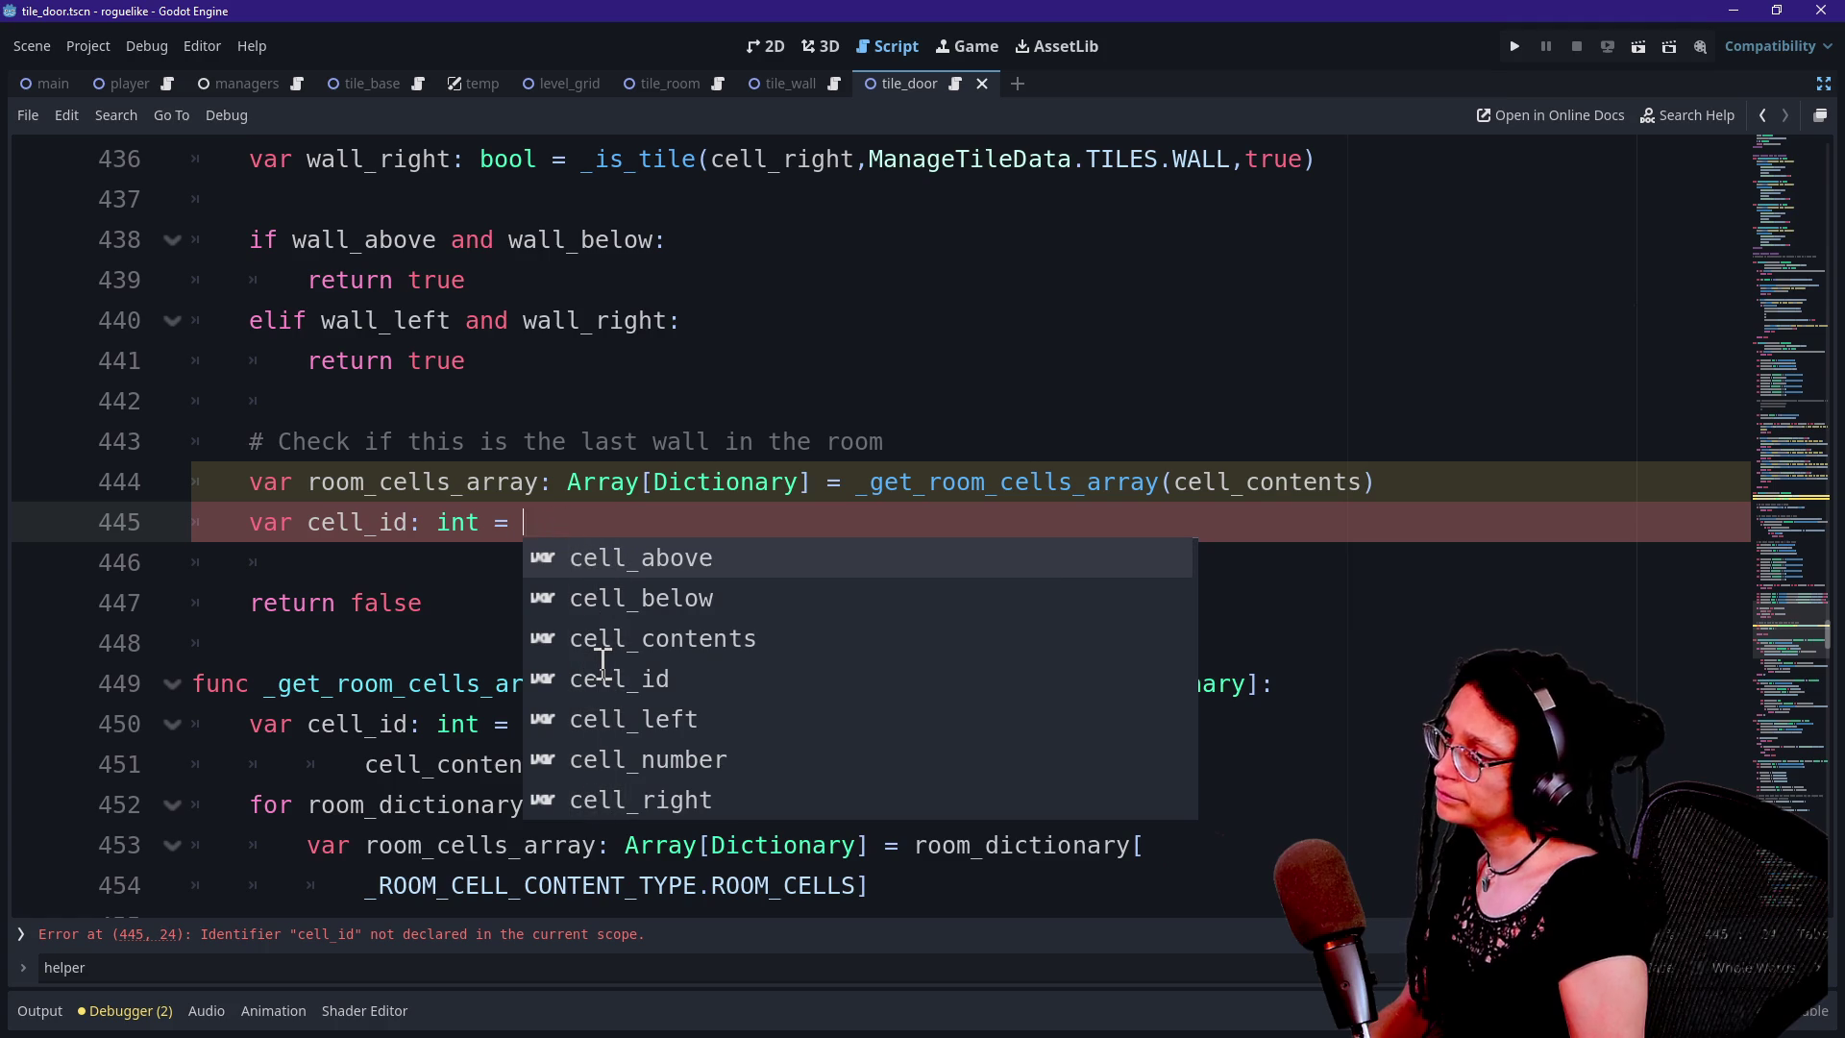
pyautogui.write('_get')
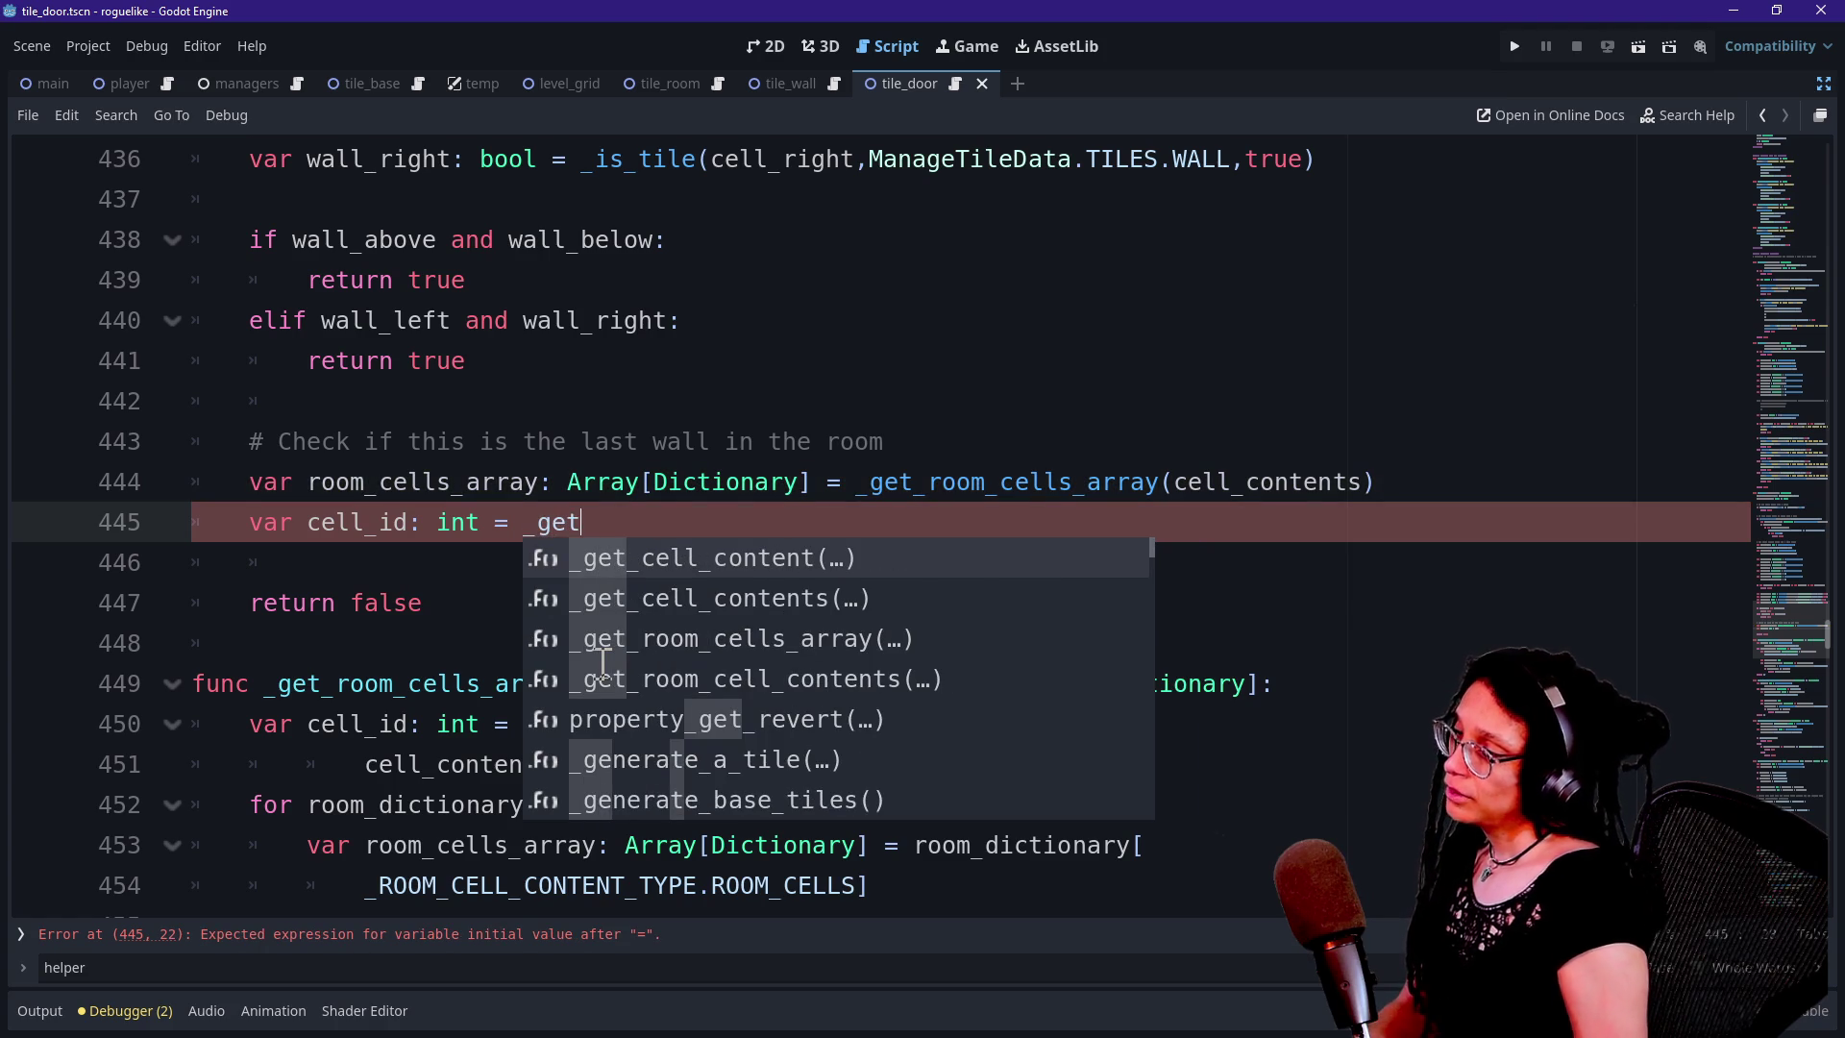
pyautogui.press('Return')
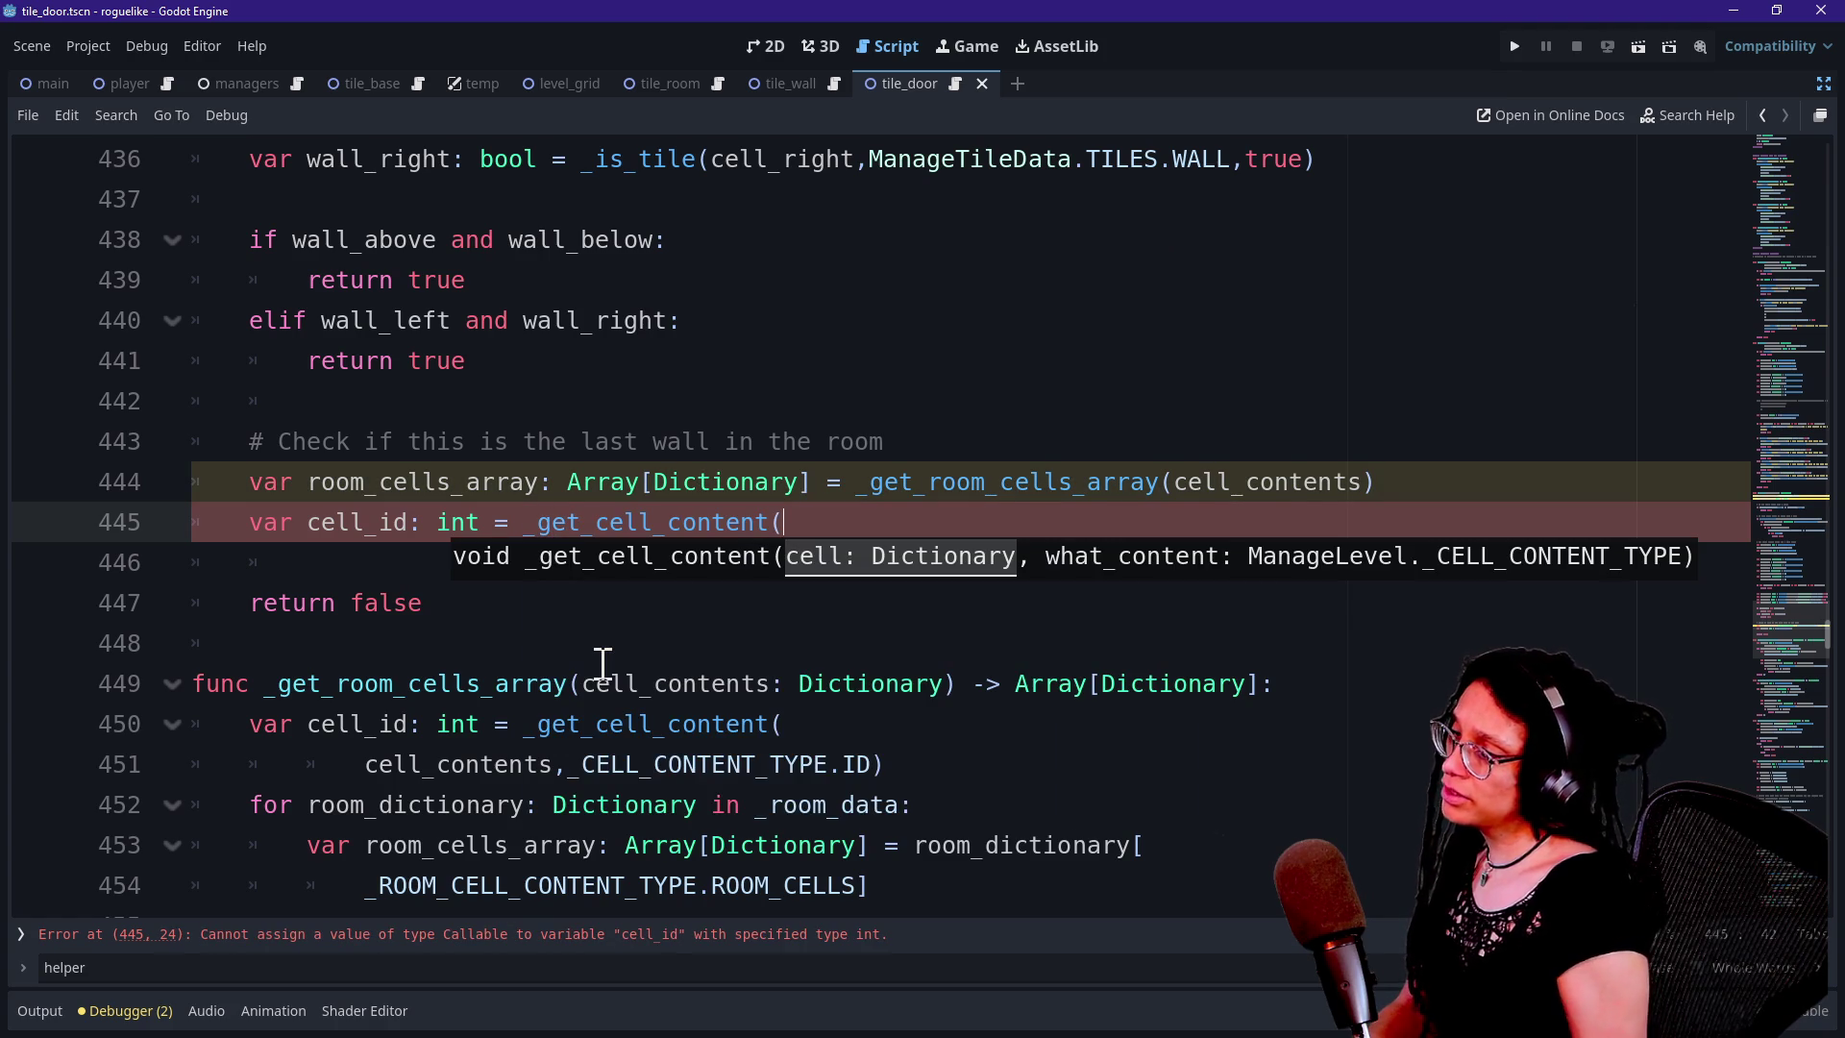
# Step: Pass cell_contents and _CELL_CONTENT_TYPE.ID to _get_cell_content, then begin a var on line 446
pyautogui.write('cell_con')
pyautogui.write('tents,_CELL')
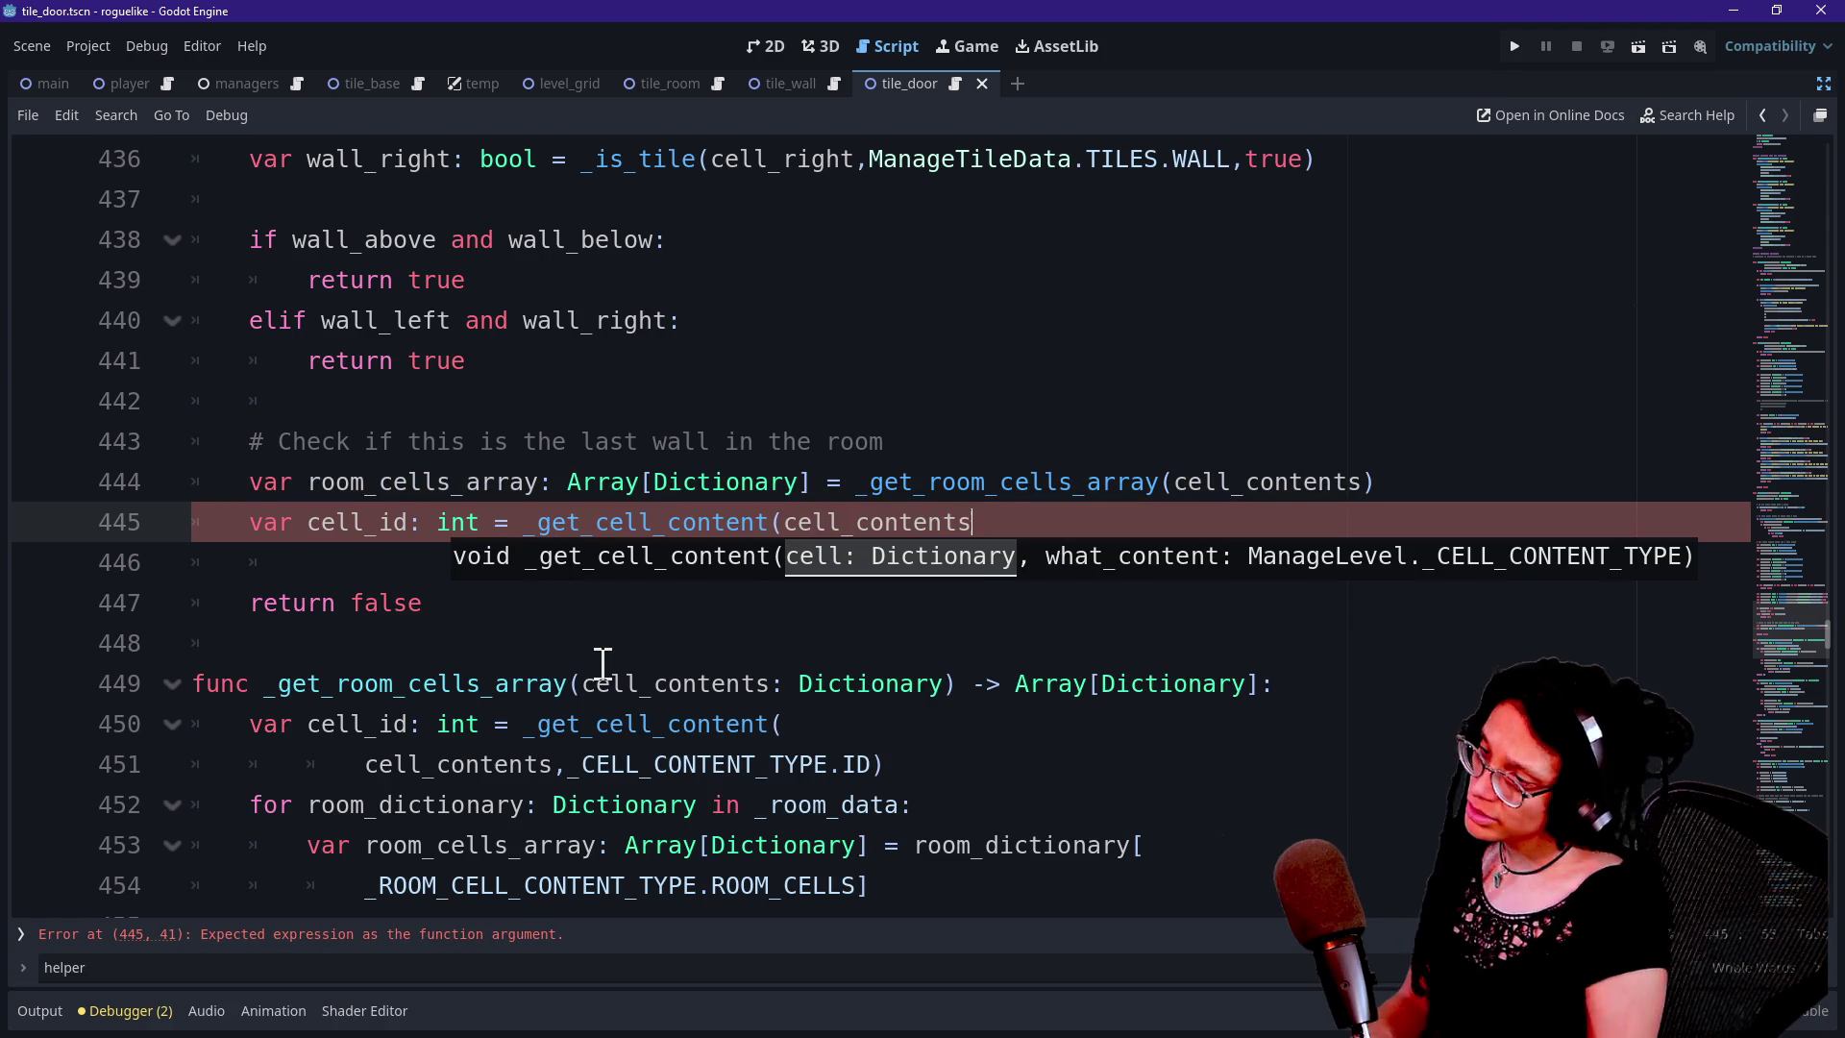
pyautogui.press('Down')
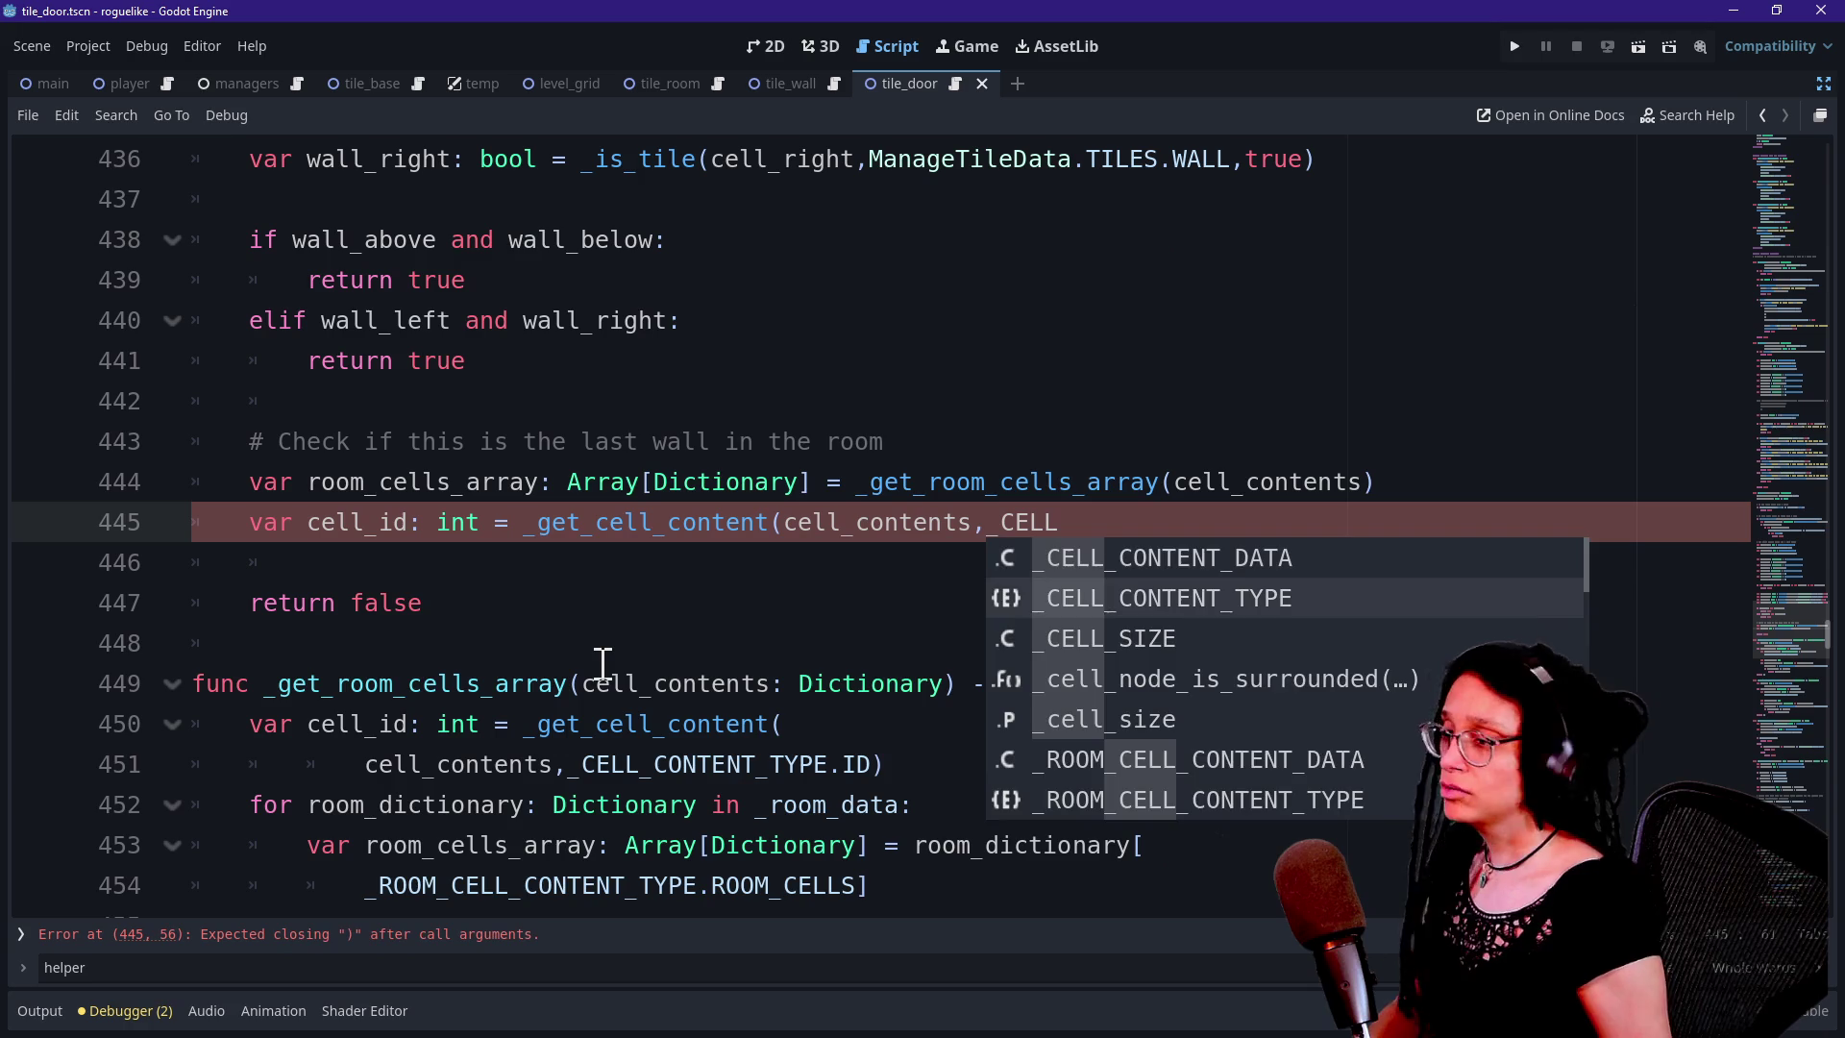
pyautogui.press('Return')
pyautogui.write('.ID)')
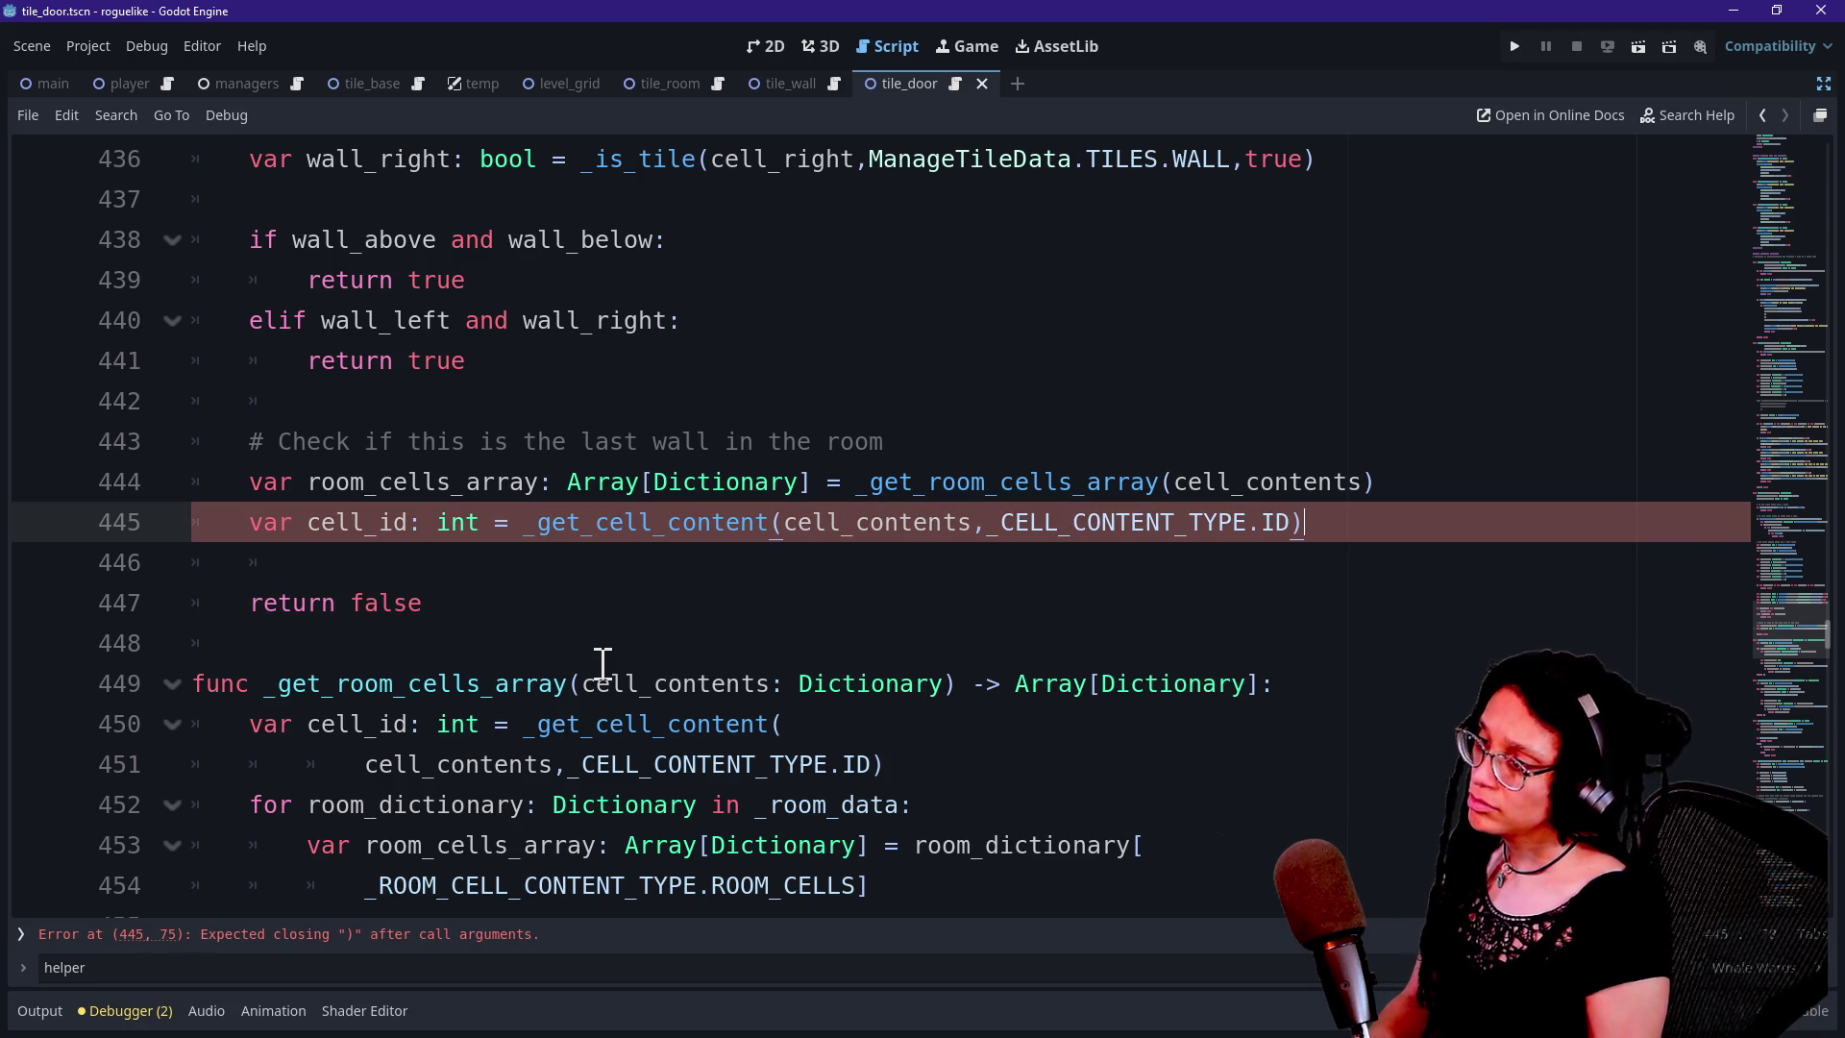
pyautogui.press('Return')
pyautogui.write('var')
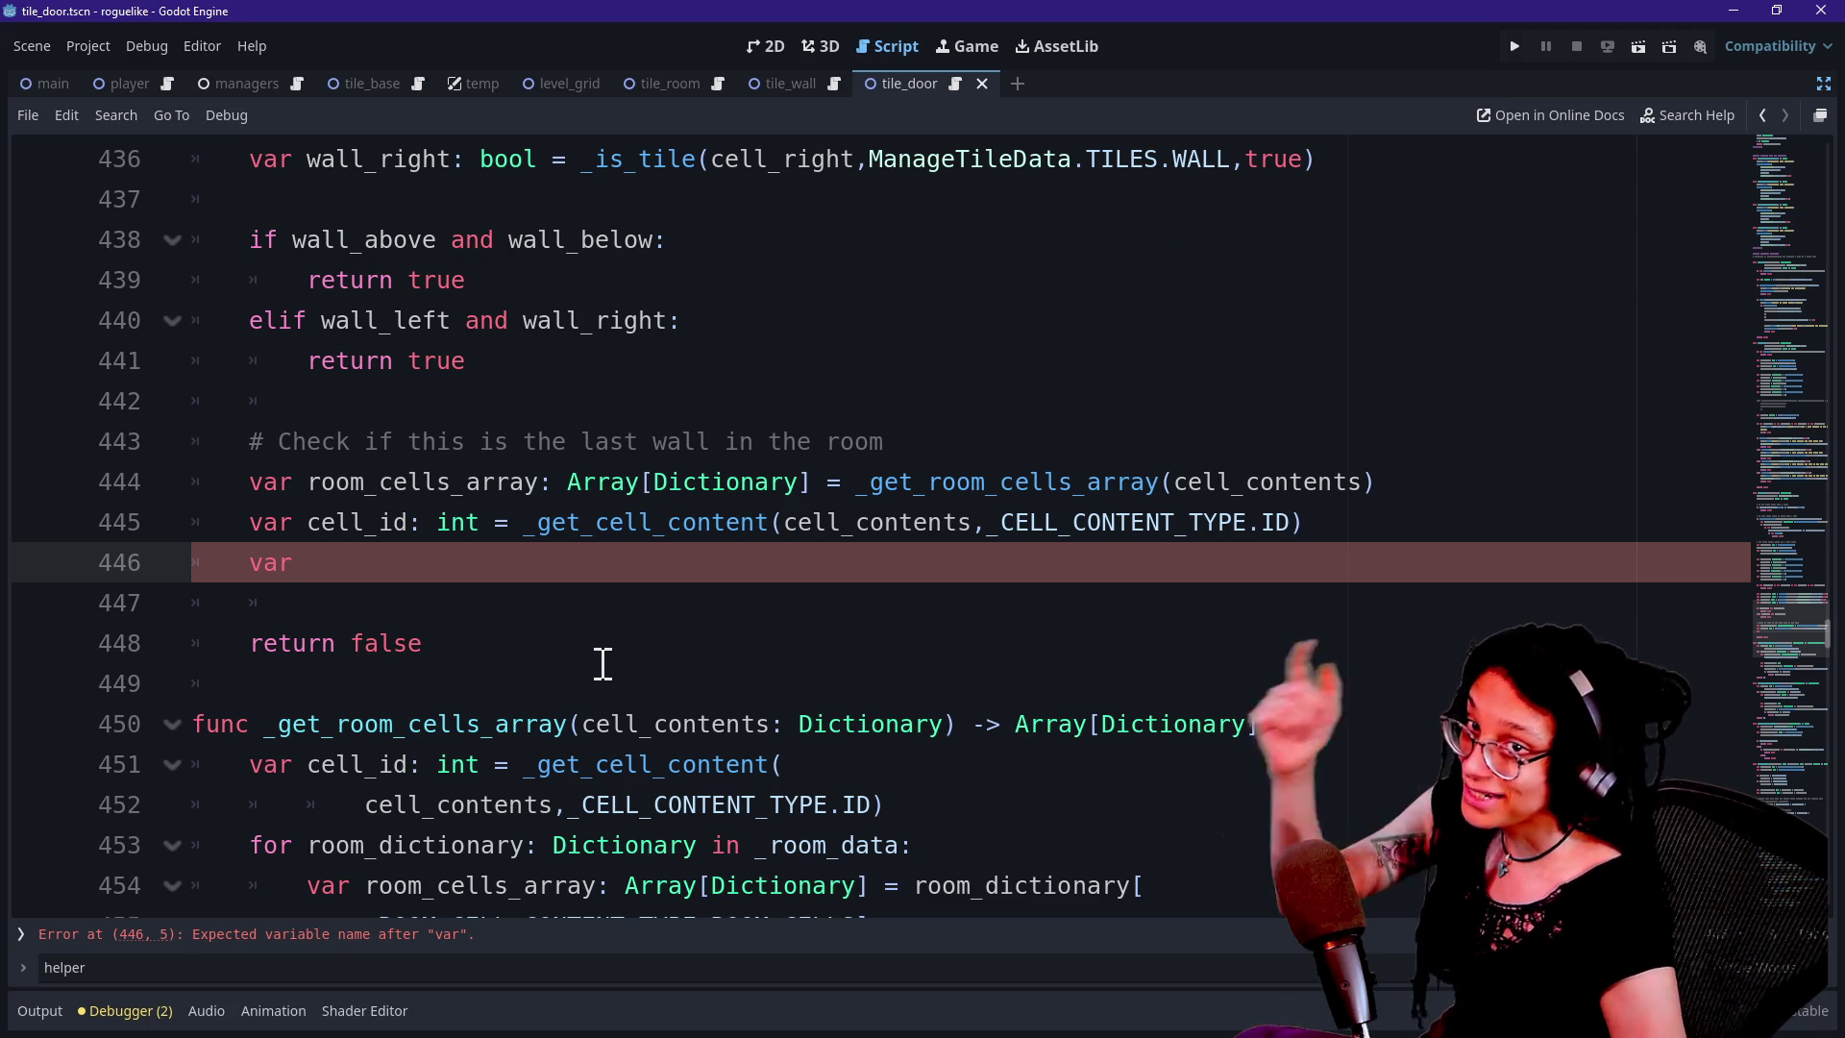
# Step: Highlight lines 443–446 and scroll through the _is_door function to review it
pyautogui.moveTo(527, 540); pyautogui.dragTo(510, 539)
pyautogui.click(523, 567)
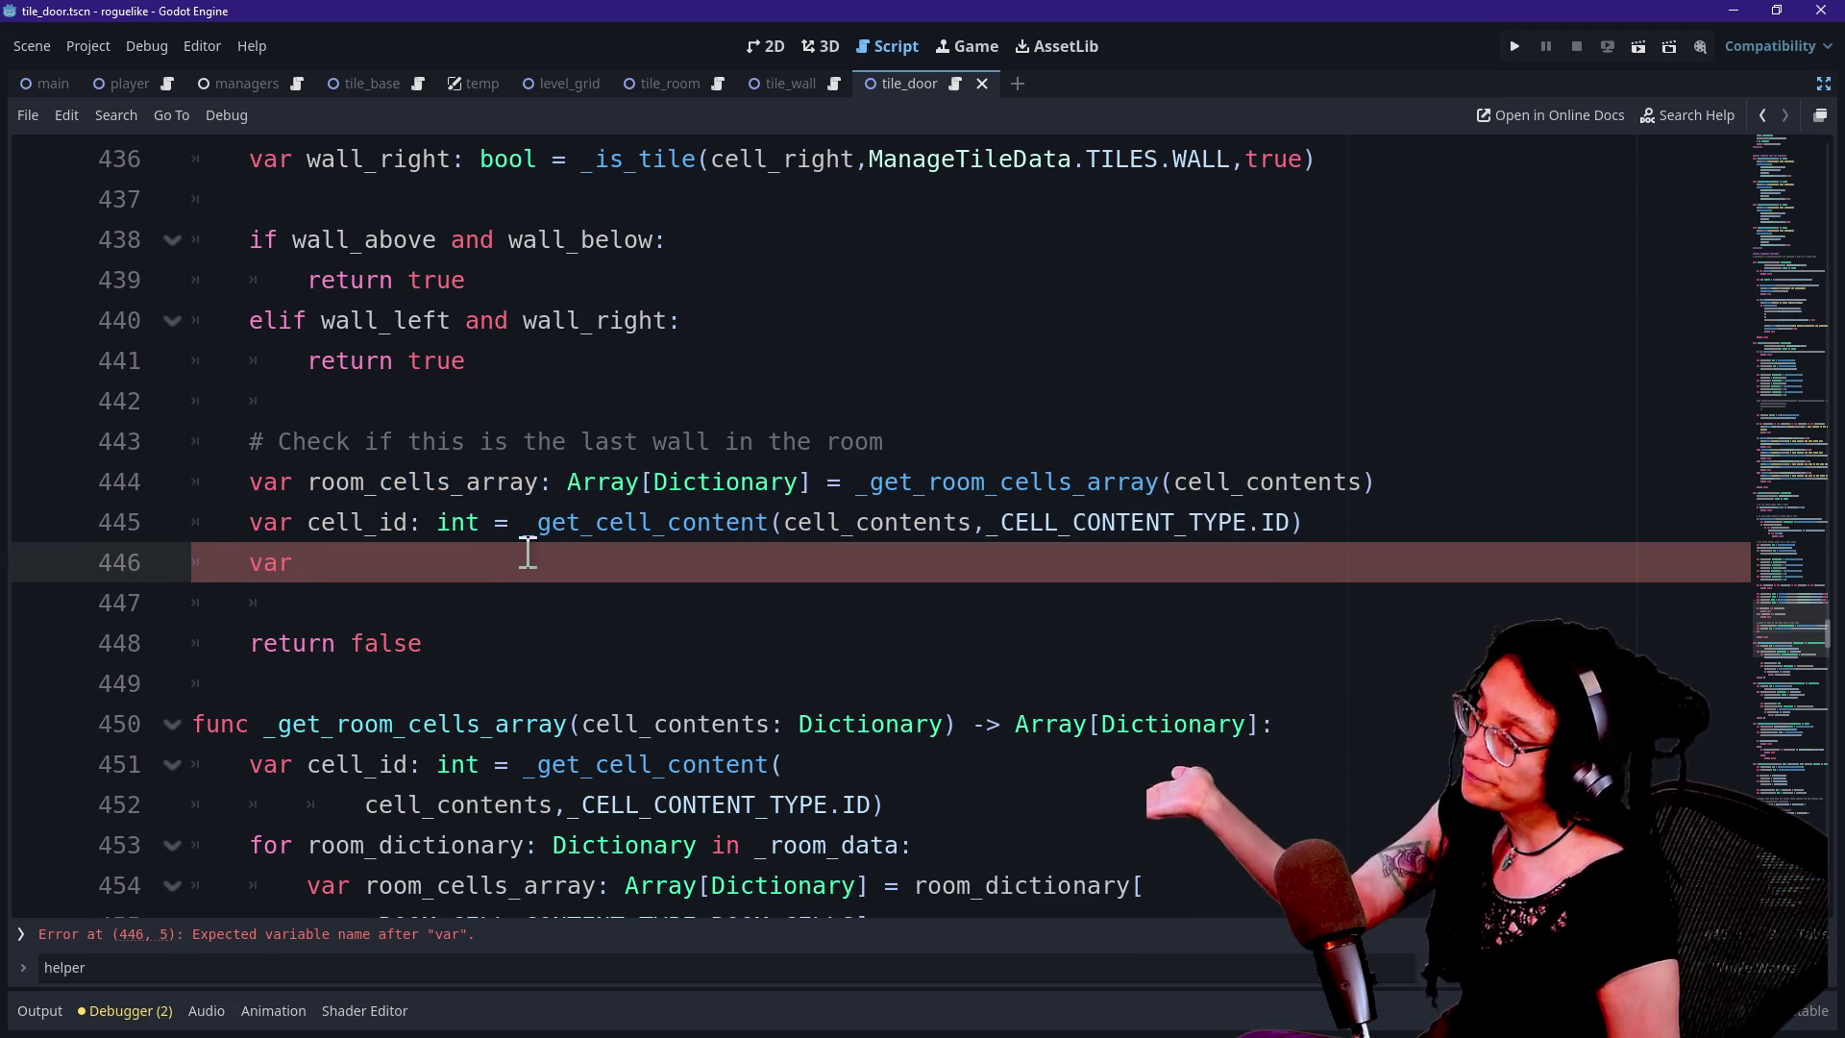
pyautogui.scroll(10, 527, 525)
pyautogui.scroll(5, 528, 525)
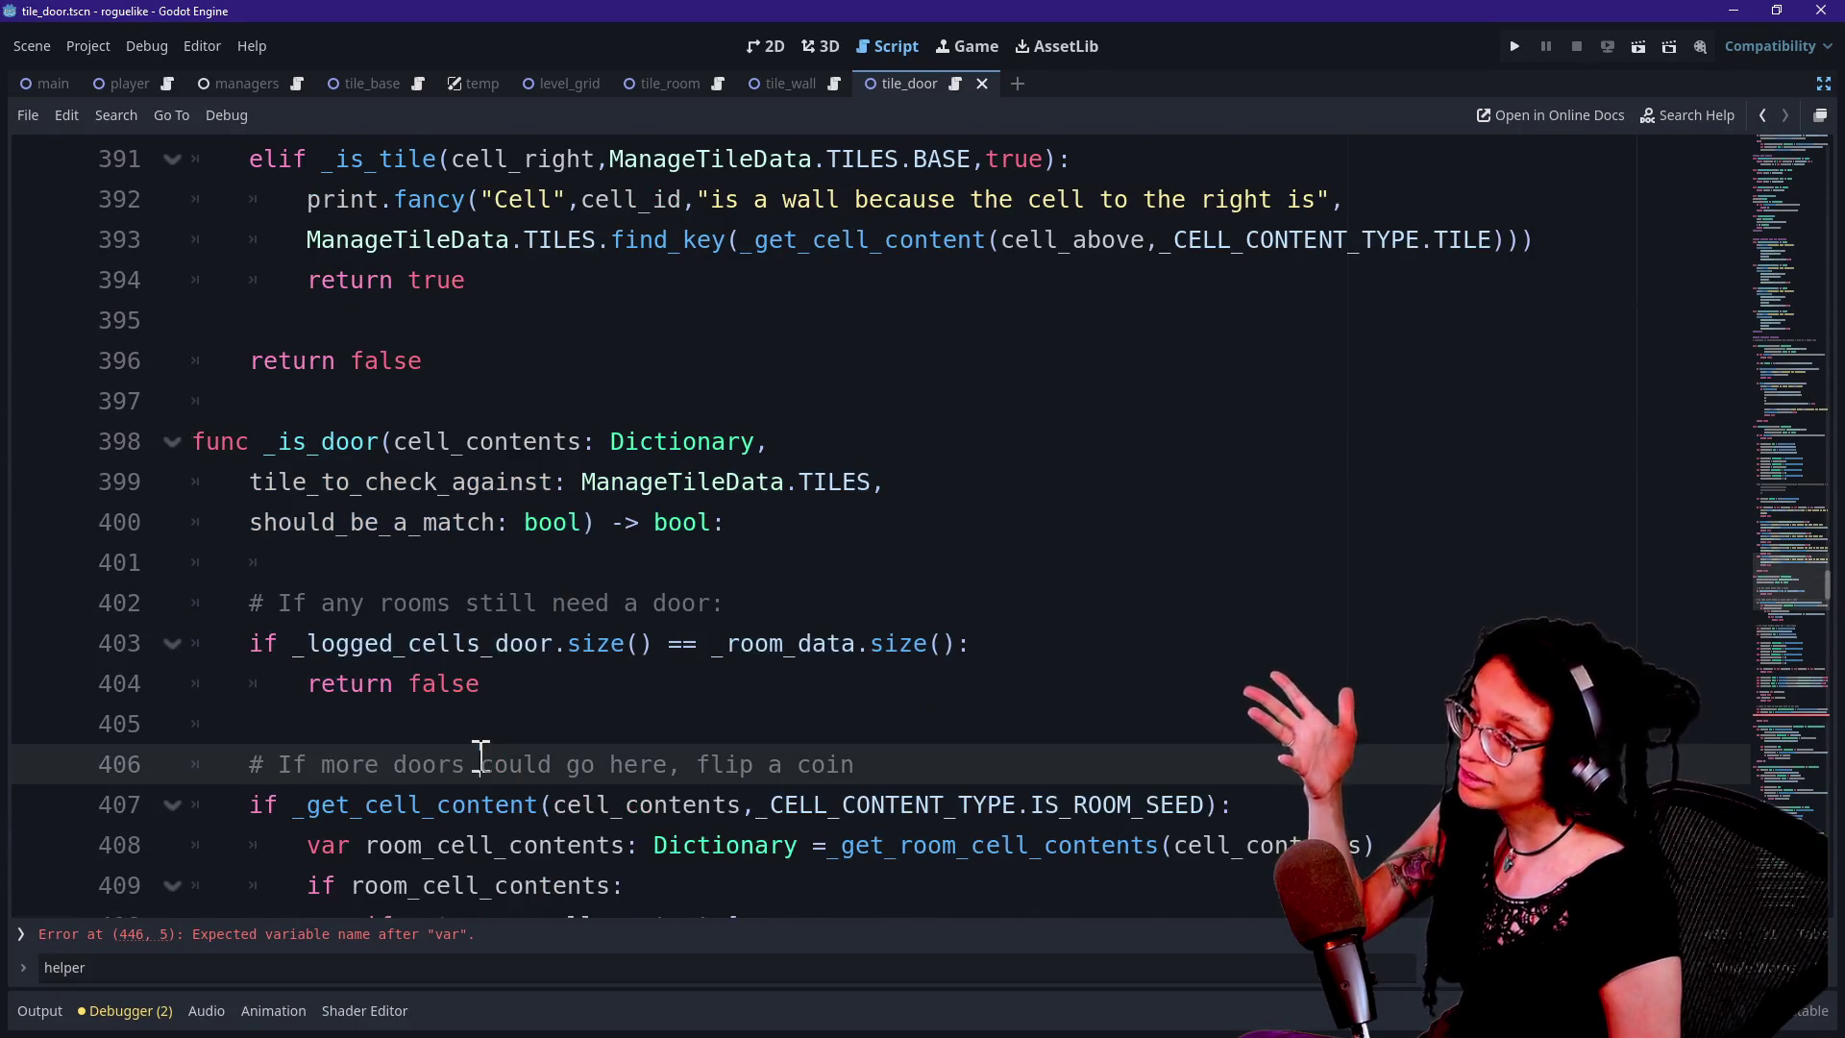
pyautogui.scroll(-10, 480, 753)
pyautogui.scroll(-4, 480, 753)
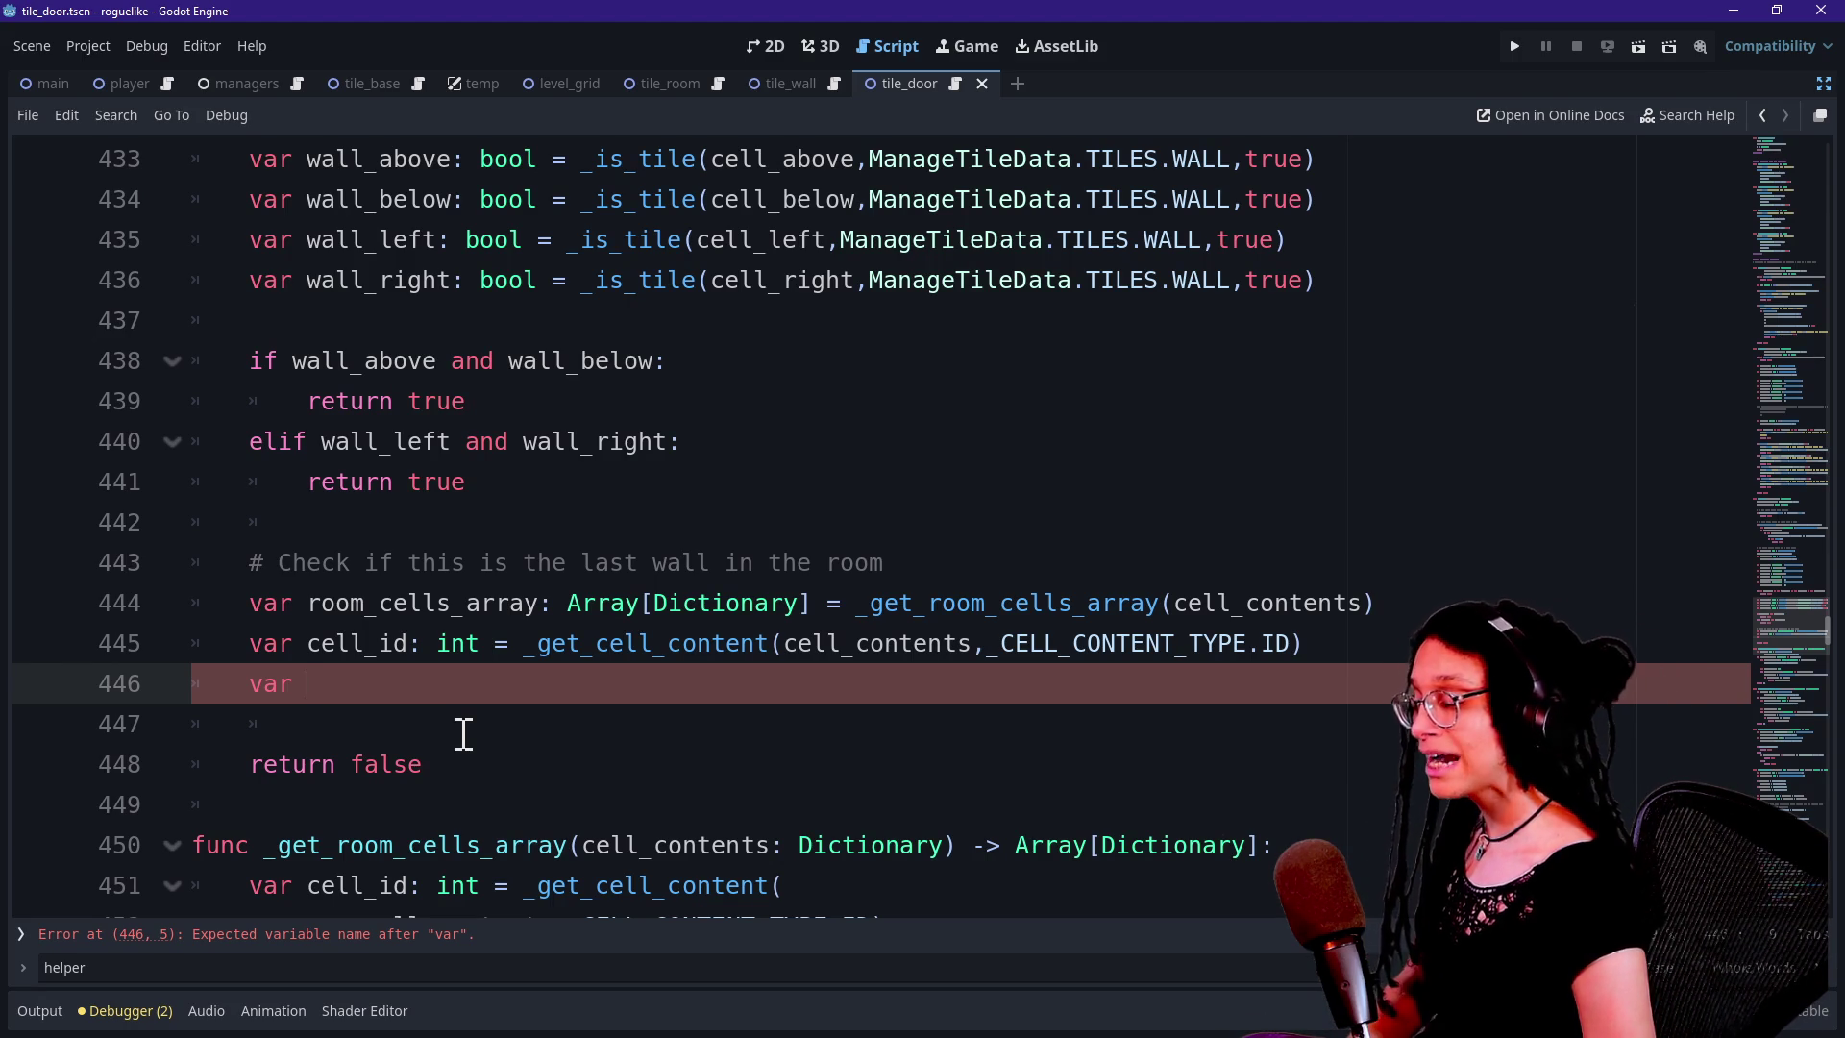
# Step: Declare last_cell_id: int from _get_cell_content(room_cells_array.back() on line 446
pyautogui.write('last_cell_id: int = ')
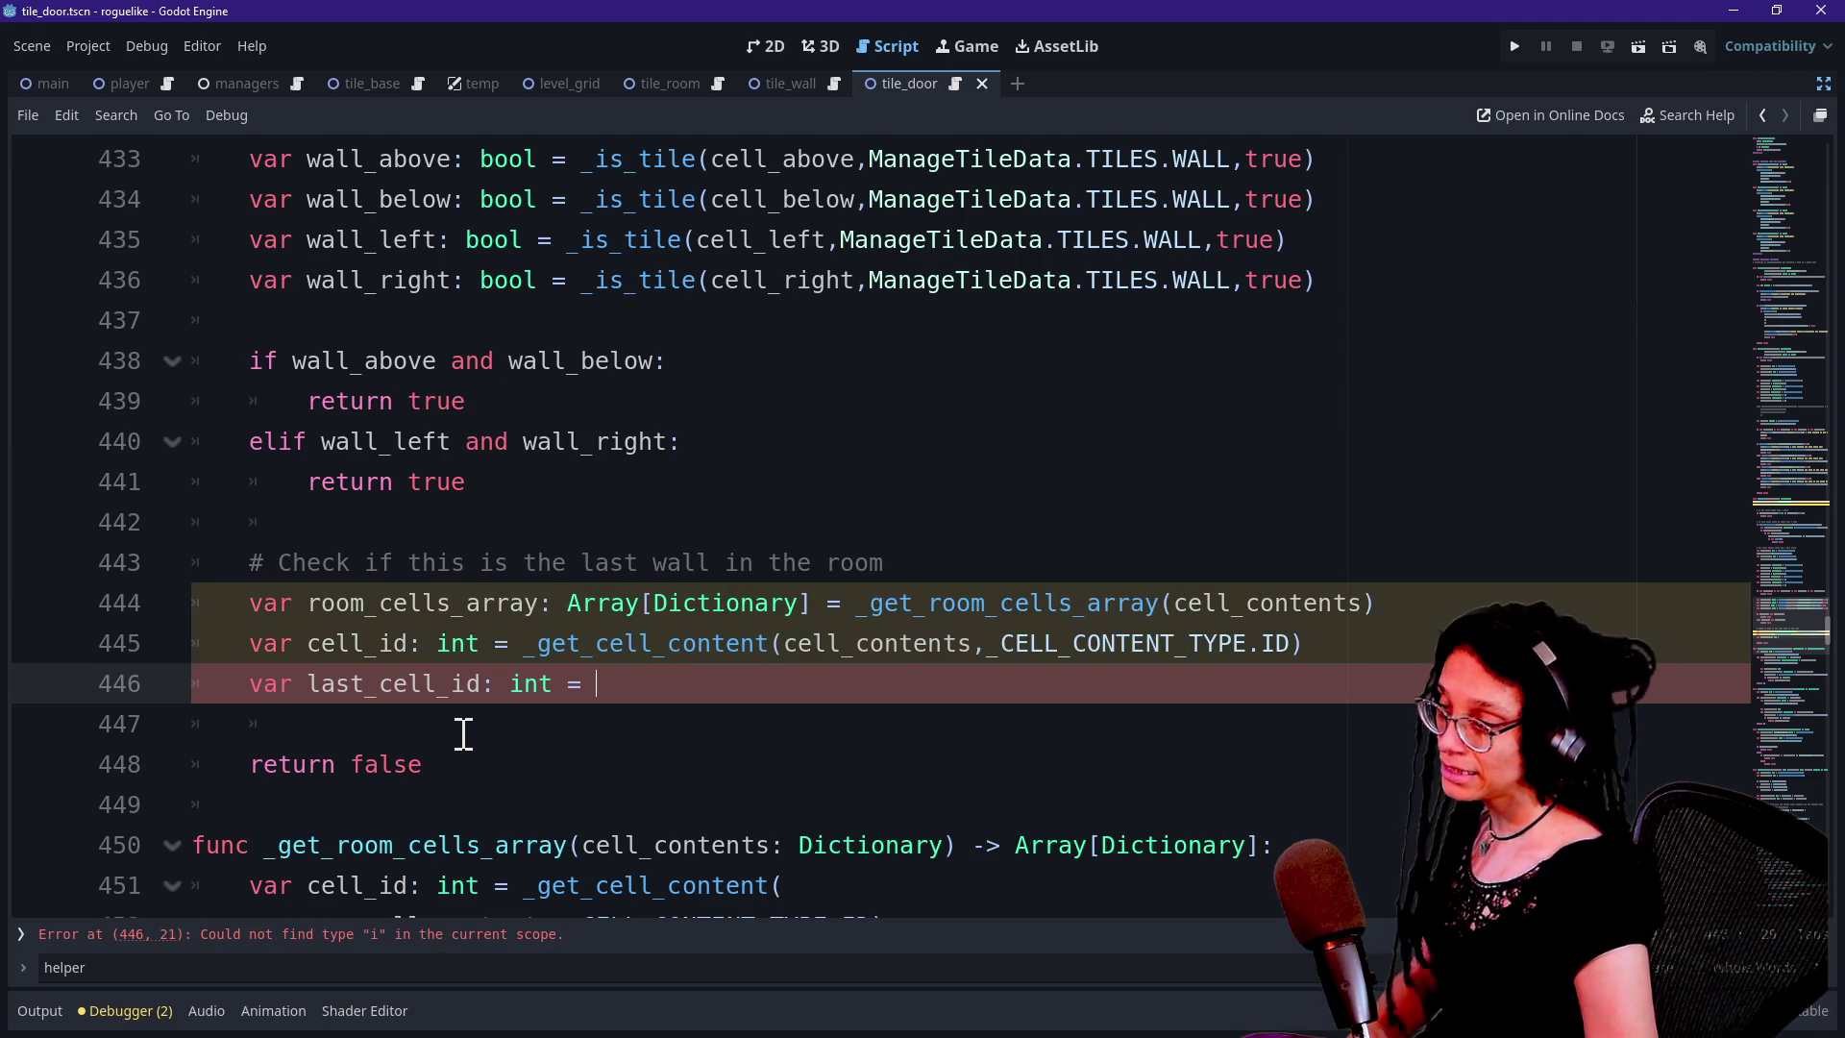
pyautogui.write('_get')
pyautogui.press('Return')
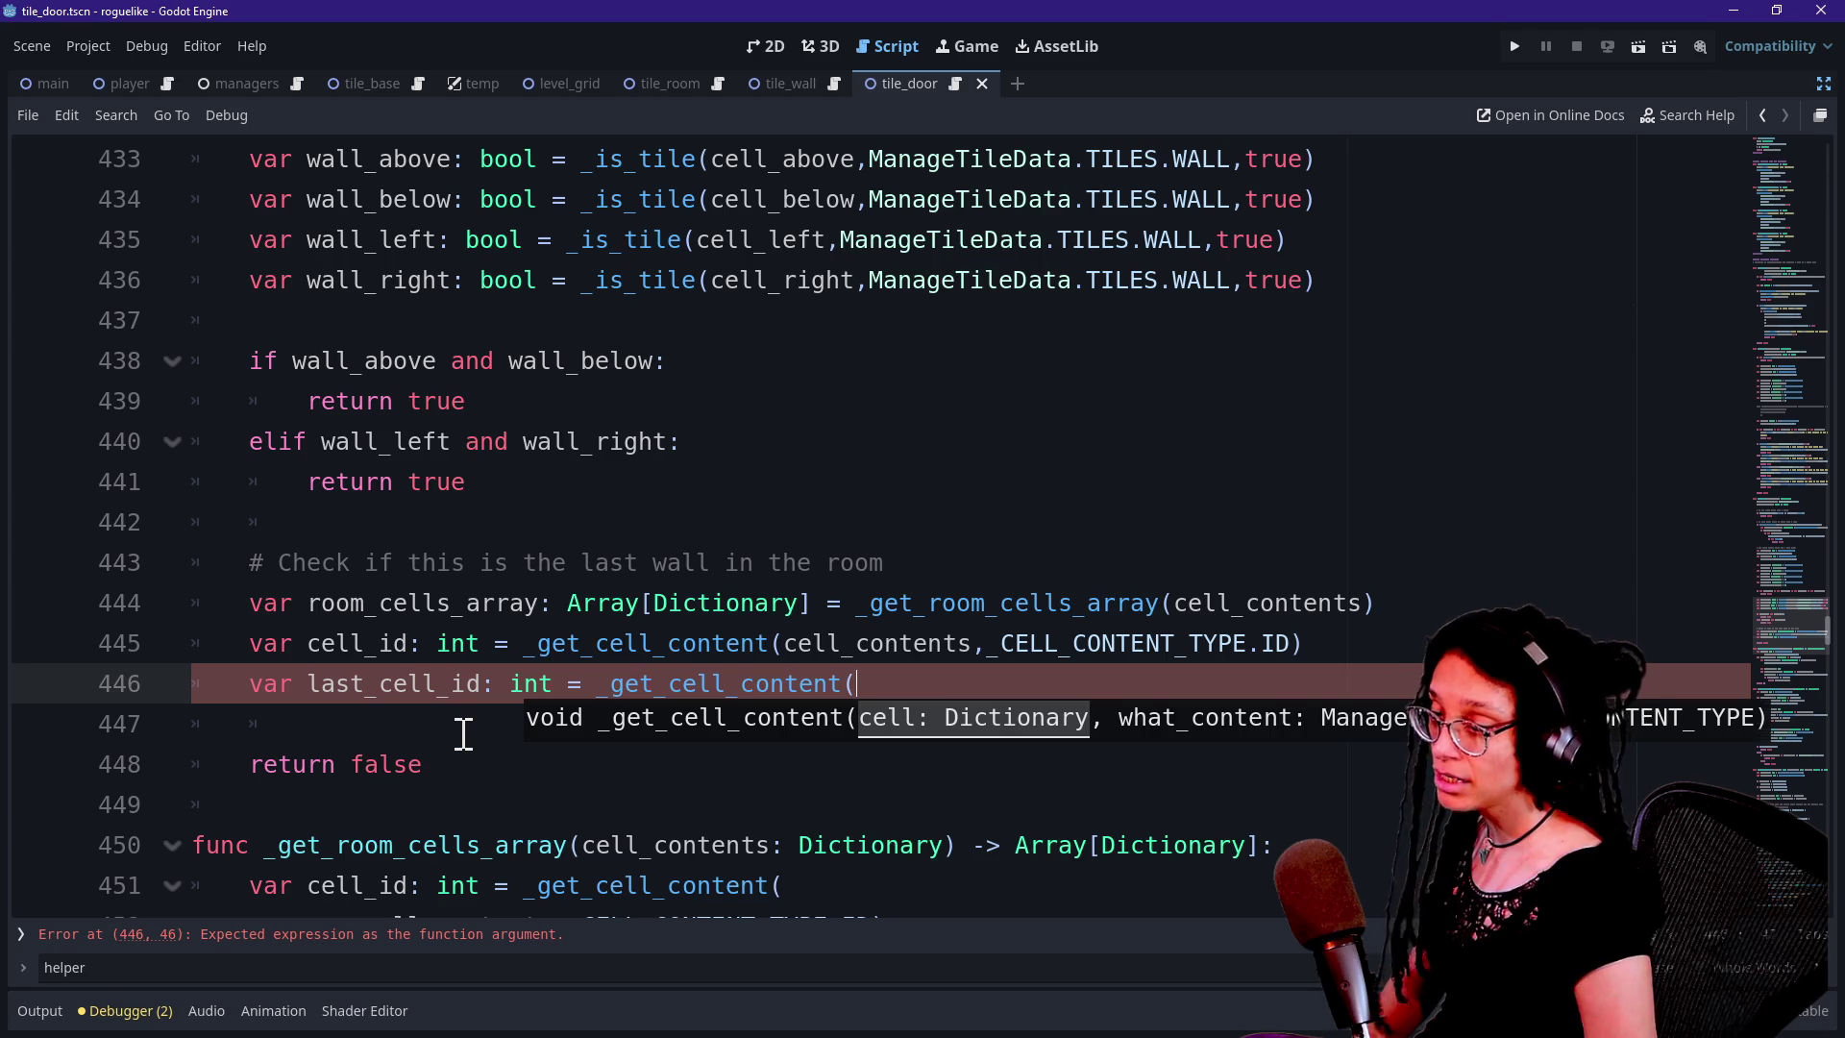
pyautogui.write('room_cells')
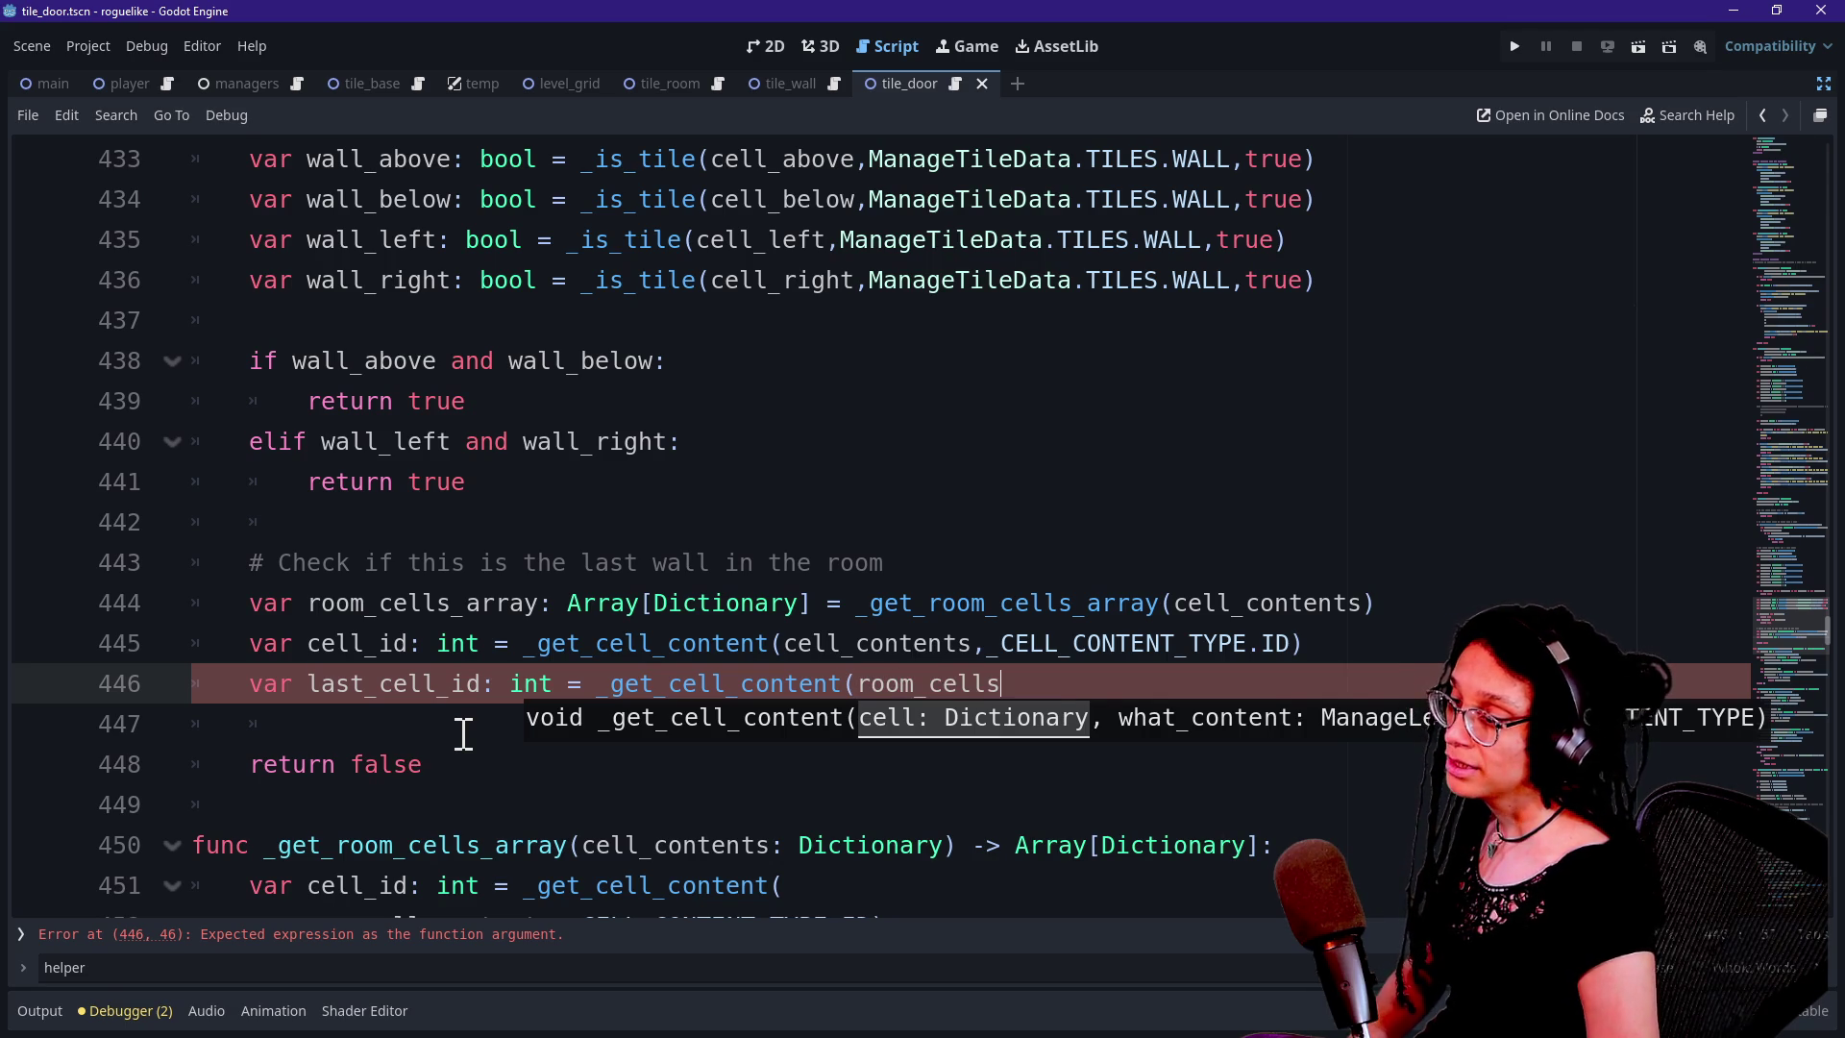
pyautogui.write('_array[')
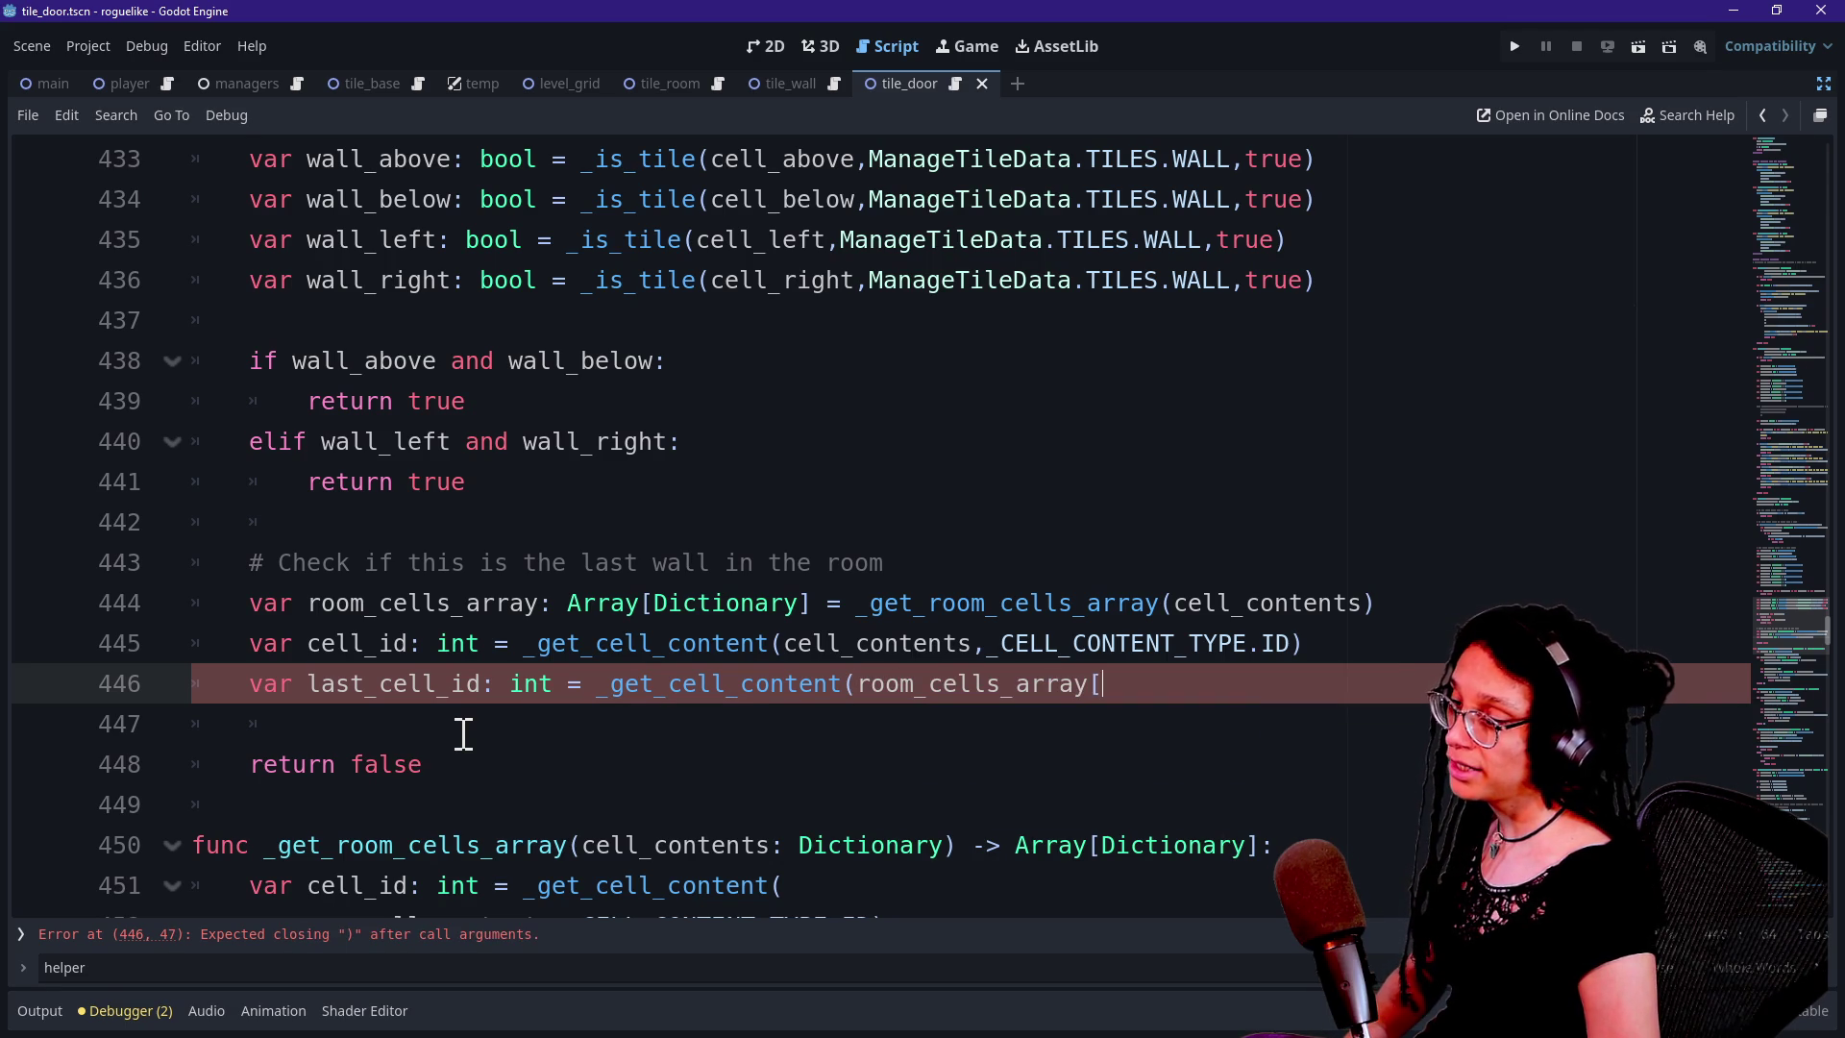
pyautogui.write('.last')
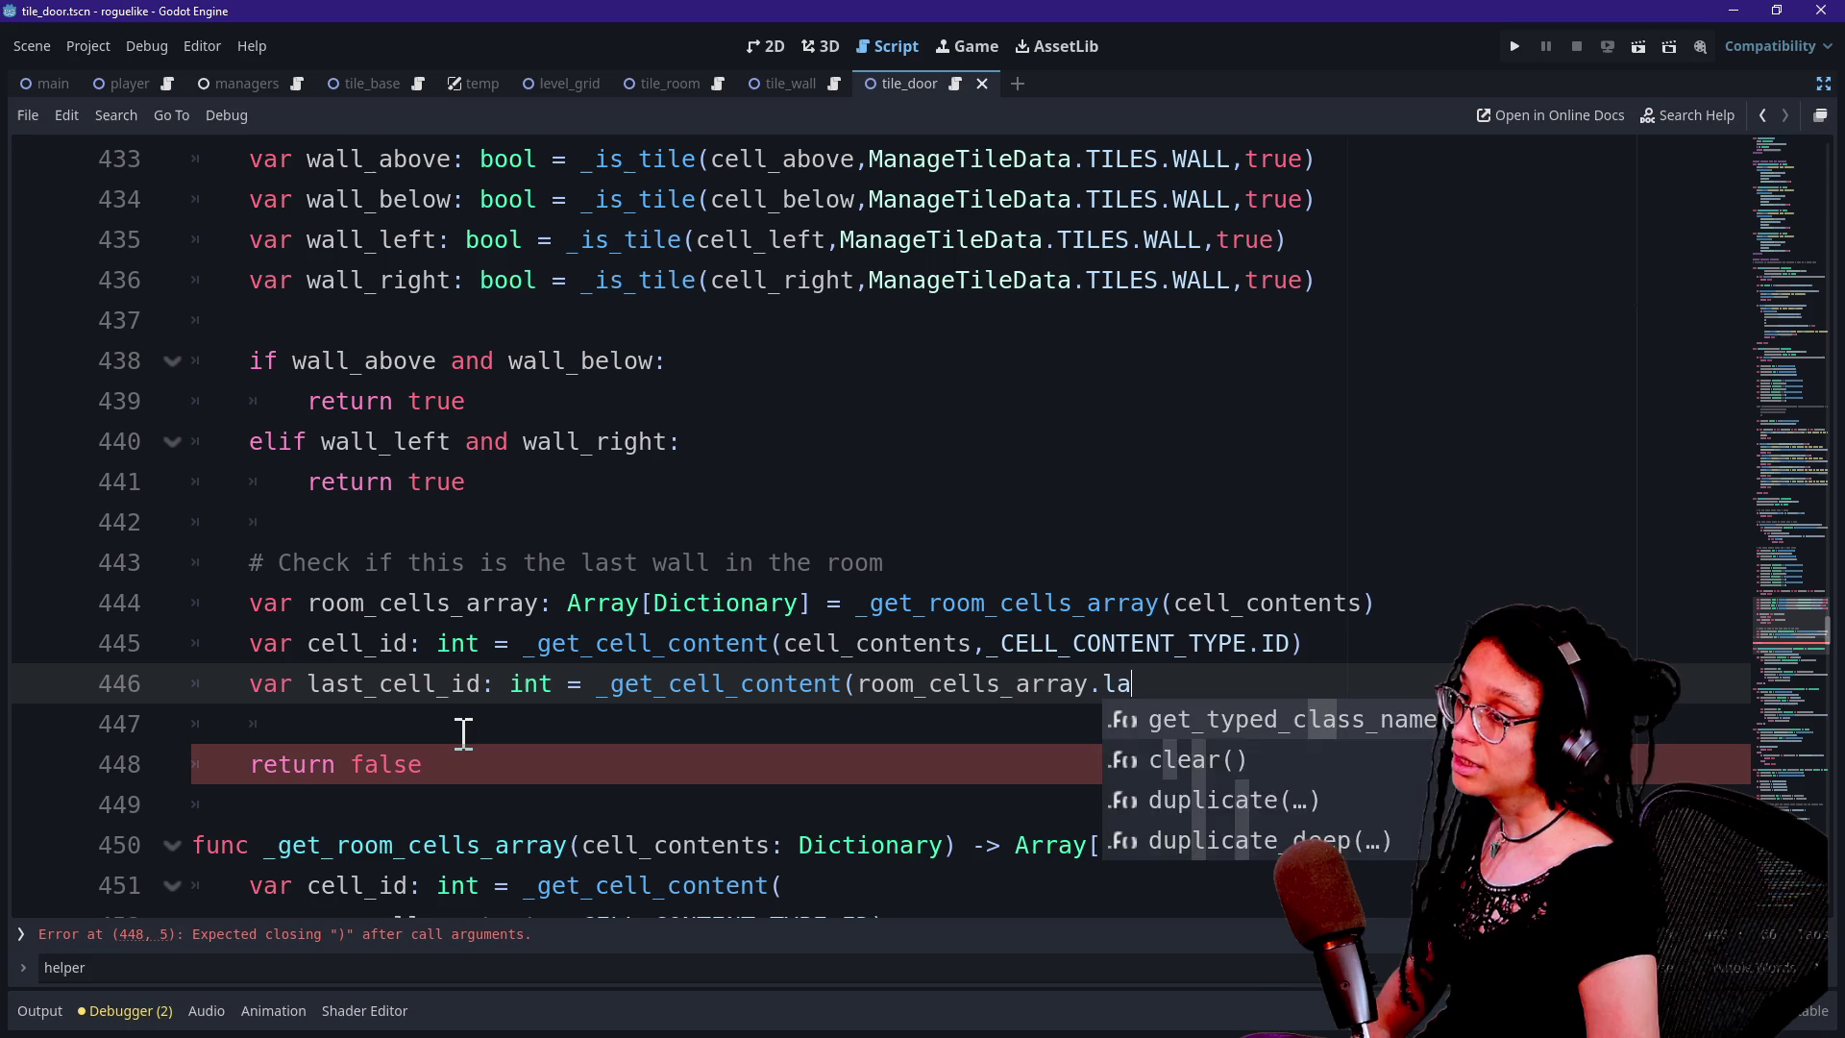
pyautogui.press('BackSpace')
pyautogui.press('BackSpace')
pyautogui.press('BackSpace')
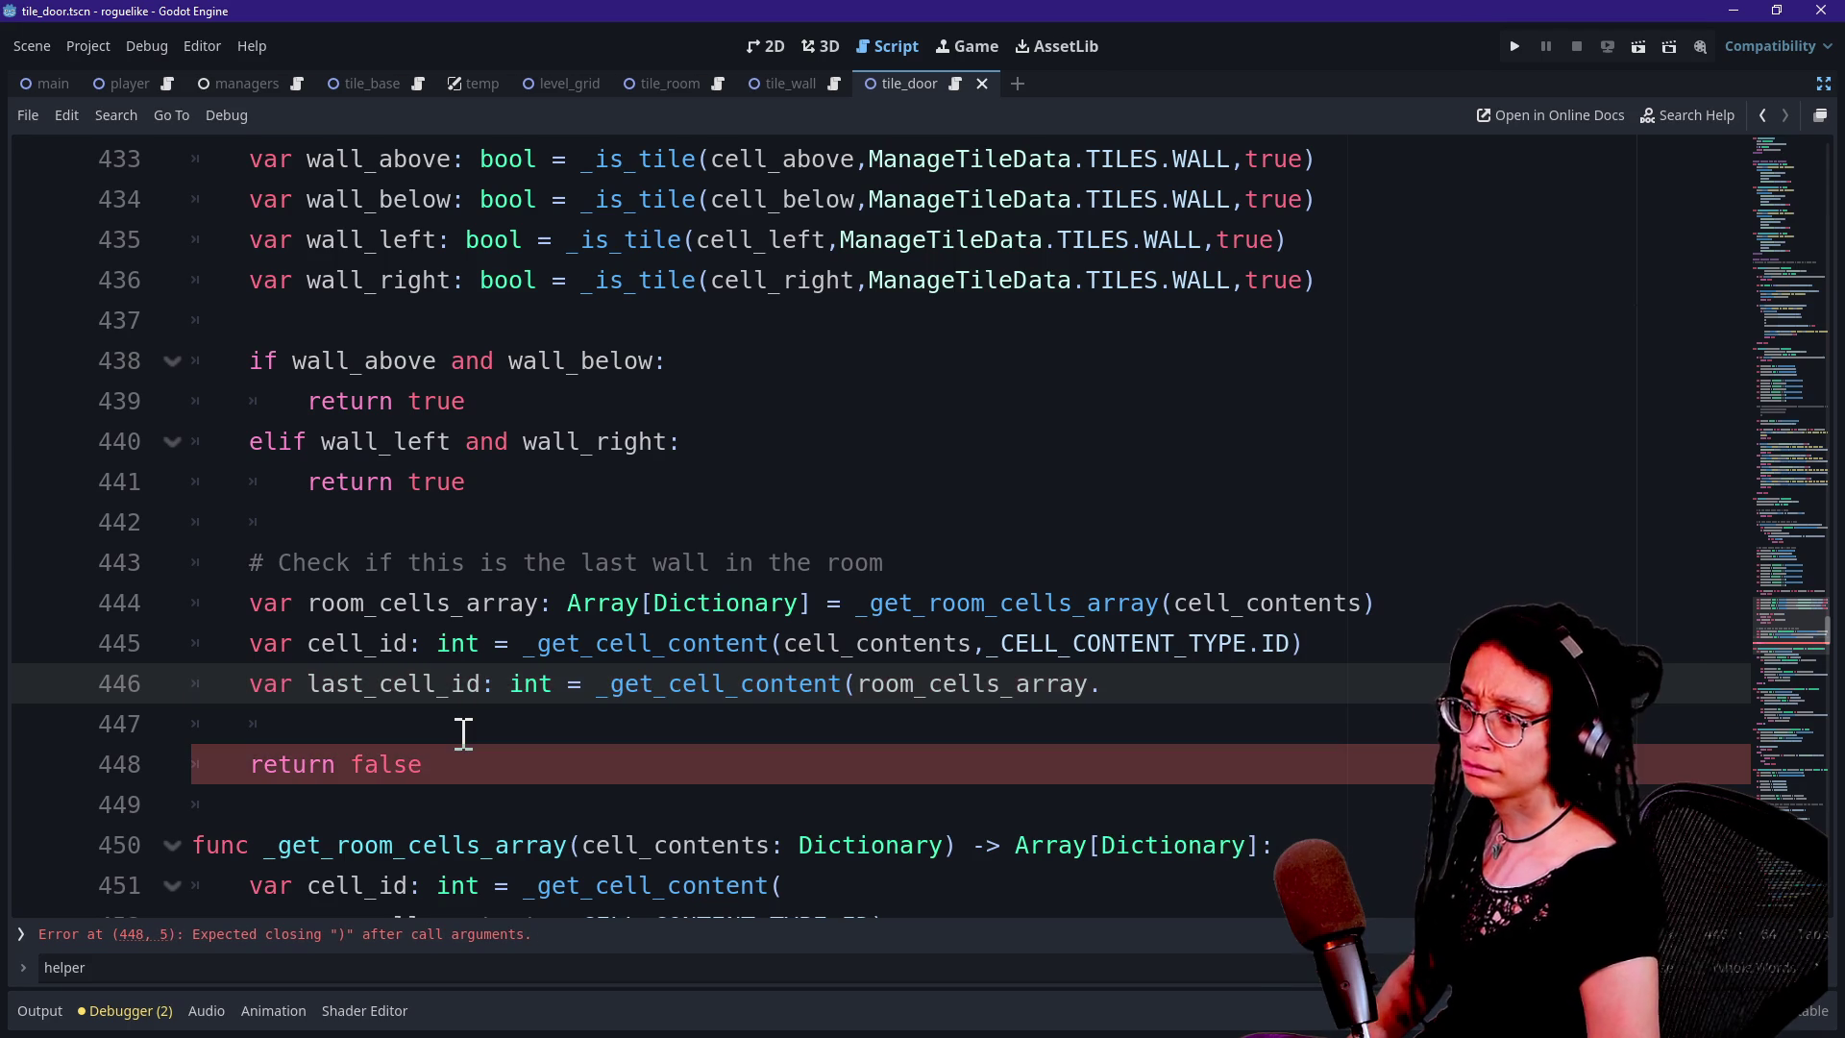
pyautogui.write('ba')
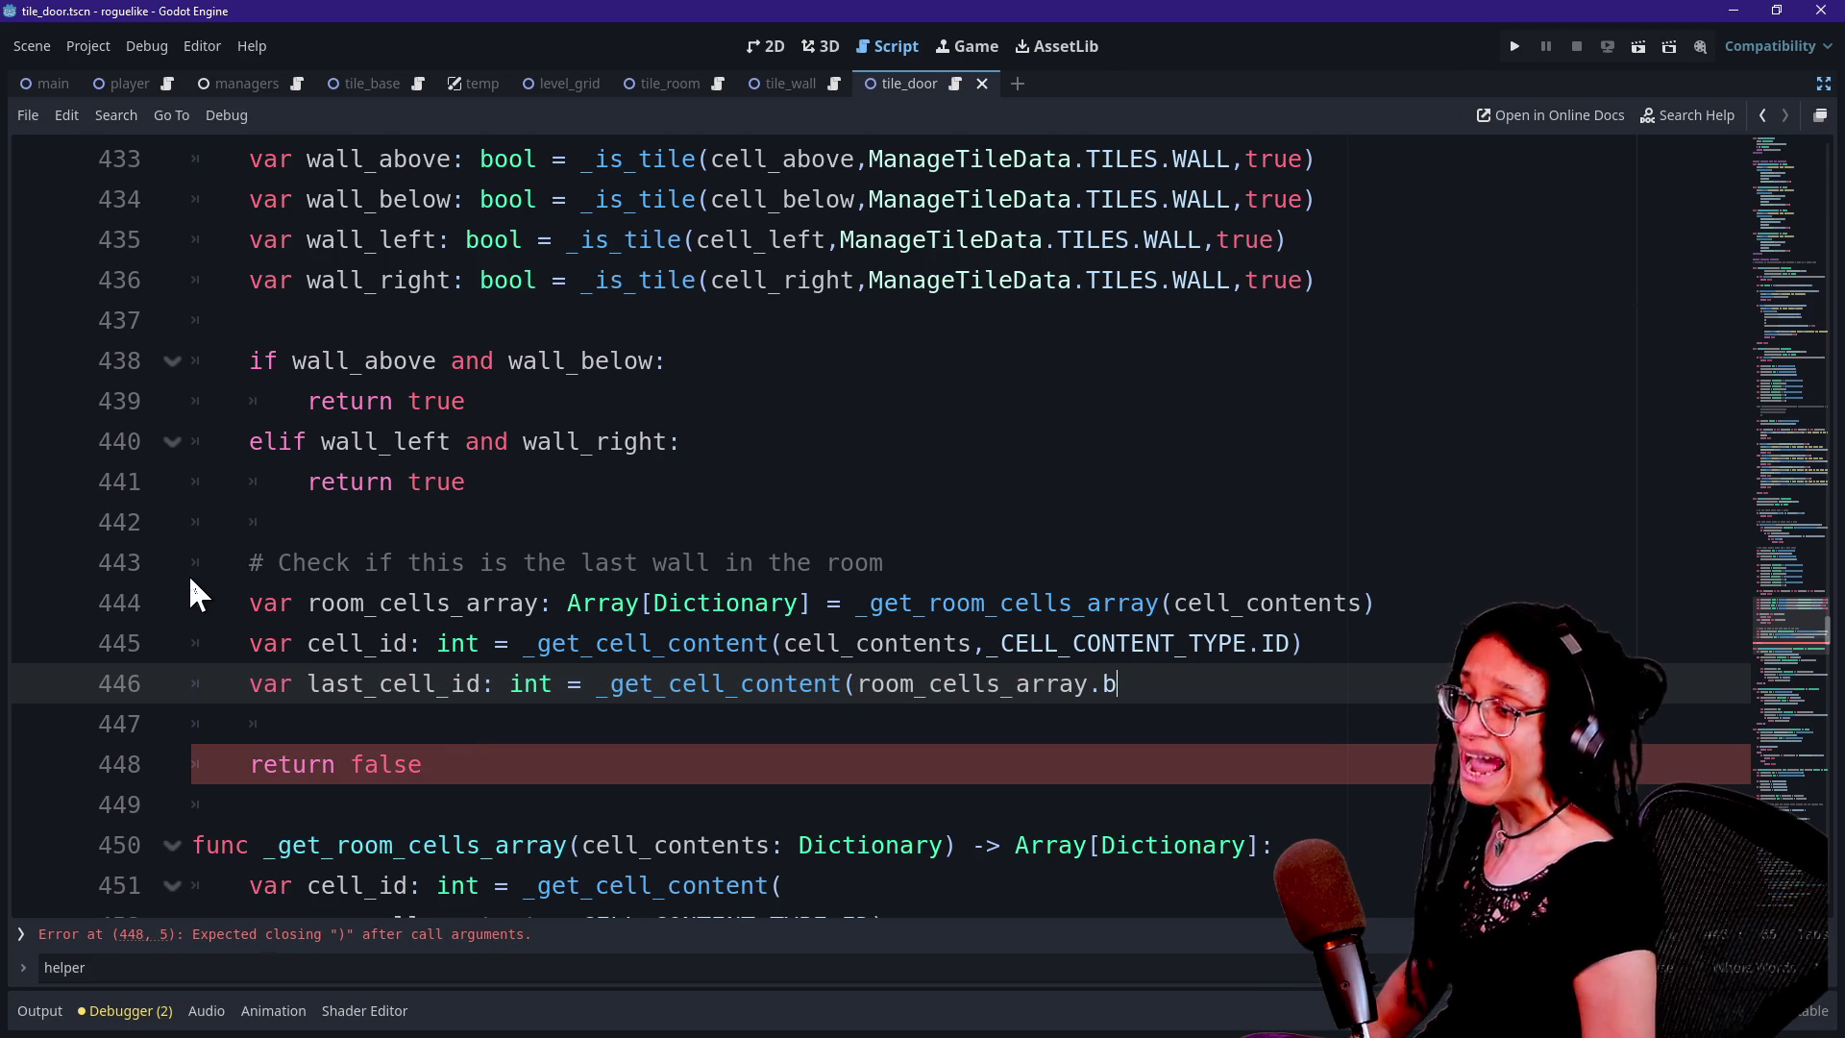
pyautogui.press('Return')
pyautogui.write(')')
pyautogui.press('BackSpace')
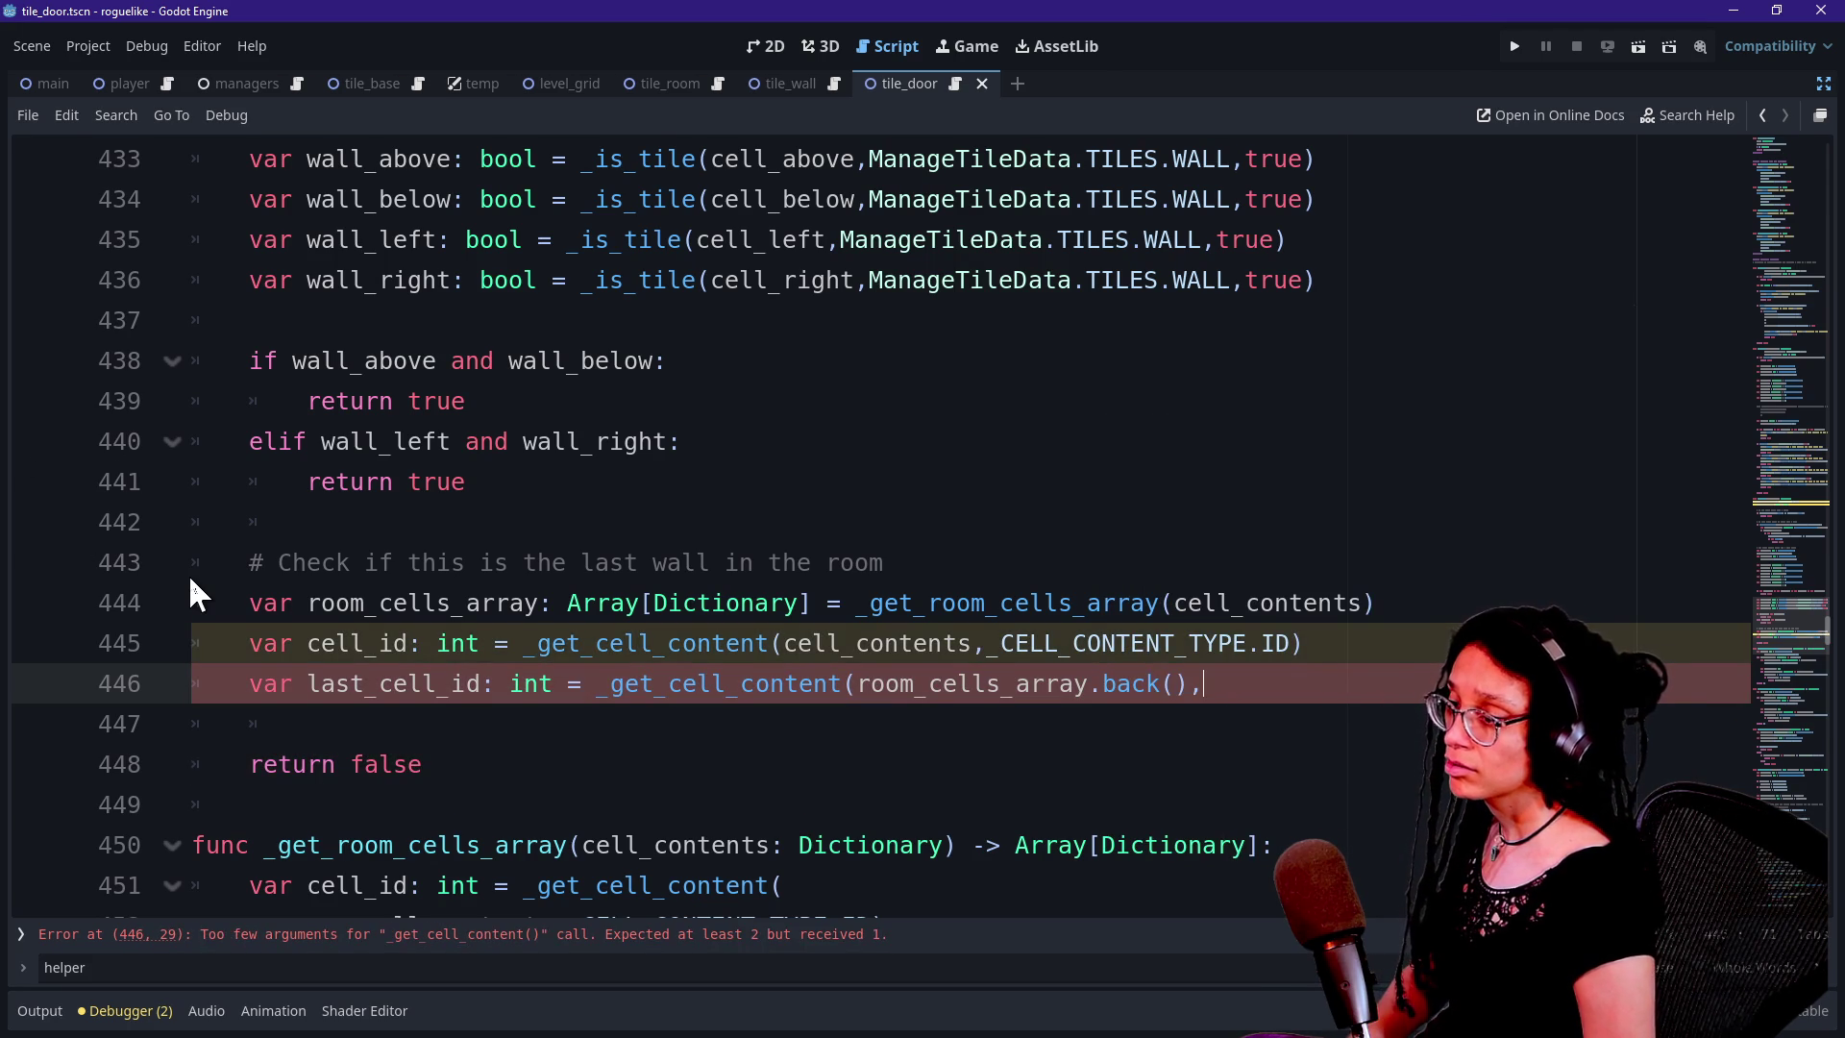
# Step: Finish line 446 with a _CELL_CONTENT_TYPE argument and add a new line below it
pyautogui.write(',_C')
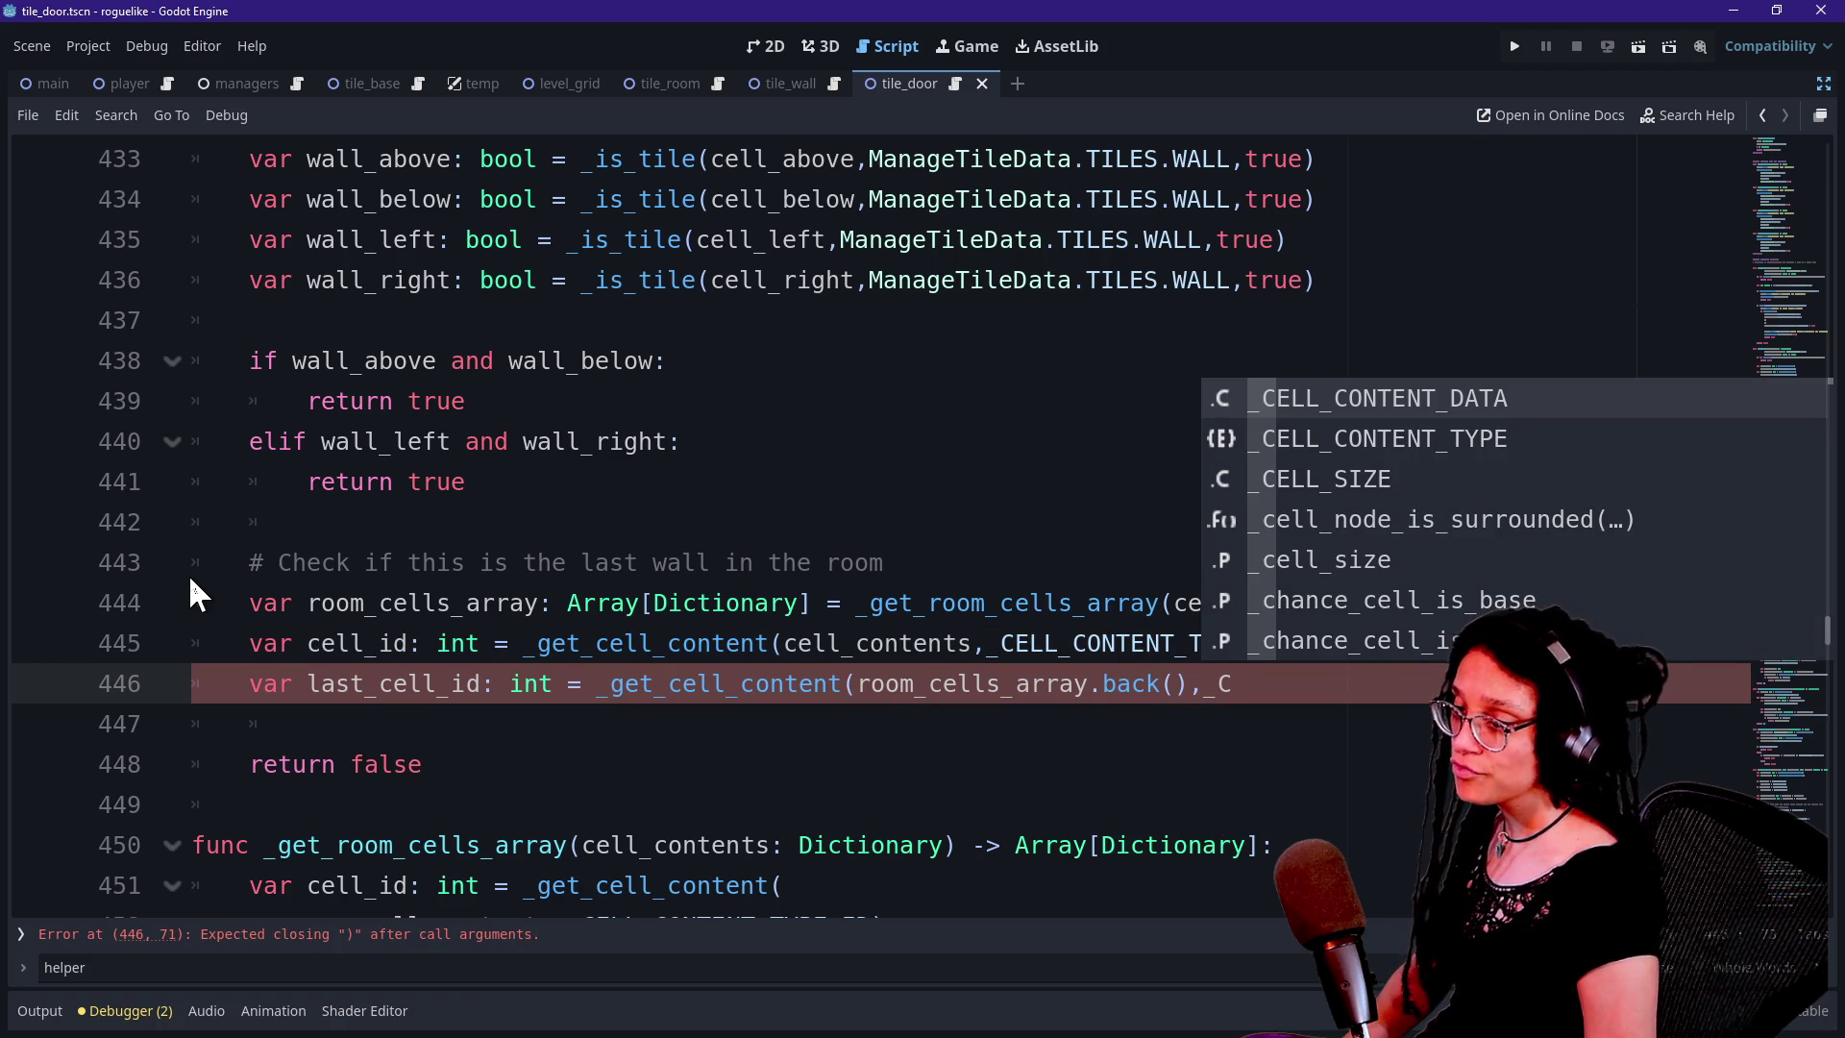
pyautogui.press('Down')
pyautogui.press('Return')
pyautogui.write('.')
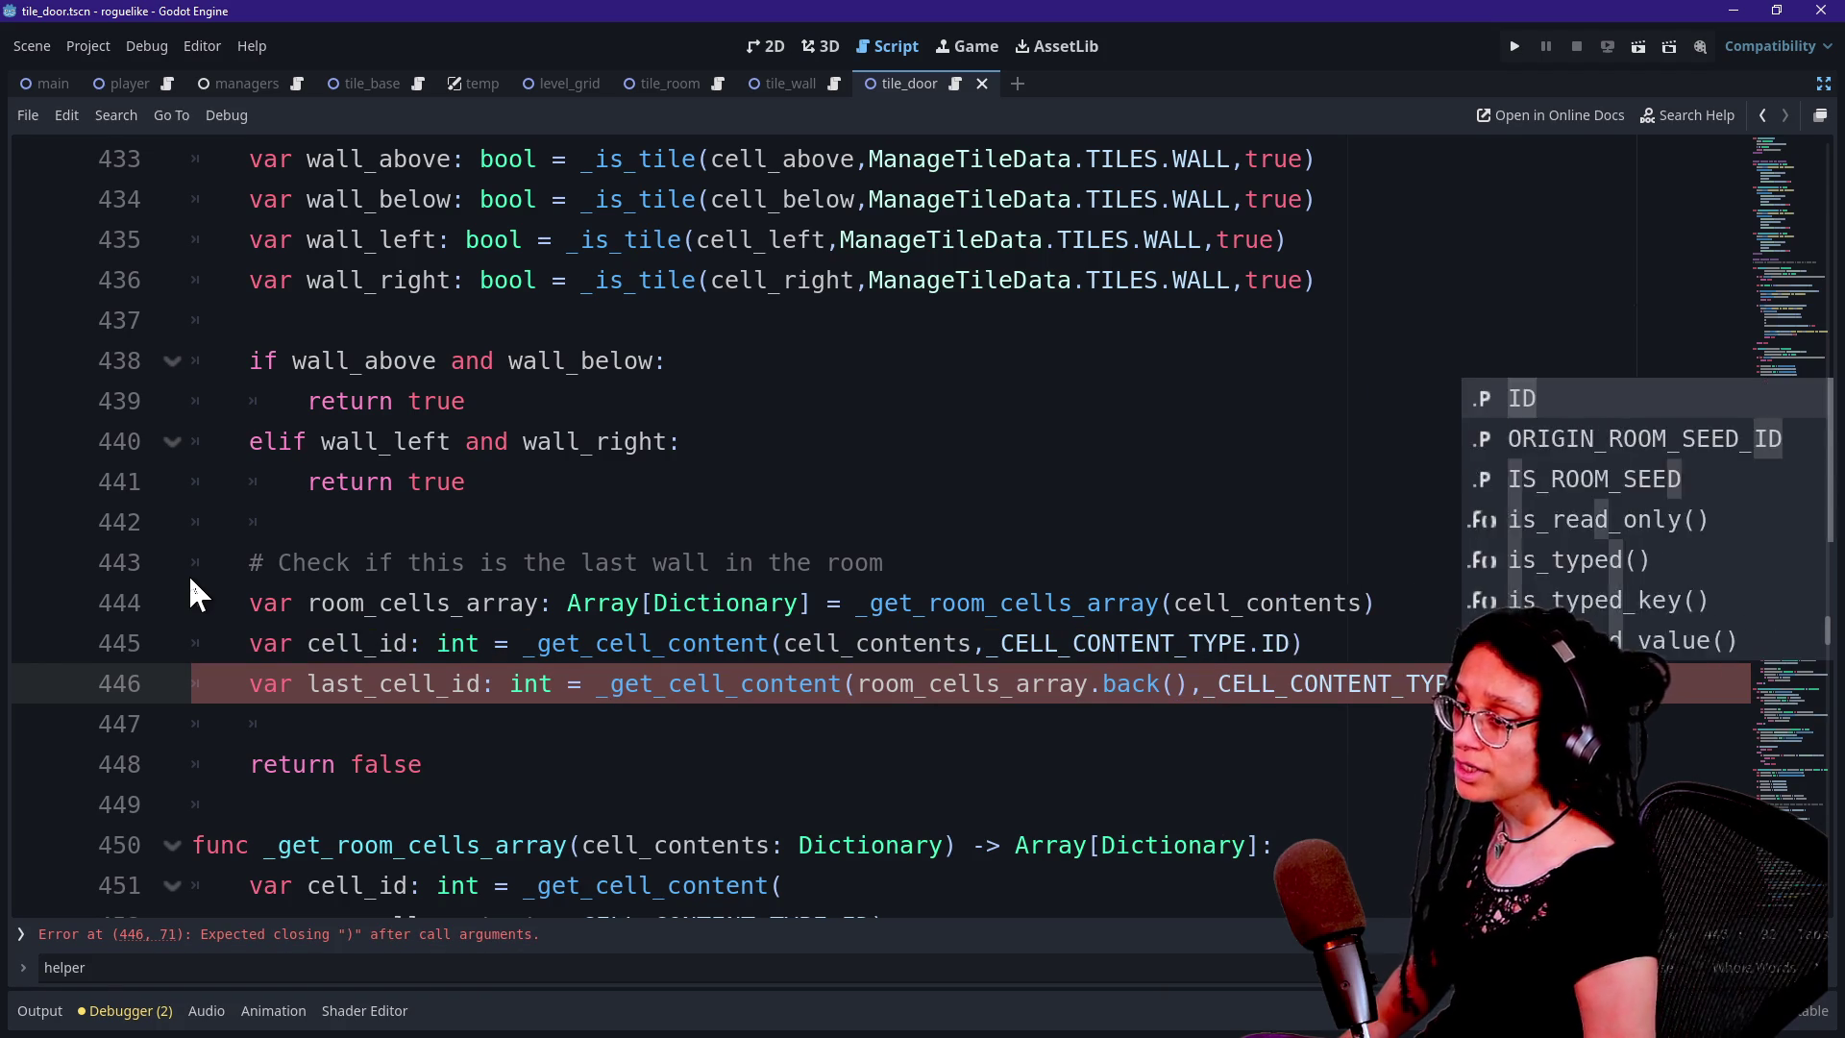
pyautogui.press('Return')
pyautogui.moveTo(192, 634); pyautogui.dragTo(192, 721)
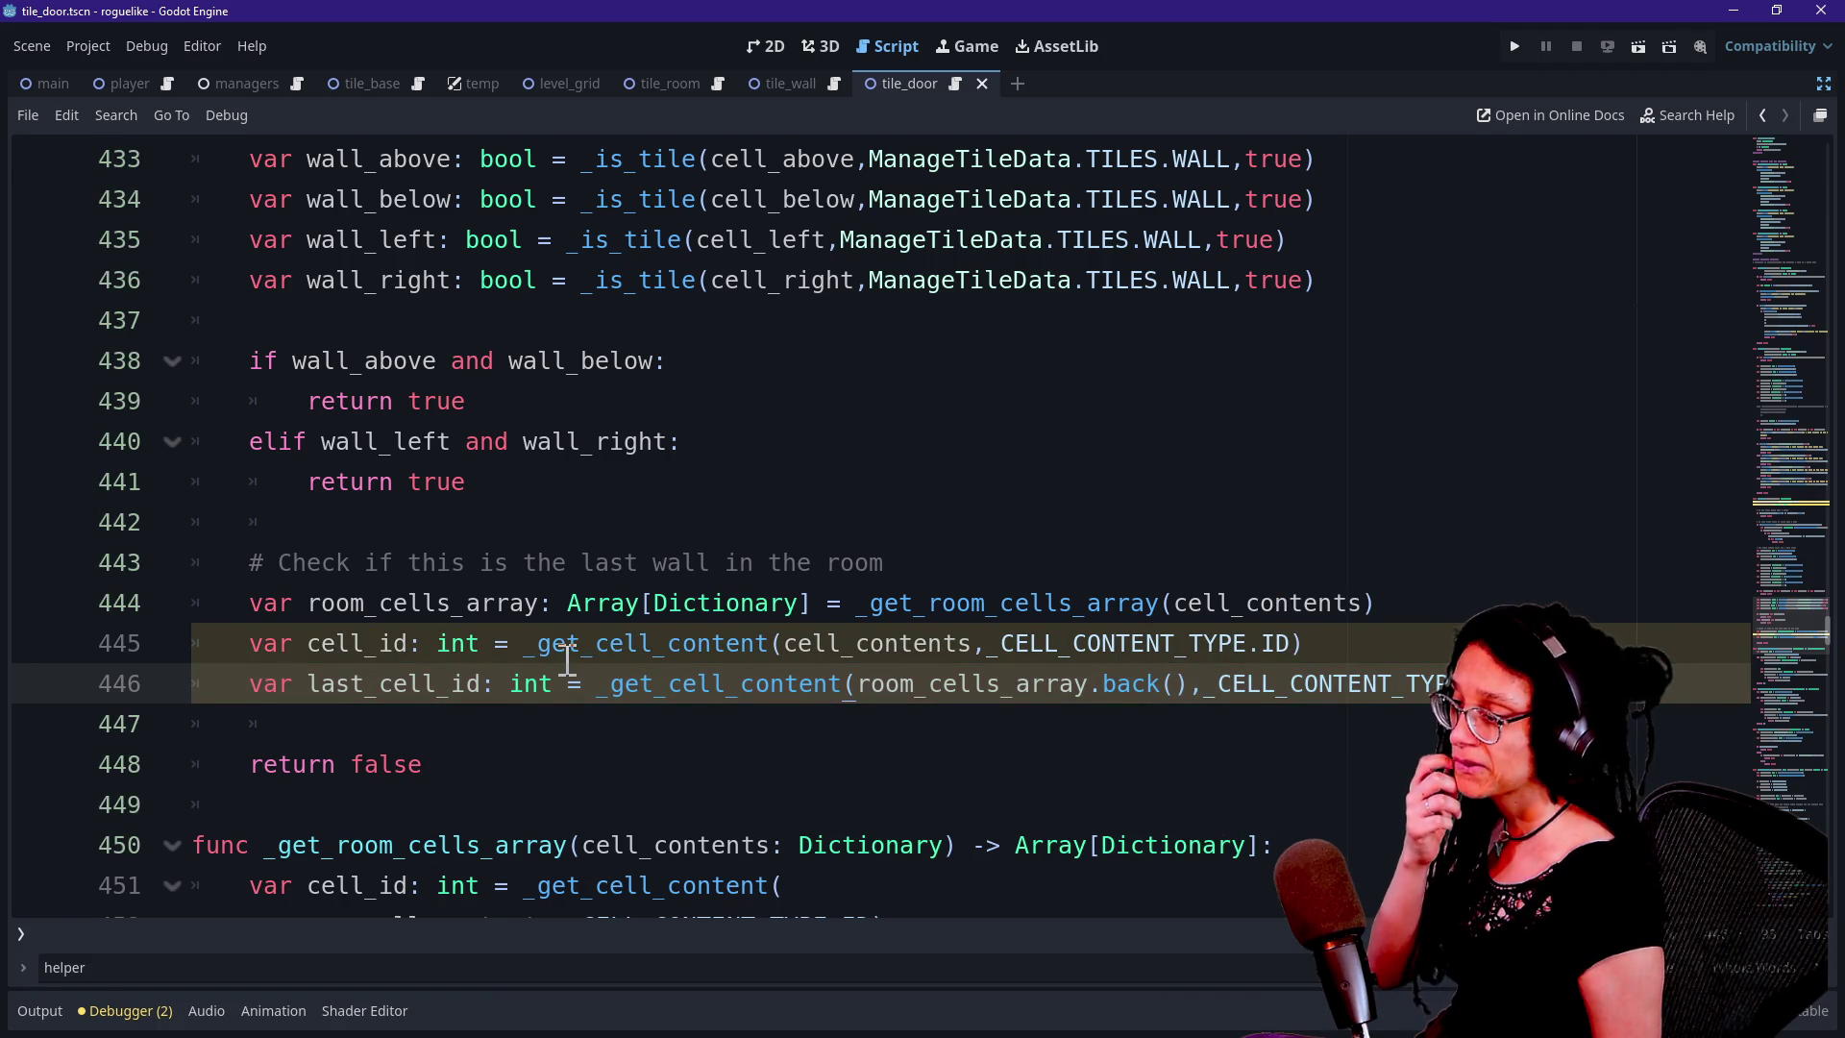
pyautogui.press('Up')
pyautogui.press('Up')
pyautogui.press('Up')
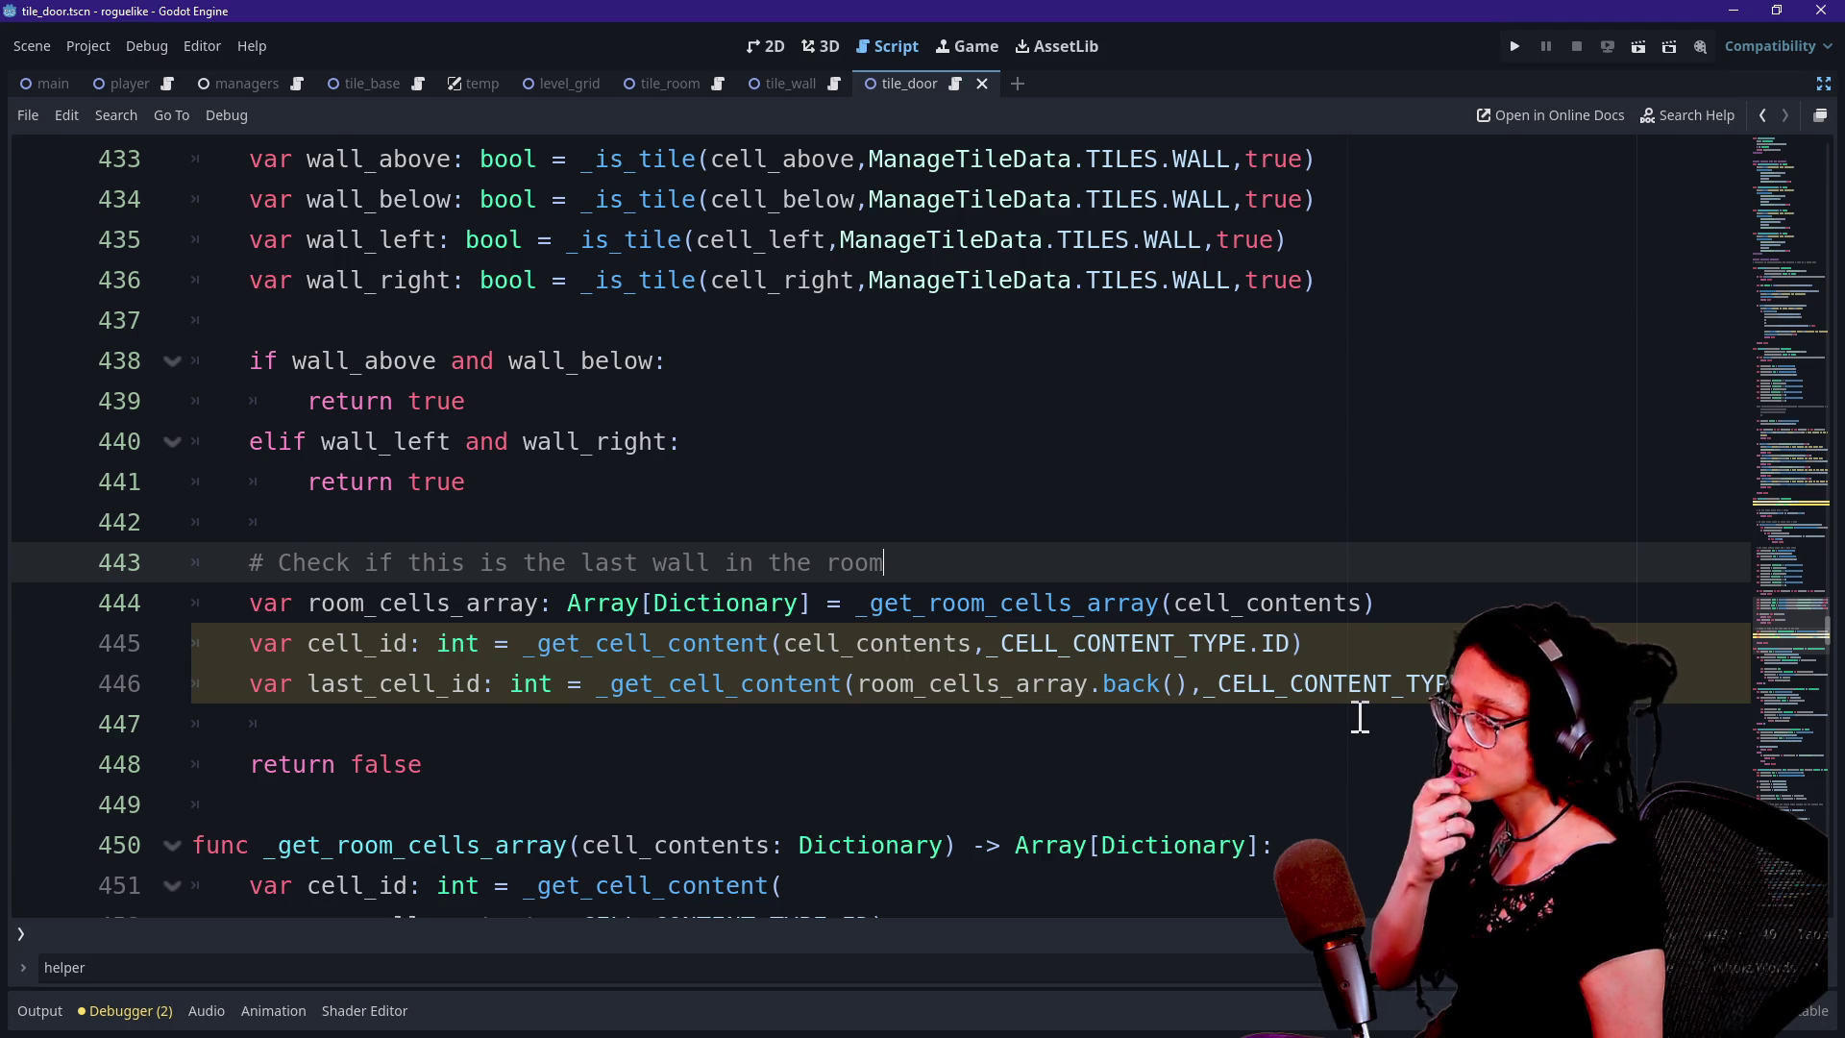
pyautogui.press('Down')
pyautogui.press('Down')
pyautogui.press('Down')
pyautogui.press('End')
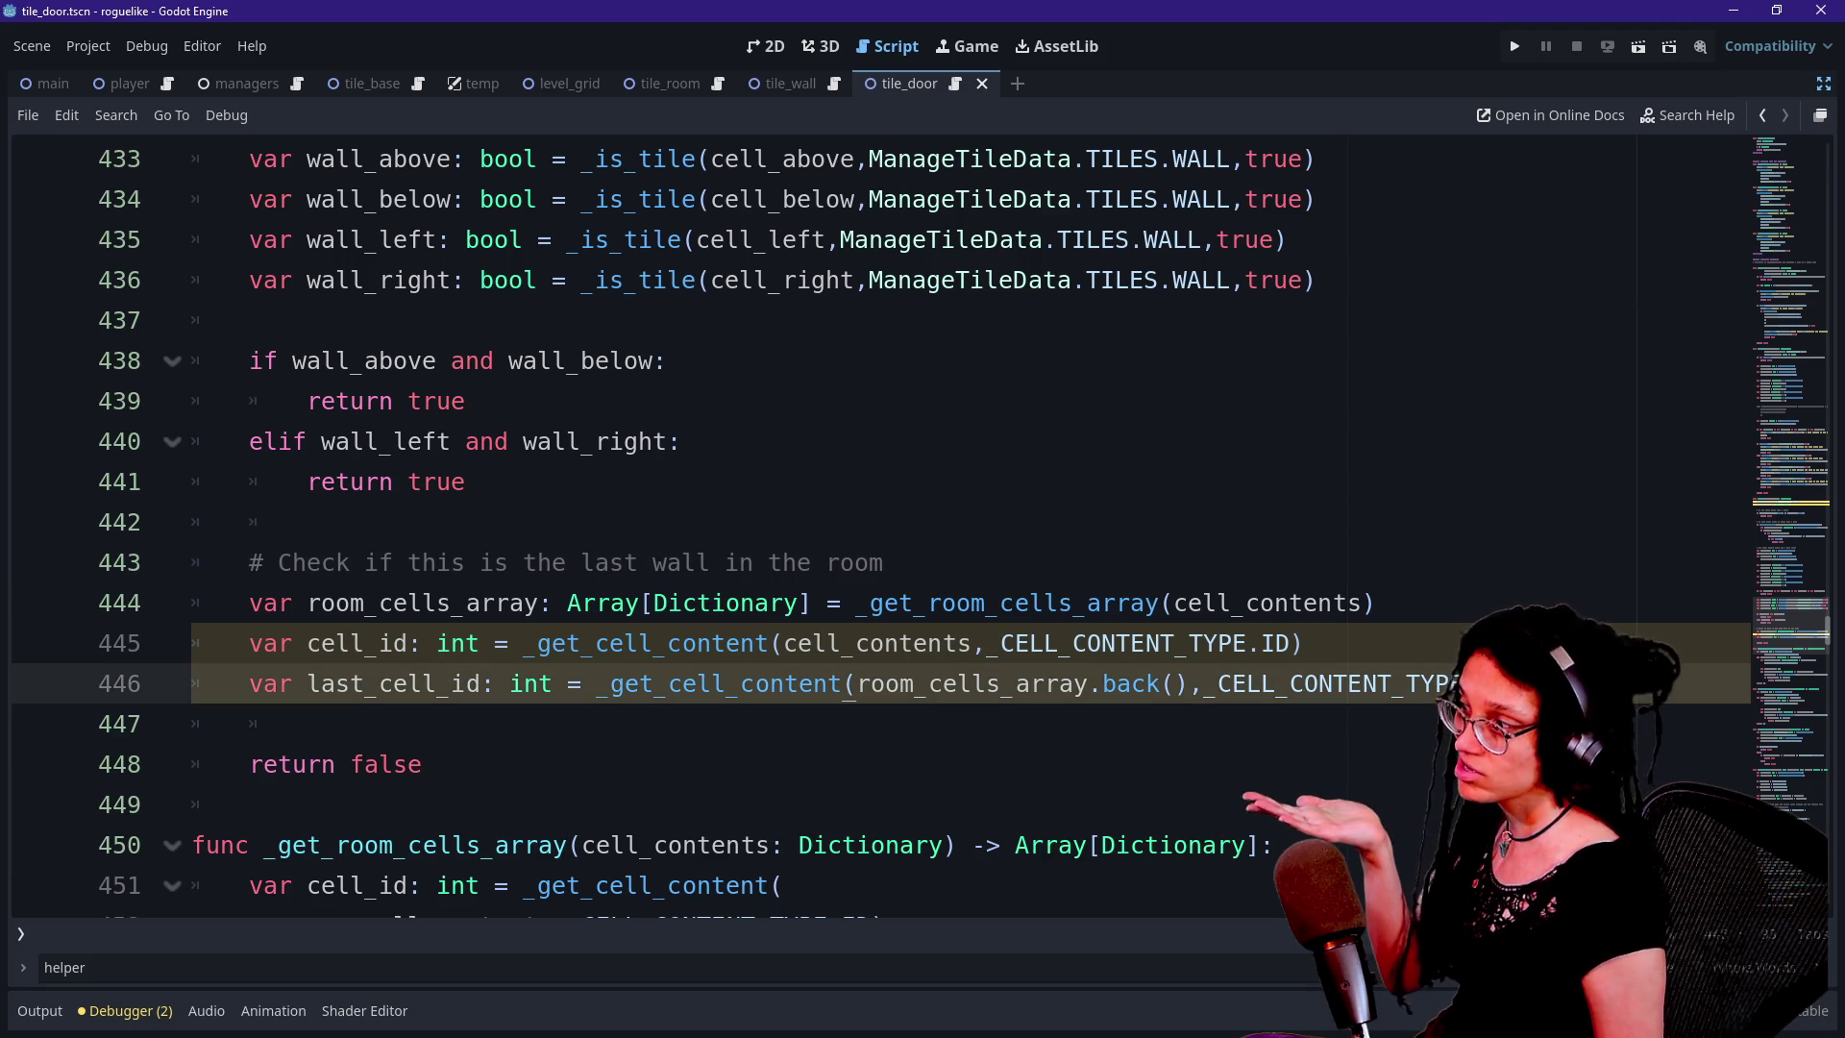
pyautogui.press('Return')
# Step: Write 'if cell_id == last_cell_id:' on line 447 and indent the body
pyautogui.write('if cell_')
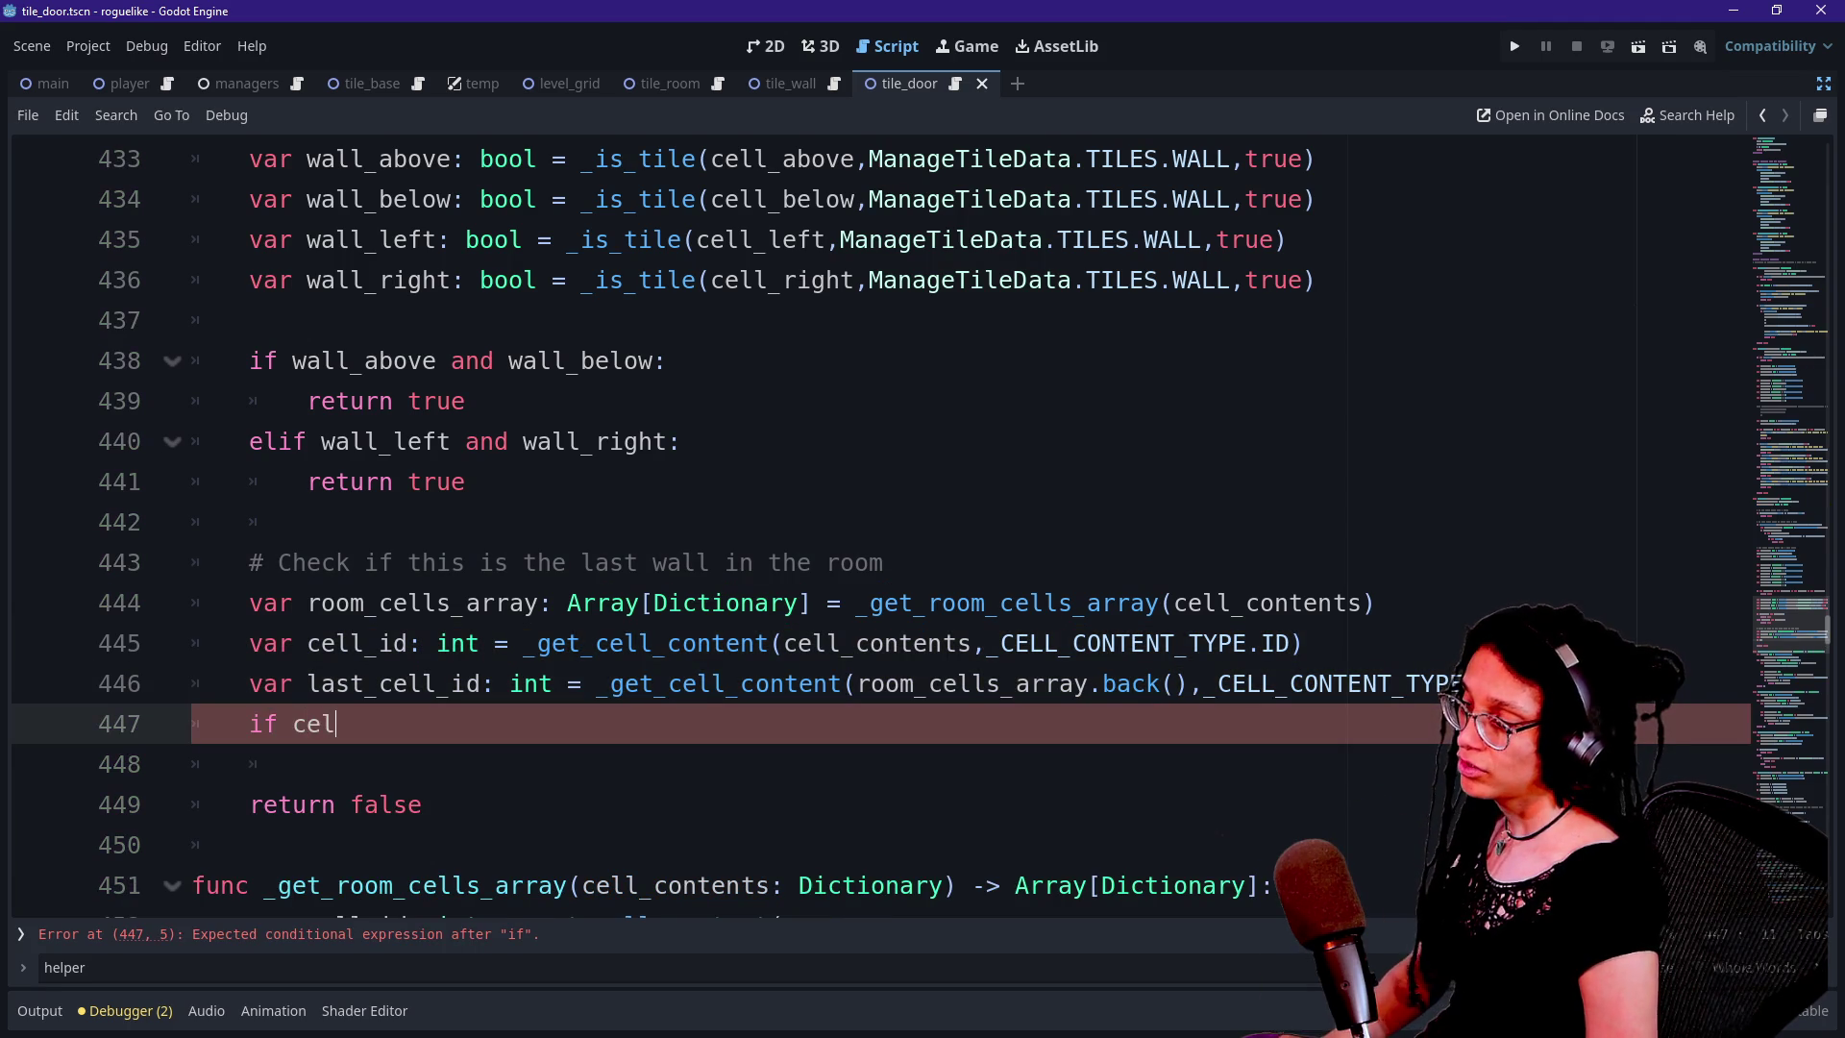
pyautogui.write('id')
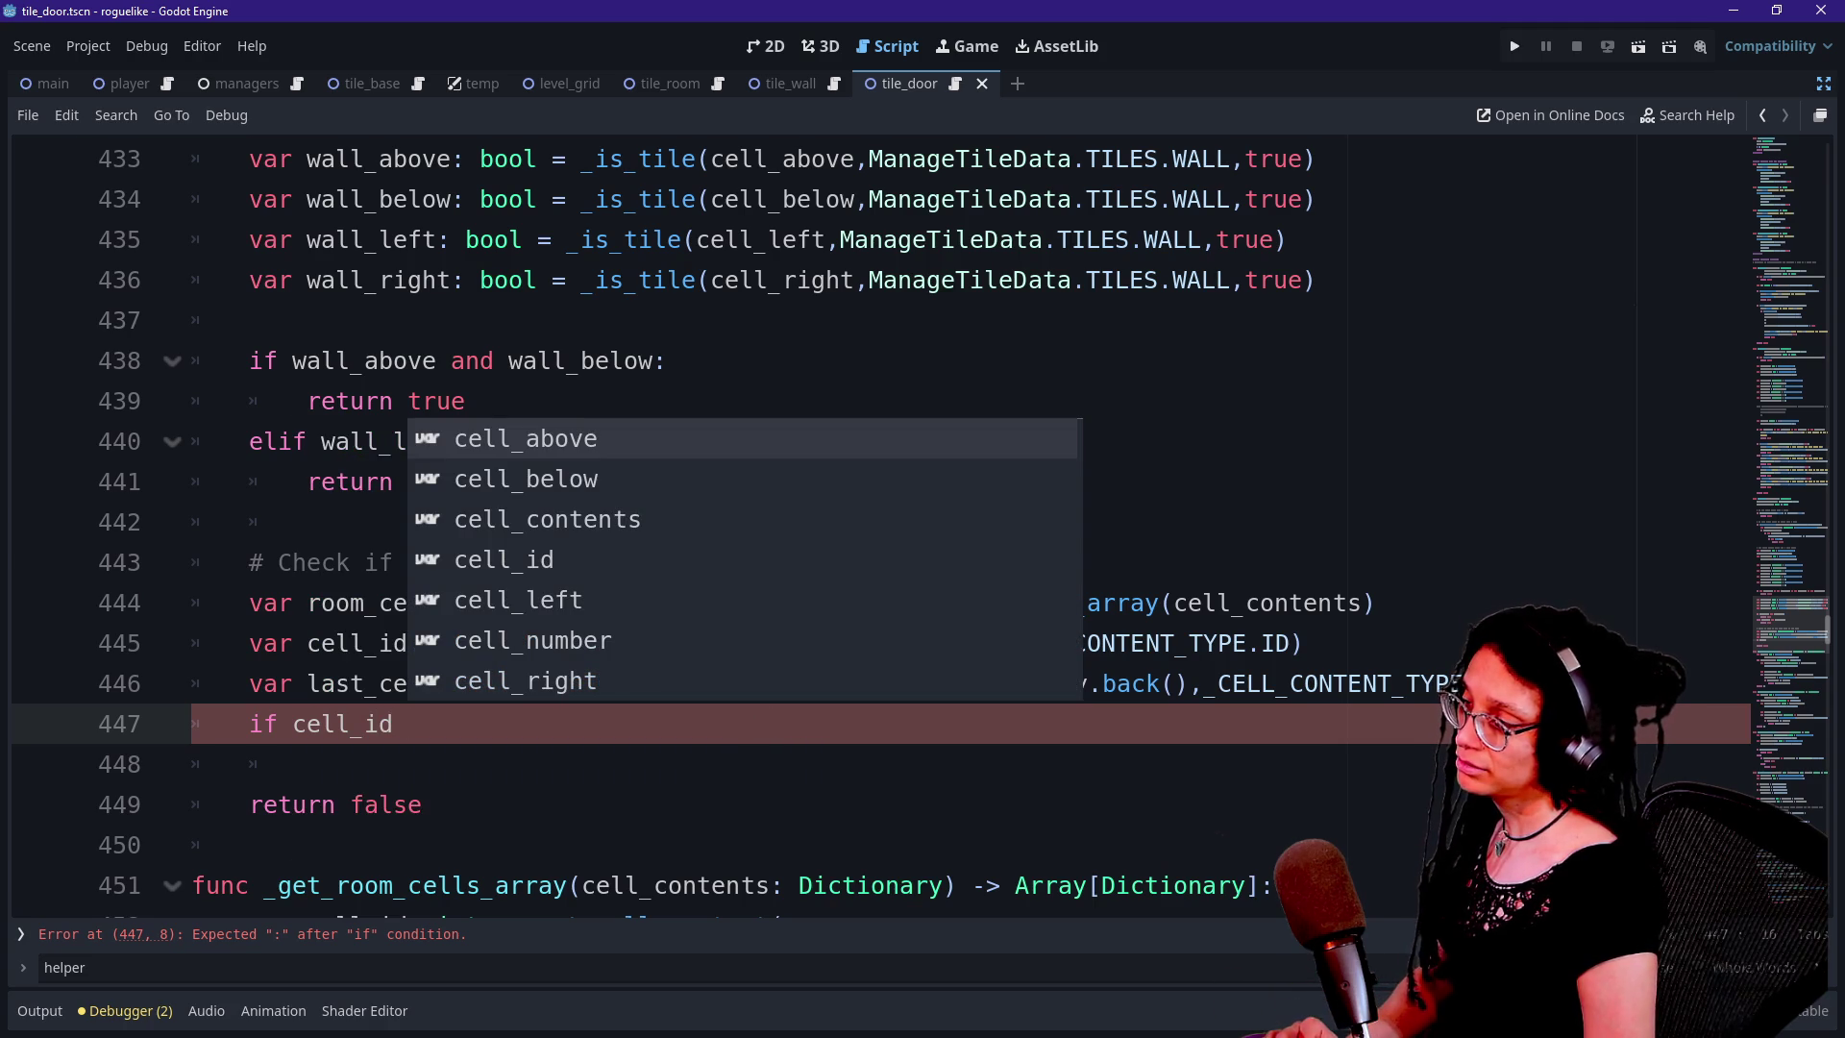
pyautogui.write(' an')
pyautogui.press('BackSpace')
pyautogui.press('BackSpace')
pyautogui.write('== ')
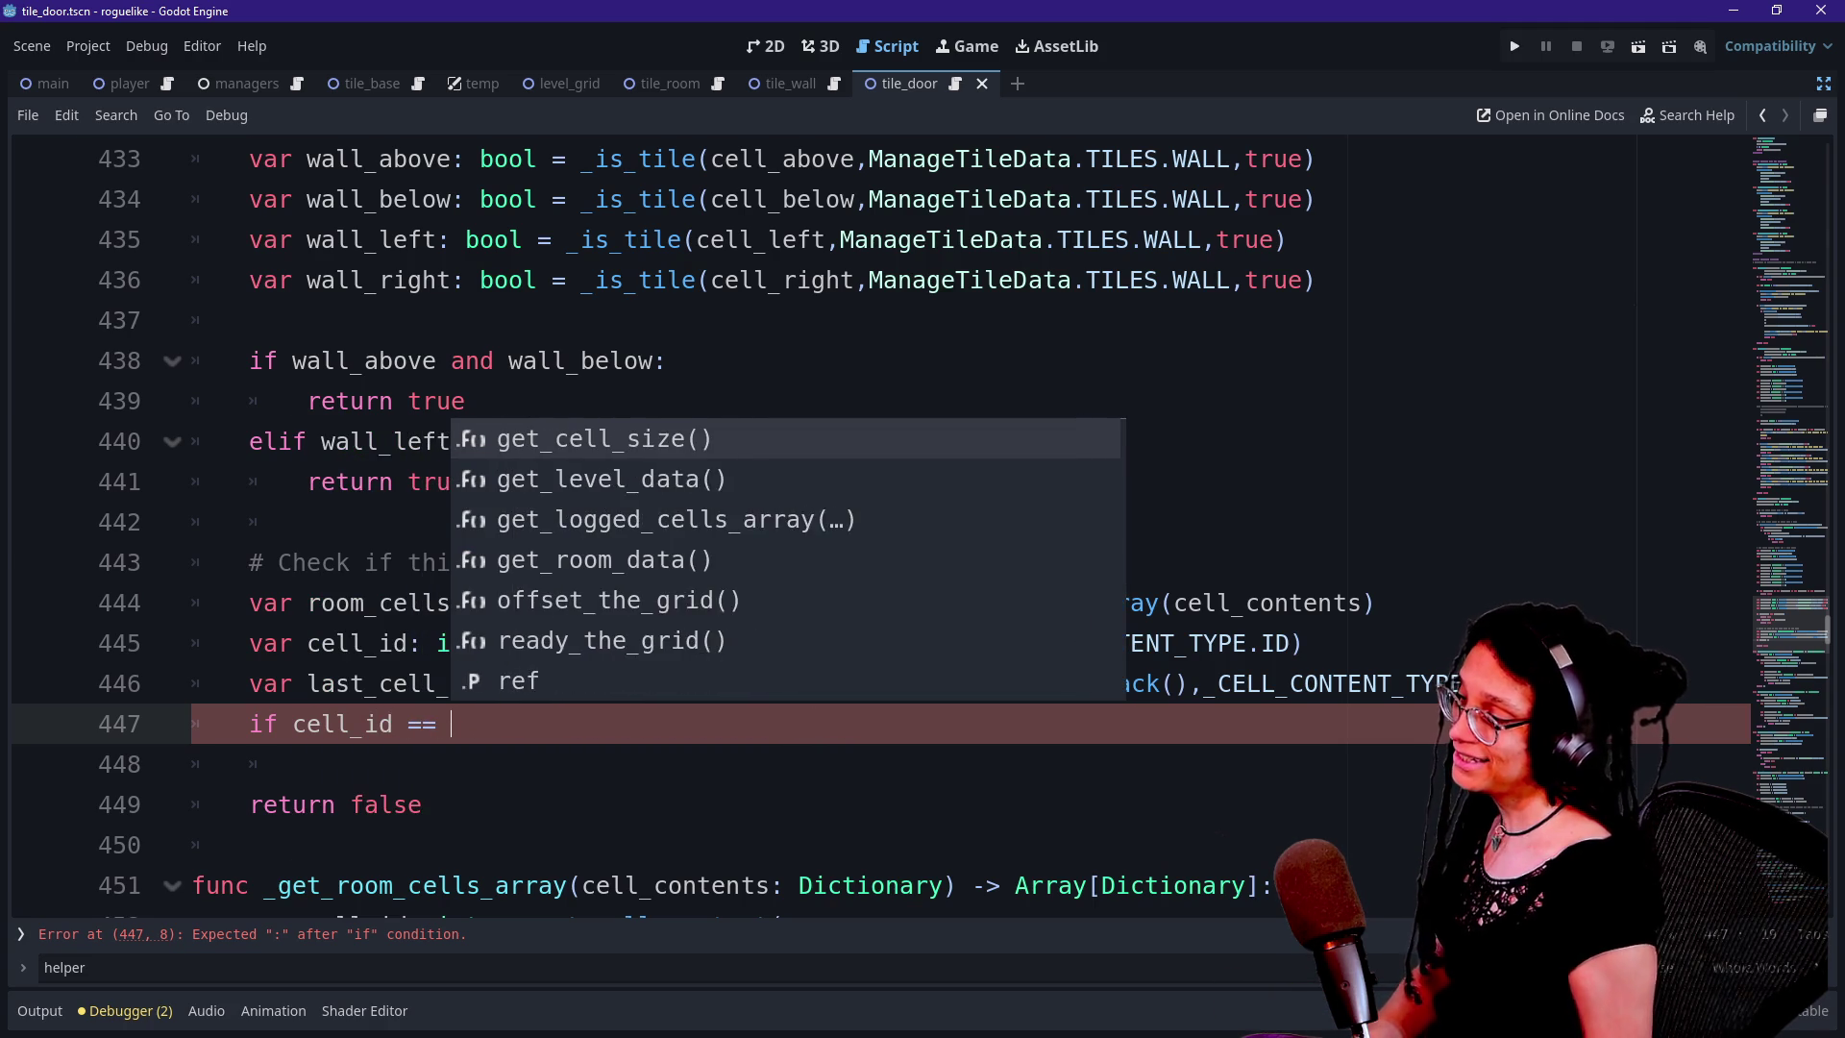
pyautogui.write('last_cell_')
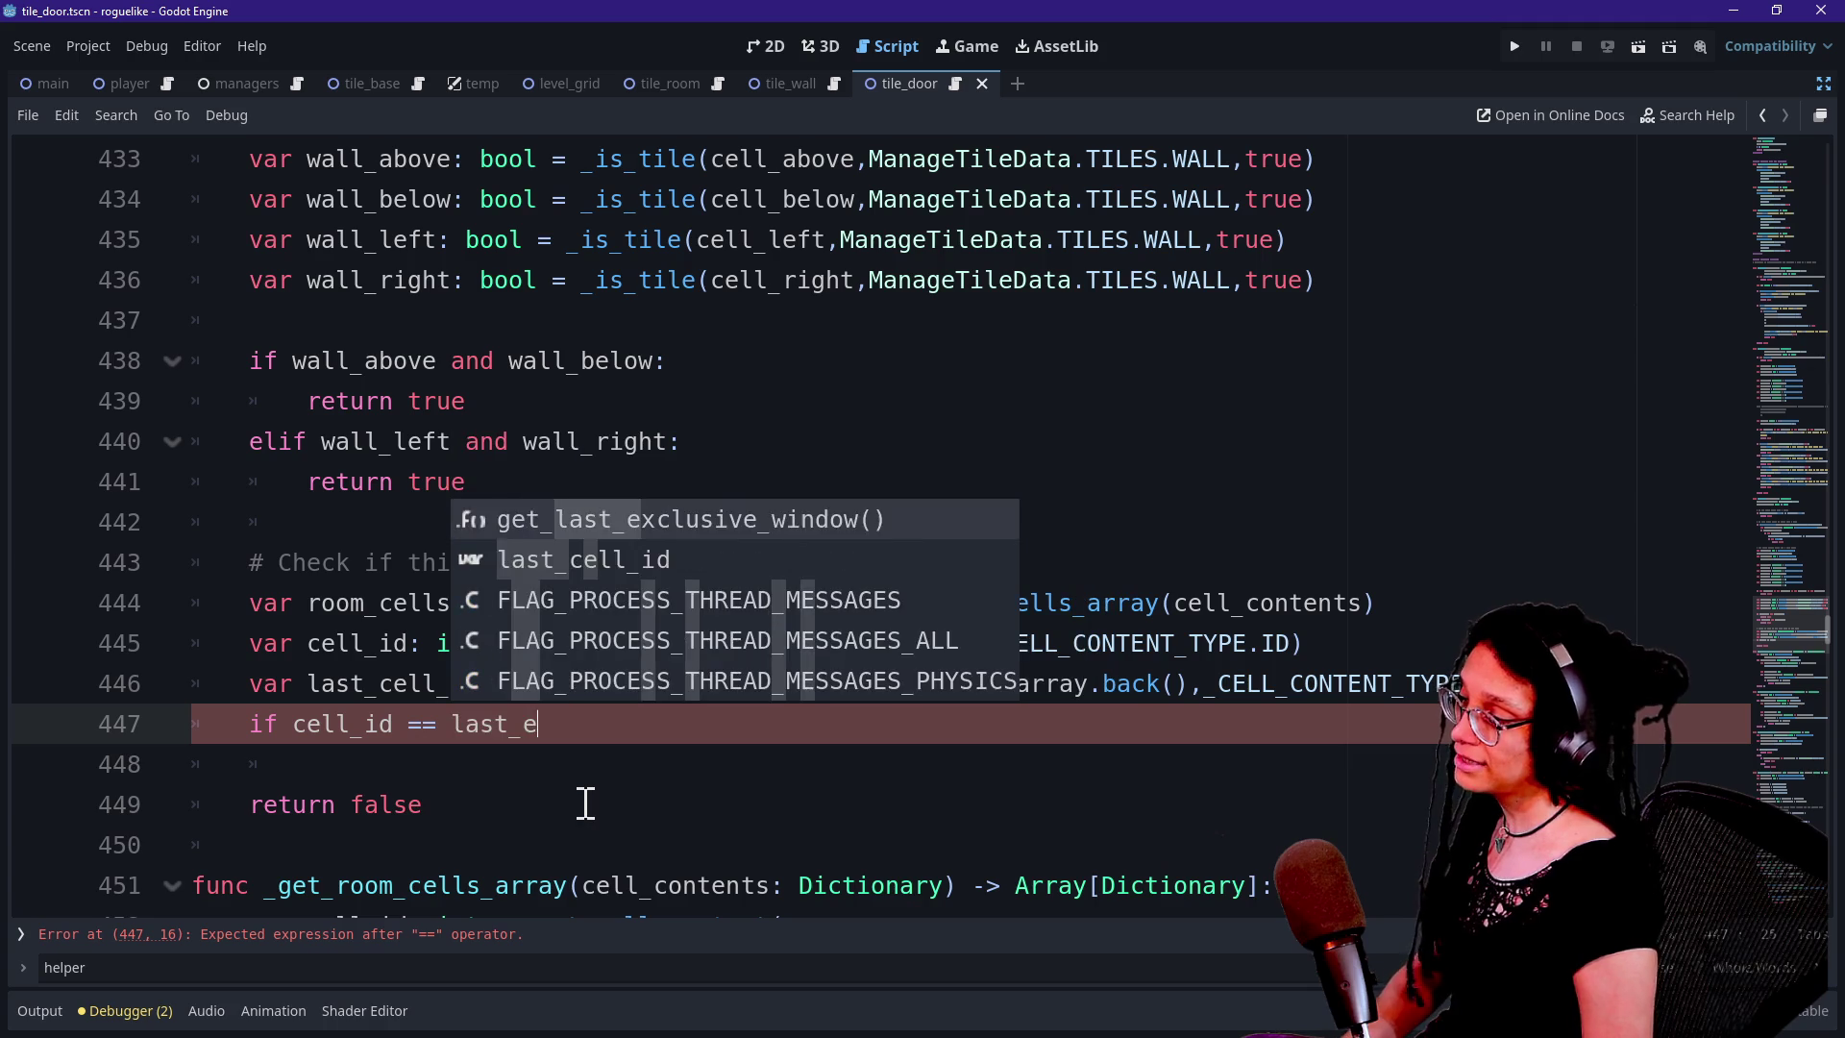
pyautogui.press('Return')
pyautogui.write(':')
pyautogui.press('Return')
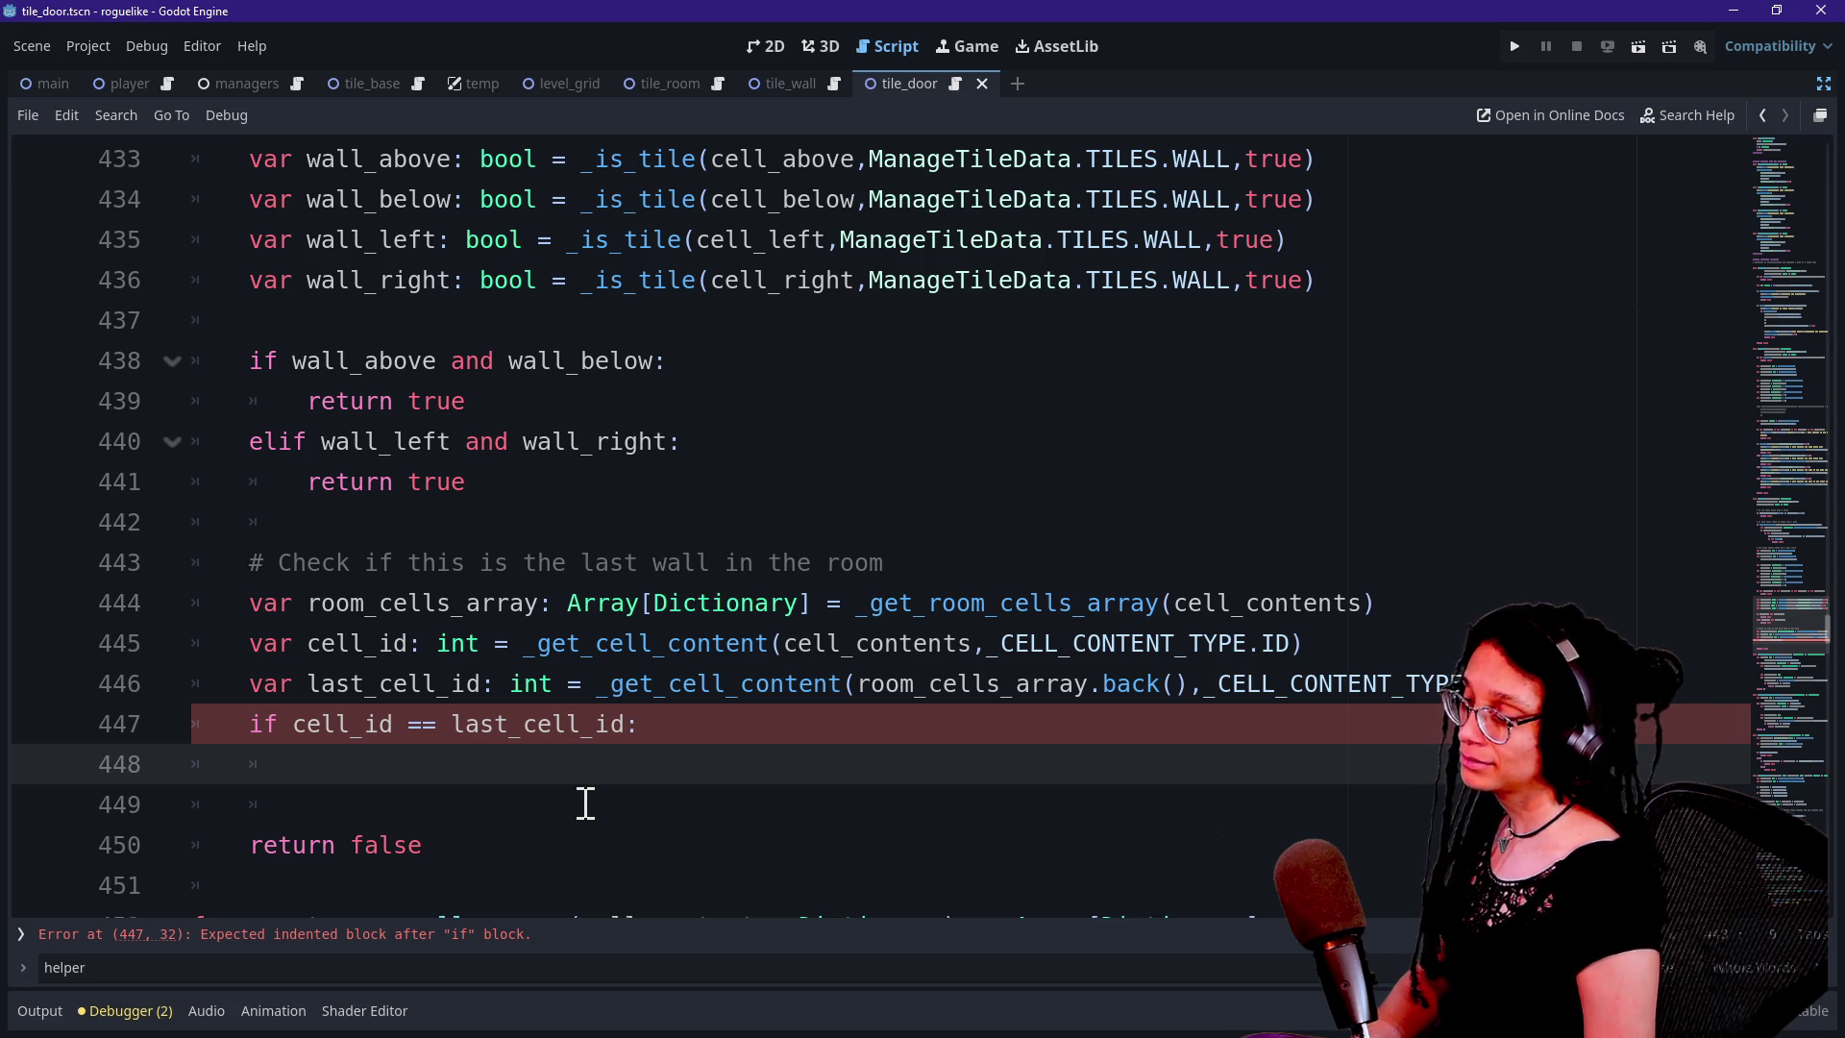
# Step: Start an _is_door call on line 448 with cell_contents as the first argument
pyautogui.write('is_')
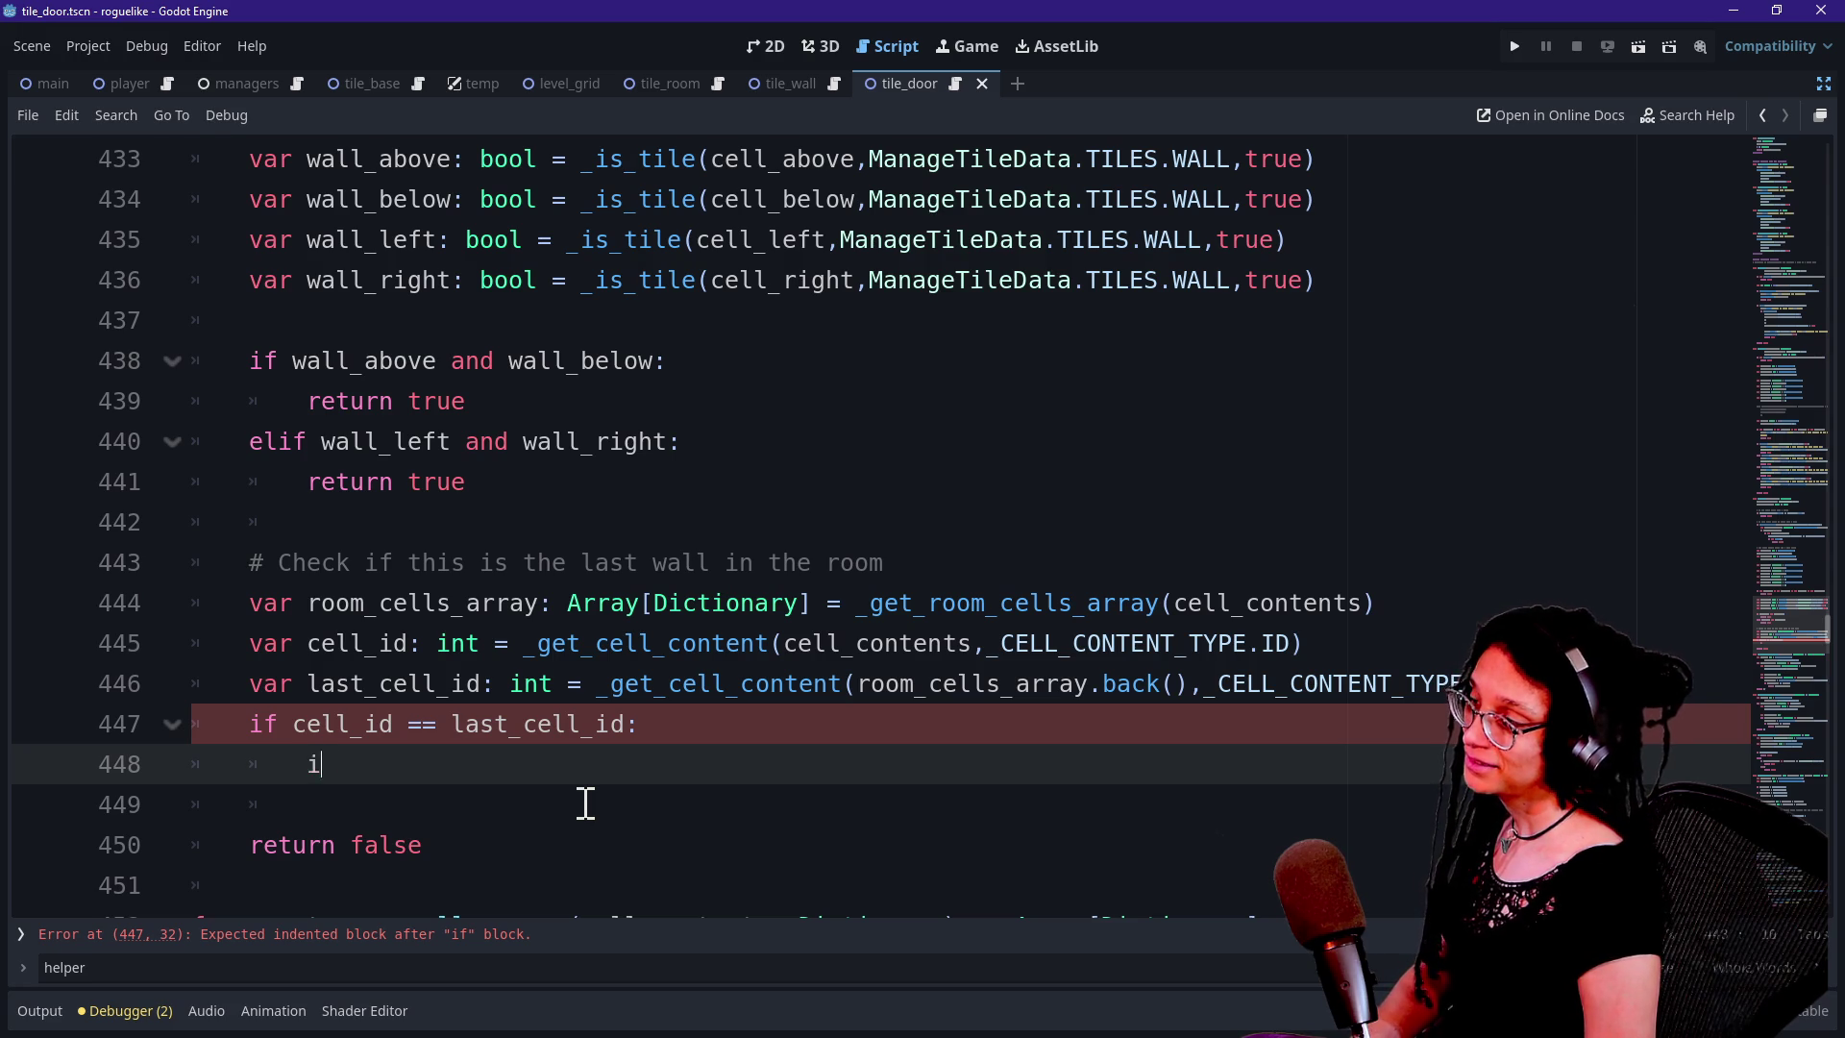
pyautogui.press('BackSpace')
pyautogui.press('BackSpace')
pyautogui.press('BackSpace')
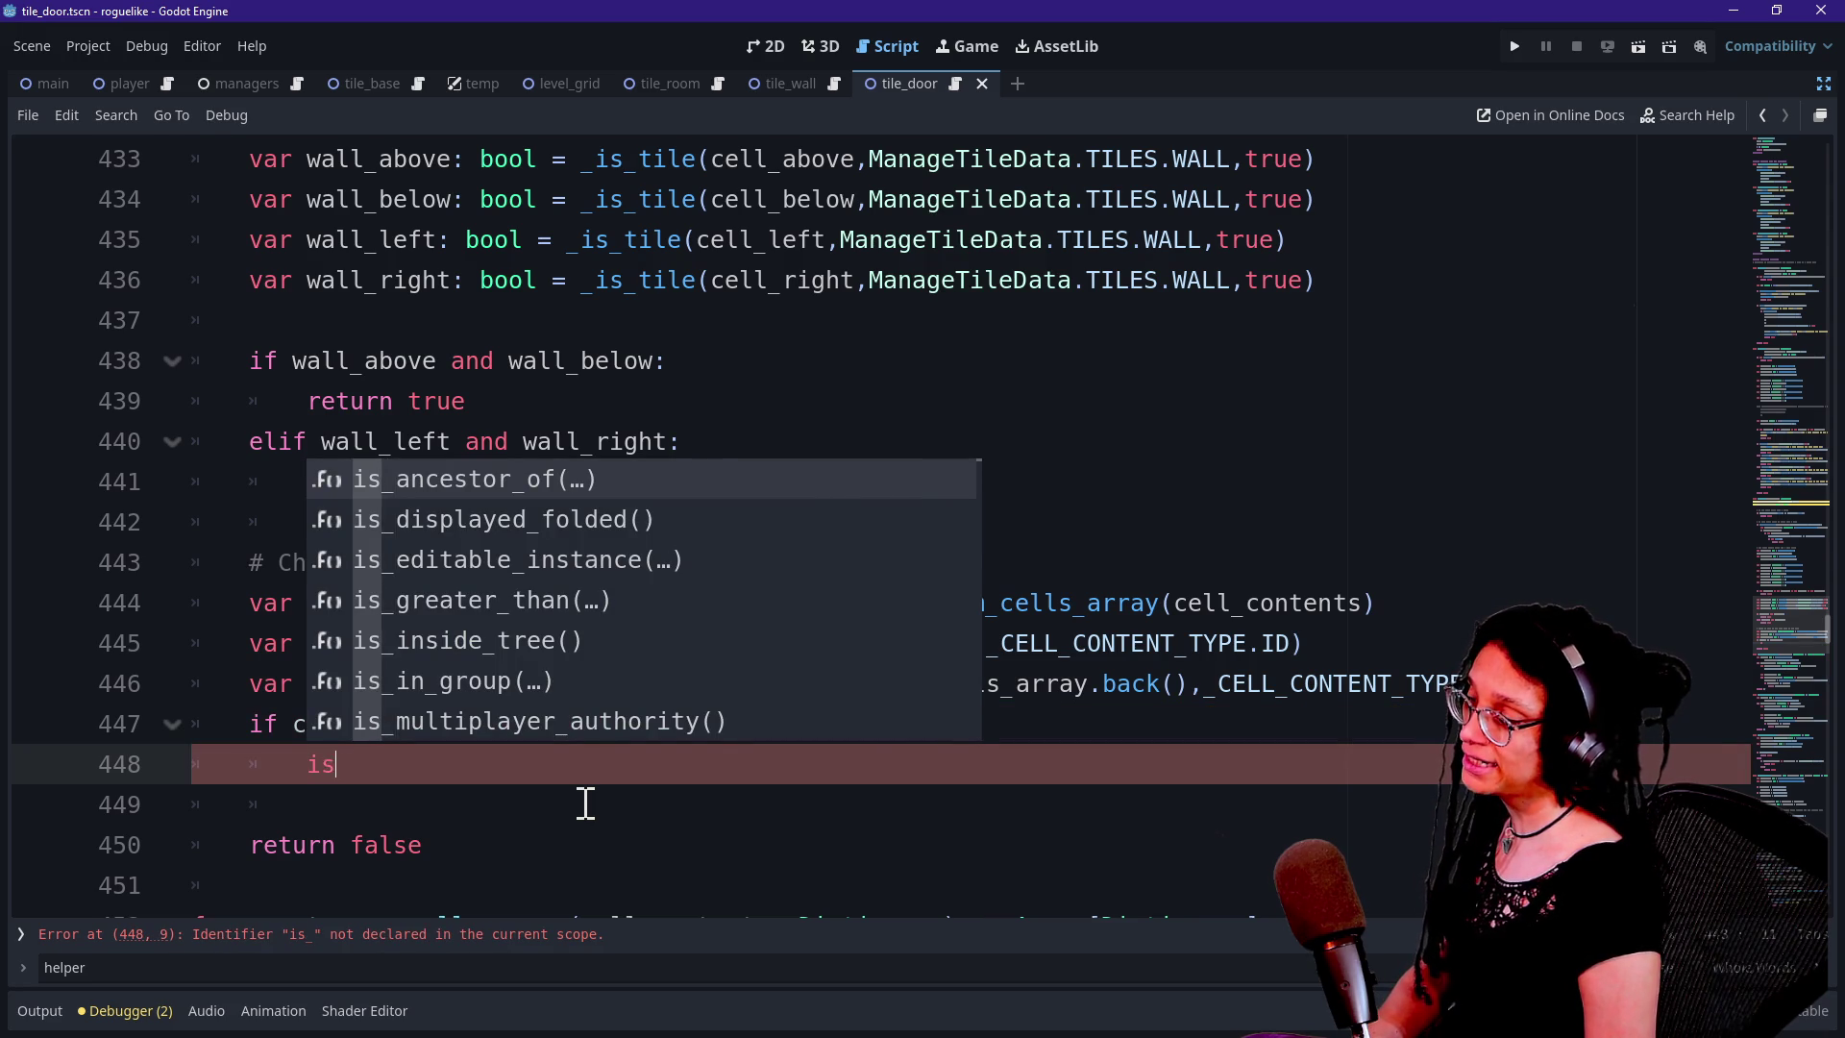
pyautogui.write('is')
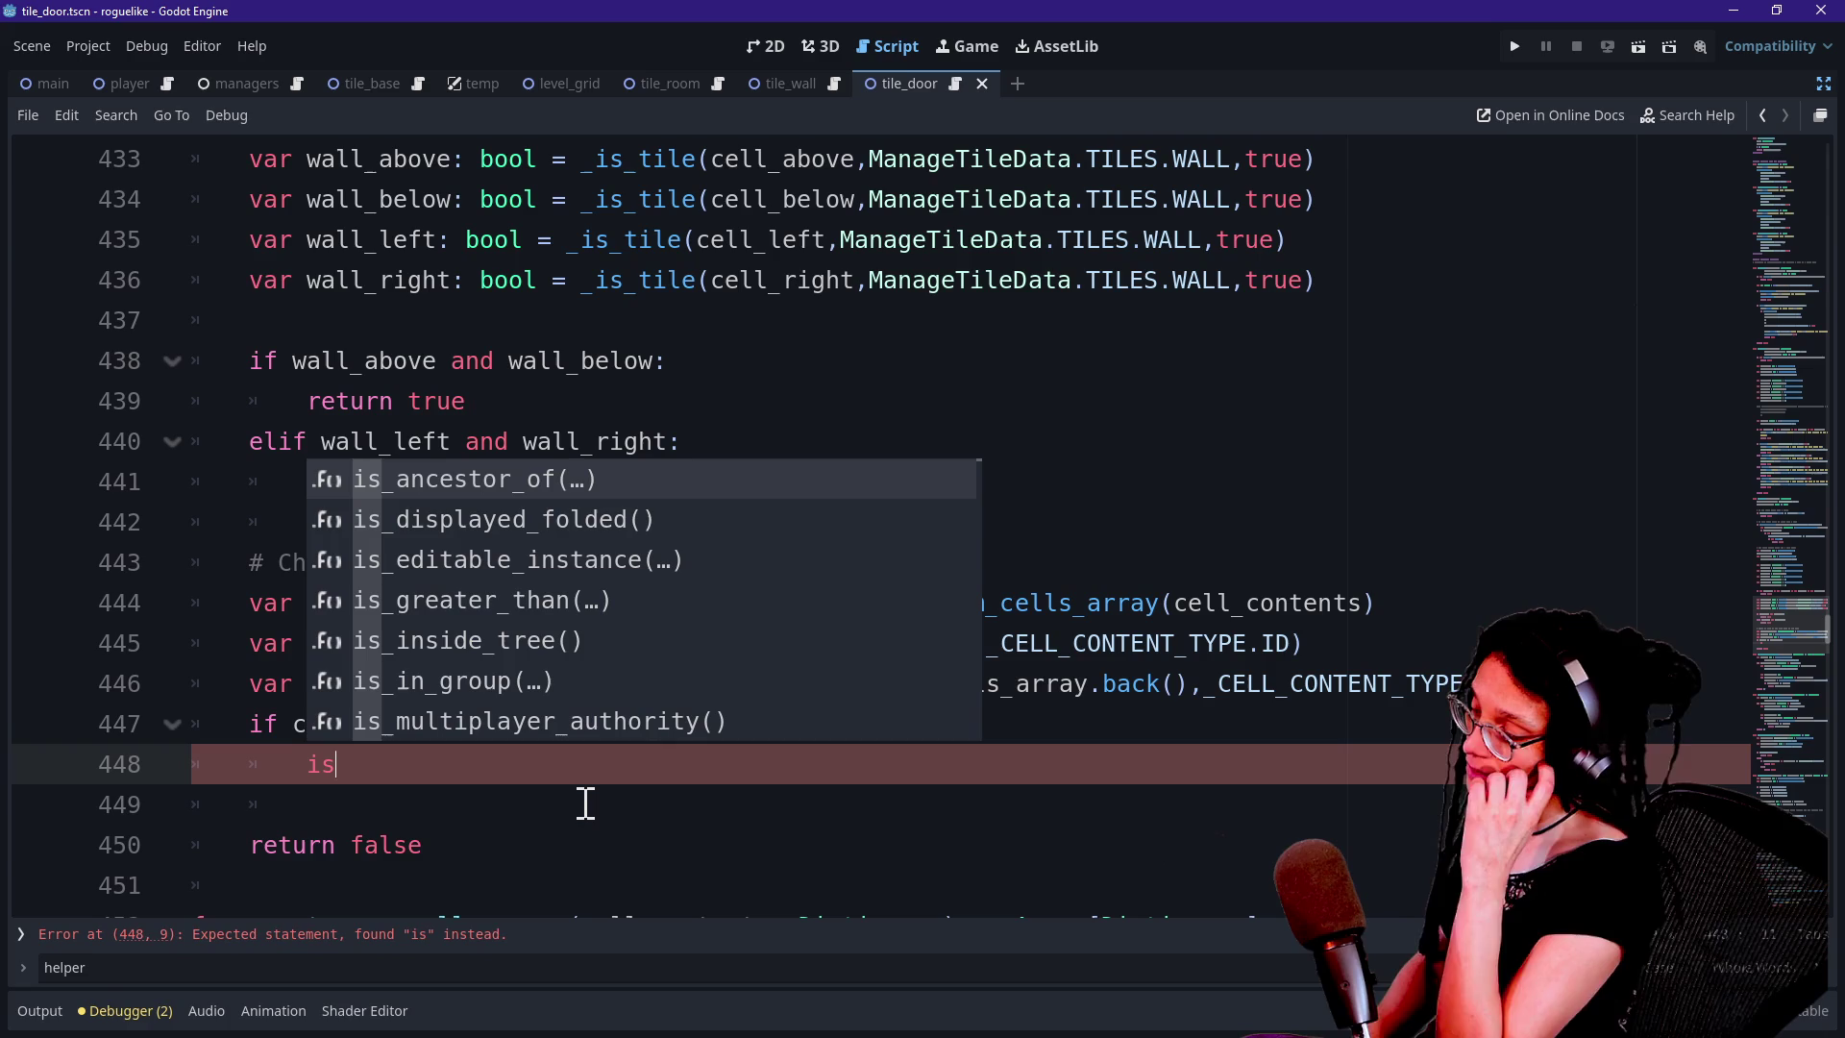
pyautogui.press('BackSpace')
pyautogui.press('BackSpace')
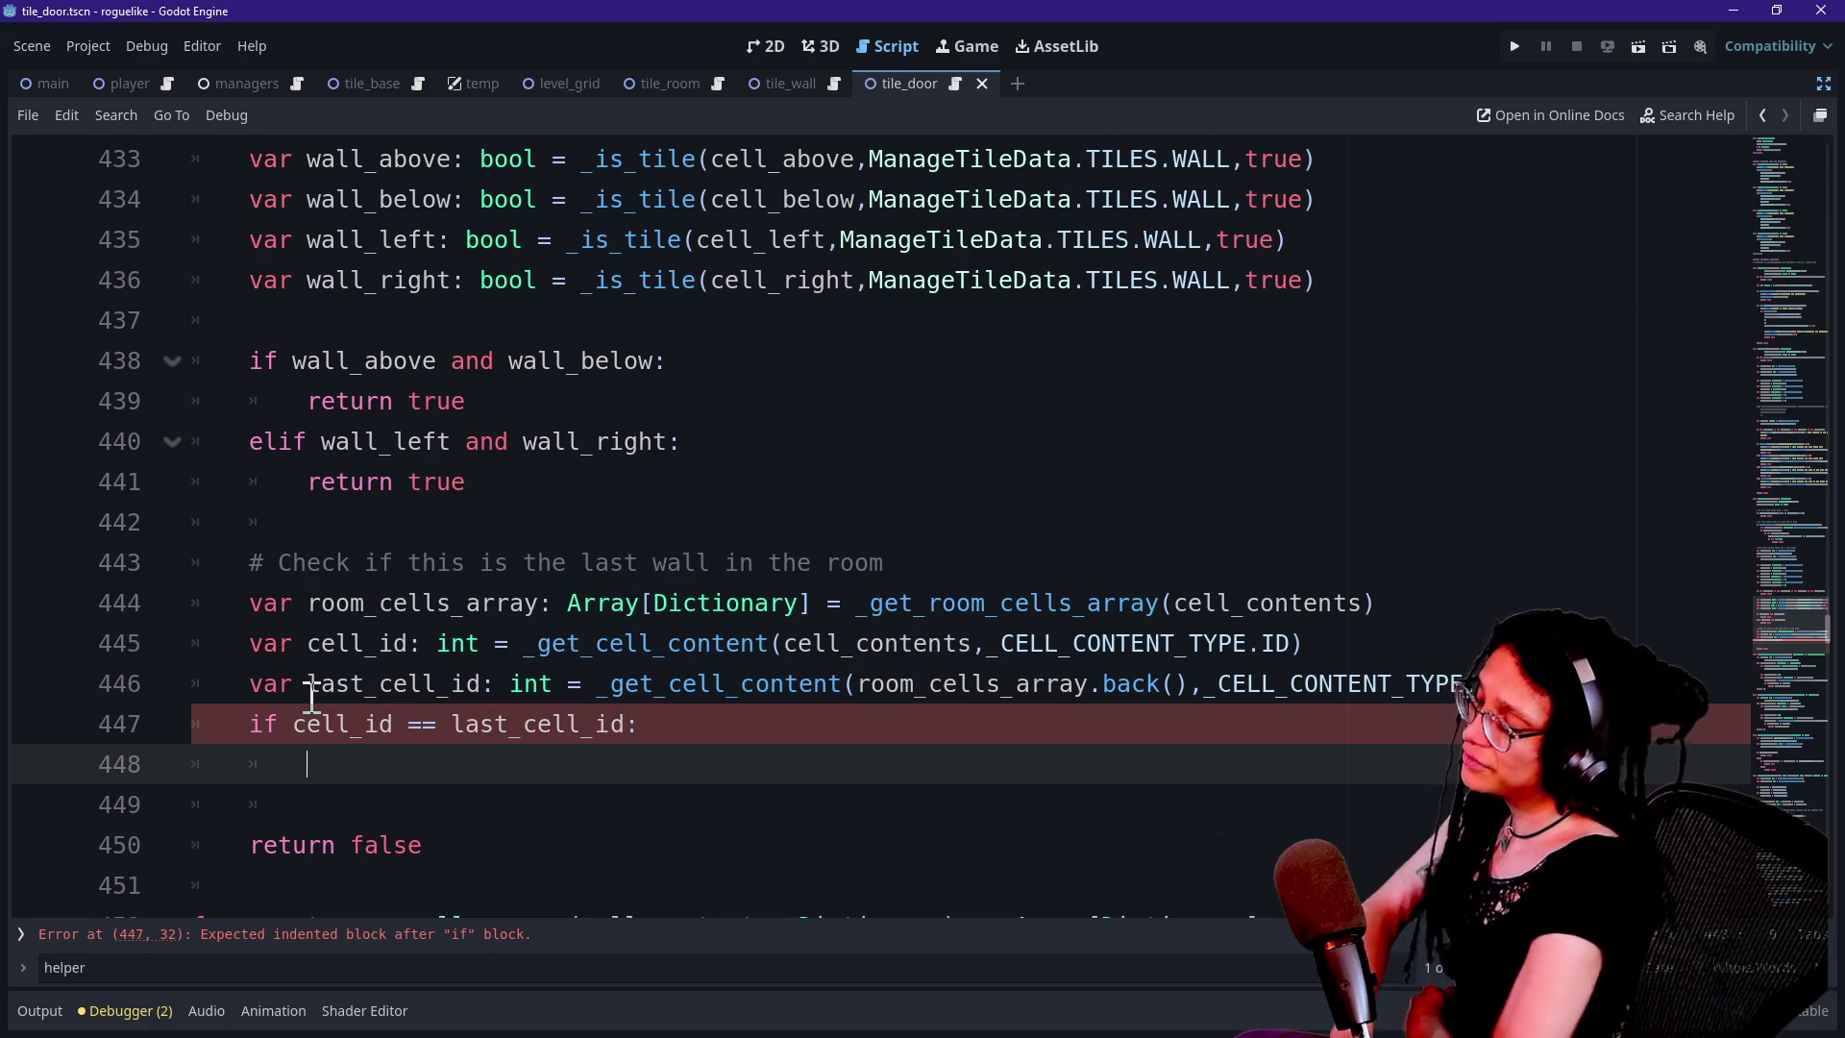
pyautogui.click(394, 844)
pyautogui.click(423, 798)
pyautogui.click(451, 764)
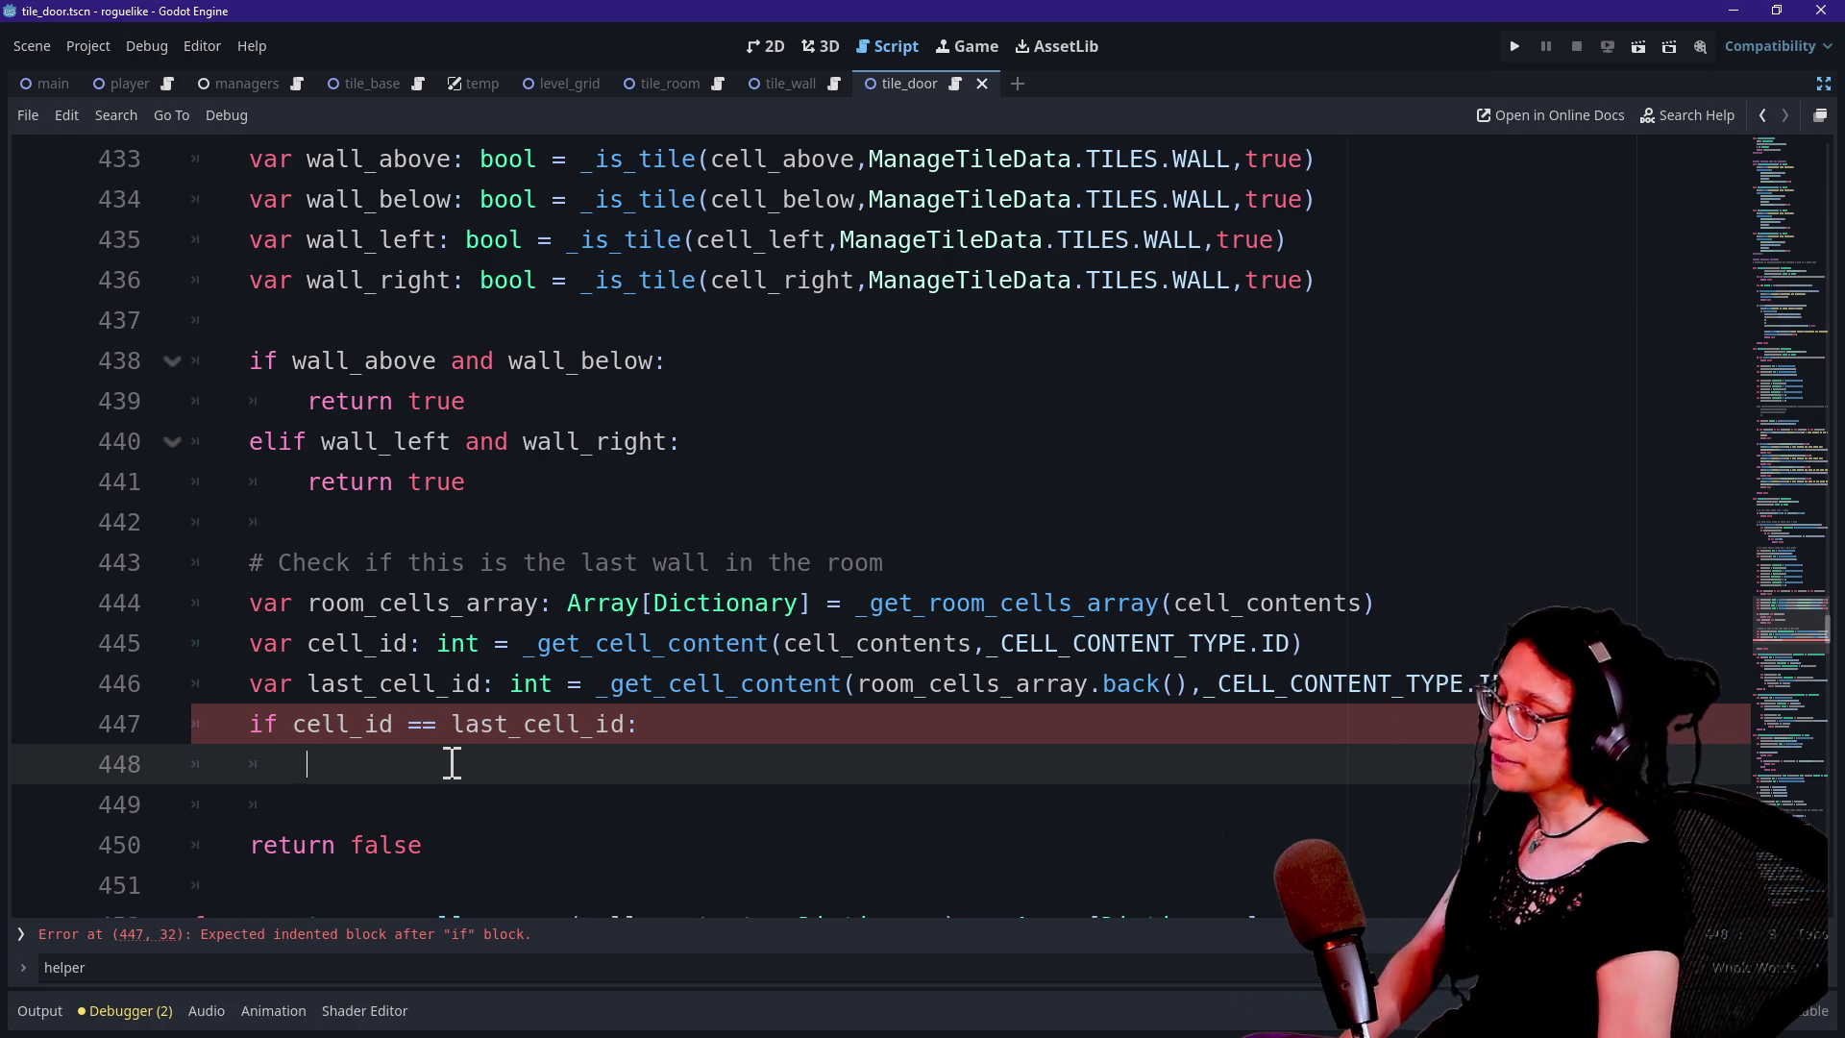
pyautogui.write('_is')
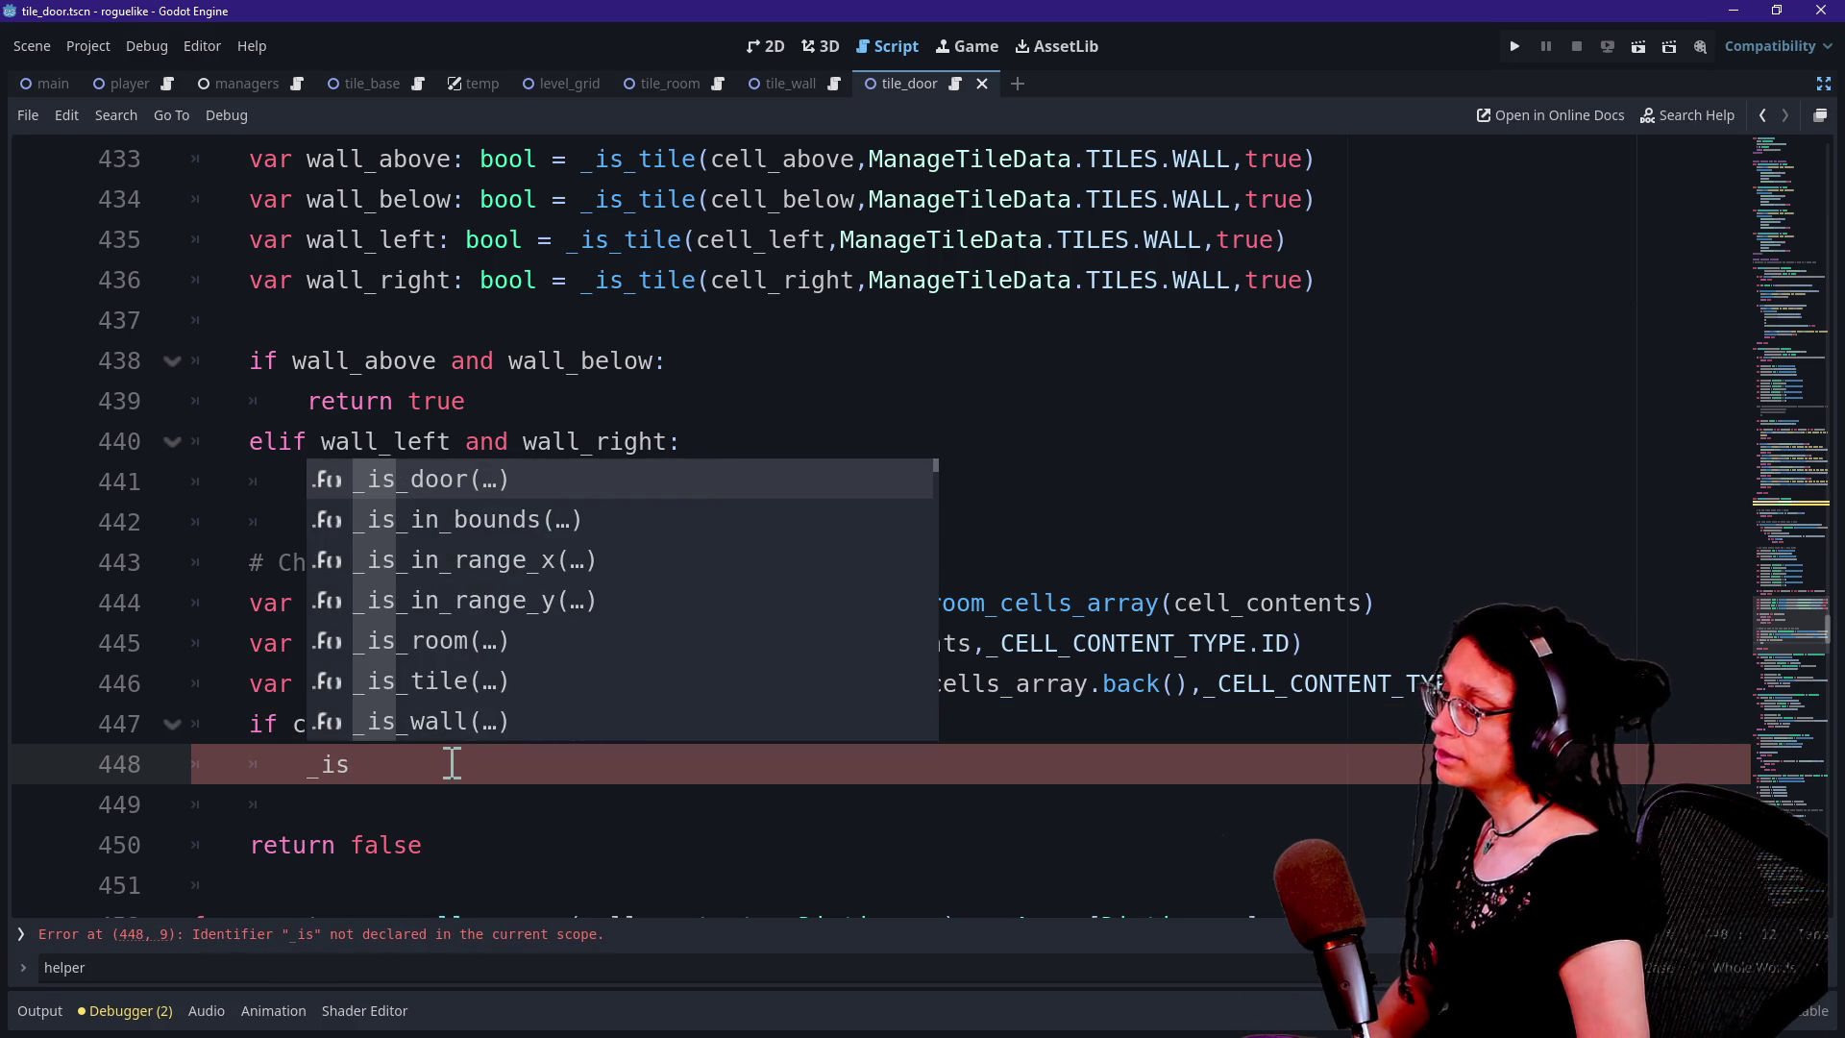
pyautogui.press('Return')
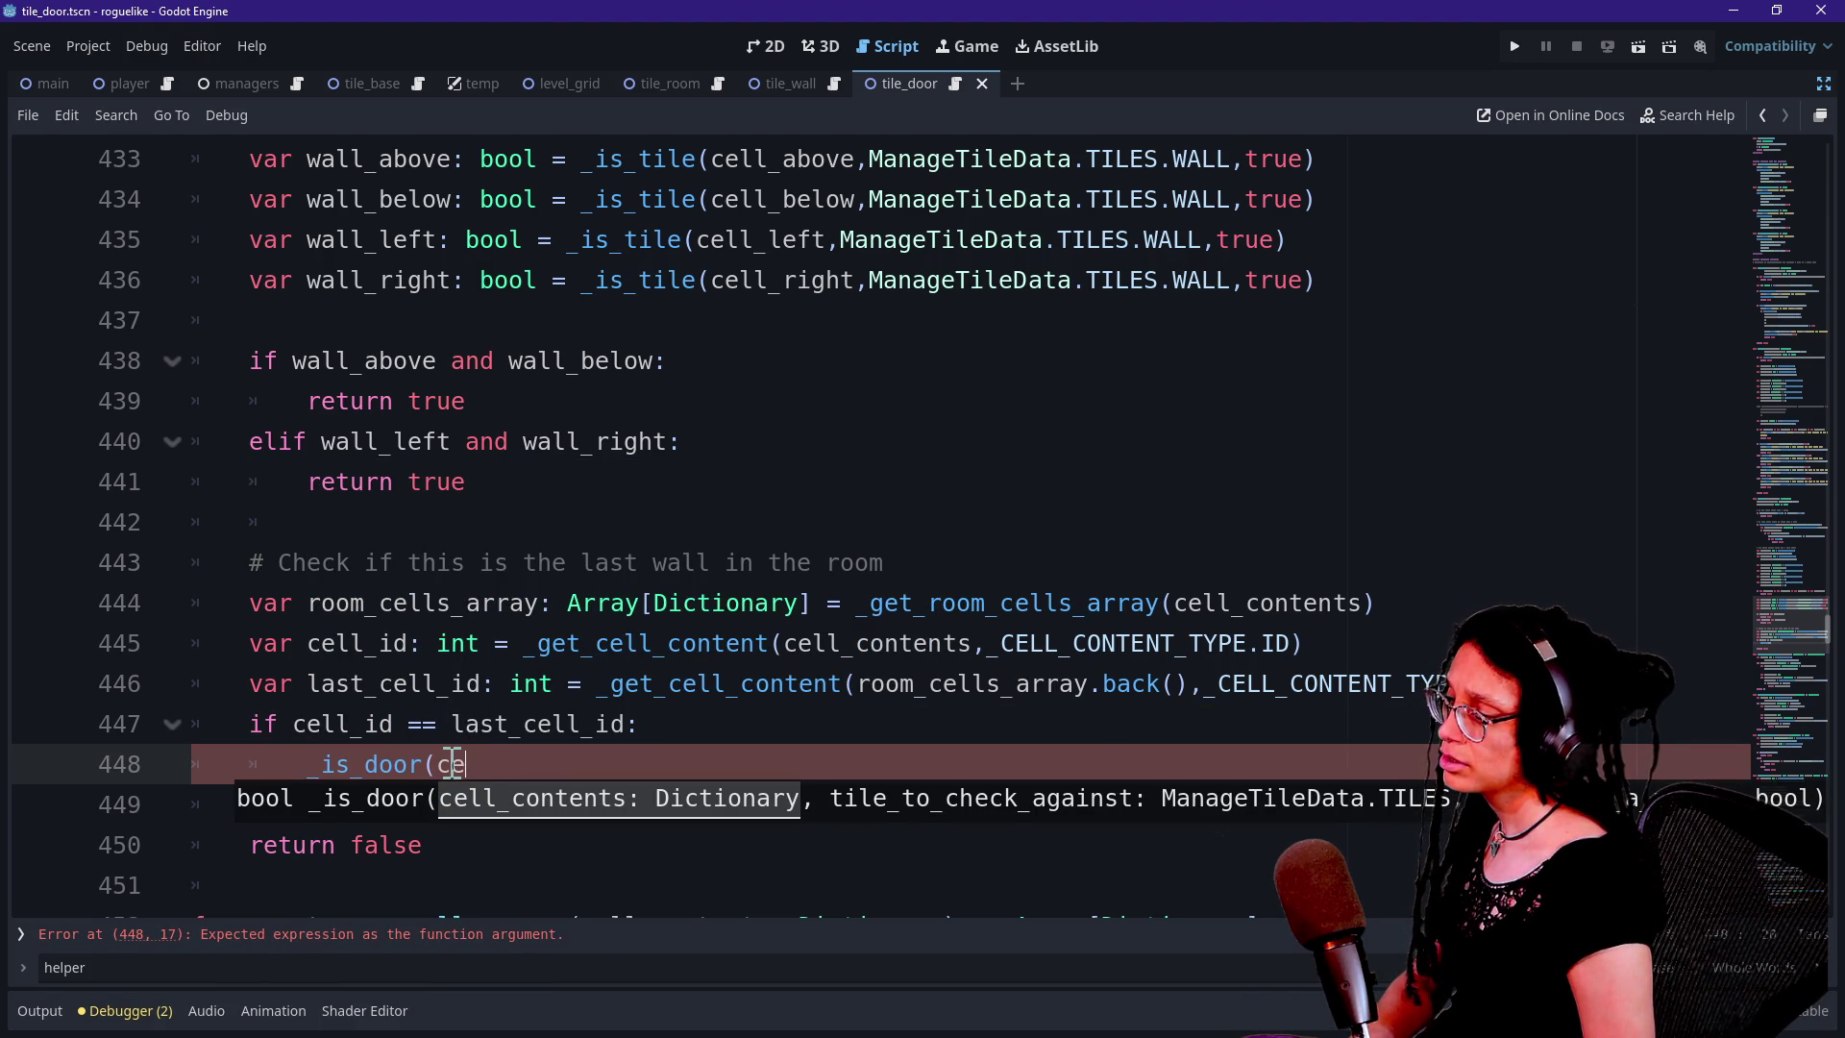
pyautogui.press('Down')
pyautogui.press('Down')
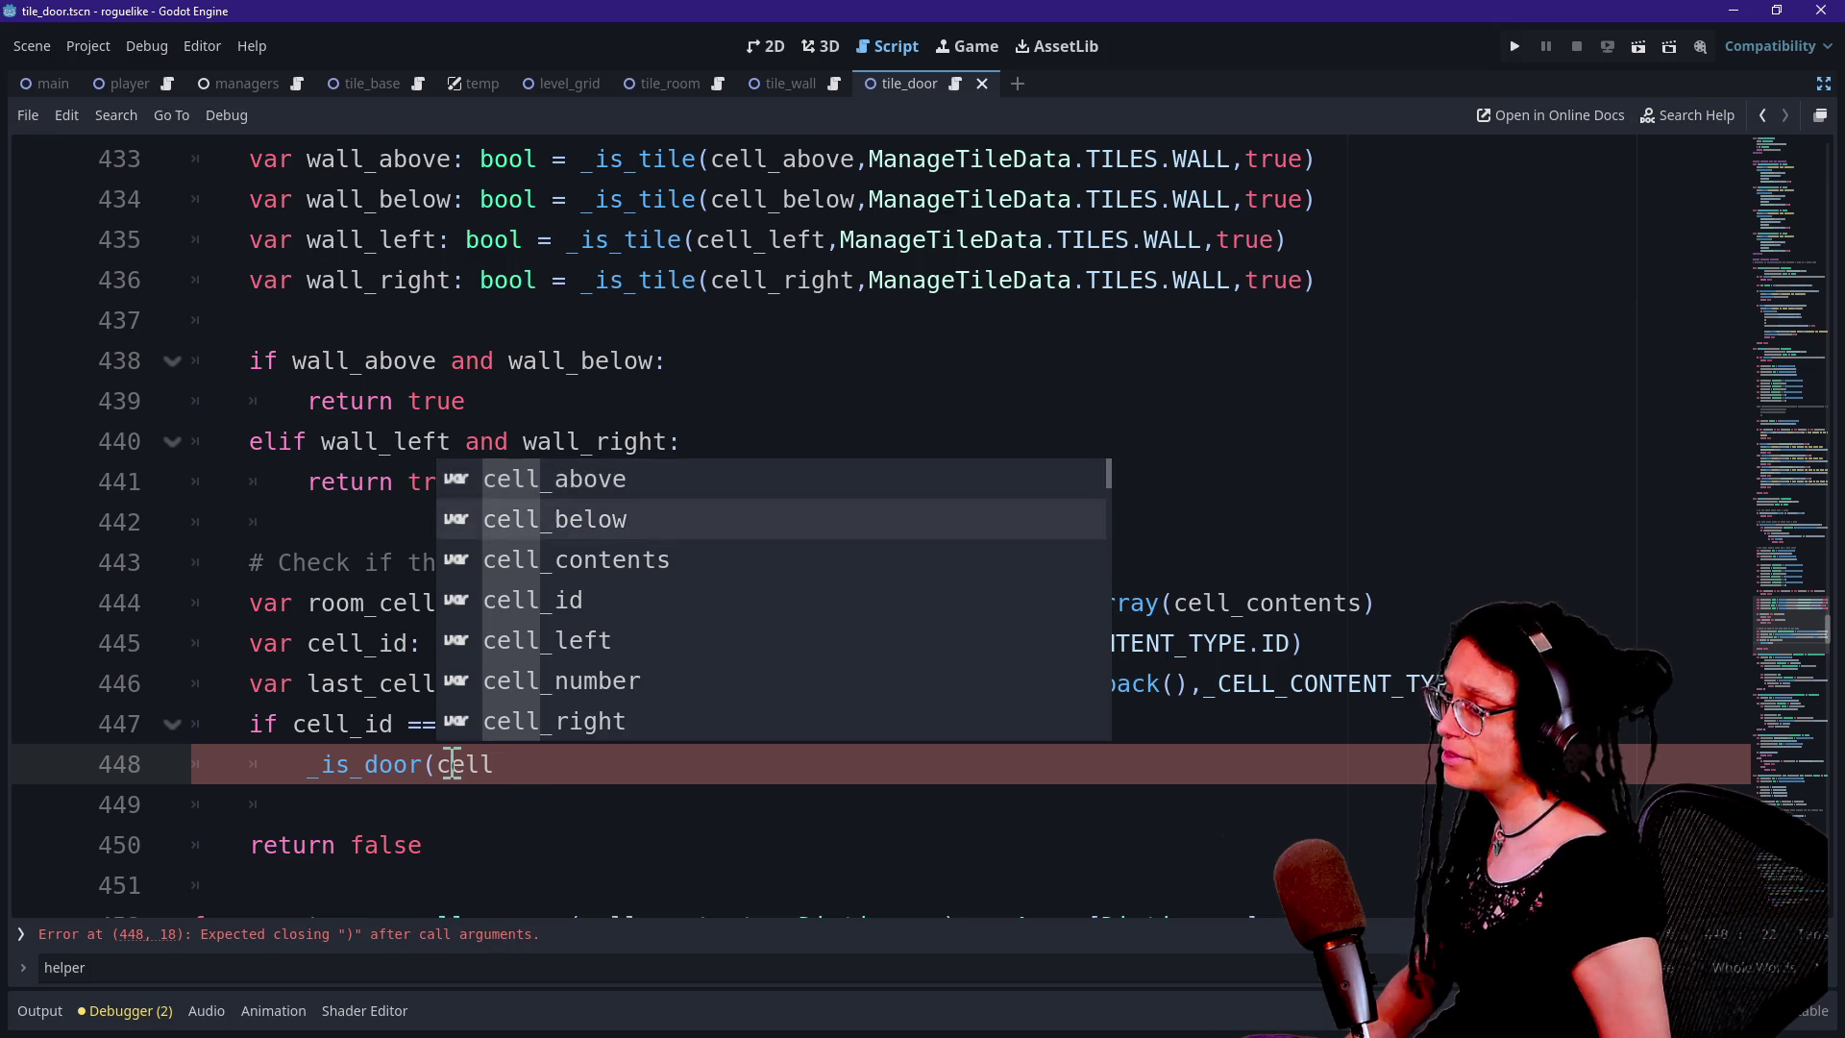
pyautogui.press('Return')
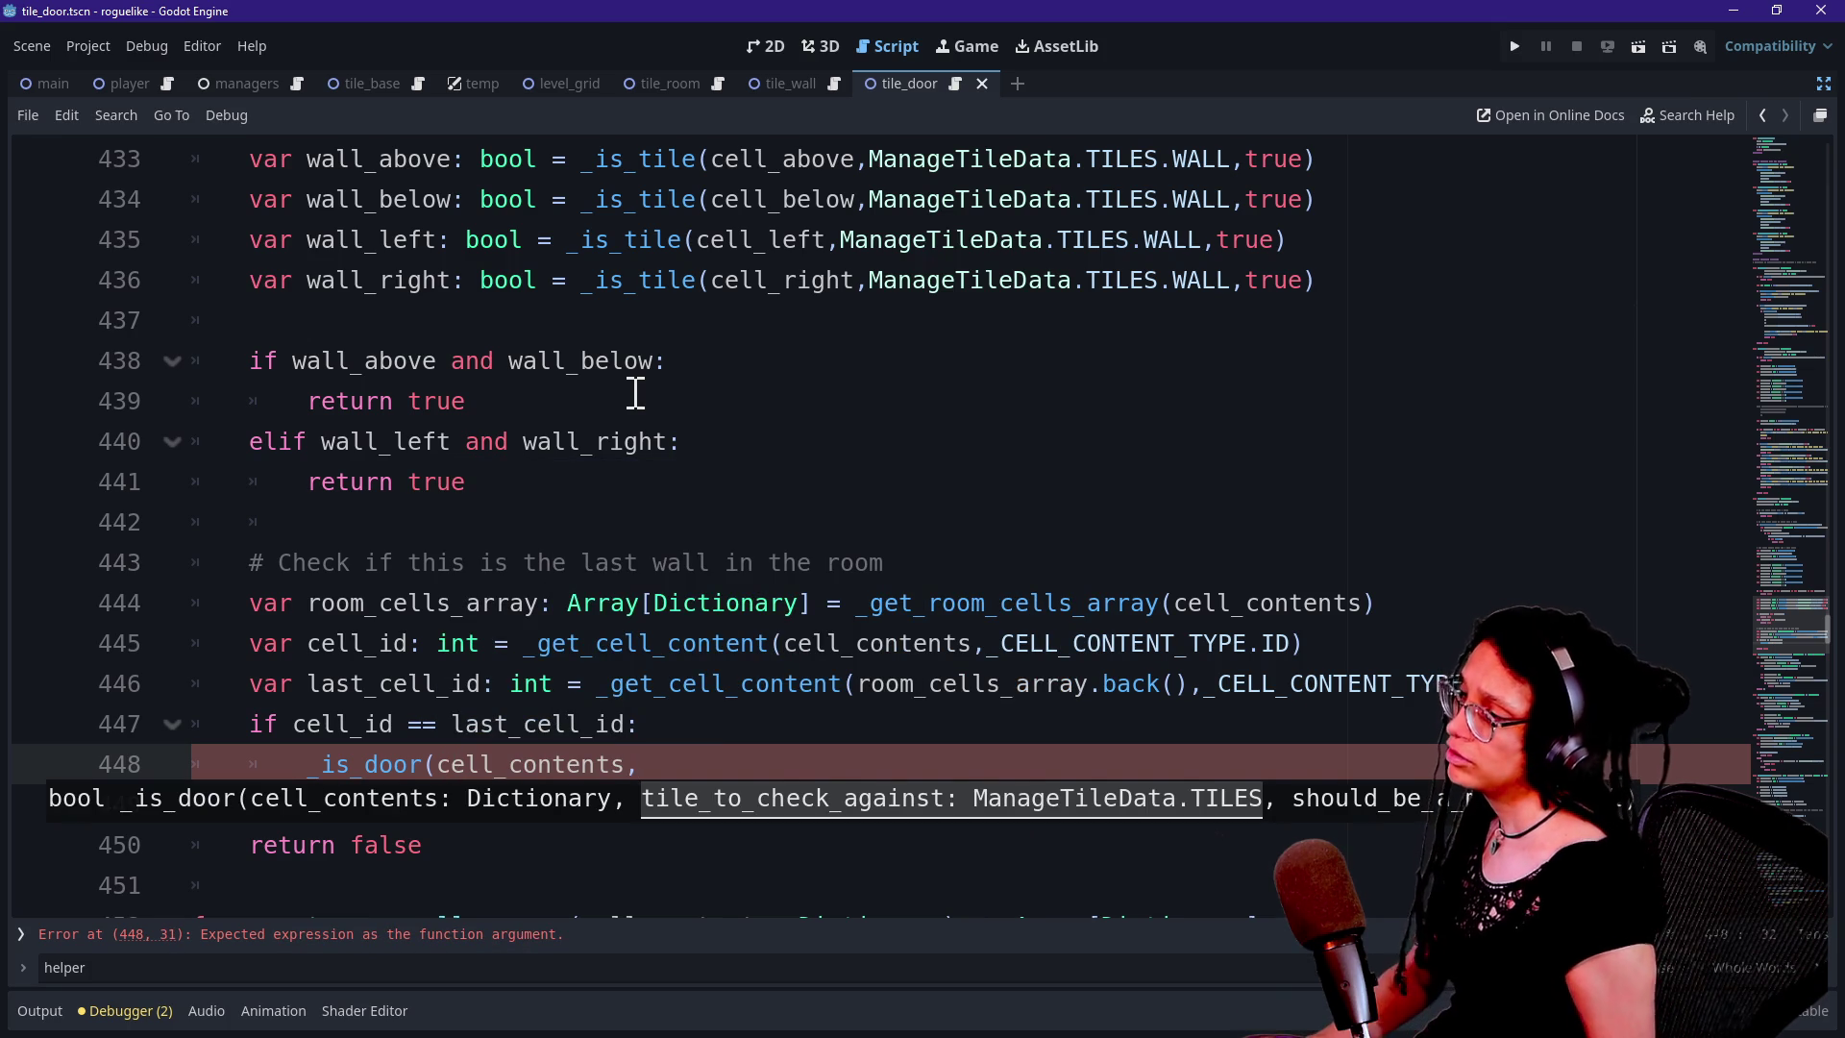
# Step: Add tile_to_check_against and should_be_a_match as the remaining _is_door arguments
pyautogui.scroll(3, 638, 391)
pyautogui.scroll(-4, 636, 392)
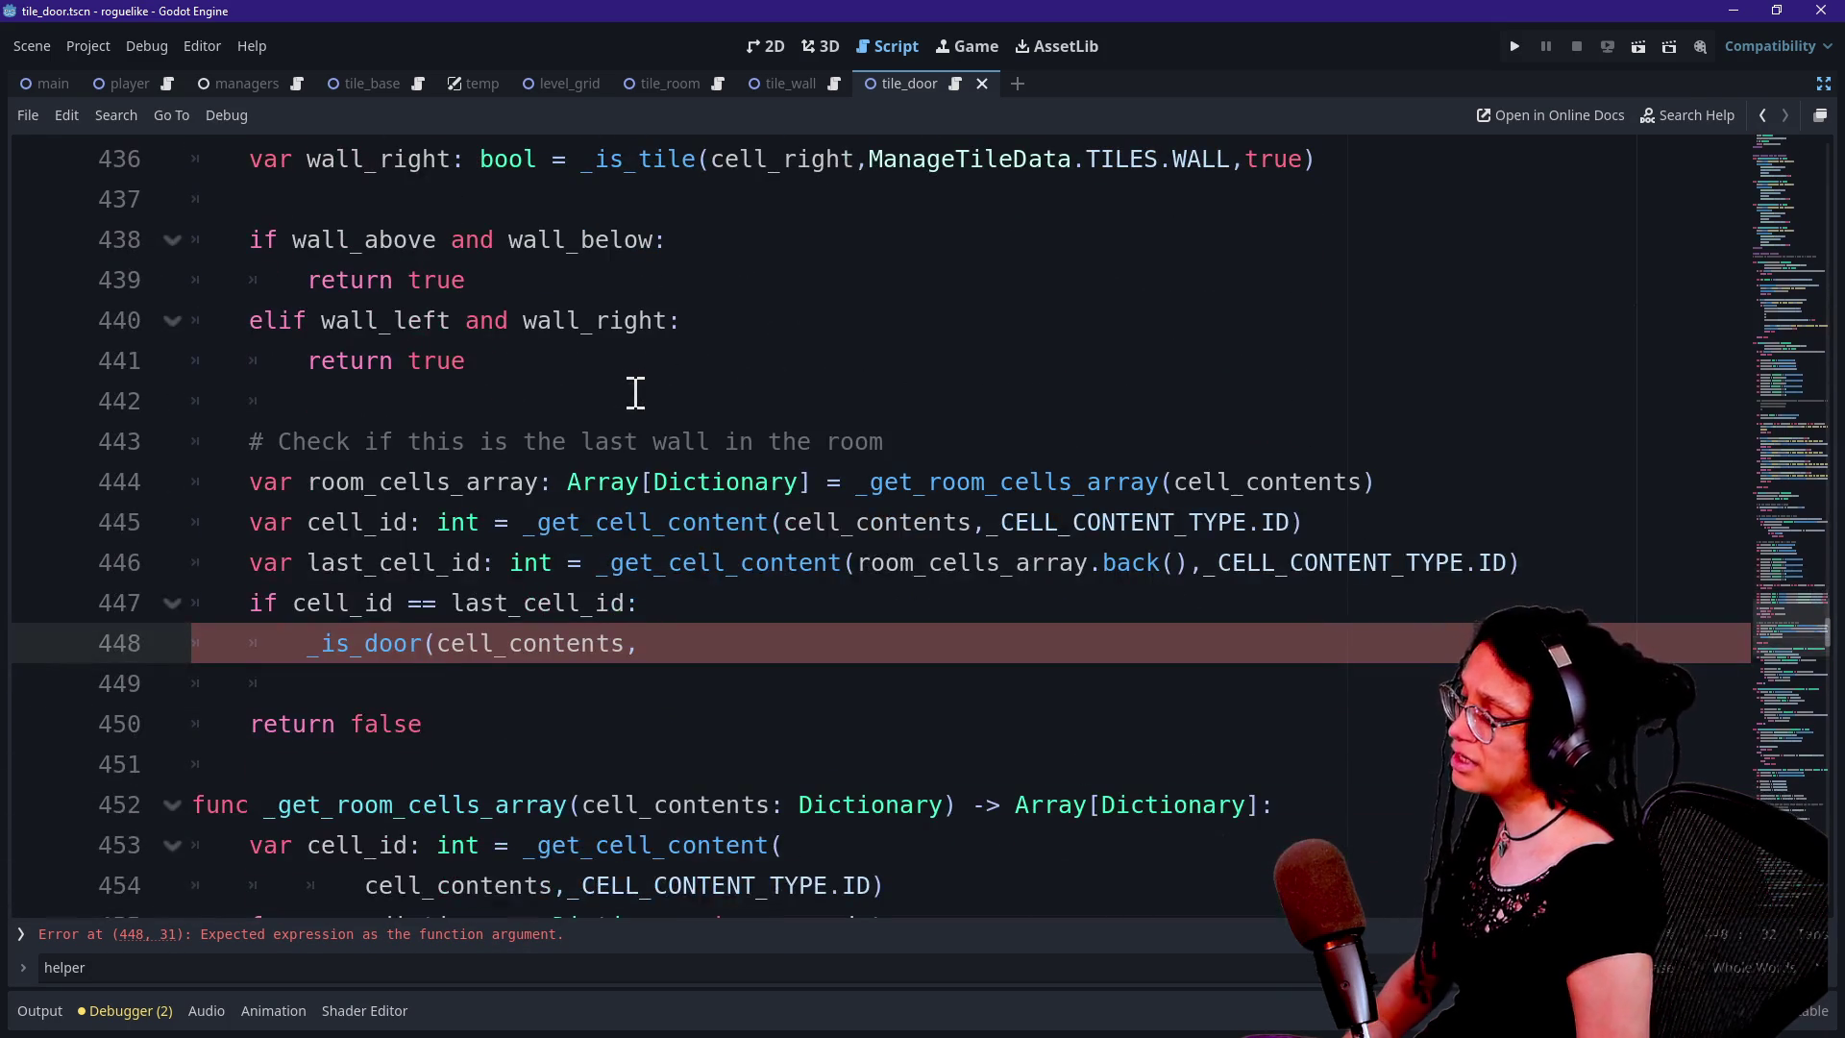
pyautogui.press('BackSpace')
pyautogui.write('rt')
pyautogui.press('BackSpace')
pyautogui.press('BackSpace')
pyautogui.press('BackSpace')
pyautogui.write(',tile')
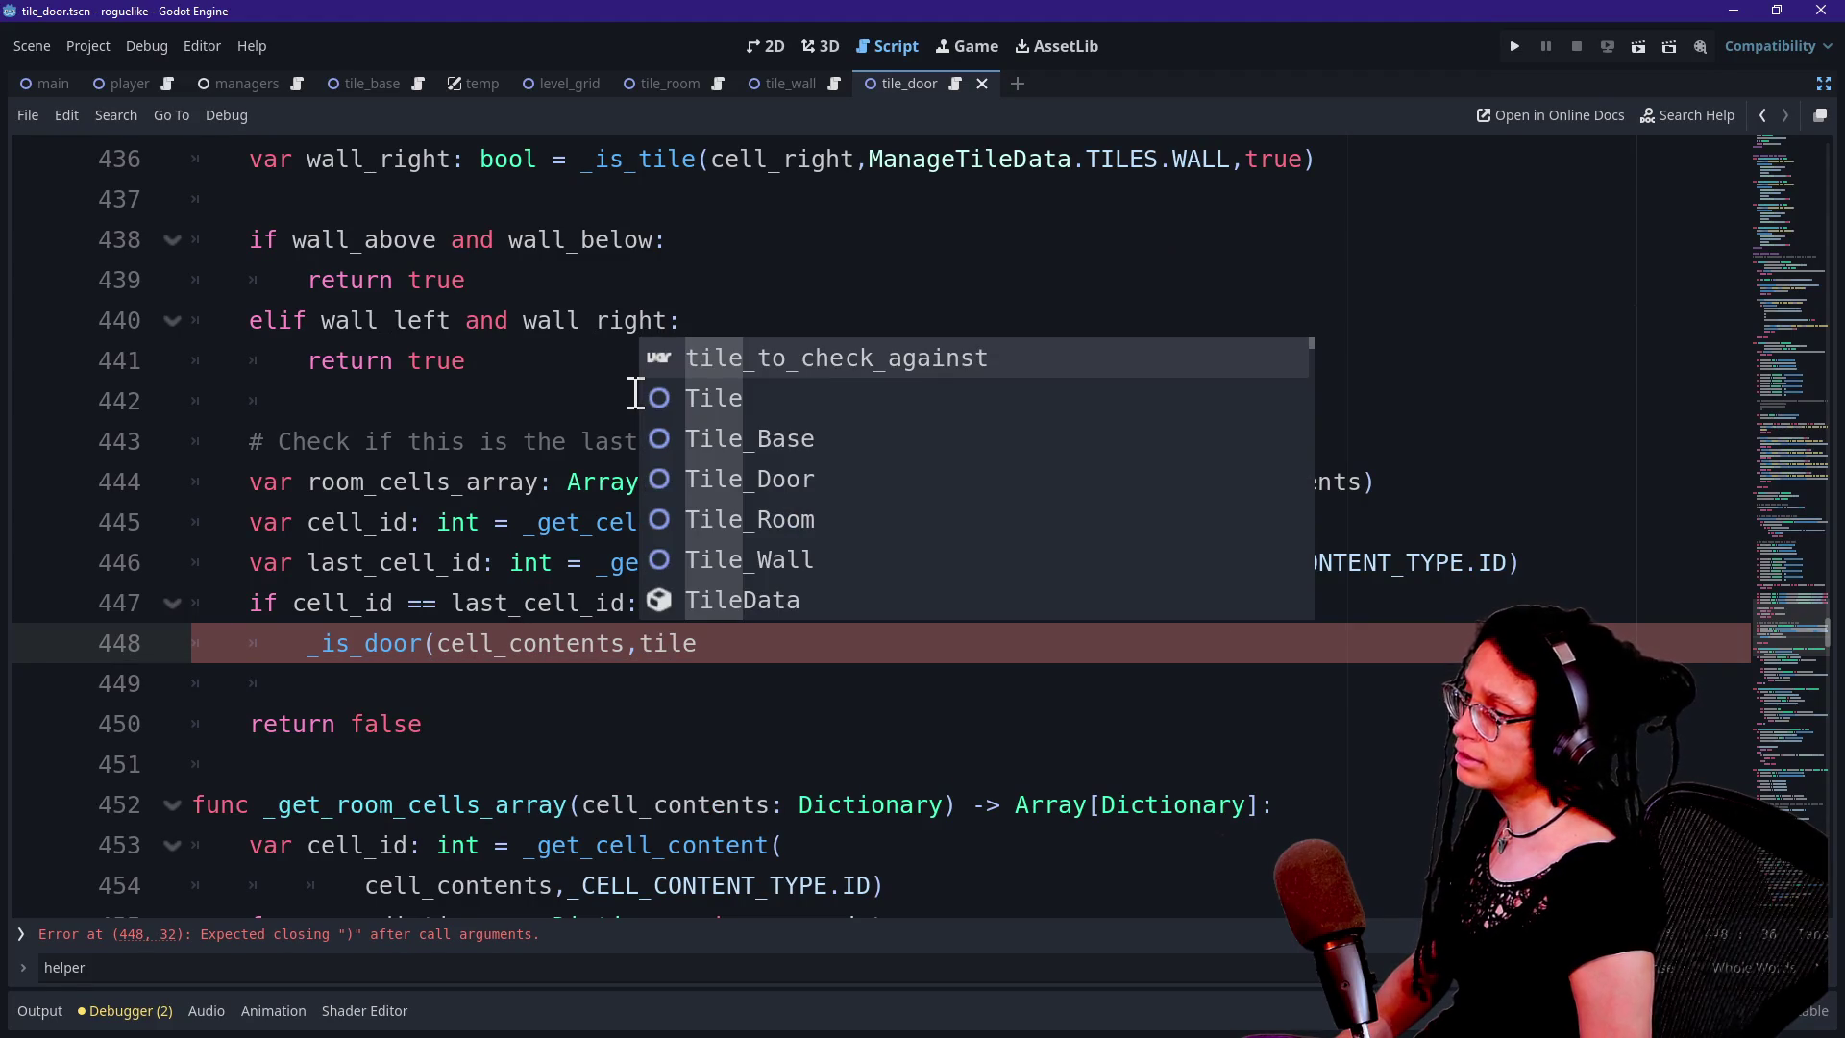
pyautogui.press('Return')
pyautogui.write(',')
pyautogui.write('sho')
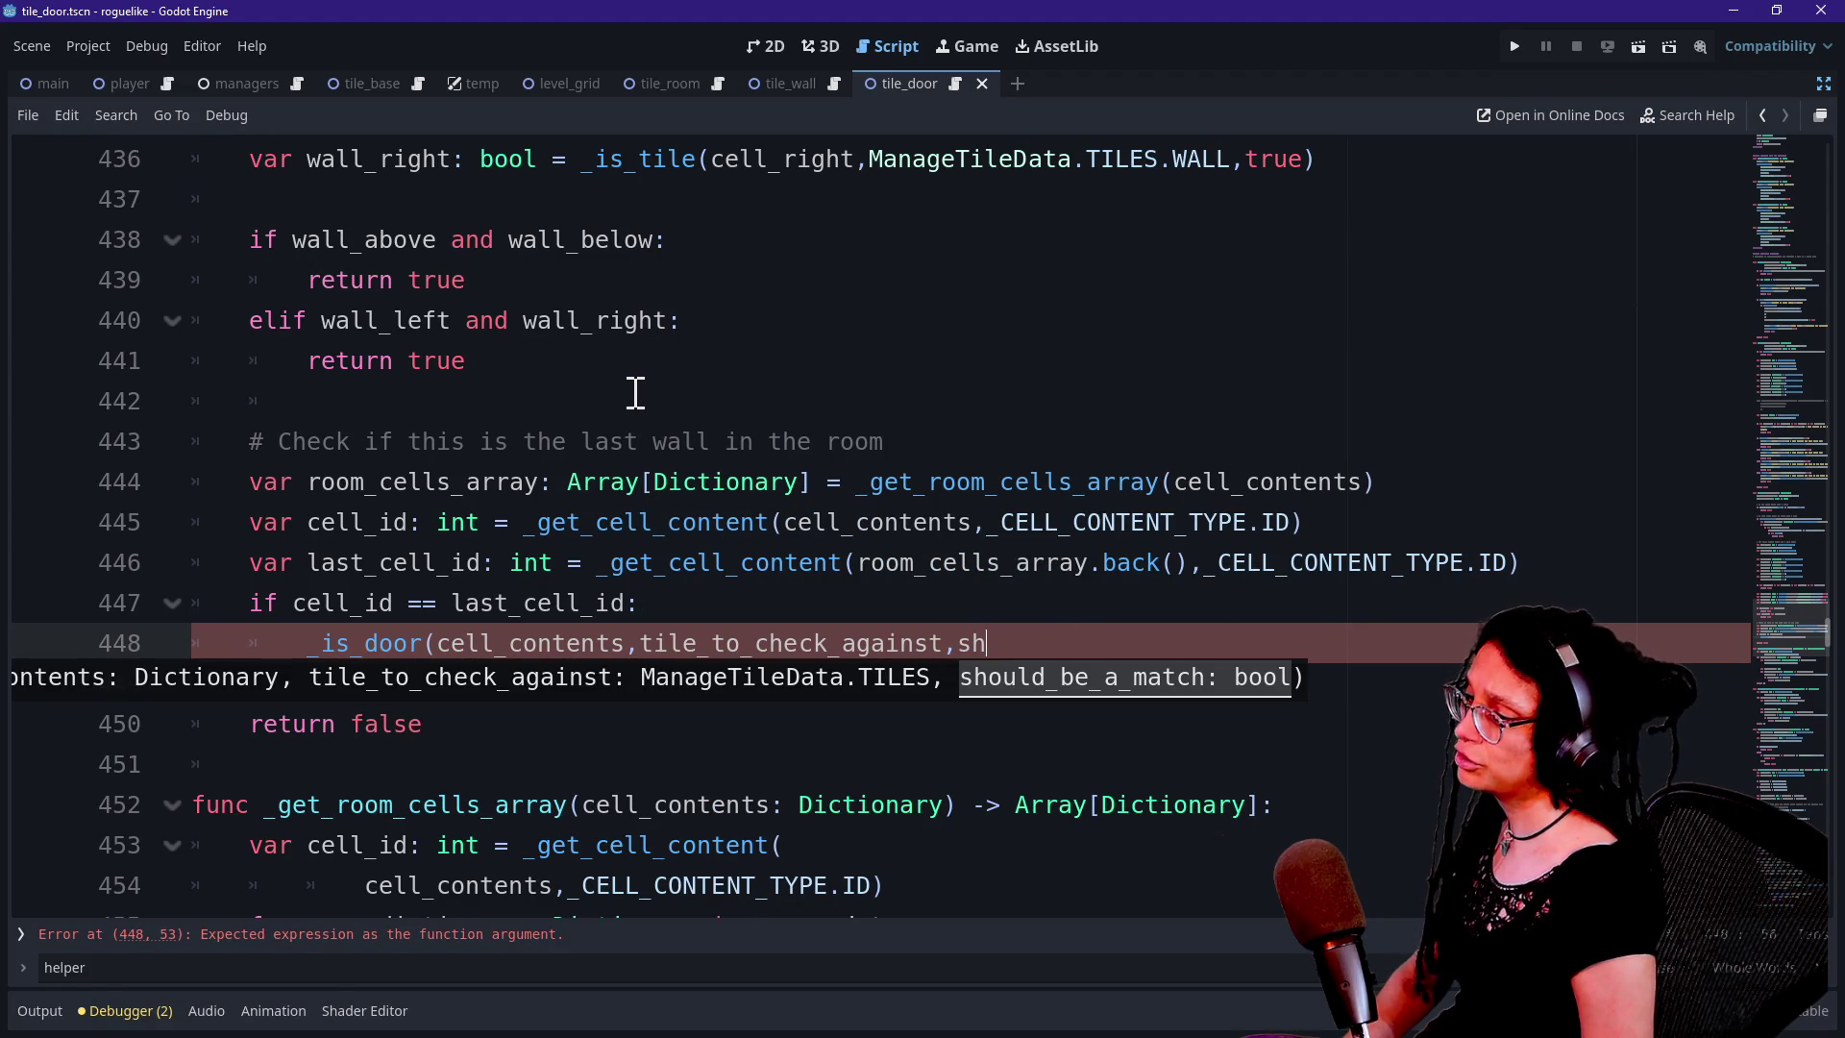
pyautogui.press('Return')
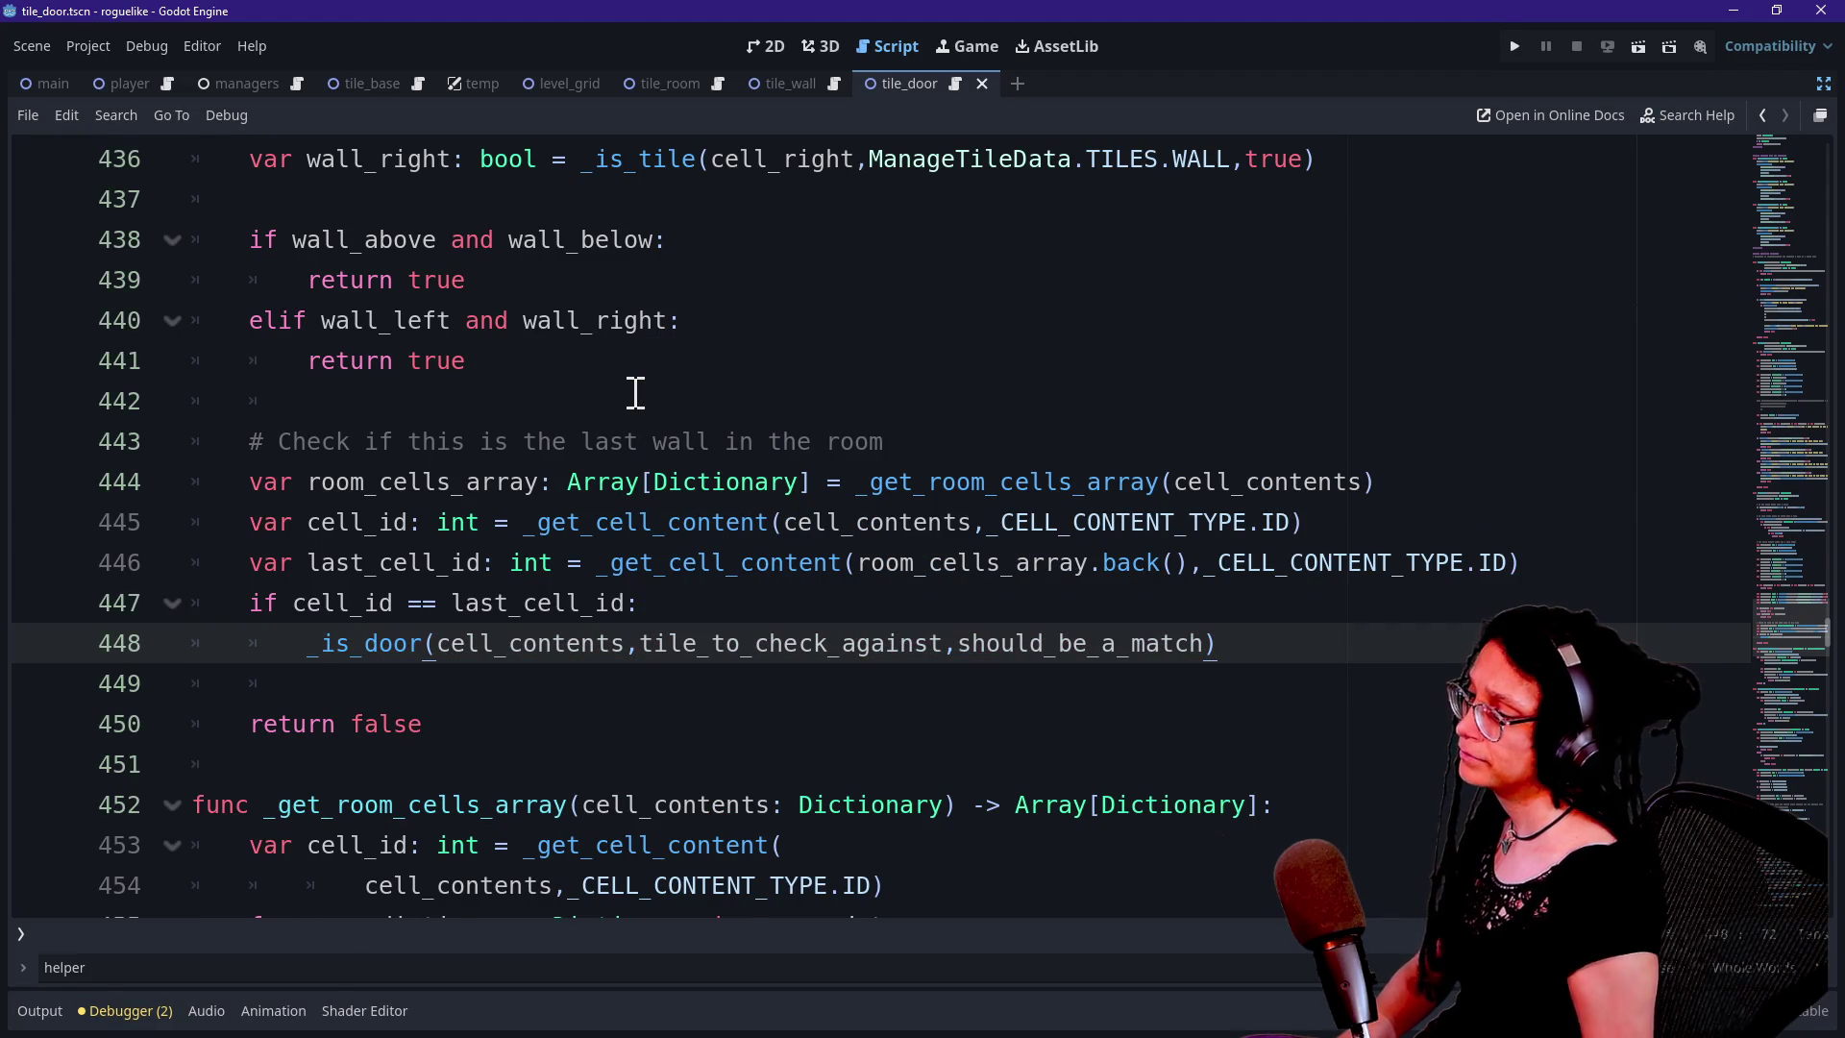
pyautogui.click(309, 643)
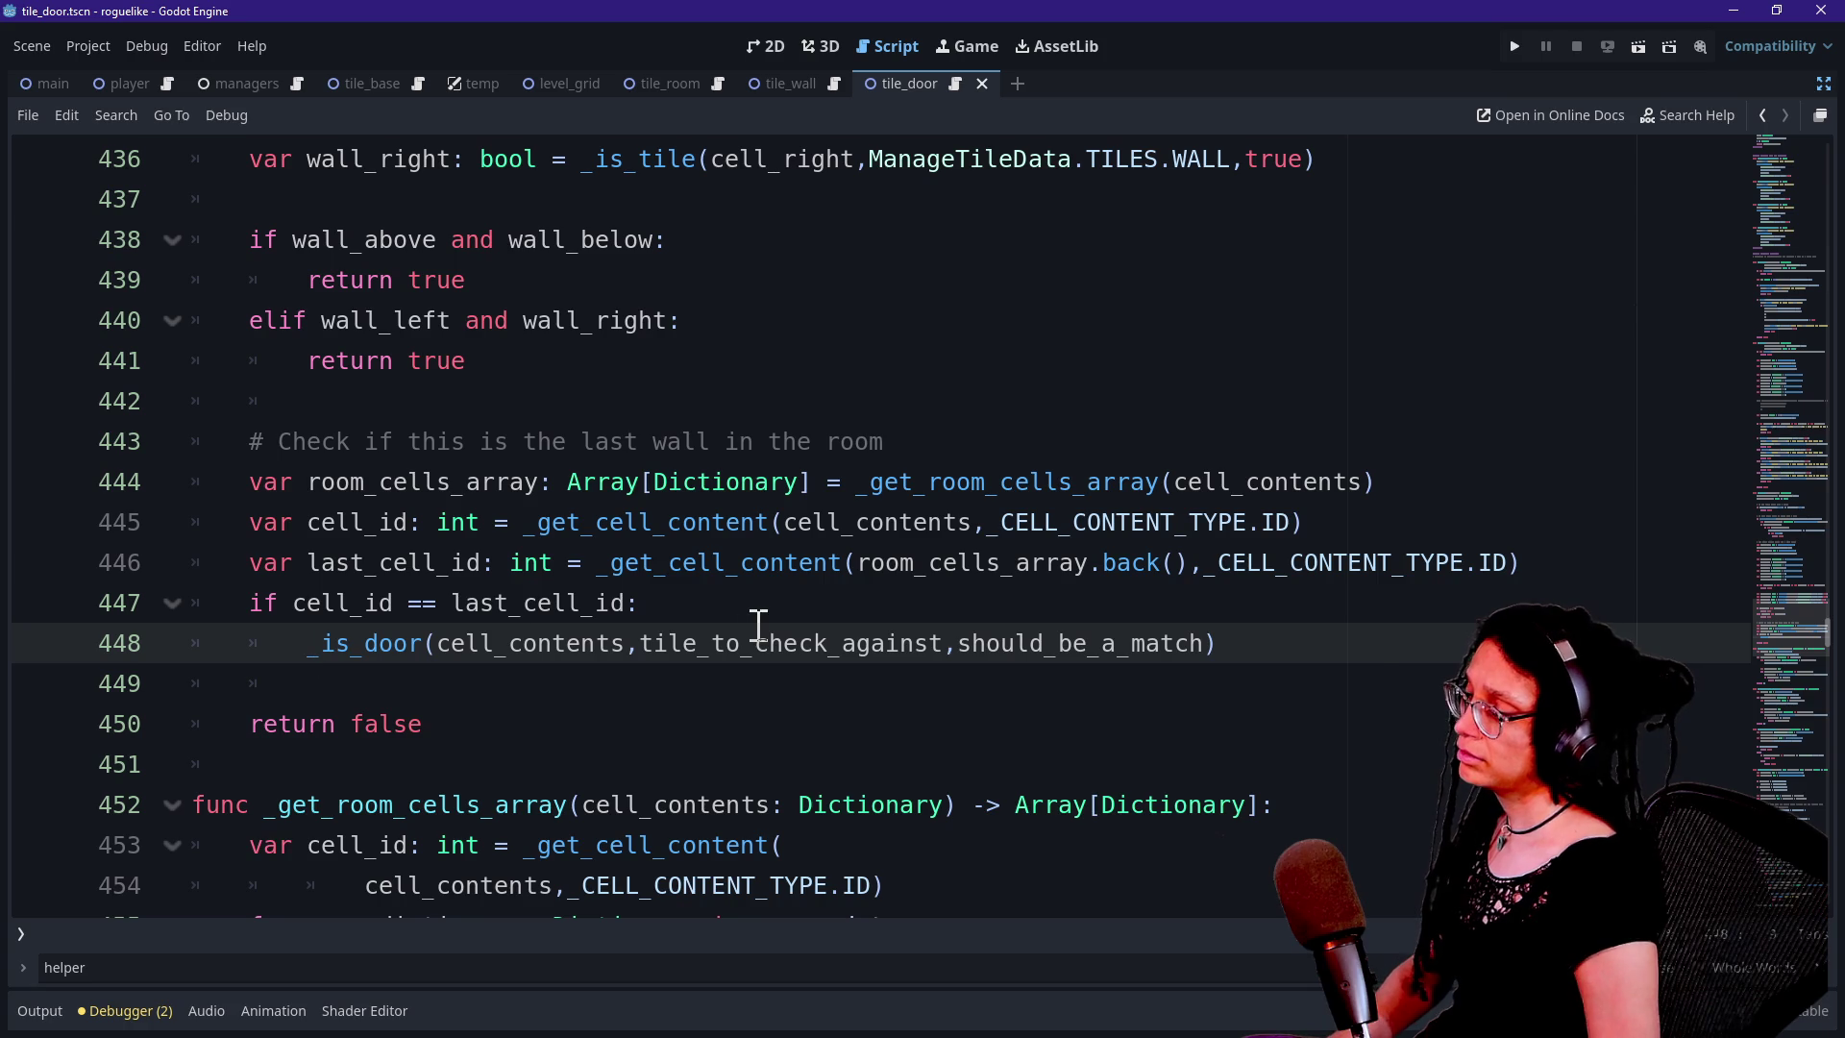
pyautogui.moveTo(759, 625)
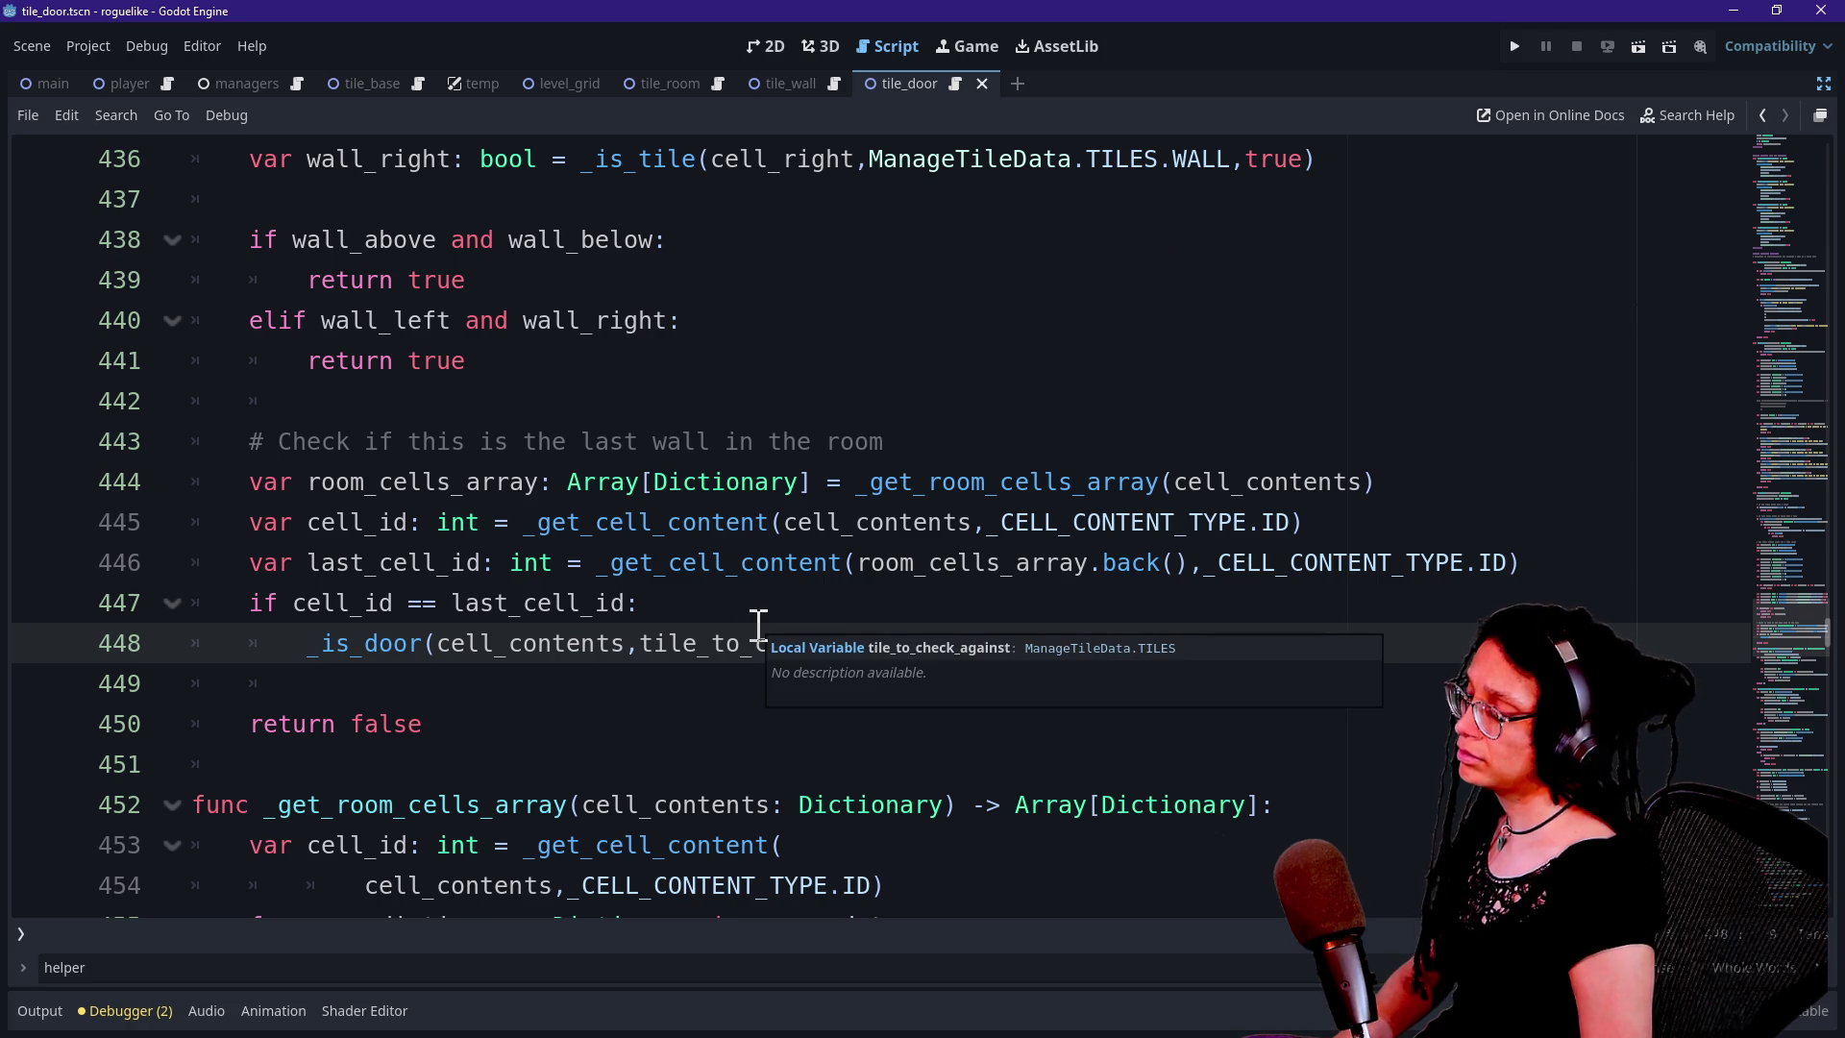
pyautogui.click(358, 718)
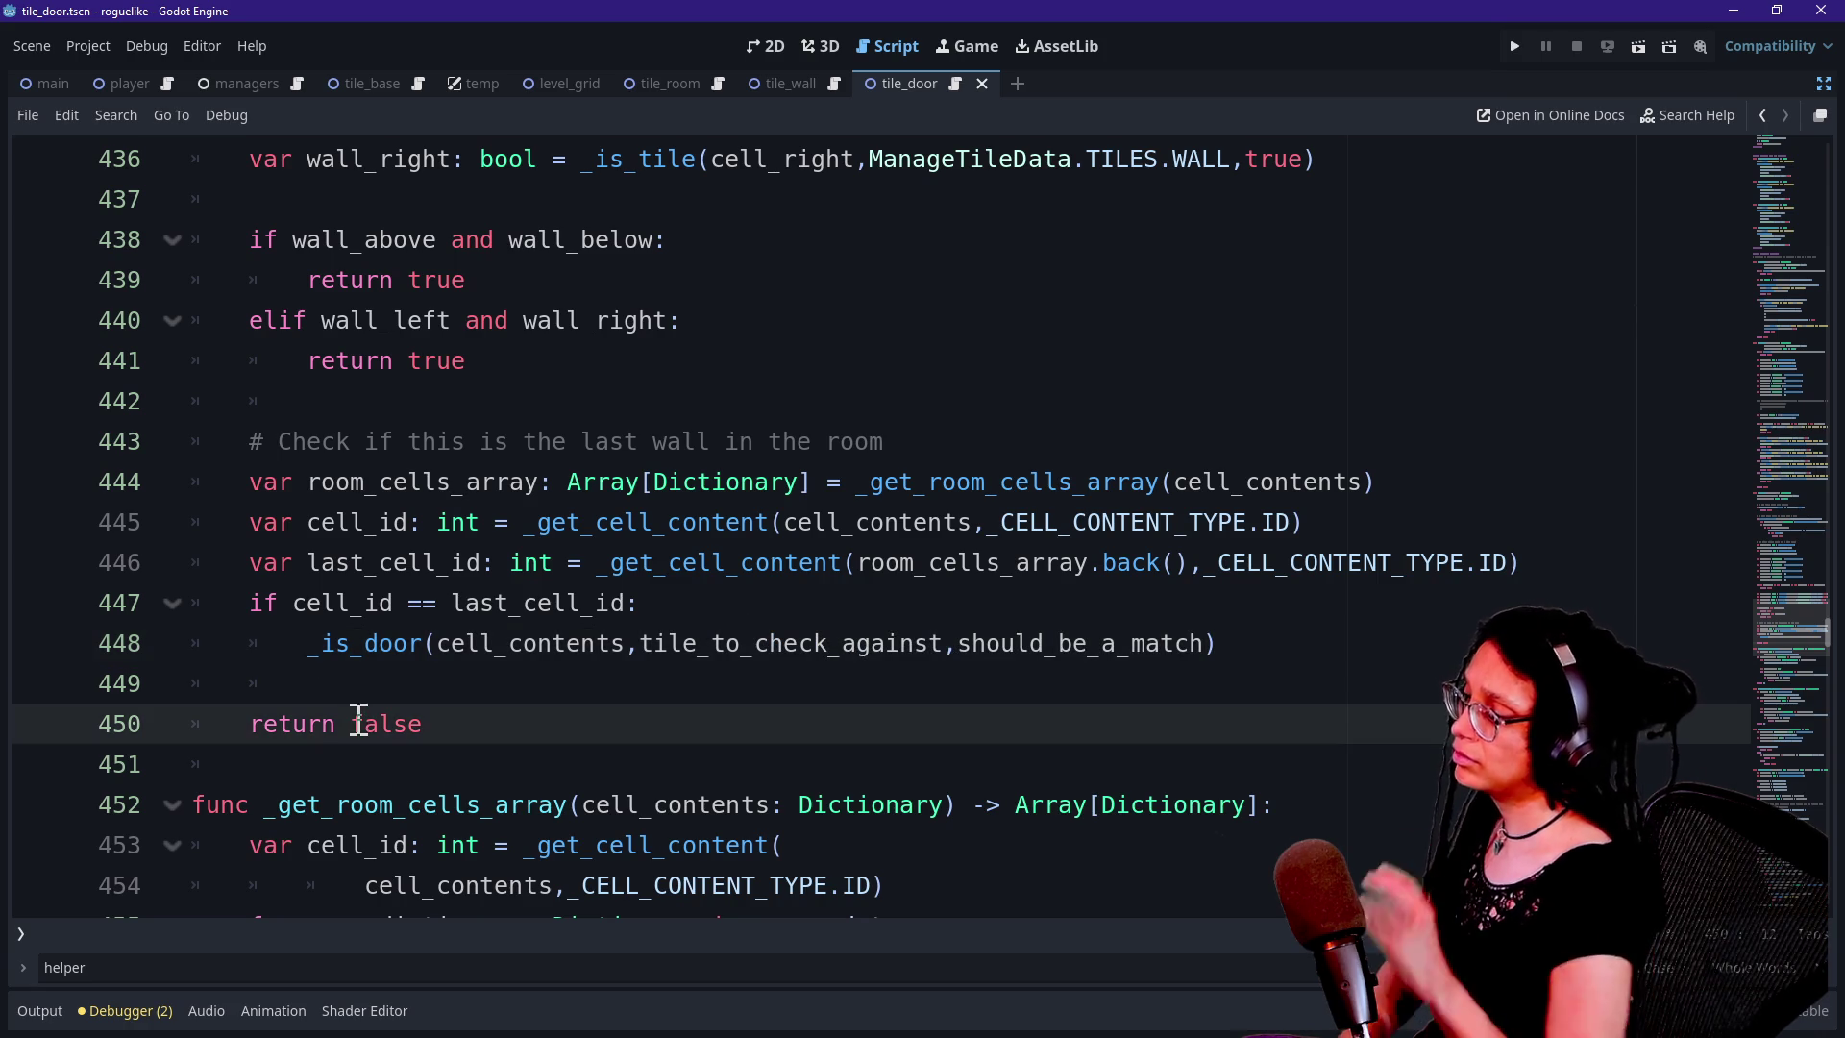
pyautogui.click(283, 680)
pyautogui.click(307, 655)
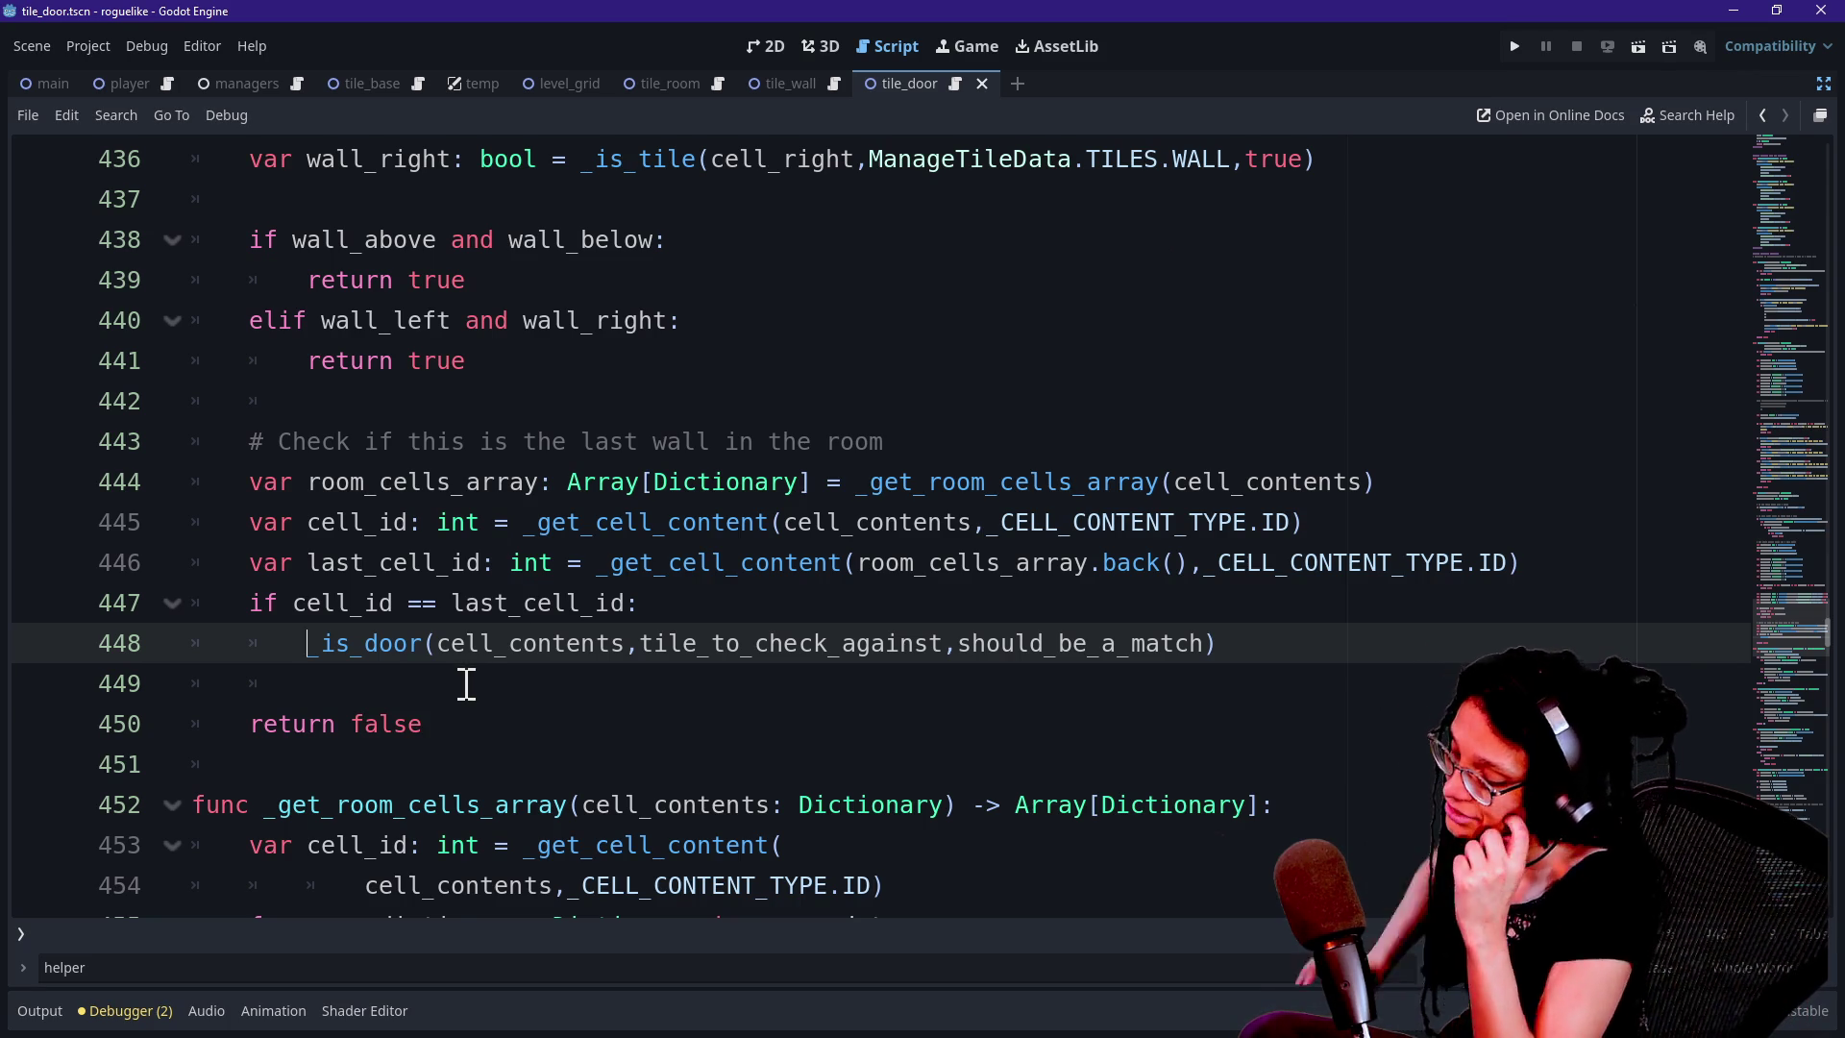
# Step: Prefix line 448 with return, then scroll up to the ready_the_grid function near line 96
pyautogui.write('return')
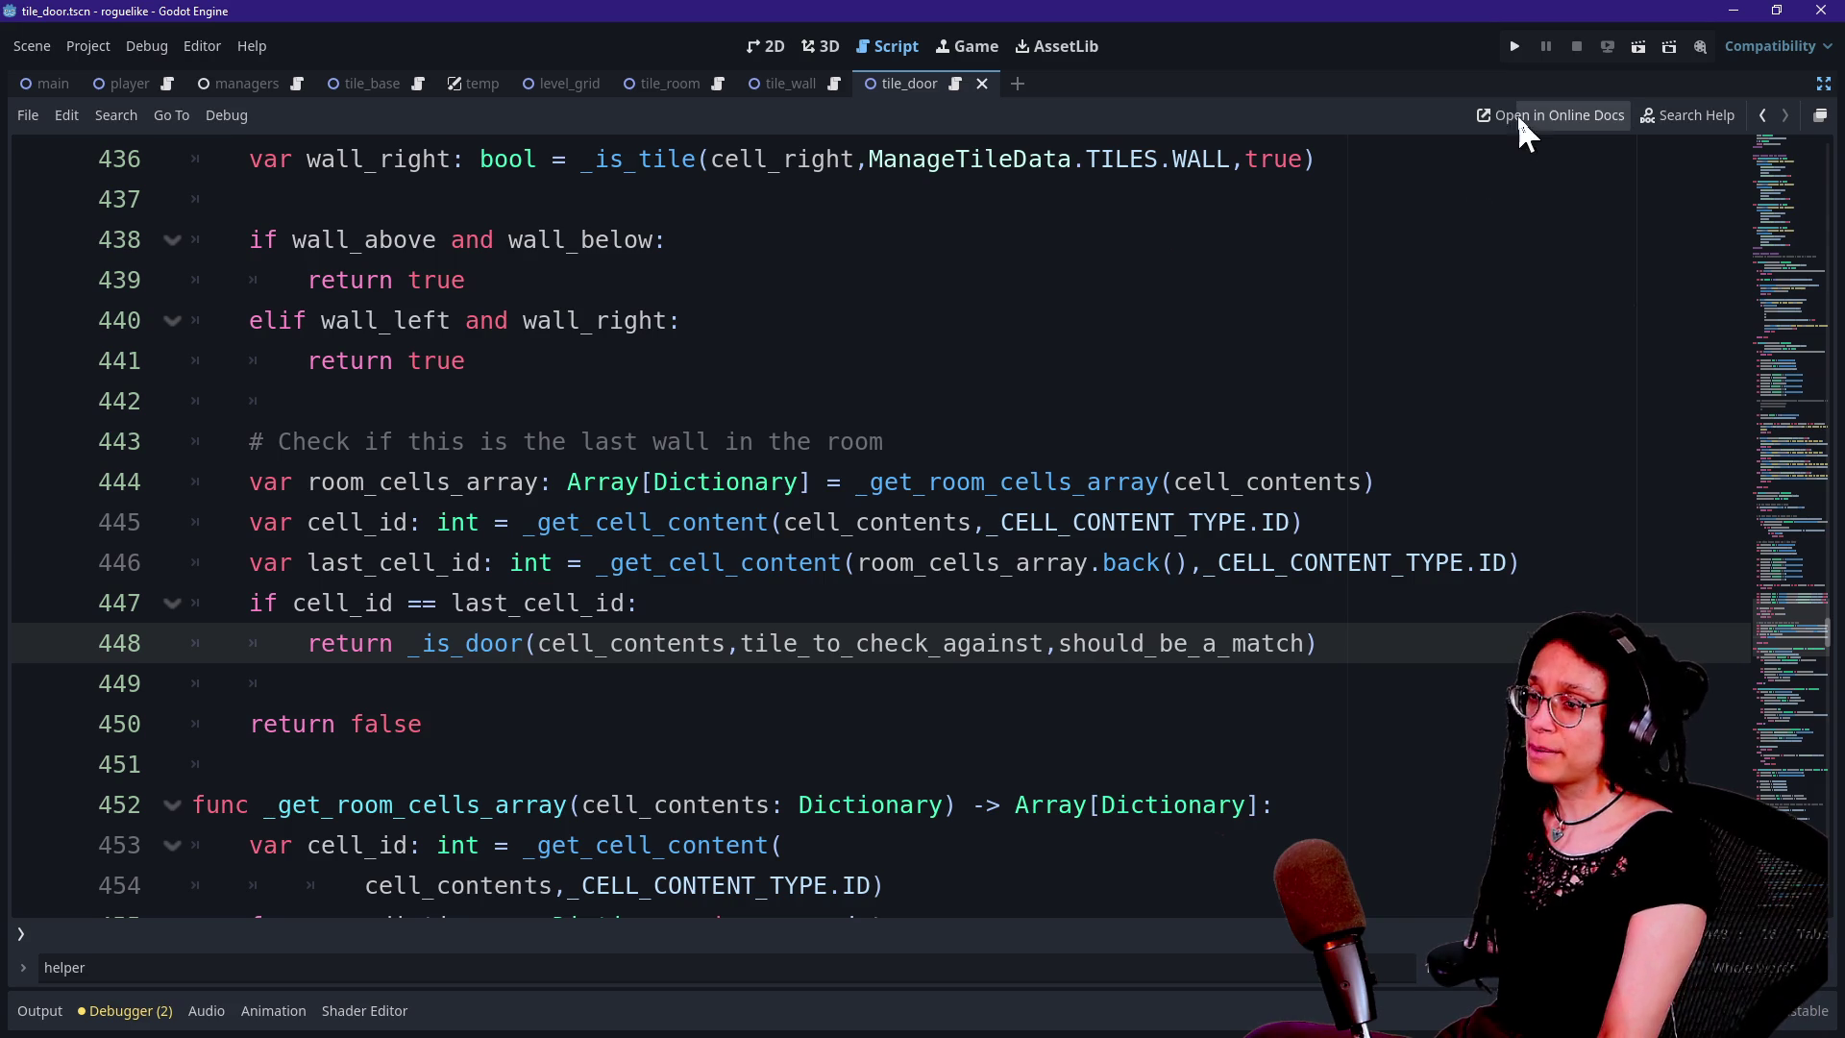
pyautogui.moveTo(1787, 638)
pyautogui.mouseDown()
pyautogui.moveTo(1835, 173)
pyautogui.moveTo(1811, 232)
pyautogui.moveTo(1804, 184)
pyautogui.moveTo(1804, 307)
pyautogui.moveTo(1801, 232)
pyautogui.moveTo(1798, 267)
pyautogui.mouseUp()
pyautogui.click(615, 448)
# Step: Uncomment _generate_door_tiles() on line 102, run, remove [Dictionary] from line 456, and restart
pyautogui.hotkey('ctrl', 'k')
pyautogui.click(1515, 47)
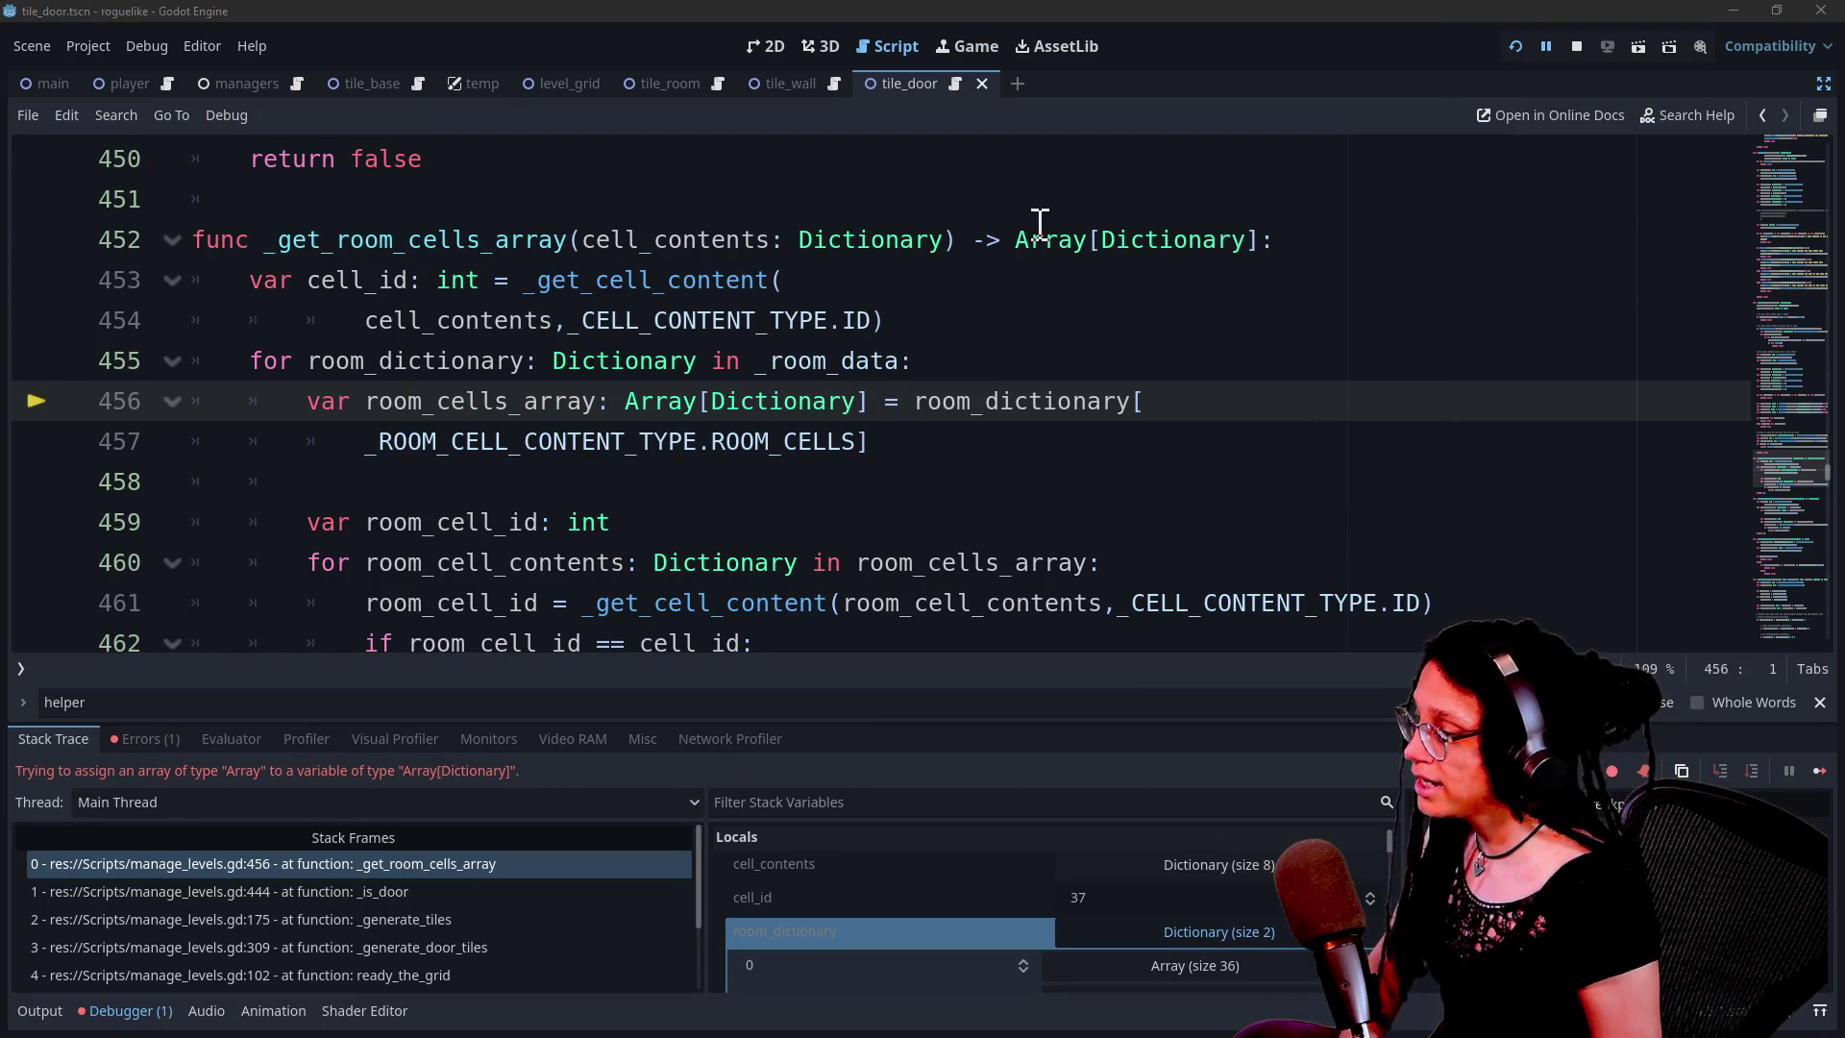
pyautogui.moveTo(697, 402); pyautogui.dragTo(856, 401)
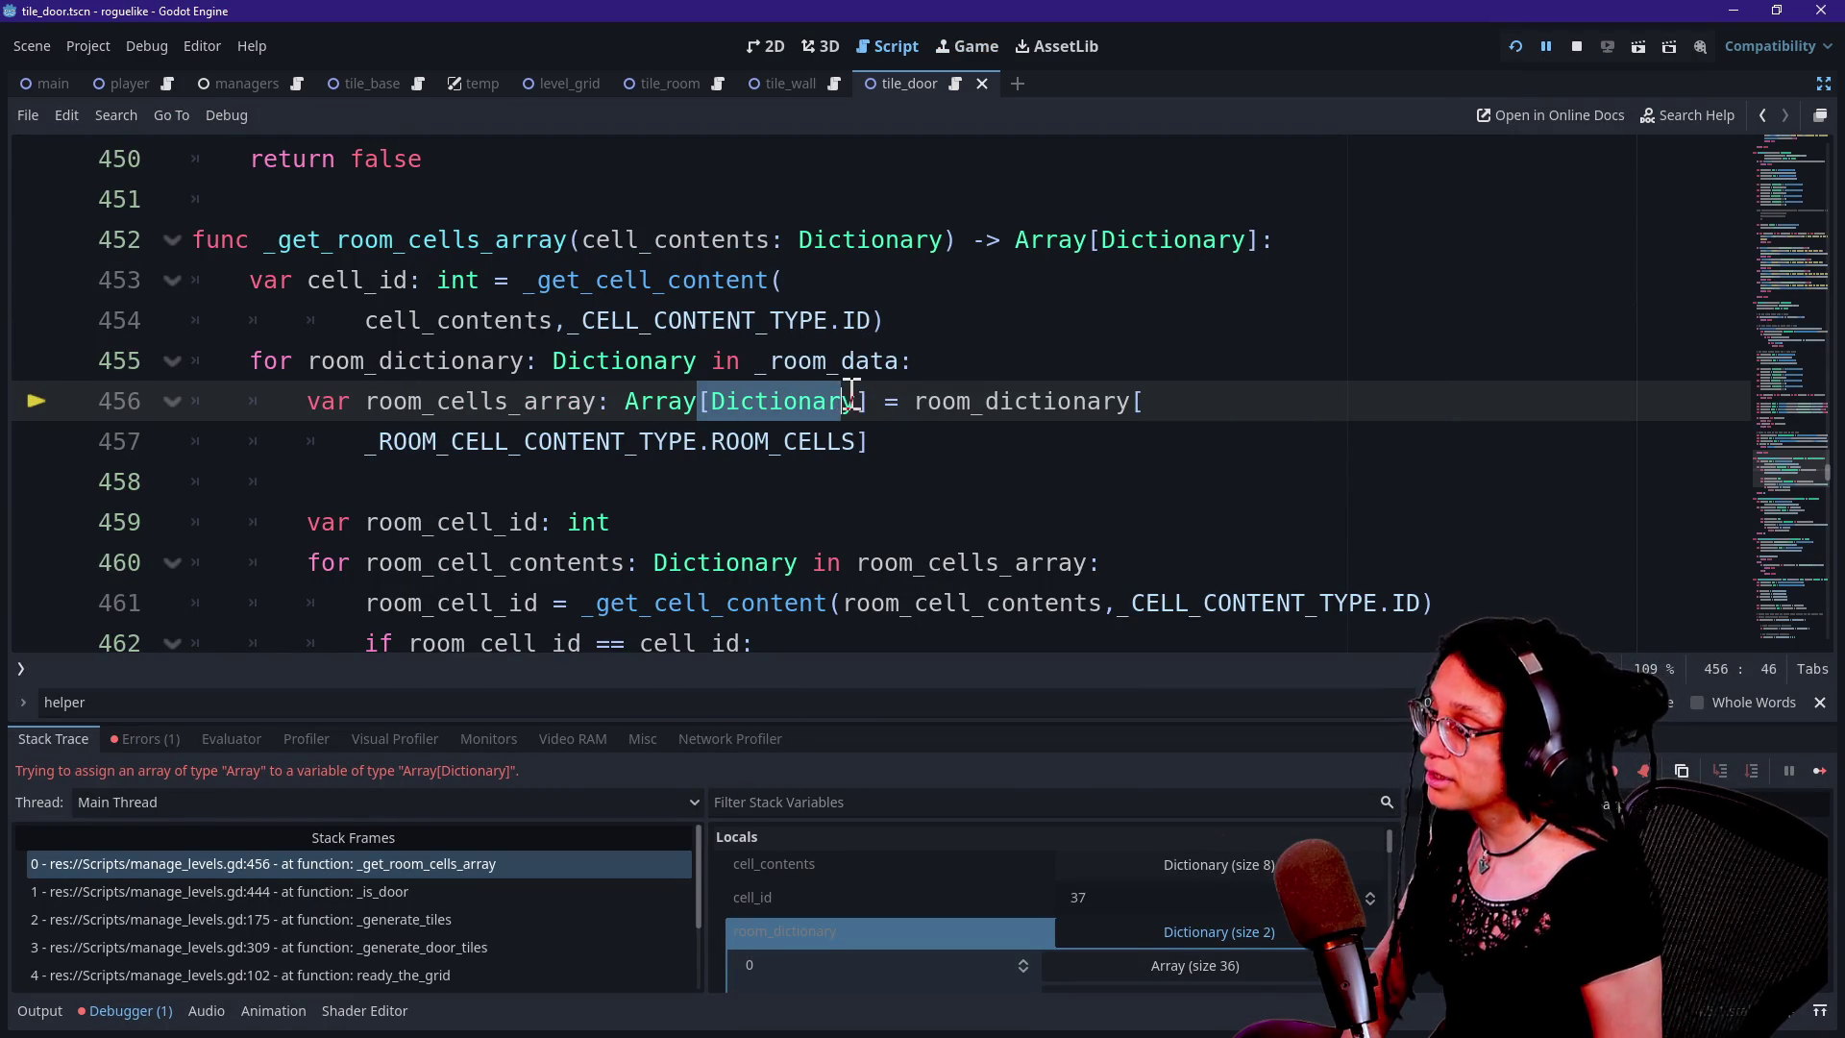
pyautogui.press('Delete')
pyautogui.press('Delete')
pyautogui.moveTo(856, 408)
pyautogui.scroll(-2, 769, 447)
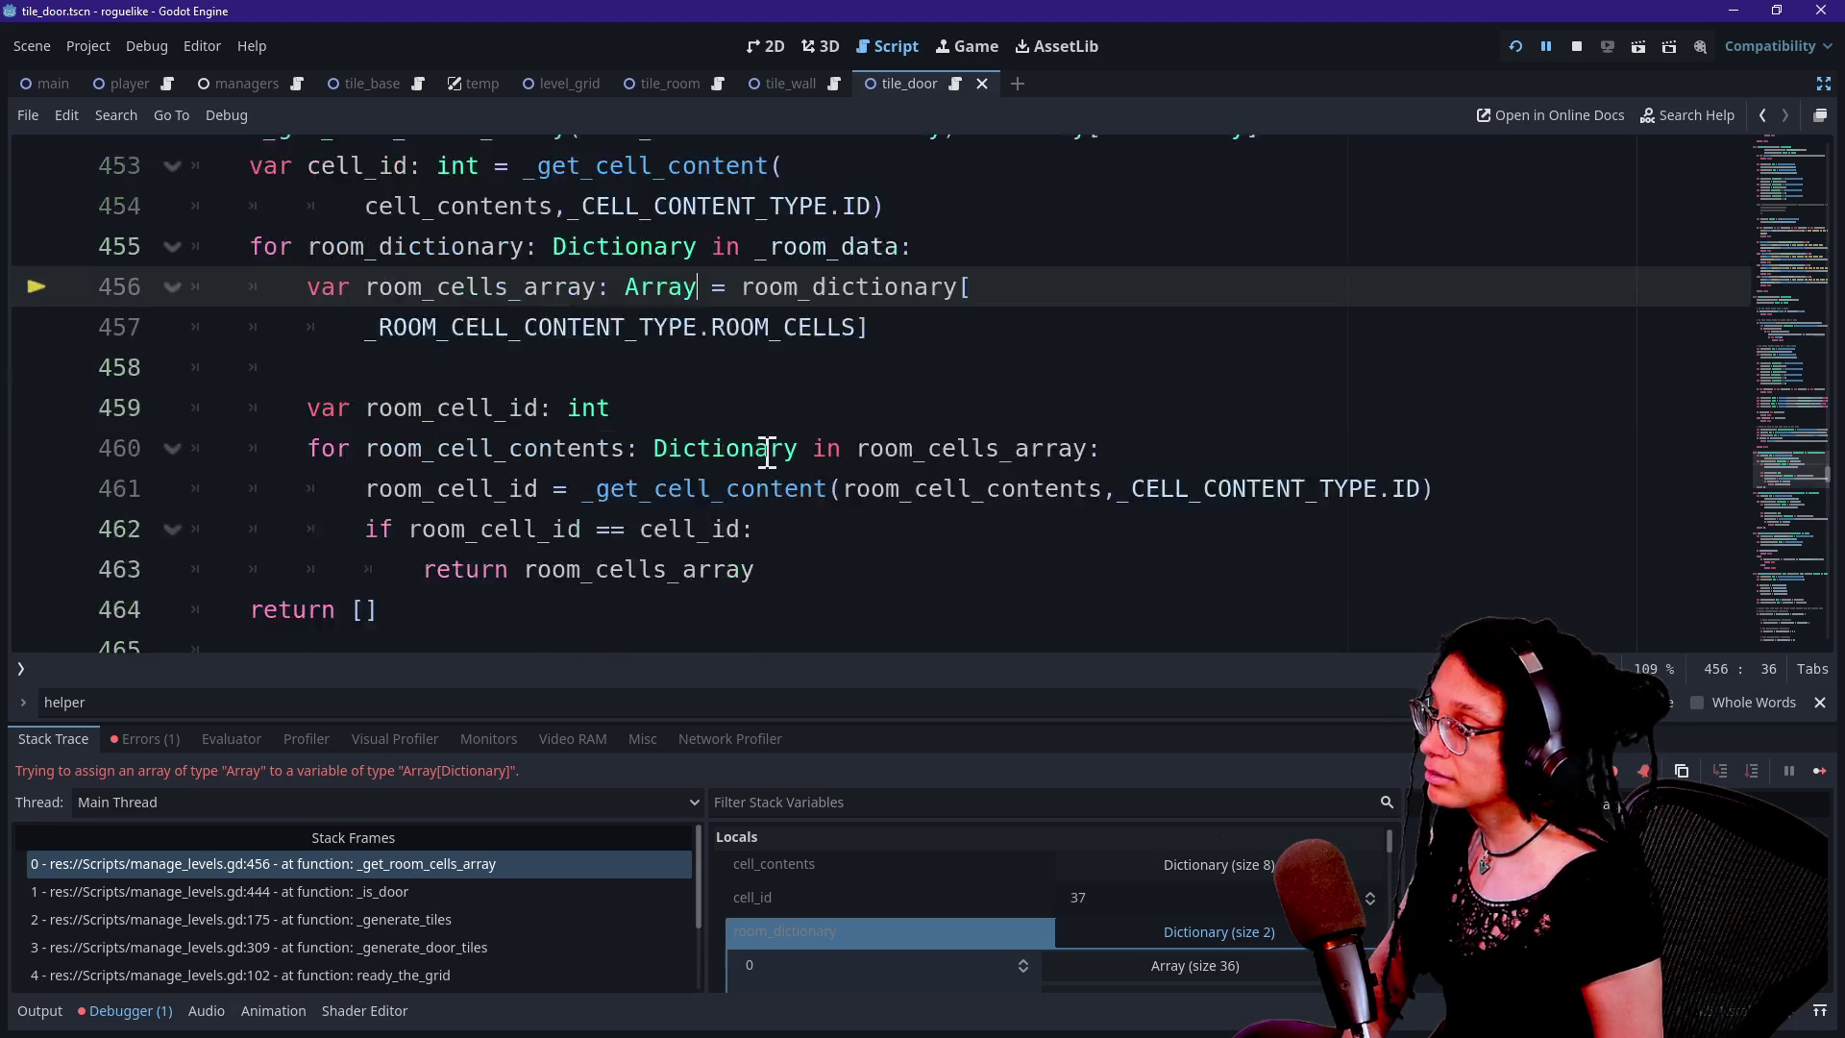
pyautogui.click(1504, 48)
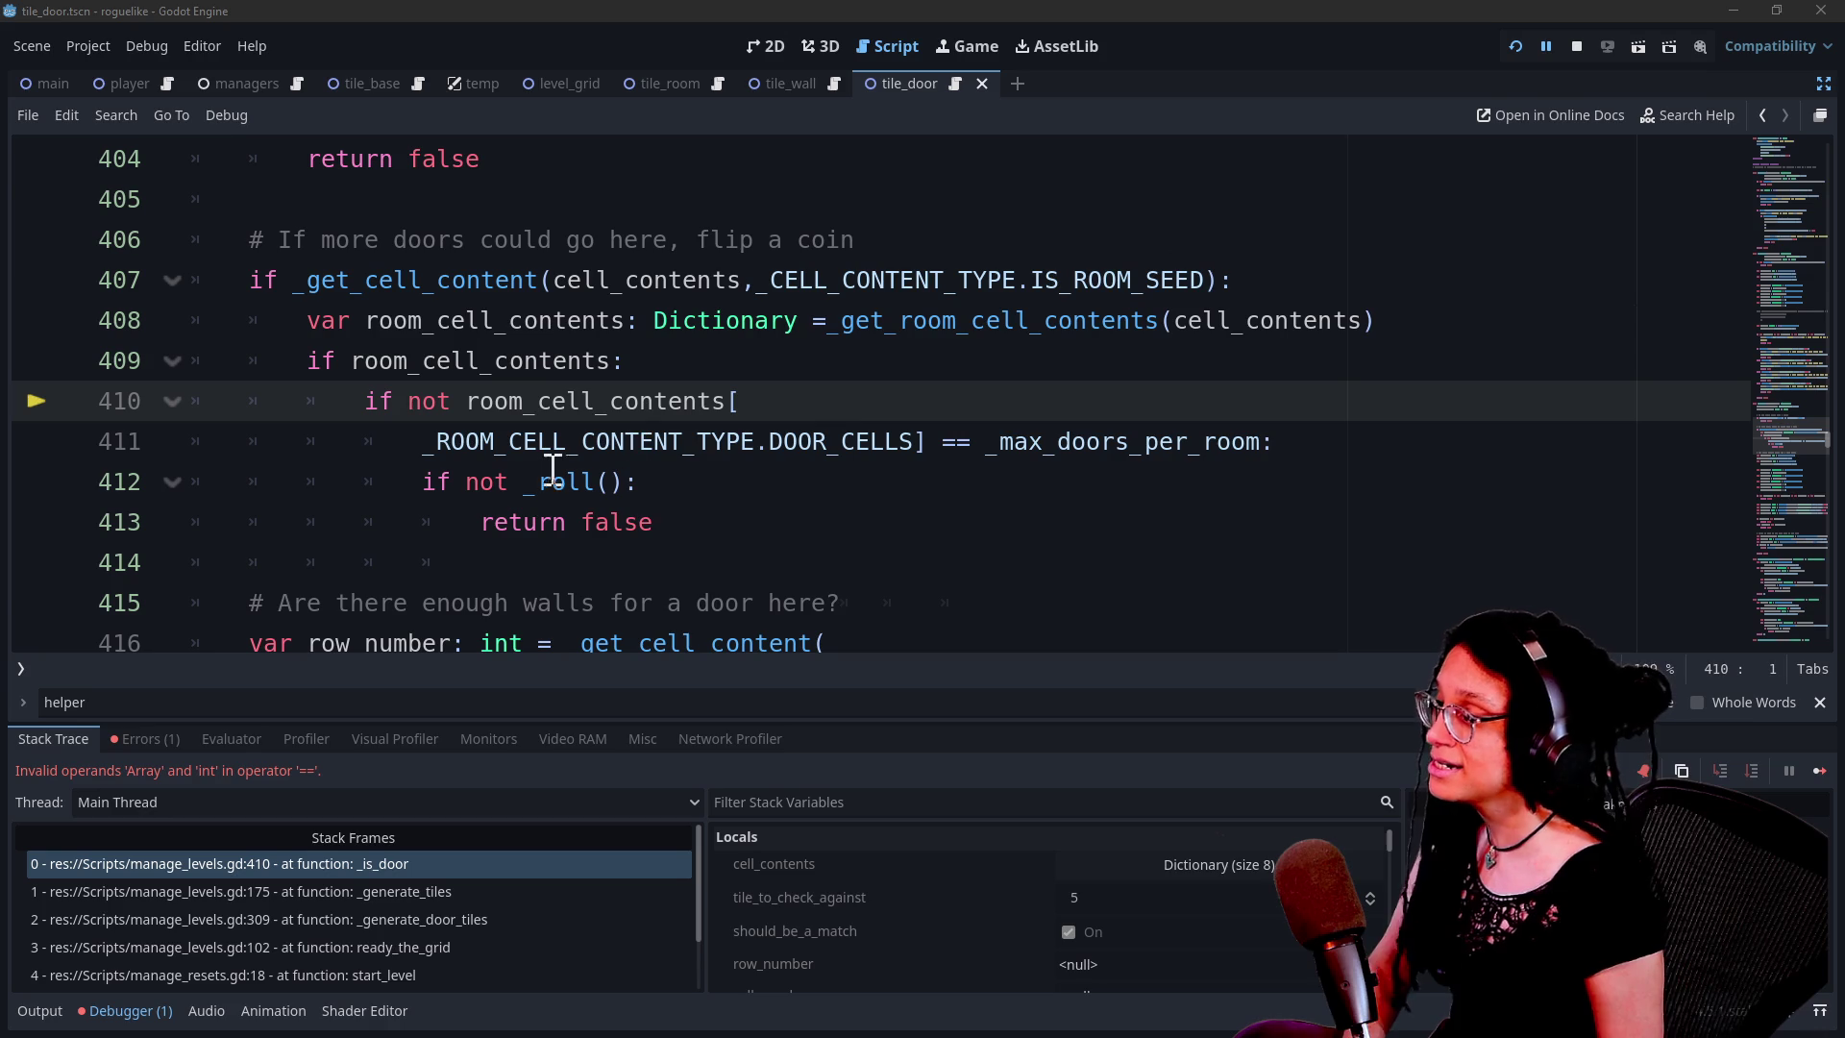
# Step: Append .size() to the DOOR_CELLS lookup on line 411
pyautogui.moveTo(550, 470)
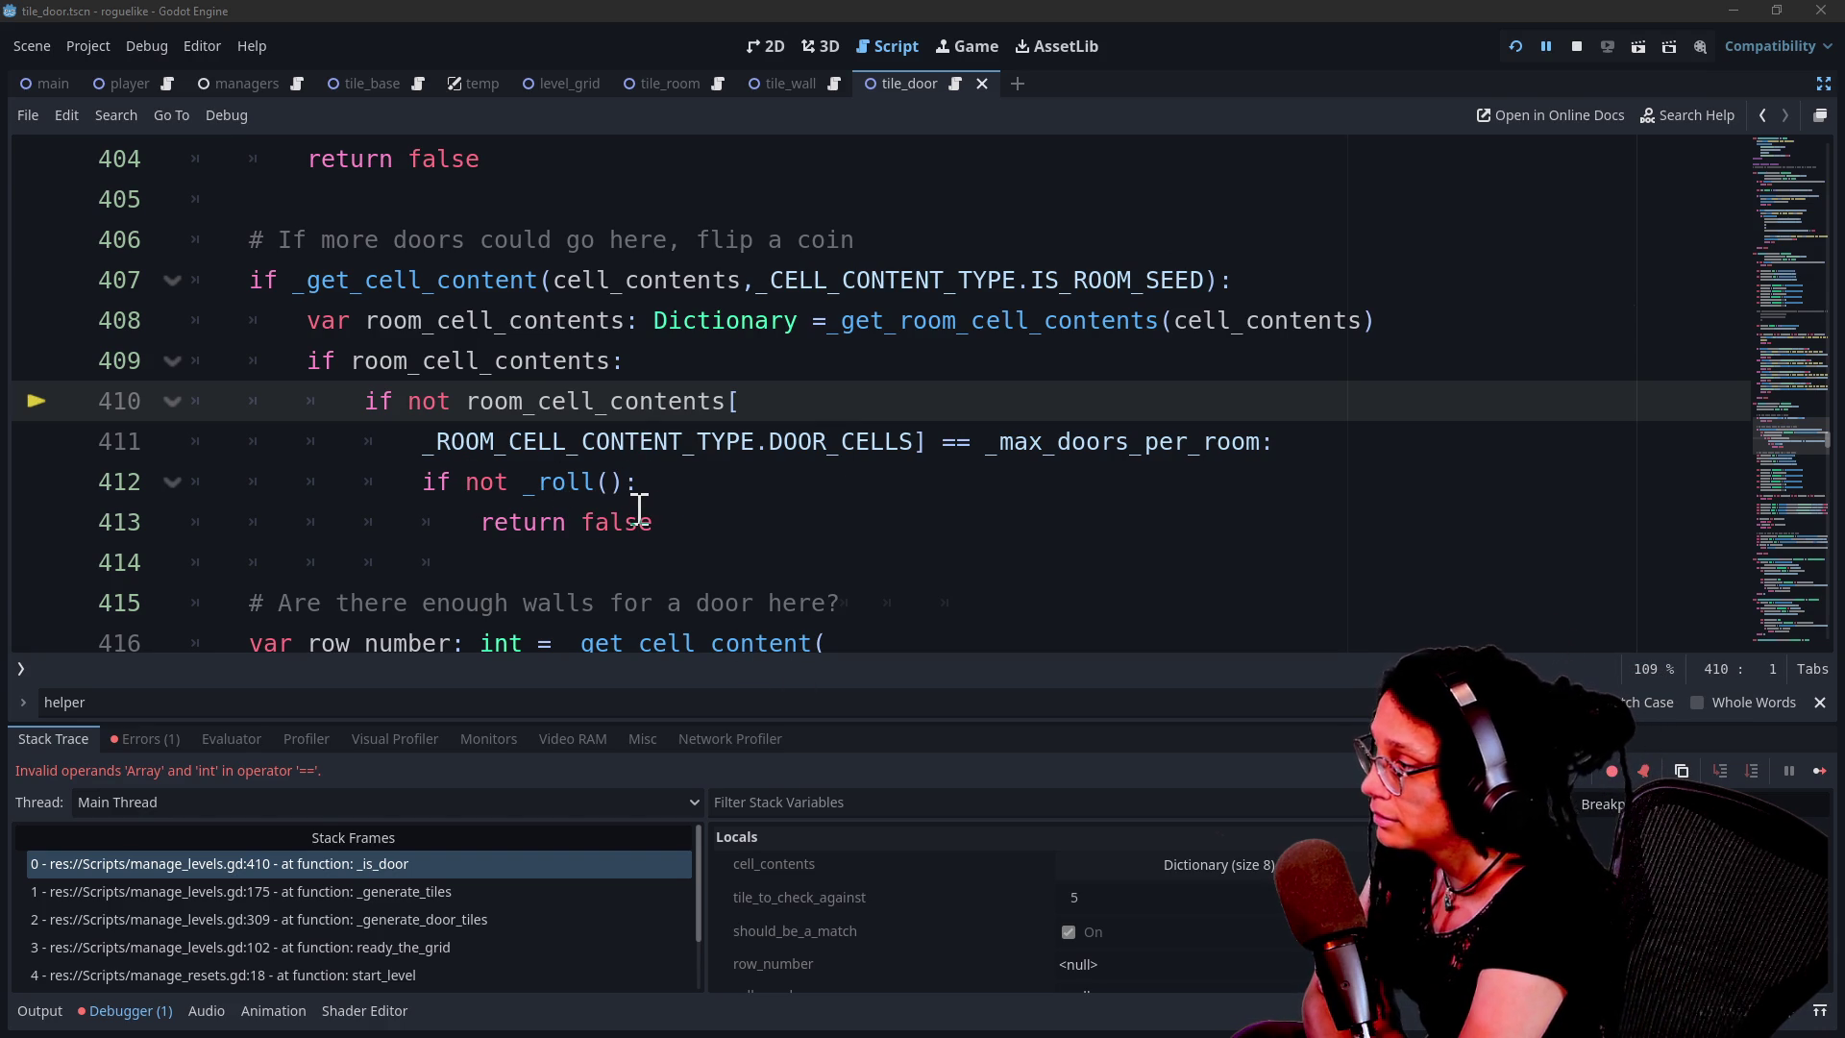
pyautogui.moveTo(467, 402); pyautogui.dragTo(748, 405)
pyautogui.click(747, 406)
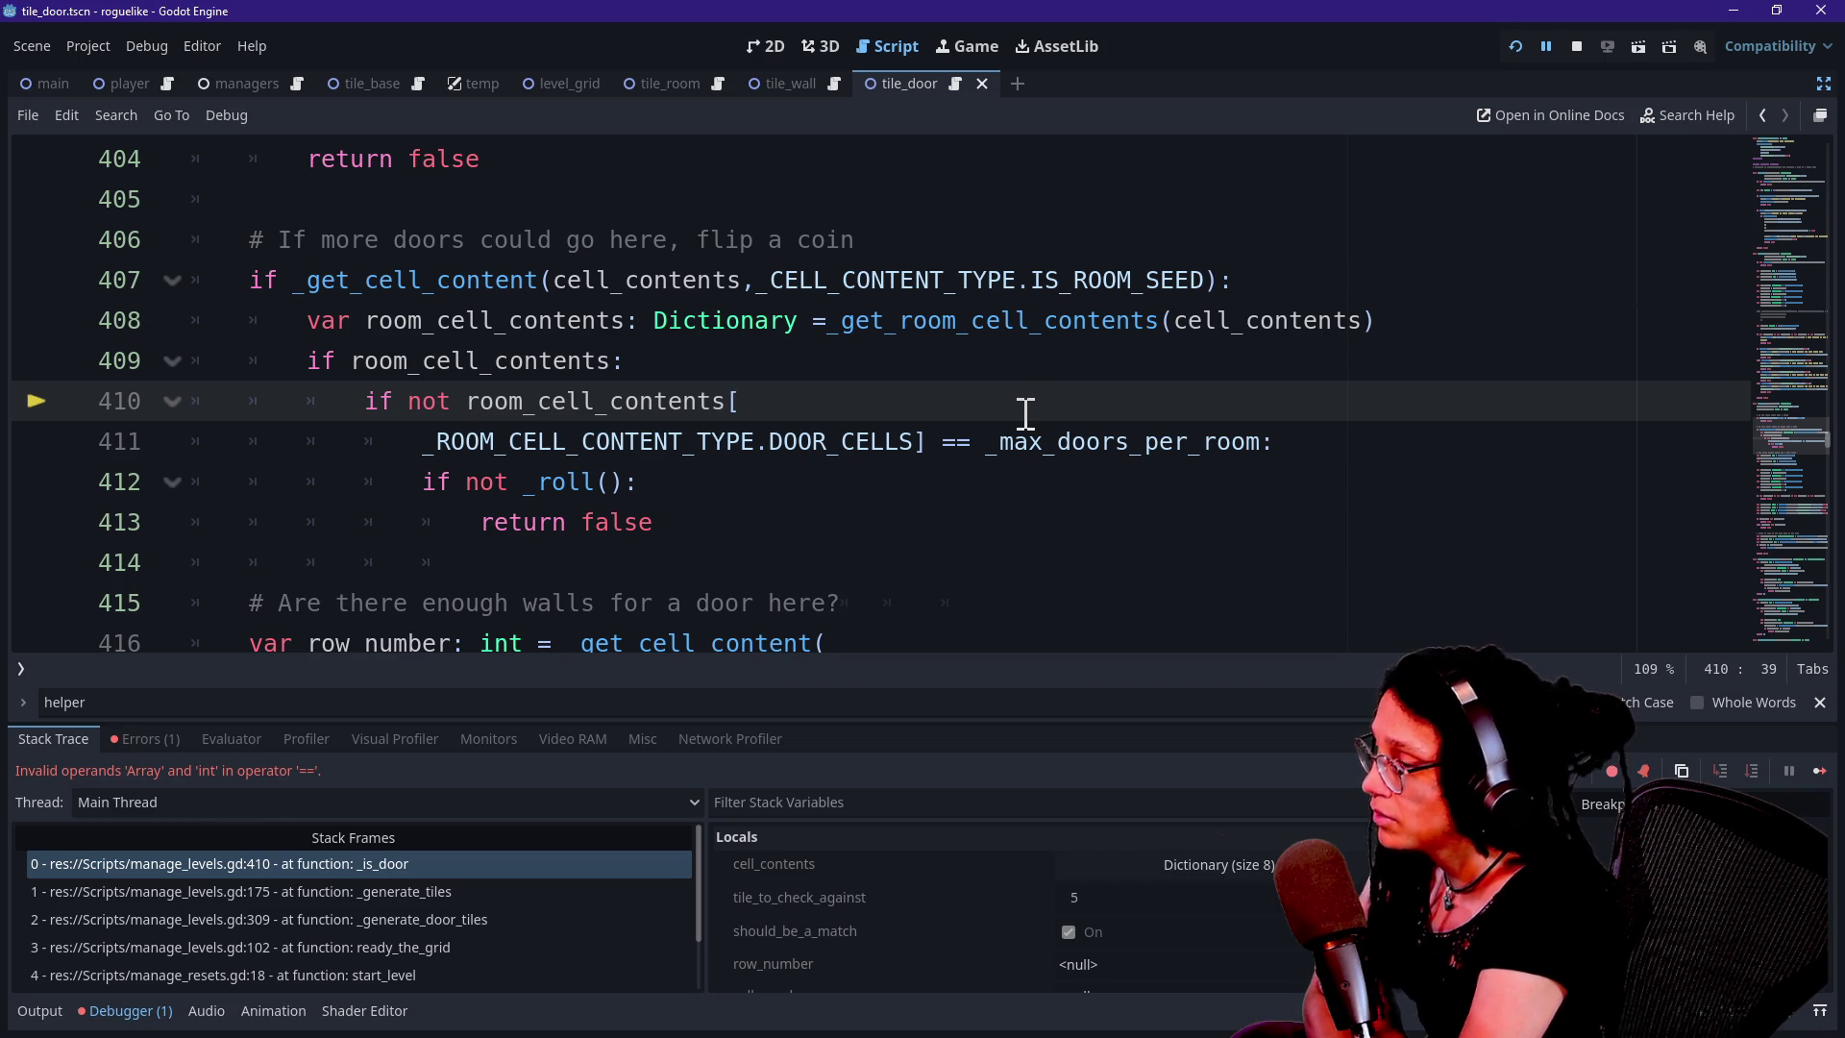
pyautogui.click(672, 424)
pyautogui.click(894, 432)
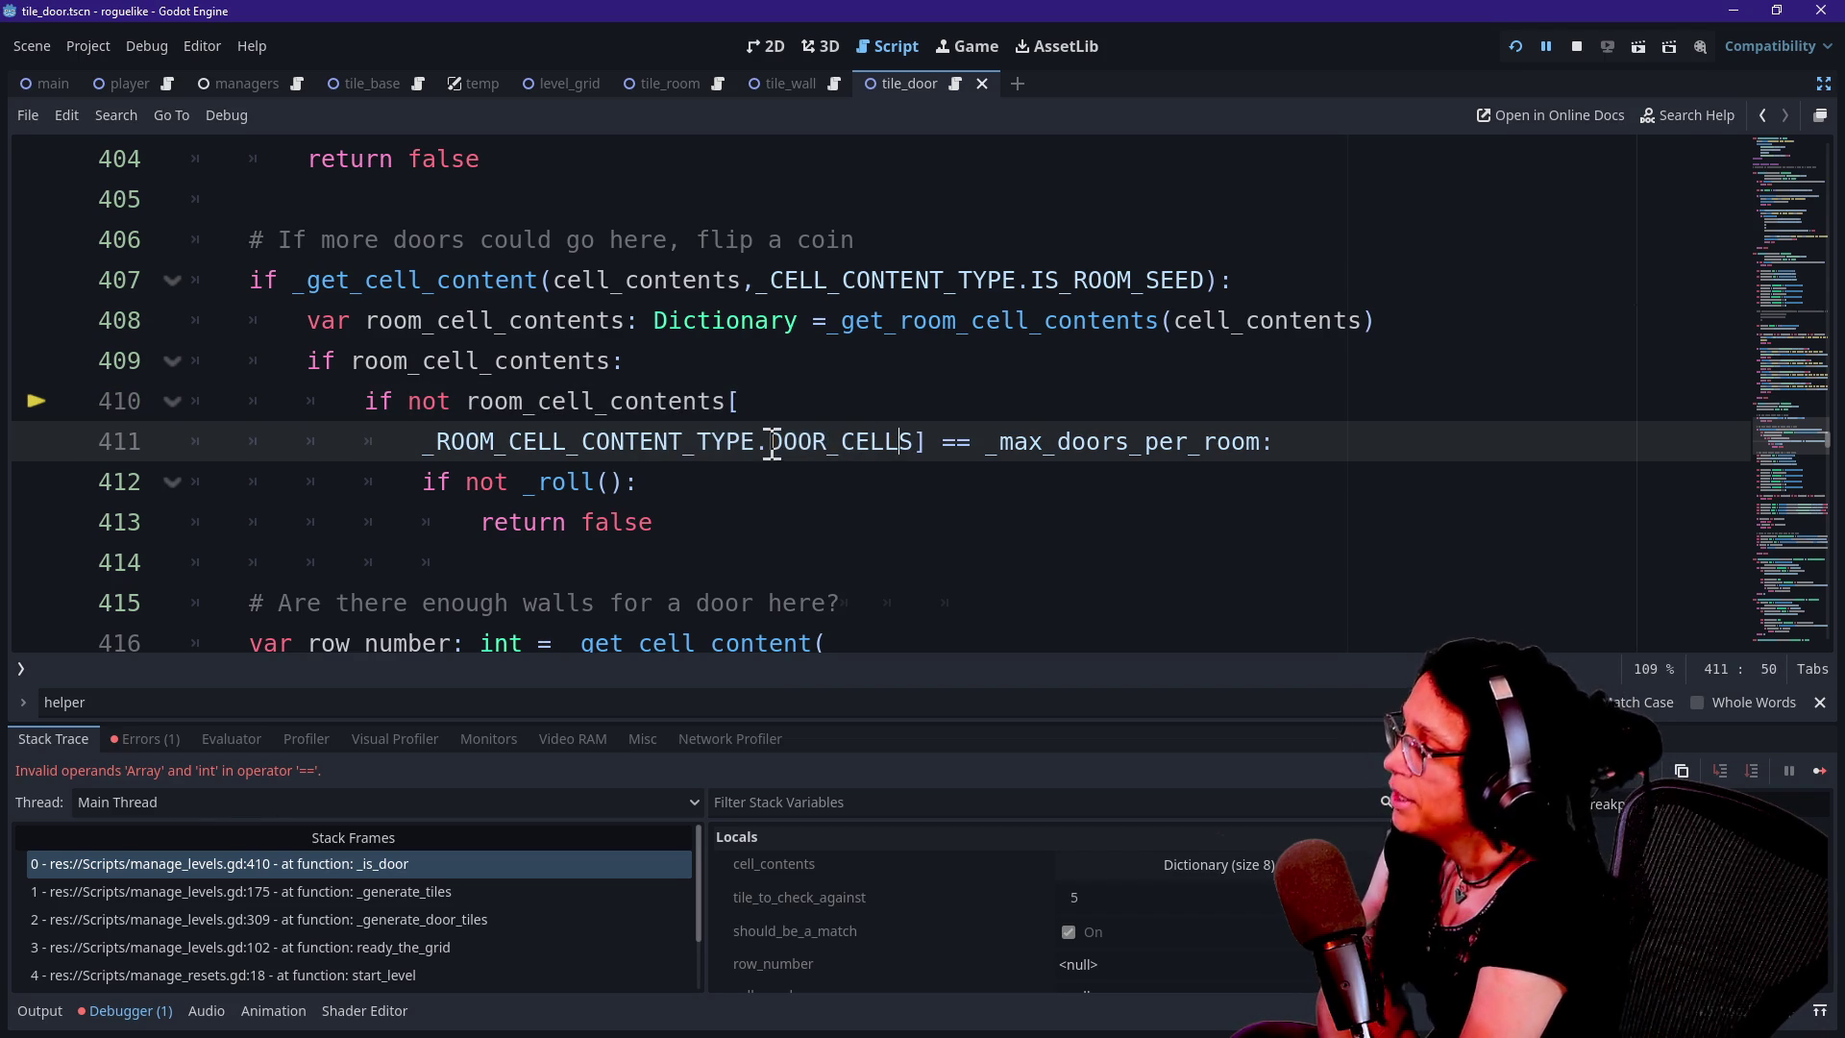
pyautogui.click(935, 440)
pyautogui.write('.size()')
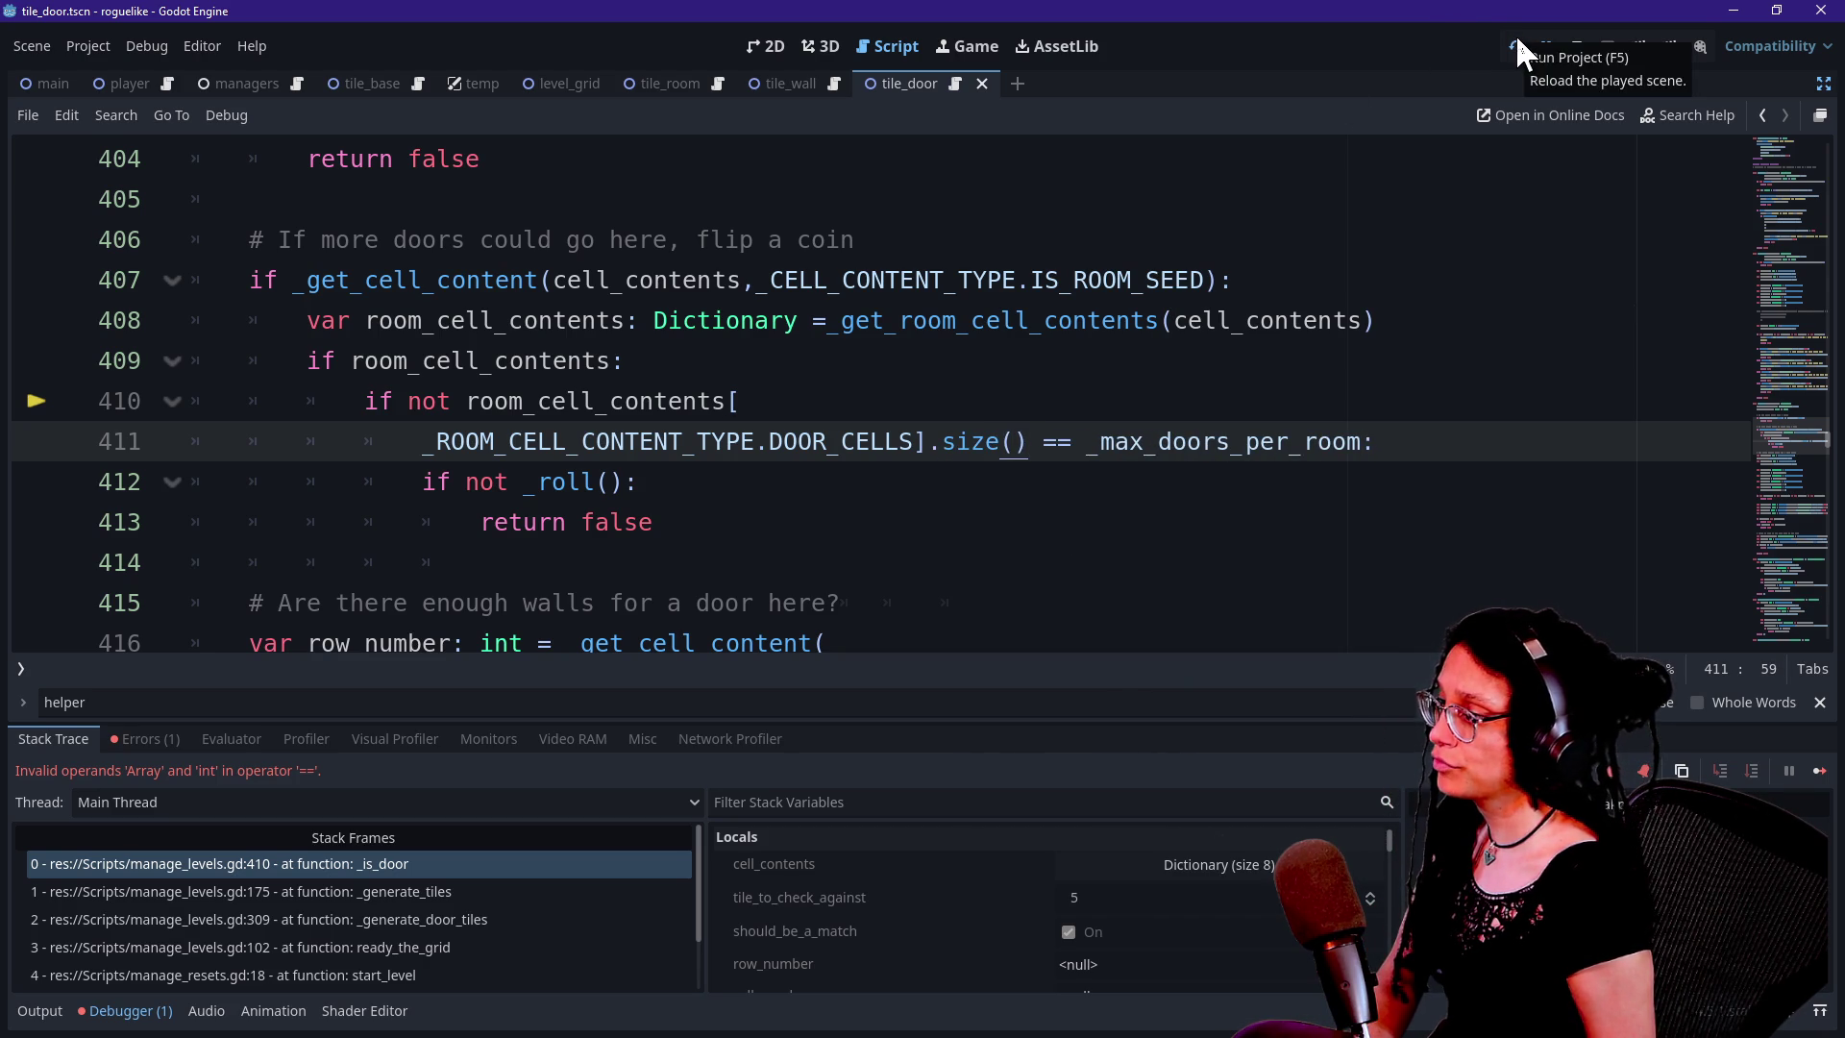
# Step: Move the door-cells lookup into a new 'var door_cell_contents_array: Array[Dictionary]' line under the if
pyautogui.moveTo(467, 401); pyautogui.dragTo(940, 441)
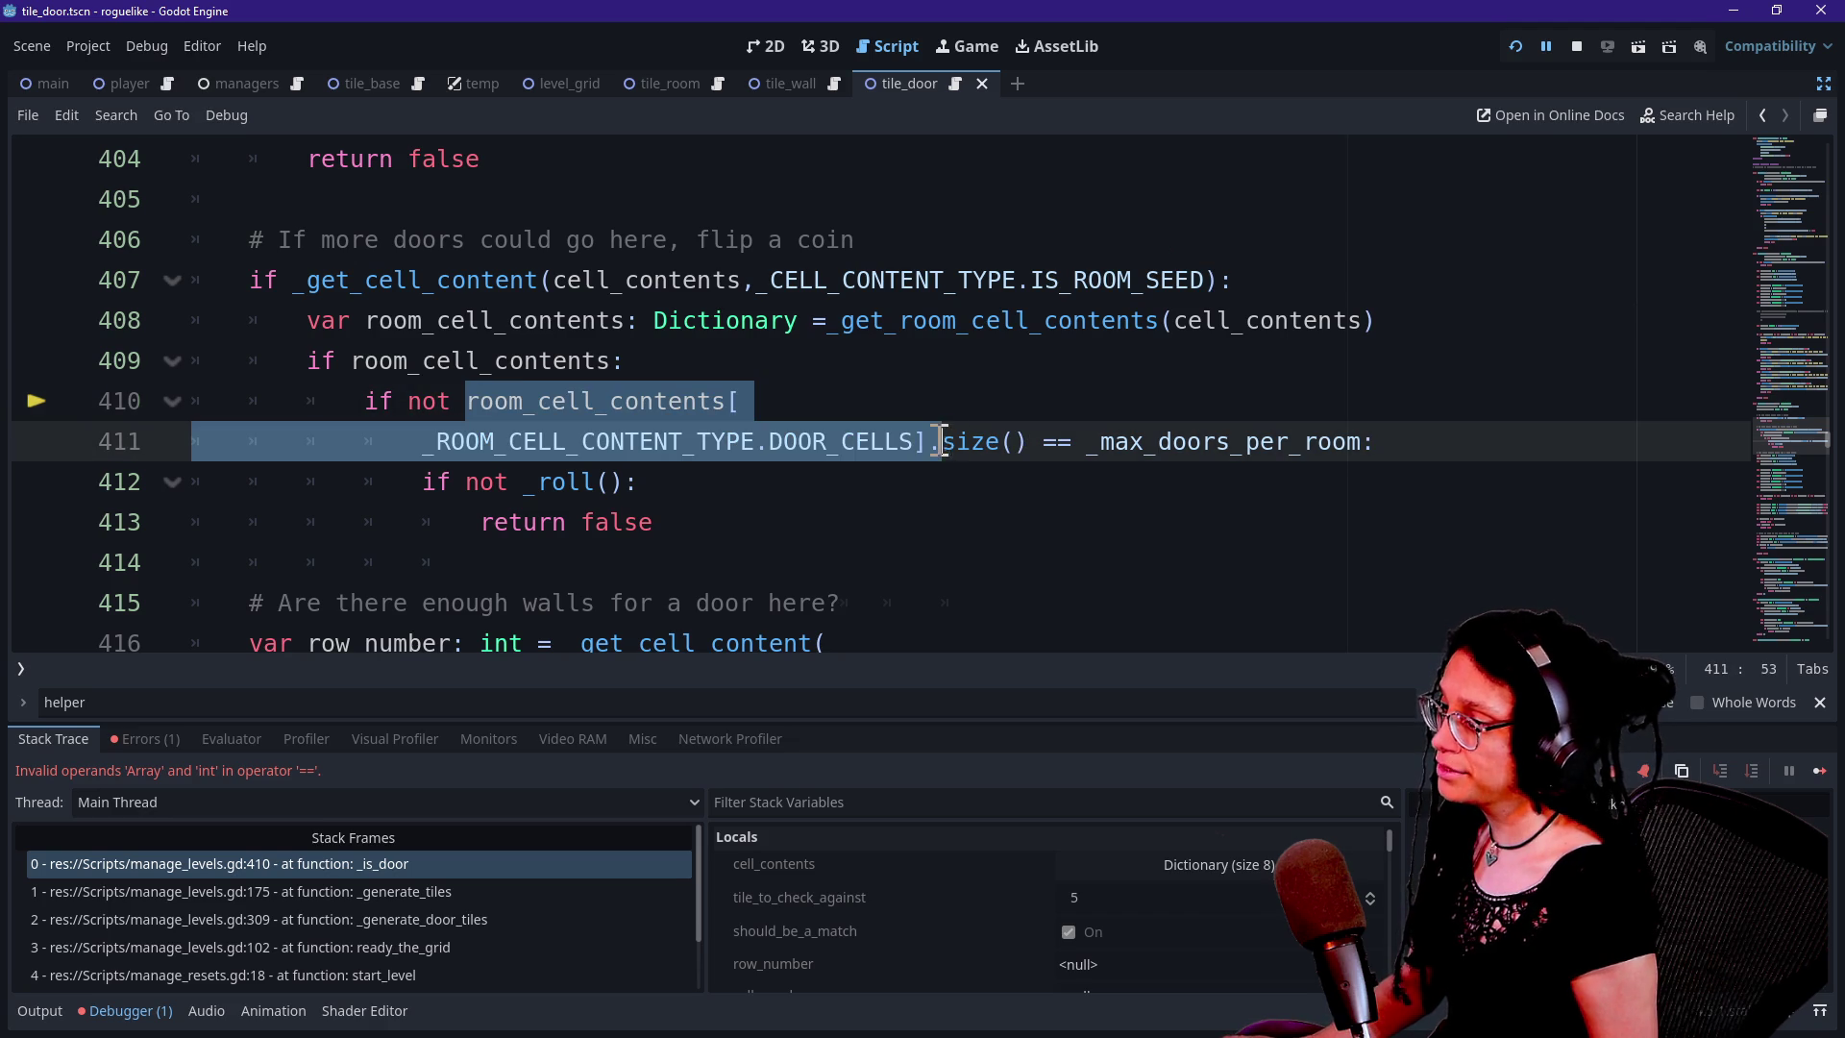
pyautogui.click(869, 365)
pyautogui.press('Return')
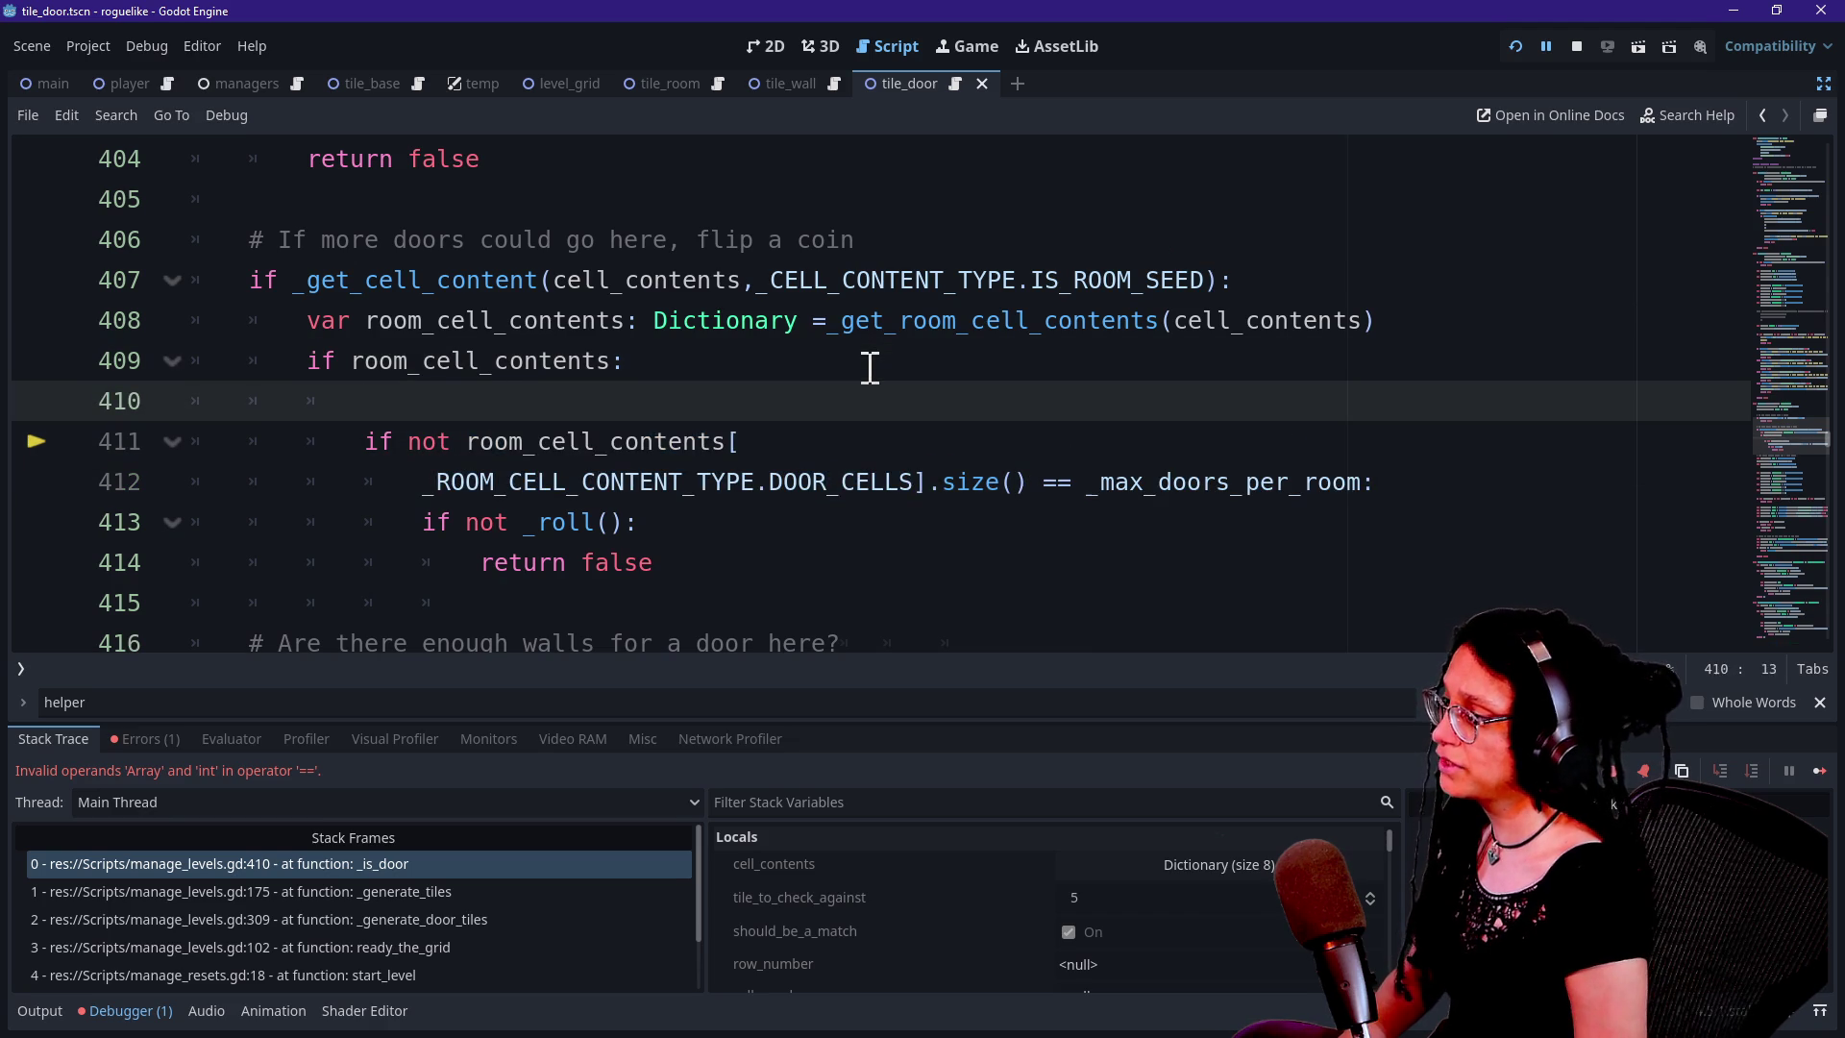
pyautogui.write('var door_array')
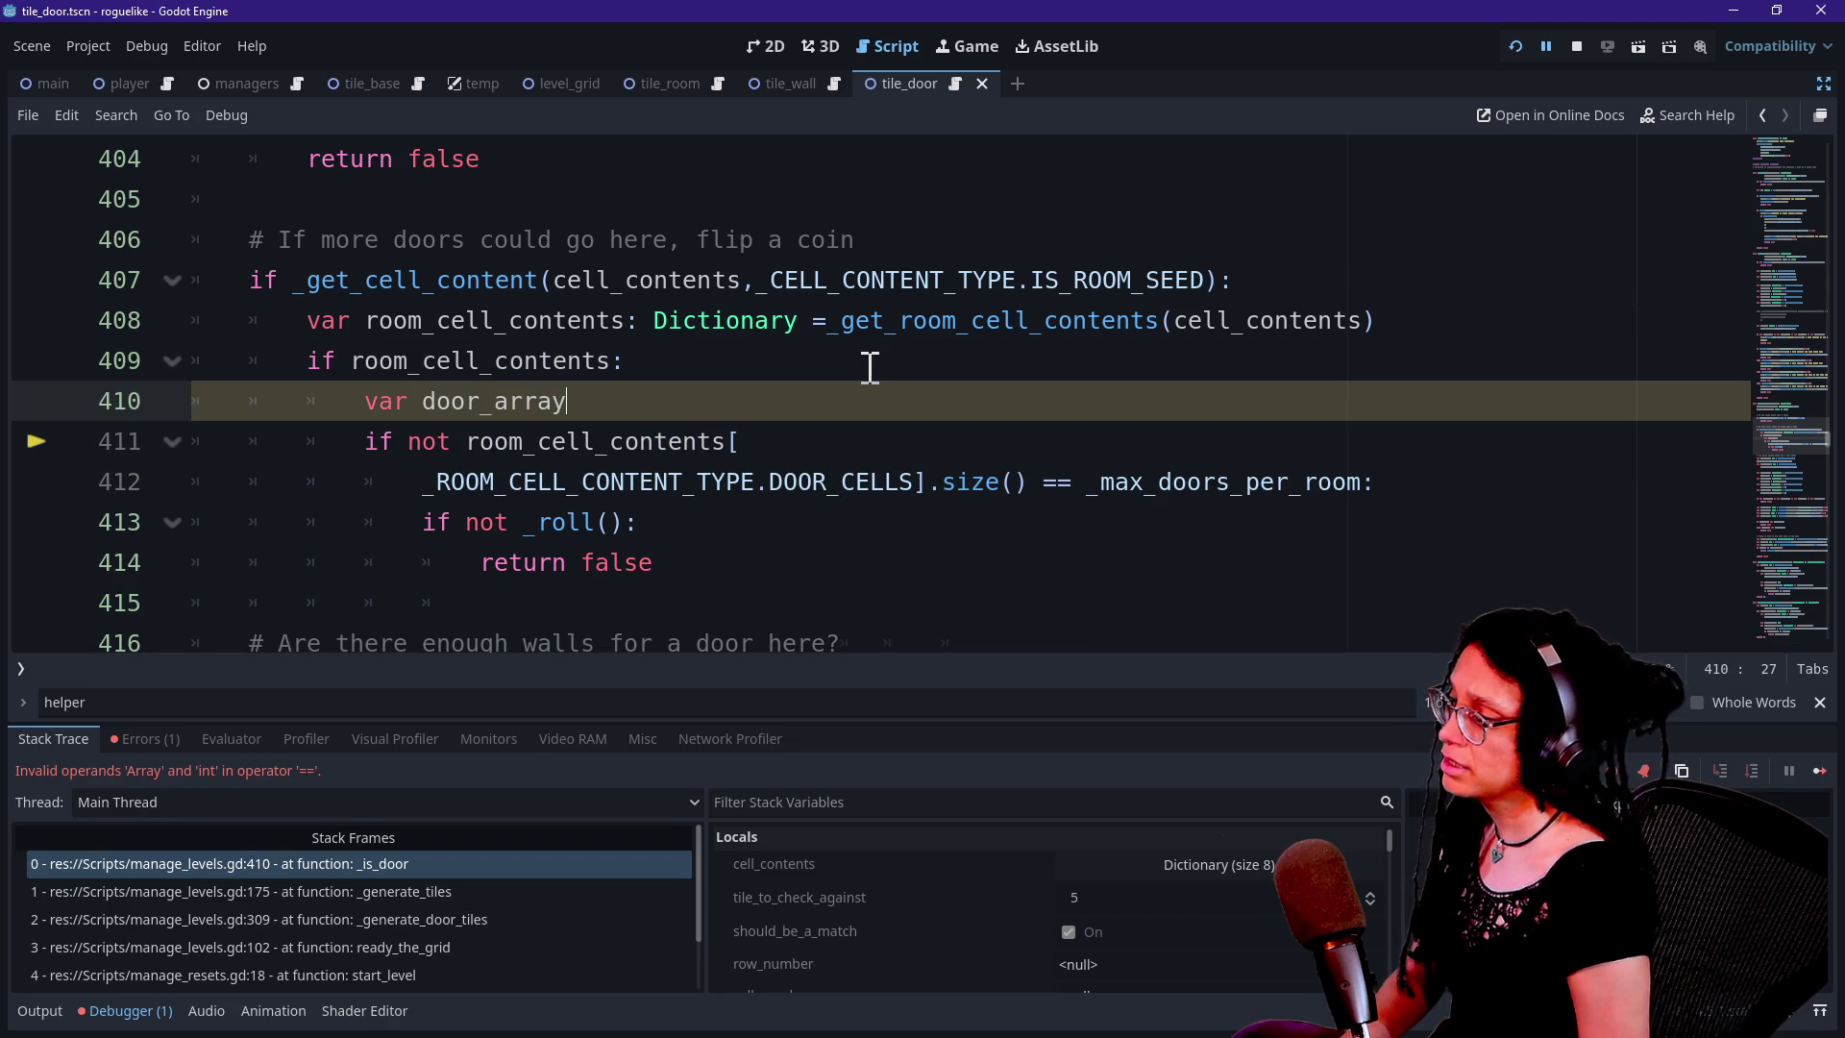
pyautogui.press('BackSpace')
pyautogui.write('cell_')
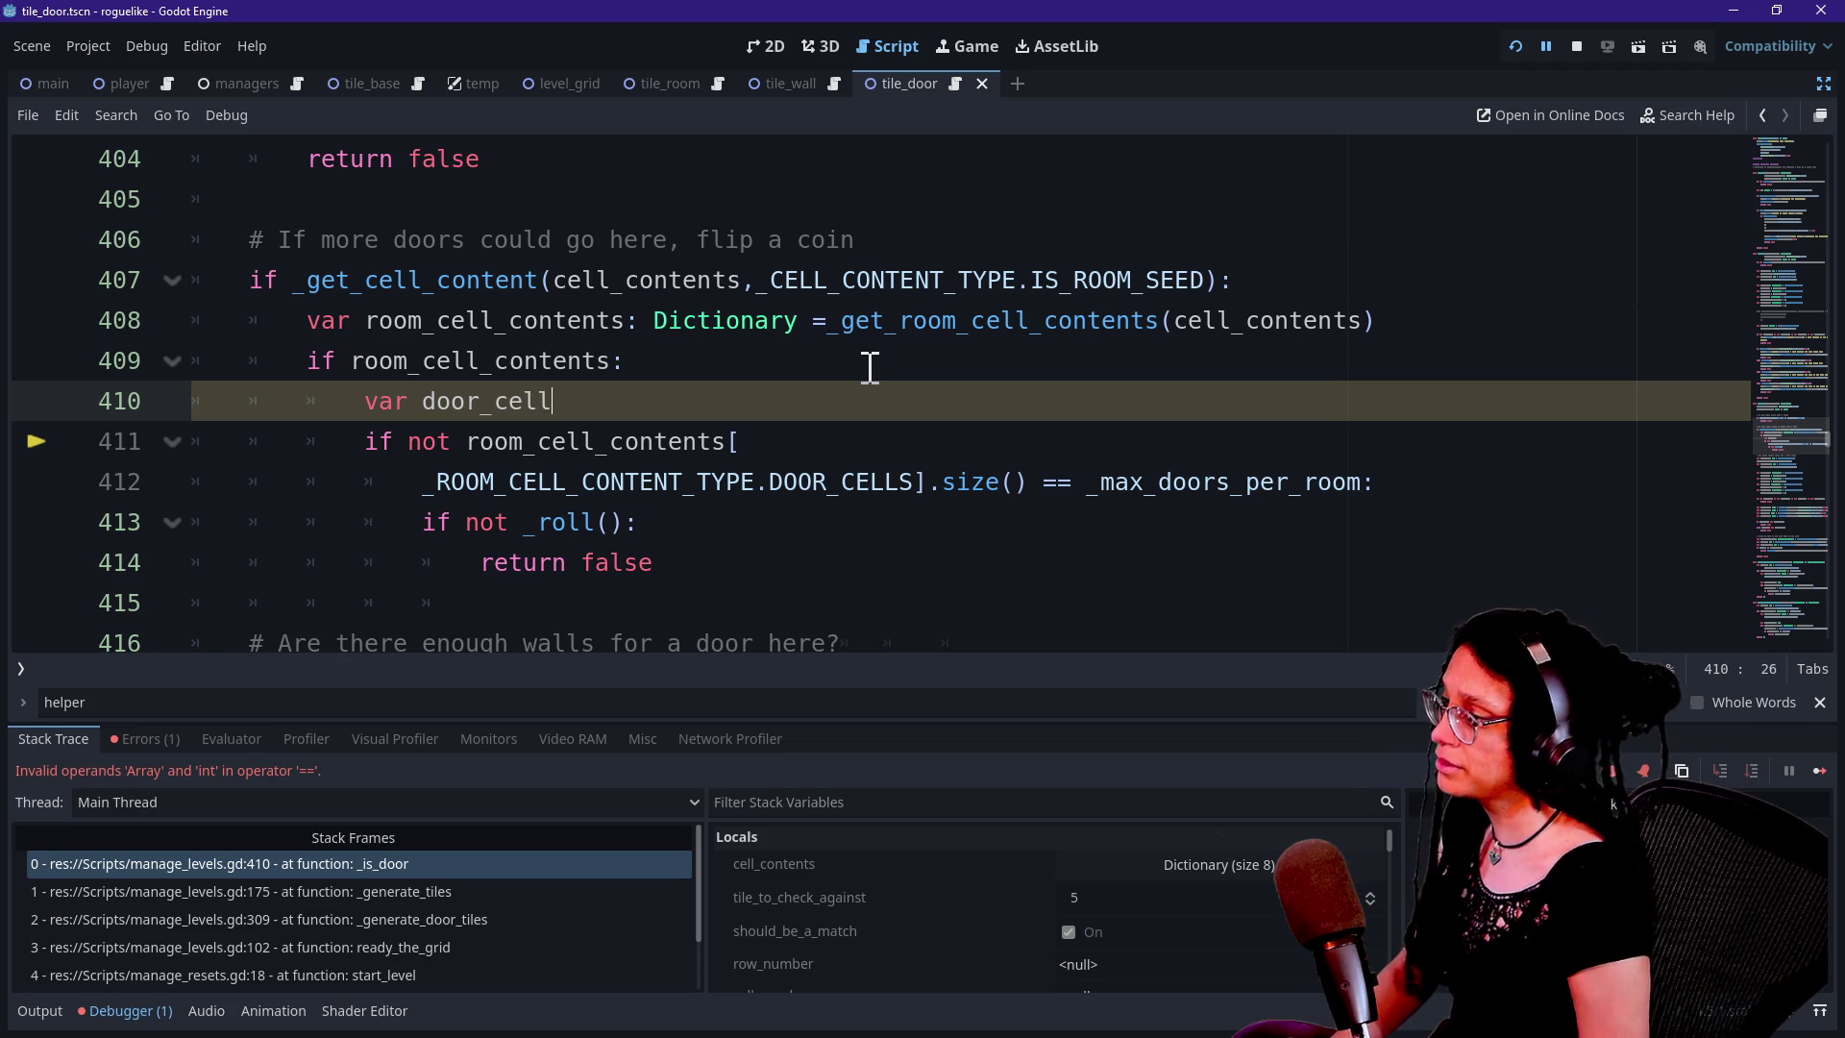
pyautogui.write('array')
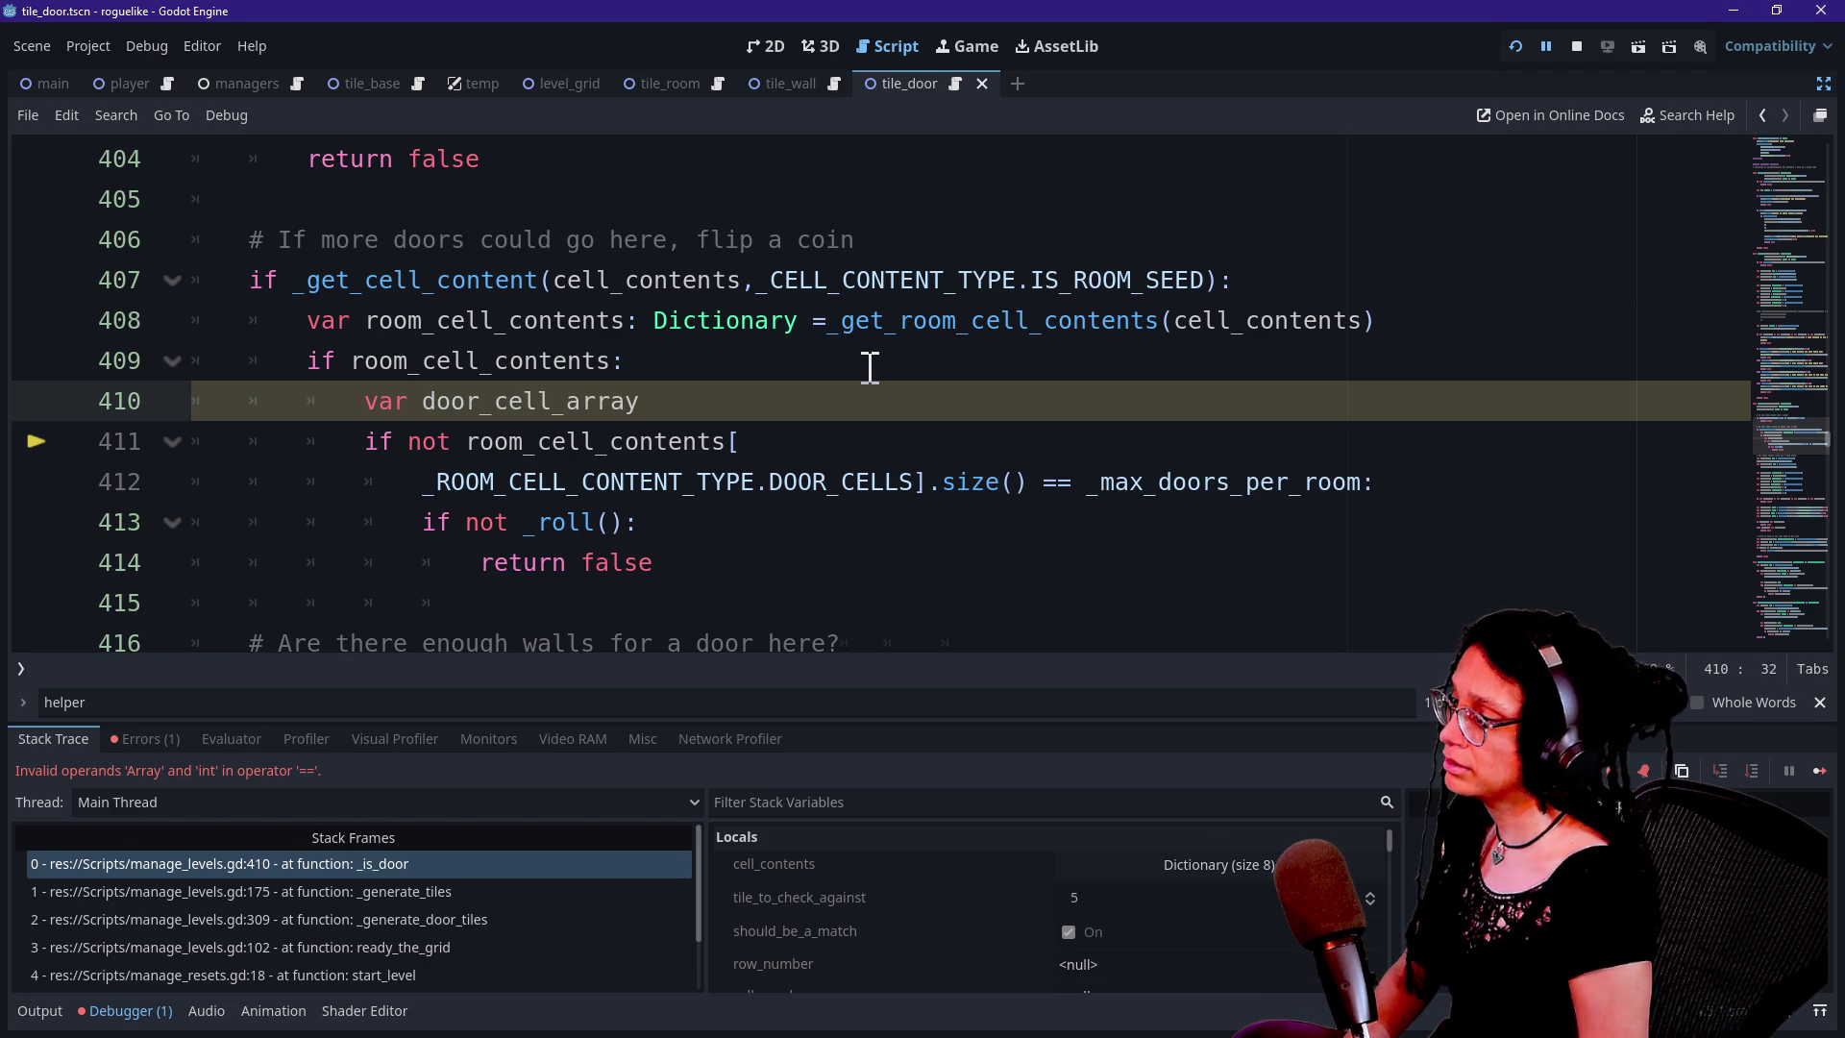
pyautogui.press('BackSpace')
pyautogui.press('BackSpace')
pyautogui.write('ontents_array')
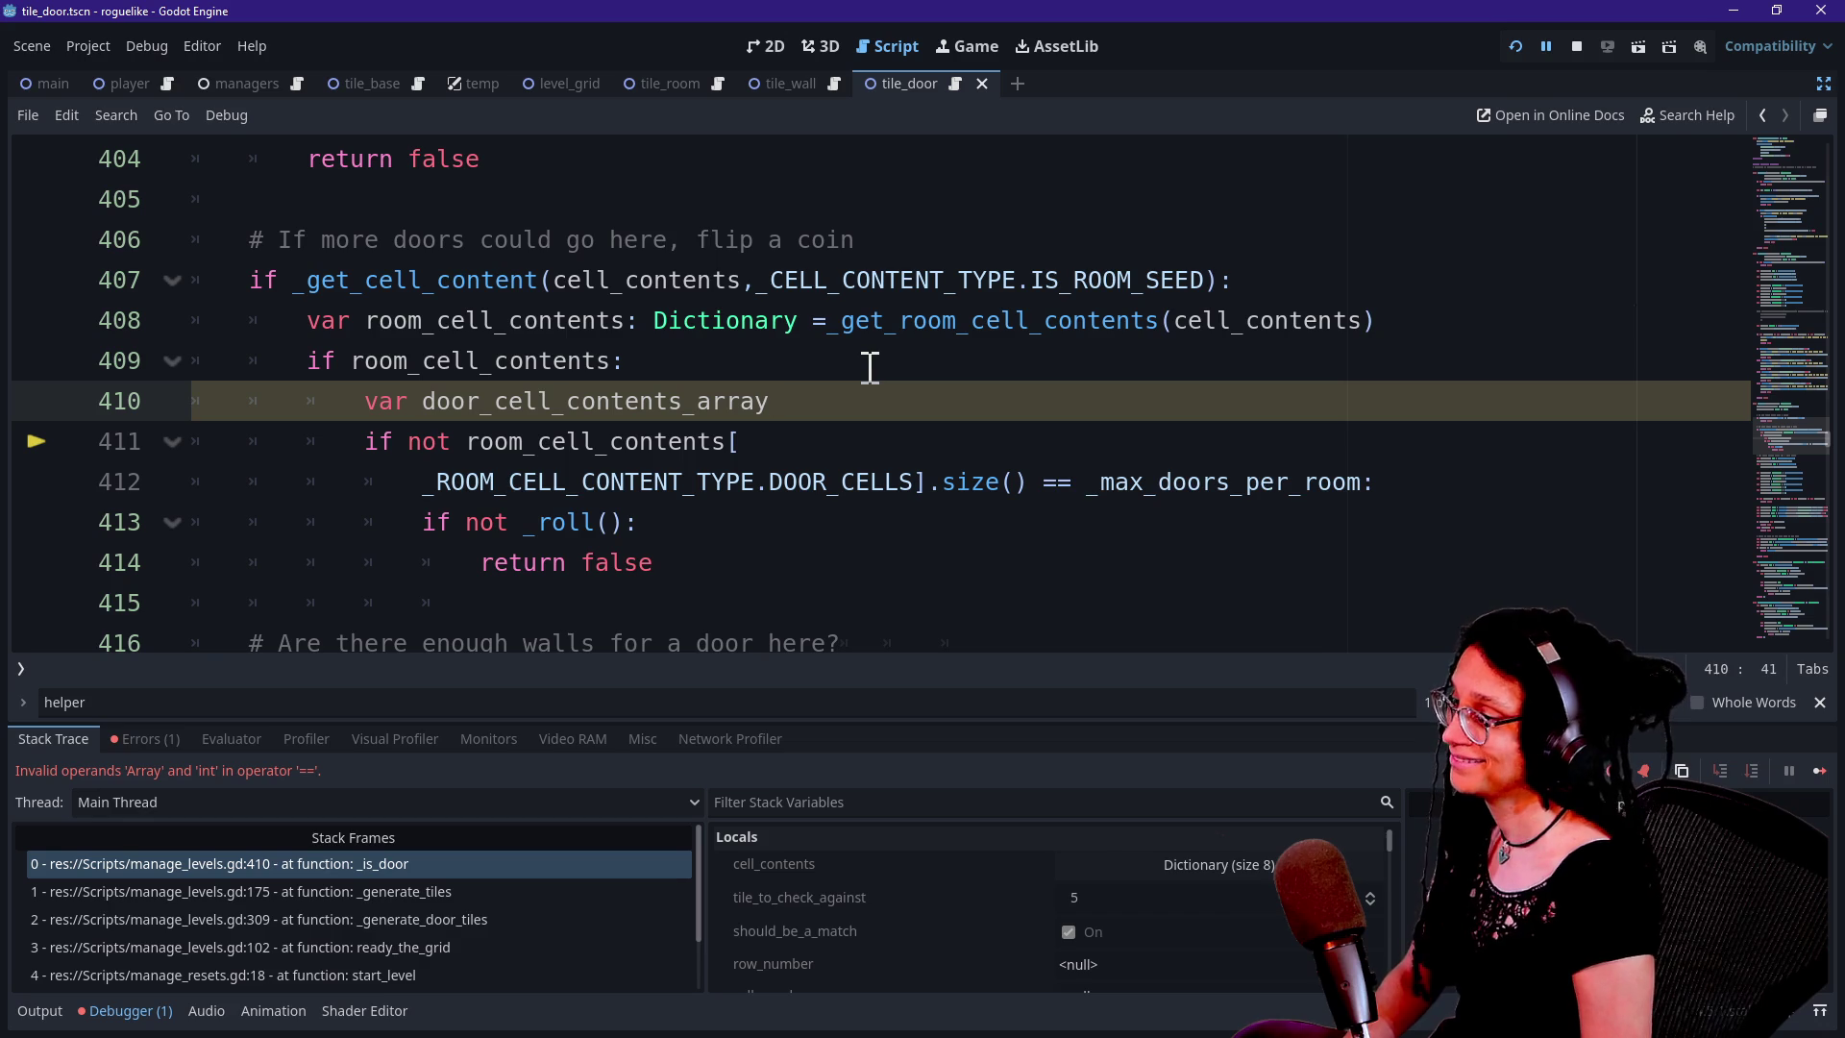
pyautogui.write(': Array[Dictionary] =')
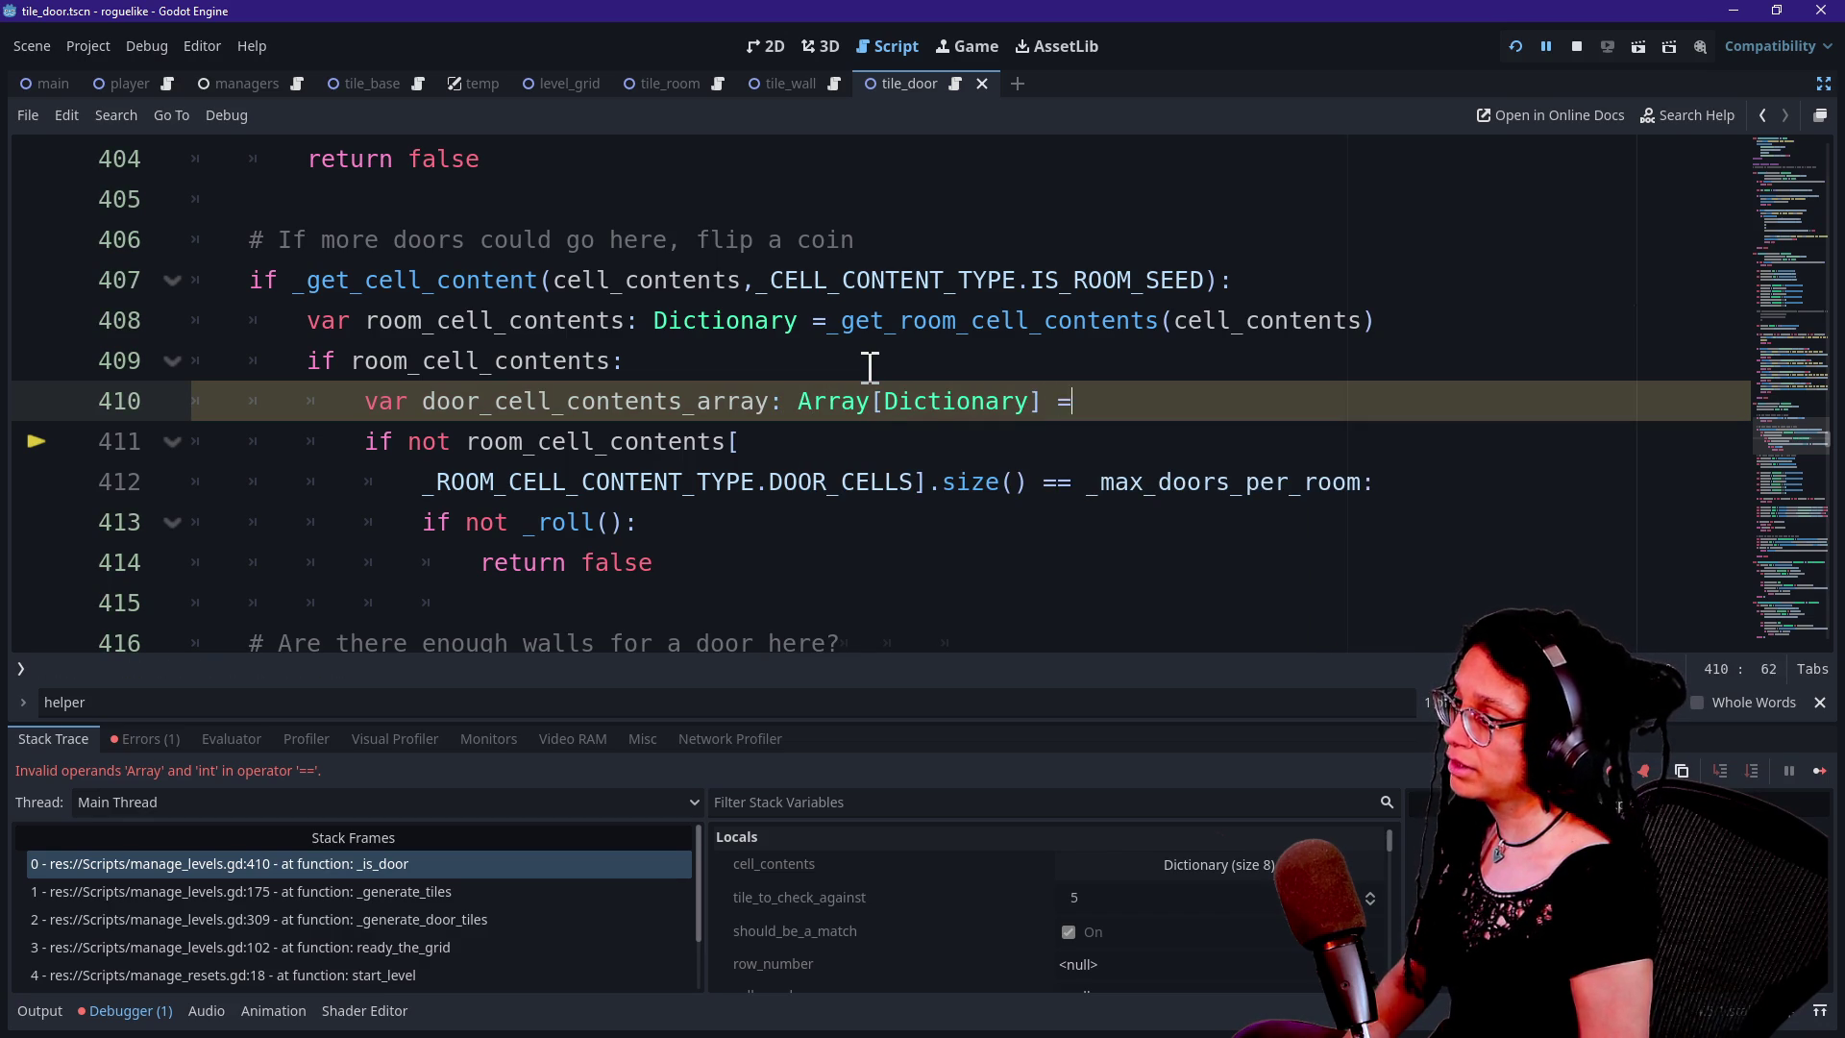
pyautogui.write('room_cell_contents[ \t\t\t\t_ROOM_CELL_CONTENT_TYPE.DOOR_CELLS]')
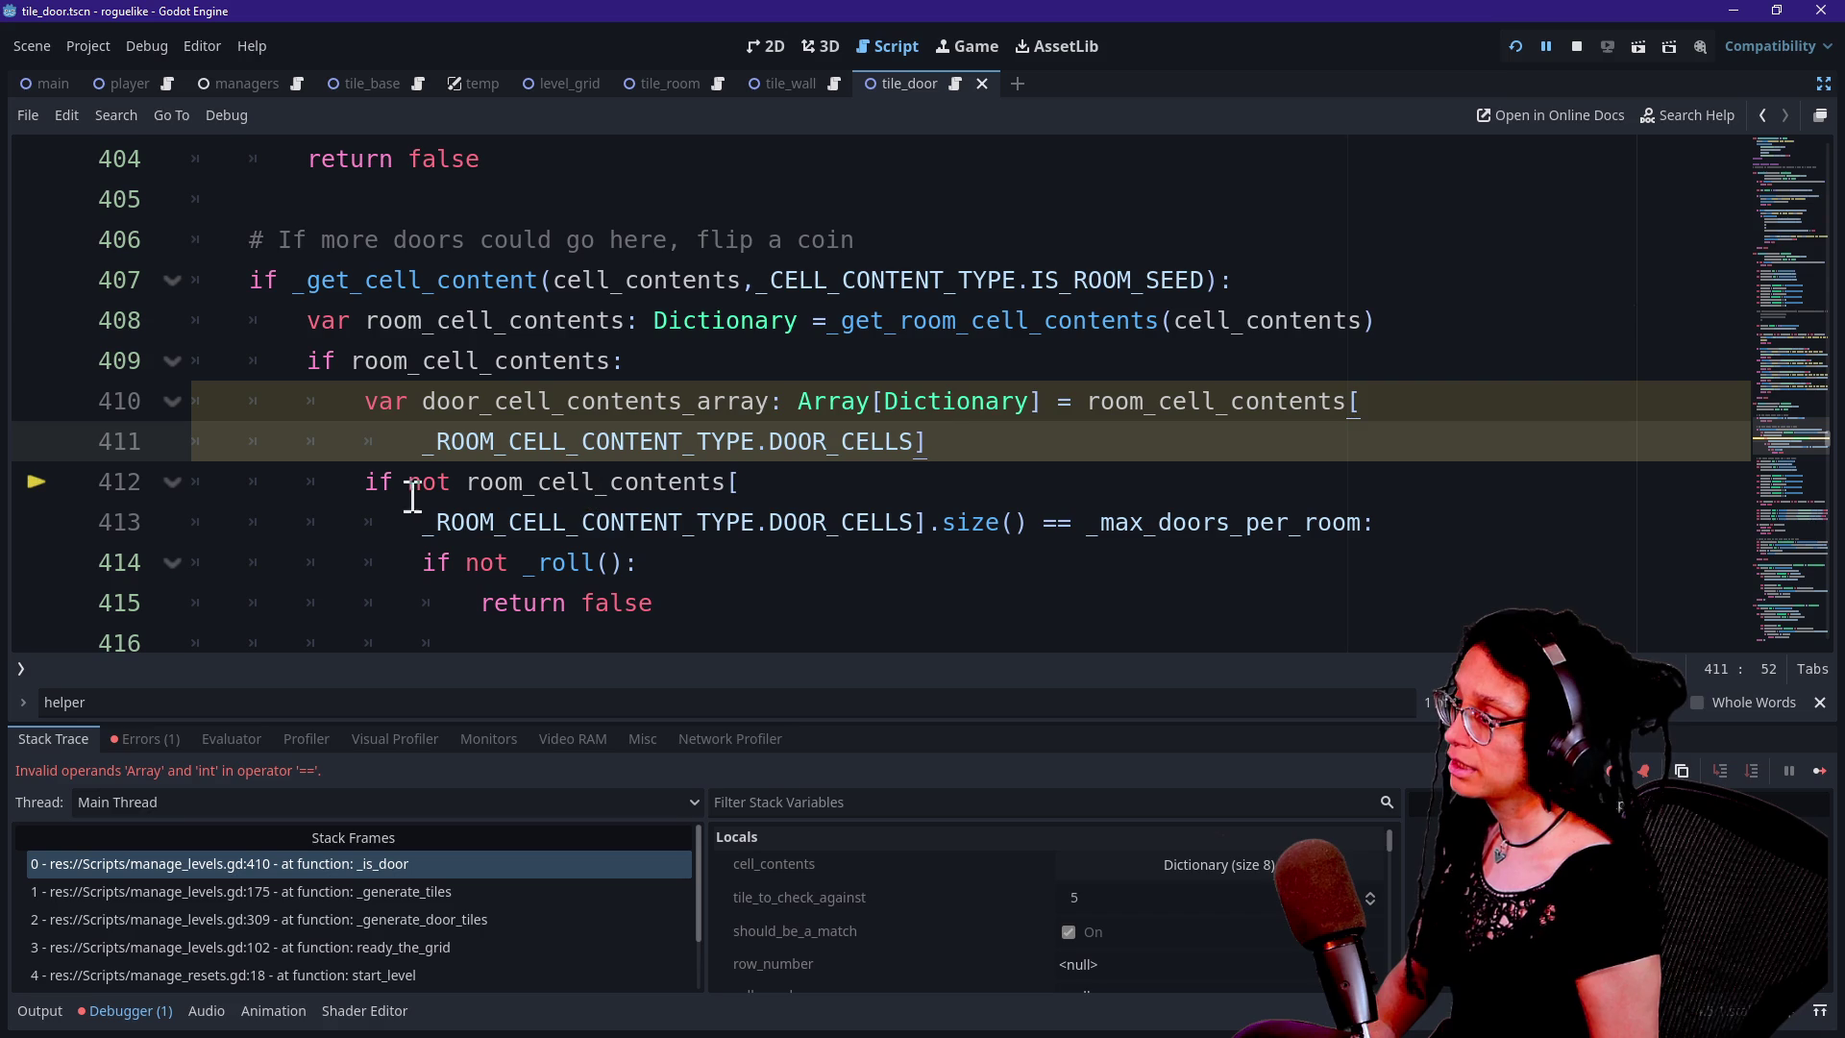
# Step: Use door_cell_contents_array in the if condition and relaunch the game
pyautogui.moveTo(466, 483); pyautogui.dragTo(924, 535)
pyautogui.write('door.size() == _max_doors_per_room:')
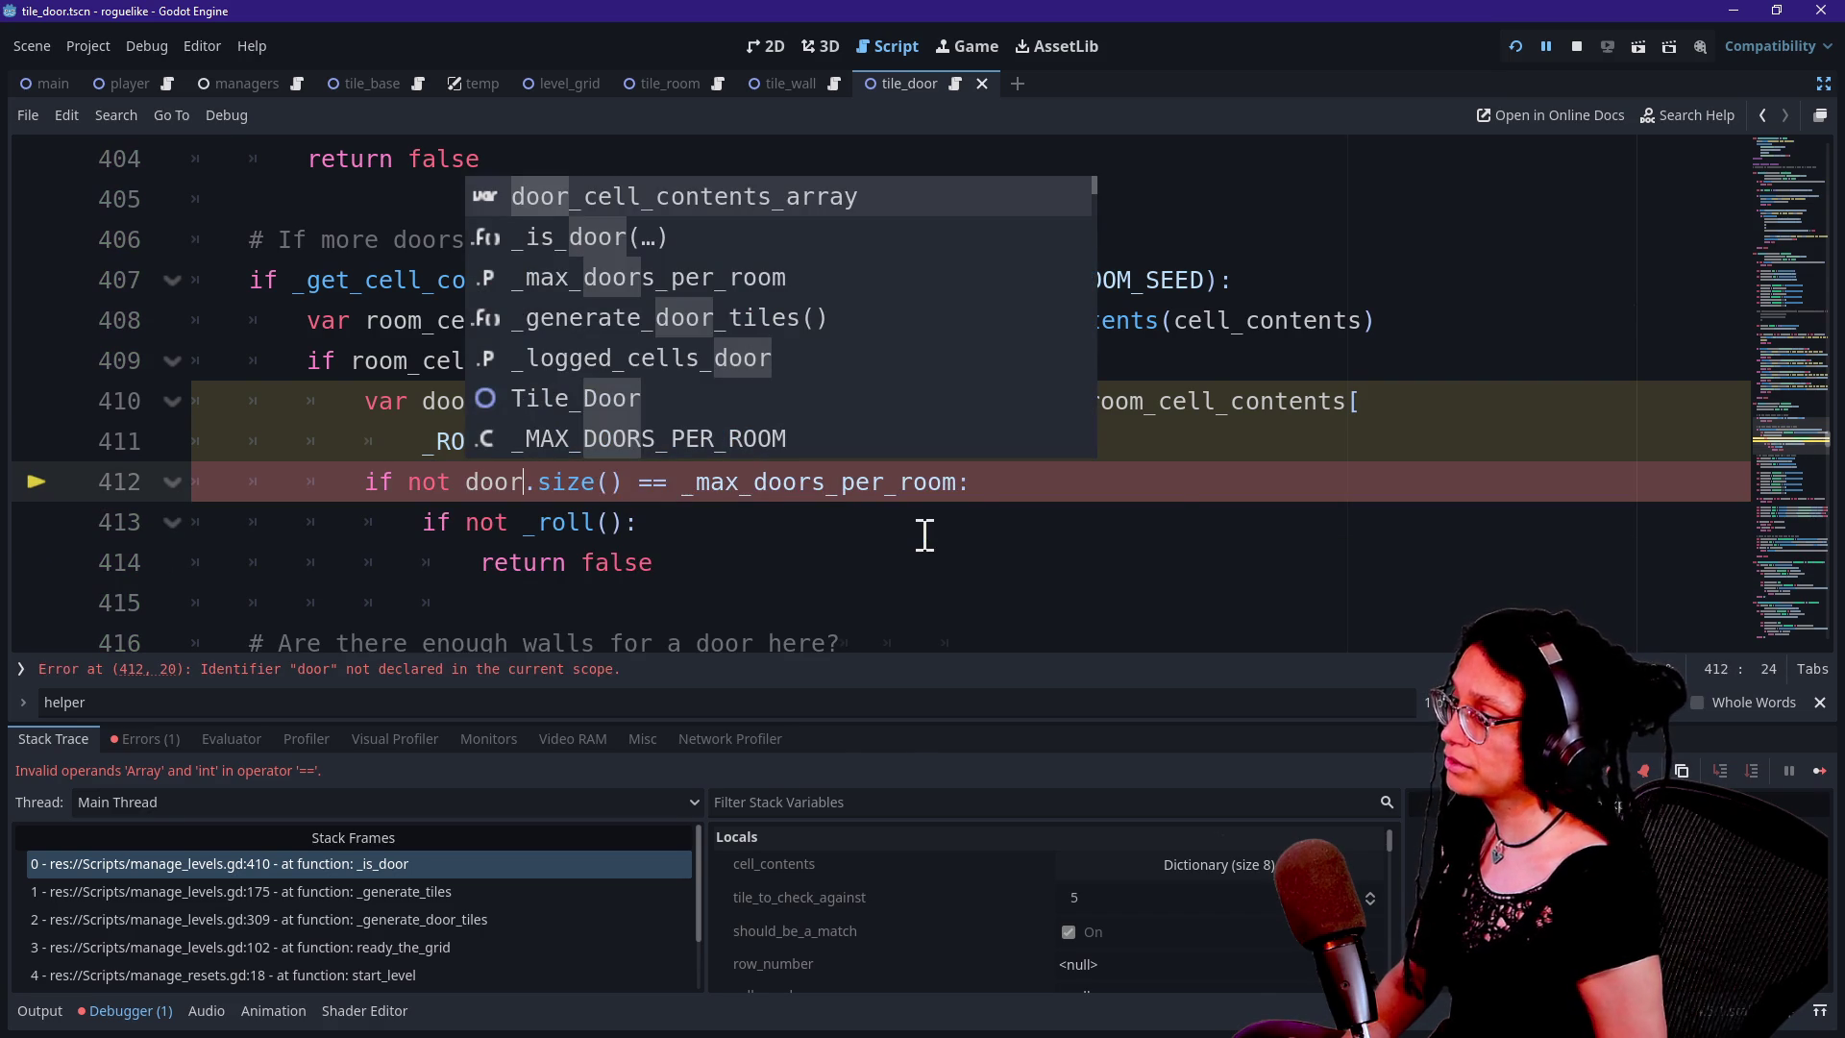
pyautogui.press('Return')
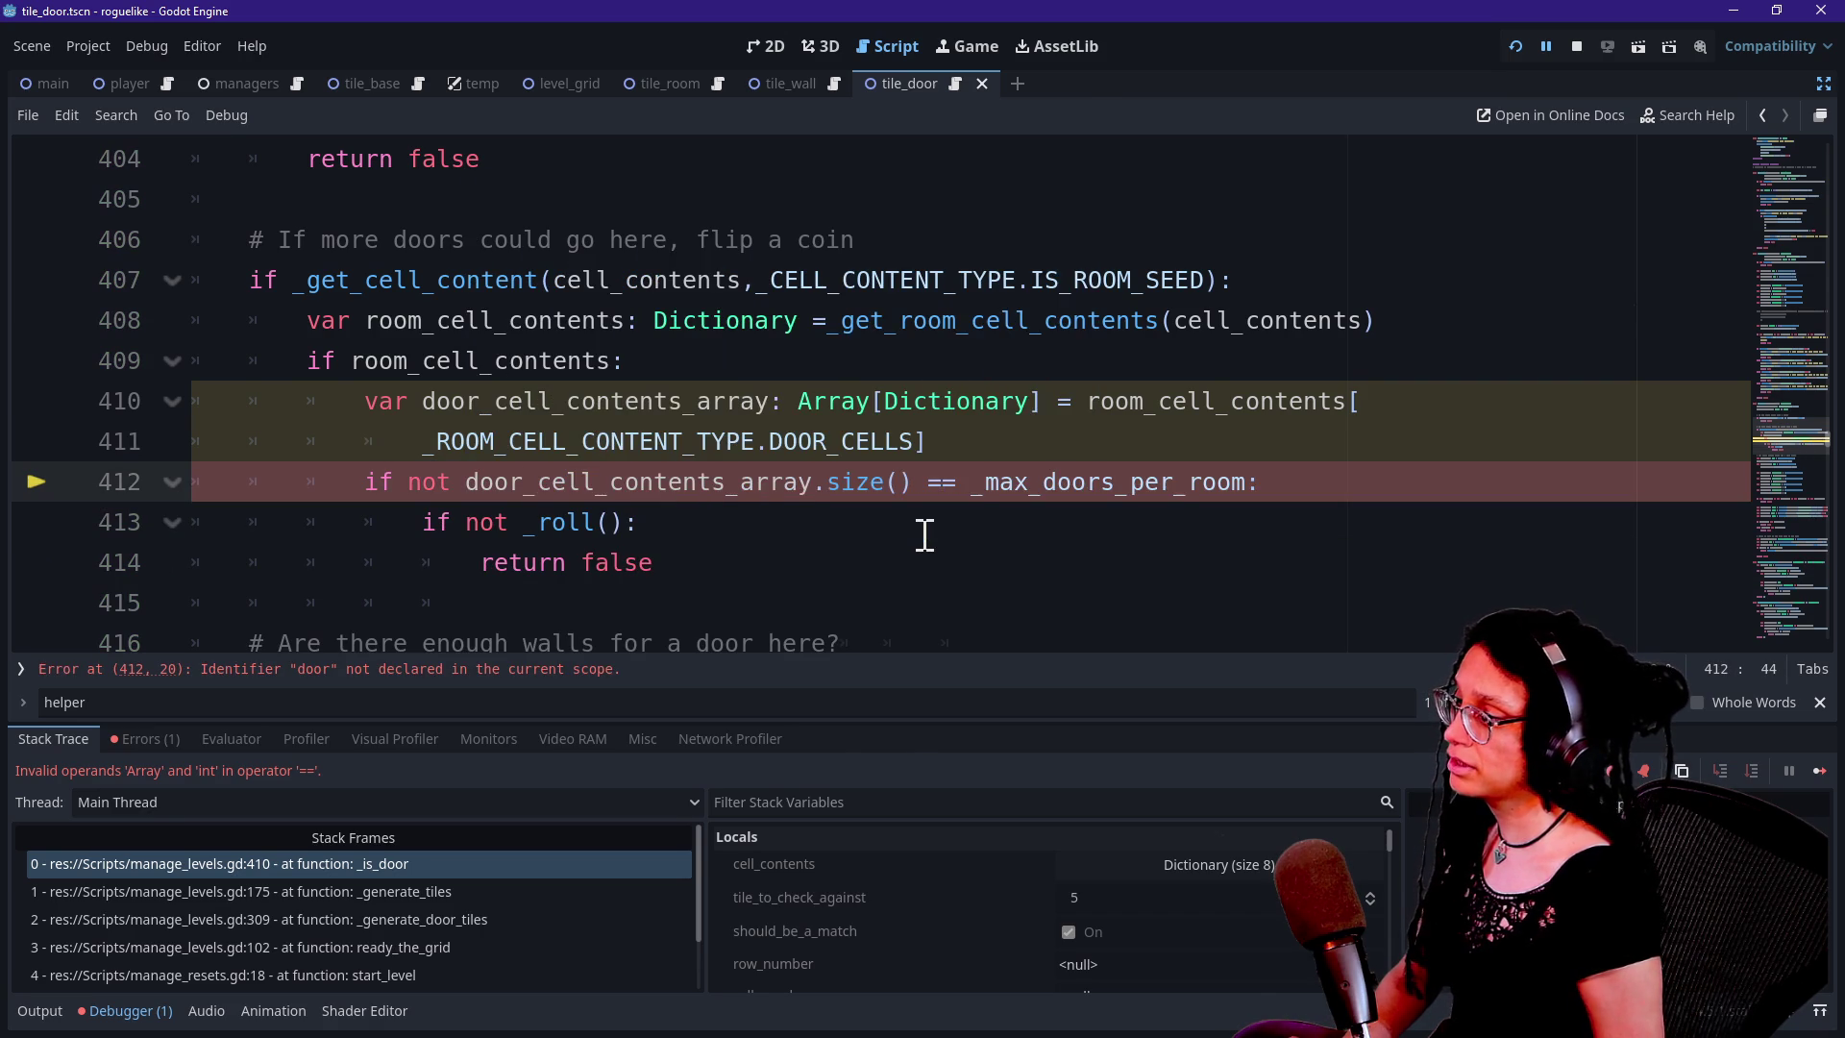
pyautogui.click(1515, 48)
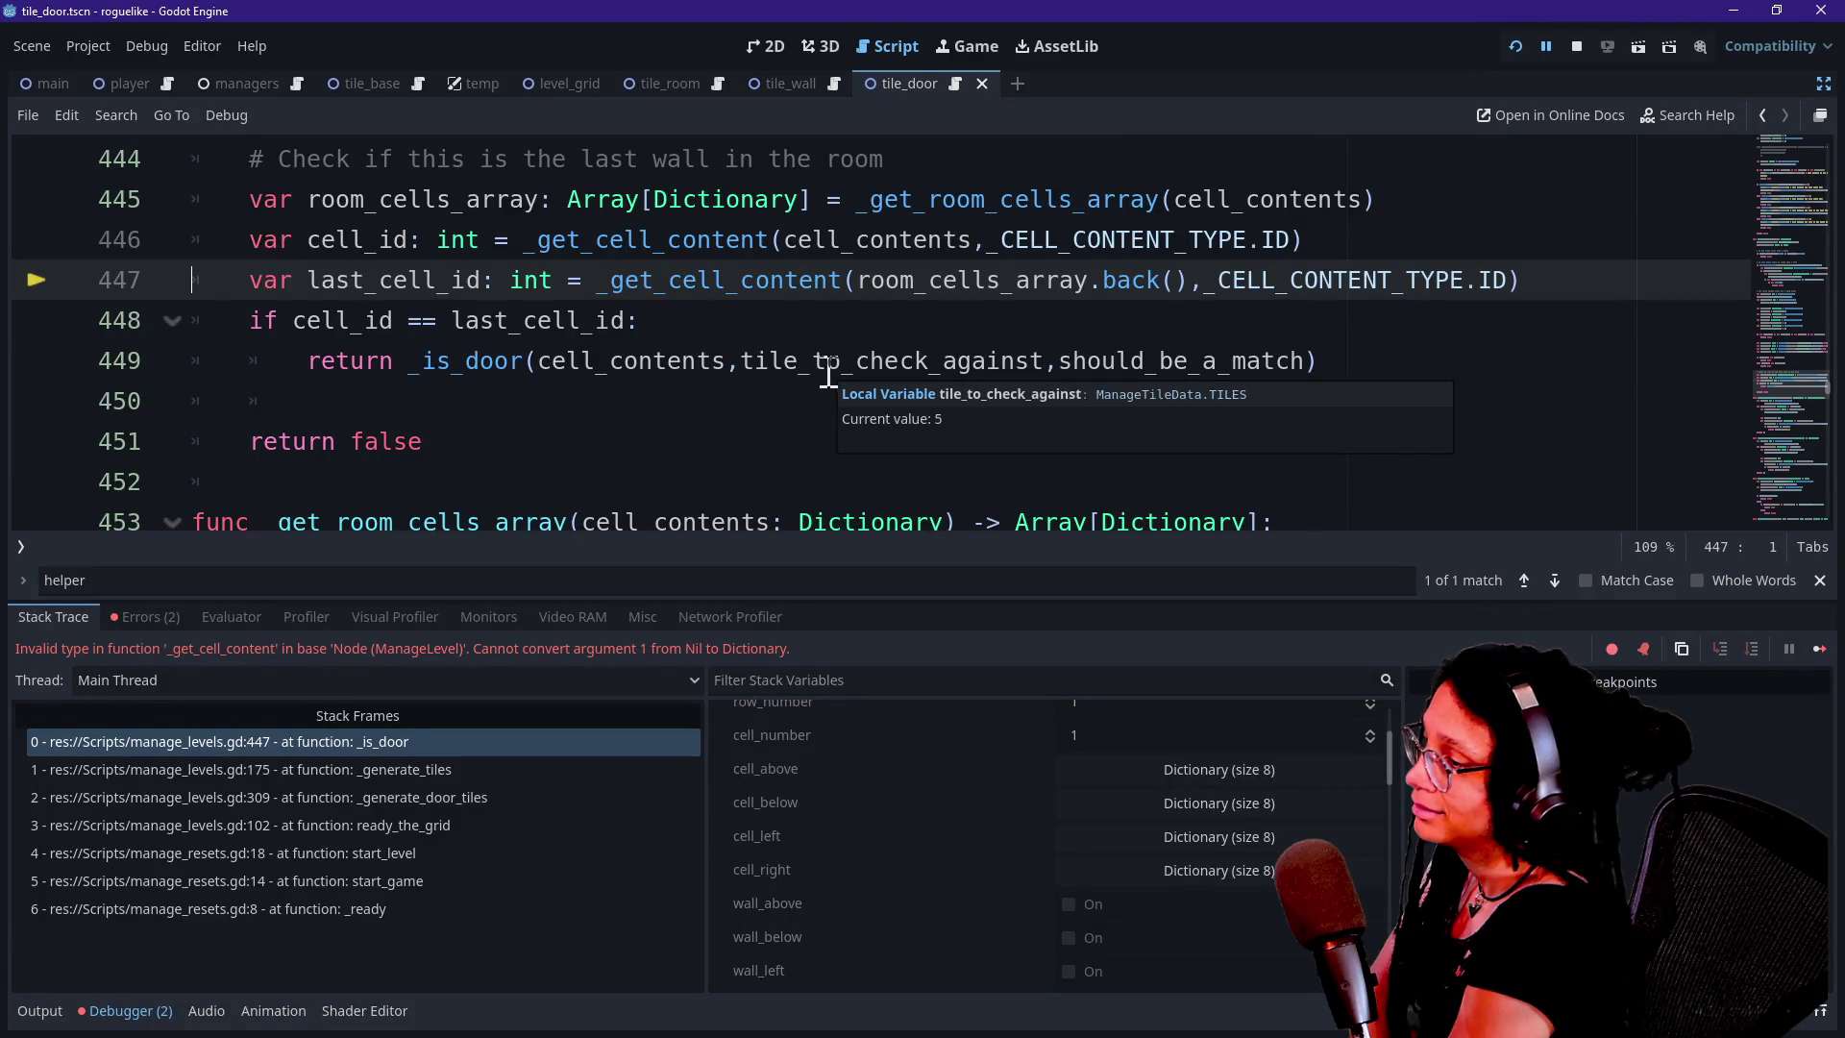
# Step: Add a line below cell_id declaring 'var last_room_cell_contents: Dictionary'
pyautogui.click(845, 340)
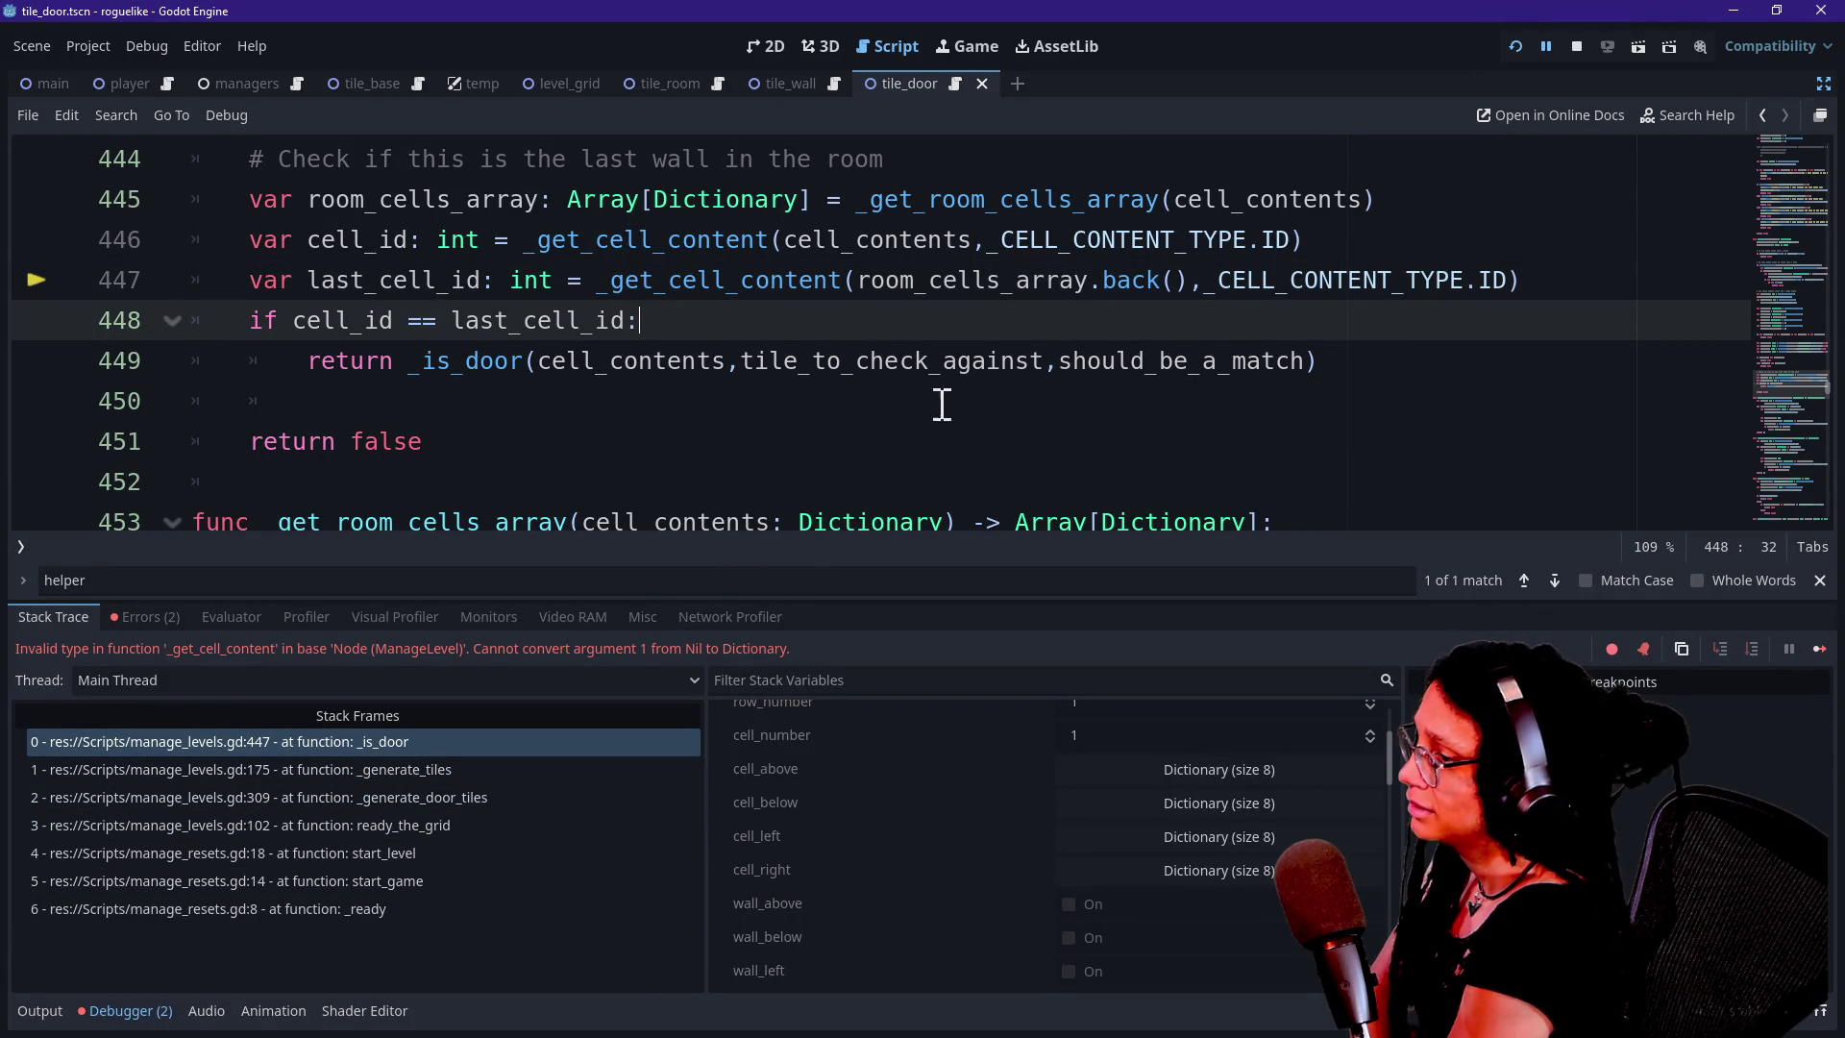
pyautogui.click(1448, 236)
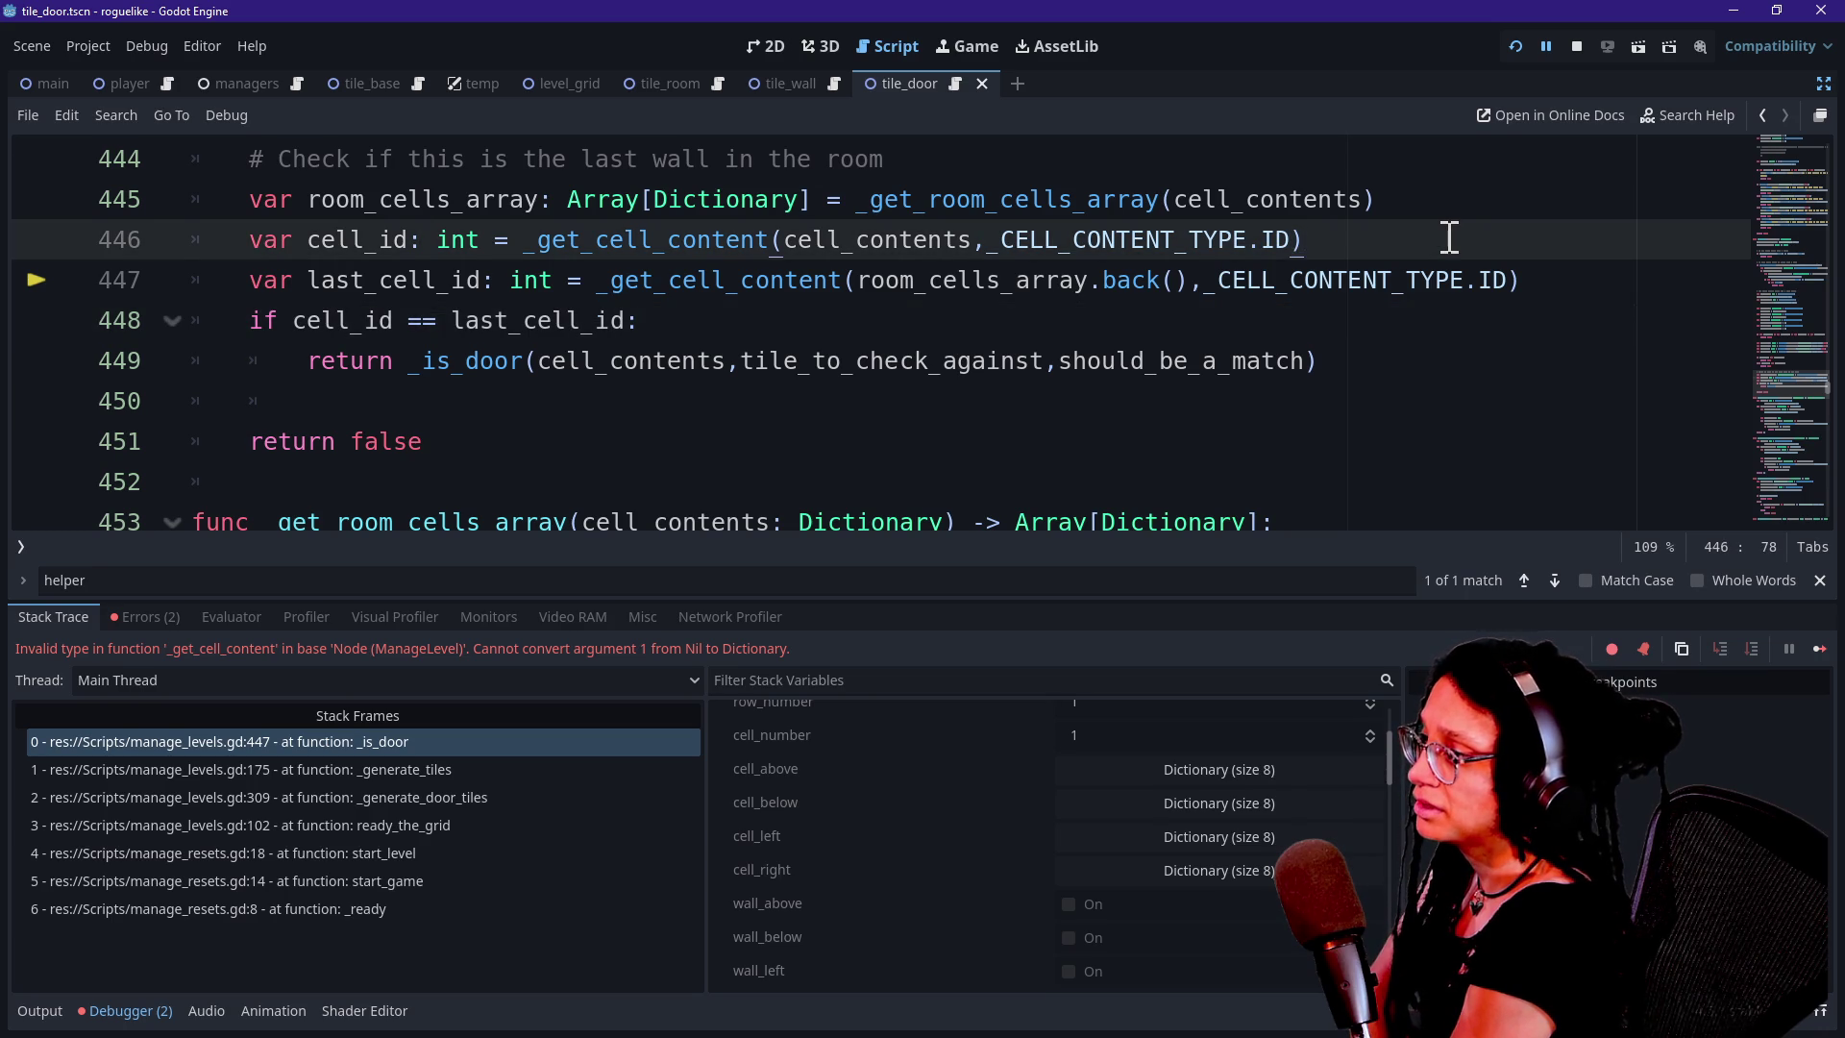
pyautogui.press('Return')
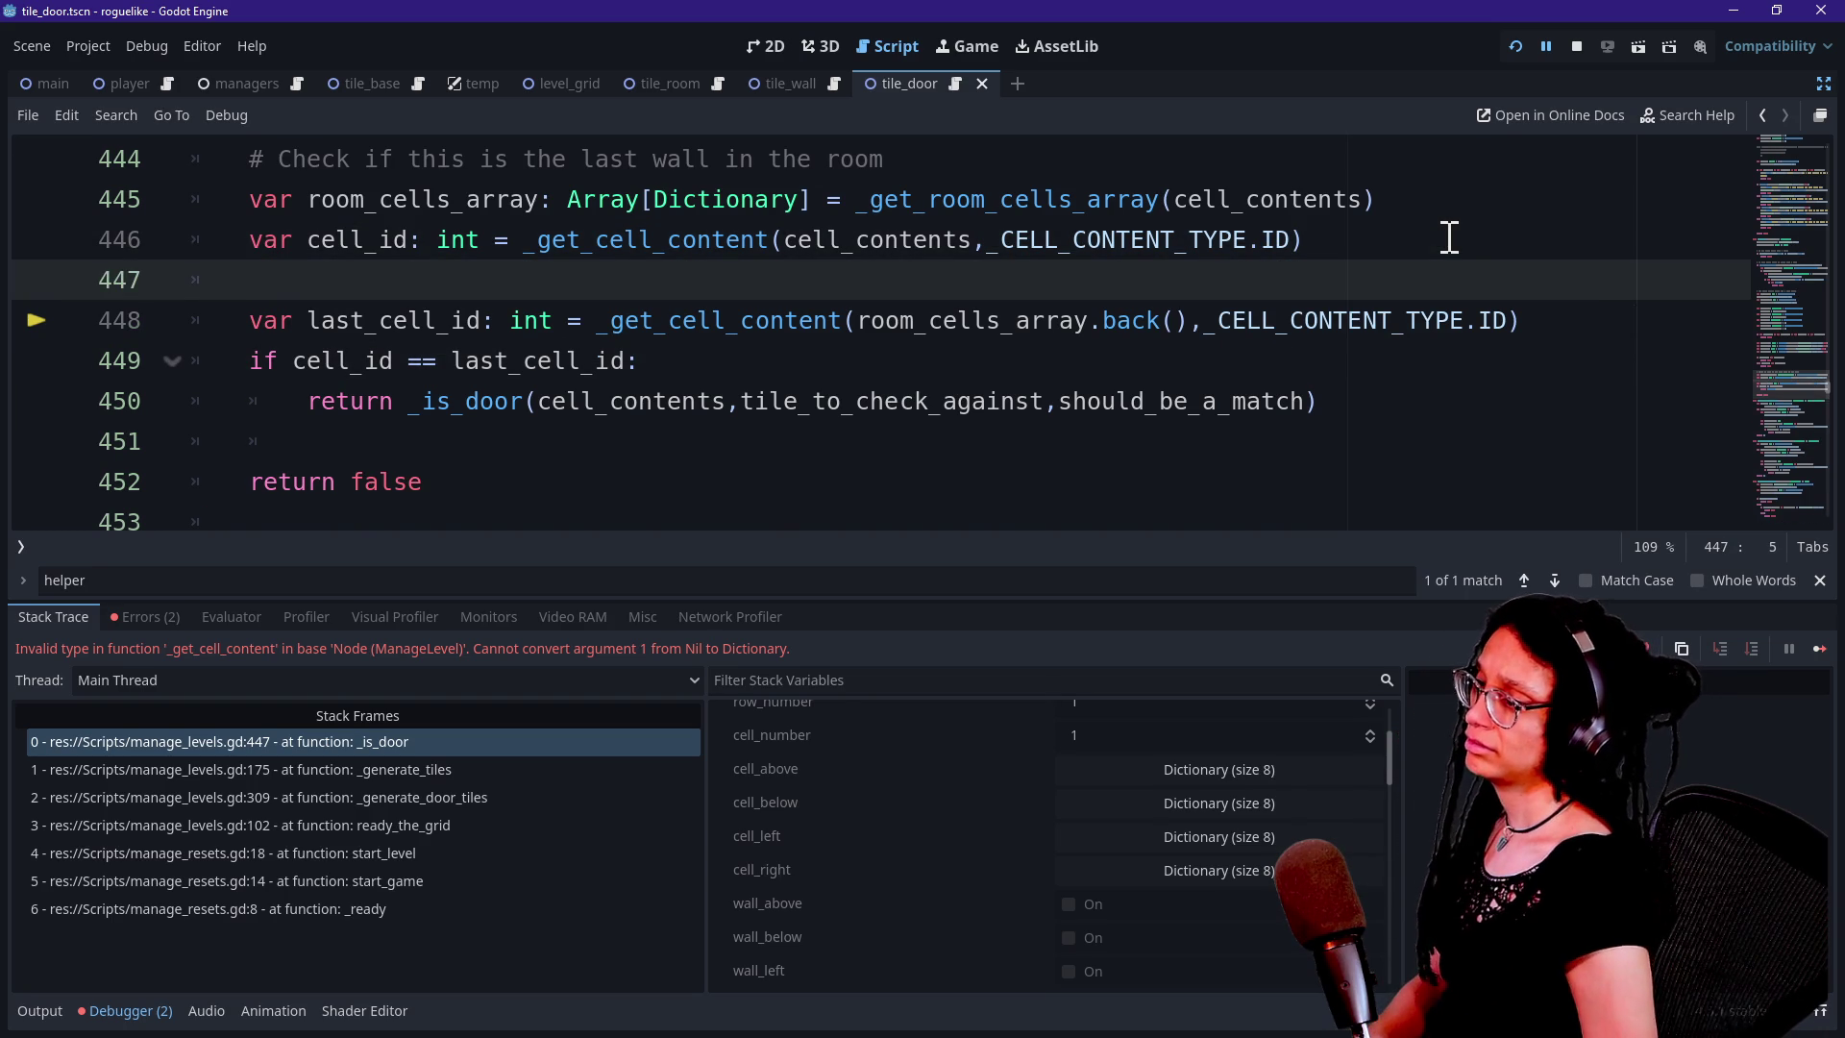
pyautogui.write('las')
pyautogui.press('BackSpace')
pyautogui.press('BackSpace')
pyautogui.press('BackSpace')
pyautogui.write('var last_room_cell_c')
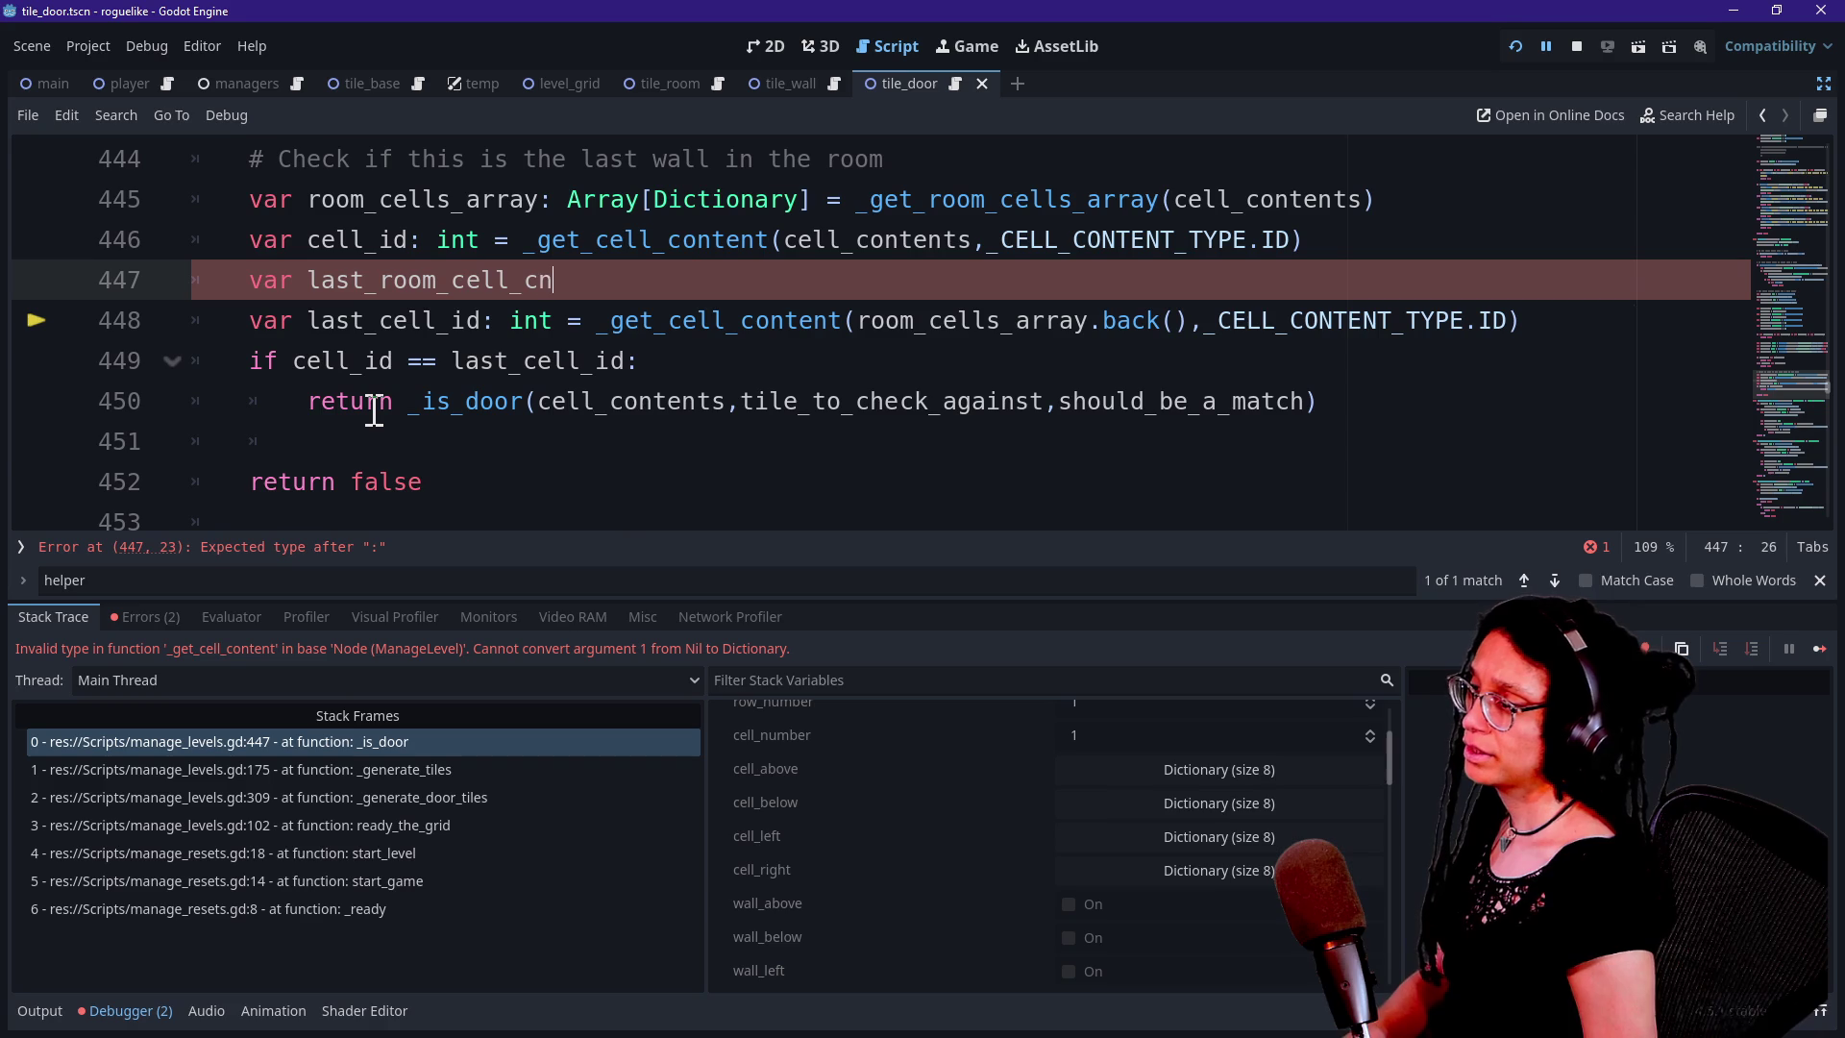
pyautogui.write('ntentas:')
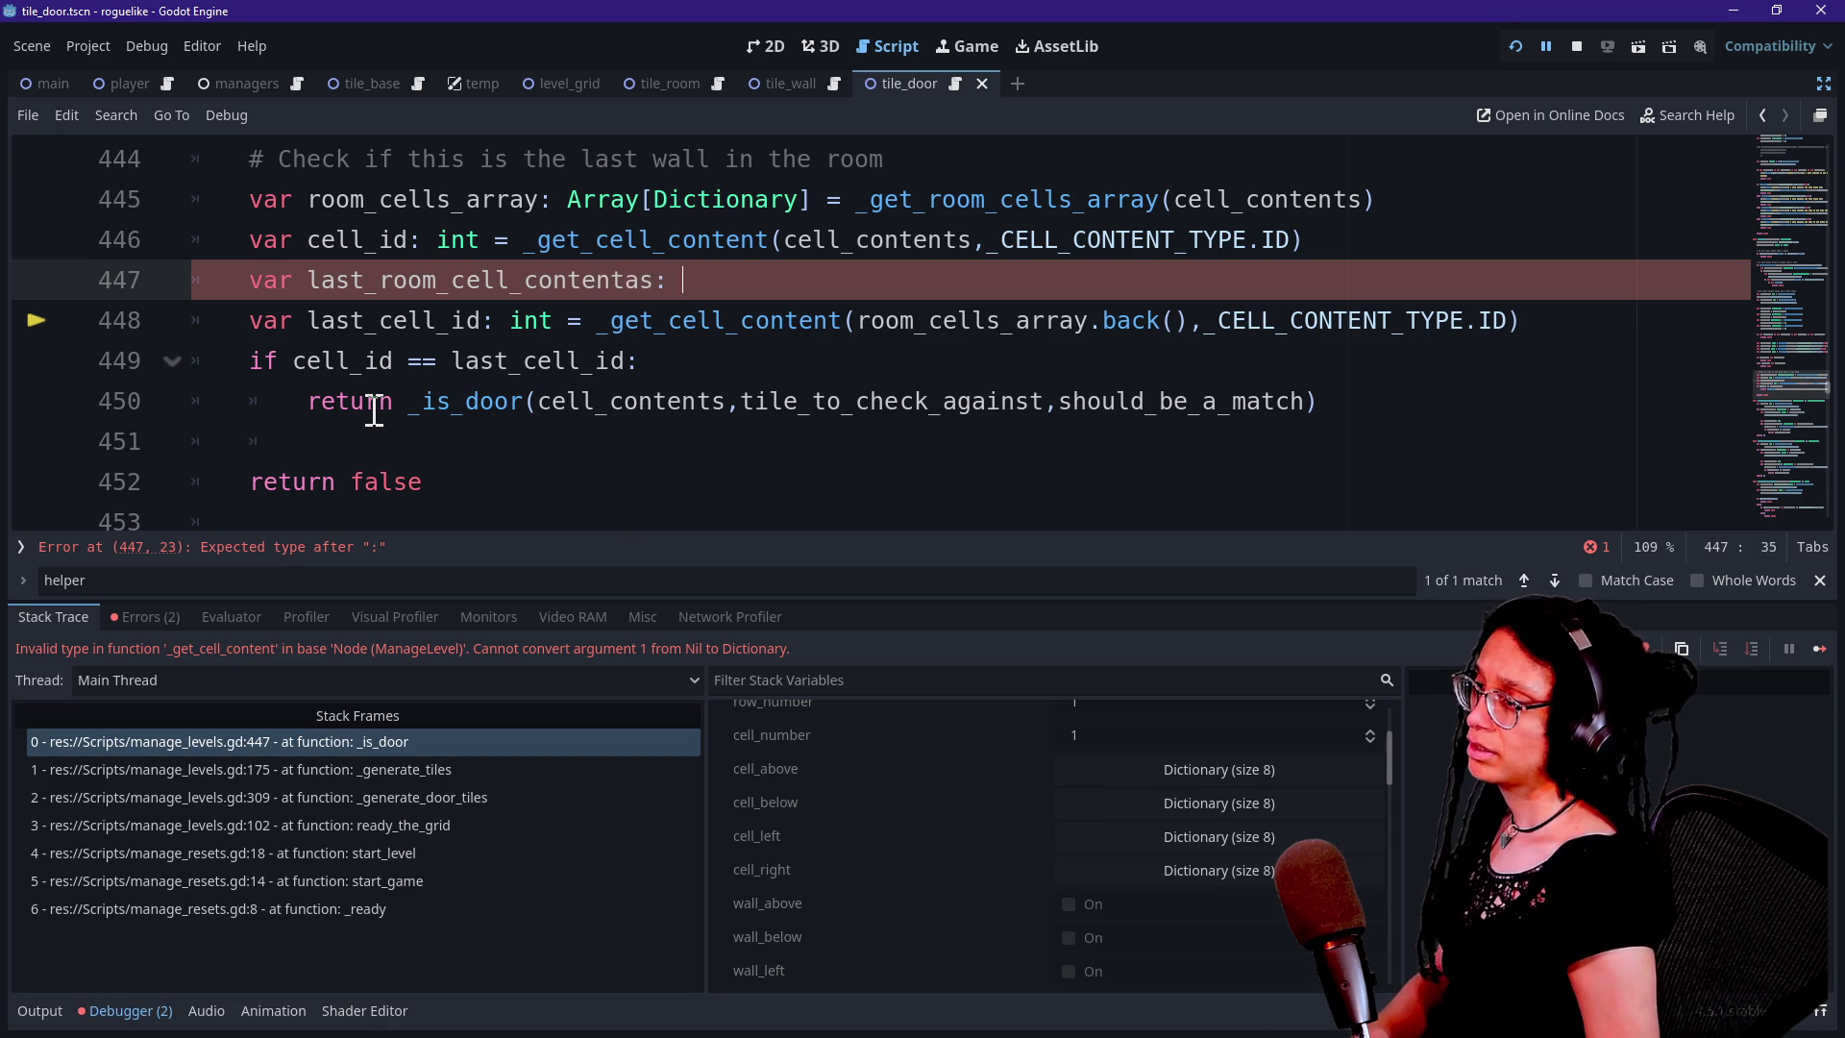
pyautogui.write('A')
pyautogui.press('BackSpace')
pyautogui.write('Dicrtion')
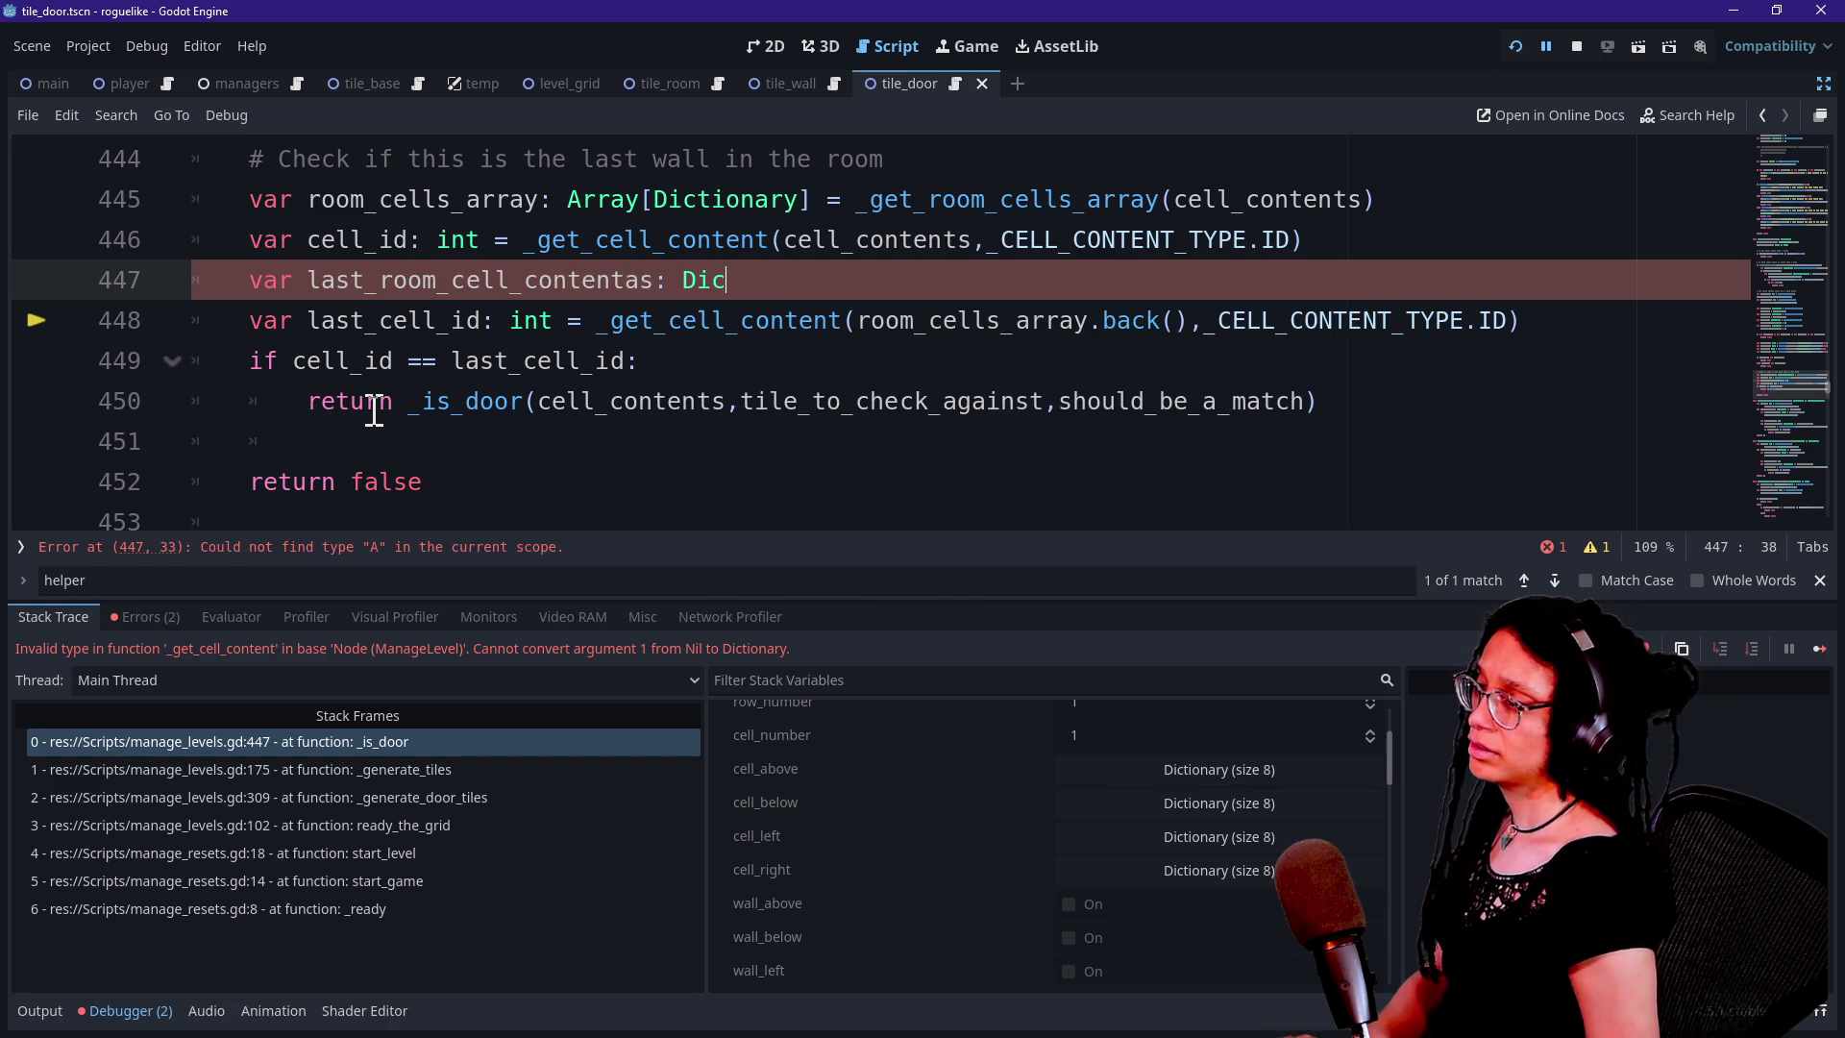
pyautogui.press('BackSpace')
pyautogui.press('BackSpace')
pyautogui.press('BackSpace')
pyautogui.write('tinary')
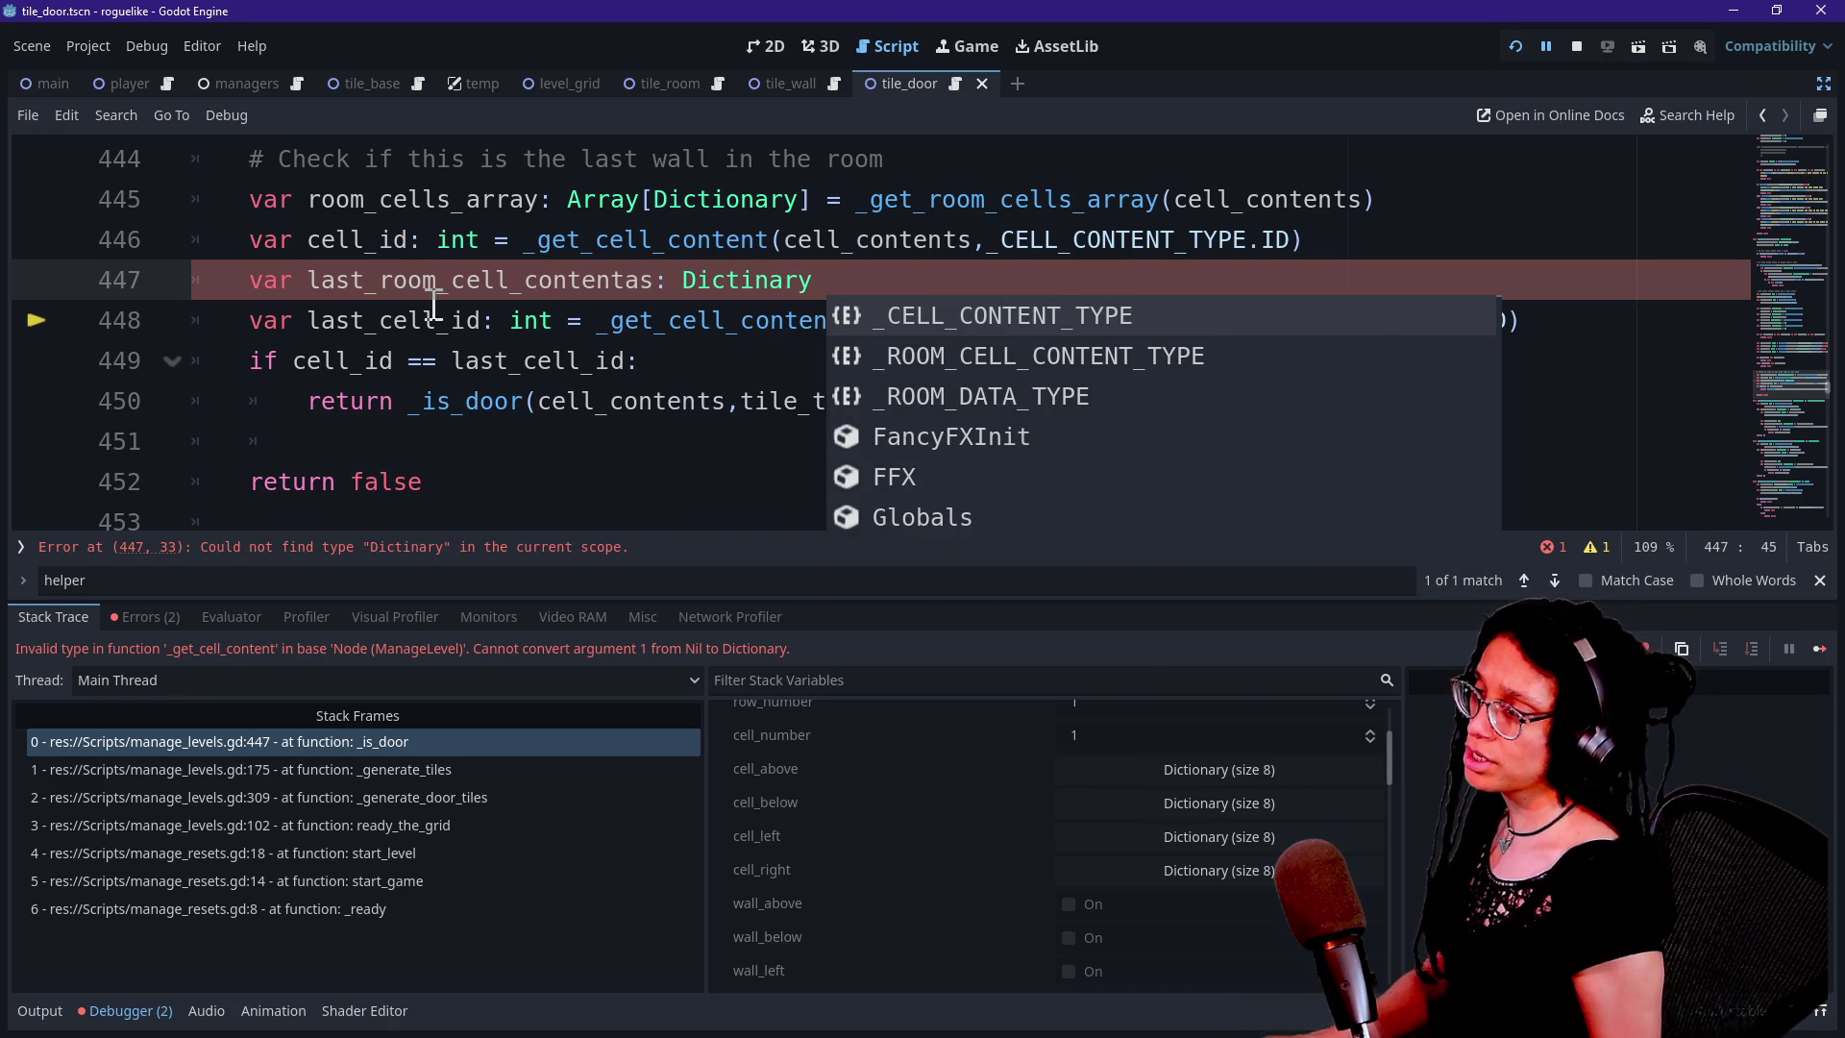
# Step: Correct the misspelled 'contents' and 'Dictionary' in the new line 447 declaration
pyautogui.click(651, 279)
pyautogui.press('BackSpace')
pyautogui.press('BackSpace')
pyautogui.write('s')
pyautogui.click(893, 279)
pyautogui.press('BackSpace')
pyautogui.press('BackSpace')
pyautogui.write('onary')
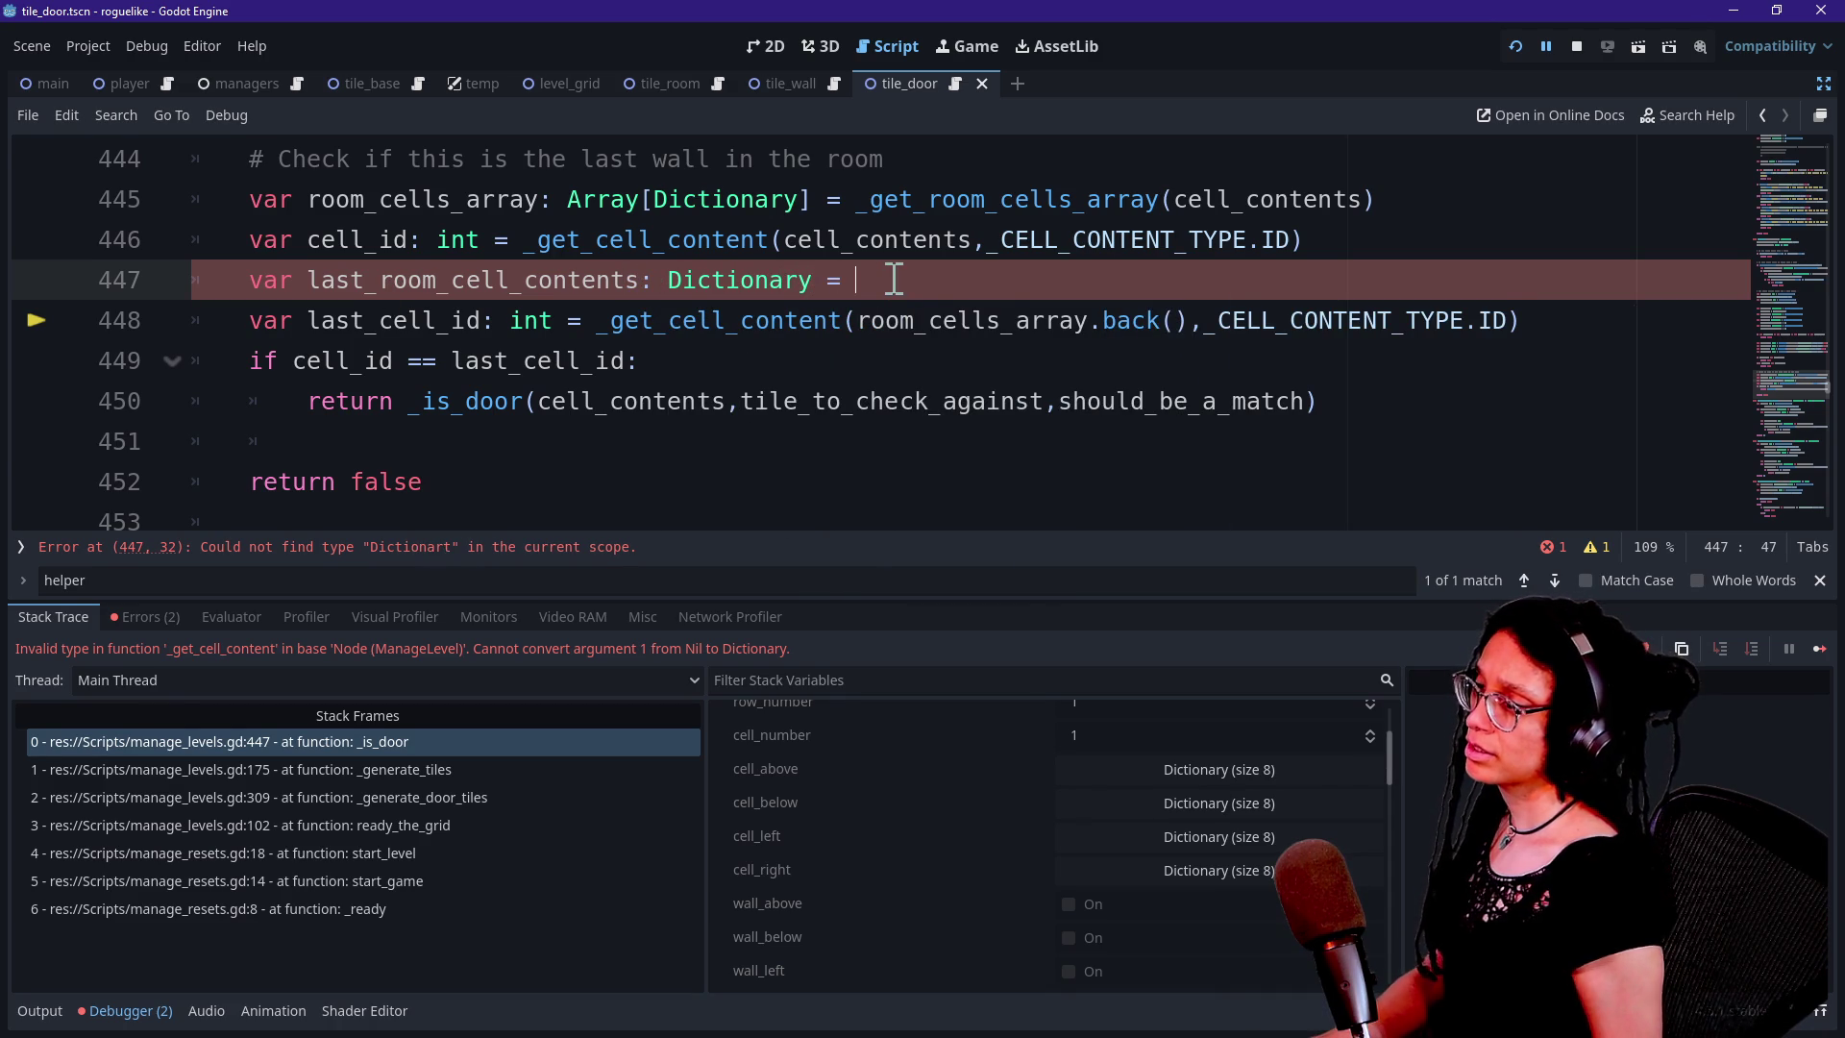
pyautogui.click(263, 320)
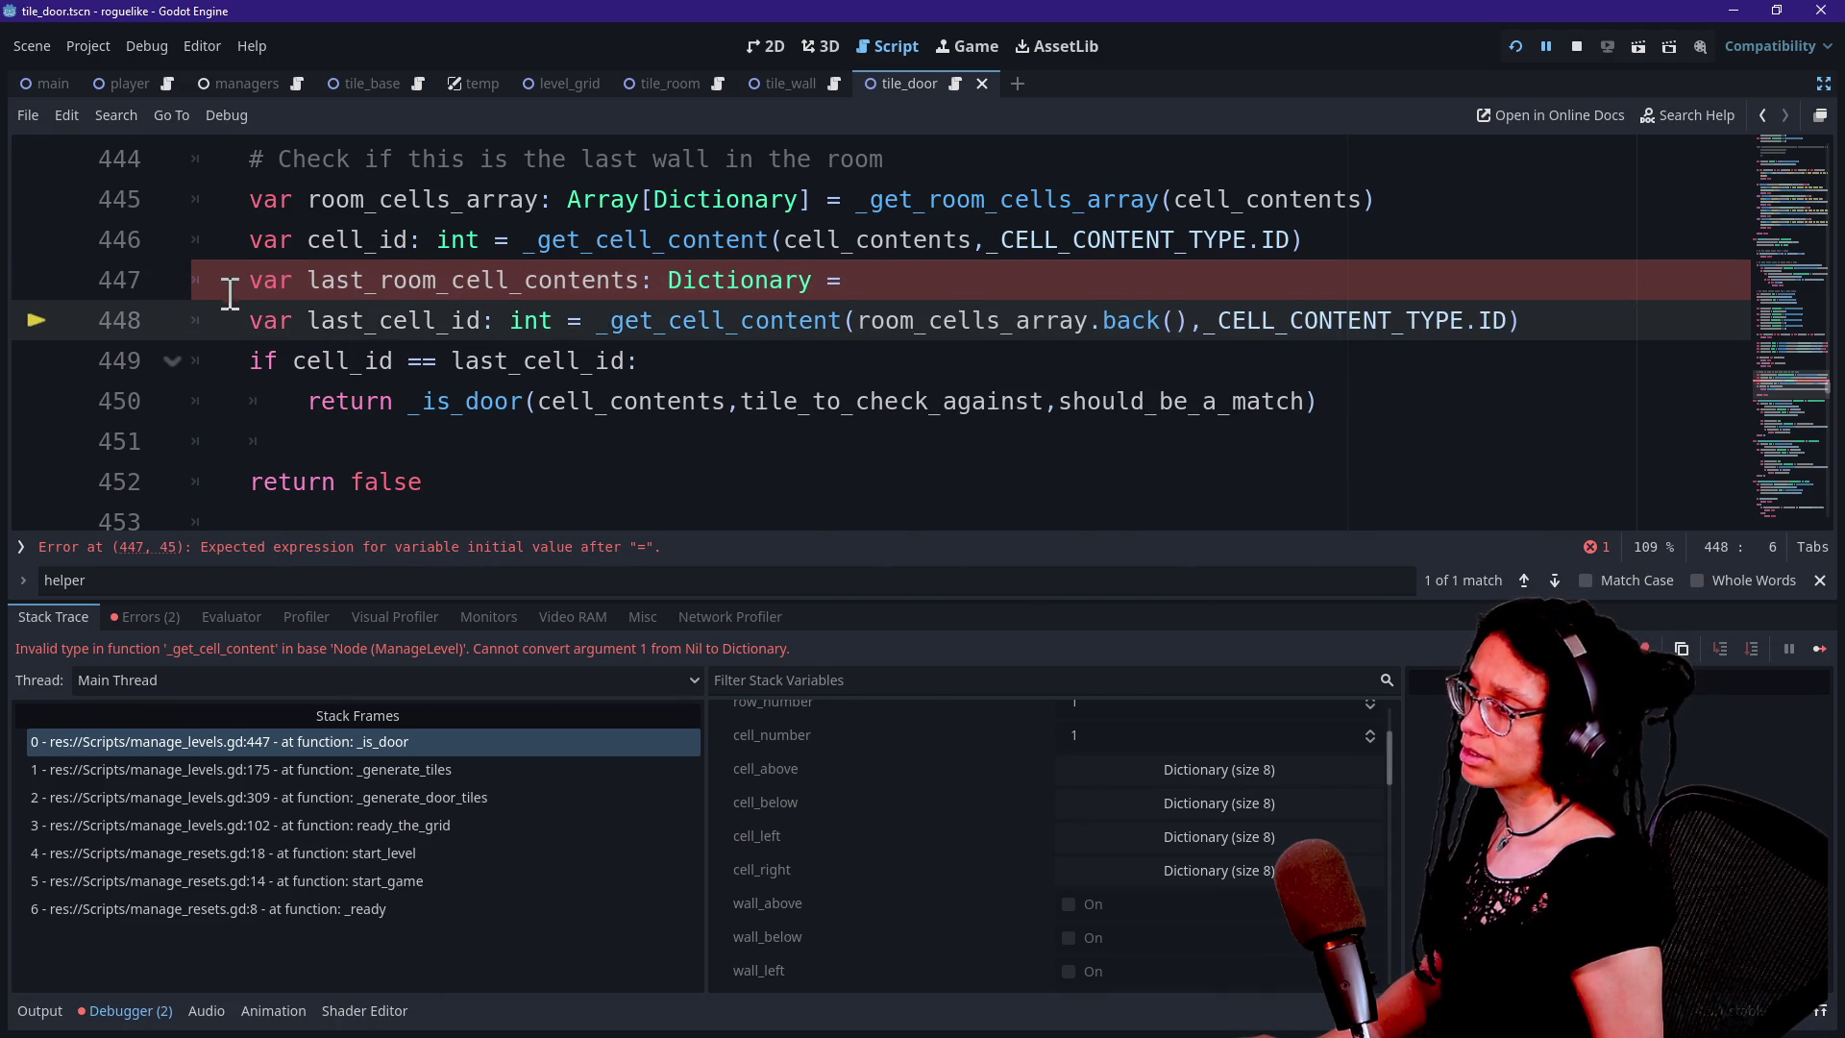
pyautogui.moveTo(862, 320)
pyautogui.mouseDown()
pyautogui.moveTo(1249, 325)
pyautogui.moveTo(1193, 320)
pyautogui.mouseUp()
pyautogui.click(1193, 320)
pyautogui.hotkey('shift', 'Left')
pyautogui.hotkey('shift', 'Left')
pyautogui.hotkey('shift', 'Left')
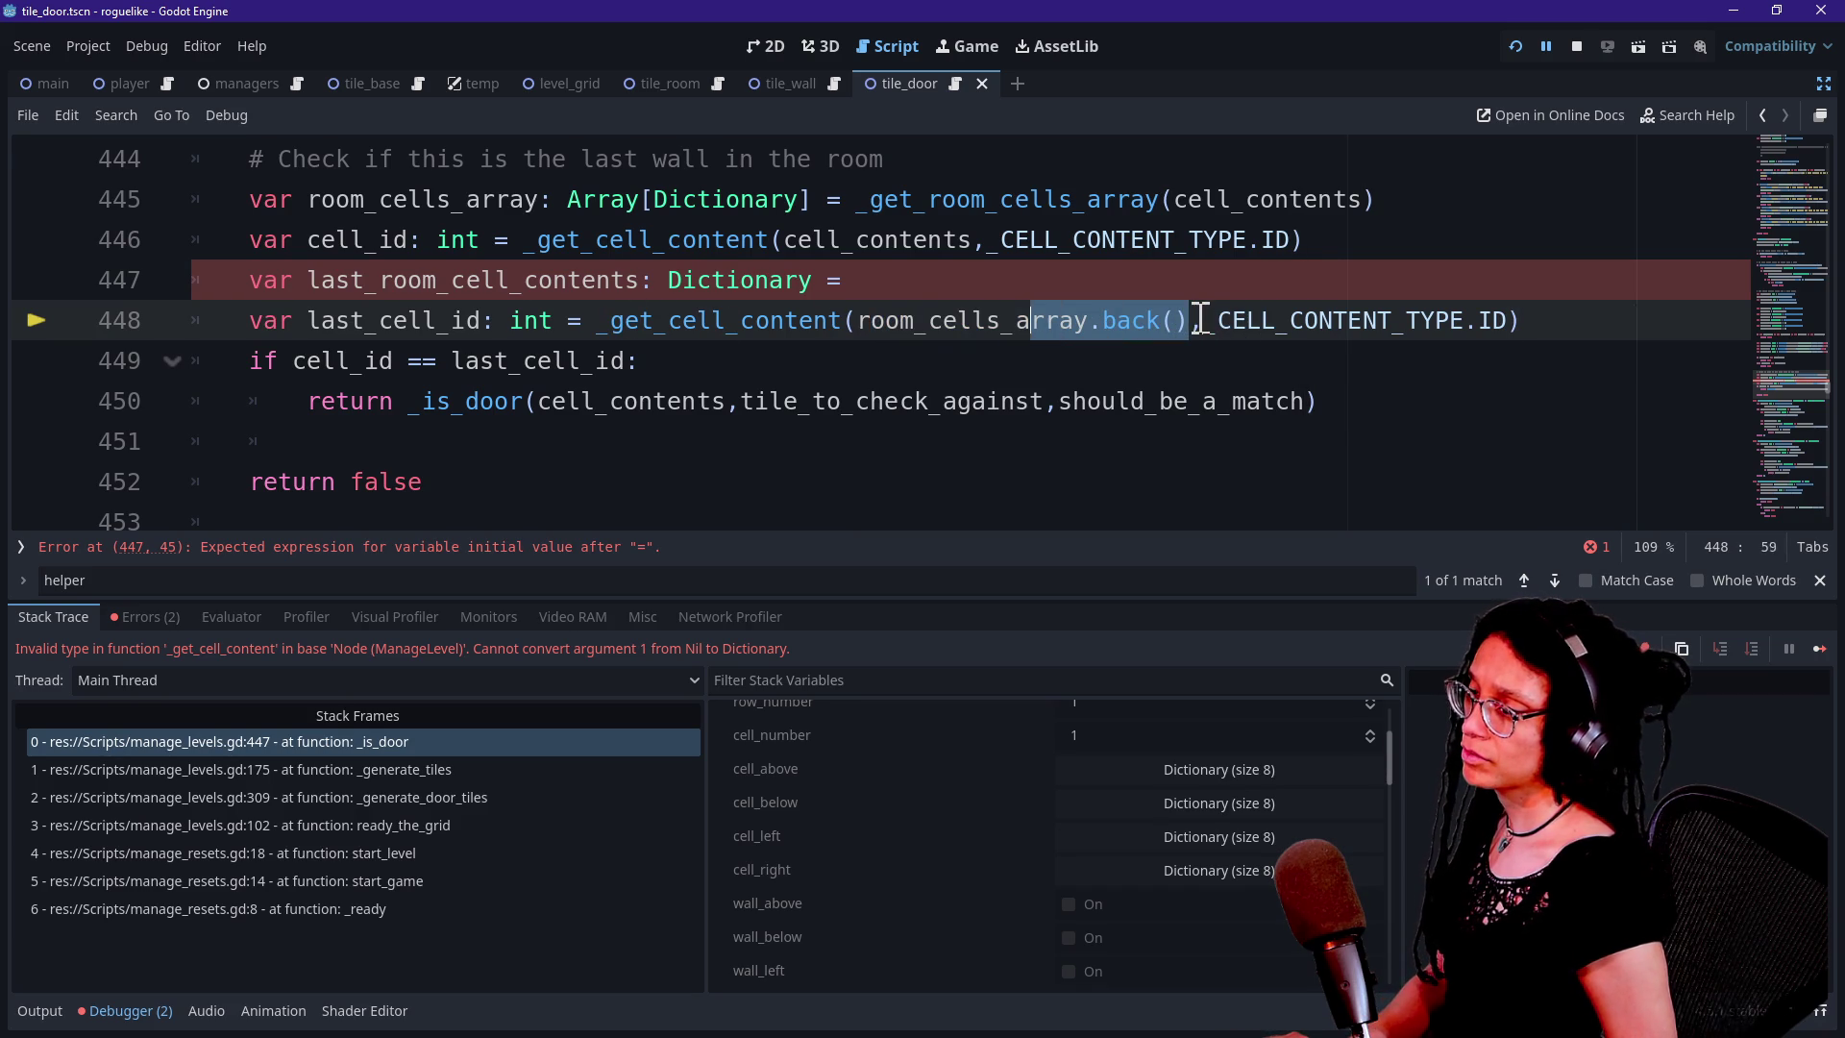
pyautogui.hotkey('shift', 'Left')
pyautogui.hotkey('shift', 'Left')
pyautogui.hotkey('shift', 'Left')
pyautogui.hotkey('ctrl', 'x')
pyautogui.click(1148, 269)
pyautogui.hotkey('ctrl', 'v')
pyautogui.click(855, 322)
pyautogui.click(1257, 286)
pyautogui.press('Return')
pyautogui.write('if ')
pyautogui.write('roo')
pyautogui.press('BackSpace')
pyautogui.press('BackSpace')
pyautogui.press('BackSpace')
pyautogui.write('last')
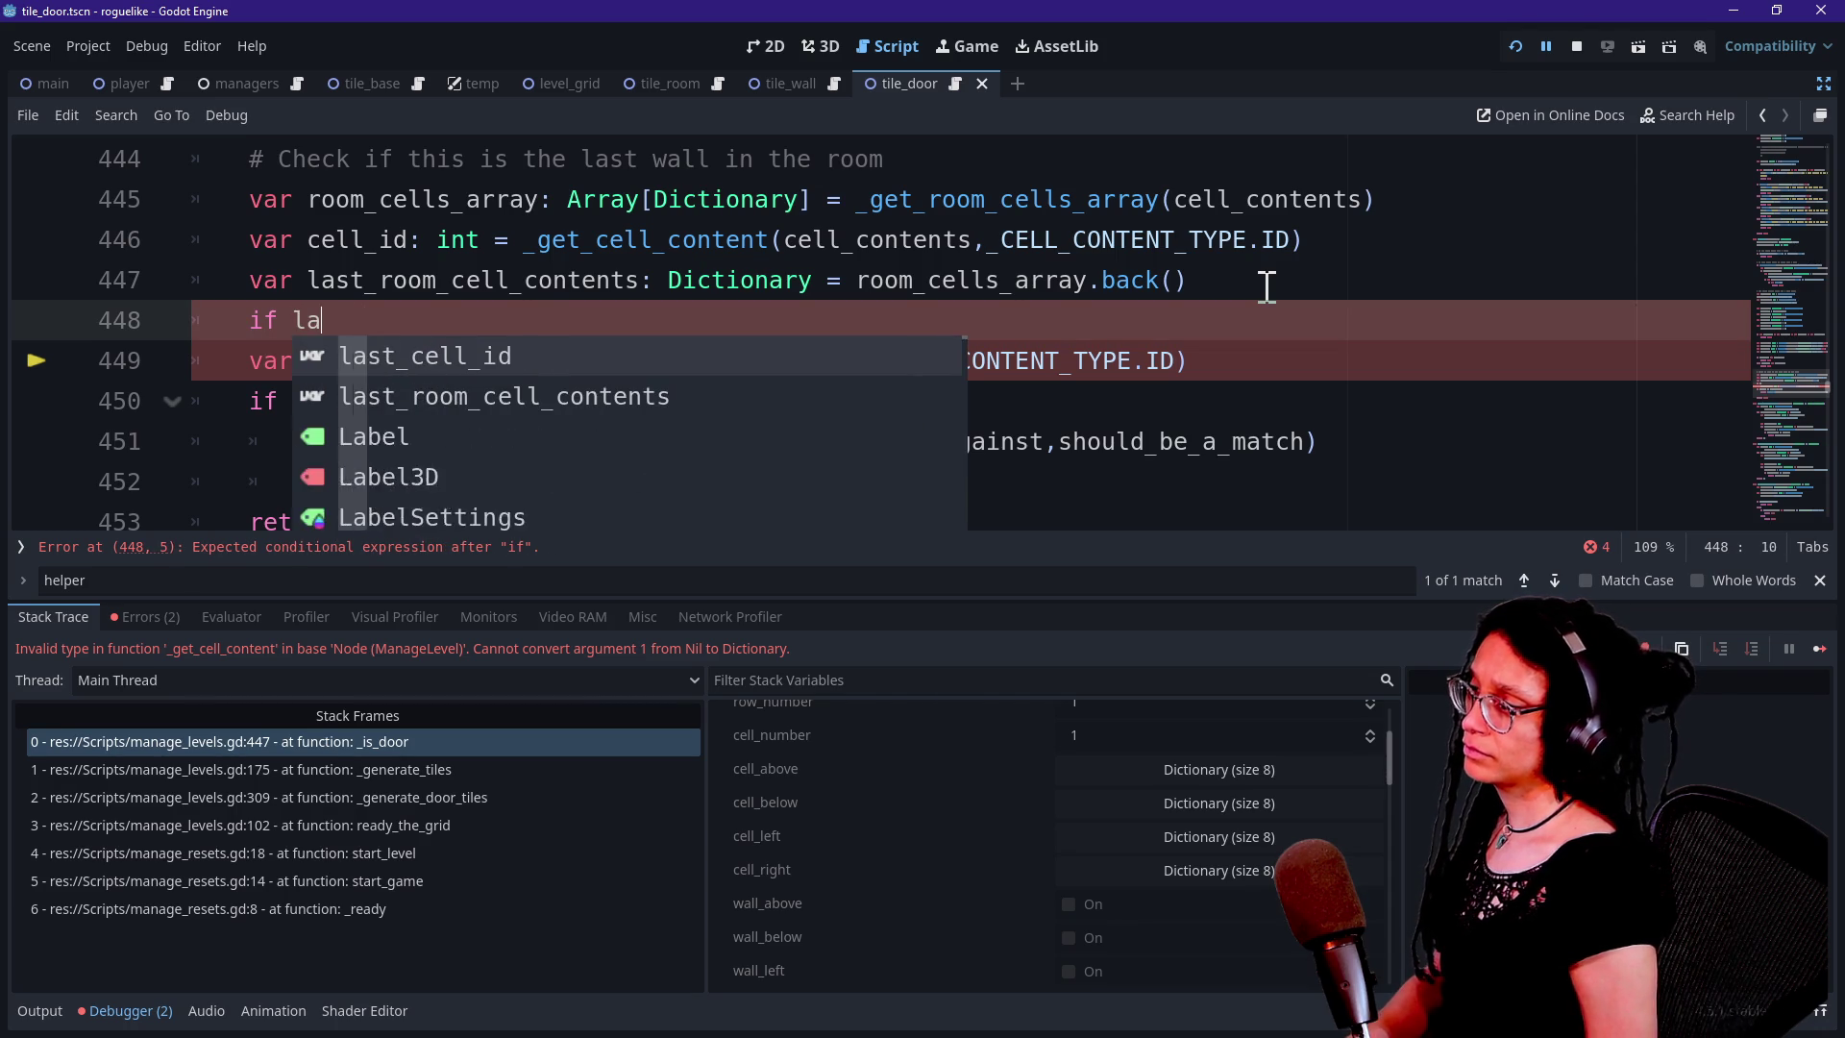
pyautogui.press('Down')
pyautogui.press('Return')
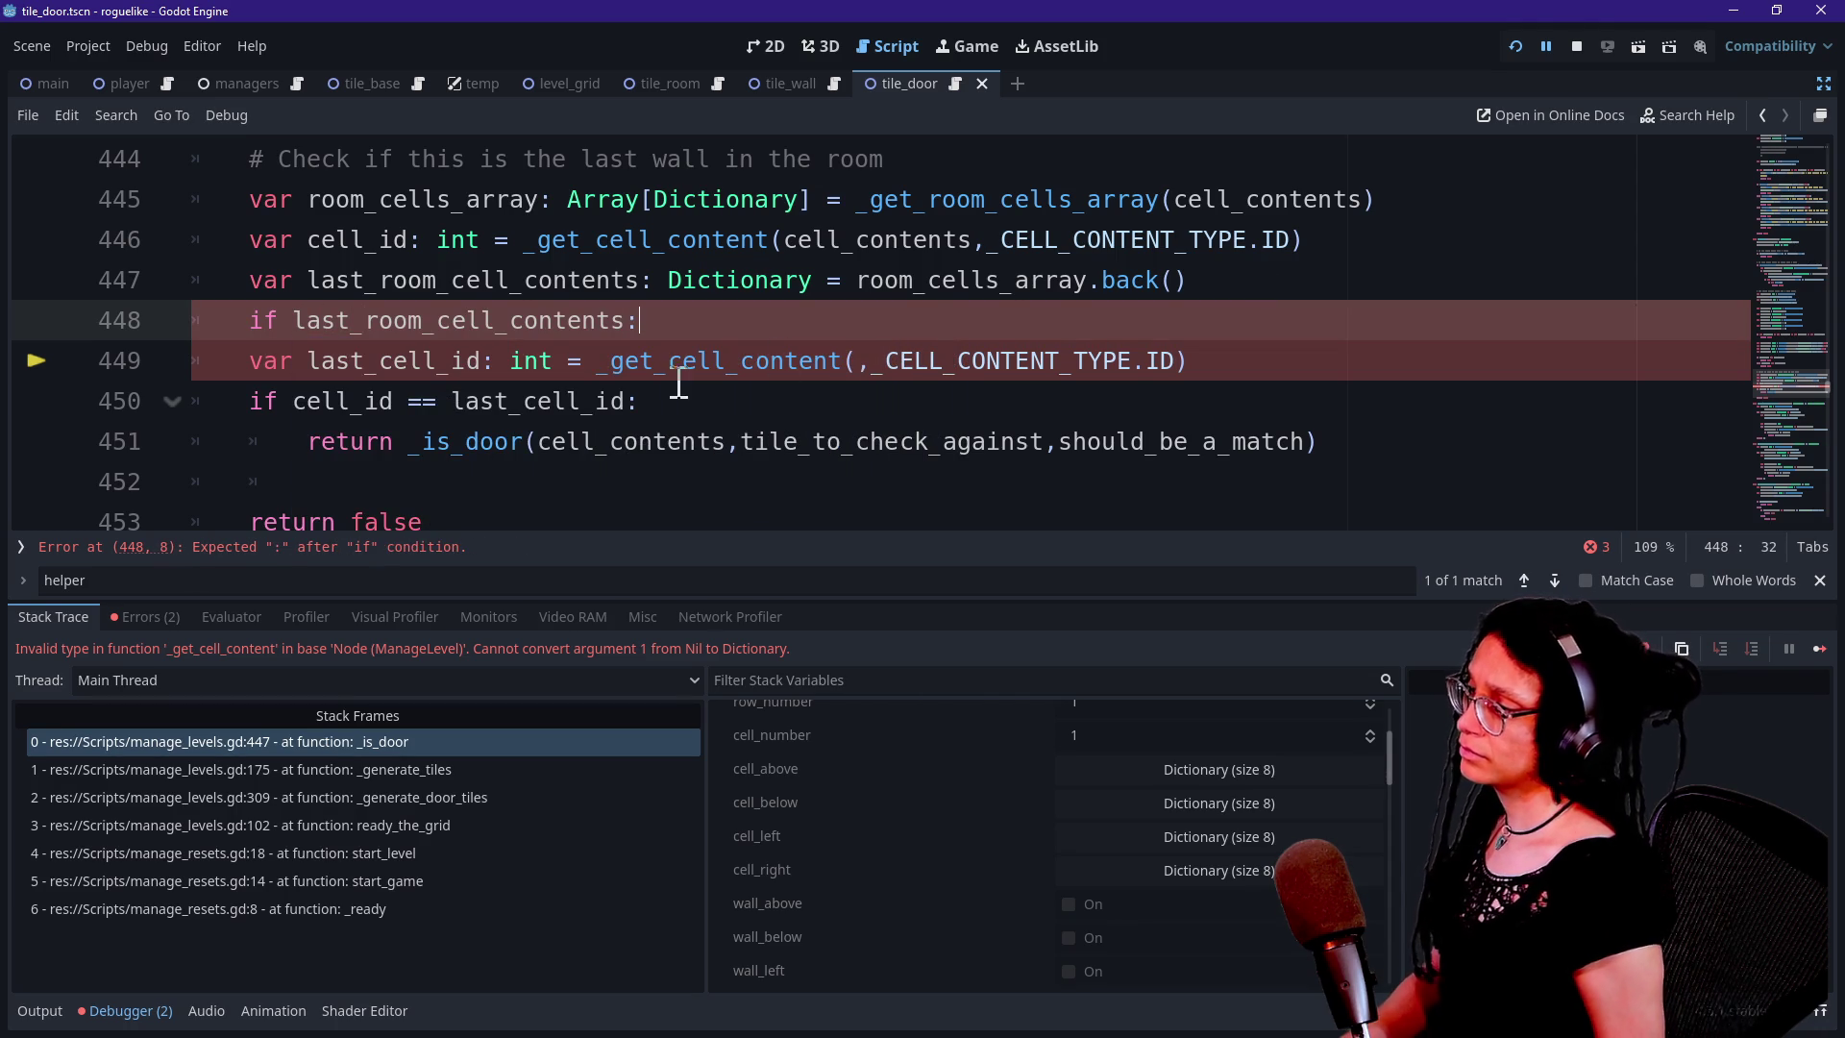
pyautogui.click(243, 361)
pyautogui.press('Tab')
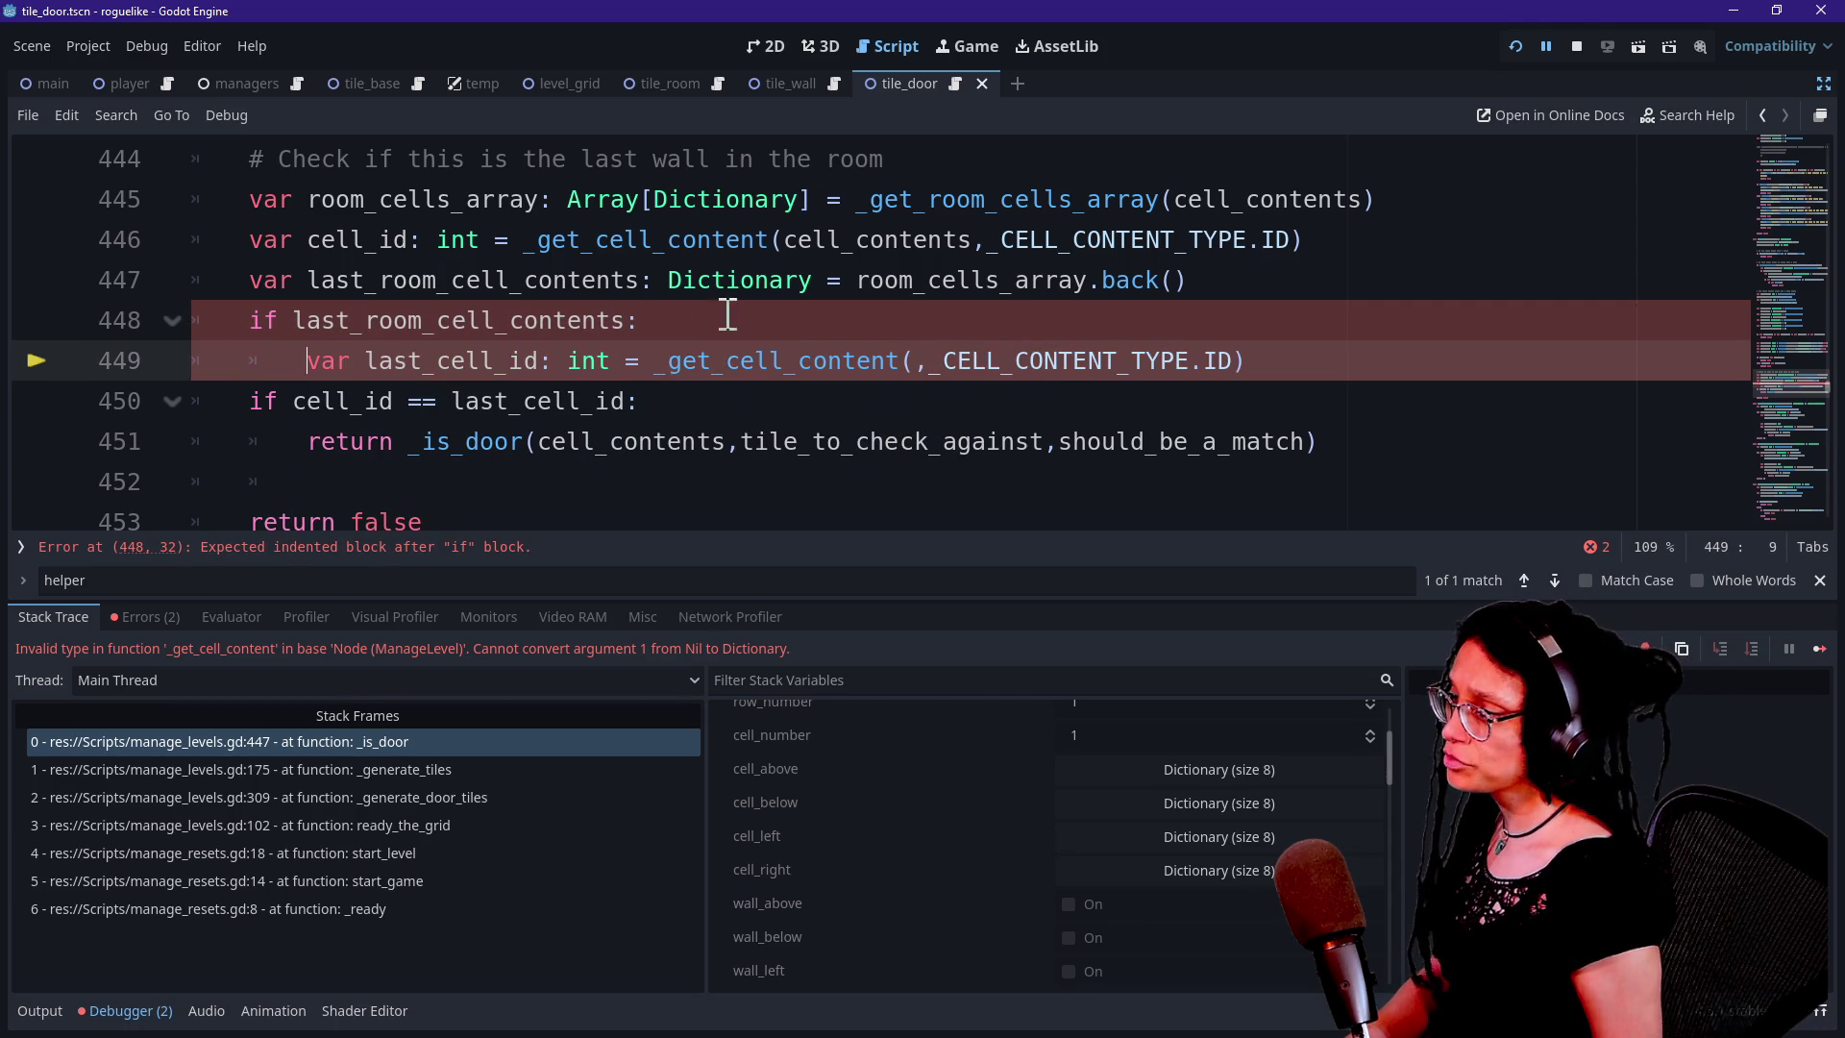
pyautogui.click(913, 361)
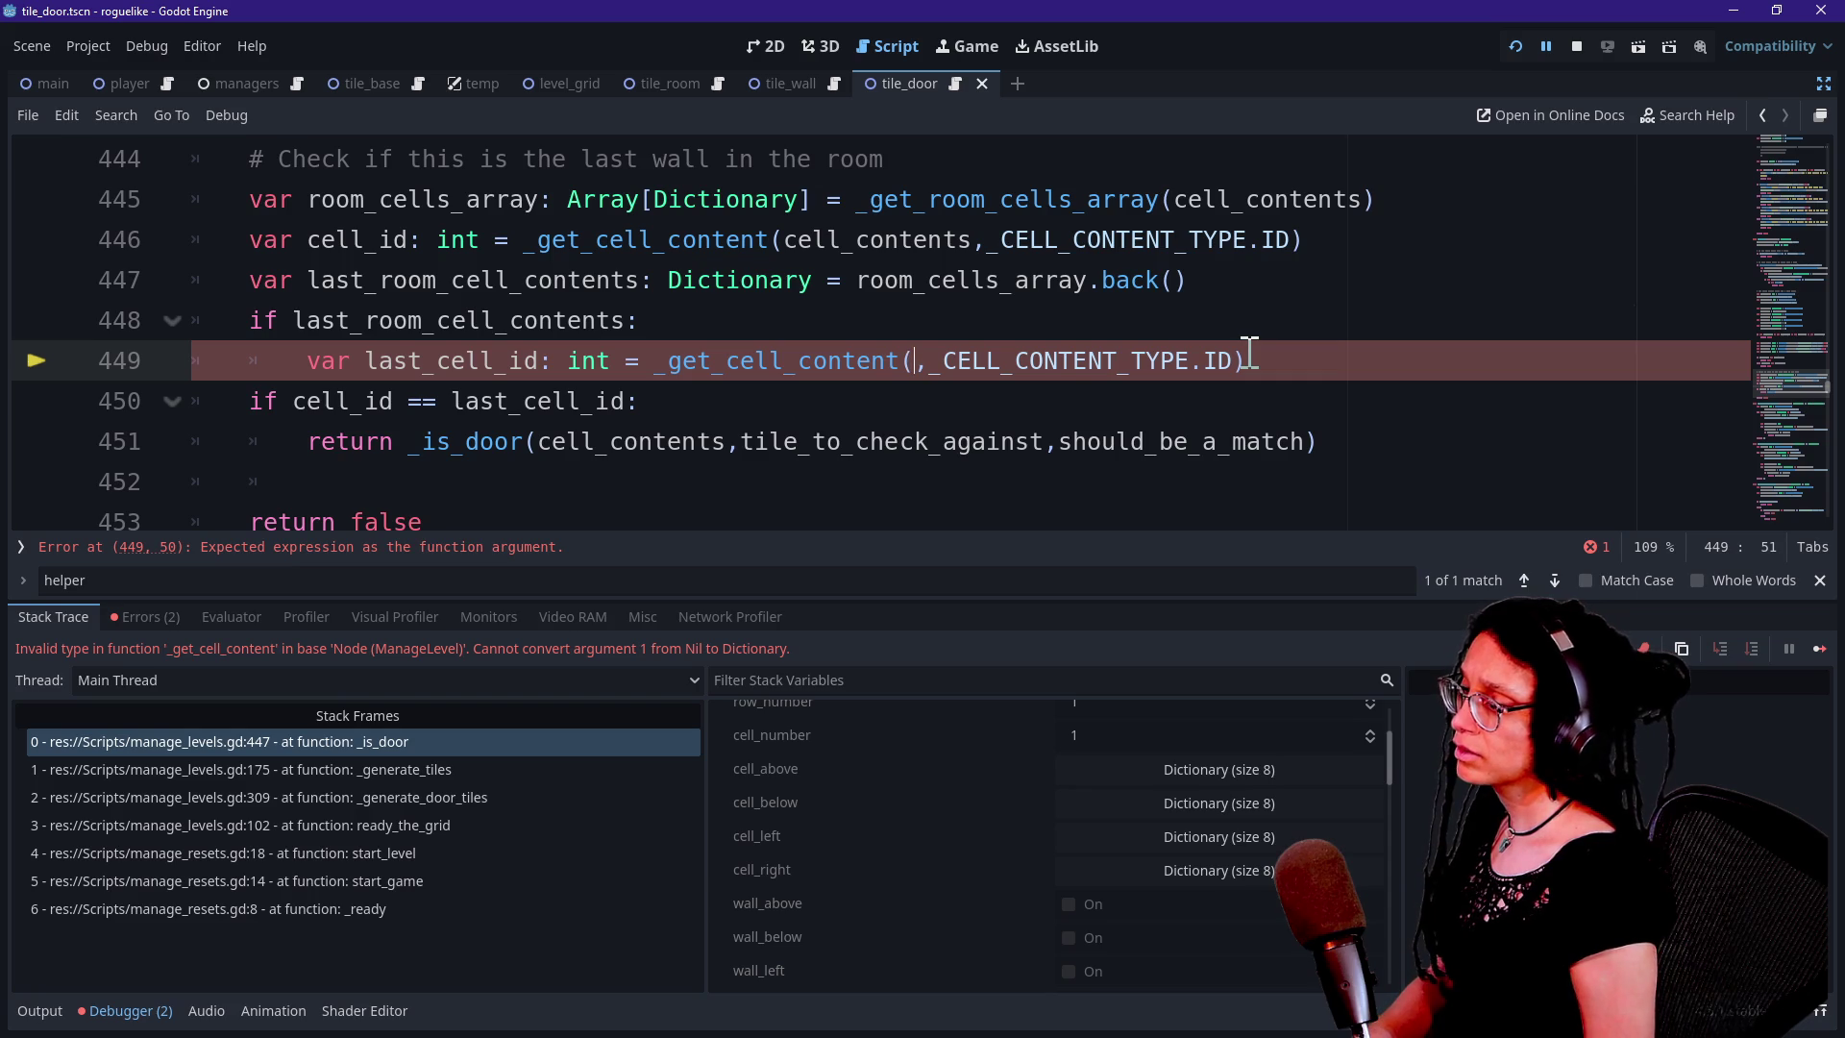
pyautogui.write('room_')
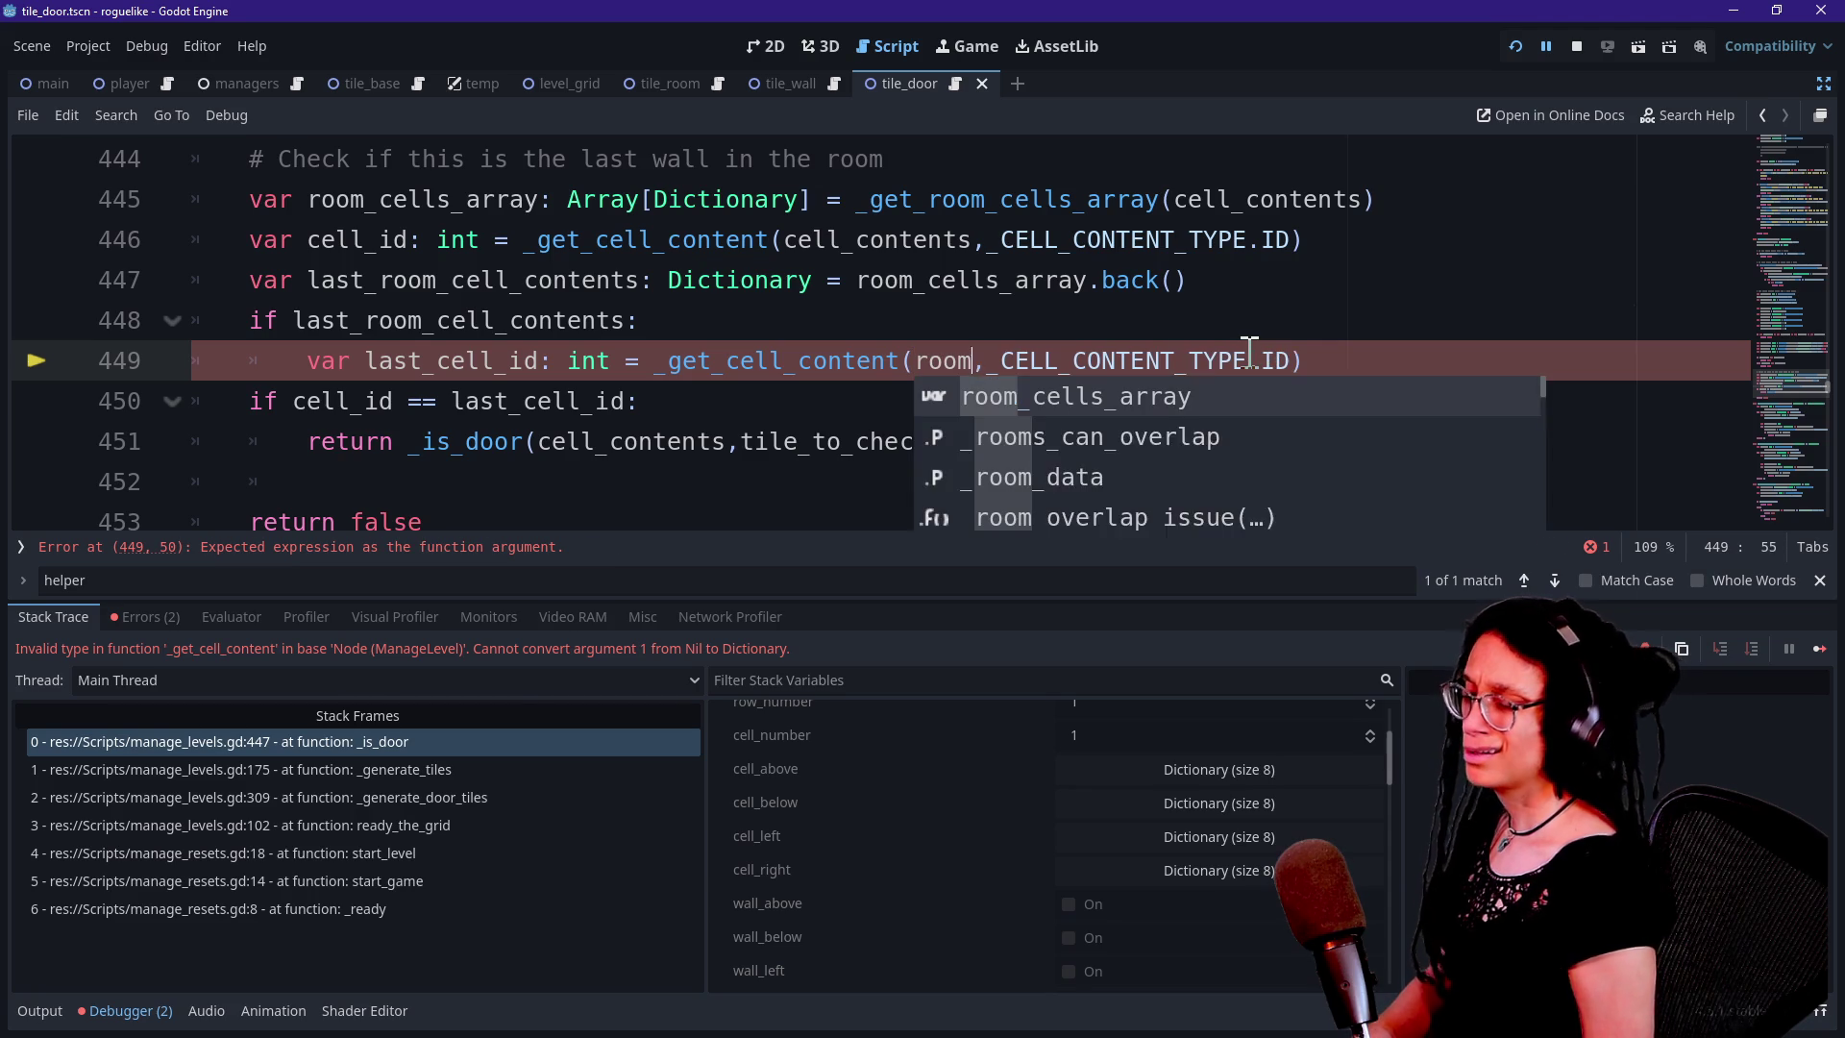
pyautogui.press('BackSpace')
pyautogui.press('BackSpace')
pyautogui.press('BackSpace')
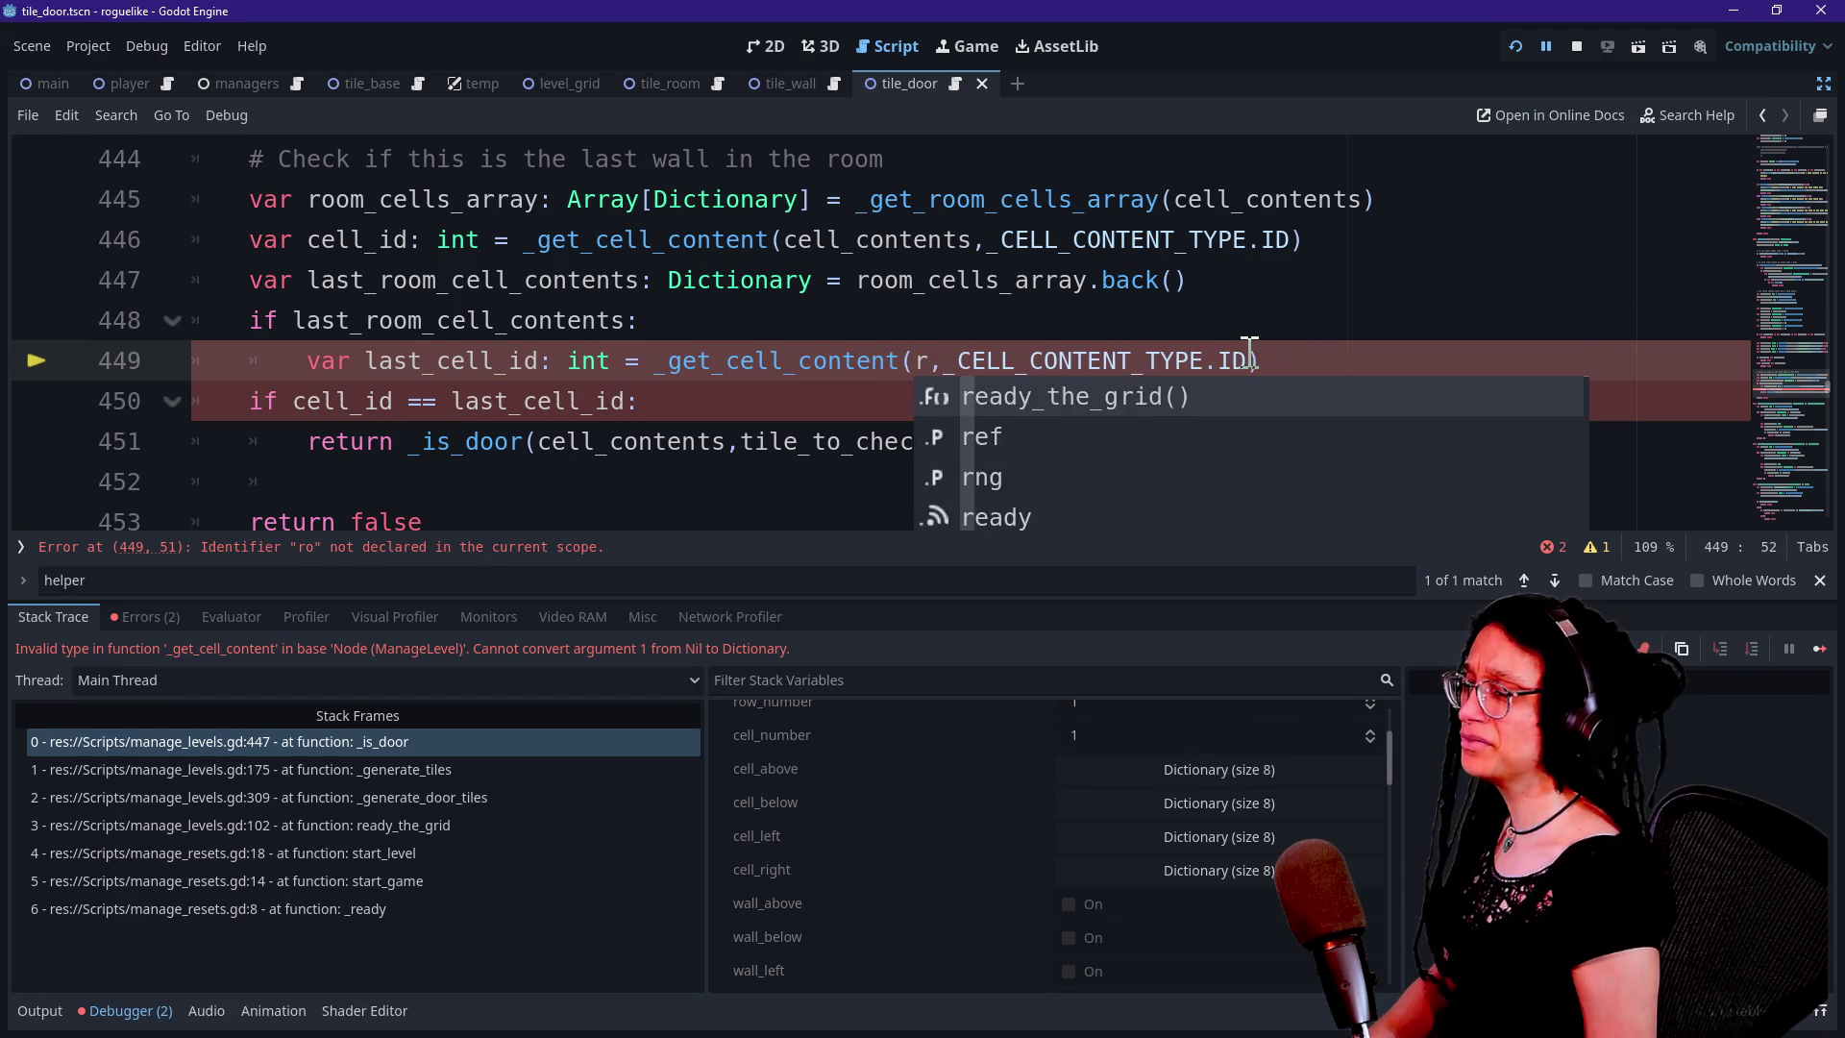
pyautogui.write('last_room_cell_contents')
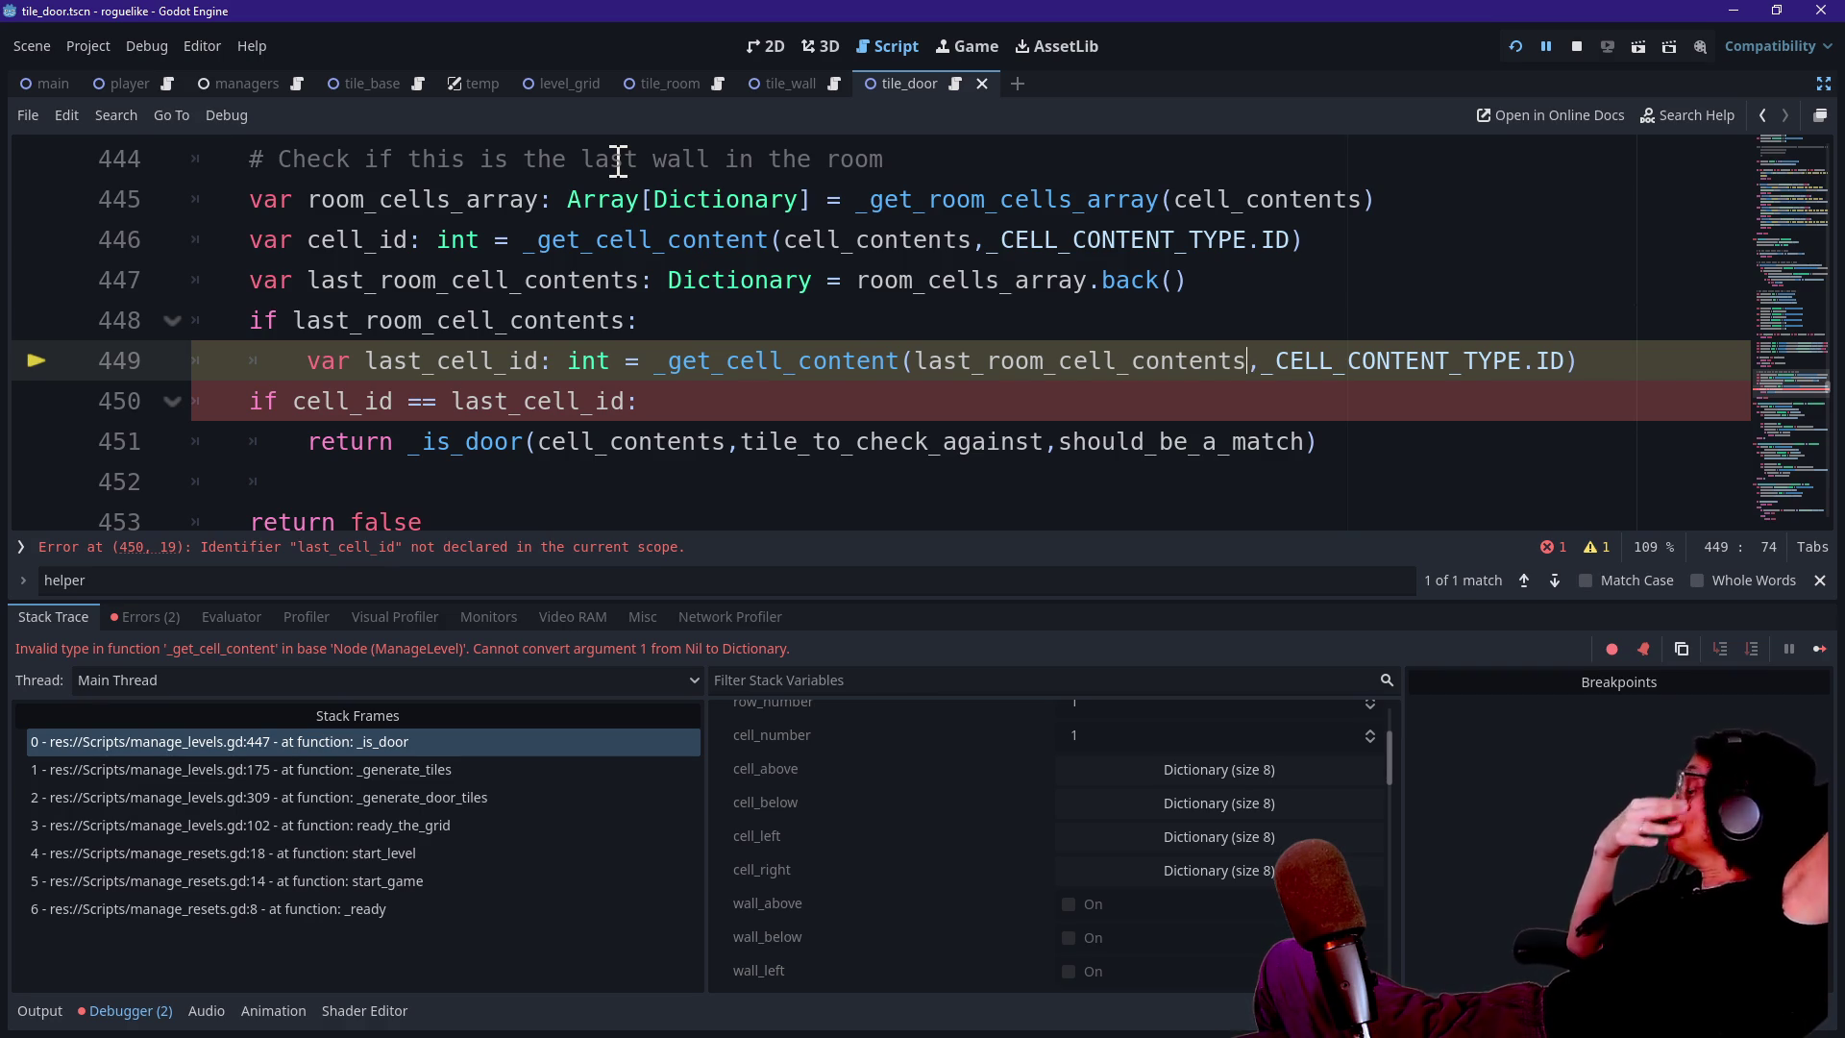
pyautogui.scroll(2, 903, 931)
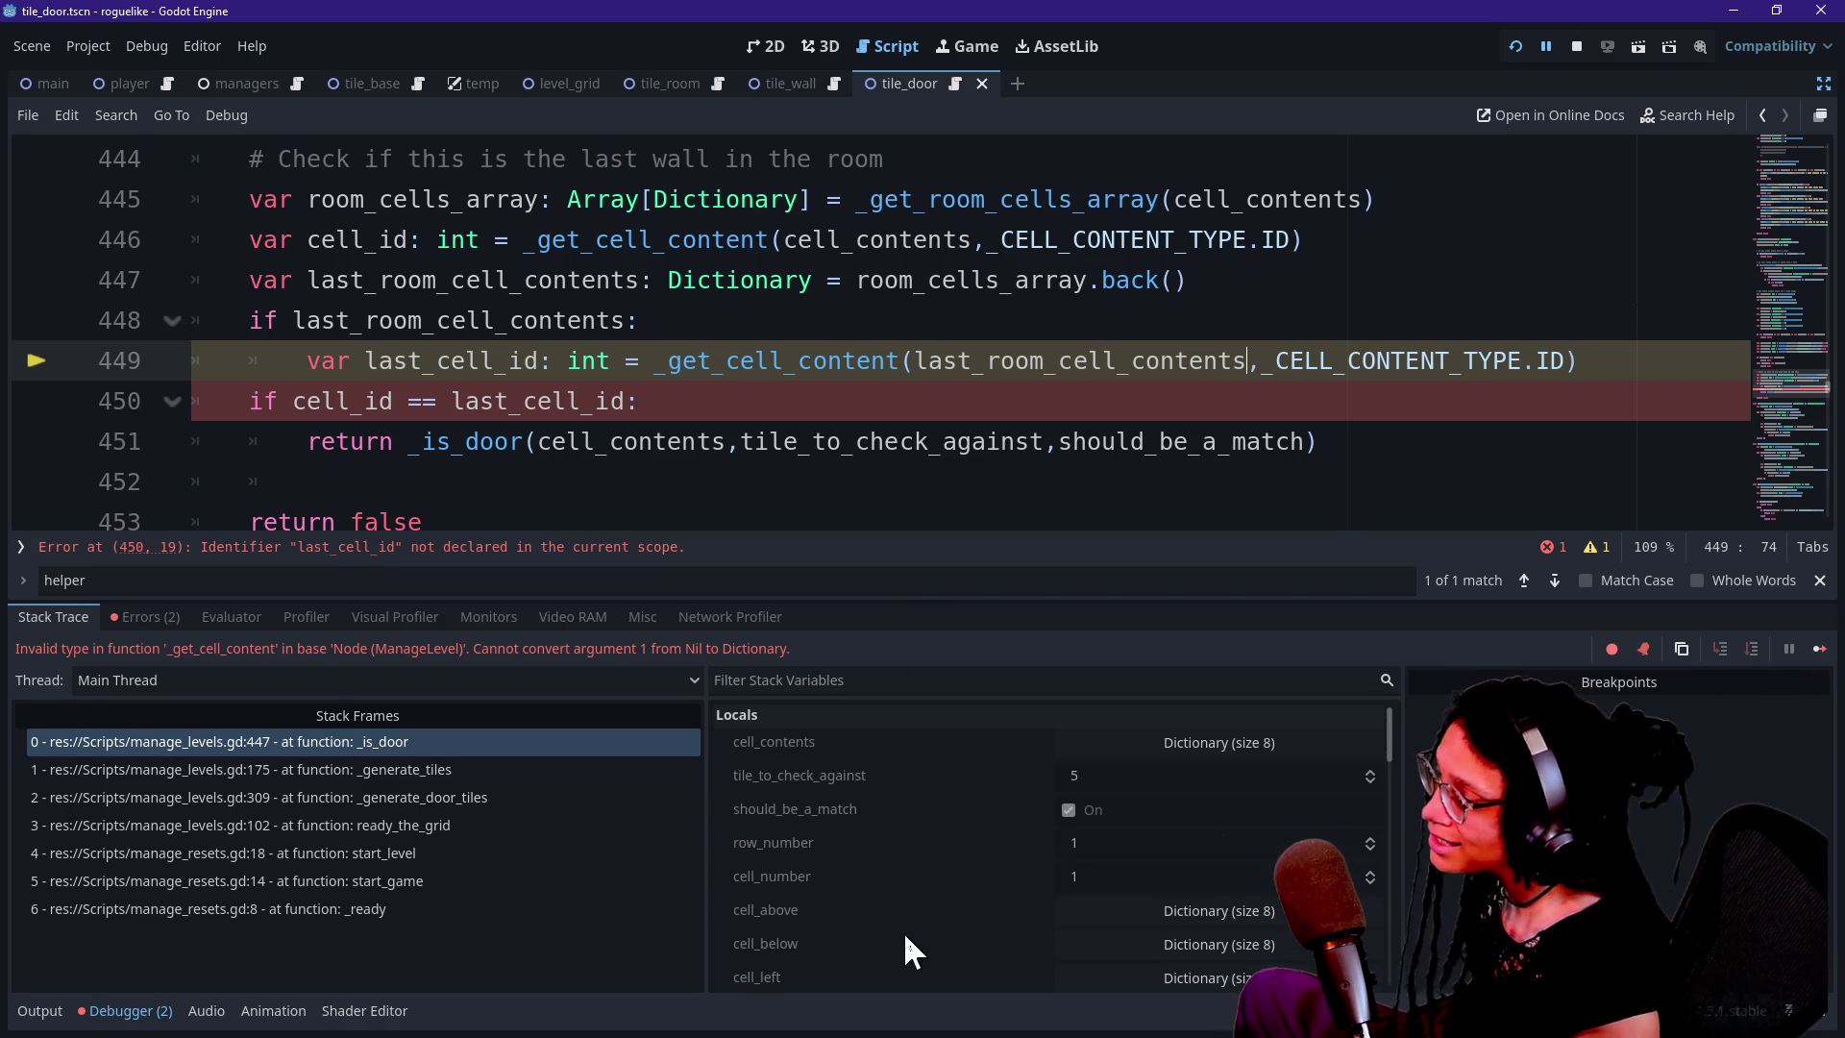
# Step: Expand the size-8 cell_contents Dictionary in the debugger and scroll through its entries
pyautogui.click(1167, 735)
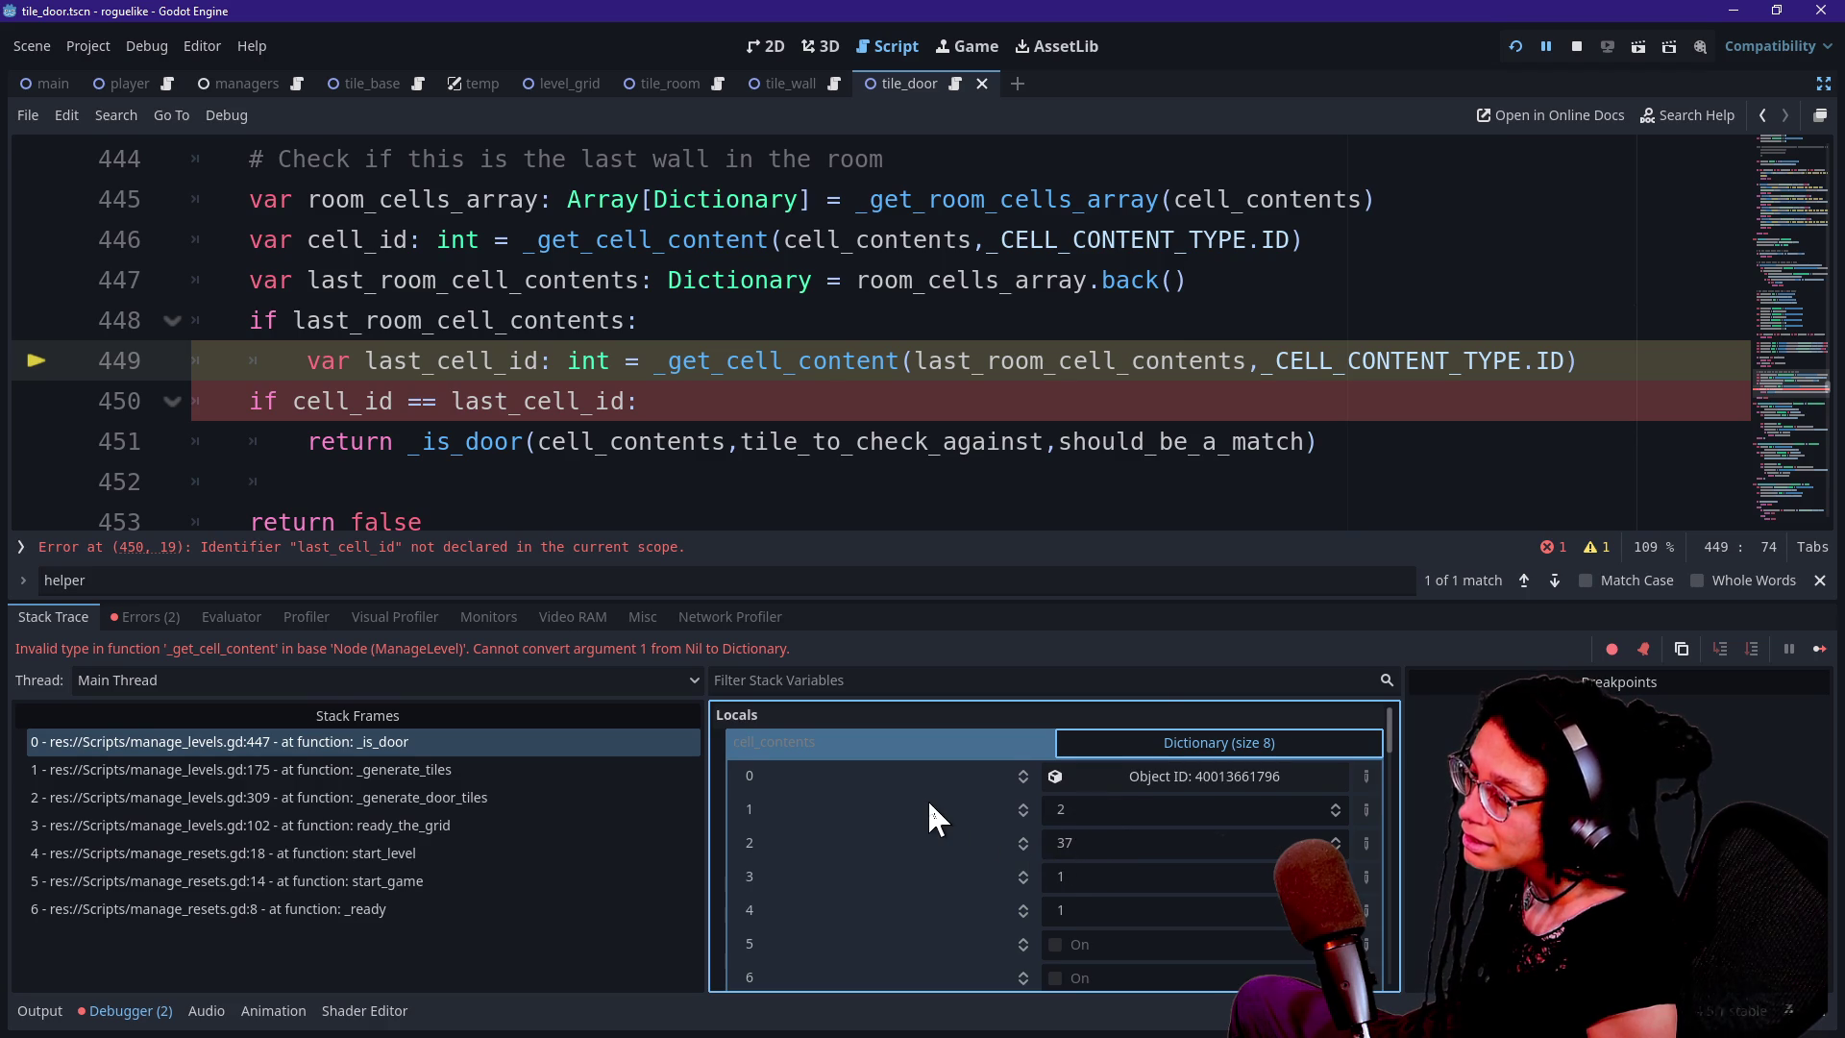
pyautogui.scroll(-3, 926, 803)
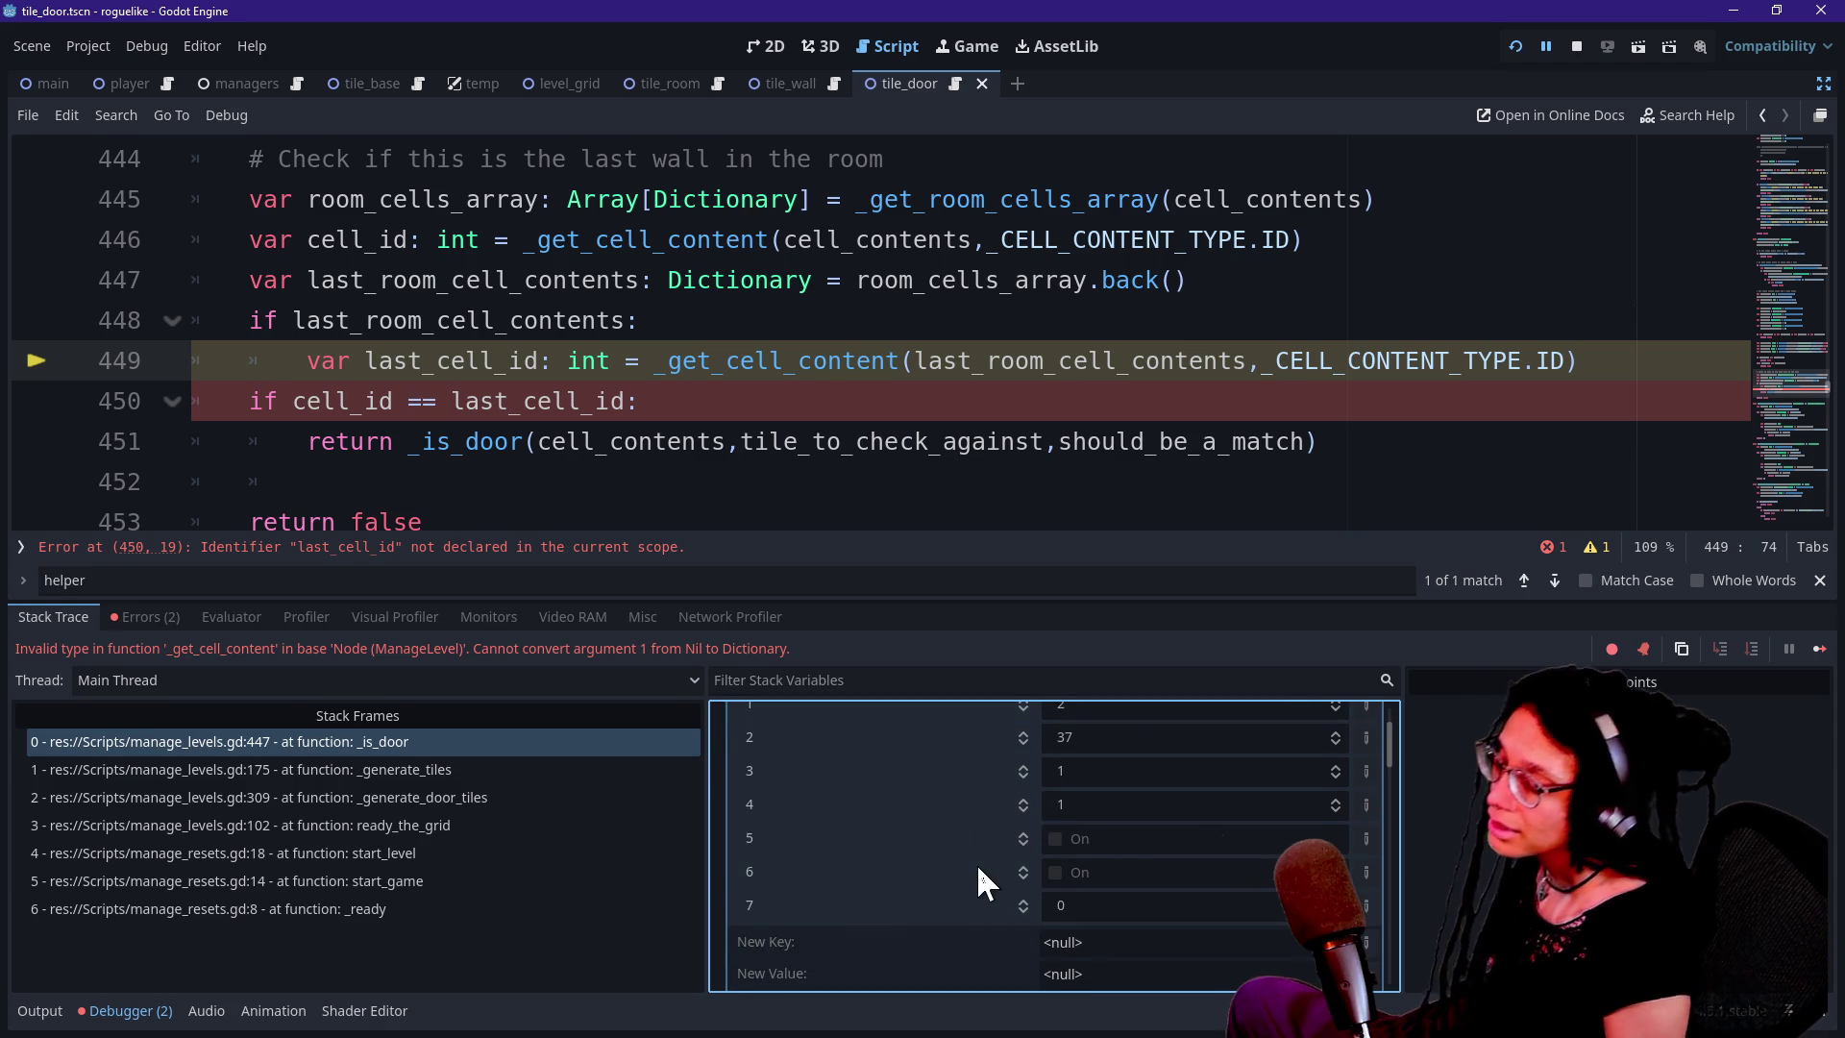
pyautogui.scroll(2, 976, 863)
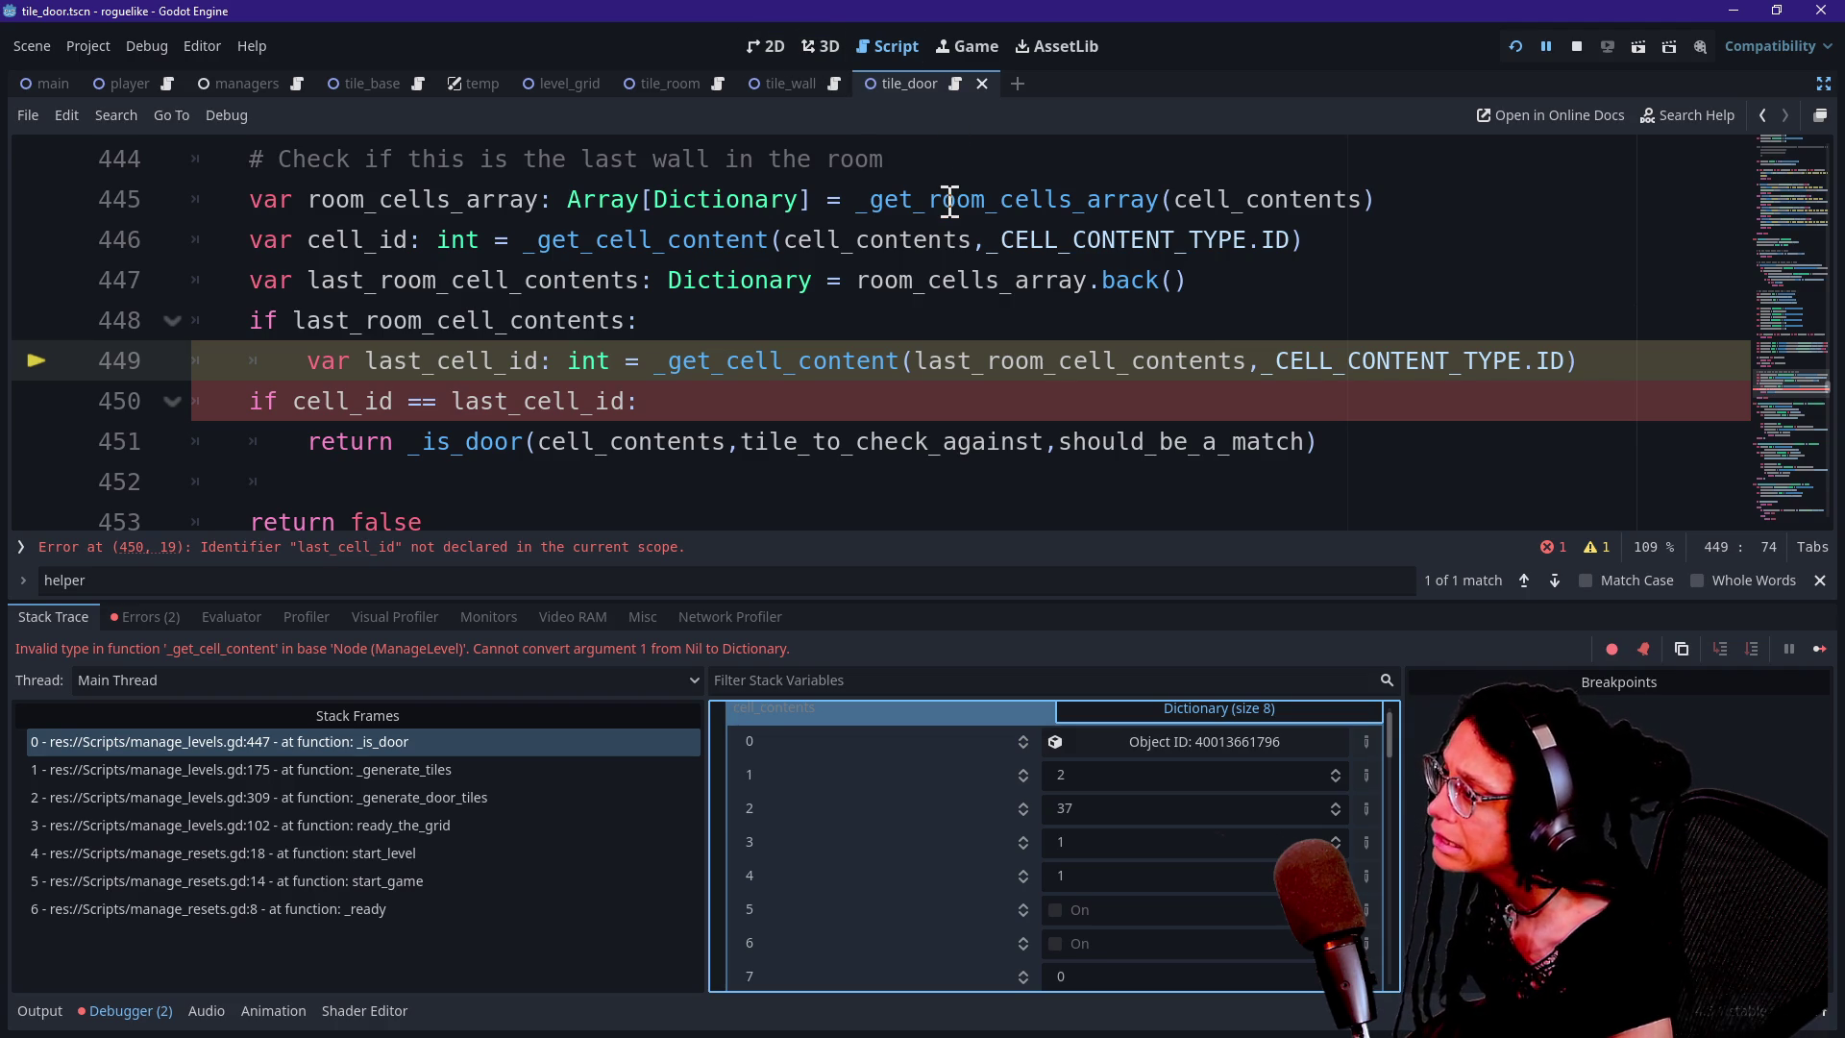
pyautogui.moveTo(947, 198)
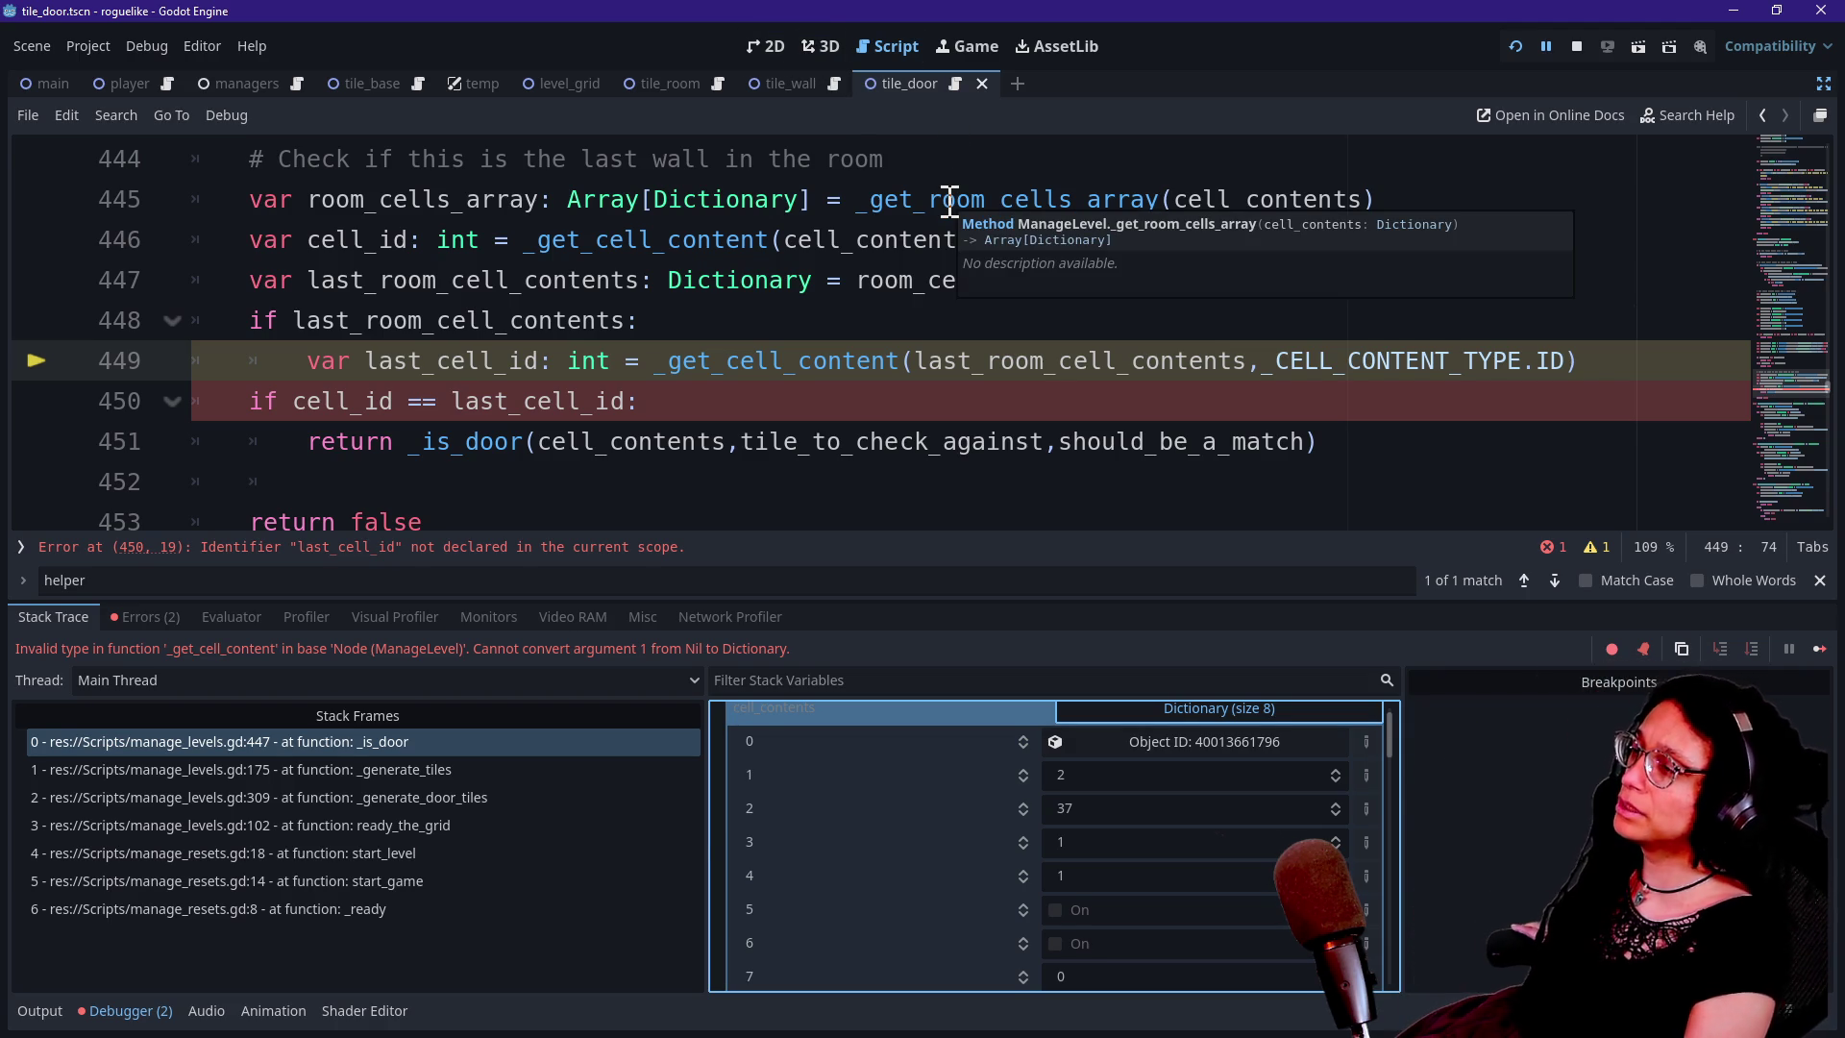
pyautogui.scroll(14, 860, 389)
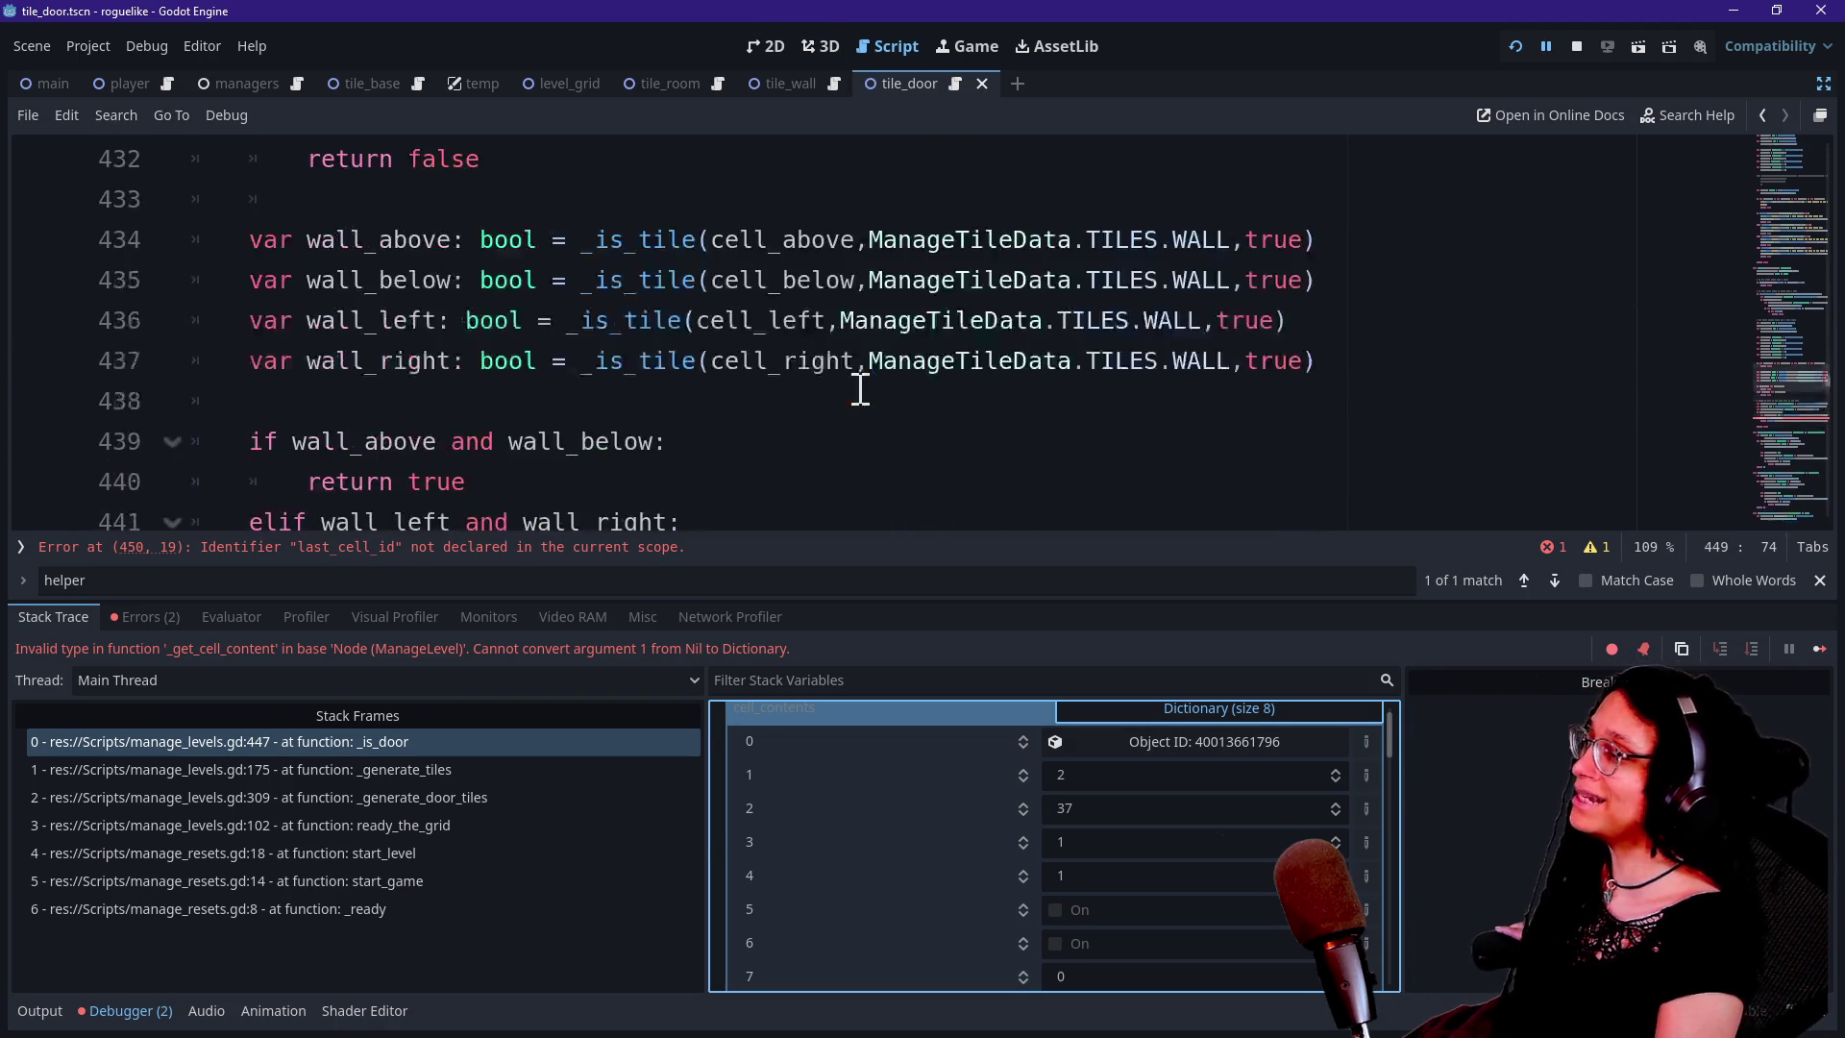
# Step: Scroll up to the _is_door function, adding then removing a blank line at its top
pyautogui.scroll(6, 860, 389)
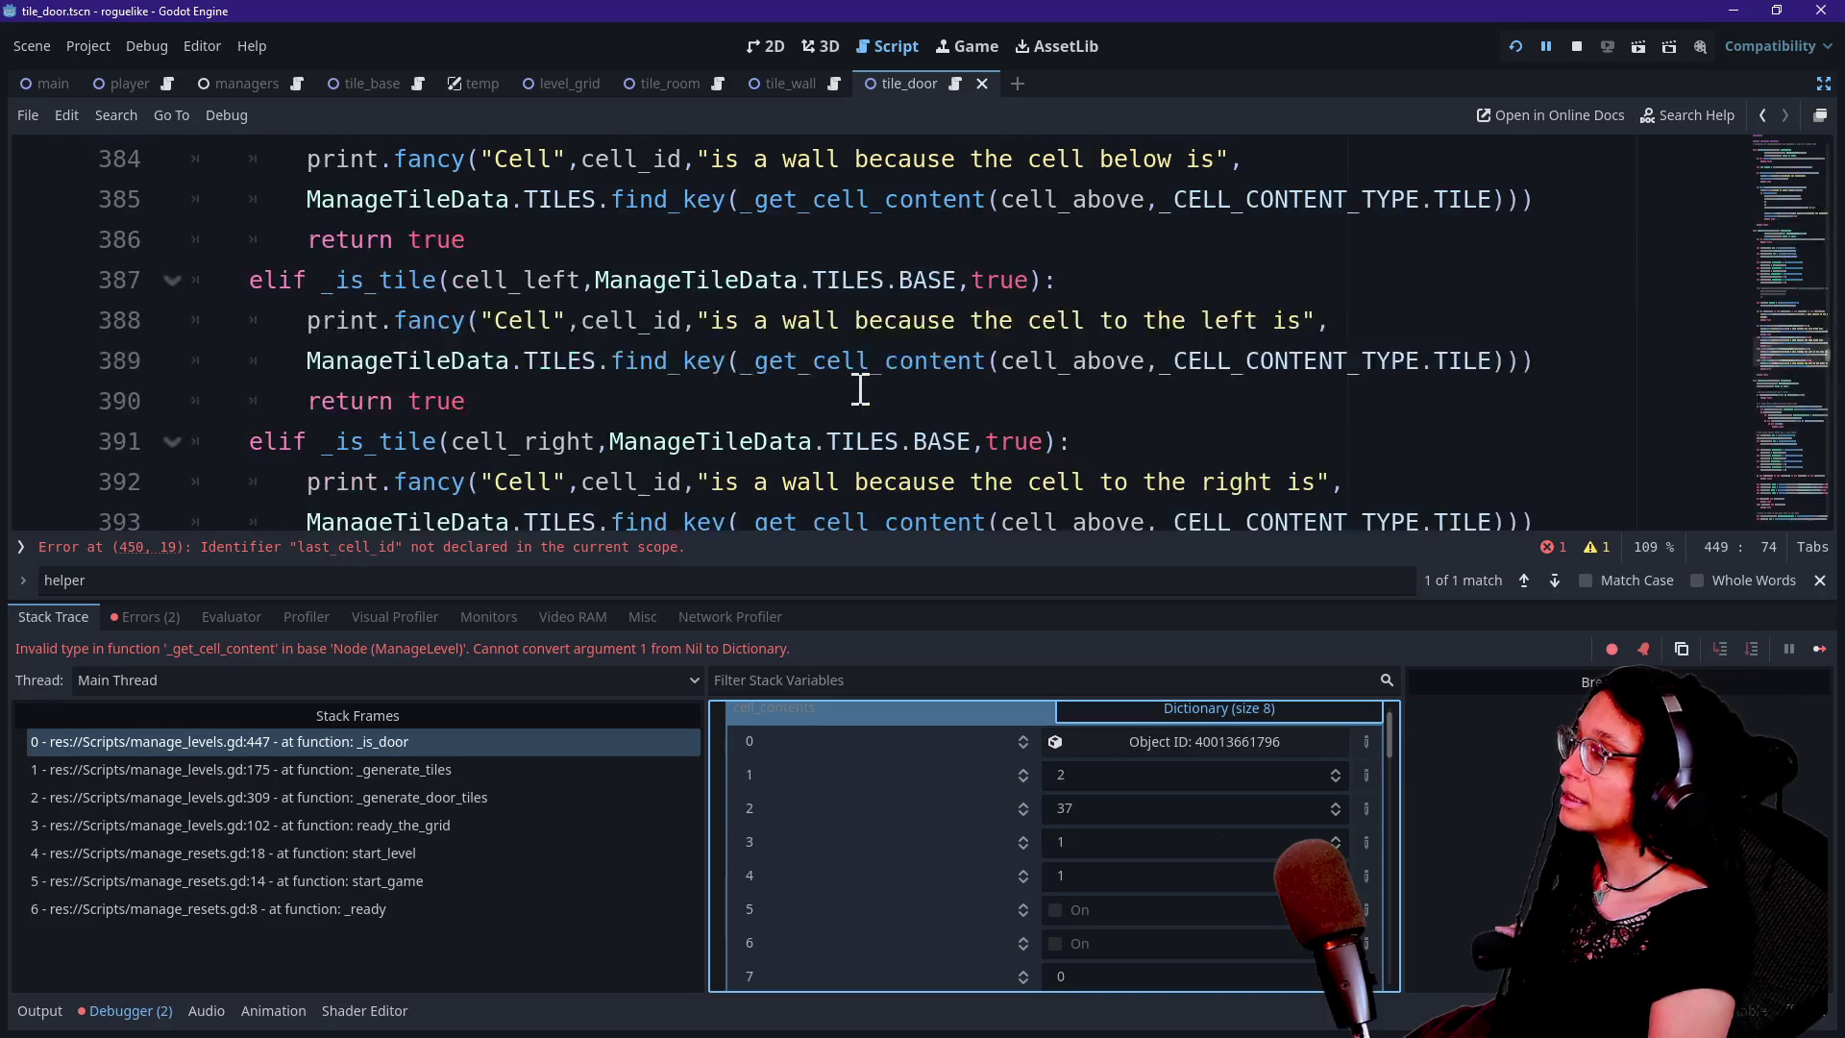
pyautogui.press('Tab')
pyautogui.click(860, 389)
pyautogui.press('Down')
pyautogui.press('Down')
pyautogui.press('Down')
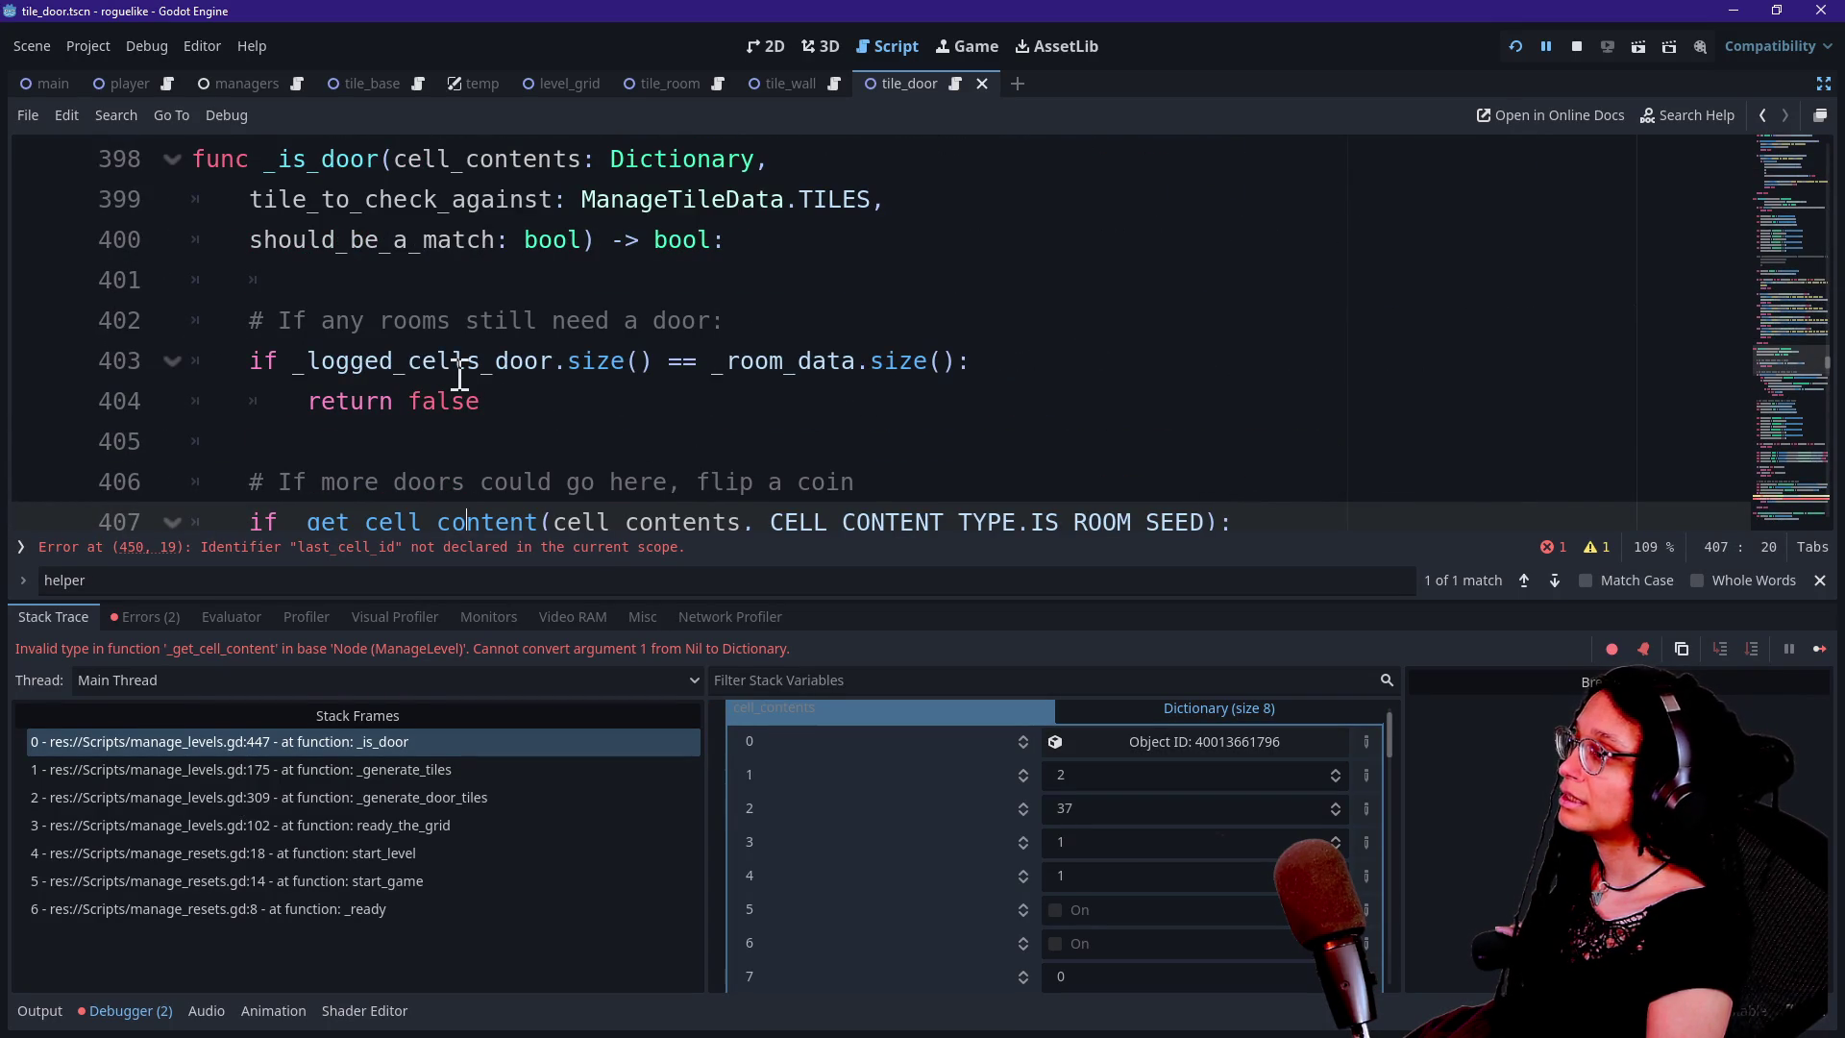
pyautogui.click(797, 239)
pyautogui.press('Return')
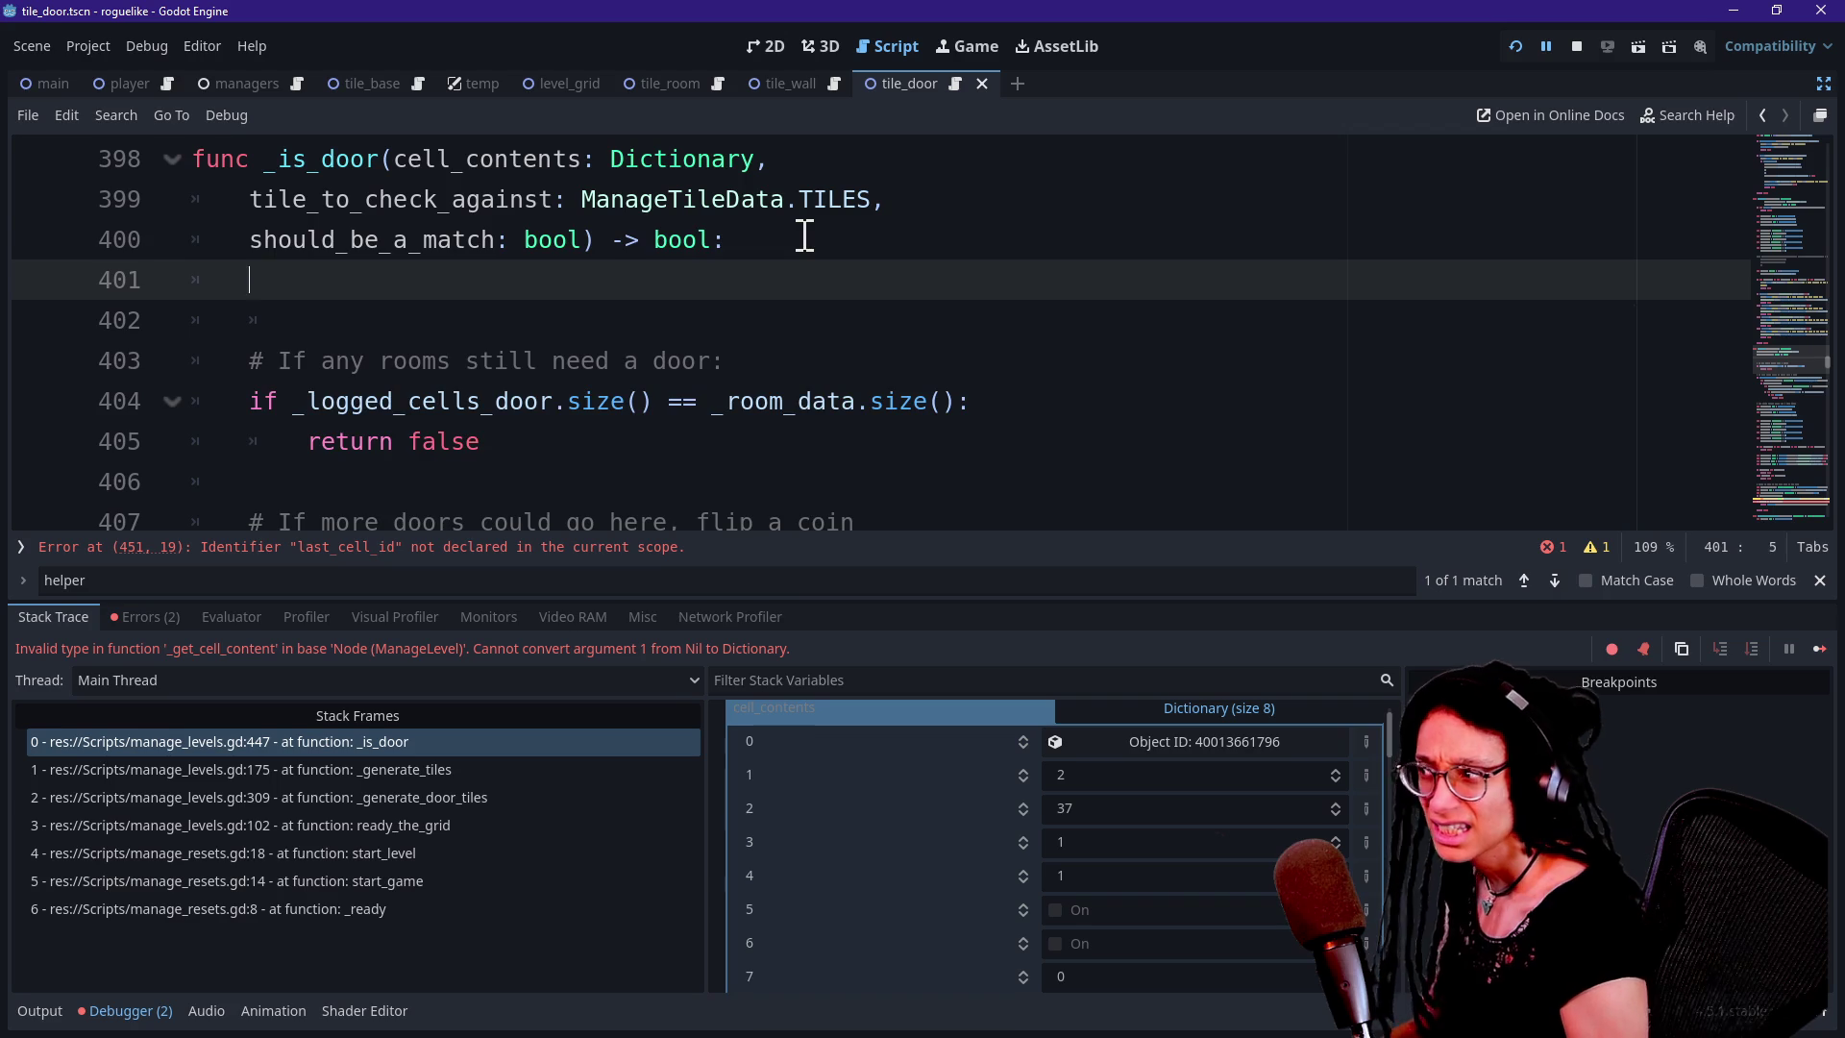
pyautogui.press('BackSpace')
pyautogui.press('BackSpace')
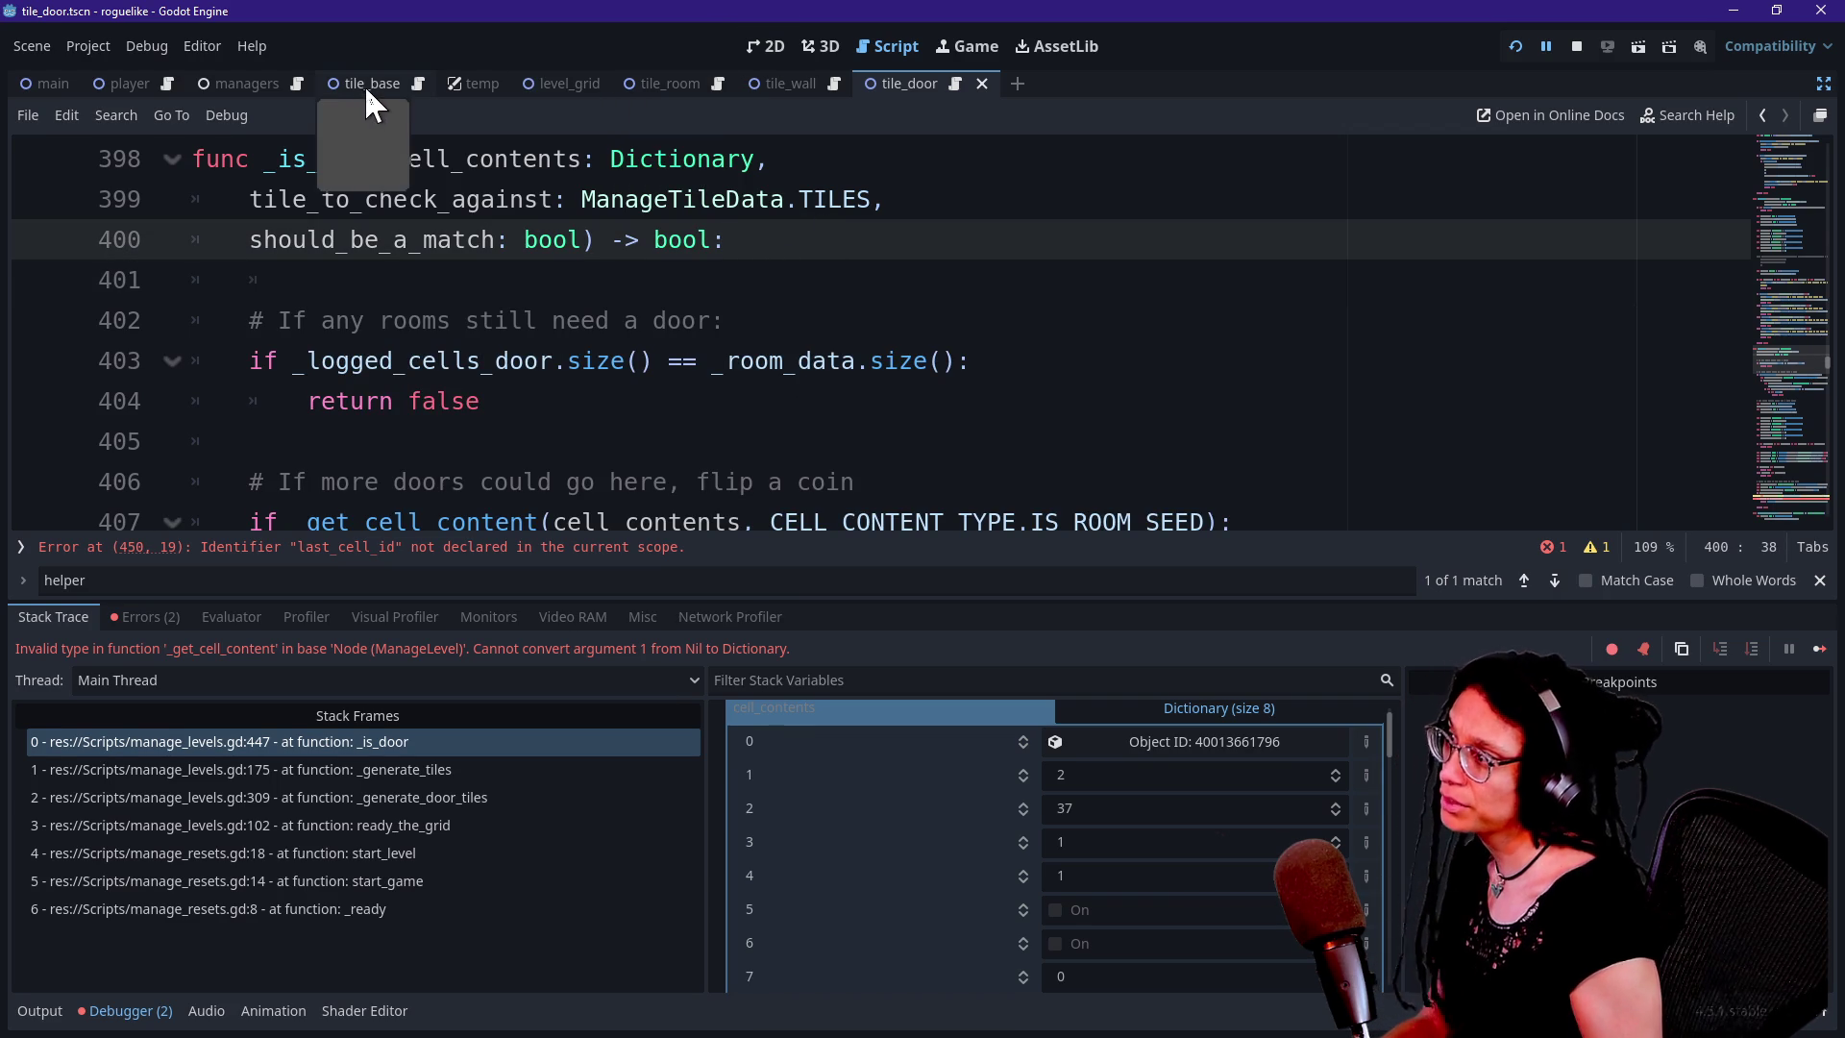
# Step: Look up the TILES enum entries in the ManageTileData script, then return to _is_door
pyautogui.hotkey('ctrl', 'alt', 'o')
pyautogui.press('Escape')
pyautogui.keyDown('ctrl'); pyautogui.click(719, 226); pyautogui.keyUp('ctrl')
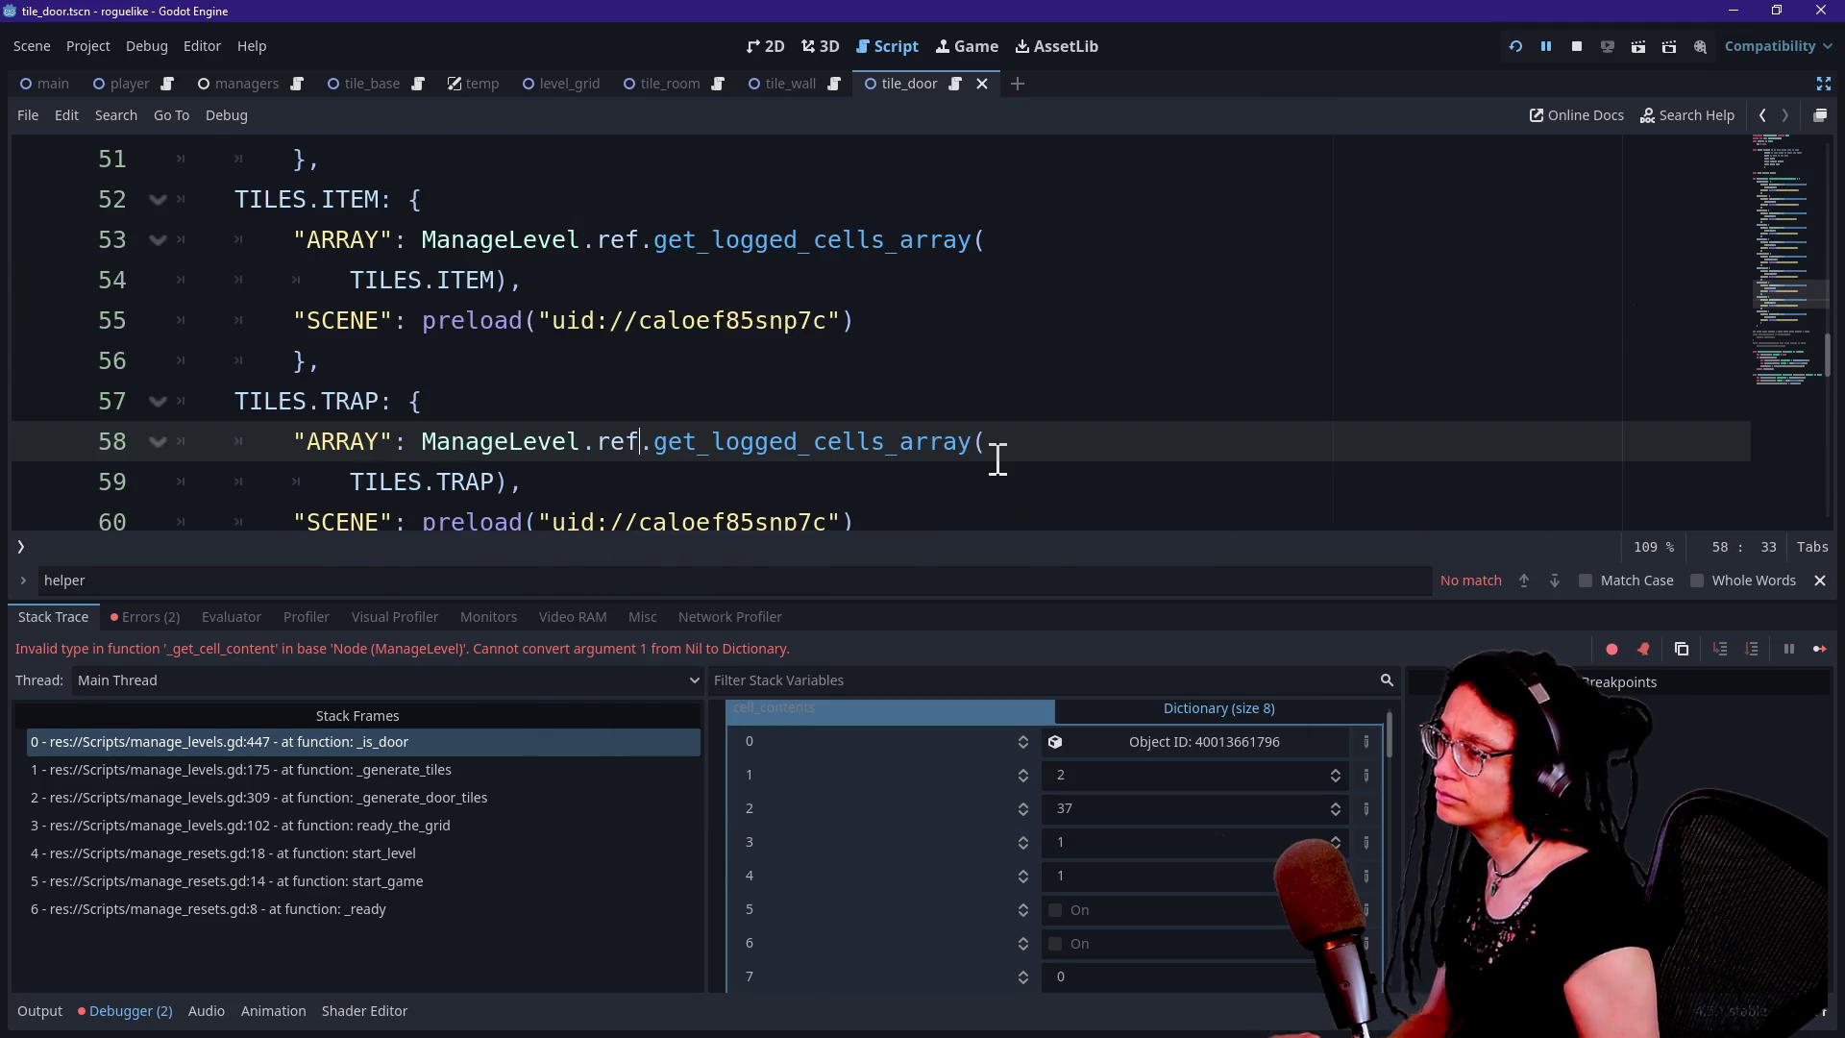
pyautogui.scroll(15, 998, 458)
pyautogui.scroll(-2, 997, 458)
pyautogui.scroll(2, 997, 458)
pyautogui.scroll(-1, 540, 423)
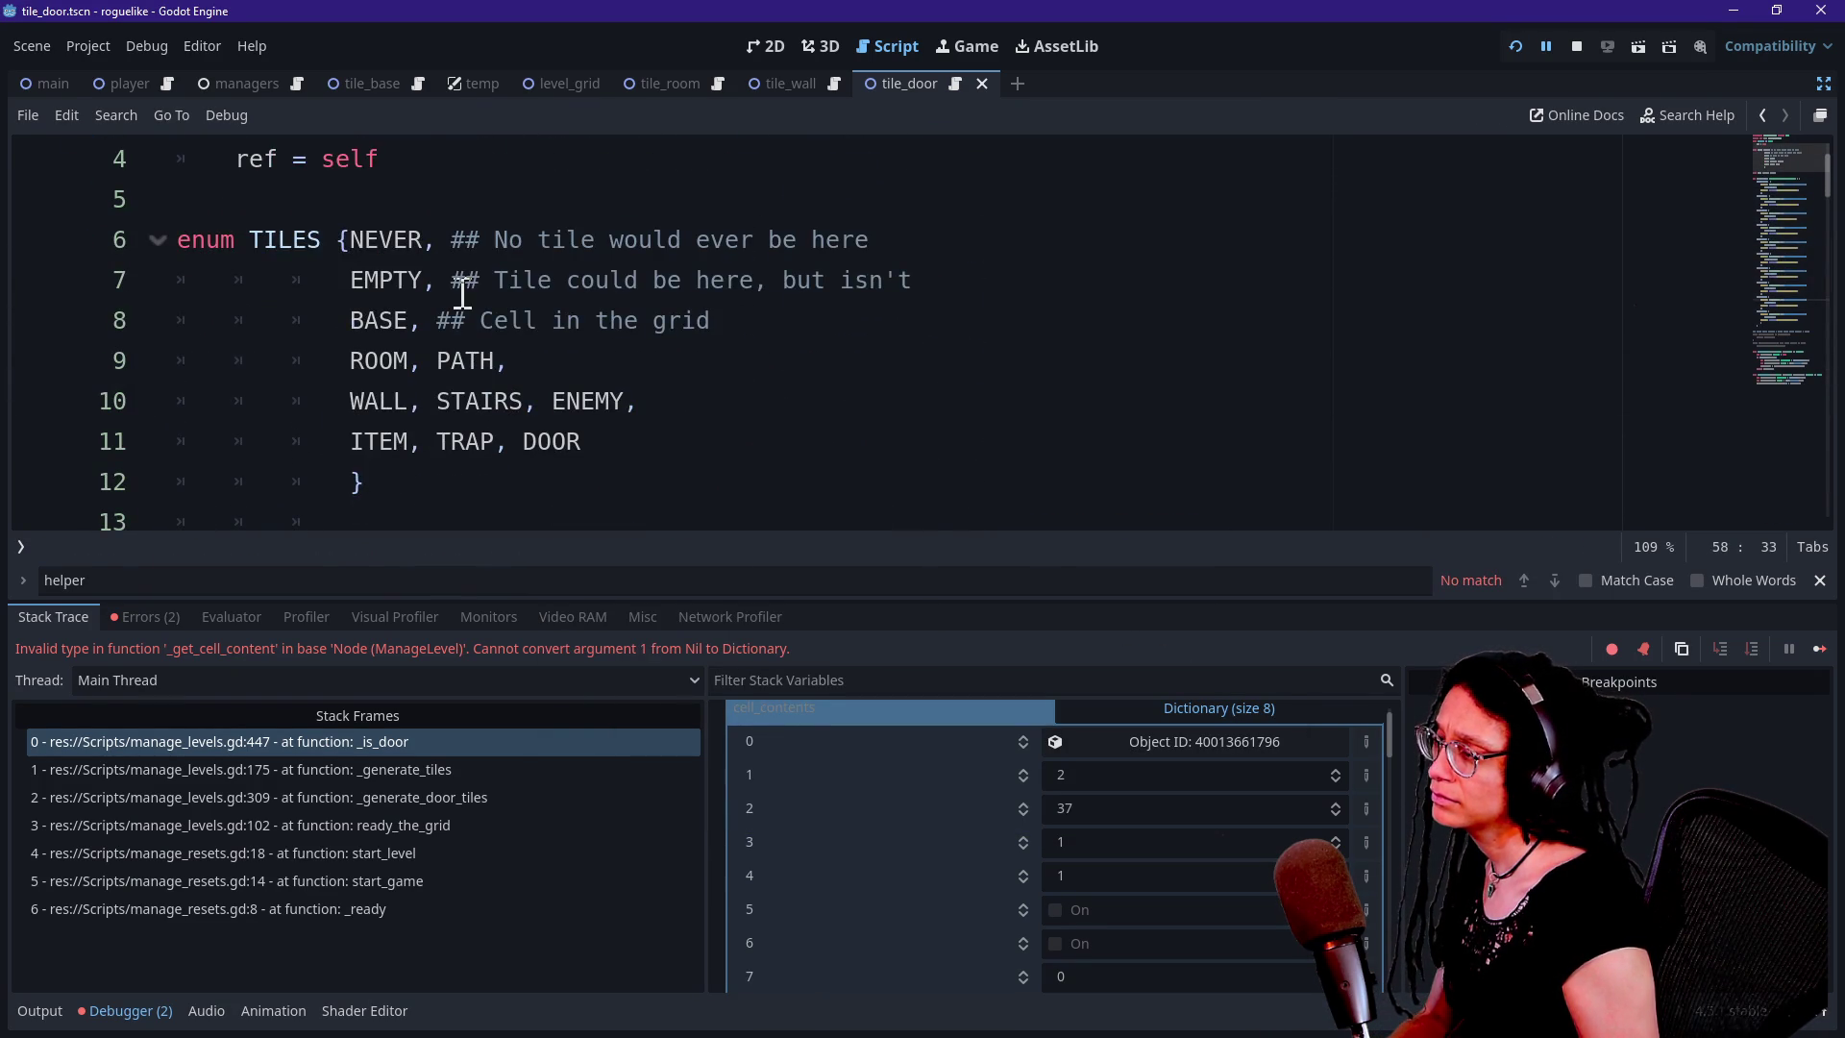
pyautogui.click(365, 245)
pyautogui.click(371, 274)
pyautogui.click(377, 319)
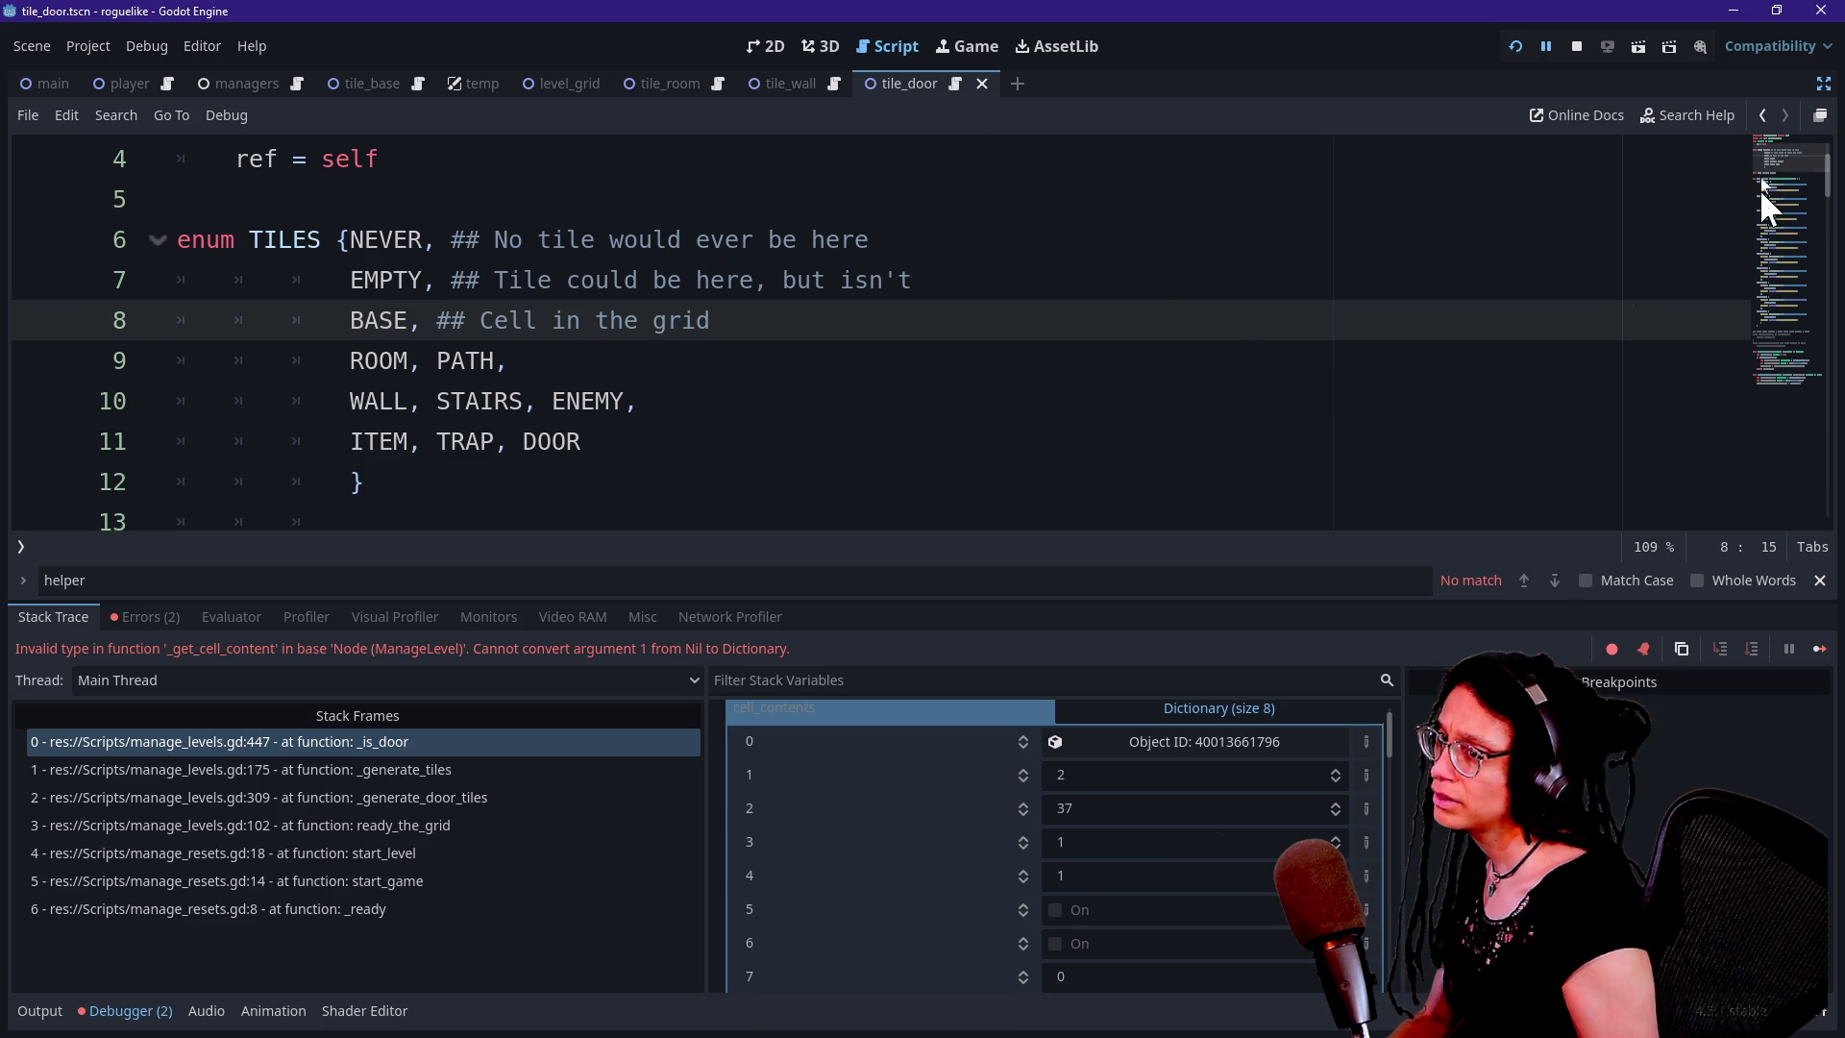
pyautogui.click(1762, 114)
pyautogui.click(1762, 114)
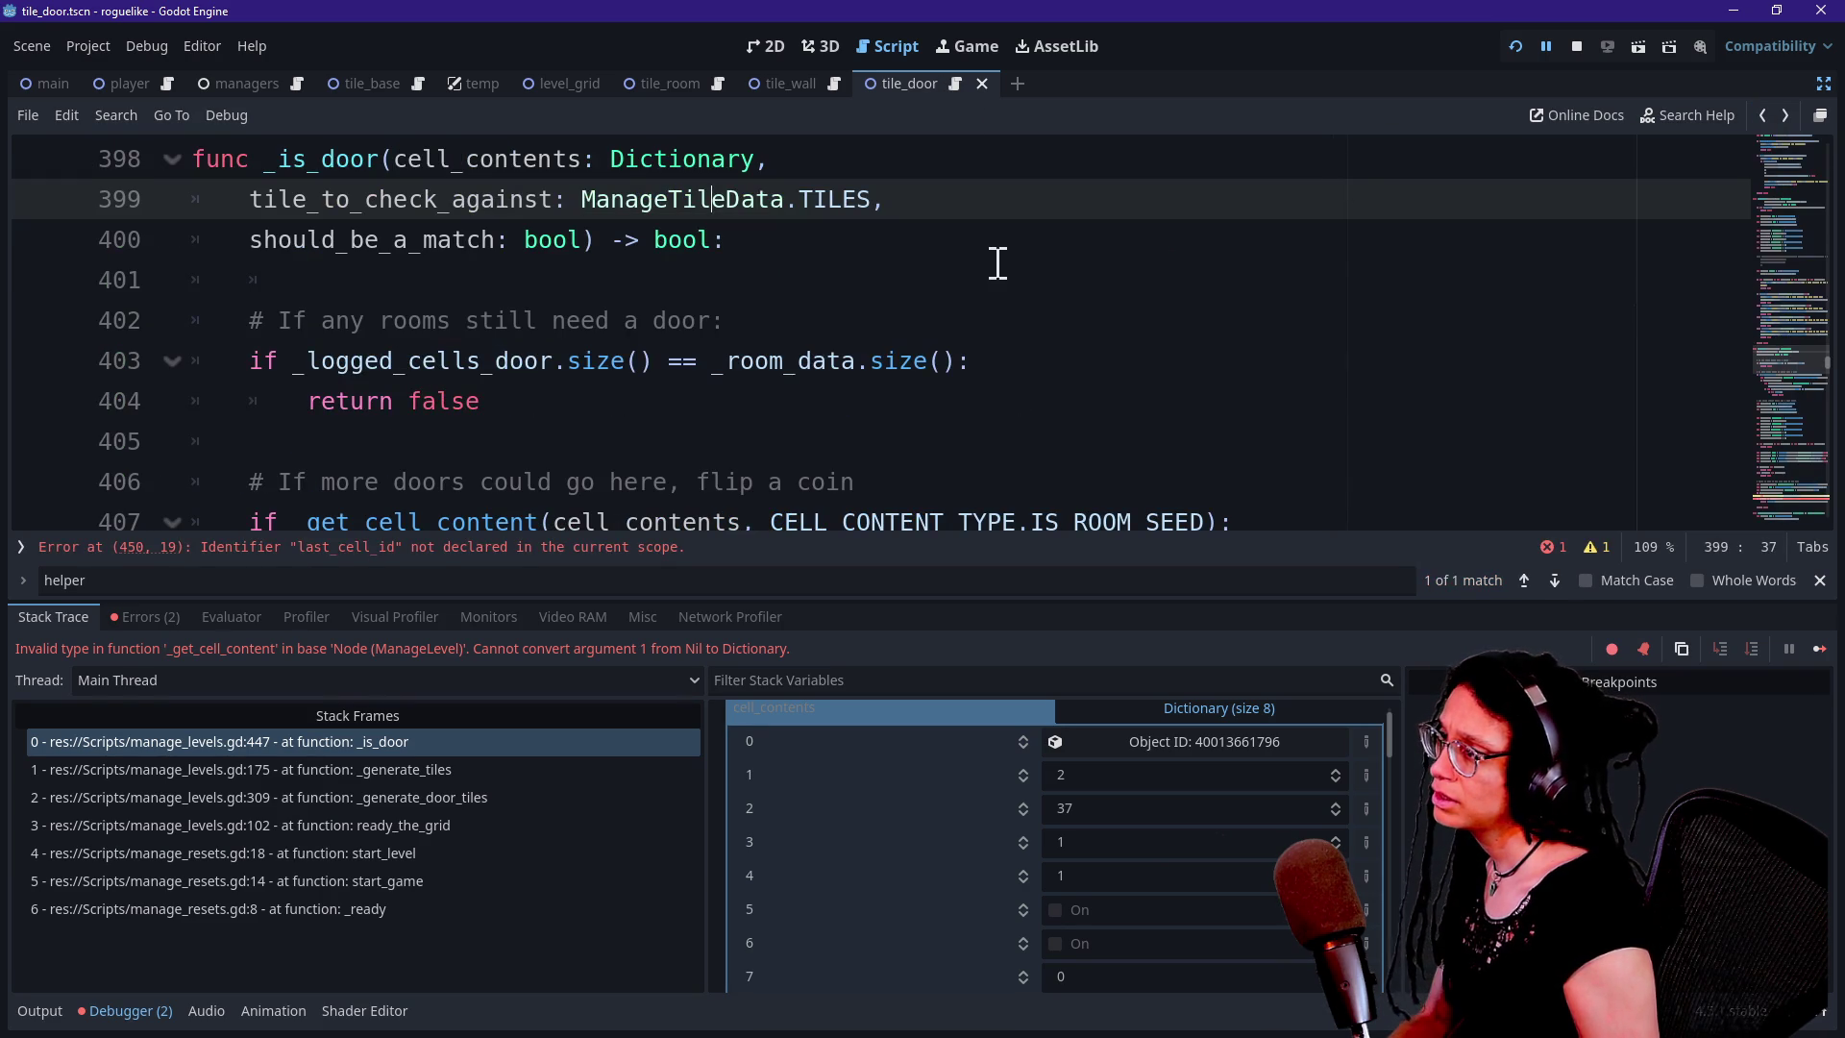
# Step: Start _is_door with 'if not _is_tile(cell_contents,' using autocomplete
pyautogui.click(951, 239)
pyautogui.press('Return')
pyautogui.write('if ')
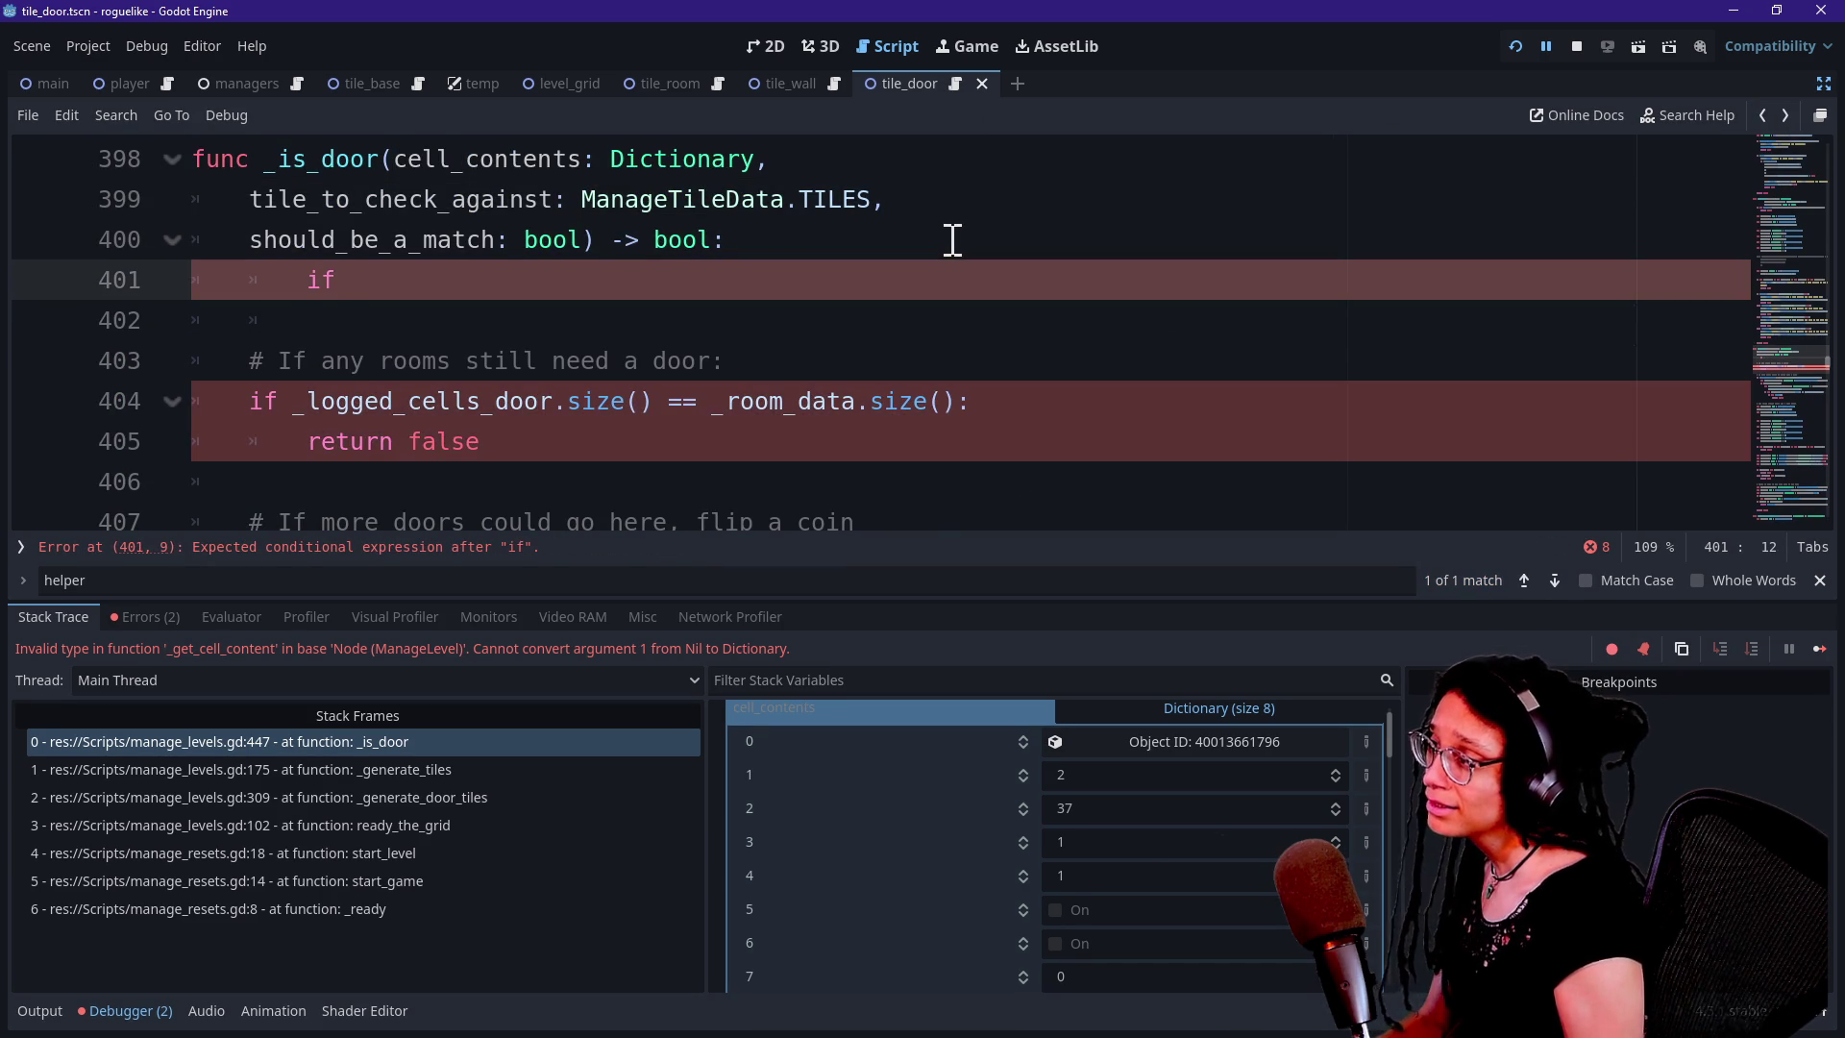
pyautogui.write('ig')
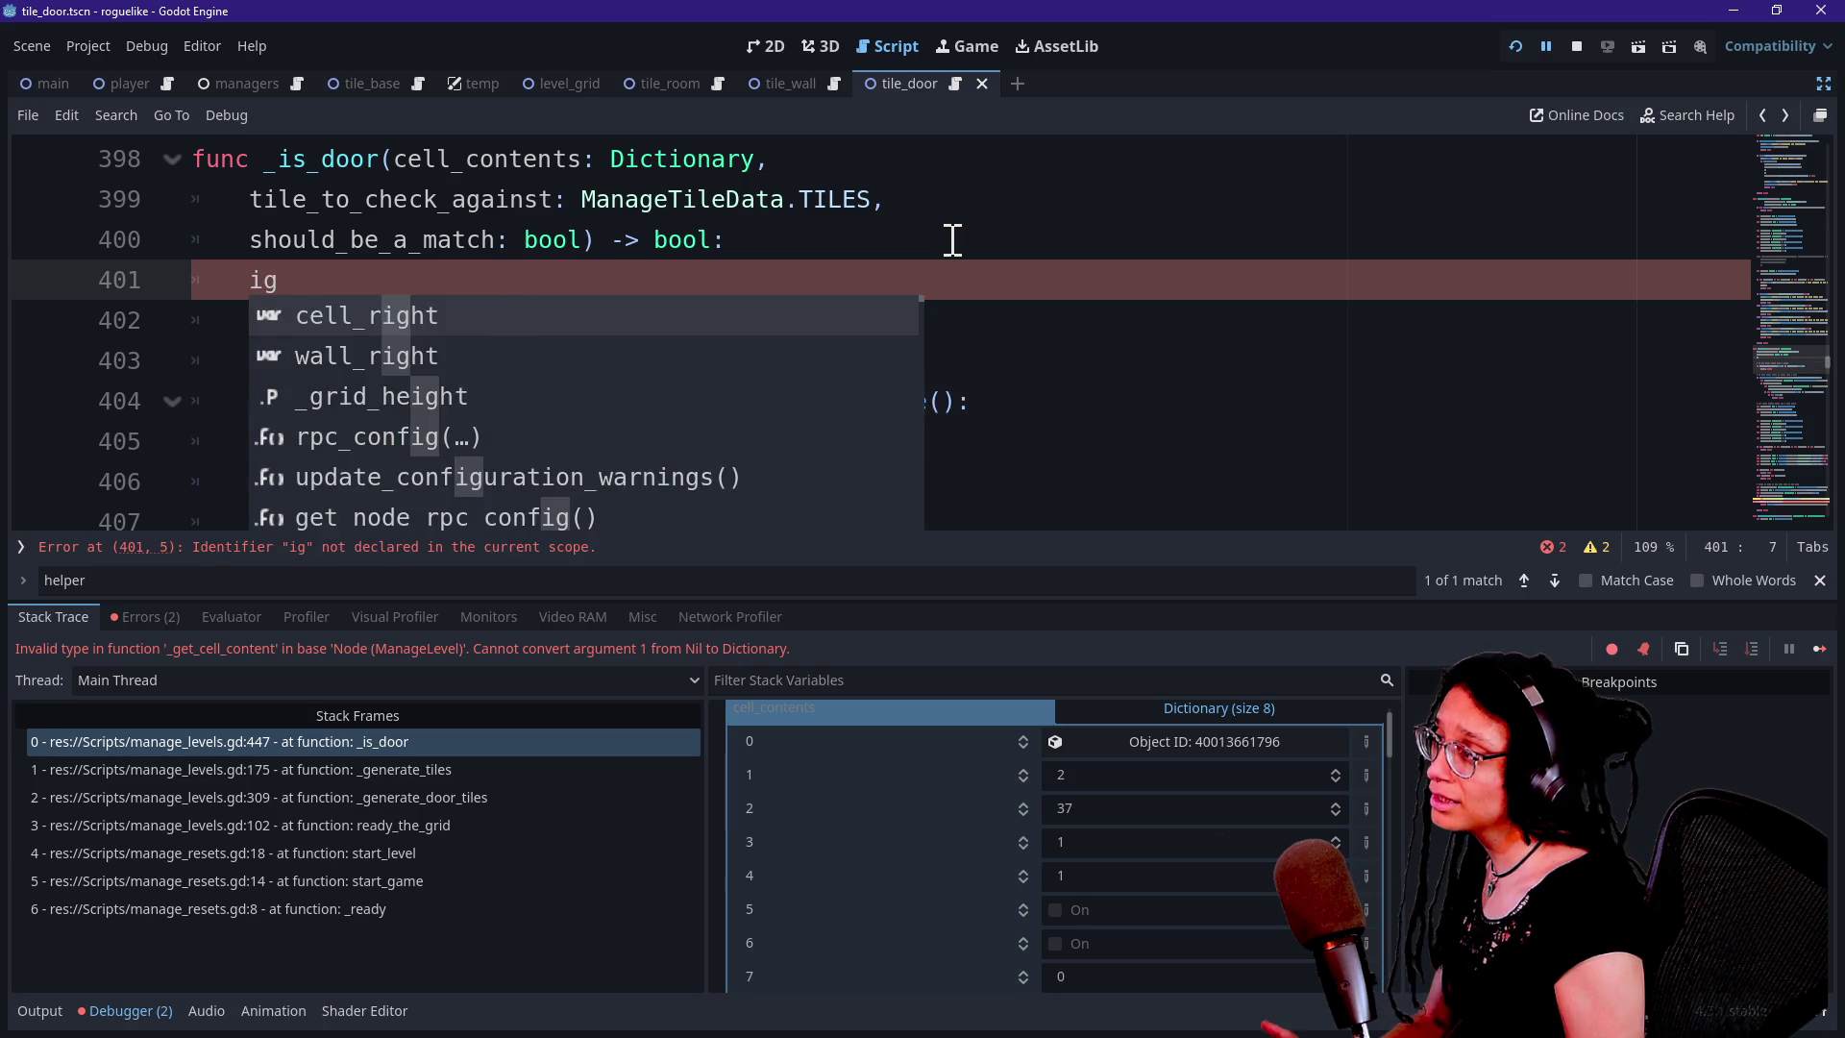
pyautogui.press('BackSpace')
pyautogui.write('f _is')
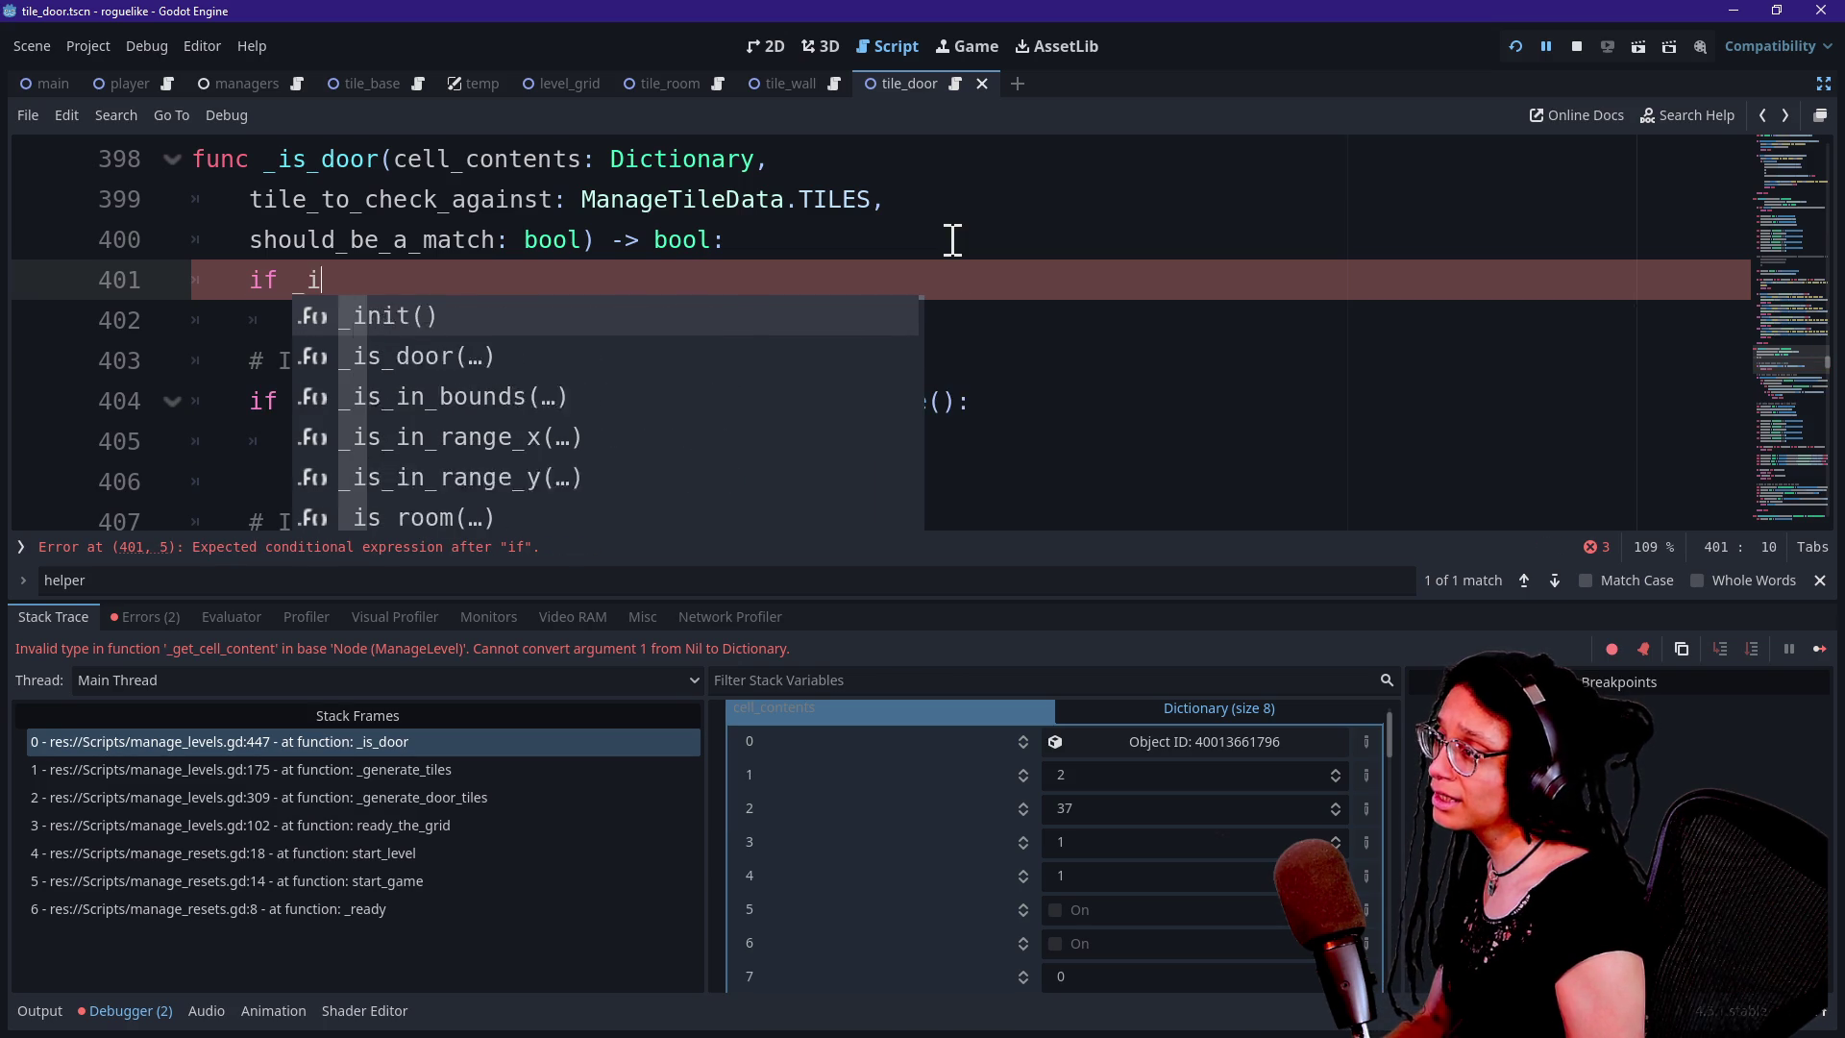
pyautogui.press('Down')
pyautogui.press('Down')
pyautogui.press('Down')
pyautogui.press('Down')
pyautogui.press('Down')
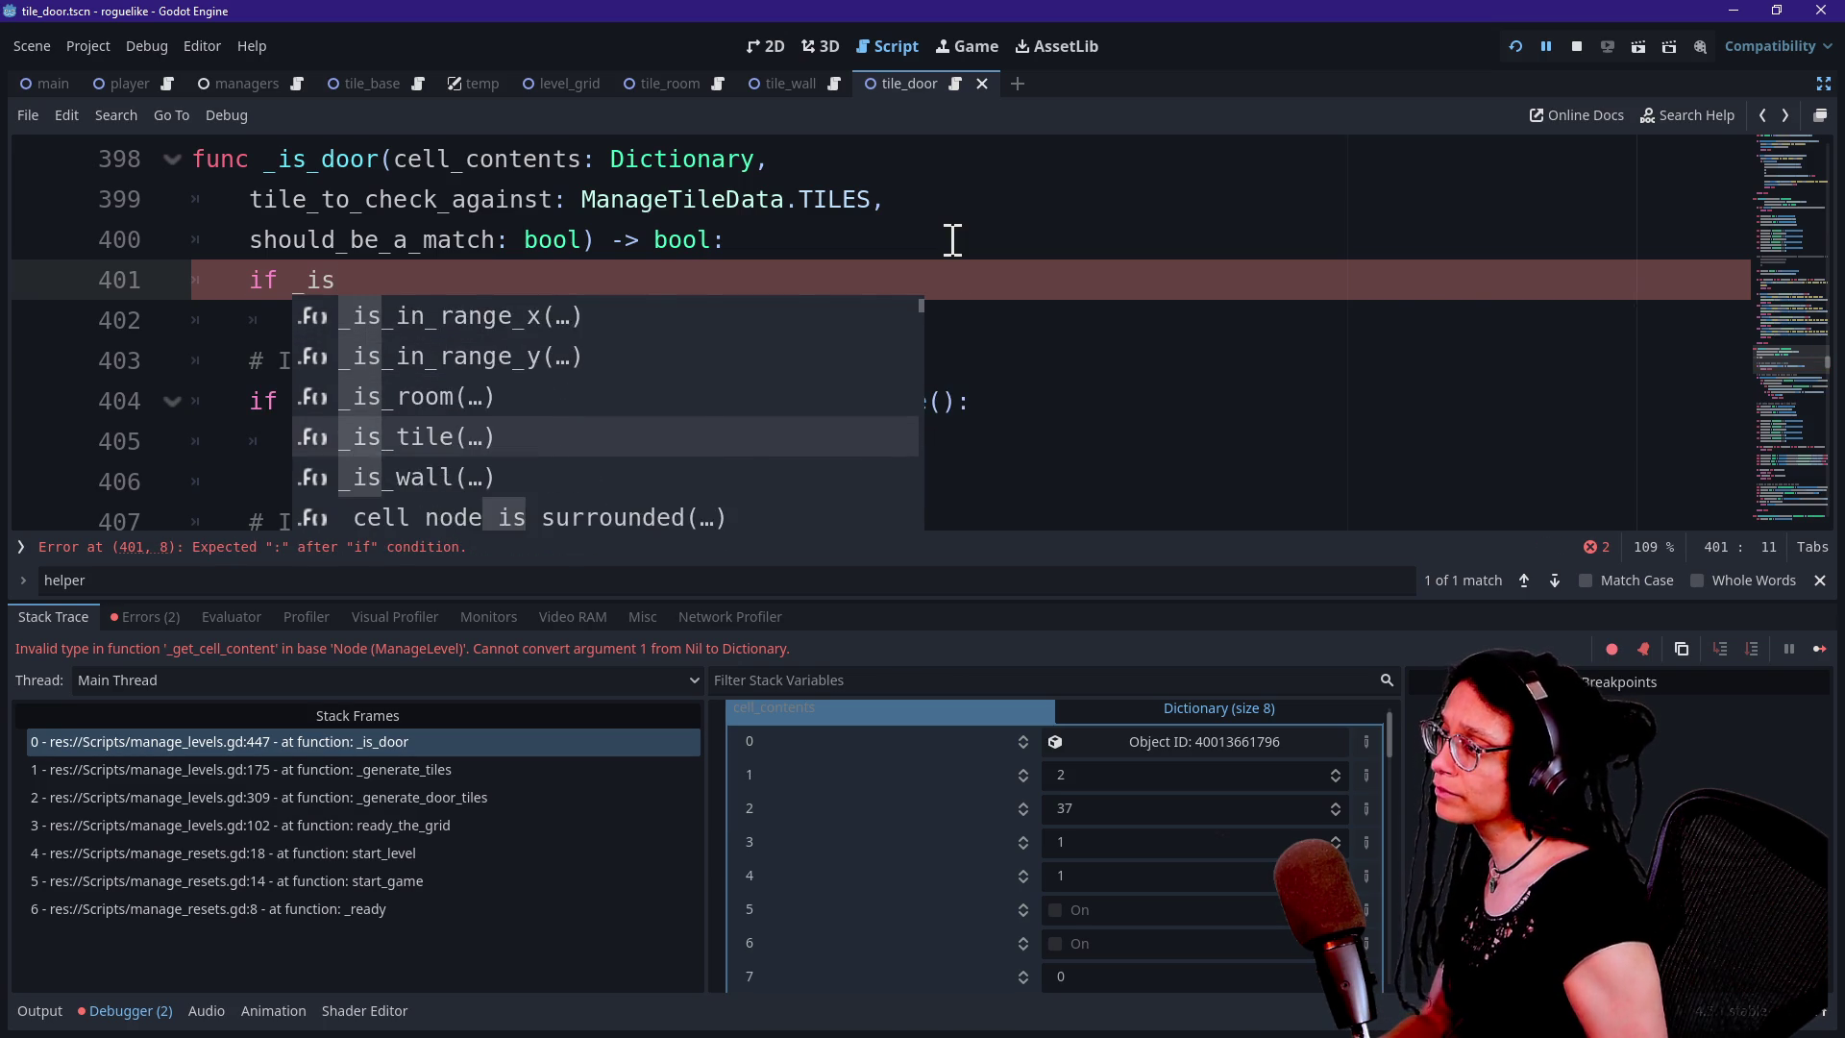
pyautogui.press('Return')
pyautogui.click(291, 279)
pyautogui.write('not')
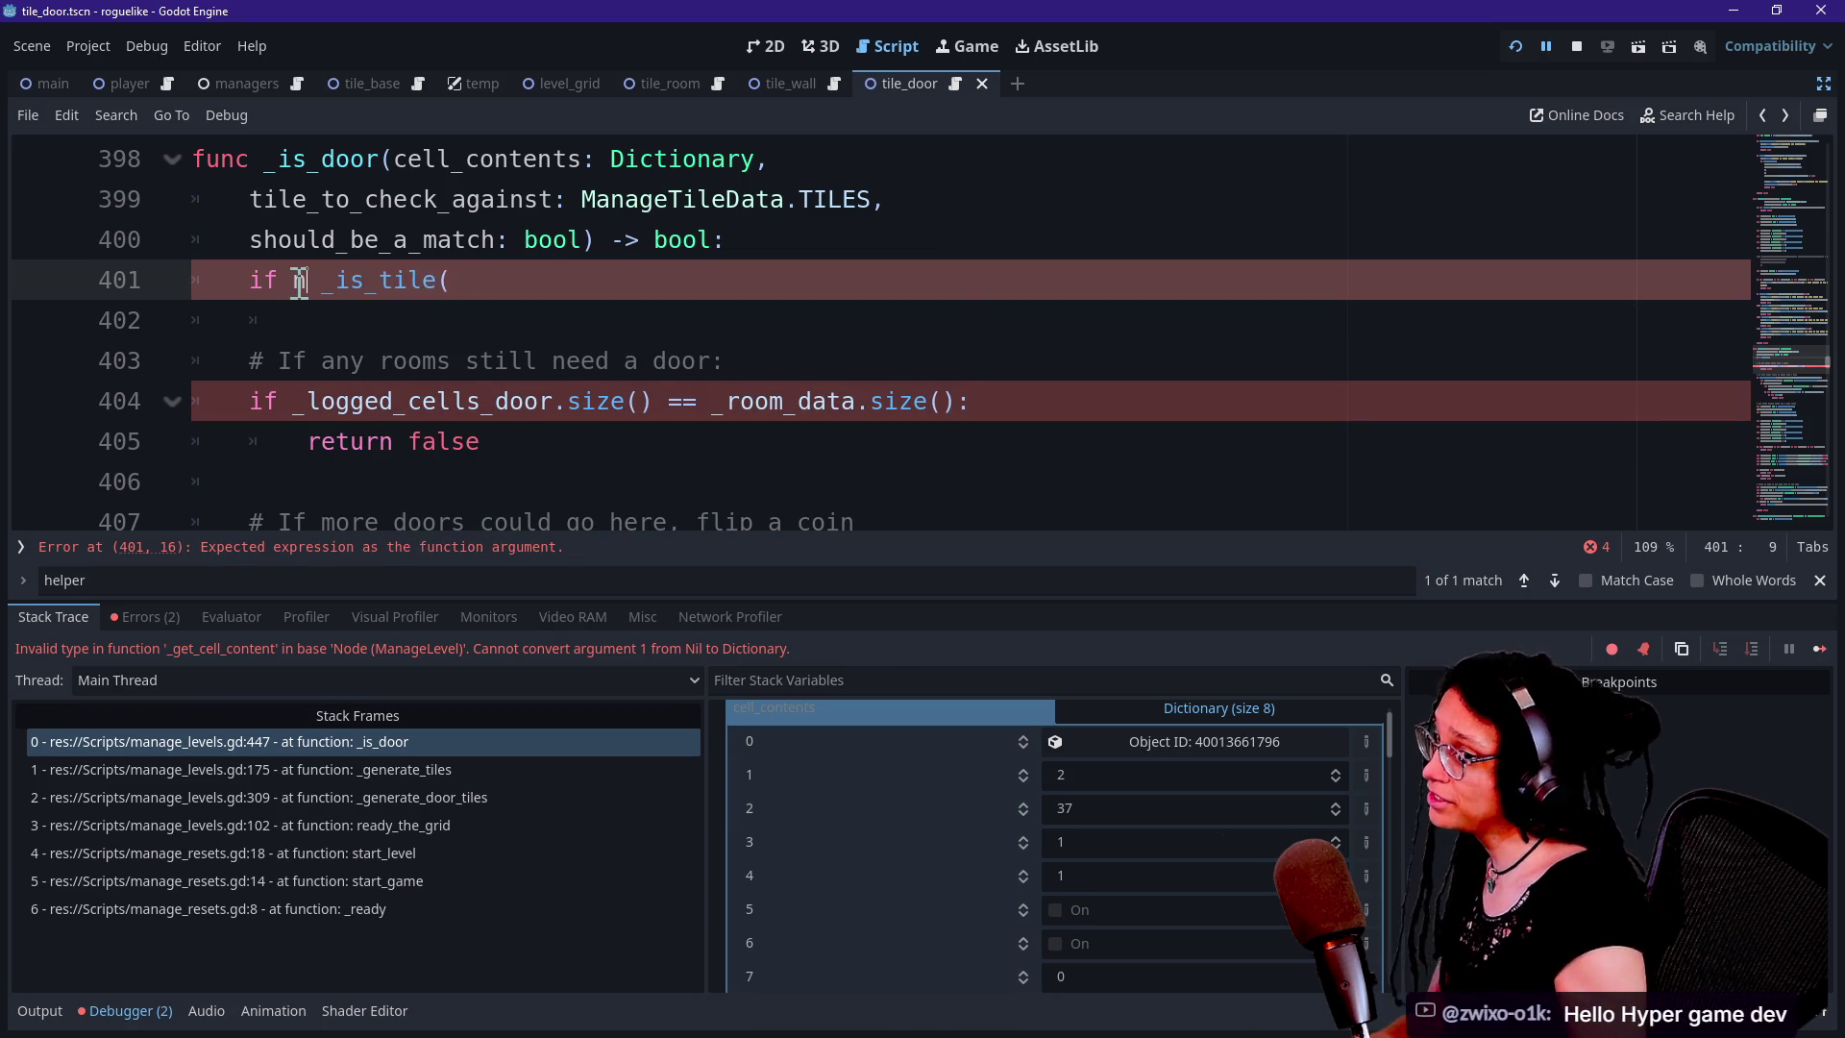
pyautogui.click(277, 204)
pyautogui.click(486, 279)
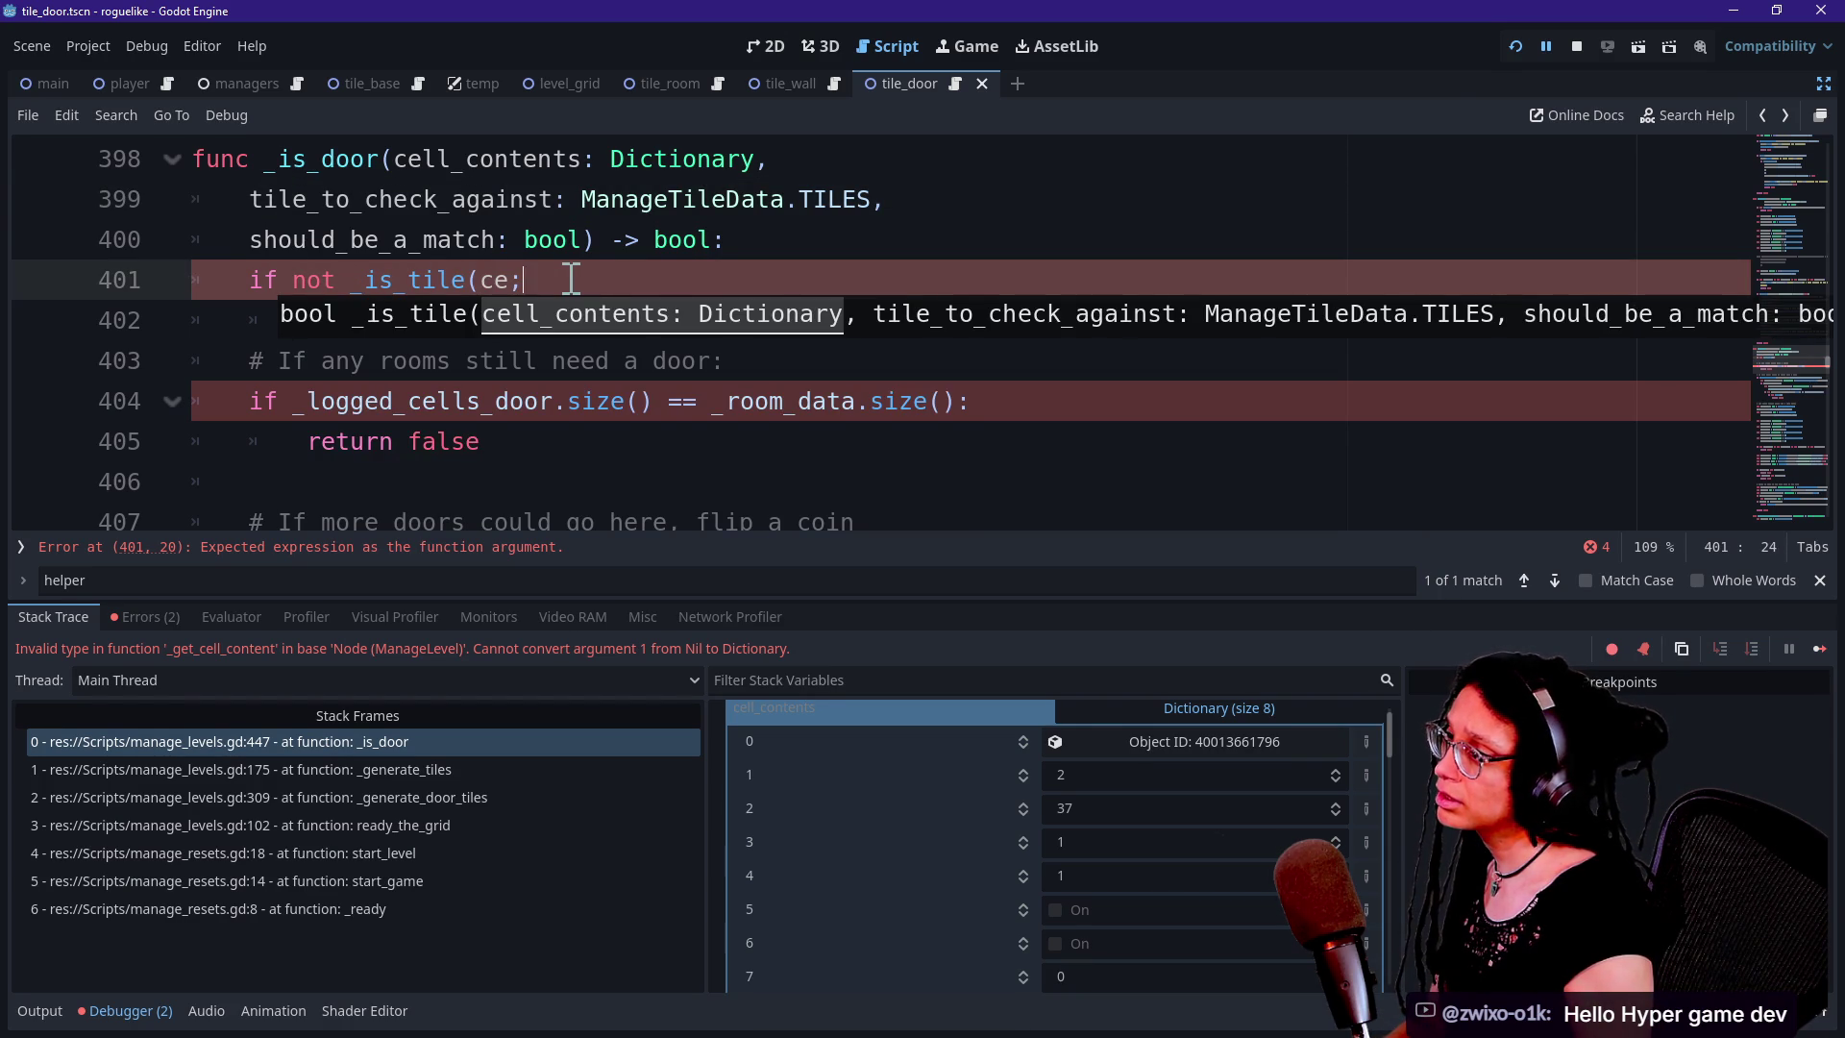
pyautogui.press('BackSpace')
pyautogui.press('BackSpace')
pyautogui.write('ll')
pyautogui.press('Down')
pyautogui.press('Down')
pyautogui.press('Return')
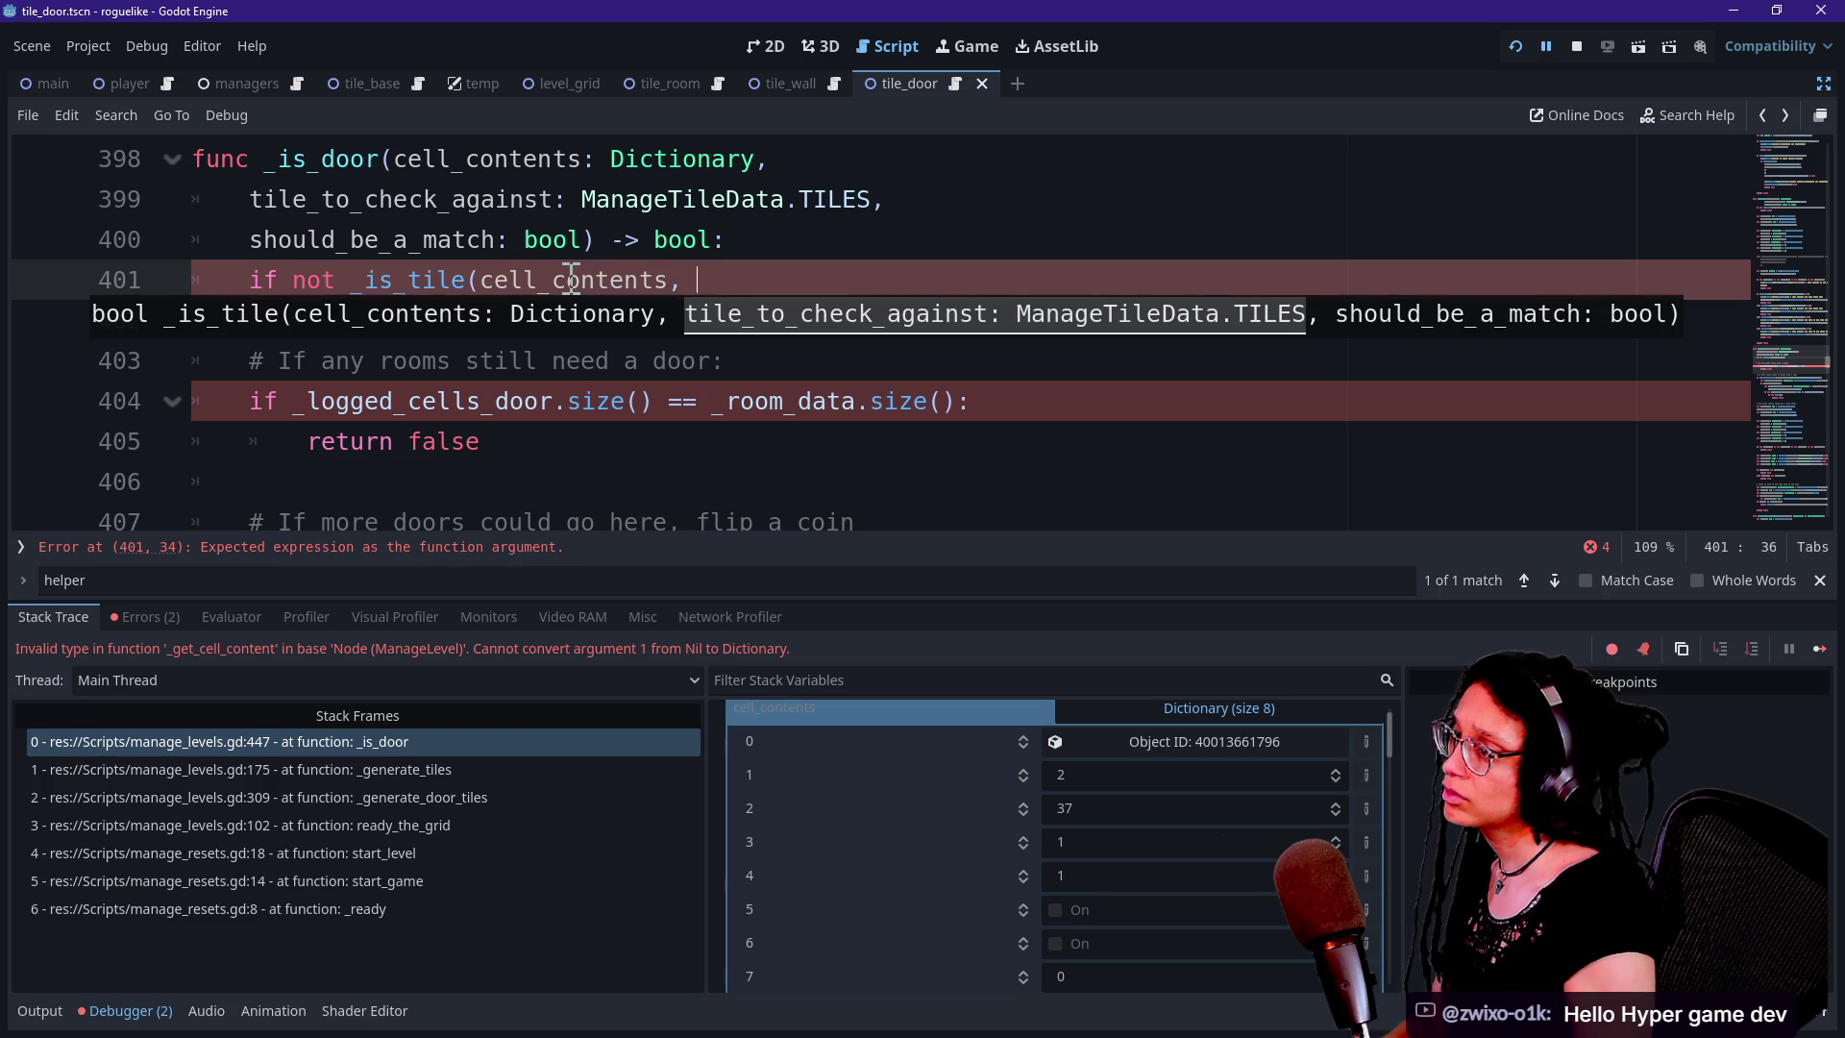
pyautogui.press('BackSpace')
pyautogui.press('BackSpace')
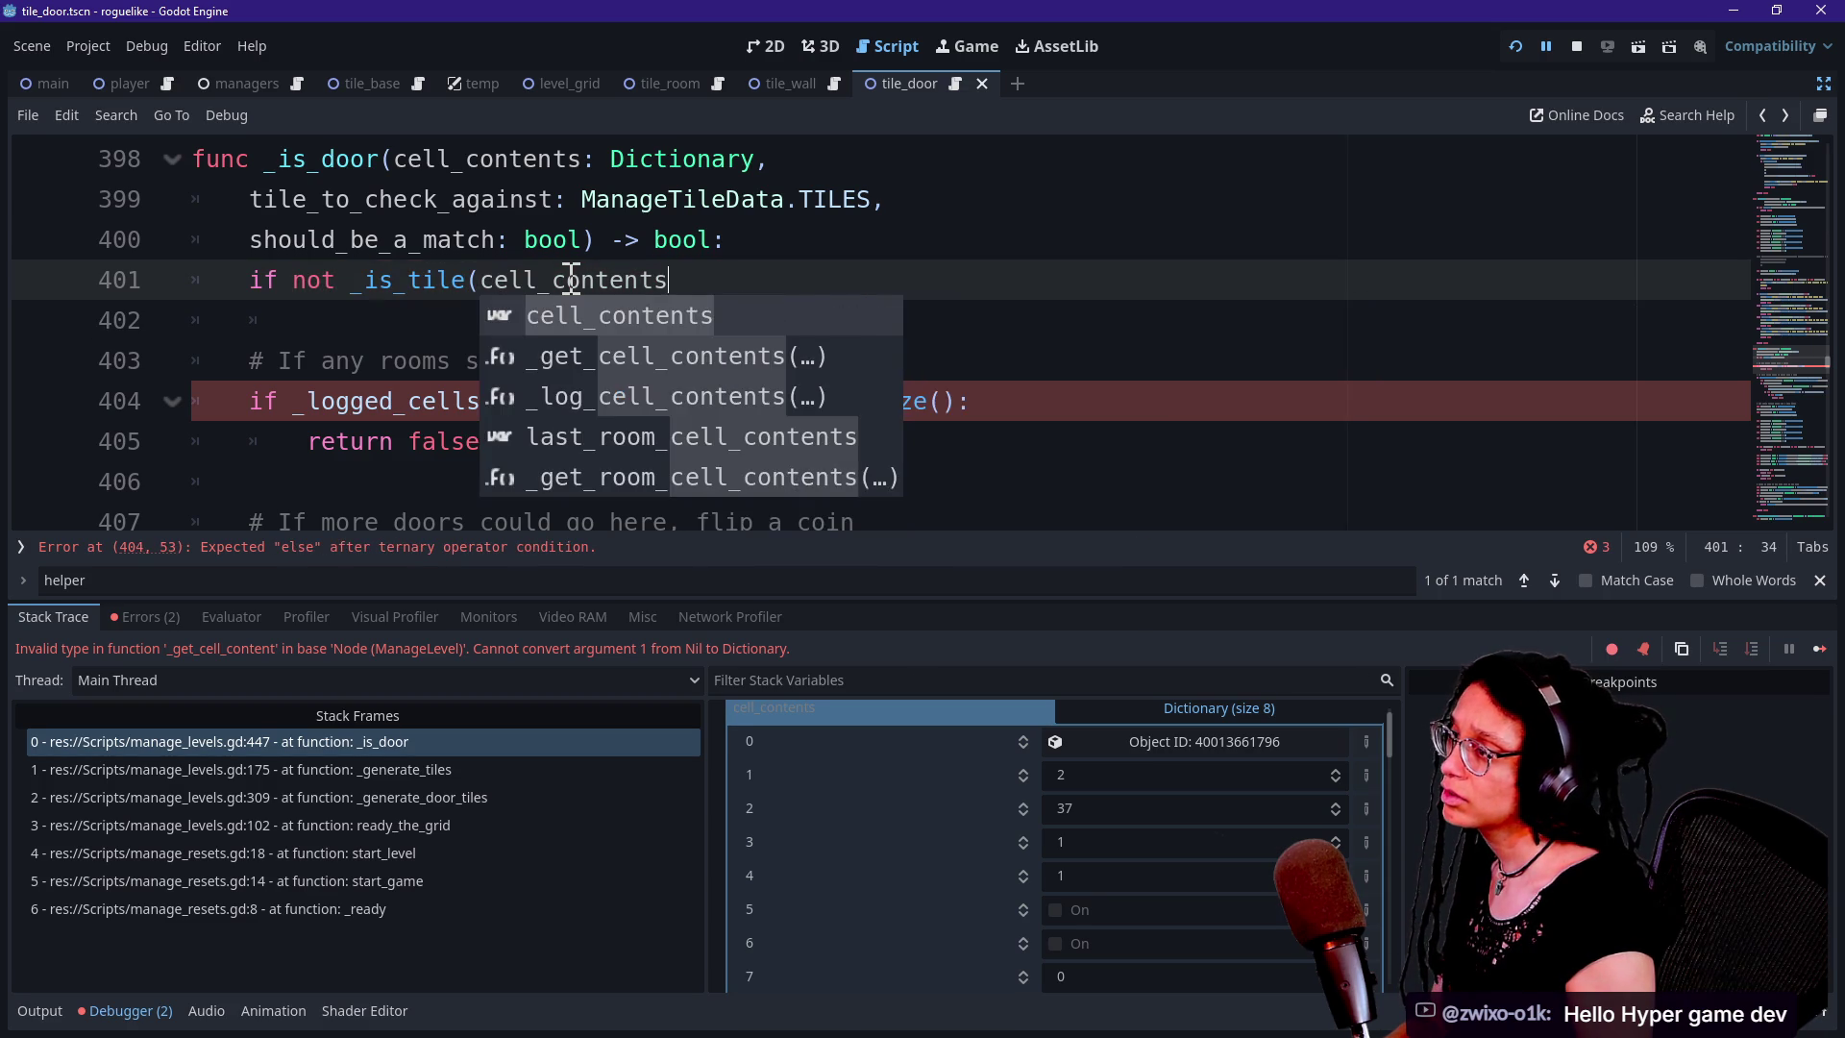
pyautogui.press('Escape')
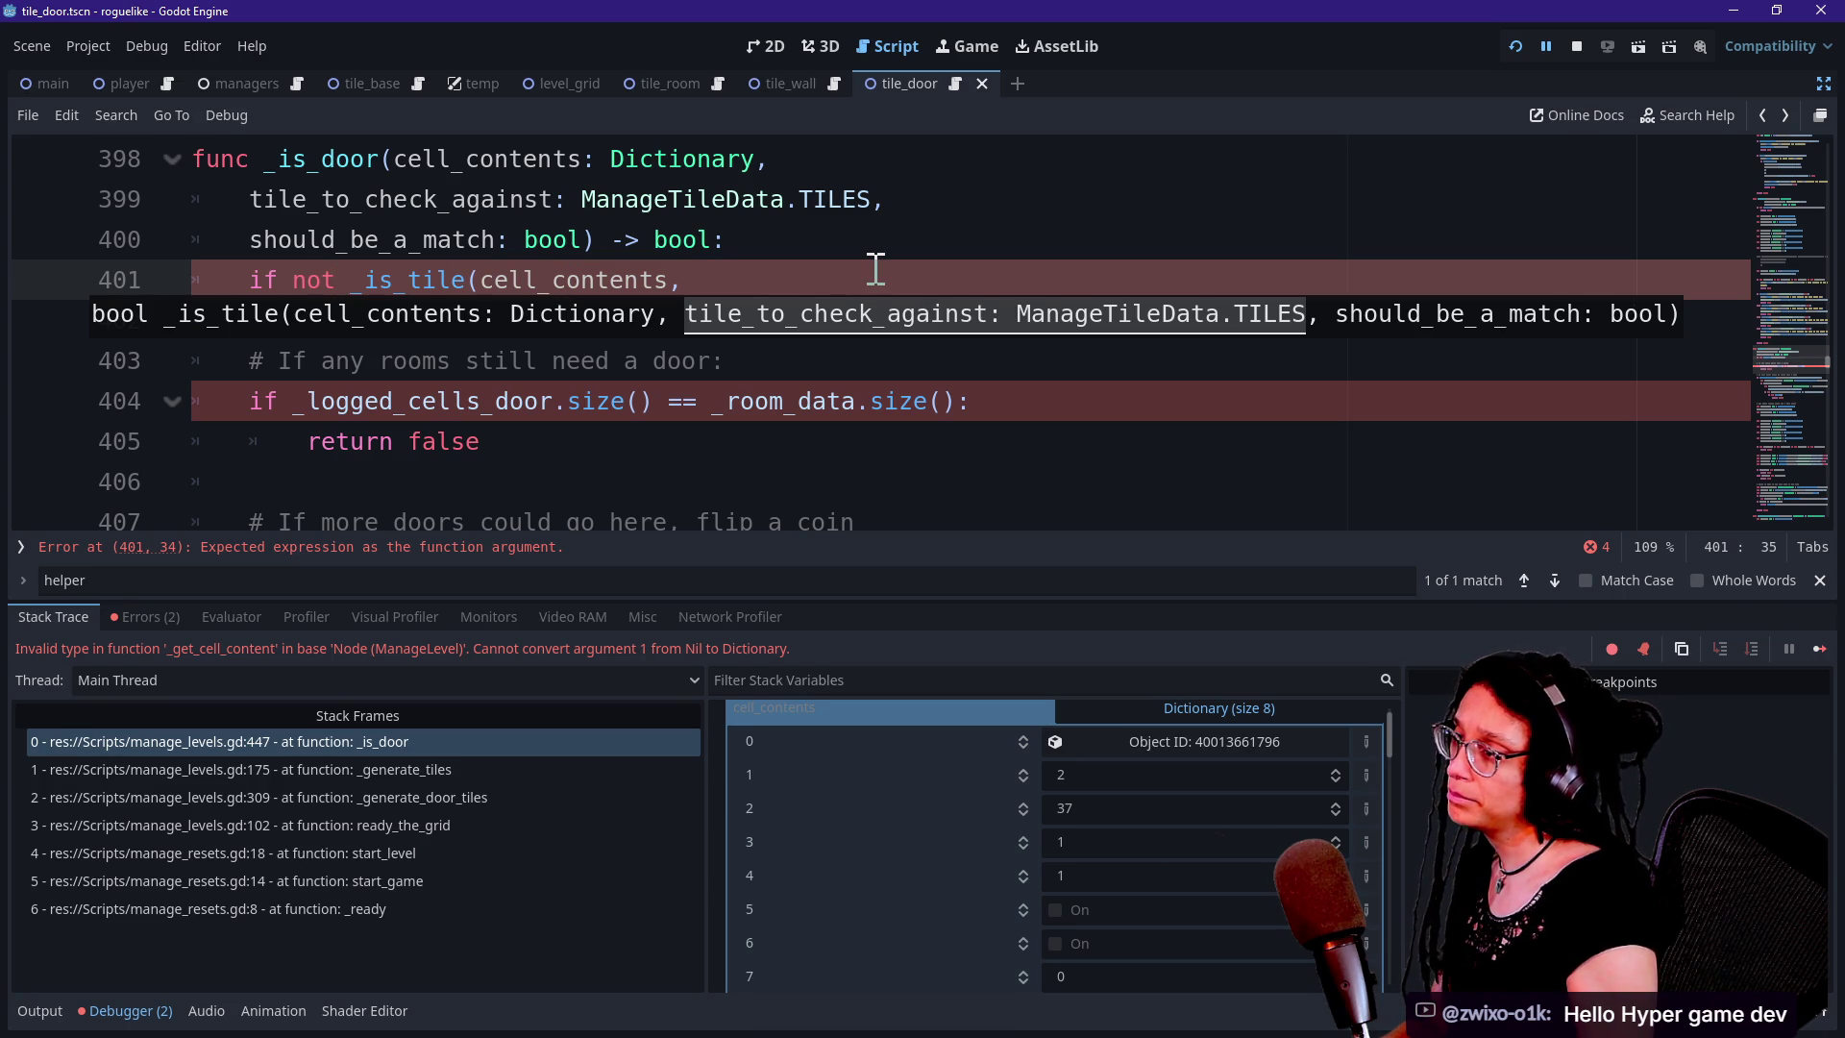
# Step: Complete the call with ManageTileData.TILES.WALL, true and add 'return false' below
pyautogui.write('anage.')
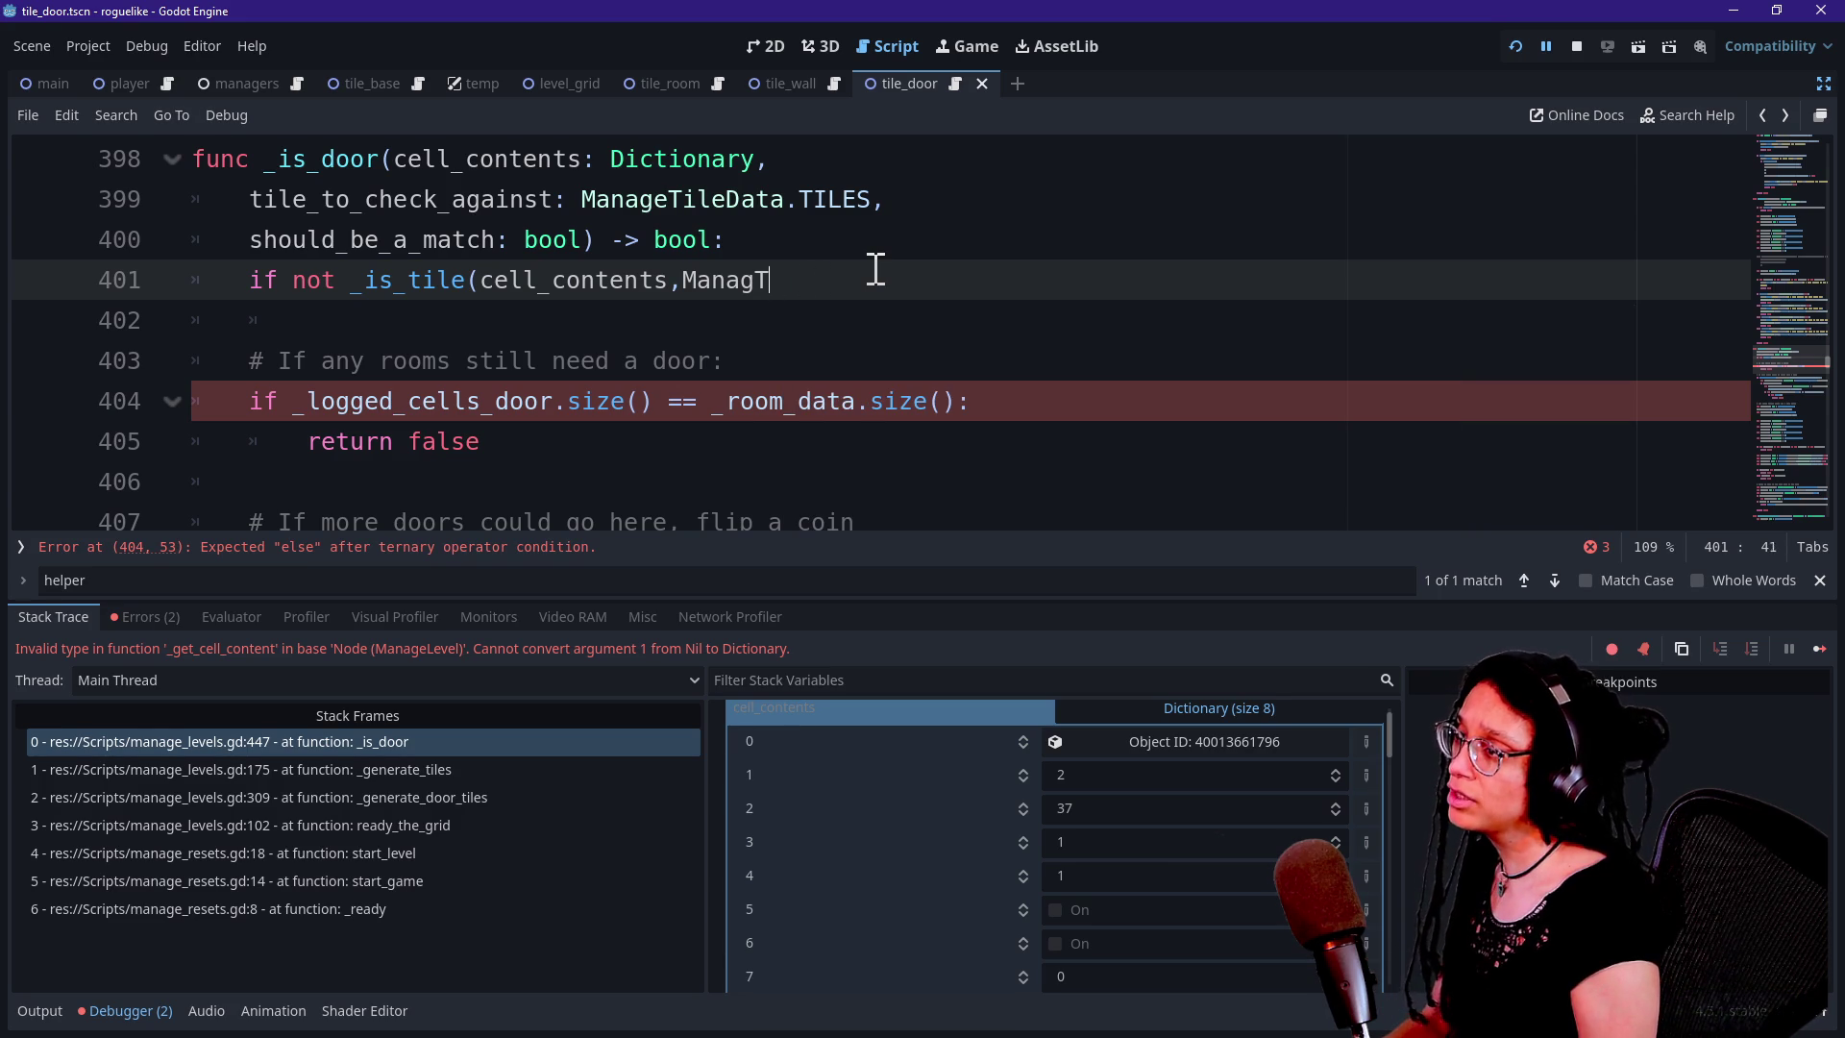
pyautogui.write('Tiles.')
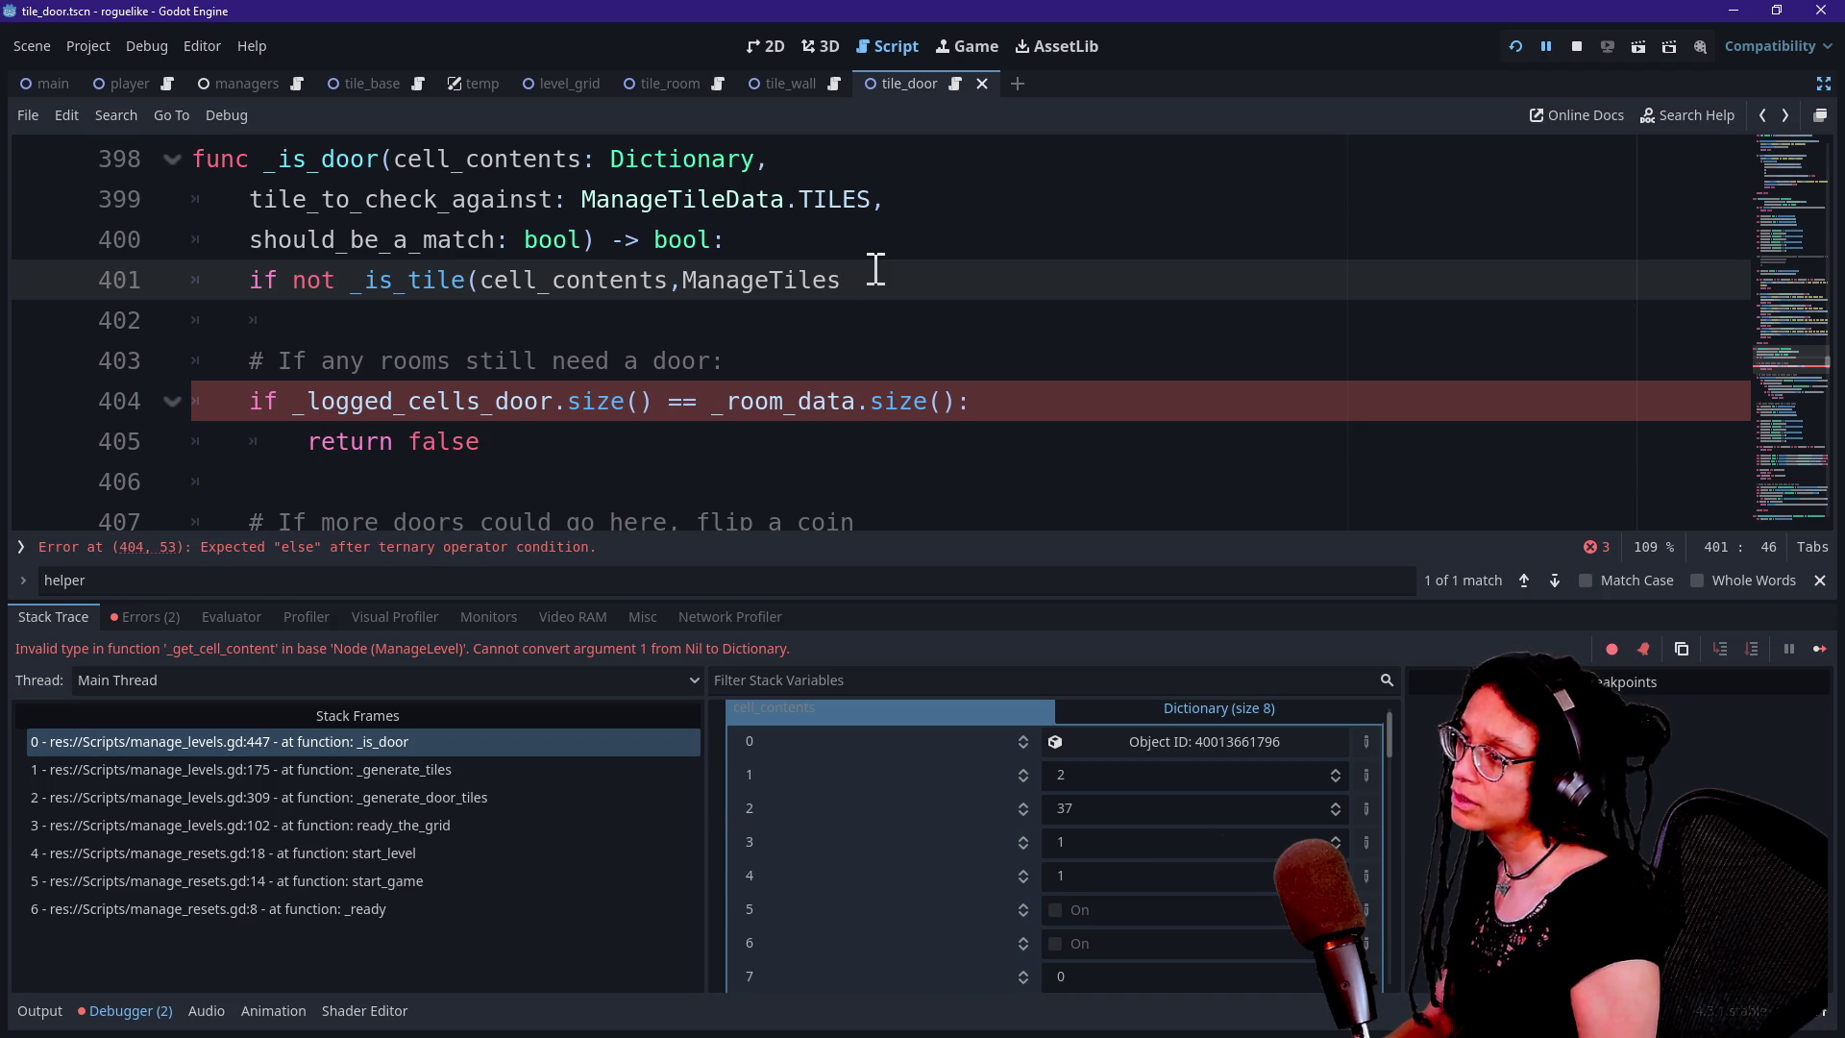
pyautogui.write('ata.TILE')
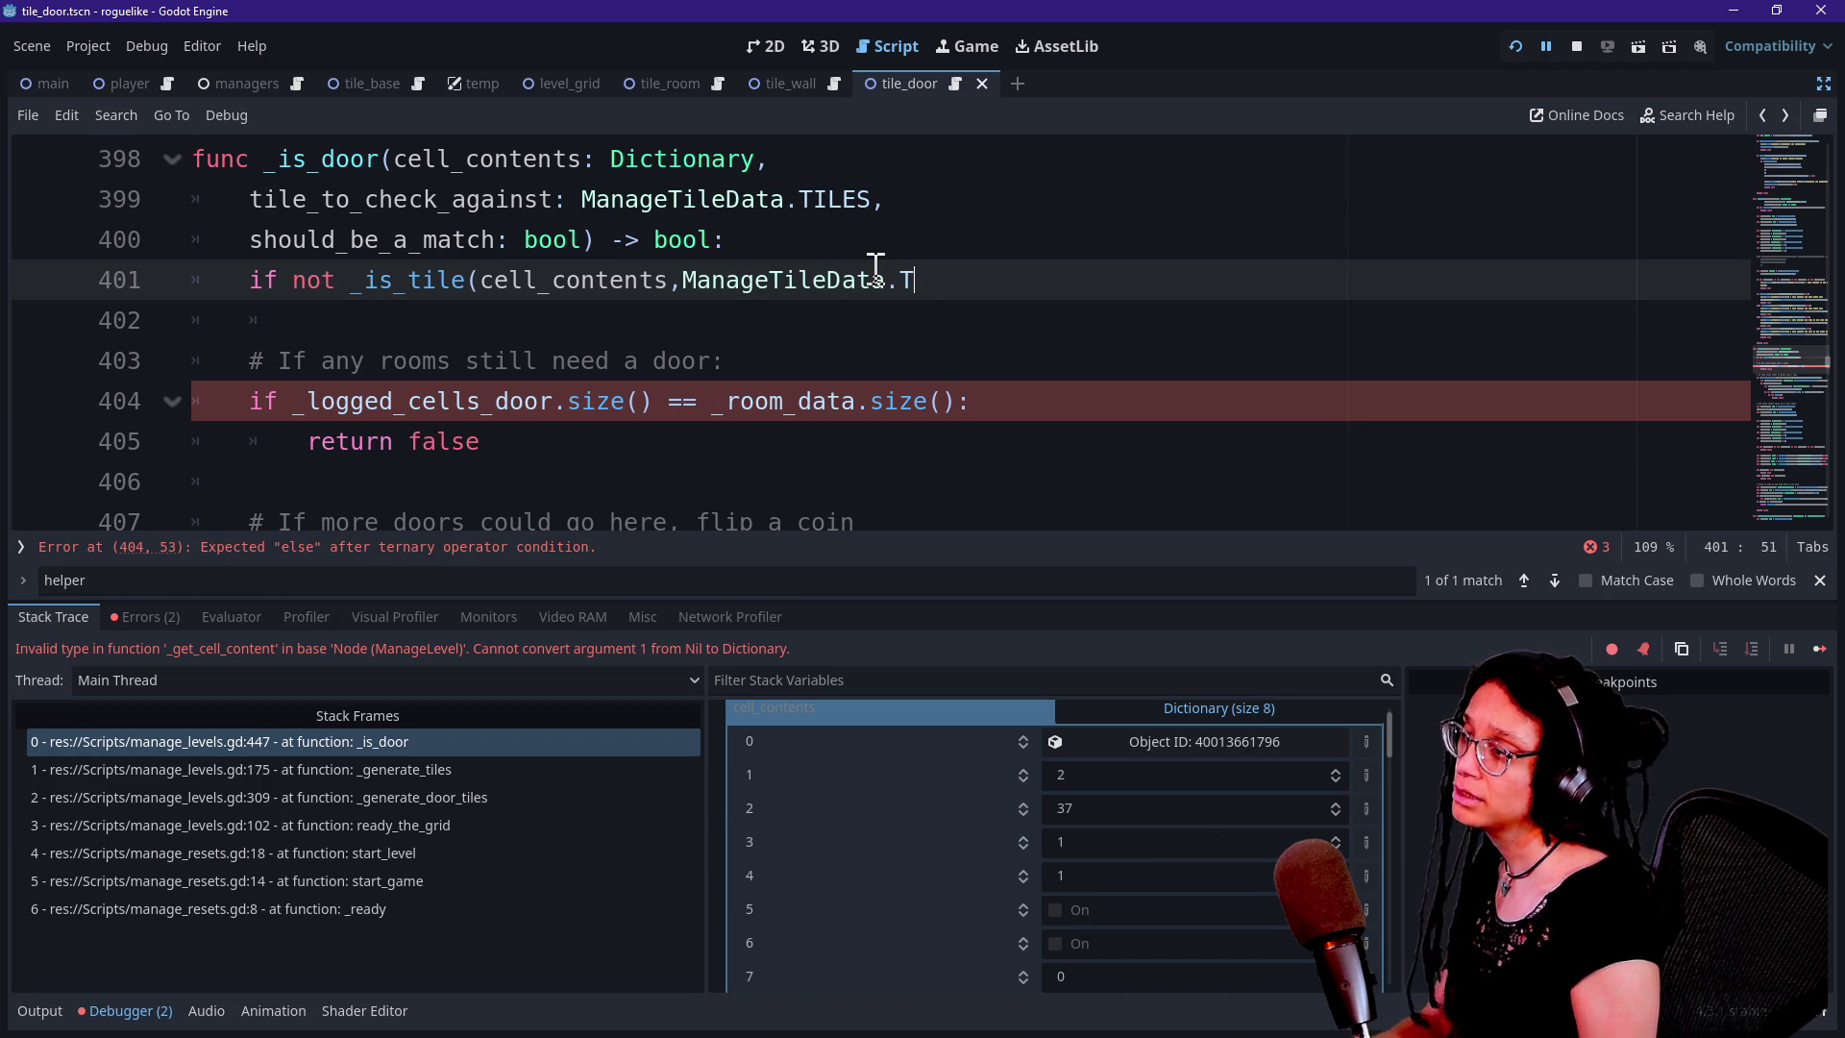
pyautogui.write('S.')
pyautogui.press('Down')
pyautogui.press('Down')
pyautogui.press('Down')
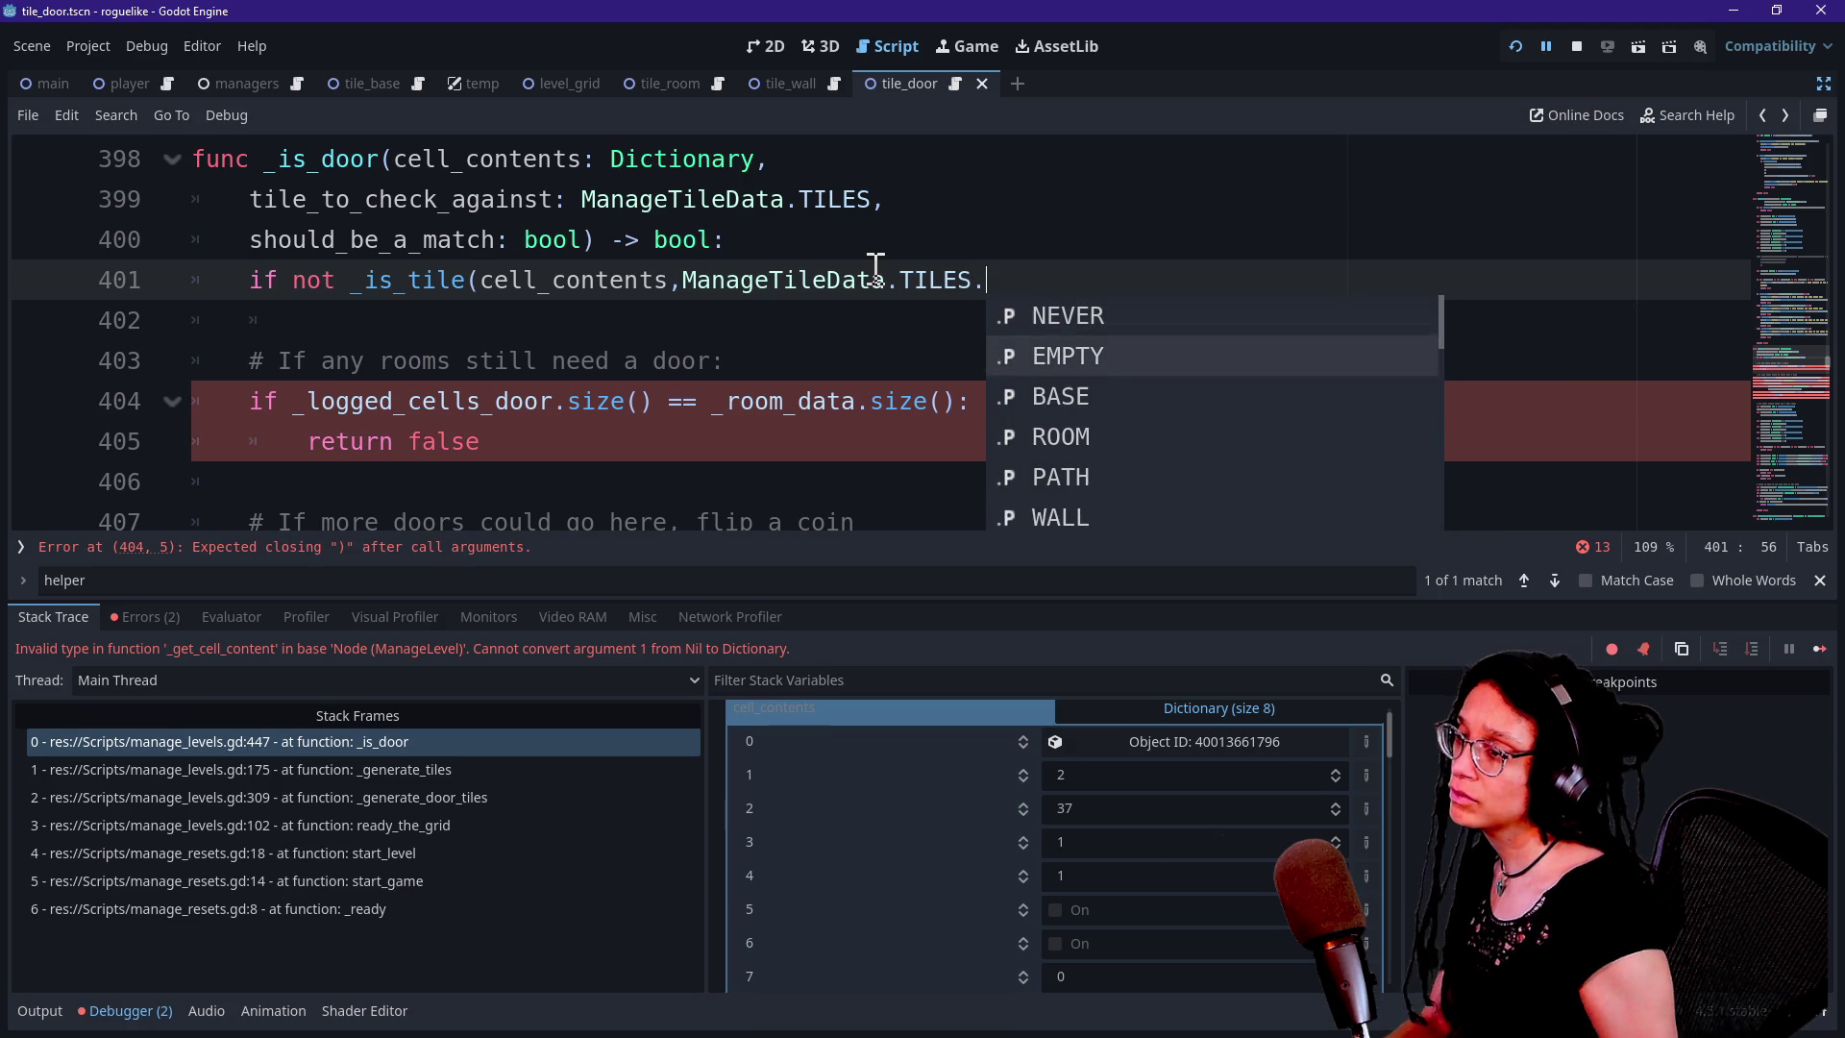
pyautogui.press('Down')
pyautogui.press('Down')
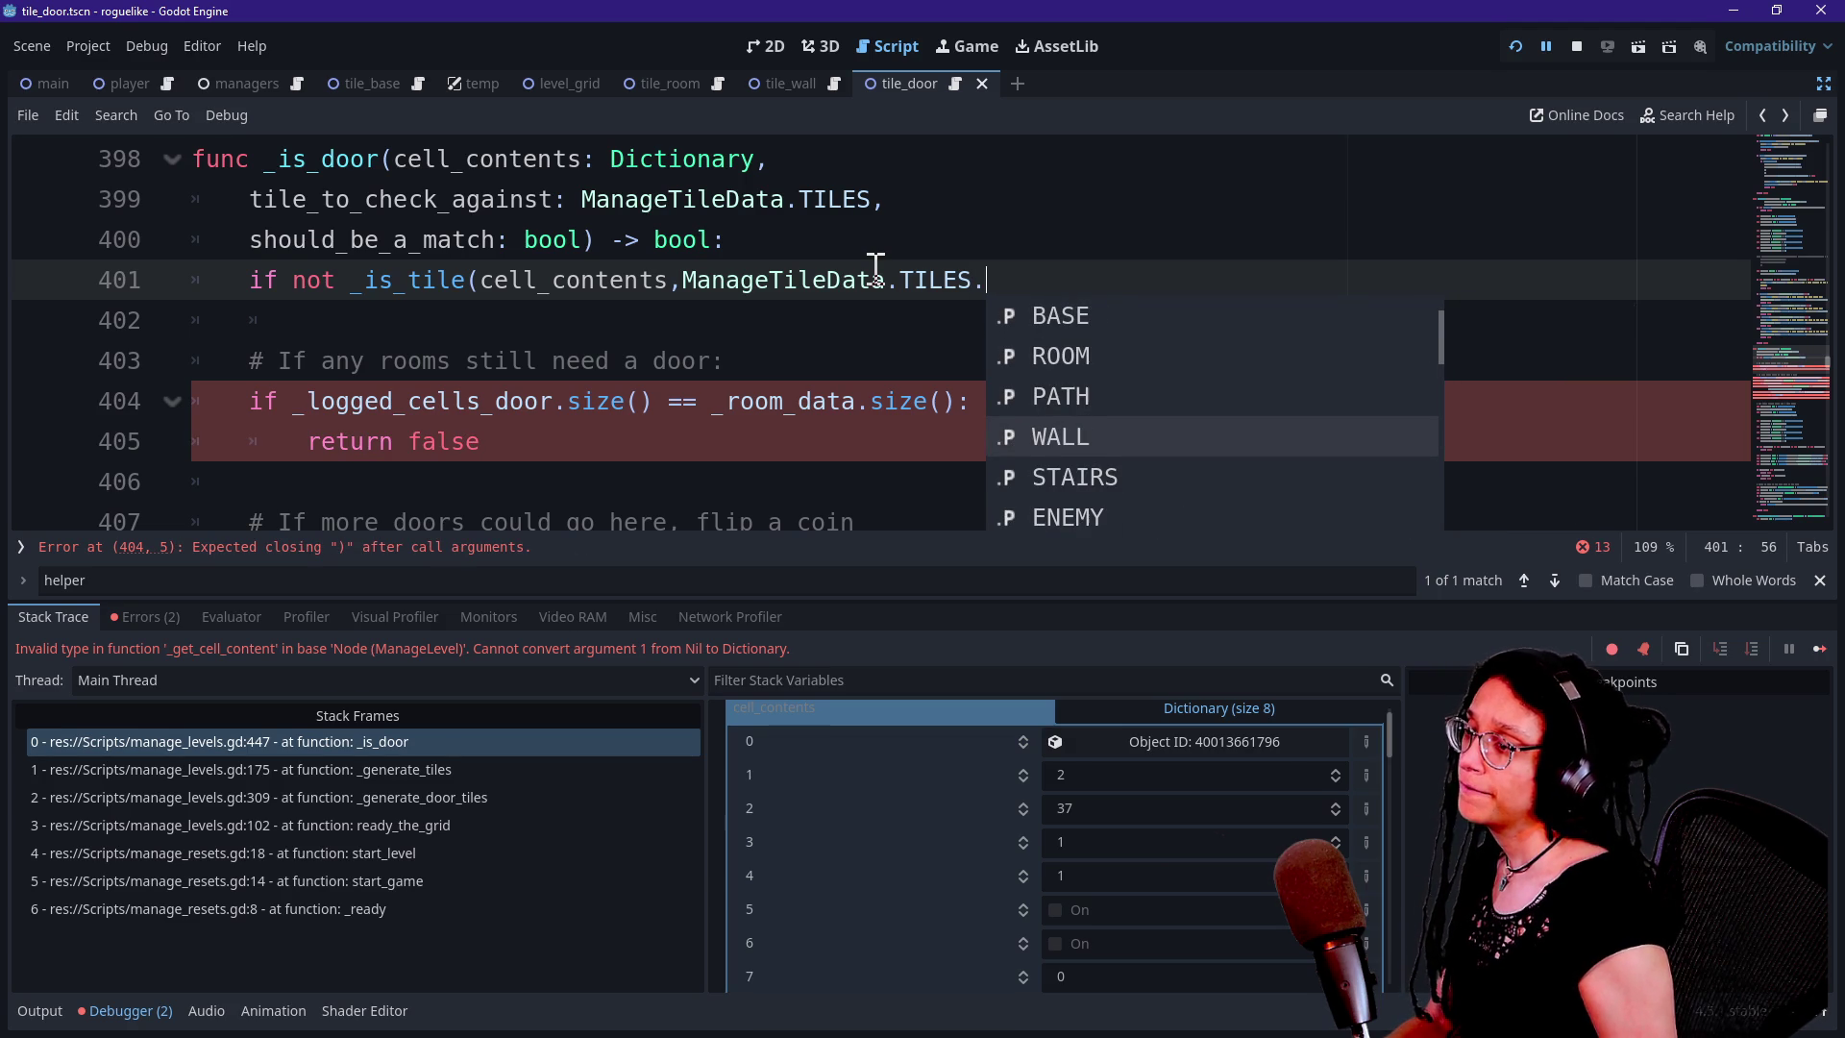
pyautogui.press('Return')
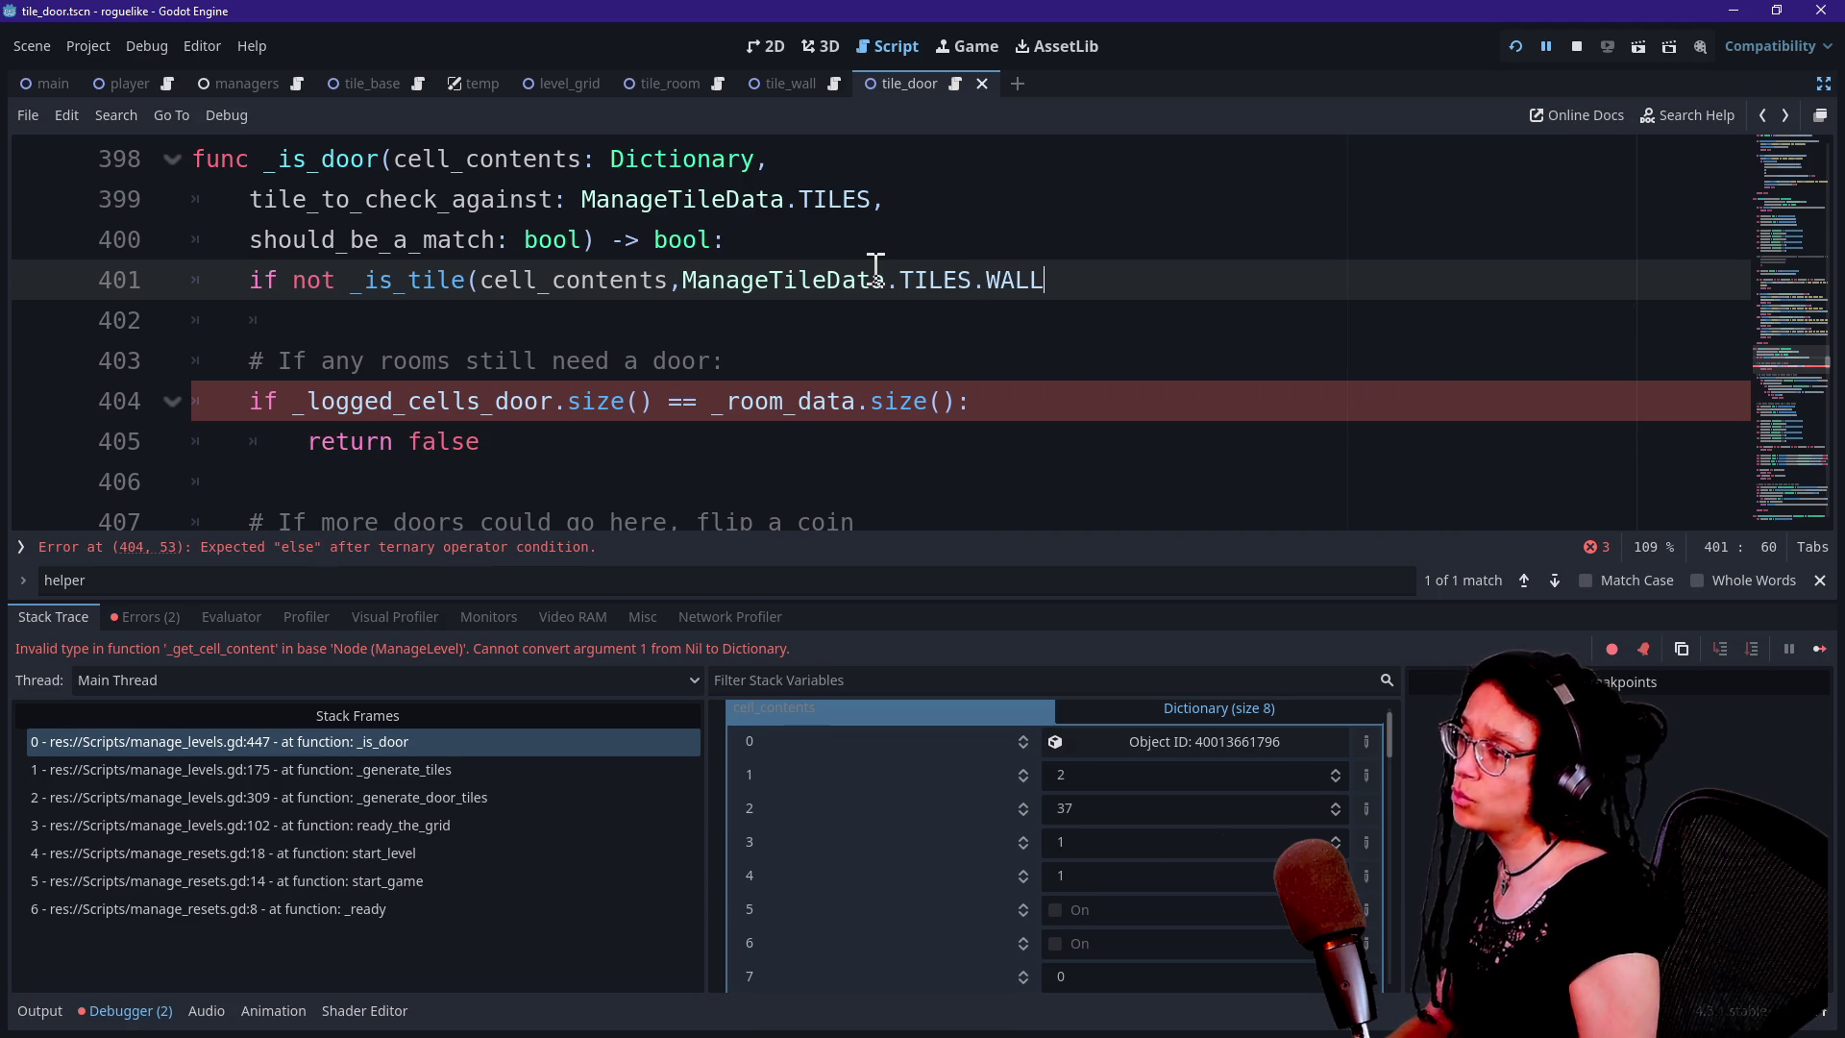
pyautogui.press('BackSpace')
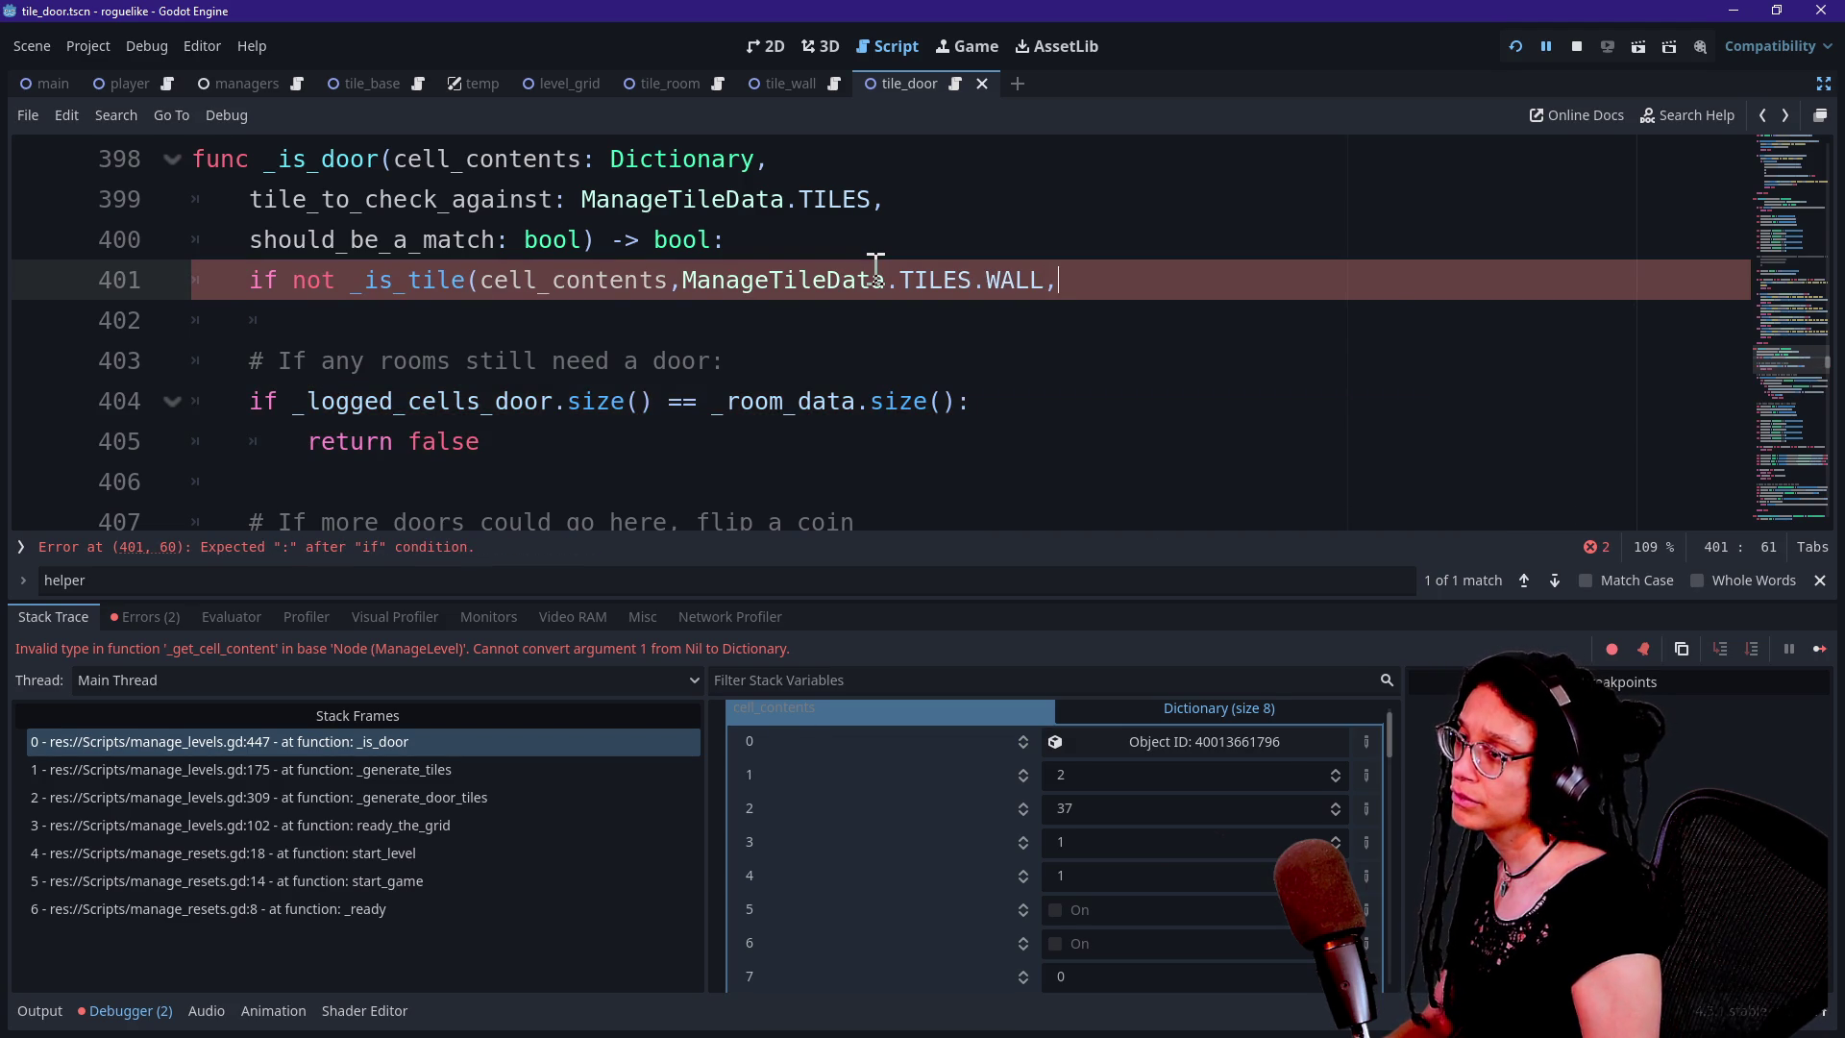
pyautogui.write('e):')
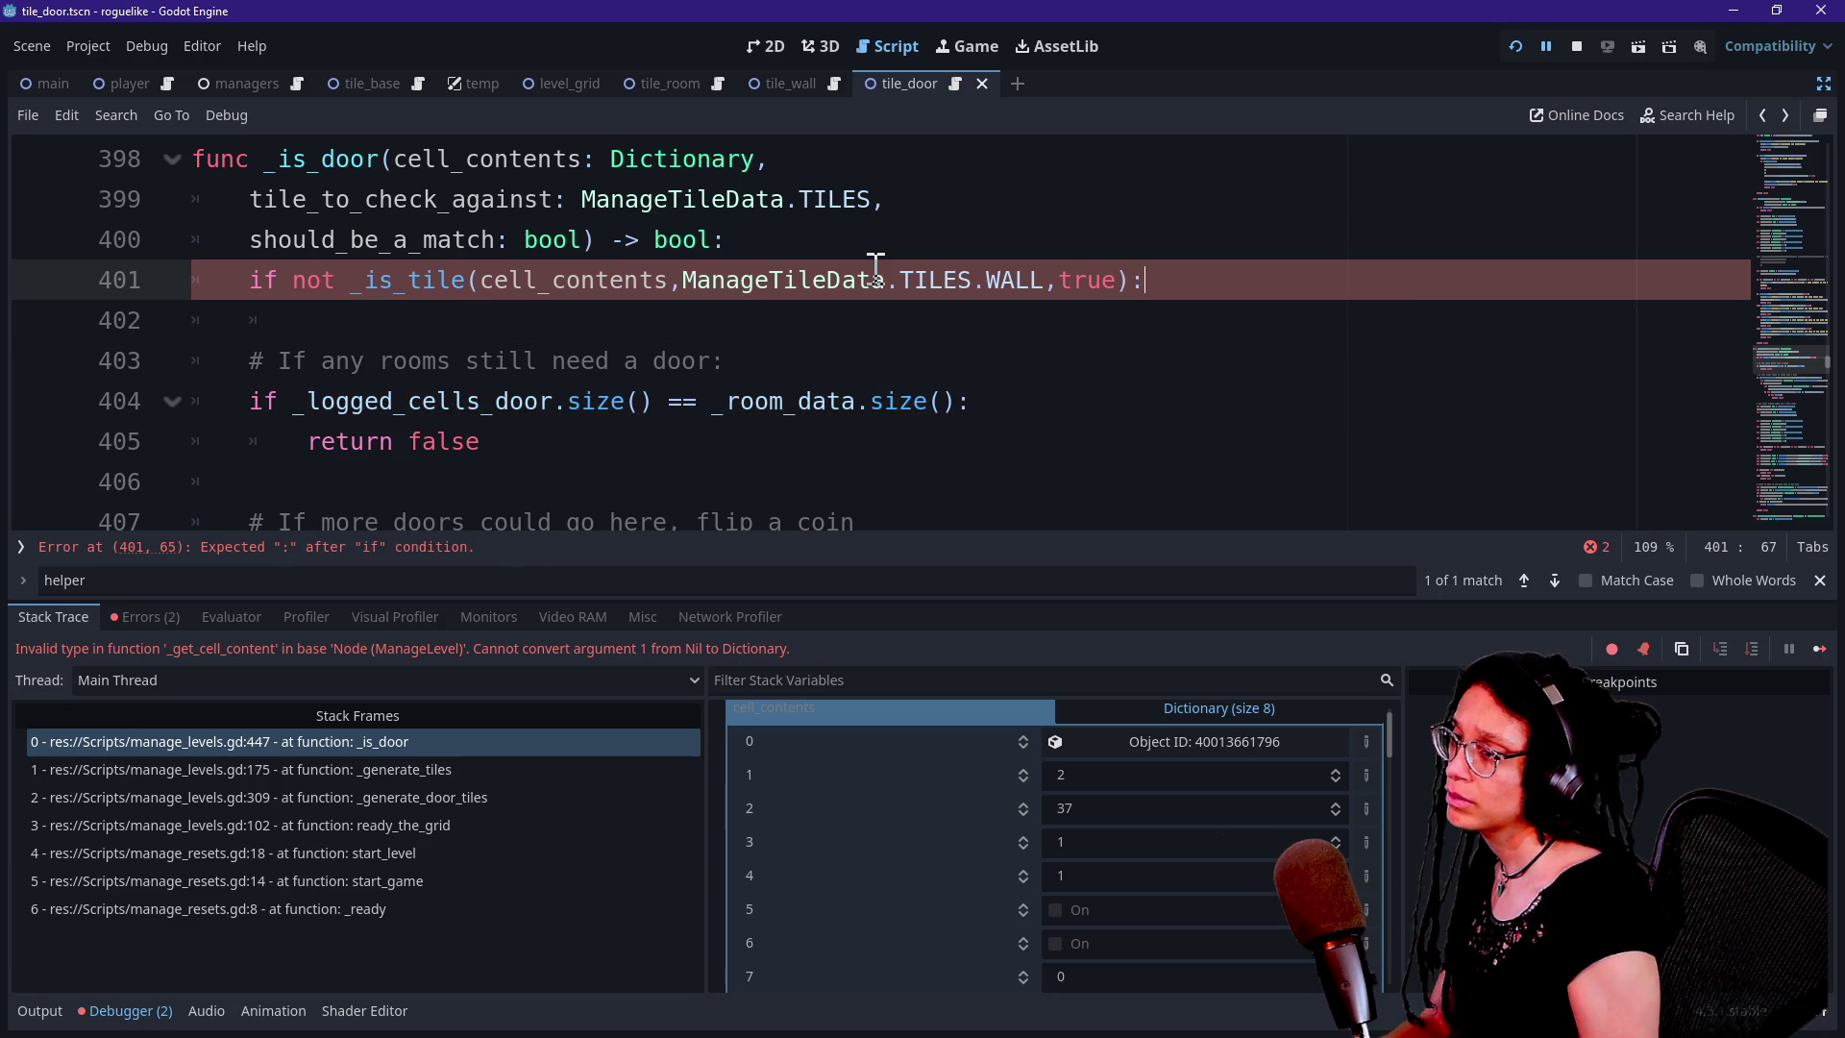
pyautogui.press('Return')
pyautogui.write('urn false')
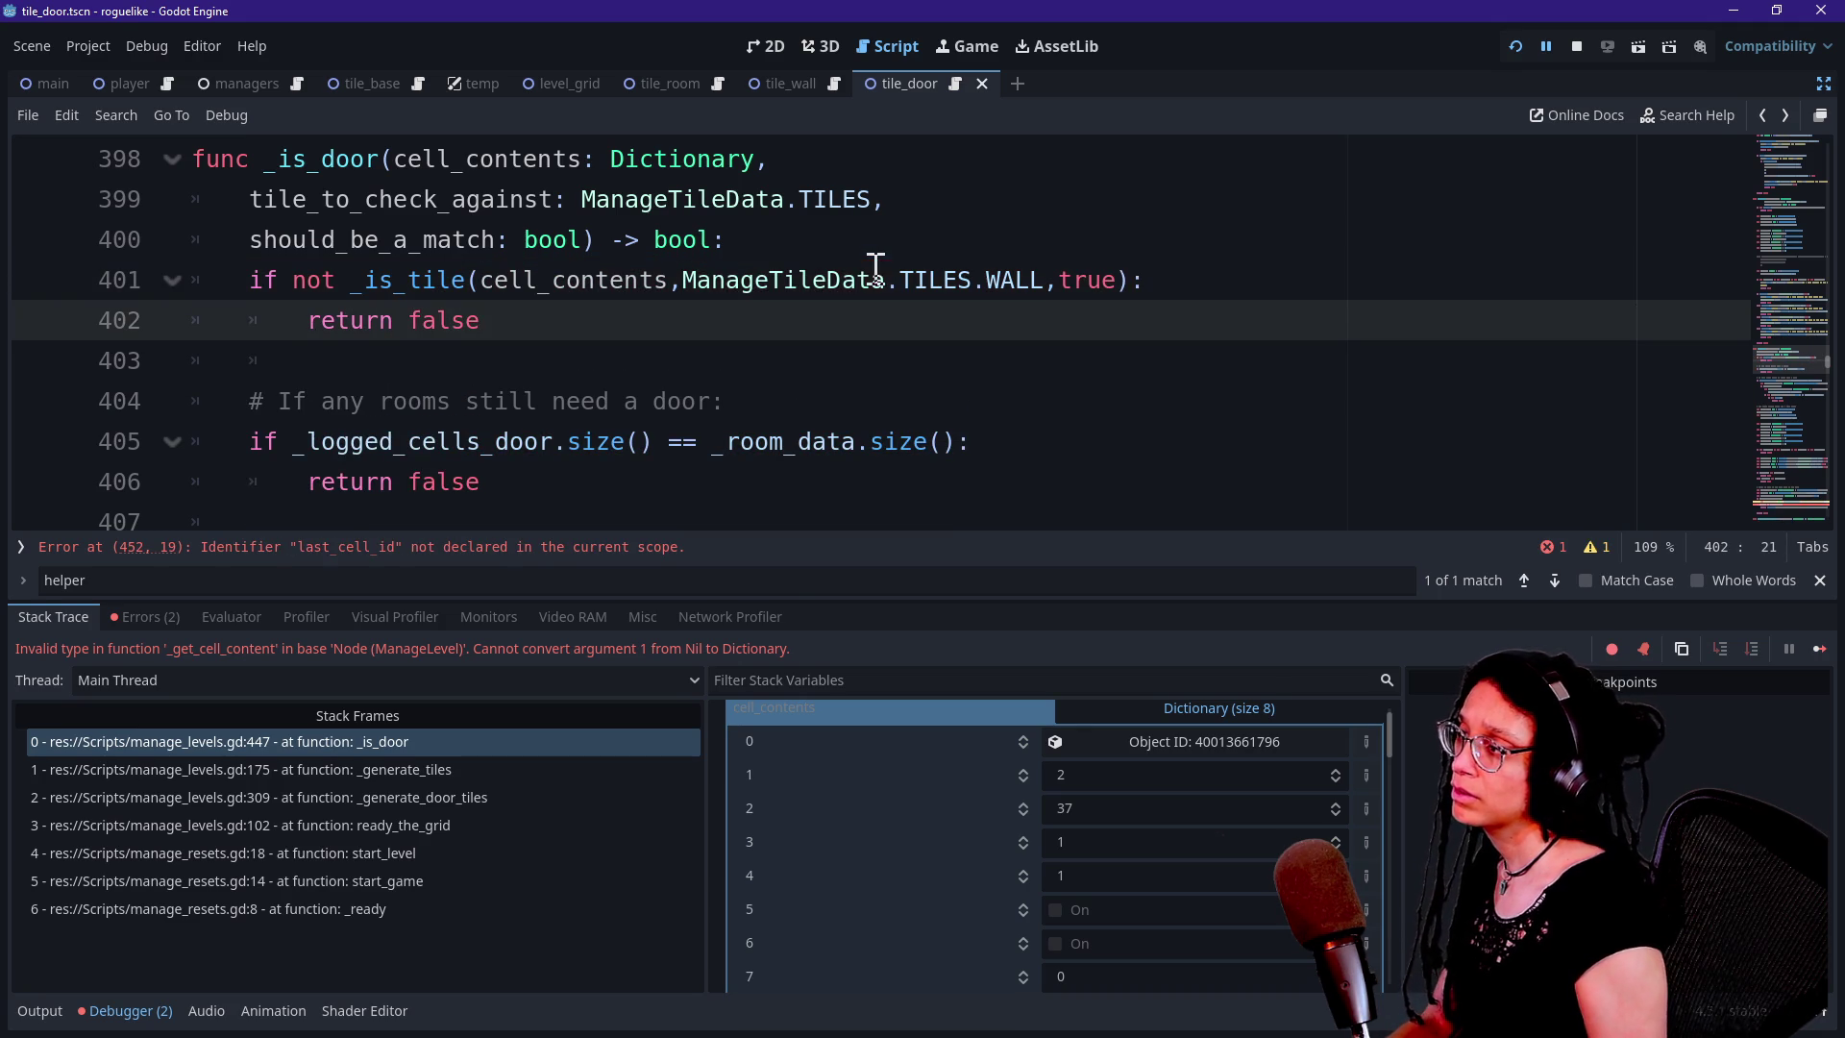
# Step: Jump to the undeclared last_cell_id error on line 452 and review the surrounding code
pyautogui.scroll(-1, 1199, 362)
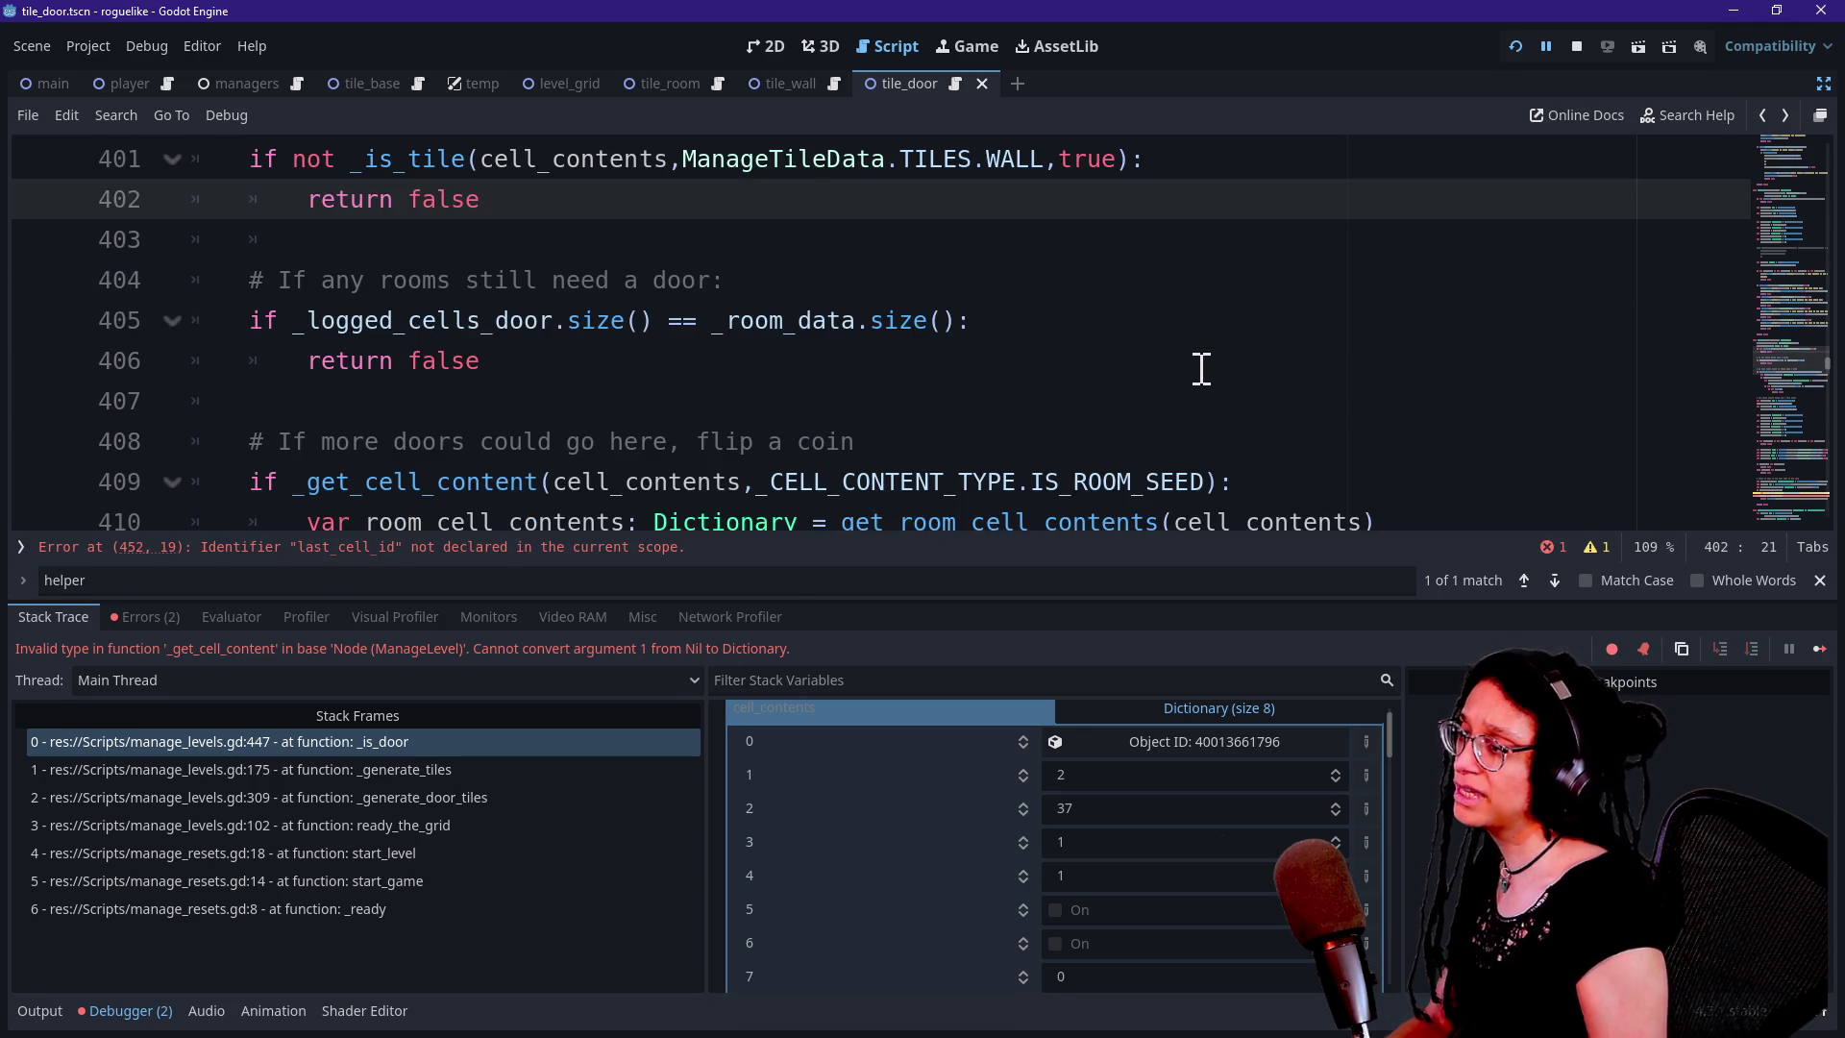
pyautogui.scroll(-2, 1201, 368)
pyautogui.click(678, 553)
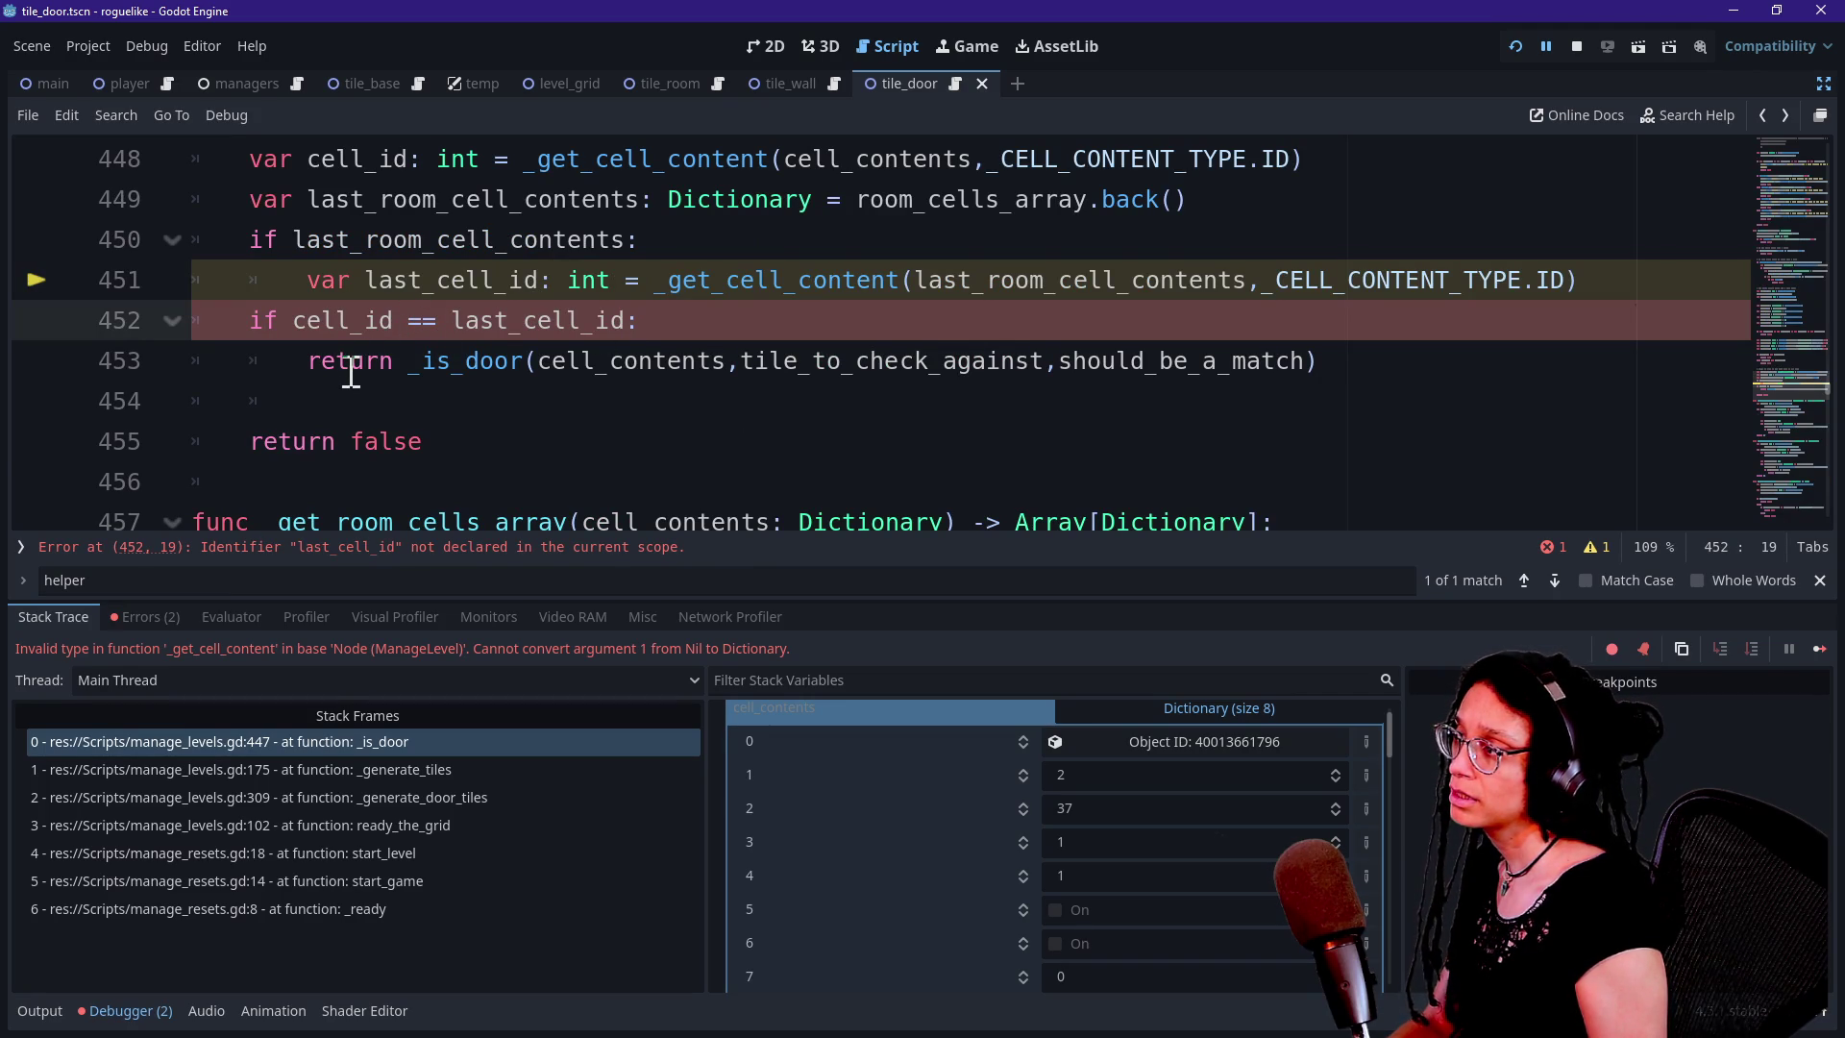
pyautogui.scroll(1, 352, 375)
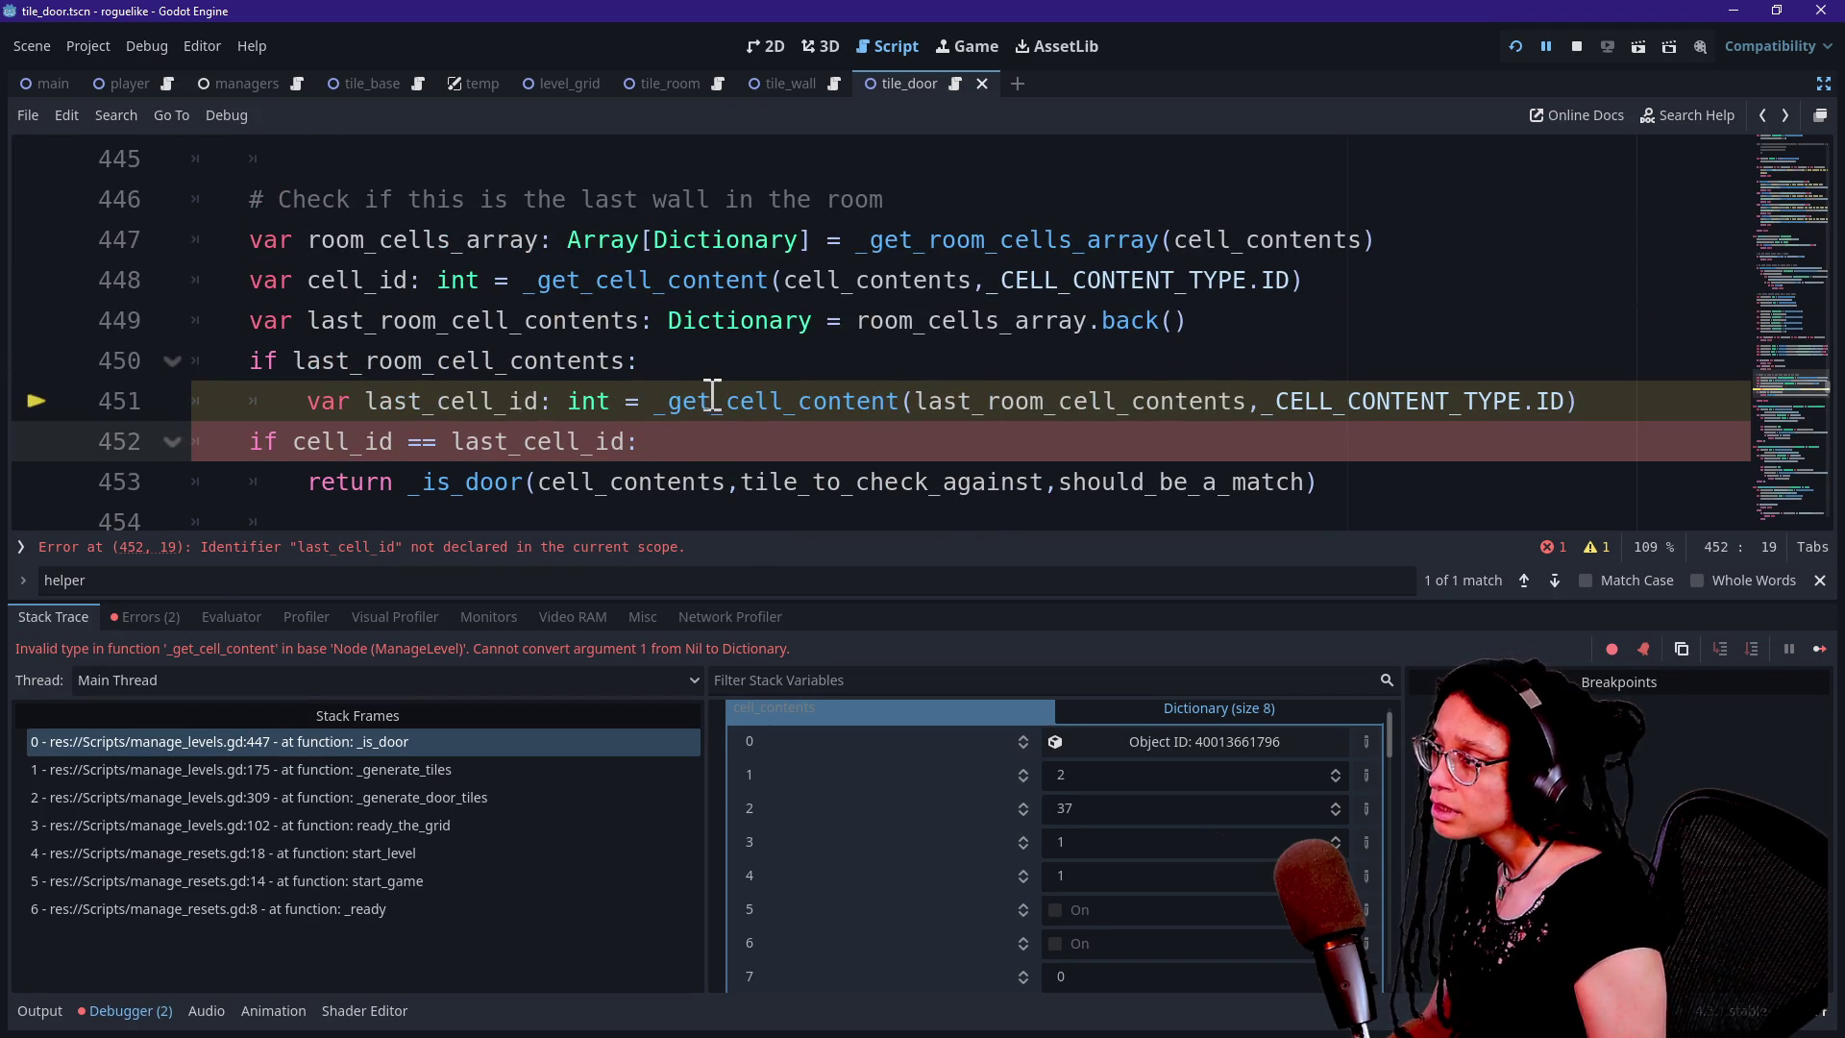
pyautogui.moveTo(726, 394)
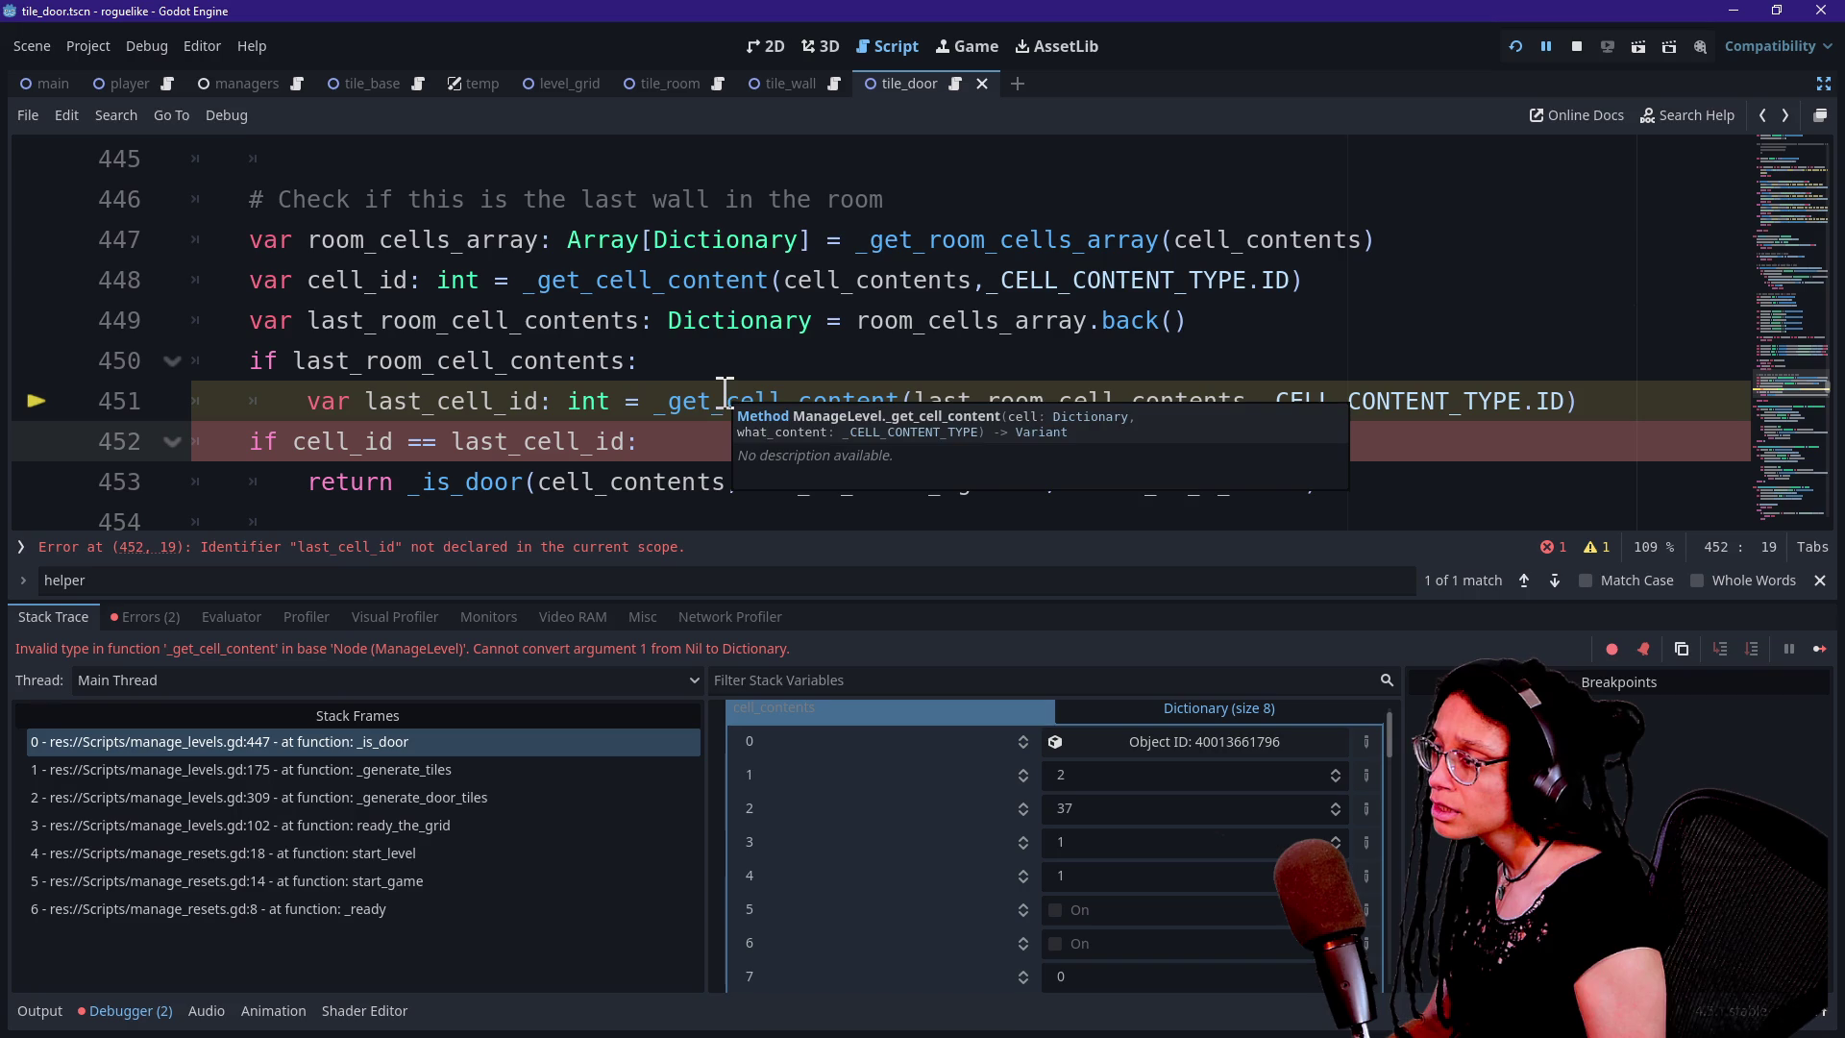
pyautogui.moveTo(628, 252)
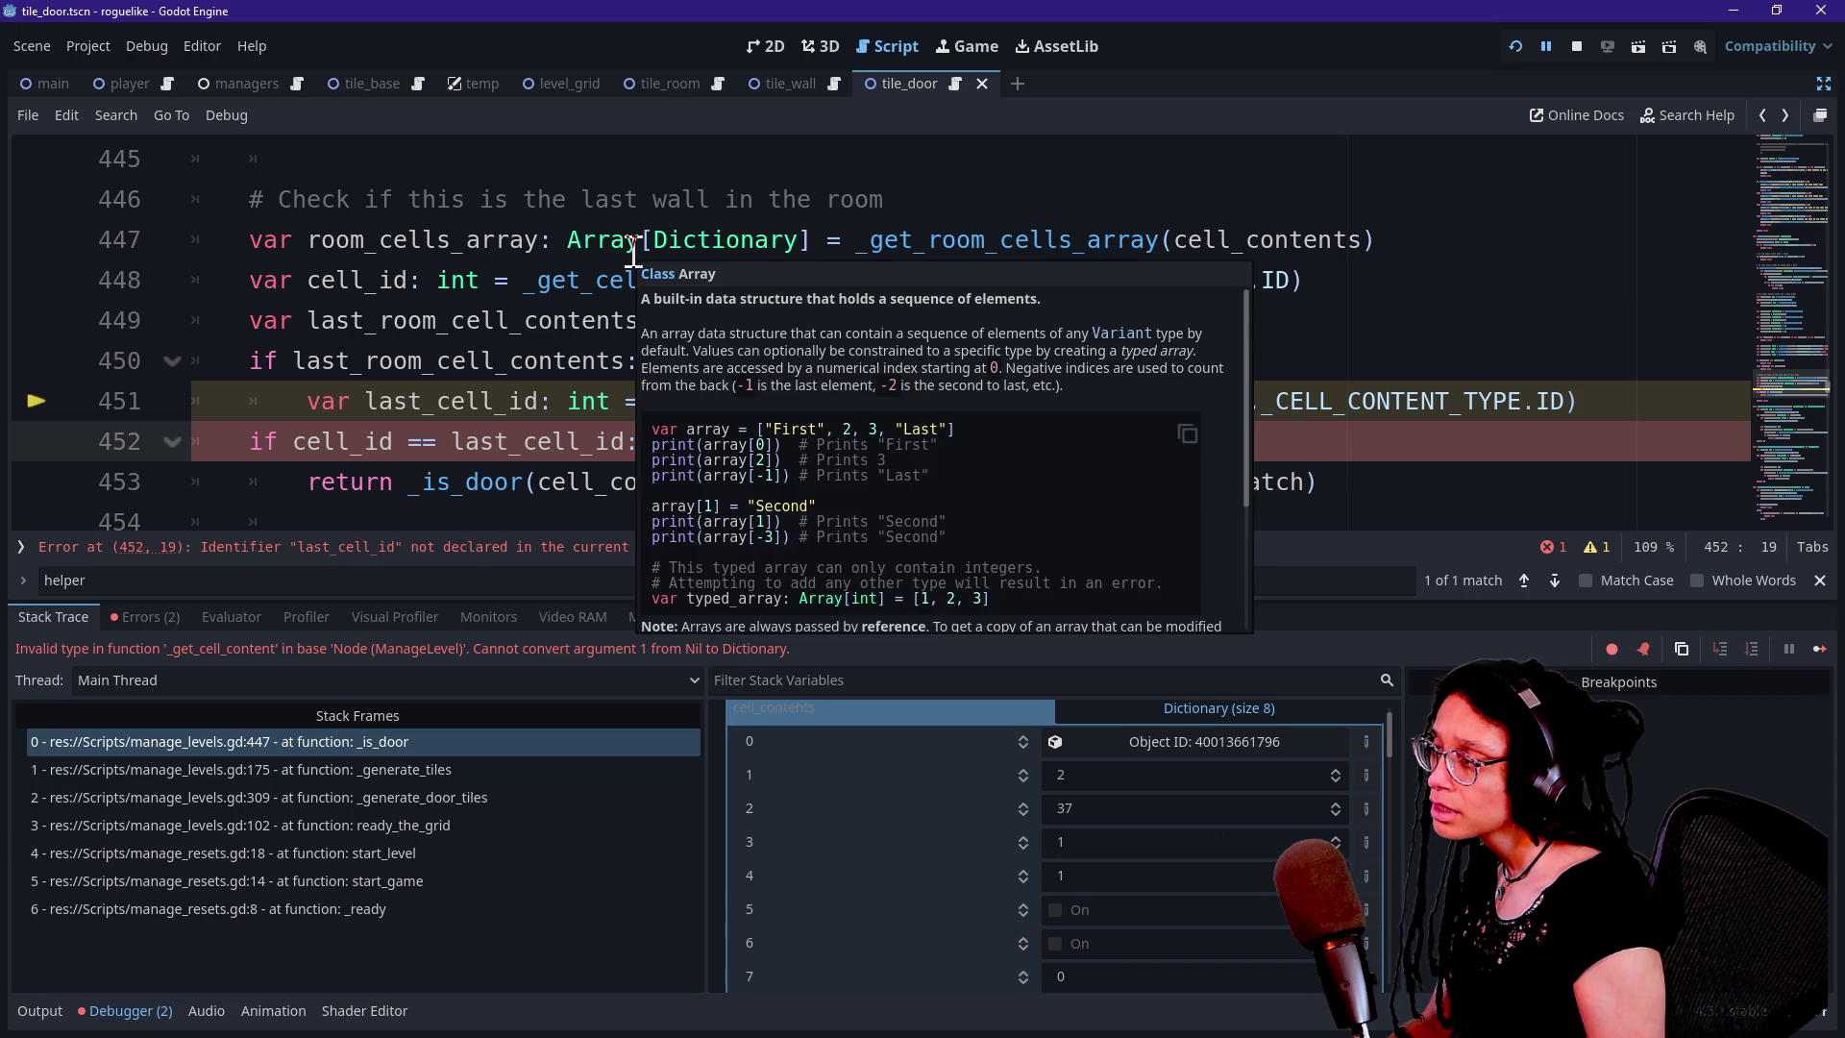
pyautogui.moveTo(880, 300)
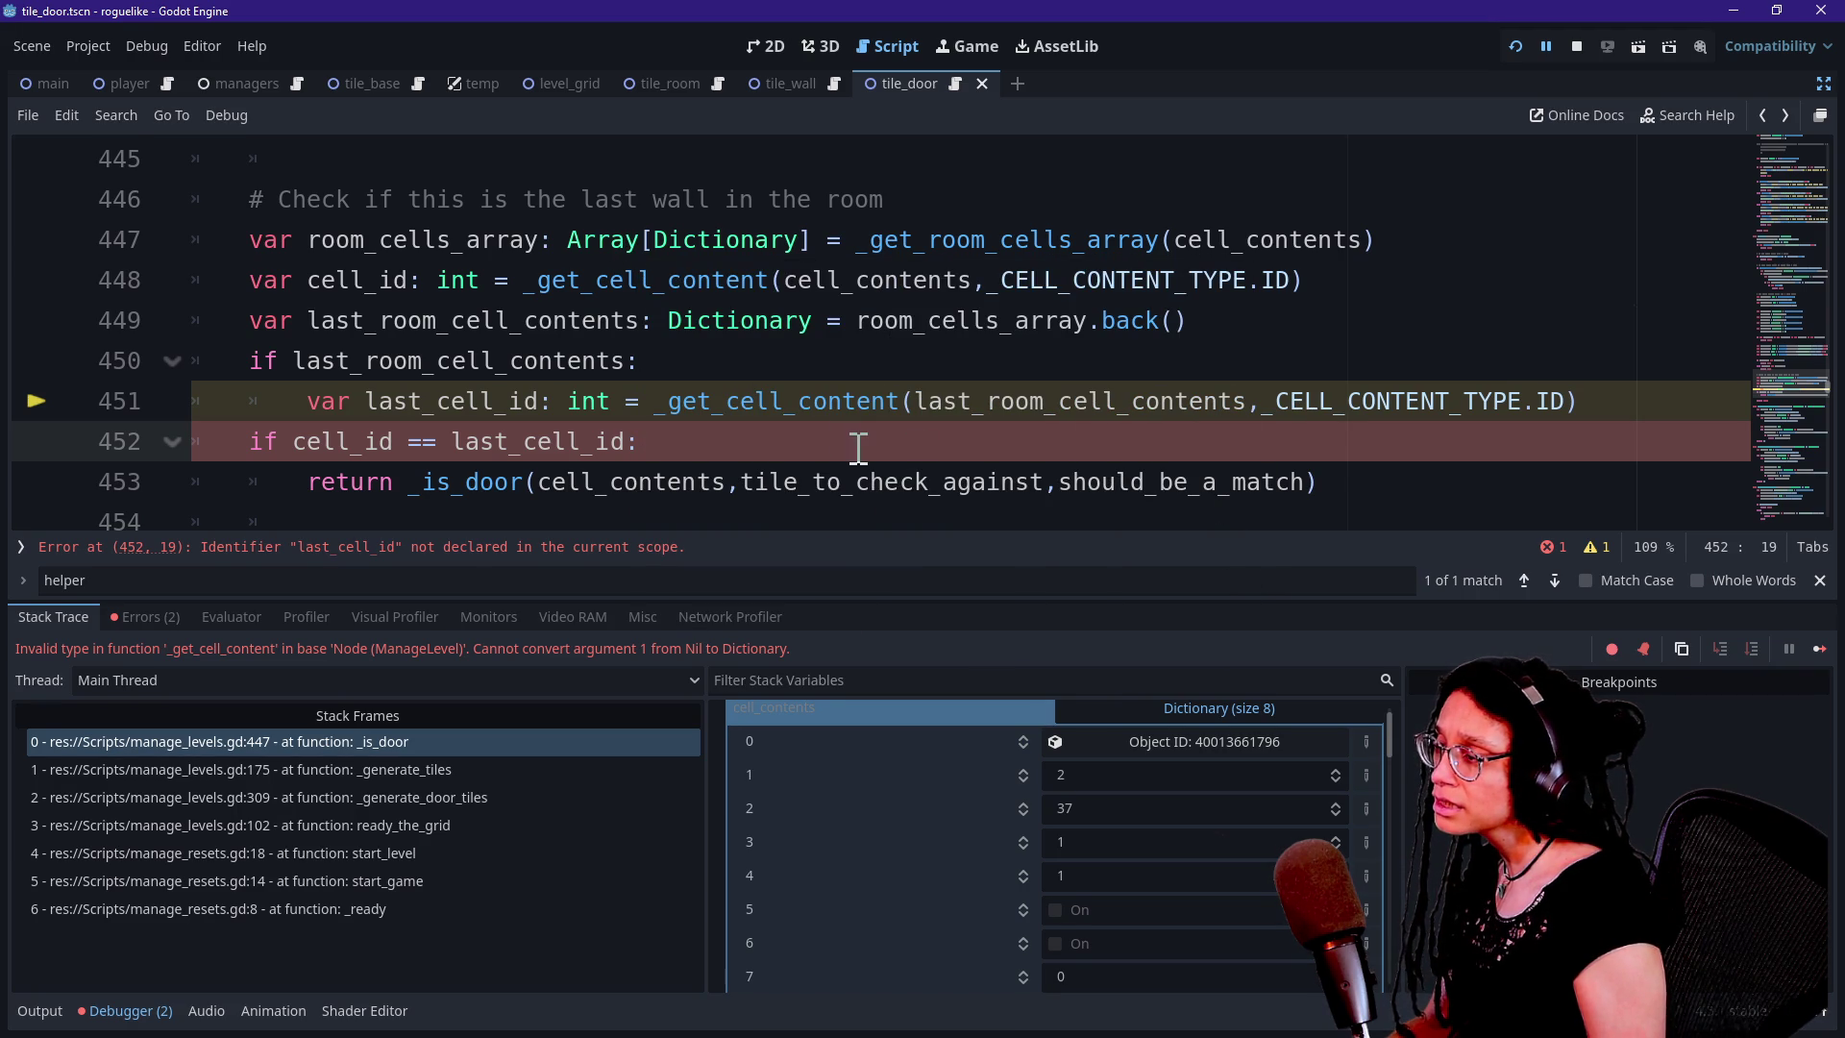
pyautogui.moveTo(363, 400); pyautogui.dragTo(471, 398)
pyautogui.click(493, 394)
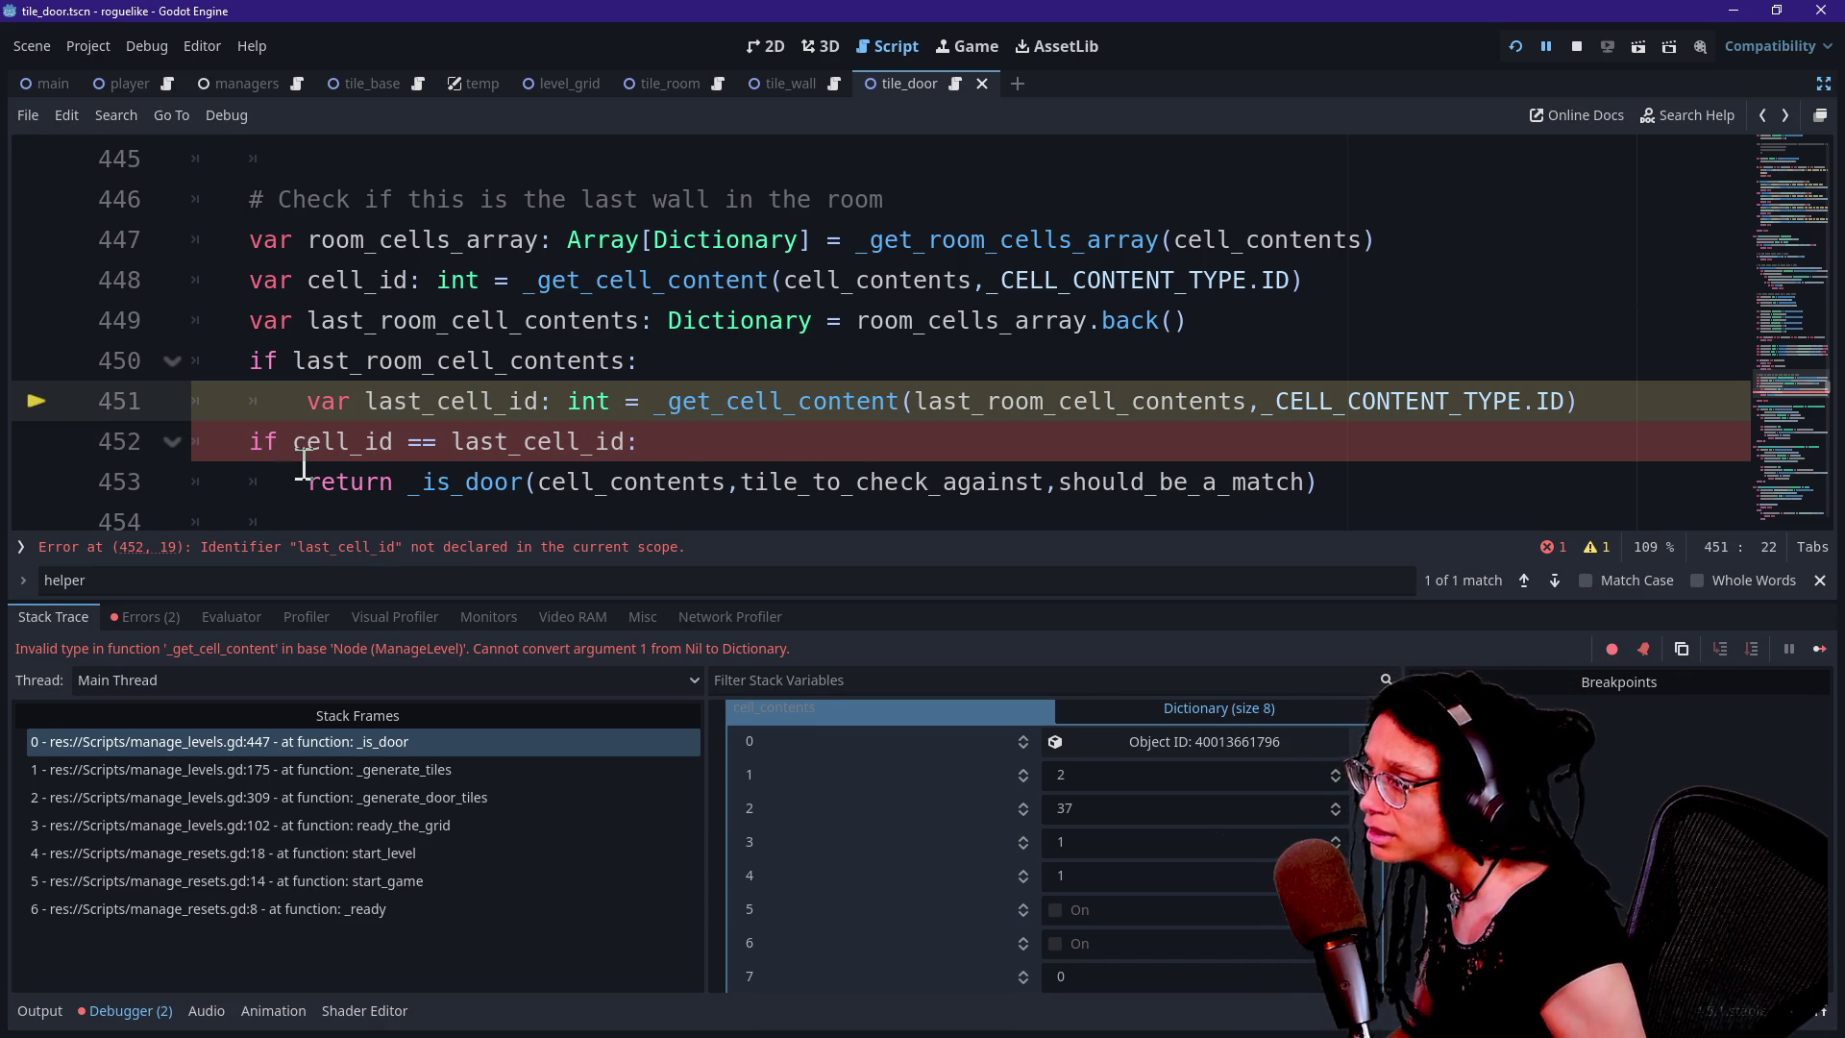
# Step: Indent lines 452–453 under the 'if last_room_cell_contents:' block
pyautogui.moveTo(215, 440); pyautogui.dragTo(480, 473)
pyautogui.click(541, 482)
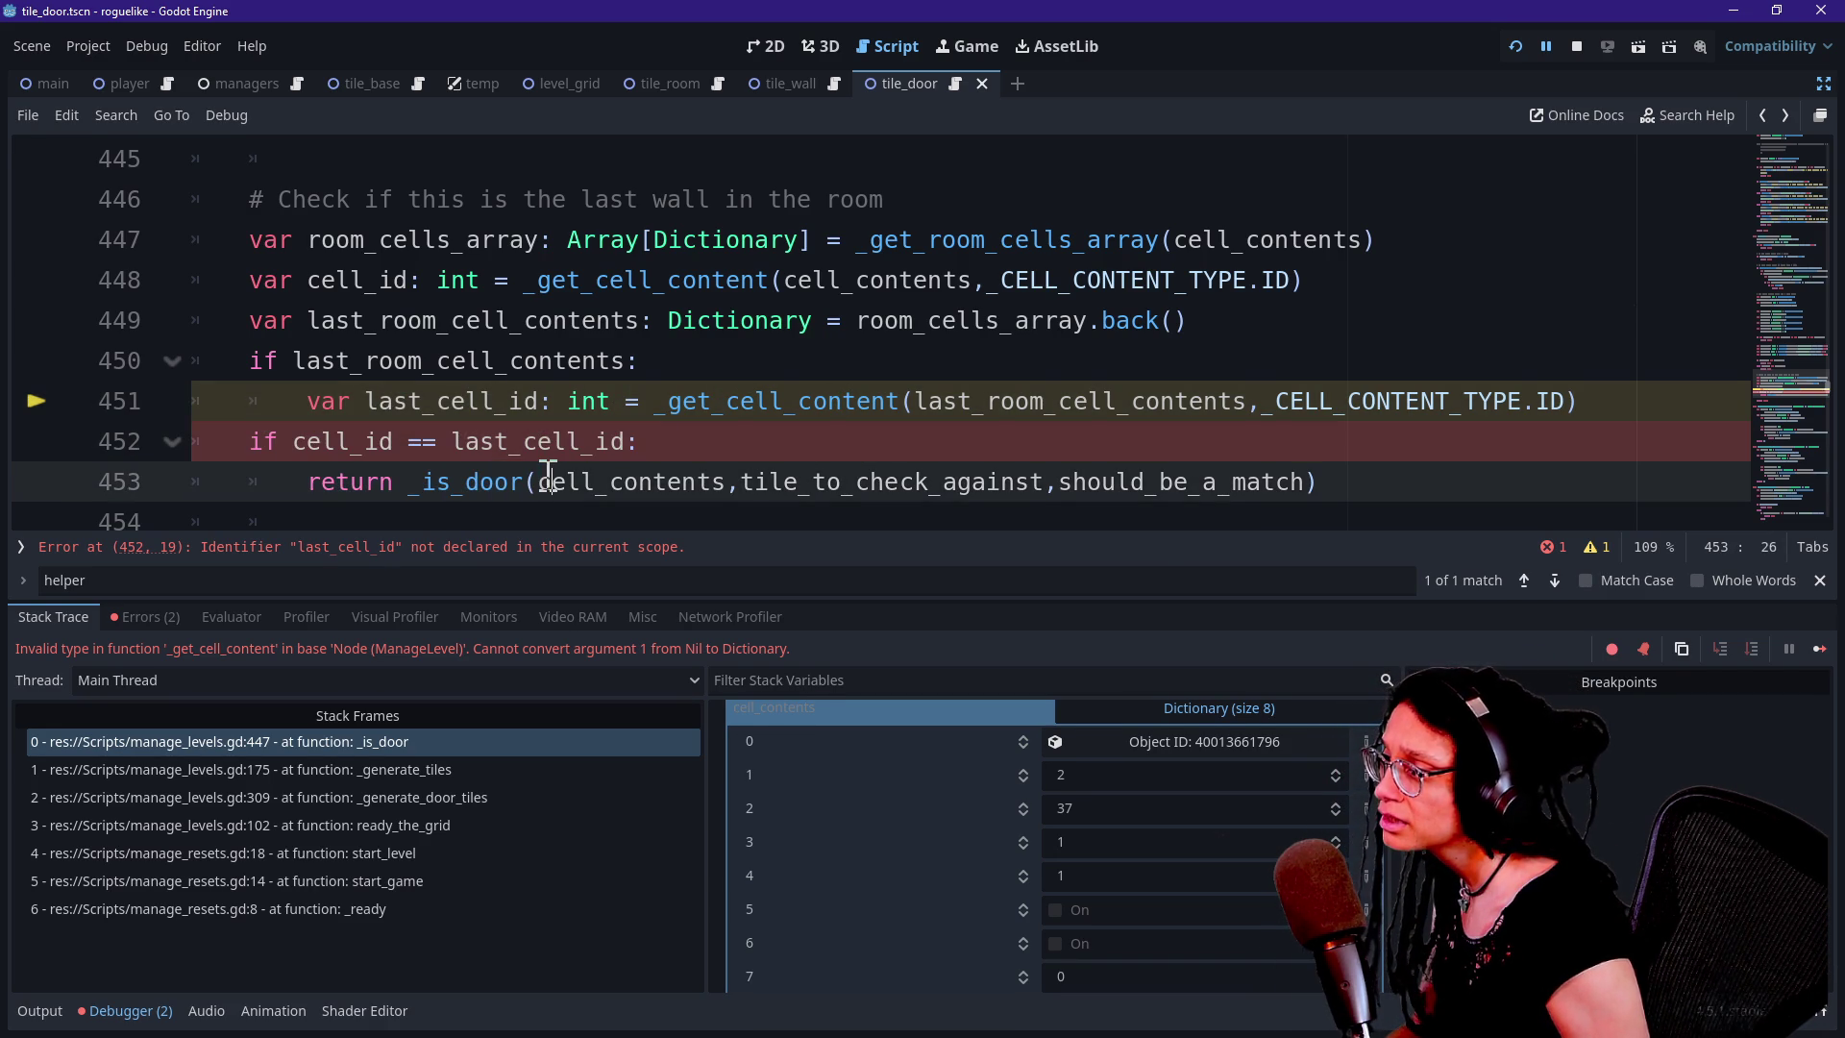
pyautogui.moveTo(365, 441); pyautogui.dragTo(392, 481)
pyautogui.press('Tab')
pyautogui.scroll(-1, 398, 424)
pyautogui.click(444, 400)
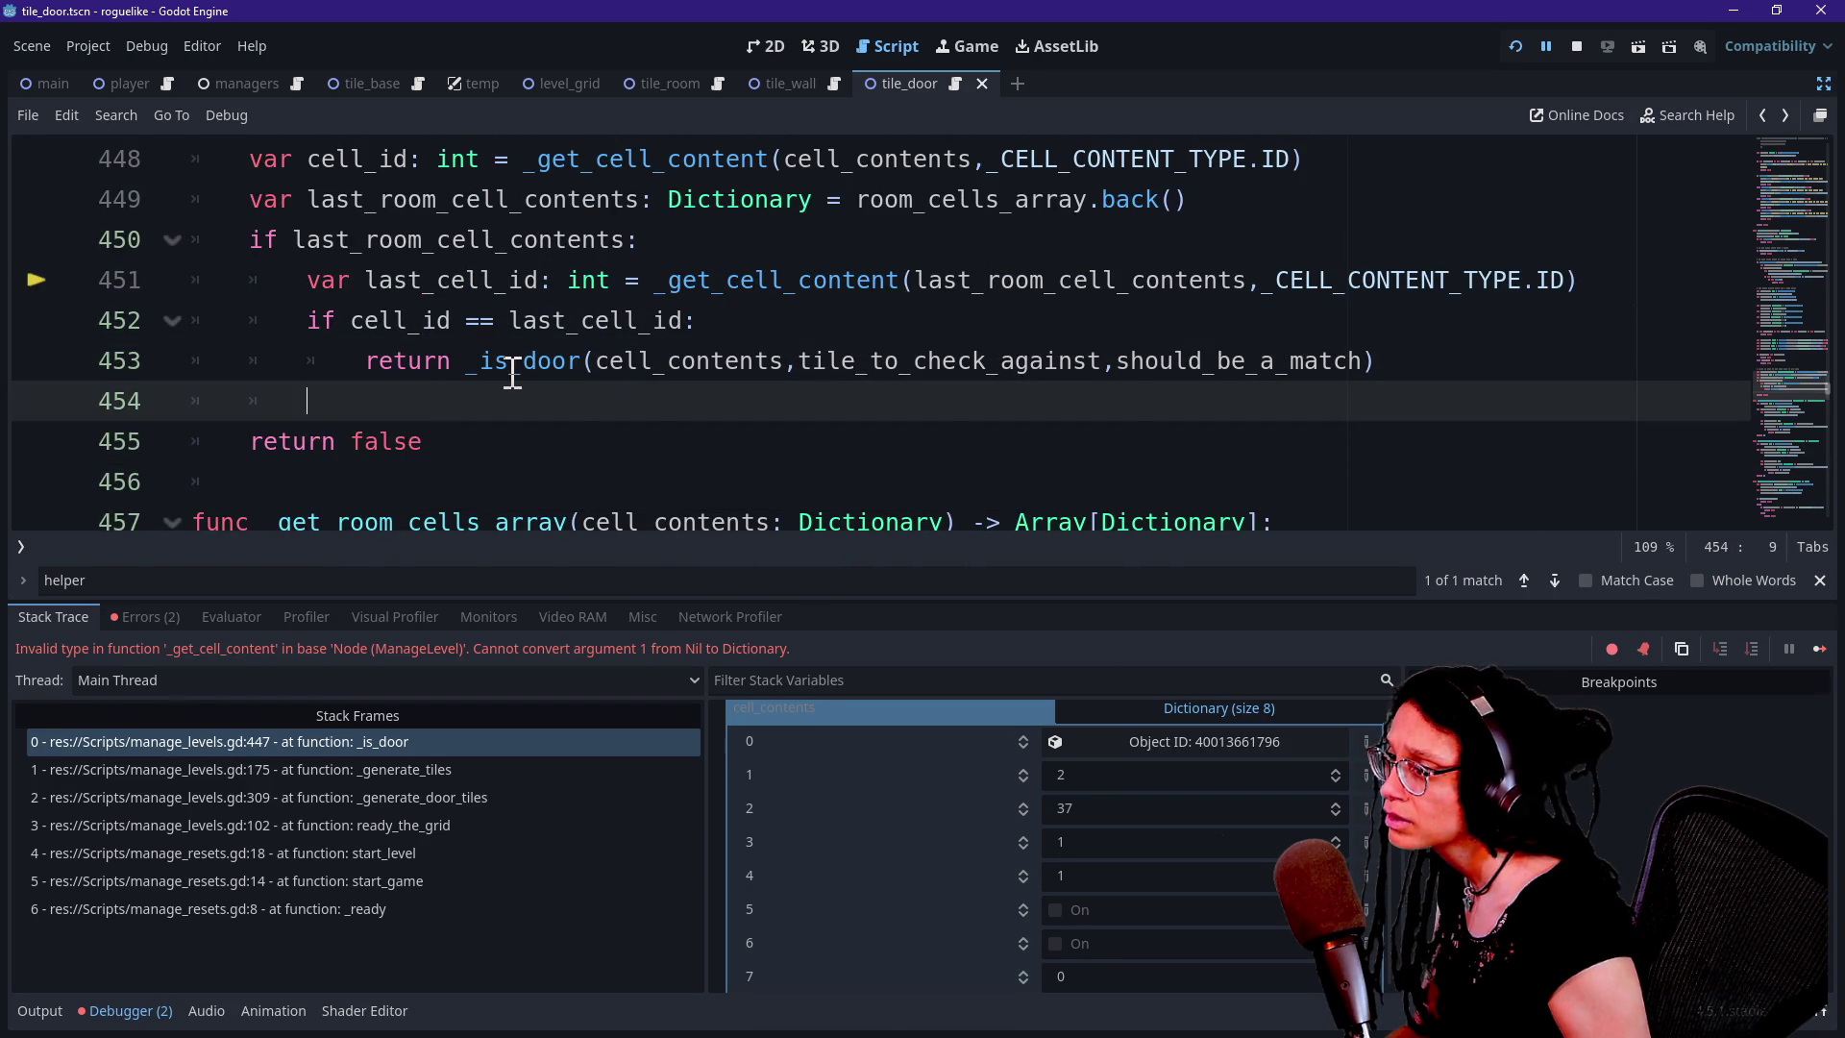
# Step: Remove [Dictionary] from the line 412 Array declaration and rerun the game
pyautogui.click(1510, 57)
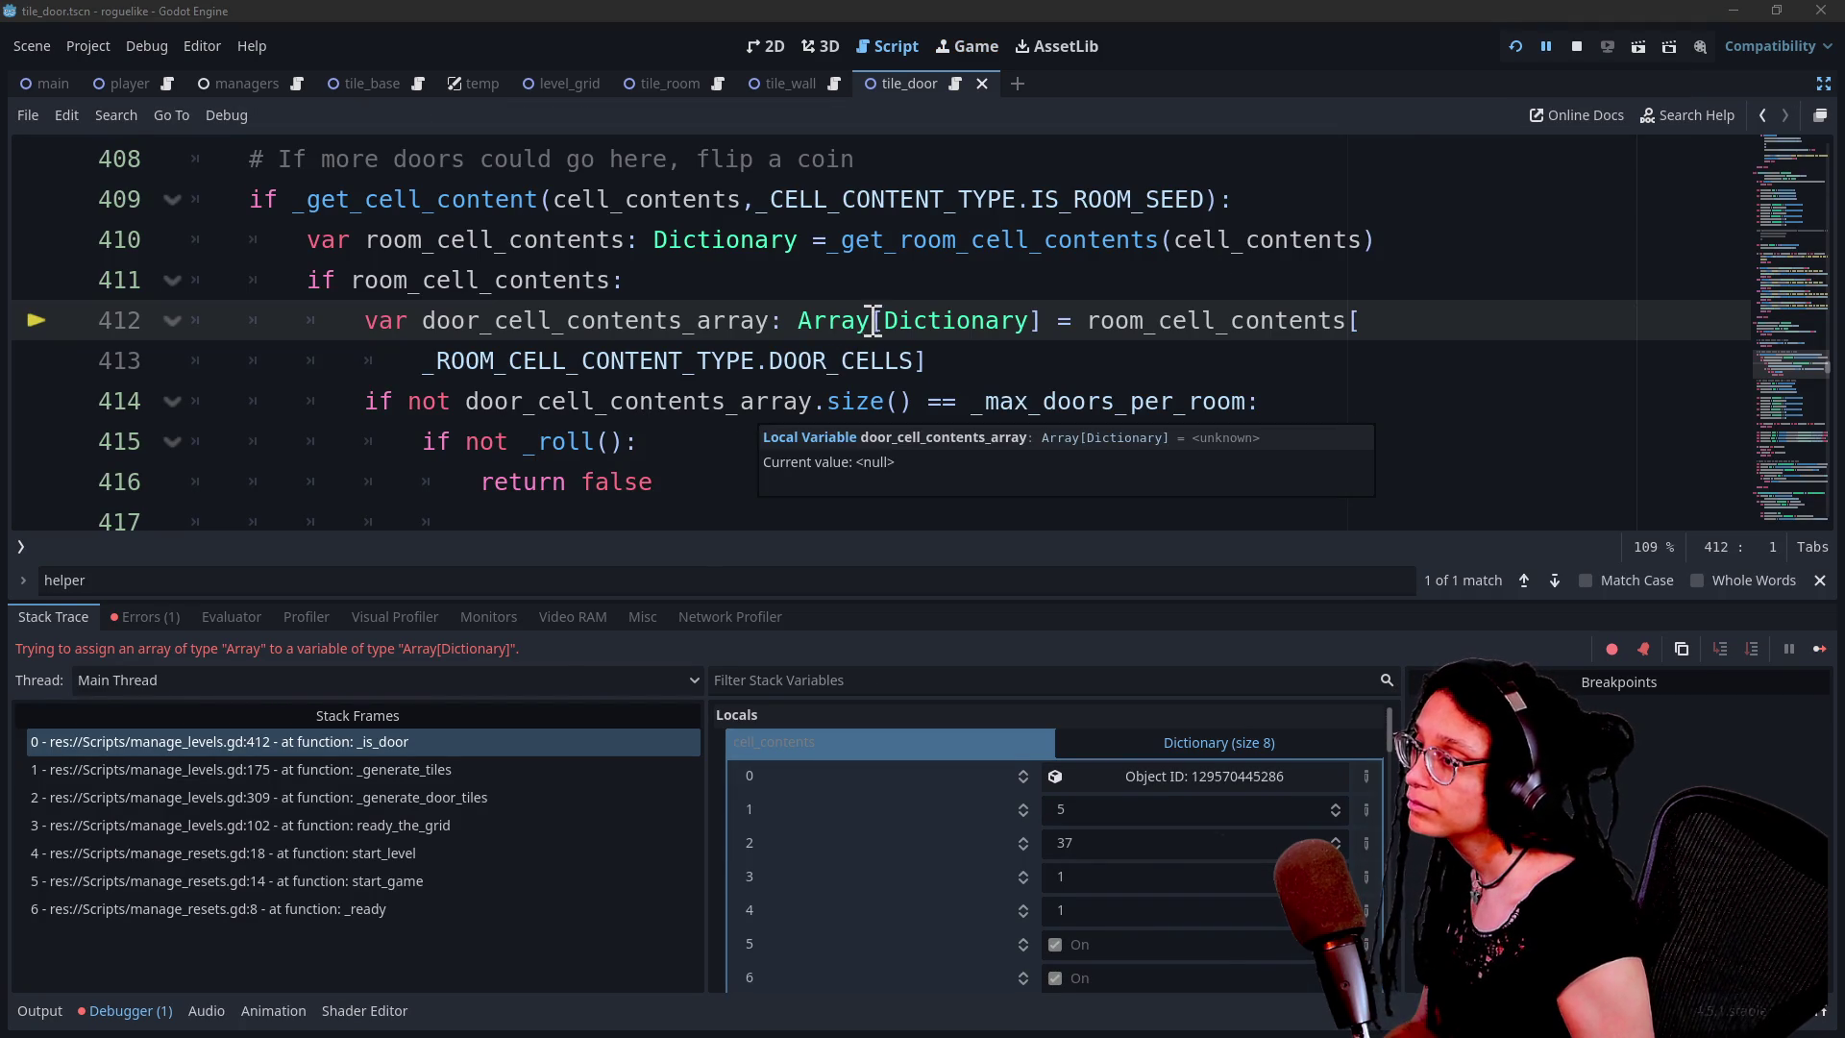
pyautogui.moveTo(872, 320); pyautogui.dragTo(1019, 327)
pyautogui.press('BackSpace')
pyautogui.press('Delete')
pyautogui.scroll(-1, 1019, 327)
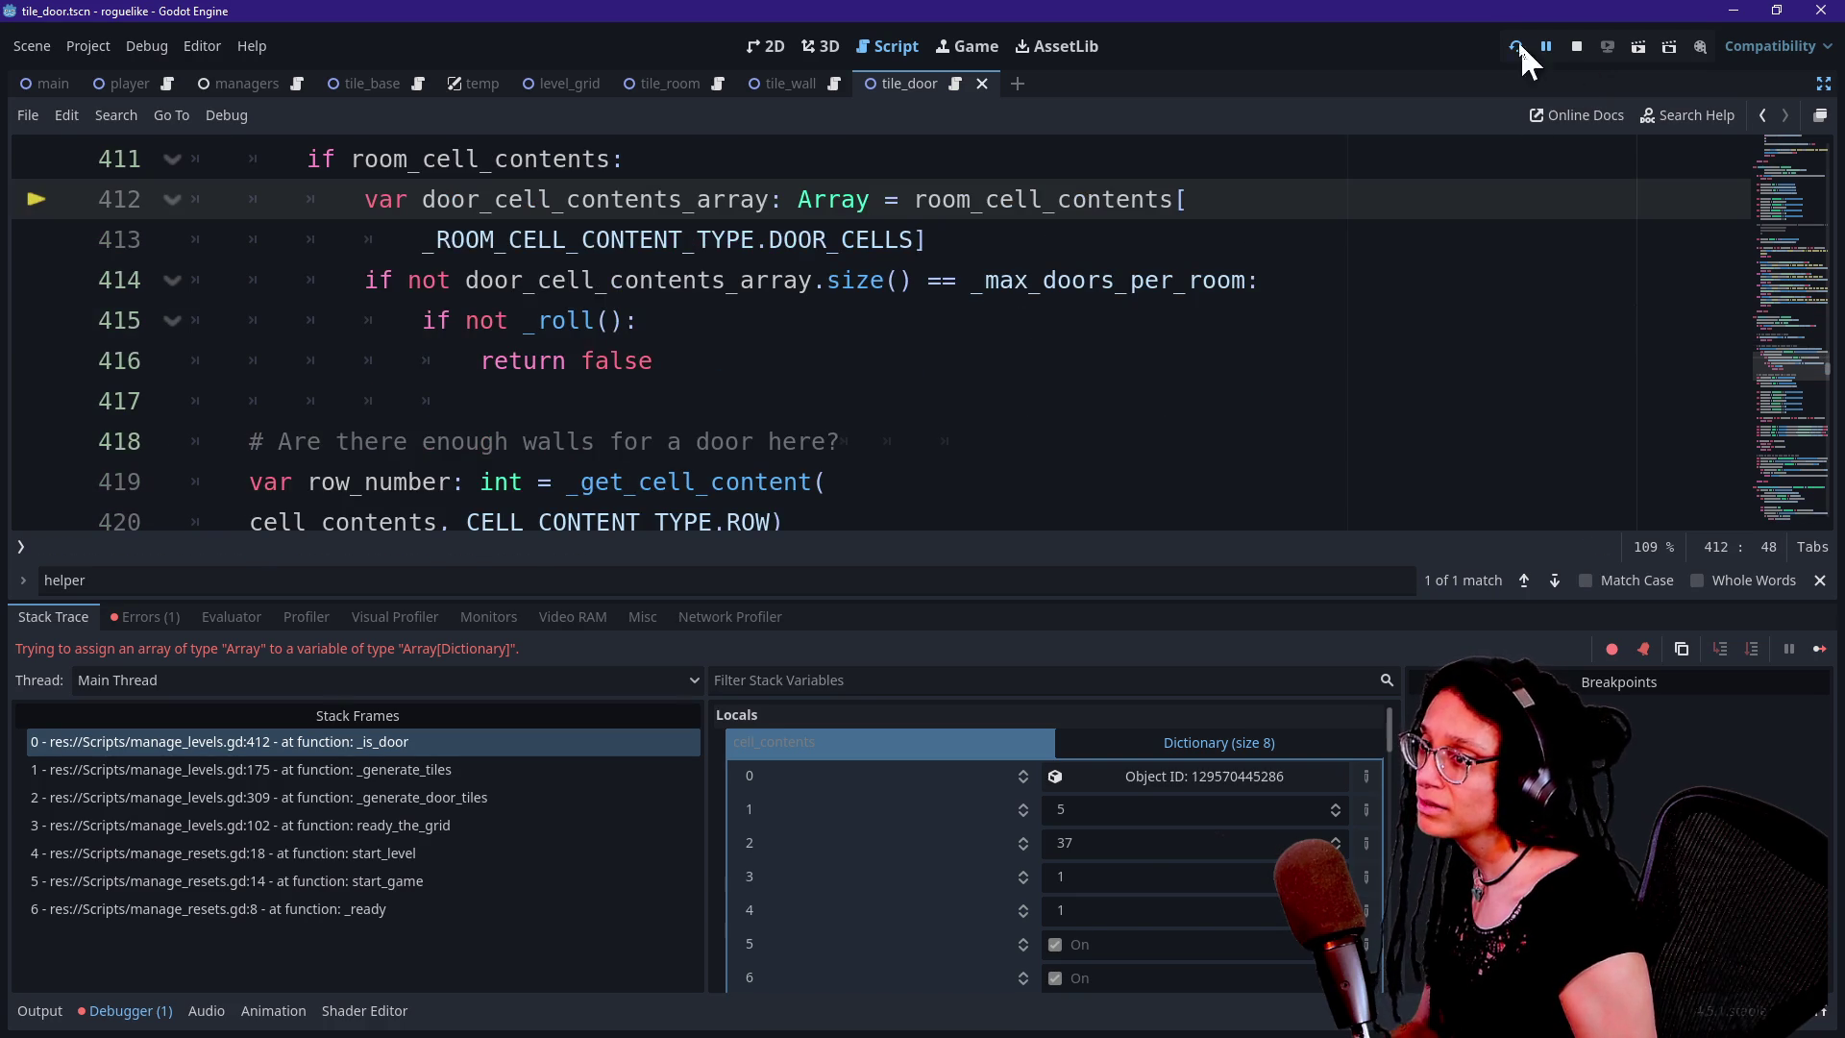
pyautogui.click(1516, 45)
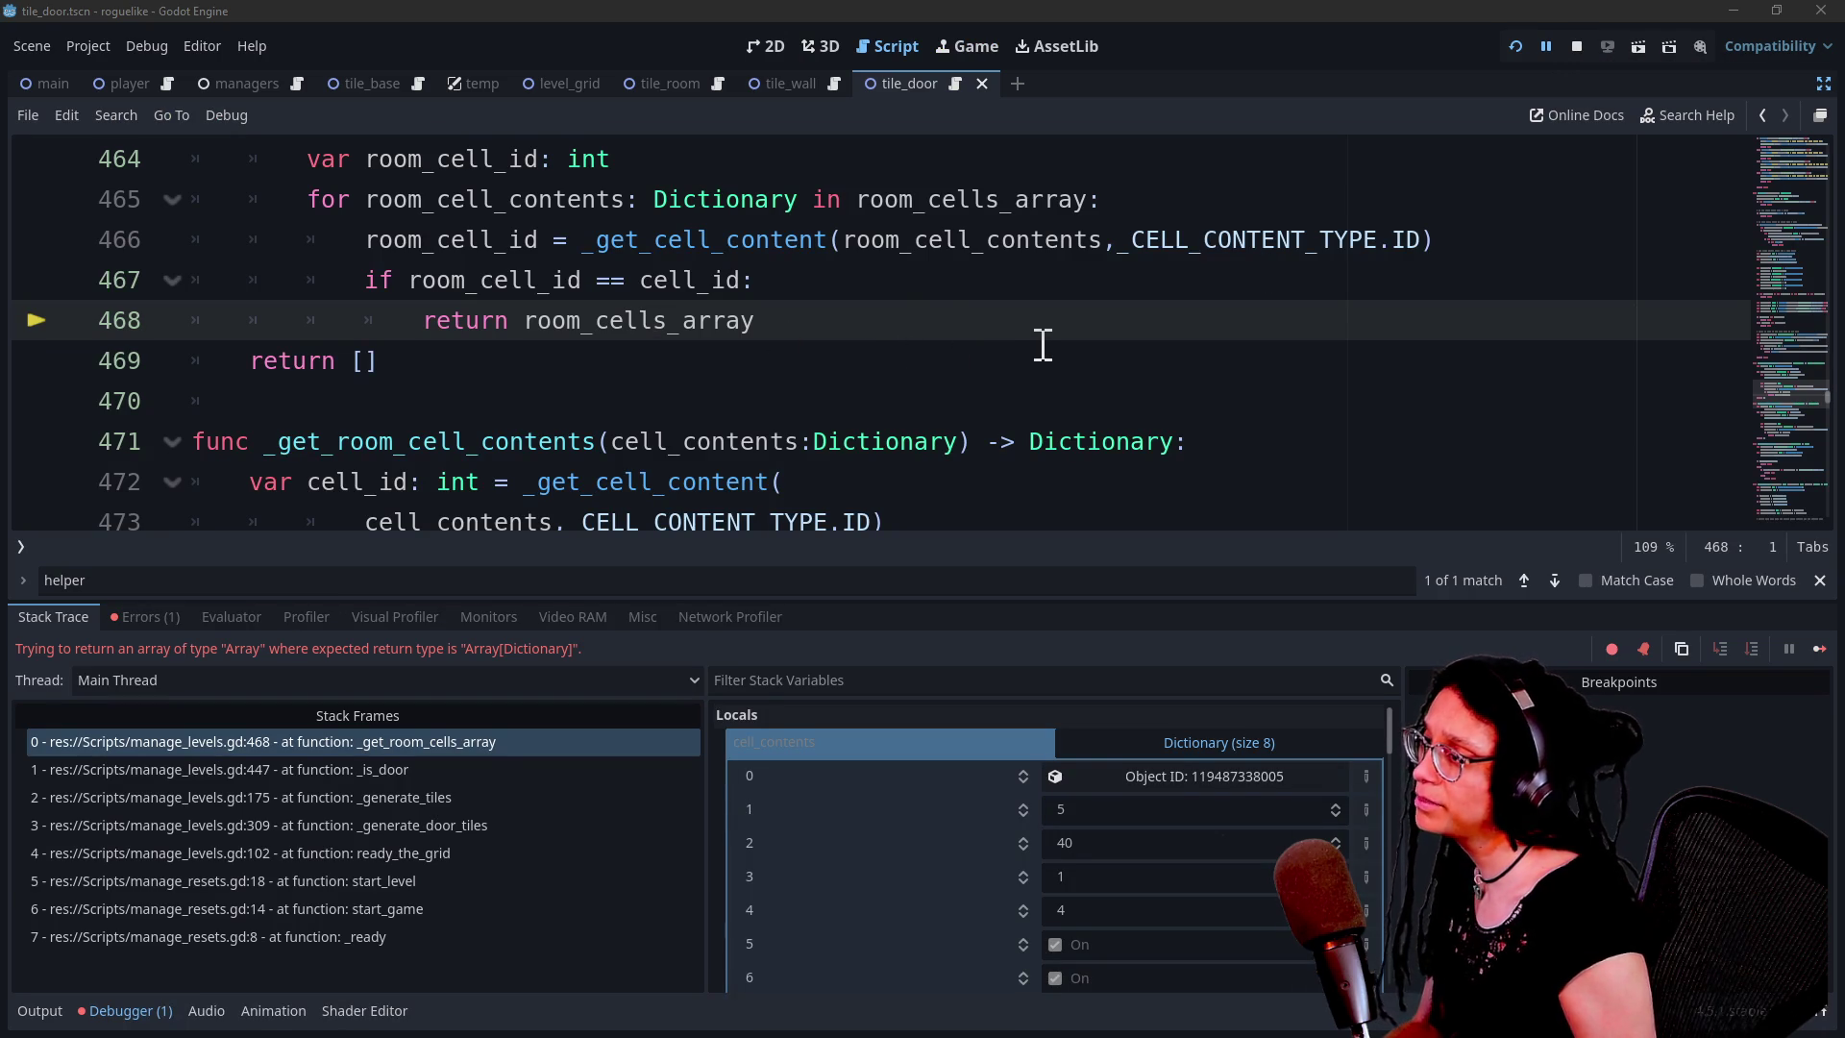
# Step: Make line 457's return type and line 447's room_cells_array plain Array, rerunning after each
pyautogui.scroll(4, 1042, 344)
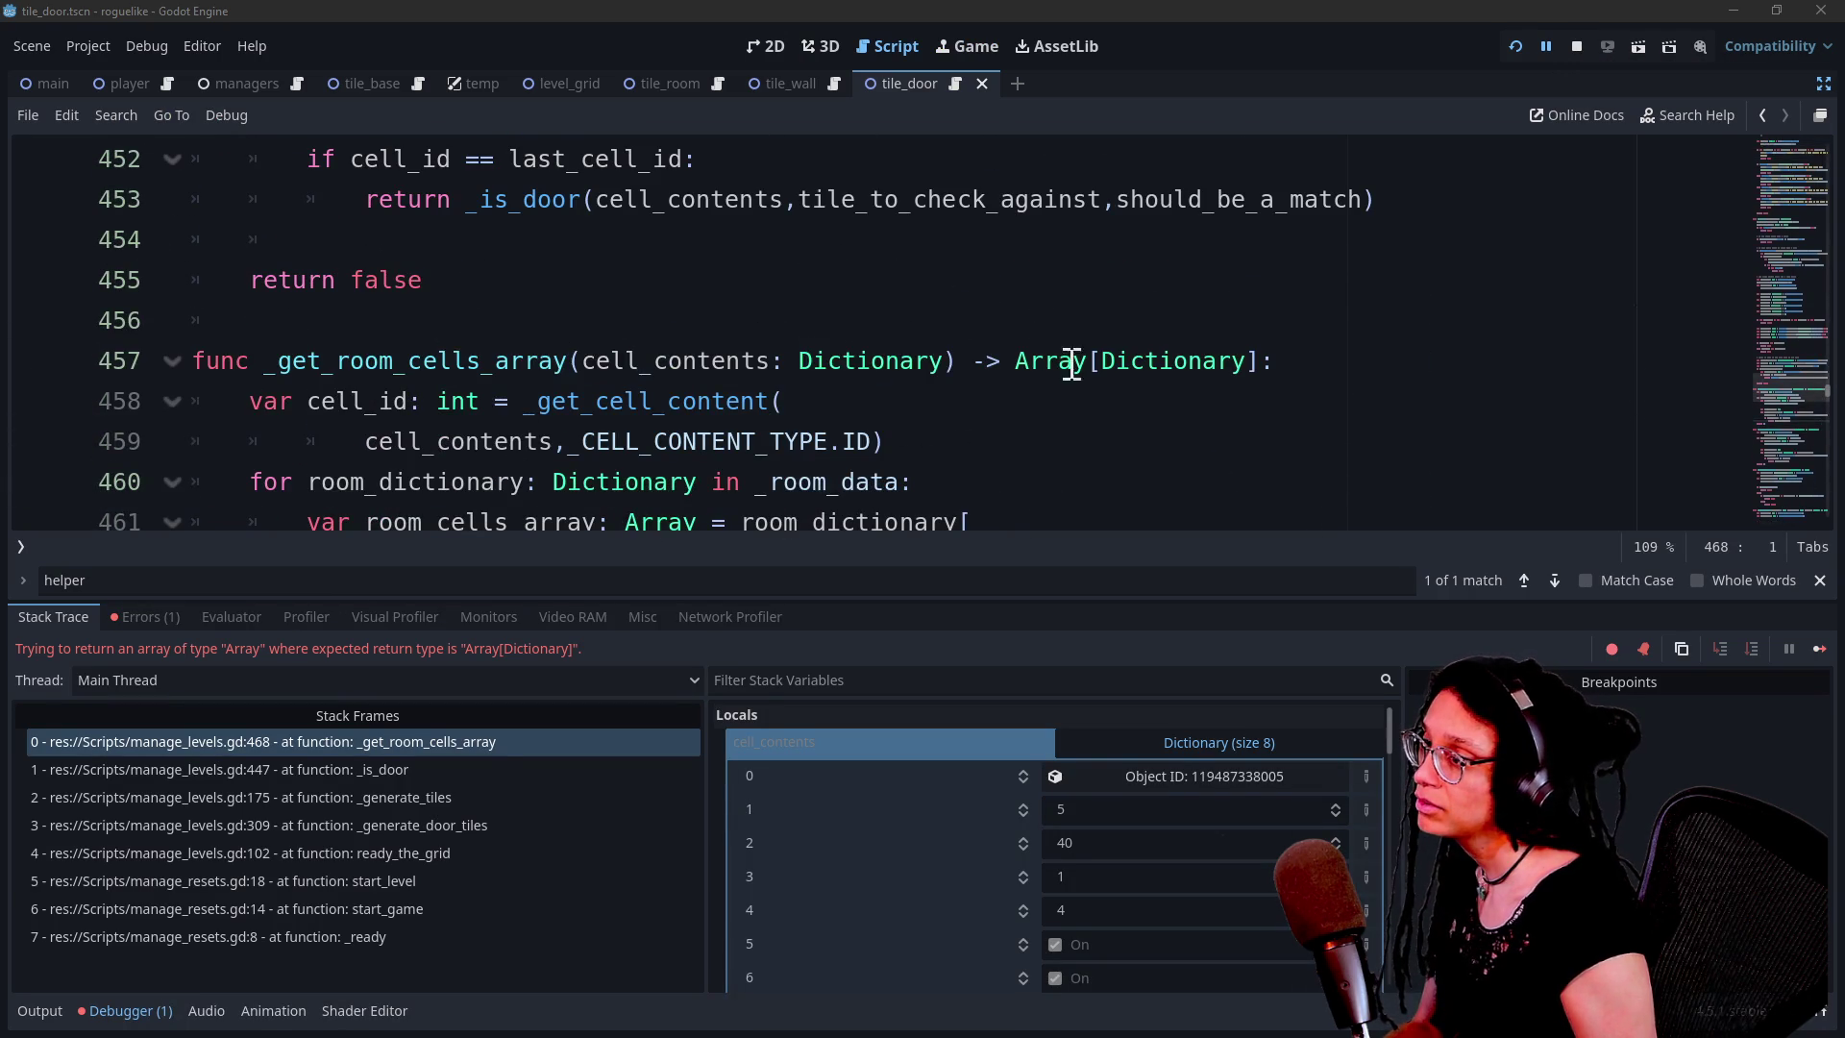
pyautogui.doubleClick(1207, 360)
pyautogui.press('BackSpace')
pyautogui.press('BackSpace')
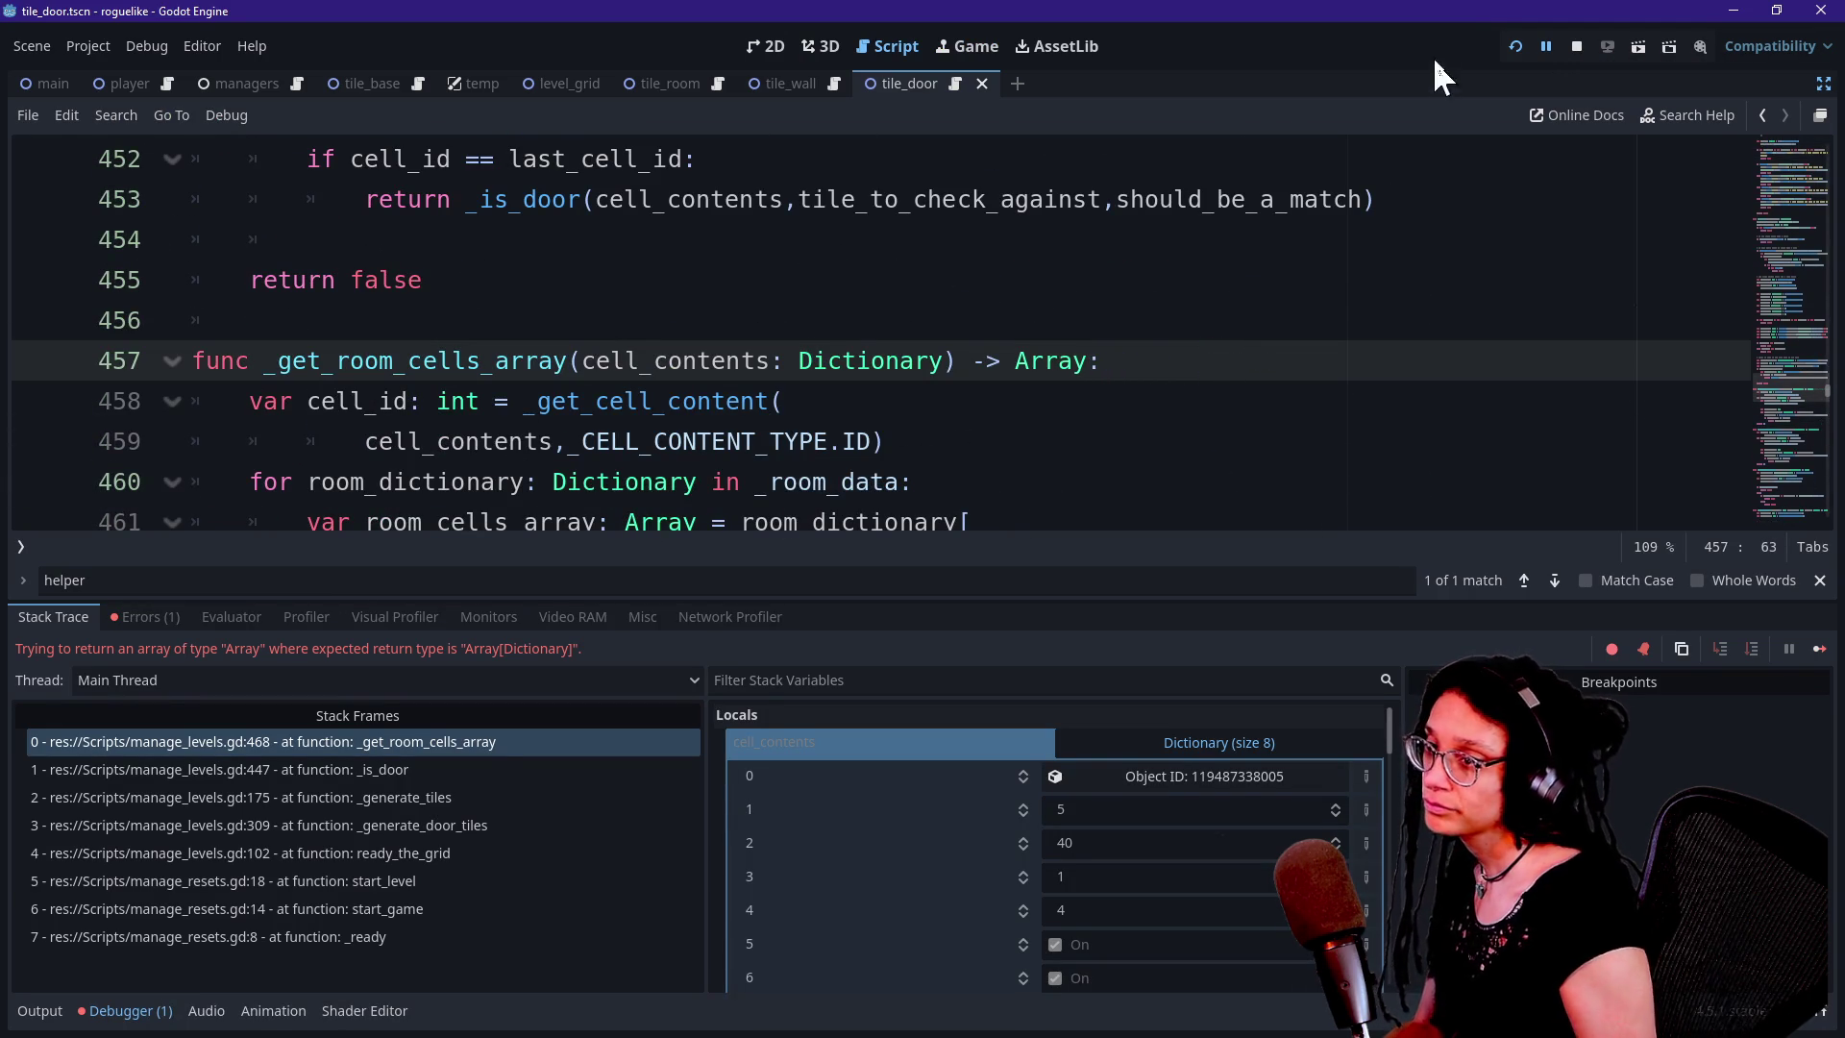
pyautogui.click(1516, 48)
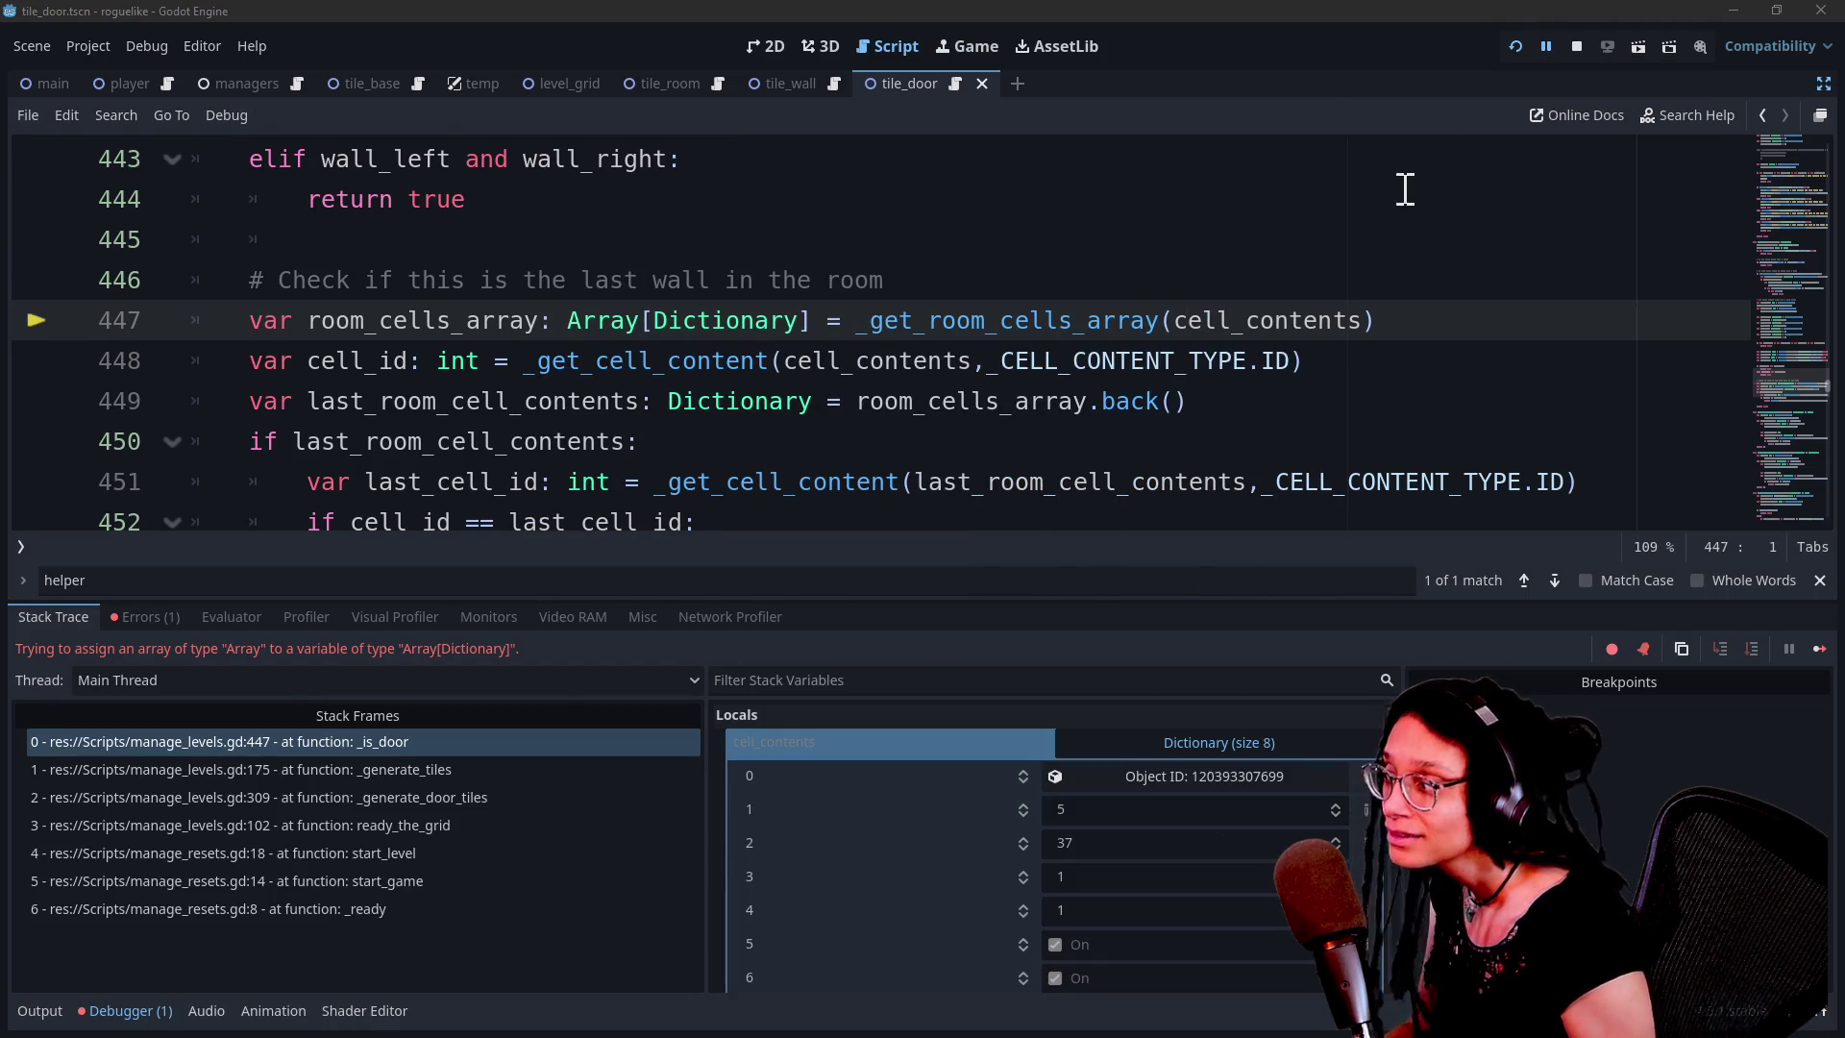
pyautogui.moveTo(640, 323); pyautogui.dragTo(817, 322)
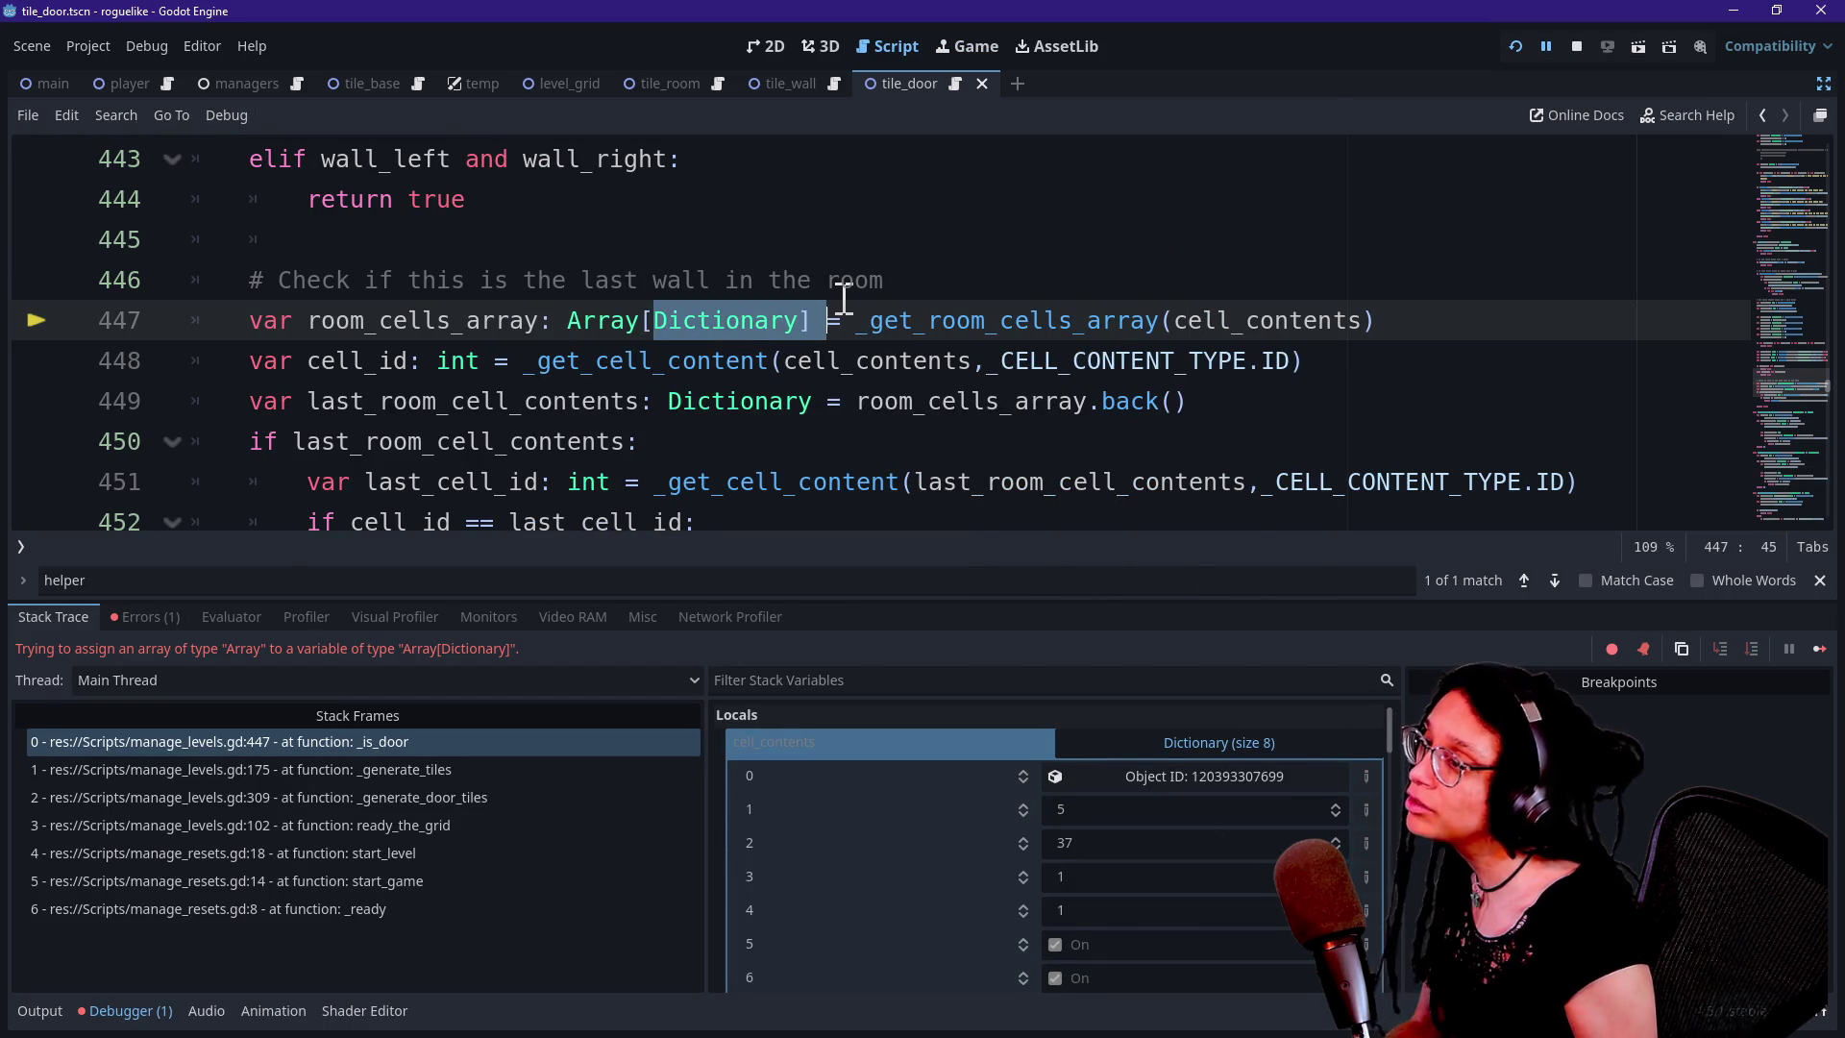
pyautogui.press('BackSpace')
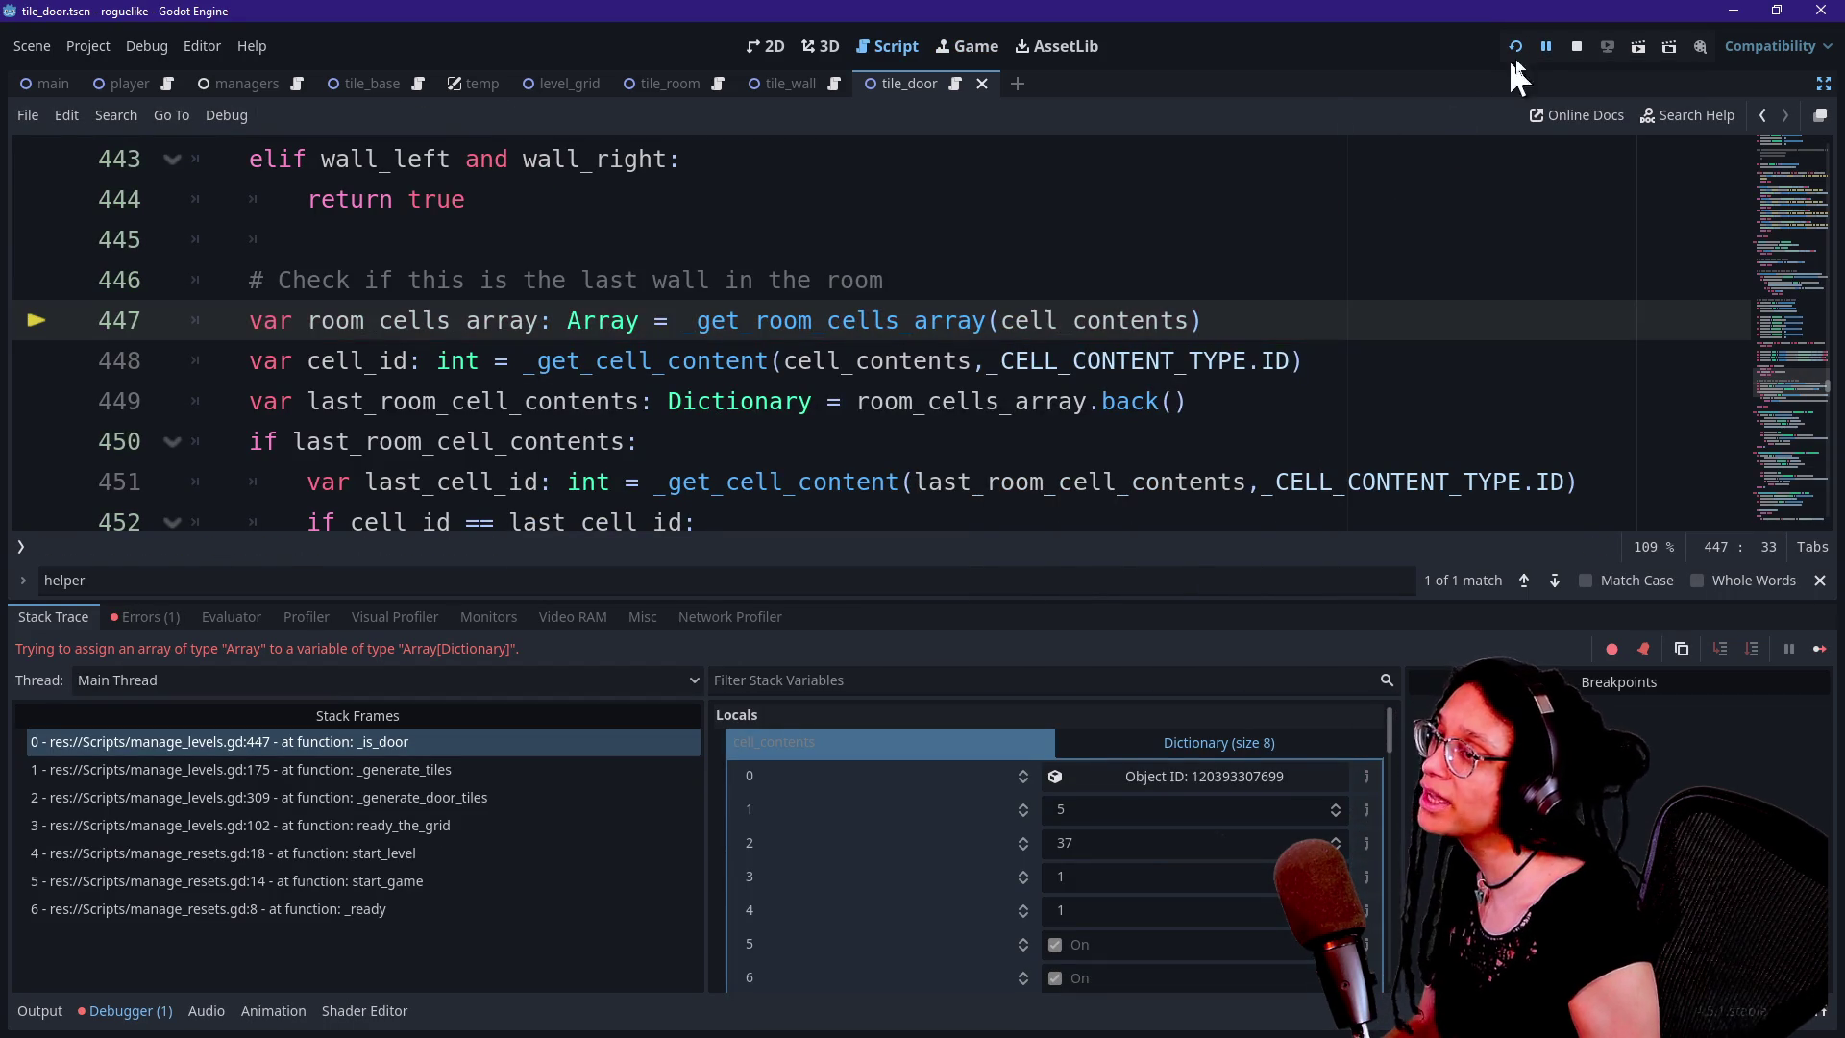
pyautogui.click(1520, 48)
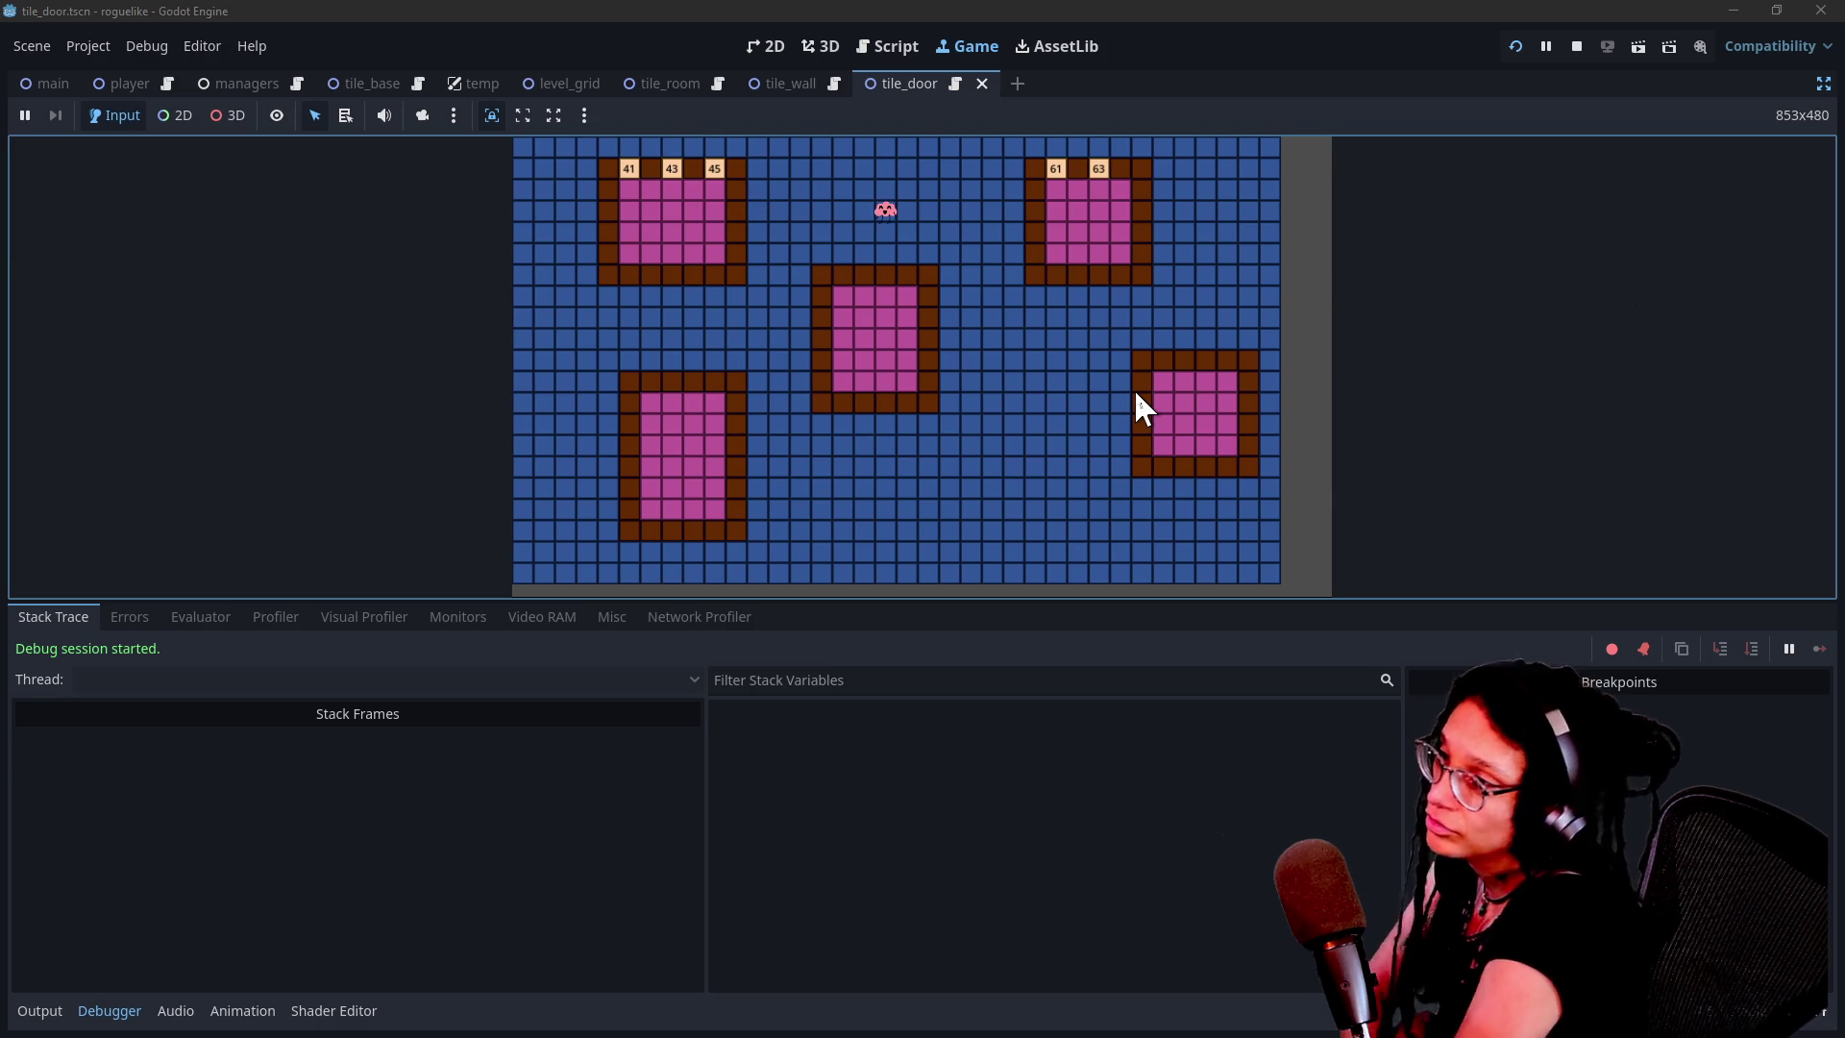
# Step: Regenerate the level seven times to check door numbering, then hide the debugger panel
pyautogui.click(1065, 413)
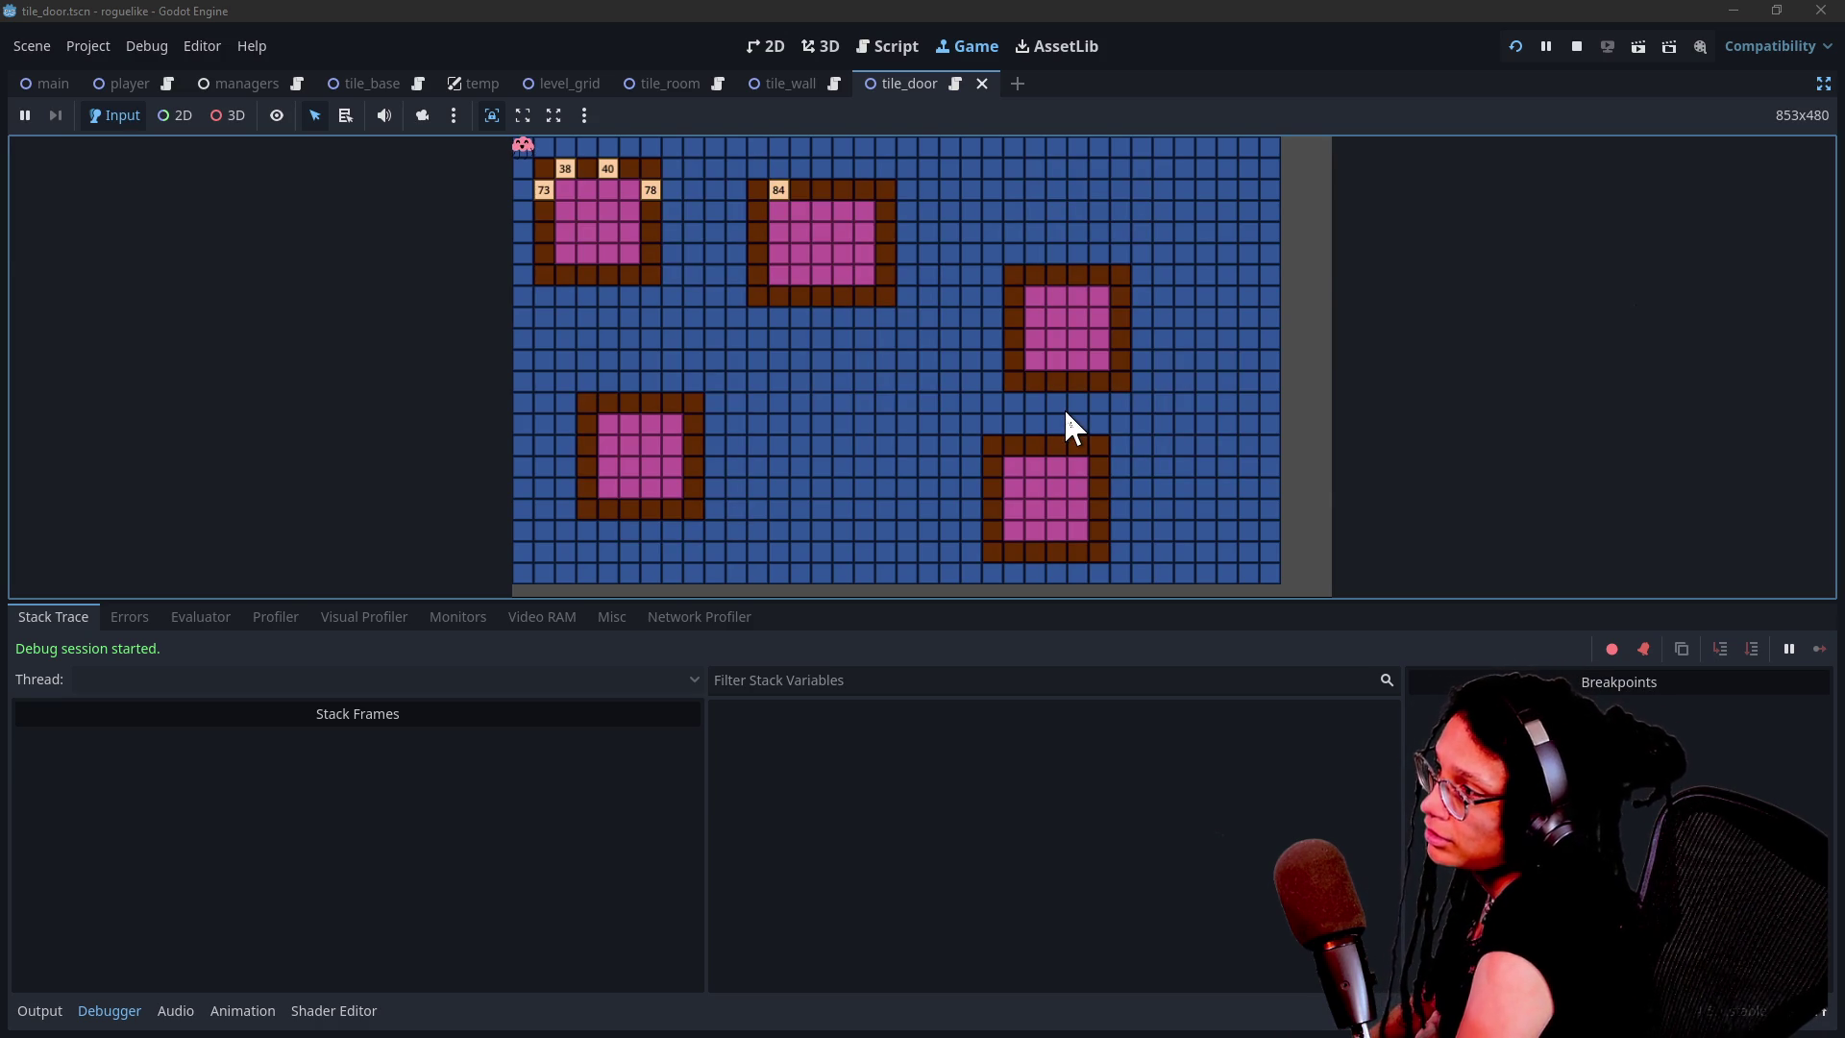
pyautogui.click(1065, 413)
pyautogui.click(1066, 413)
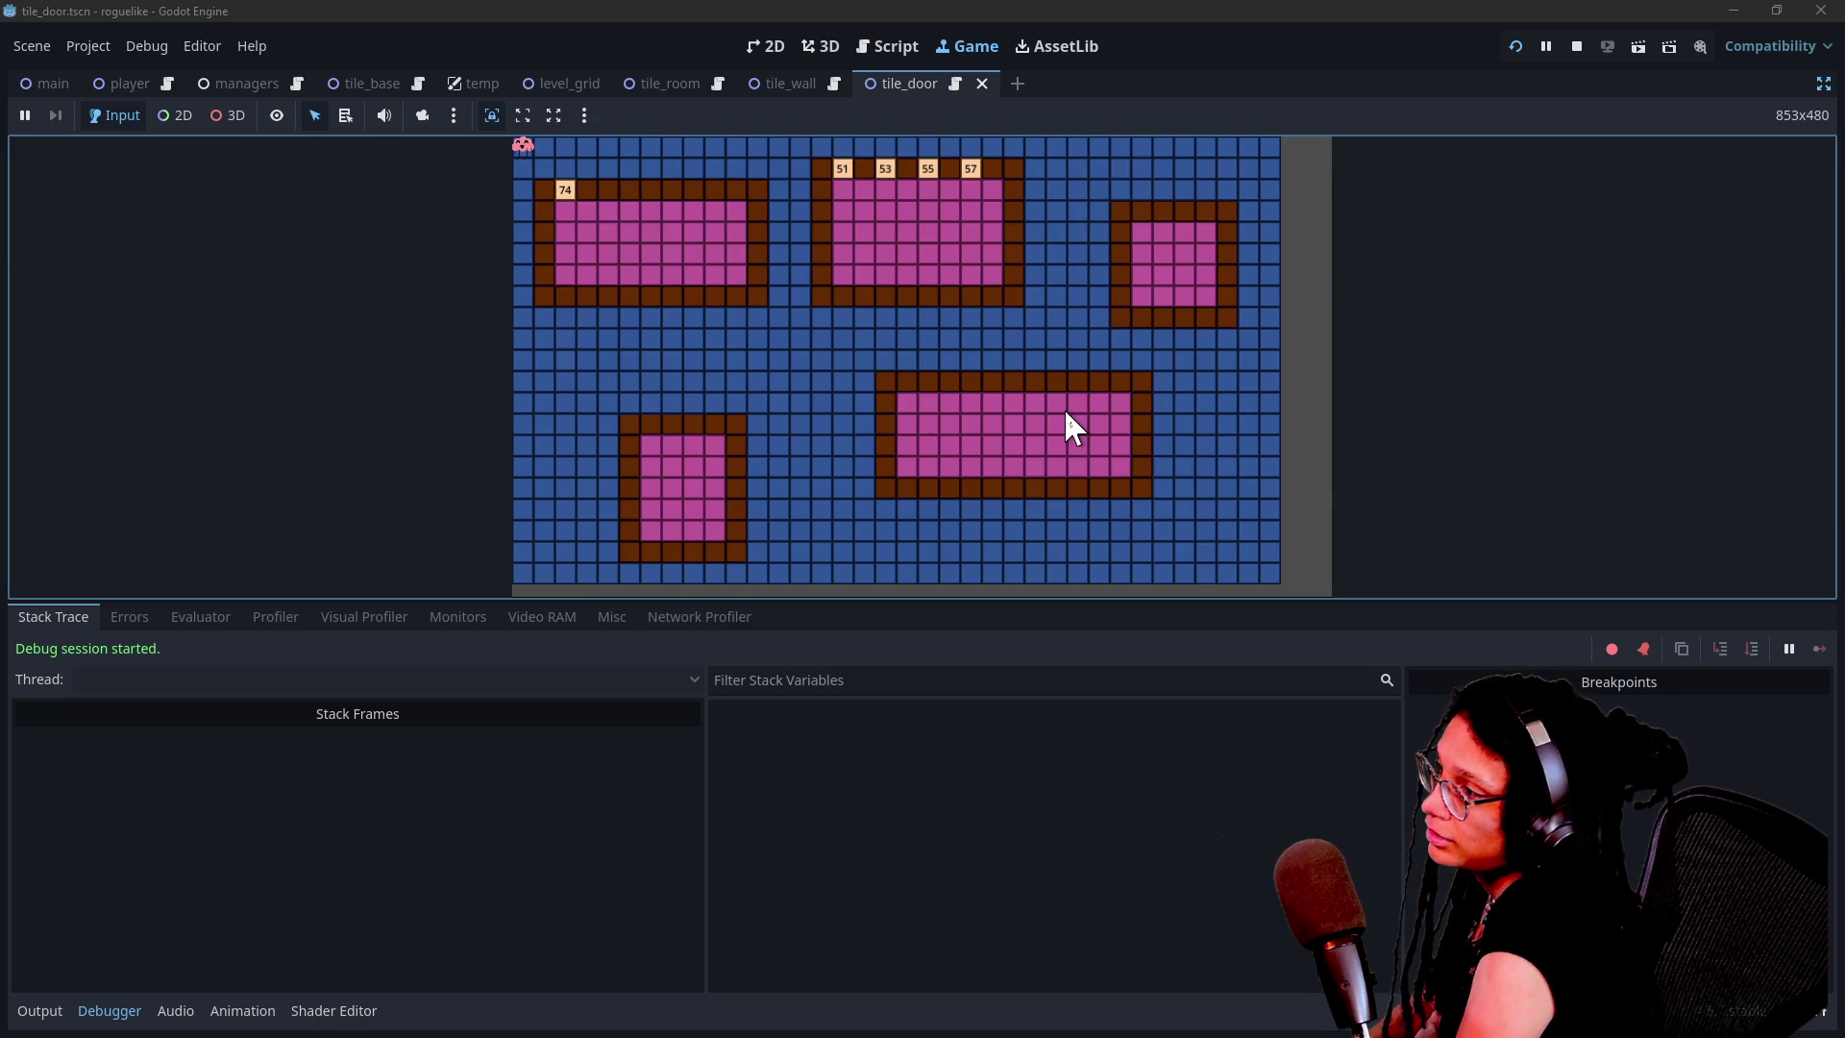
pyautogui.click(1065, 413)
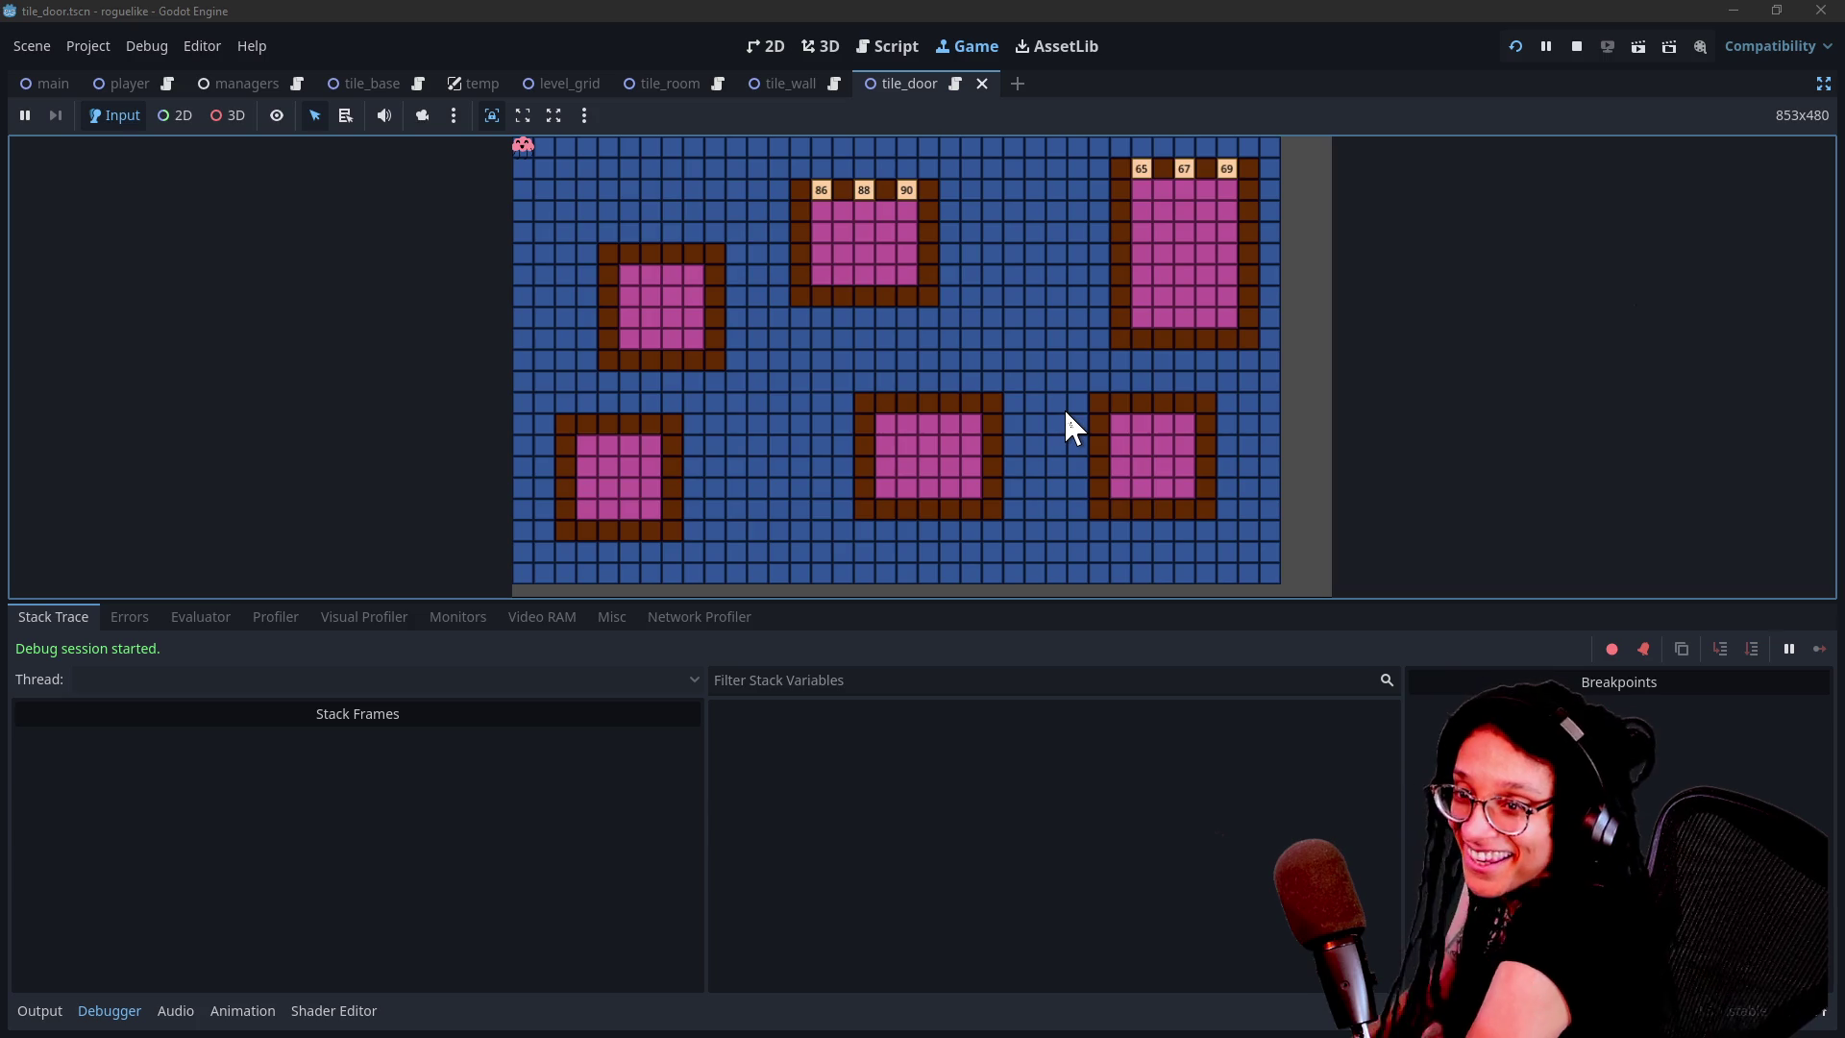
pyautogui.click(1066, 413)
pyautogui.click(1065, 413)
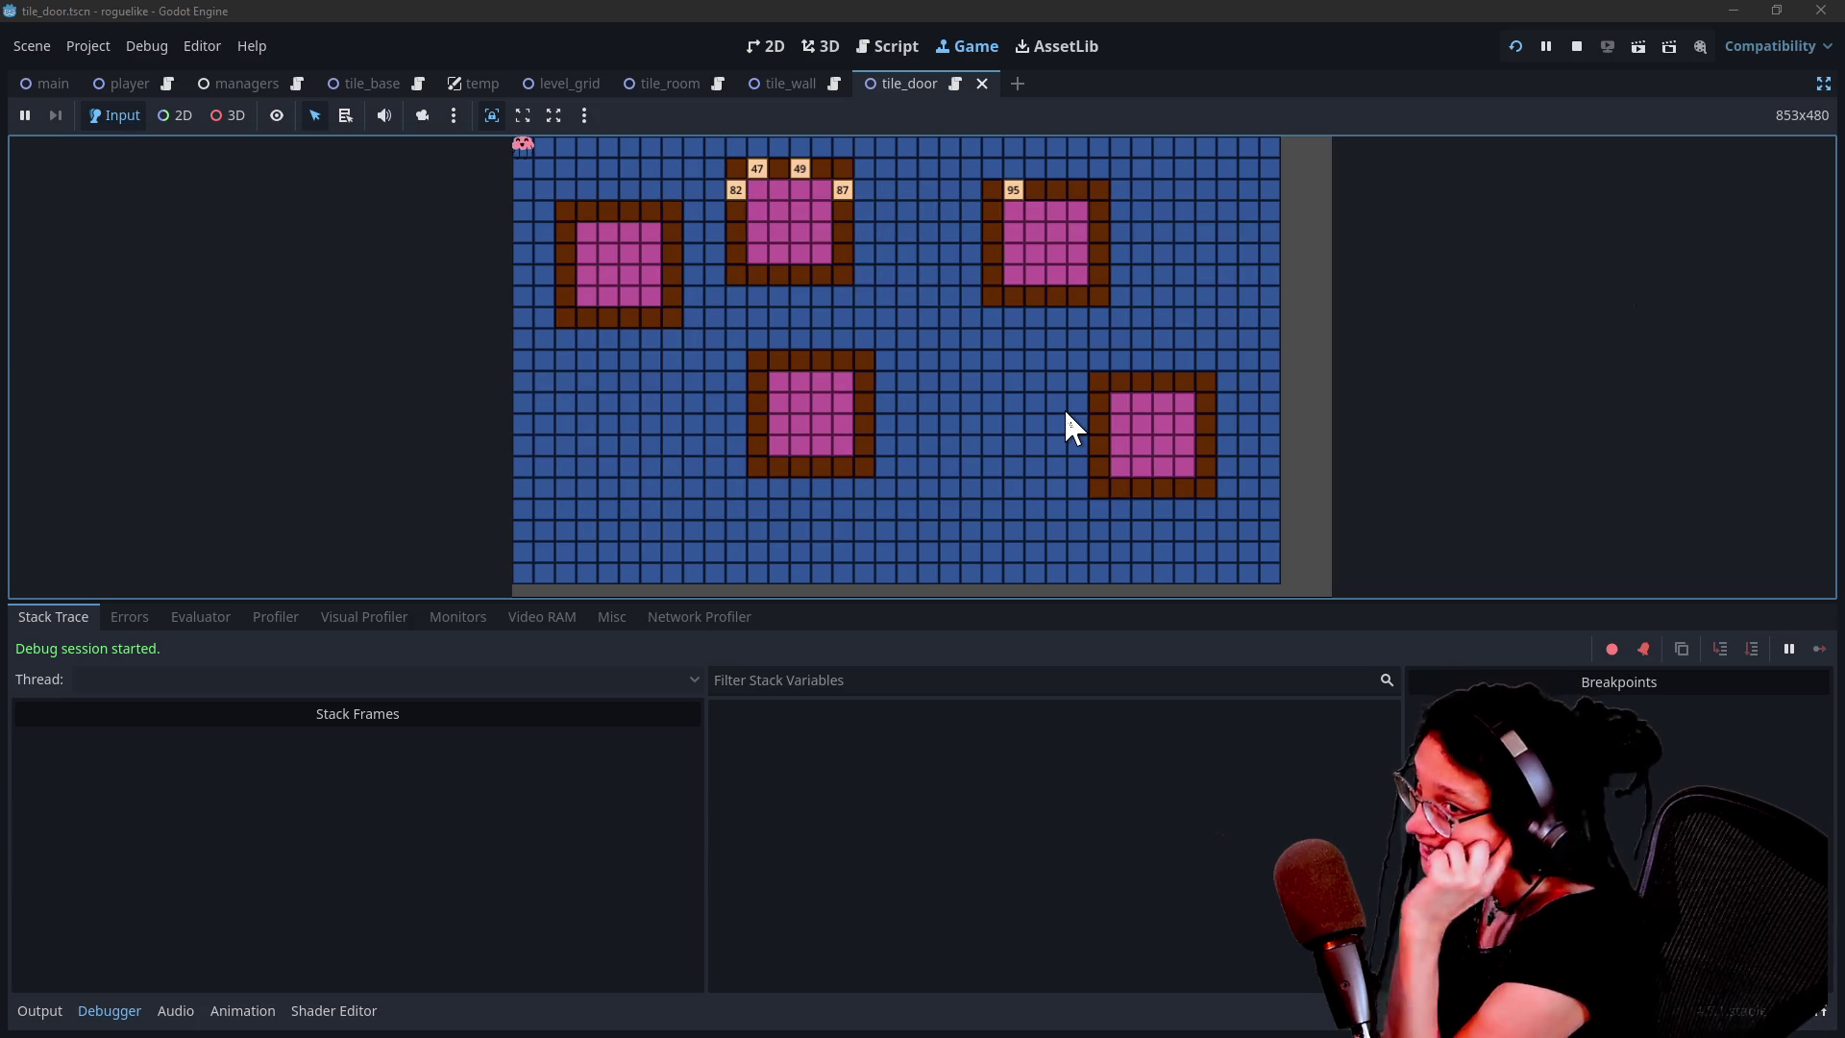
pyautogui.click(1065, 413)
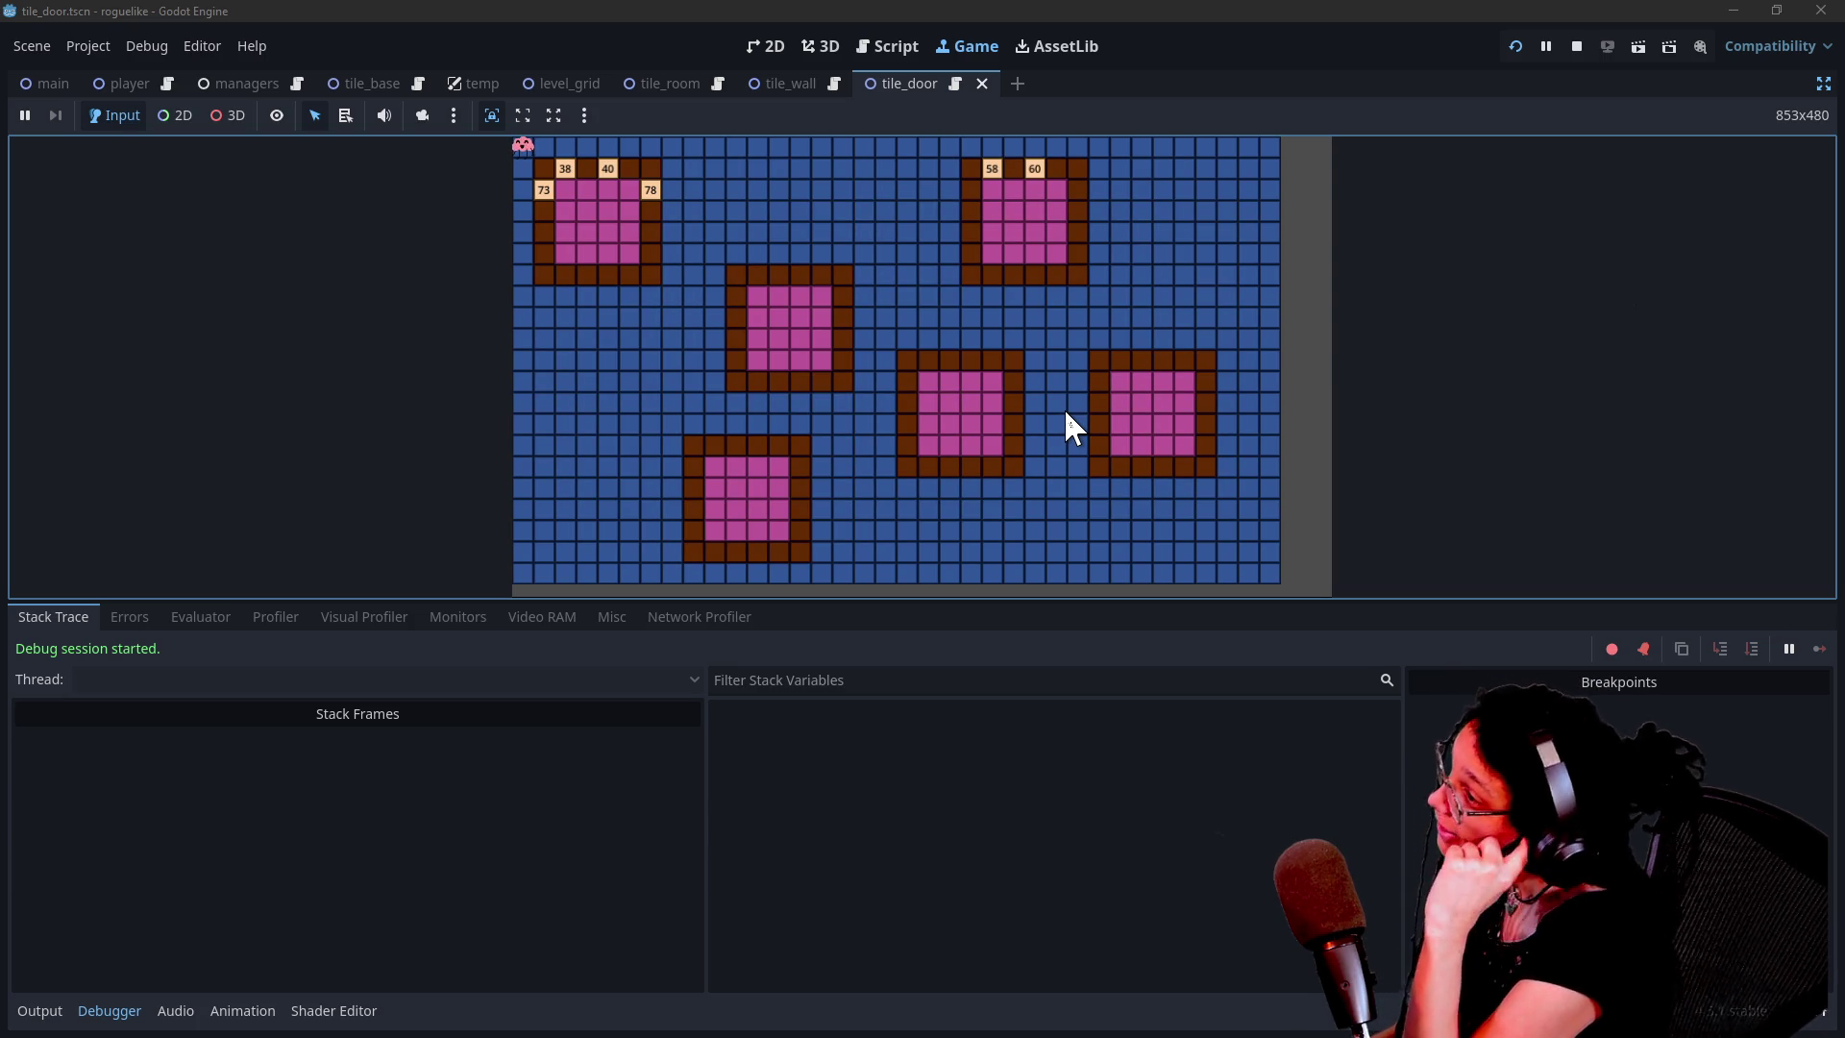
pyautogui.click(917, 764)
pyautogui.hotkey('ctrl', 'j')
# Step: Focus the running game and regenerate the level four times to see new room layouts
pyautogui.click(914, 769)
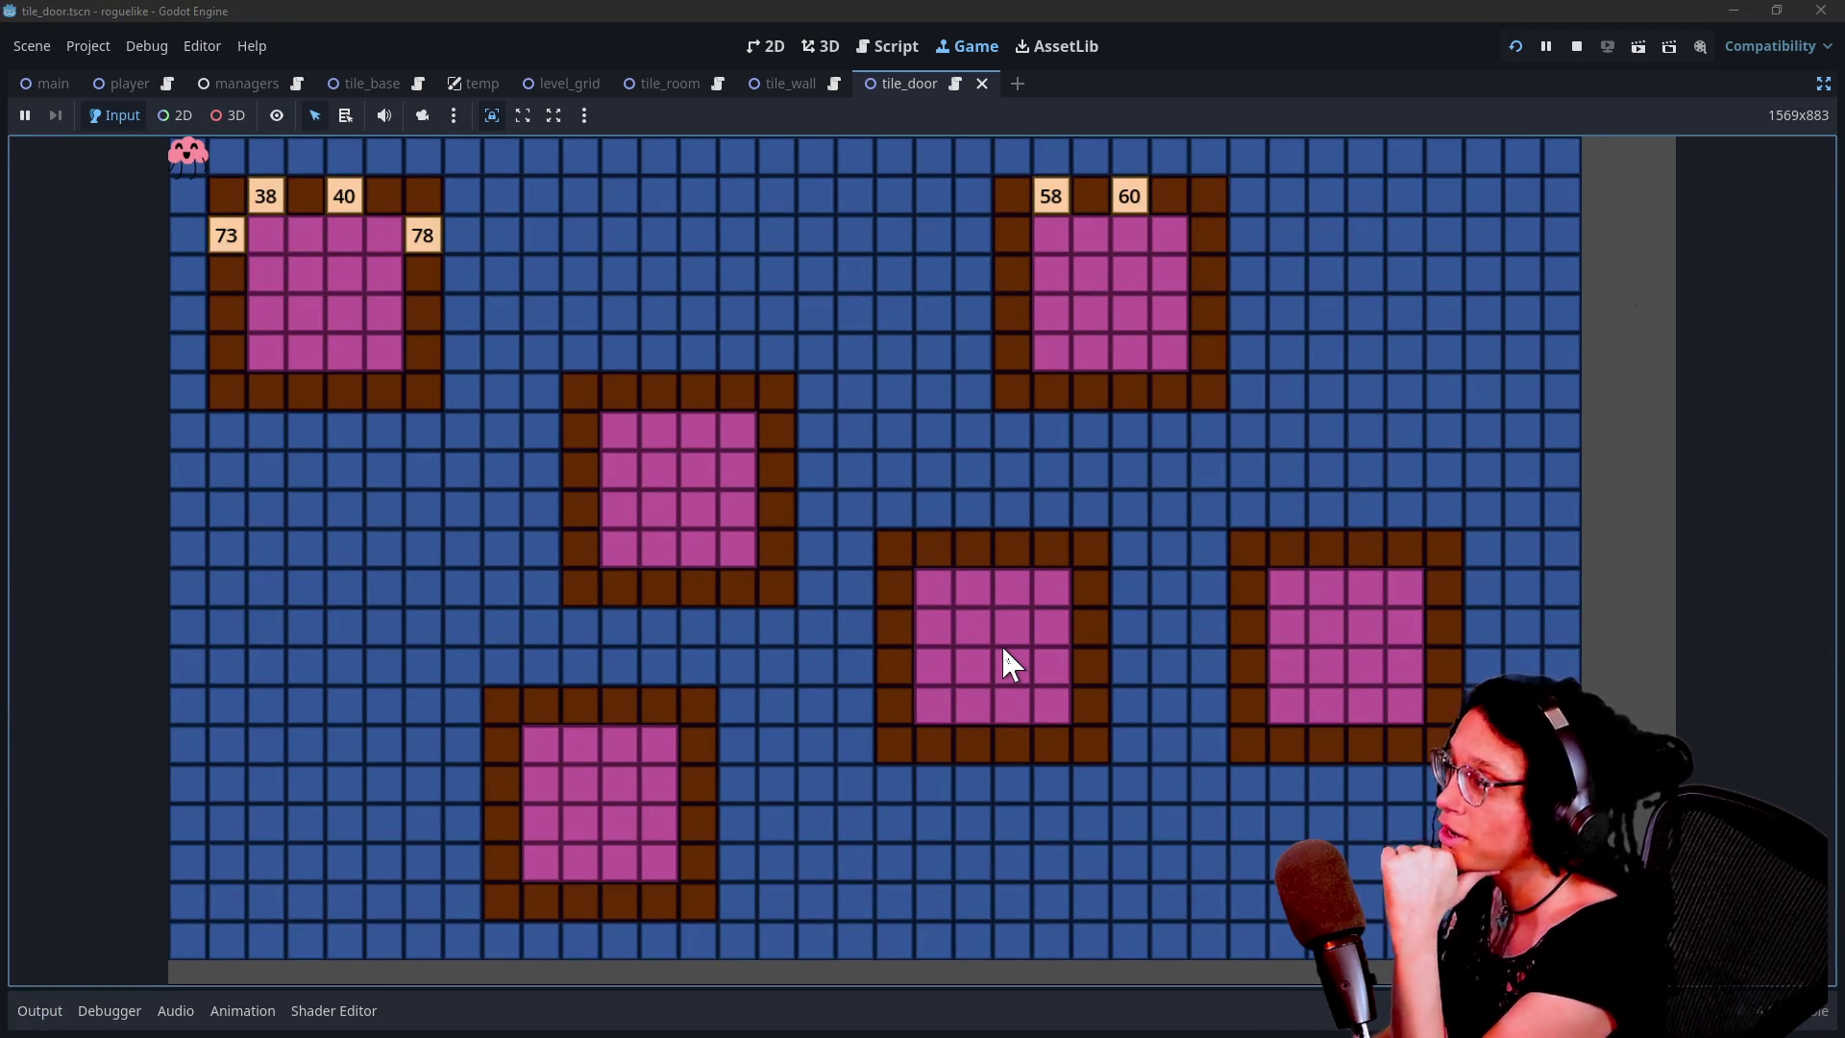
pyautogui.click(1003, 651)
pyautogui.click(1003, 650)
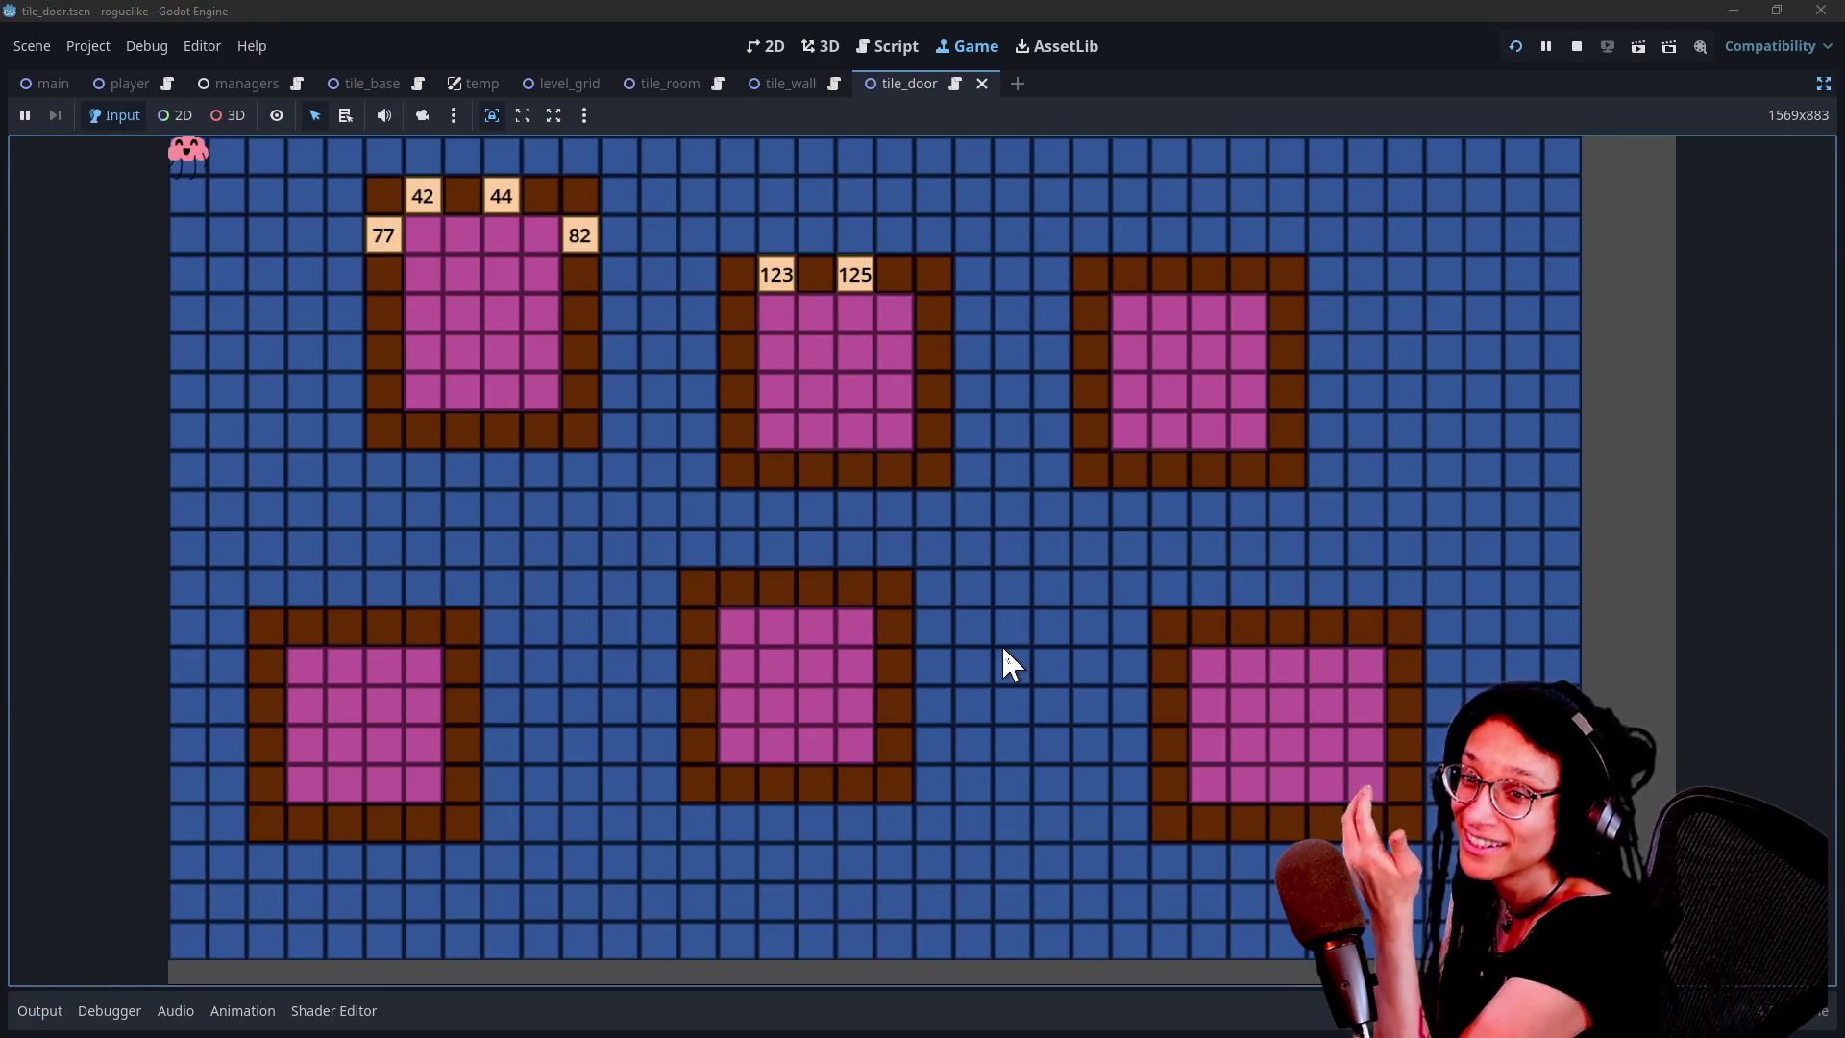
pyautogui.click(1003, 650)
pyautogui.click(1003, 651)
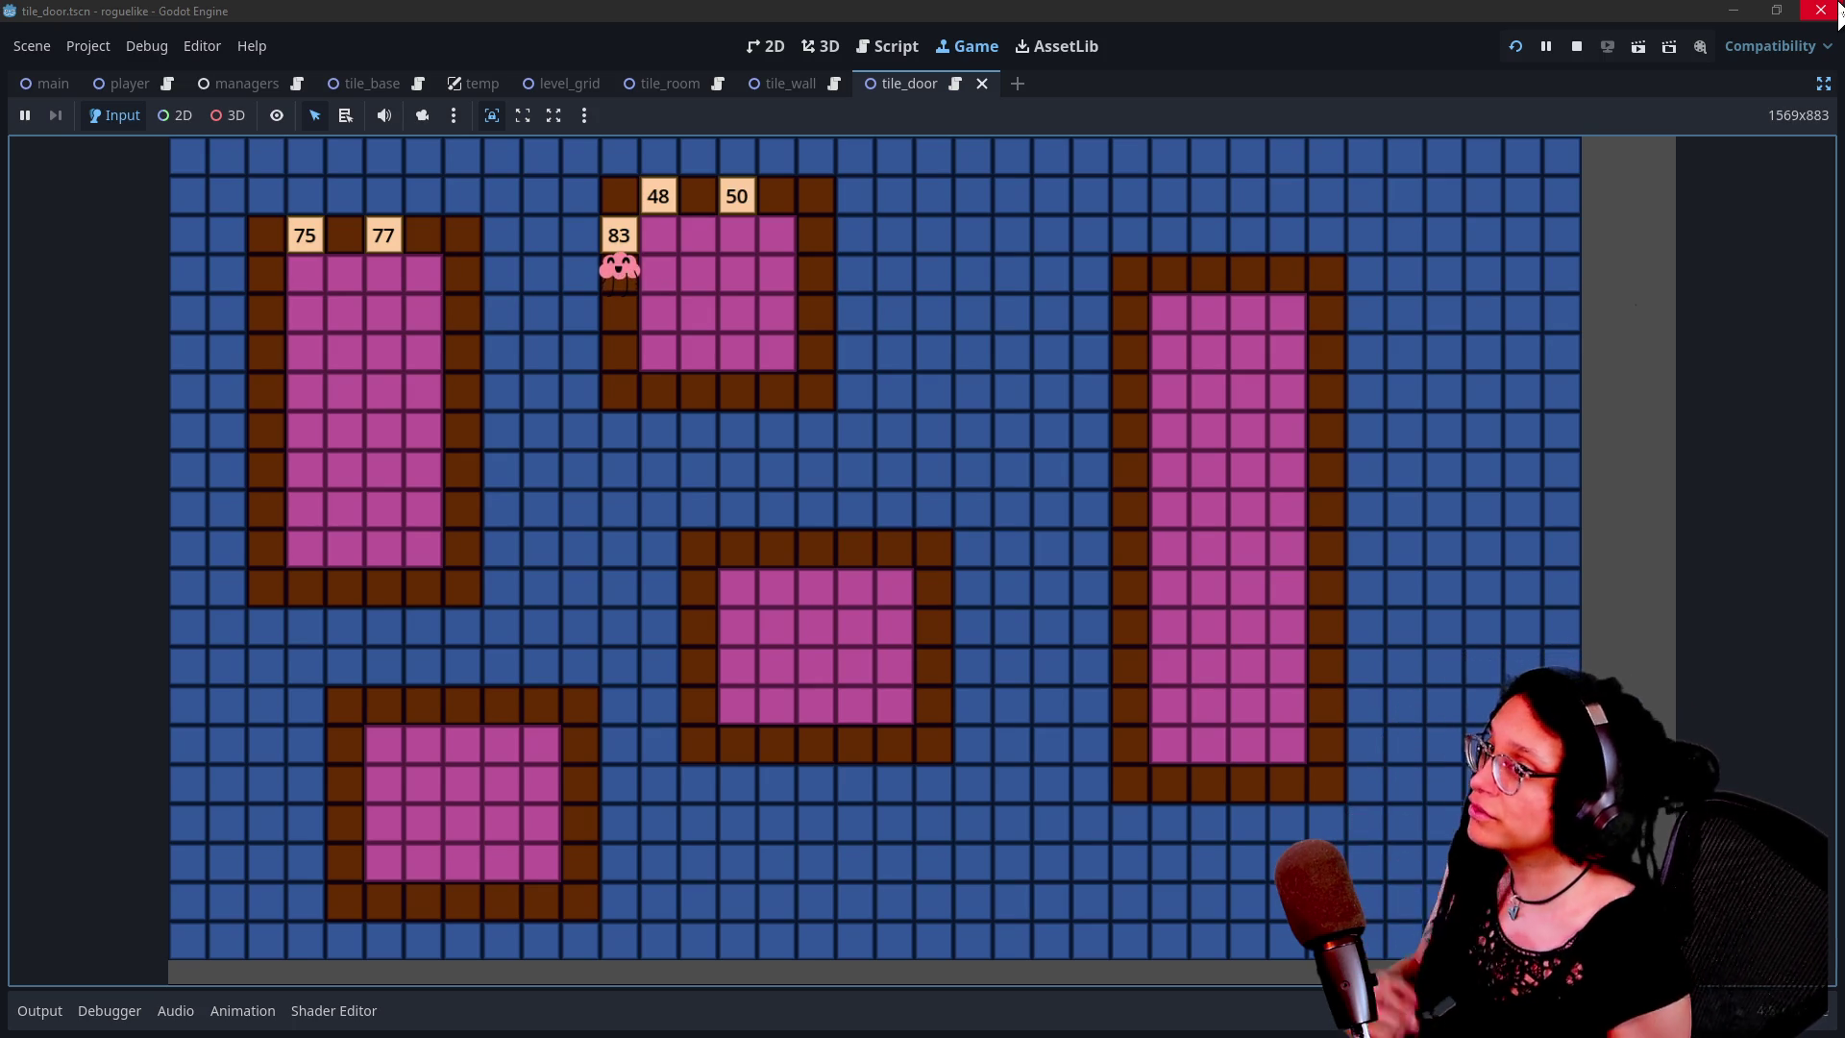
# Step: Enter 774877 and walk the character down through door 77 into the room
pyautogui.write('774877')
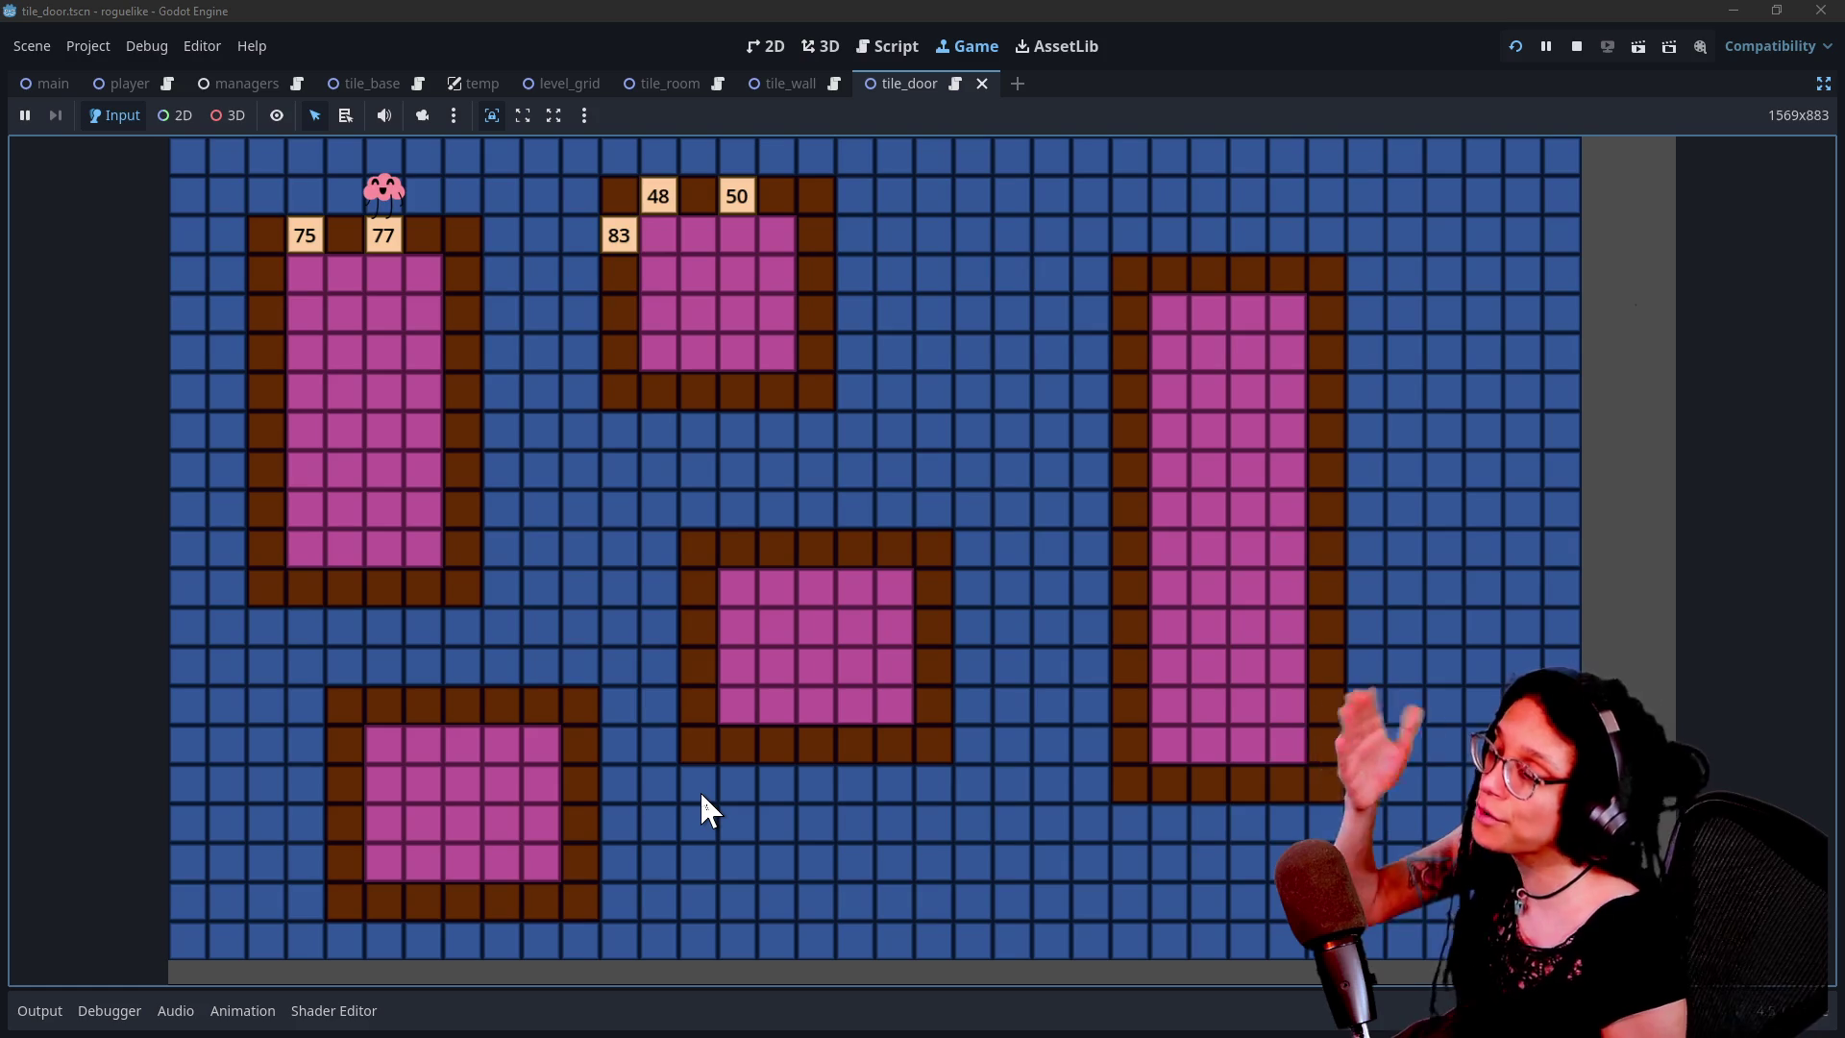
pyautogui.press('Down')
pyautogui.press('Down')
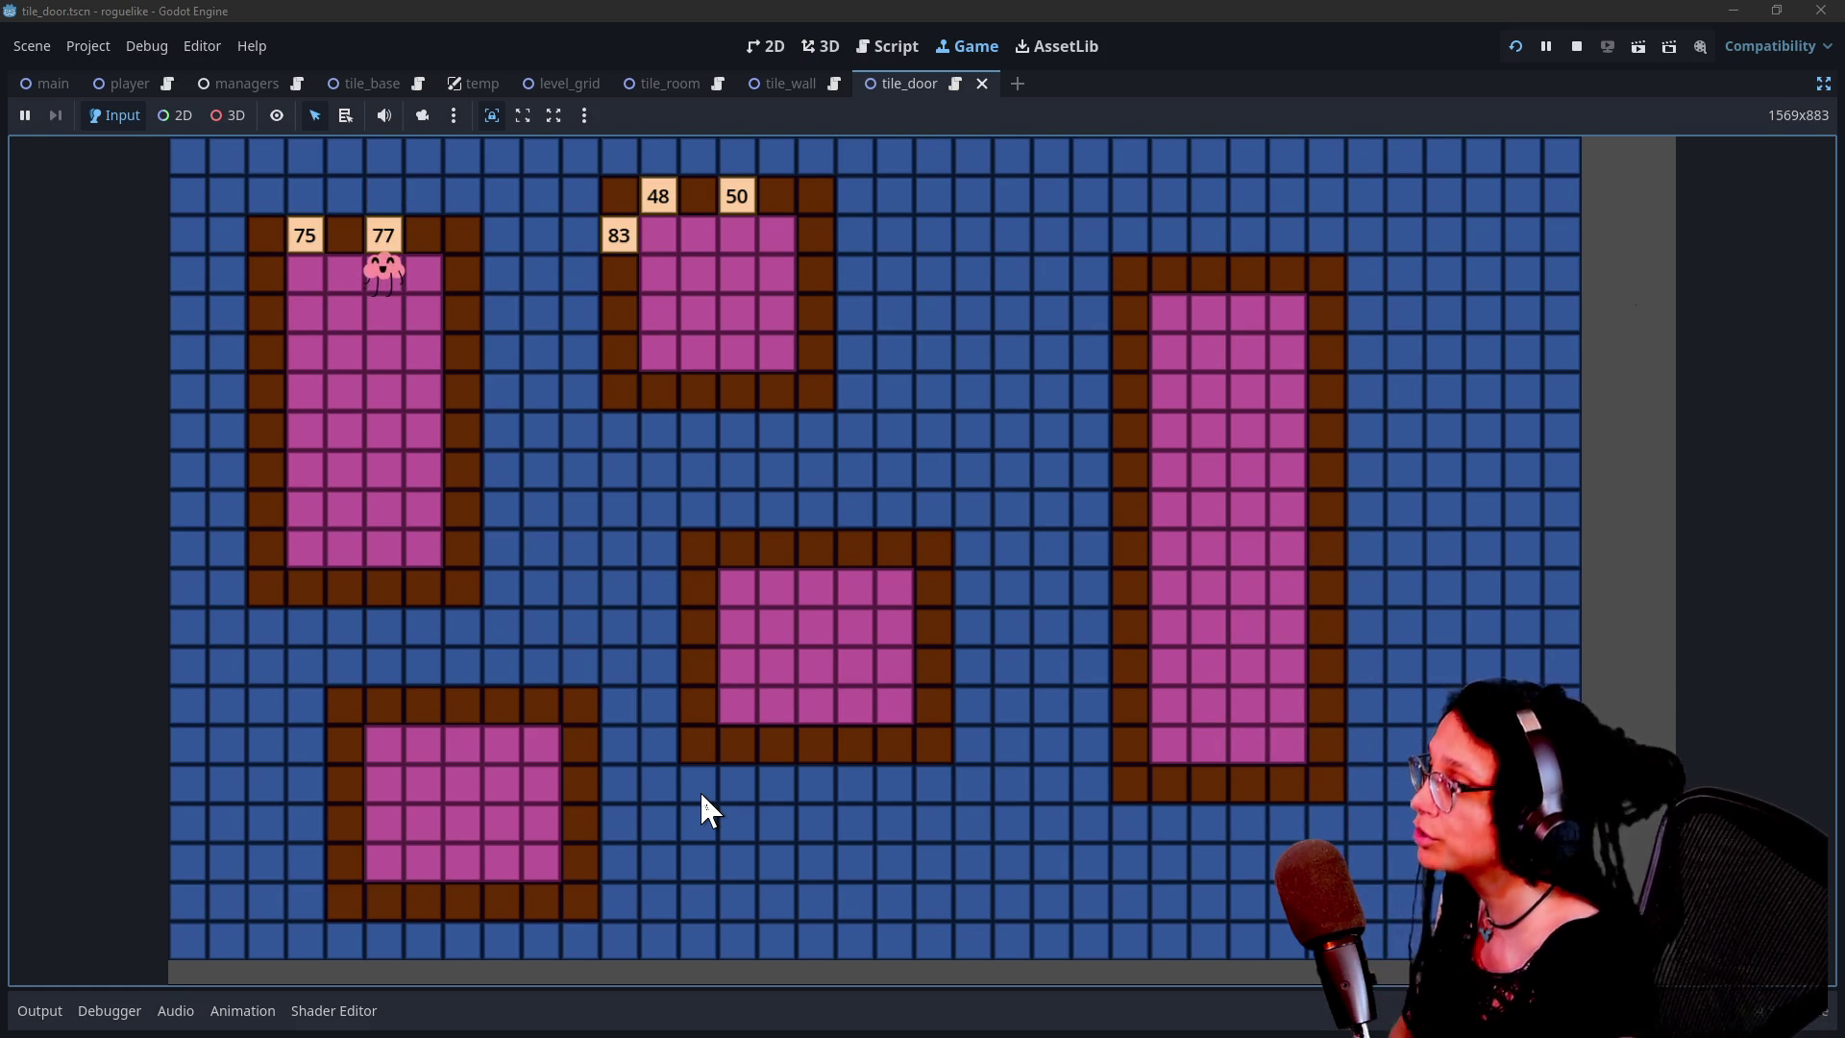
pyautogui.press('Down')
pyautogui.press('Down')
pyautogui.press('Down')
pyautogui.press('Right')
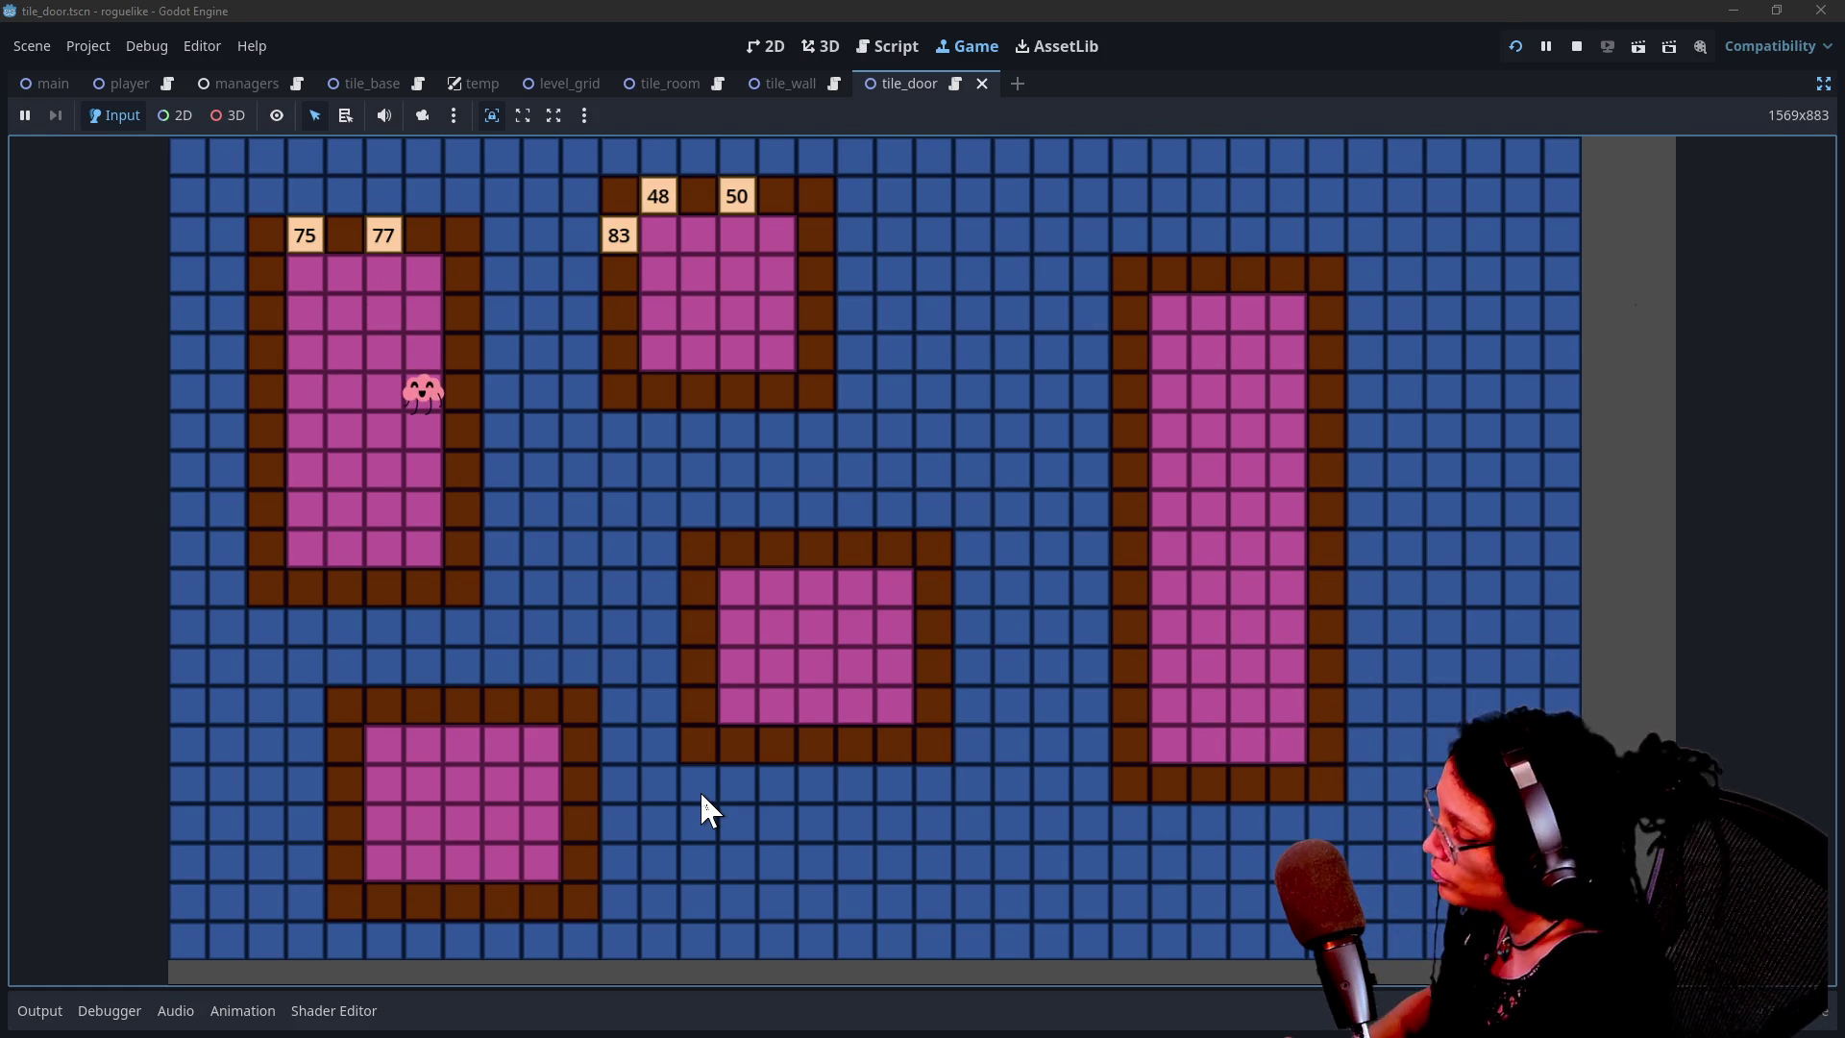
# Step: Regenerate the dungeon sixteen times with Space to check room layouts and door numbers, then switch windows
pyautogui.press('space')
pyautogui.press('space')
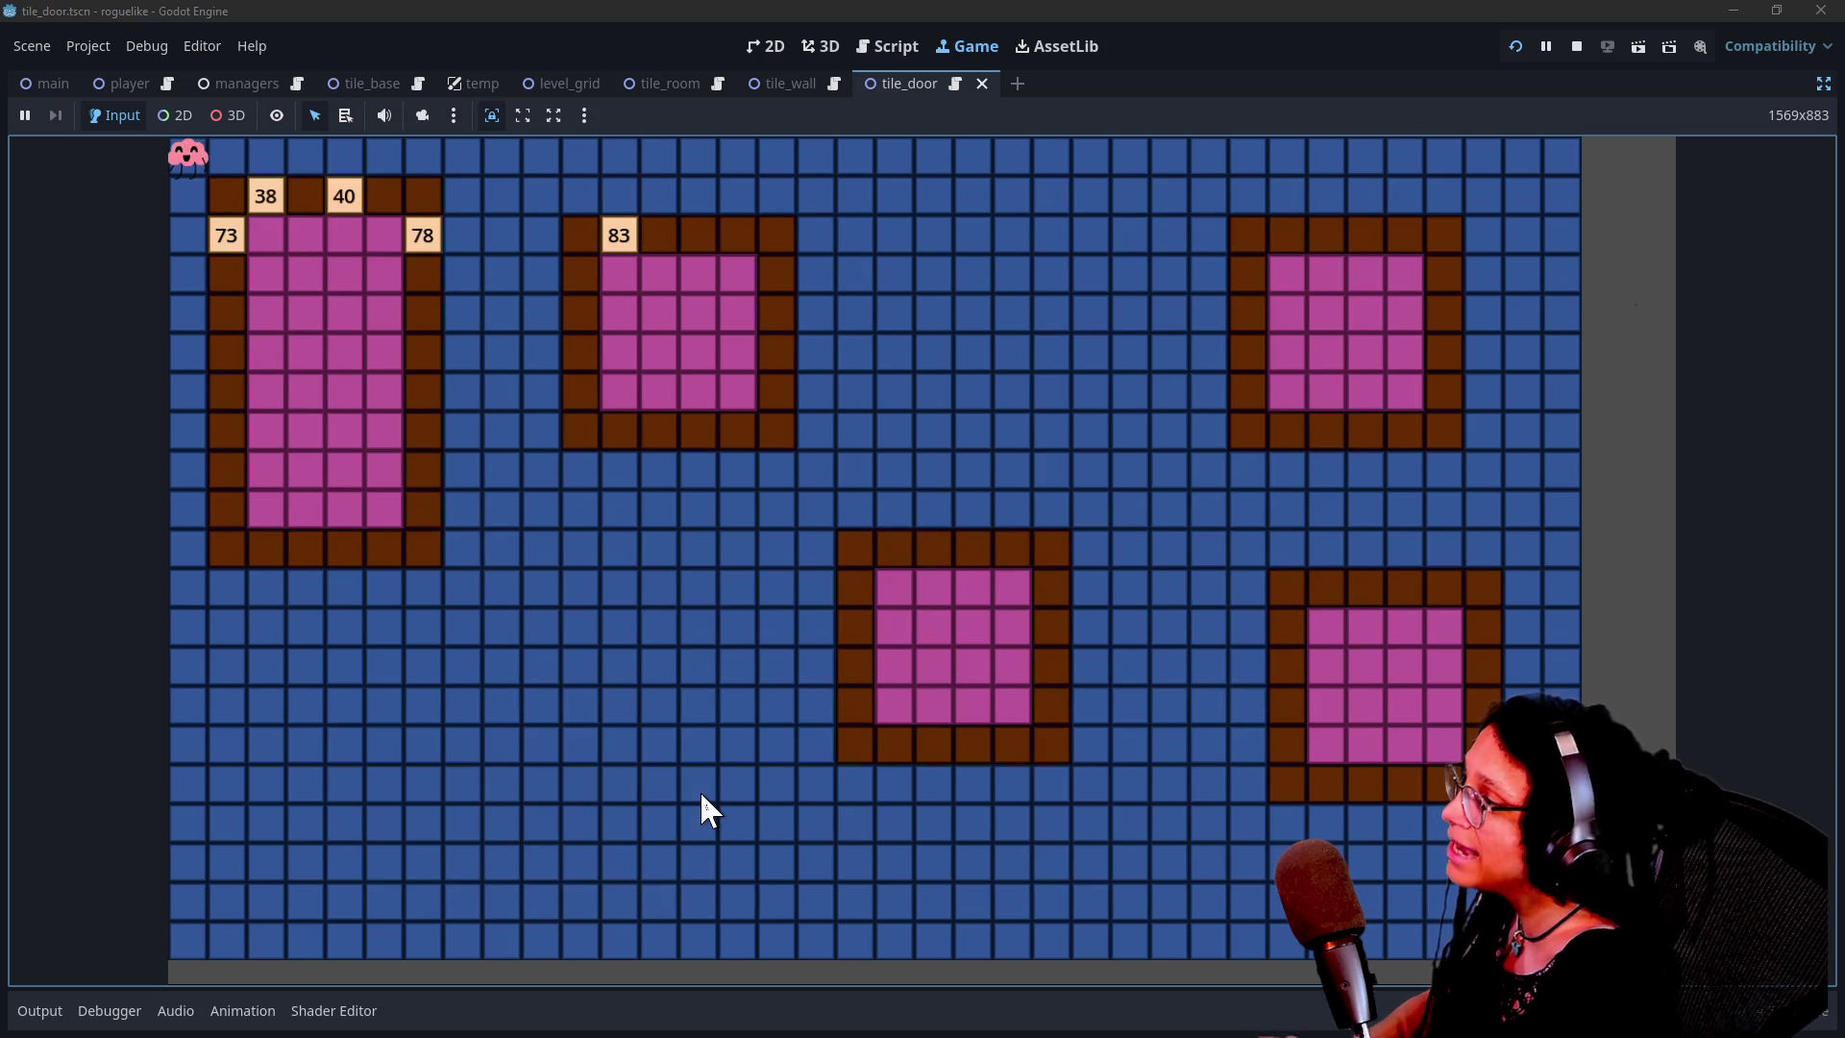
pyautogui.press('space')
pyautogui.press('space')
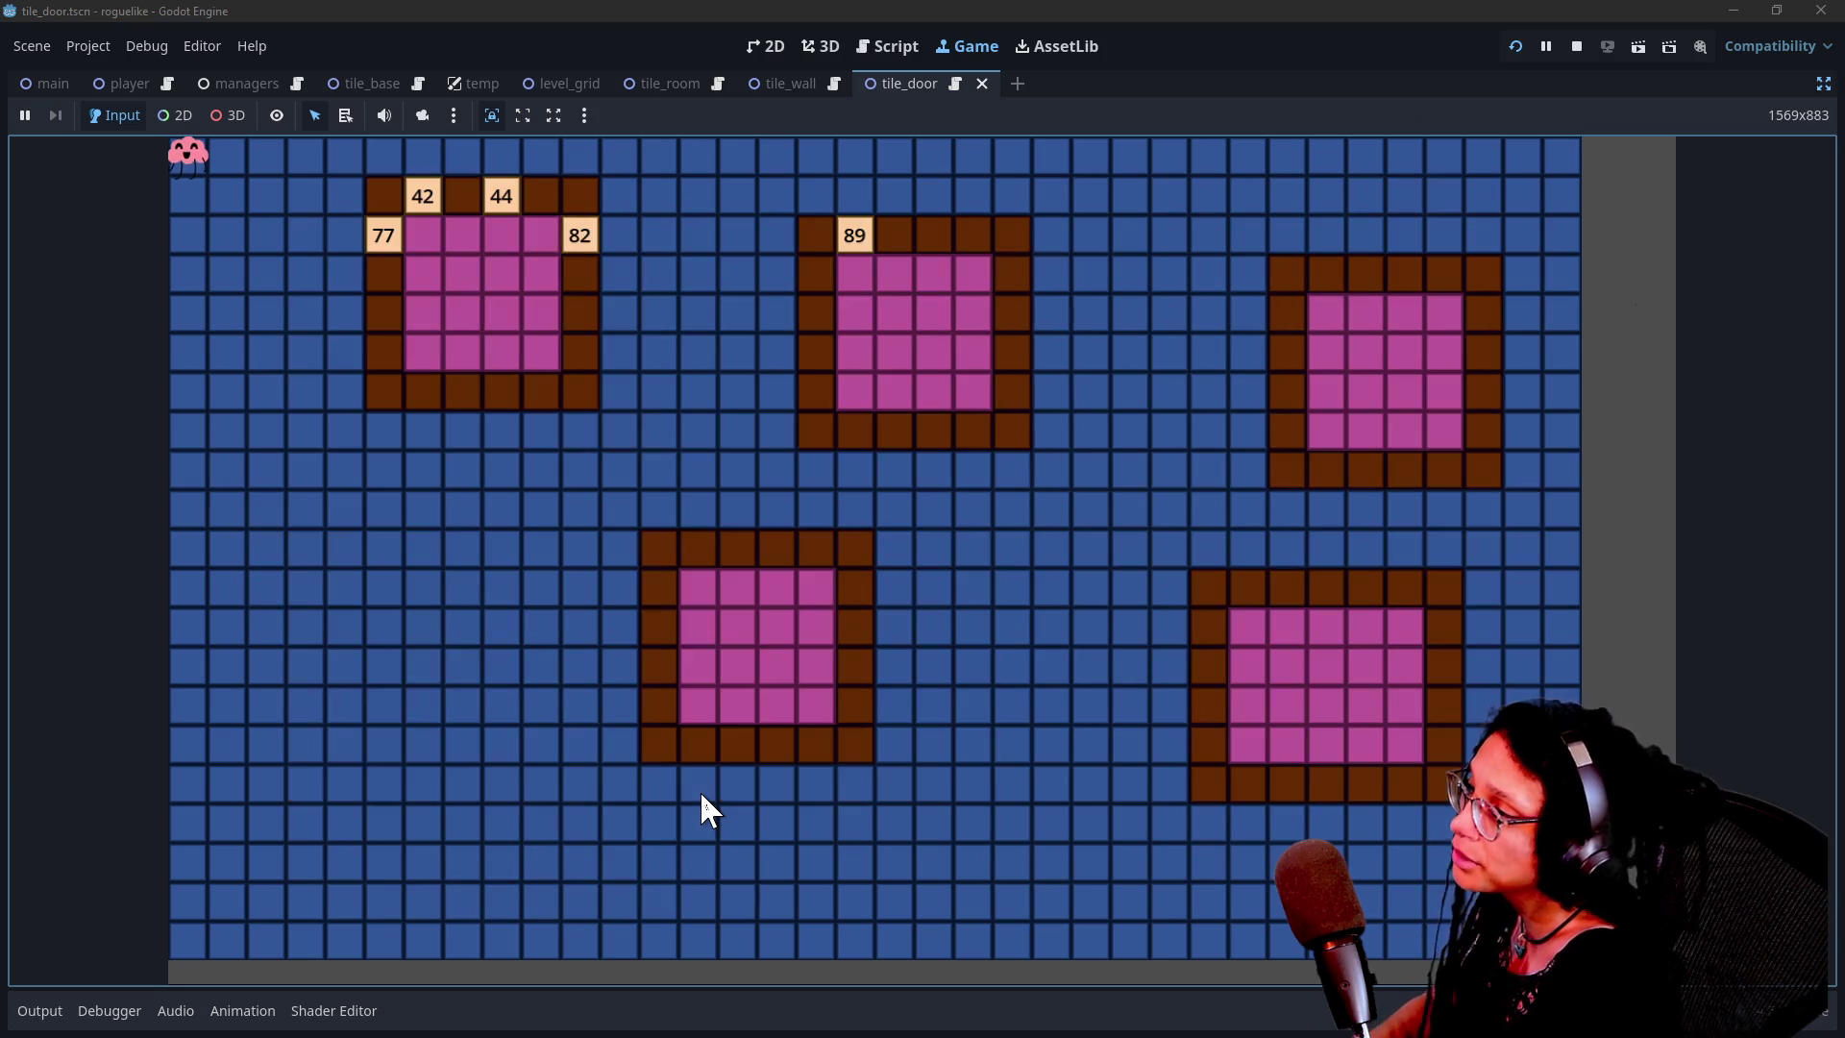
pyautogui.press('space')
pyautogui.press('space')
pyautogui.press('space')
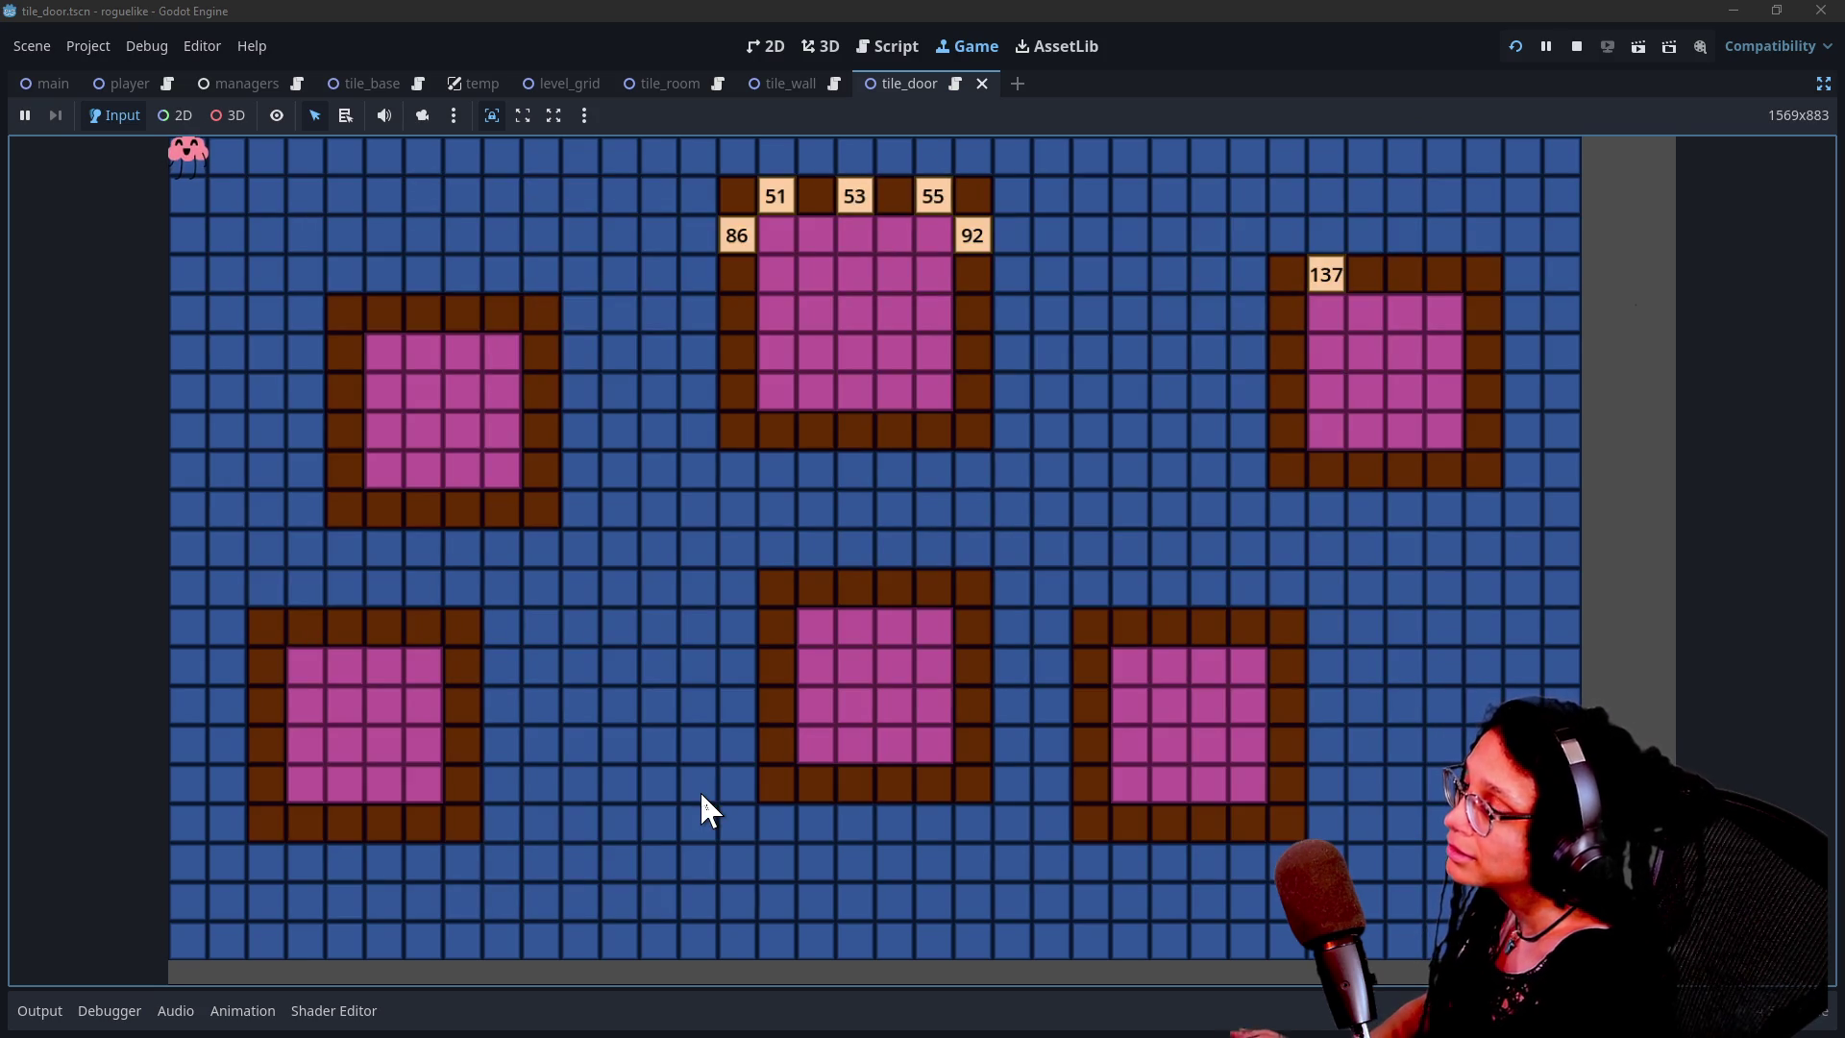
pyautogui.press('space')
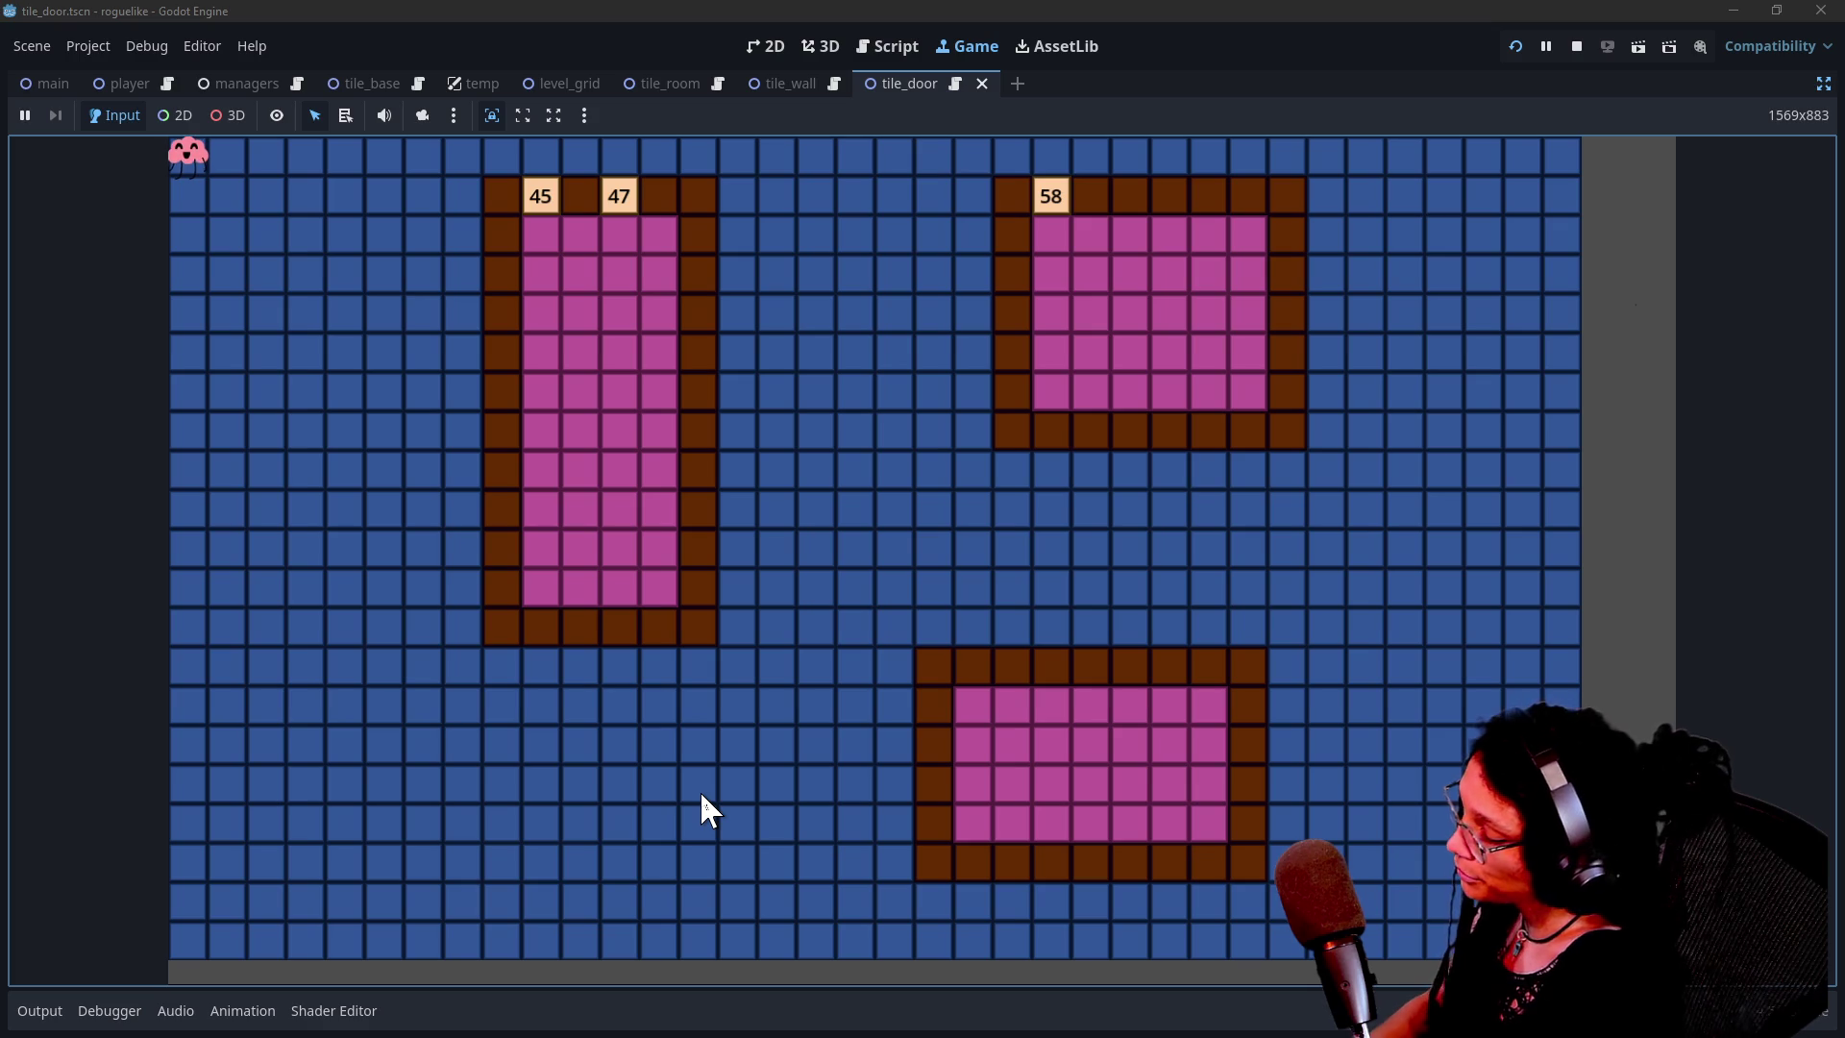
pyautogui.press('space')
pyautogui.press('space')
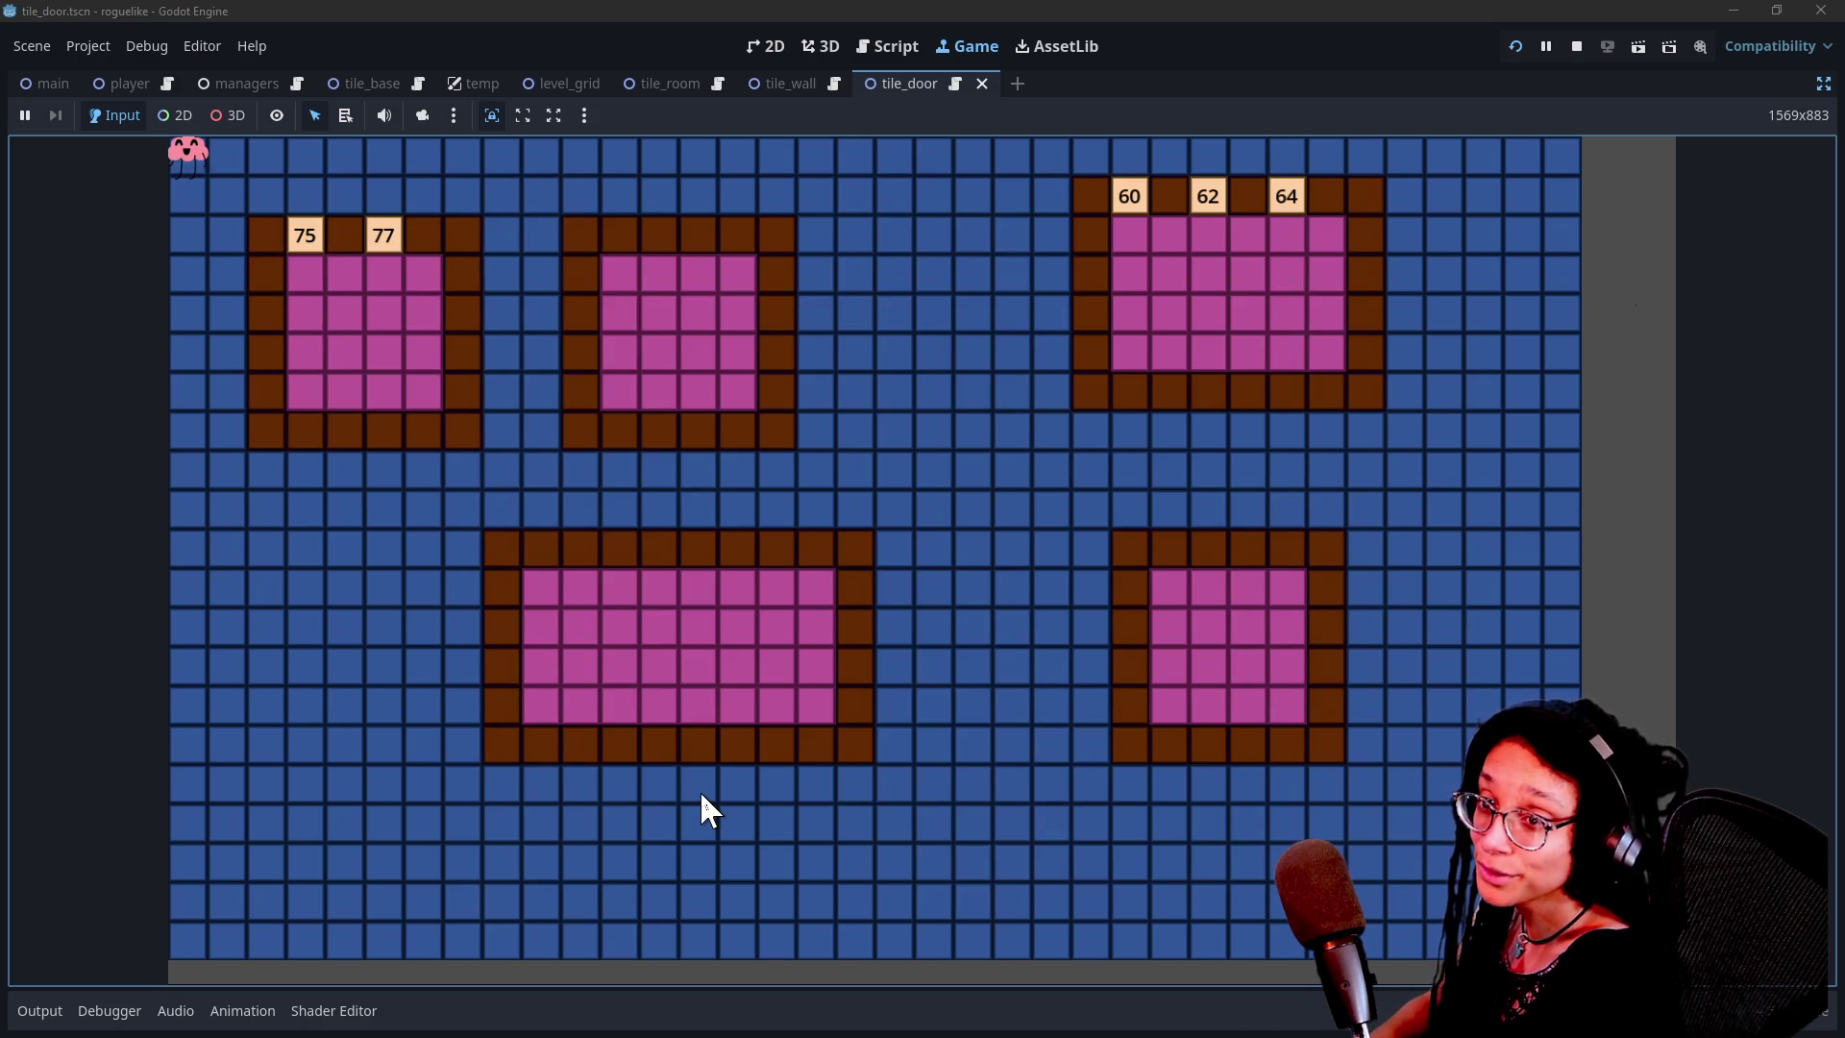
pyautogui.press('space')
pyautogui.press('space')
pyautogui.press('space')
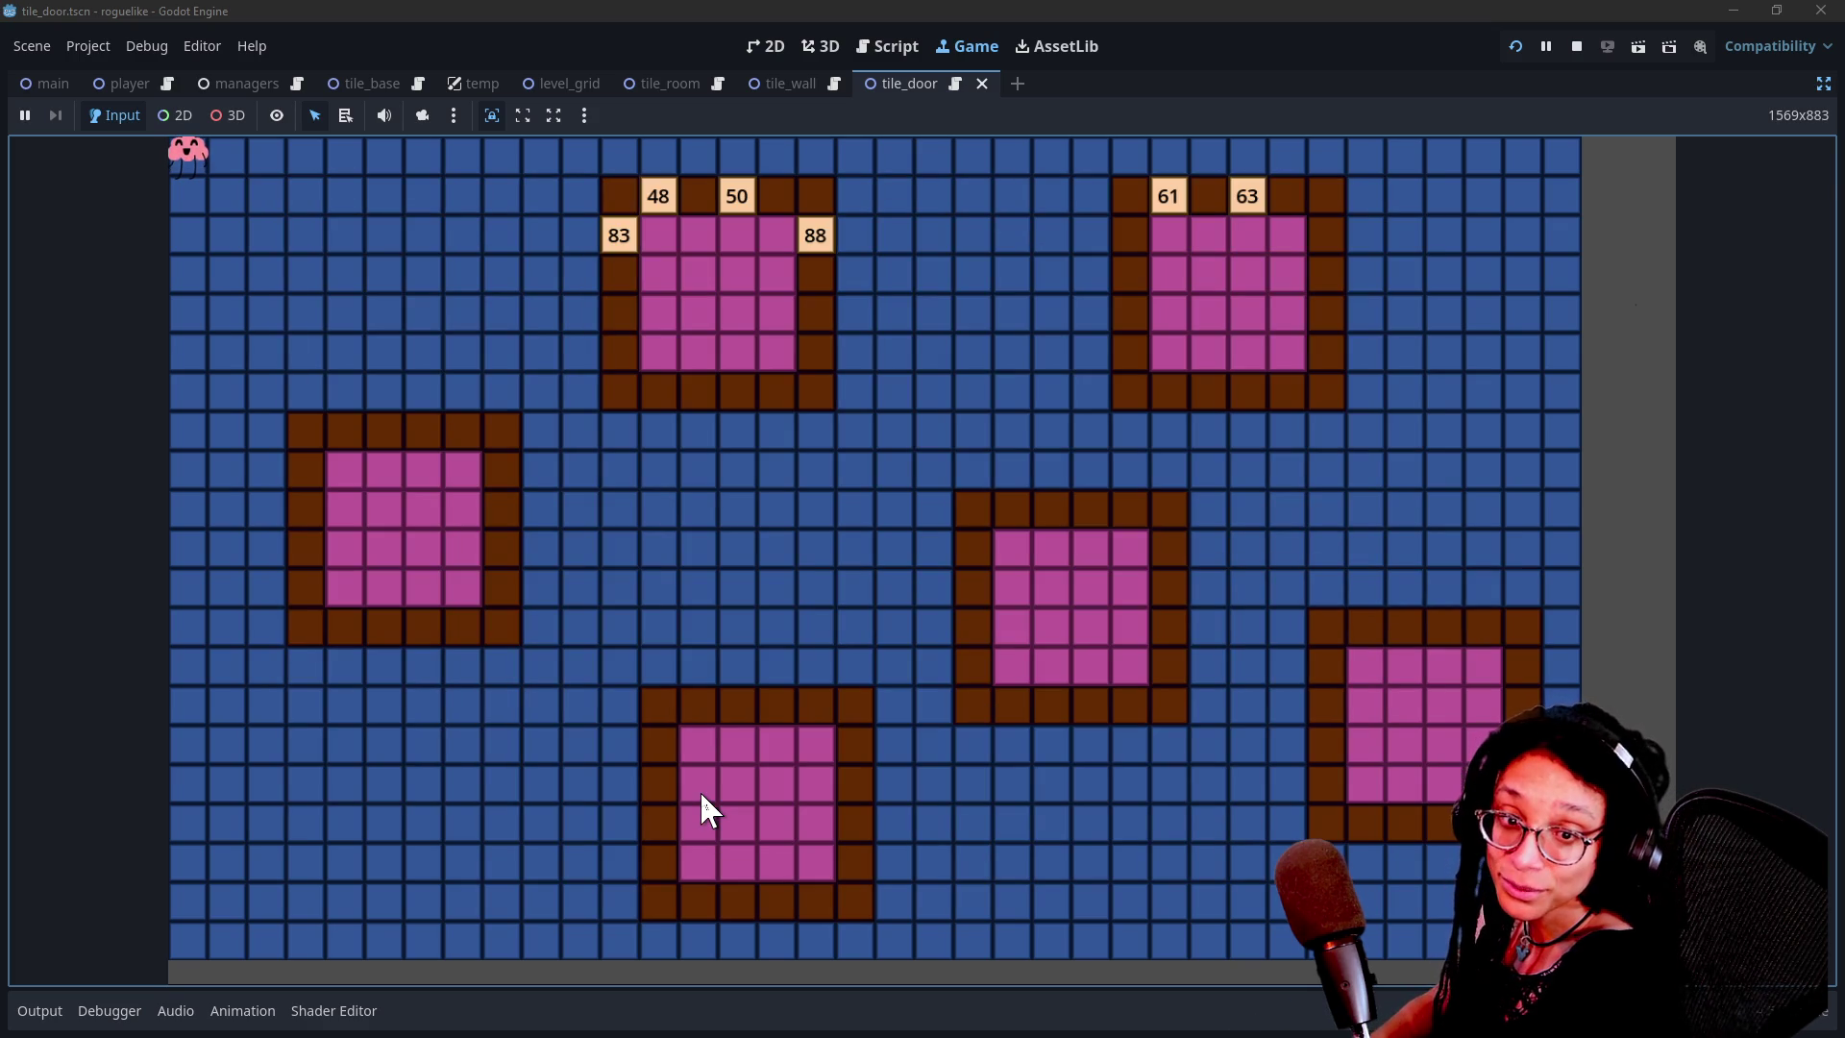
pyautogui.press('space')
pyautogui.press('space')
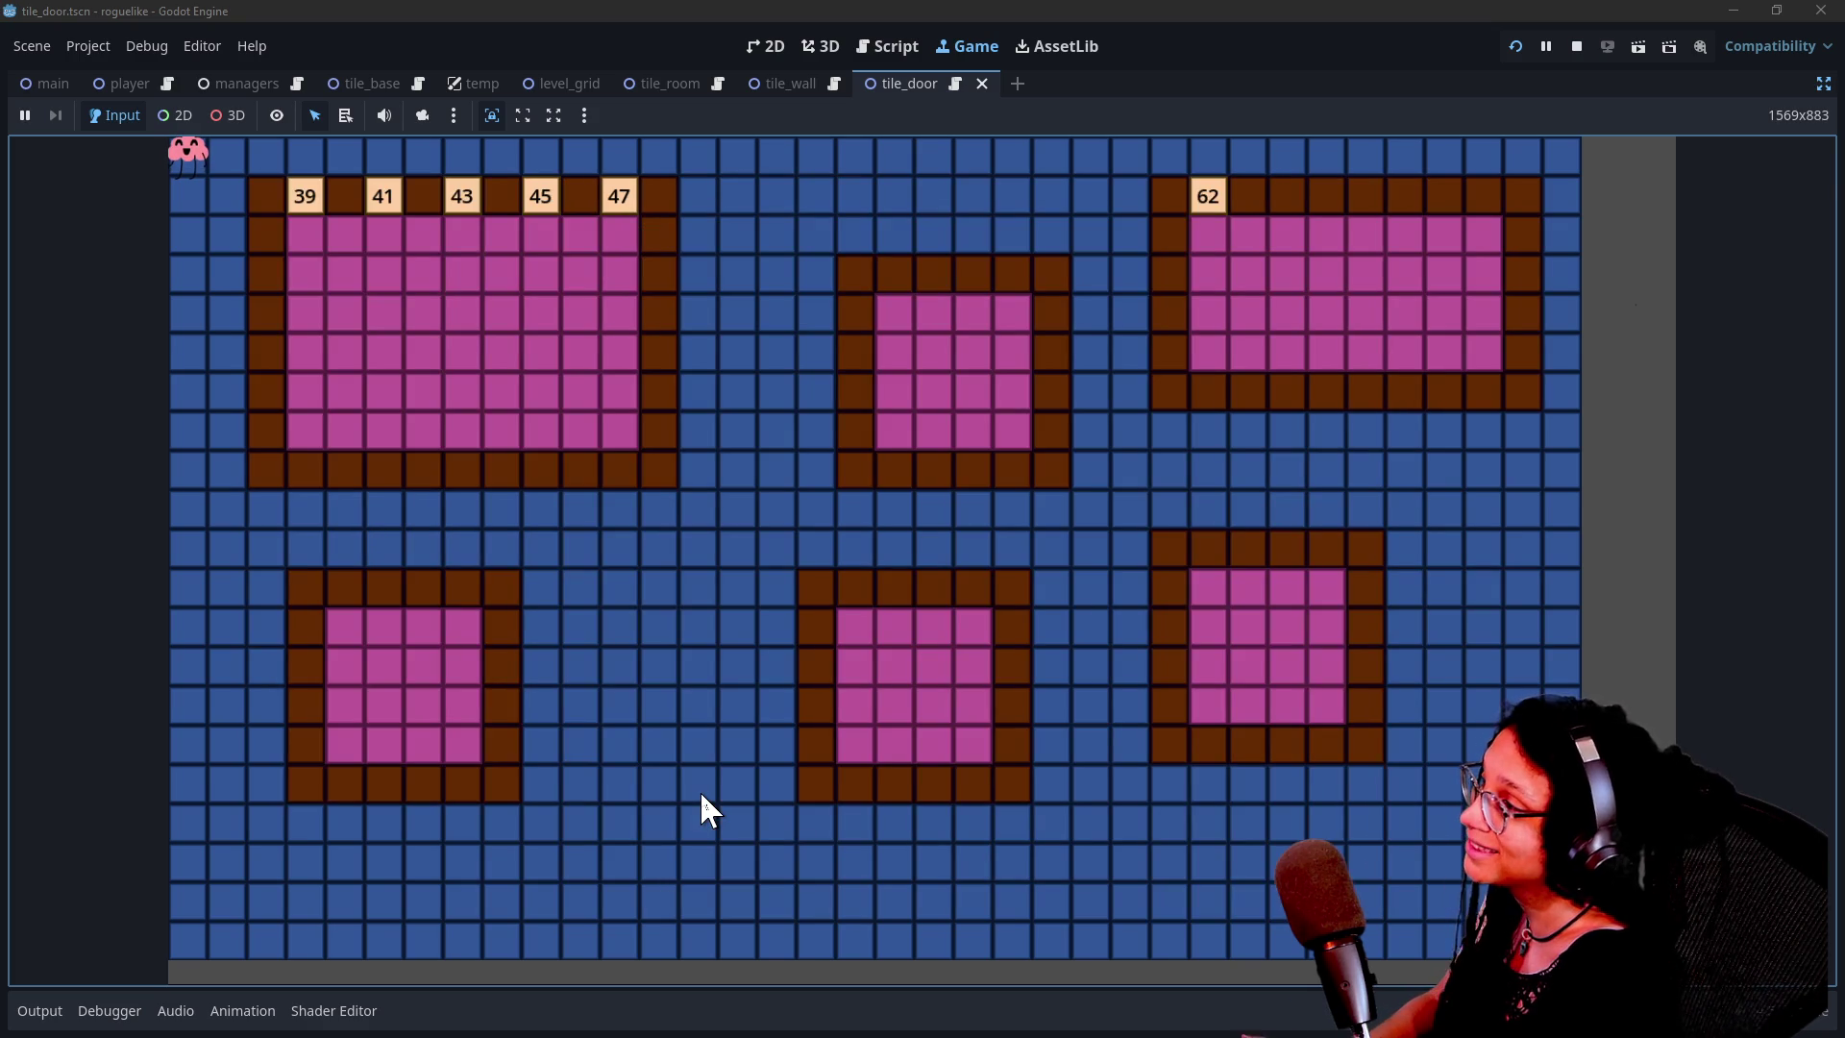
pyautogui.press('space')
pyautogui.press('space')
pyautogui.press('space')
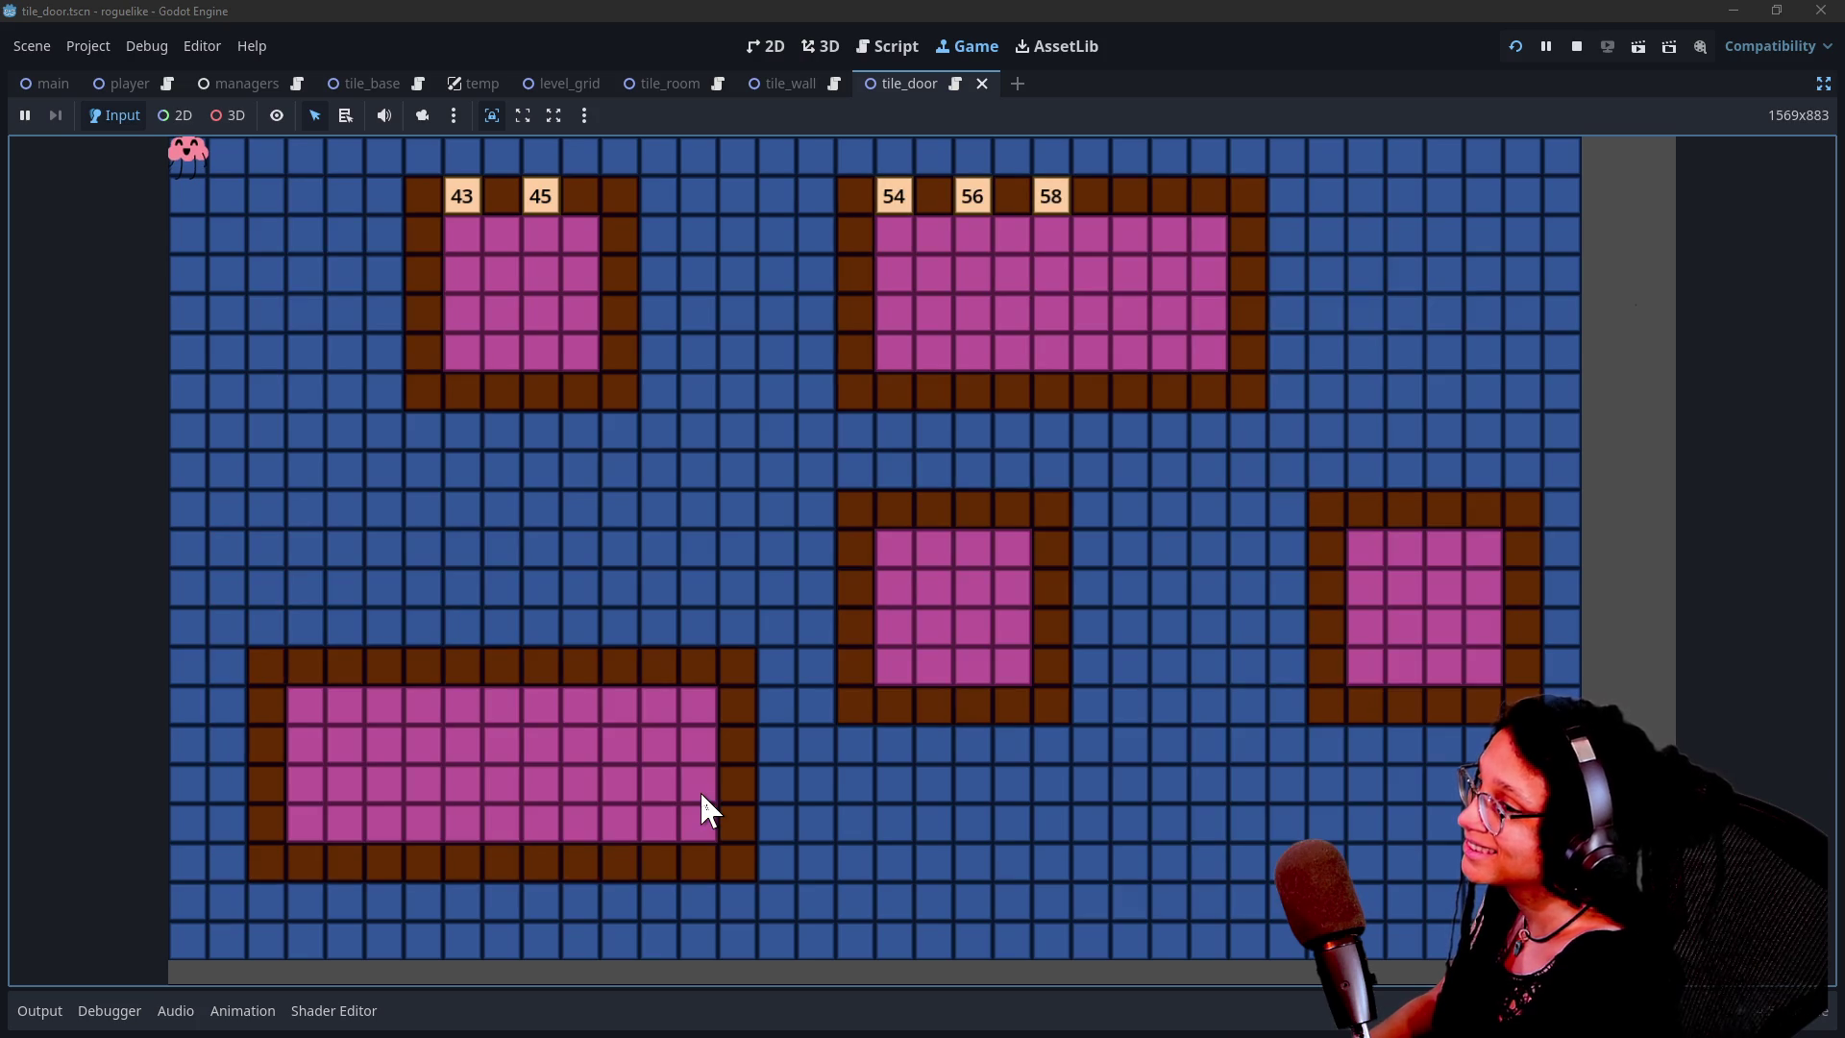
pyautogui.press('space')
pyautogui.press('space')
pyautogui.press('space')
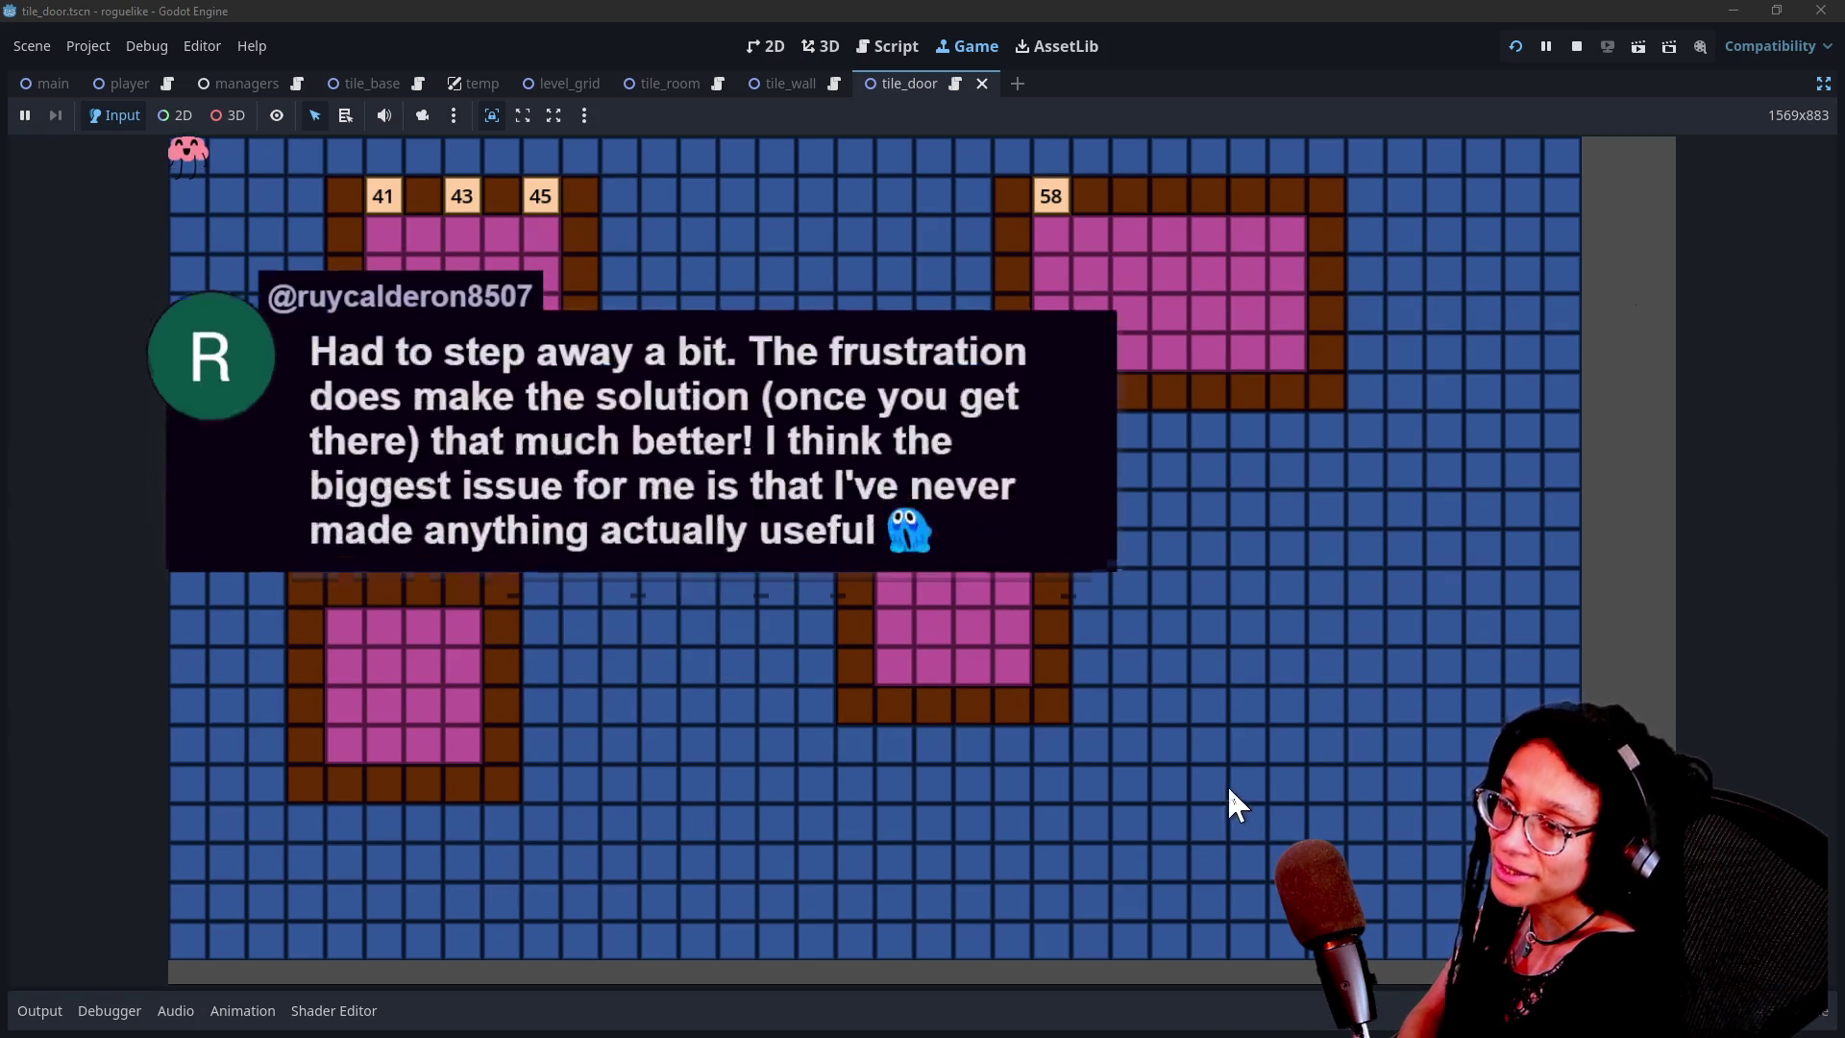
pyautogui.press('space')
pyautogui.press('space')
pyautogui.press('space')
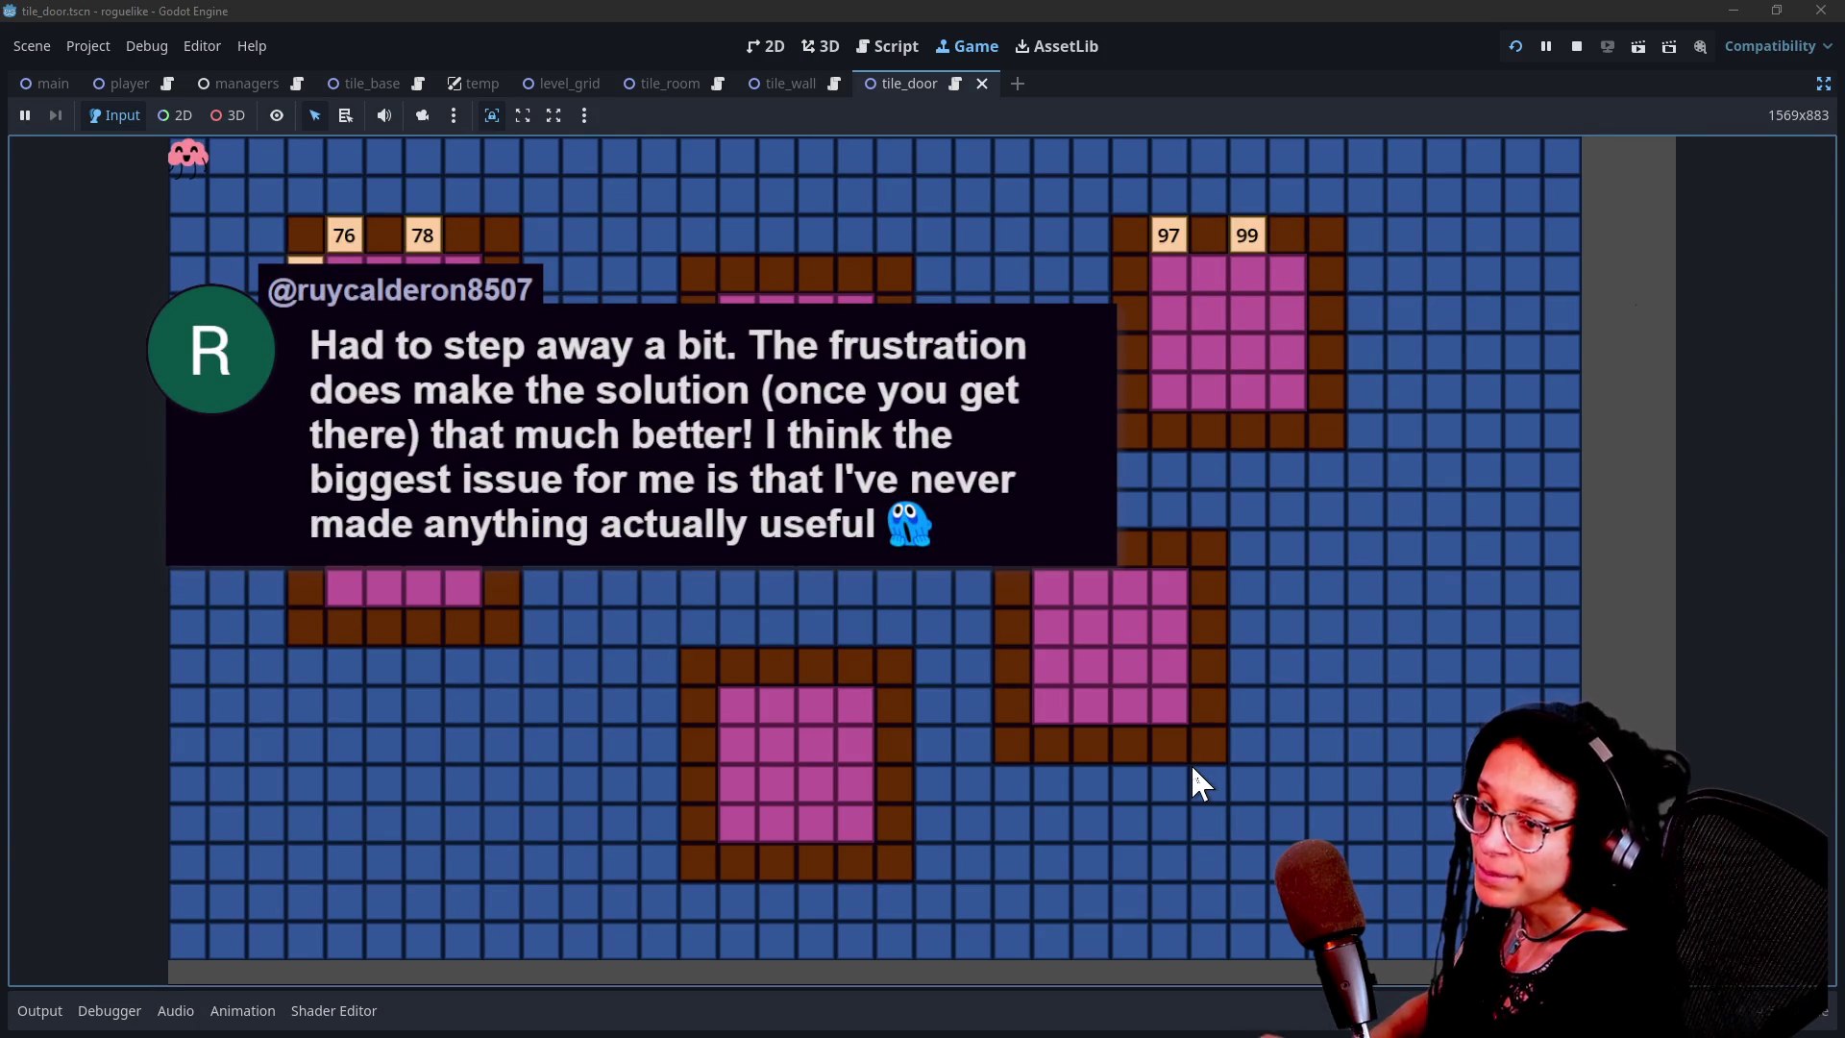
pyautogui.press('space')
pyautogui.press('space')
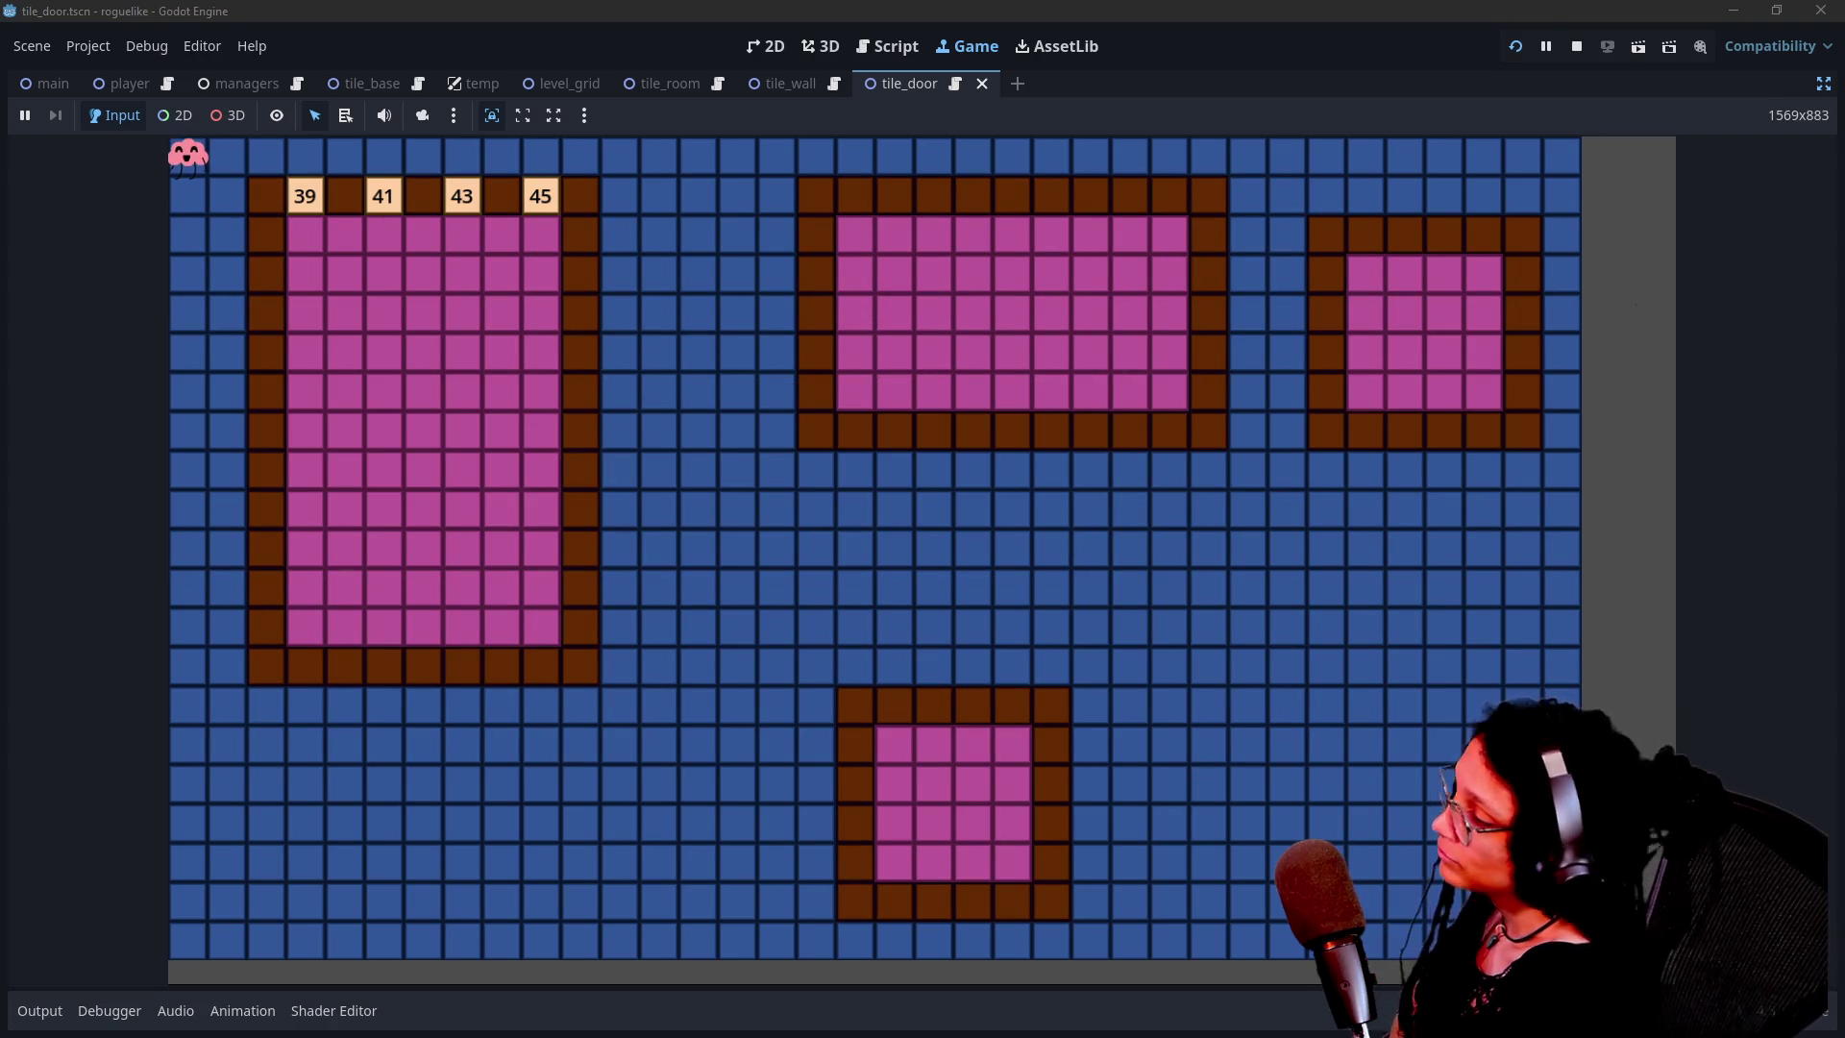
pyautogui.press('space')
pyautogui.press('space')
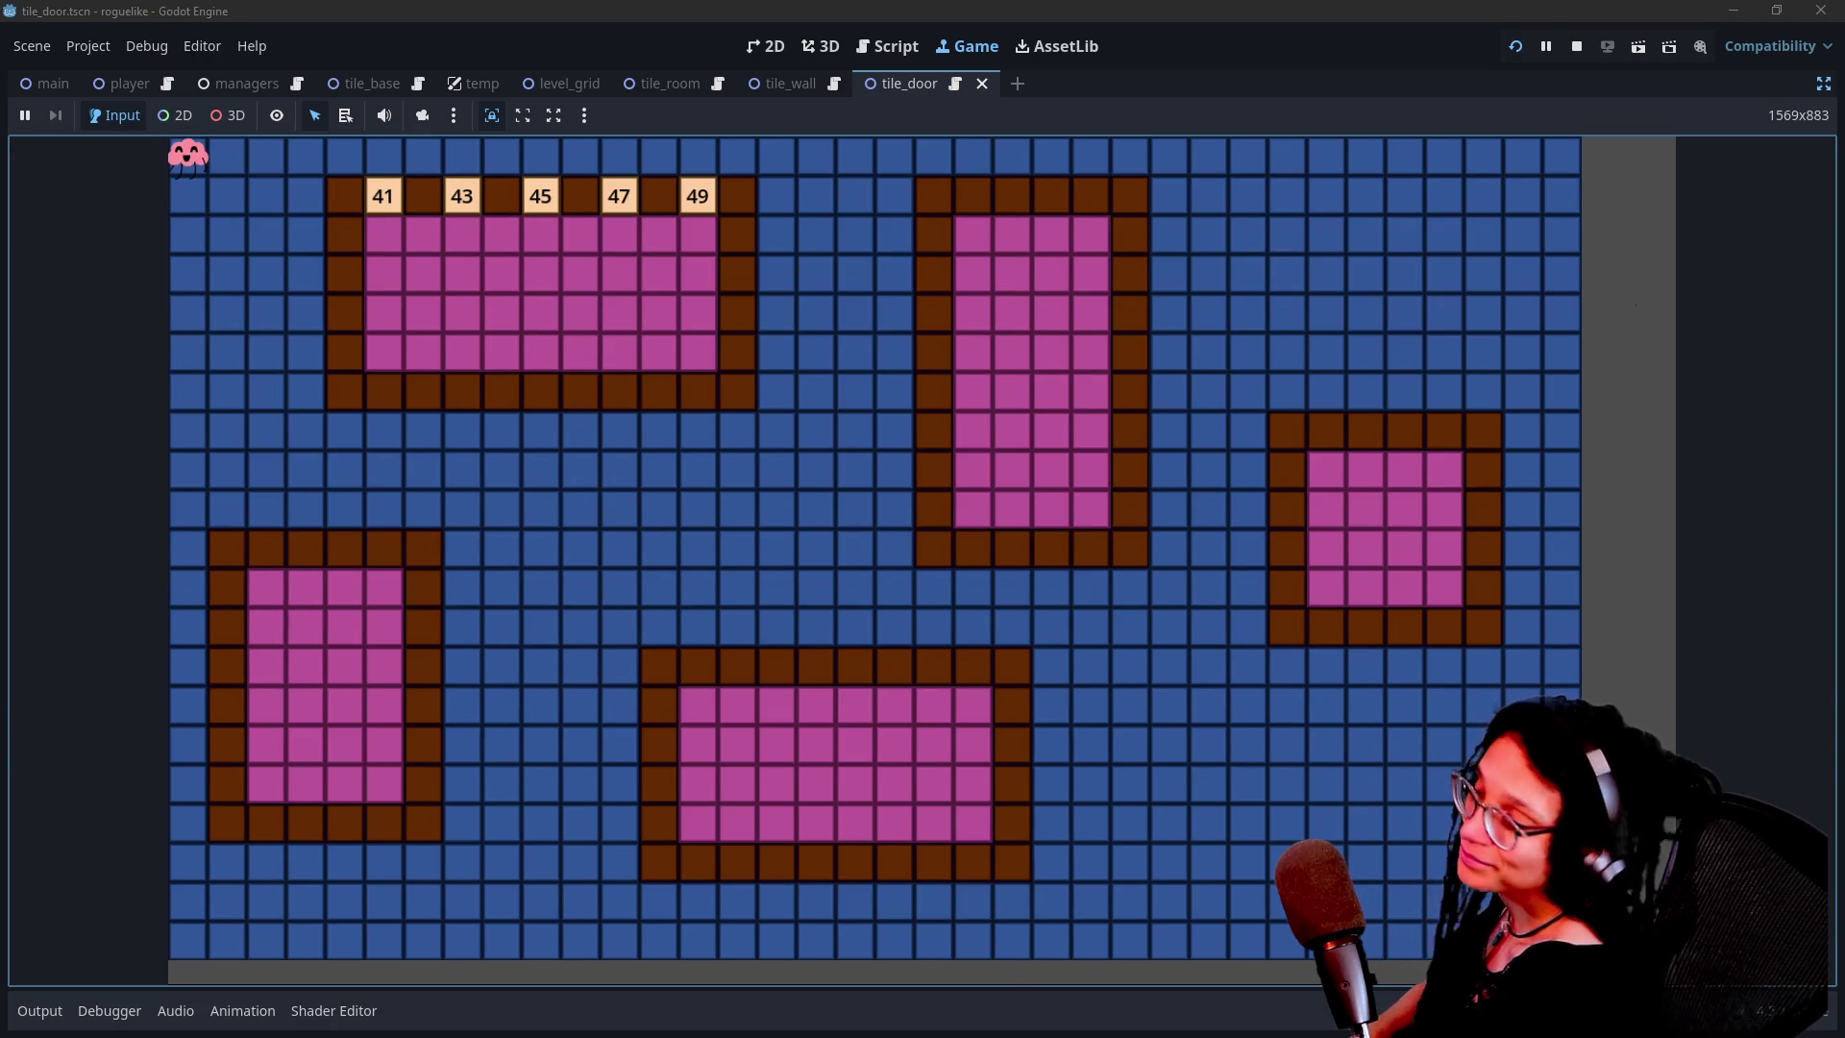
pyautogui.press('space')
pyautogui.press('space')
pyautogui.press('space')
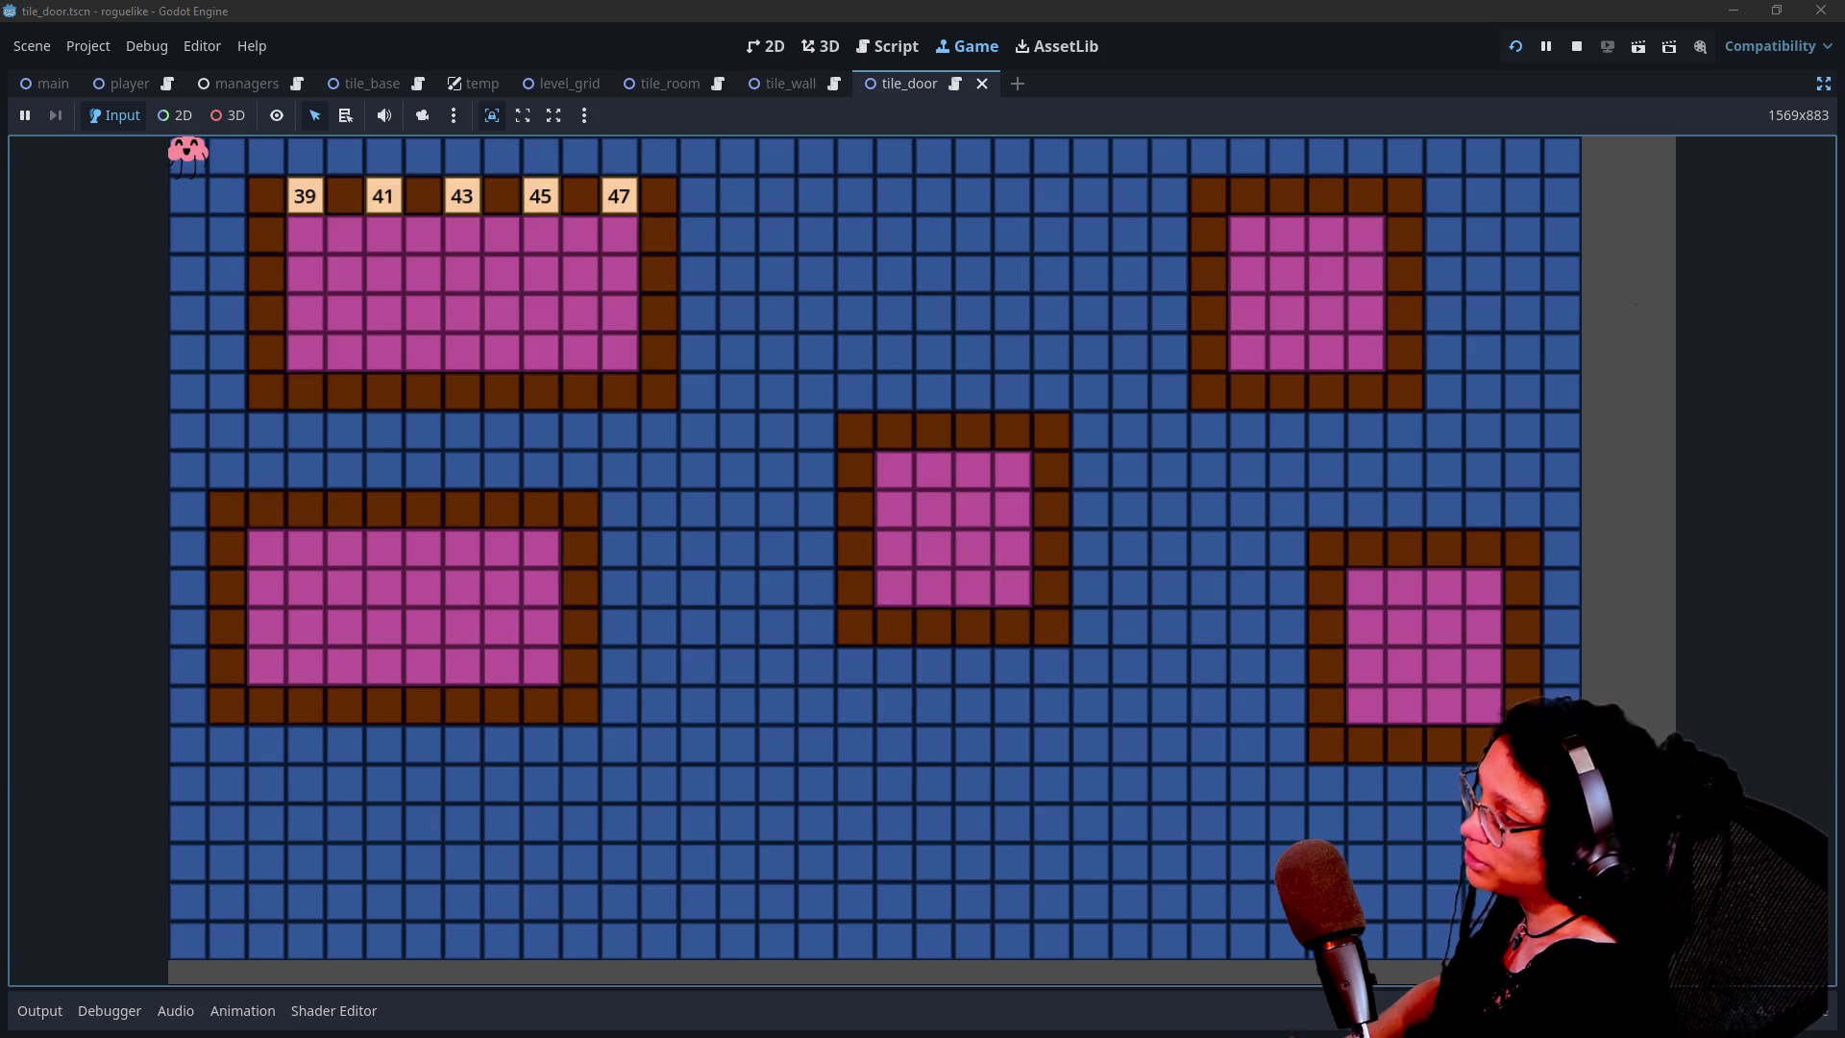
pyautogui.press('space')
pyautogui.press('space')
pyautogui.press('space')
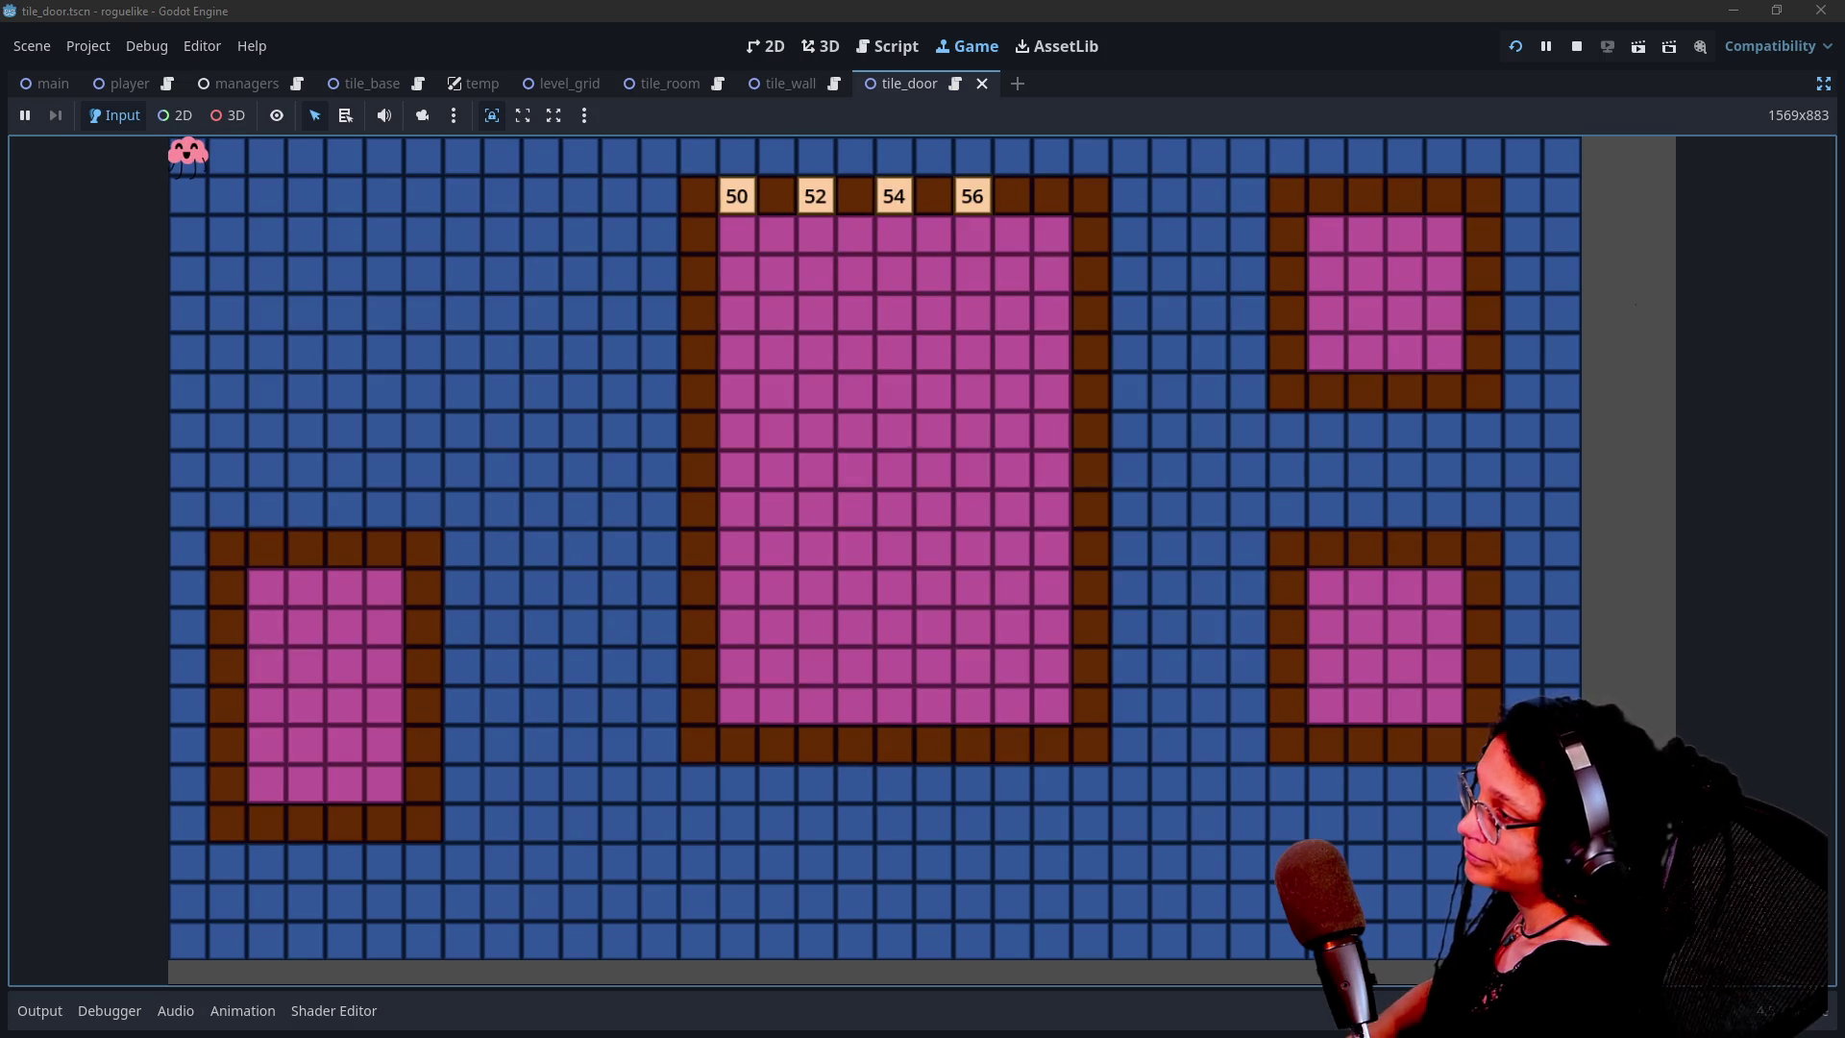
pyautogui.press('space')
pyautogui.press('space')
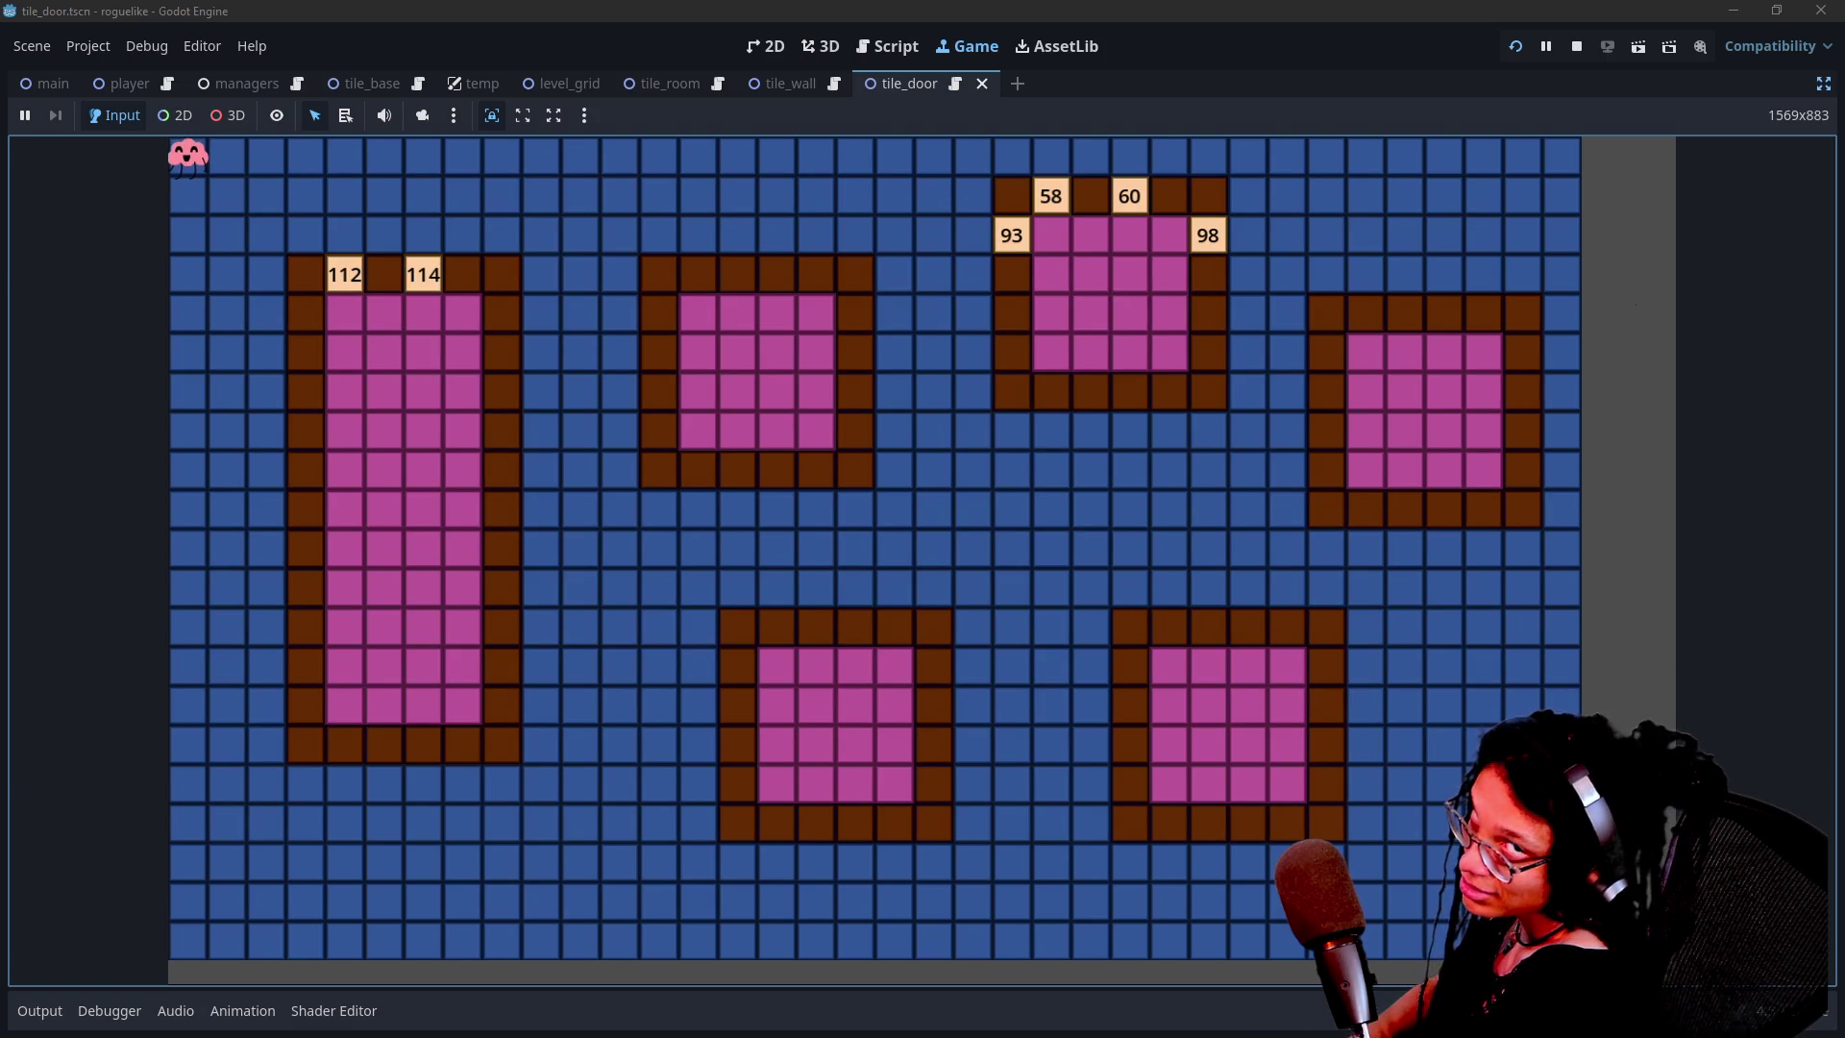
pyautogui.press('space')
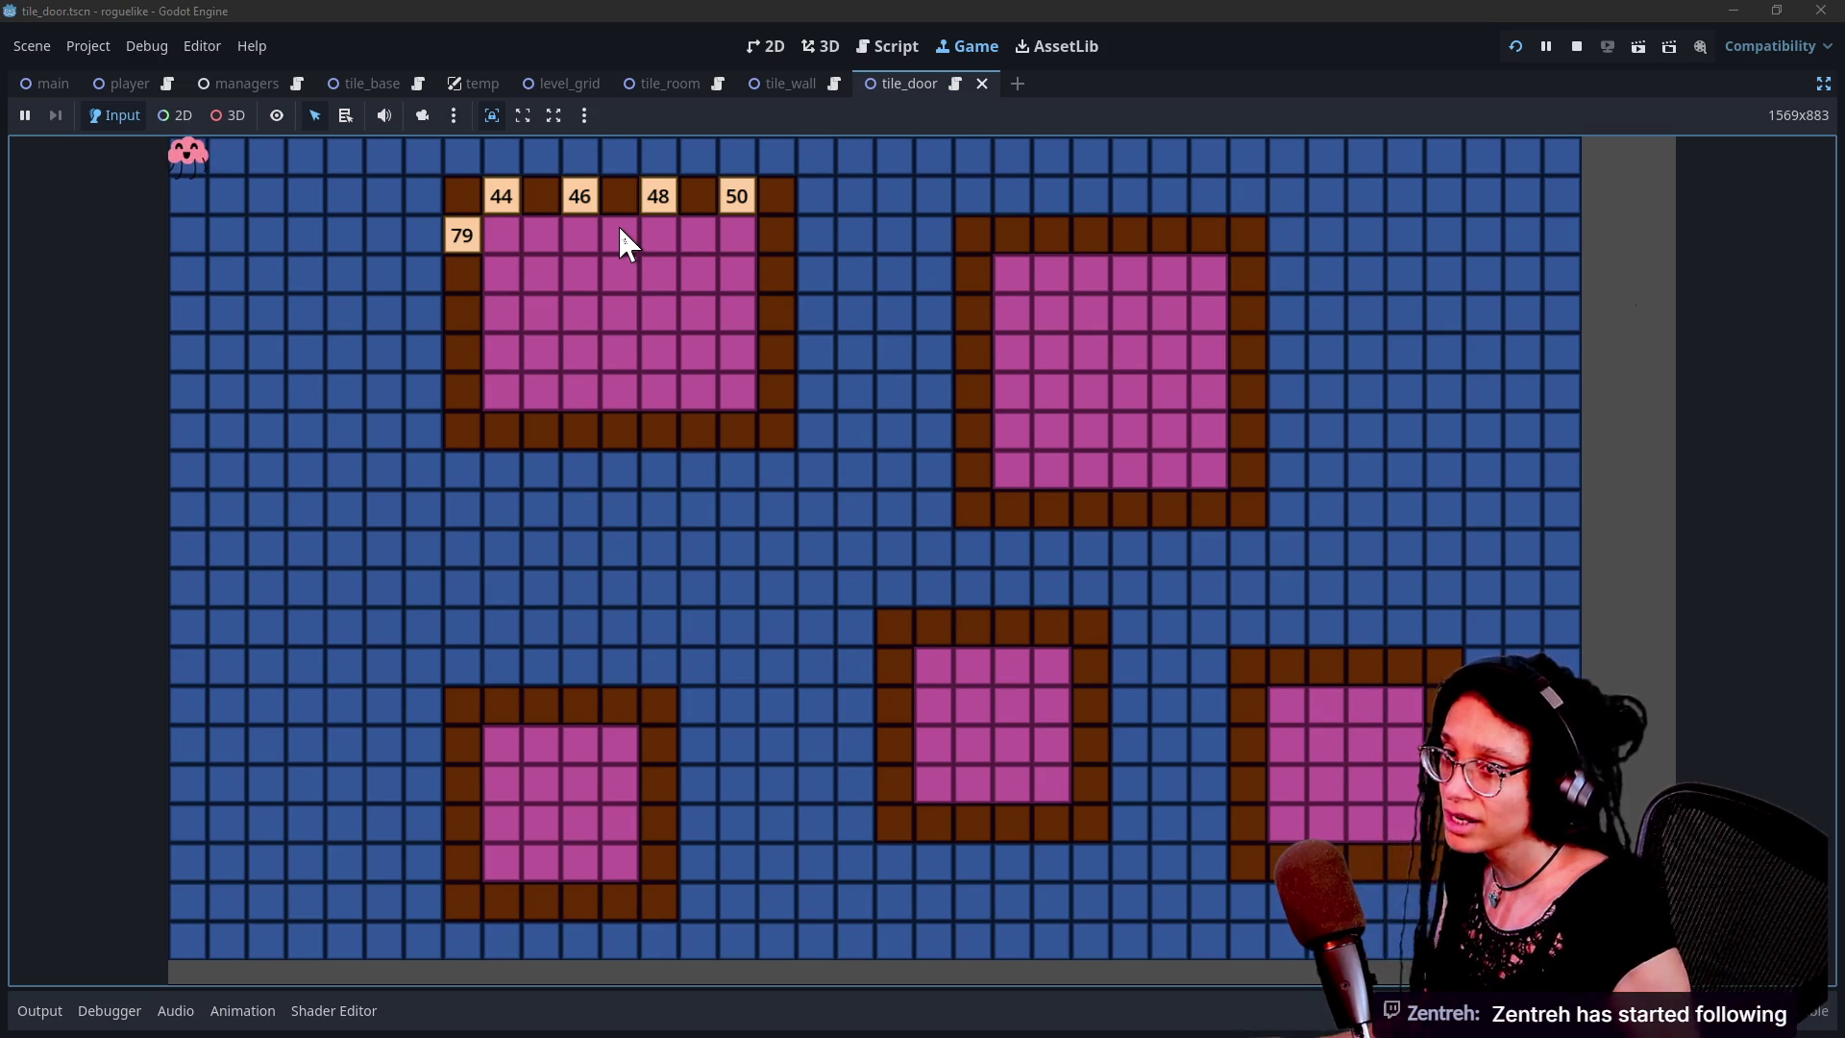
pyautogui.hotkey('alt', 'Tab')
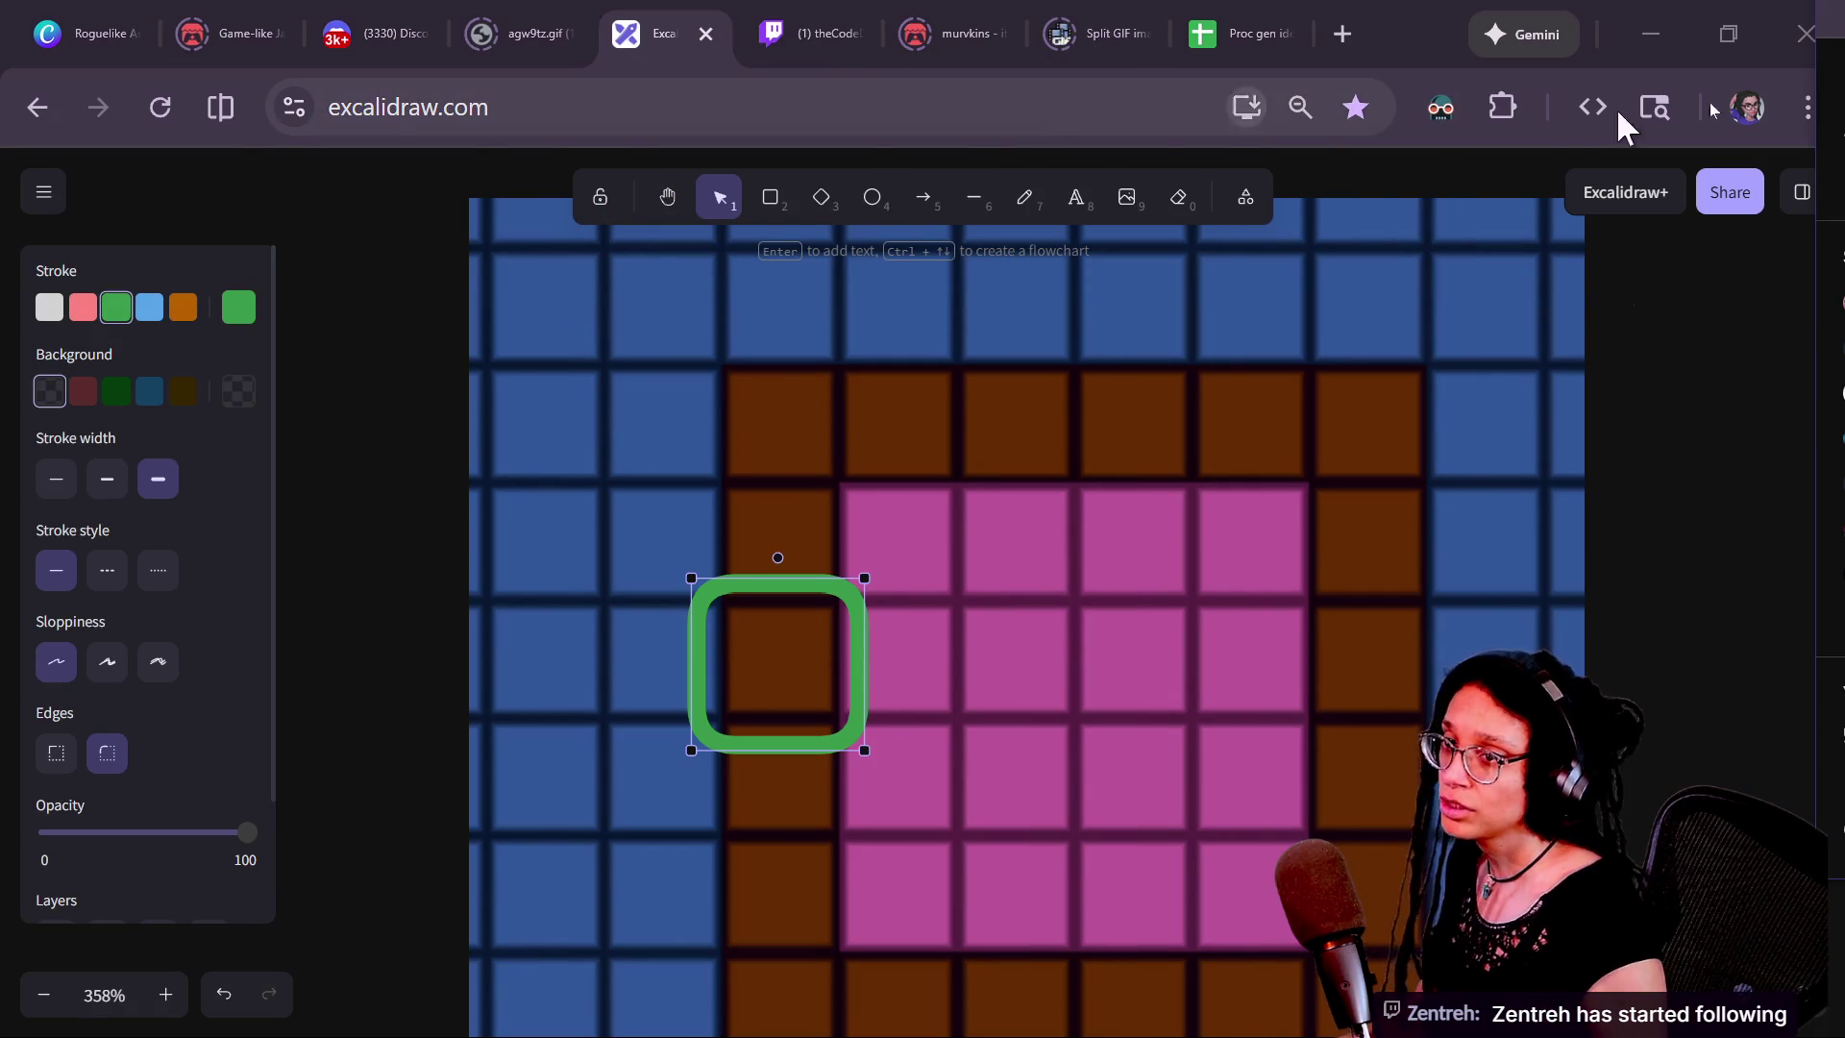
# Step: Go to the YouTube home feed, reload it, and expand the full subscriptions list
pyautogui.hotkey('alt', 'Tab')
pyautogui.hotkey('alt', 'Tab')
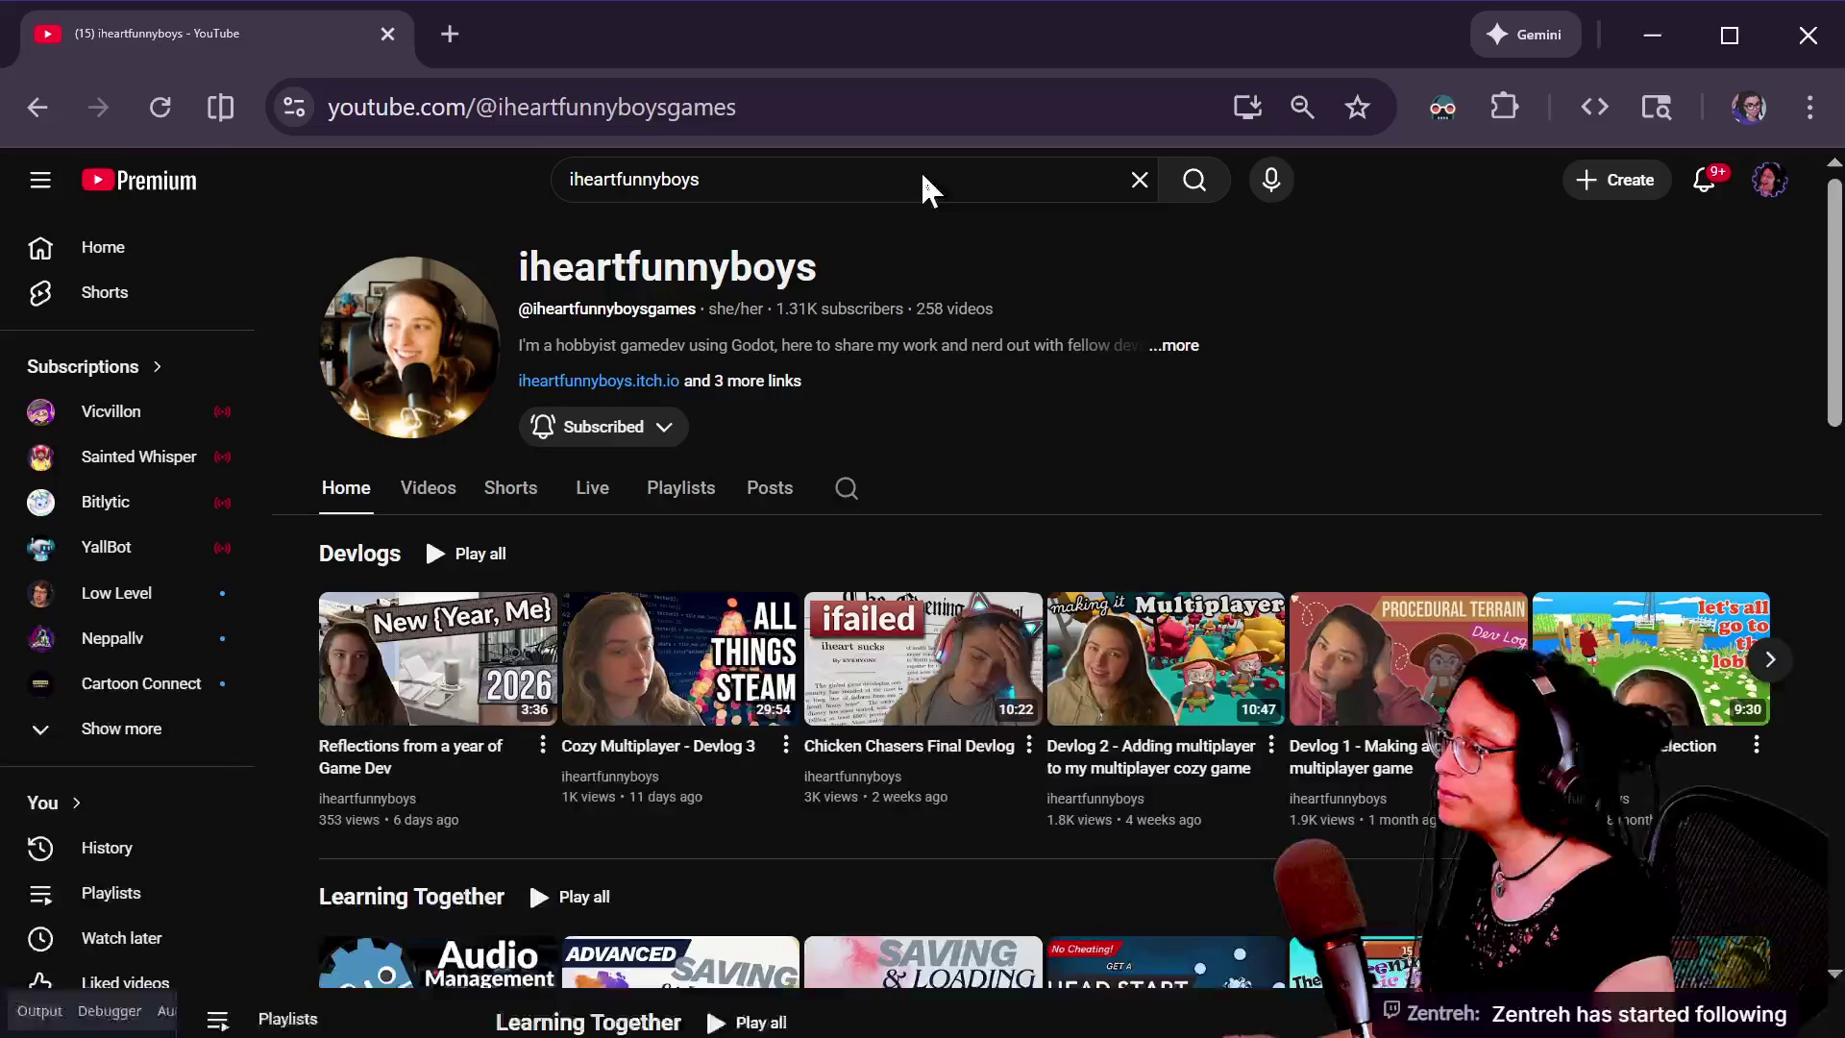
pyautogui.click(60, 231)
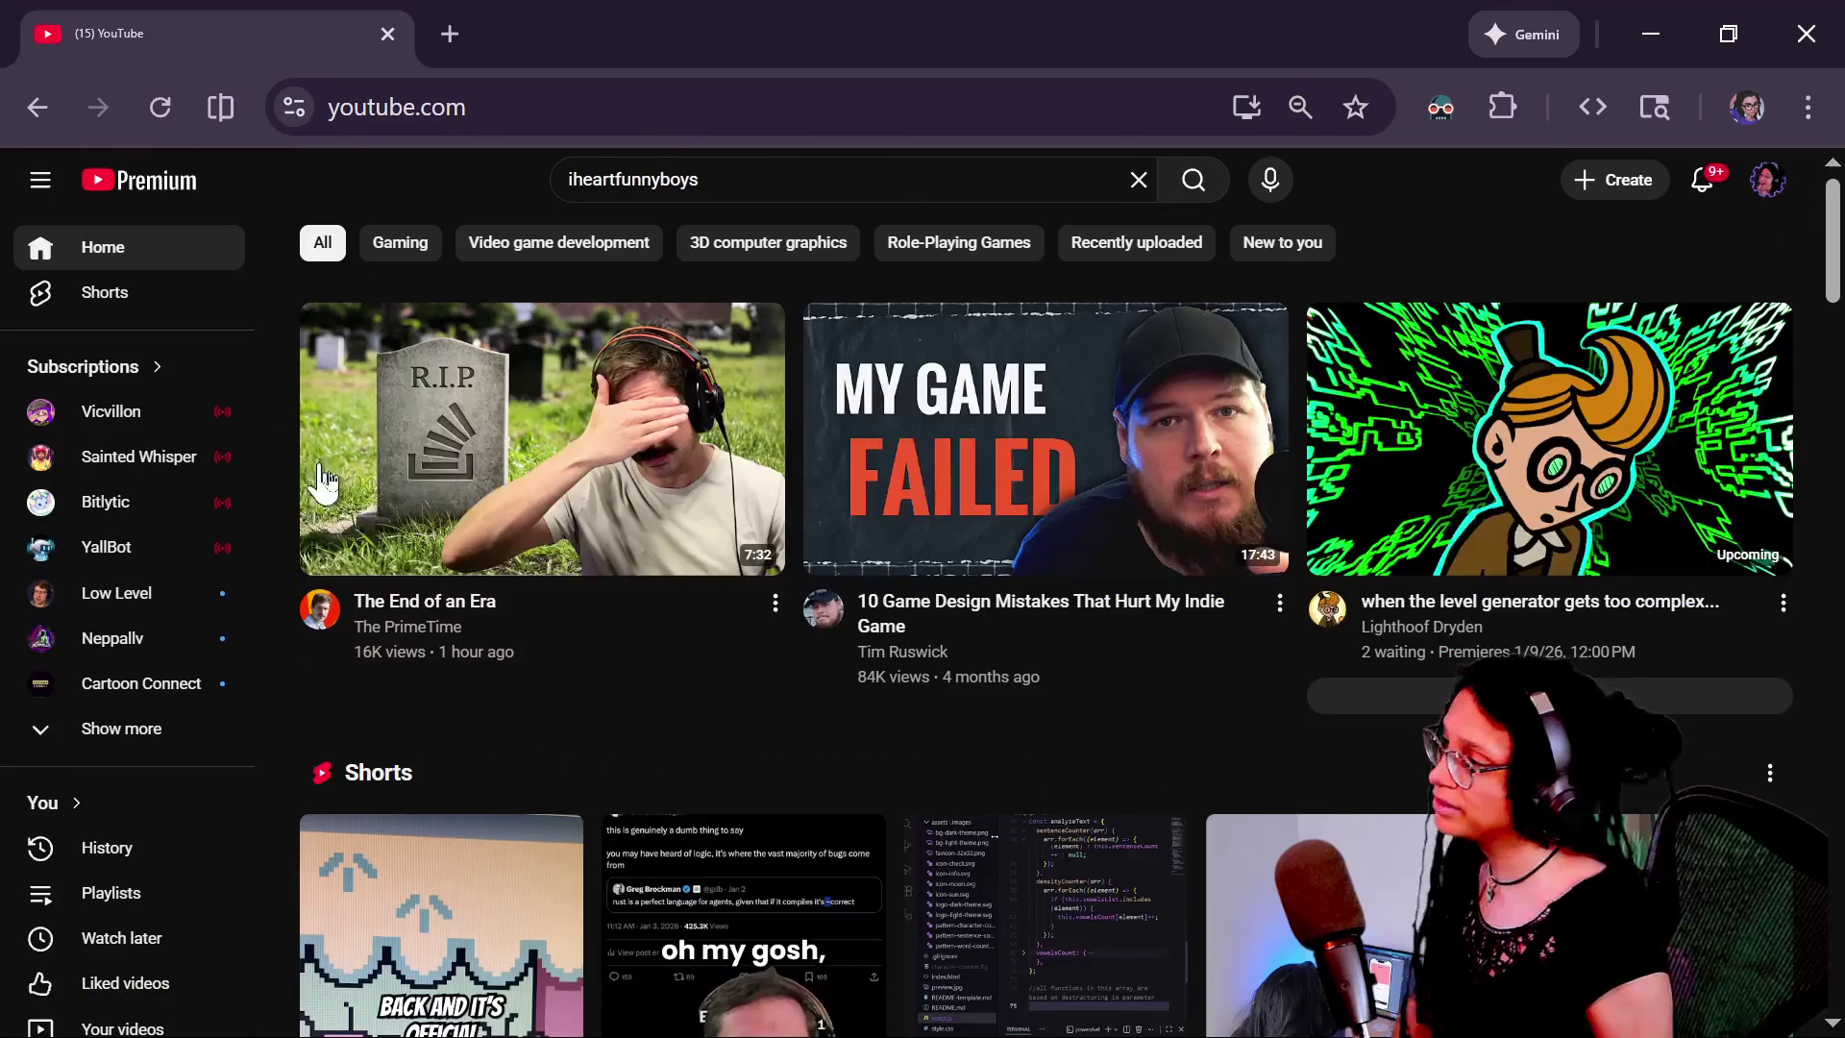
pyautogui.press('F5')
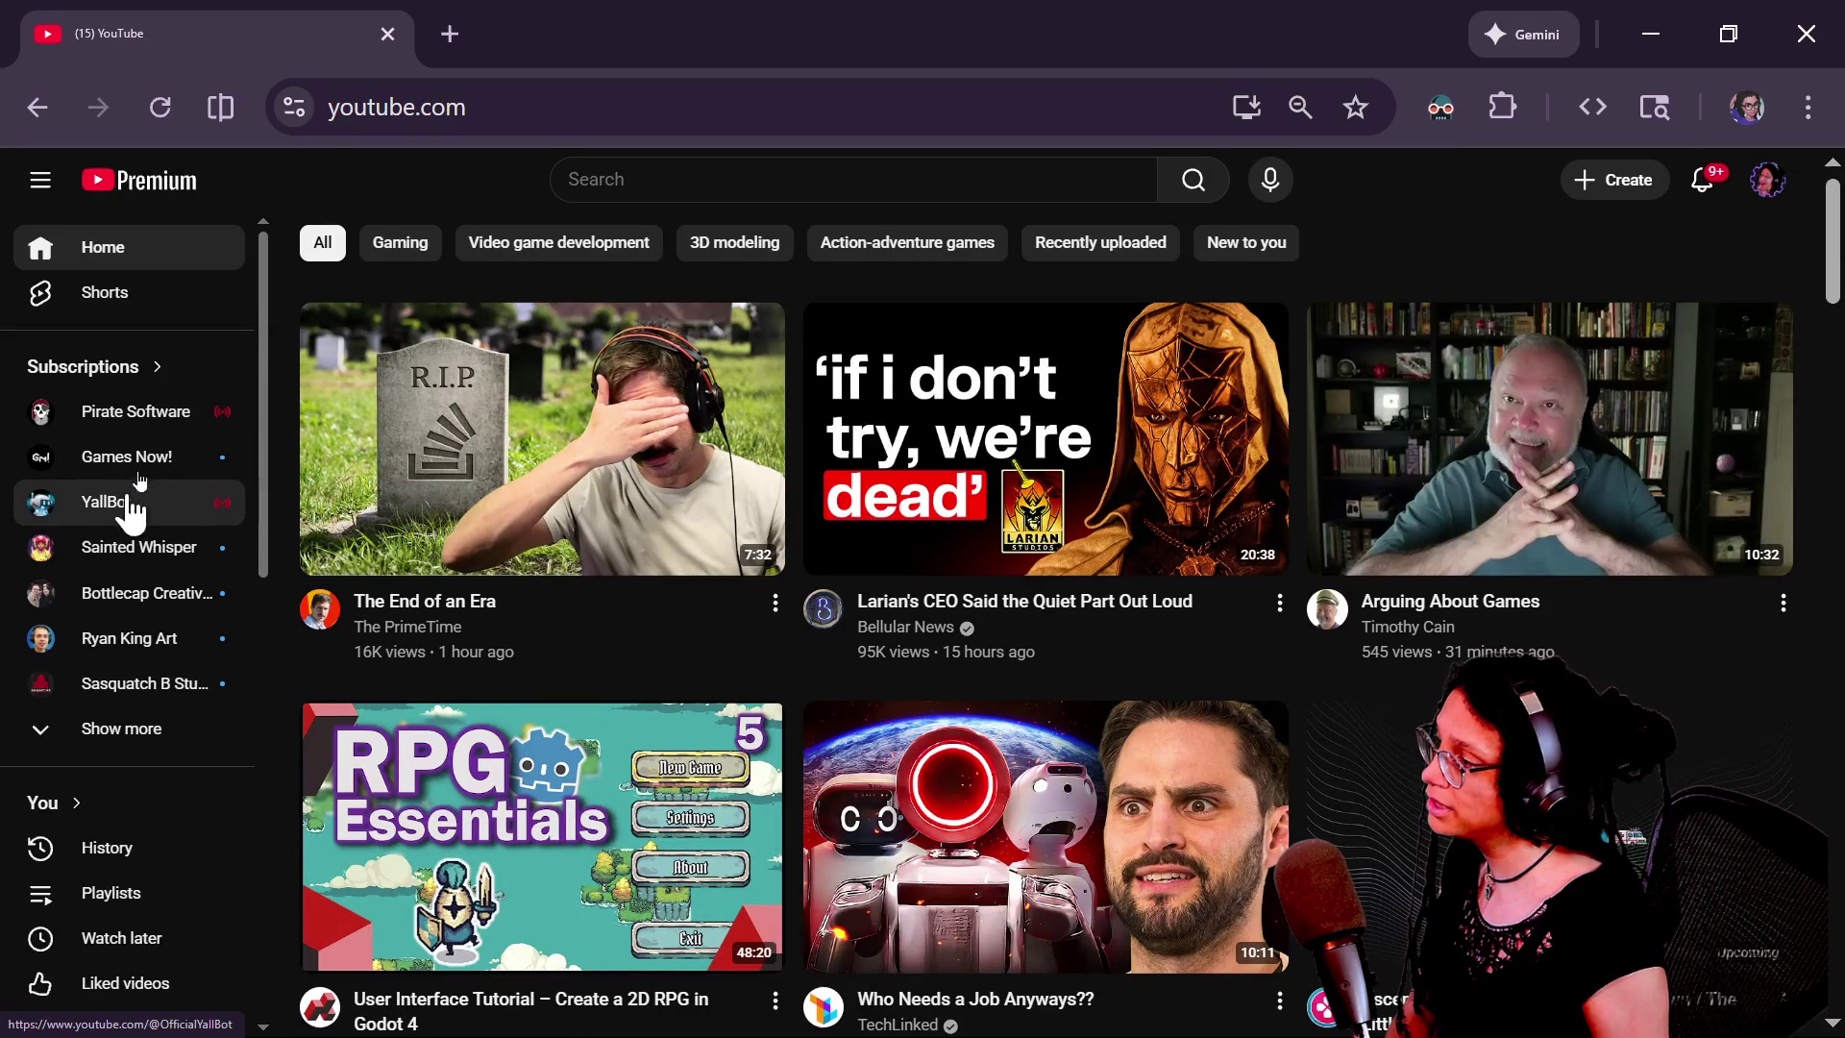
pyautogui.click(144, 732)
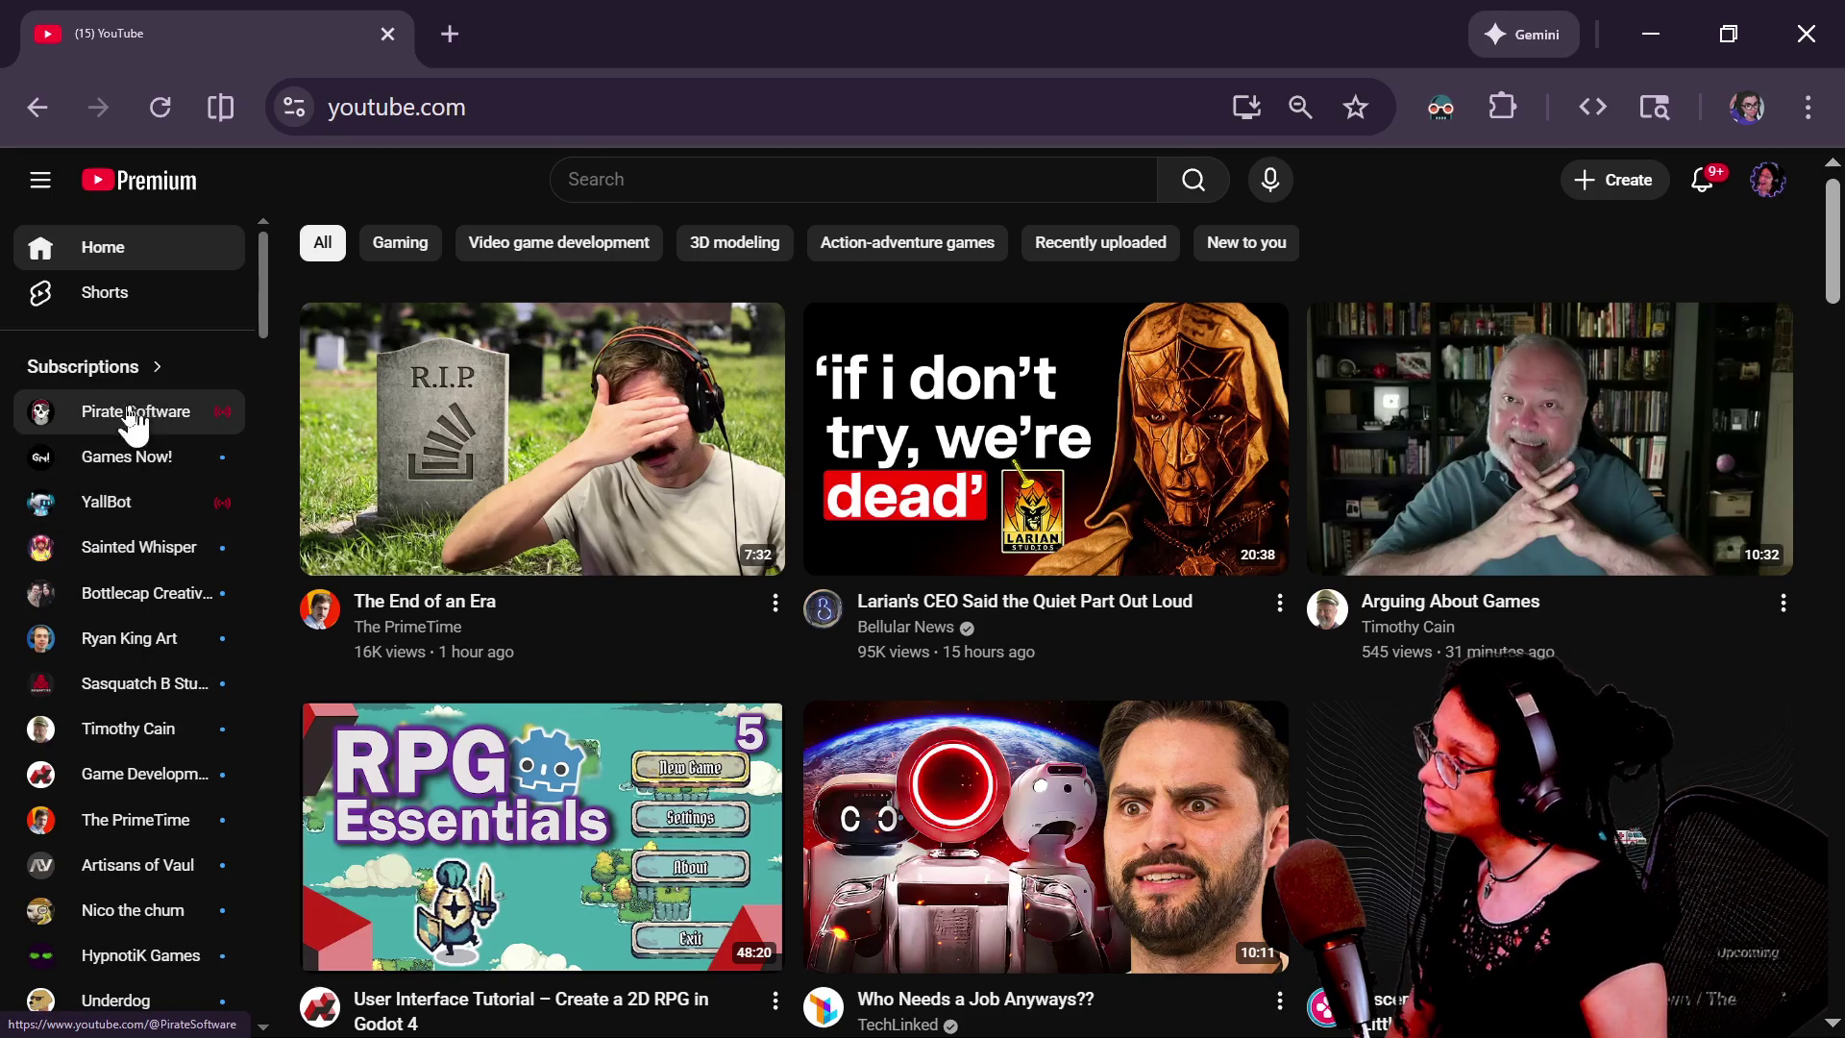
pyautogui.click(683, 177)
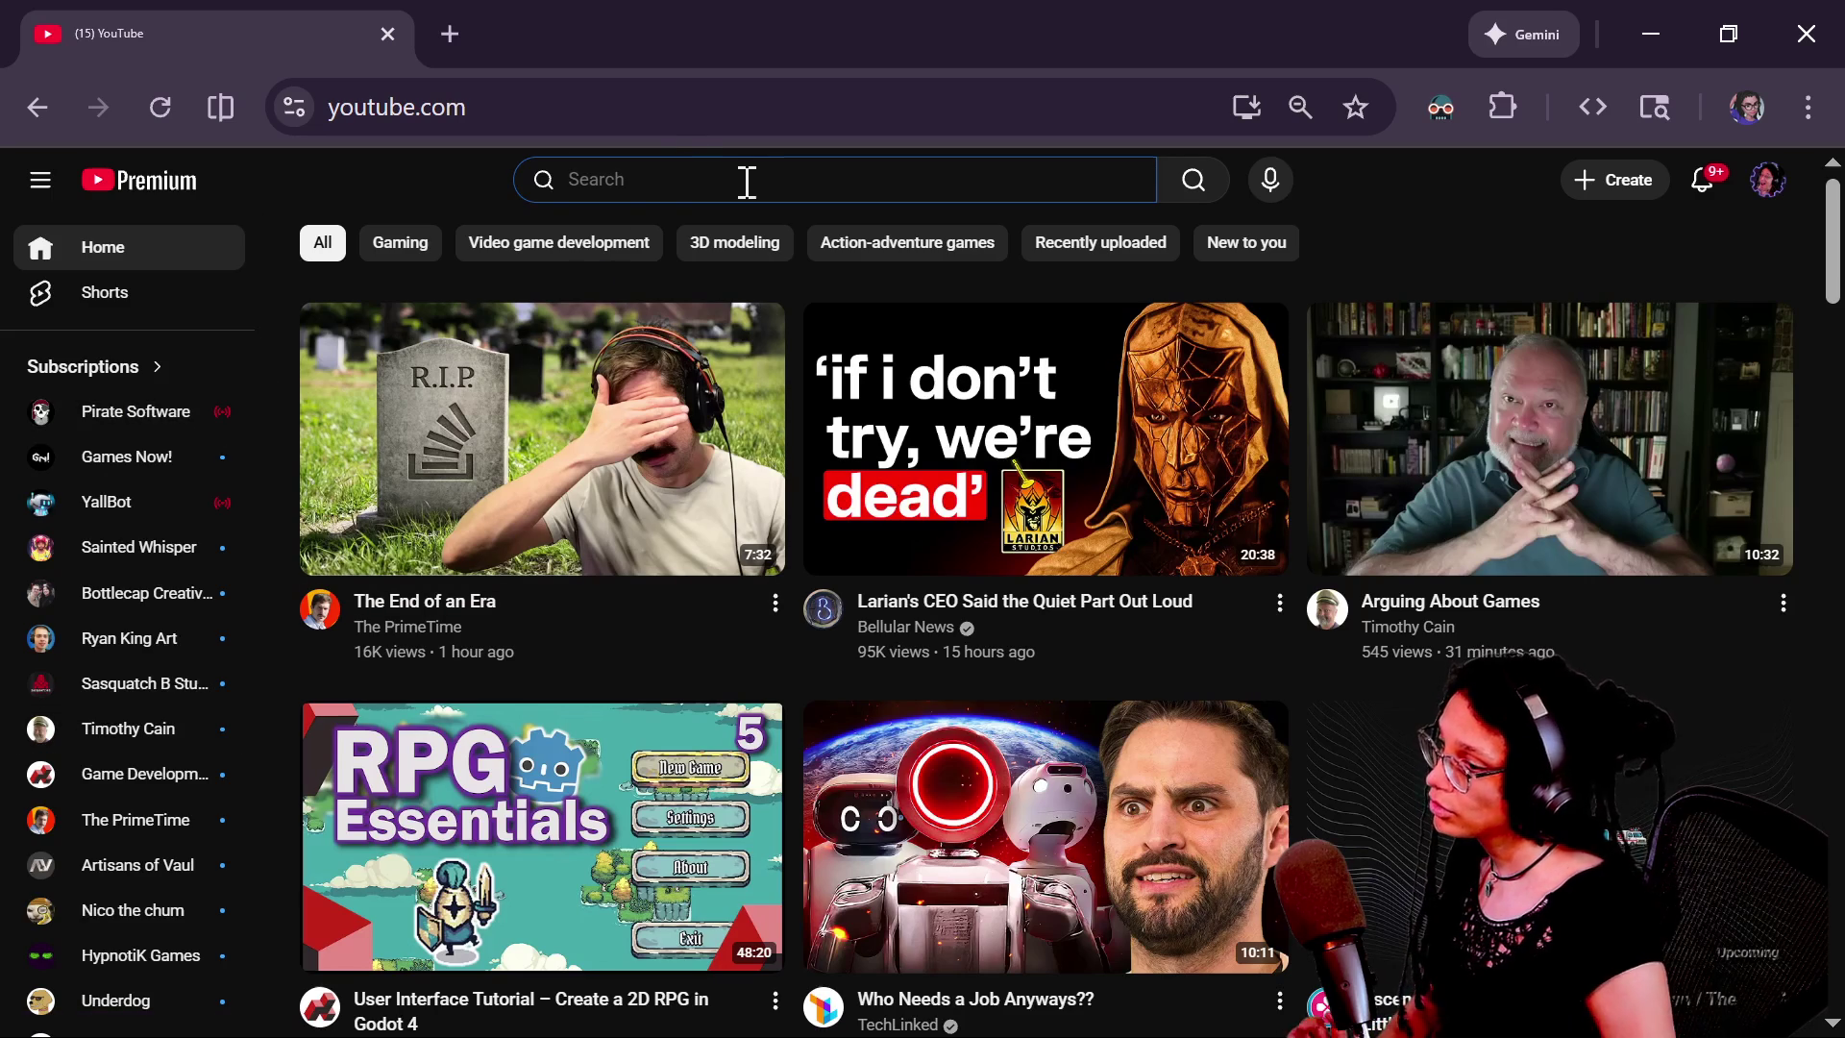
pyautogui.write('live')
pyautogui.press('BackSpace')
pyautogui.press('BackSpace')
pyautogui.press('BackSpace')
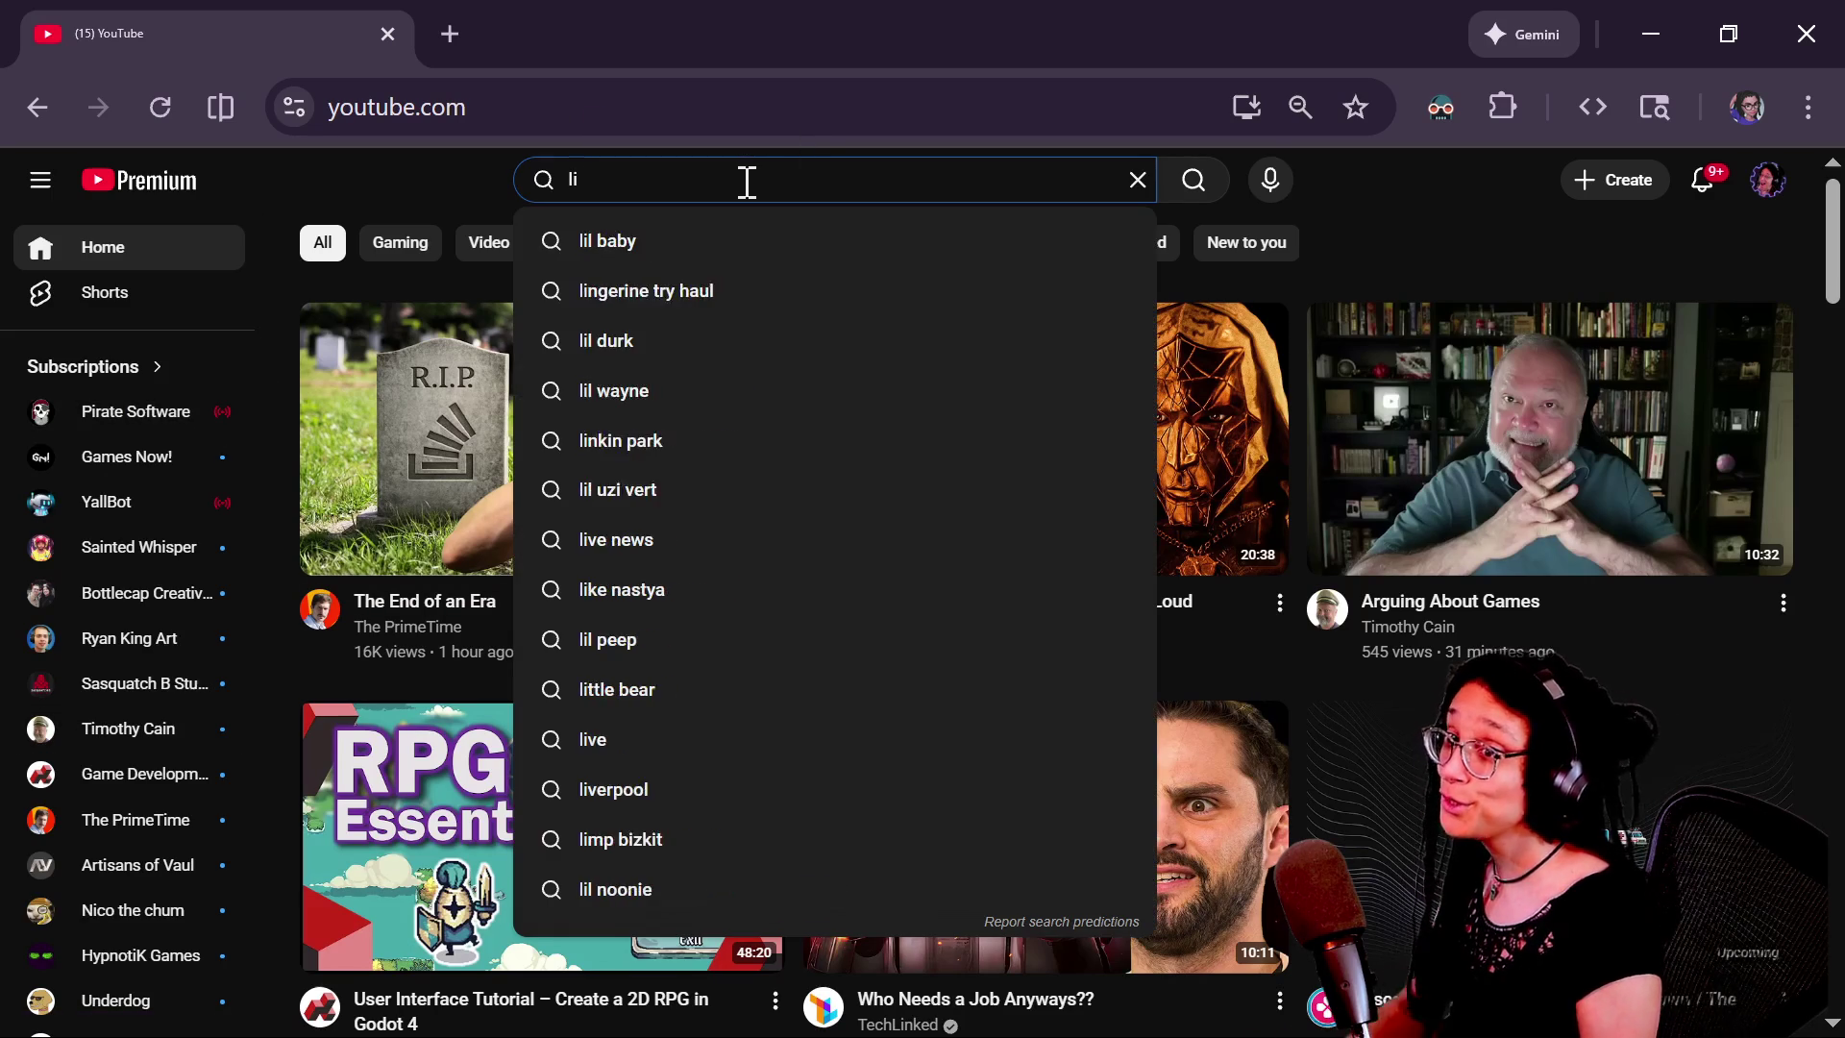
pyautogui.write('game dev')
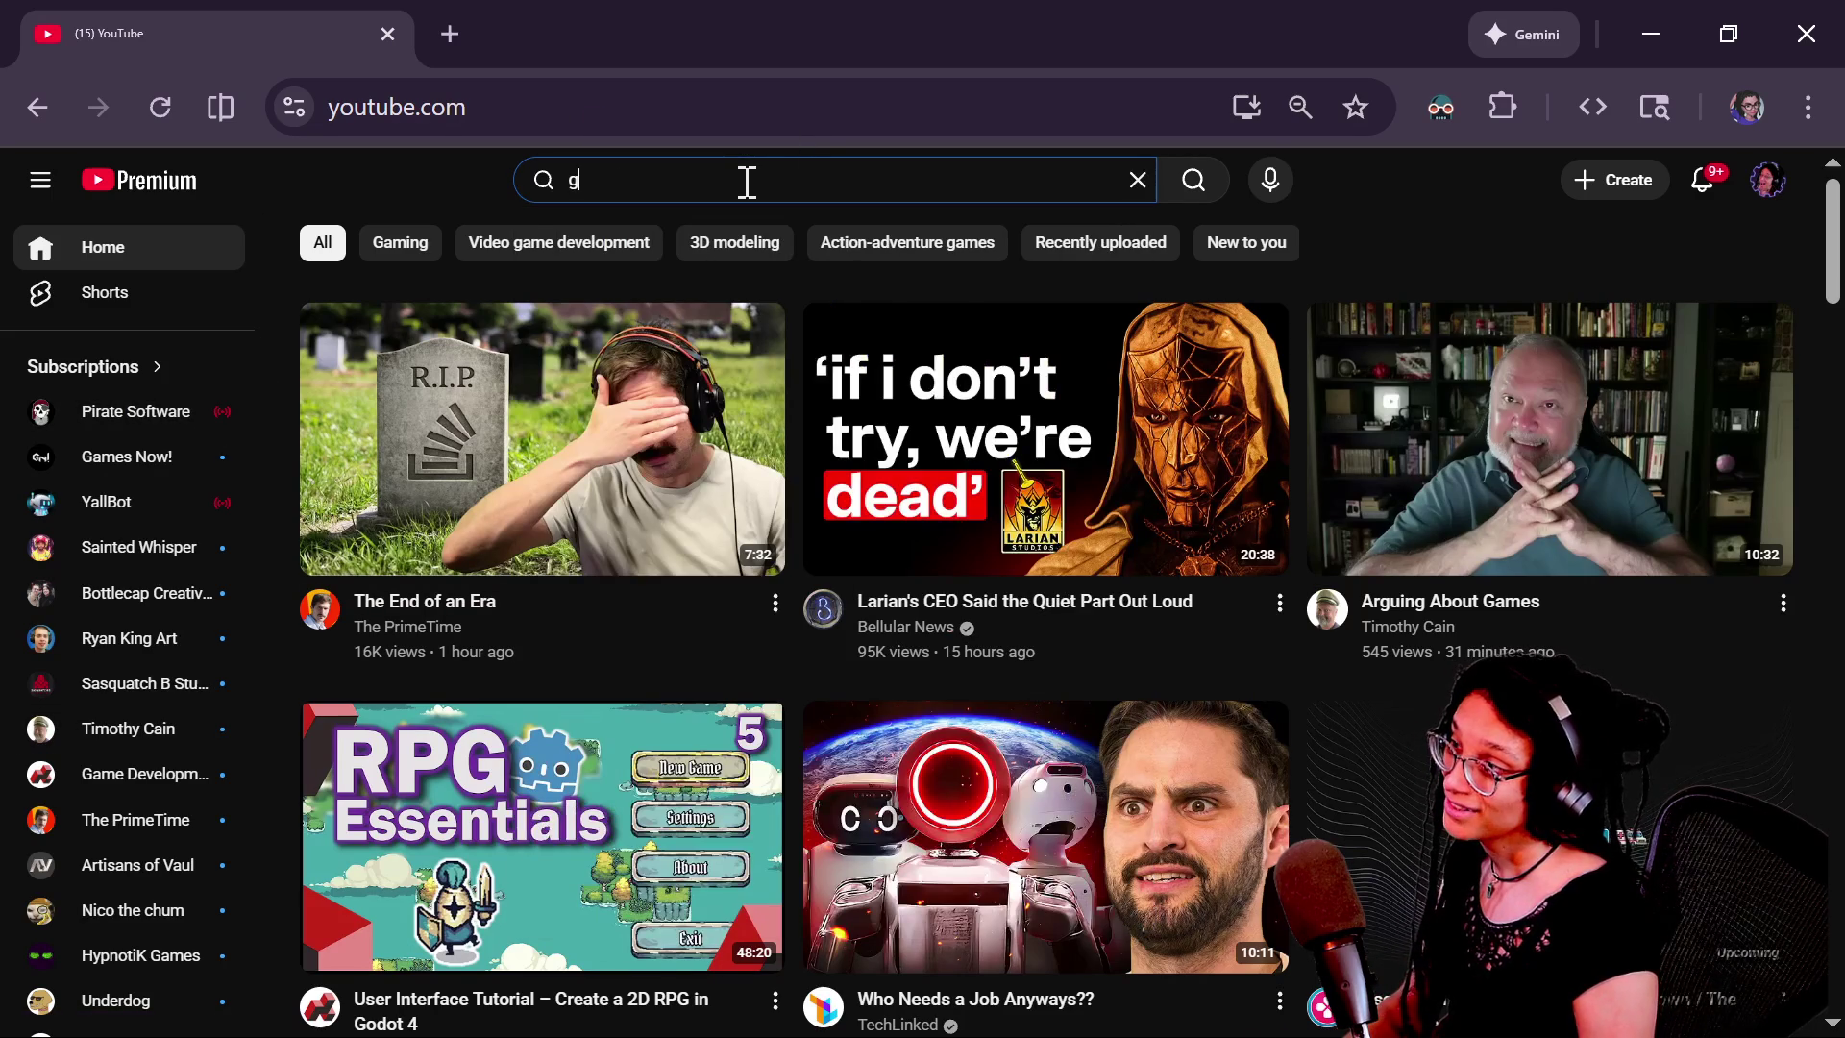
pyautogui.press('Return')
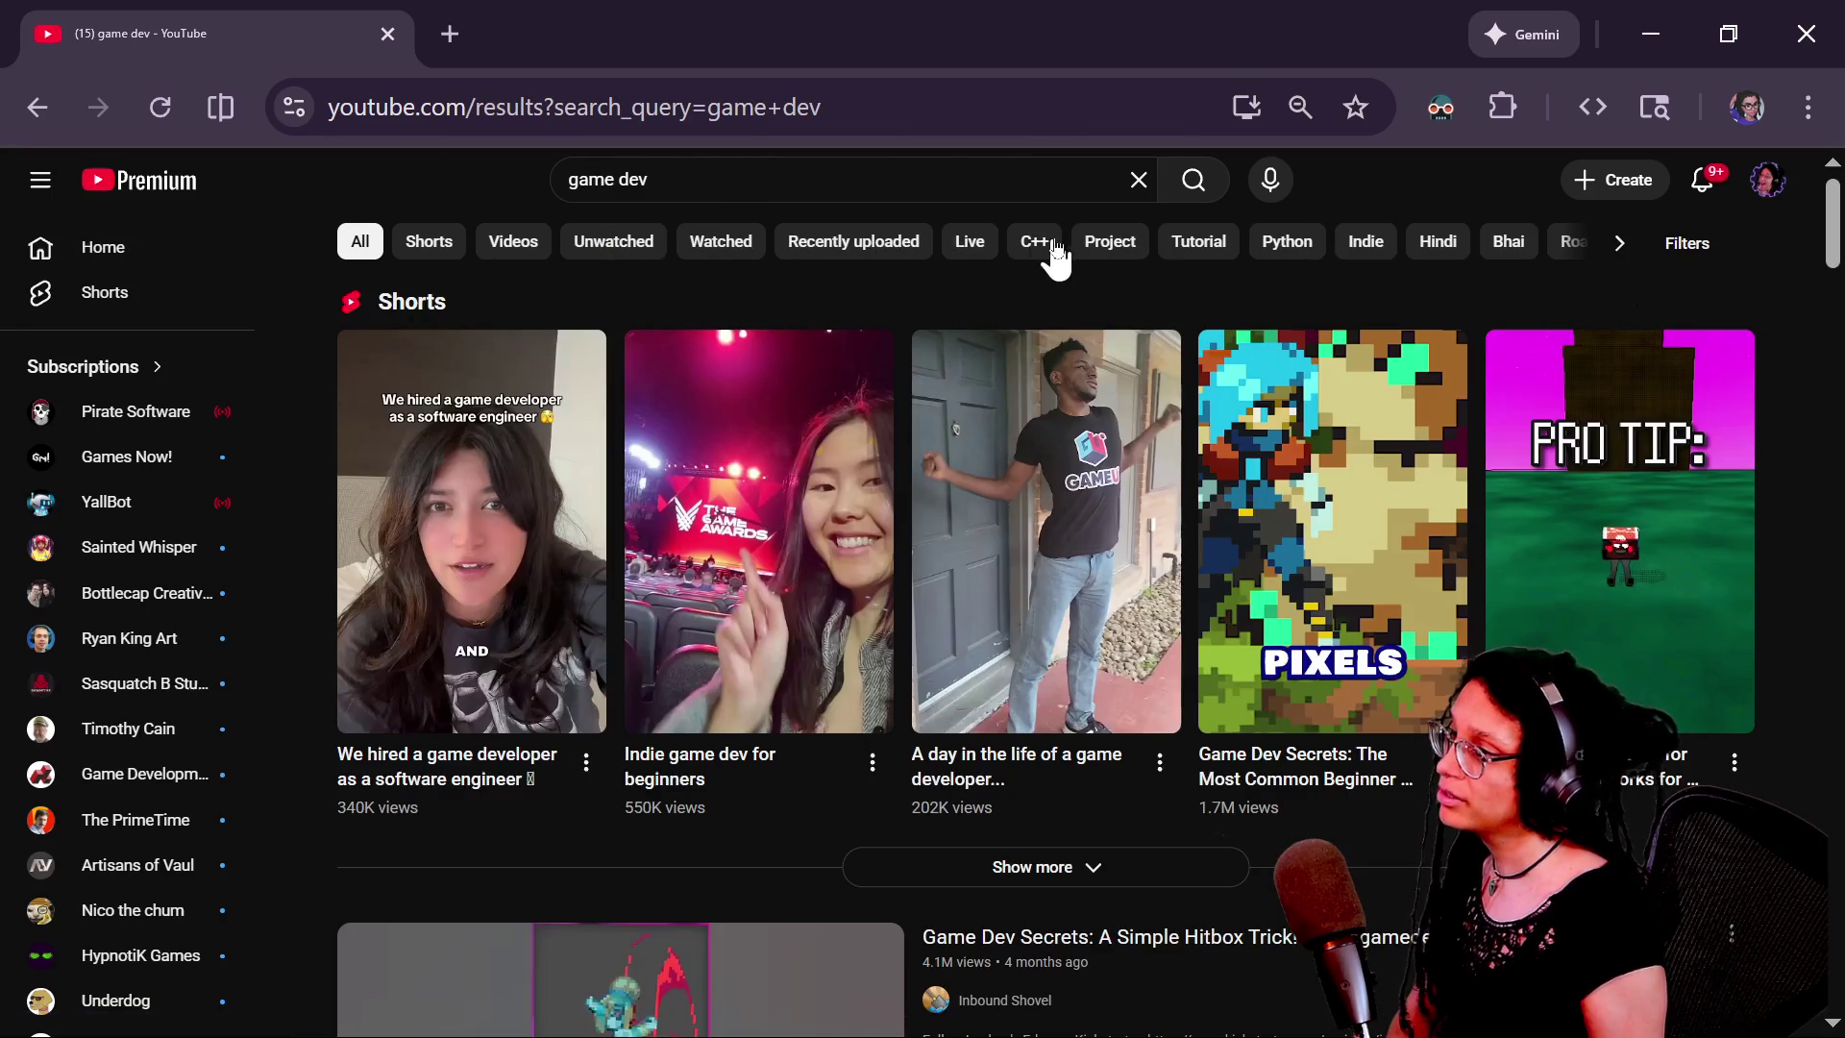
pyautogui.click(968, 248)
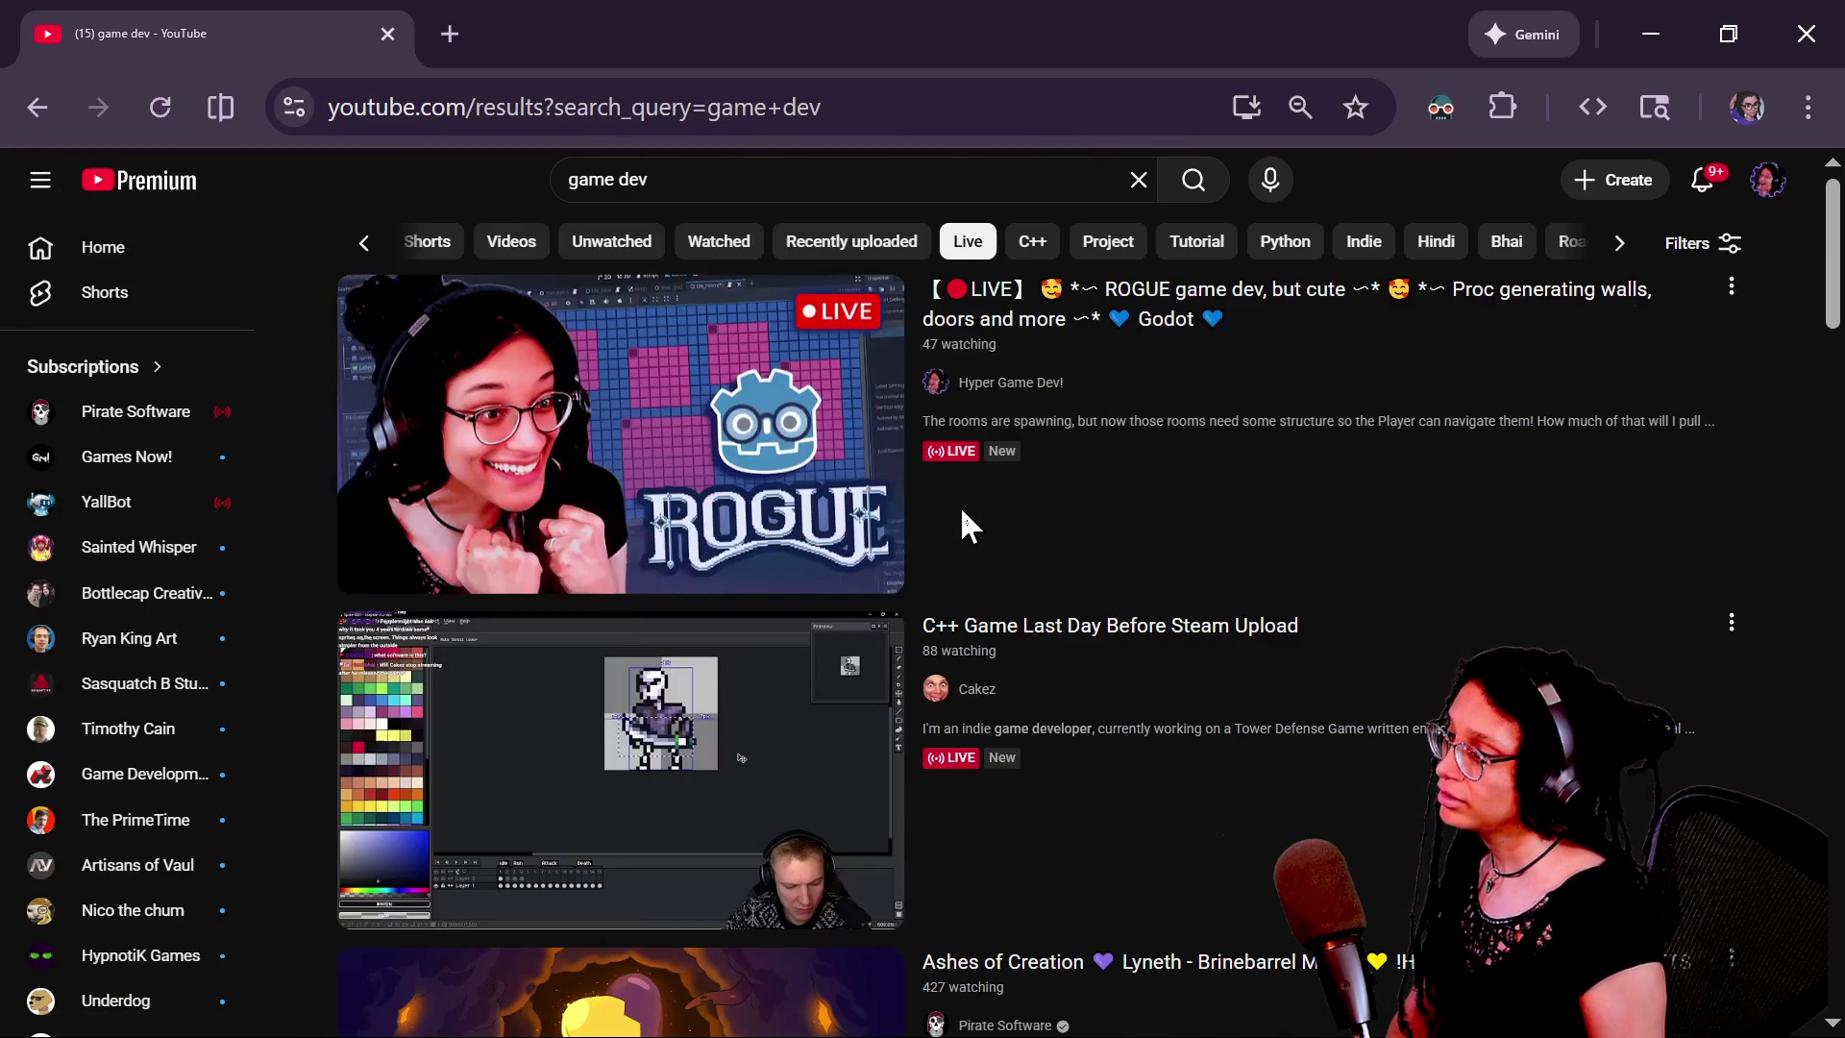
pyautogui.scroll(-3, 990, 536)
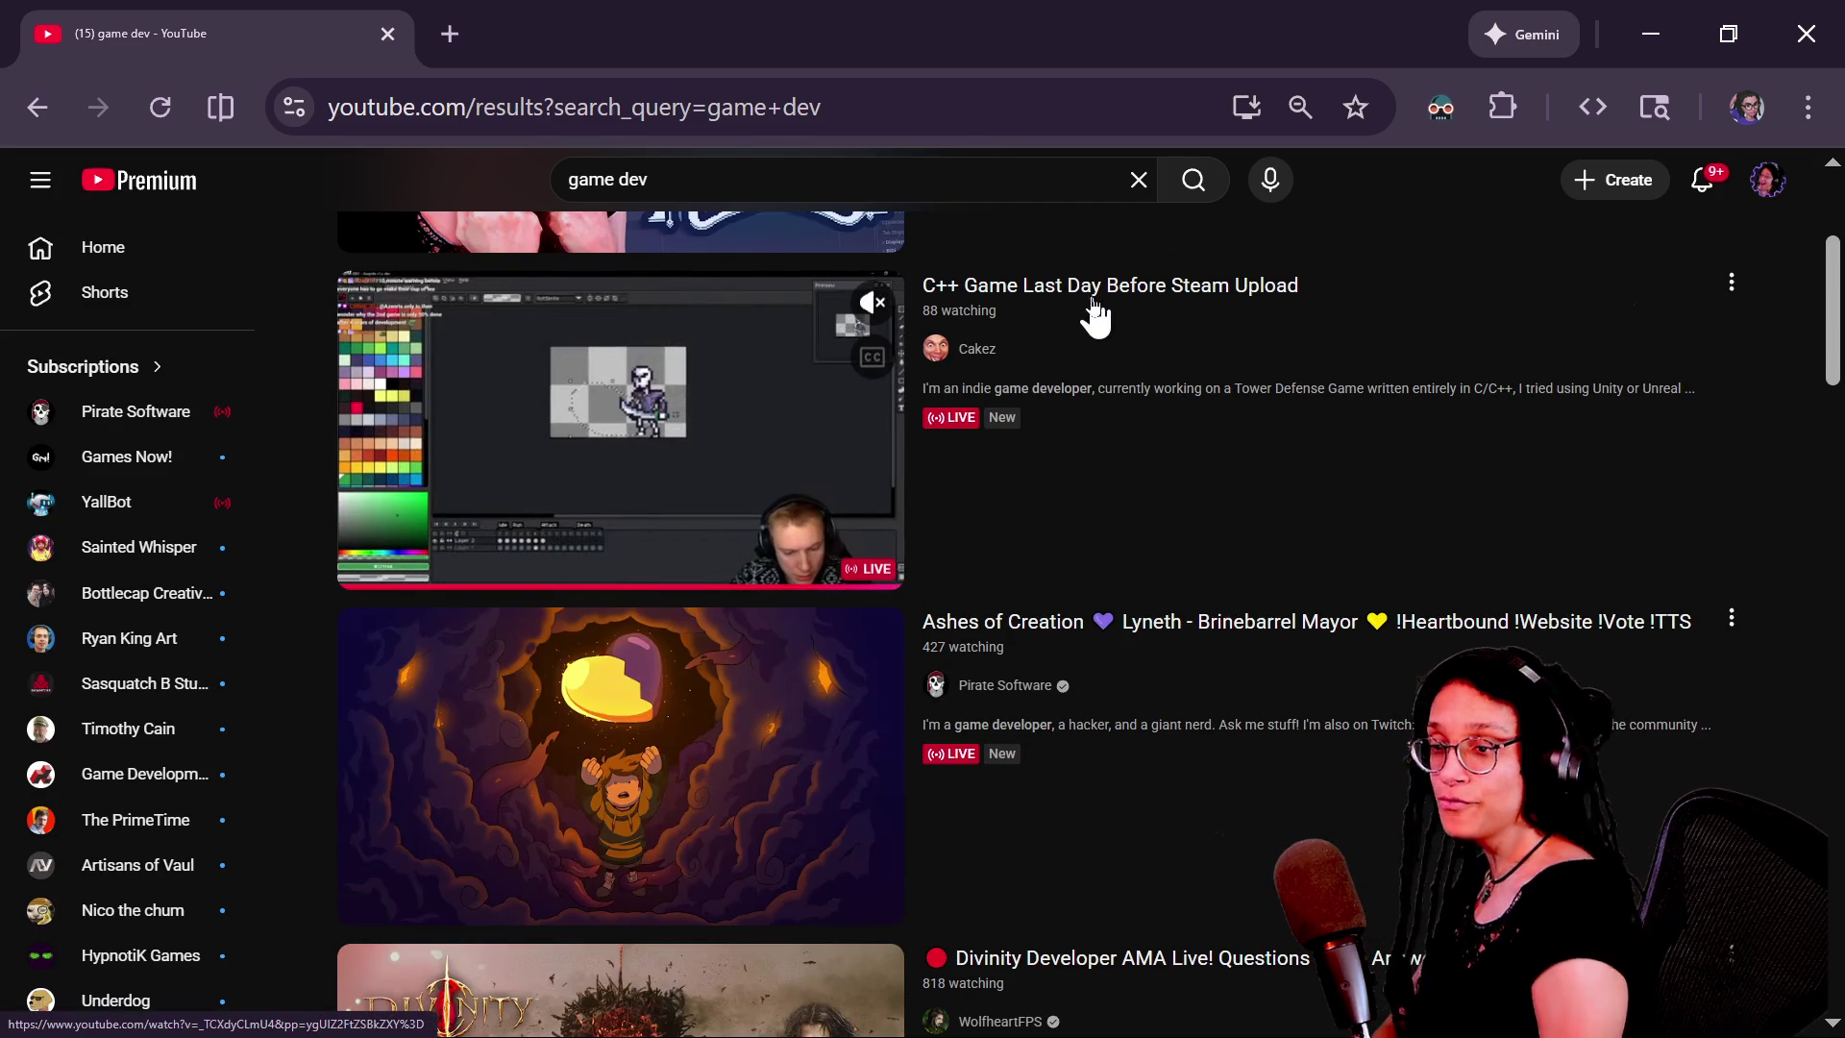
pyautogui.scroll(-2, 1099, 312)
pyautogui.scroll(5, 1114, 384)
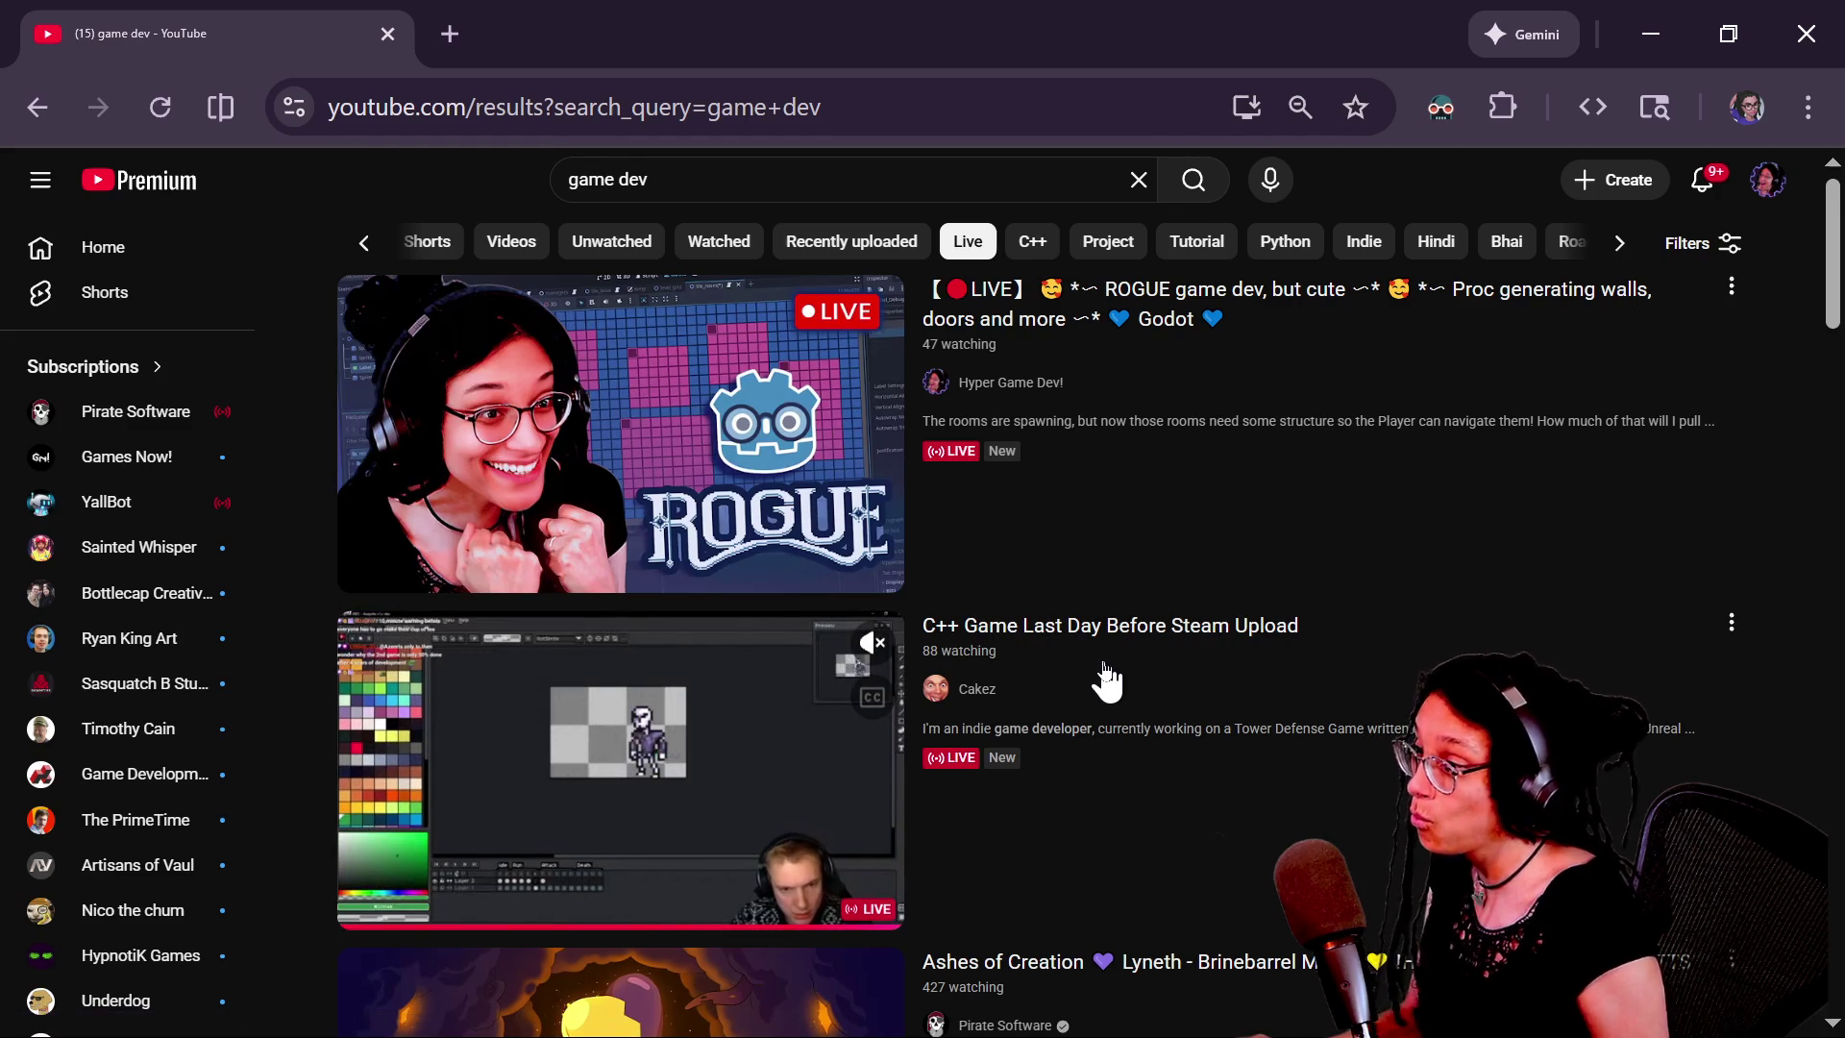
pyautogui.scroll(-5, 1107, 677)
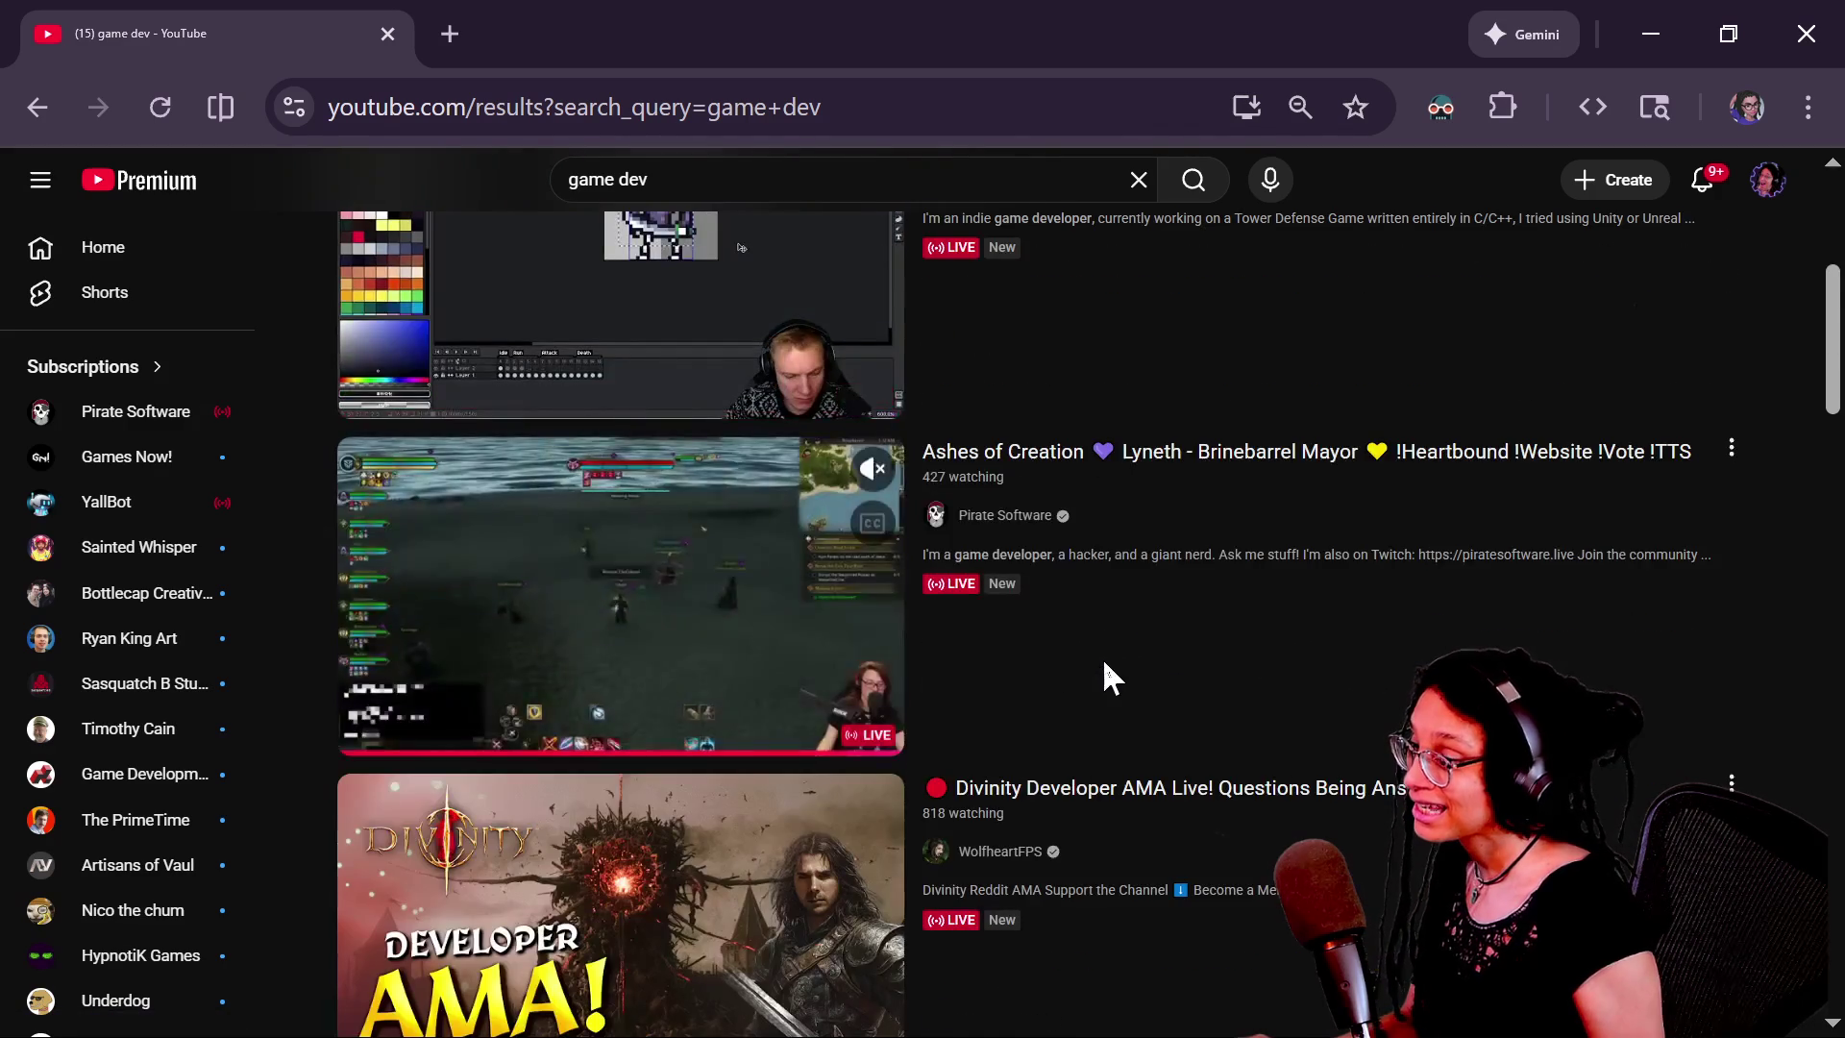
pyautogui.scroll(-2, 1104, 678)
pyautogui.scroll(-2, 1138, 627)
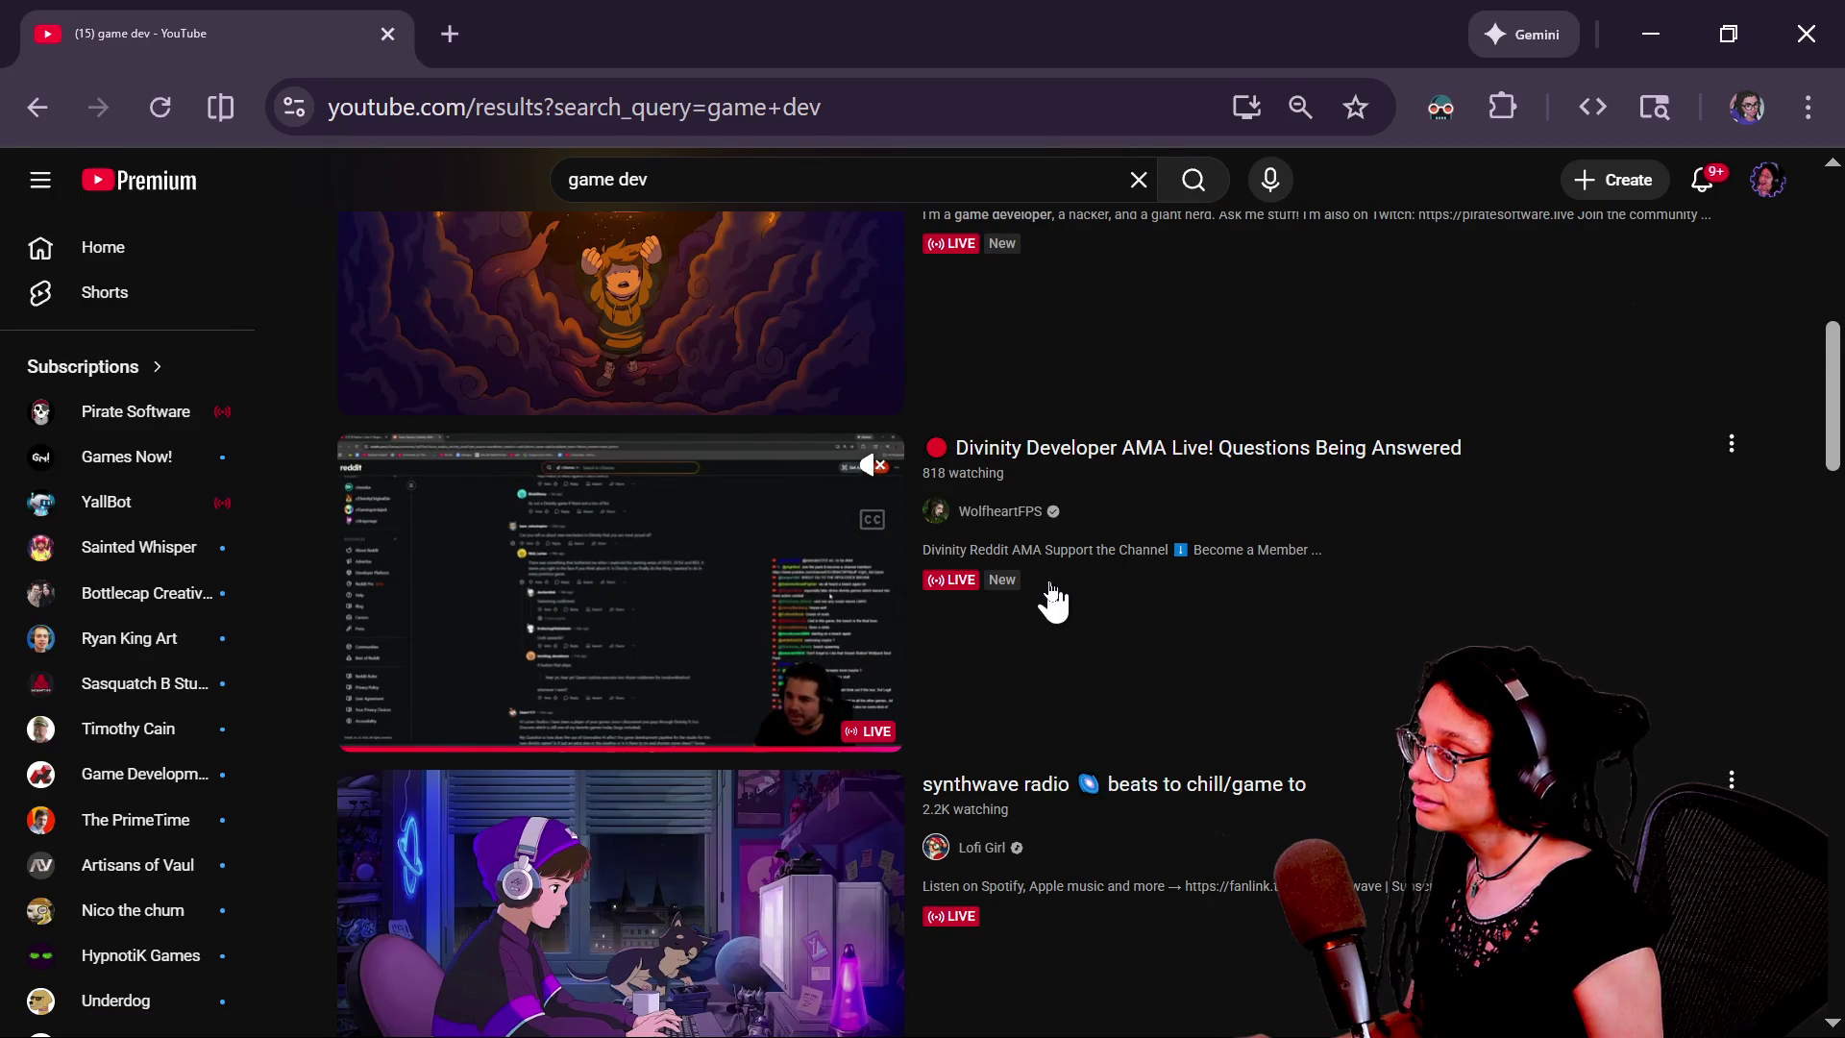
pyautogui.scroll(-10, 1050, 586)
pyautogui.scroll(15, 1050, 586)
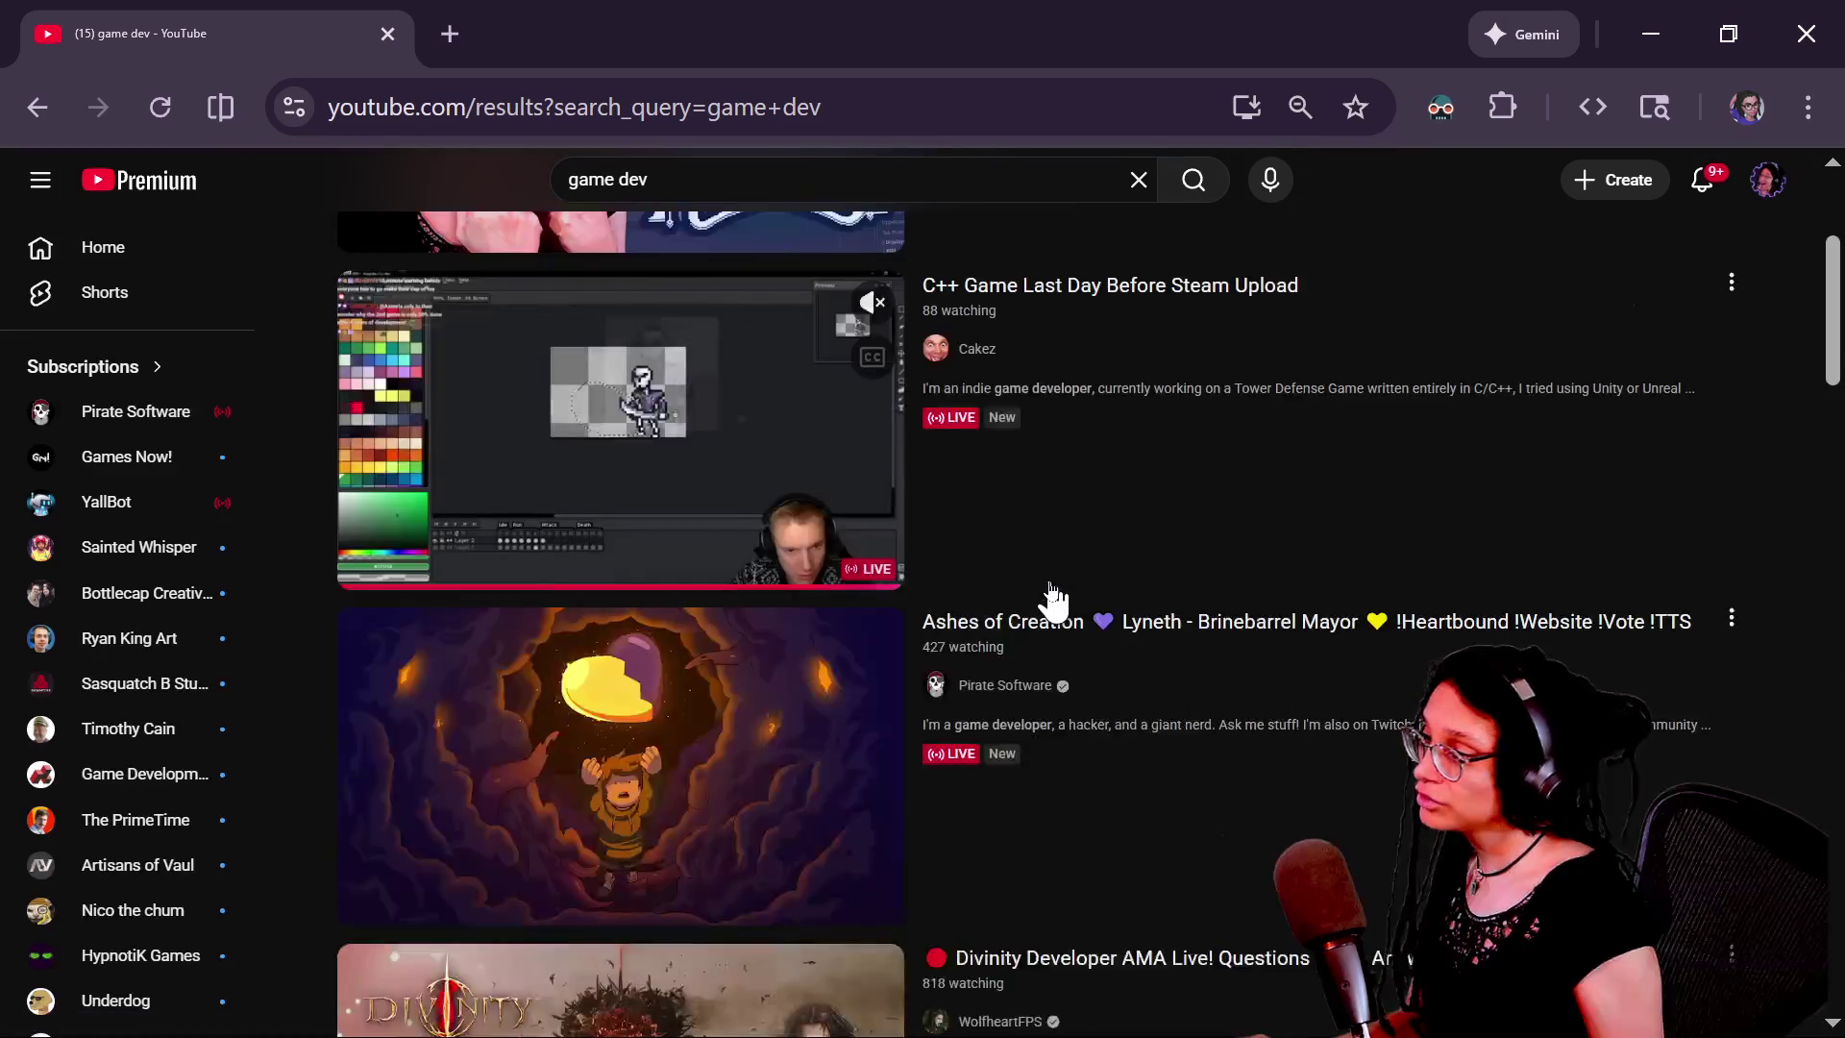
pyautogui.scroll(3, 1050, 597)
pyautogui.scroll(-2, 1050, 601)
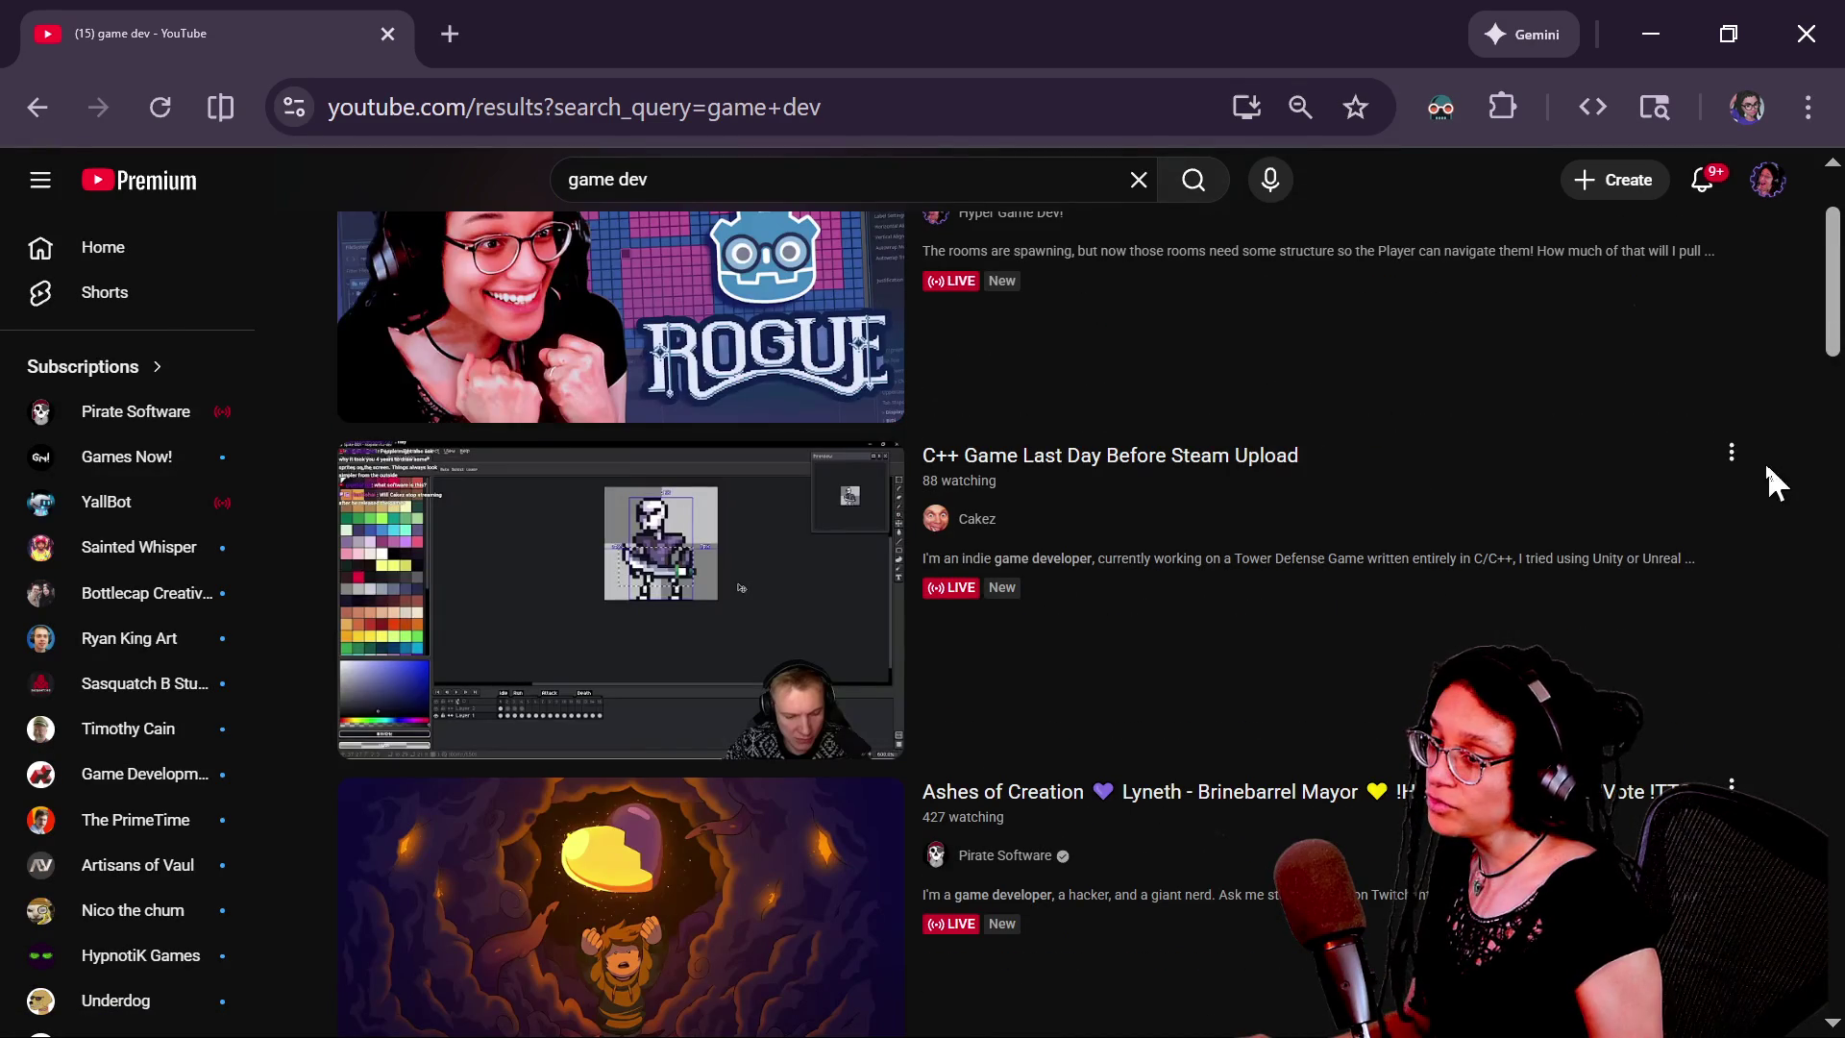
# Step: Subscribe to the Cakez channel from a new tab, then close that tab
pyautogui.click(1732, 453)
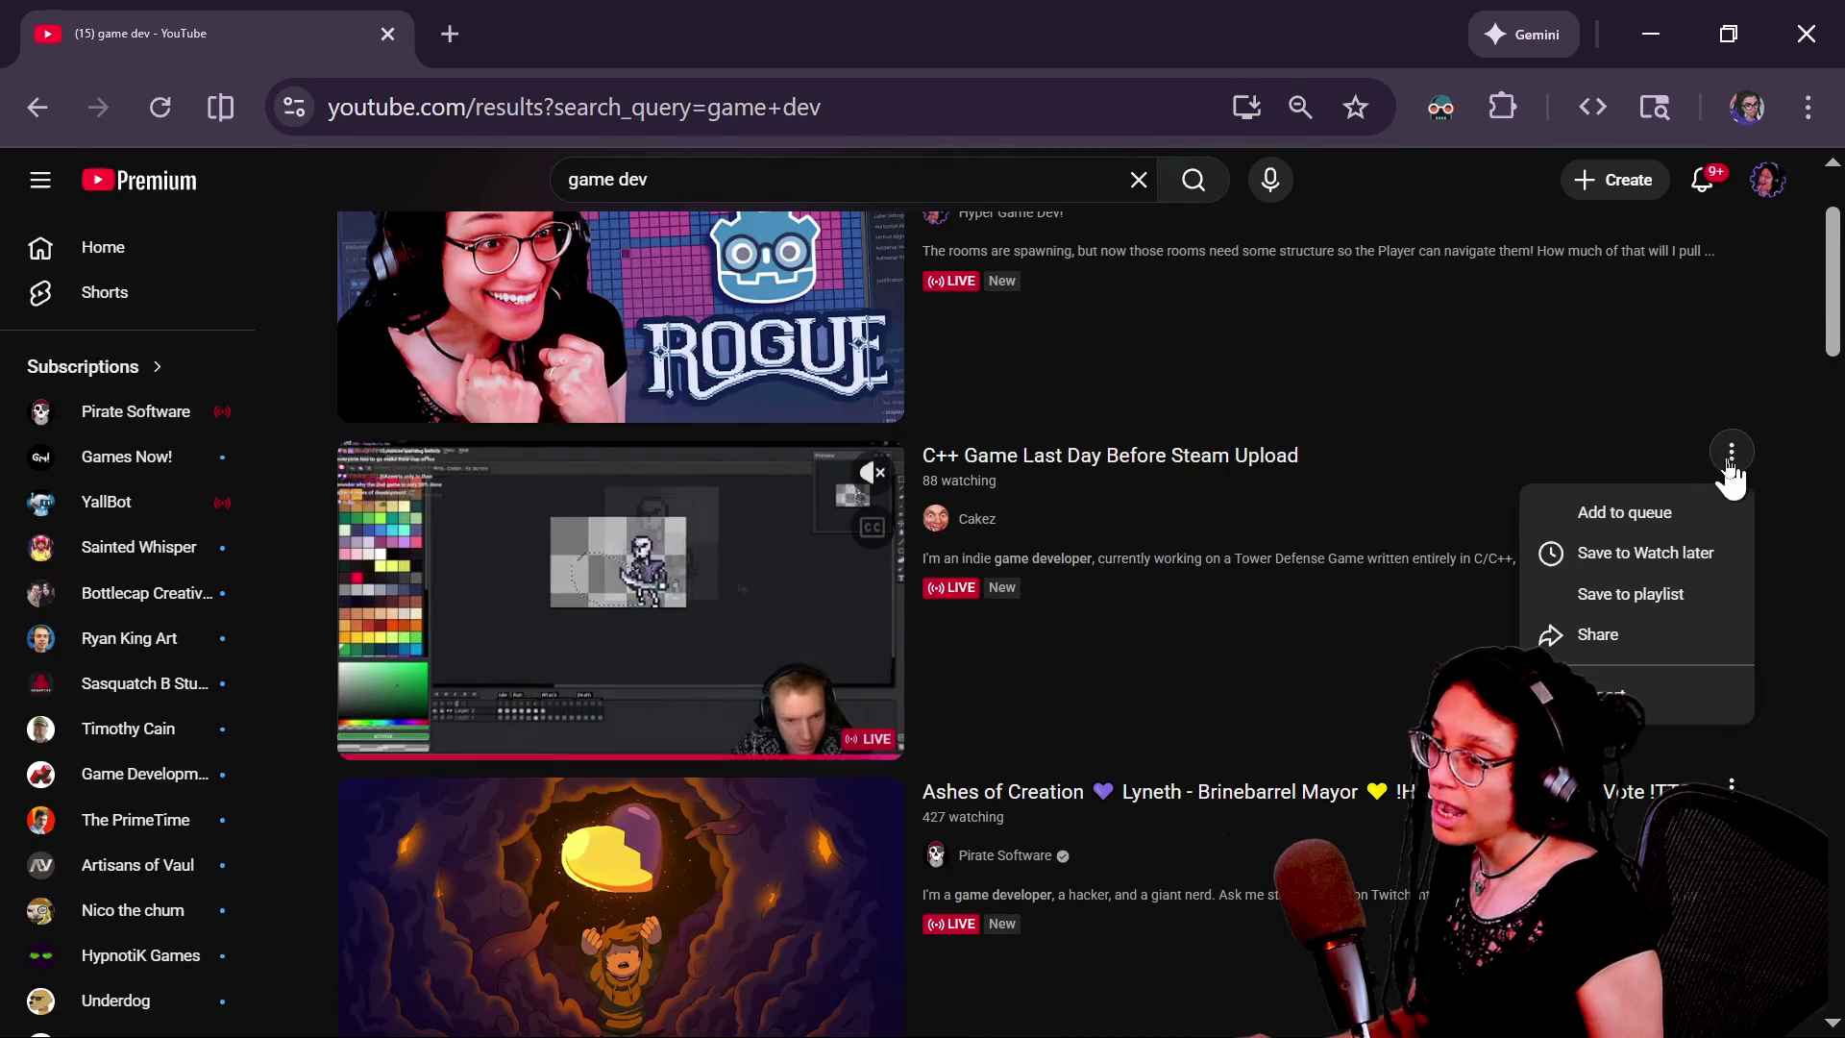
pyautogui.rightClick(976, 509)
pyautogui.click(1015, 549)
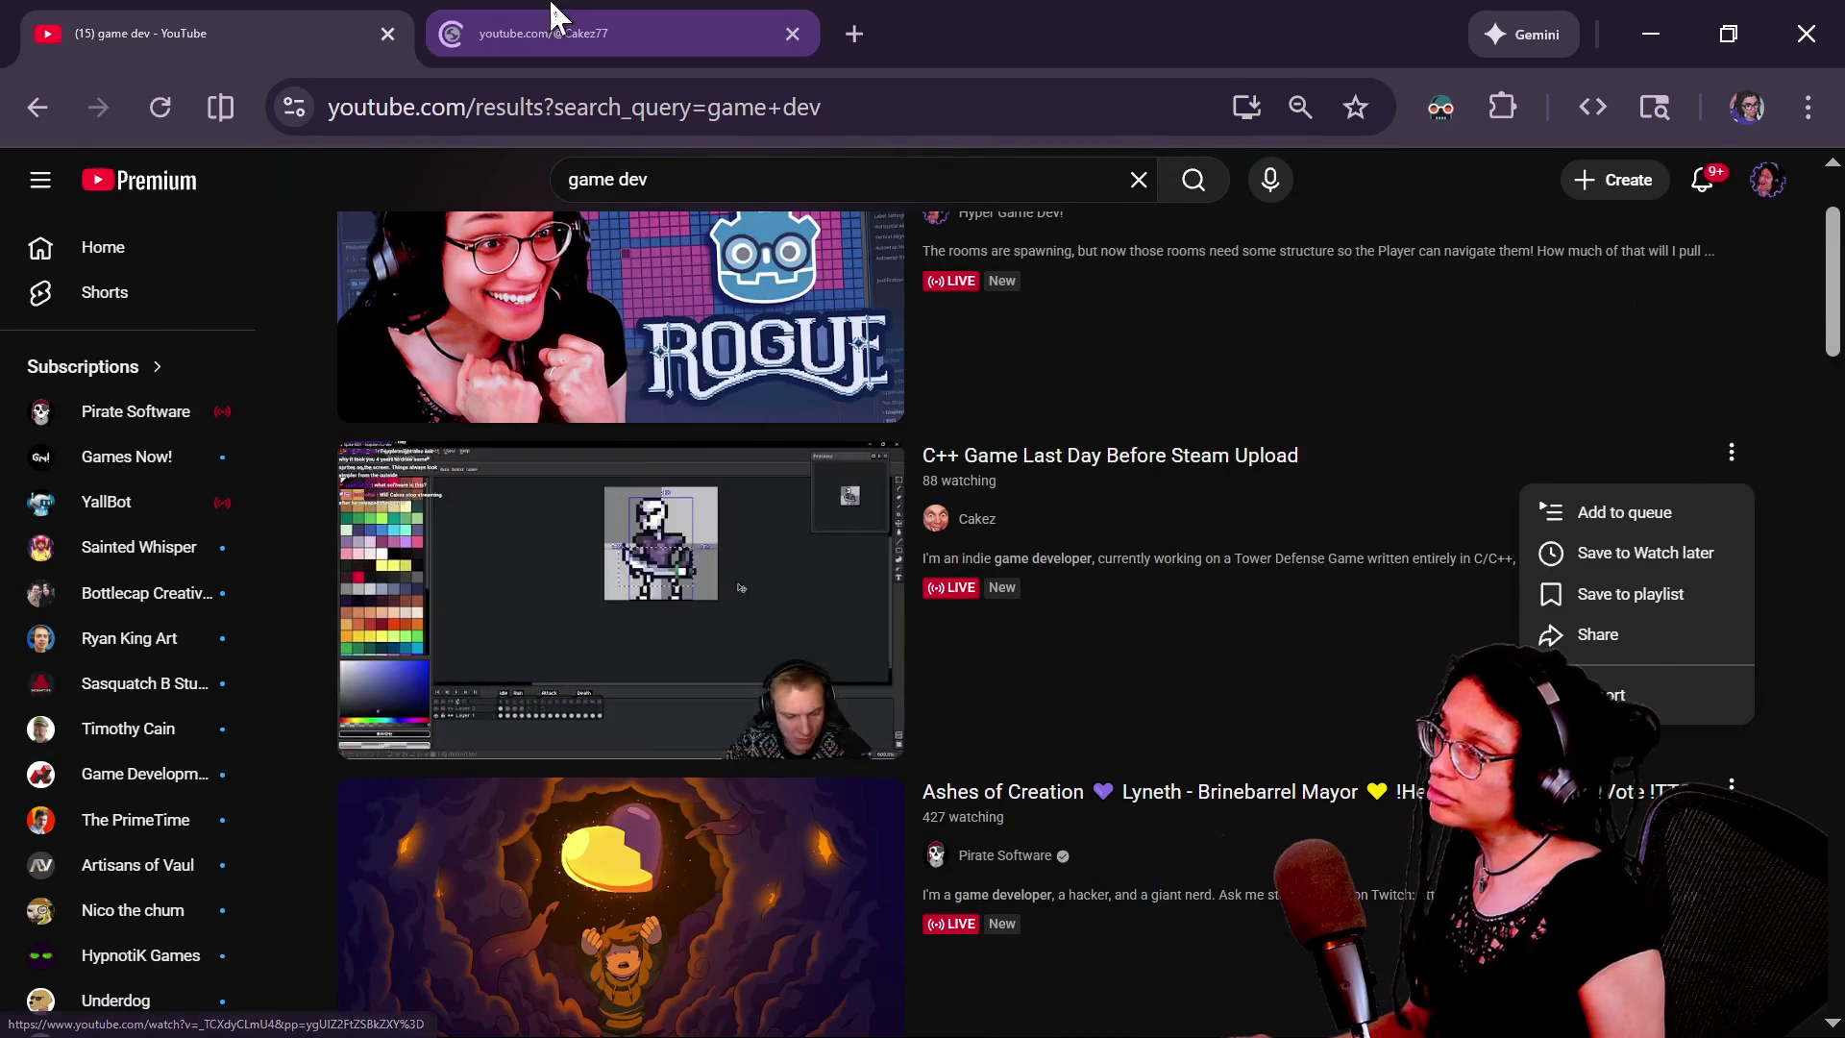
pyautogui.click(552, 14)
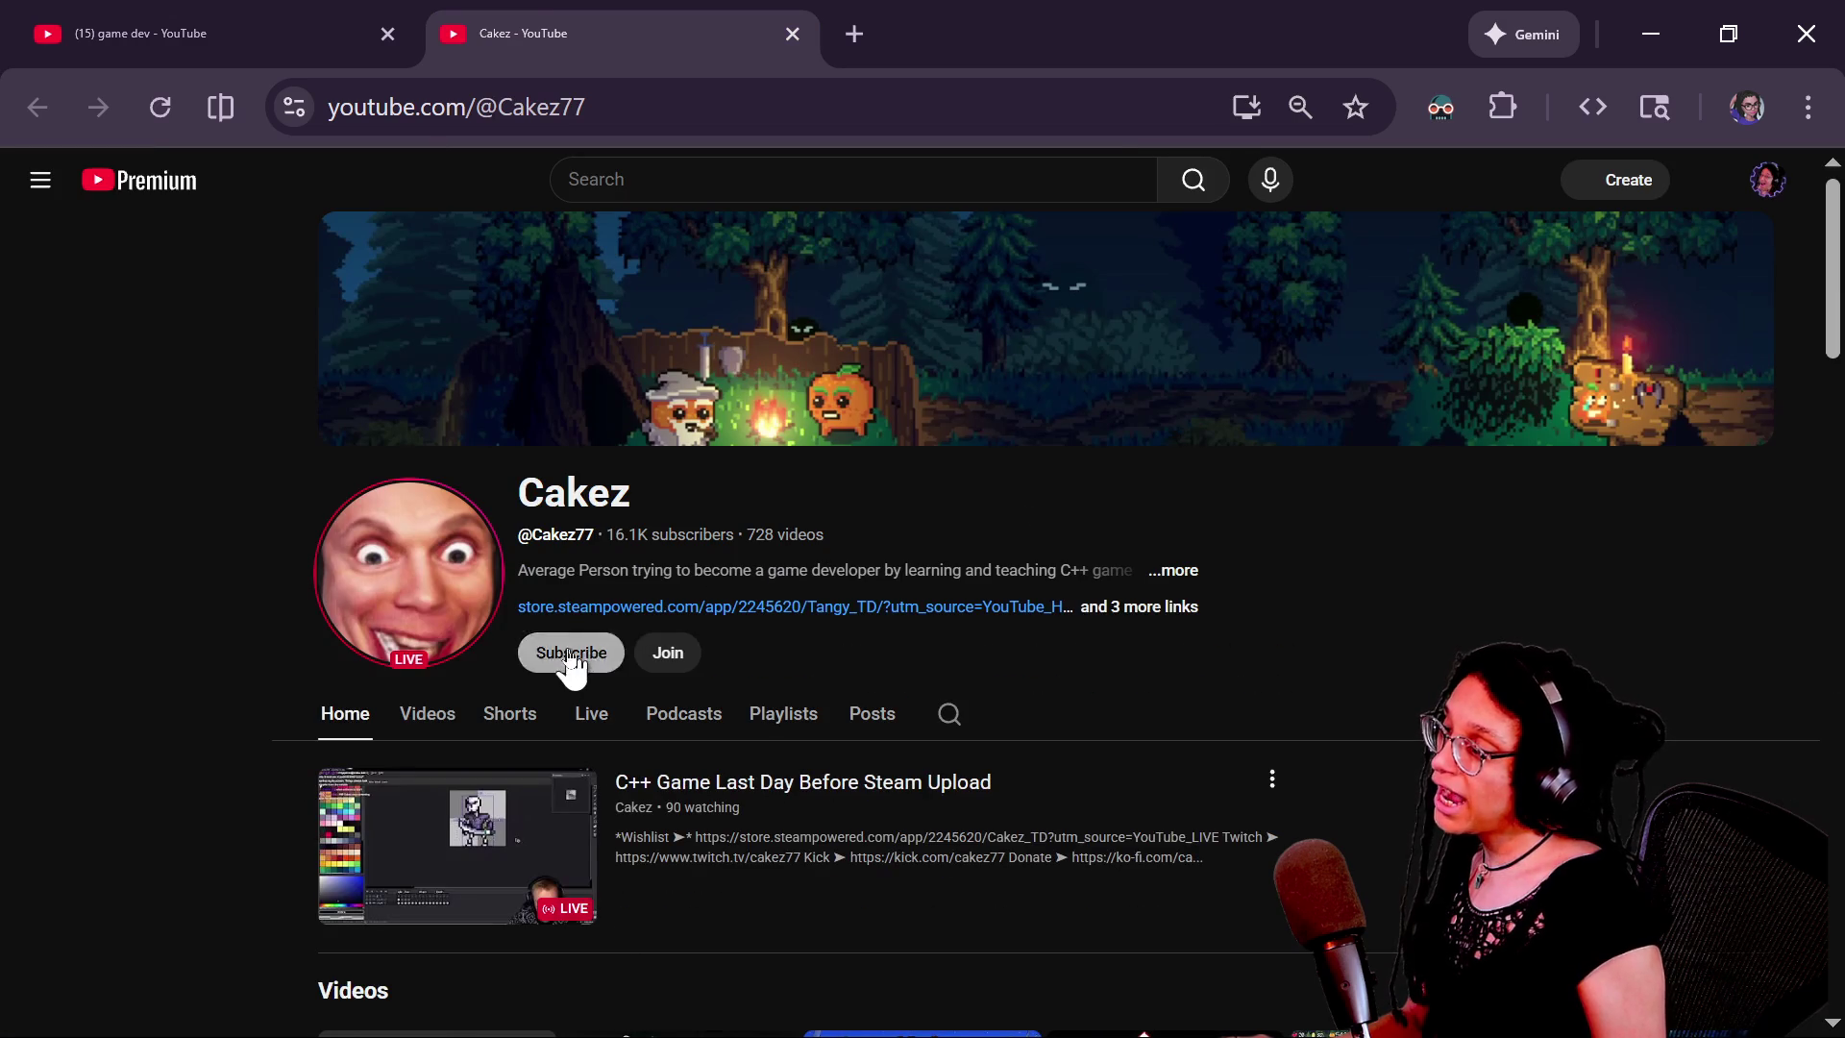
pyautogui.click(569, 653)
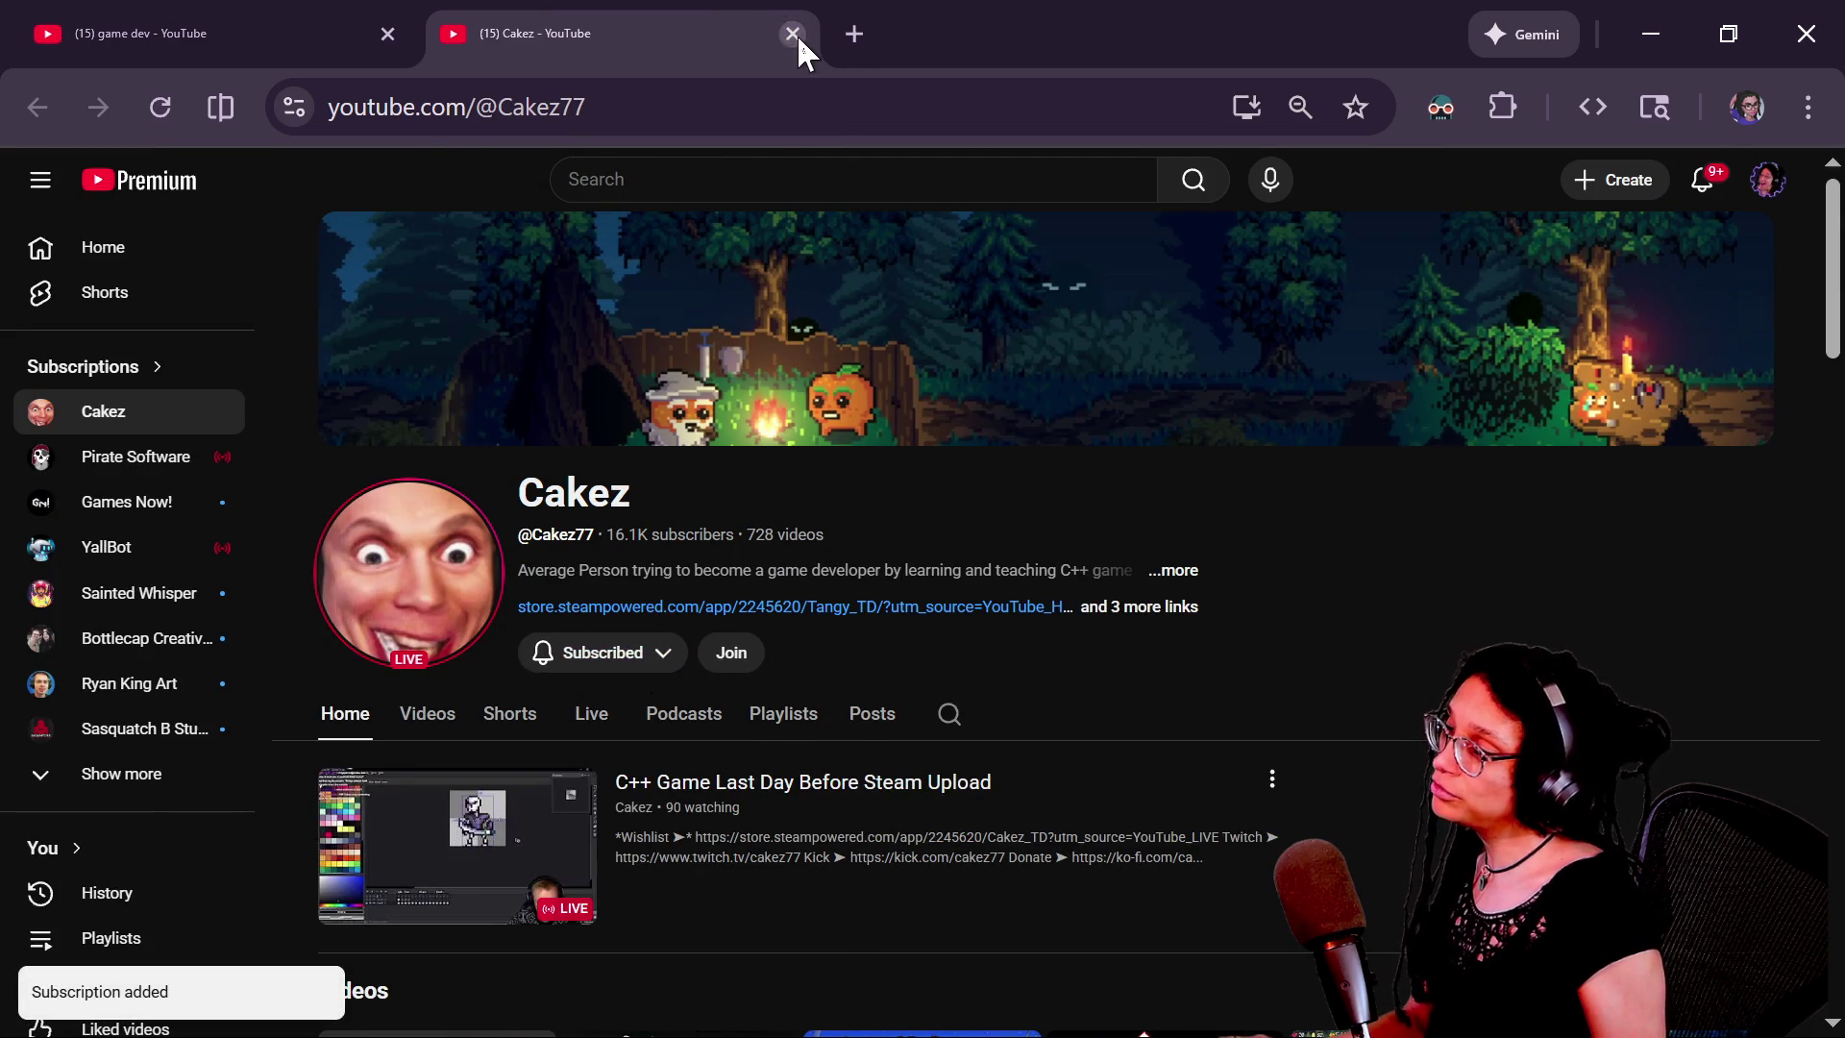
pyautogui.click(793, 33)
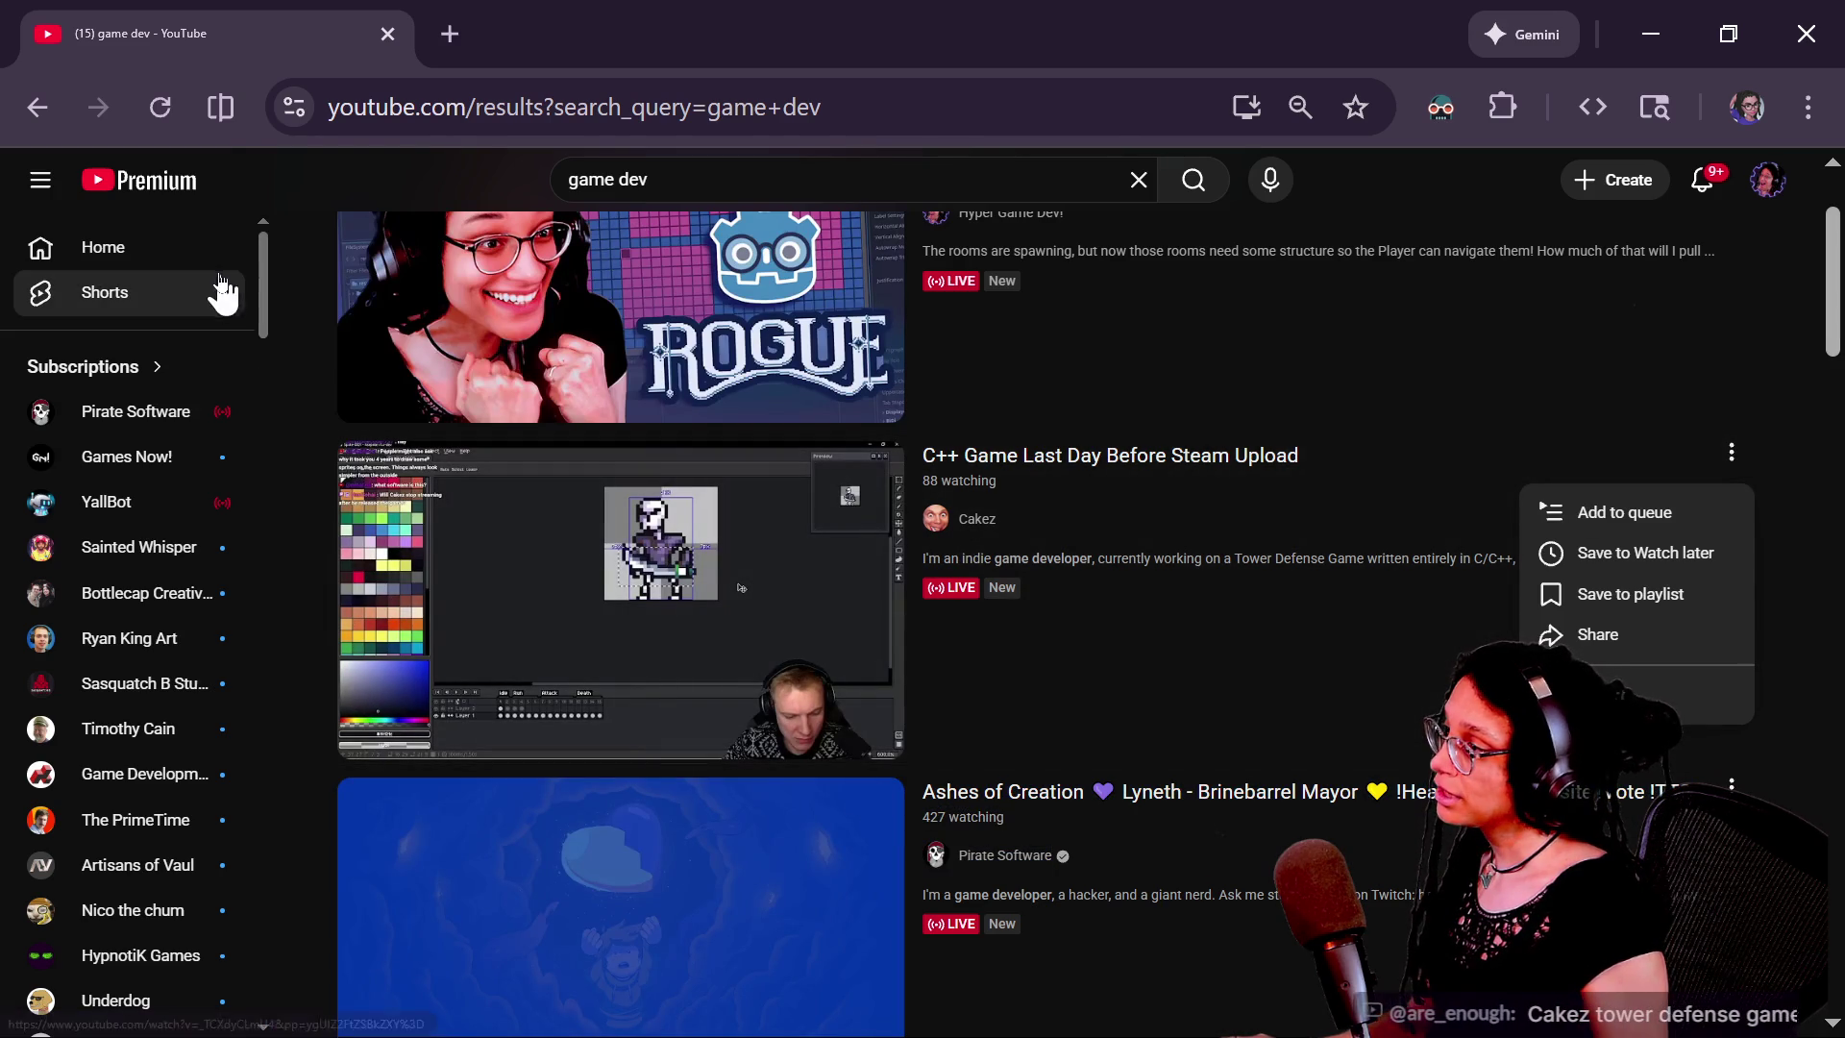
# Step: Open the WolfheartFPS channel from the results and subscribe to it
pyautogui.scroll(-1, 262, 331)
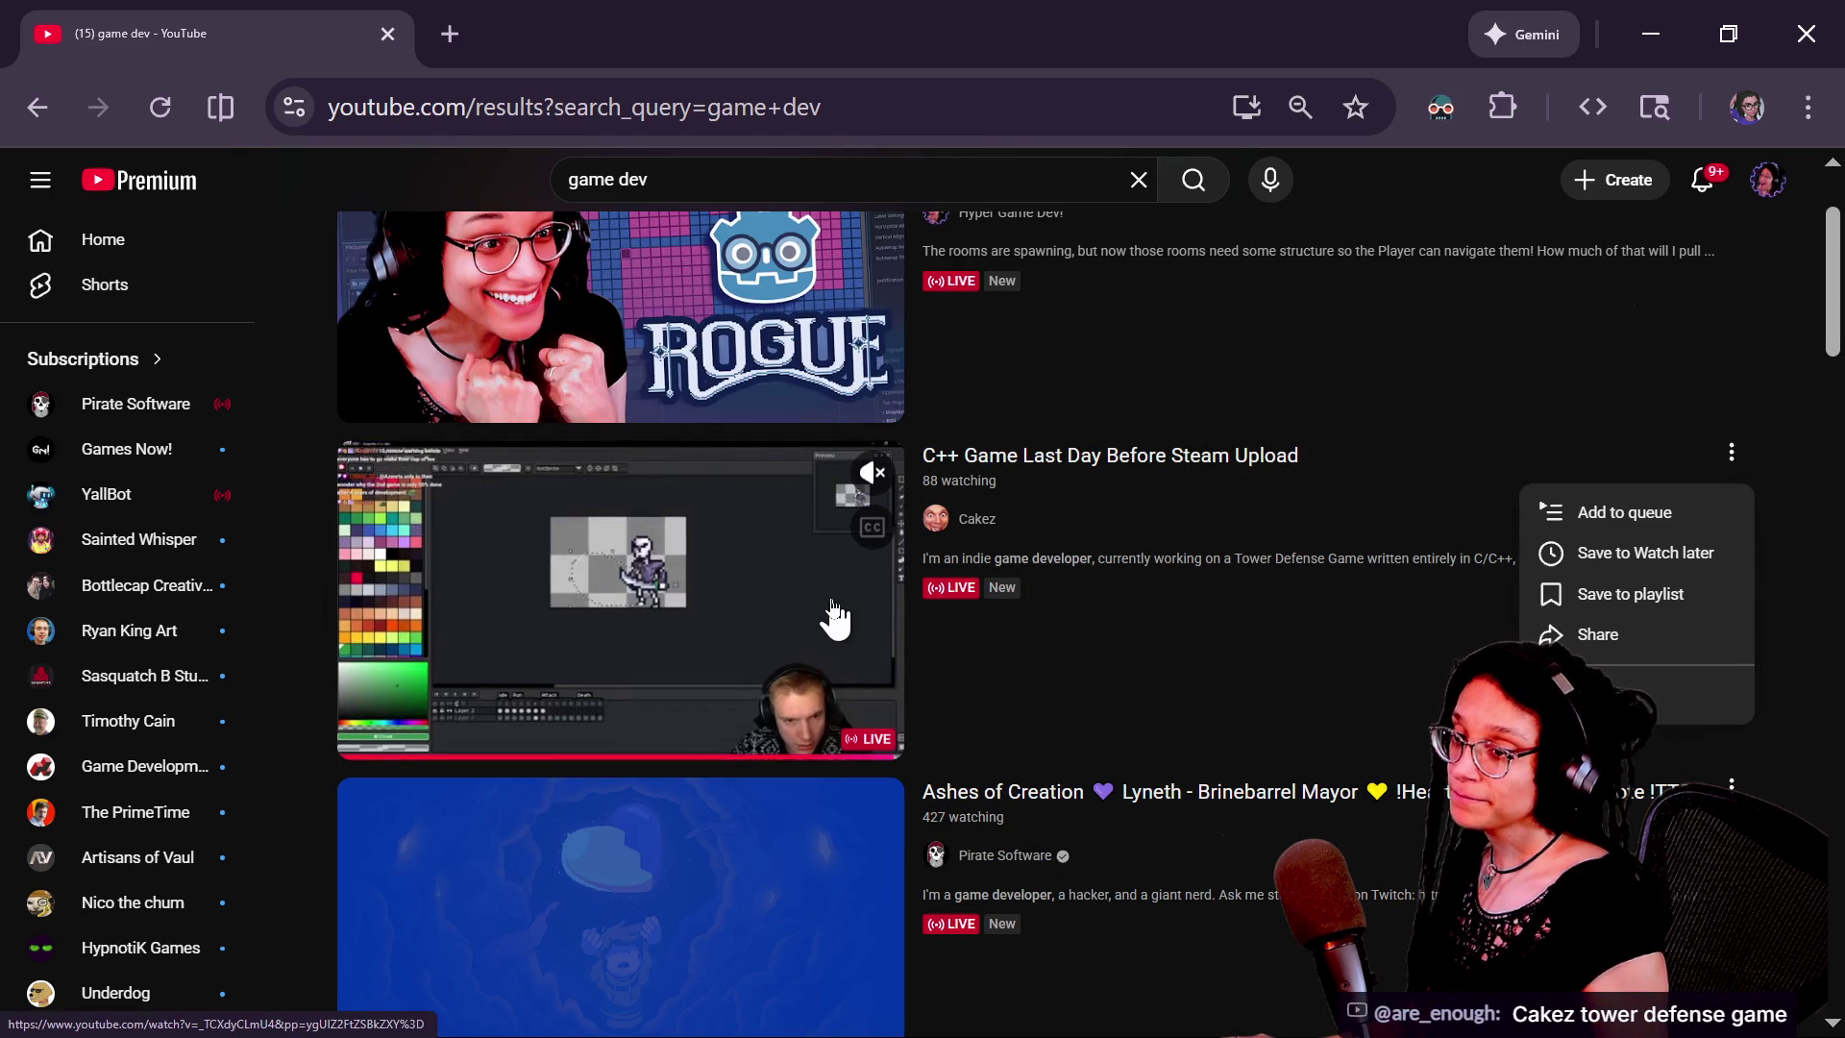
pyautogui.moveTo(1287, 757); pyautogui.dragTo(1422, 817)
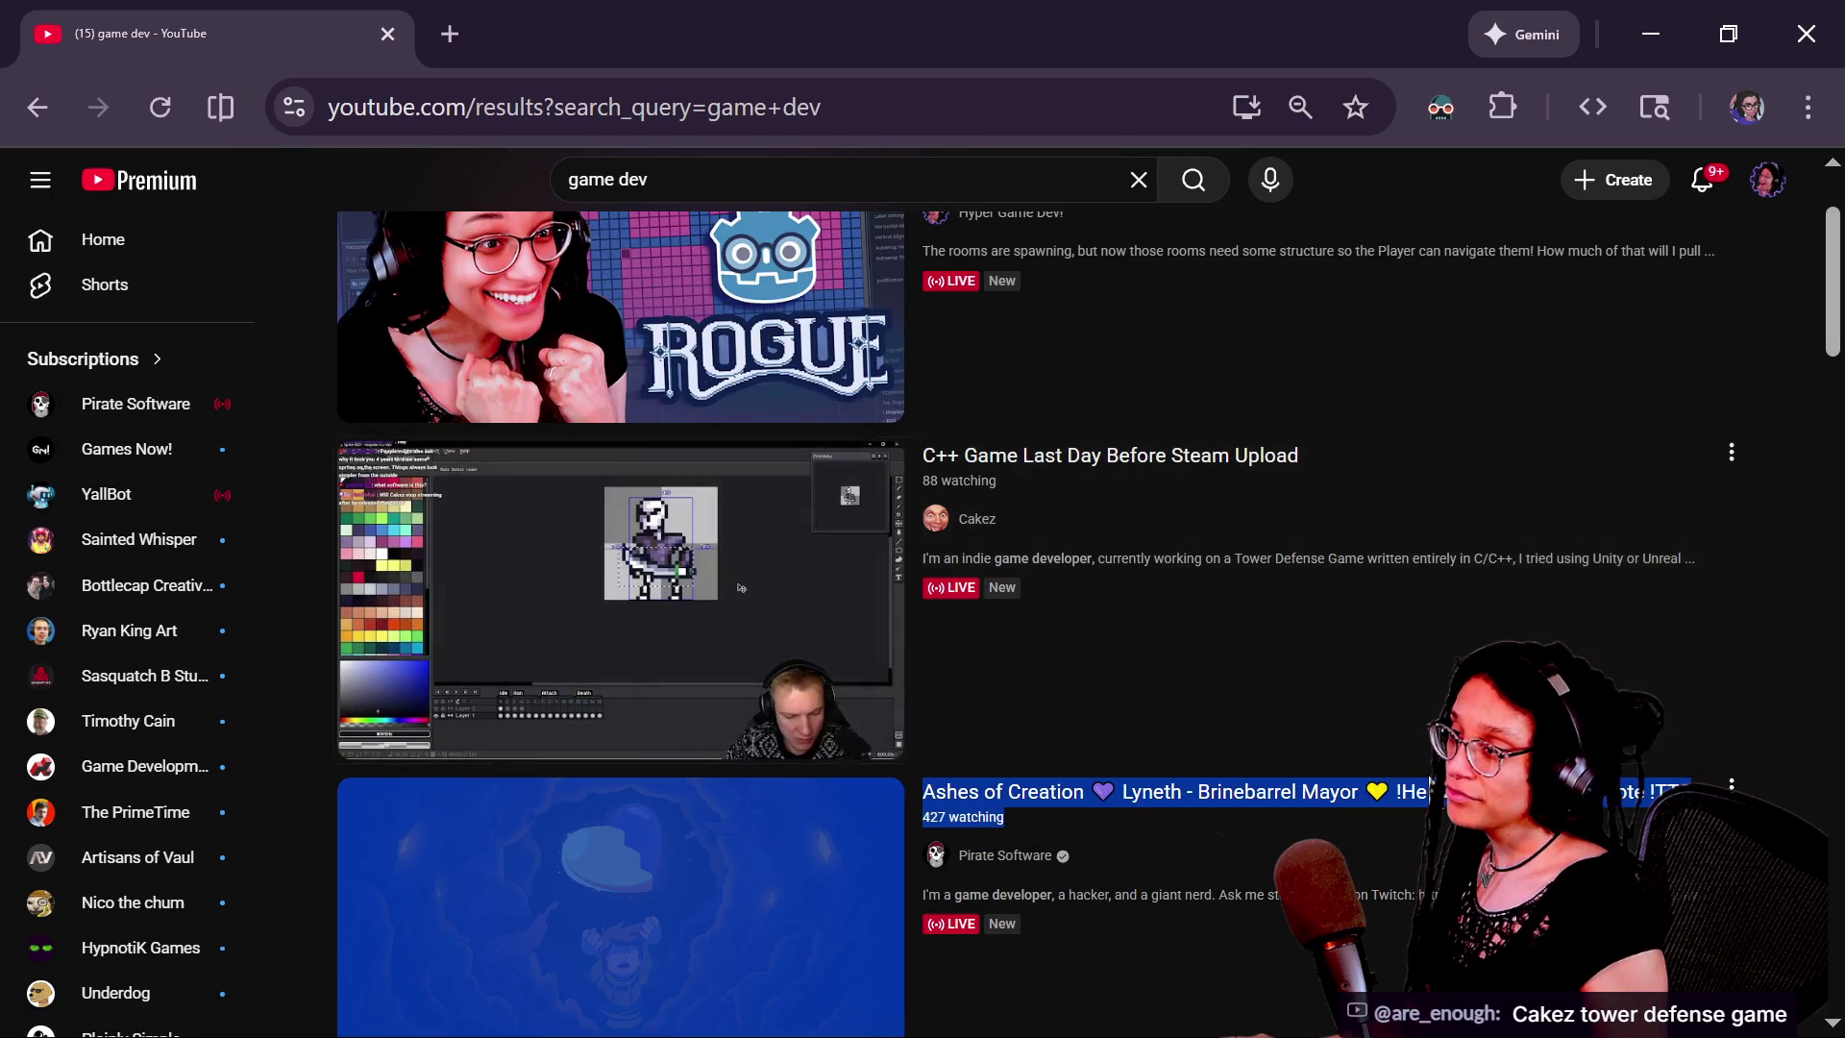
pyautogui.scroll(-3, 1427, 792)
pyautogui.scroll(-2, 1422, 790)
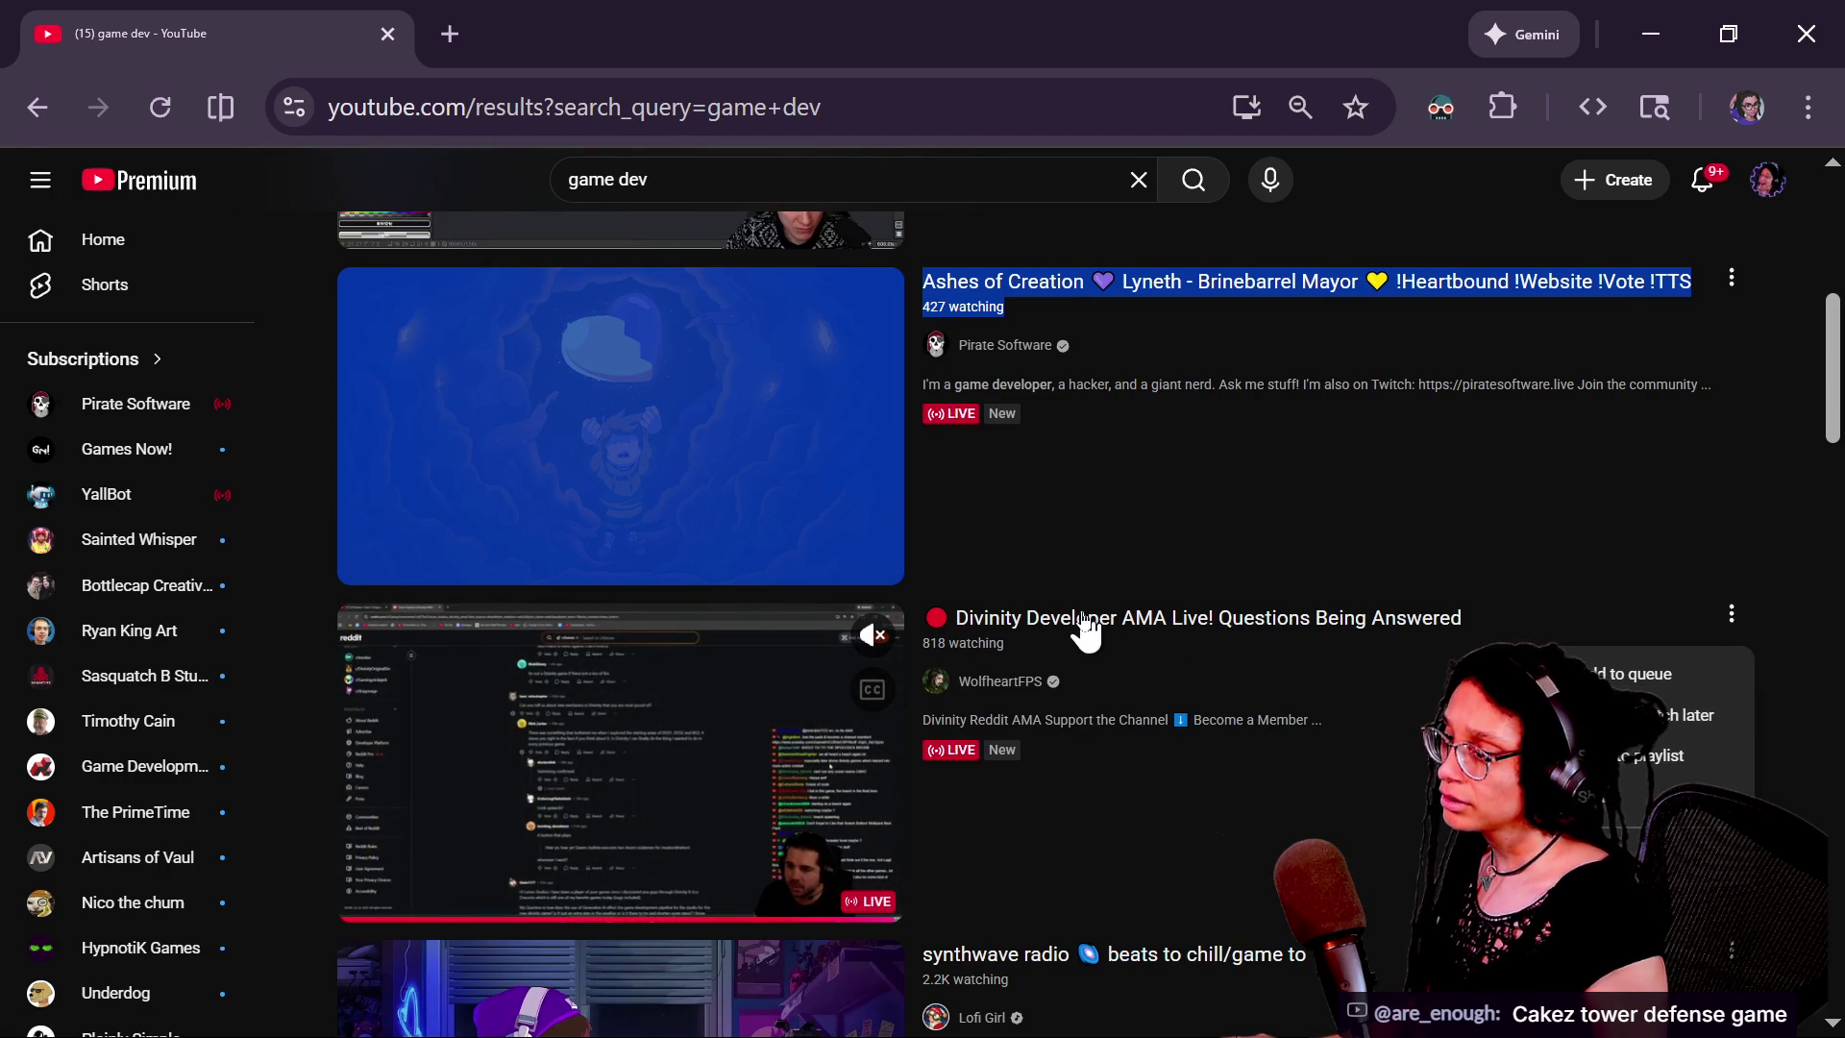
pyautogui.click(1001, 684)
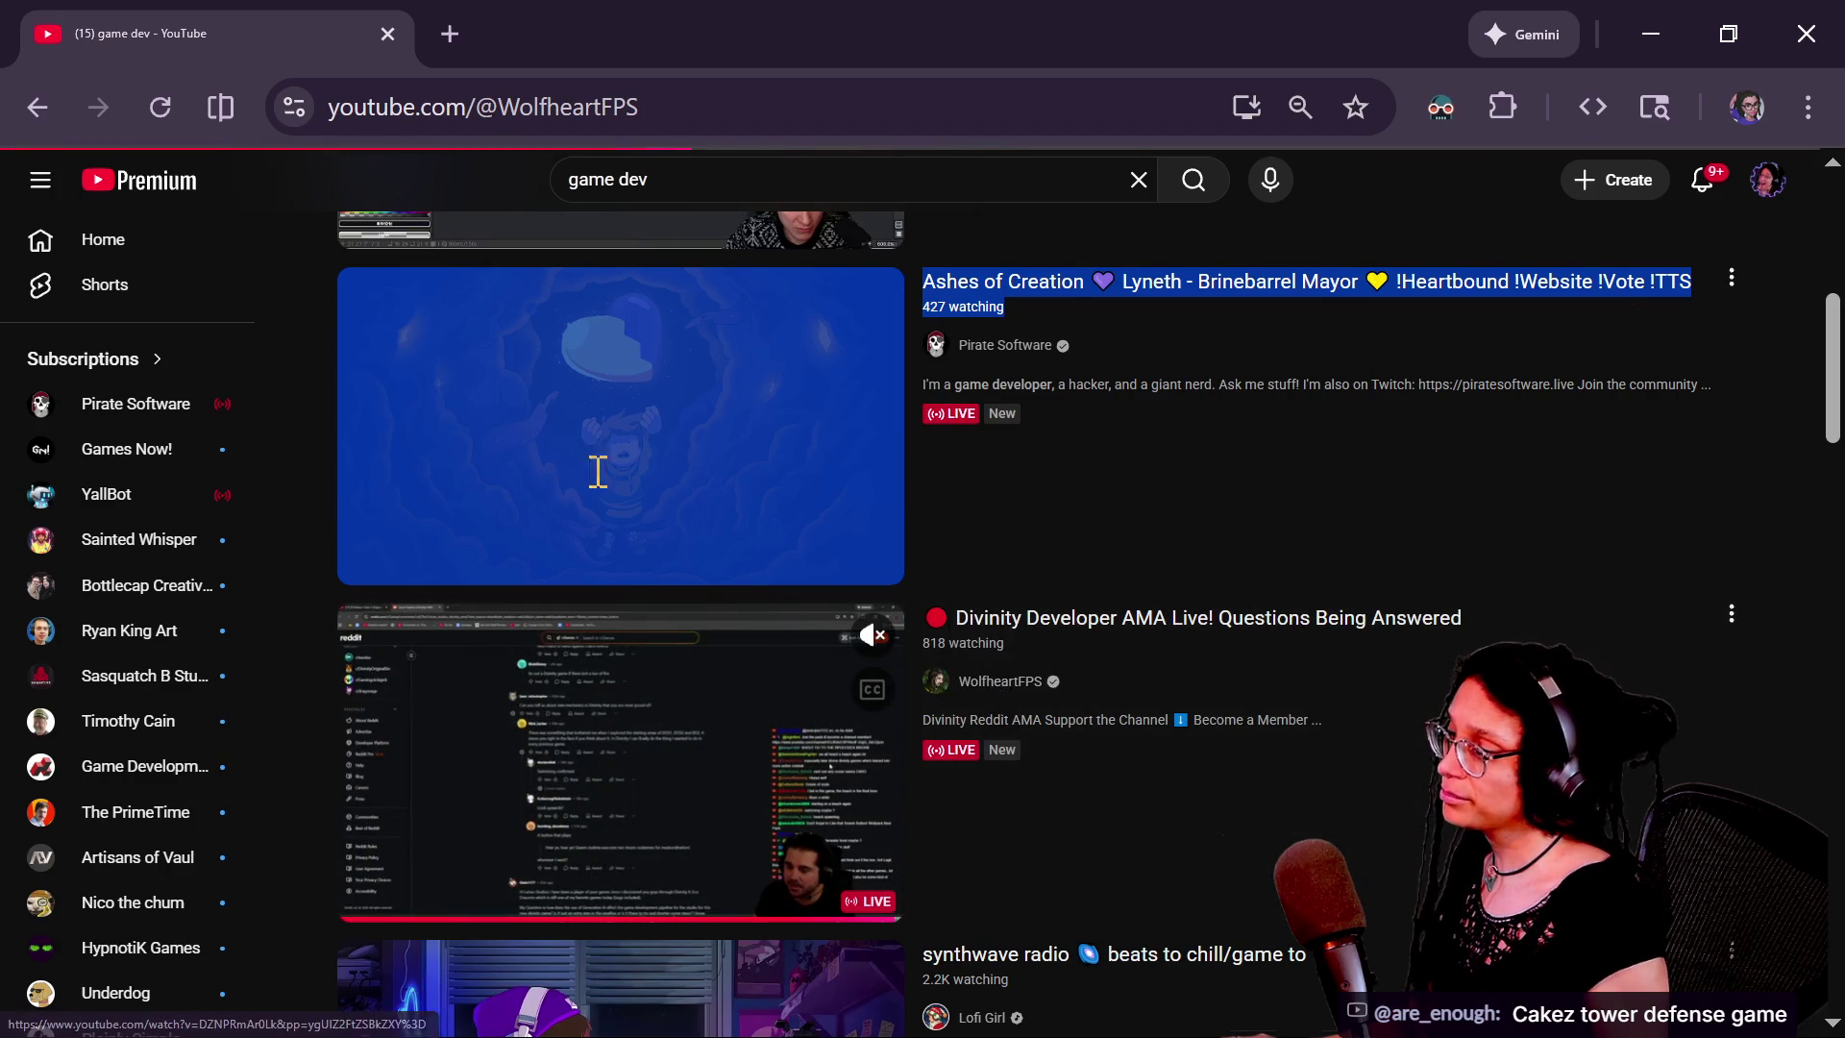
pyautogui.click(581, 663)
pyautogui.click(667, 671)
pyautogui.click(629, 718)
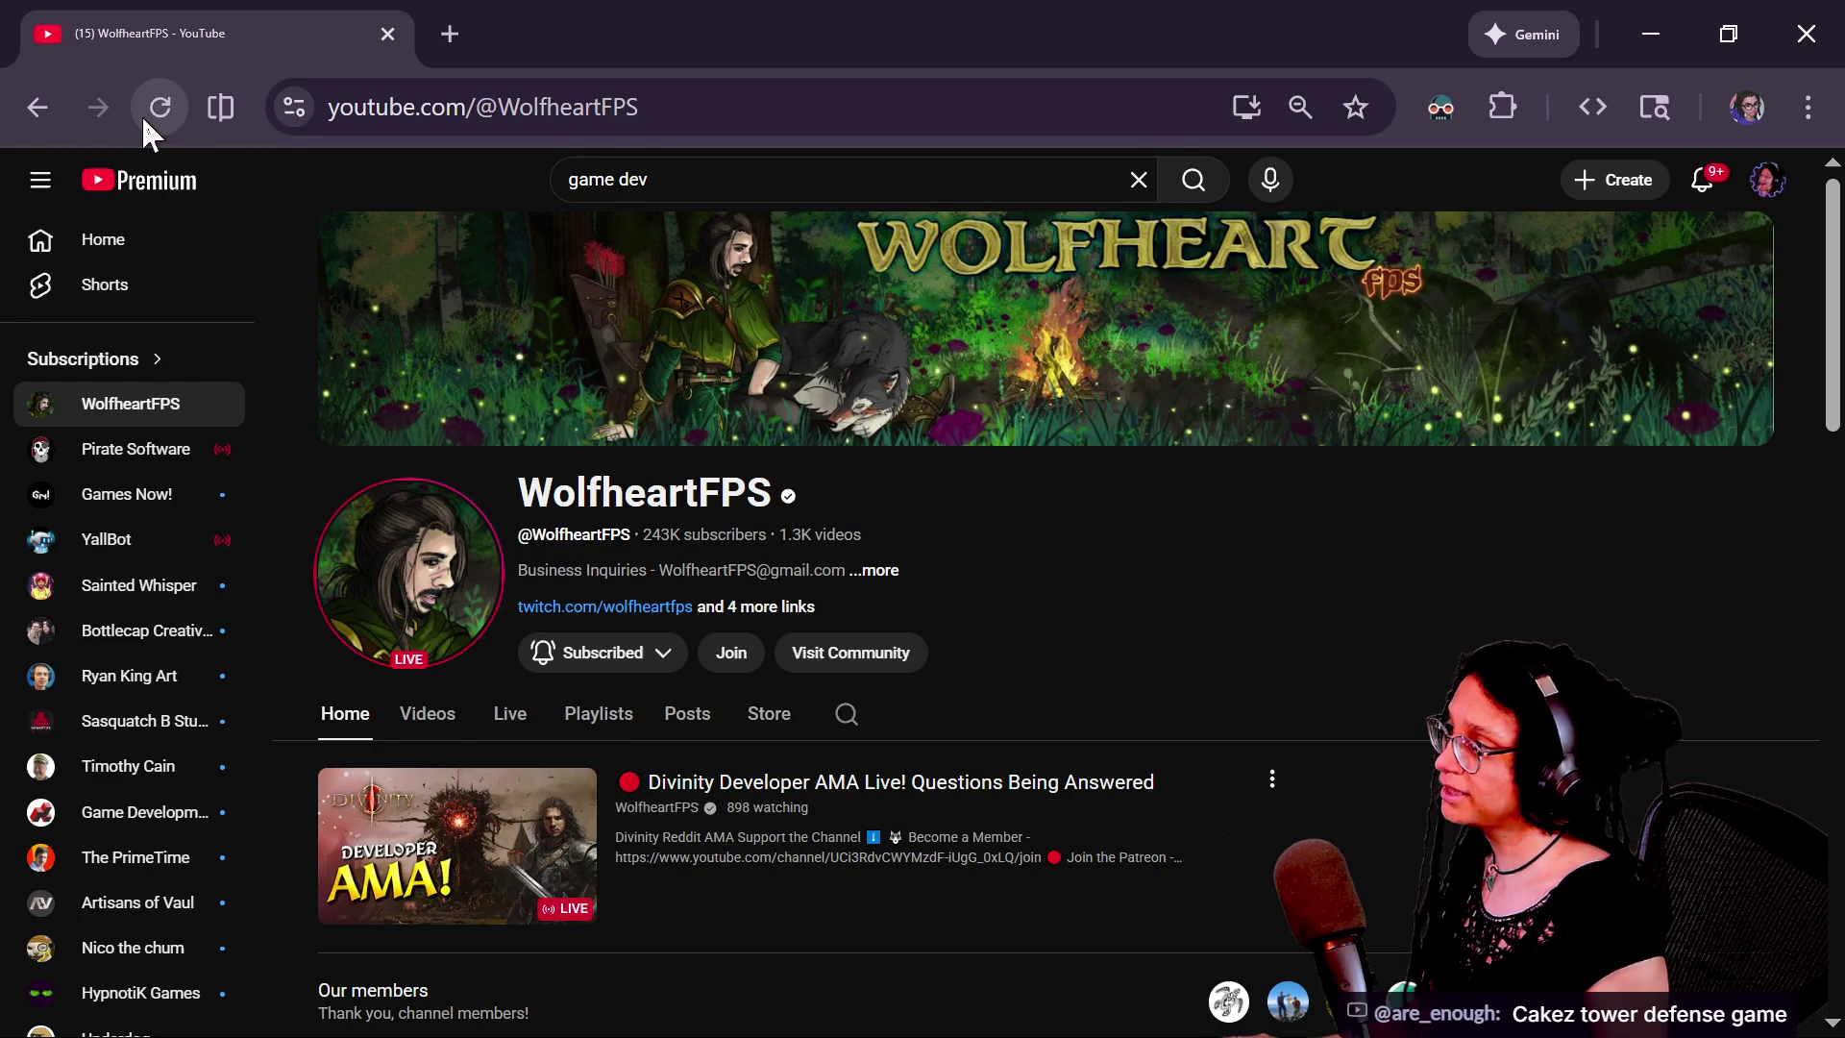
# Step: Browse the live 'game dev' results down to the Ashes of Creation stream
pyautogui.scroll(-4, 1169, 559)
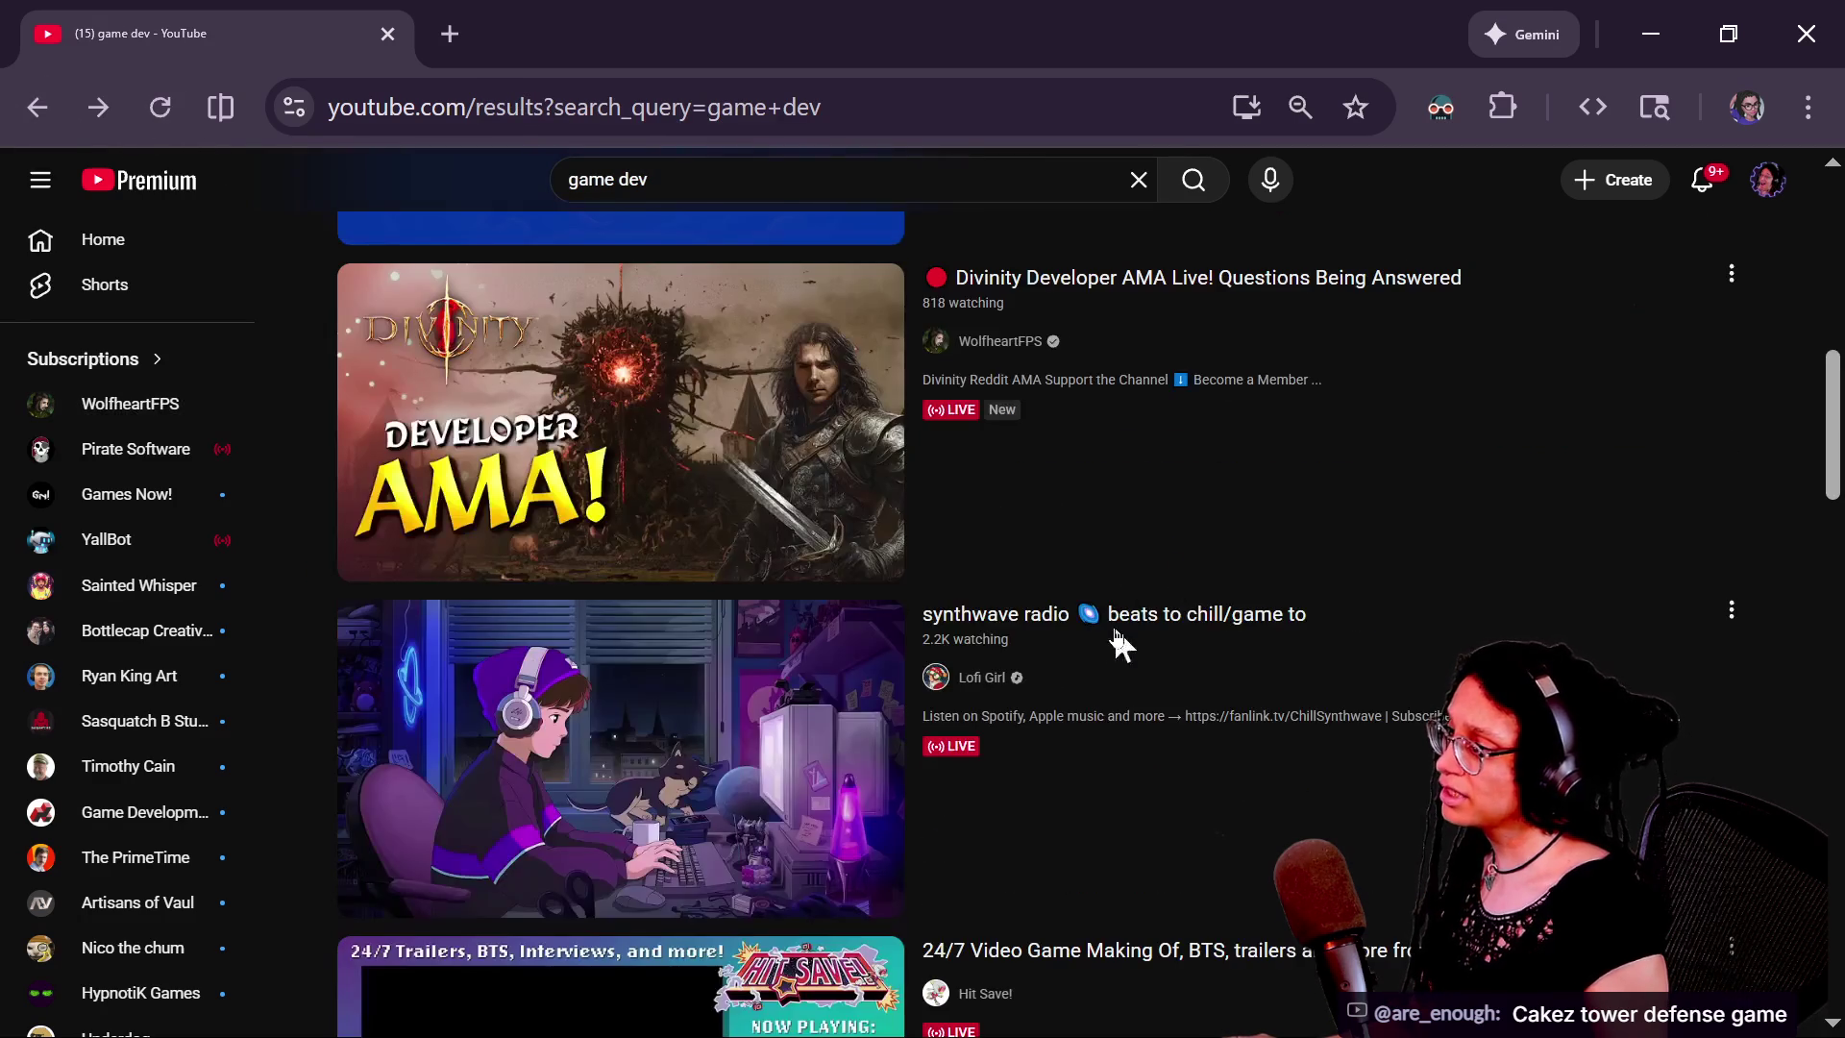
pyautogui.scroll(-2, 1117, 646)
pyautogui.scroll(-2, 1147, 712)
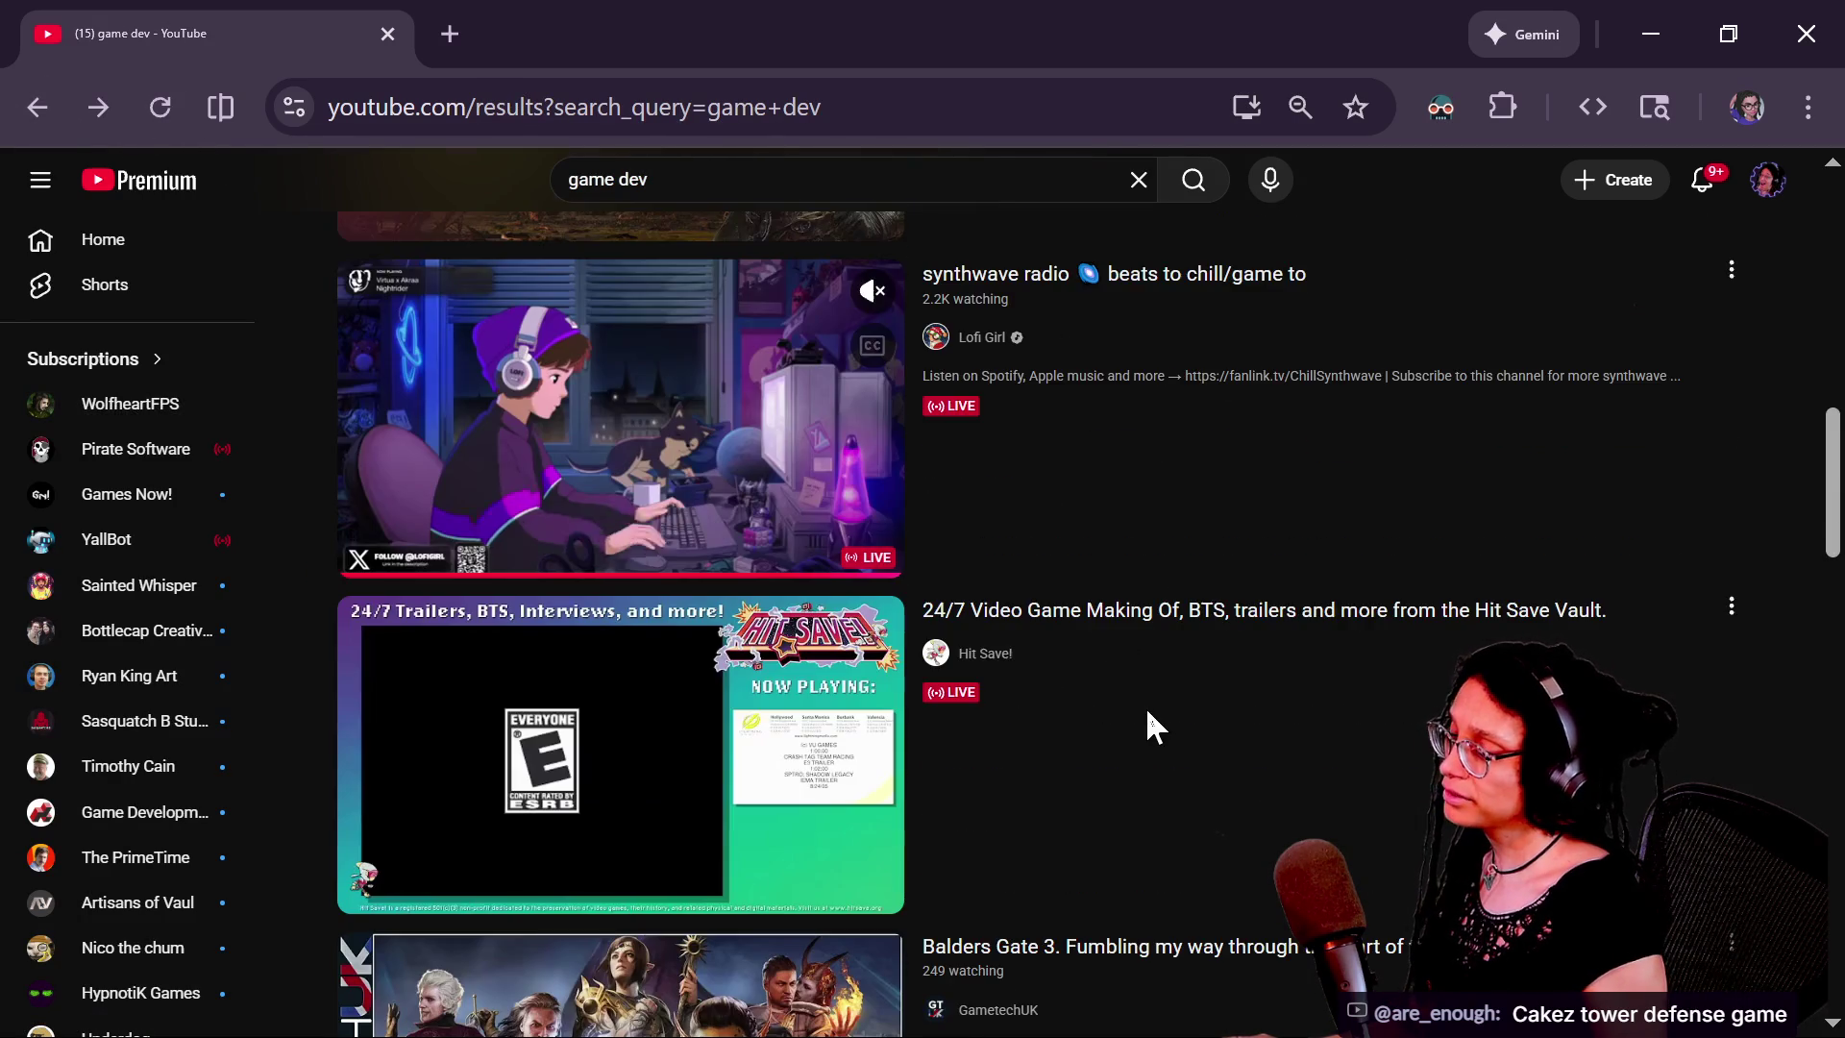
pyautogui.scroll(-2, 1147, 712)
pyautogui.moveTo(1148, 712)
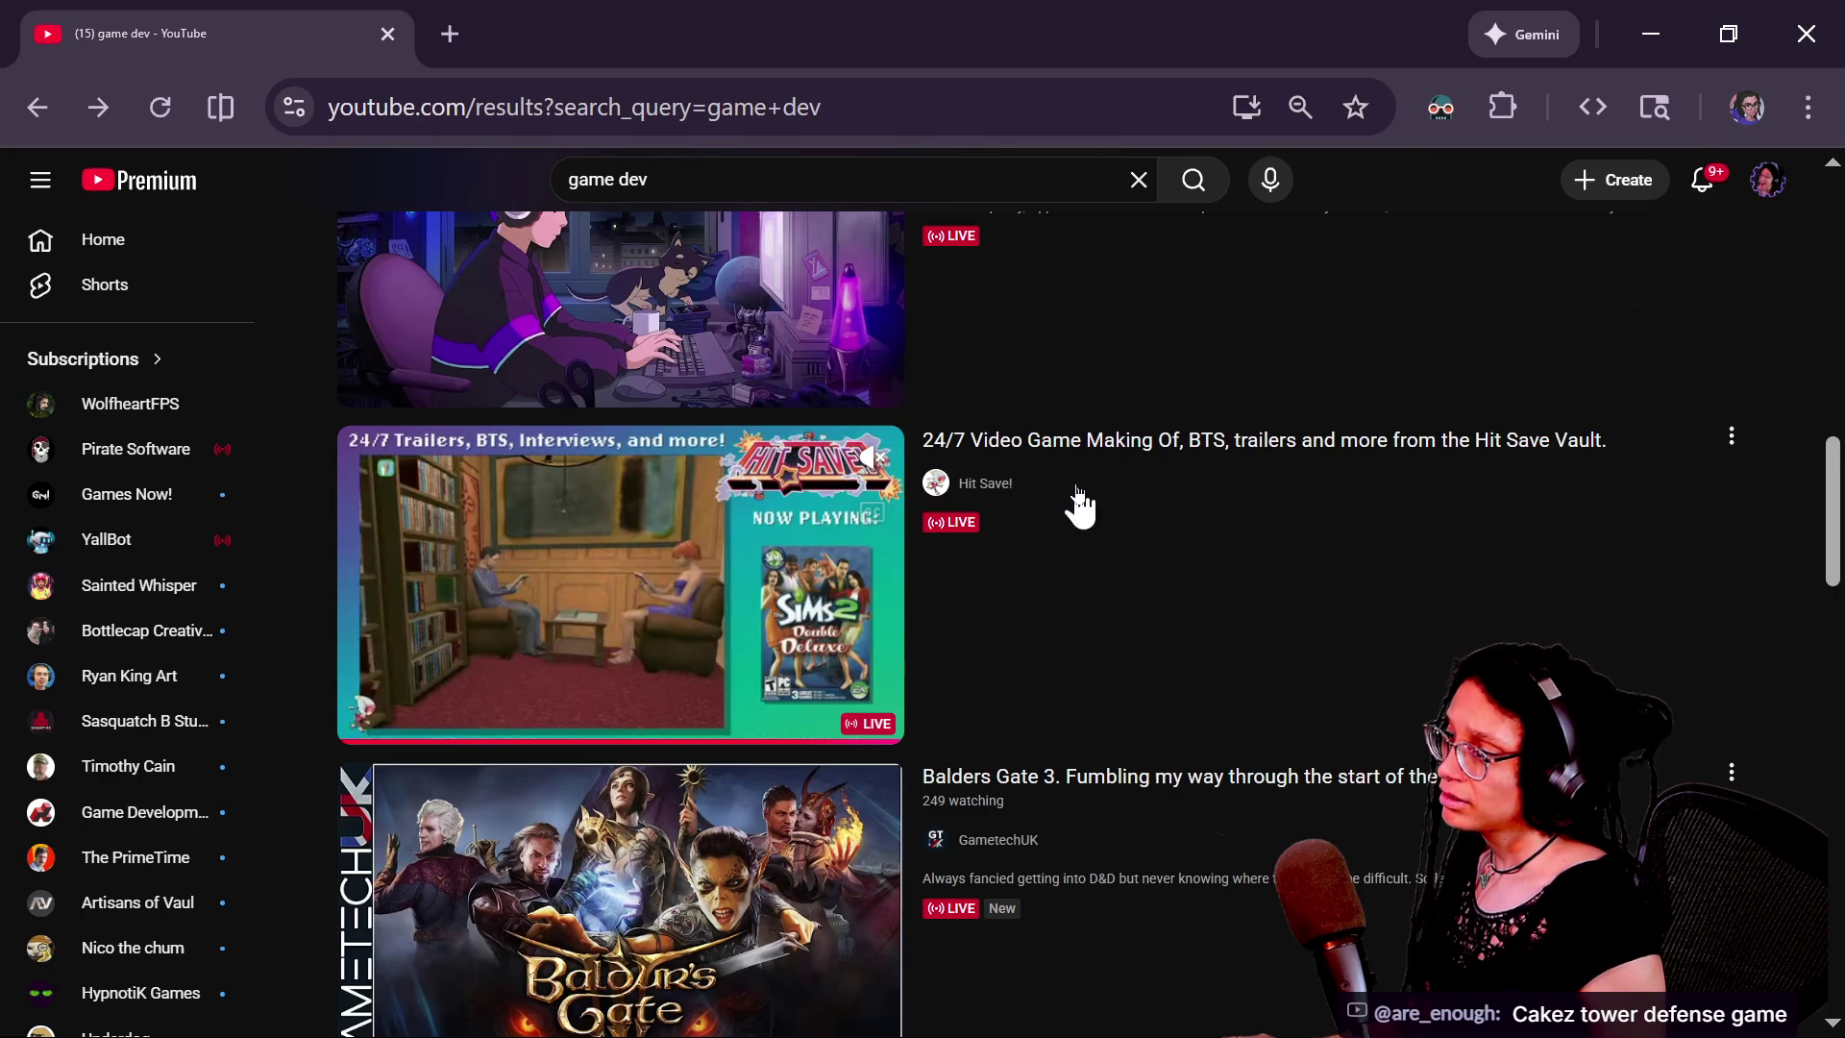
pyautogui.scroll(-6, 951, 465)
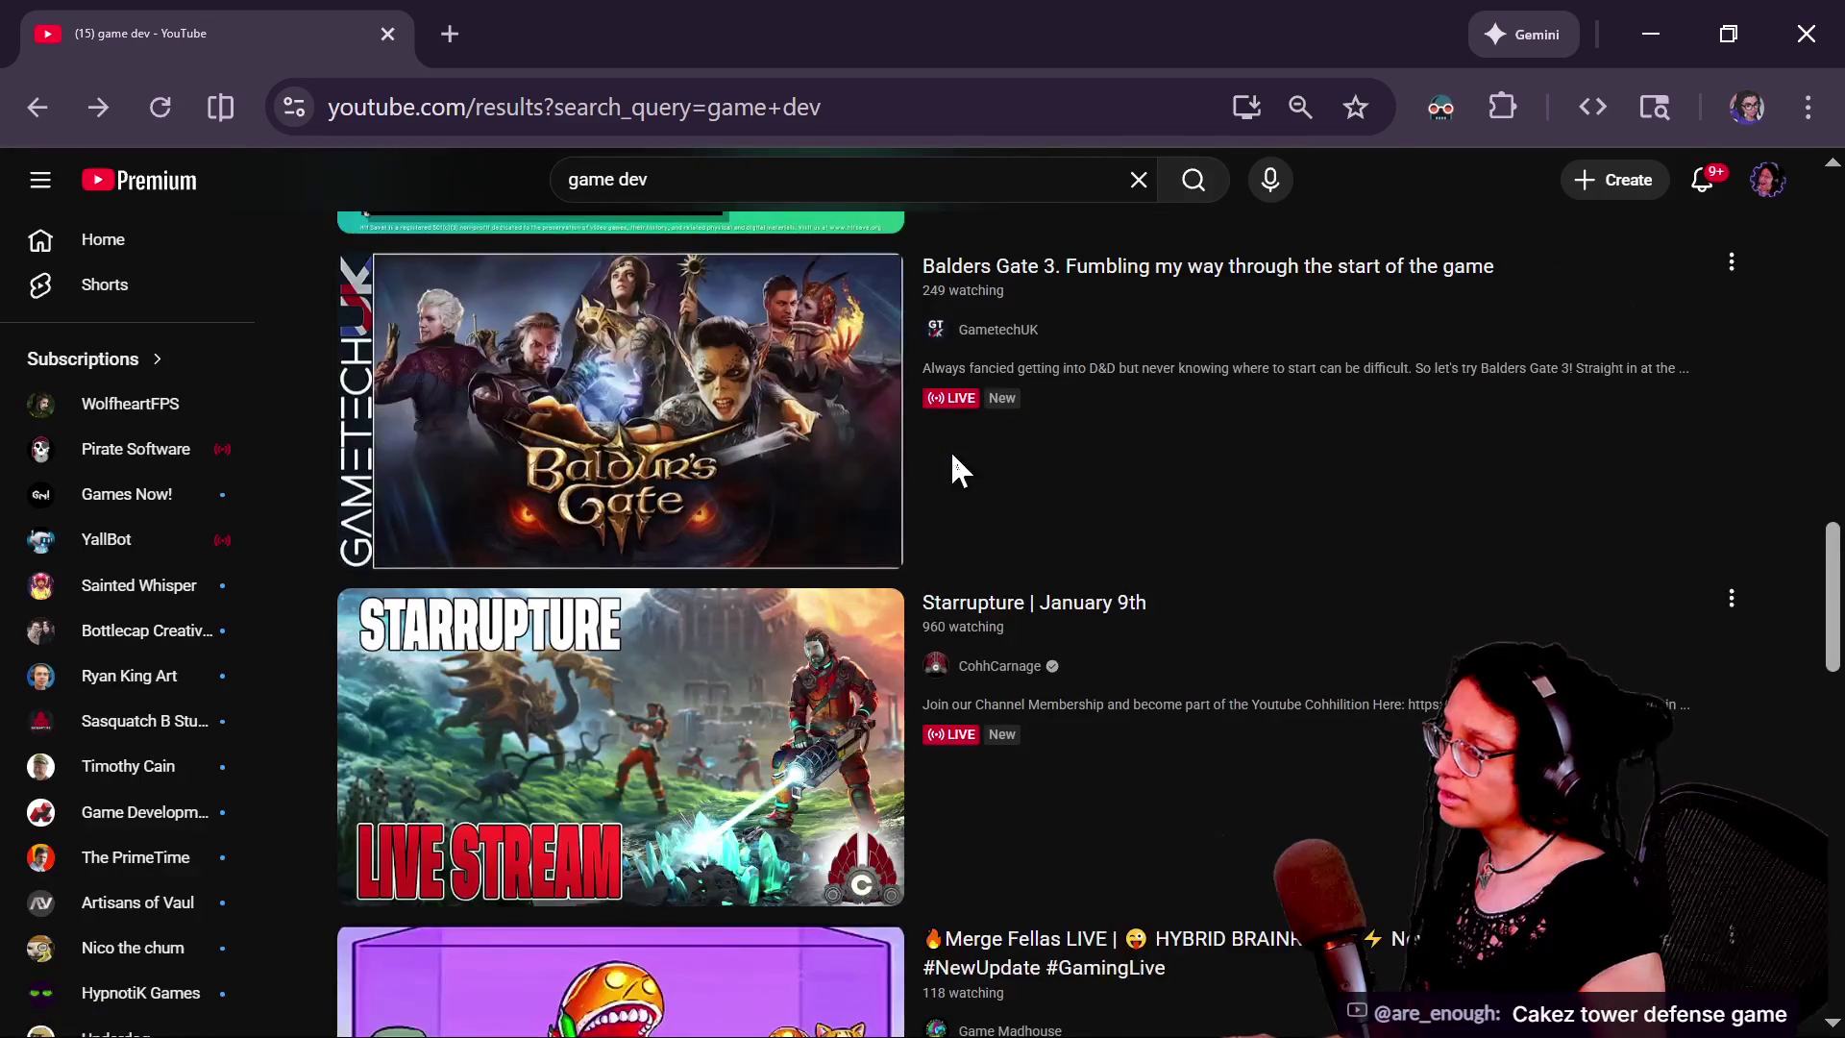
pyautogui.scroll(-2, 1009, 699)
pyautogui.moveTo(1013, 694)
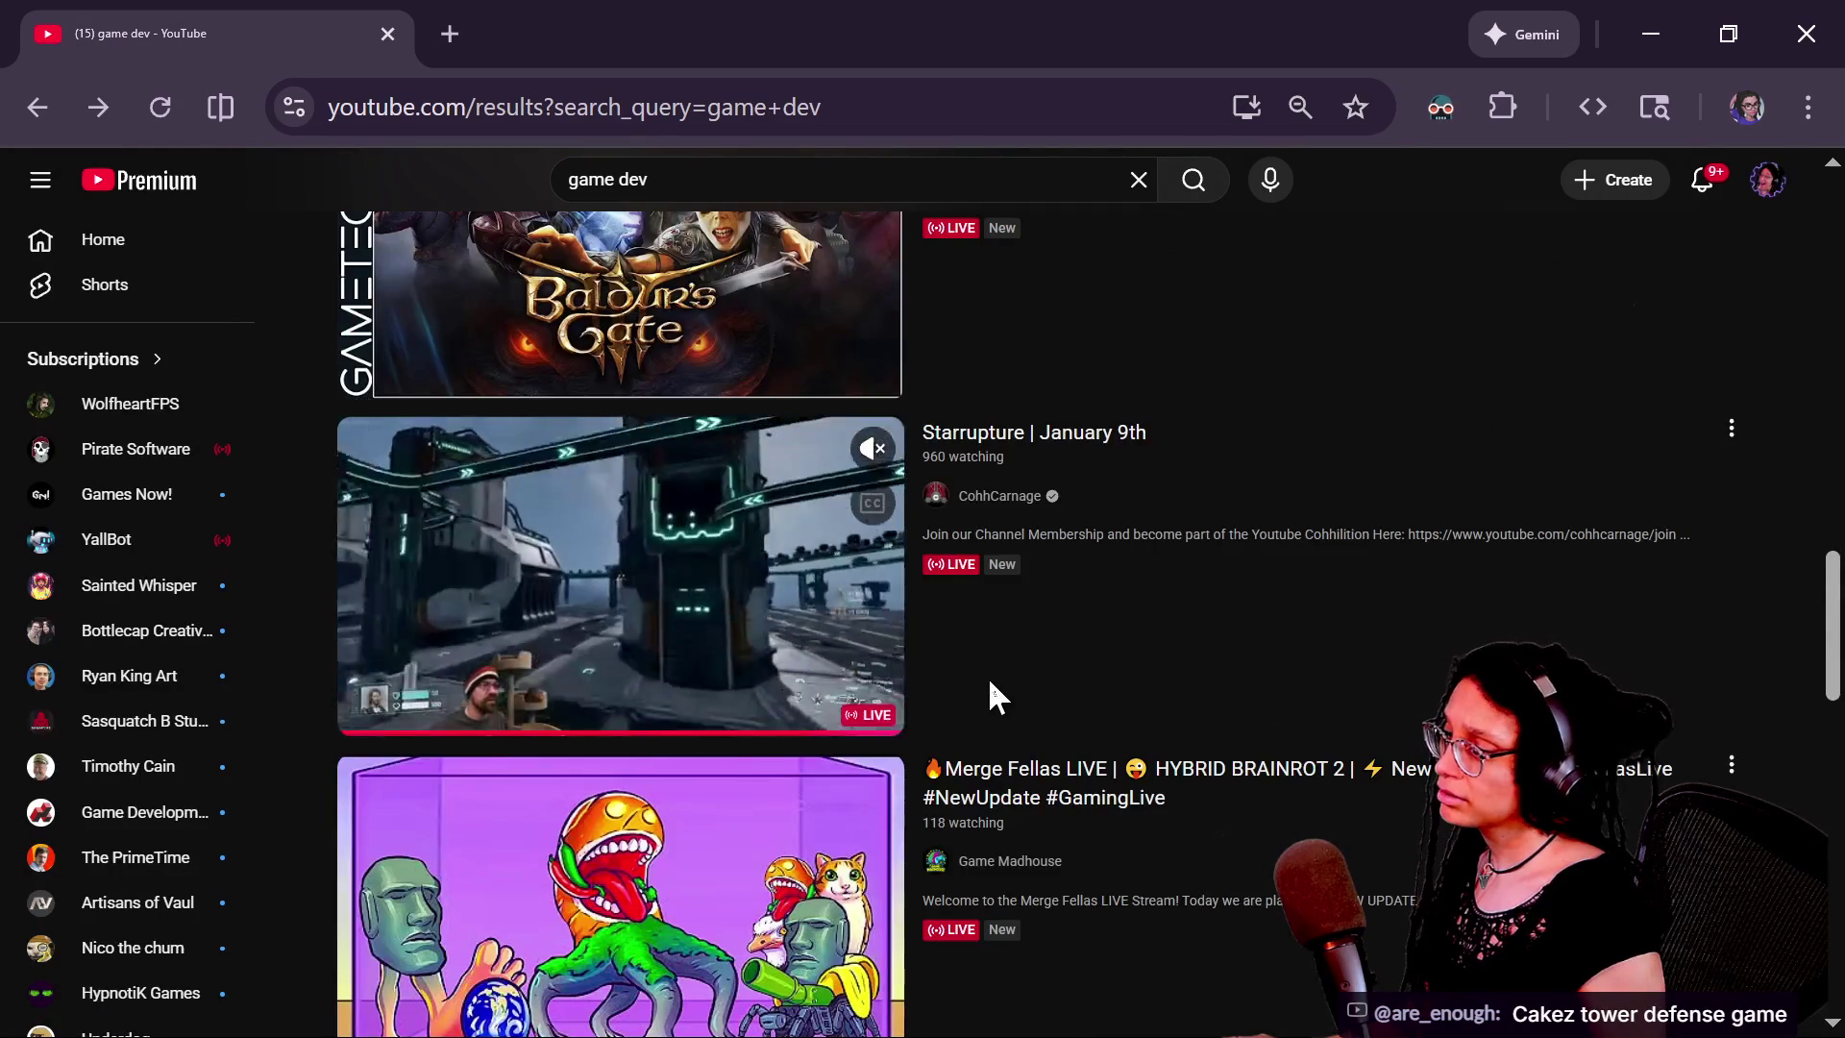
pyautogui.scroll(-4, 989, 692)
pyautogui.scroll(-2, 989, 687)
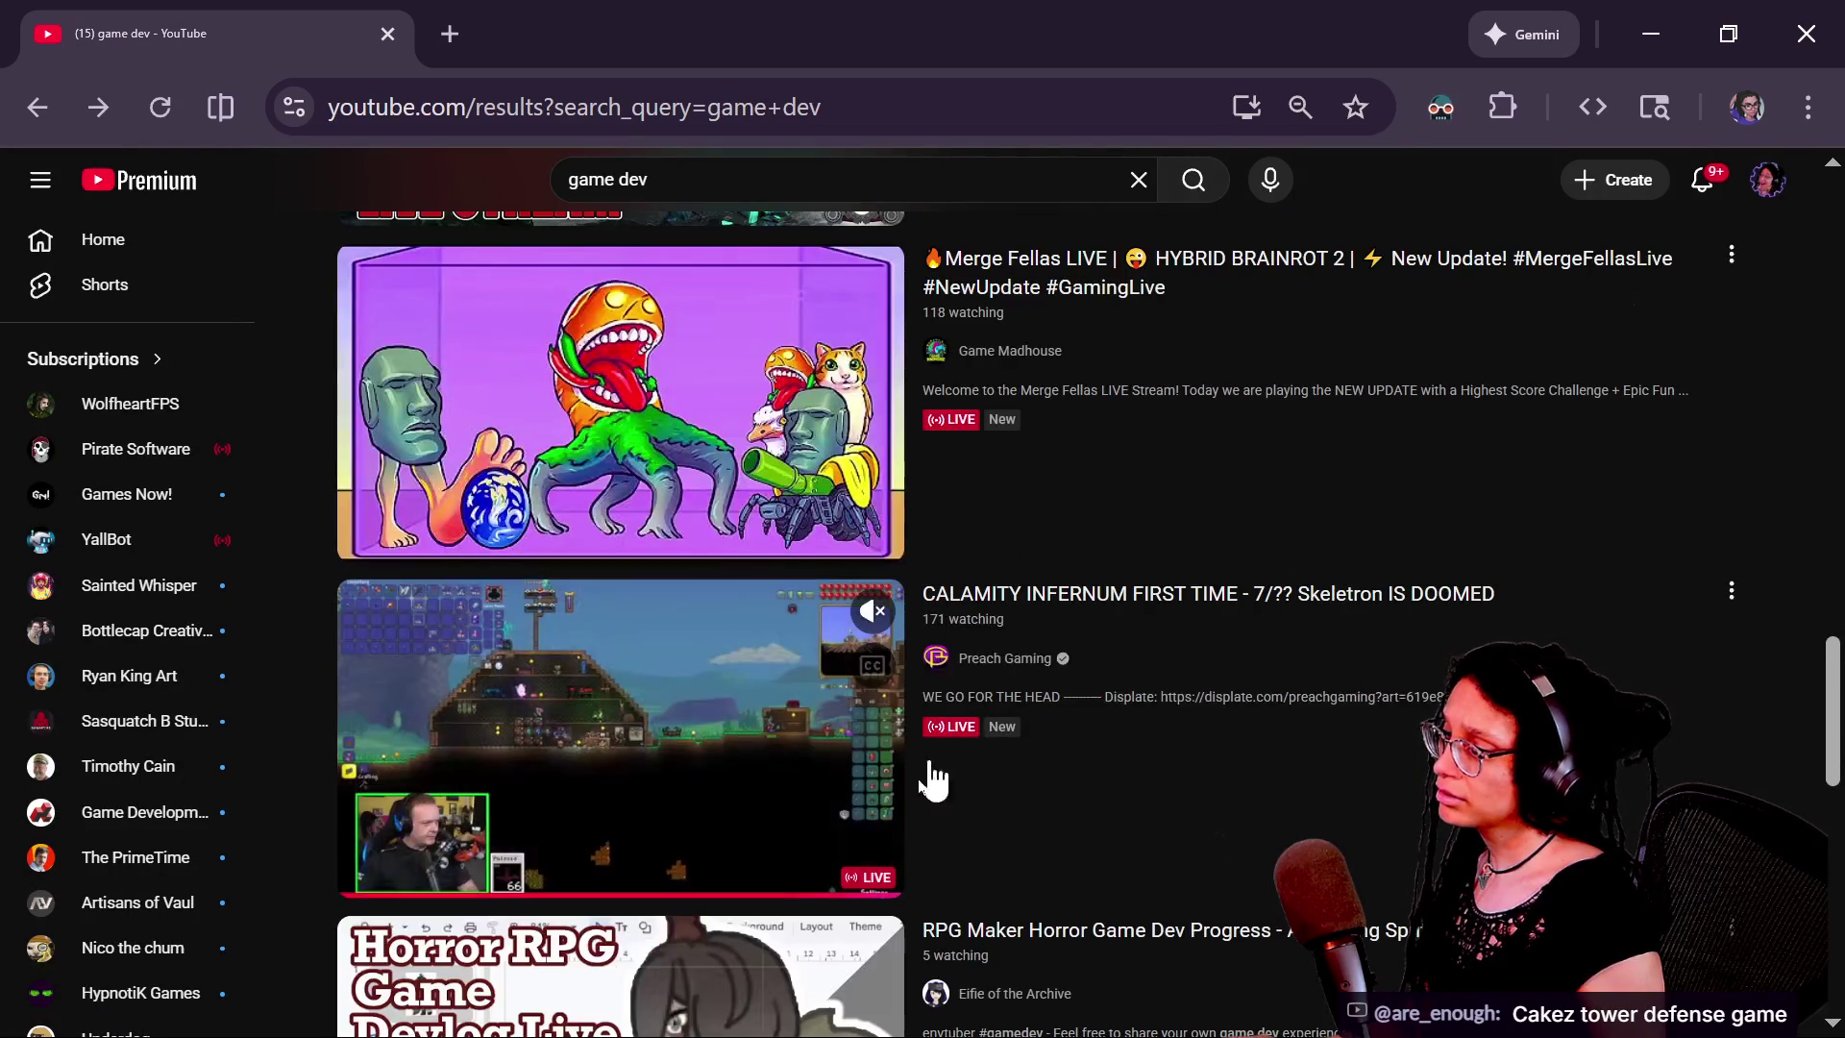
pyautogui.scroll(15, 913, 798)
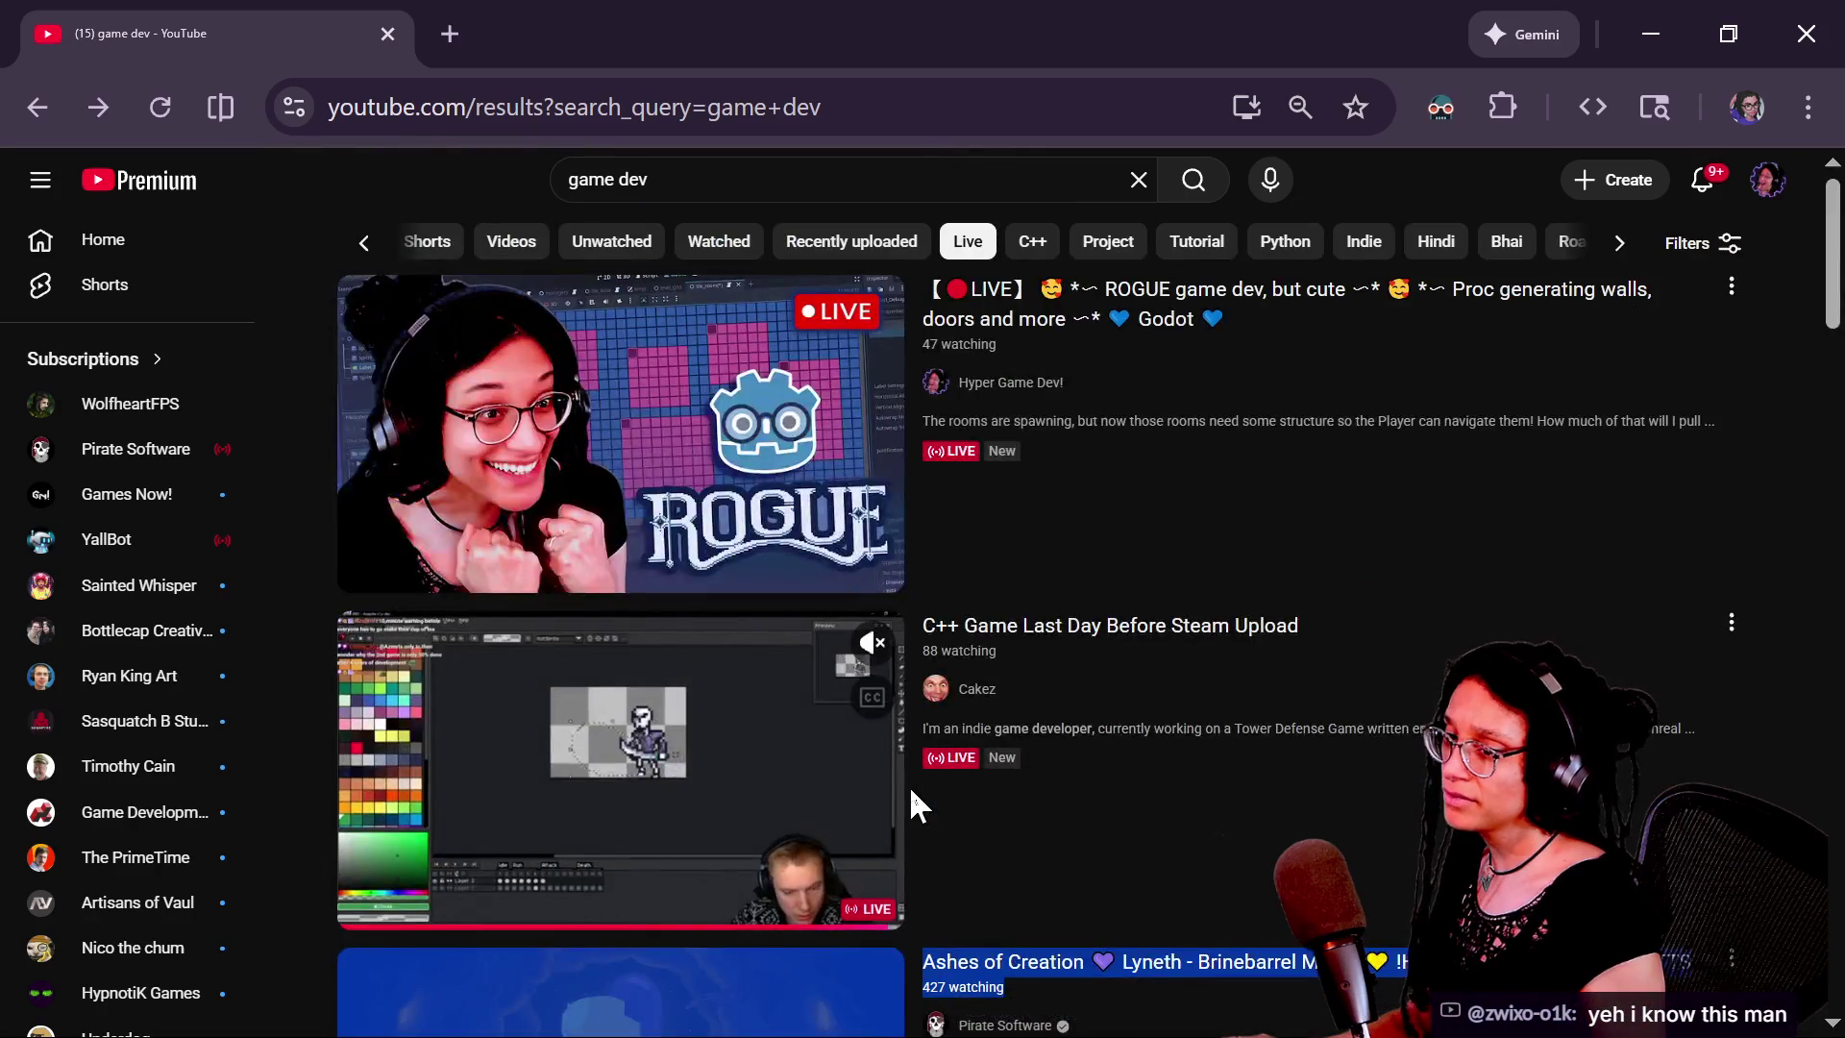
pyautogui.scroll(-3, 909, 786)
pyautogui.scroll(2, 909, 786)
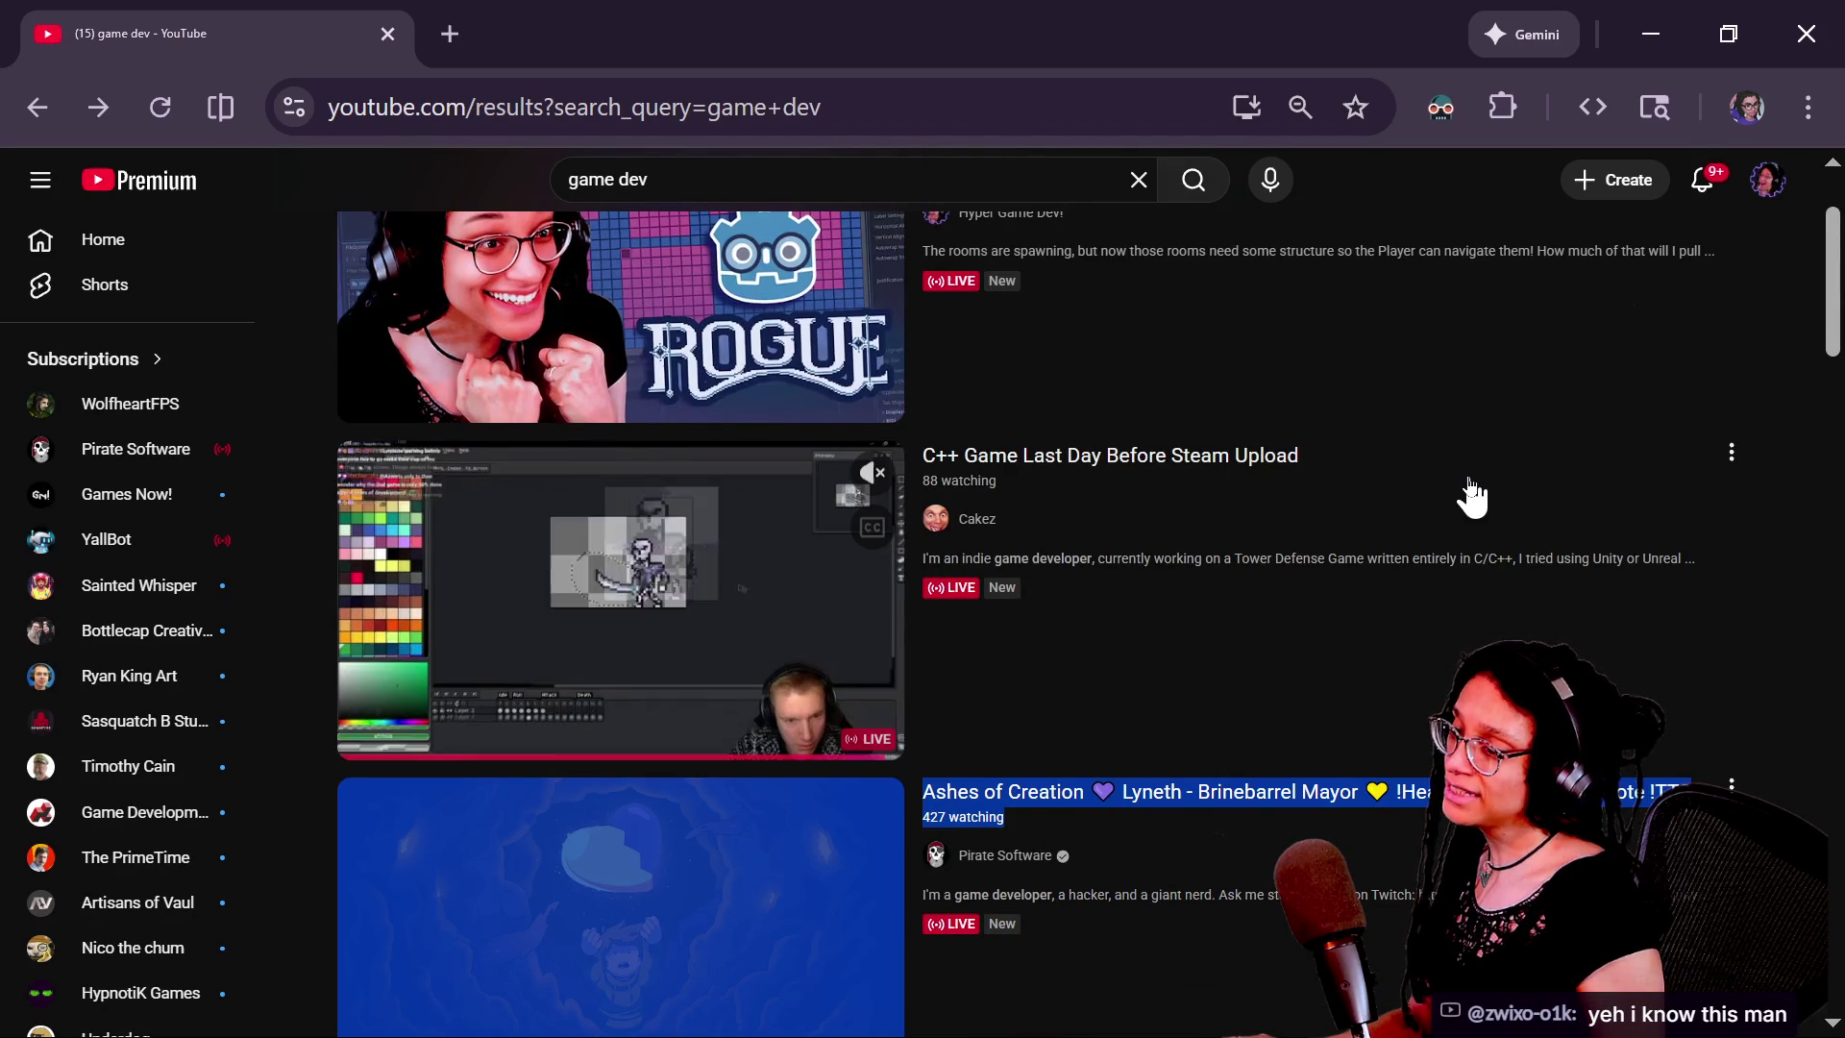
pyautogui.click(1820, 538)
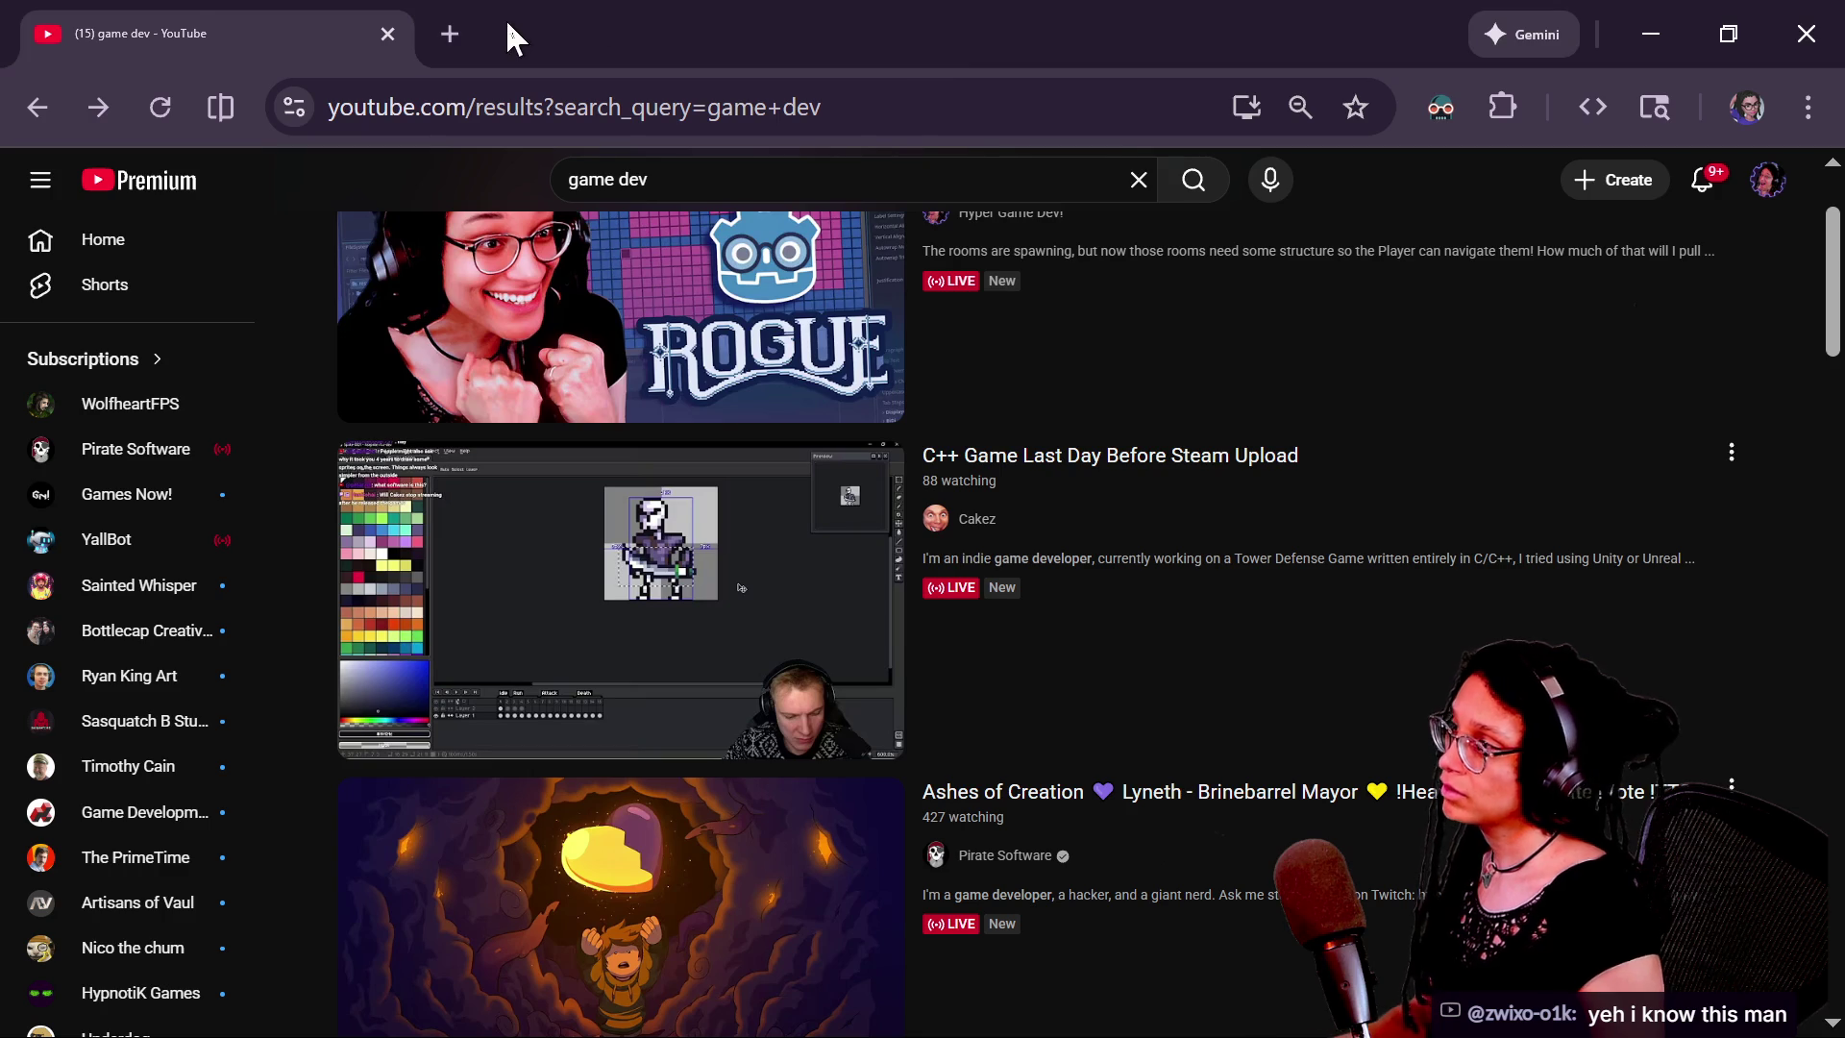
# Step: Load twitch.tv in a new browser tab
pyautogui.click(450, 34)
pyautogui.write('twi')
pyautogui.press('Return')
pyautogui.click(370, 34)
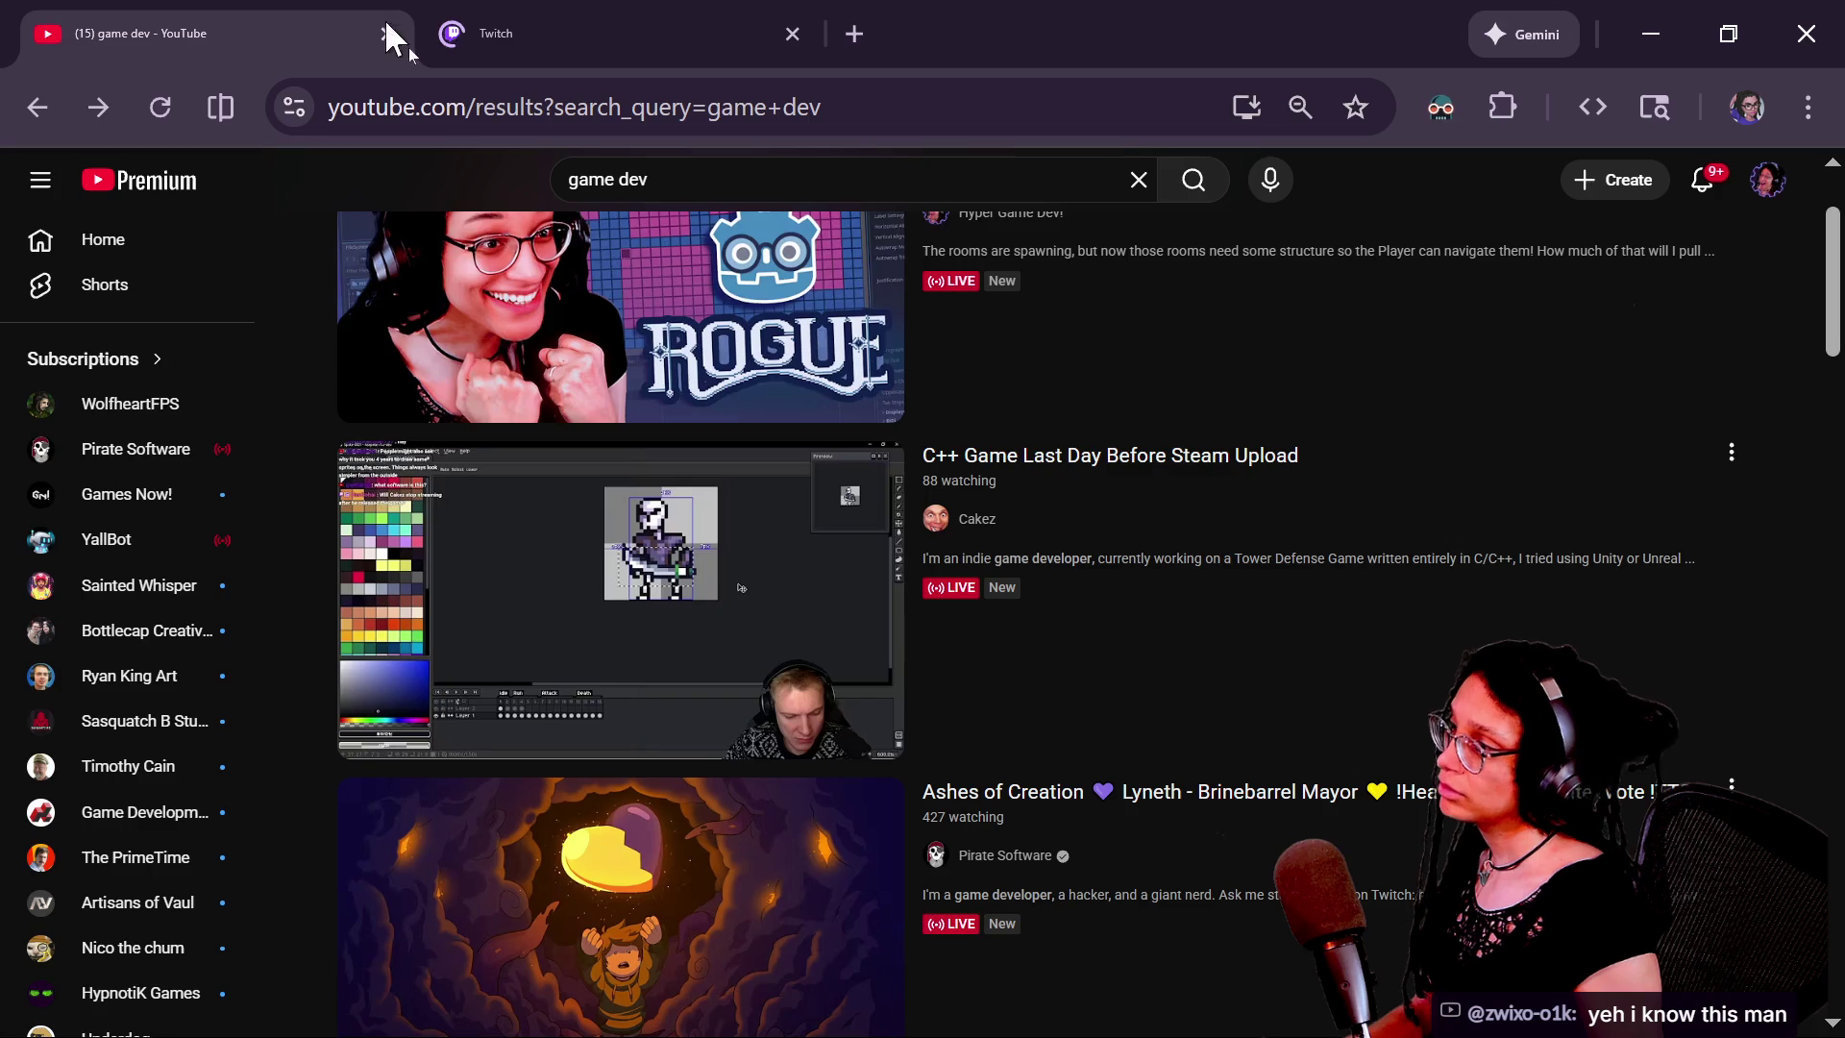
pyautogui.click(496, 21)
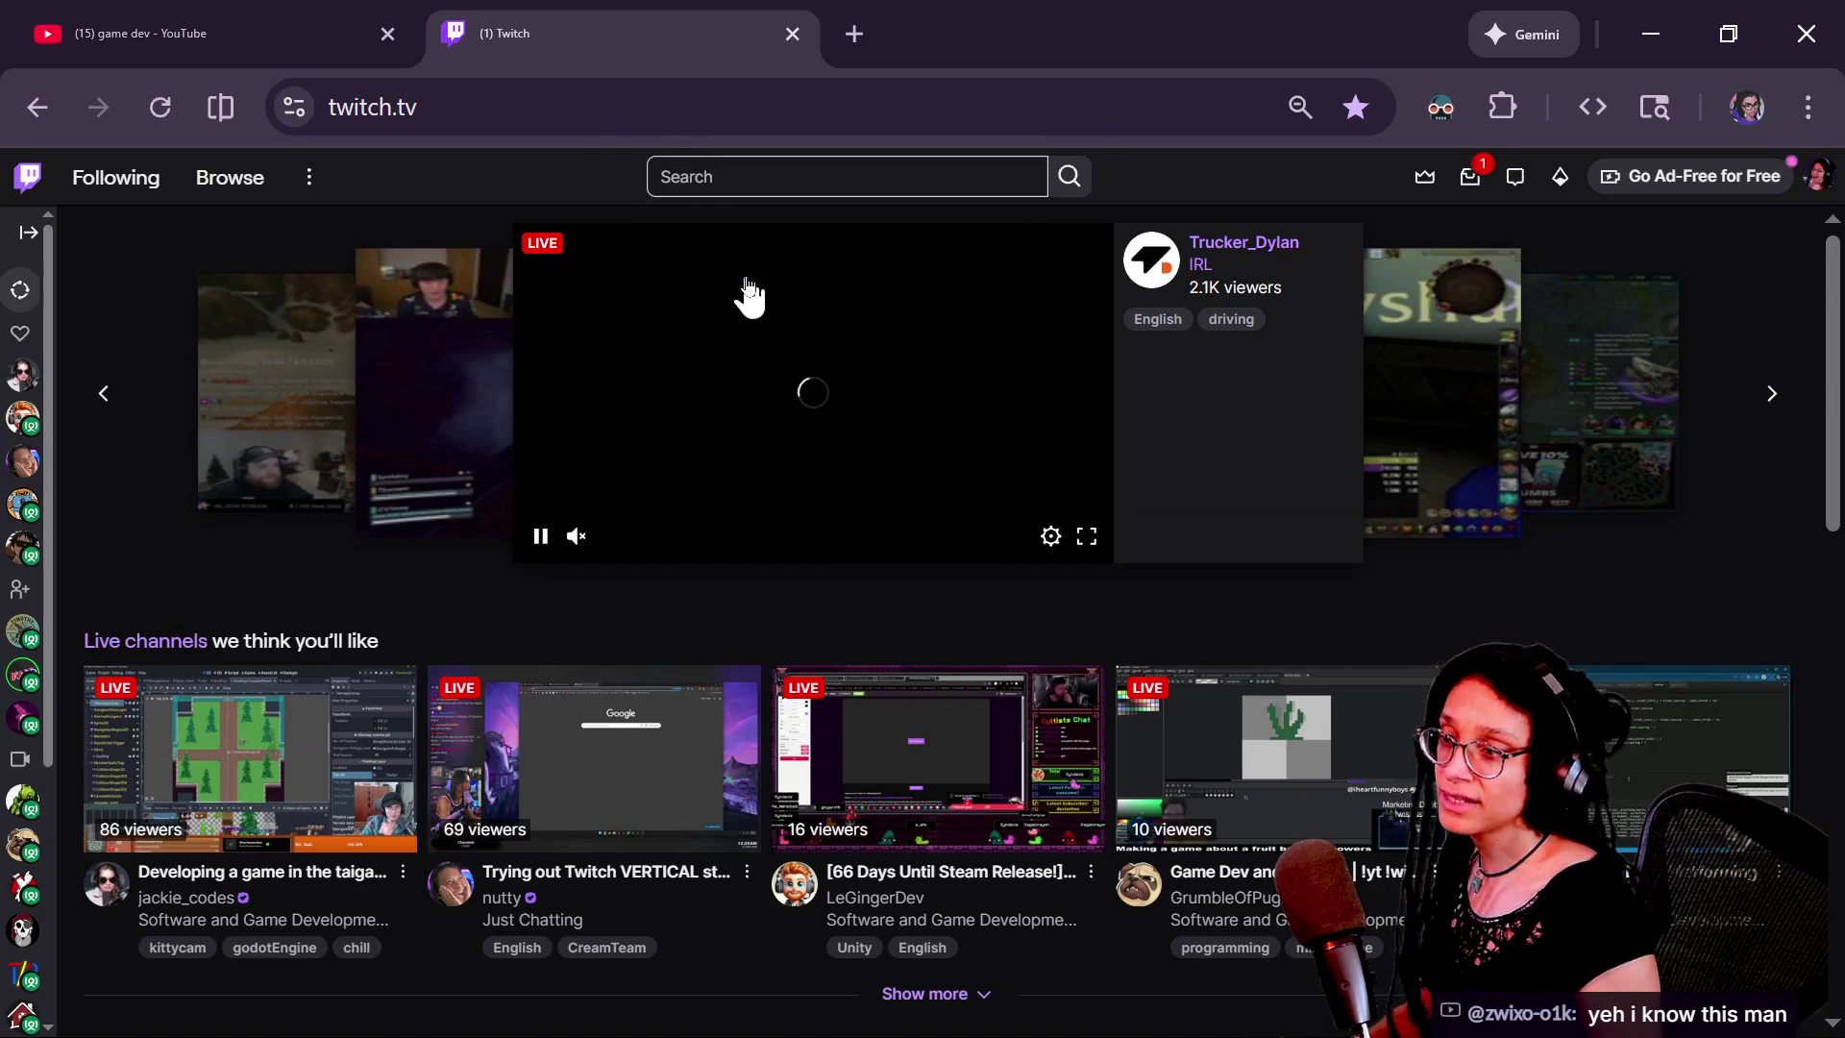
# Step: Search Twitch for 'cakez' and open the live cakez77 channel
pyautogui.click(731, 187)
pyautogui.write('cakez')
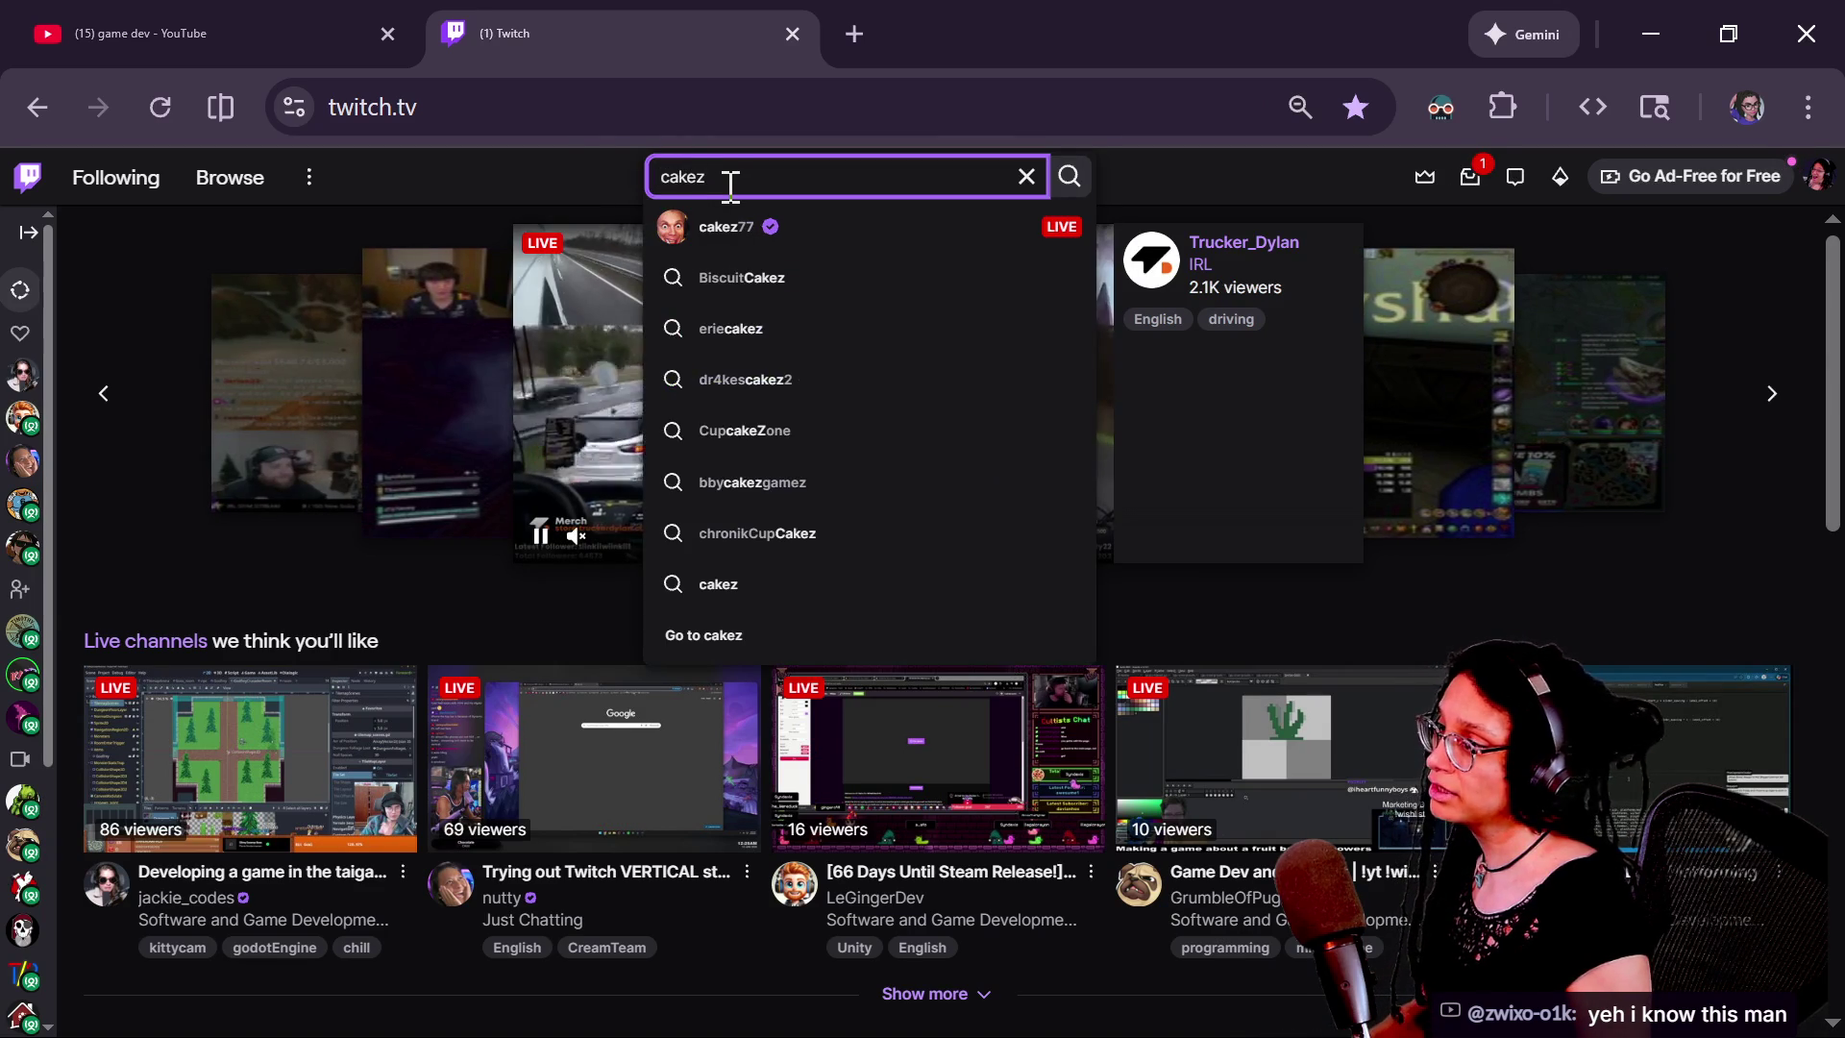
pyautogui.click(727, 231)
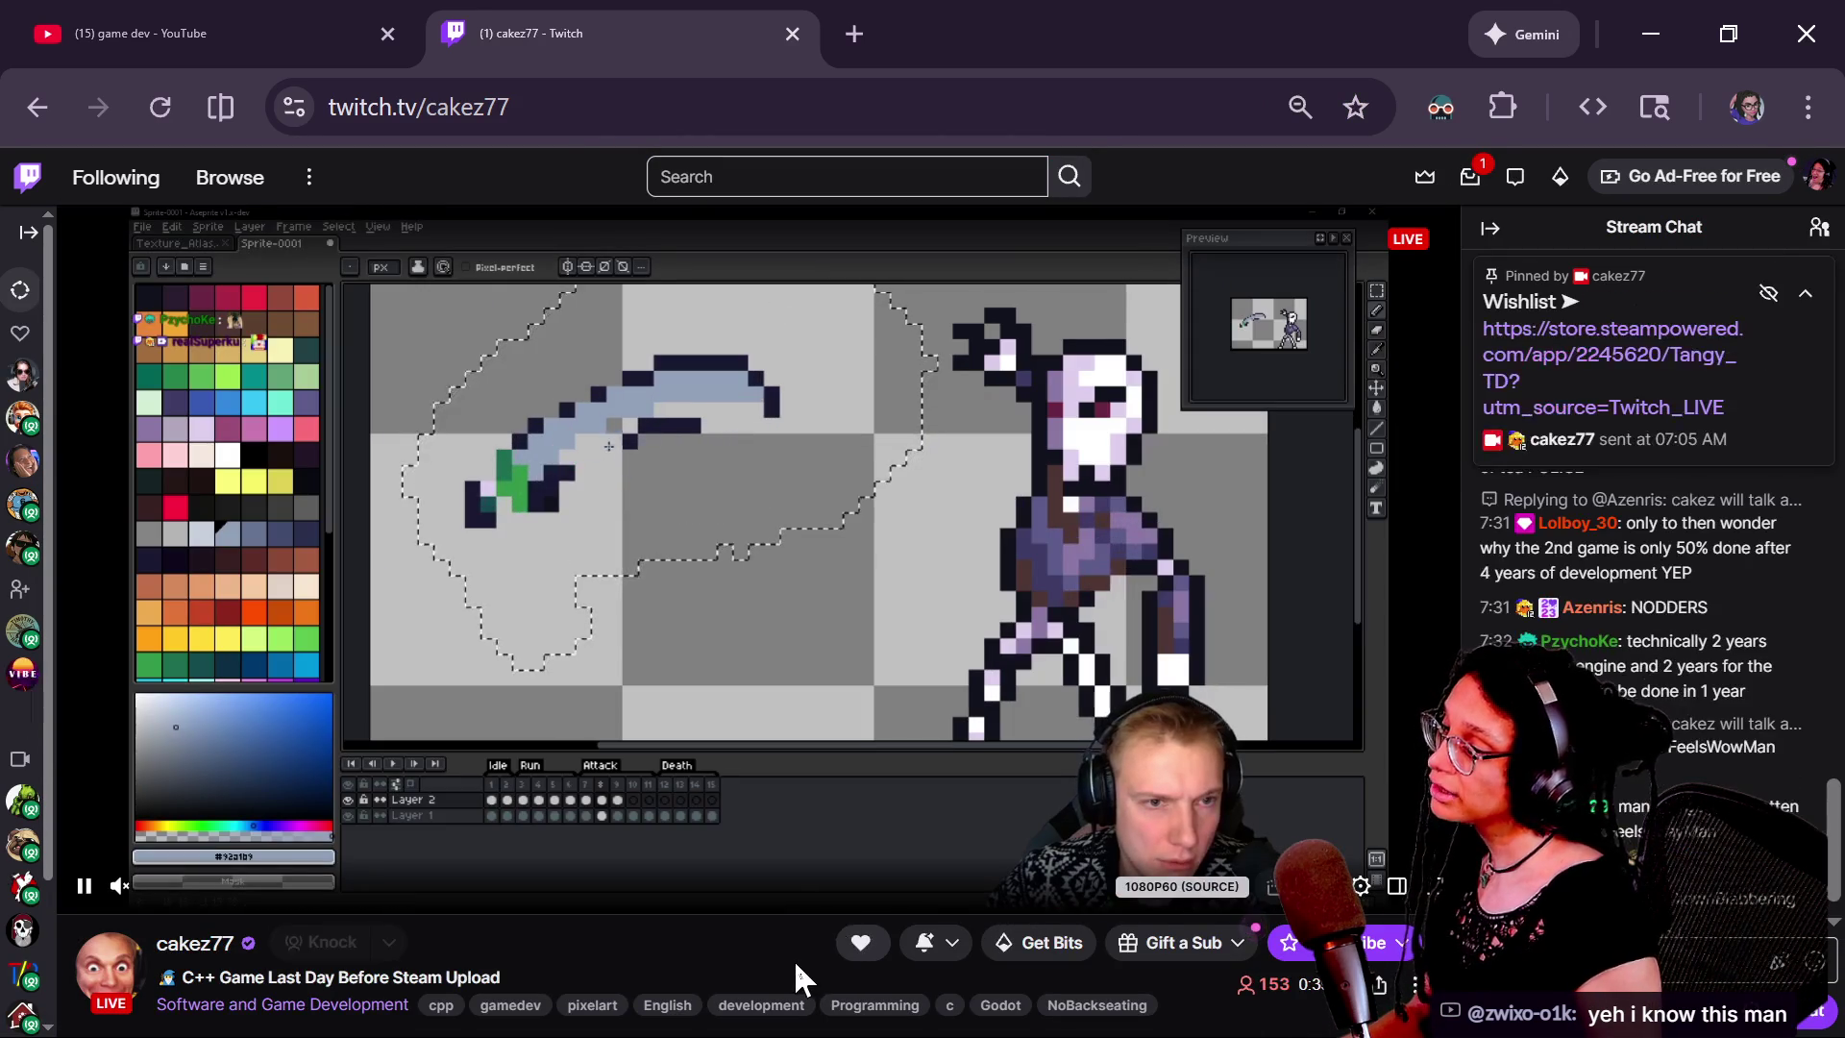
pyautogui.scroll(-3, 794, 958)
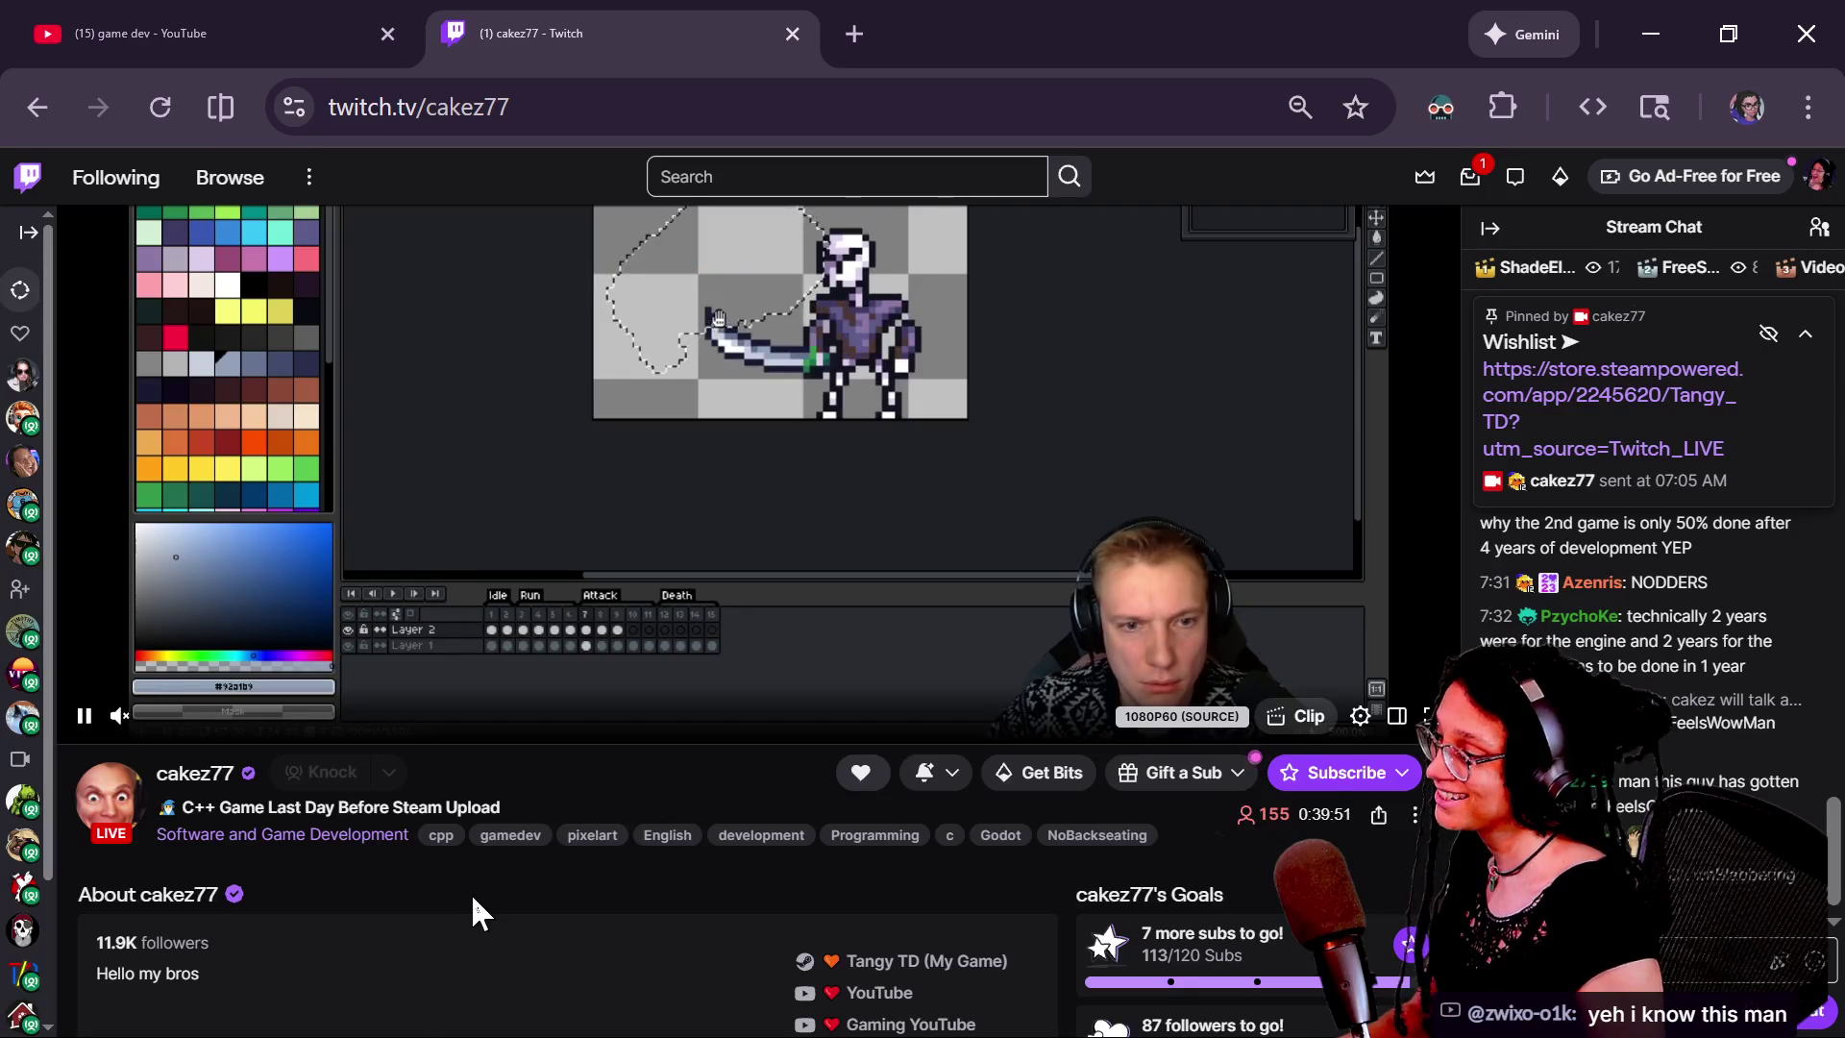
pyautogui.scroll(3, 471, 890)
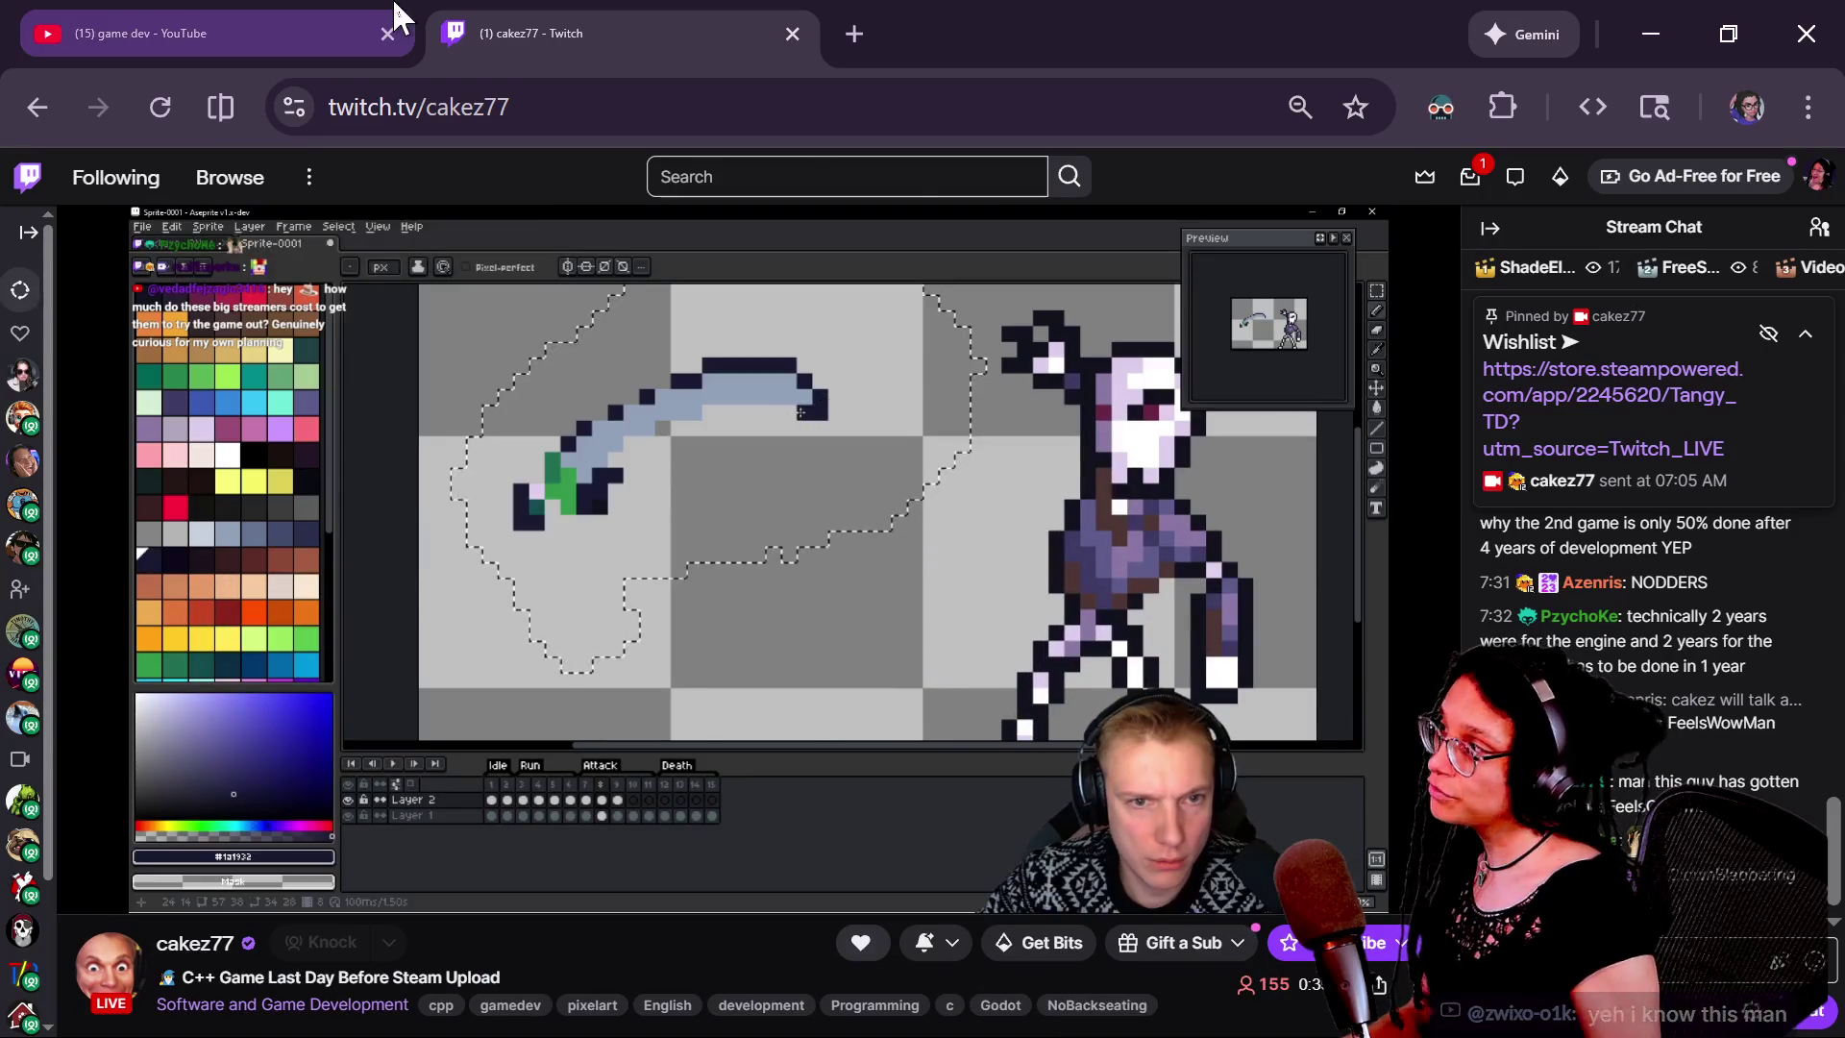
pyautogui.click(144, 33)
pyautogui.scroll(-3, 1064, 666)
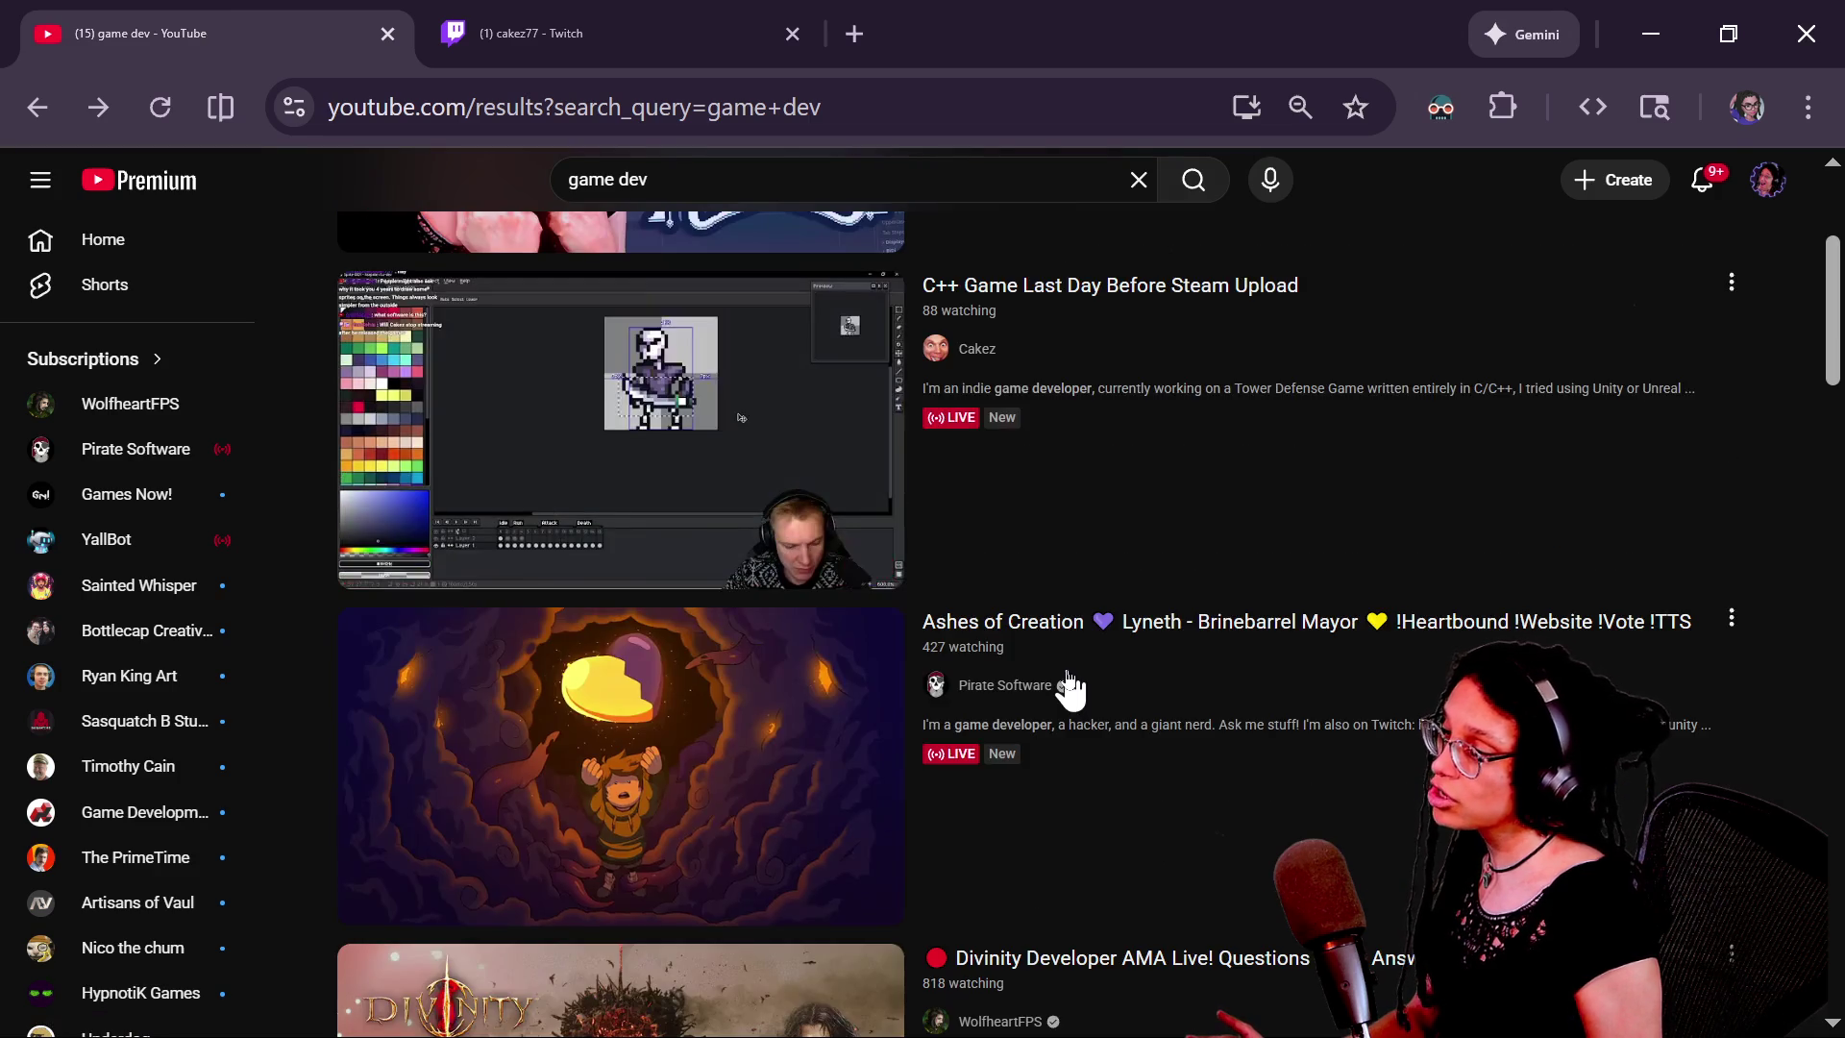
pyautogui.scroll(-3, 1069, 687)
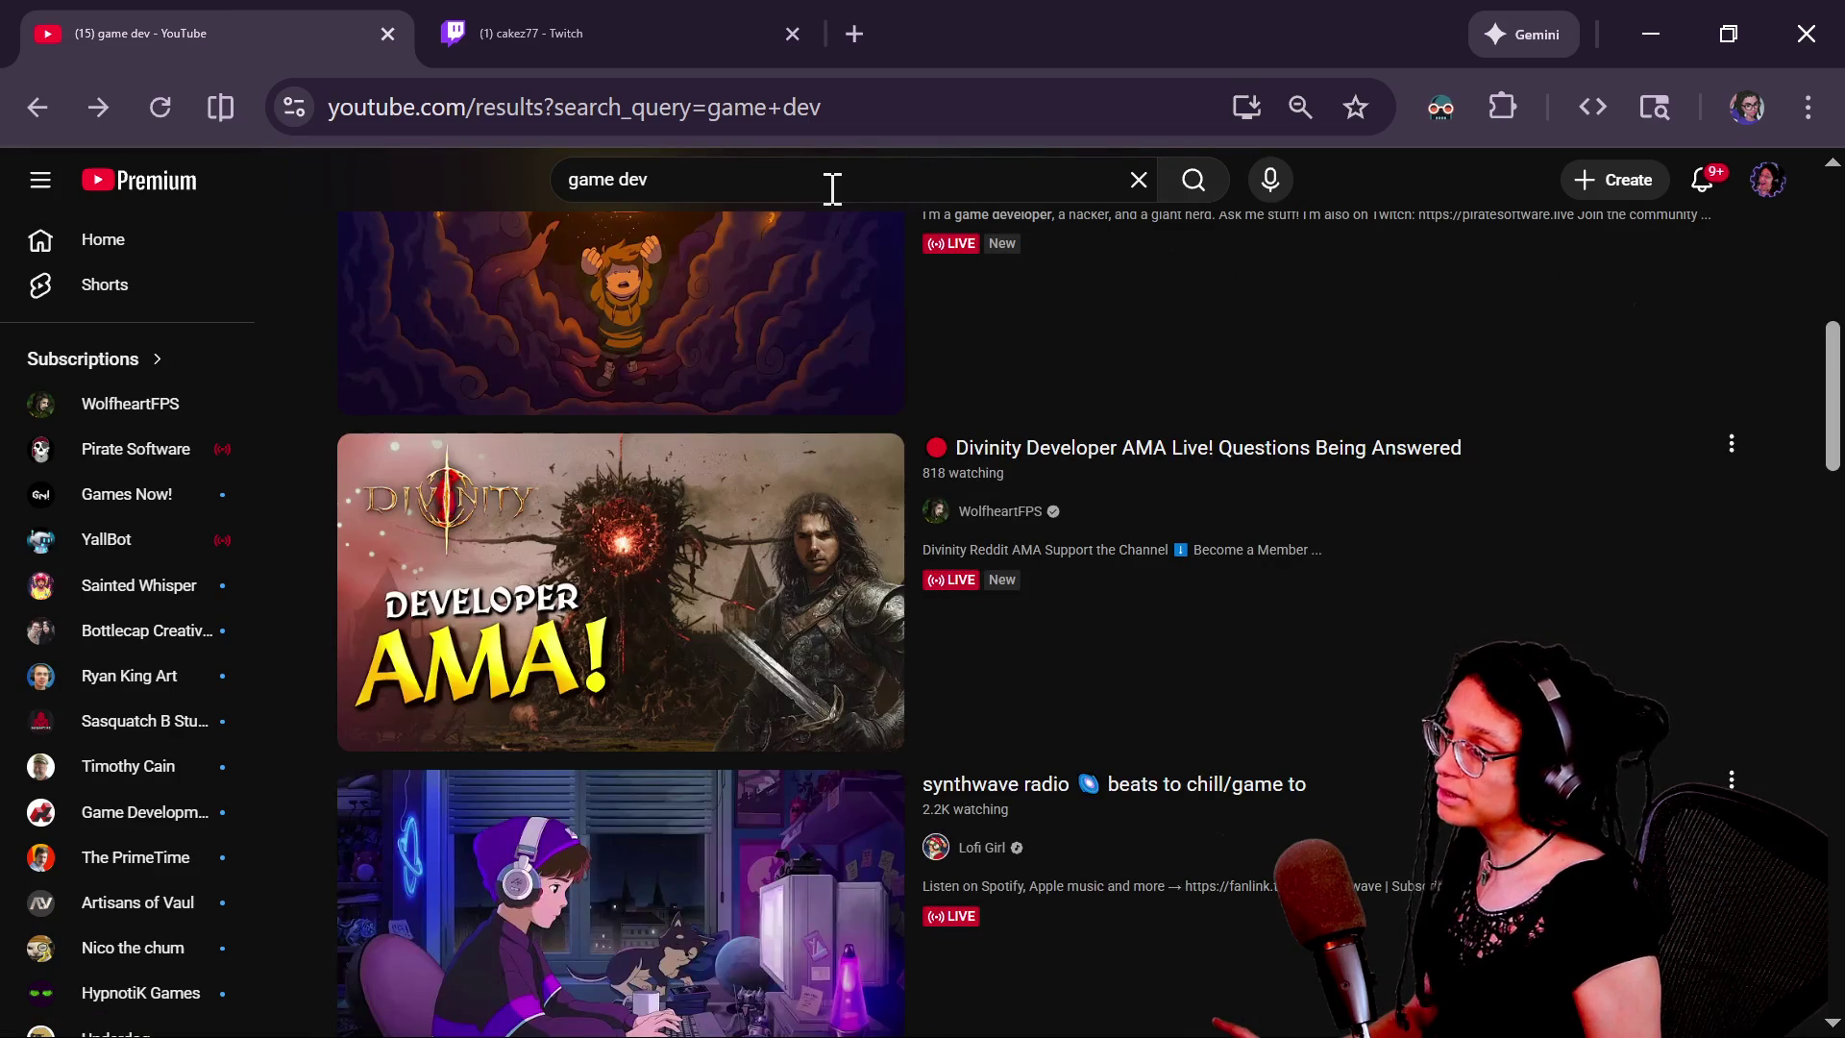
# Step: Search Twitch for 'wolfheartfps' and open the WolfheartFPS channel in that tab
pyautogui.click(524, 29)
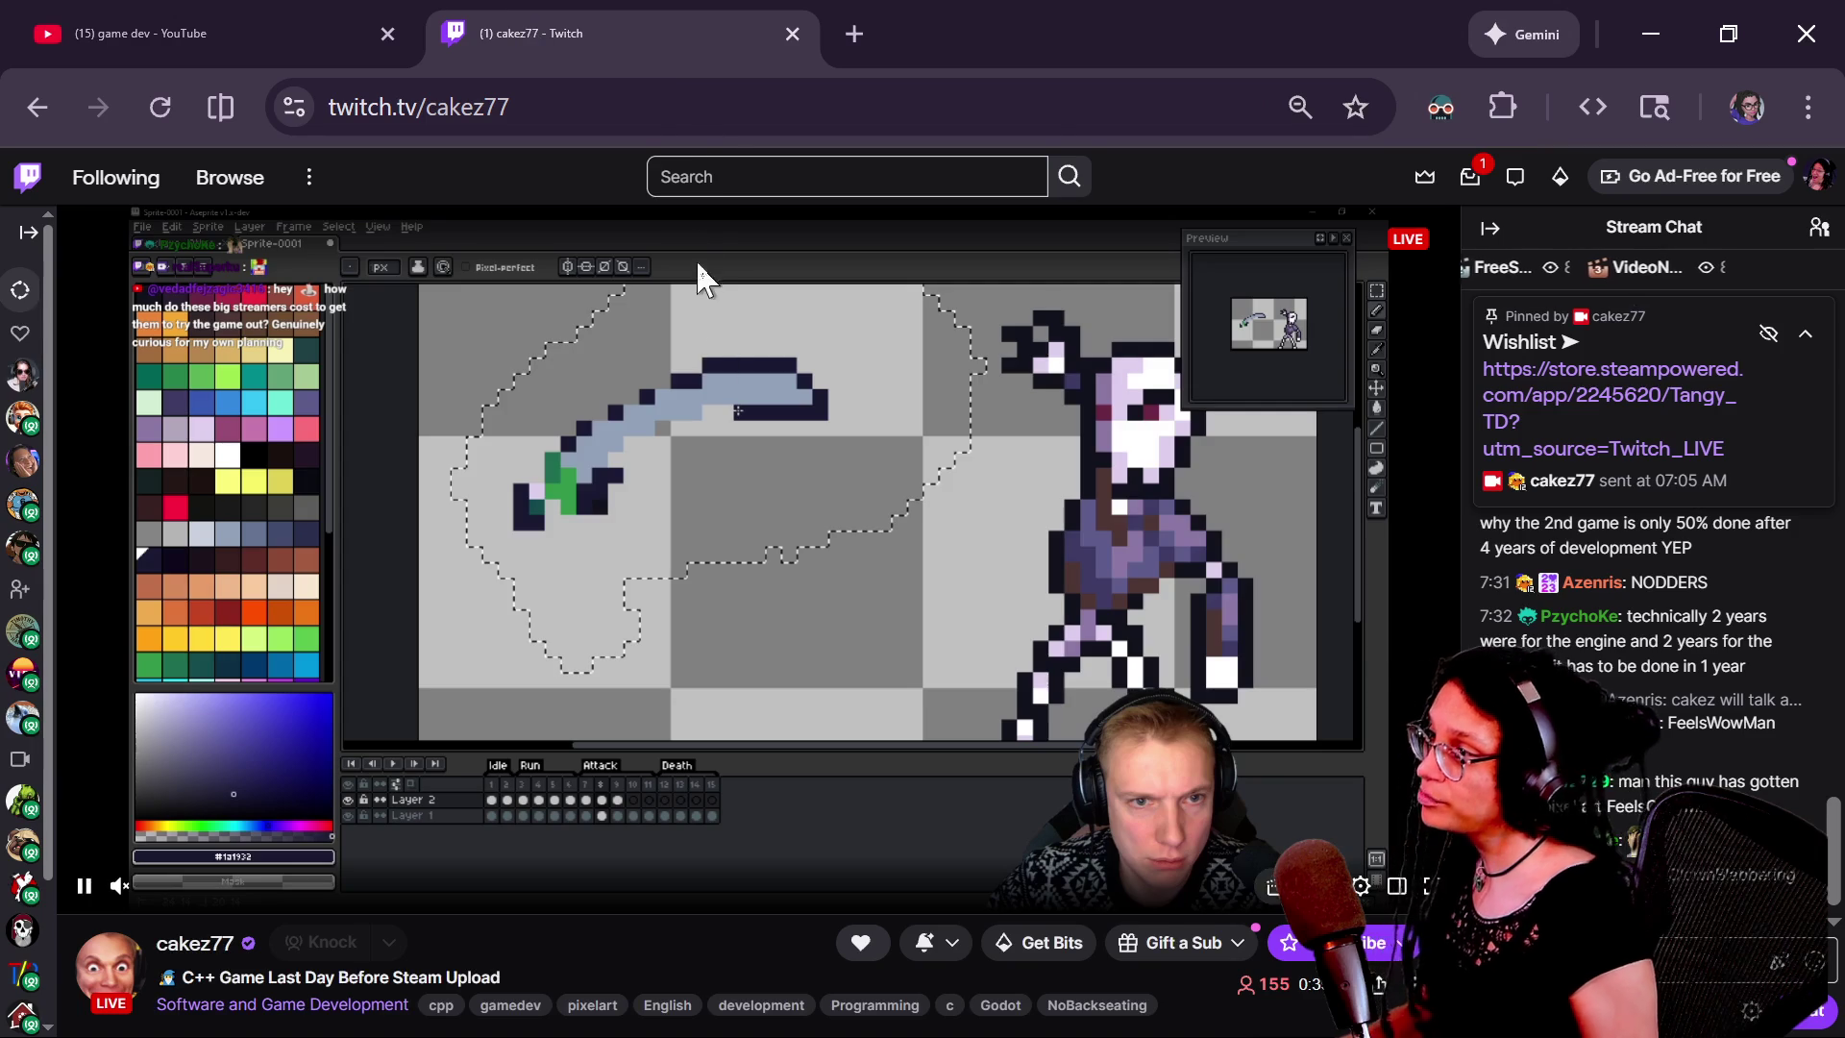
pyautogui.click(663, 176)
pyautogui.write('wolfheartfps')
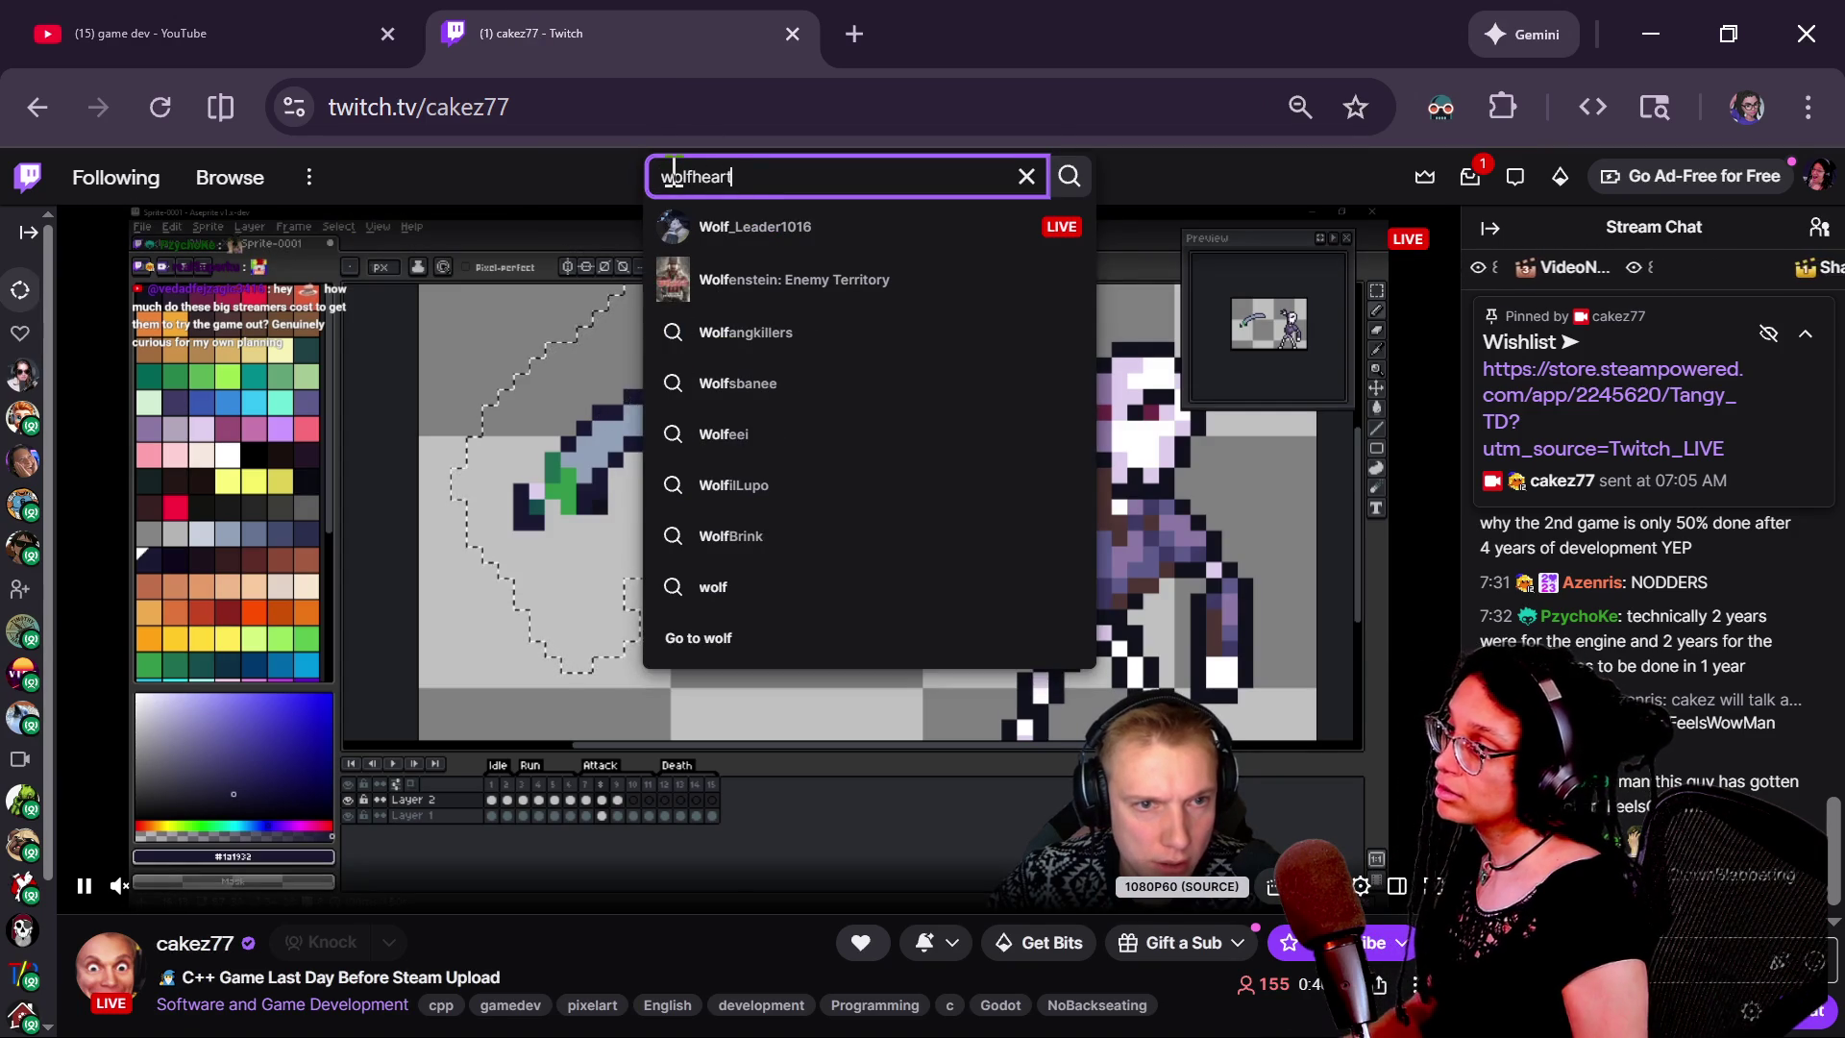
pyautogui.click(716, 228)
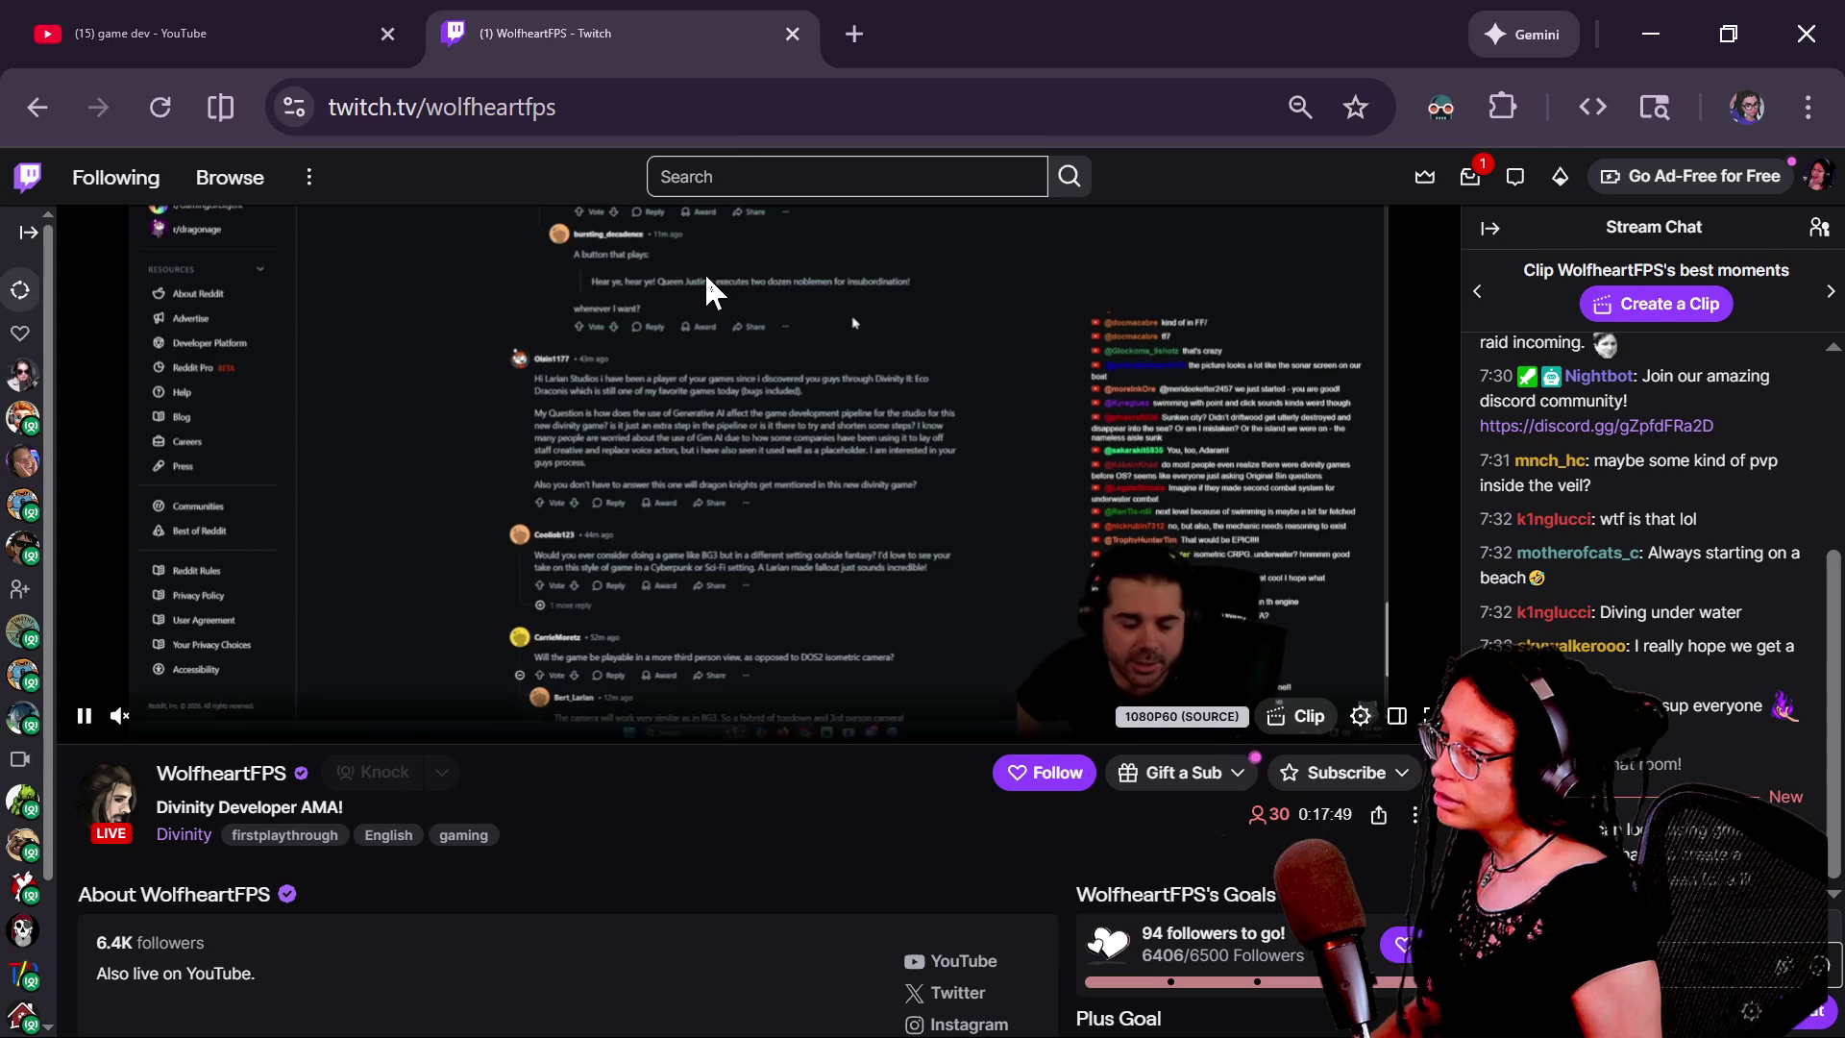
pyautogui.rightClick(667, 32)
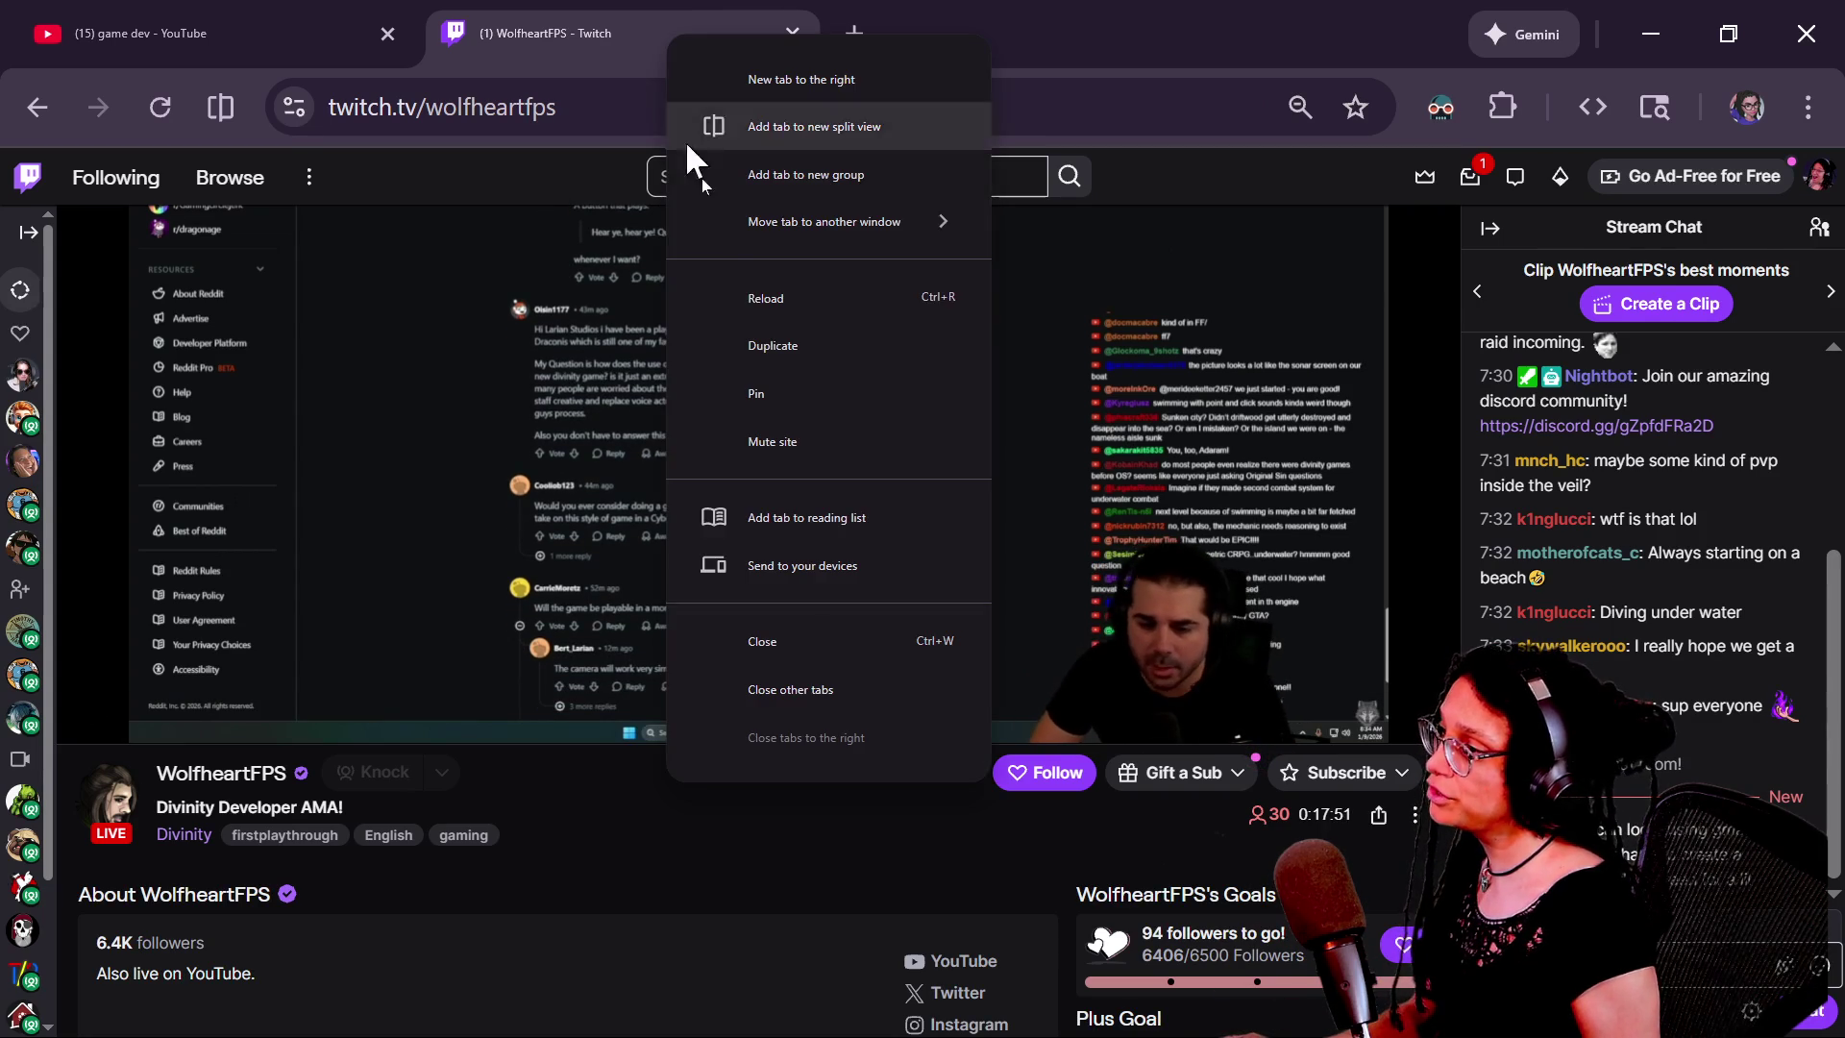
# Step: Duplicate the WolfheartFPS Twitch tab and return to the original
pyautogui.click(736, 344)
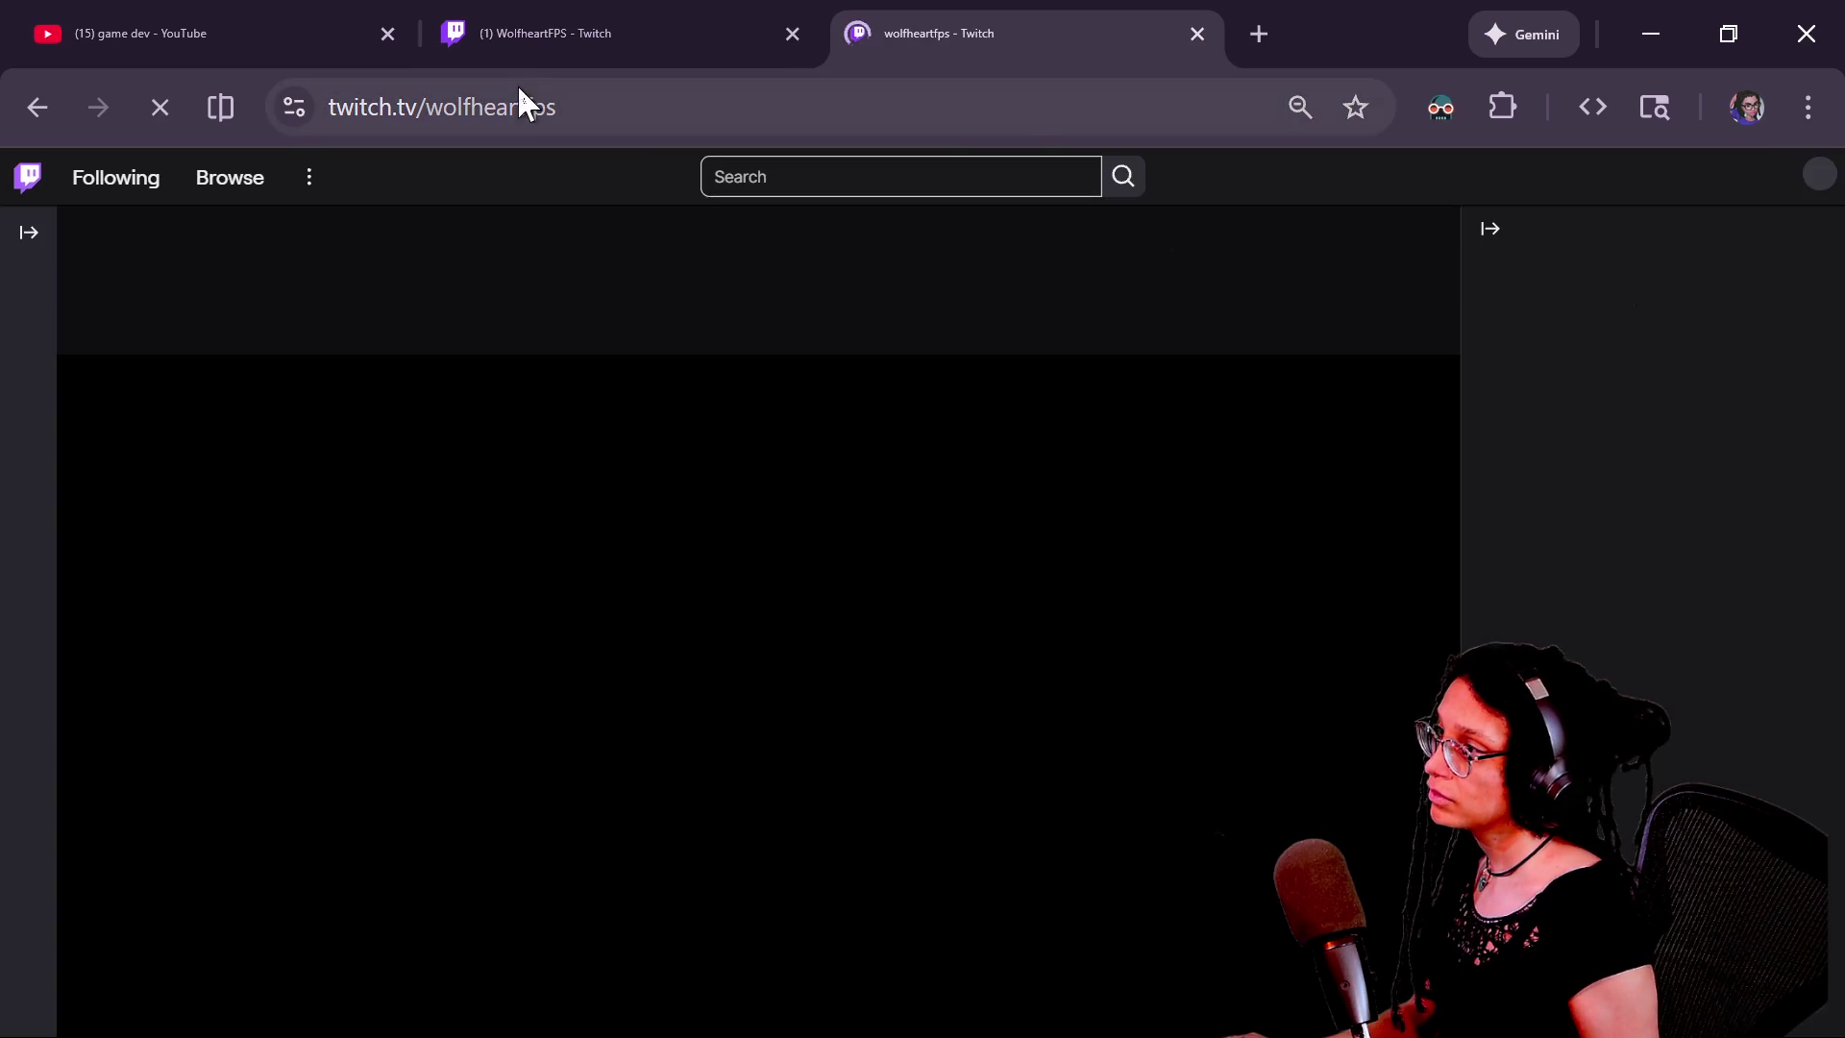
pyautogui.click(510, 50)
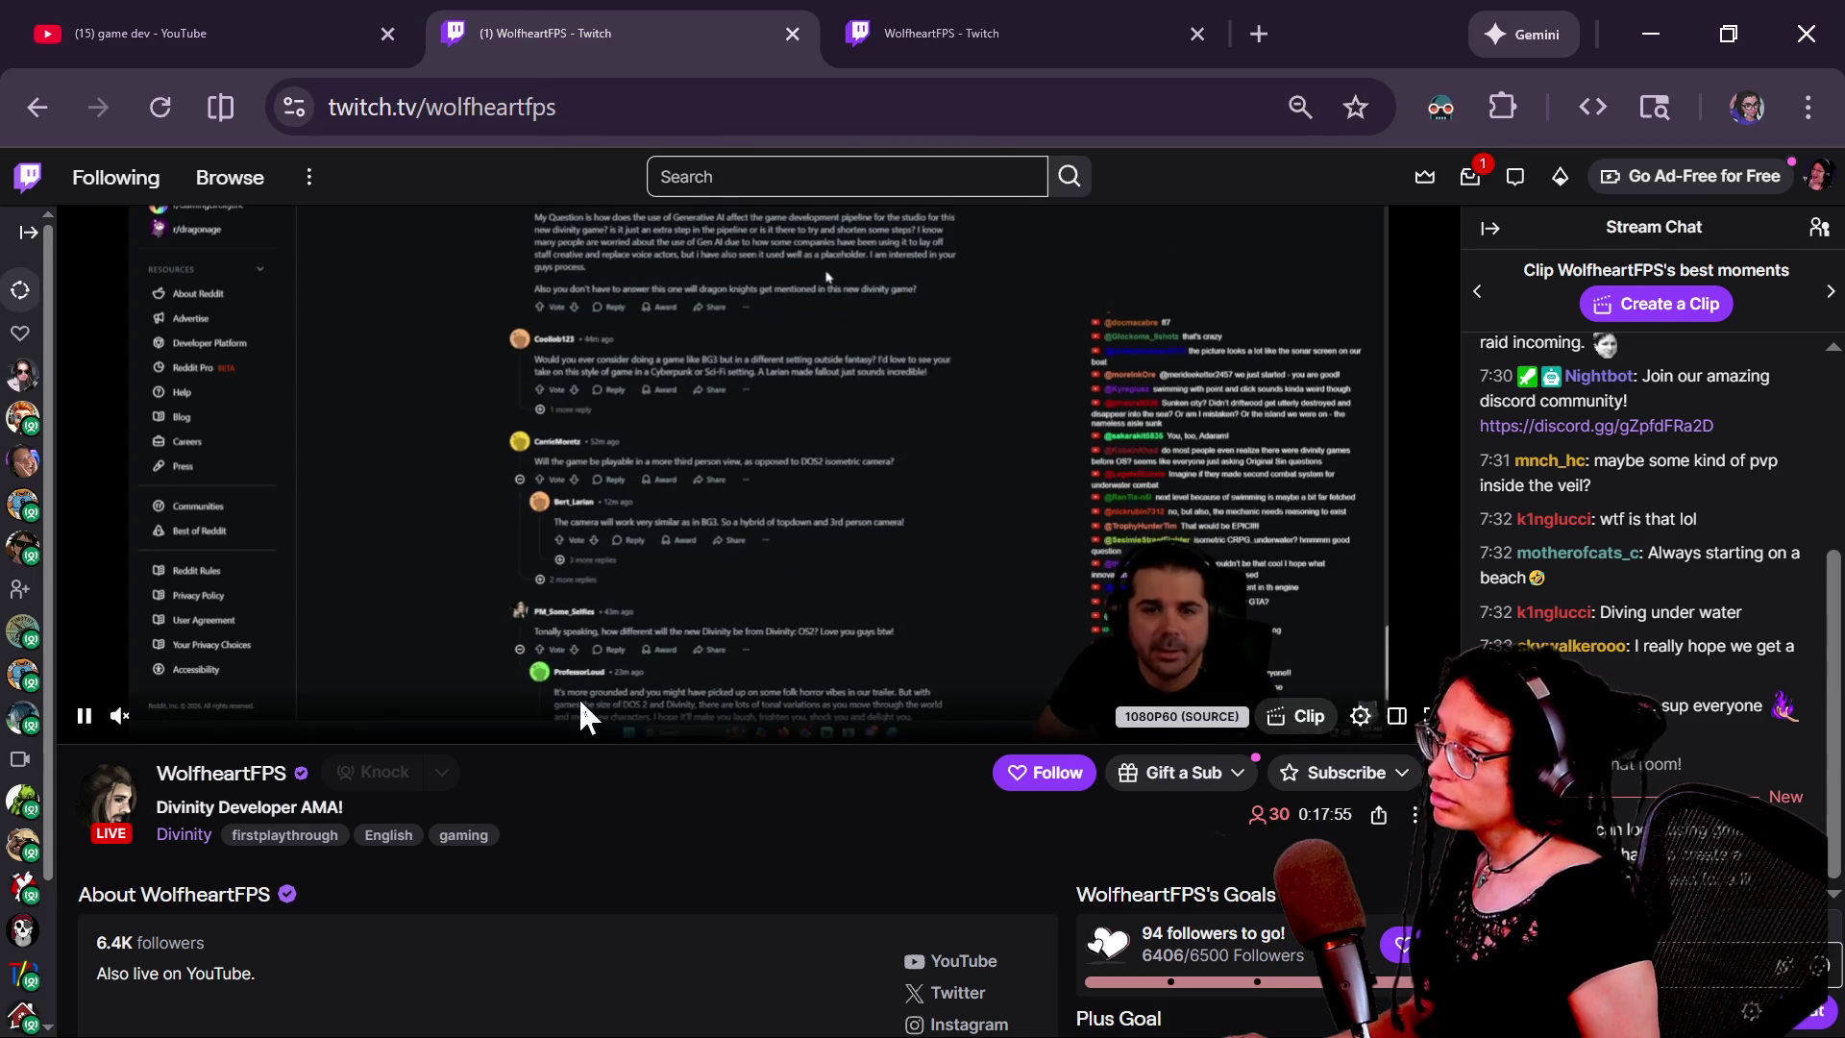
pyautogui.scroll(2, 797, 586)
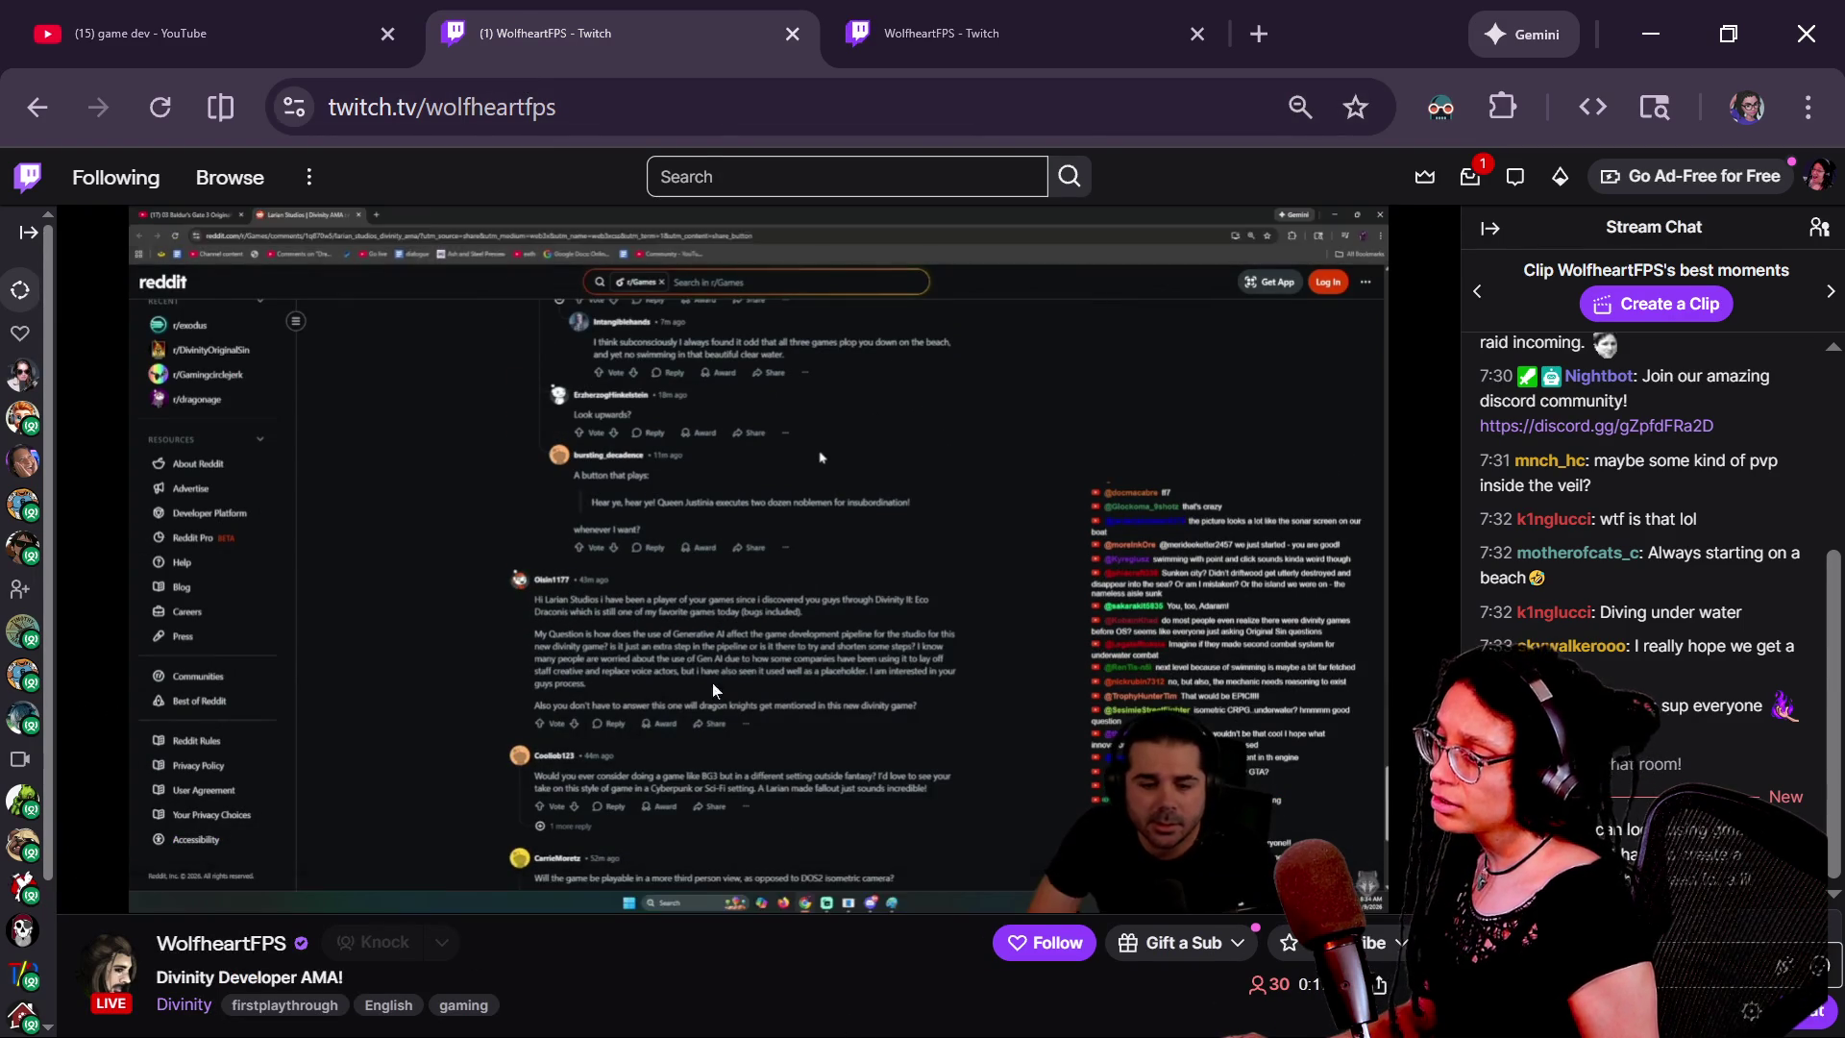
# Step: Open the Divinity Developer AMA video from the YouTube results in its own tab
pyautogui.click(279, 33)
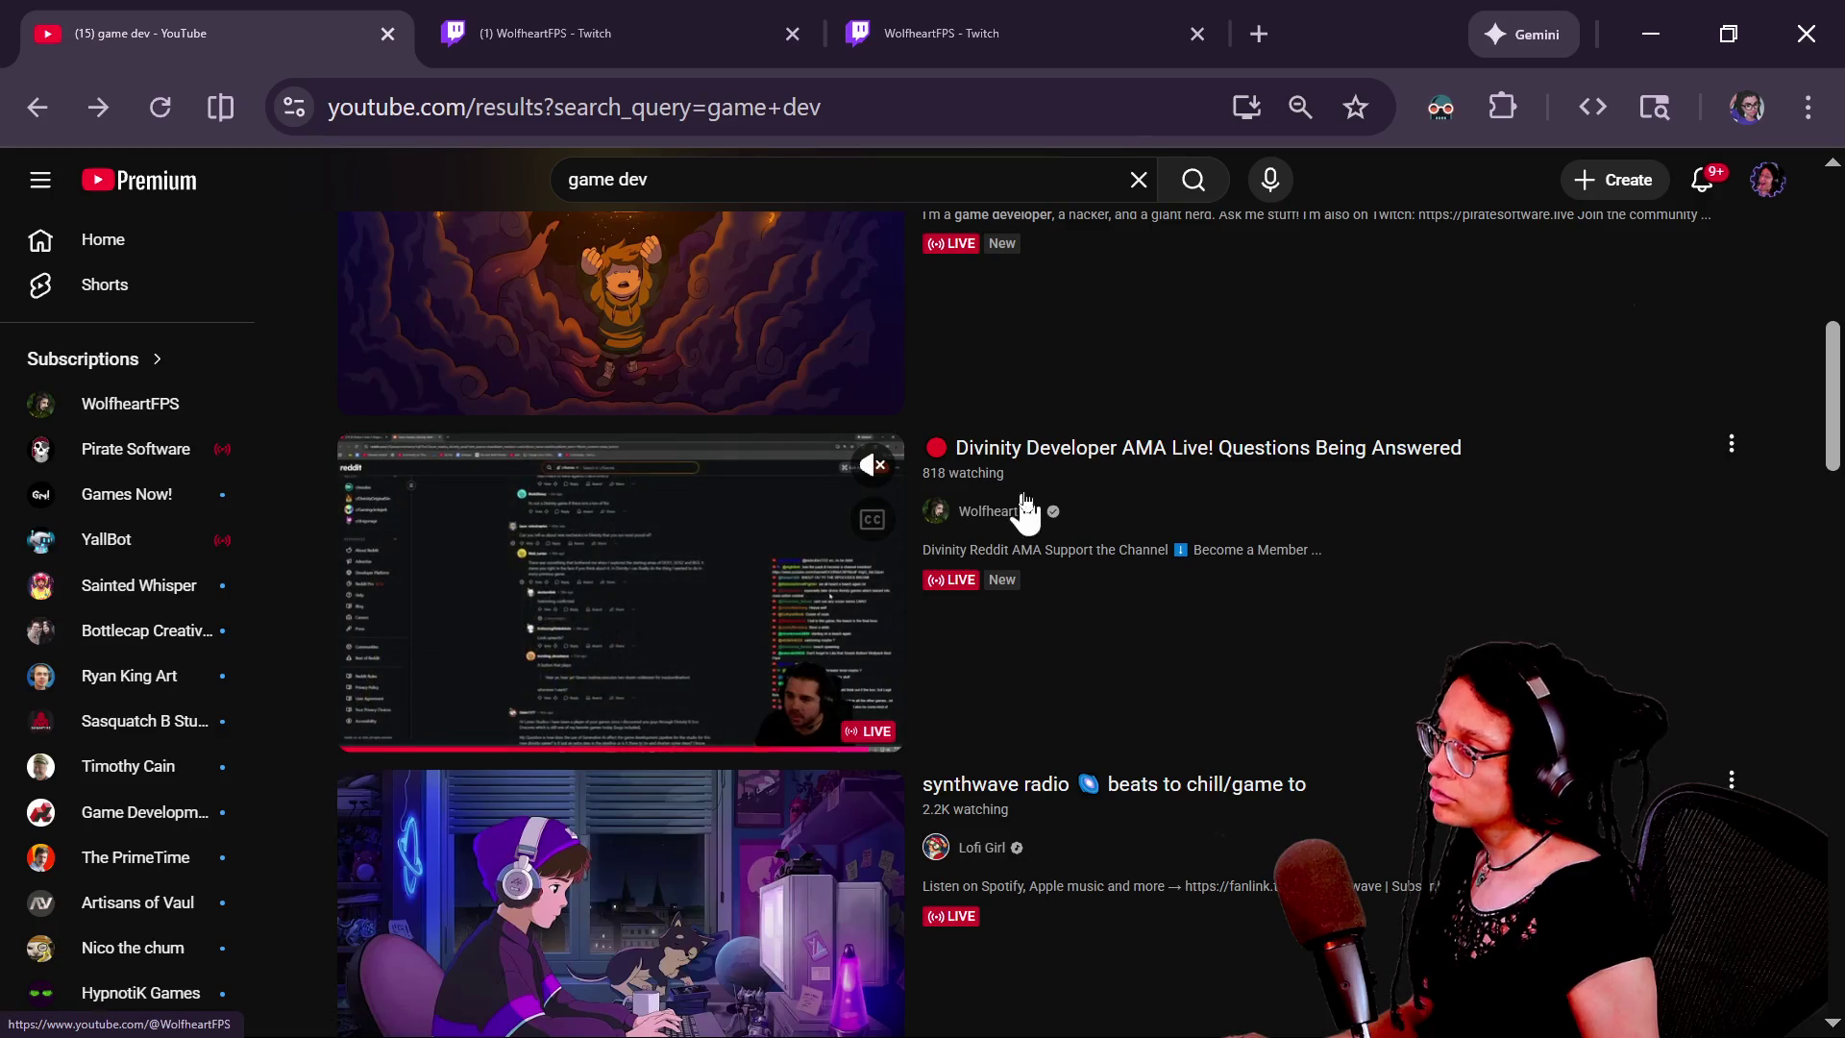
pyautogui.rightClick(1036, 459)
pyautogui.click(1091, 495)
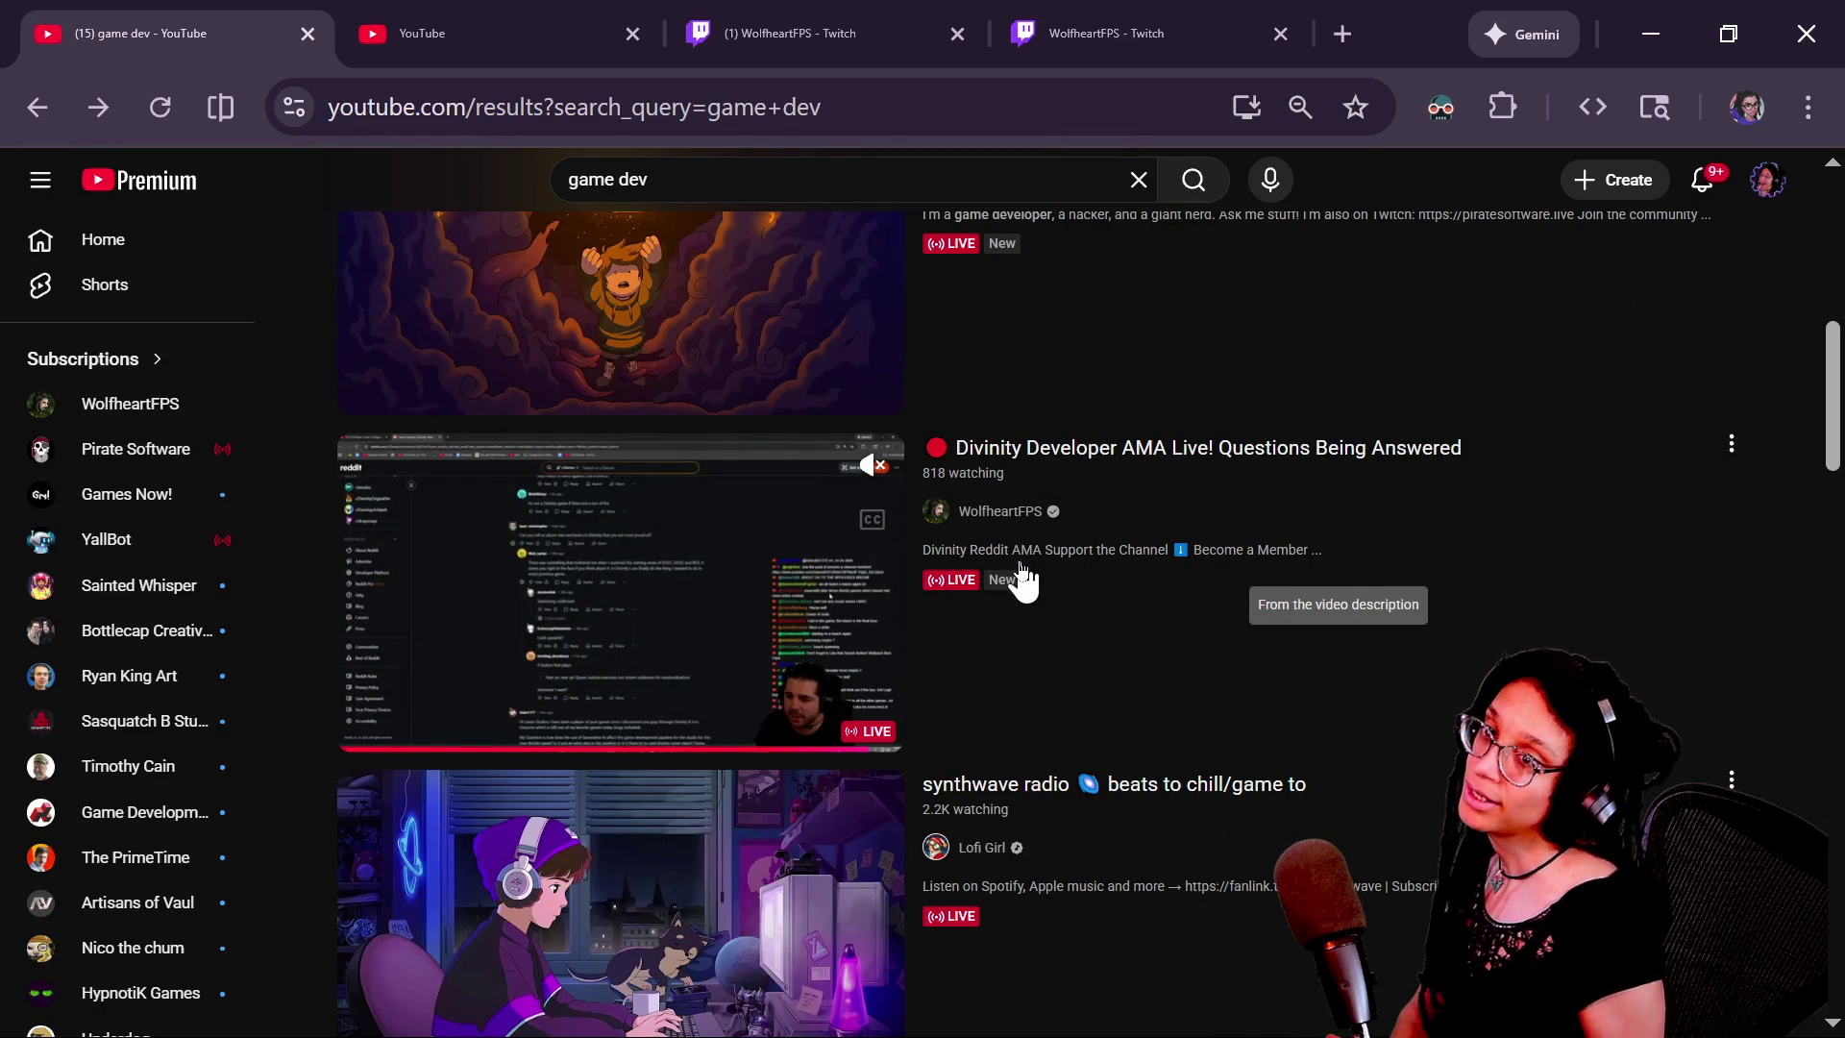
pyautogui.scroll(2, 1091, 434)
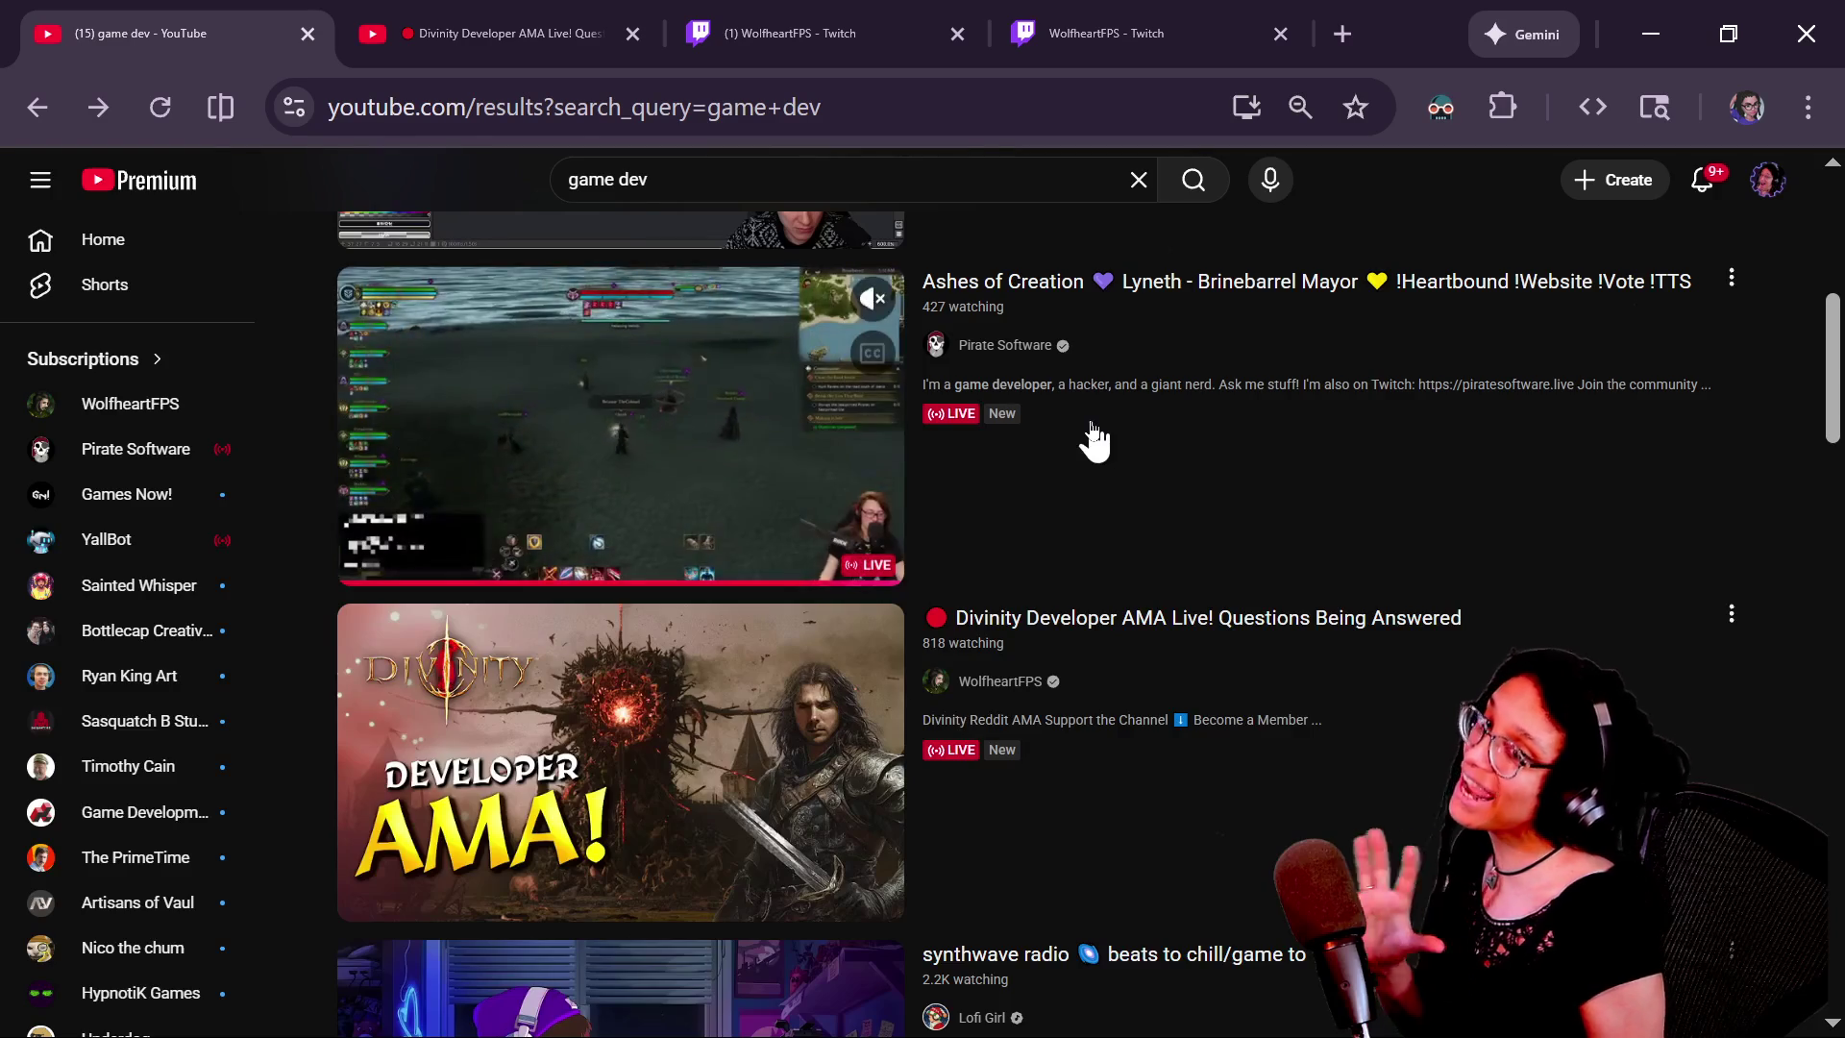
pyautogui.scroll(5, 1092, 438)
pyautogui.moveTo(824, 556)
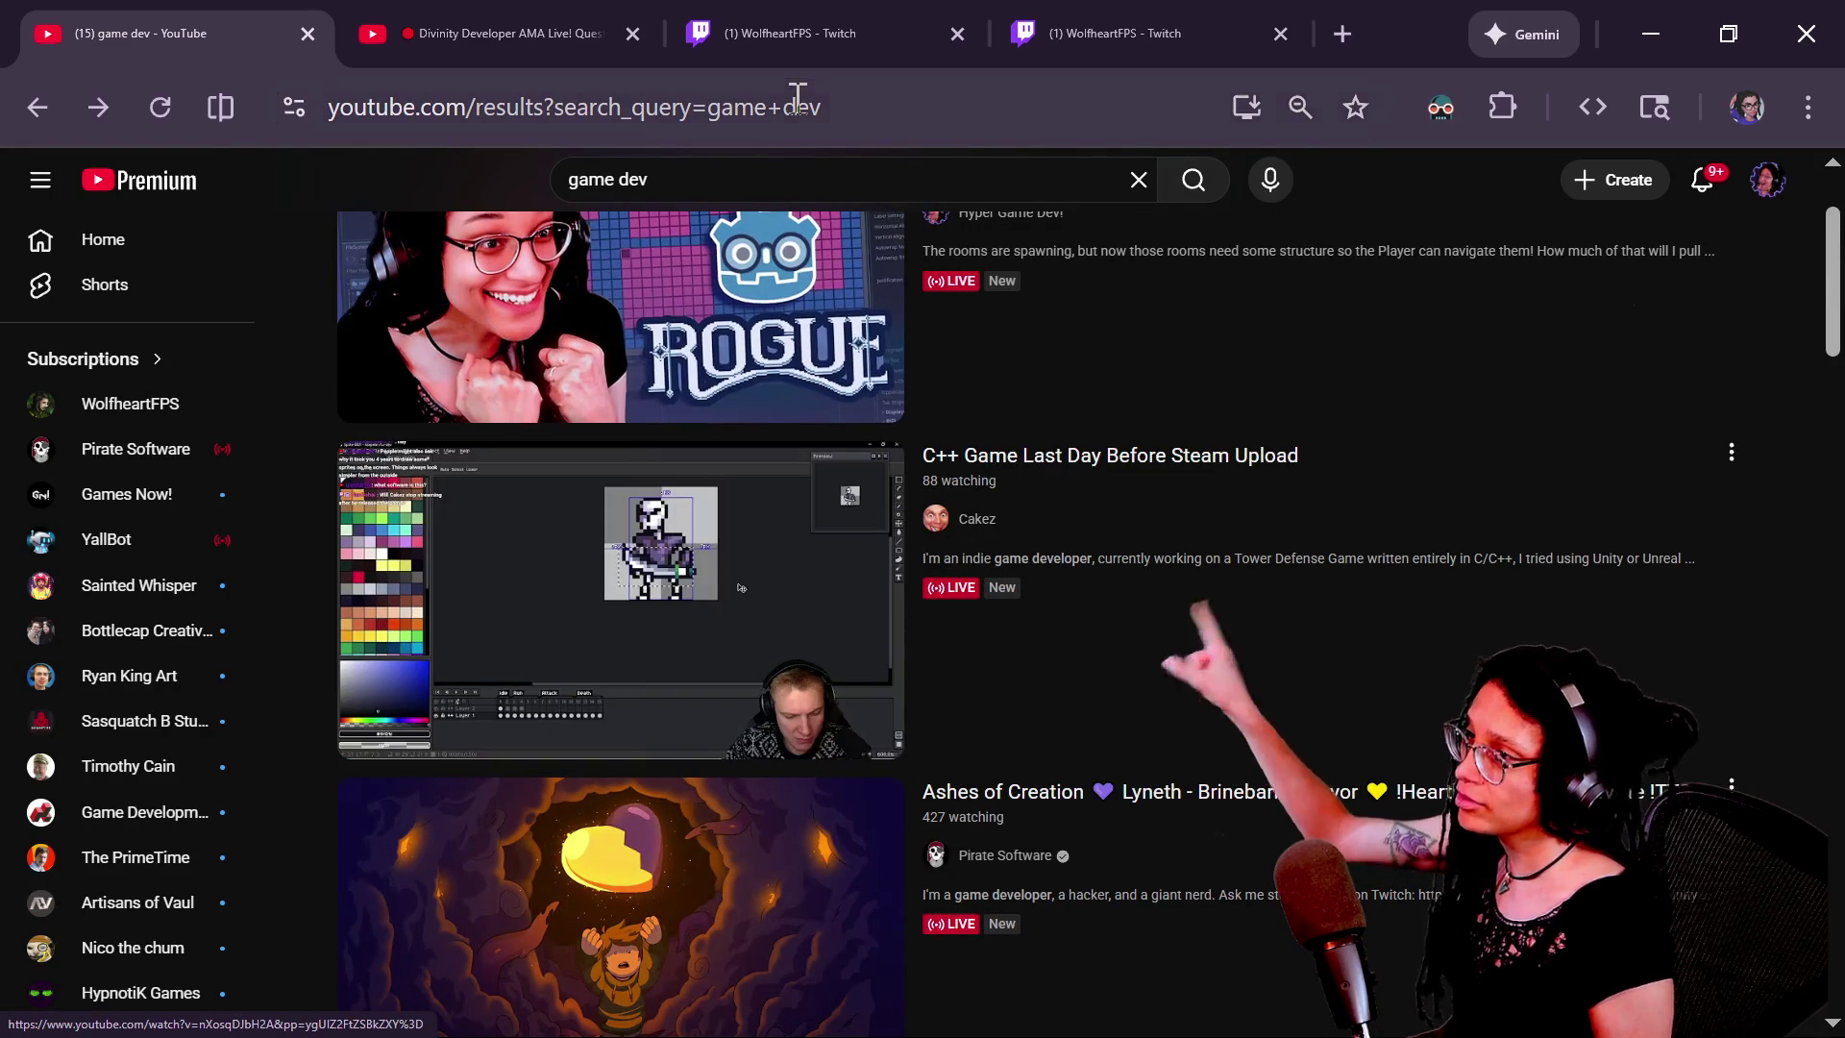
pyautogui.click(766, 54)
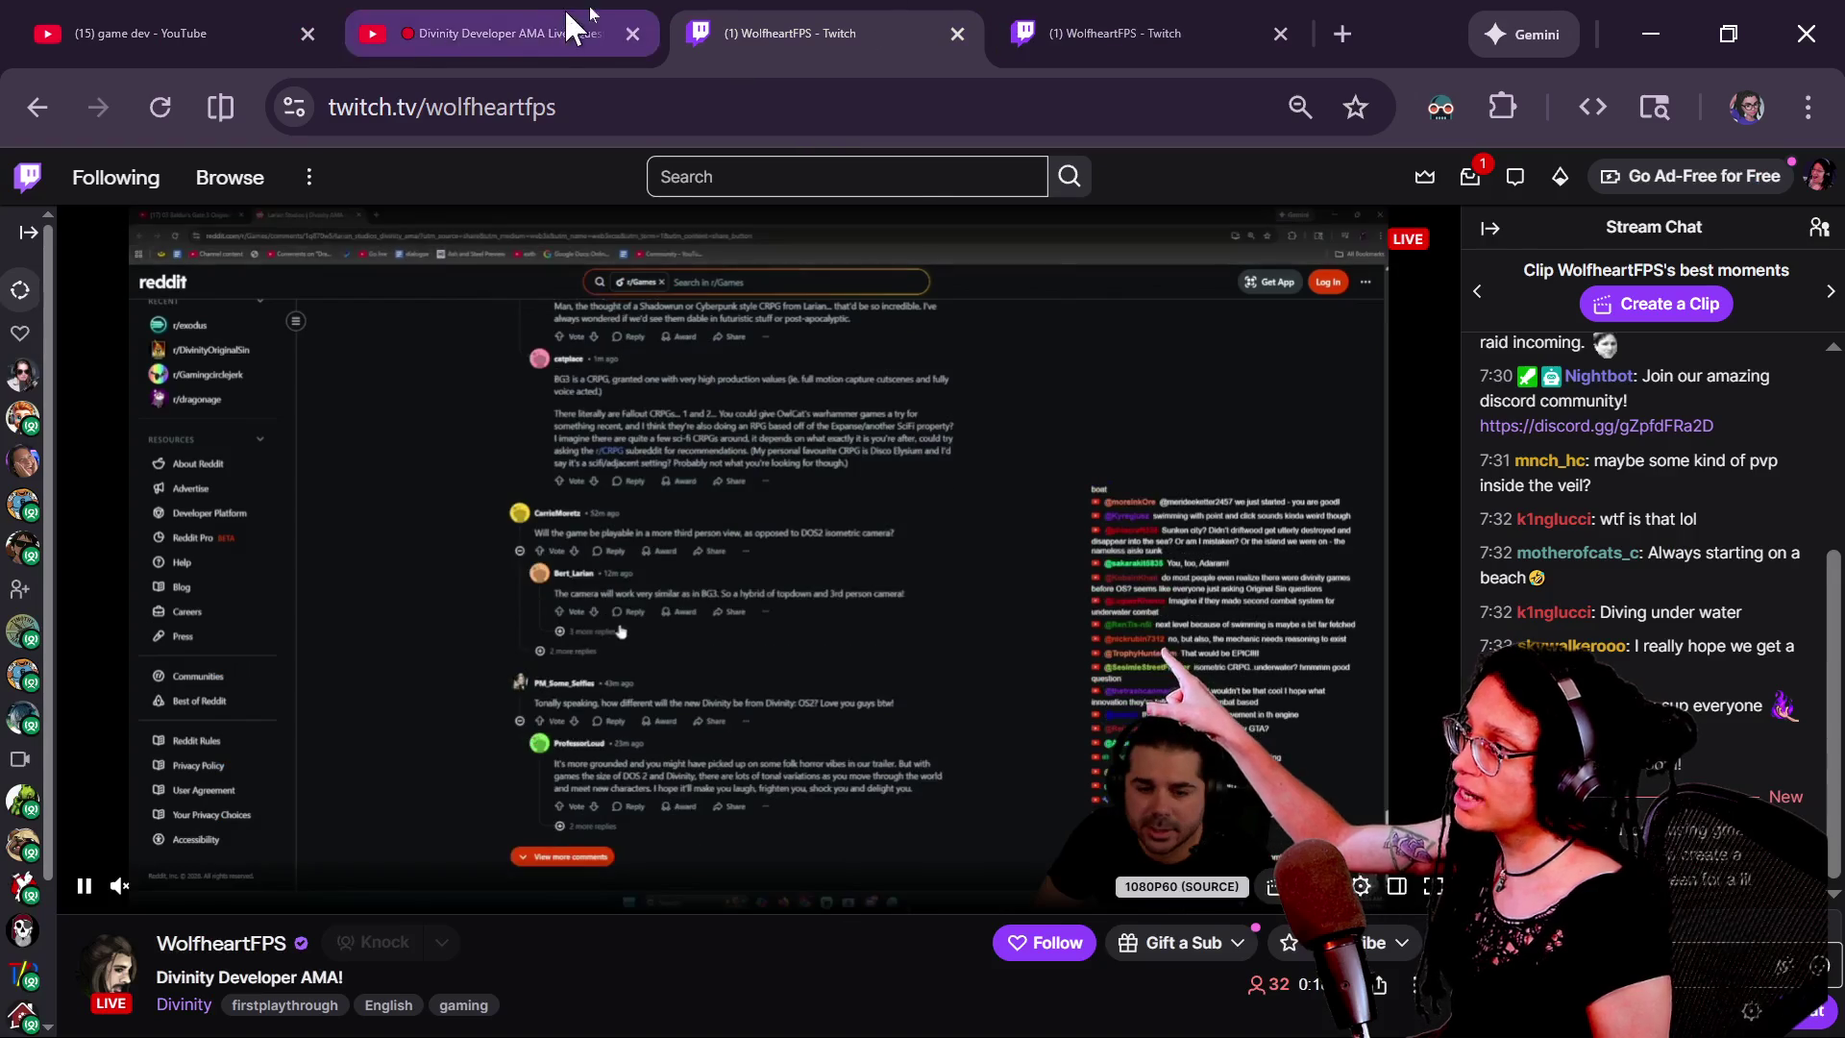
# Step: Go back to the cakez77 stream, turn on Caps Lock, and switch to the chat pop-out window
pyautogui.click(22, 107)
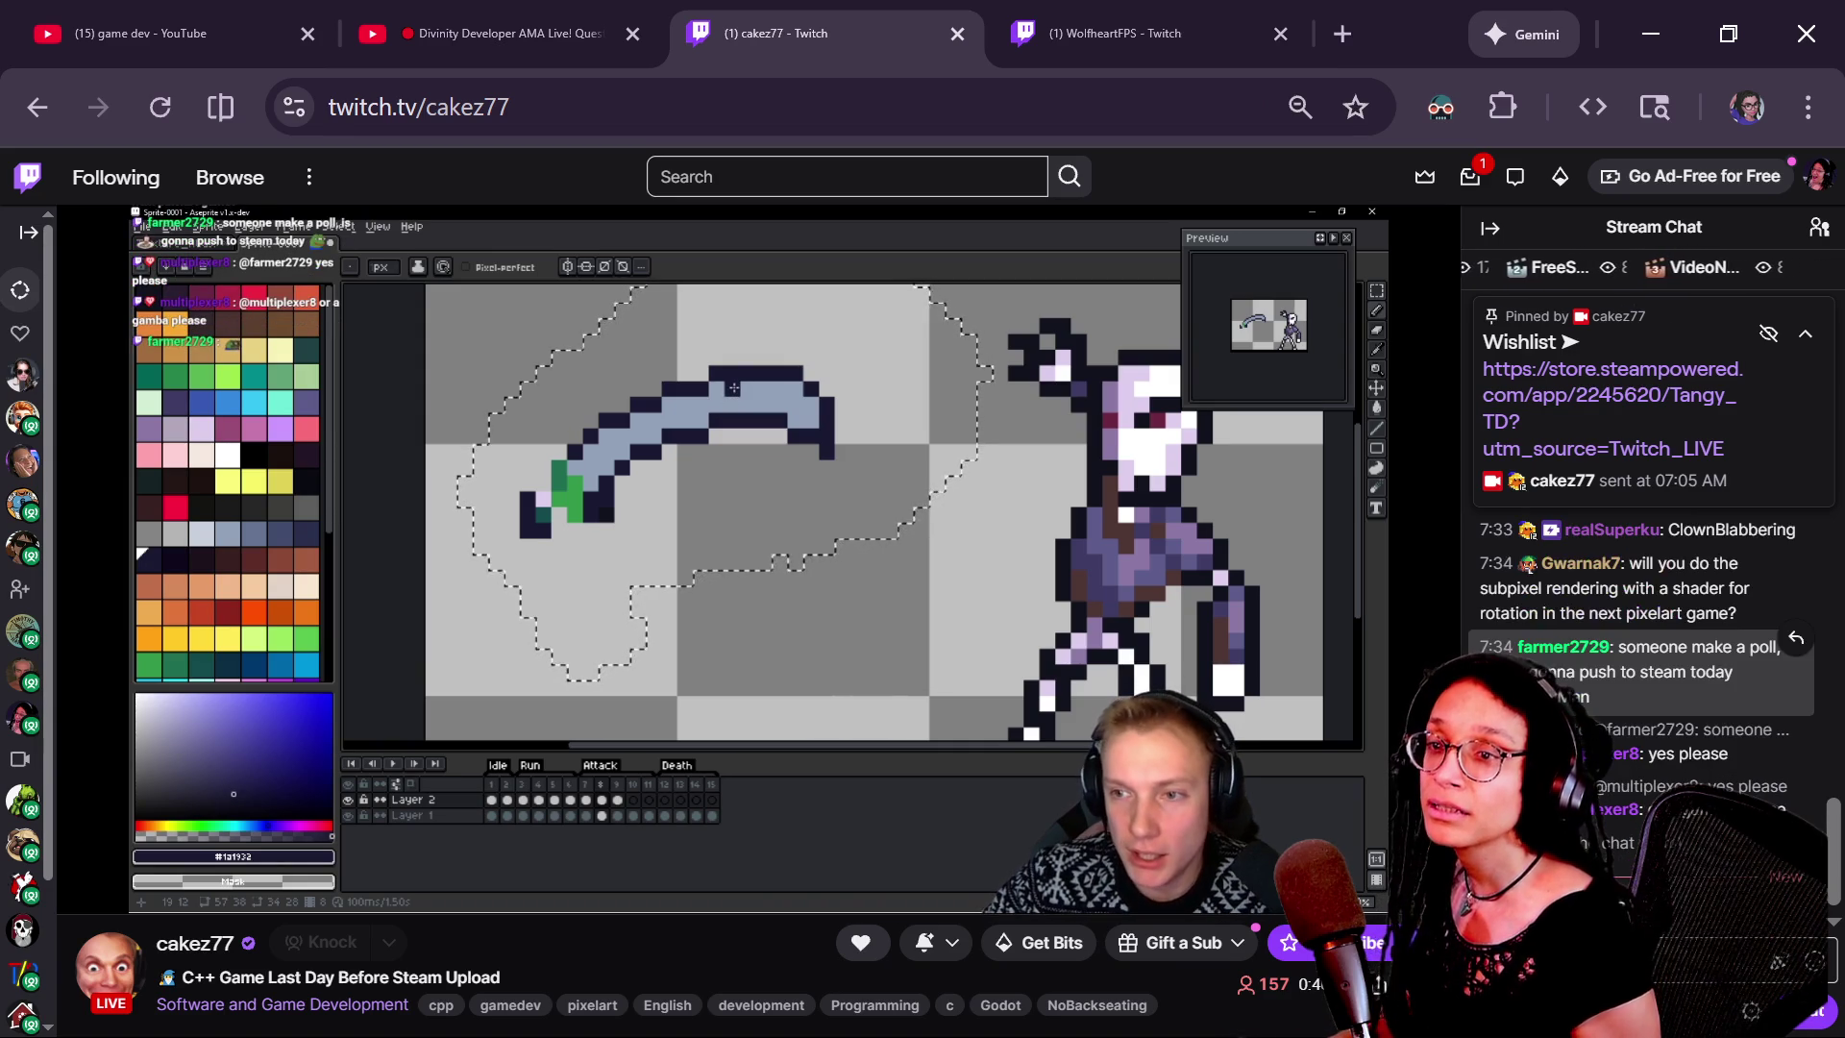
pyautogui.press('capslock')
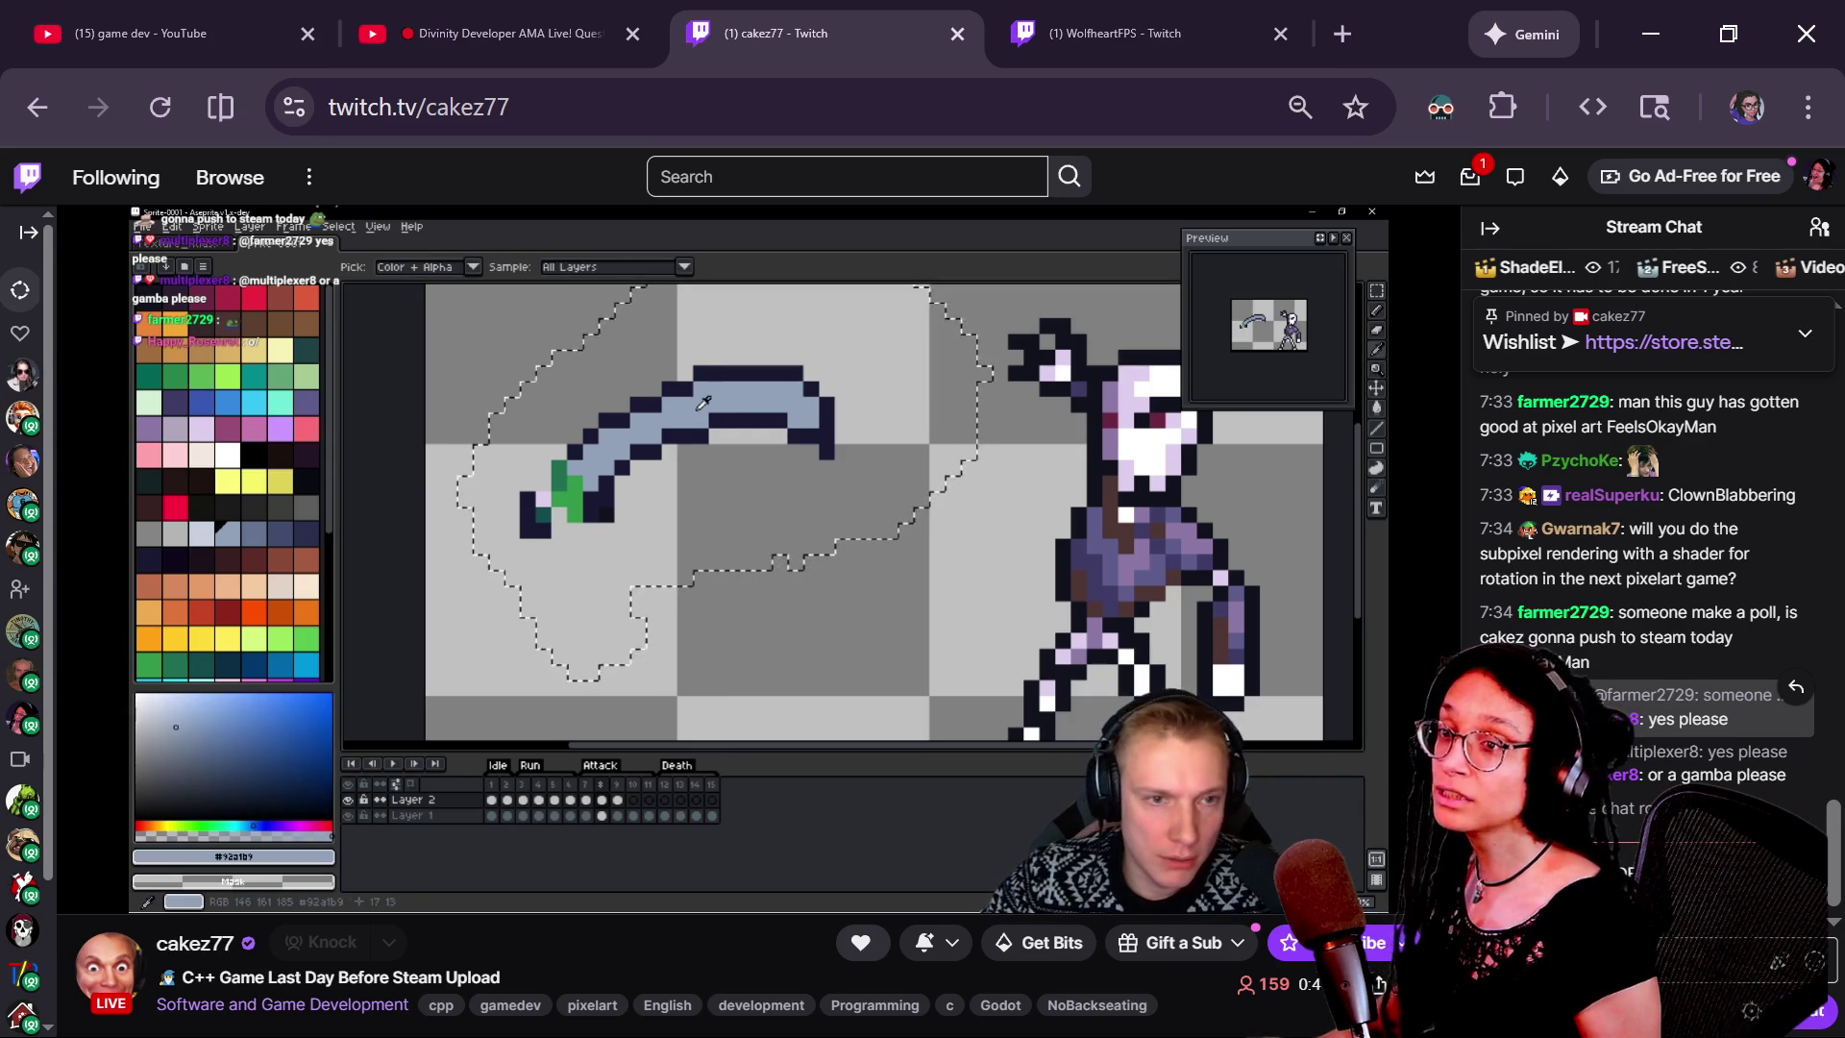
pyautogui.hotkey('alt', 'Tab')
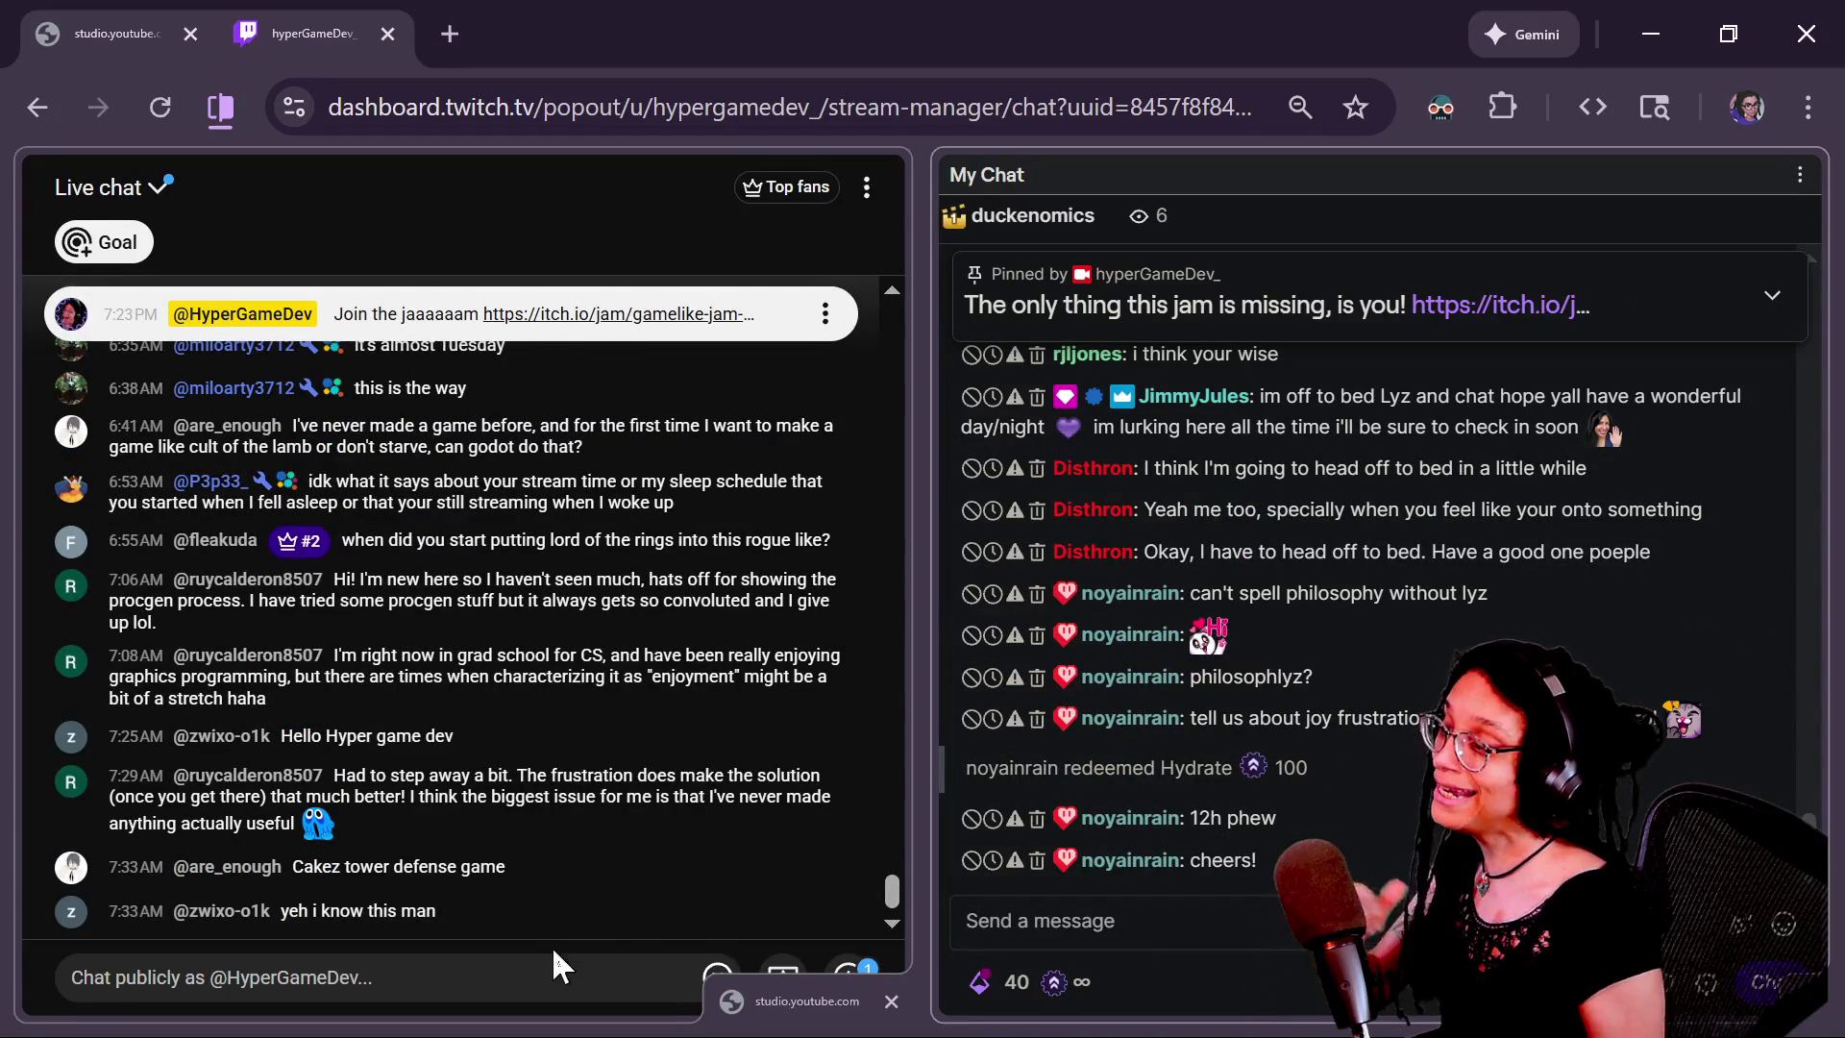
# Step: Write the /raid command for cakez77 in the Twitch chat box, retyping it in lowercase
pyautogui.click(553, 972)
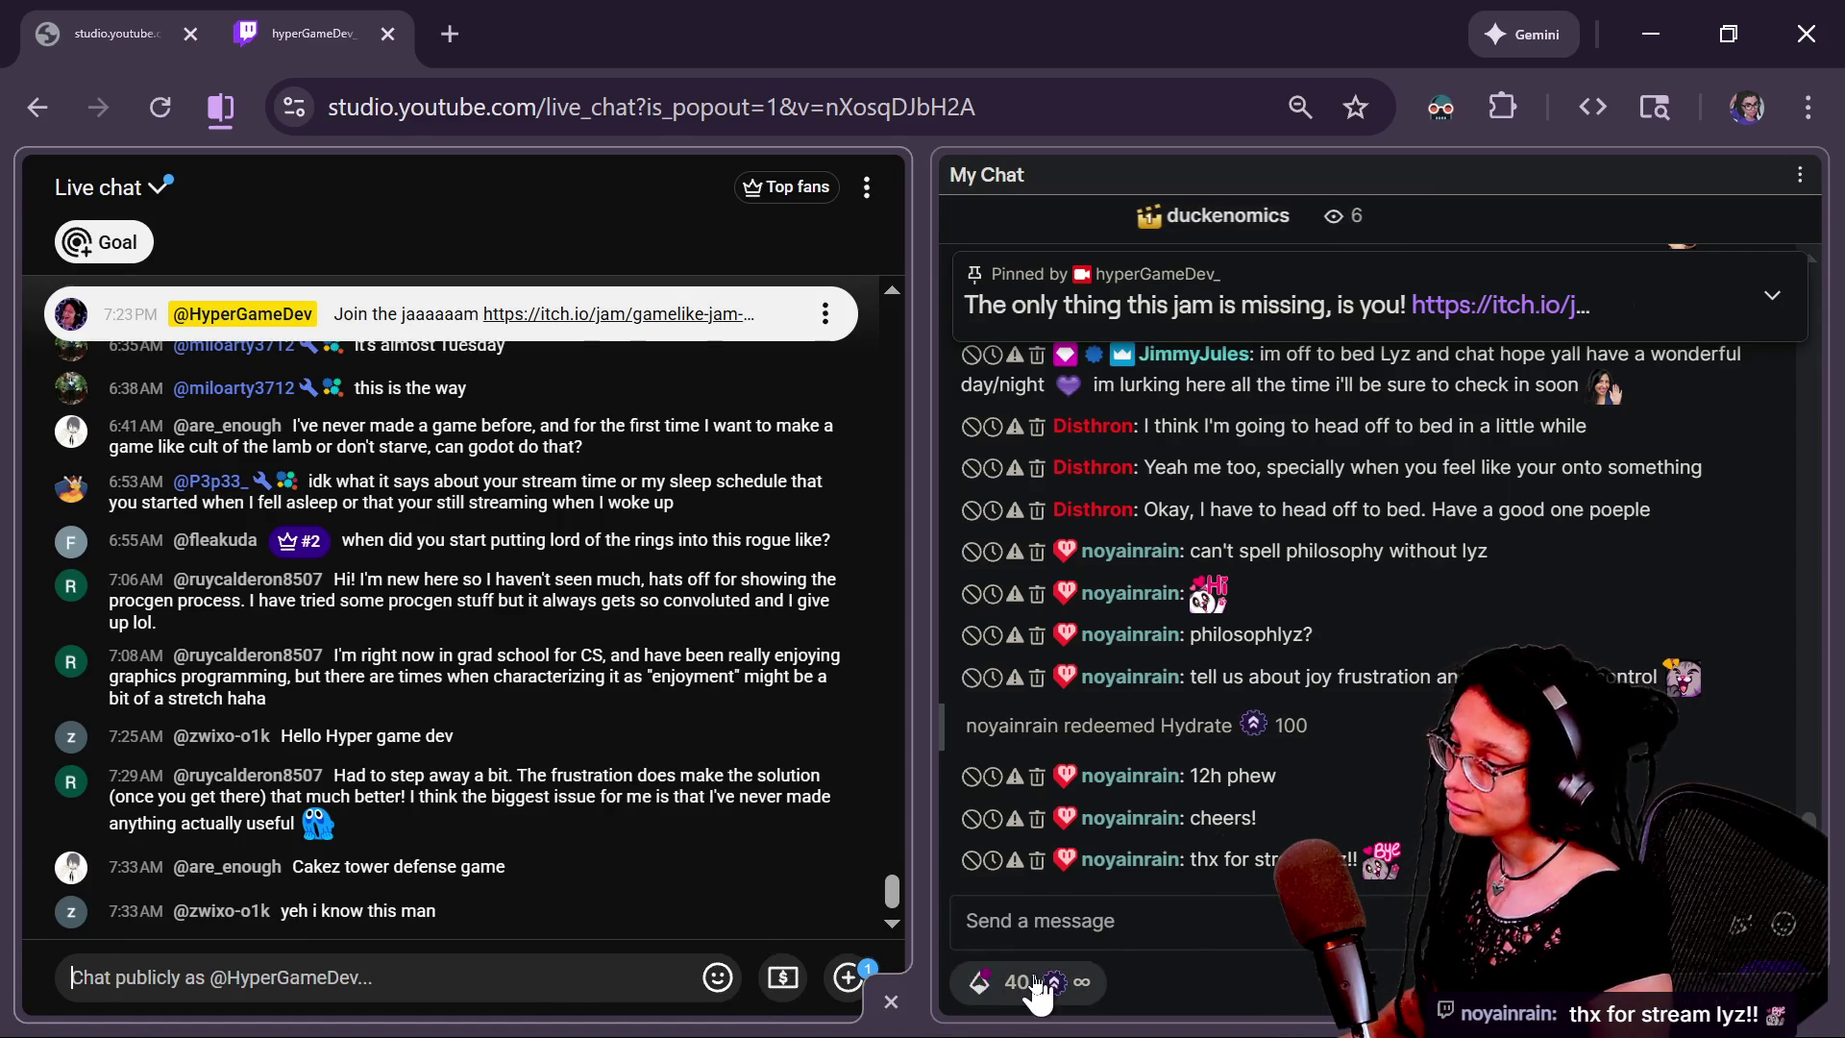
pyautogui.click(1047, 927)
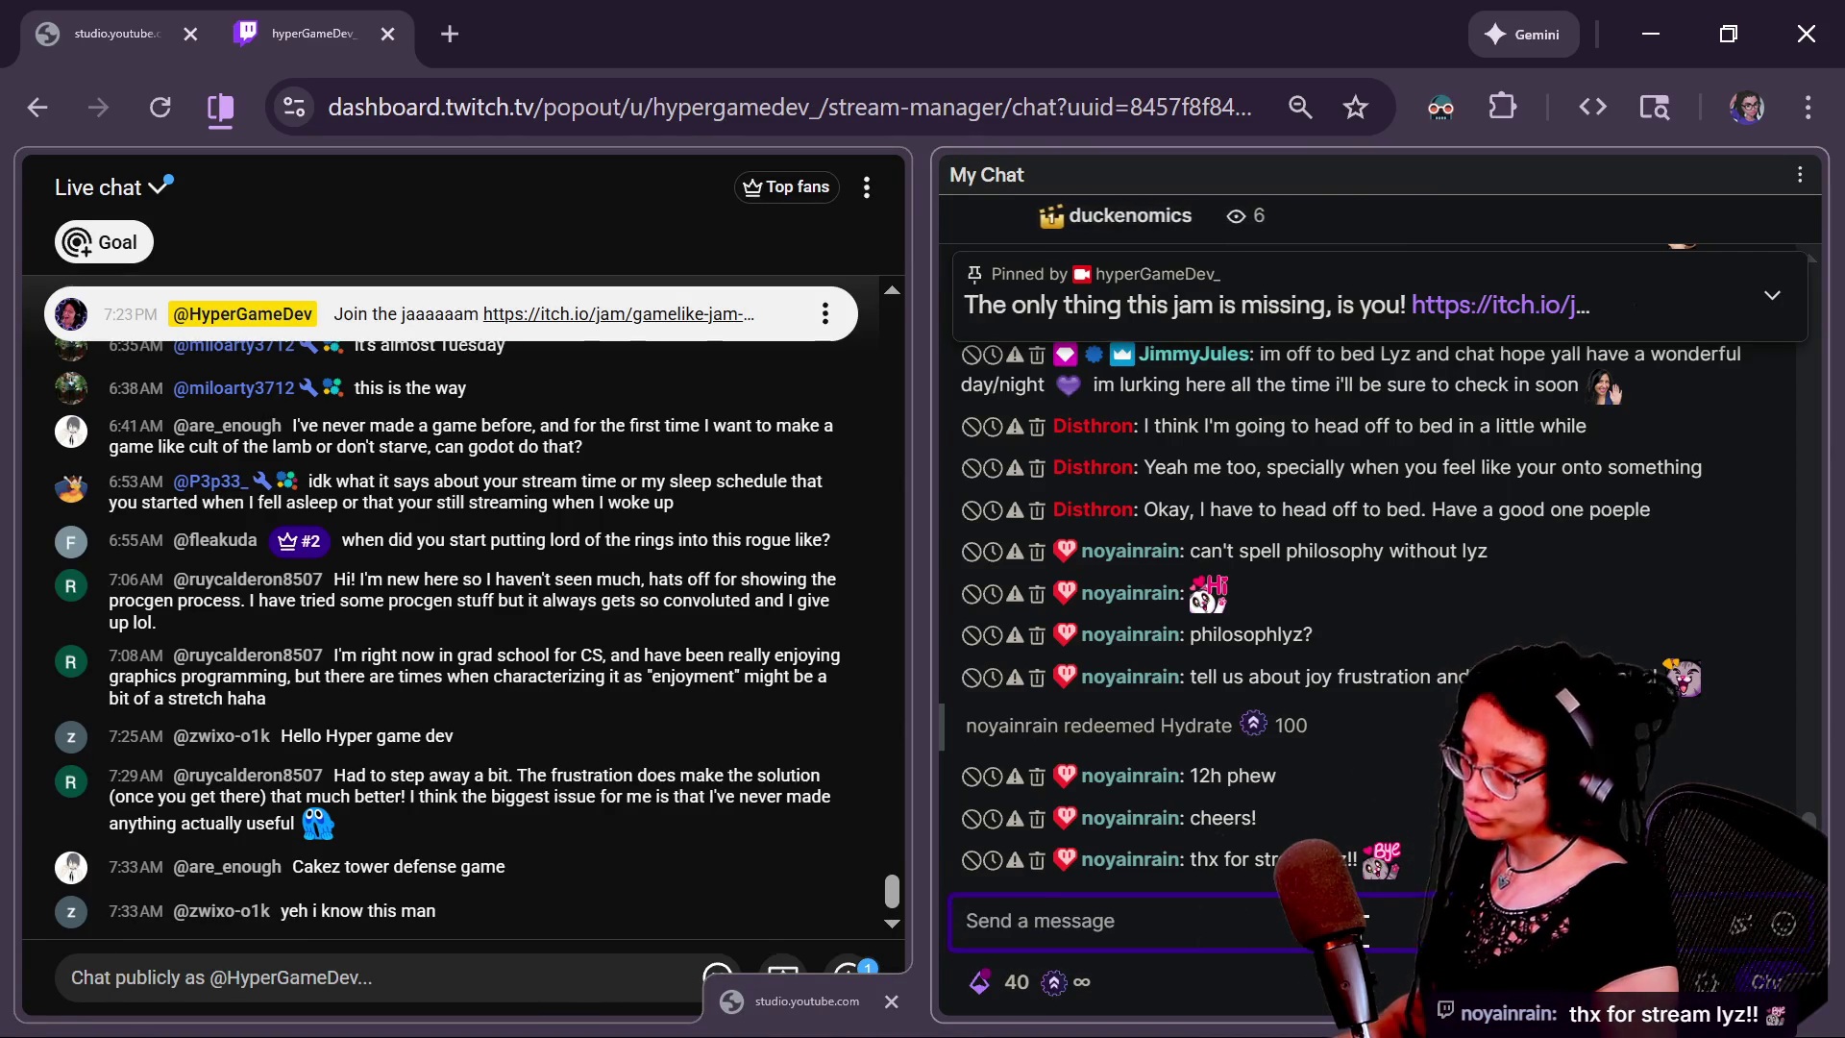
pyautogui.write('/RAID C')
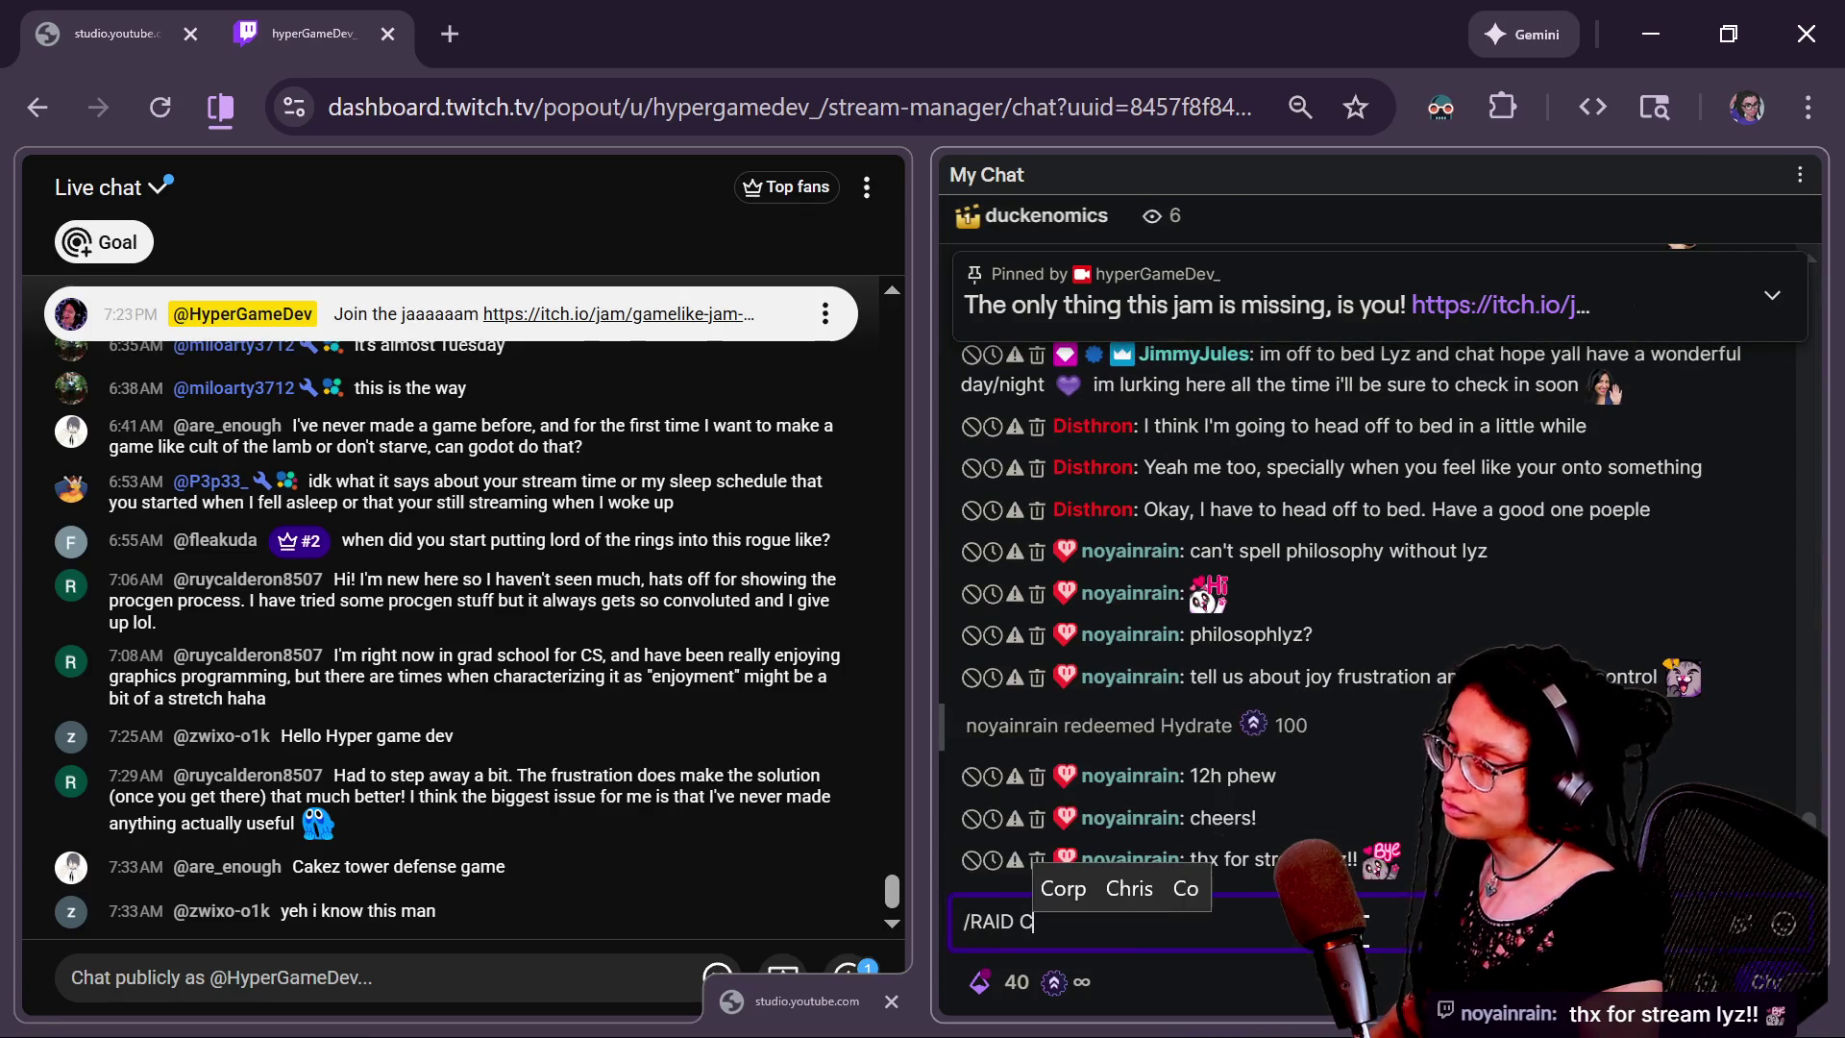
pyautogui.press('capslock')
pyautogui.press('BackSpace')
pyautogui.press('BackSpace')
pyautogui.press('BackSpace')
pyautogui.write('raid cak')
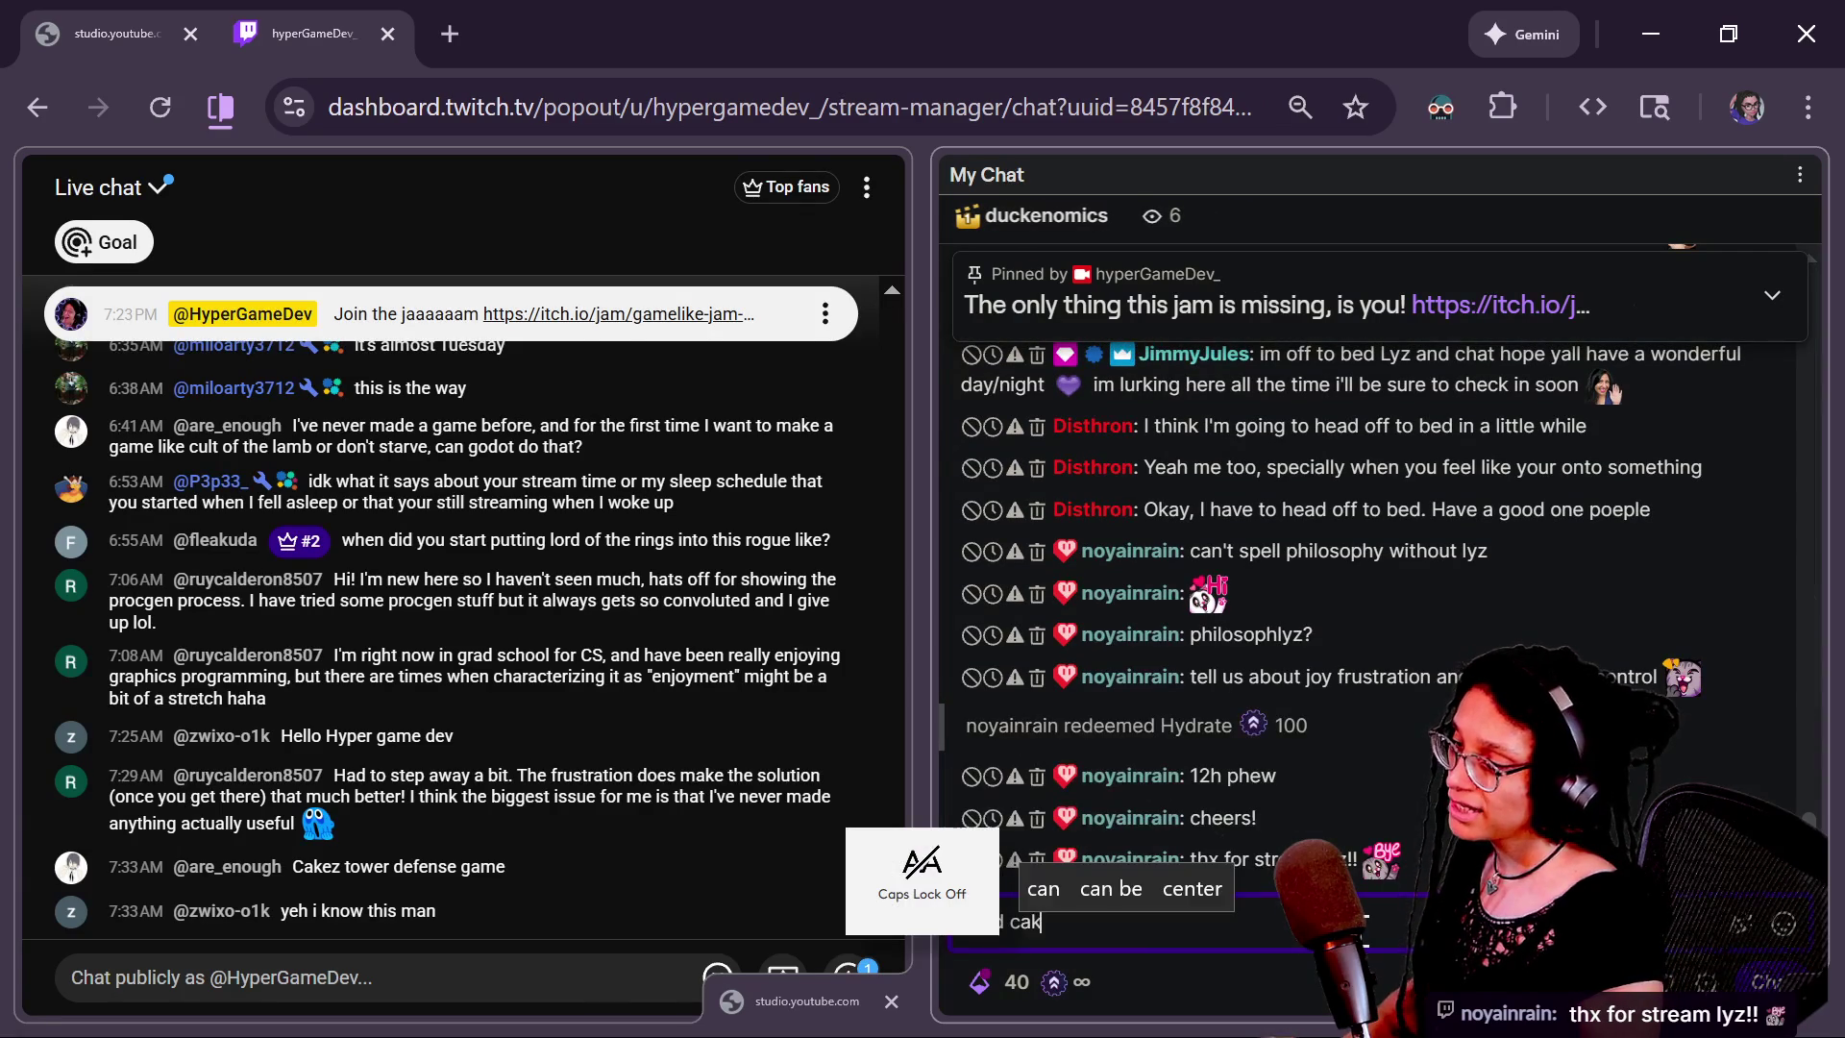
pyautogui.write('ez88')
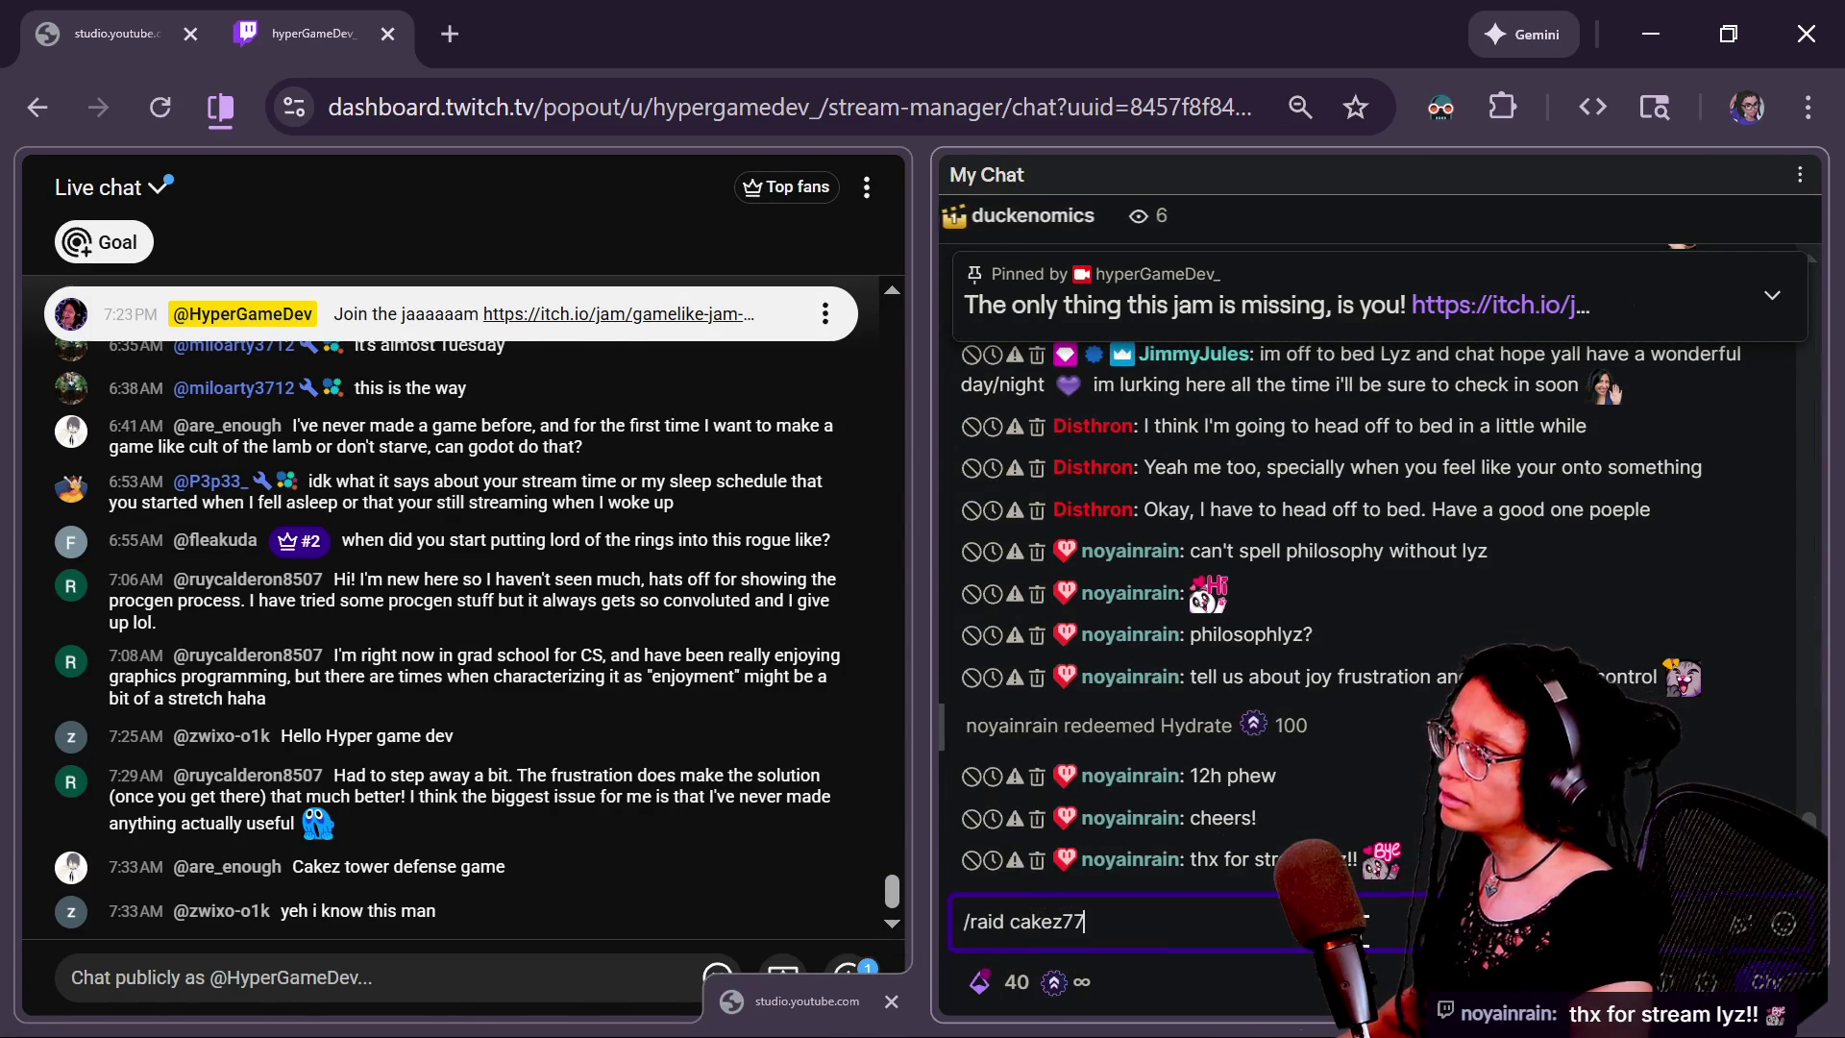